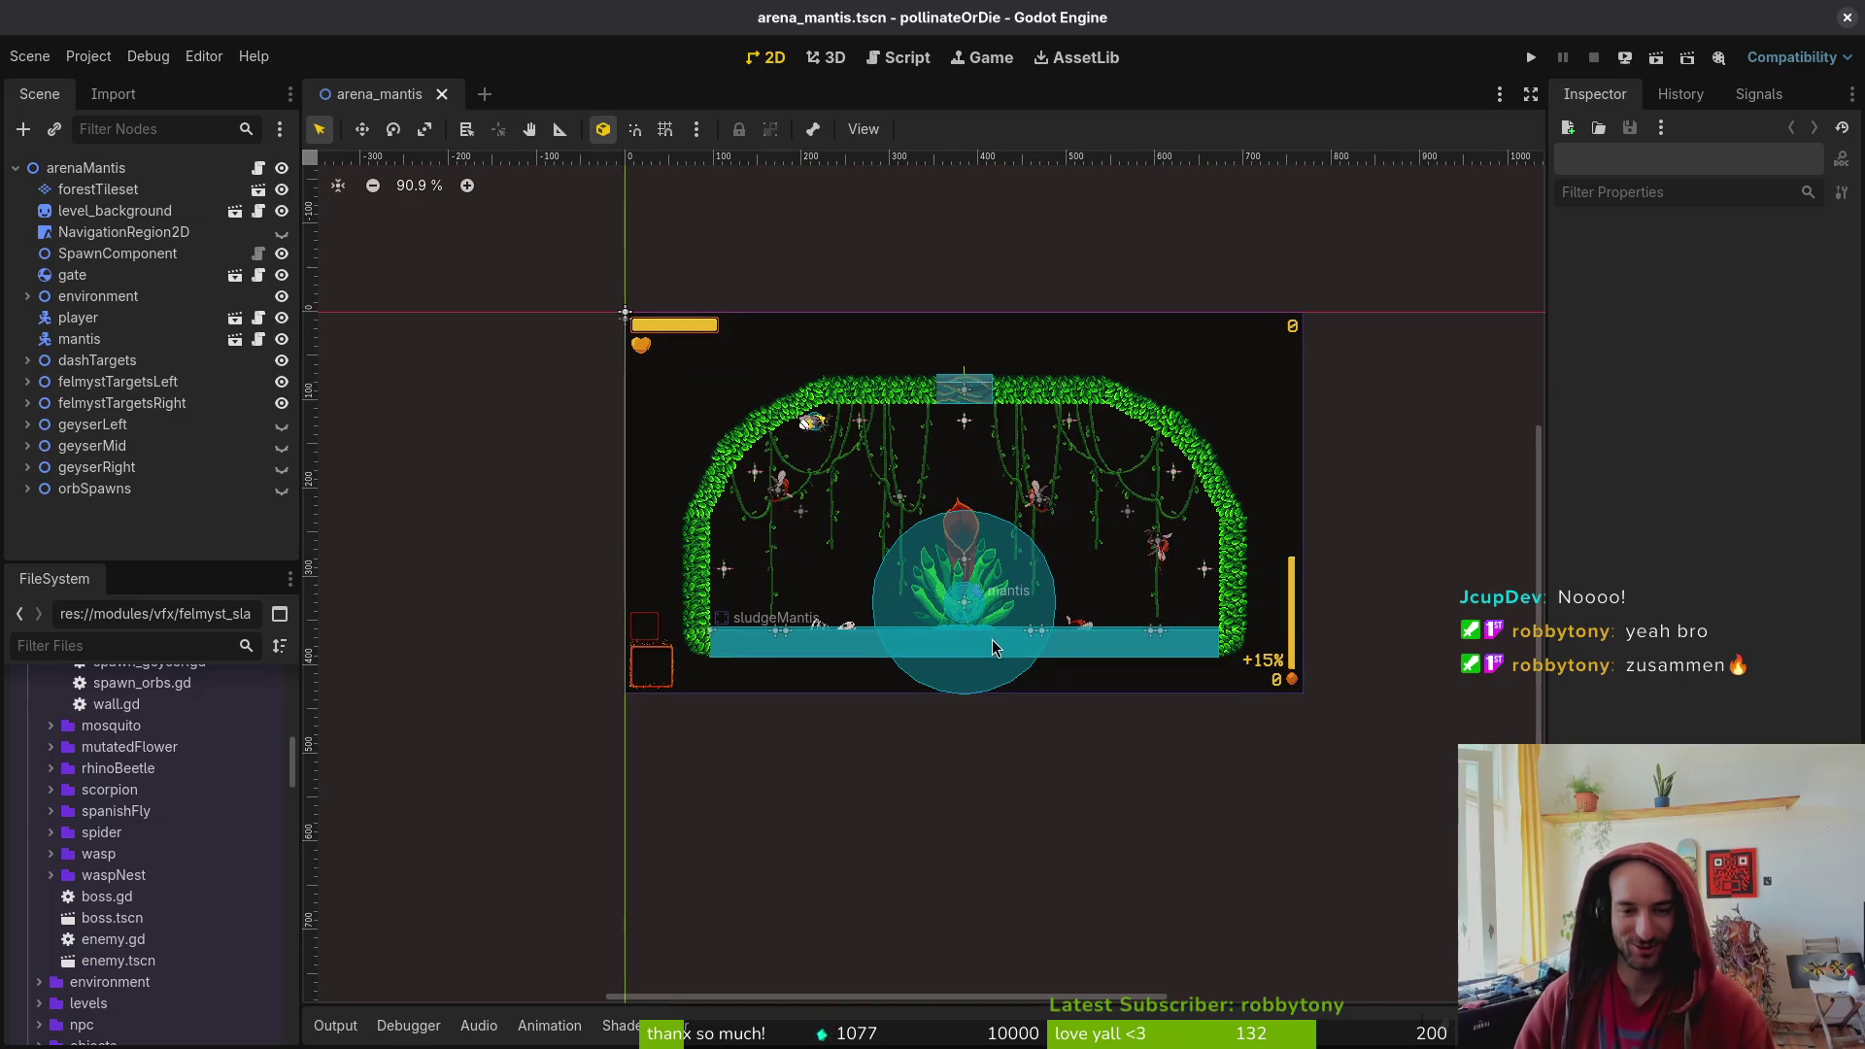
- In Godot's Project Settings, browse to the docs folder for a translation file, then cancel and close
scroll(1030, 680, "right", 2)
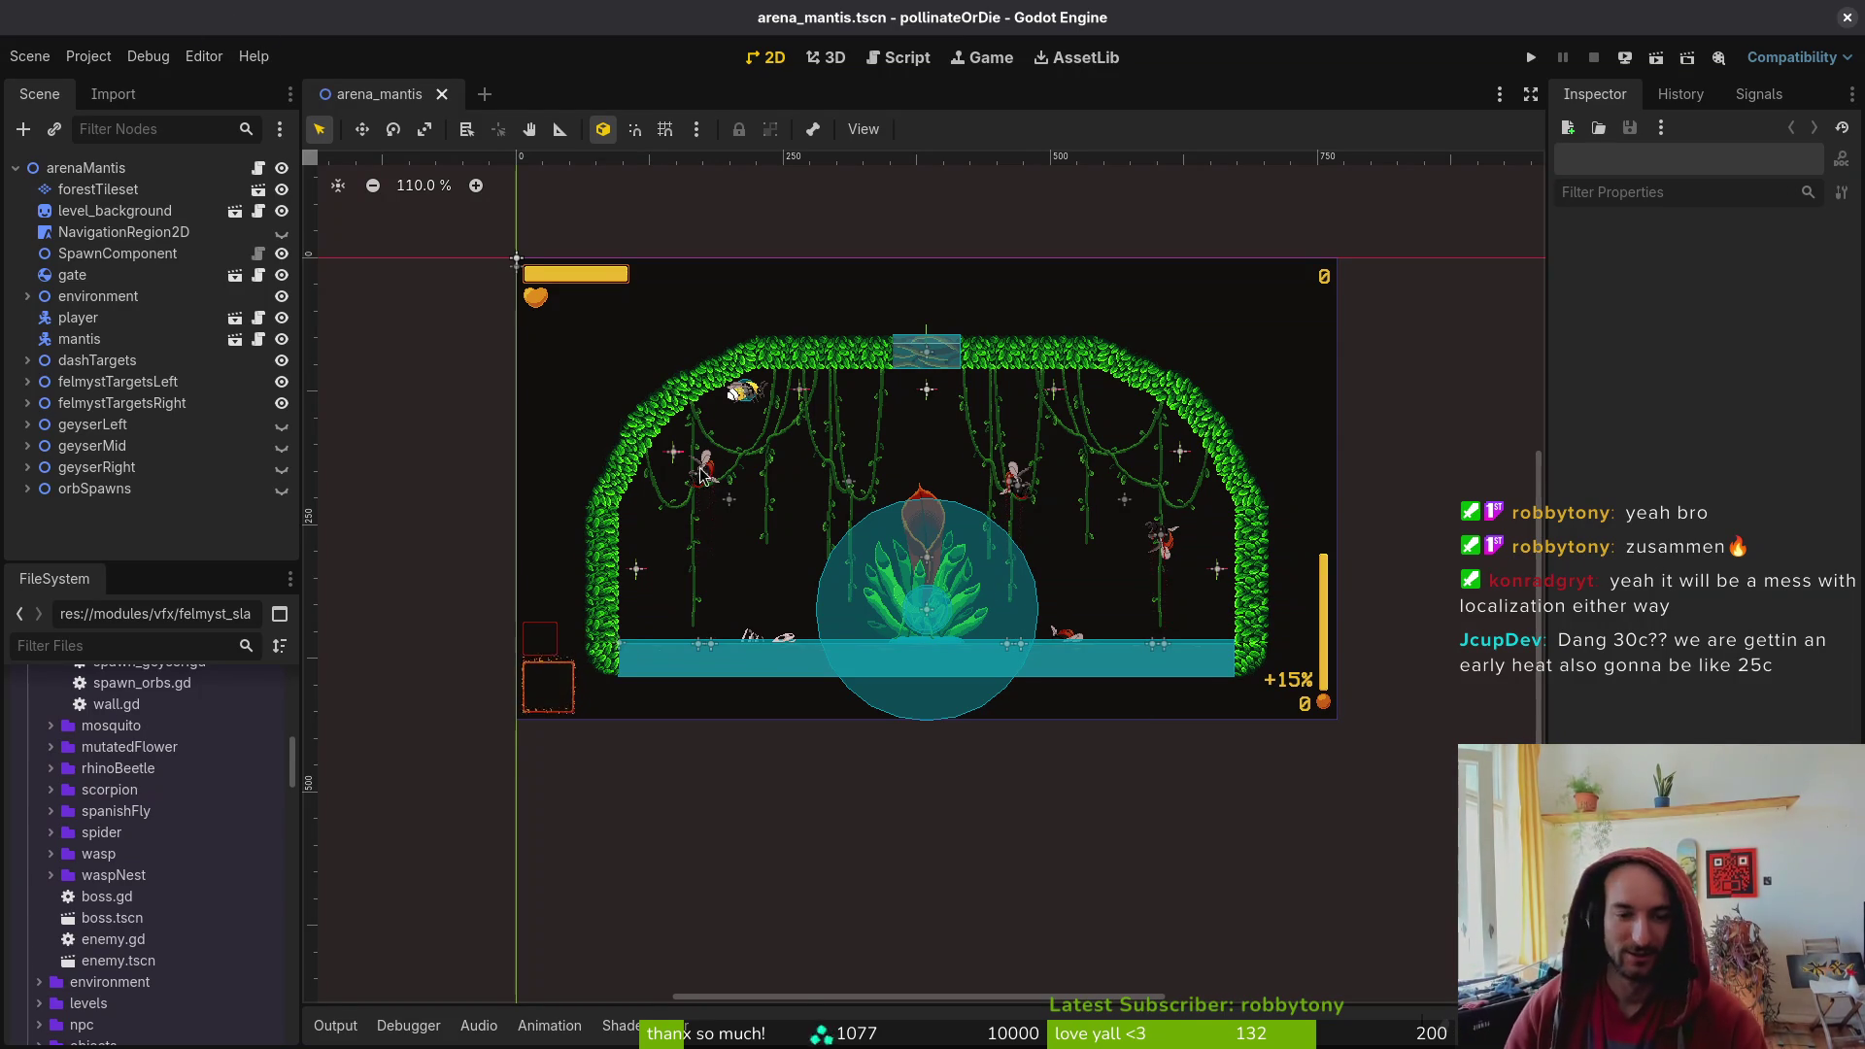
left_click_drag(874, 529, 885, 534)
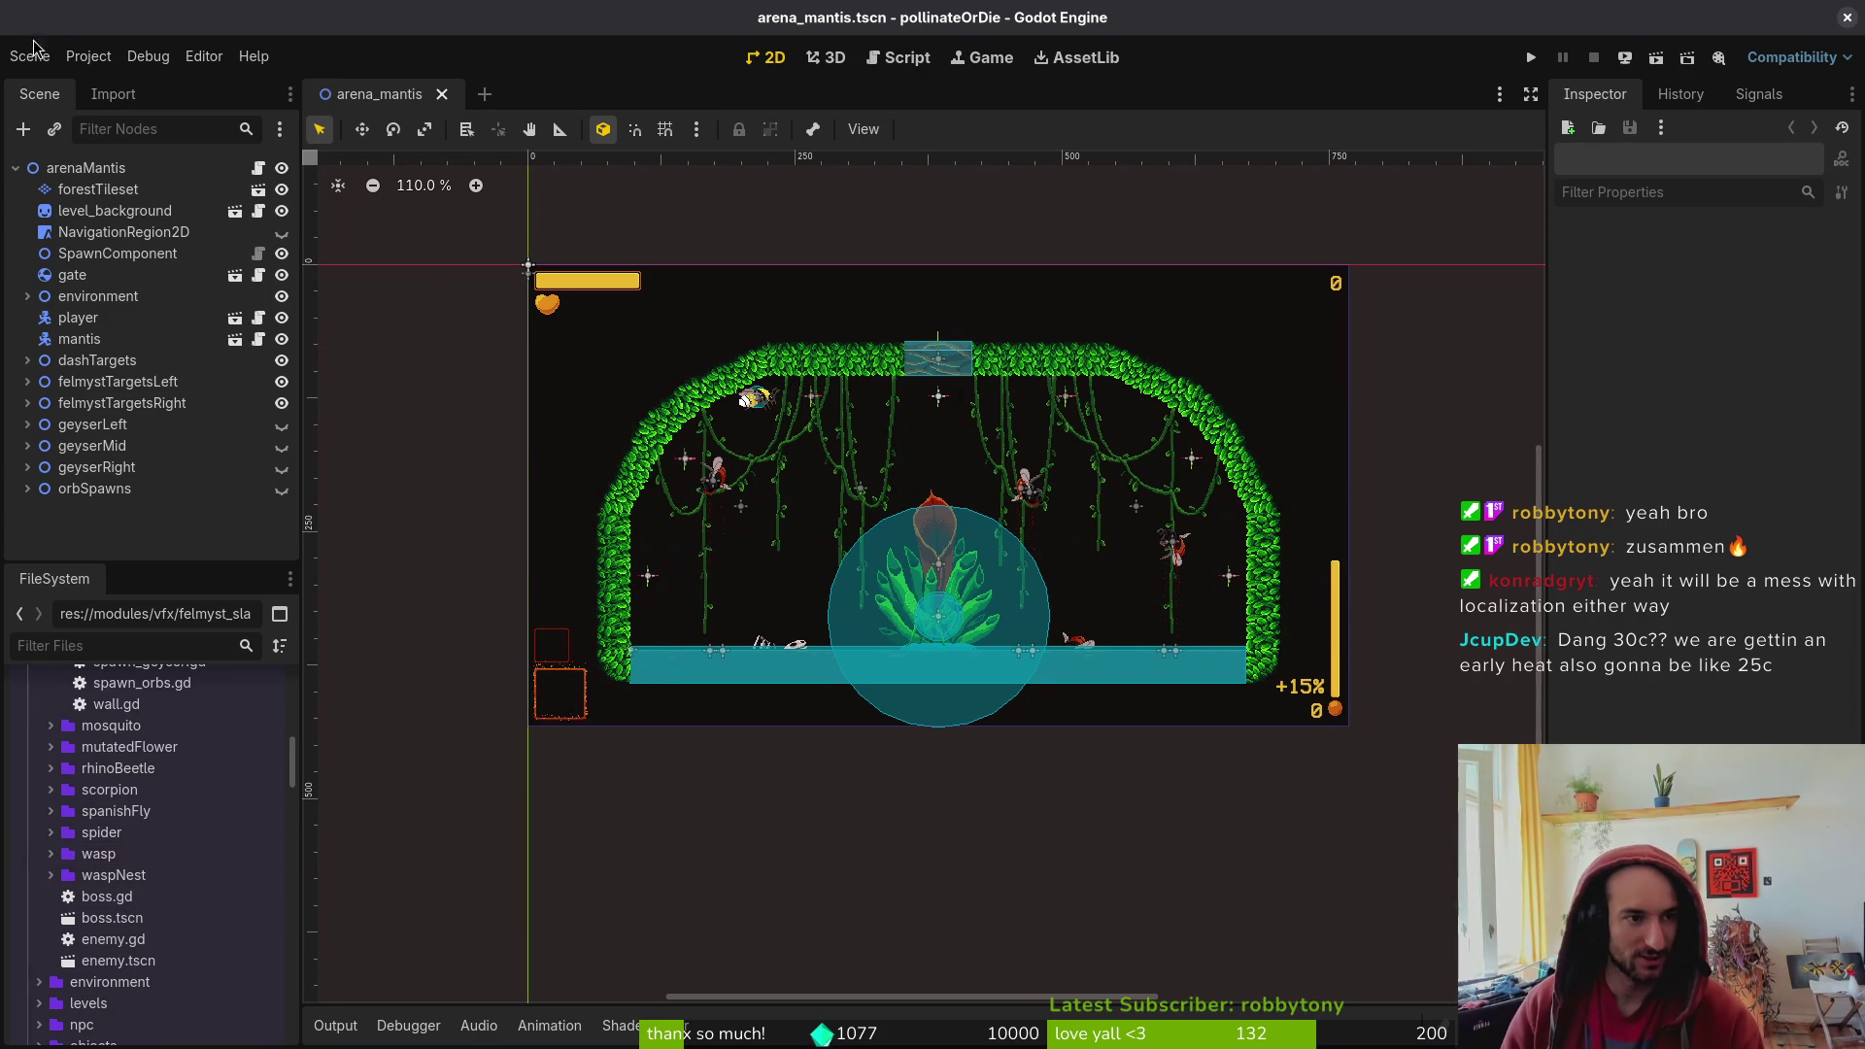
left_click(88, 55)
left_click(124, 78)
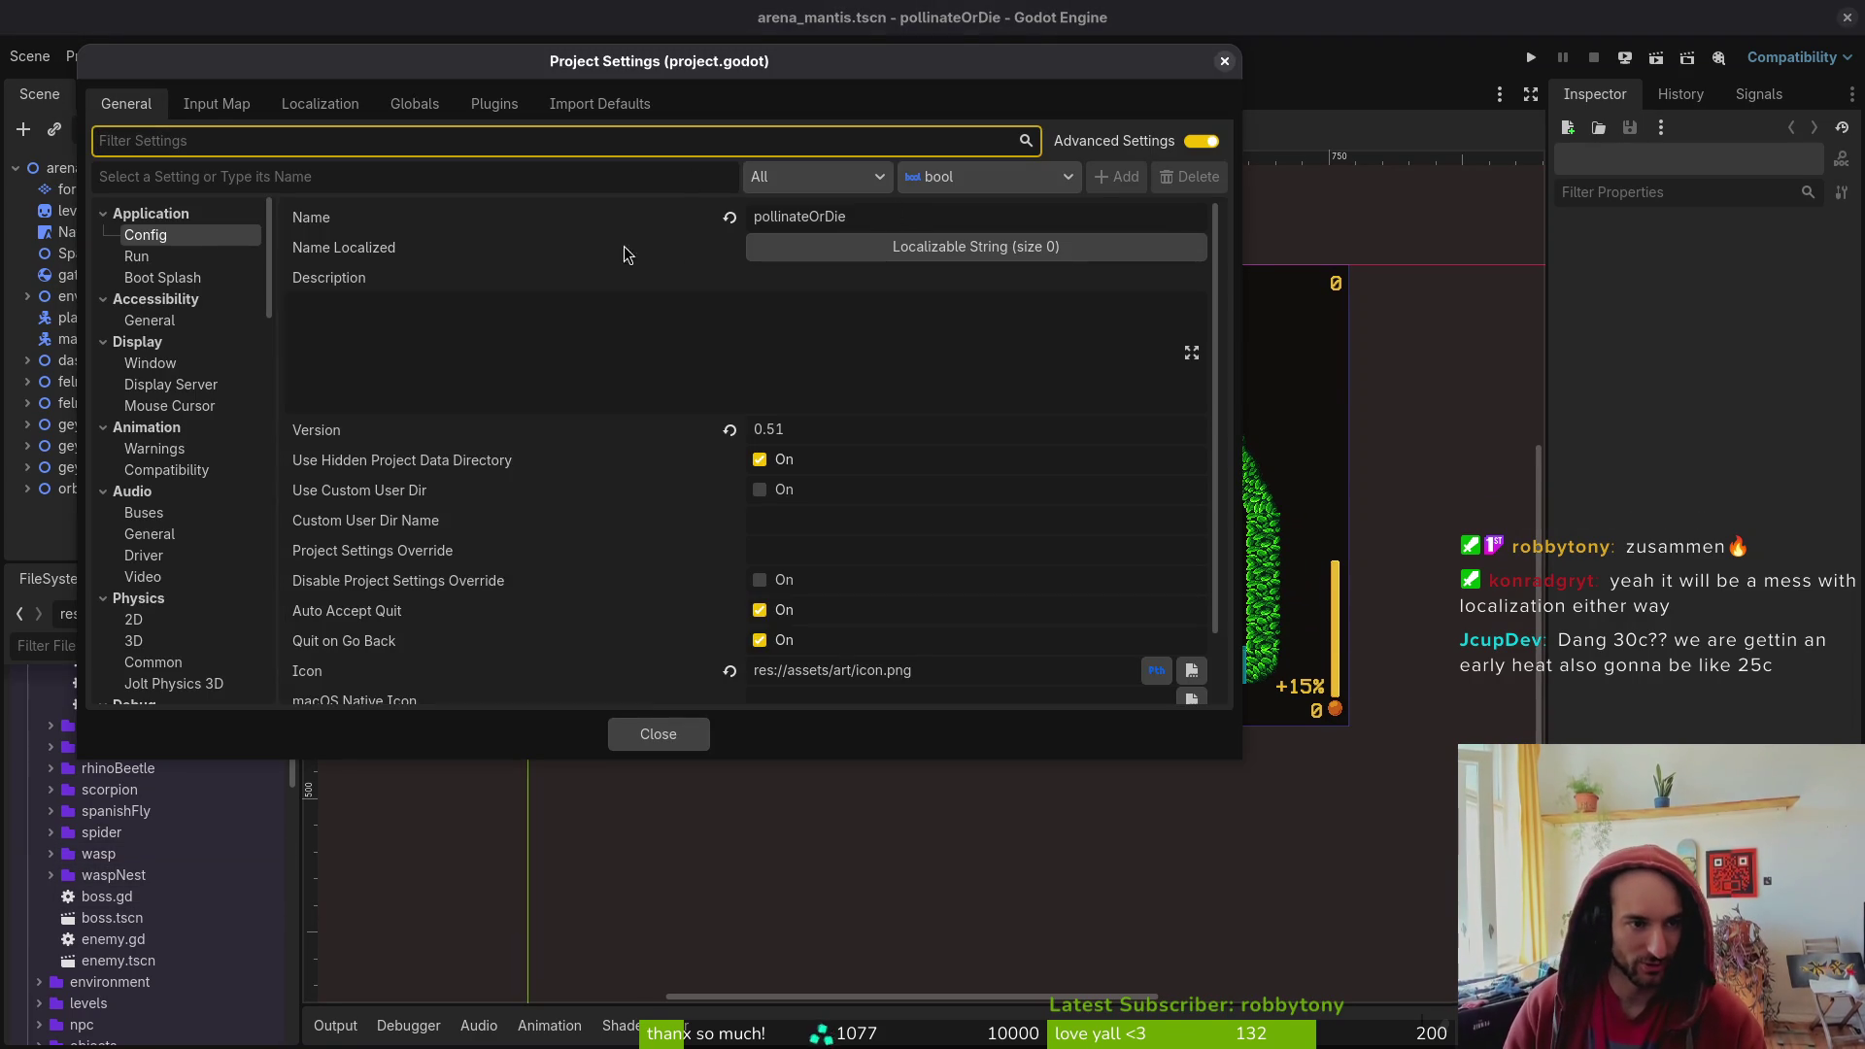
left_click(348, 103)
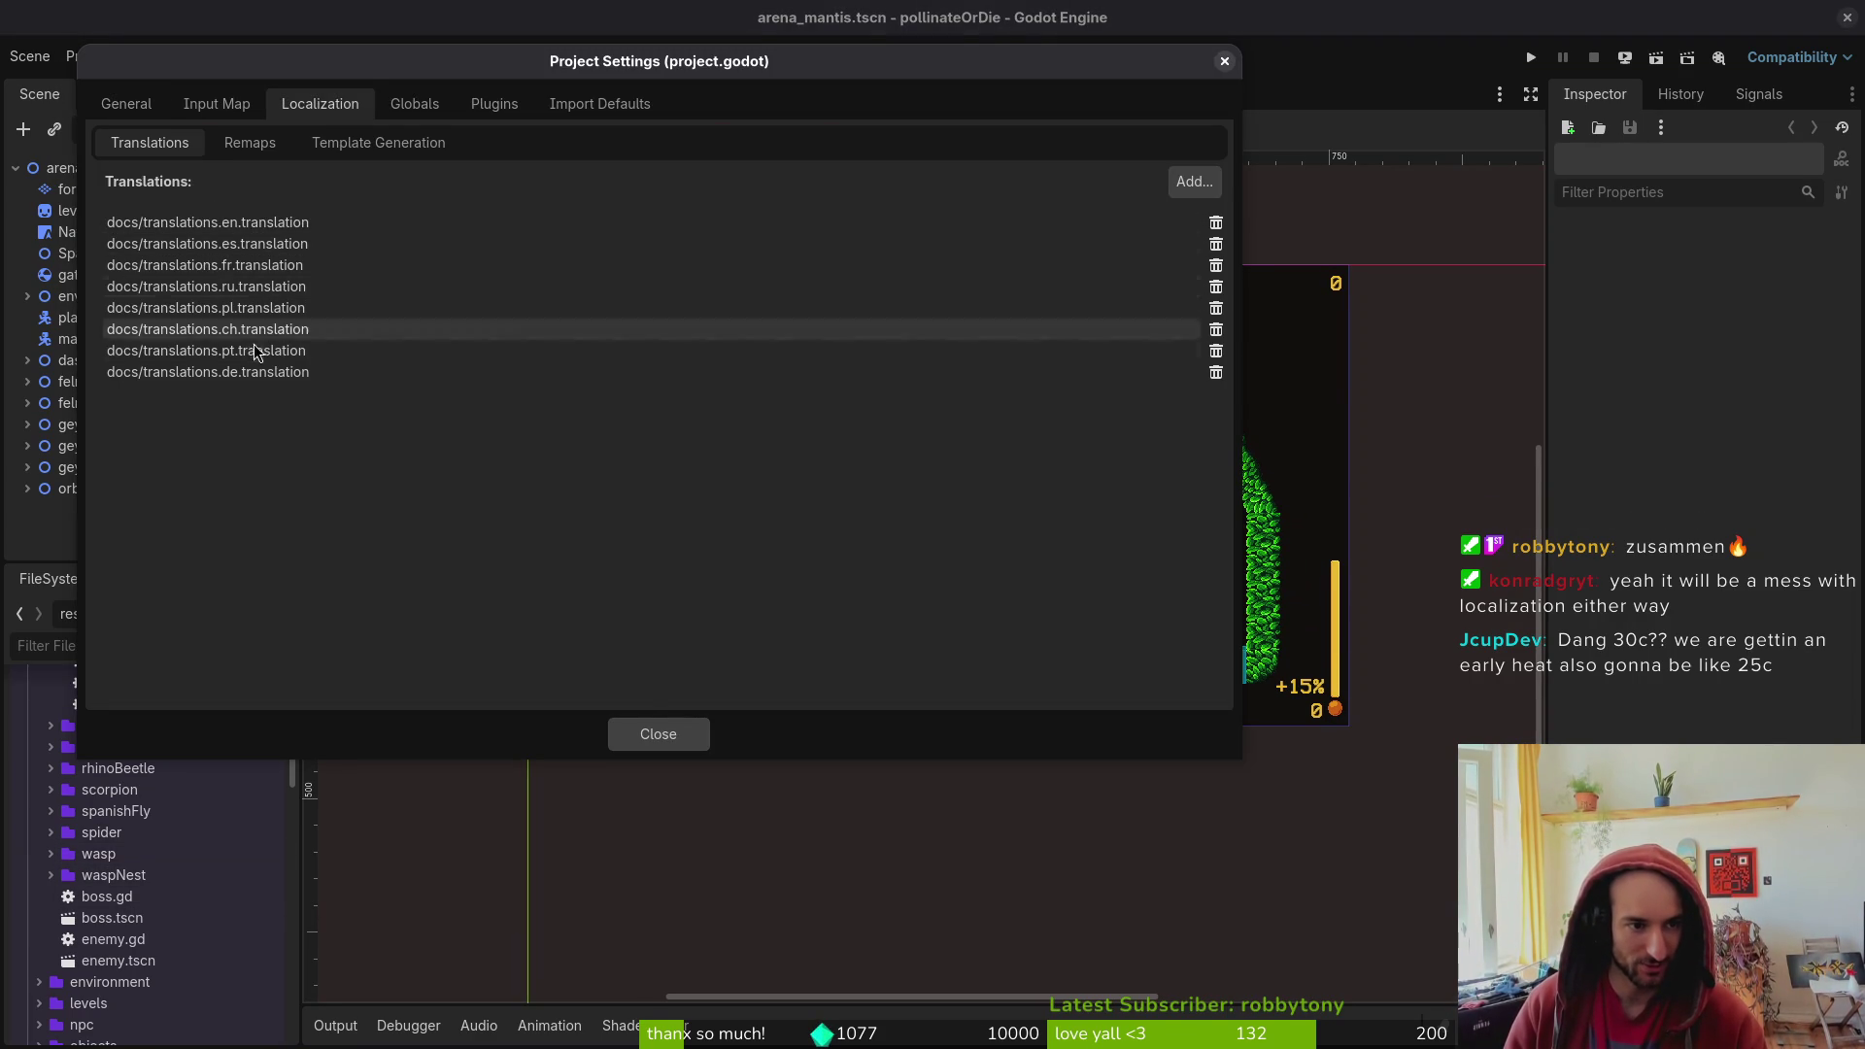
left_click(1196, 182)
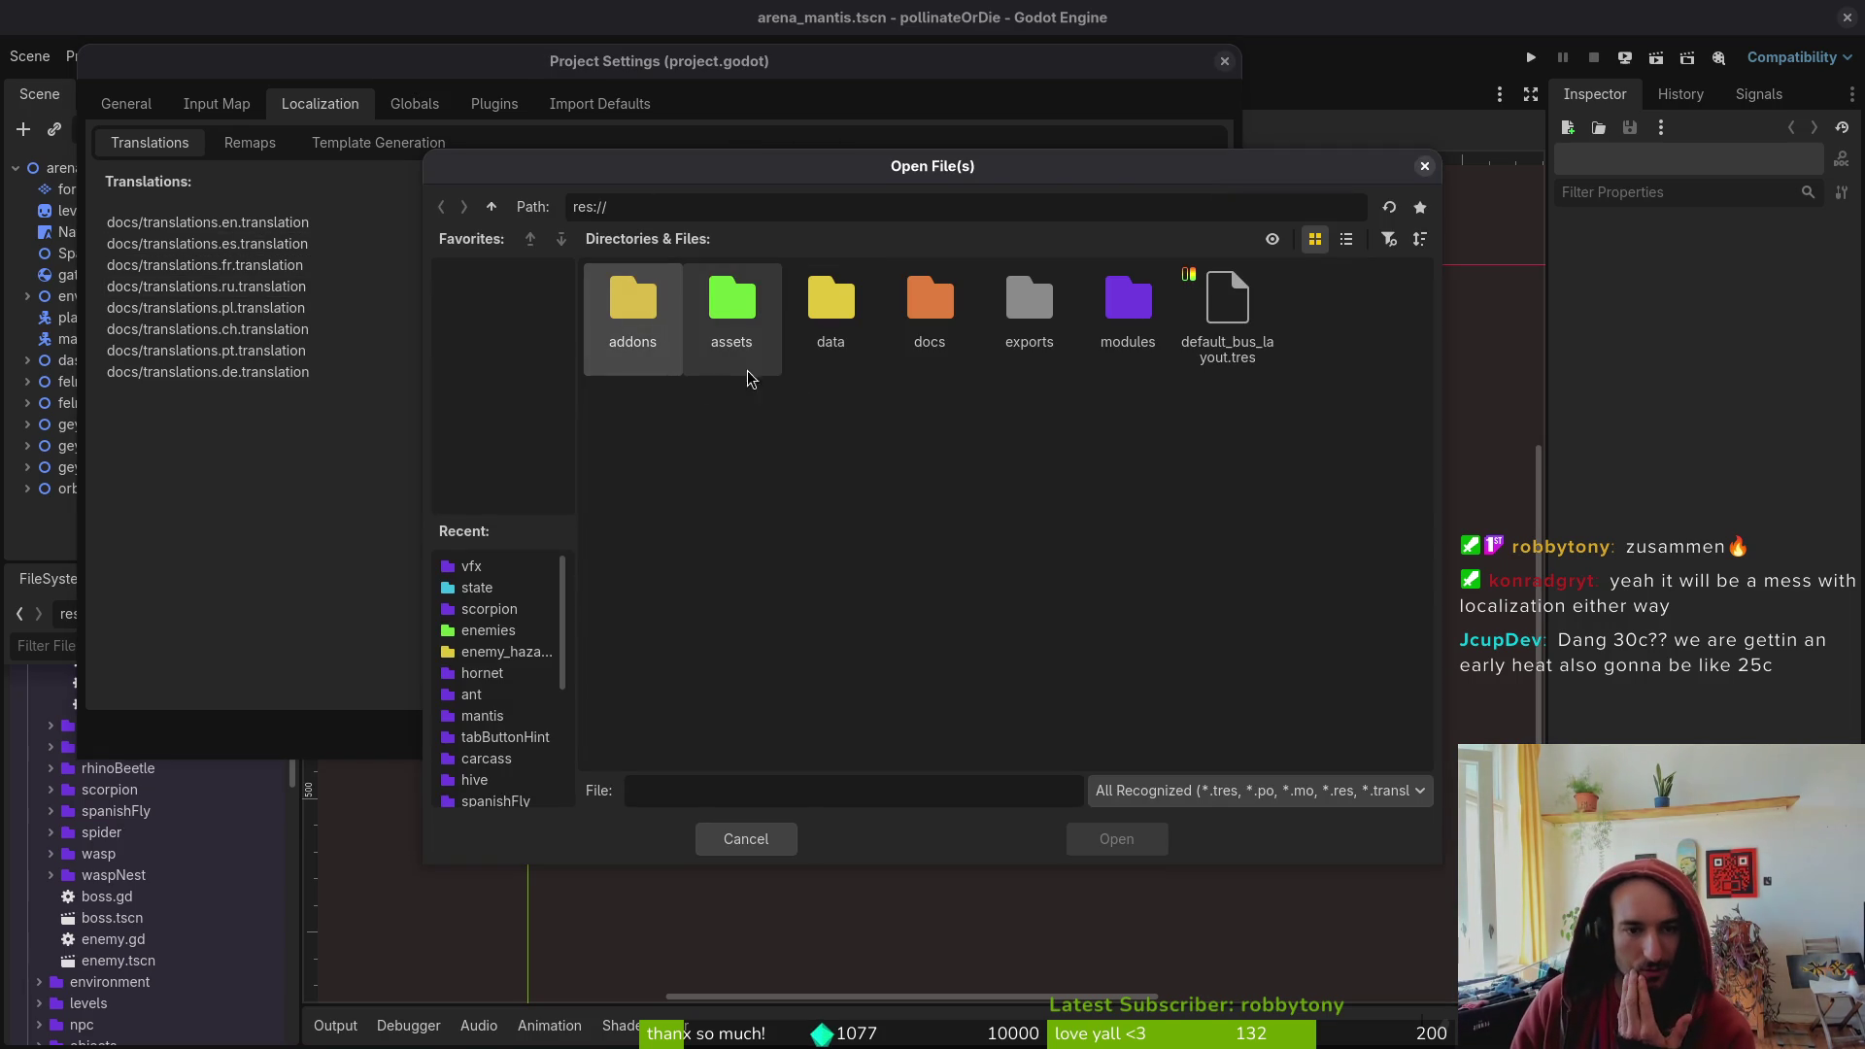
double_click(730, 317)
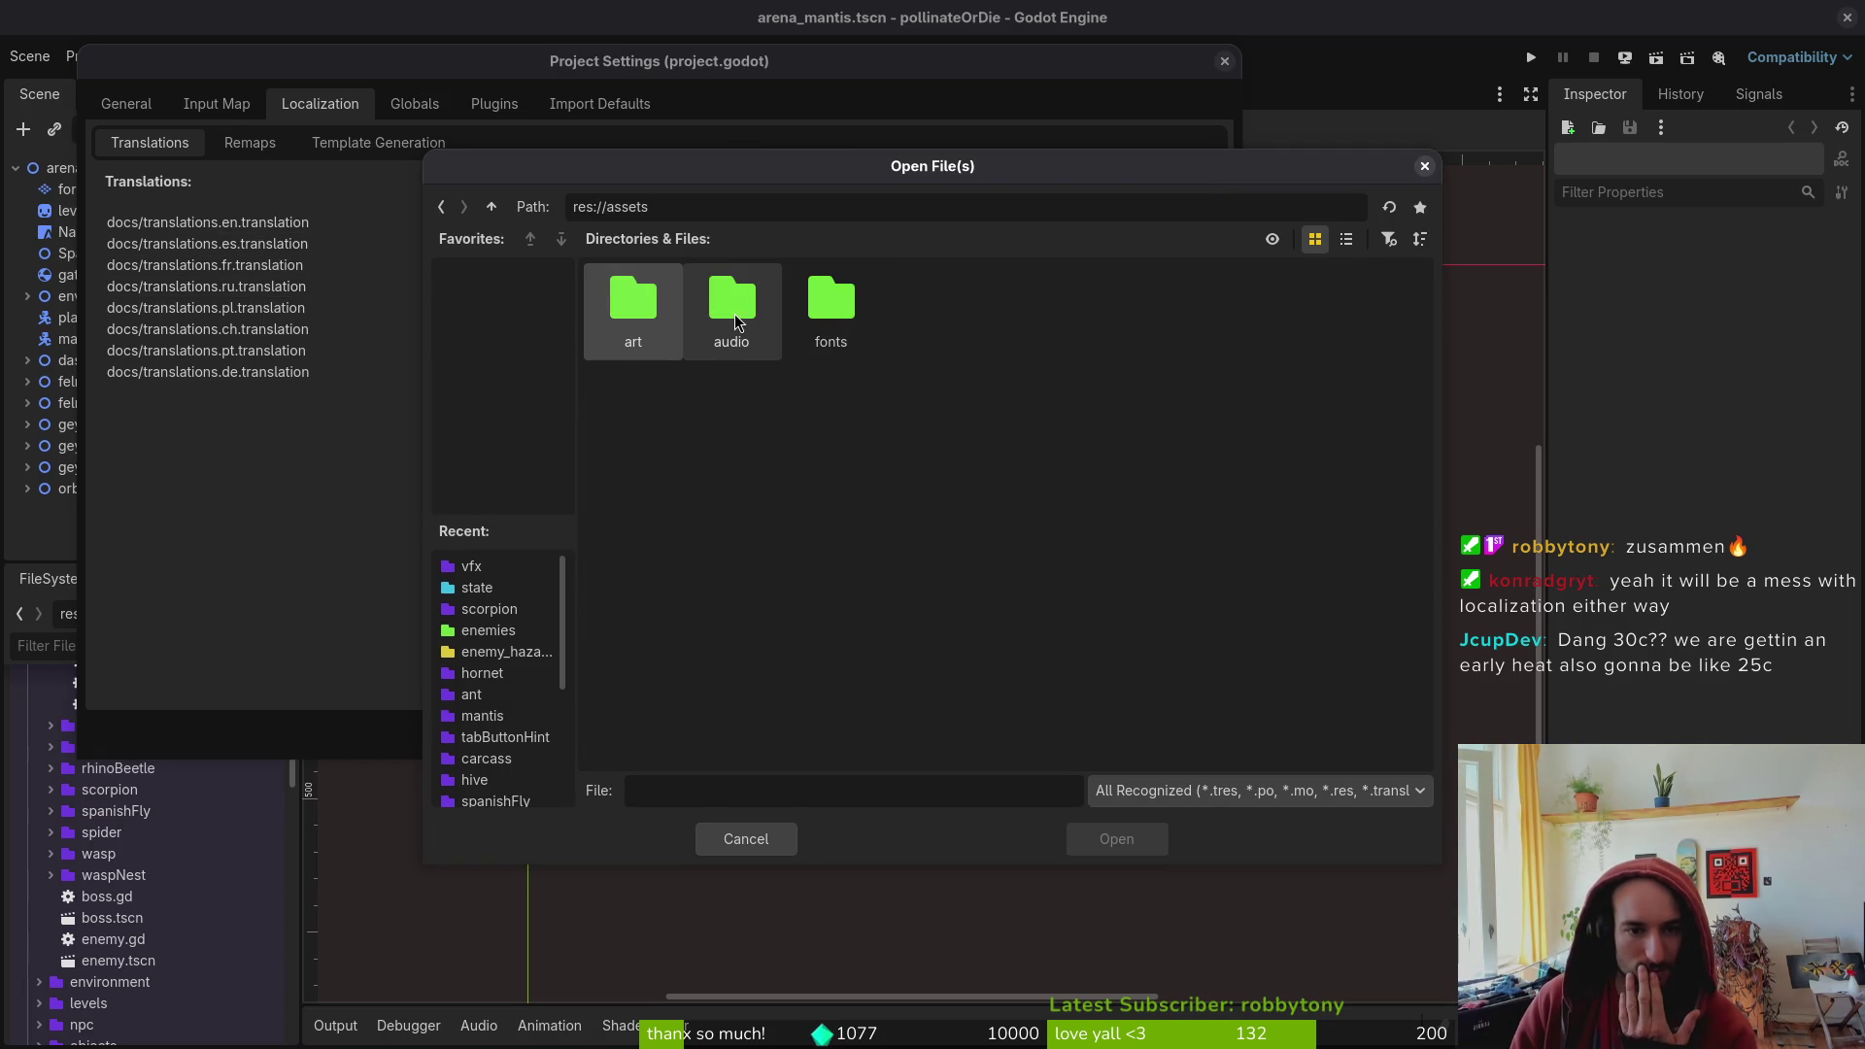
left_click(493, 207)
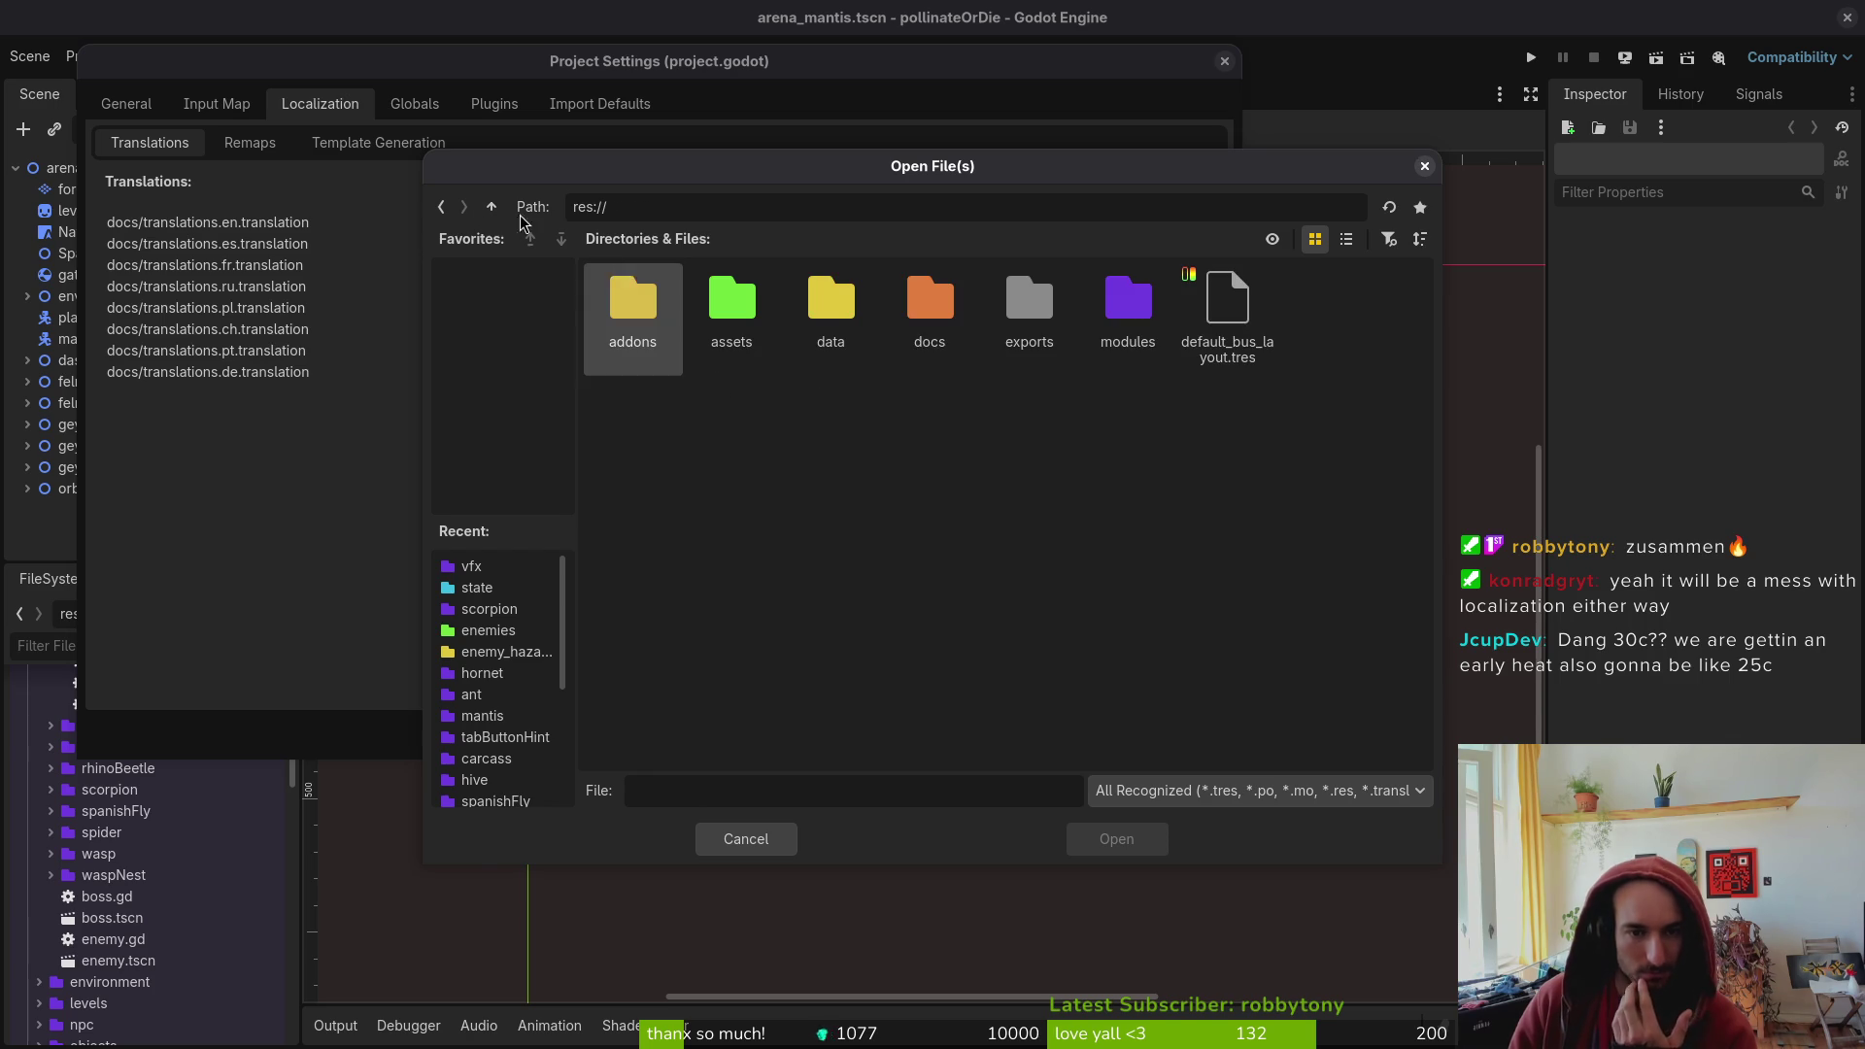
double_click(944, 360)
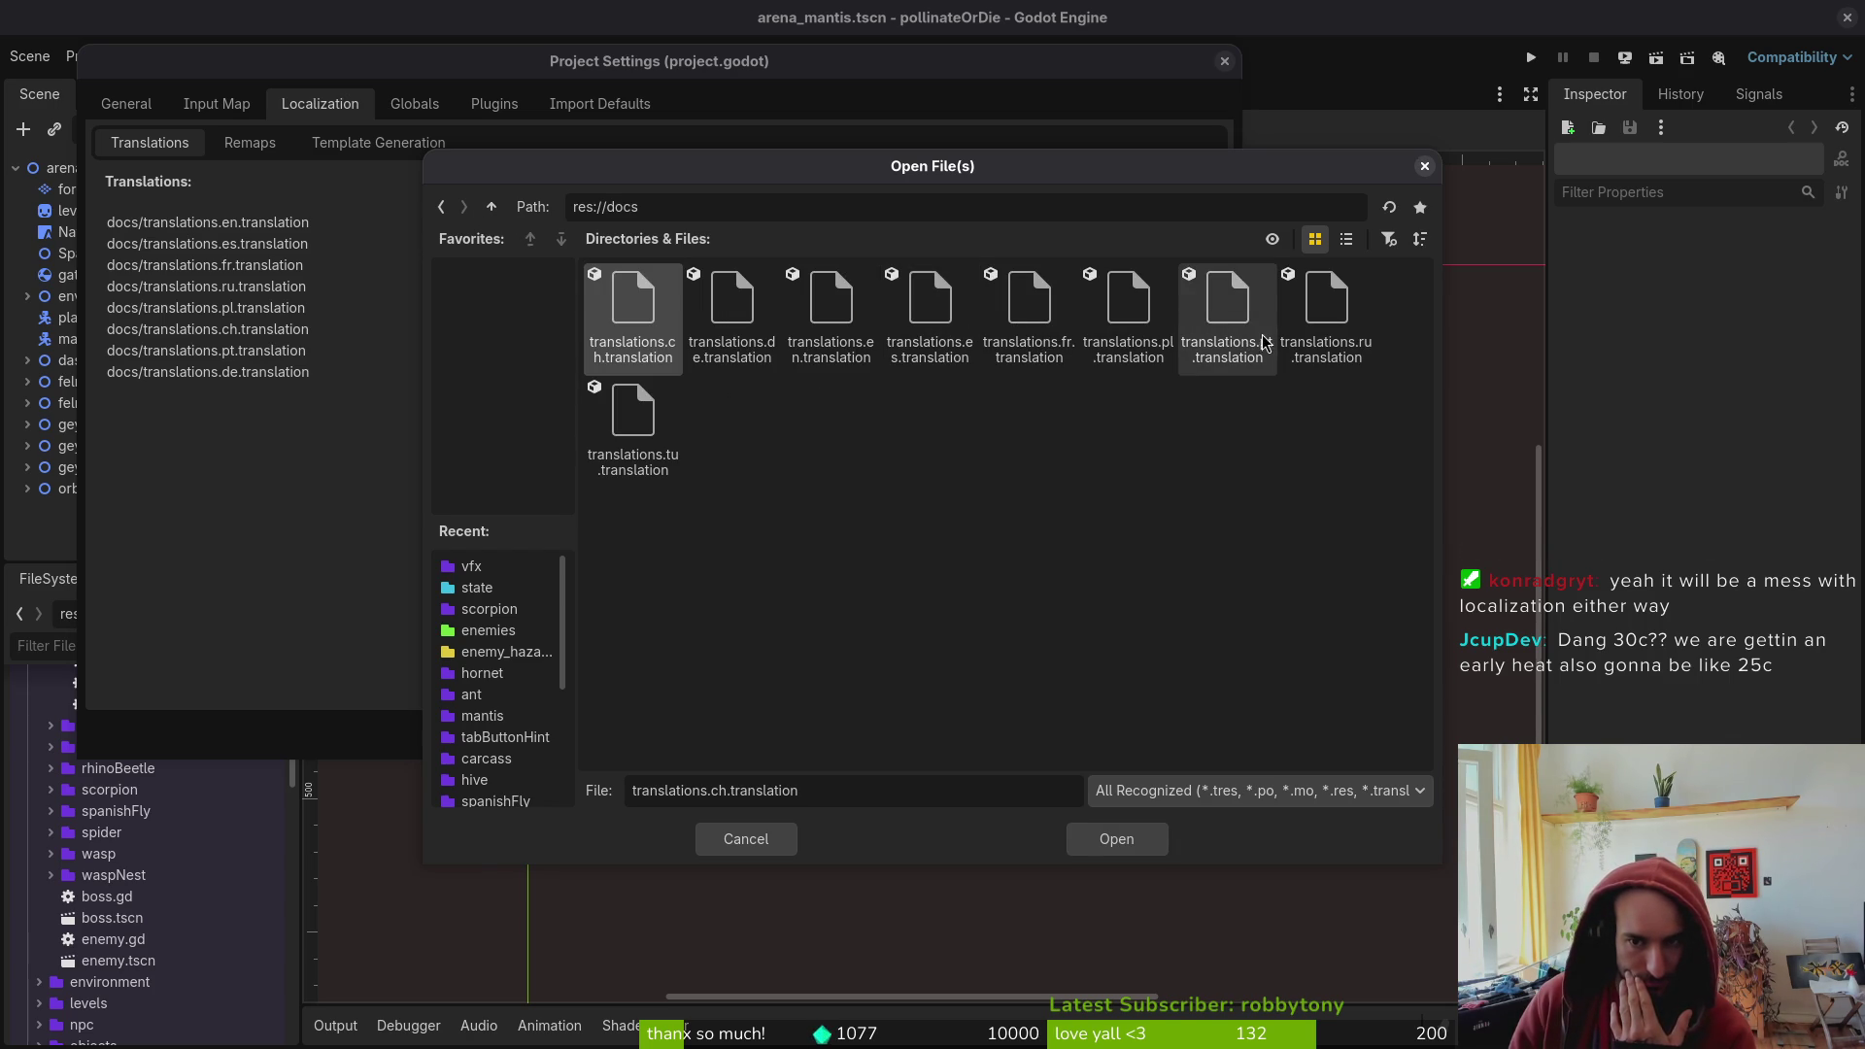
left_click(743, 841)
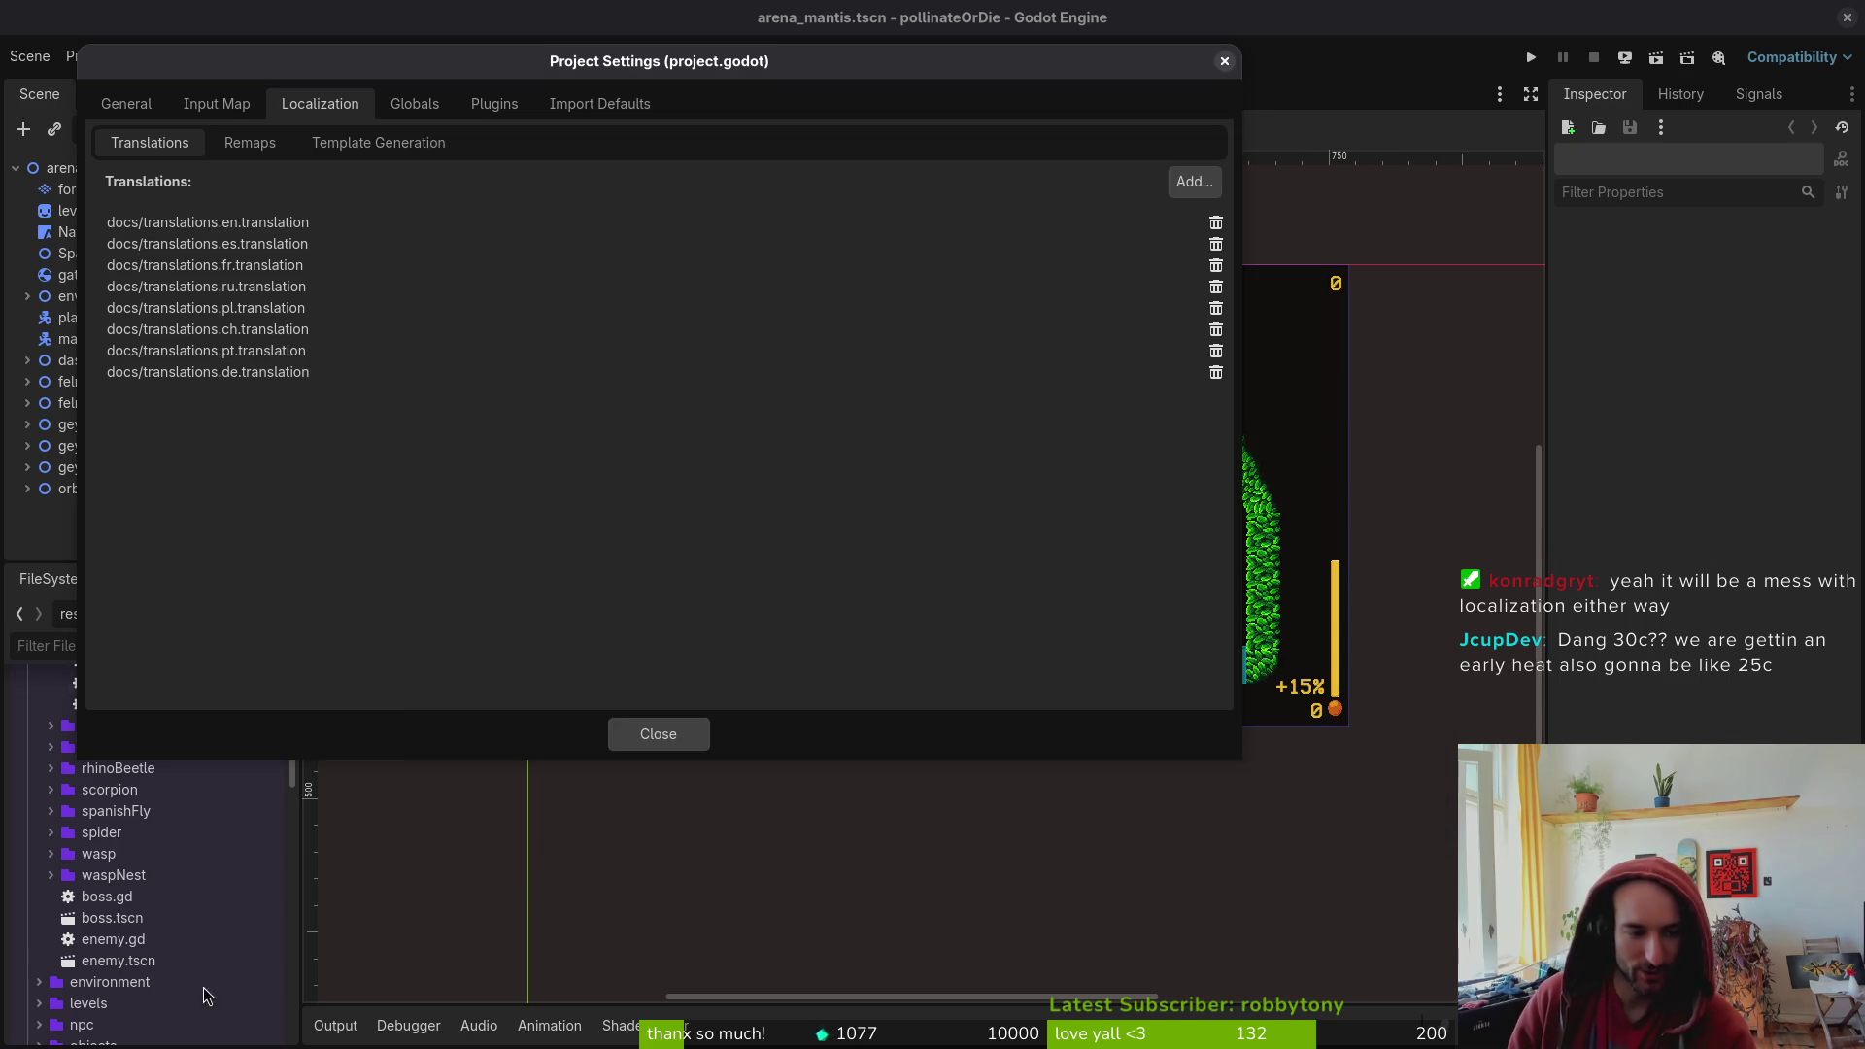
left_click(658, 733)
- Expand the mantis enemy folder in Godot's FileSystem dock
scroll(109, 890, "down", 5)
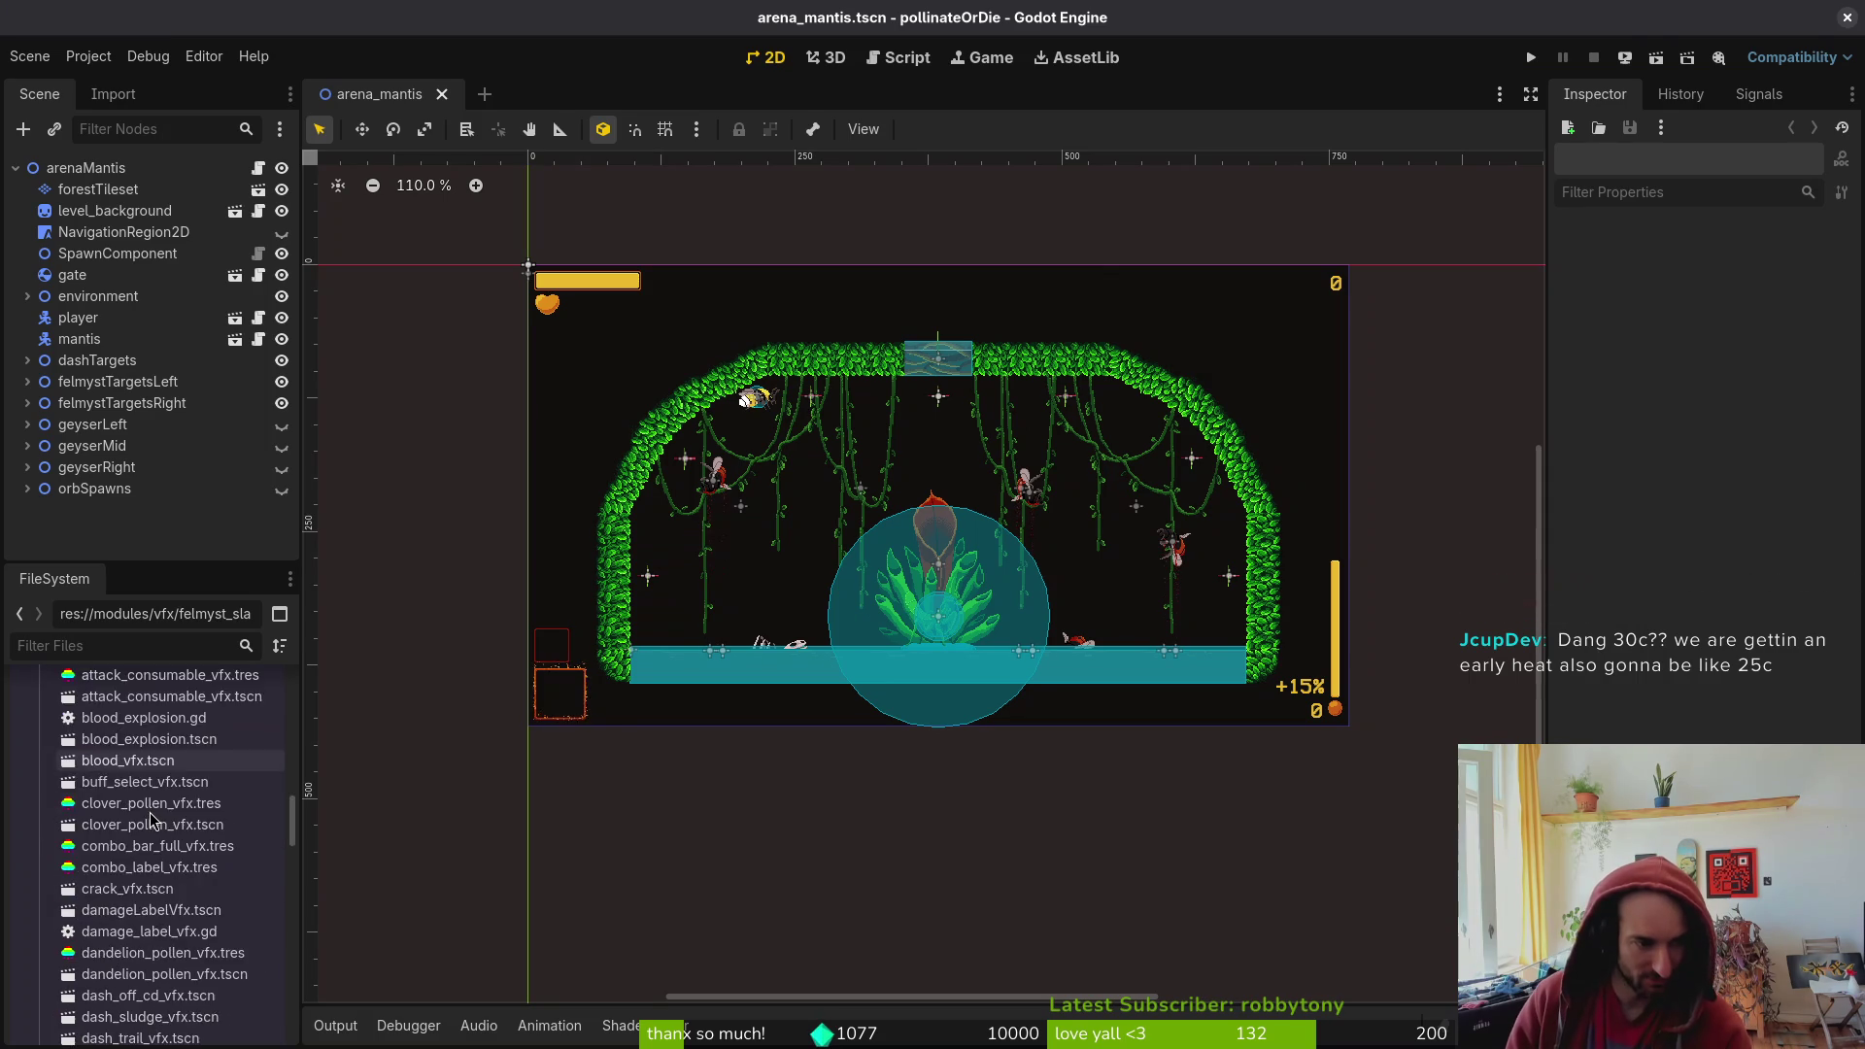
scroll(109, 890, "up", 5)
double_click(136, 785)
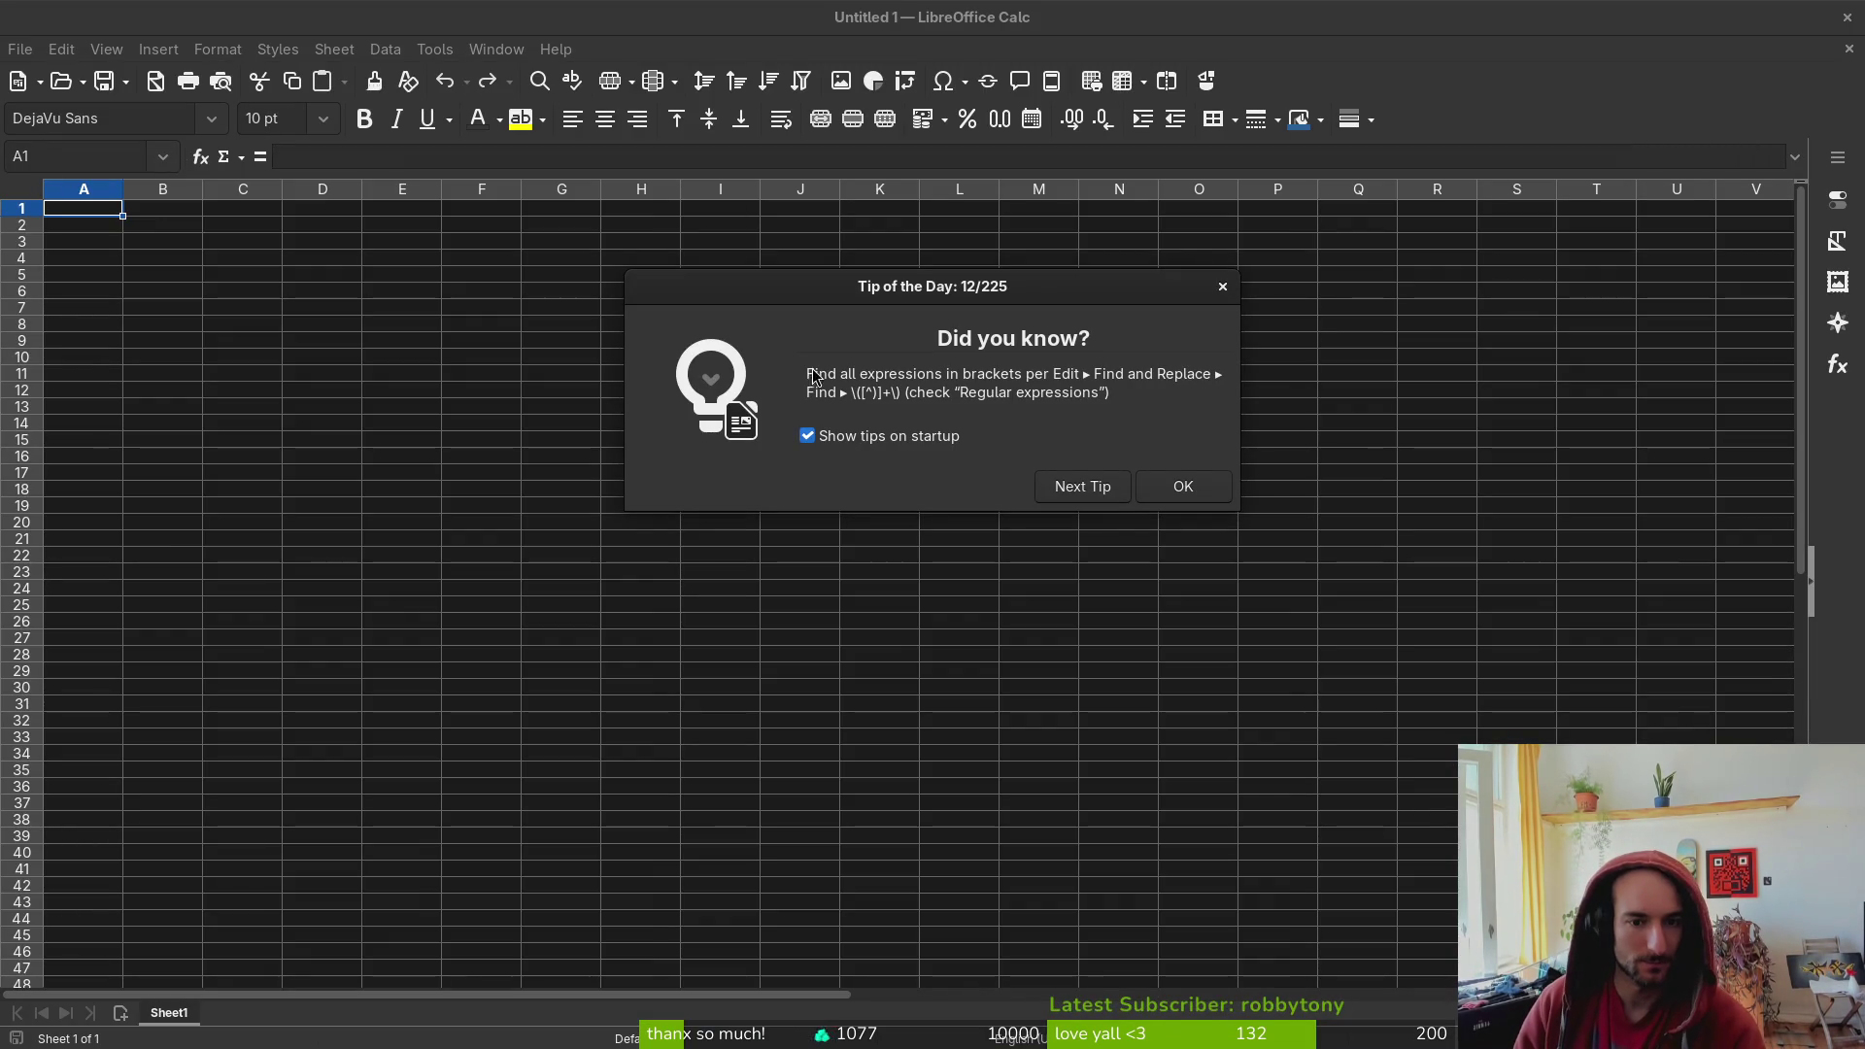
- In Calc, open pollinate-or-die/docs/translations.csv, accepting the default Text Import settings
left_click(1223, 285)
left_click(19, 48)
left_click(74, 109)
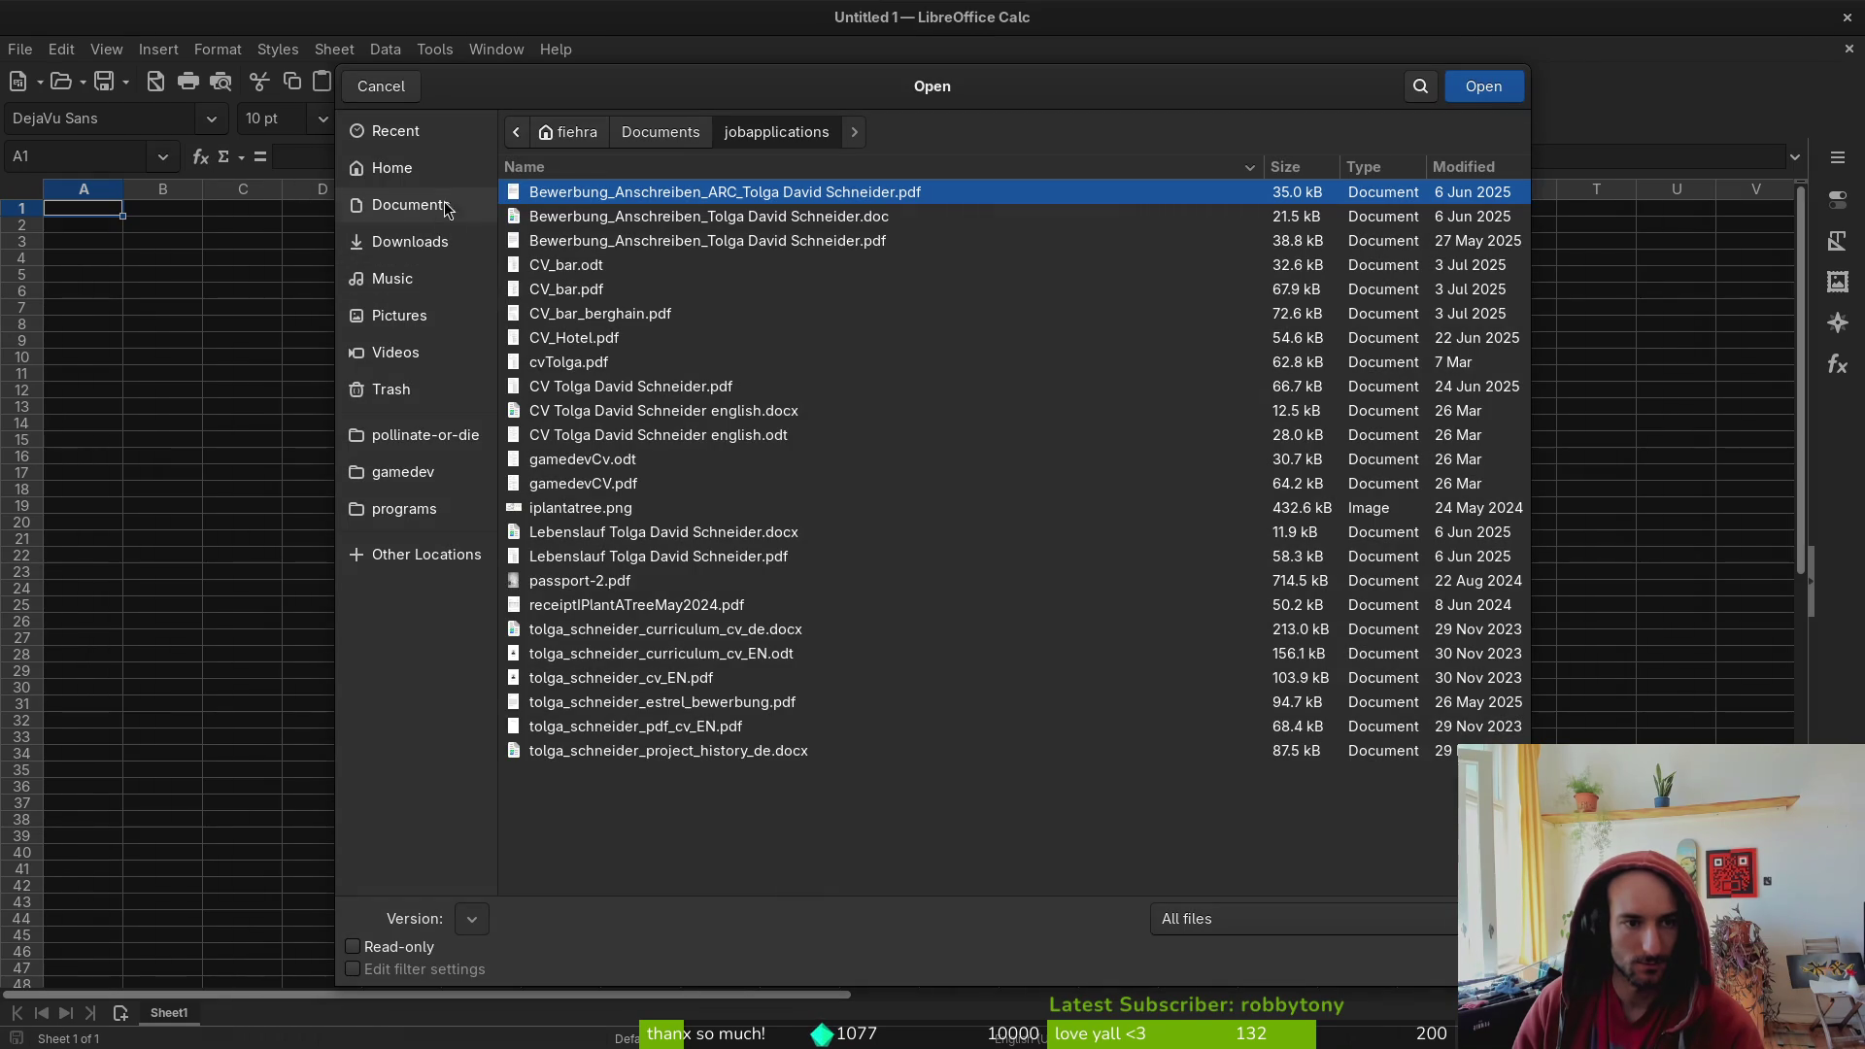
left_click(631, 139)
left_click(580, 136)
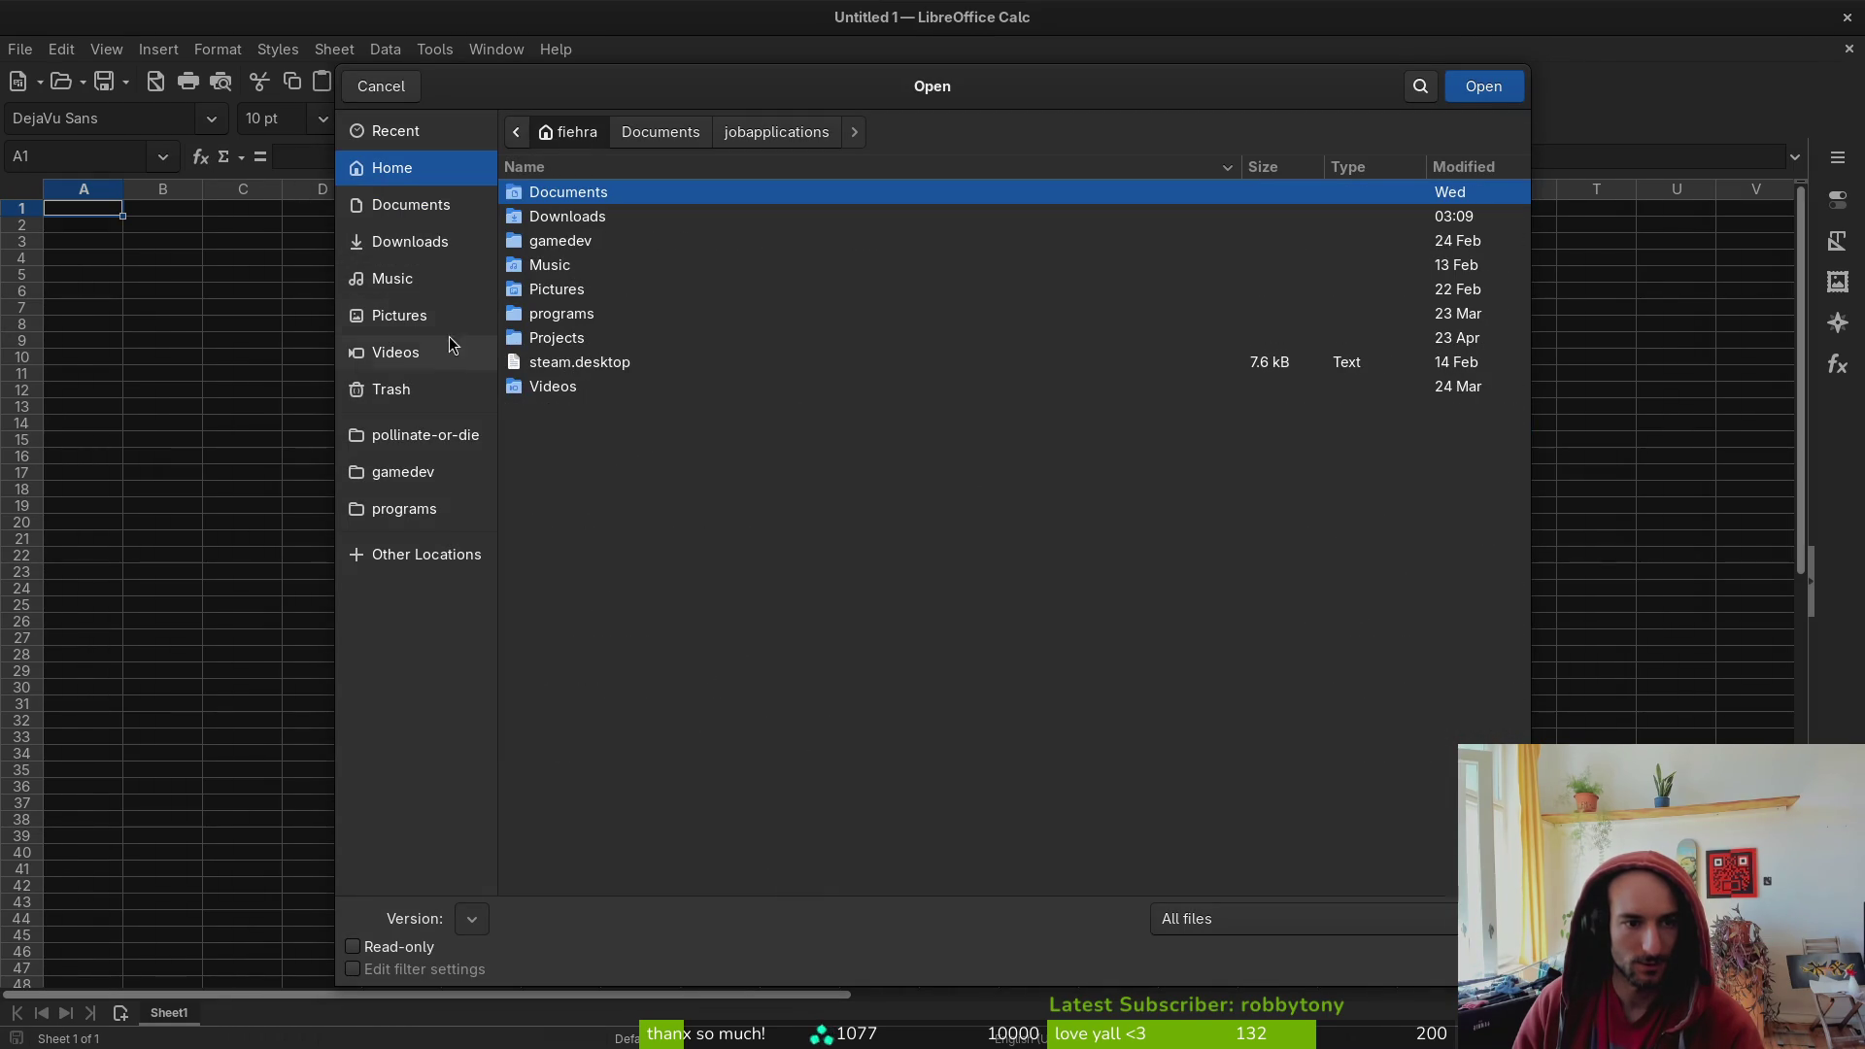
left_click(411, 205)
left_click(410, 242)
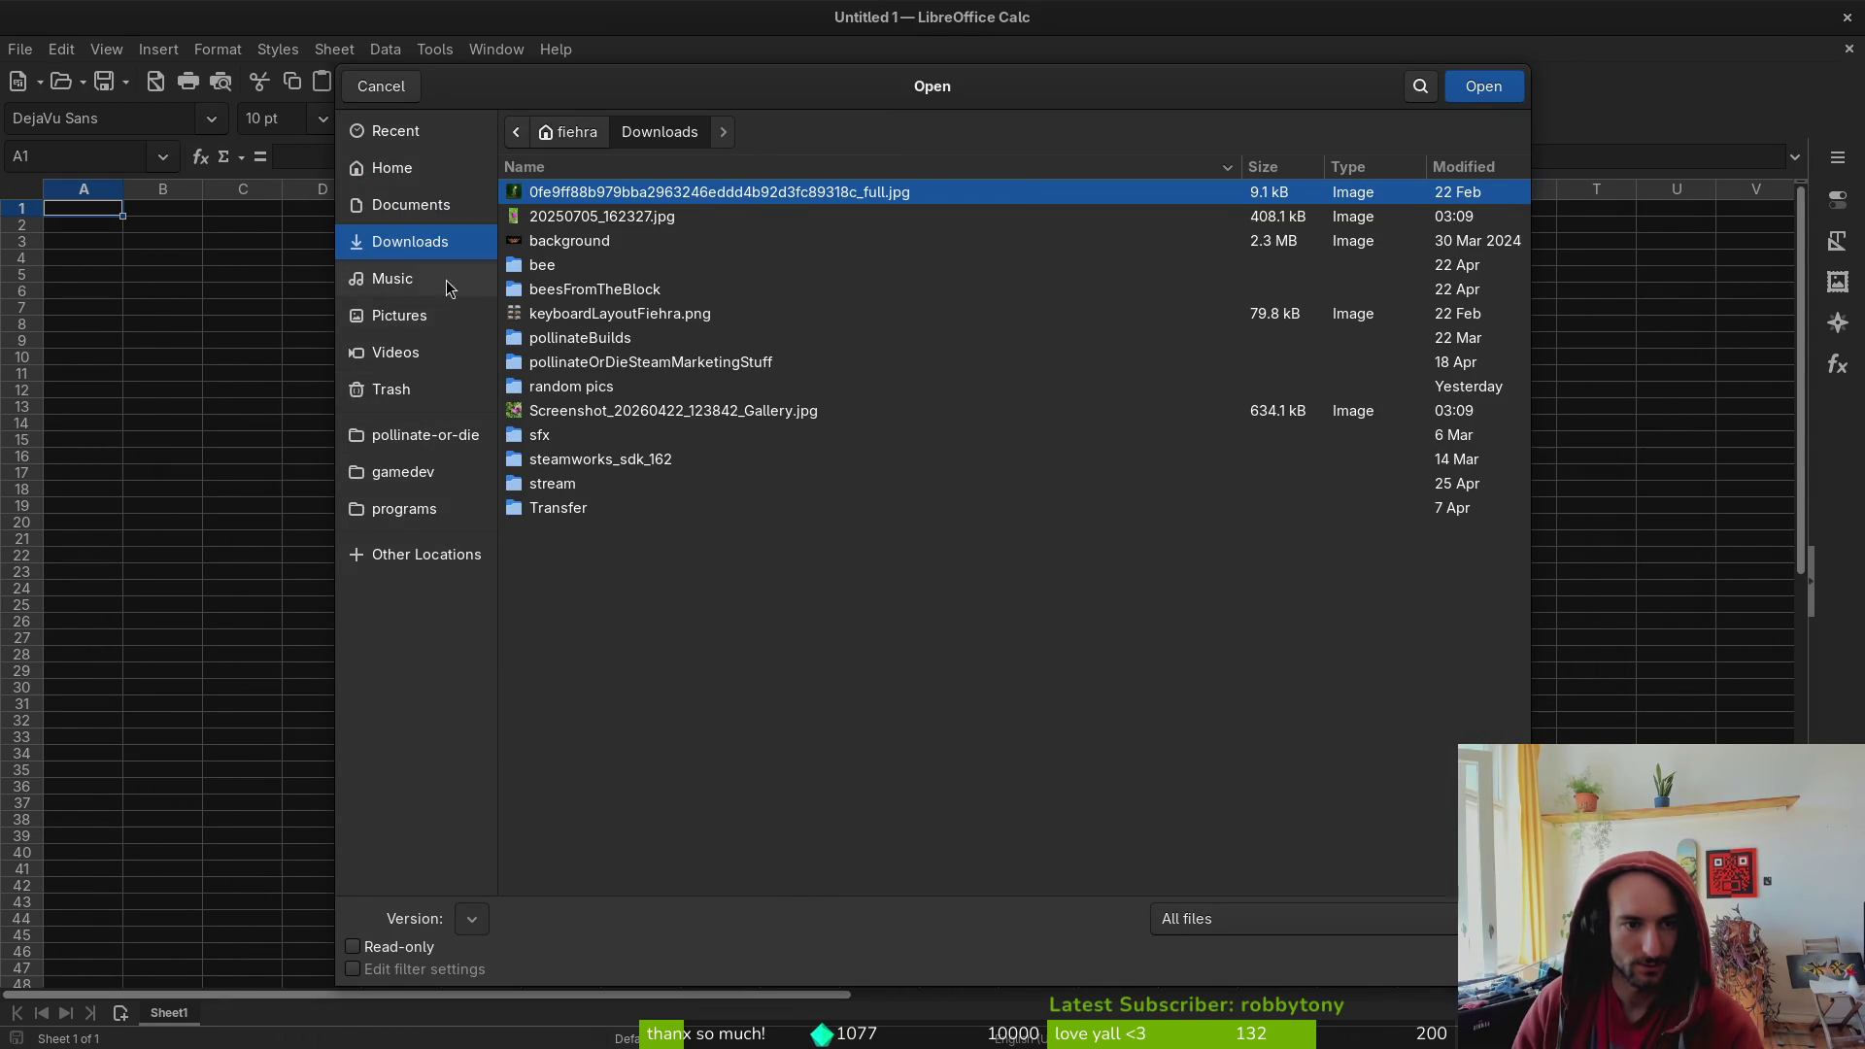
left_click(430, 439)
double_click(603, 314)
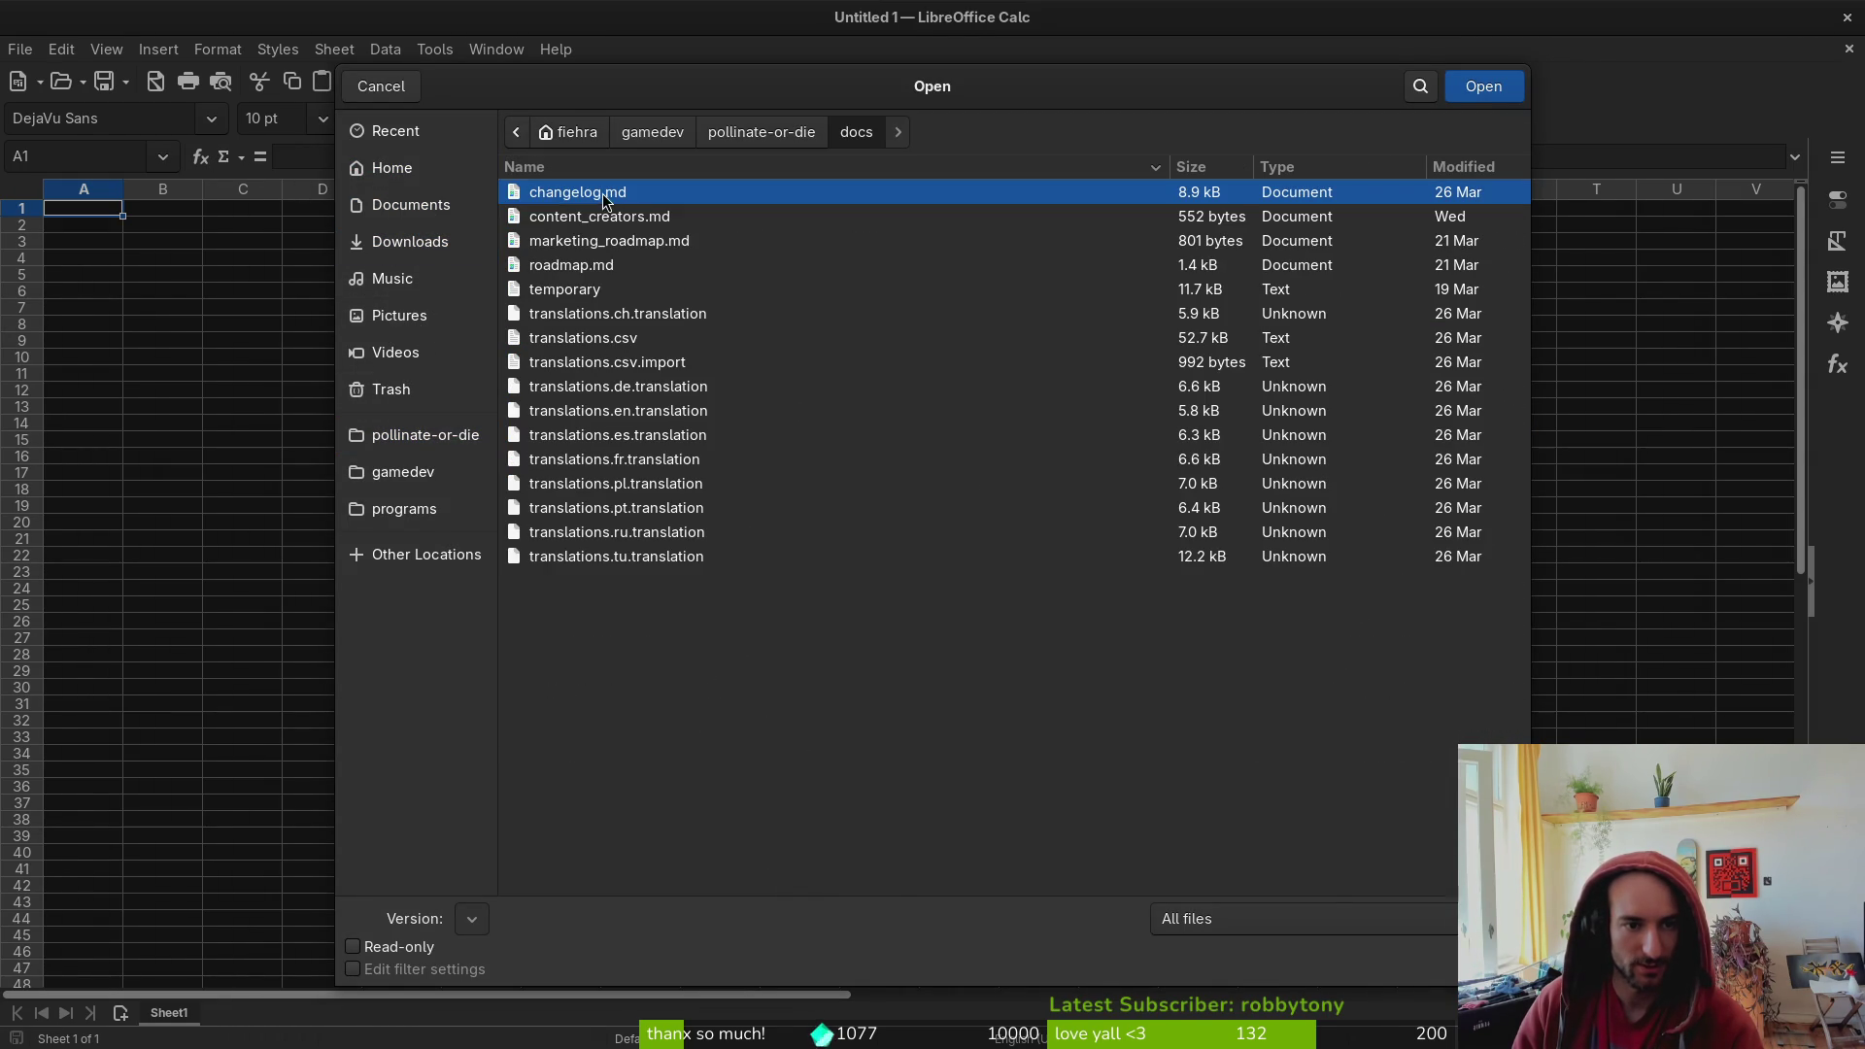
left_click(641, 337)
left_click(1483, 85)
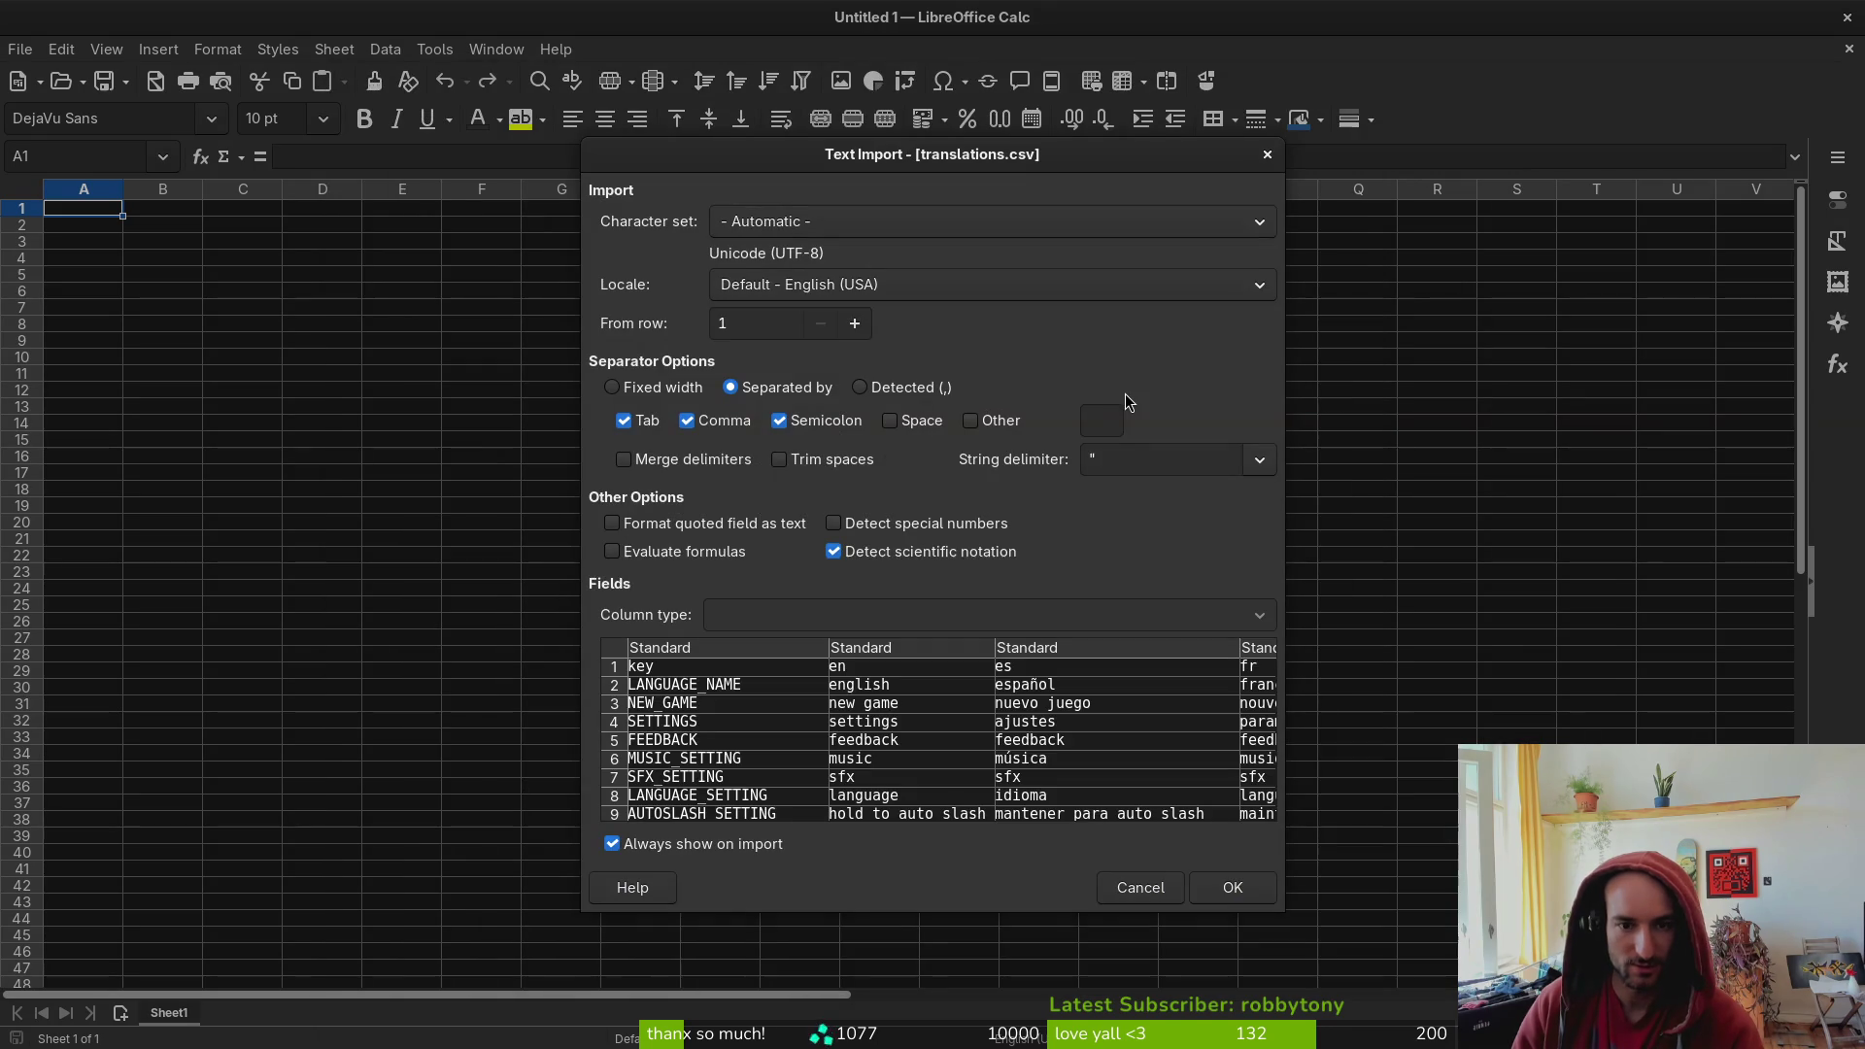
left_click(1239, 890)
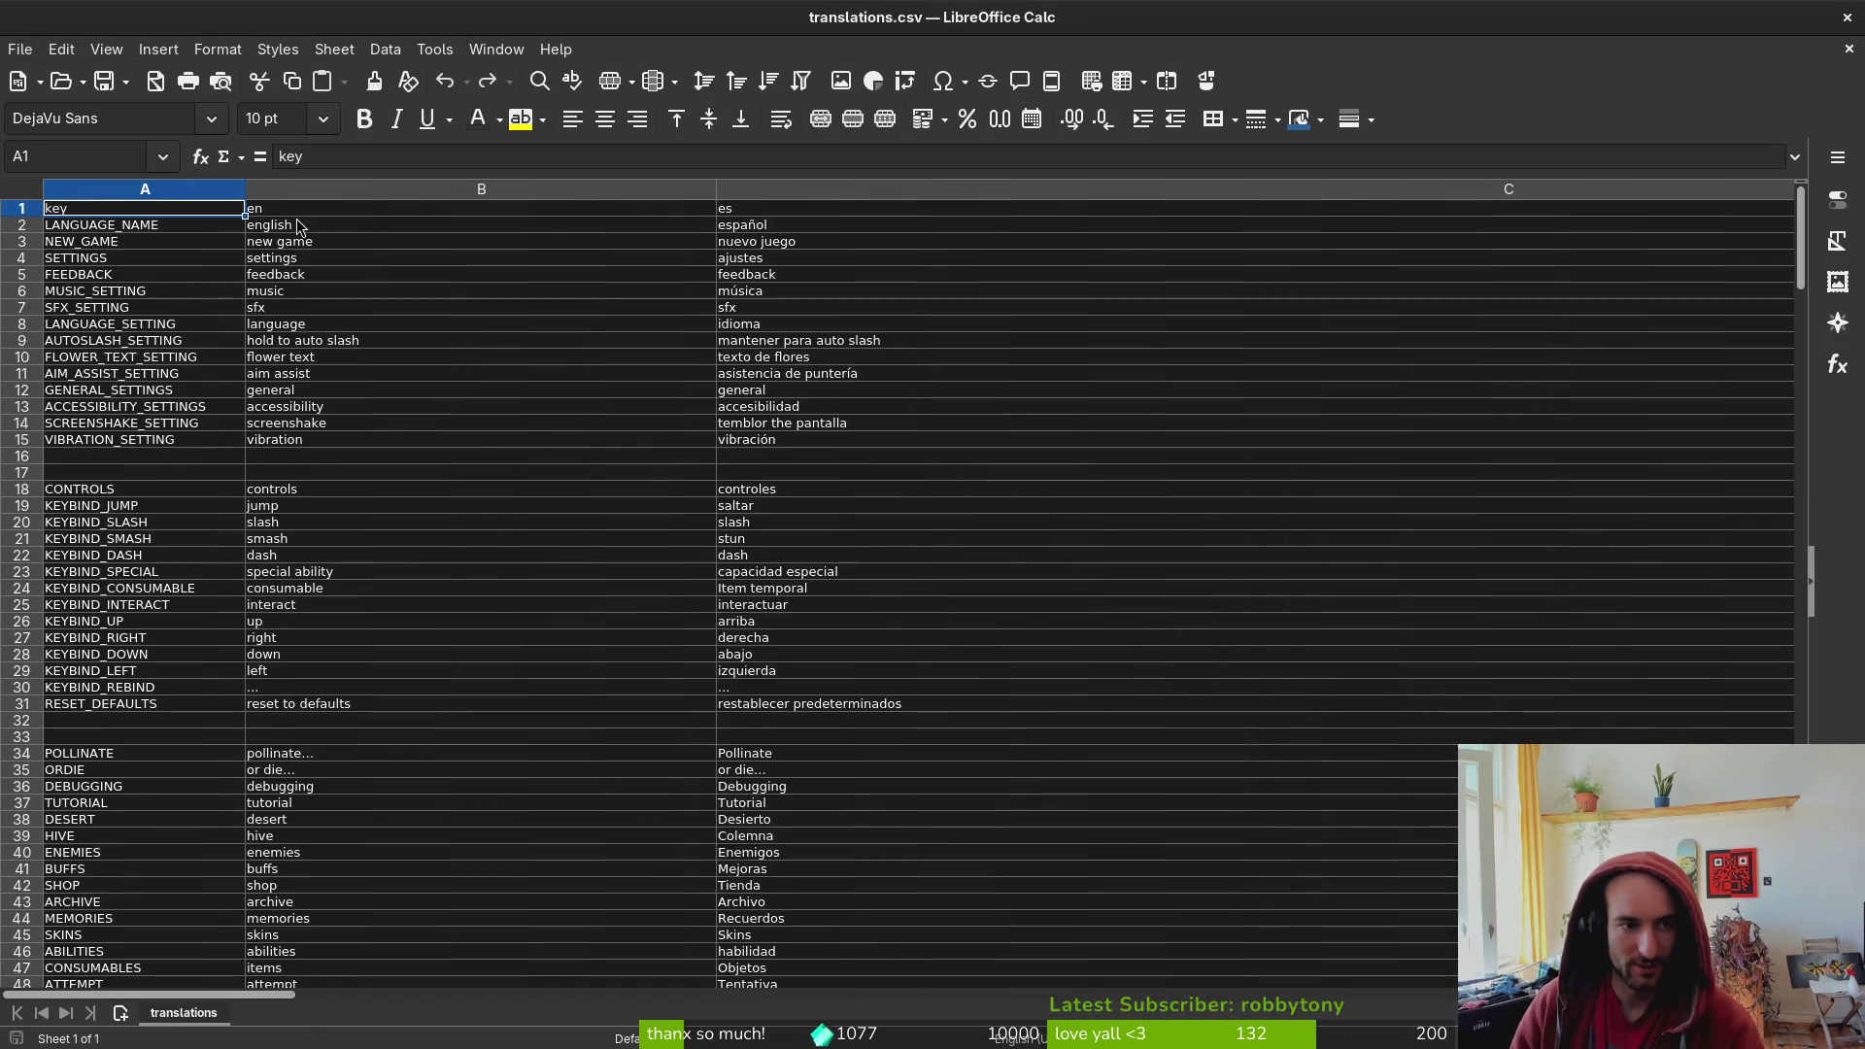
- Review the English, Spanish, French and Russian columns of the sheet
left_click(315, 213)
left_click(774, 217)
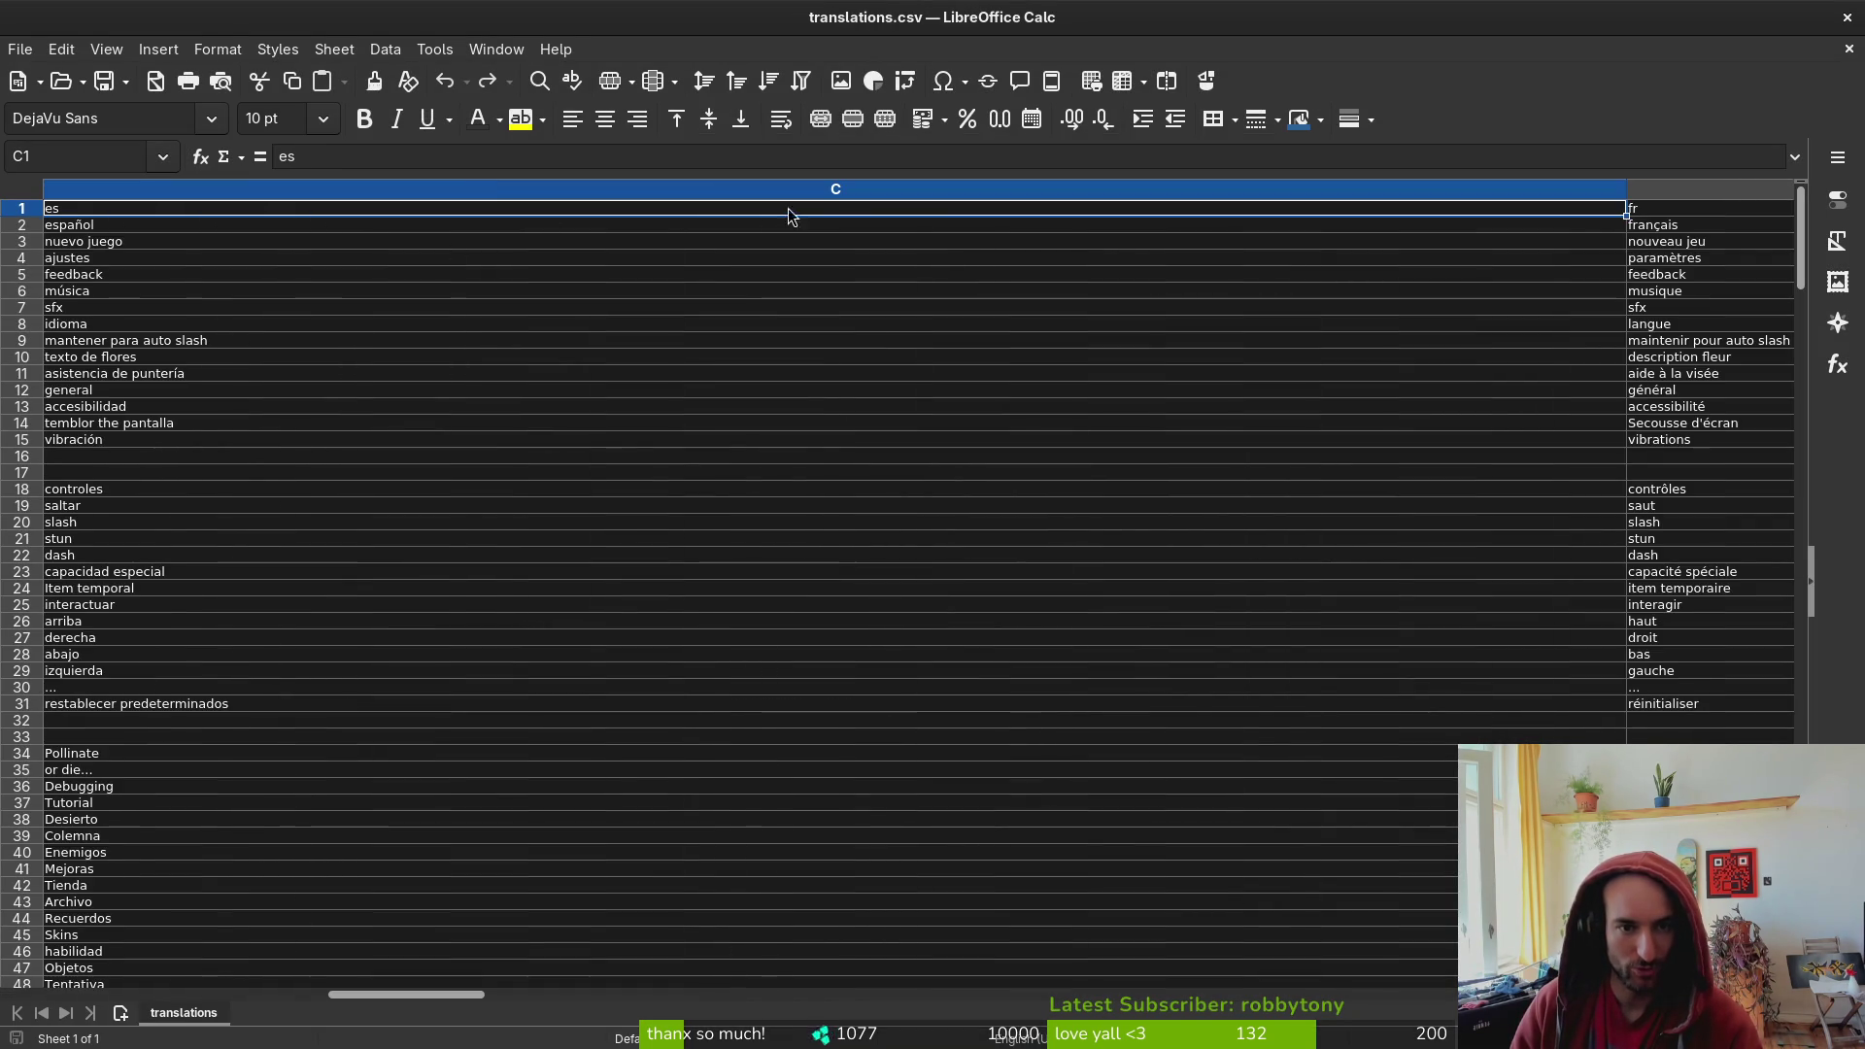
left_click(1645, 213)
left_click(1643, 214)
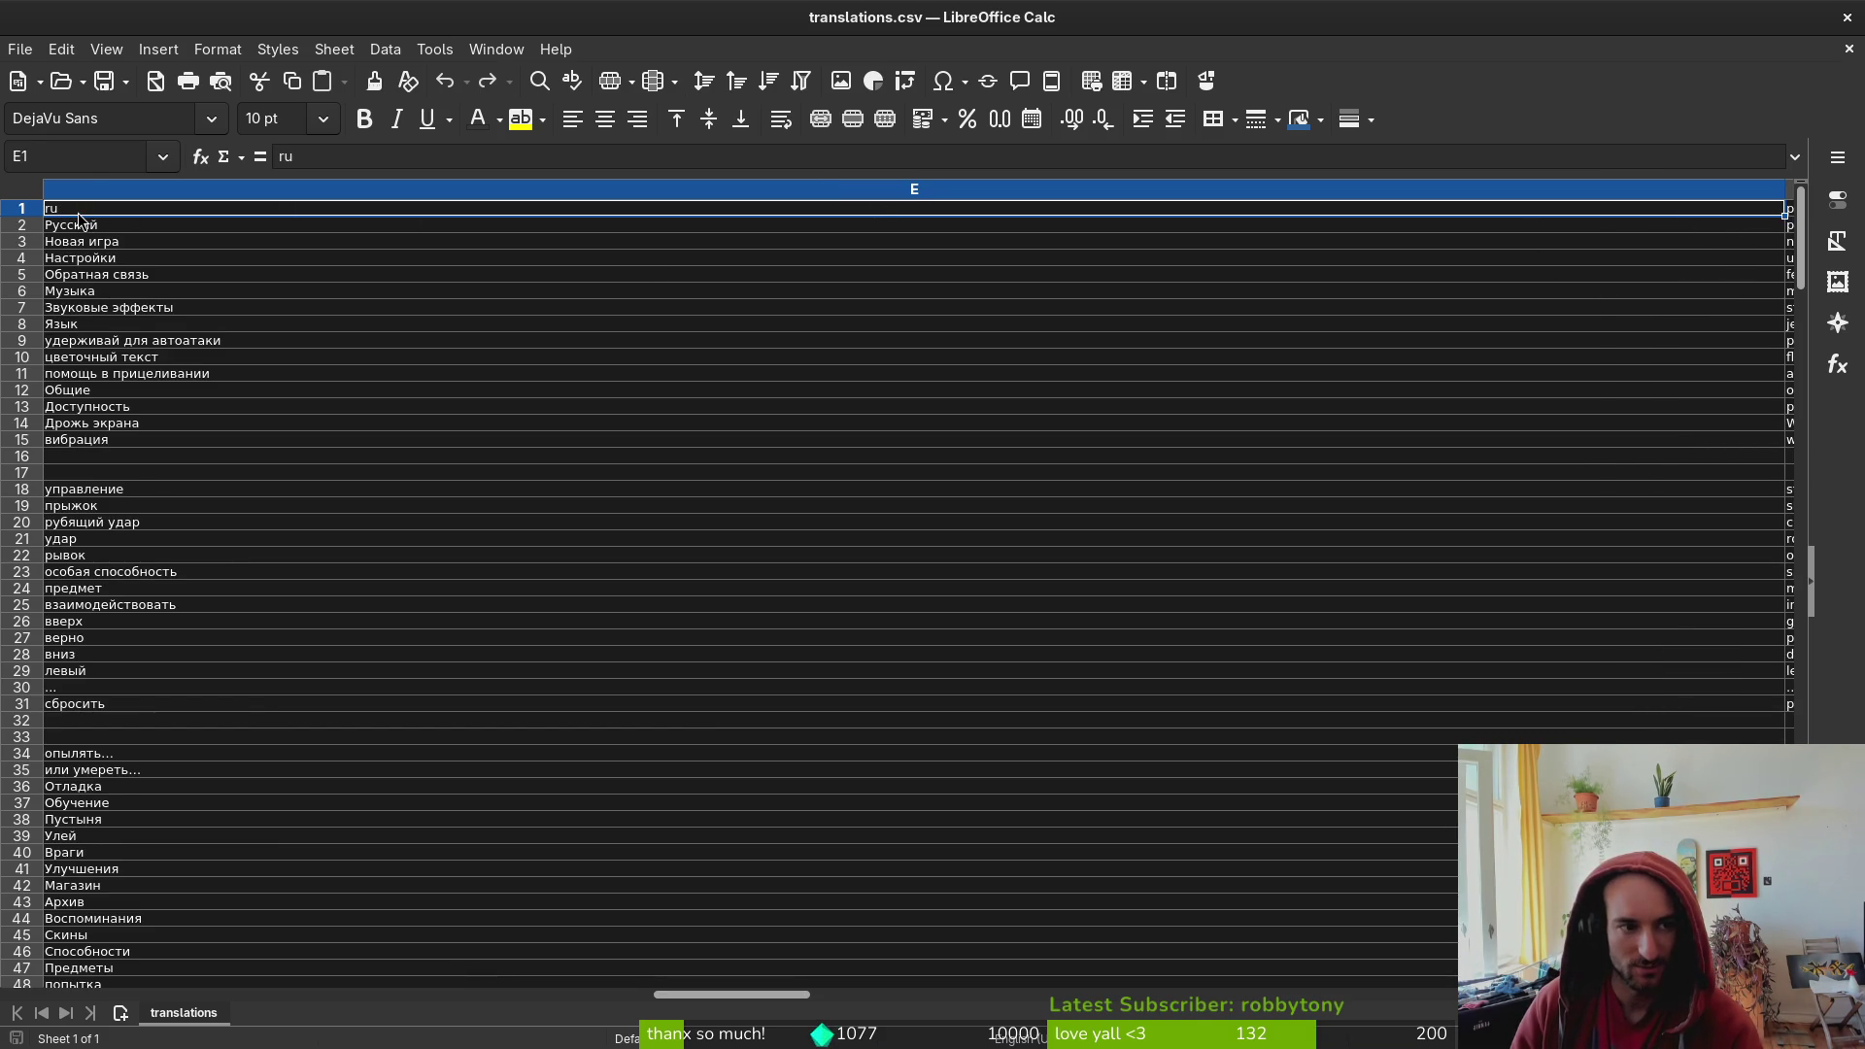
key("alt+Tab")
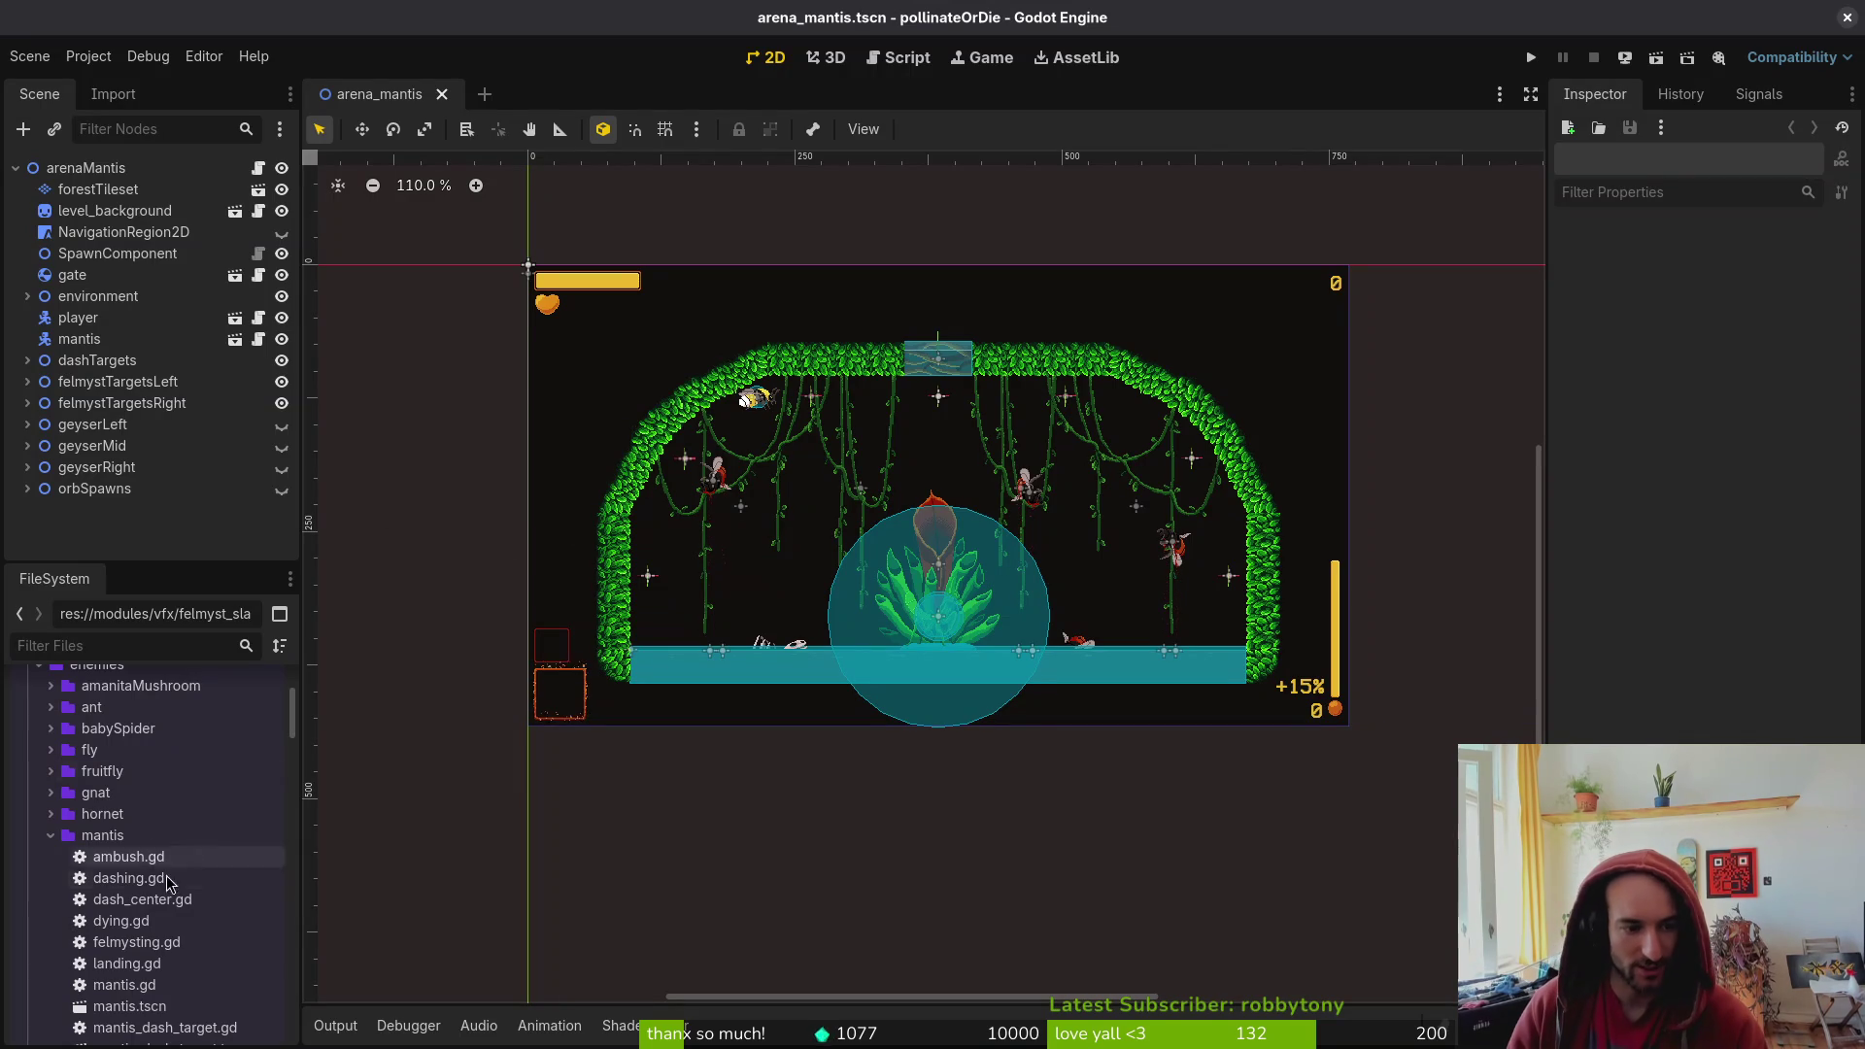
- Open Godot's Project Settings briefly and close it again
left_click(88, 56)
left_click(133, 87)
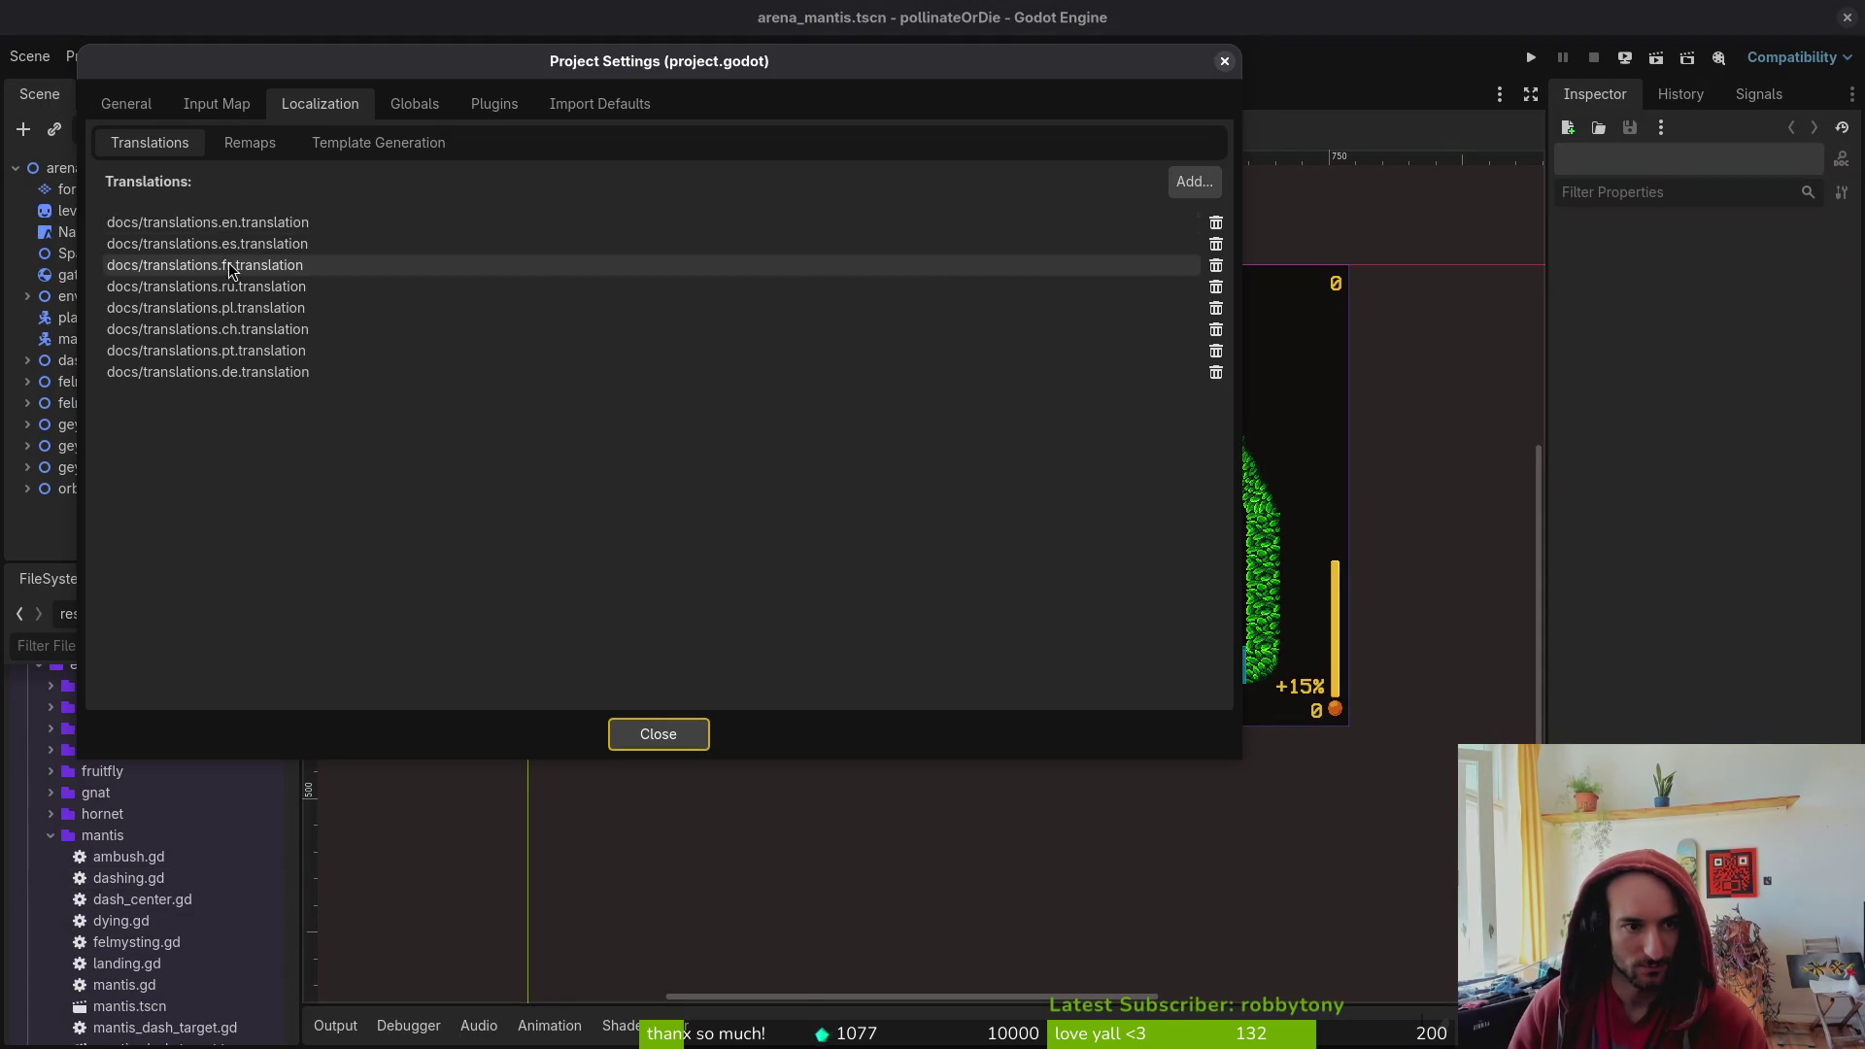
left_click(607, 732)
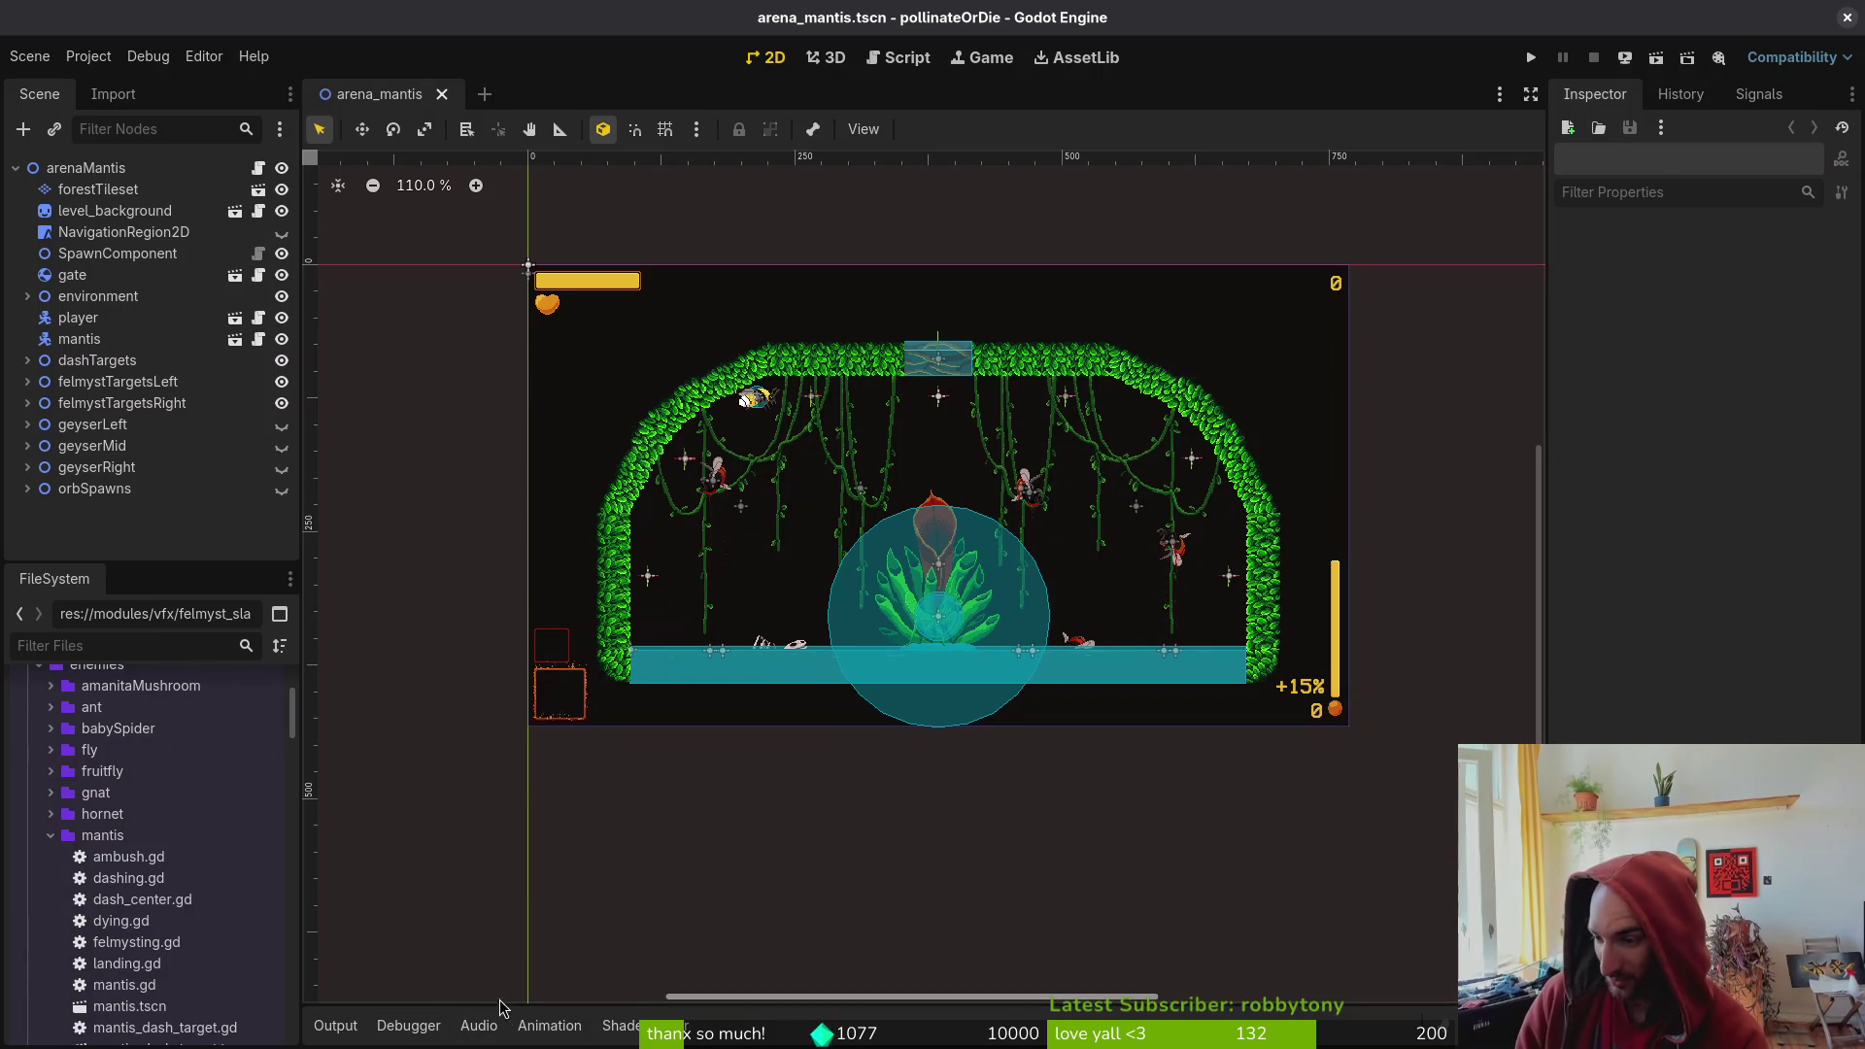
- Collapse the mantis and modules folders and expand docs to list the translation files
left_click(53, 839)
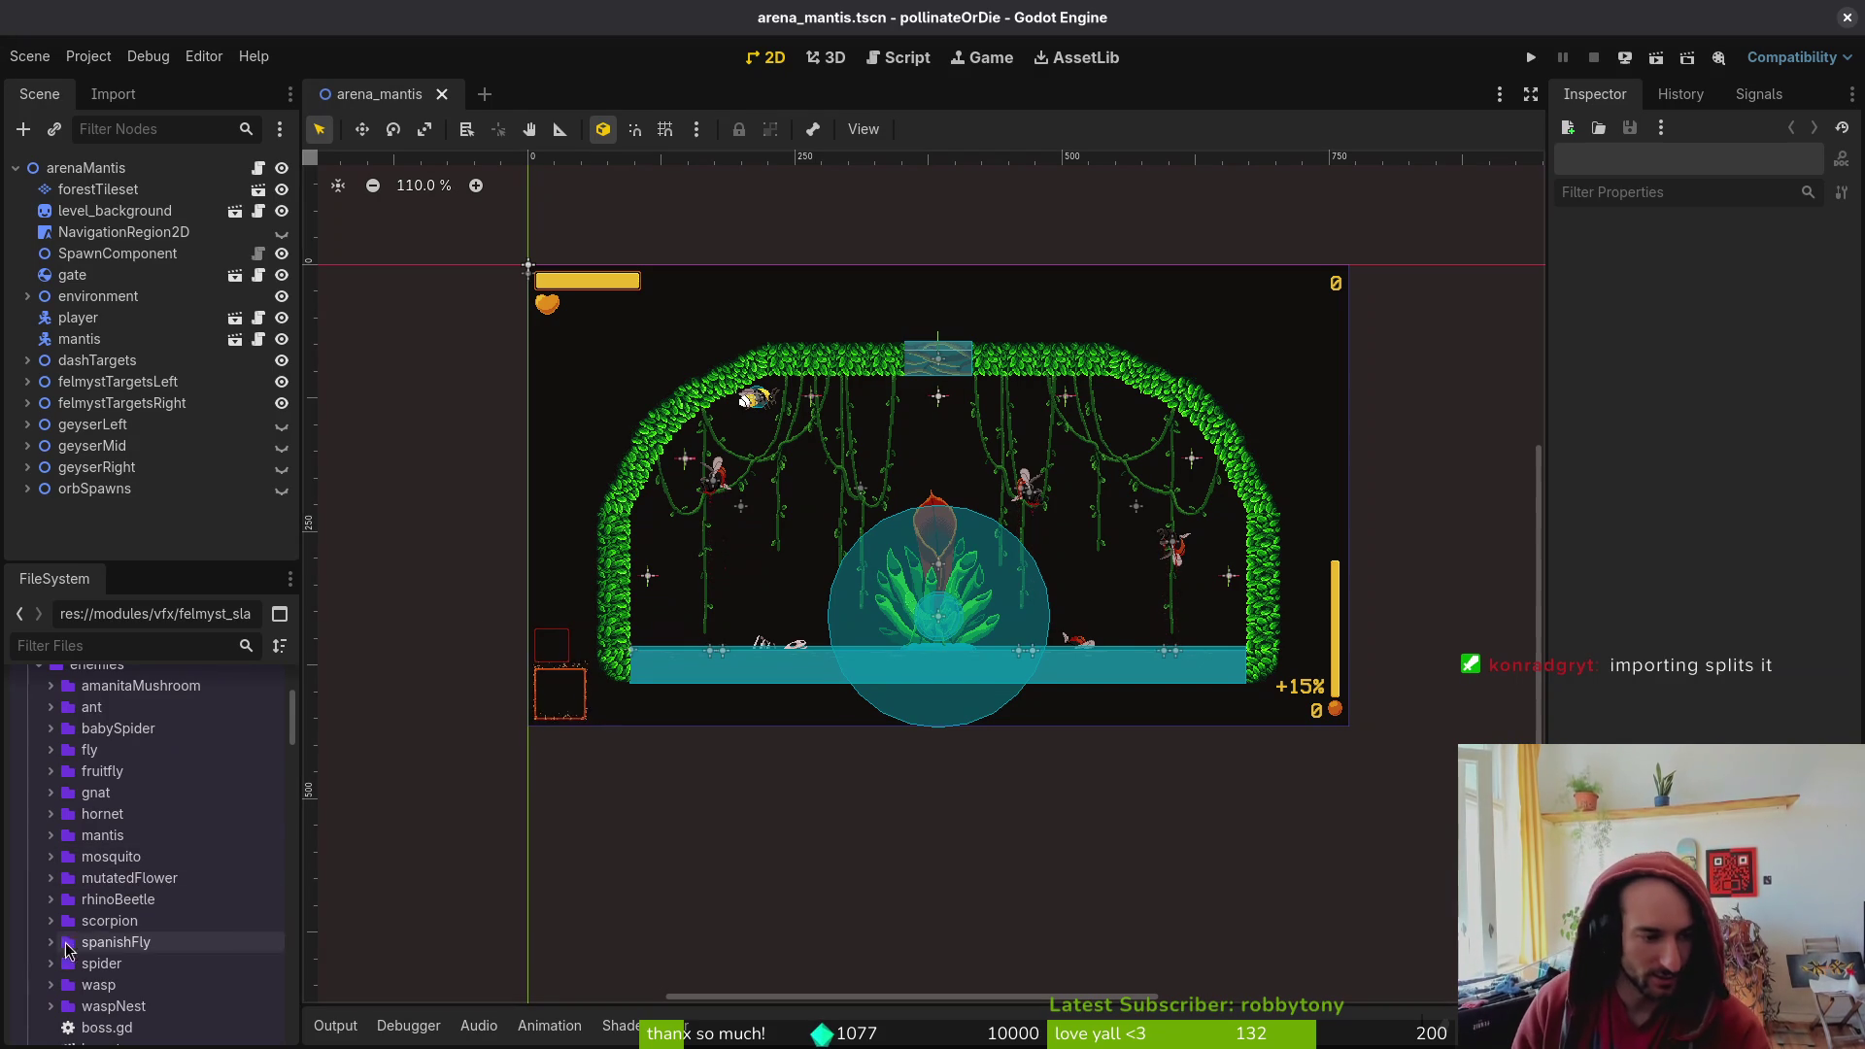
scroll(58, 777, "up", 10)
left_click(27, 835)
left_click(28, 791)
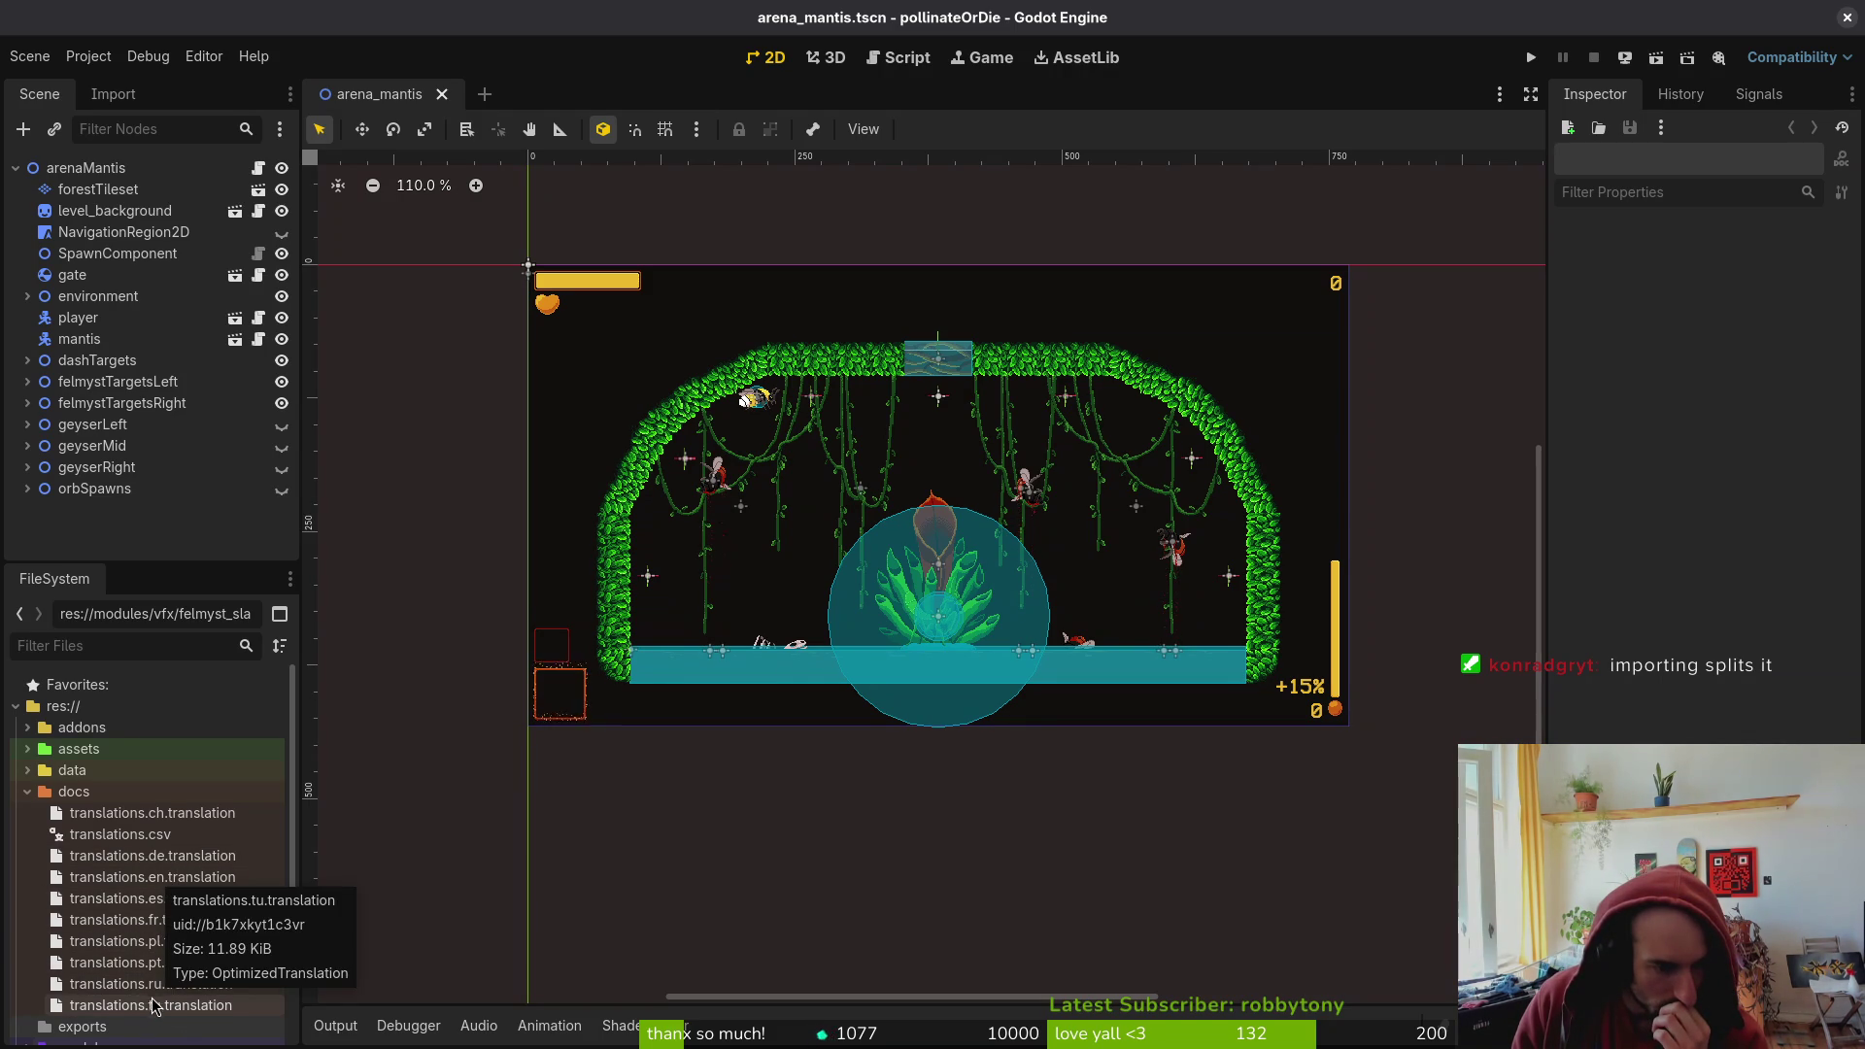
key("super")
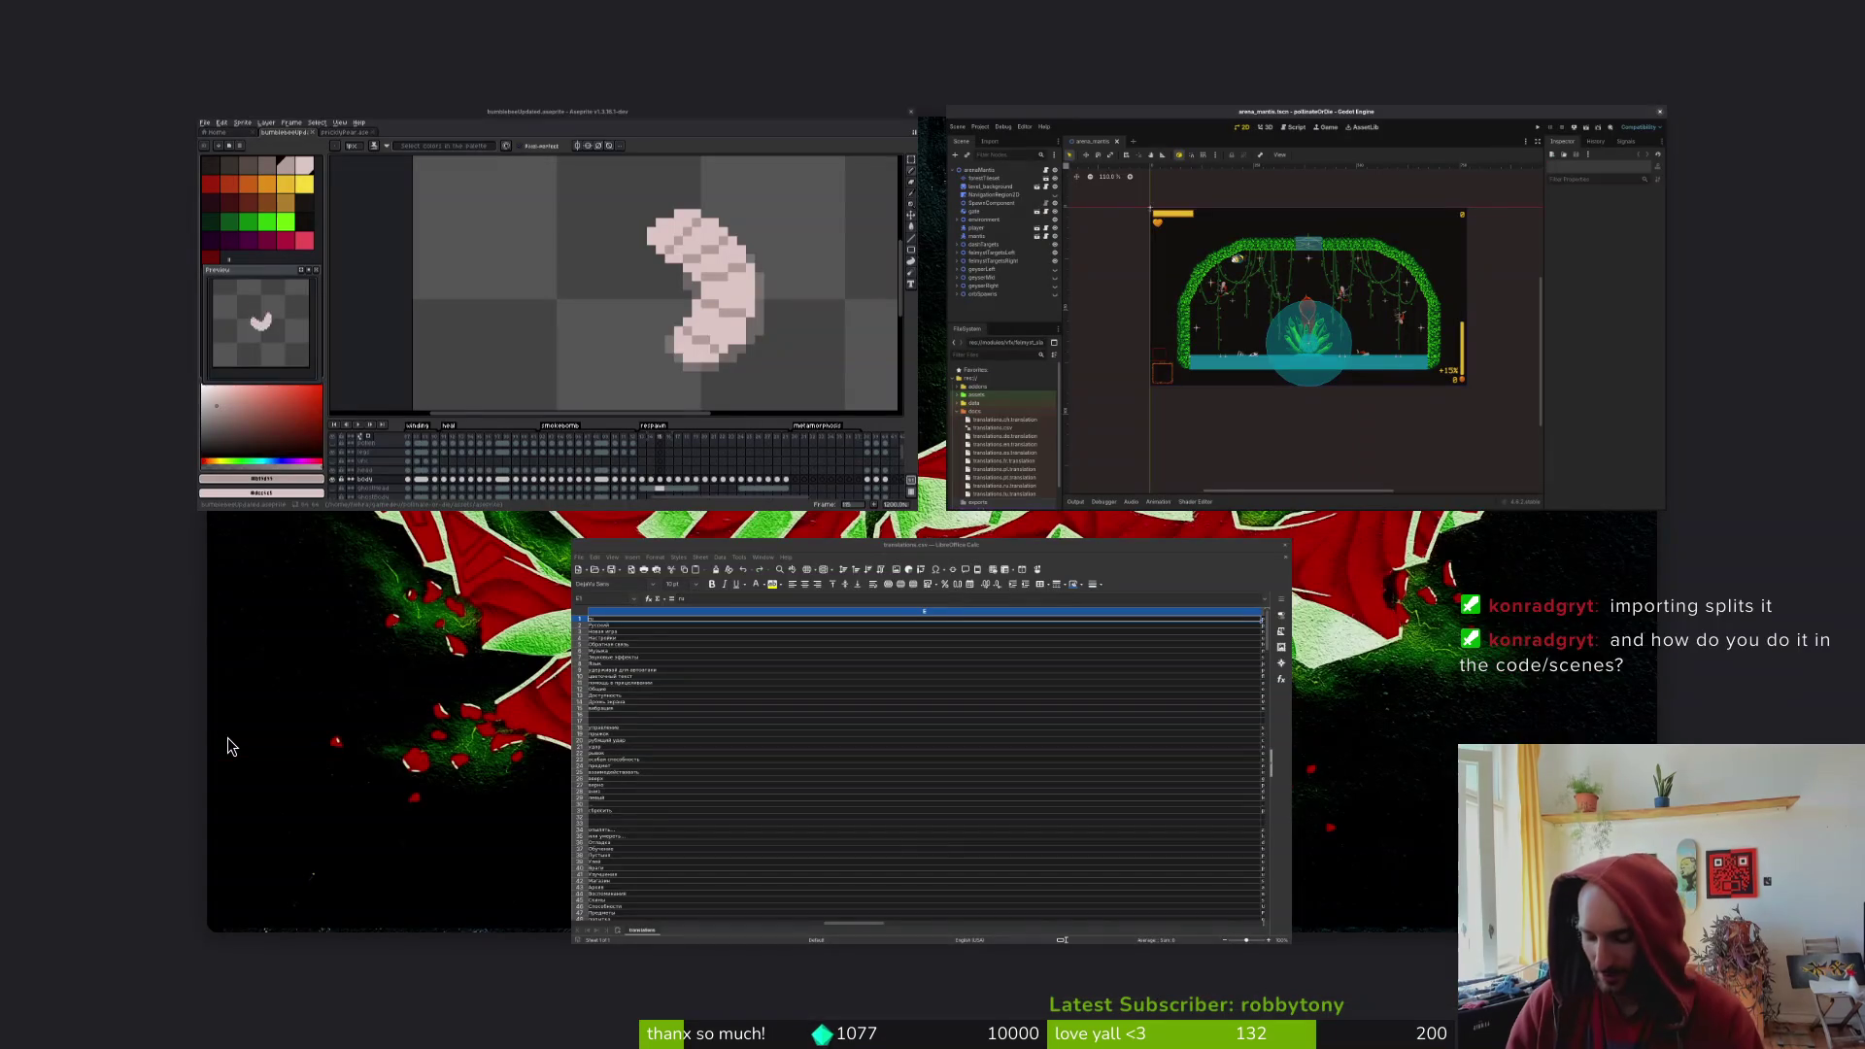
- In a terminal, change into the gamedev/pollinate-or-die folder and open it in Neovim with 'v .'
key("Escape")
key("ctrl+alt+t")
type("cd ")
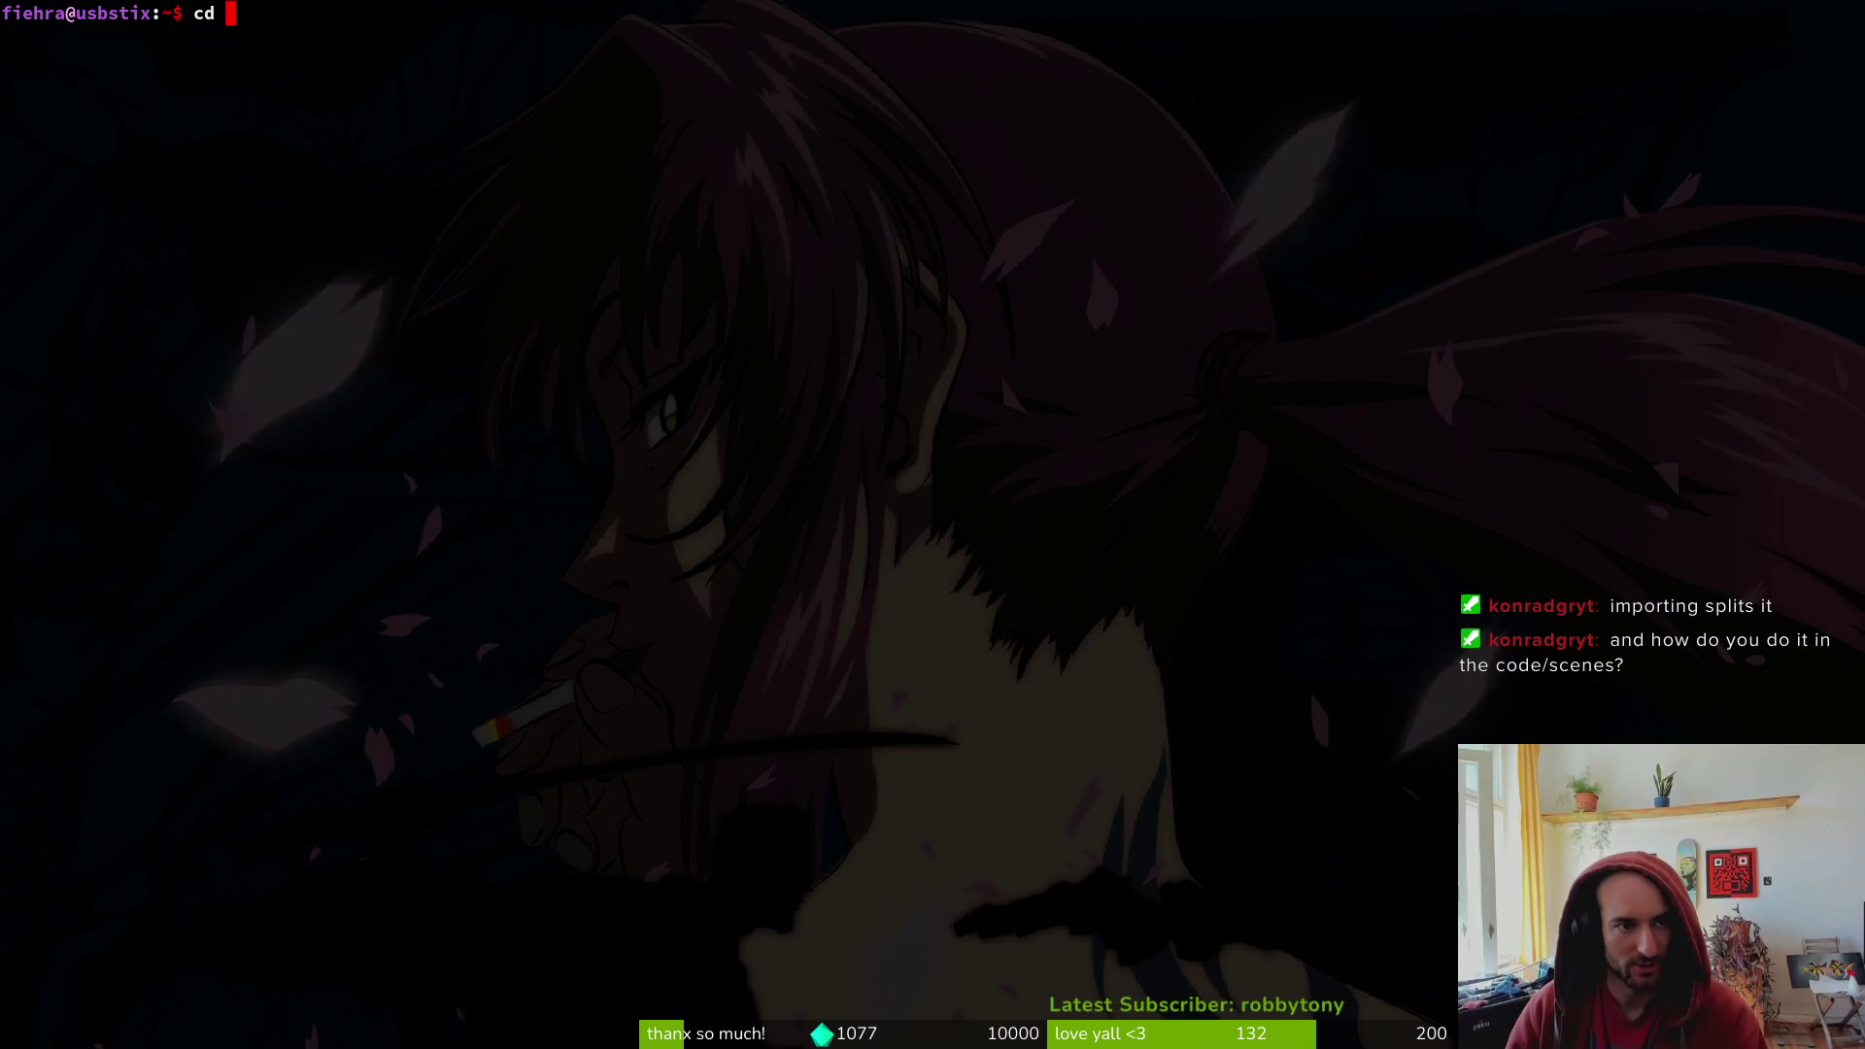
type("gamede")
key("BackSpace")
key("BackSpace")
type("g")
key("Tab")
type("po")
key("Tab")
key("Return")
type("v .")
key("Return")
- Open game.controller.gd with the fuzzy file finder and scroll down through it
key("space")
key("f")
key("f")
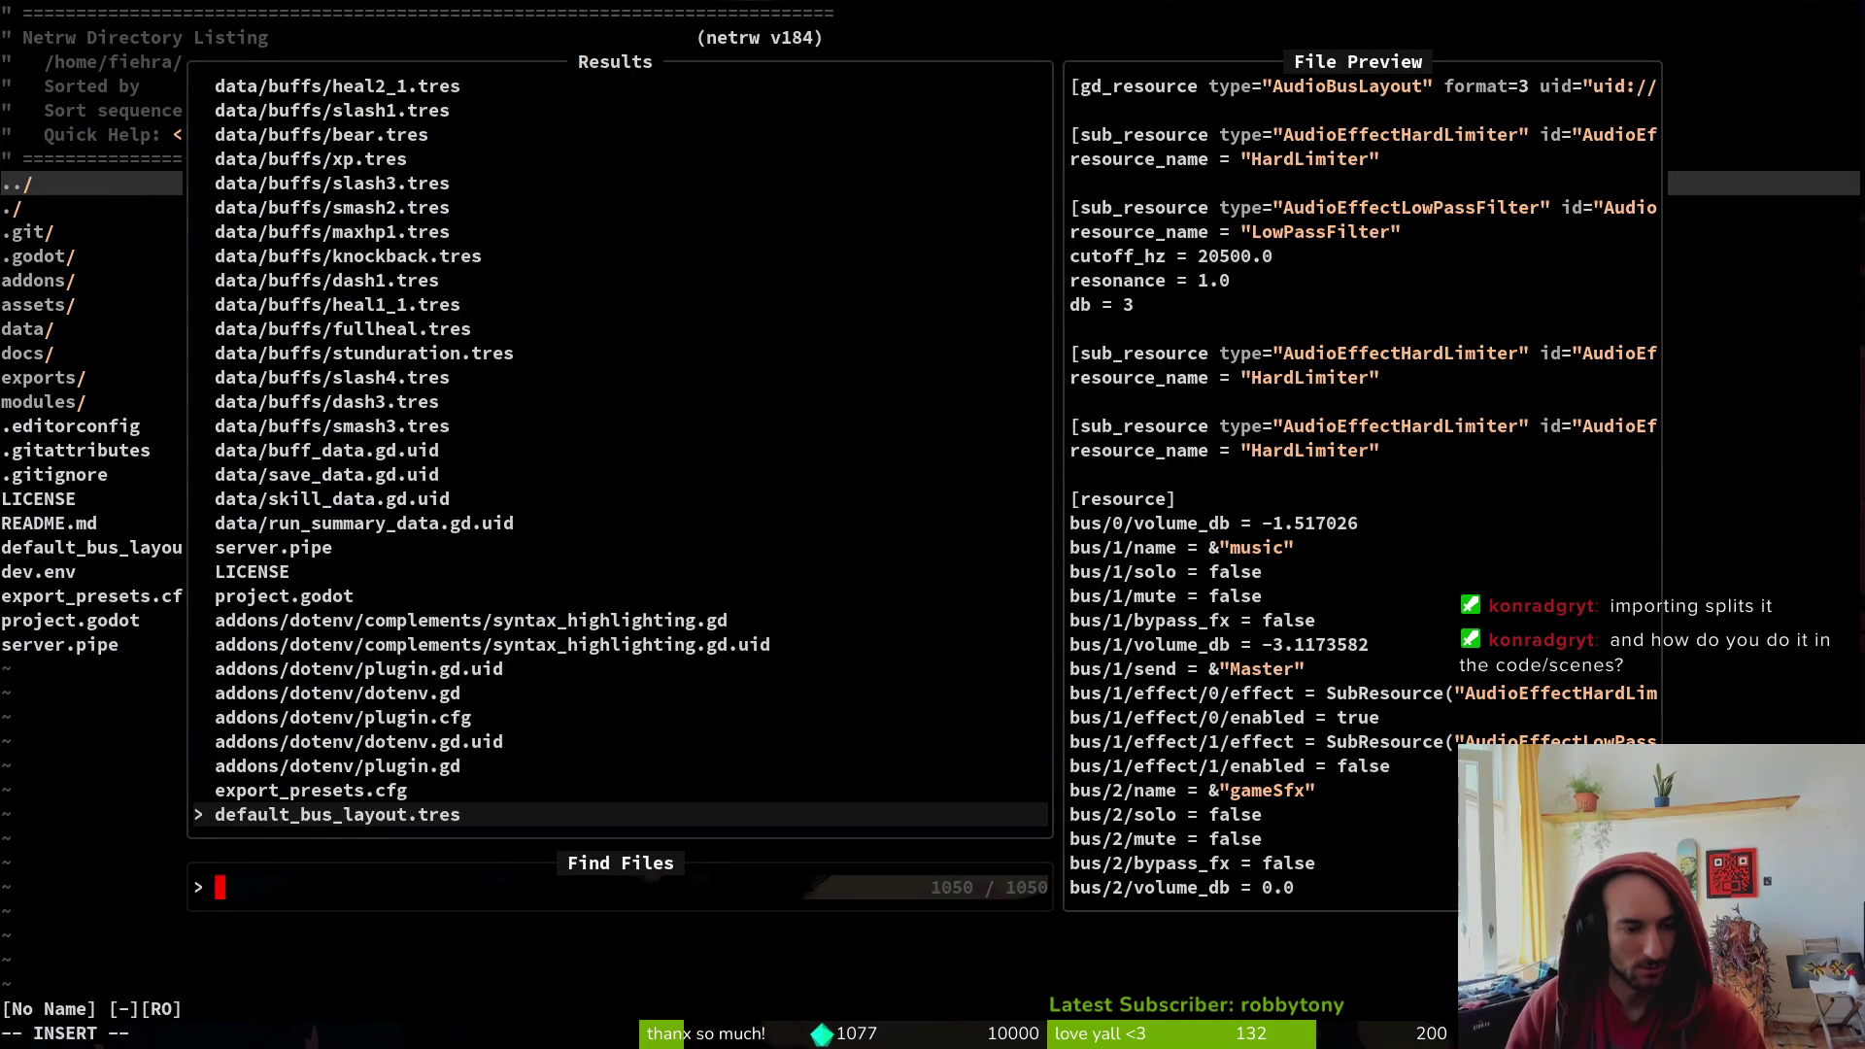
type("gamecntr")
key("Return")
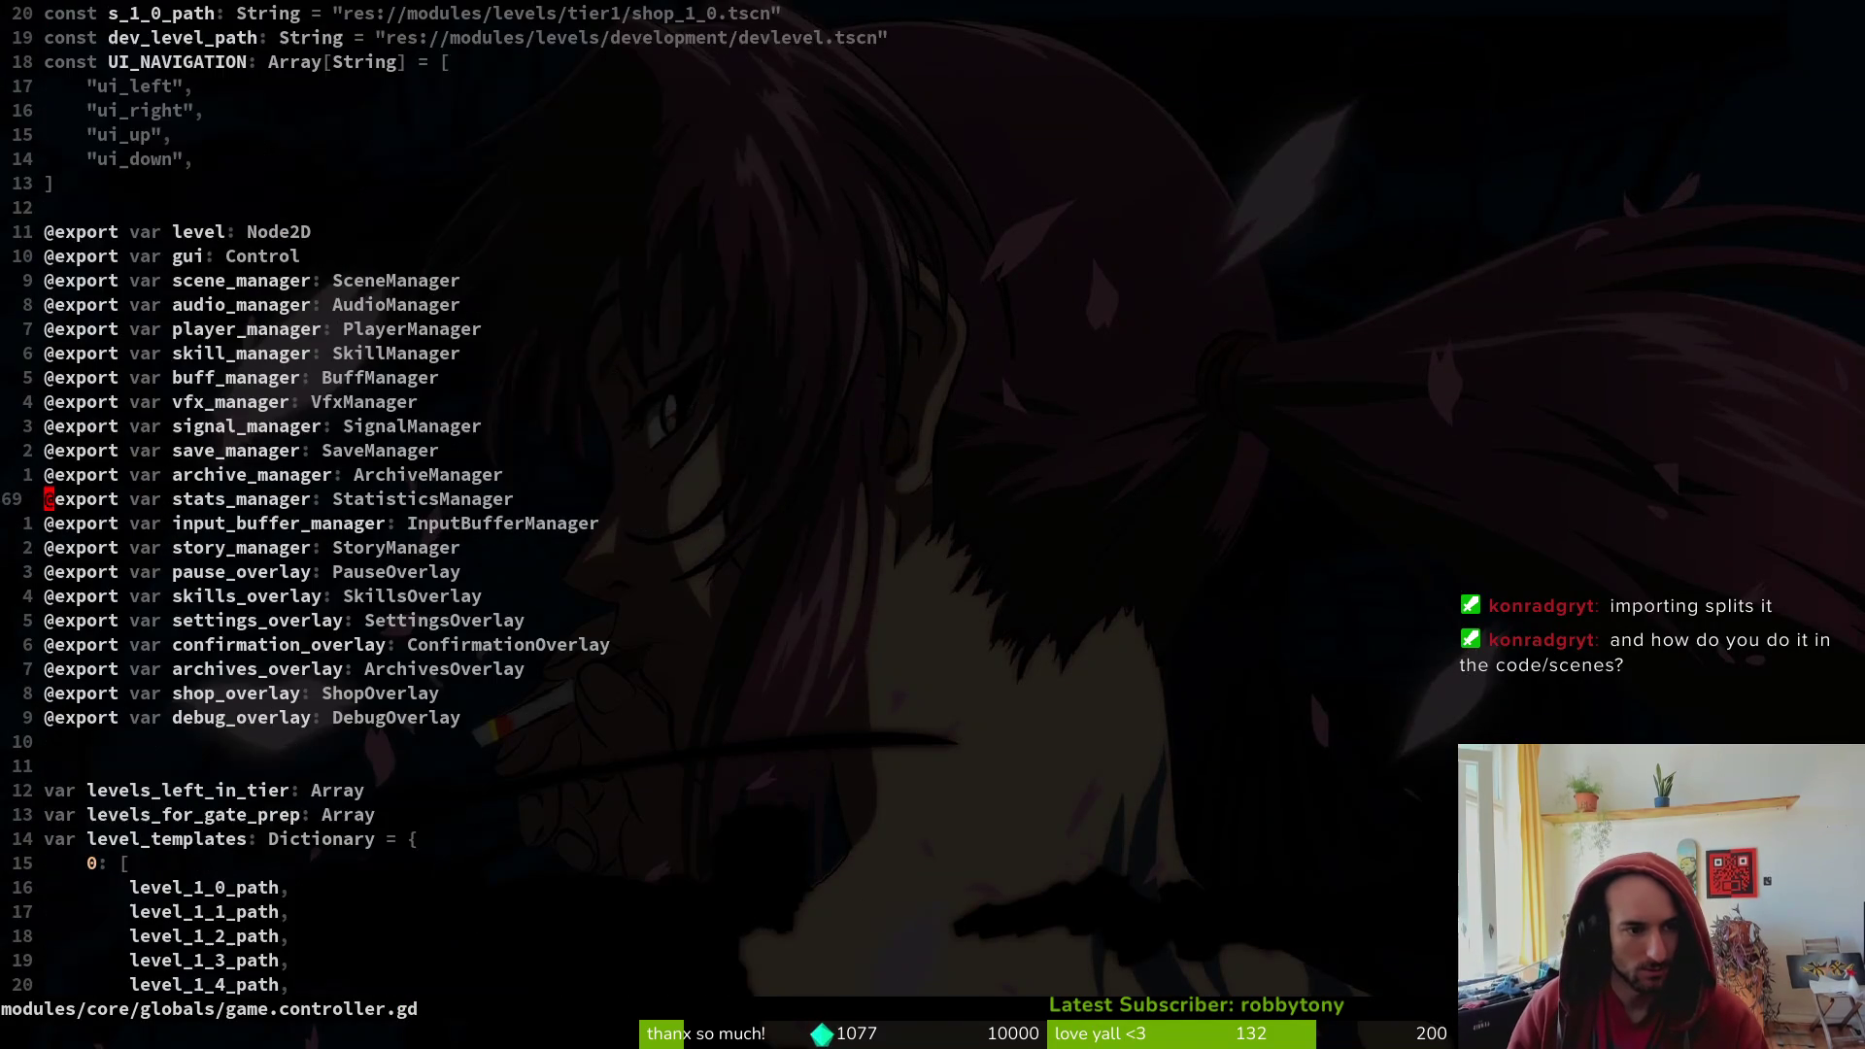
key("ctrl+d")
key("ctrl+d")
key("ctrl+d")
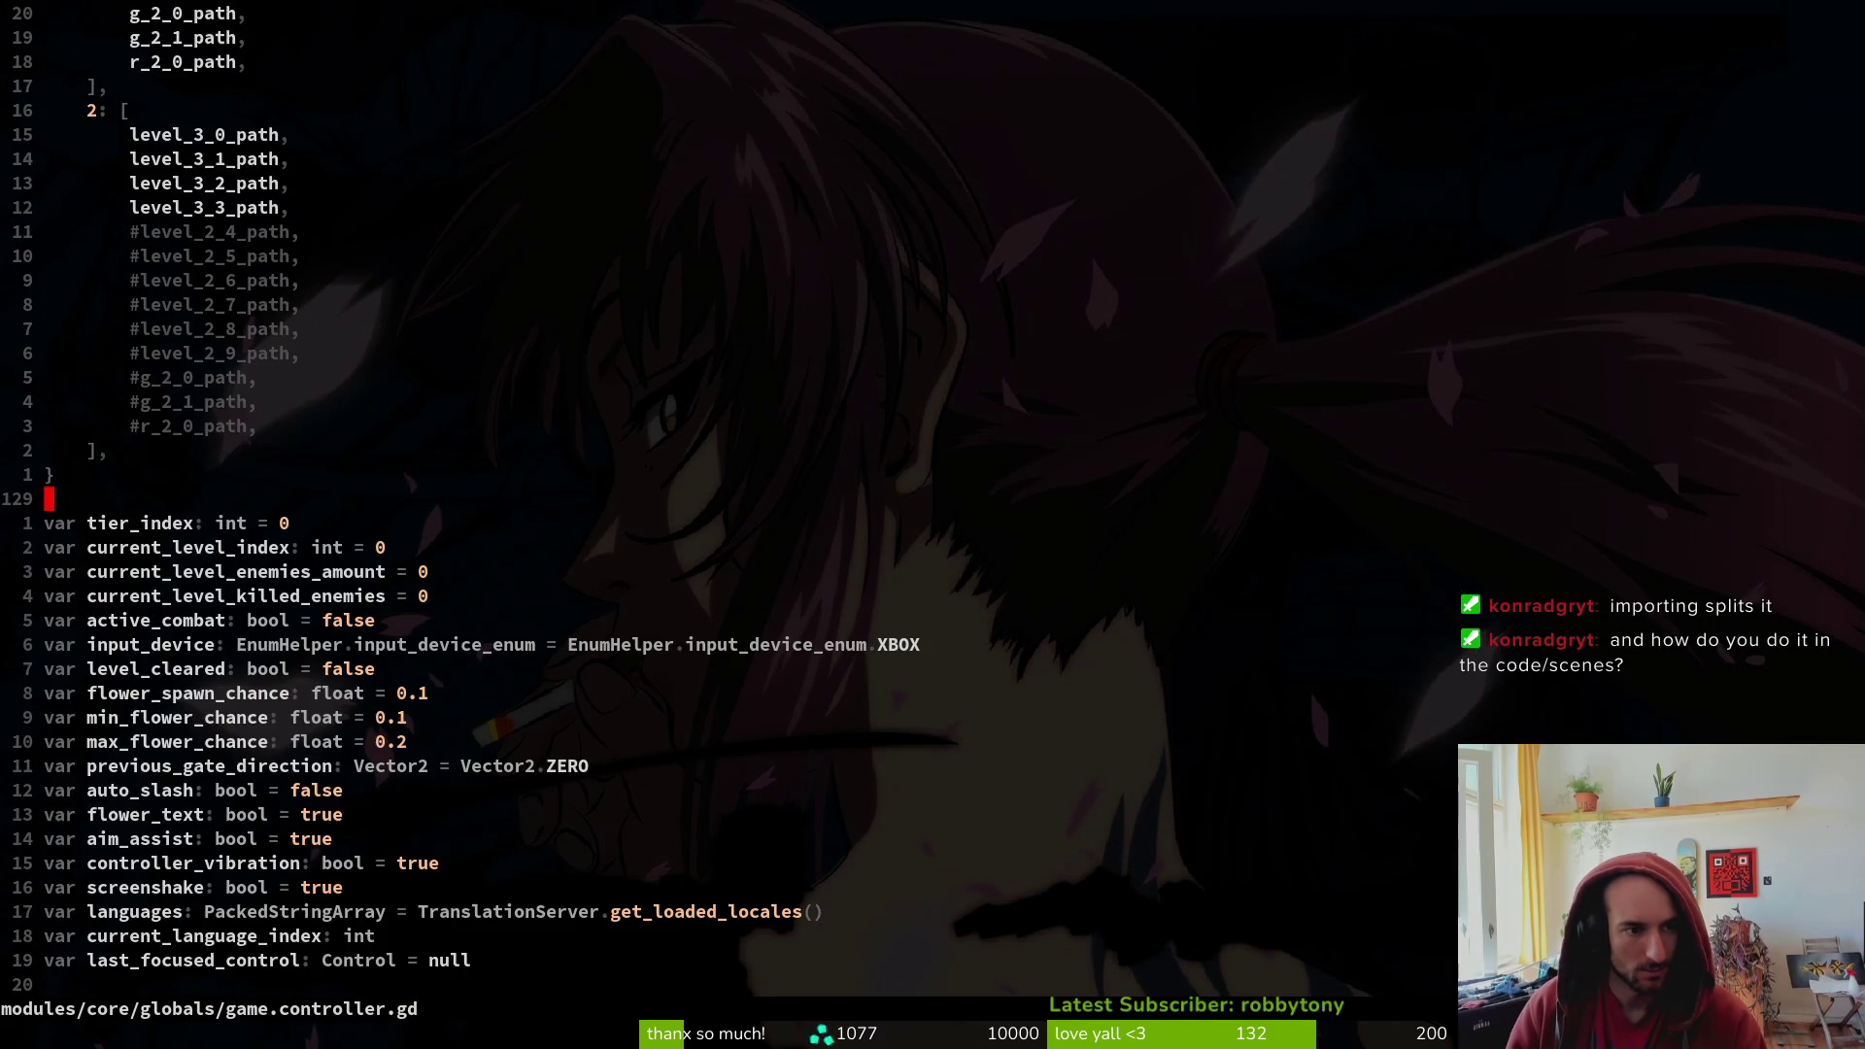
- Open story.manager.gd with the file finder and jump up to its dialog line arrays
key("space")
key("f")
key("f")
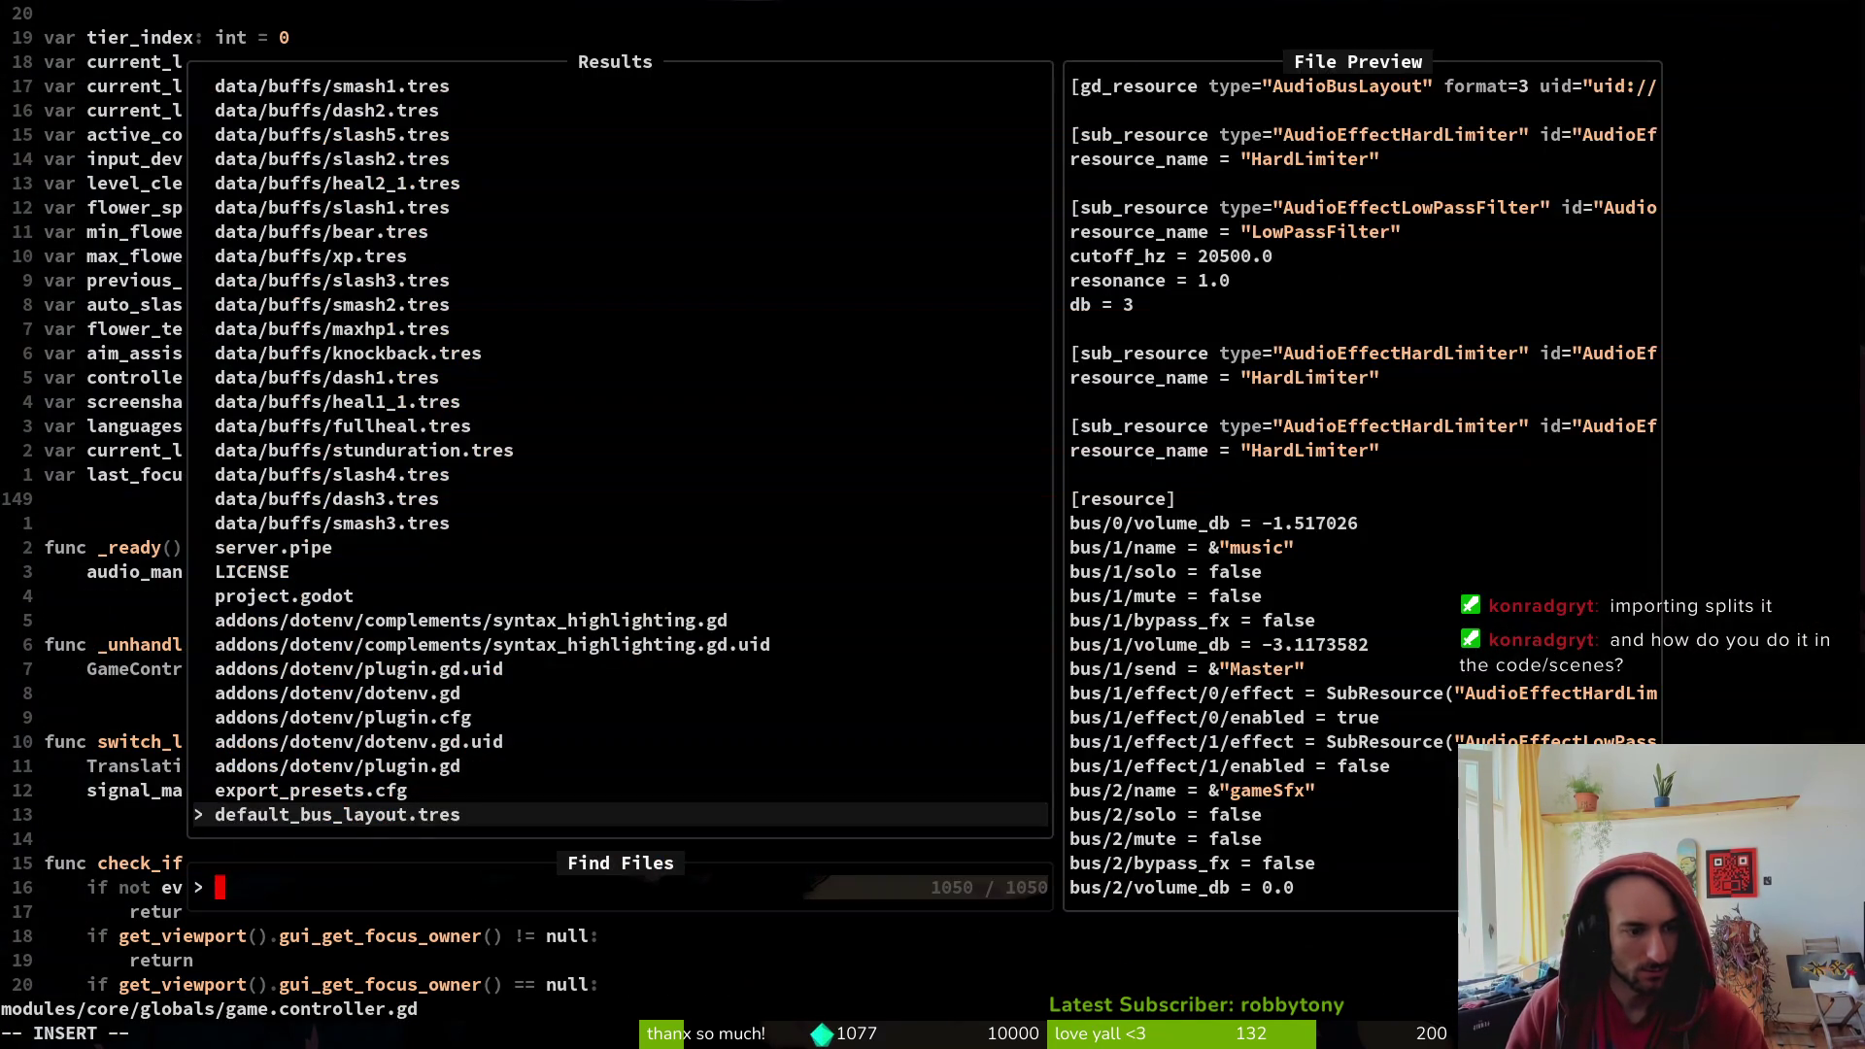
type("story")
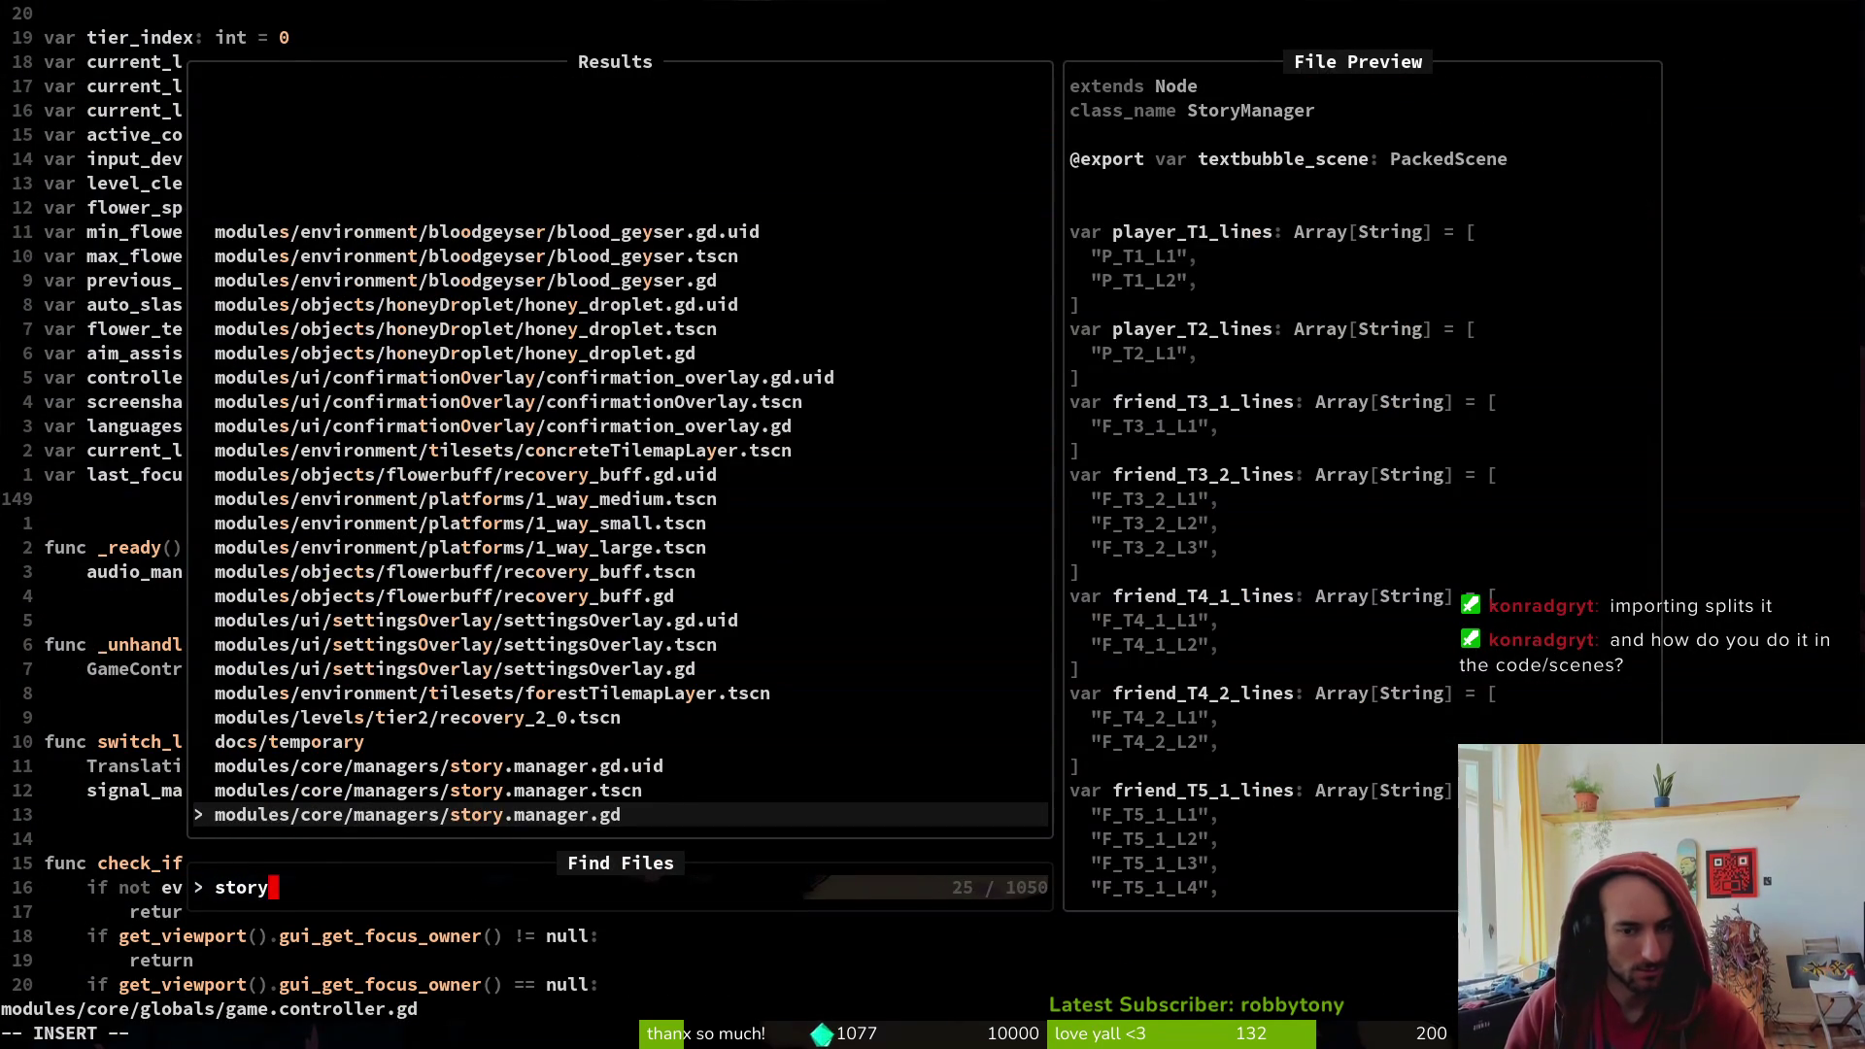
key("Return")
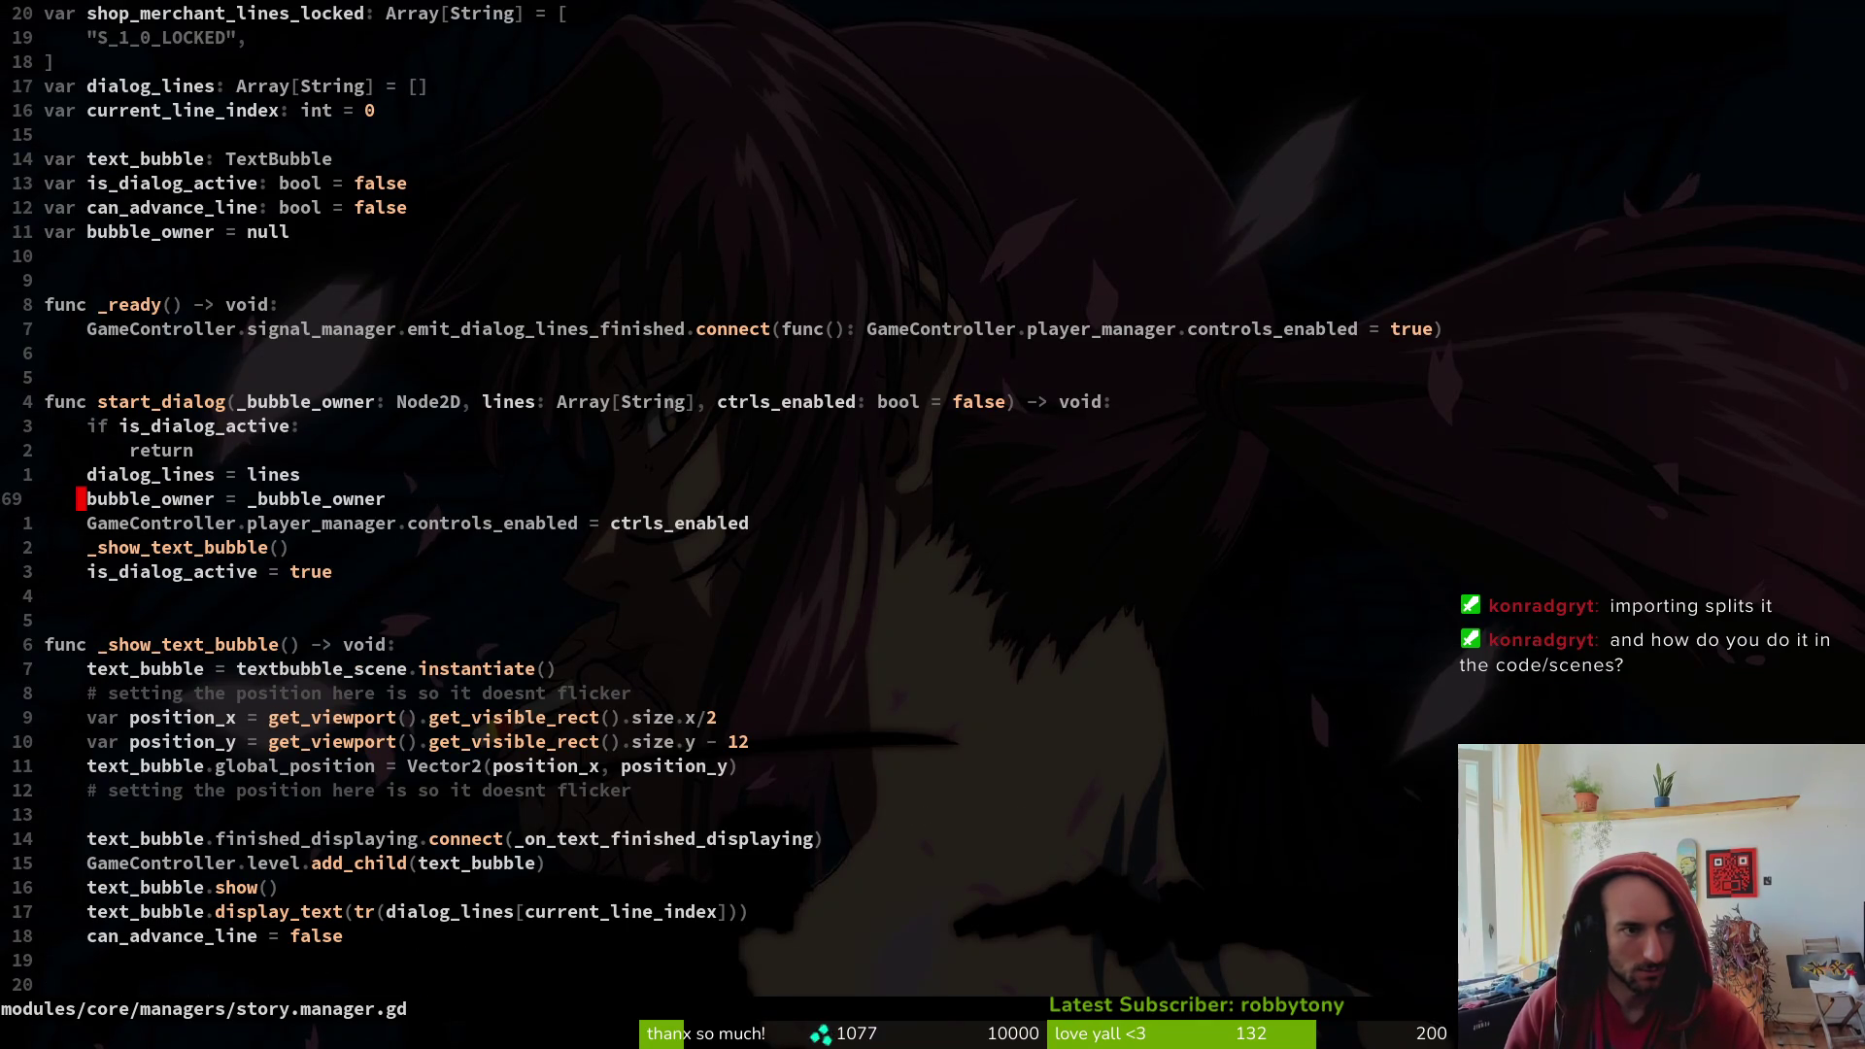
key("ctrl+u")
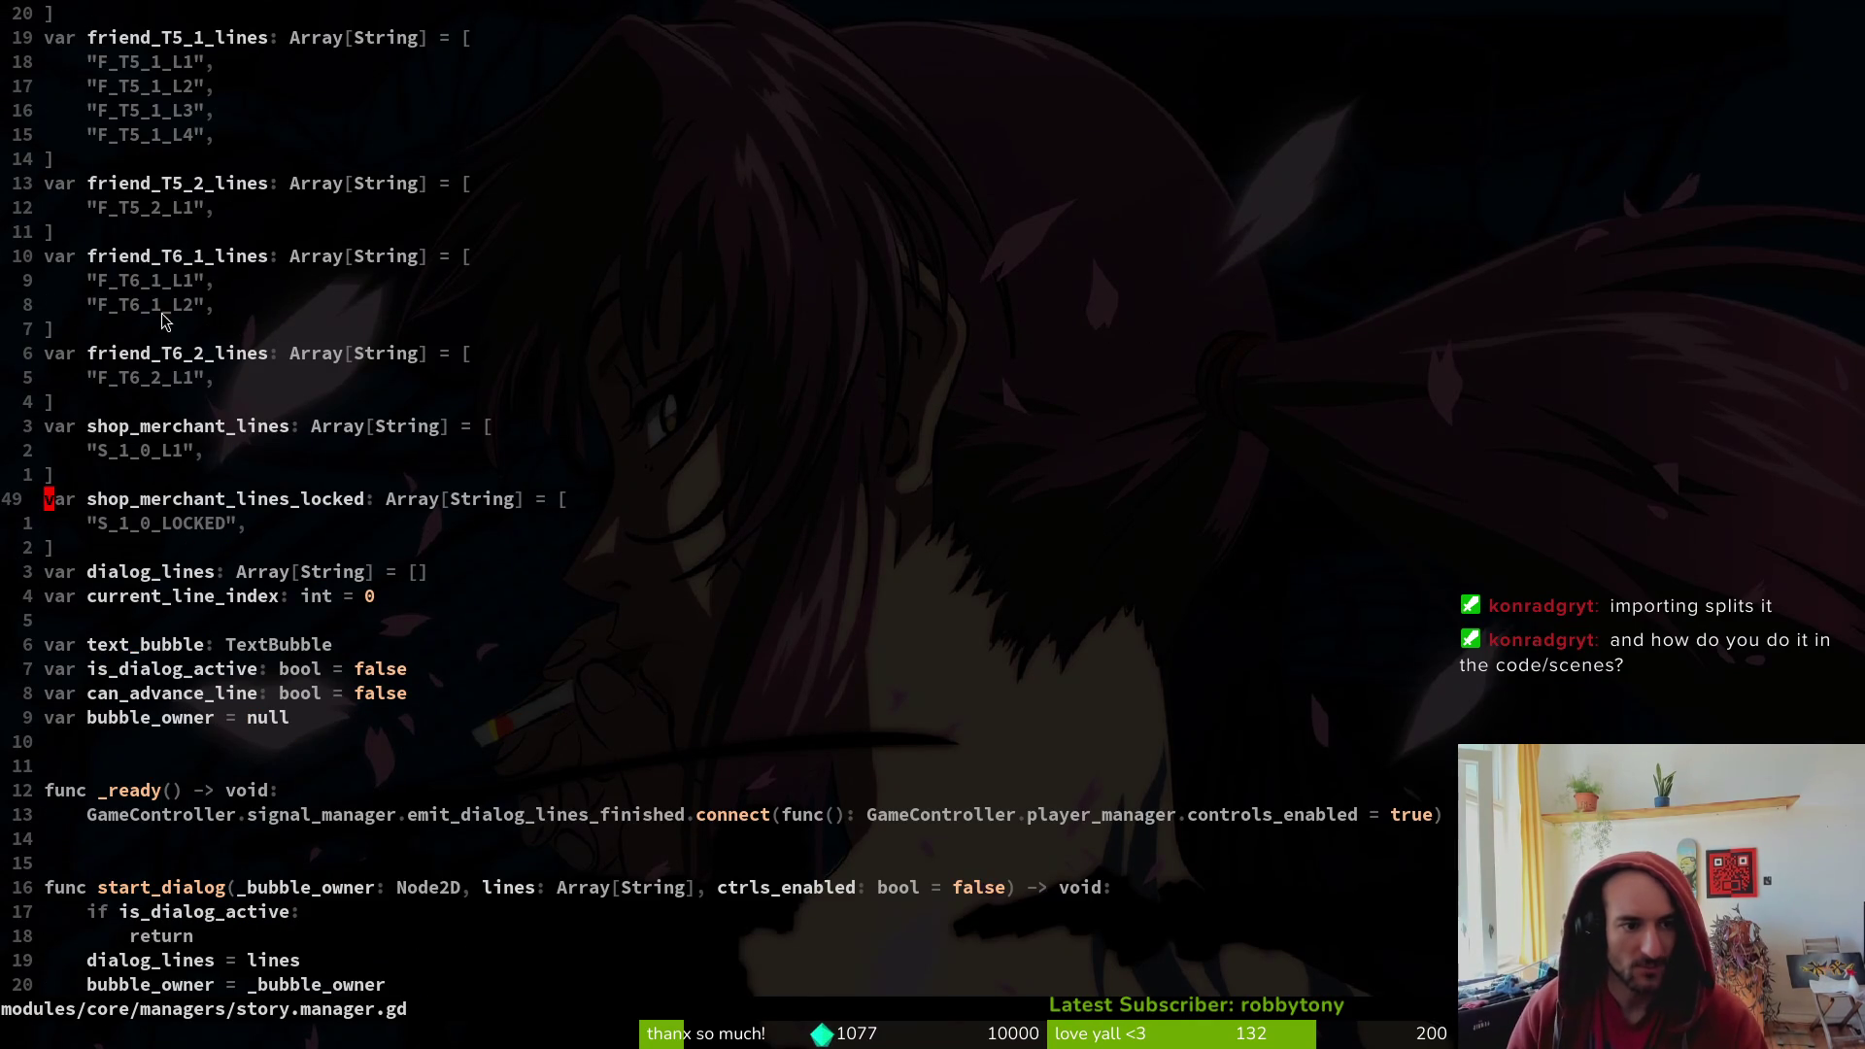
- Scroll through the dialog arrays around shop_merchant_lines_locked to review them
left_click(117, 553)
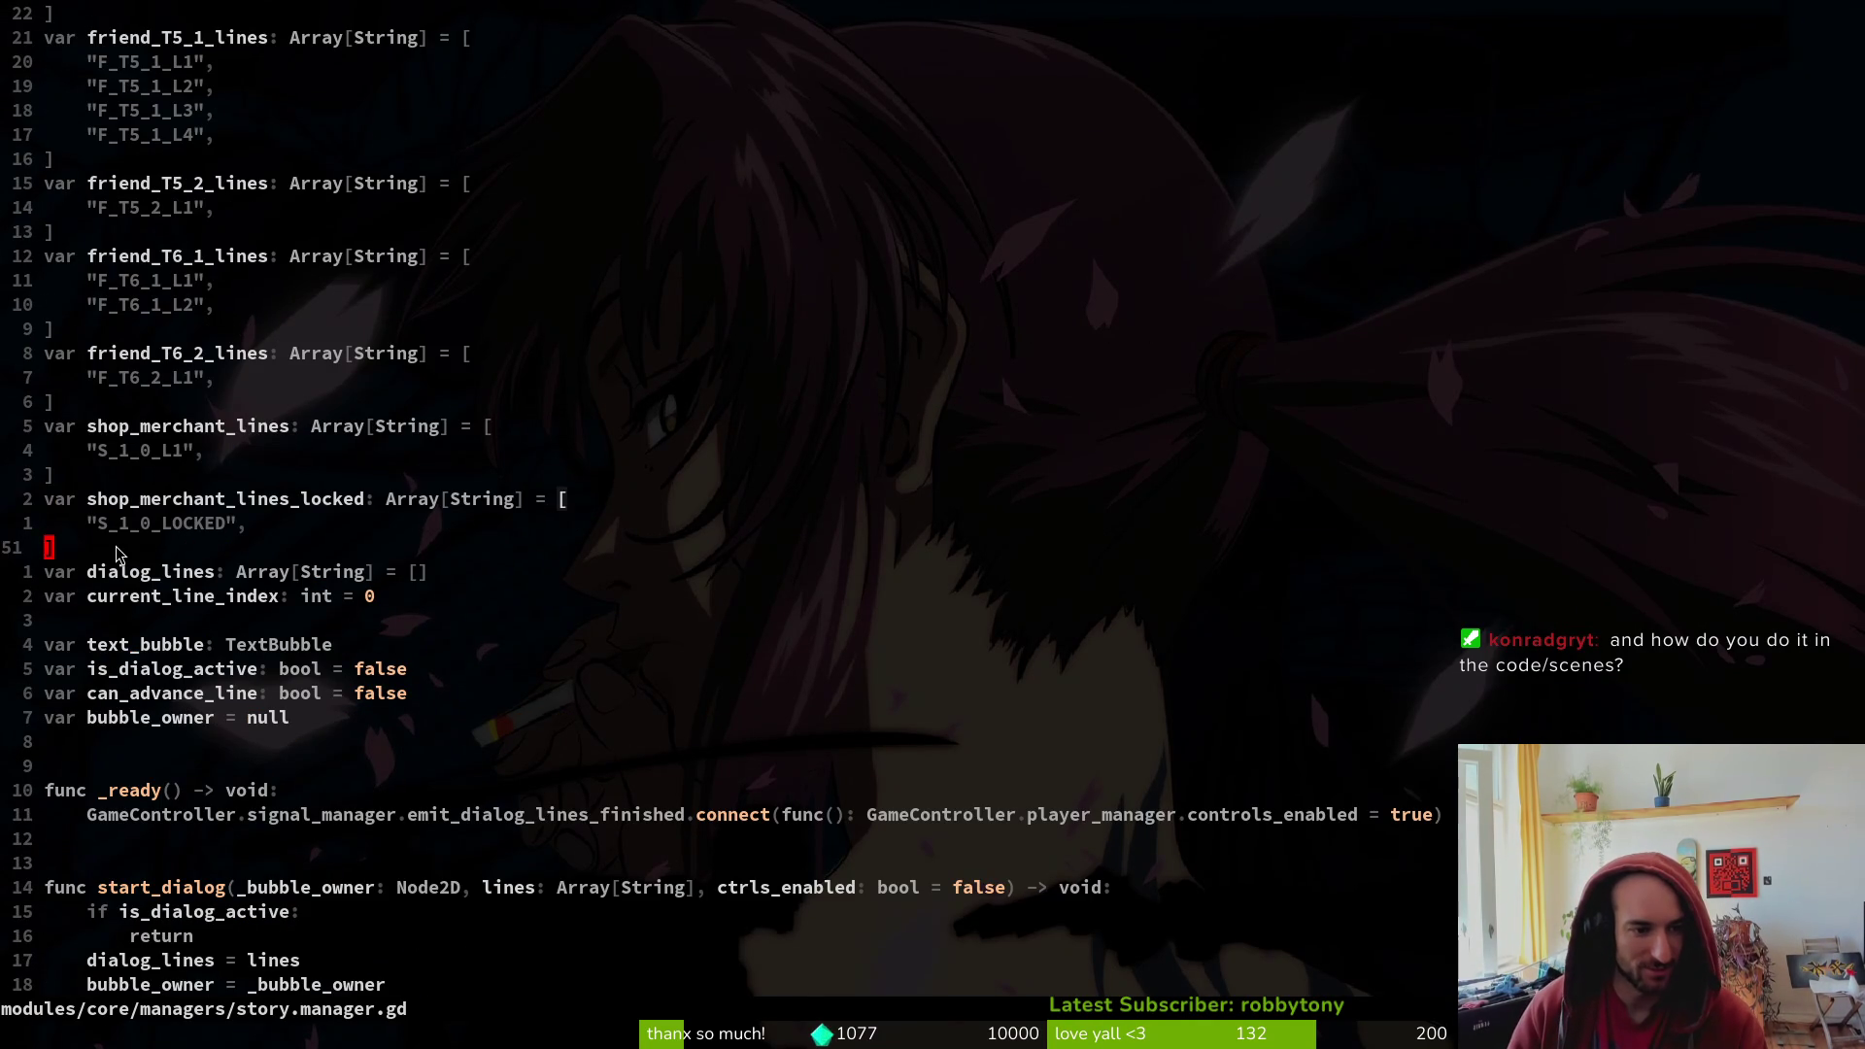
scroll(255, 500, "up", 2)
mouse_move(58, 694)
left_mouse_down()
mouse_move(242, 248)
mouse_move(243, 323)
mouse_move(54, 194)
mouse_move(54, 301)
mouse_move(50, 54)
left_mouse_up()
left_click(161, 252)
scroll(336, 406, "down", 10)
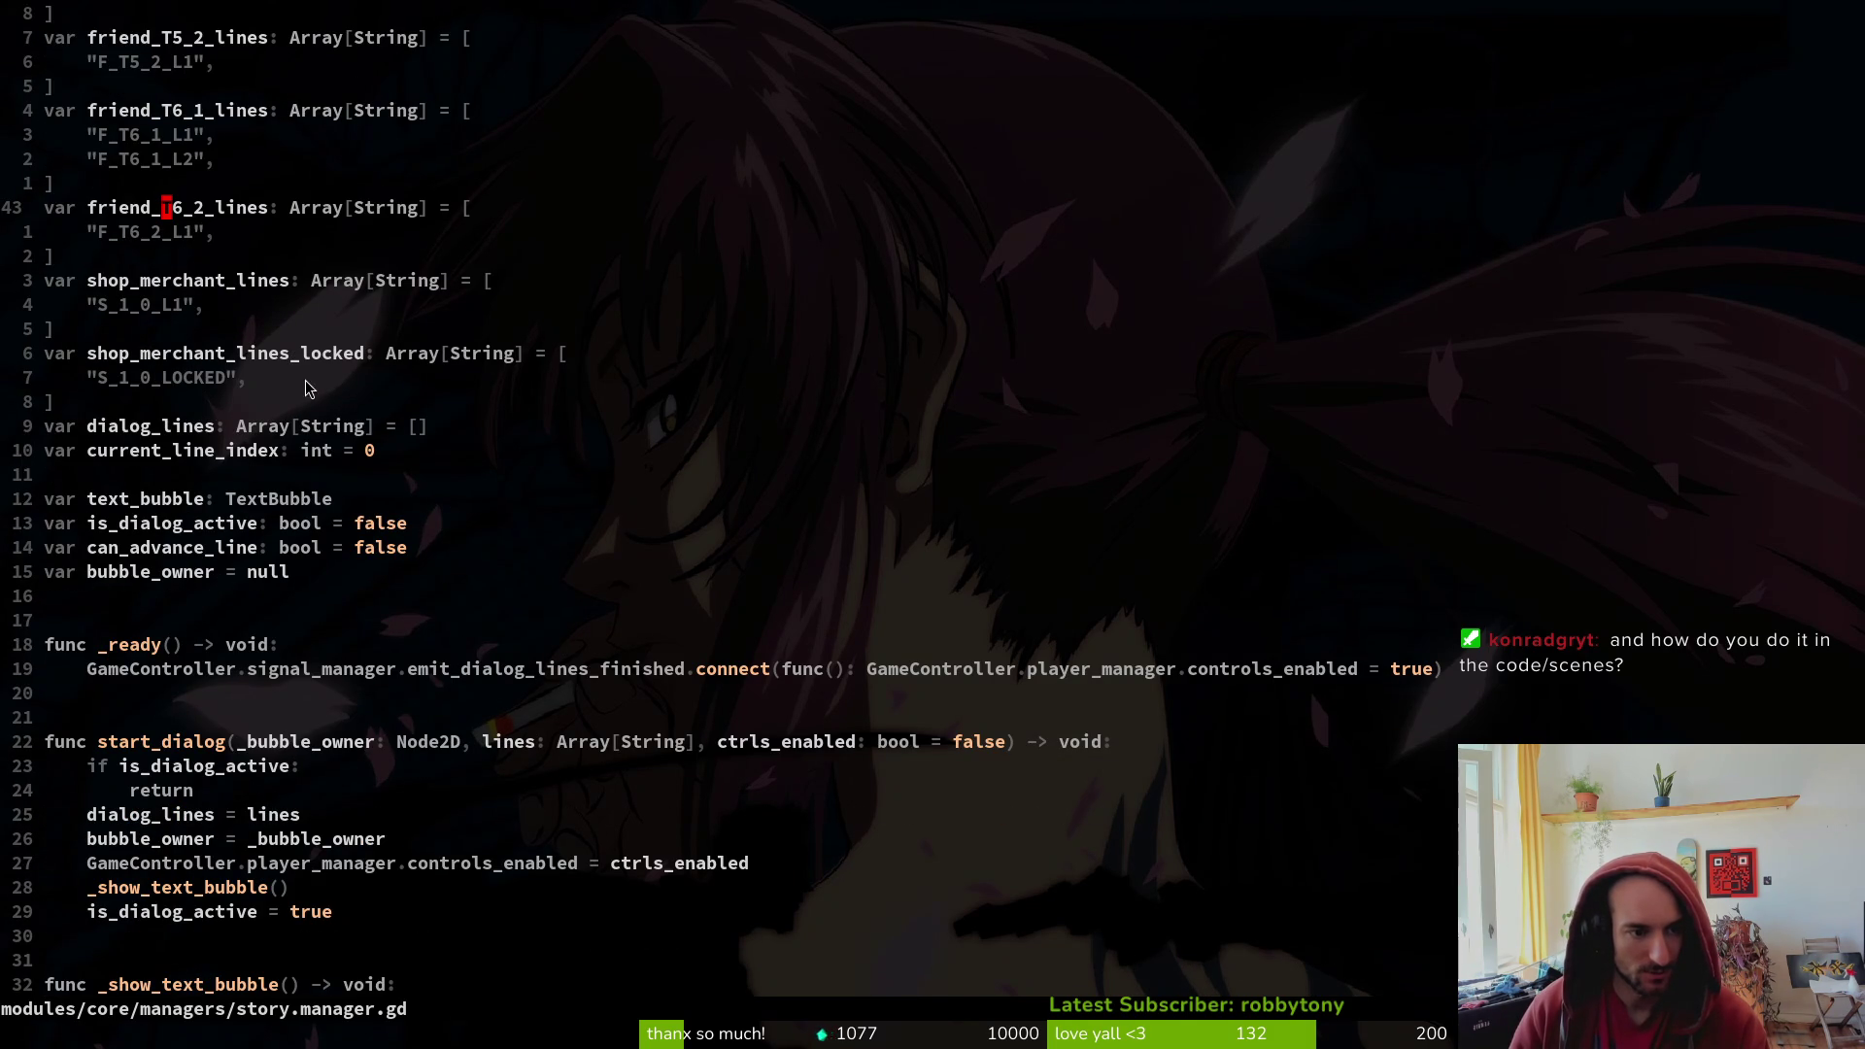
left_click_drag(194, 419, 194, 134)
left_click(263, 353)
scroll(396, 532, "down", 3)
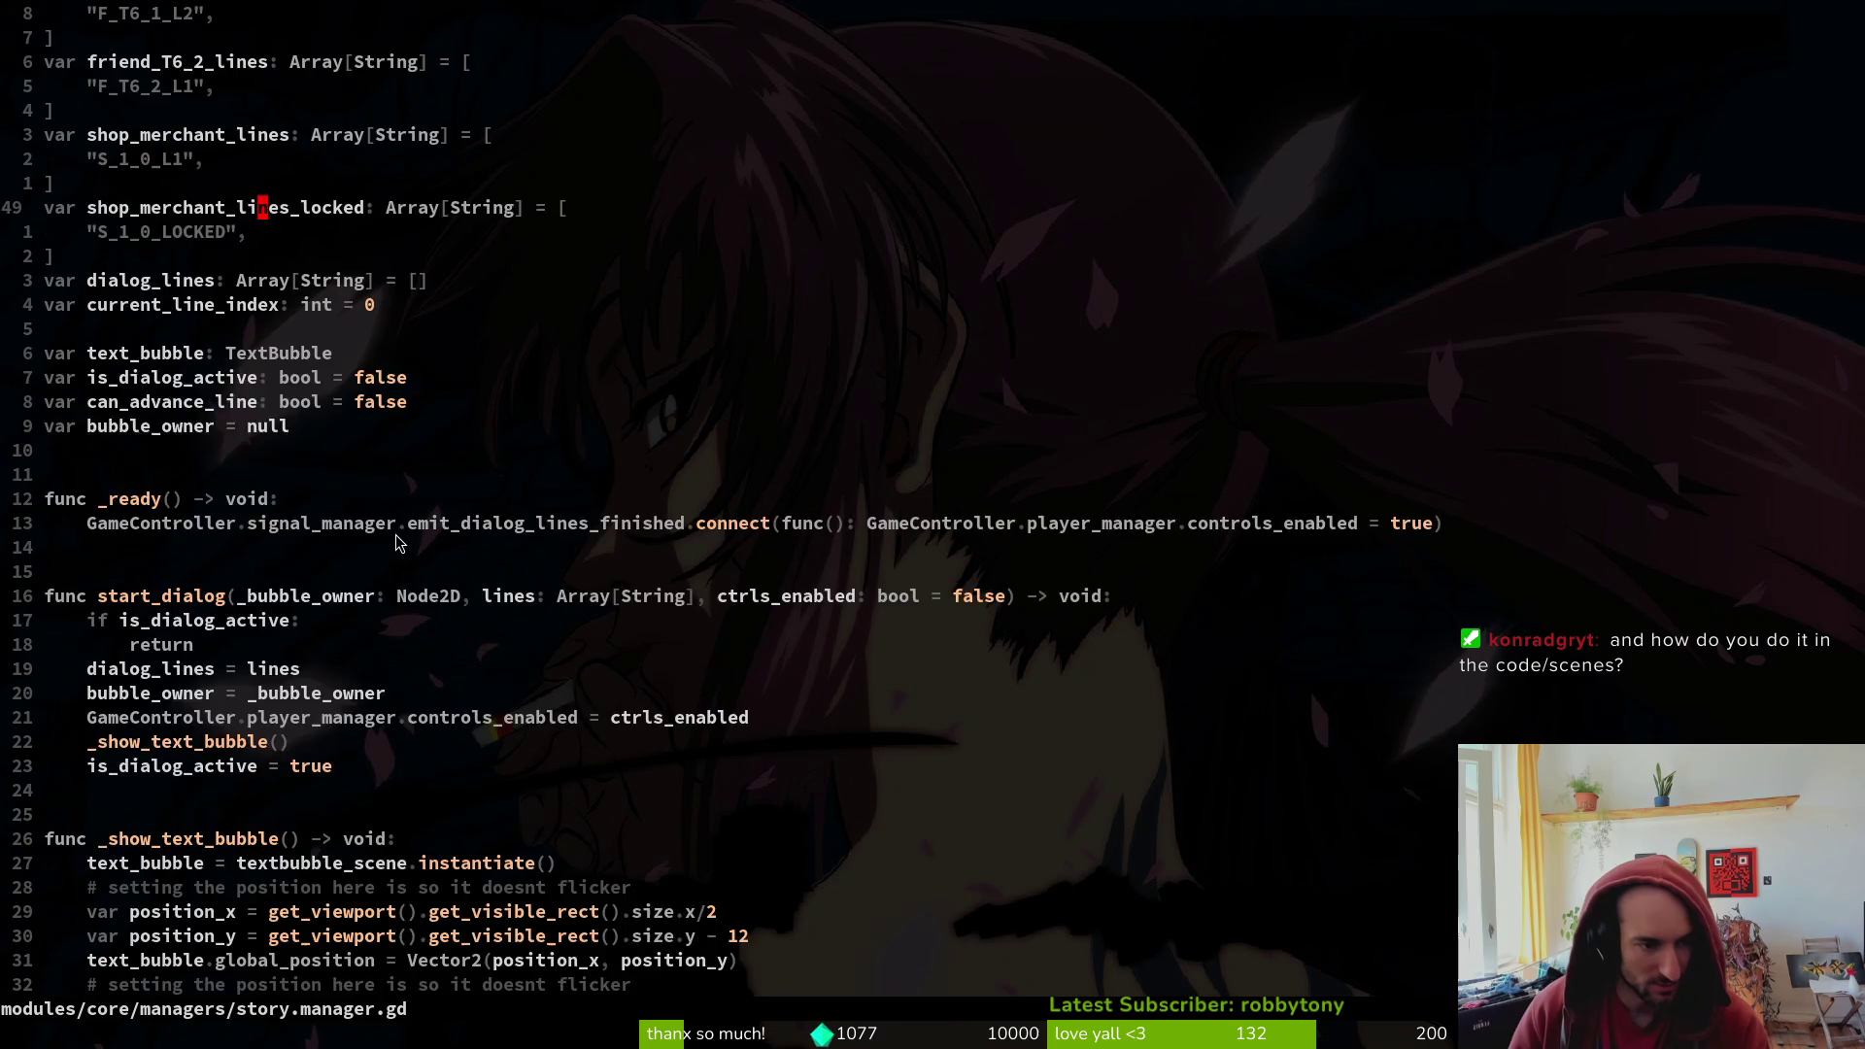
scroll(185, 393, "down", 4)
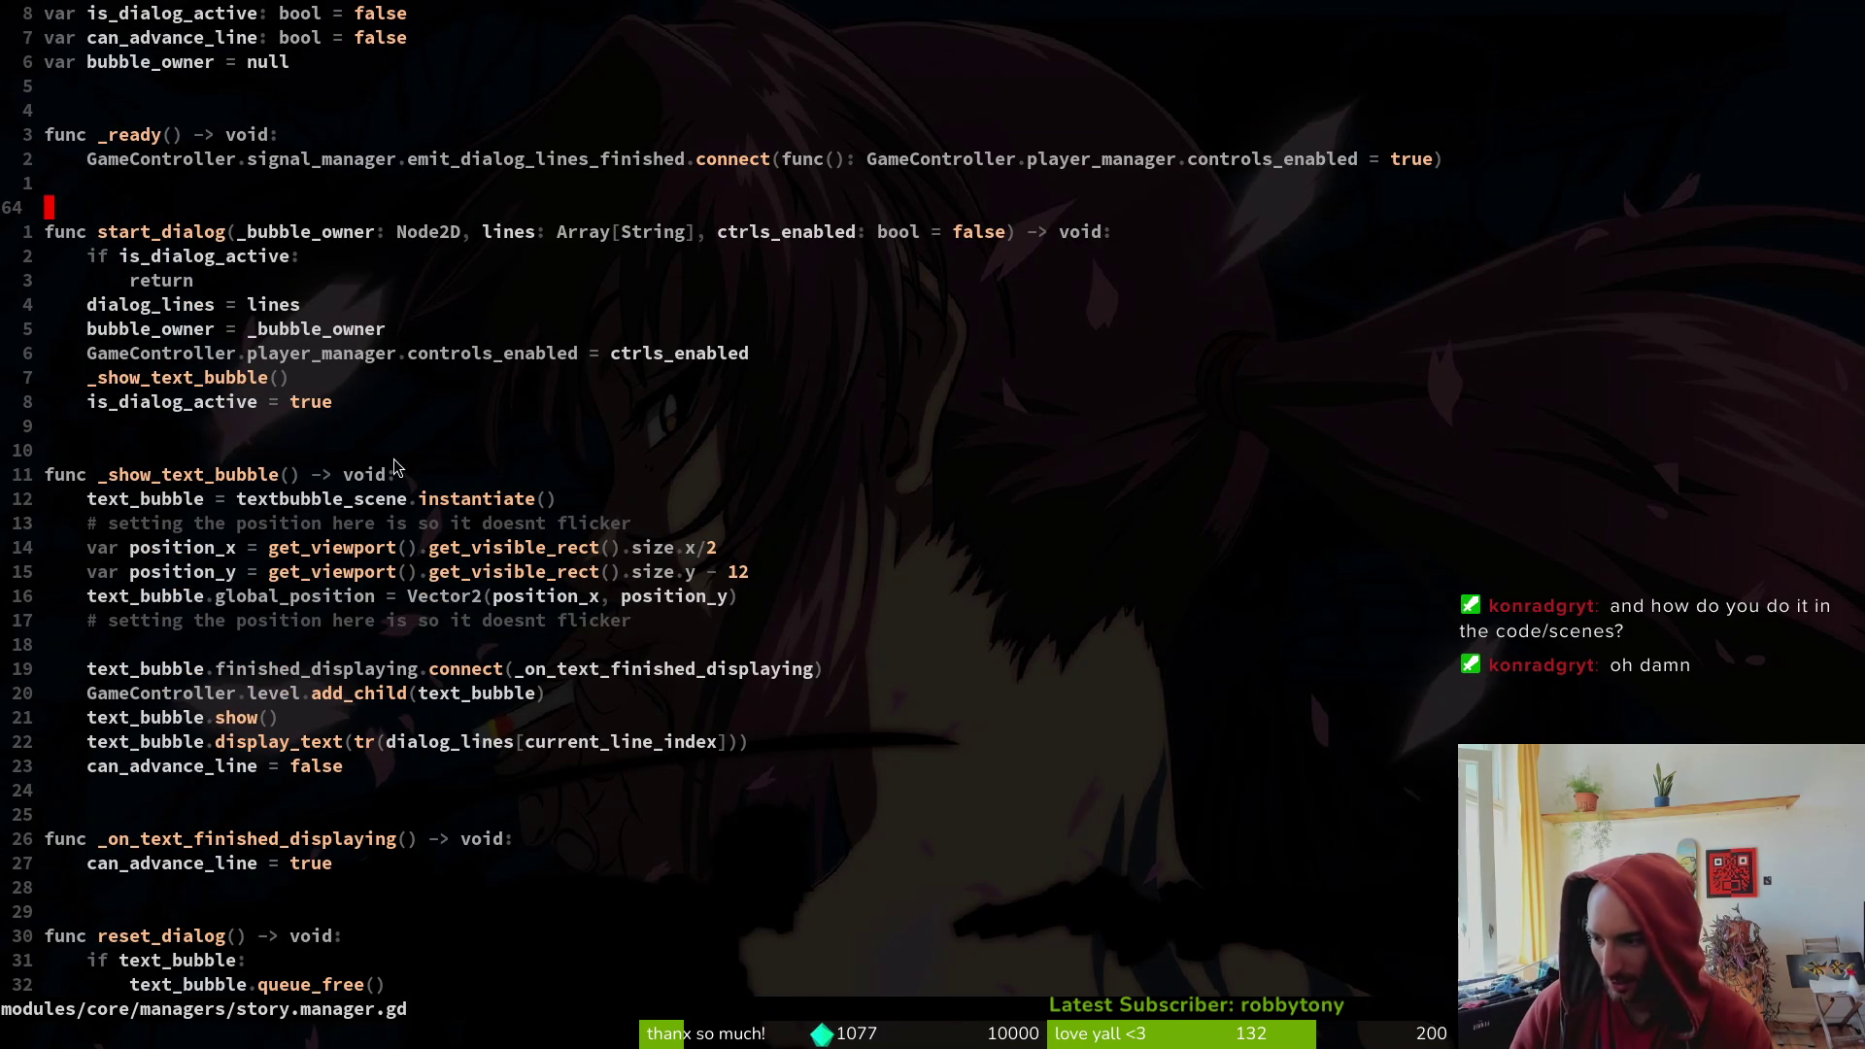
- Switch to the Godot editor and bring up the scene quick-open search
key("space")
key("f")
key("f")
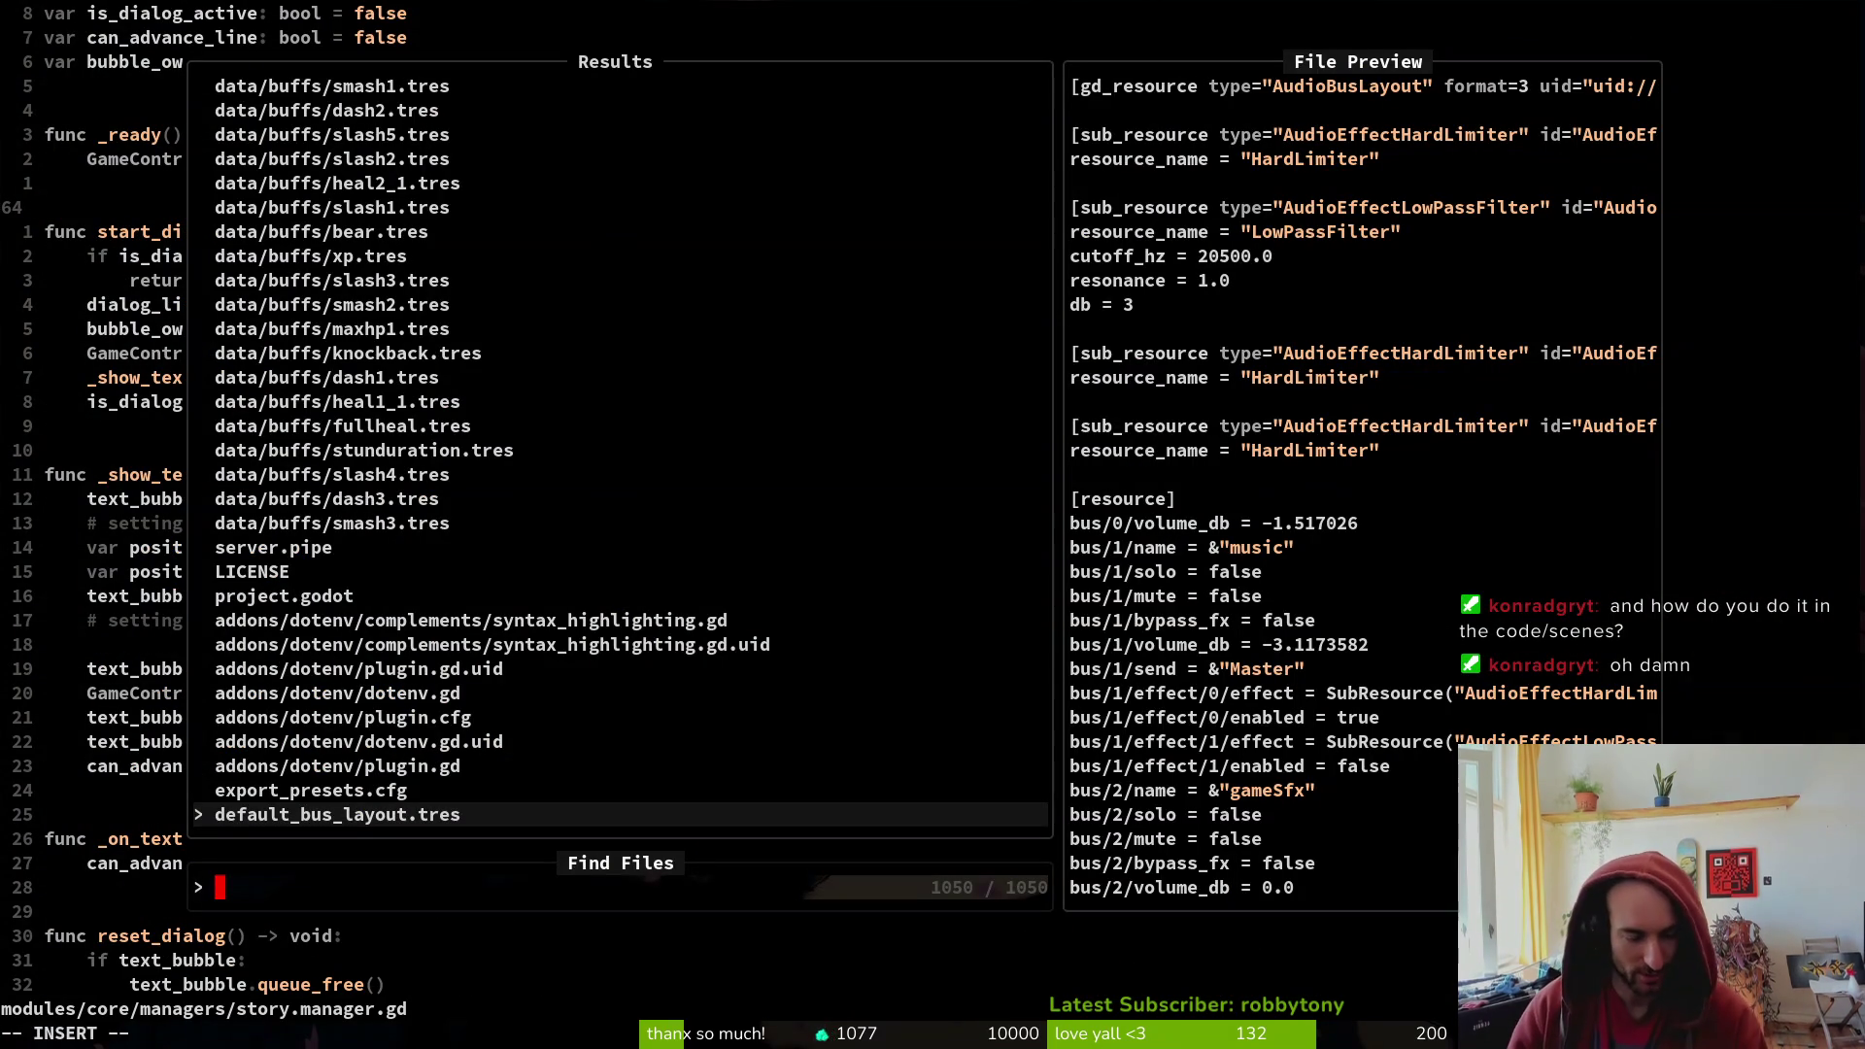
key("Escape")
key("Escape")
key("alt+Tab")
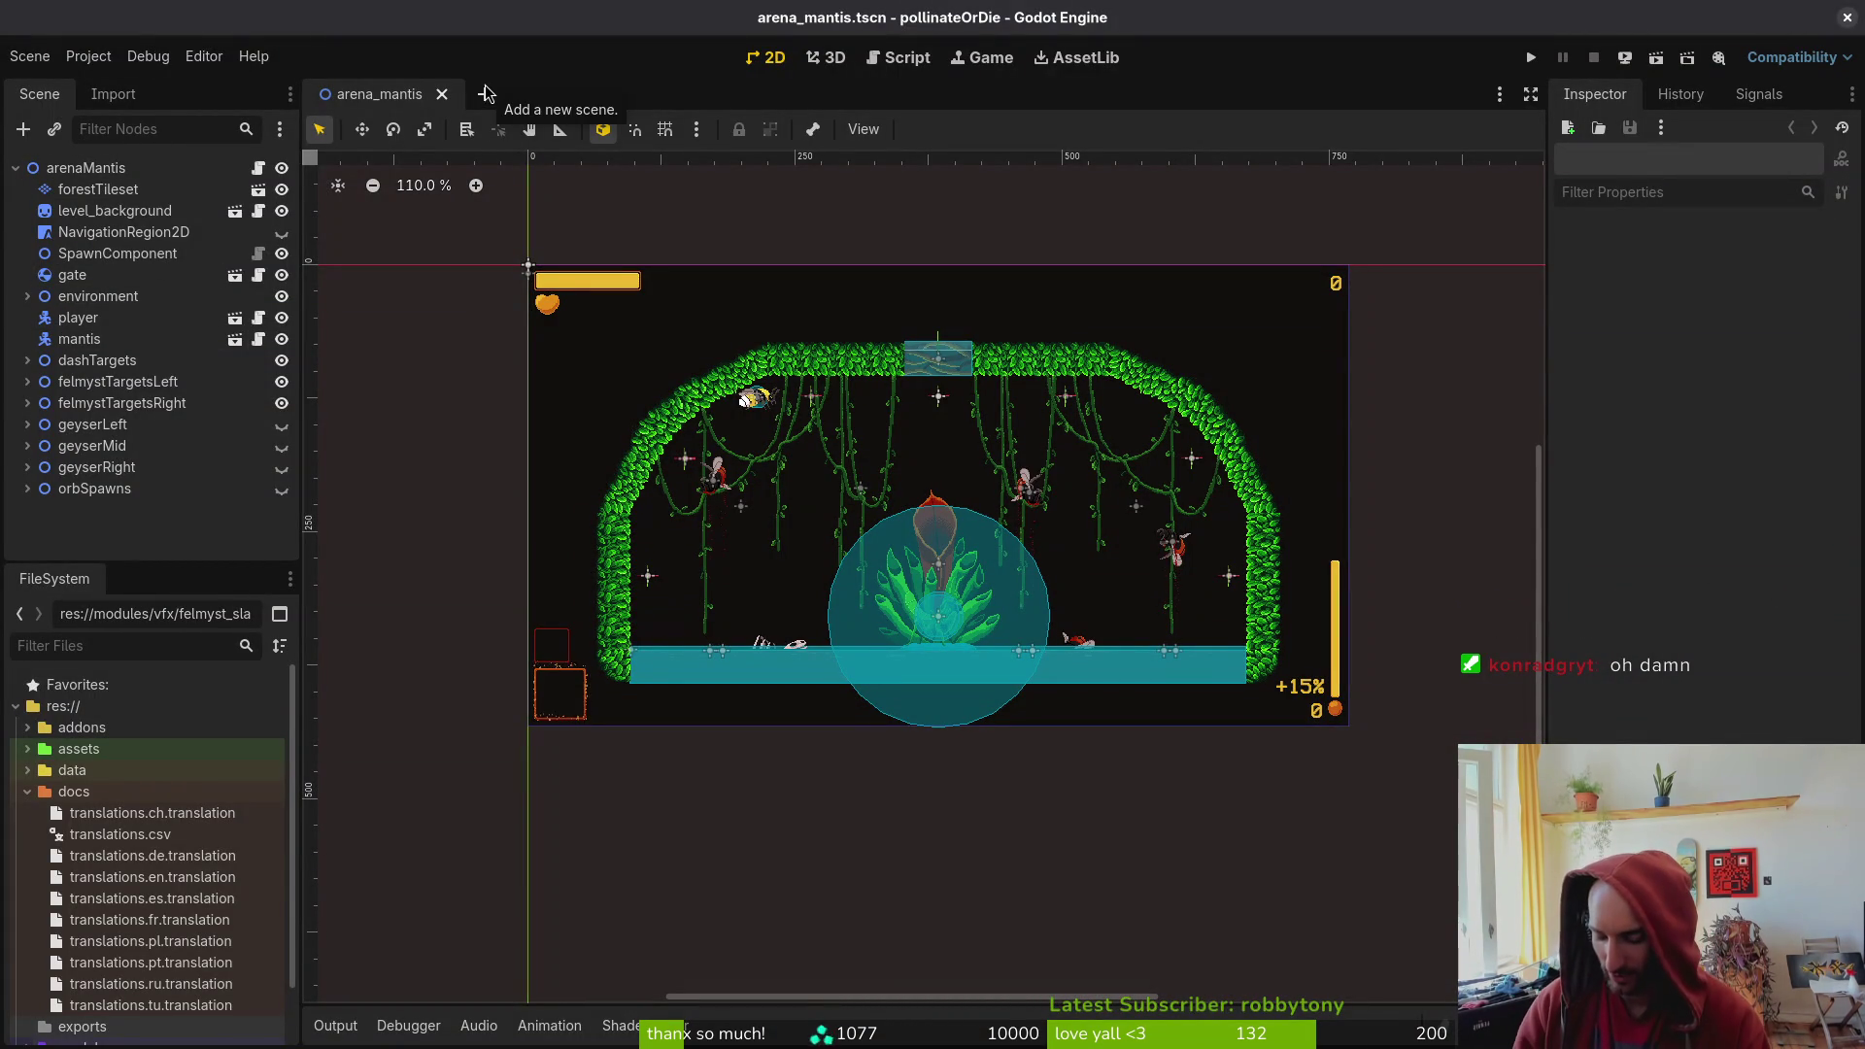
key("ctrl+shift+o")
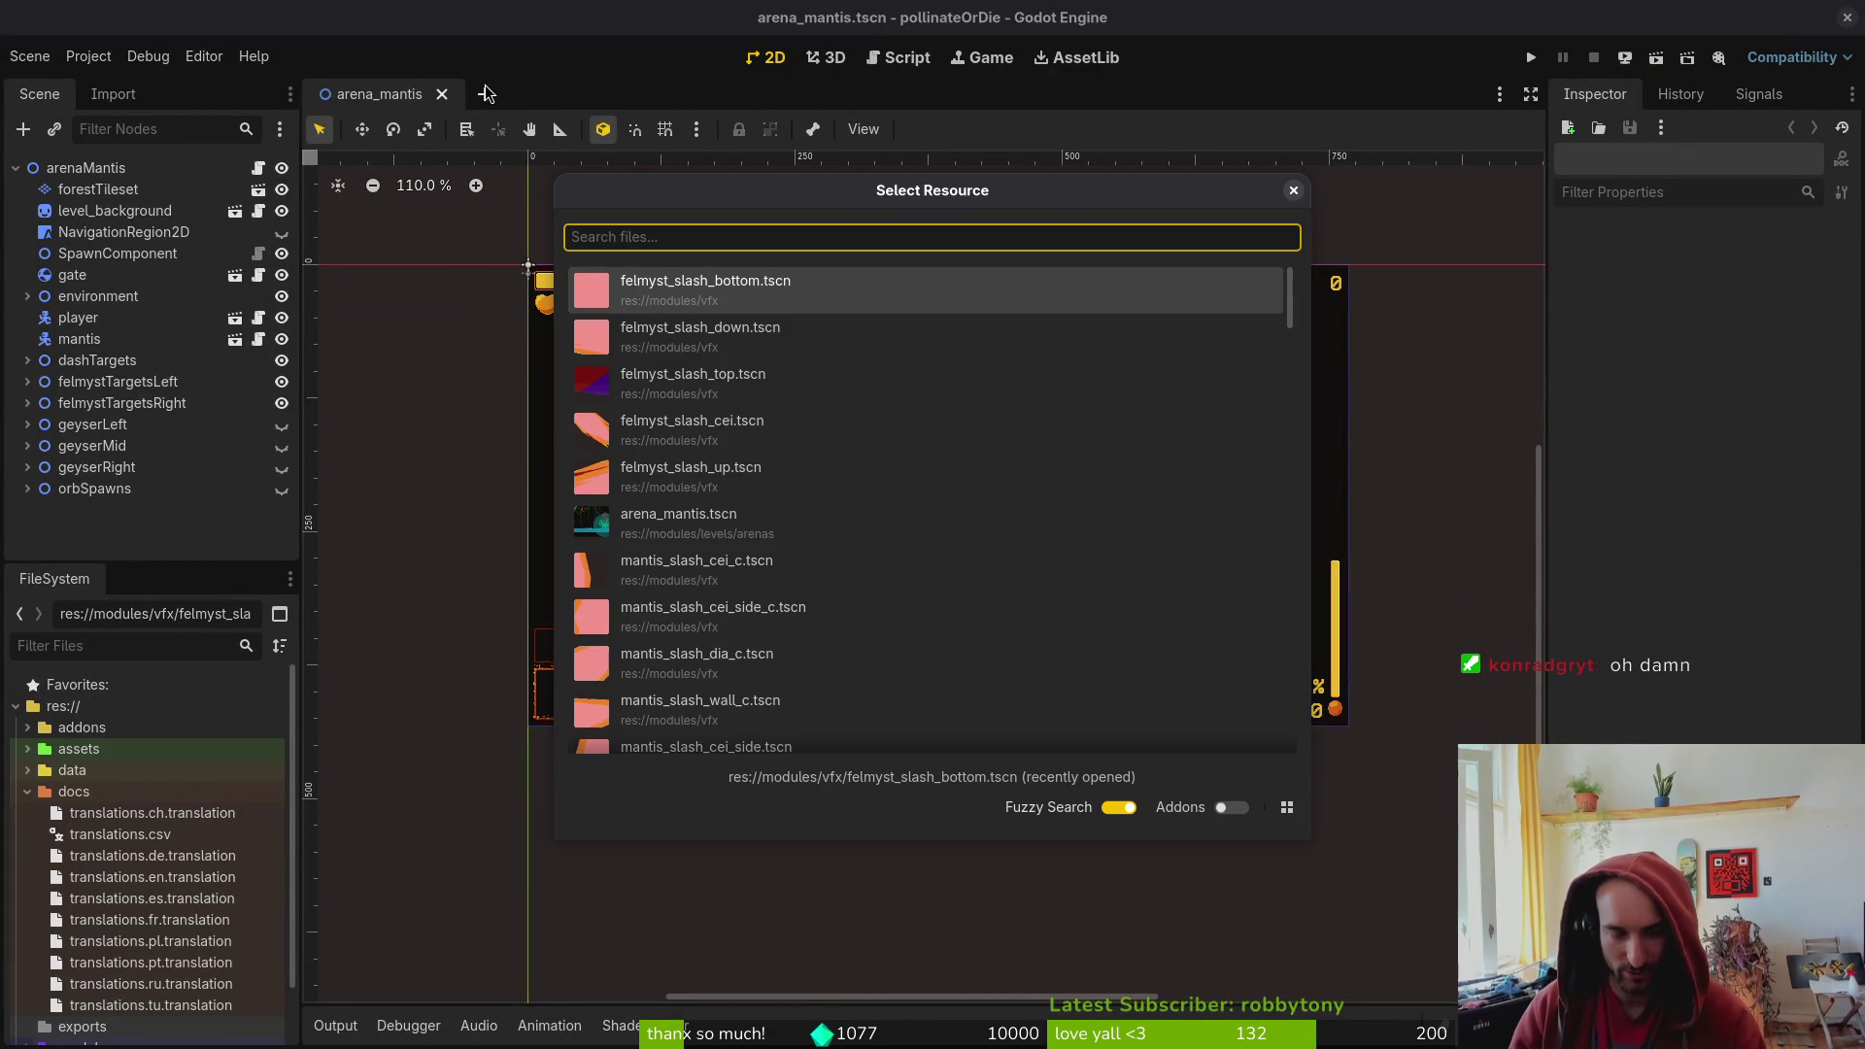
- Open game.controller.tscn, expand the managers node and select skillManager
type("gamecontroller")
key("Return")
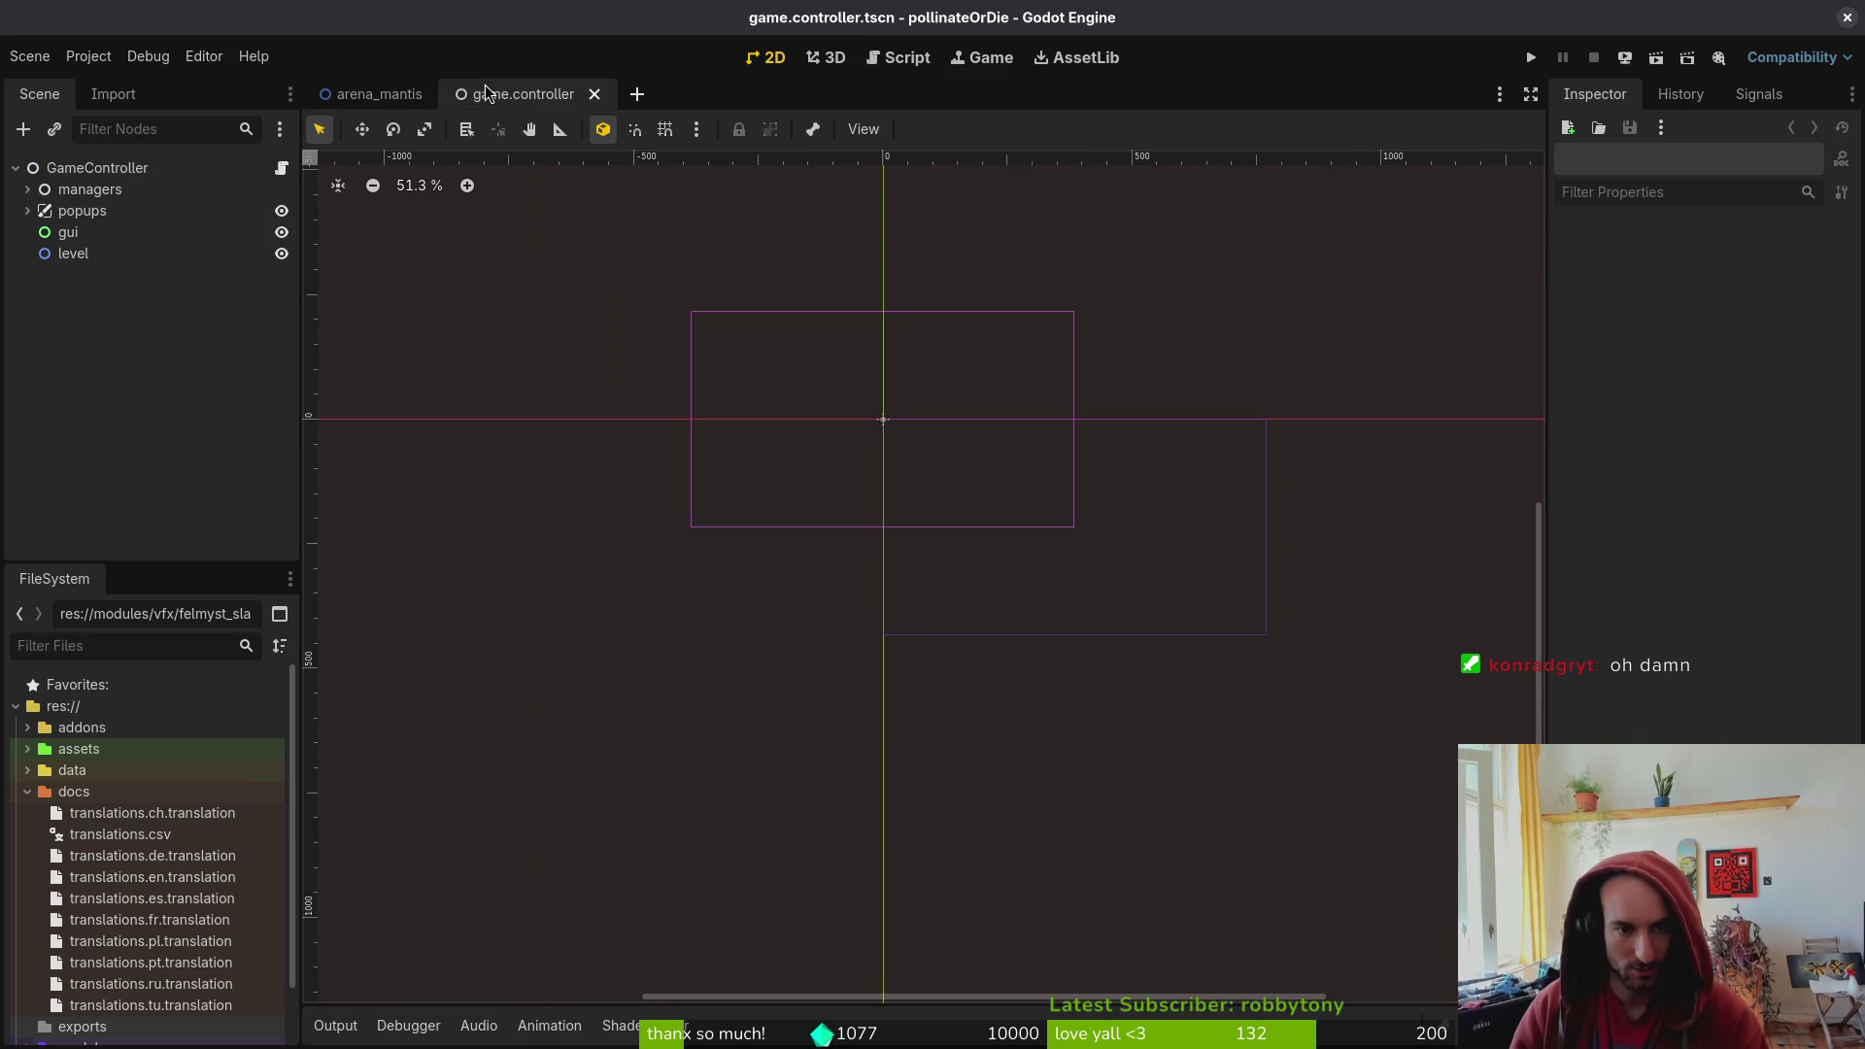
left_click(27, 189)
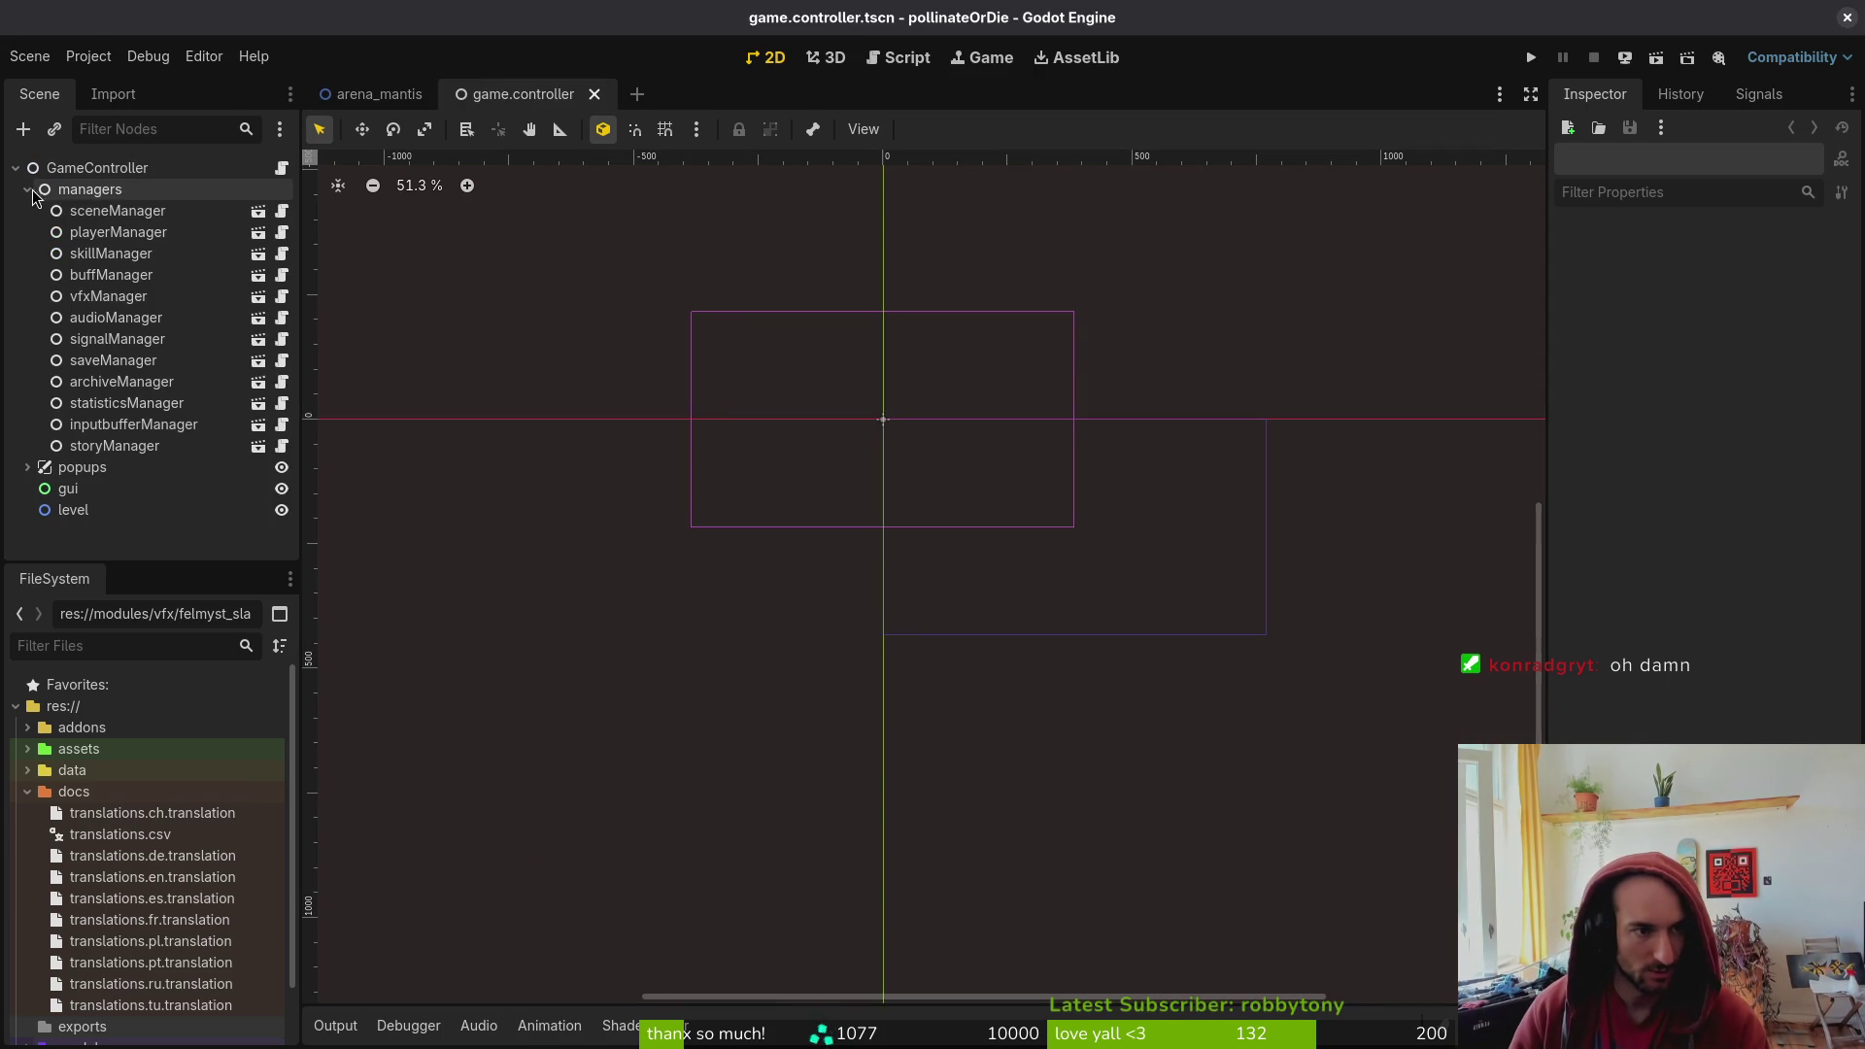
left_click(110, 253)
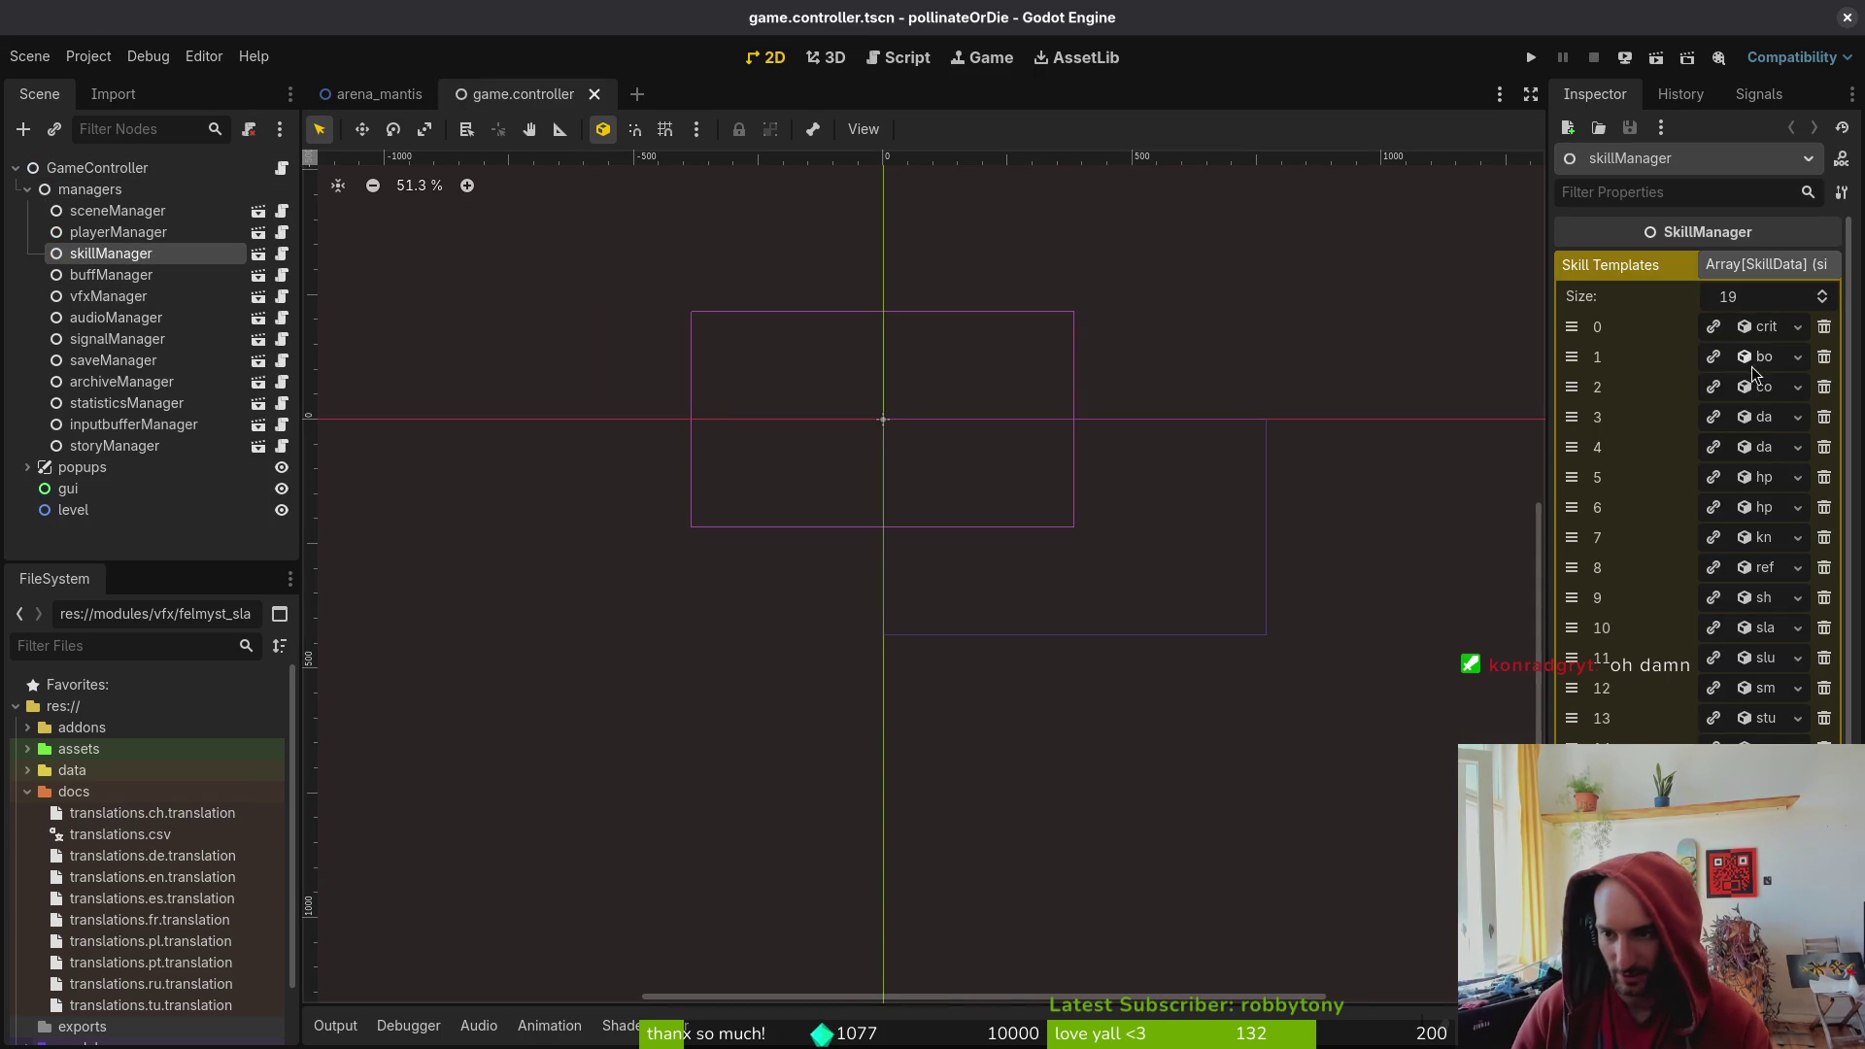
- Expand Skill Templates item 1 to read its bonus XP Name value, then run the game
left_click(1798, 358)
left_click(1759, 356)
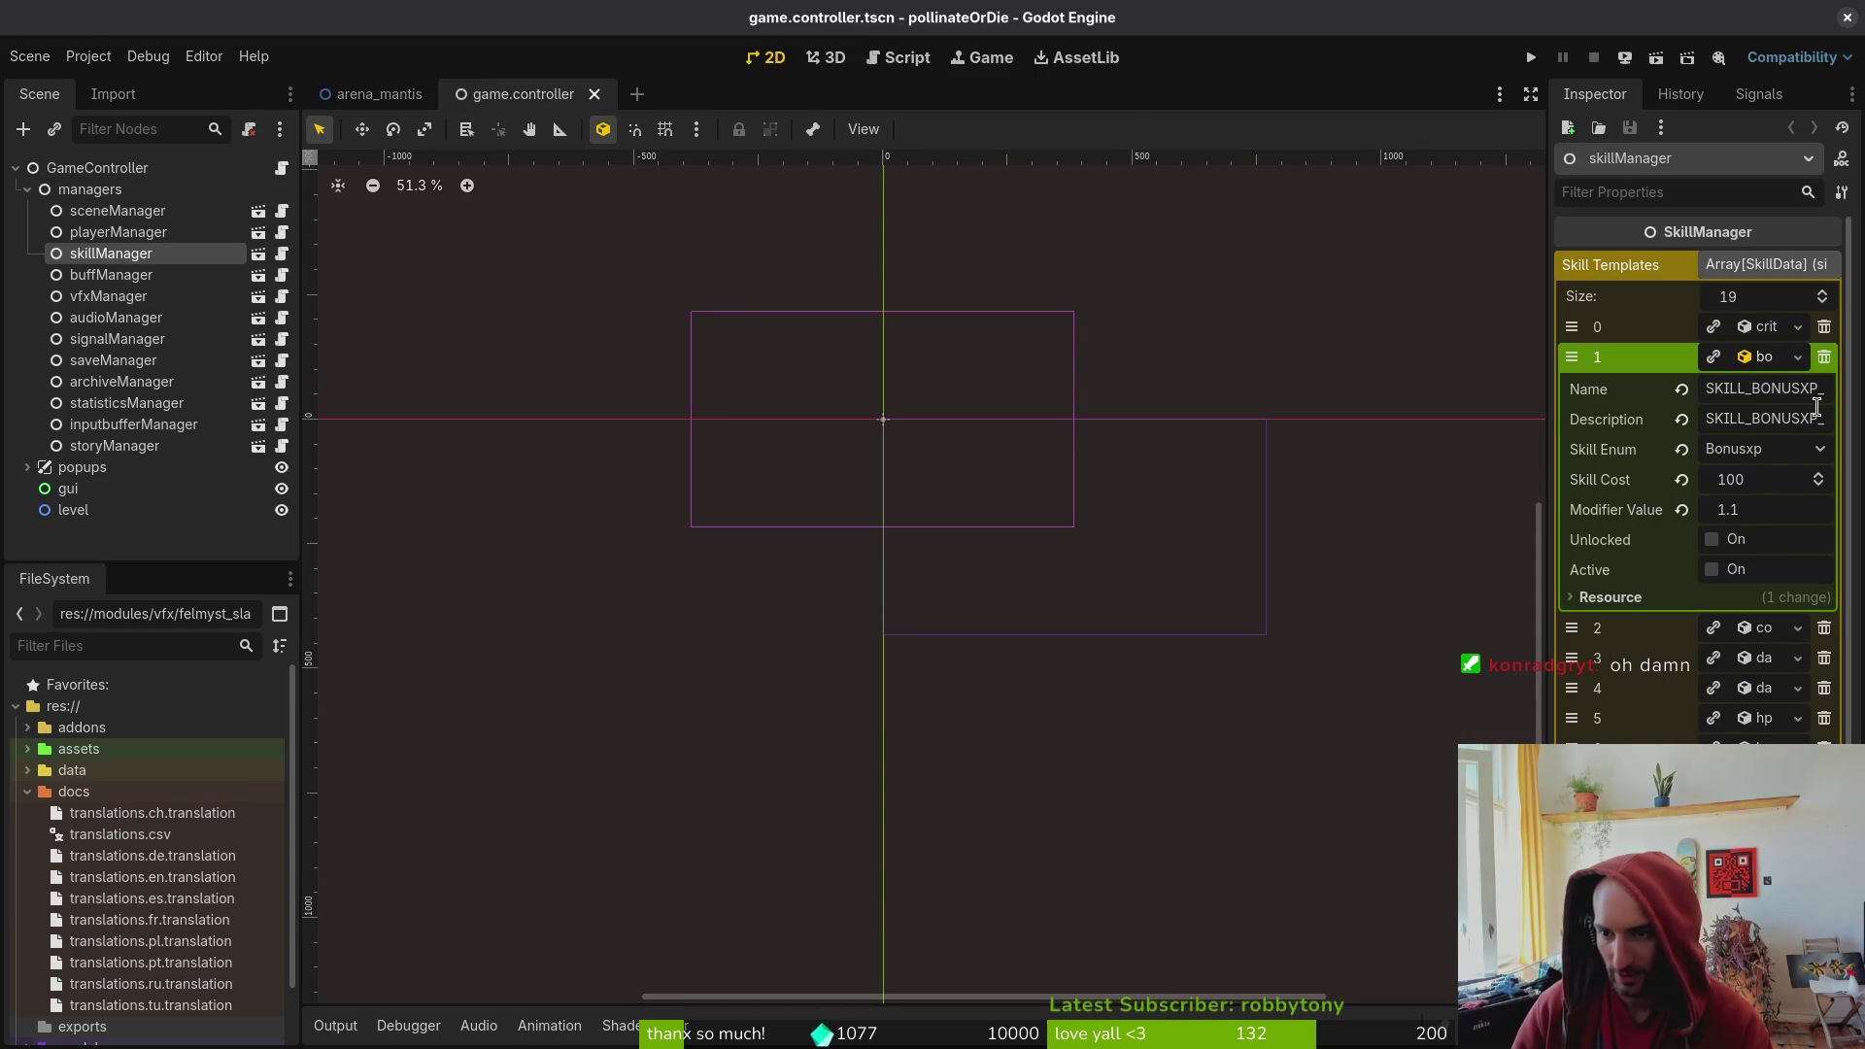
mouse_move(1707, 388)
left_mouse_down()
mouse_move(1851, 391)
mouse_move(1836, 398)
left_mouse_up()
left_click(1770, 389)
double_click(1748, 389)
left_click(1777, 389)
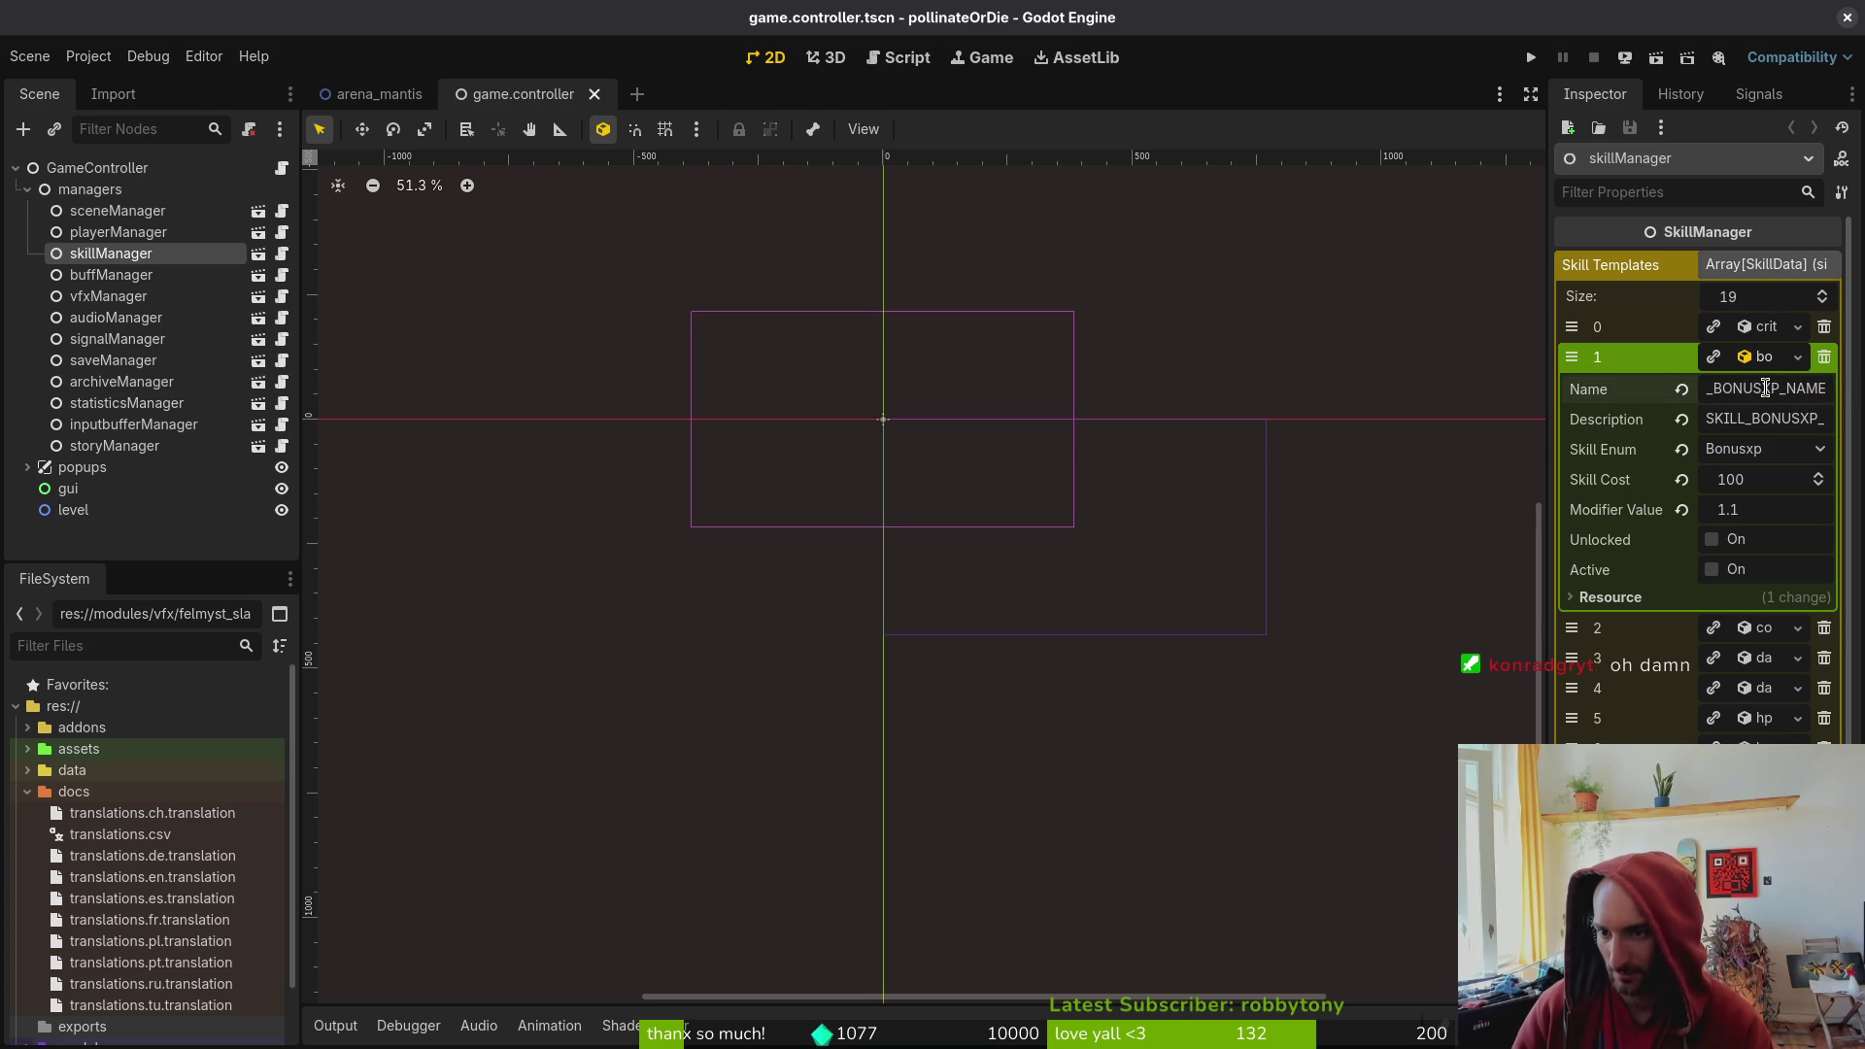
left_click_drag(1711, 388, 1639, 383)
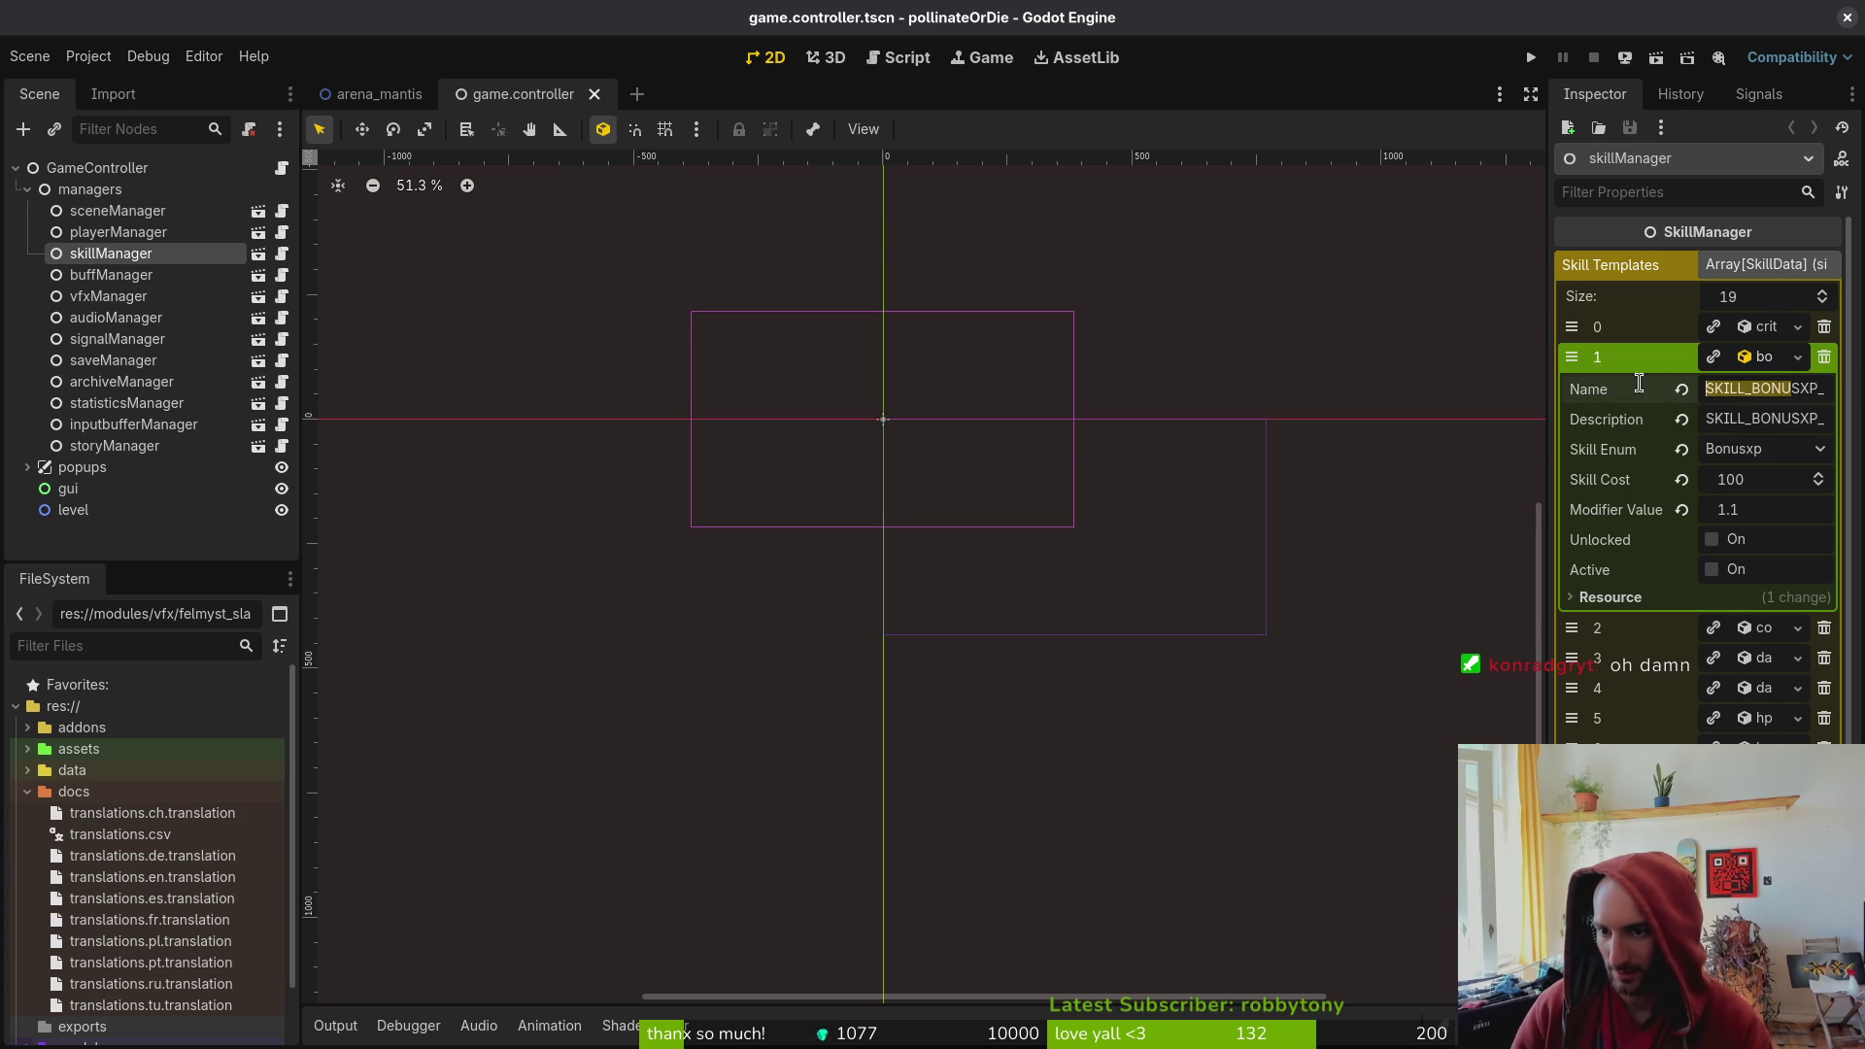
left_click(1531, 57)
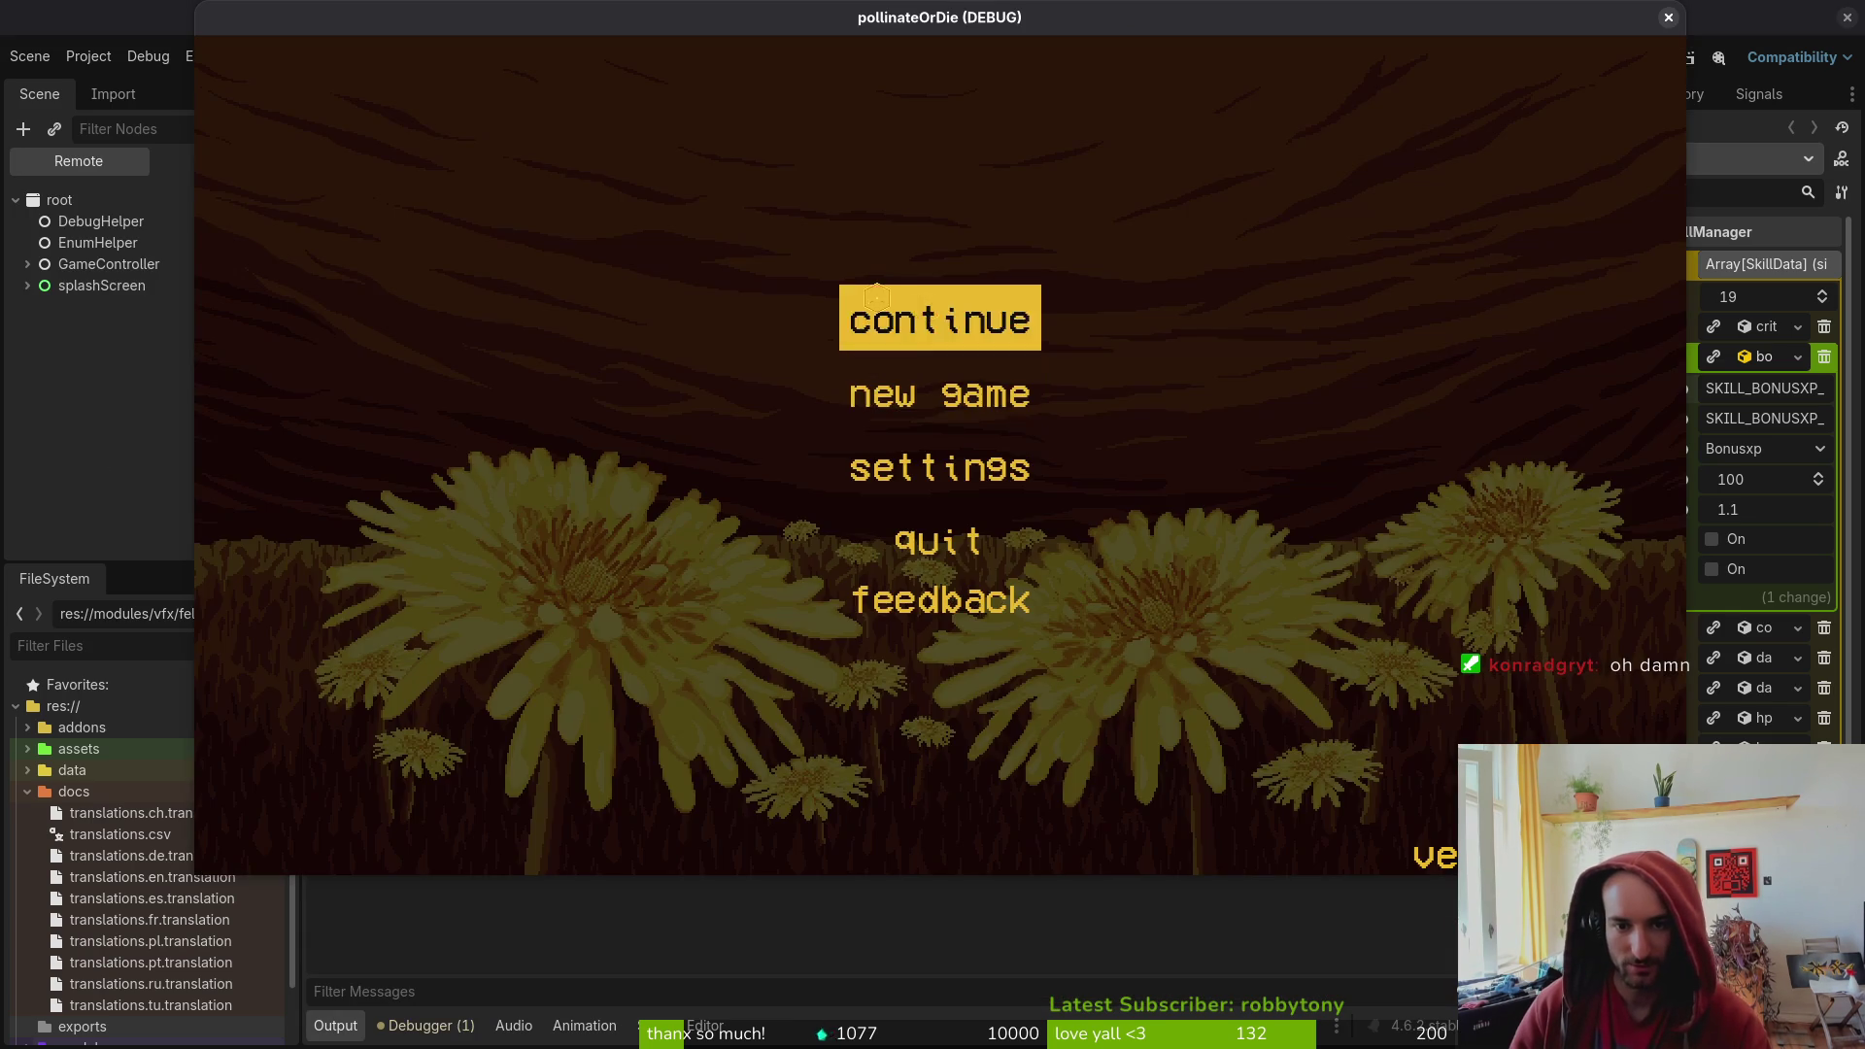
- Continue into the hive level, check the translated skill tree text, then return to the story manager script
left_click(962, 313)
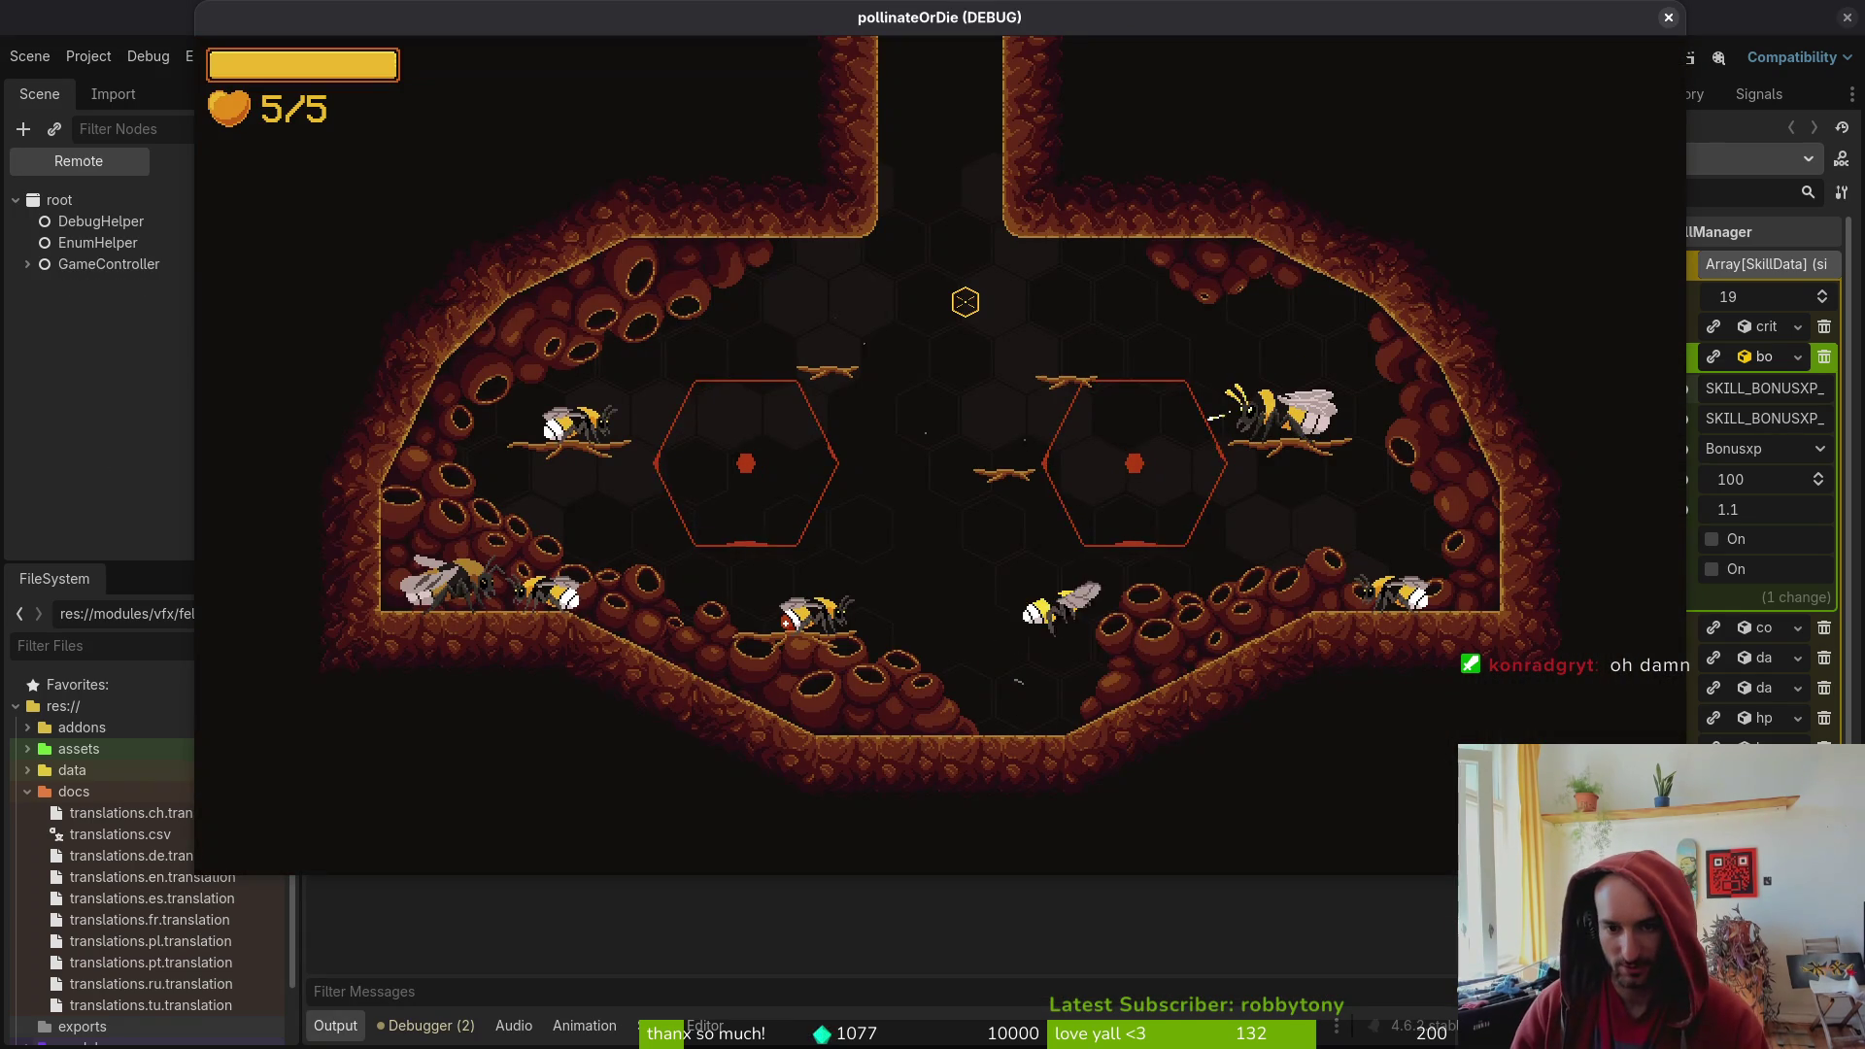
key("Tab")
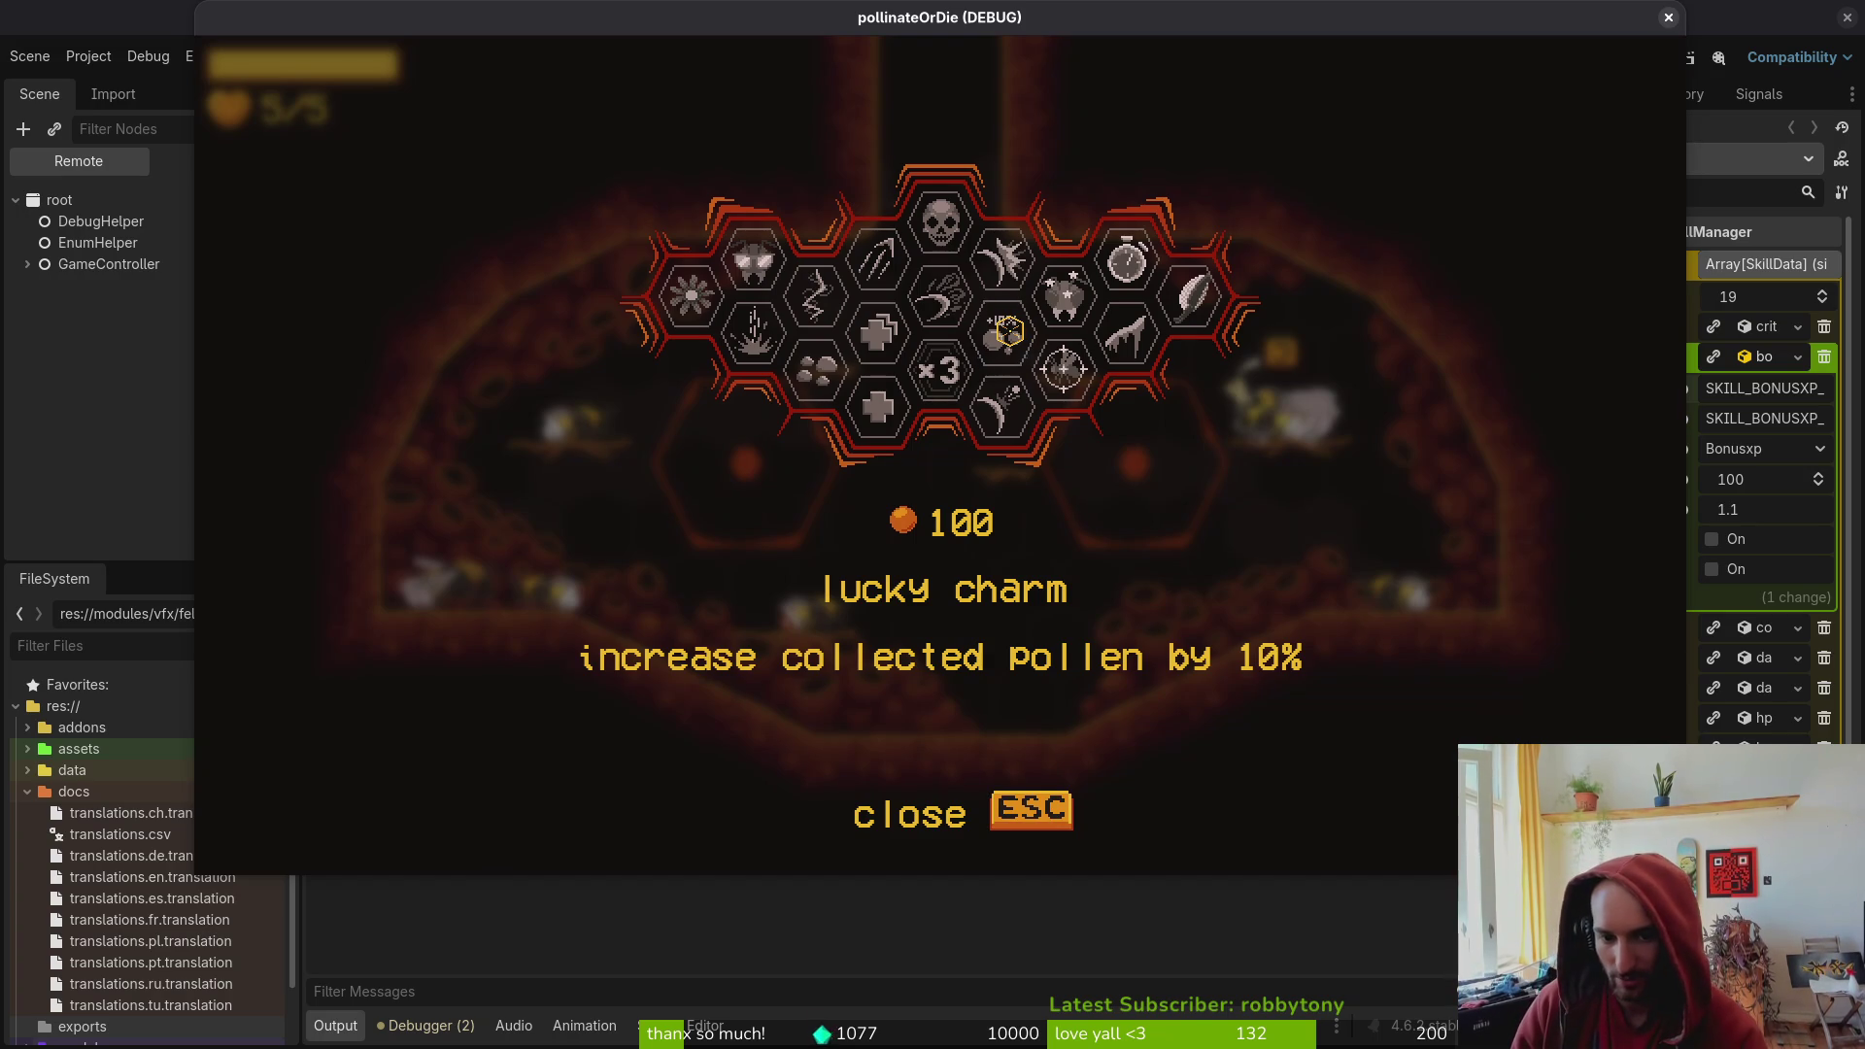
left_click(1758, 413)
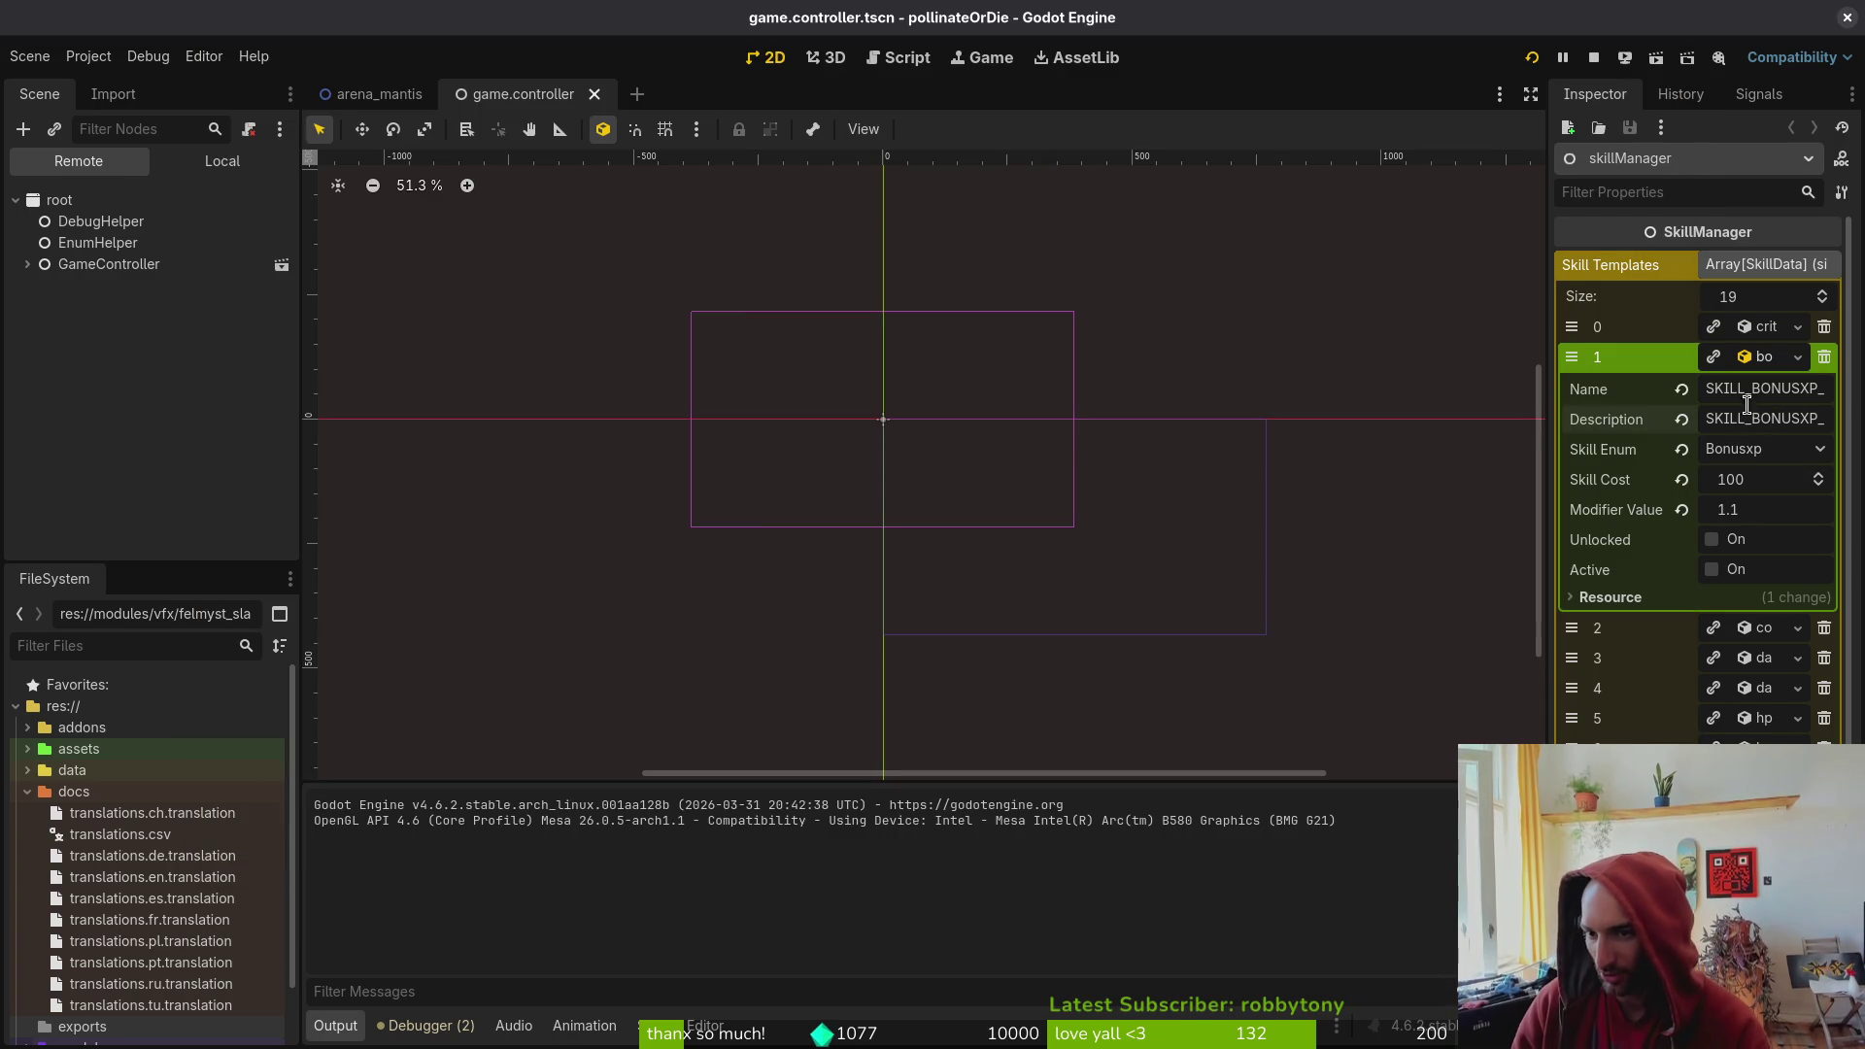
key("alt+Tab")
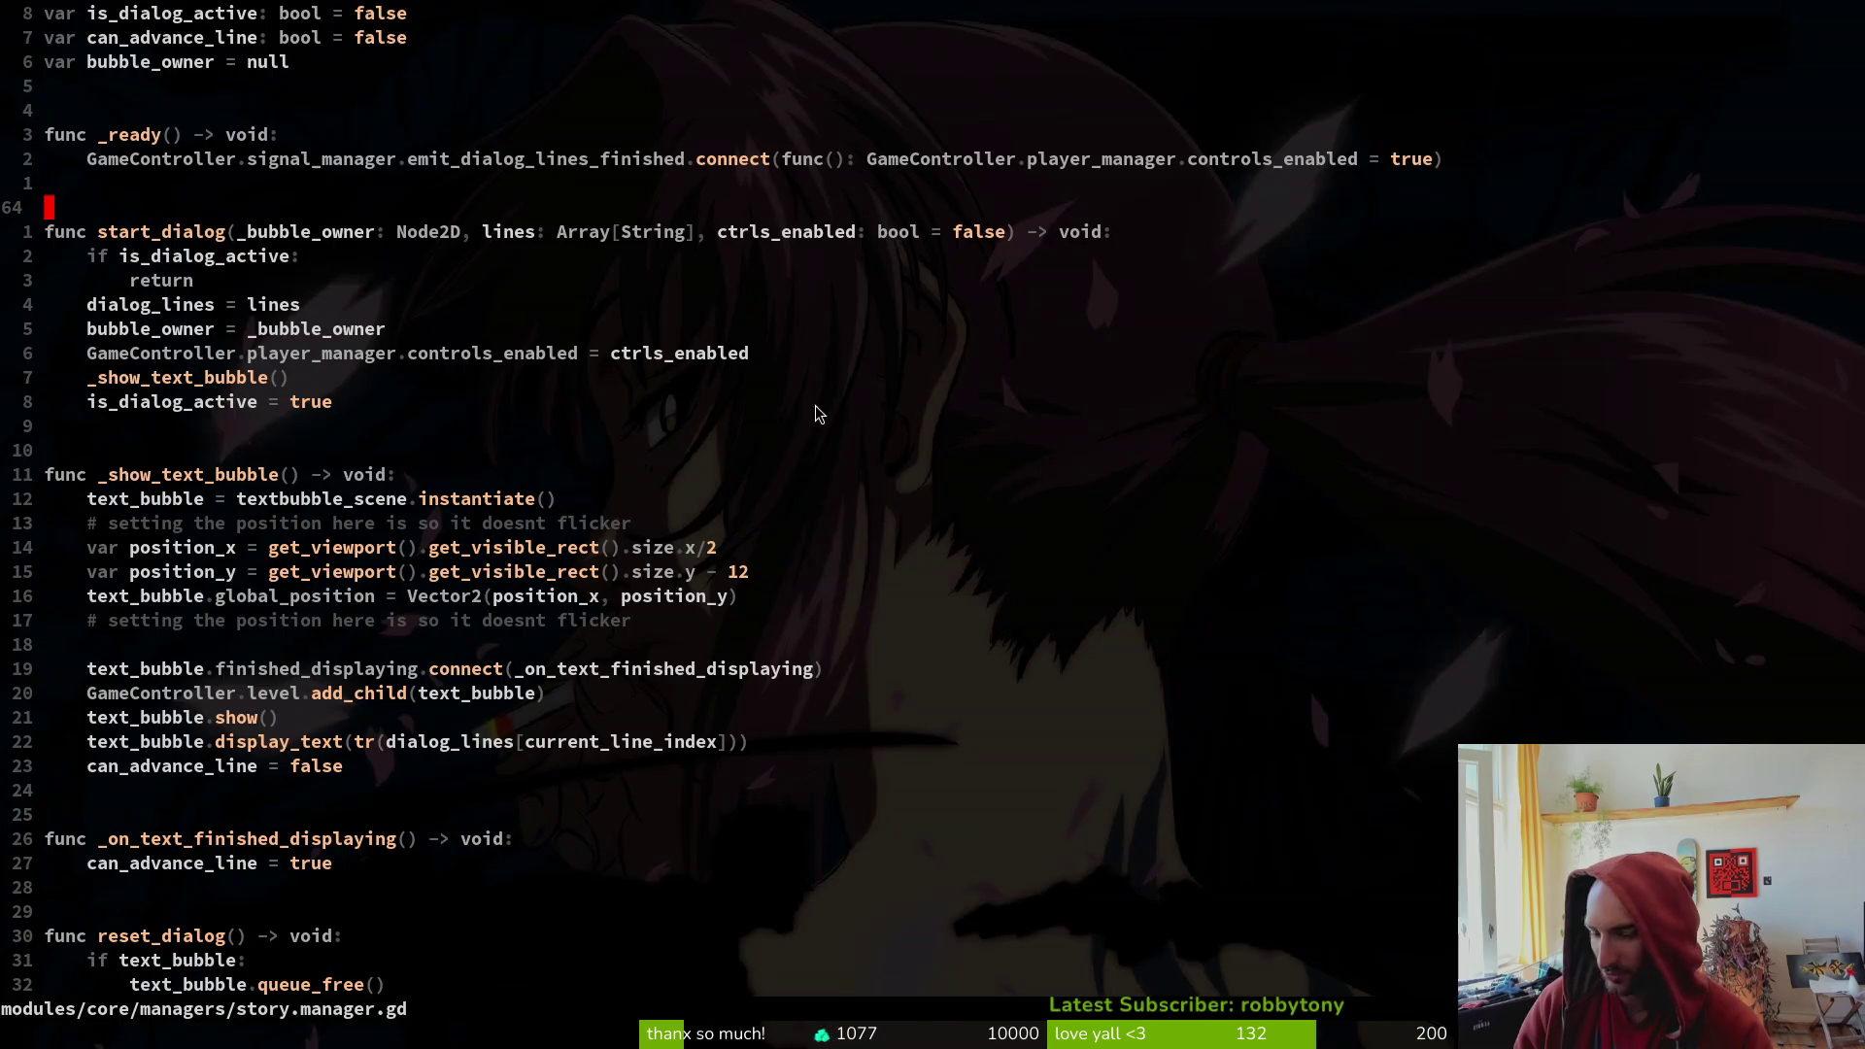
- Grep the project for 'tr(' and open the story.manager.gd line 86 match
key("space")
type("fwtrf")
key("Return")
key("Escape")
key("Escape")
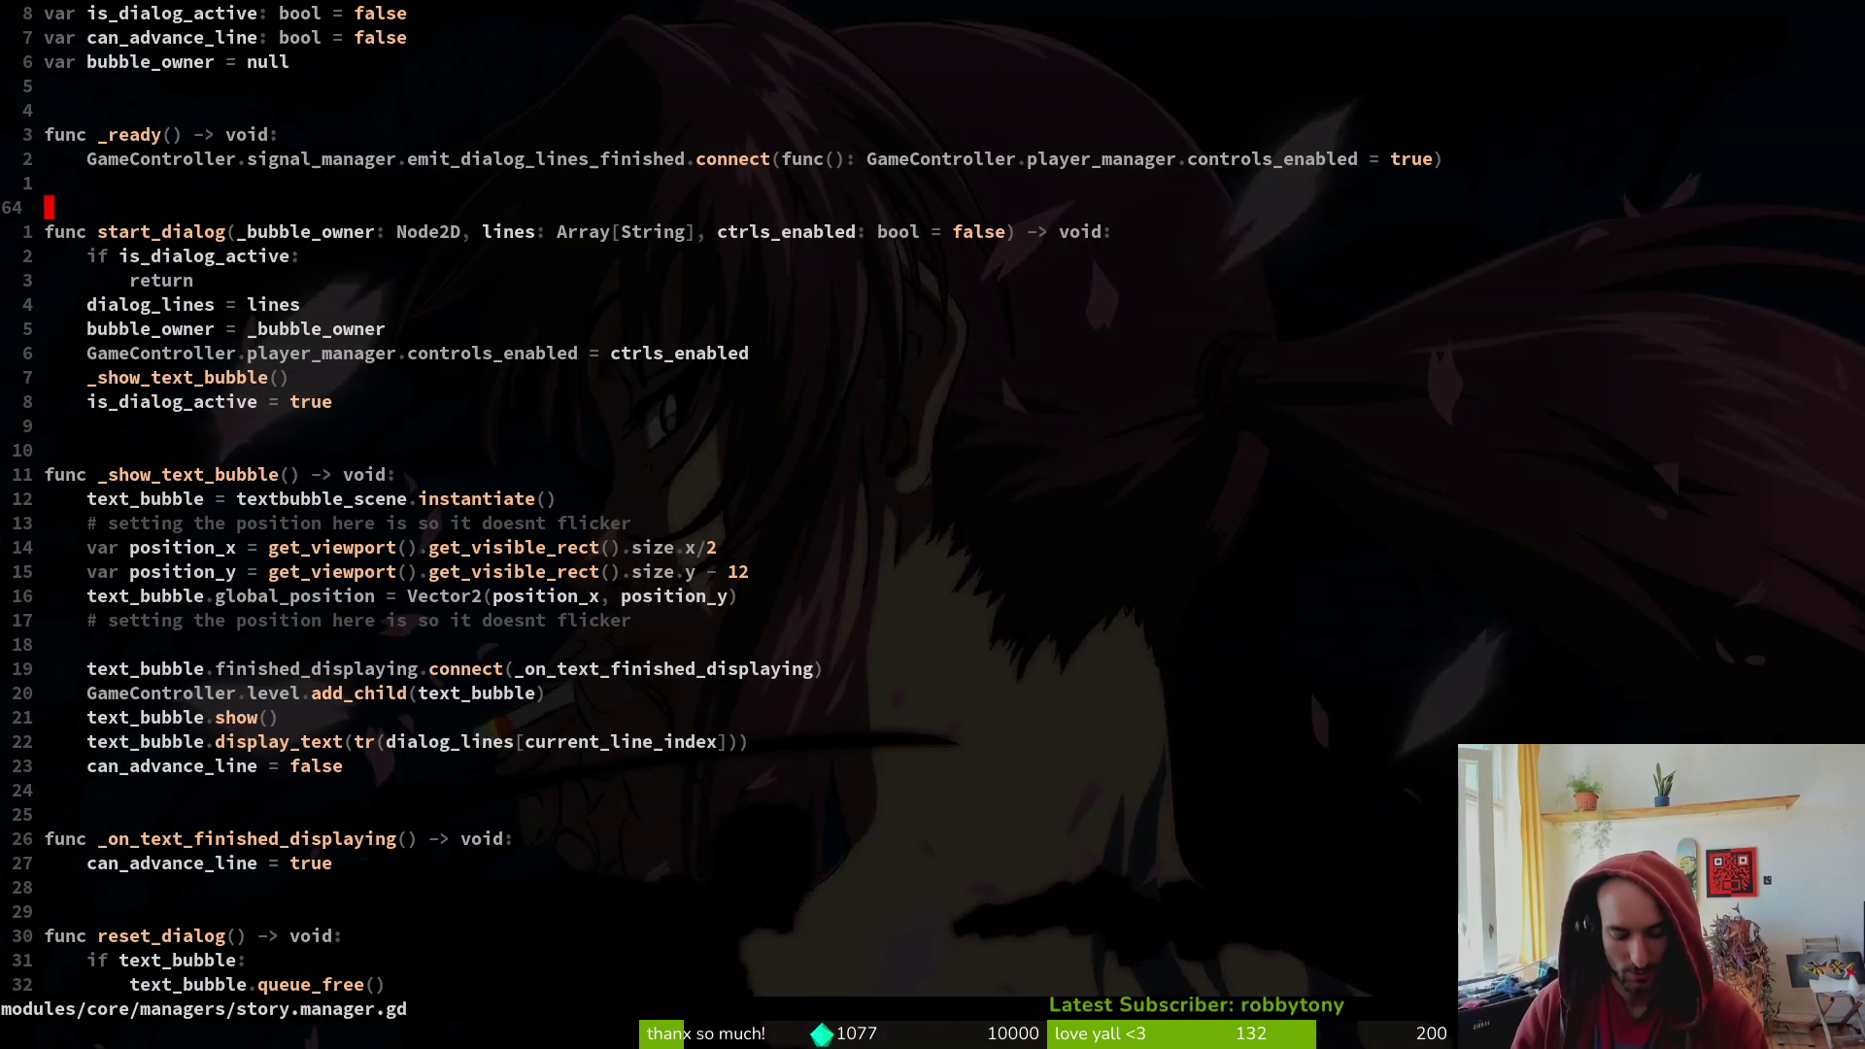
key("space")
type("fwtr")
type("(")
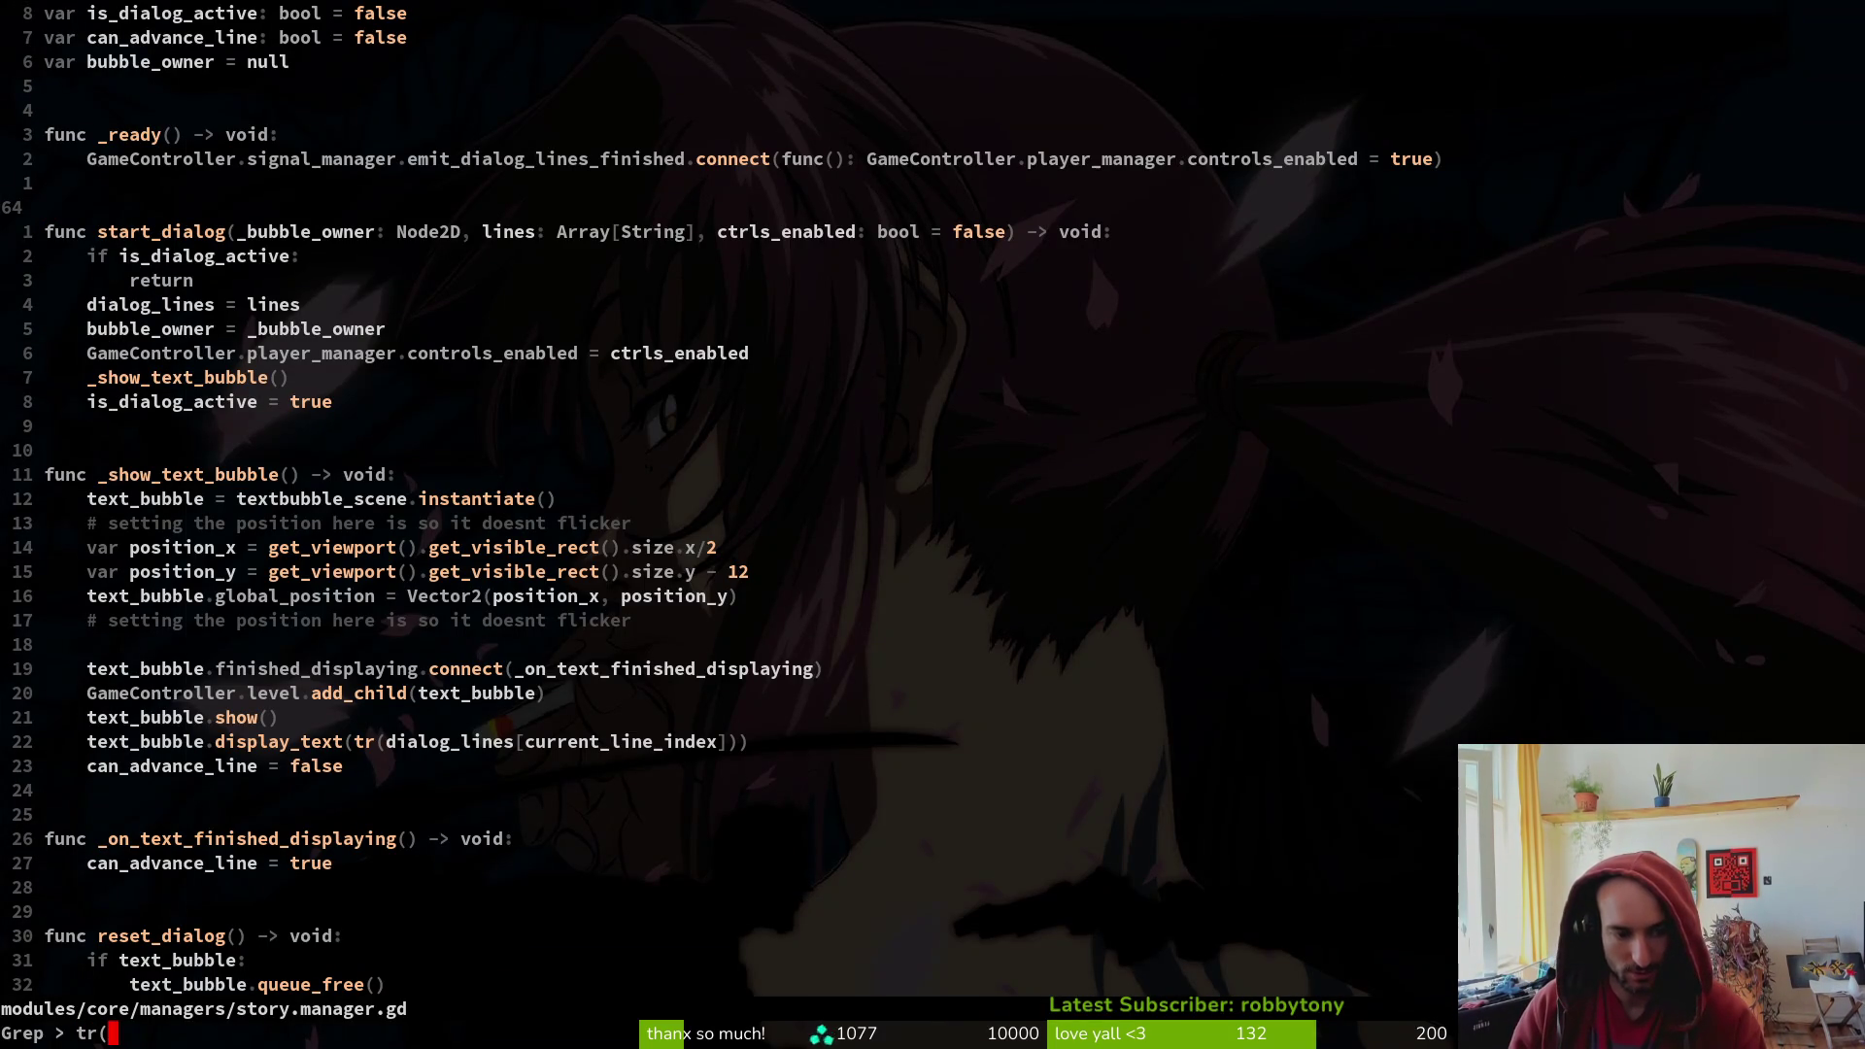
key("Return")
key("Up")
key("Up")
key("Up")
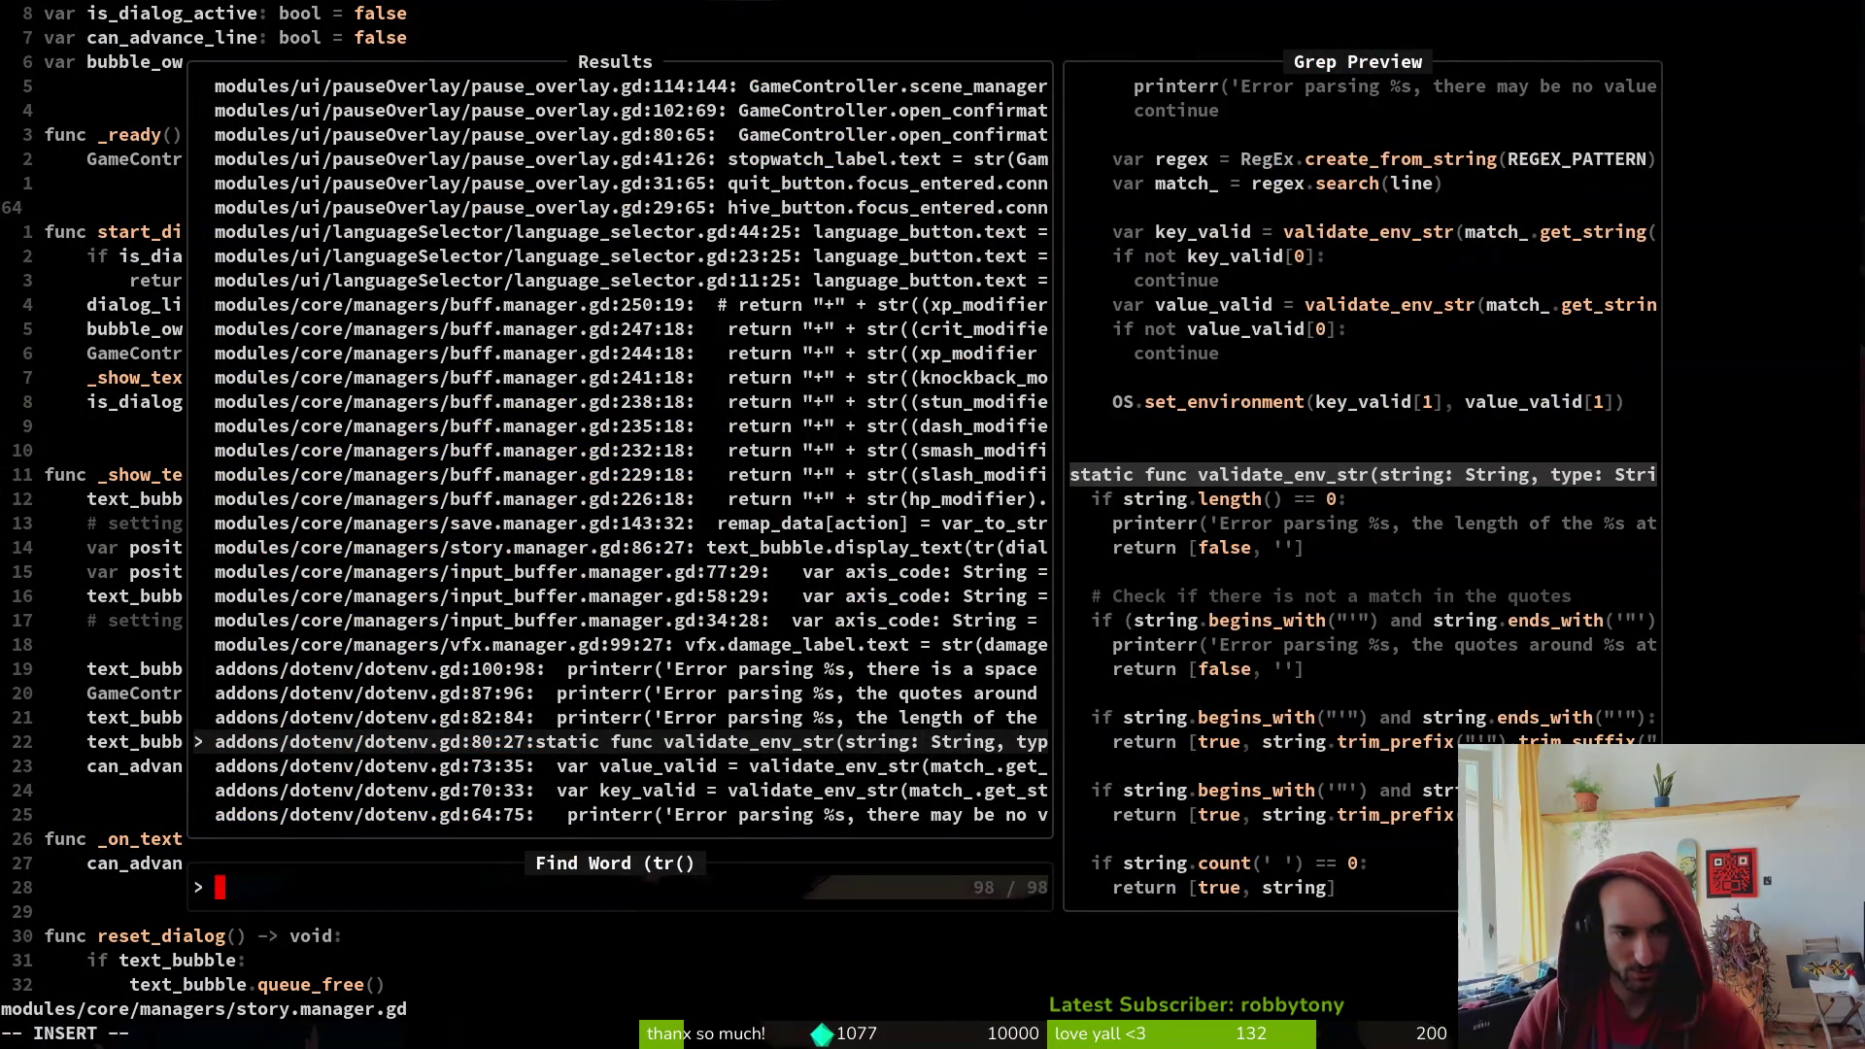
key("Up")
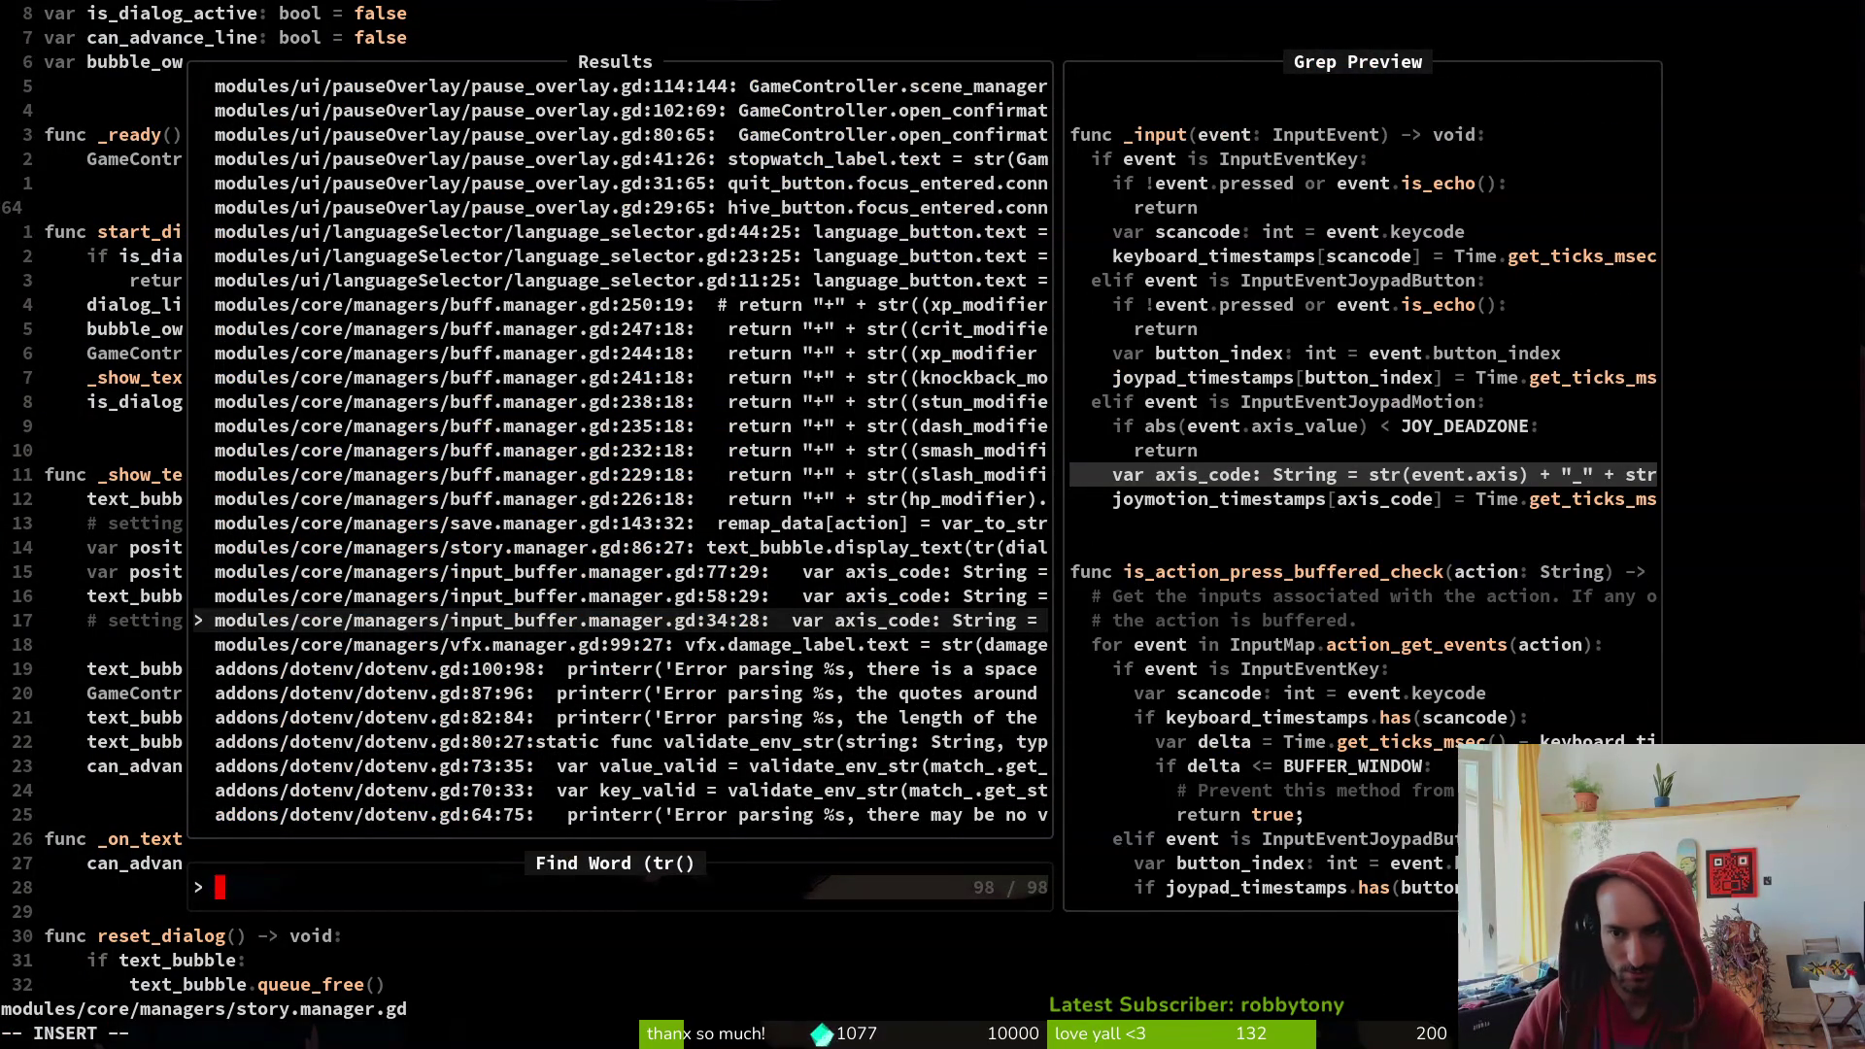
key("Up")
key("Up")
key("Up")
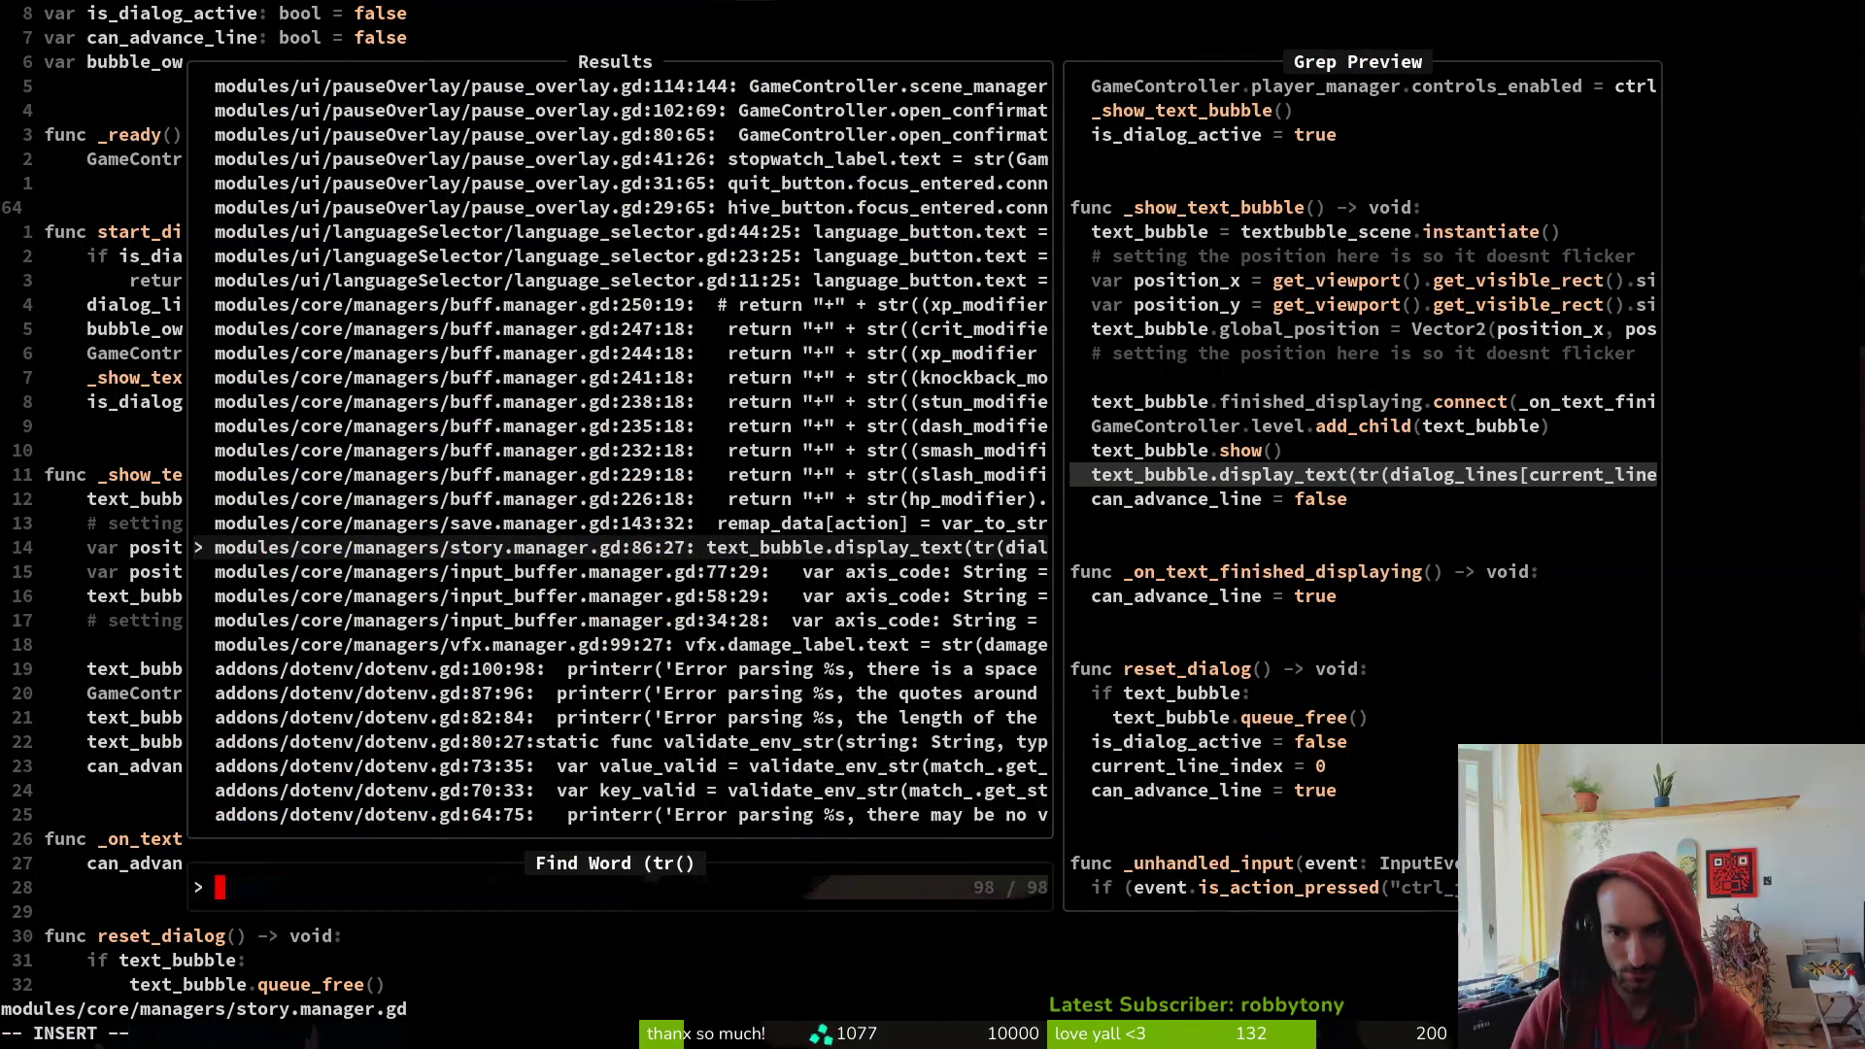
key("Return")
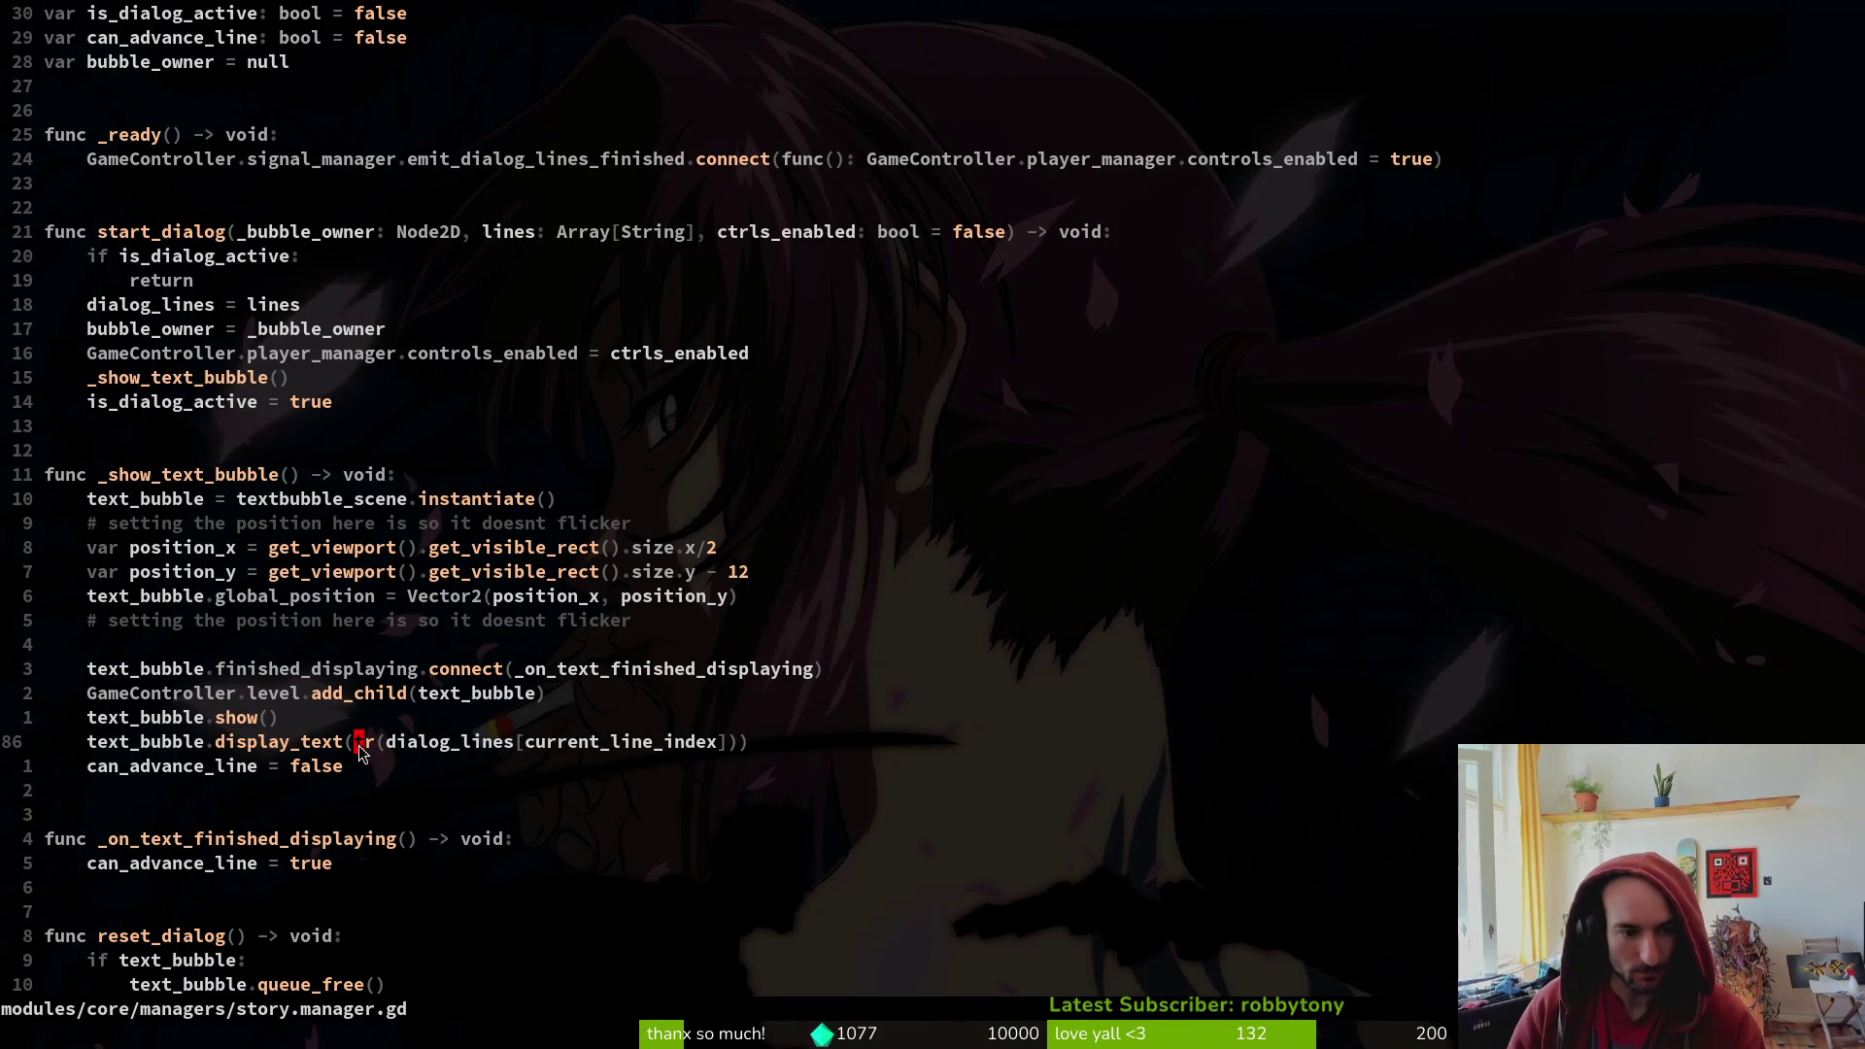
- Inspect the tr() call on the display_text dialog line, then start a new project-wide word search
left_click_drag(359, 748, 382, 749)
key("Escape")
key("l")
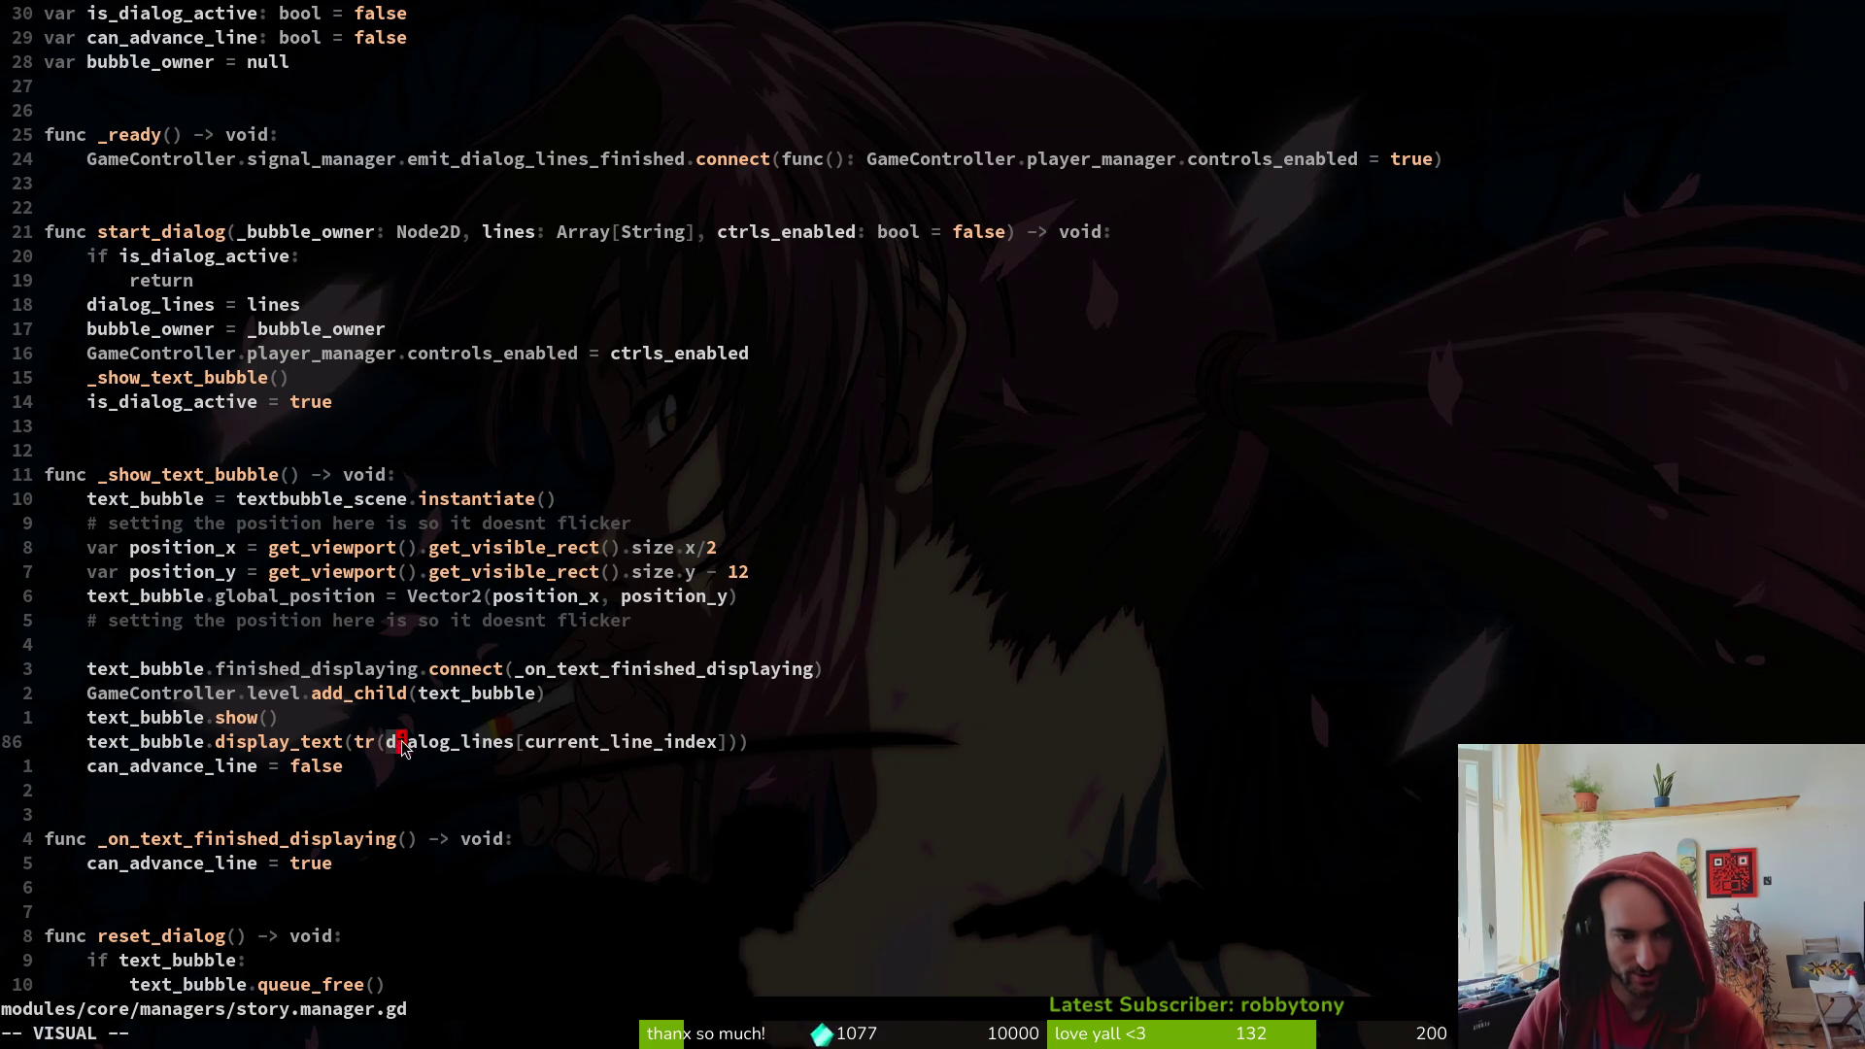
key("v")
key("l")
key("l")
key("l")
key("Escape")
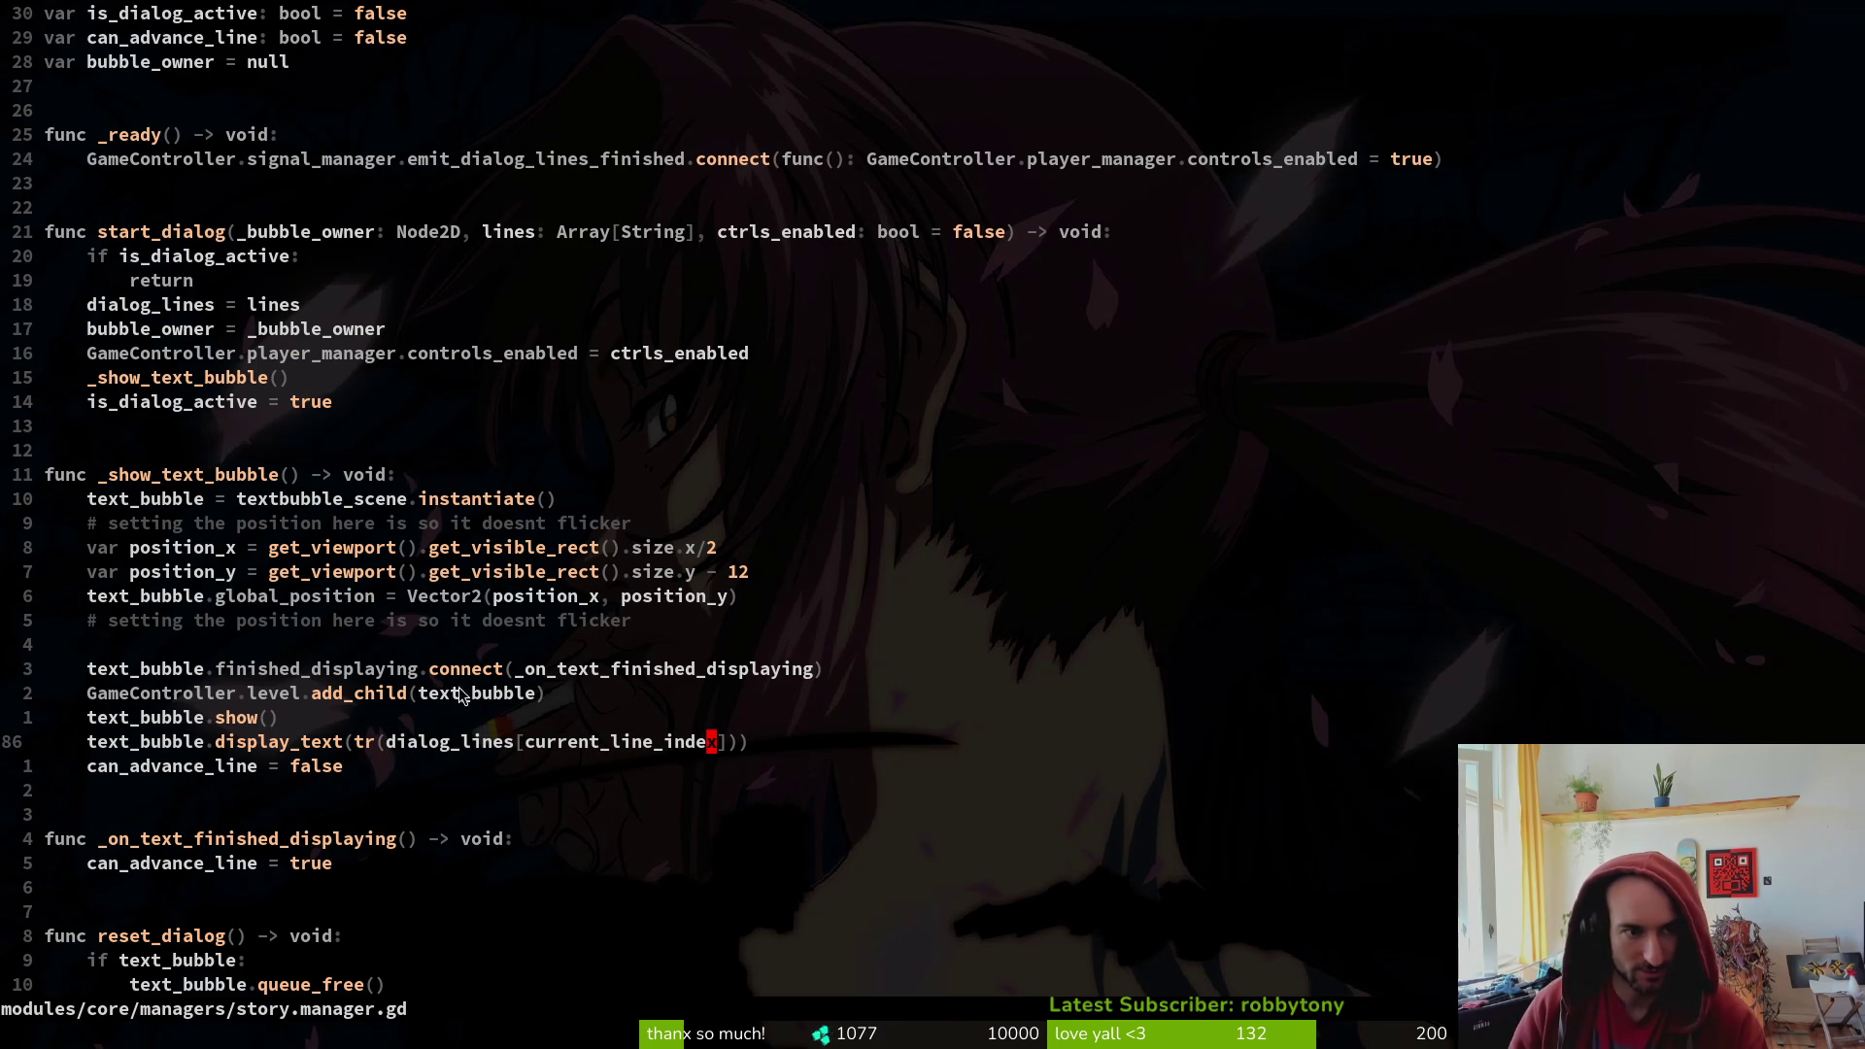
scroll(184, 103, "up", 15)
scroll(388, 451, "down", 8)
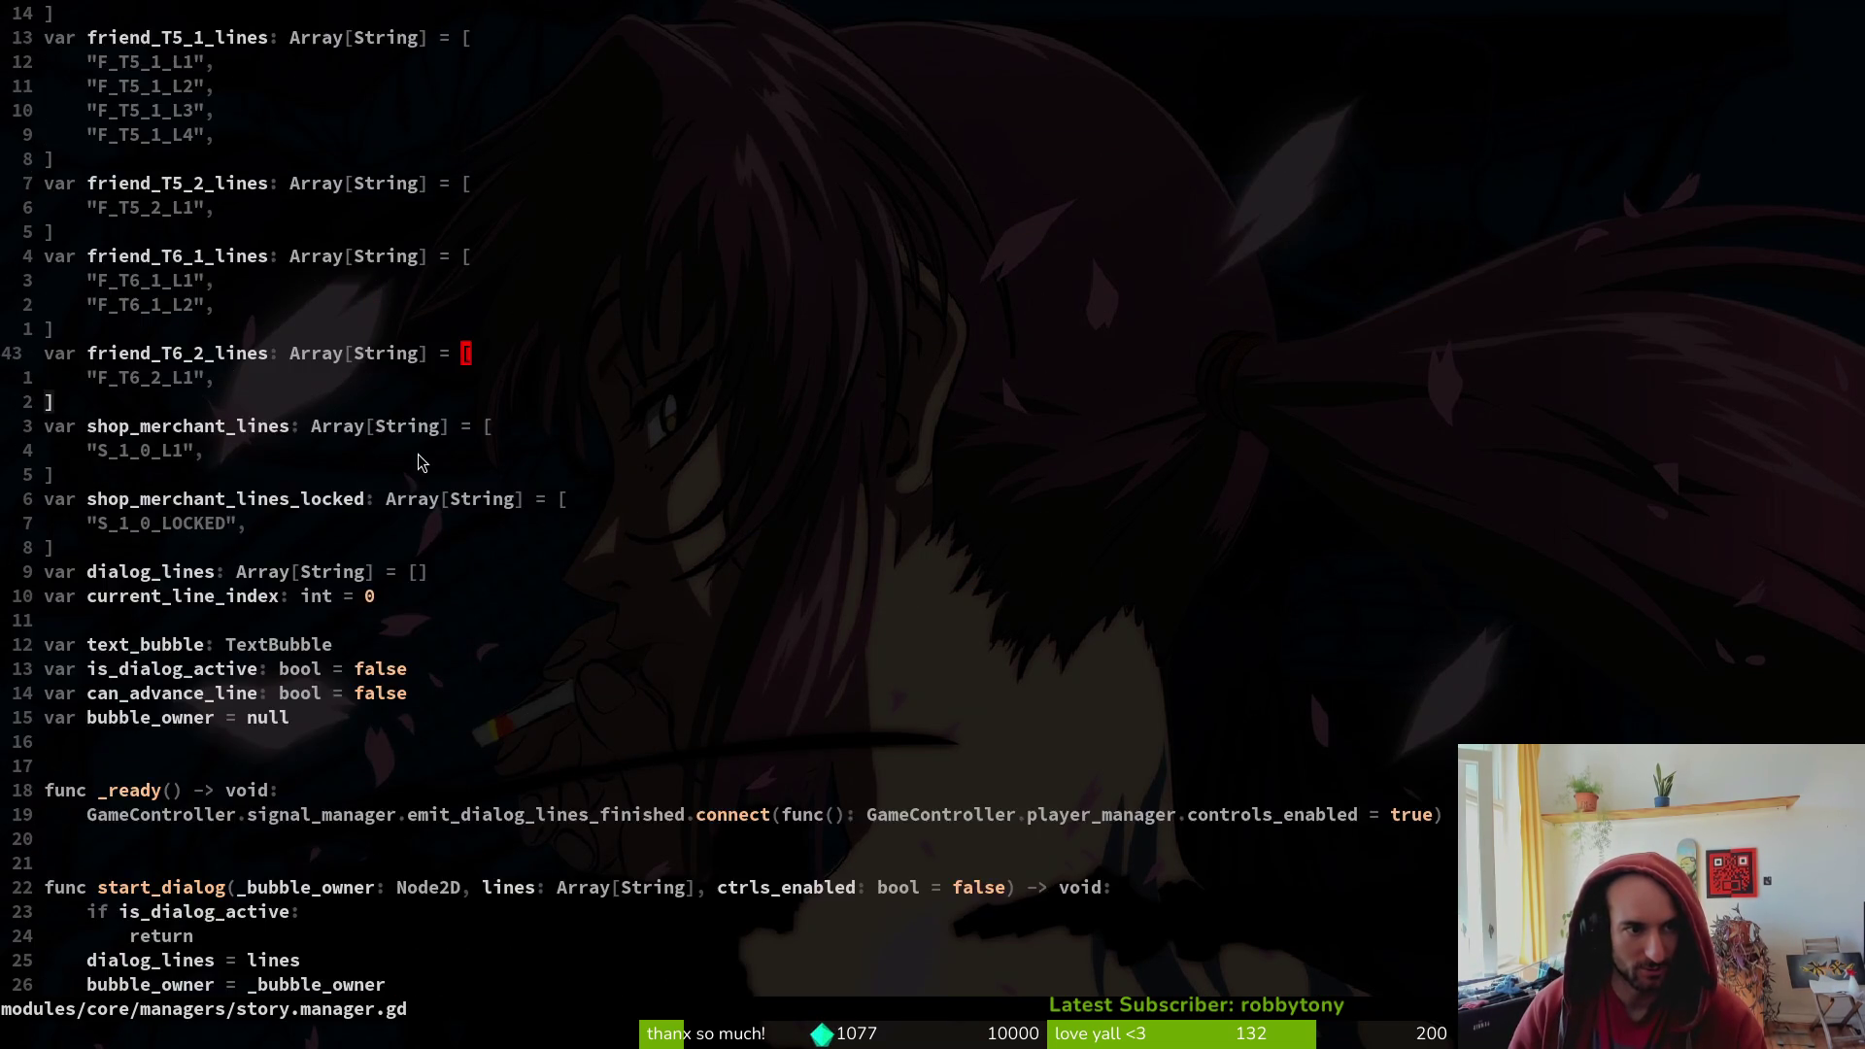
scroll(311, 675, "down", 4)
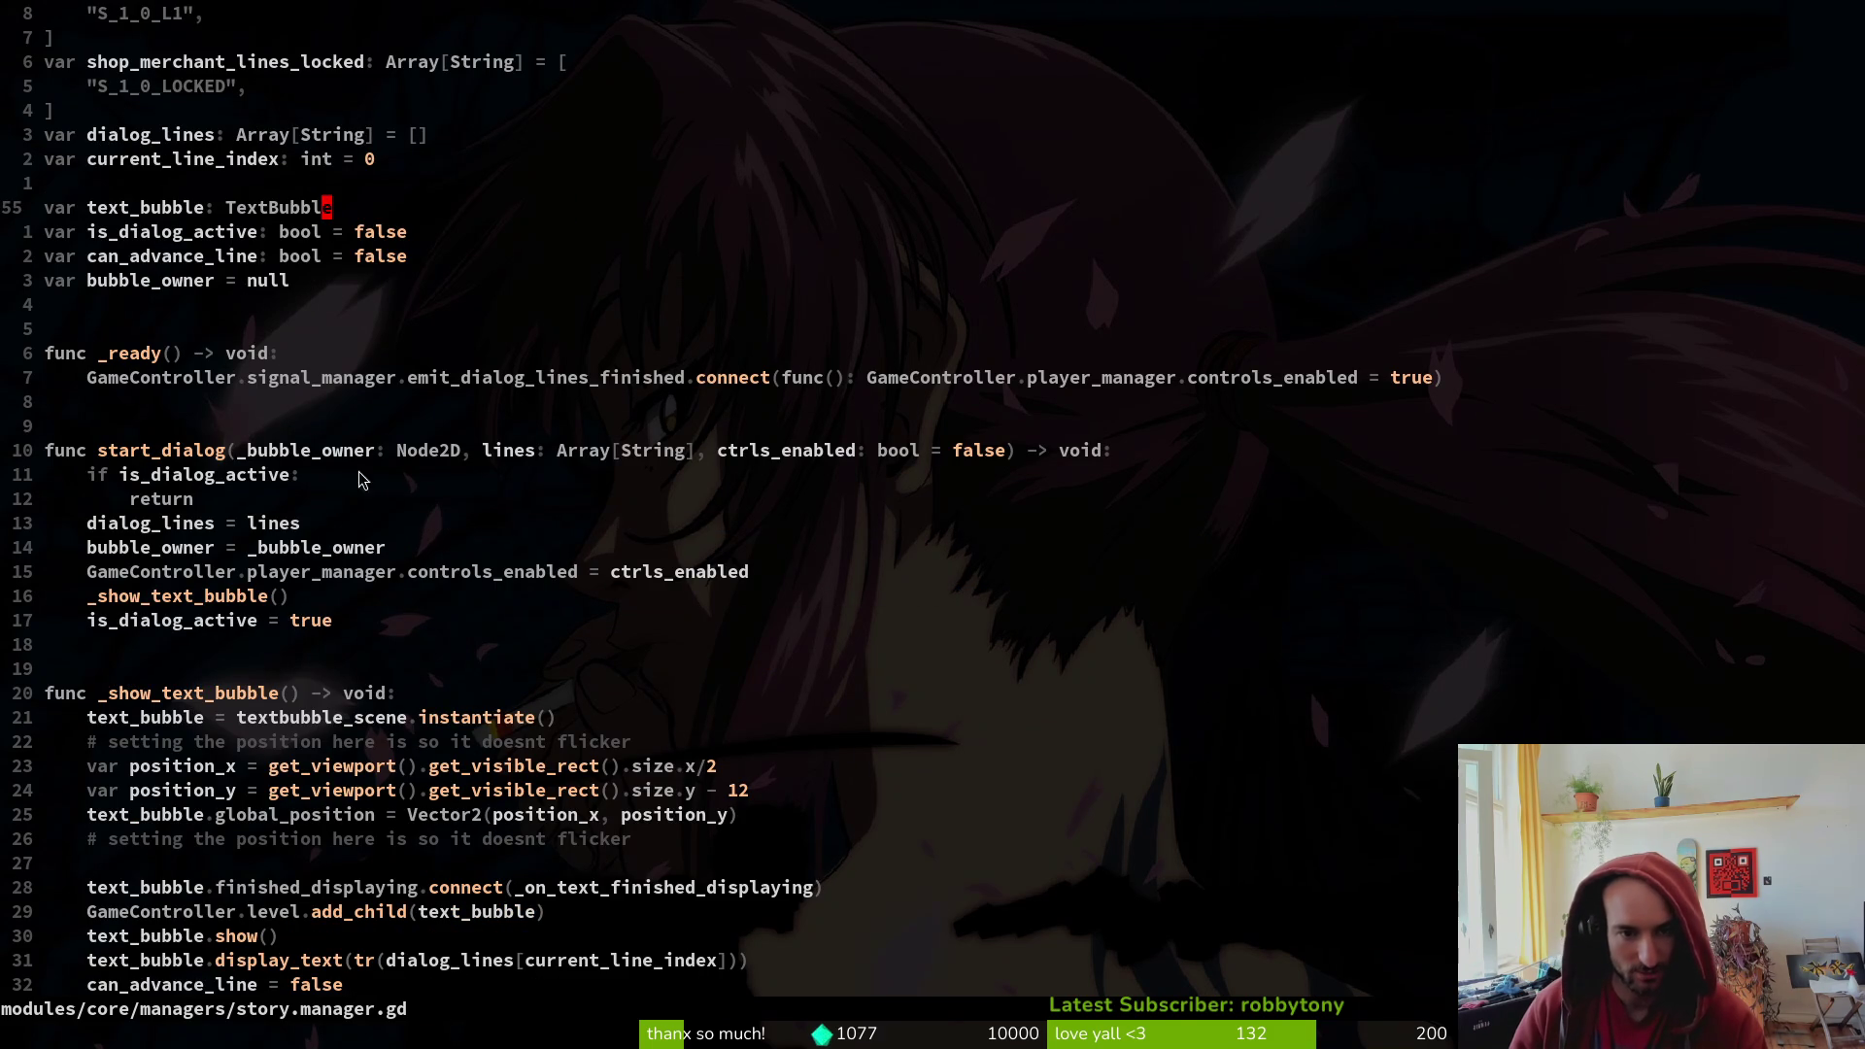
left_click(649, 424)
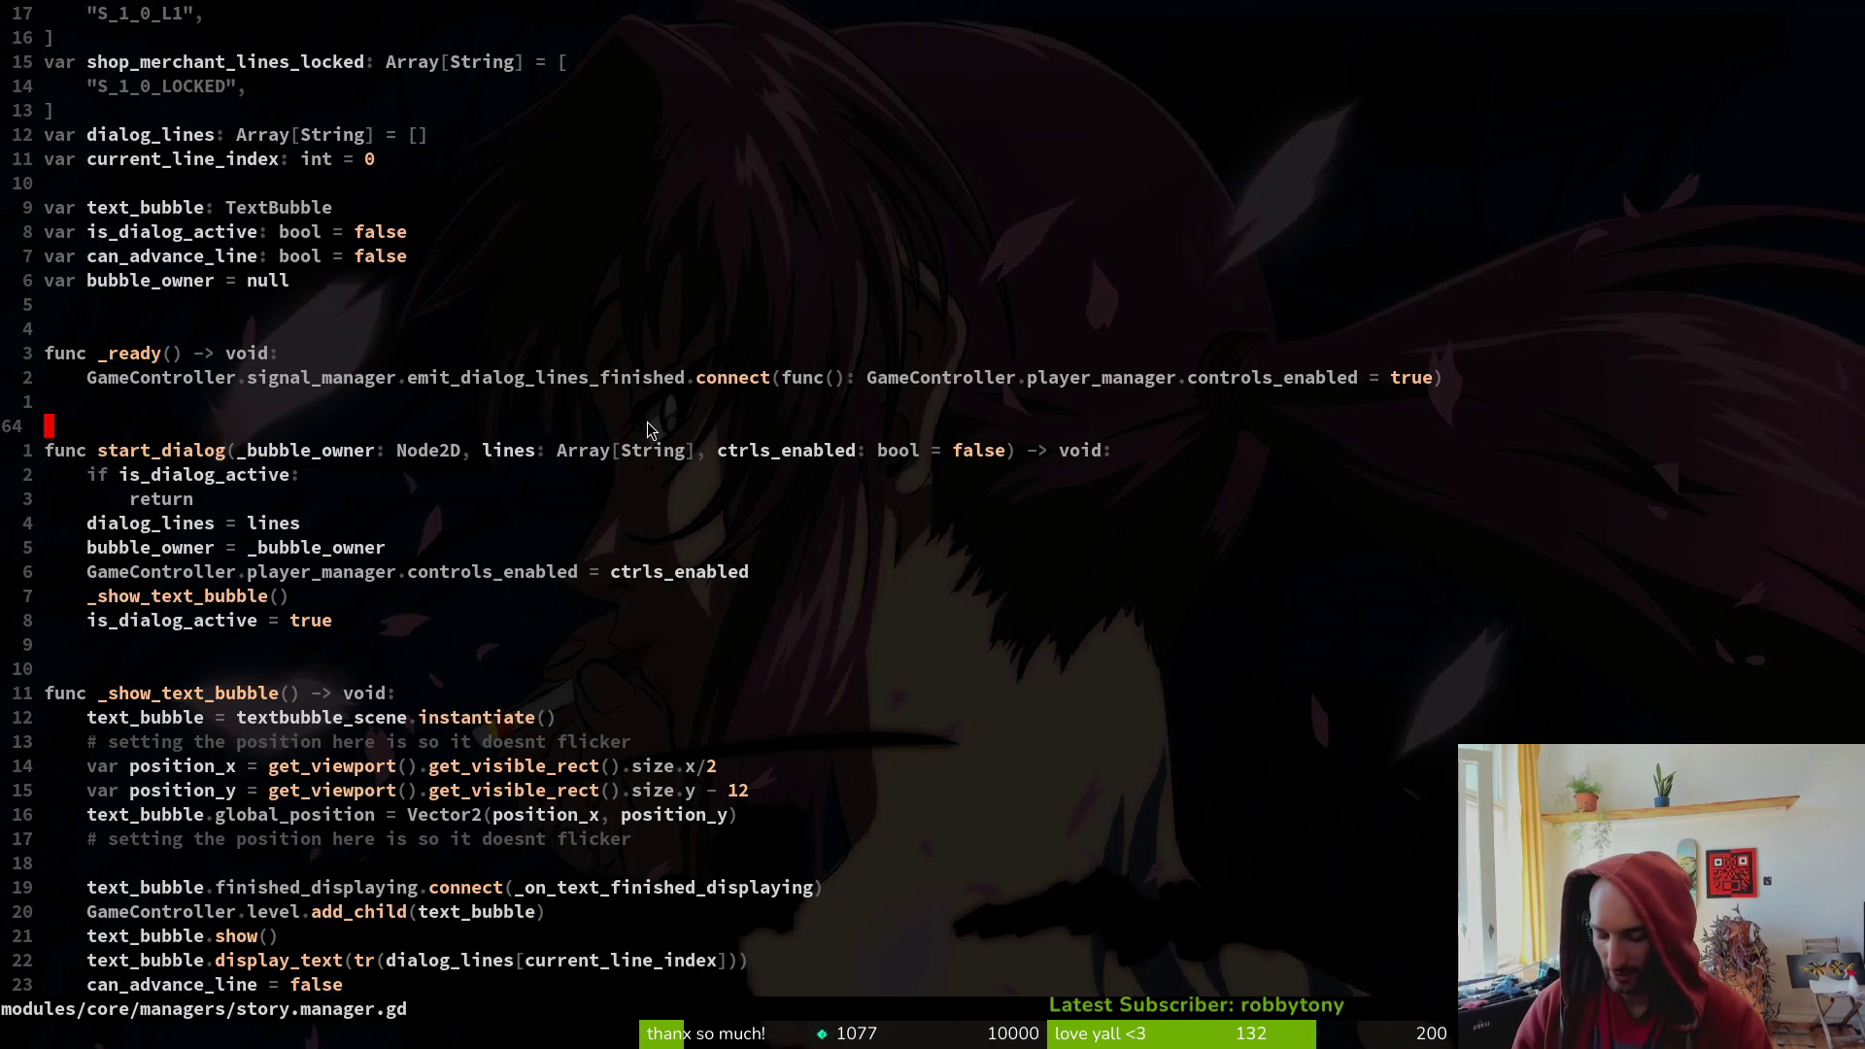
key("space")
key("f")
key("w")
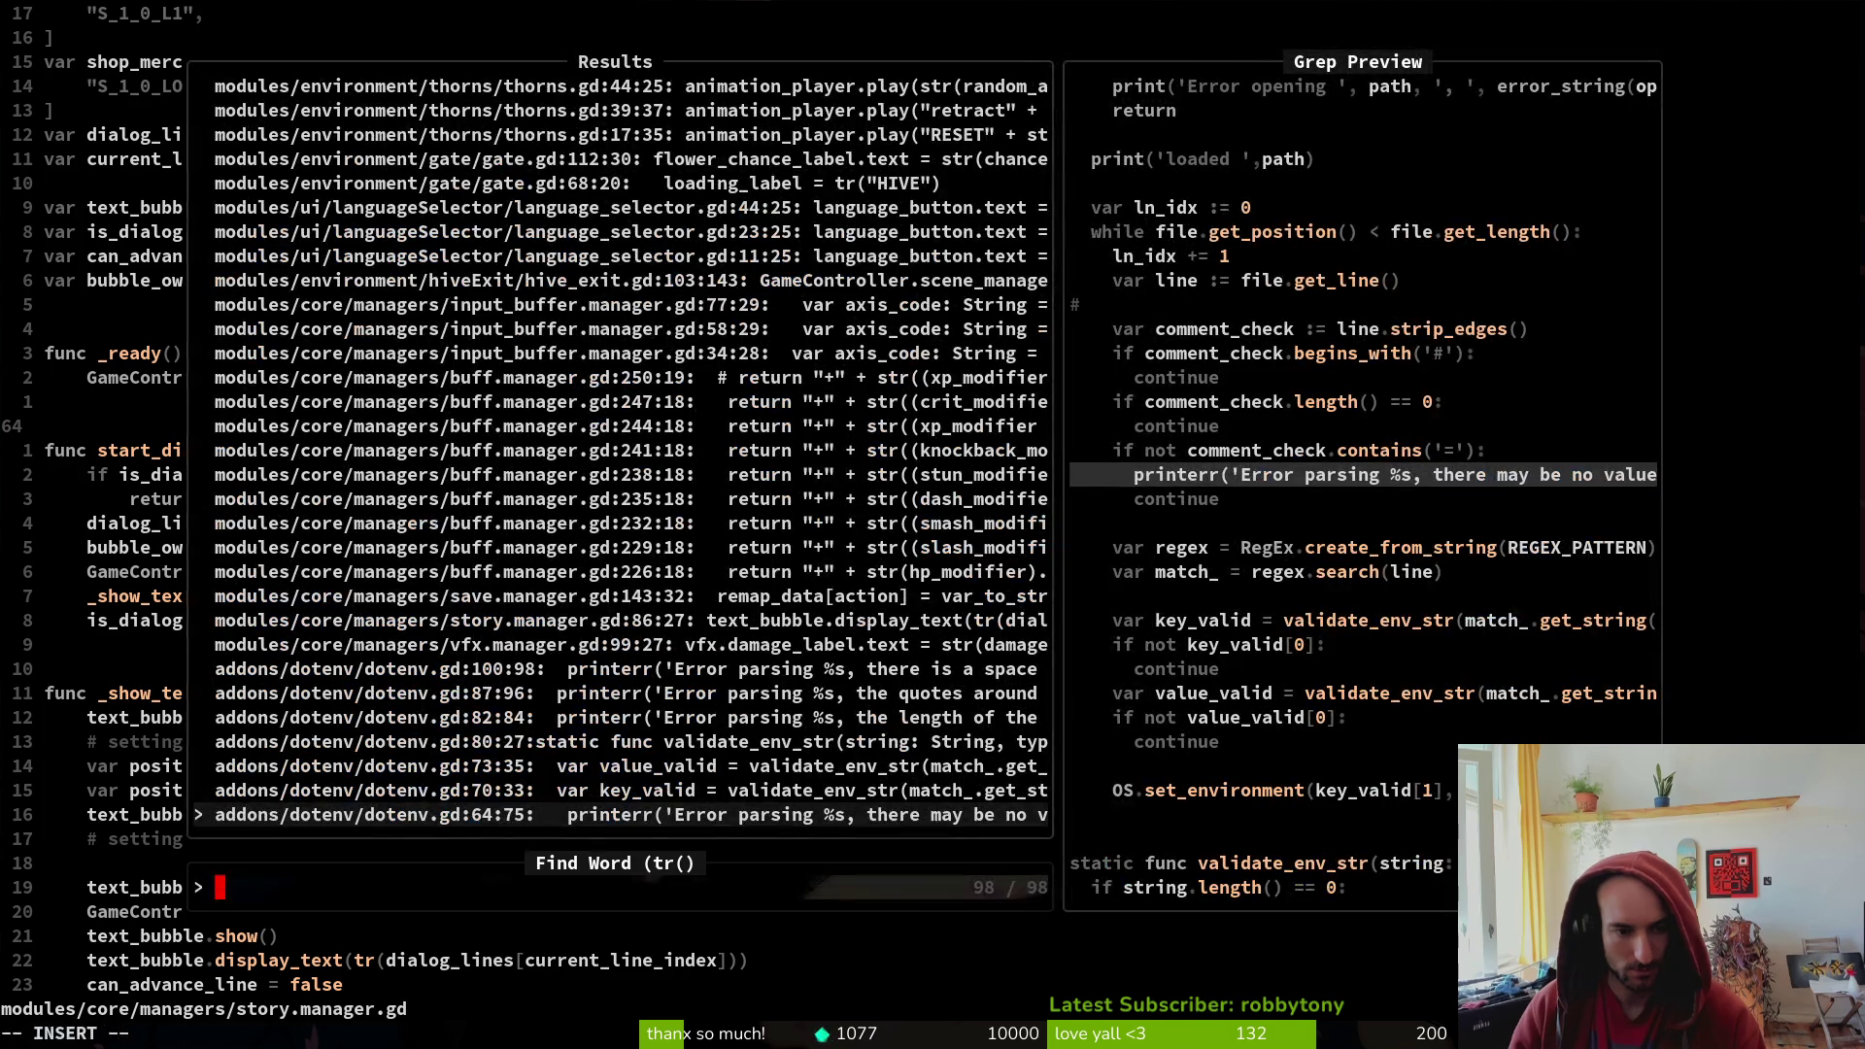
- Move through the tr( results and open archives_overlay.gd at the stats_tab line
key("Up")
key("Up")
key("Up")
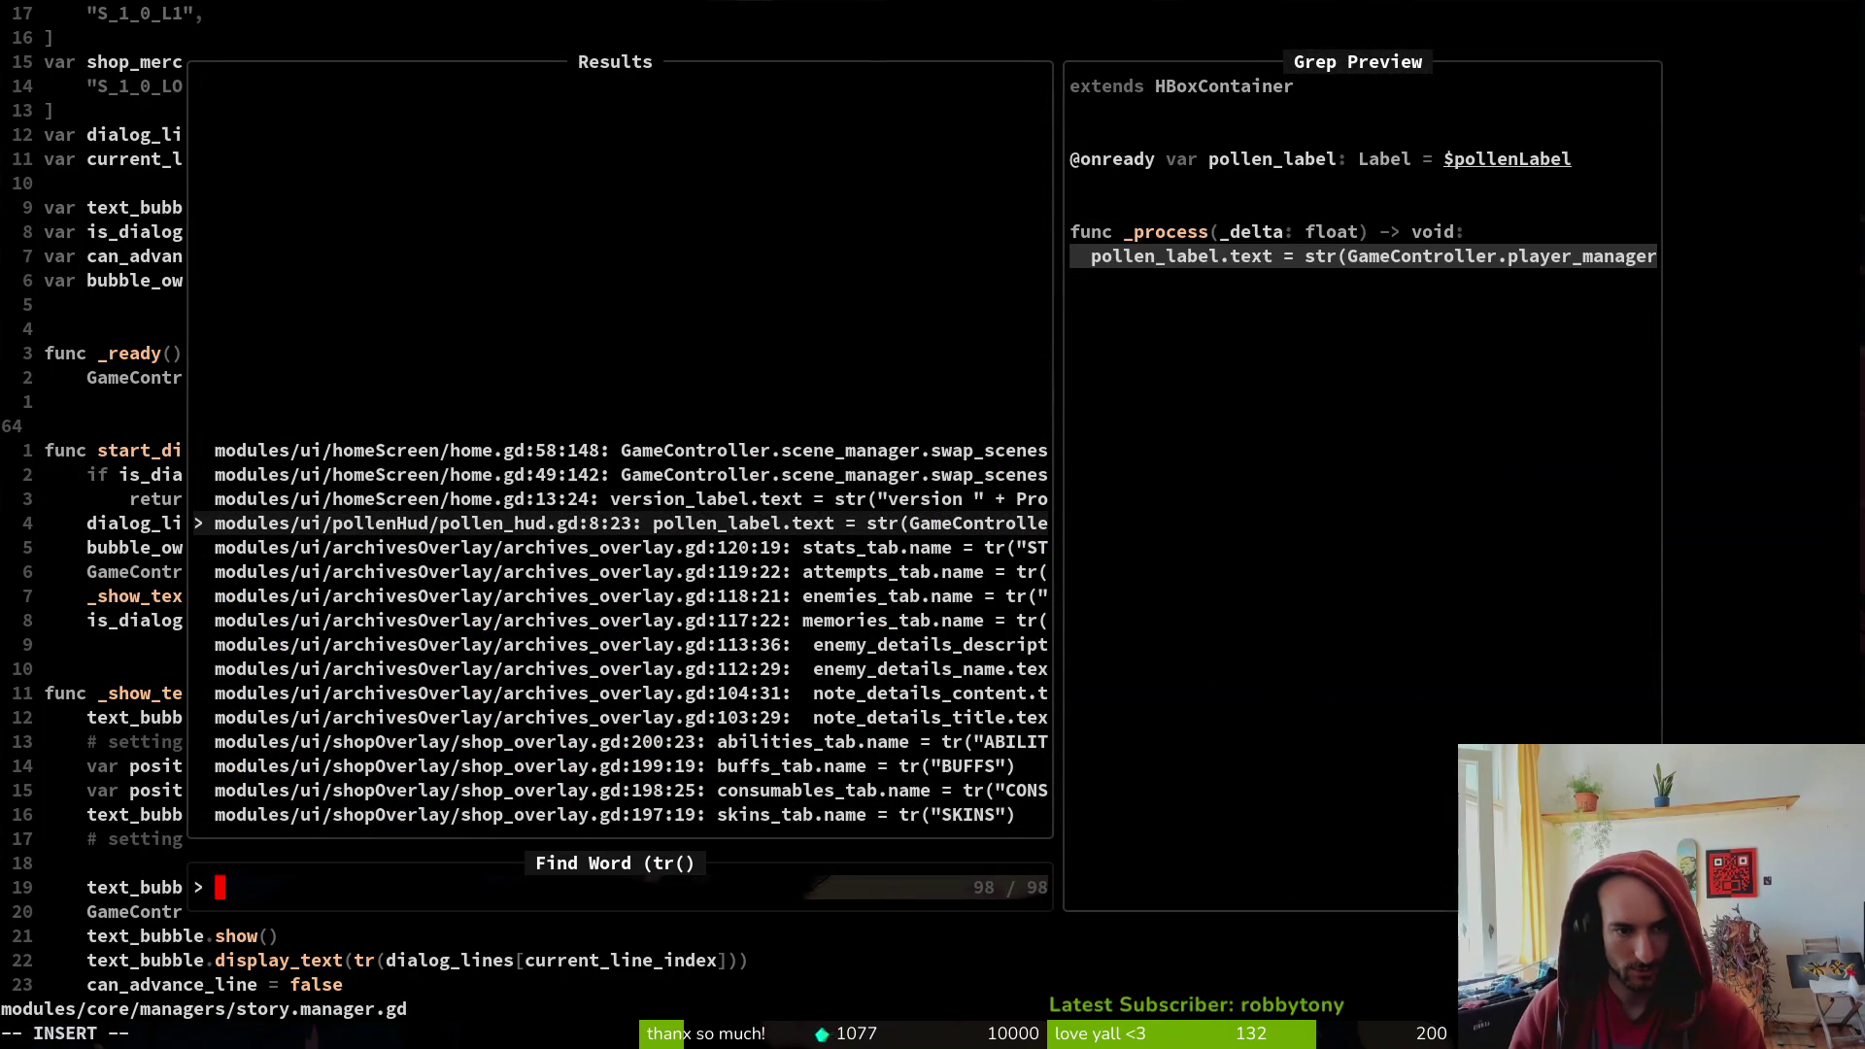
key("Up")
key("Down")
key("Down")
key("Down")
key("Up")
key("Return")
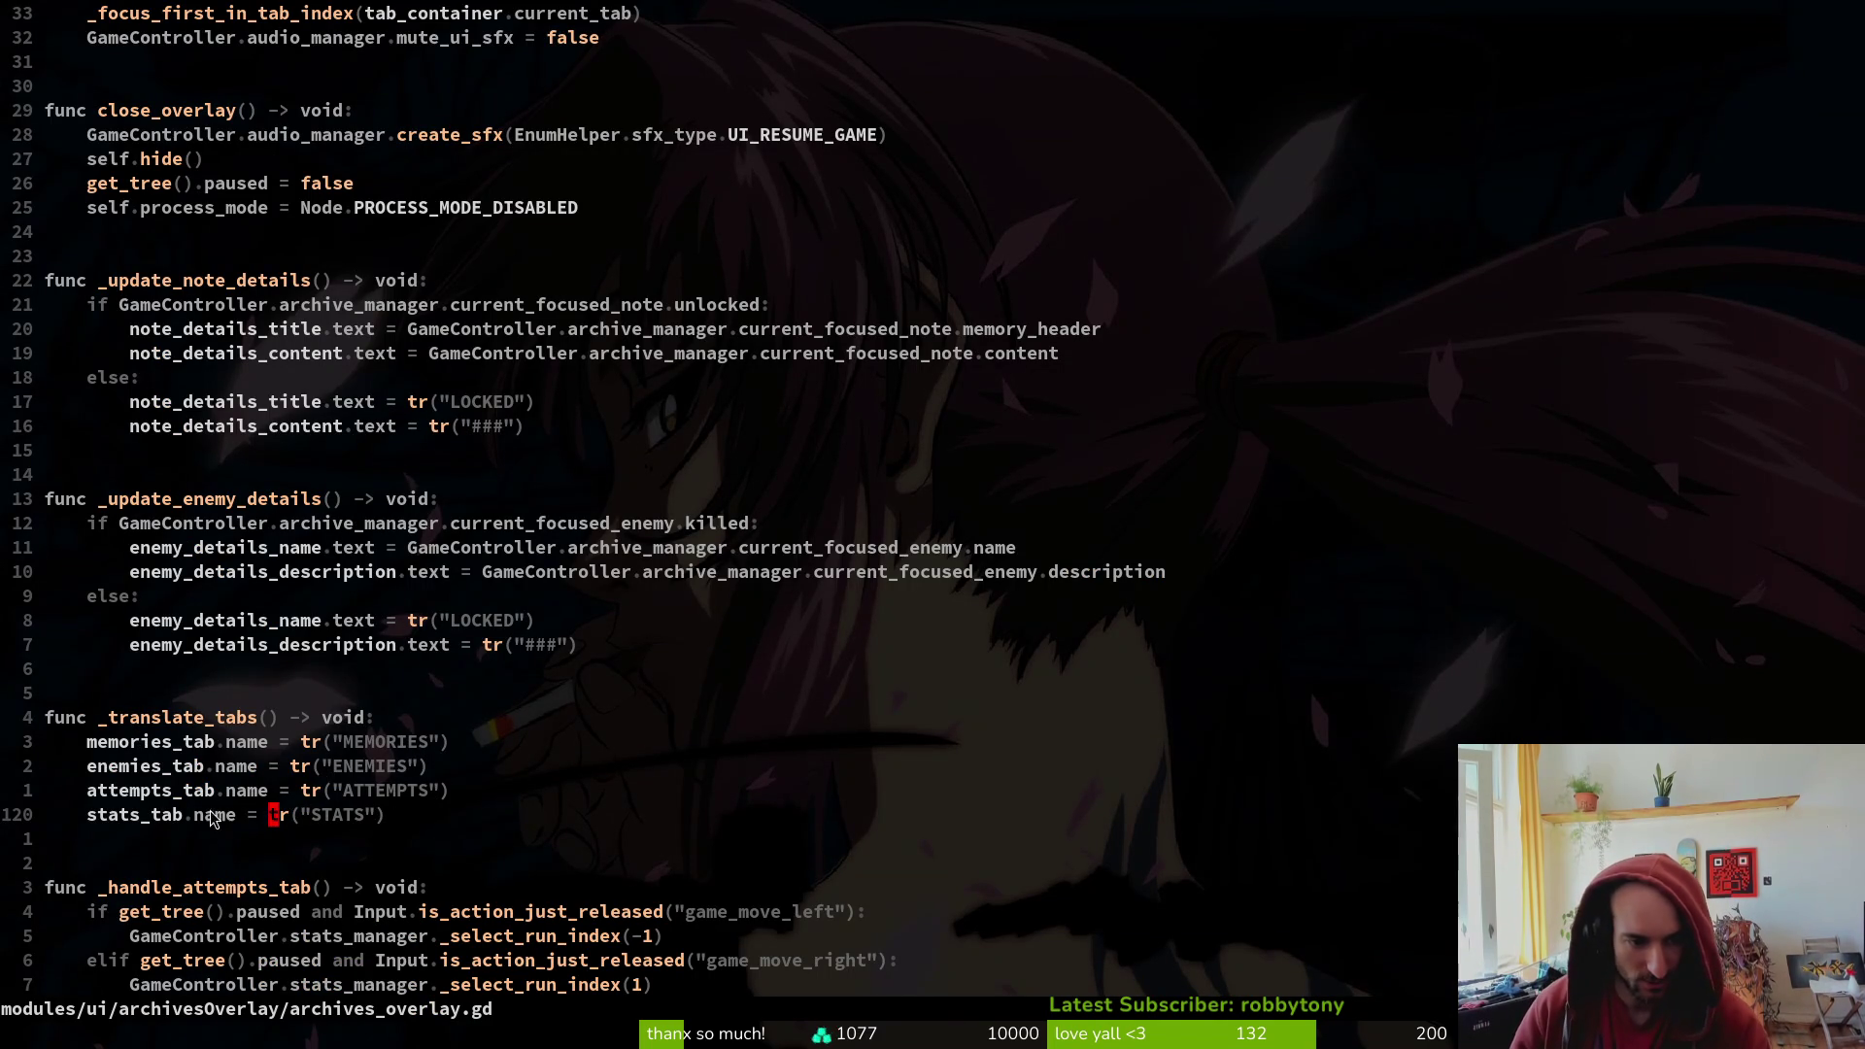
- Examine the tr("STATS") call and the ATTEMPTS tab name above it
left_click_drag(100, 814, 406, 821)
left_click(279, 821)
left_click_drag(272, 816, 393, 841)
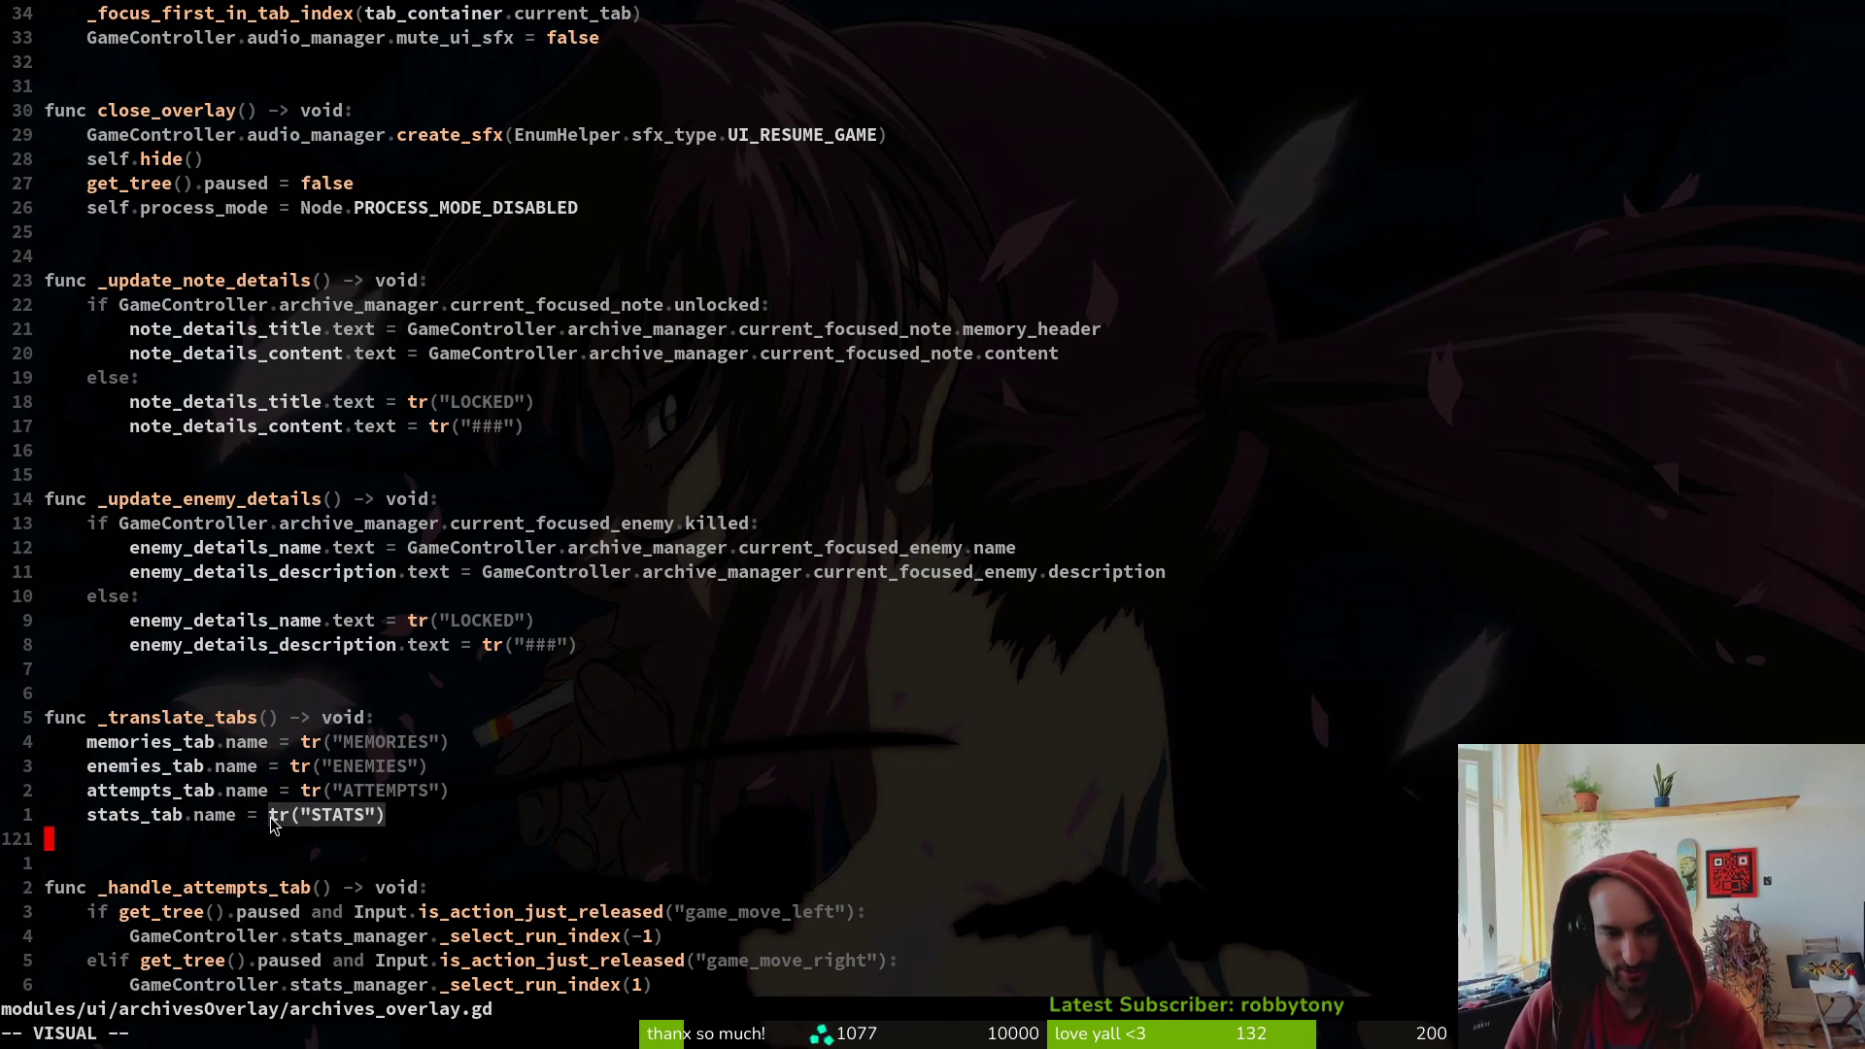
left_click(329, 819)
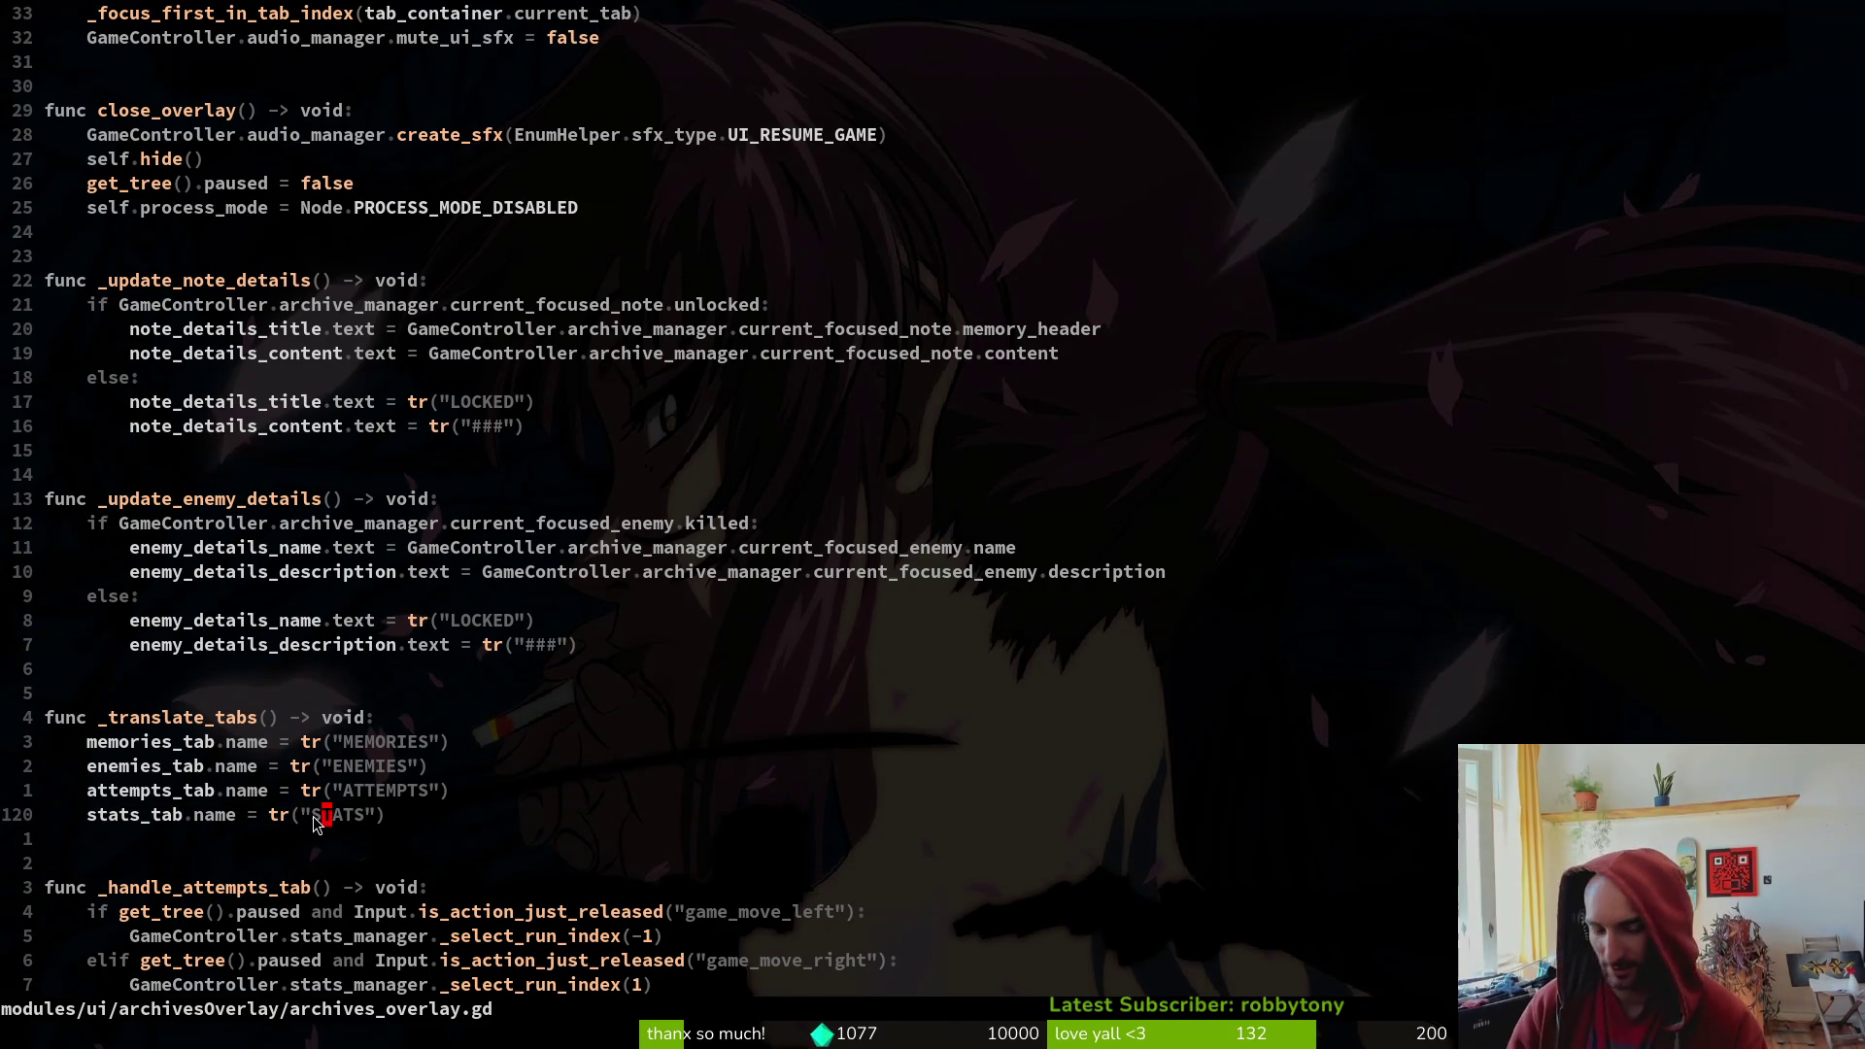
left_click_drag(354, 755, 359, 789)
left_click(358, 790)
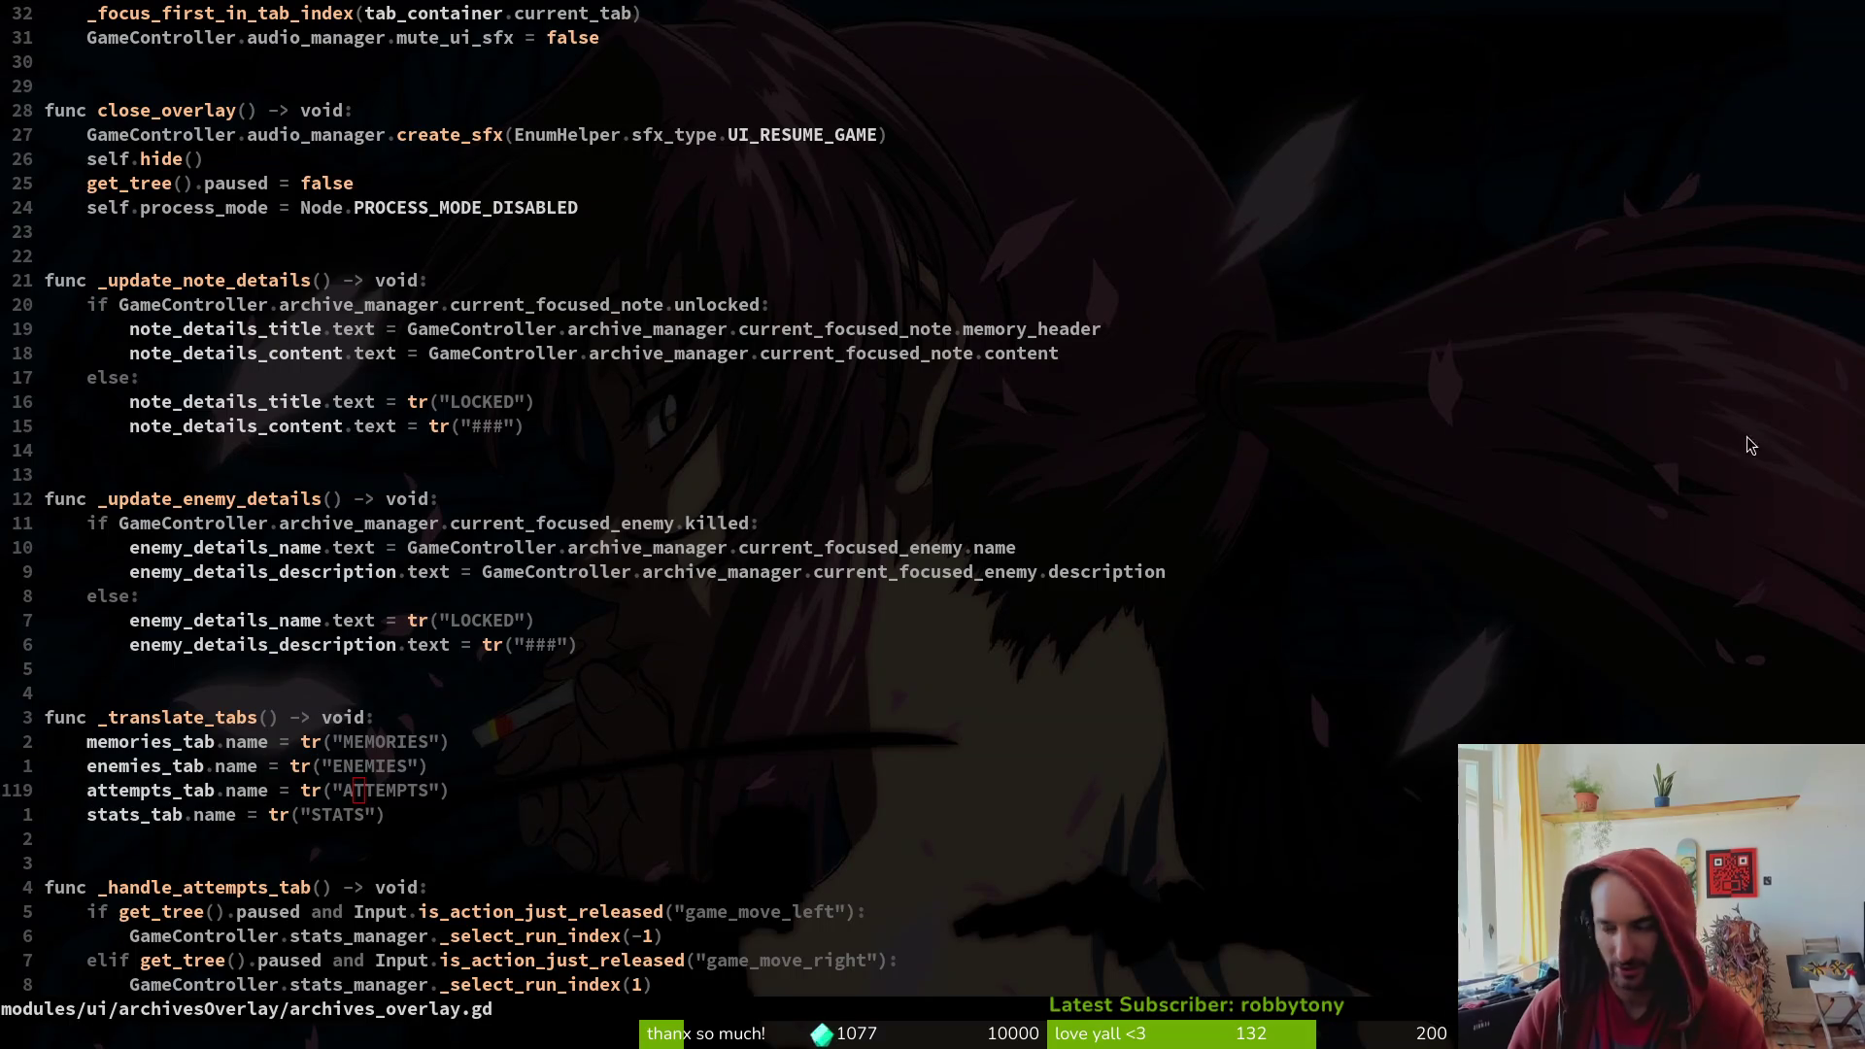
key("Escape")
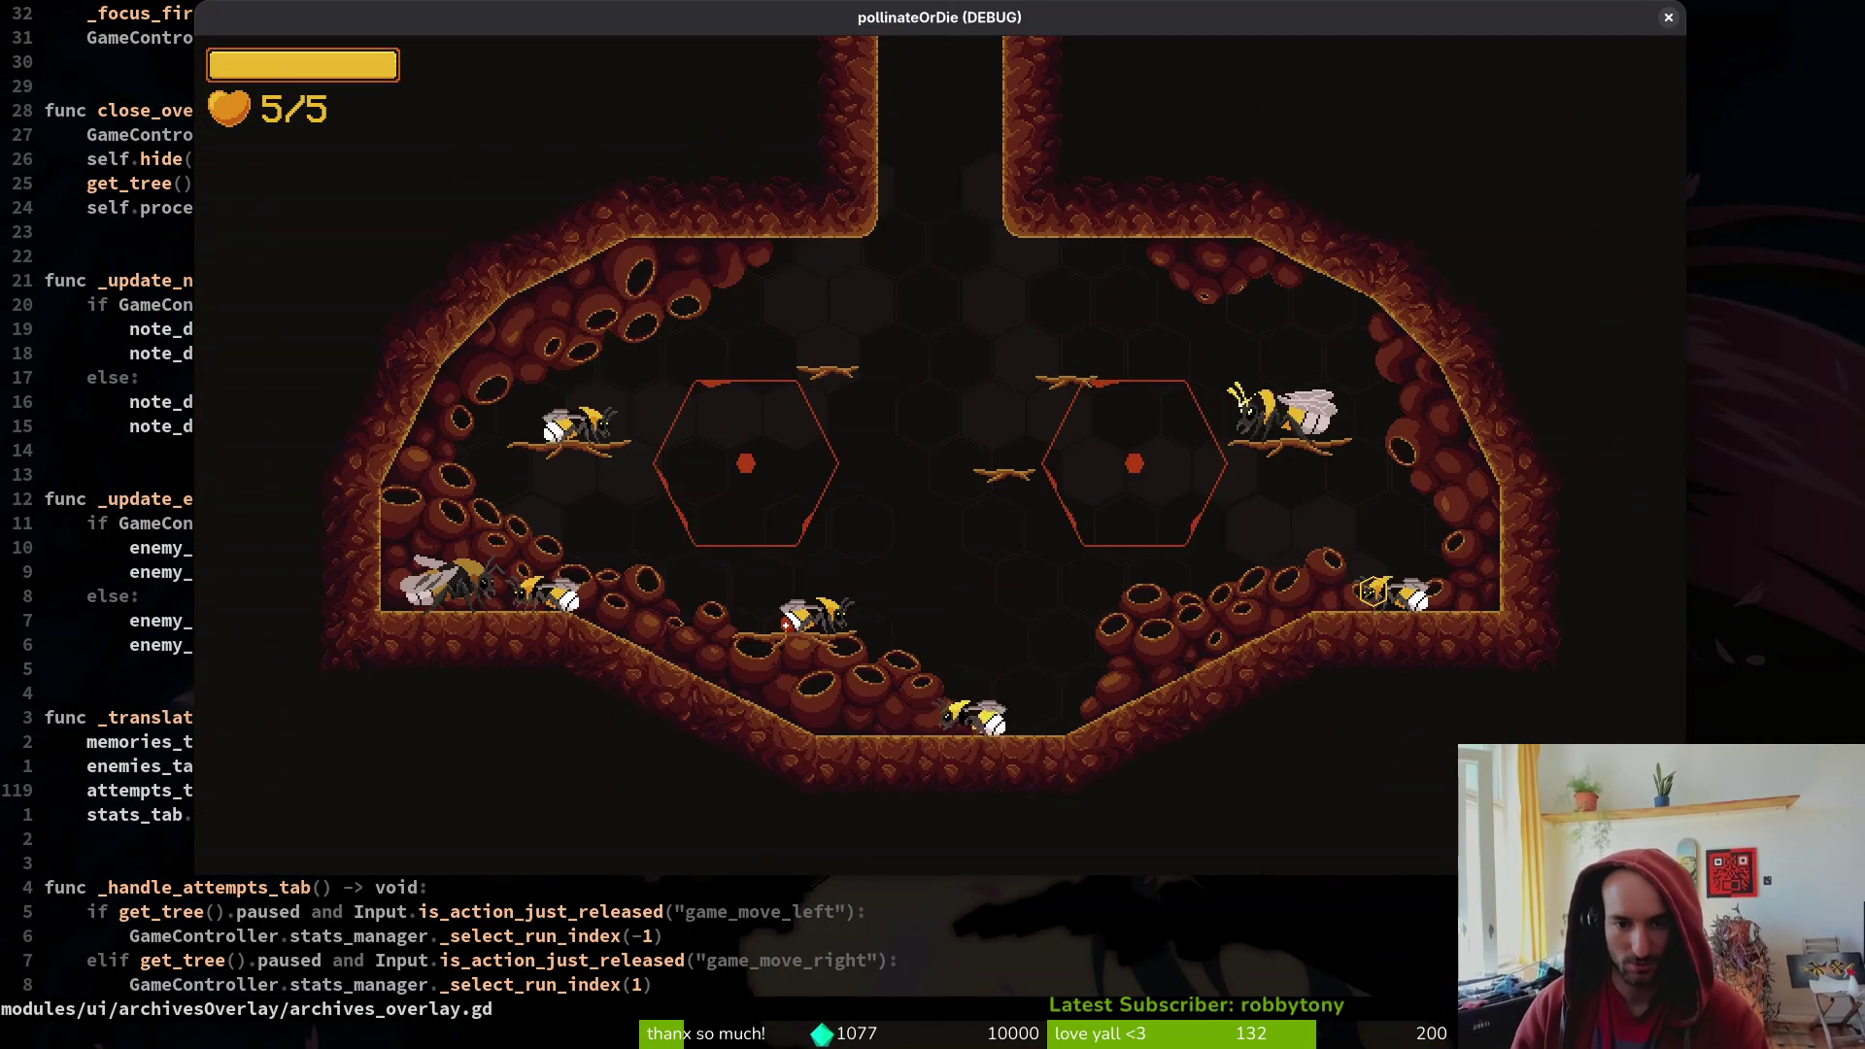
- Switch the game language past français to Russian, check the archives tabs, then close the game window
key("Tab")
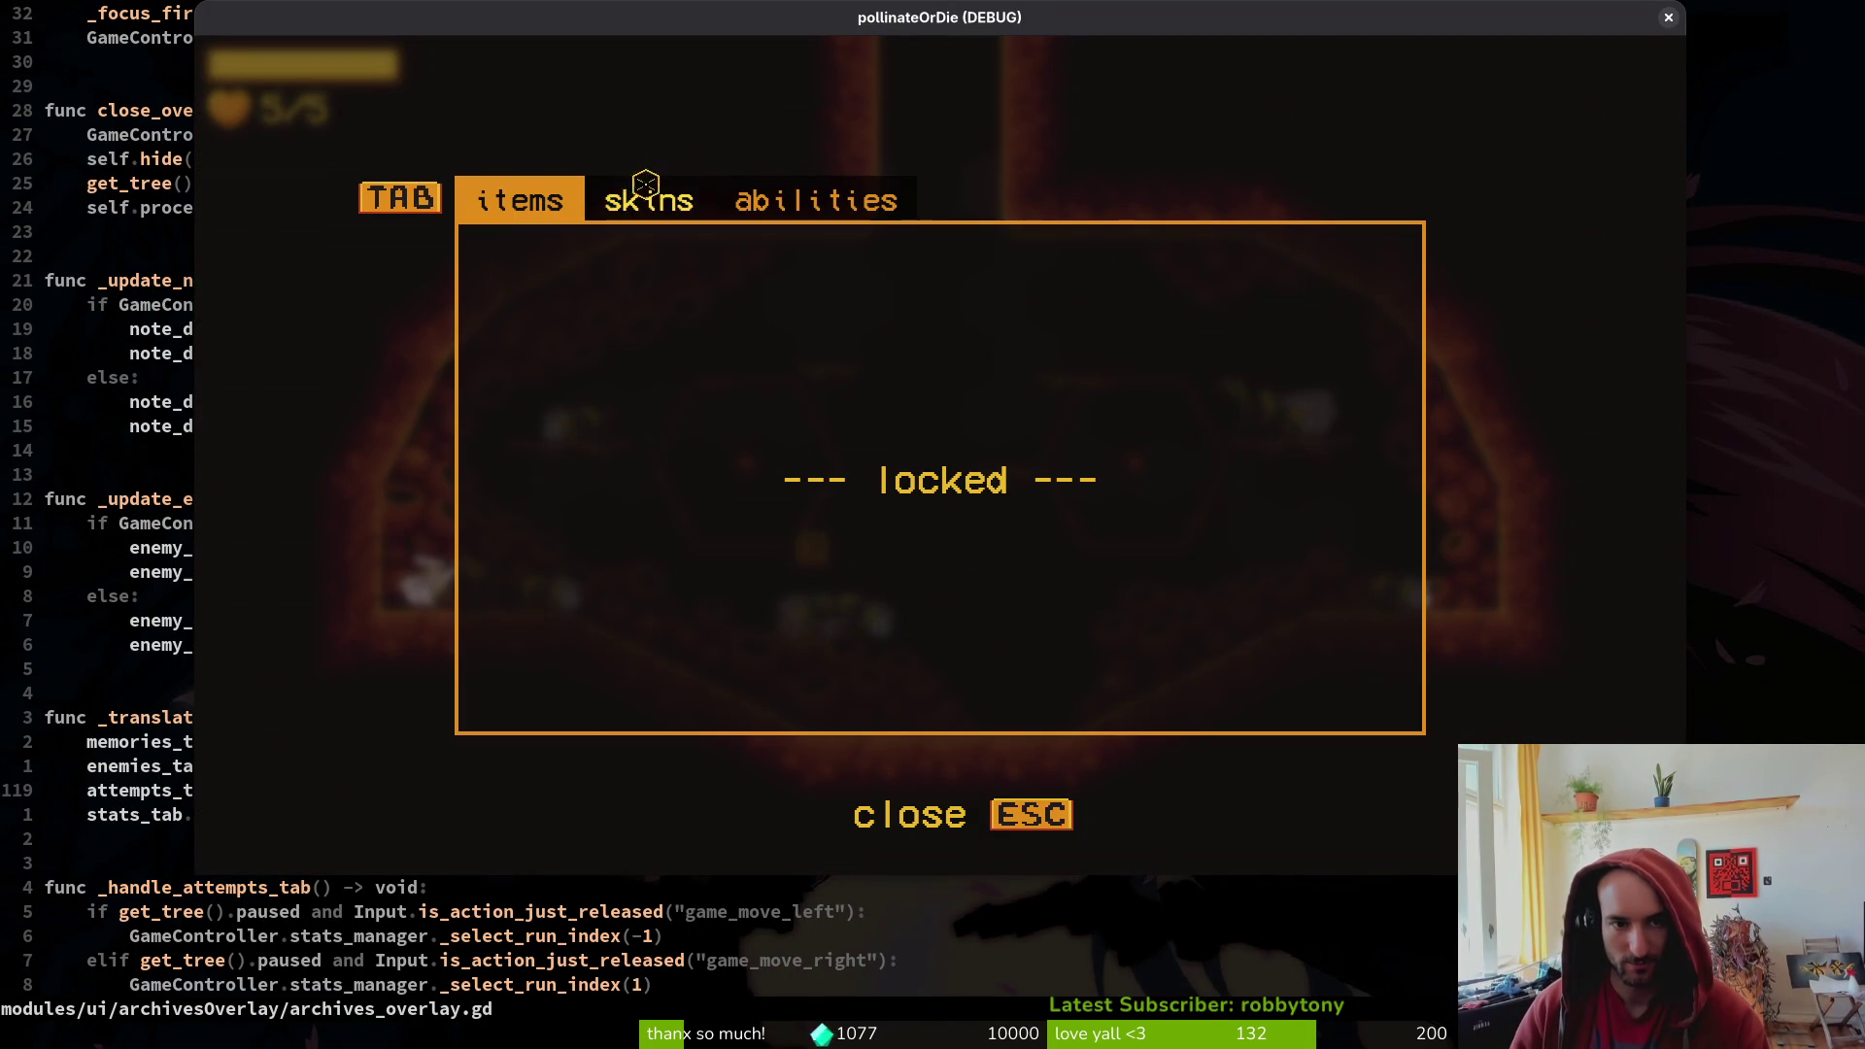
key("Escape")
key("Escape")
key("Down")
key("Down")
key("Return")
key("Right")
key("Right")
key("Escape")
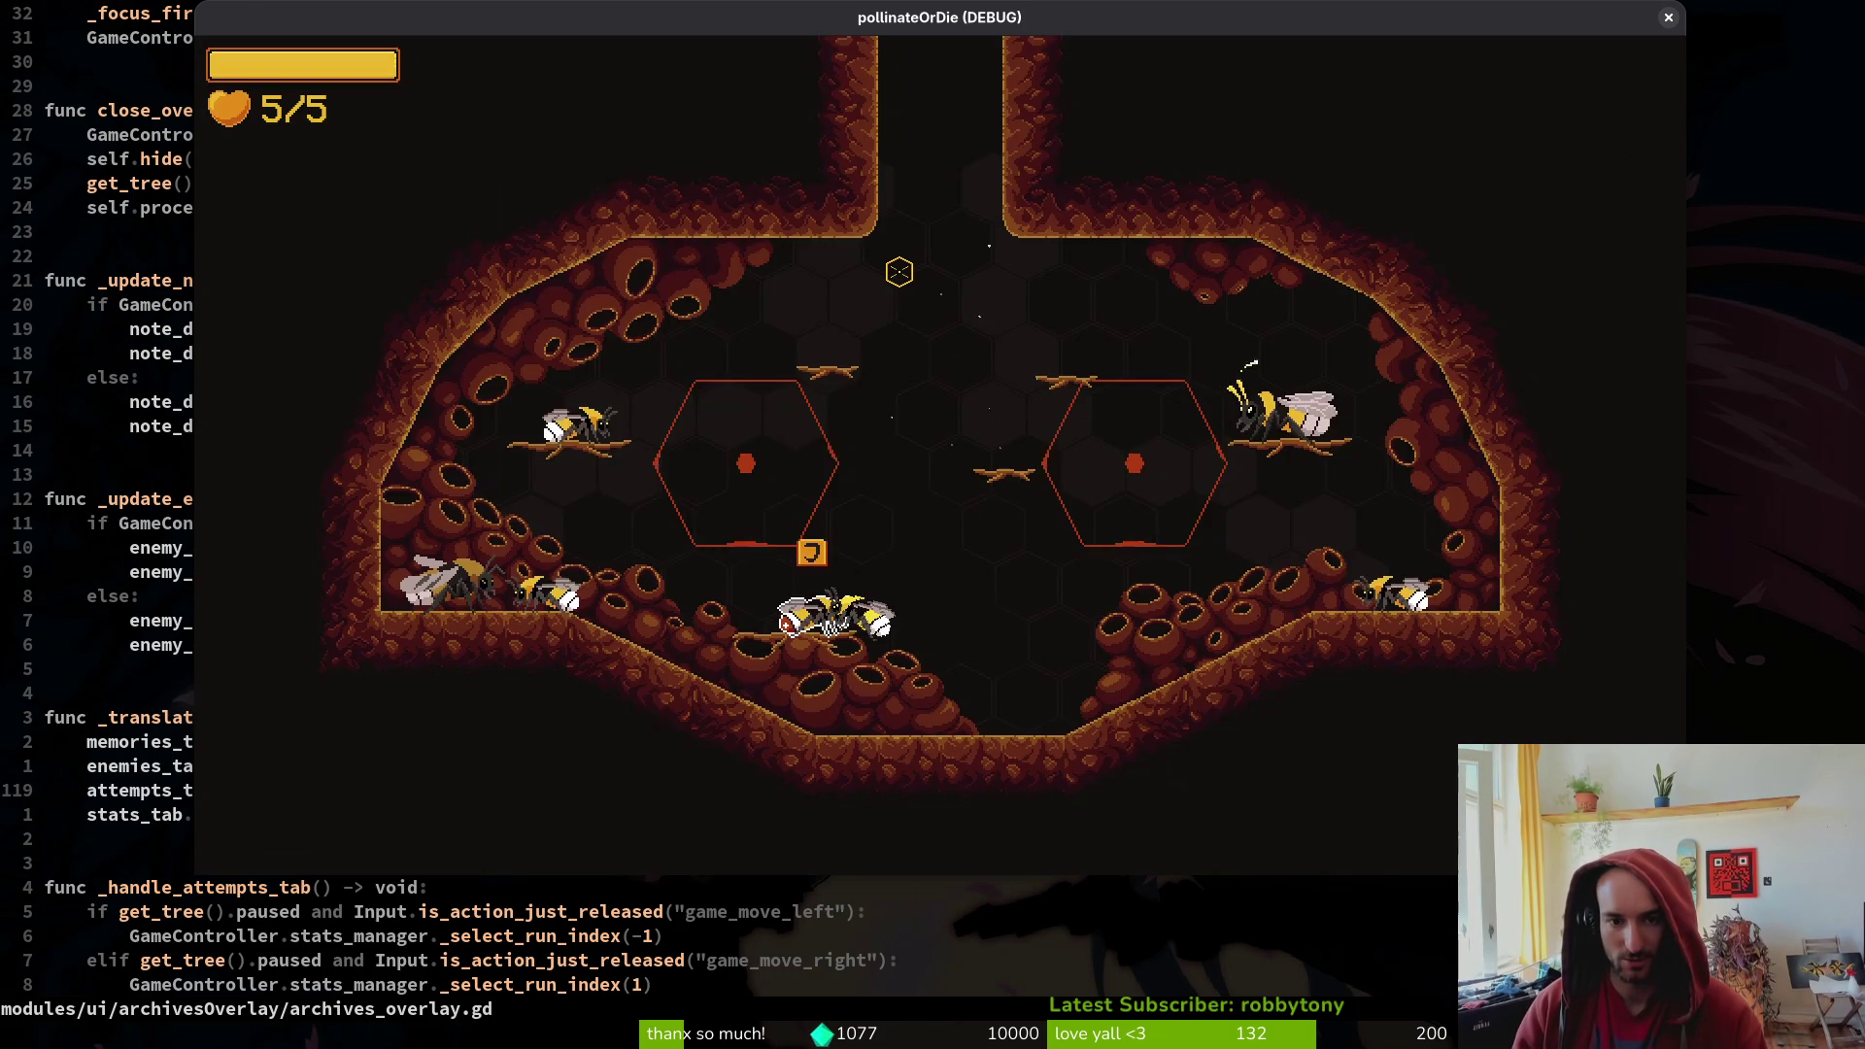
key("Tab")
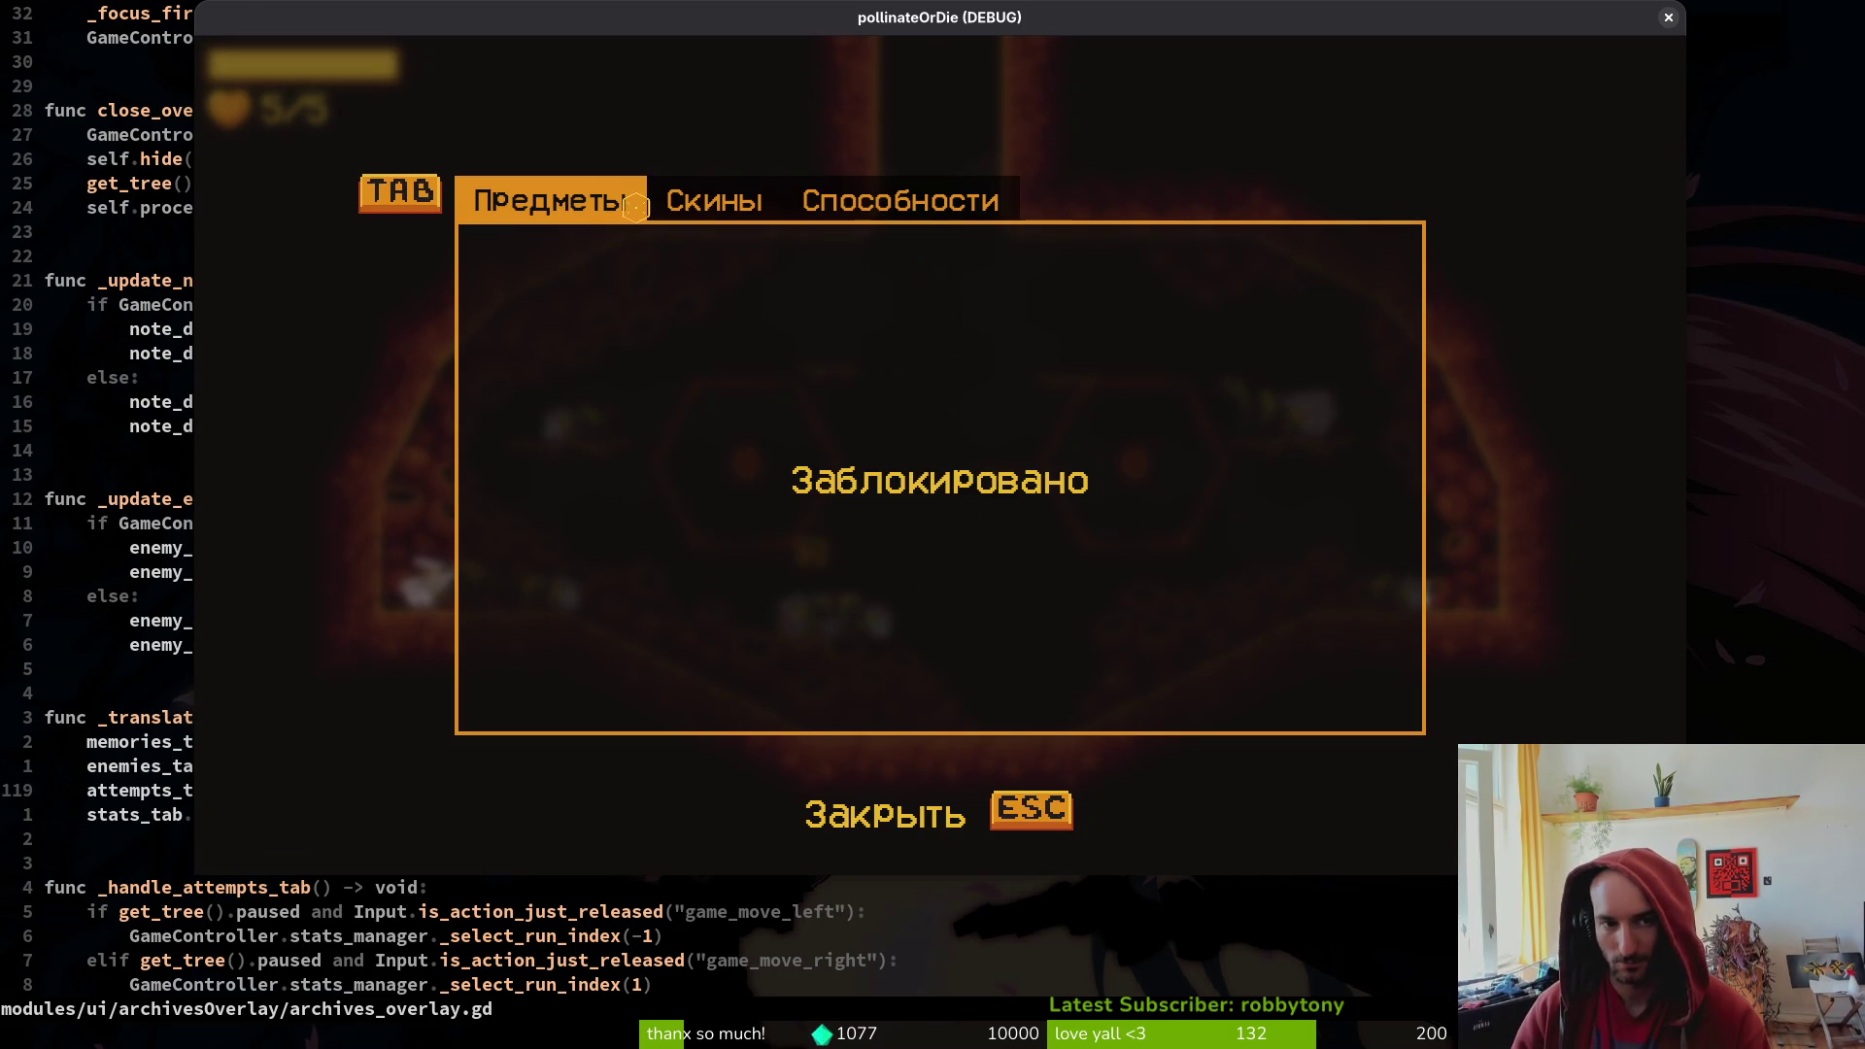
key("Left")
key("Left")
key("Escape")
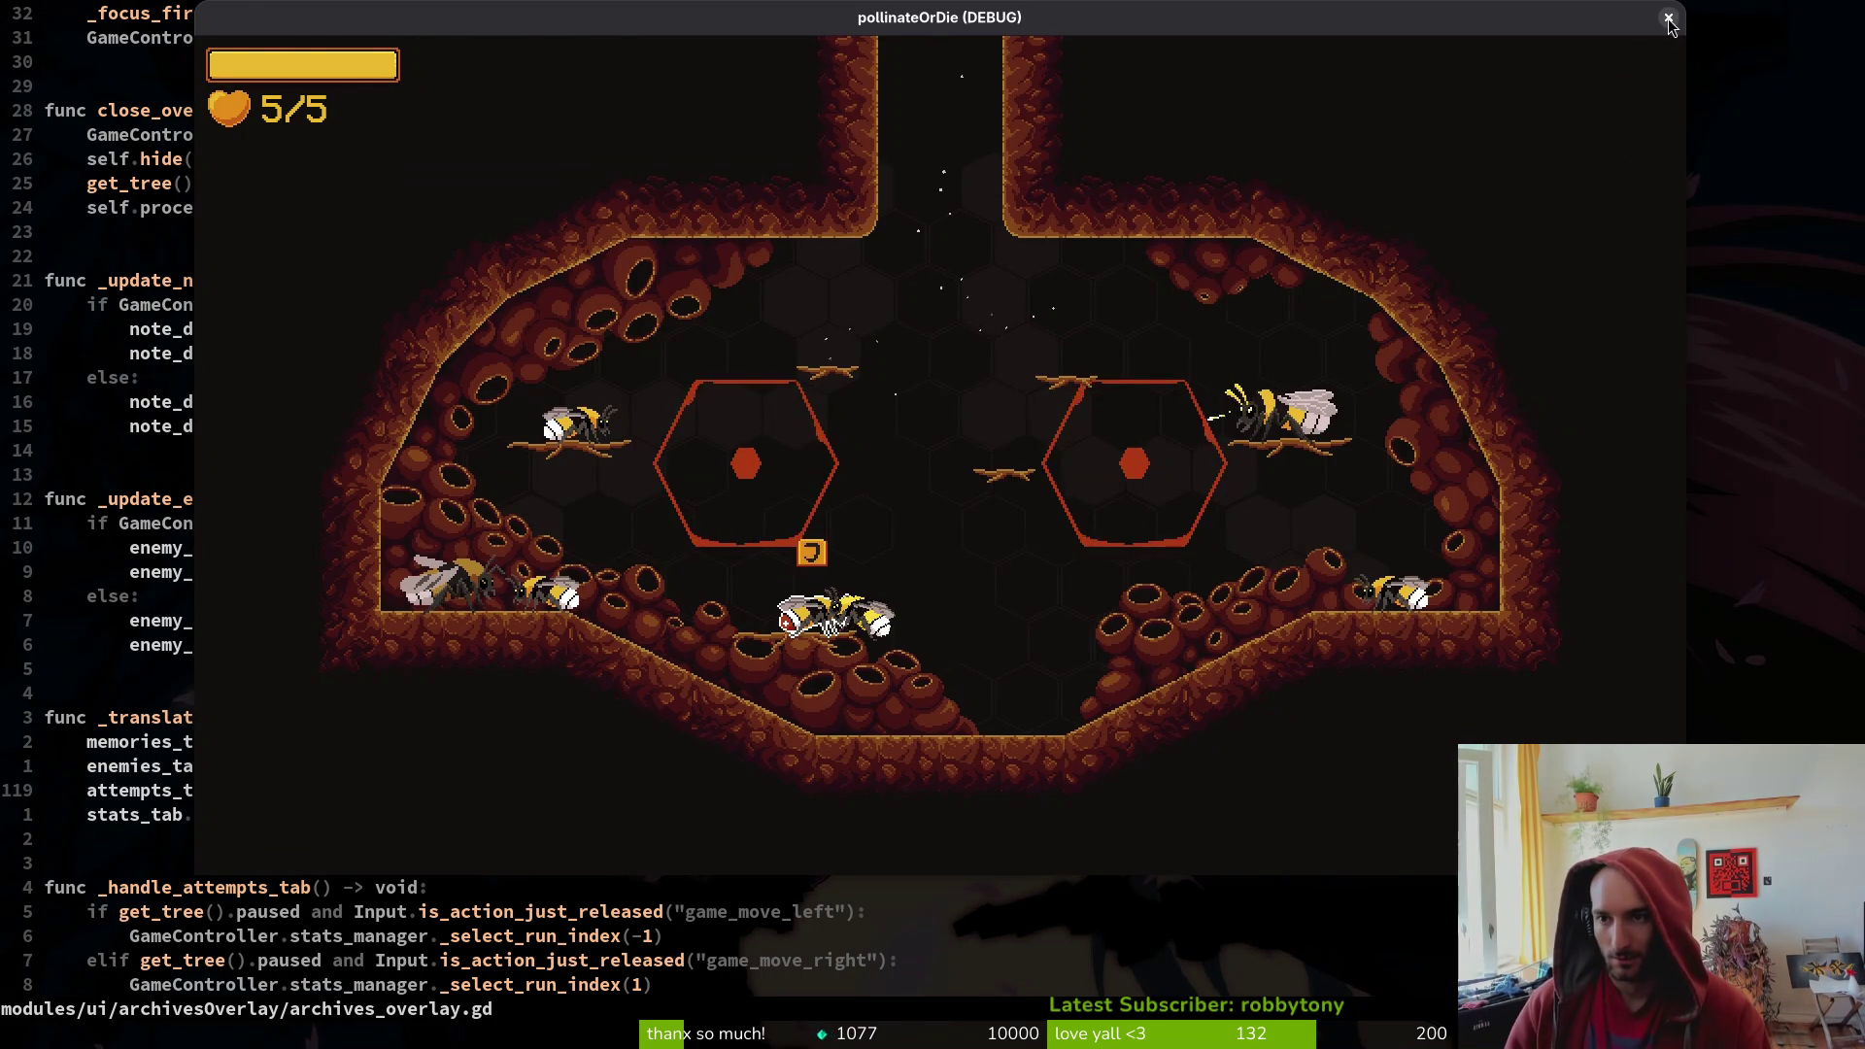
left_click(1668, 16)
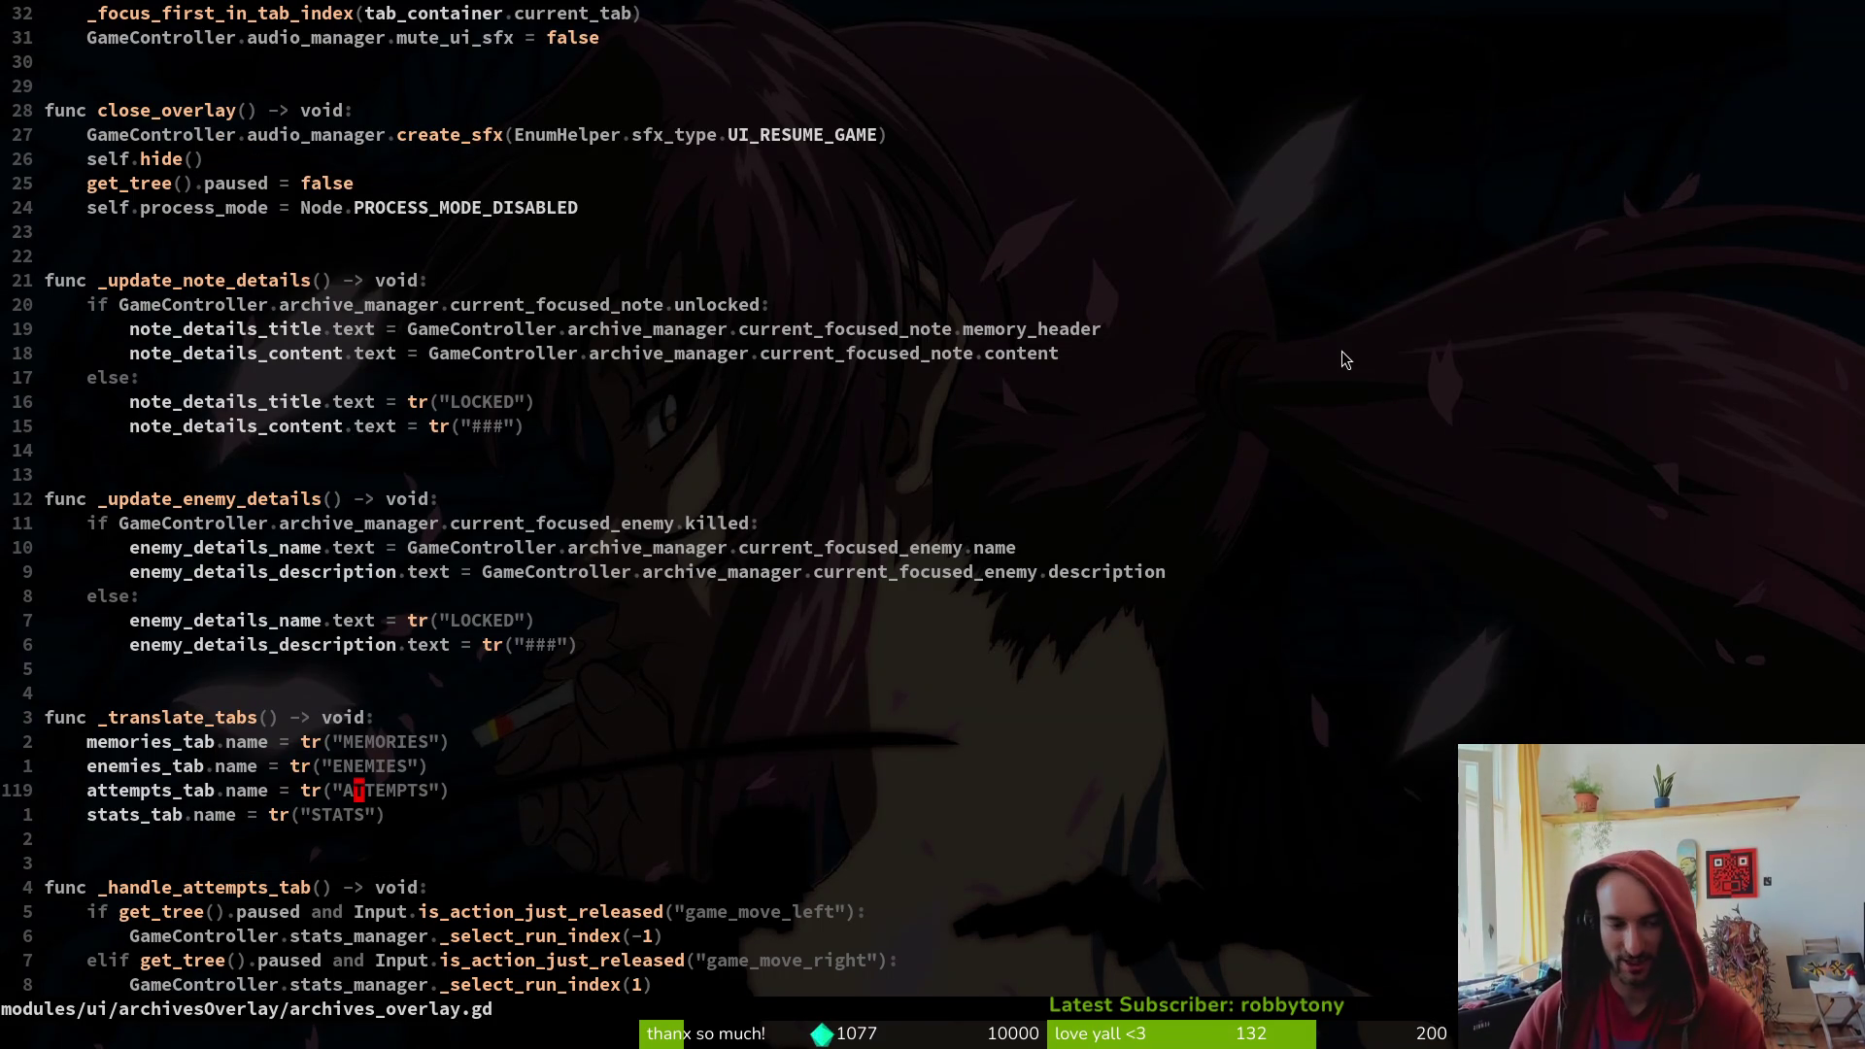
- Check the tr("LOCKED") label in archives_overlay.gd, then save and quit Neovim with :wq
left_click(402, 689)
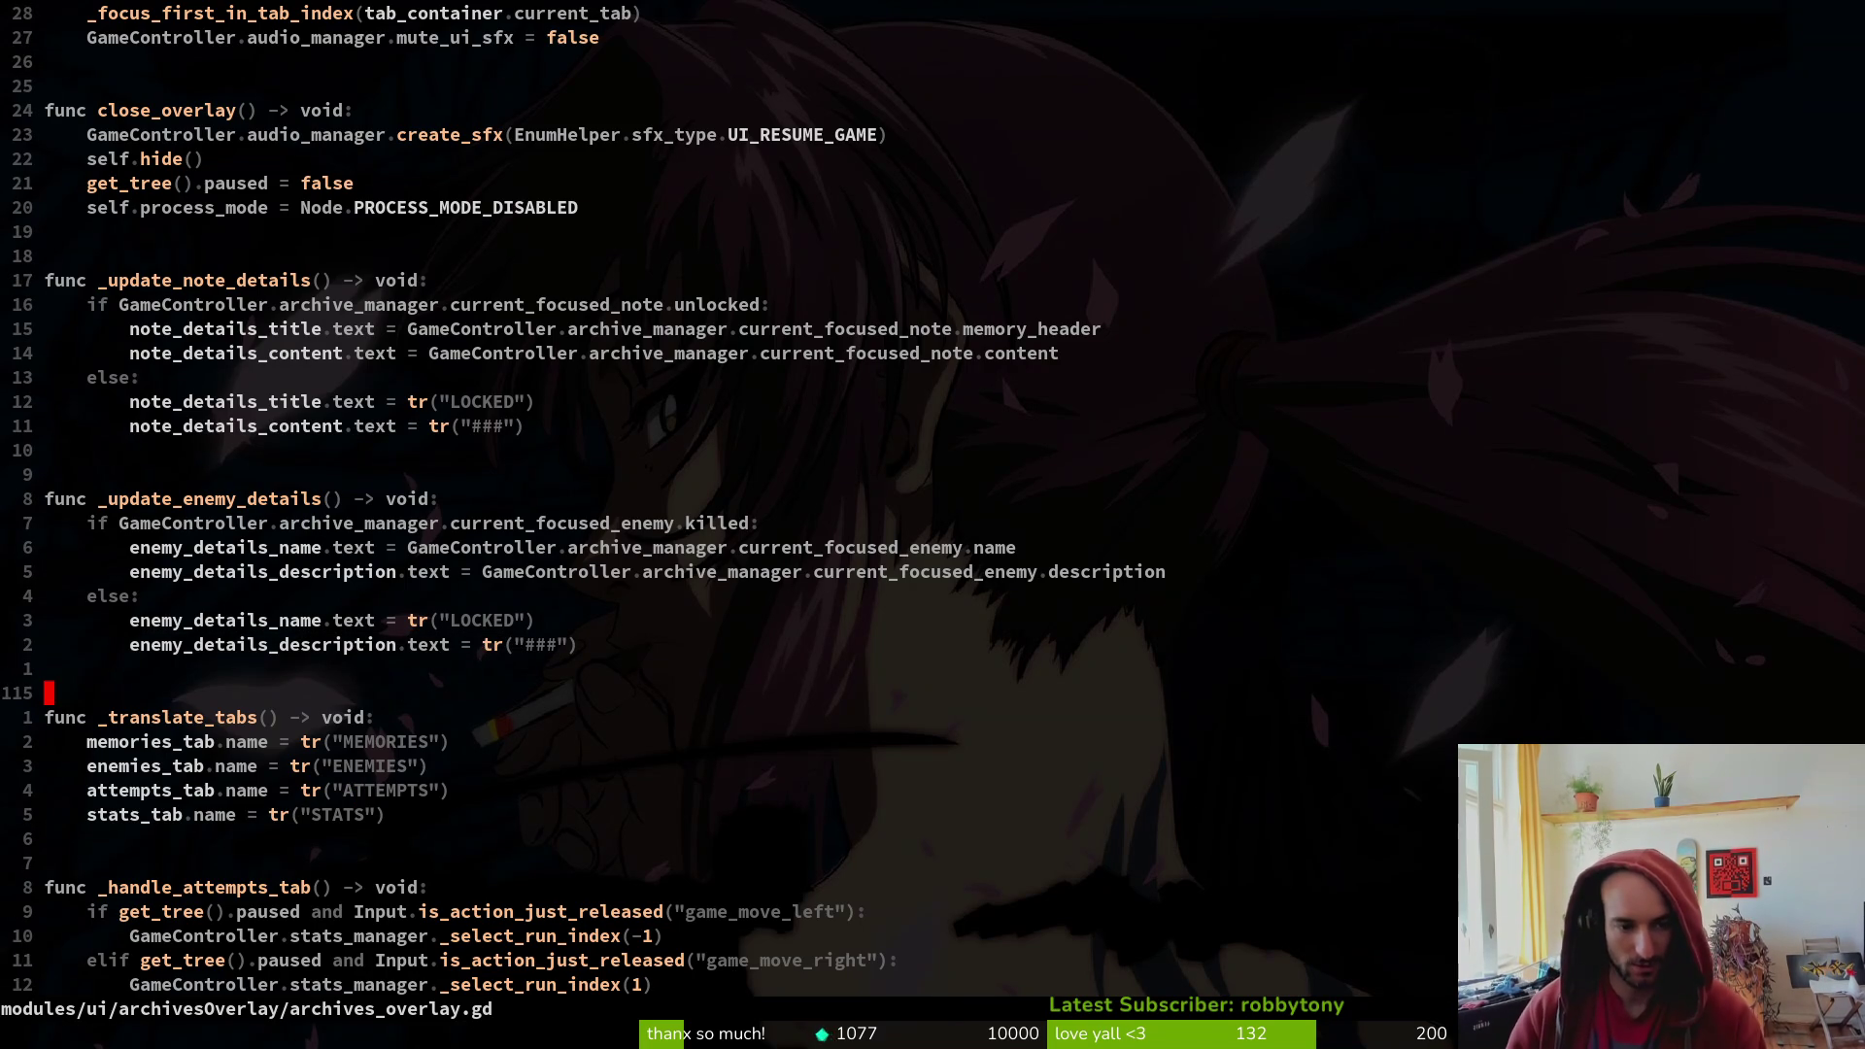
key("k")
key("k")
key("w")
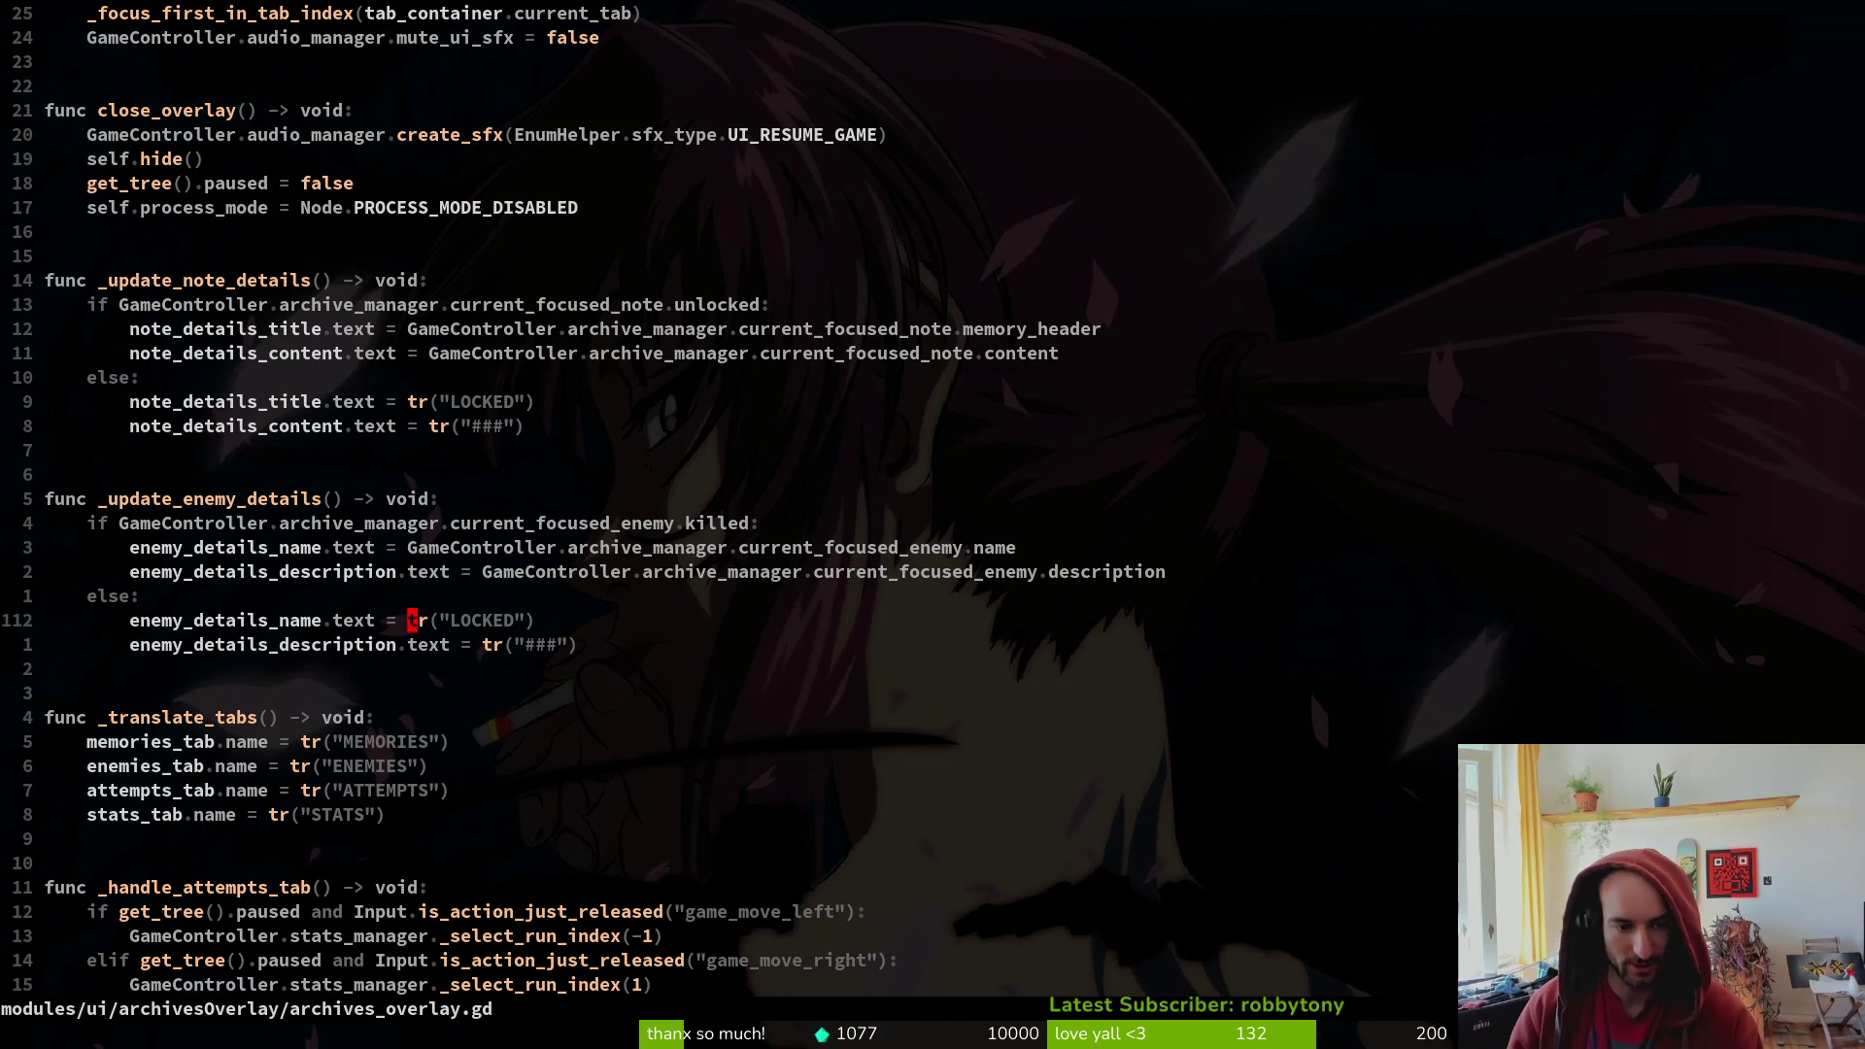
key("w")
key("w")
key("h")
key("h")
key("h")
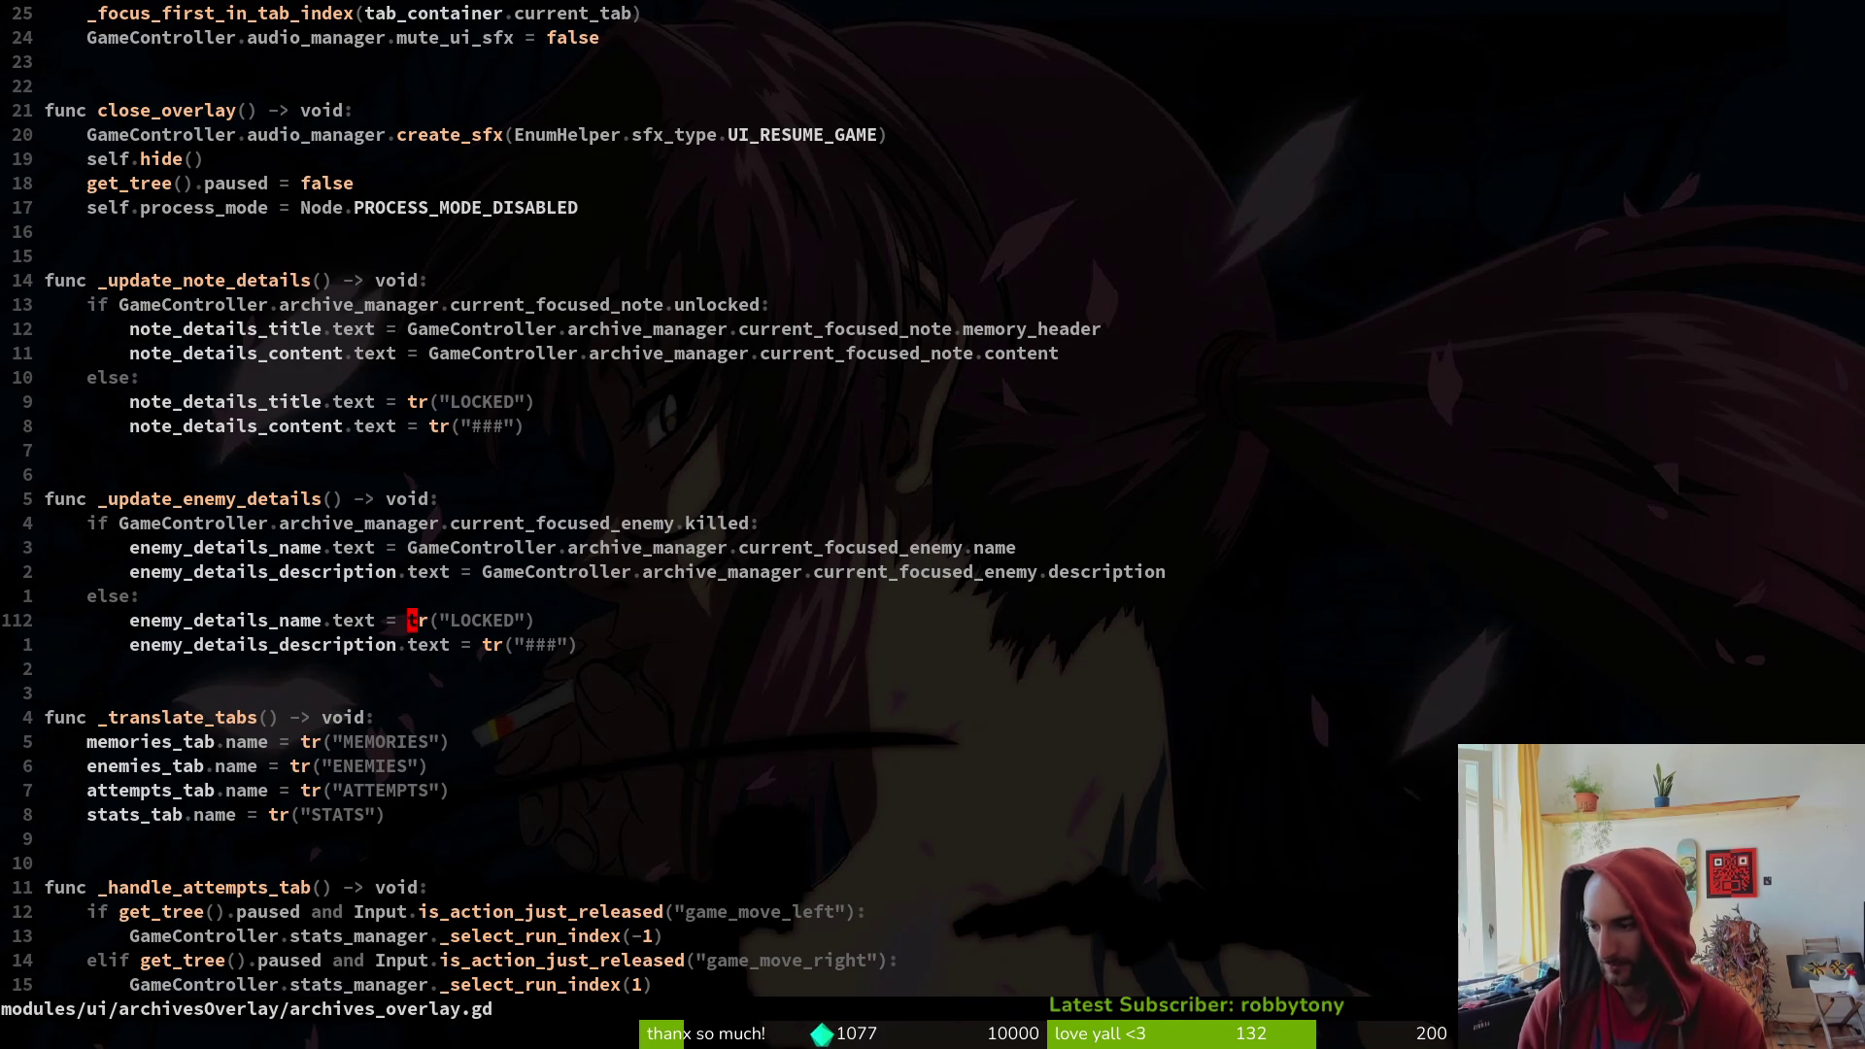
type(":wq")
key("Return")
- Look over the Godot project and translations.csv, then close the spreadsheet to get back to Aseprite
key("super+1")
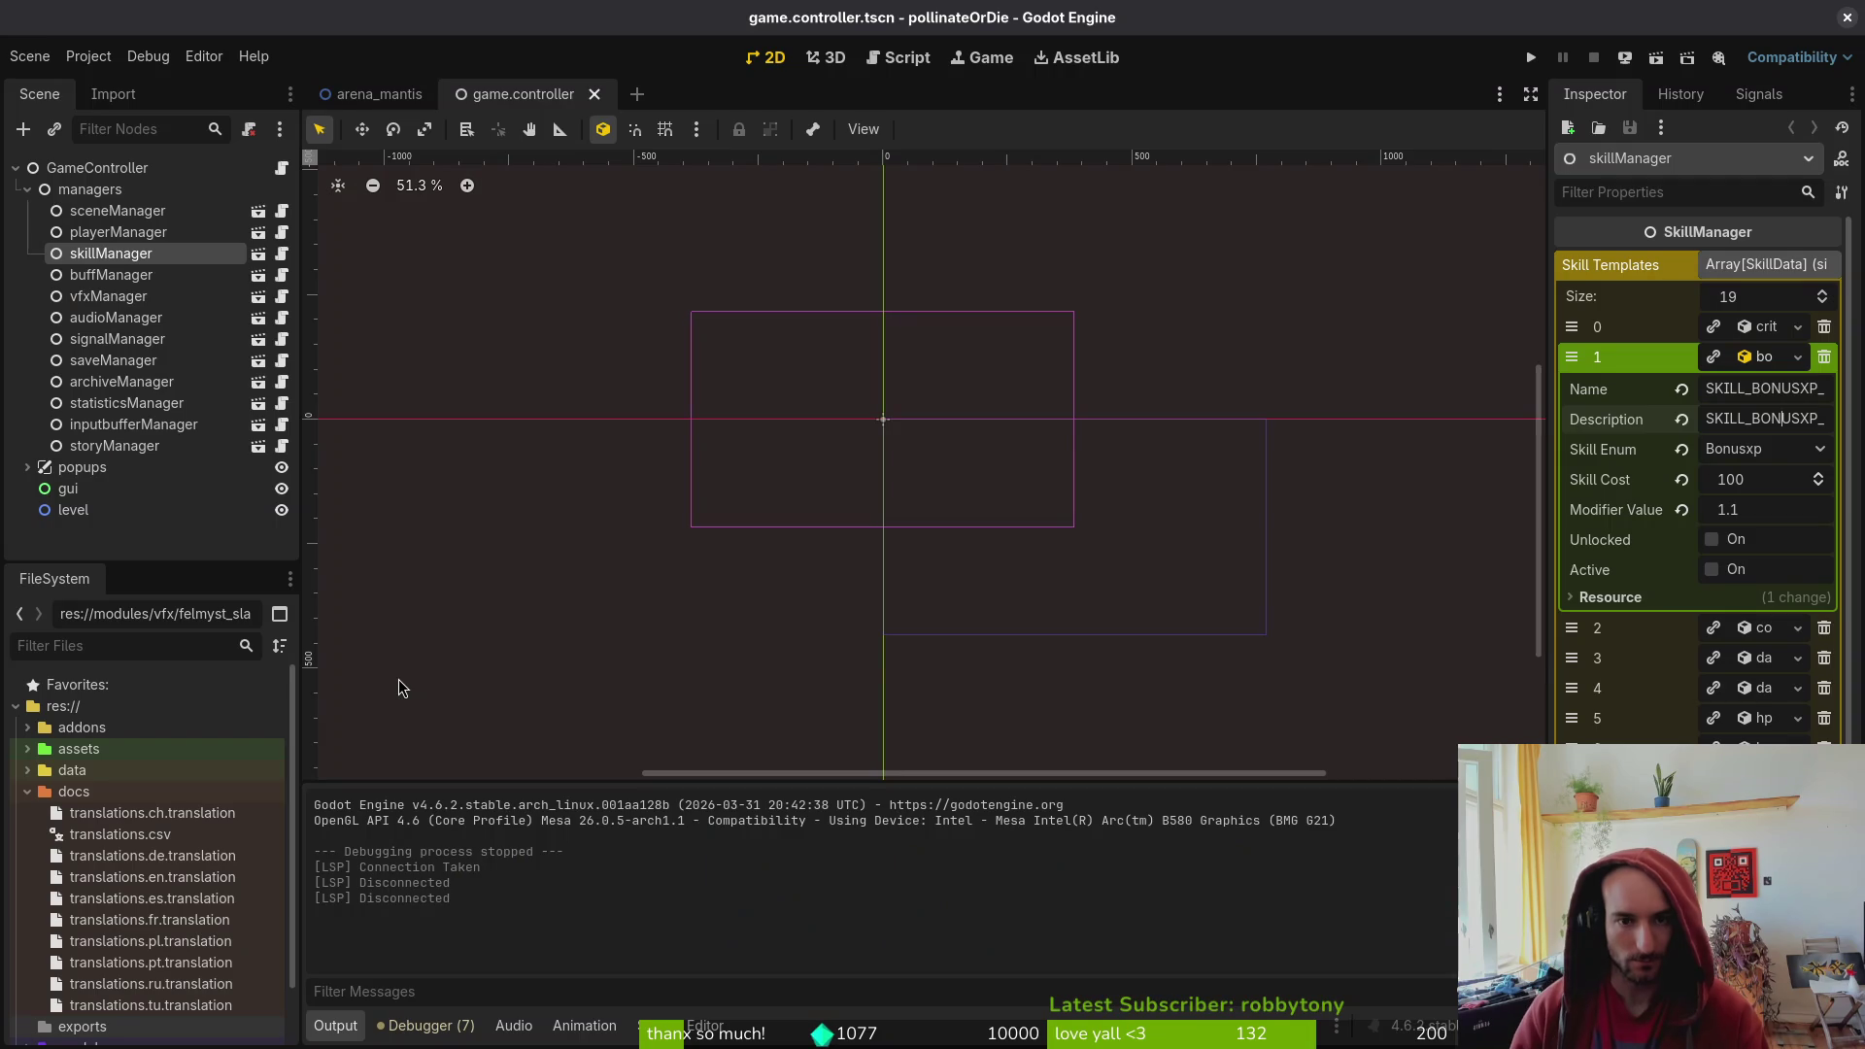
key("super+3")
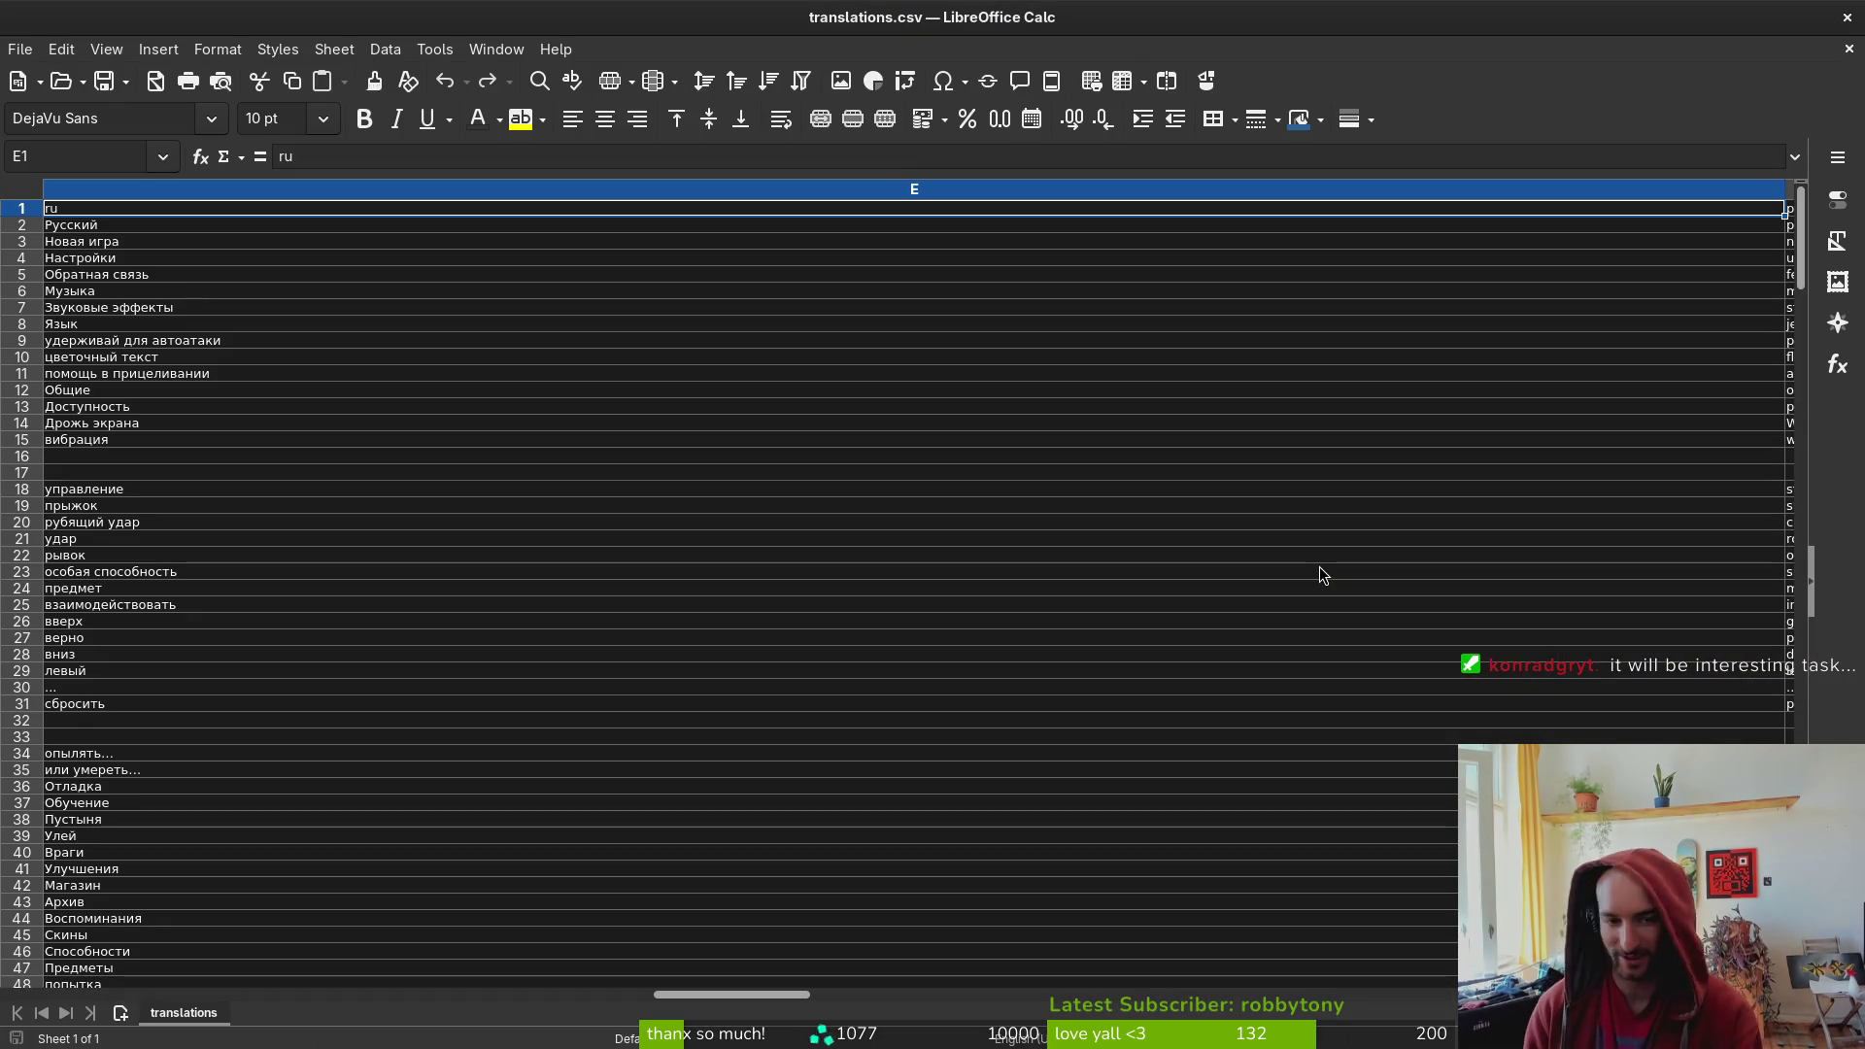
left_click(1847, 16)
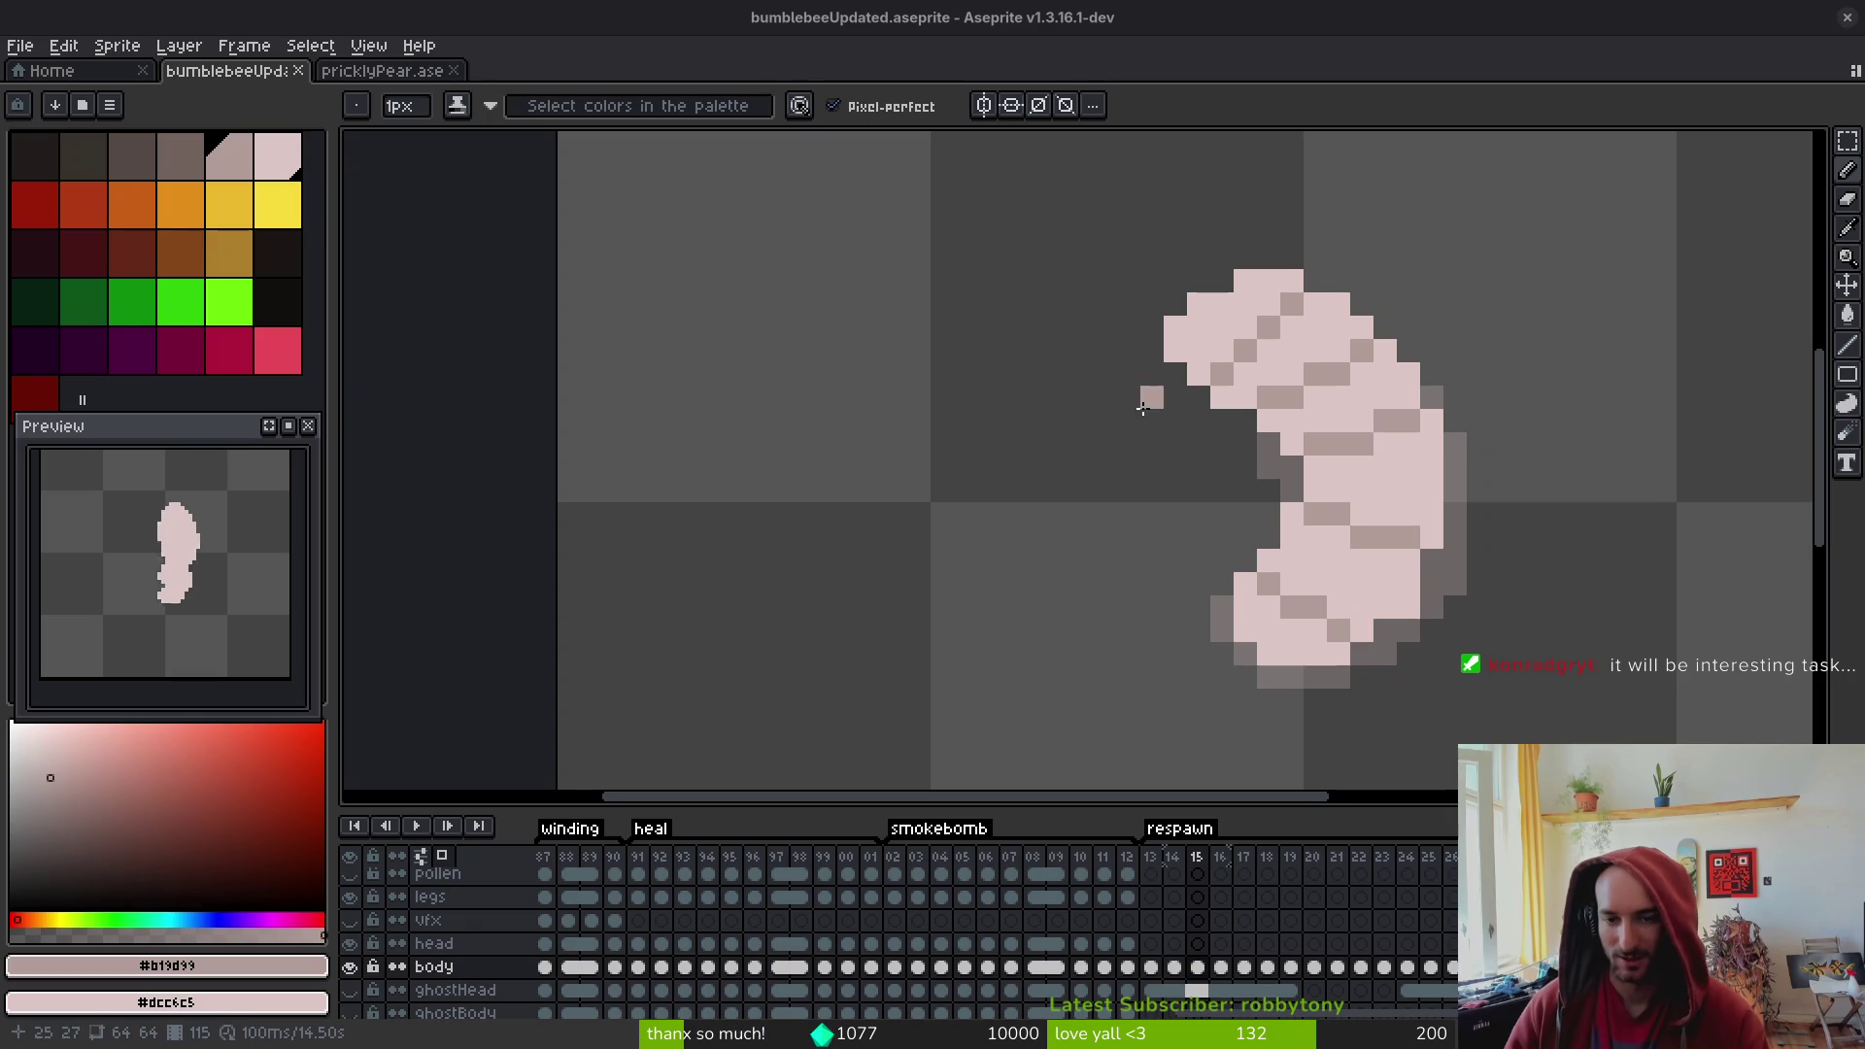
- On frame 15, repaint a stray dark pixel light pink, undo trial segment shading, and save
left_click_drag(1319, 441, 1303, 433)
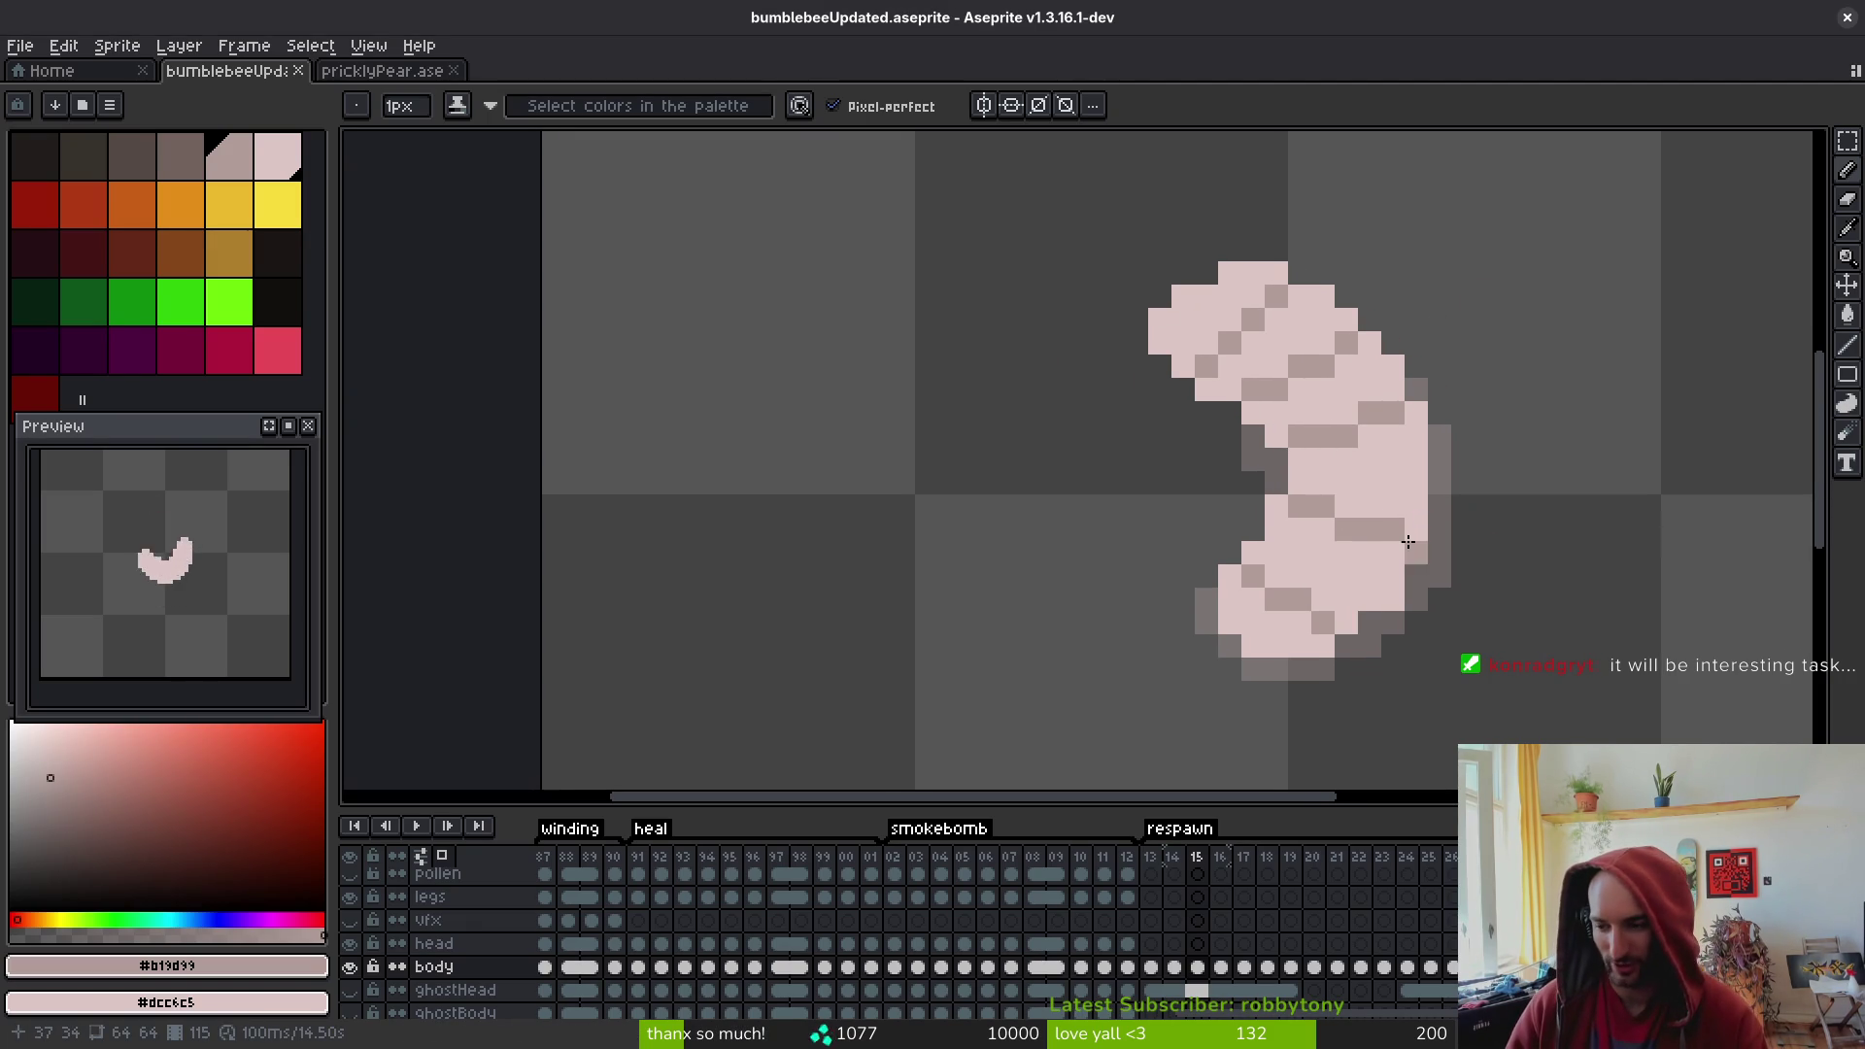
right_click(1321, 506)
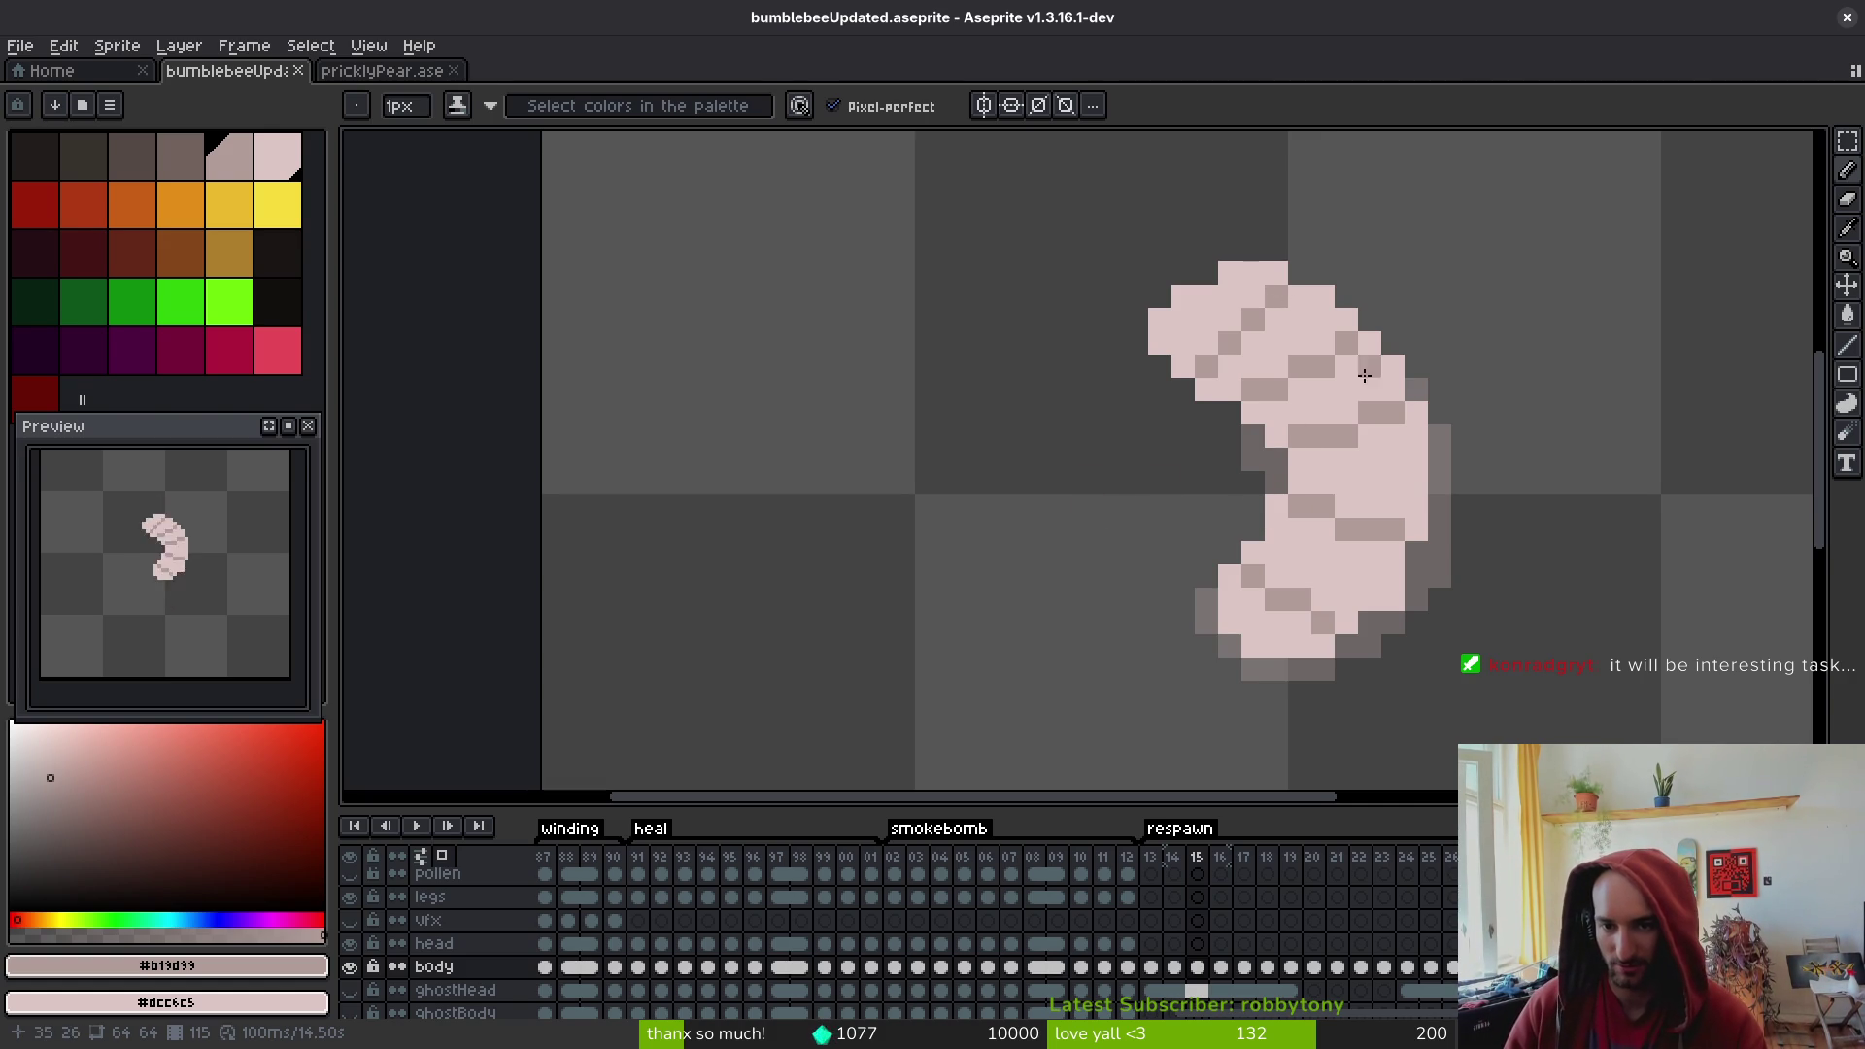
scroll(1333, 336, "down", 5)
scroll(1371, 493, "up", 3)
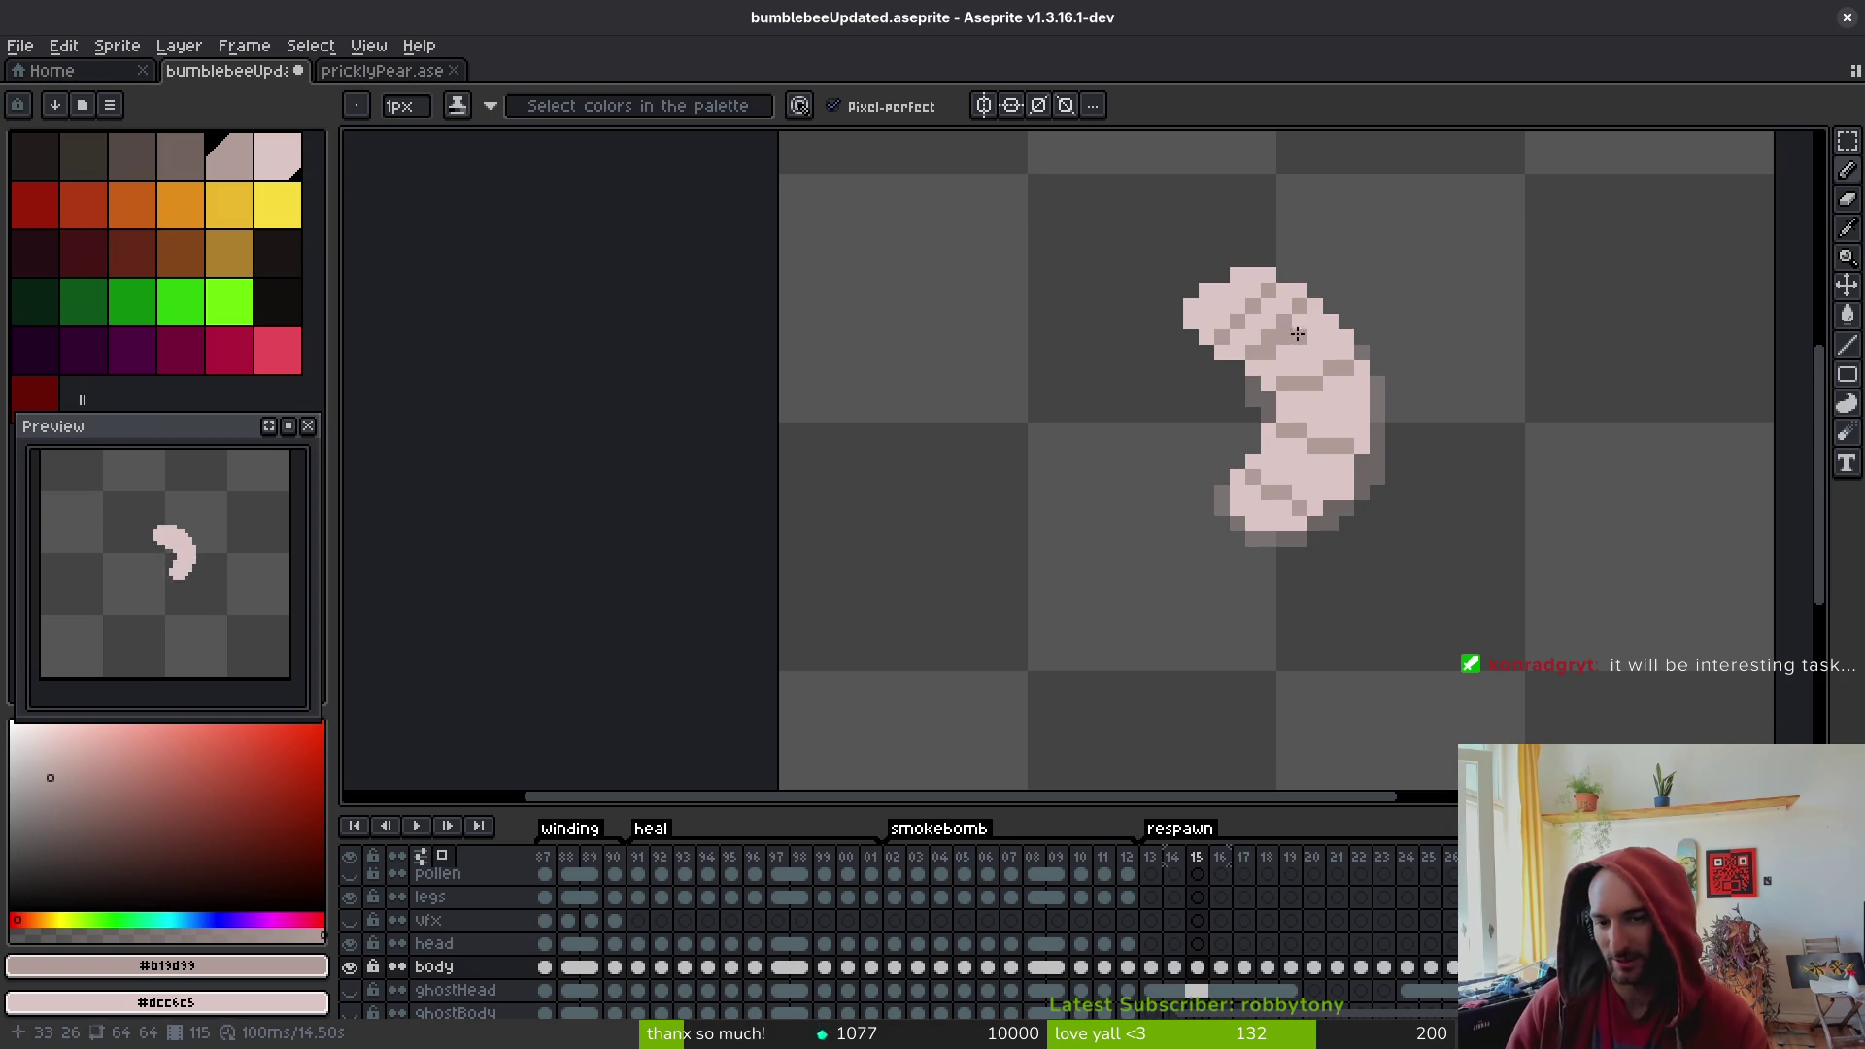
left_click_drag(1313, 321, 1268, 340)
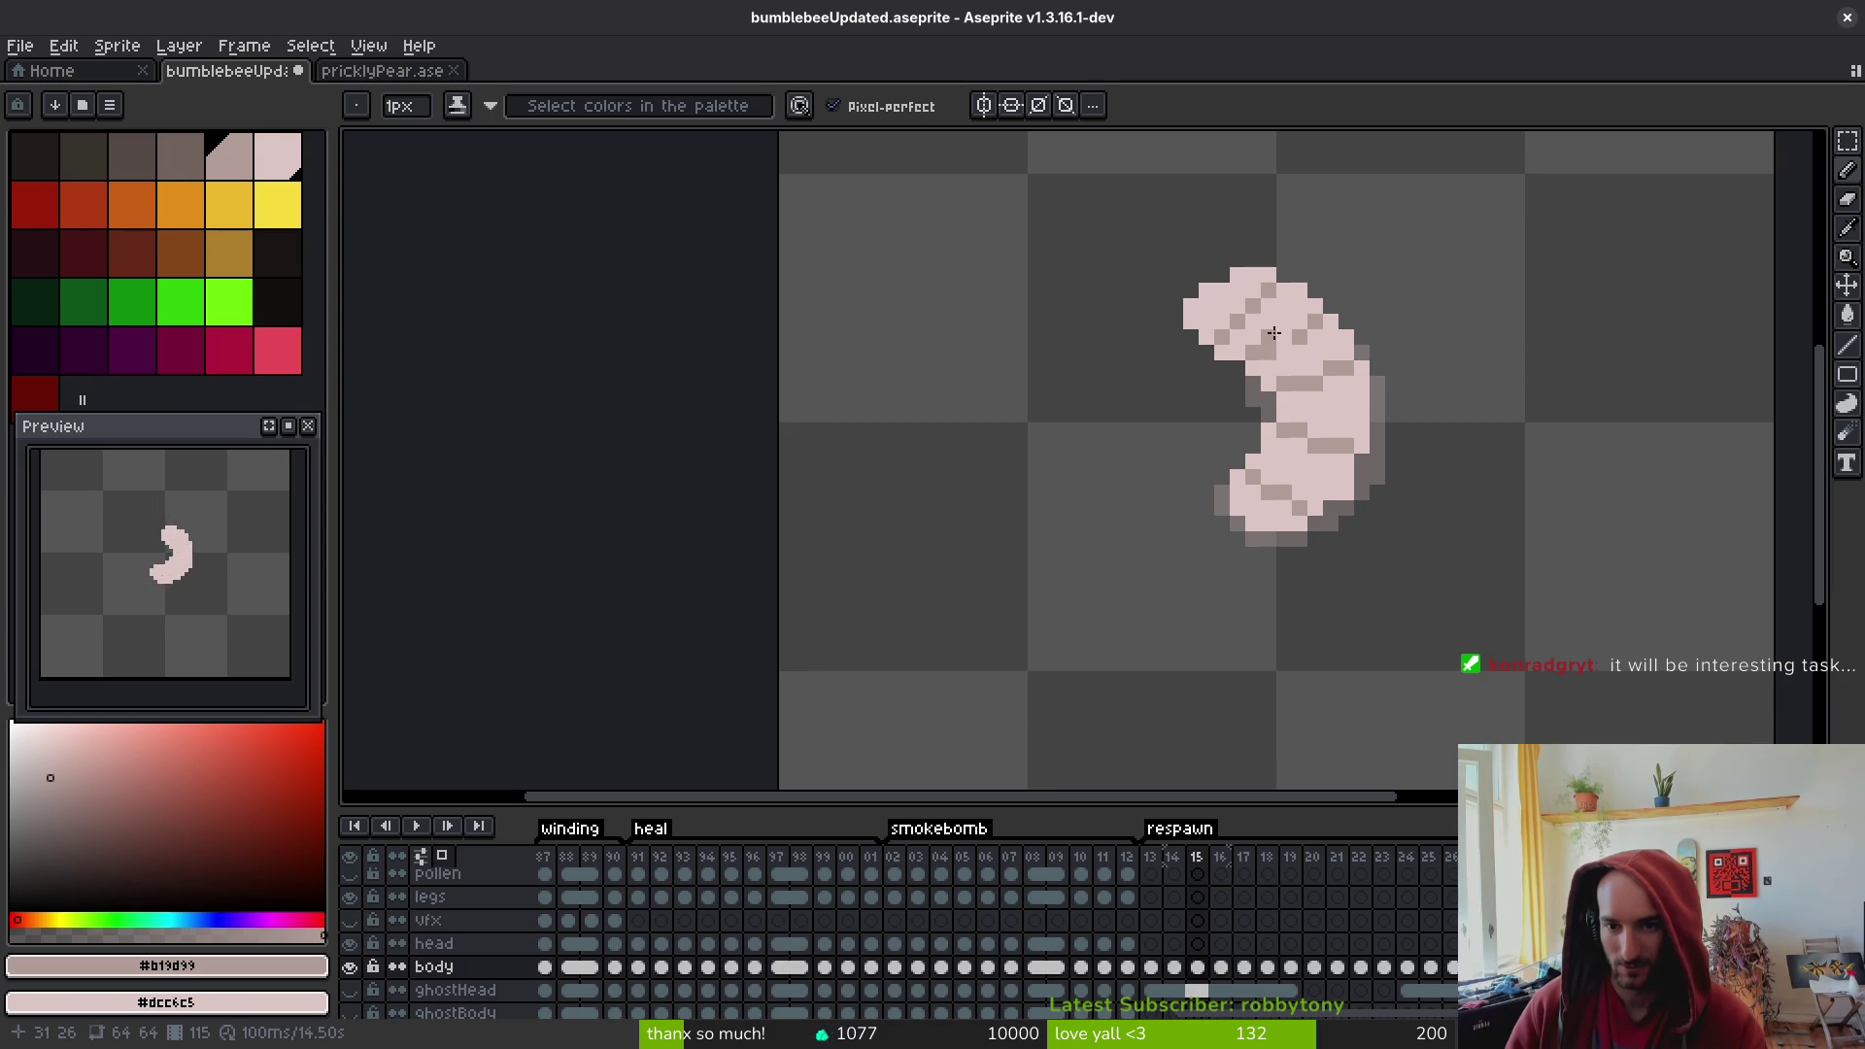
key("ctrl+z")
key("ctrl+z")
key("ctrl+z")
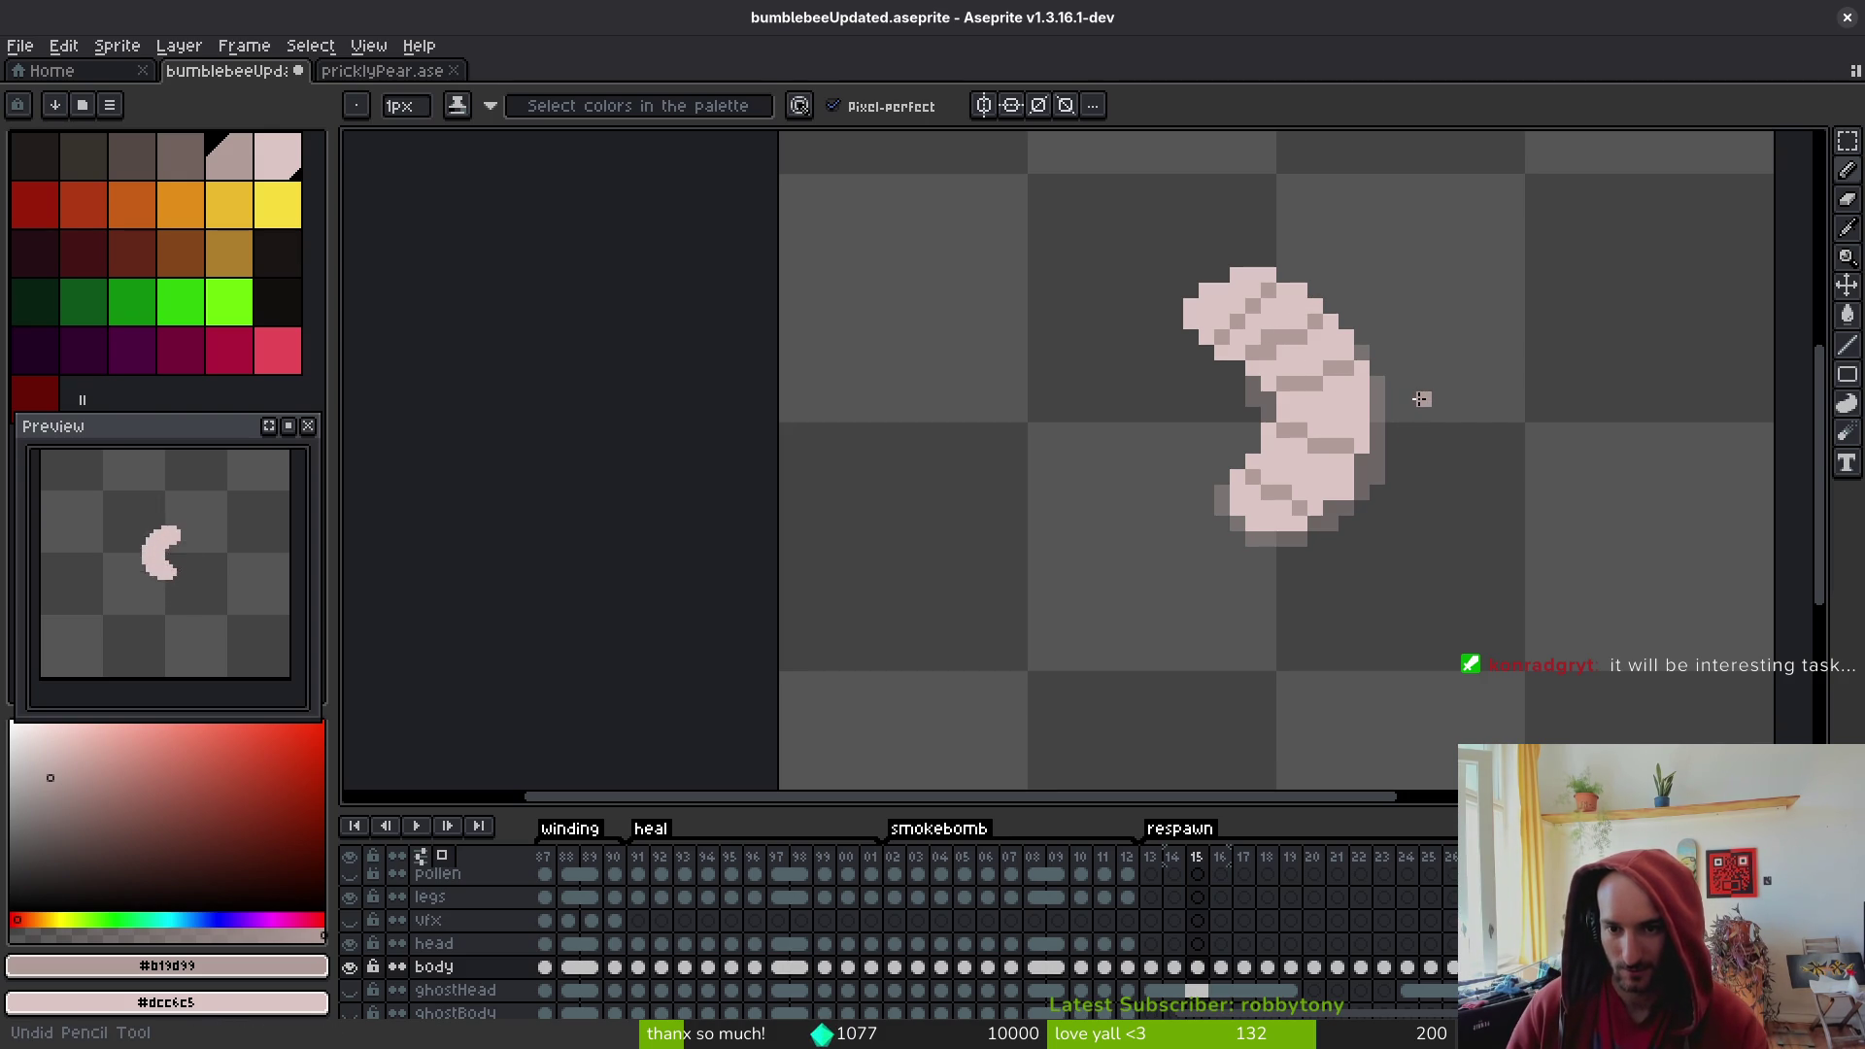
key("ctrl+s")
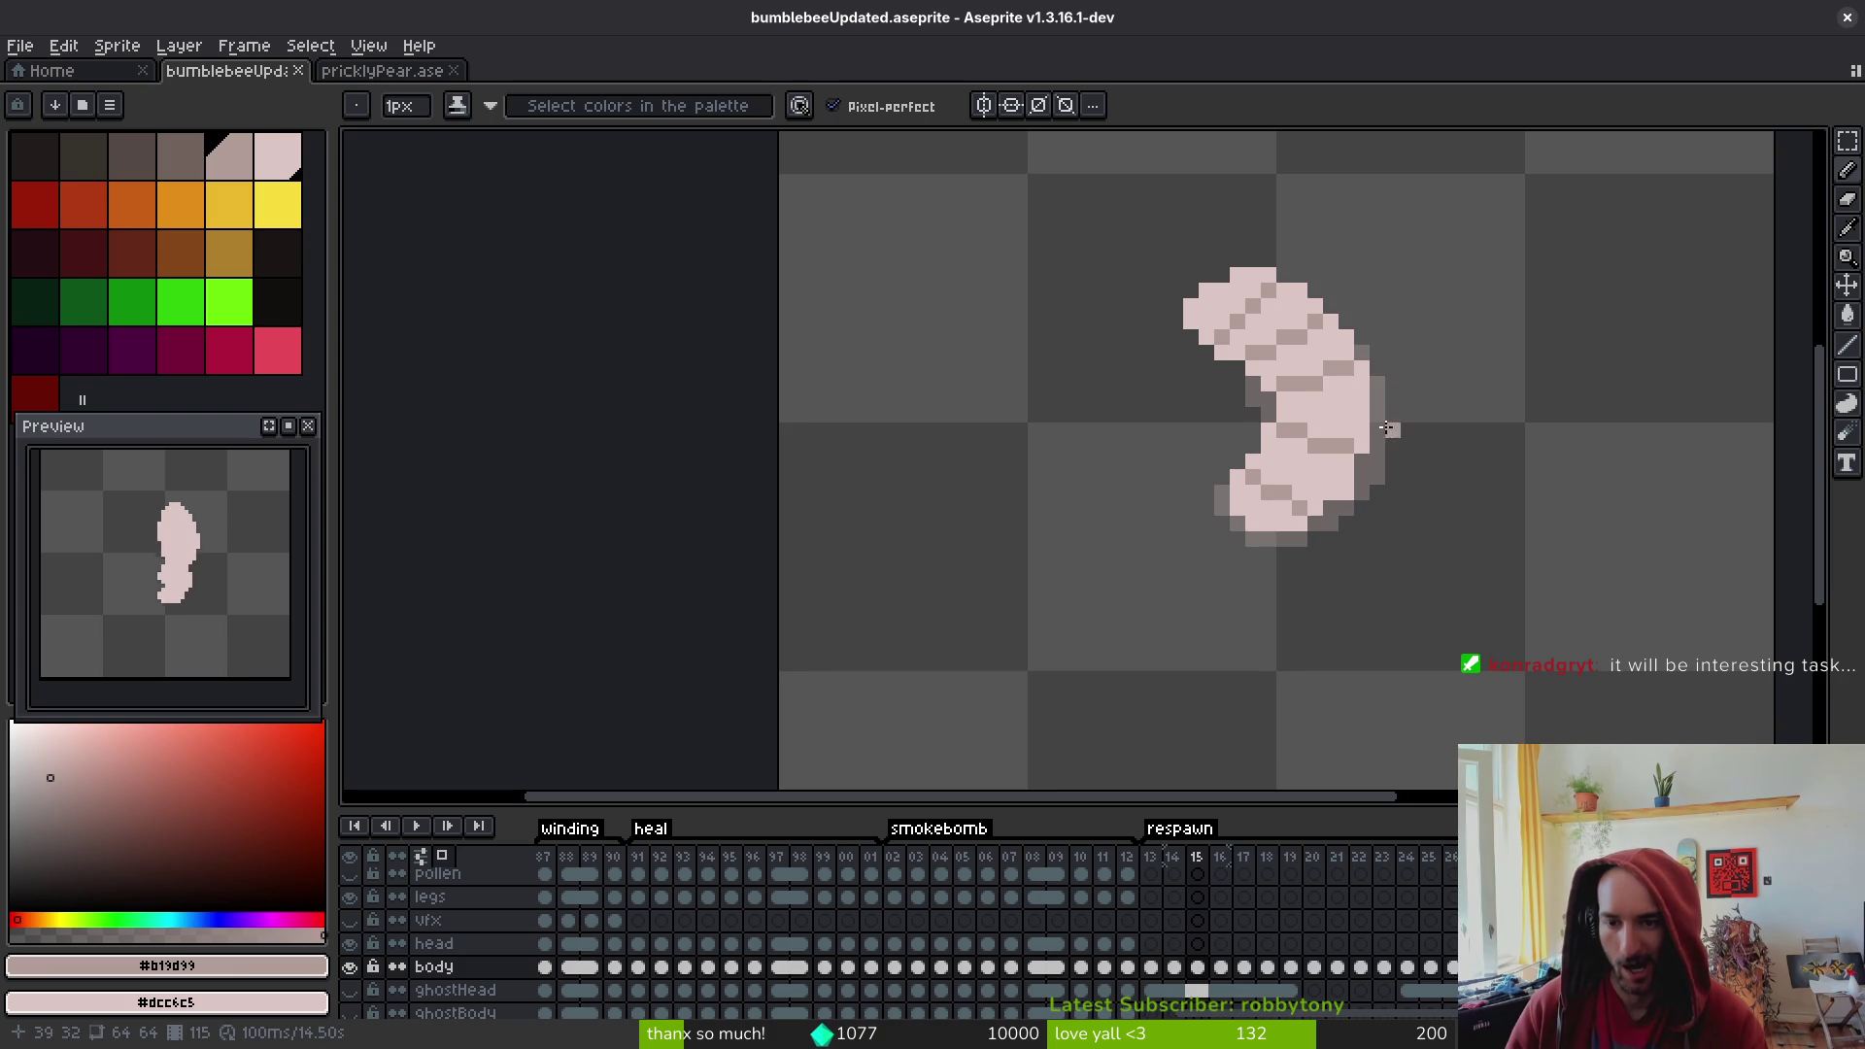
- Erase a stray pixel at the larva body's edge, undo the last pencil stroke, and save again
scroll(1355, 475, "up", 1)
scroll(1321, 486, "down", 2)
scroll(1292, 486, "up", 3)
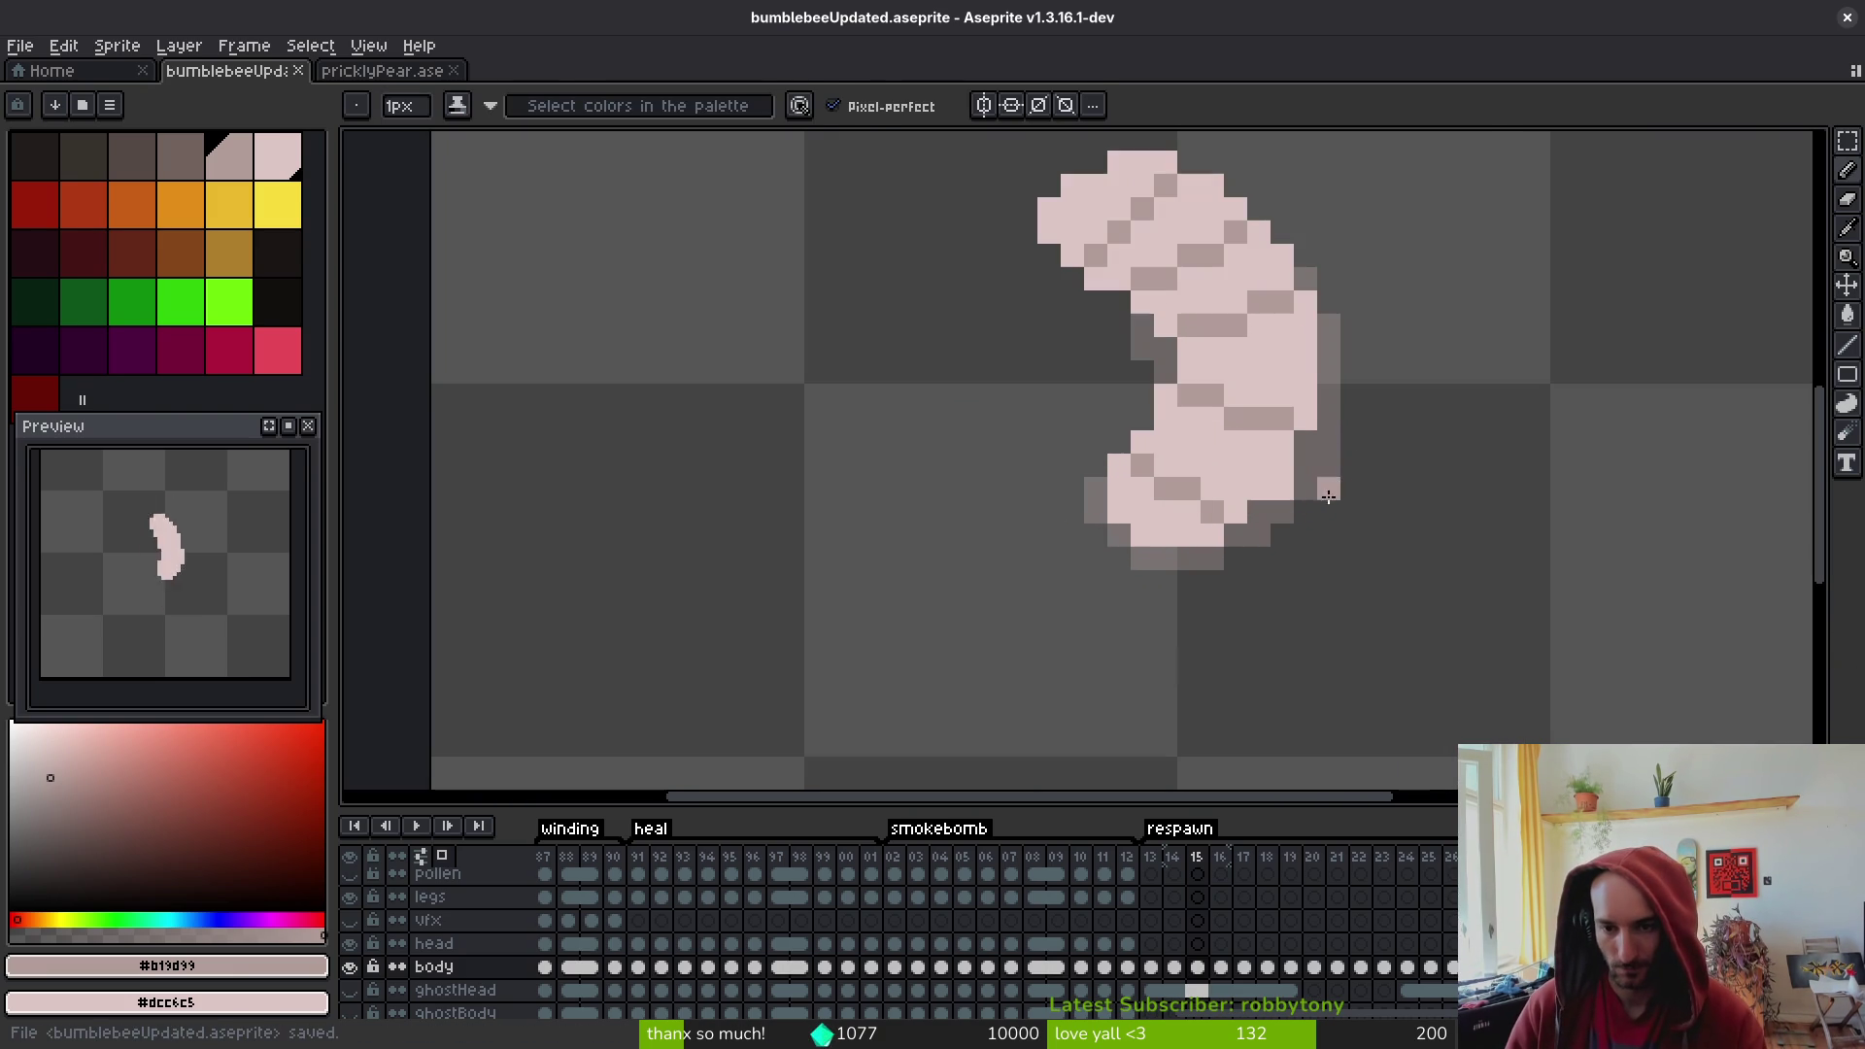
key("e")
left_click(1282, 489)
scroll(1331, 495, "down", 3)
scroll(1336, 491, "up", 2)
key("b")
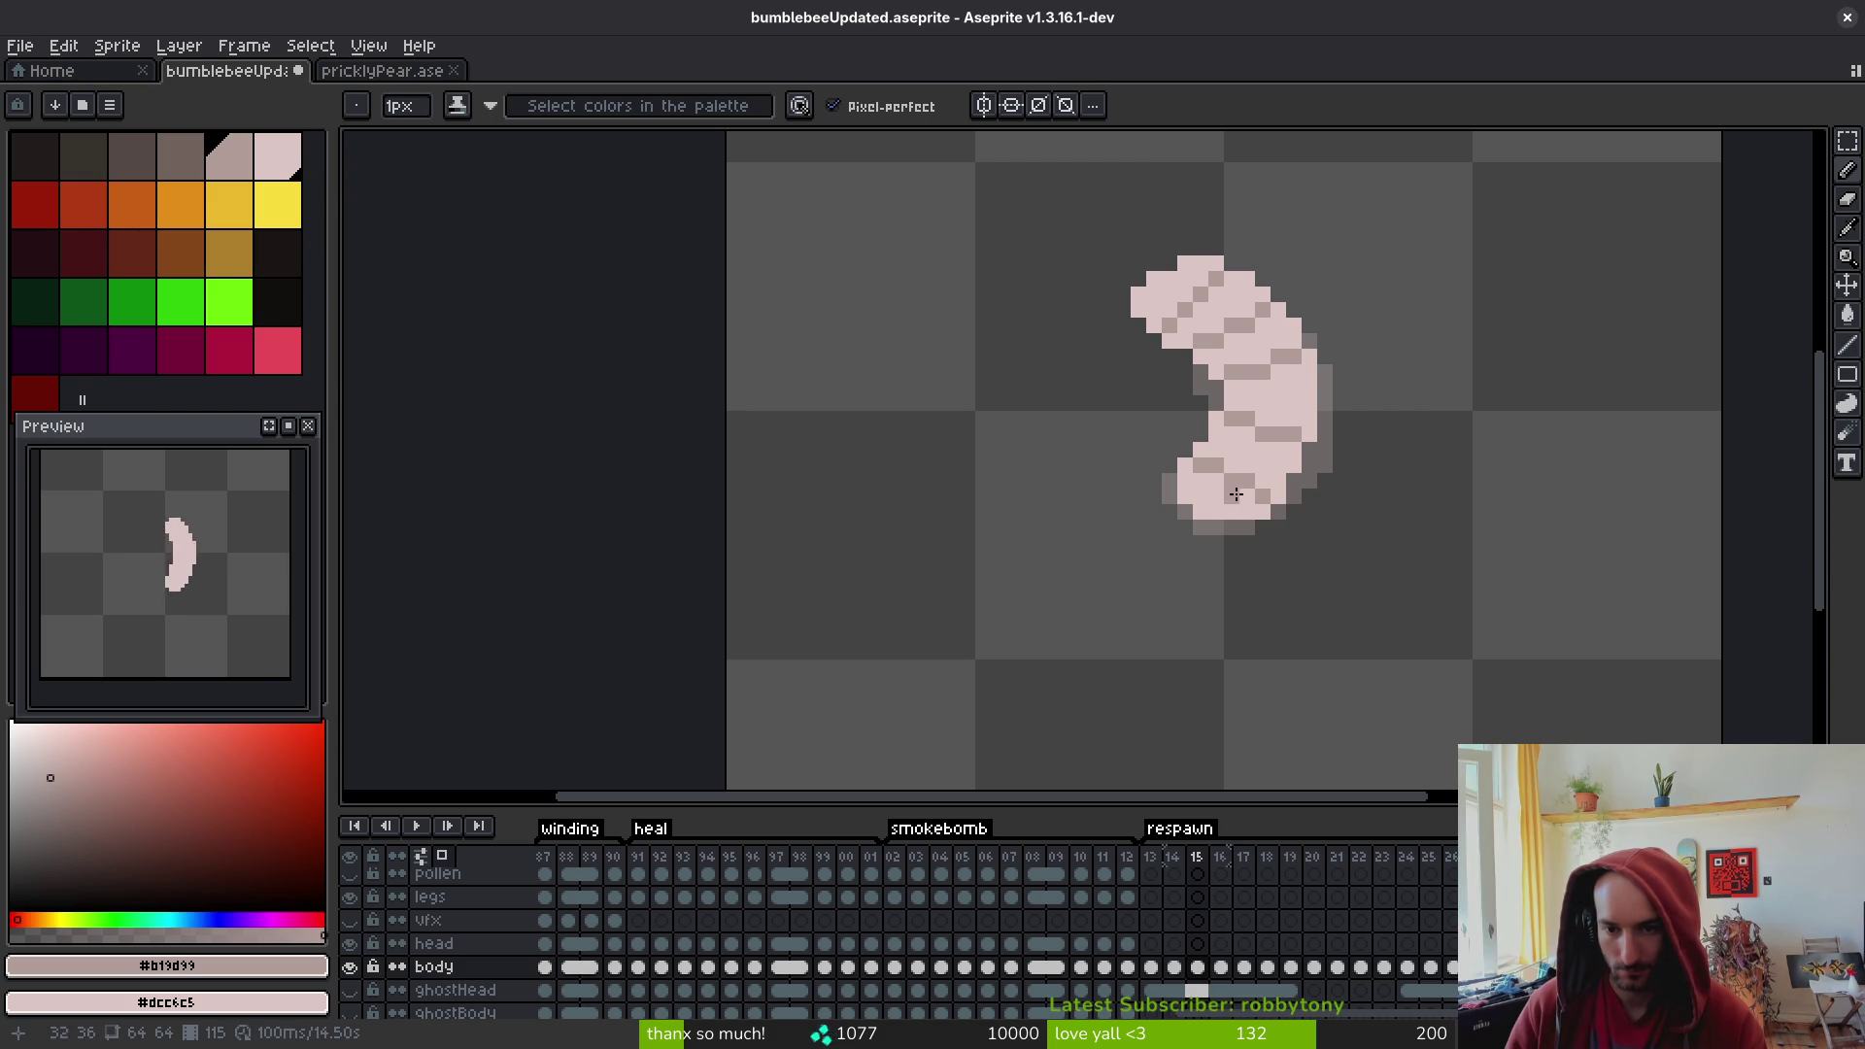
scroll(1307, 548, "down", 2)
scroll(1309, 550, "down", 1)
key("ctrl+z")
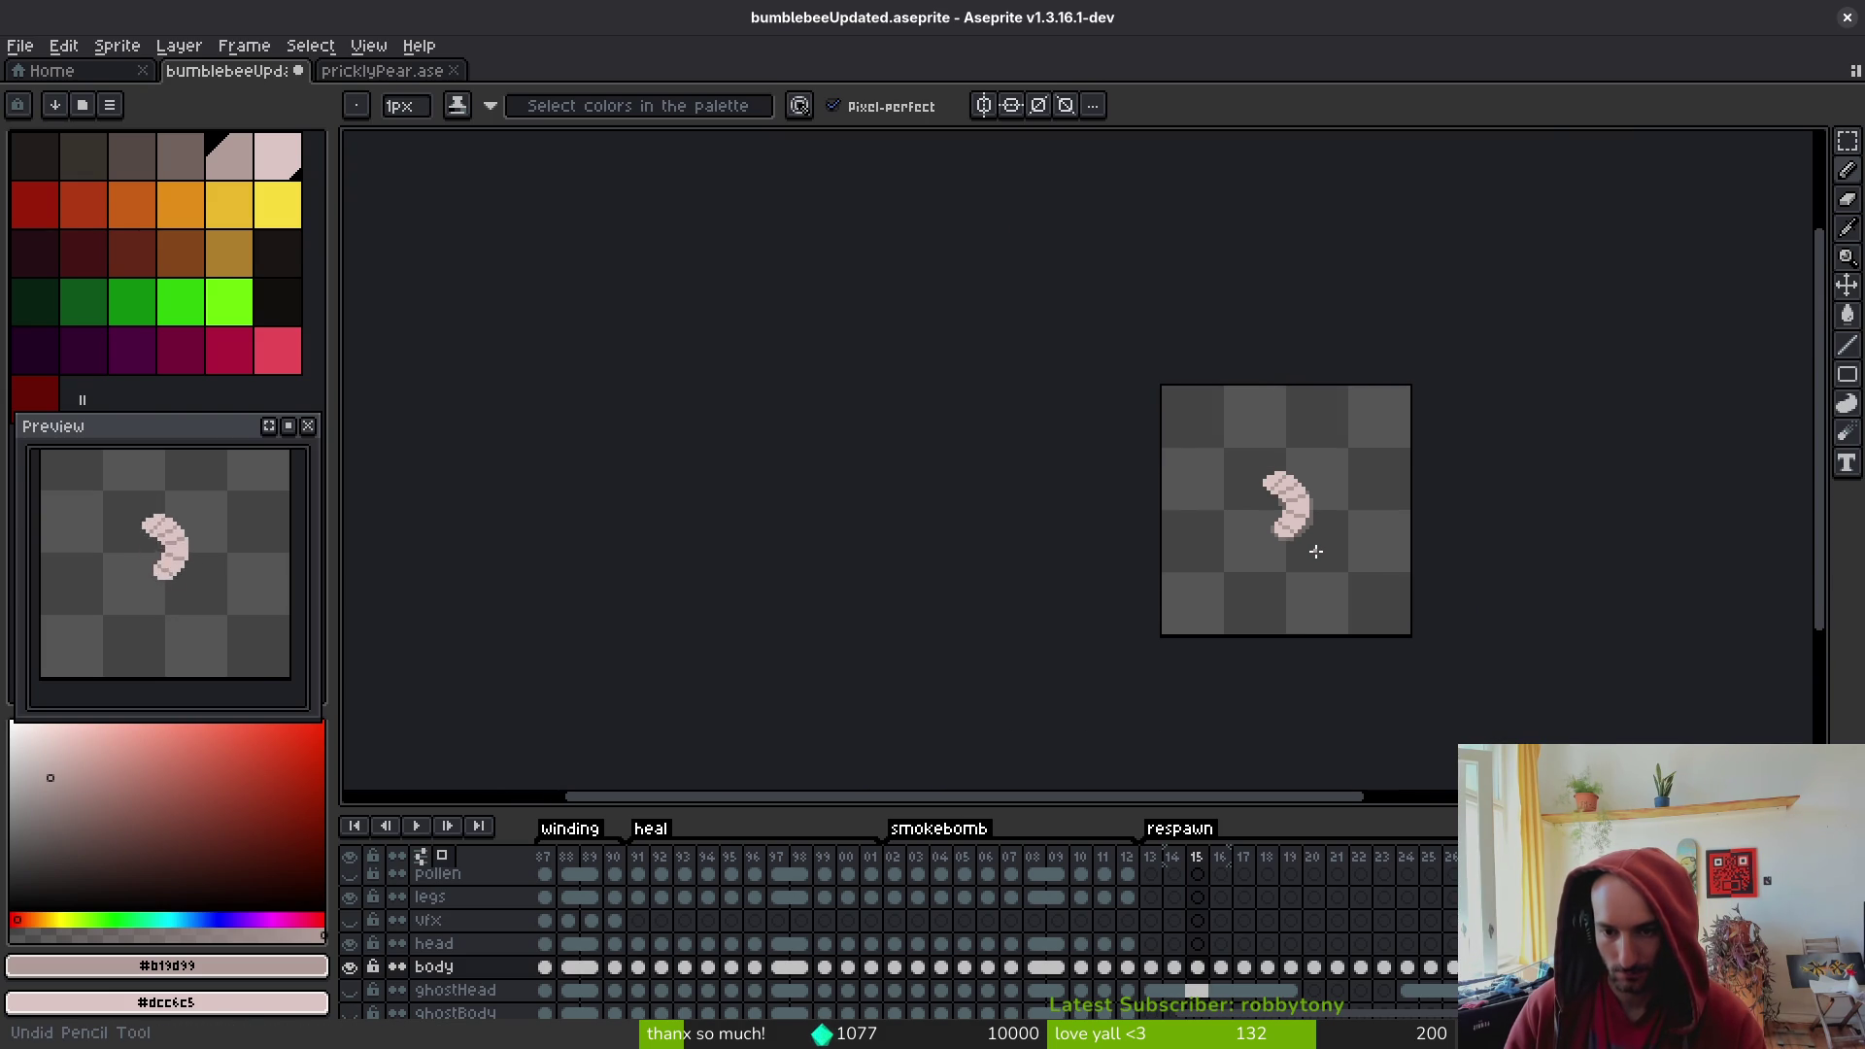
key("ctrl+s")
- Play the respawn animation to review the frames, then return to the Pencil
key("i")
key("Return")
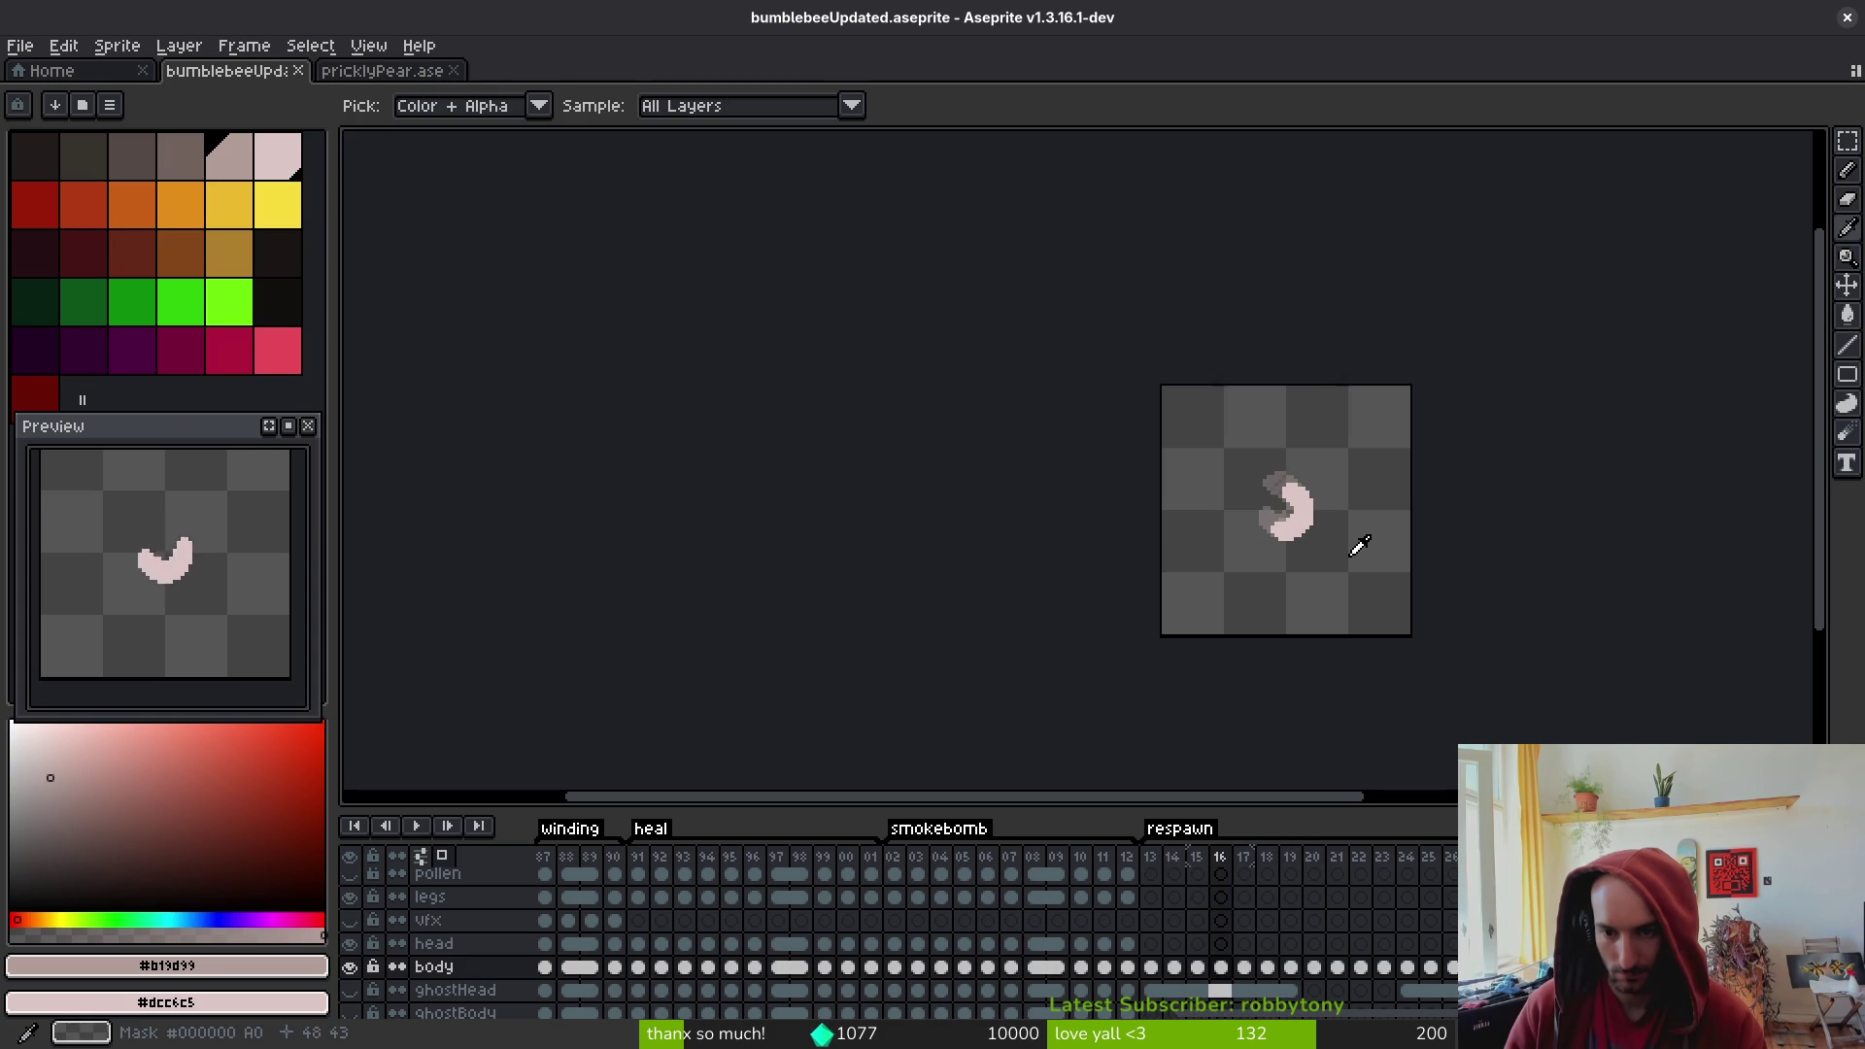
key("b")
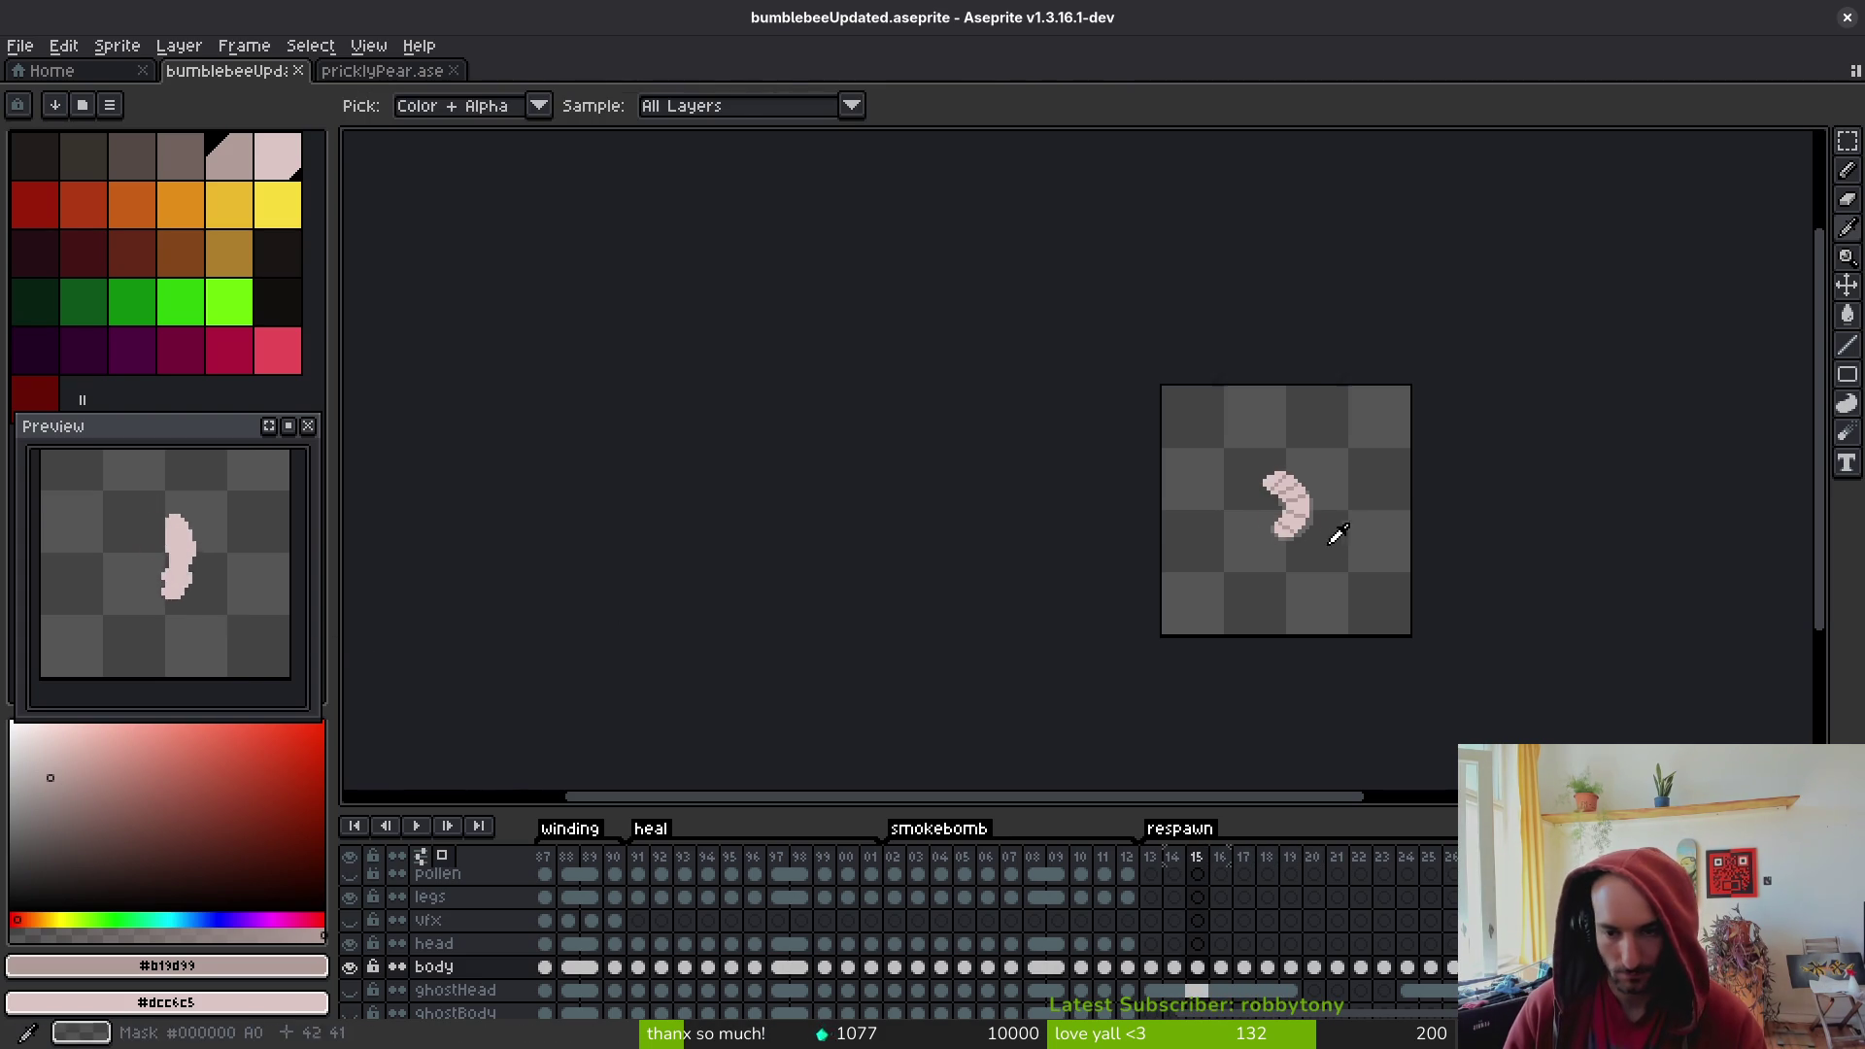
scroll(1330, 525, "up", 3)
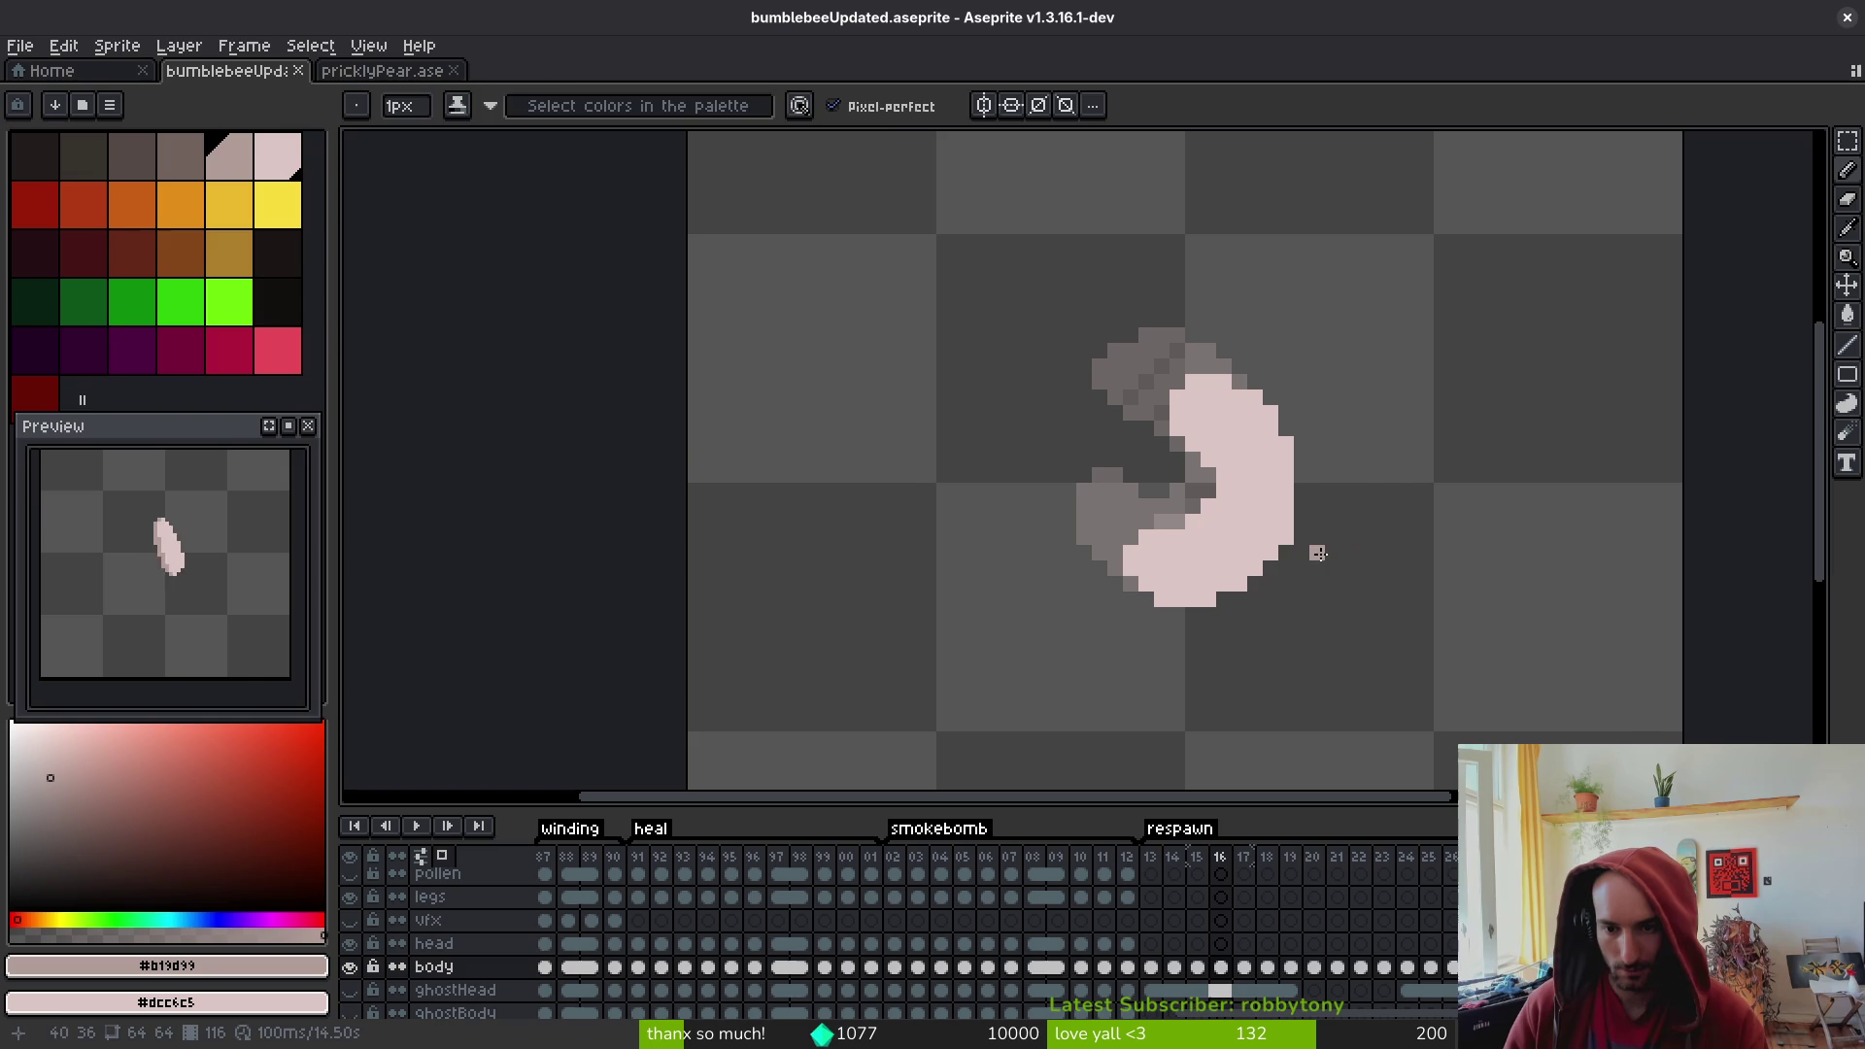
- Paint darker diagonal segment stripes on the frame 16 larva, repainting mistaken pixels light pink
left_click(1284, 536)
key("comma")
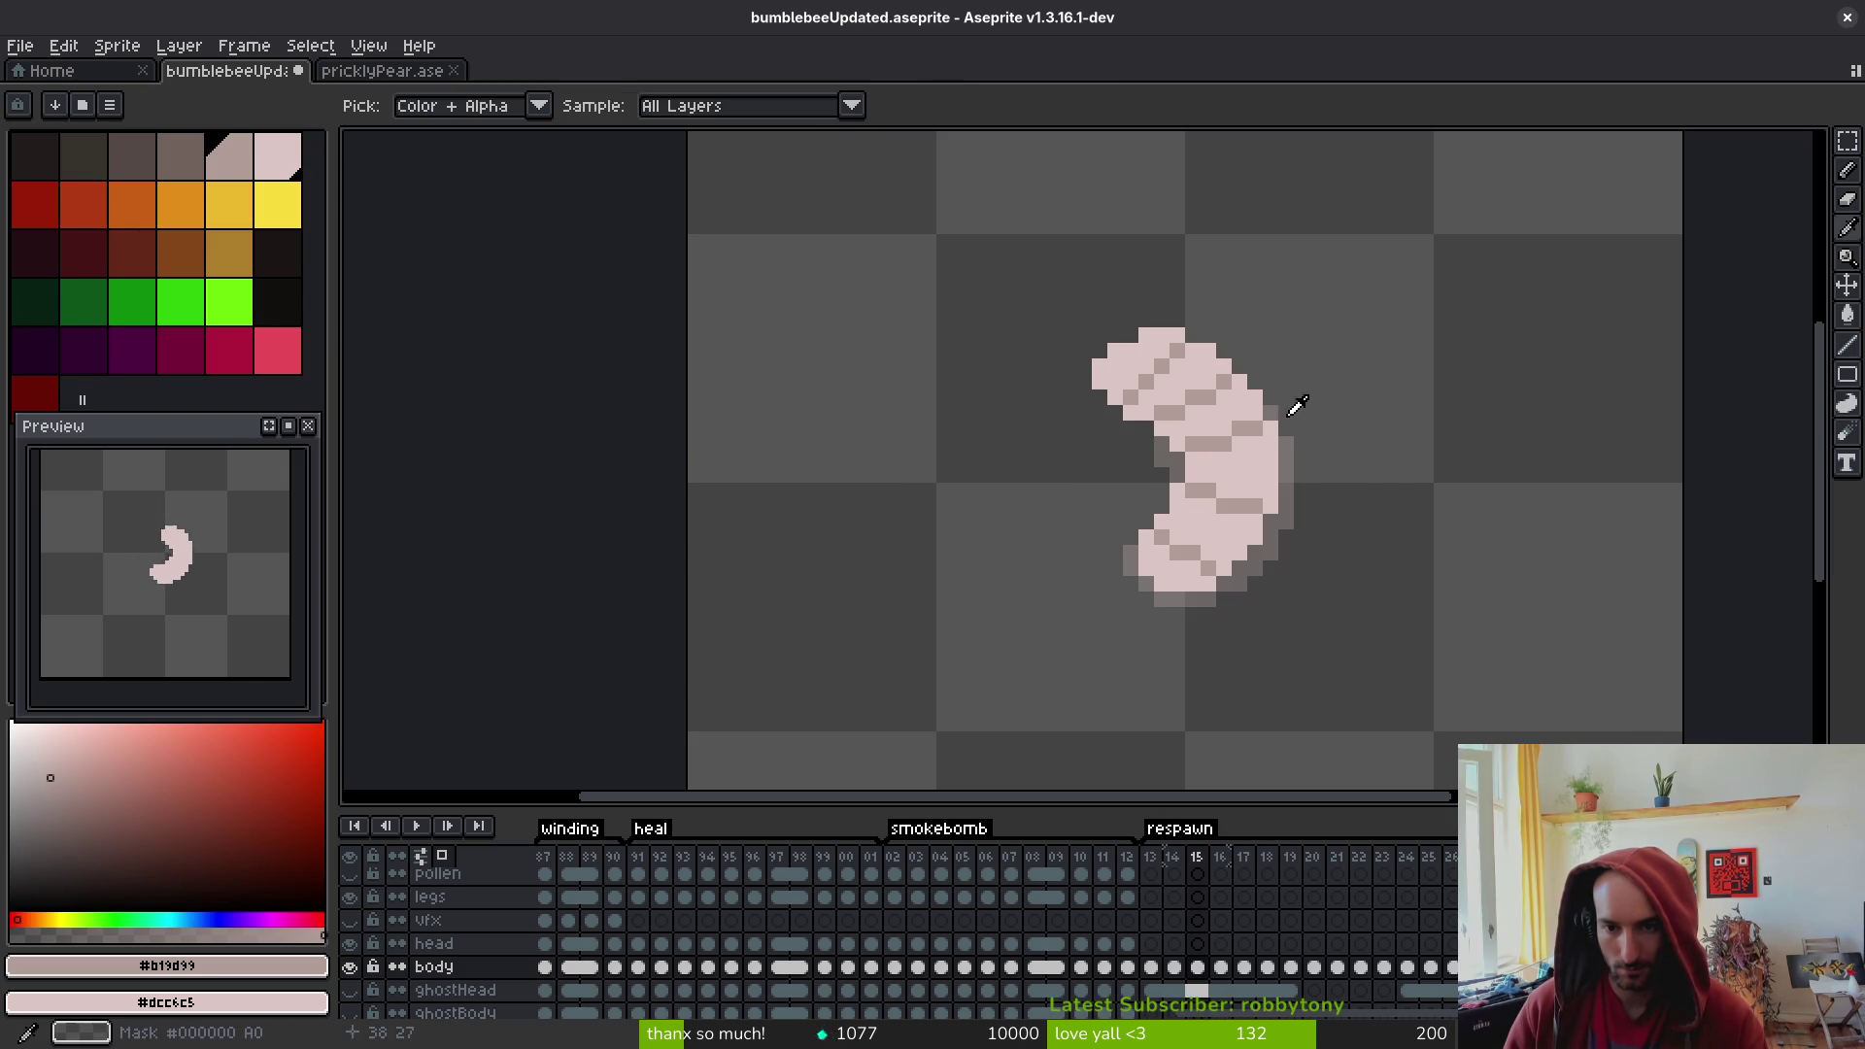
key("period")
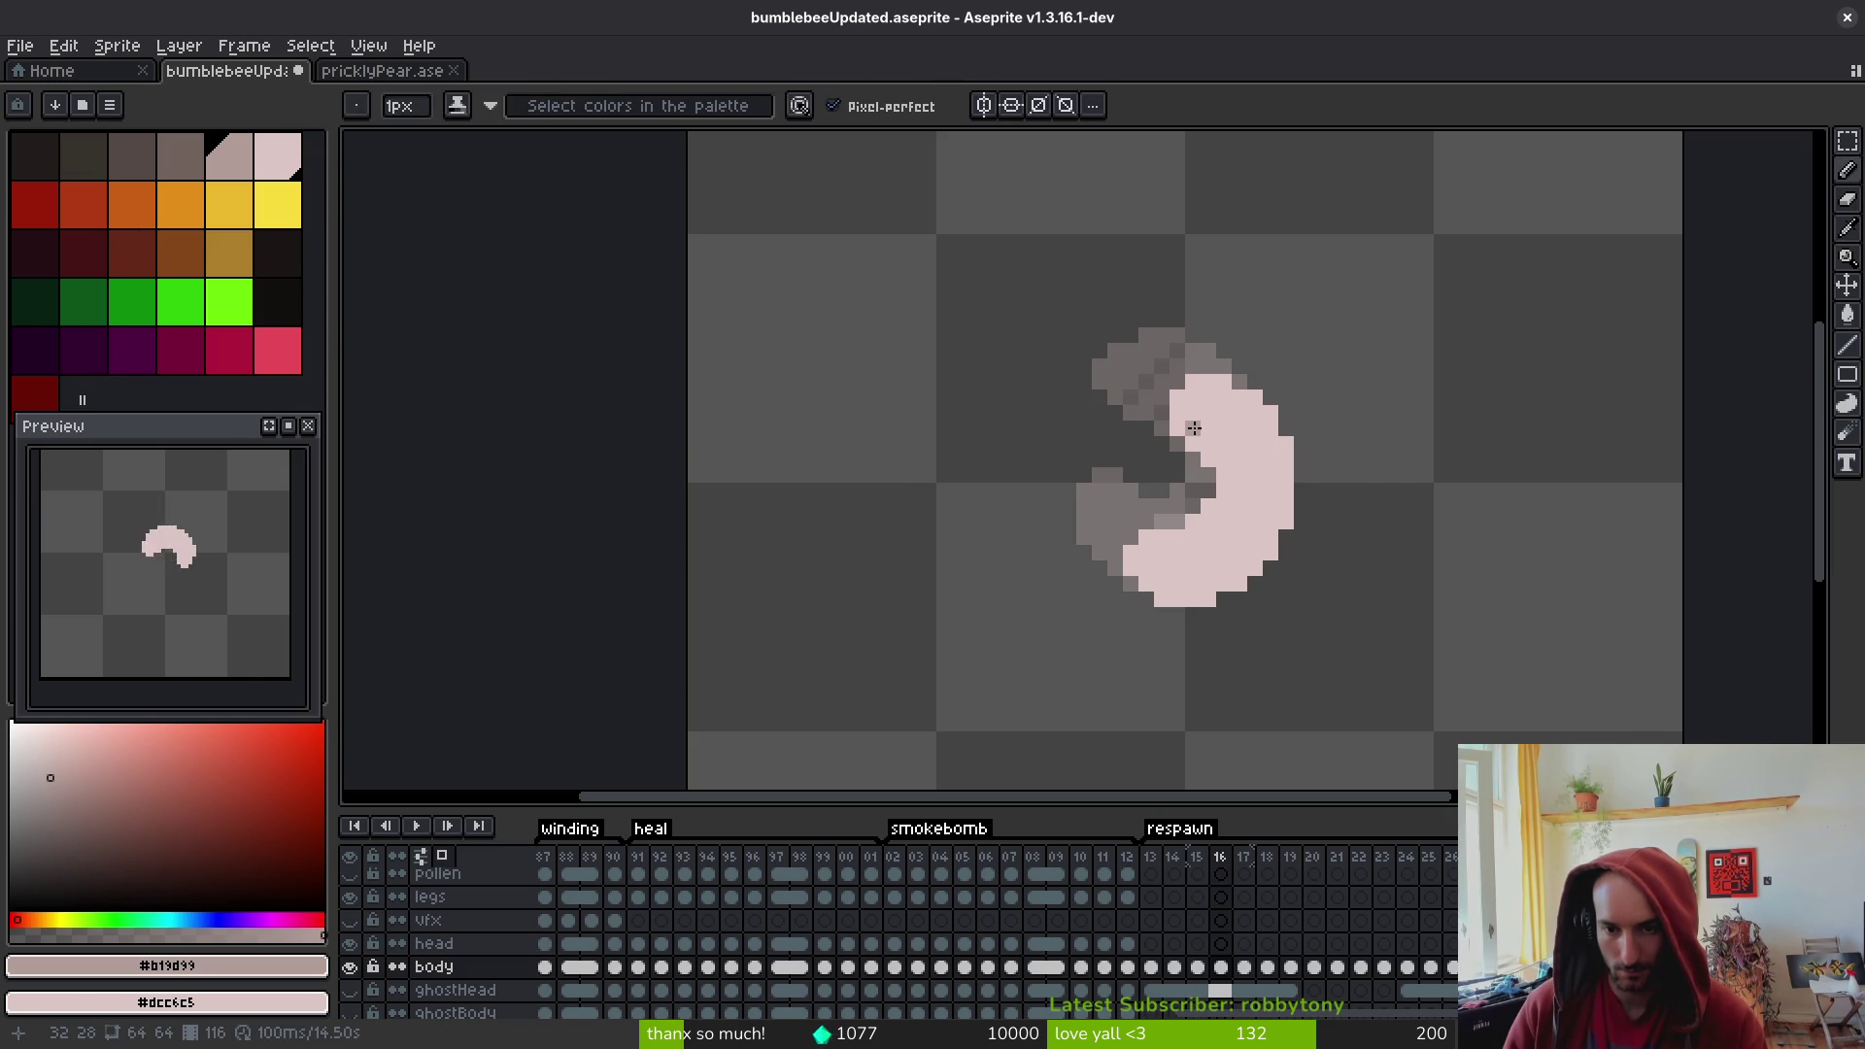
left_click(1208, 412)
left_click(1224, 396)
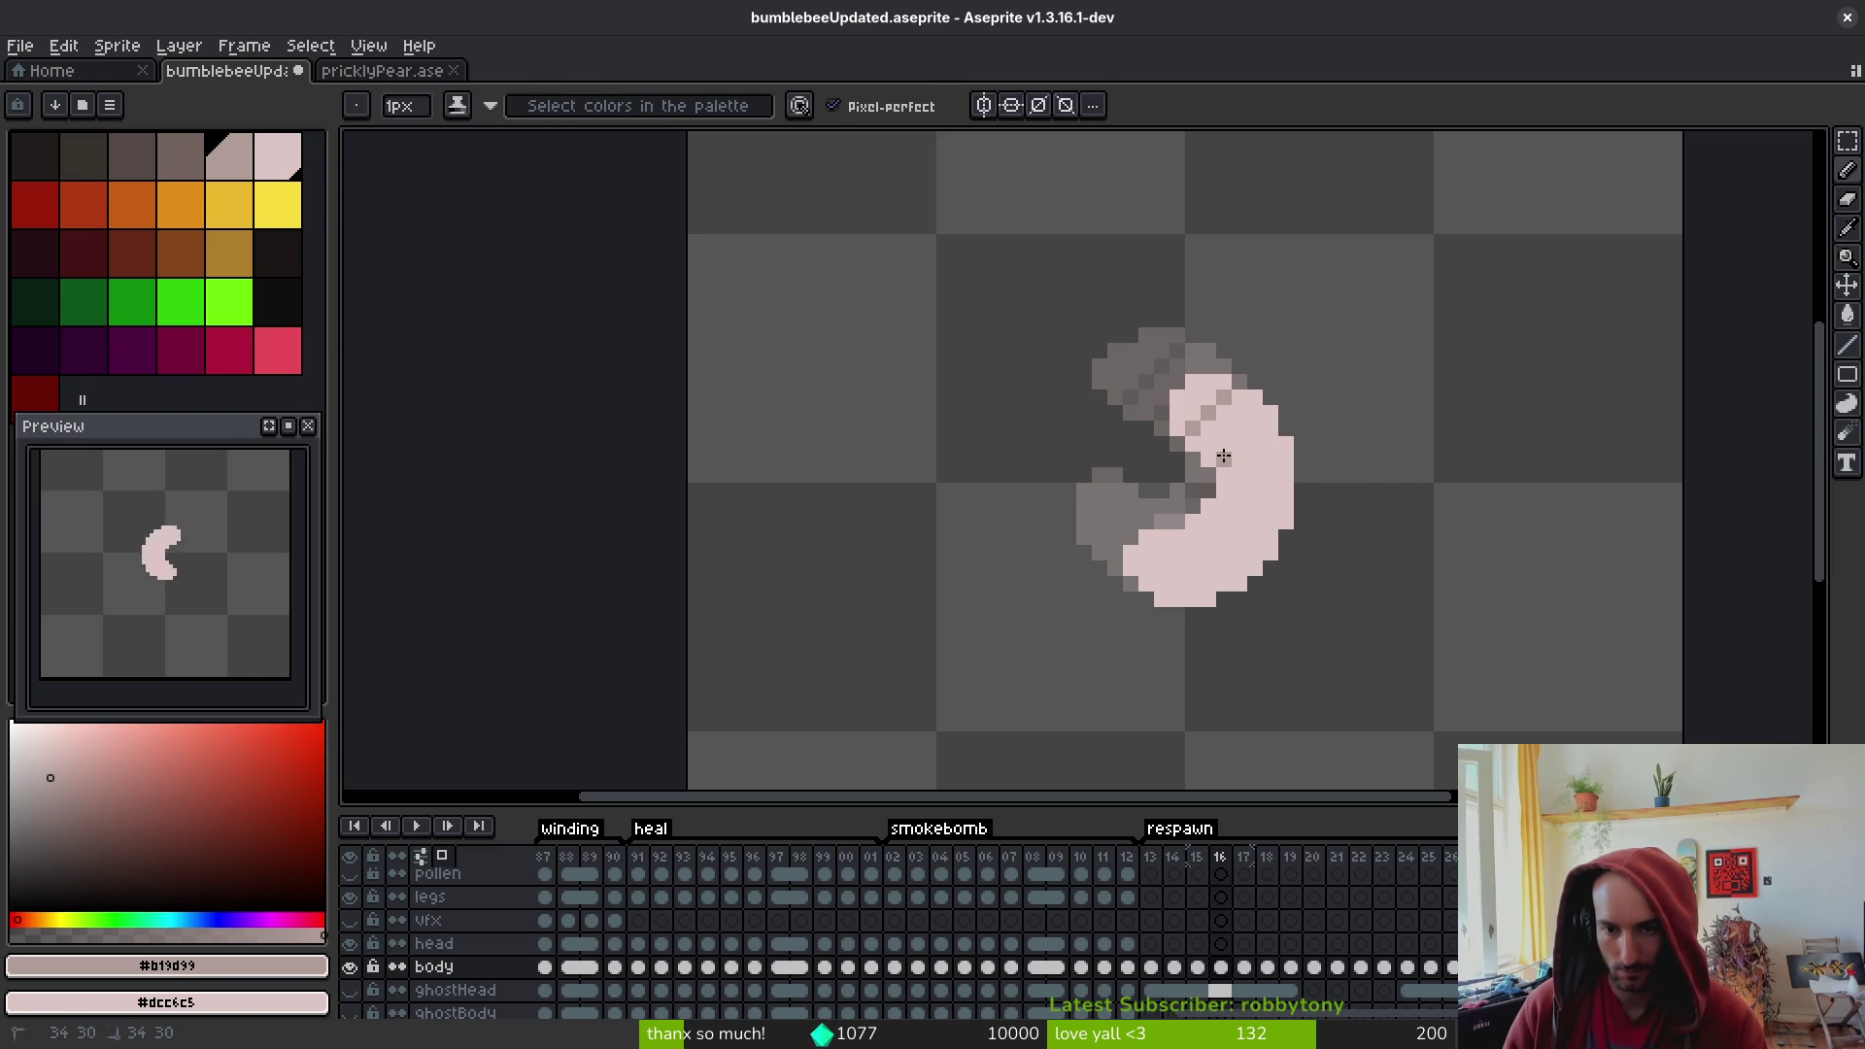
left_click(1239, 449)
left_click(1231, 506)
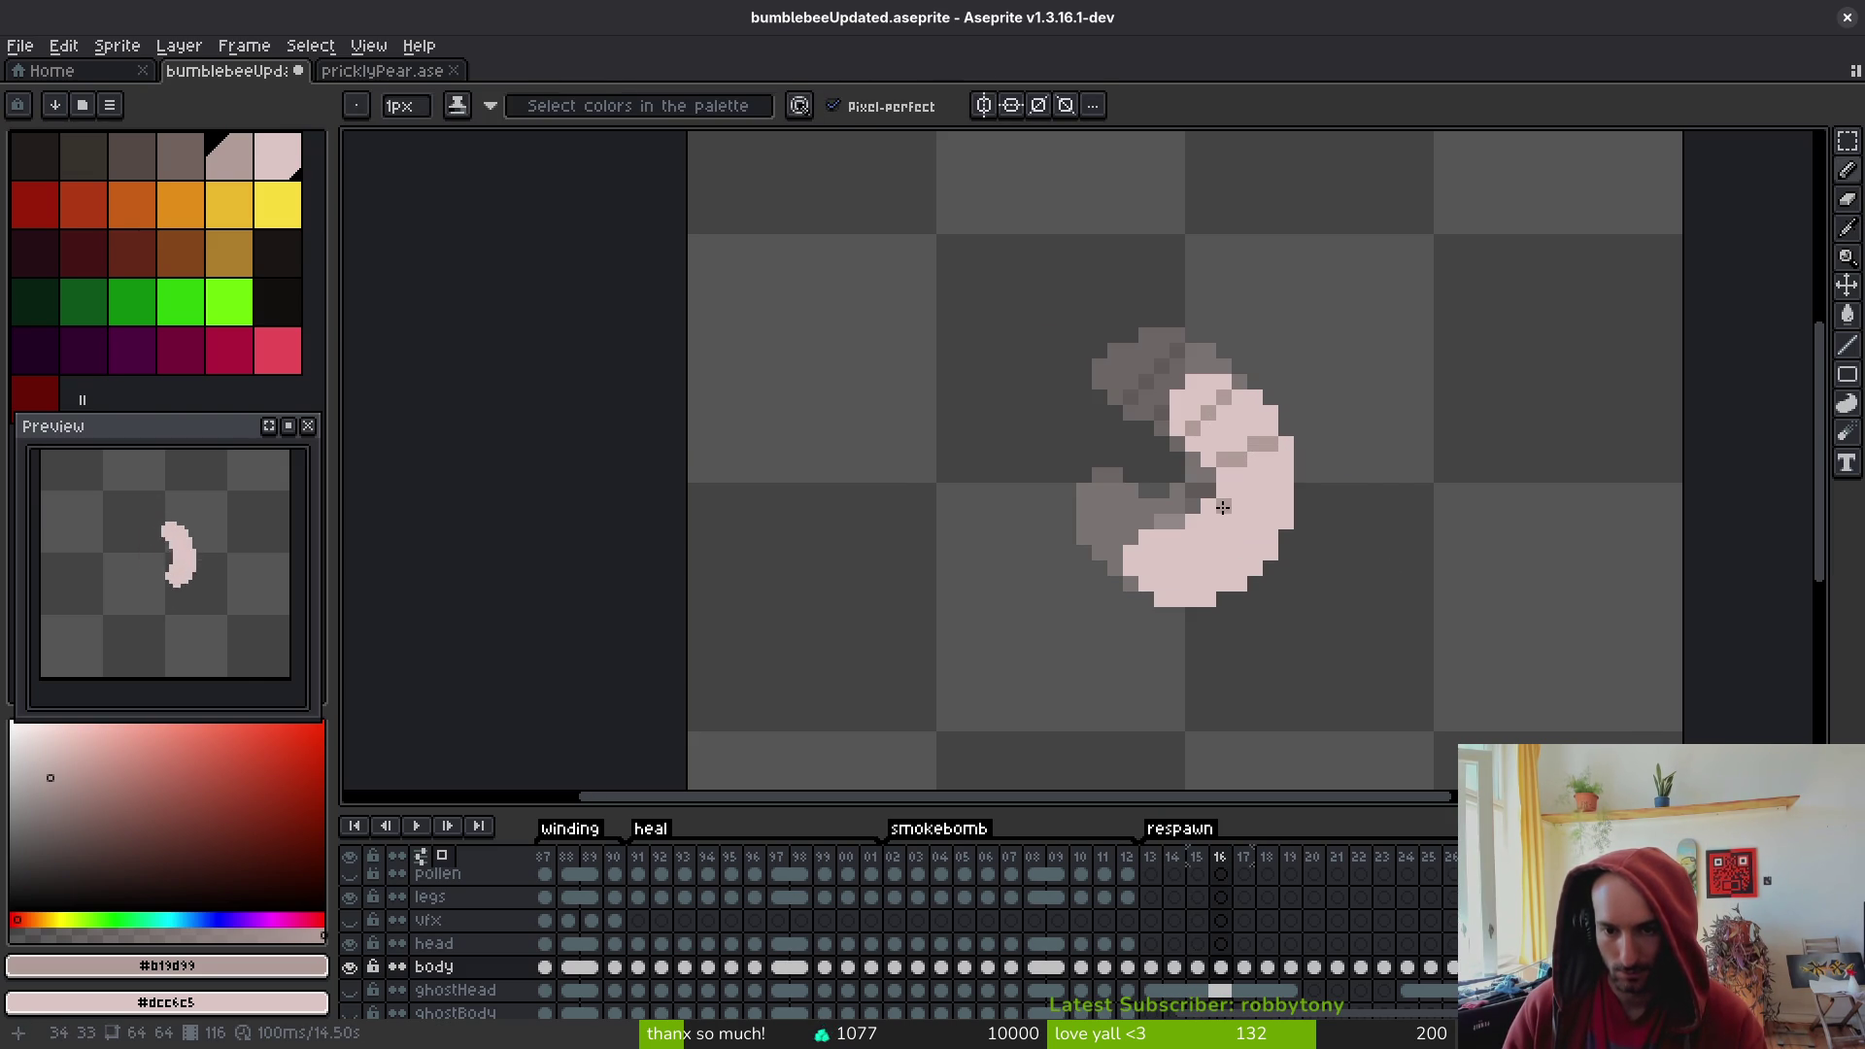
left_click(1255, 519)
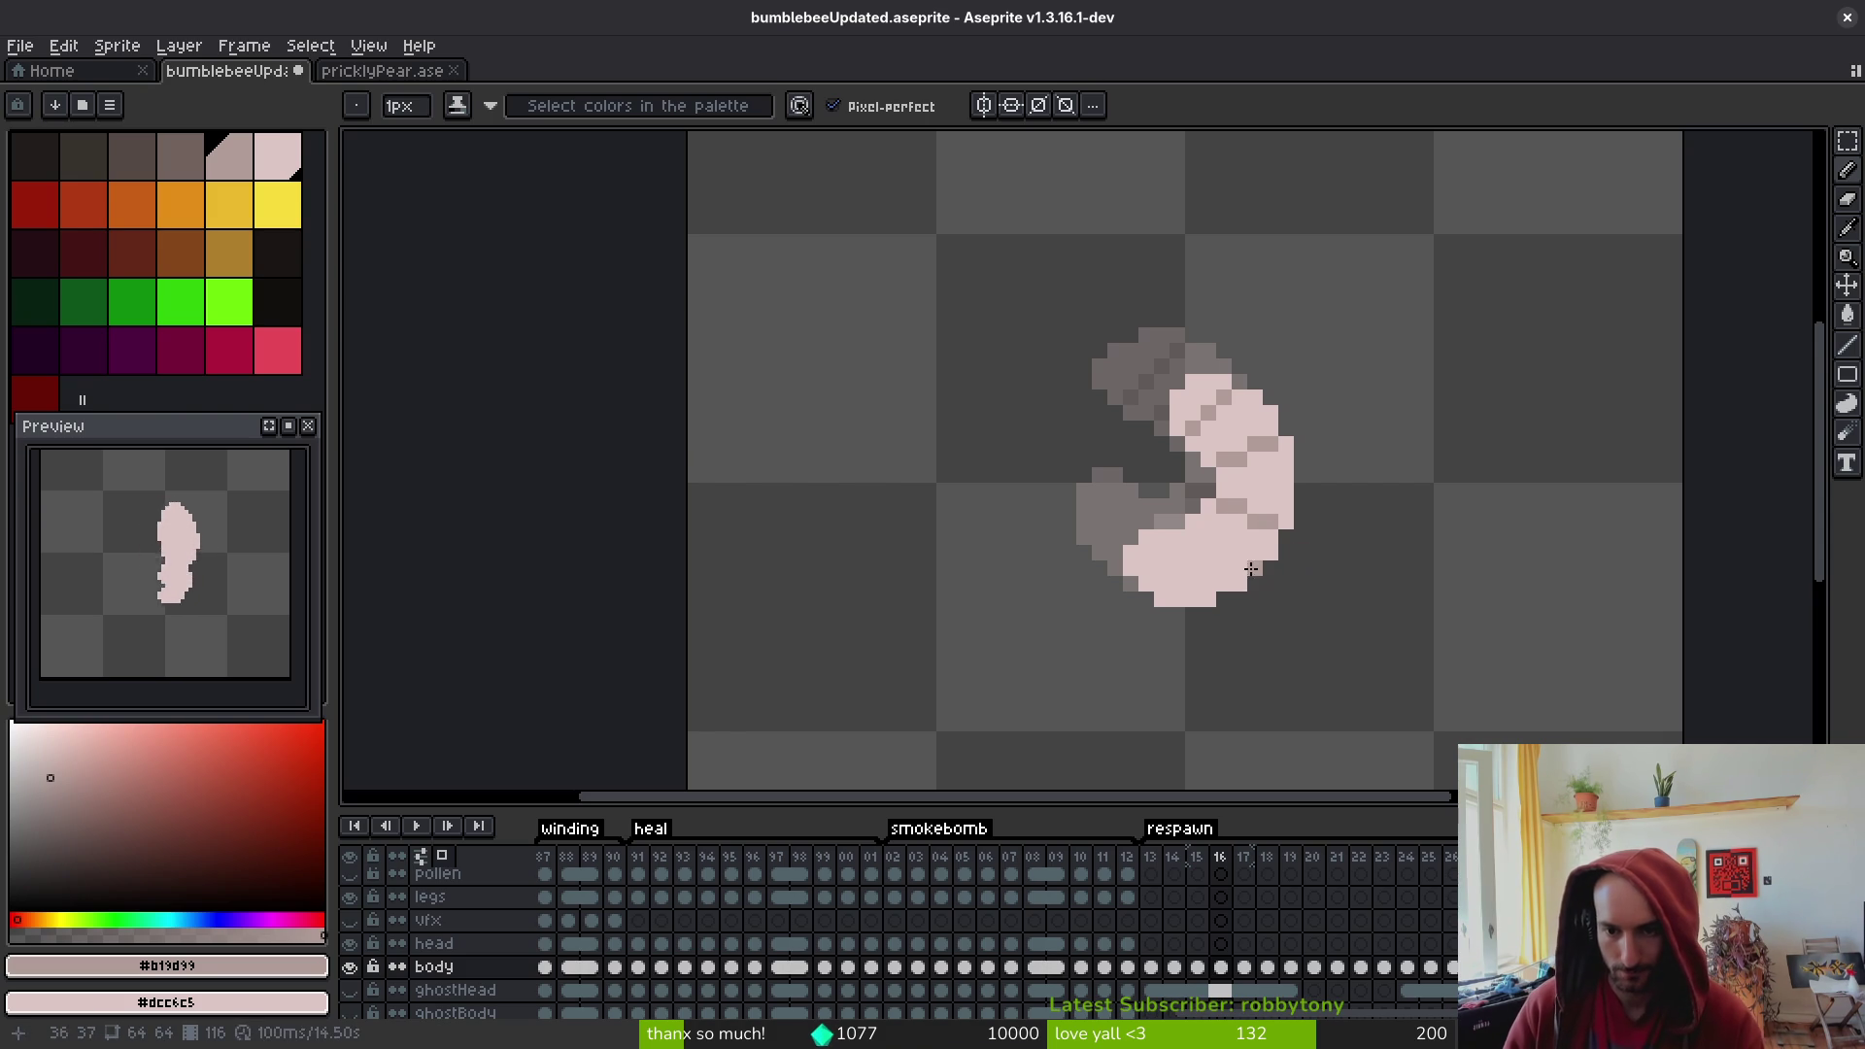
left_click_drag(1263, 506, 1286, 506)
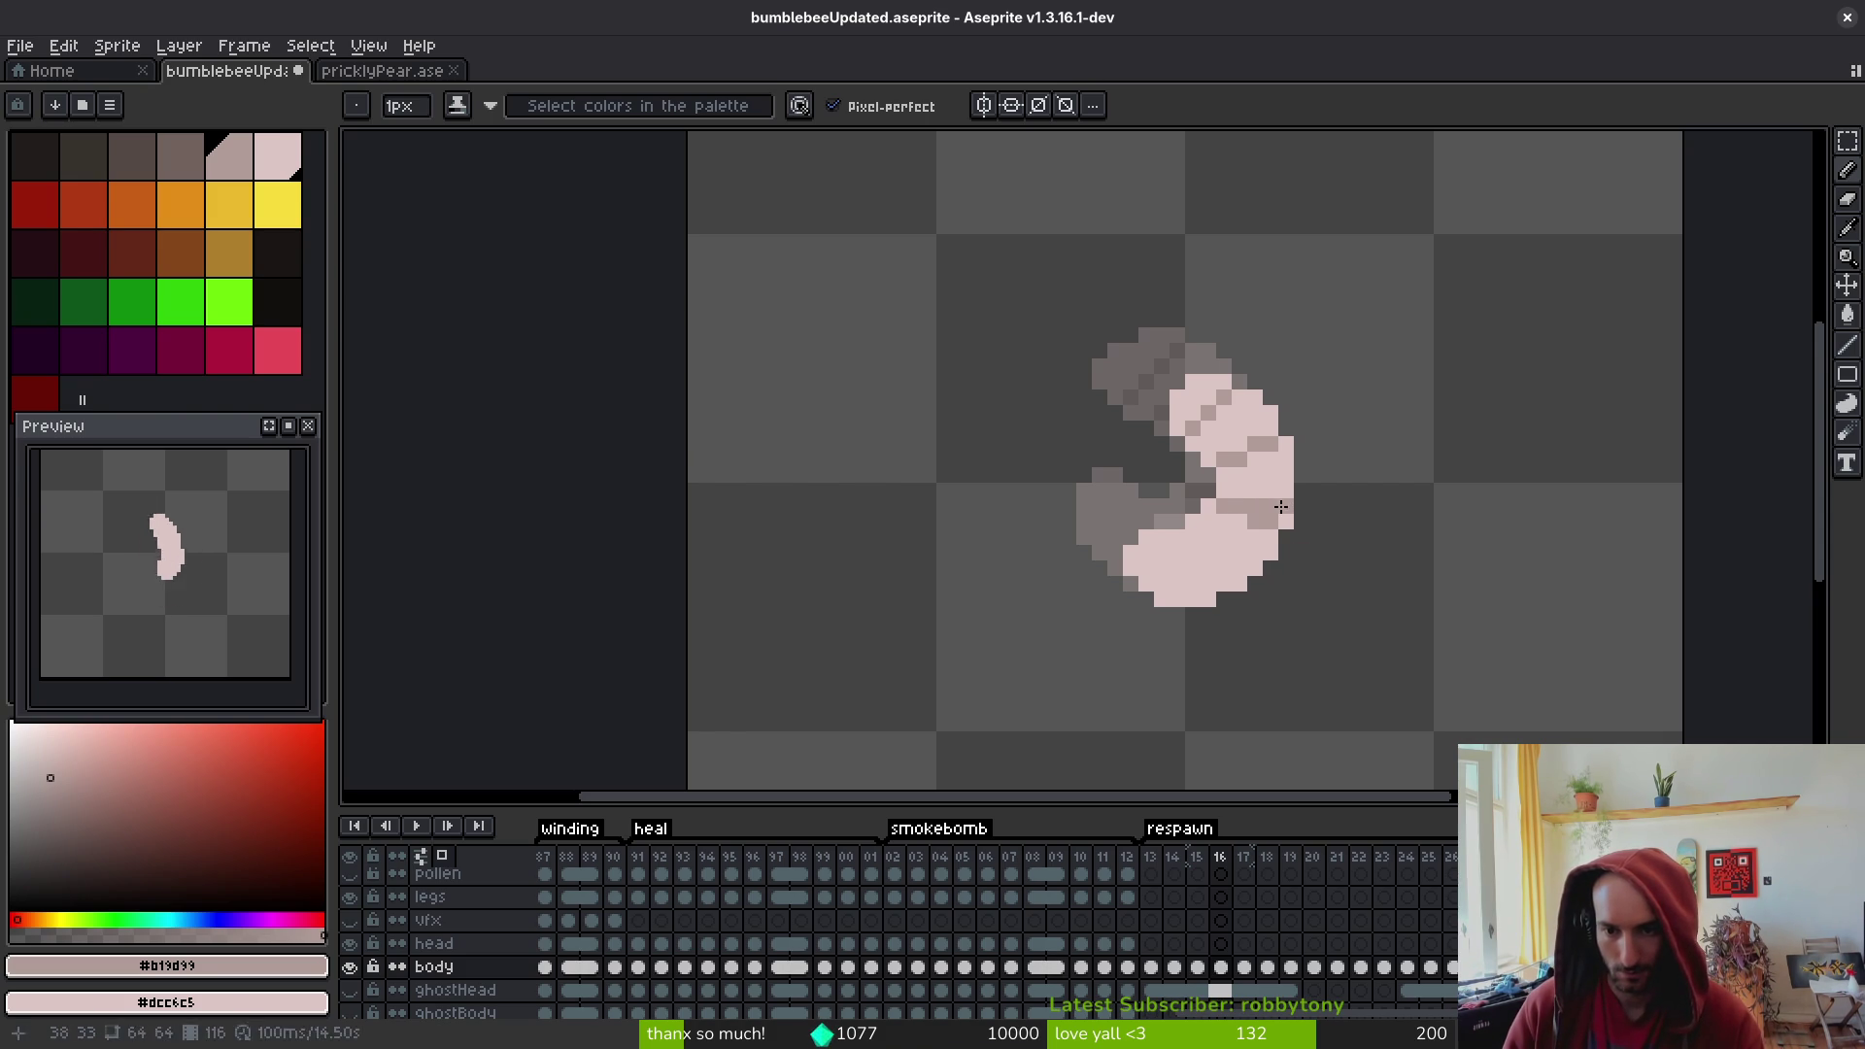
right_click(1262, 522)
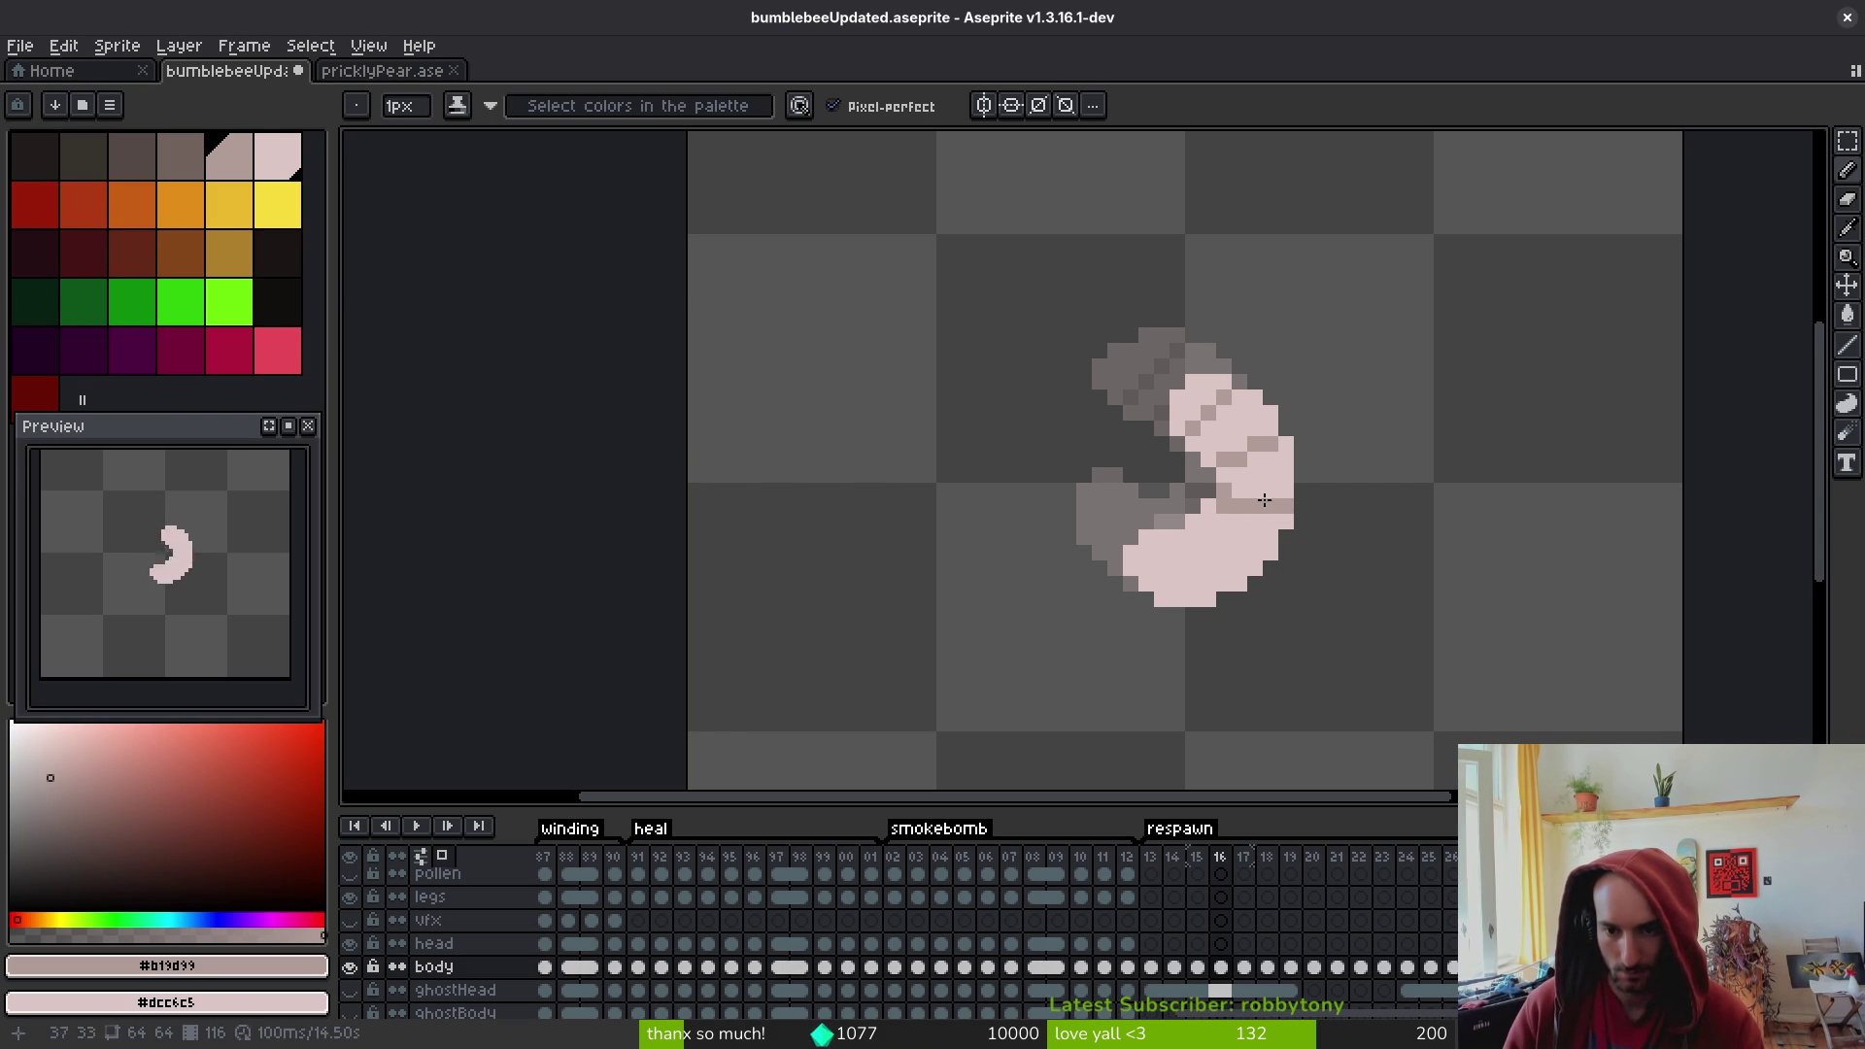
right_click(1278, 506)
left_click(1255, 522)
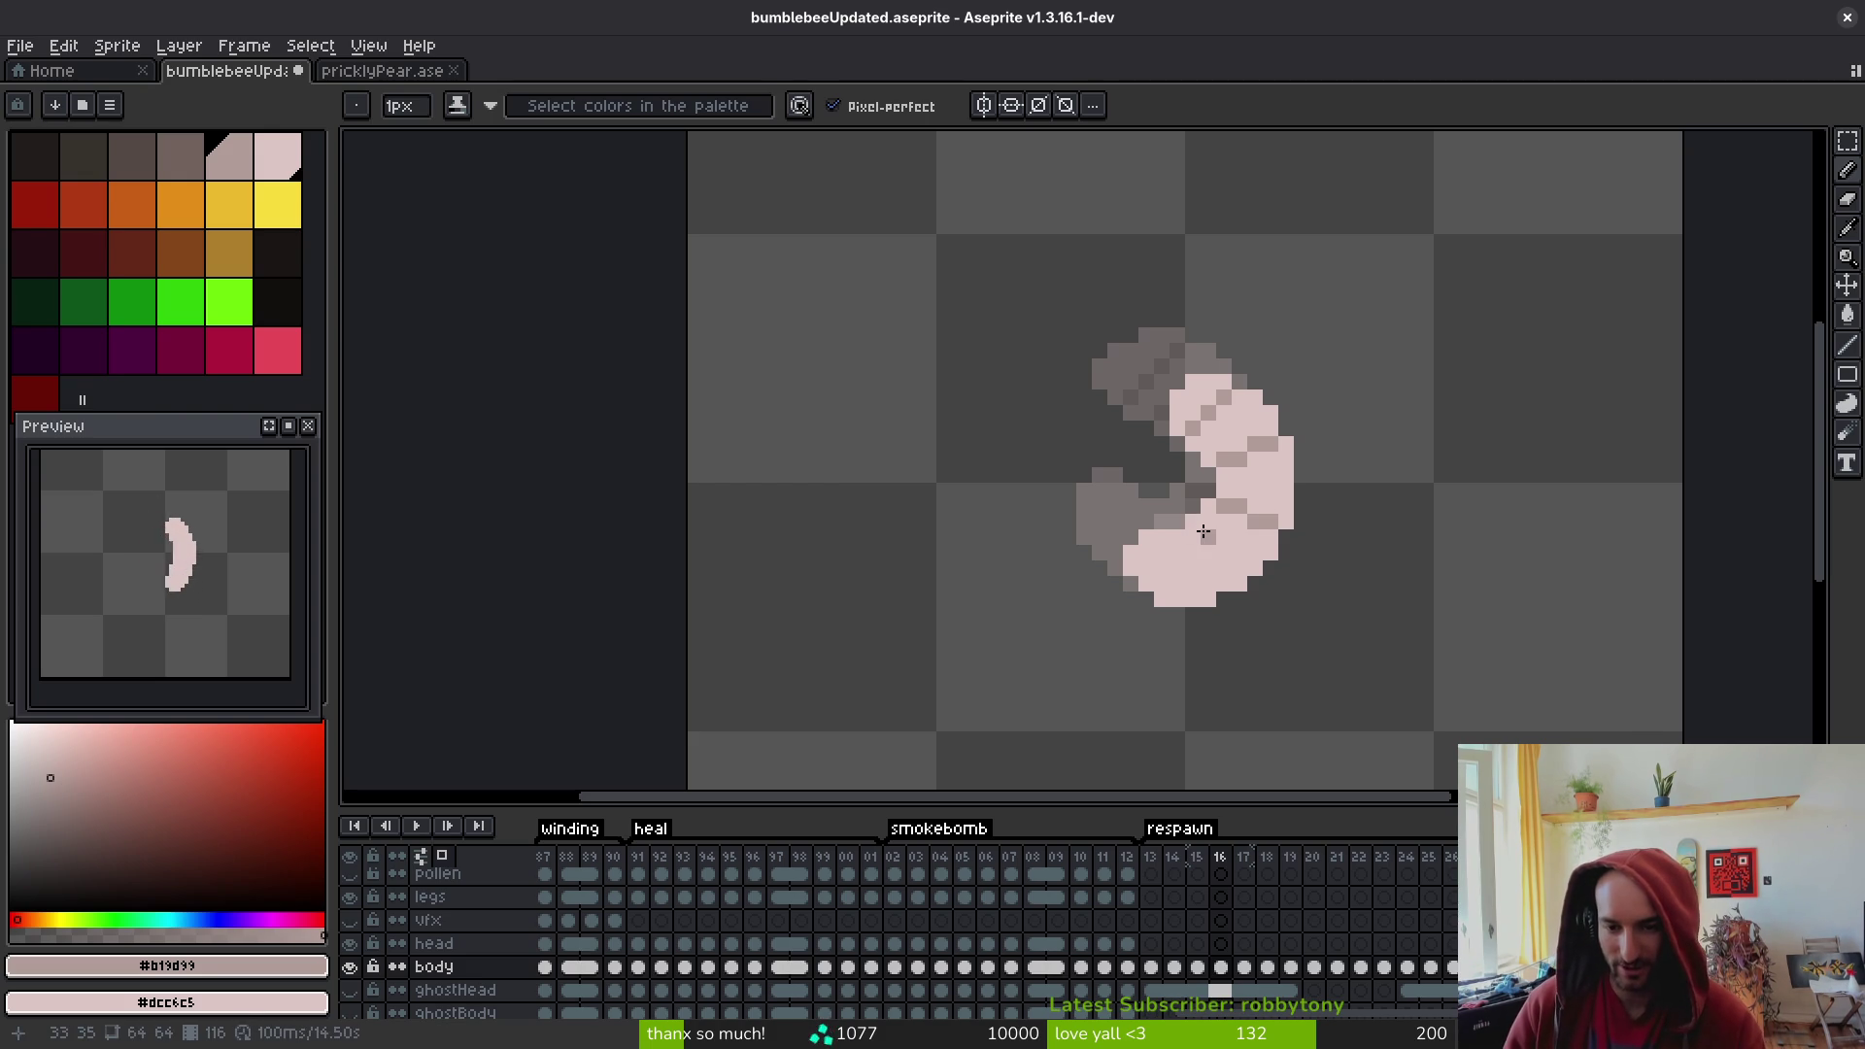
mouse_move(1202, 531)
left_mouse_down()
mouse_move(1225, 567)
mouse_move(1165, 556)
mouse_move(1179, 597)
left_mouse_up()
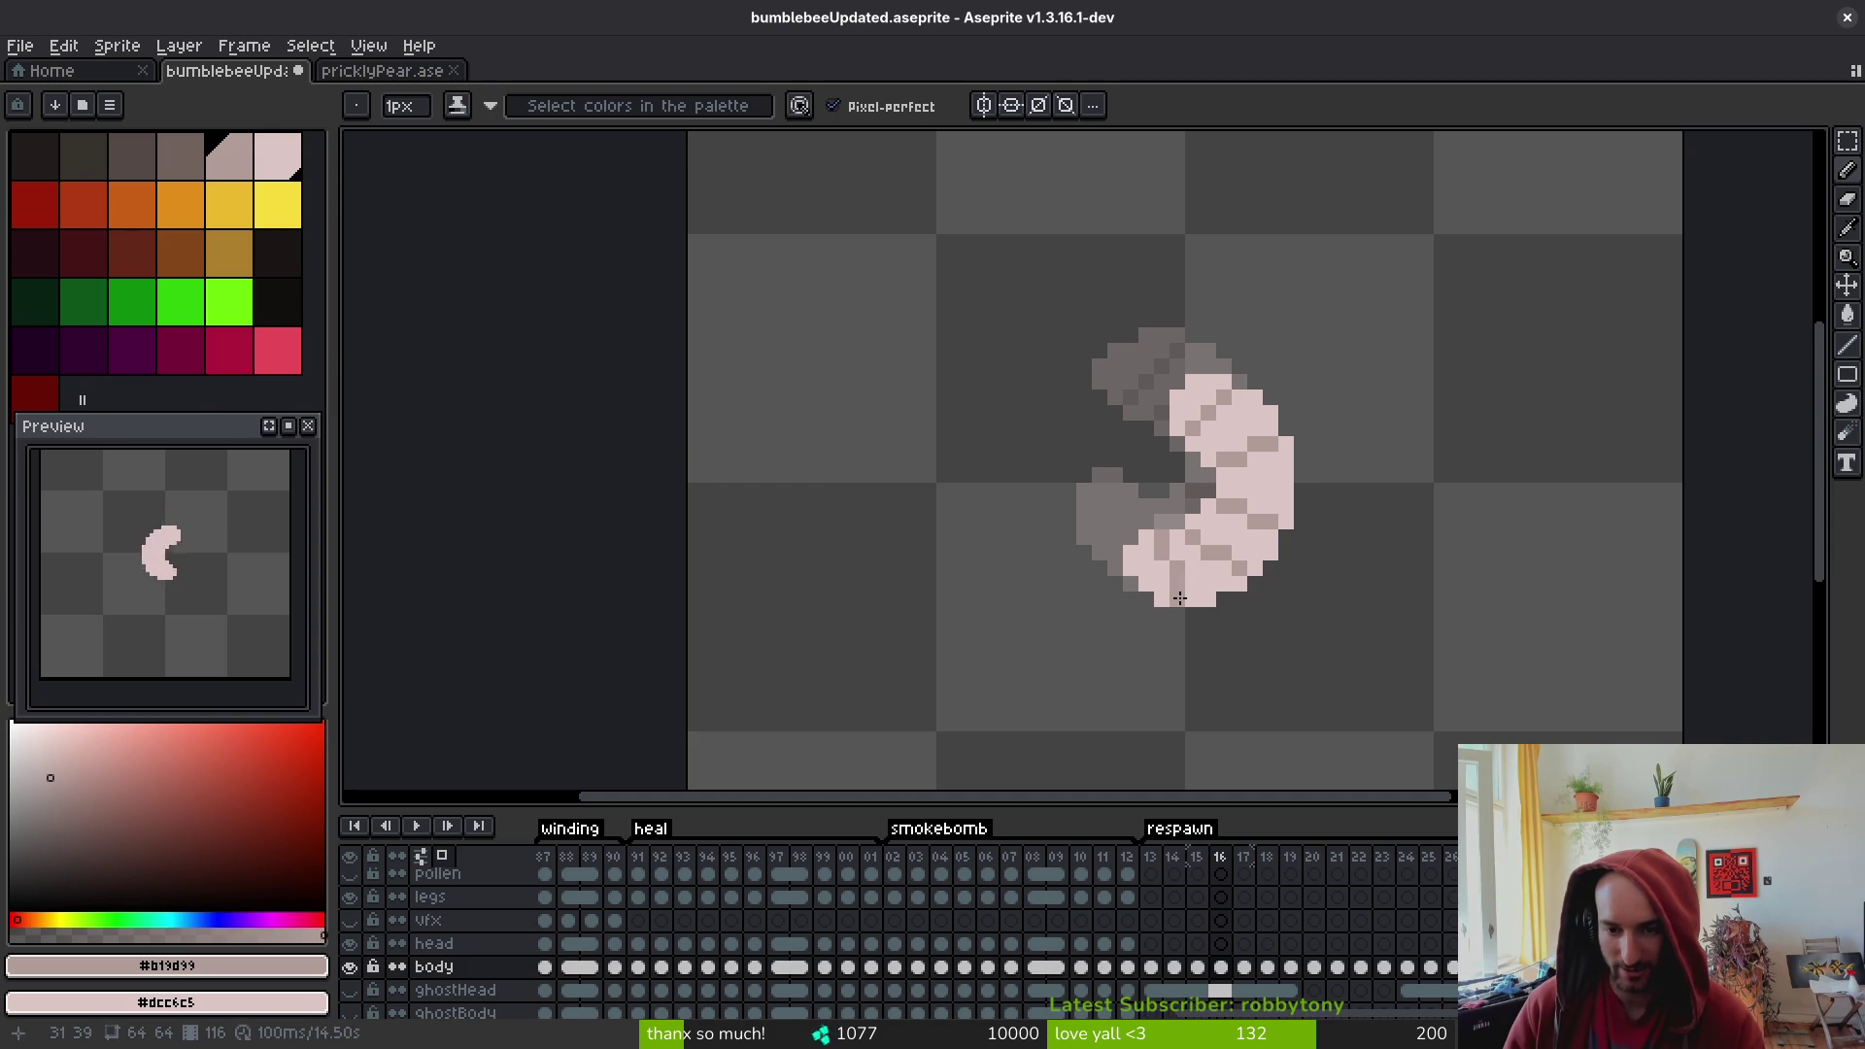
- Nudge a selected block of body pixels one pixel left and patch the gap with pink and shading colours
scroll(1201, 601, "down", 1)
scroll(1234, 536, "up", 1)
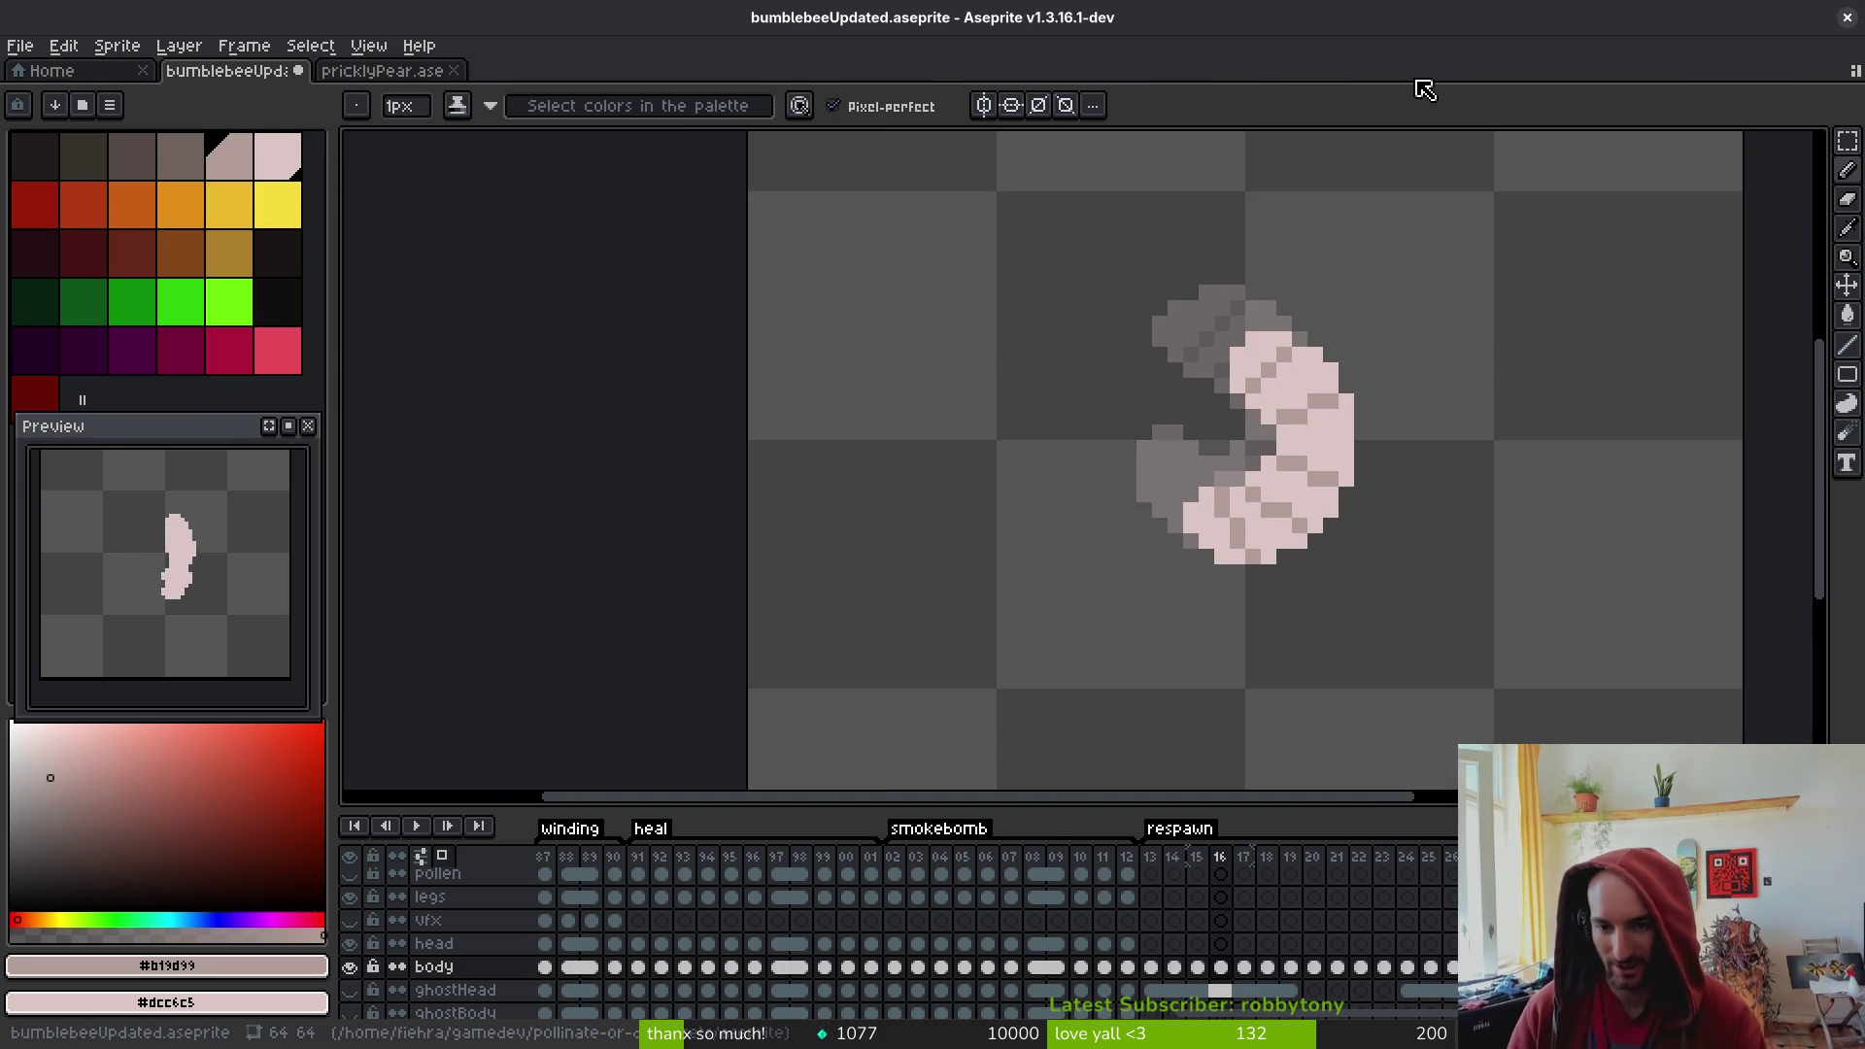
scroll(1338, 634, "up", 5)
key("m")
mouse_move(782, 334)
left_mouse_down()
mouse_move(975, 622)
mouse_move(1068, 623)
mouse_move(965, 579)
left_mouse_up()
key("ctrl+d")
left_click(1020, 404)
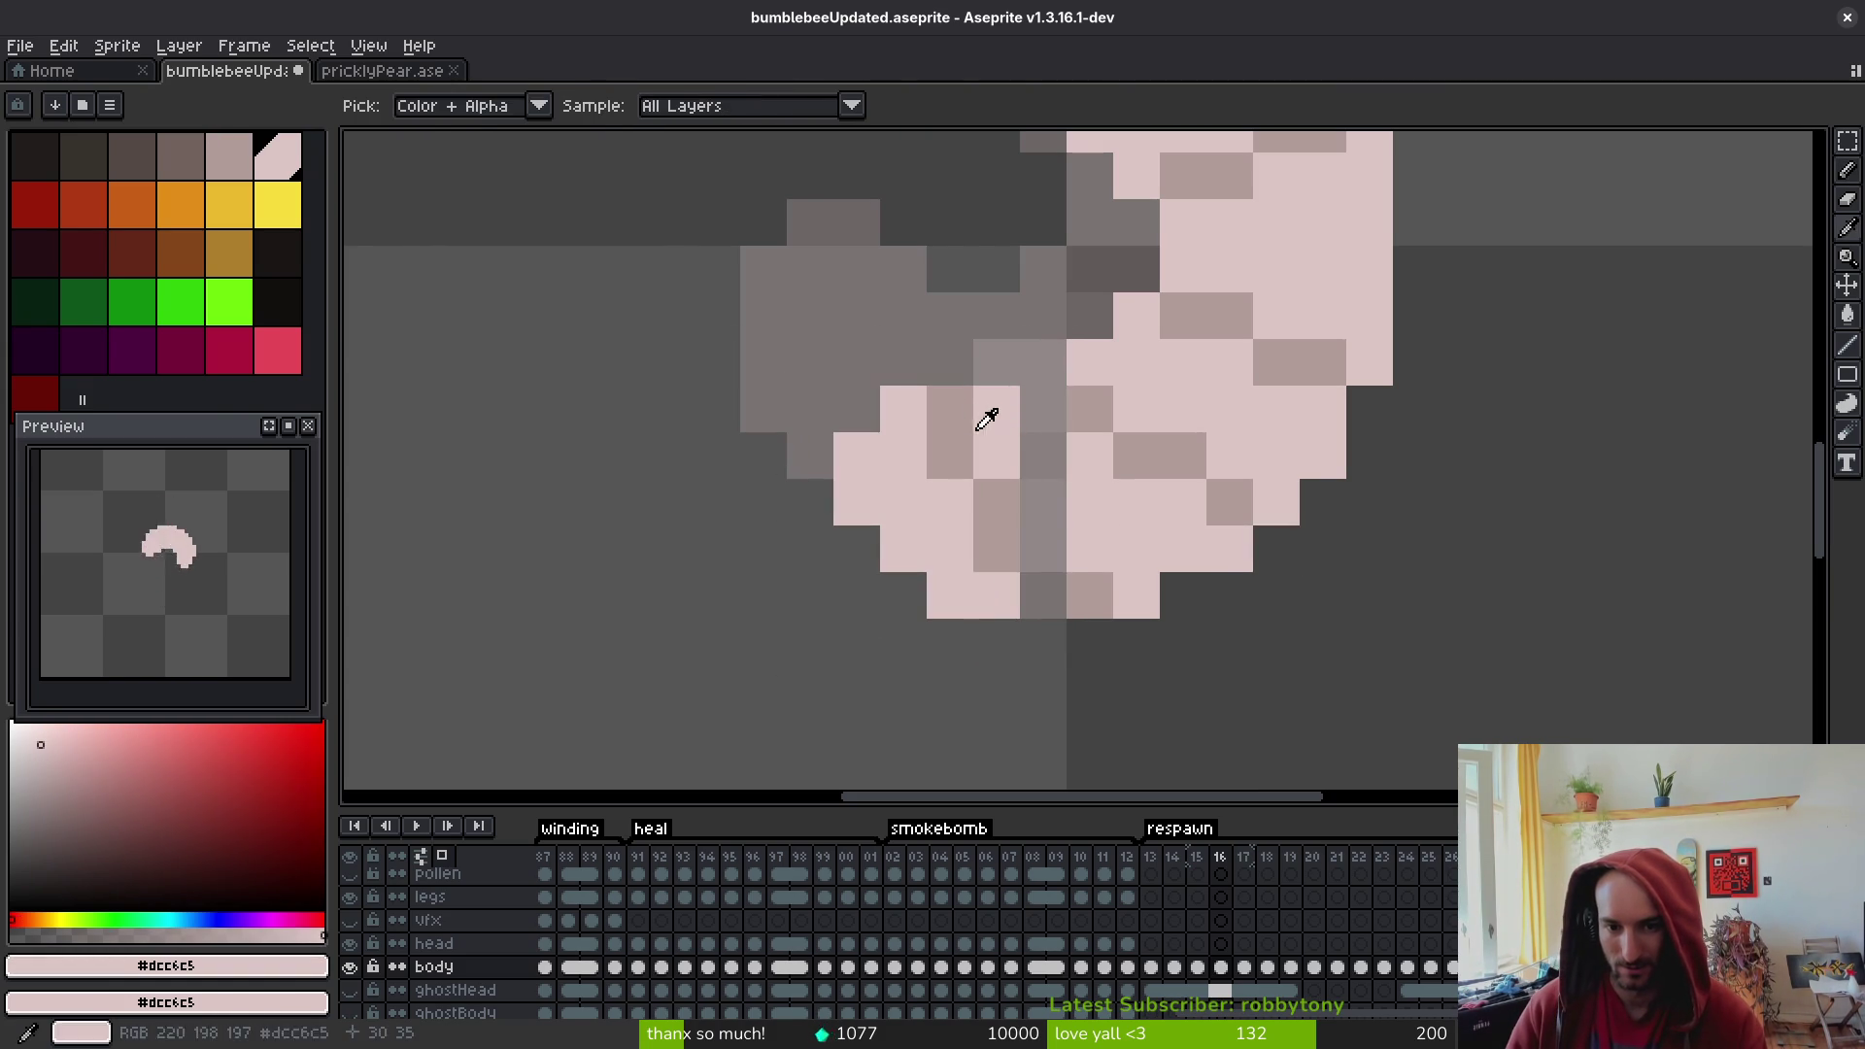
left_click(999, 417)
key("b")
mouse_move(1029, 408)
left_mouse_down()
mouse_move(1033, 591)
mouse_move(1139, 573)
left_mouse_up()
- Compare poses across frames 15–17, then fill the notch in frame 17's body with pink
scroll(1138, 573, "down", 4)
key("comma")
scroll(1162, 634, "down", 3)
key("i")
key("period")
key("period")
key("comma")
key("period")
key("comma")
key("period")
key("b")
scroll(1182, 615, "up", 6)
left_click_drag(1139, 541, 1156, 492)
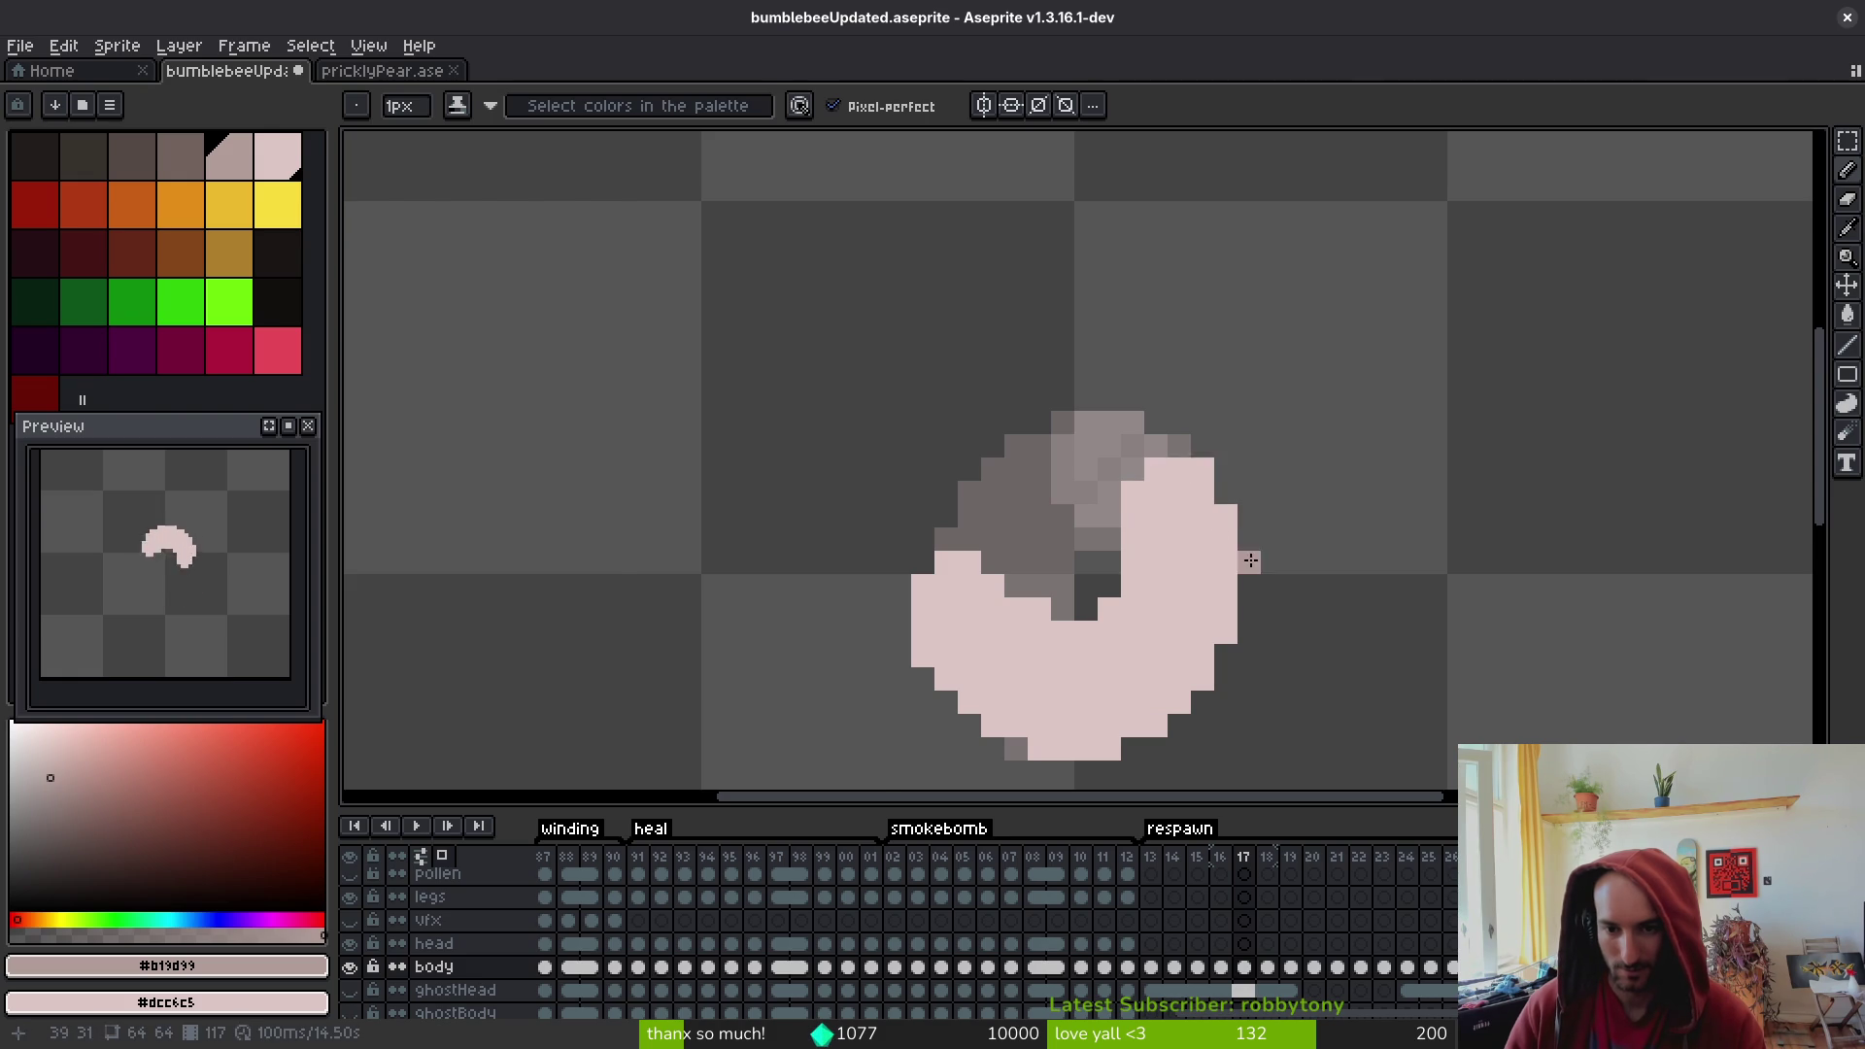
- Undo the notch fill, then erase and repaint pink pixels at the body's upper-left, saving along the way
scroll(1280, 582, "down", 3)
key("ctrl+z")
scroll(1278, 583, "up", 2)
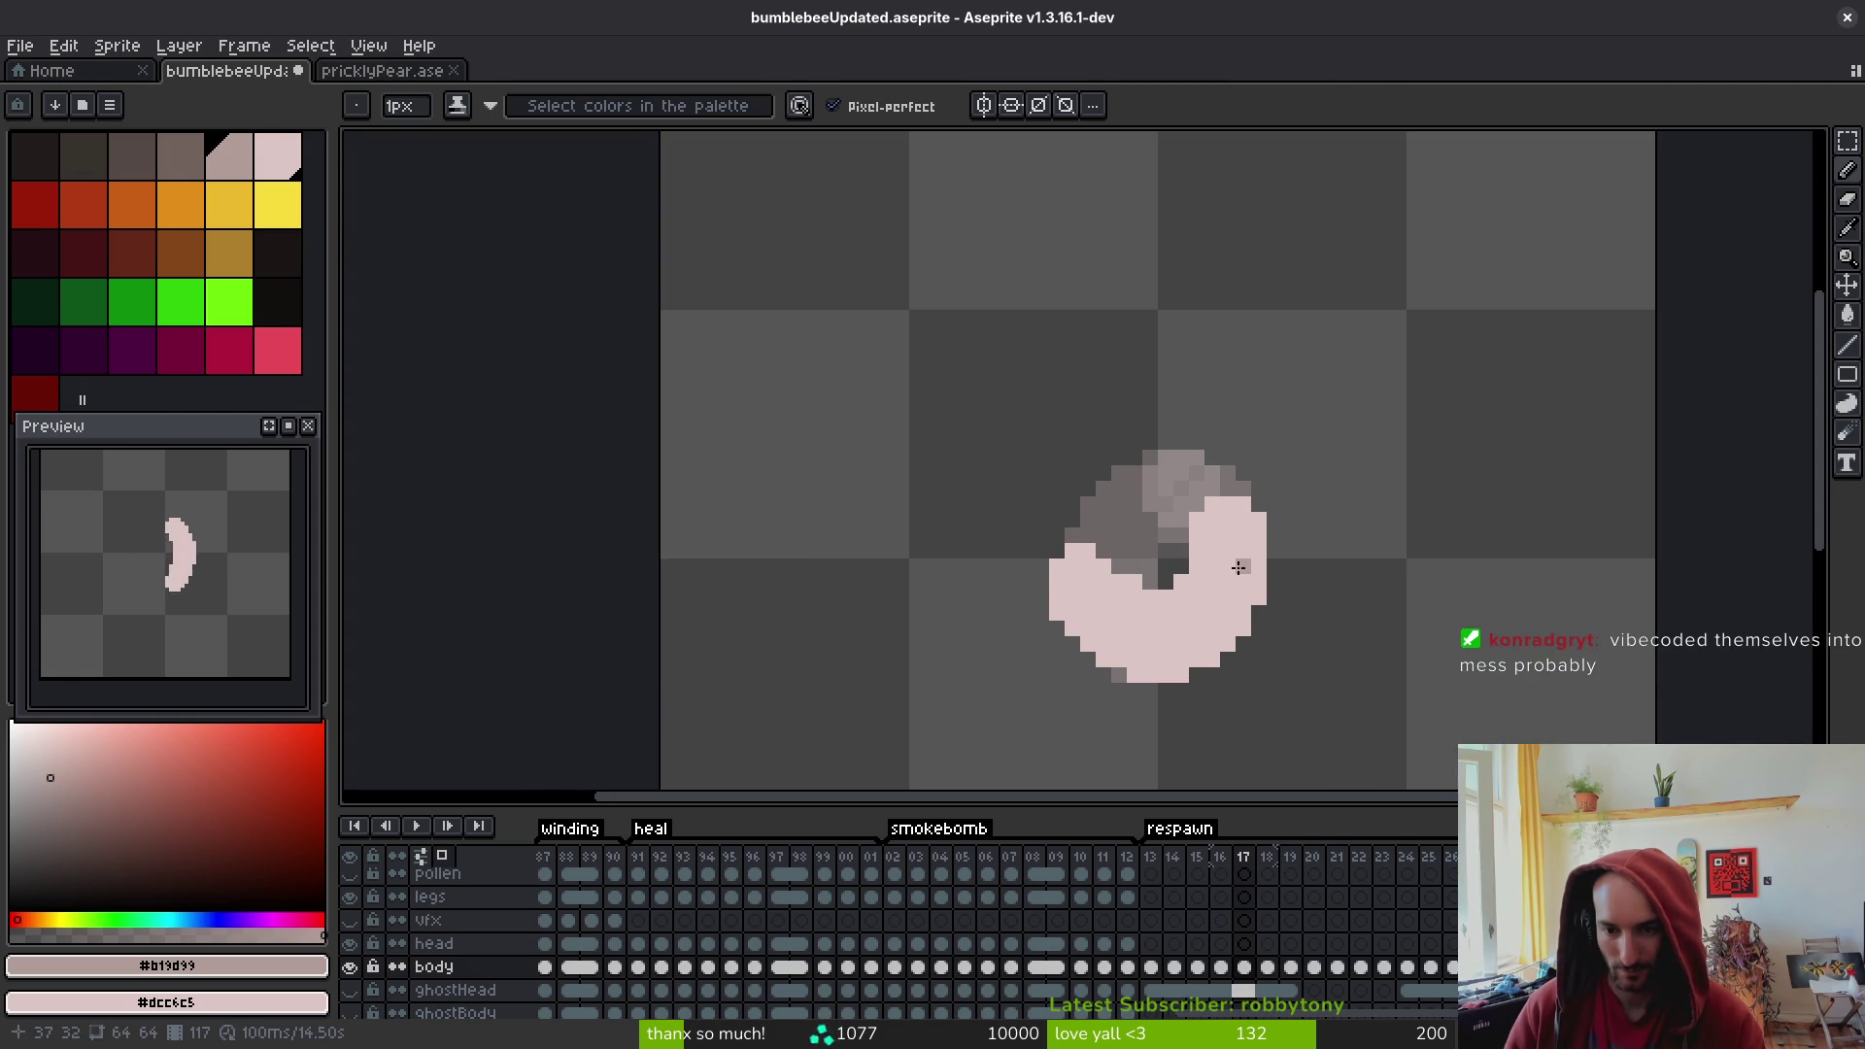
left_click_drag(1250, 619, 1289, 506)
key("ctrl+s")
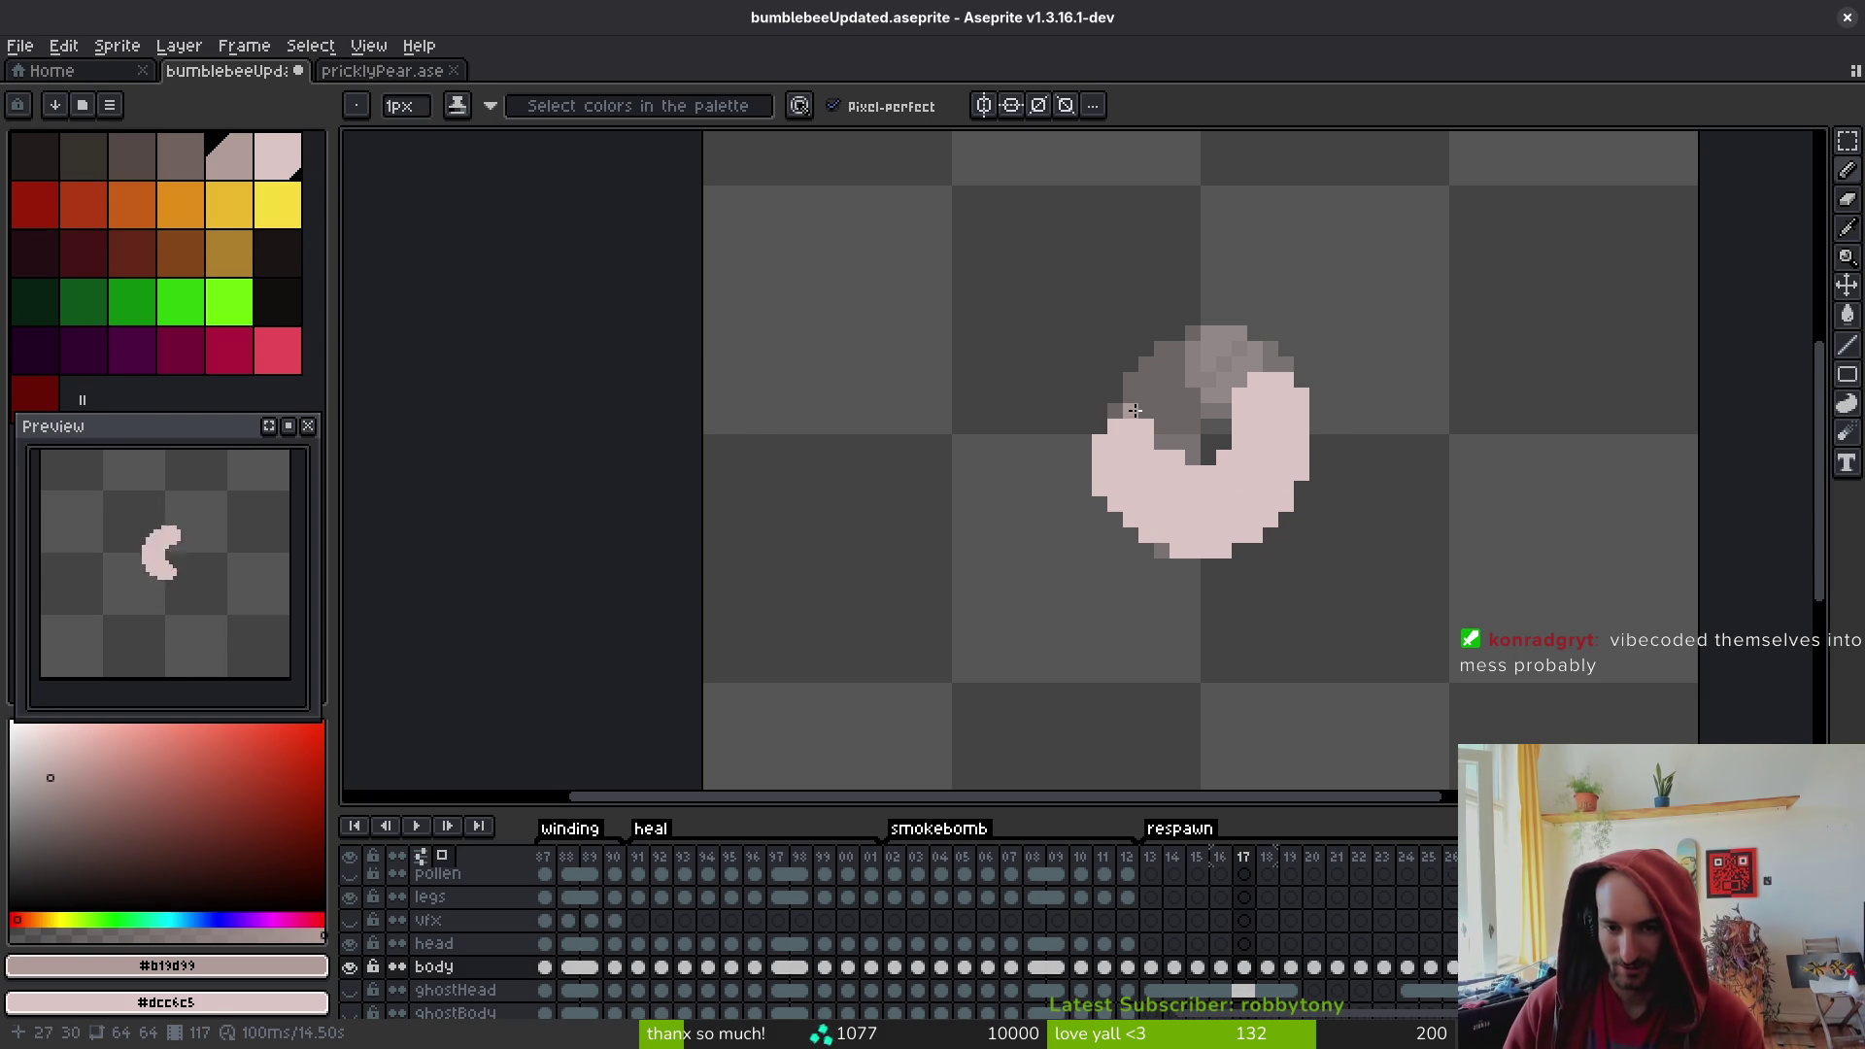
key("e")
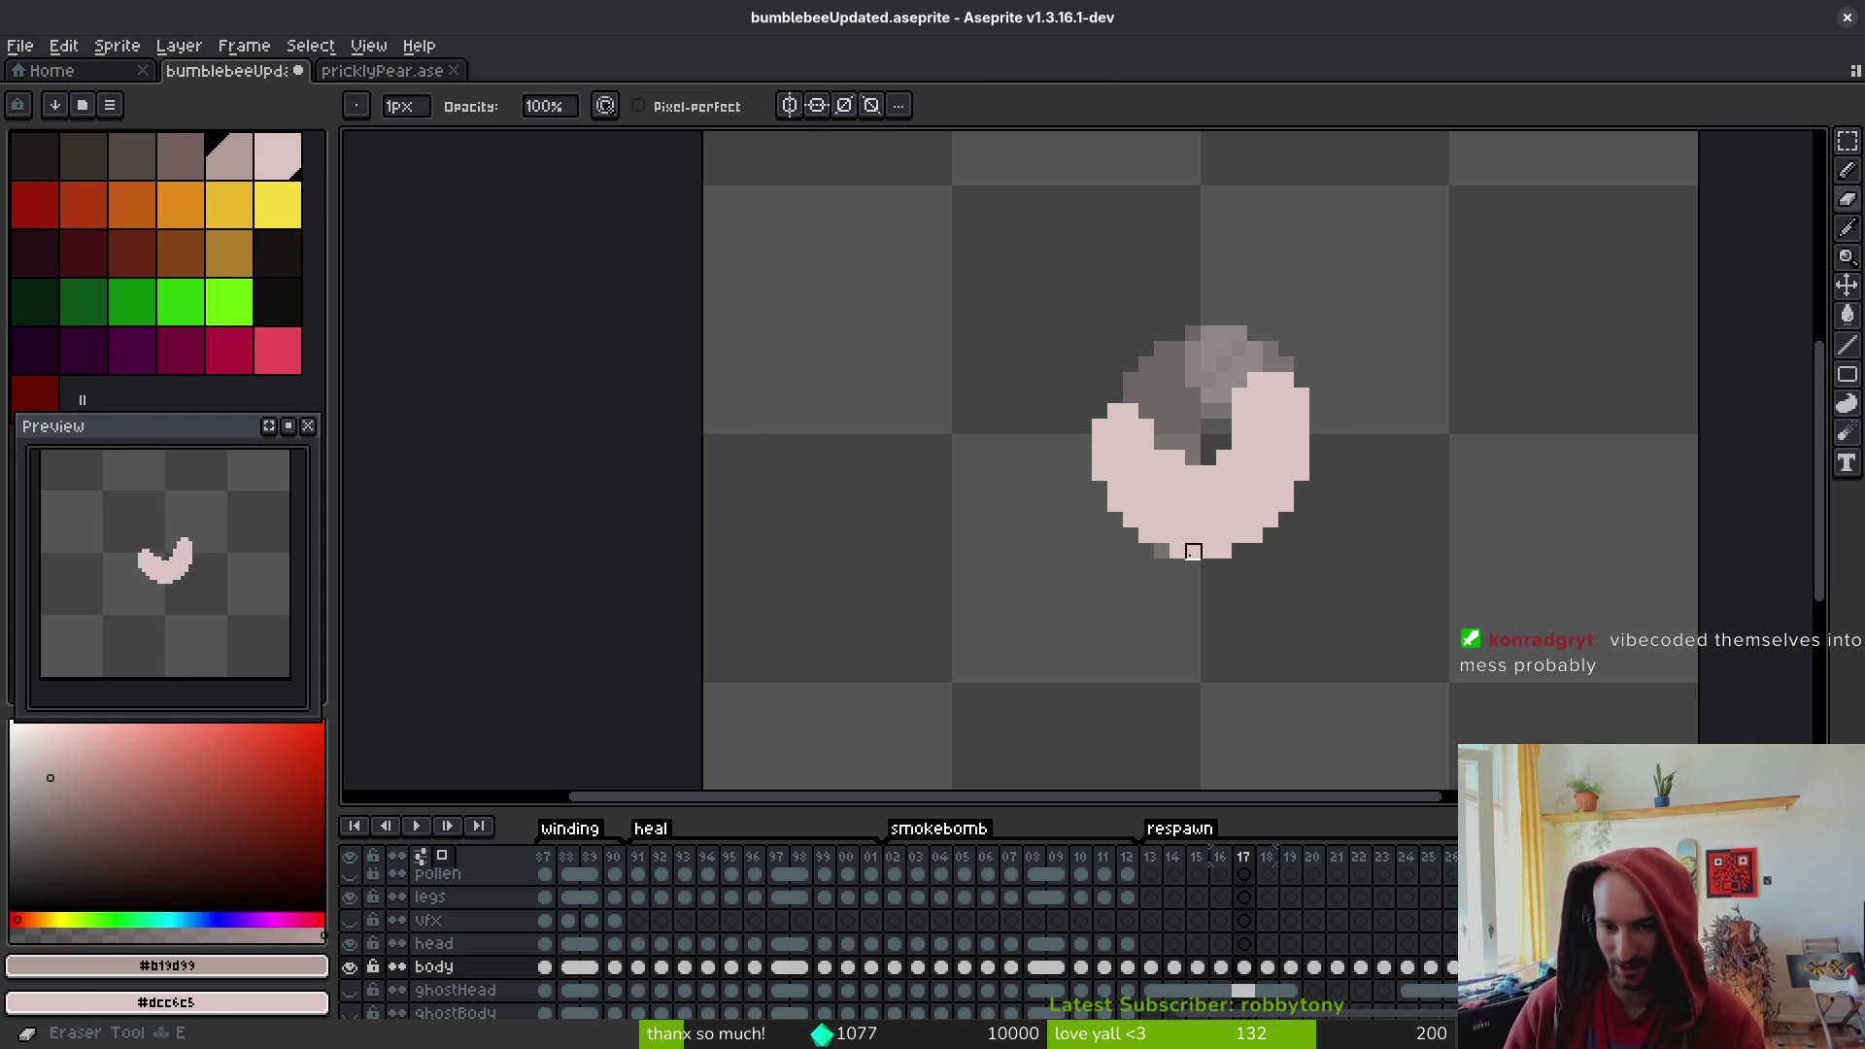
left_click_drag(1116, 411, 1138, 411)
key("ctrl+s")
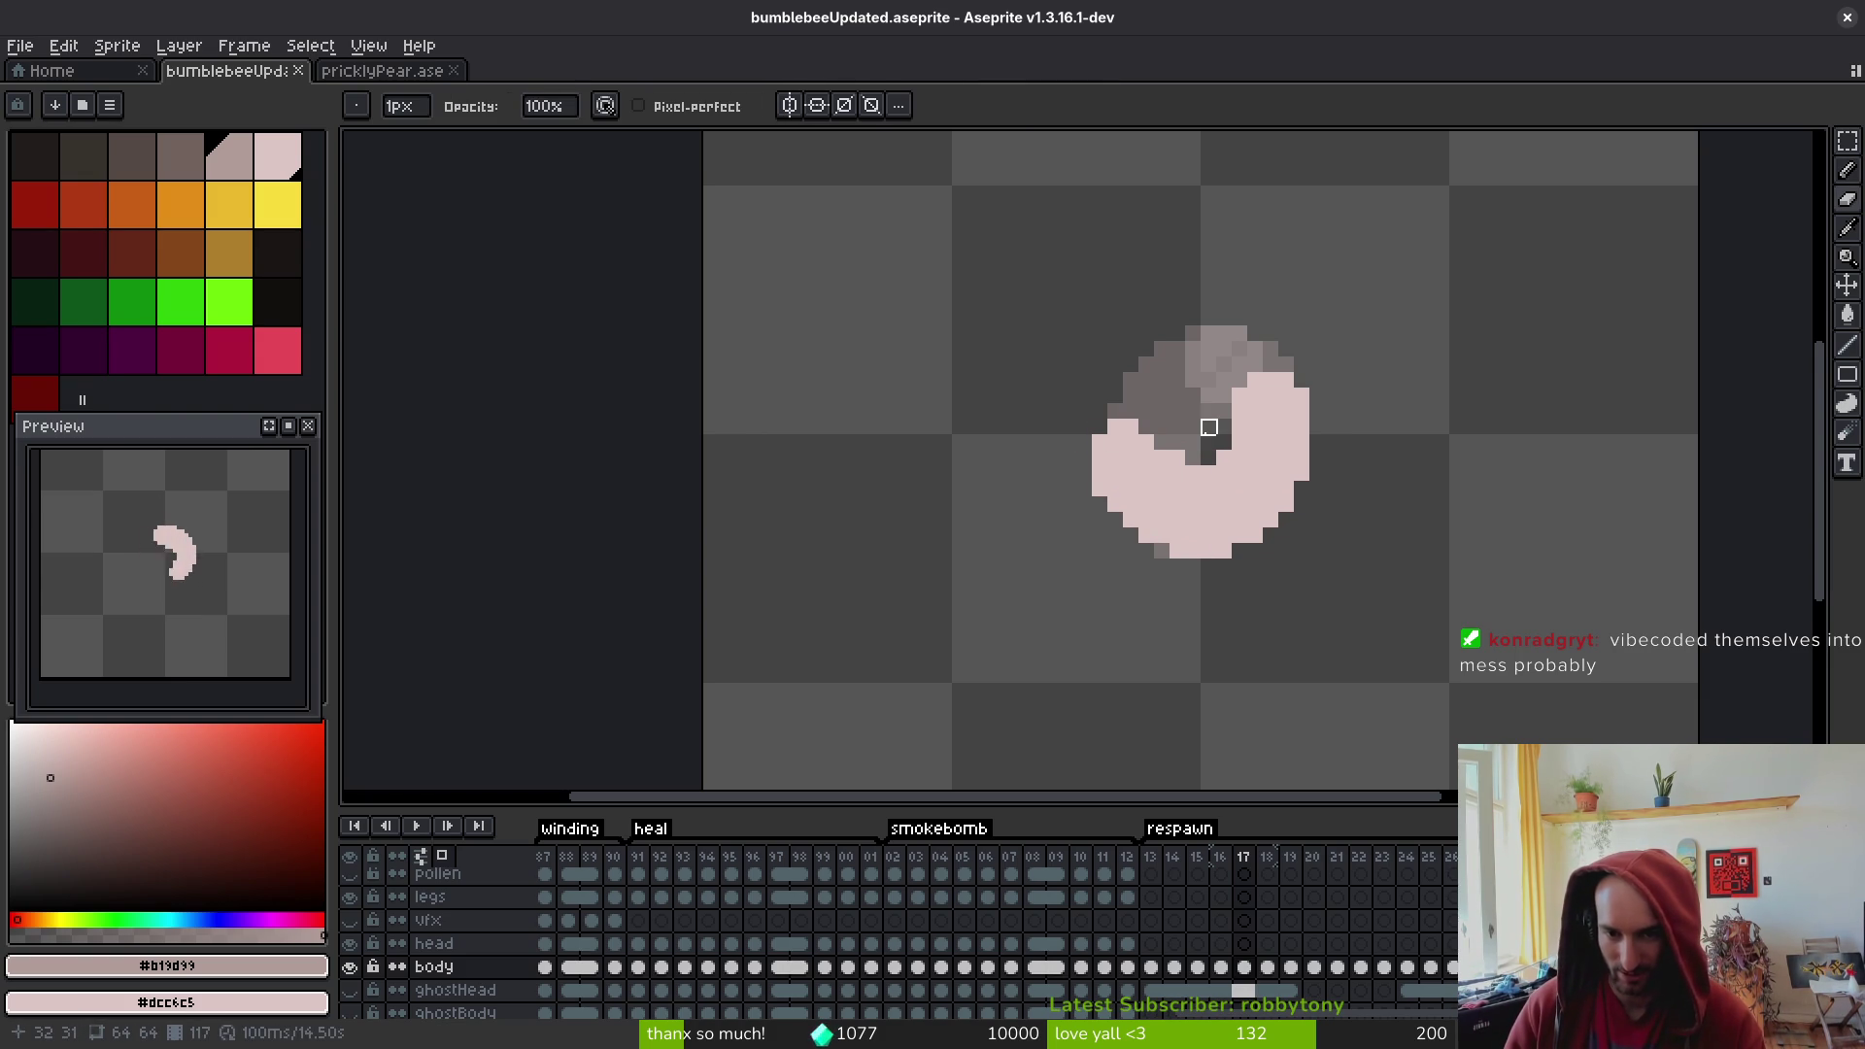
left_click(1177, 456)
key("b")
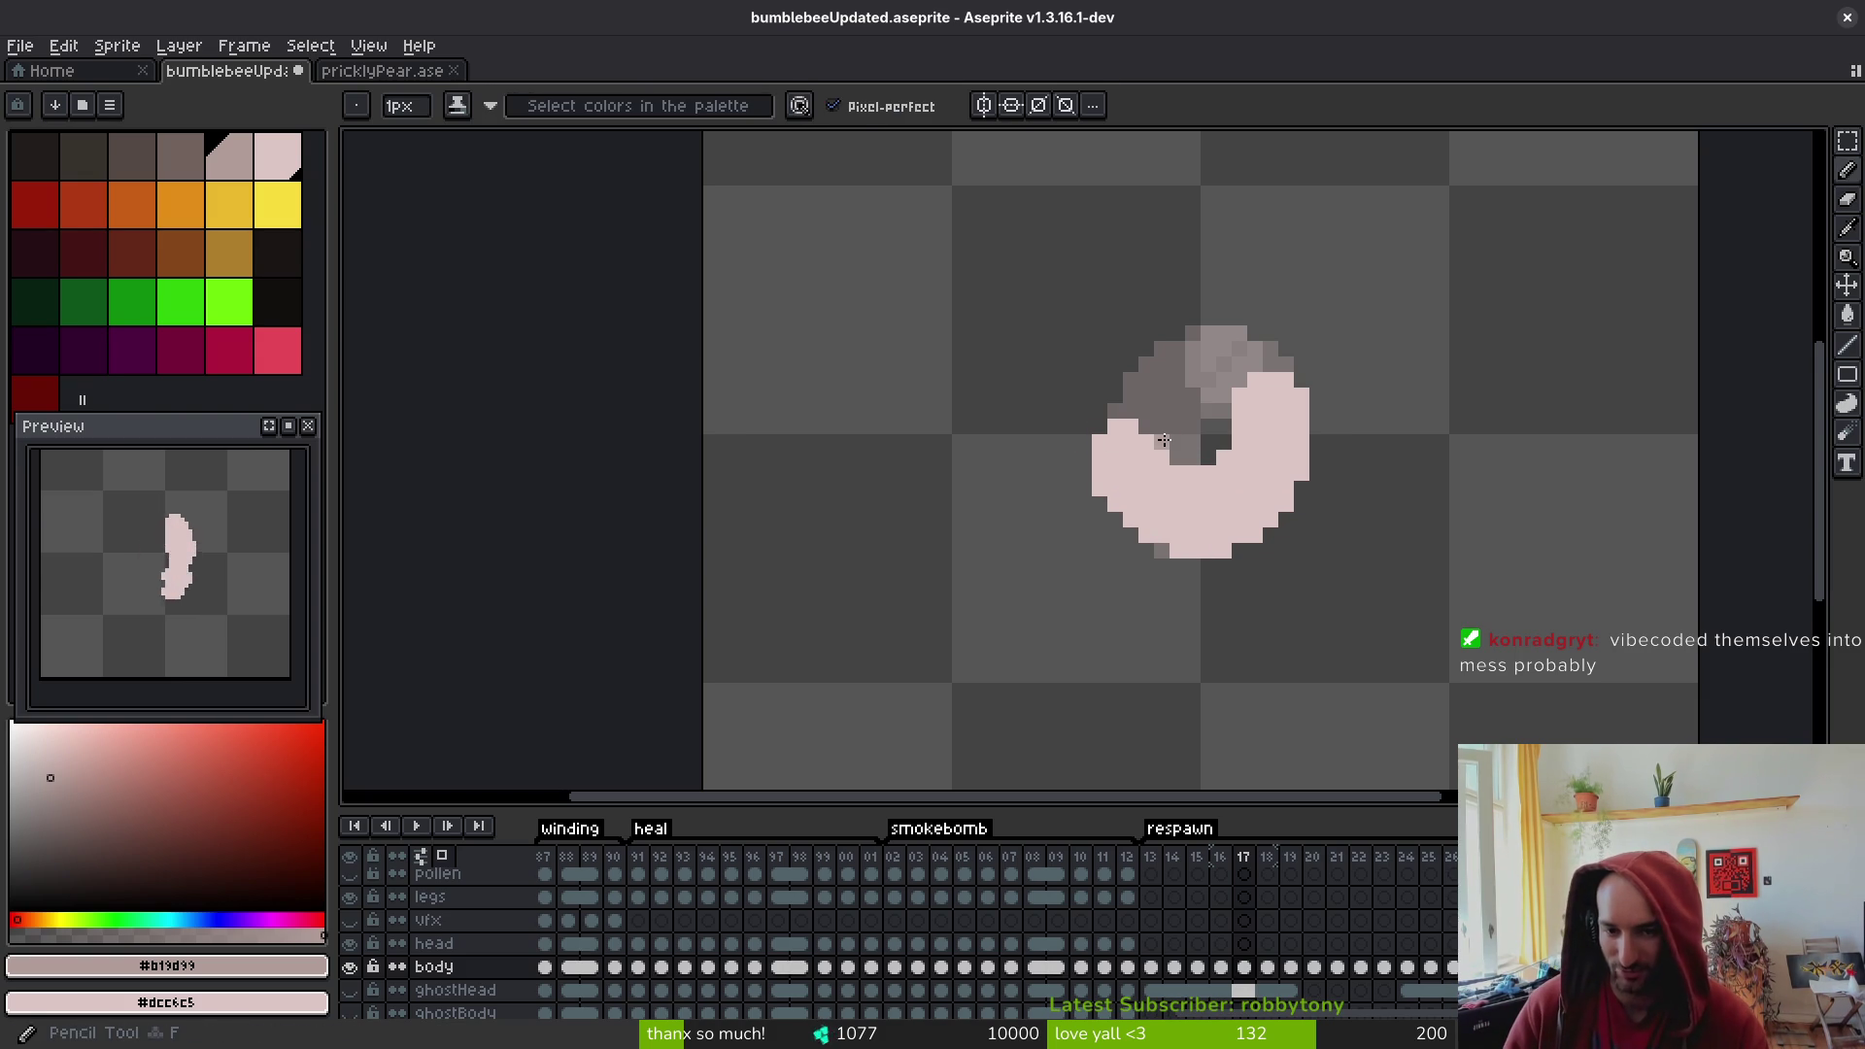
left_click(1142, 425)
left_click(1177, 457)
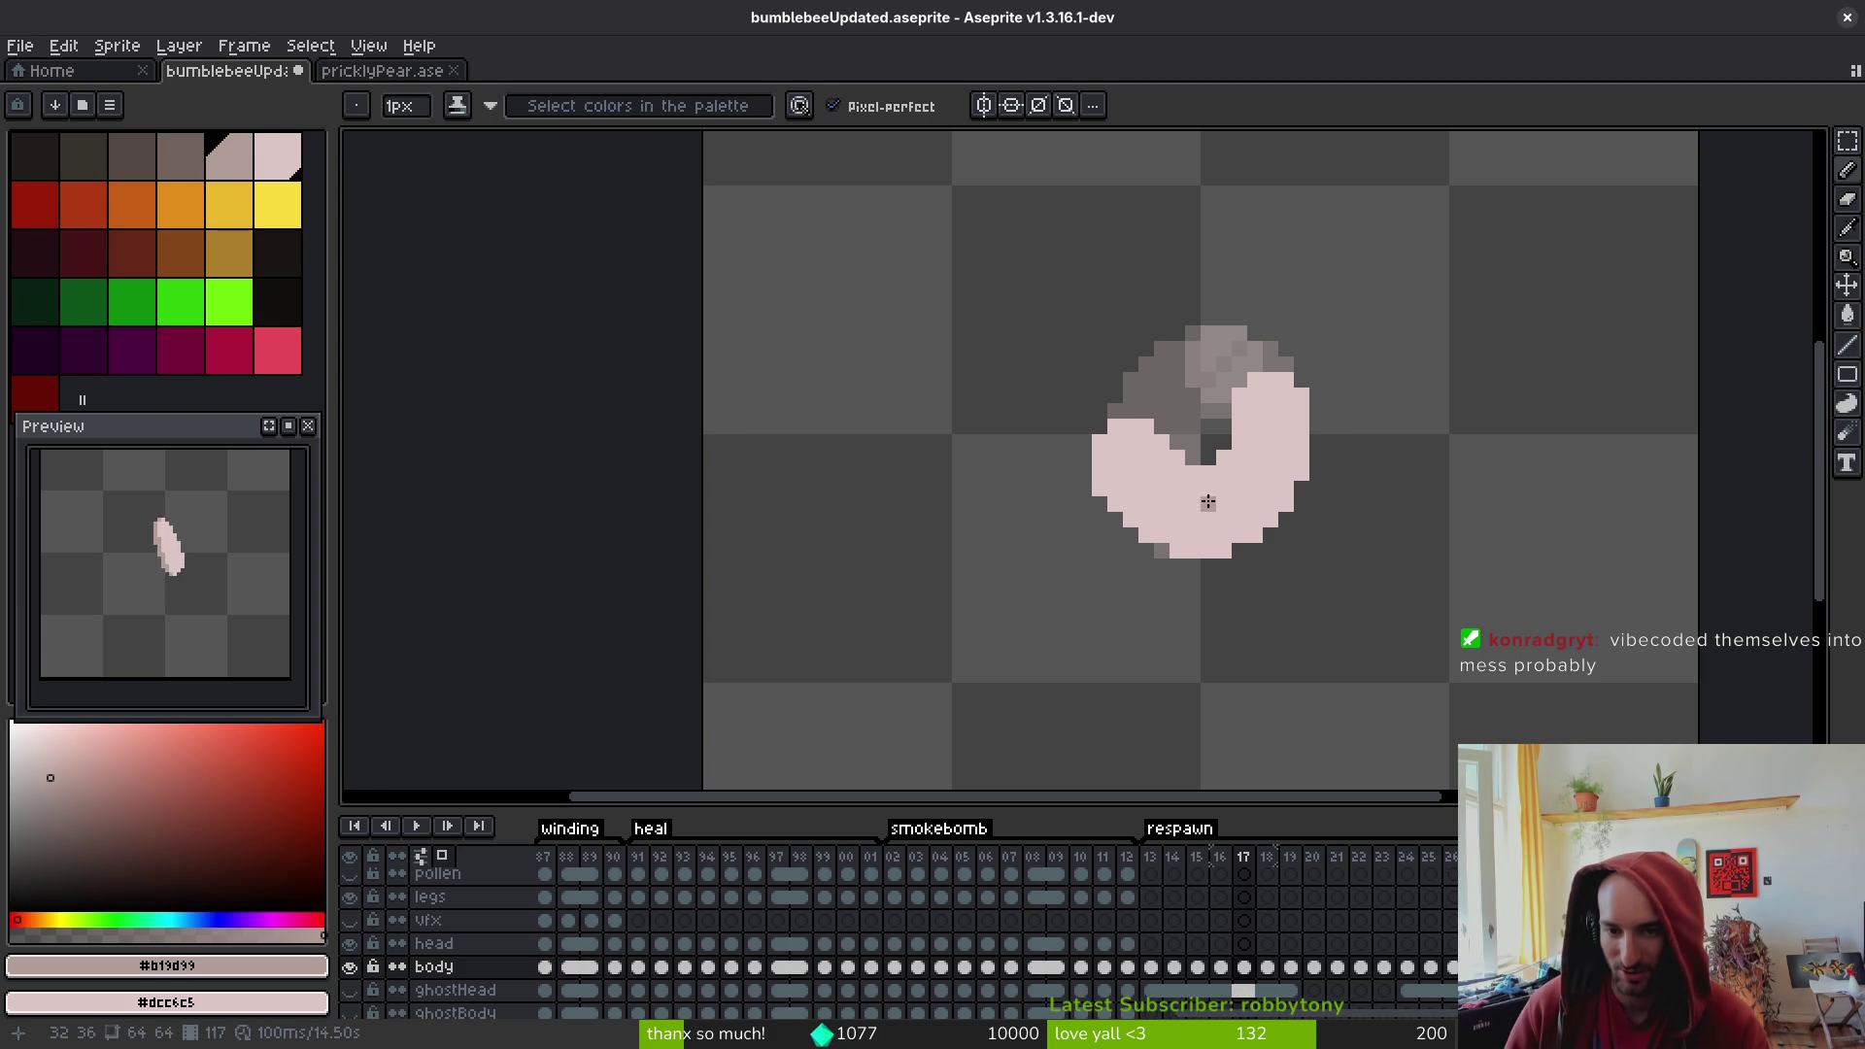
key("ctrl+s")
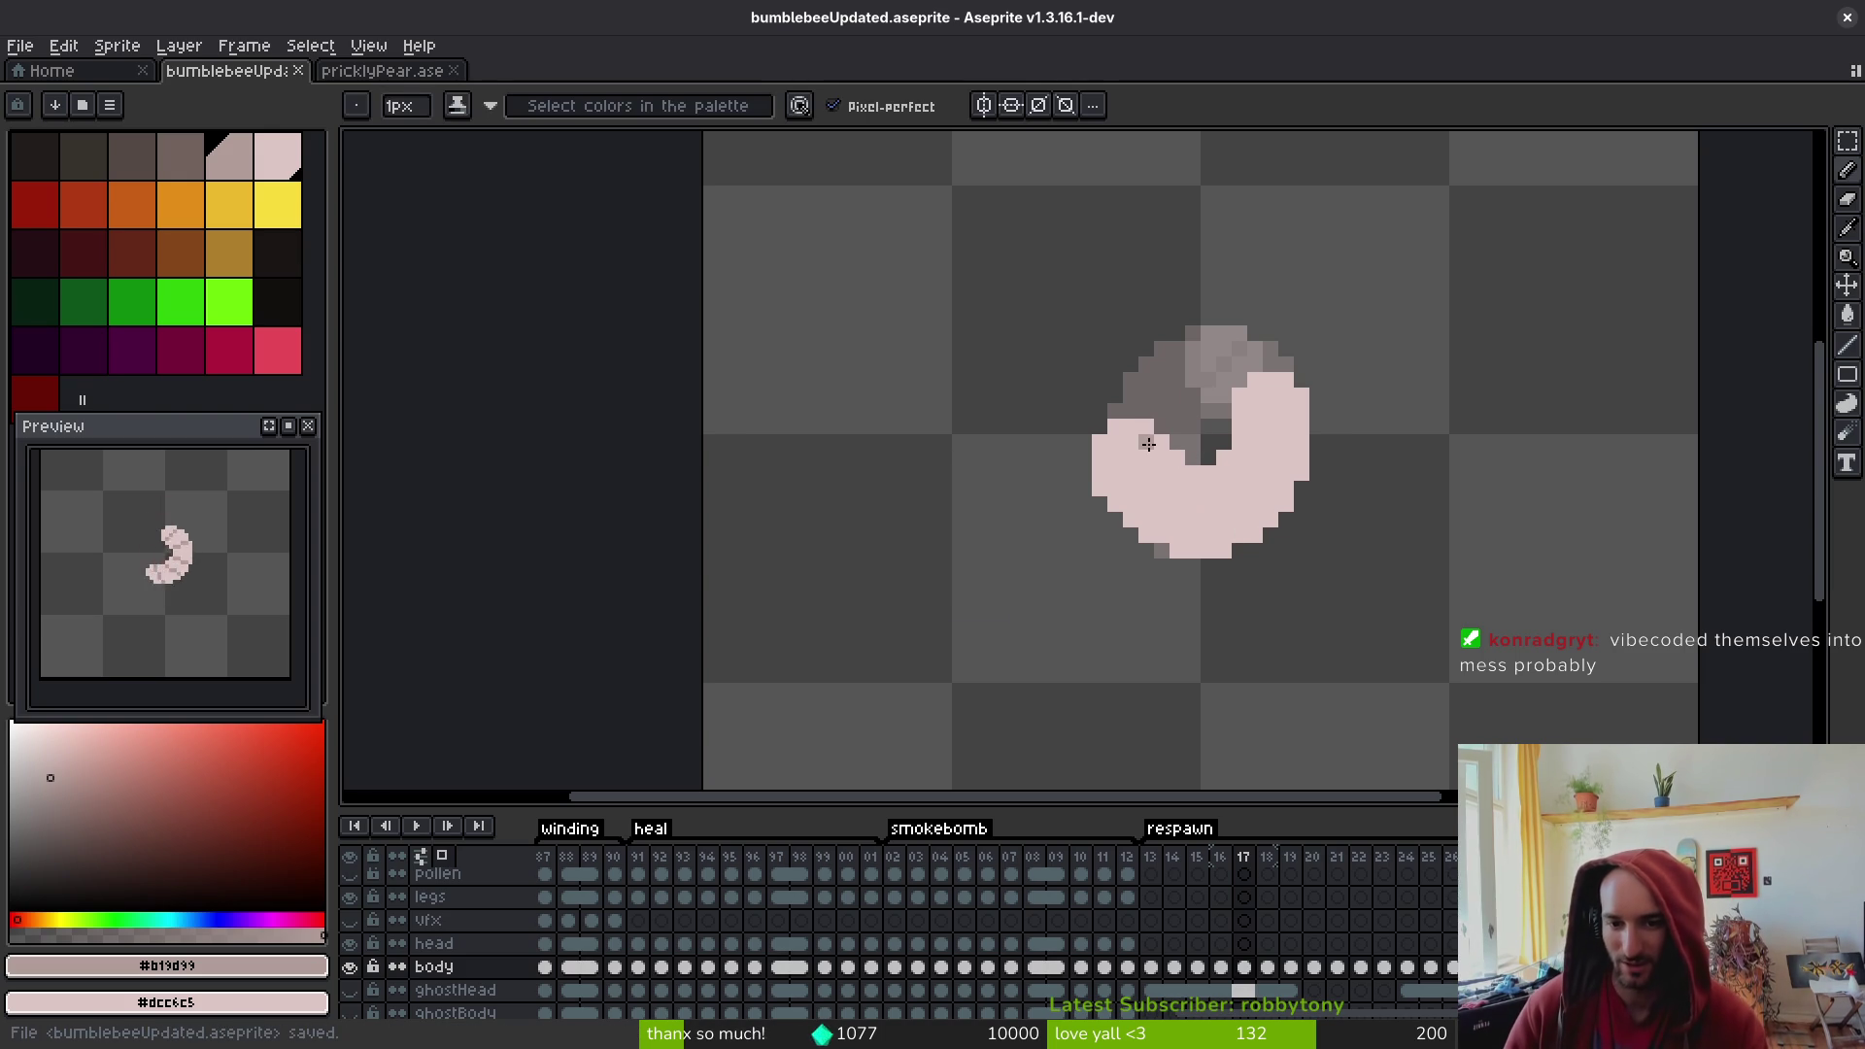
- Add grey shading pixels and a darker vertical segment line to the frame 17 larva
left_click(1131, 473)
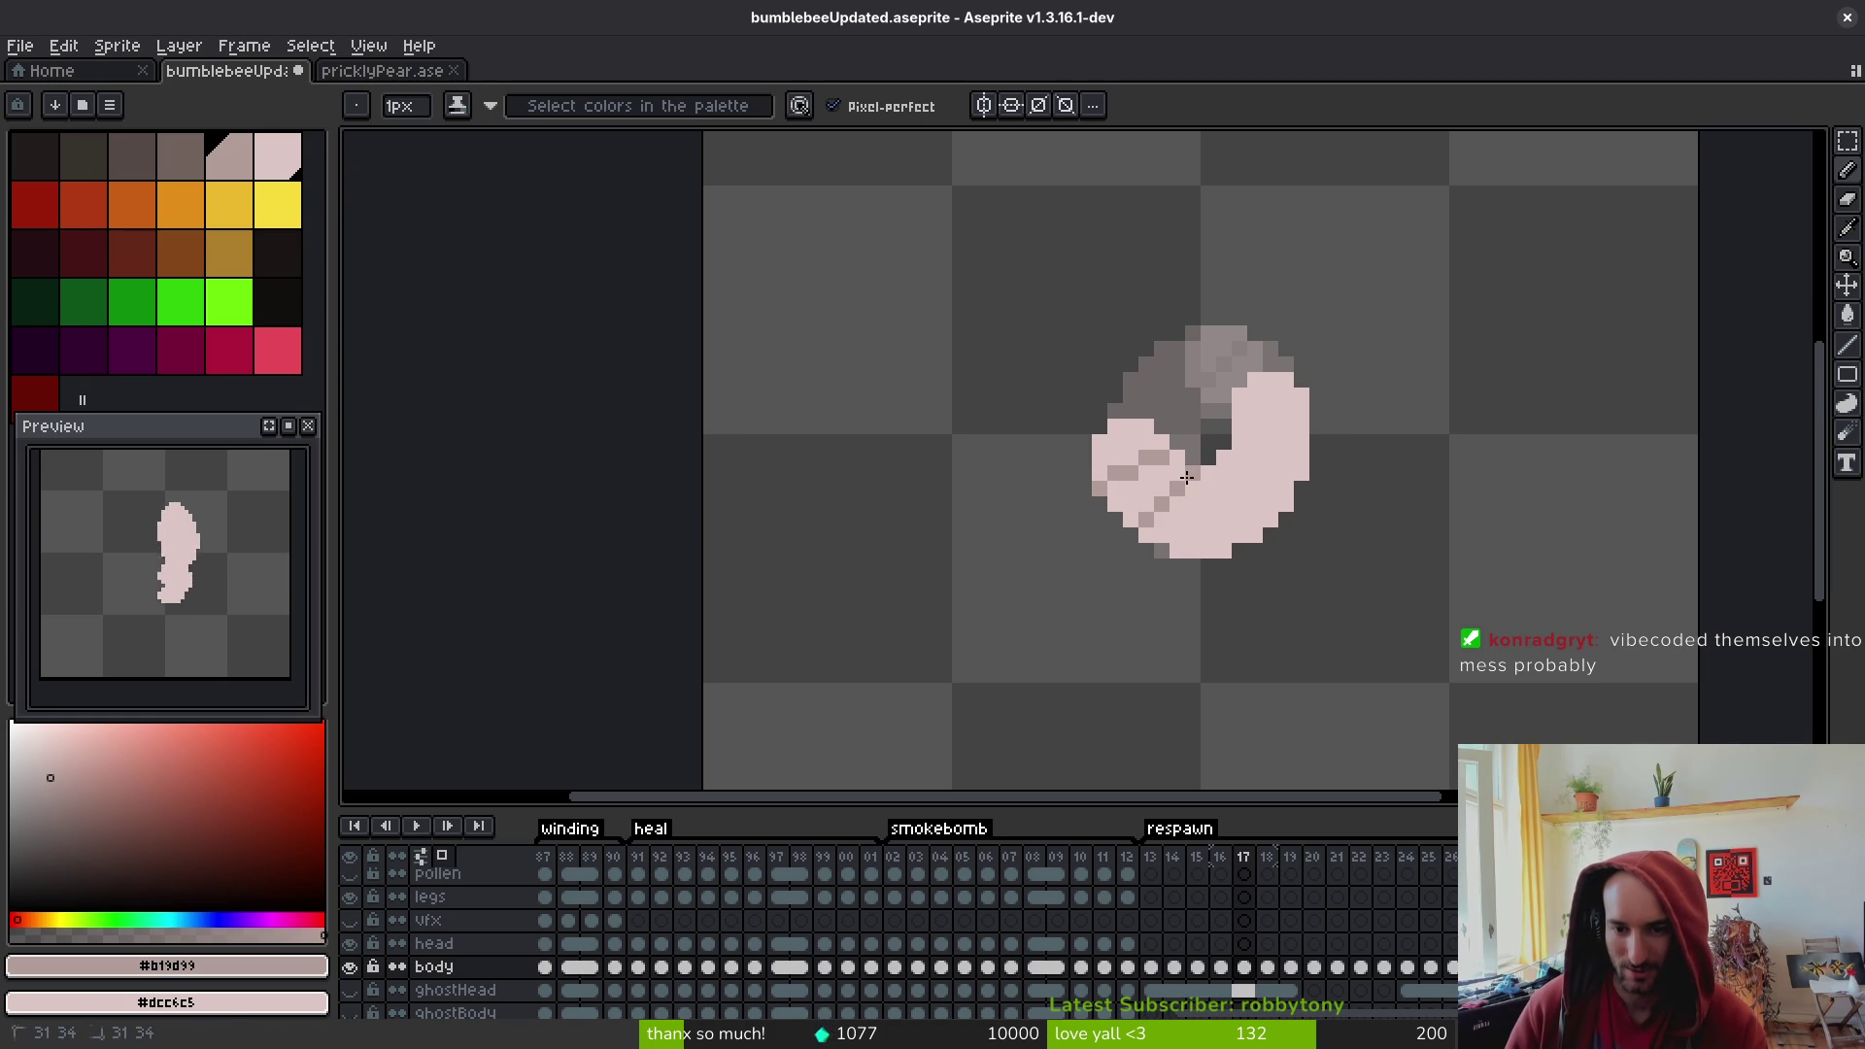
left_click(1224, 537)
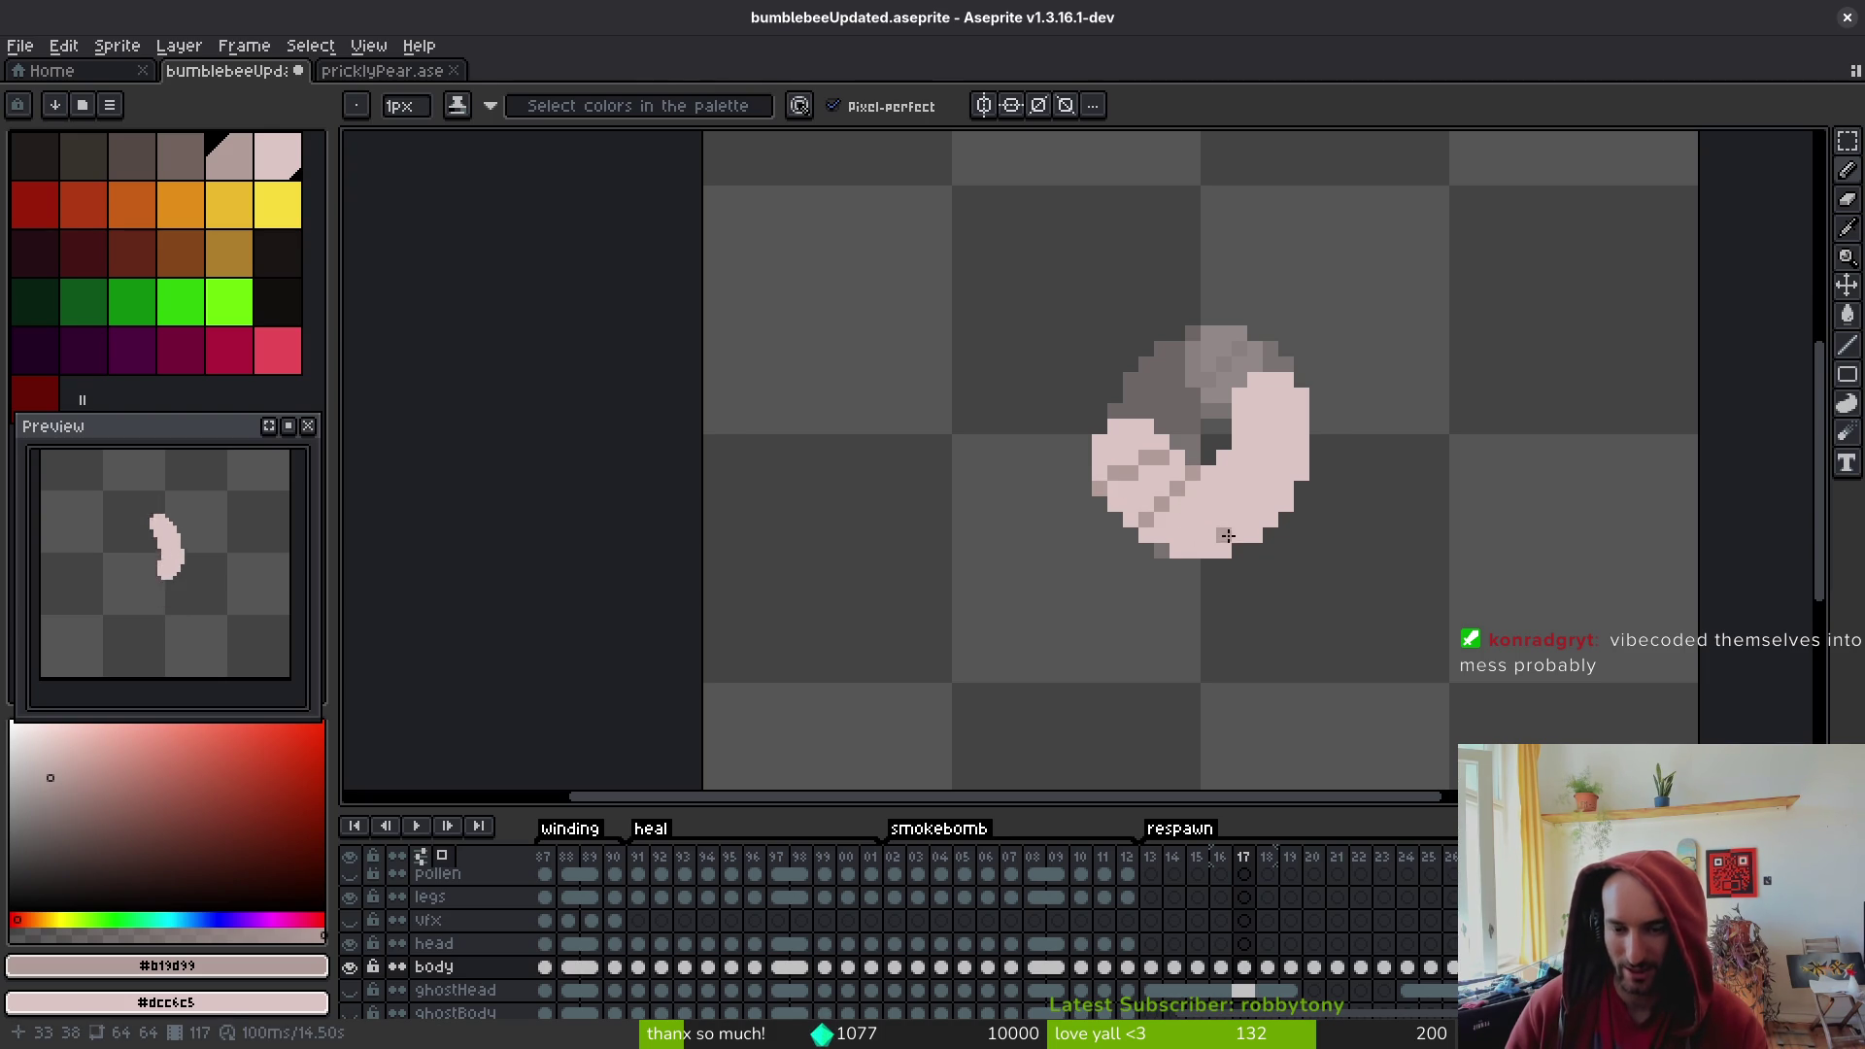
key("w")
key("b")
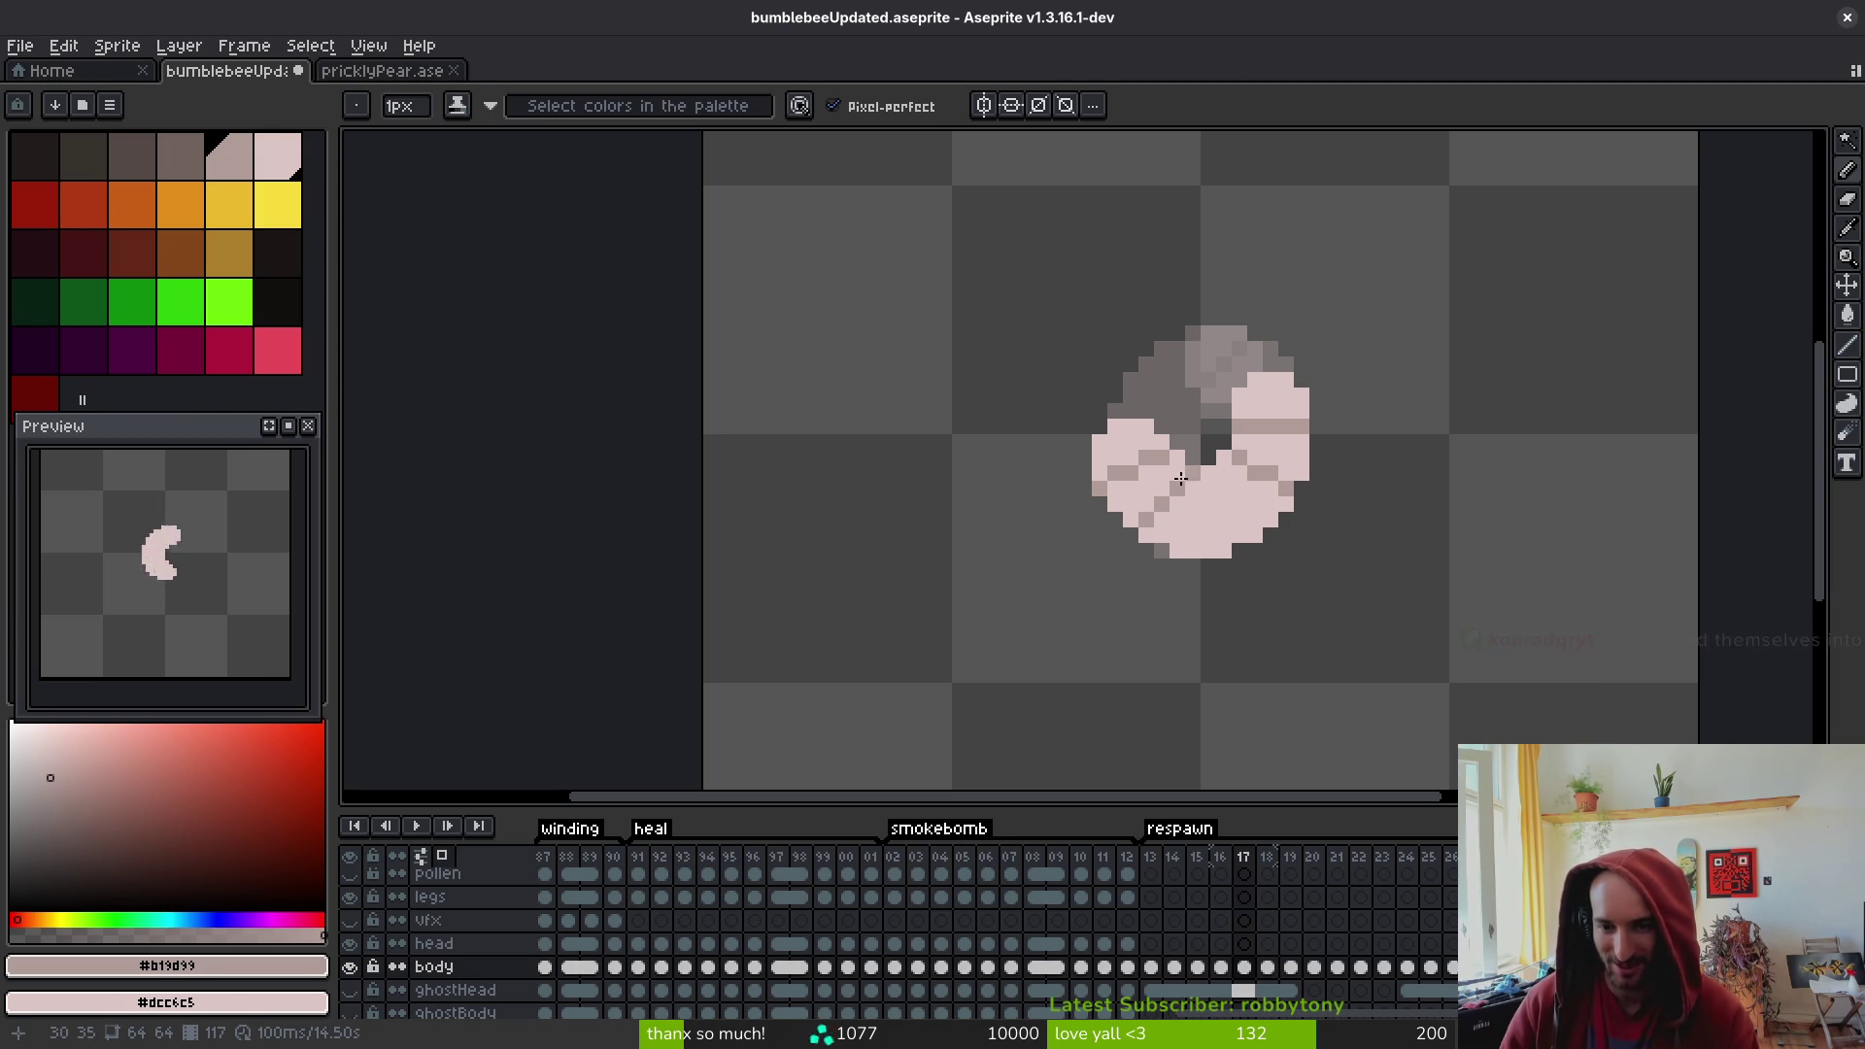
mouse_move(1227, 505)
left_mouse_down()
mouse_move(1222, 481)
mouse_move(1231, 514)
left_mouse_up()
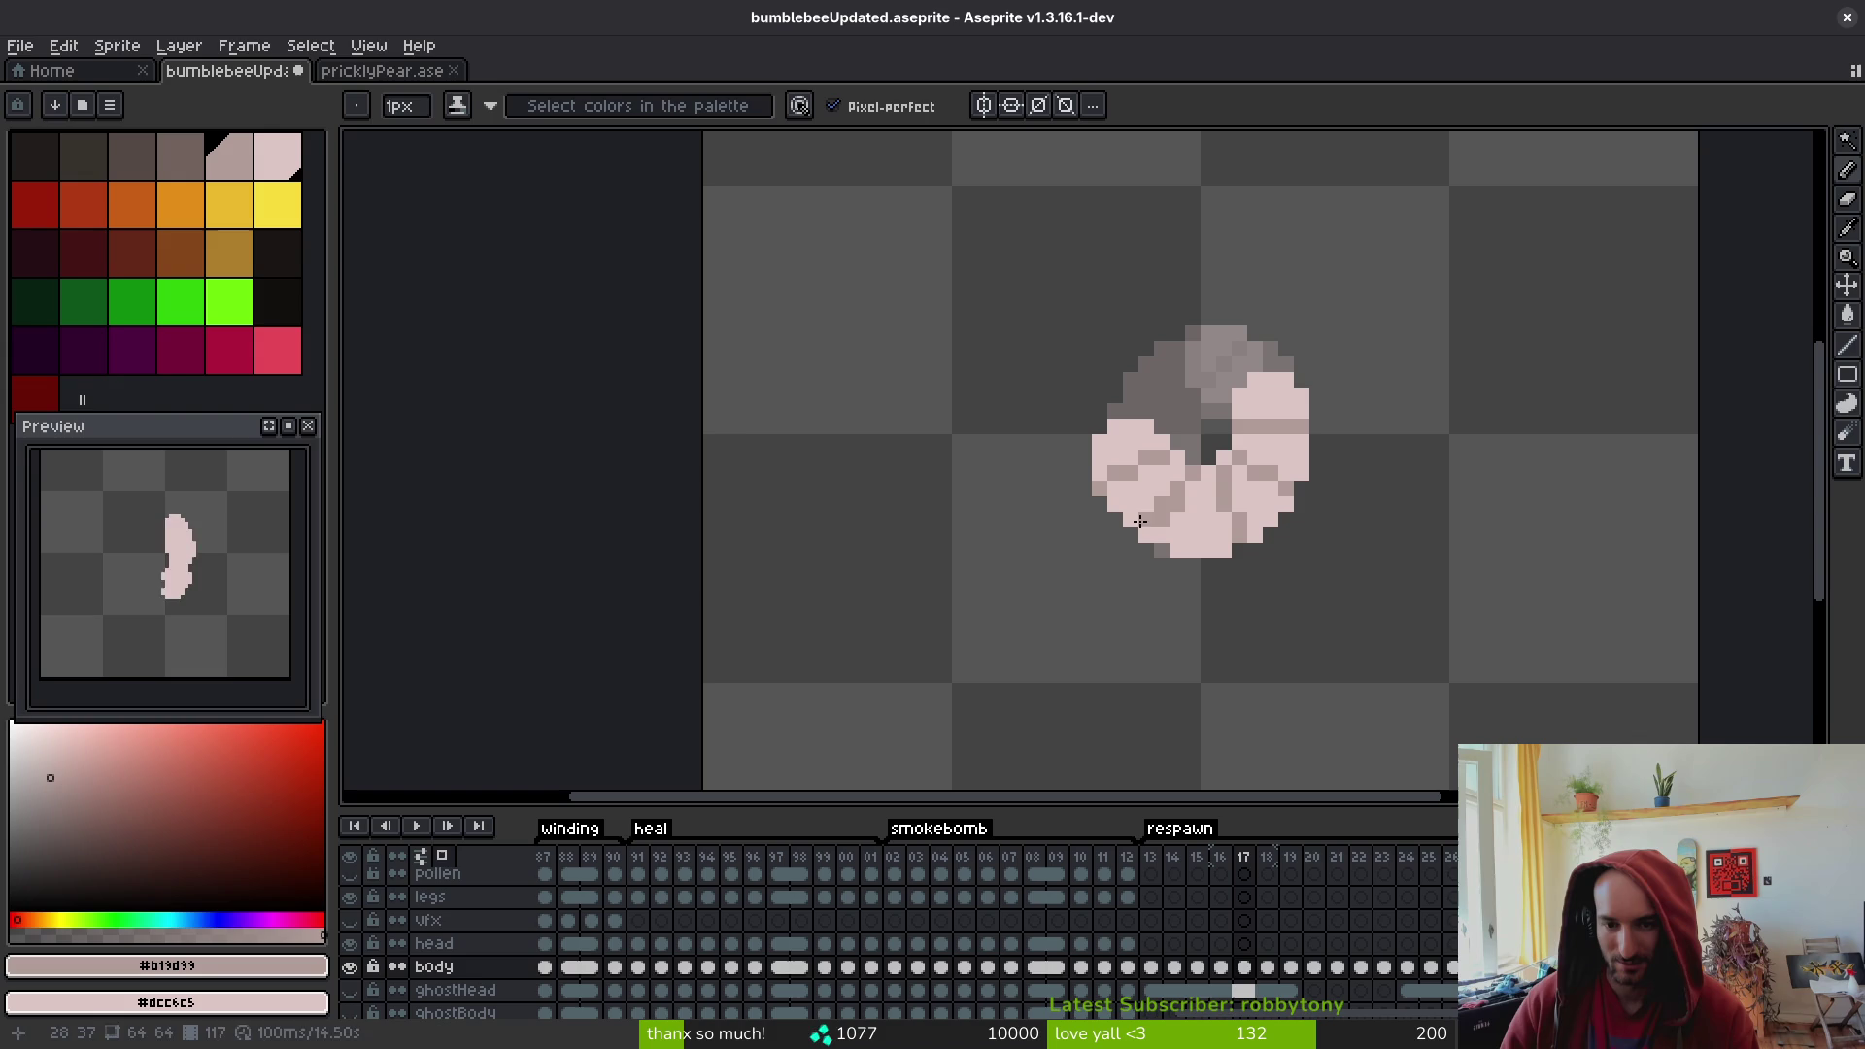
scroll(1222, 536, "down", 3)
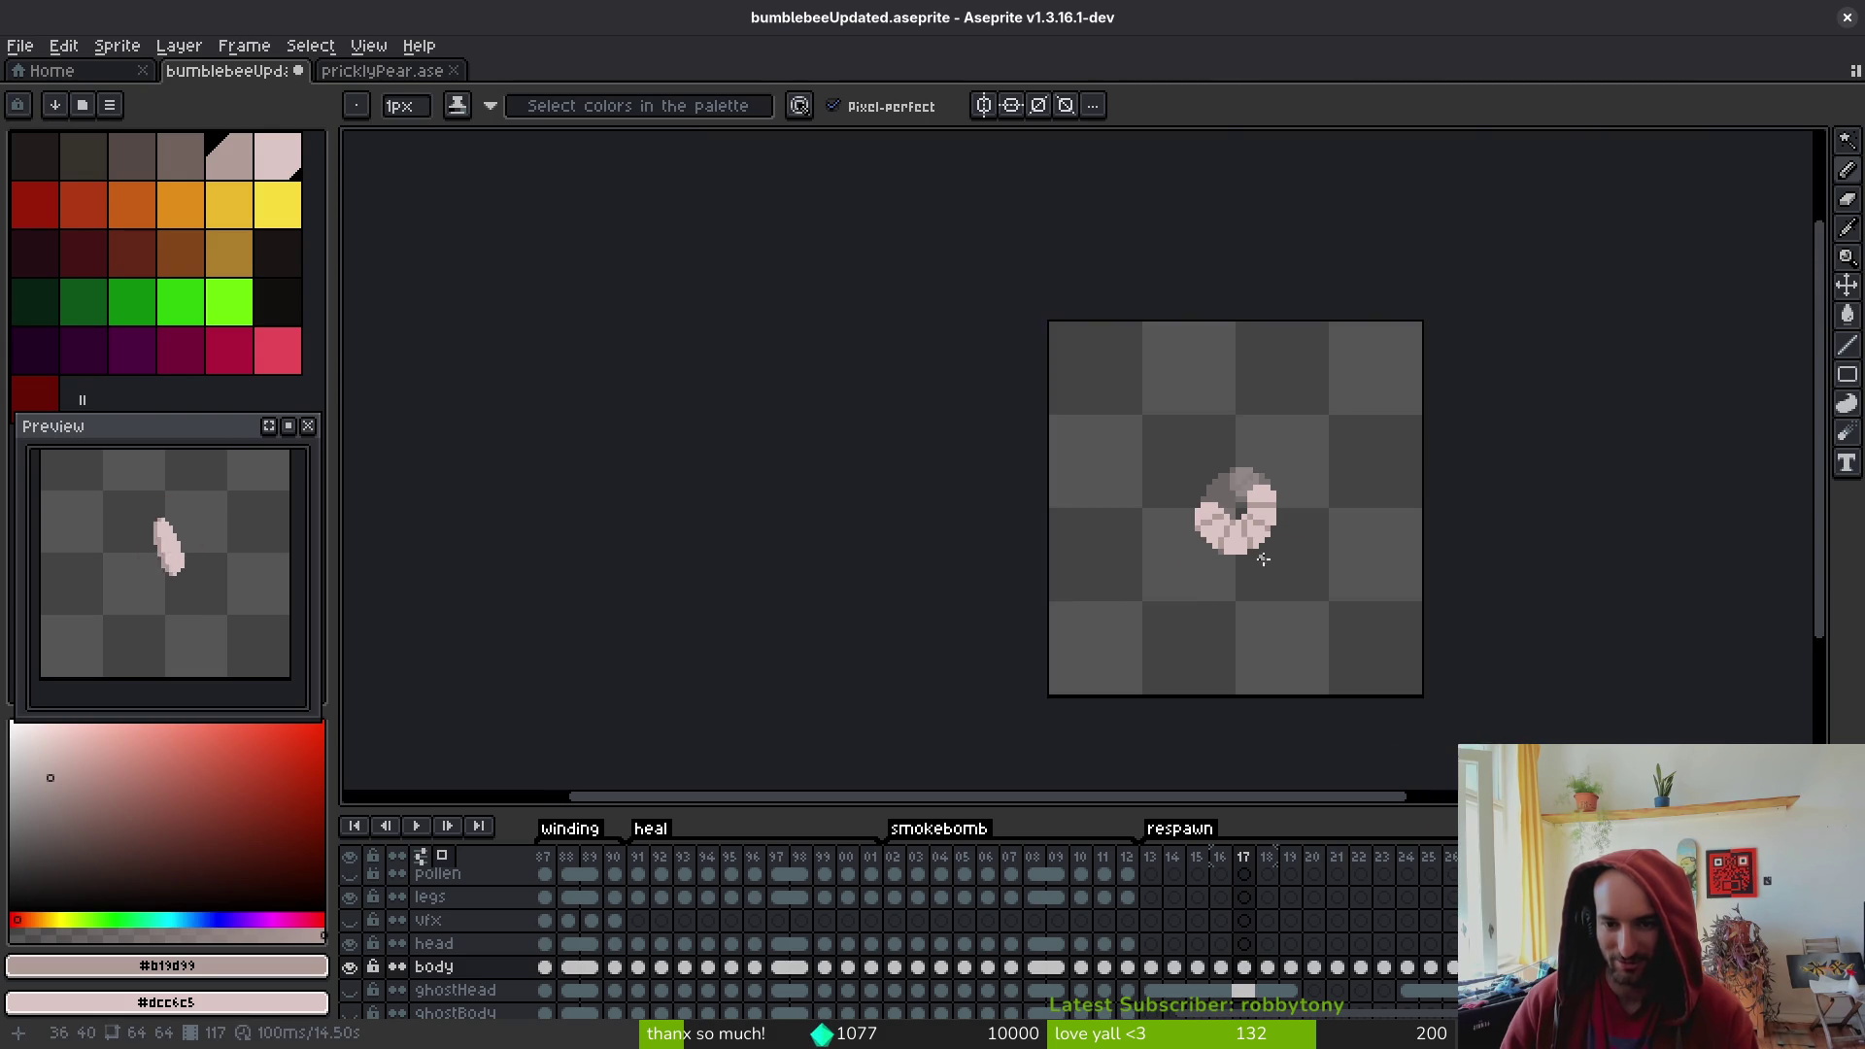
scroll(1279, 471, "up", 3)
scroll(1344, 483, "down", 5)
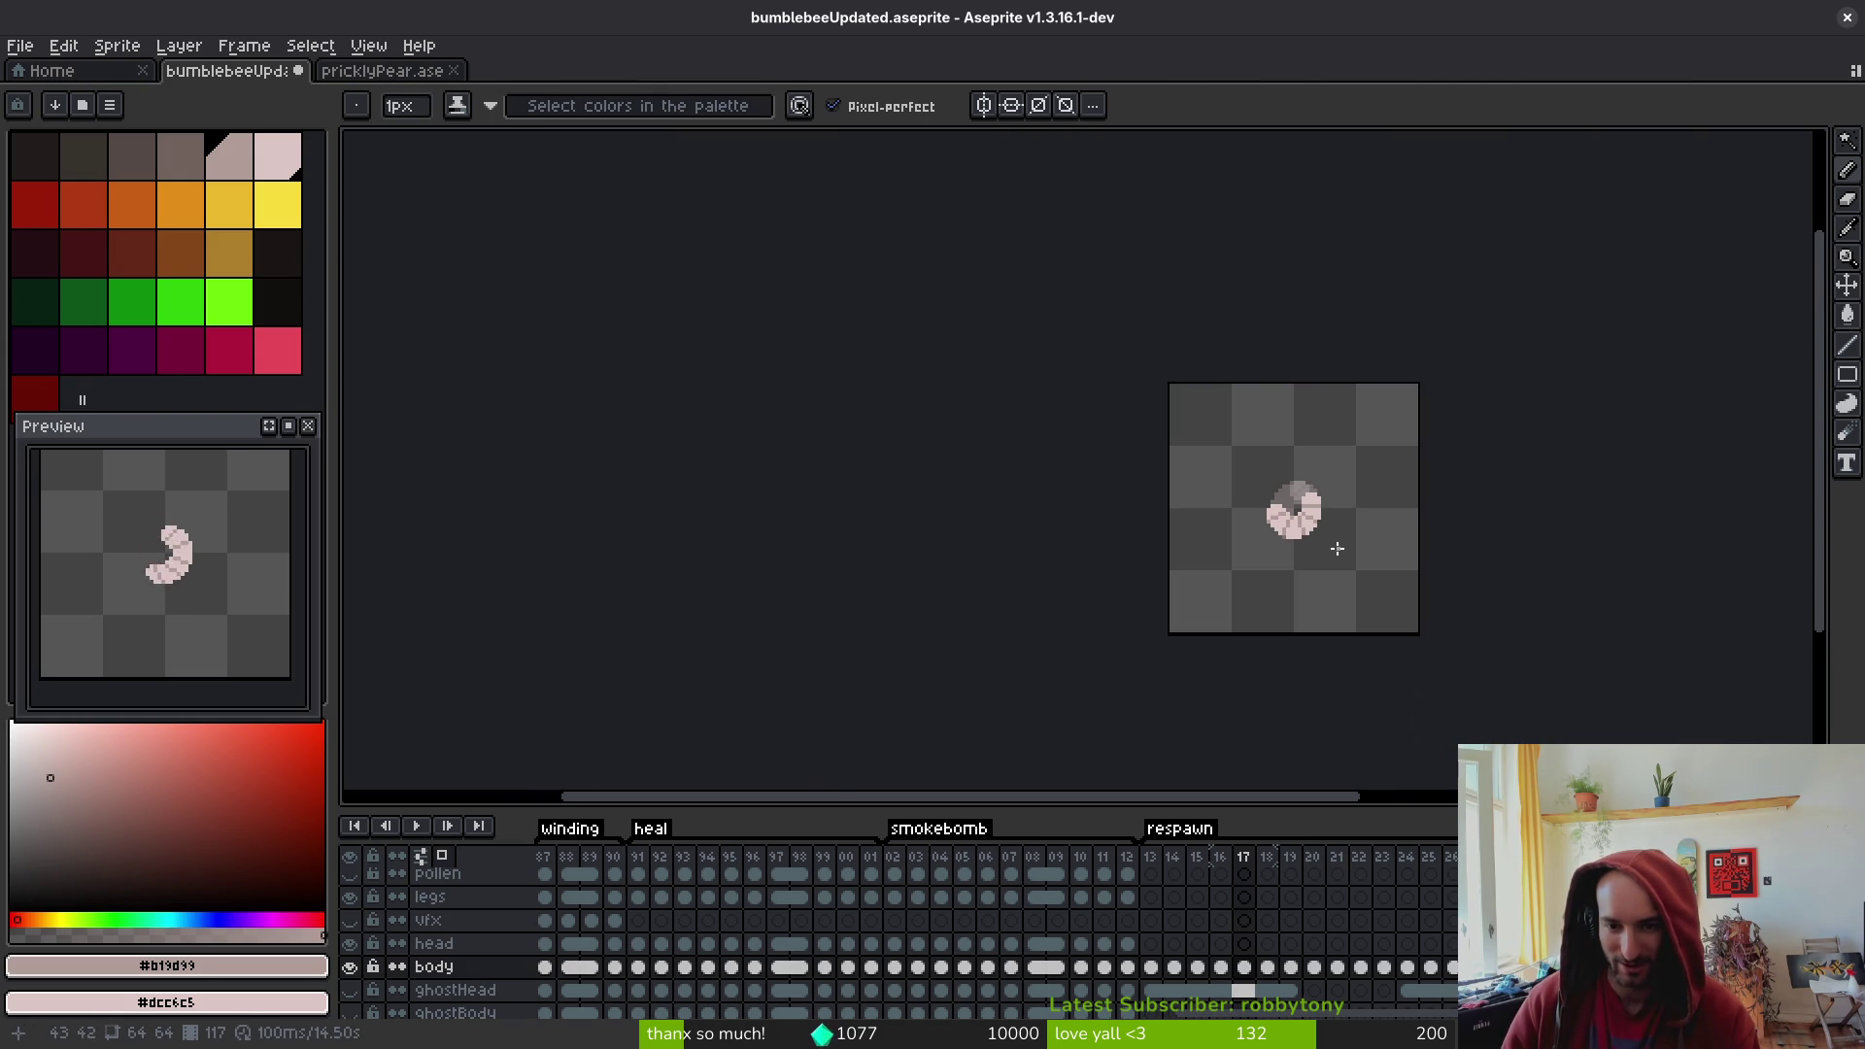
key("alt")
- On frame 18, draw a diagonal grey segment line and add grey pixels across the body
key("Right")
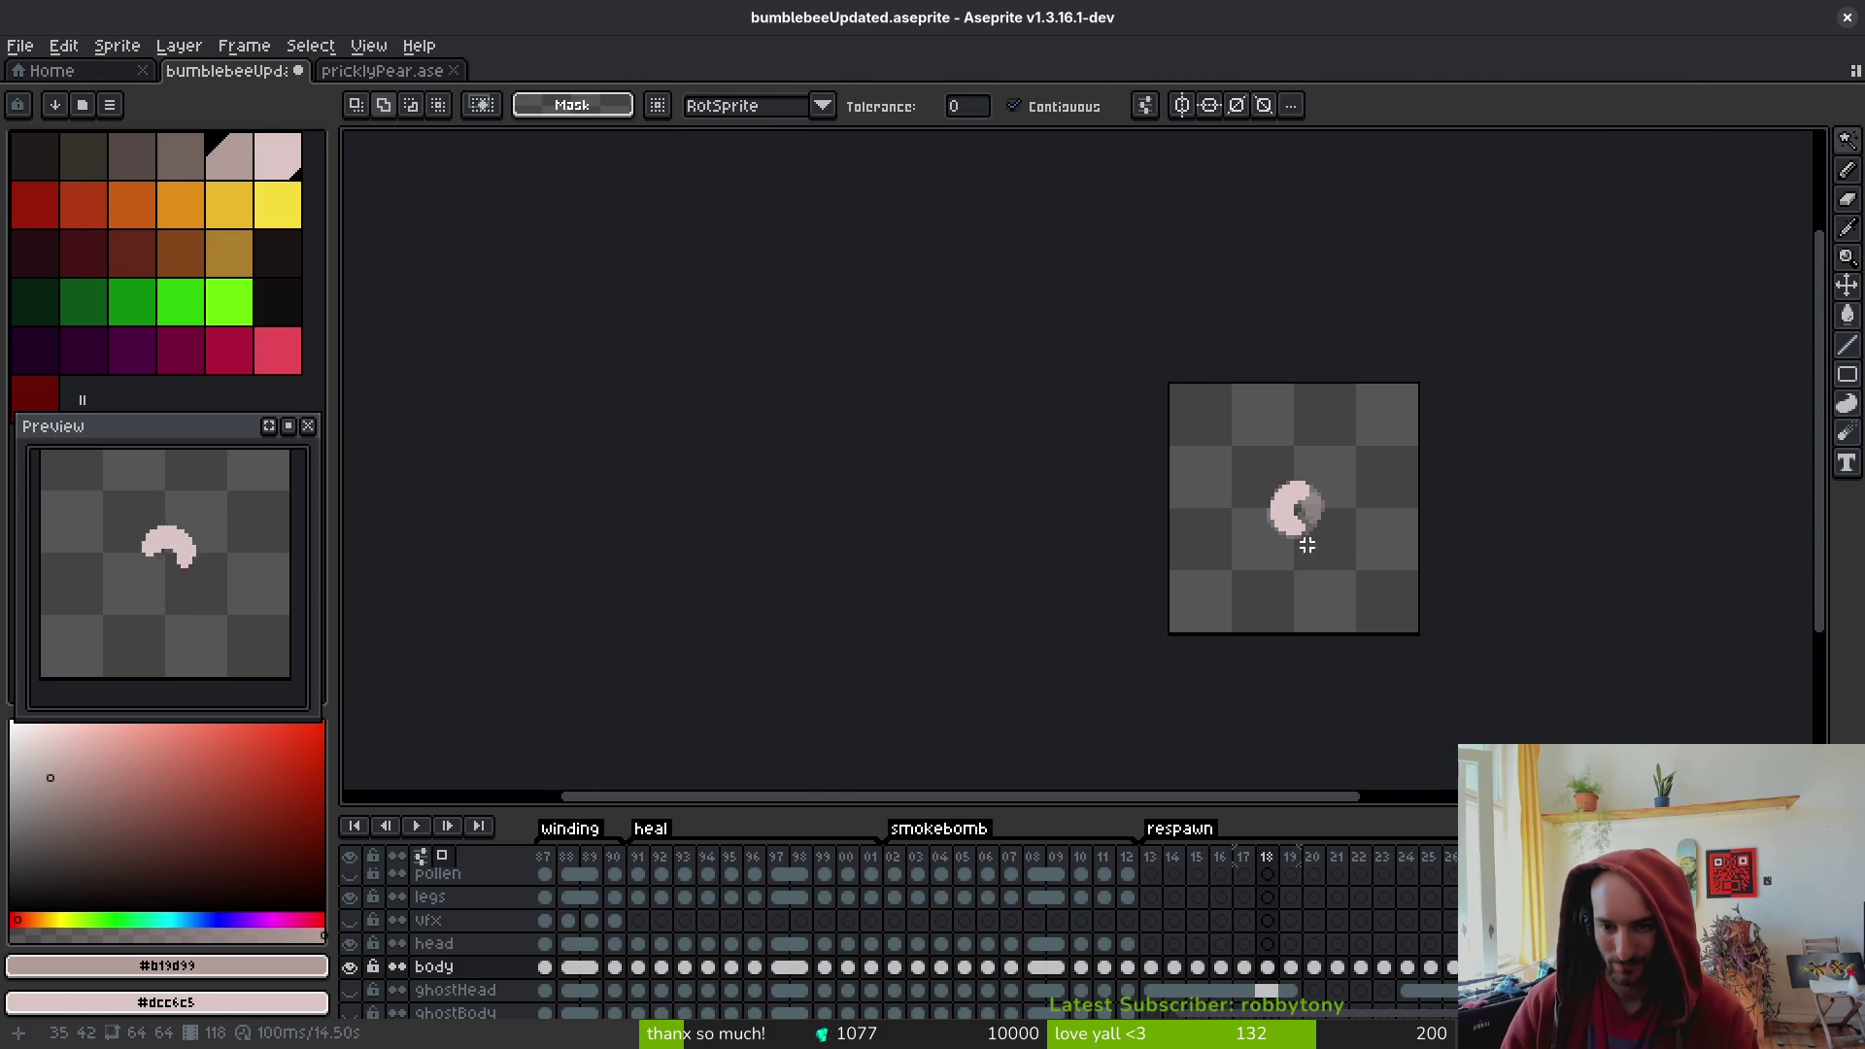
scroll(1331, 534, "up", 5)
mouse_move(1345, 525)
left_mouse_down()
mouse_move(1323, 508)
mouse_move(1227, 586)
mouse_move(1250, 436)
mouse_move(1087, 499)
left_mouse_up()
scroll(1174, 425, "up", 2)
left_click(1245, 403)
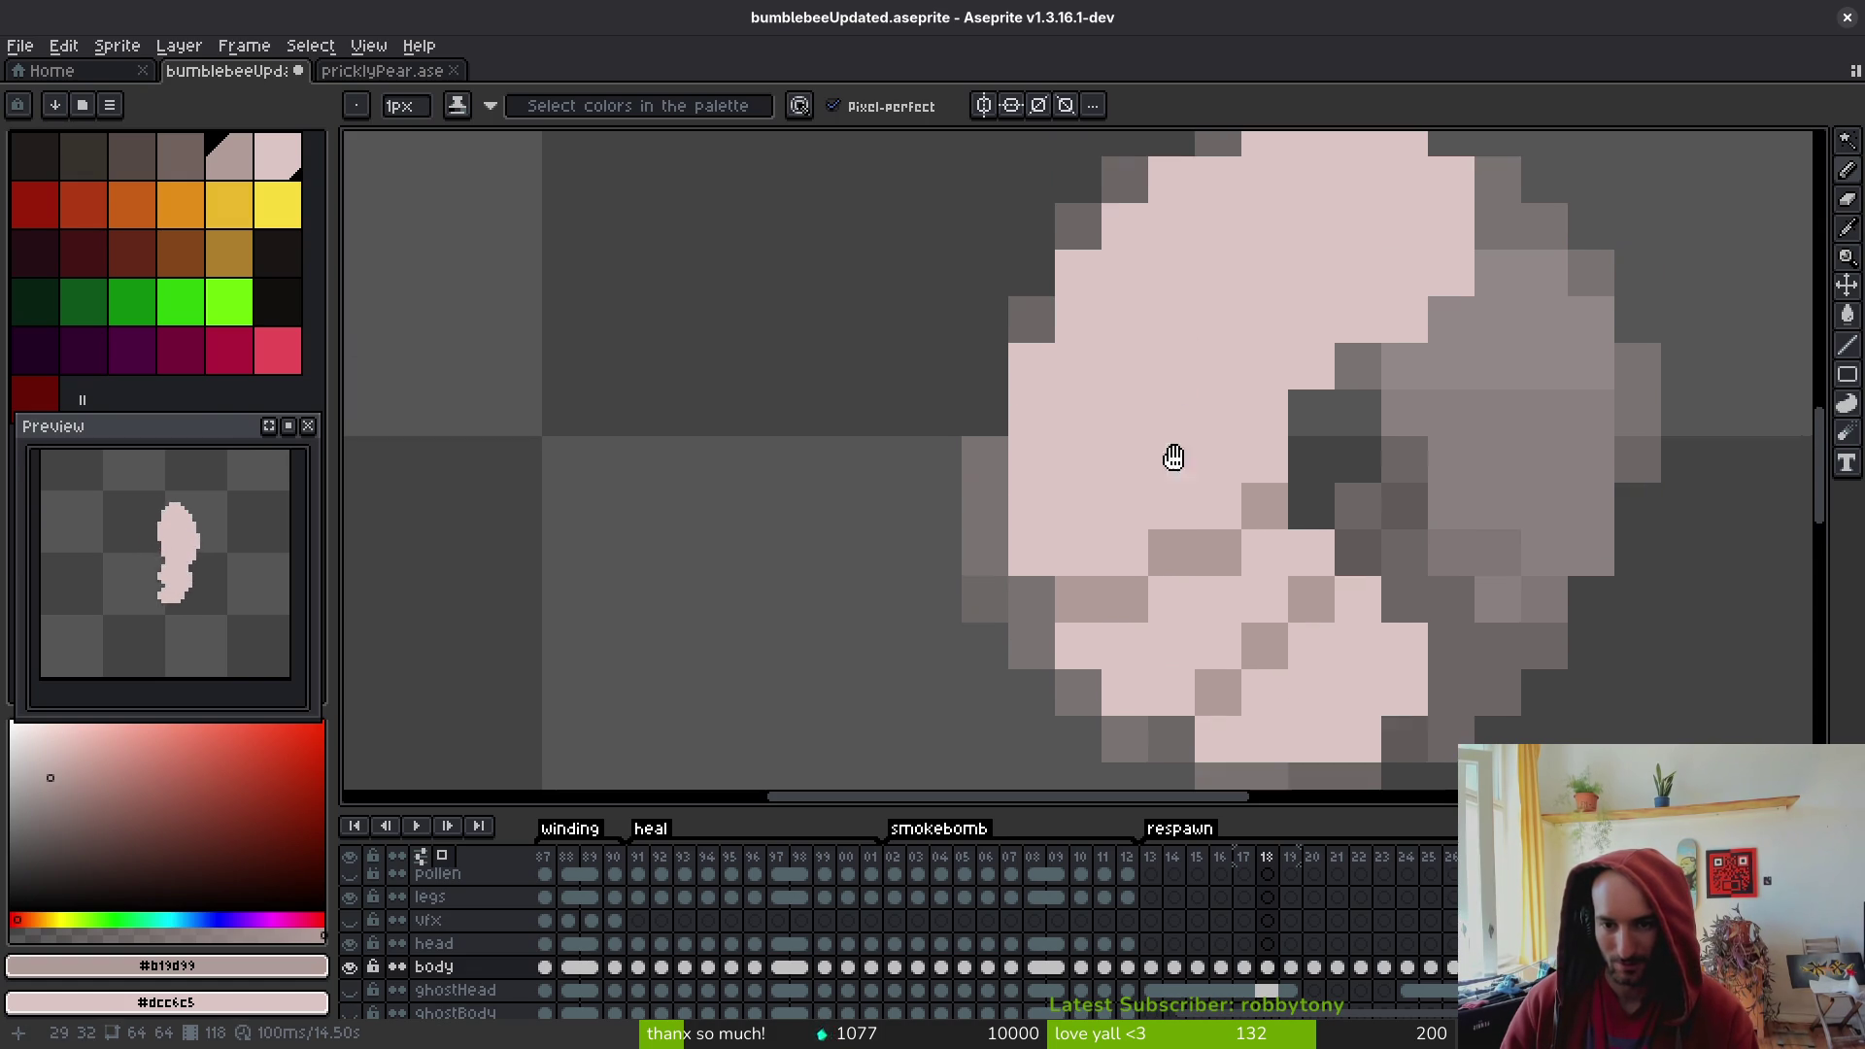
mouse_move(1245, 404)
left_mouse_down()
mouse_move(1202, 407)
mouse_move(1140, 362)
left_mouse_up()
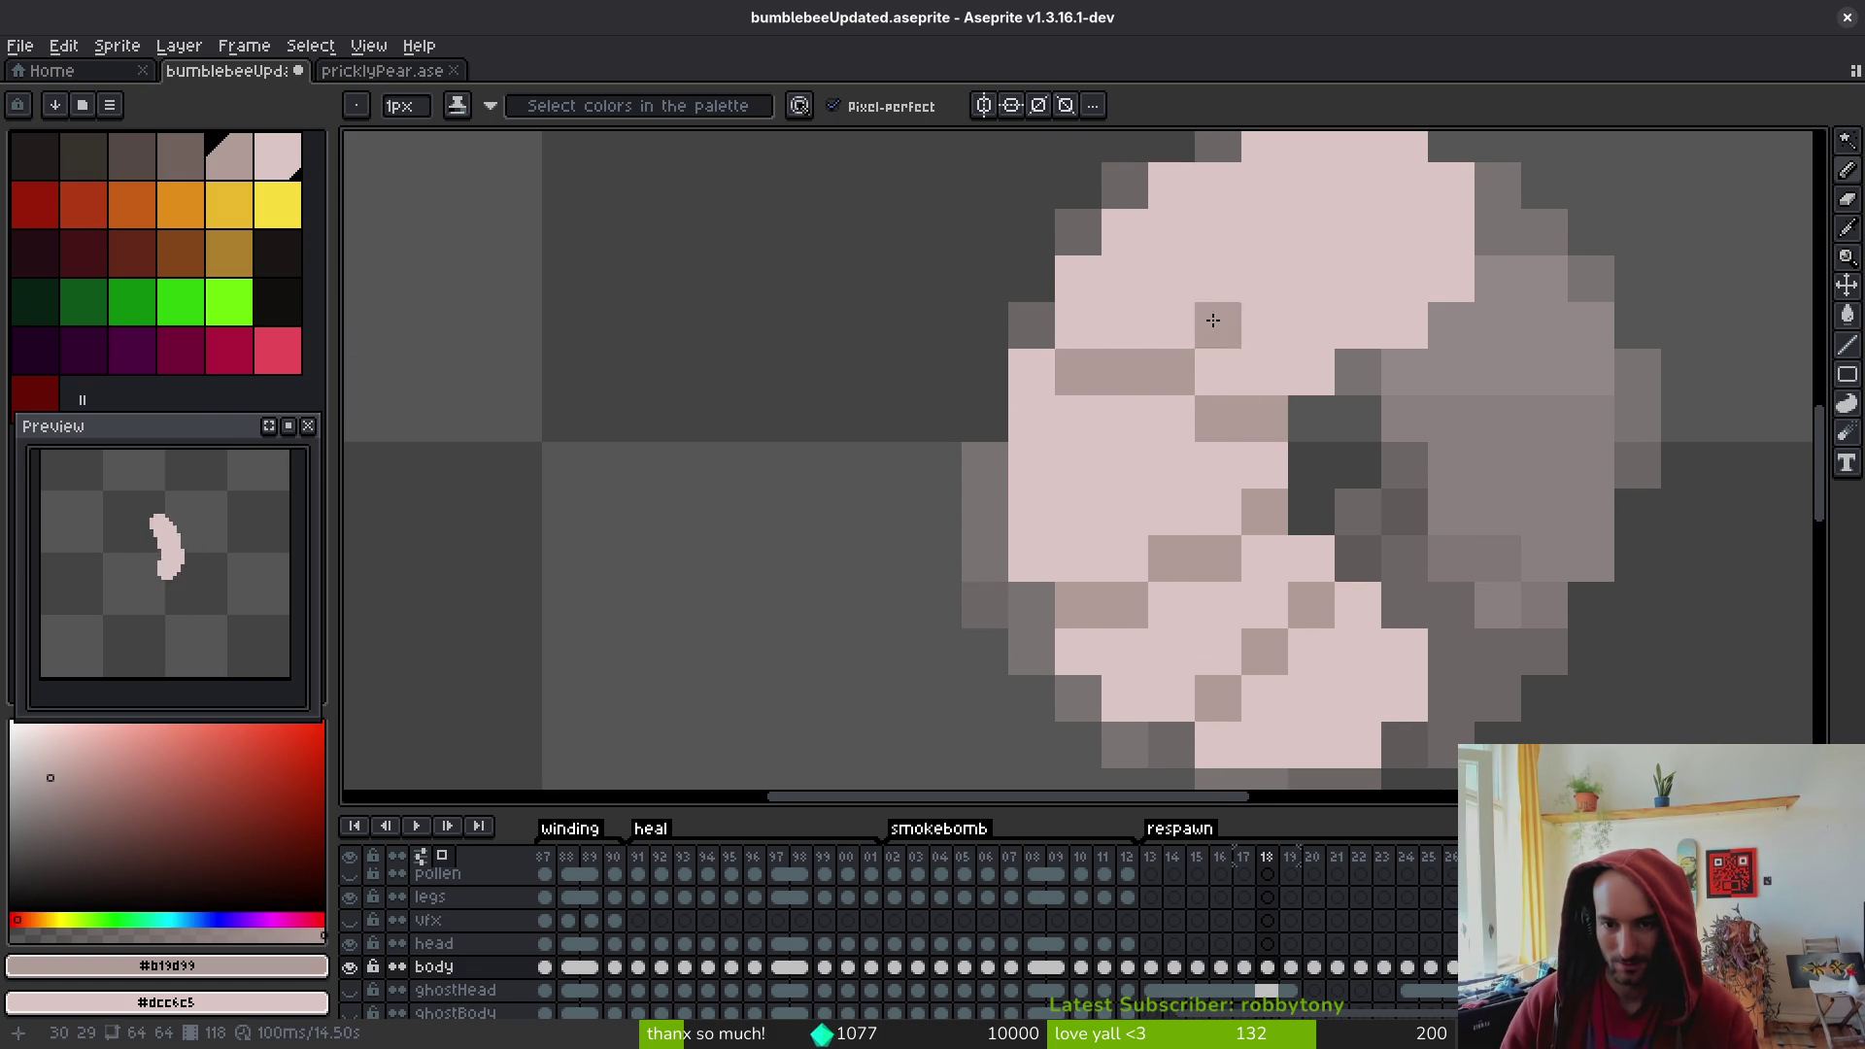
- Add another grey segment pixel on frame 18 and compare the pose against frame 17
scroll(1185, 379, "up", 3)
left_click(1235, 396)
scroll(1235, 395, "down", 3)
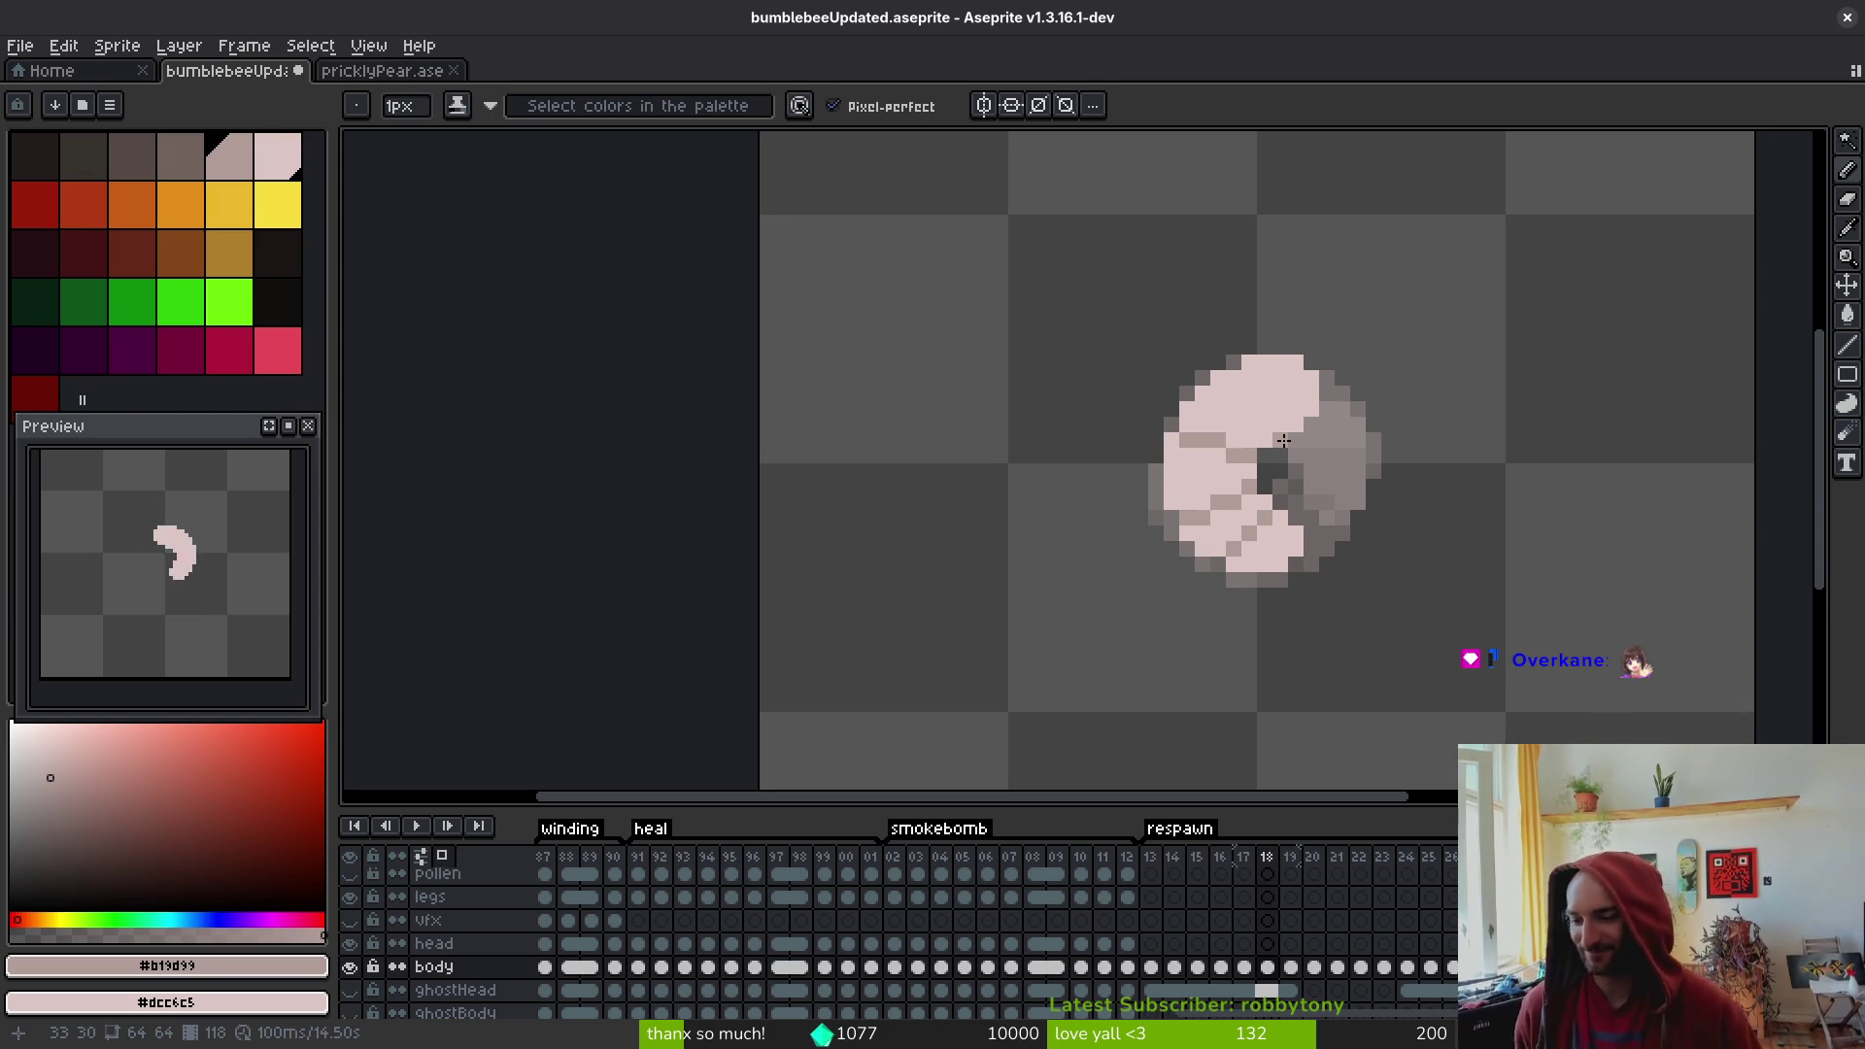
scroll(1256, 425, "up", 1)
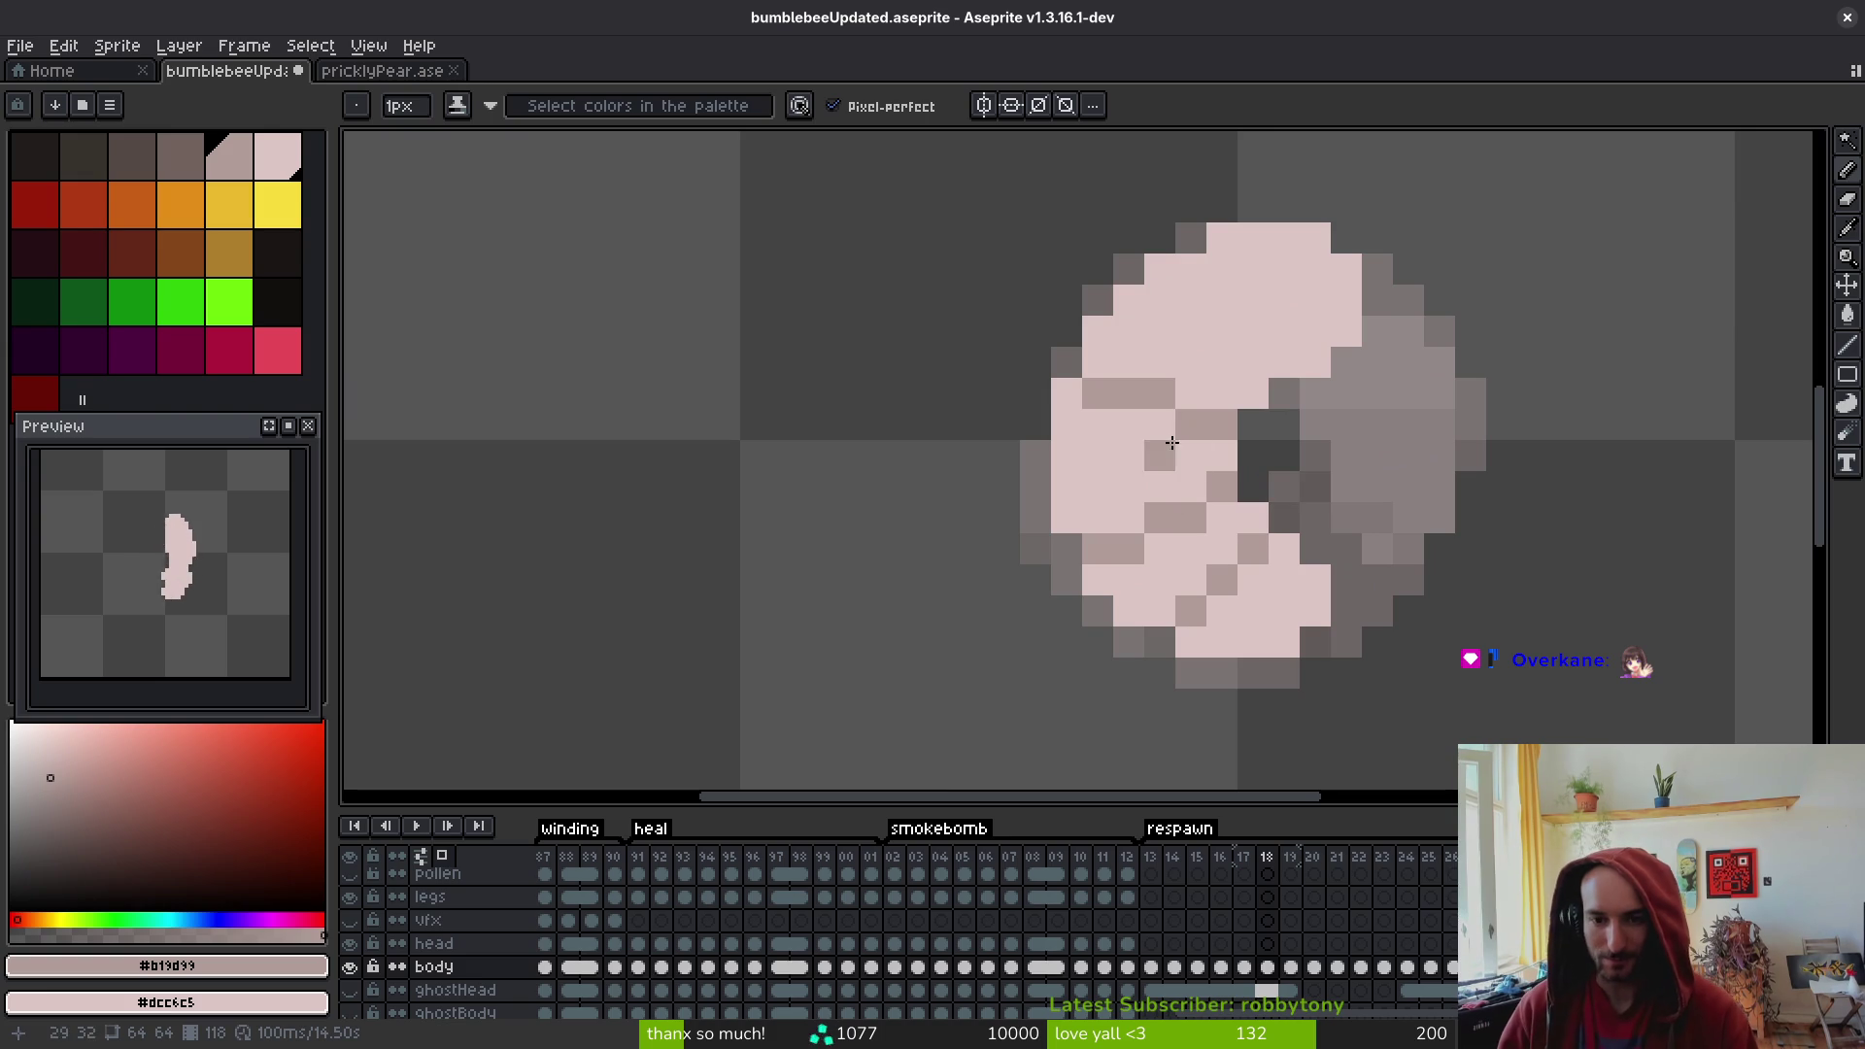
mouse_move(1278, 388)
left_mouse_down()
mouse_move(1313, 405)
mouse_move(1225, 408)
mouse_move(1194, 372)
left_mouse_up()
scroll(1195, 372, "down", 5)
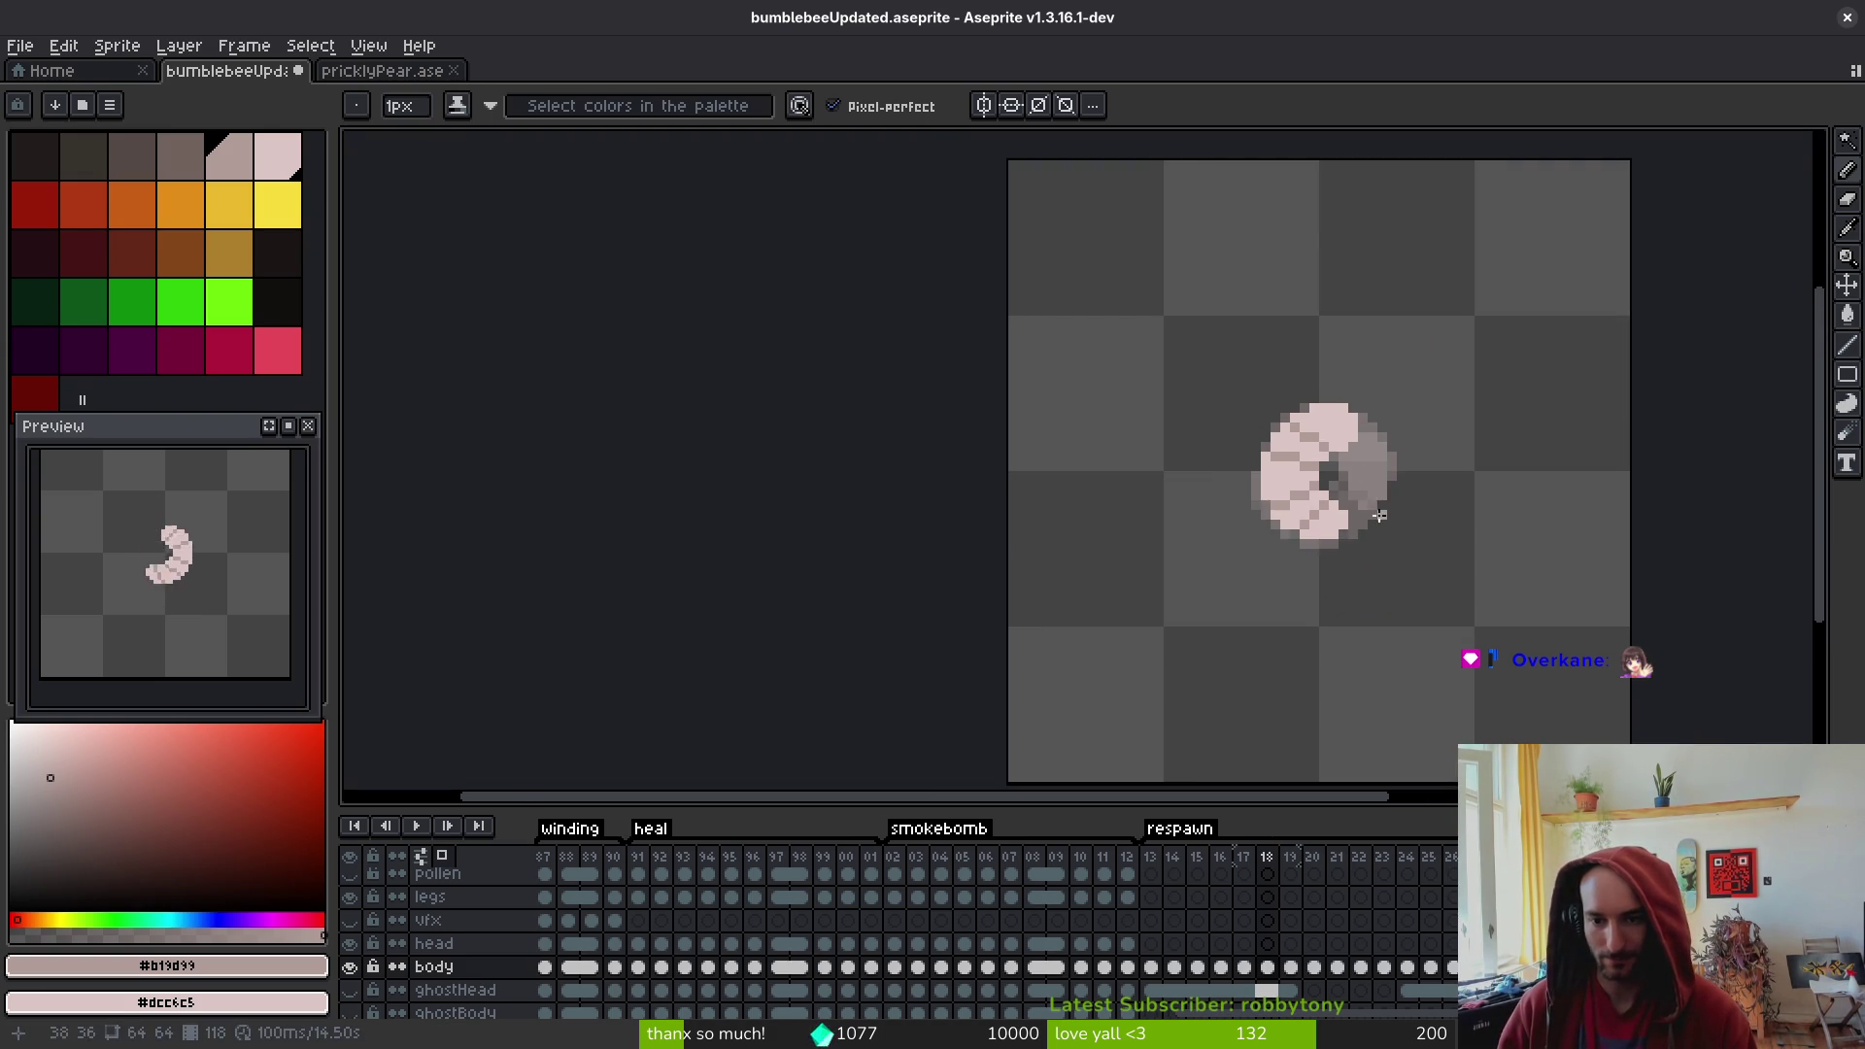
scroll(1380, 515, "down", 1)
key("comma")
key("i")
key("period")
key("b")
- Darken pixels to extend a segment line and repaint stray pixels light pink
scroll(1379, 447, "up", 6)
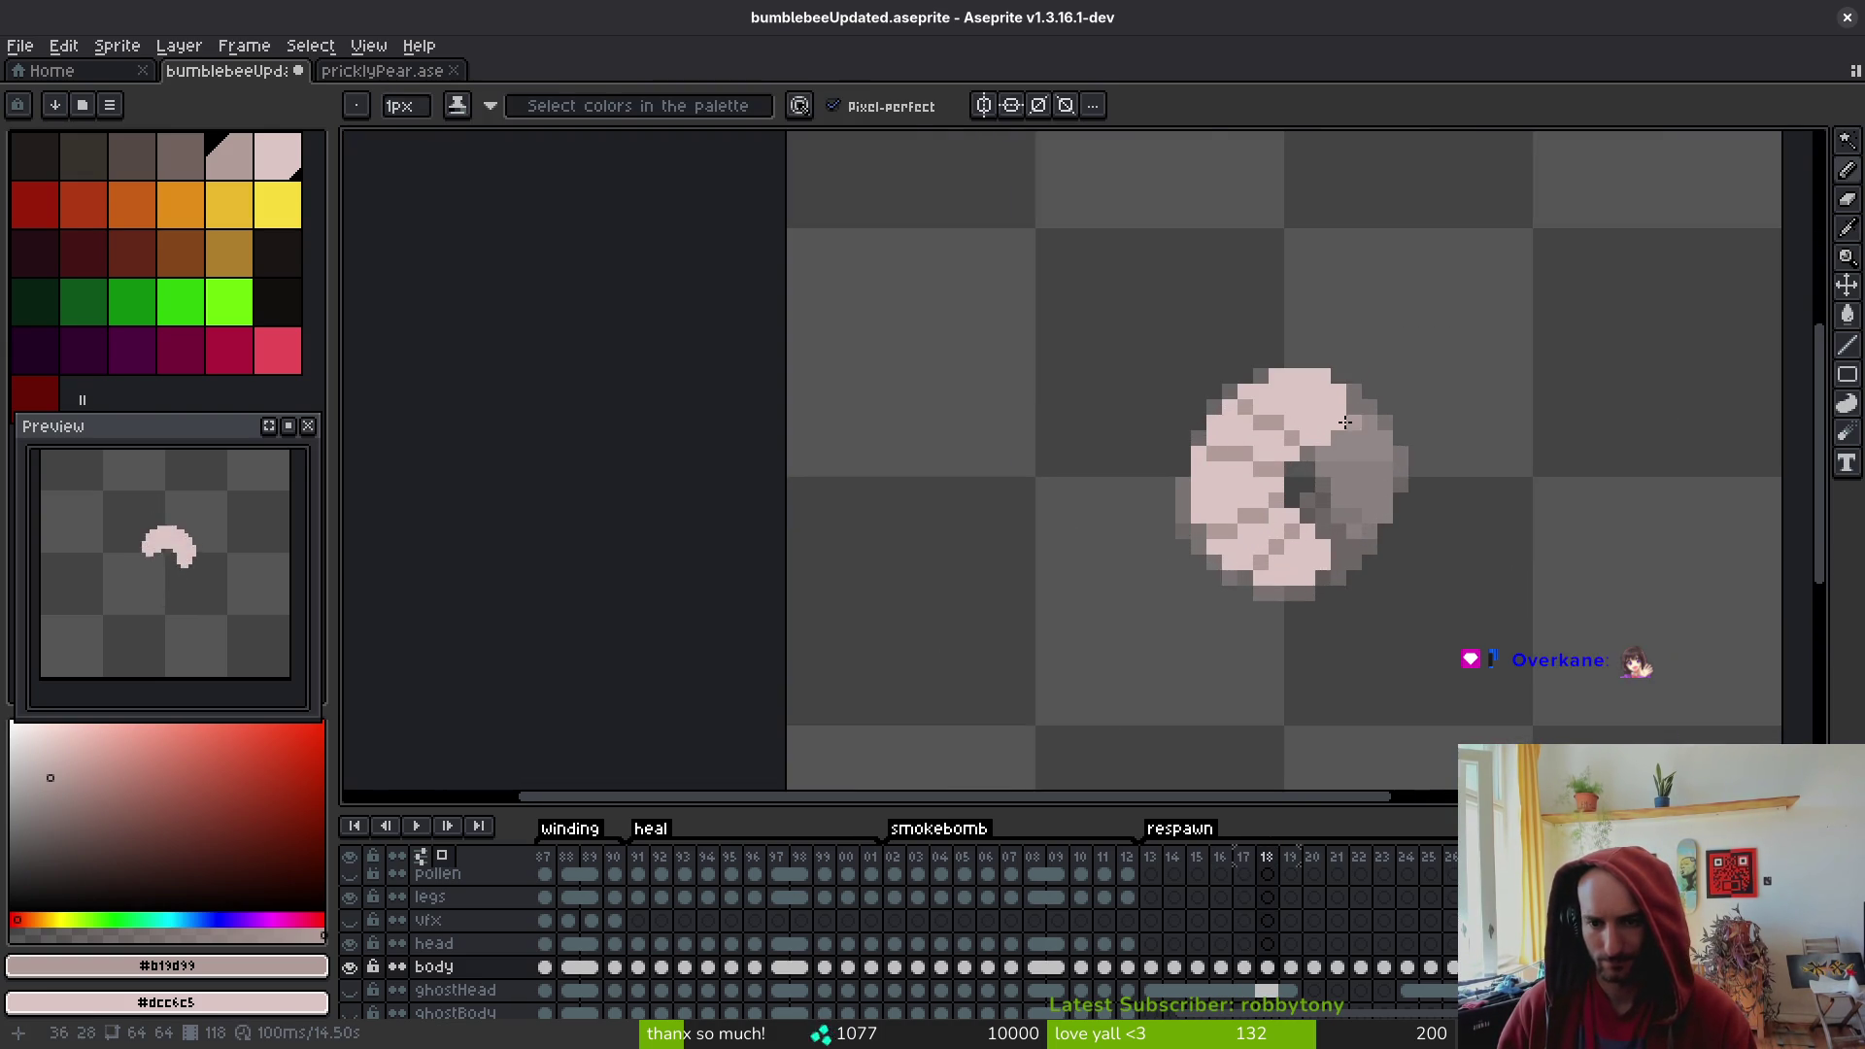
left_click(1290, 397)
left_click(1263, 326)
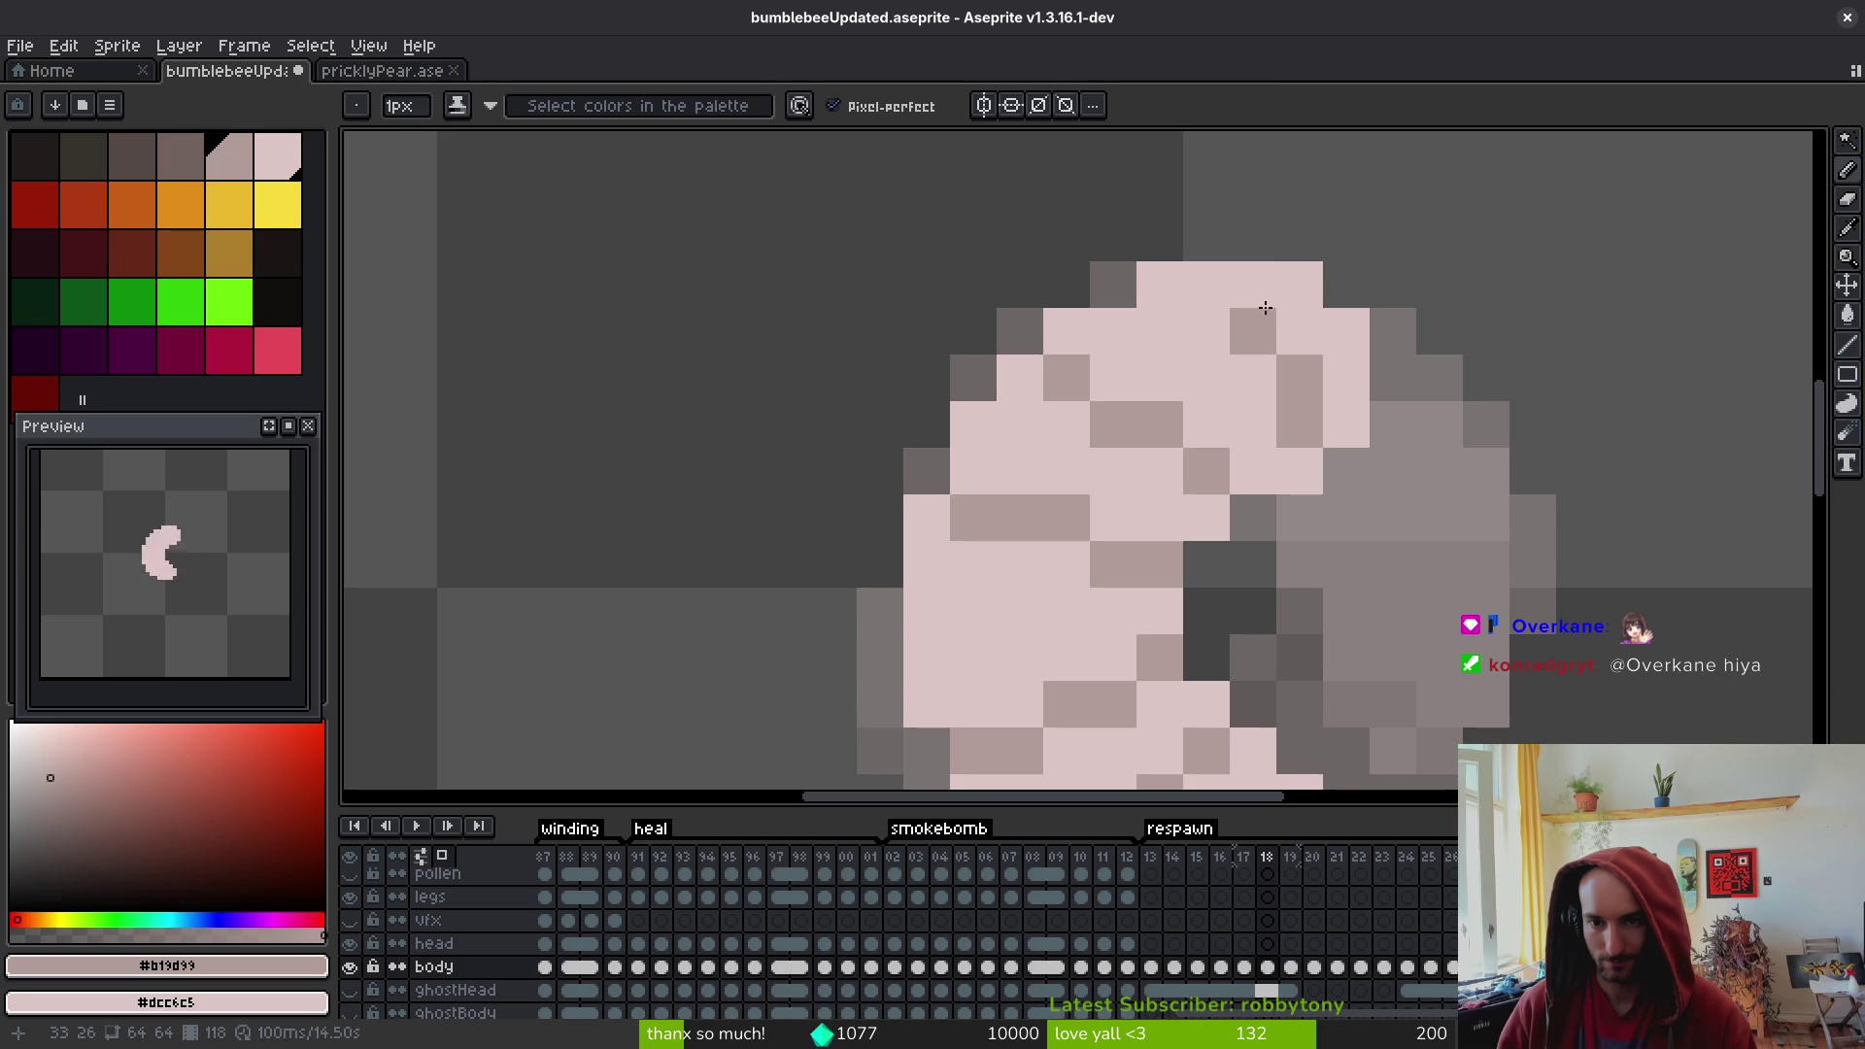
left_click(1255, 292)
mouse_move(1349, 317)
left_mouse_down()
mouse_move(1386, 329)
mouse_move(1393, 403)
mouse_move(1359, 465)
left_mouse_up()
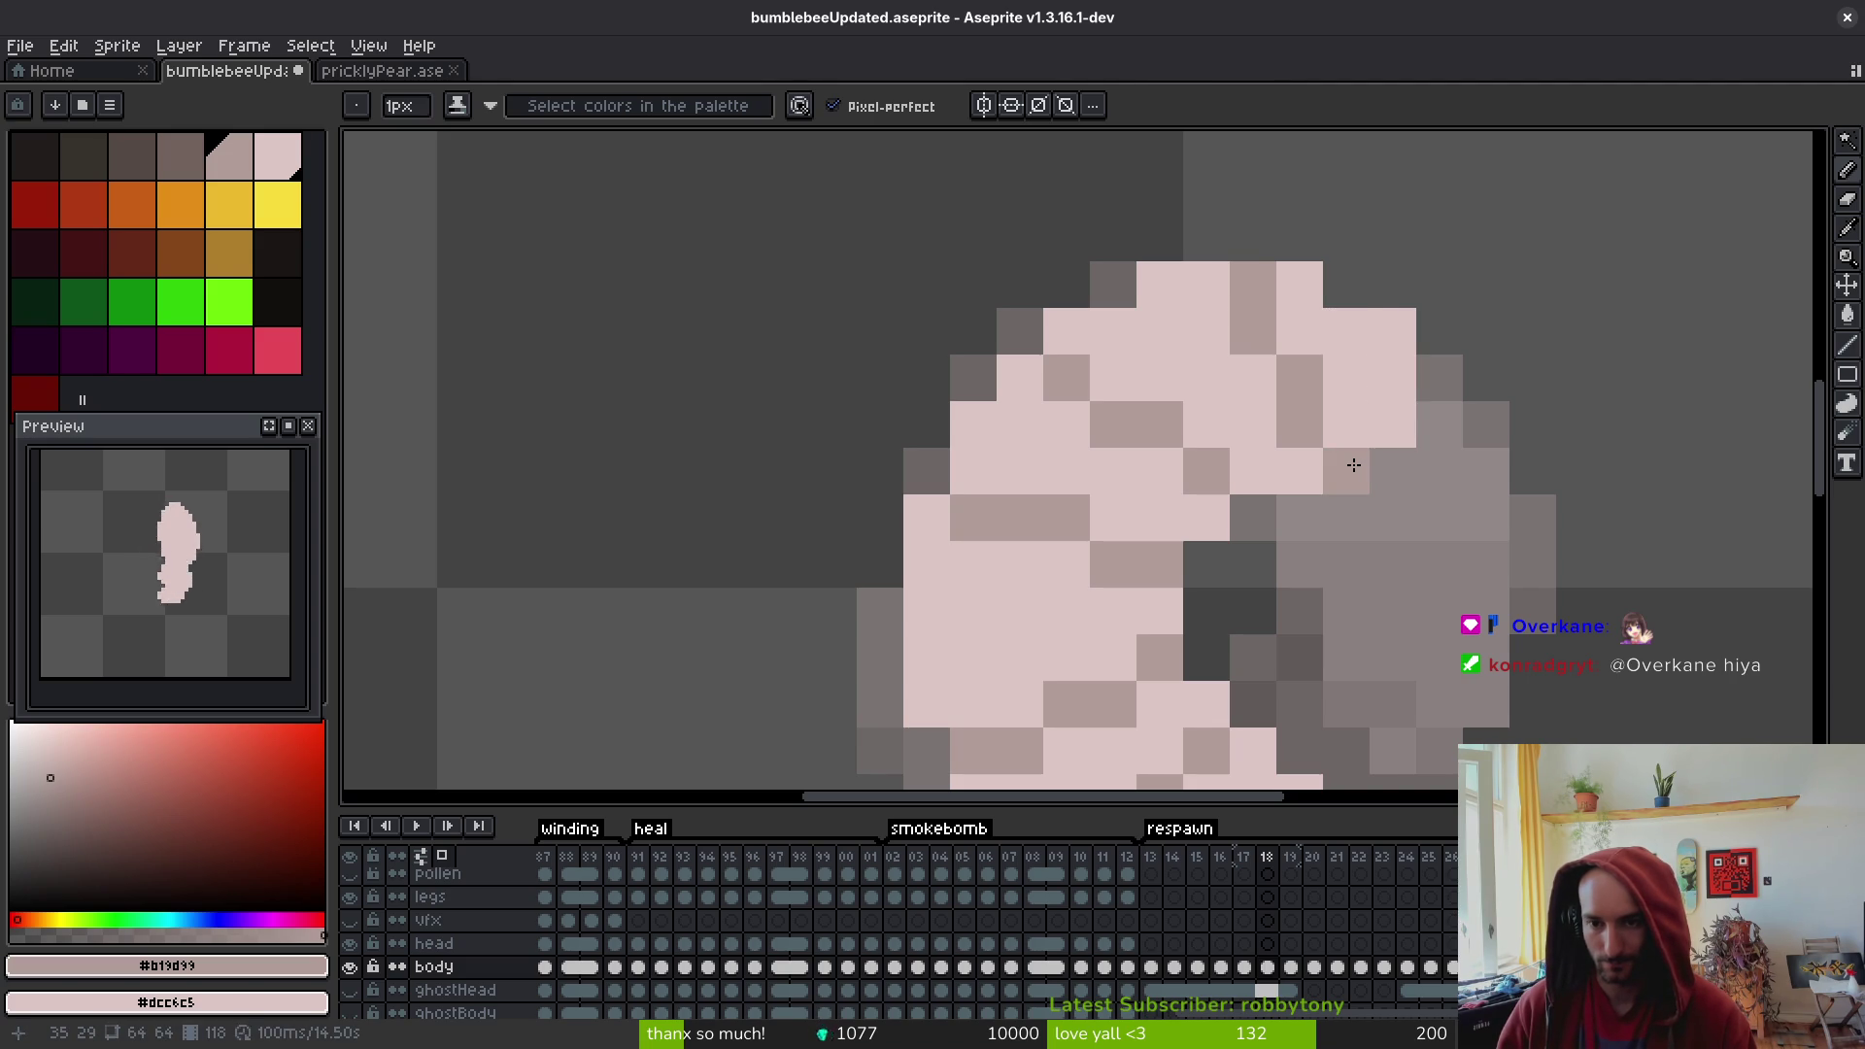
left_click(1346, 283)
scroll(1439, 544, "down", 5)
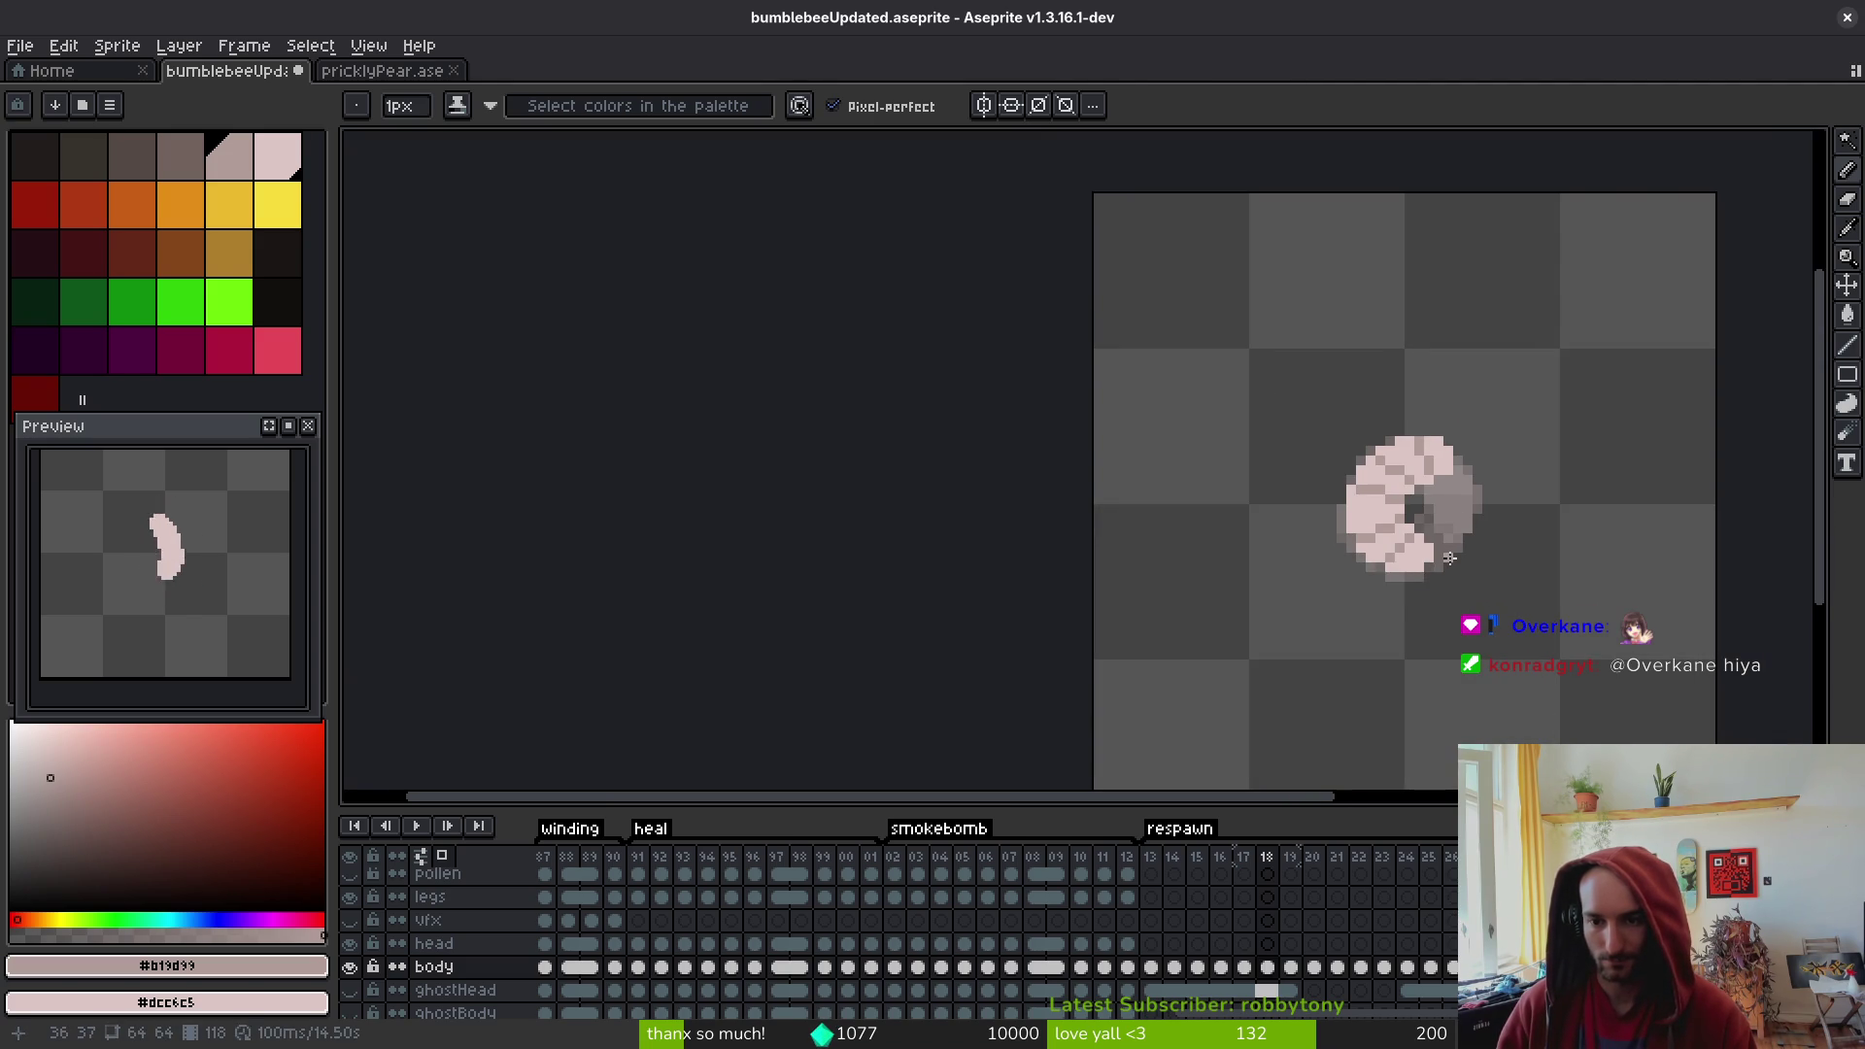
scroll(1449, 559, "down", 2)
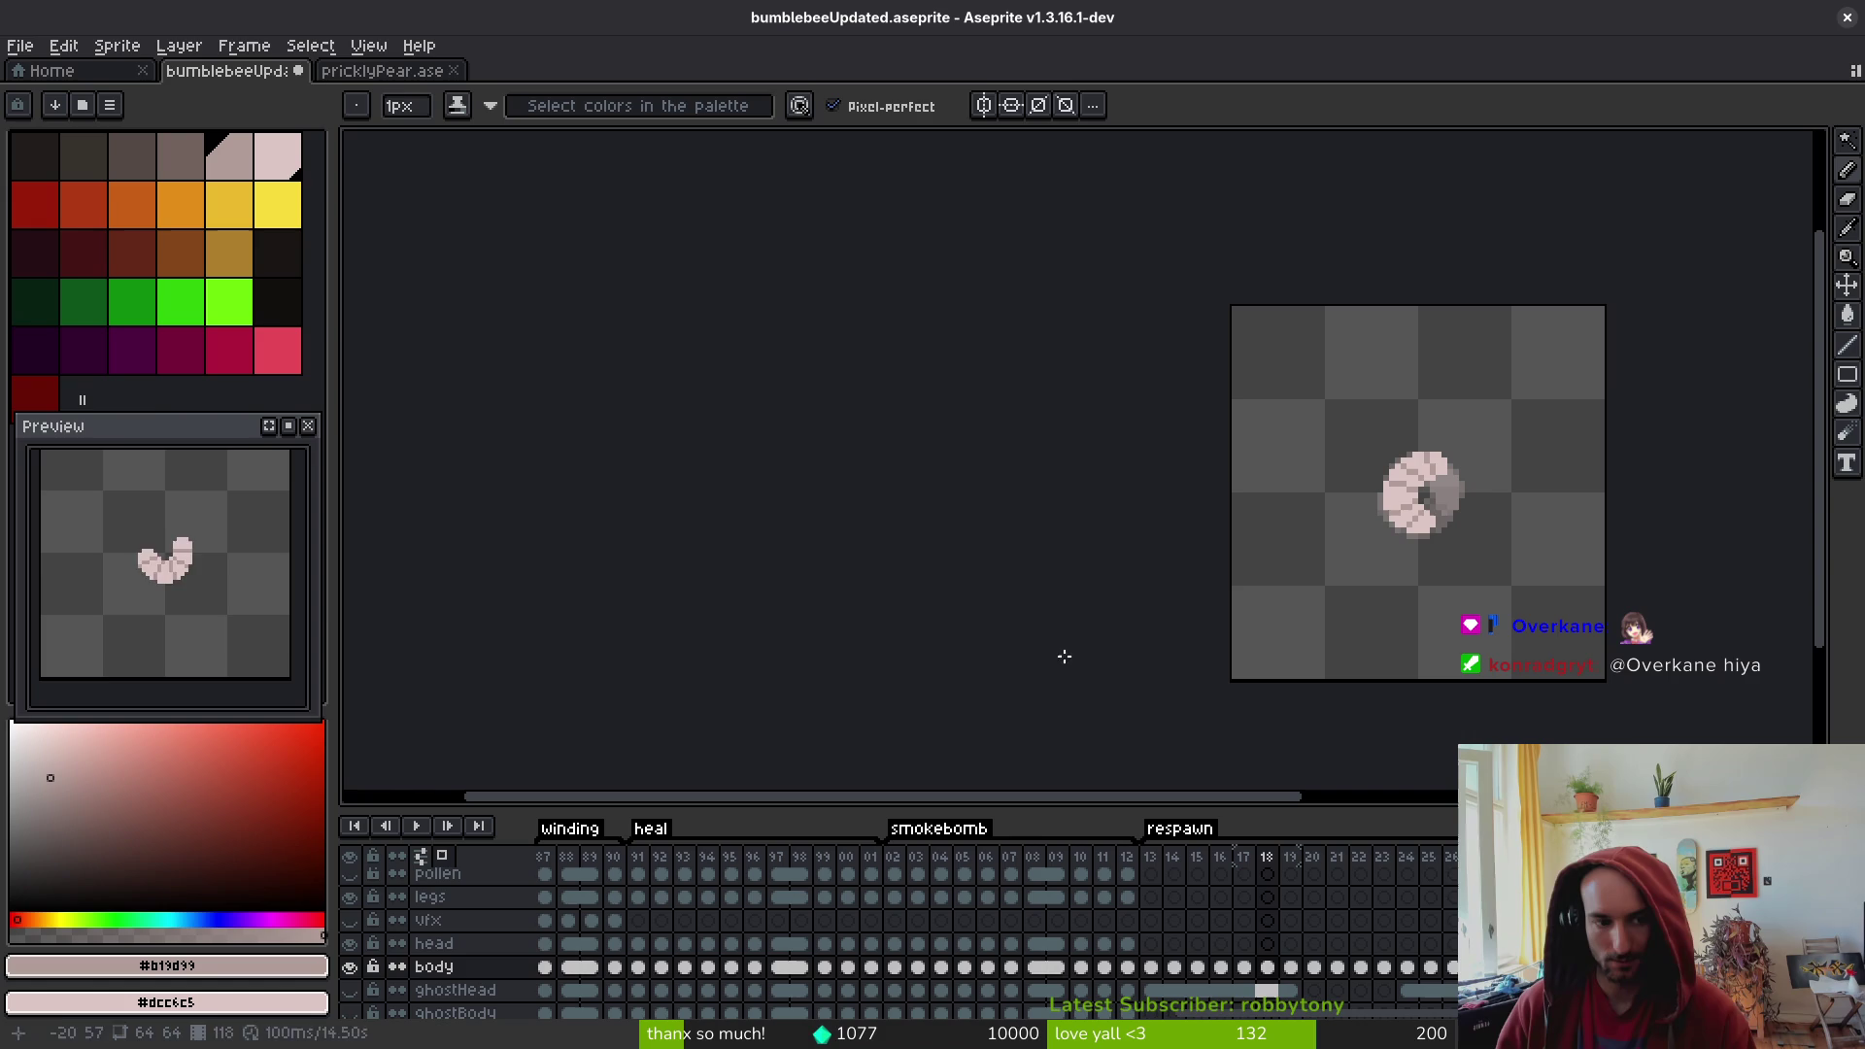
scroll(1360, 486, "up", 4)
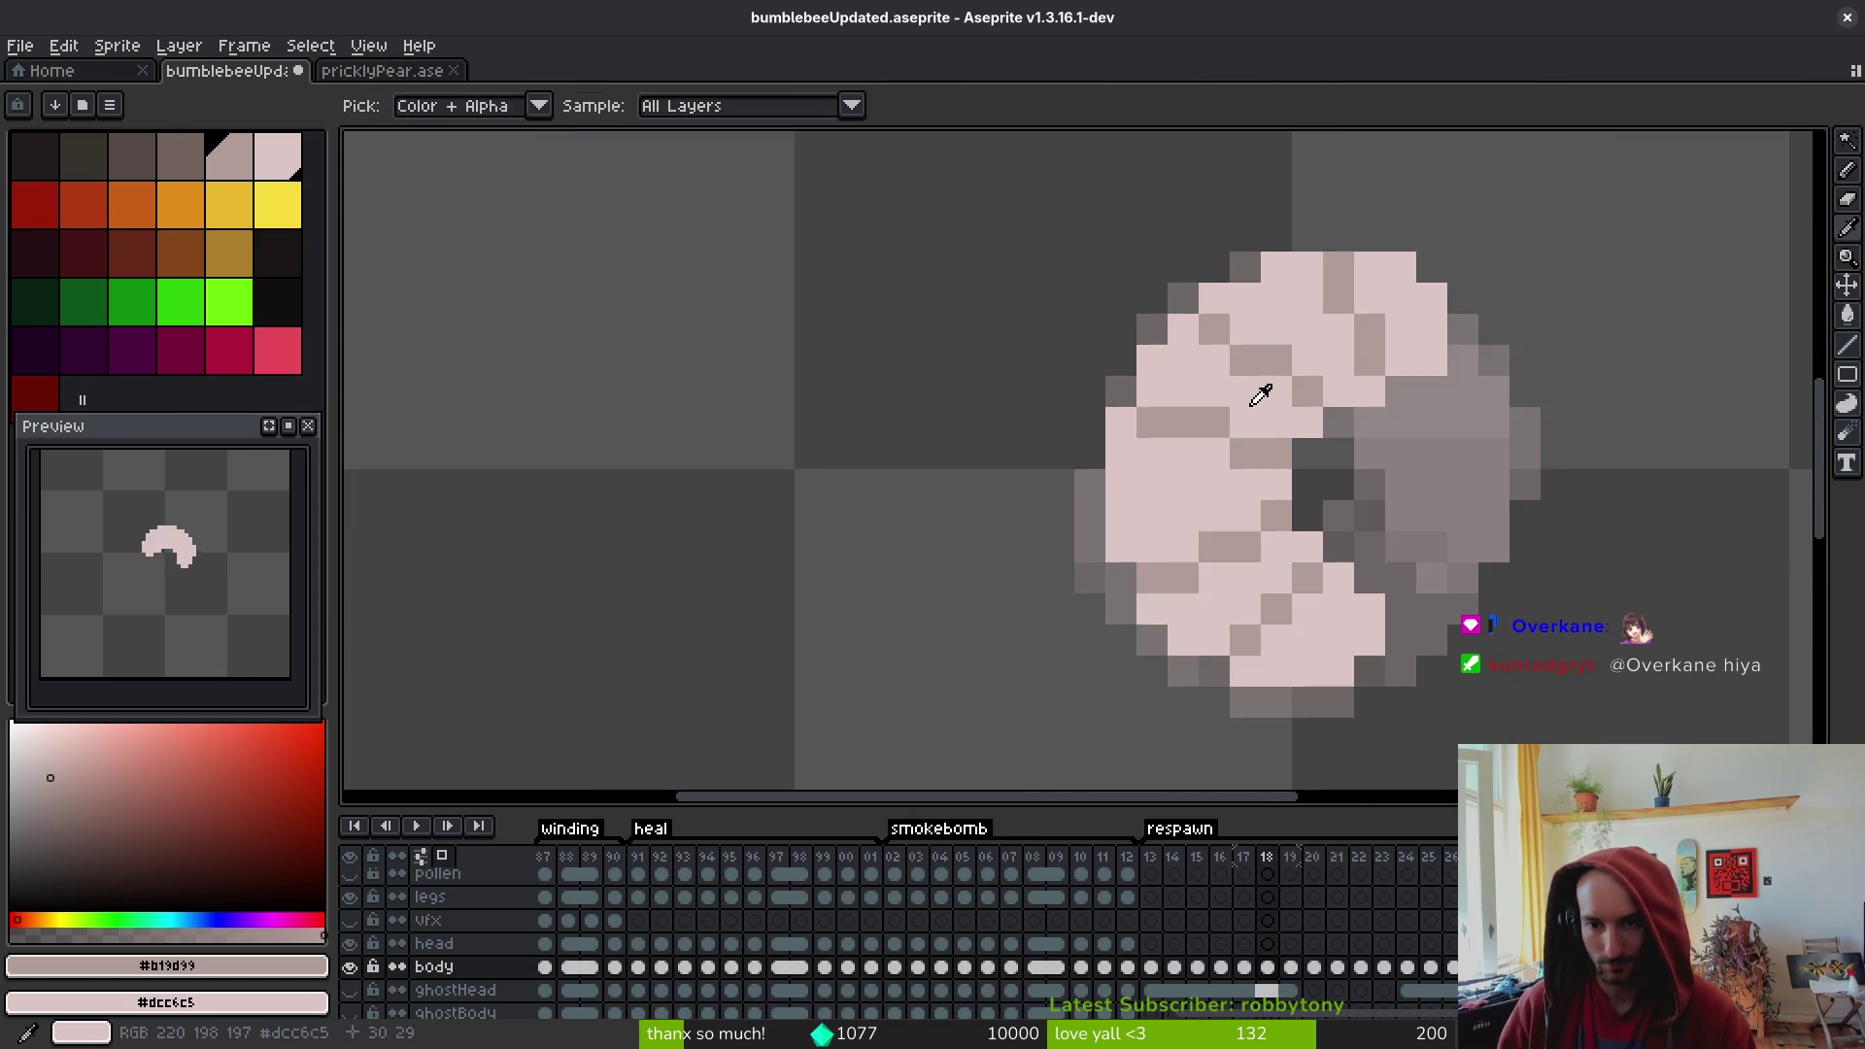
right_click(1214, 485)
- Draw several grey diagonal segment lines across the frame 19 larva body
left_click(1214, 453)
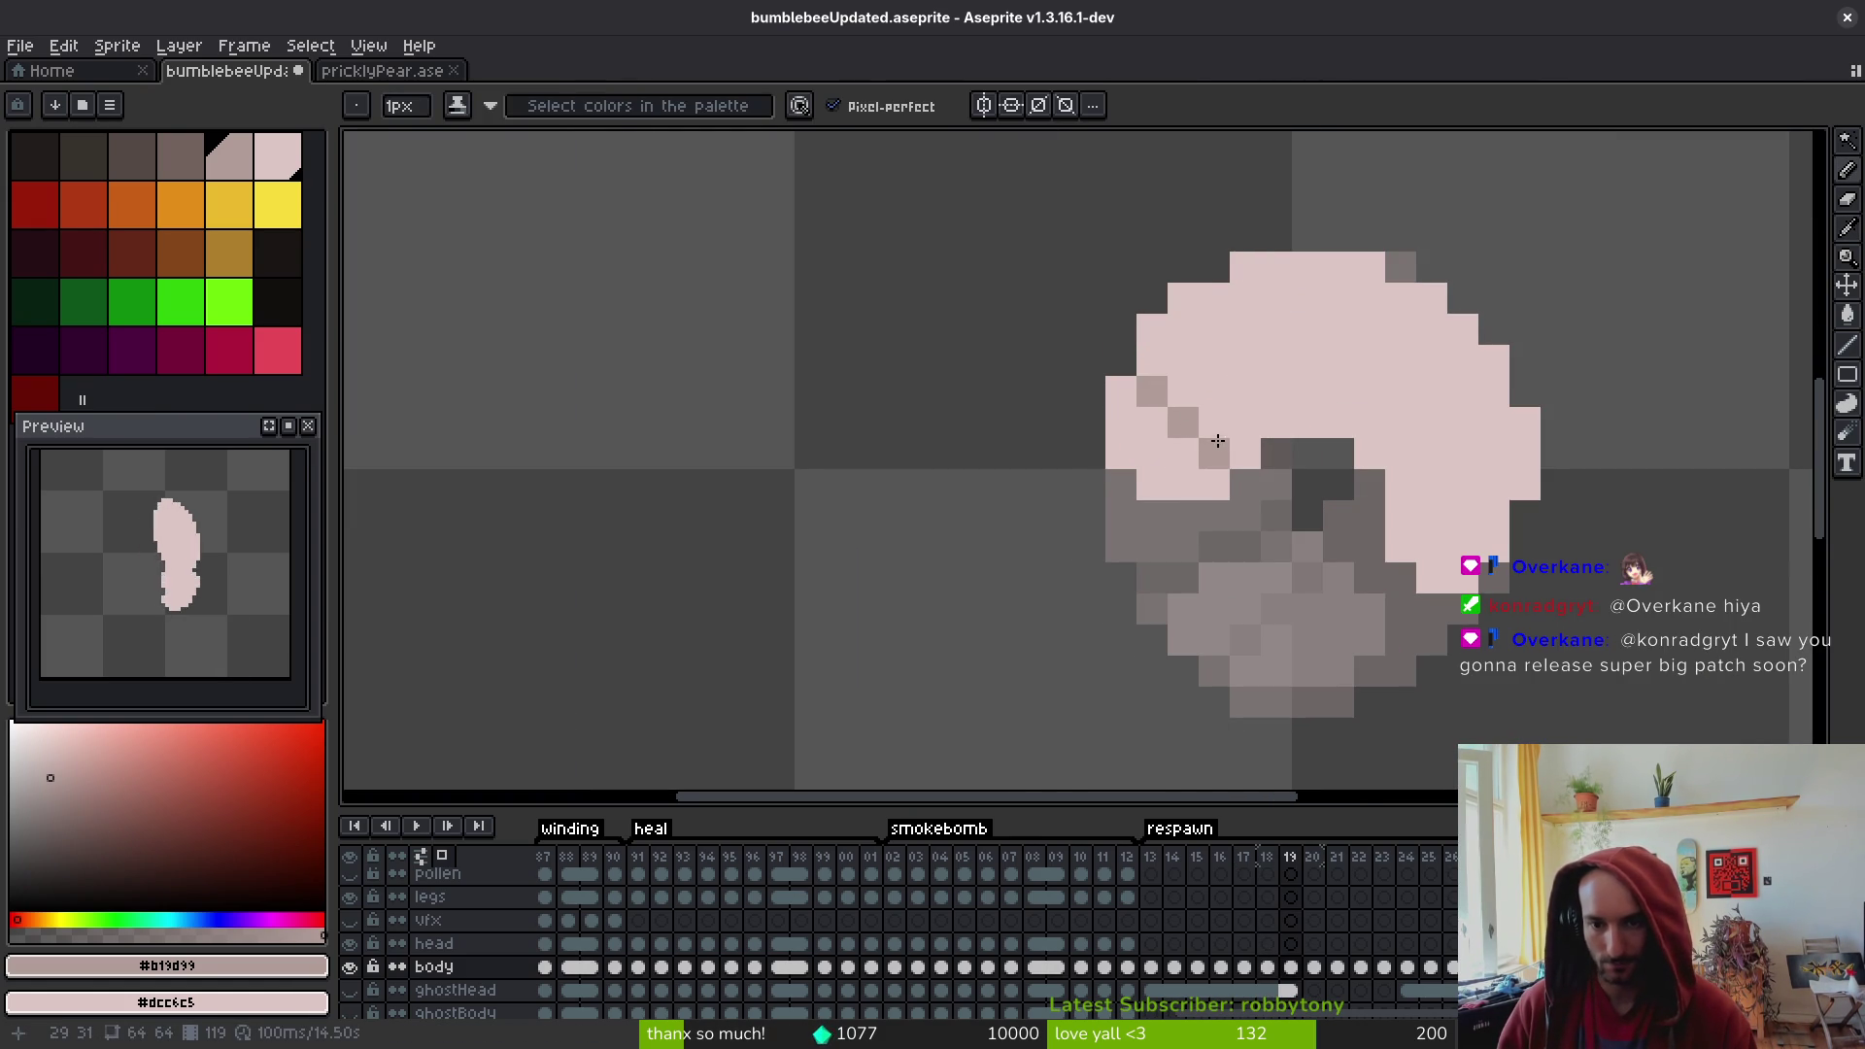
left_click_drag(1276, 427, 1277, 389)
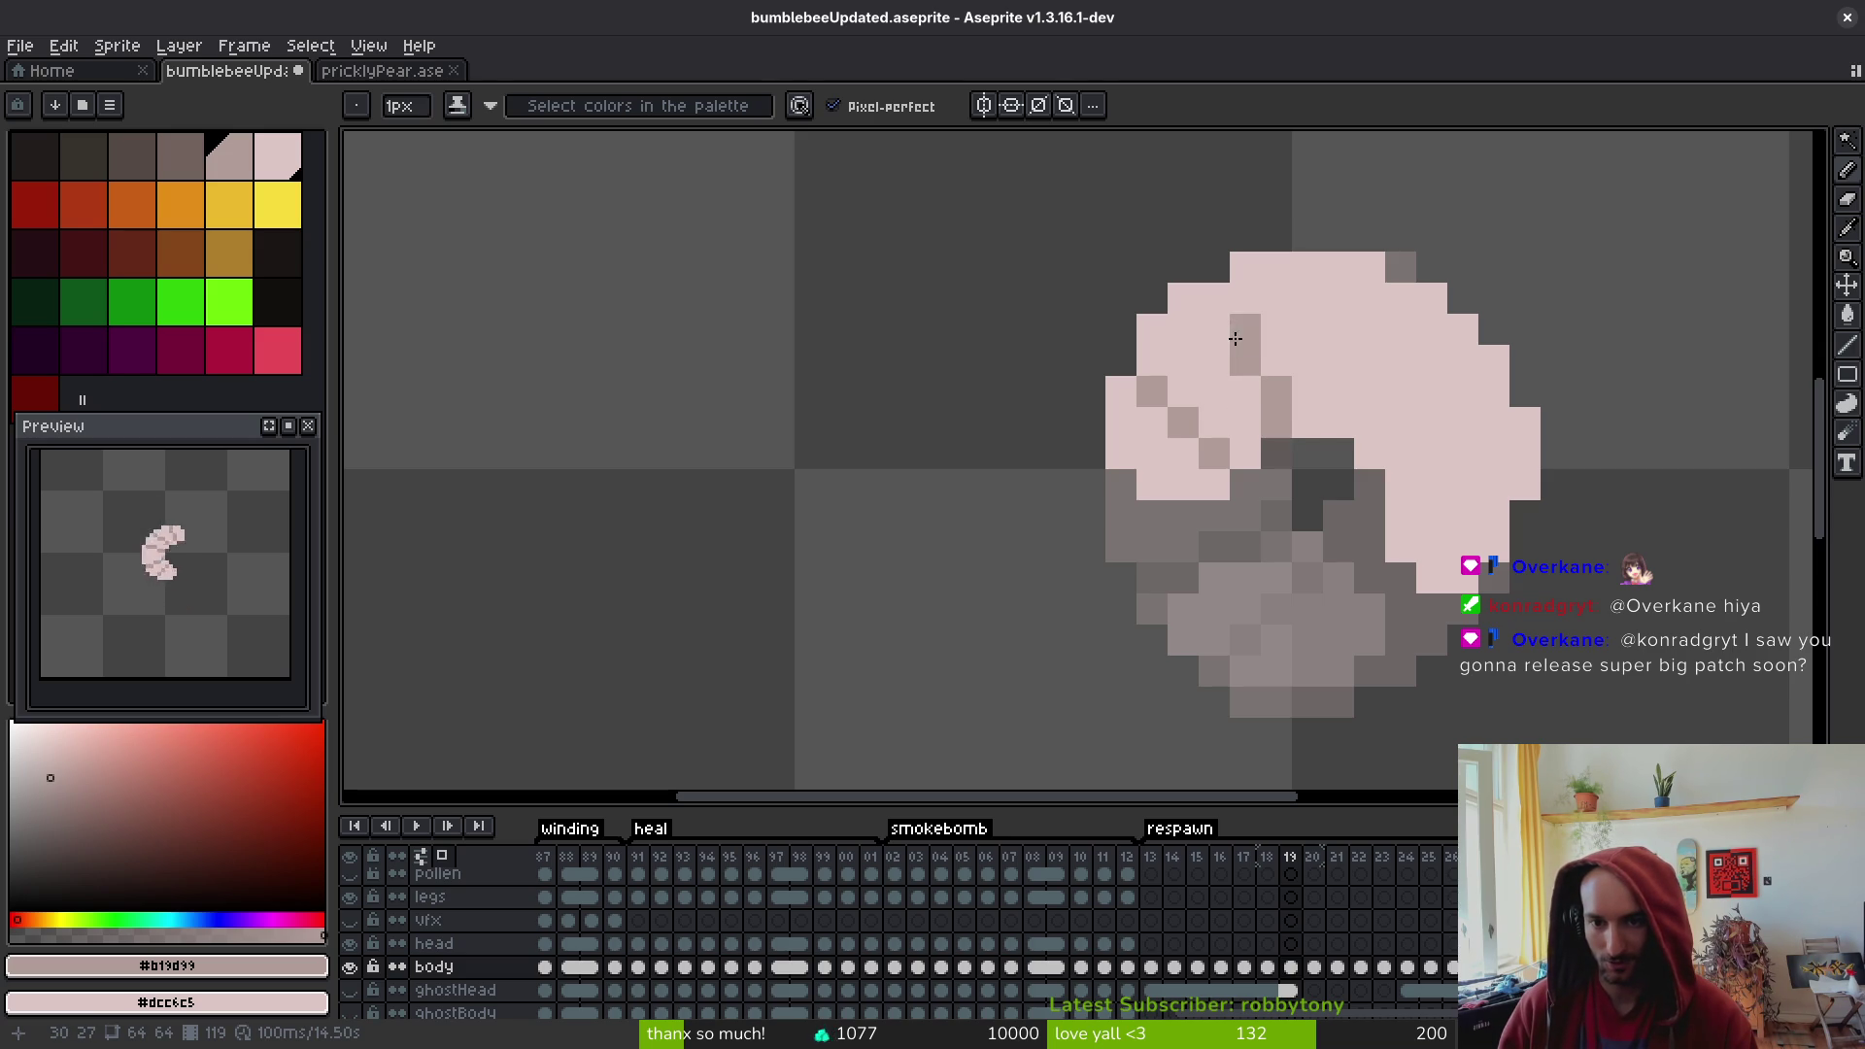
left_click_drag(1338, 424, 1370, 298)
left_click(1401, 453)
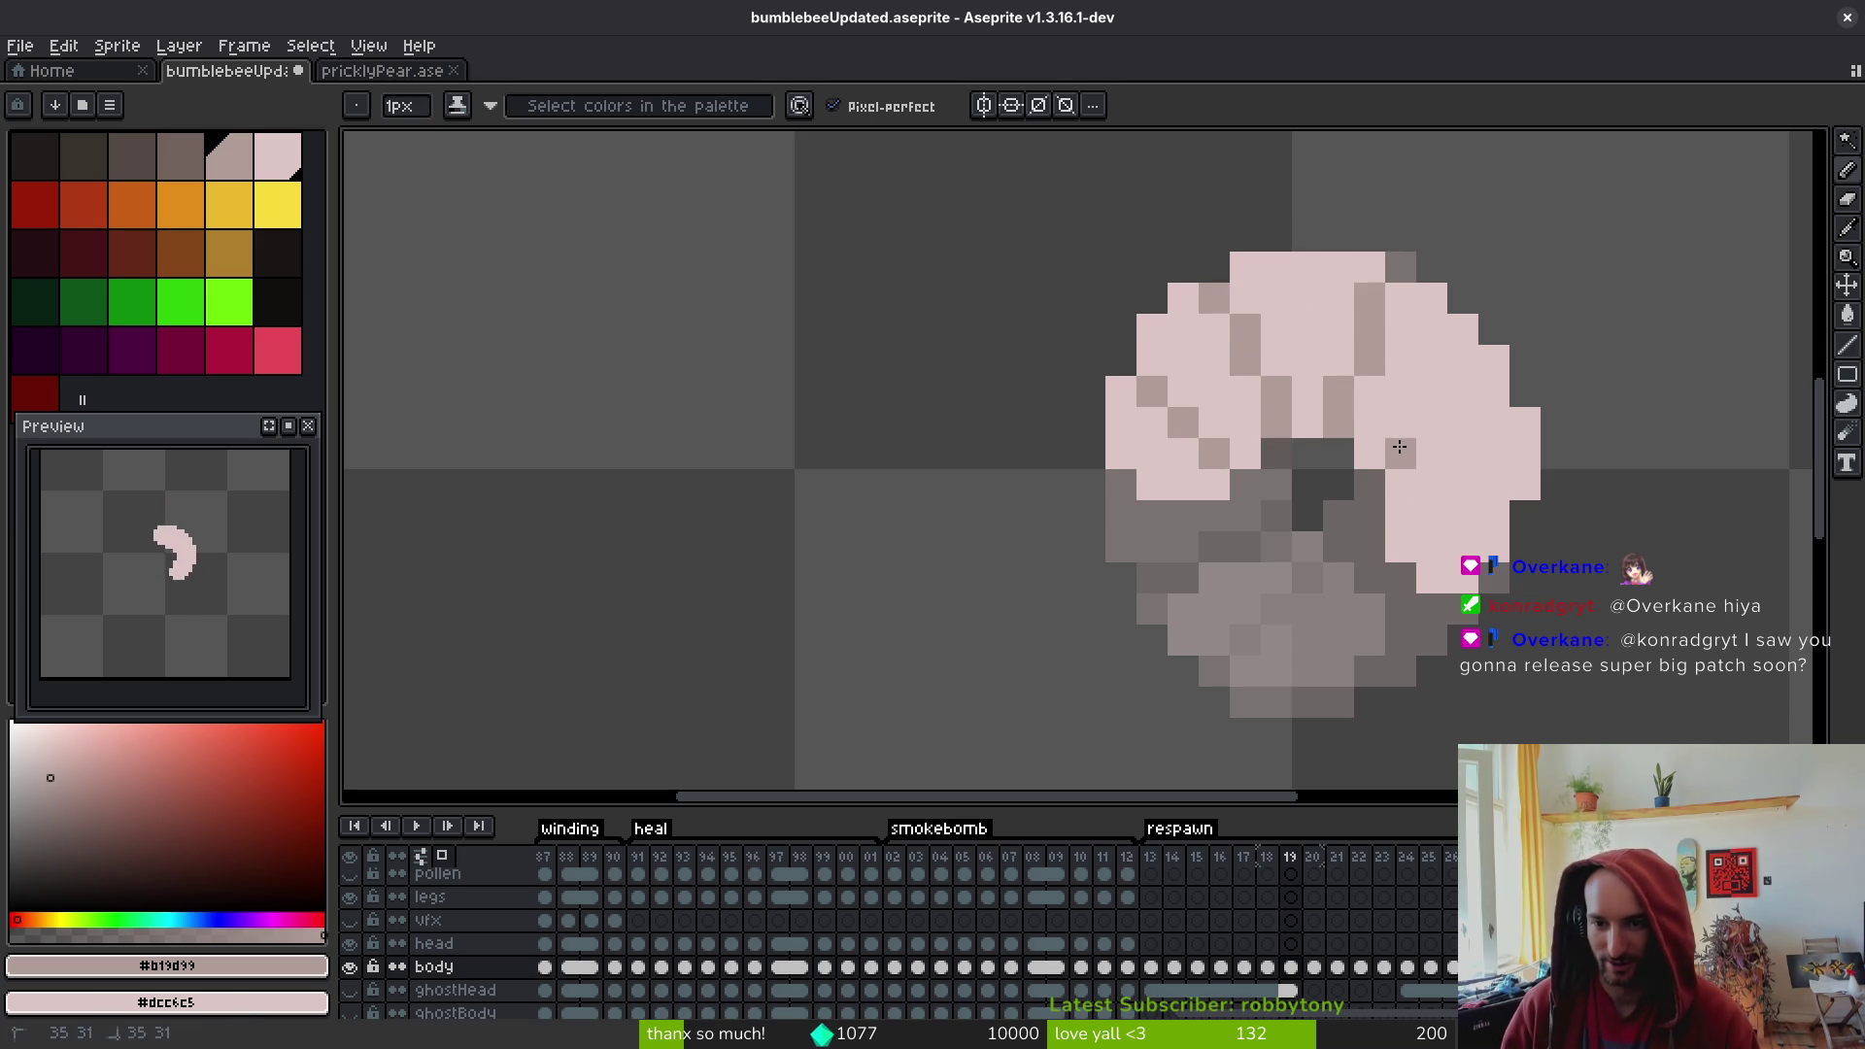
mouse_move(1428, 421)
left_mouse_down()
mouse_move(1494, 359)
mouse_move(1487, 398)
left_mouse_up()
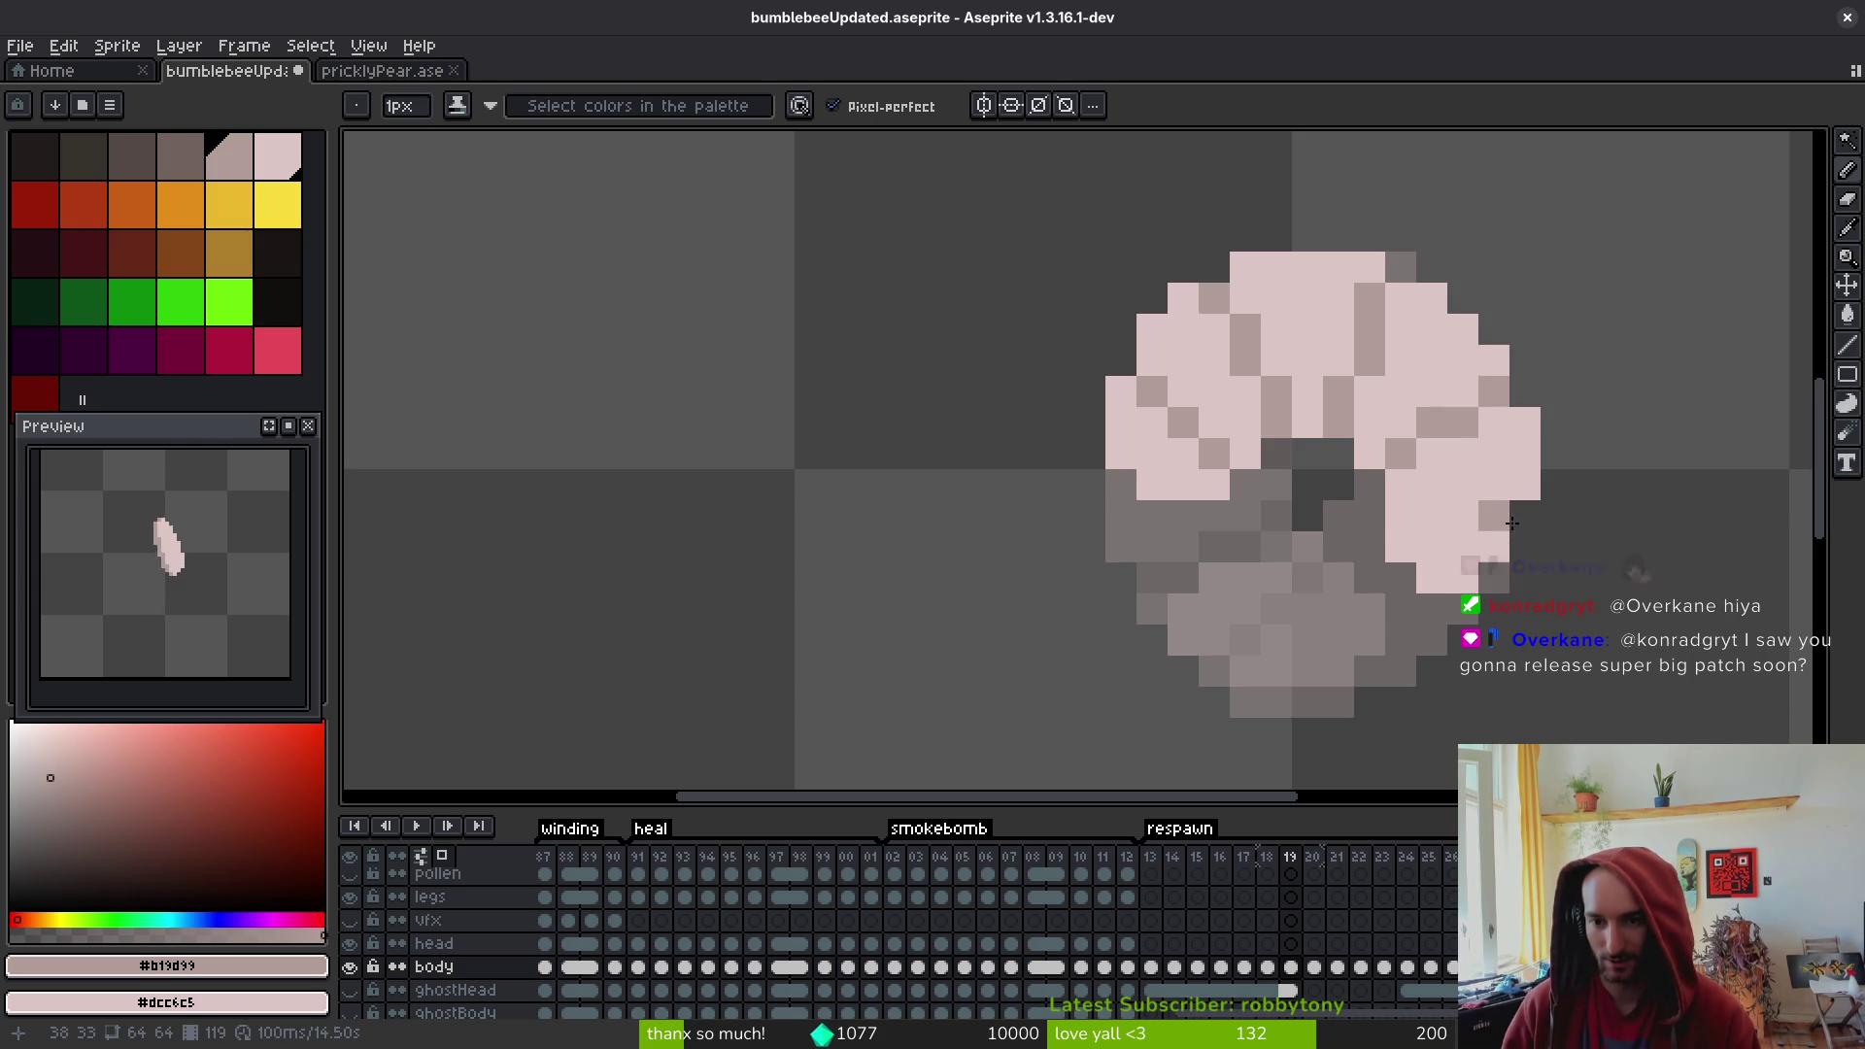
mouse_move(1403, 515)
left_mouse_down()
mouse_move(1465, 486)
mouse_move(1486, 515)
mouse_move(1491, 490)
left_mouse_up()
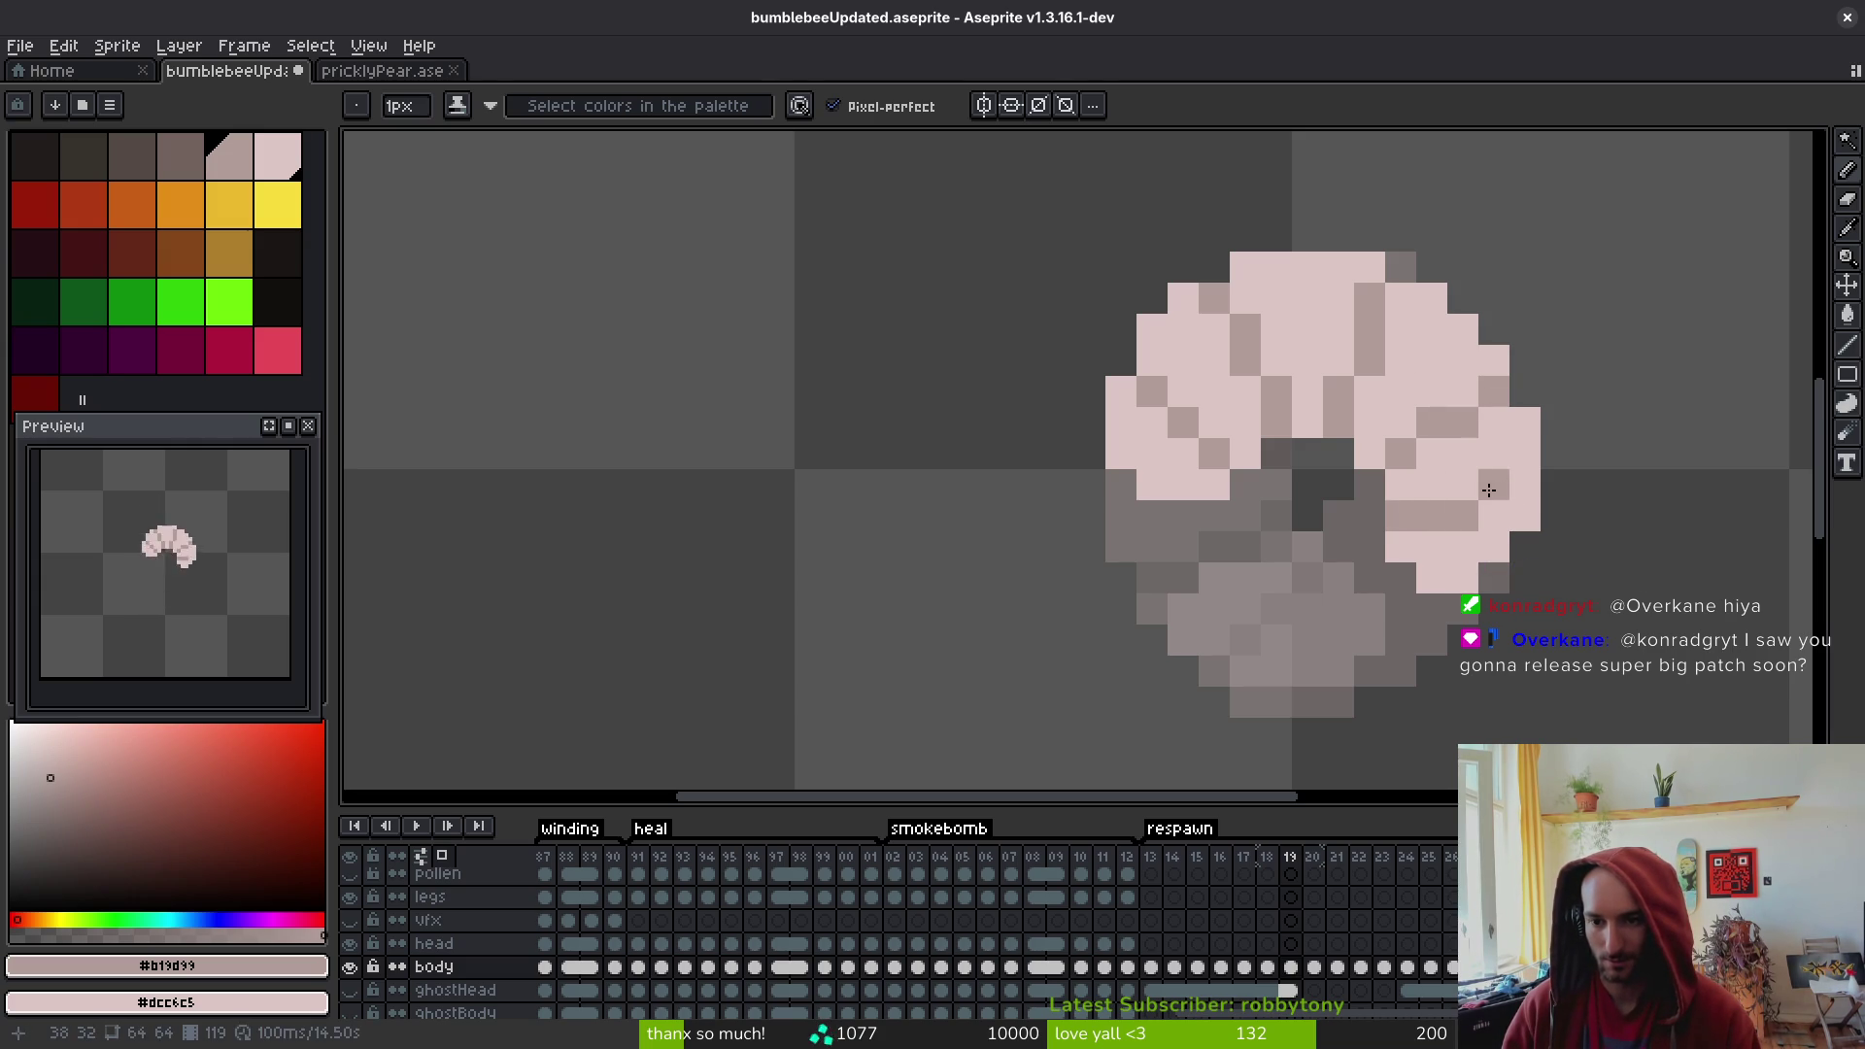
- Undo the last change and repaint the pixels on the body's lower right
scroll(1528, 497, "down", 3)
scroll(1525, 499, "up", 3)
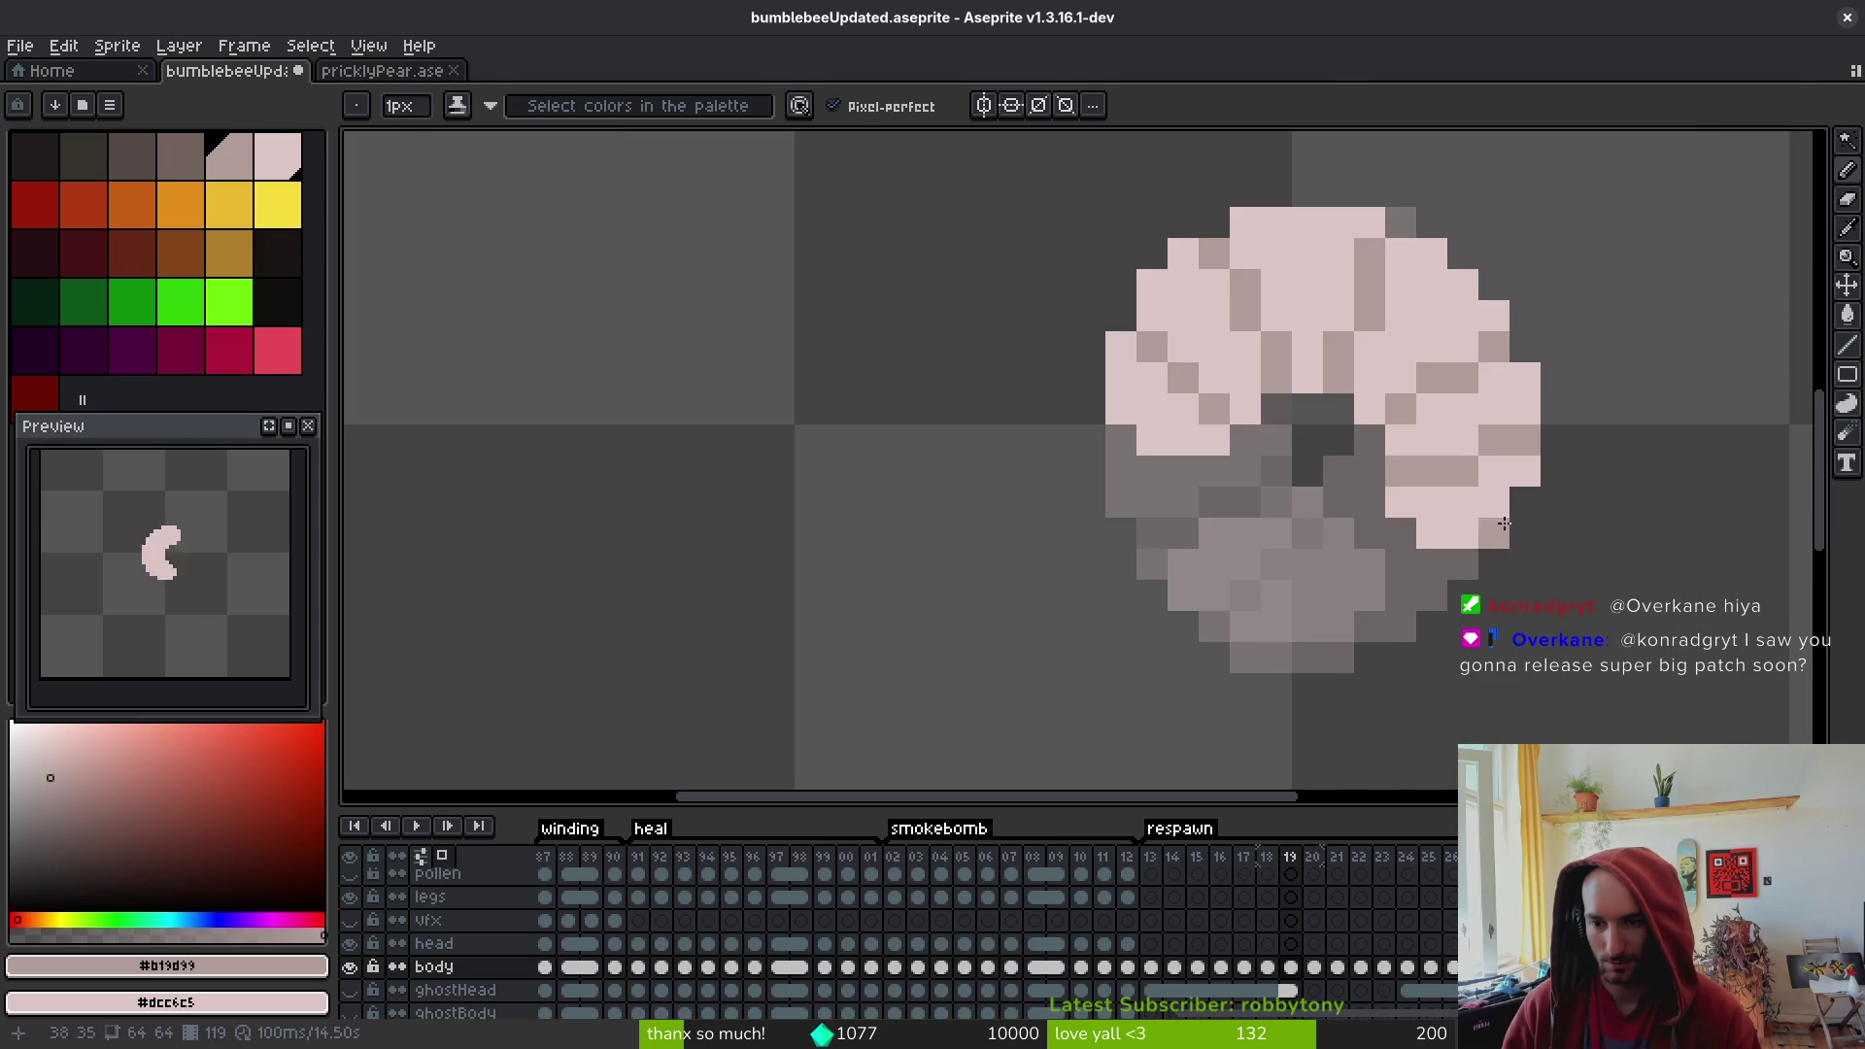
key("ctrl+z")
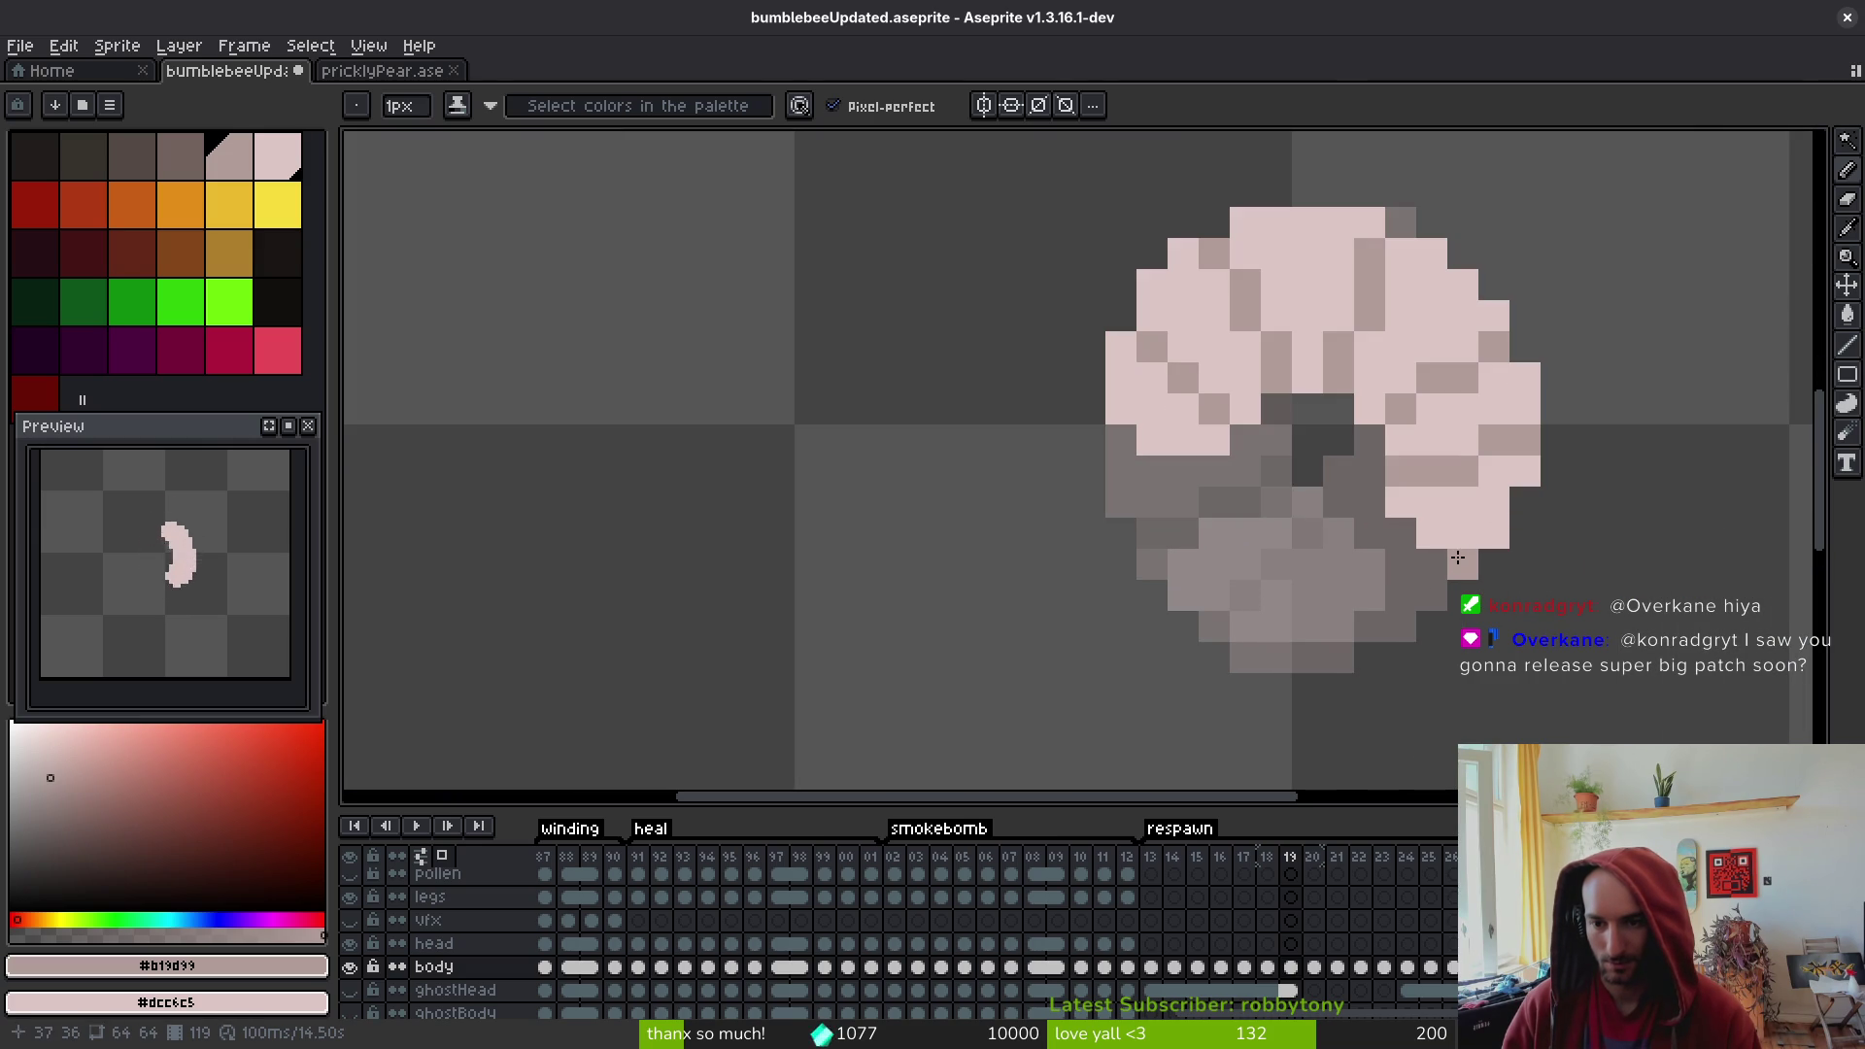
mouse_move(1447, 562)
left_mouse_down()
mouse_move(1418, 539)
mouse_move(1494, 515)
mouse_move(1492, 476)
left_mouse_up()
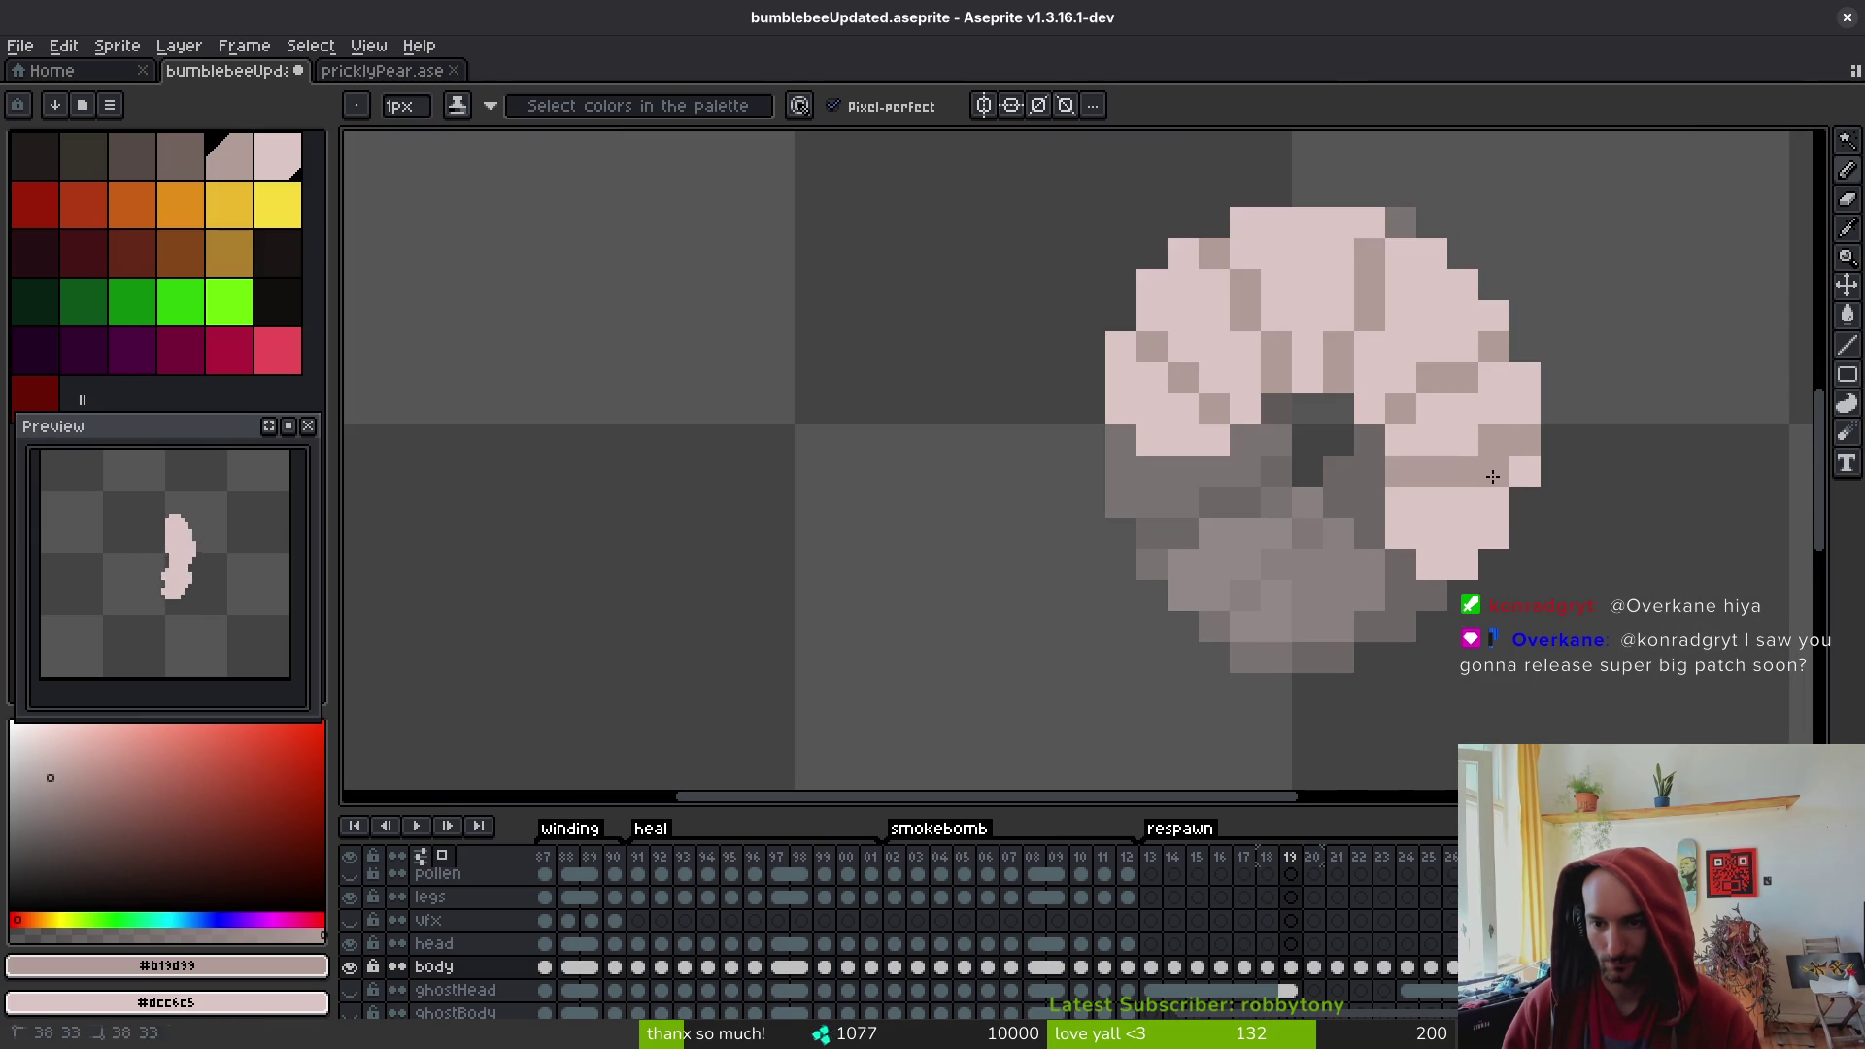
scroll(1521, 451, "down", 4)
scroll(1535, 544, "up", 1)
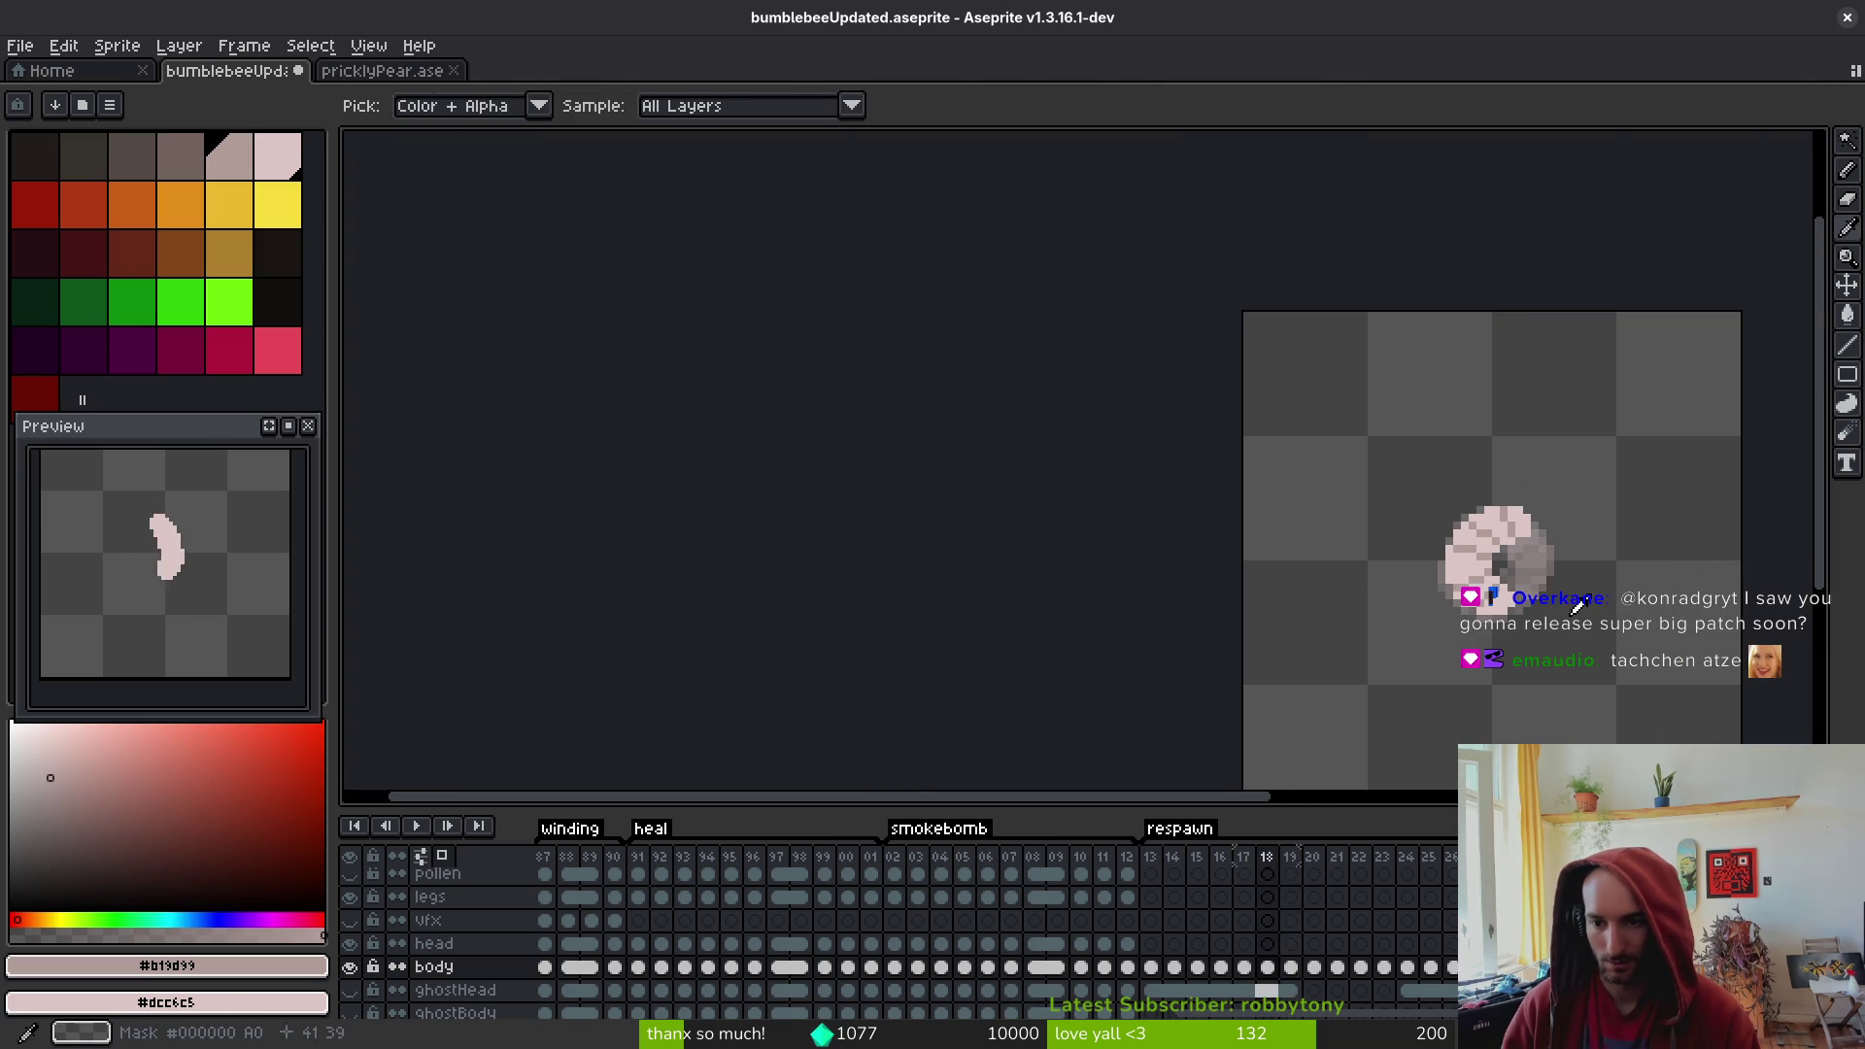
scroll(1544, 585, "up", 2)
scroll(1545, 585, "up", 1)
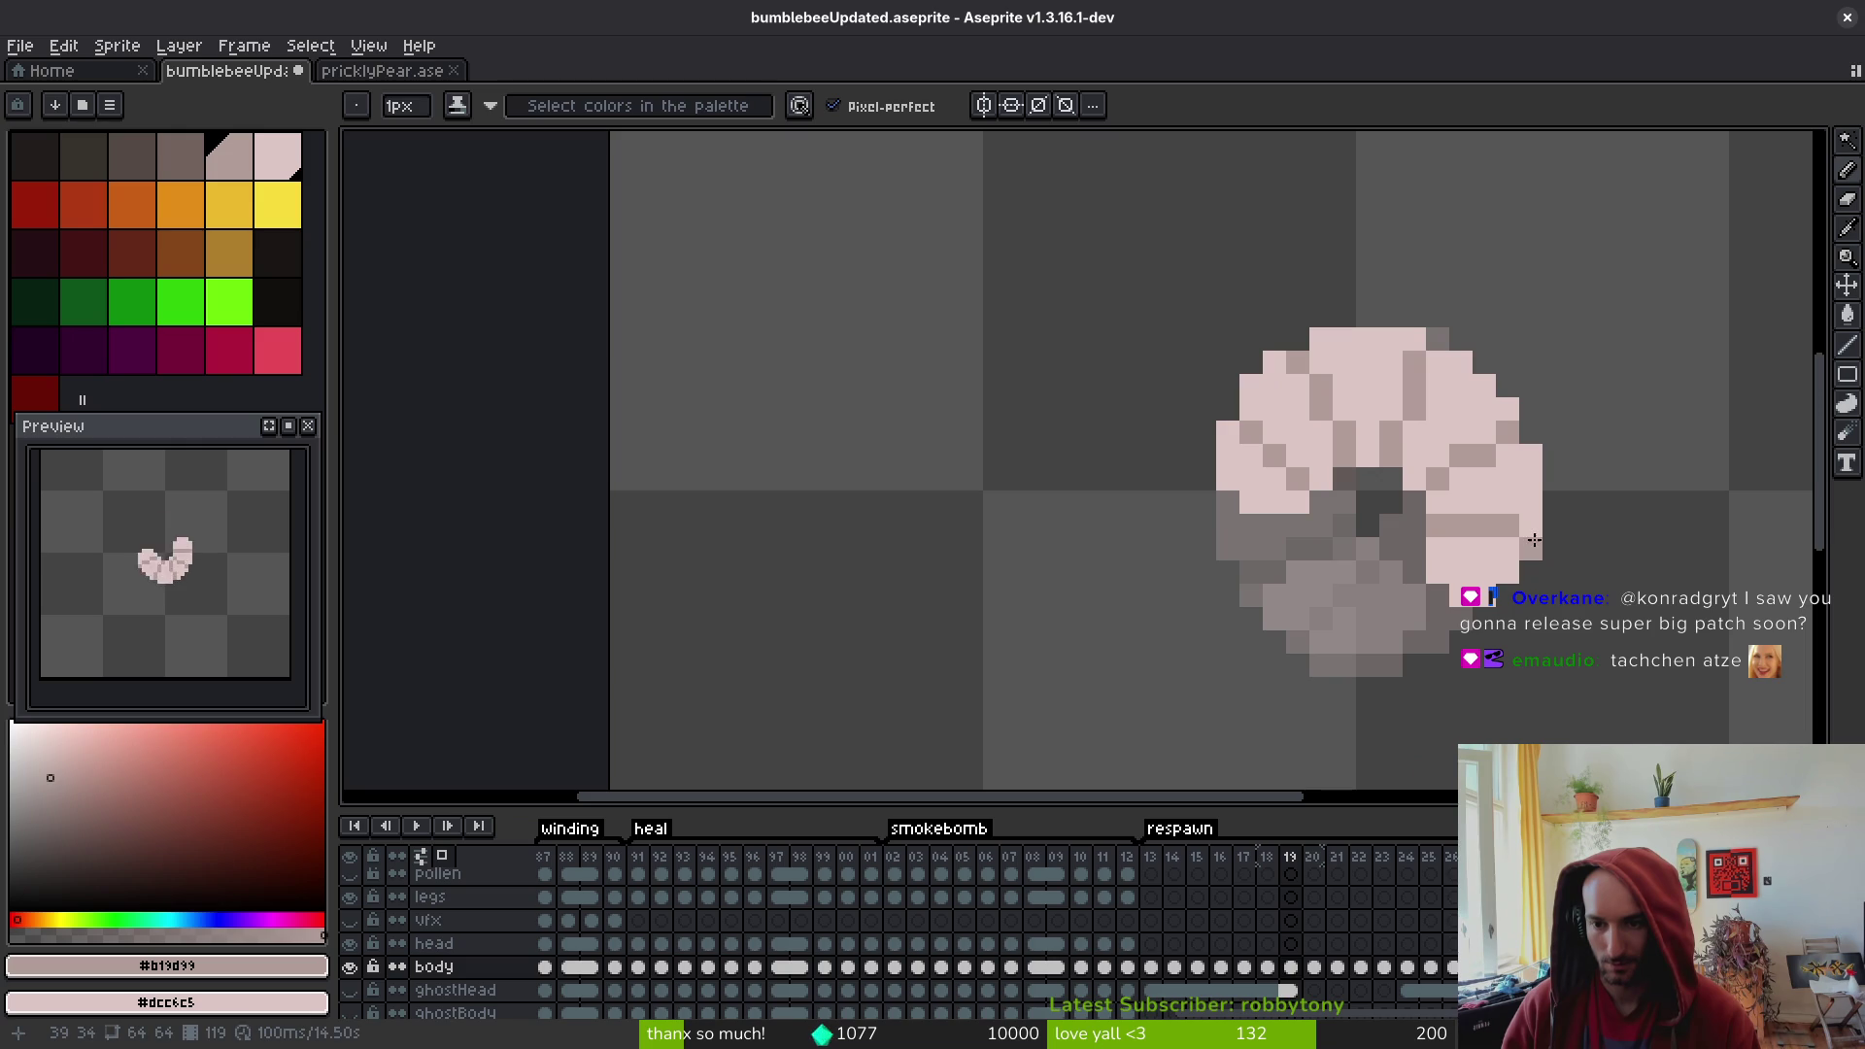
- Touch up individual pink and grey pixels on the larva, then save bumblebeeUpdated.aseprite
left_click(1484, 550)
right_click(1477, 525)
left_click(1463, 474)
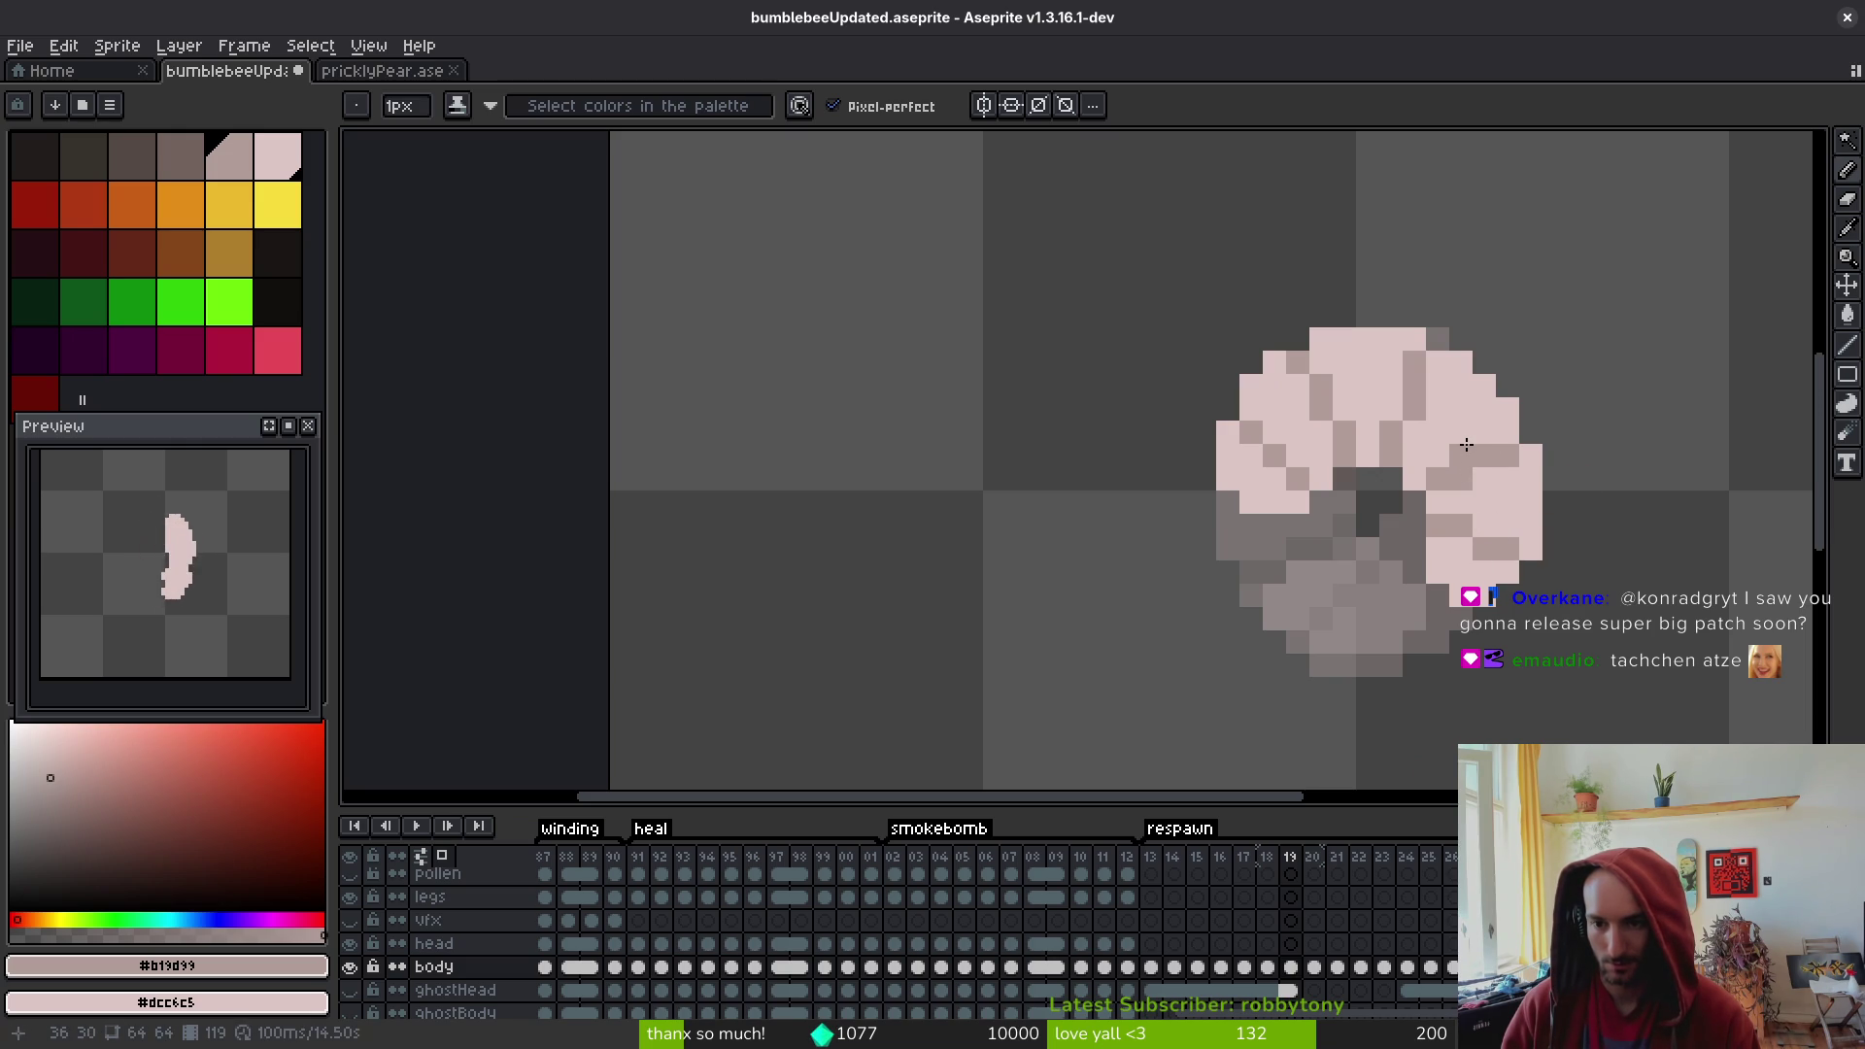
left_click(1433, 393)
right_click(1415, 427)
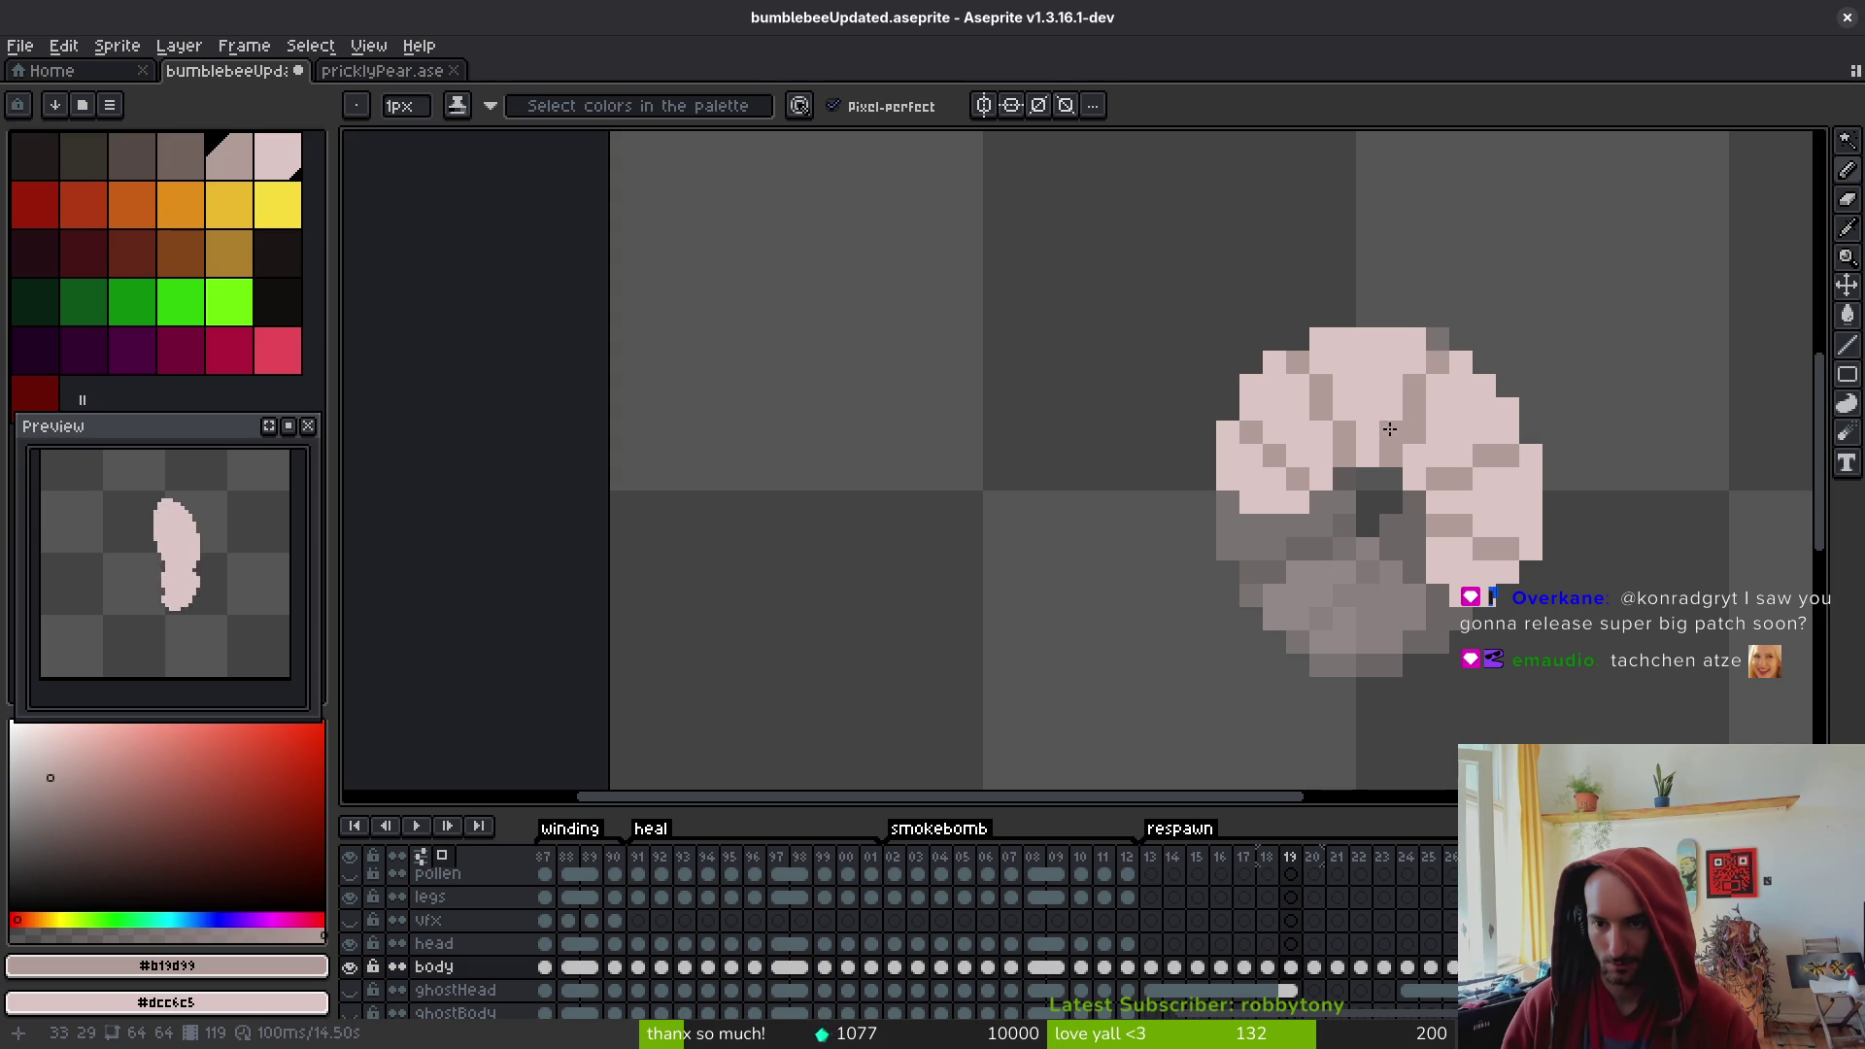
scroll(1503, 565, "down", 5)
key("ctrl+s")
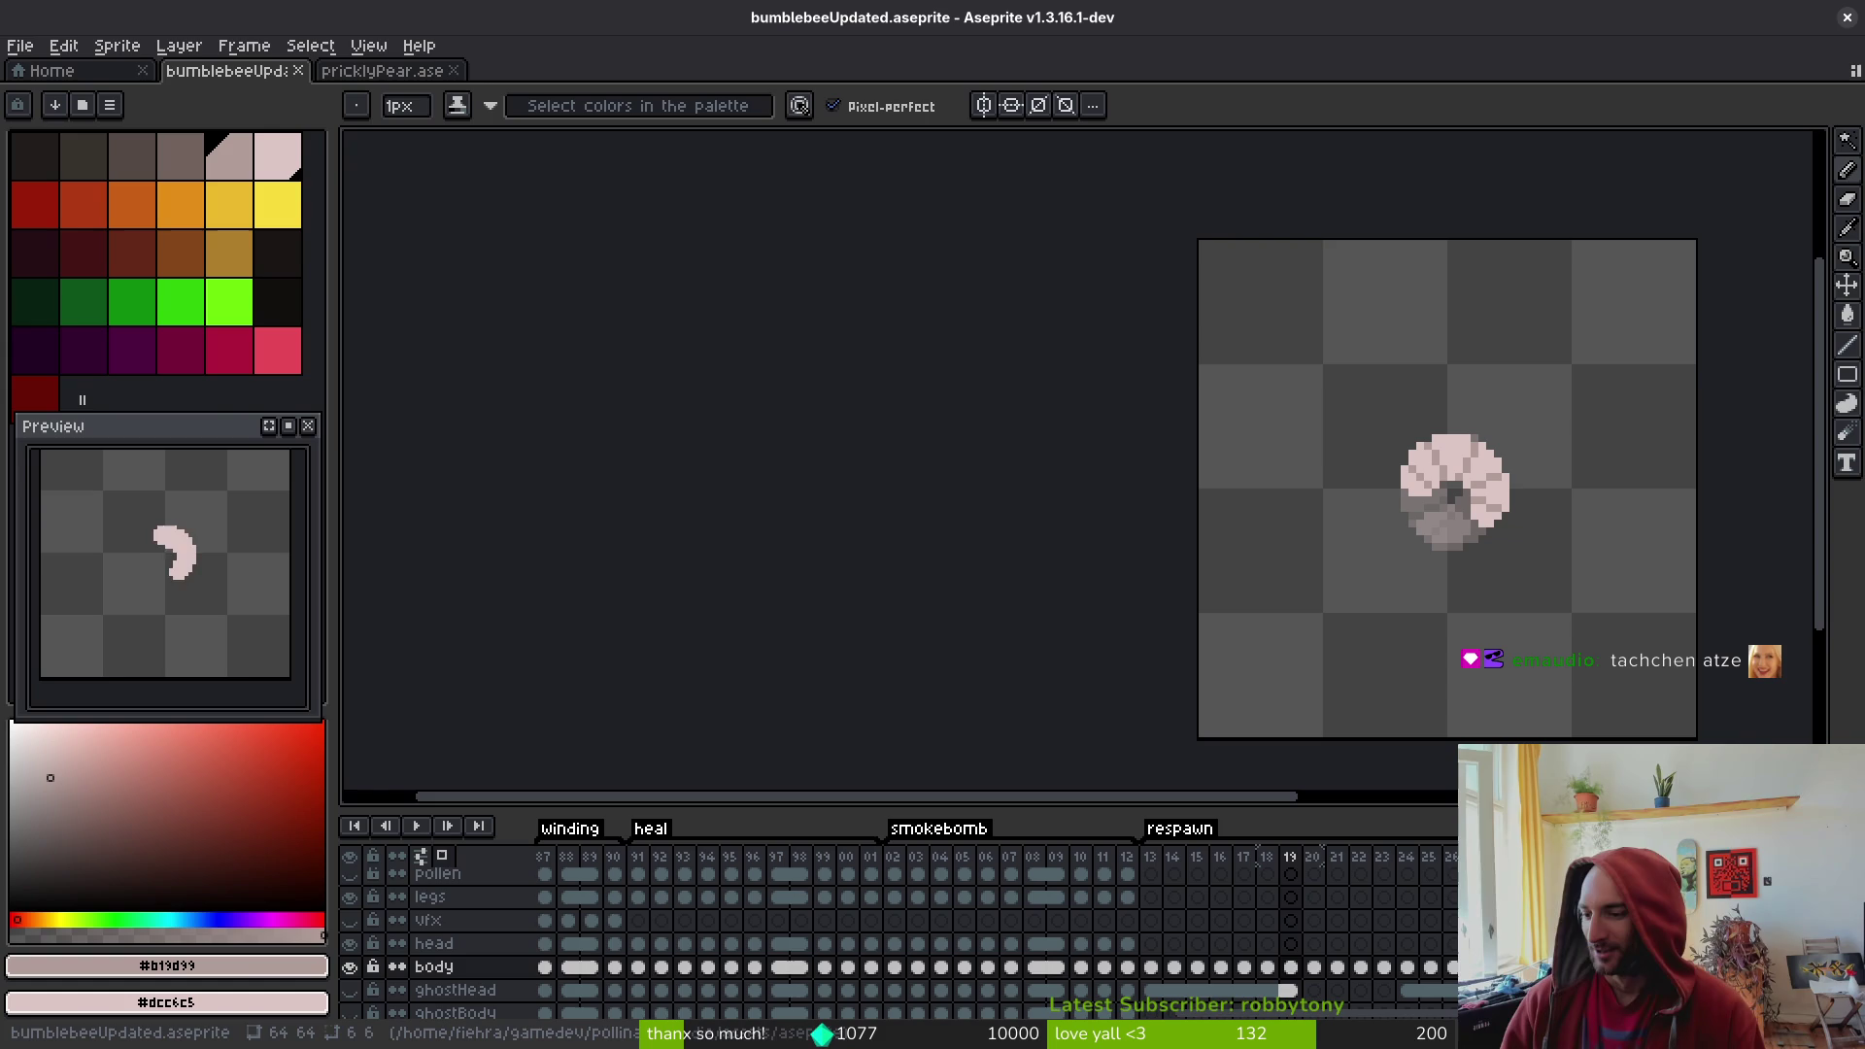
scroll(1554, 496, "up", 2)
- Compare frames 19 and 20, then select the larva body cels of frames 16–19
scroll(1554, 496, "up", 1)
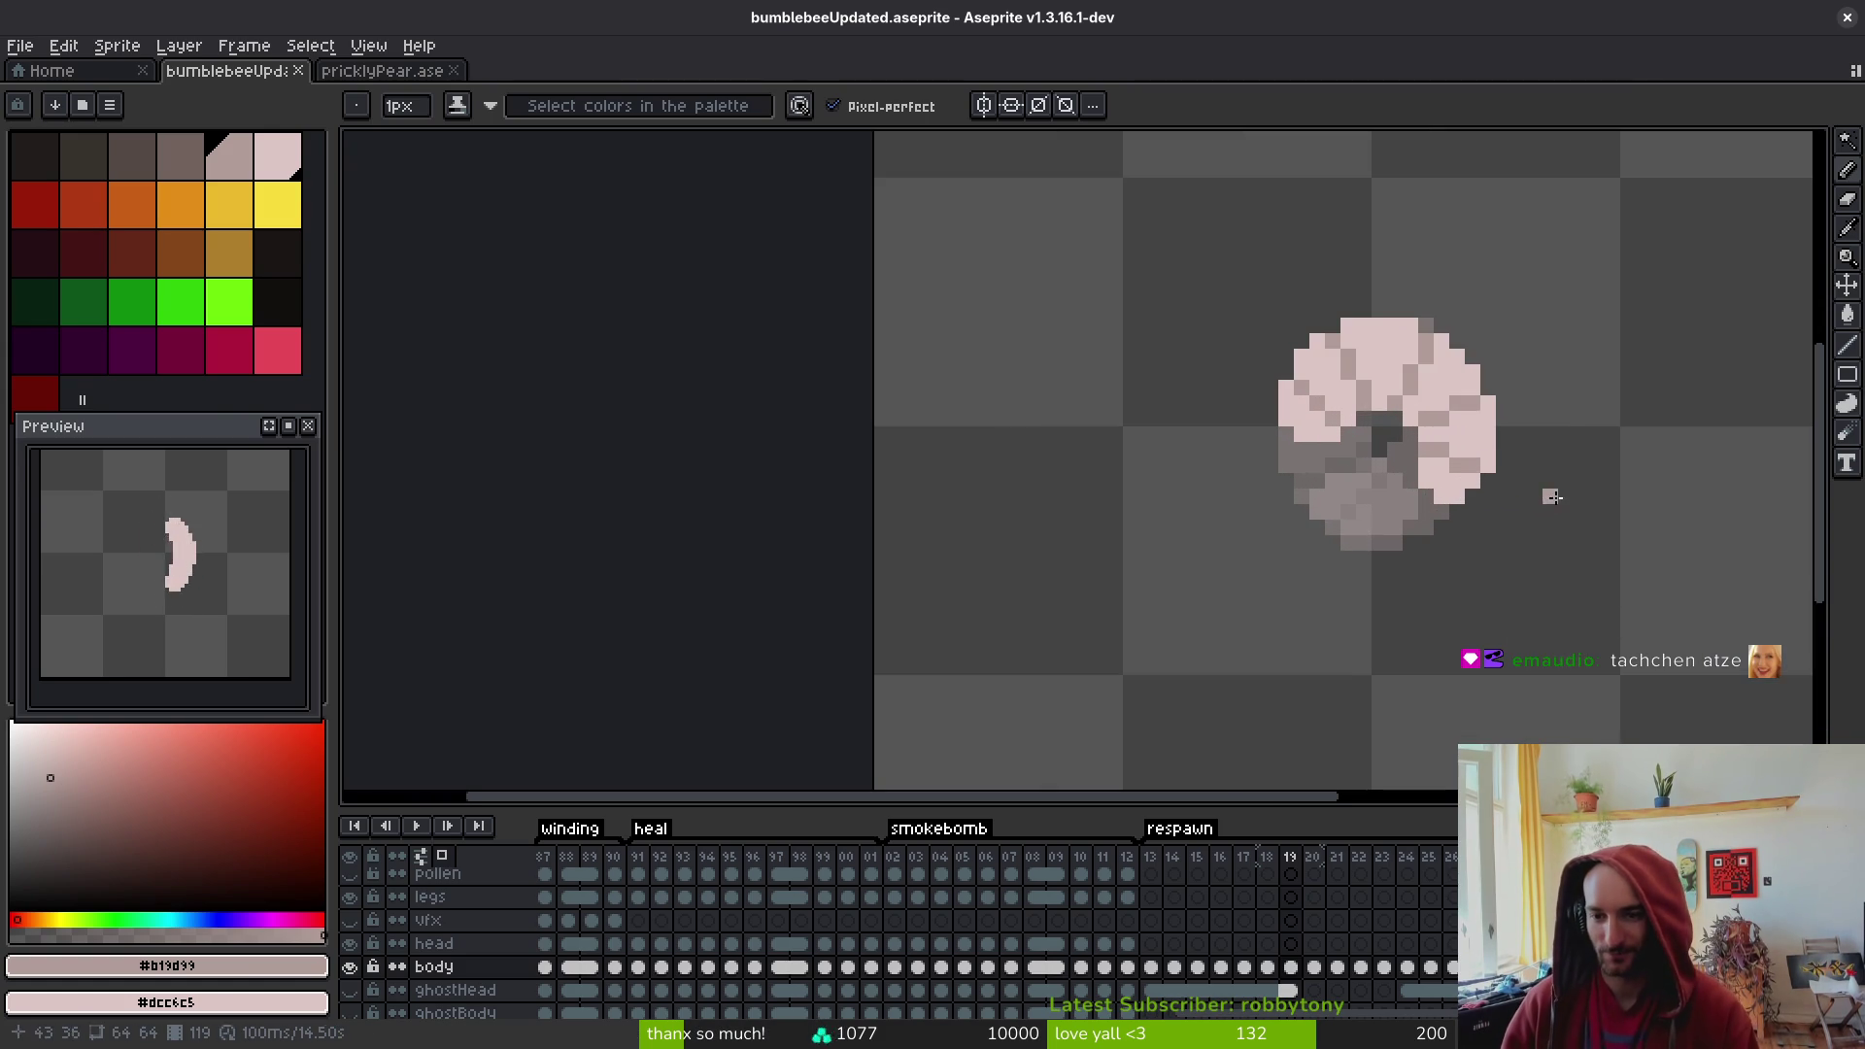
key("Right")
key("Left")
key("Right")
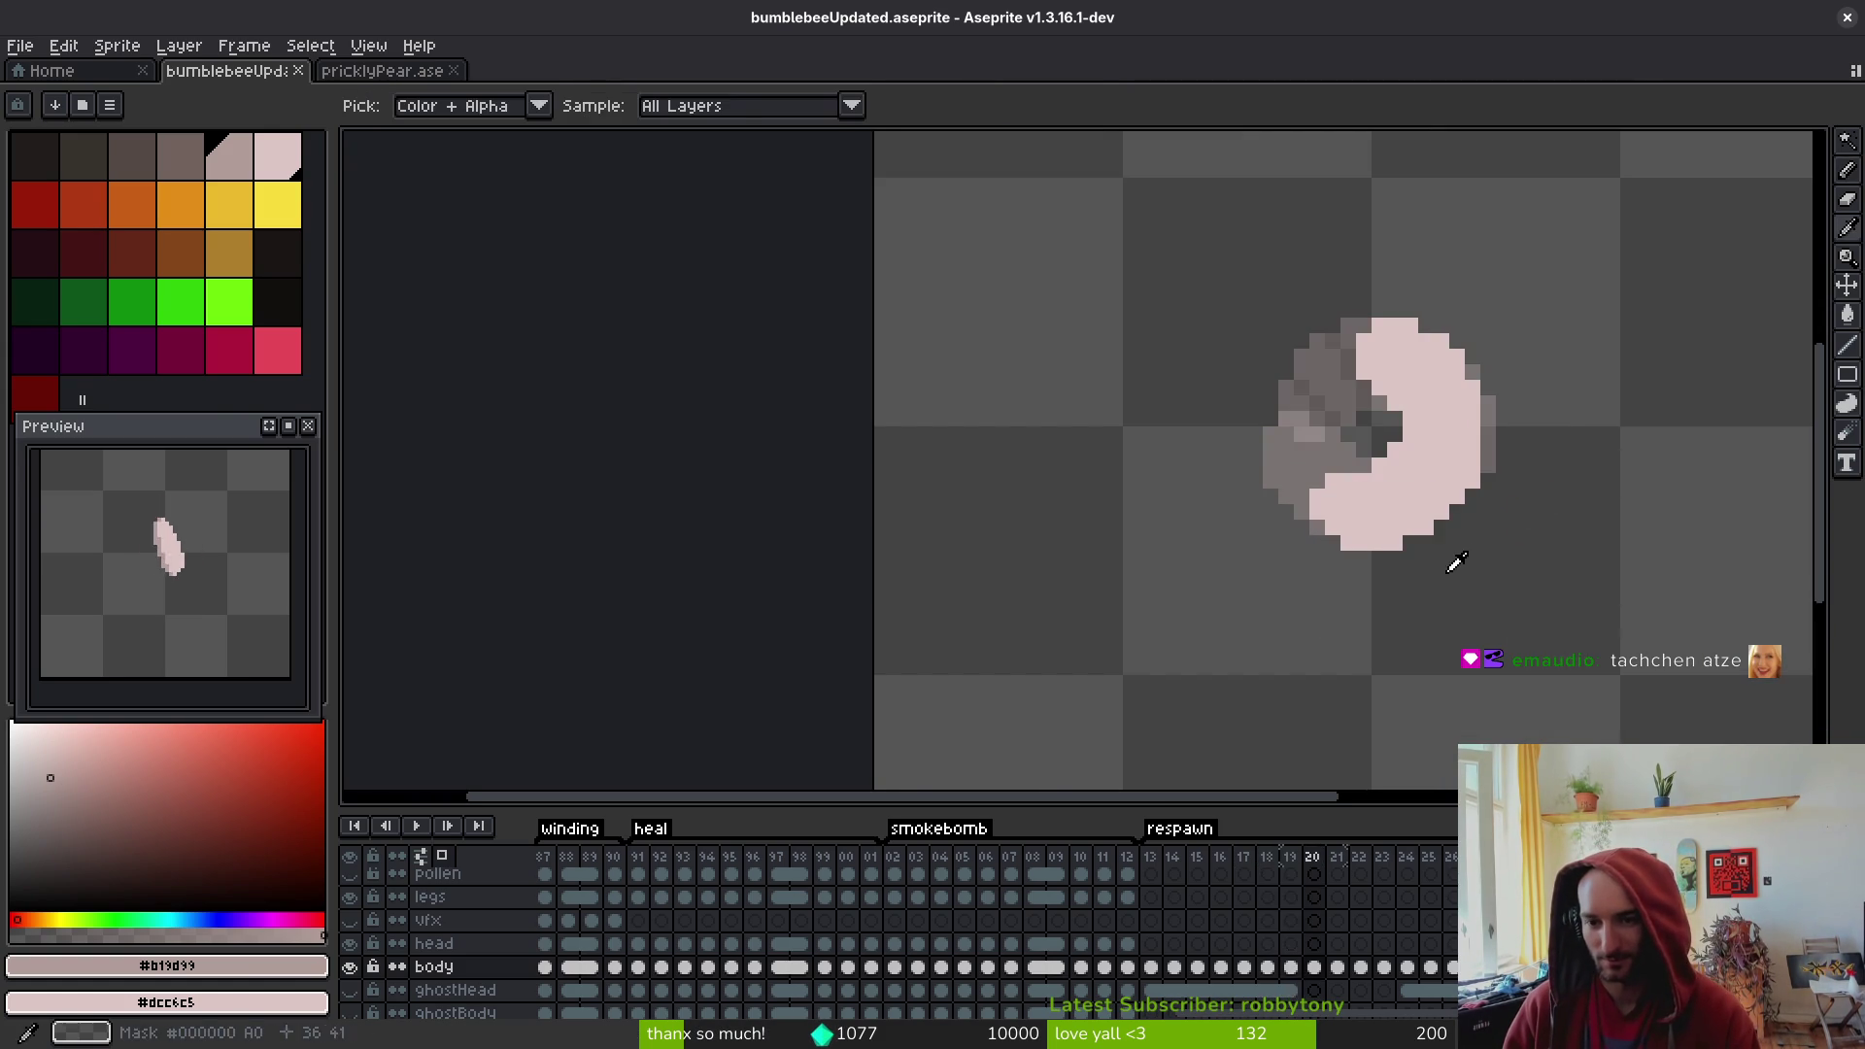
key("Left")
key("Right")
left_click_drag(1292, 982, 1221, 977)
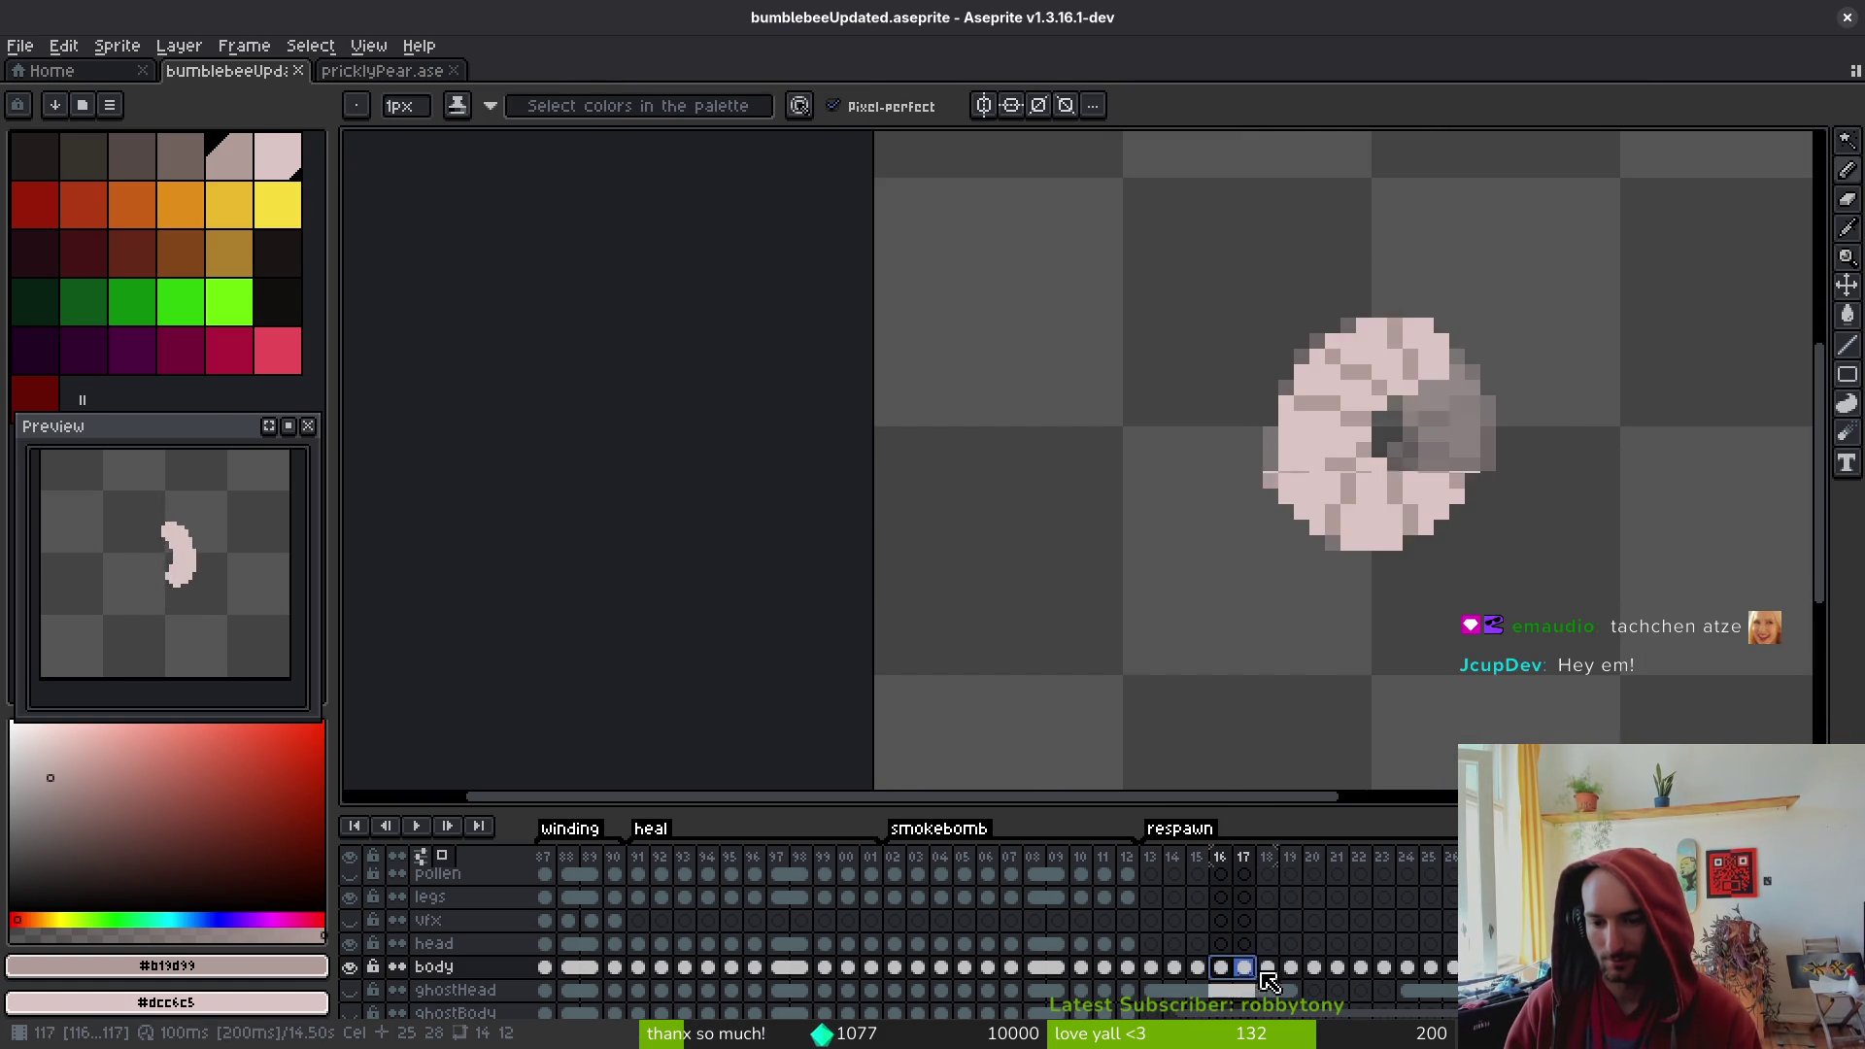
- Step through body frames 15–20 to compare the curled larva poses, ending on frame 20
left_click(1323, 972)
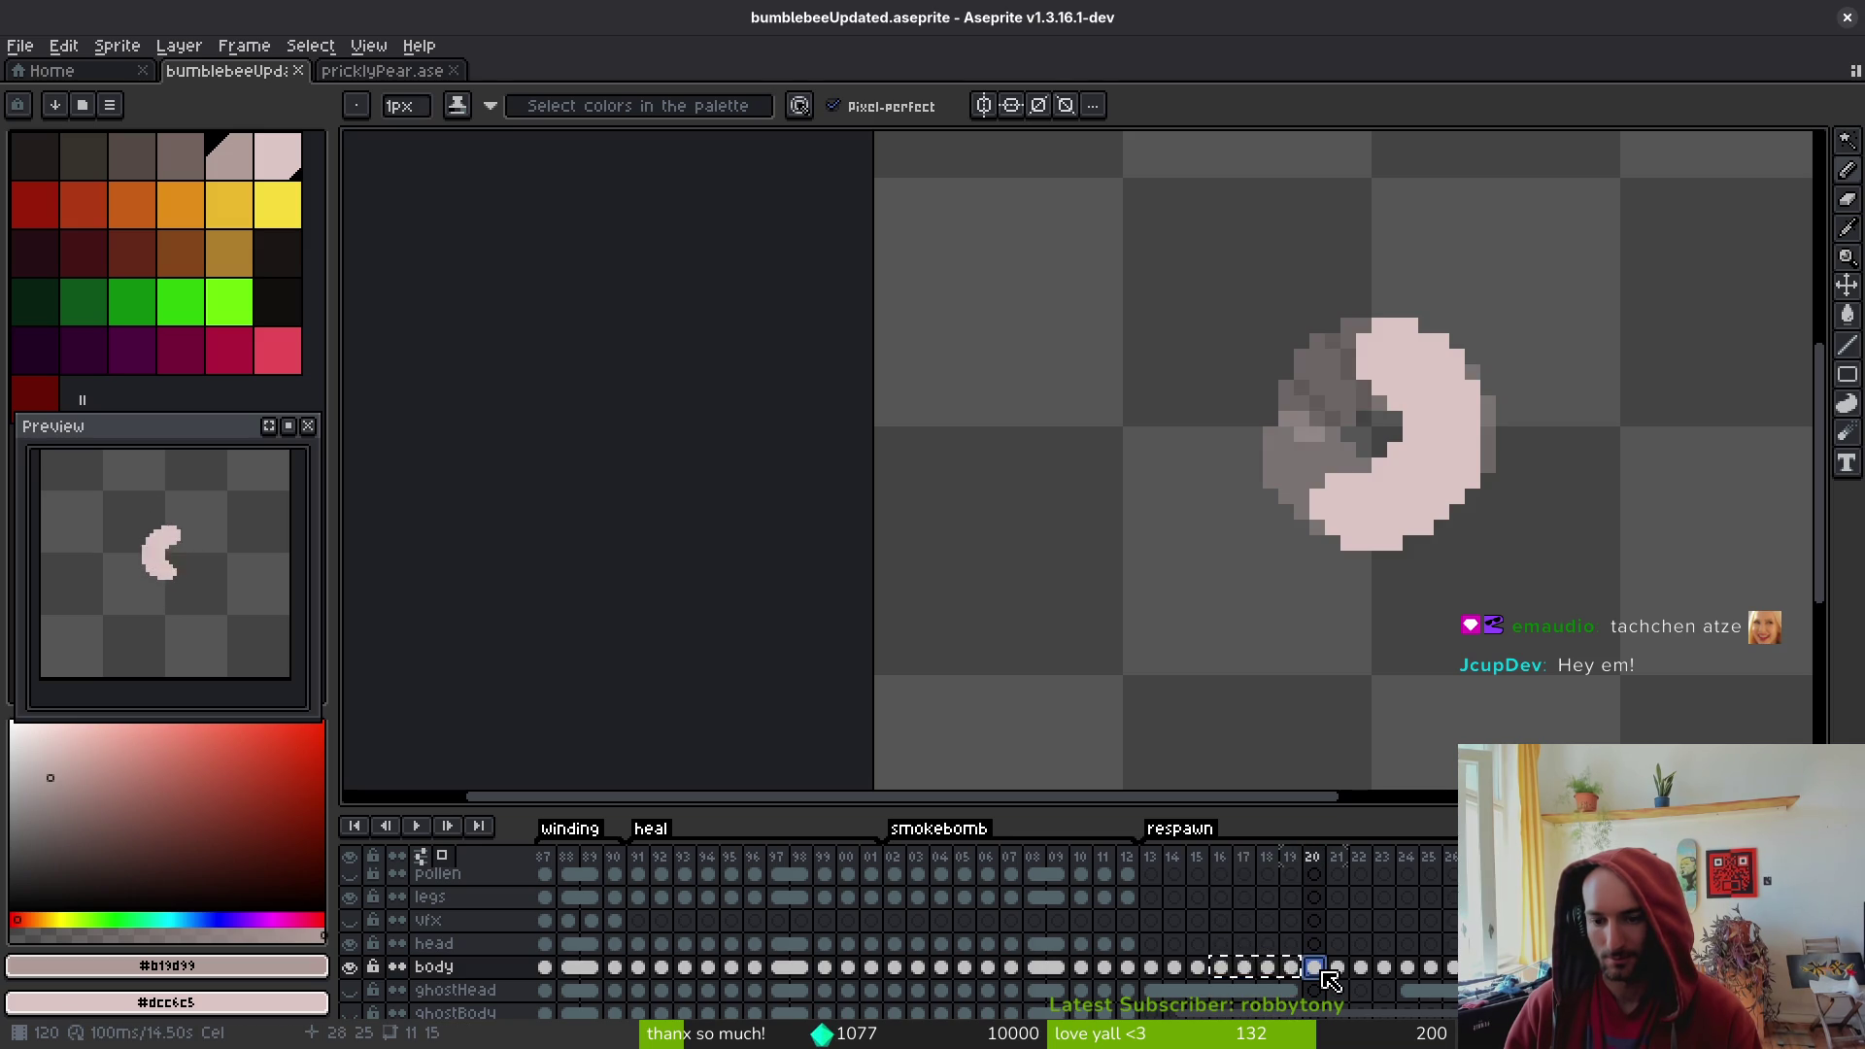
left_click(1199, 976)
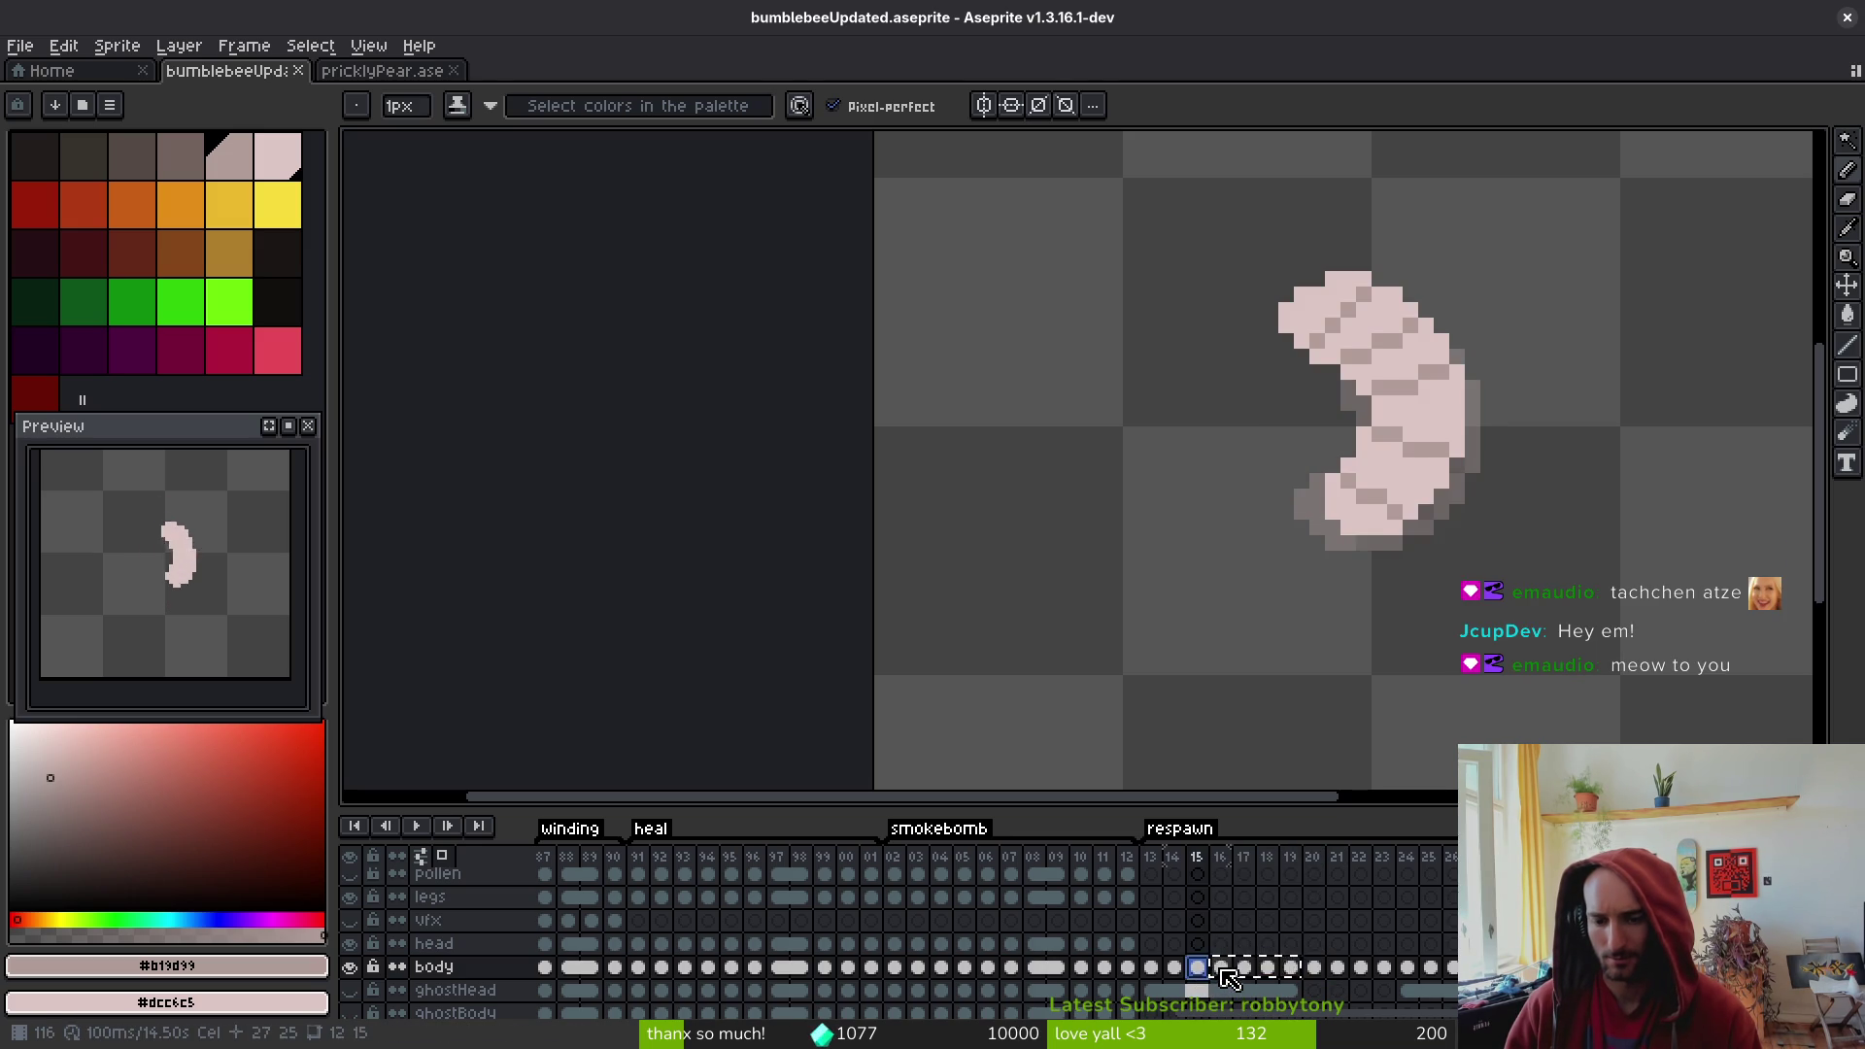
left_click(1226, 979)
left_click(1250, 981)
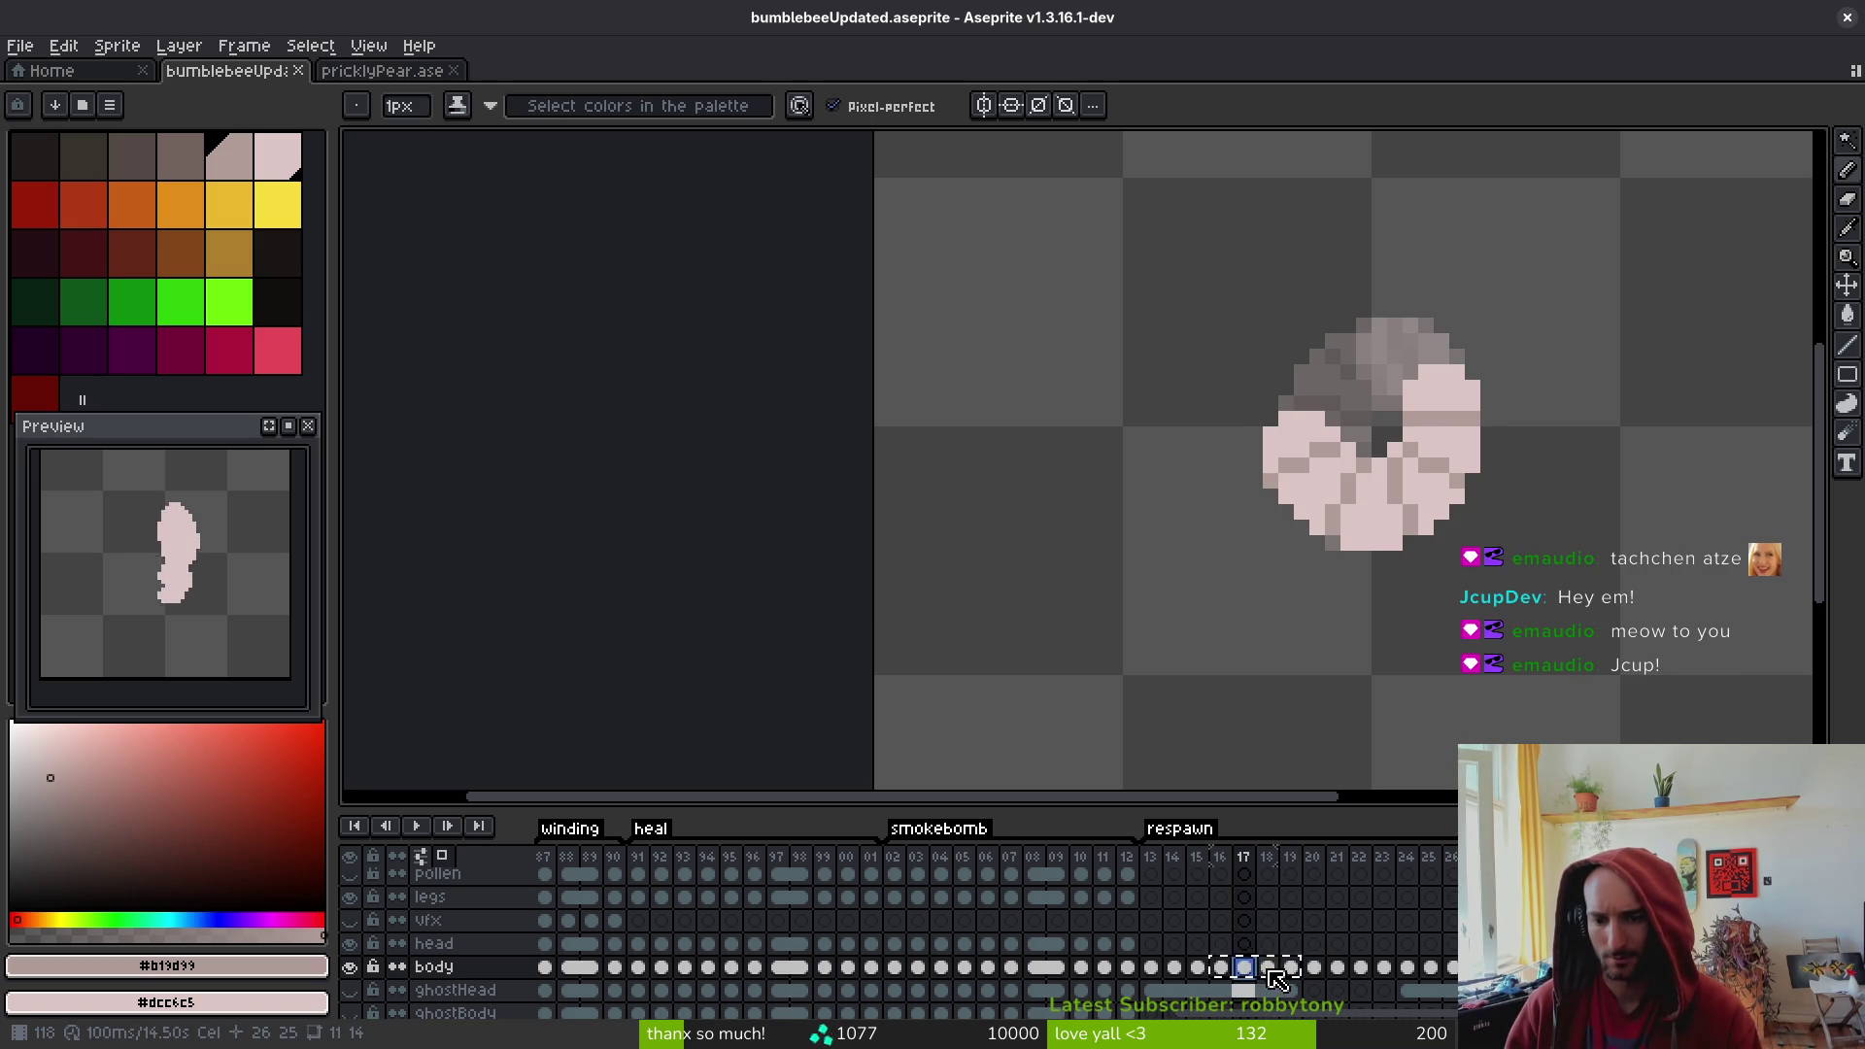
left_click(1271, 970)
left_click(1290, 969)
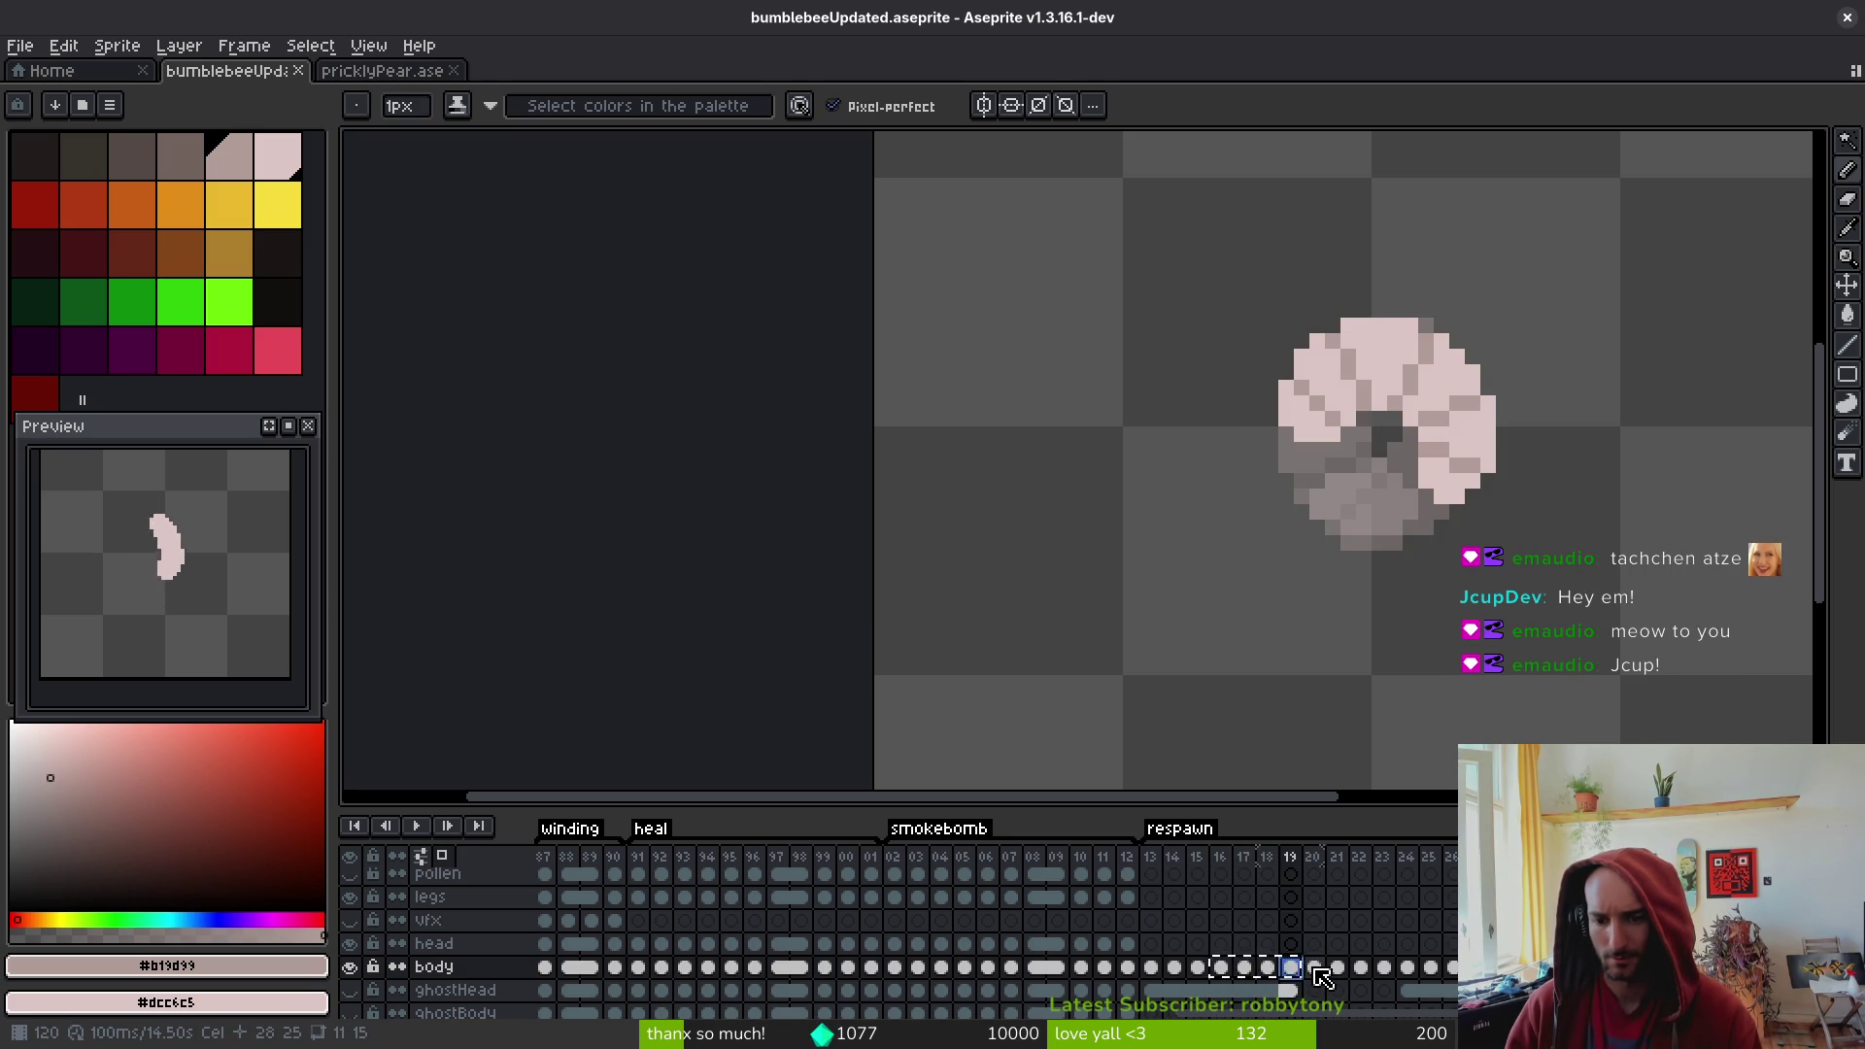
left_click(1313, 968)
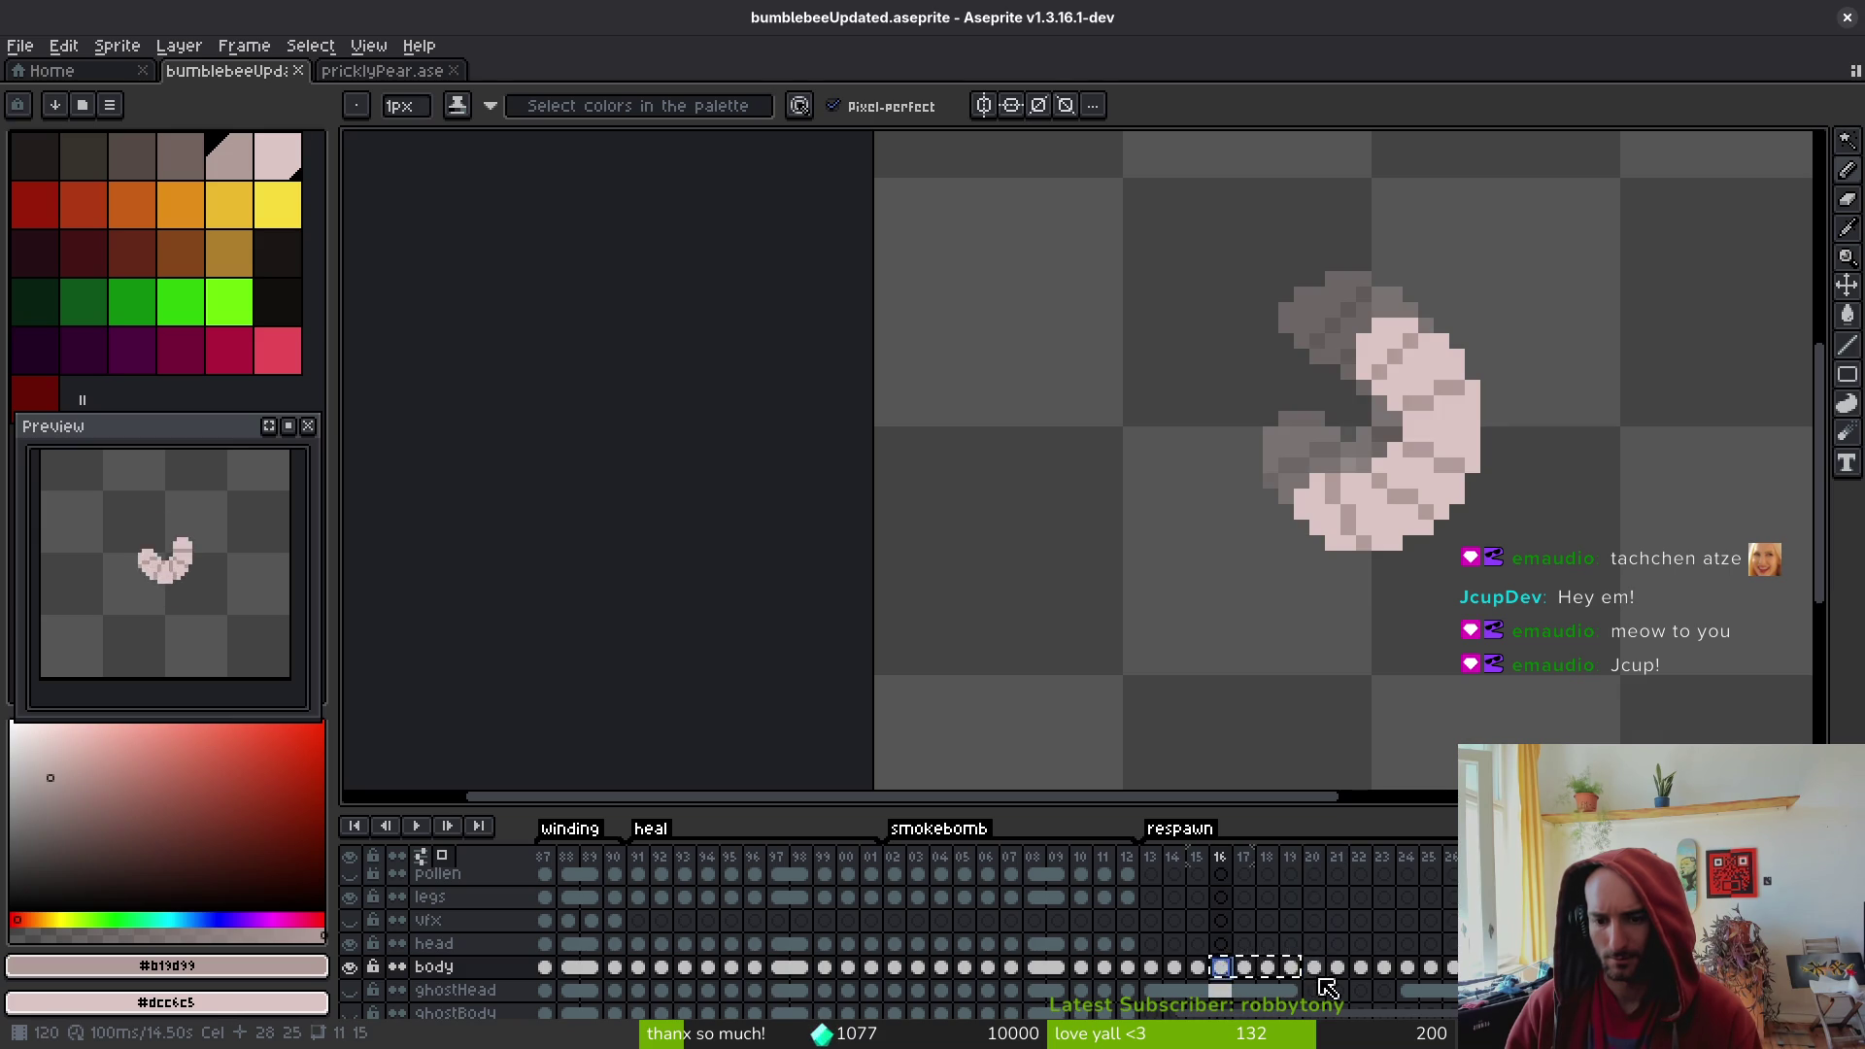
left_click(1221, 972)
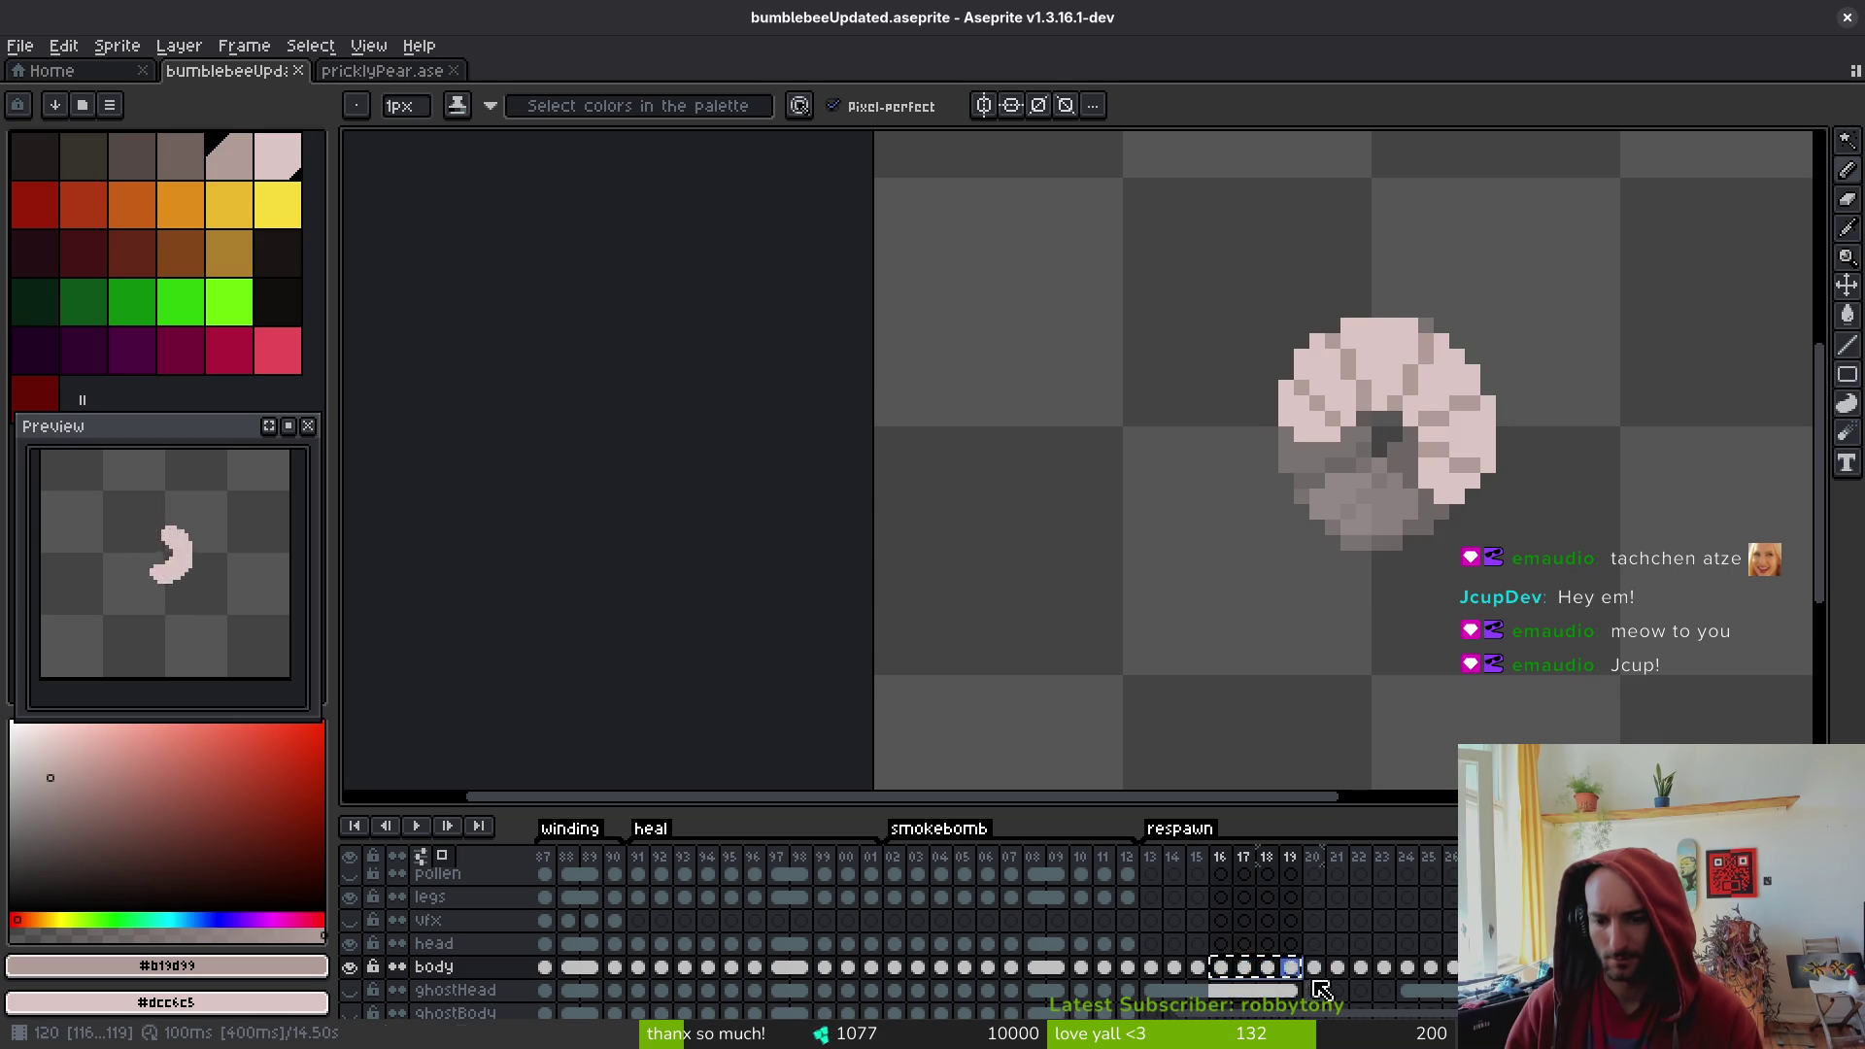
left_click(1317, 969)
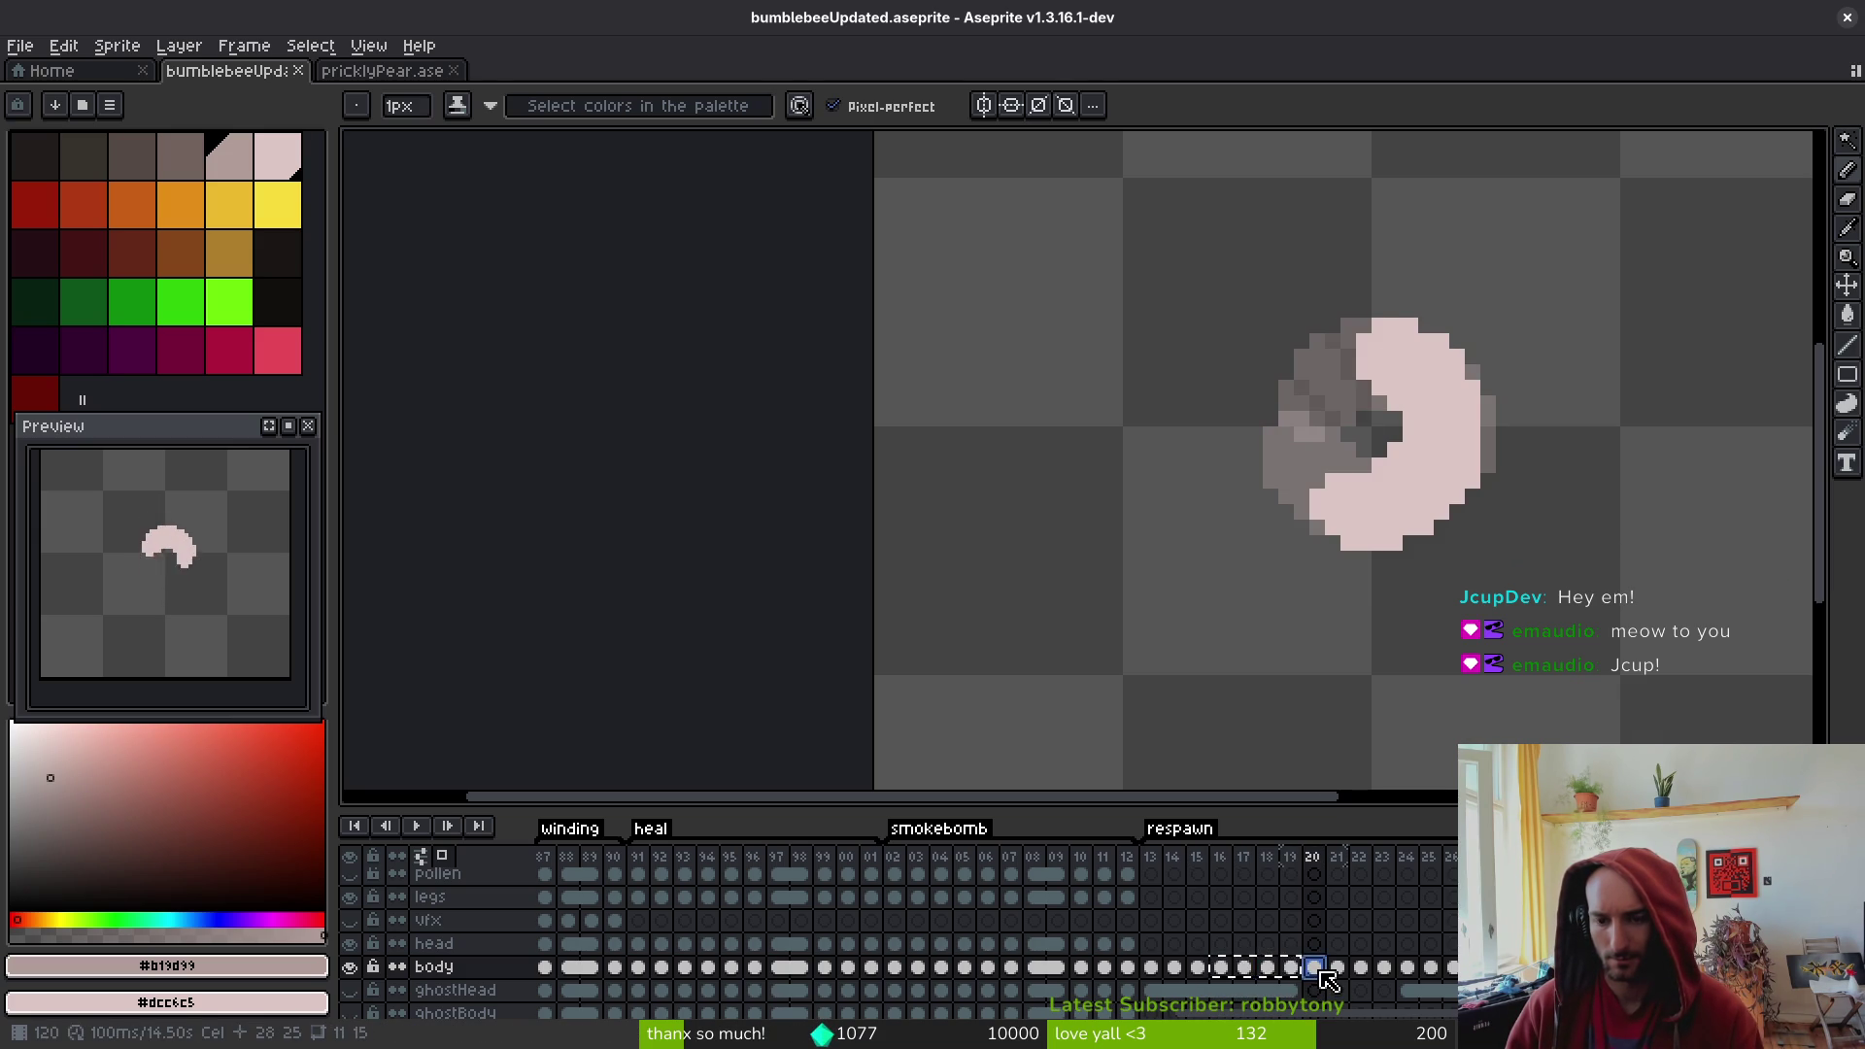
left_click(1226, 969)
left_click(1317, 970)
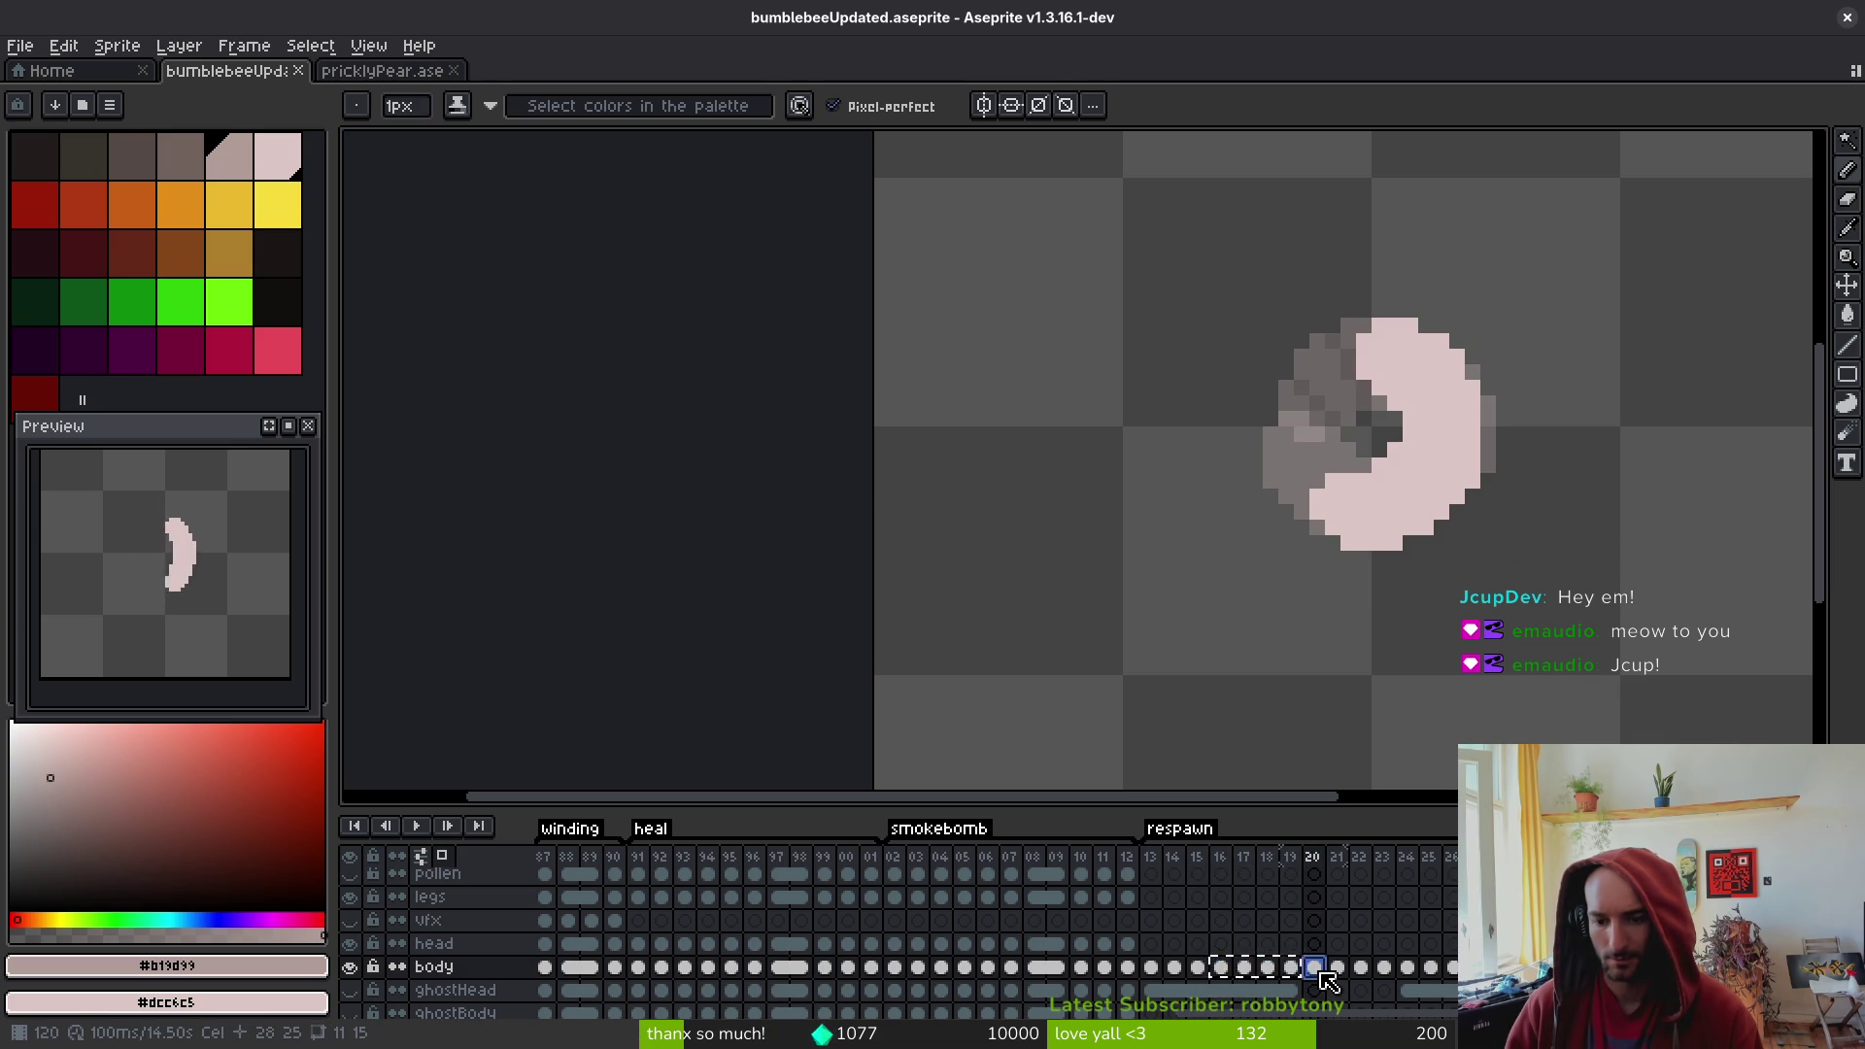
- Paste the copied body frames at frame 20 and review the new frames 20–24
key("ctrl+v")
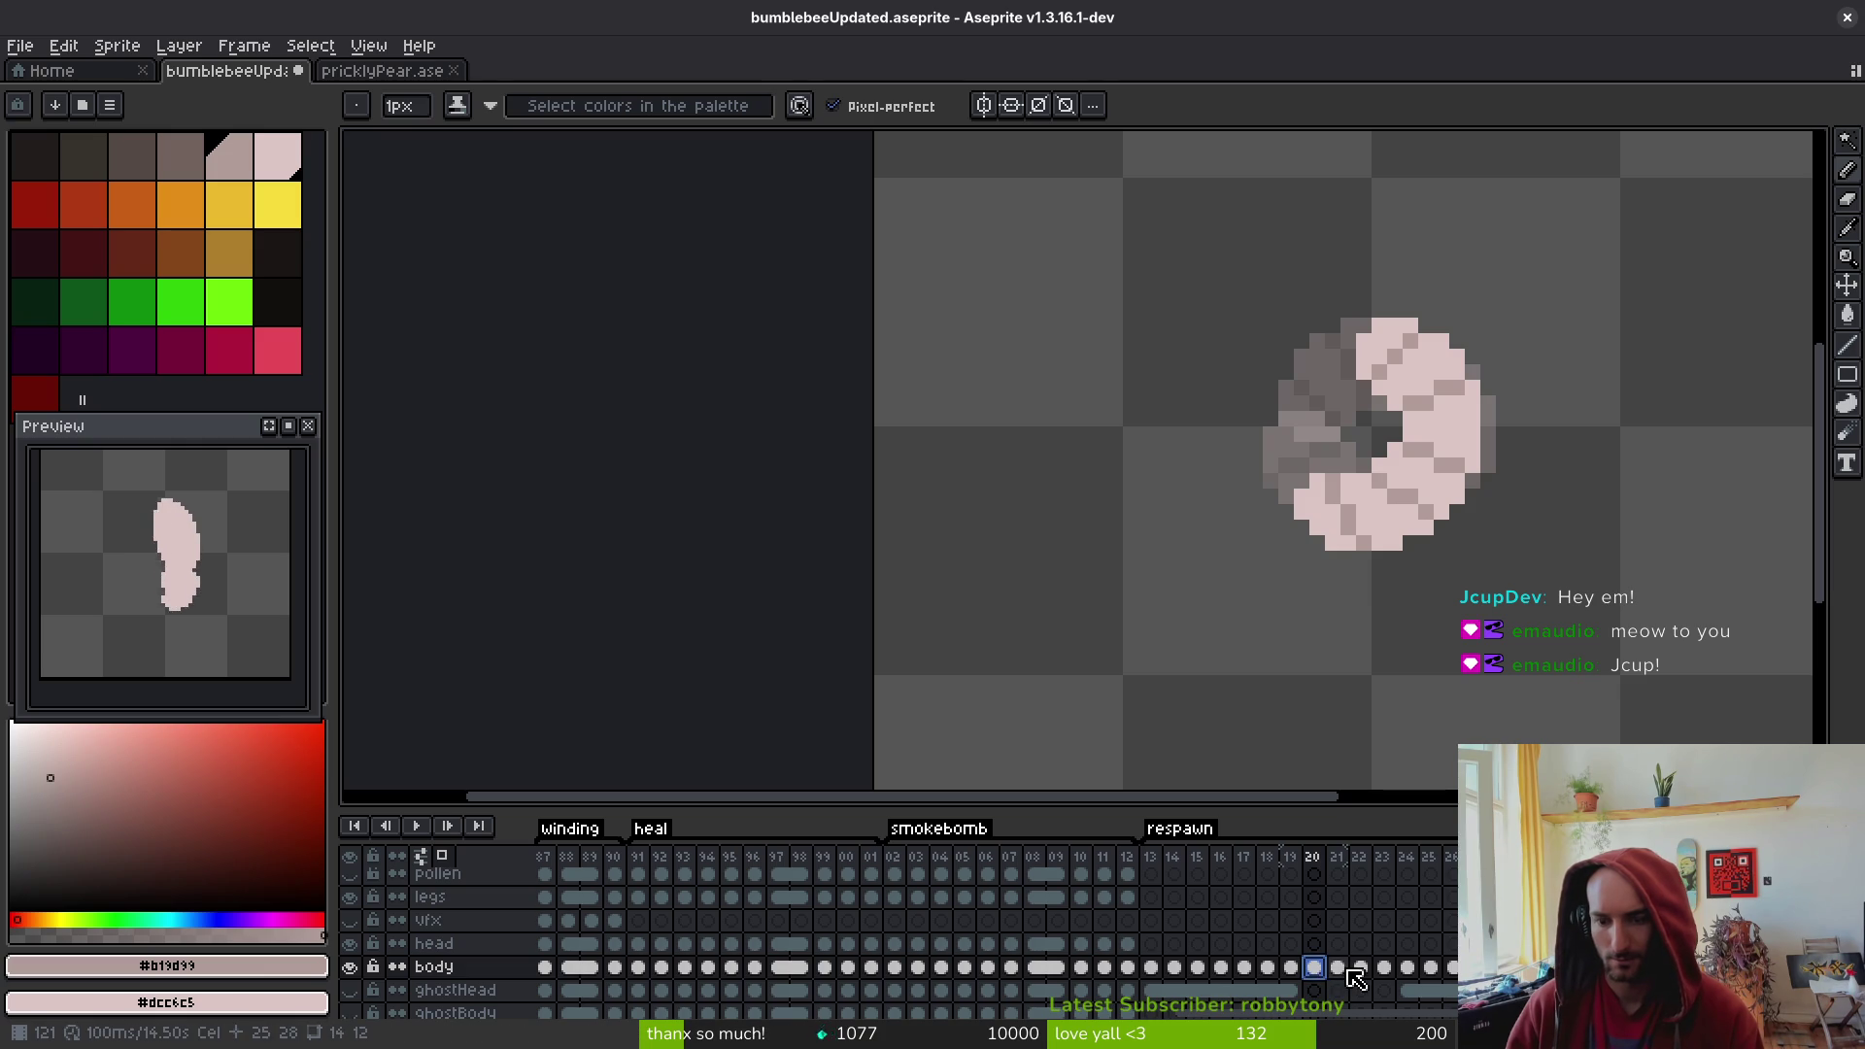
left_click(1384, 969)
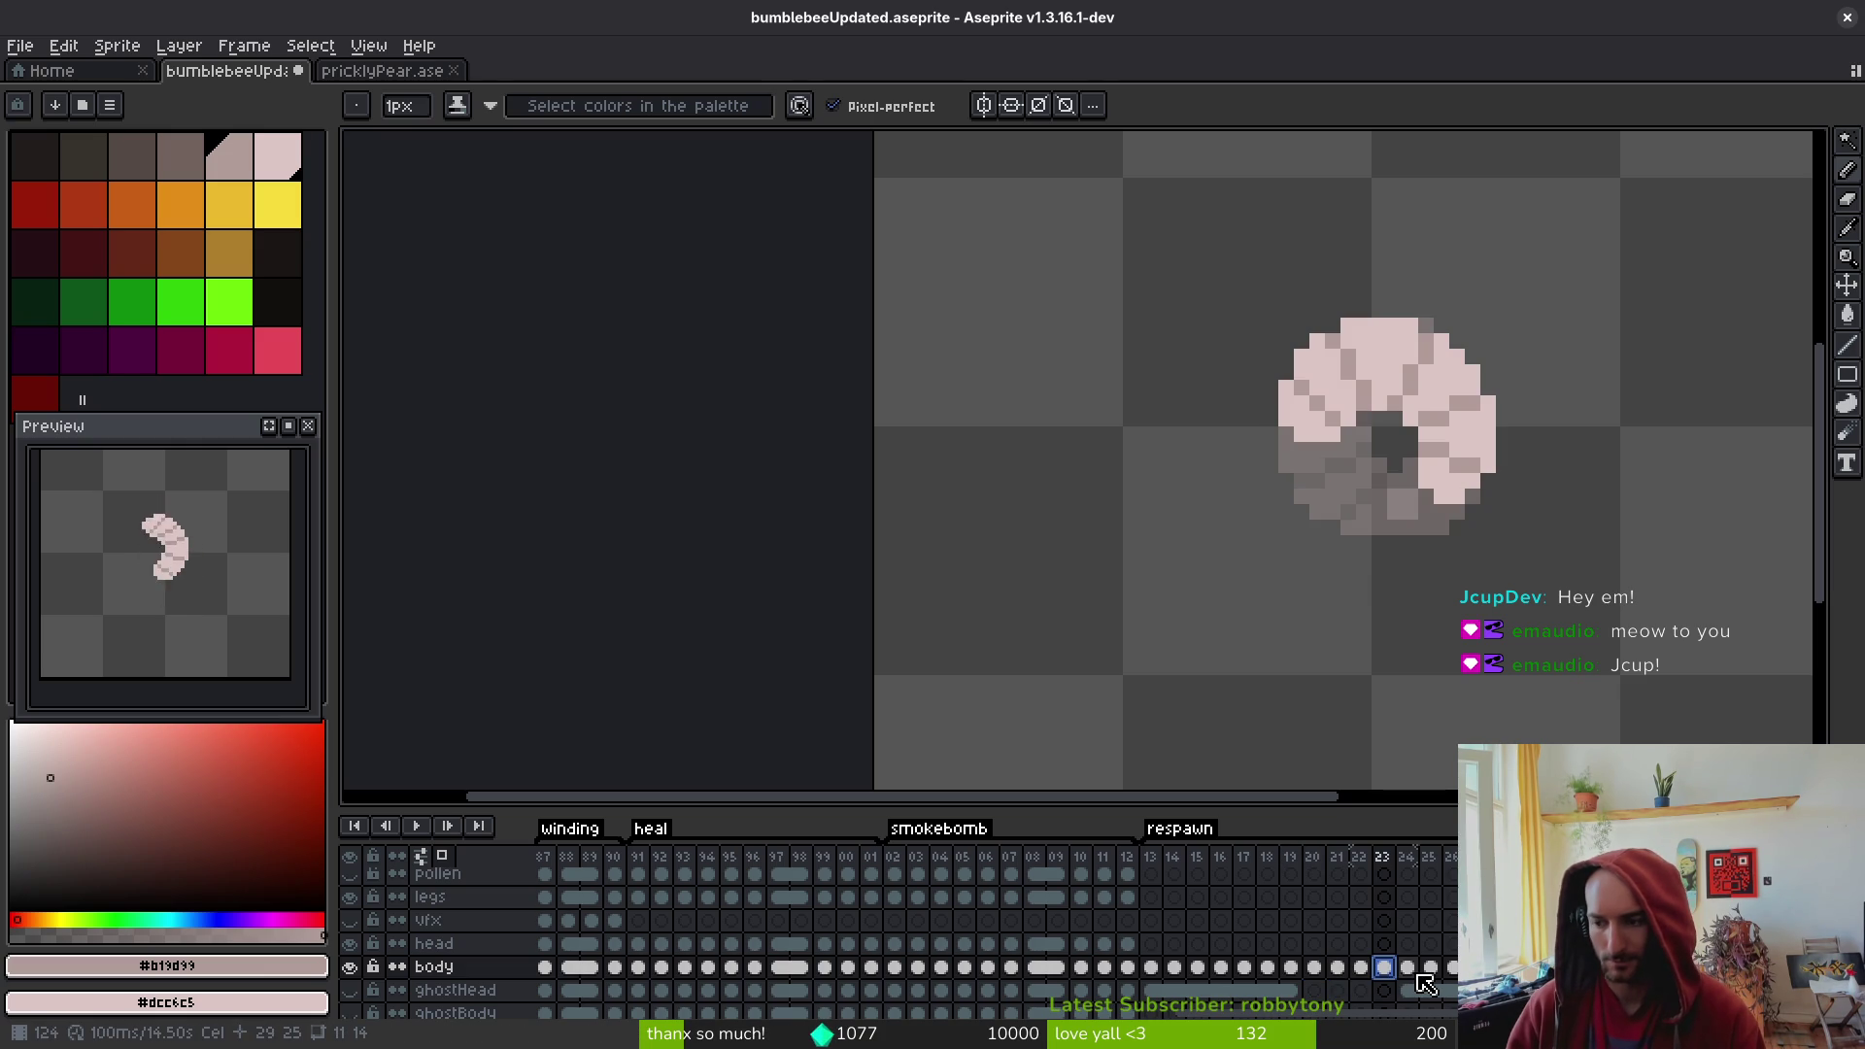
key("Right")
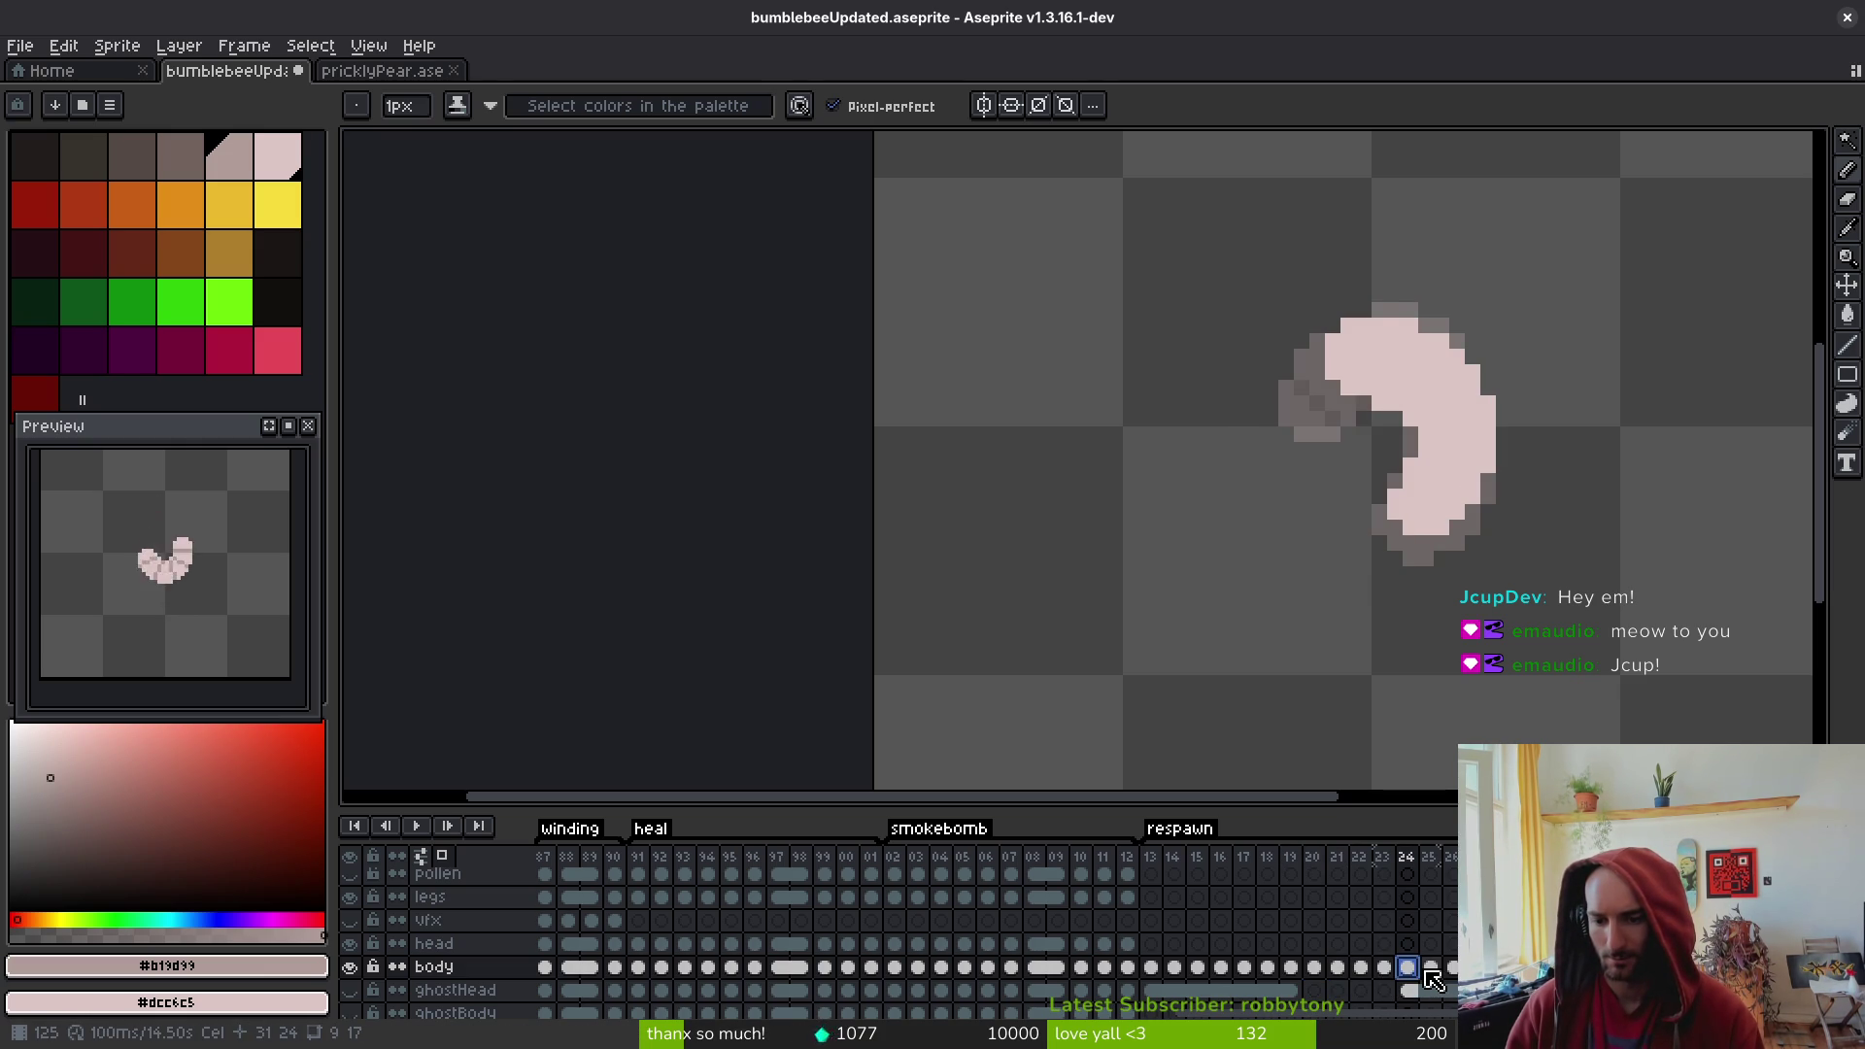
key("Return")
key("Return")
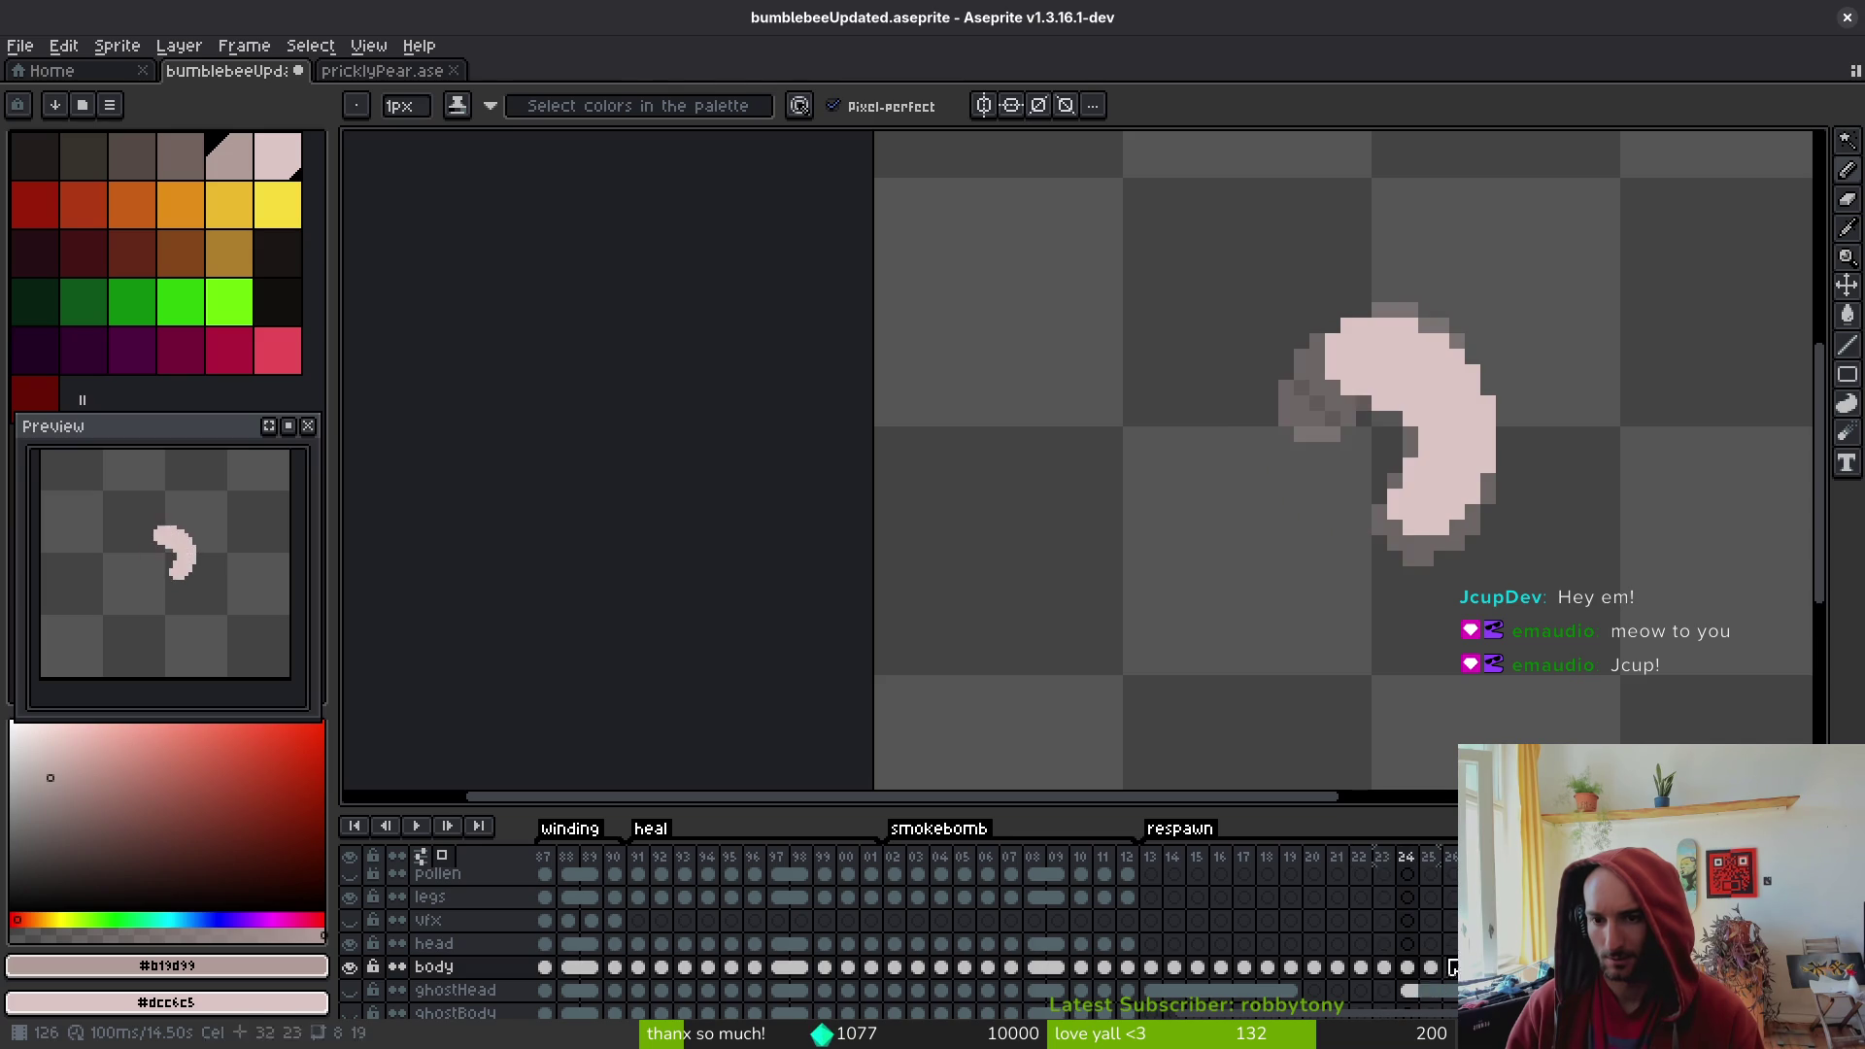
scroll(1451, 408, "up", 3)
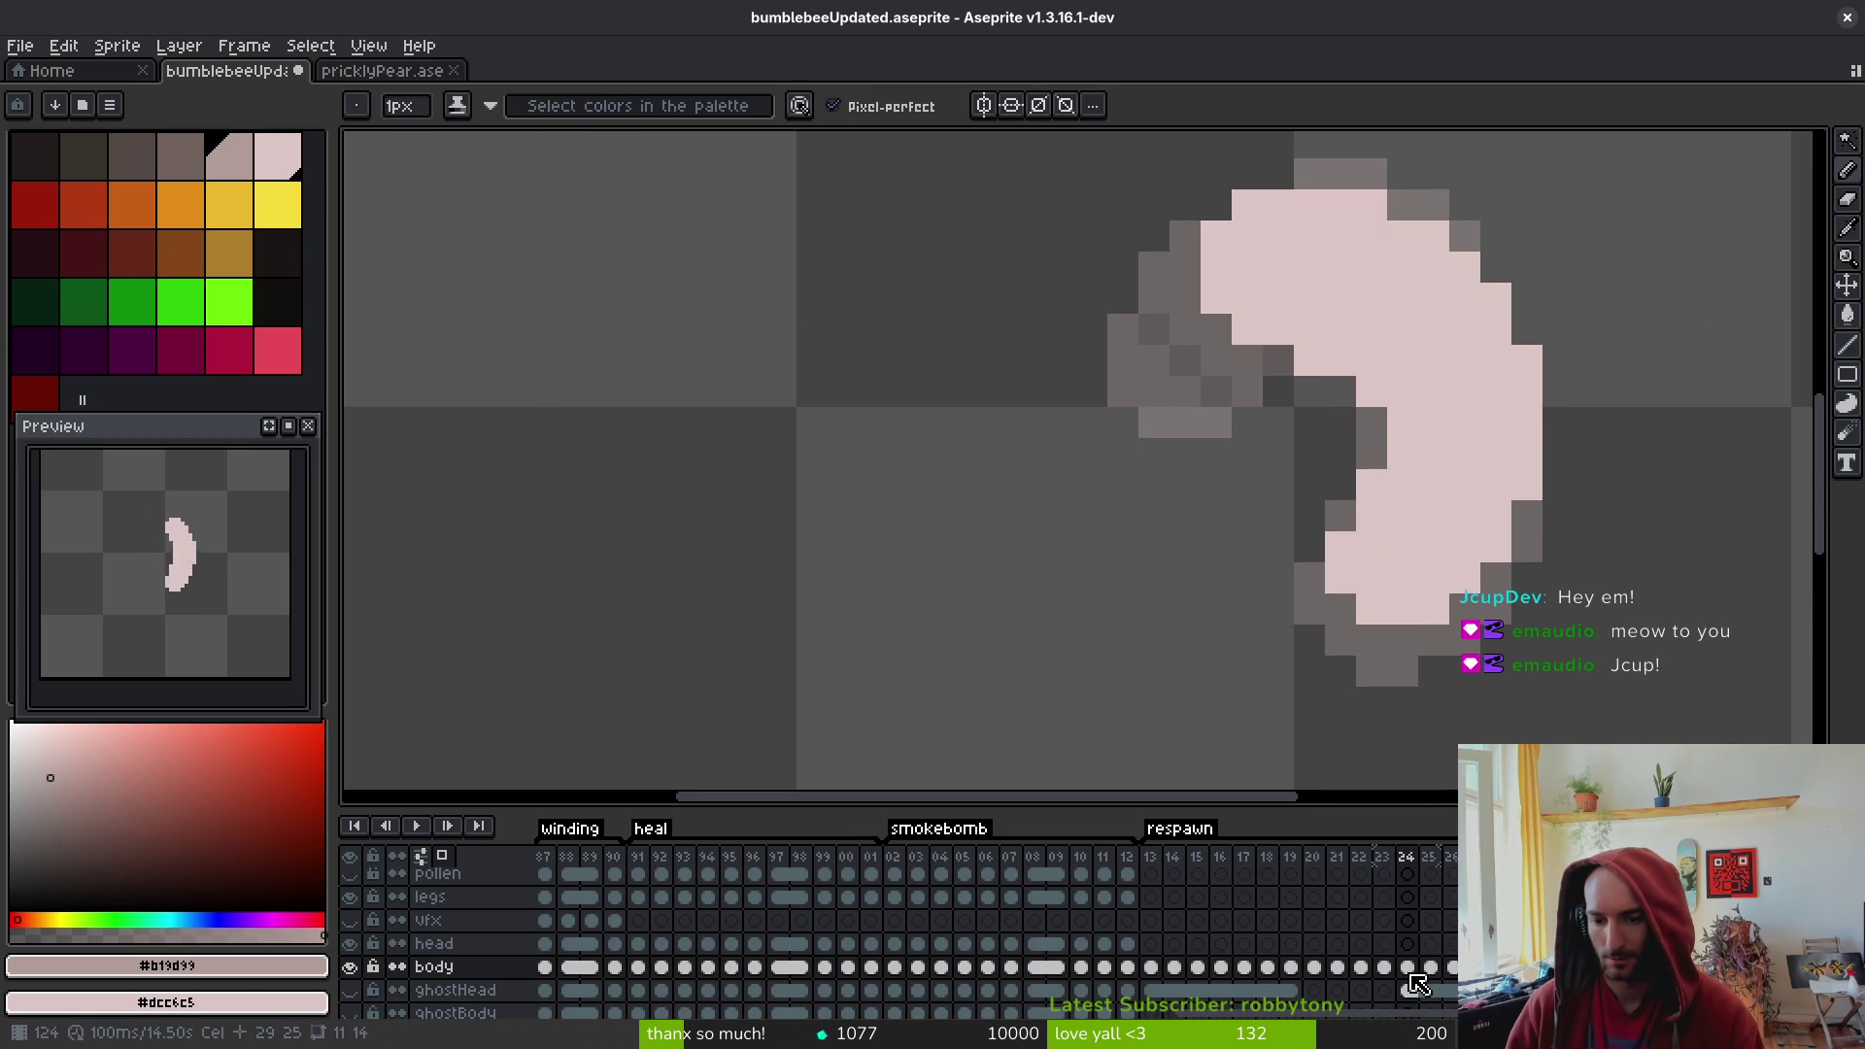
left_click(1336, 966)
key("Return")
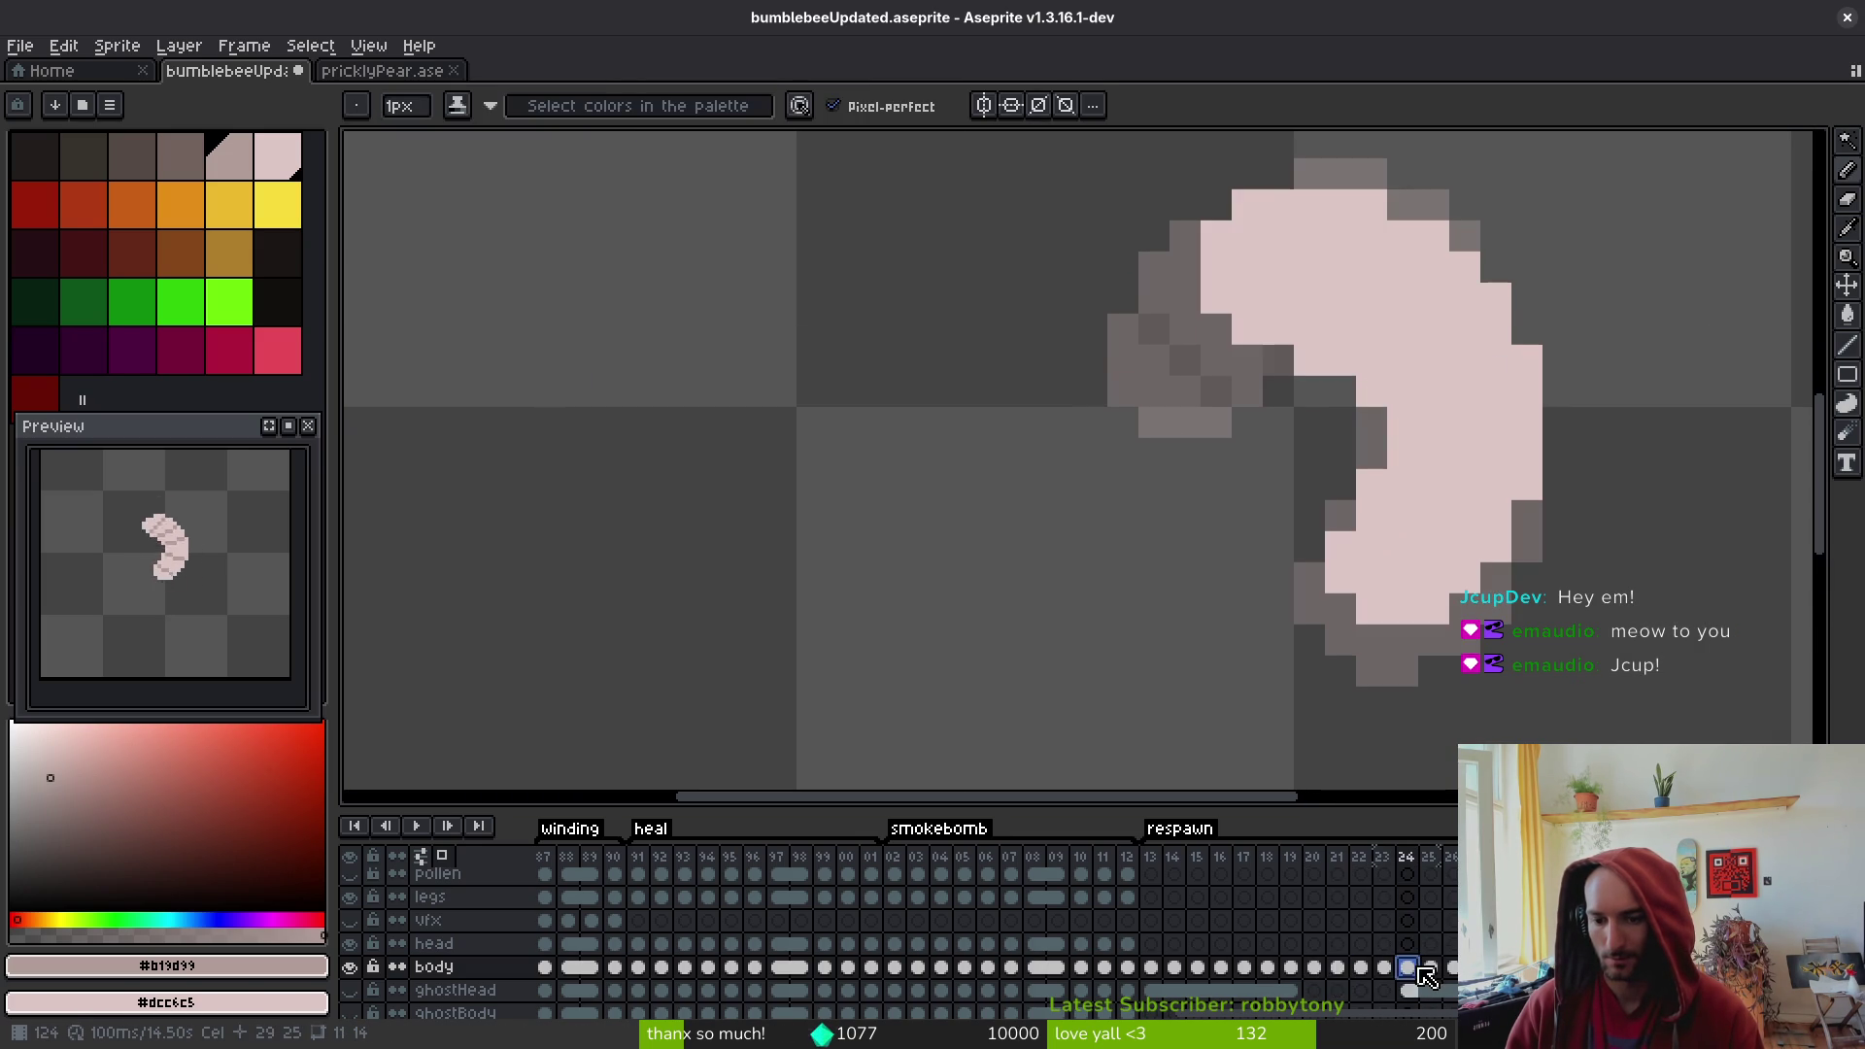
key("Return")
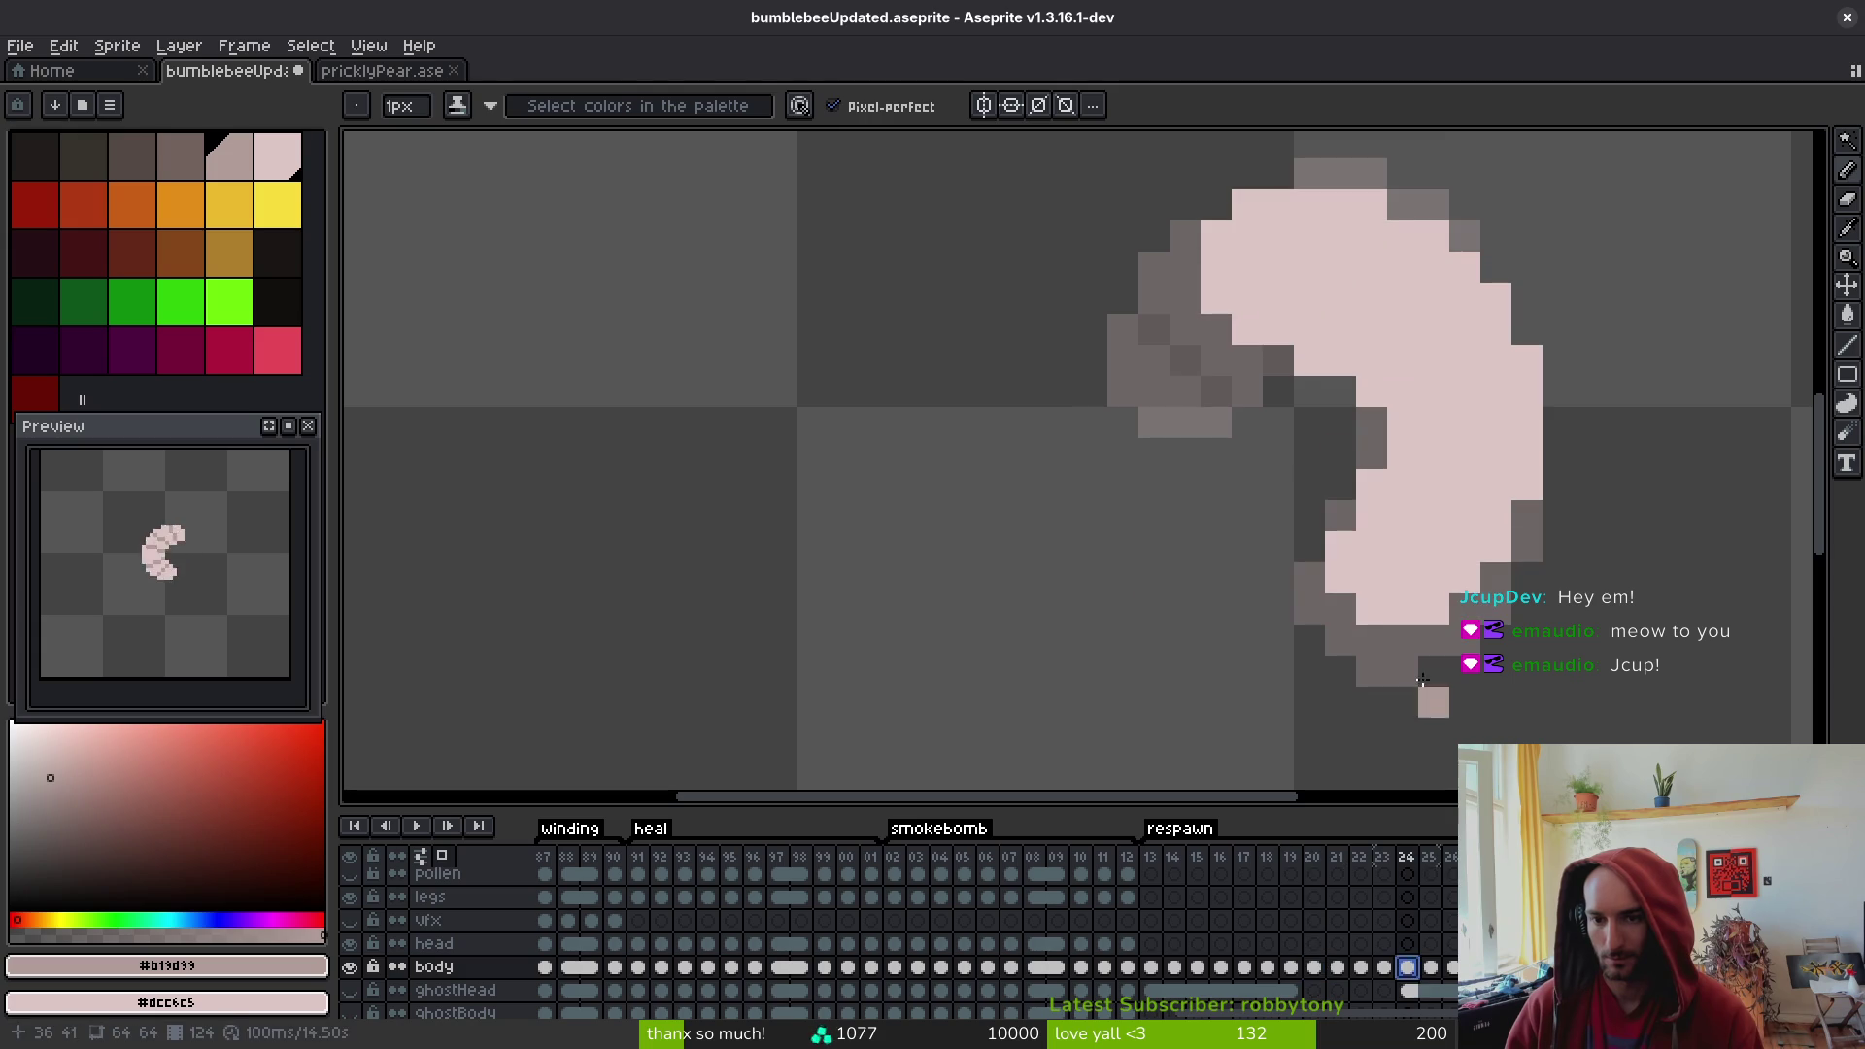
- Place two grey #b19d99 shading pixels near the tail tip of frame 24's larva
scroll(1403, 470, "down", 2)
scroll(1402, 470, "up", 3)
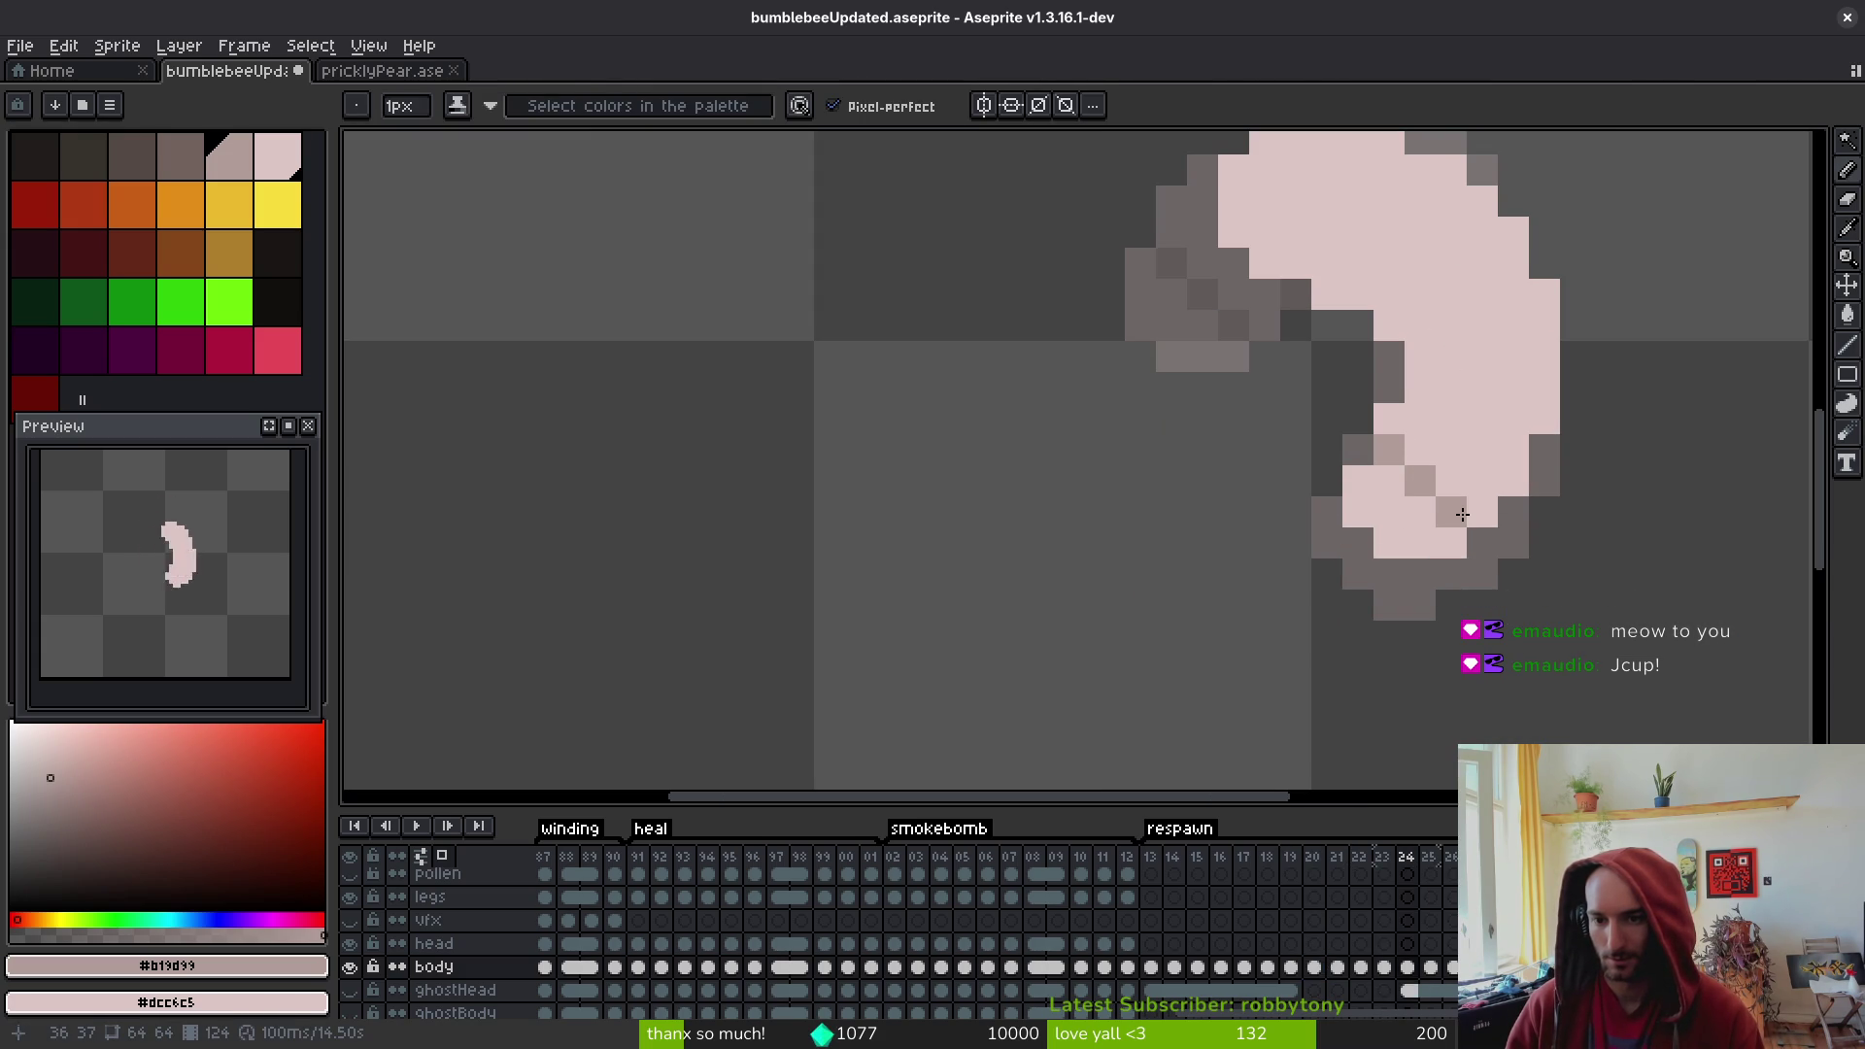
left_click(1453, 480)
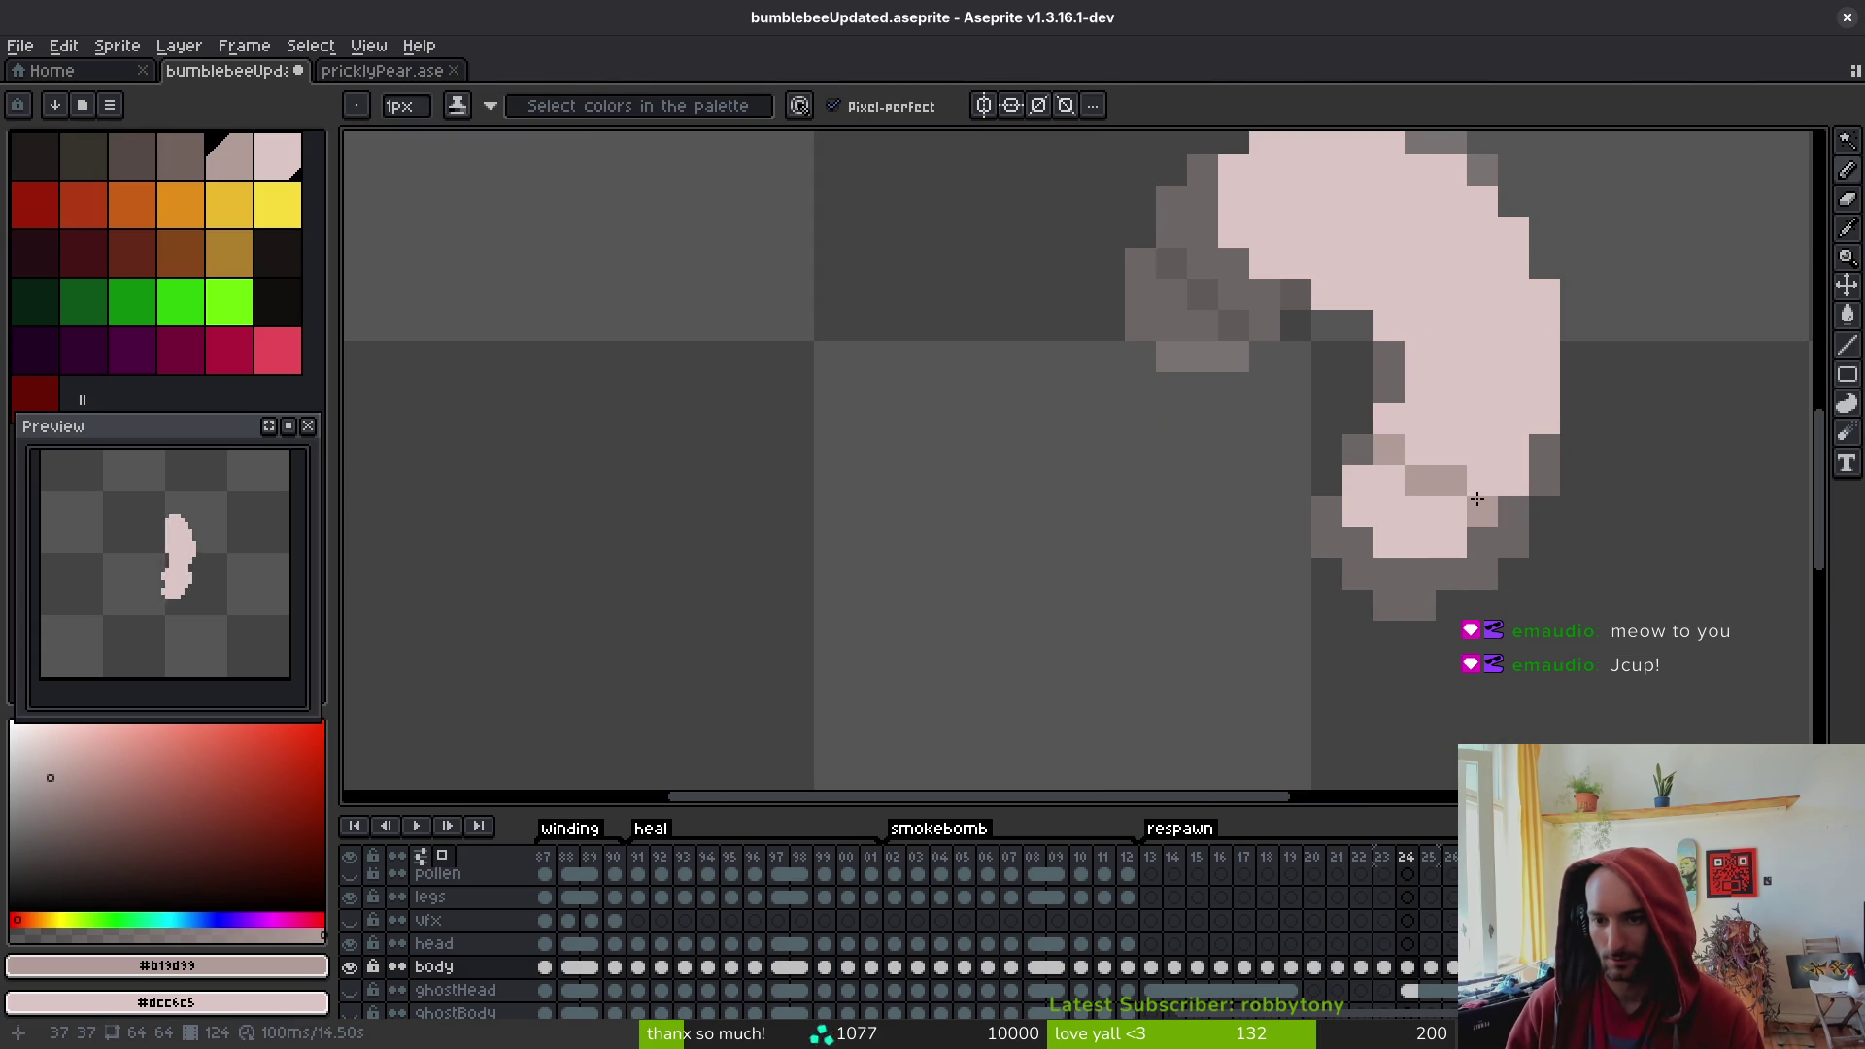
left_click(1481, 510)
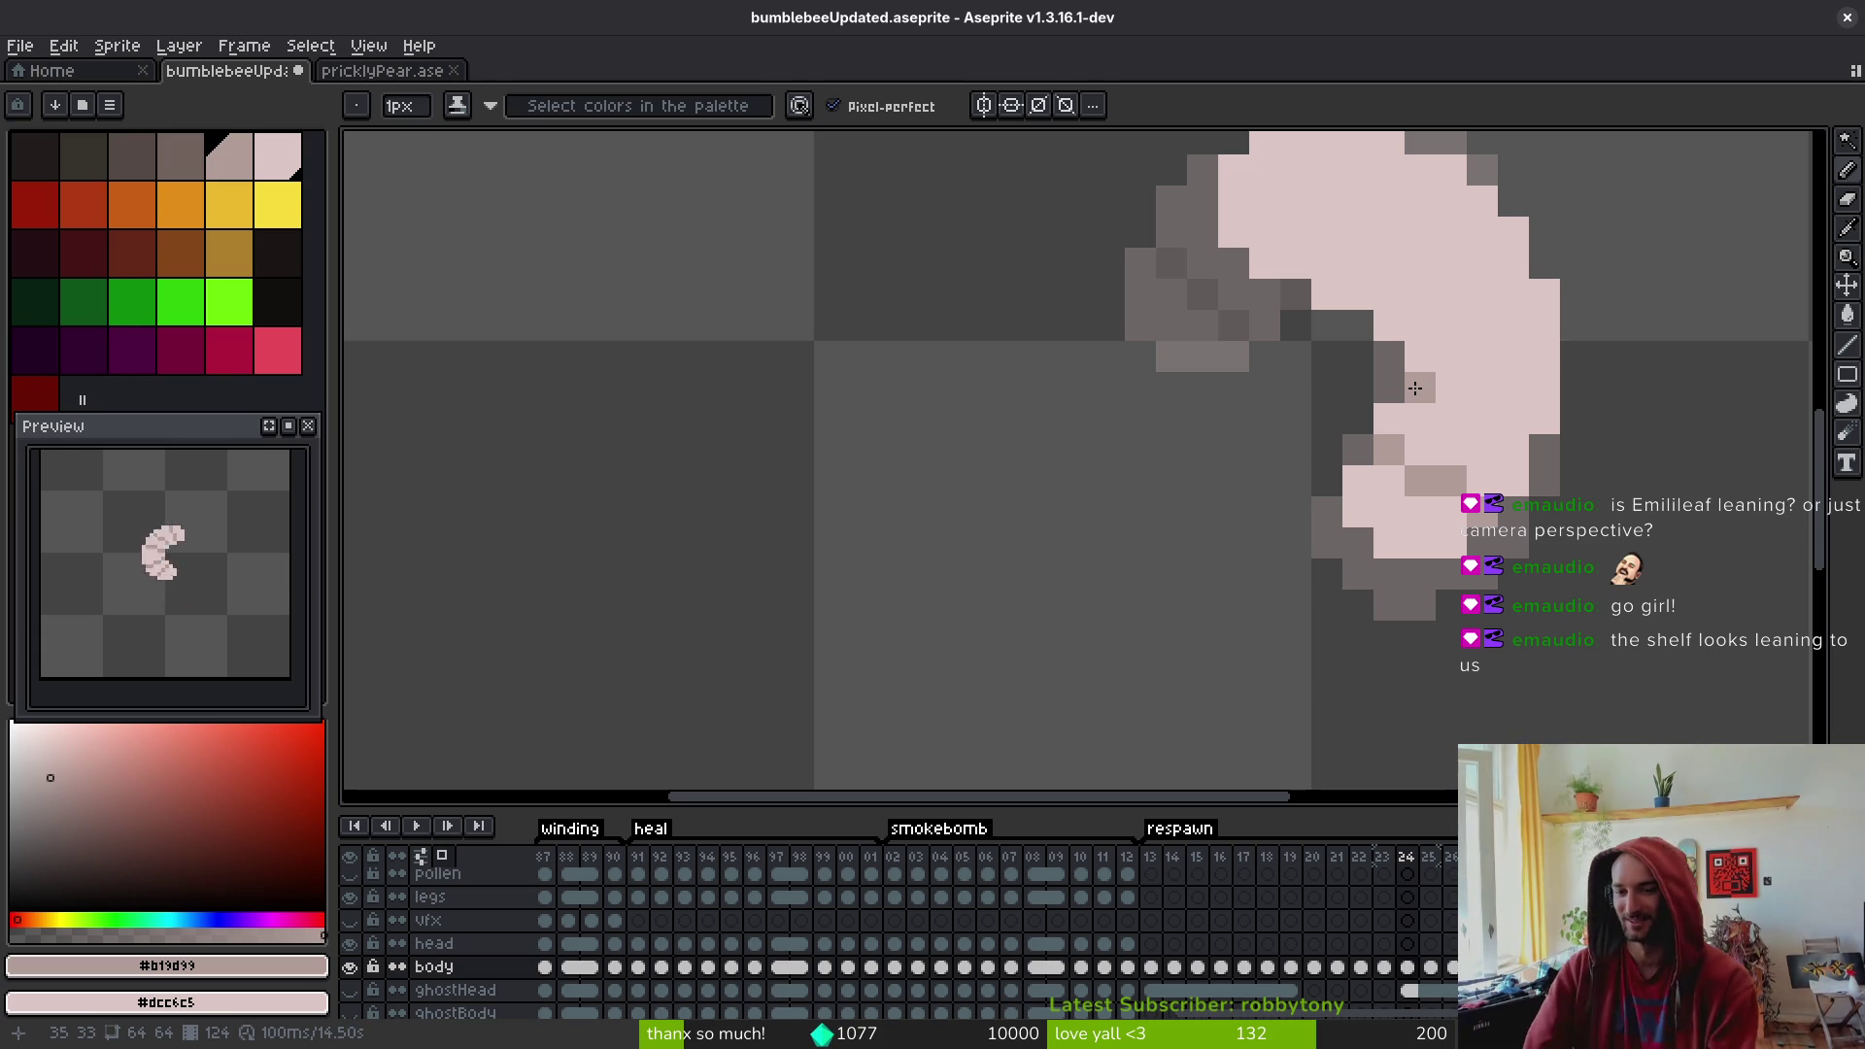
- Paint grey segment-line pixels across the grub's upper curve, reverting two stray pixels to pink
left_click_drag(1415, 388, 1057, 469)
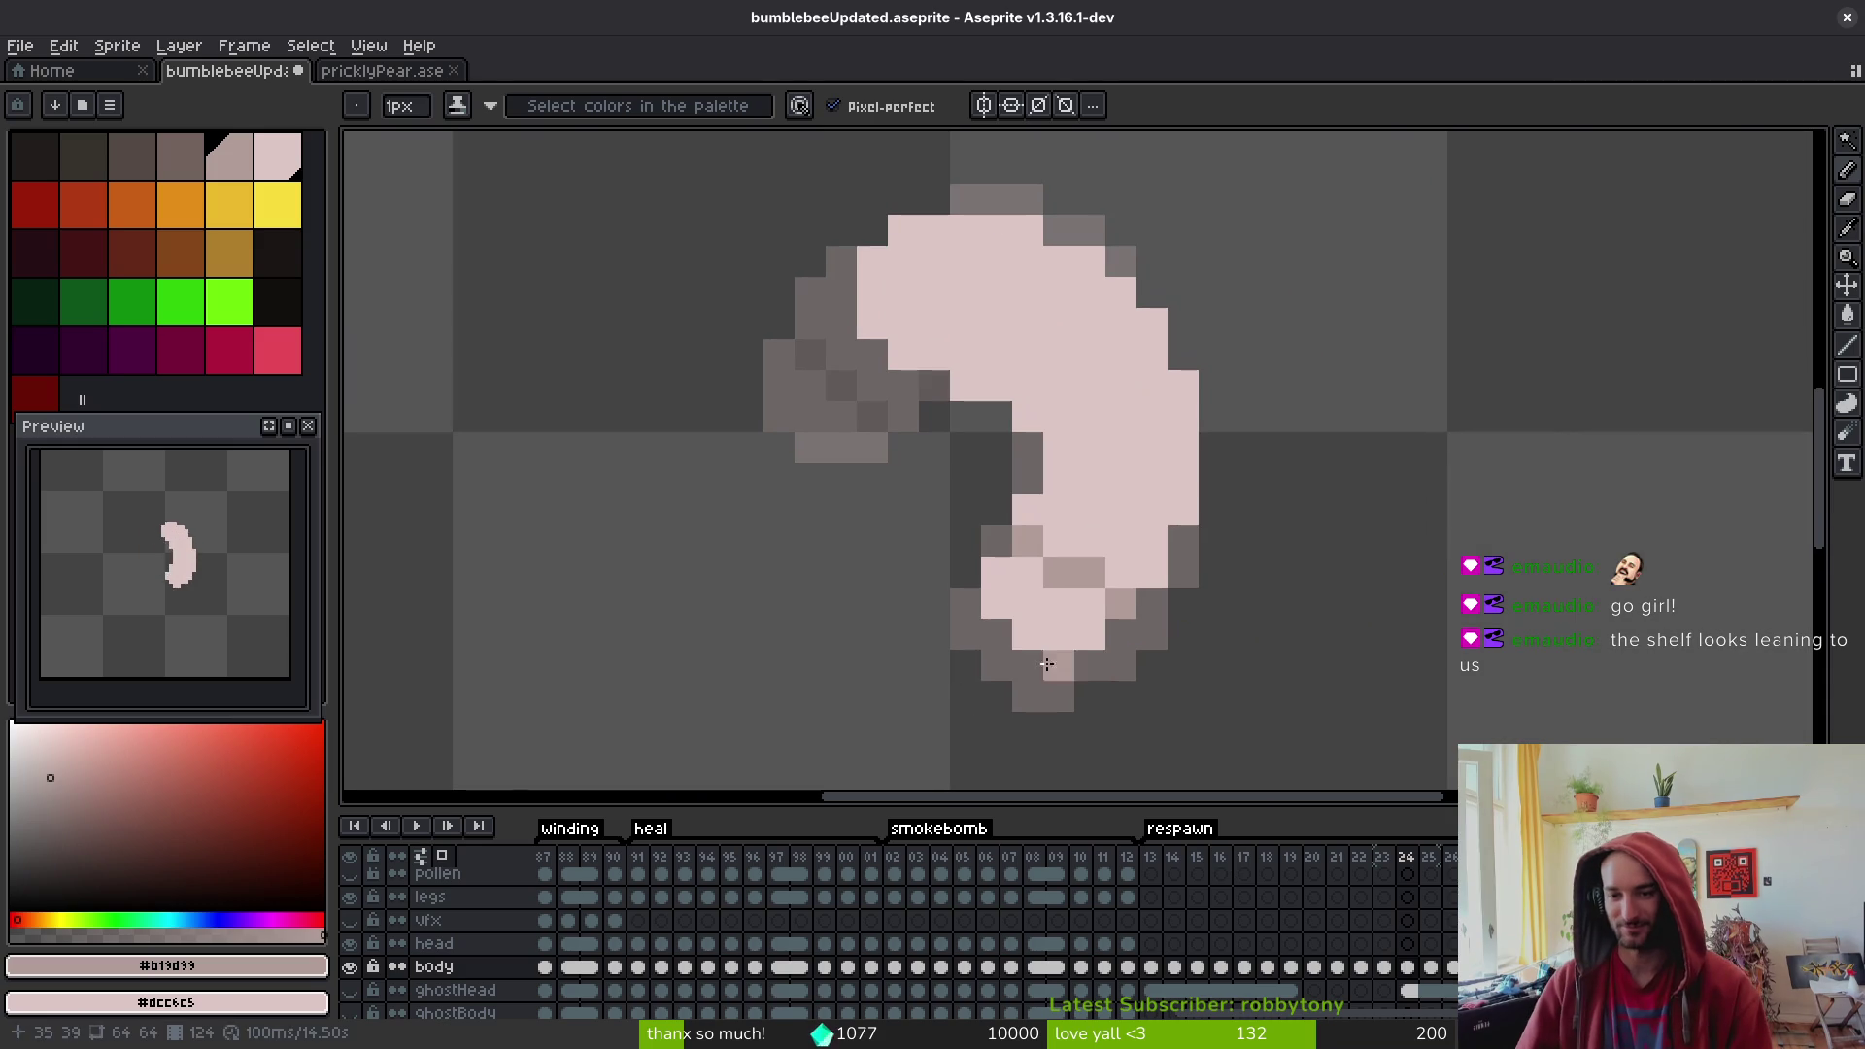
left_click(1087, 479)
left_click_drag(1151, 510, 1116, 501)
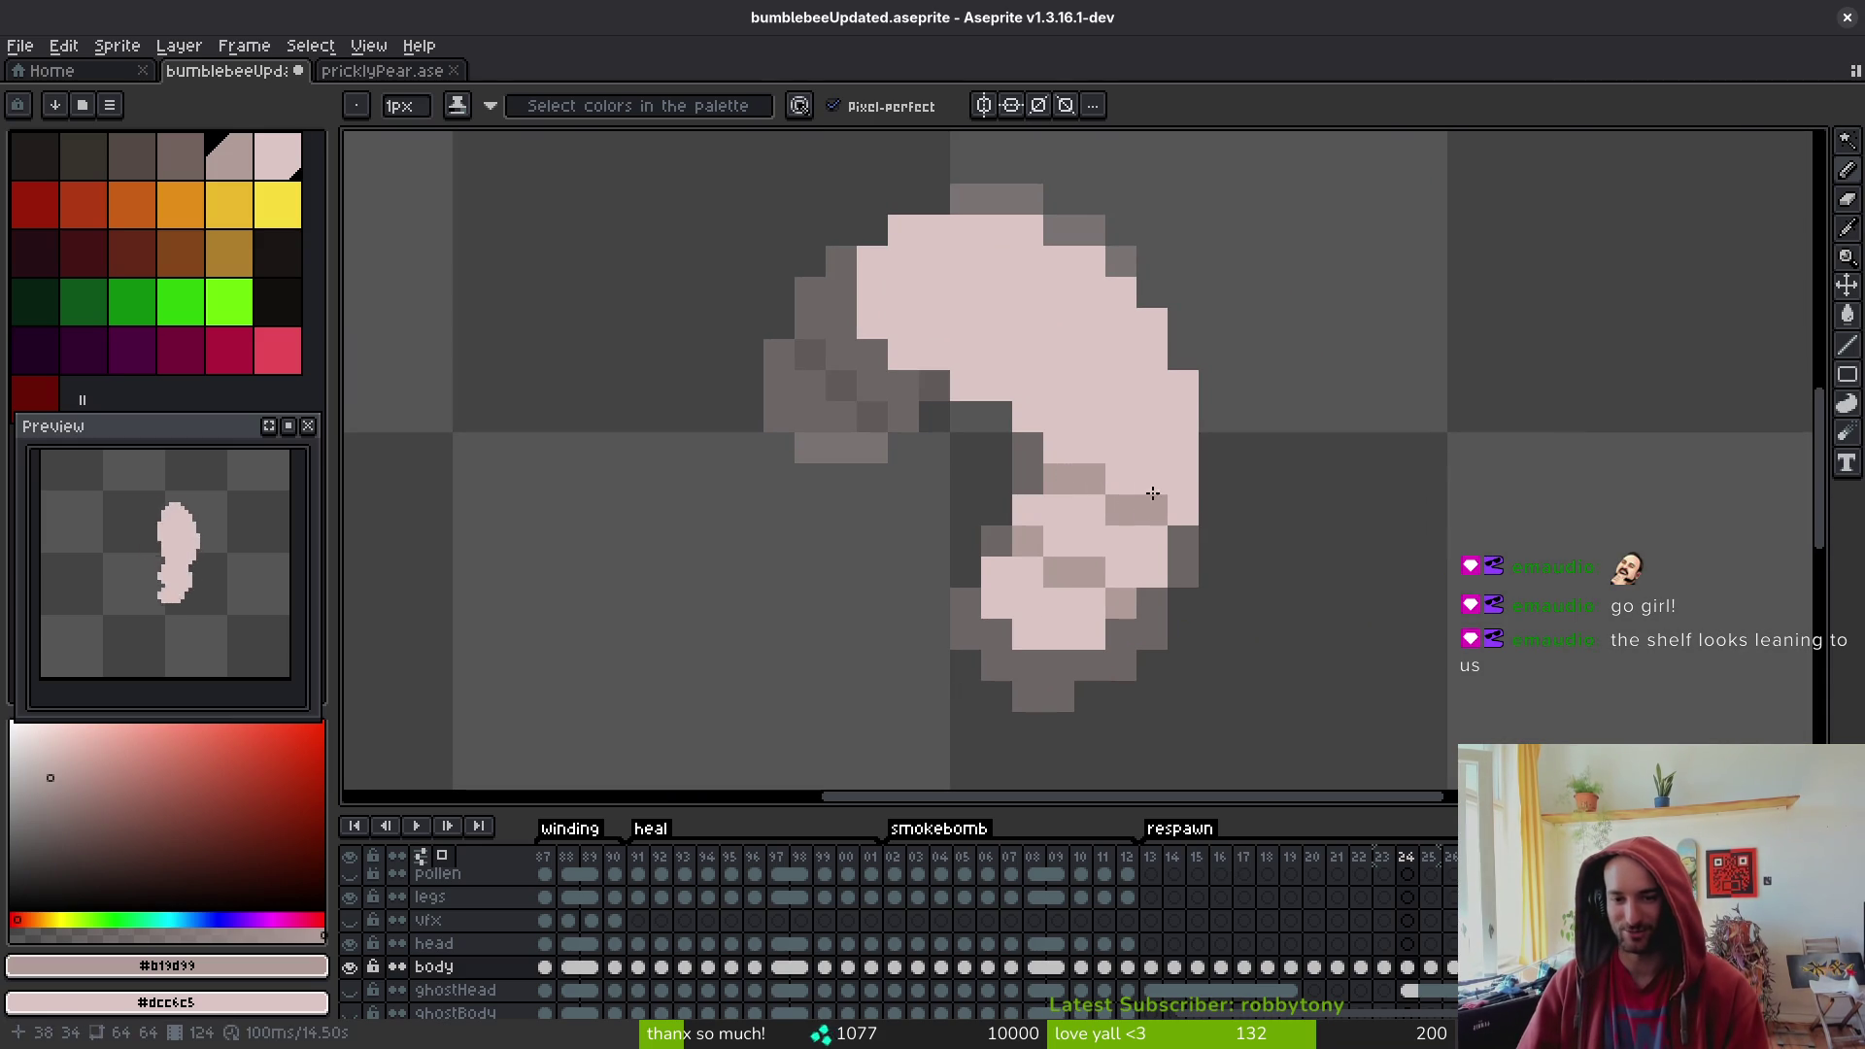
left_click(1058, 416)
left_click(1120, 385)
left_click(1090, 385)
left_click(1152, 355)
left_click(1183, 416)
left_click(1151, 385)
left_click(1090, 417)
right_click(1089, 385)
right_click(1151, 355)
scroll(1265, 577, "down", 4)
scroll(1221, 531, "up", 3)
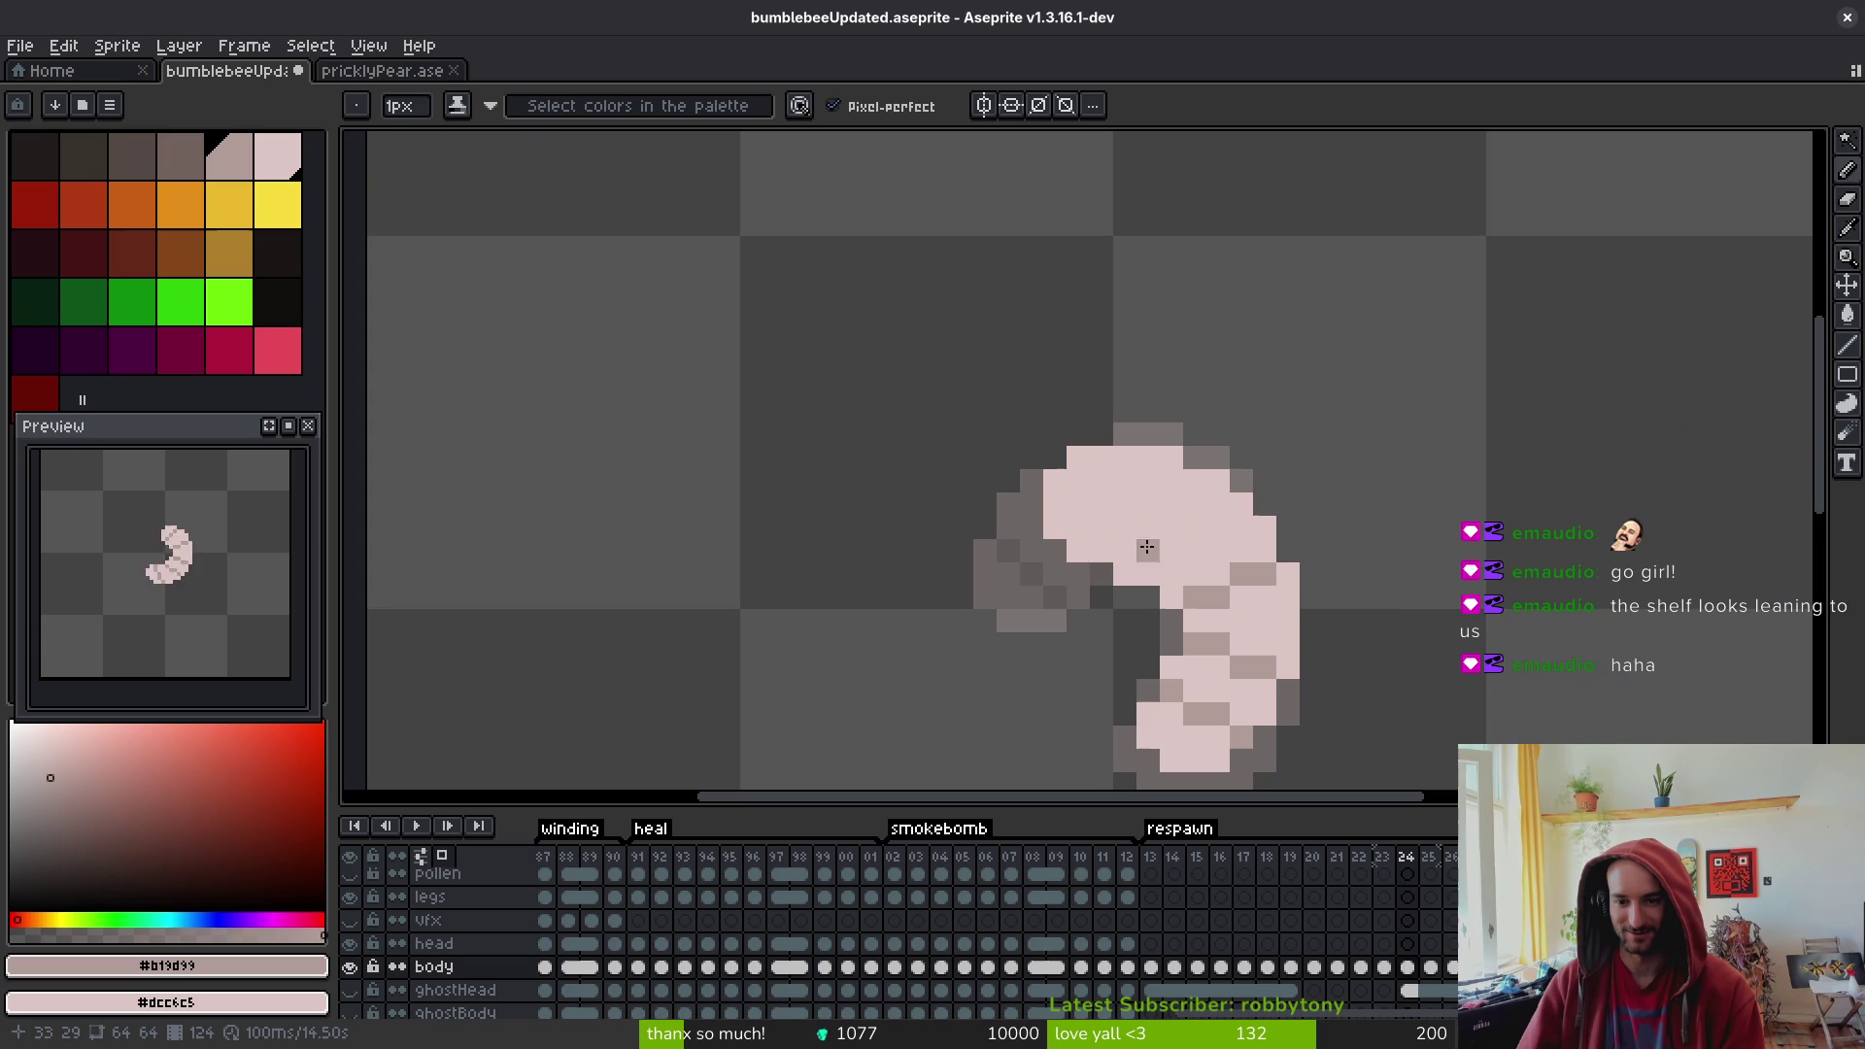
- Draw a grey segment stroke on the lower body and touch up stray shading pixels
mouse_move(1145, 570)
left_mouse_down()
mouse_move(1170, 508)
mouse_move(1192, 526)
left_mouse_up()
left_click(1171, 542)
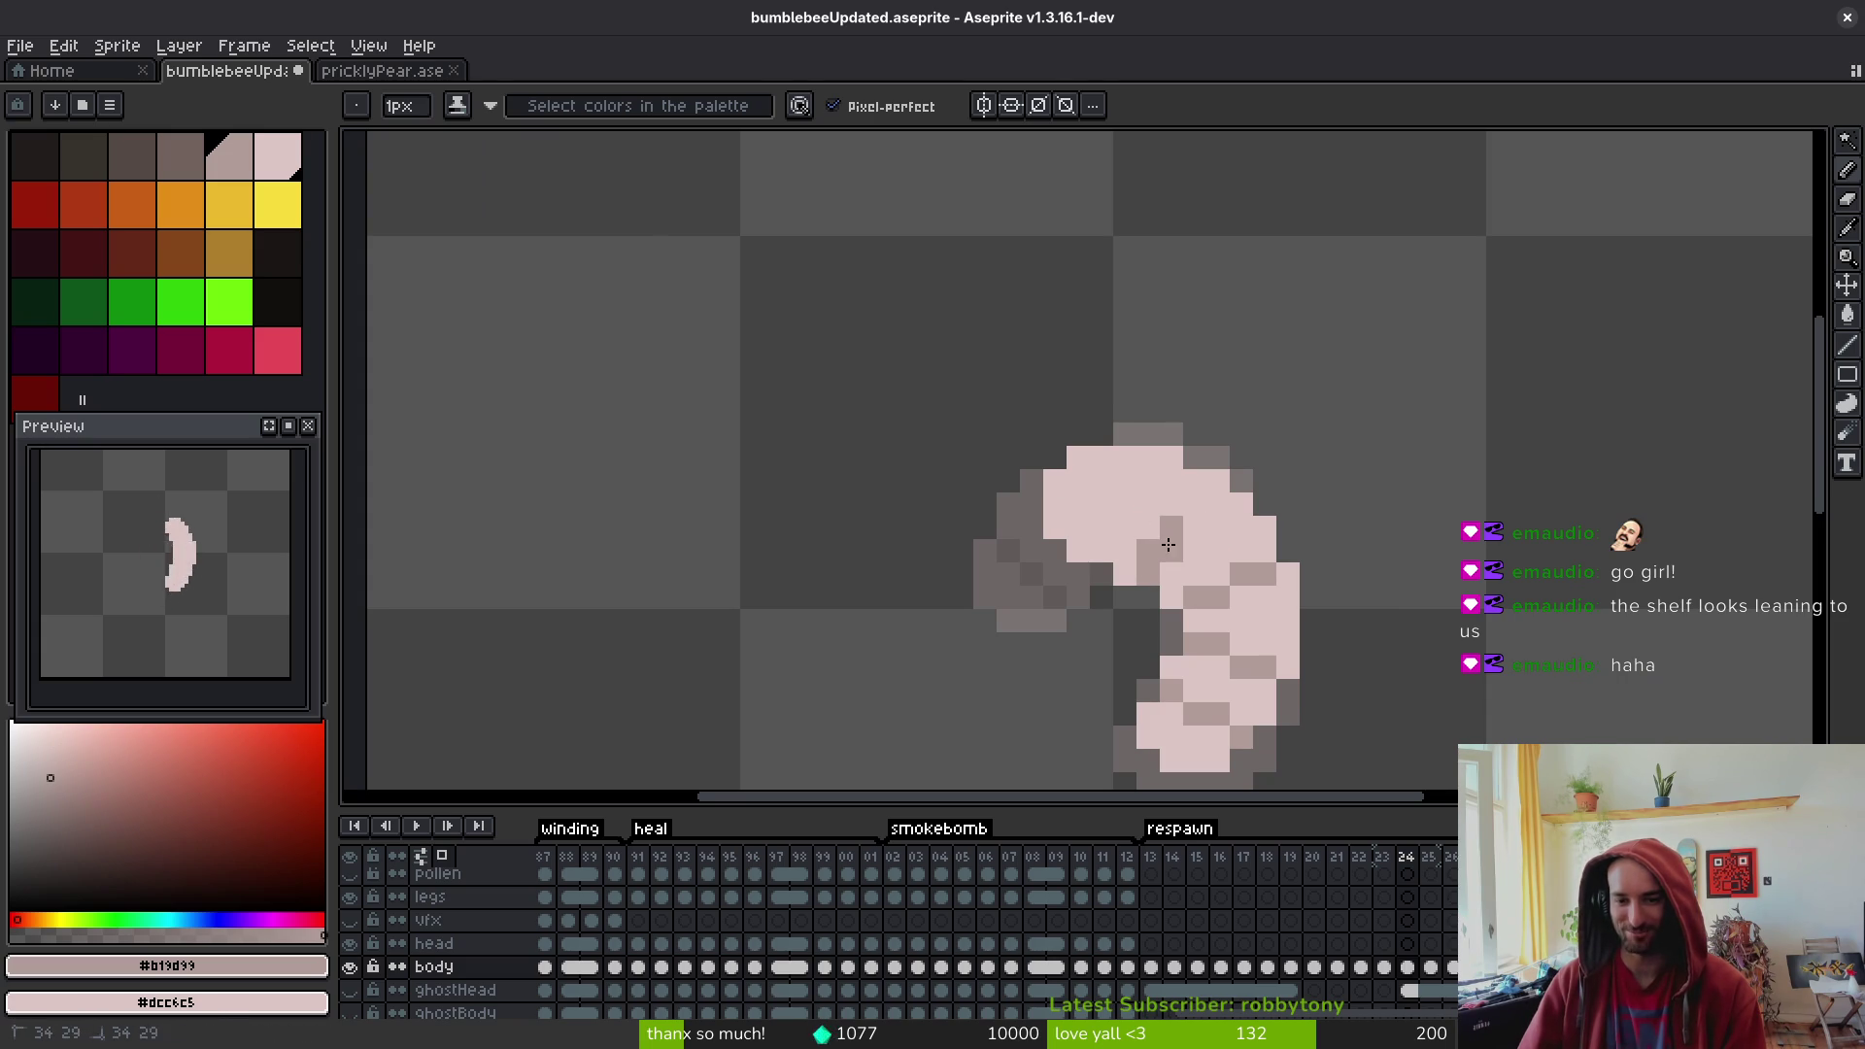
left_click(1195, 504)
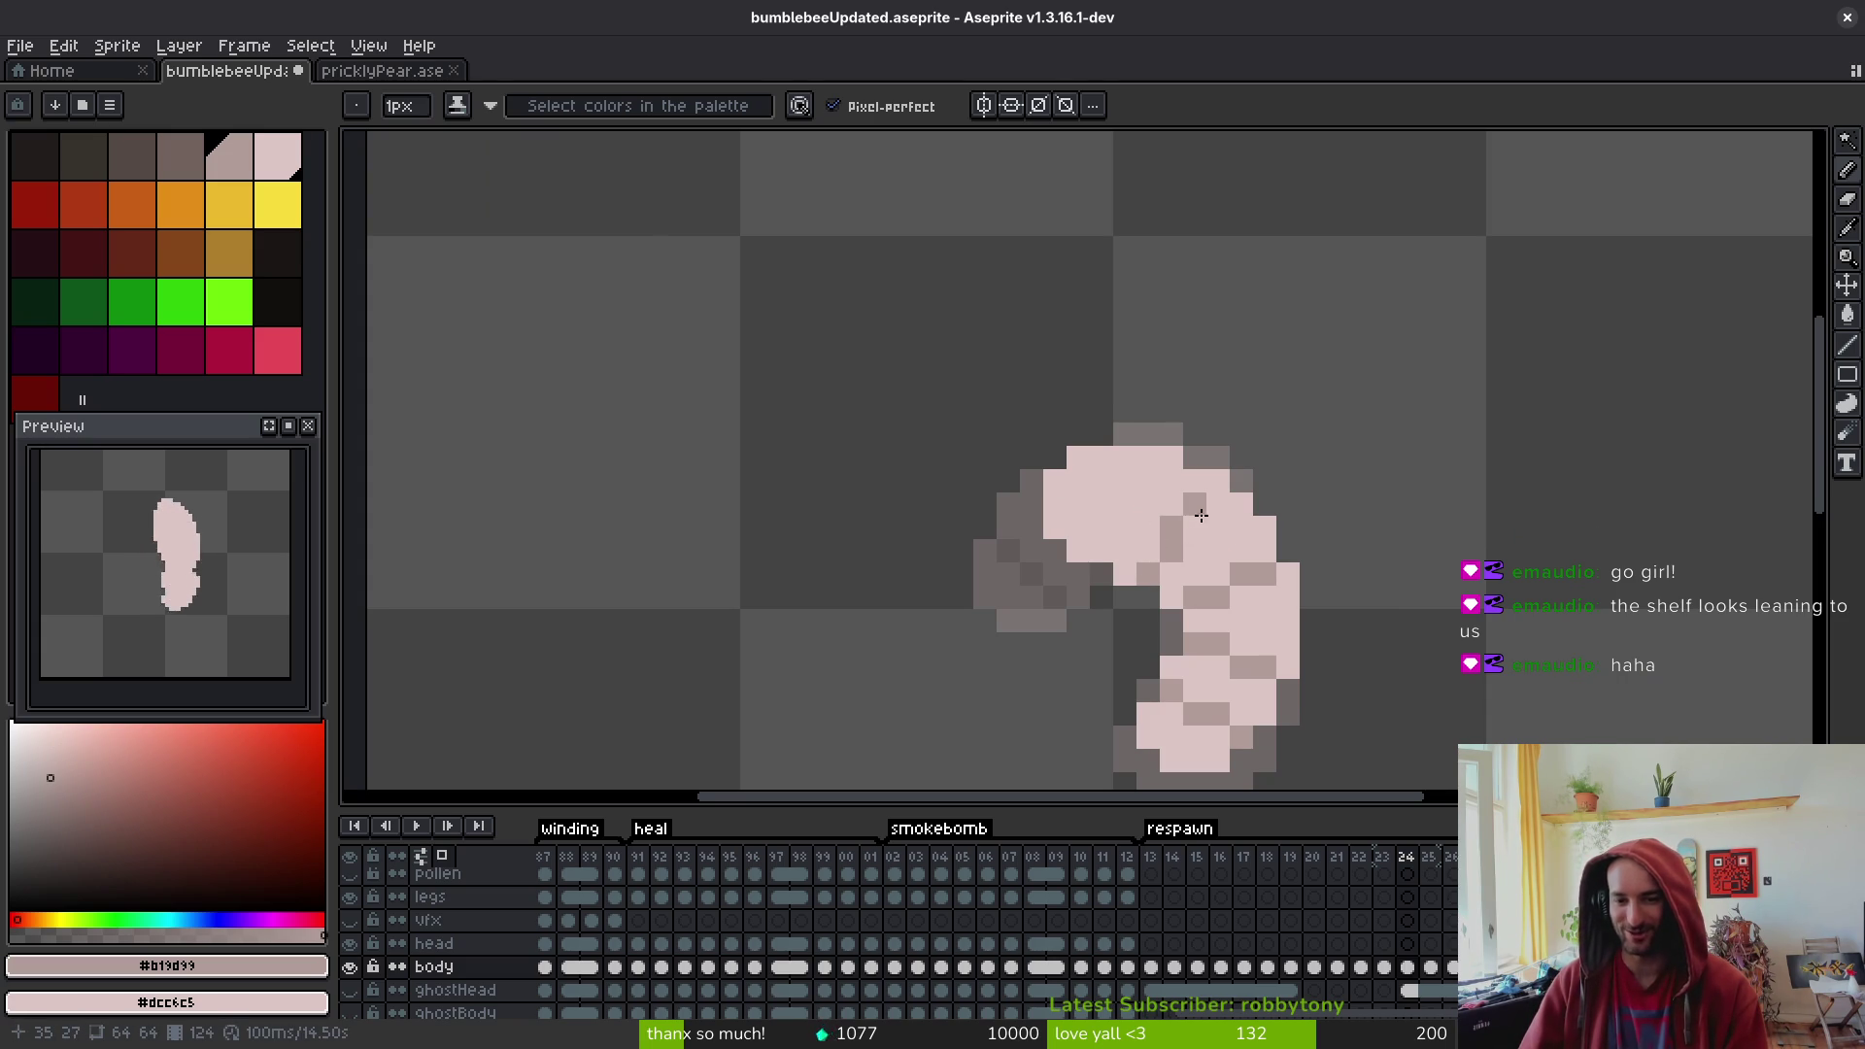
left_click(1218, 504)
left_click(1194, 527)
right_click(1171, 527)
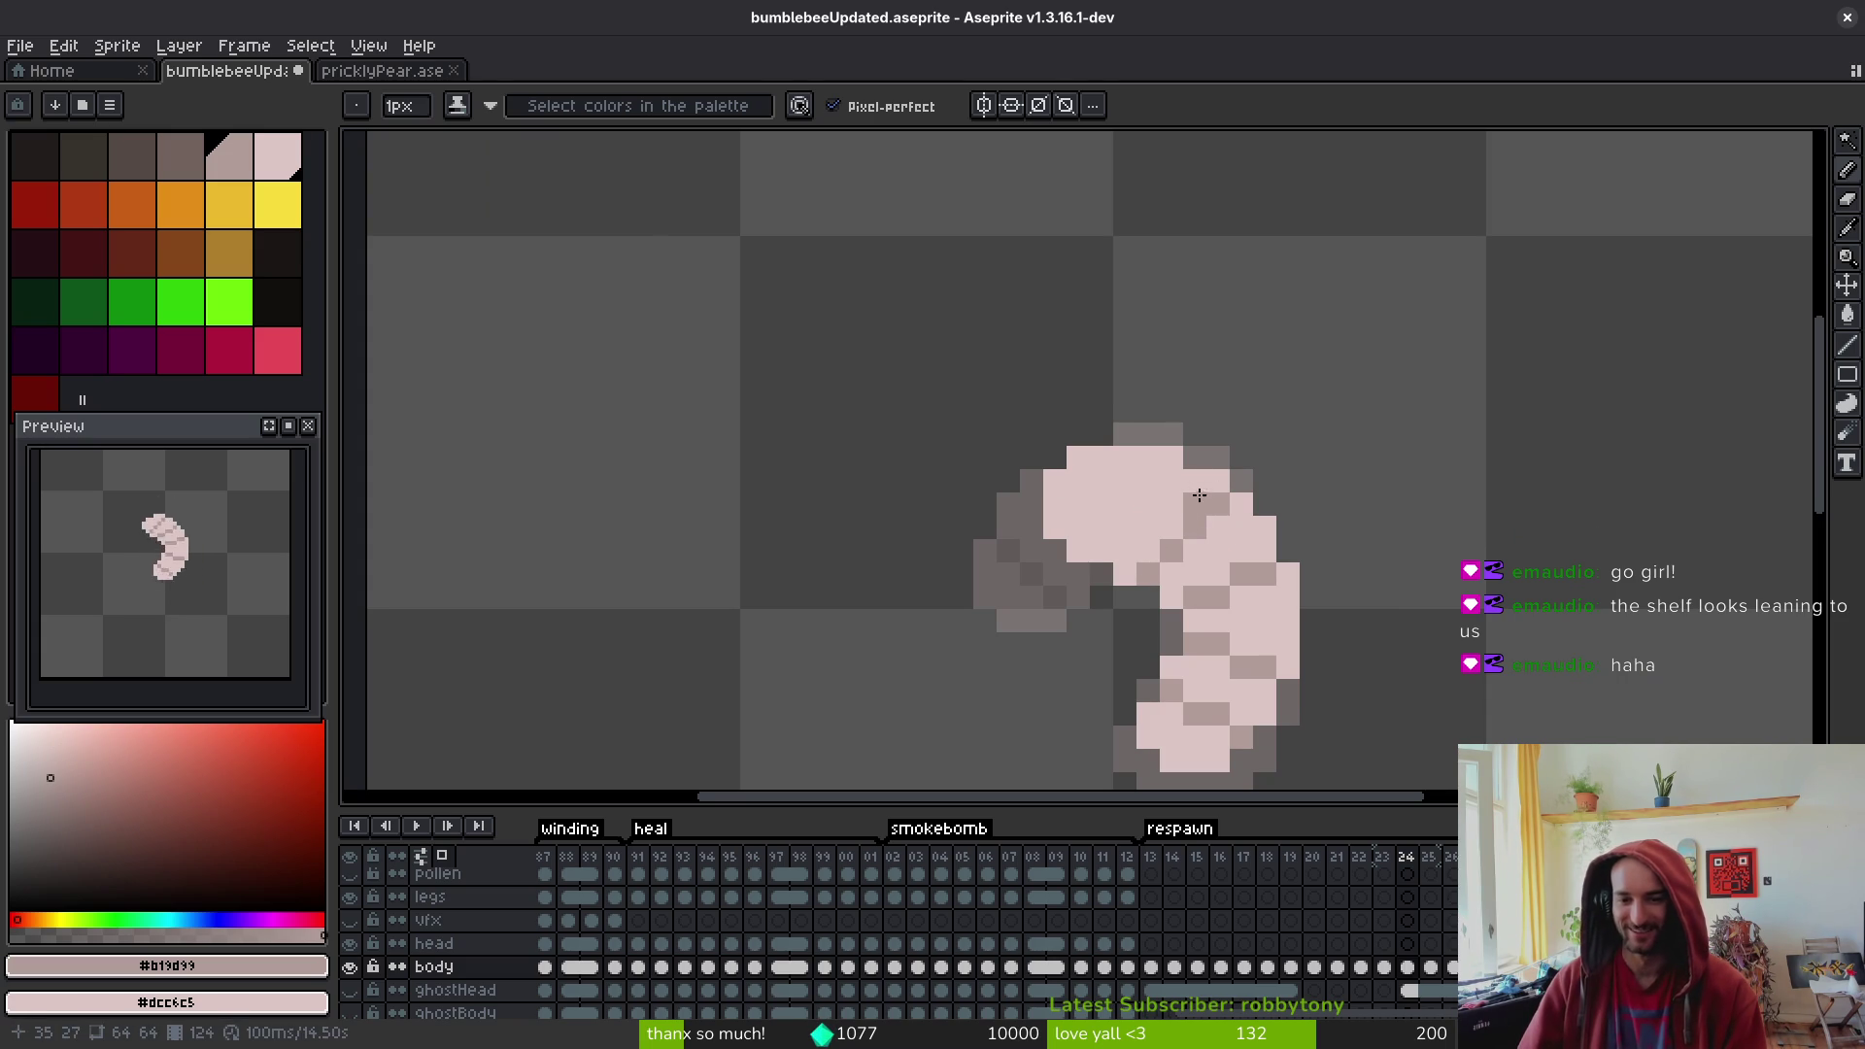
right_click(1194, 504)
right_click(1301, 629)
left_click(1101, 527)
left_click(1125, 504)
scroll(1243, 583, "down", 3)
- Save bumblebeeUpdated.aseprite with the reshaded grub frame
key("ctrl")
key("ctrl+s")
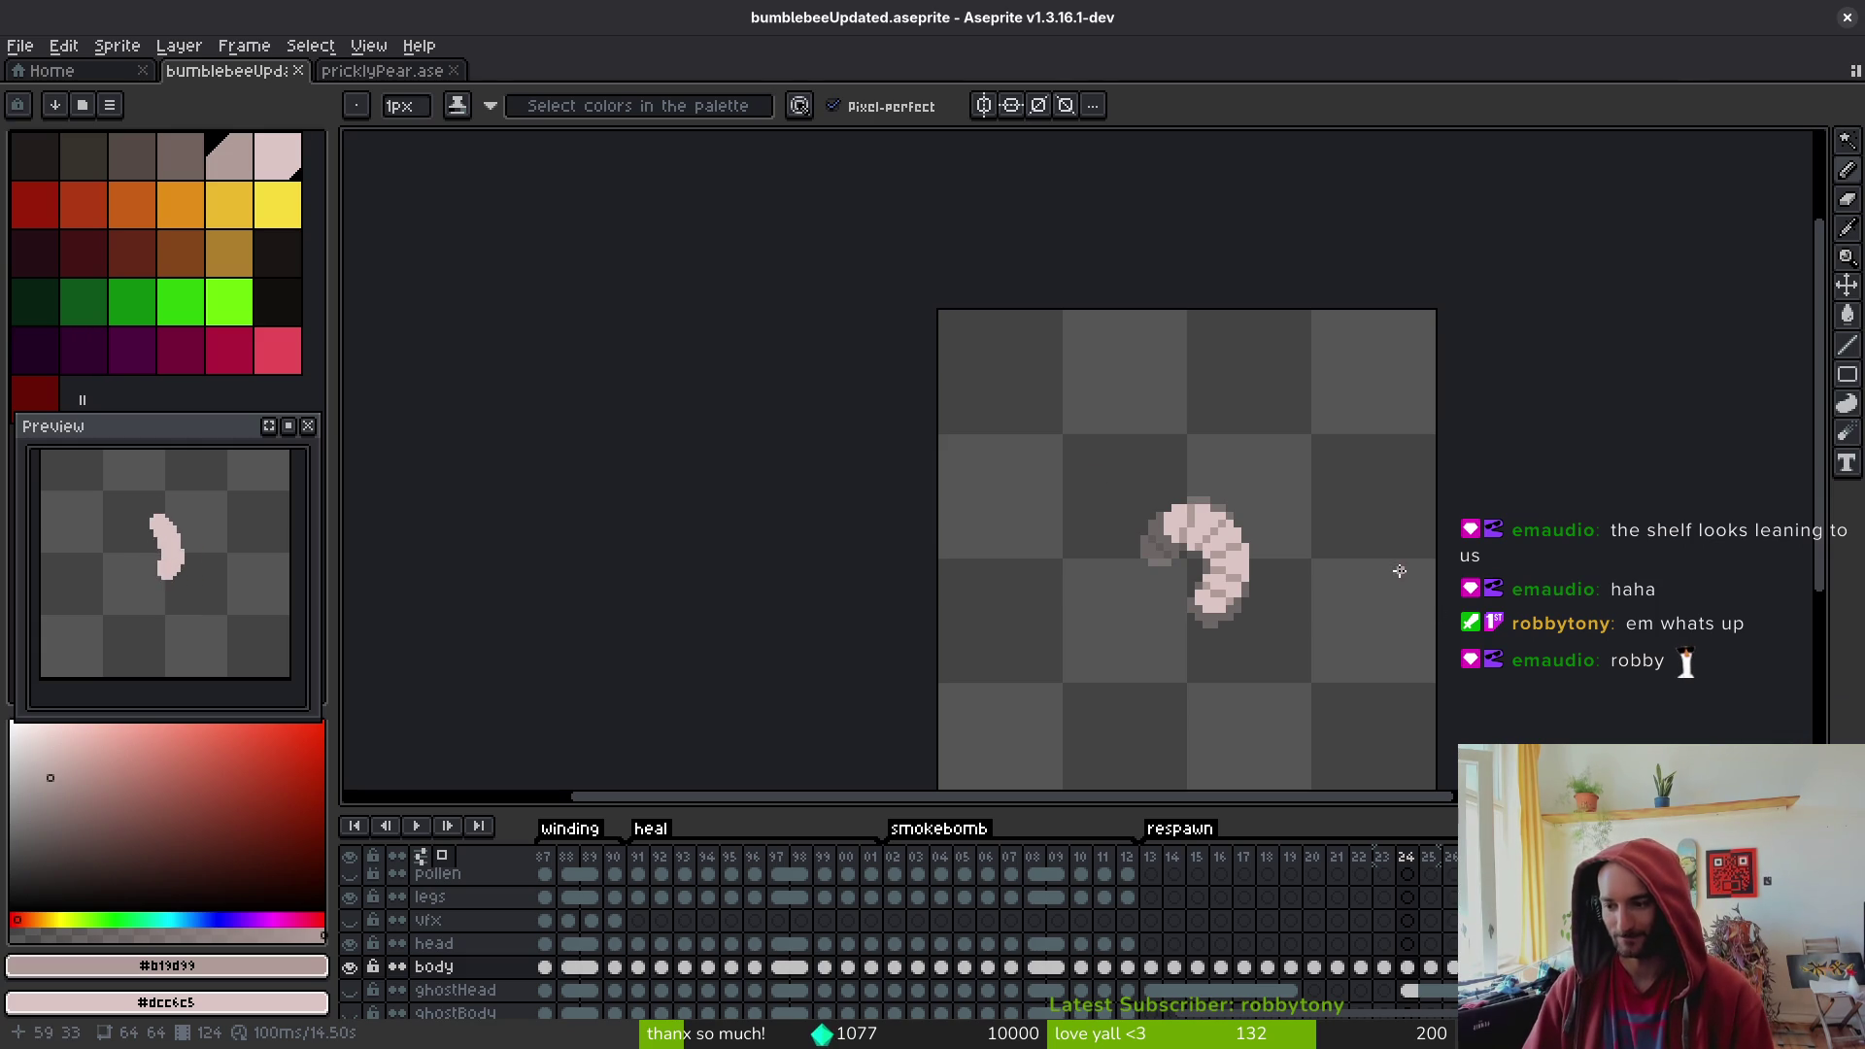
scroll(1335, 616, "up", 1)
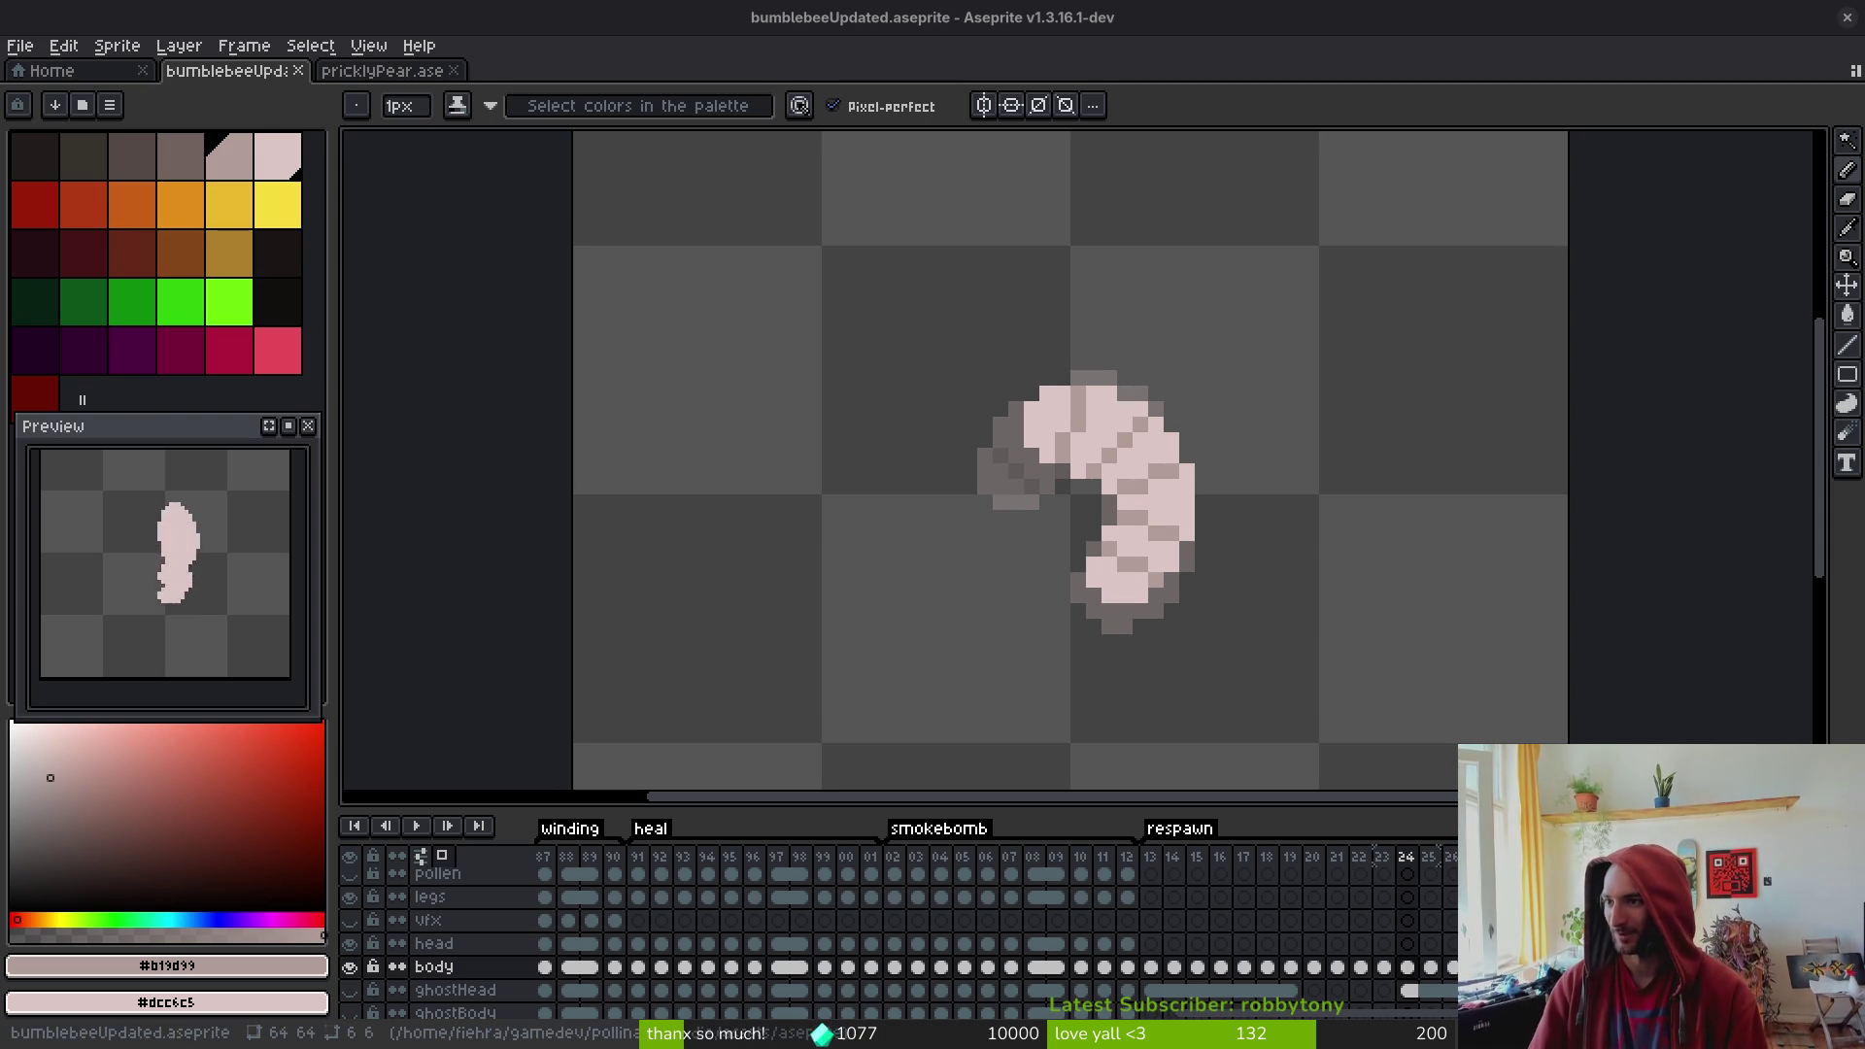
key("alt+Tab")
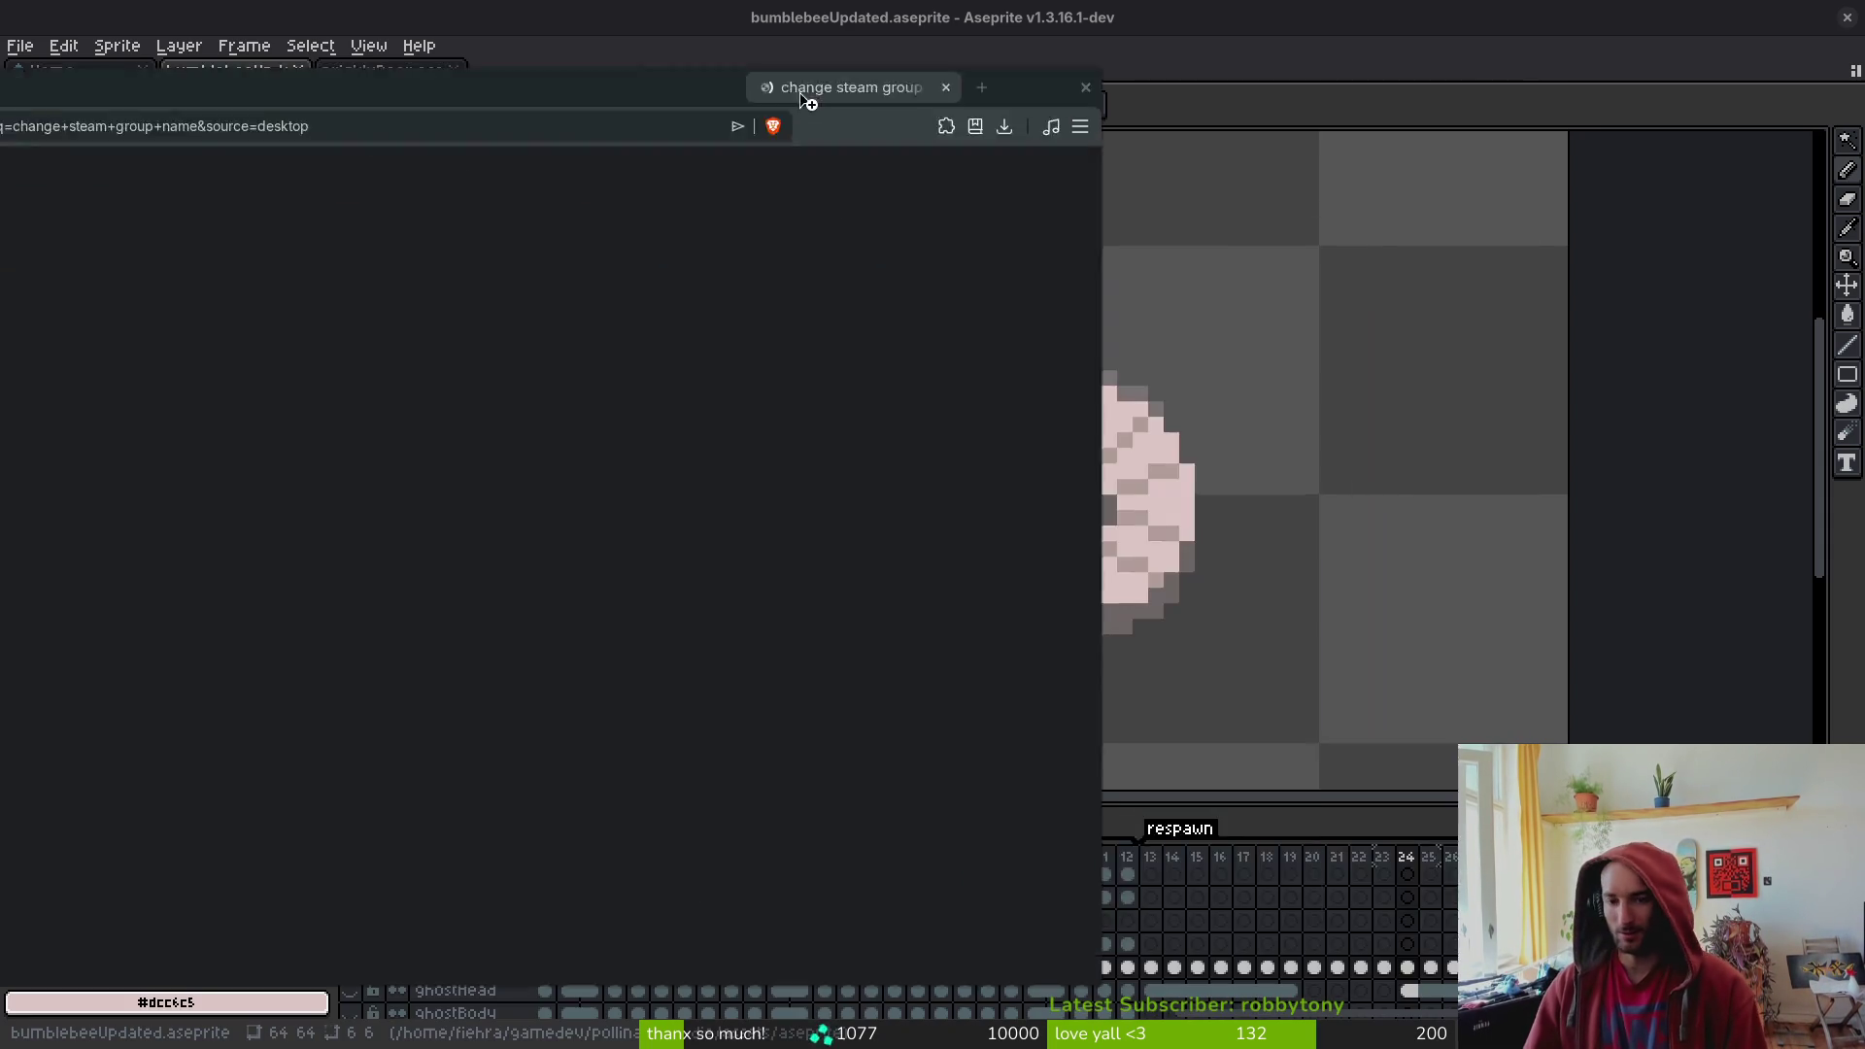
- Open the Steam discussion about changing a group name and follow its Steam Support link
left_click(807, 673)
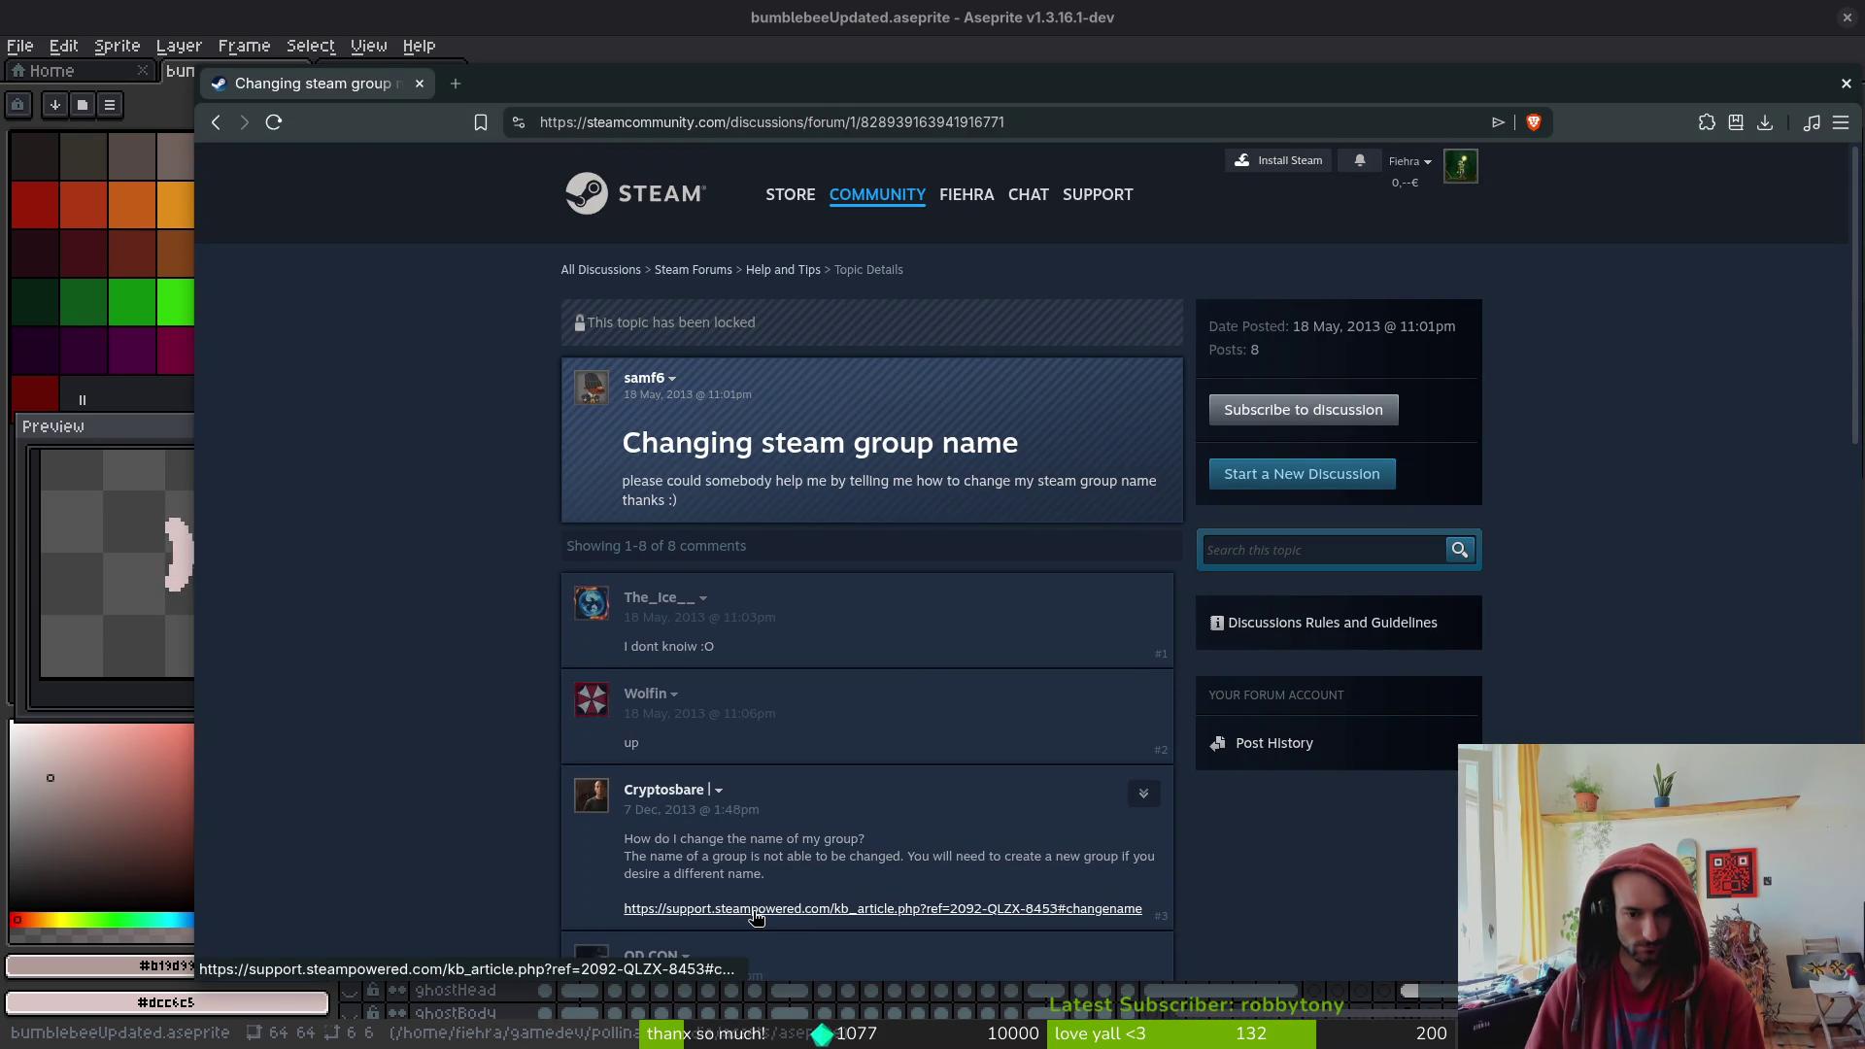
scroll(754, 915, "down", 3)
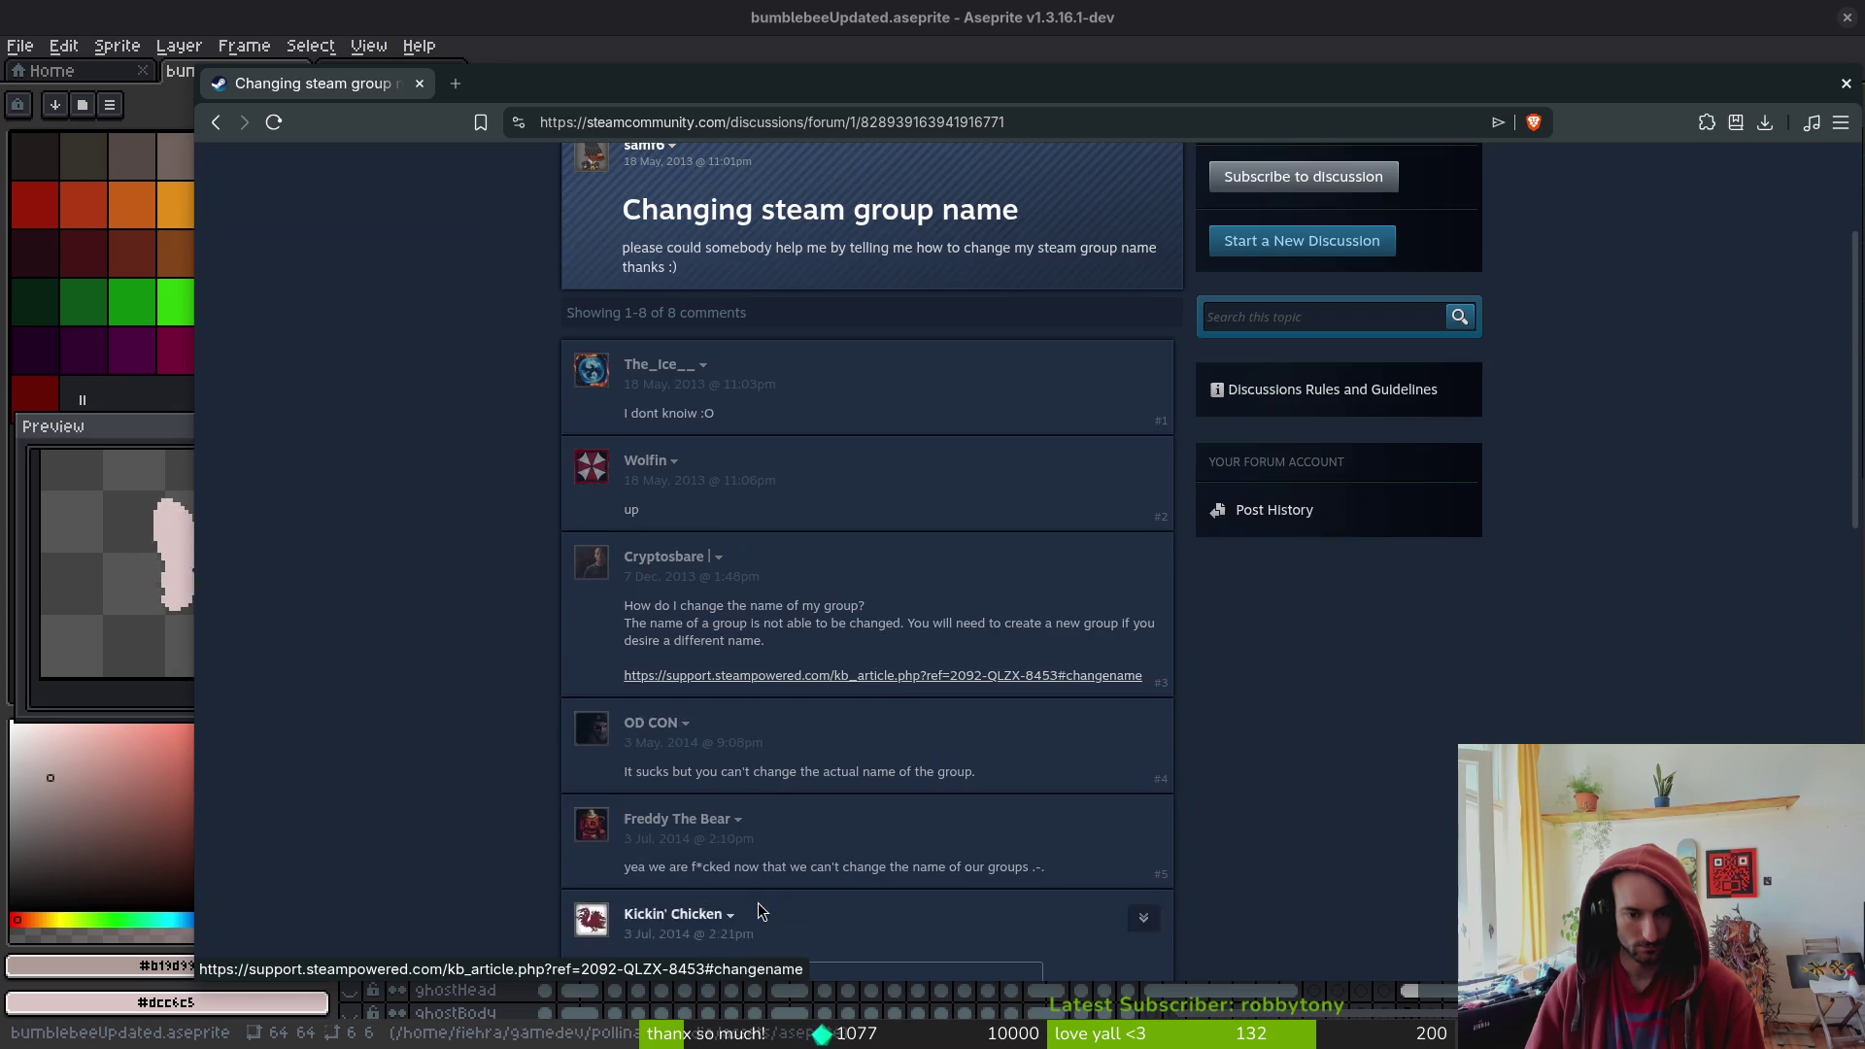
left_click(893, 678)
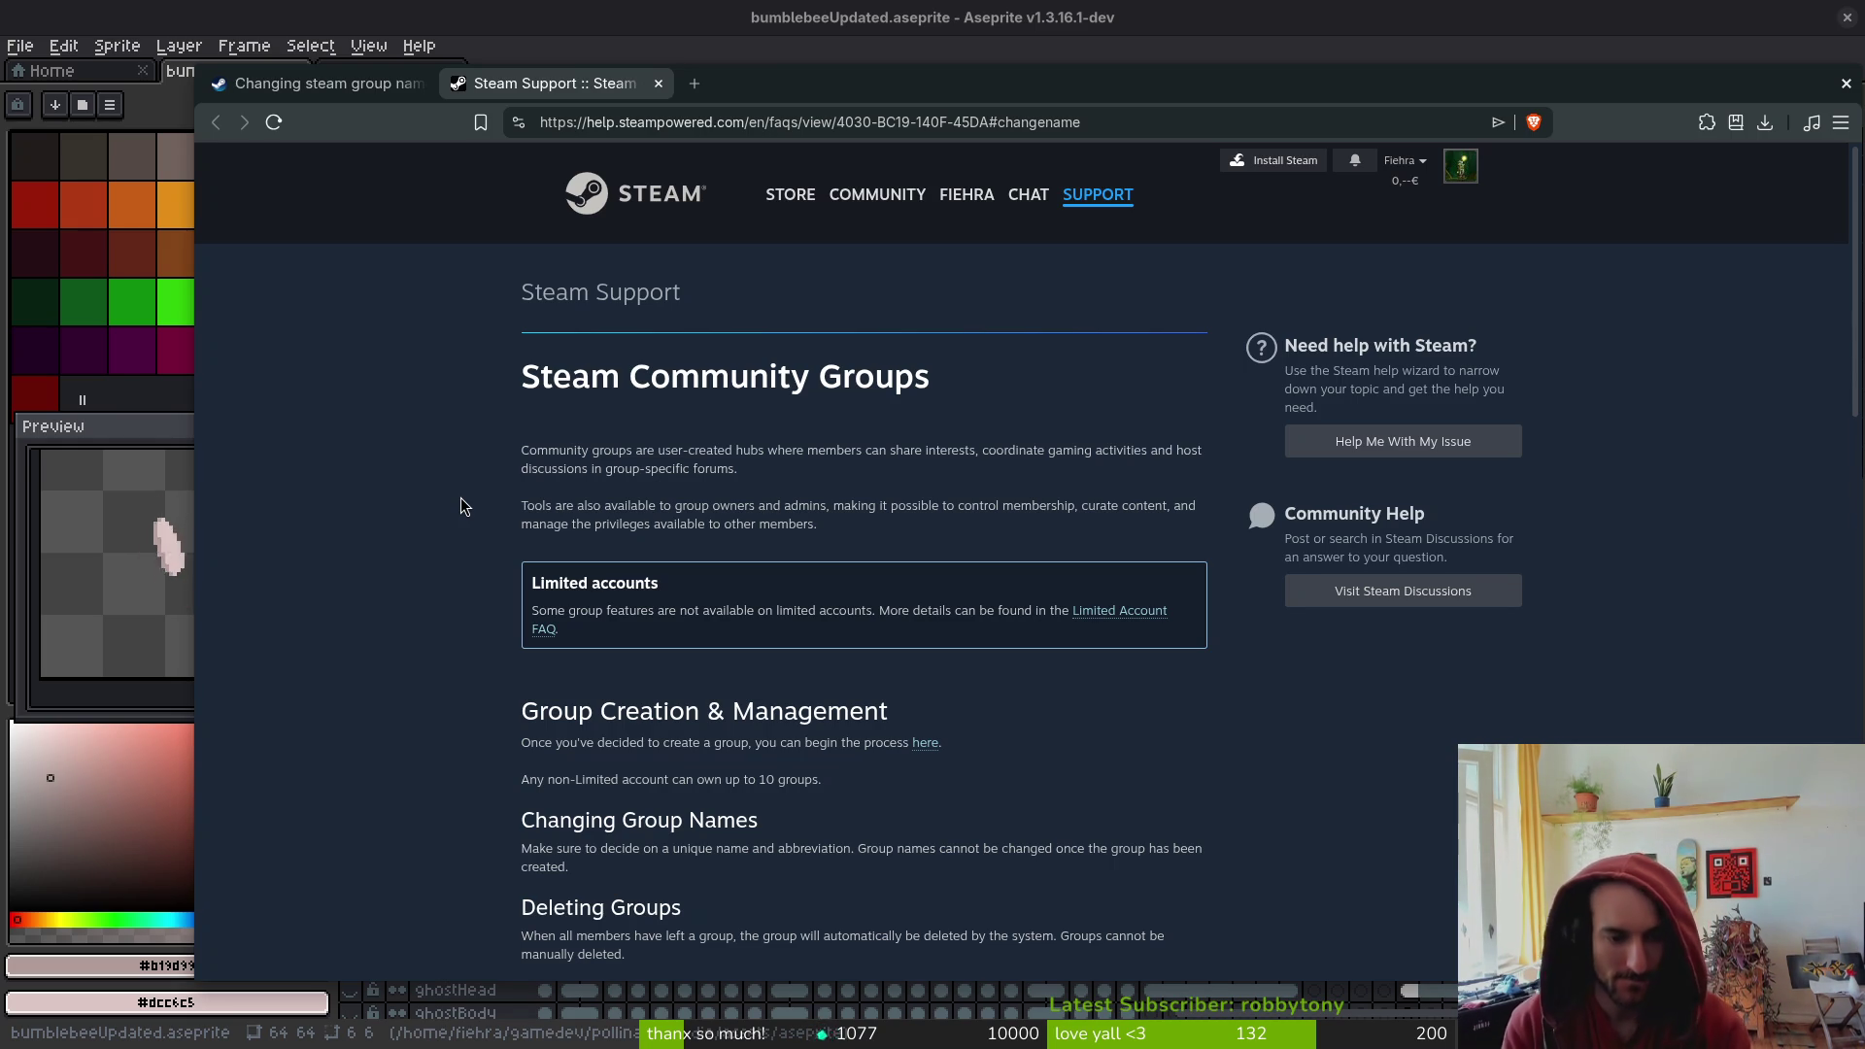
- Read the Community Groups FAQ stating group names can't be changed, then close it
scroll(585, 683, "down", 2)
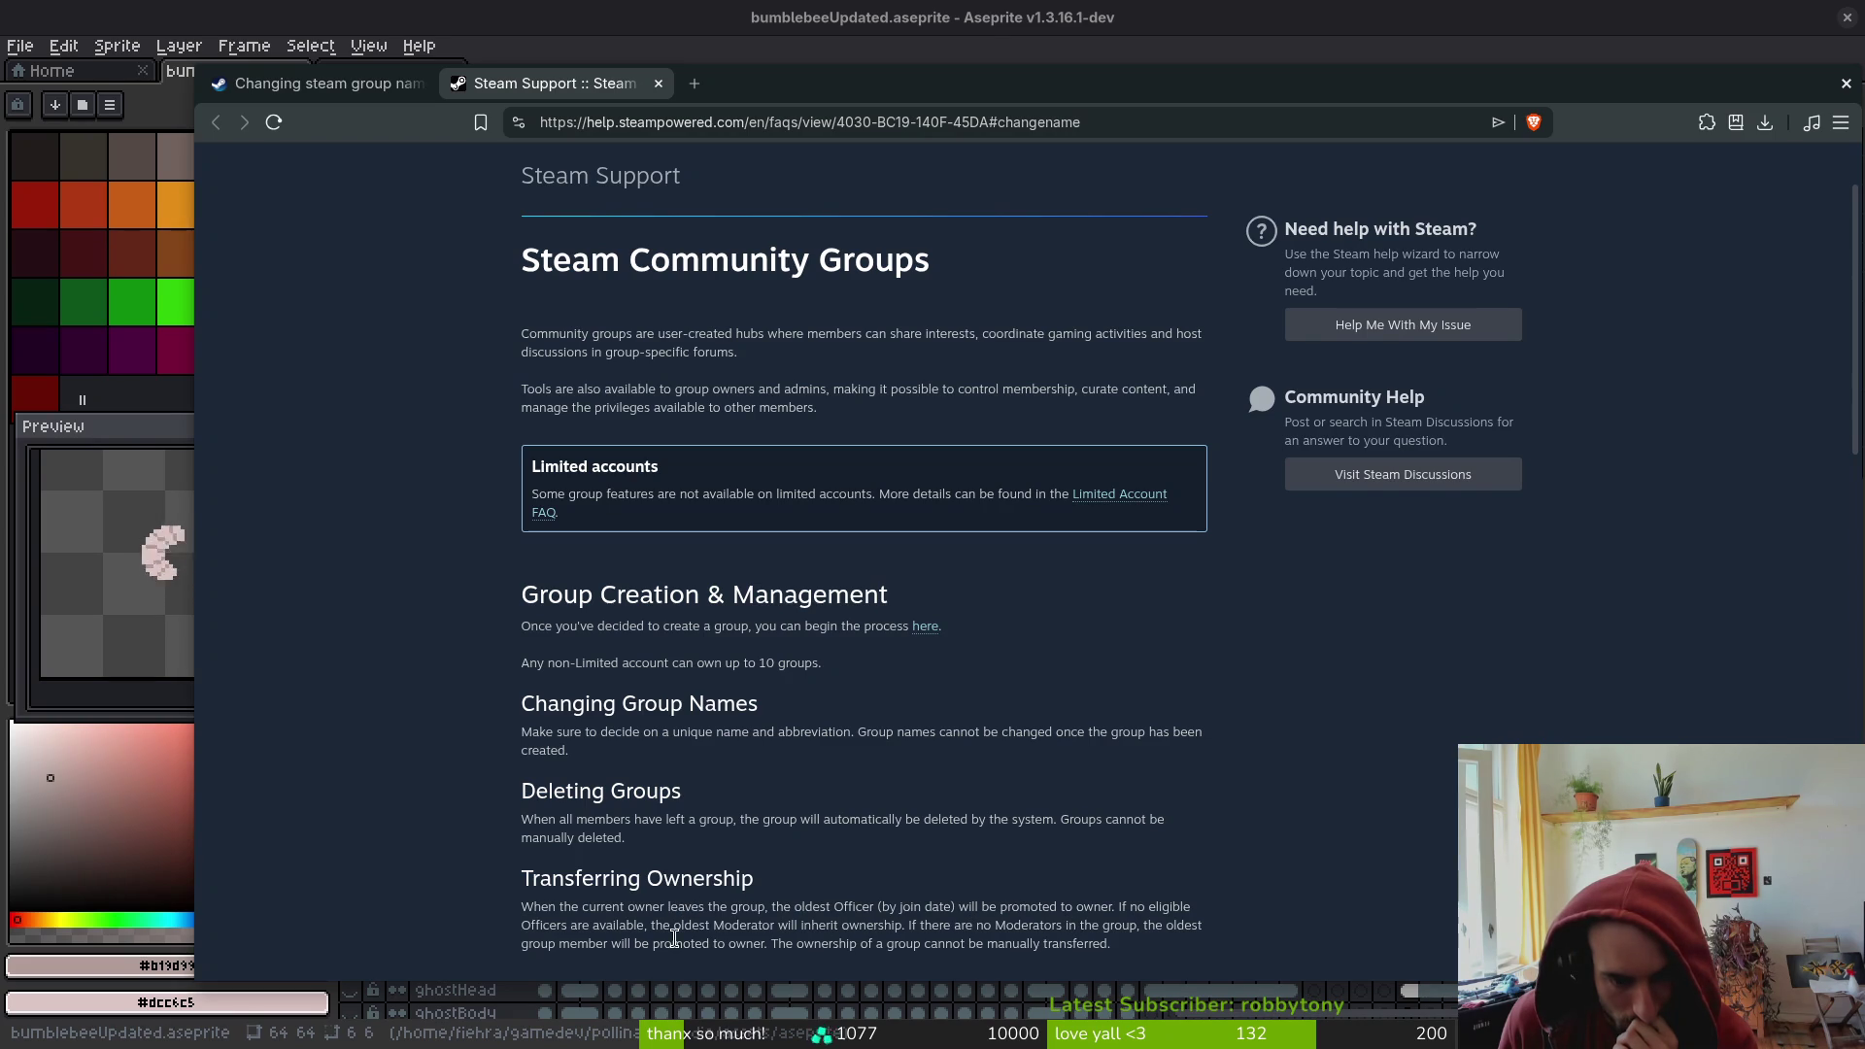
scroll(452, 836, "down", 1)
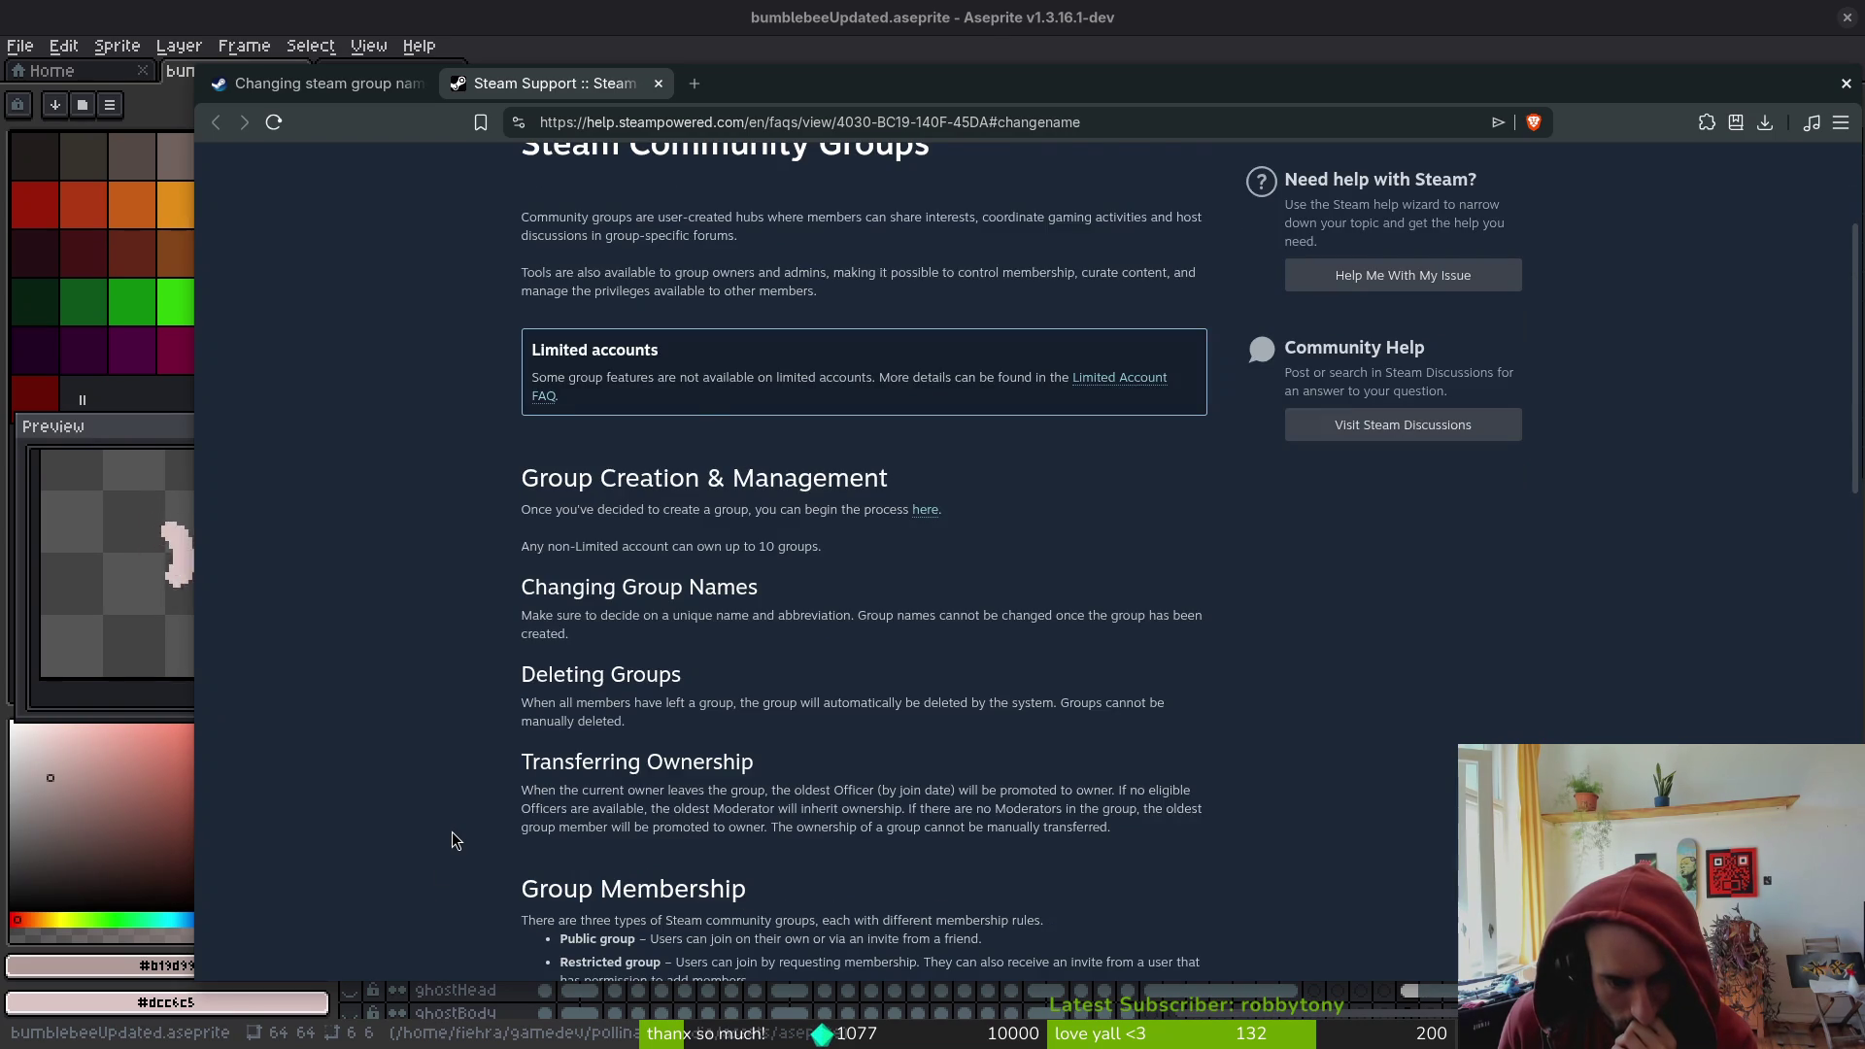
scroll(451, 836, "down", 1)
scroll(452, 835, "down", 2)
scroll(456, 840, "down", 1)
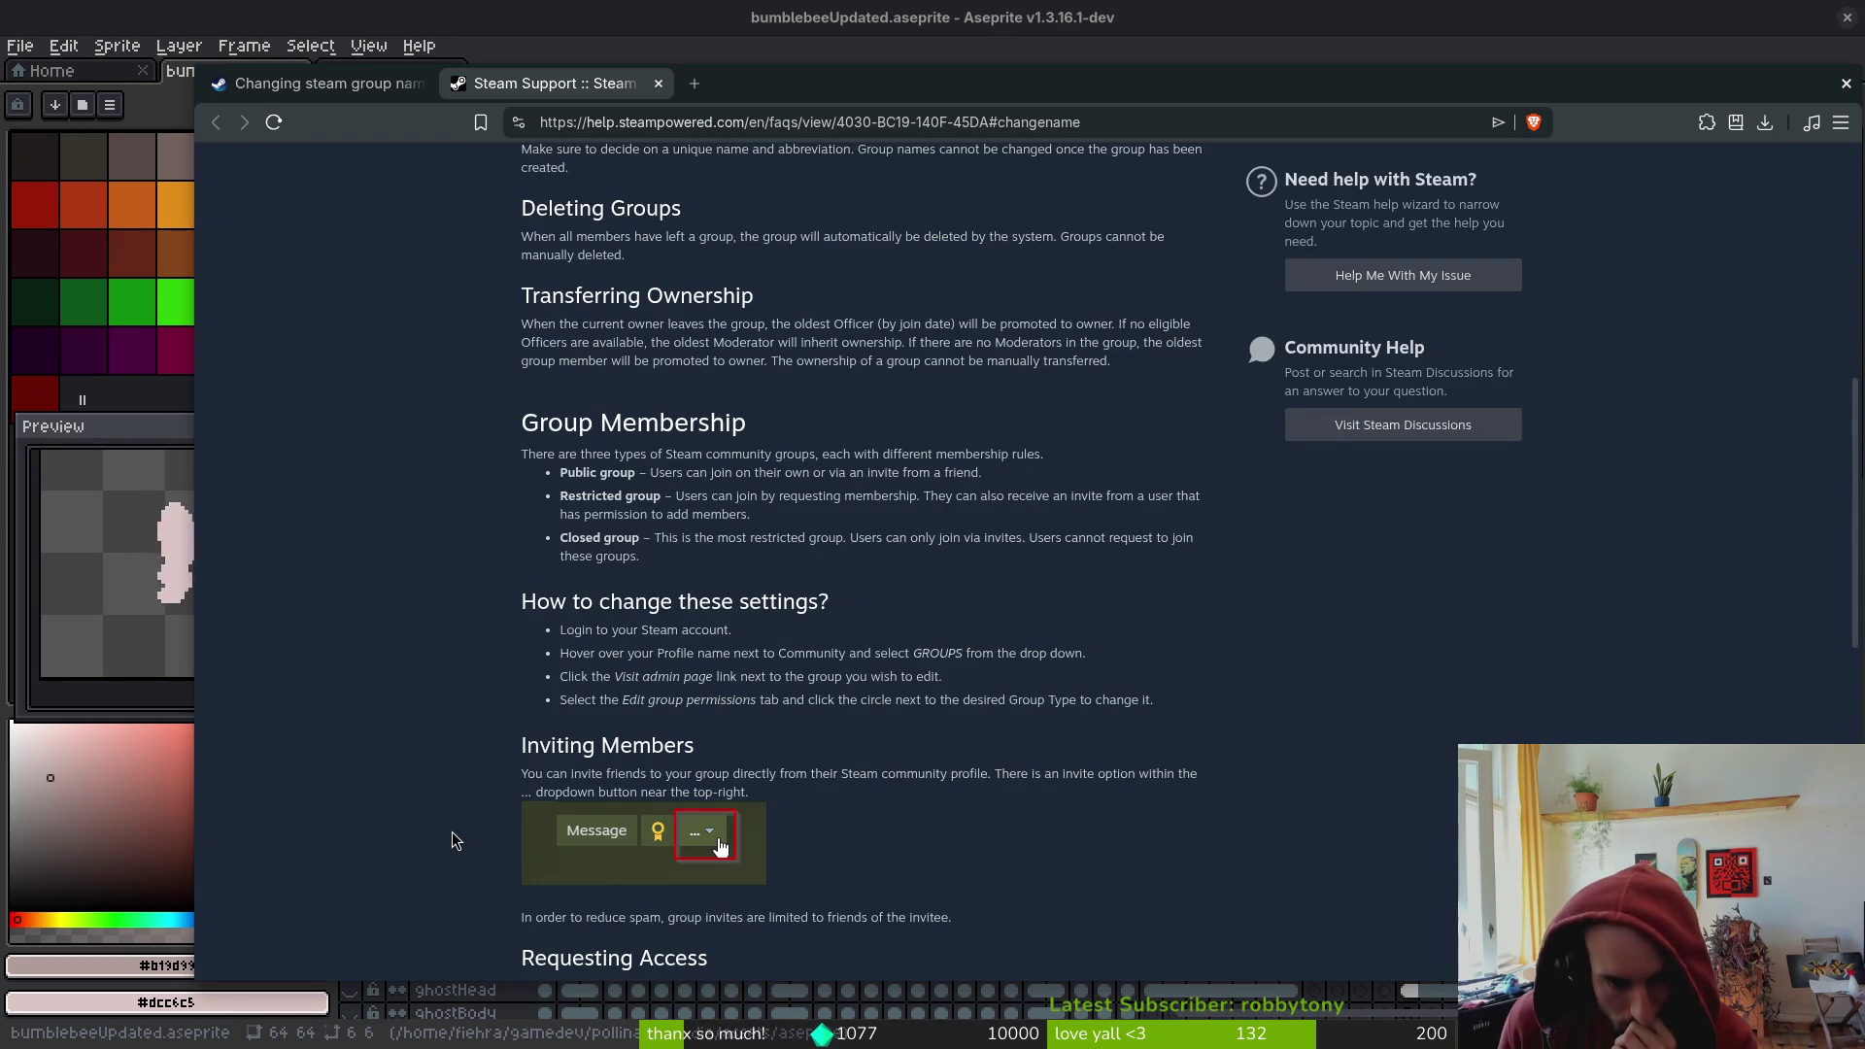
scroll(452, 839, "down", 1)
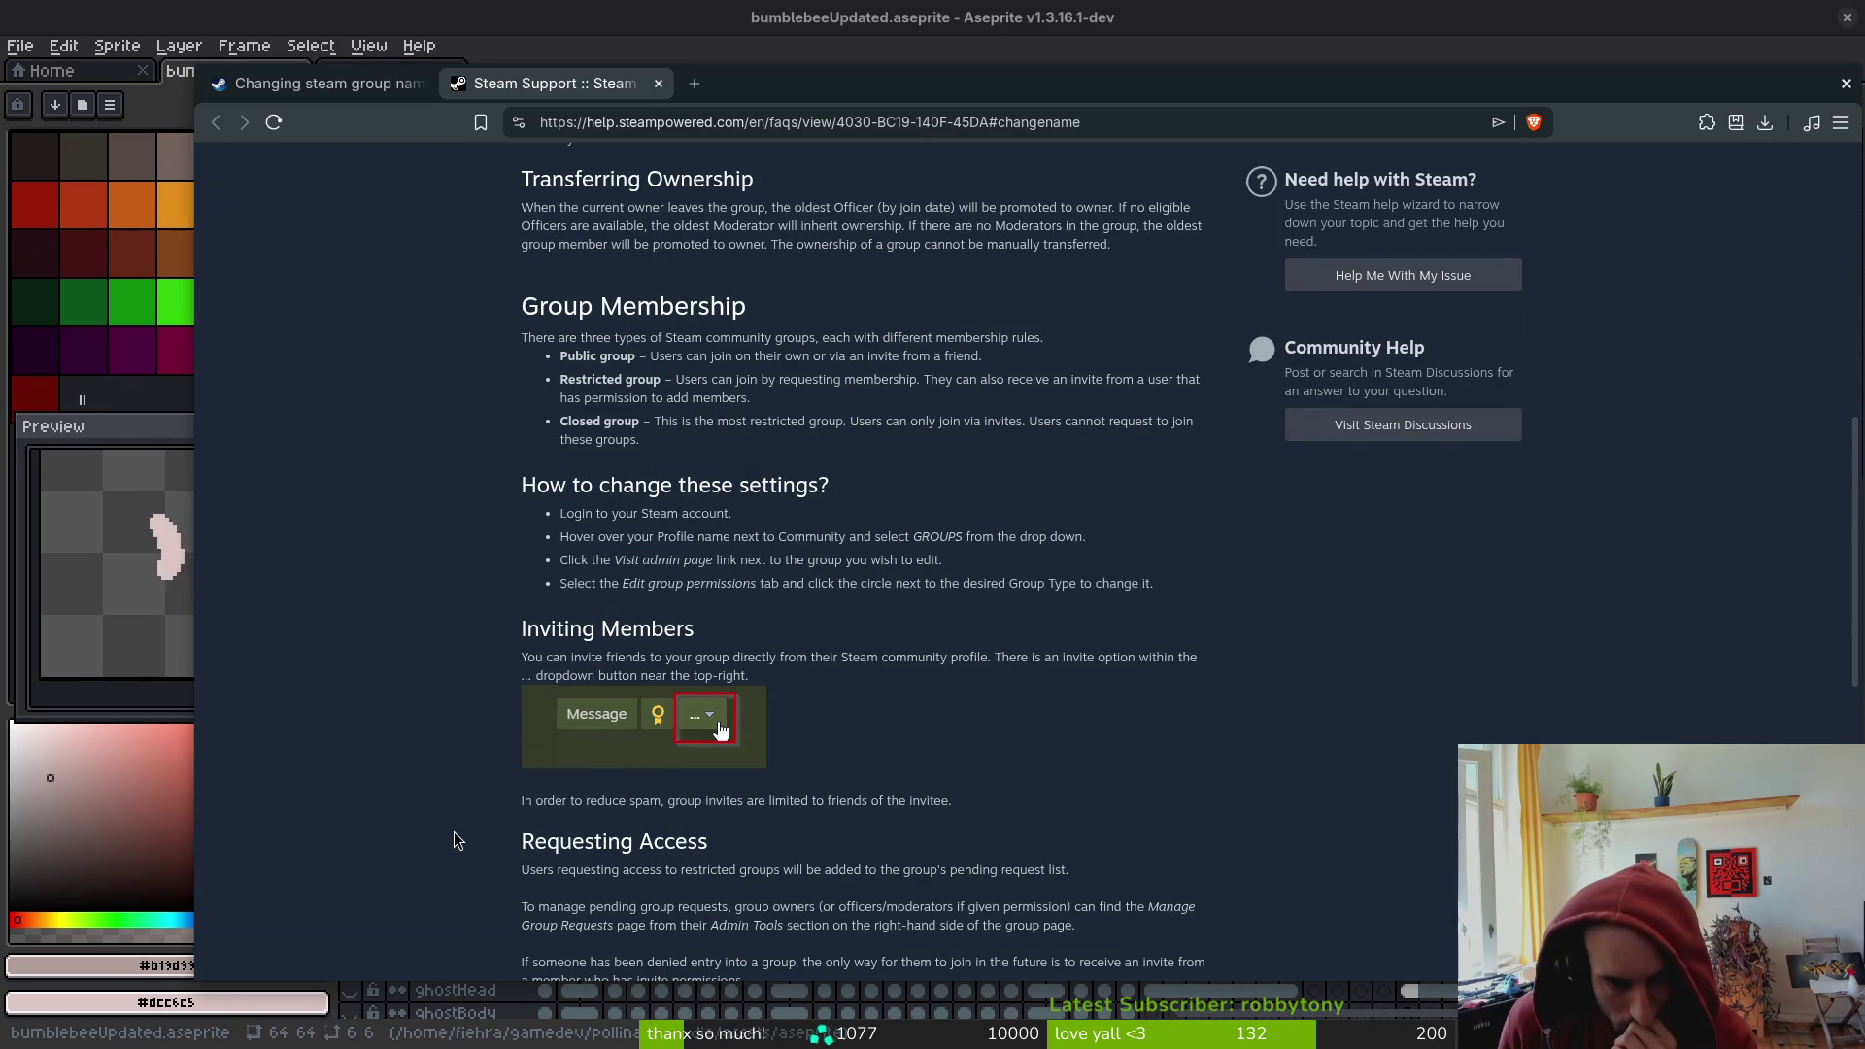
left_click(658, 84)
left_click(419, 83)
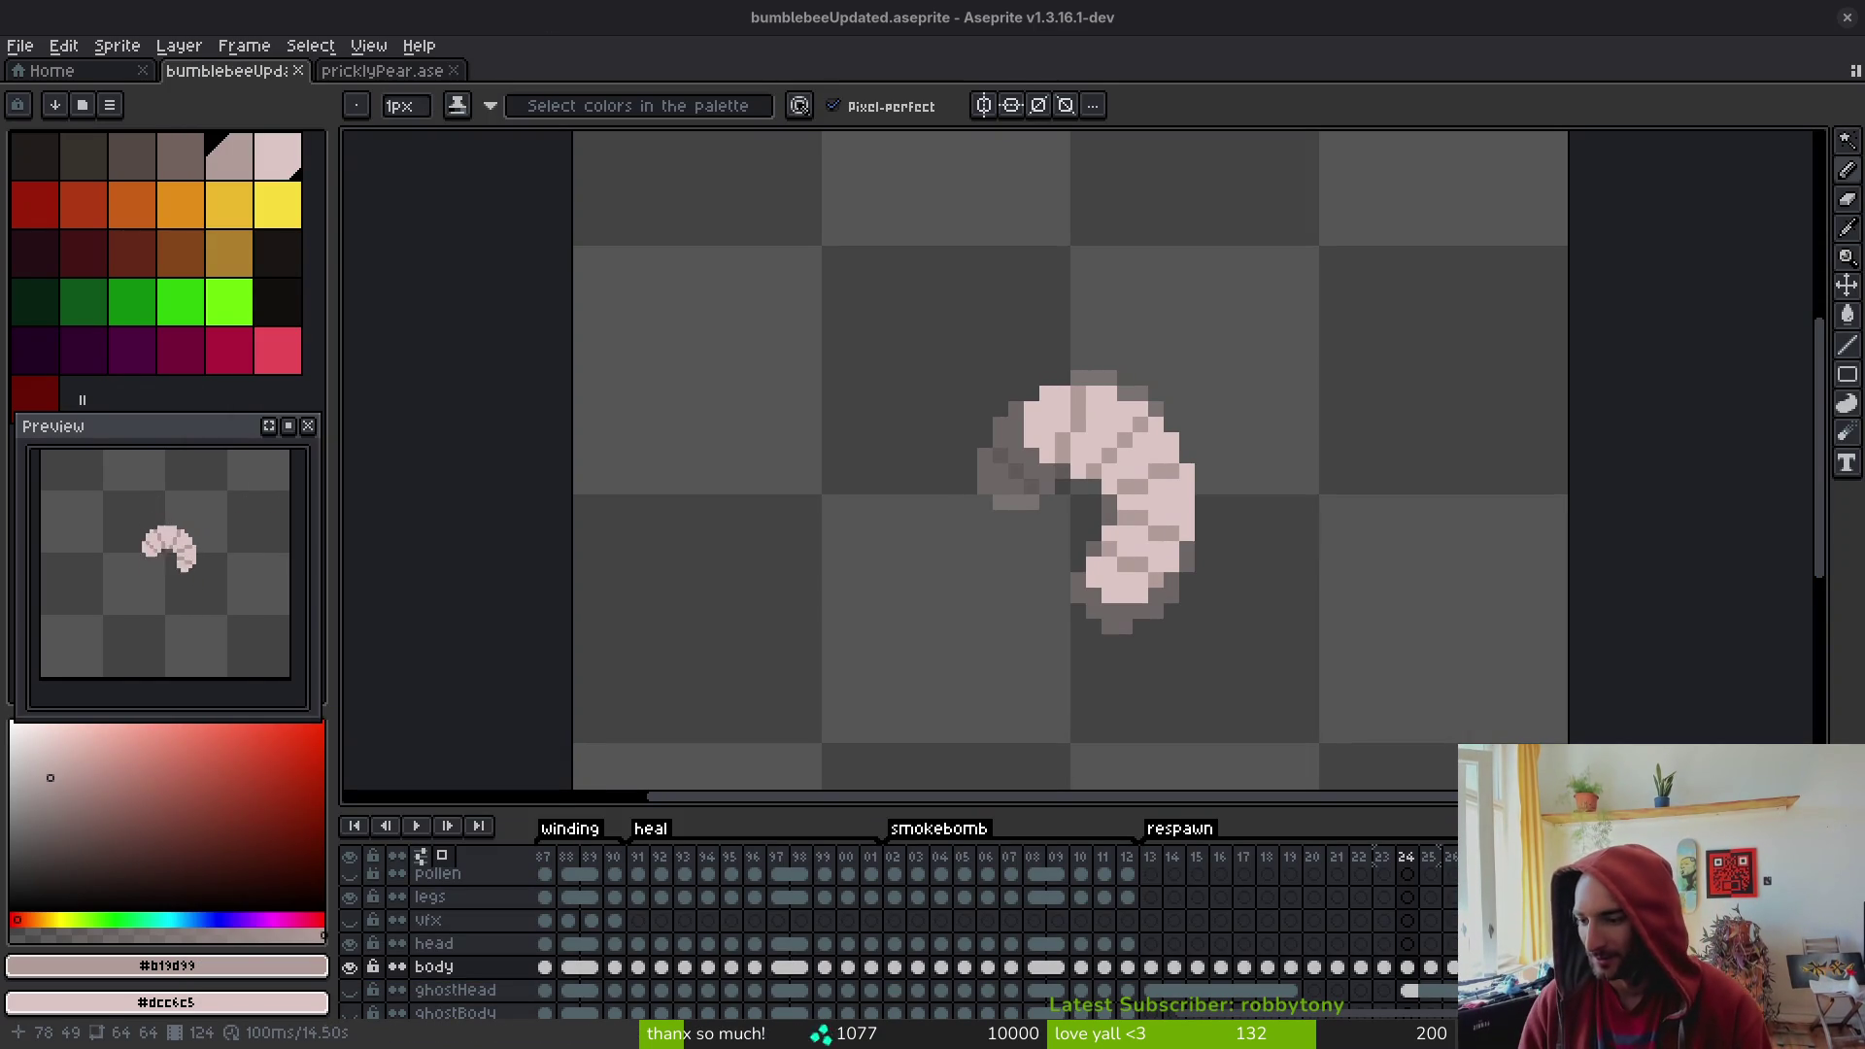
- Save the sprite, then flip between frames 24 and 25 to compare the larva bodies
key("ctrl+s")
mouse_move(1173, 560)
left_mouse_down()
mouse_move(1224, 560)
mouse_move(1224, 528)
left_mouse_up()
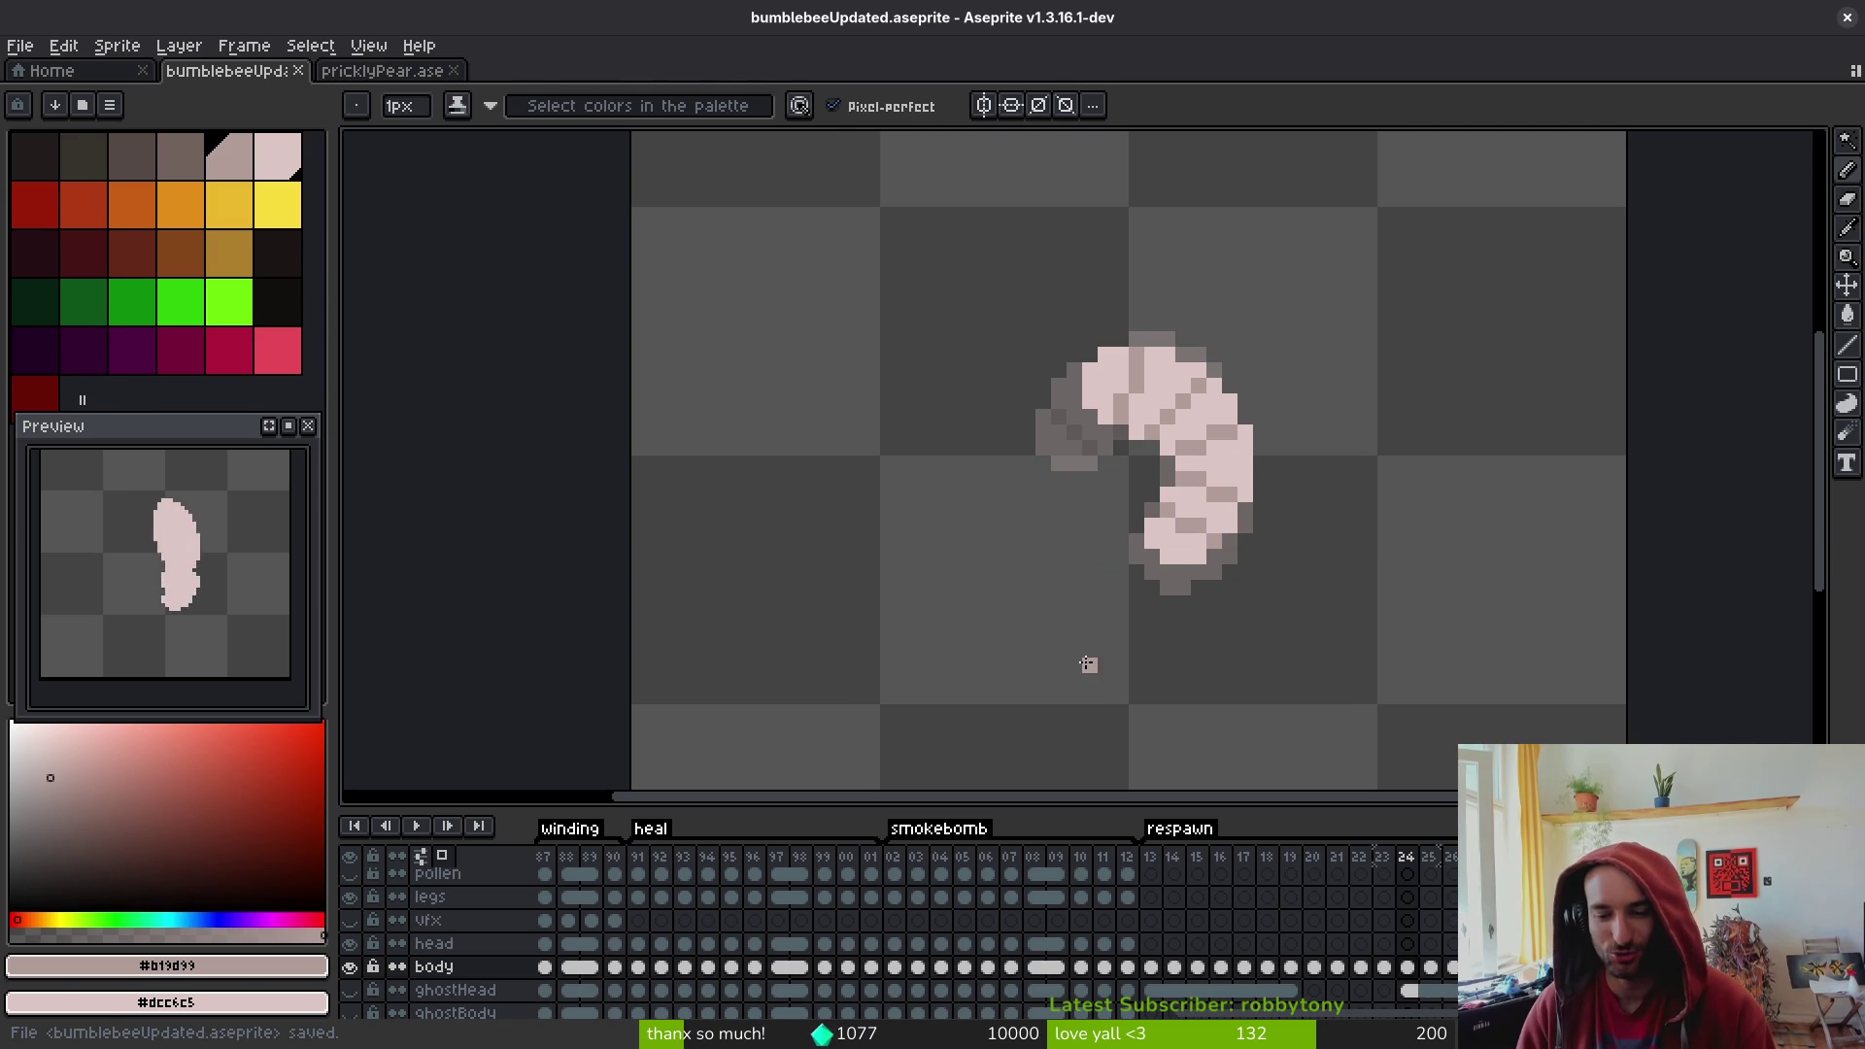
key("i")
key("Right")
key("Left")
key("Right")
key("Left")
key("Right")
key("Left")
key("Left")
key("Left")
key("Right")
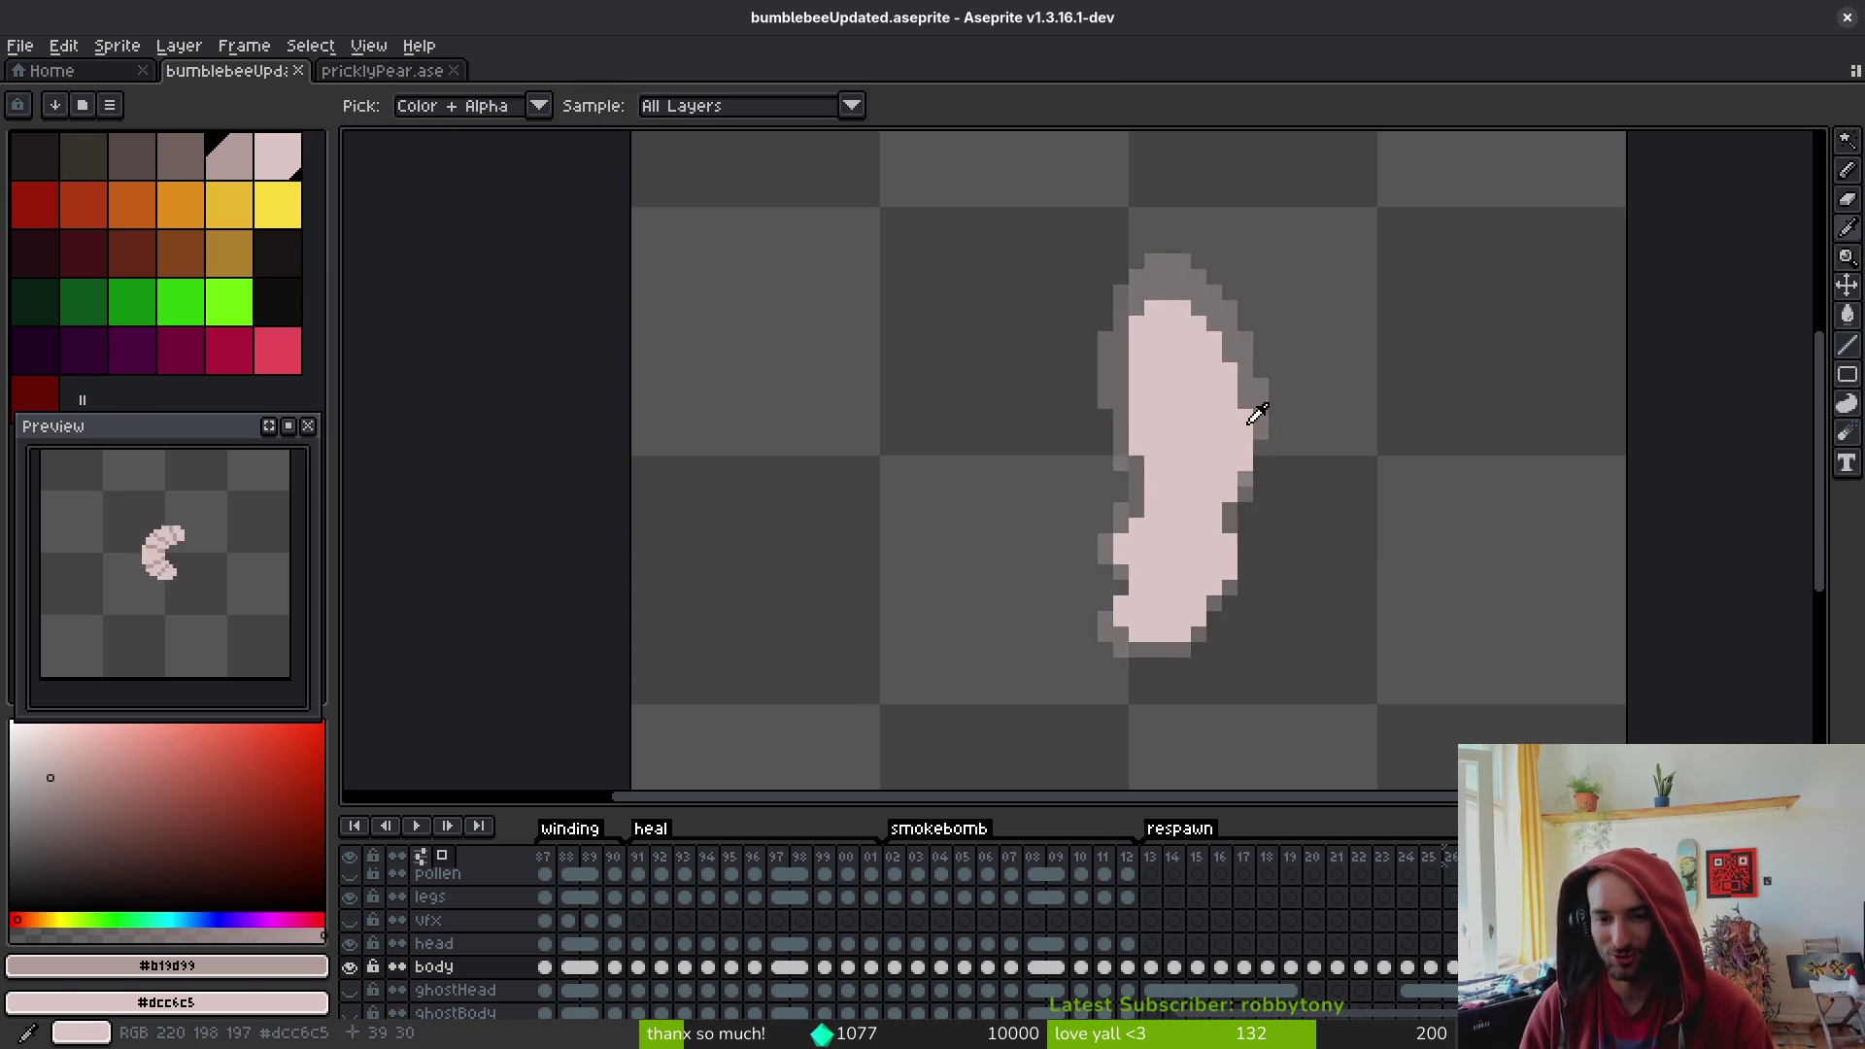
key("Right")
key("Right")
key("Left")
key("Right")
key("Left")
key("Right")
key("Left")
scroll(1197, 398, "up", 3)
key("Right")
key("Right")
- Paint darker #b19d99 segment lines across the upper part of frame 25's larva
mouse_move(1110, 362)
left_mouse_down()
mouse_move(1088, 361)
mouse_move(1117, 320)
mouse_move(1243, 287)
mouse_move(1211, 277)
mouse_move(1258, 284)
left_mouse_up()
scroll(1257, 292, "down", 5)
scroll(1272, 485, "up", 5)
left_click(1207, 494)
mouse_move(1206, 495)
left_mouse_down()
mouse_move(1179, 492)
mouse_move(1321, 480)
left_mouse_up()
scroll(1311, 484, "down", 3)
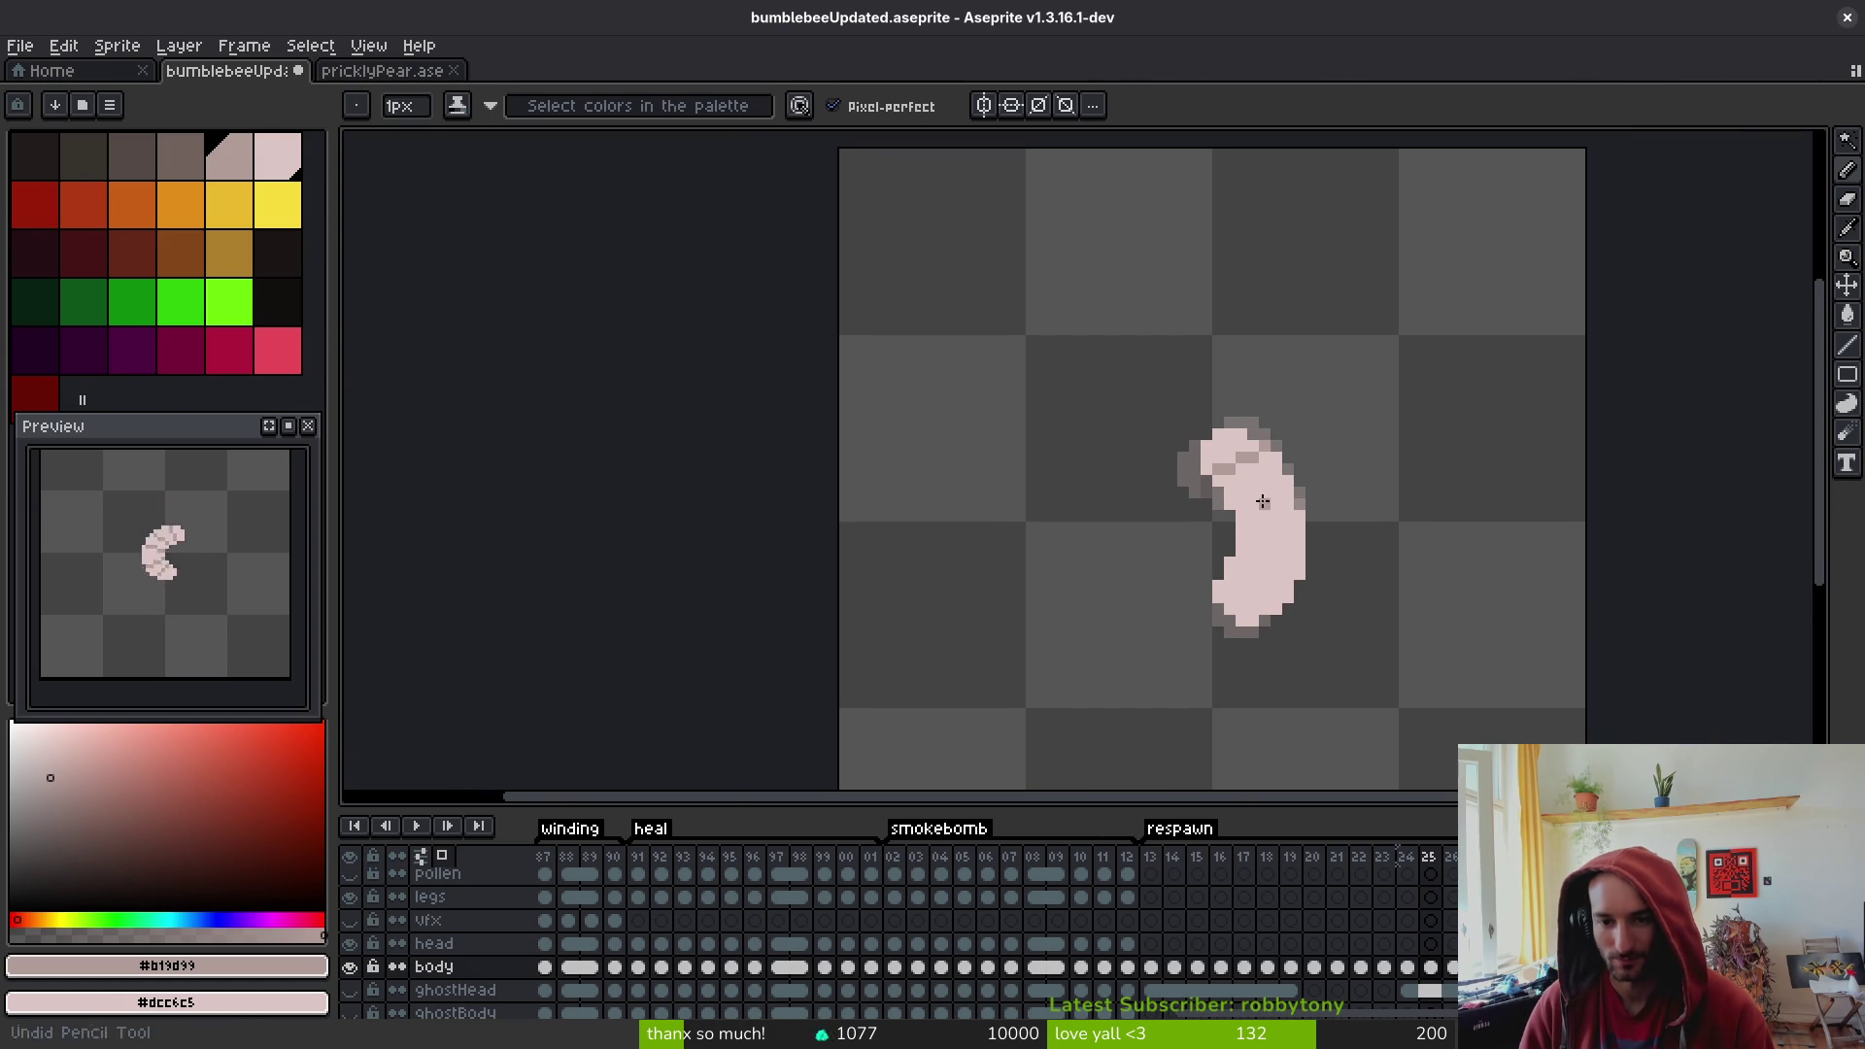
scroll(1240, 502, "up", 2)
mouse_move(1232, 500)
left_mouse_down()
mouse_move(1212, 504)
mouse_move(1306, 459)
left_mouse_up()
left_click(1260, 479)
- Add more #b19d99 segment rows down to the tail on frame 25 and save
scroll(1262, 485, "down", 1)
scroll(1223, 506, "up", 1)
left_click(1195, 501)
left_click_drag(1198, 490, 1276, 479)
left_click(1292, 469)
left_click(1199, 562)
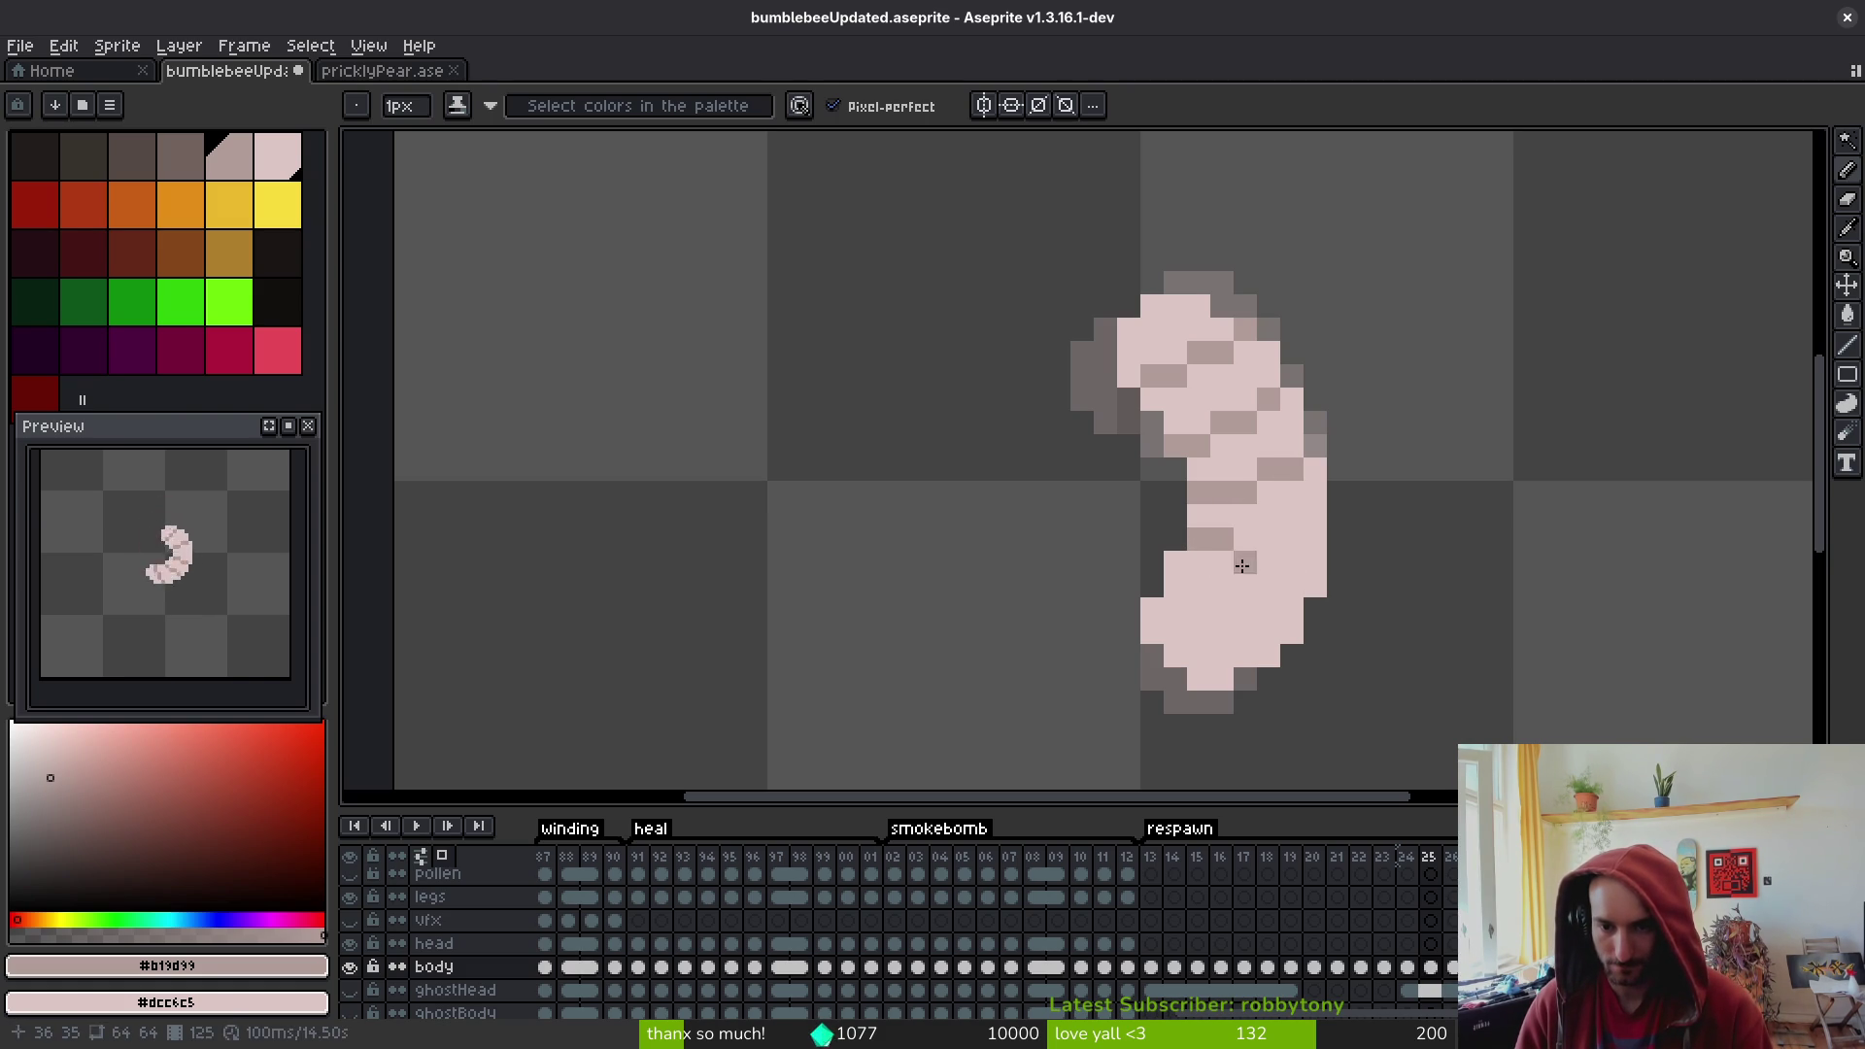
left_click_drag(1199, 563, 1292, 585)
left_click_drag(1175, 609, 1222, 609)
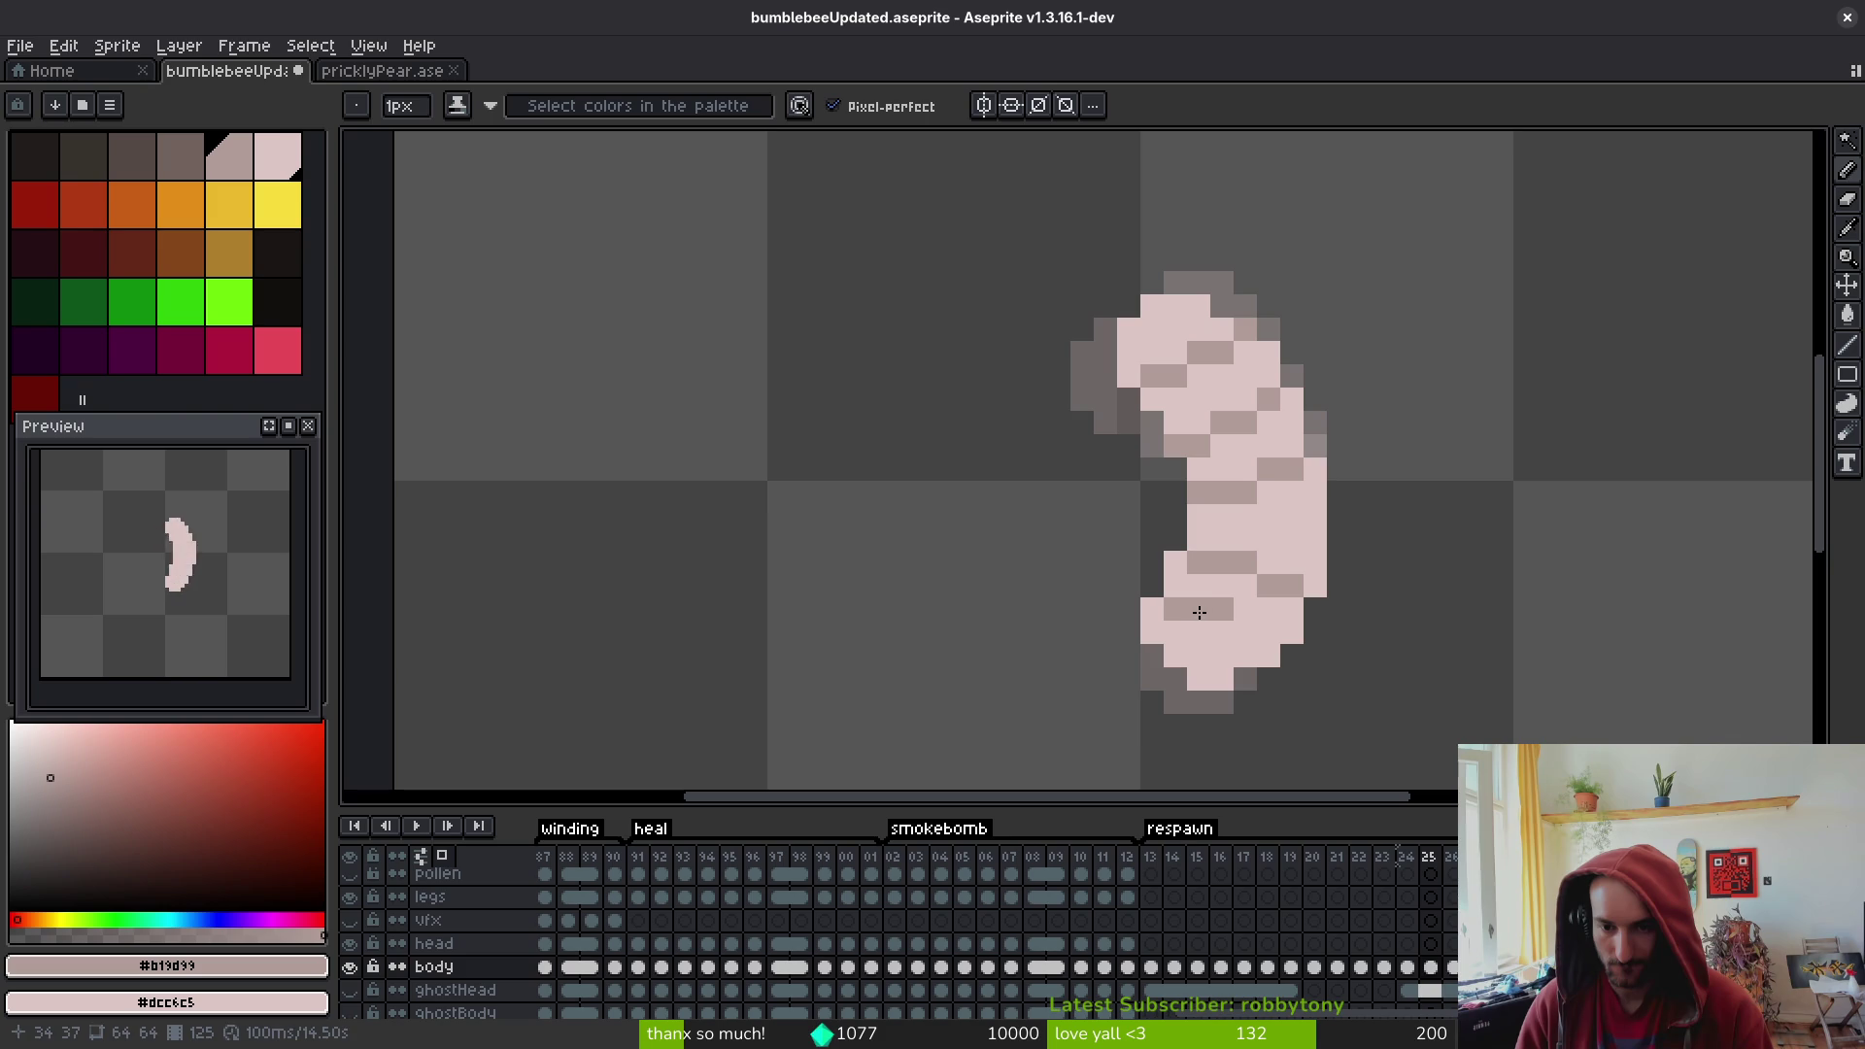
left_click(1222, 632)
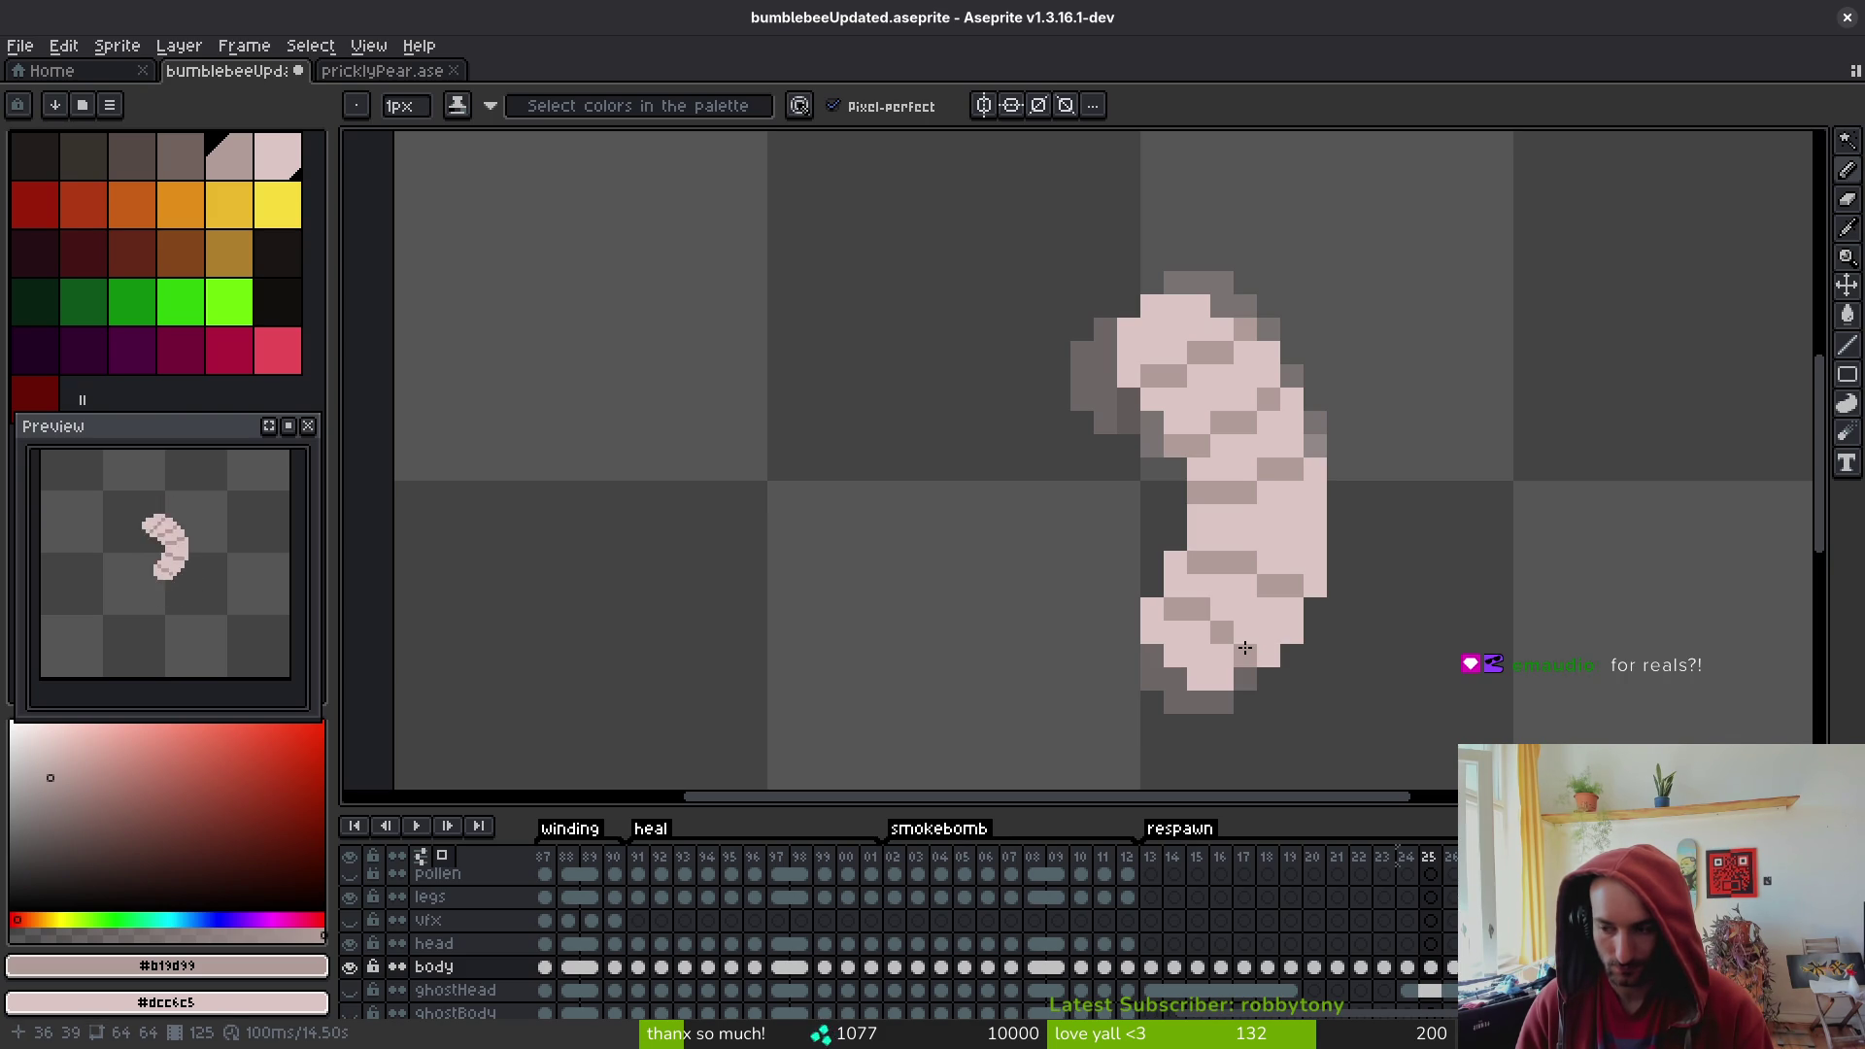
key("ctrl+s")
scroll(1340, 610, "right", 2)
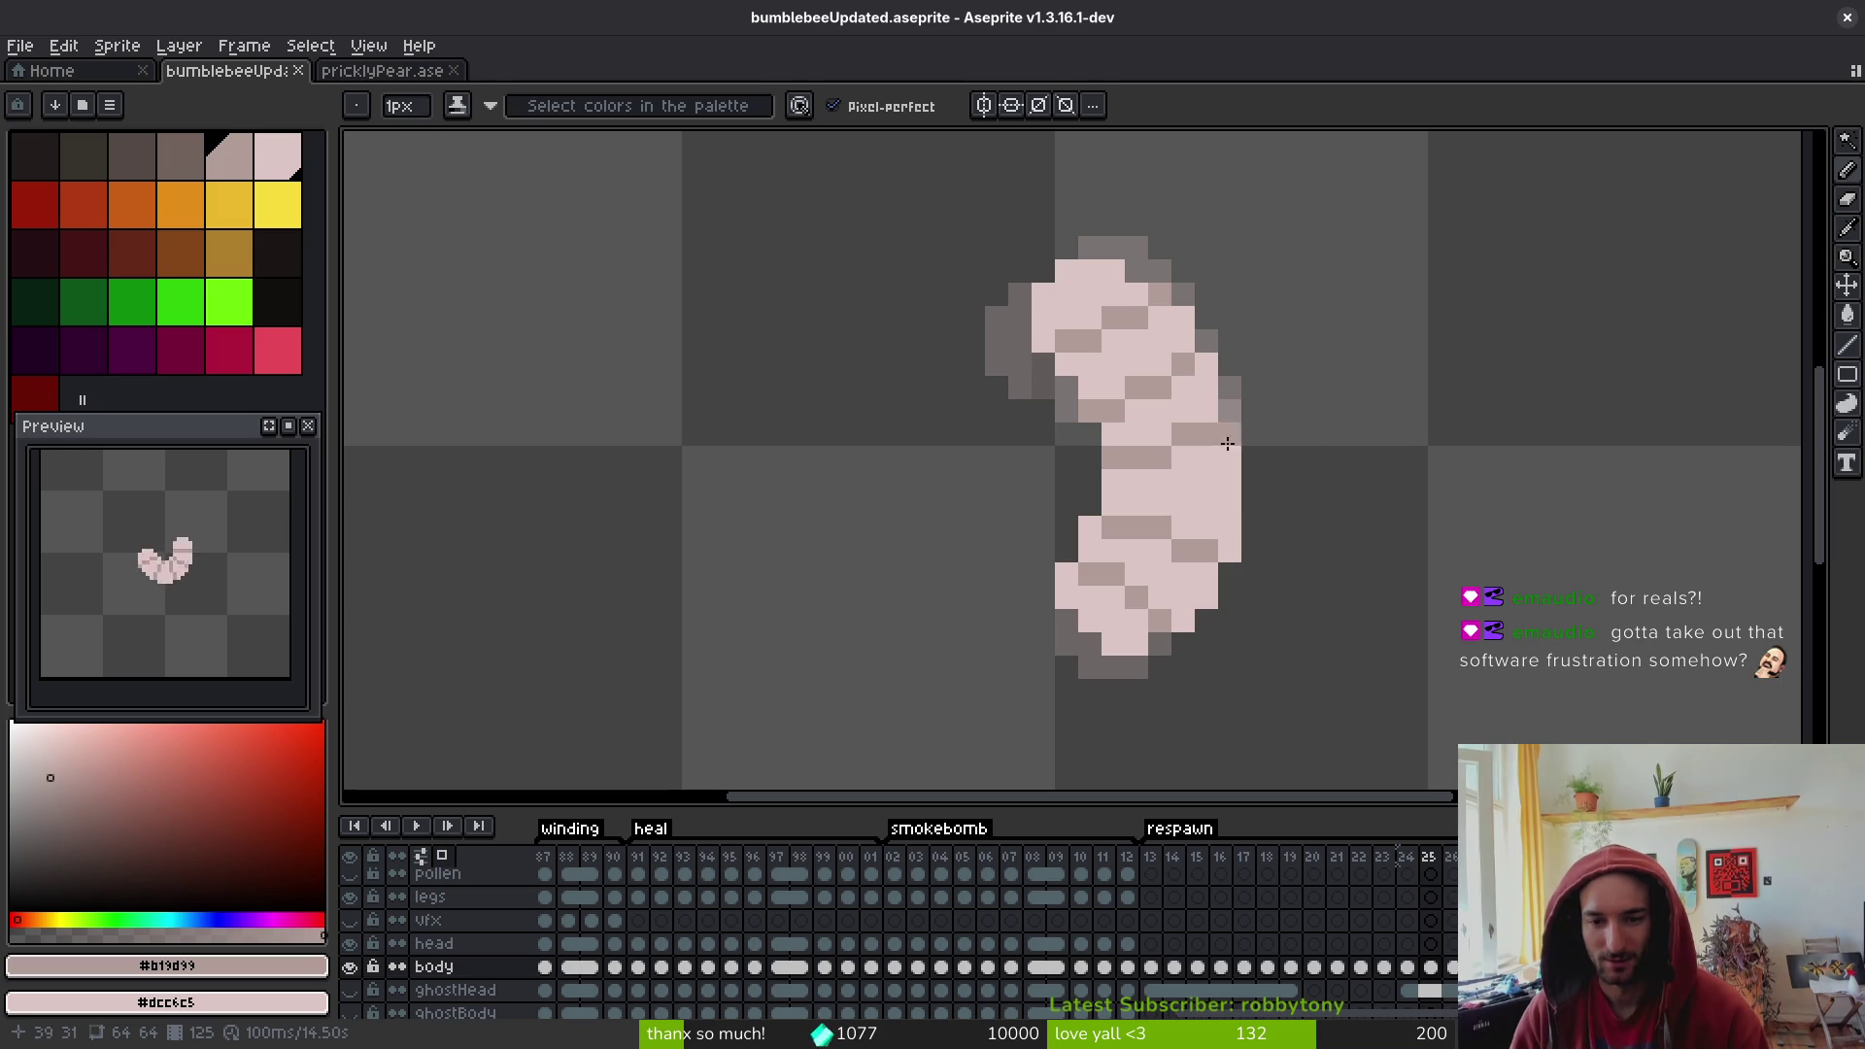
- Repaint a stray dark pixel pale pink and darken another segment pixel on frame 25
right_click(1180, 451)
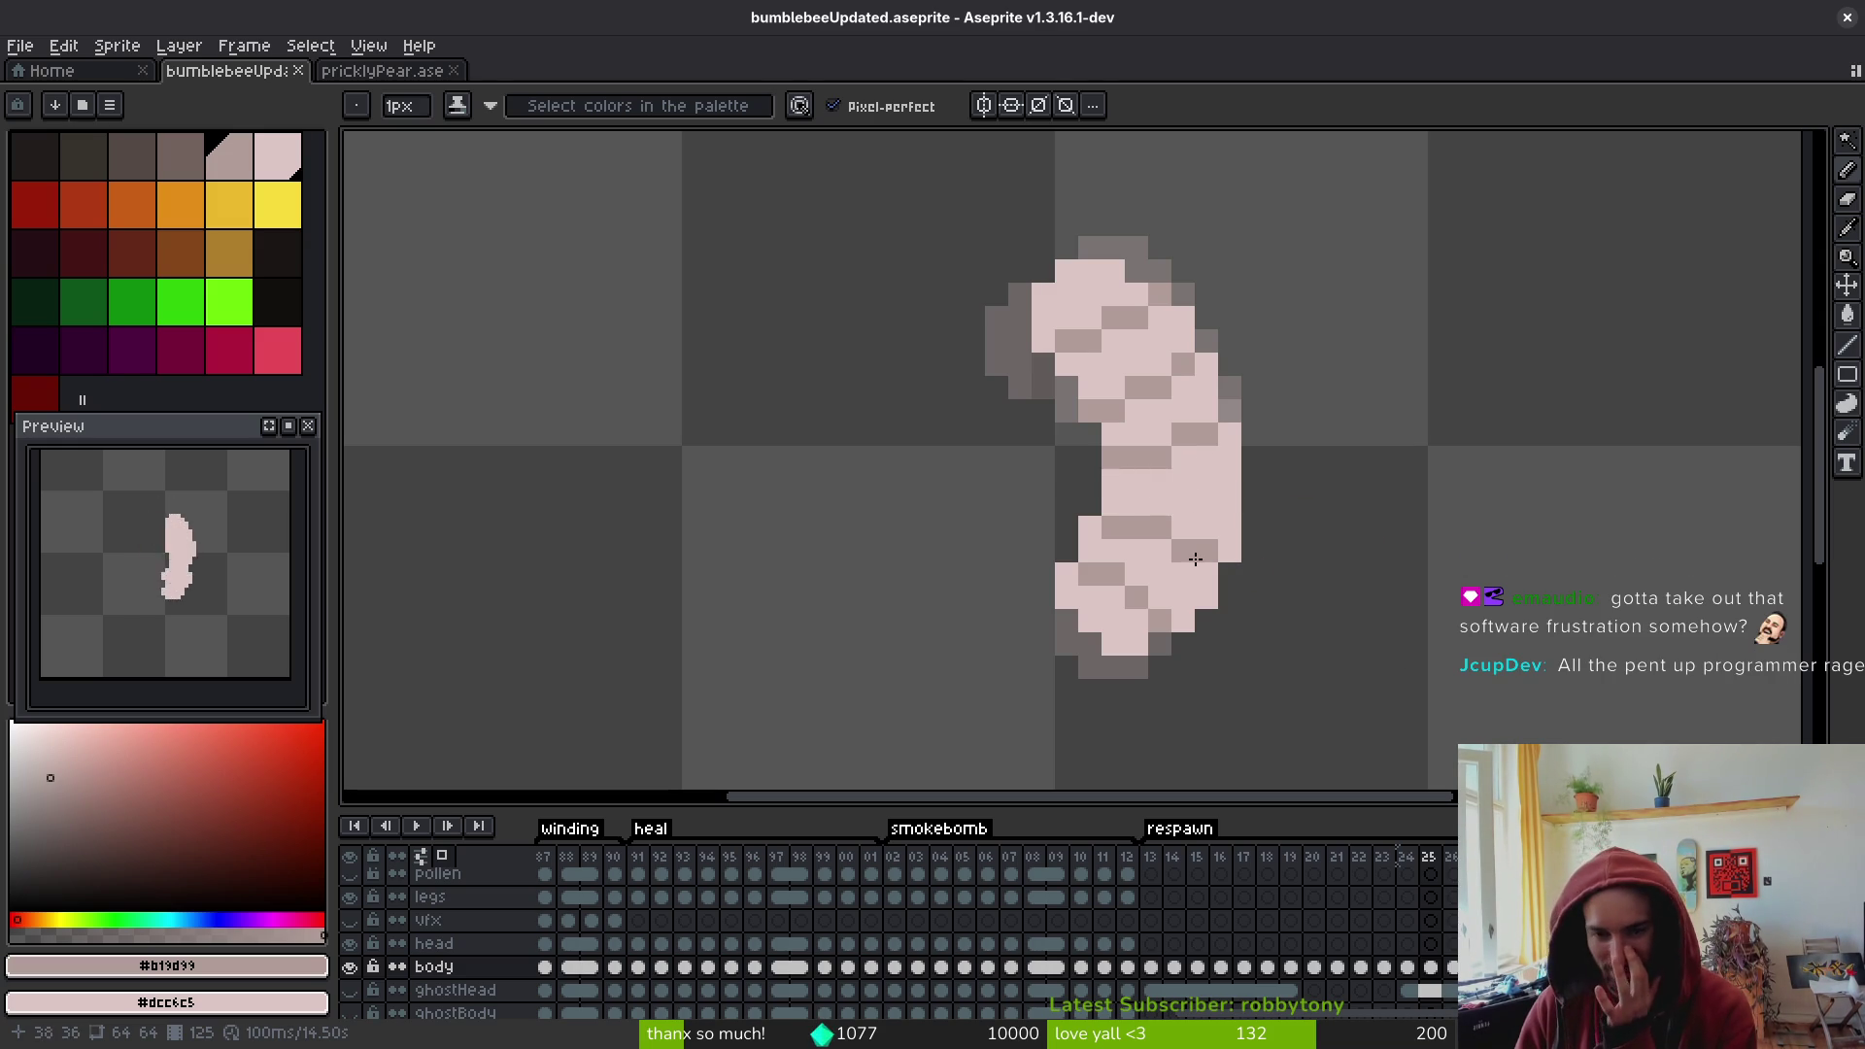
left_click(1109, 507)
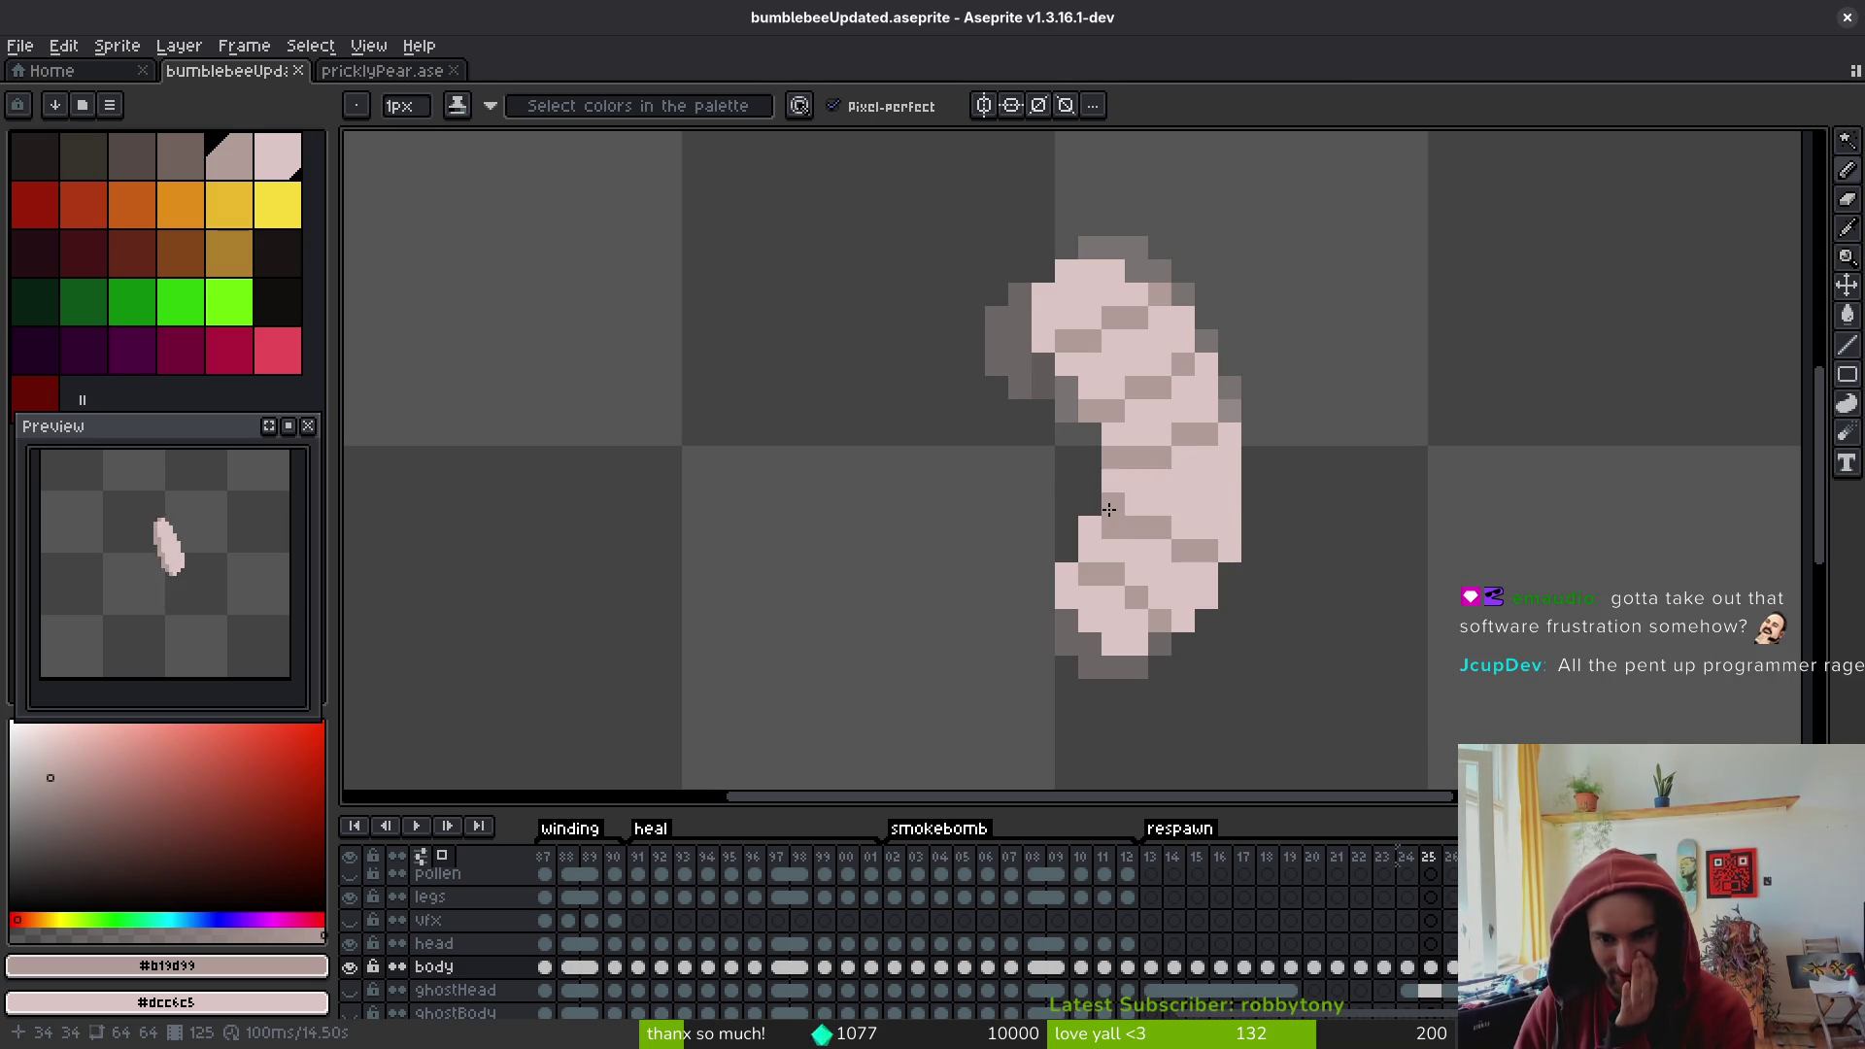
scroll(1235, 592, "down", 4)
left_click_drag(1247, 575, 1242, 550)
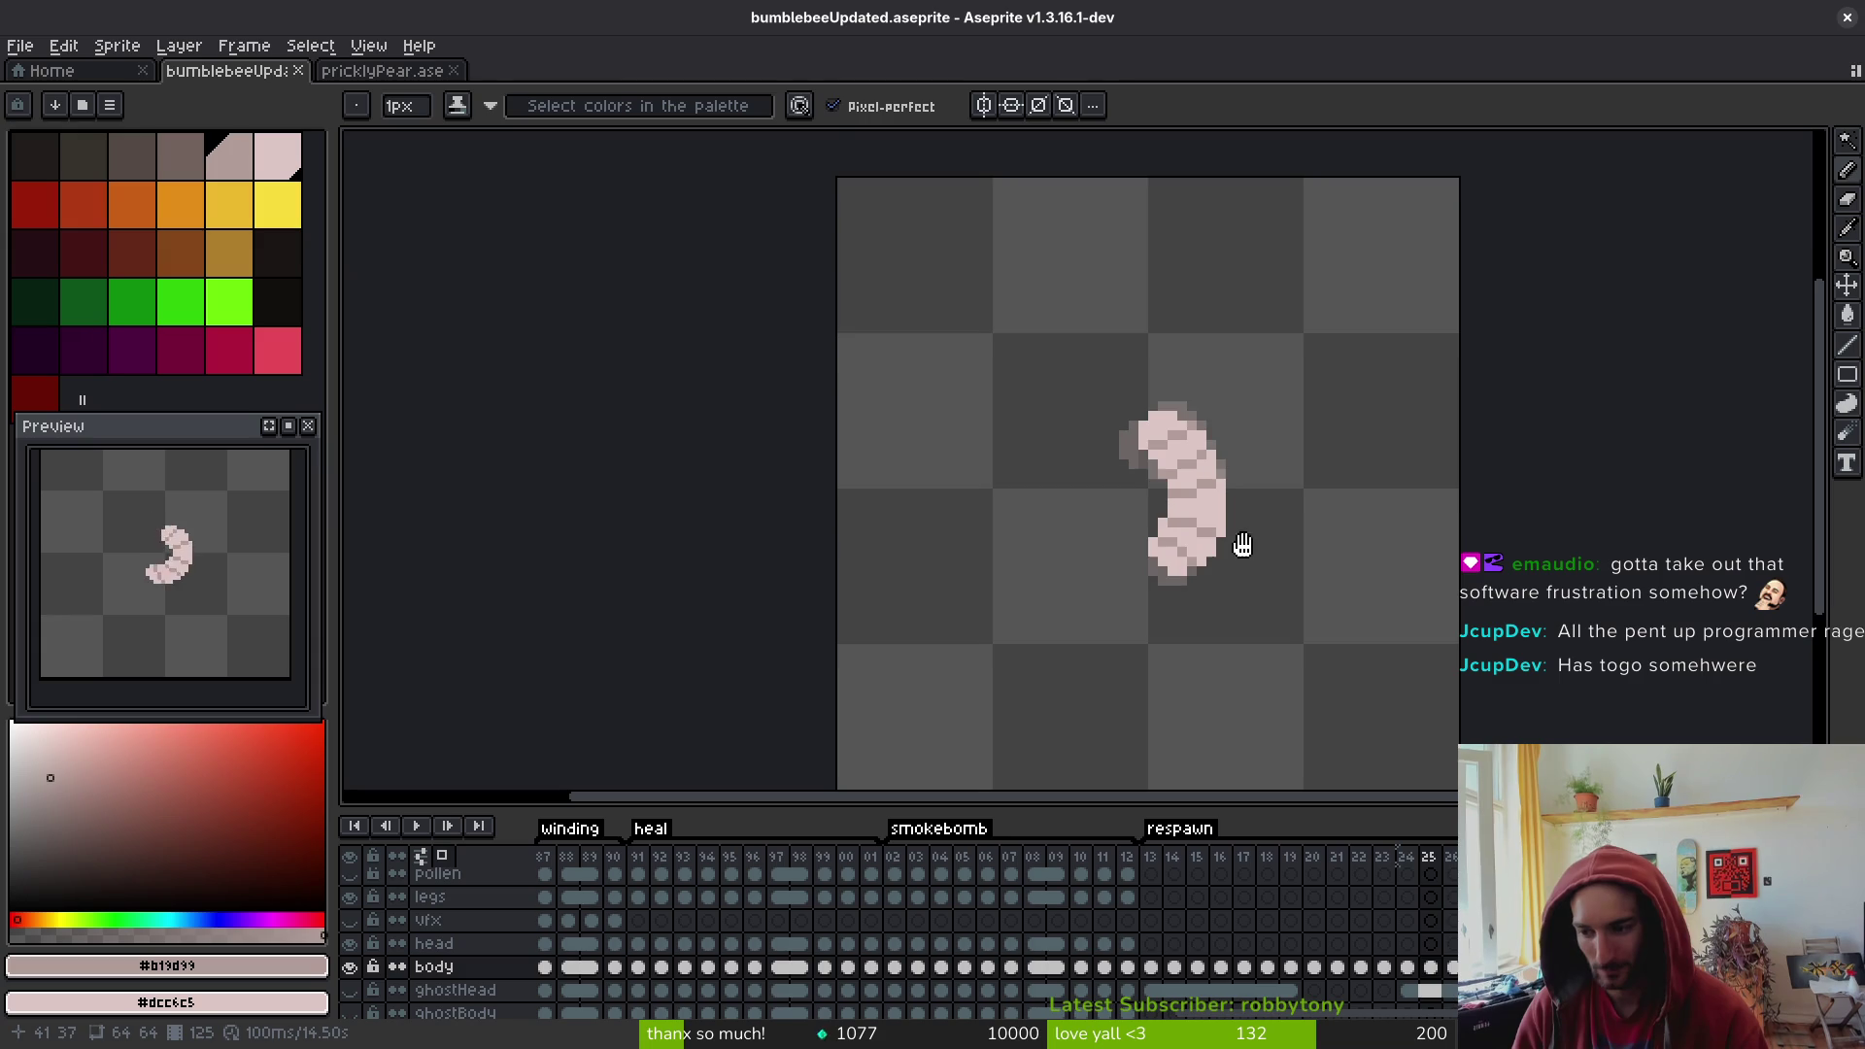
- Move to frame 26's plain crescent larva, comparing it with frame 25, and pick the Pencil
key("i")
key("Left")
key("Right")
key("Right")
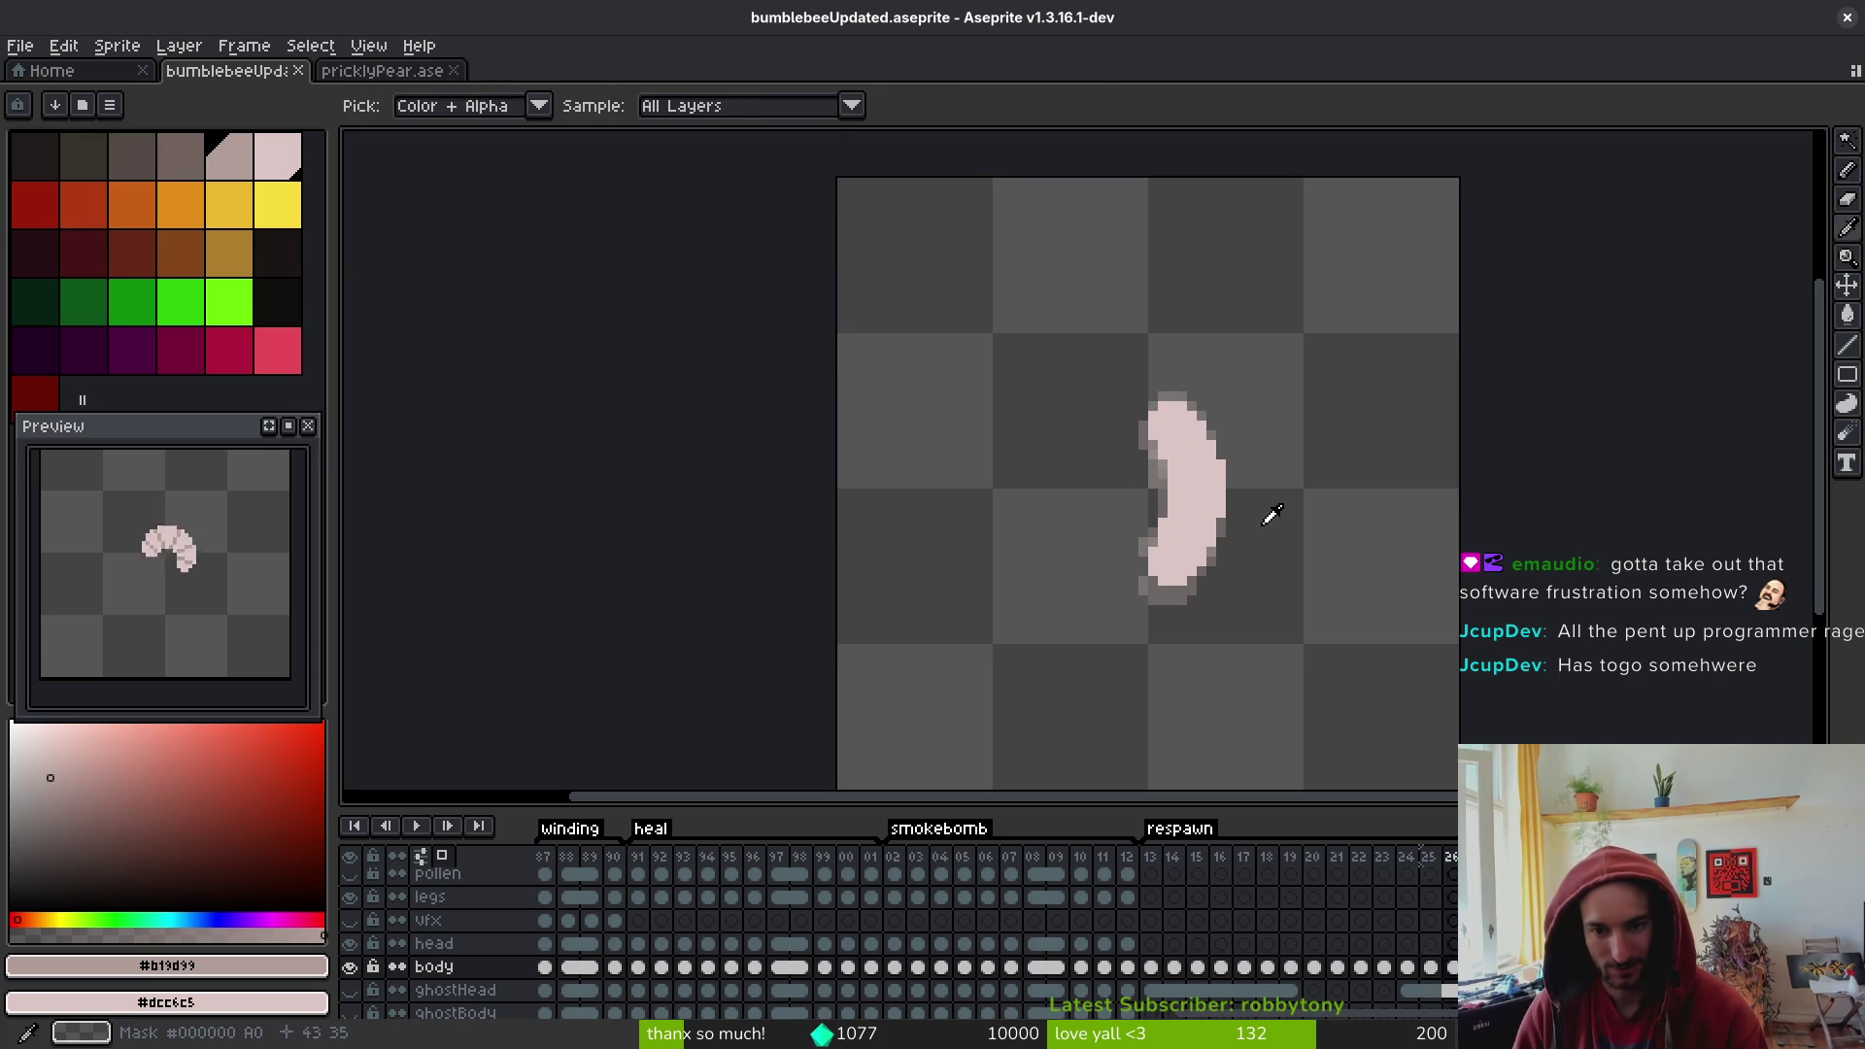
key("Left")
key("Right")
key("Left")
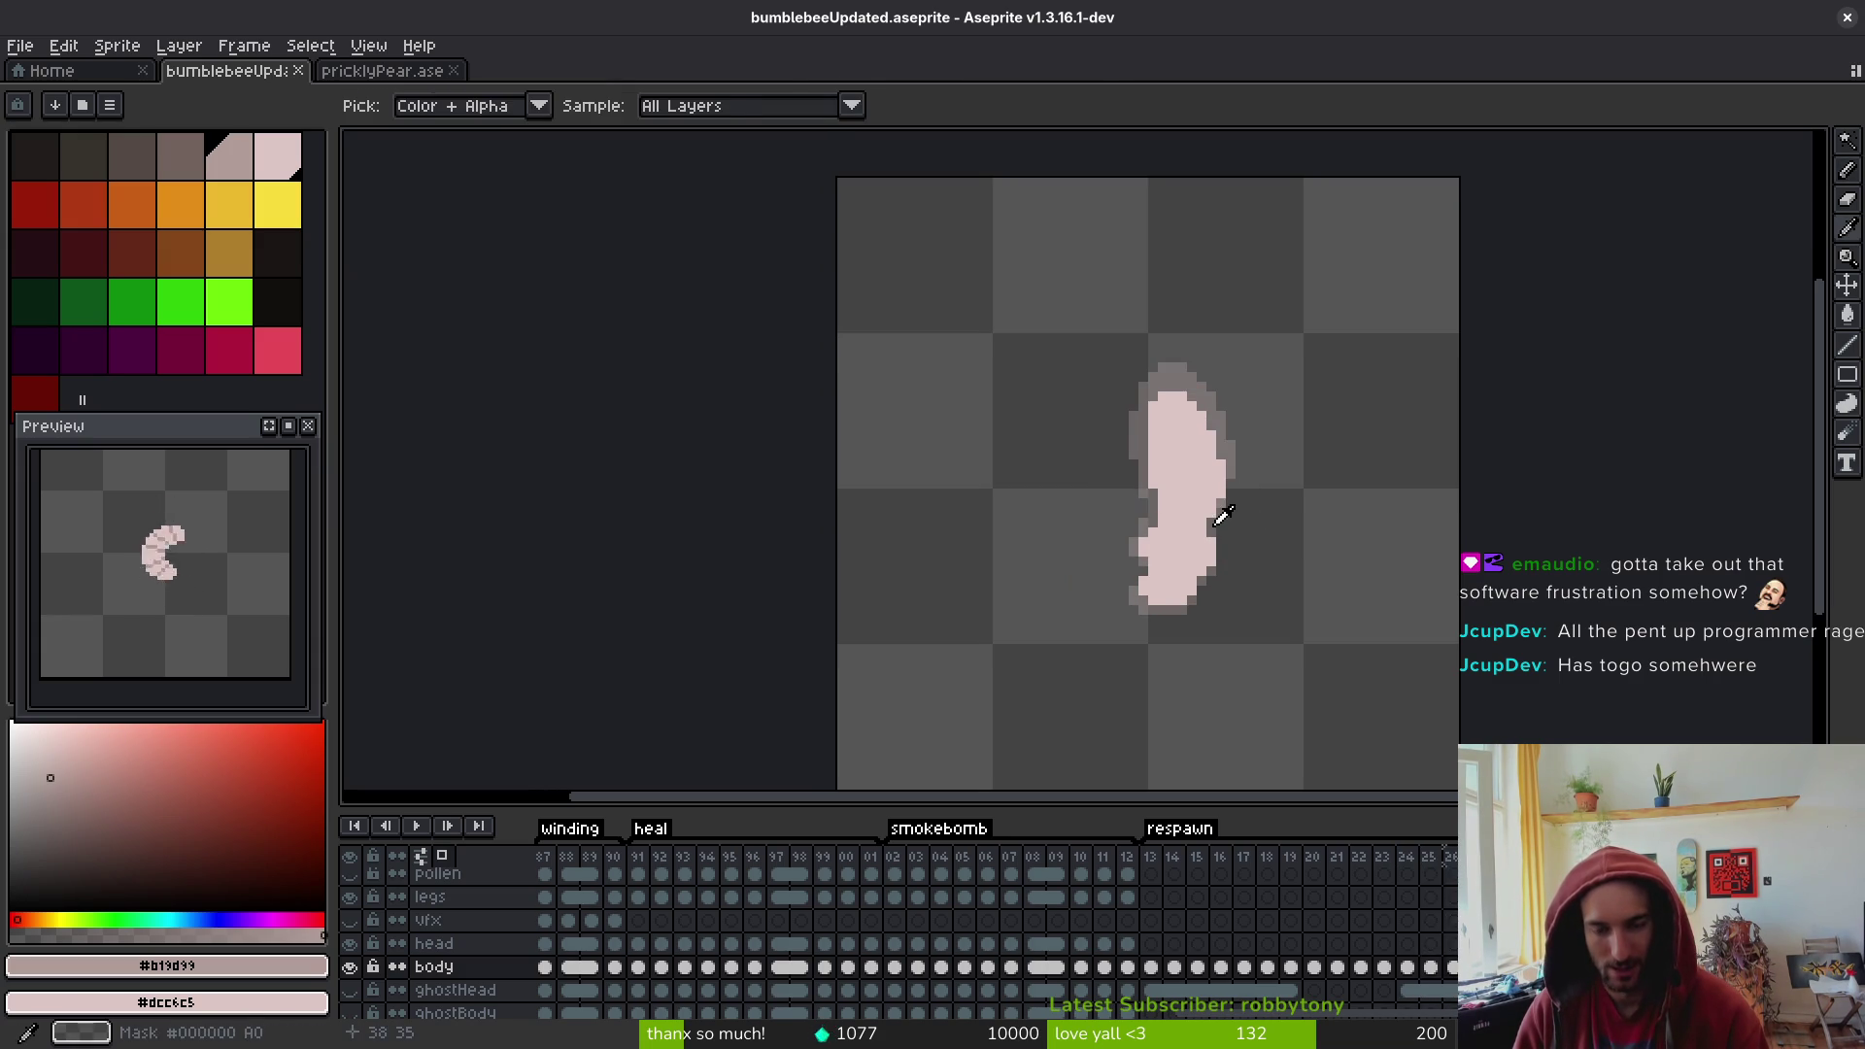
key("b")
key("Right")
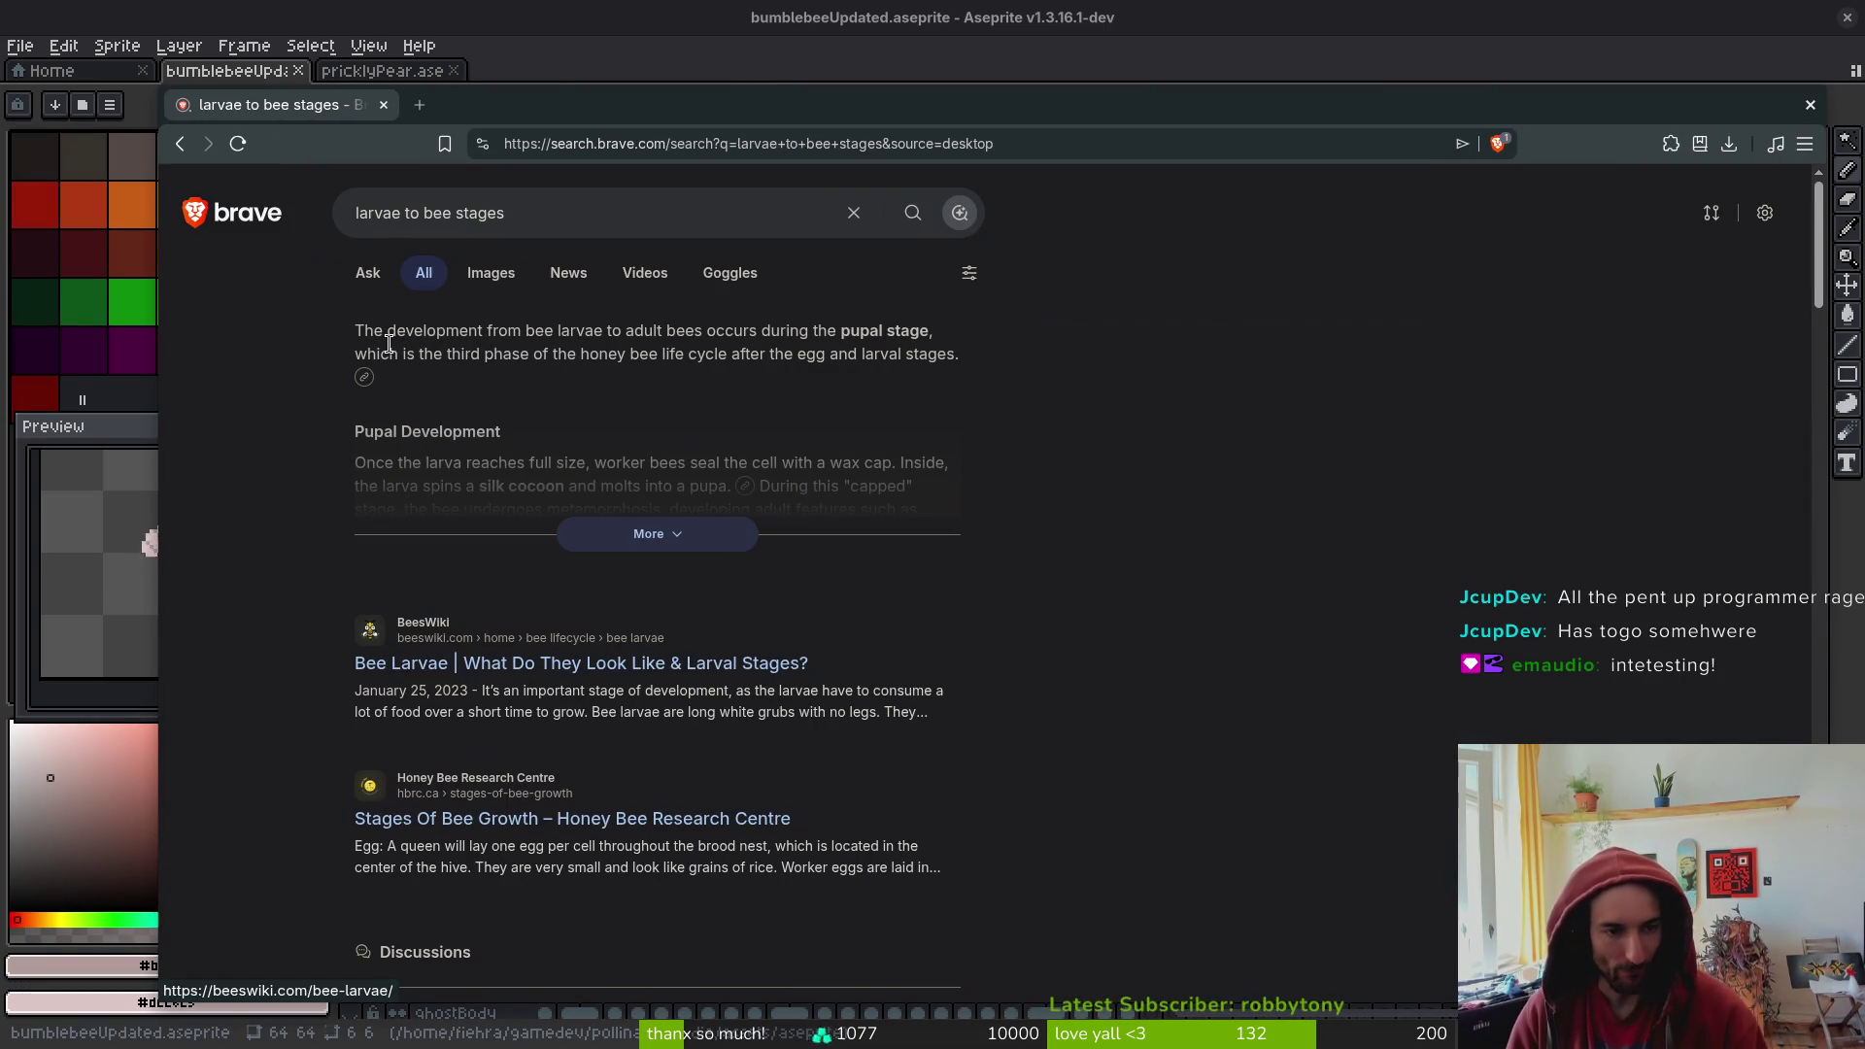
- Open the Bee Larvae article and Stages Of Bee Growth page in new tabs, skim the growth page, then close it
middle_click(547, 662)
middle_click(573, 818)
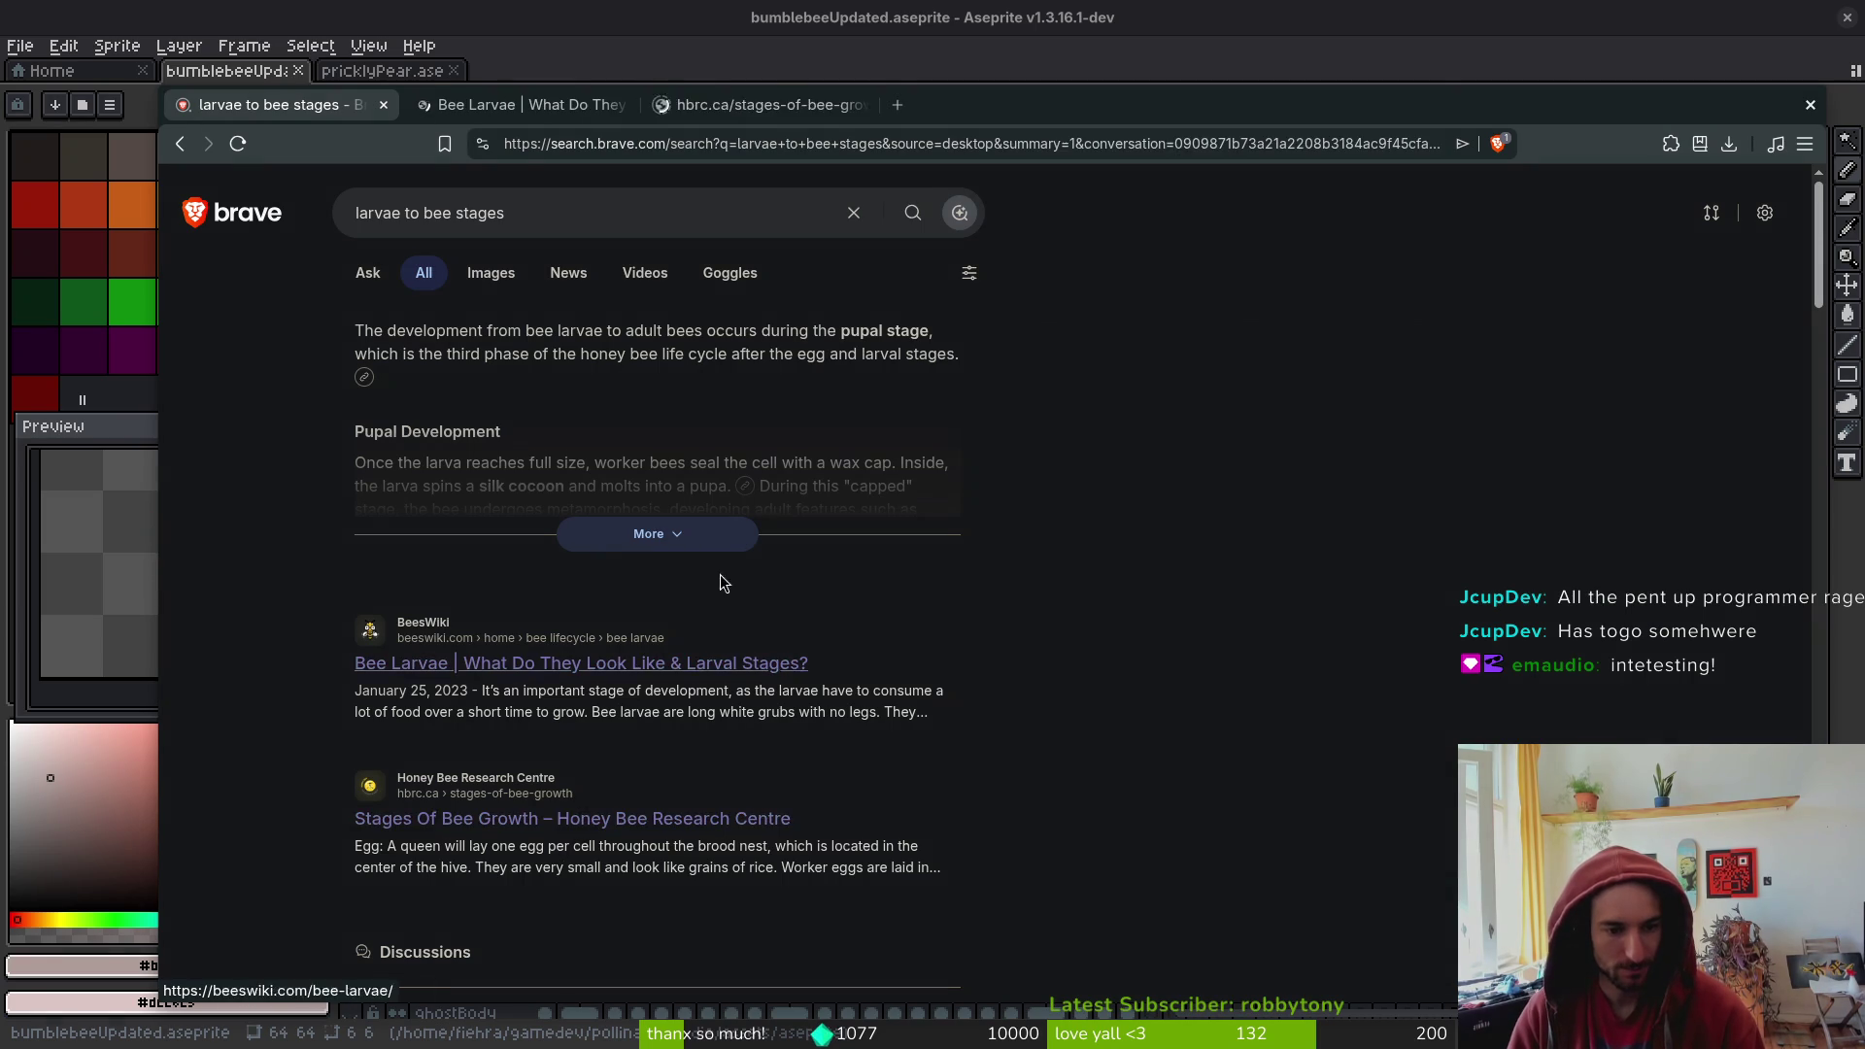
left_click(753, 103)
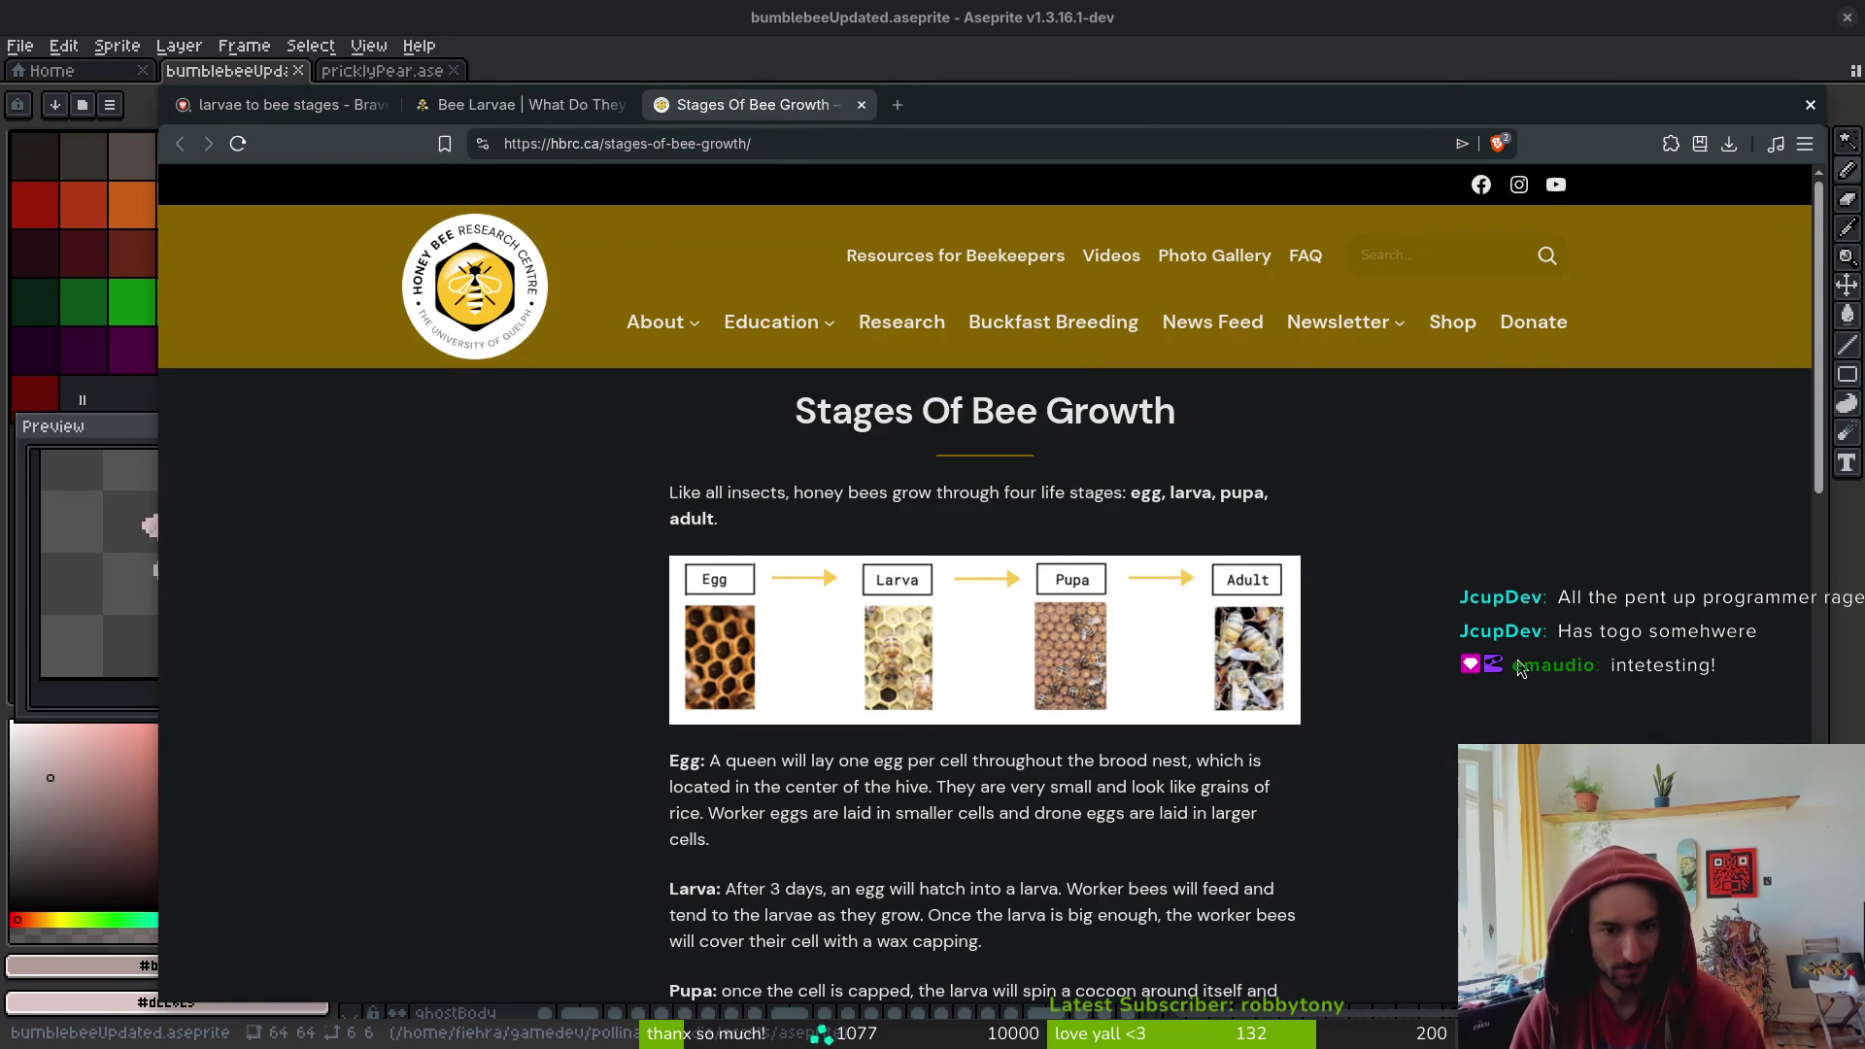
scroll(1520, 670, "down", 15)
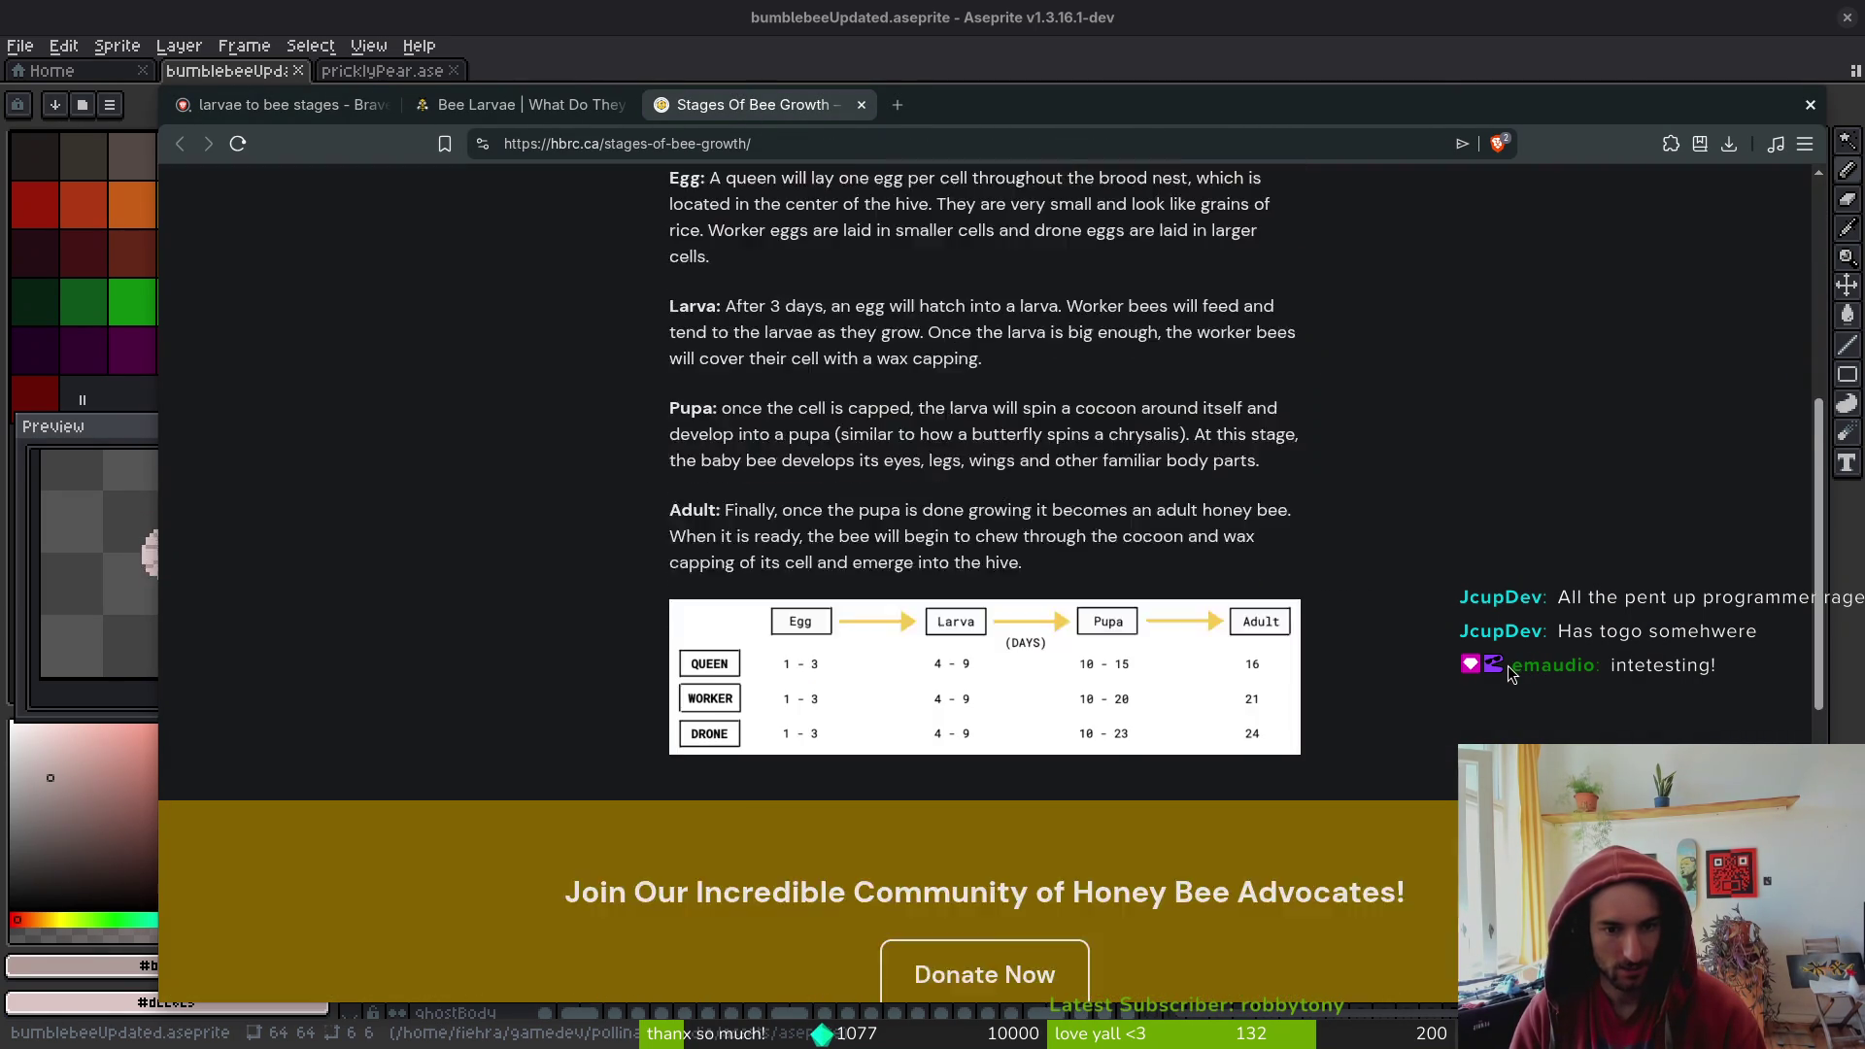
scroll(1493, 665, "up", 6)
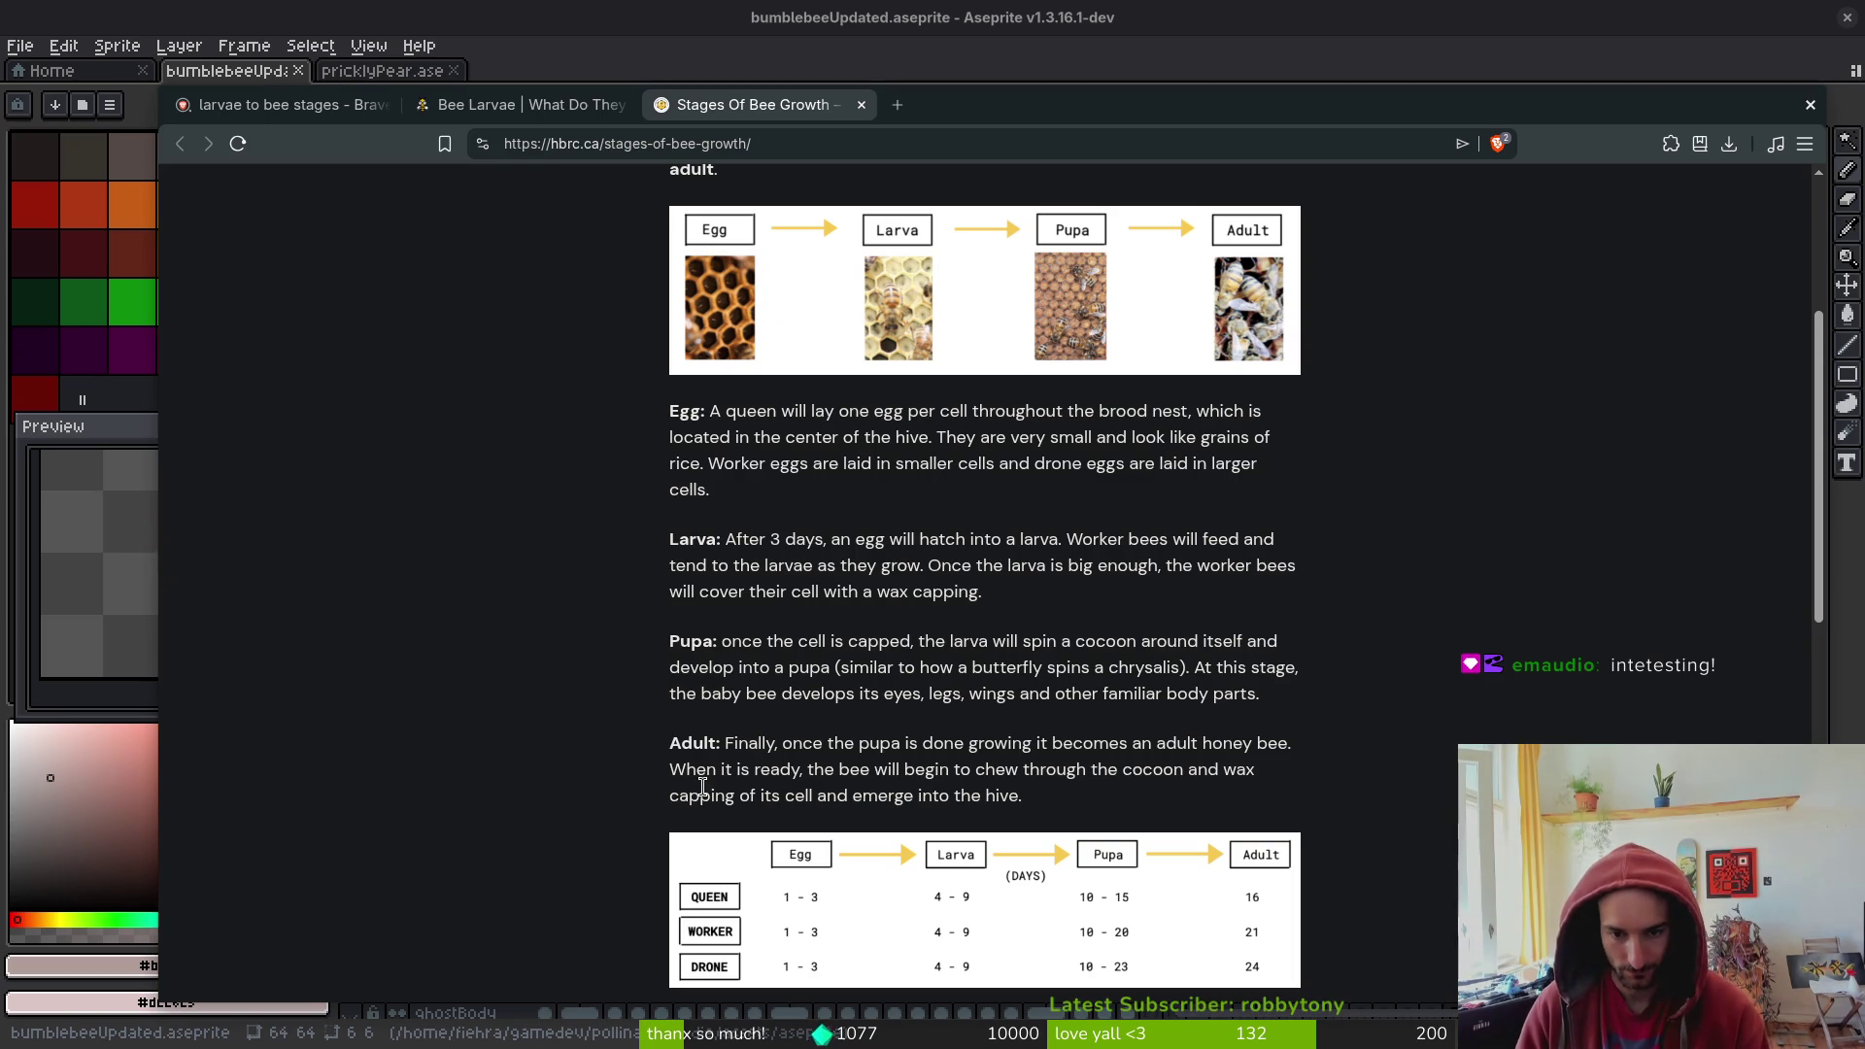
scroll(528, 662, "down", 2)
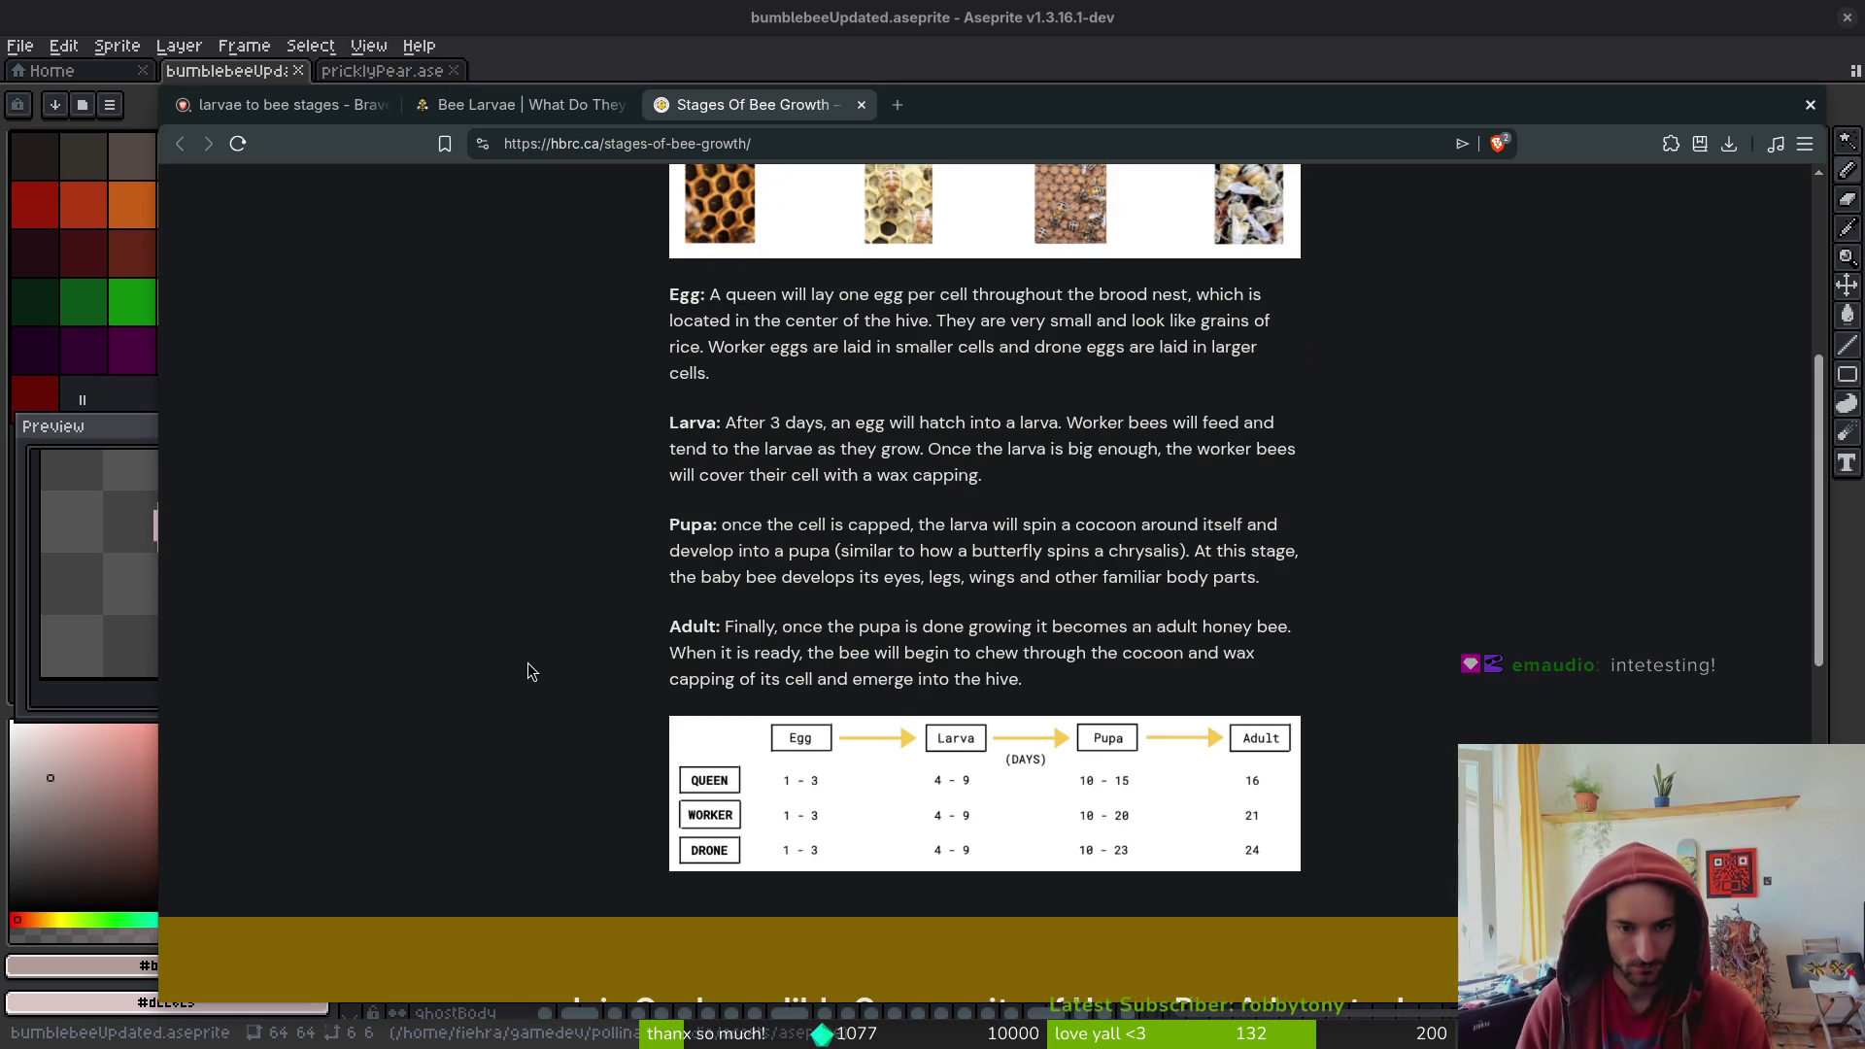
scroll(530, 659, "down", 2)
scroll(534, 645, "down", 4)
key("ctrl+w")
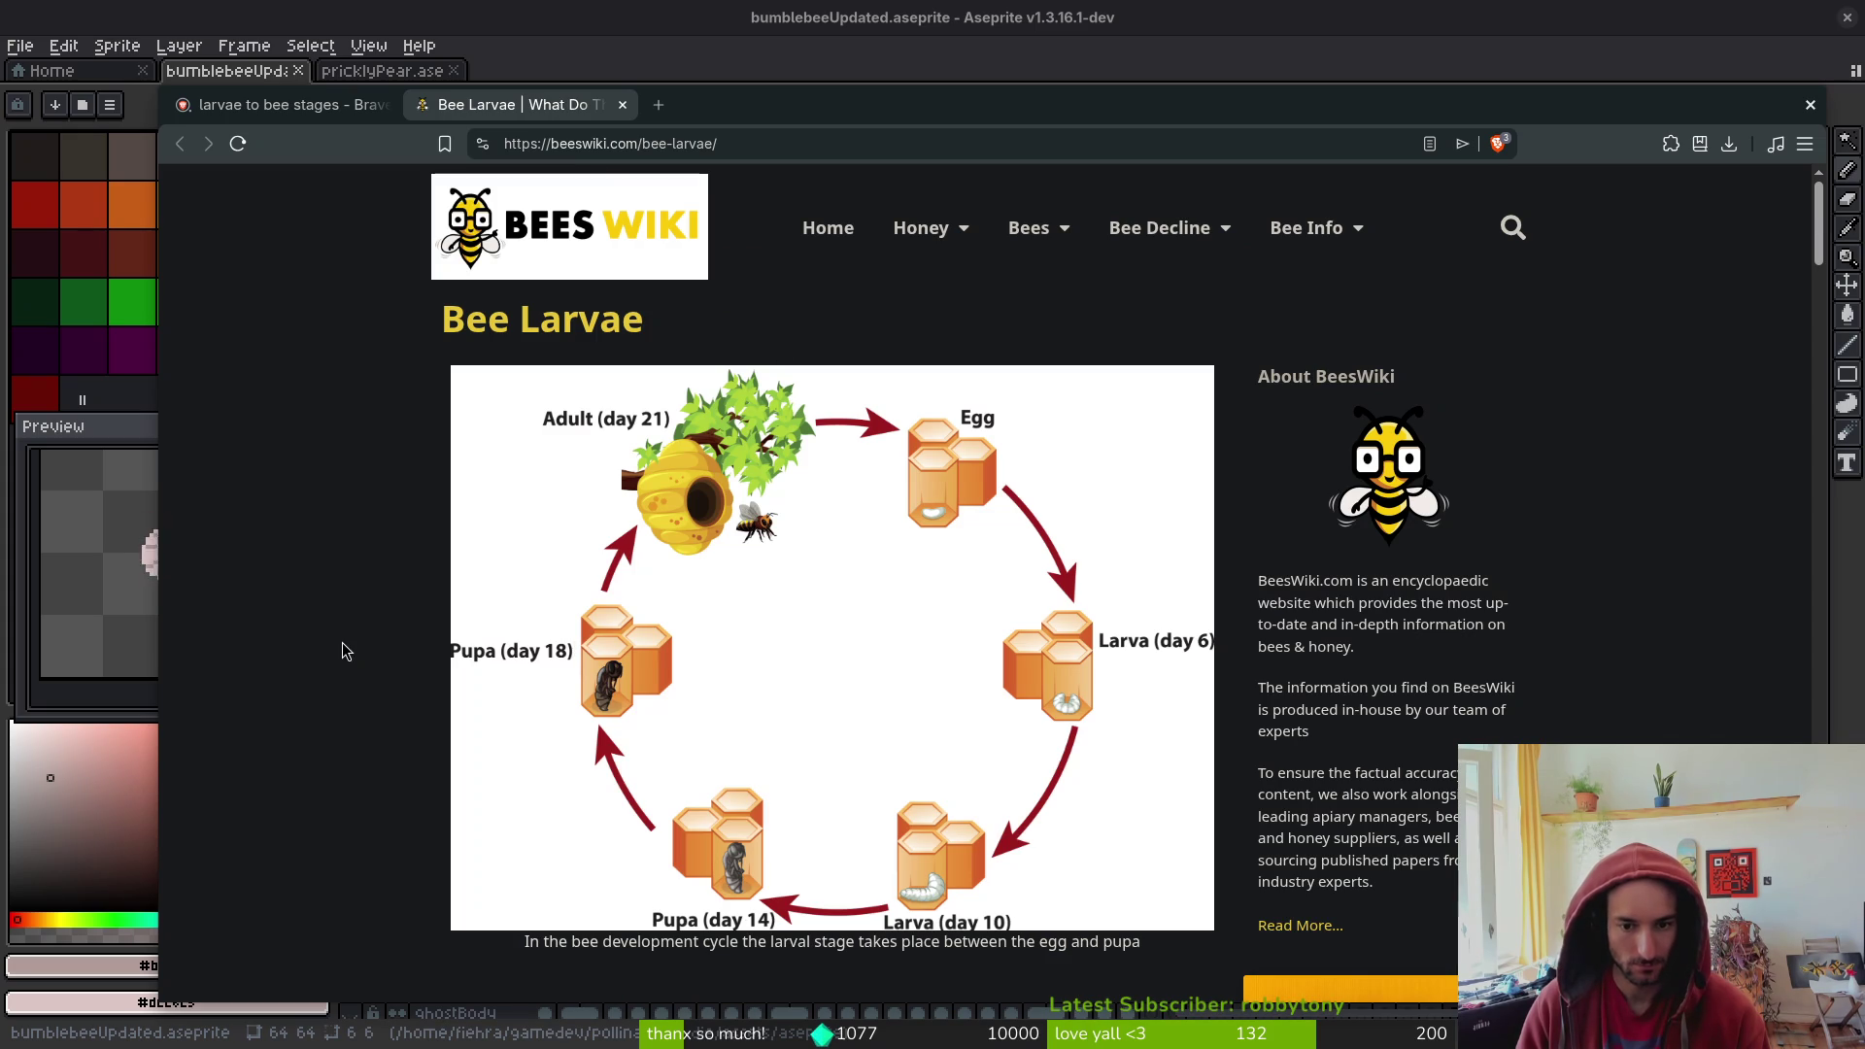
- Read the BeesWiki Bee Larvae article down to 'What Do Larvae Feed On?'
scroll(353, 637, "down", 2)
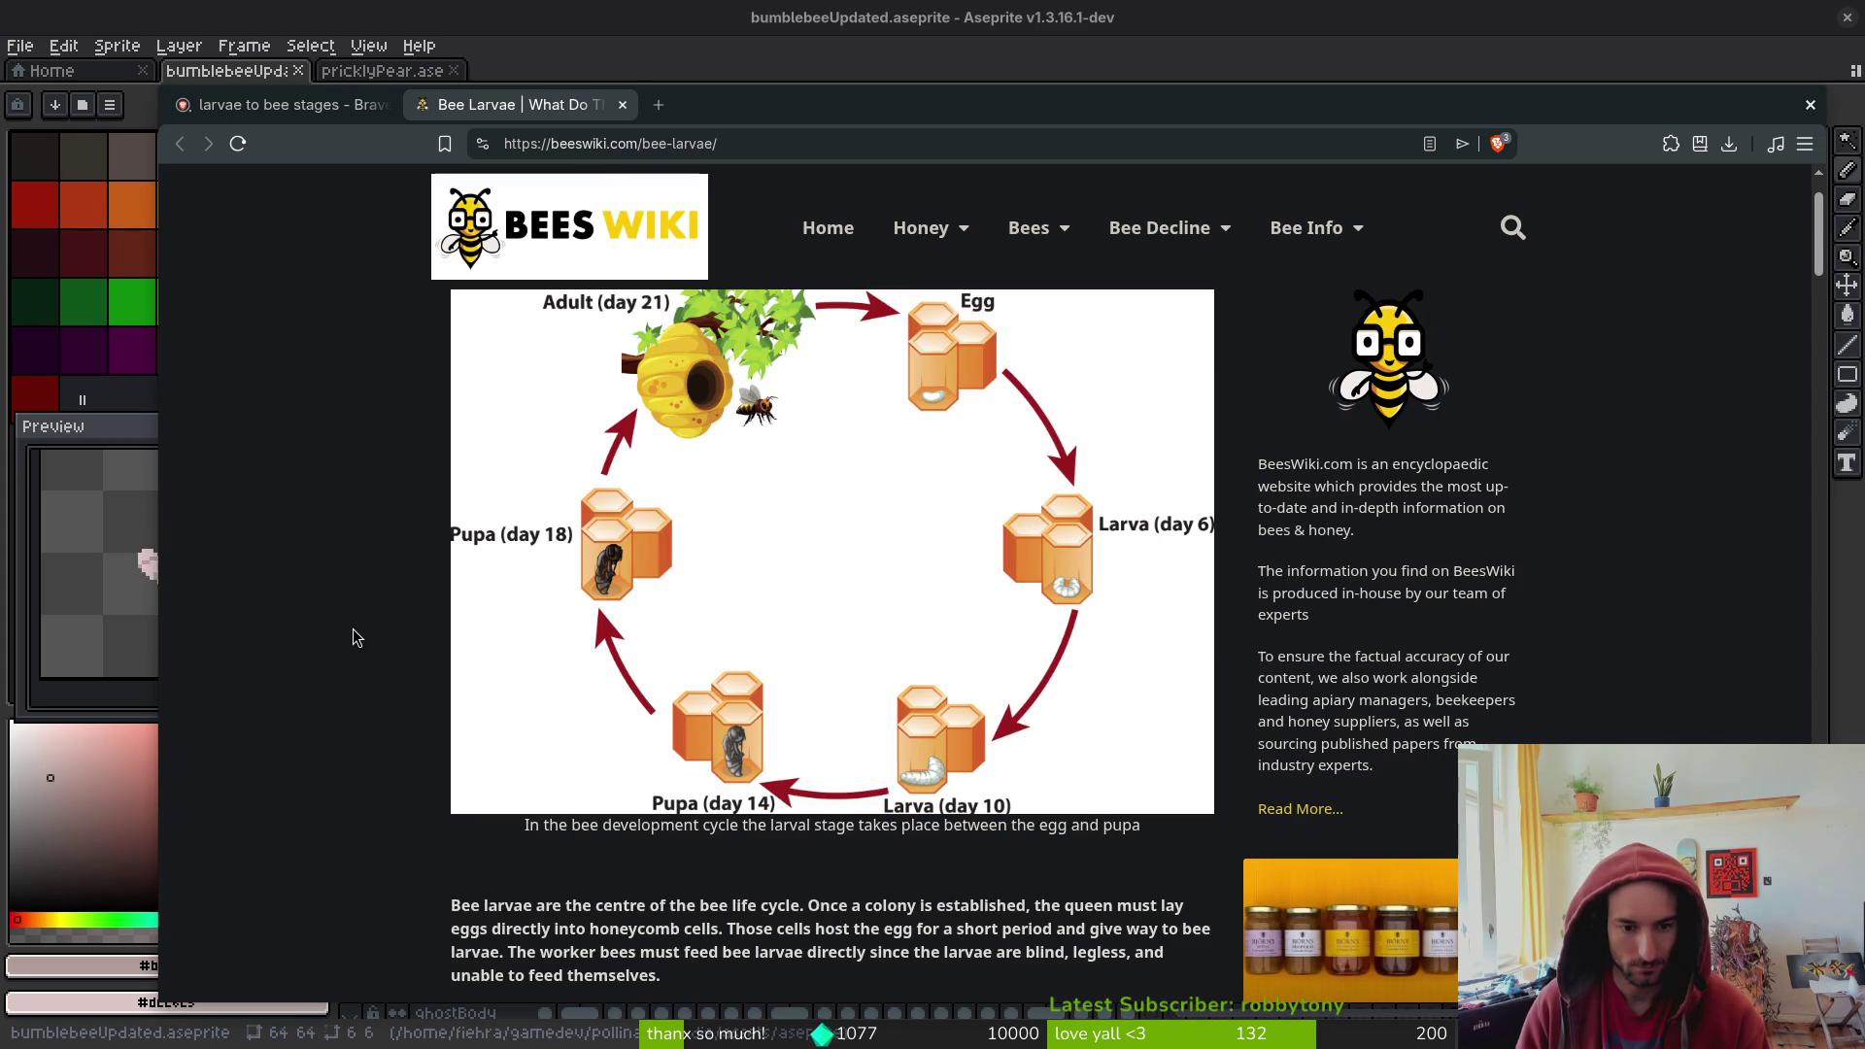
scroll(378, 572, "down", 6)
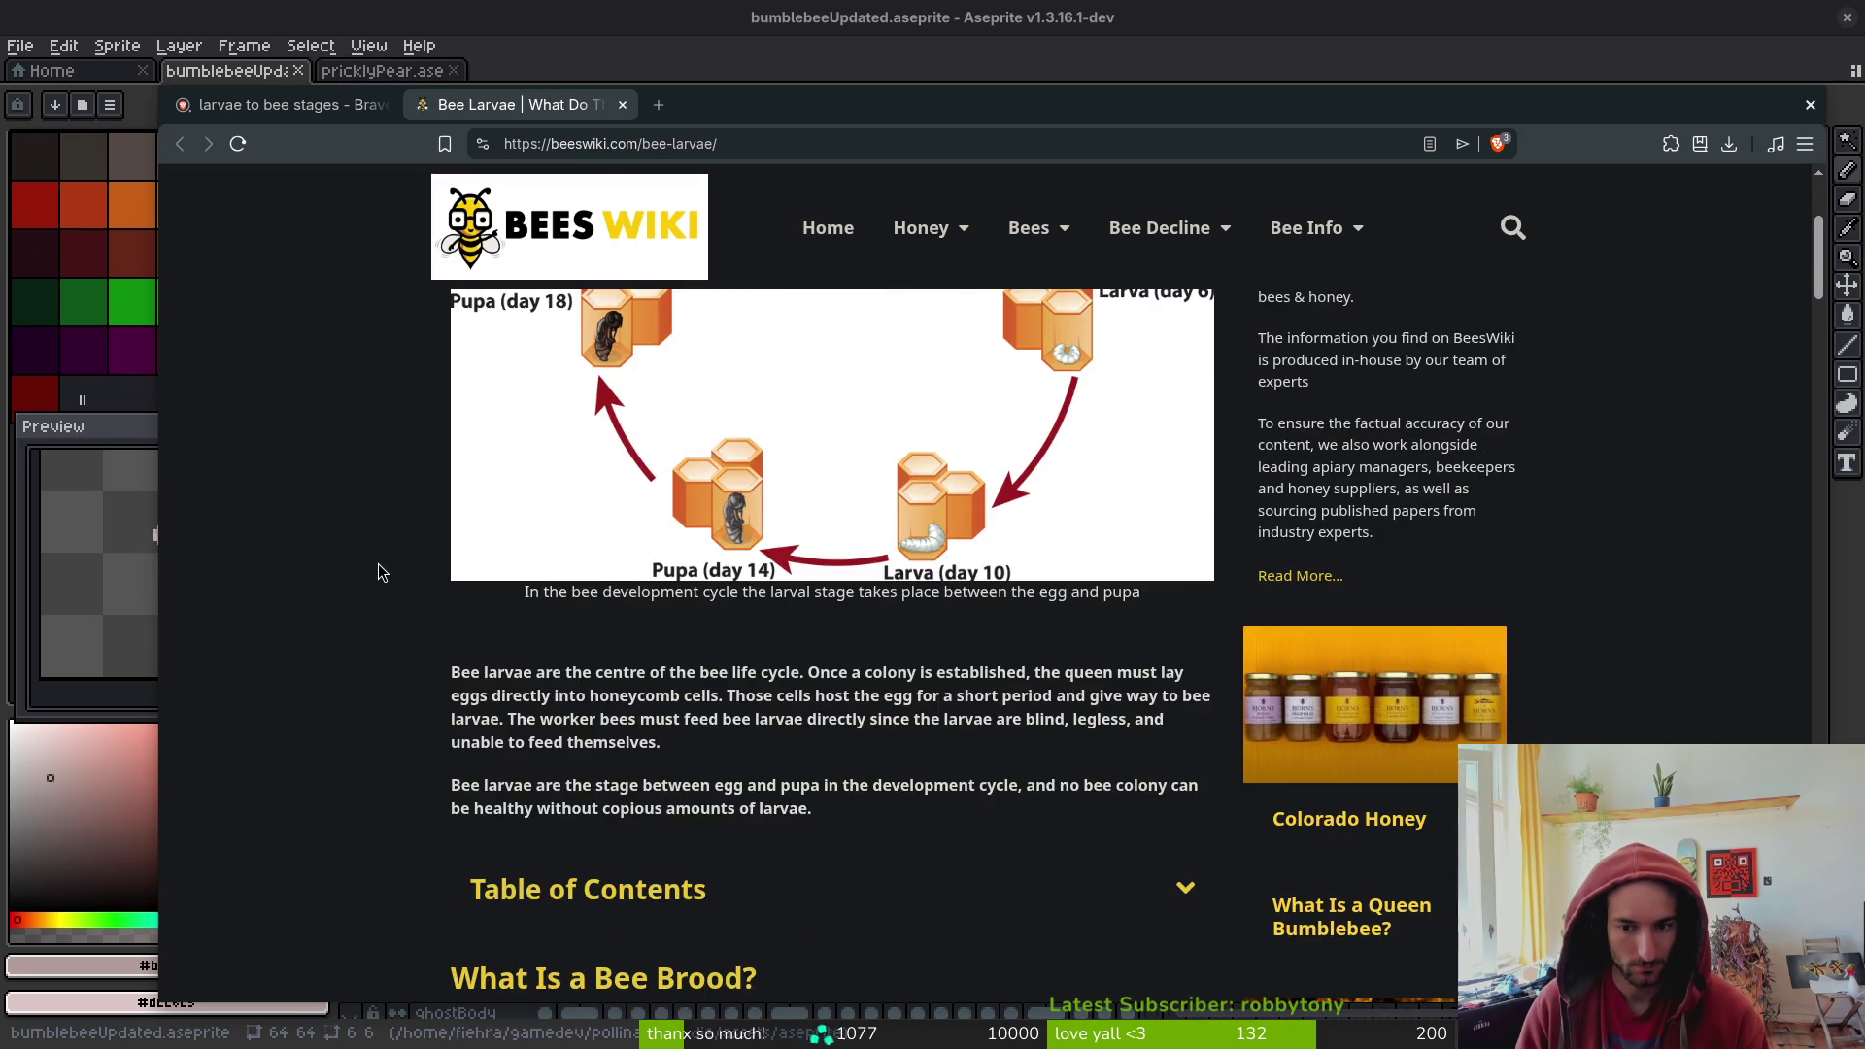
scroll(379, 571, "down", 7)
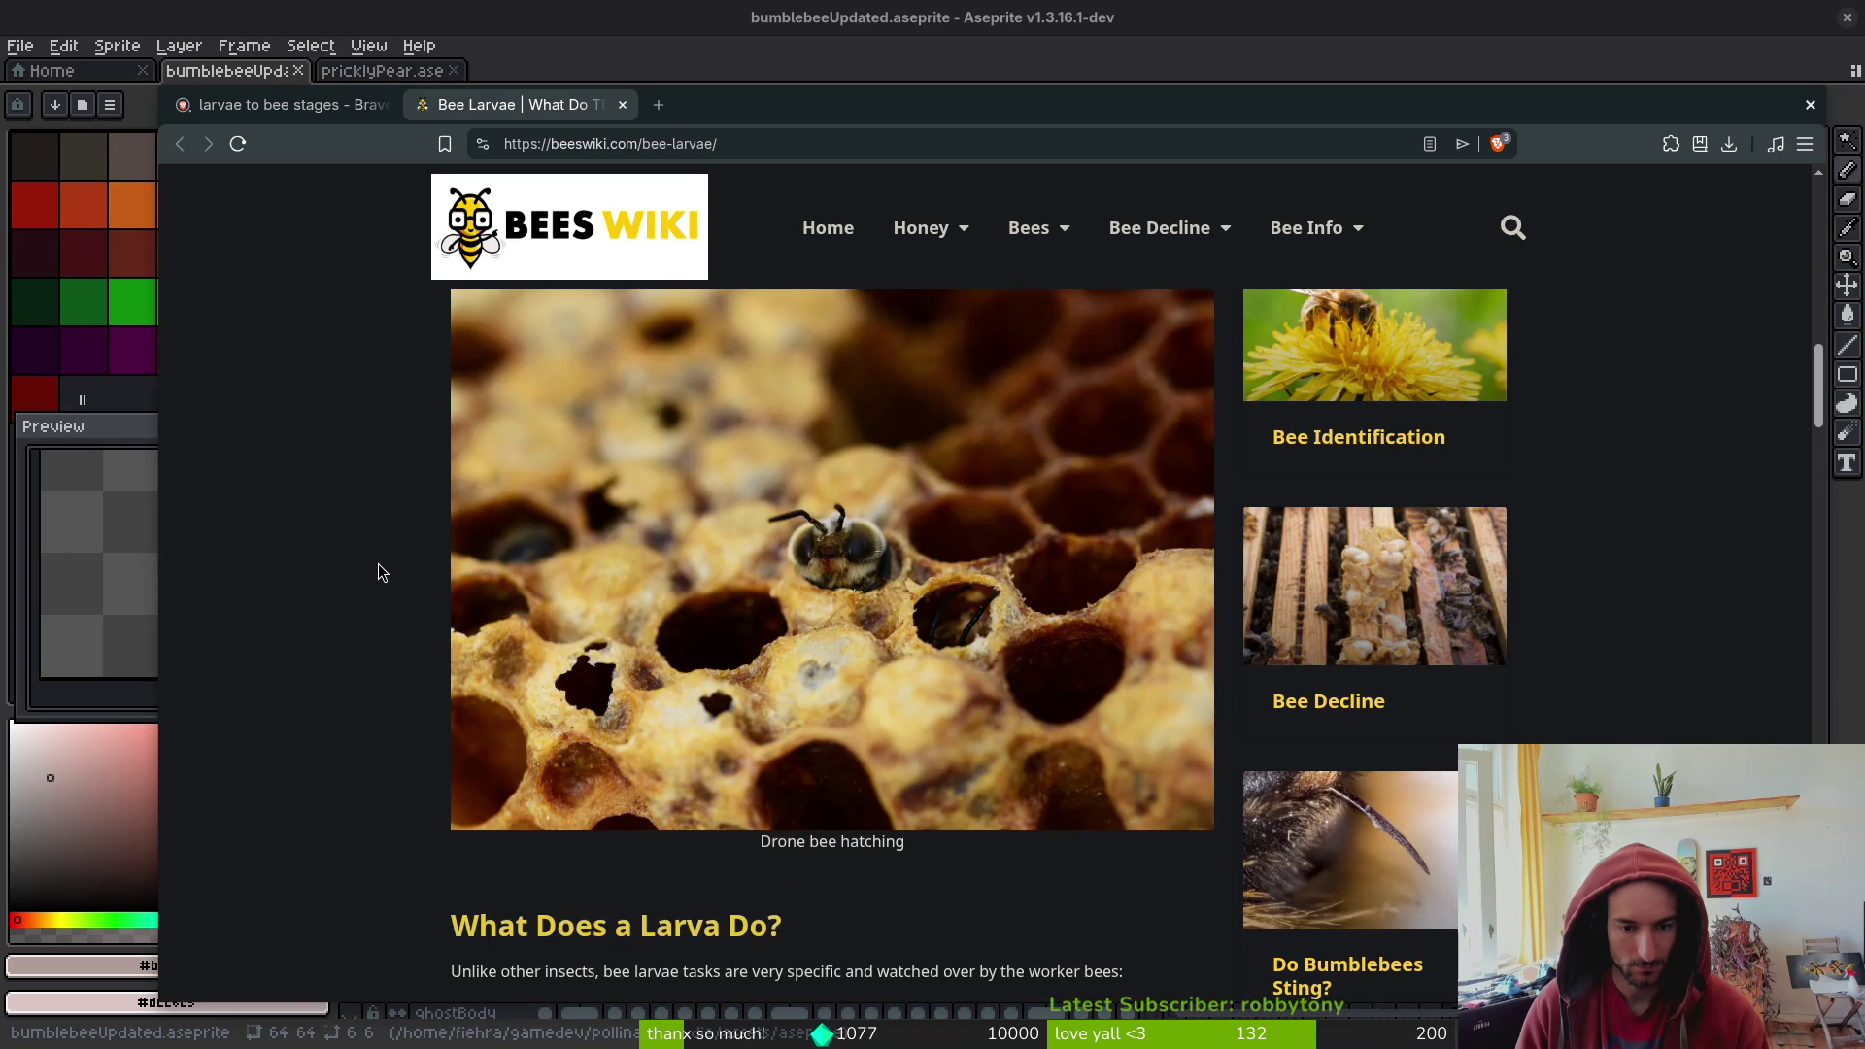
scroll(379, 572, "down", 5)
scroll(379, 570, "down", 5)
scroll(379, 570, "up", 3)
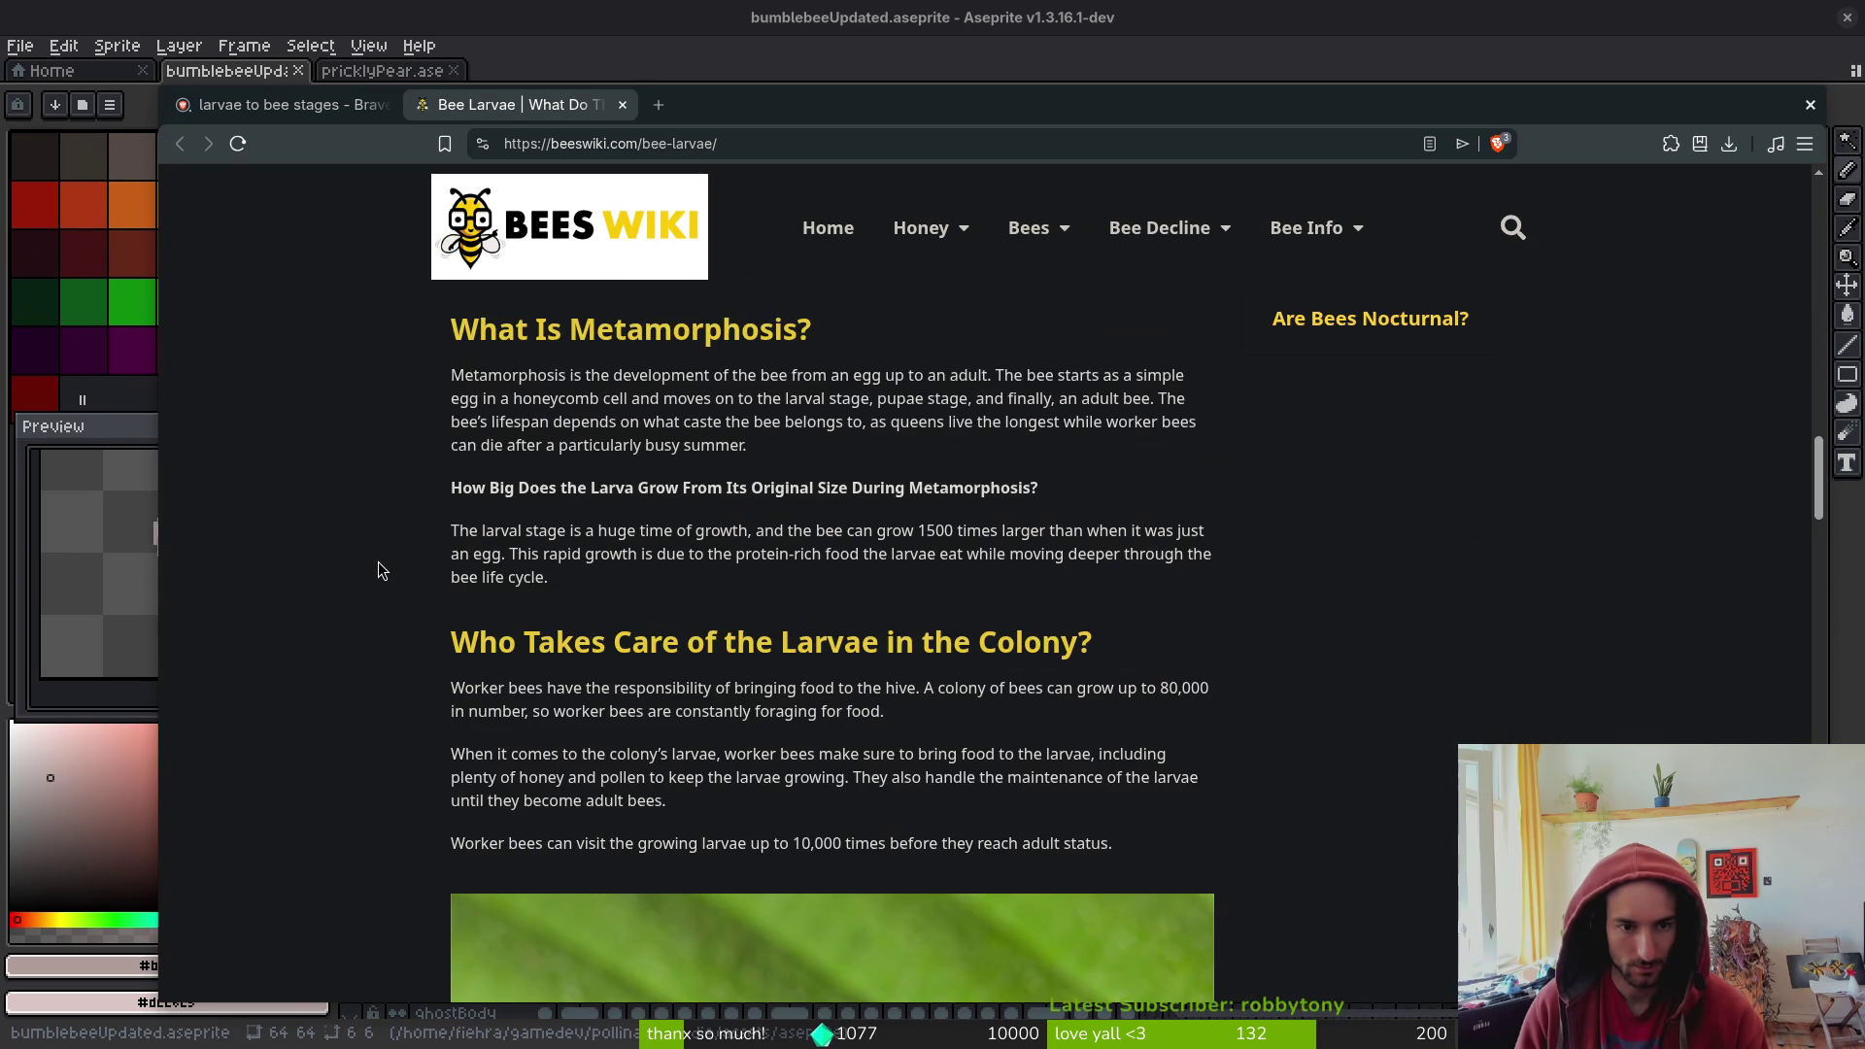
scroll(379, 571, "down", 4)
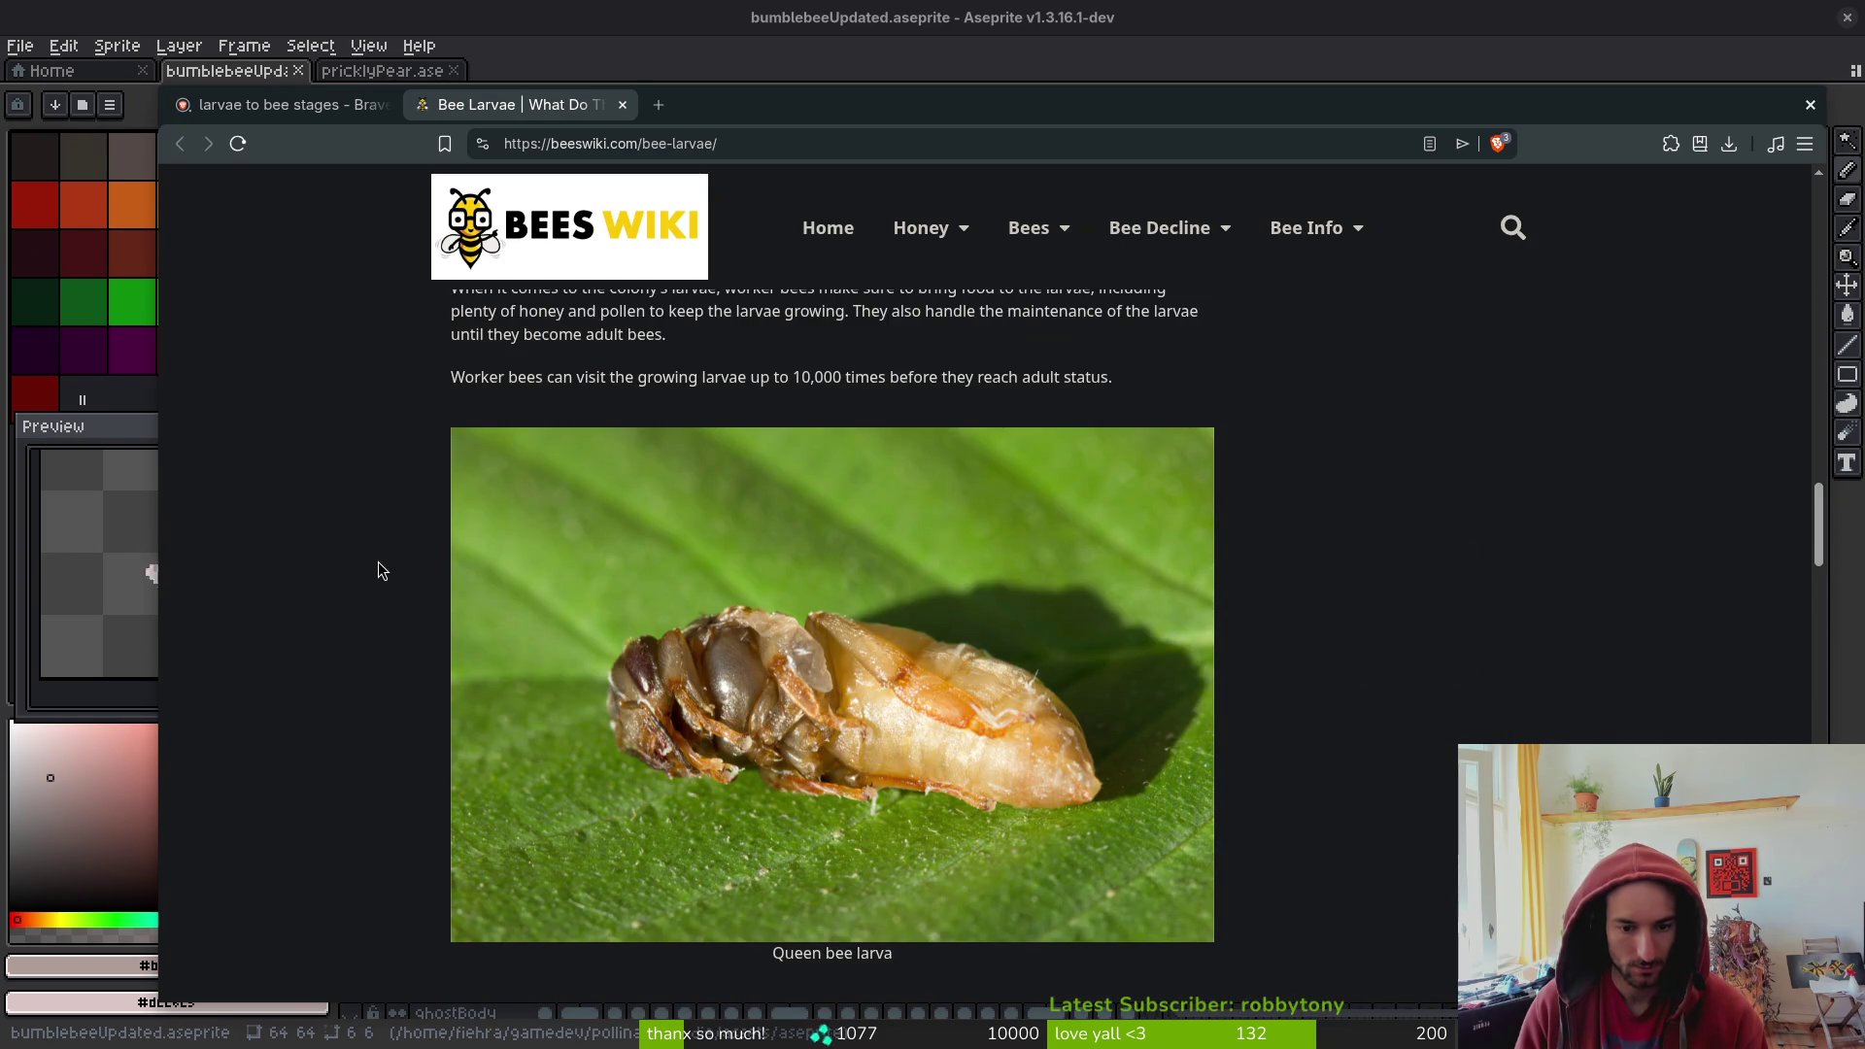
scroll(379, 571, "down", 1)
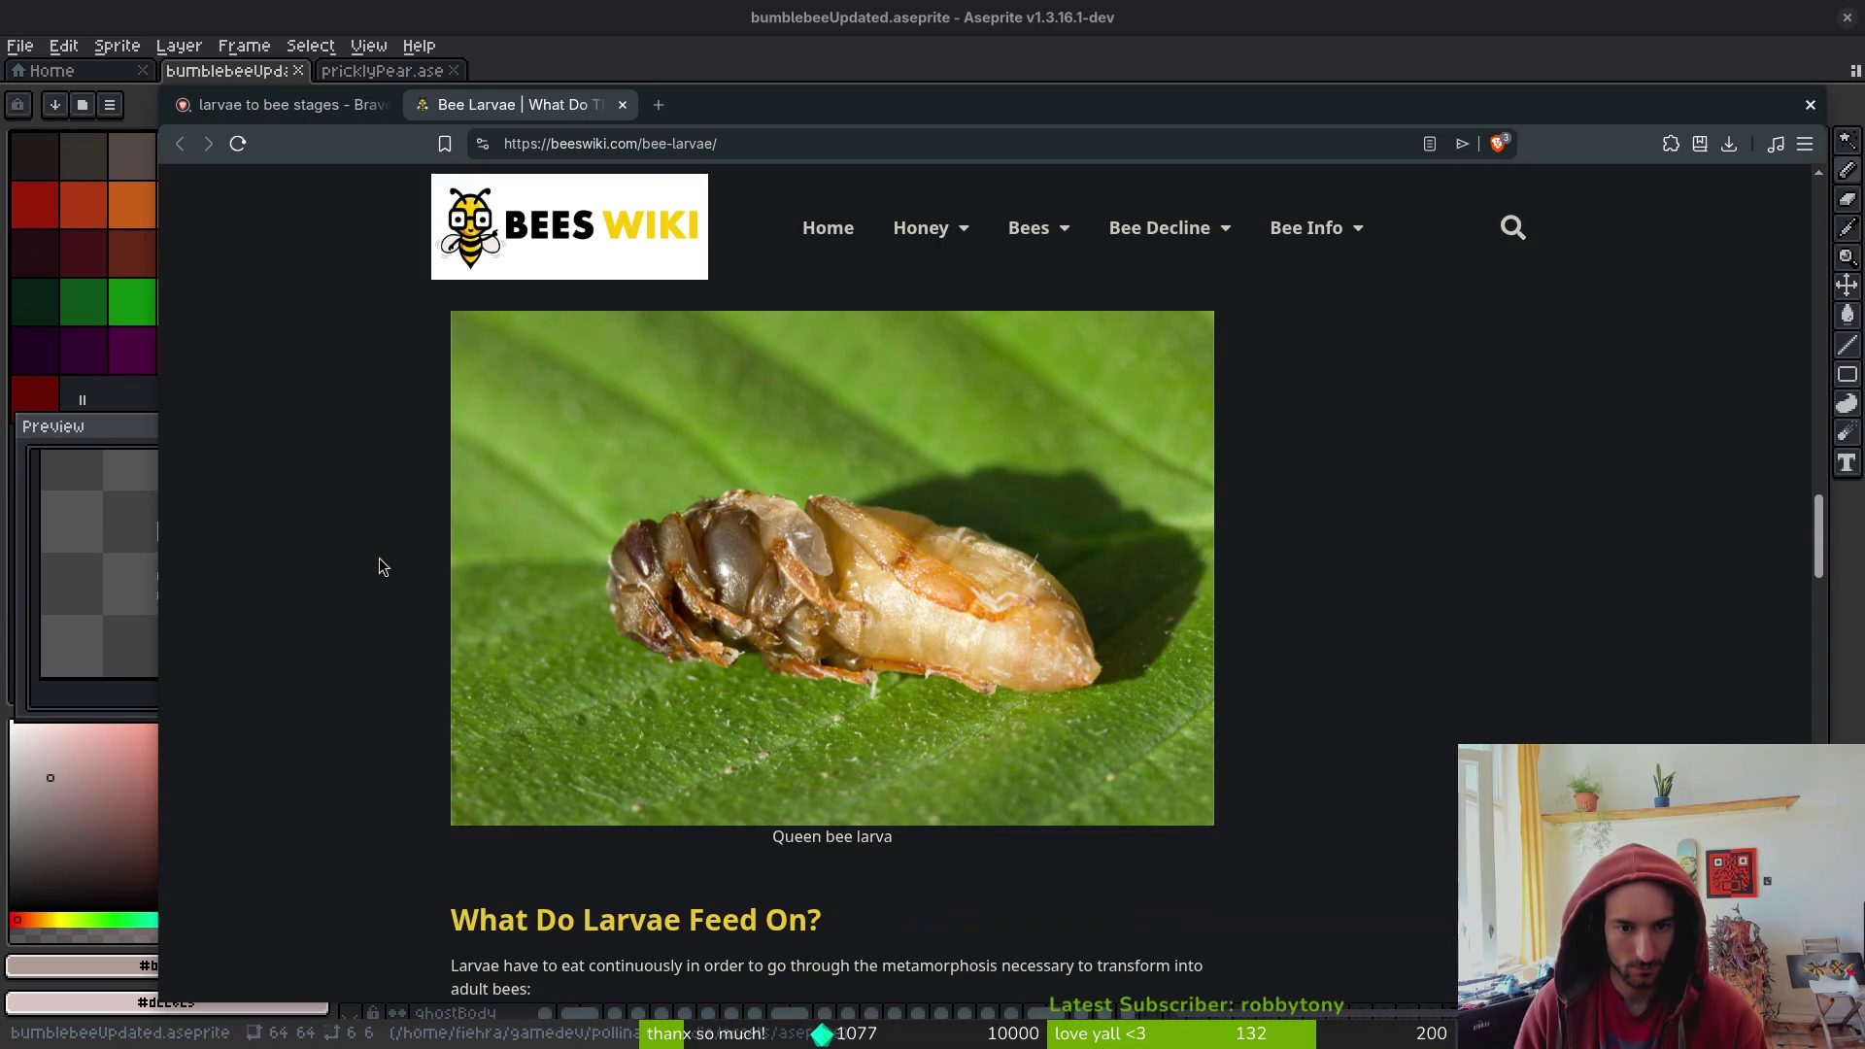
scroll(379, 567, "down", 6)
scroll(380, 554, "up", 1)
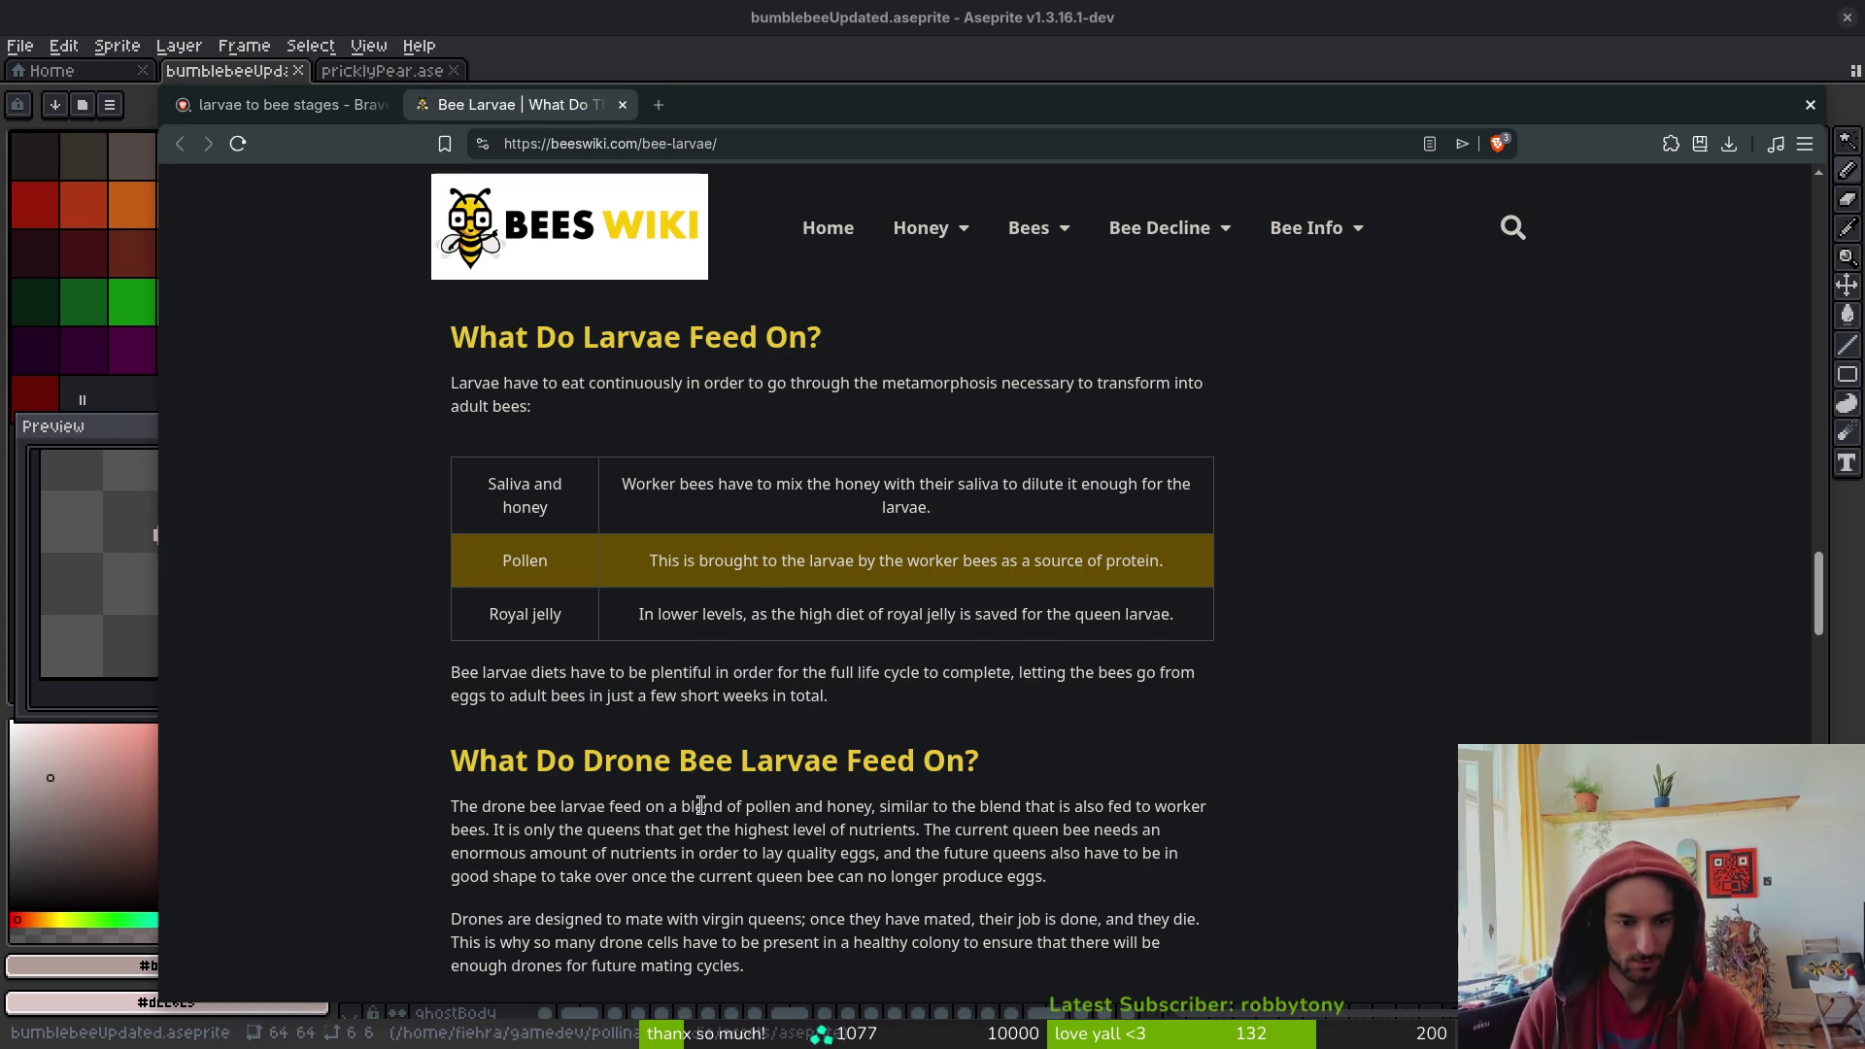
scroll(228, 730, "down", 2)
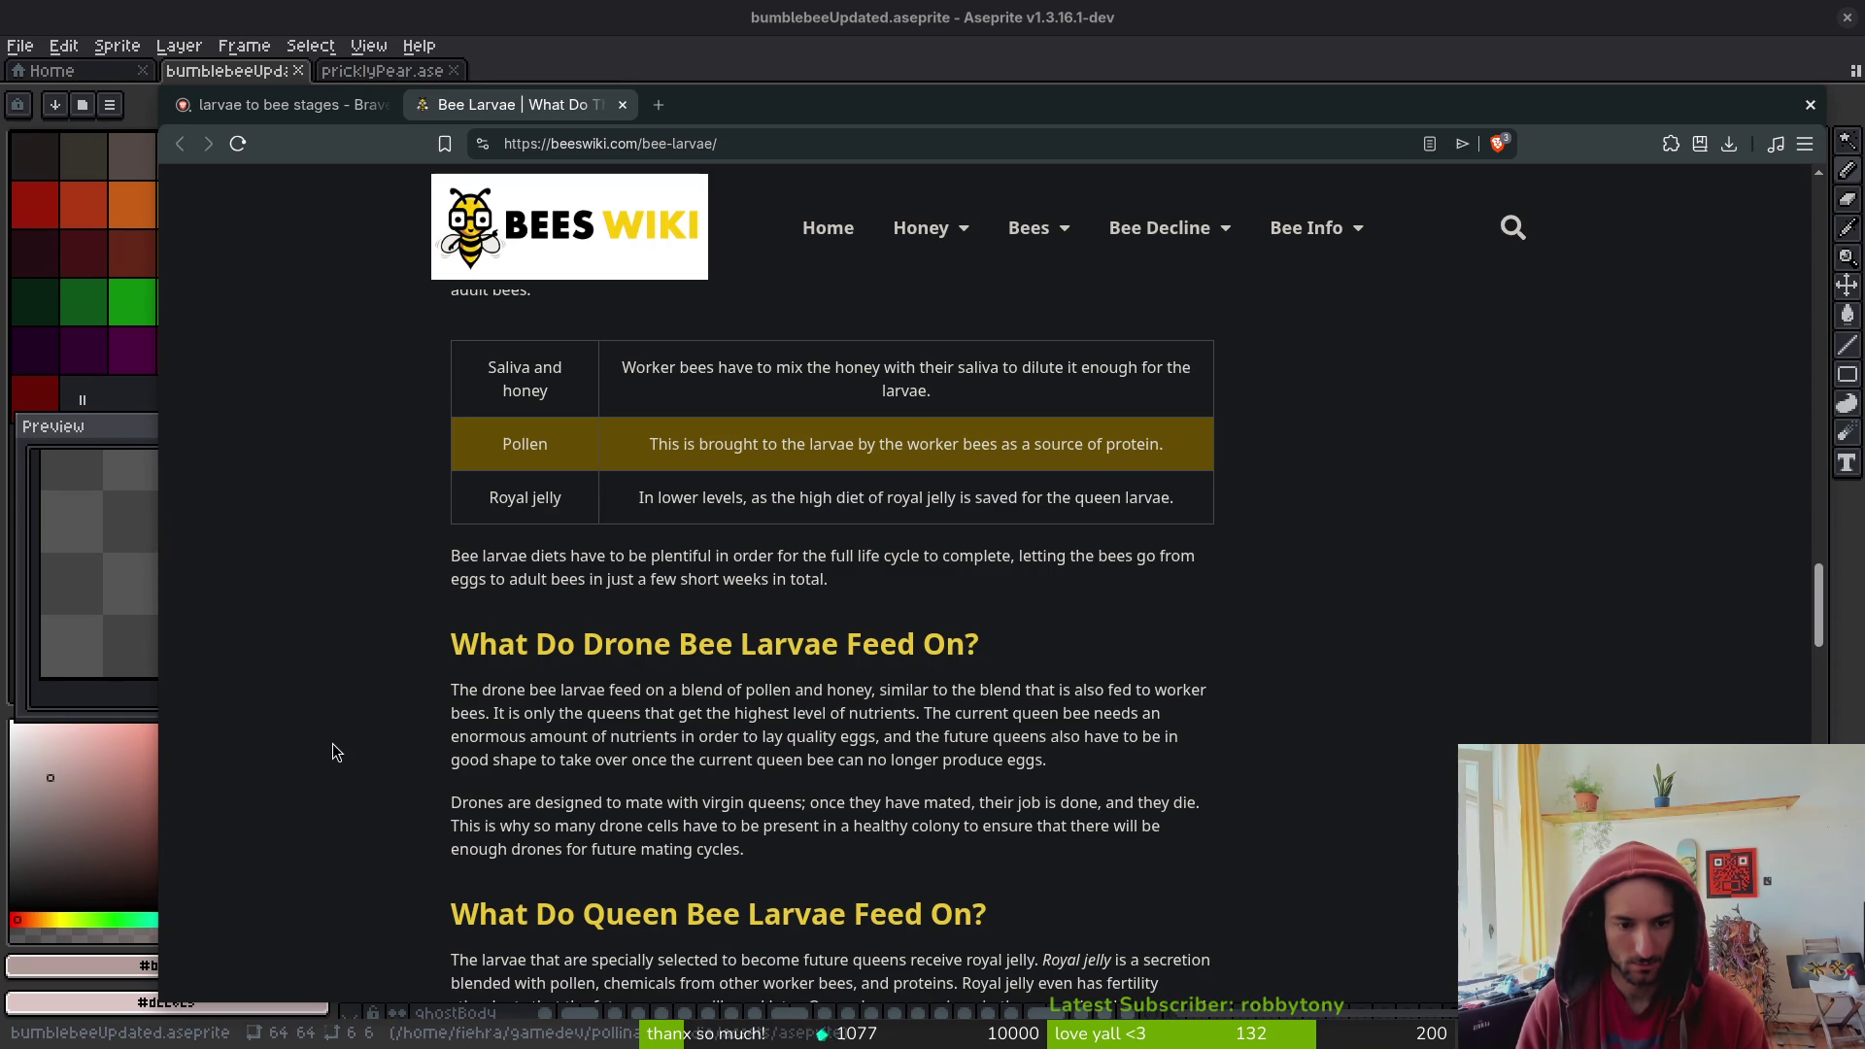
scroll(332, 743, "down", 3)
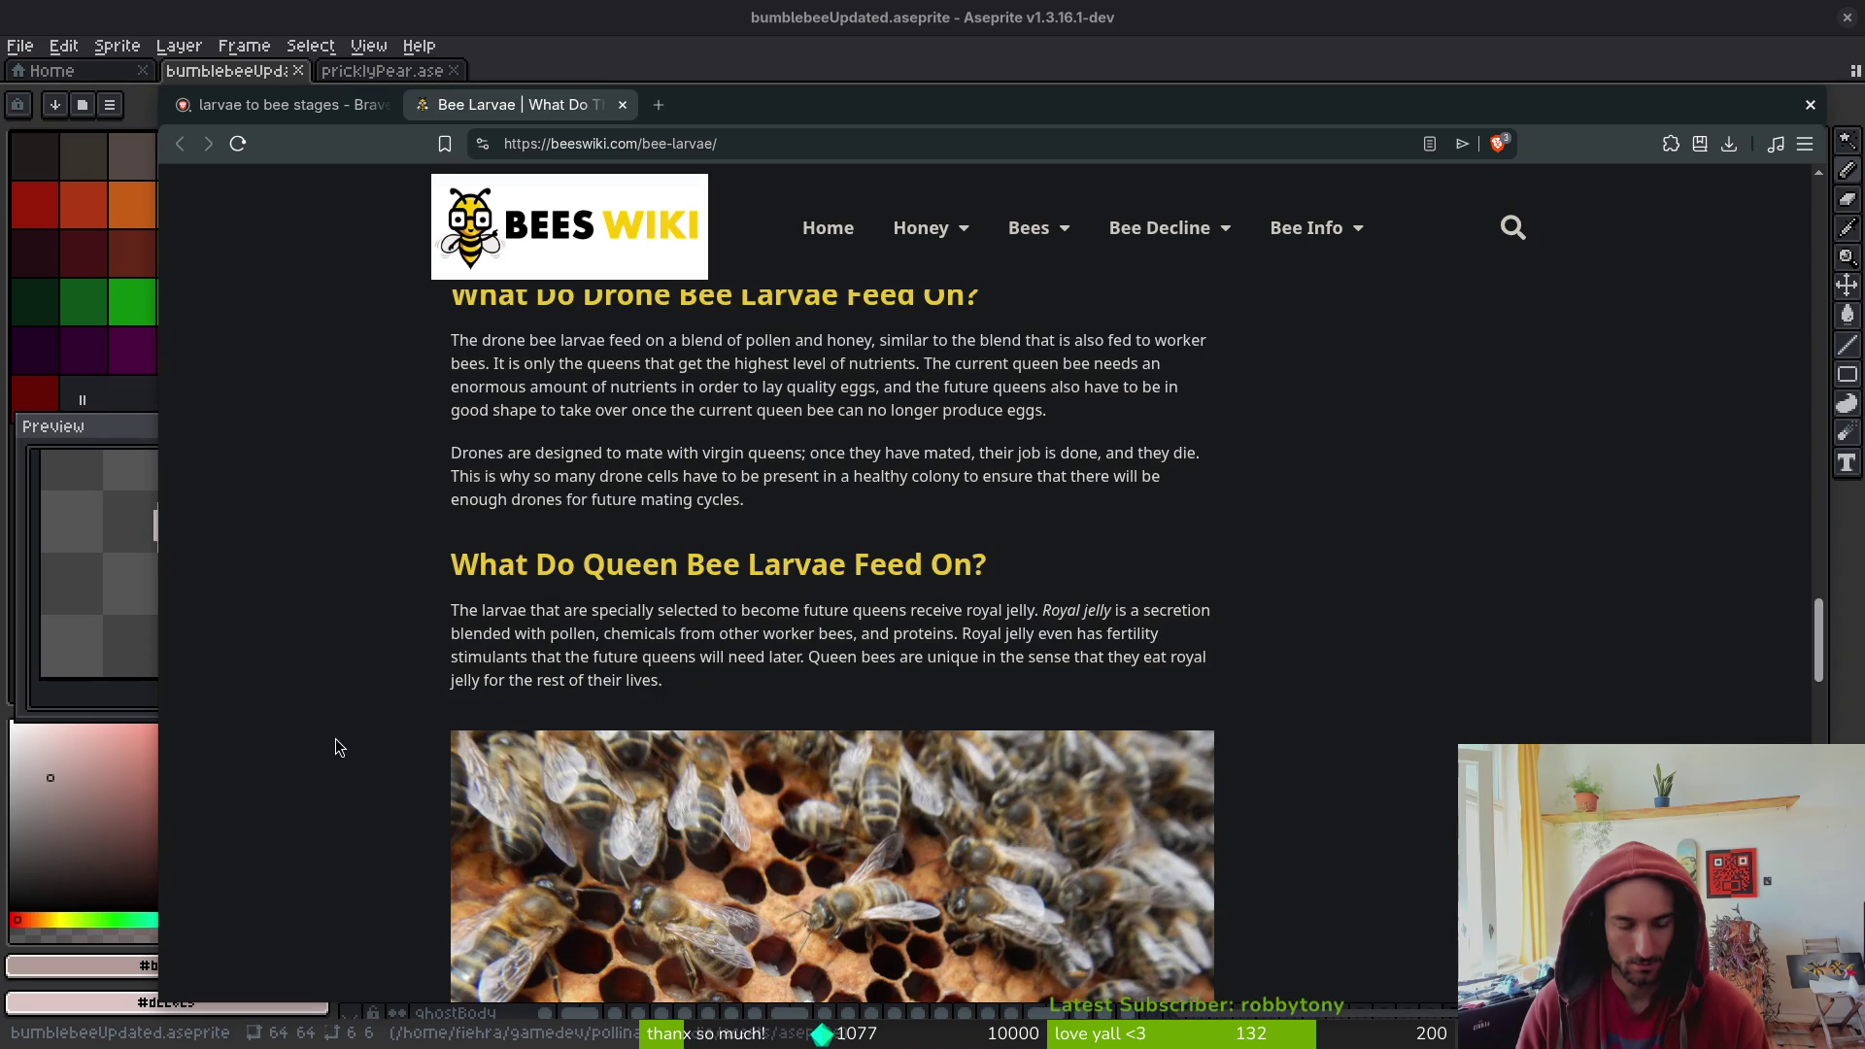
- Read to the end of the Bee Larvae article, then return to the 'larvae to bee stages' results
scroll(341, 761, "down", 5)
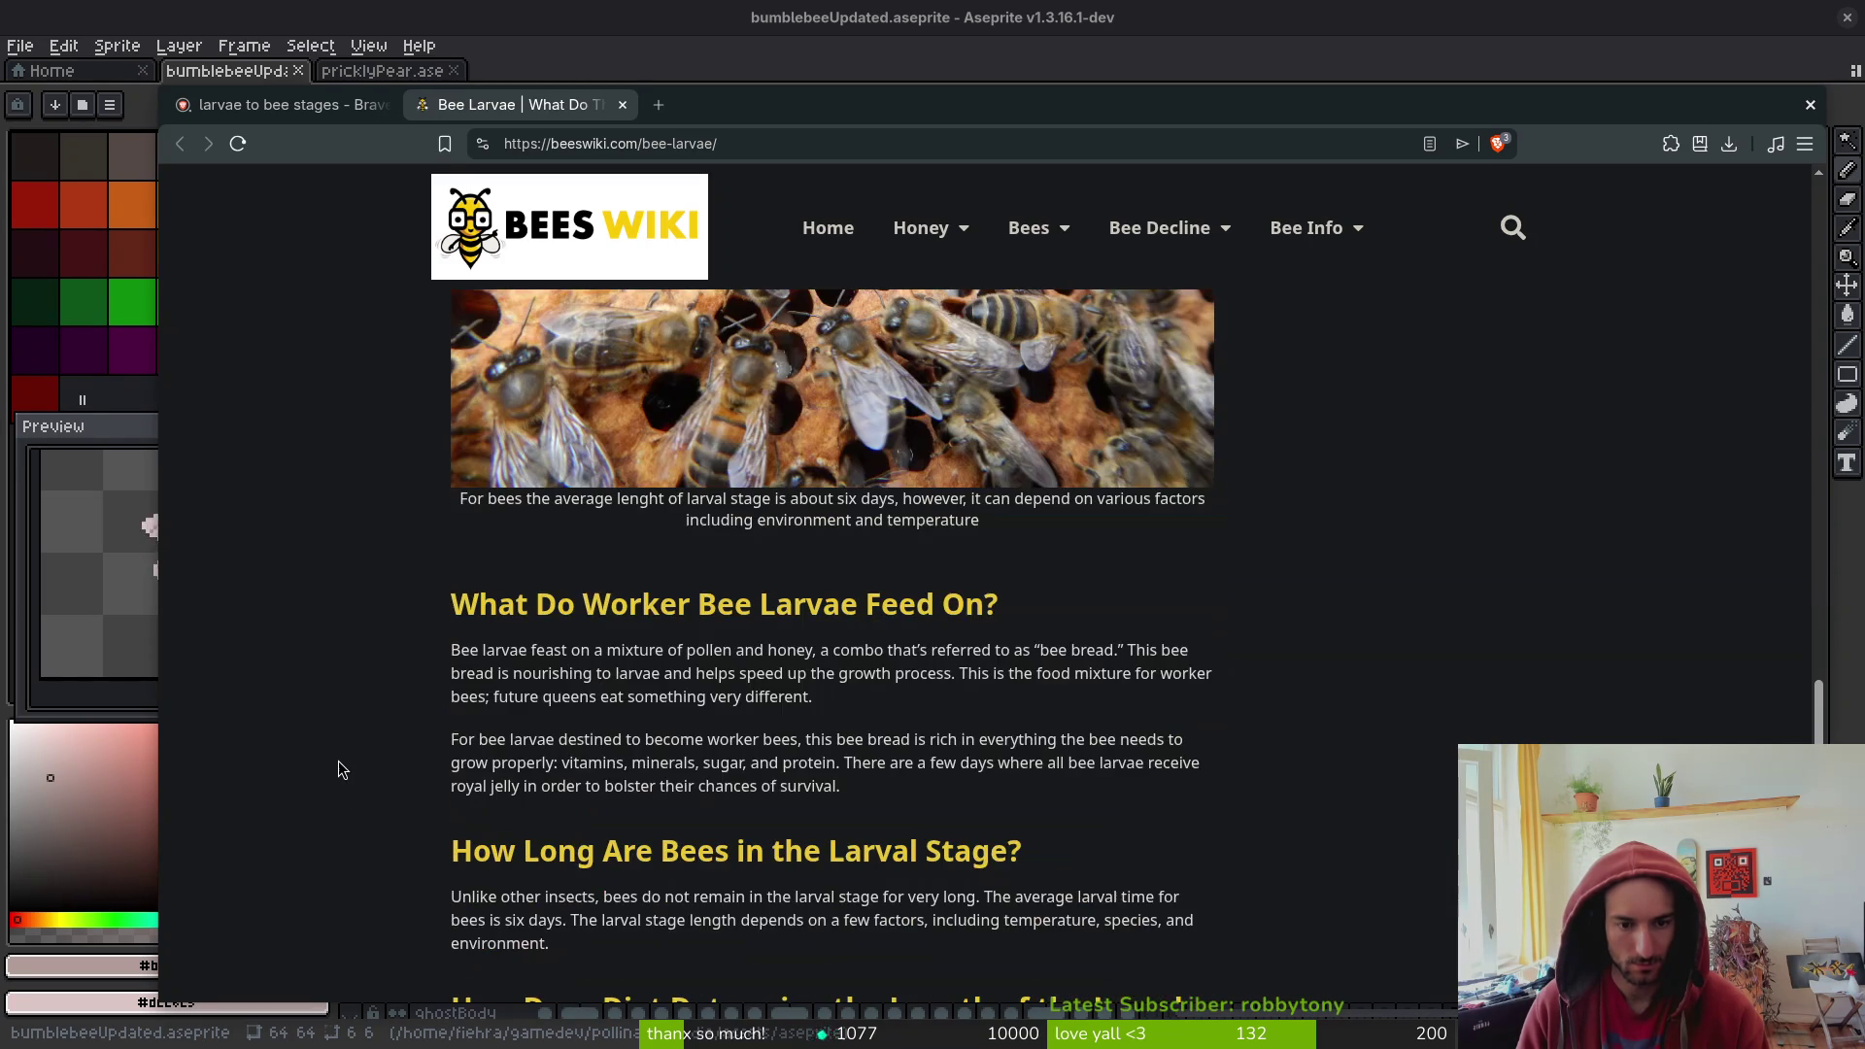
scroll(338, 758, "down", 9)
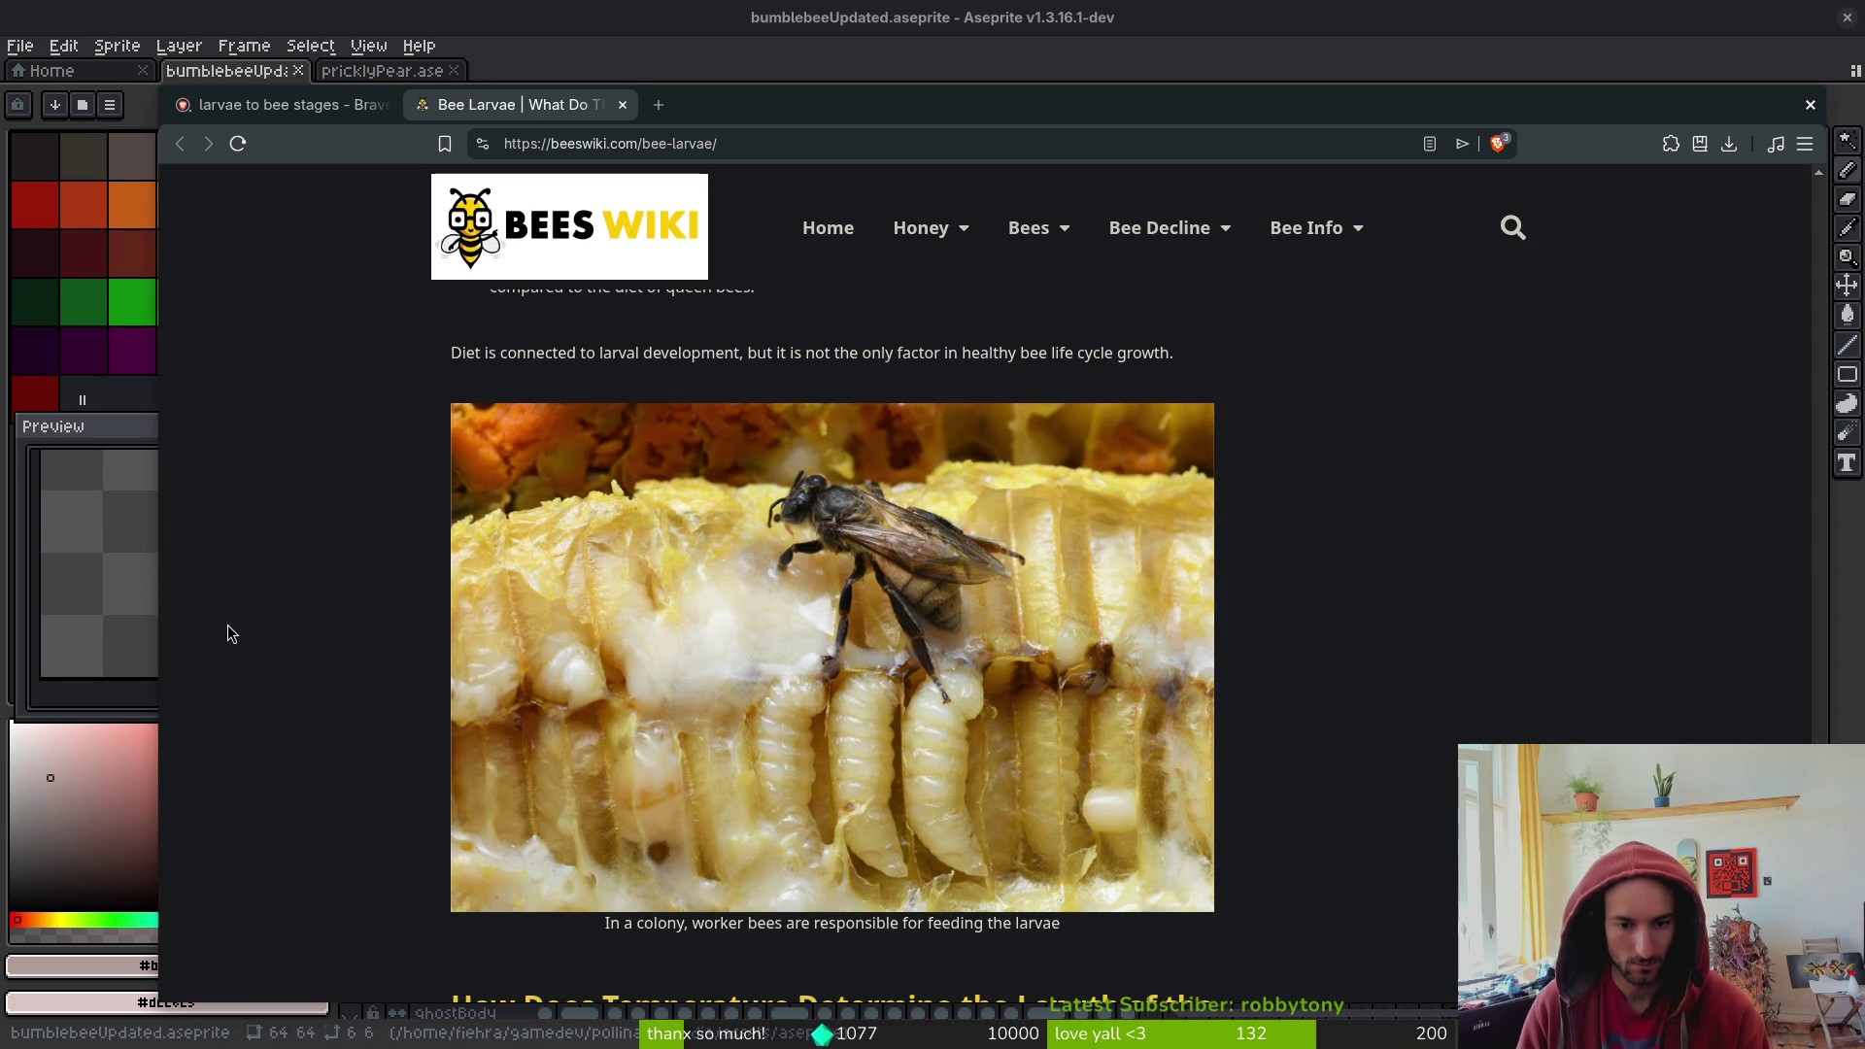
scroll(277, 612, "down", 3)
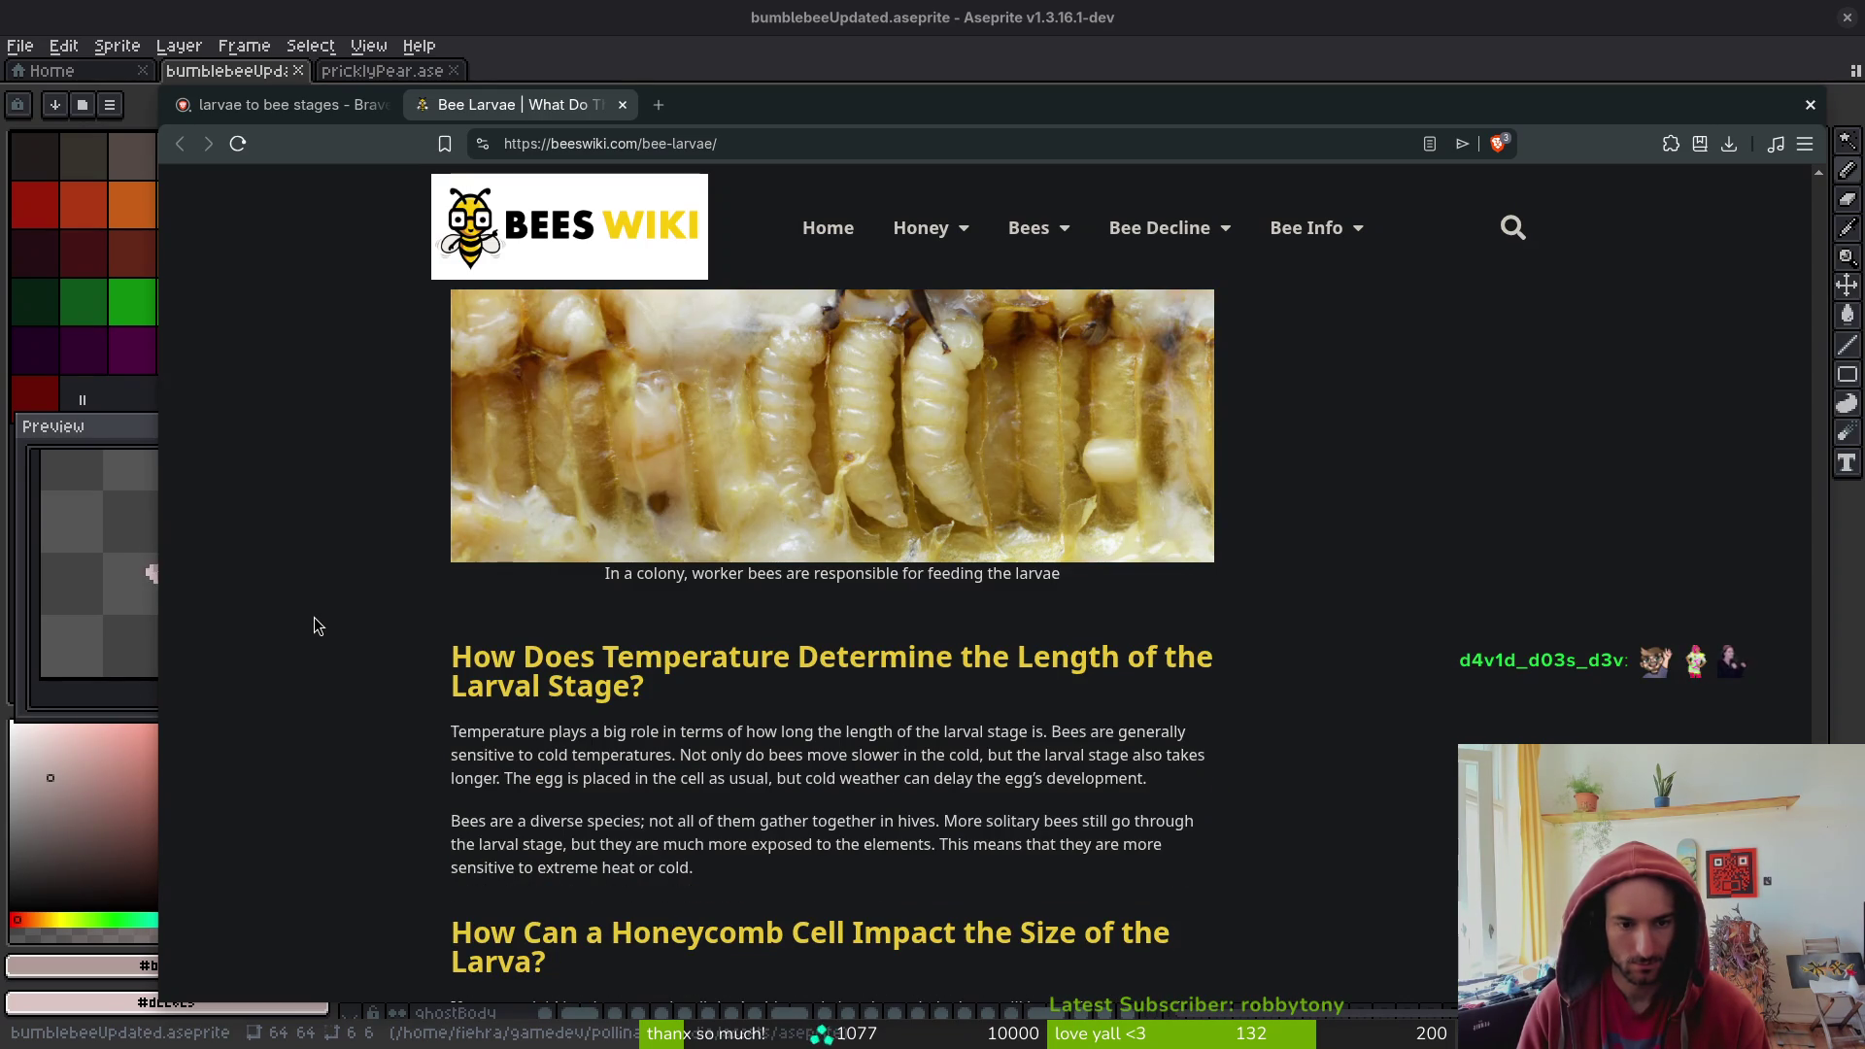
scroll(314, 618, "down", 2)
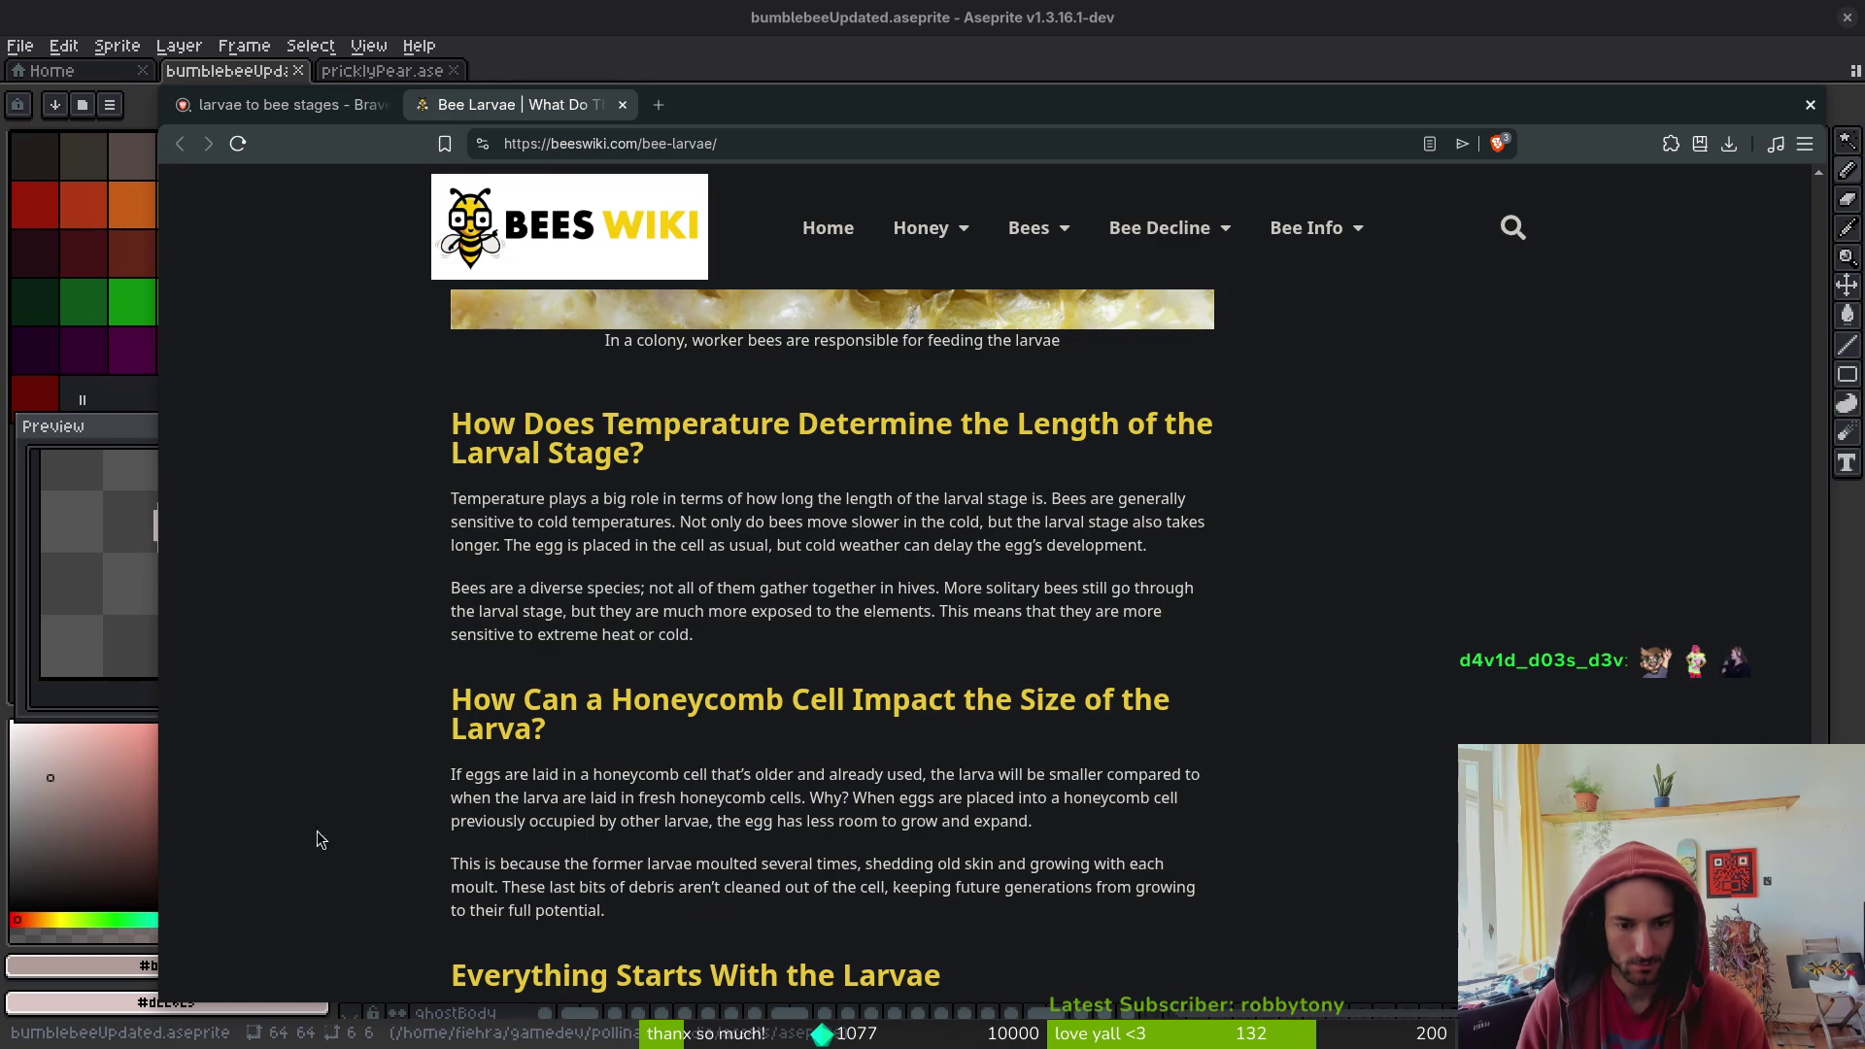
scroll(353, 789, "down", 3)
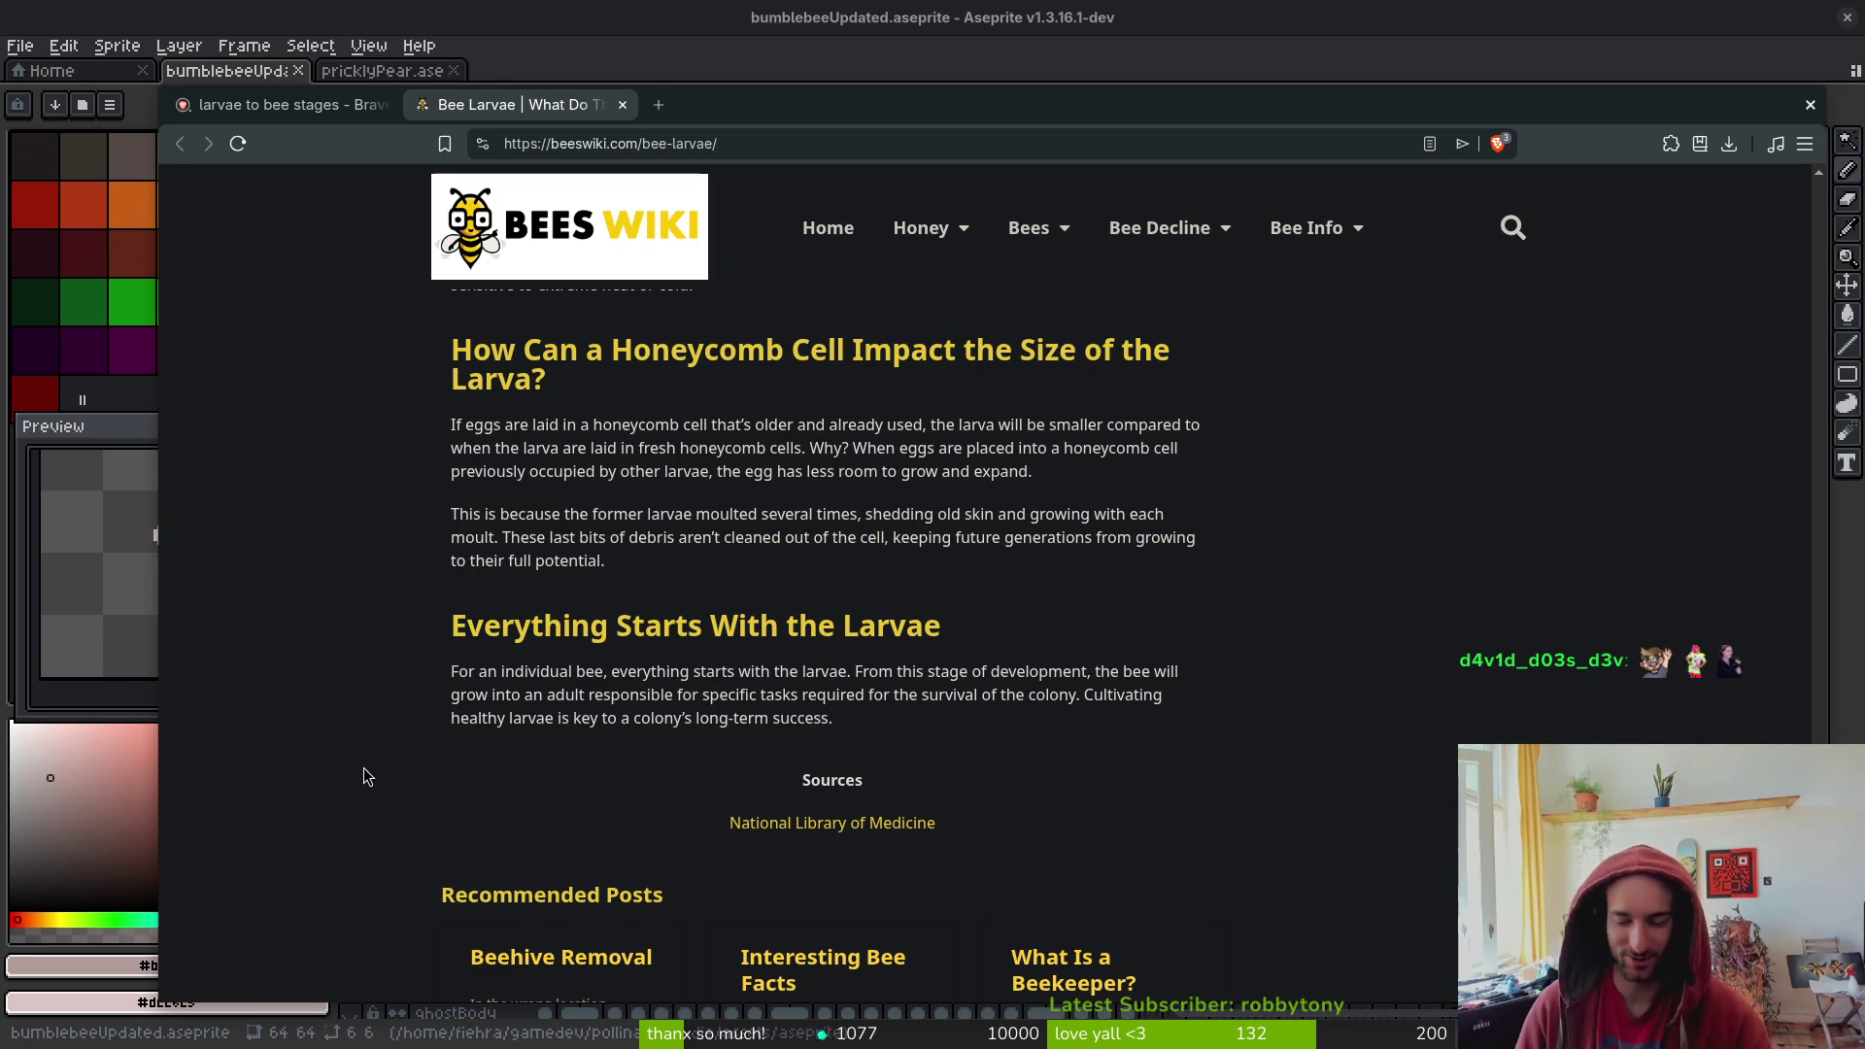
scroll(686, 790, "down", 3)
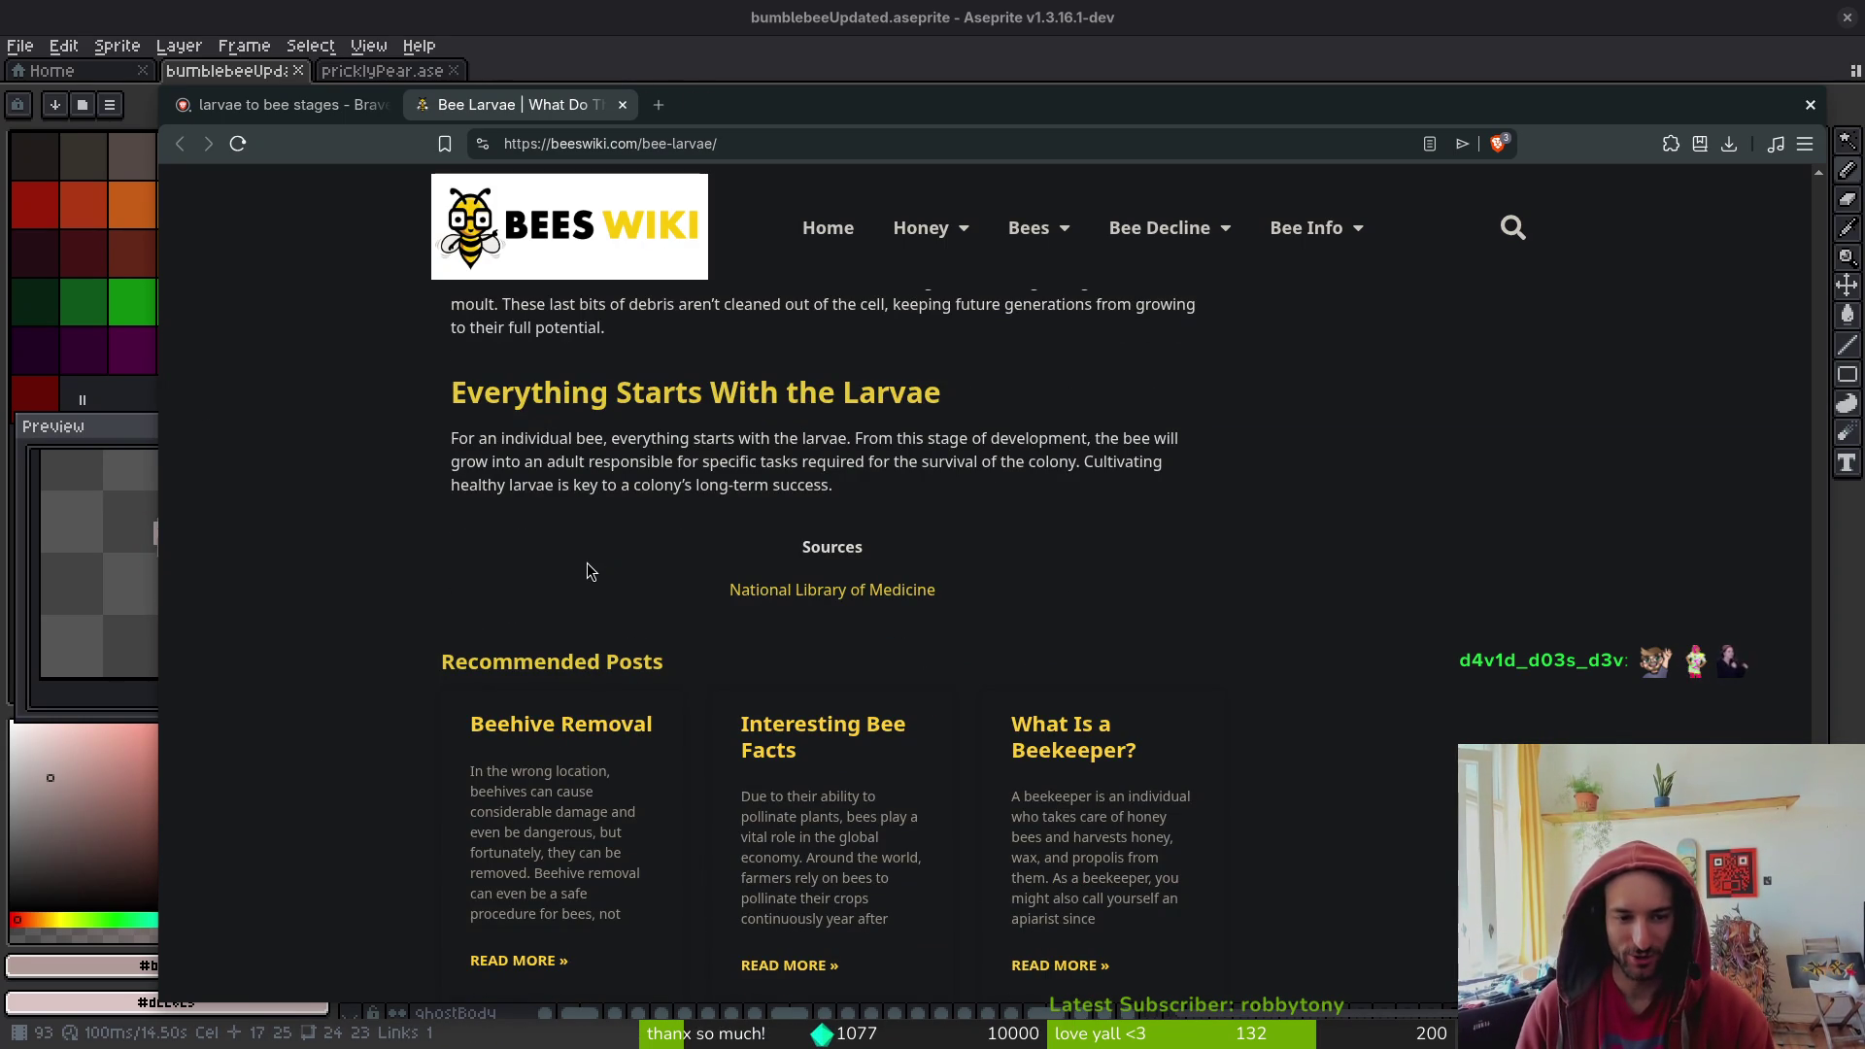
scroll(586, 563, "down", 2)
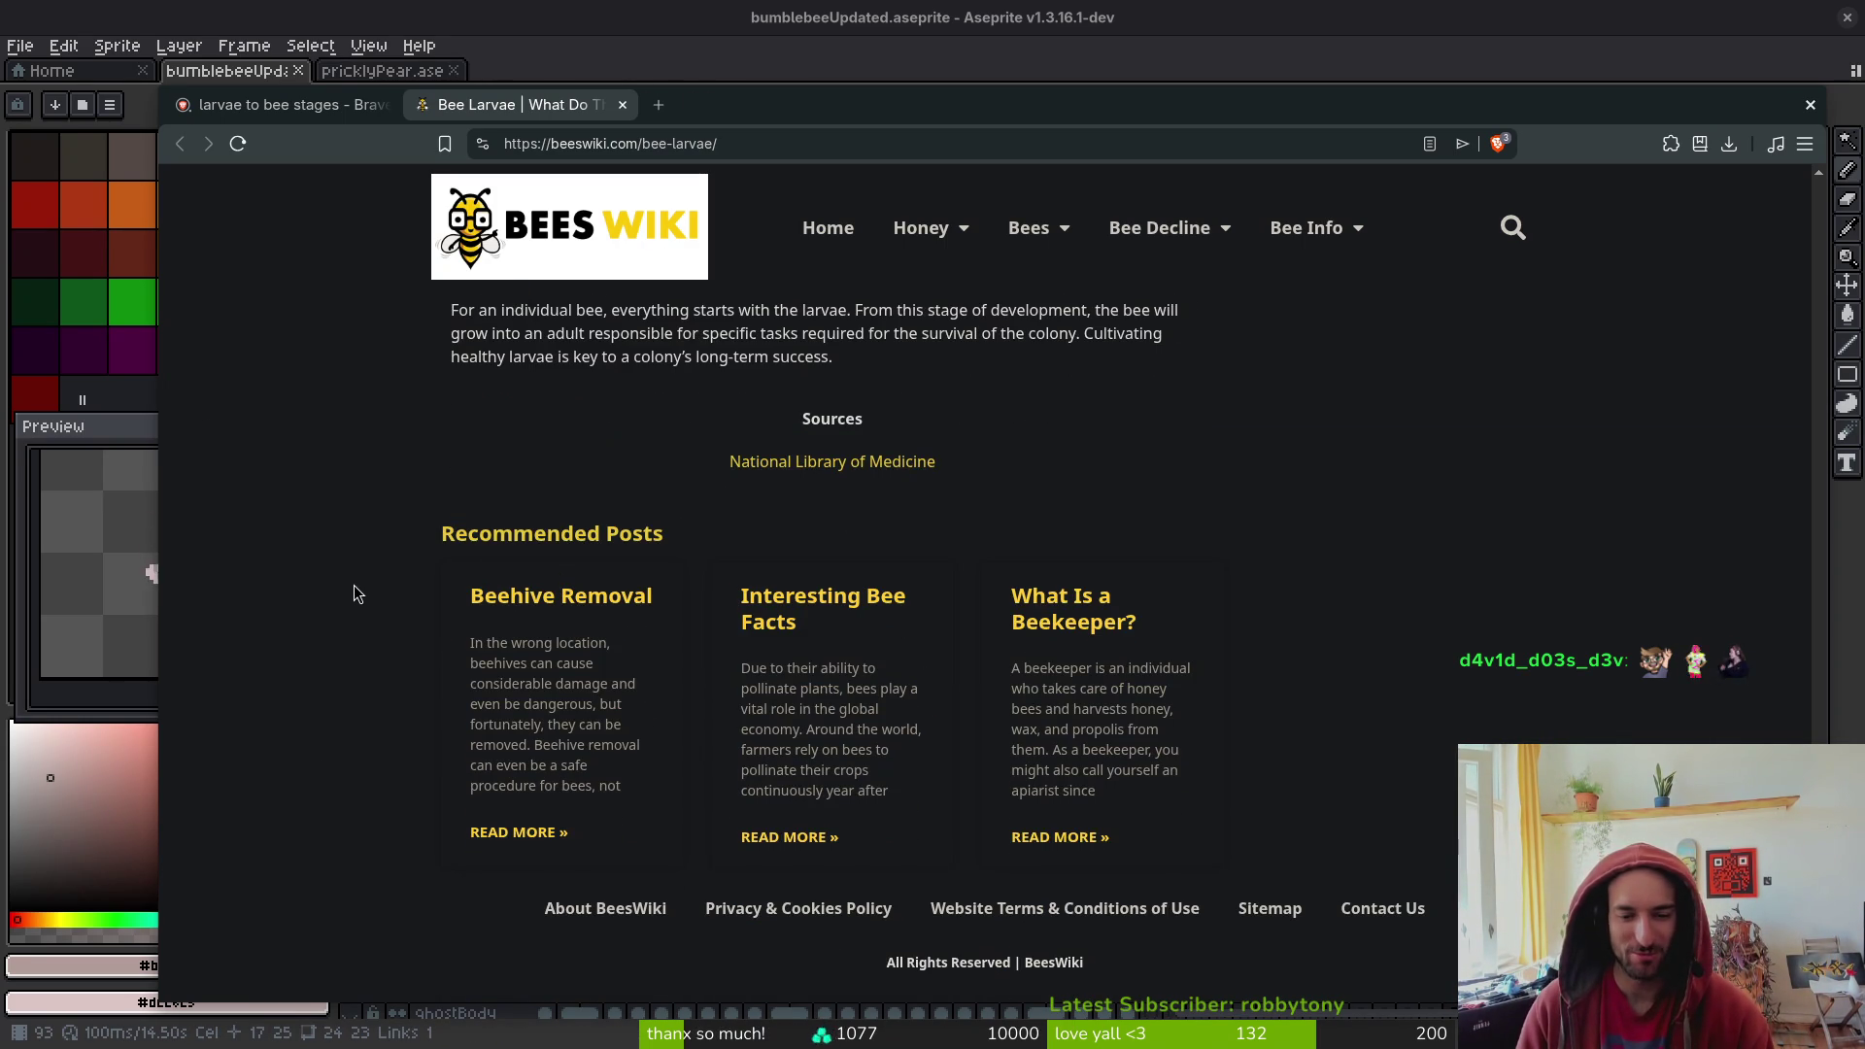
scroll(357, 588, "up", 5)
scroll(358, 590, "up", 20)
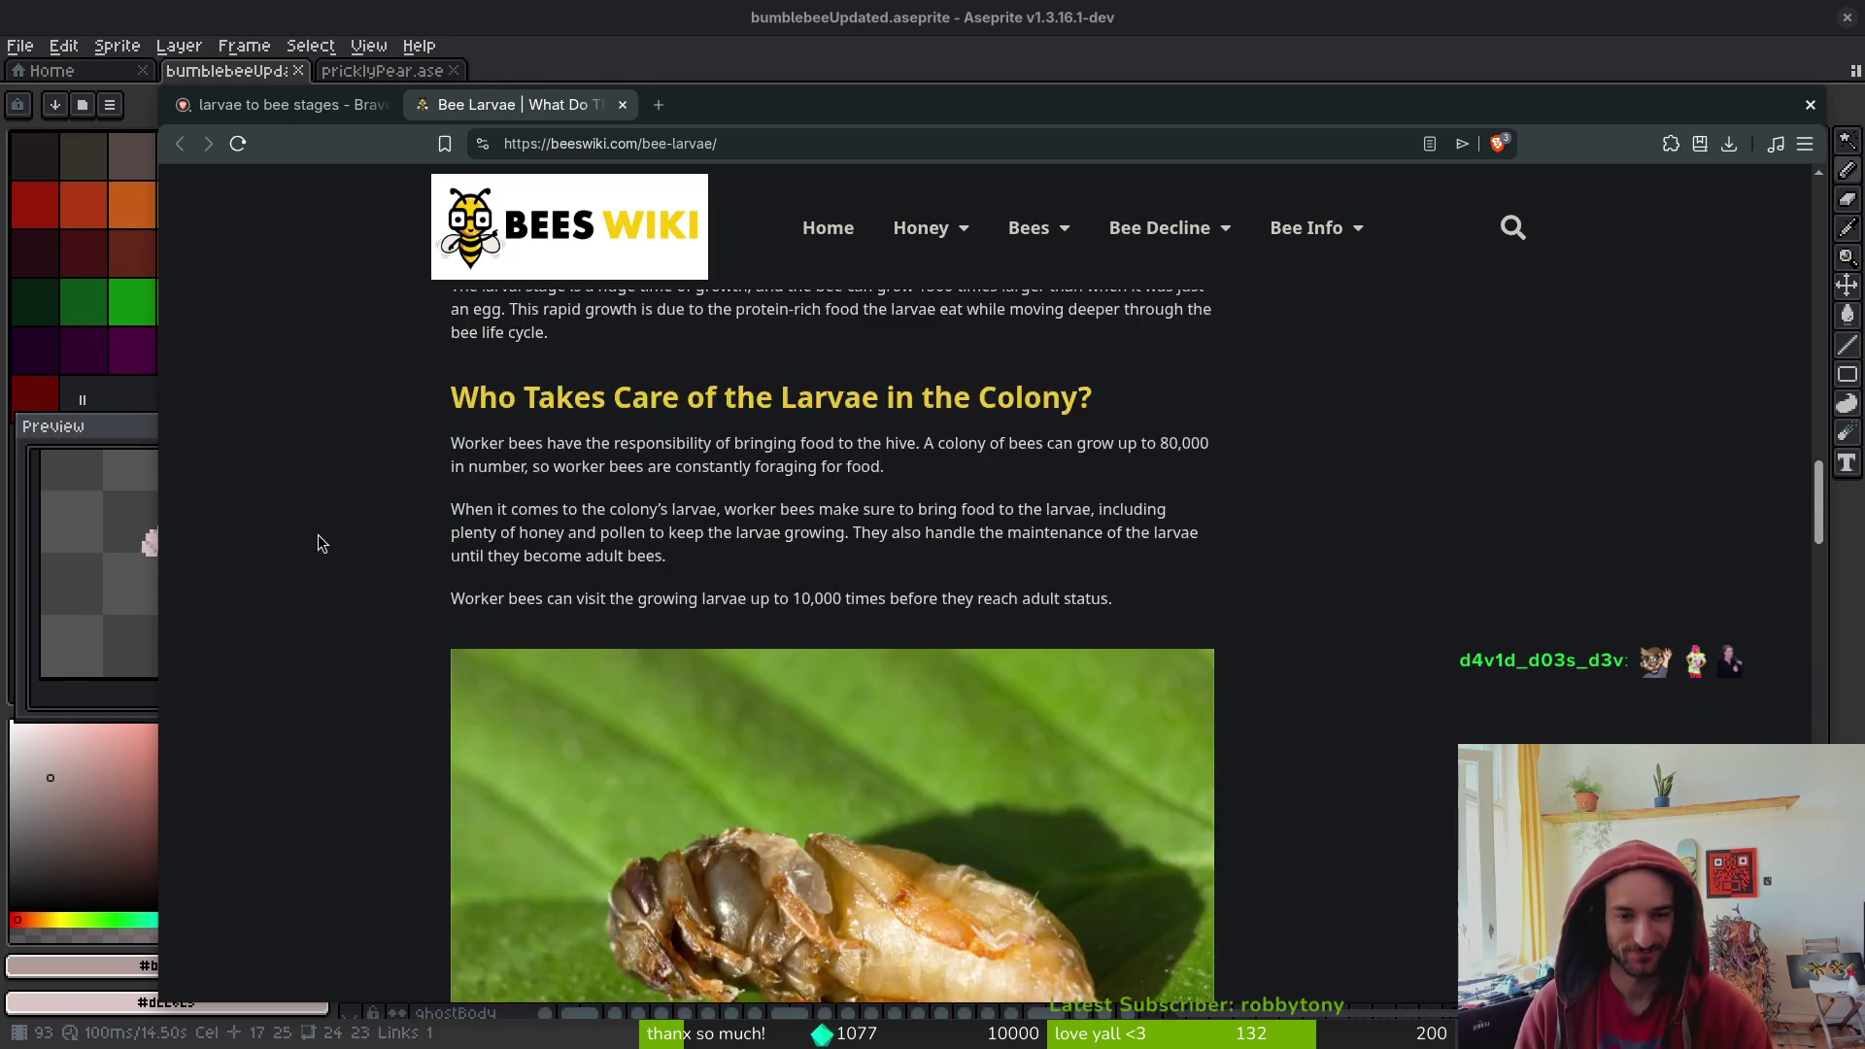
scroll(309, 538, "up", 5)
left_click(291, 104)
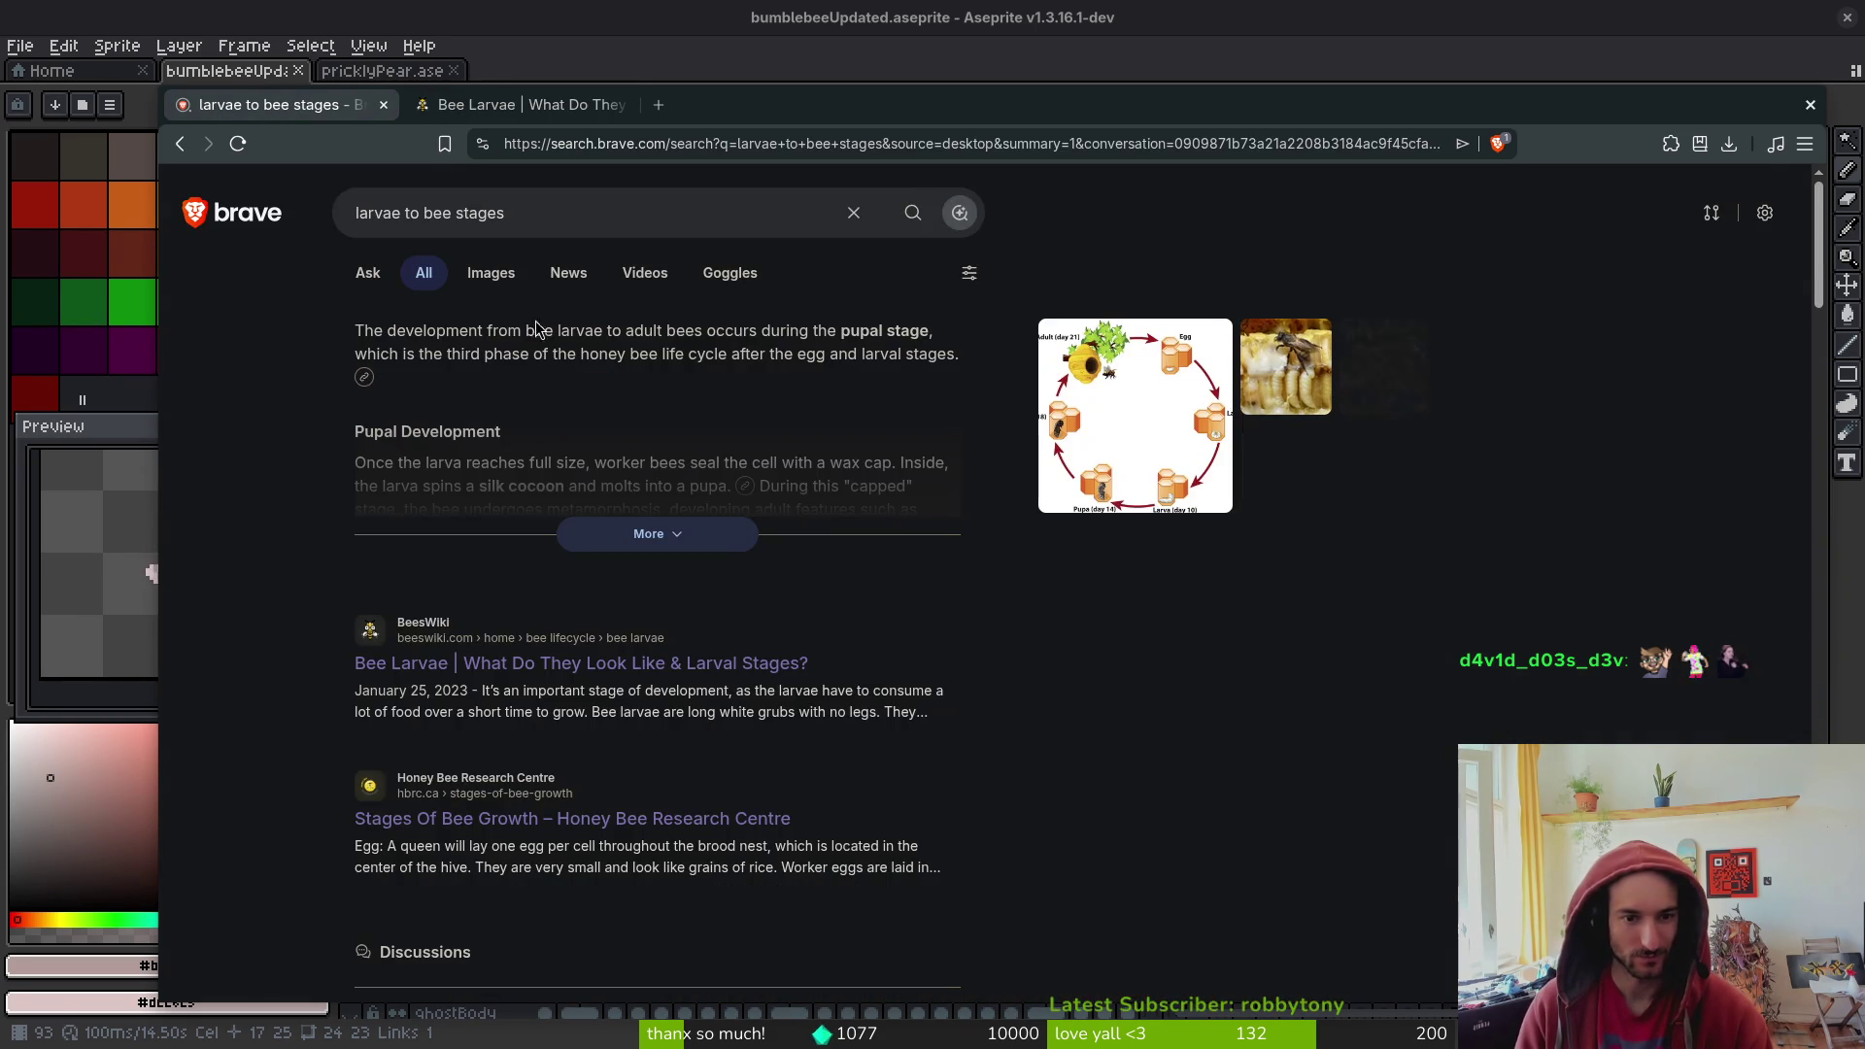
- Show image results for the bee stages search and open the larvae and pupa photo separately
left_click(491, 273)
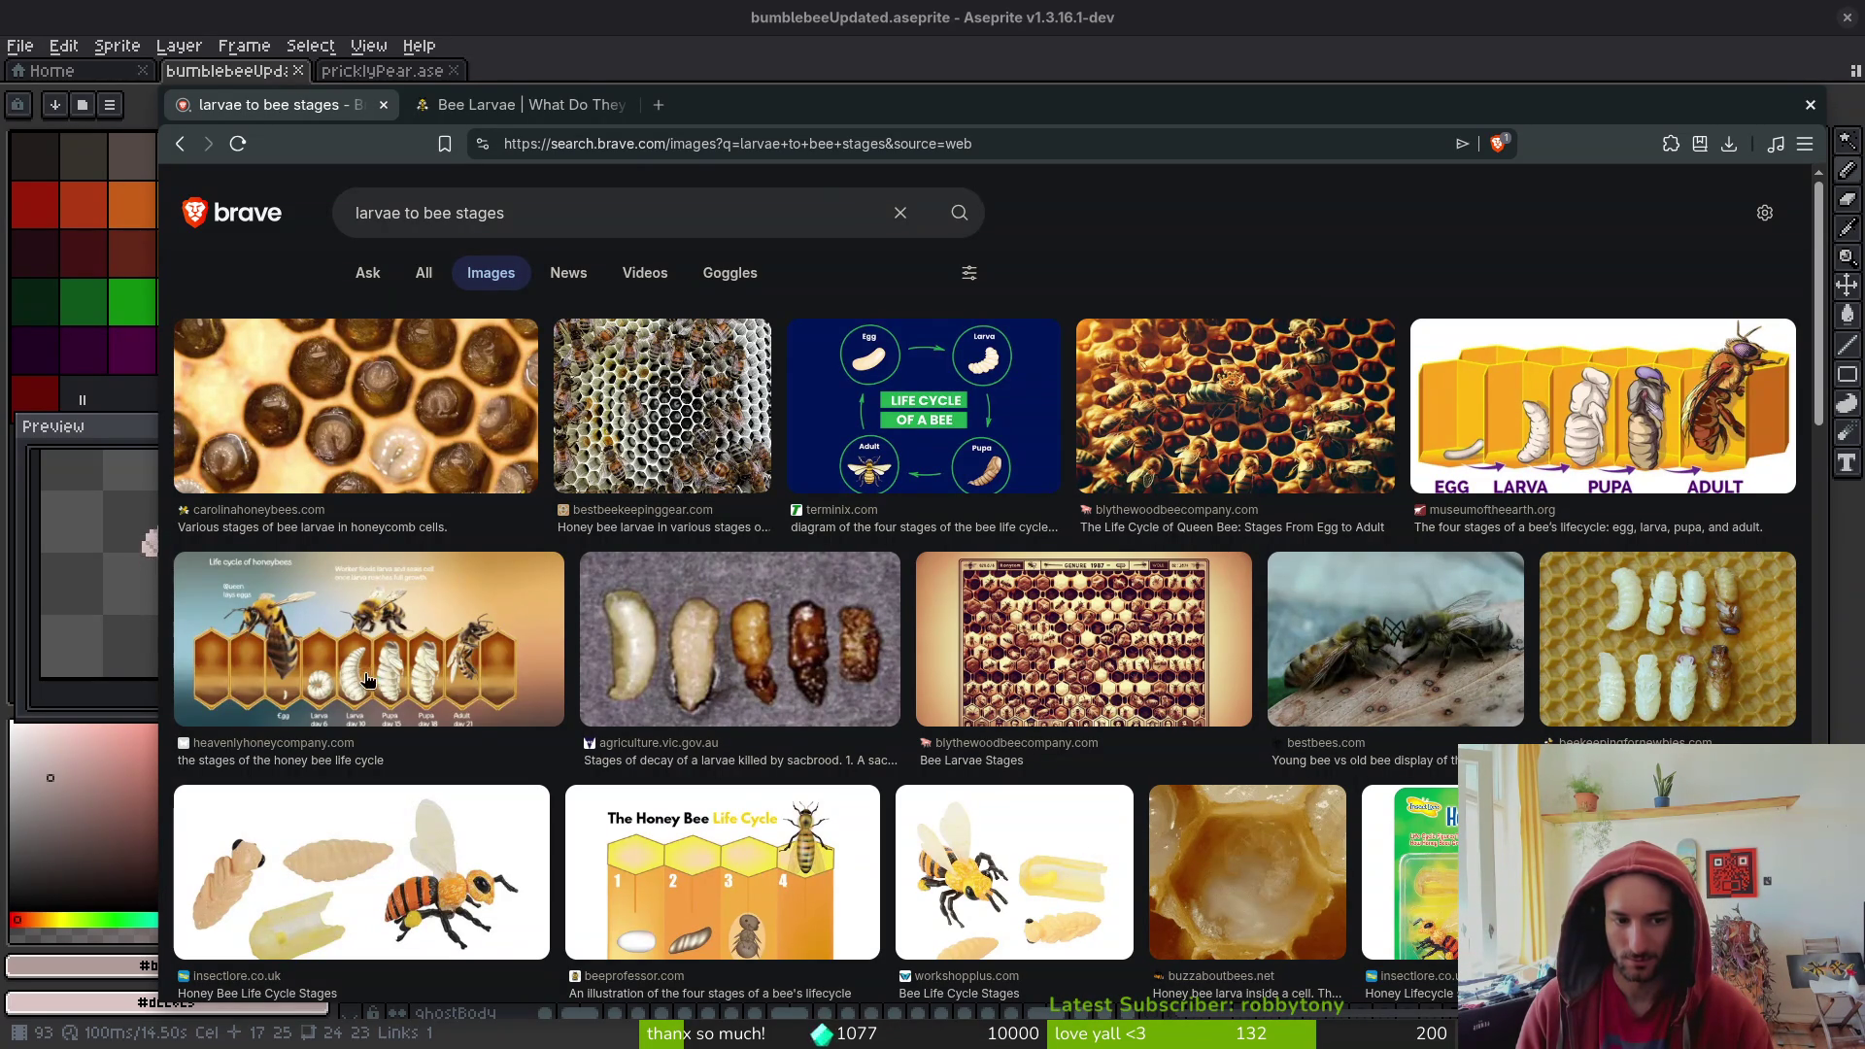
scroll(414, 659, "down", 2)
scroll(415, 658, "down", 3)
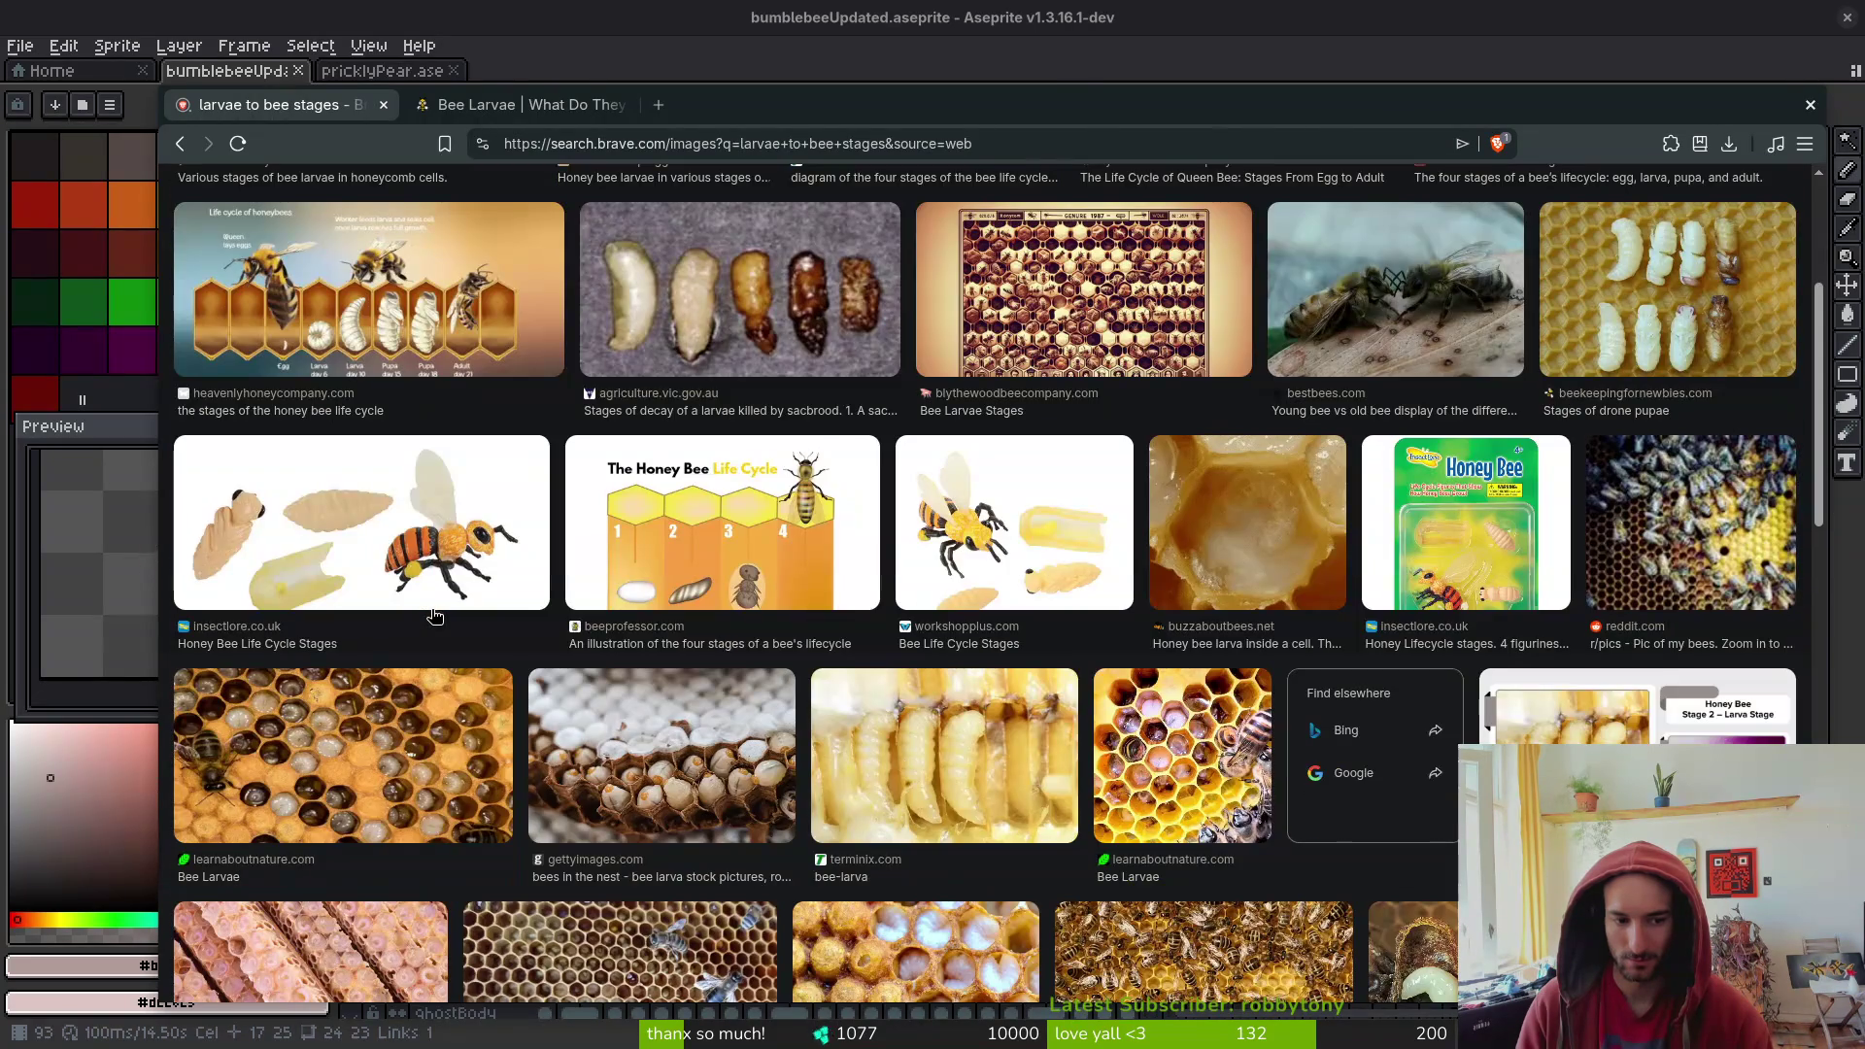
scroll(434, 617, "down", 8)
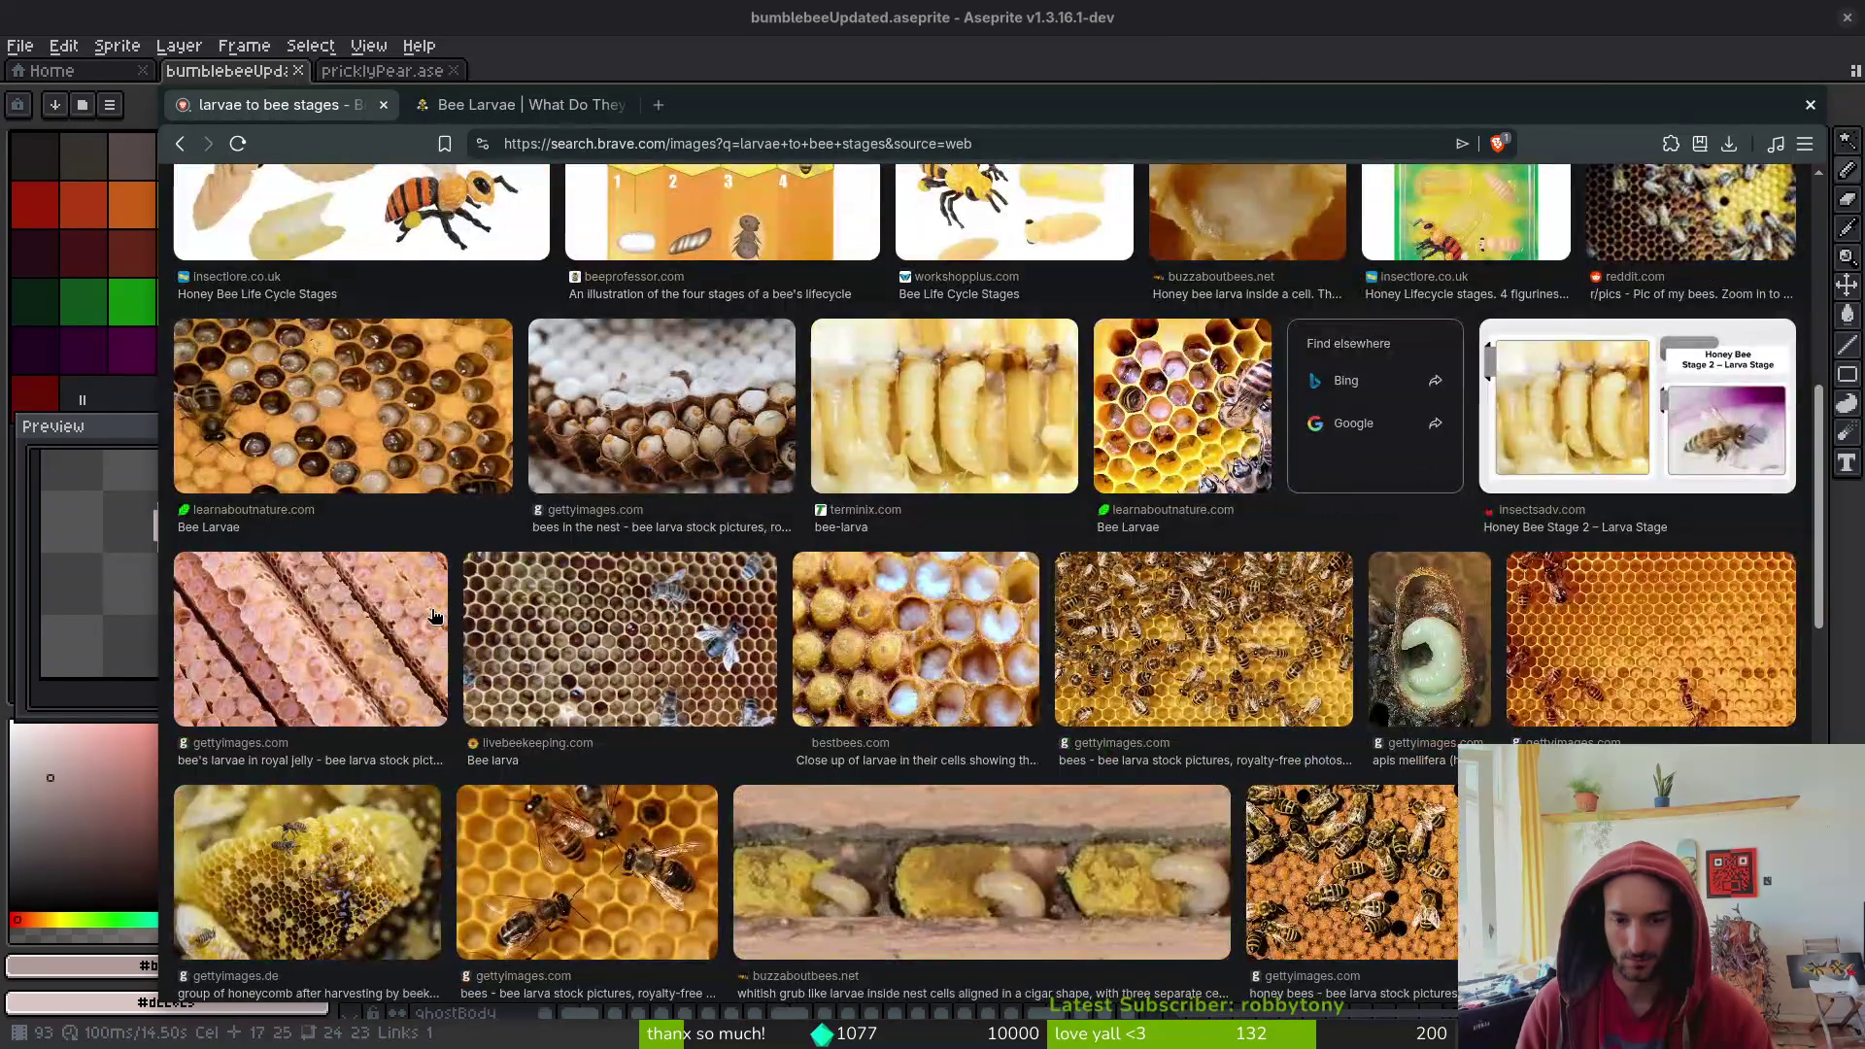
scroll(436, 614, "down", 3)
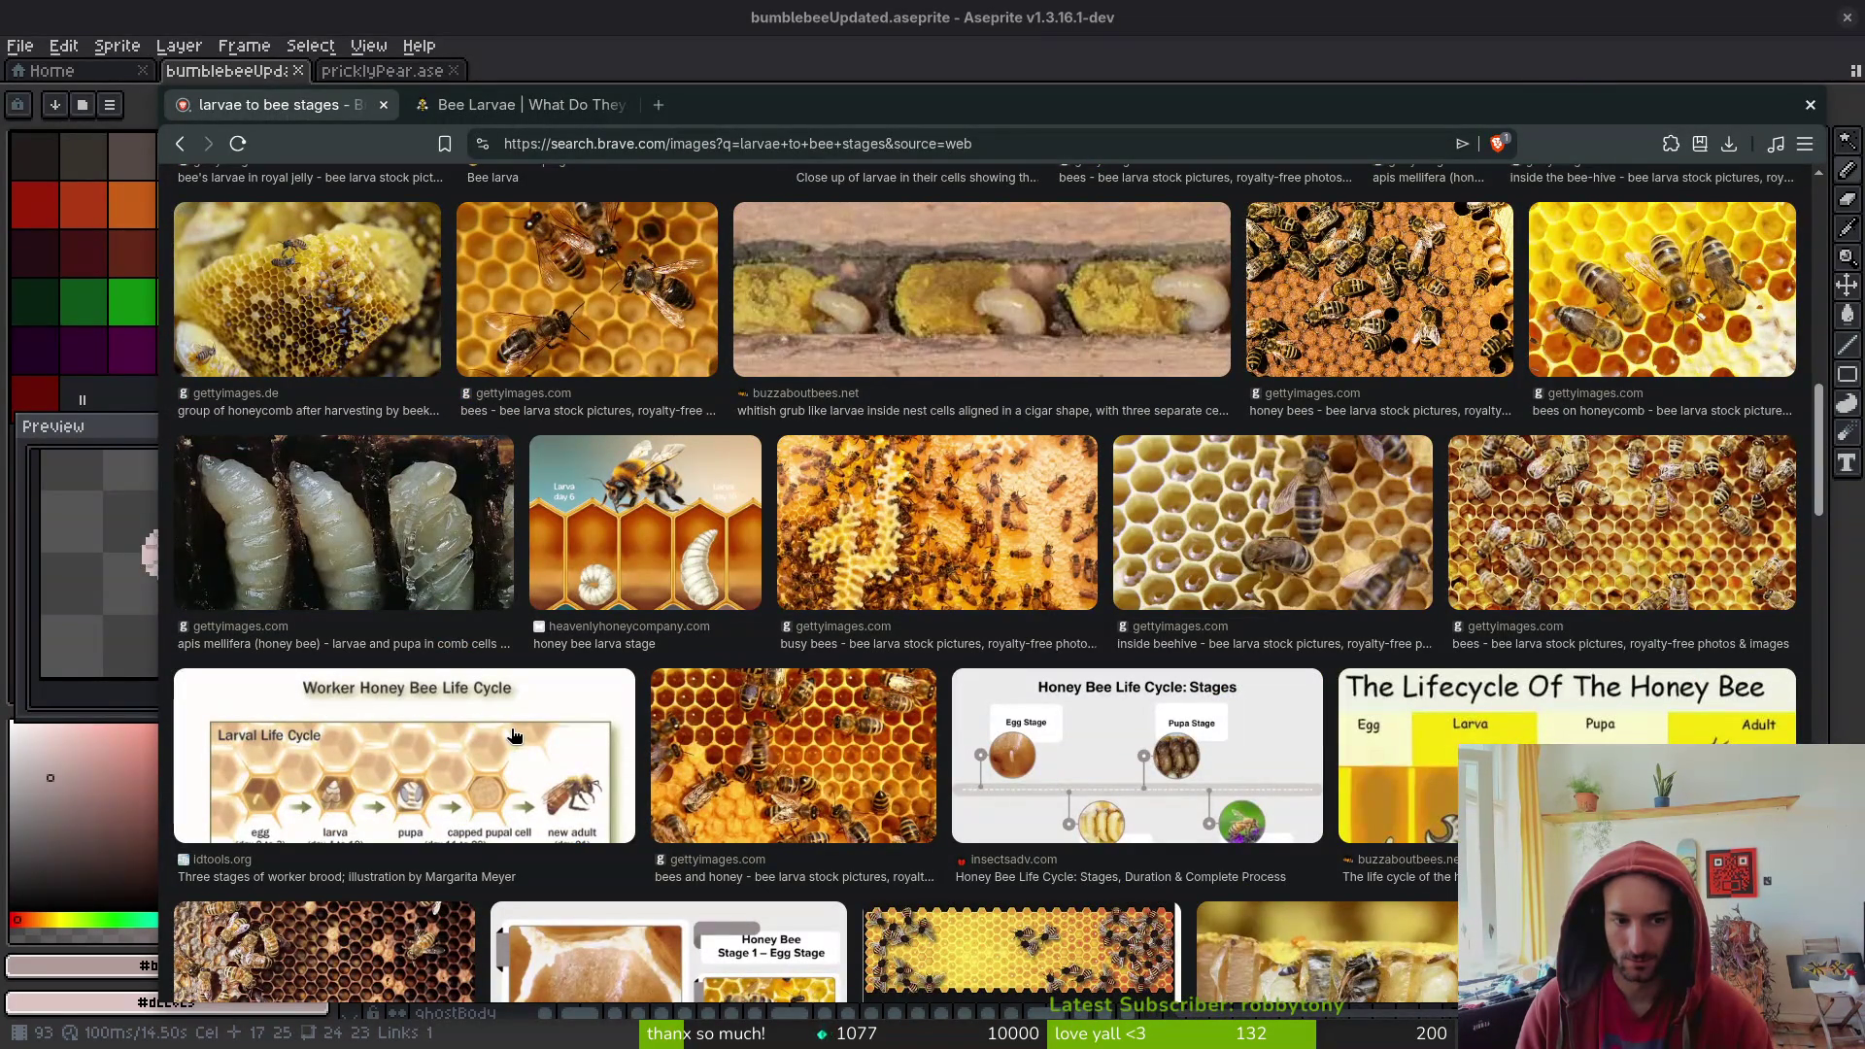
right_click(375, 551)
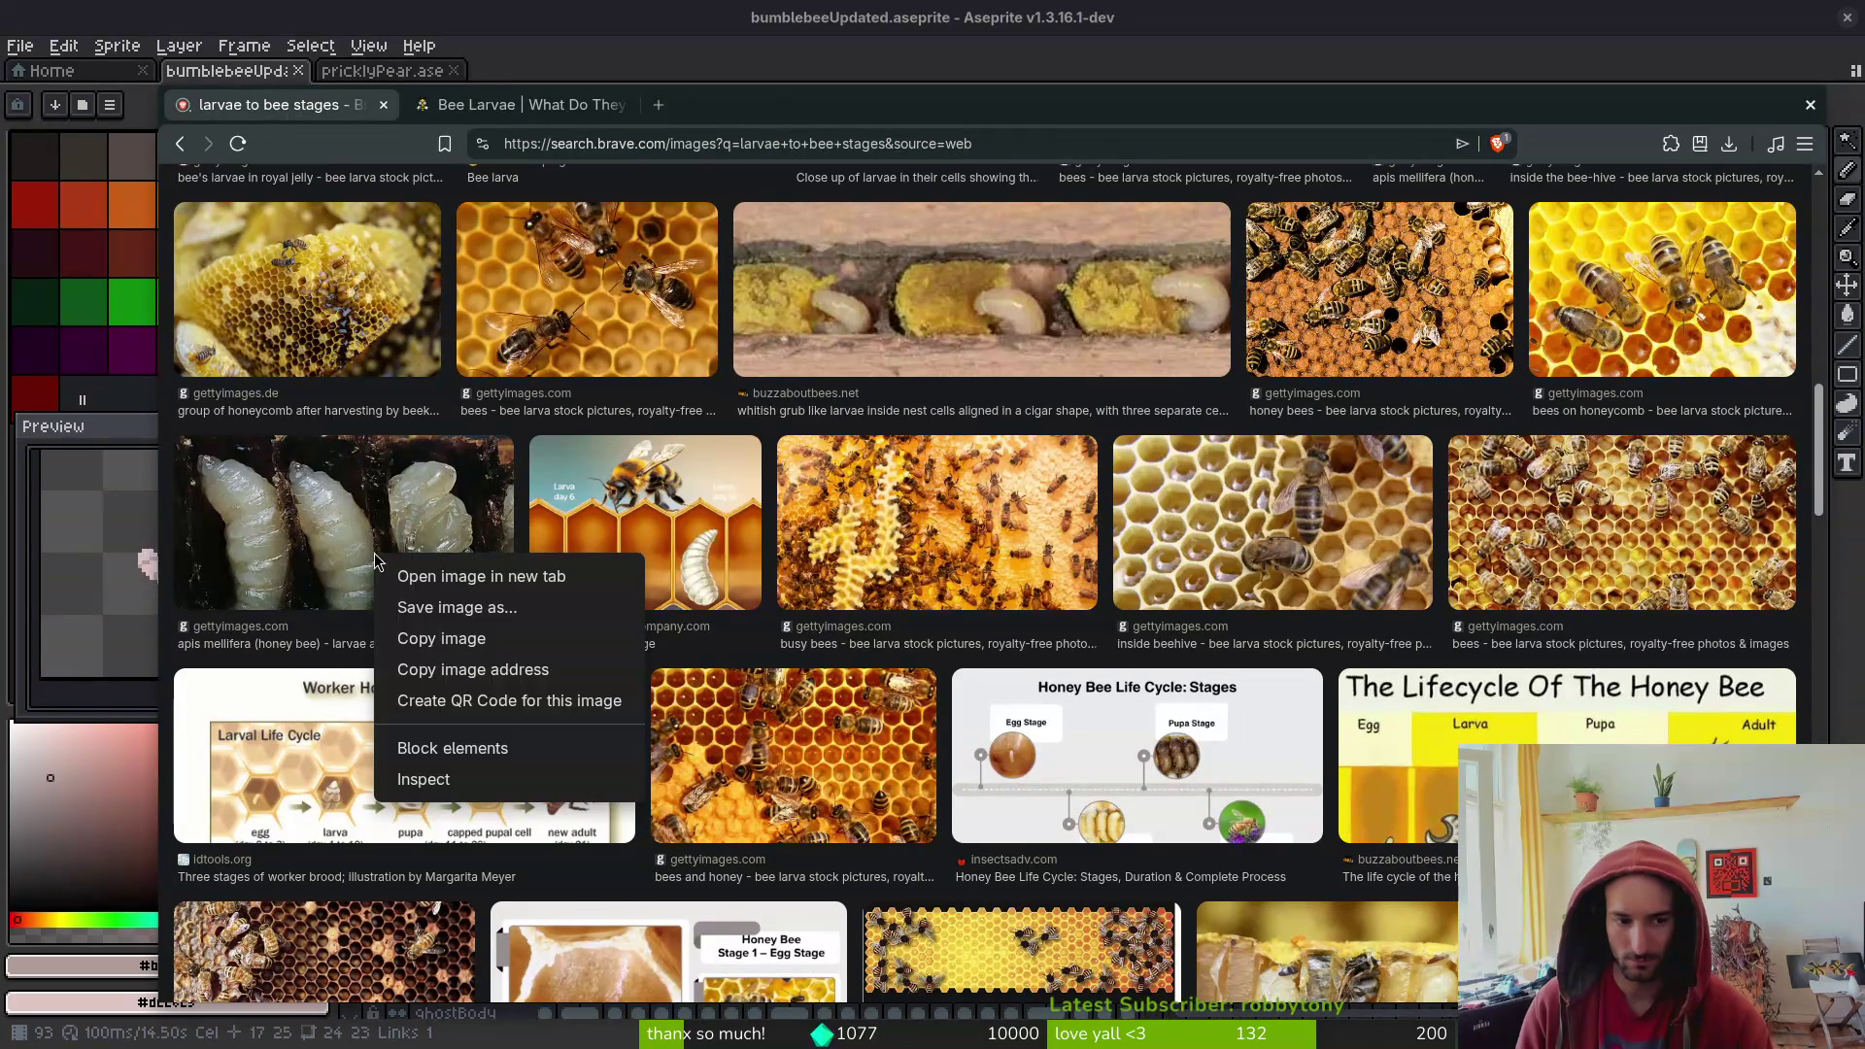
left_click(476, 576)
- Open the bee mouthparts image in a new tab and view it
scroll(1403, 661, "down", 1)
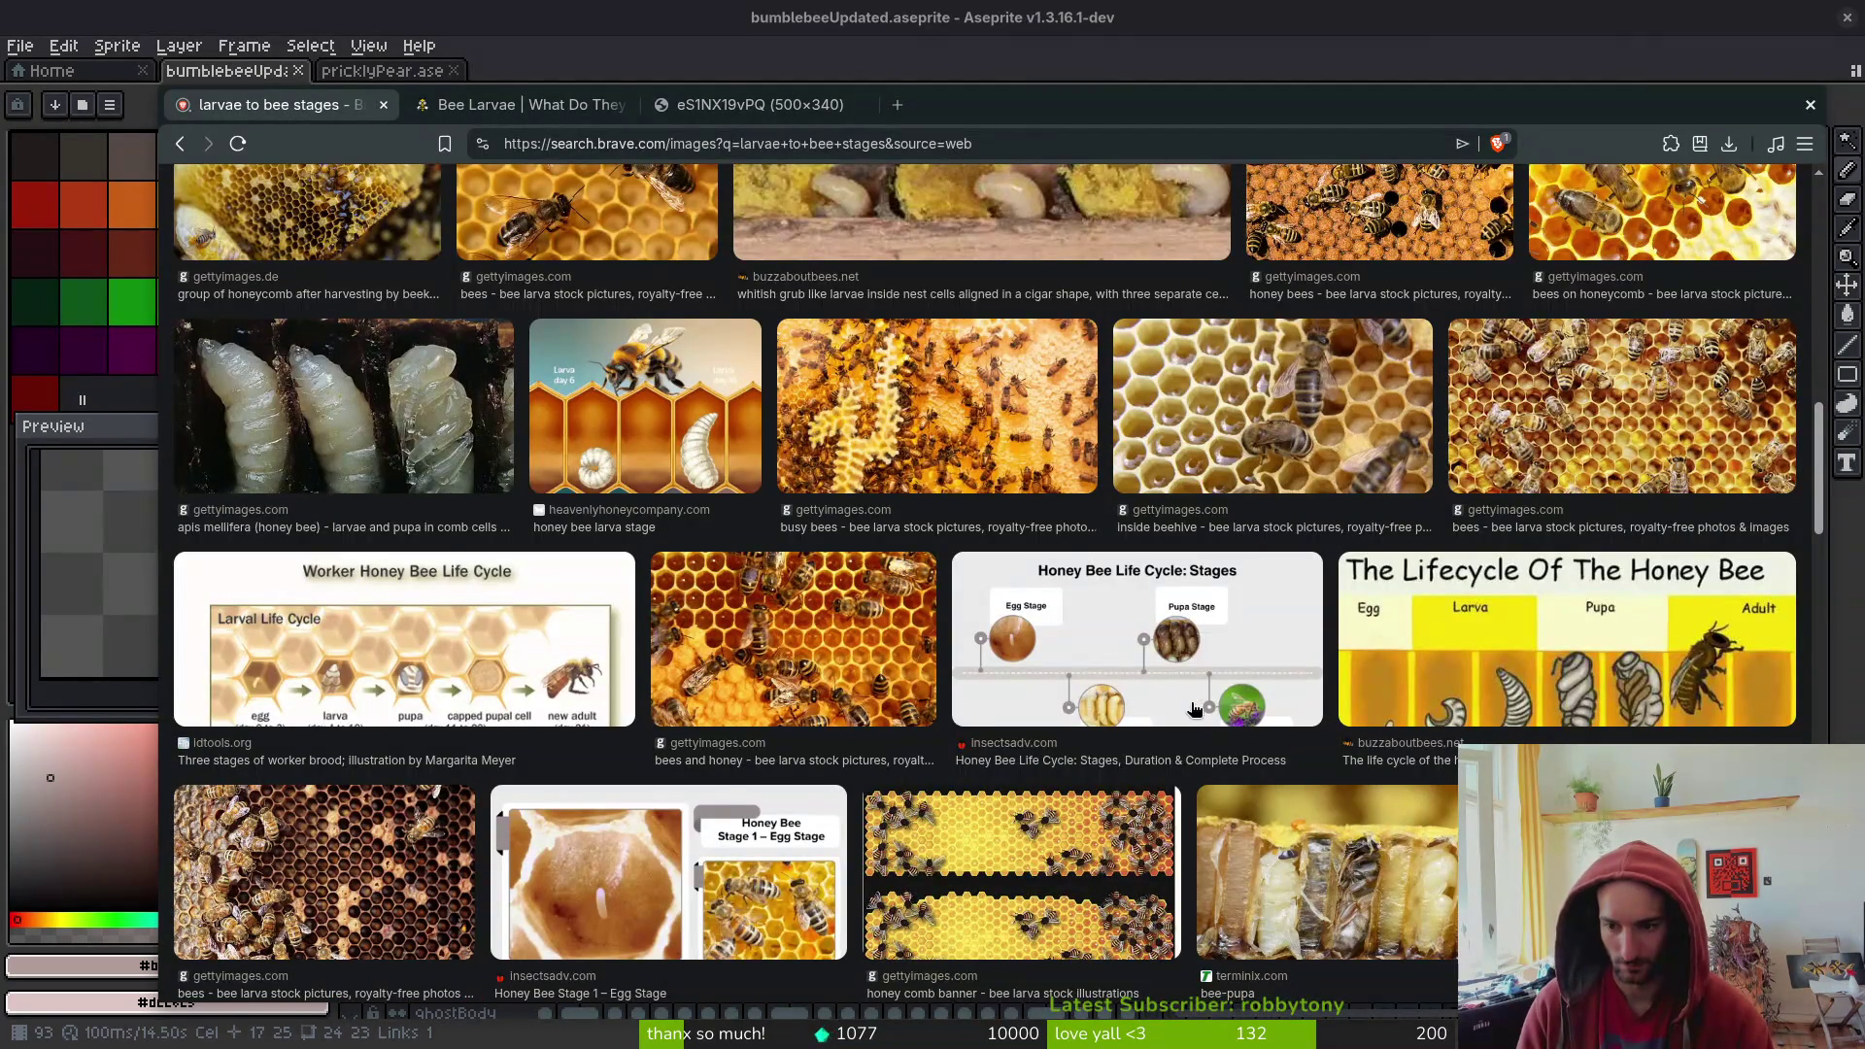
scroll(1196, 691, "down", 1)
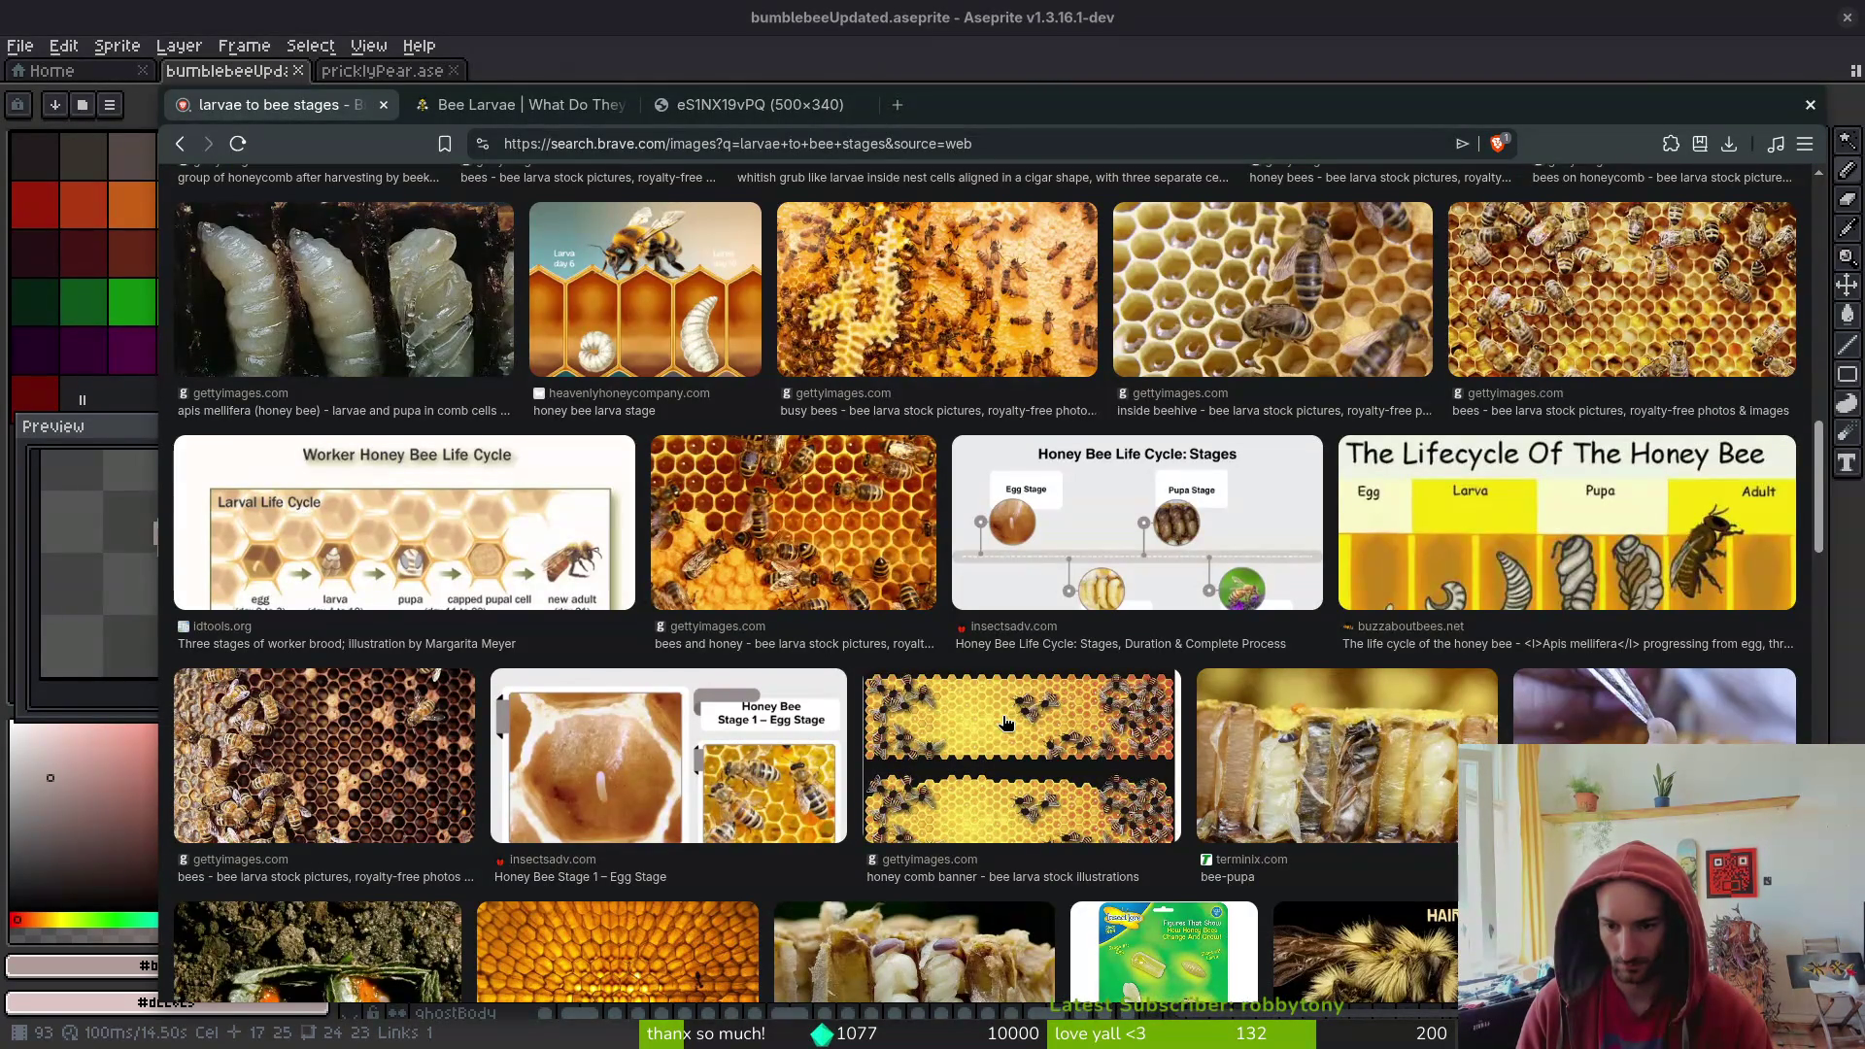
scroll(917, 714, "down", 1)
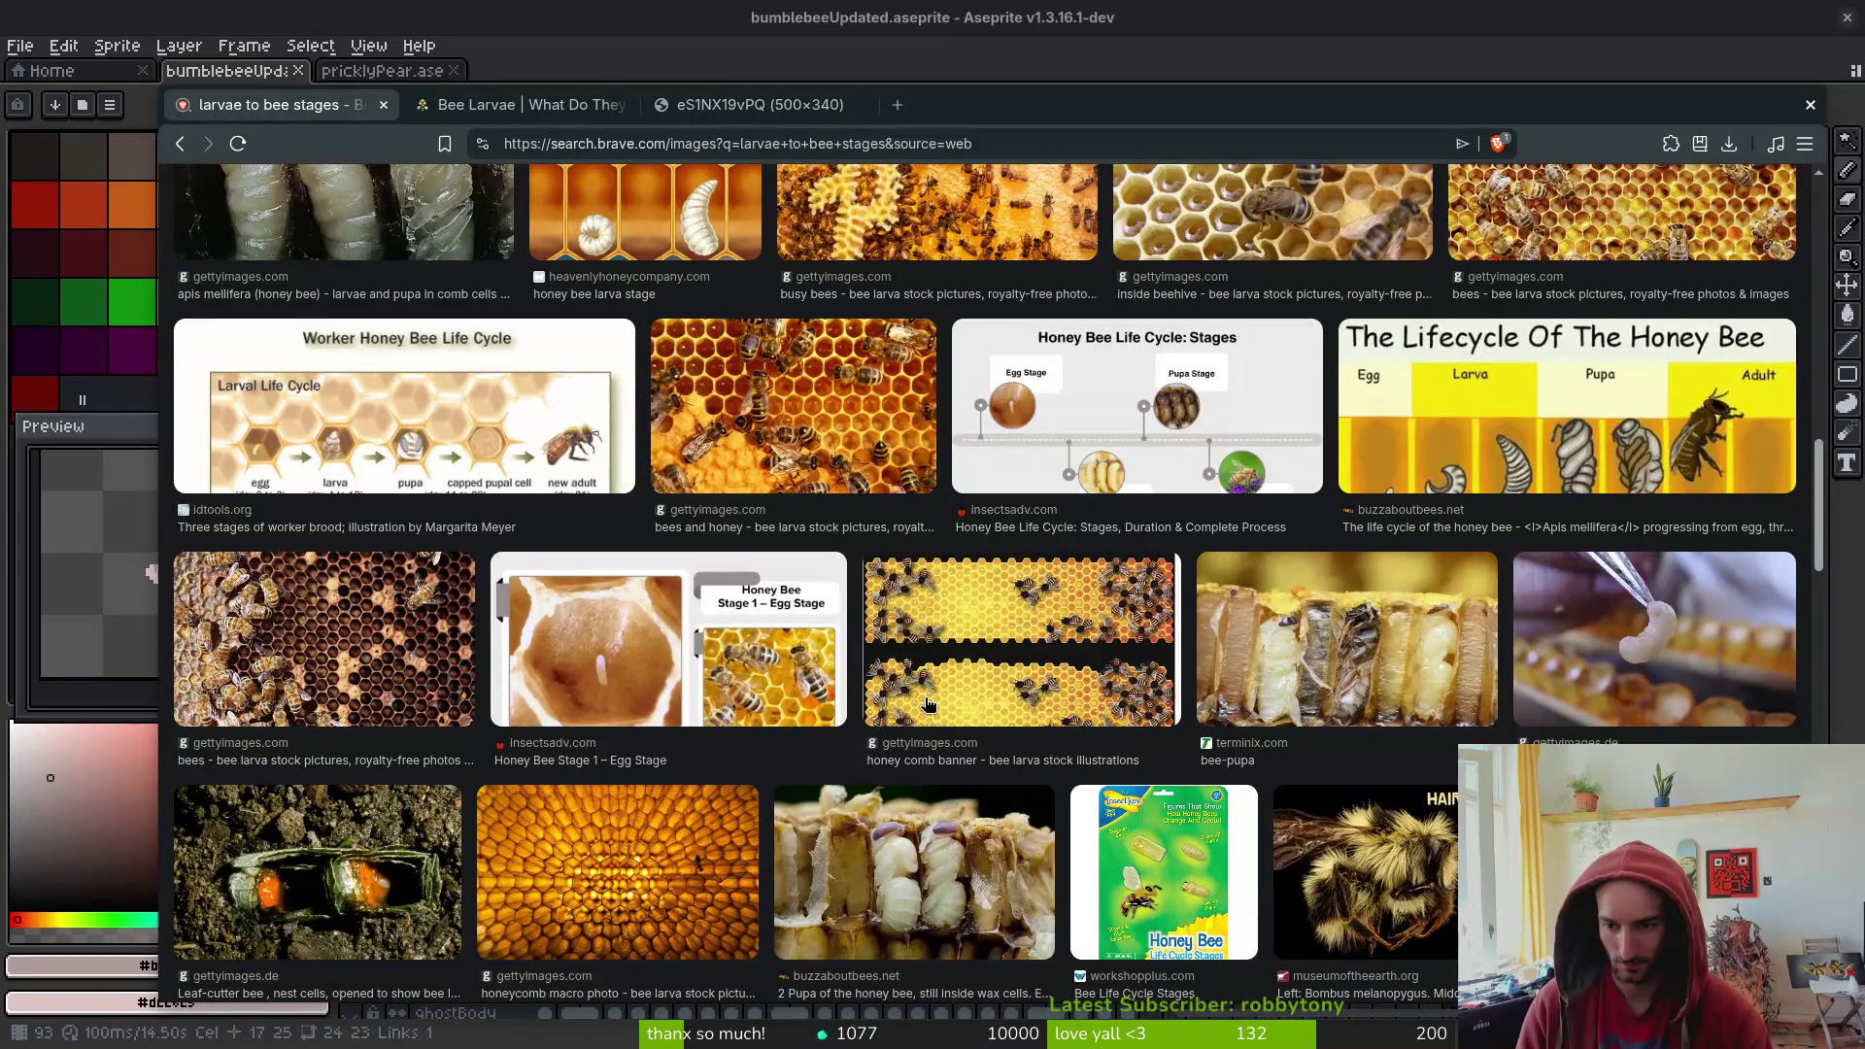
scroll(928, 699, "down", 1)
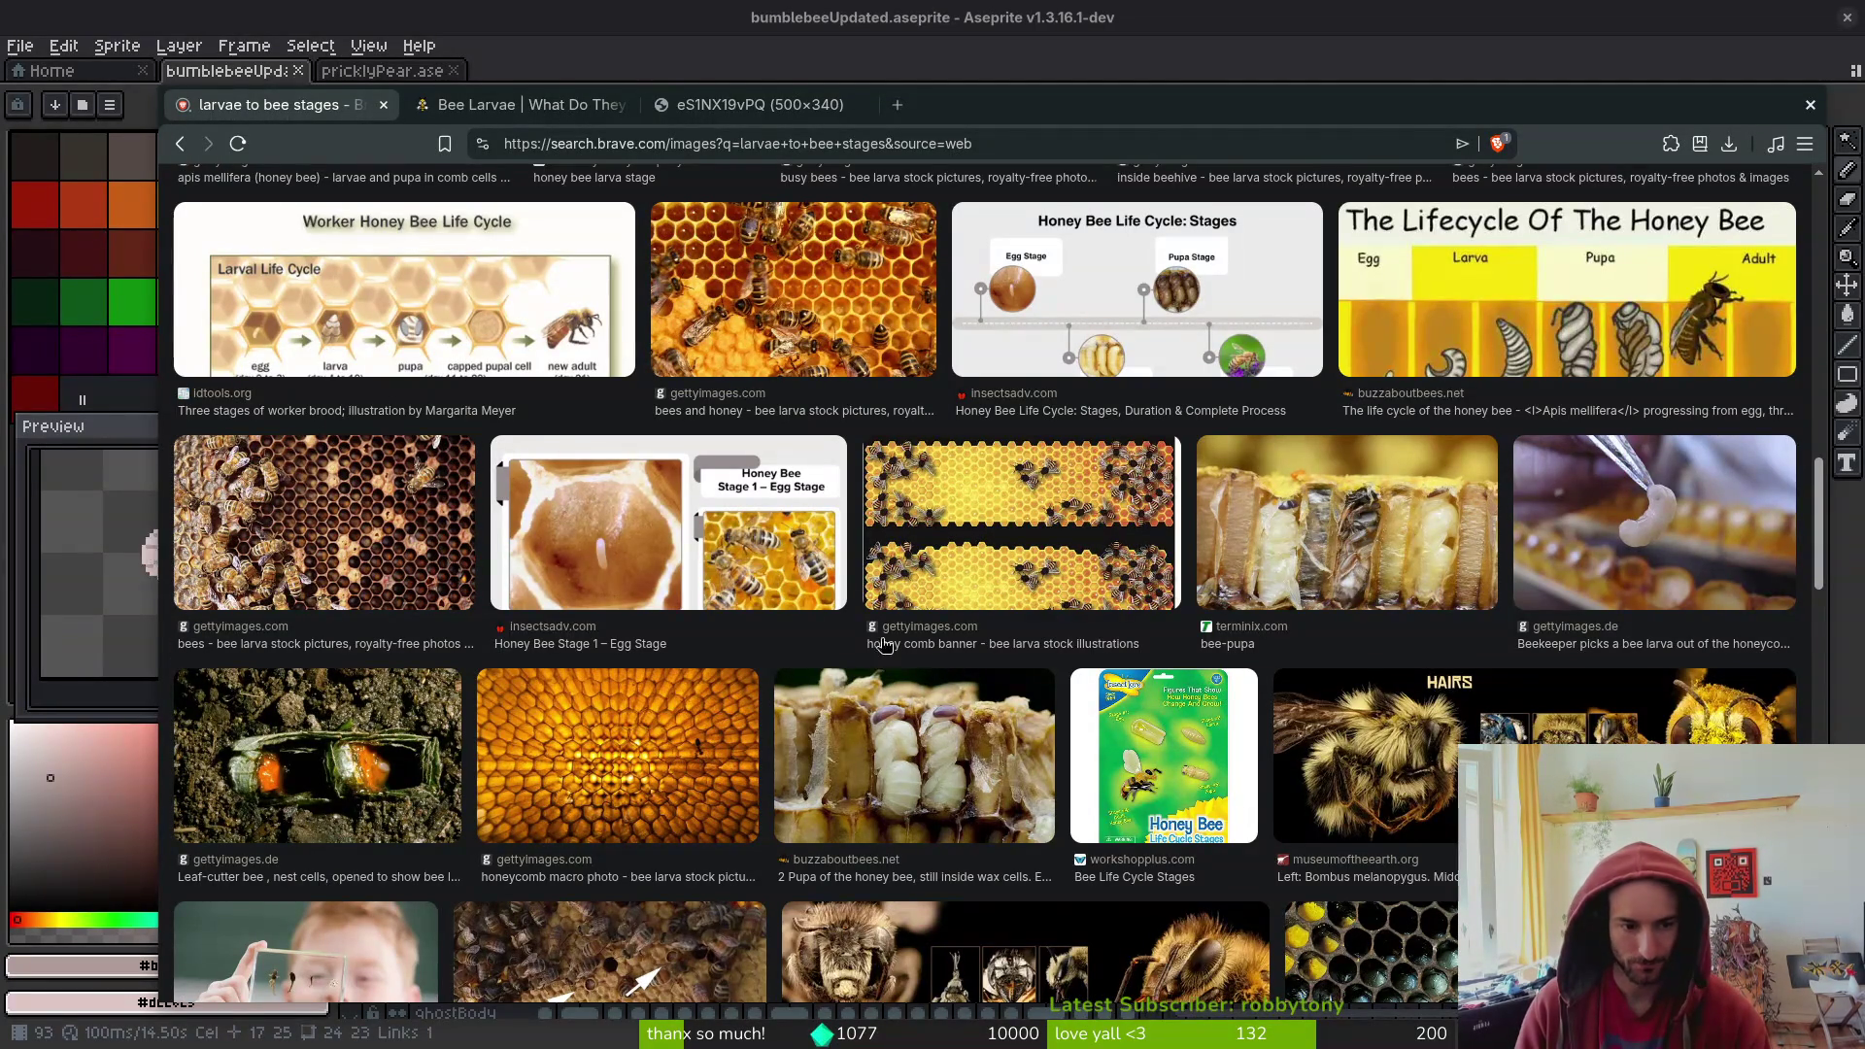
scroll(900, 563, "down", 2)
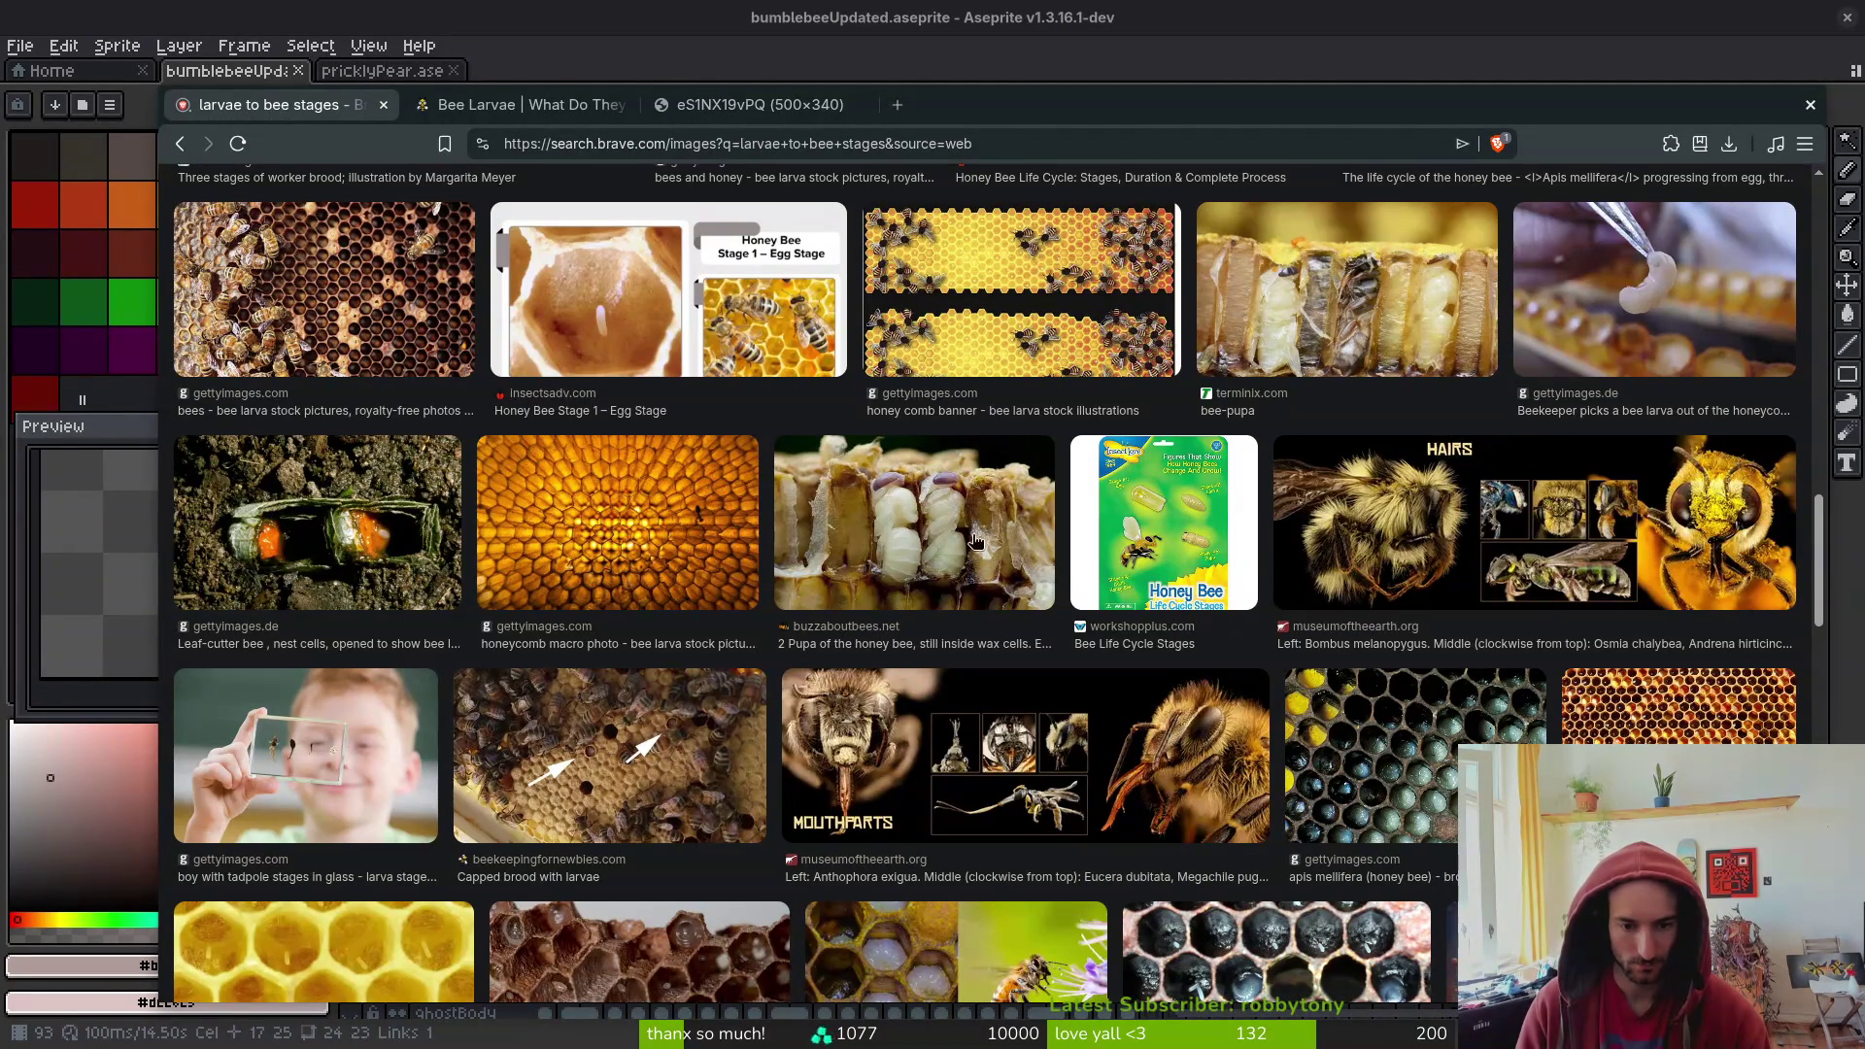
scroll(1001, 539, "down", 1)
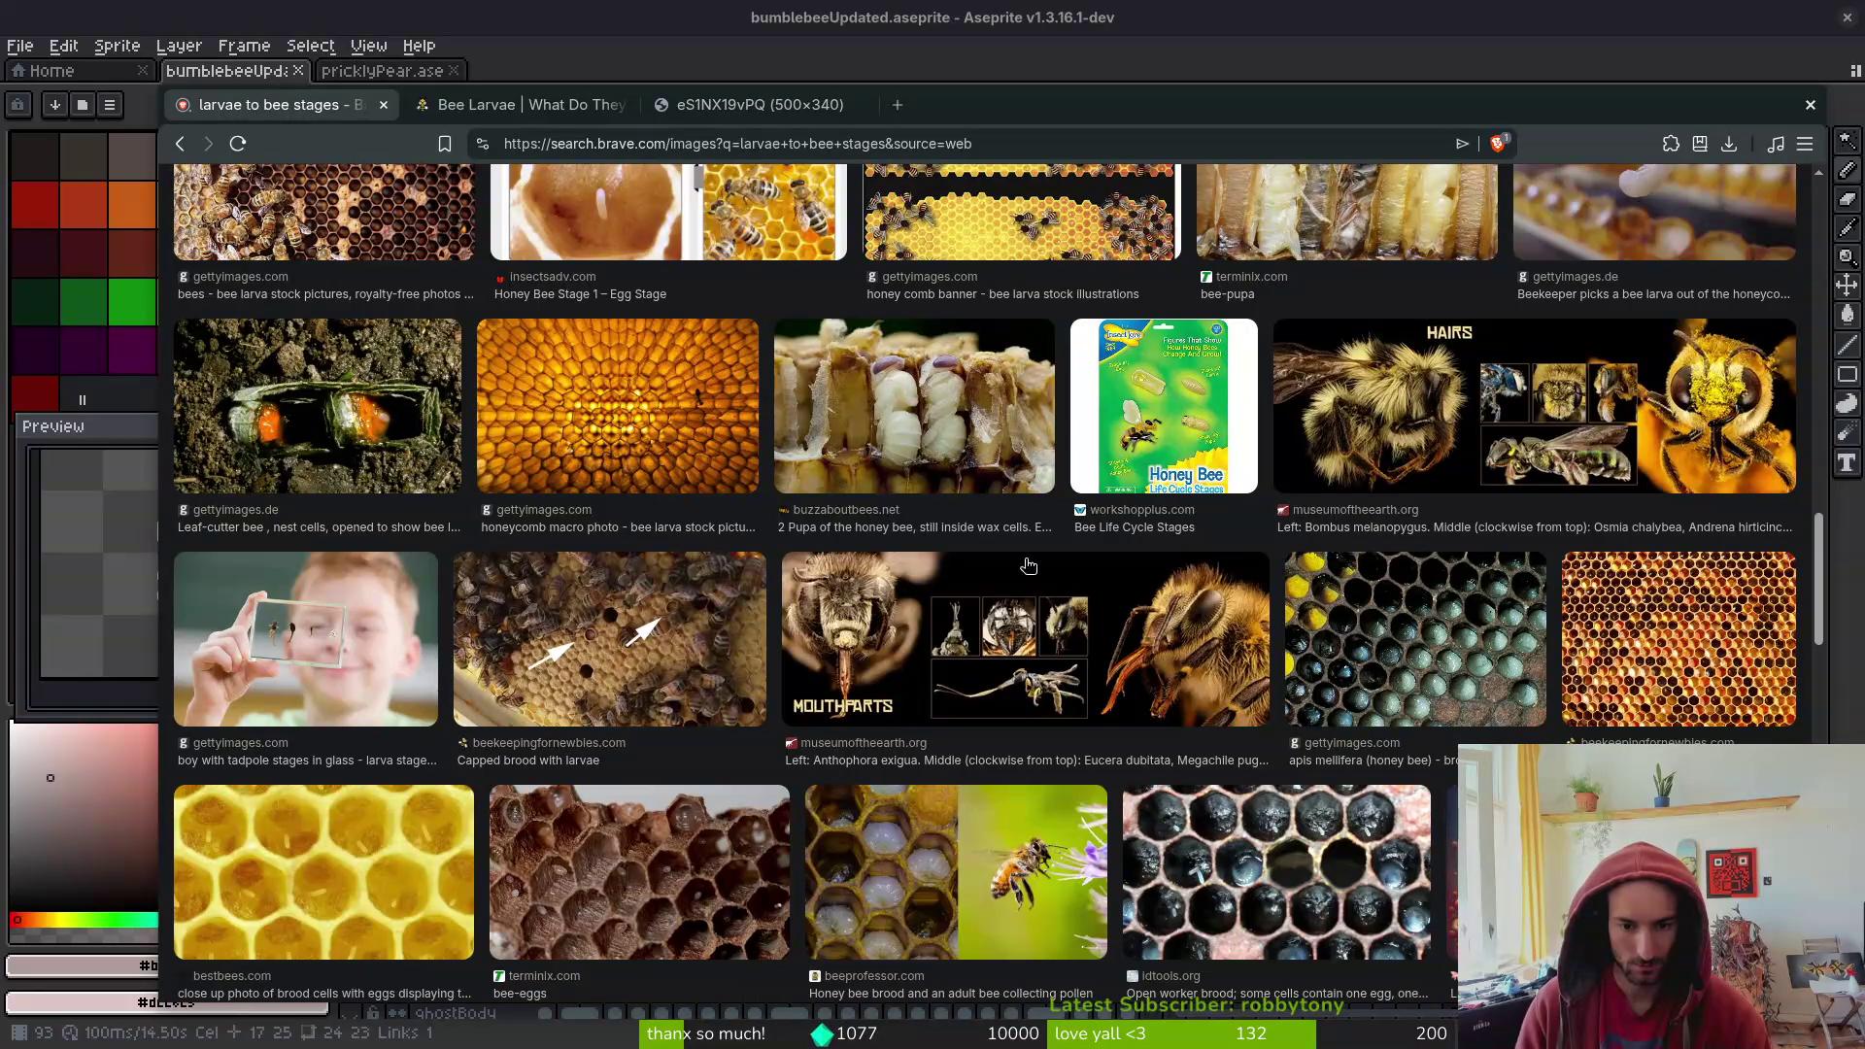
right_click(1002, 701)
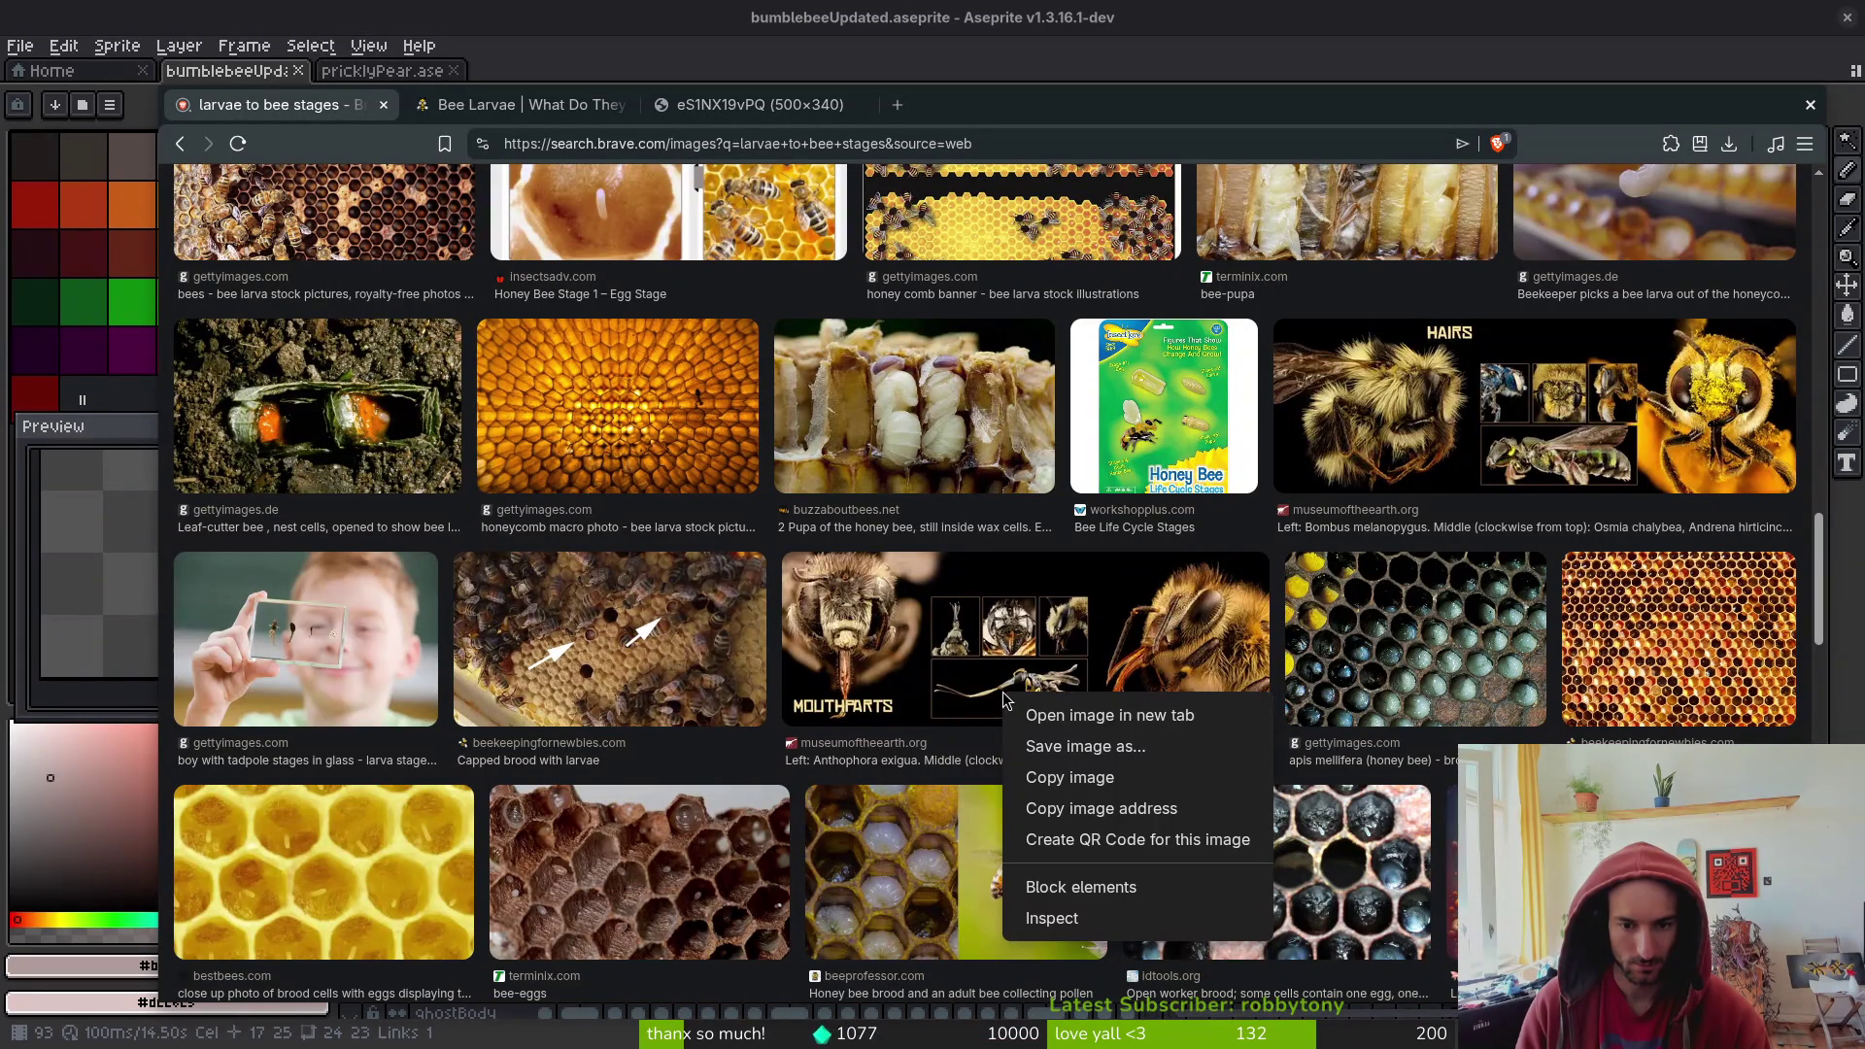
left_click(1078, 711)
left_click(1010, 105)
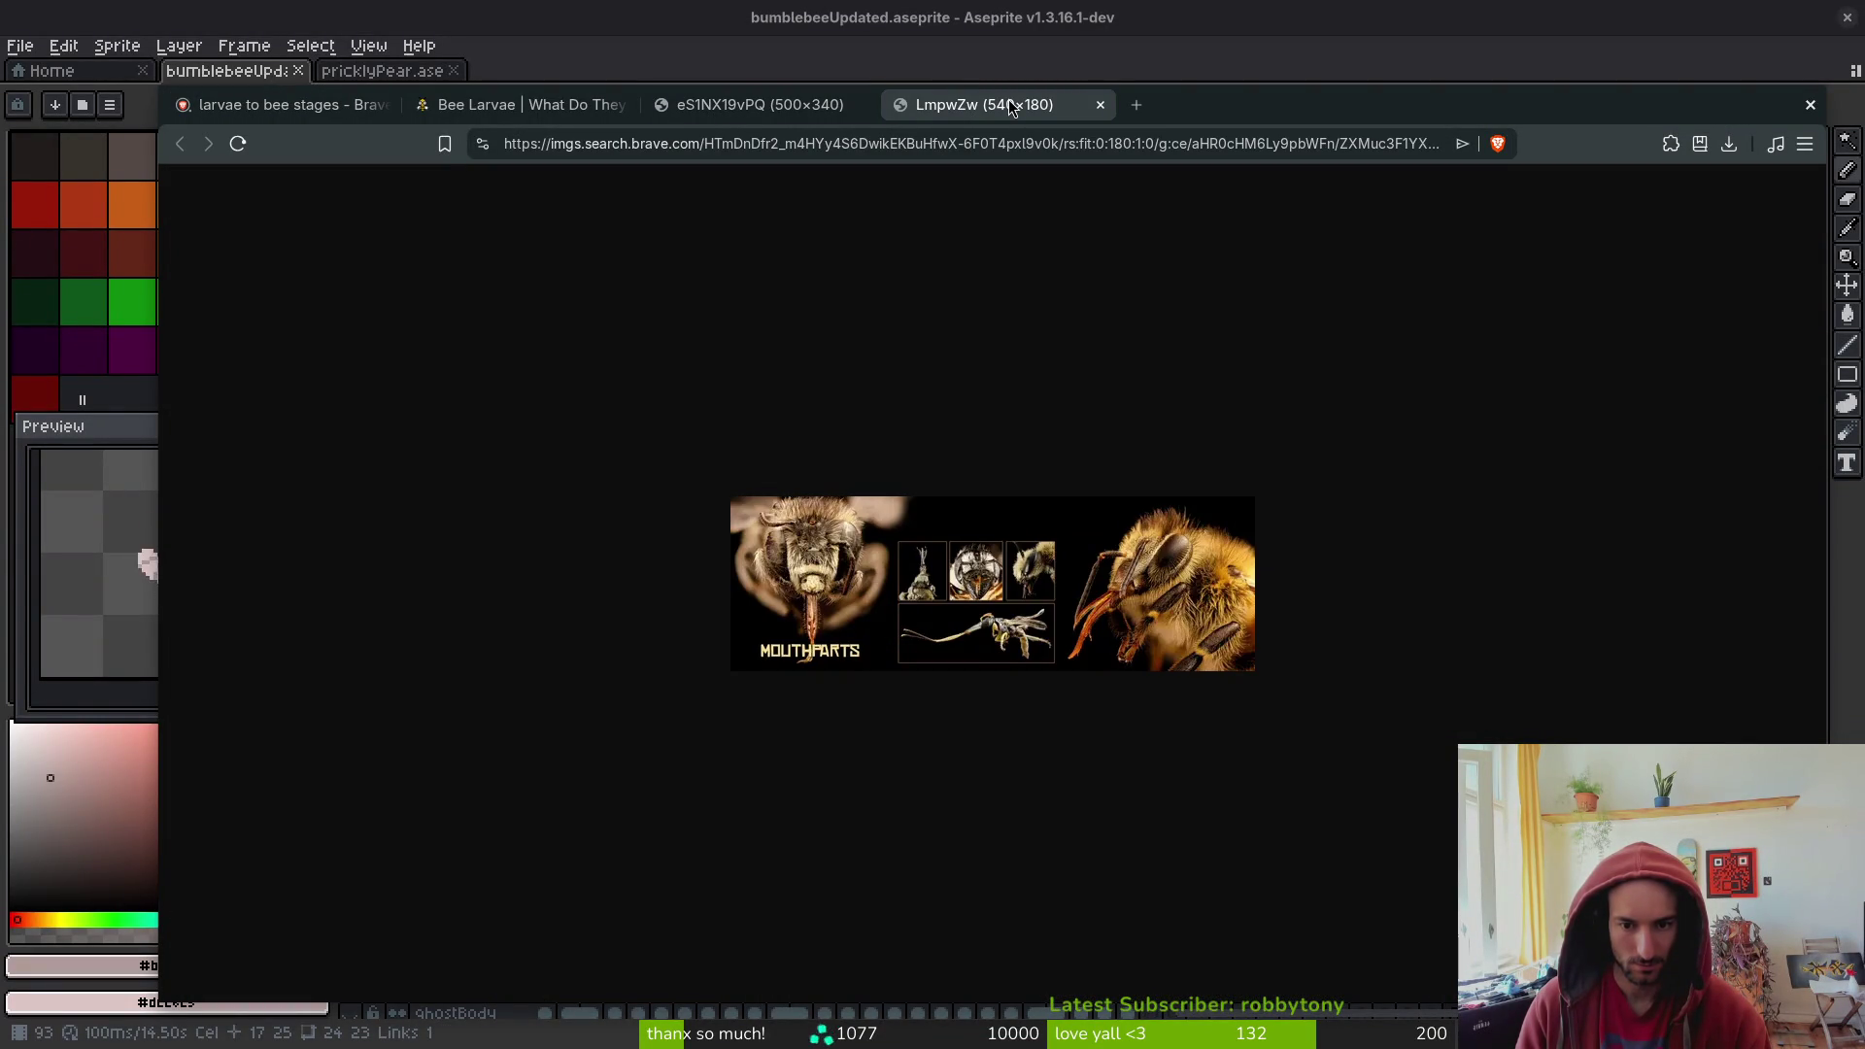
- Close the mouthparts image, larvae and pupae image, and Bee Larvae wiki tabs
middle_click(1010, 104)
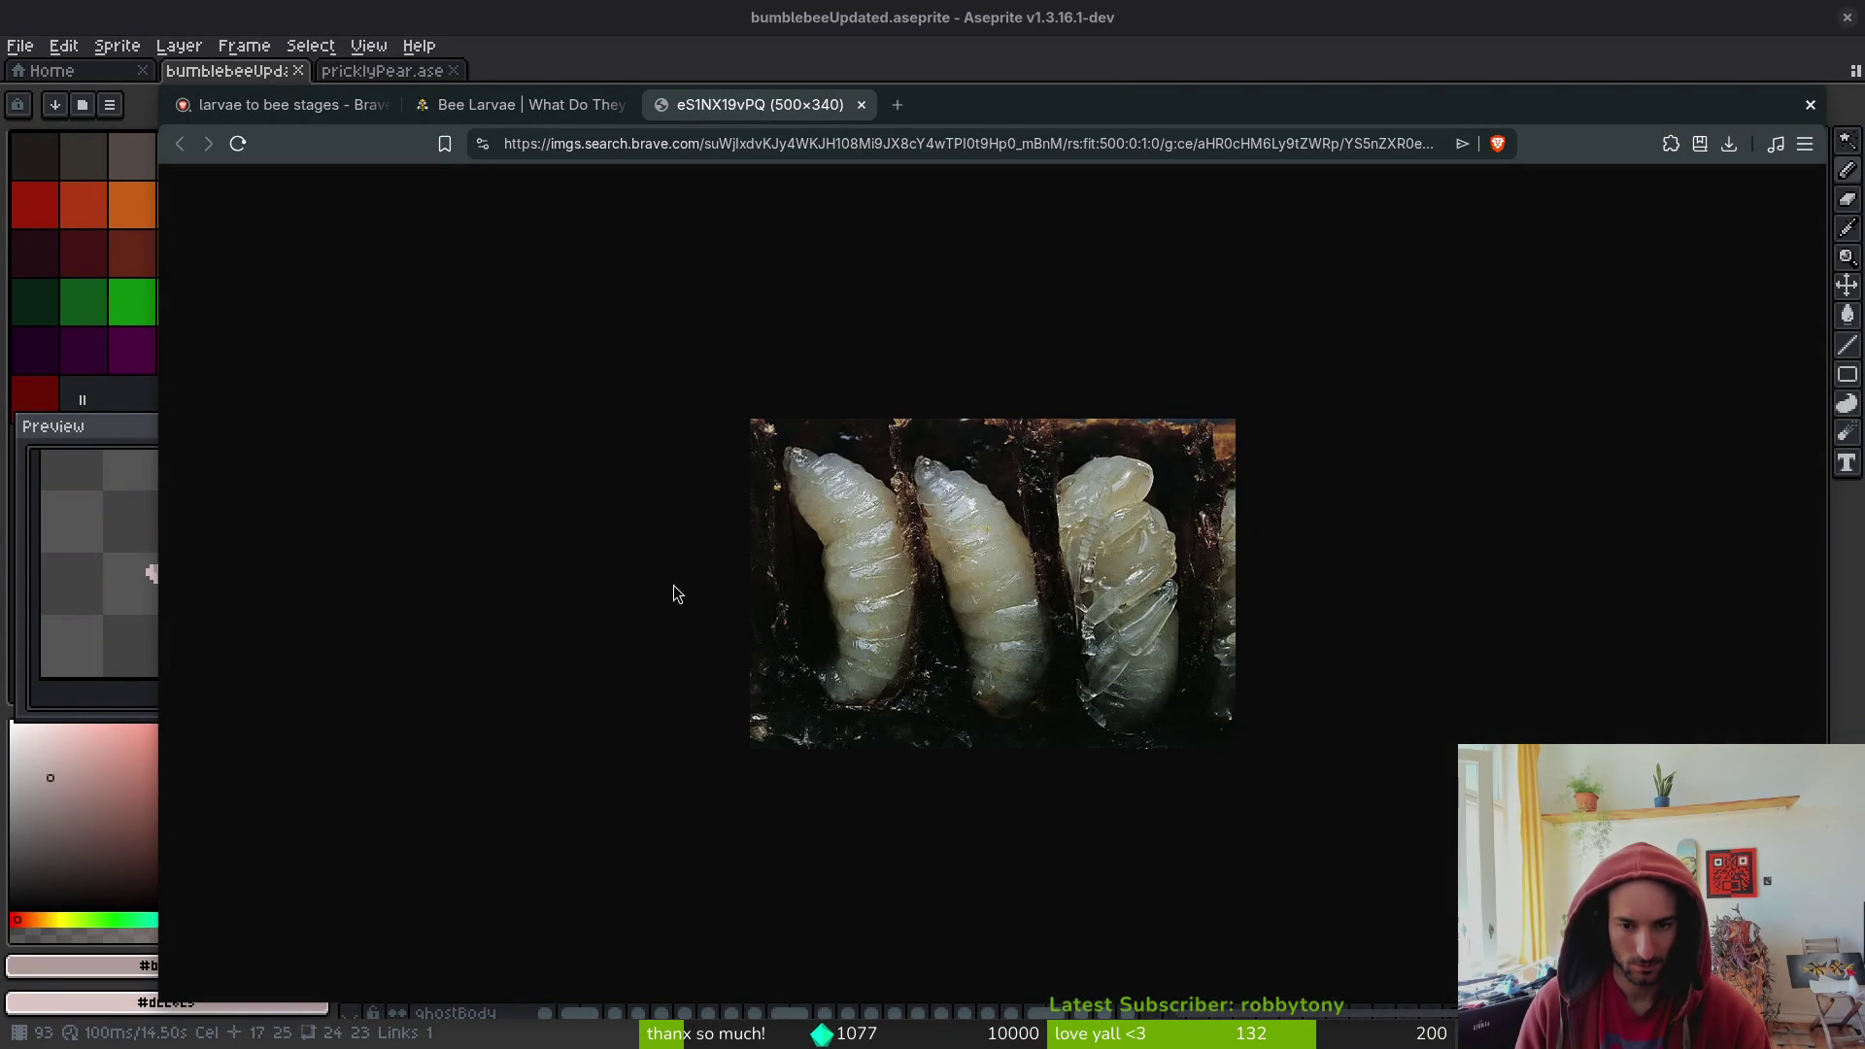
key("ctrl+w")
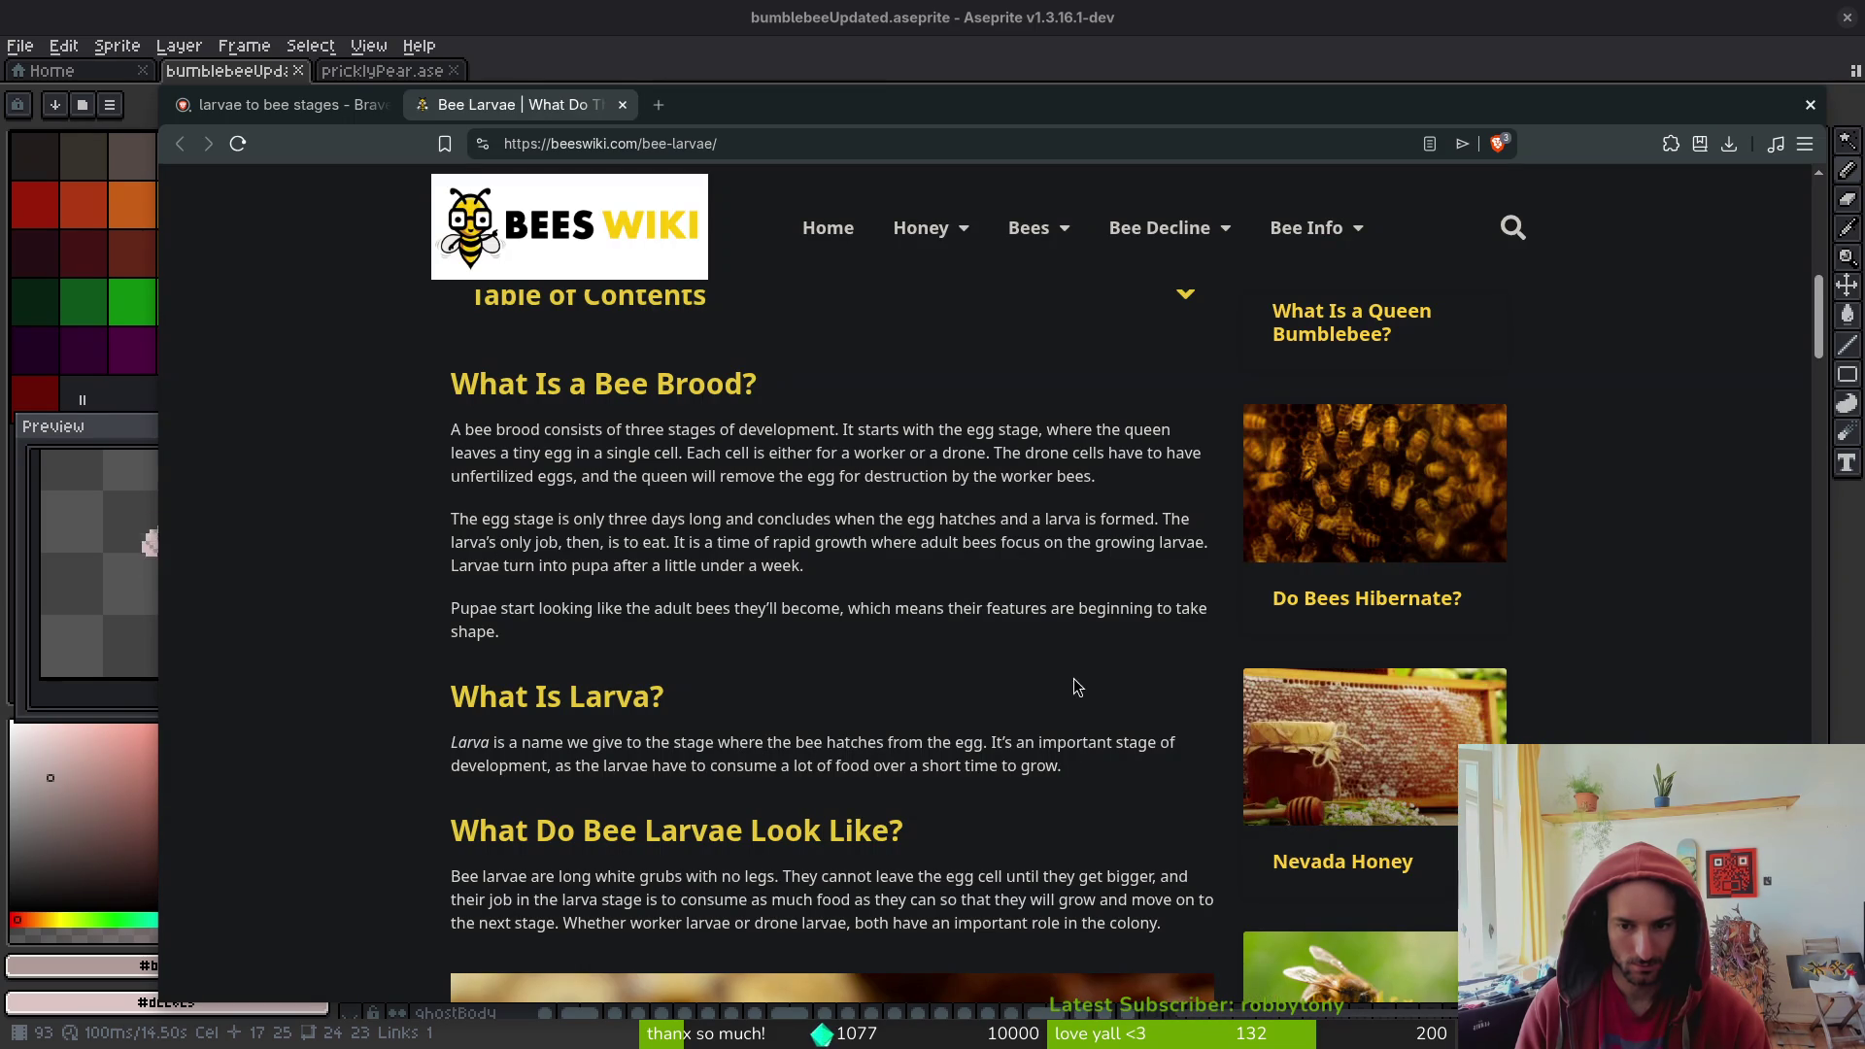
key("ctrl+w")
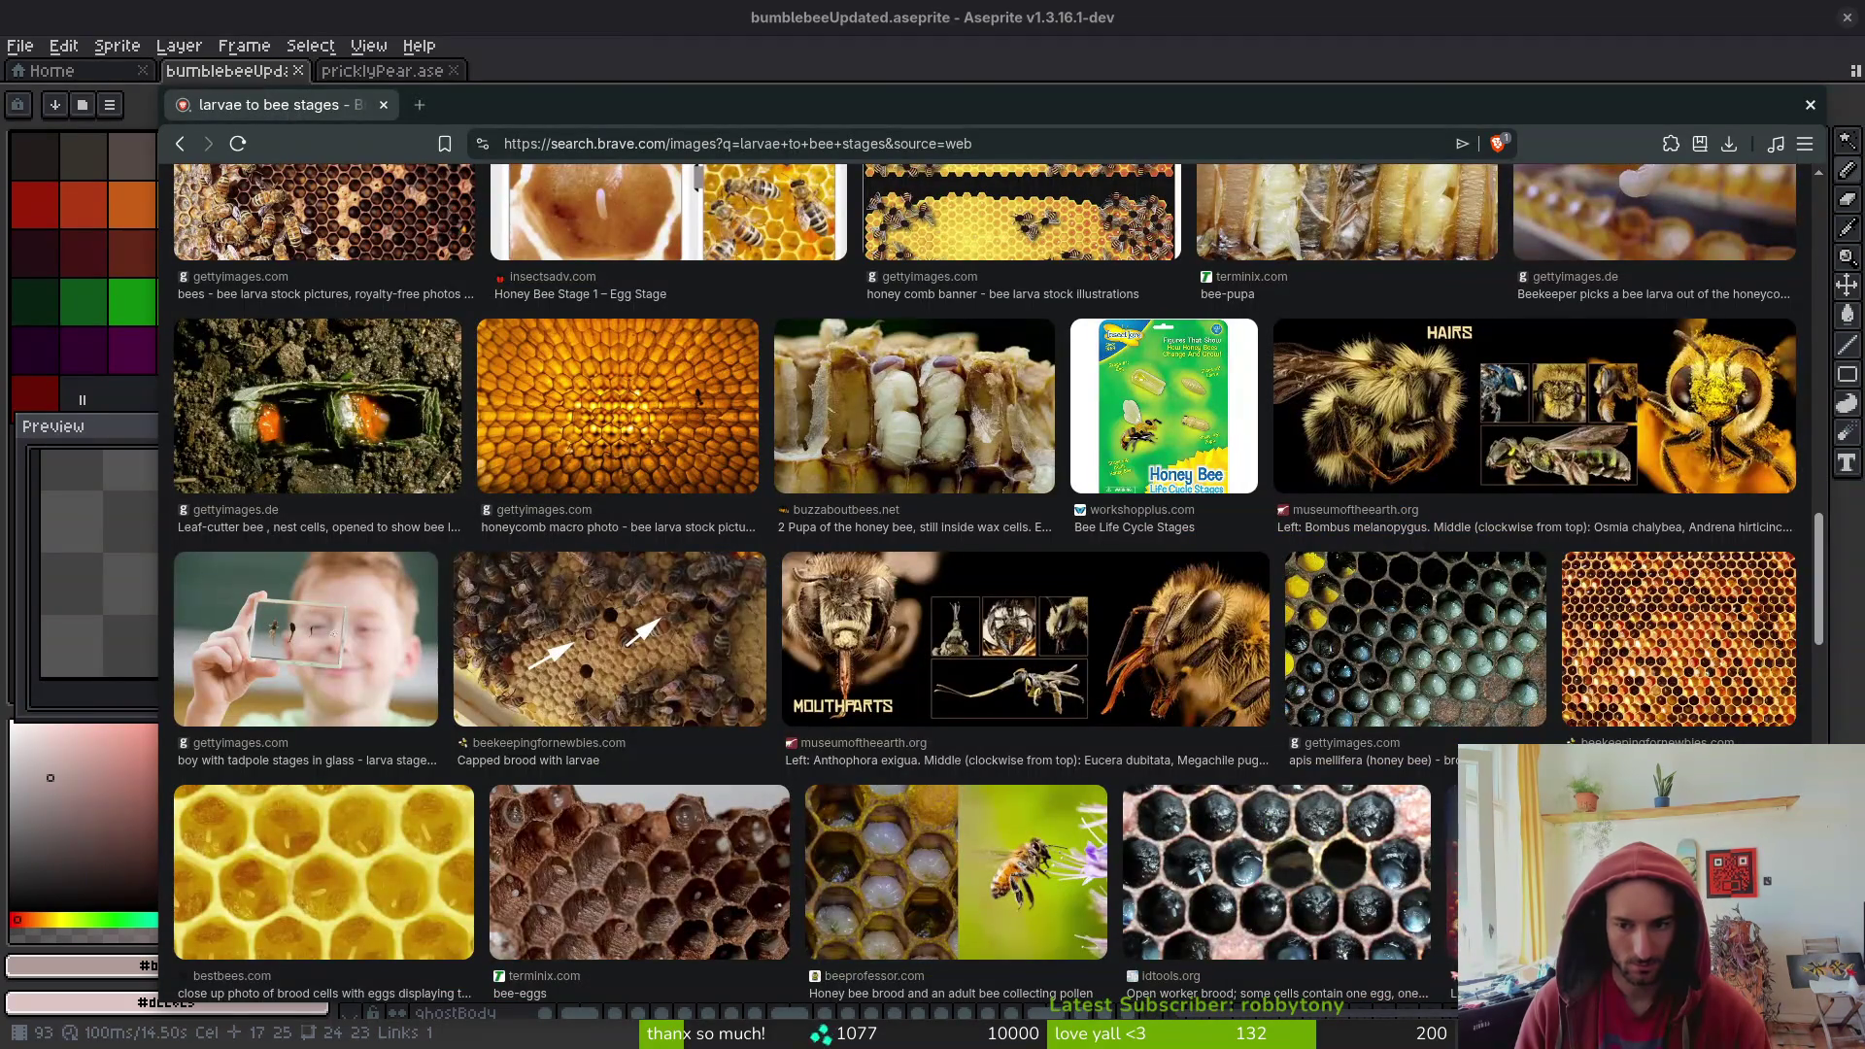
scroll(786, 651, "down", 2)
scroll(1170, 697, "down", 4)
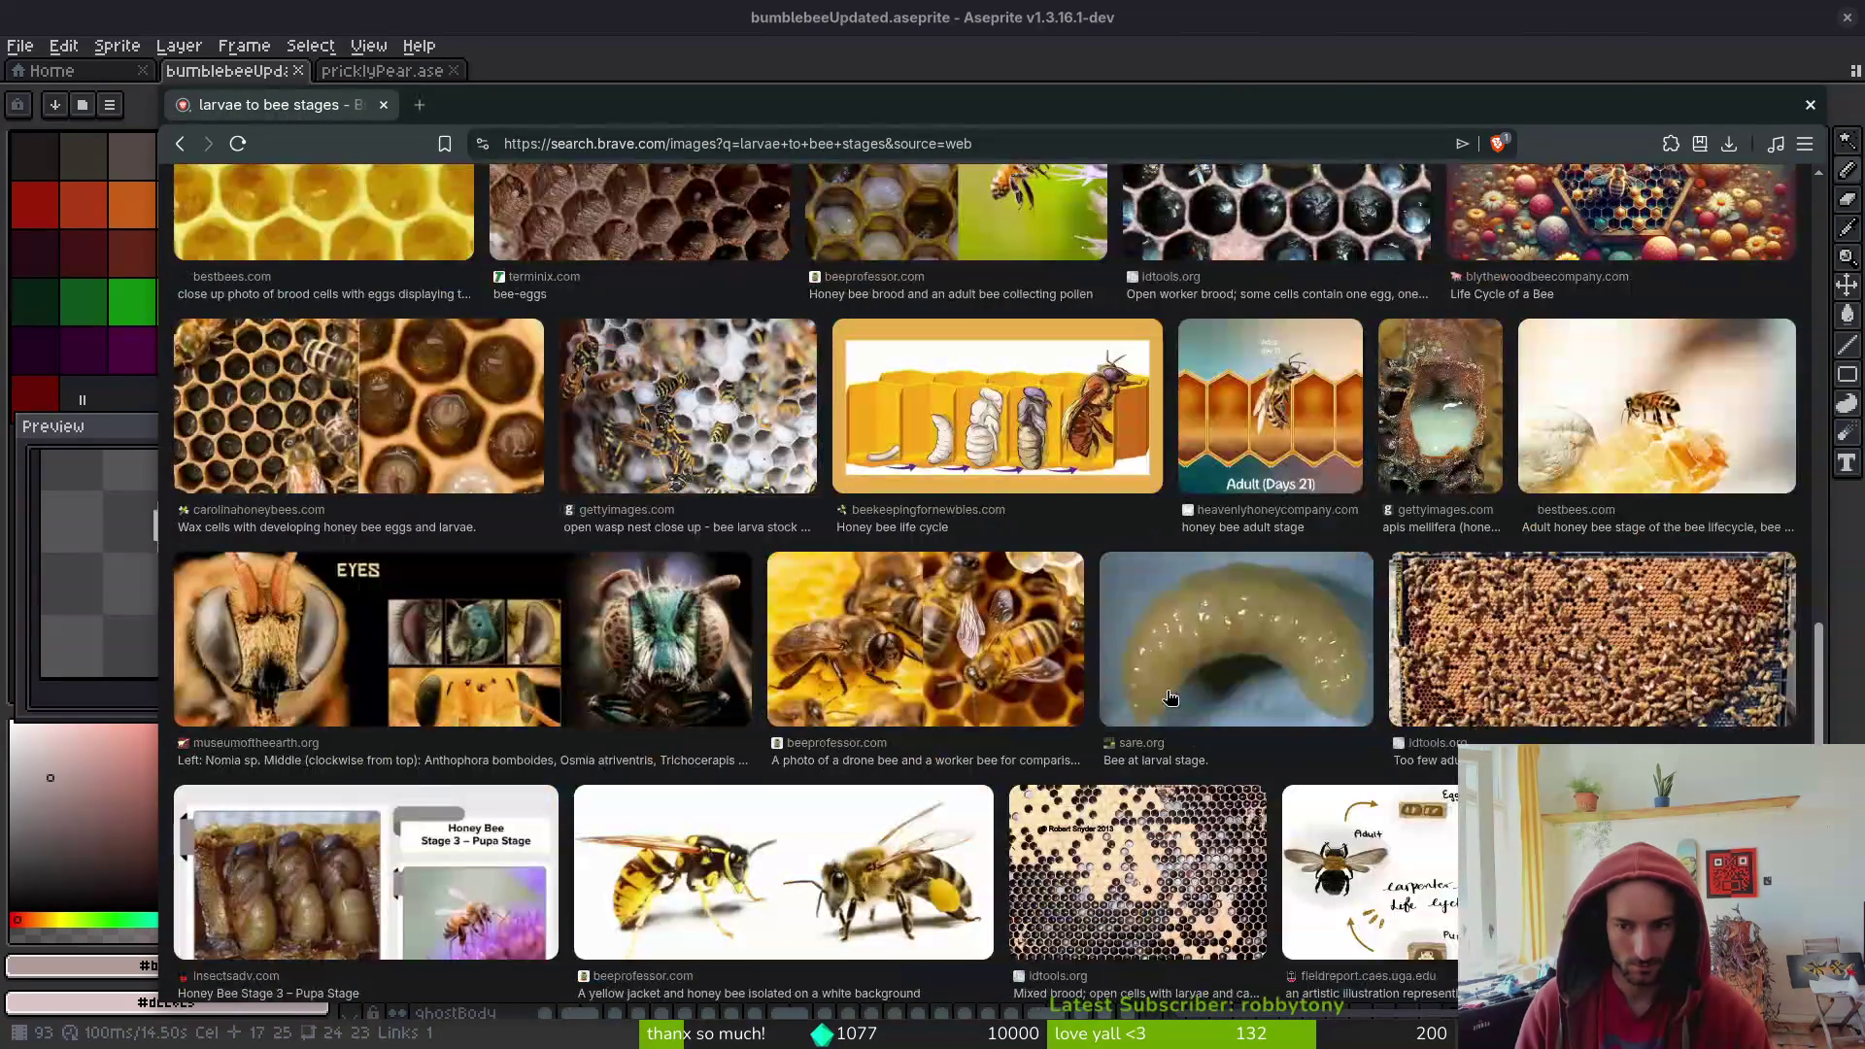
scroll(1165, 697, "down", 3)
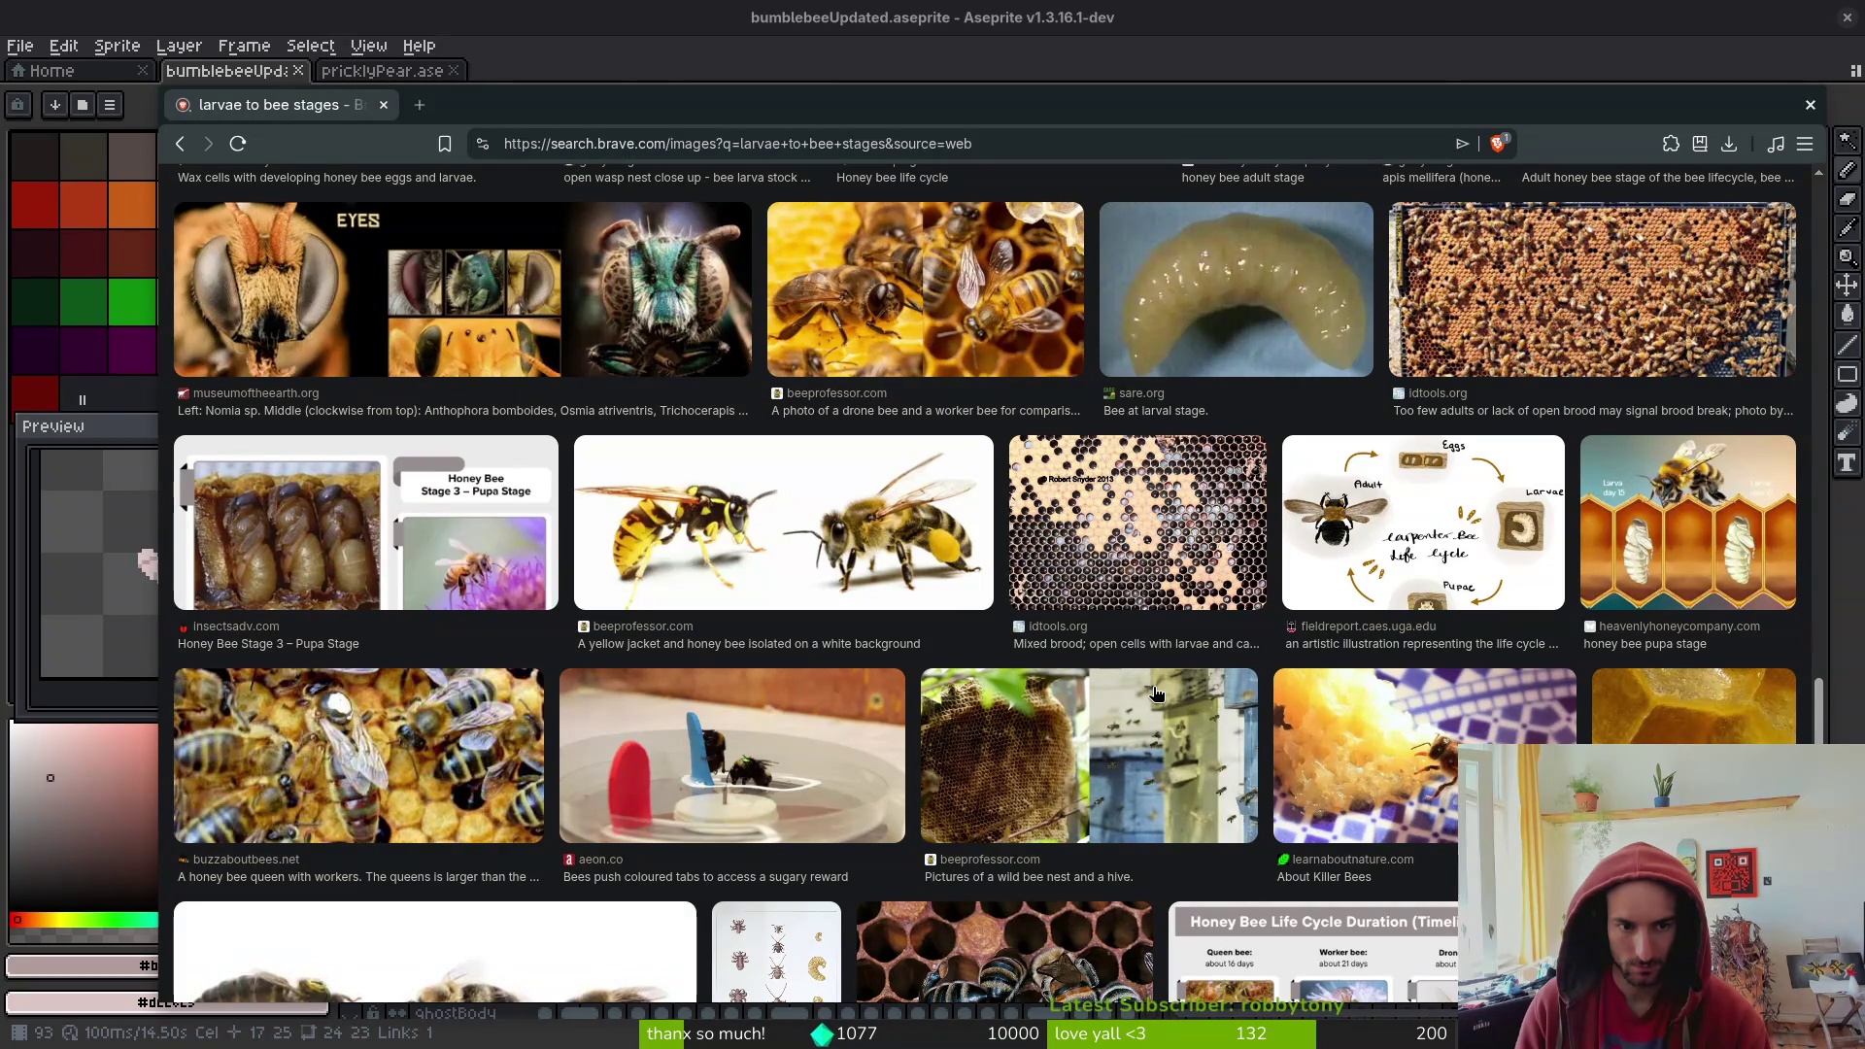
scroll(1159, 692, "down", 2)
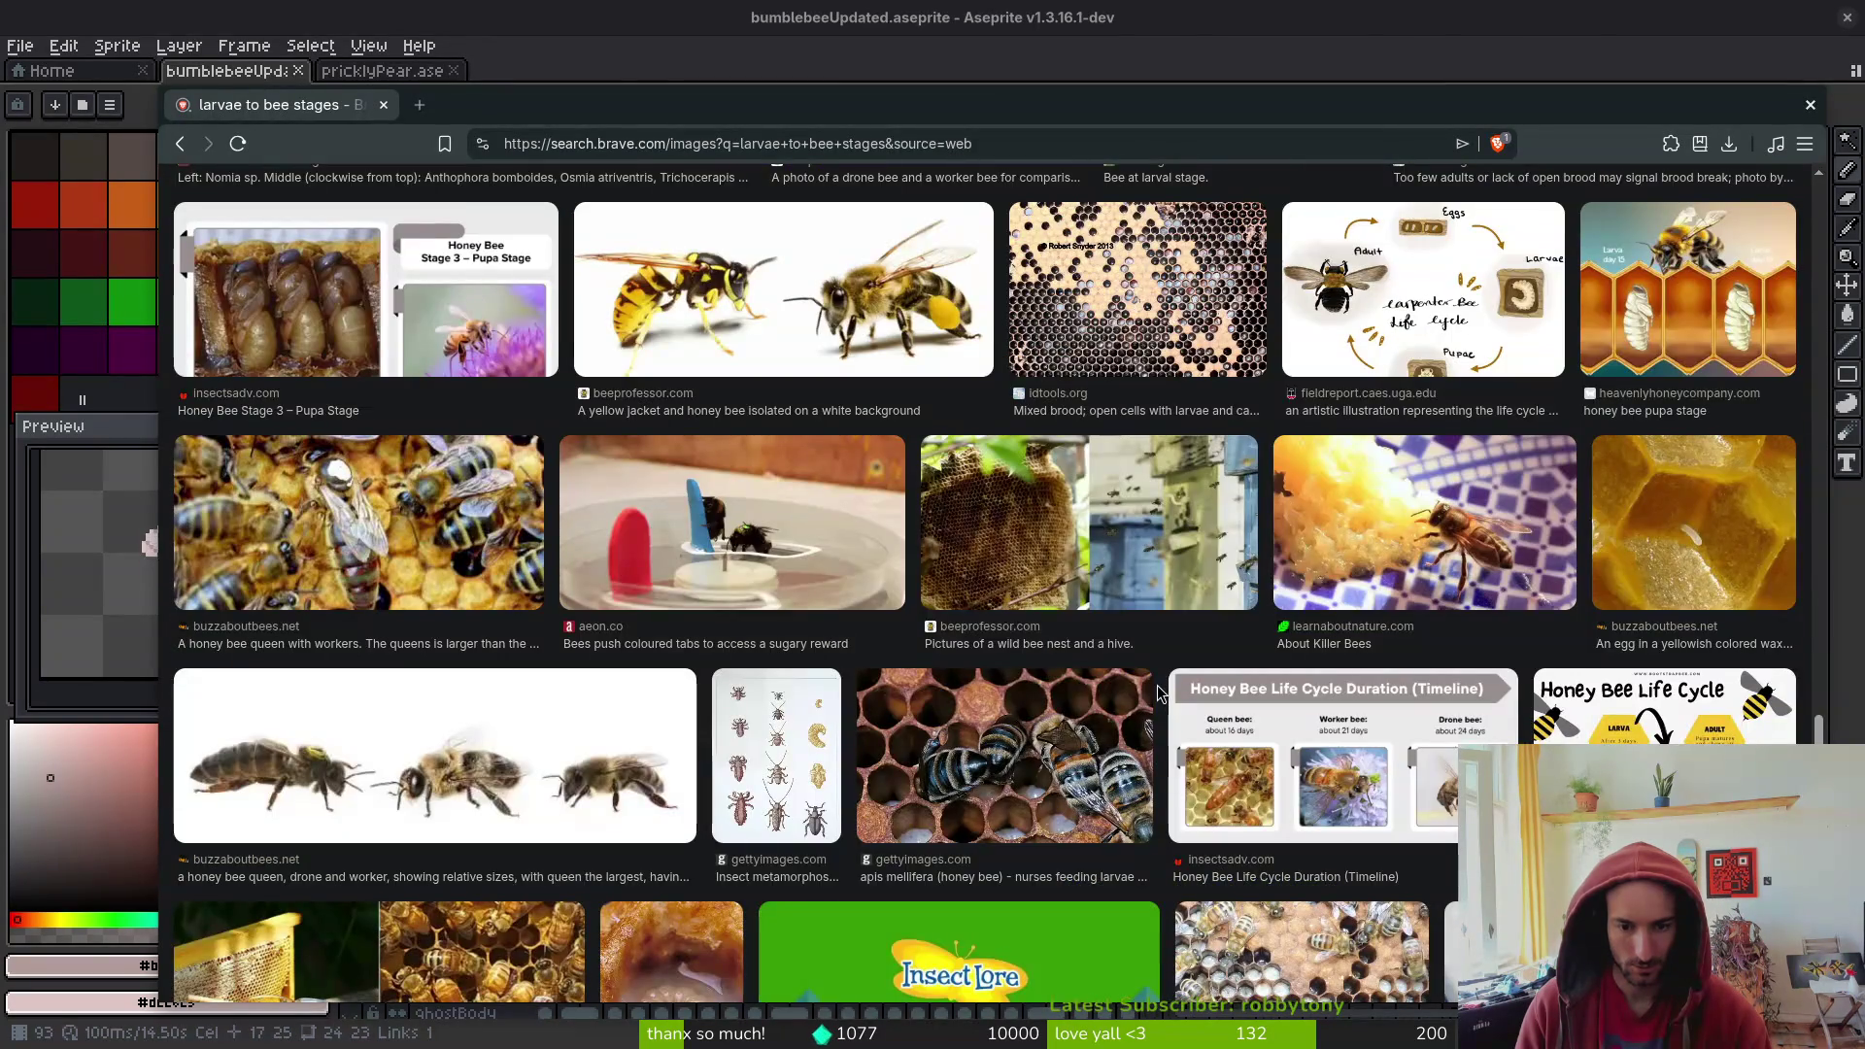
scroll(1132, 694, "down", 3)
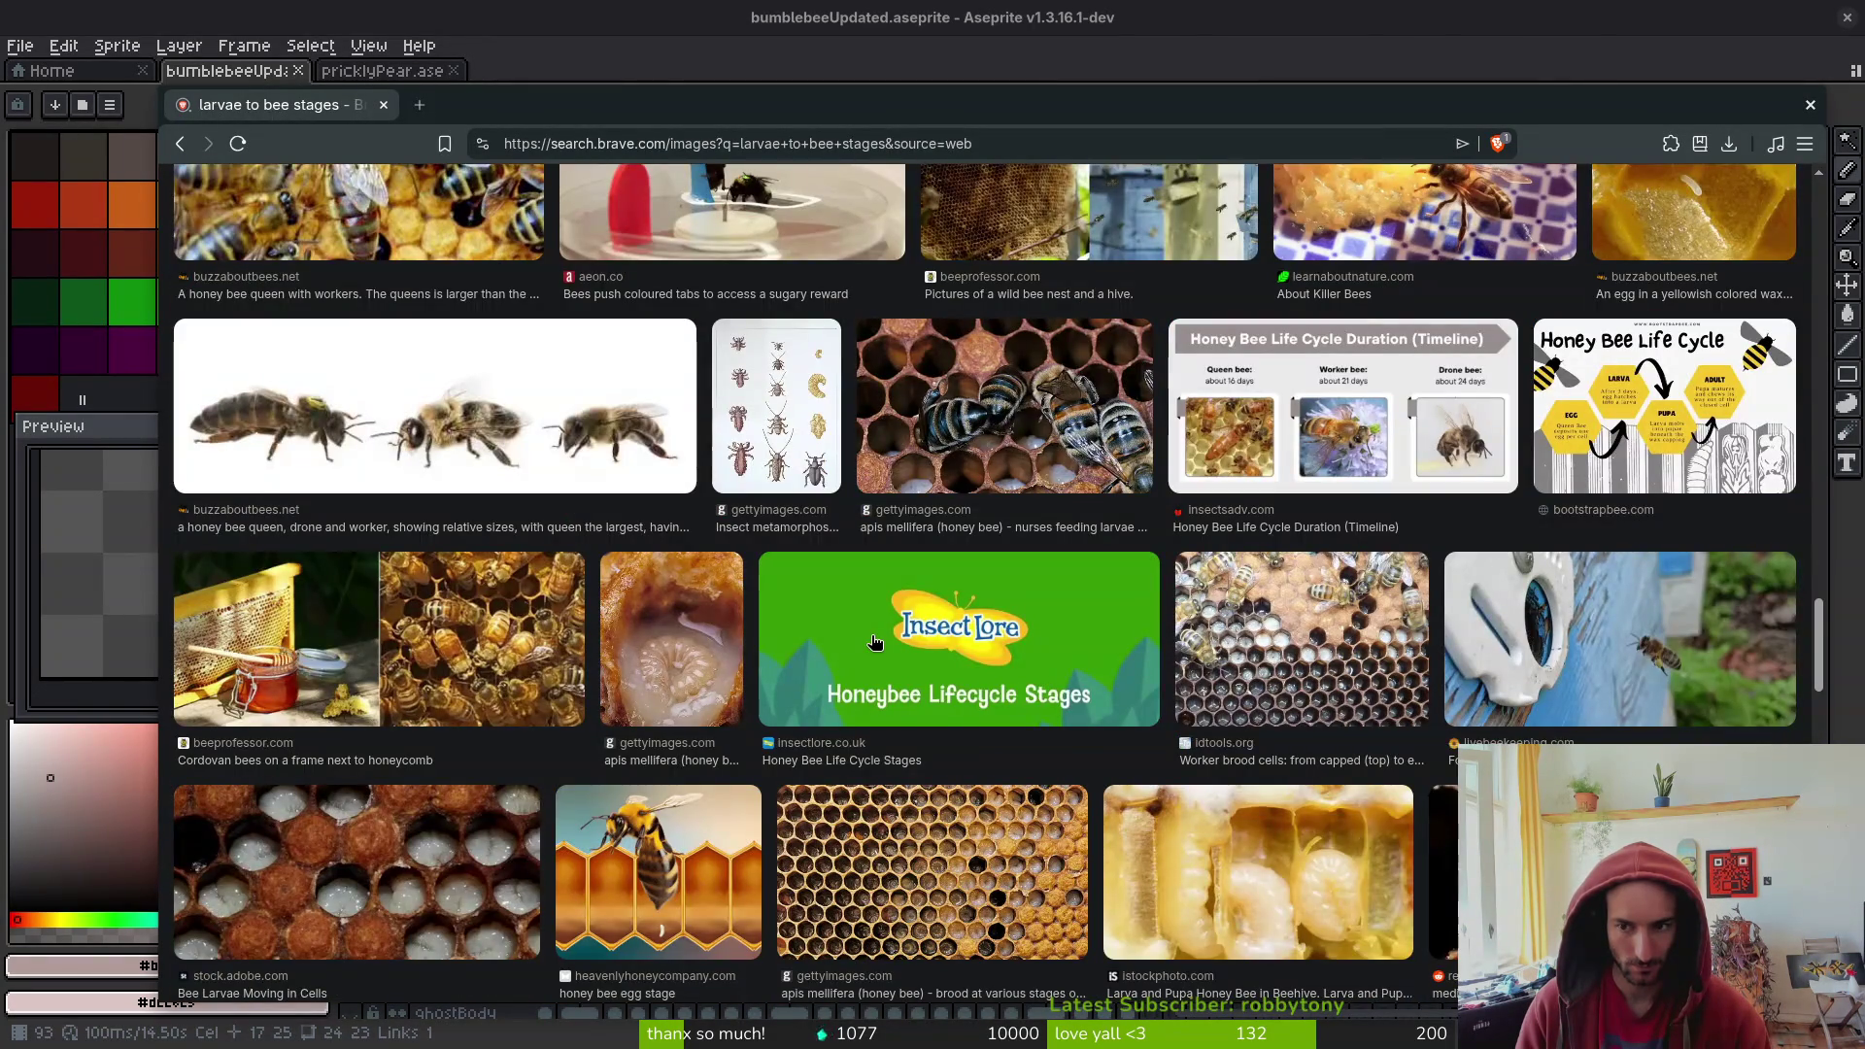
scroll(874, 642, "down", 3)
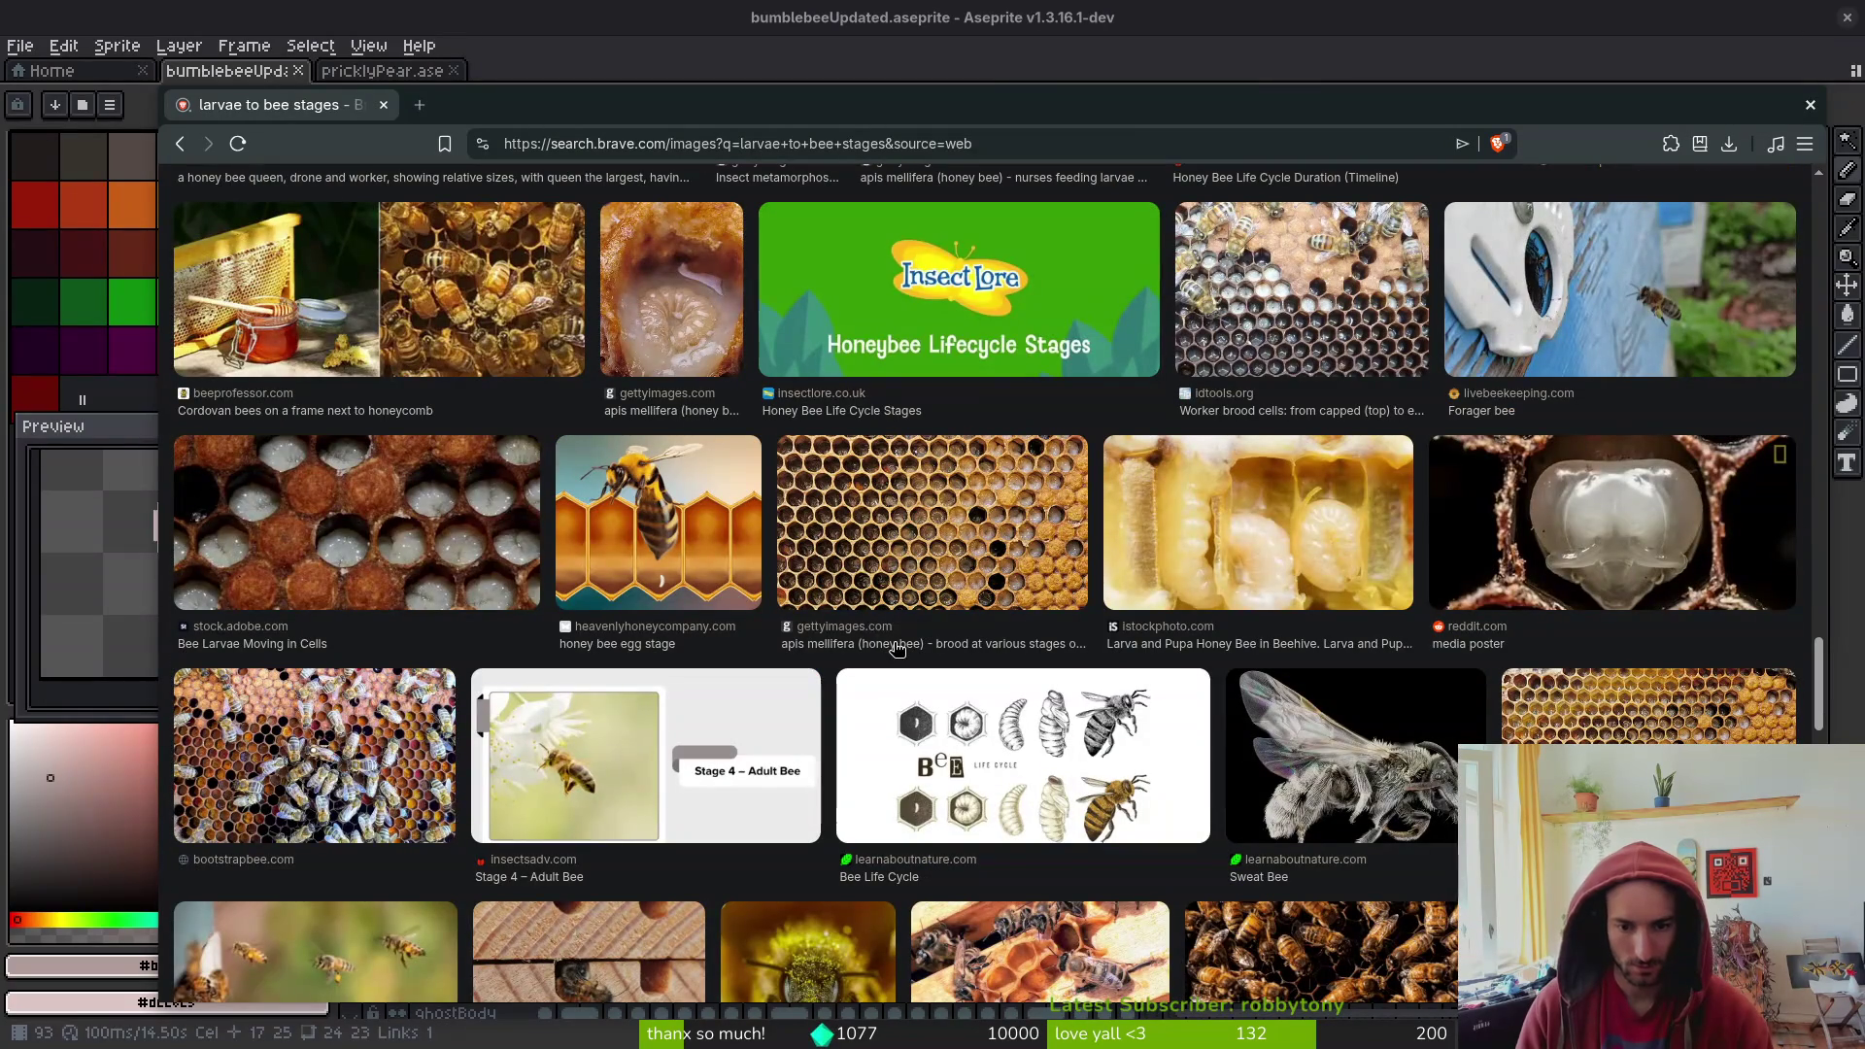
- Hide the floating browser window to reveal the bee sprite in Aseprite
key("super+minus")
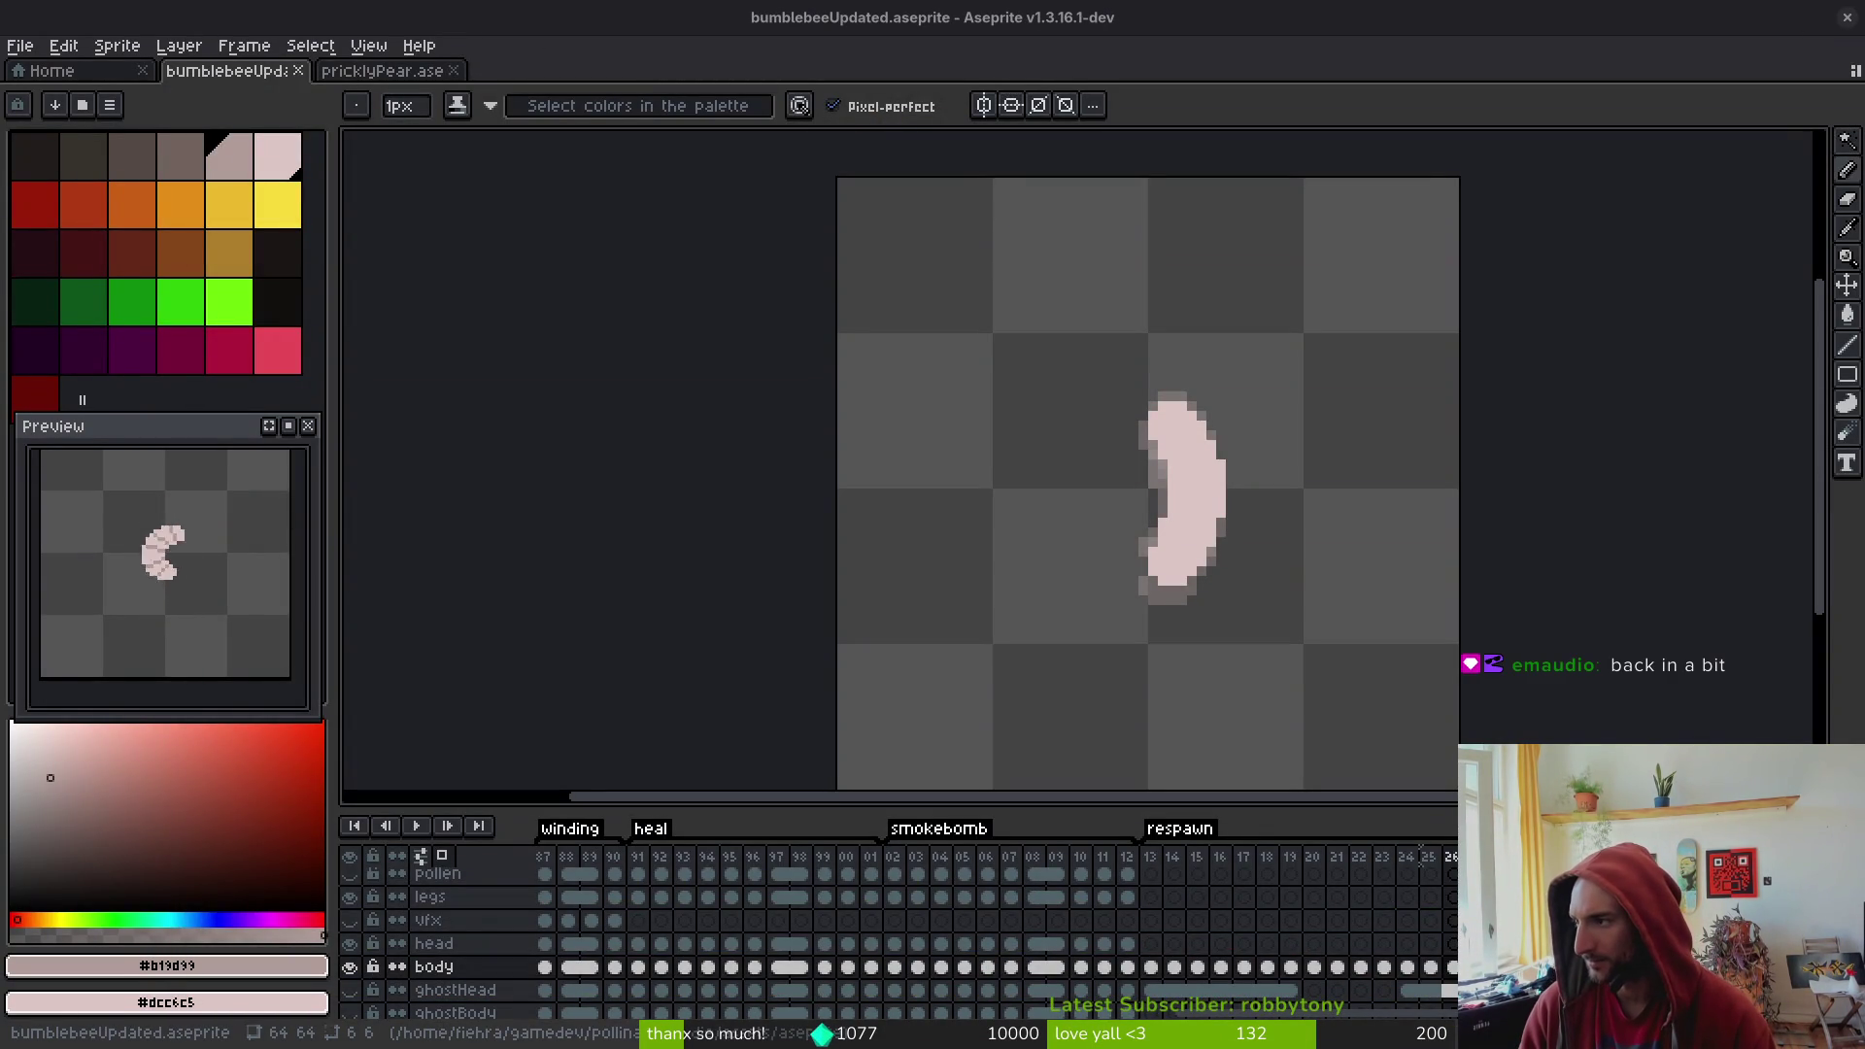
key("super+minus")
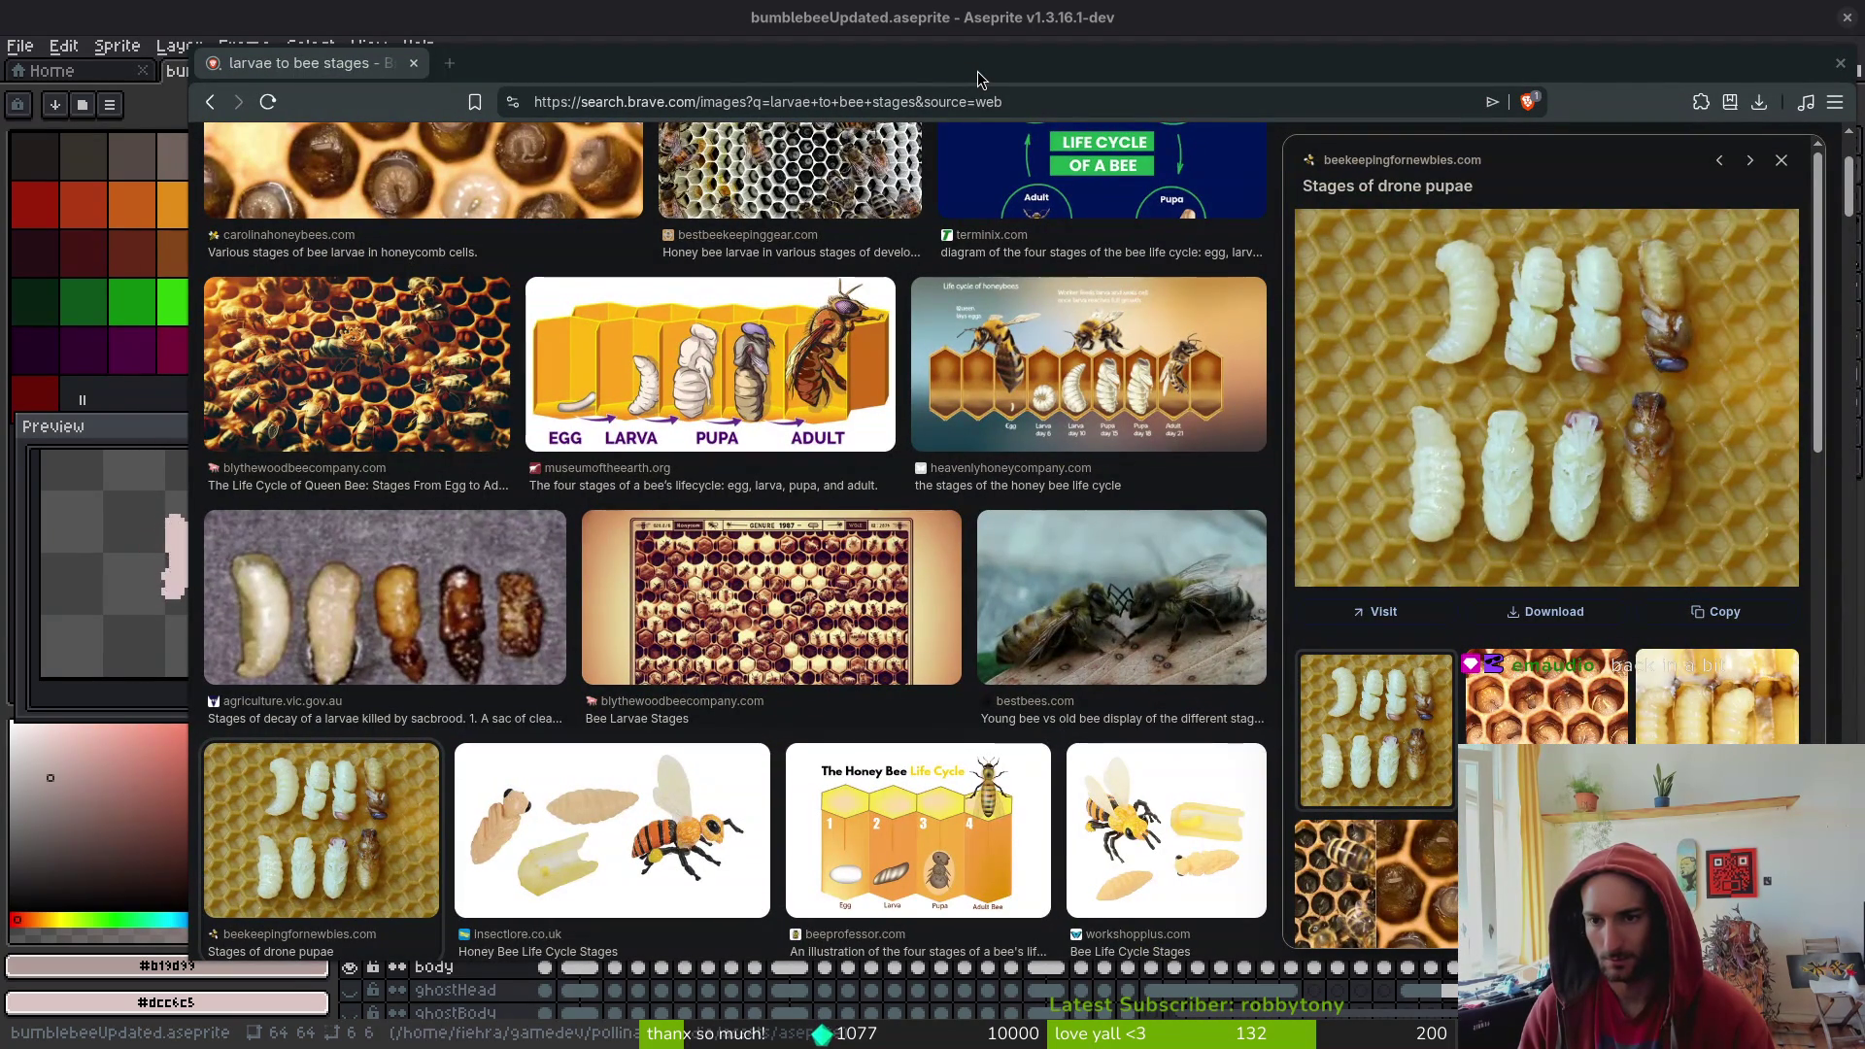
key("super+minus")
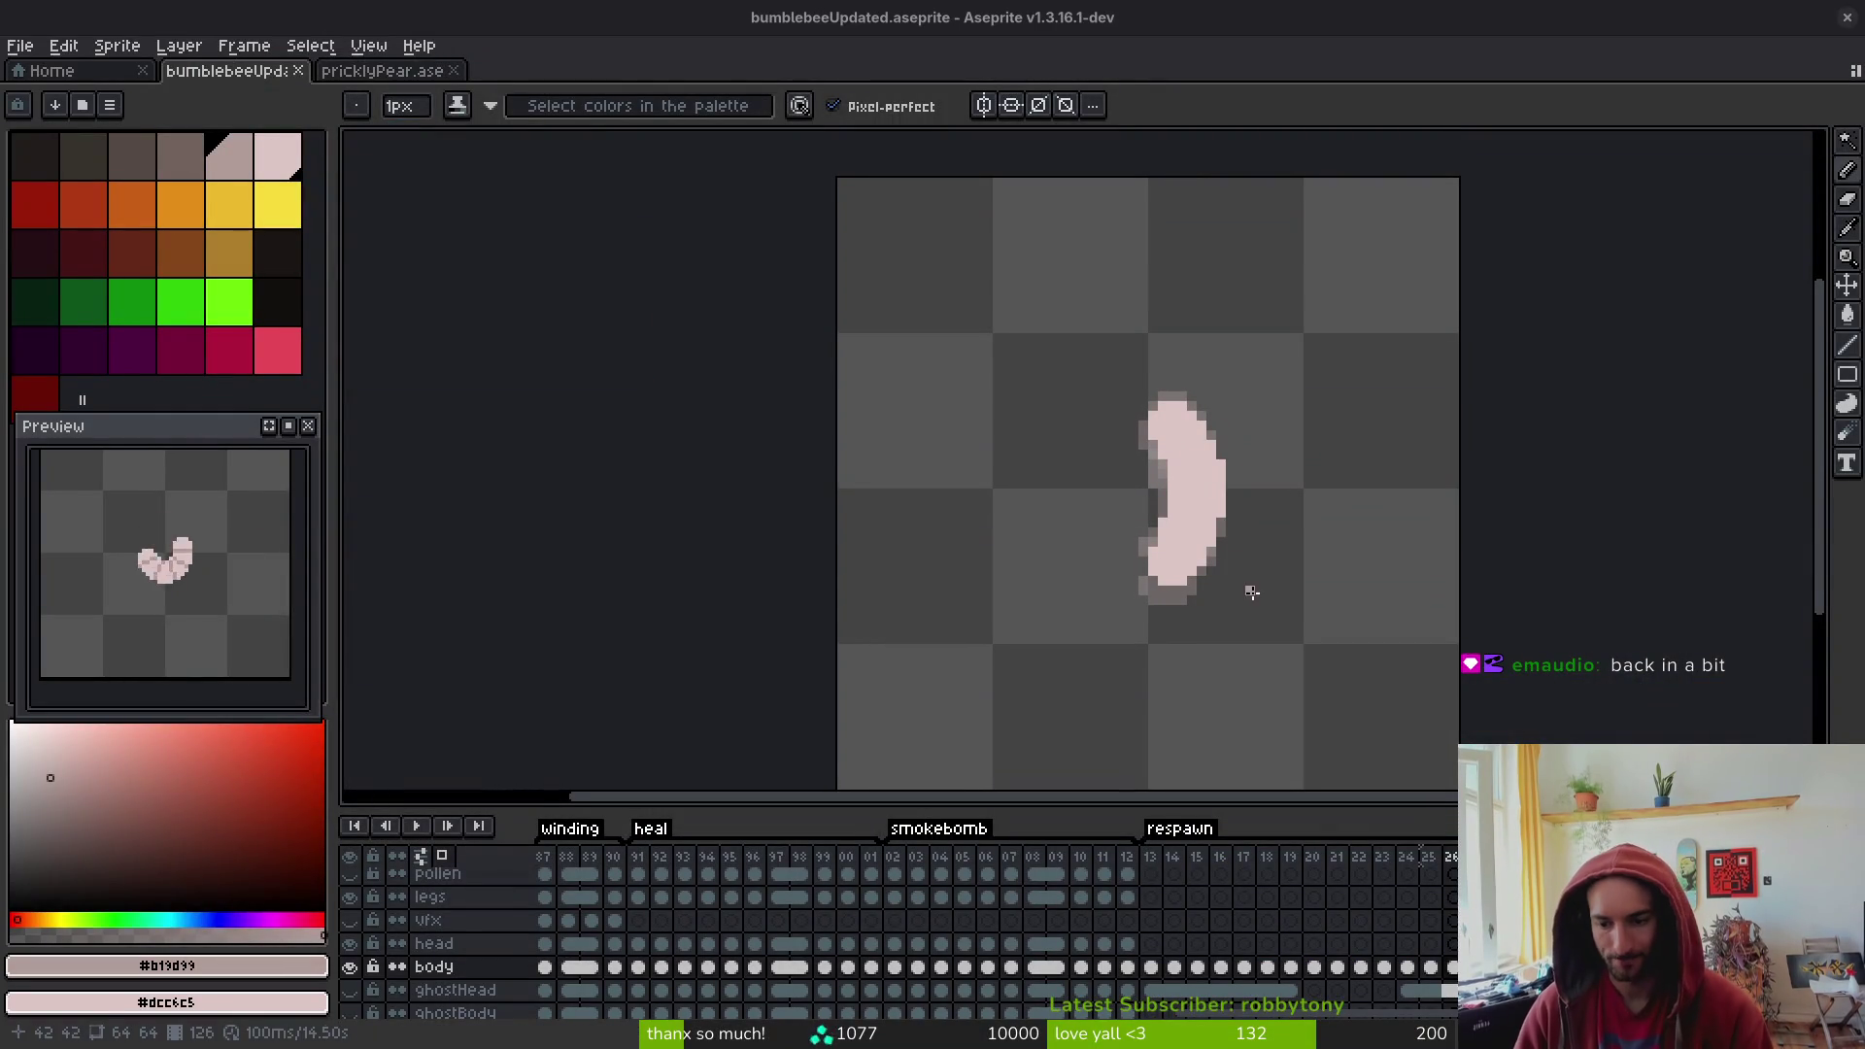
- Flip through neighbouring frames to the larger plain larva body frame with the Pencil ready
key("i")
key("Left")
key("Left")
key("Right")
key("Right")
key("Left")
key("Right")
key("b")
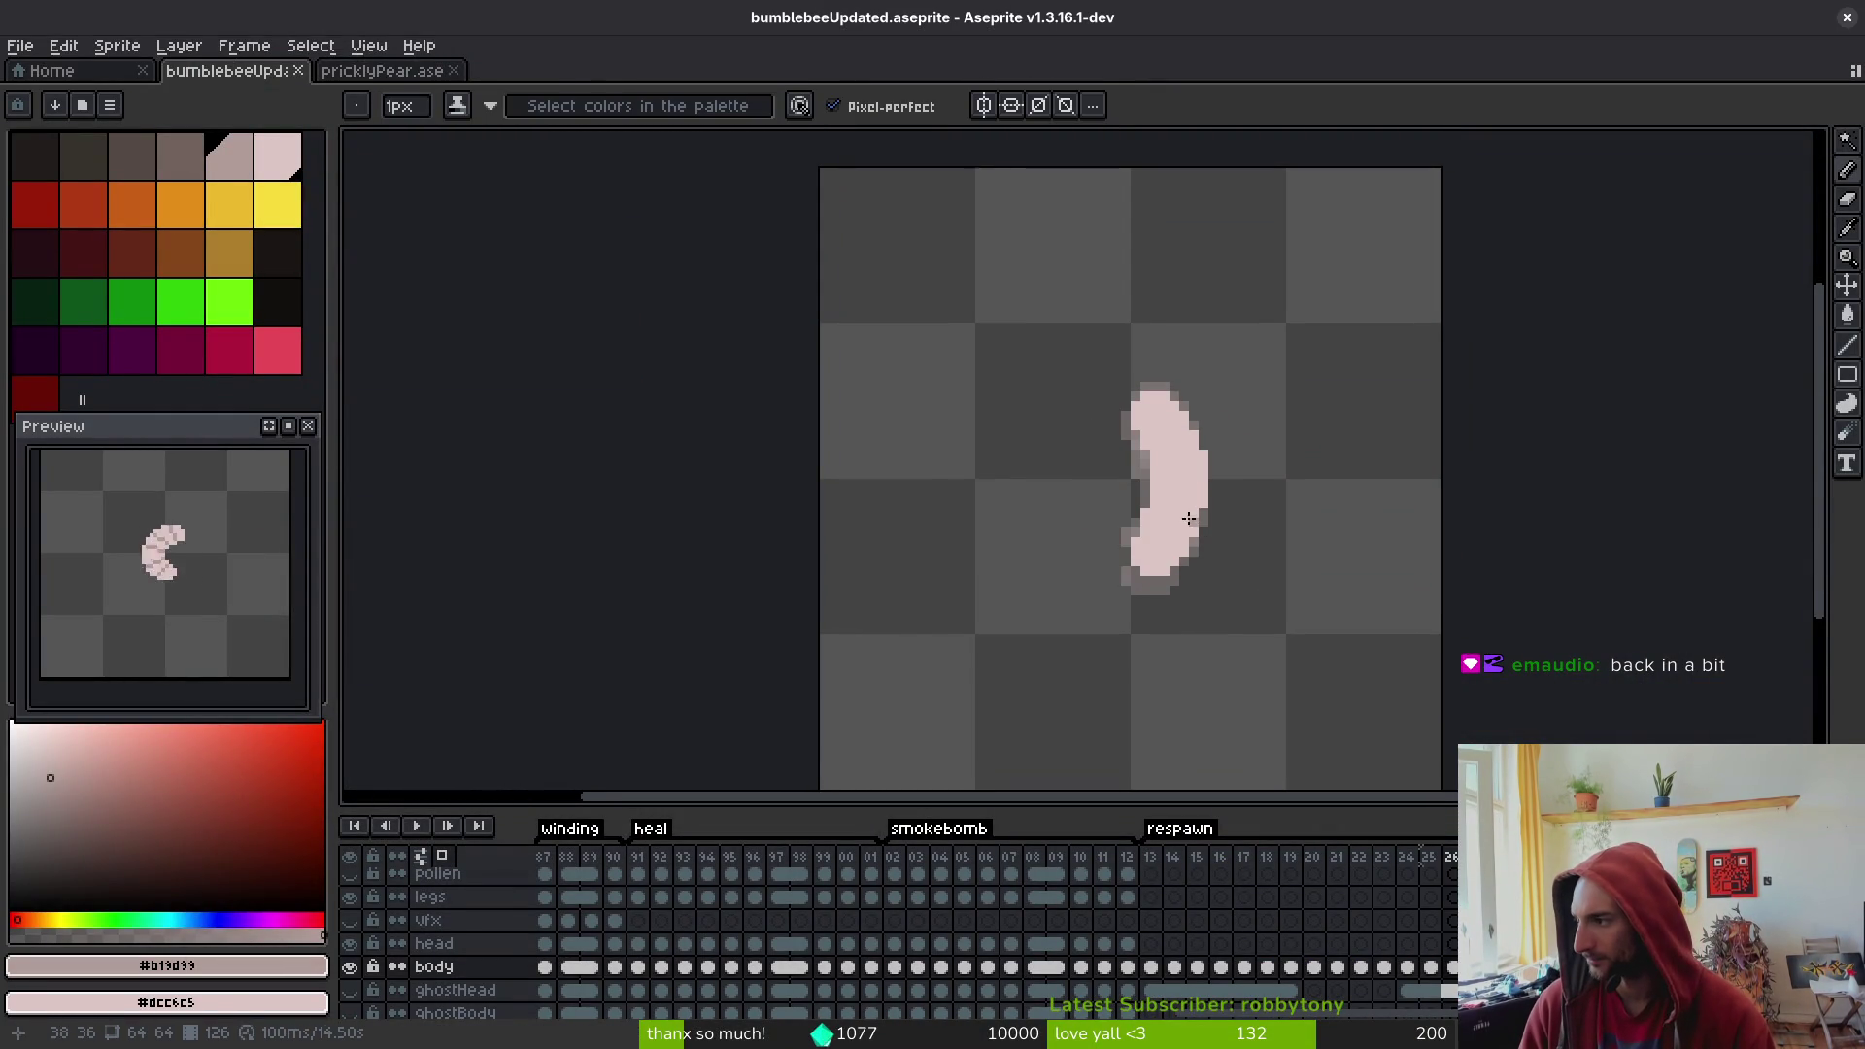
scroll(1190, 515, "up", 2)
key("Right")
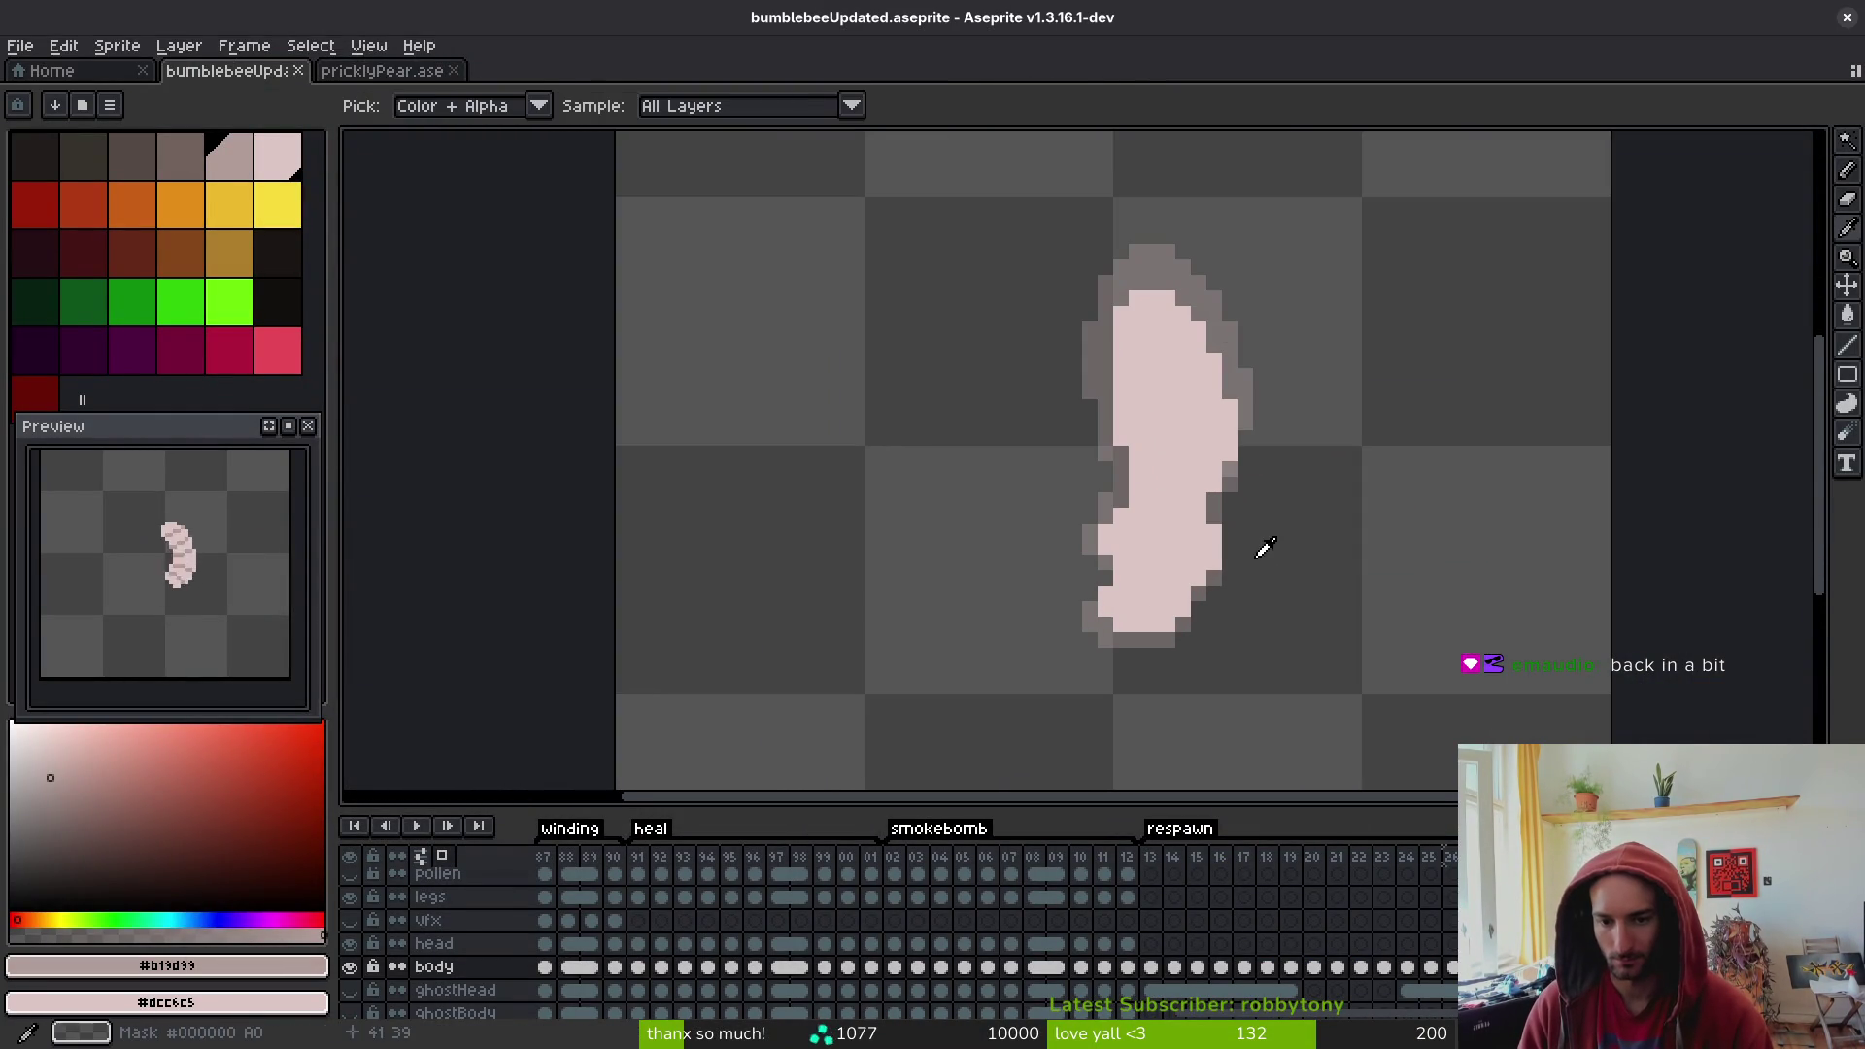
scroll(1172, 579, "up", 2)
- Paint grey shading along the bottom of the larva body, redrawing the first stroke
left_click(1171, 581)
left_click_drag(1188, 602, 1105, 565)
key("ctrl+z")
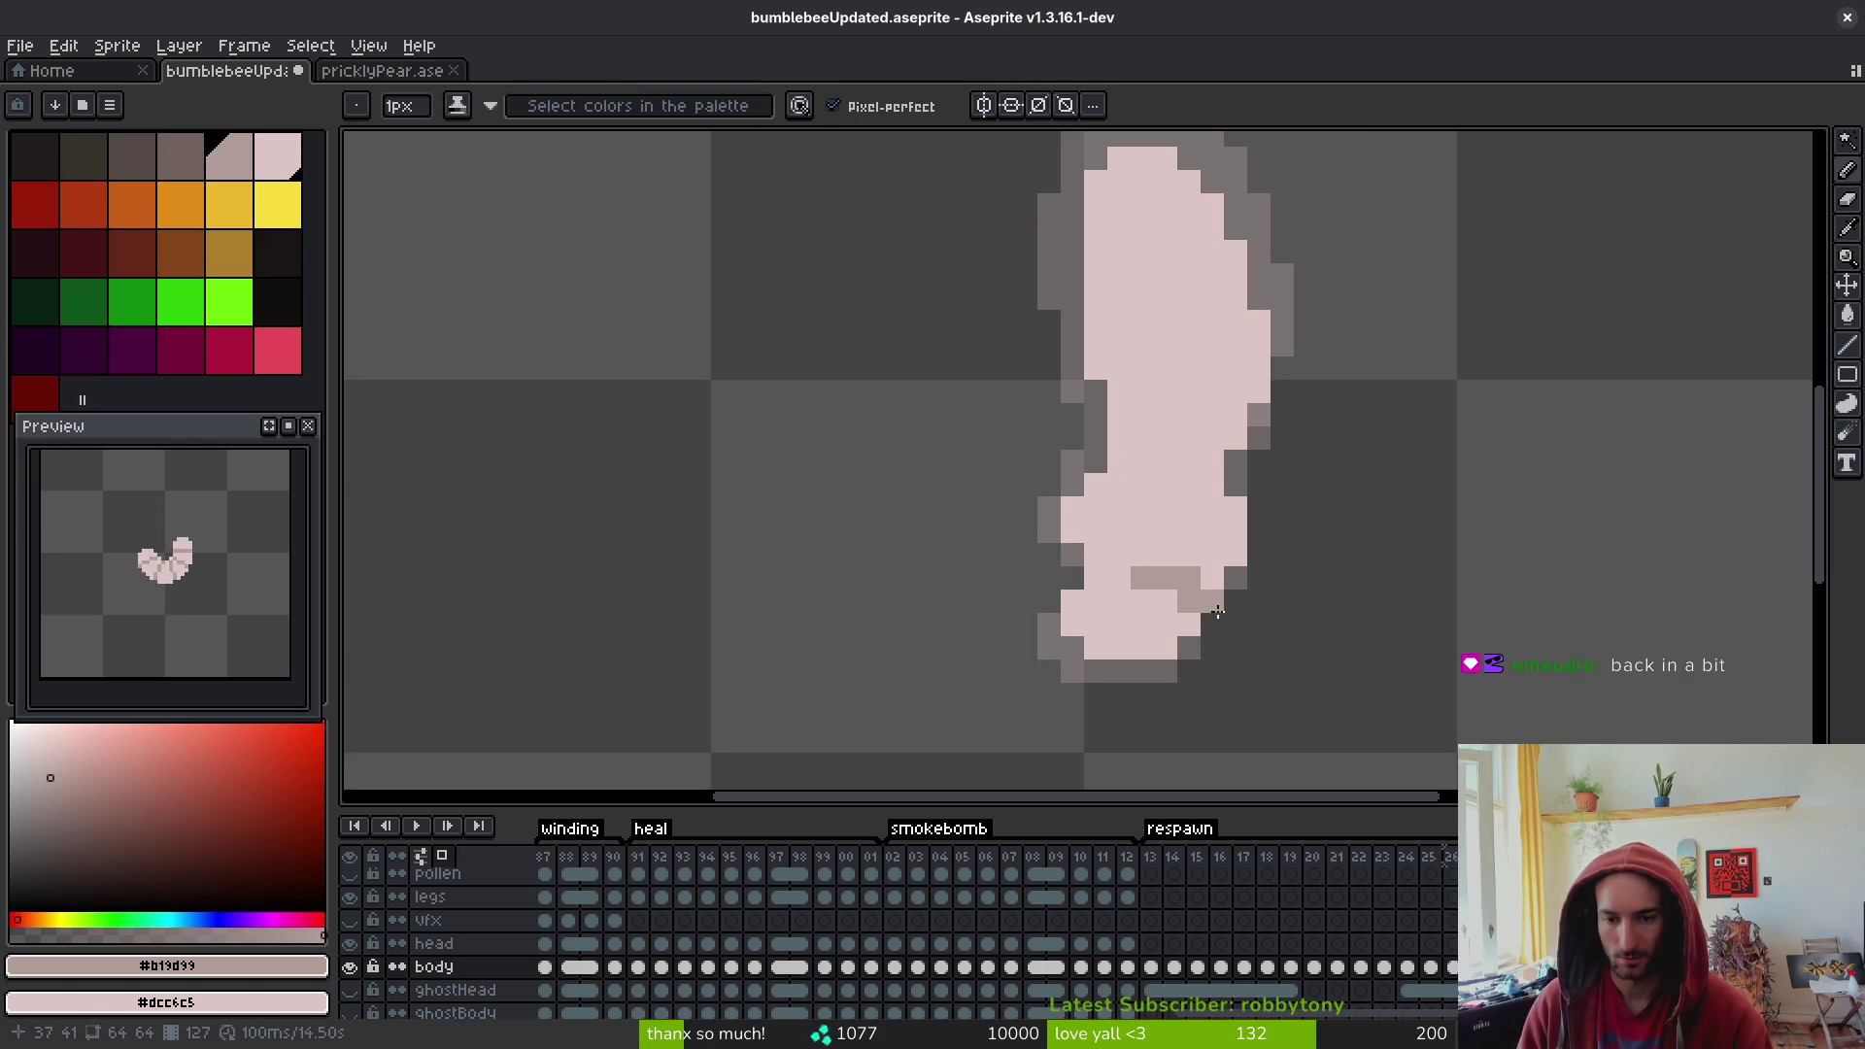
mouse_move(1231, 633)
left_mouse_down()
mouse_move(1154, 621)
mouse_move(1161, 648)
mouse_move(1117, 597)
mouse_move(1170, 604)
mouse_move(1190, 645)
mouse_move(1208, 623)
mouse_move(1193, 636)
left_mouse_up()
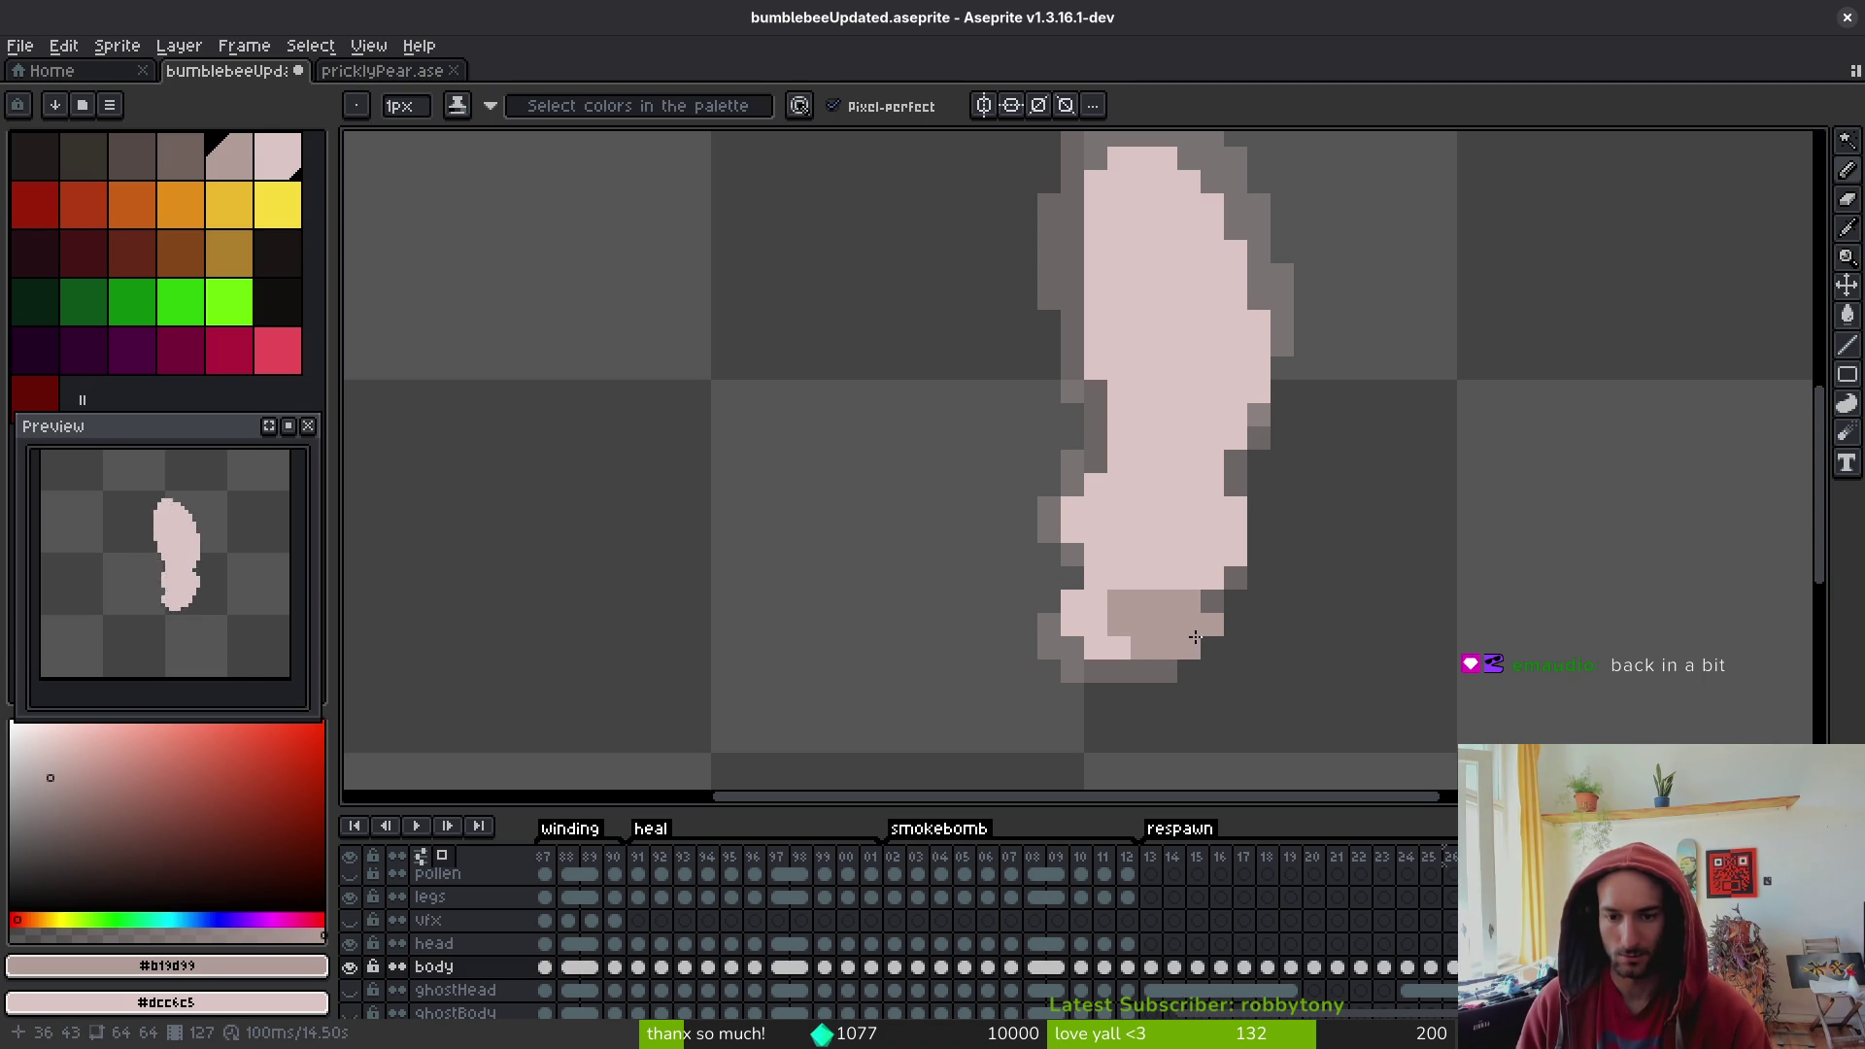
scroll(1204, 641, "down", 5)
scroll(1263, 656, "up", 5)
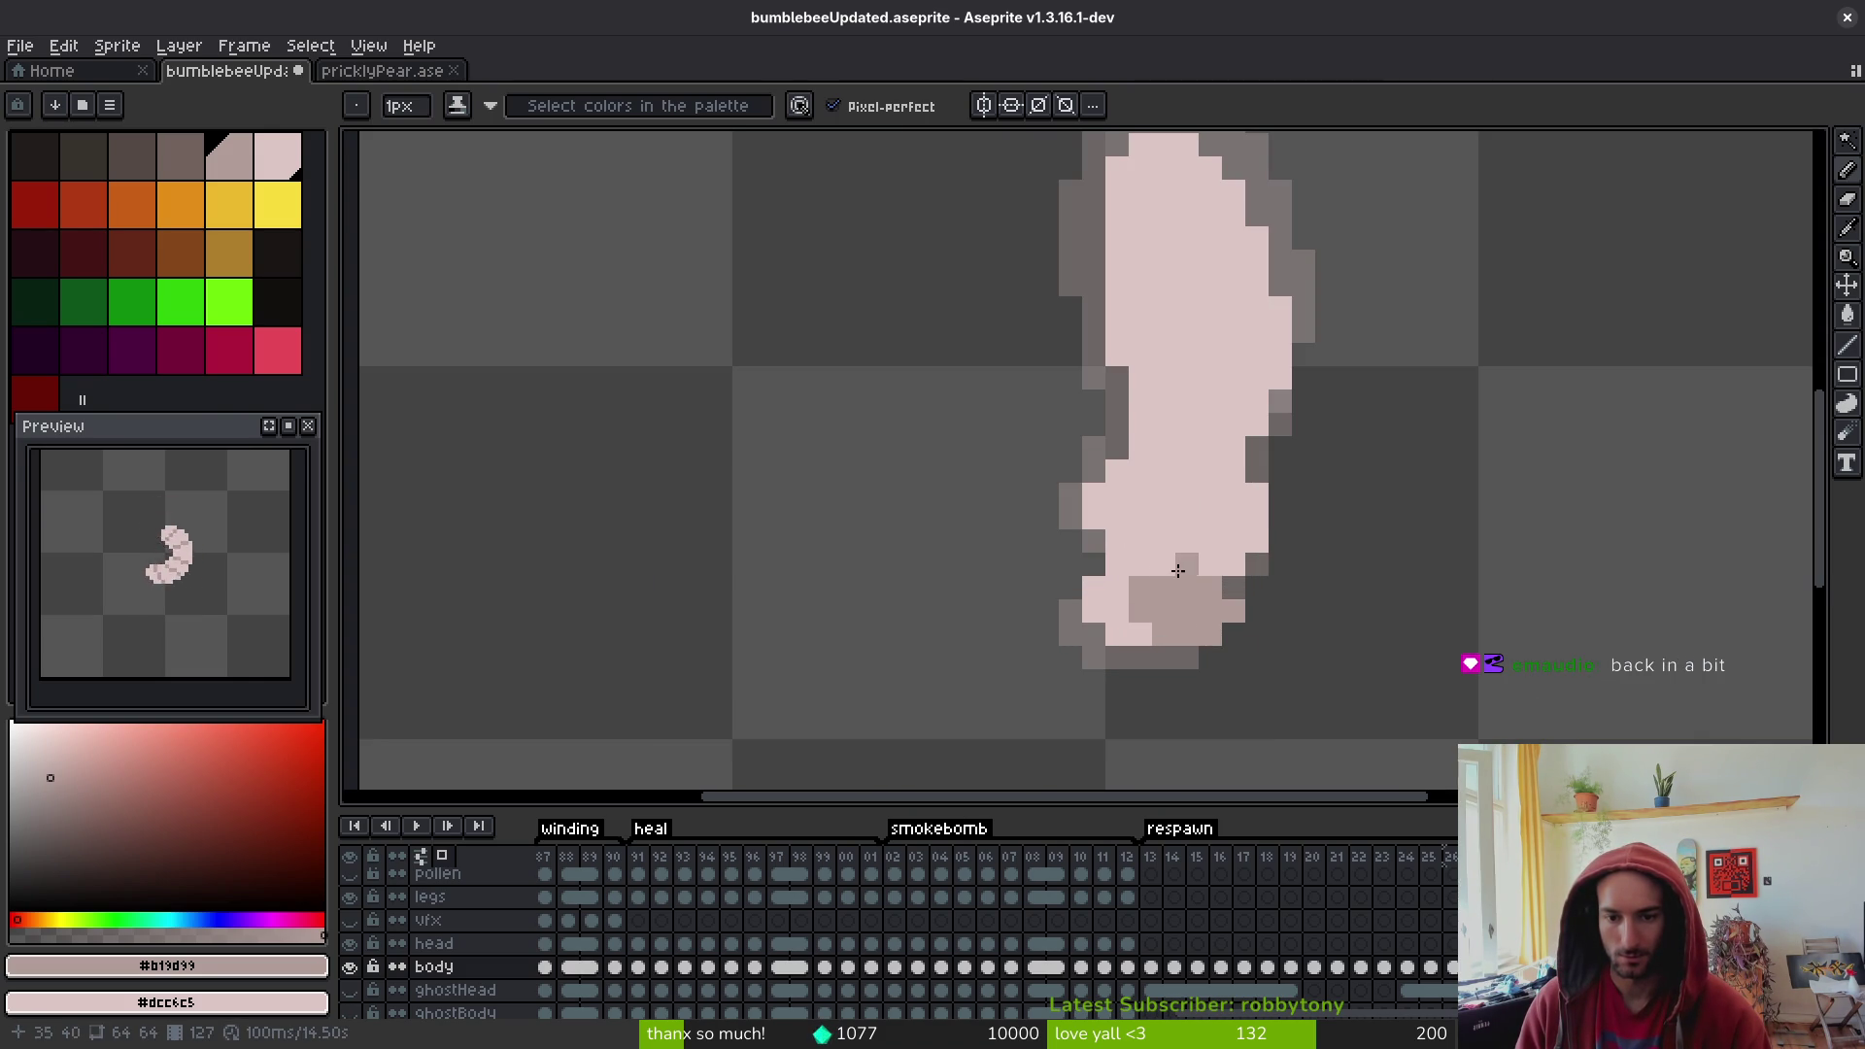
scroll(1238, 612, "down", 3)
scroll(1250, 631, "up", 2)
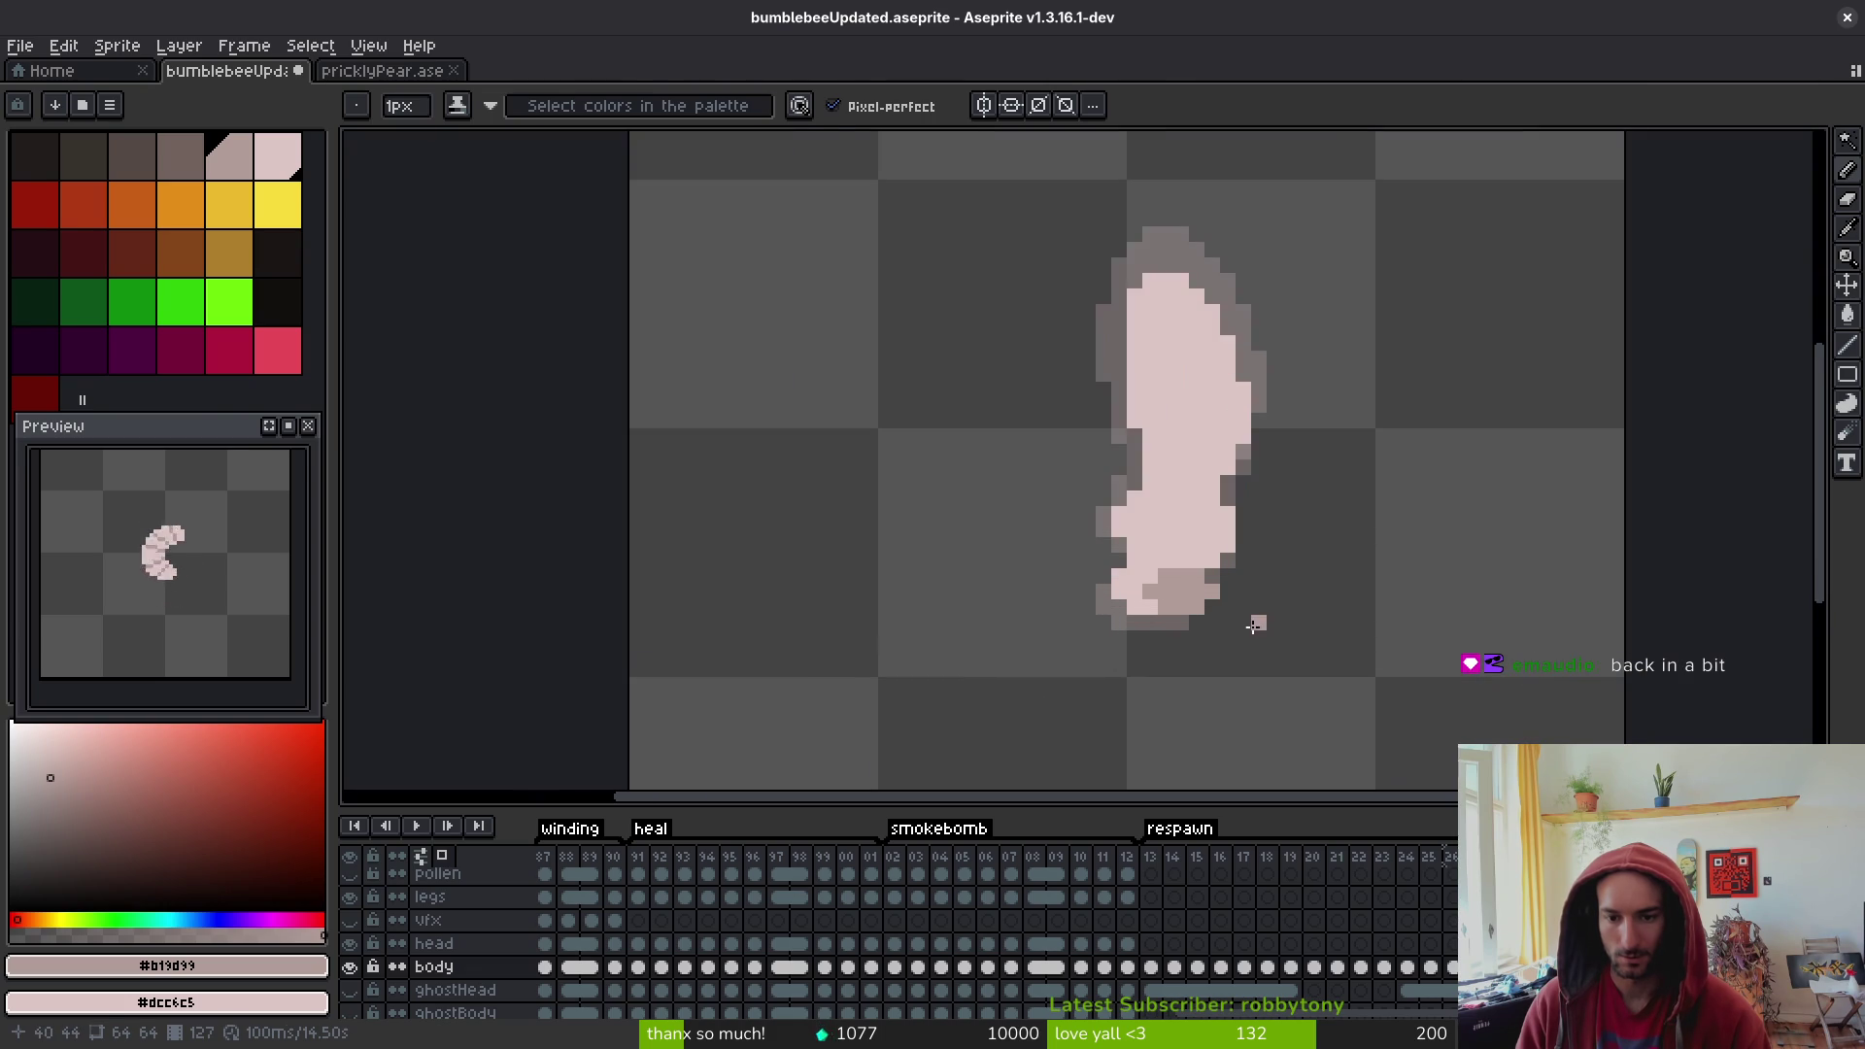
- Draw a darker segment line across the middle of the body
key("alt")
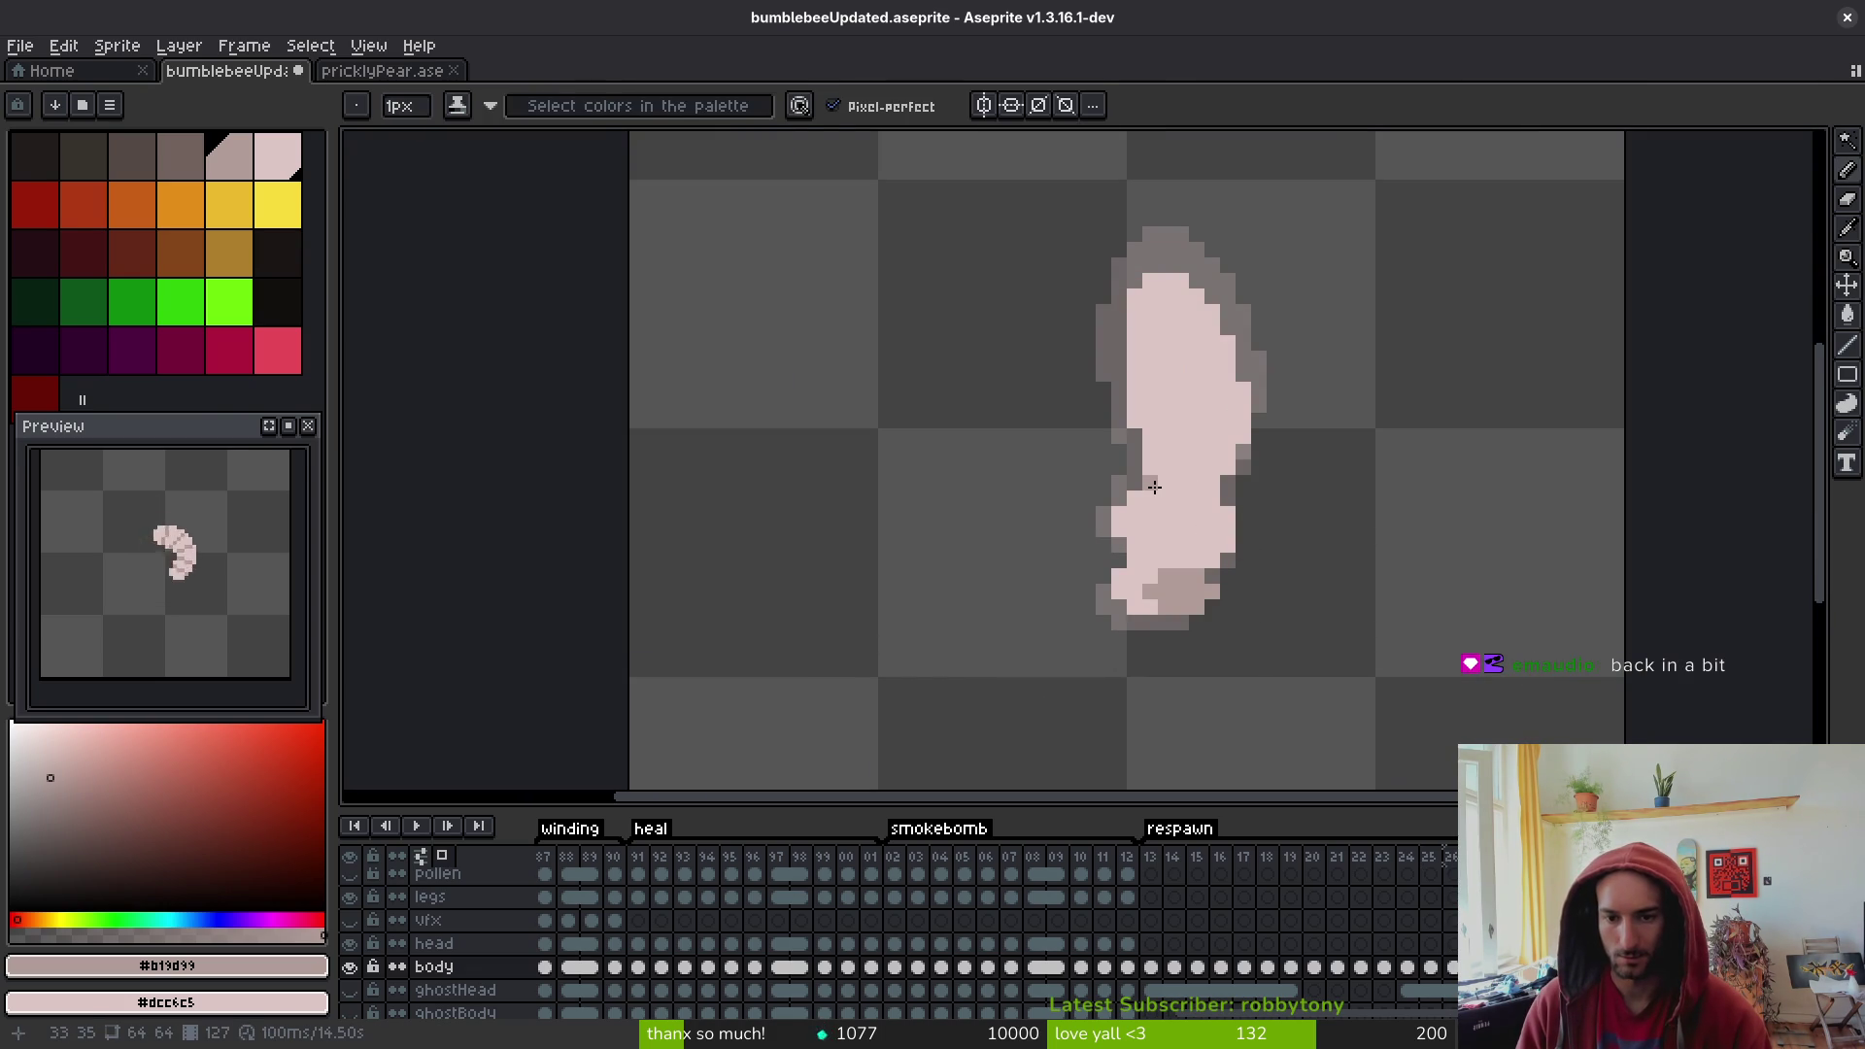
left_click_drag(1167, 486, 1183, 484)
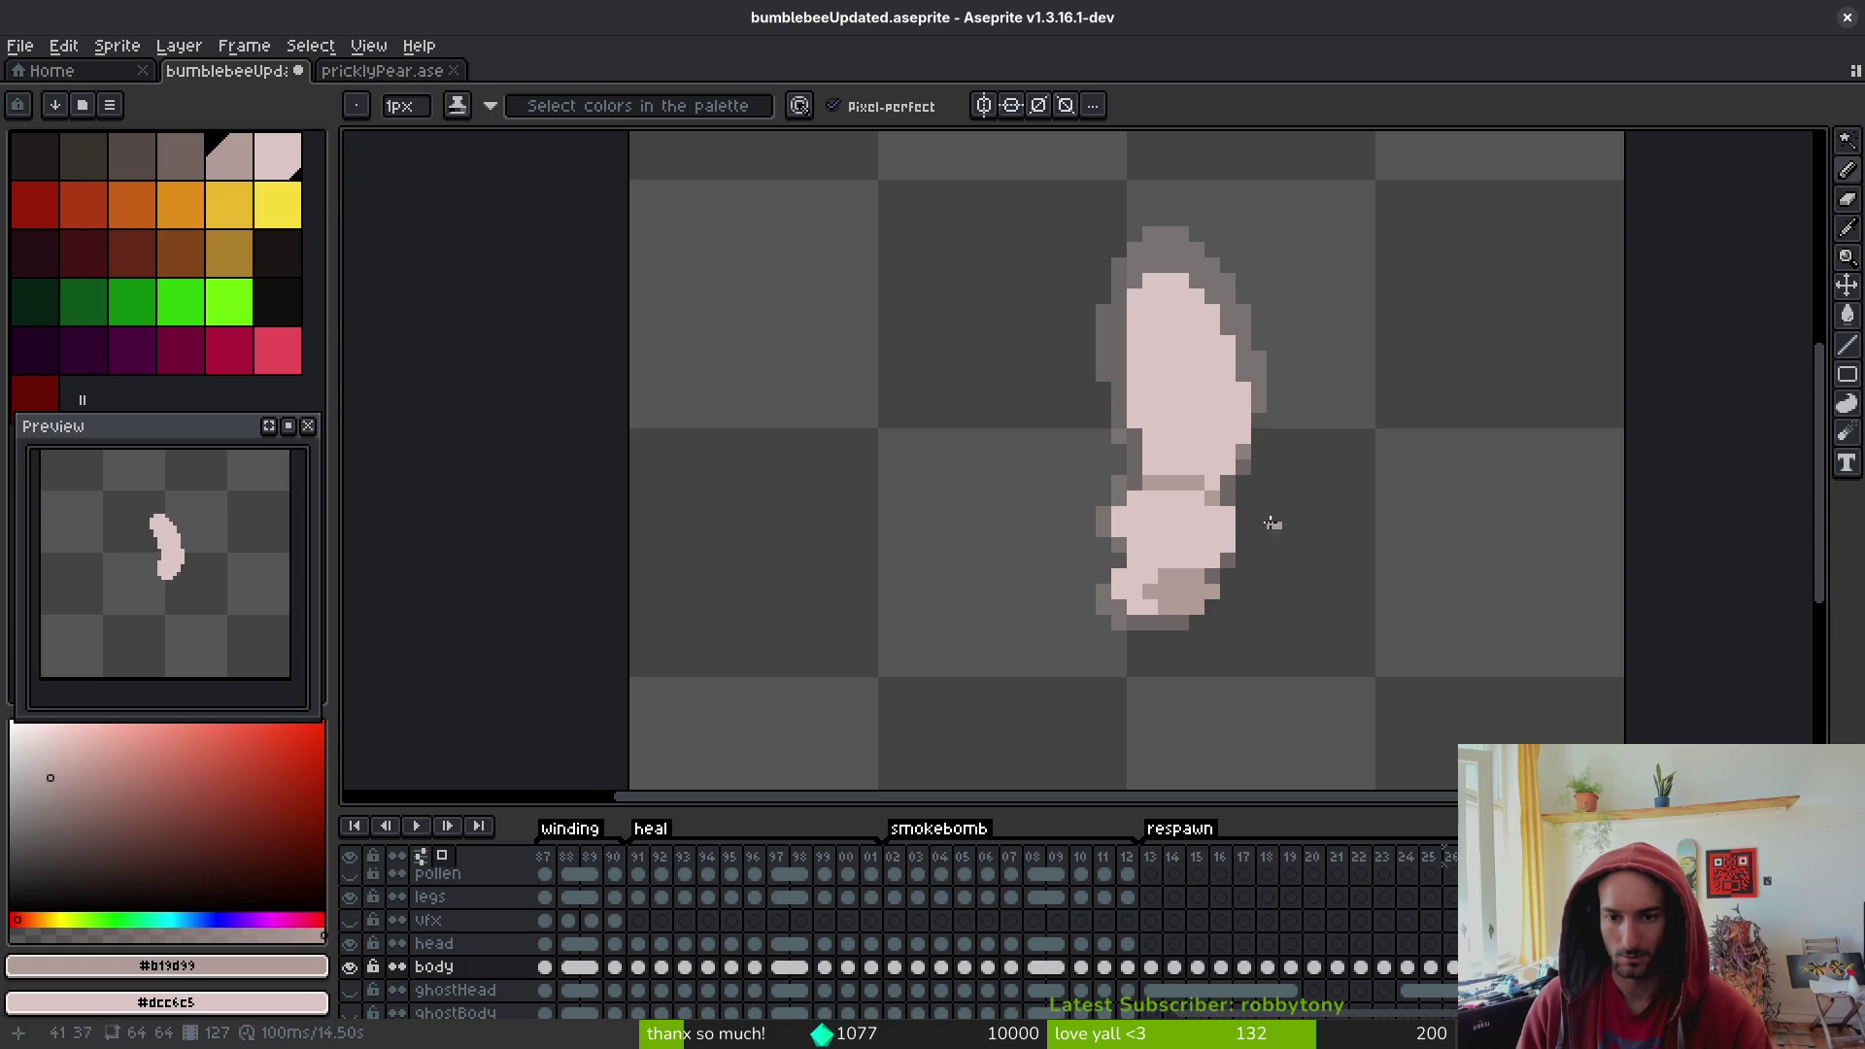
left_click(1202, 497)
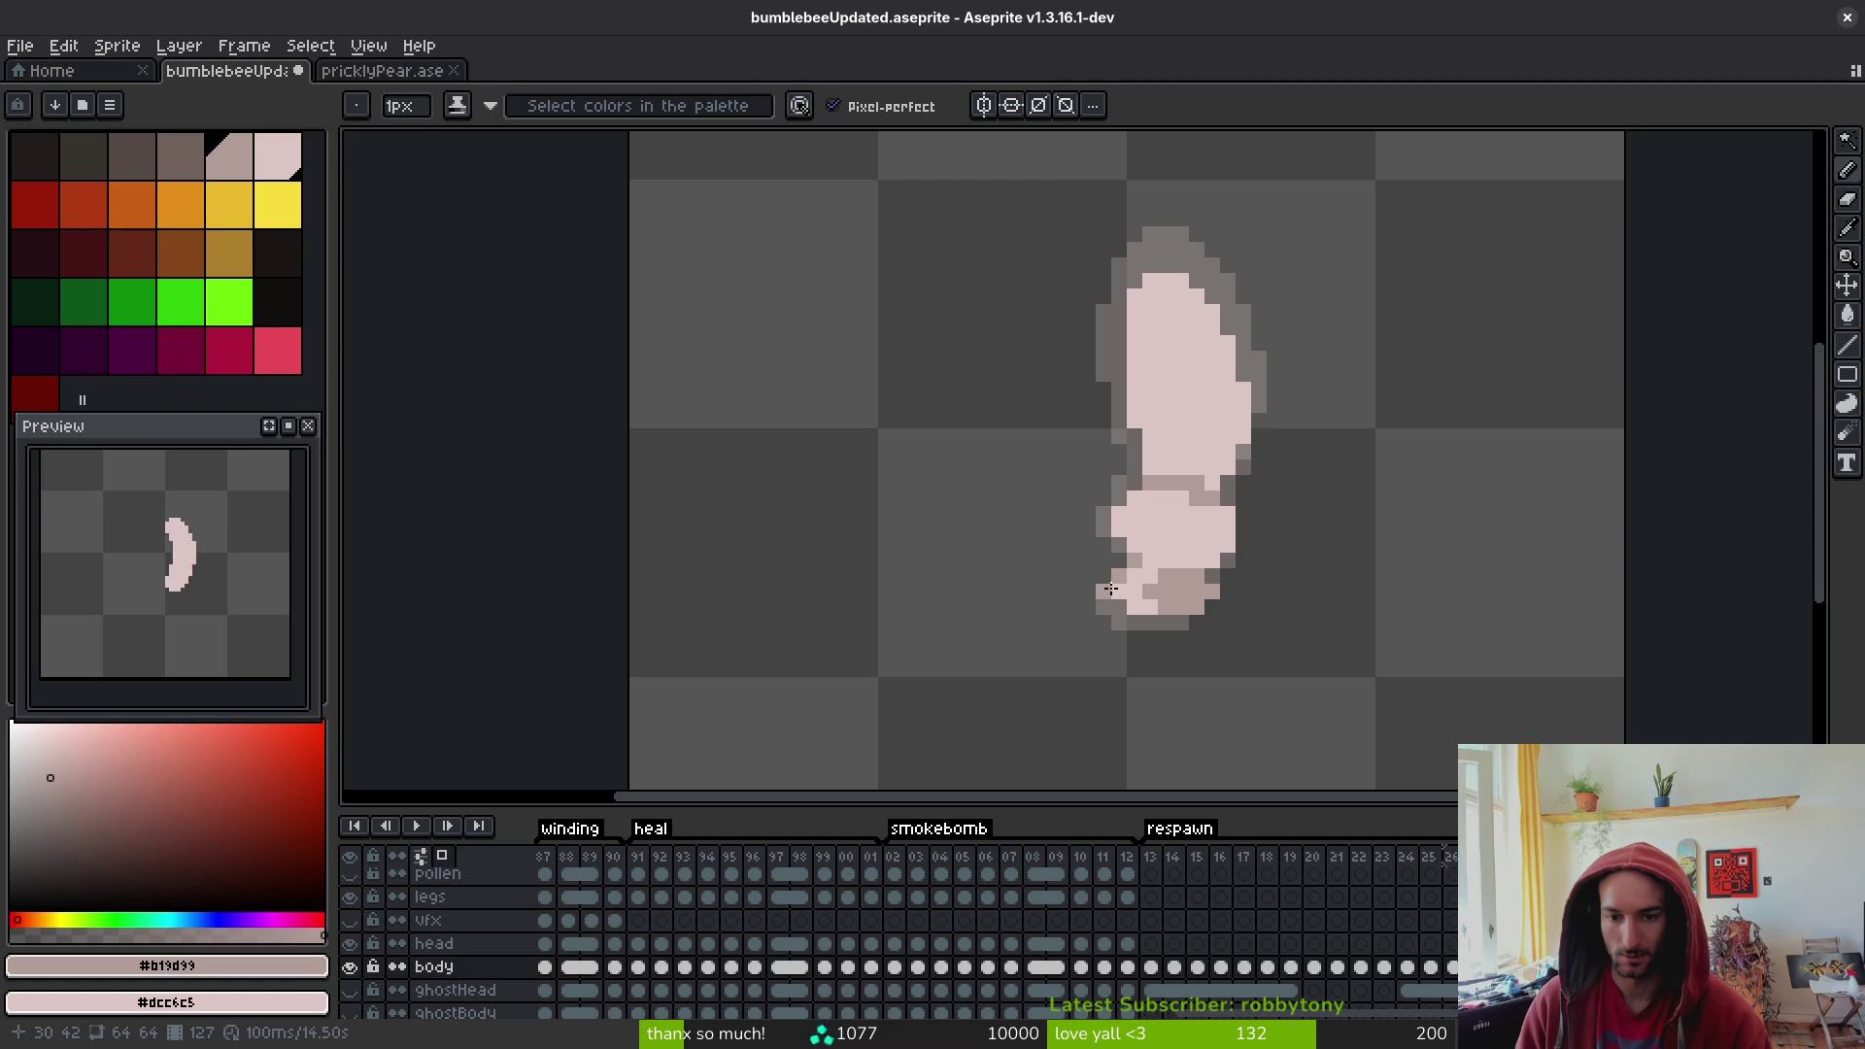
scroll(1204, 559, "down", 2)
scroll(1211, 553, "up", 2)
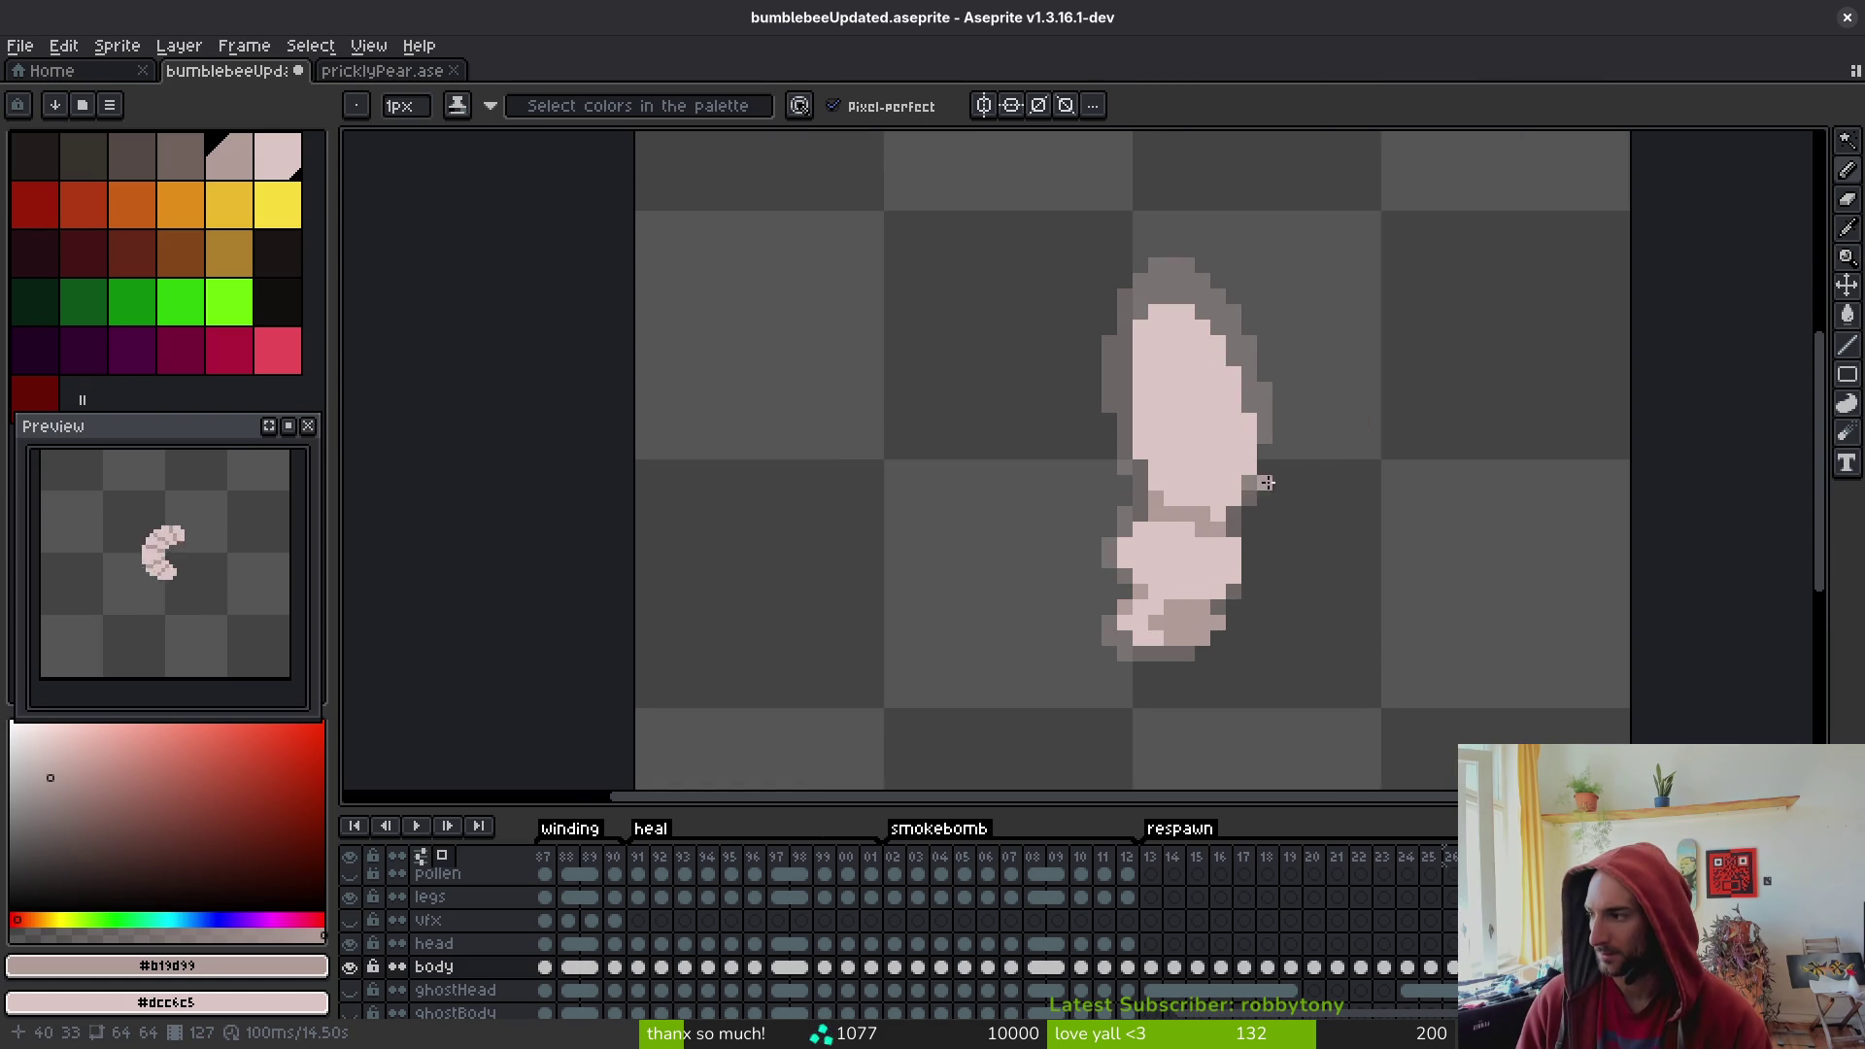
key("Right")
key("alt")
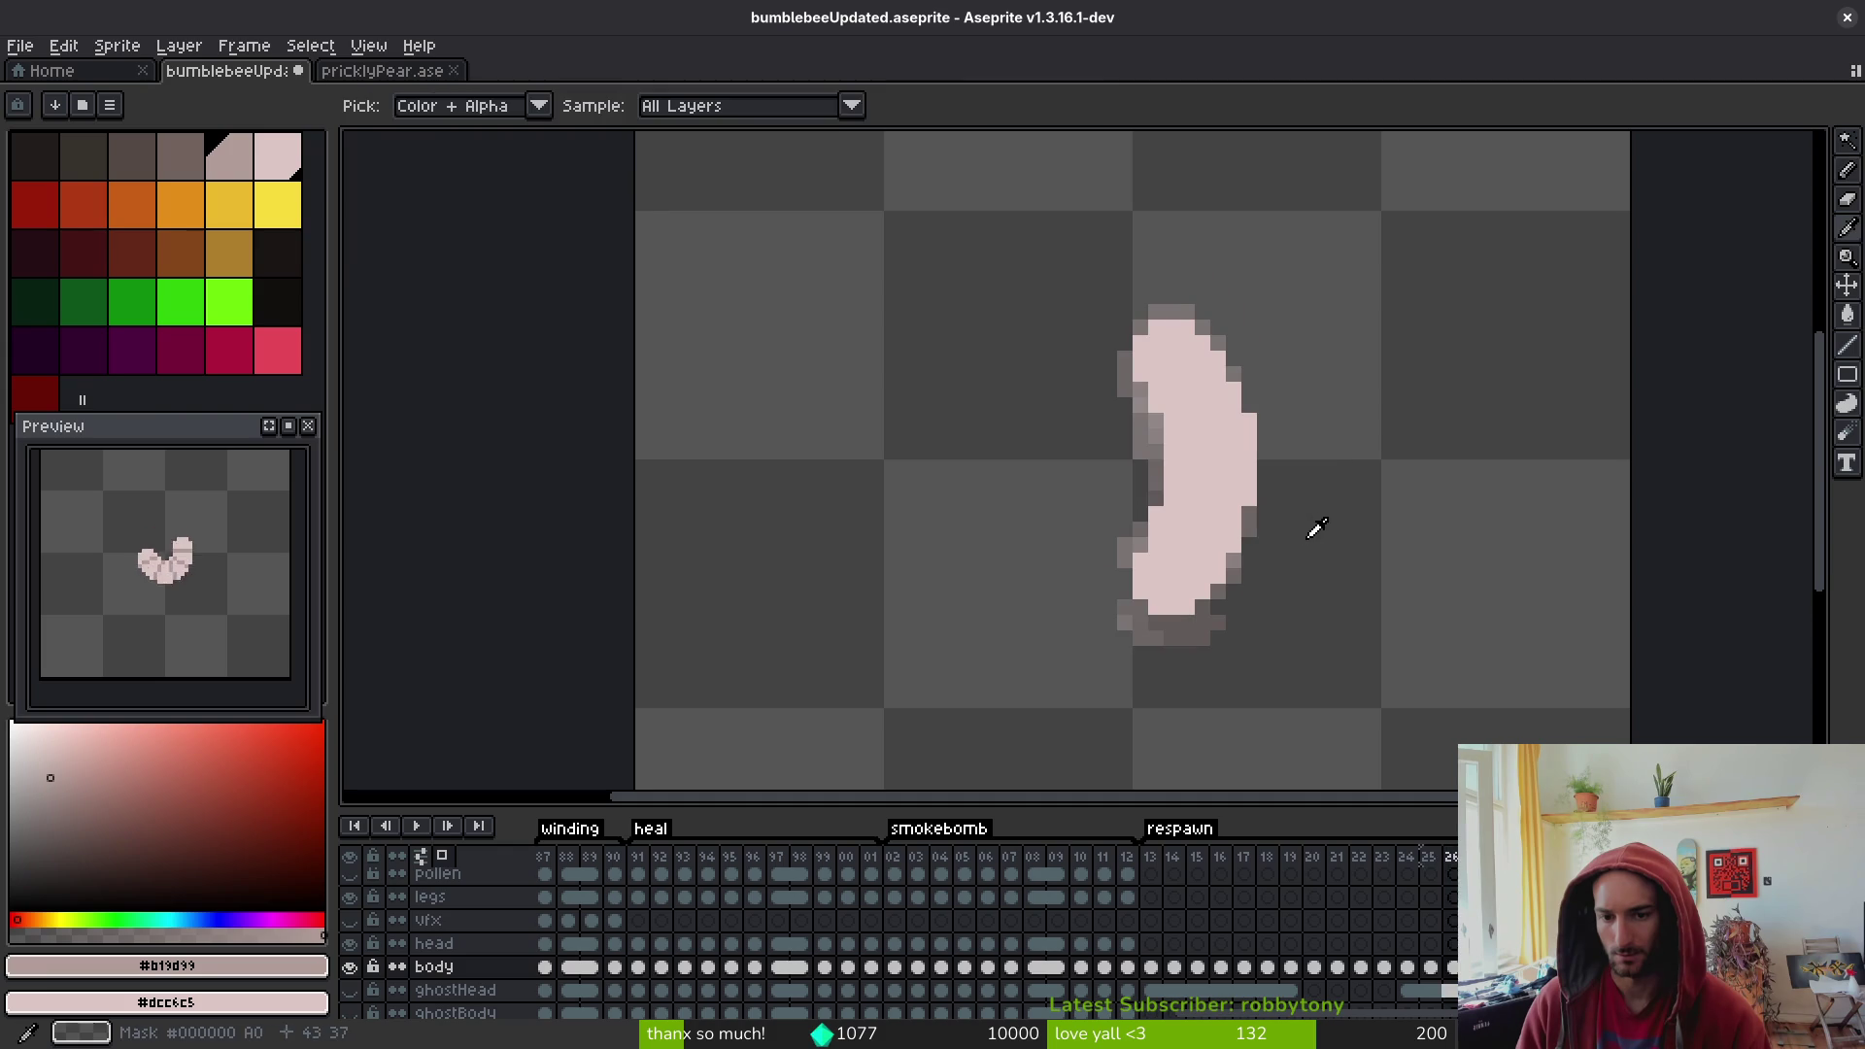
- Move the darker shading band up one row, repainting pale pink pixels below it
key("Right")
scroll(1323, 528, "up", 1)
left_click(1228, 536, "alt")
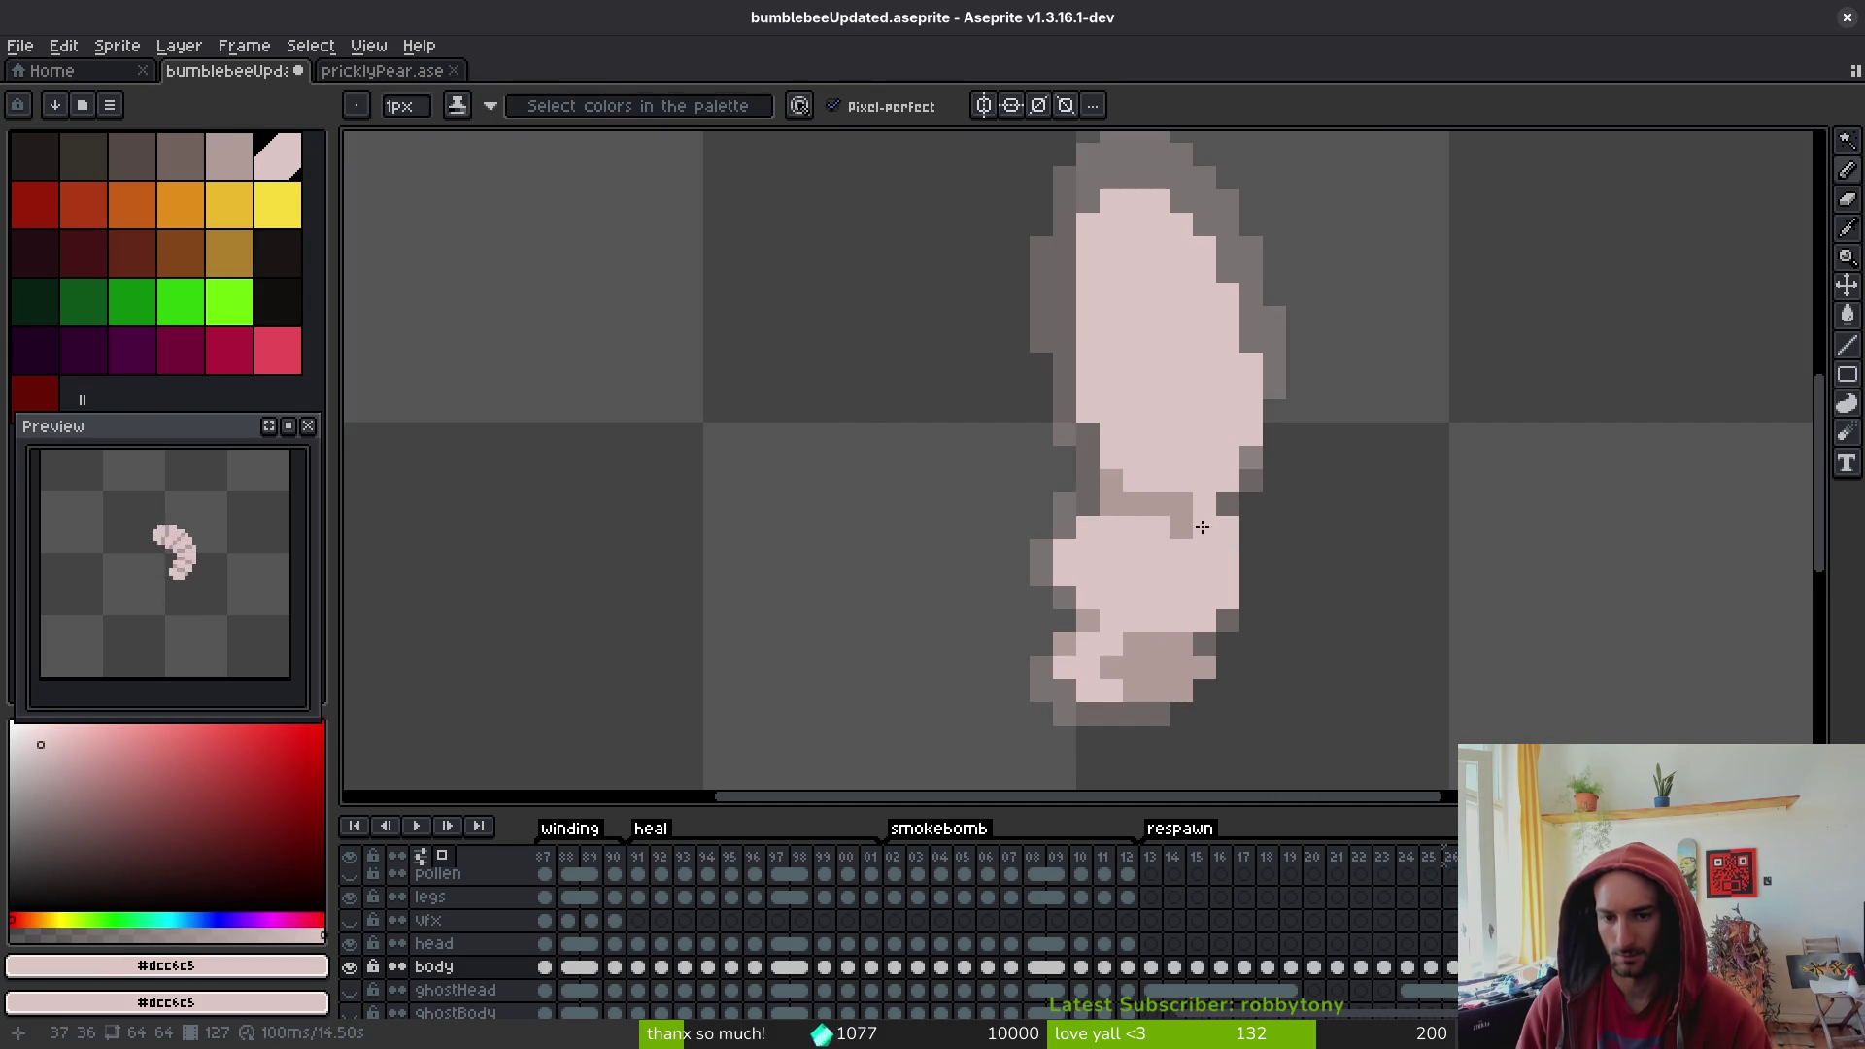
left_click(1200, 506, "alt")
left_click(1163, 483)
left_click(1113, 456)
right_click(1135, 503)
right_click(1193, 525)
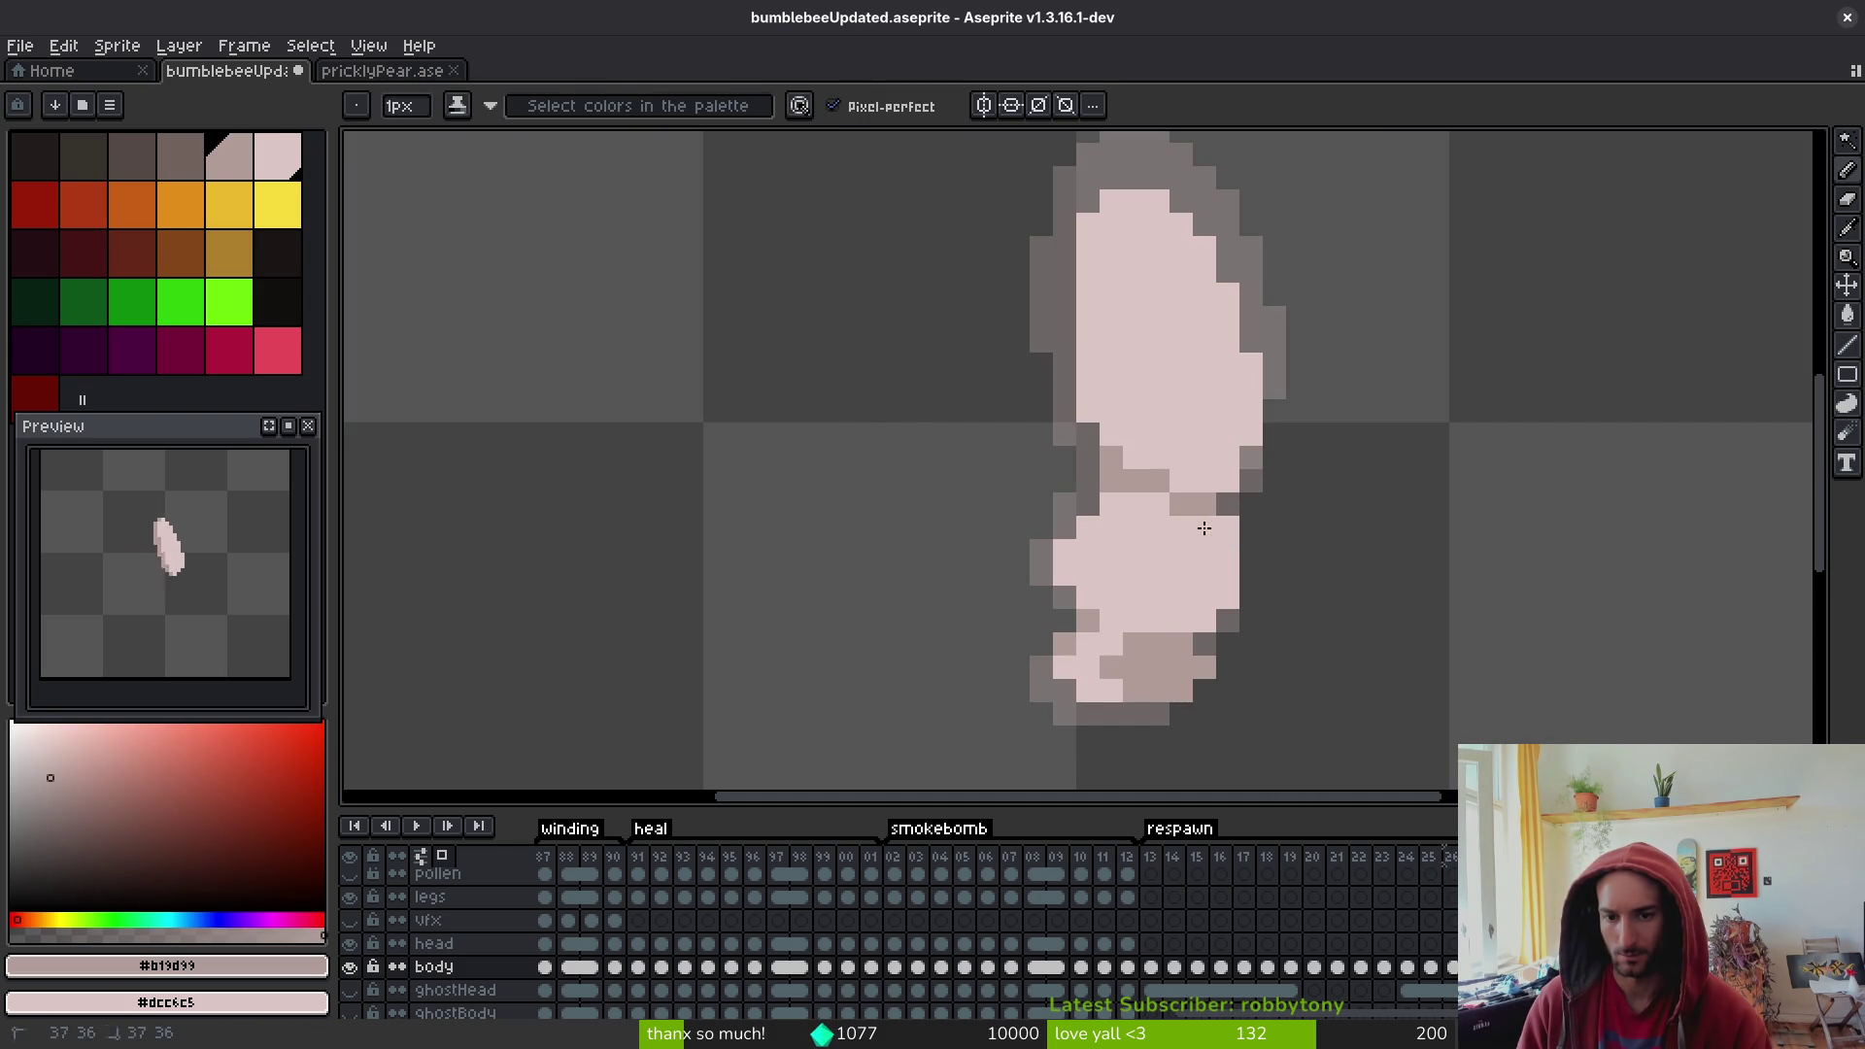
scroll(1267, 594, "down", 3)
scroll(1209, 486, "up", 4)
key("e")
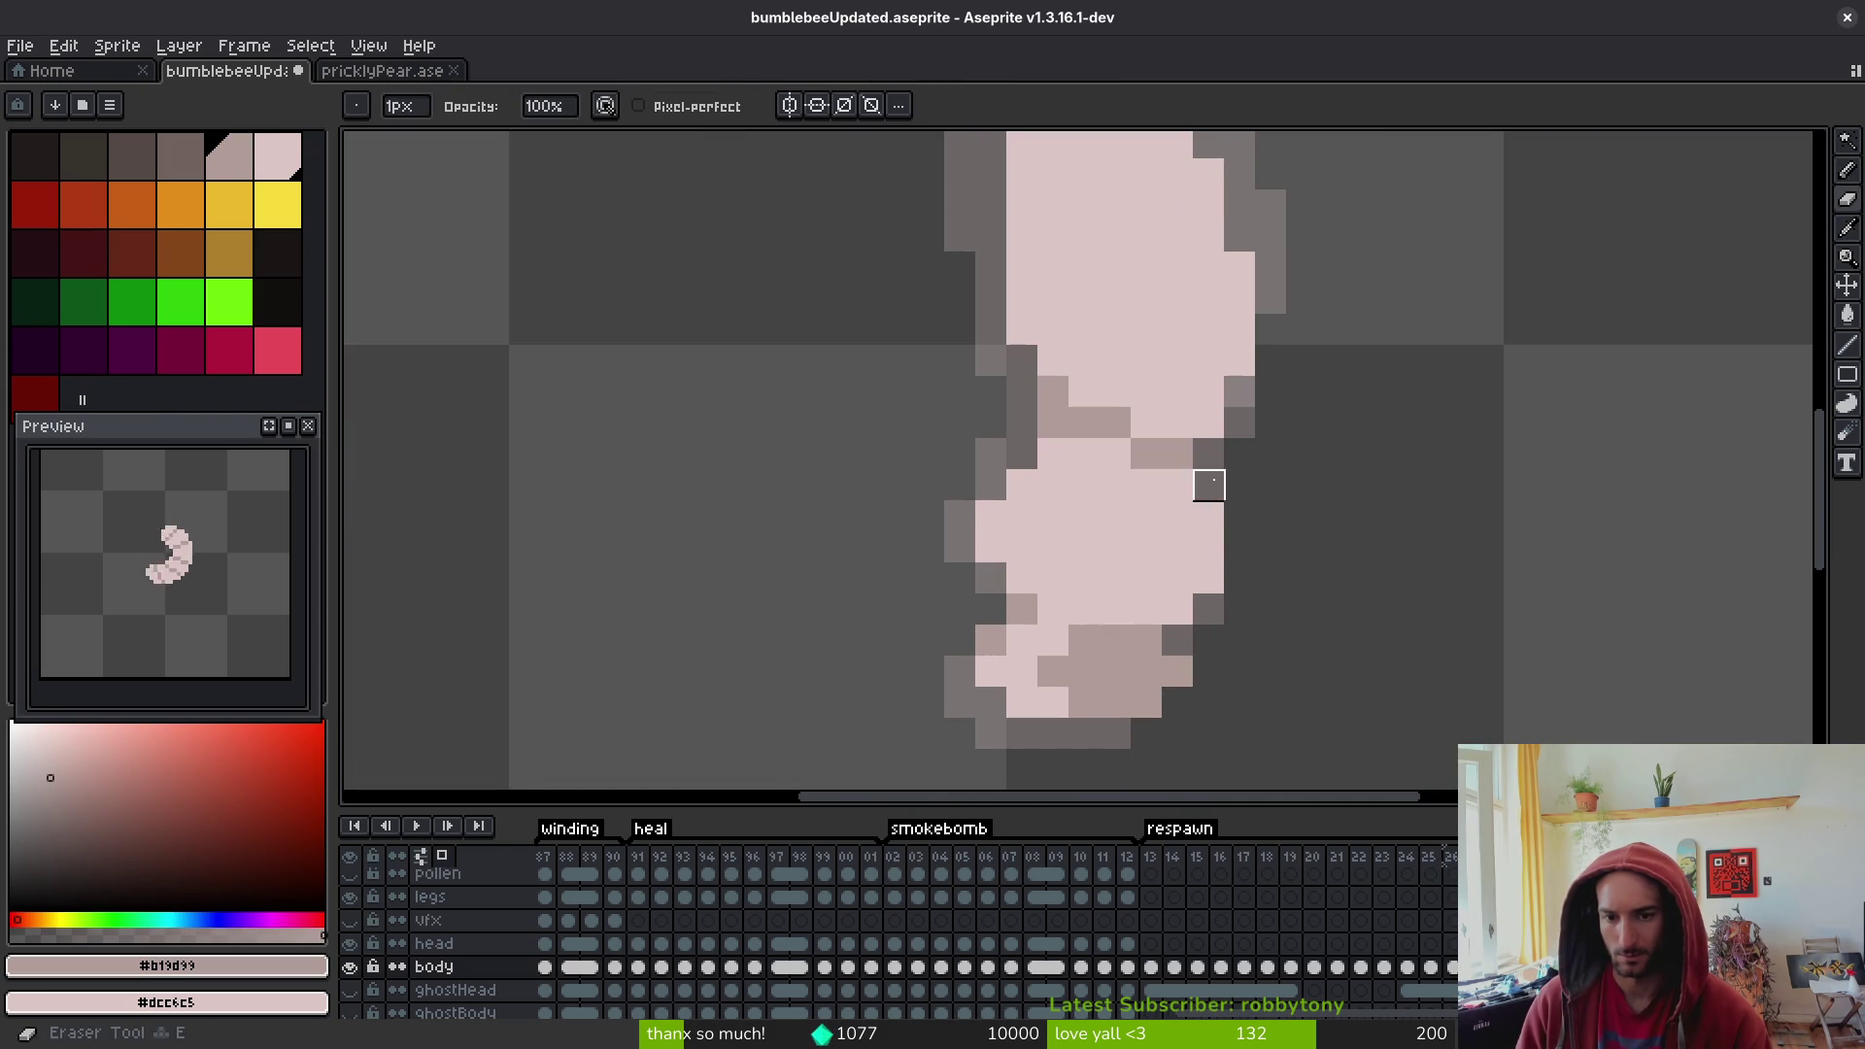
key("b")
left_click(1225, 511)
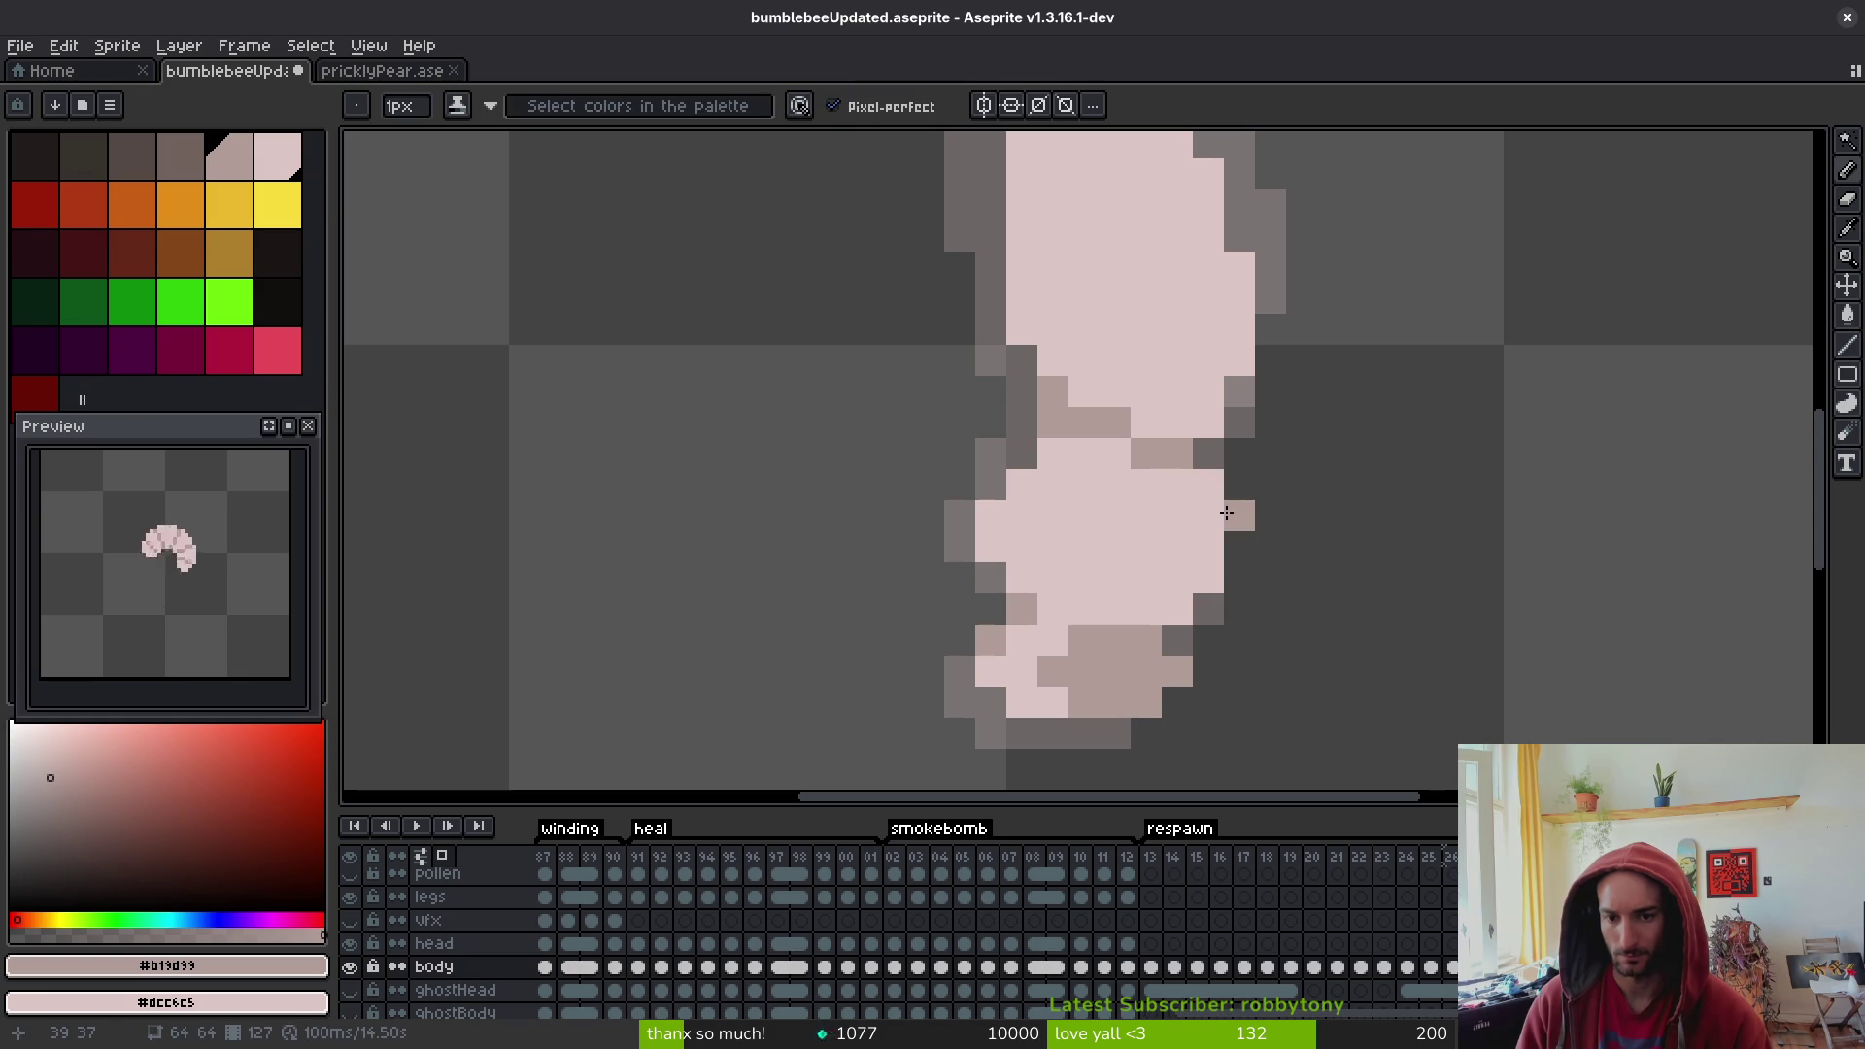
- Tidy the right edge: paint two pixels pink and fill the pale notch with shade colour
scroll(1294, 562, "down", 5)
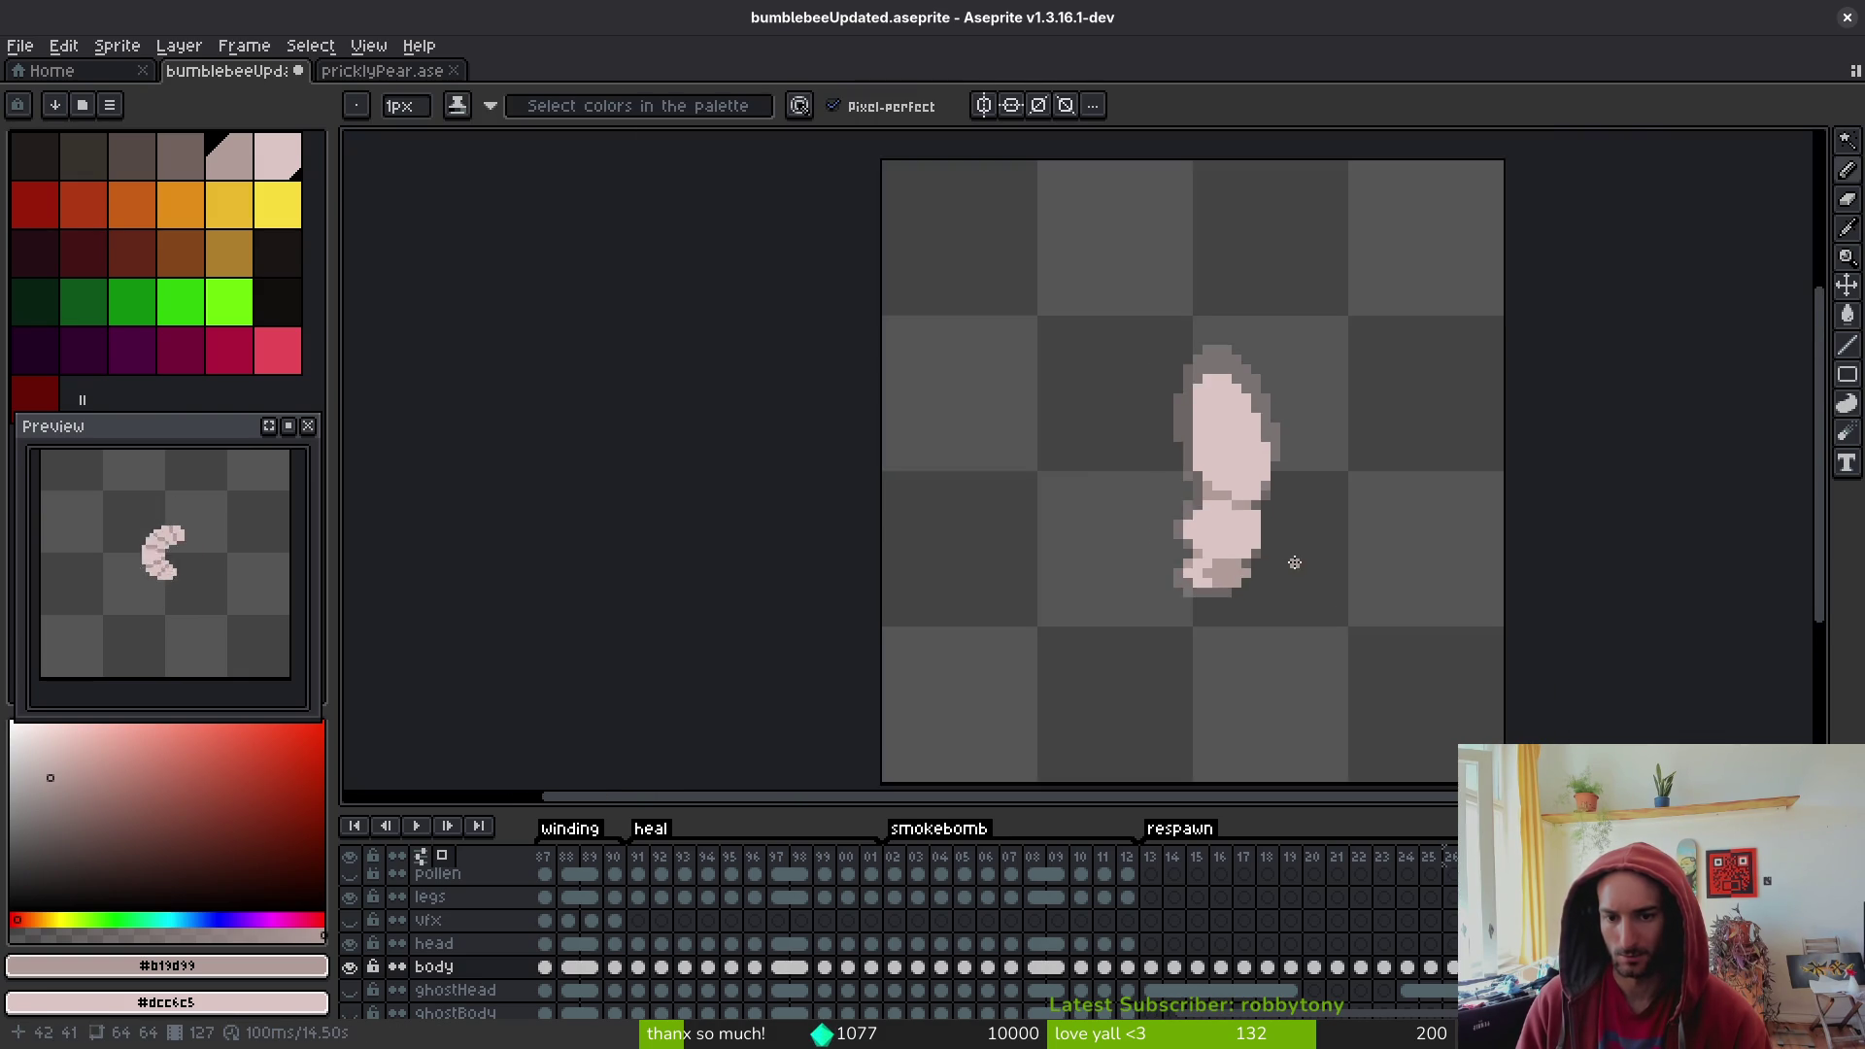
scroll(1294, 562, "up", 1)
key("i")
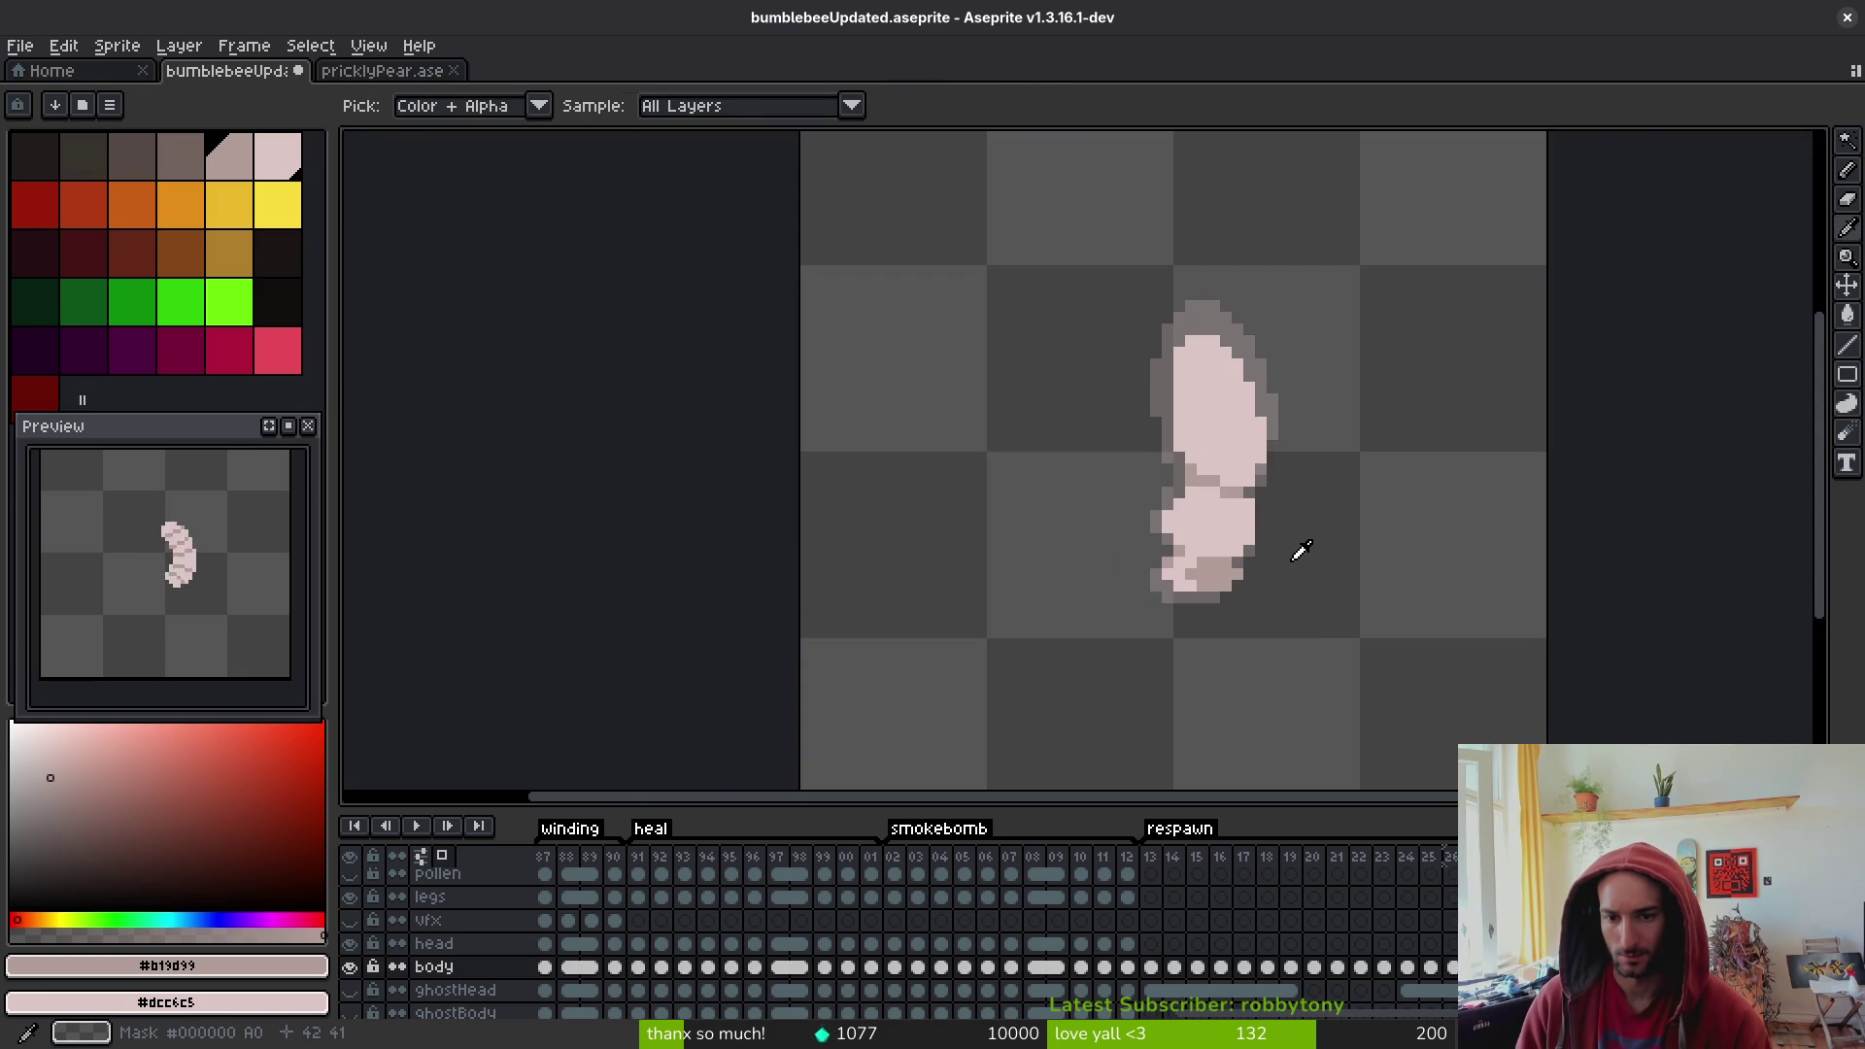
key("b")
scroll(1240, 498, "up", 2)
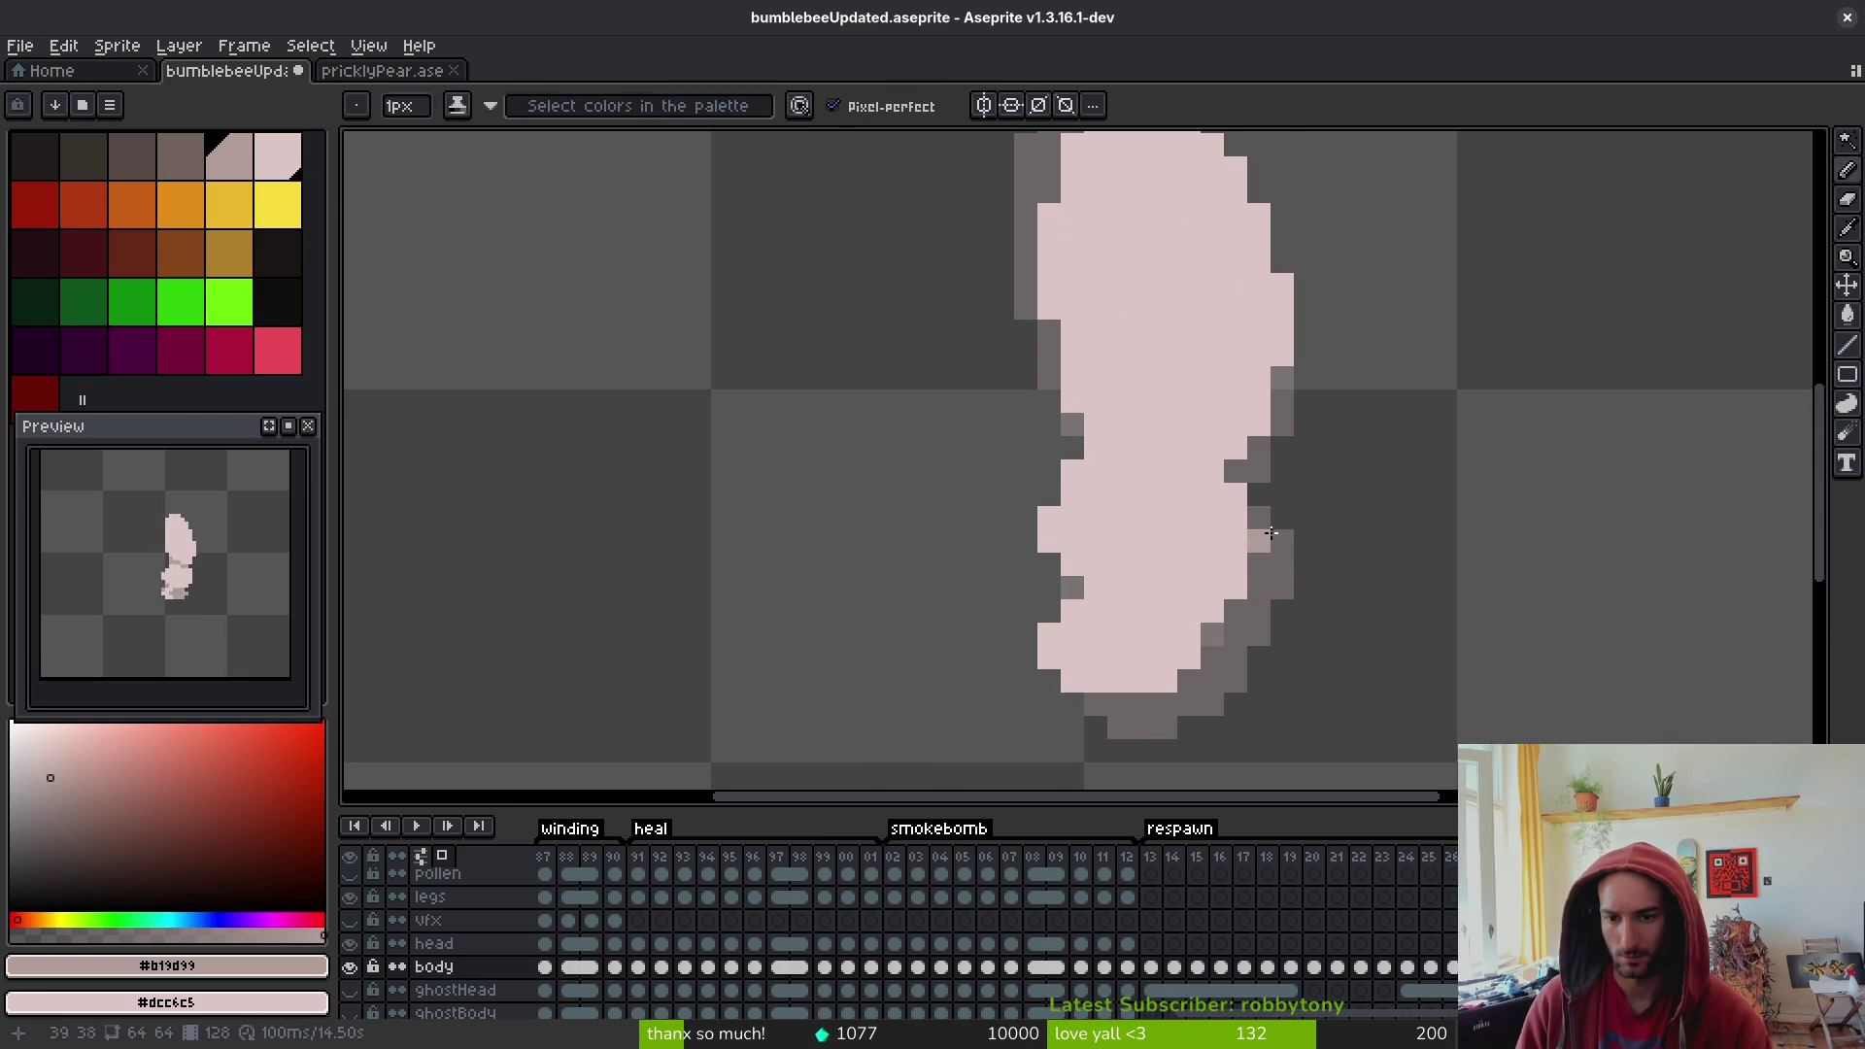
left_click_drag(1258, 542, 1258, 517)
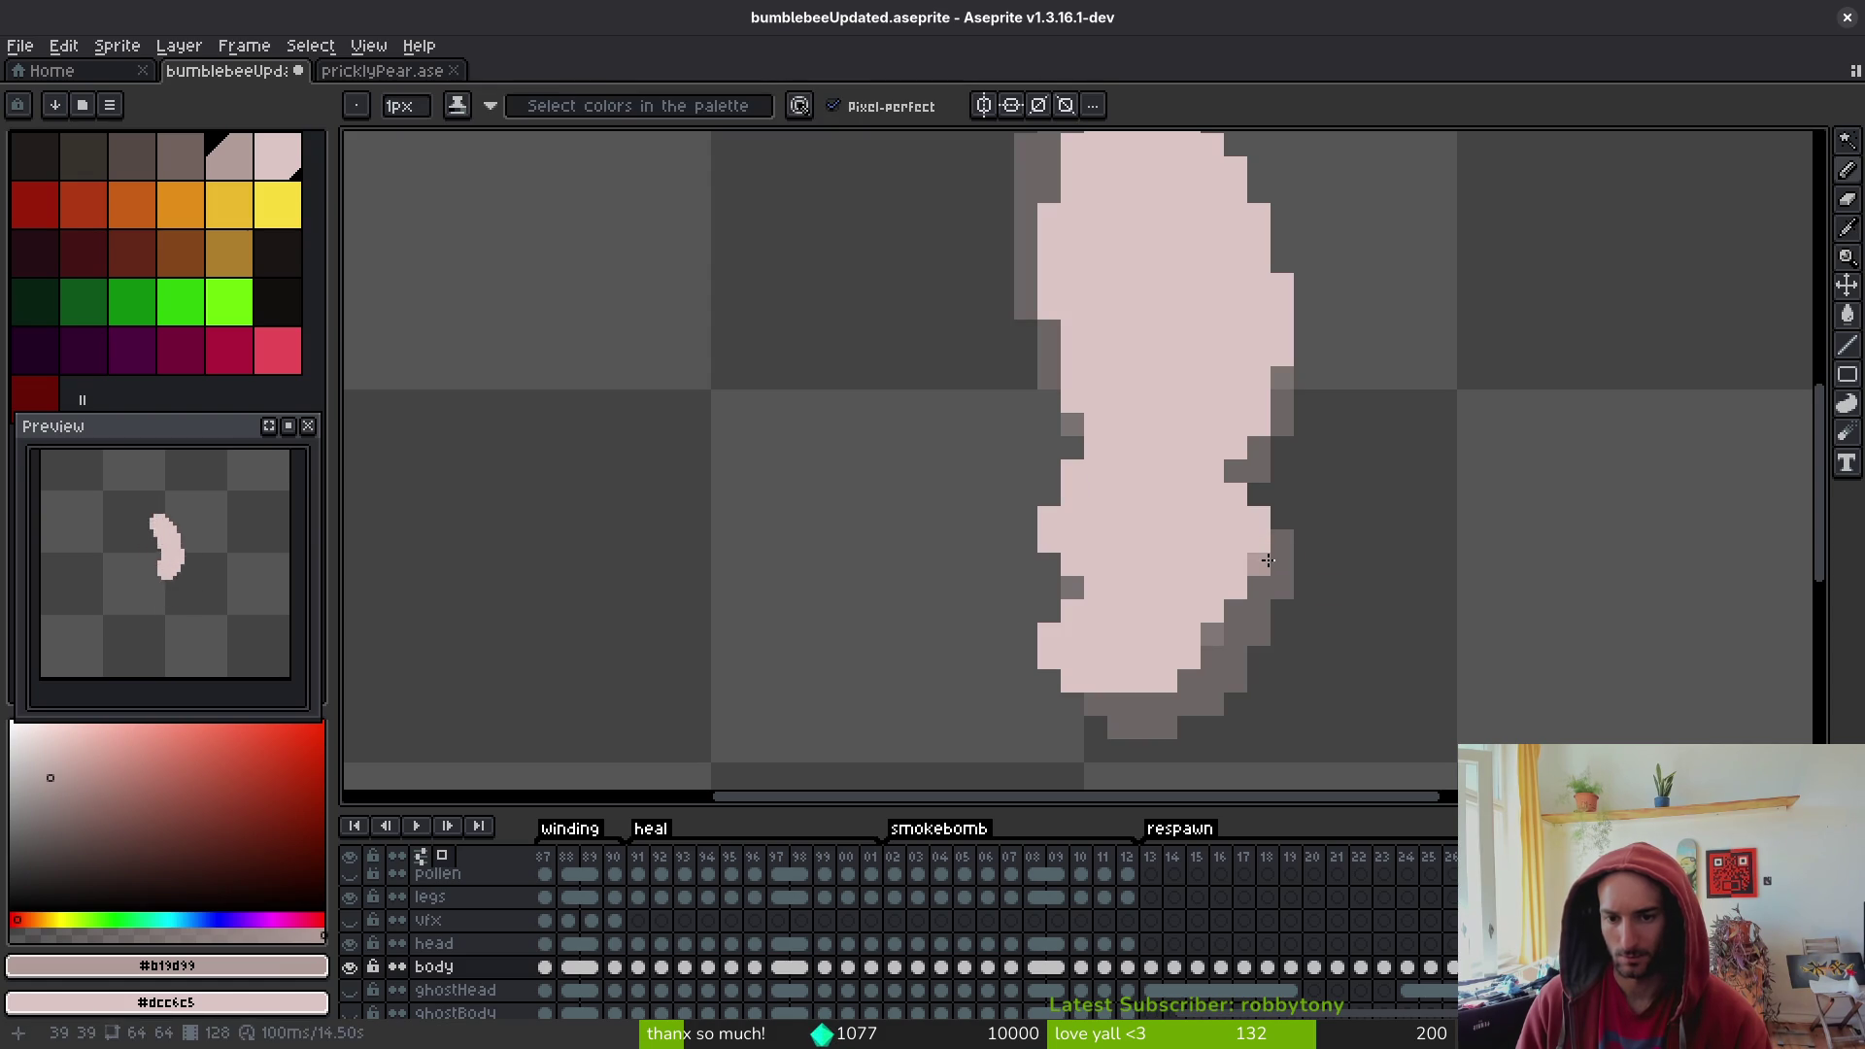
scroll(1301, 582, "down", 3)
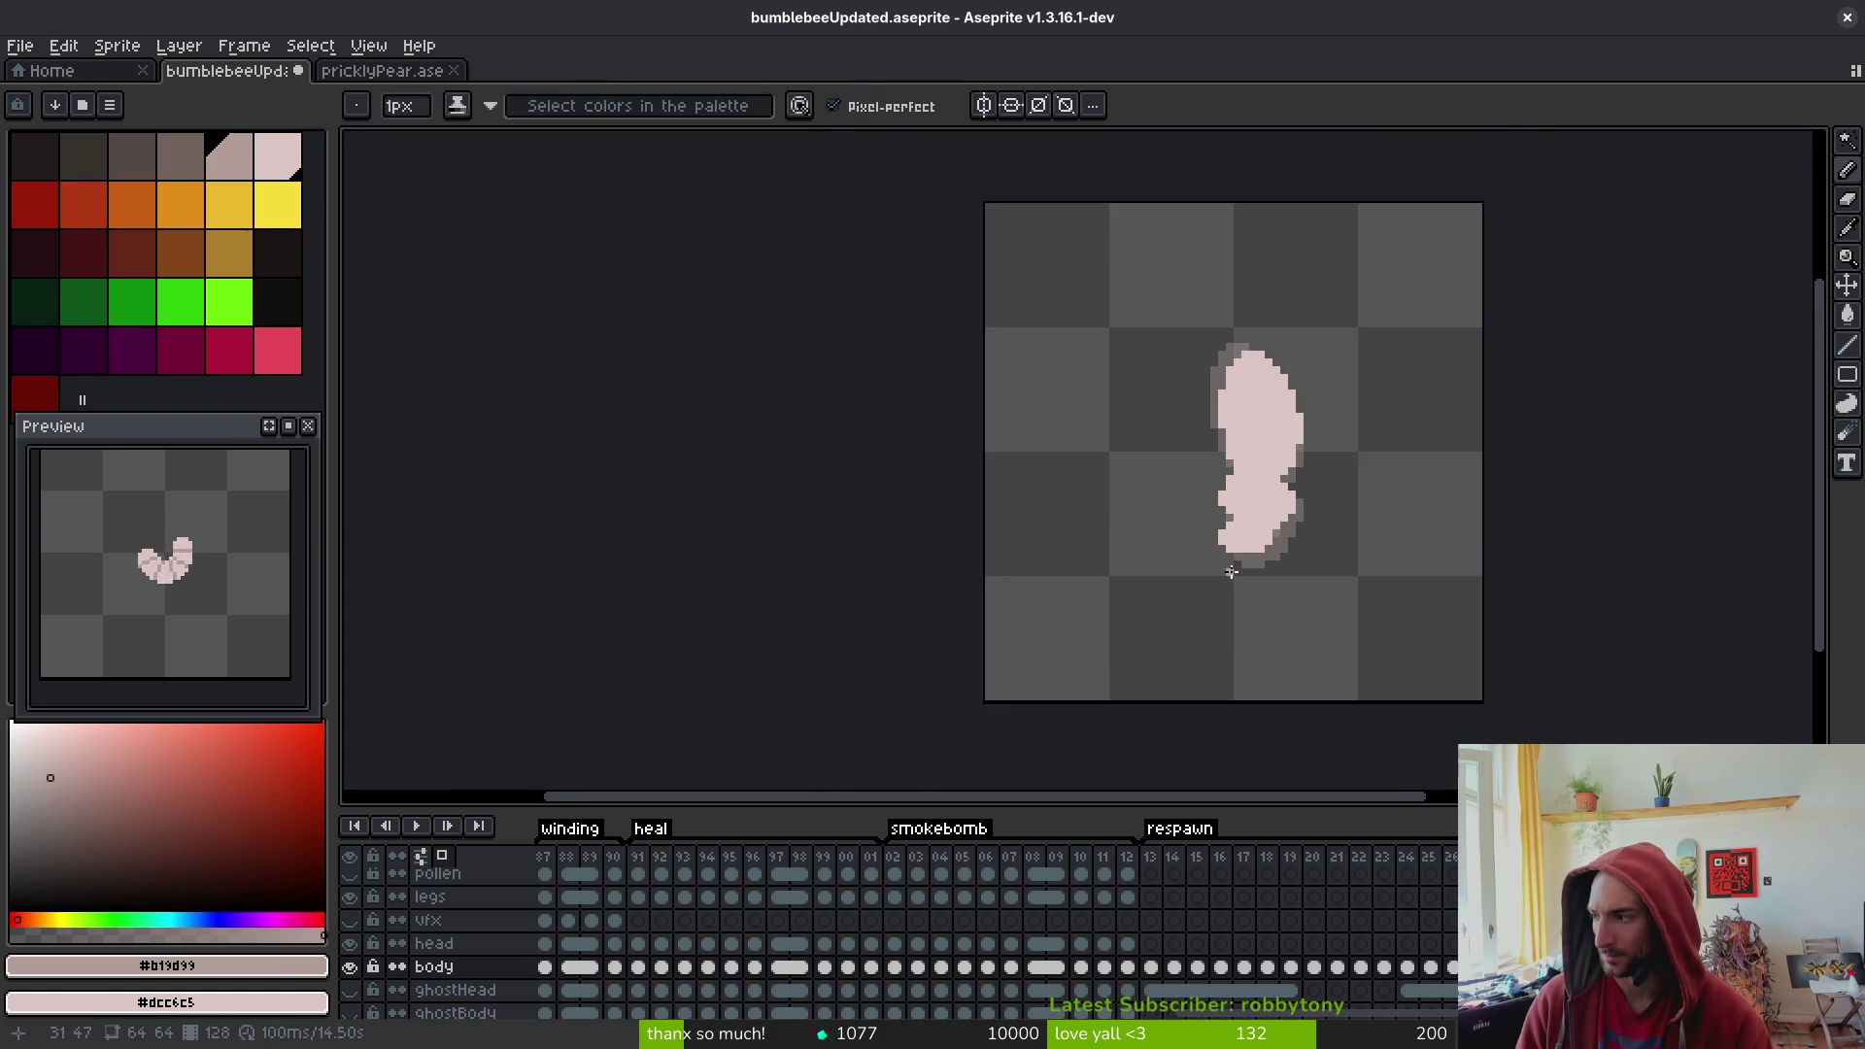
scroll(1155, 495, "up", 1)
key("alt")
scroll(1452, 504, "up", 2)
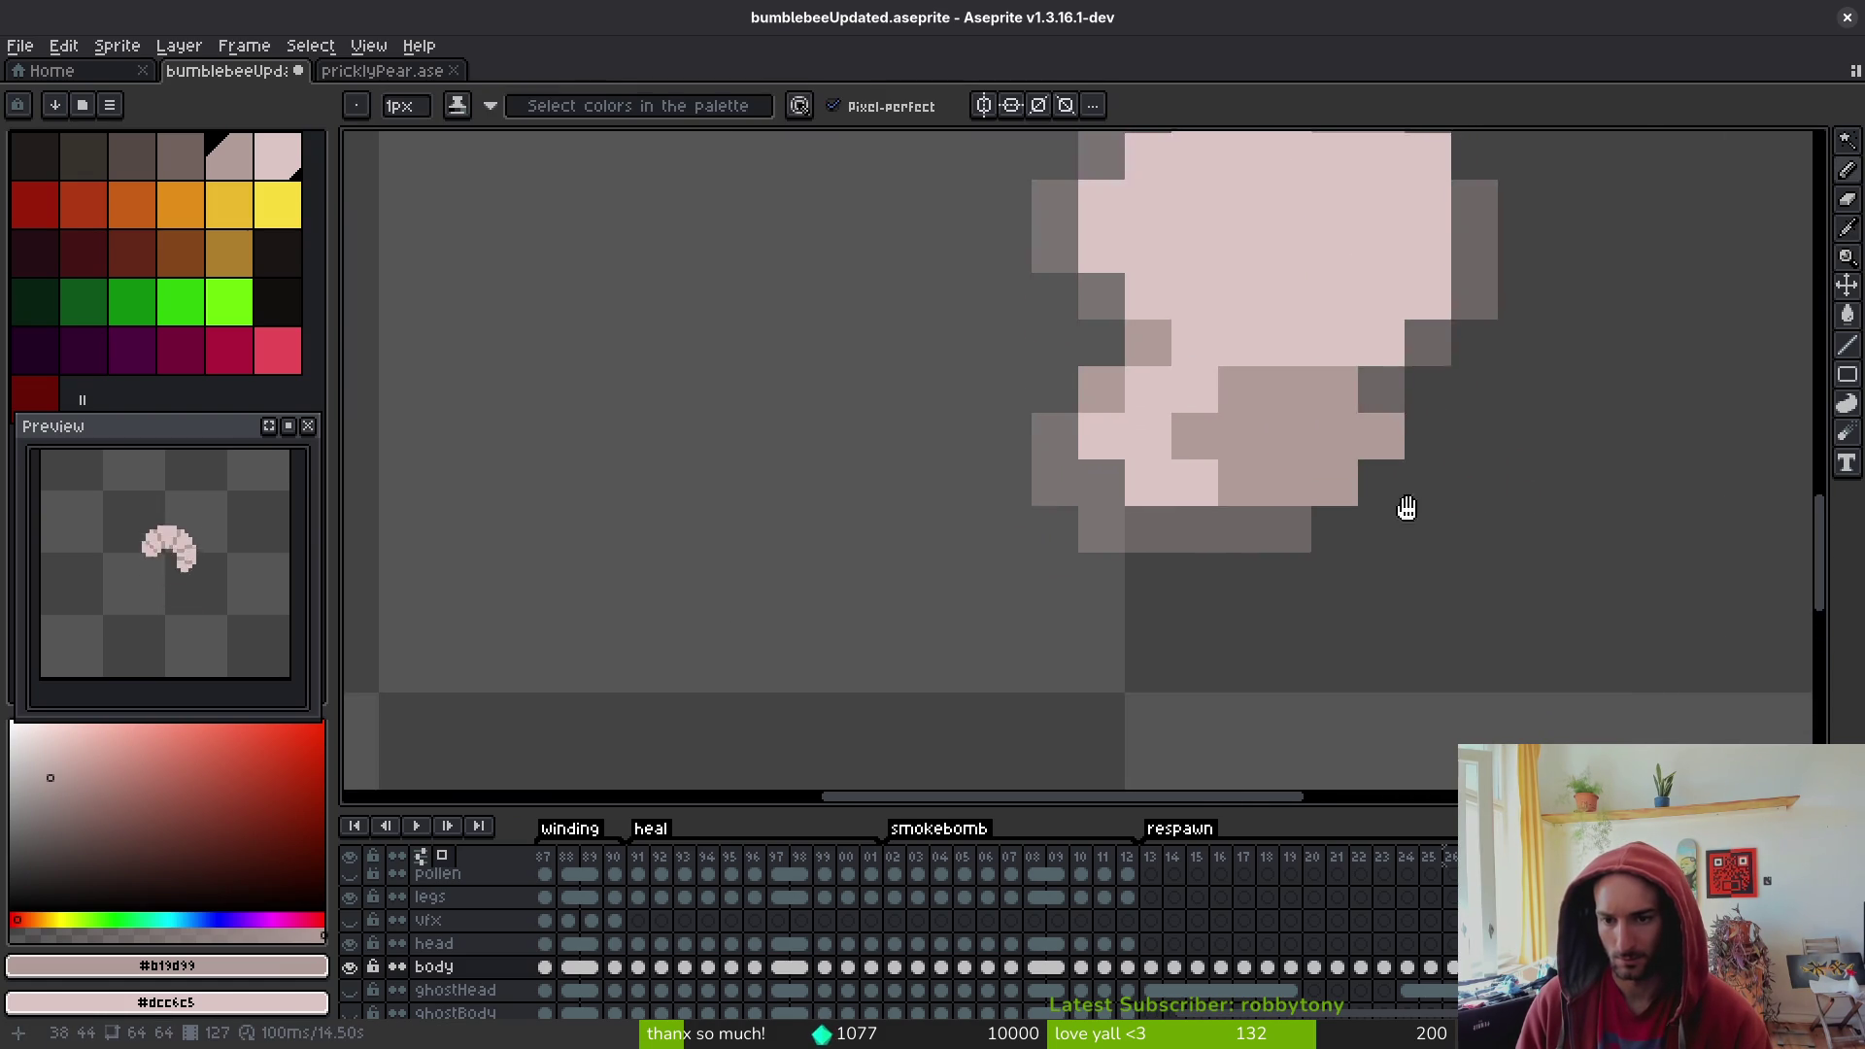
mouse_move(1272, 485)
left_mouse_down()
mouse_move(1245, 496)
mouse_move(1324, 525)
mouse_move(1279, 545)
mouse_move(1078, 492)
mouse_move(1178, 466)
mouse_move(1198, 554)
mouse_move(1225, 560)
left_mouse_up()
left_click(1274, 486)
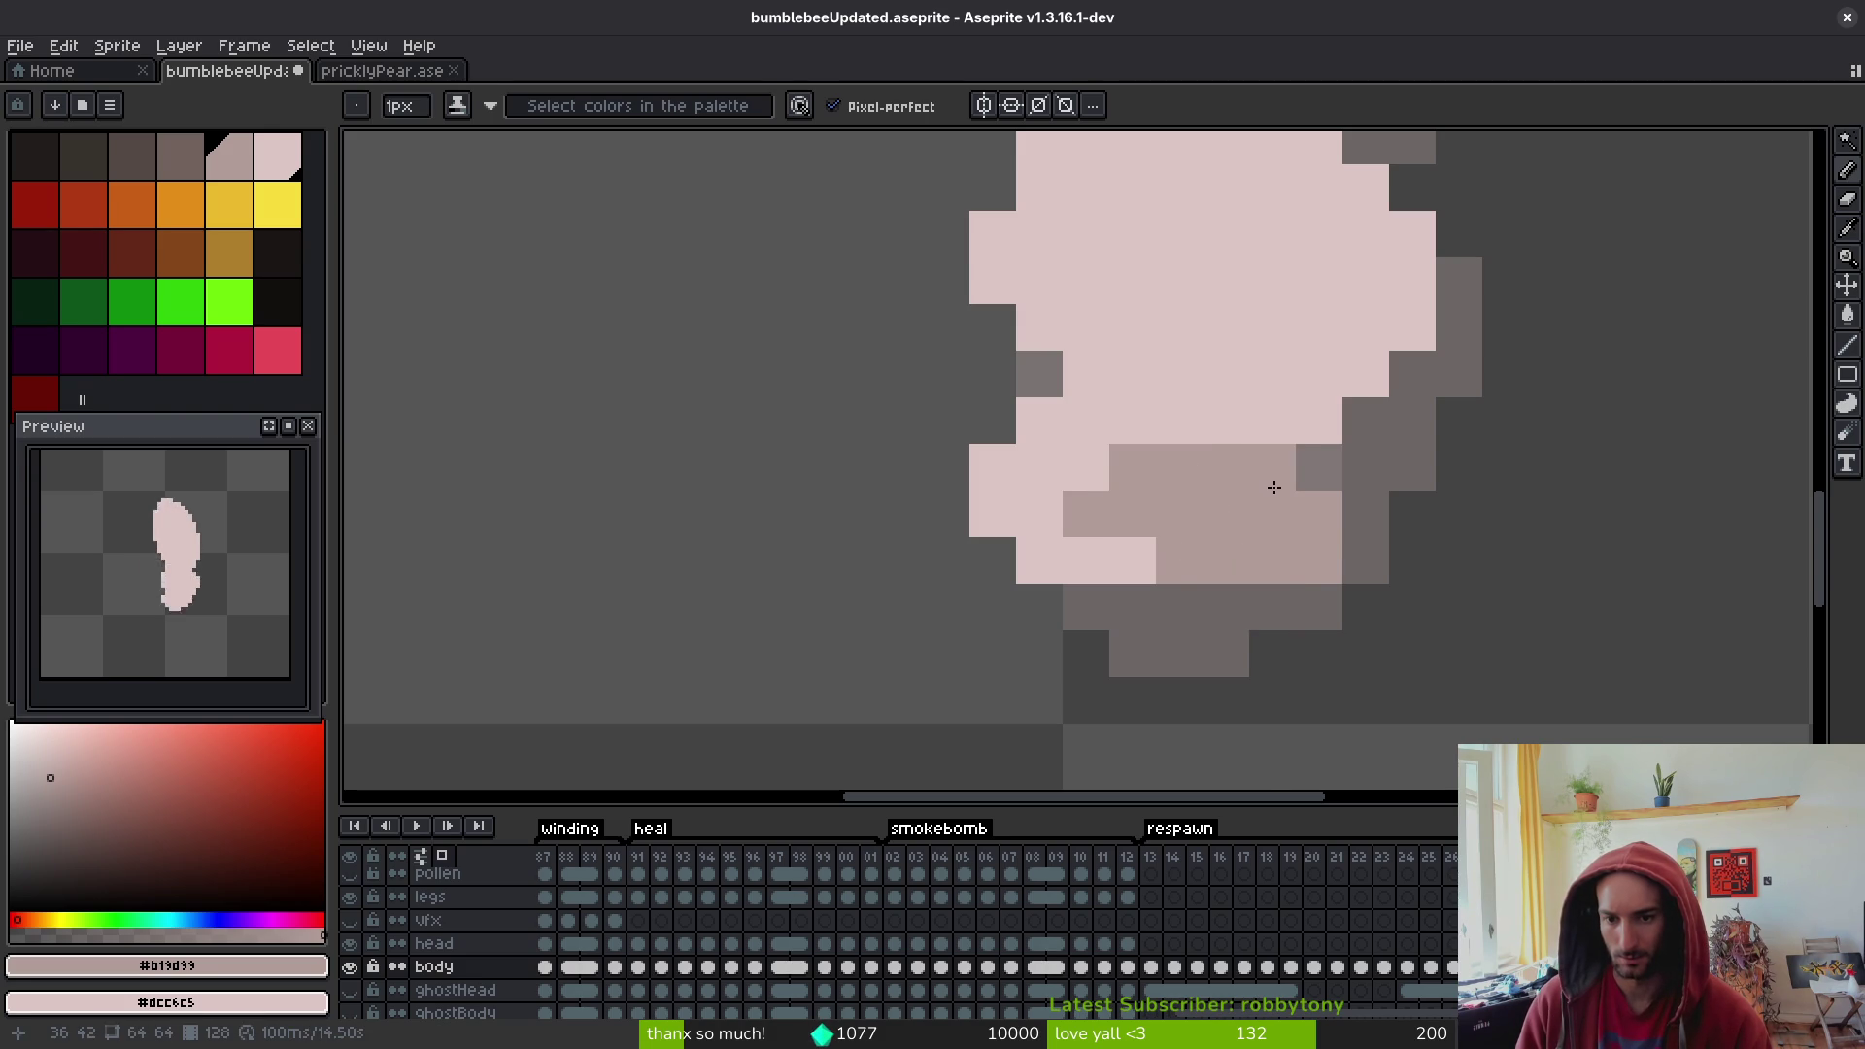
scroll(1316, 594, "down", 5)
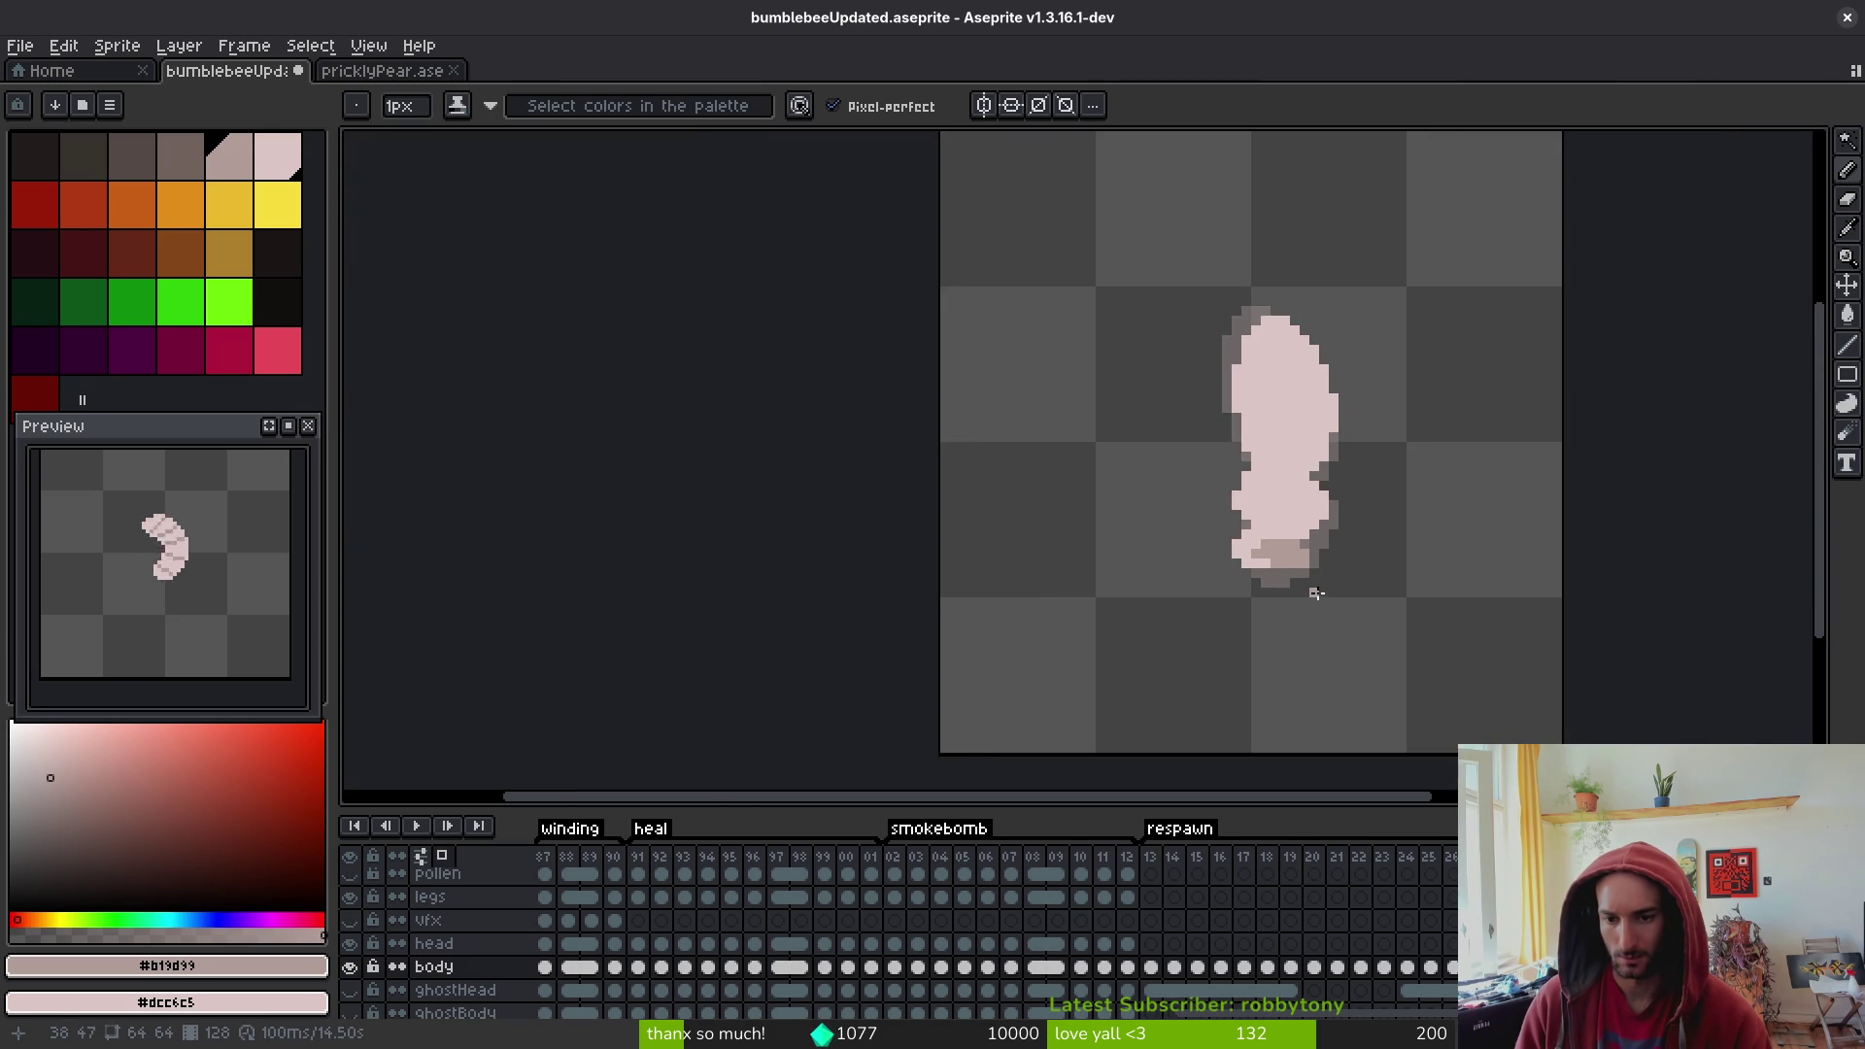
scroll(1316, 595, "up", 5)
- Try erasing a bottom pixel and painting pink over the lower shading, undoing both
key("e")
left_click(1294, 529)
scroll(1353, 555, "down", 5)
key("ctrl+z")
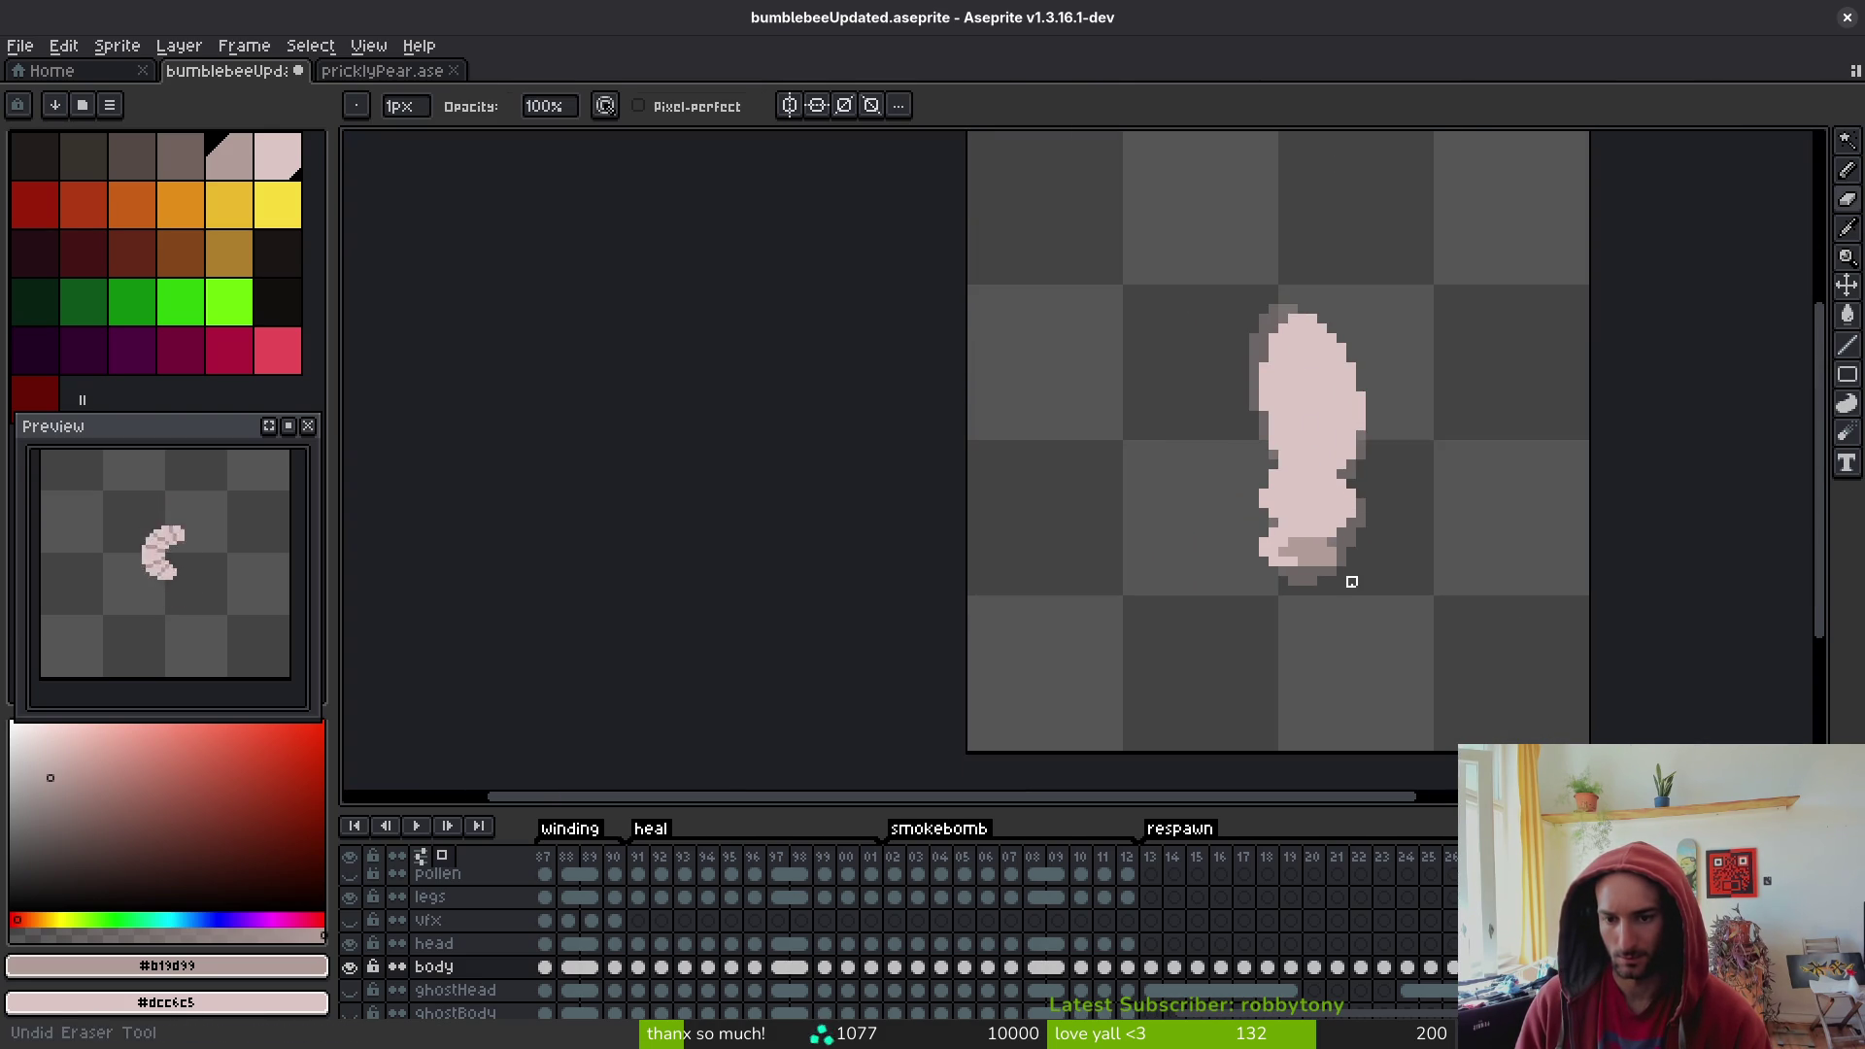
key("b")
scroll(1345, 568, "up", 2)
left_click_drag(1308, 517, 1345, 549)
scroll(1345, 549, "down", 3)
key("ctrl+z")
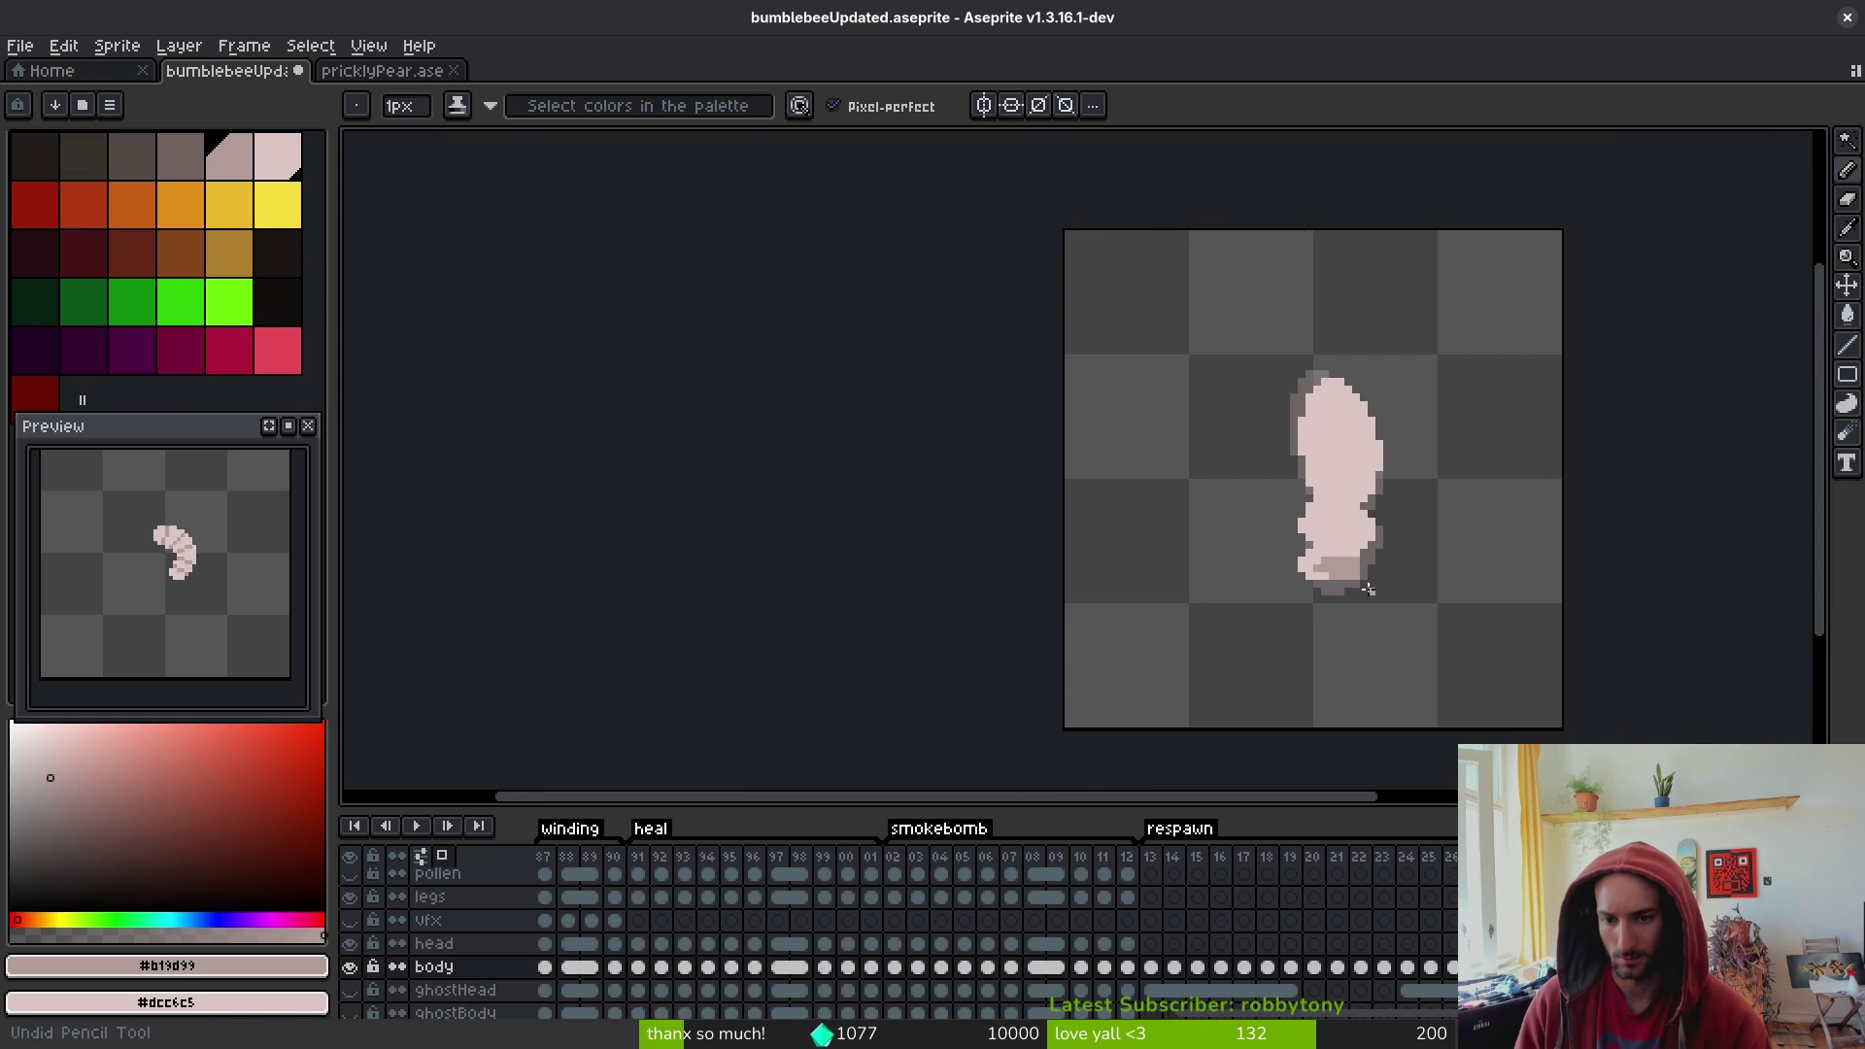
scroll(1343, 573, "up", 2)
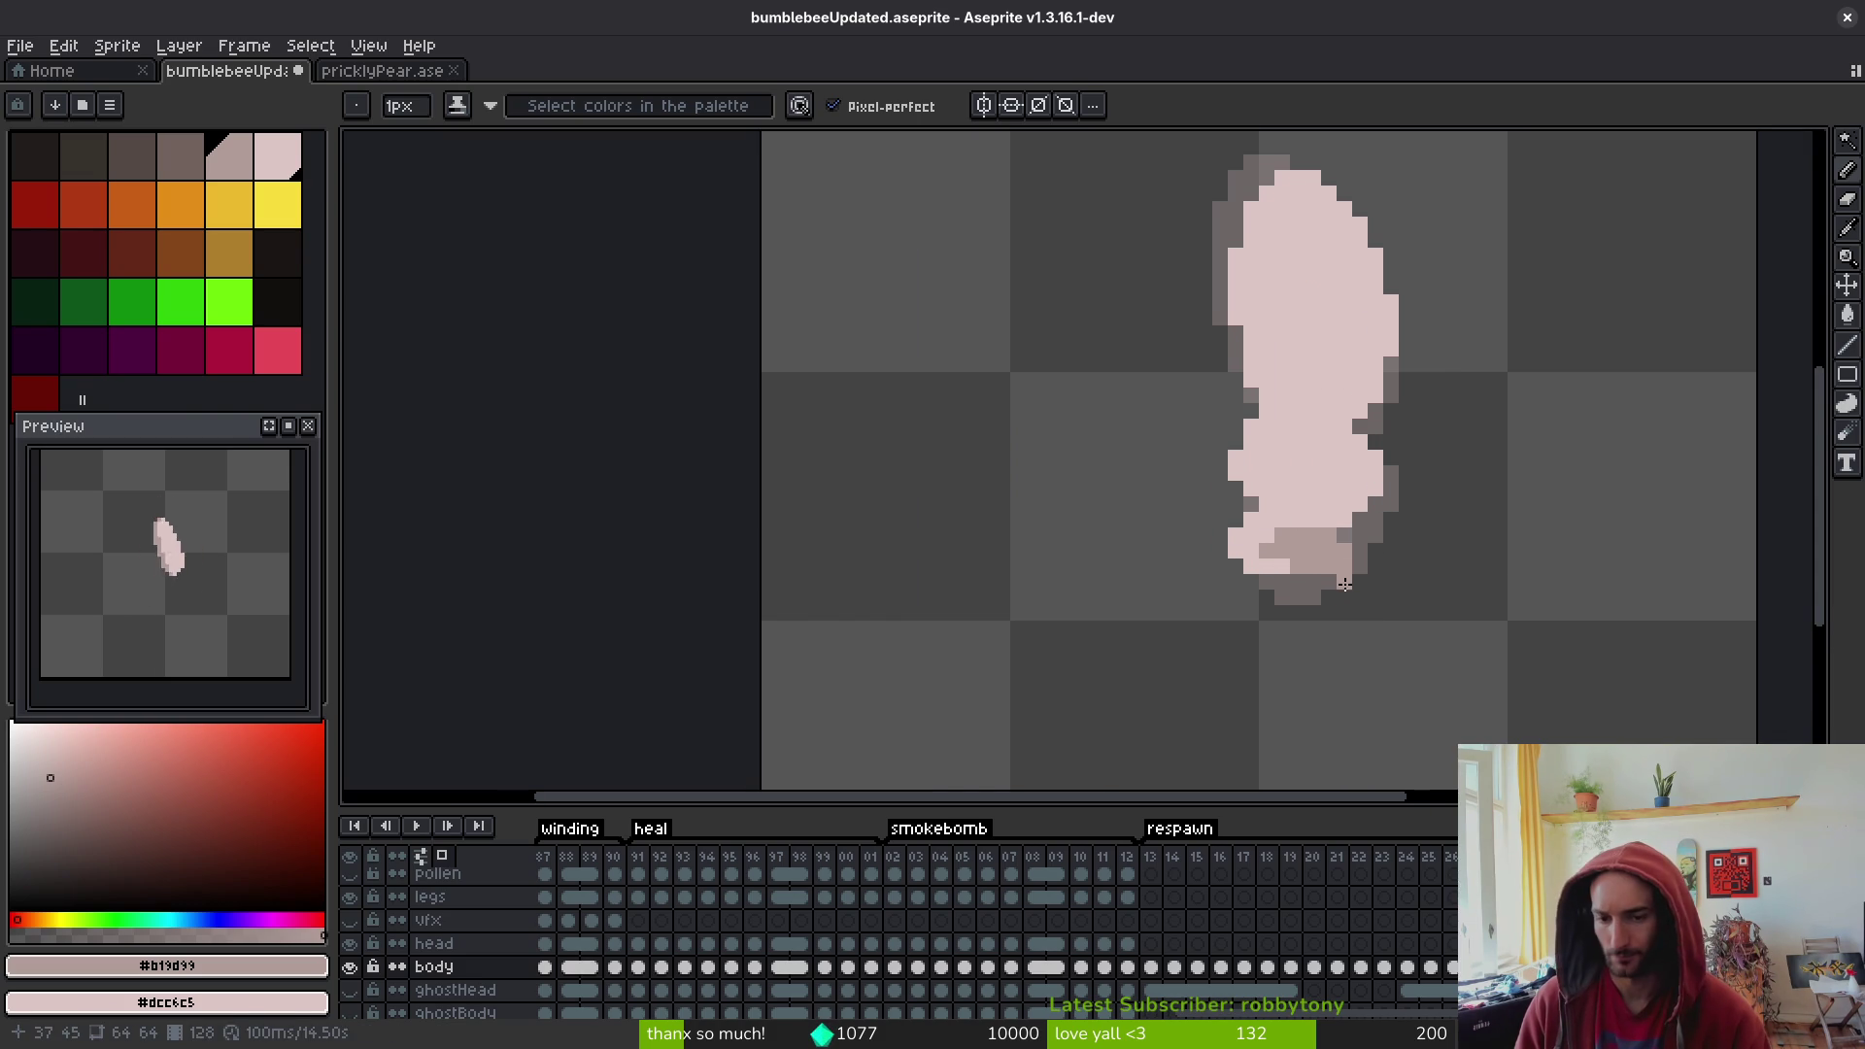
scroll(1347, 595, "down", 1)
key("alt")
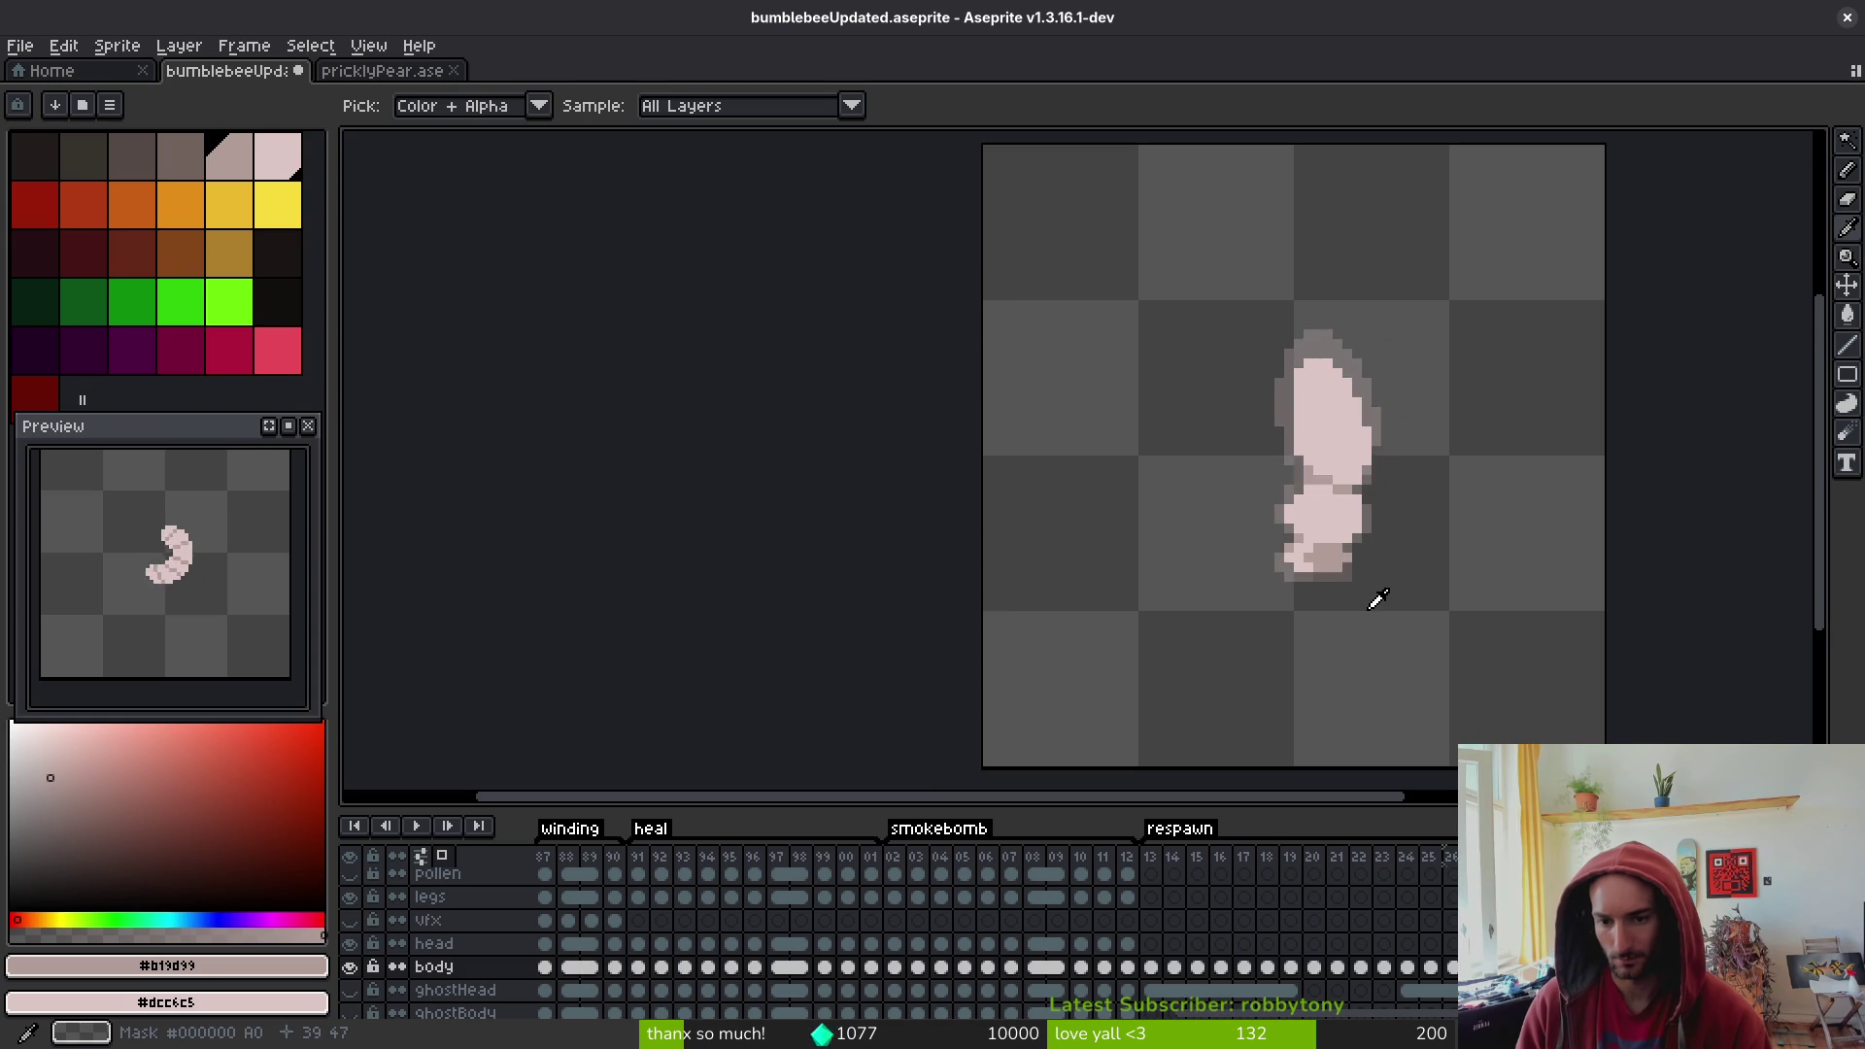
- Pick the #b19d99 shade from the canvas and draw a diagonal darker line across the grub body
scroll(1373, 599, "up", 2)
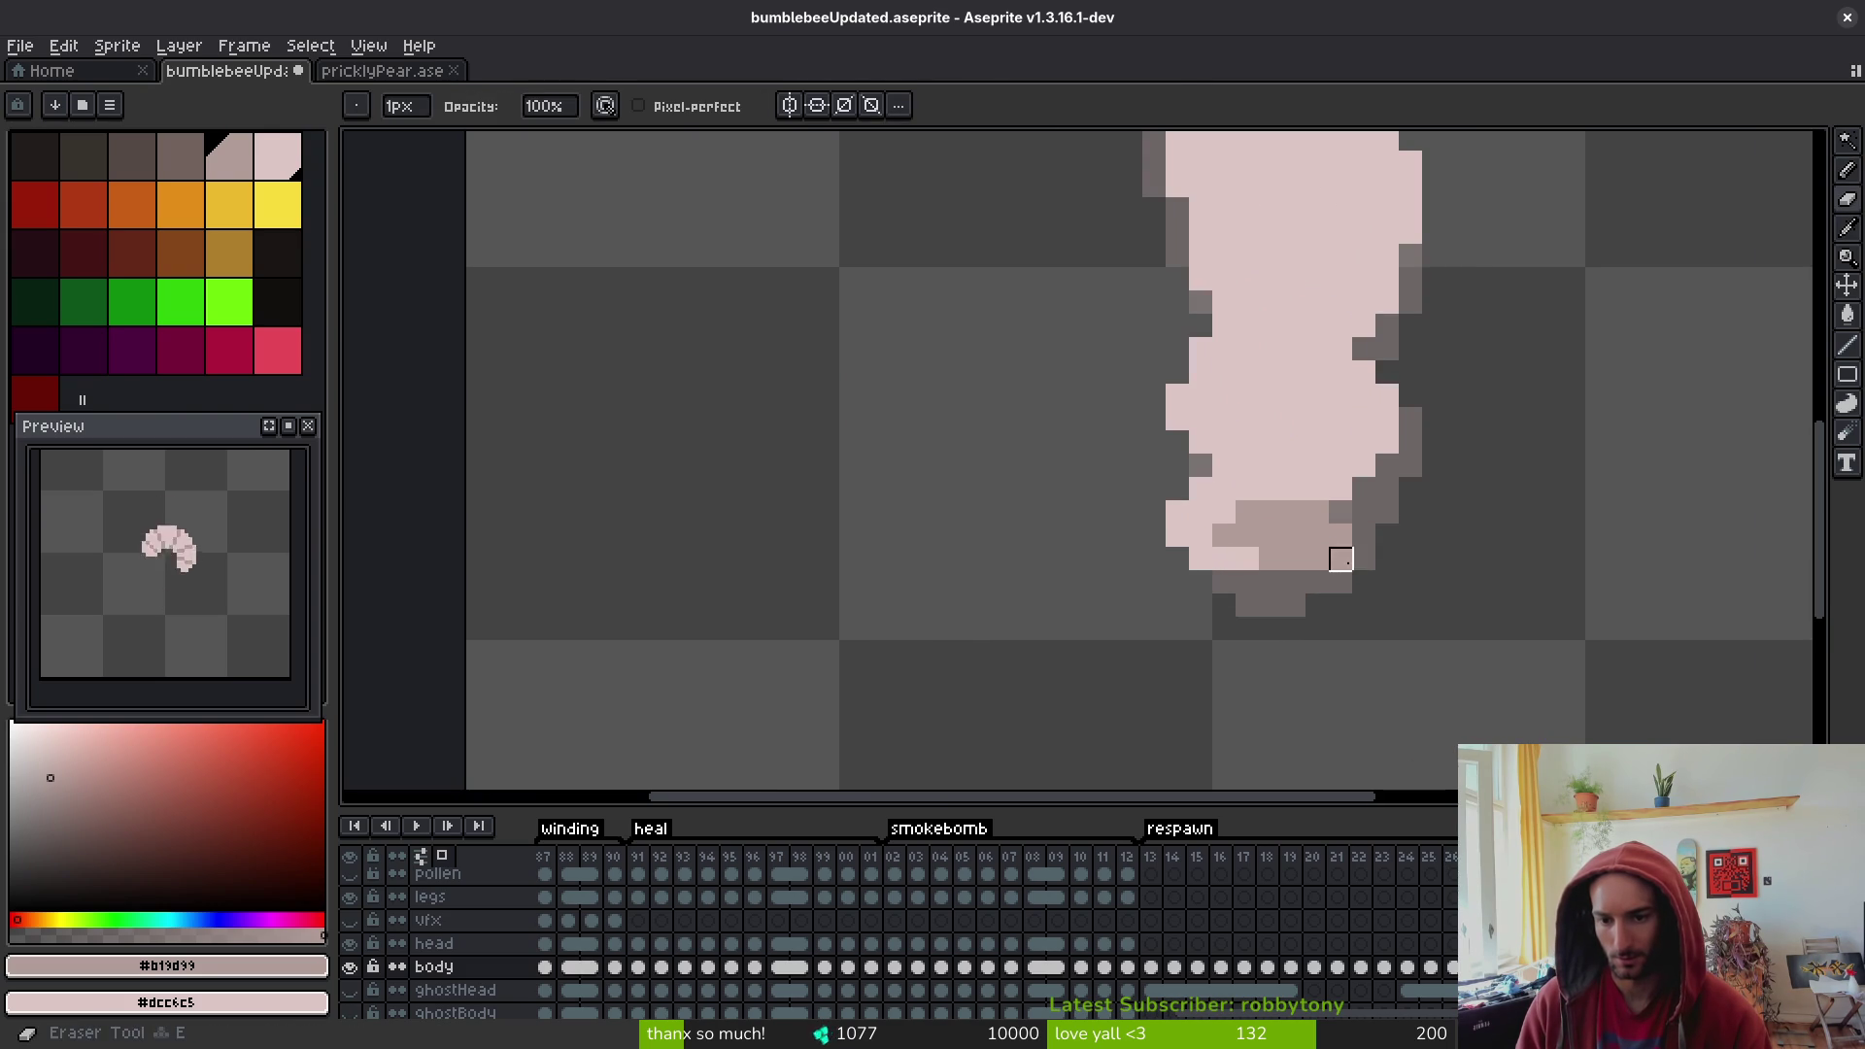
key("b")
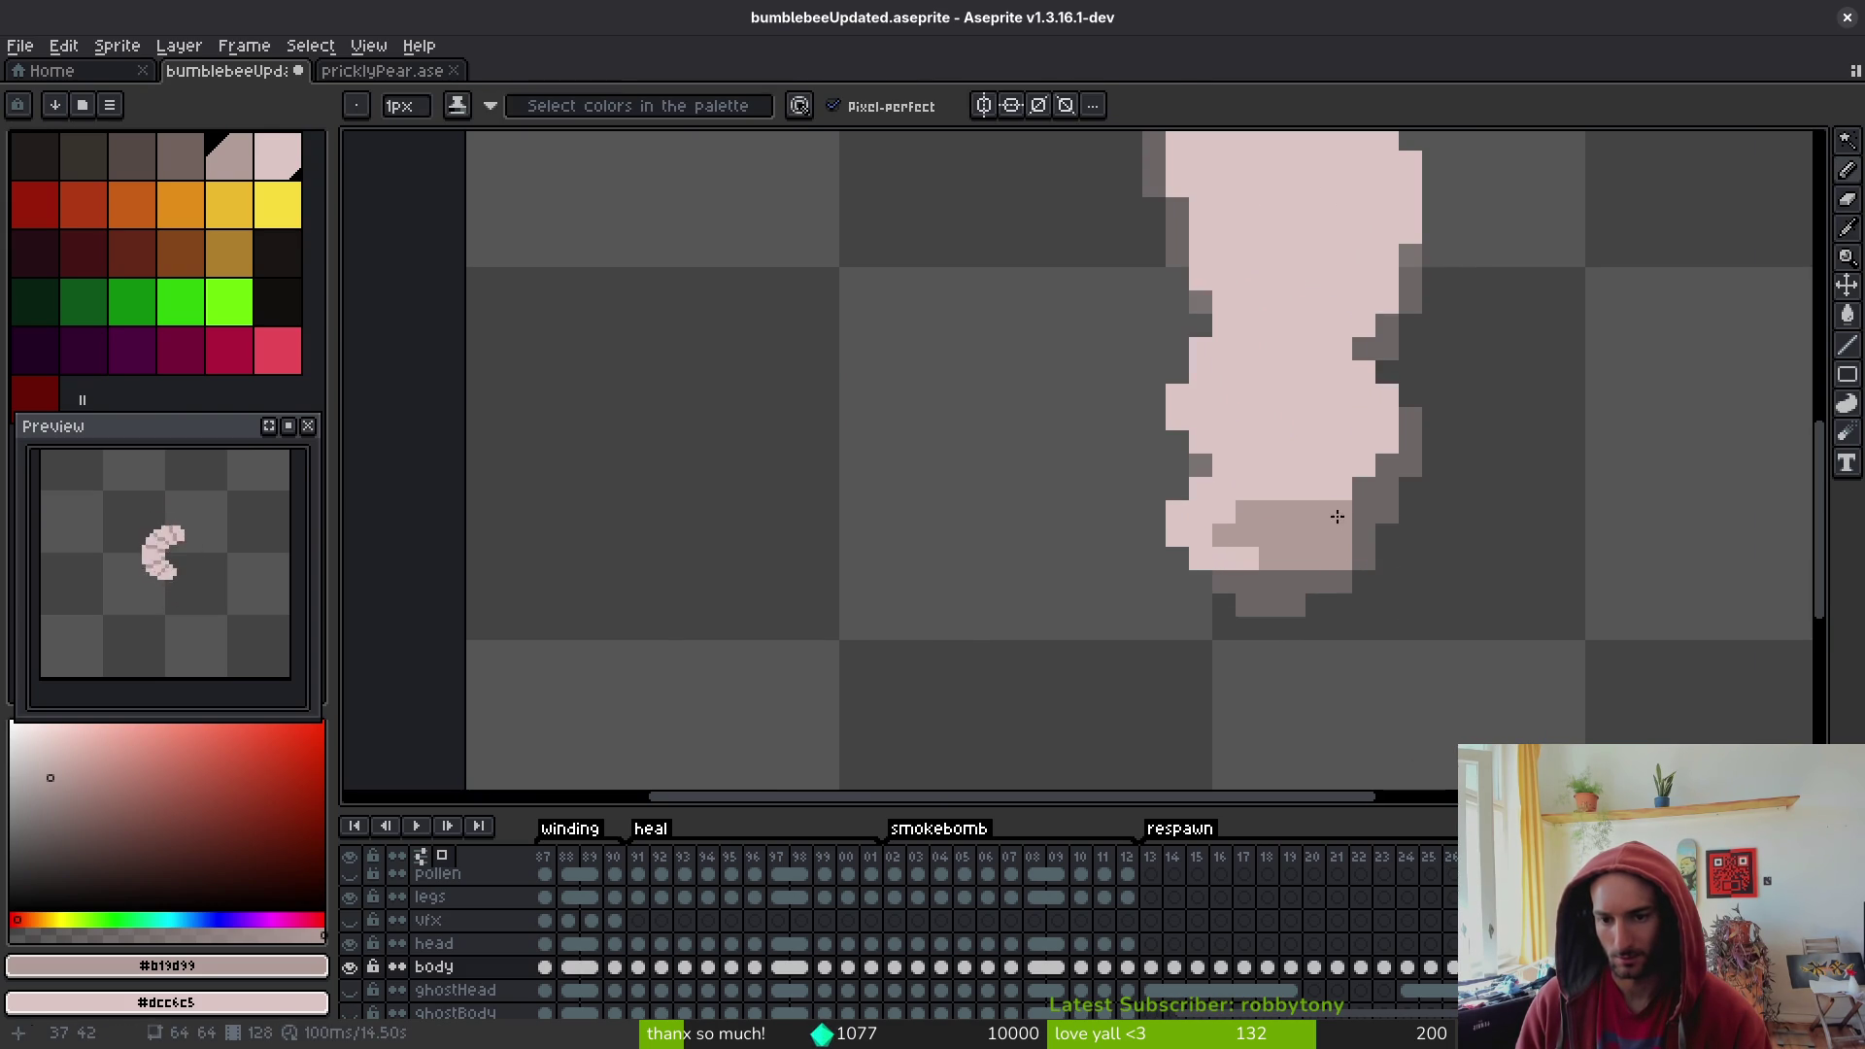
scroll(1372, 541, "down", 3)
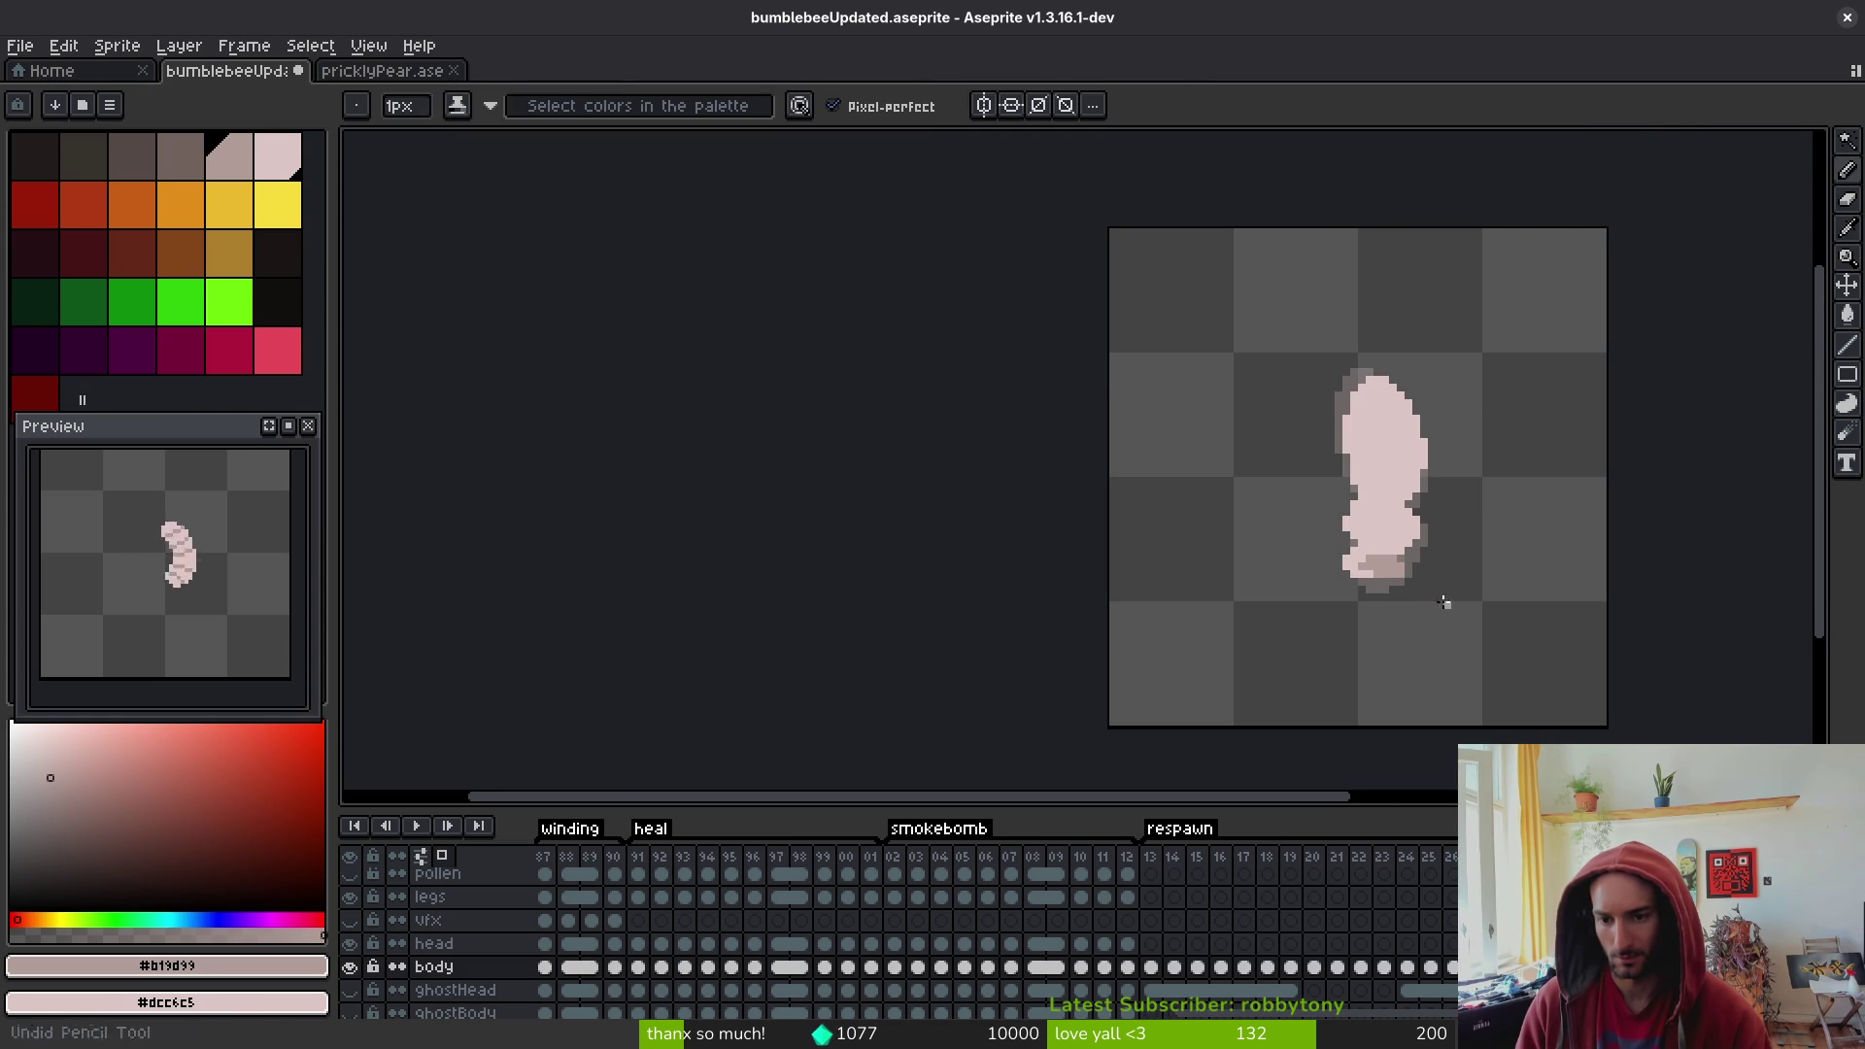
scroll(1436, 596, "up", 1)
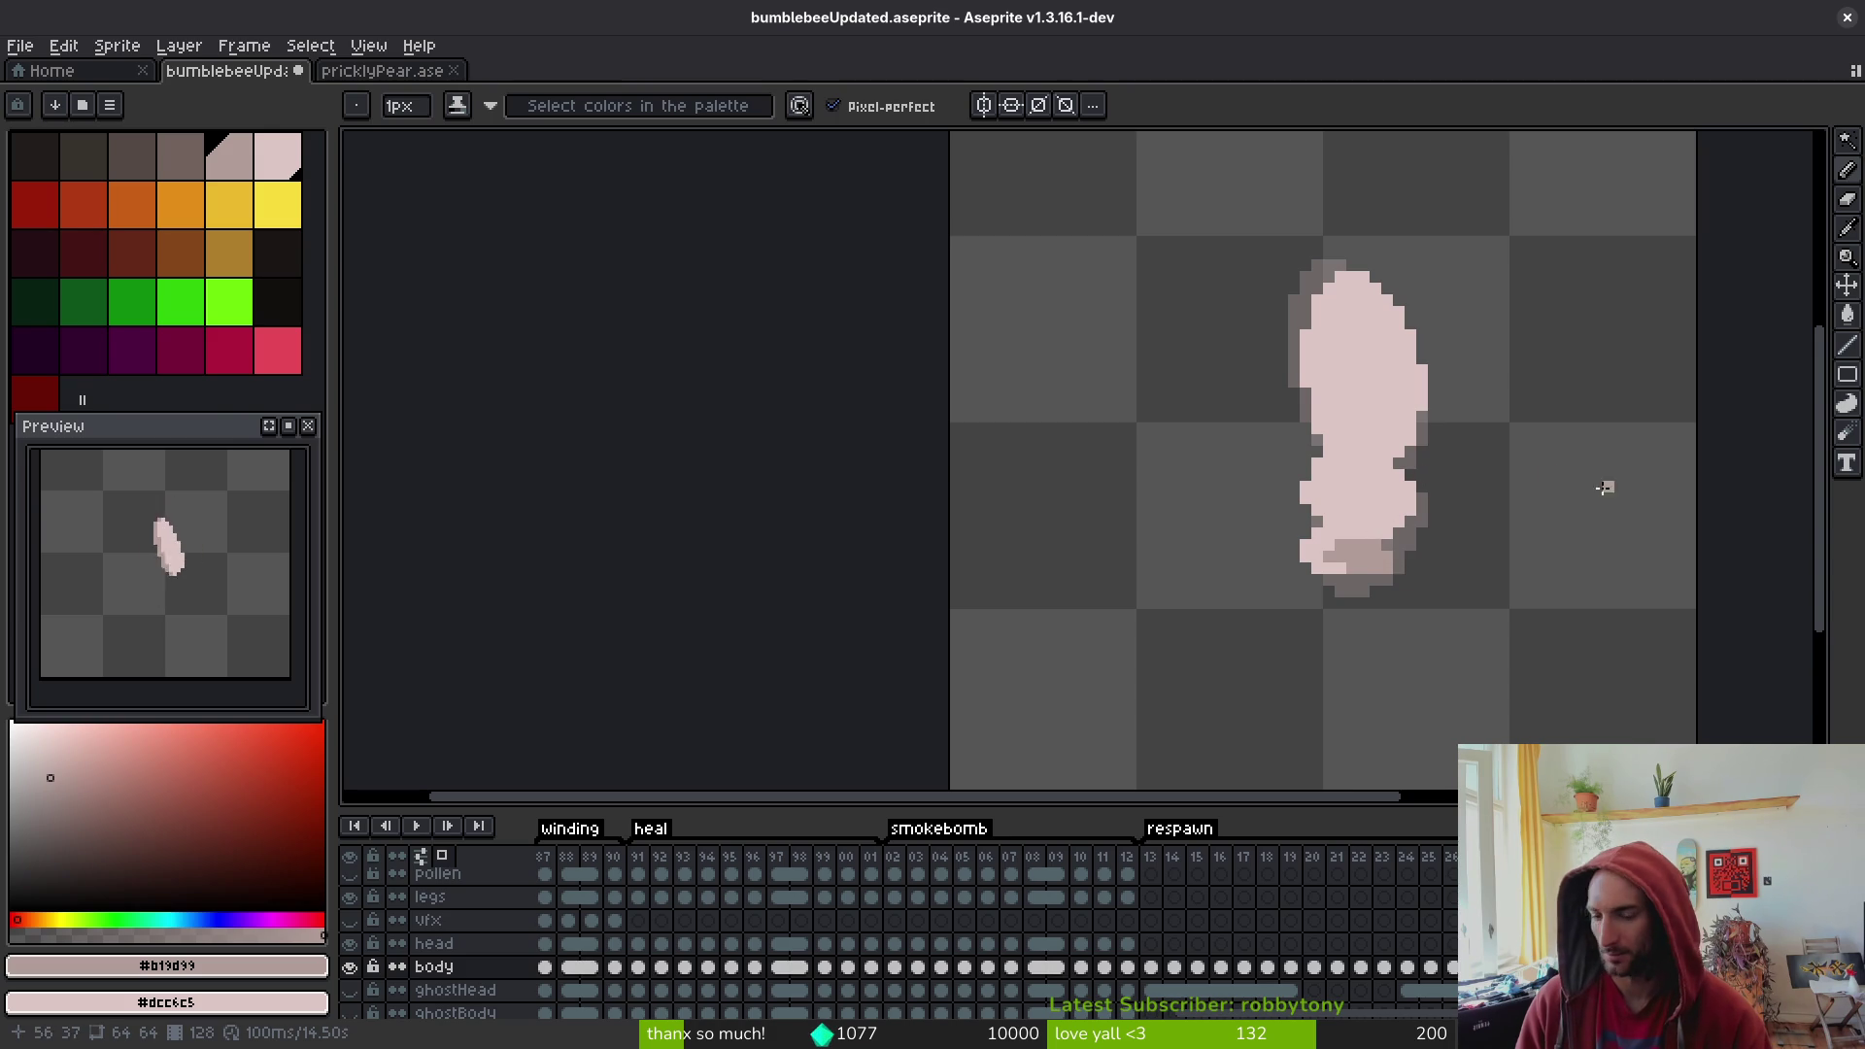
key("i")
key("b")
scroll(1321, 440, "up", 2)
mouse_move(1313, 406)
left_mouse_down()
mouse_move(1364, 452)
mouse_move(1437, 463)
left_mouse_up()
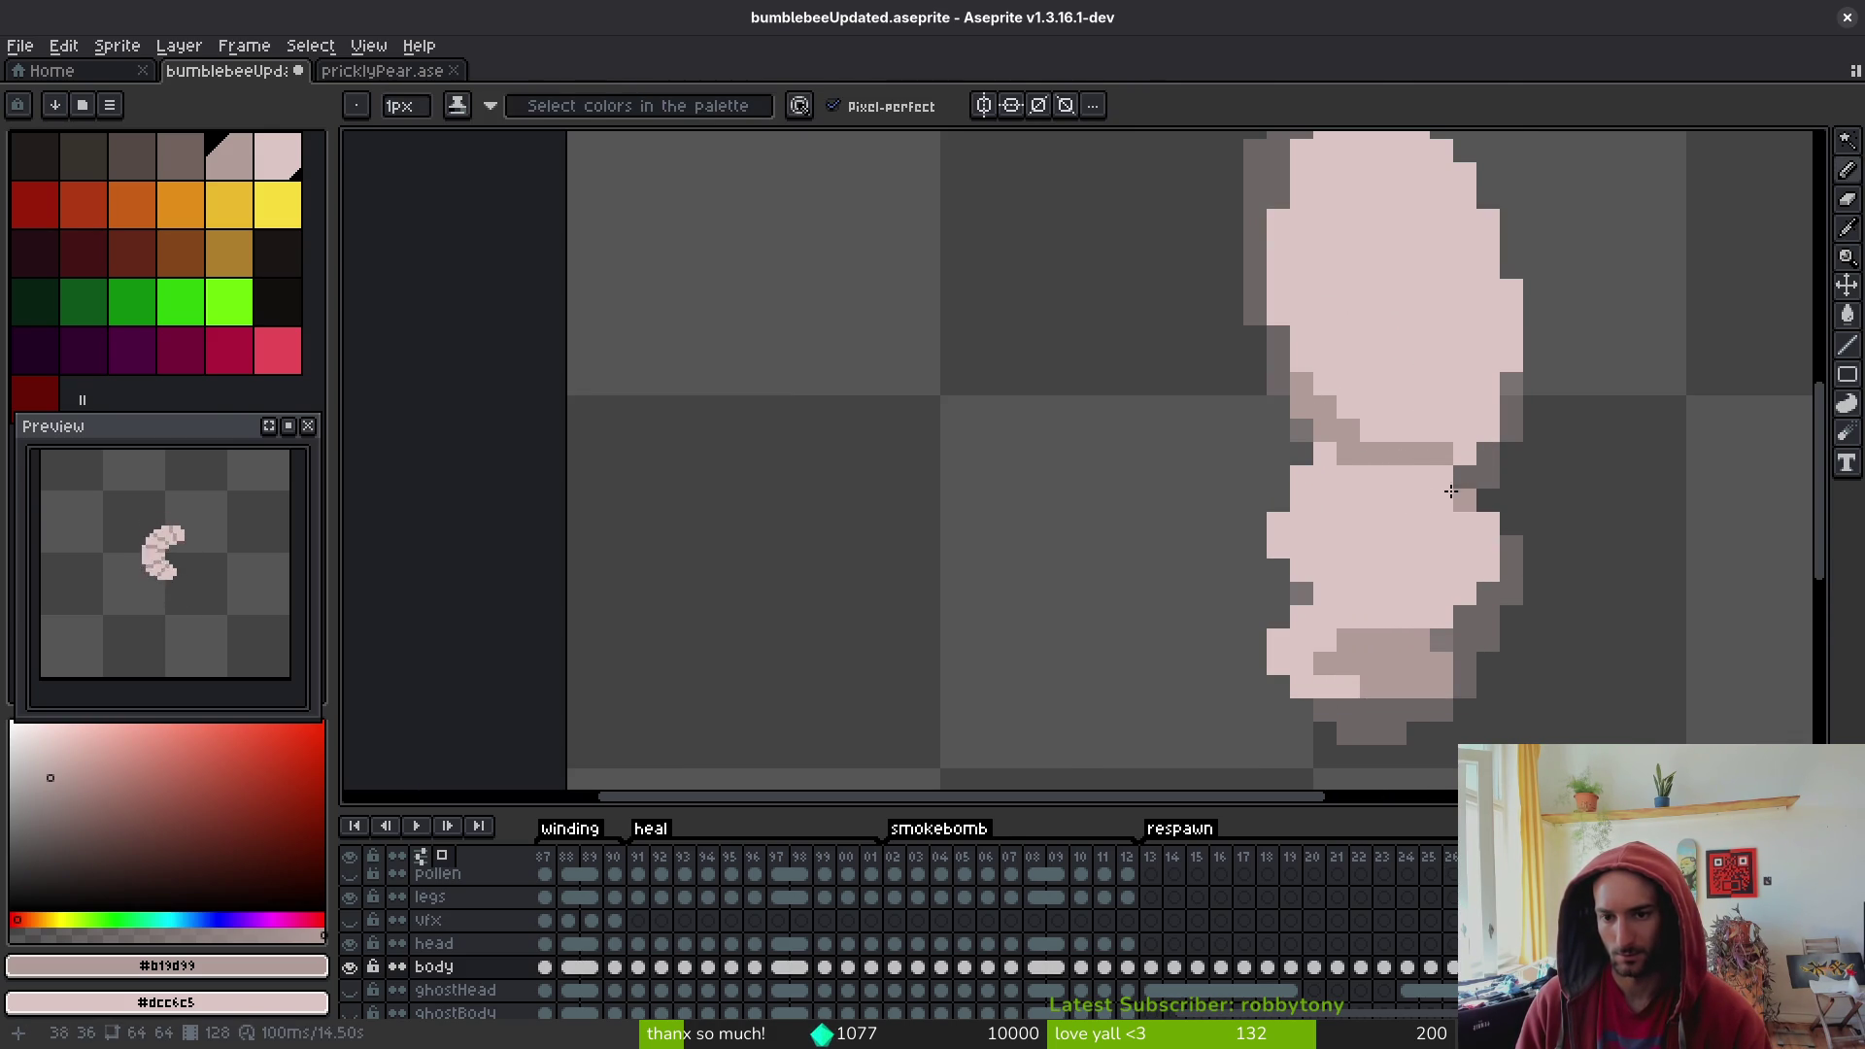
- Repaint and darken individual pixels along the bottom tip of the larva body
scroll(1418, 520, "down", 5)
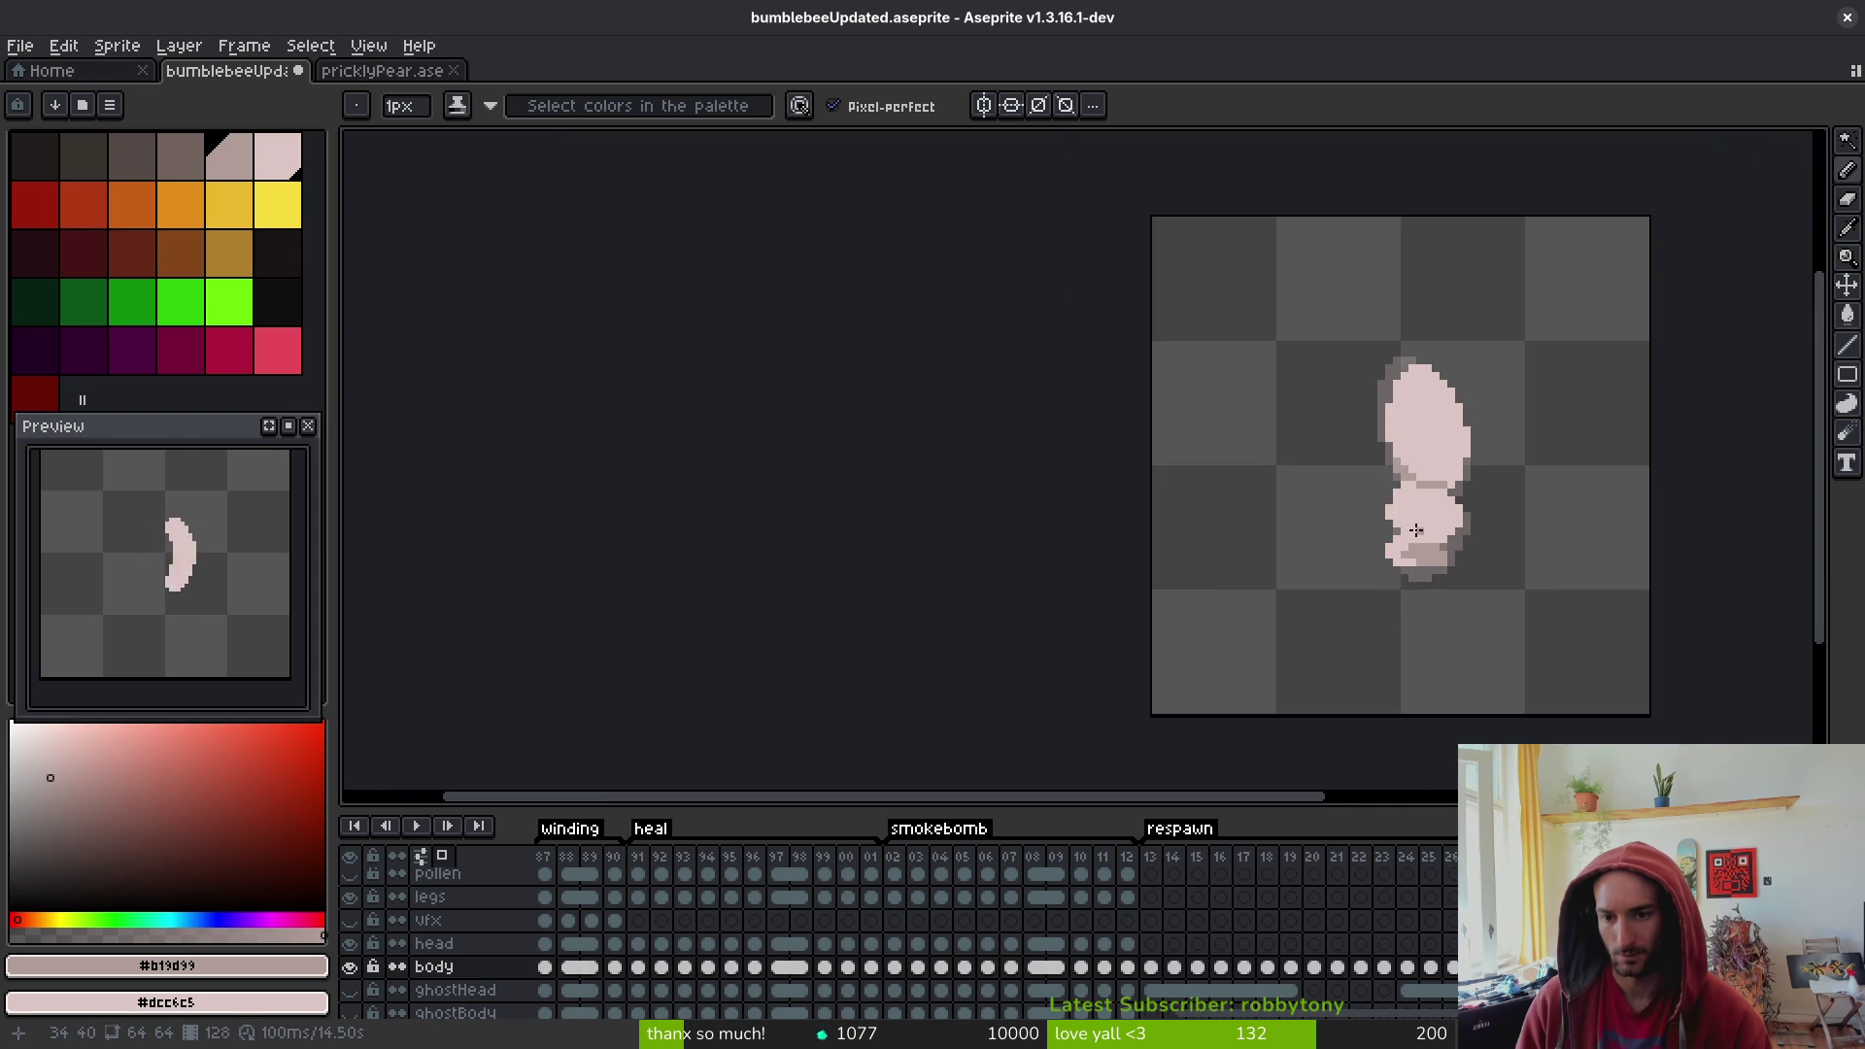
scroll(1416, 529, "up", 3)
scroll(1365, 545, "up", 3)
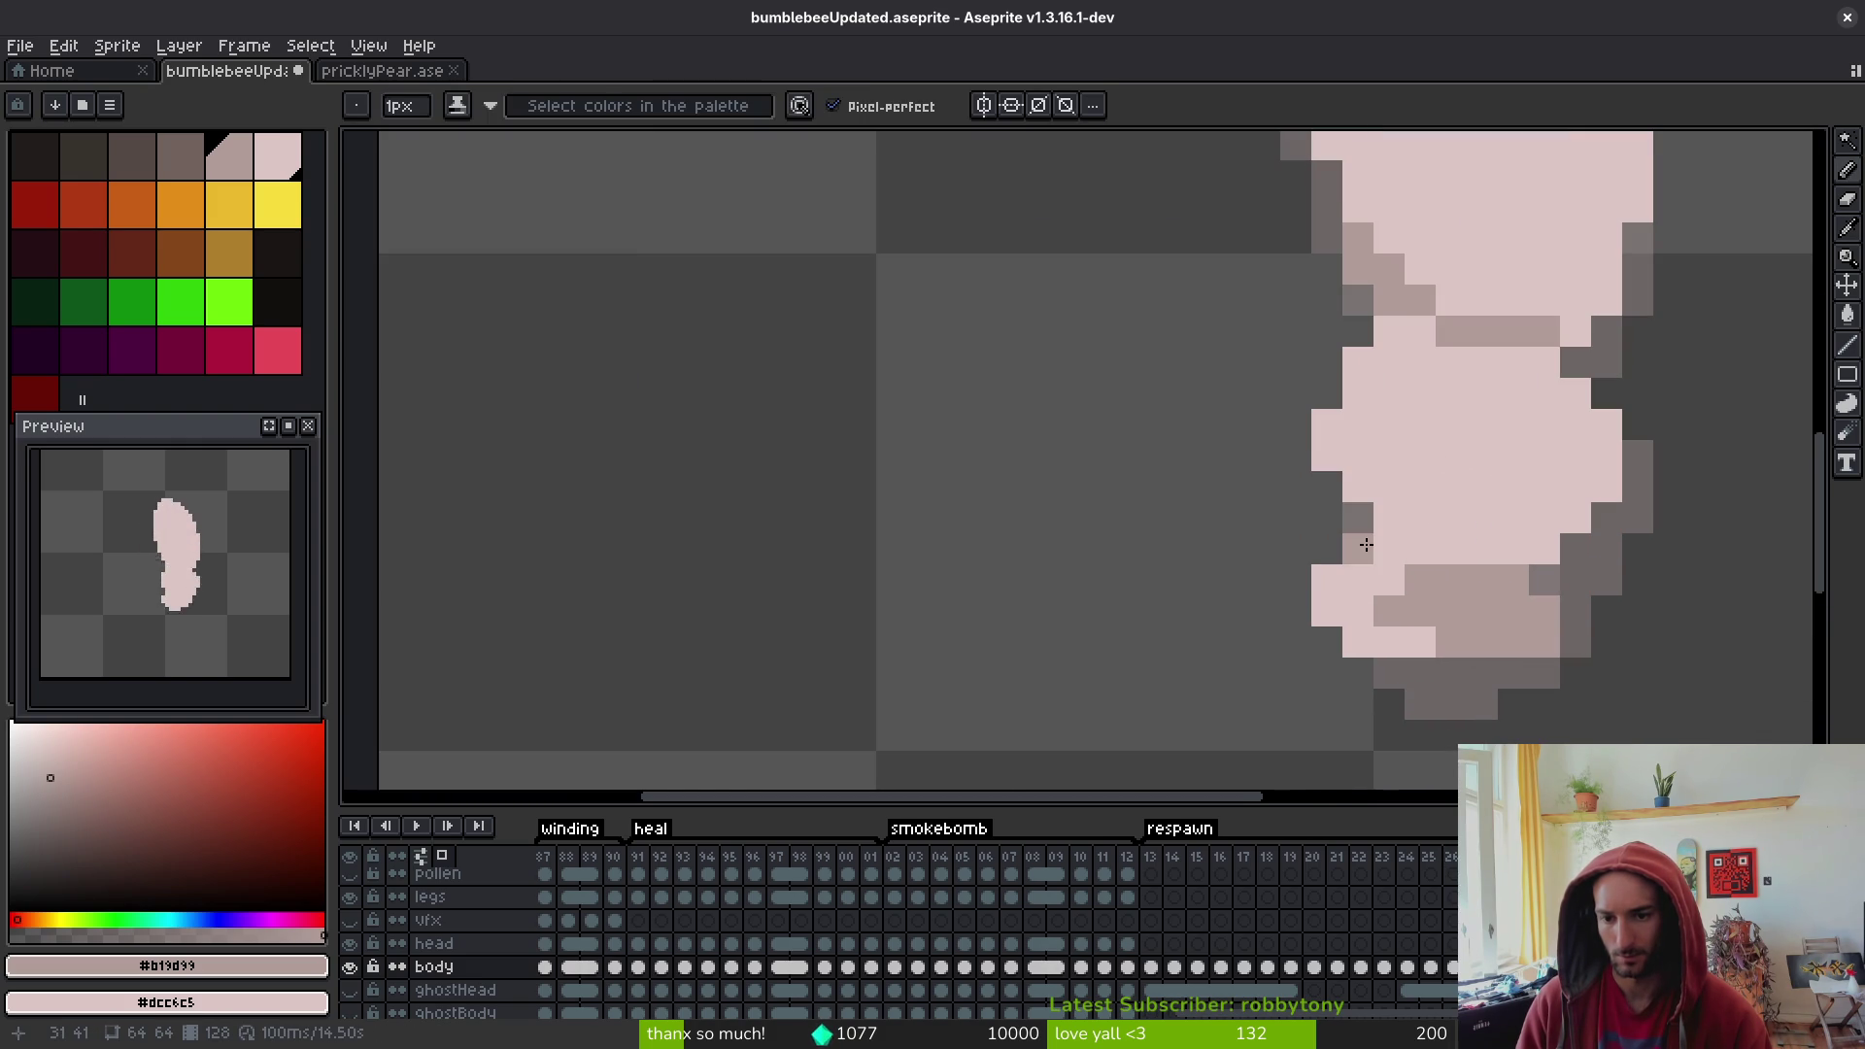
scroll(1418, 602, "down", 3)
scroll(1427, 619, "up", 2)
mouse_move(1426, 618)
left_mouse_down()
mouse_move(1451, 618)
mouse_move(1424, 574)
left_mouse_up()
scroll(1418, 607, "down", 2)
scroll(1398, 591, "up", 2)
scroll(1424, 582, "down", 2)
scroll(1438, 612, "up", 2)
left_click(1403, 608)
- Resample the shade colour and fill the lower body with a darker grey block
scroll(1437, 628, "down", 2)
key("alt")
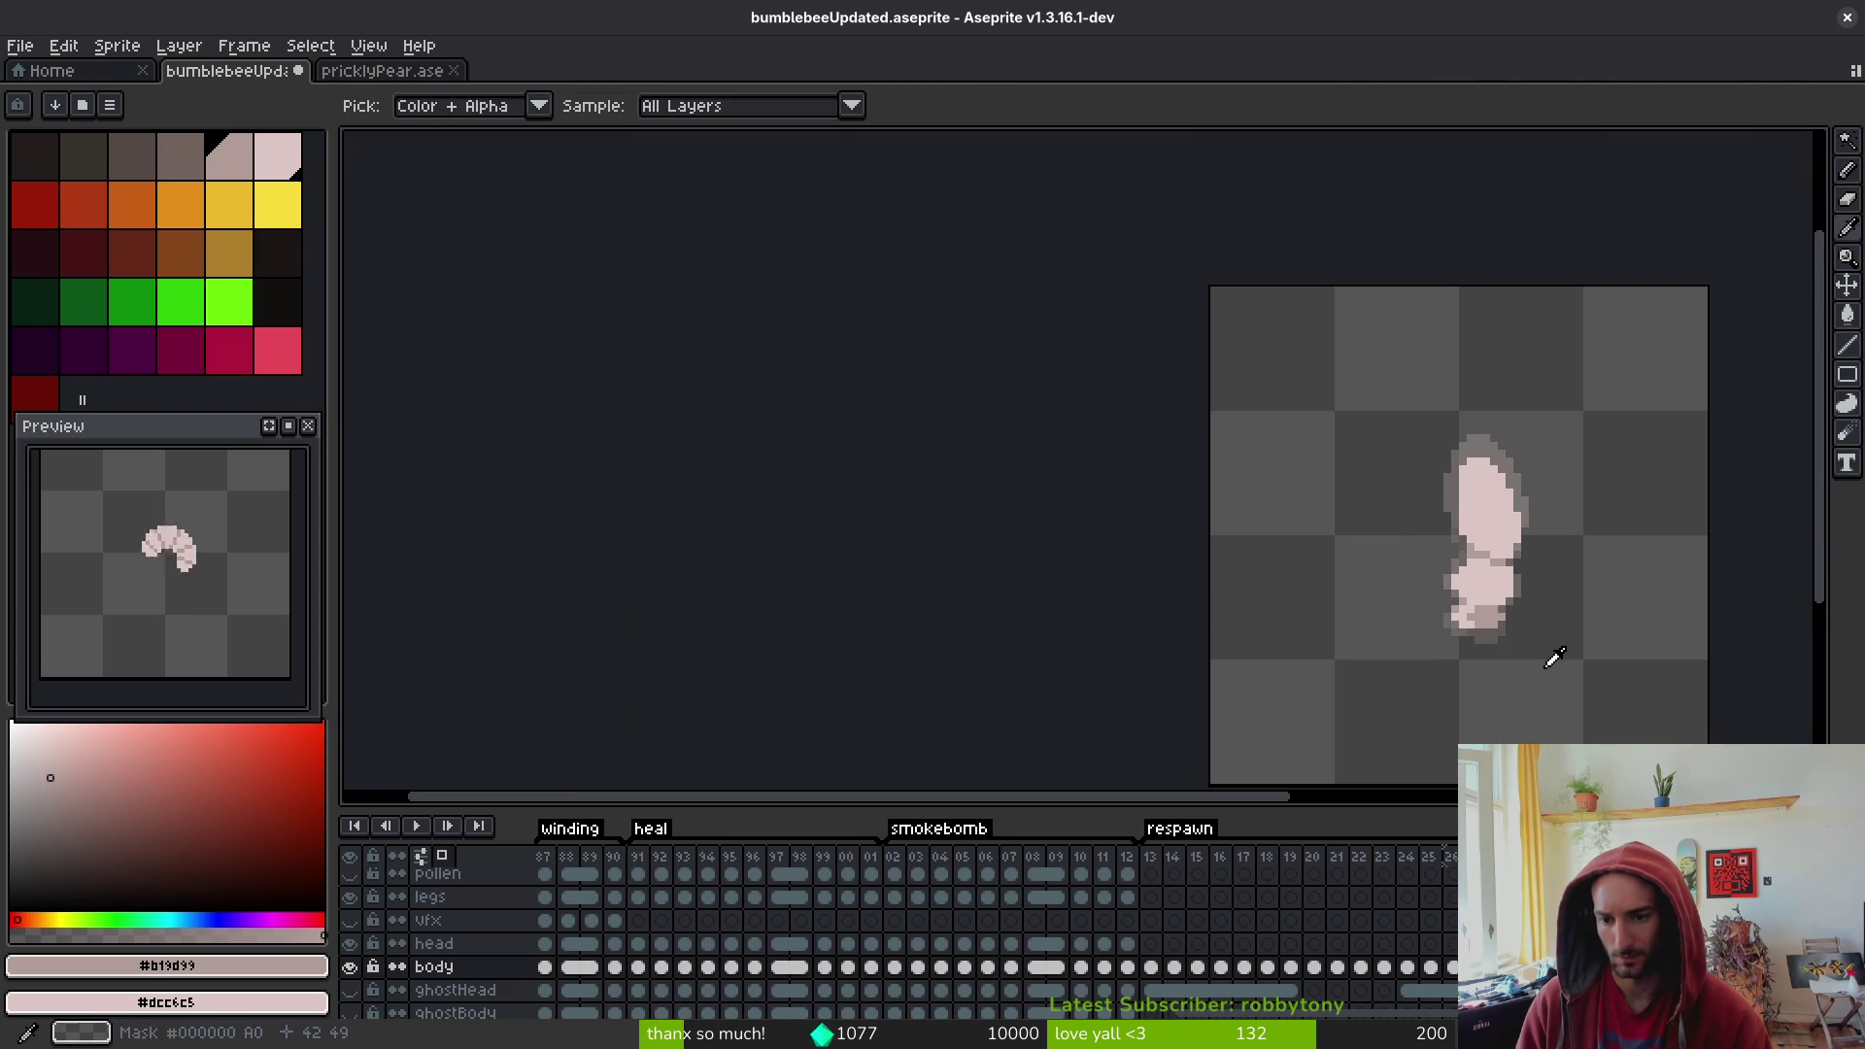
scroll(1512, 657, "up", 2)
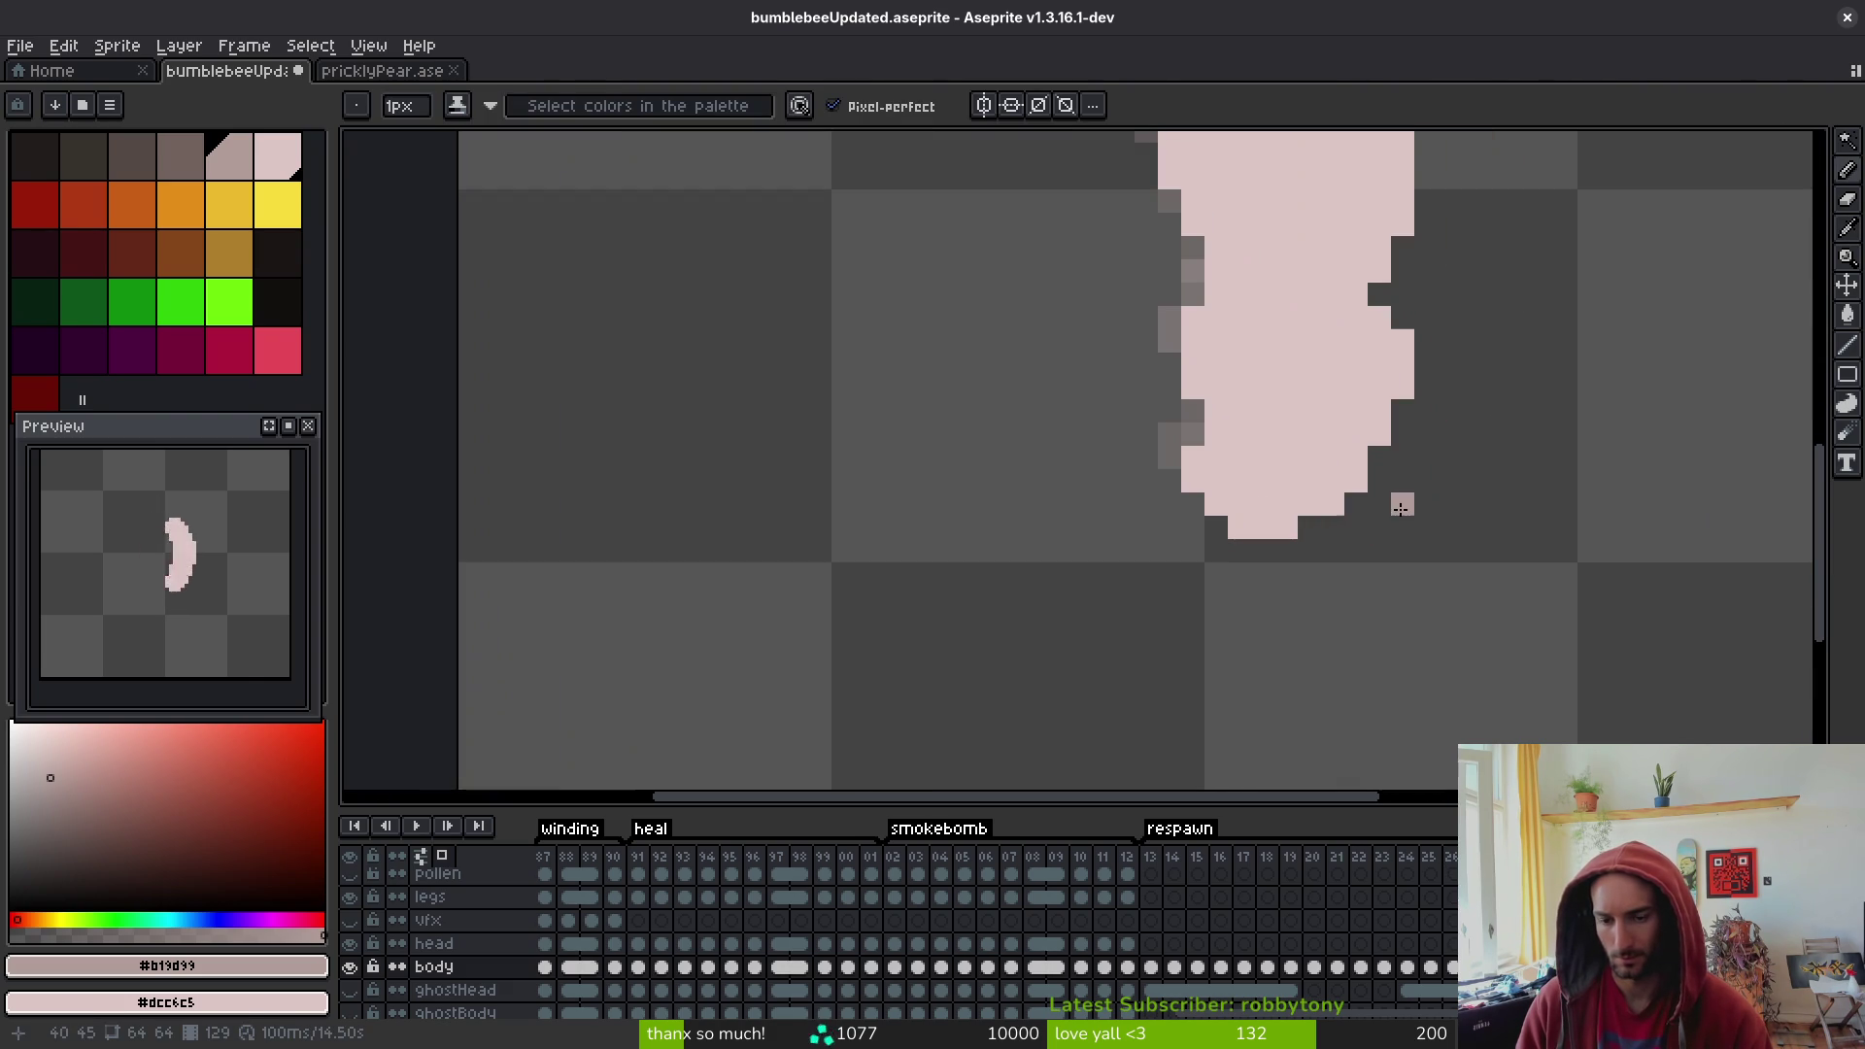
mouse_move(1281, 477)
left_mouse_down()
mouse_move(1355, 505)
mouse_move(1262, 527)
mouse_move(1355, 527)
left_mouse_up()
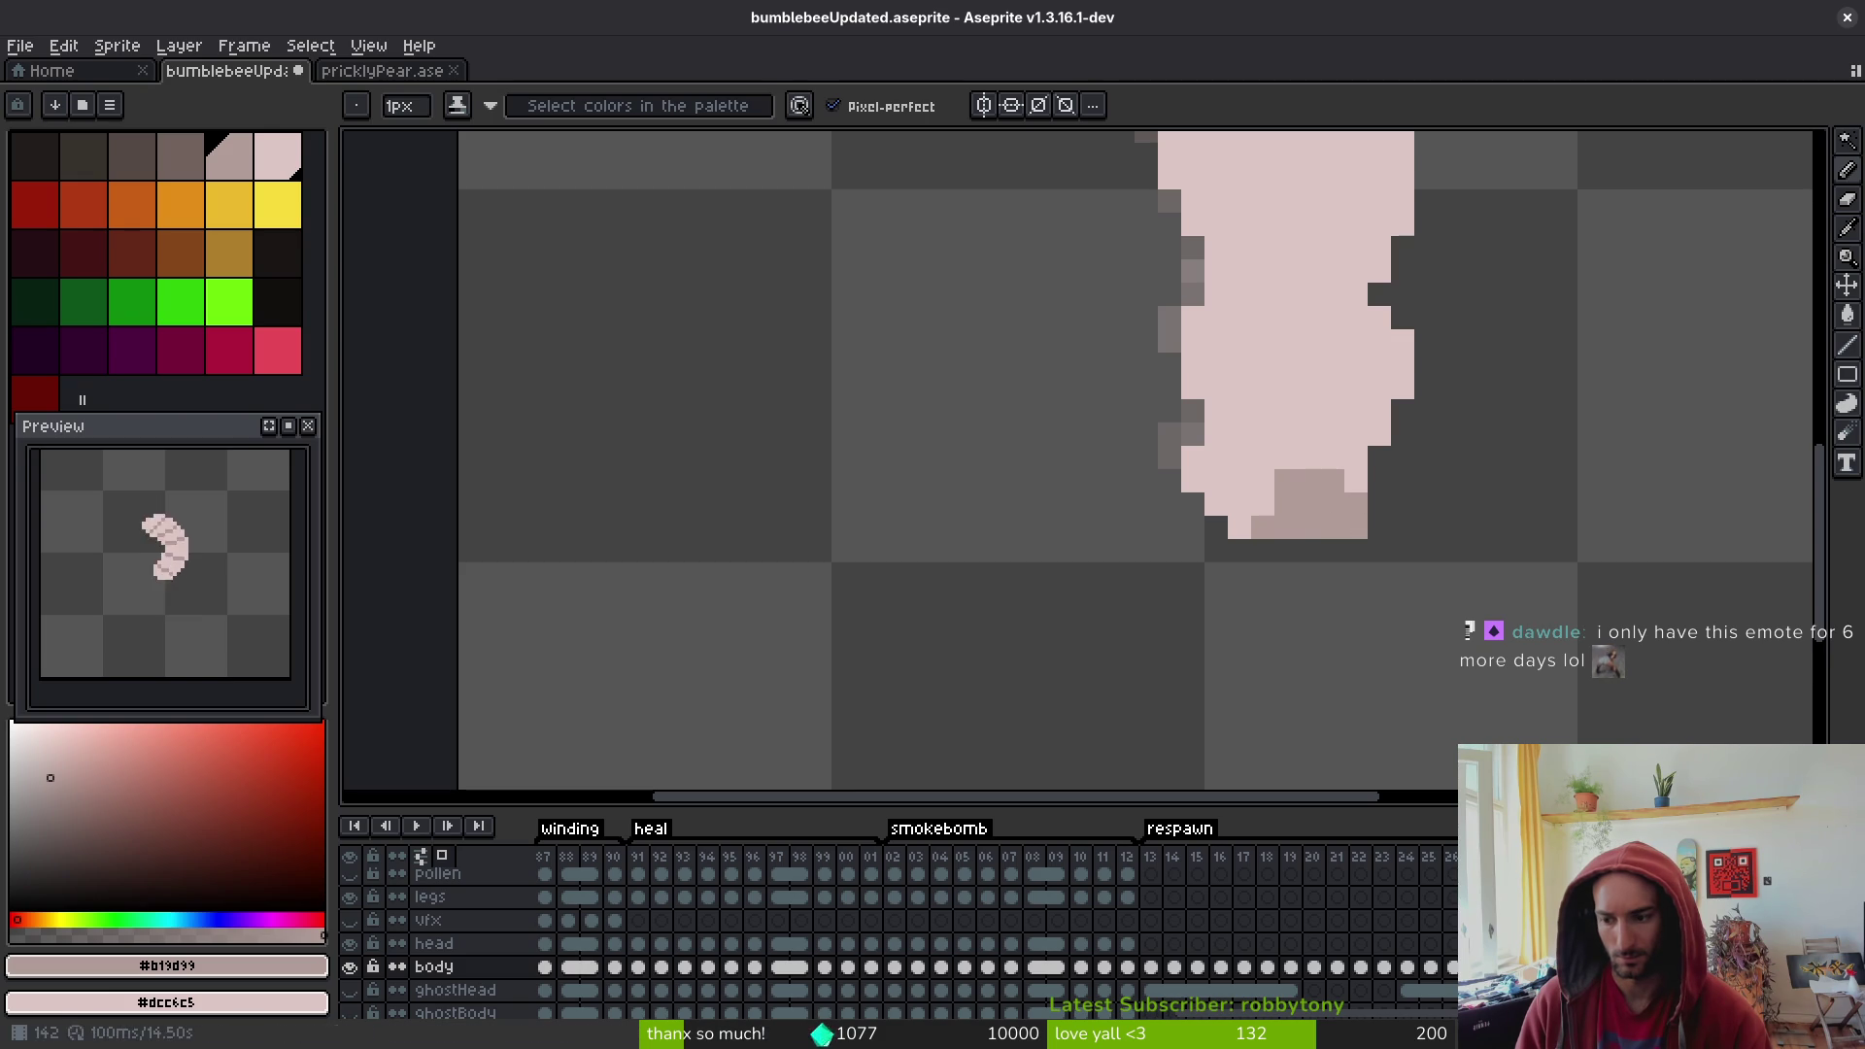
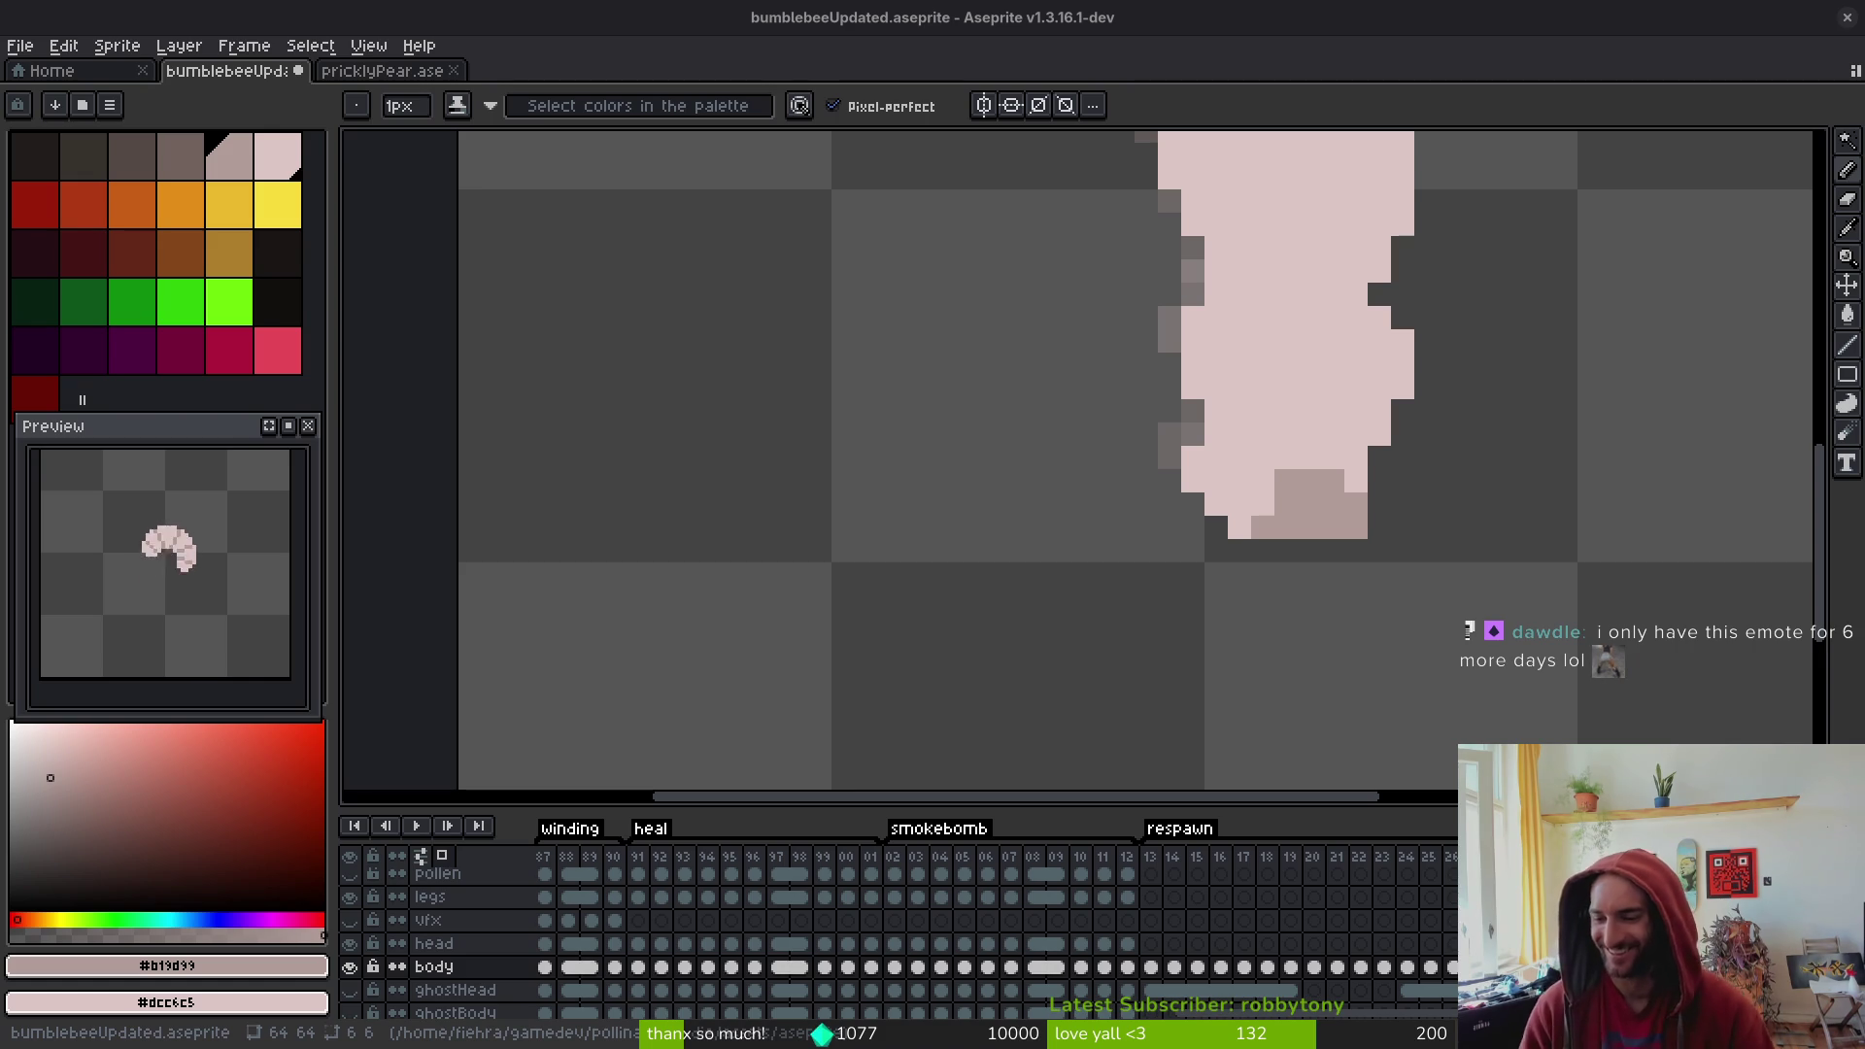
- Paint darker pink shading pixels along the bottom edge of the pale grub body
left_click(1380, 504)
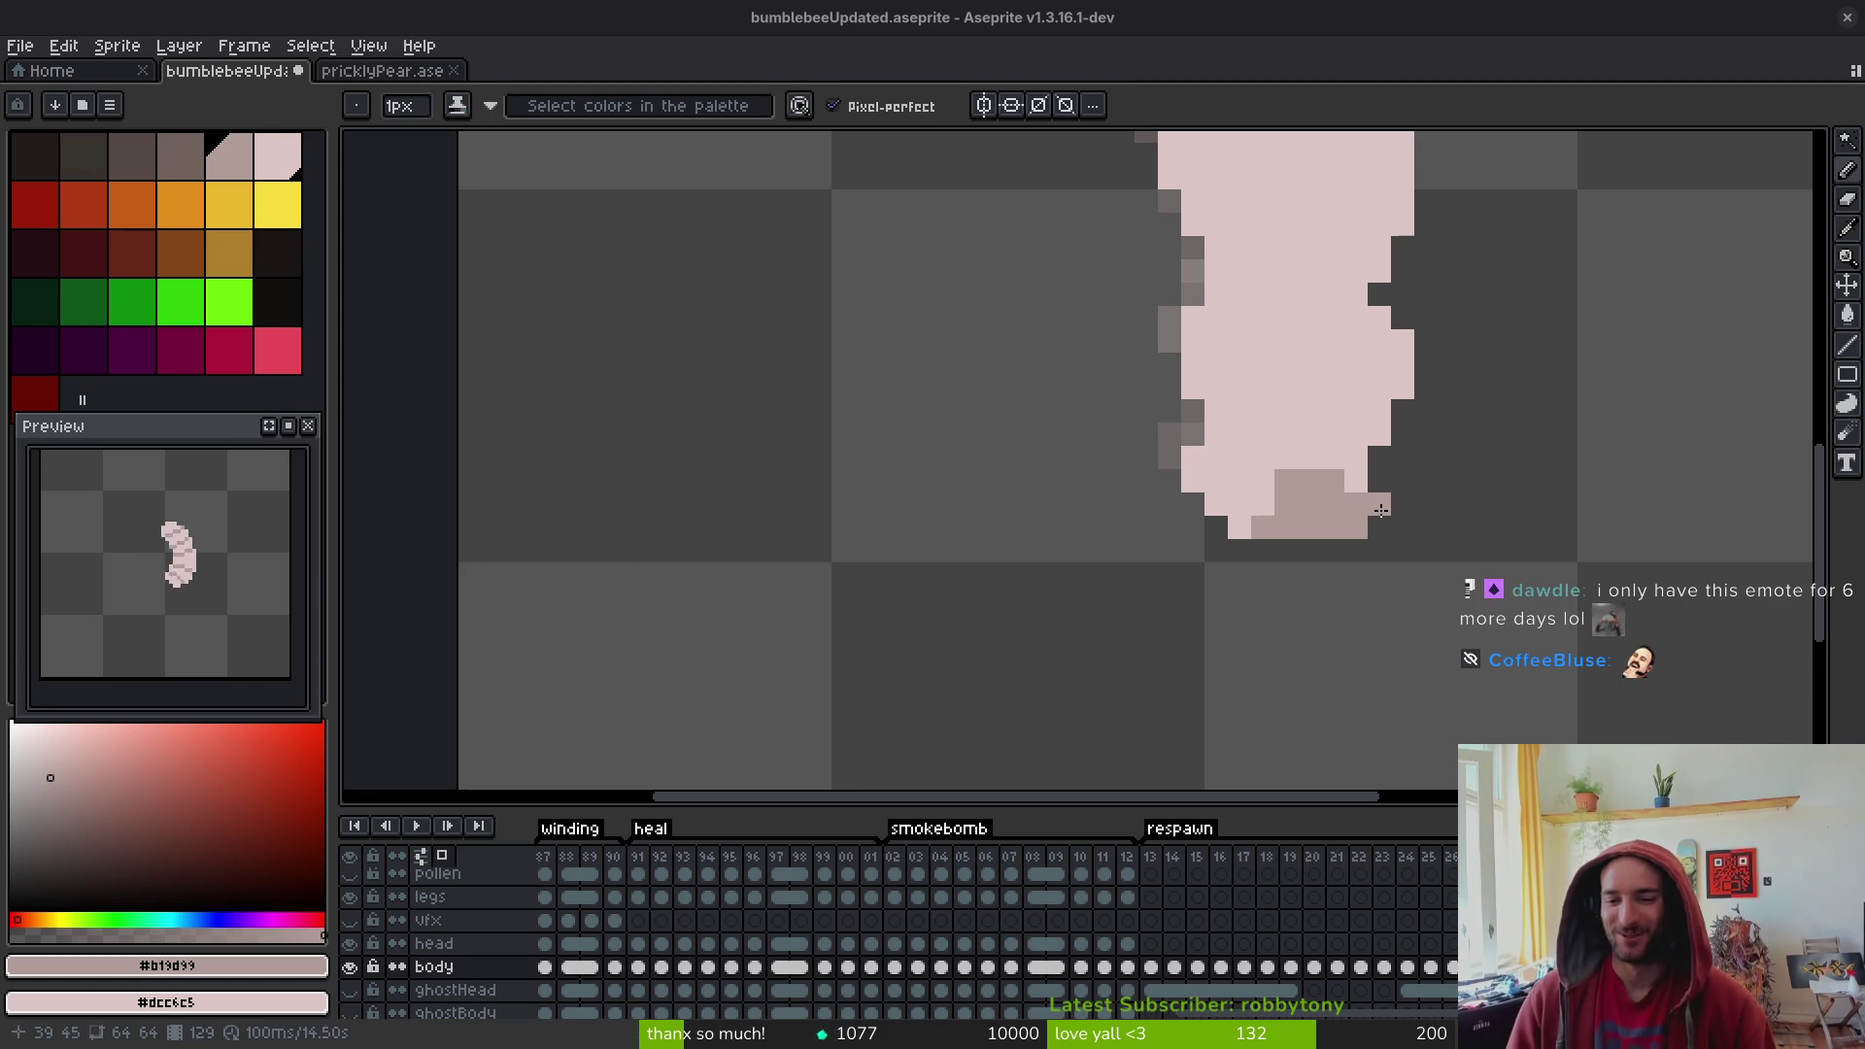
mouse_move(1380, 527)
left_mouse_down()
mouse_move(1379, 551)
mouse_move(1309, 551)
left_mouse_up()
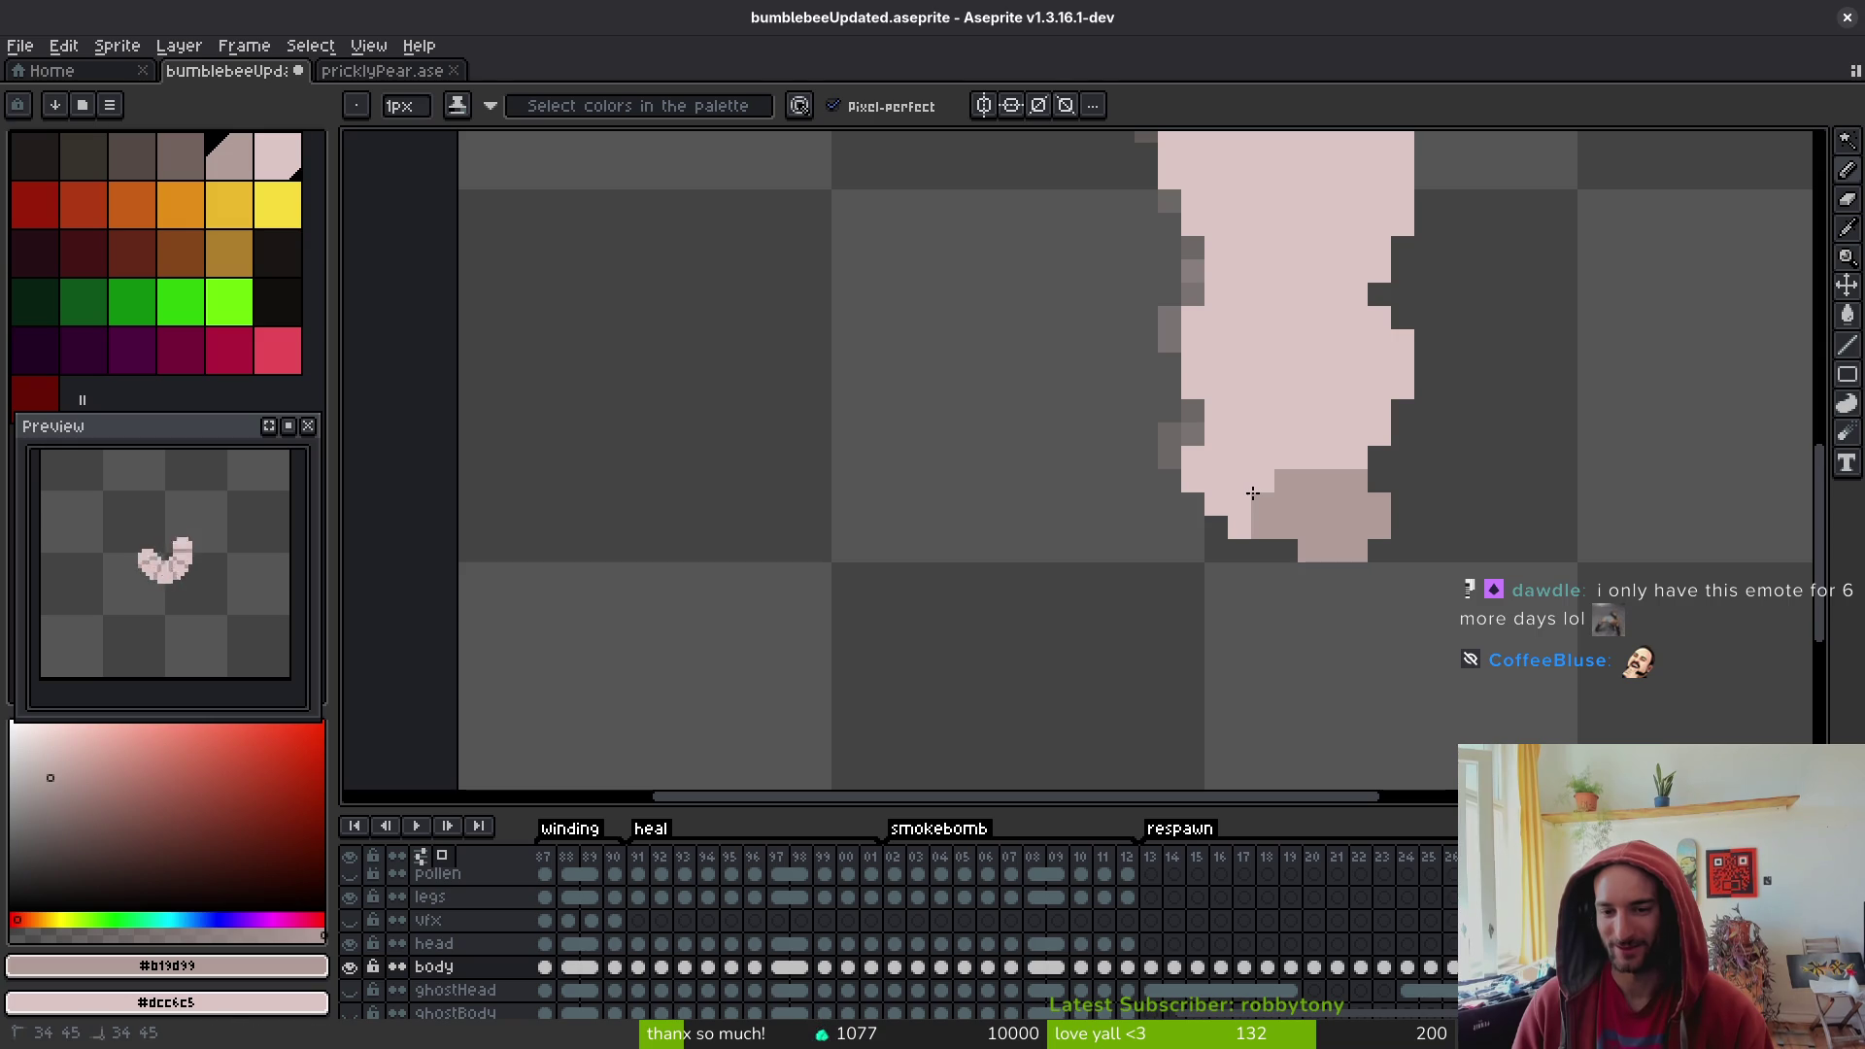
left_click(1248, 491)
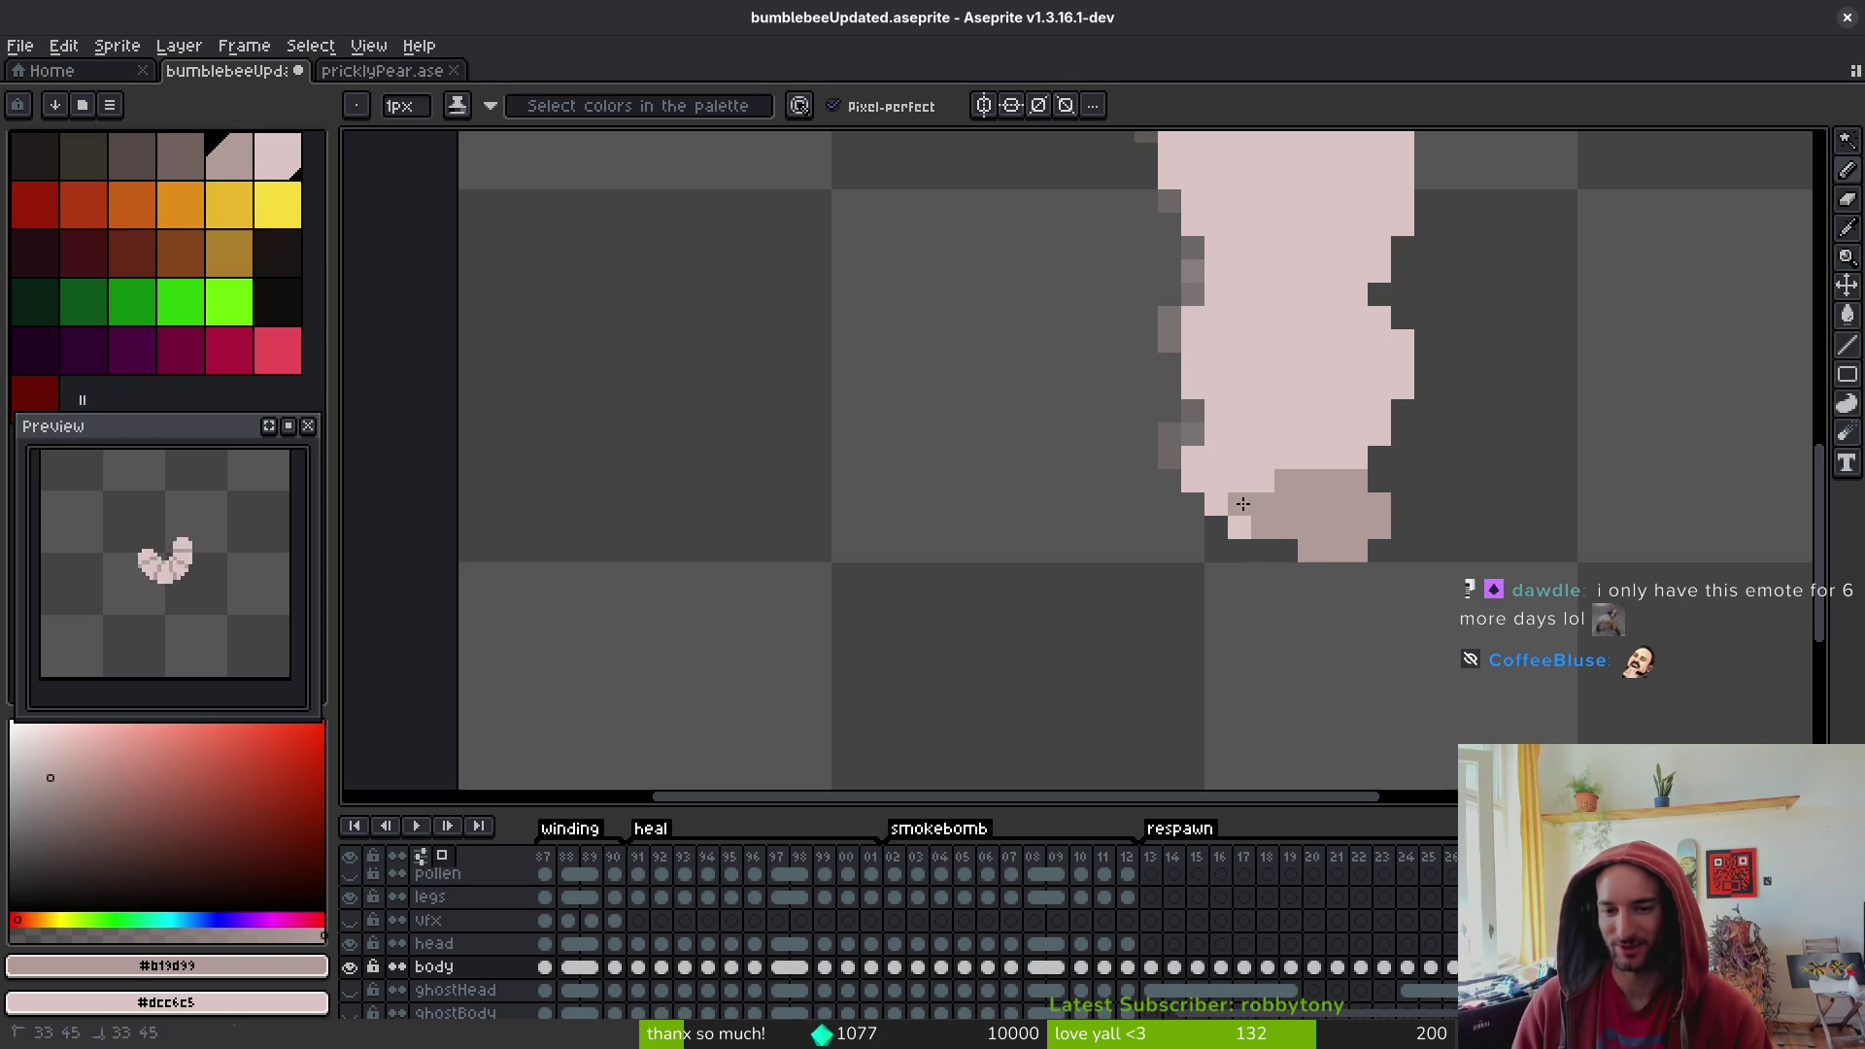
scroll(1388, 613, "down", 6)
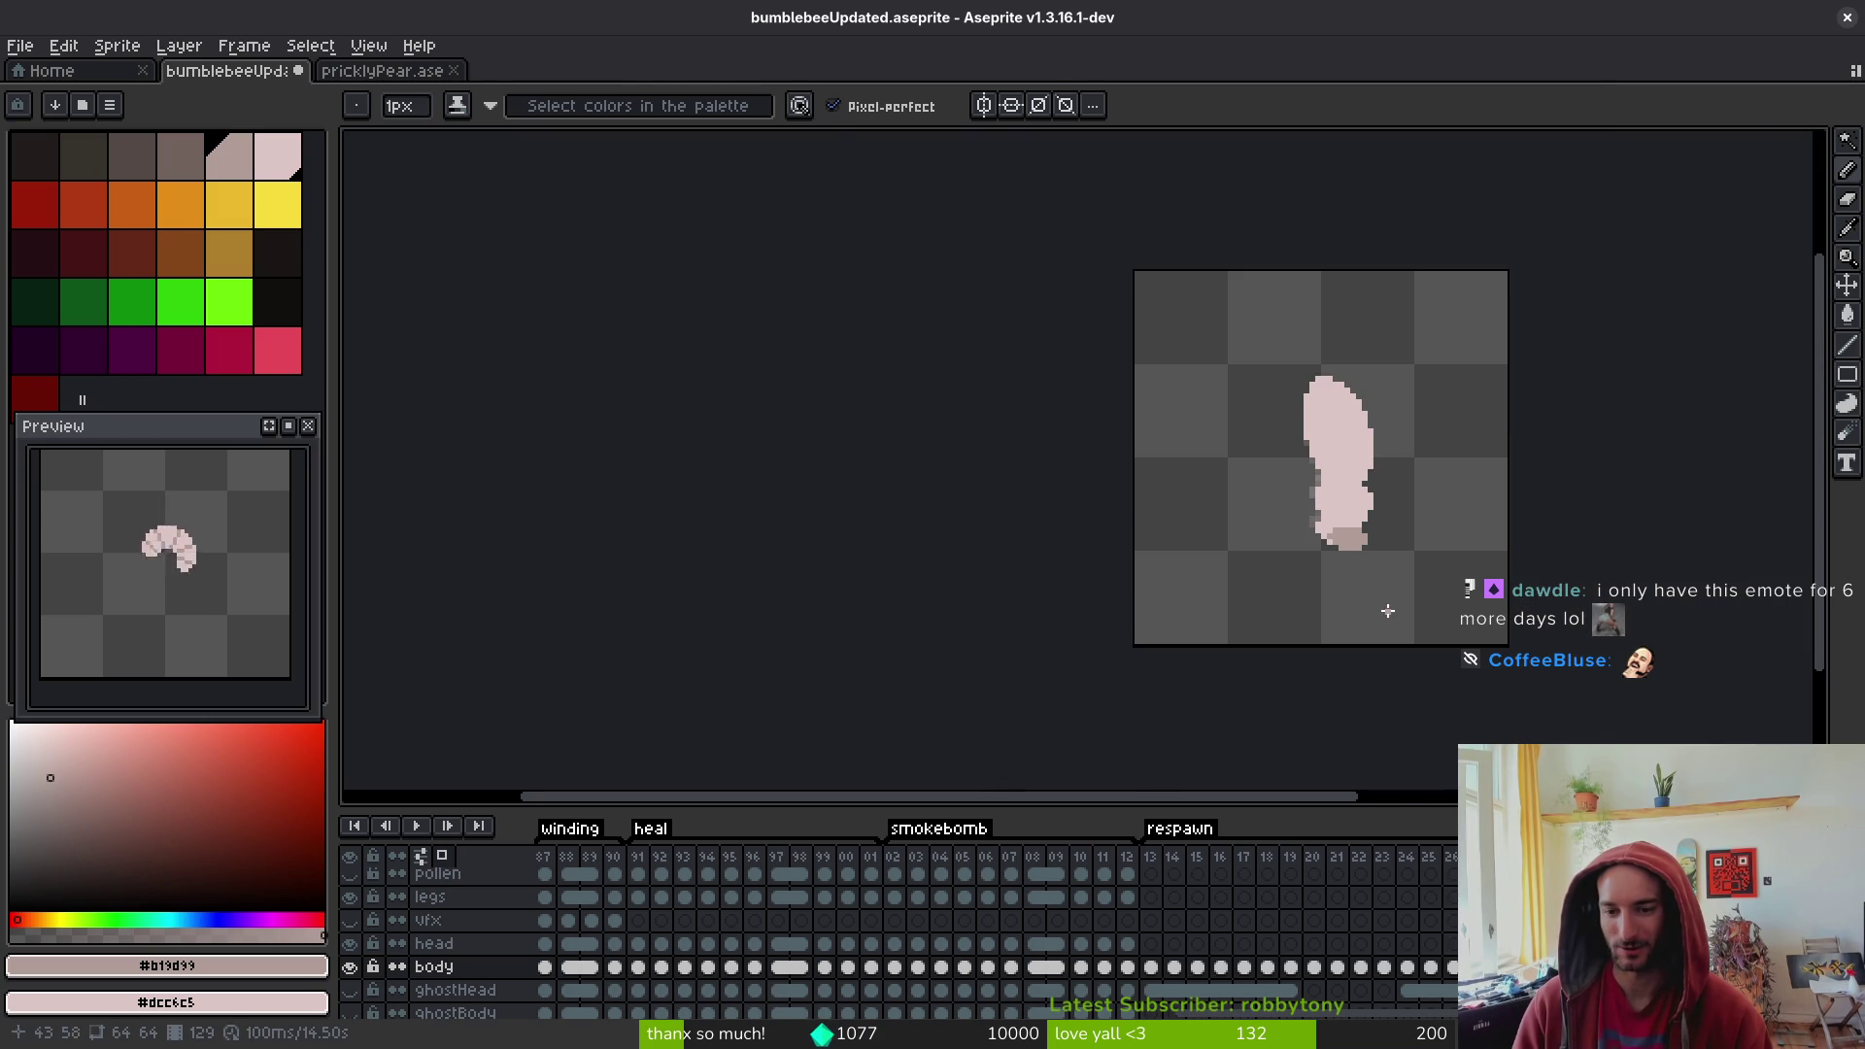
scroll(1375, 568, "up", 3)
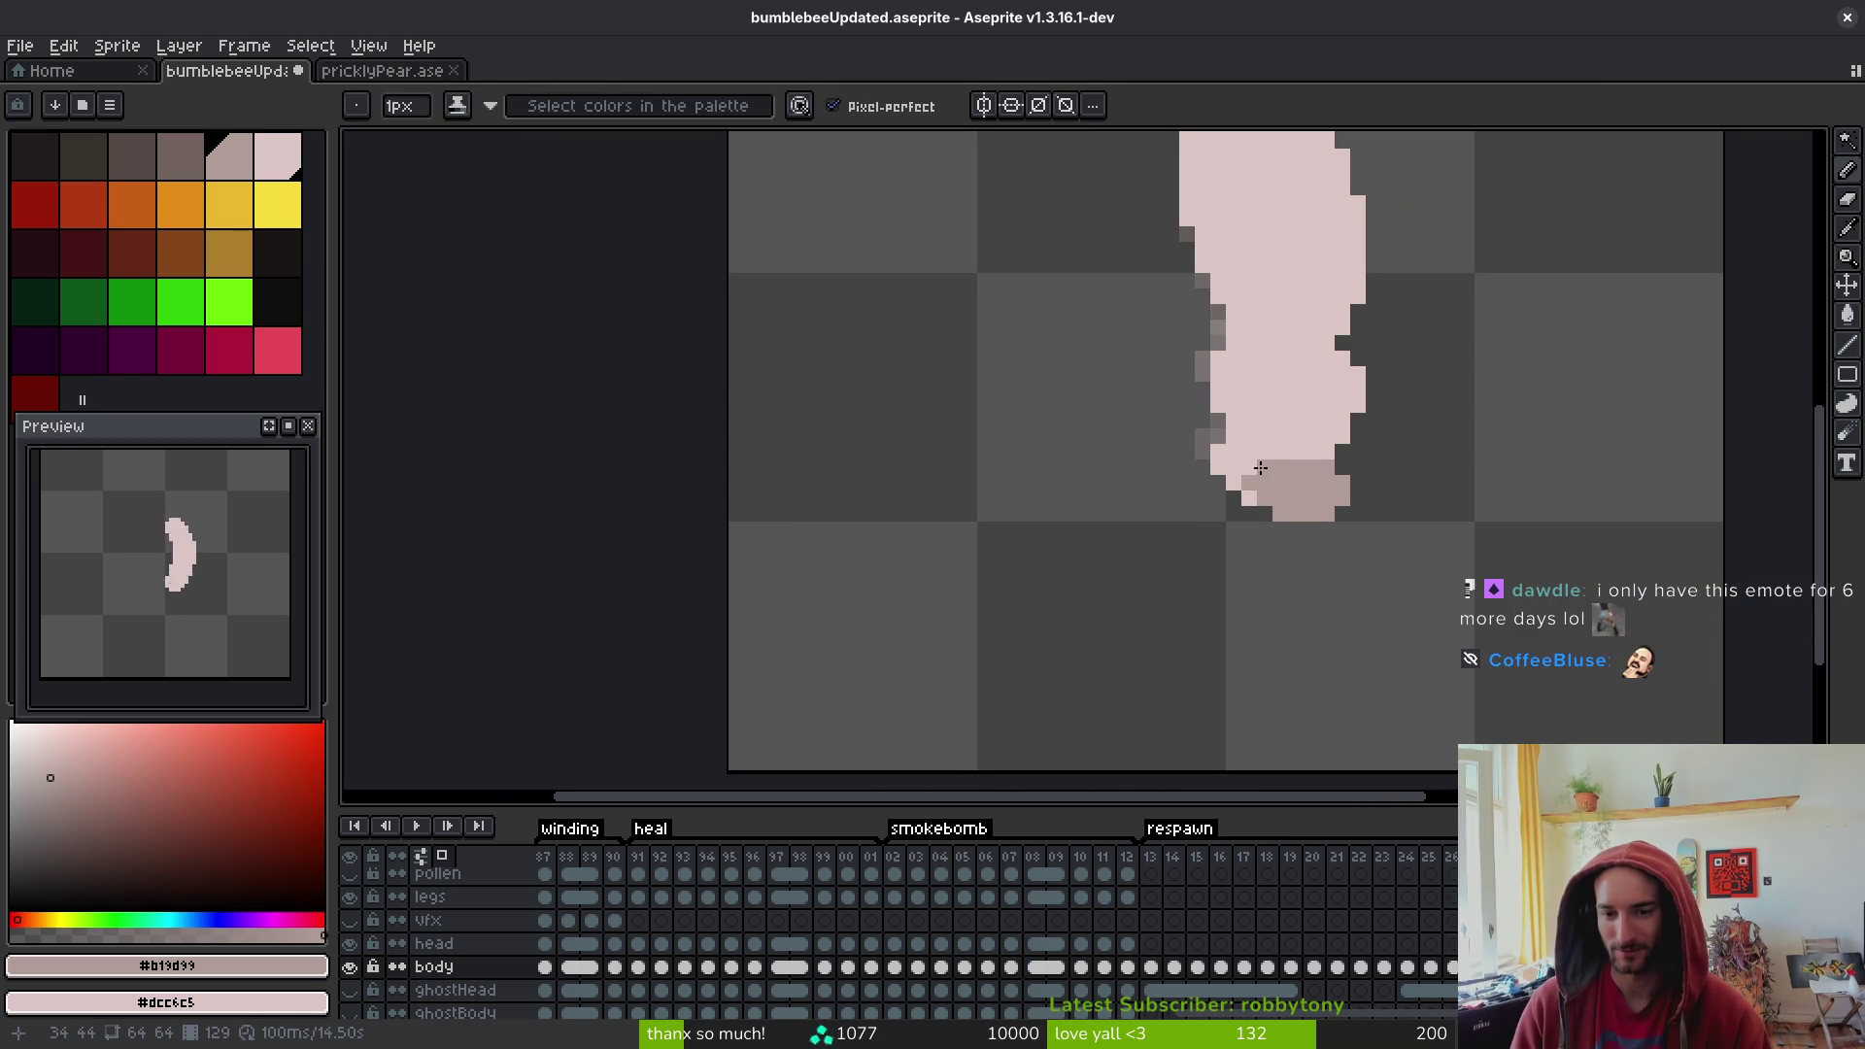
scroll(1360, 542, "down", 3)
- Sample a colour from the sprite and draw a darker band across the middle of the grub
key("i")
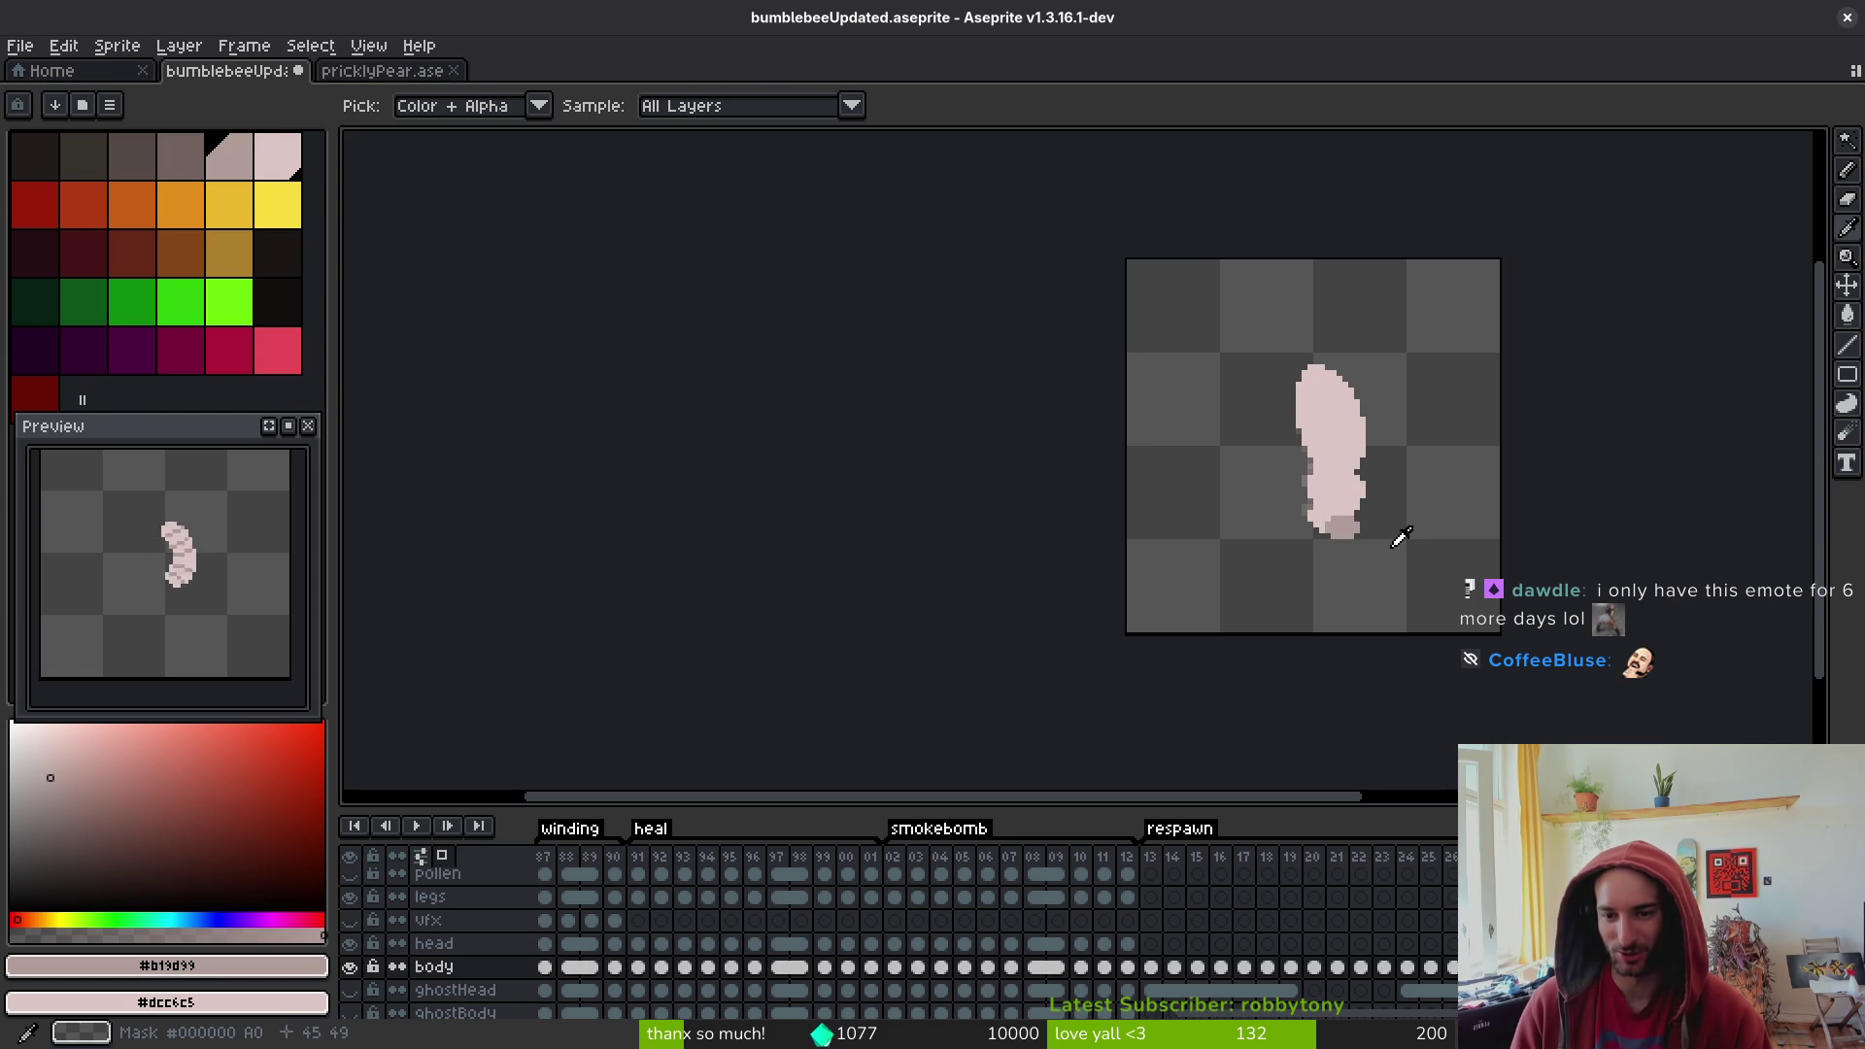
key("b")
scroll(1394, 521, "up", 3)
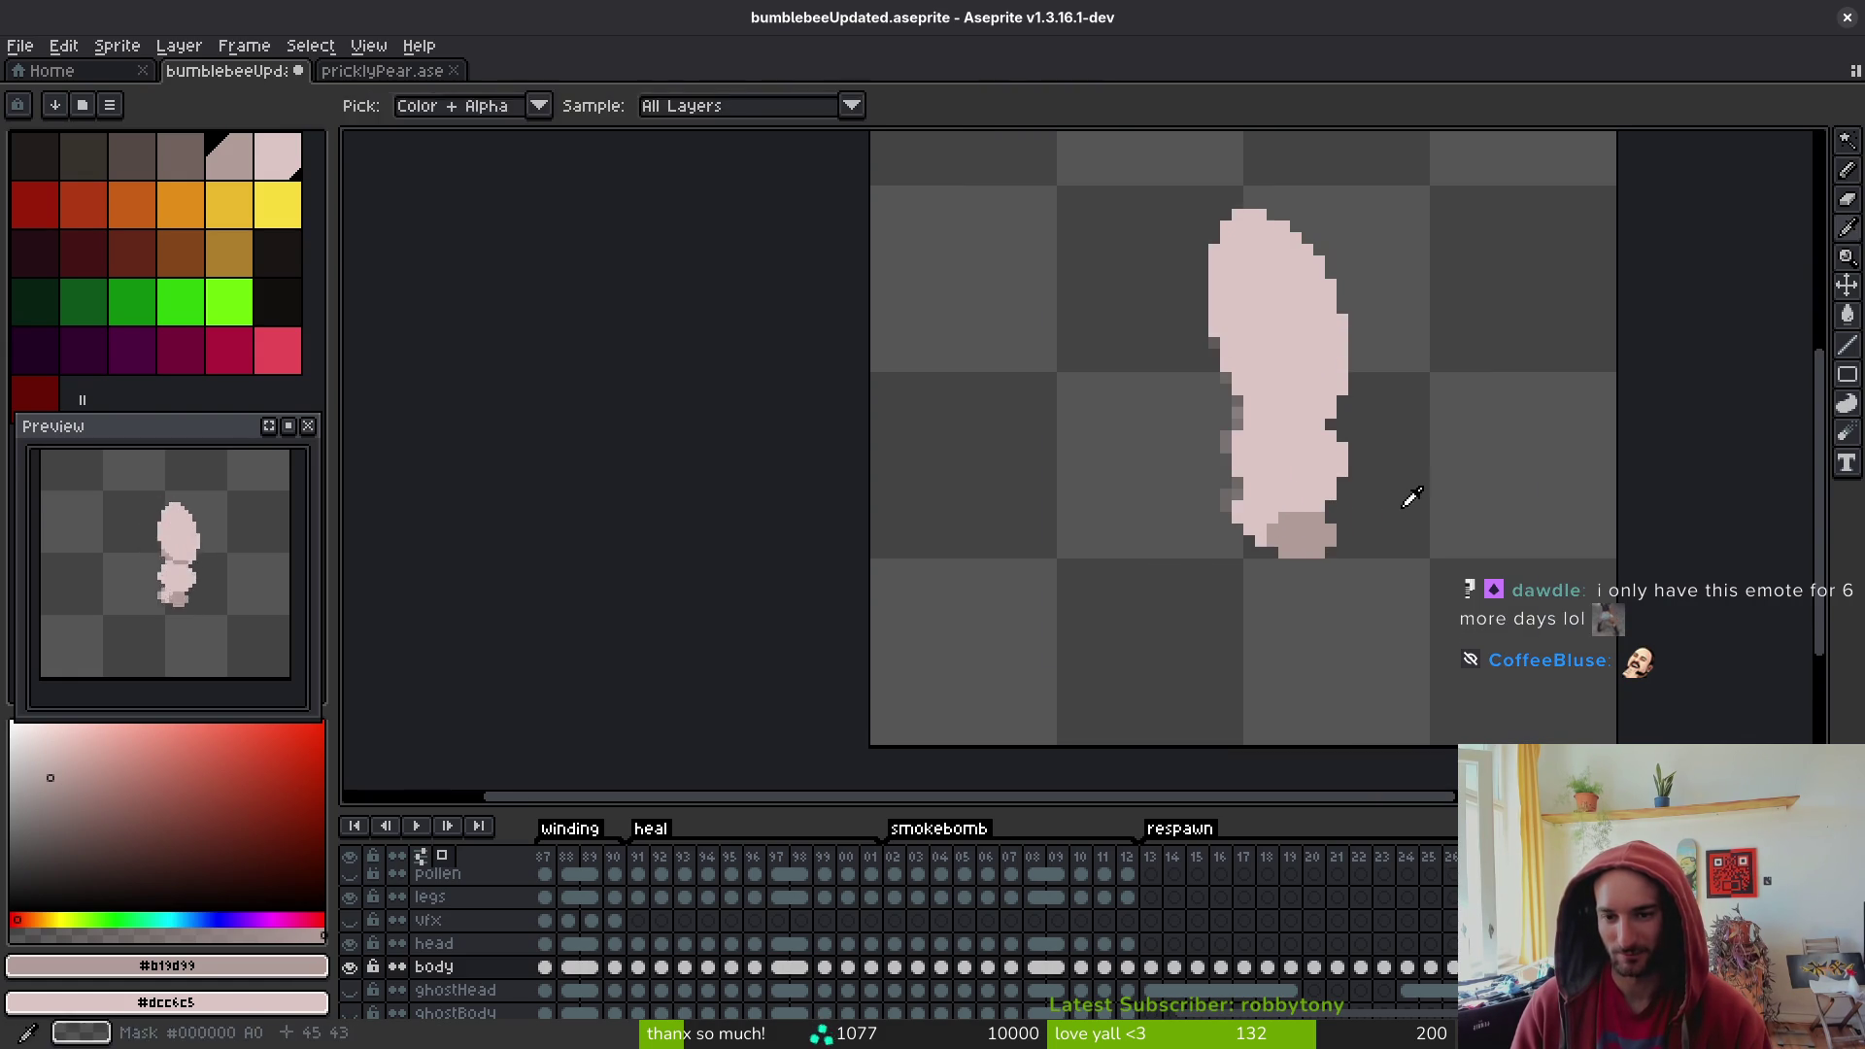
scroll(1407, 499, "up", 3)
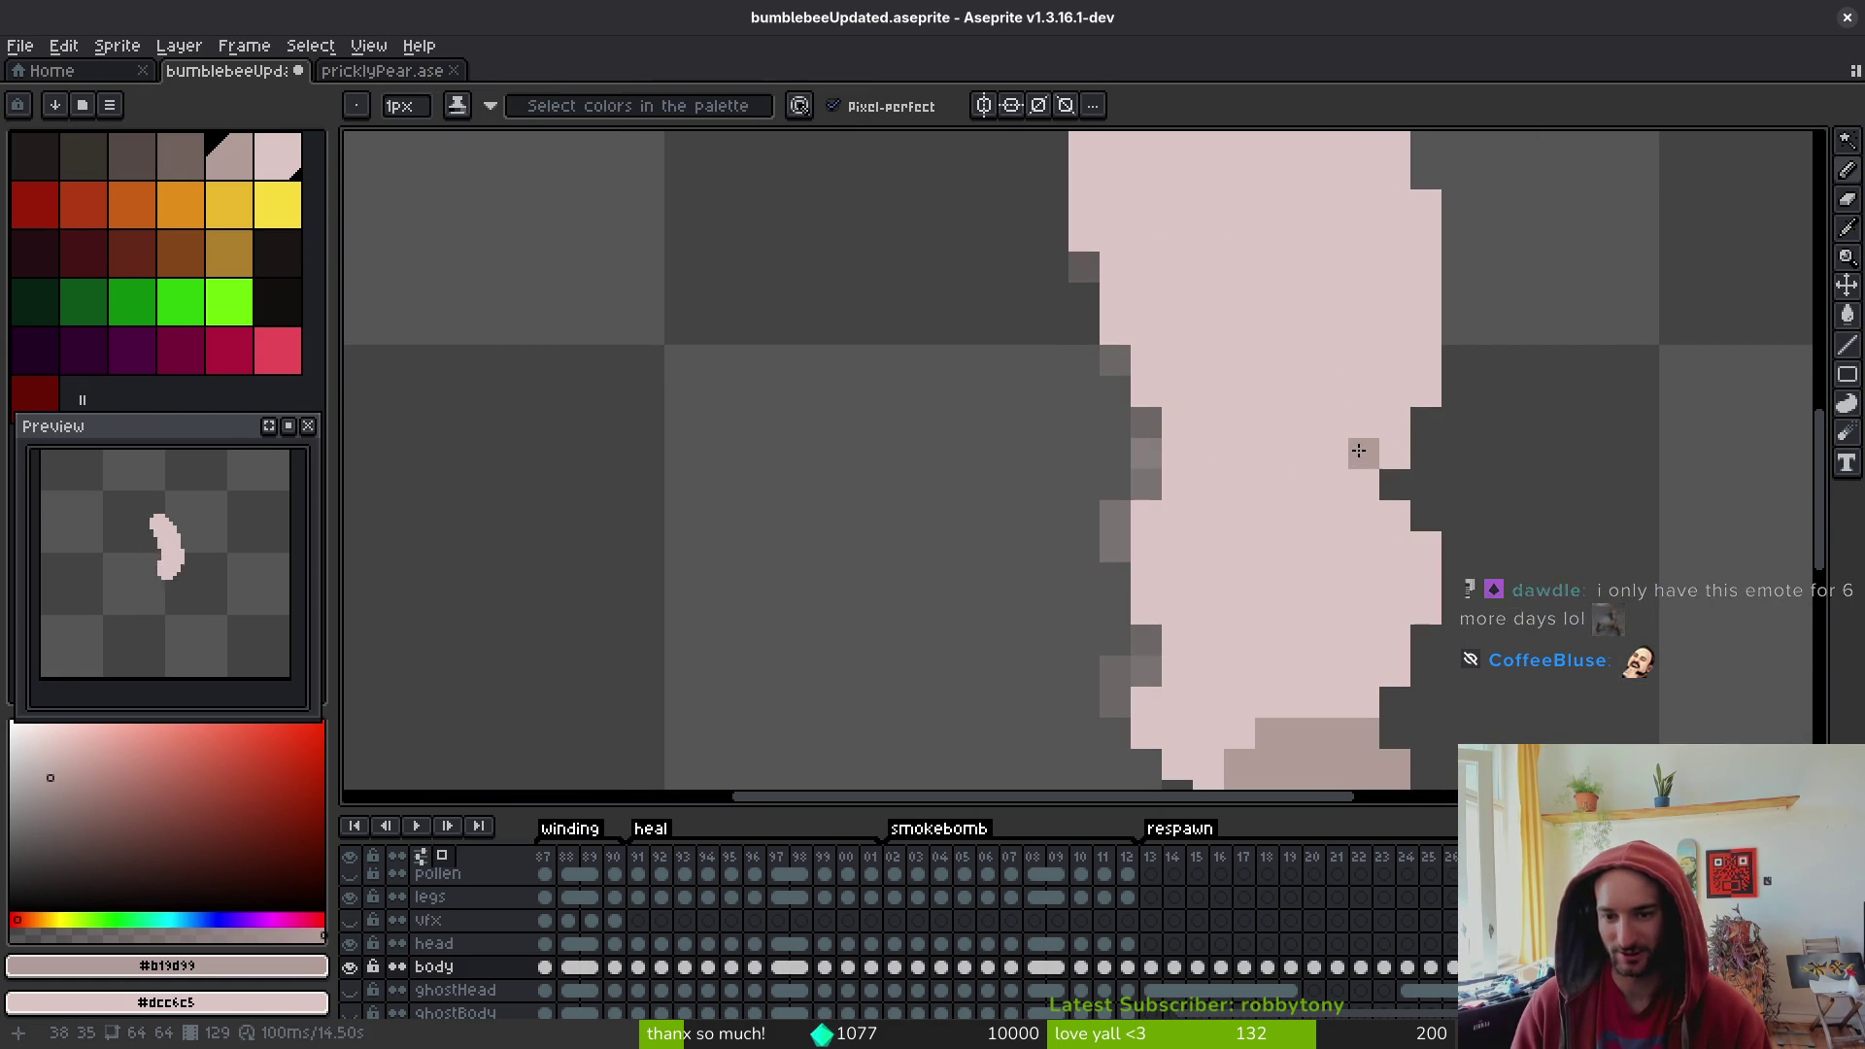
mouse_move(1360, 451)
left_mouse_down()
mouse_move(1220, 438)
mouse_move(1171, 394)
mouse_move(1204, 447)
mouse_move(1159, 364)
left_mouse_up()
- Sample the shade colour again, check neighbouring frames, then shade the body's lower edge grey
scroll(1270, 330, "down", 5)
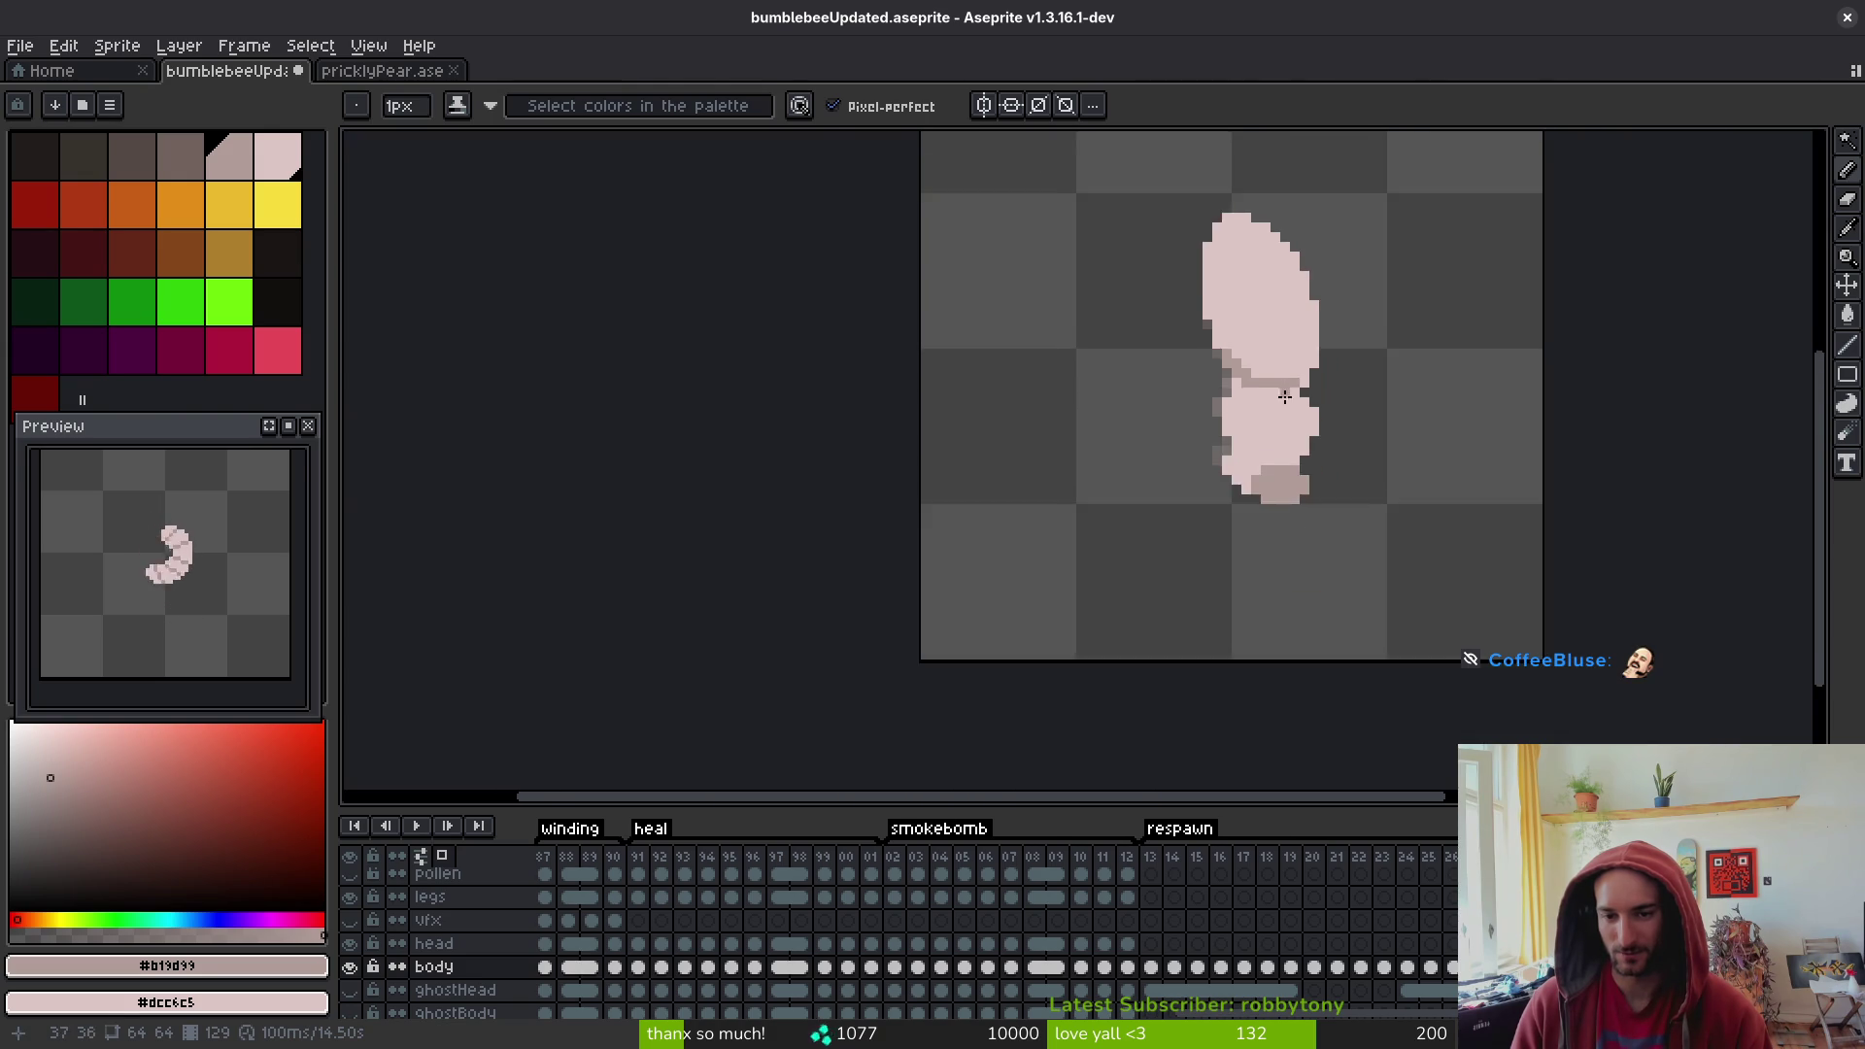
key("i")
key("Right")
key("Right")
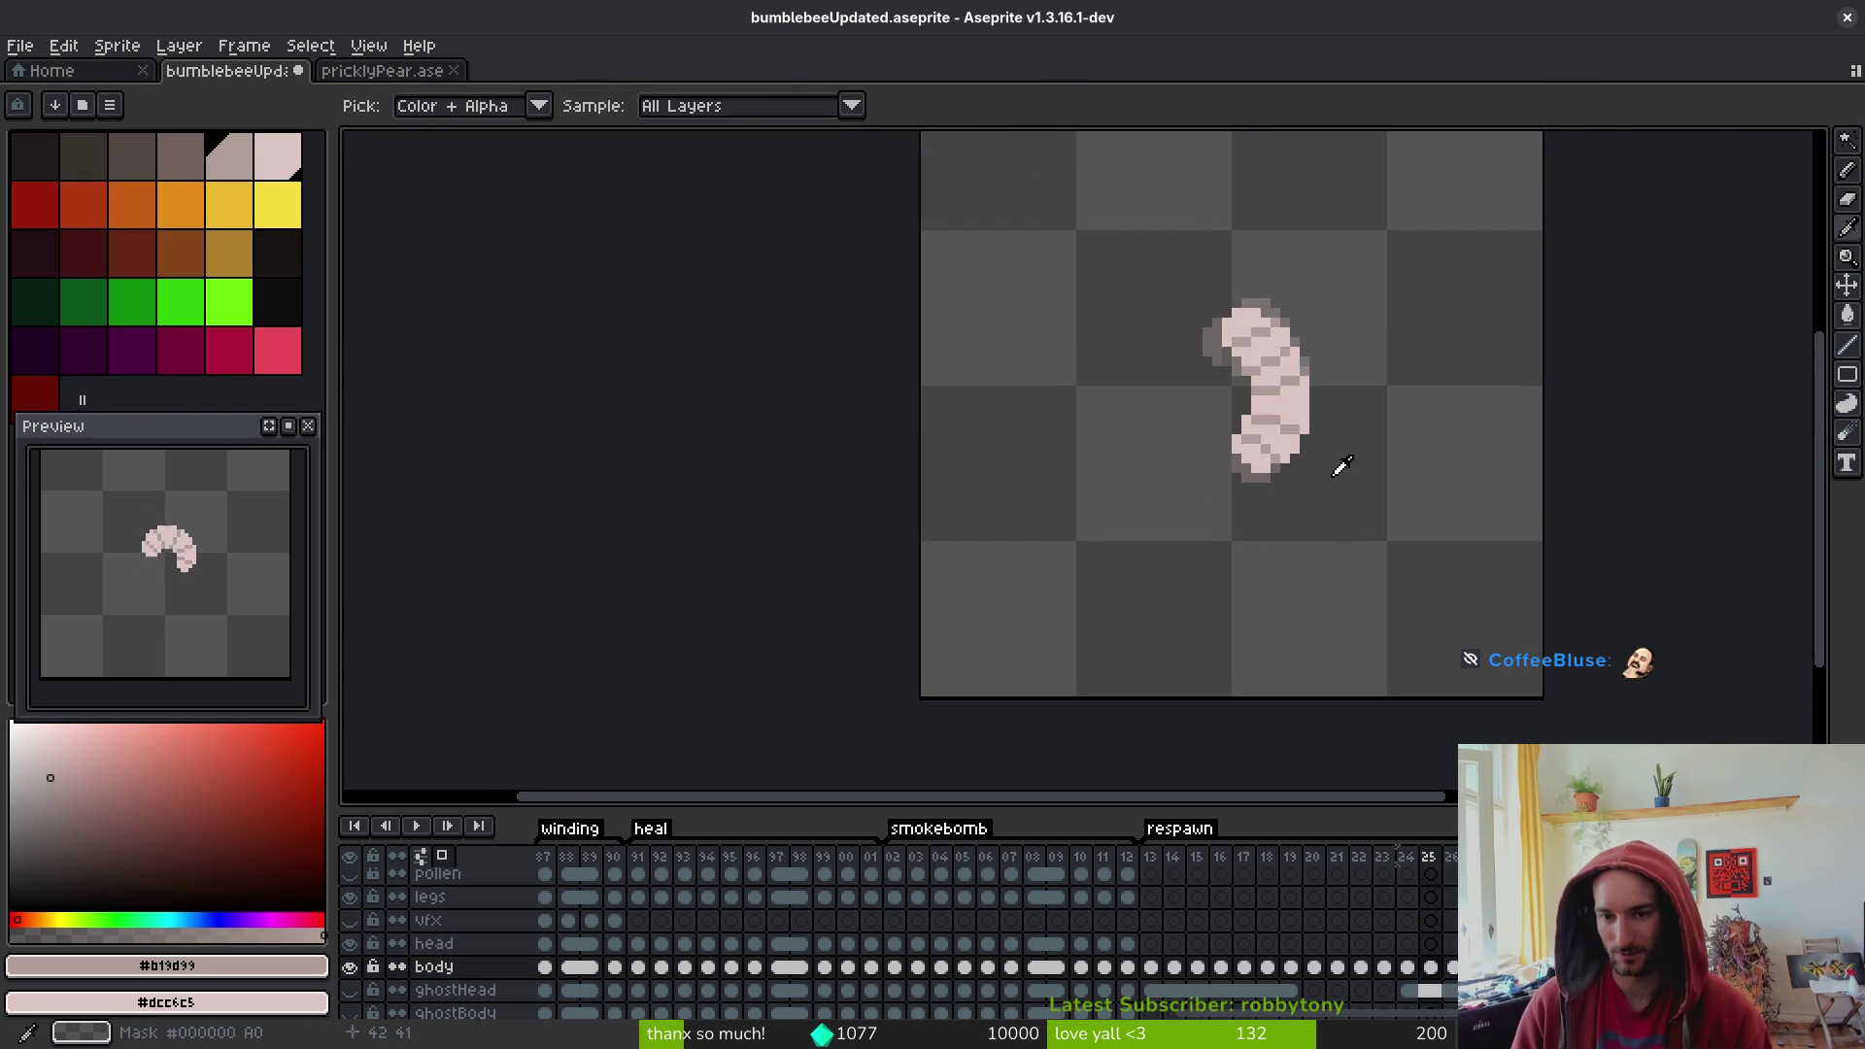
key("Left")
key("b")
scroll(1304, 486, "up", 2)
key("i")
key("Right")
key("Left")
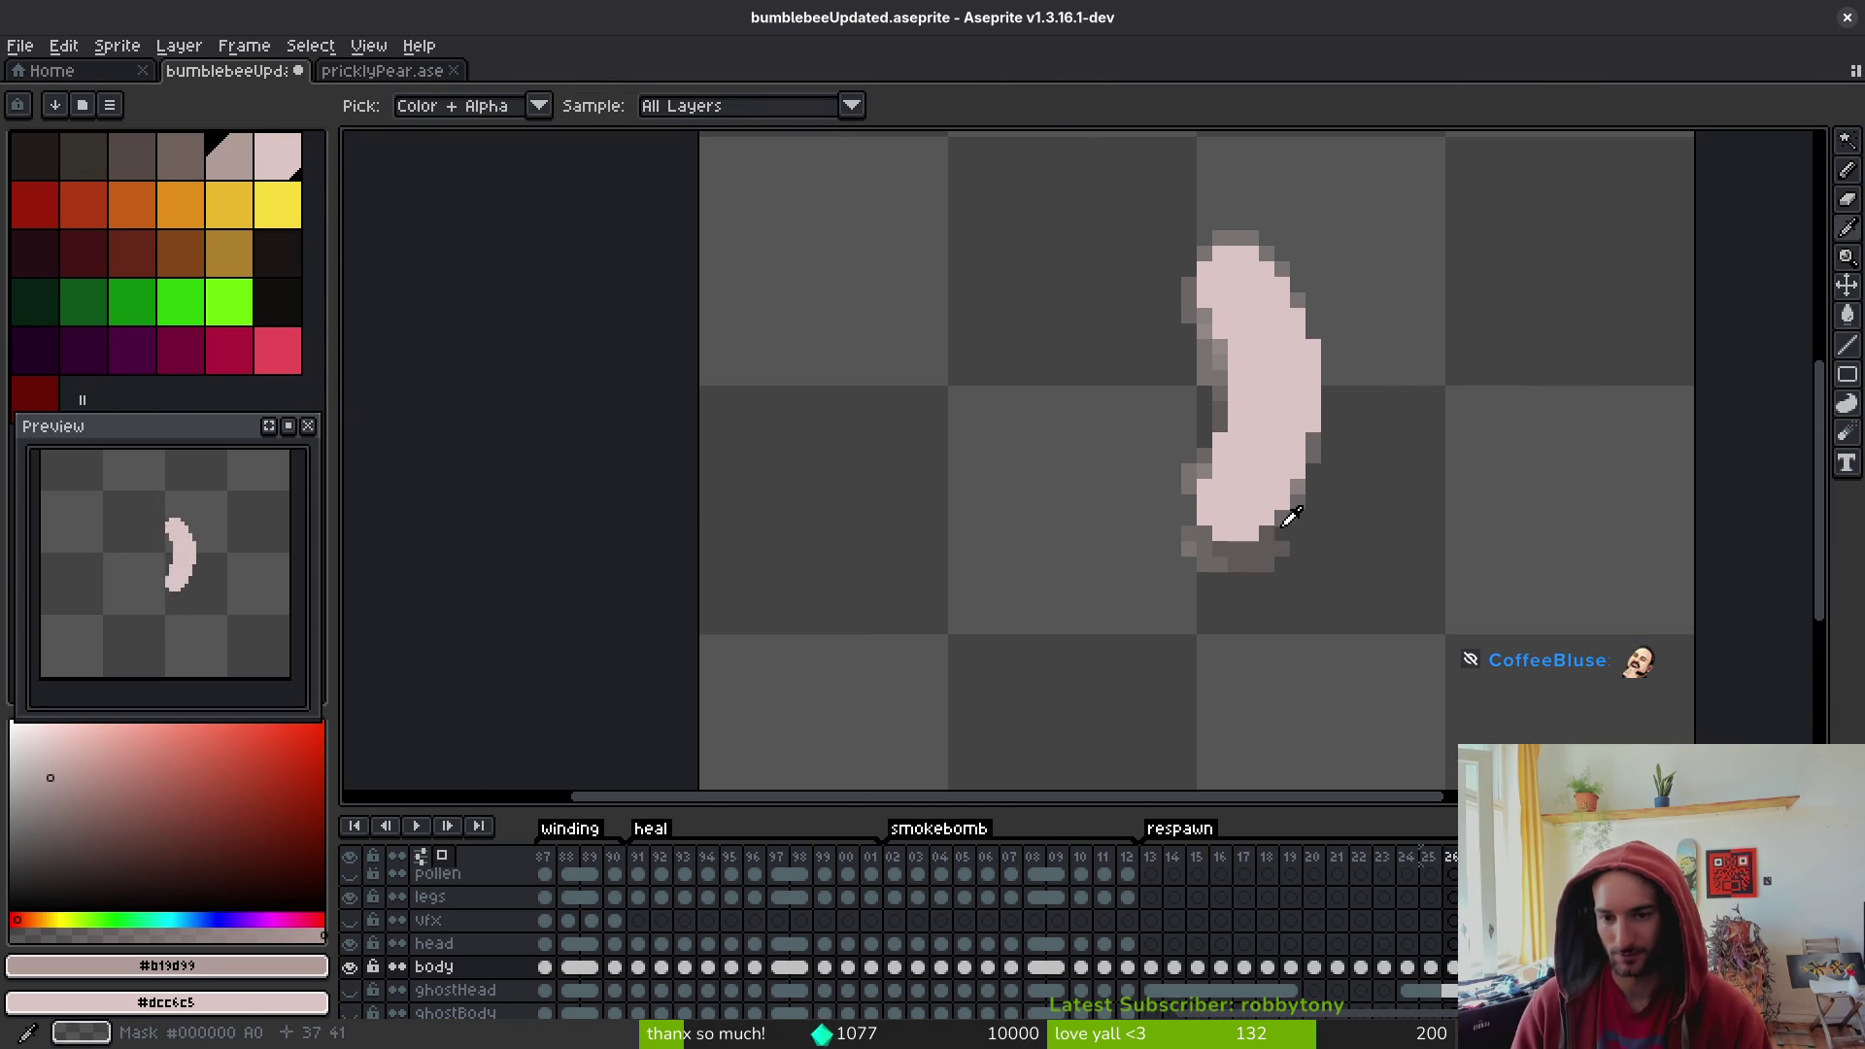
key("b")
scroll(1219, 483, "up", 2)
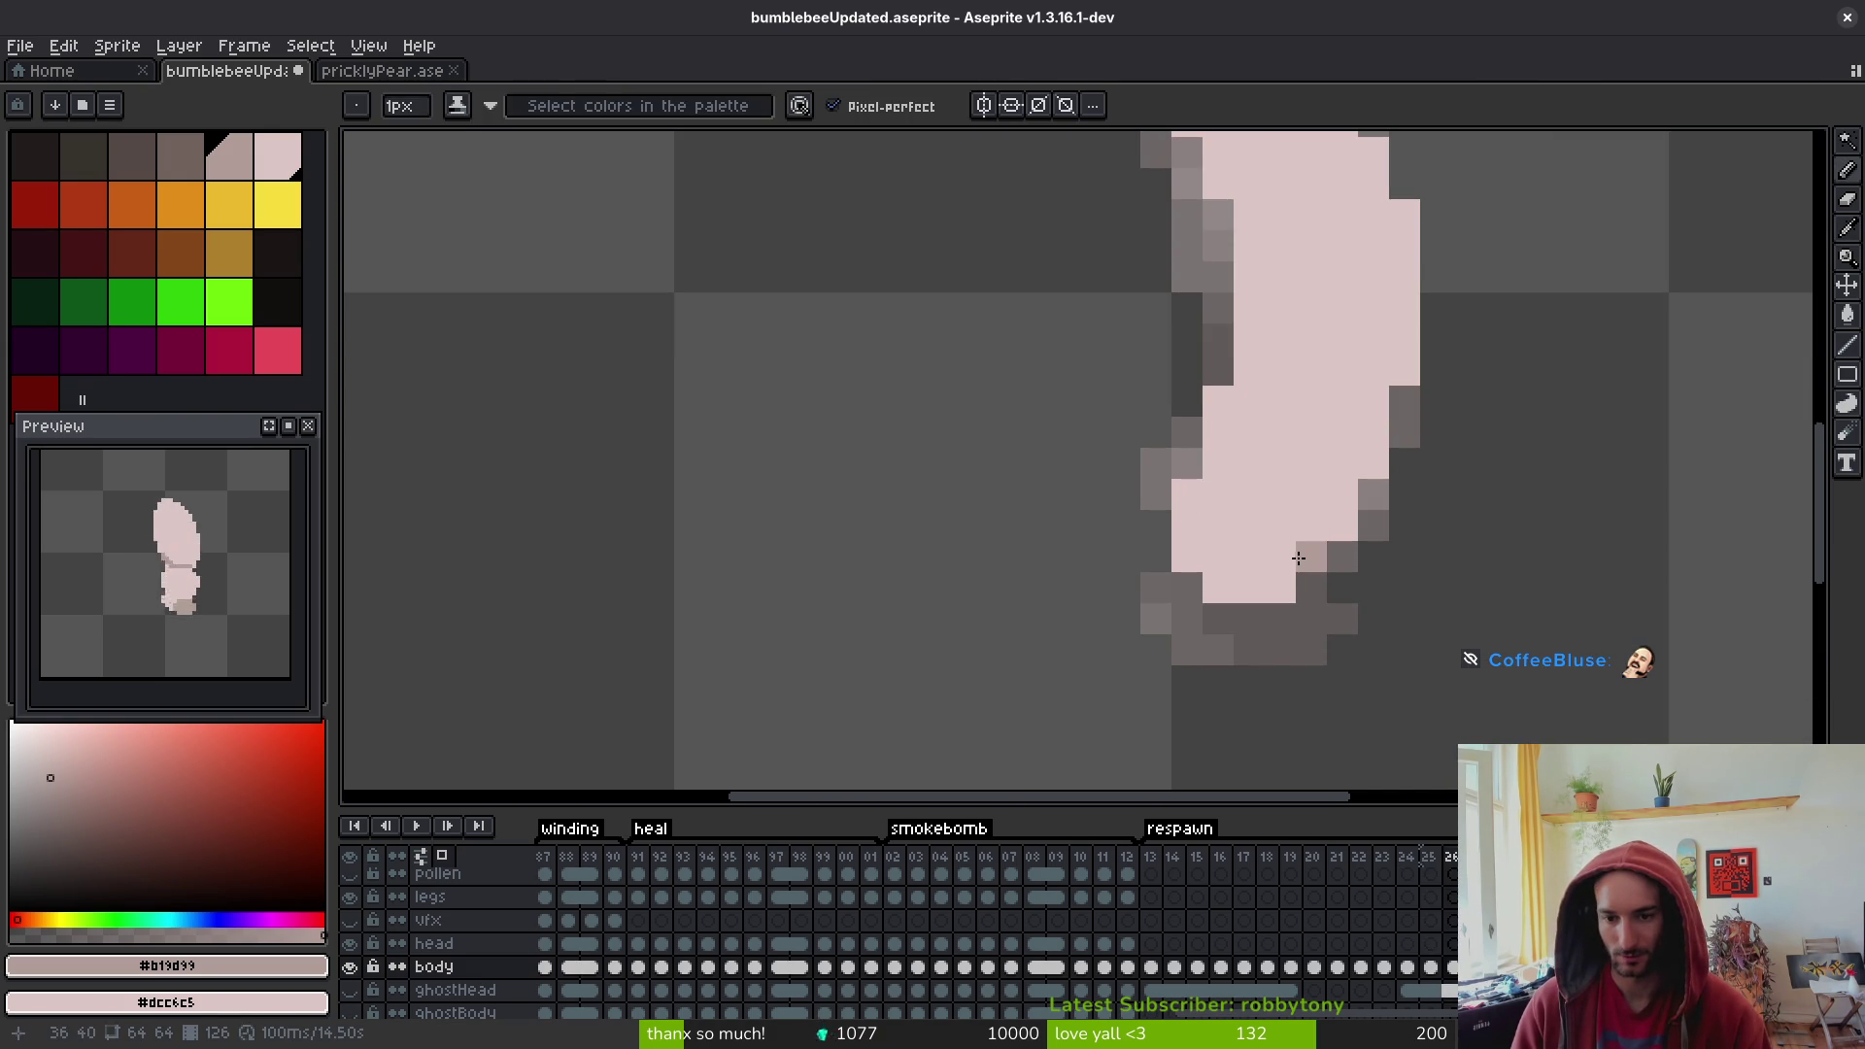
mouse_move(1248, 526)
left_mouse_down()
mouse_move(1214, 549)
mouse_move(1342, 528)
mouse_move(1313, 568)
left_mouse_up()
- On frame 26, darken a body pixel and paint a grey segment line across the lower body
scroll(1367, 604, "down", 5)
scroll(1359, 619, "up", 4)
left_click(1309, 566)
scroll(1415, 616, "down", 4)
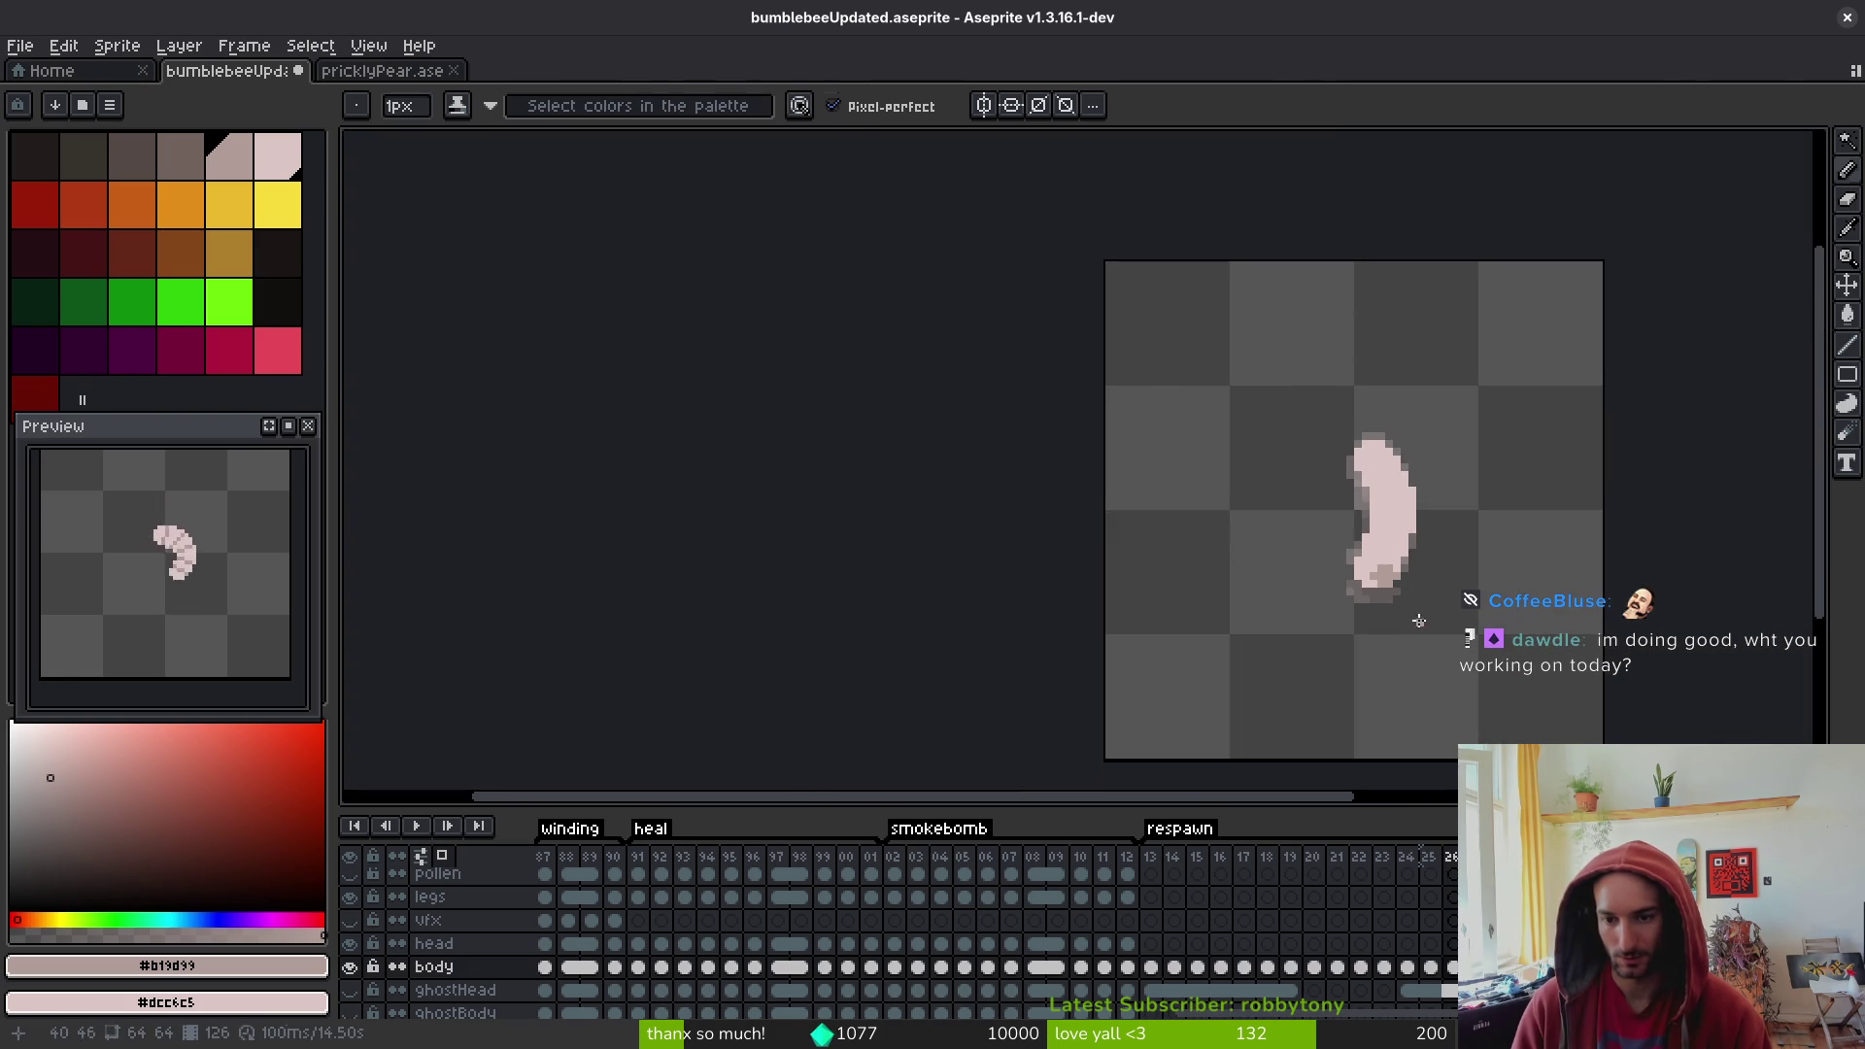
key("comma")
key("period")
scroll(1398, 573, "up", 3)
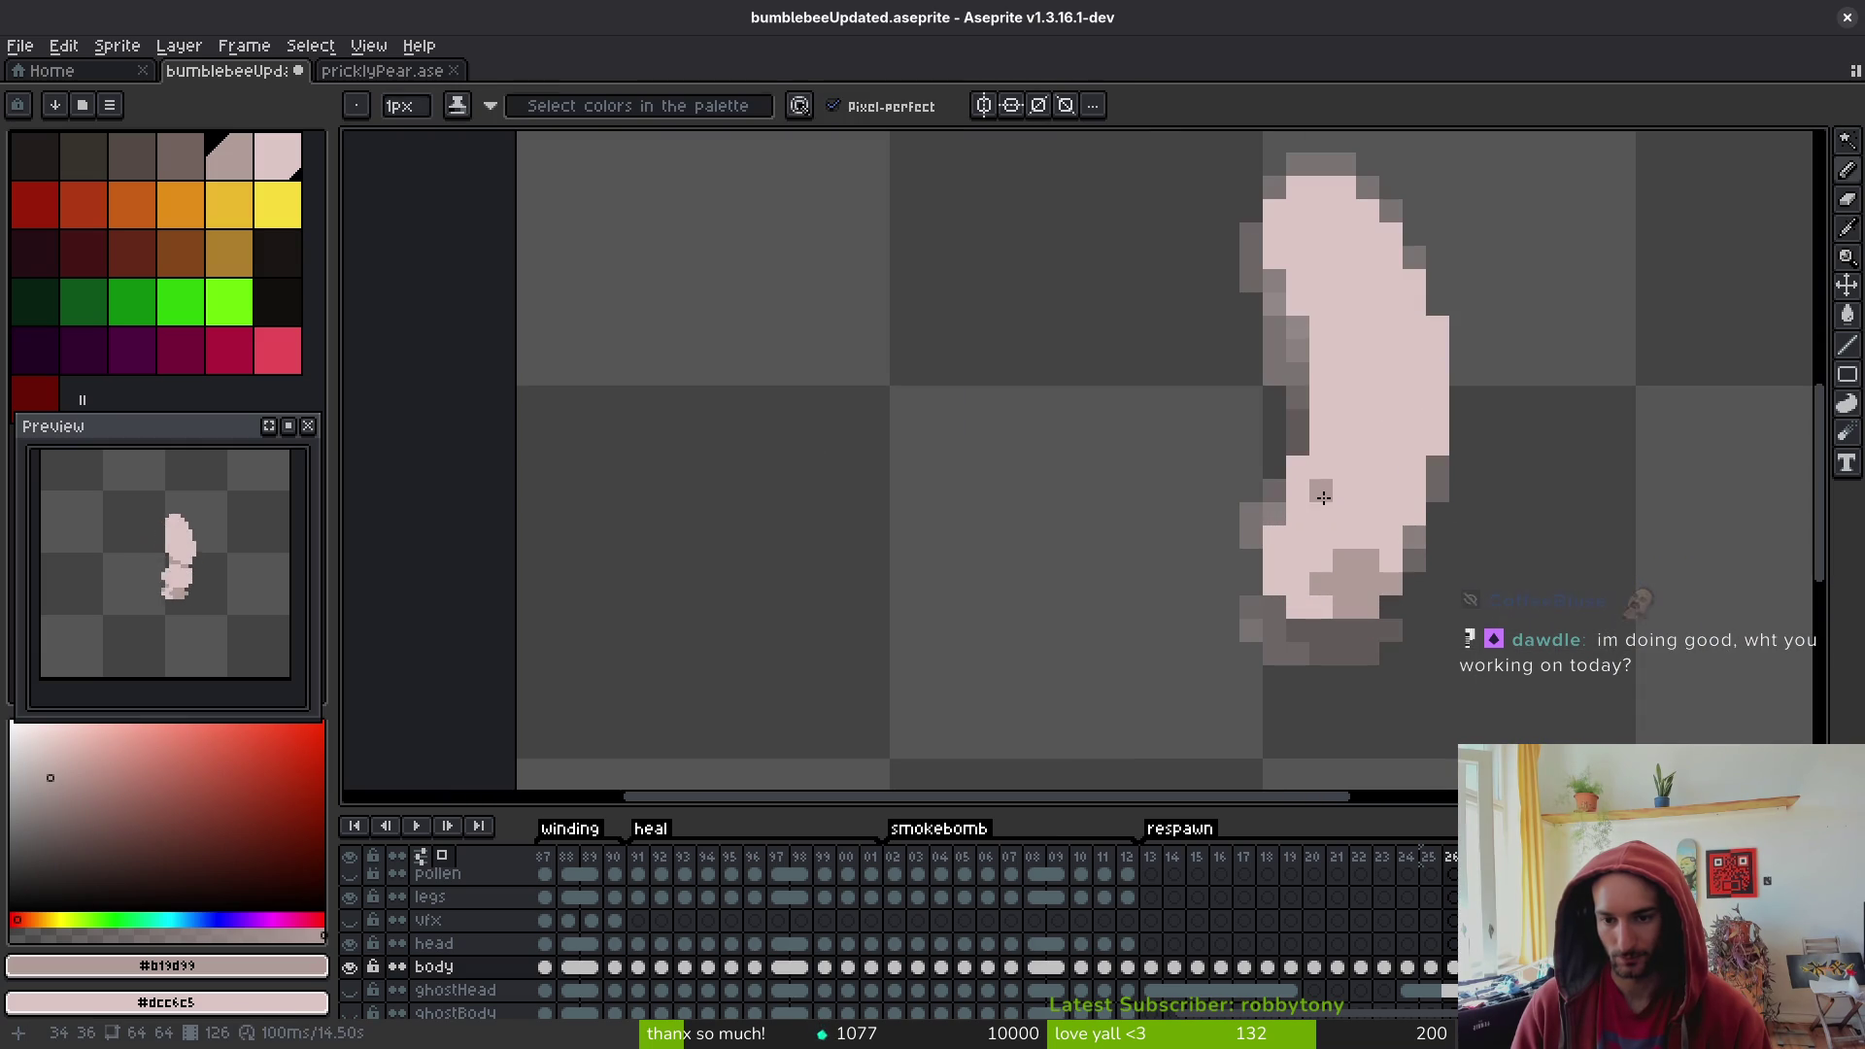
left_click_drag(1323, 499, 1391, 515)
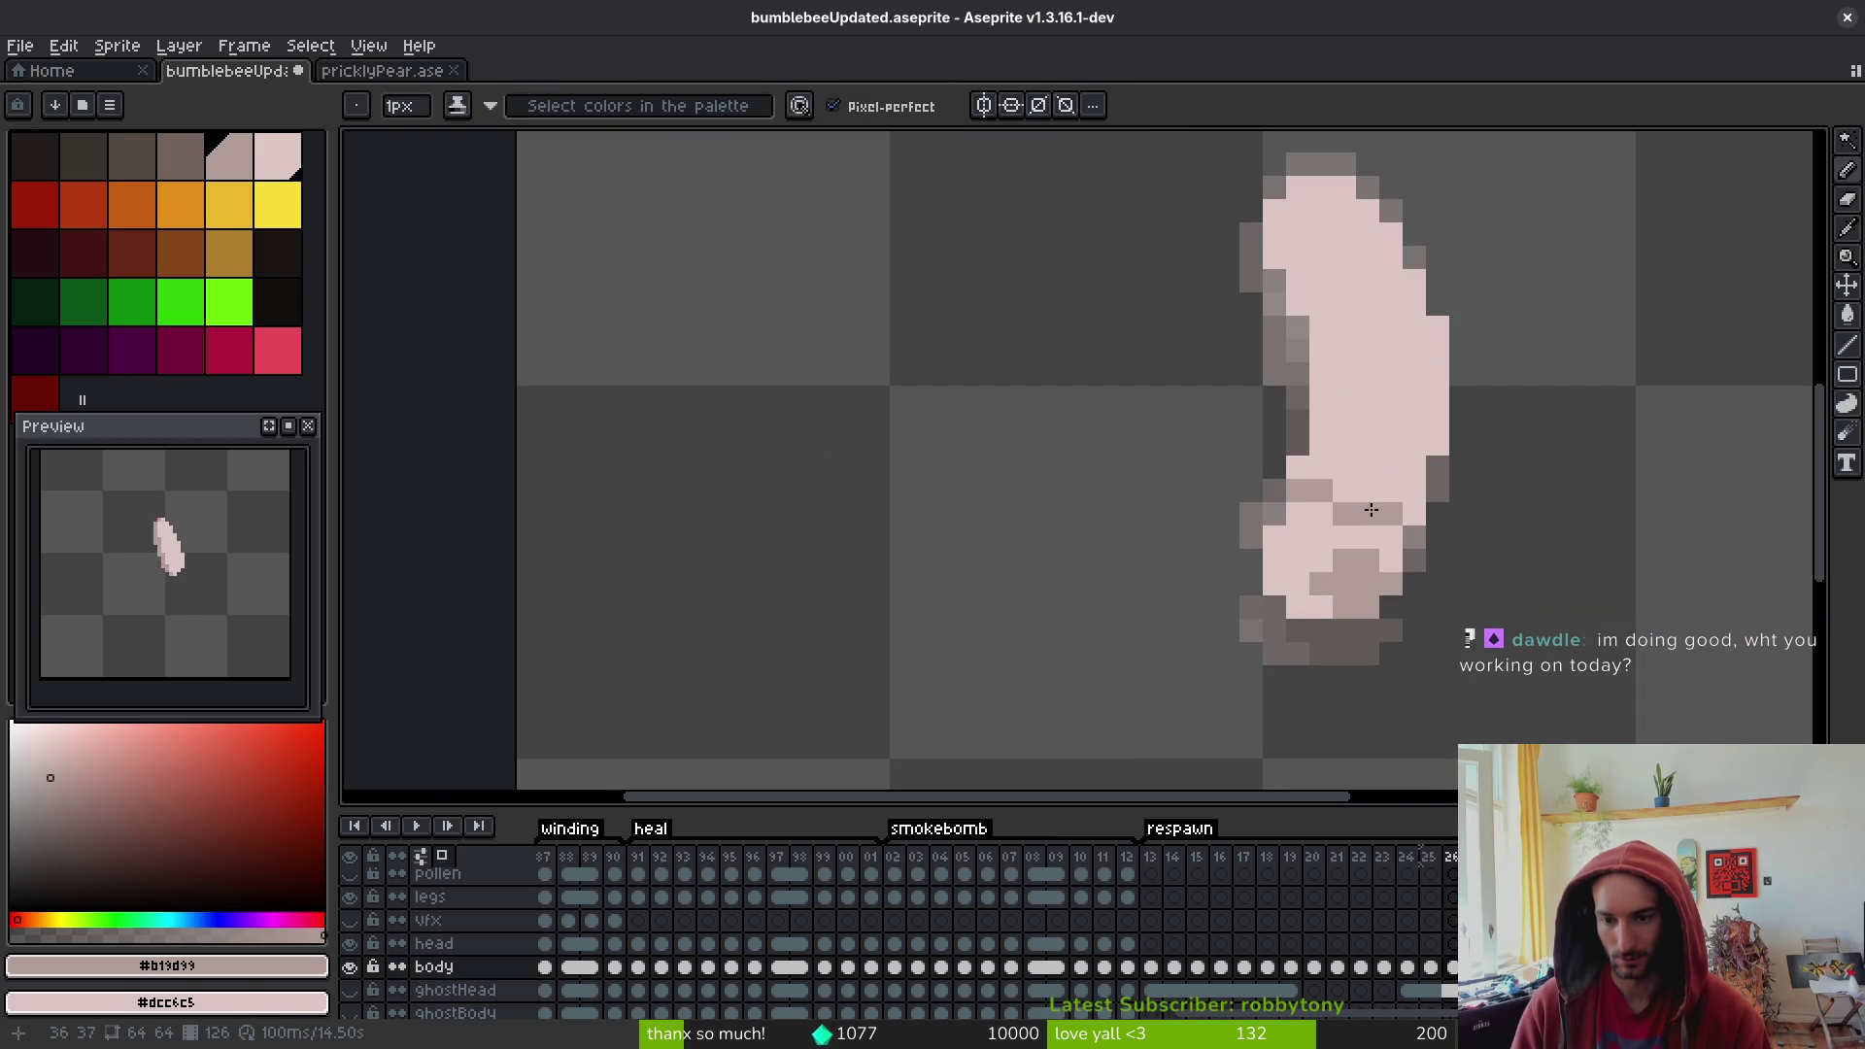
- Add grey segment lines across the middle and upper body, fixing stray pixels back to pink
left_click(1336, 426)
key("ctrl+z")
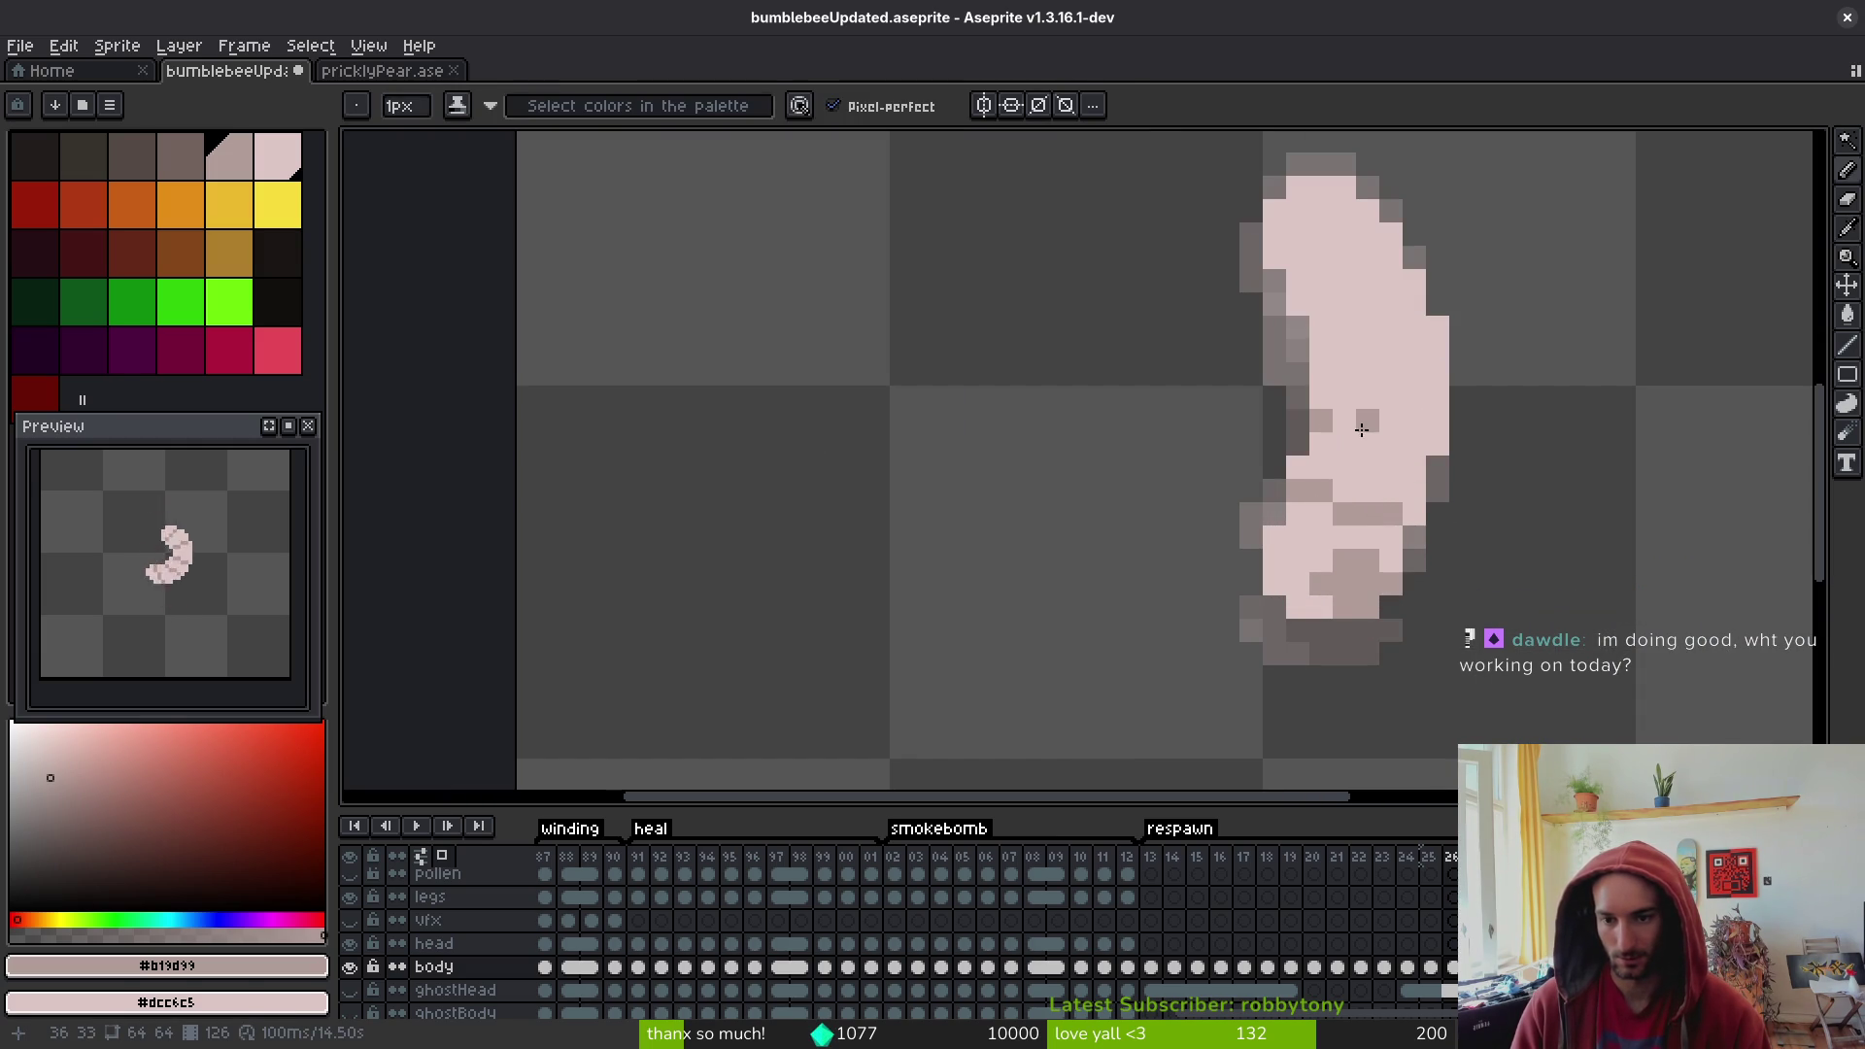
left_click_drag(1392, 426, 1363, 421)
left_click(1414, 443)
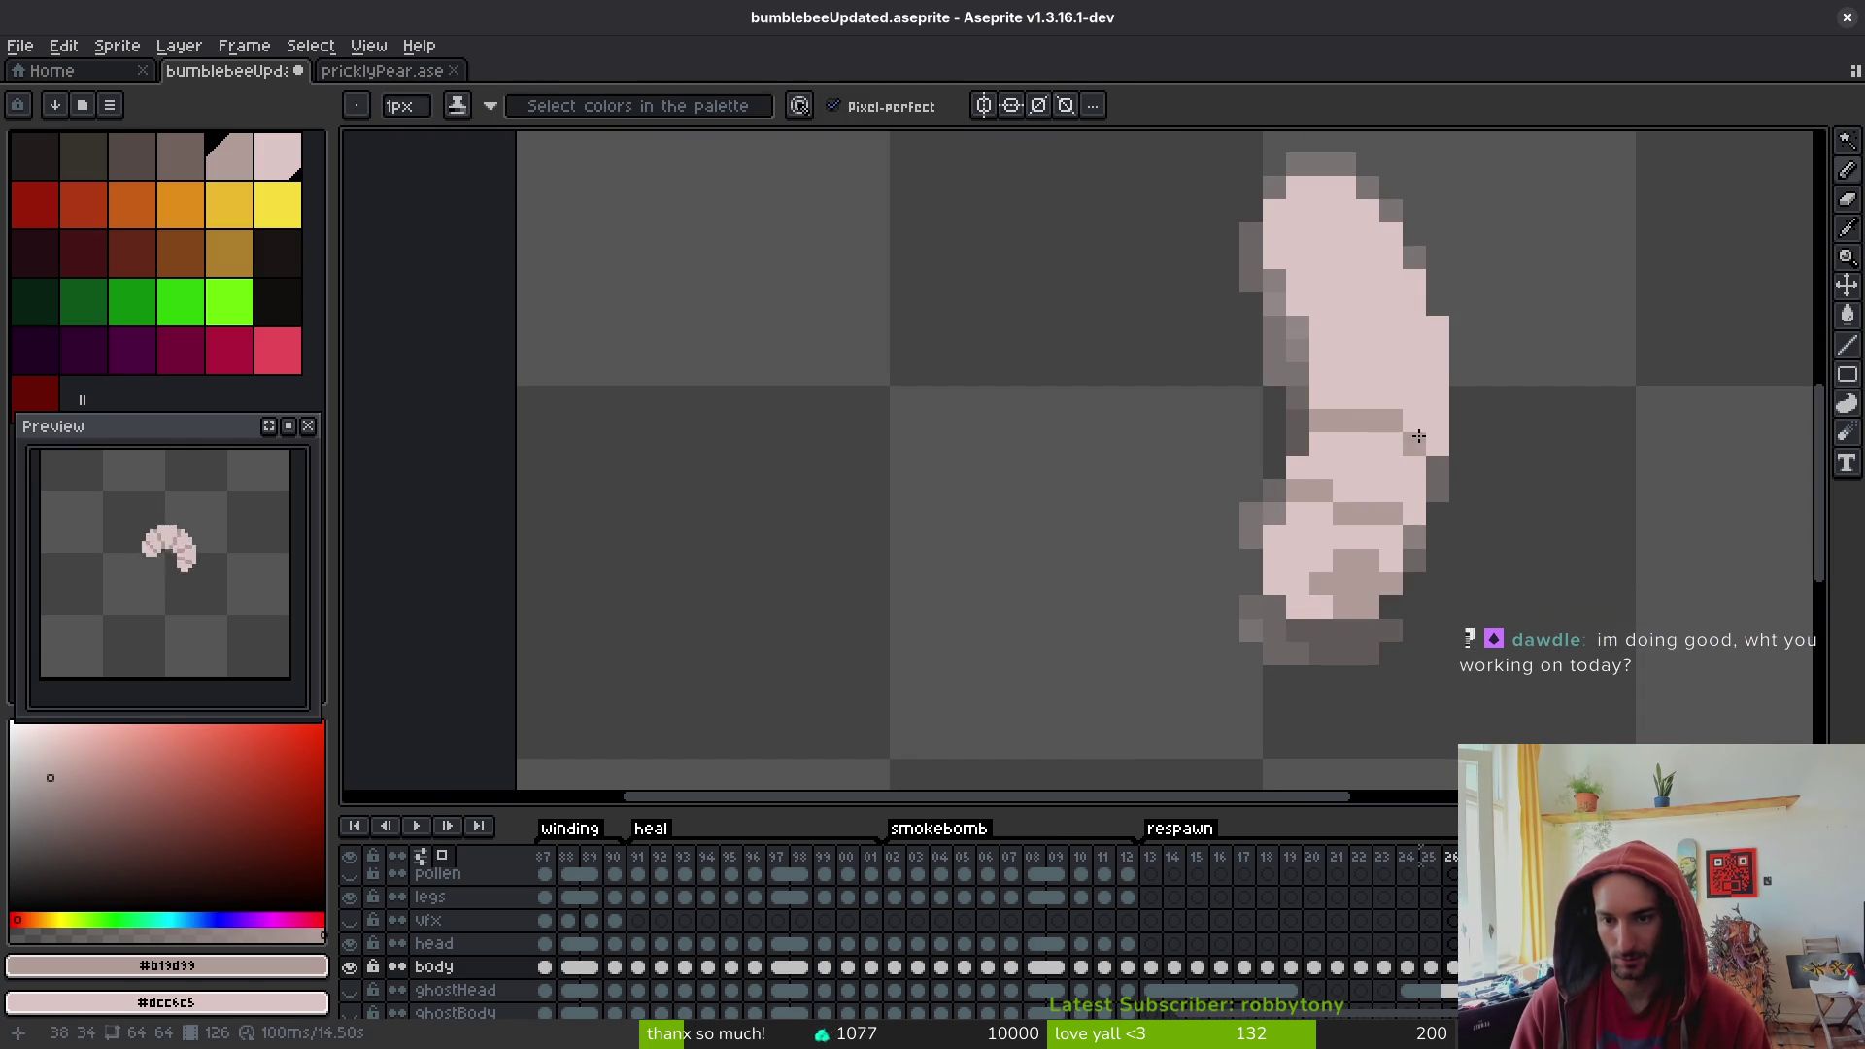
left_click_drag(1344, 240, 1322, 234)
left_click(1368, 225)
left_click_drag(1319, 255, 1321, 260)
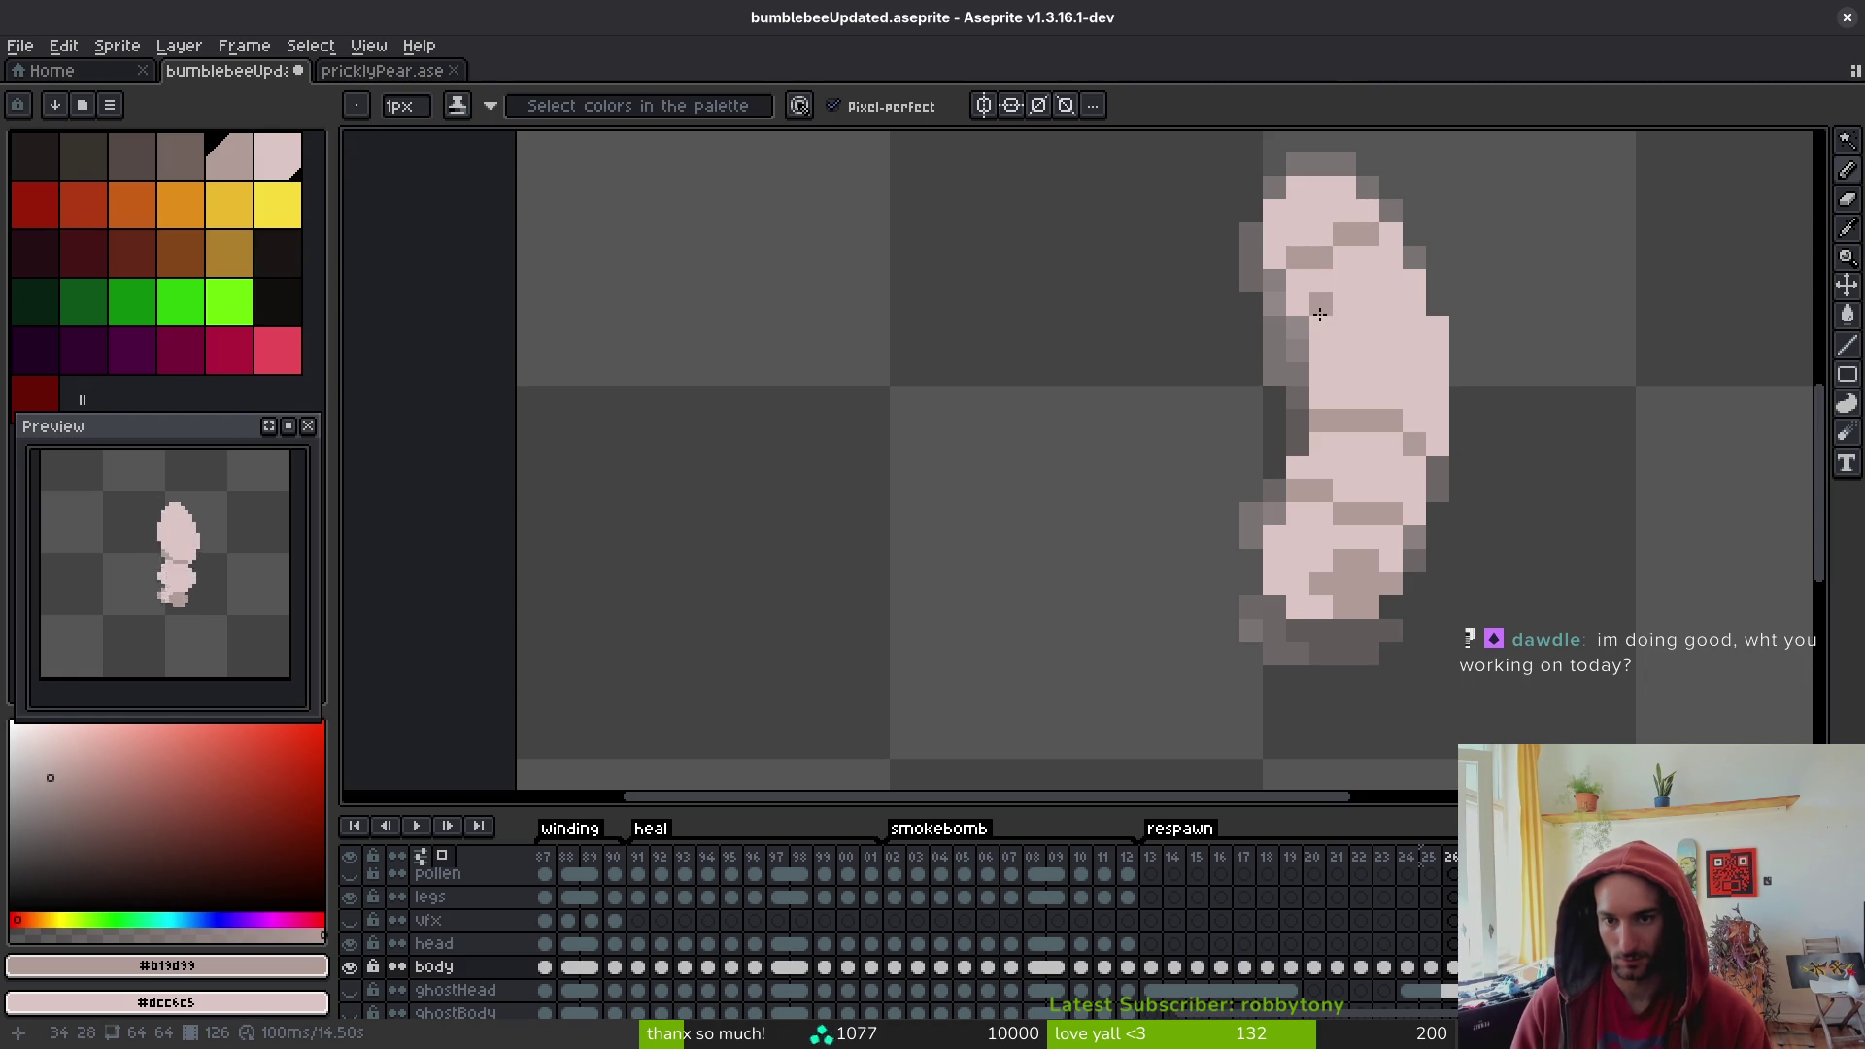
left_click(1369, 306)
right_click(1367, 282)
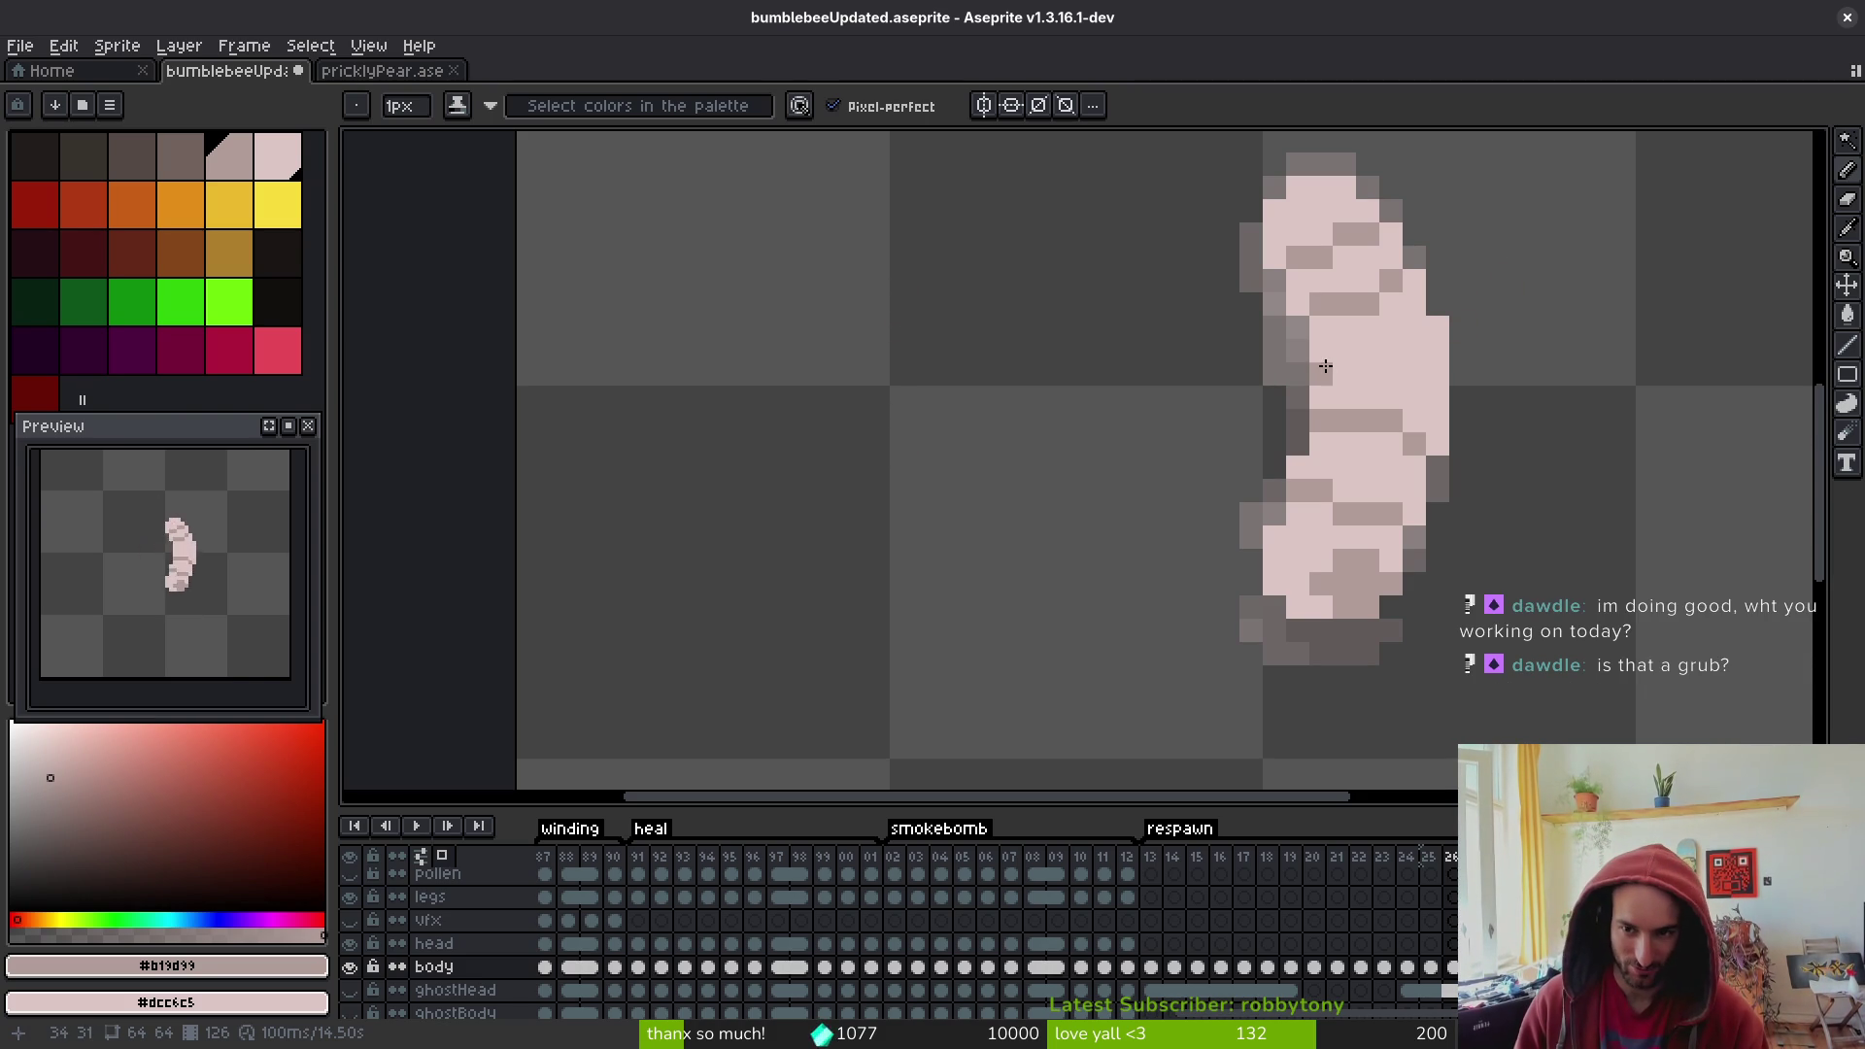
- Draw a diagonal grey segment on the upper body, save bumblebeeUpdated.aseprite, and show the ghostHead layer
left_click_drag(1332, 374, 1423, 333)
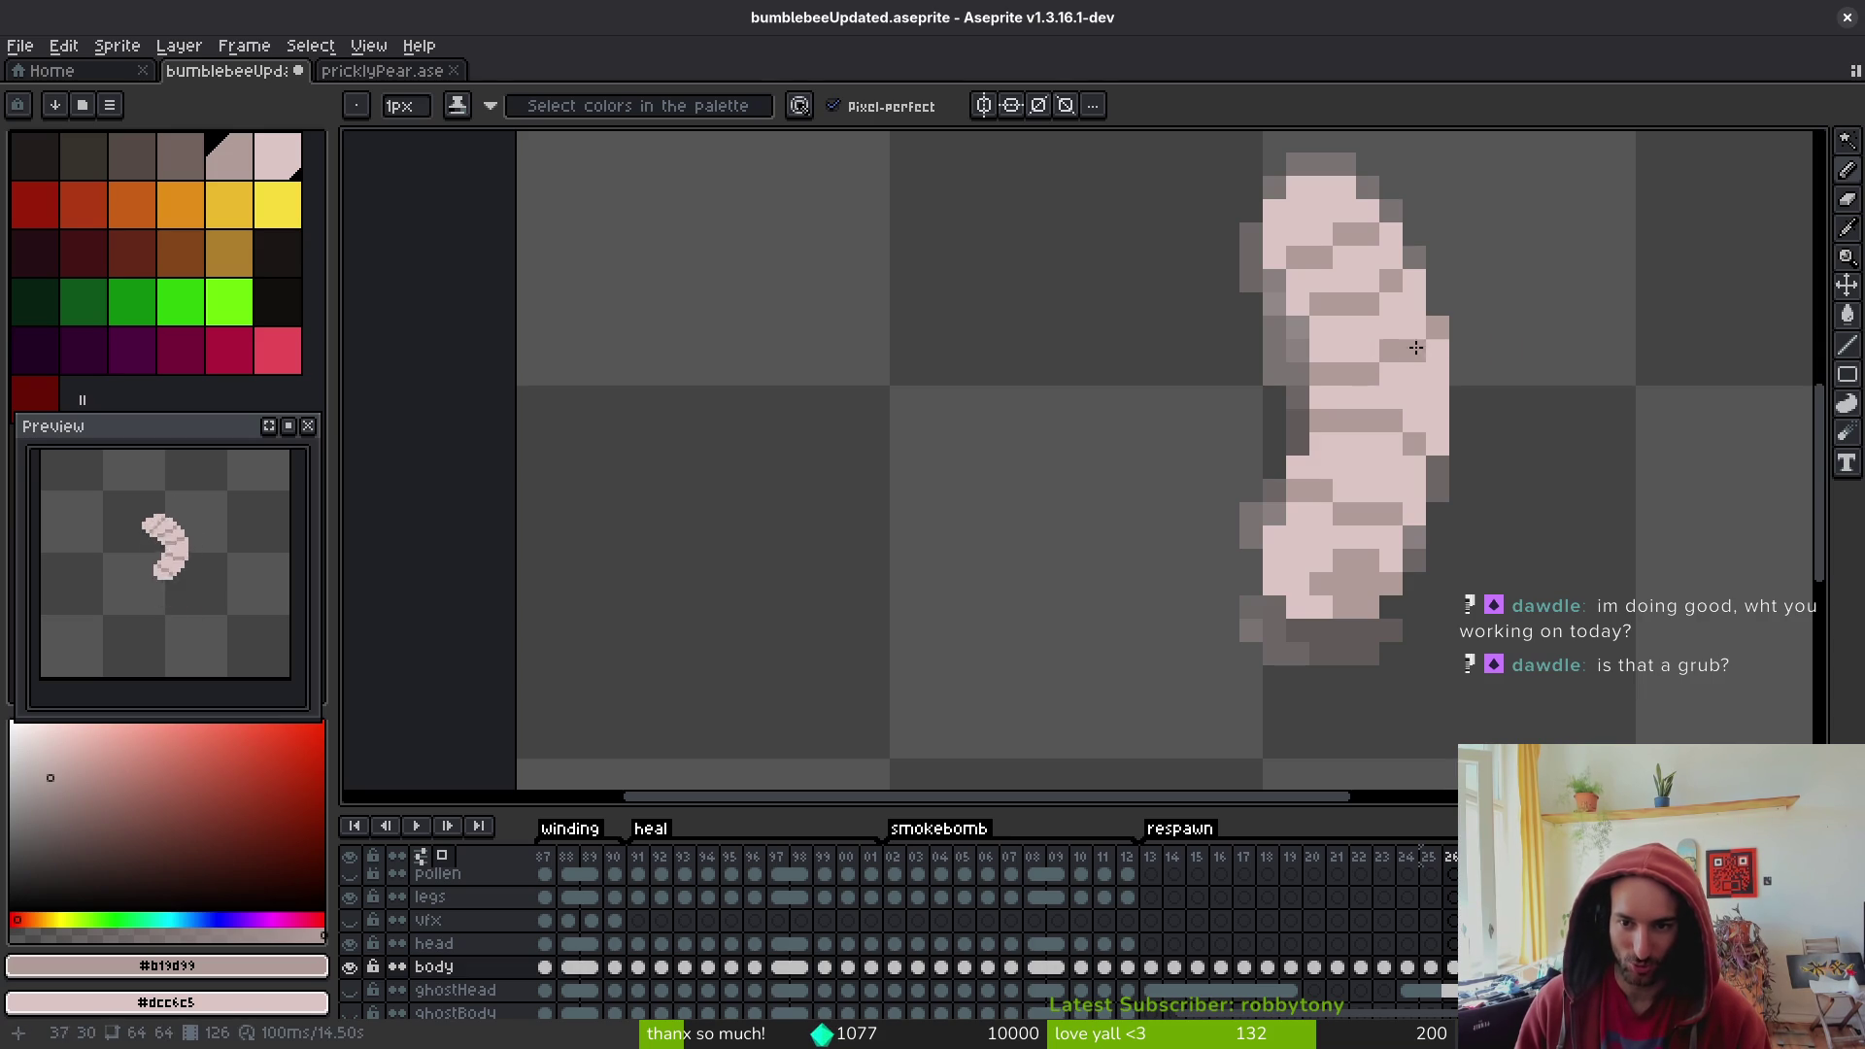
left_click(1437, 350)
left_click(1388, 369)
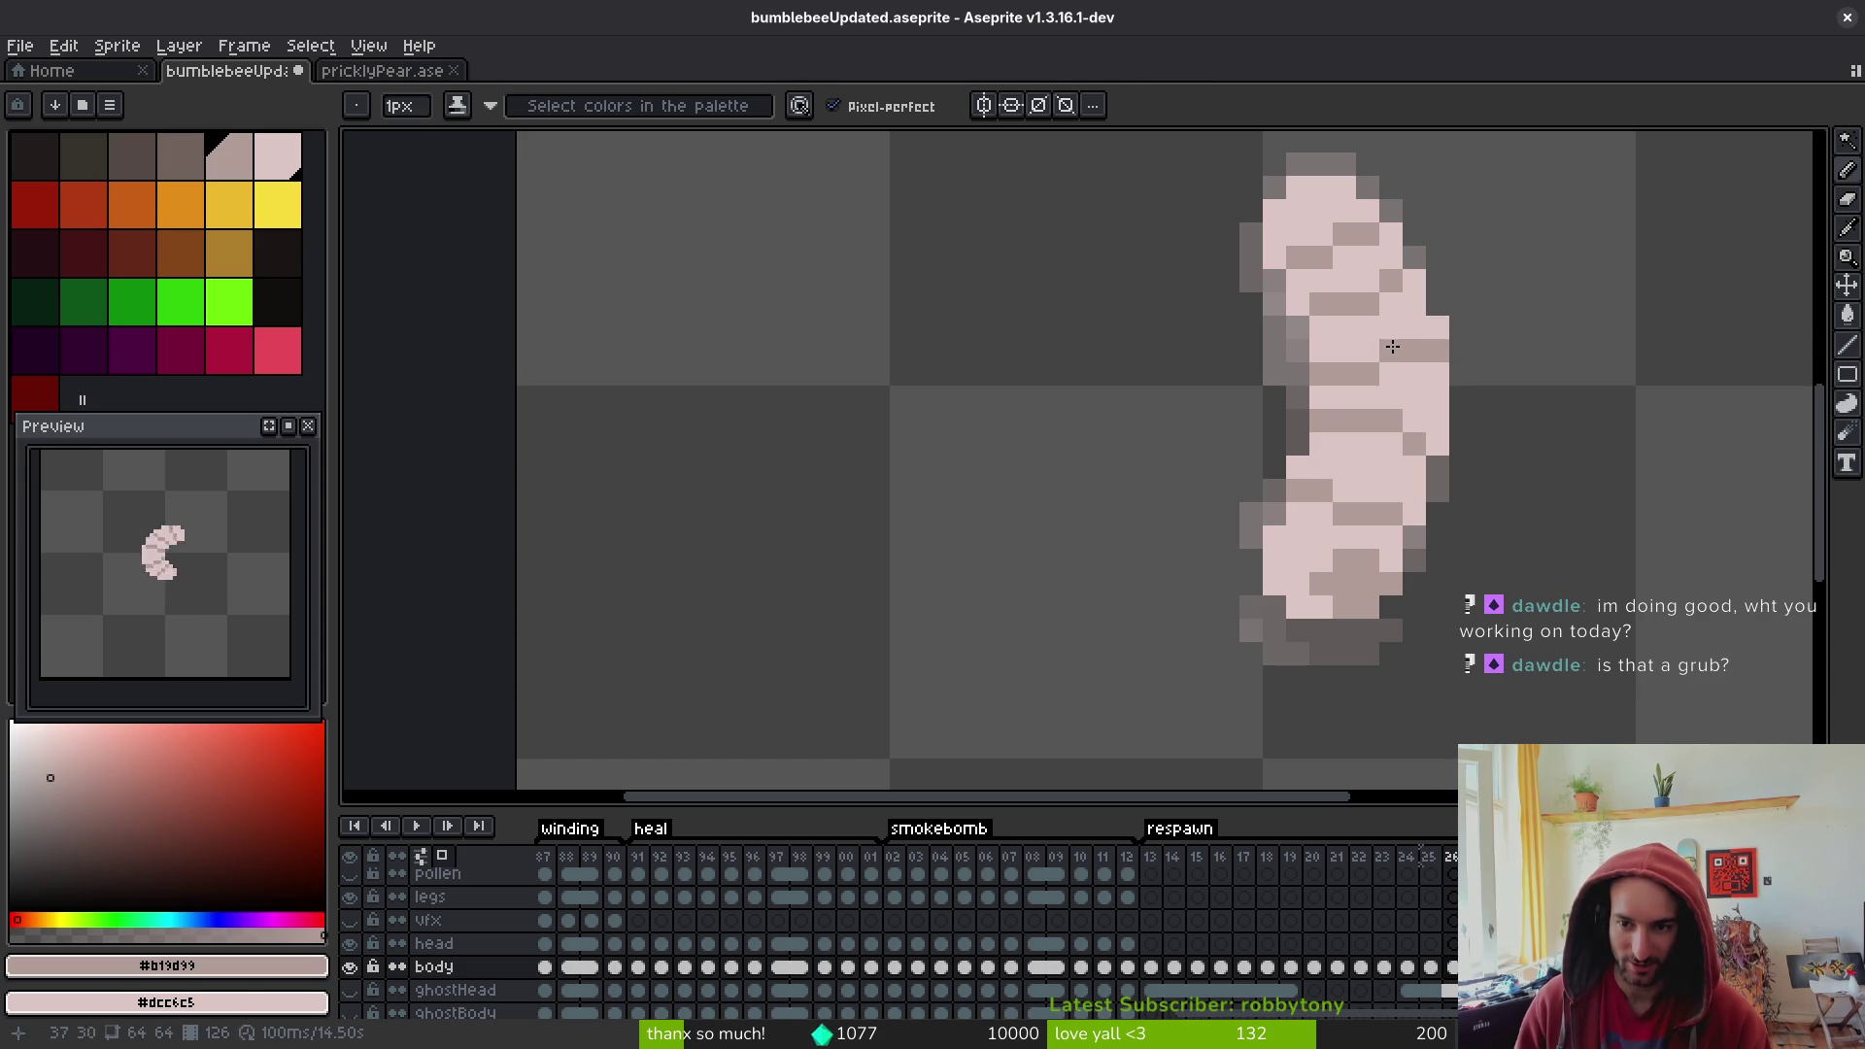
scroll(1506, 393, "down", 1)
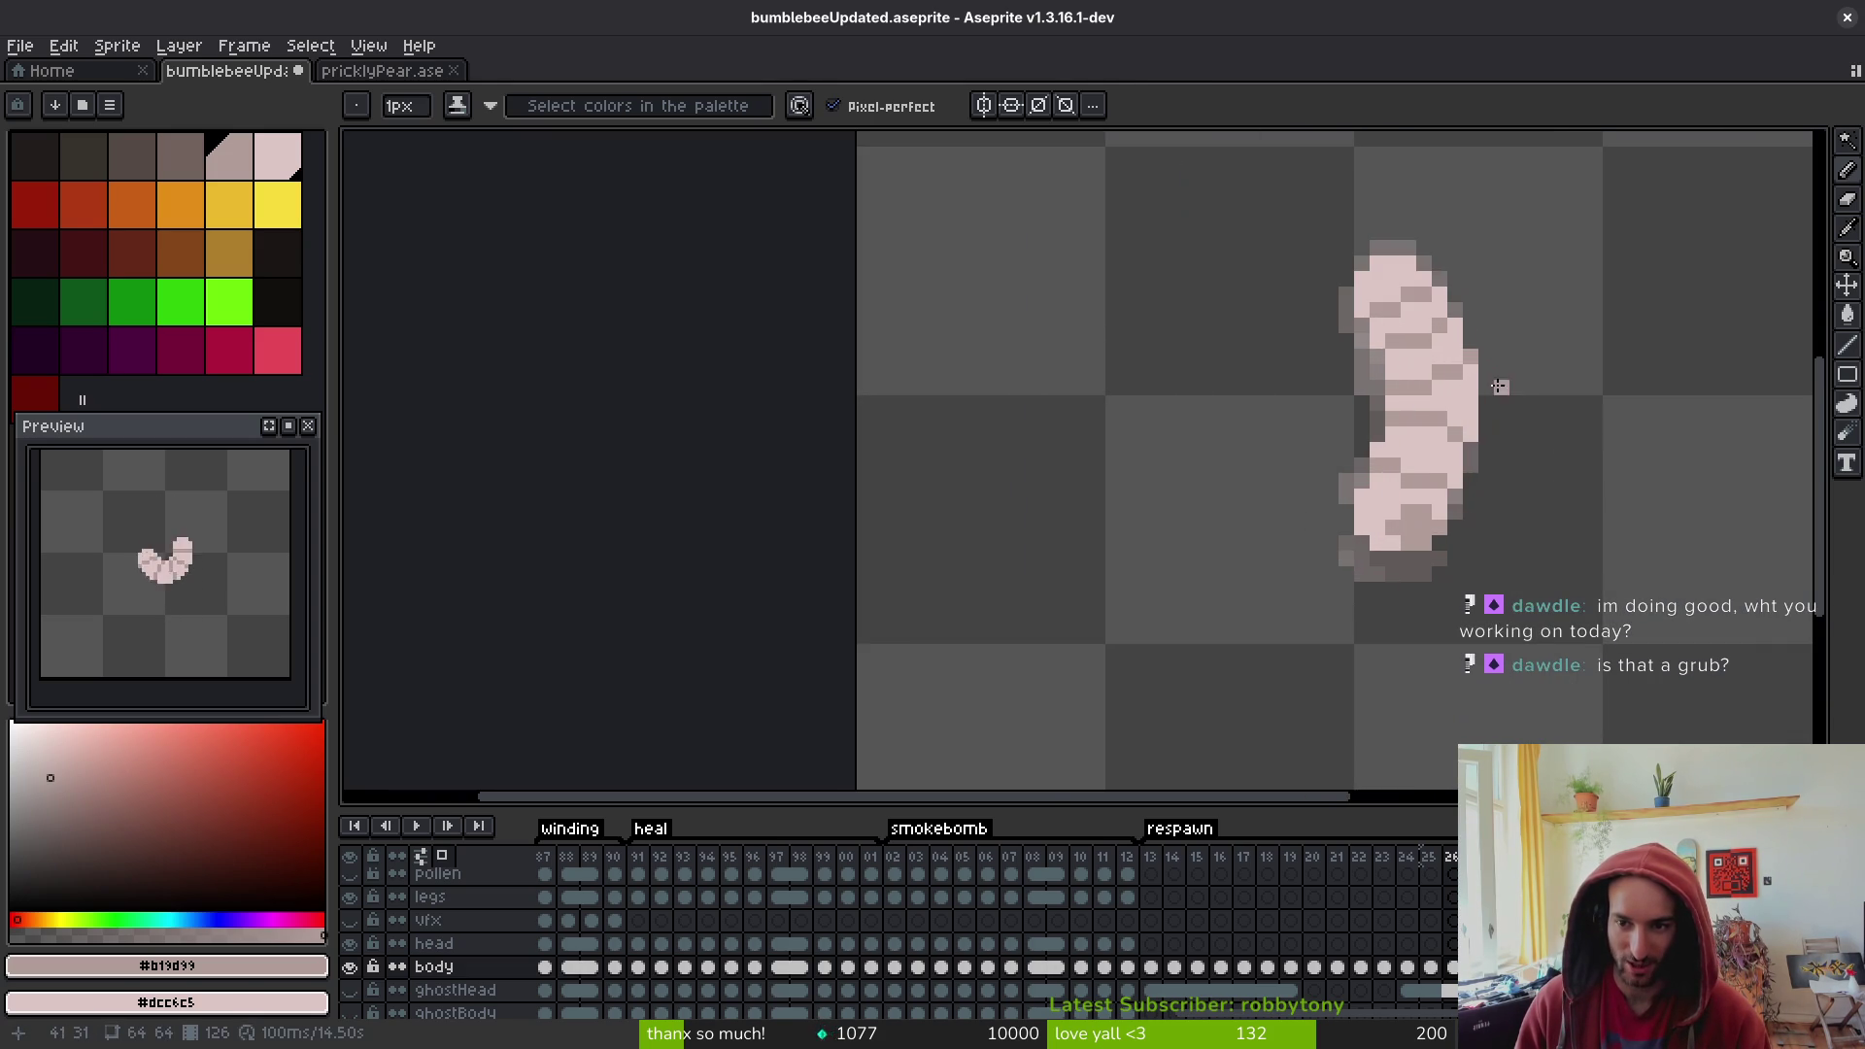
left_click_drag(1606, 462, 1462, 476)
key("ctrl+s")
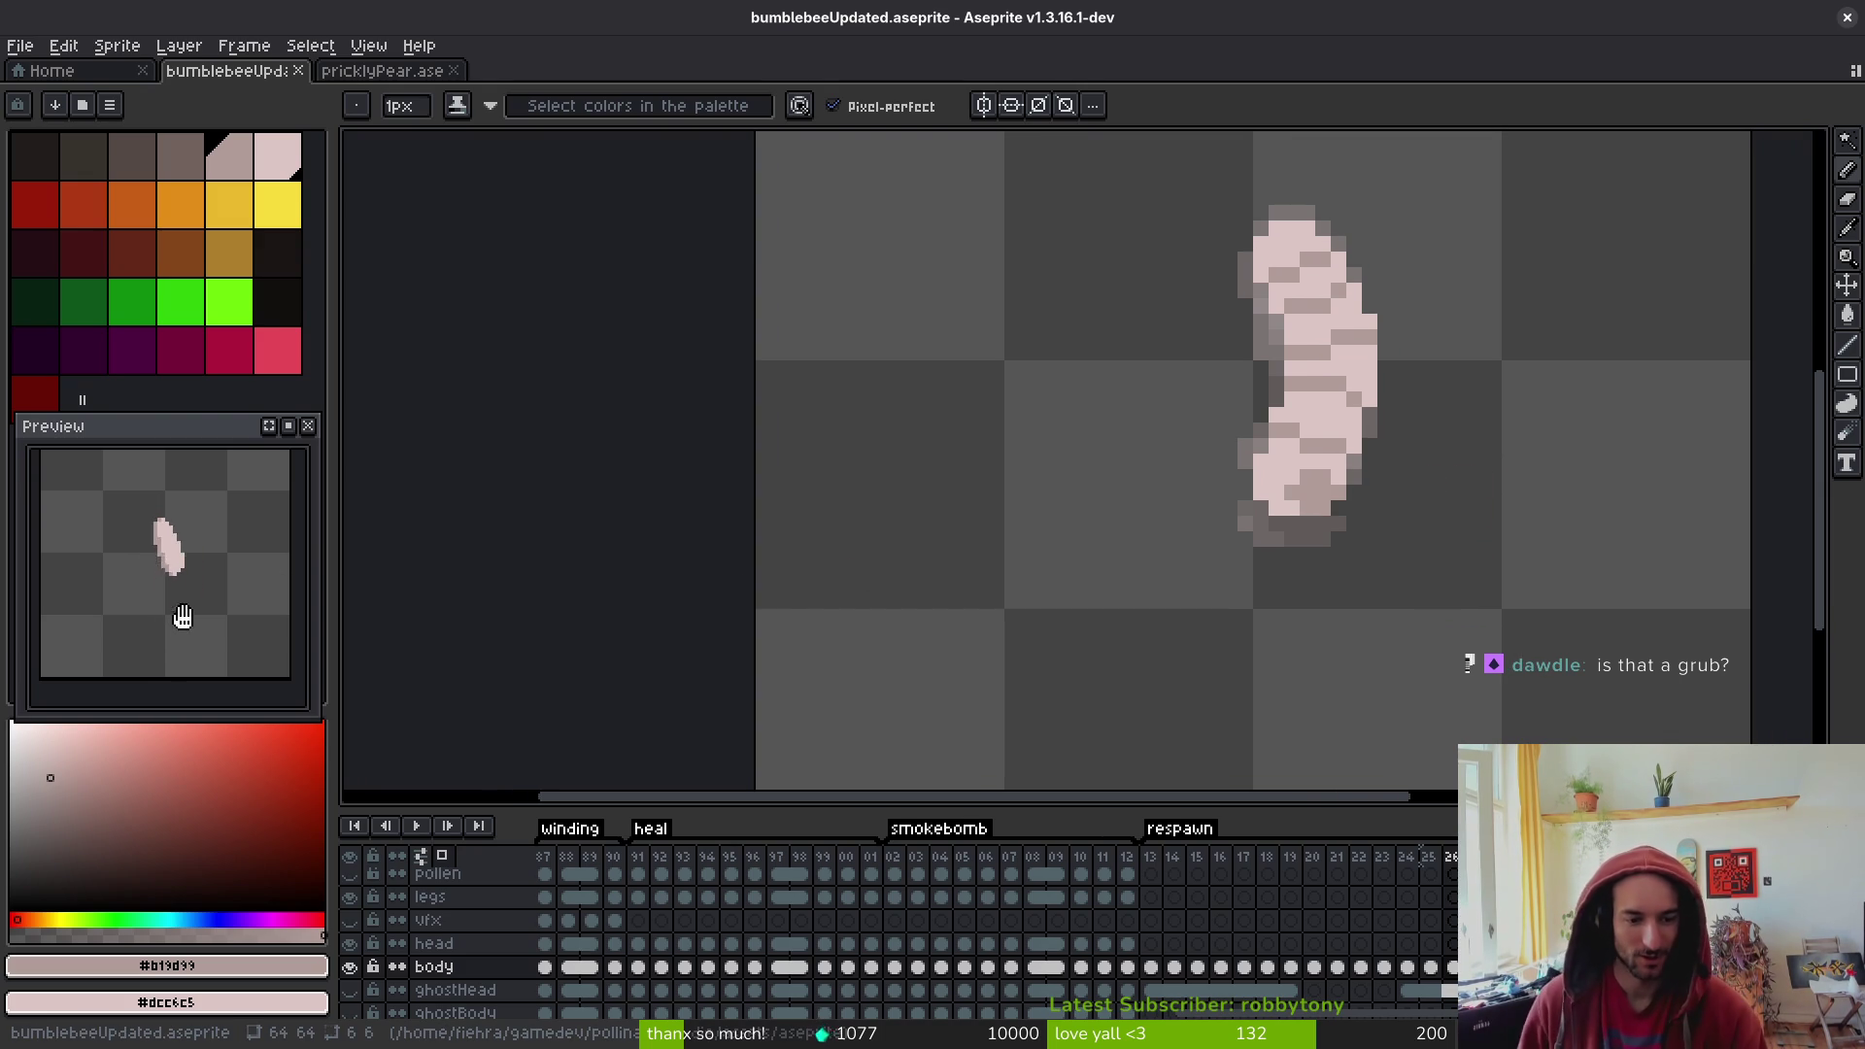
left_click(351, 990)
- Fill the ghostHead frames after 13 with copied cels, then play back from frame 13
left_click(1126, 989)
left_click_drag(1197, 989, 1267, 989)
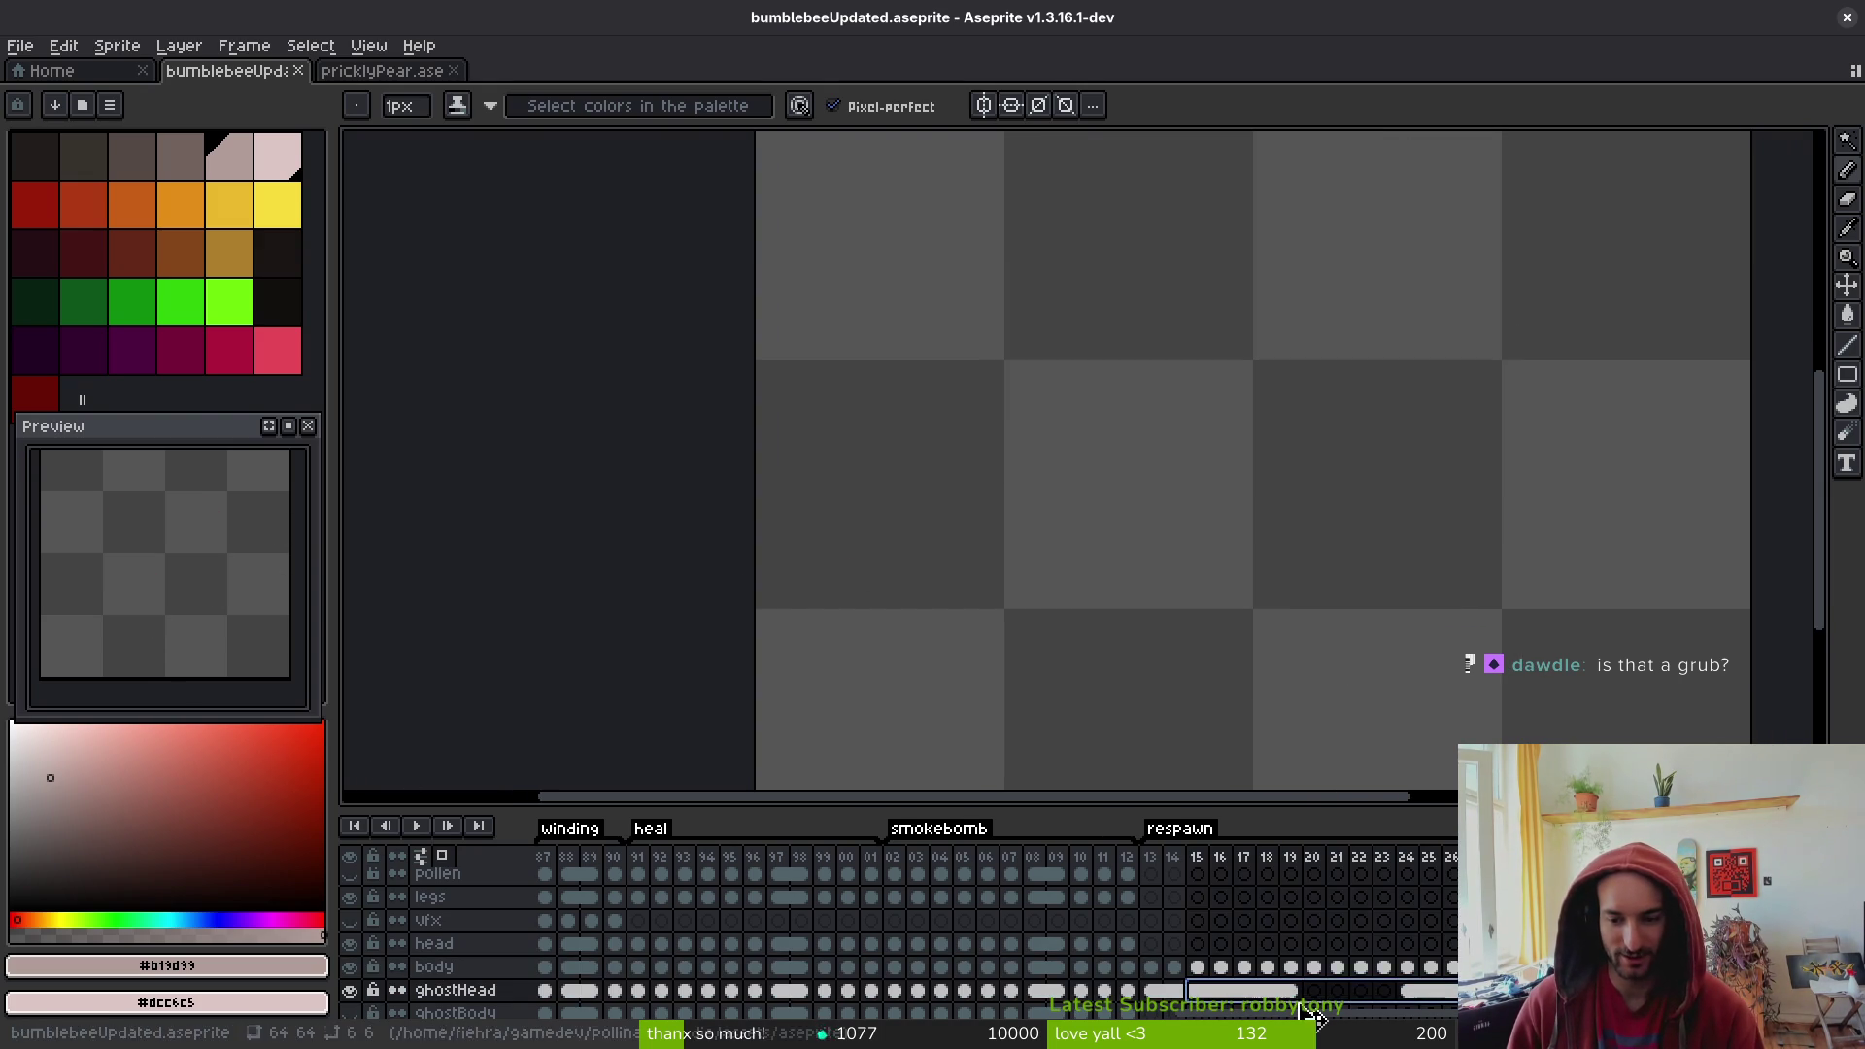
right_click(1275, 990)
left_click(1370, 1010)
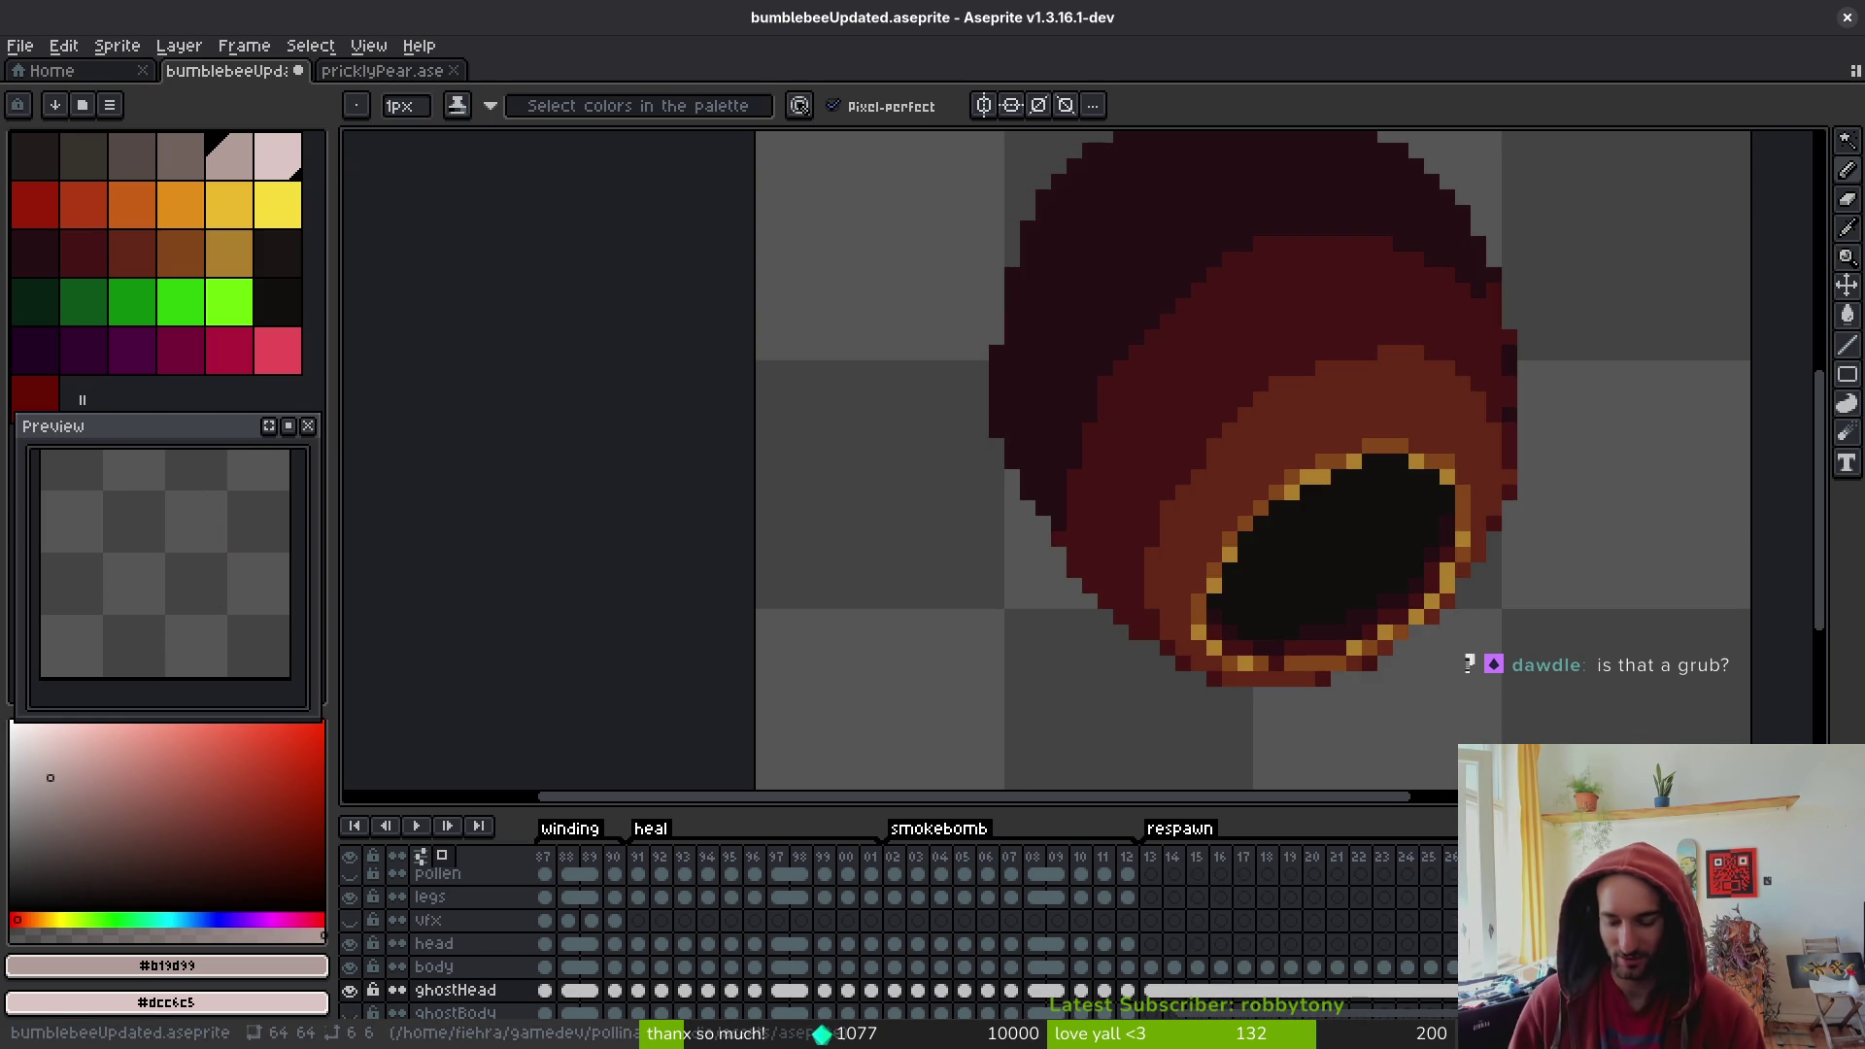
left_click(1174, 990)
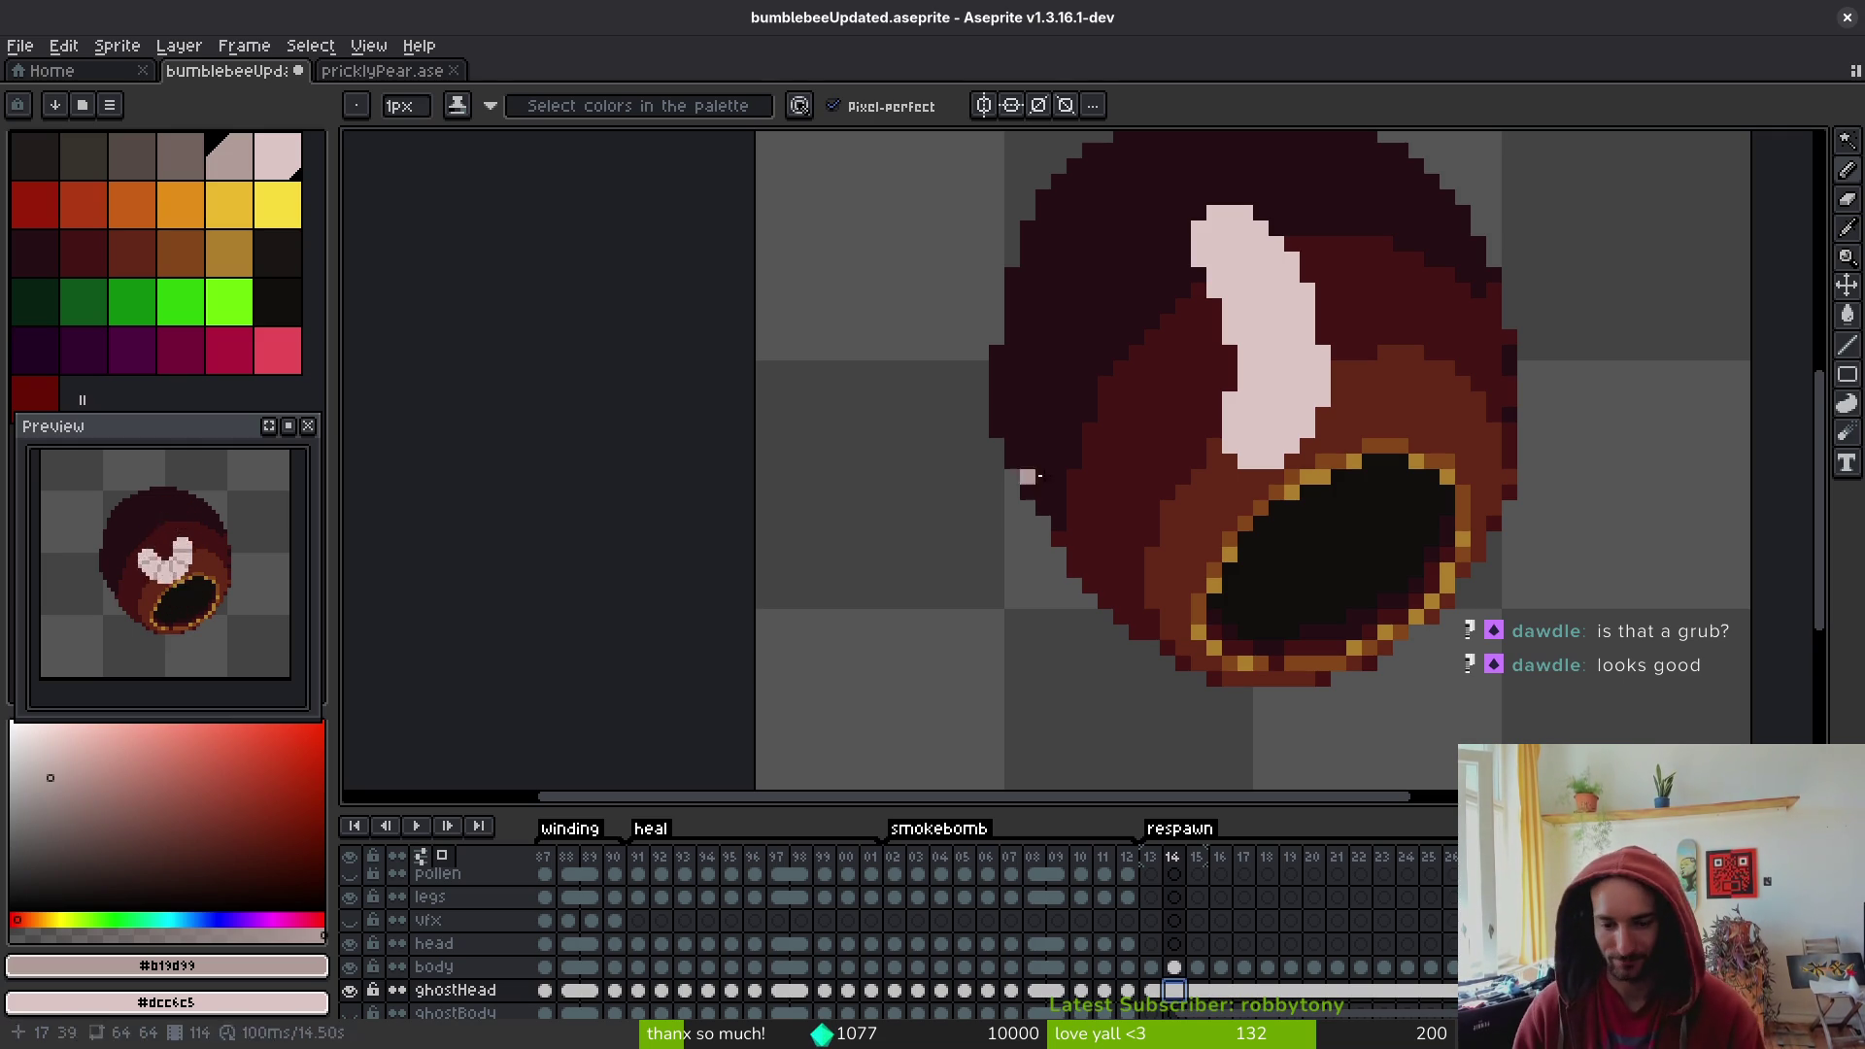
left_click(1151, 966)
key("Return")
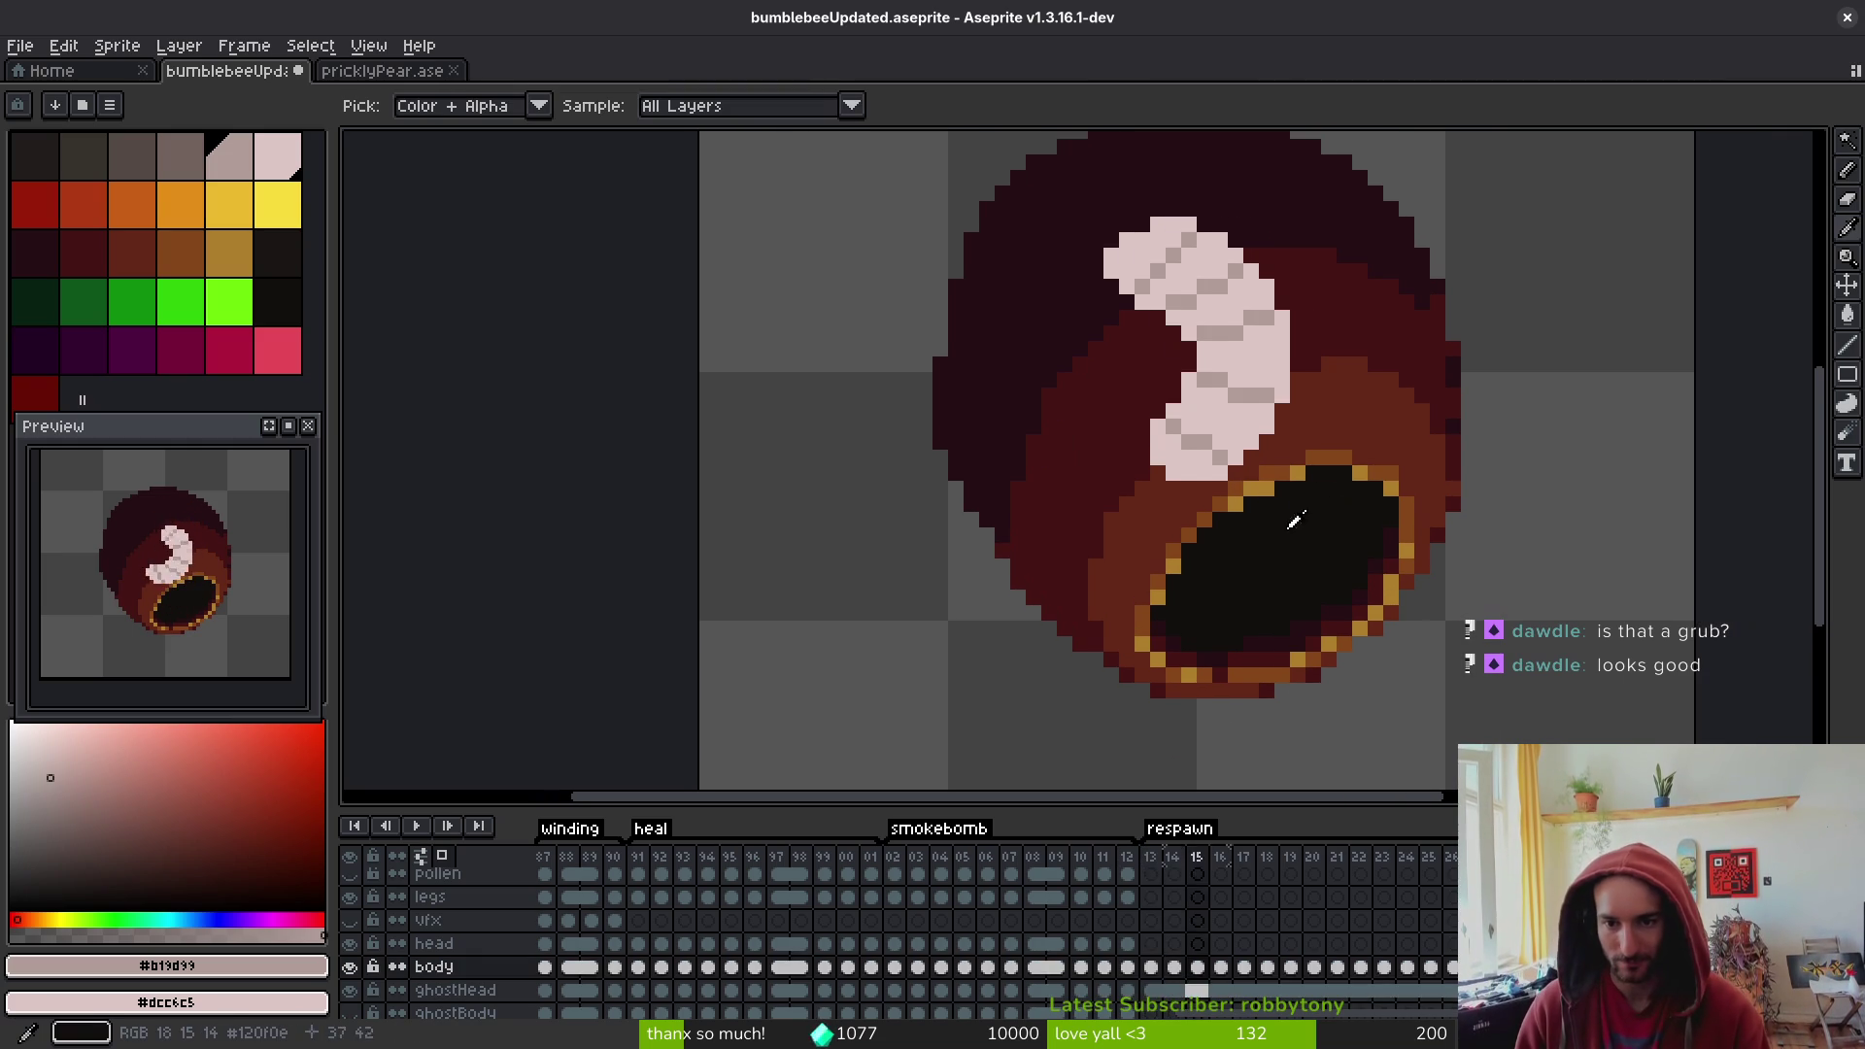
- Paint #b19d99 shade pixels along the left edge and rows across the pale body
scroll(1259, 340, "up", 2)
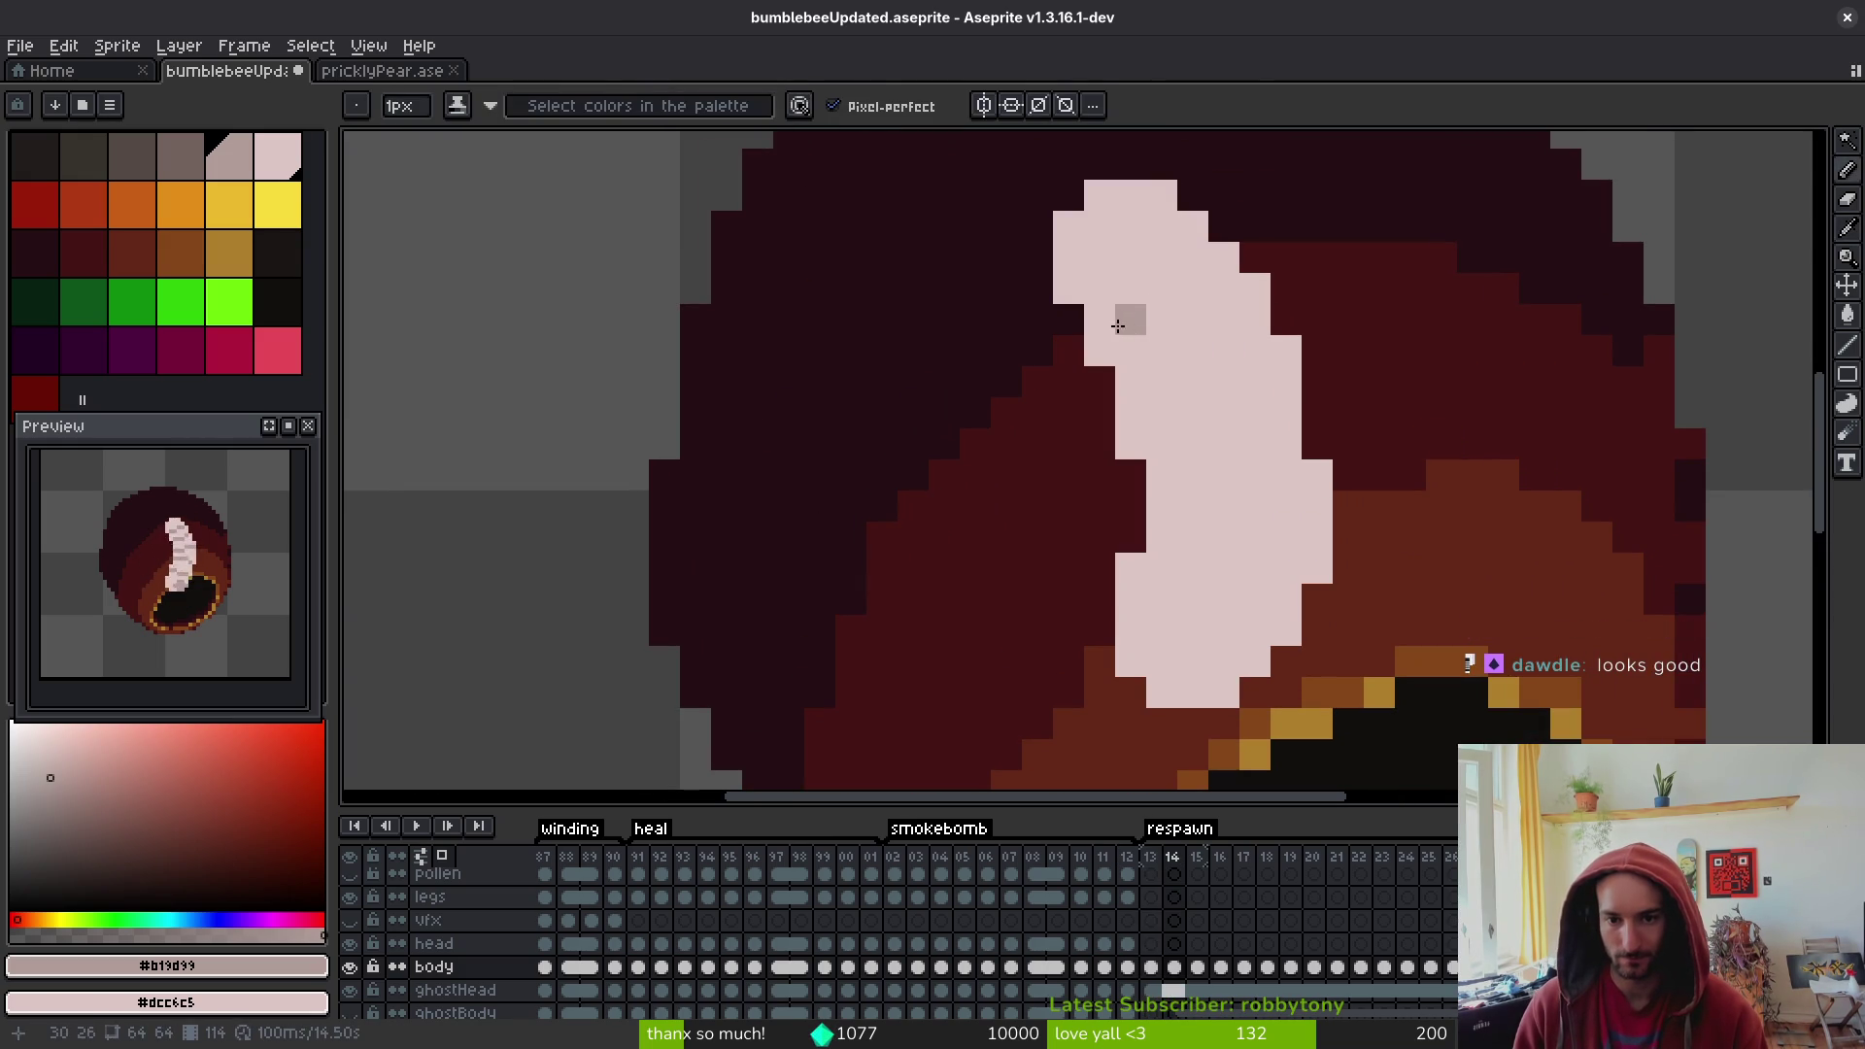
mouse_move(1069, 228)
left_mouse_down()
mouse_move(1064, 272)
mouse_move(1093, 199)
mouse_move(1096, 284)
mouse_move(1160, 447)
mouse_move(1133, 603)
mouse_move(1175, 692)
left_mouse_up()
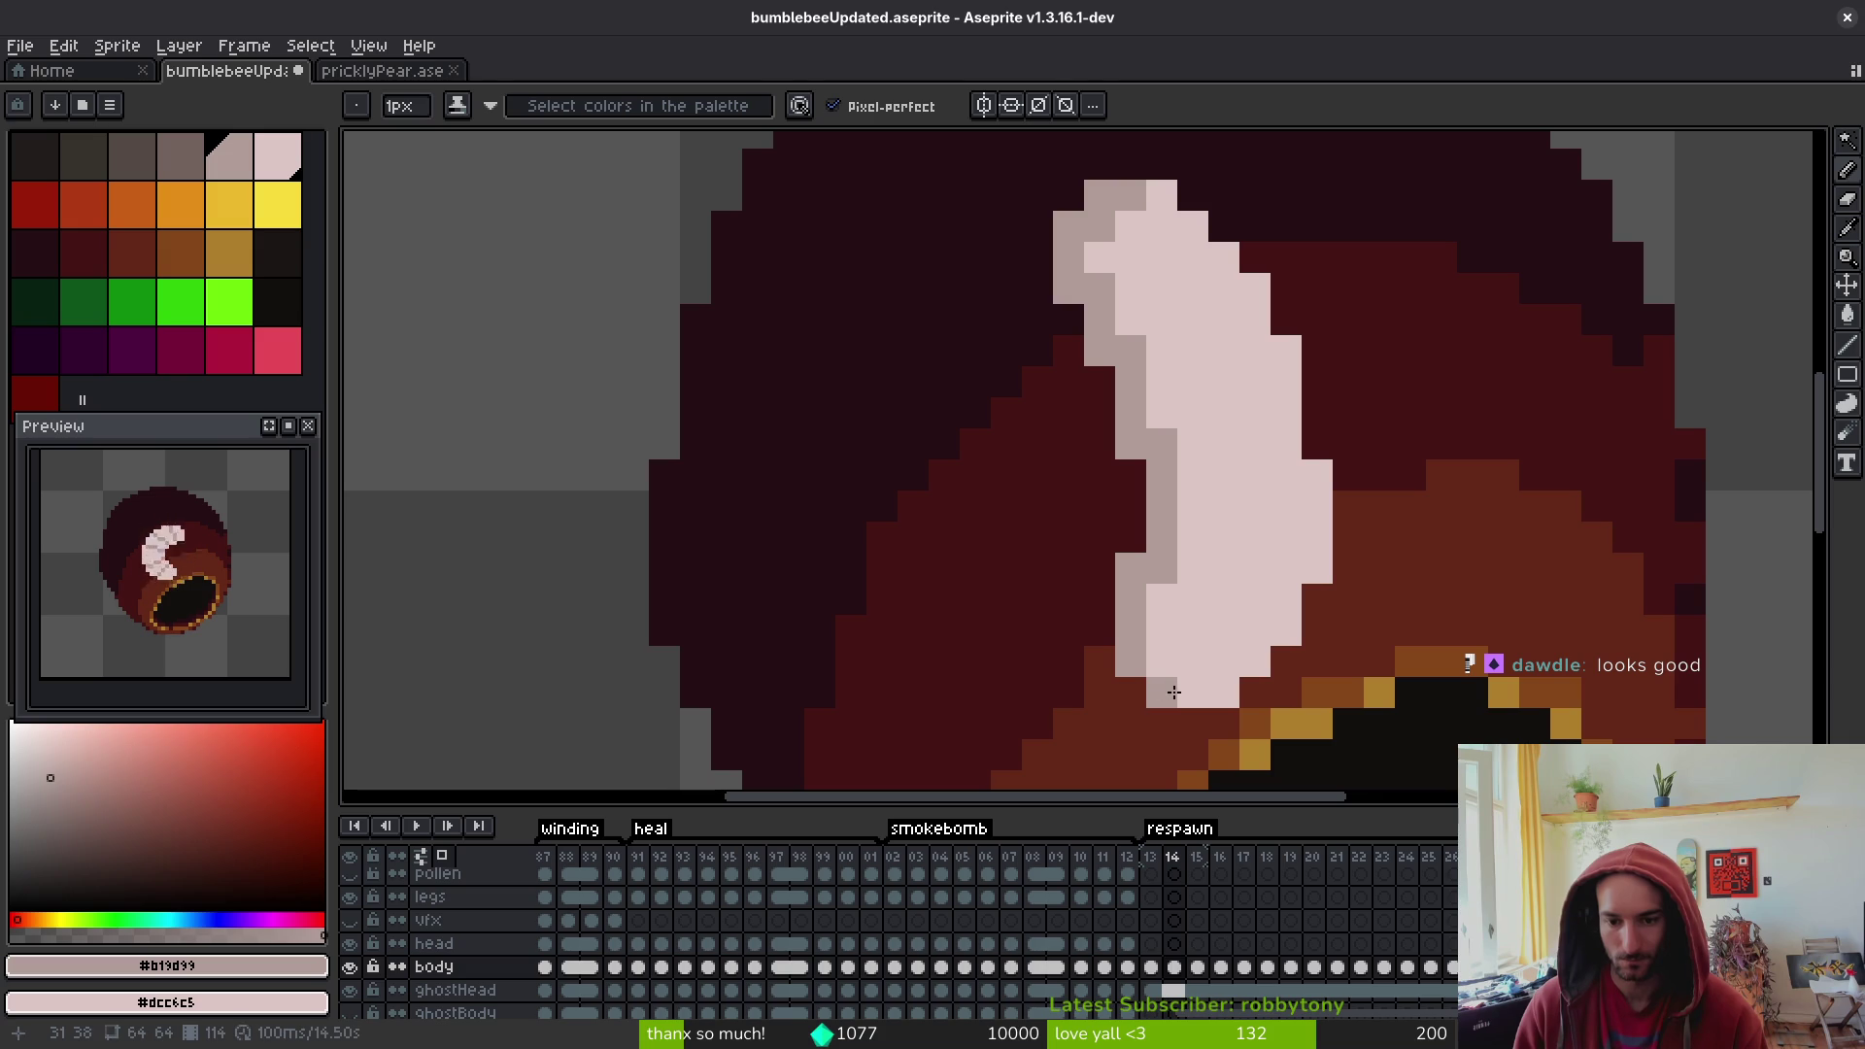
key("ctrl+z")
left_click(1156, 305)
left_click(1189, 294)
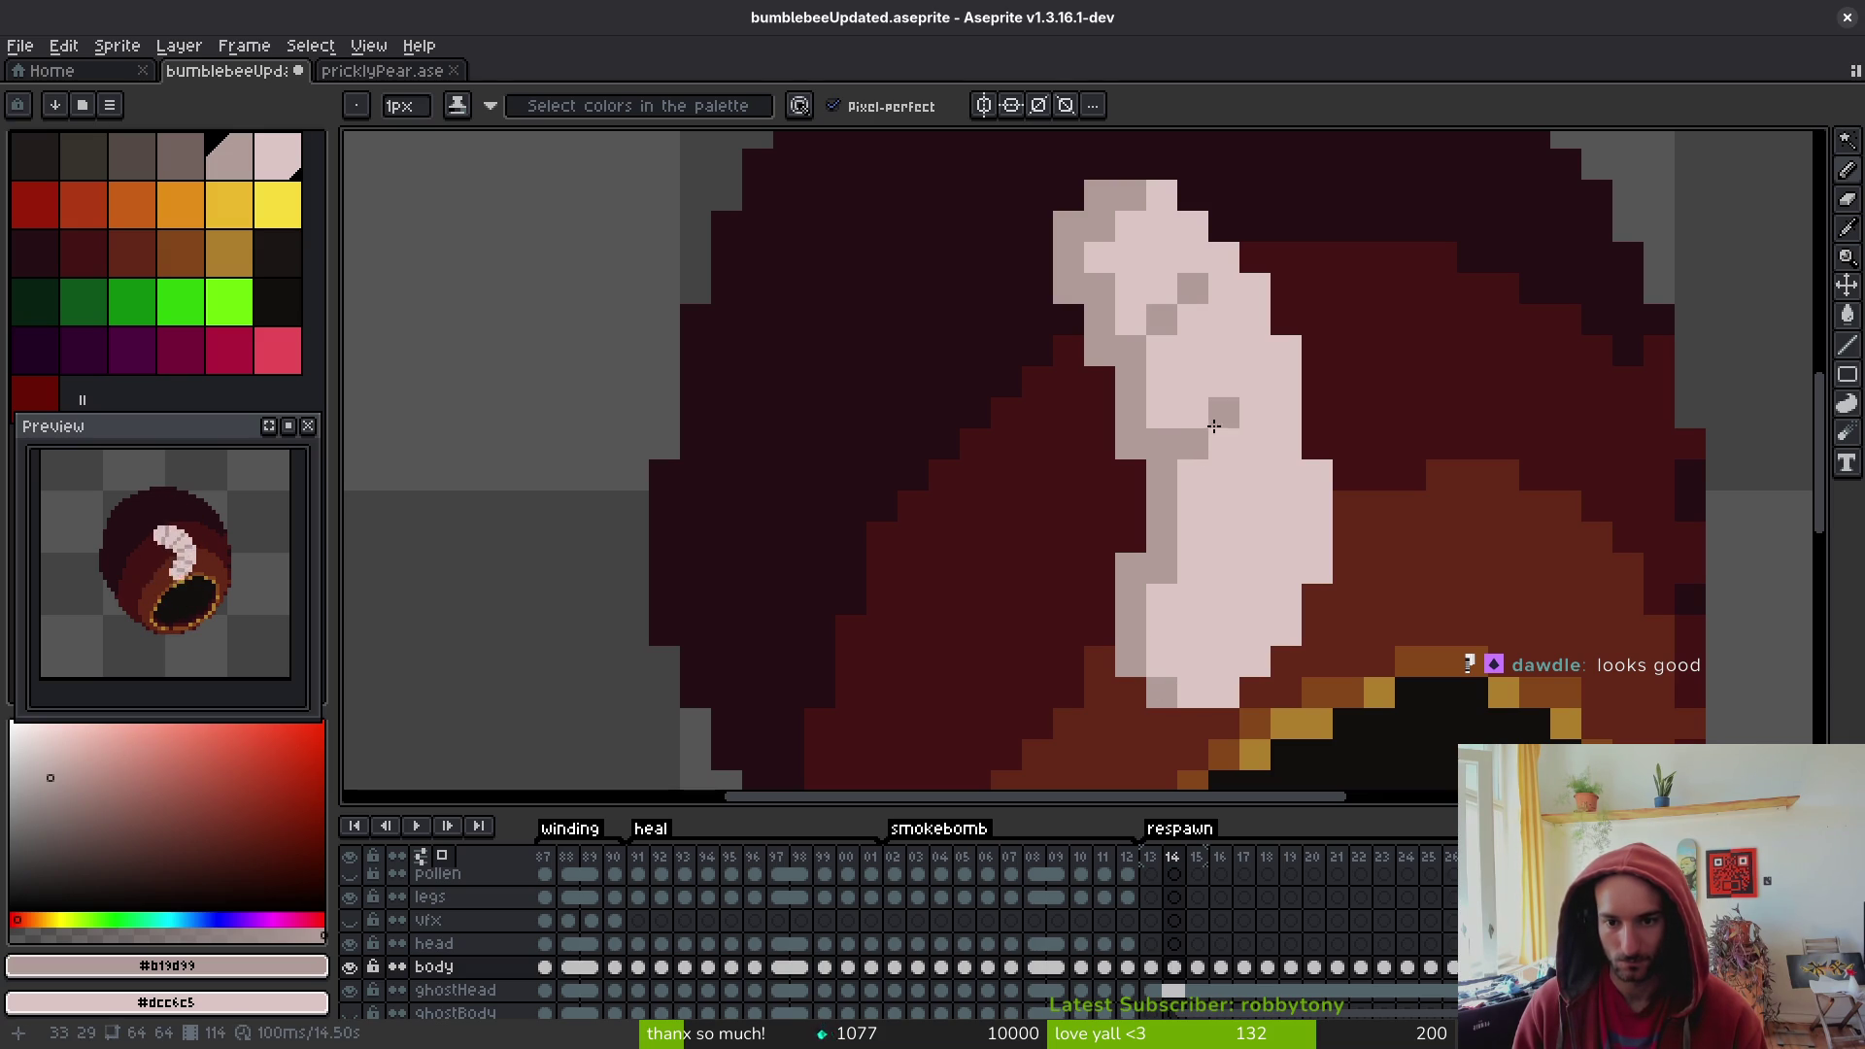
left_click_drag(1190, 412, 1249, 383)
left_click(1193, 537)
key("ctrl+z")
mouse_move(1193, 505)
left_mouse_down()
mouse_move(1259, 519)
mouse_move(1198, 575)
mouse_move(1249, 595)
mouse_move(1226, 581)
mouse_move(1227, 600)
left_mouse_up()
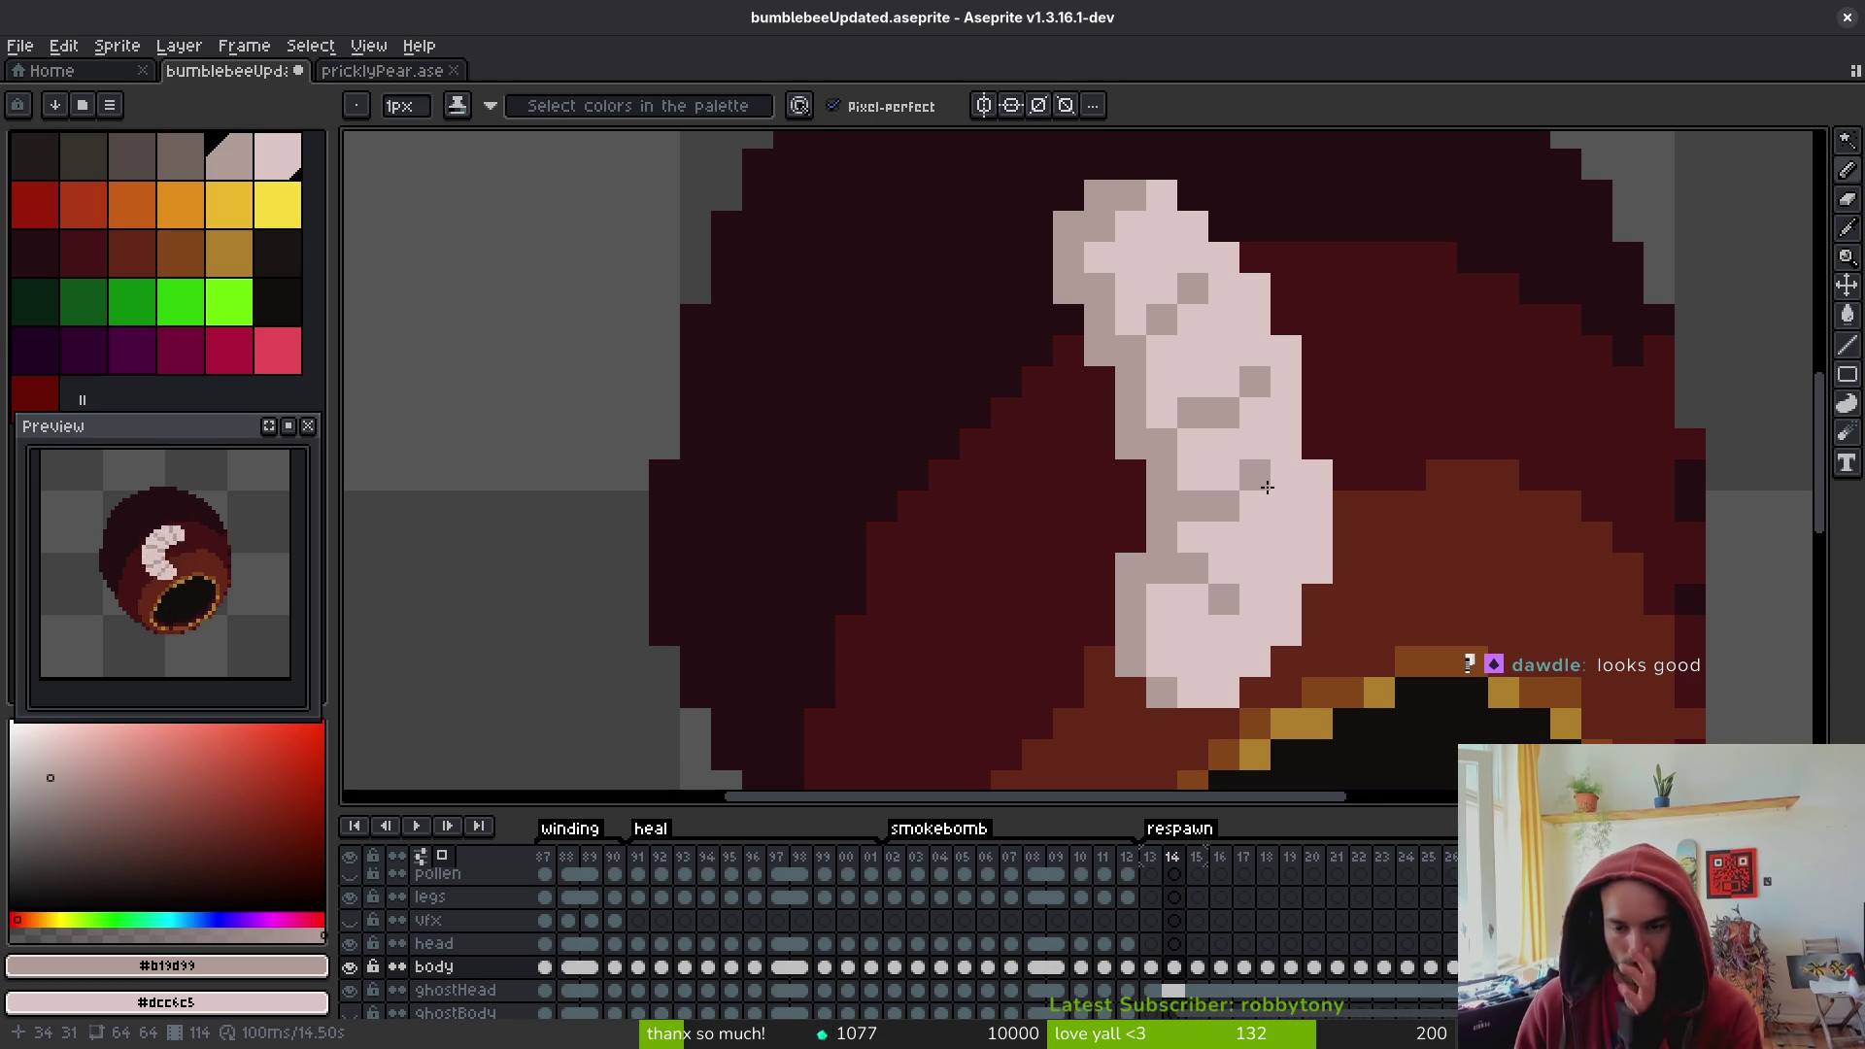
scroll(1261, 479, "down", 4)
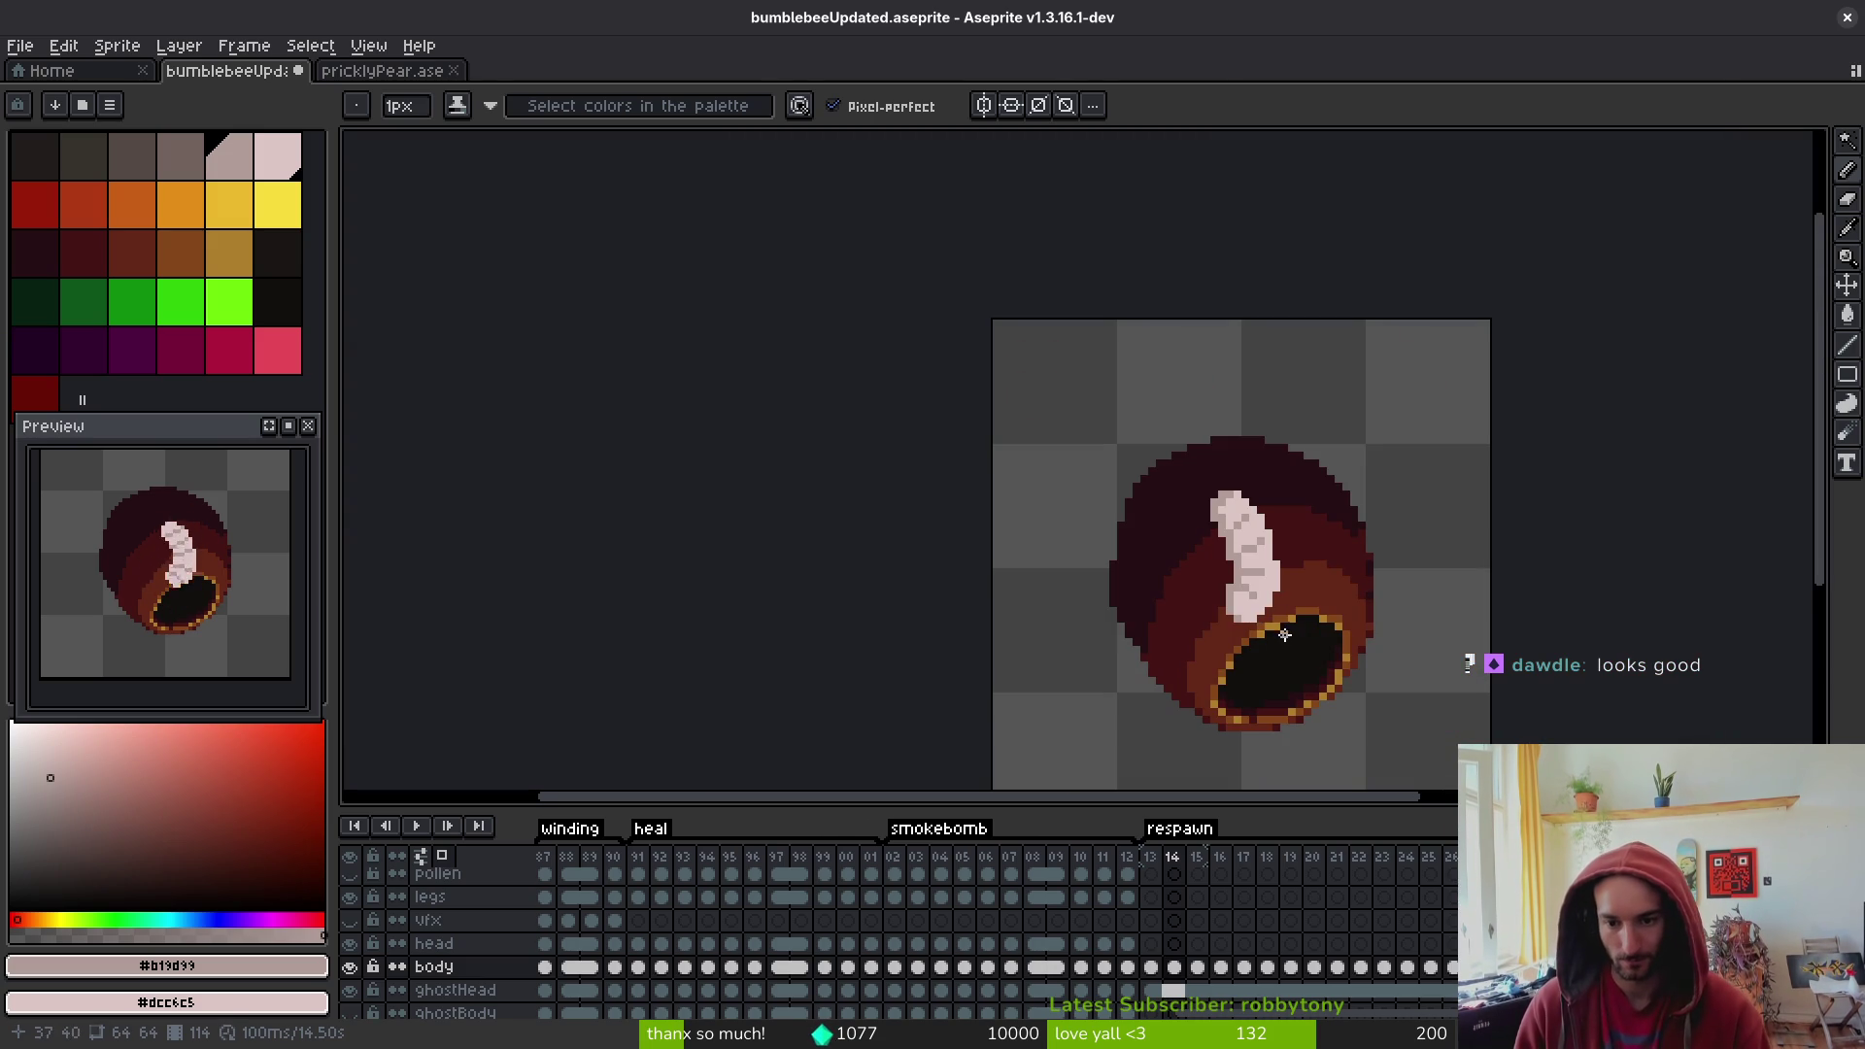
- Compare the grub on neighbouring frames and sample the gold colour from the bulb rim
scroll(1313, 573, "down", 1)
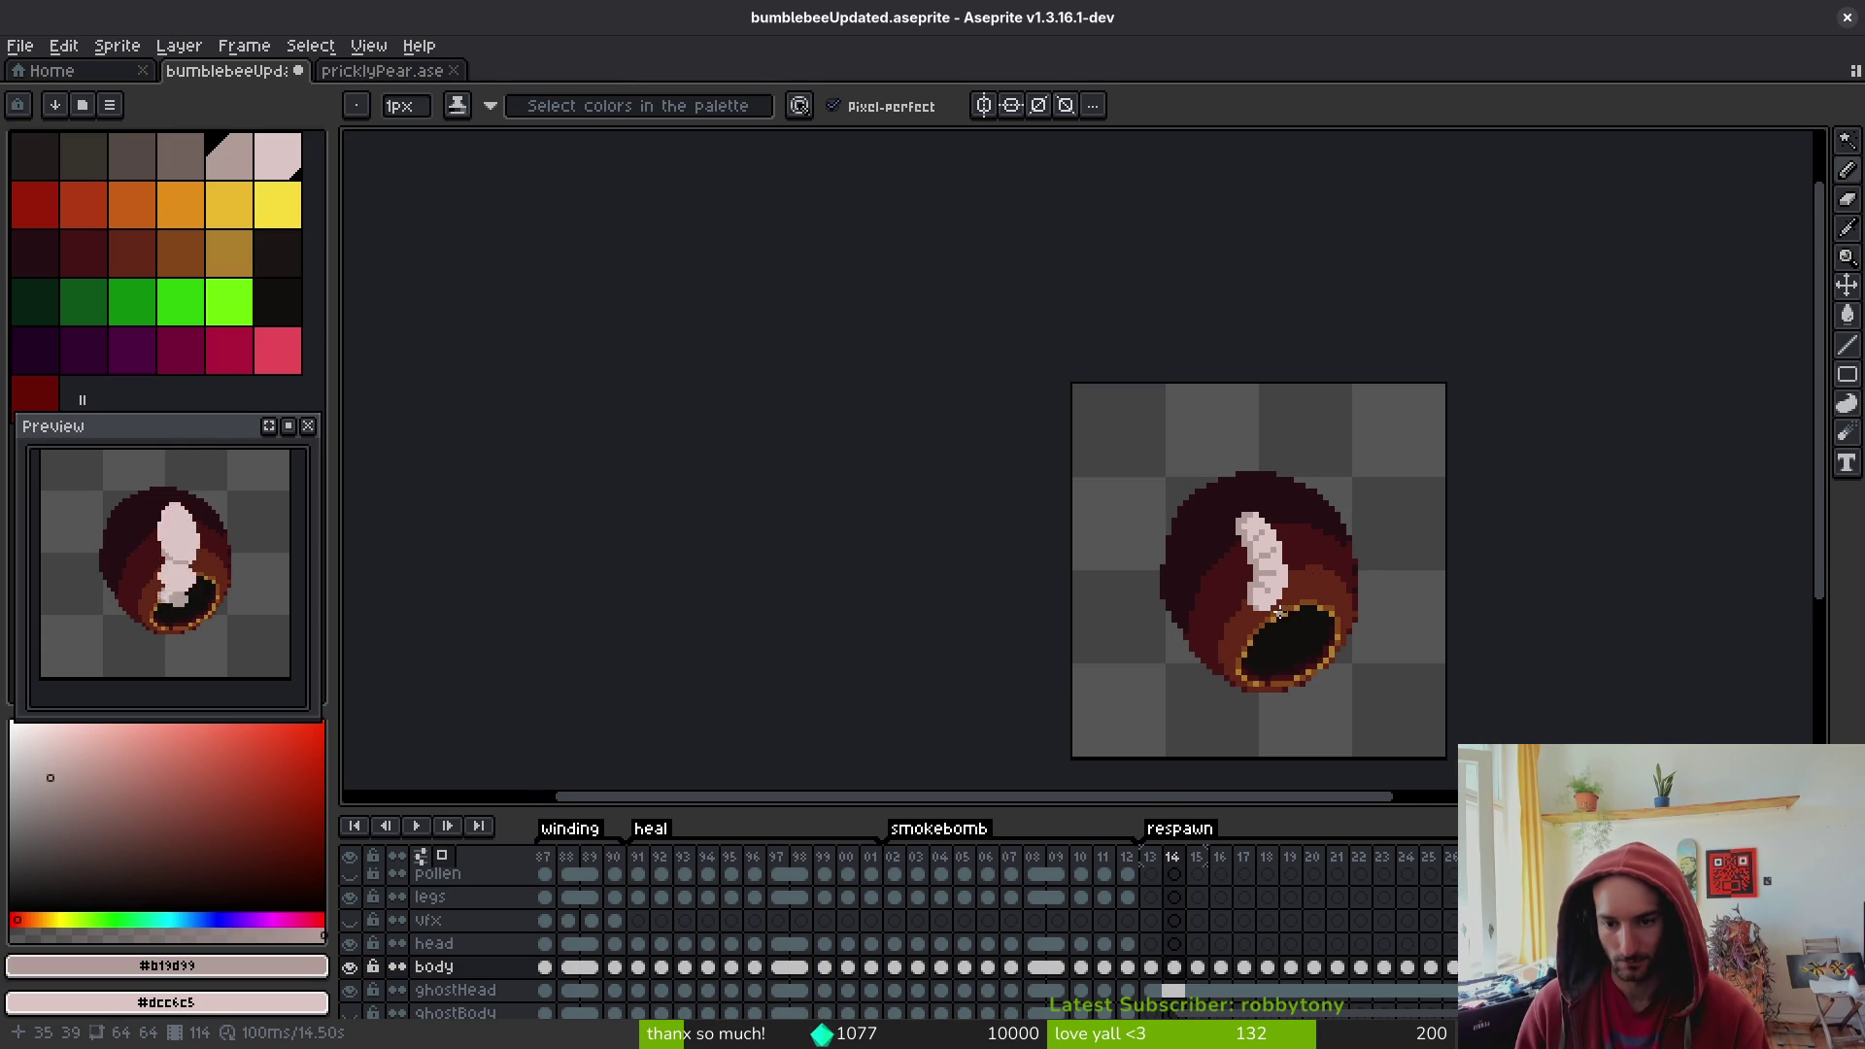
scroll(1280, 610, "up", 2)
key("i")
key("Right")
key("Left")
key("Right")
key("Left")
key("Right")
key("Right")
key("Left")
left_click(1351, 606)
- On frame 17, paint a diagonal stepped line of shade pixels across the pale body
key("Right")
key("Right")
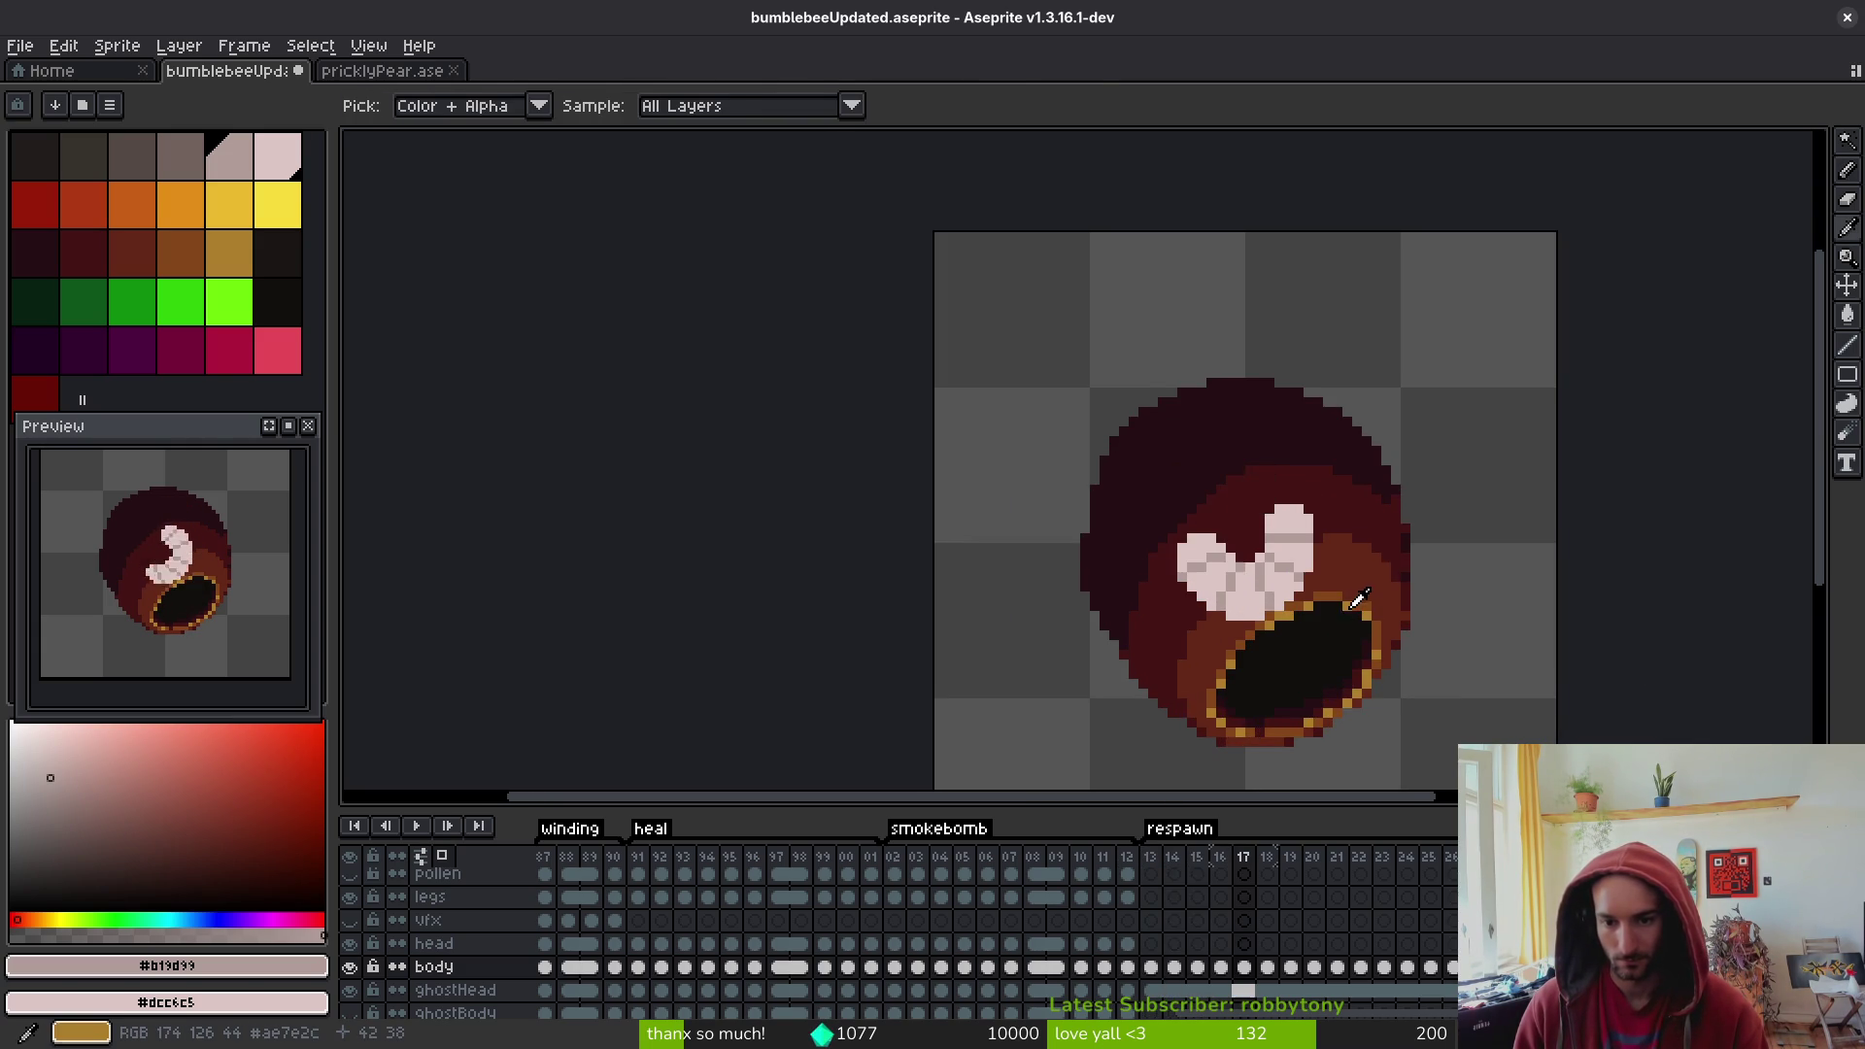
key("b")
scroll(1341, 592, "down", 1)
scroll(1301, 597, "down", 1)
key("i")
key("Right")
key("Right")
key("Right")
key("Right")
key("Right")
key("Right")
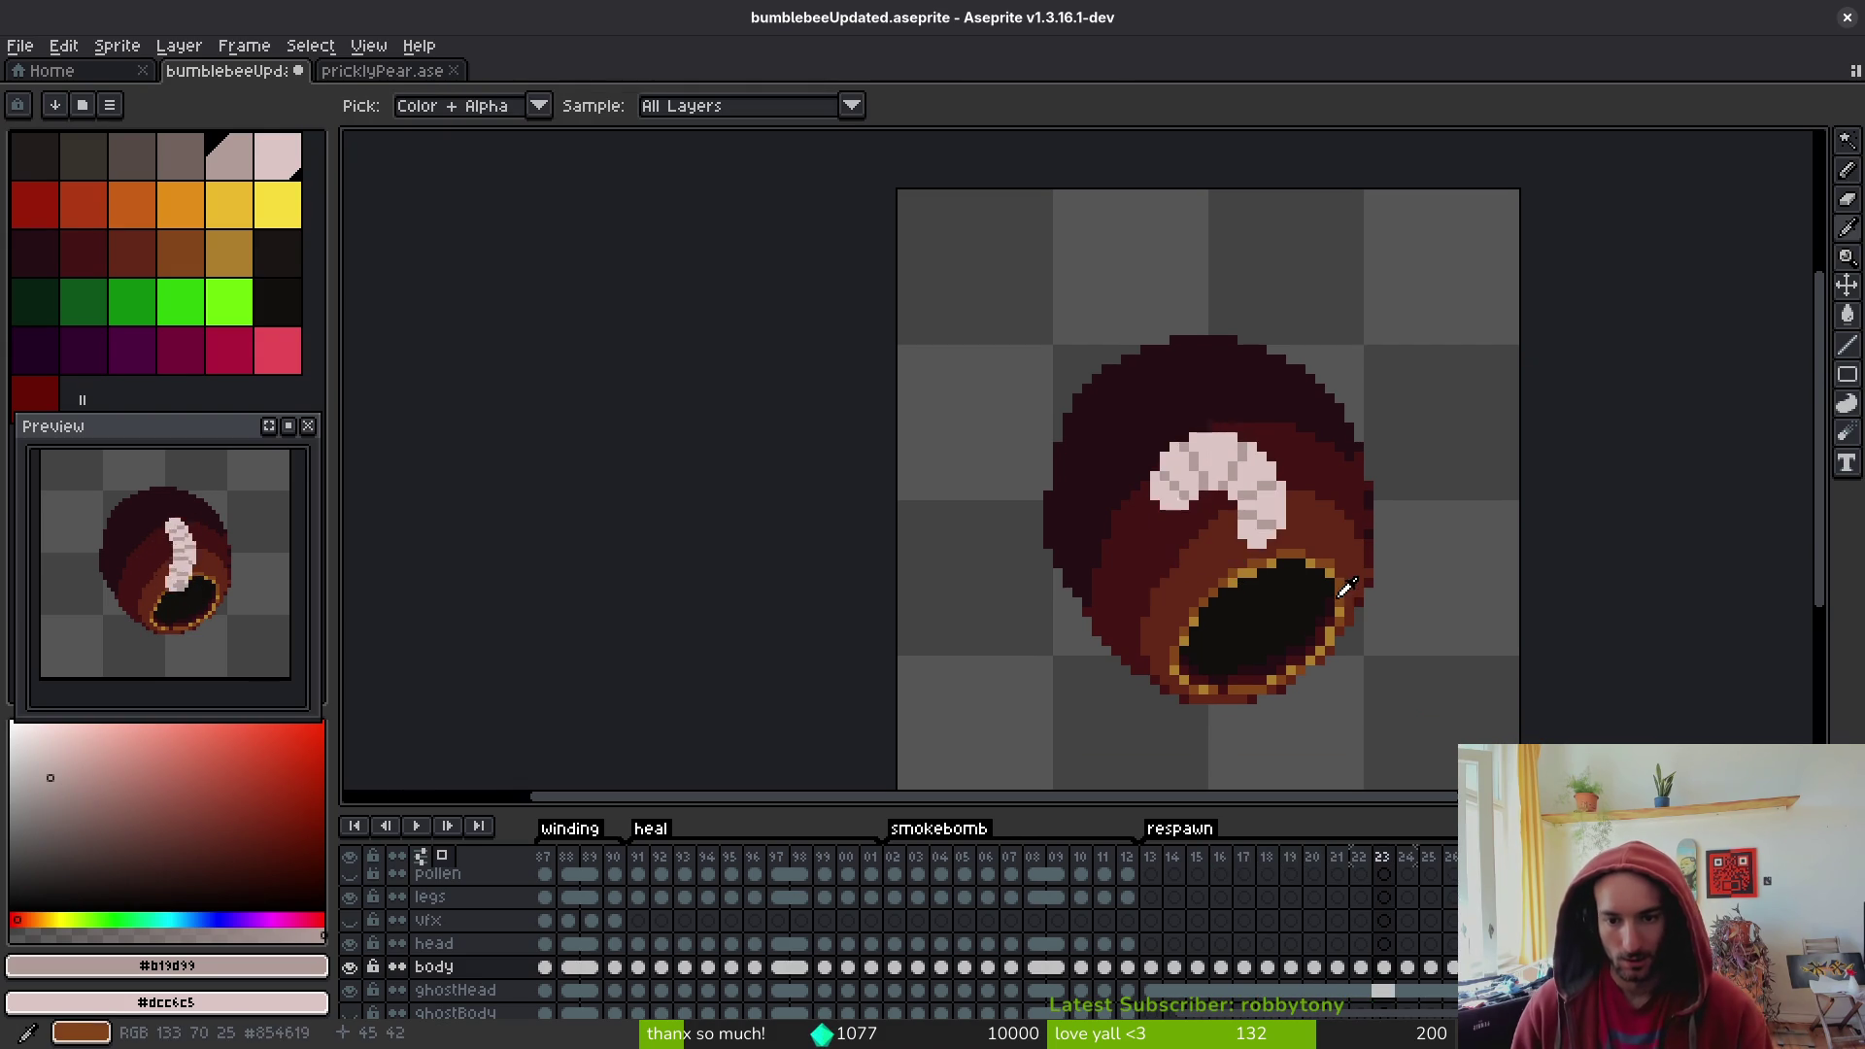
key("b")
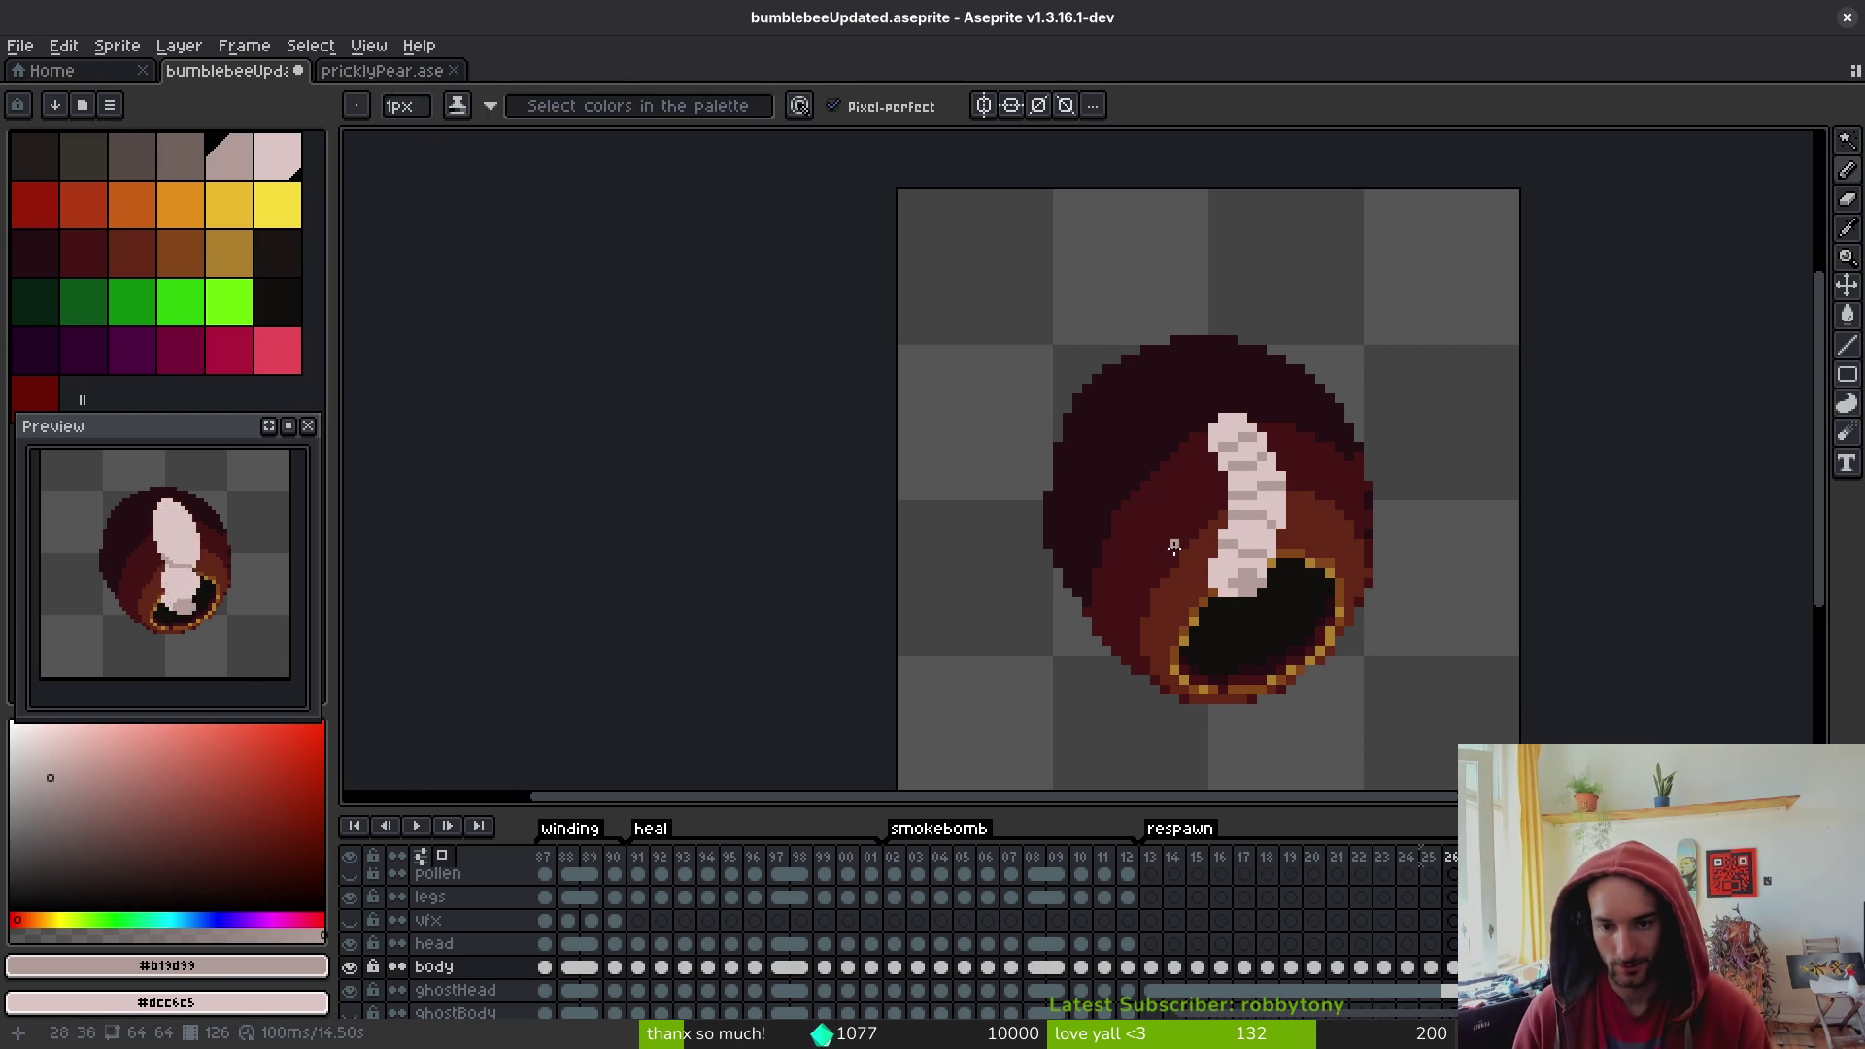
scroll(1248, 569, "up", 2)
scroll(1241, 565, "up", 1)
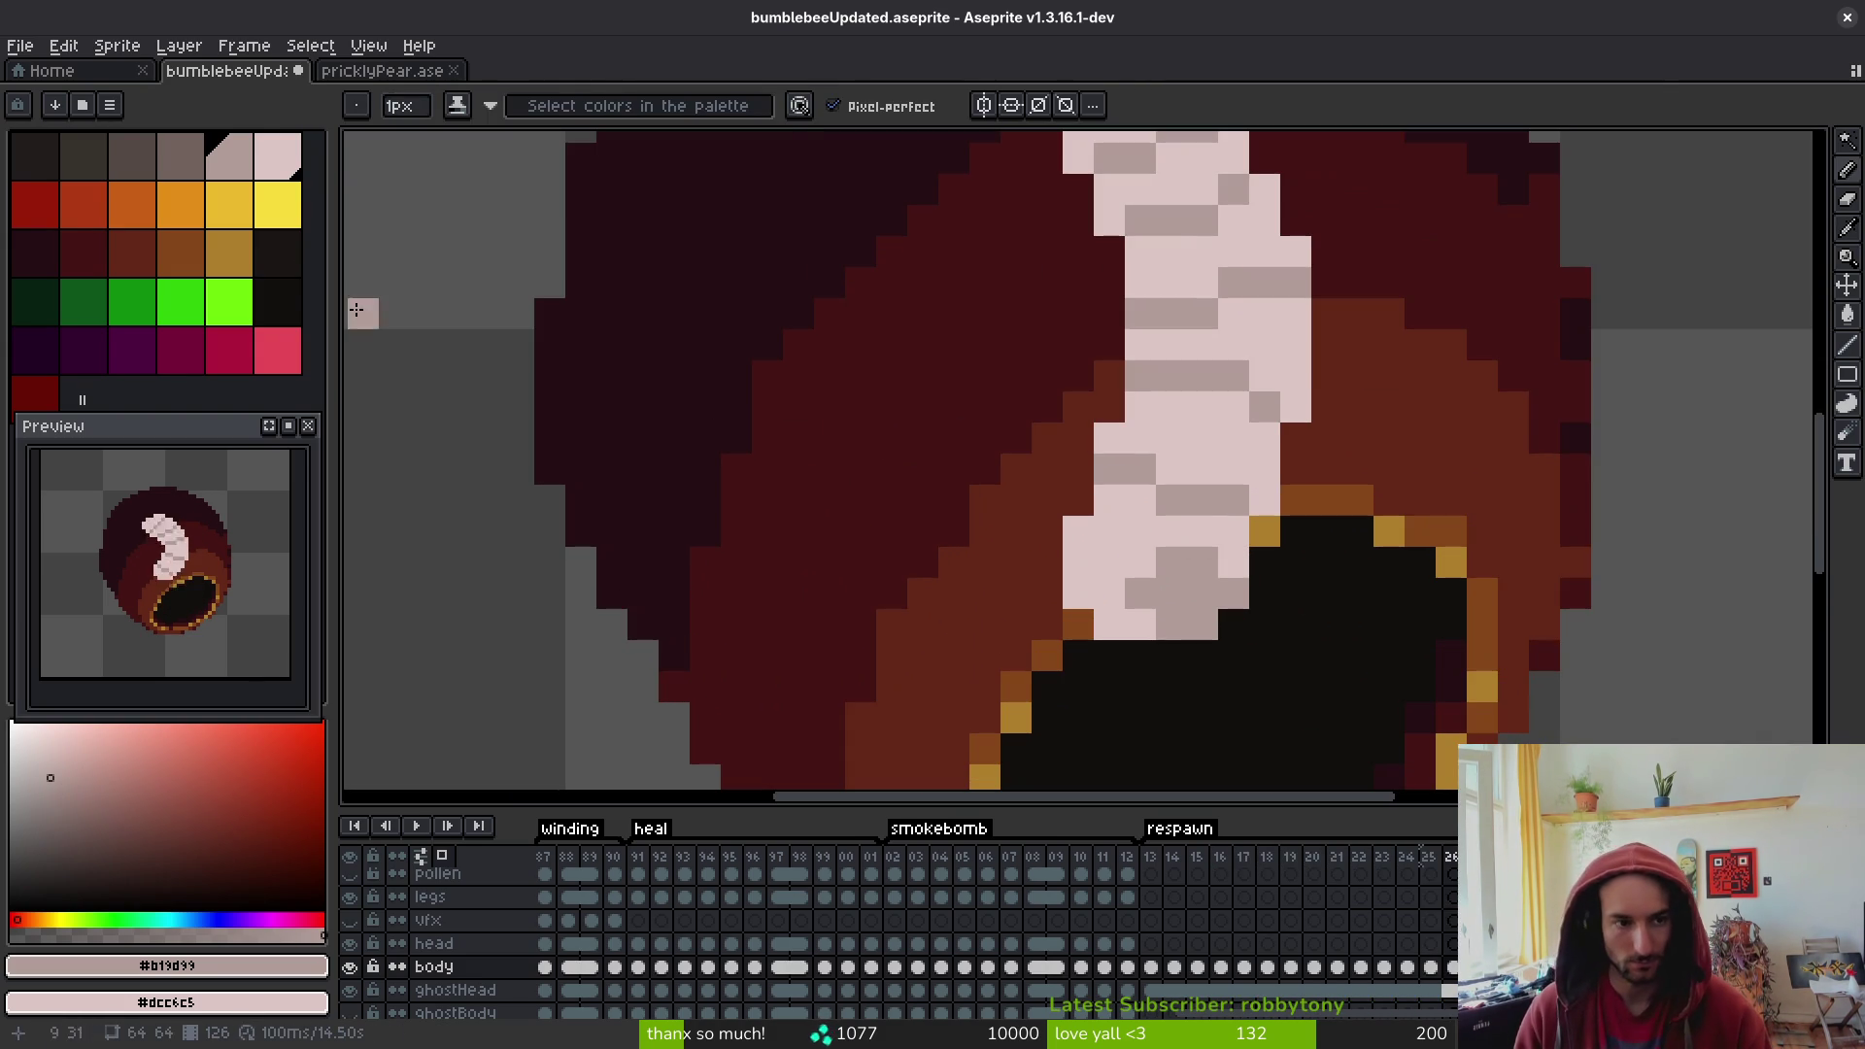
scroll(1301, 546, "down", 2)
left_click_drag(1302, 545, 1247, 544)
key("Right")
key("Left")
key("Right")
scroll(1212, 540, "up", 1)
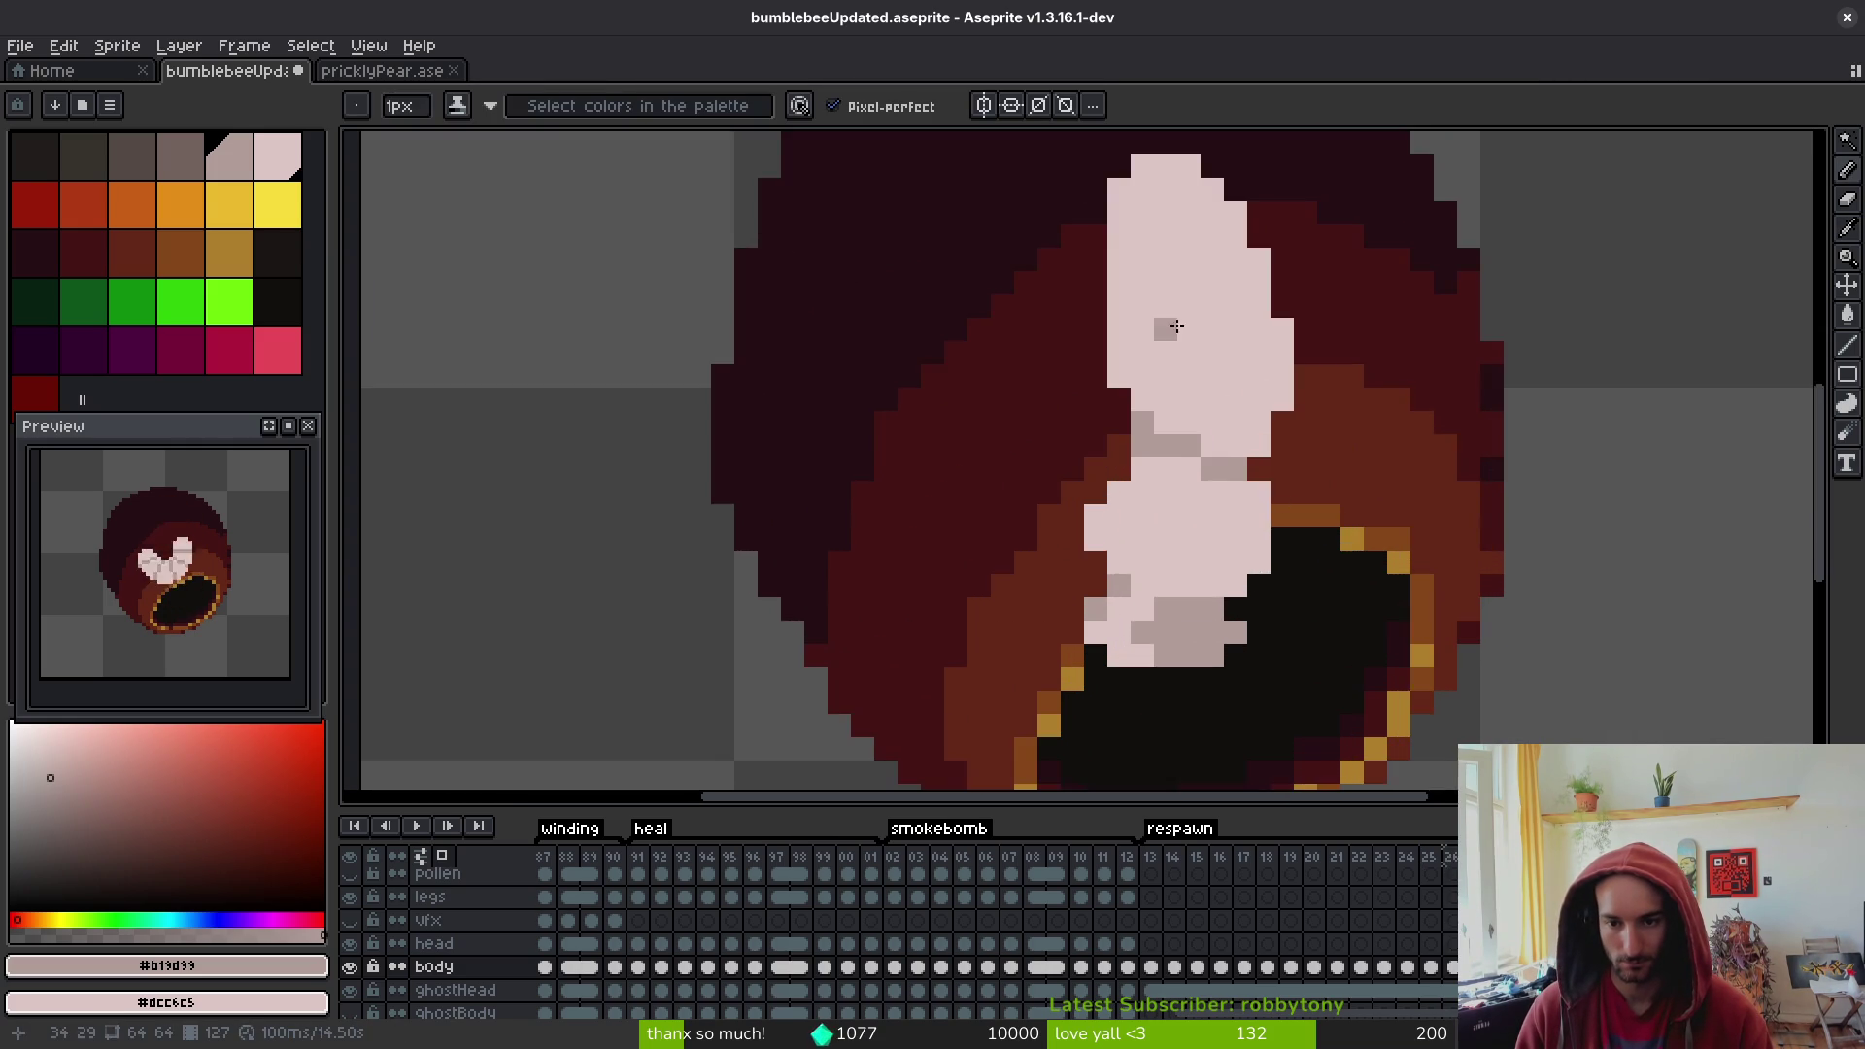
scroll(1168, 329, "up", 1)
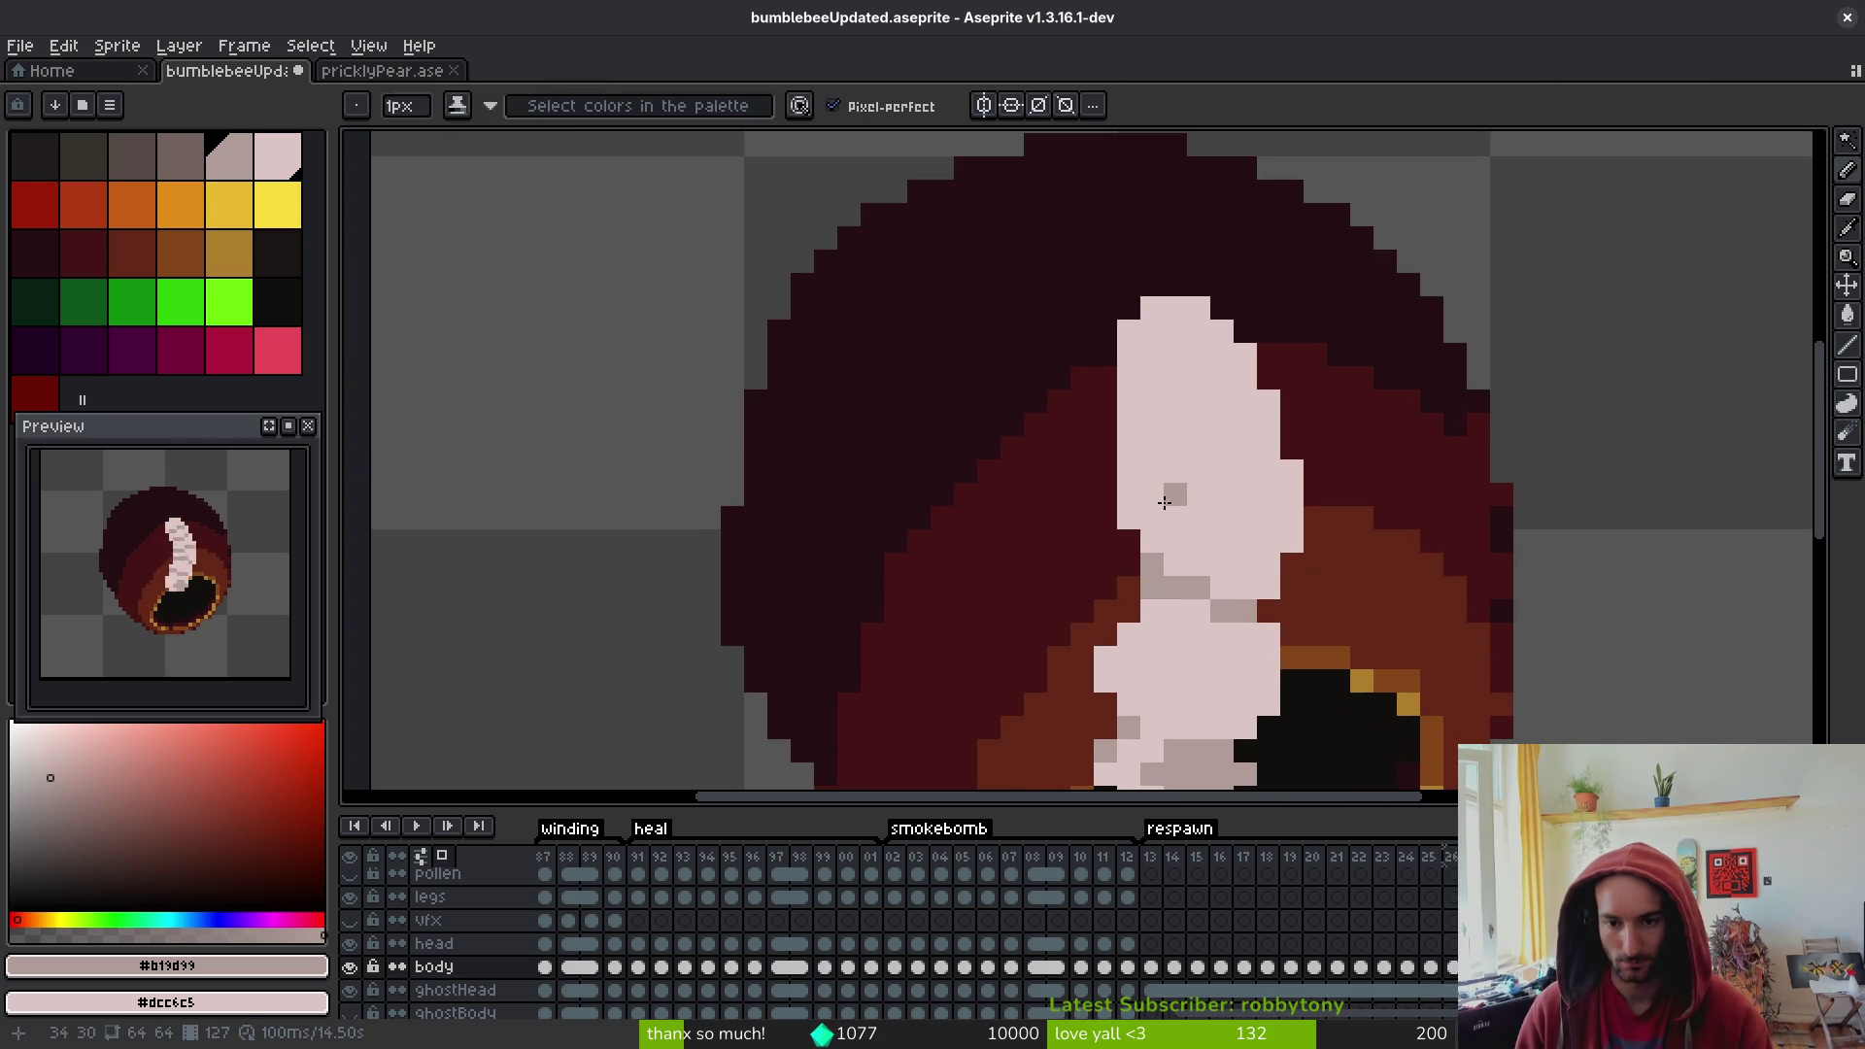
left_click(1222, 354)
left_click(1245, 401)
left_click(1222, 425)
left_click(1199, 425)
left_click(1175, 447)
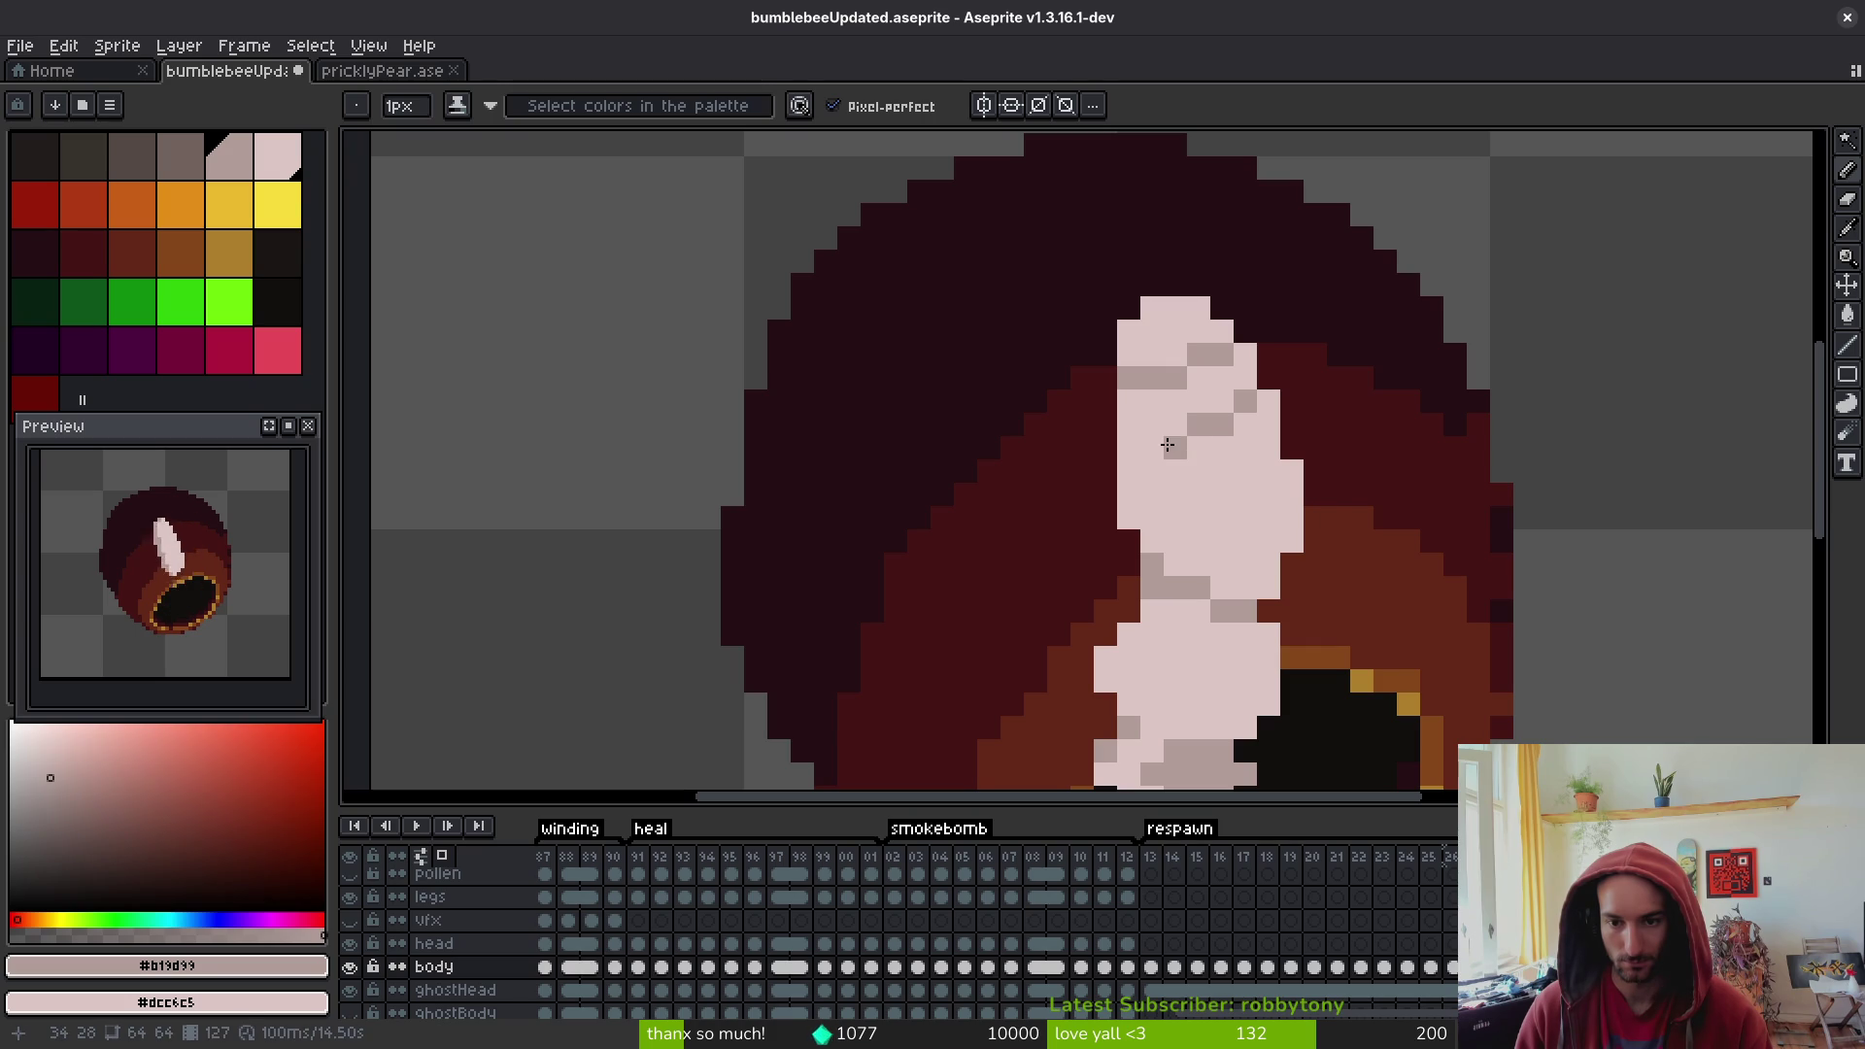
- Add a second diagonal shade line lower down the body, checking it with undo and redo
left_click(1245, 494)
left_click(1222, 494)
left_click(1199, 517)
left_click(1152, 518)
scroll(1189, 518, "down", 3)
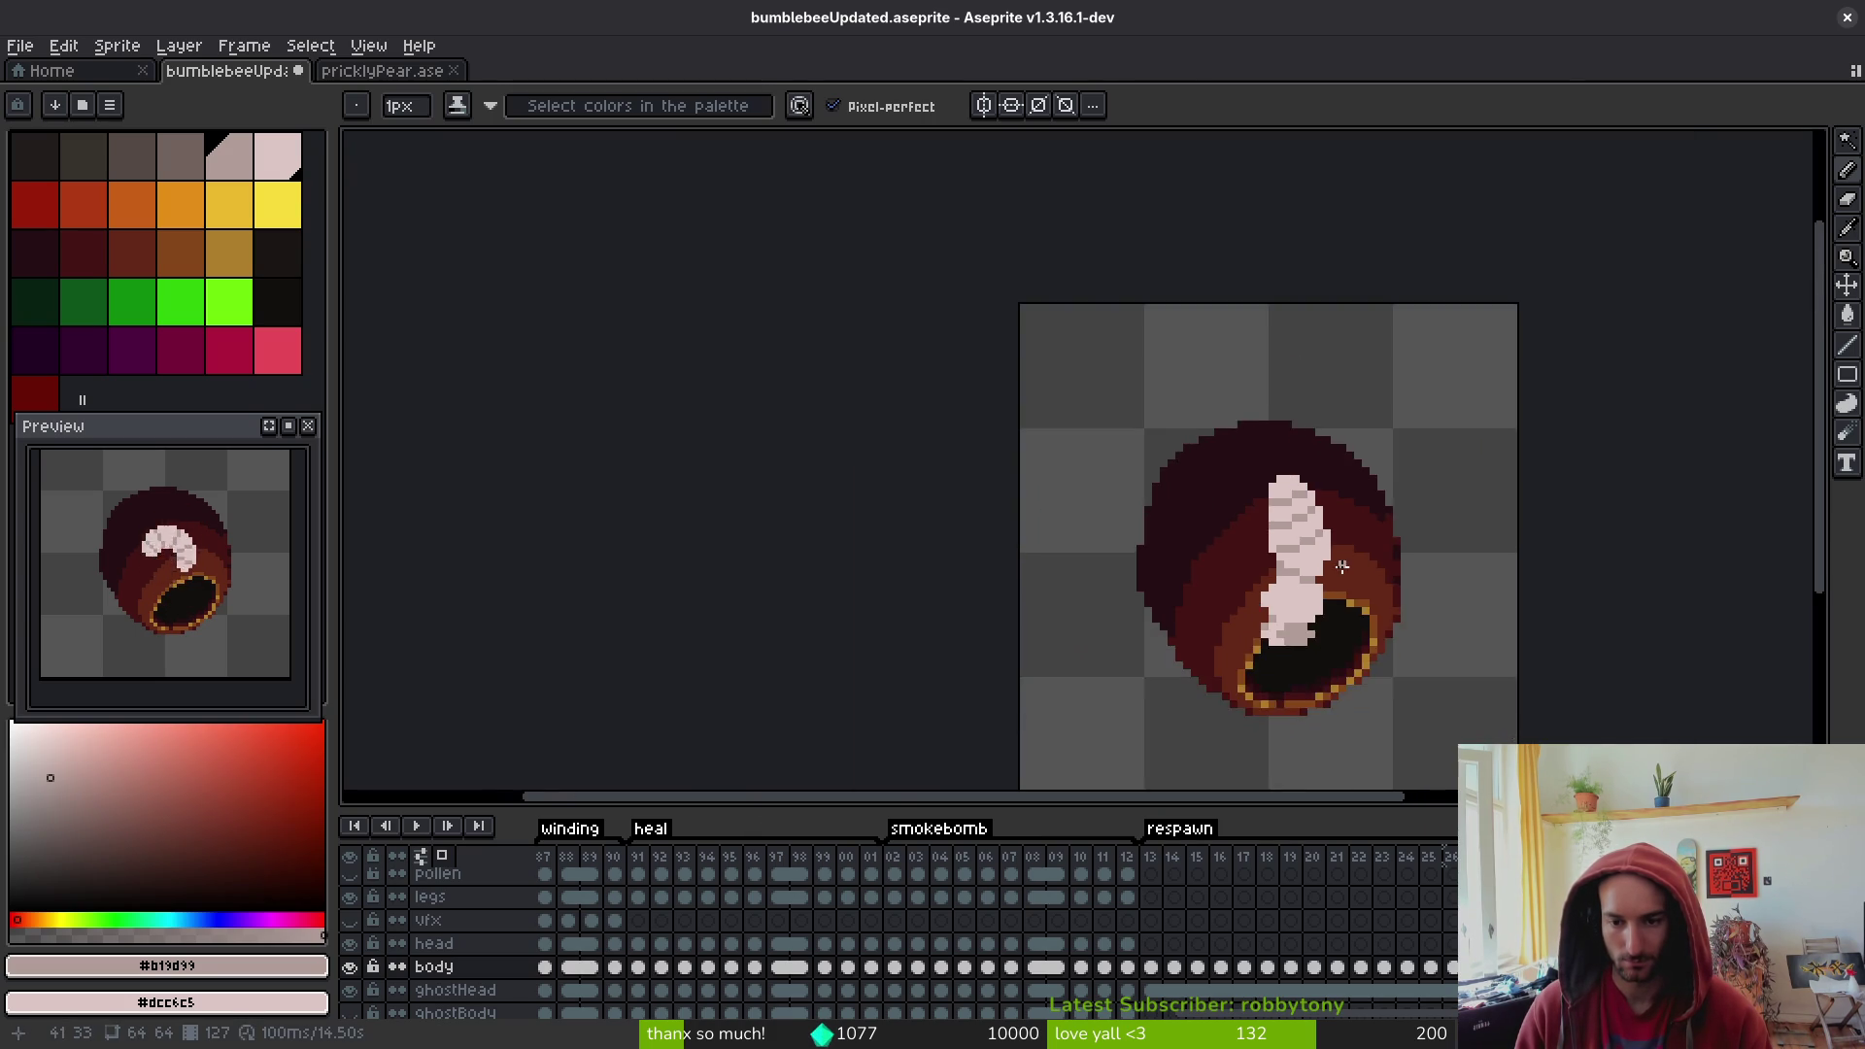
scroll(1308, 508, "up", 2)
scroll(1394, 582, "down", 3)
scroll(1352, 609, "up", 3)
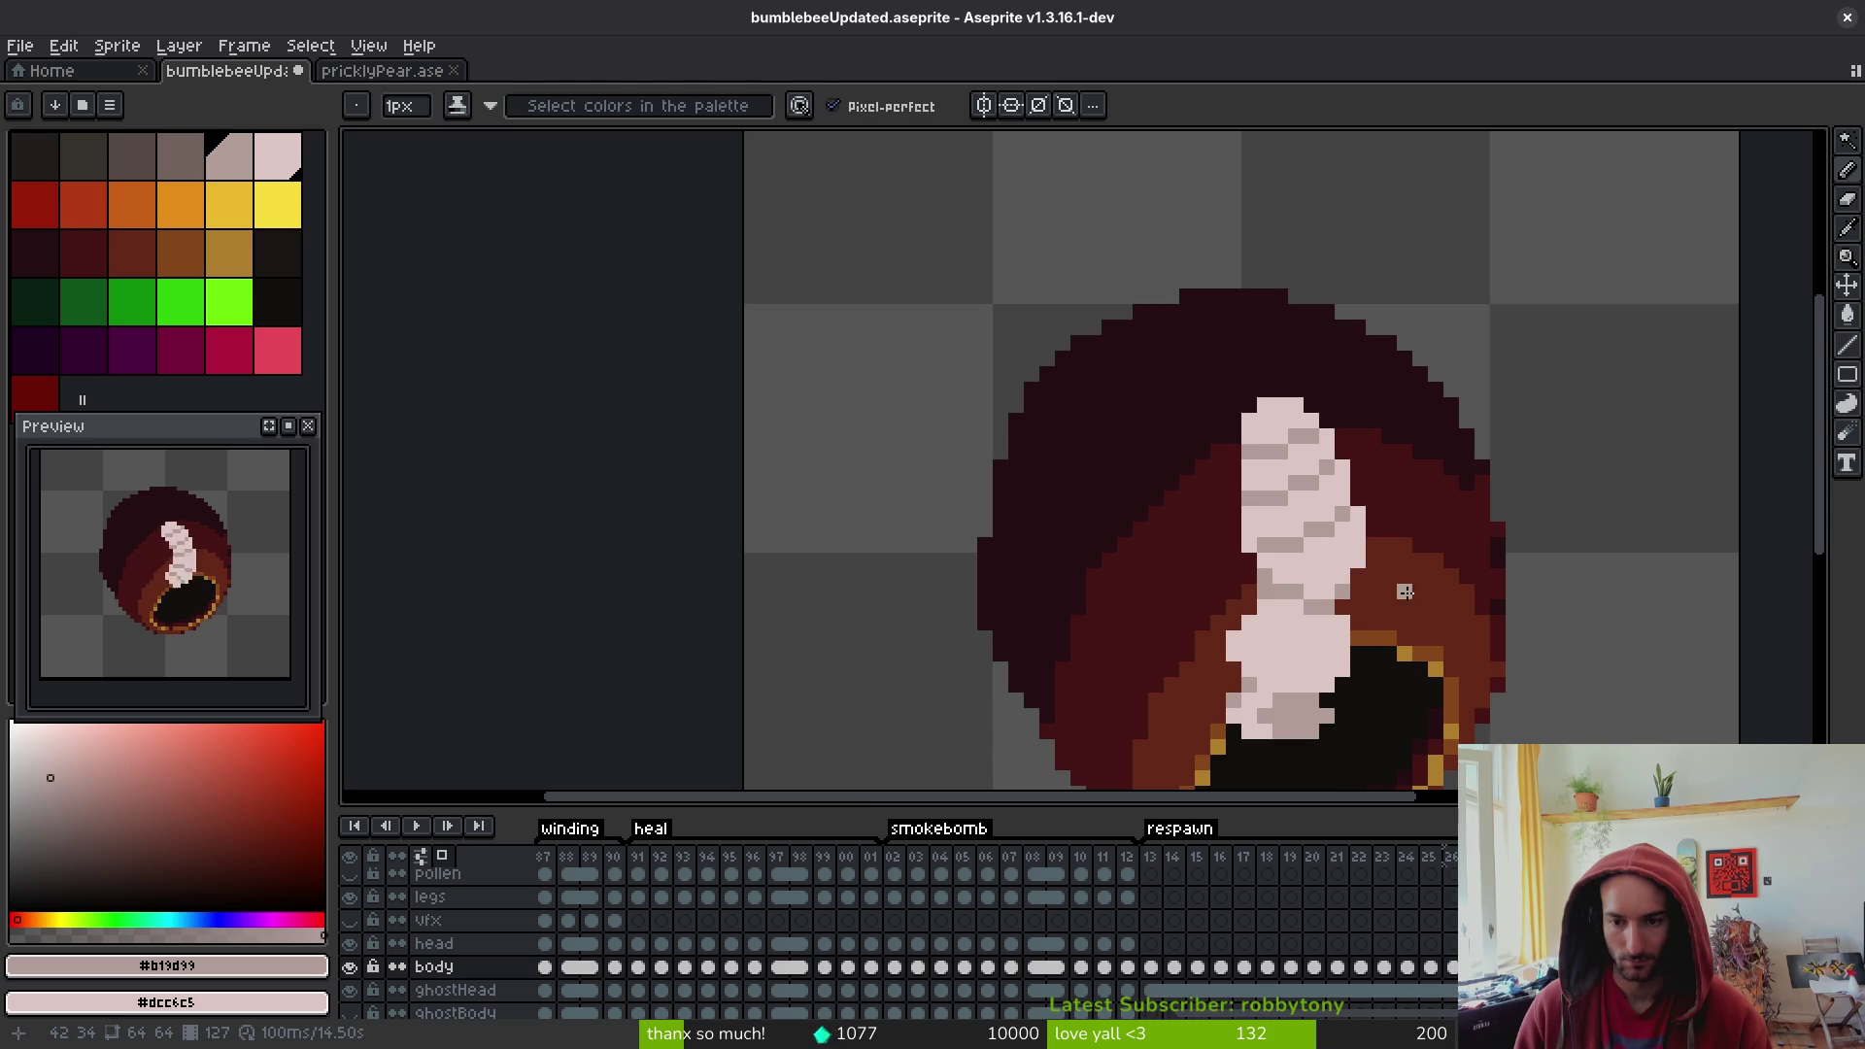
scroll(1405, 595, "down", 2)
key("alt")
key("ctrl+z")
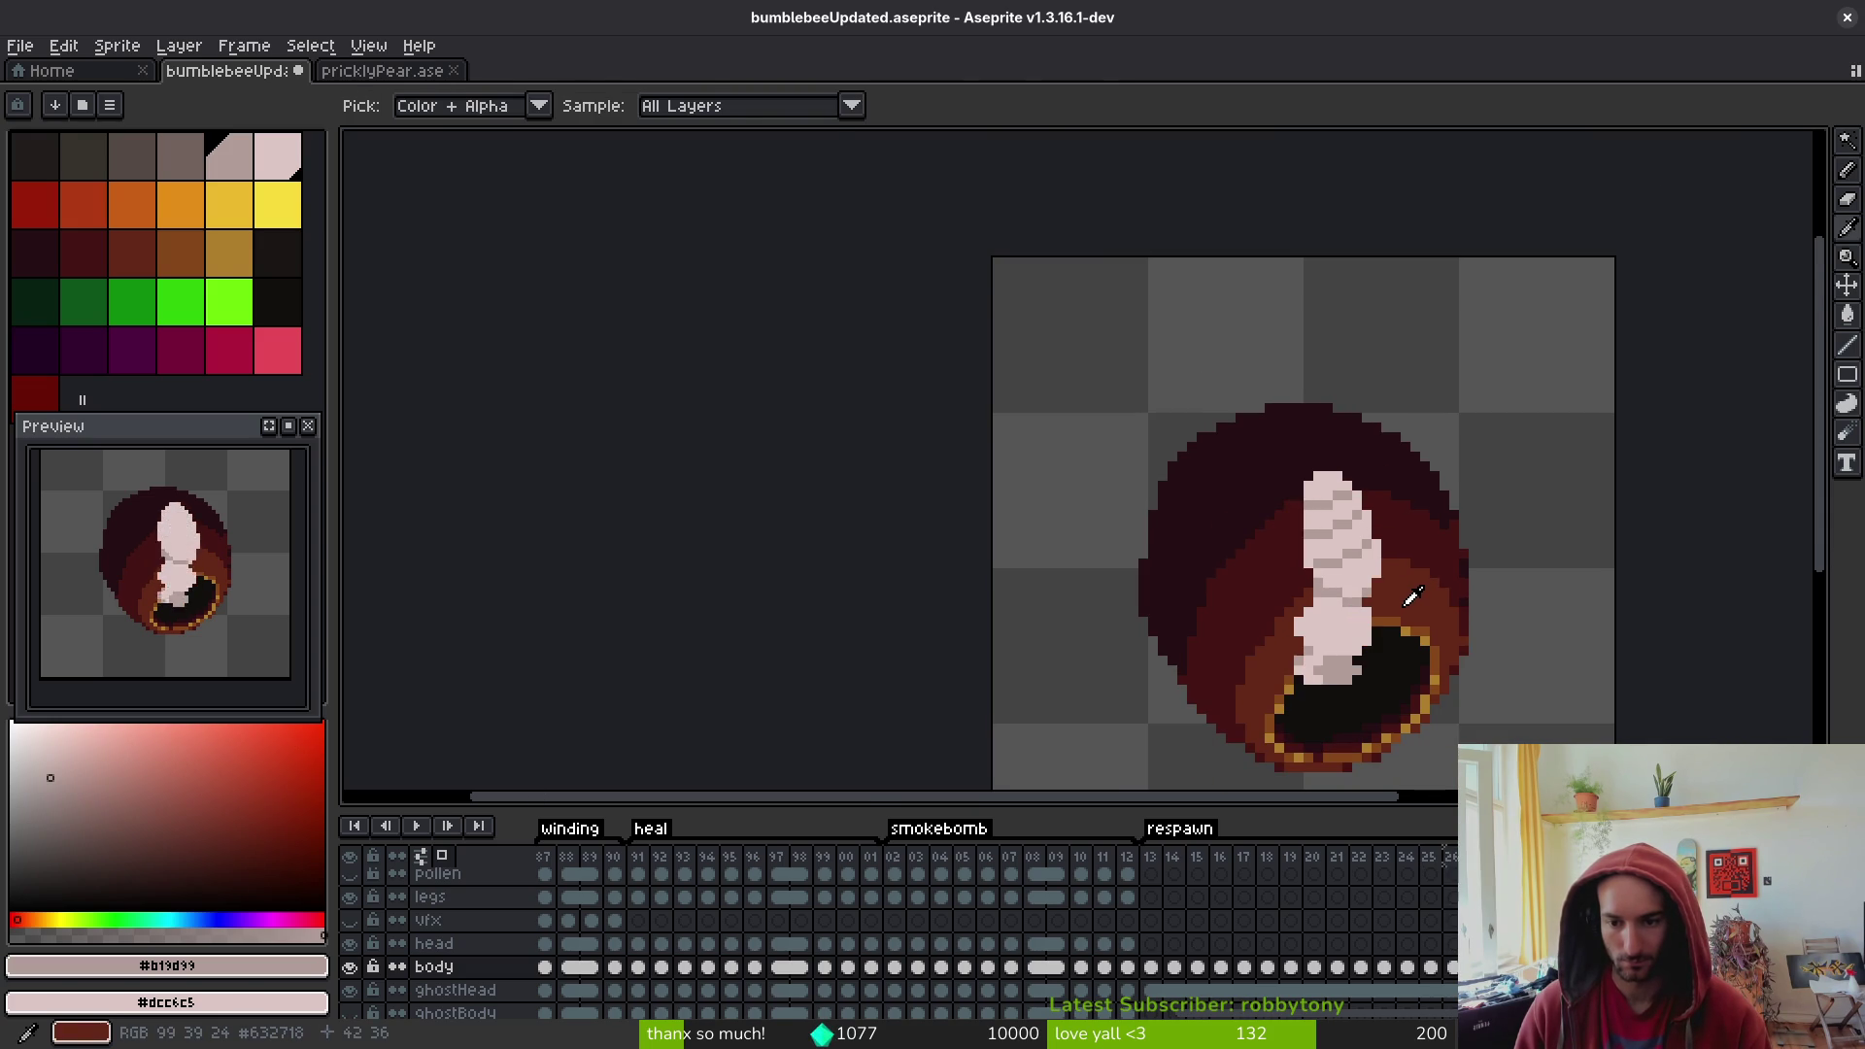
key("ctrl+y")
key("ctrl+z")
key("ctrl+y")
scroll(1326, 522, "up", 3)
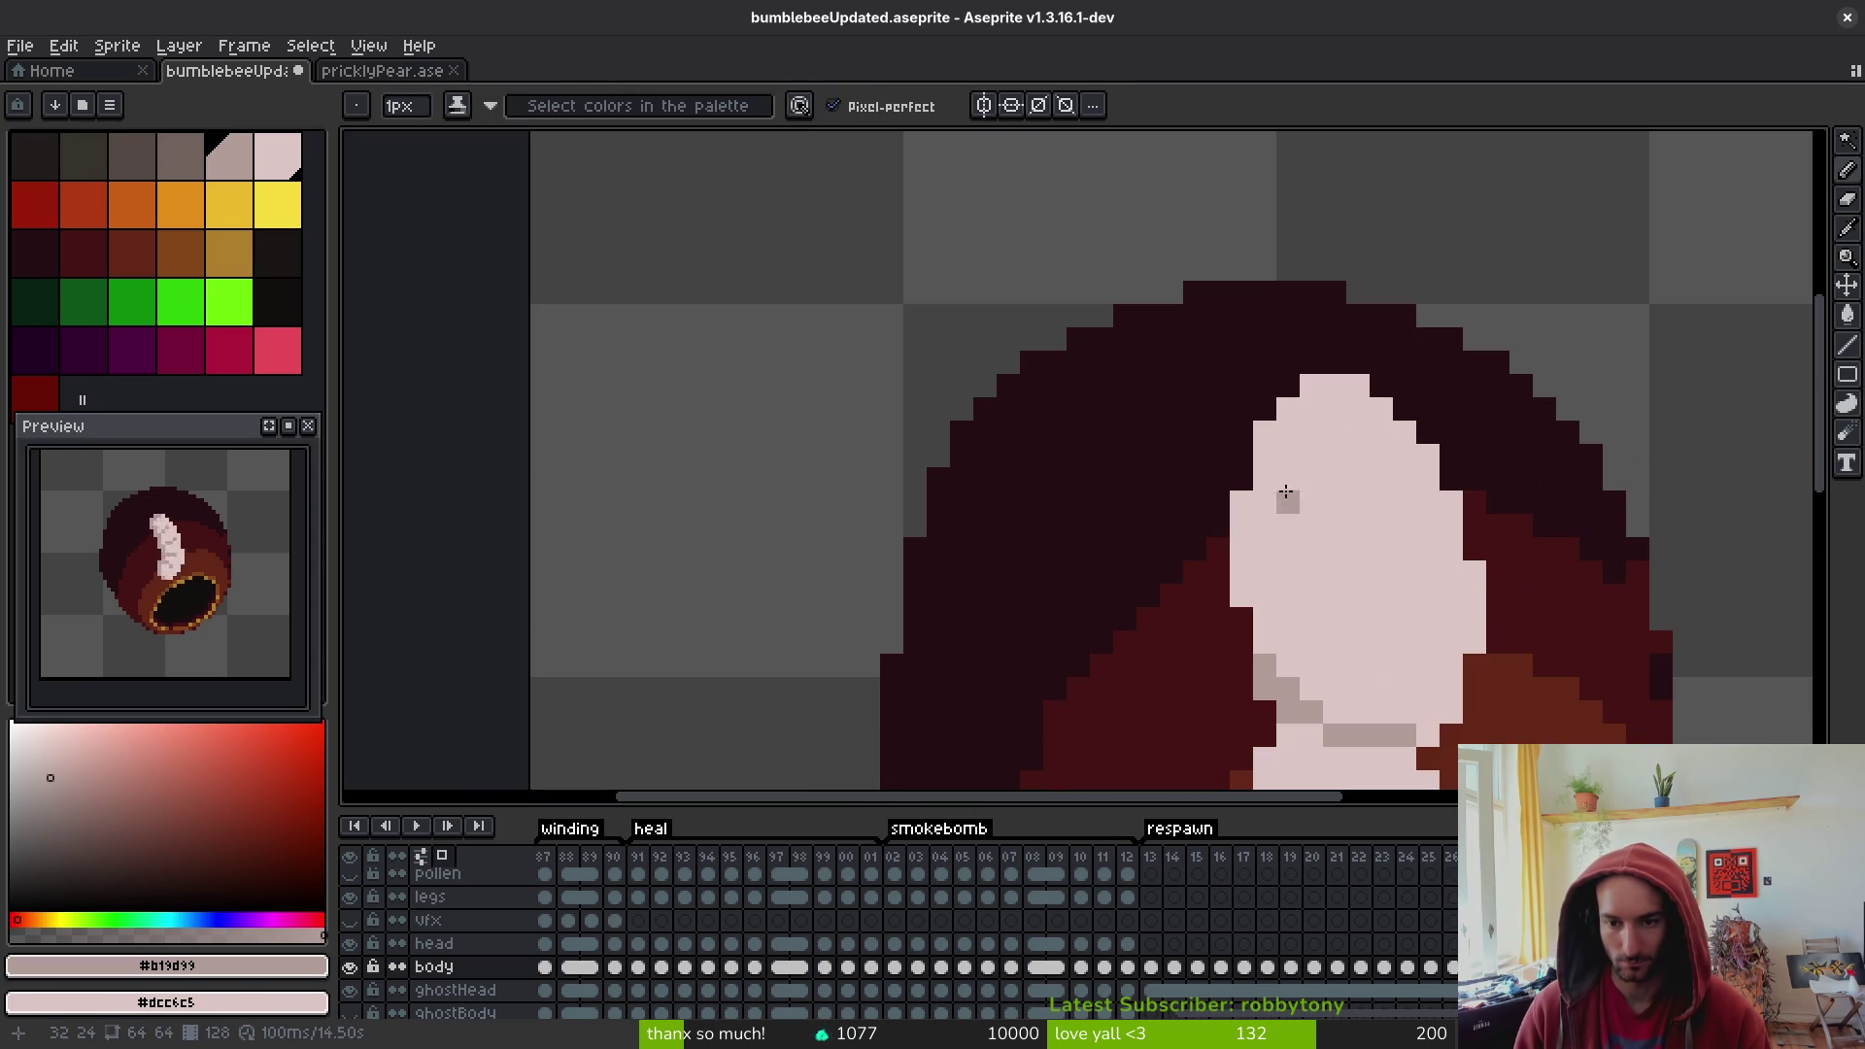
scroll(1299, 465, "down", 2)
scroll(1355, 470, "up", 2)
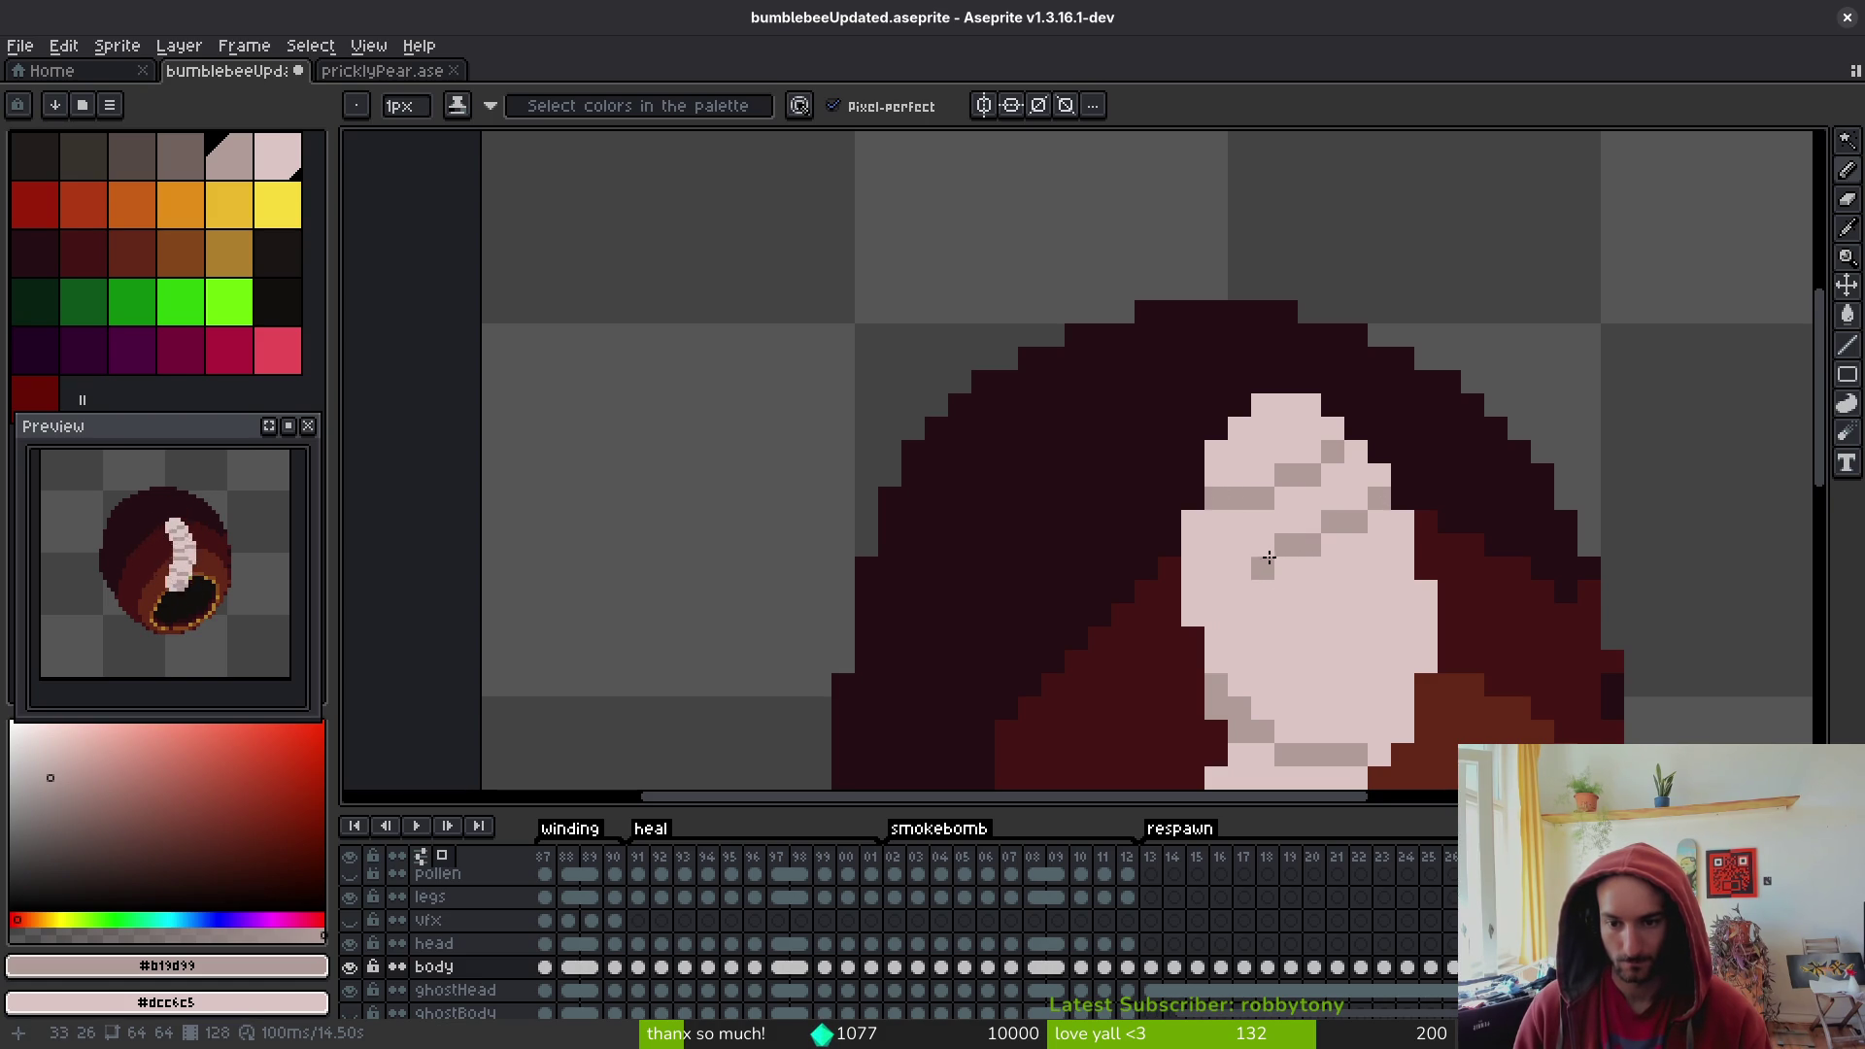
- Paint grey shade rows across the lower part of the body
left_click_drag(1269, 556, 1190, 568)
mouse_move(1402, 591)
left_mouse_down()
mouse_move(1308, 634)
mouse_move(1244, 635)
left_mouse_up()
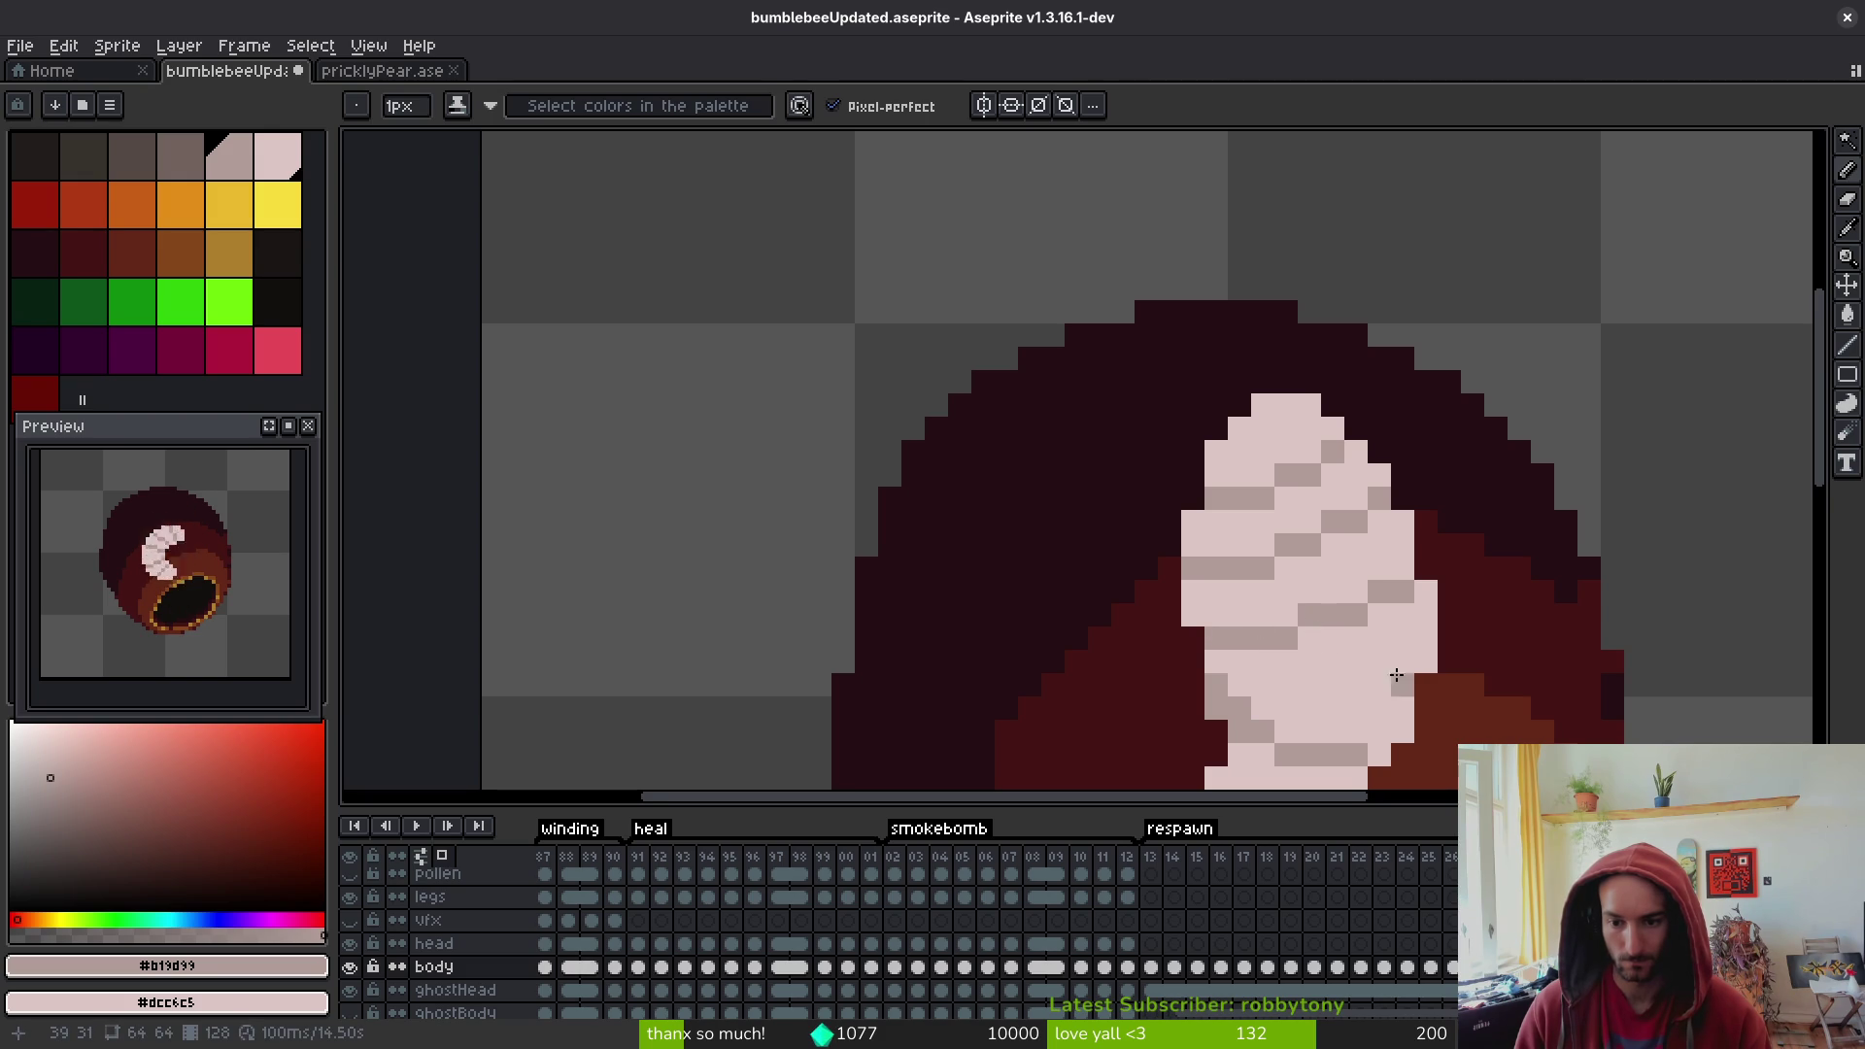
scroll(1379, 602, "down", 4)
scroll(1398, 553, "up", 4)
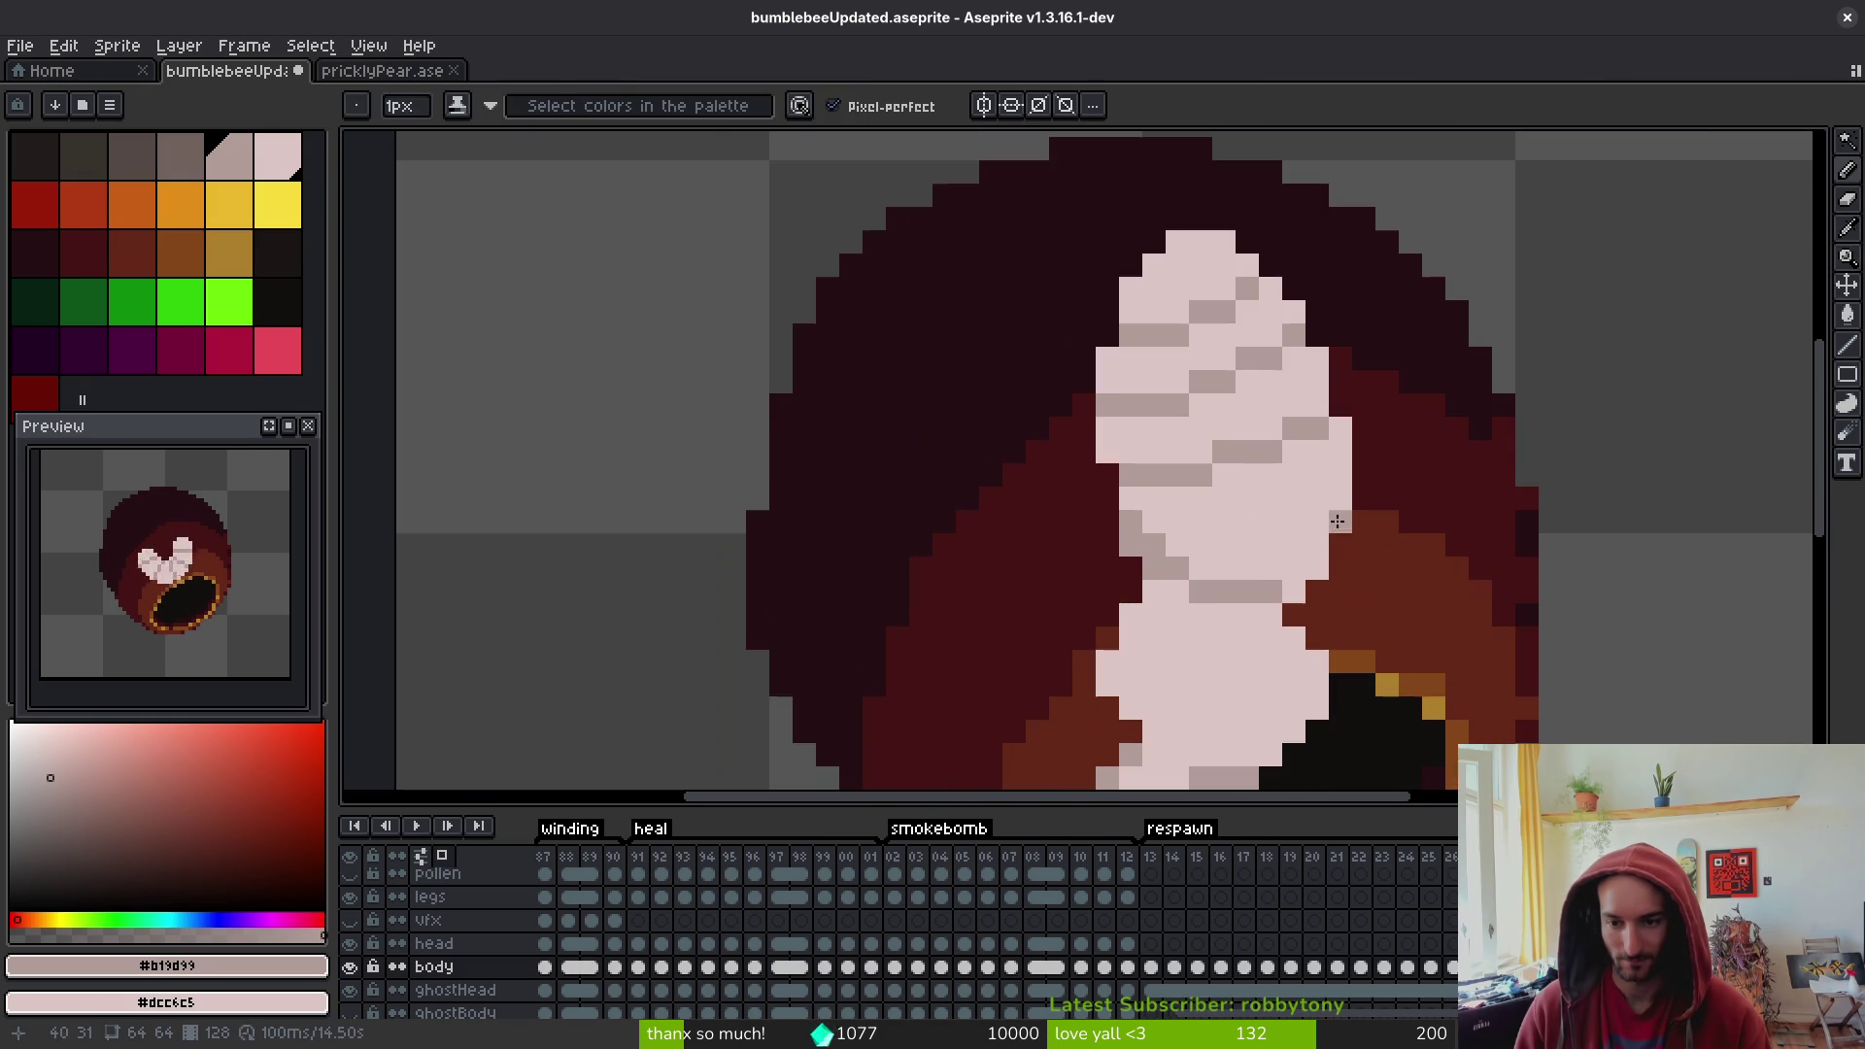
left_click_drag(1308, 512, 1239, 529)
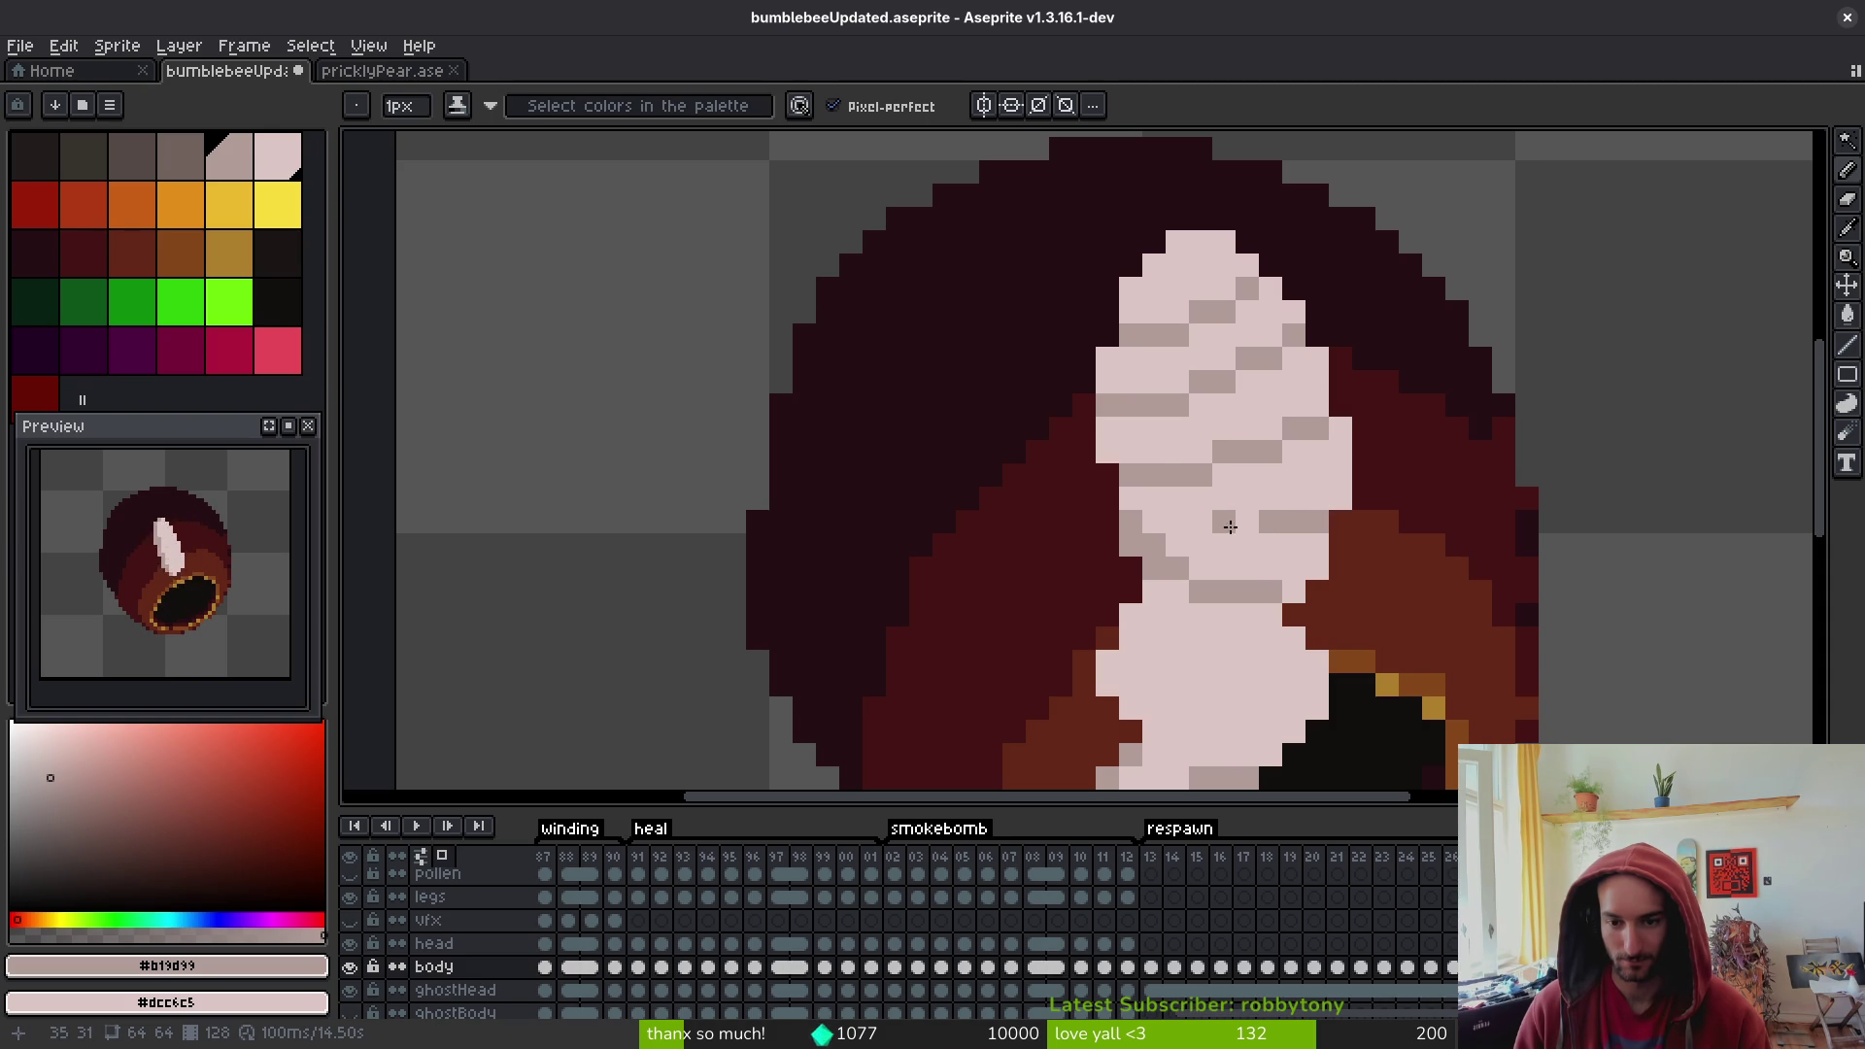
- Move to the following frames and shade the left edge of the pale body
key("Right")
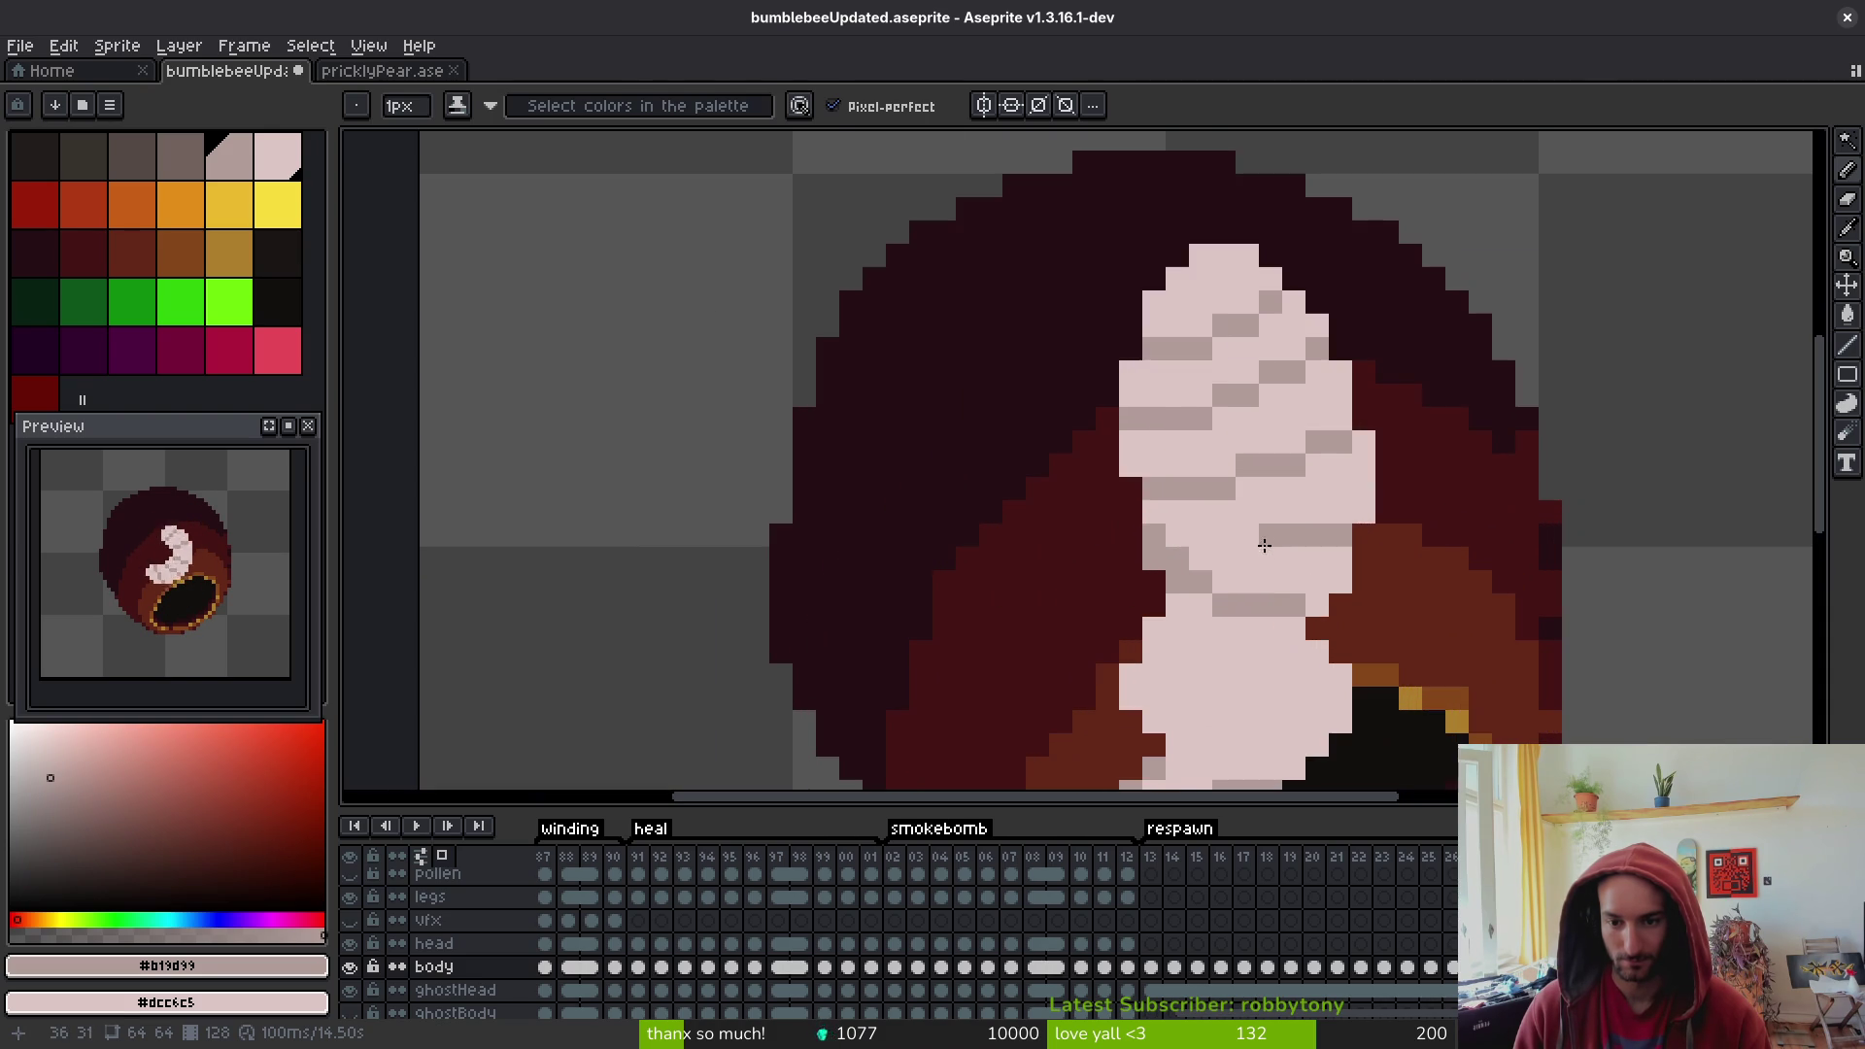
key("Right")
key("i")
key("b")
scroll(1321, 544, "down", 3)
key("Left")
scroll(1311, 535, "up", 1)
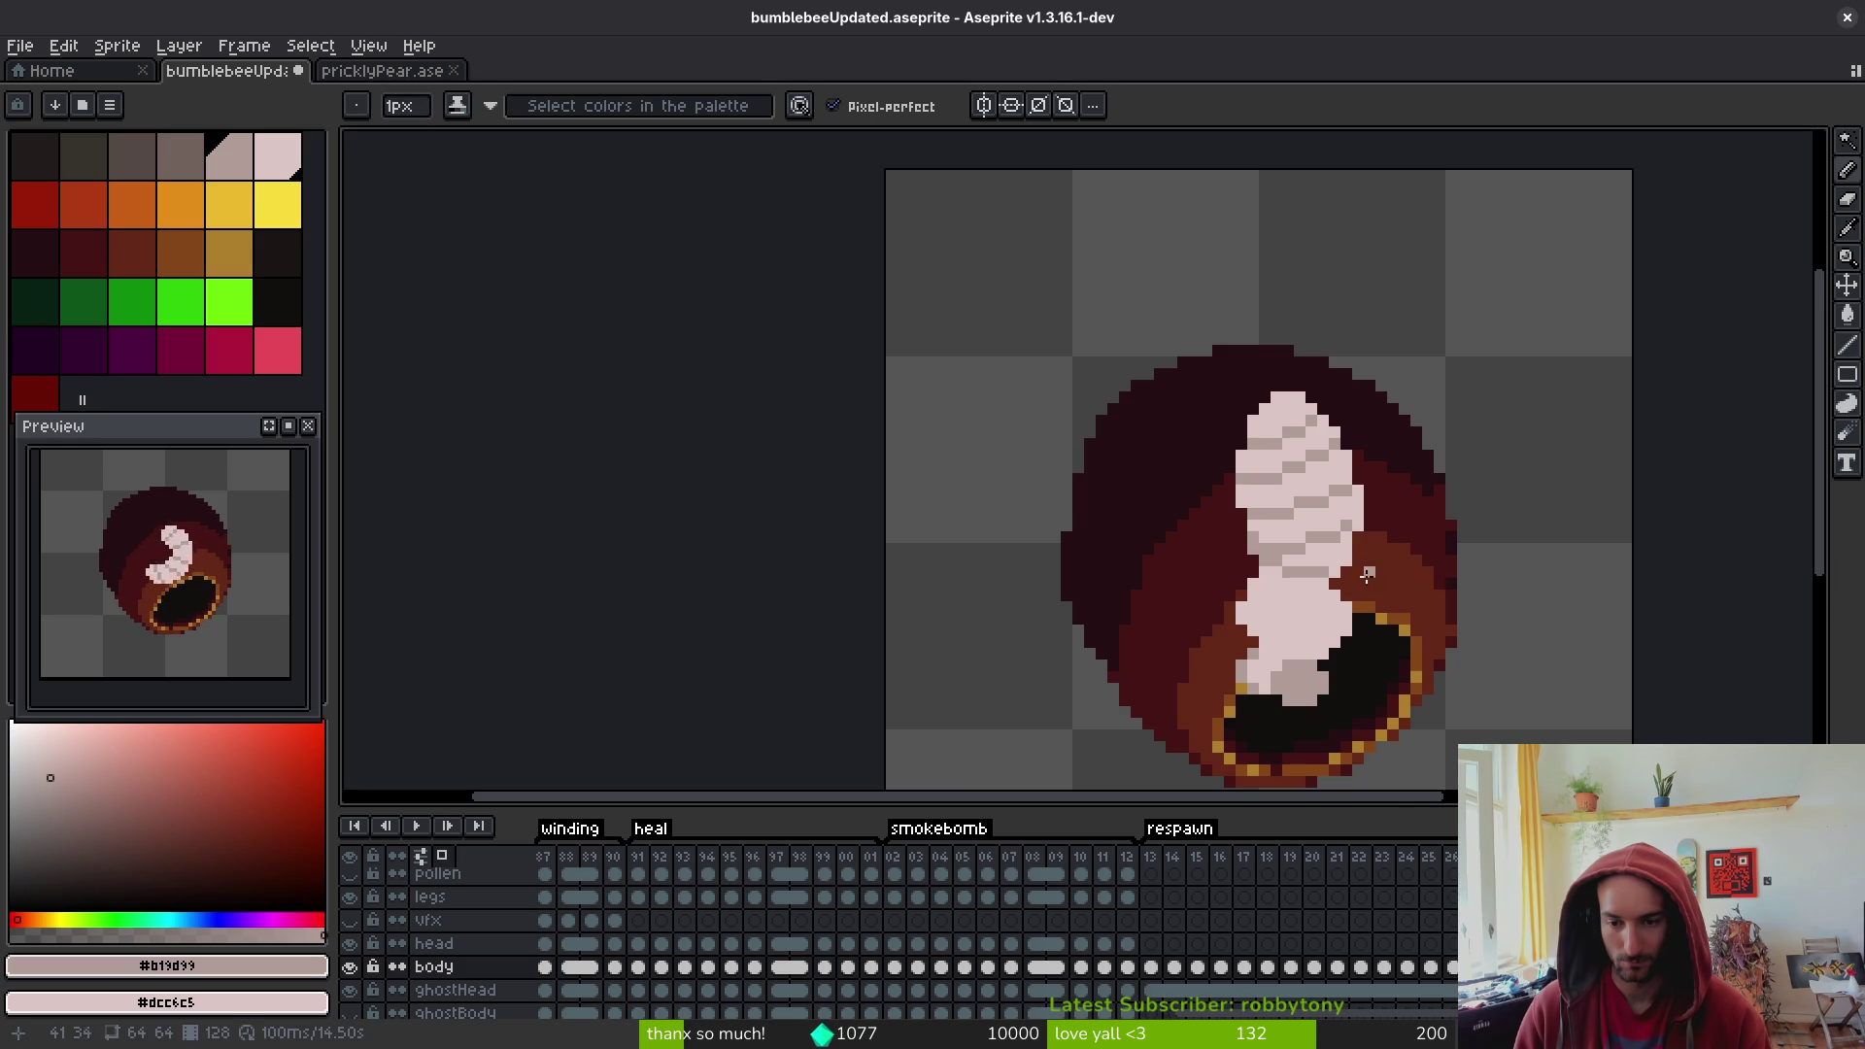
scroll(1367, 581, "down", 5)
scroll(1224, 550, "up", 6)
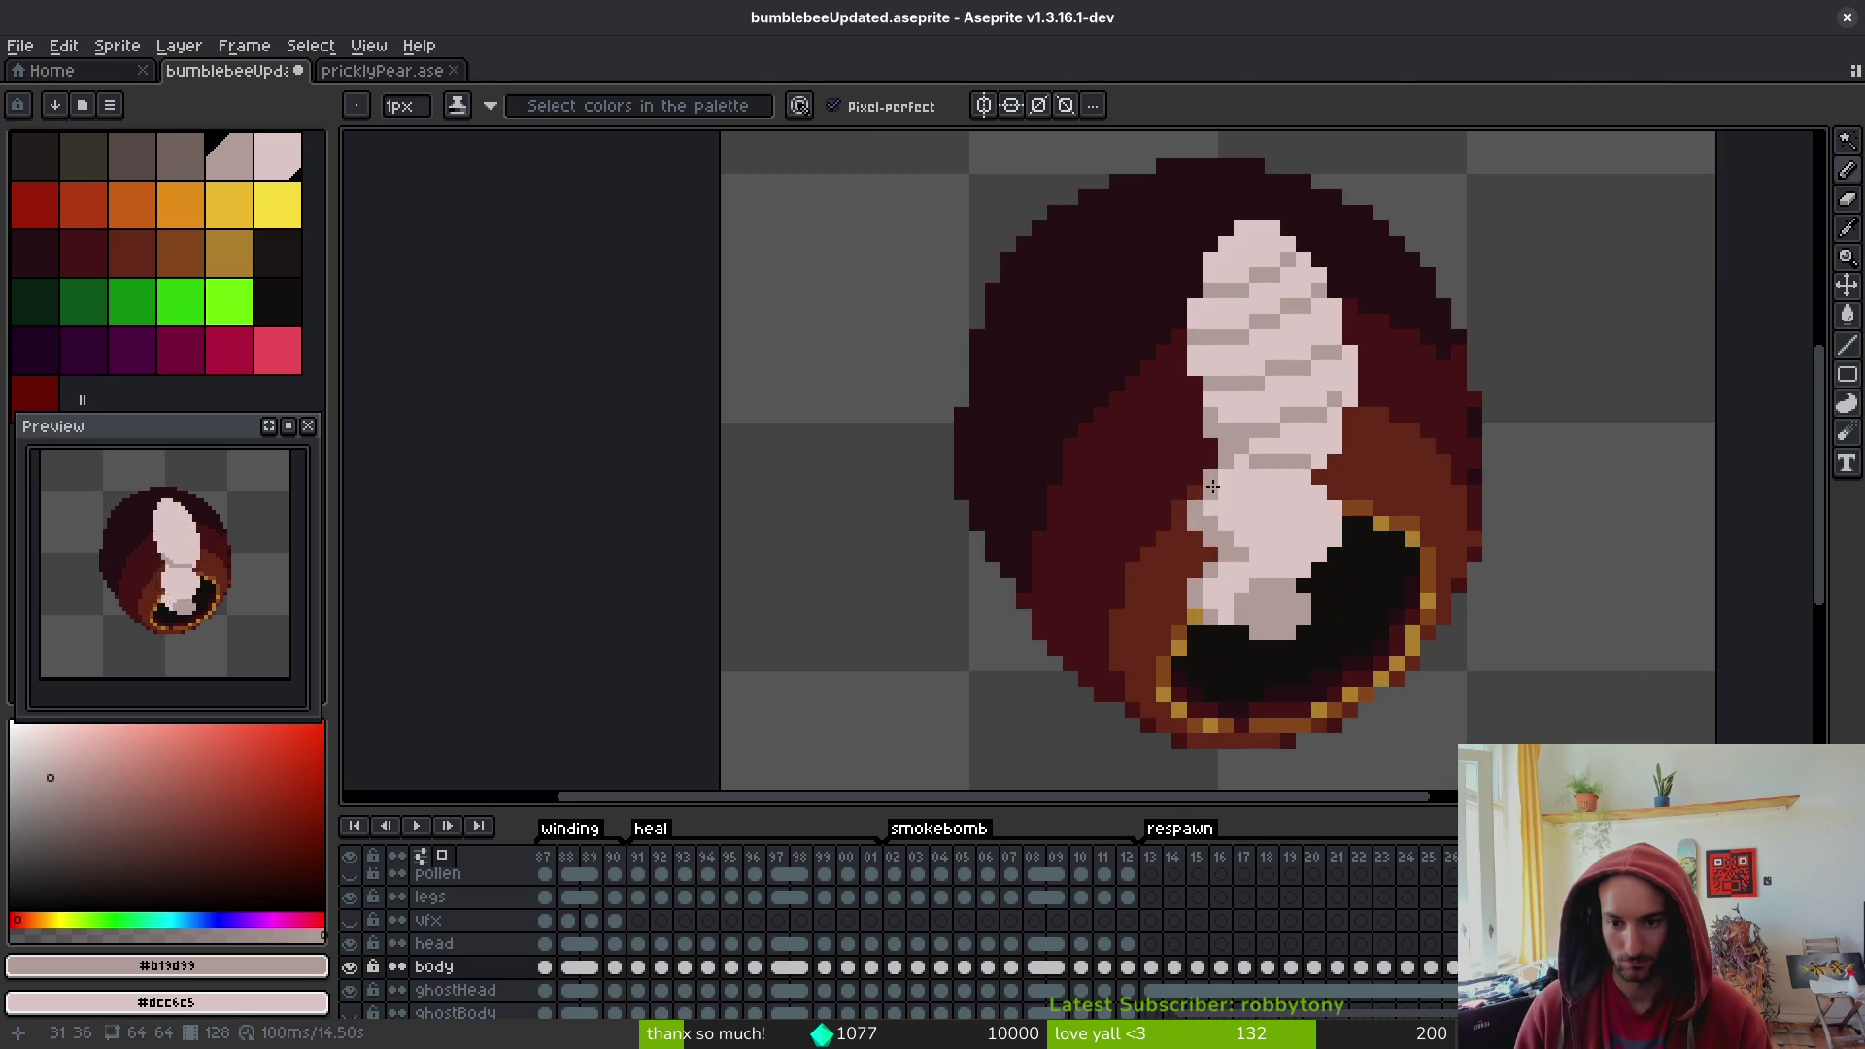
scroll(1209, 515, "down", 3)
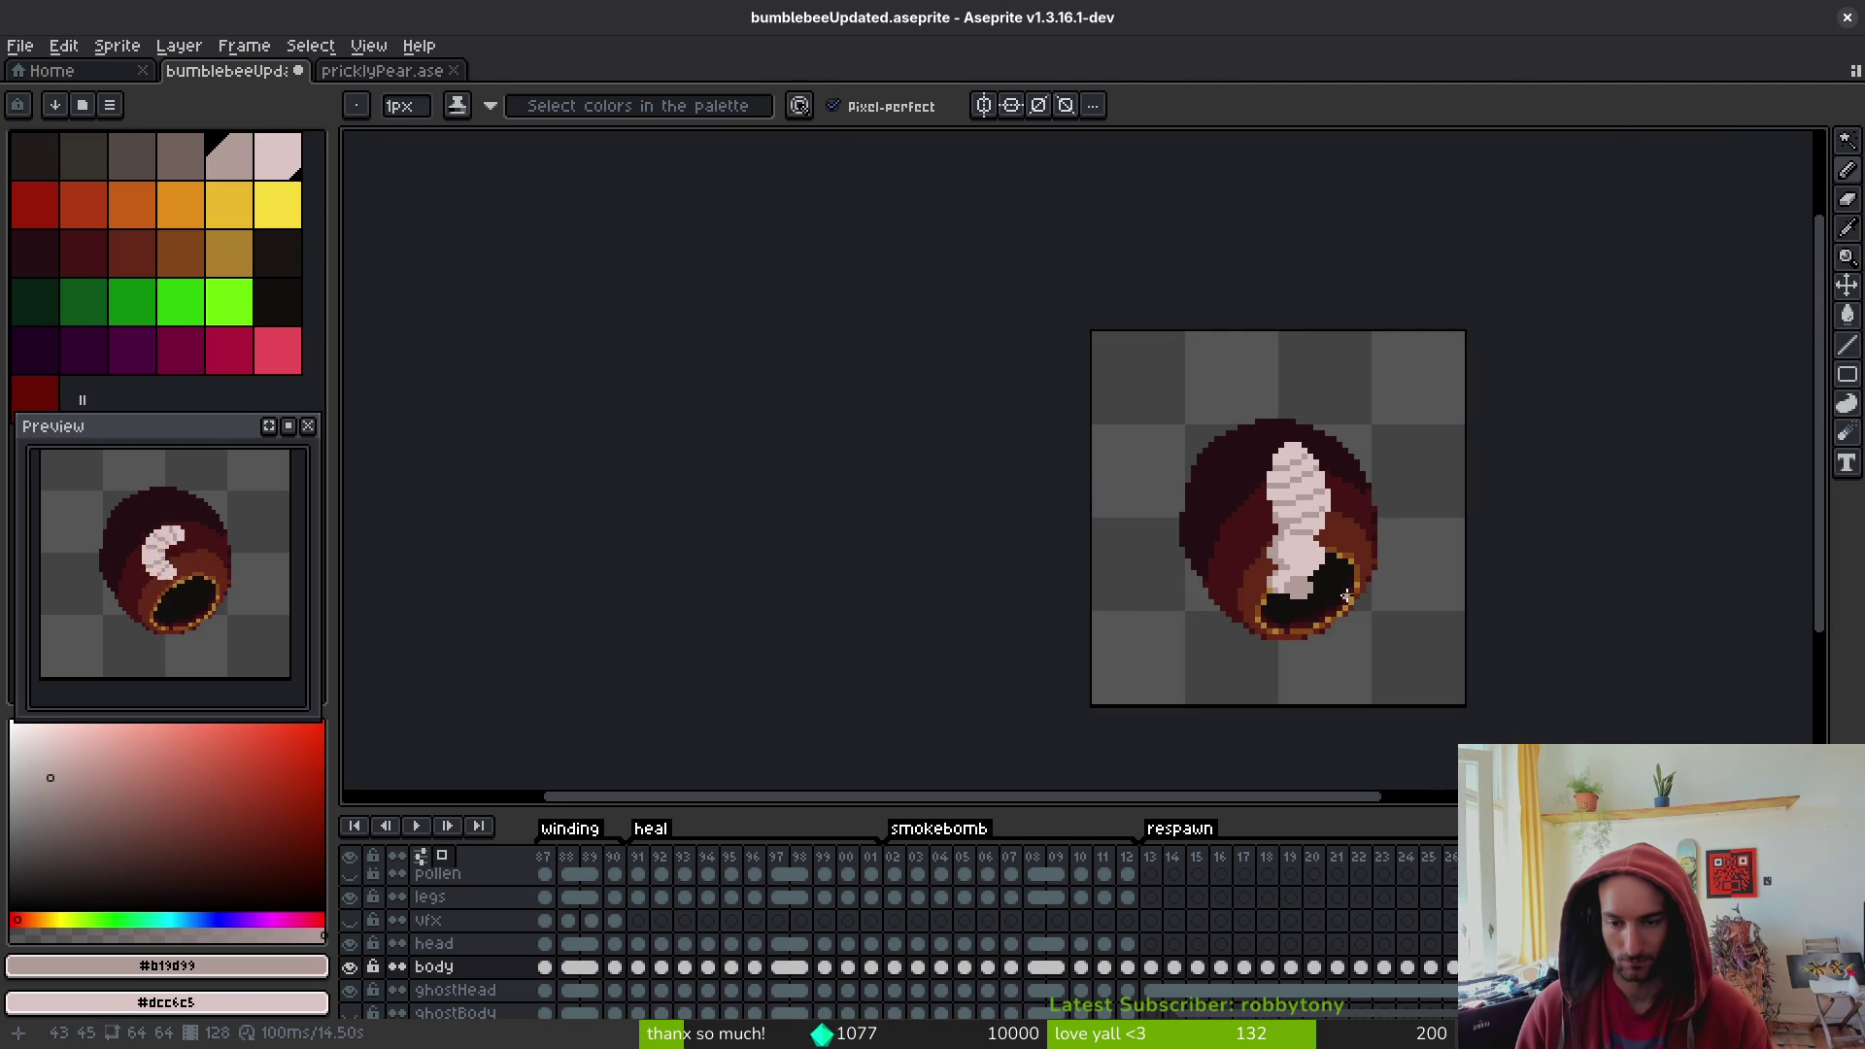
key("ctrl+z")
key("alt")
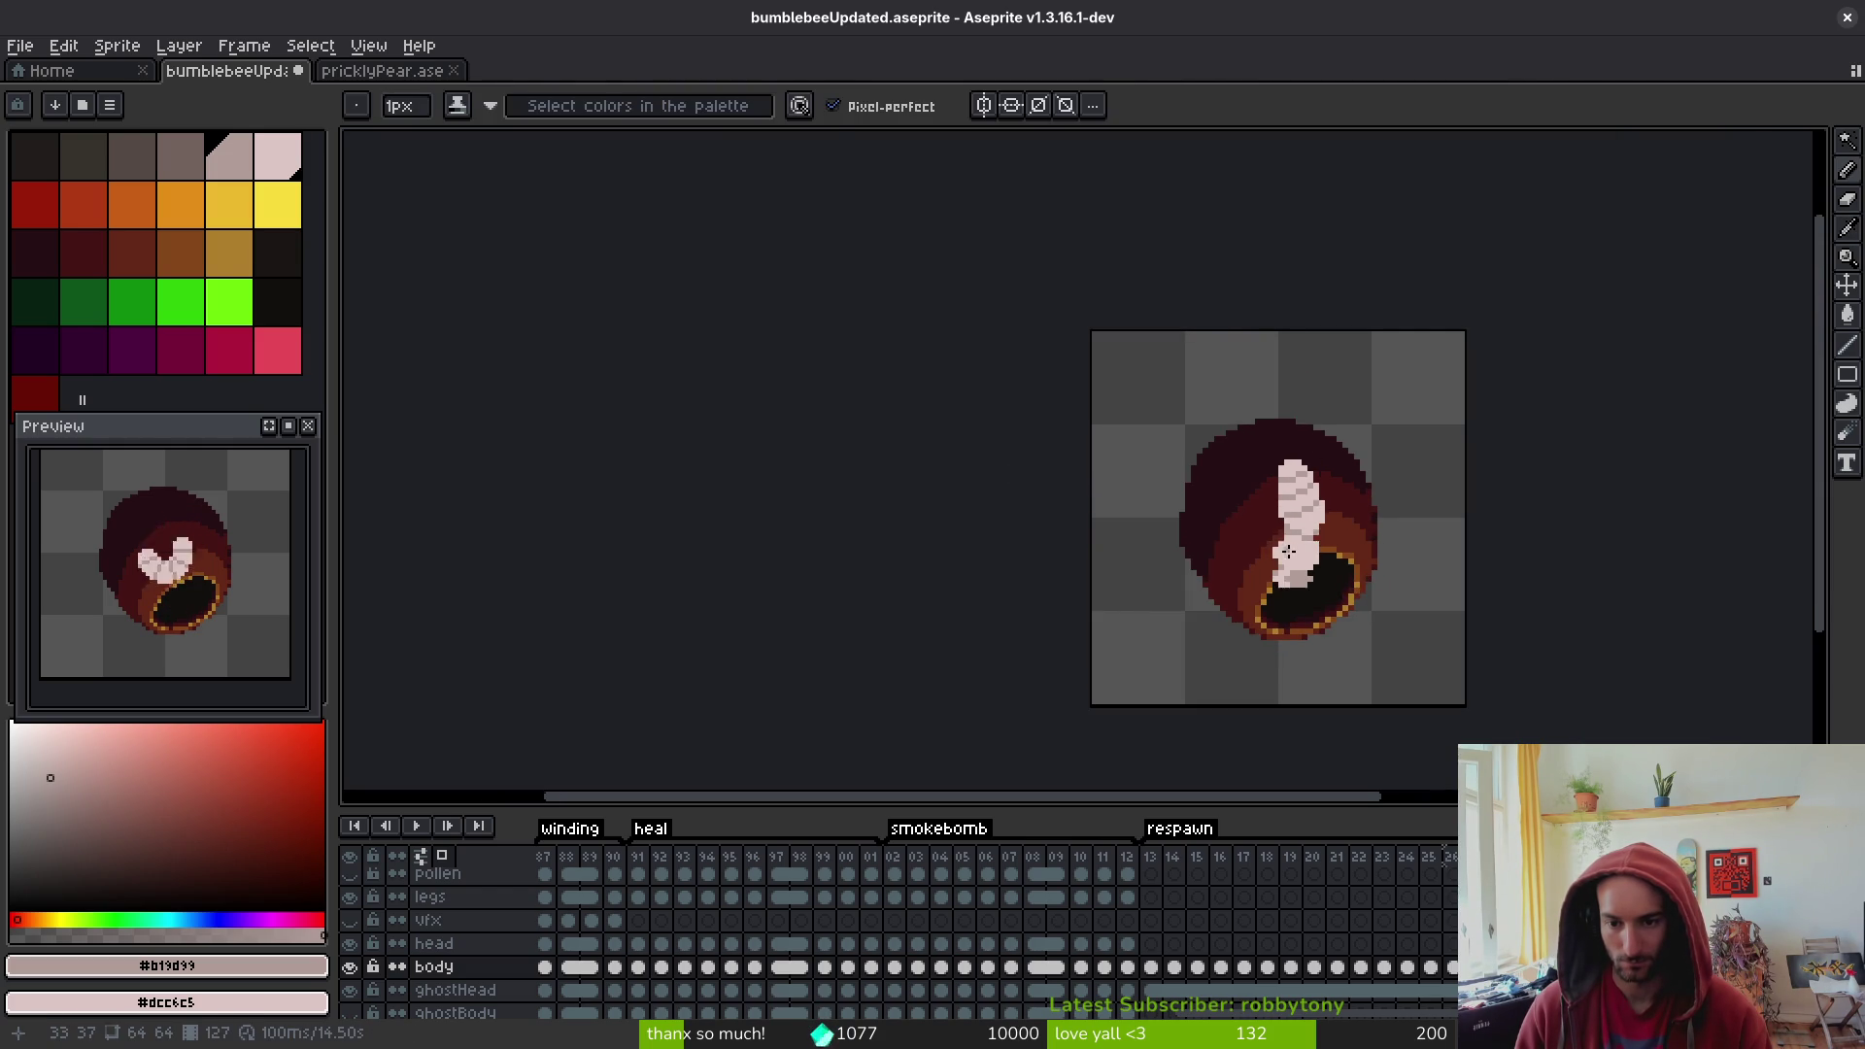
scroll(1276, 505, "up", 5)
mouse_move(1276, 505)
left_mouse_down()
mouse_move(1227, 593)
mouse_move(1259, 627)
mouse_move(1267, 567)
left_mouse_up()
scroll(1266, 567, "down", 4)
scroll(1342, 622, "up", 2)
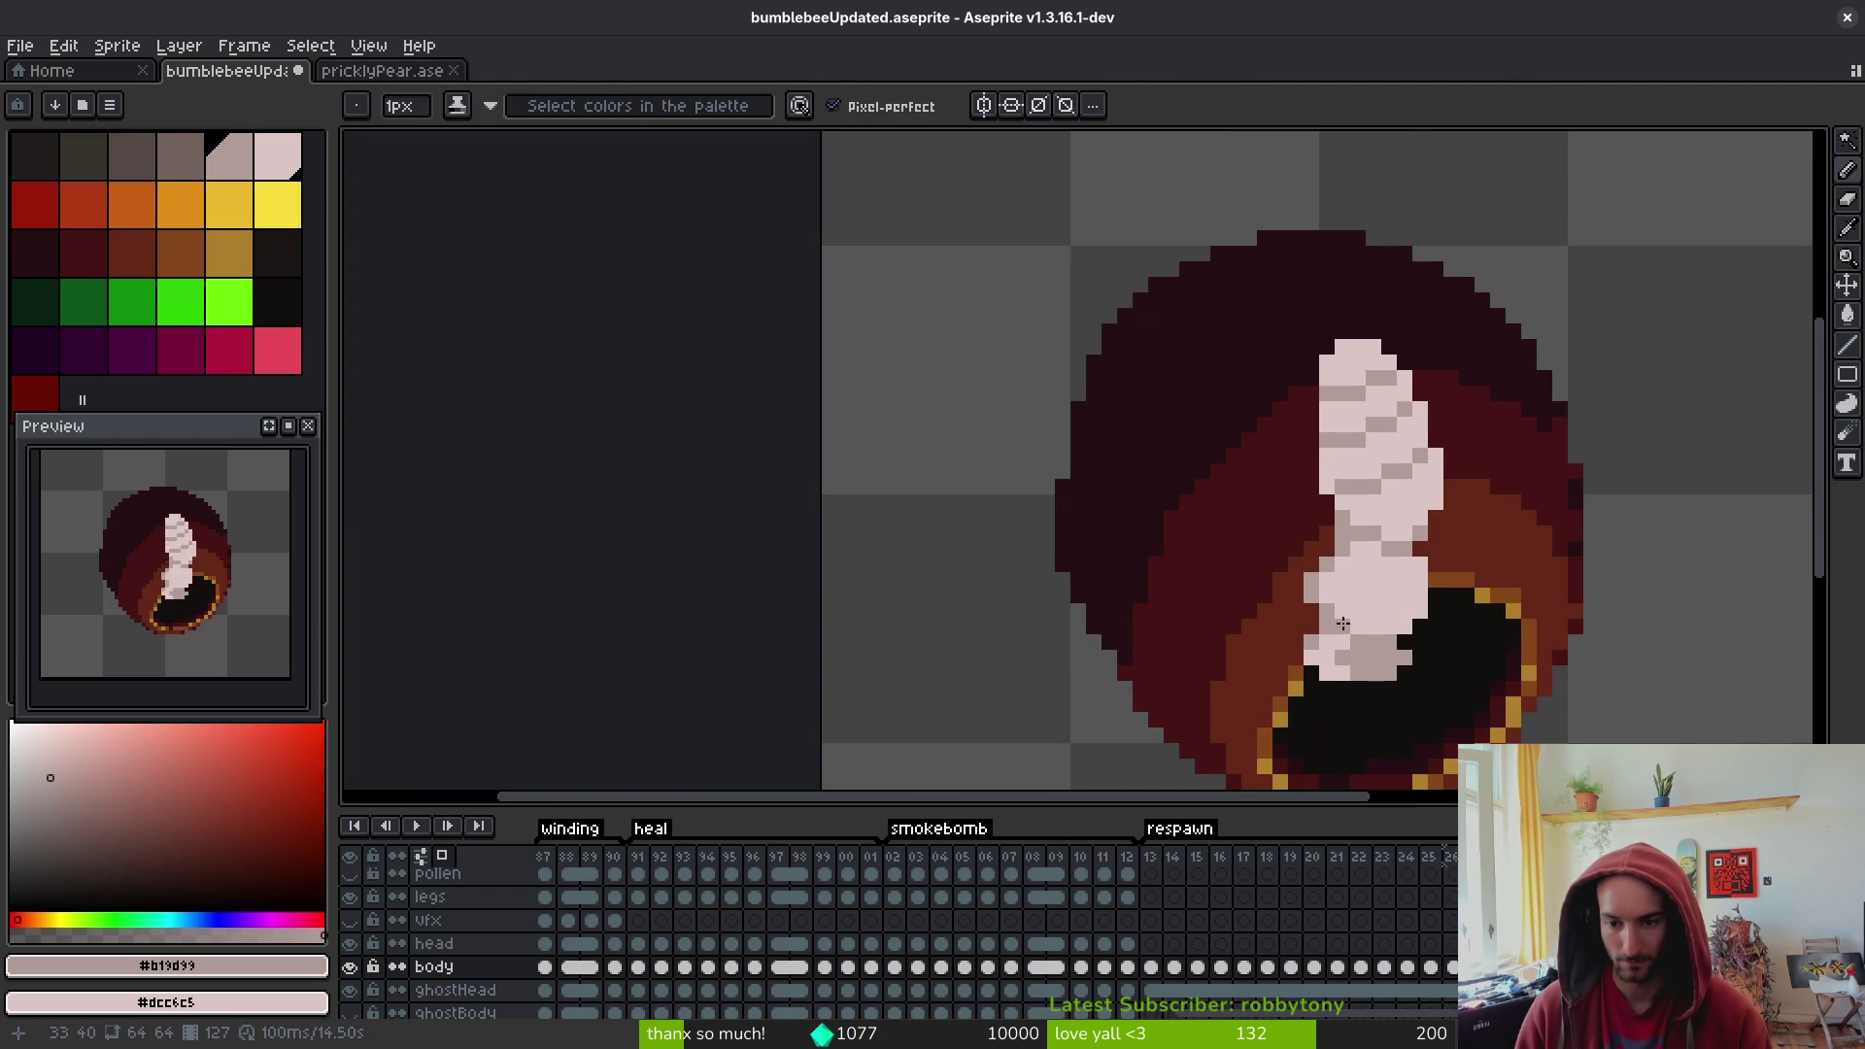
scroll(1327, 614, "down", 5)
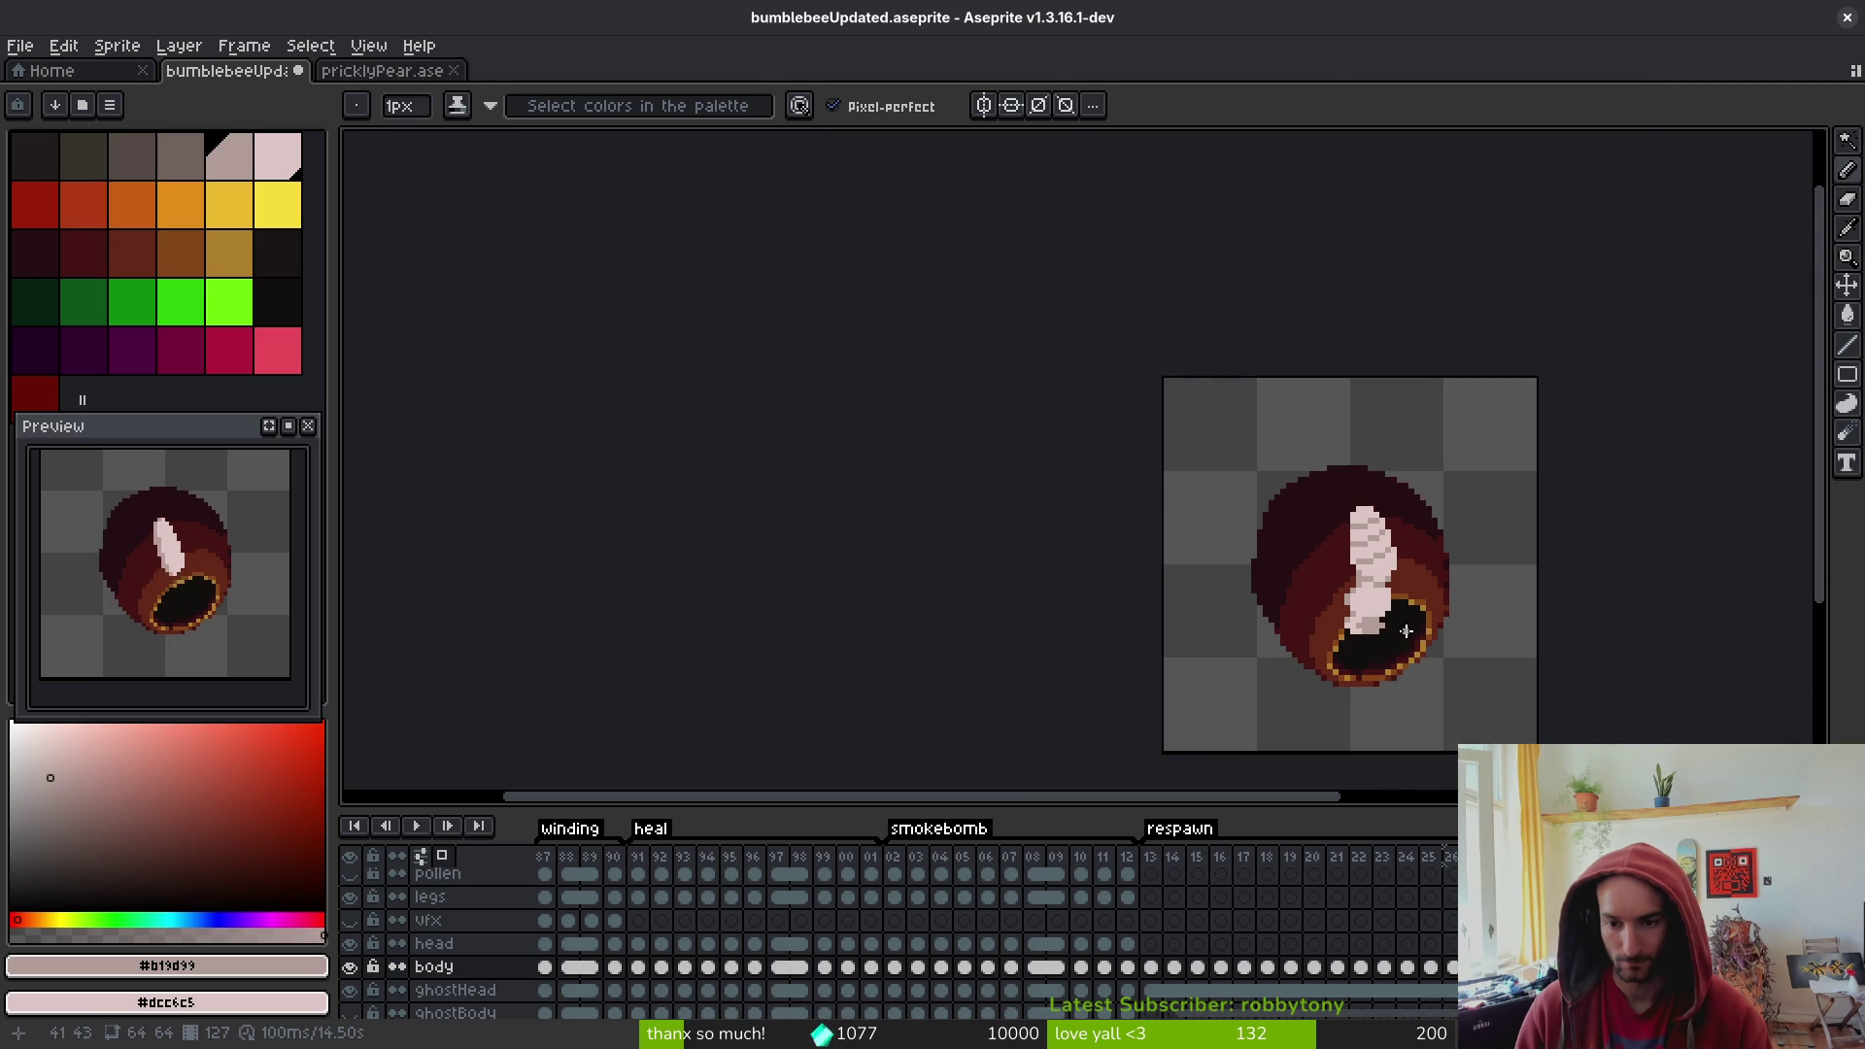
key("alt")
key("Right")
key("Right")
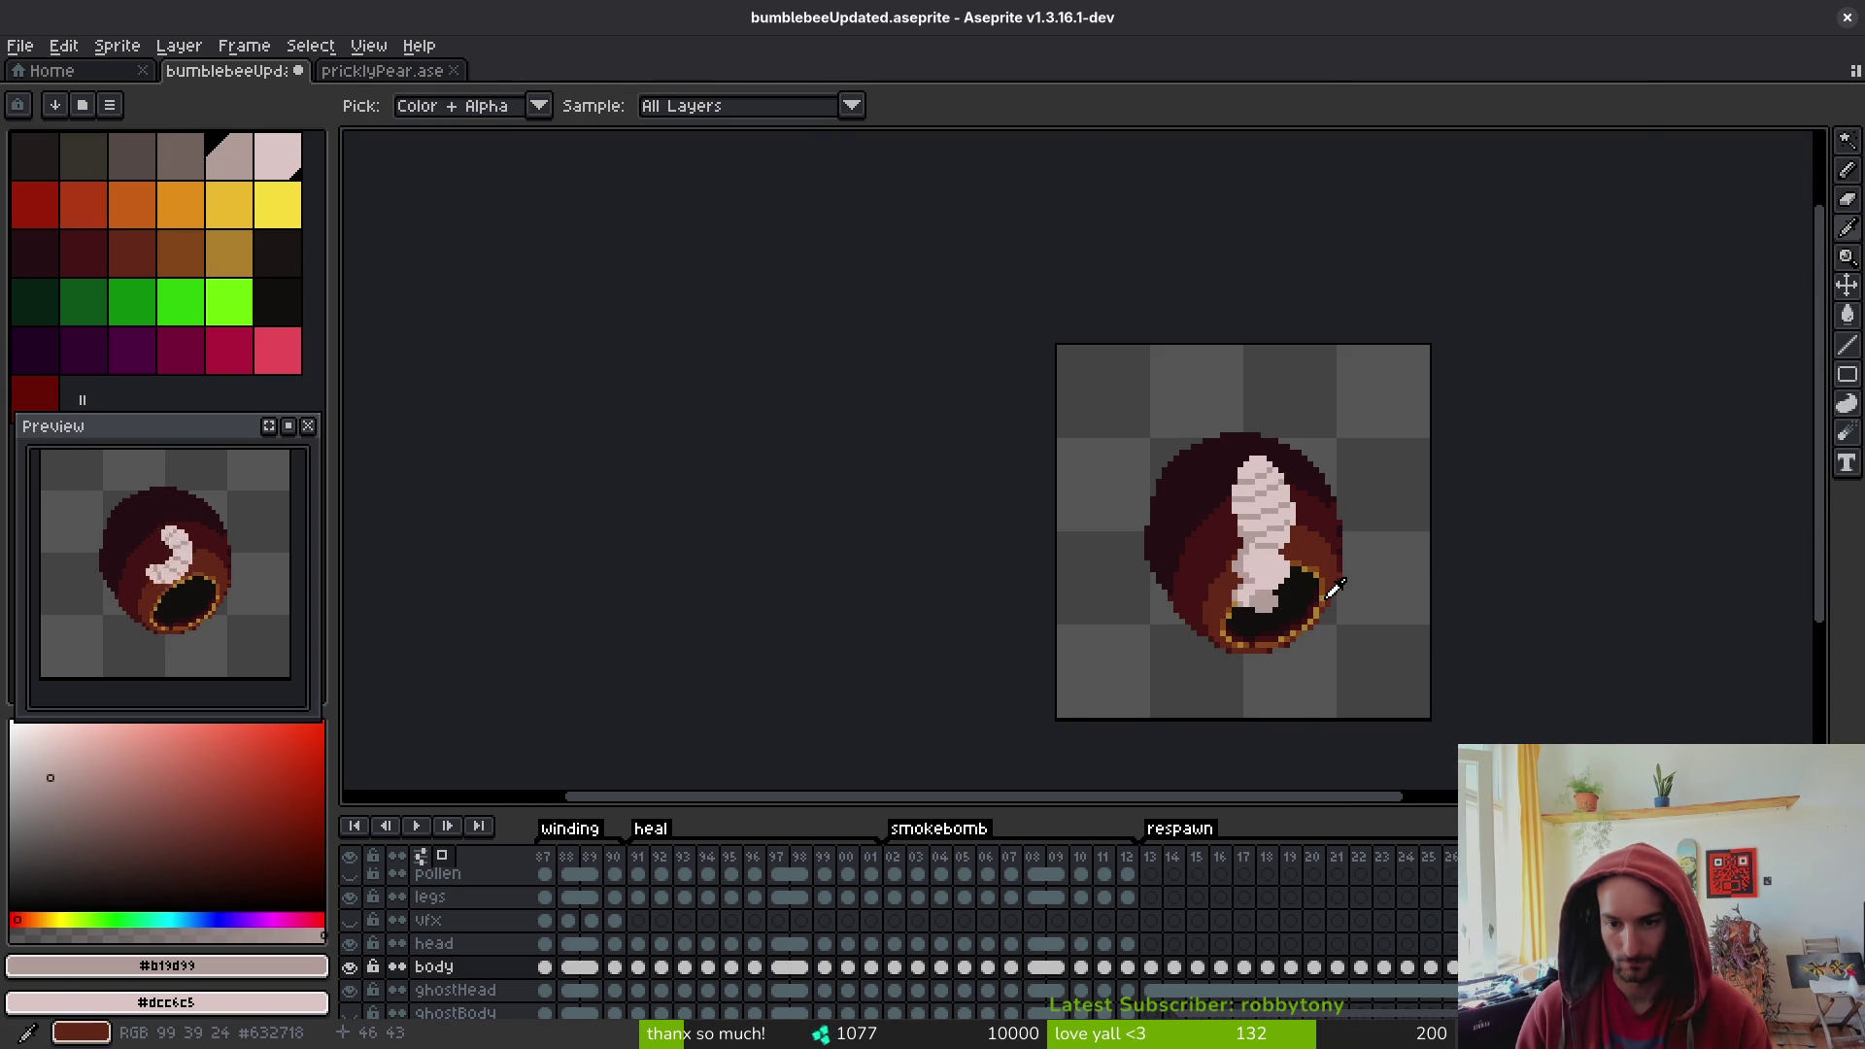
- On the next frame, shade the lower body's left edge grey and extend the pale body downward
key("Right")
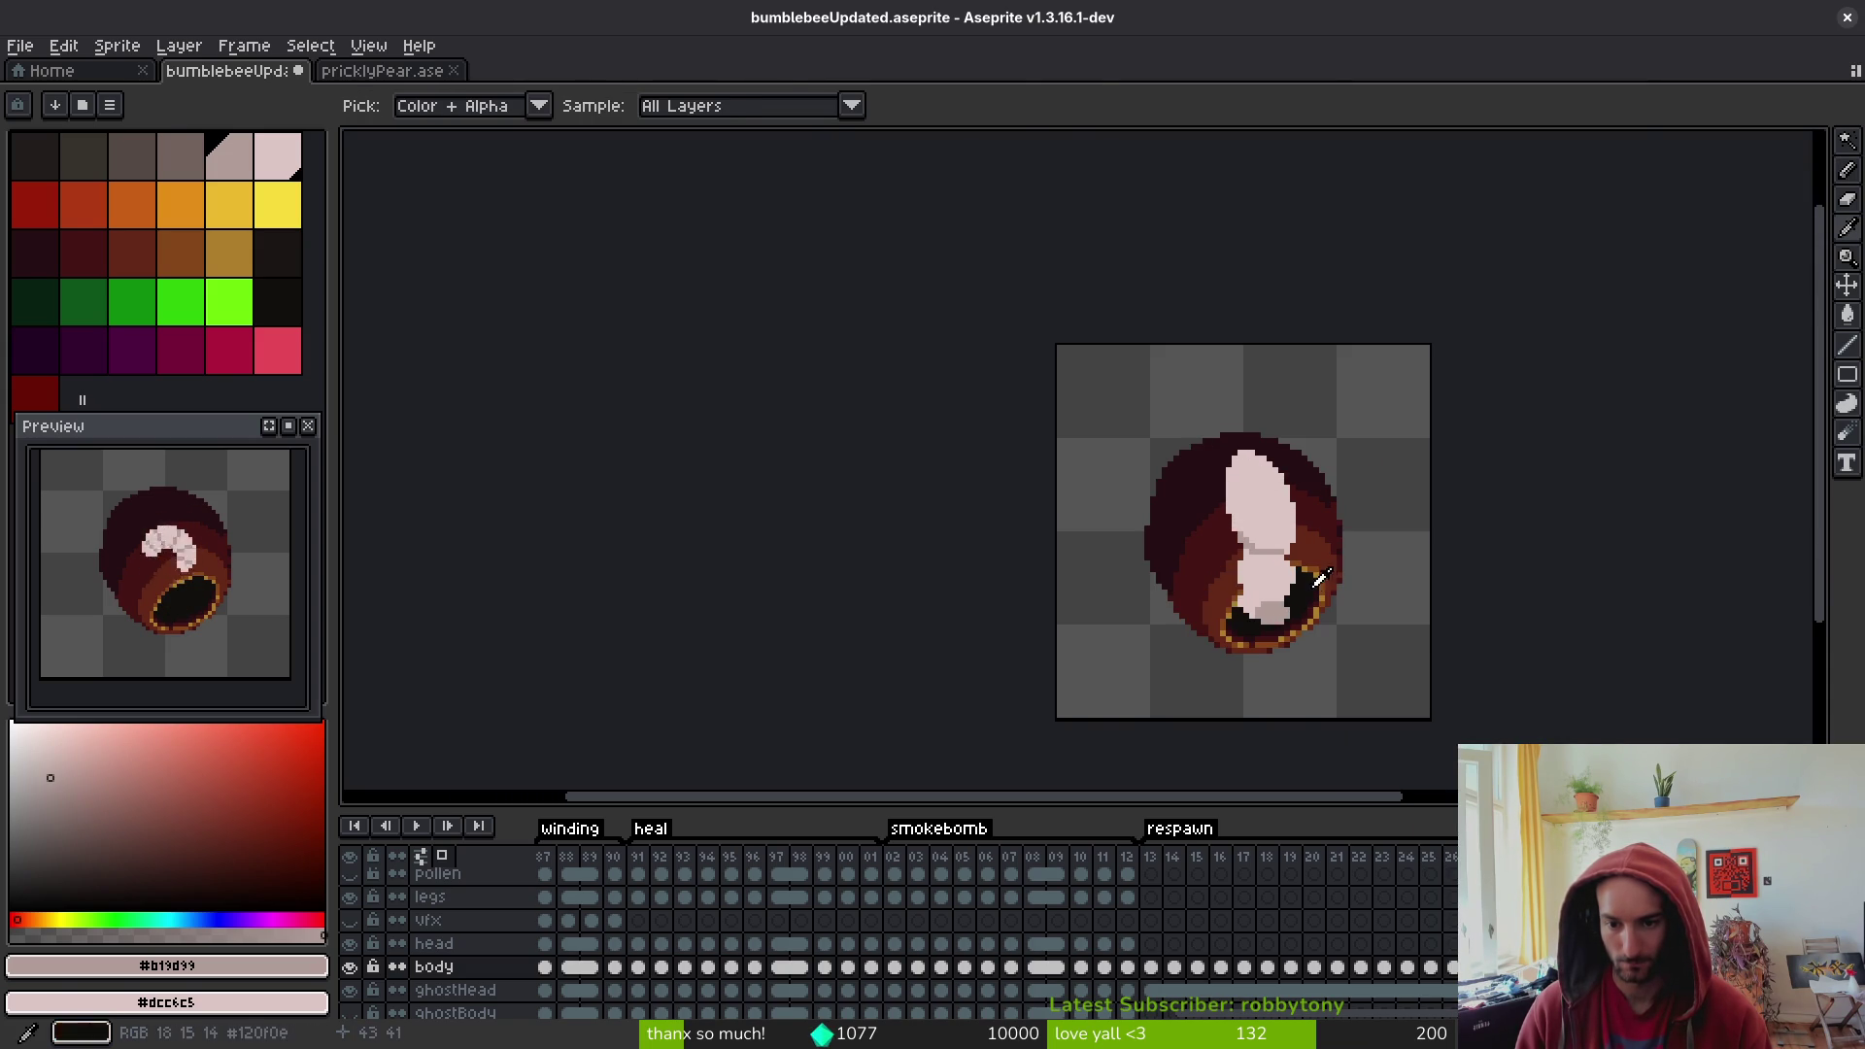
scroll(1243, 563, "up", 3)
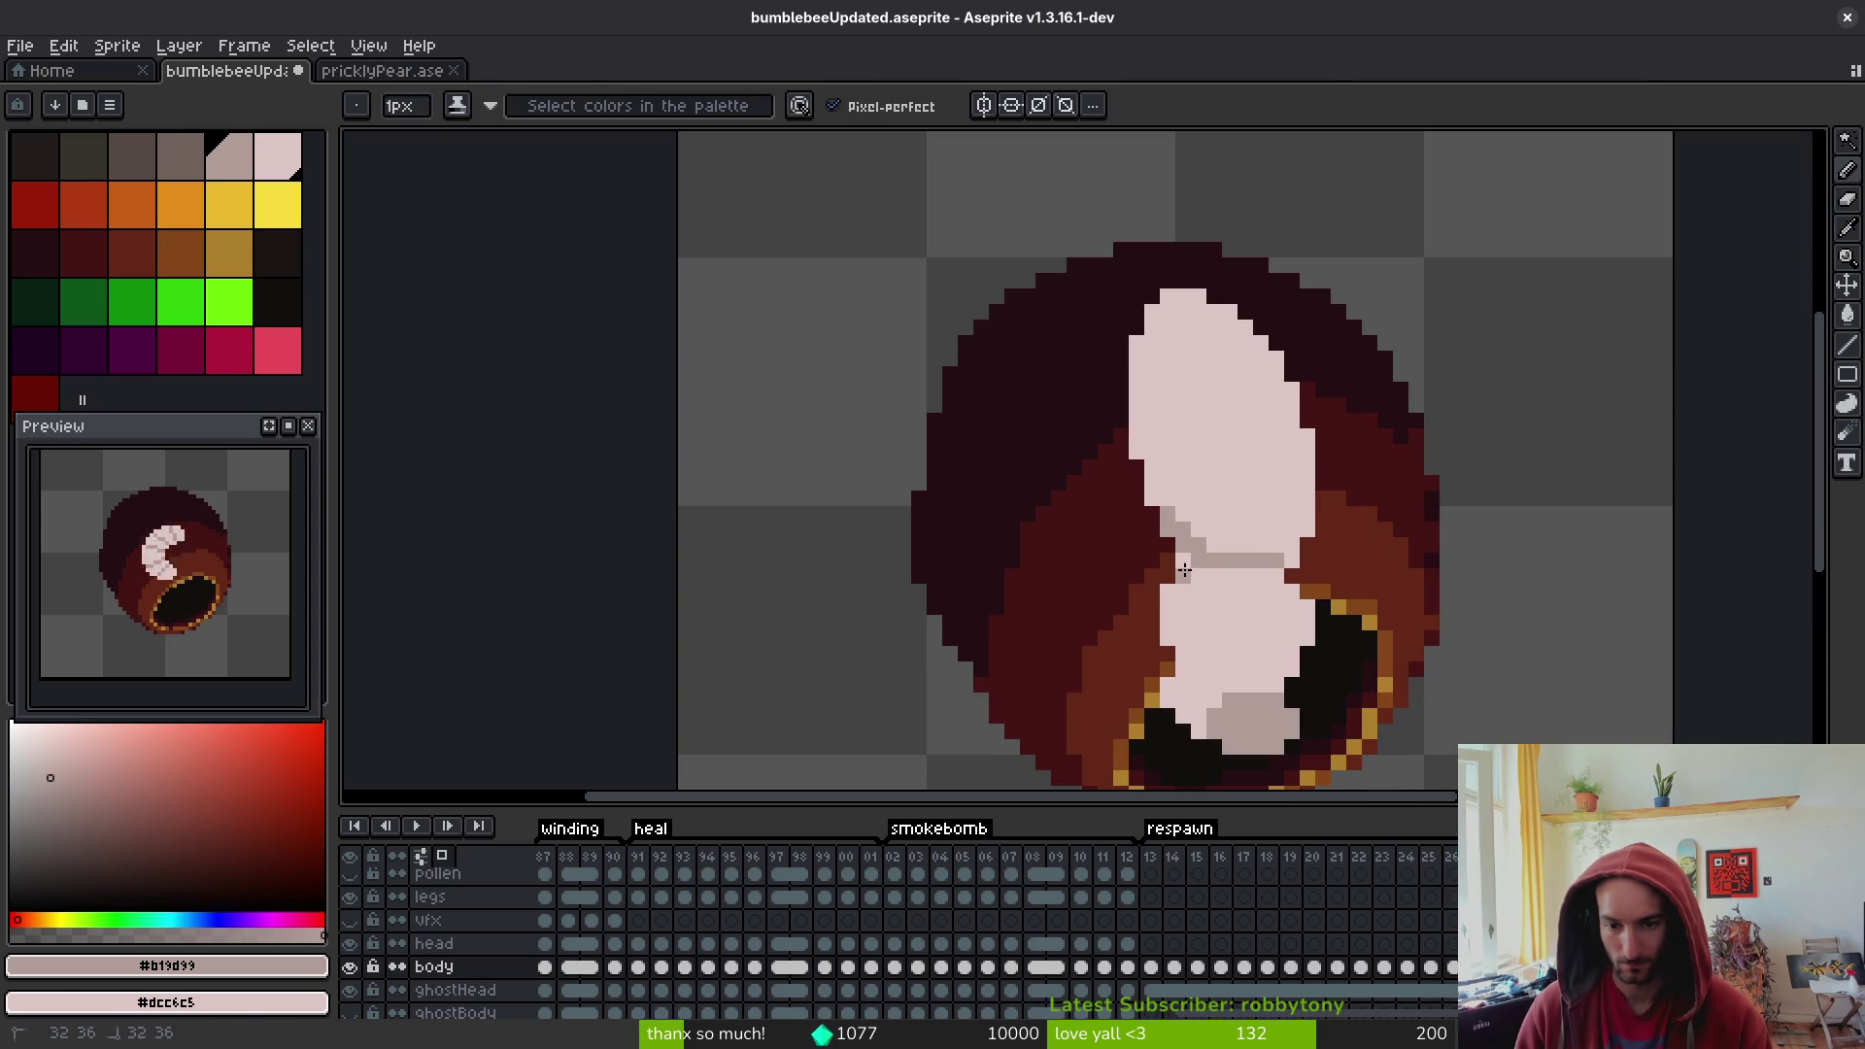
left_click_drag(1168, 590, 1169, 631)
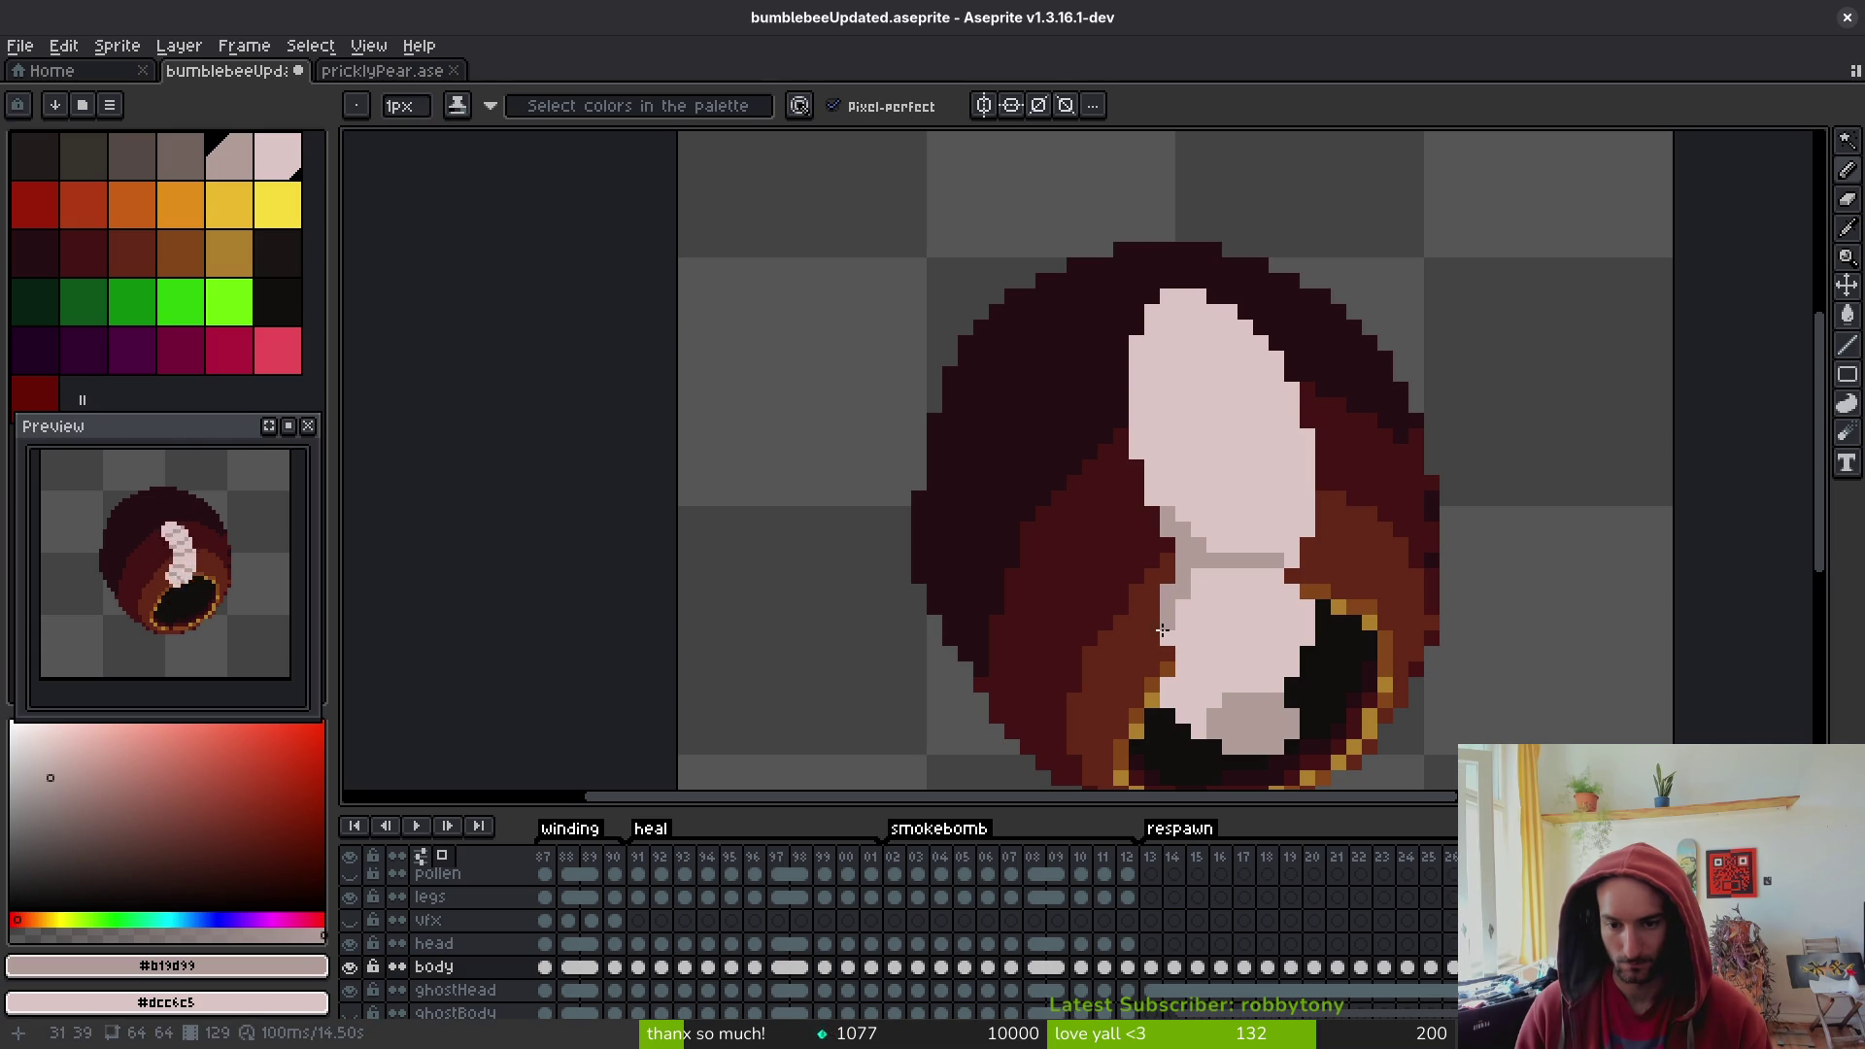
left_click_drag(1191, 672, 1176, 714)
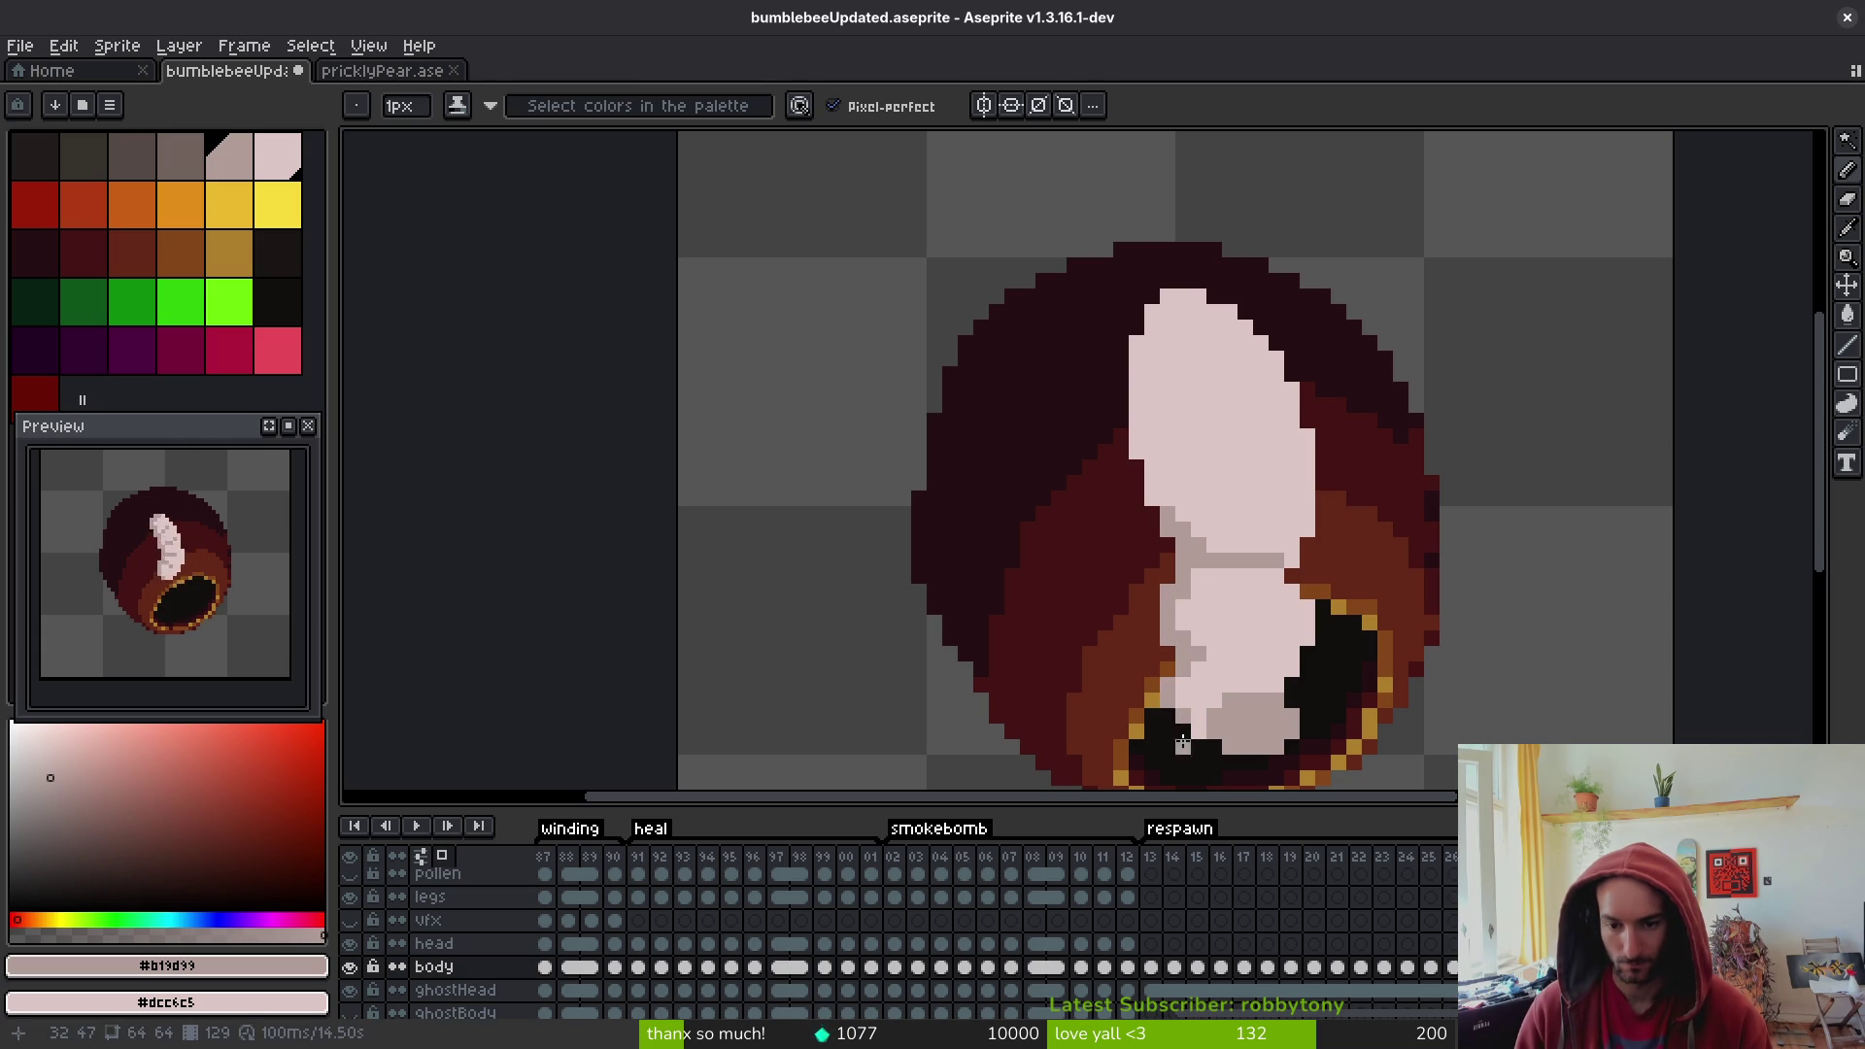
scroll(1176, 717, "down", 3)
scroll(1156, 699, "up", 5)
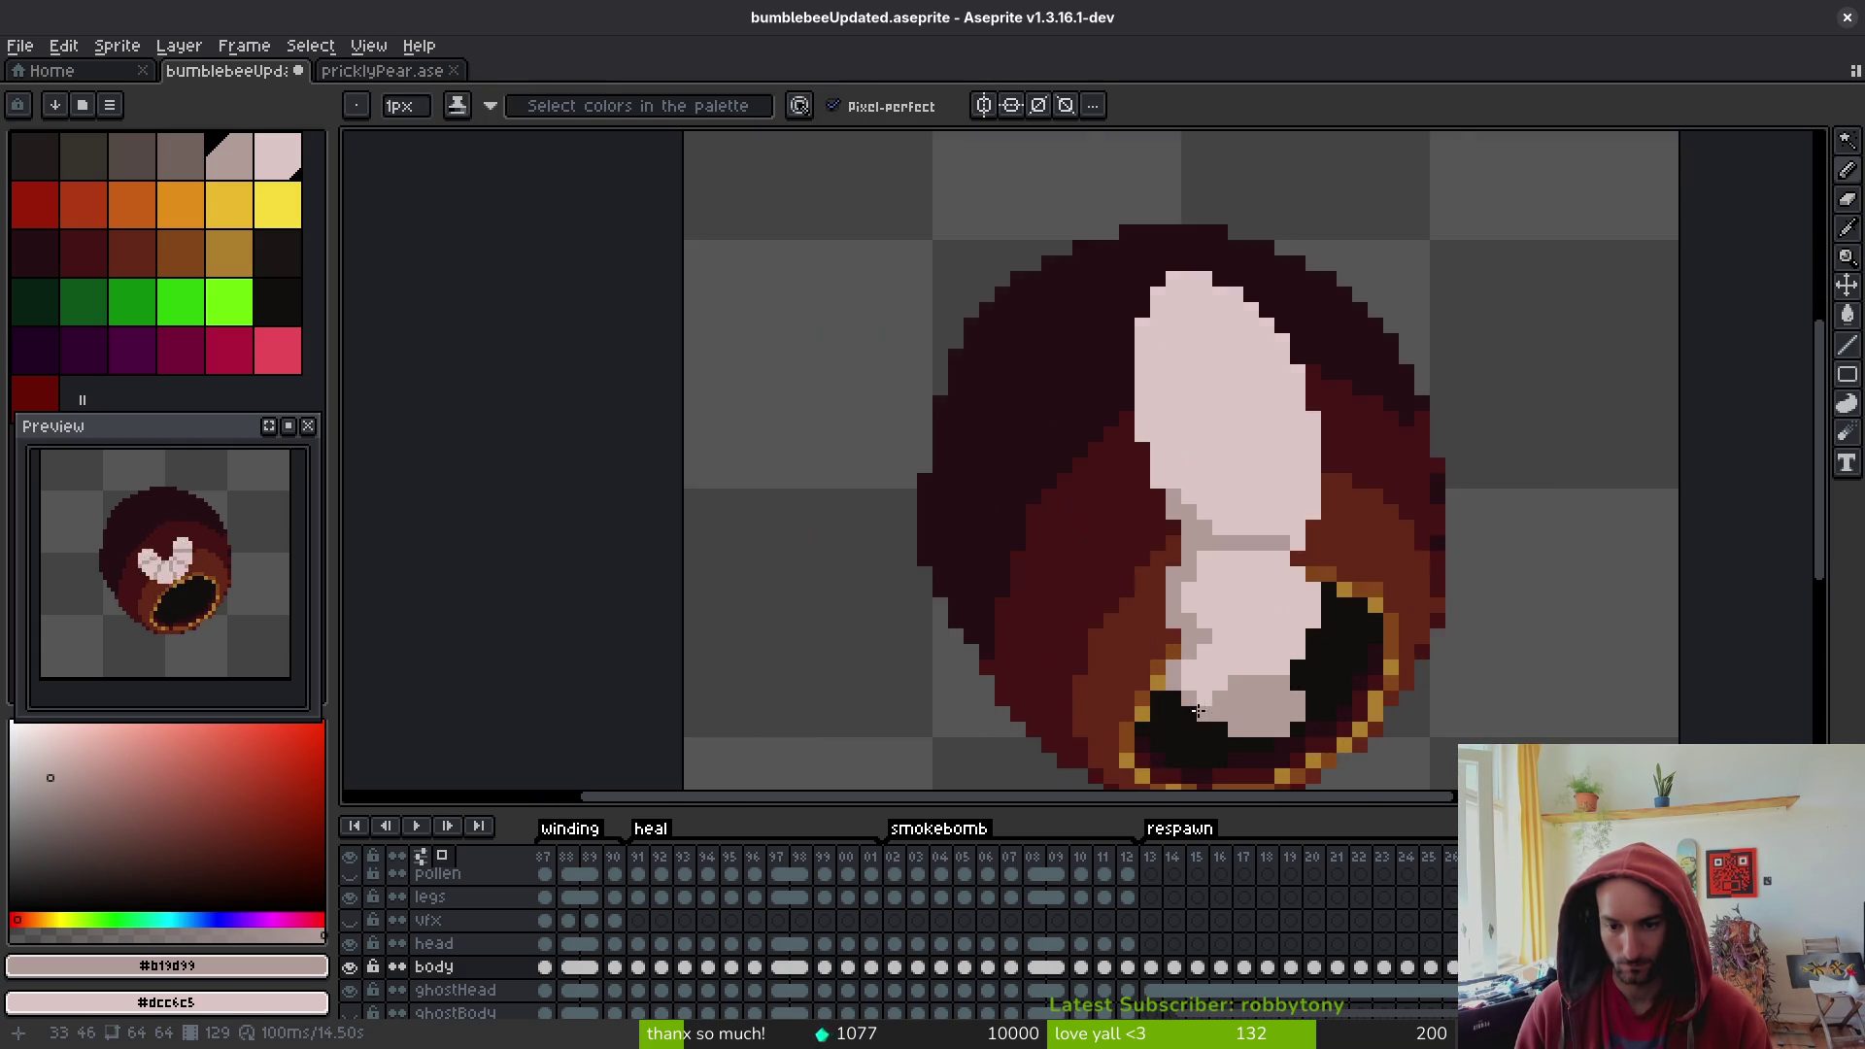
mouse_move(1149, 694)
left_mouse_down()
mouse_move(1185, 723)
mouse_move(1185, 680)
left_mouse_up()
scroll(1263, 670, "down", 5)
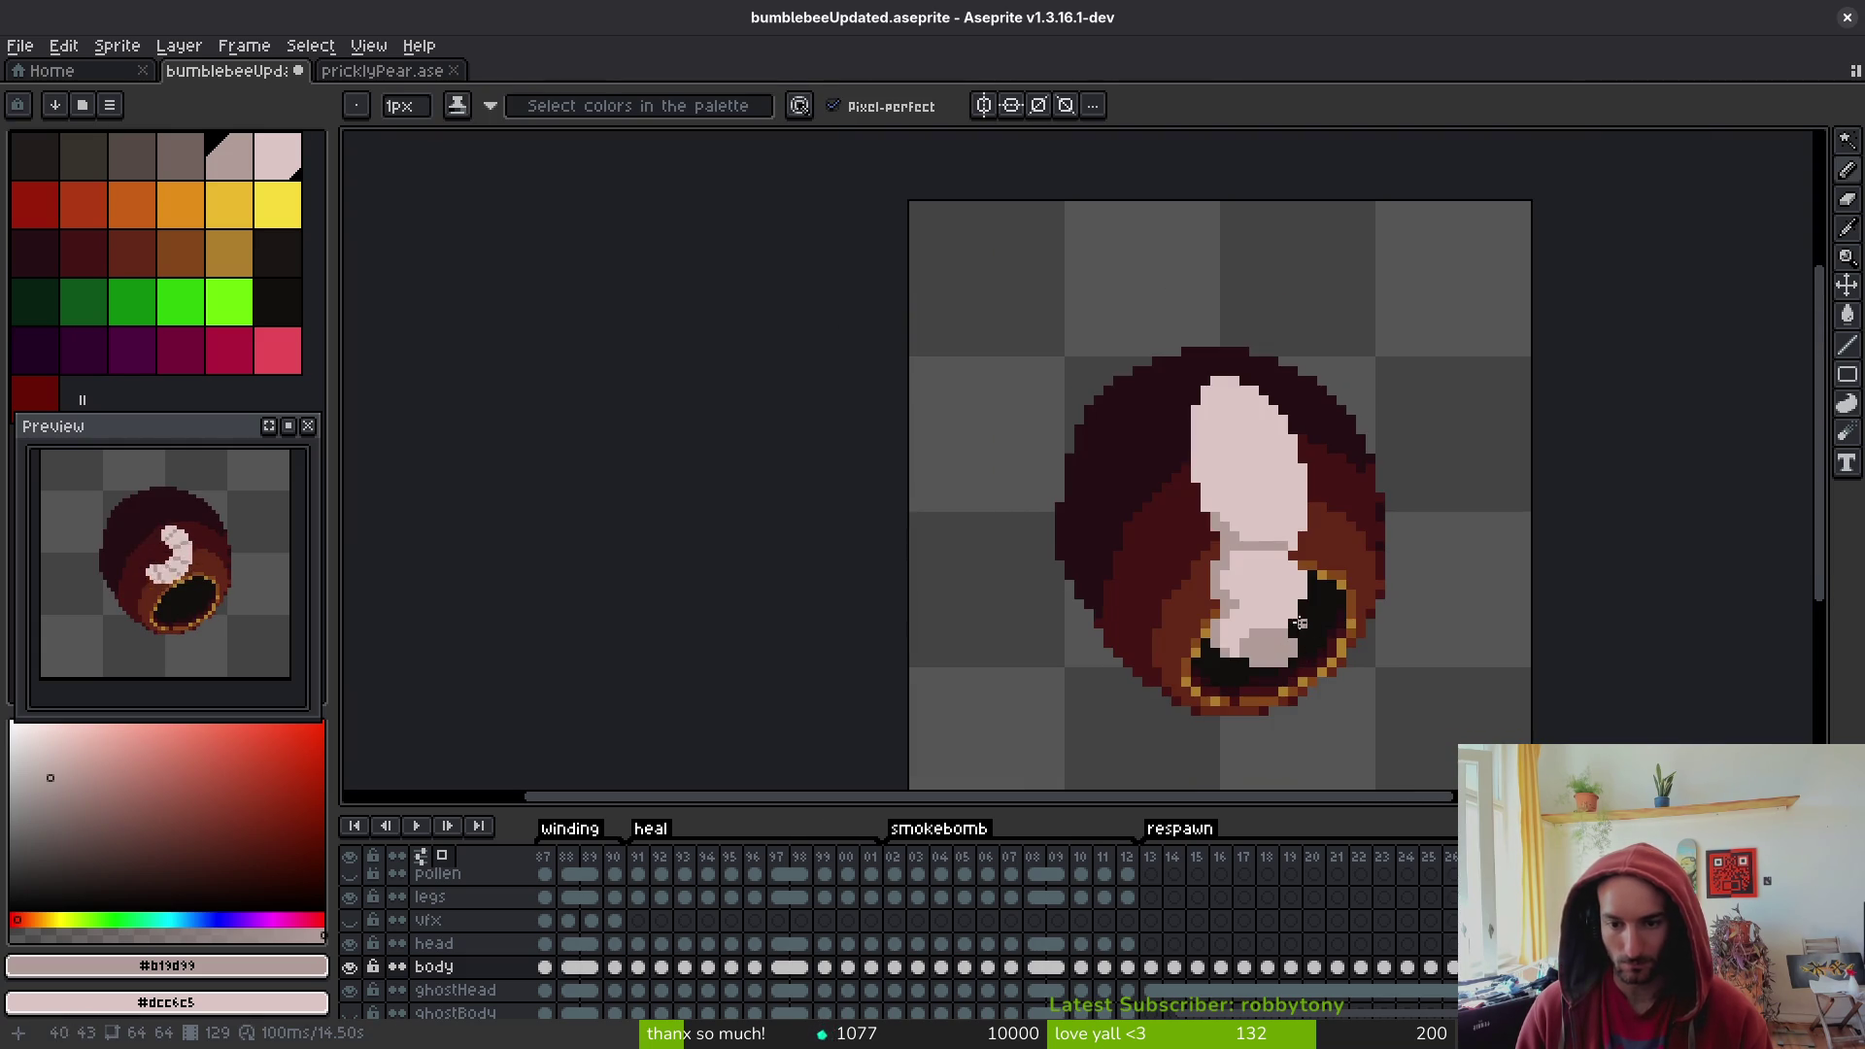
scroll(1288, 588, "up", 4)
- Add #b19d99 shading pixels and redraw the grey run along the body's left edge
right_click(1288, 589)
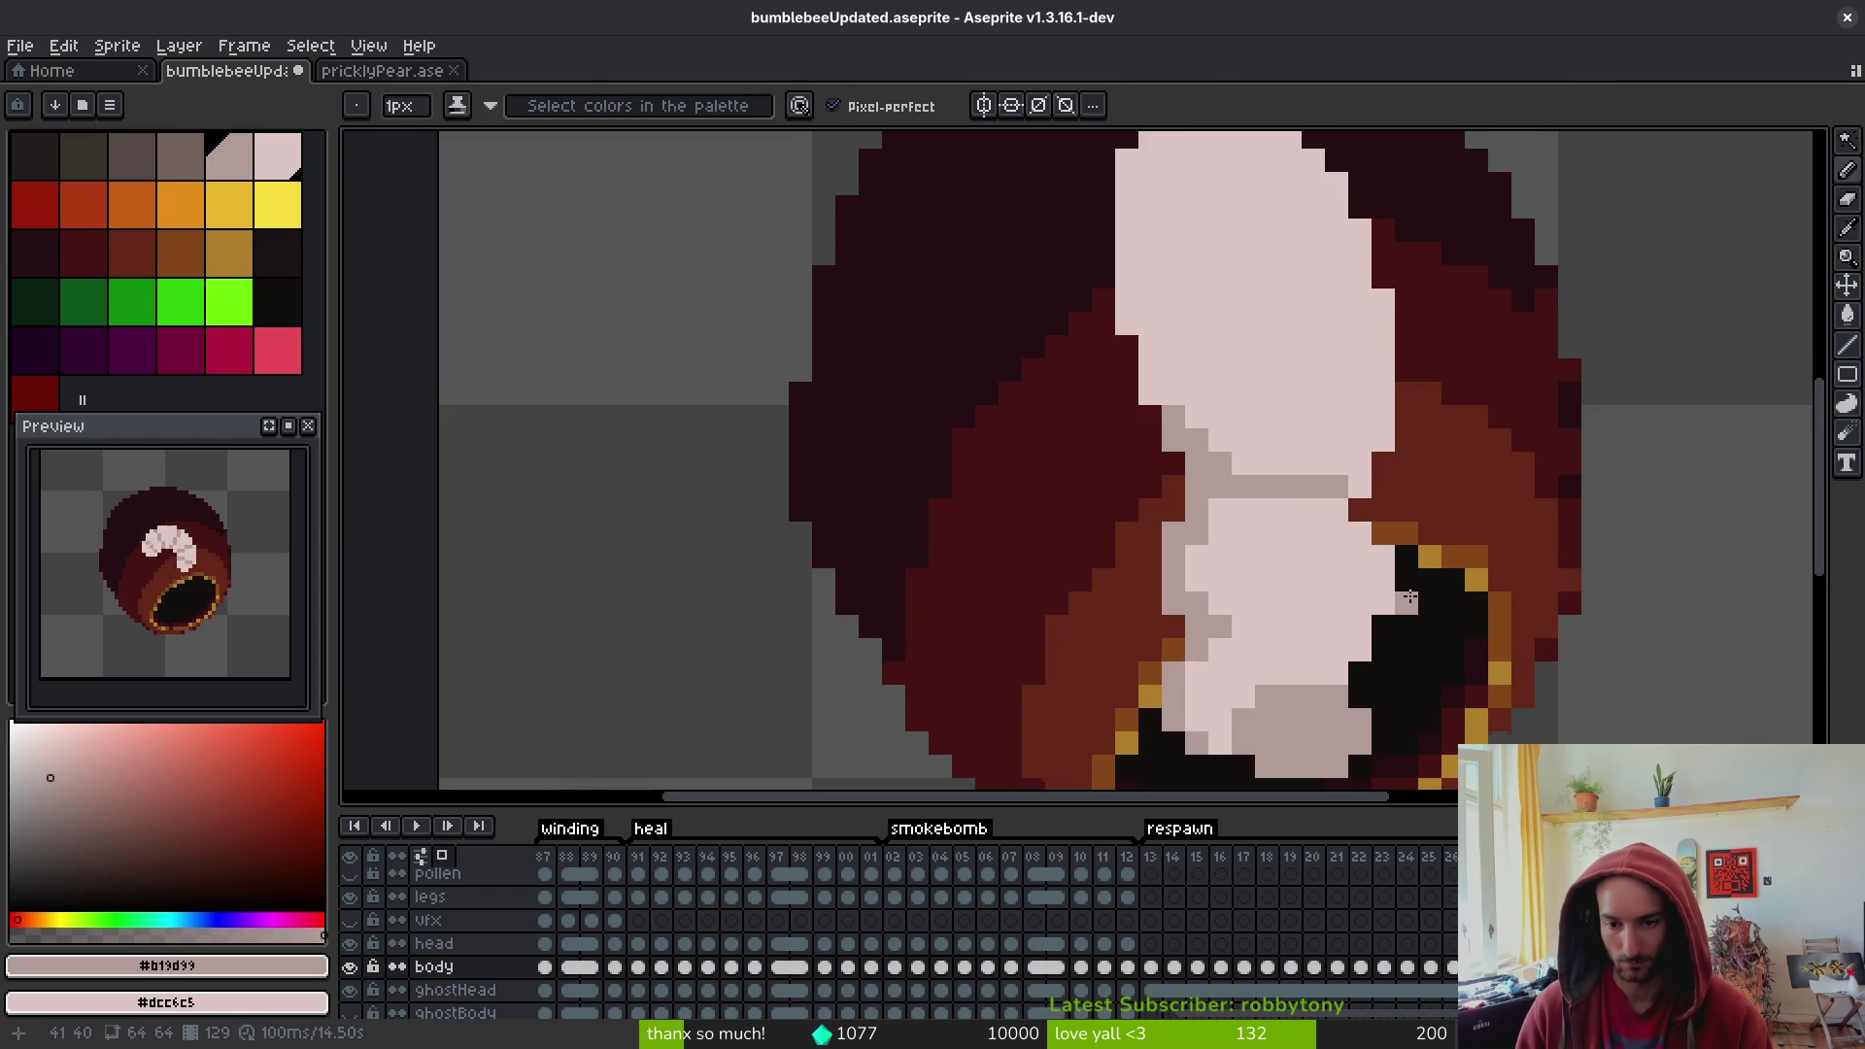
left_click(1243, 657)
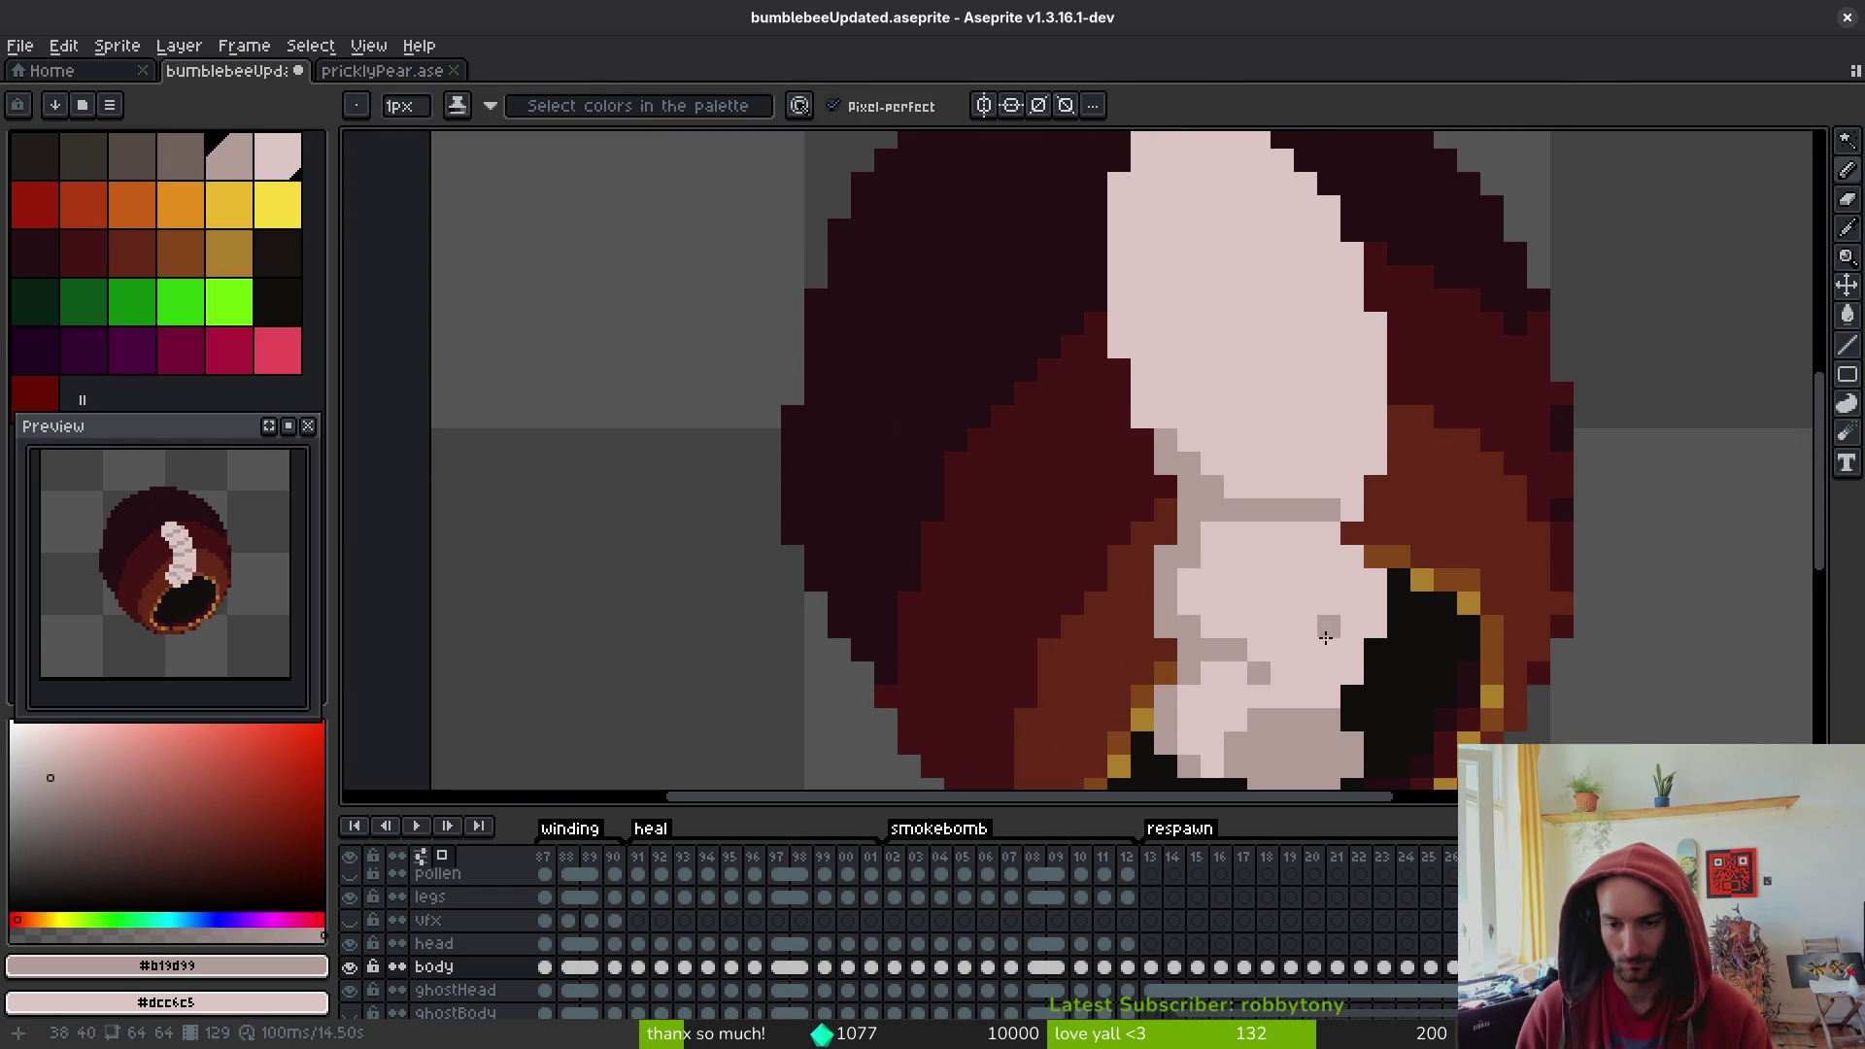
scroll(1324, 633, "down", 5)
scroll(1272, 643, "up", 4)
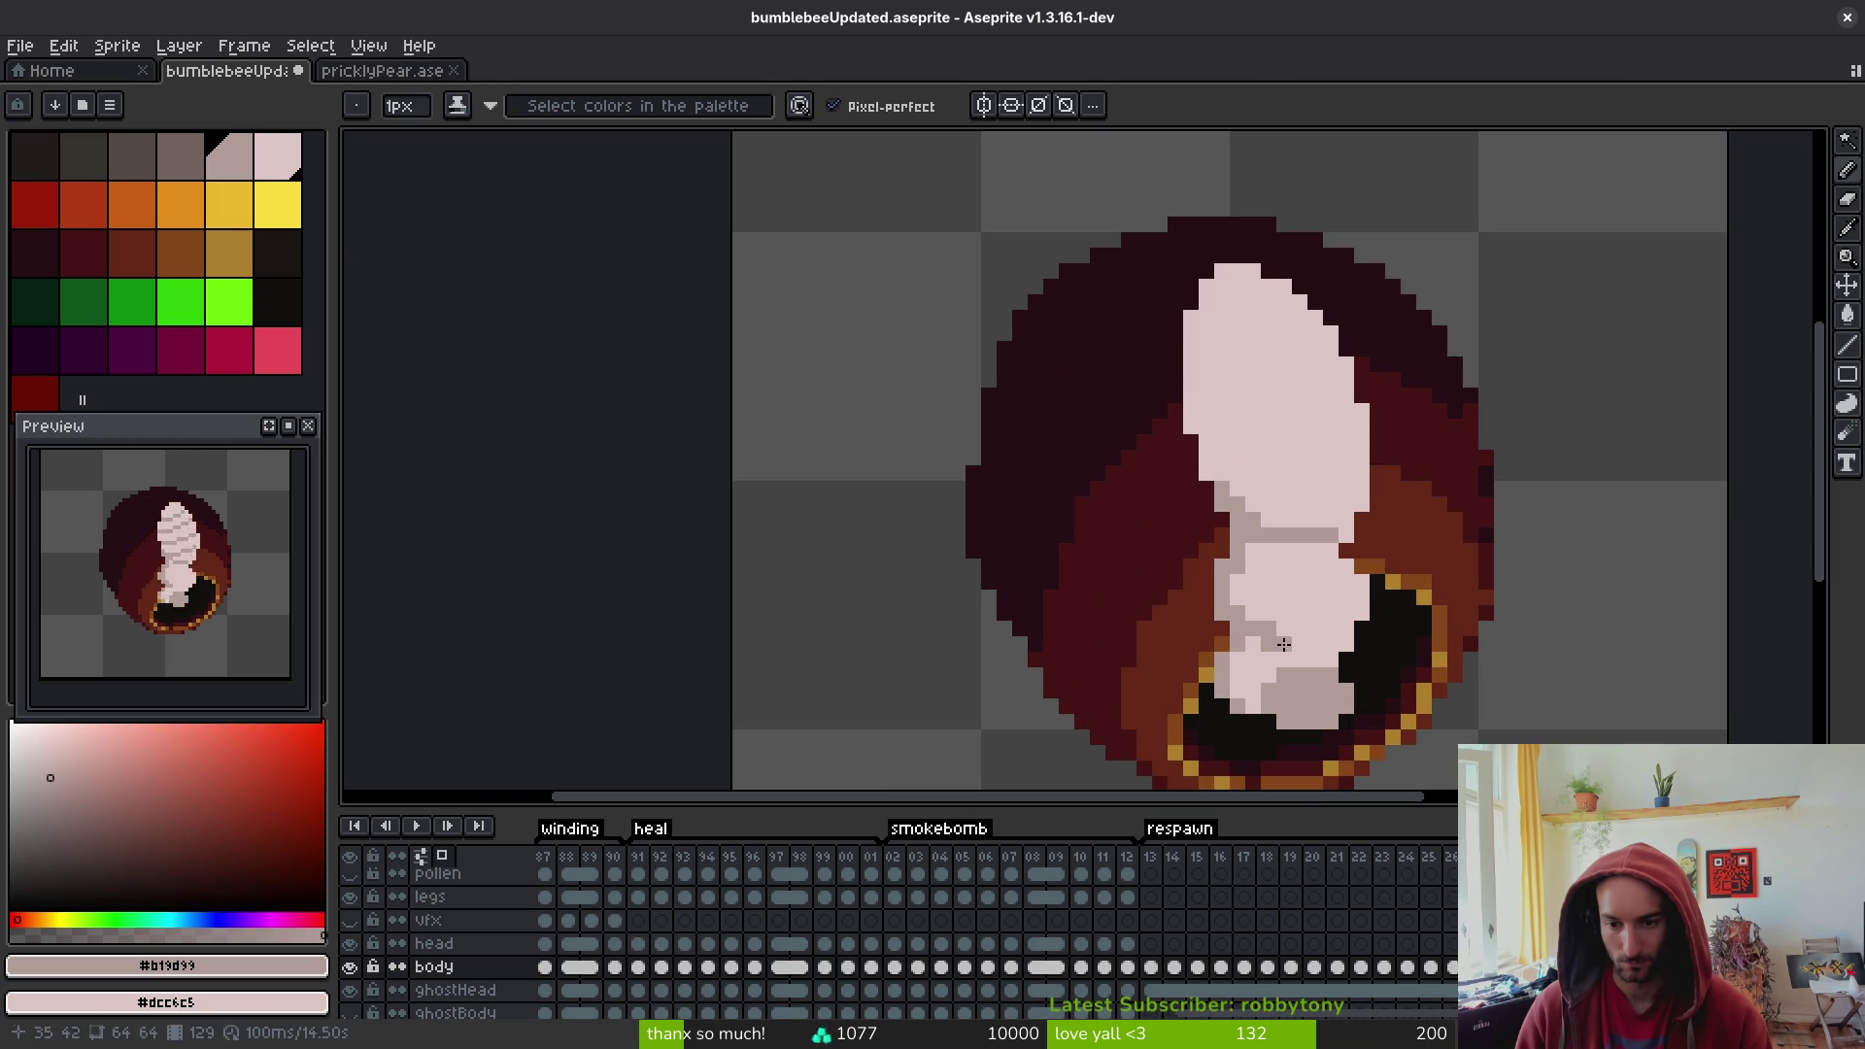
scroll(1336, 663, "down", 3)
scroll(1355, 673, "up", 6)
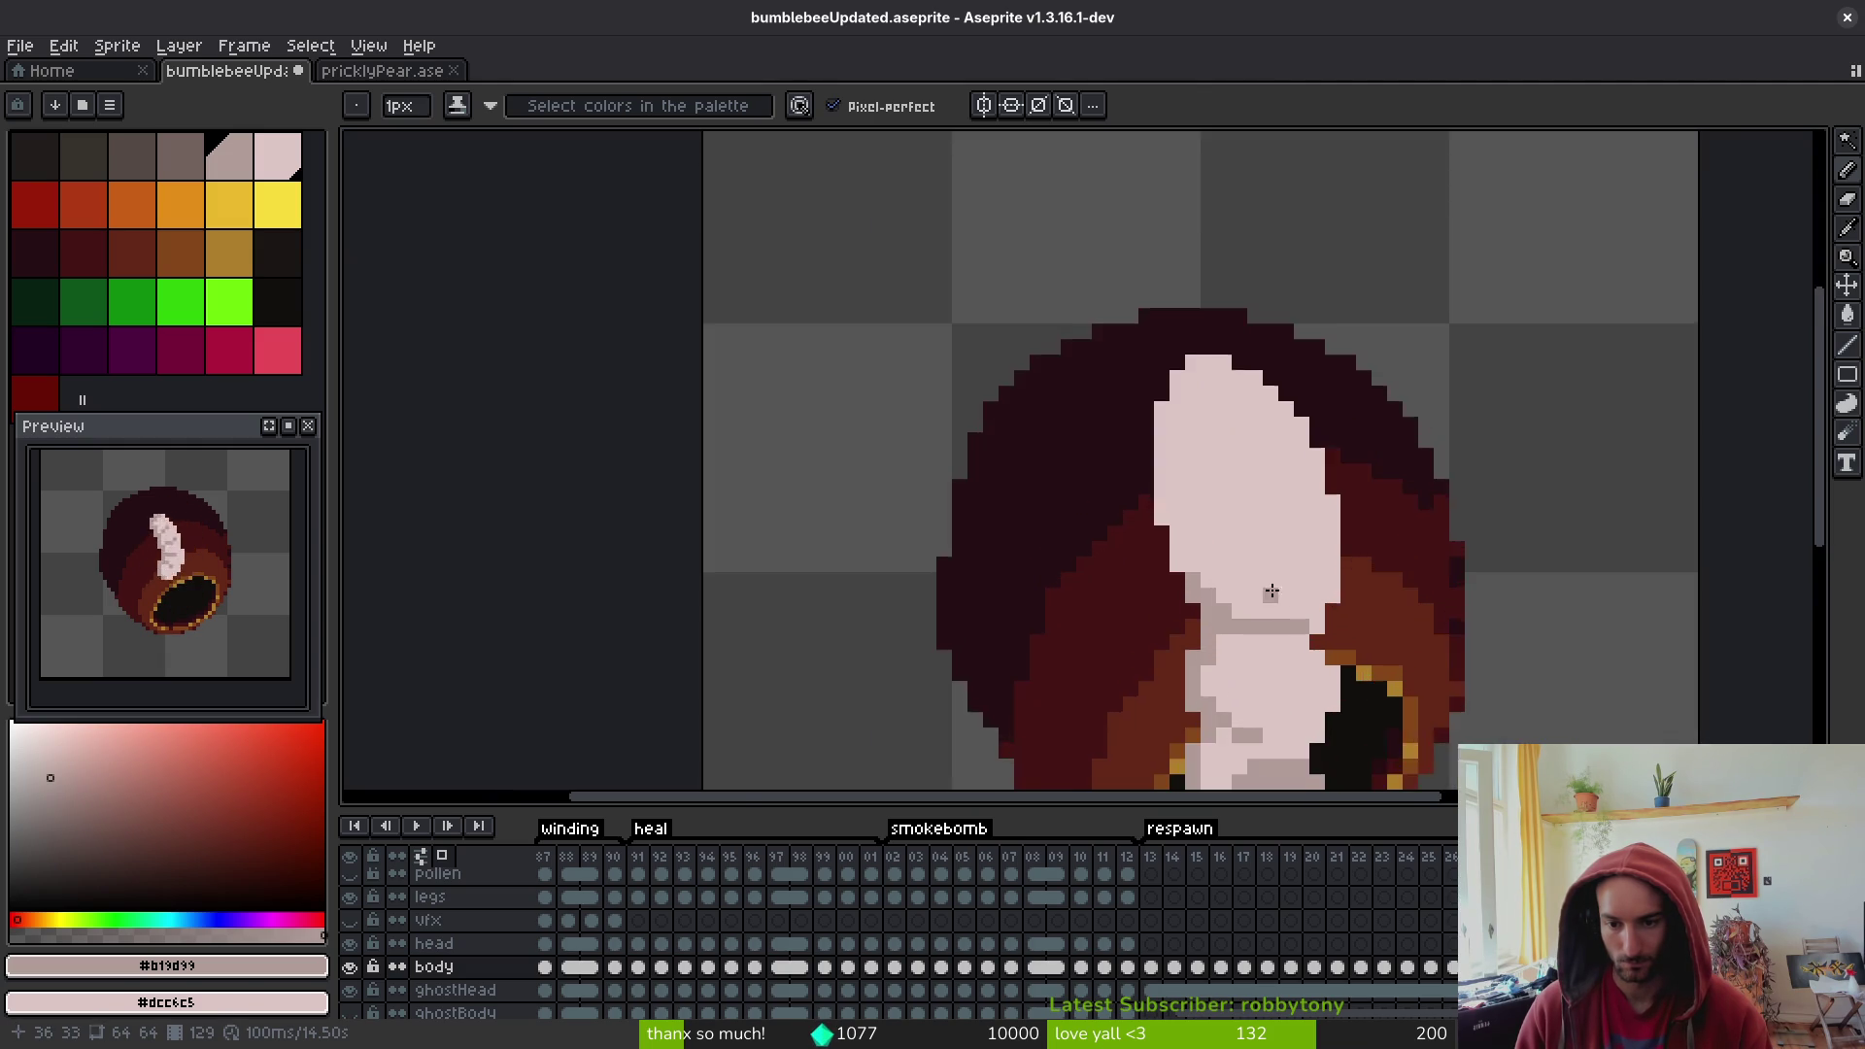
mouse_move(1081, 539)
left_mouse_down()
mouse_move(1051, 225)
mouse_move(1107, 261)
mouse_move(1090, 275)
mouse_move(1106, 287)
left_mouse_up()
scroll(1111, 282, "up", 1)
left_click(1125, 217)
key("ctrl+z")
mouse_move(1074, 396)
left_mouse_down()
mouse_move(1085, 564)
mouse_move(1058, 491)
left_mouse_up()
- Flip between this frame and the segmented frame to compare the body shape
scroll(1218, 593, "down", 5)
key("alt+Left")
key("alt+Right")
key("alt+Left")
key("alt+Left")
key("alt+Right")
key("alt+Right")
scroll(1204, 558, "up", 3)
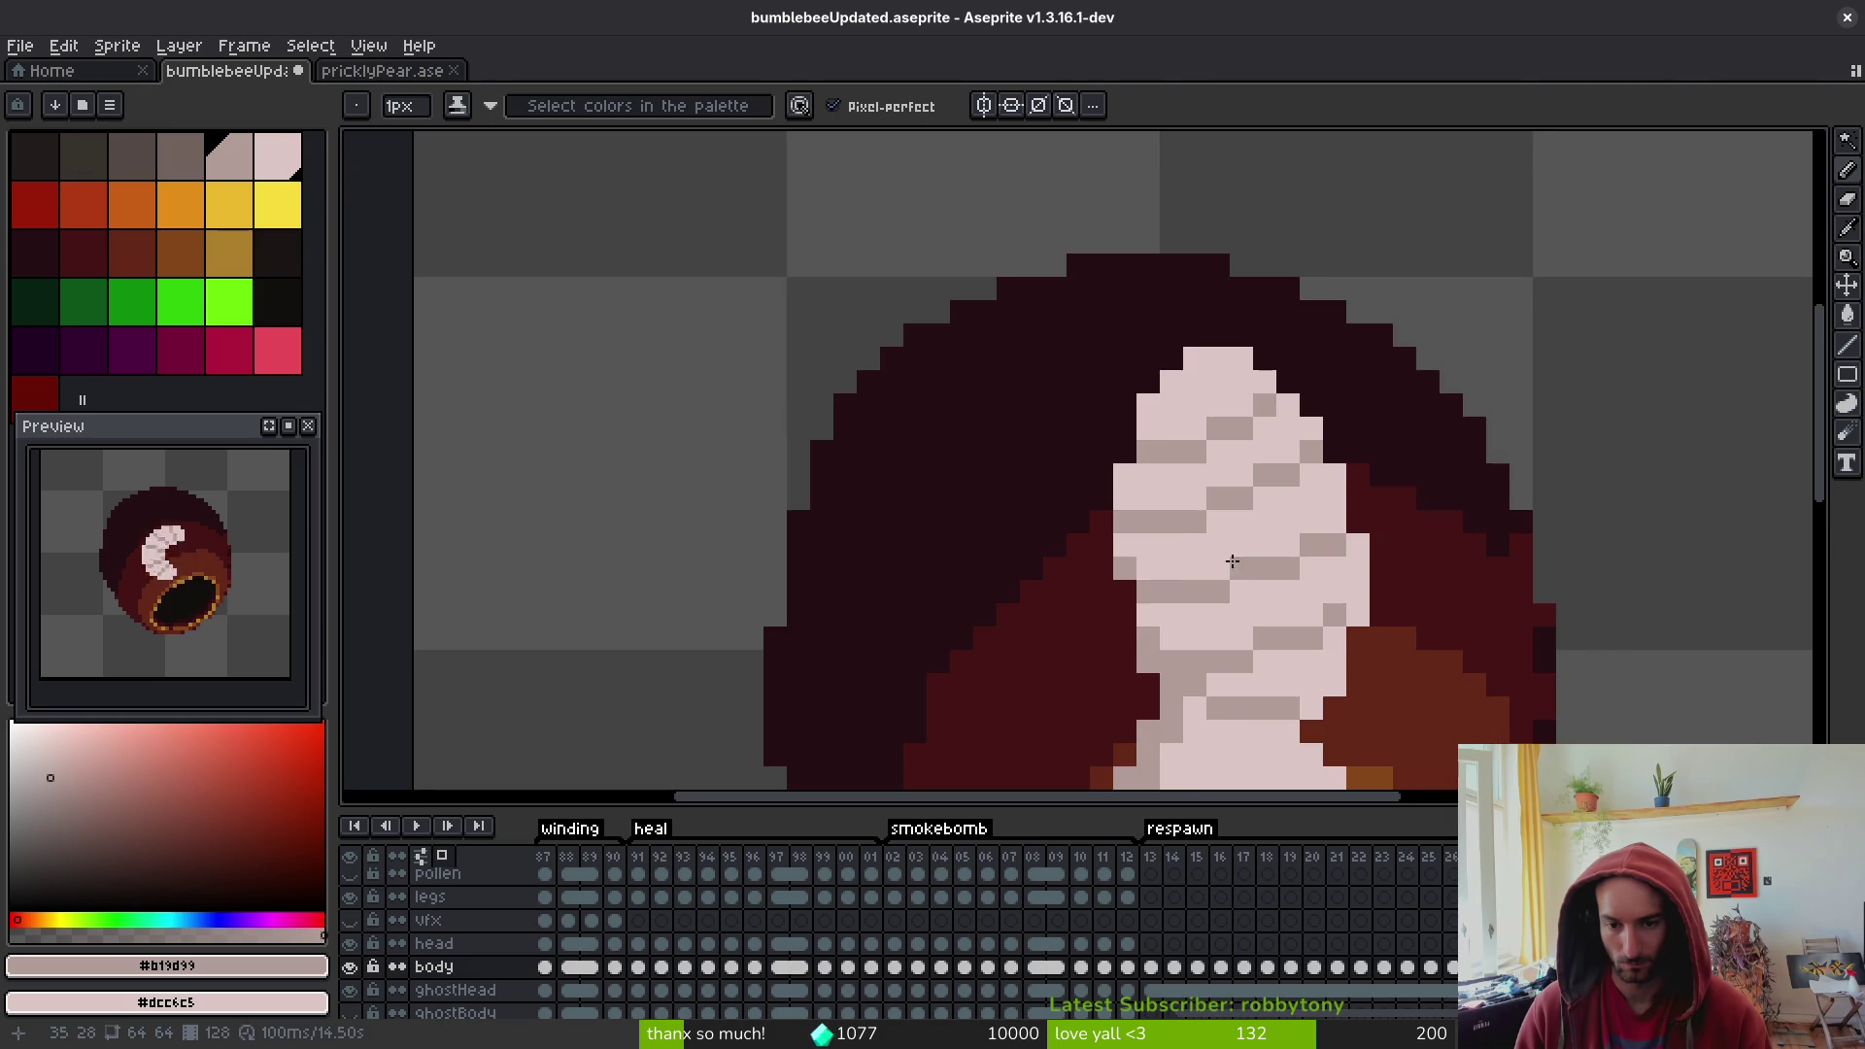
- On frame 129, bucket-fill the darker left column light pink and add a shading pixel
scroll(1243, 602, "down", 5)
key("alt+Right")
scroll(1178, 603, "up", 2)
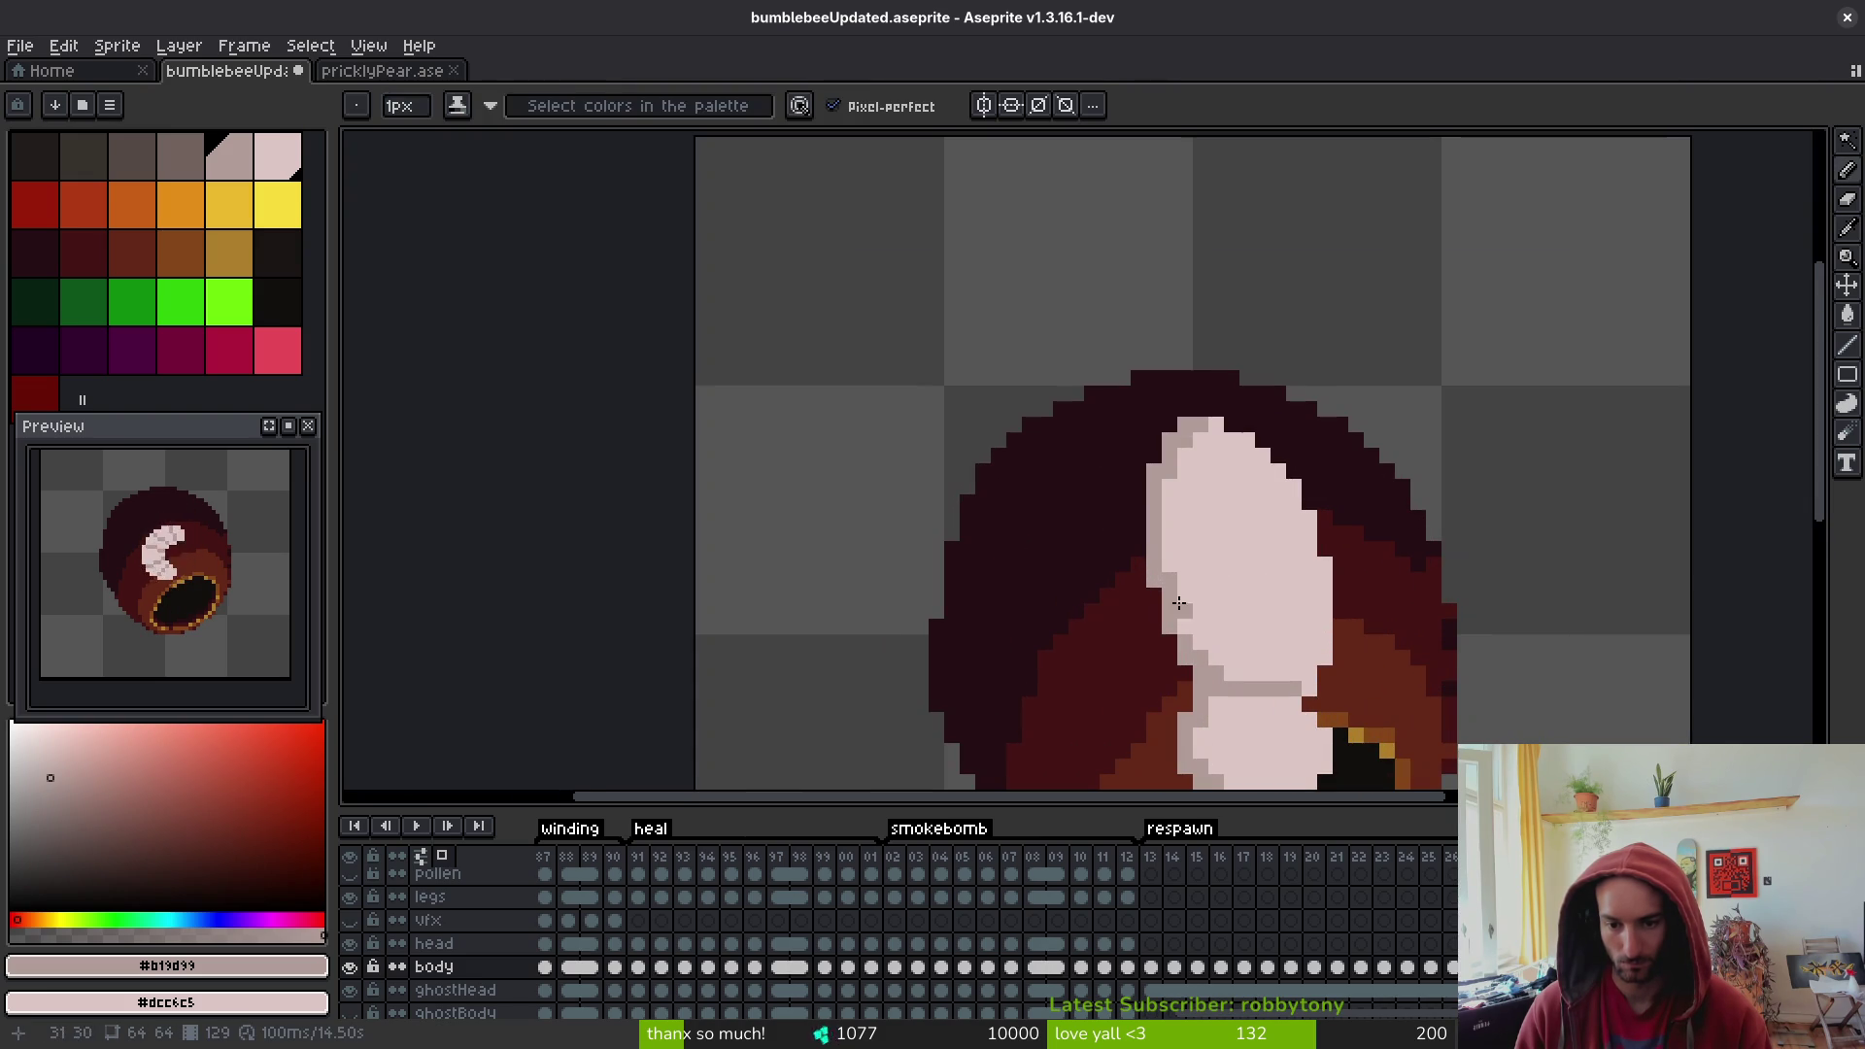
key("alt+Left")
key("alt+Right")
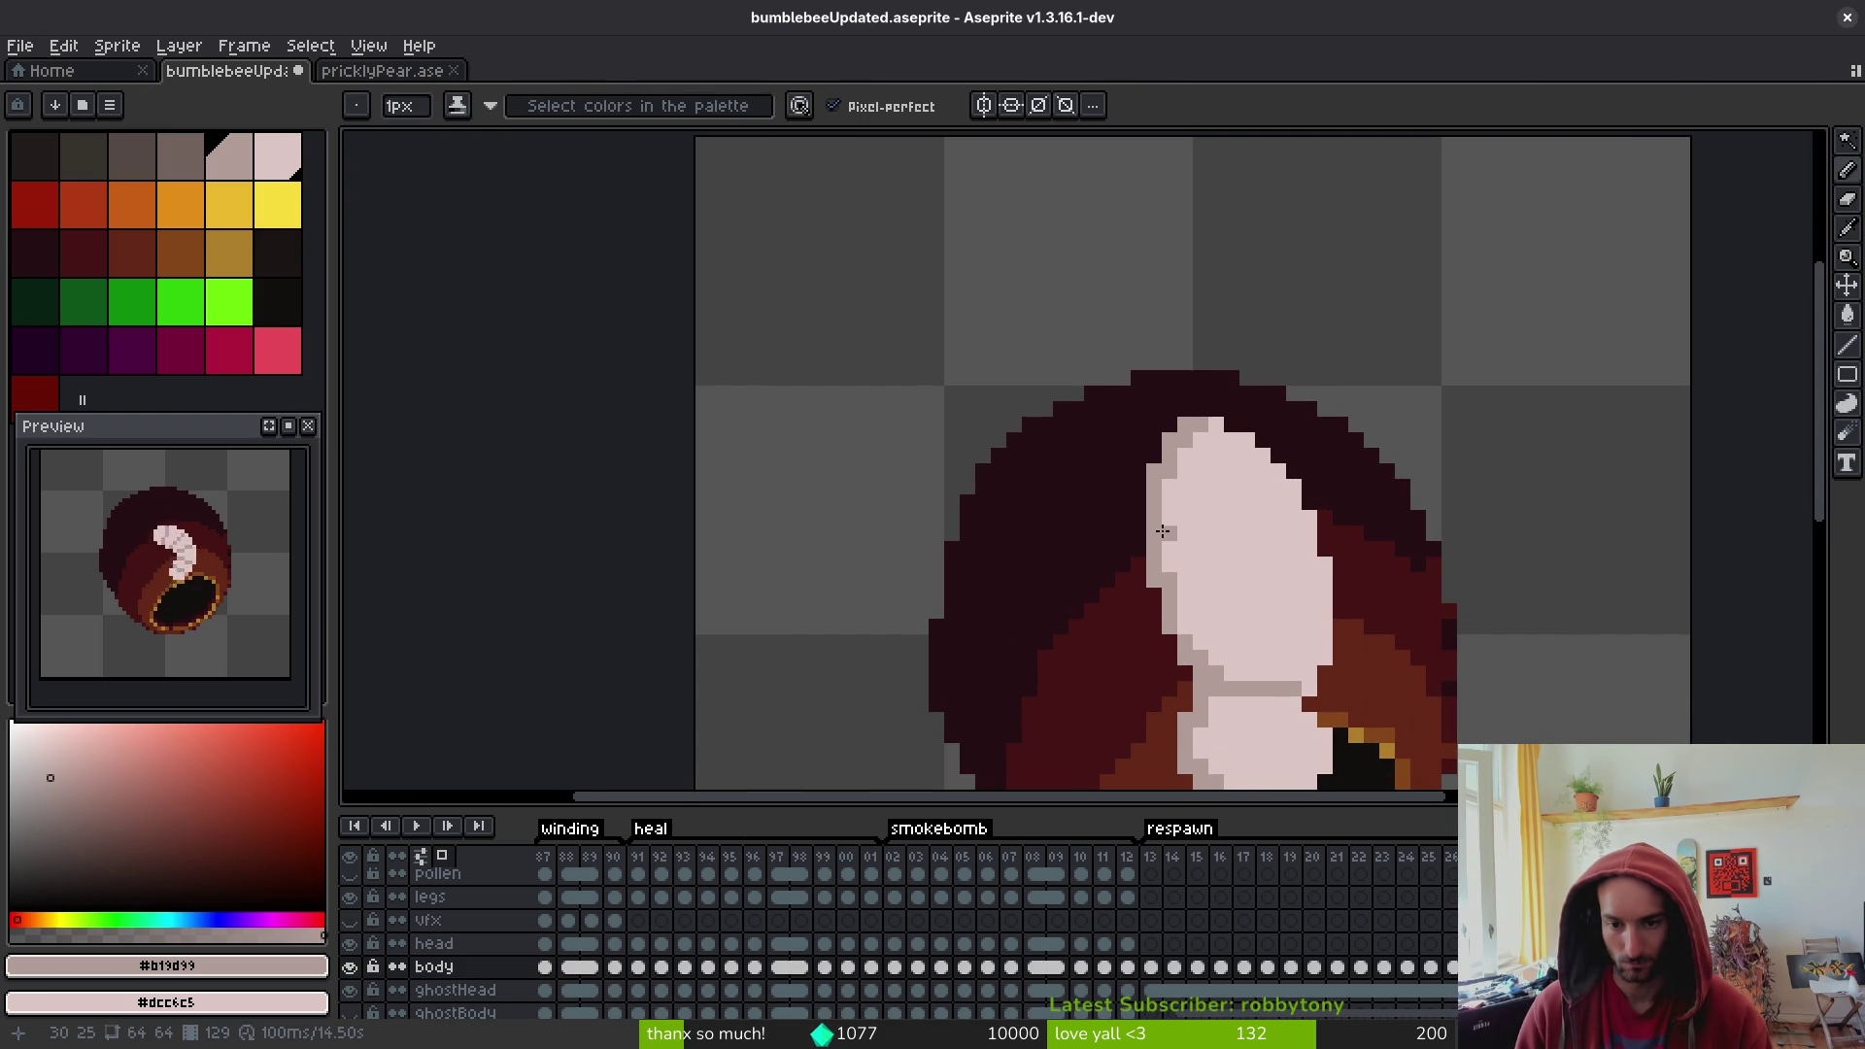
key("g")
left_click(1169, 536)
key("b")
left_click(1169, 626)
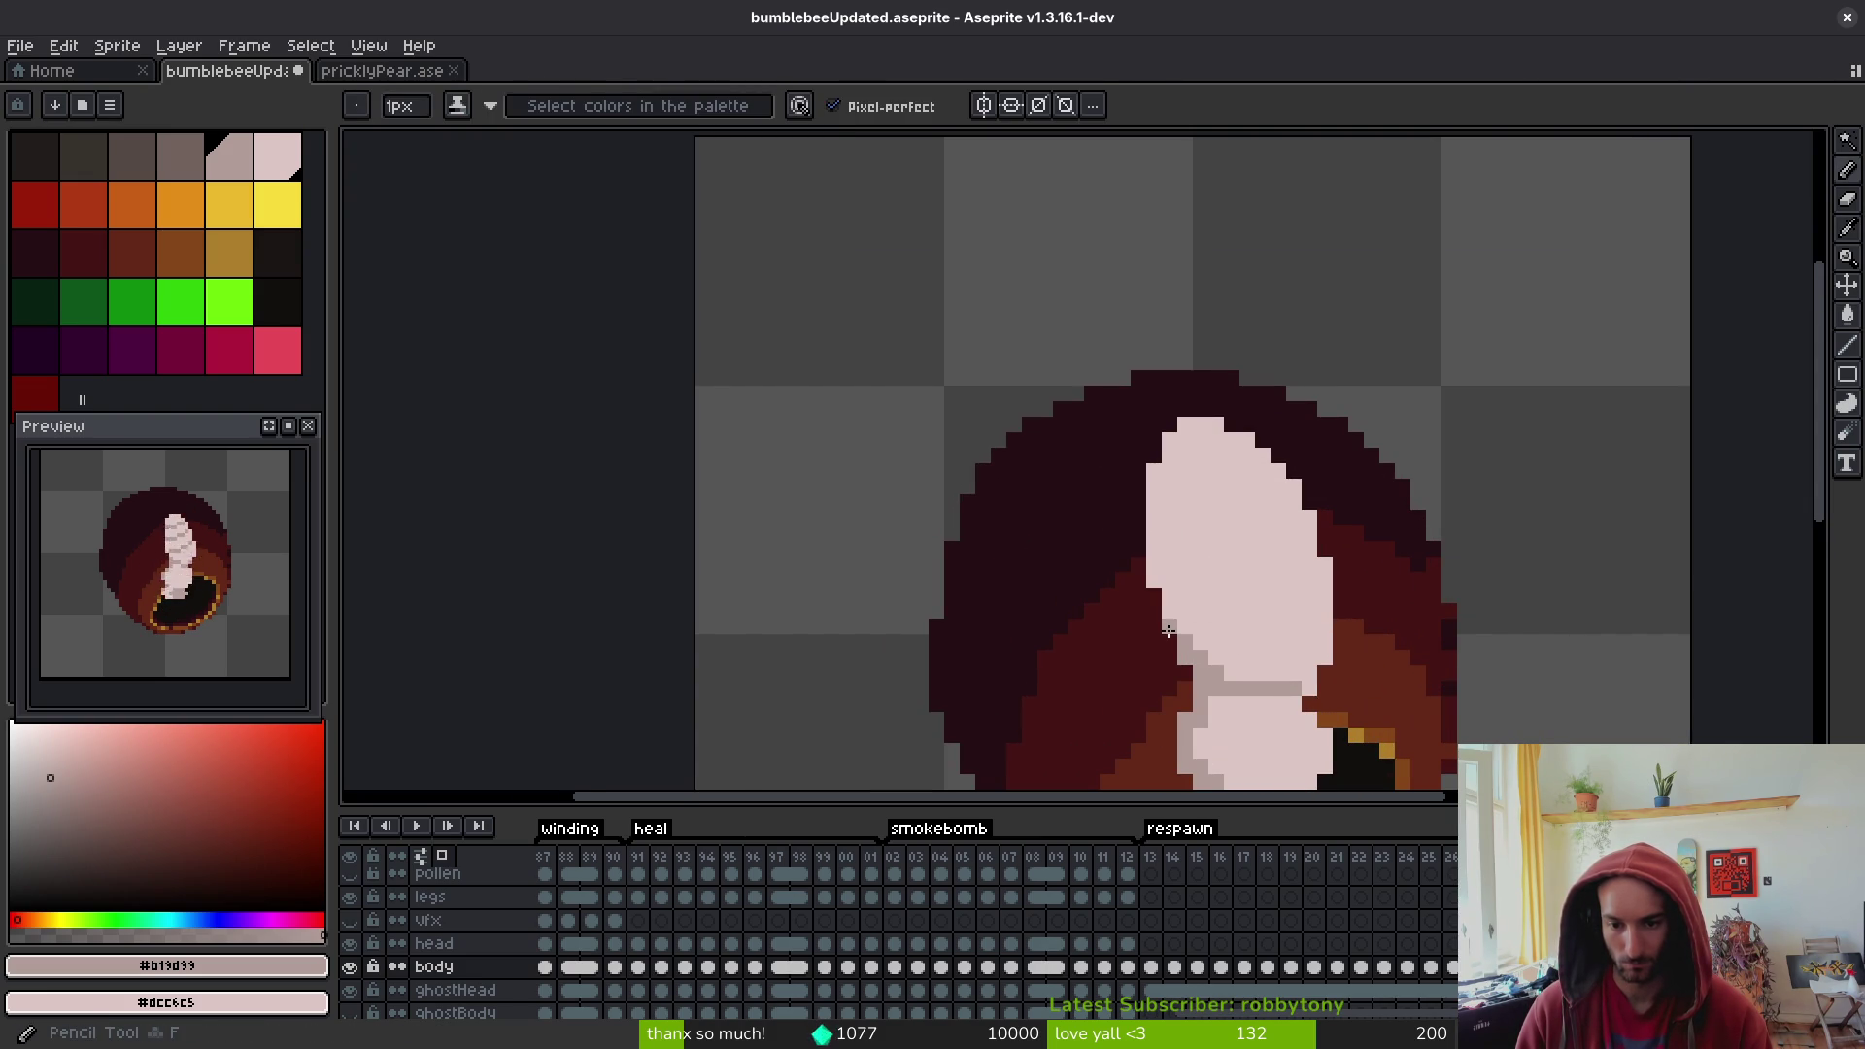
- Draw diagonal #b19d99 segment lines across the upper body, trimming one stray end pixel
scroll(1225, 622, "down", 2)
scroll(1219, 541, "up", 2)
key("alt+Left")
key("alt+Right")
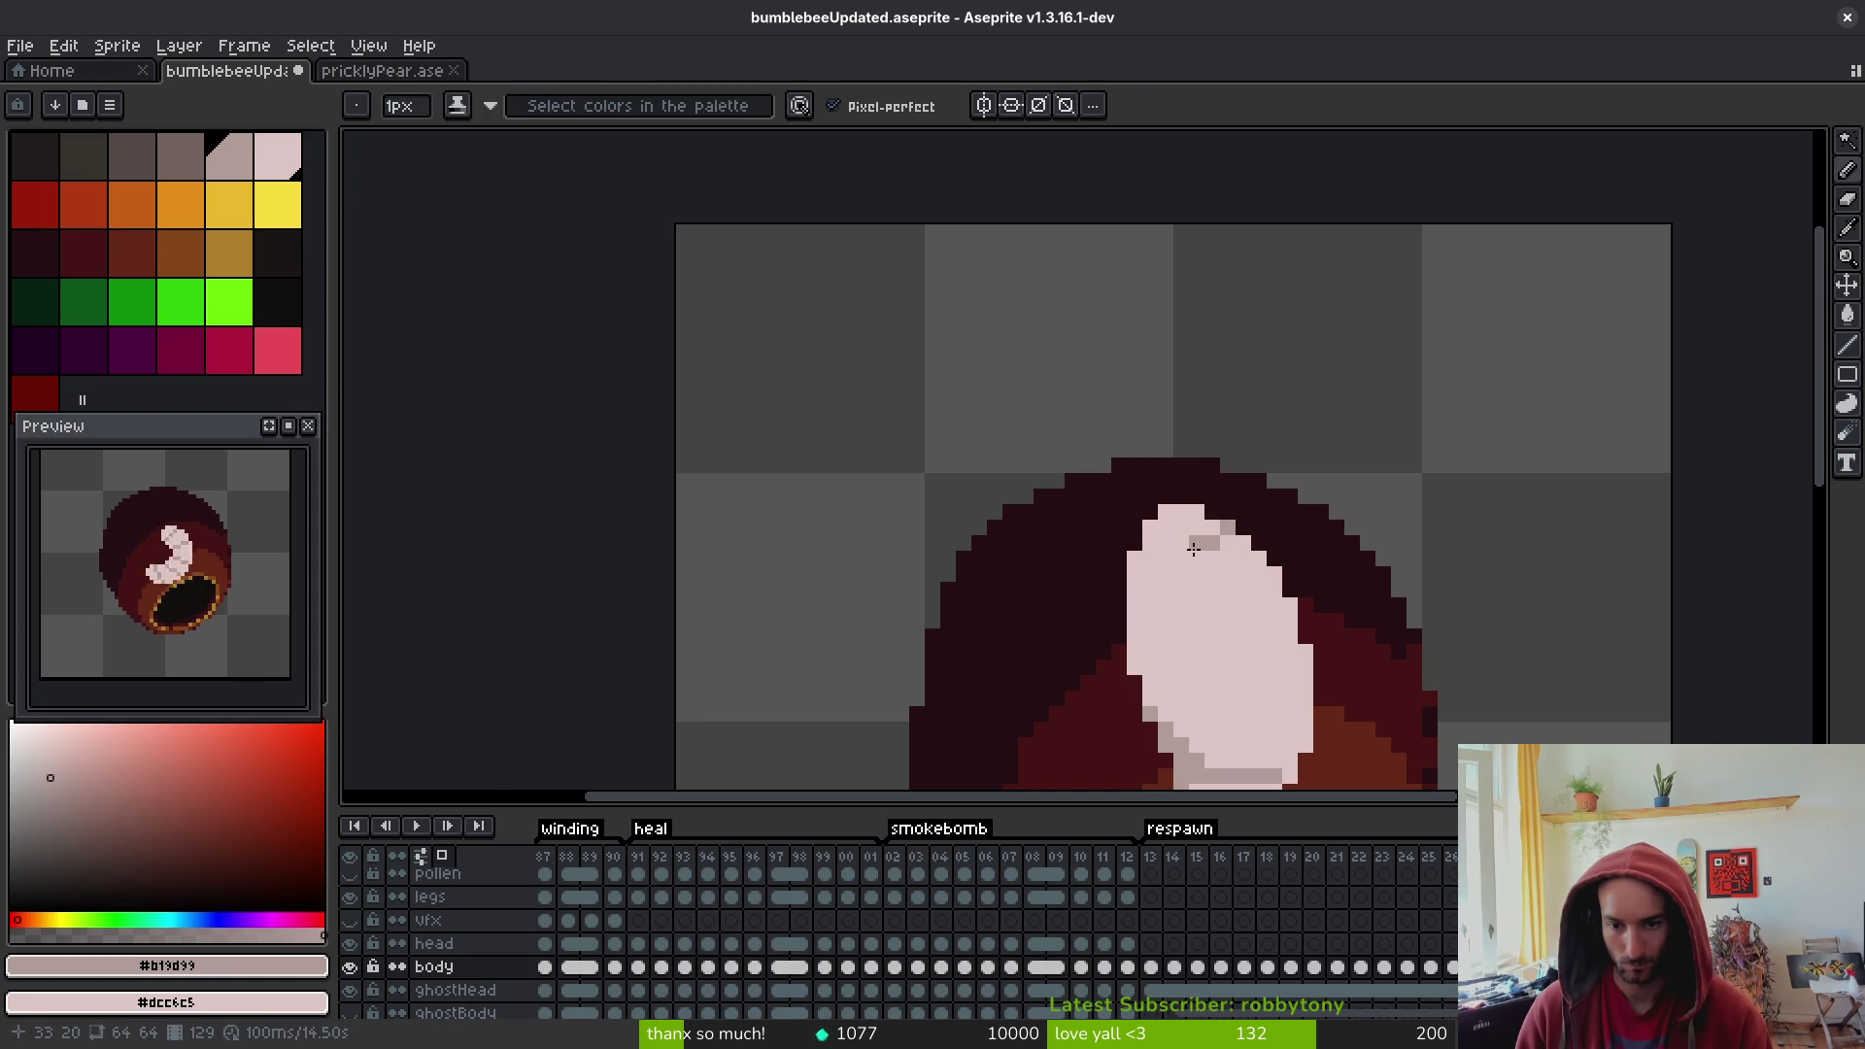
mouse_move(1184, 559)
left_mouse_down()
mouse_move(1150, 559)
mouse_move(1235, 590)
mouse_move(1128, 619)
left_mouse_up()
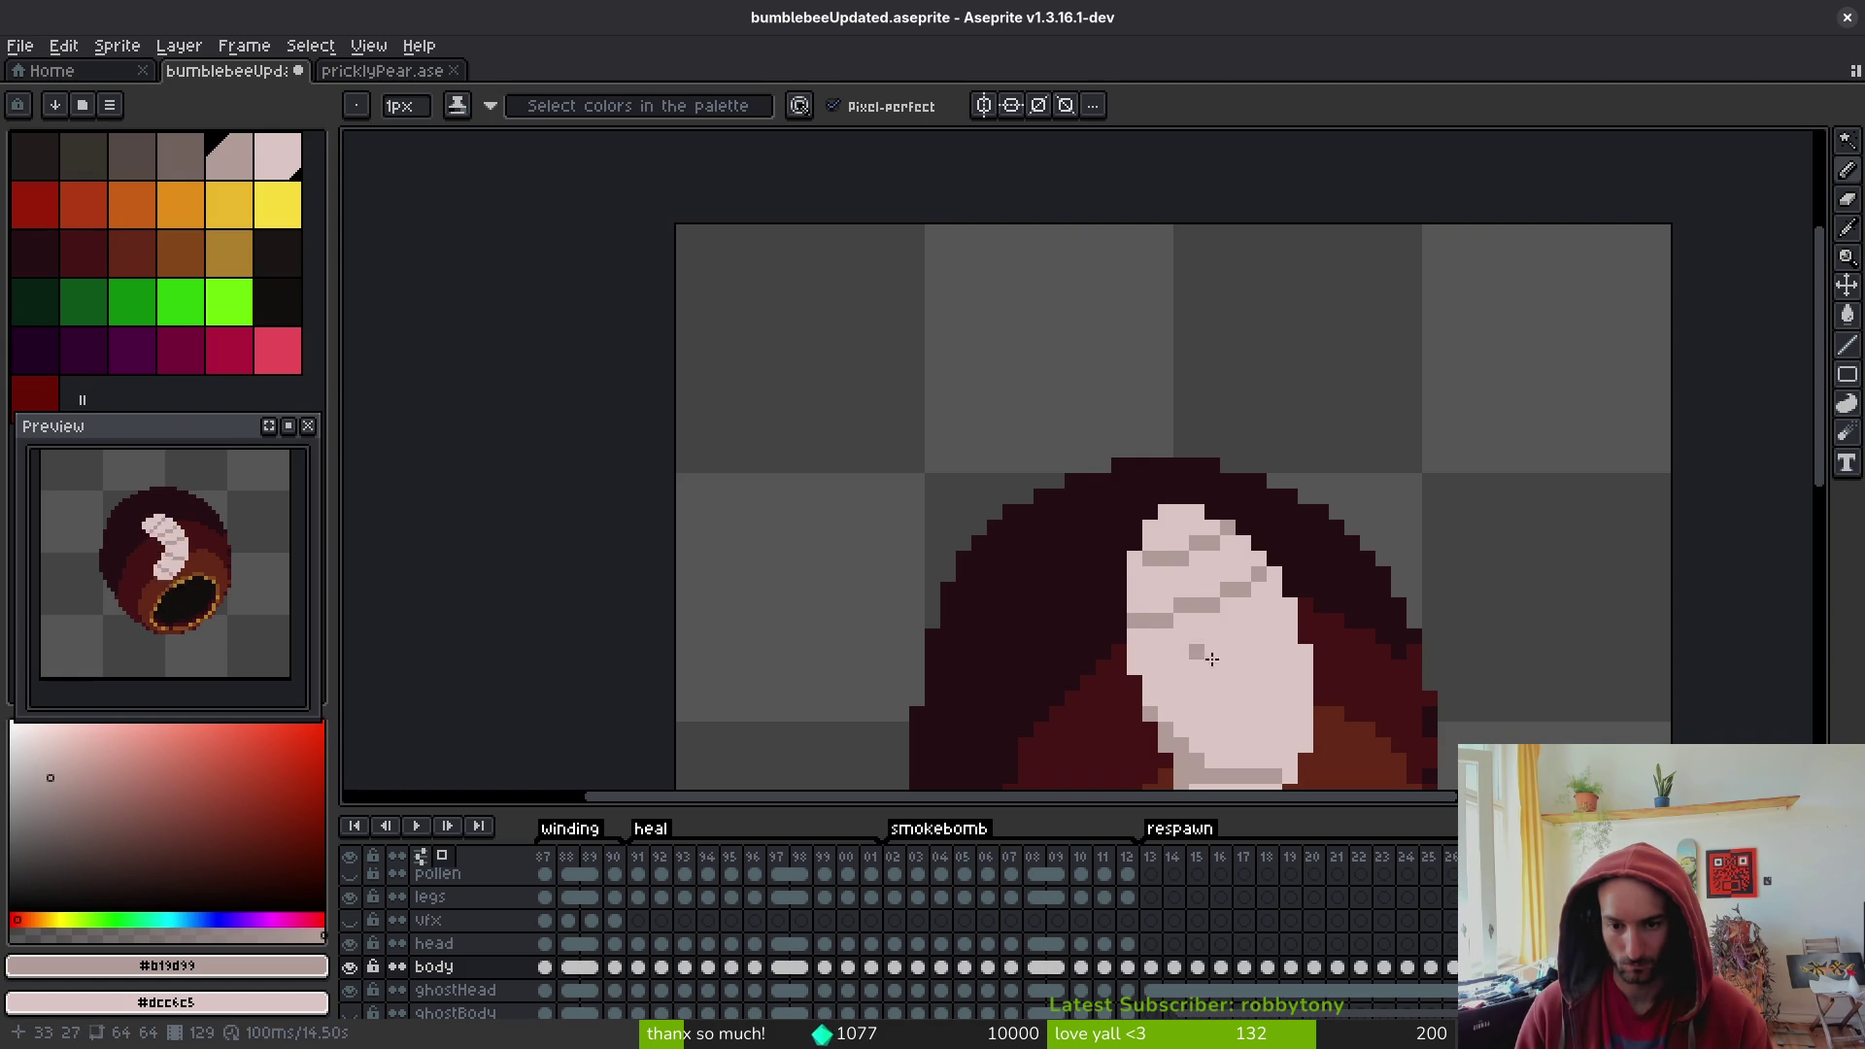
scroll(1263, 621, "down", 1)
scroll(1271, 626, "up", 3)
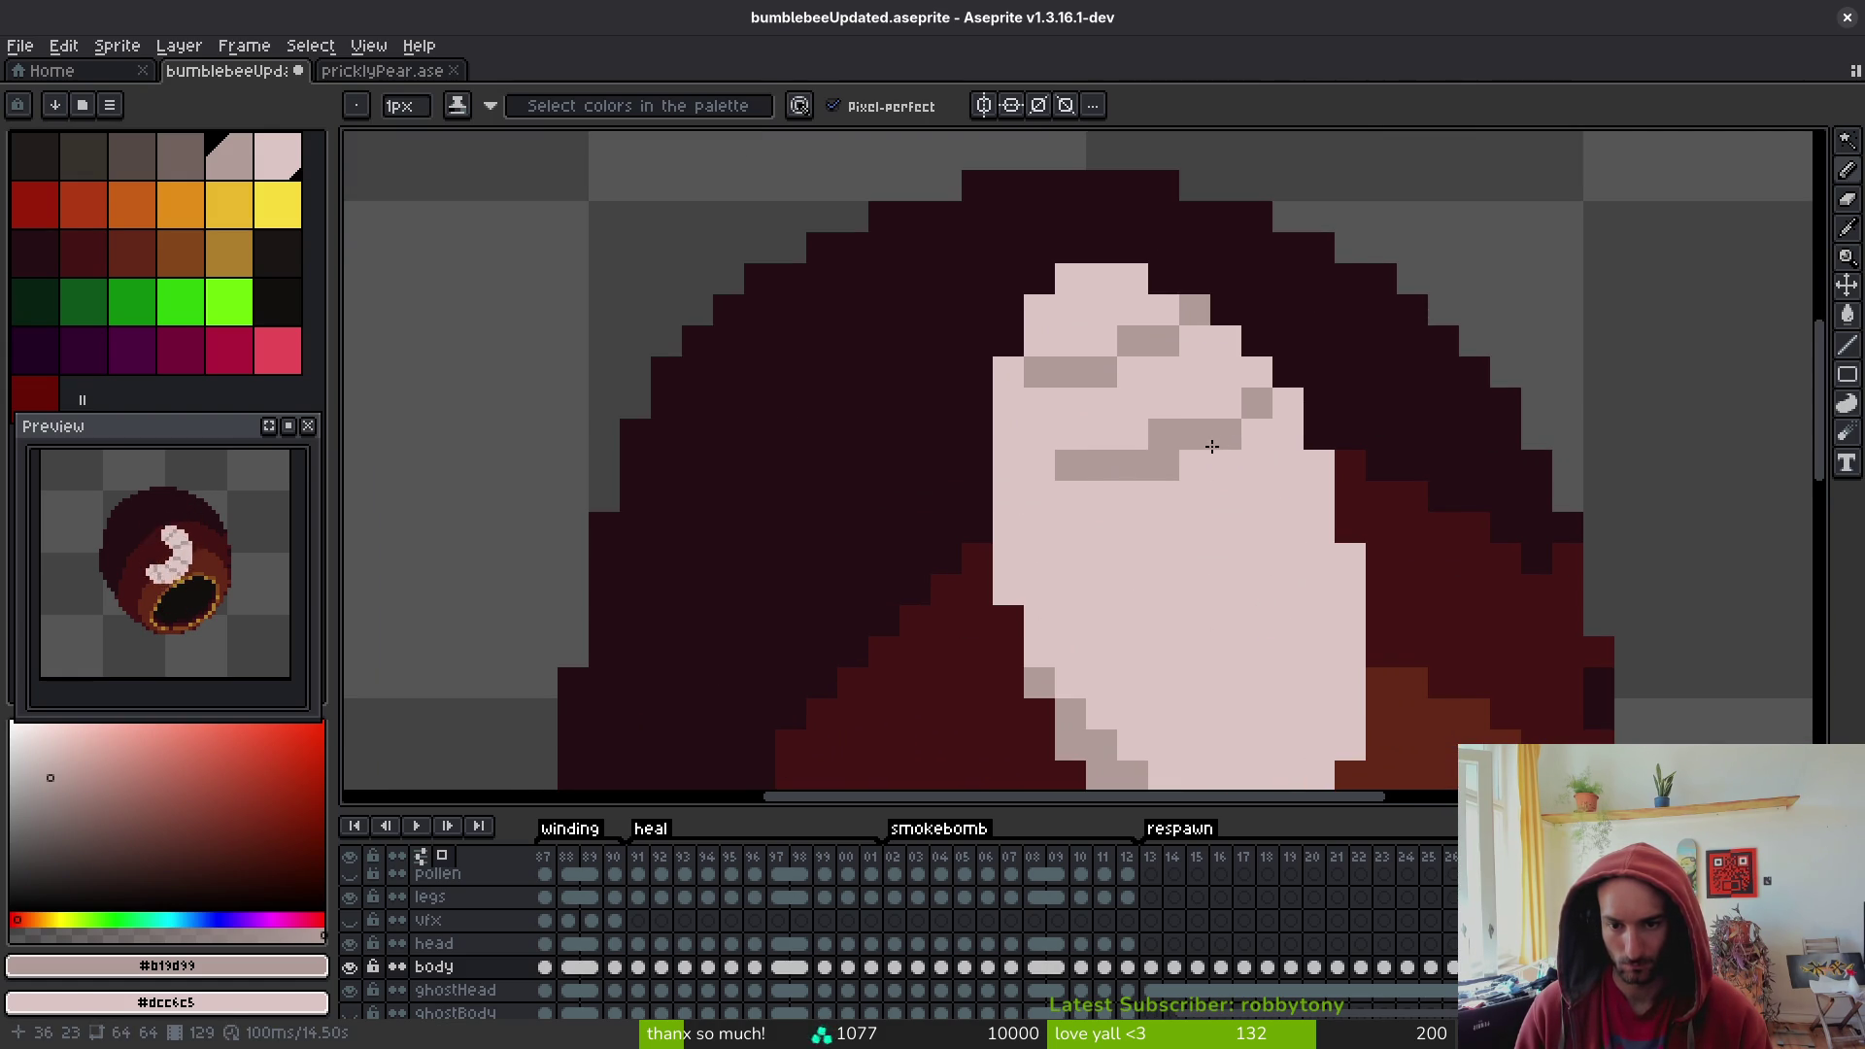
right_click(1164, 465)
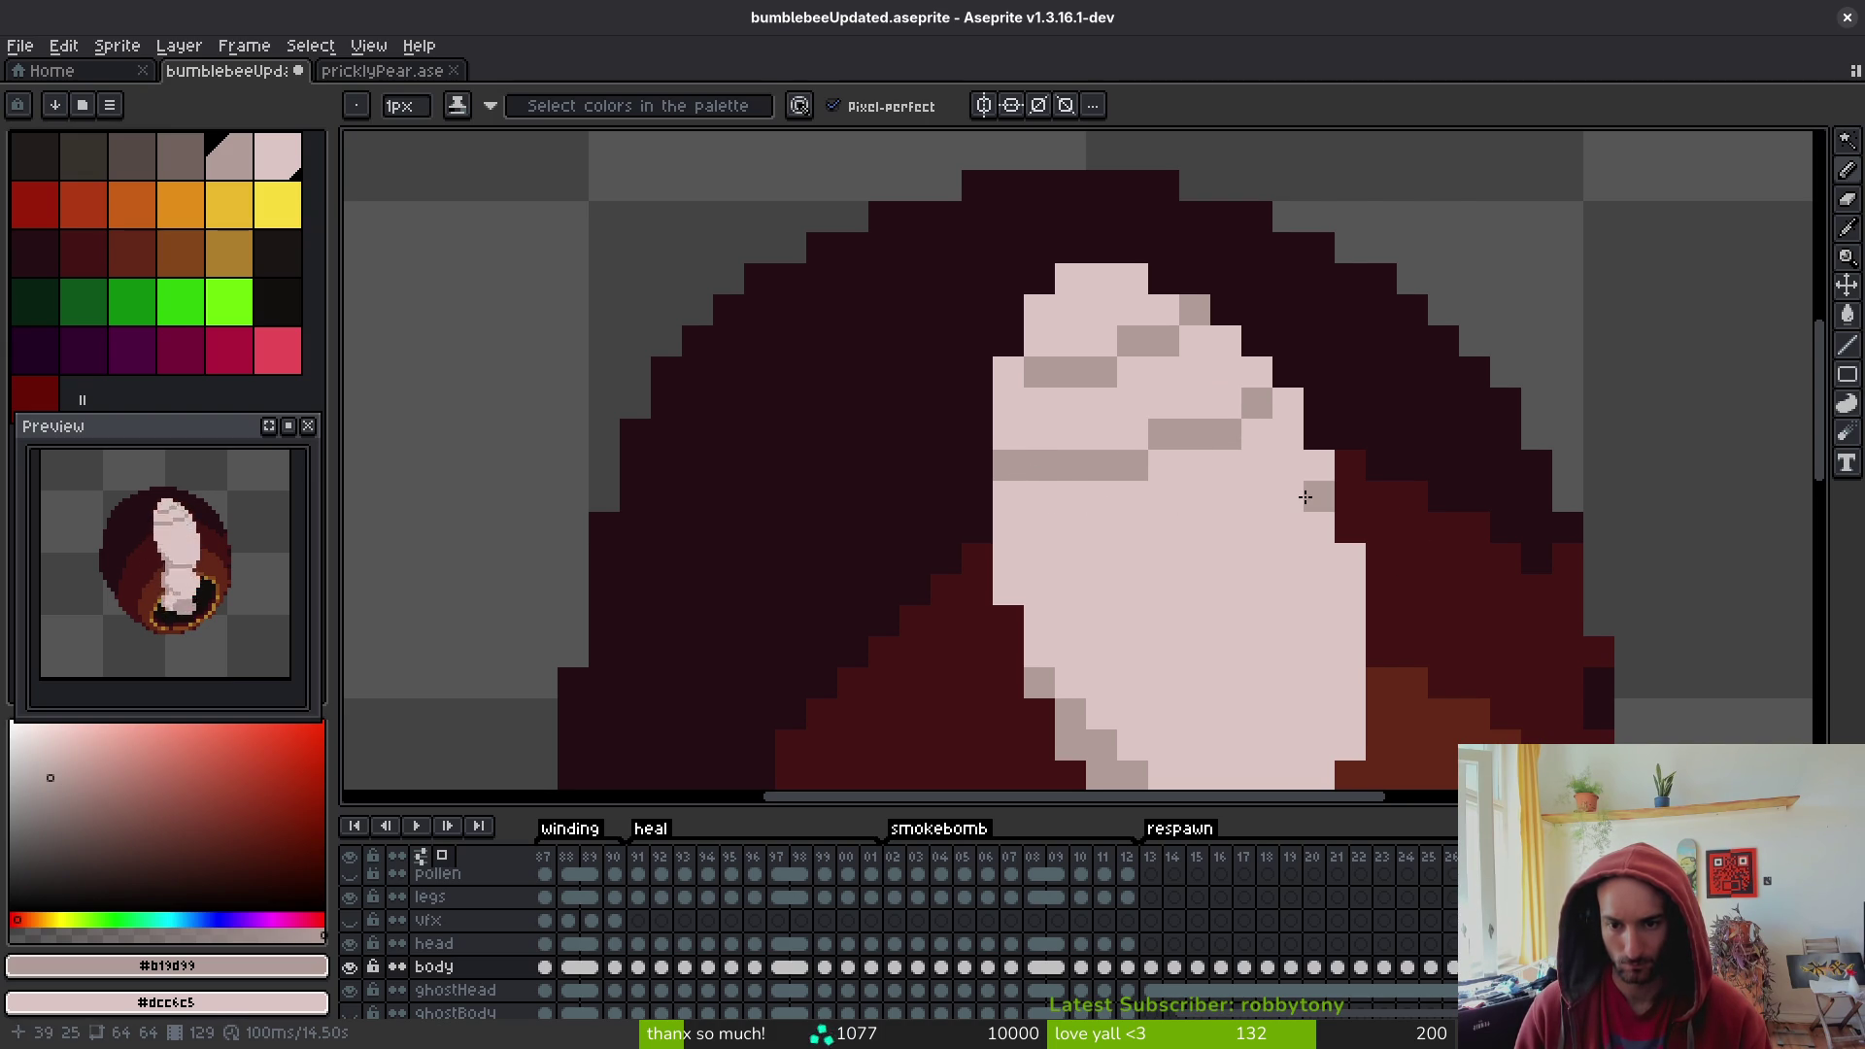
mouse_move(1304, 497)
left_mouse_down()
mouse_move(1226, 557)
mouse_move(1100, 587)
mouse_move(1126, 588)
mouse_move(1033, 583)
left_mouse_up()
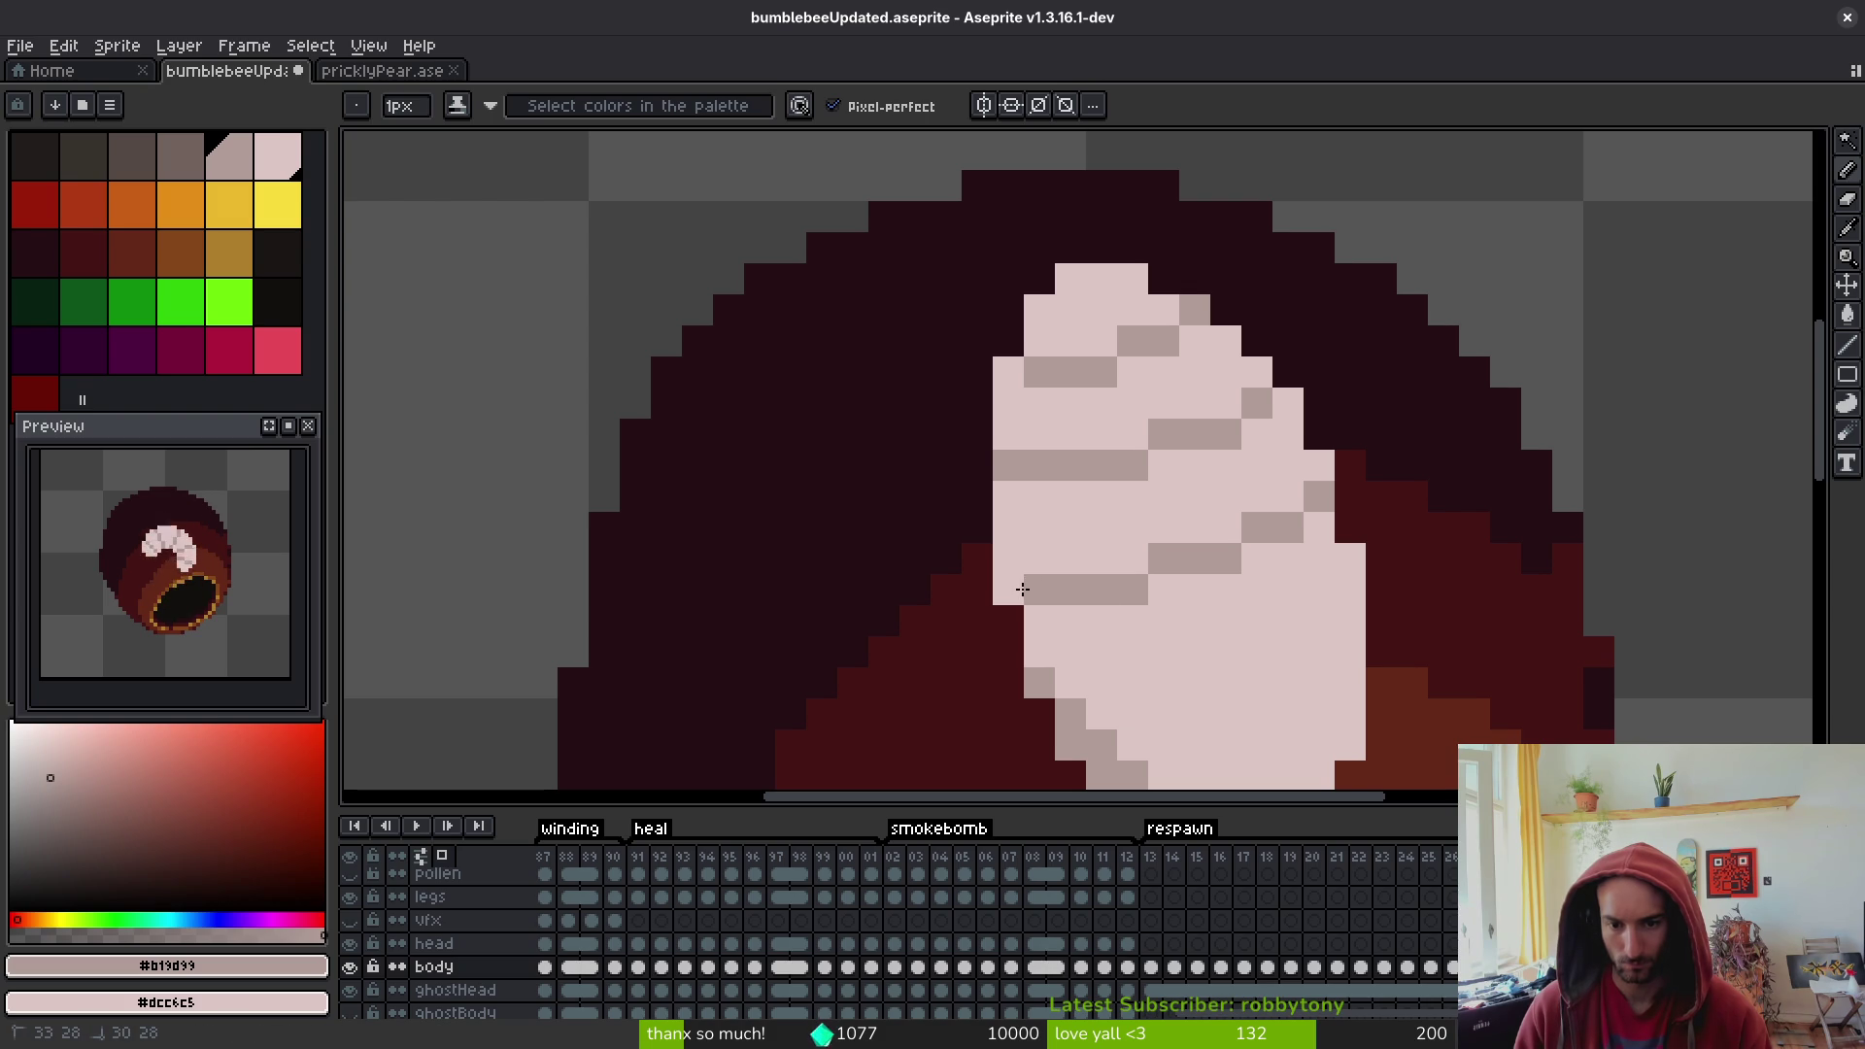
scroll(1015, 593, "down", 5)
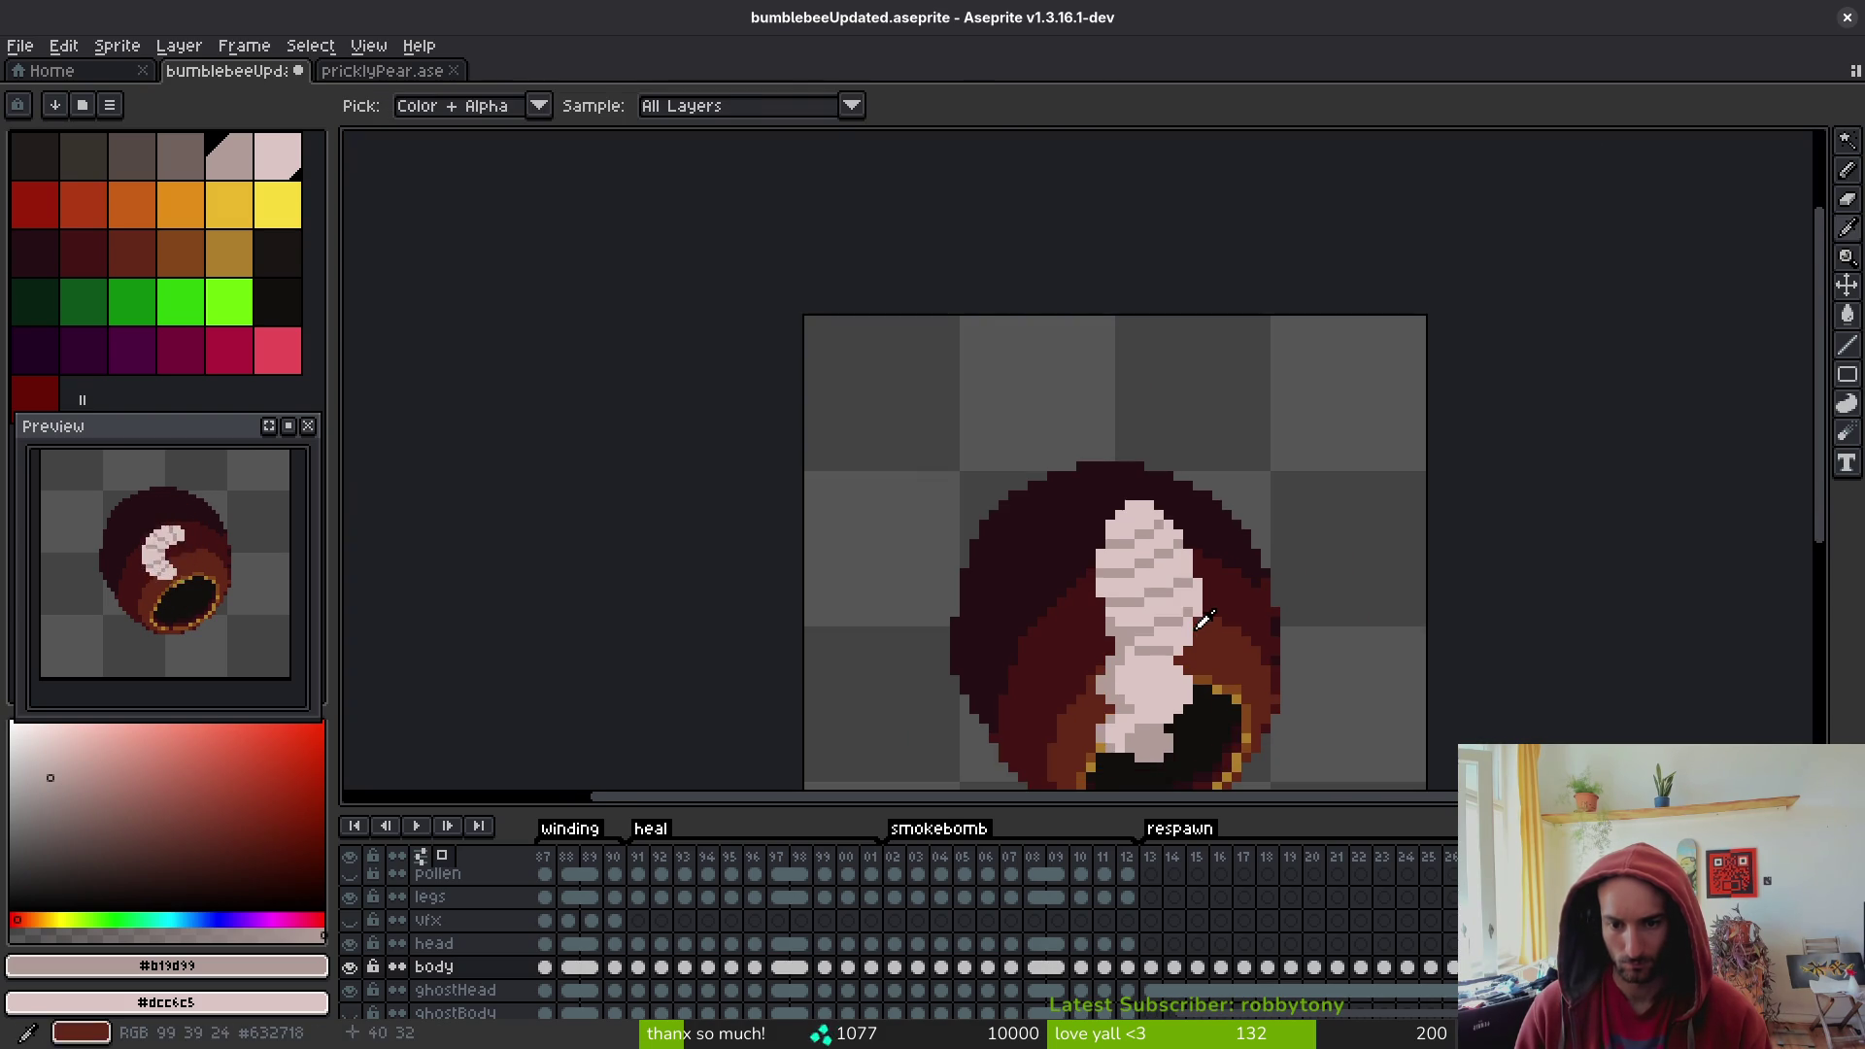
- Draw another diagonal grey segment line, then compare against another frame and bee references
scroll(1195, 619, "up", 4)
left_click_drag(1246, 543, 1132, 592)
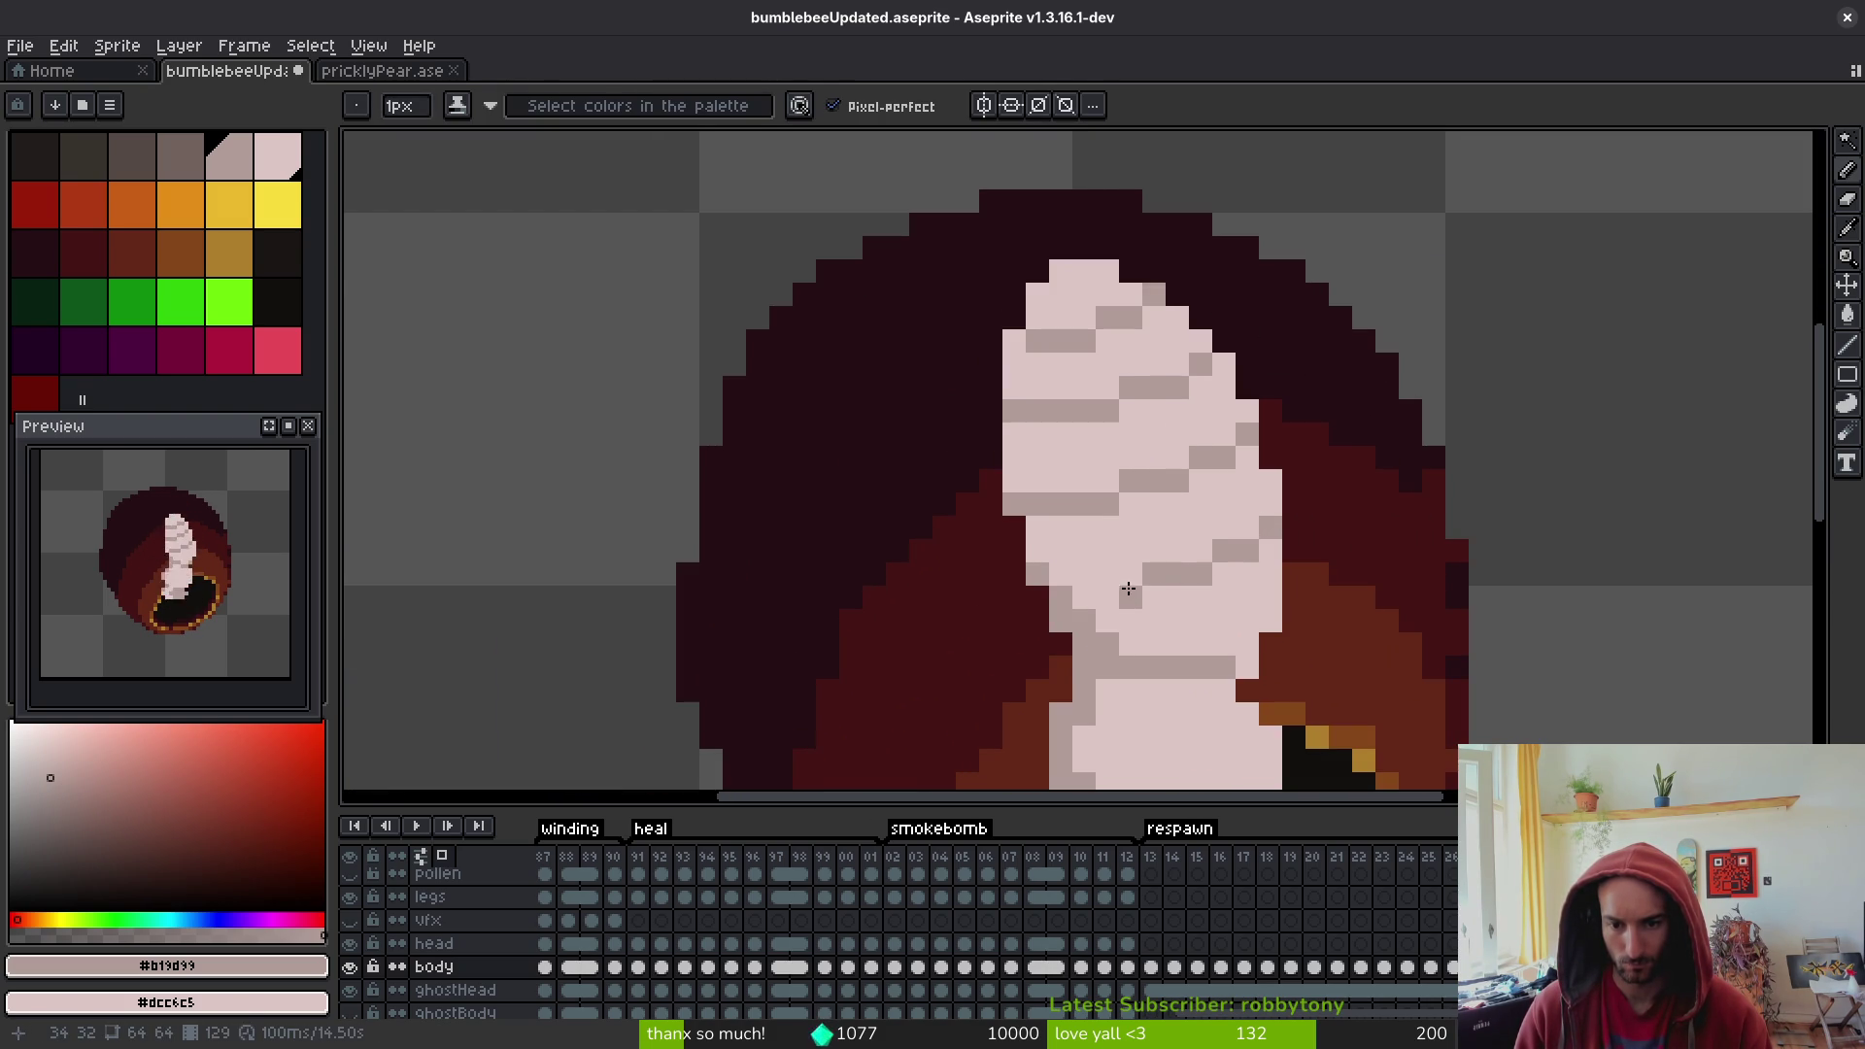
scroll(1253, 582, "down", 4)
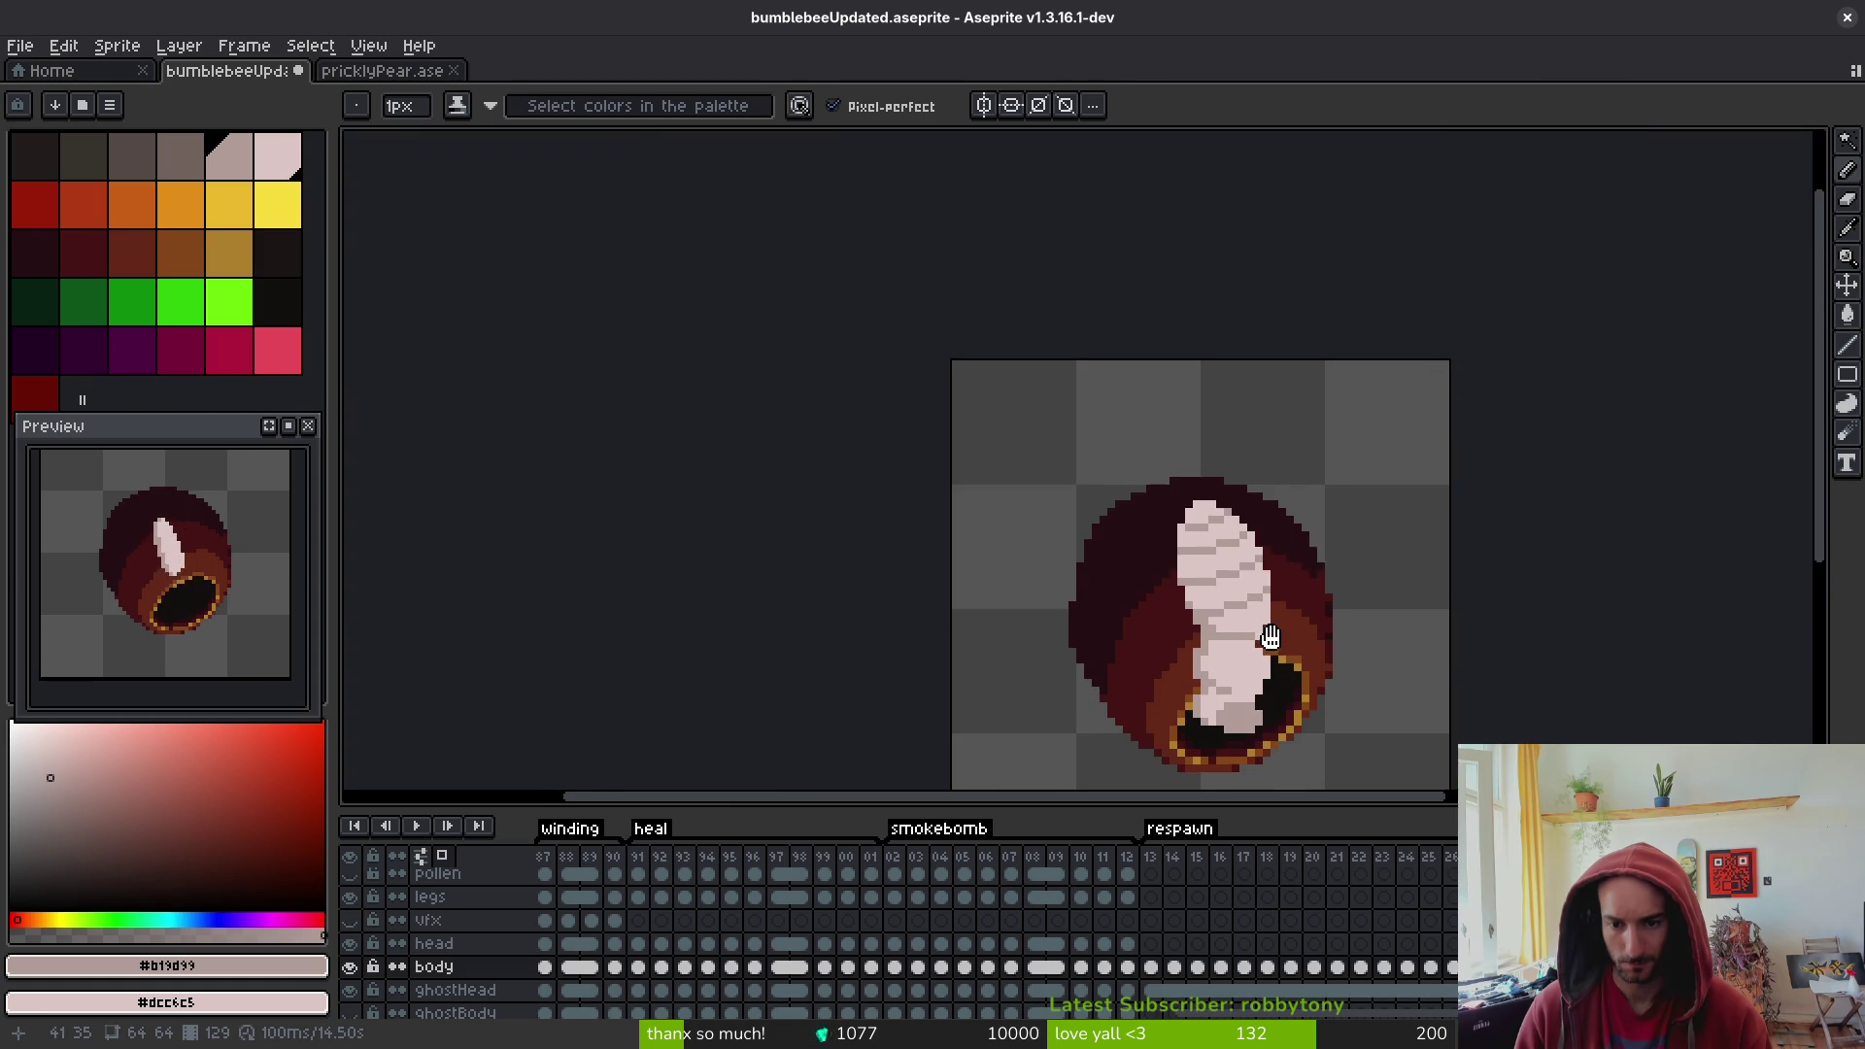
scroll(1258, 575, "up", 1)
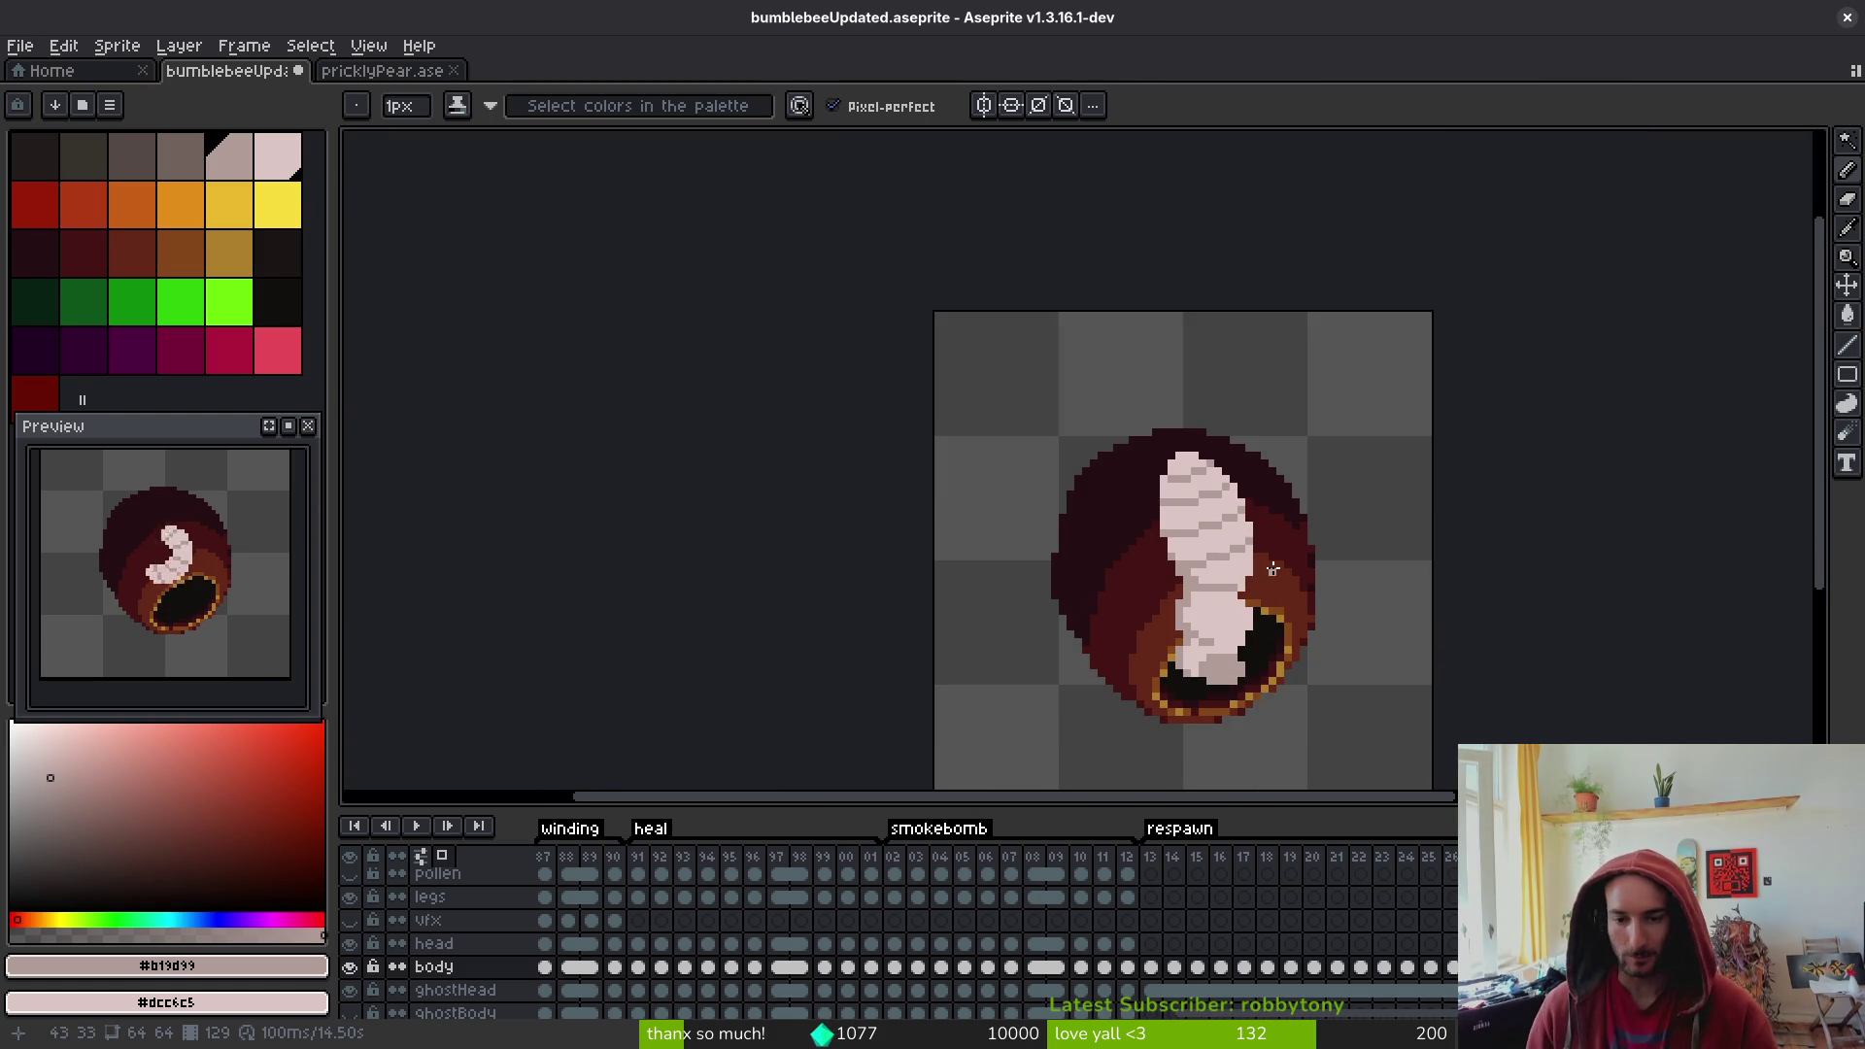
scroll(1223, 491, "down", 2)
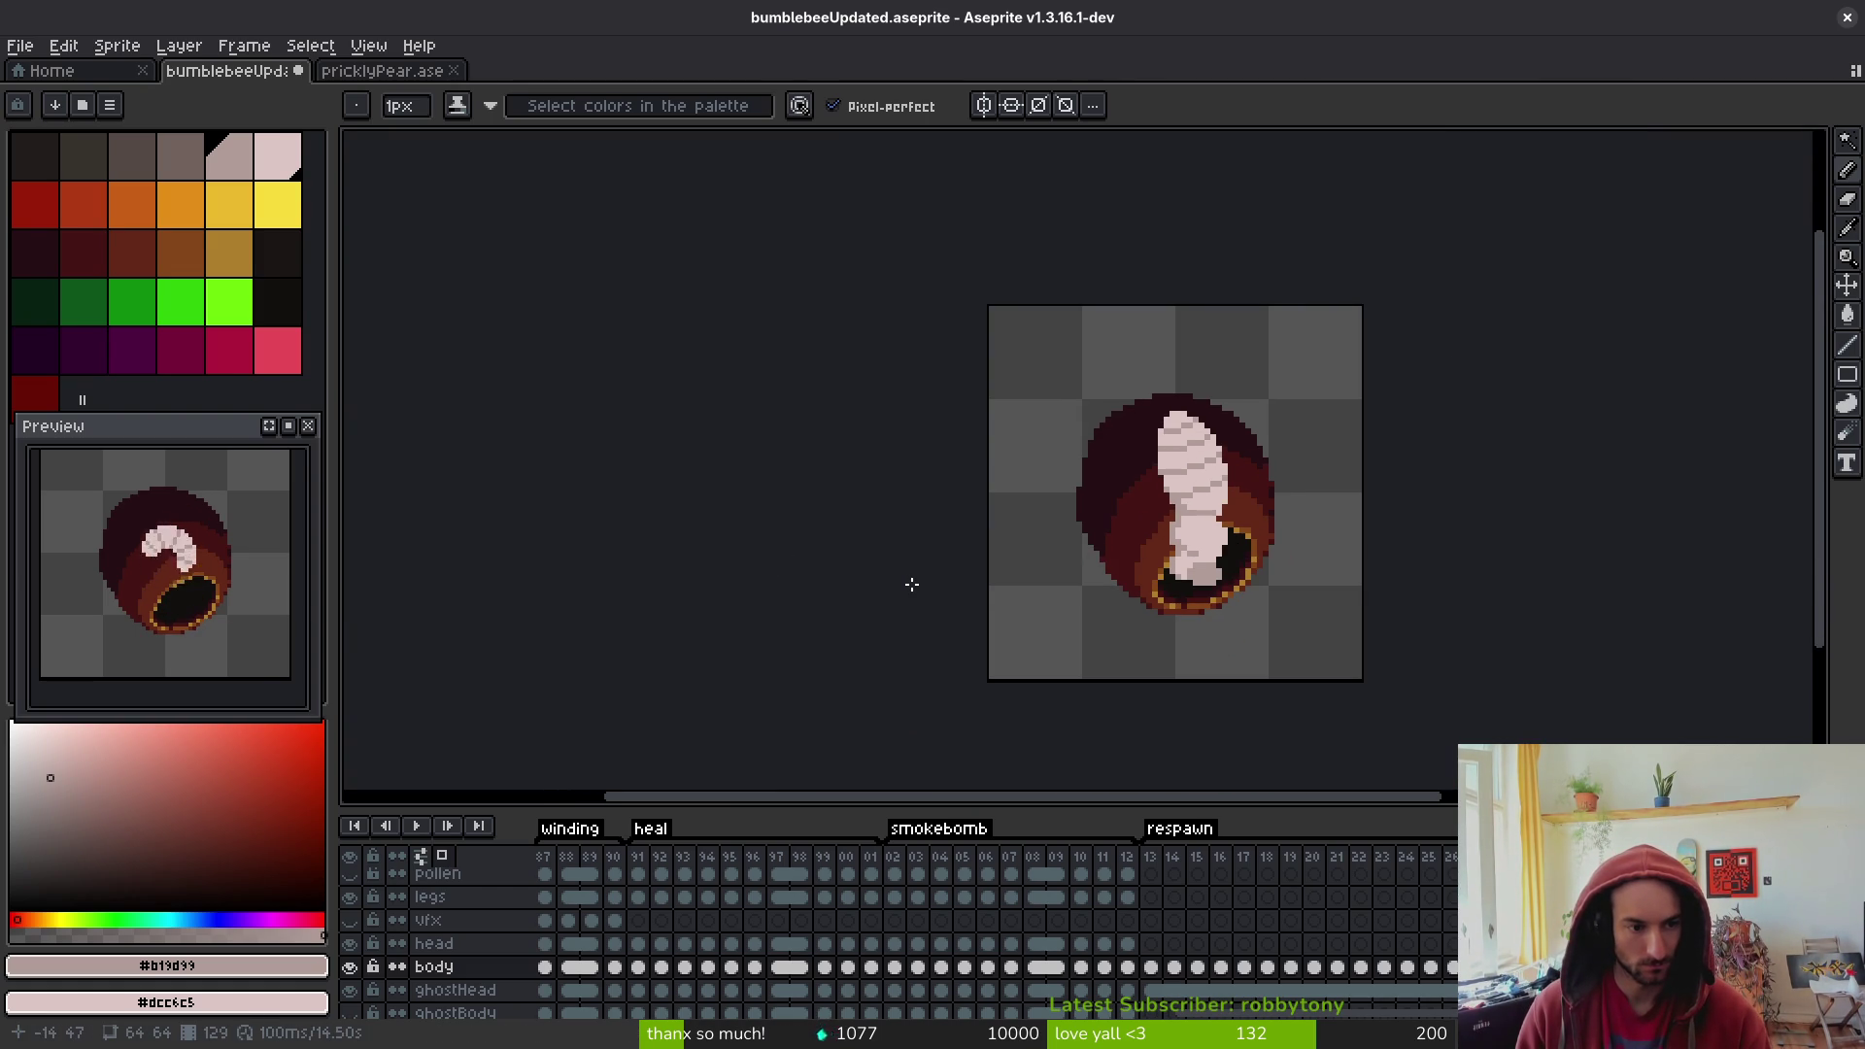
scroll(1296, 558, "up", 3)
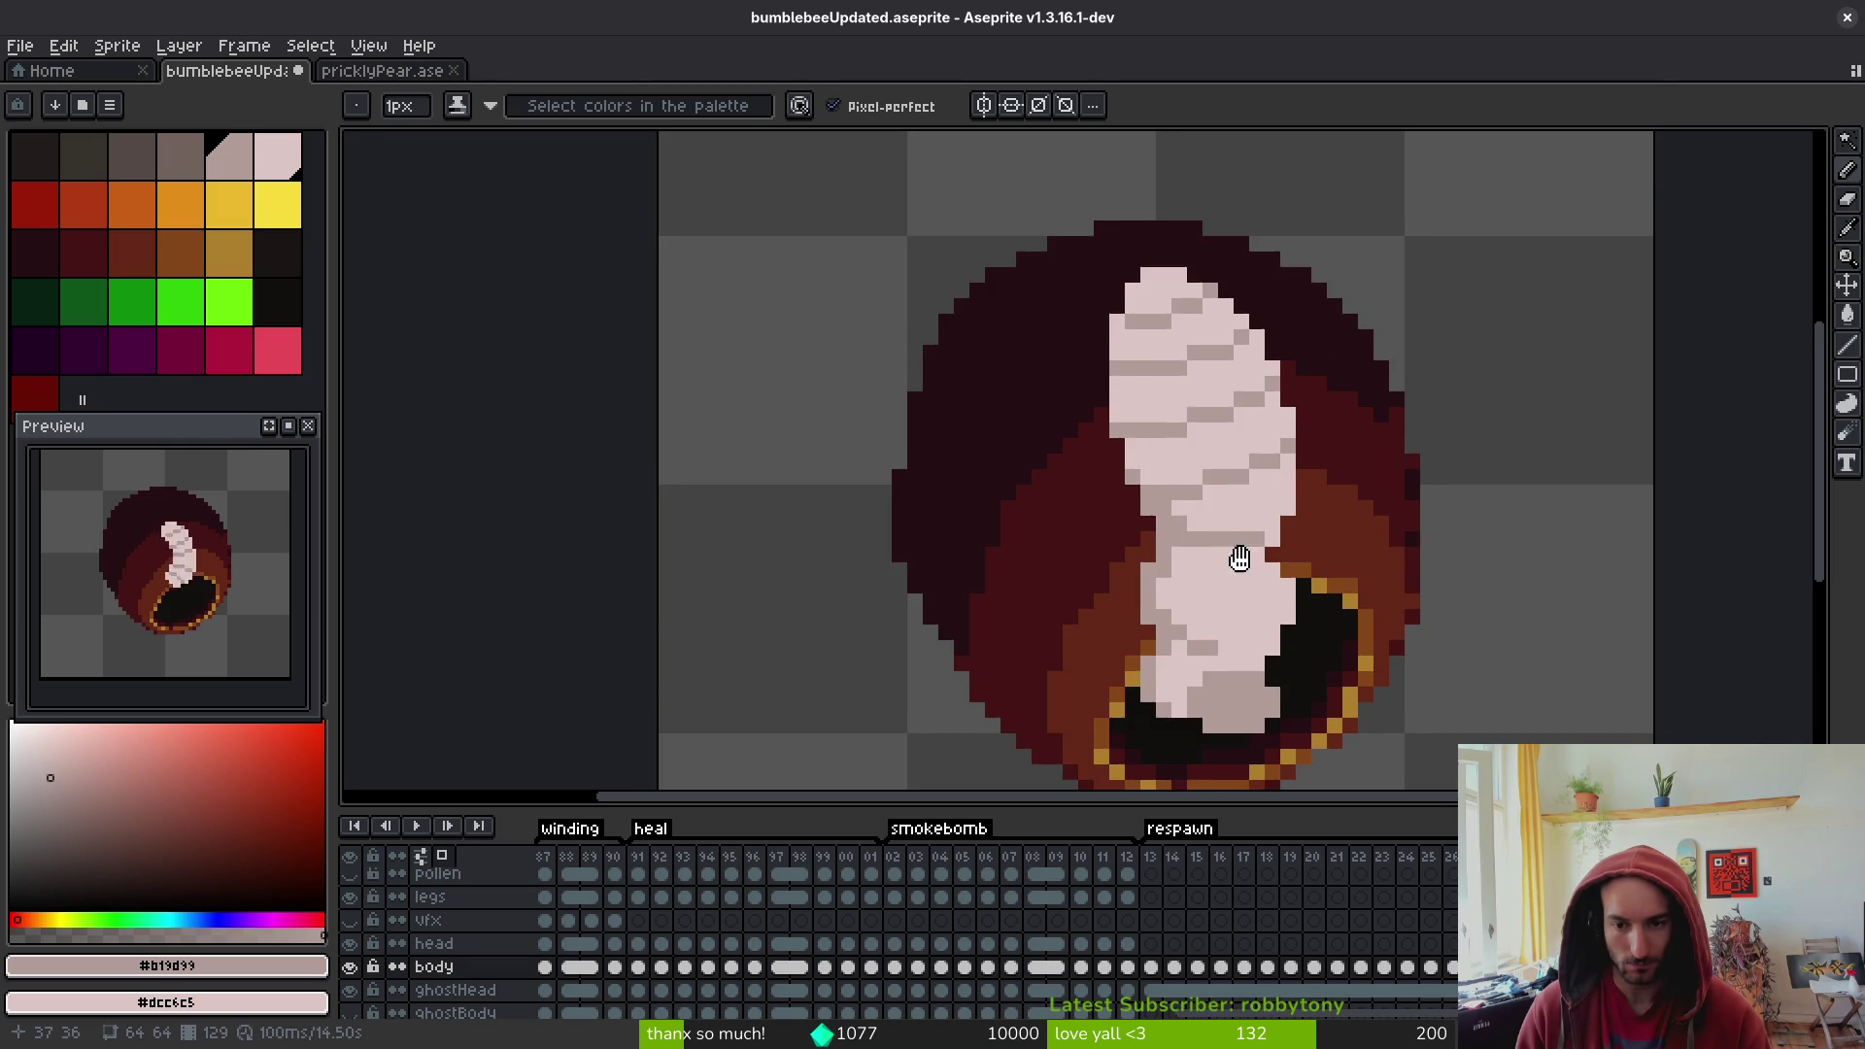
key("alt")
key("Right")
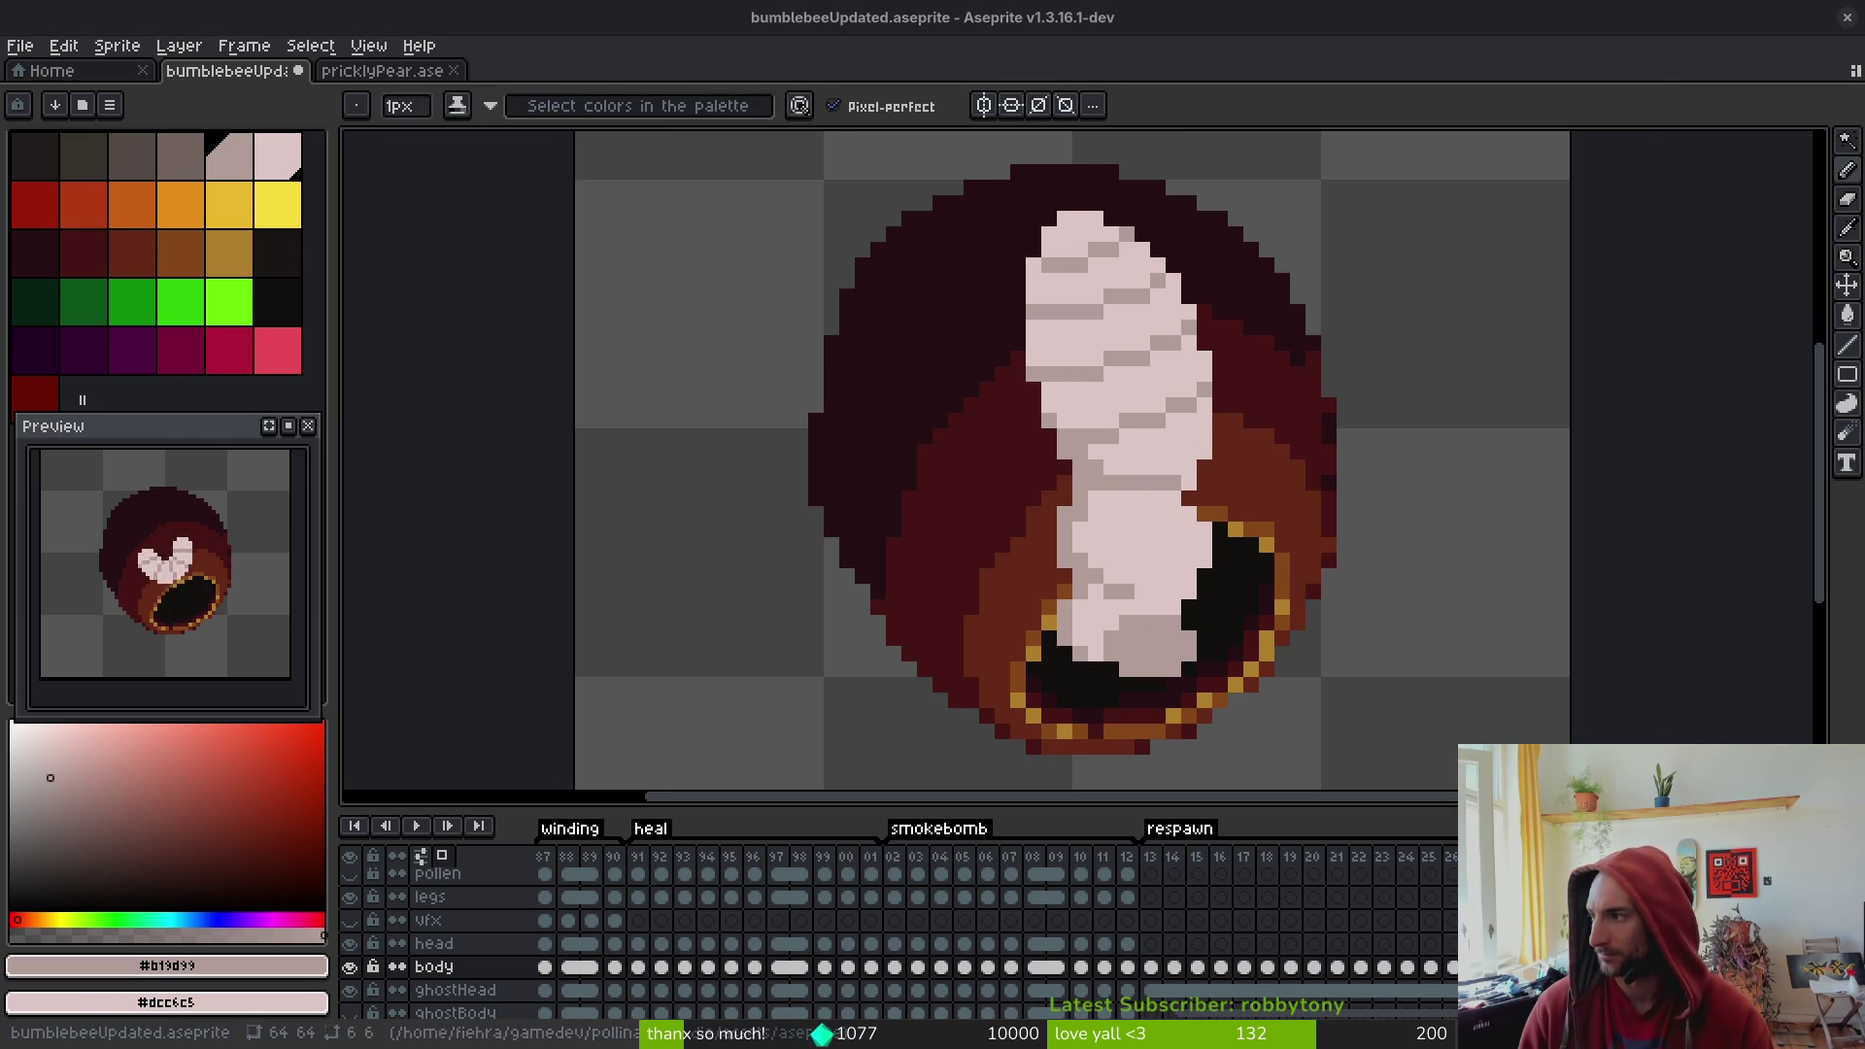
key("alt+Tab")
key("alt+Tab")
scroll(1145, 526, "up", 1)
scroll(1144, 525, "down", 2)
- Sample #dcc6c5 and #b19d99 from the body, trying and undoing a grey fill on the lower body
key("alt")
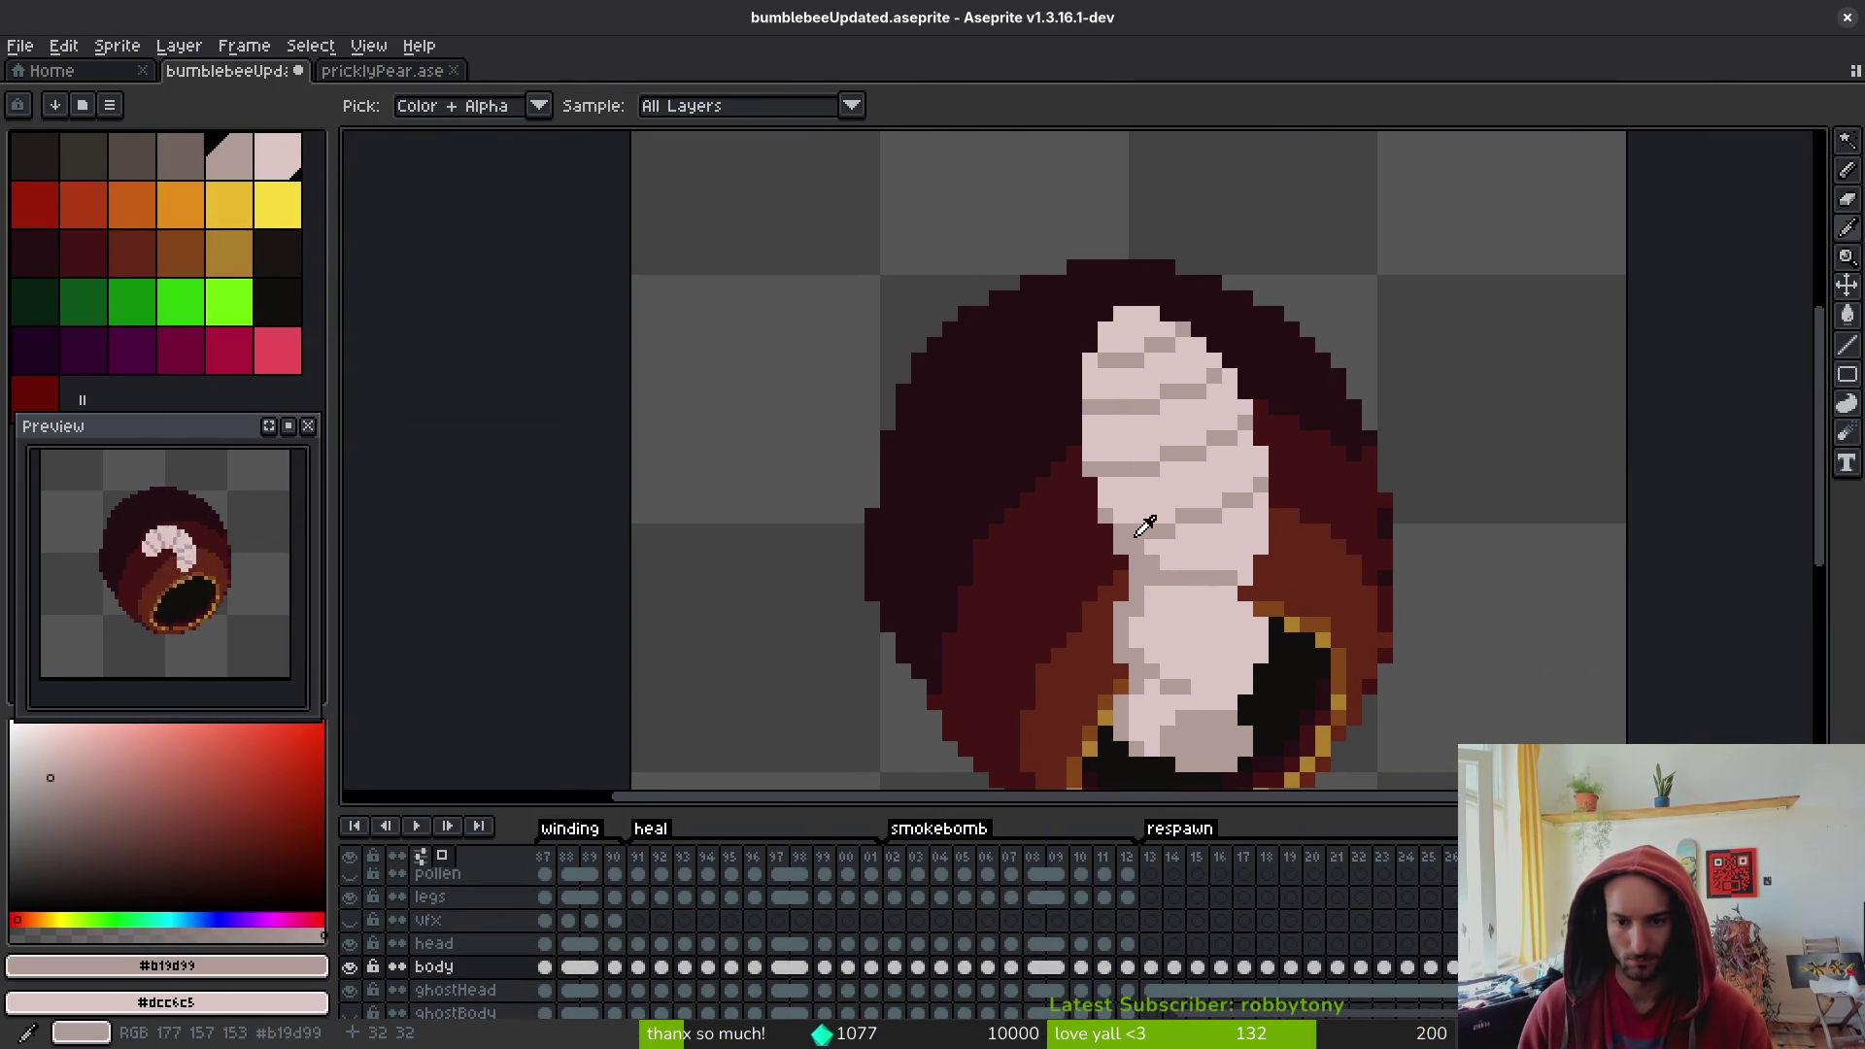
left_click(1166, 511, "alt")
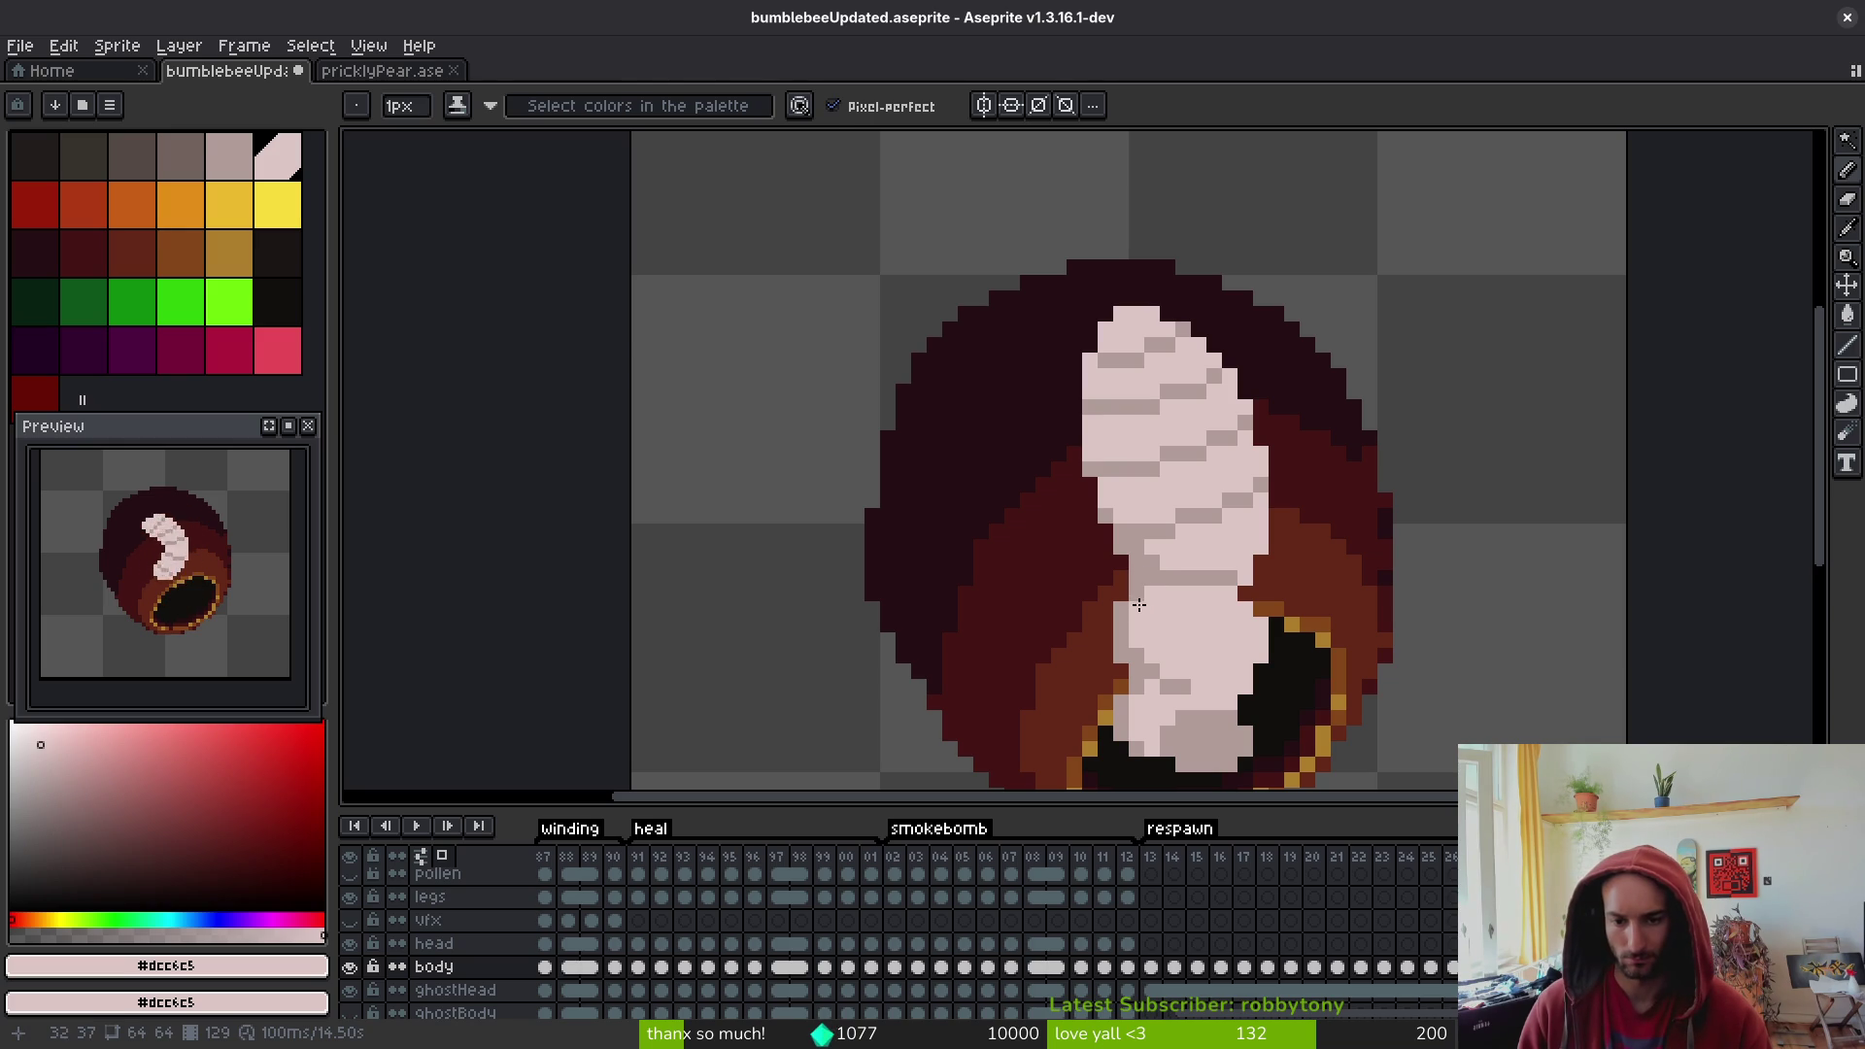
key("[")
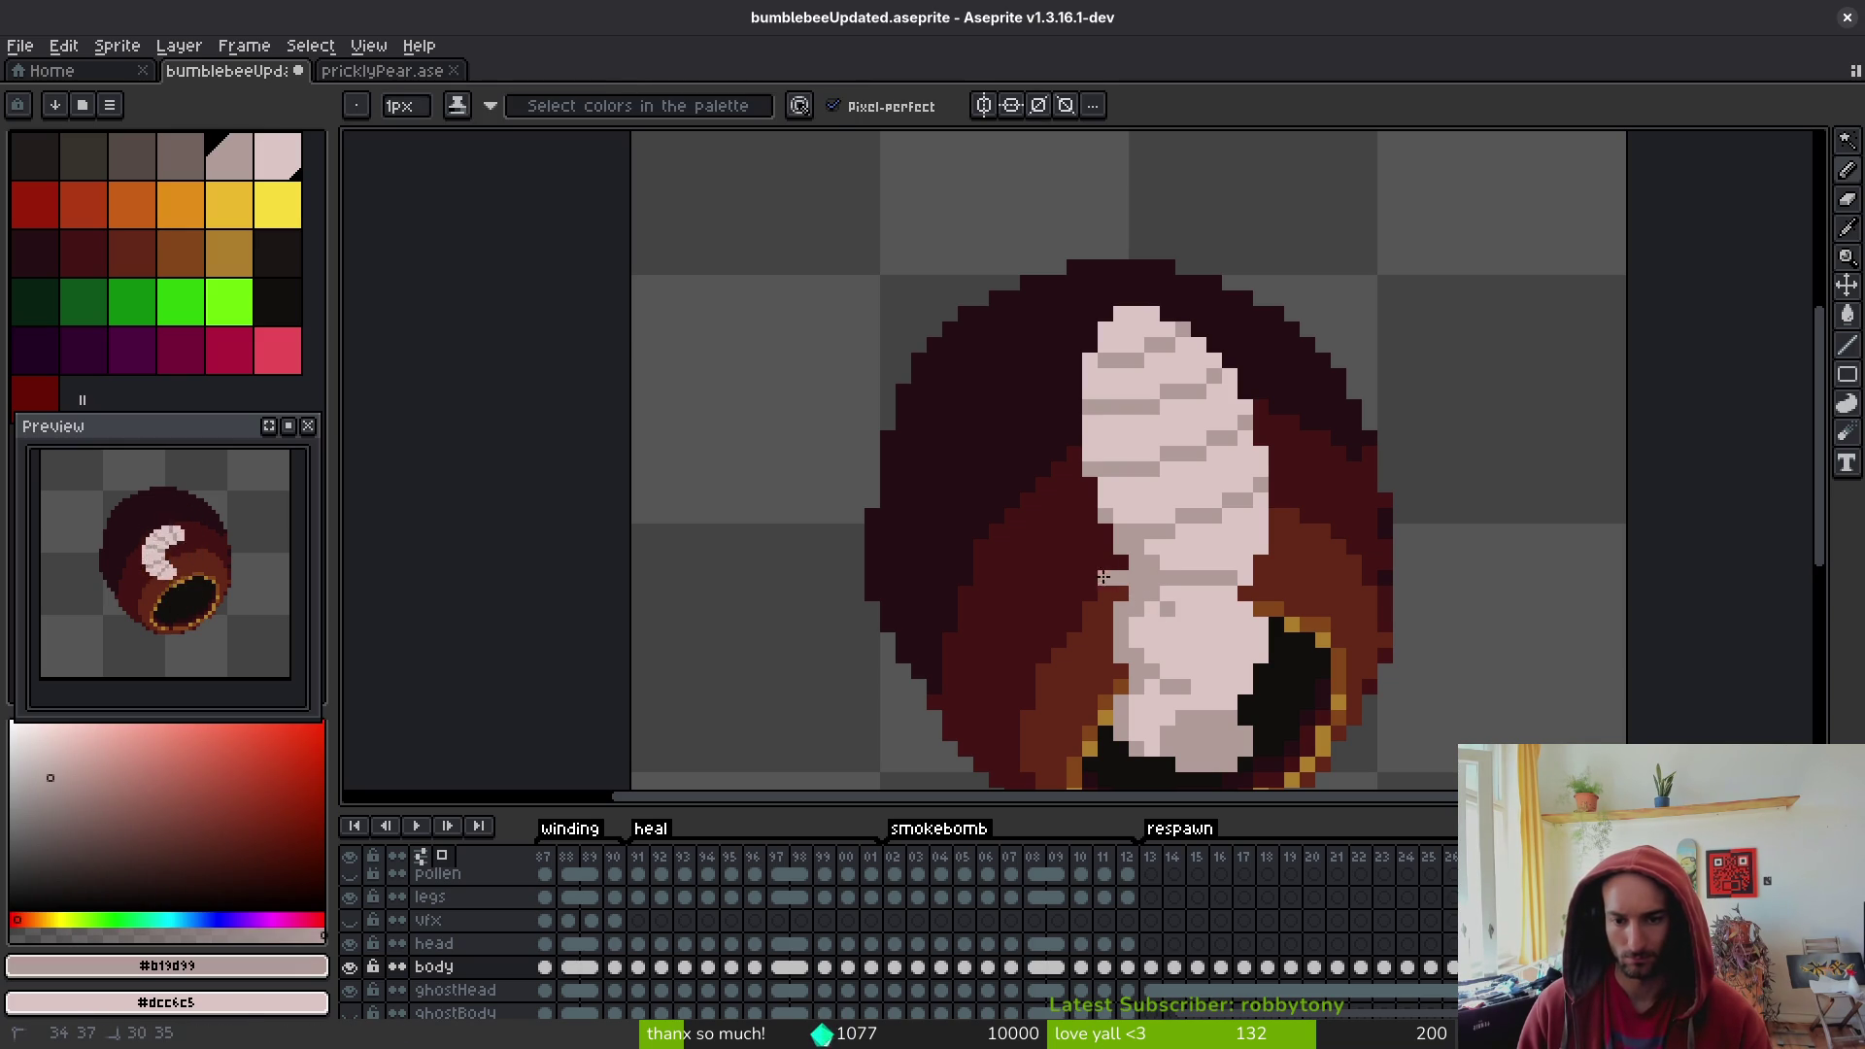
left_click(1166, 607, "alt")
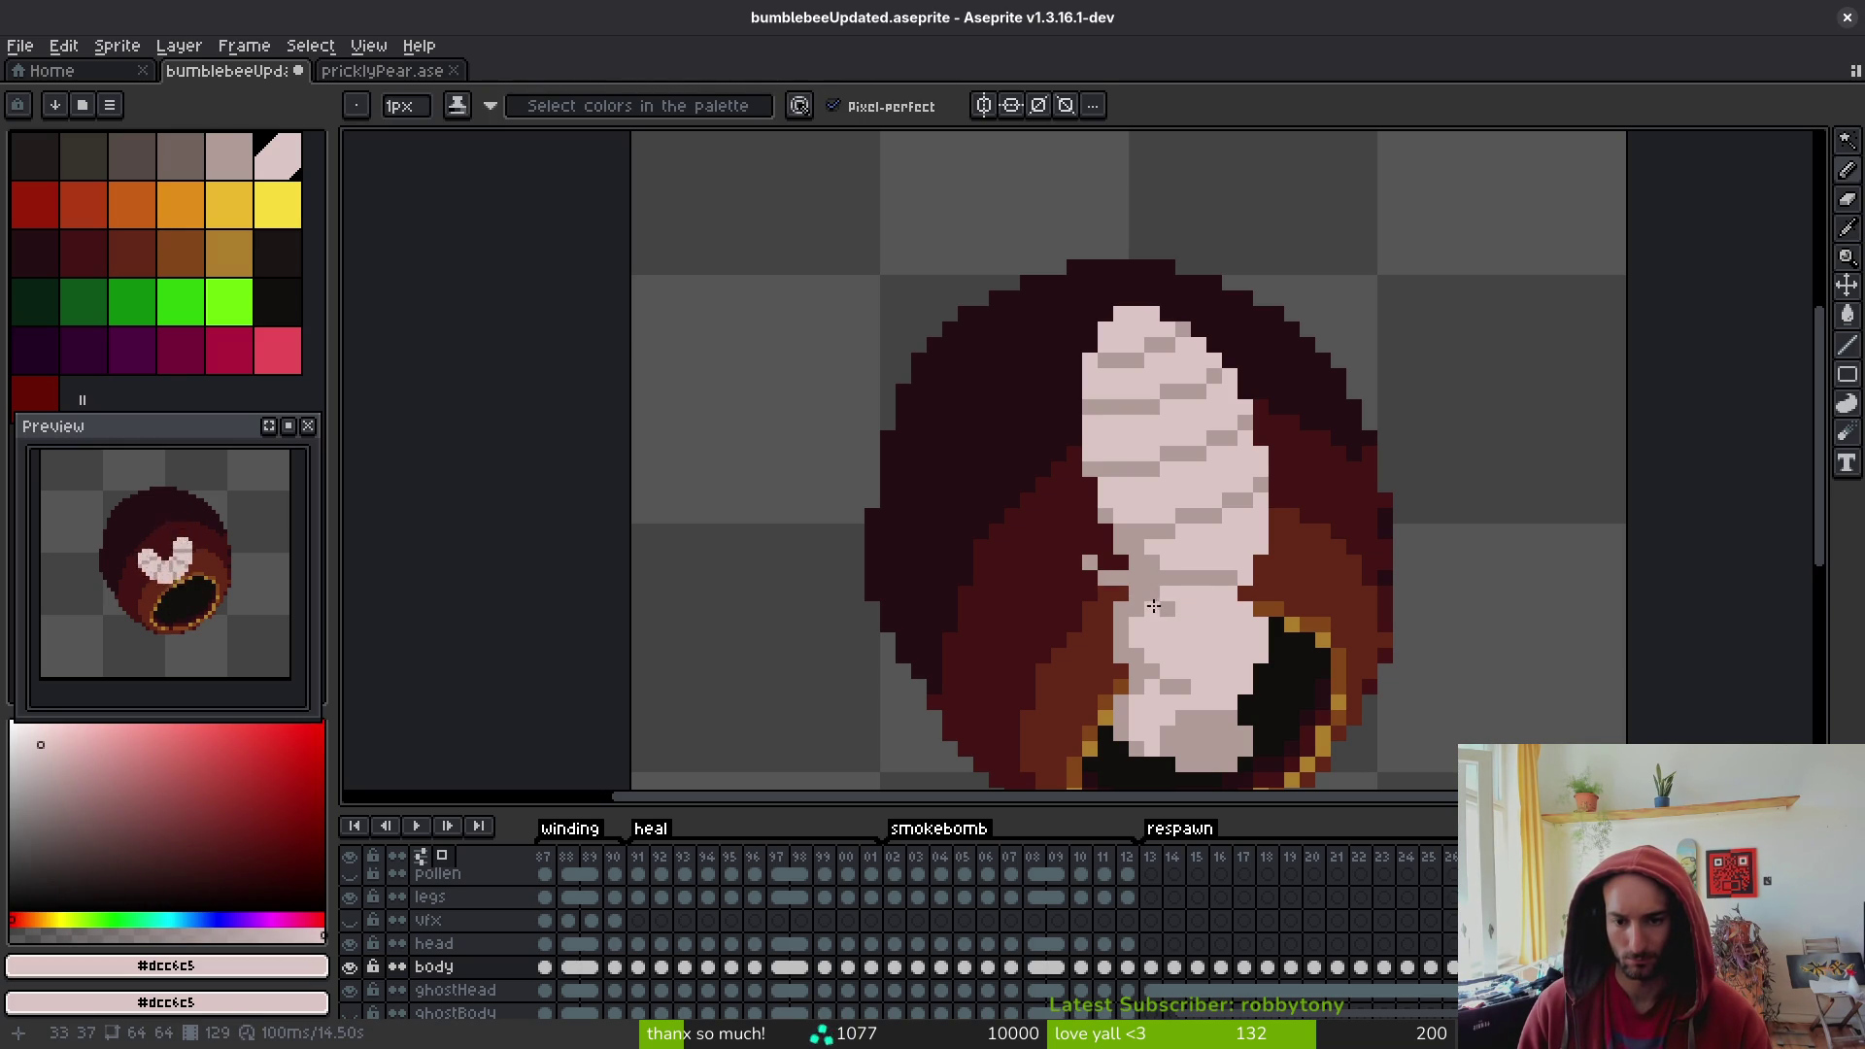
left_click(1157, 578, "alt")
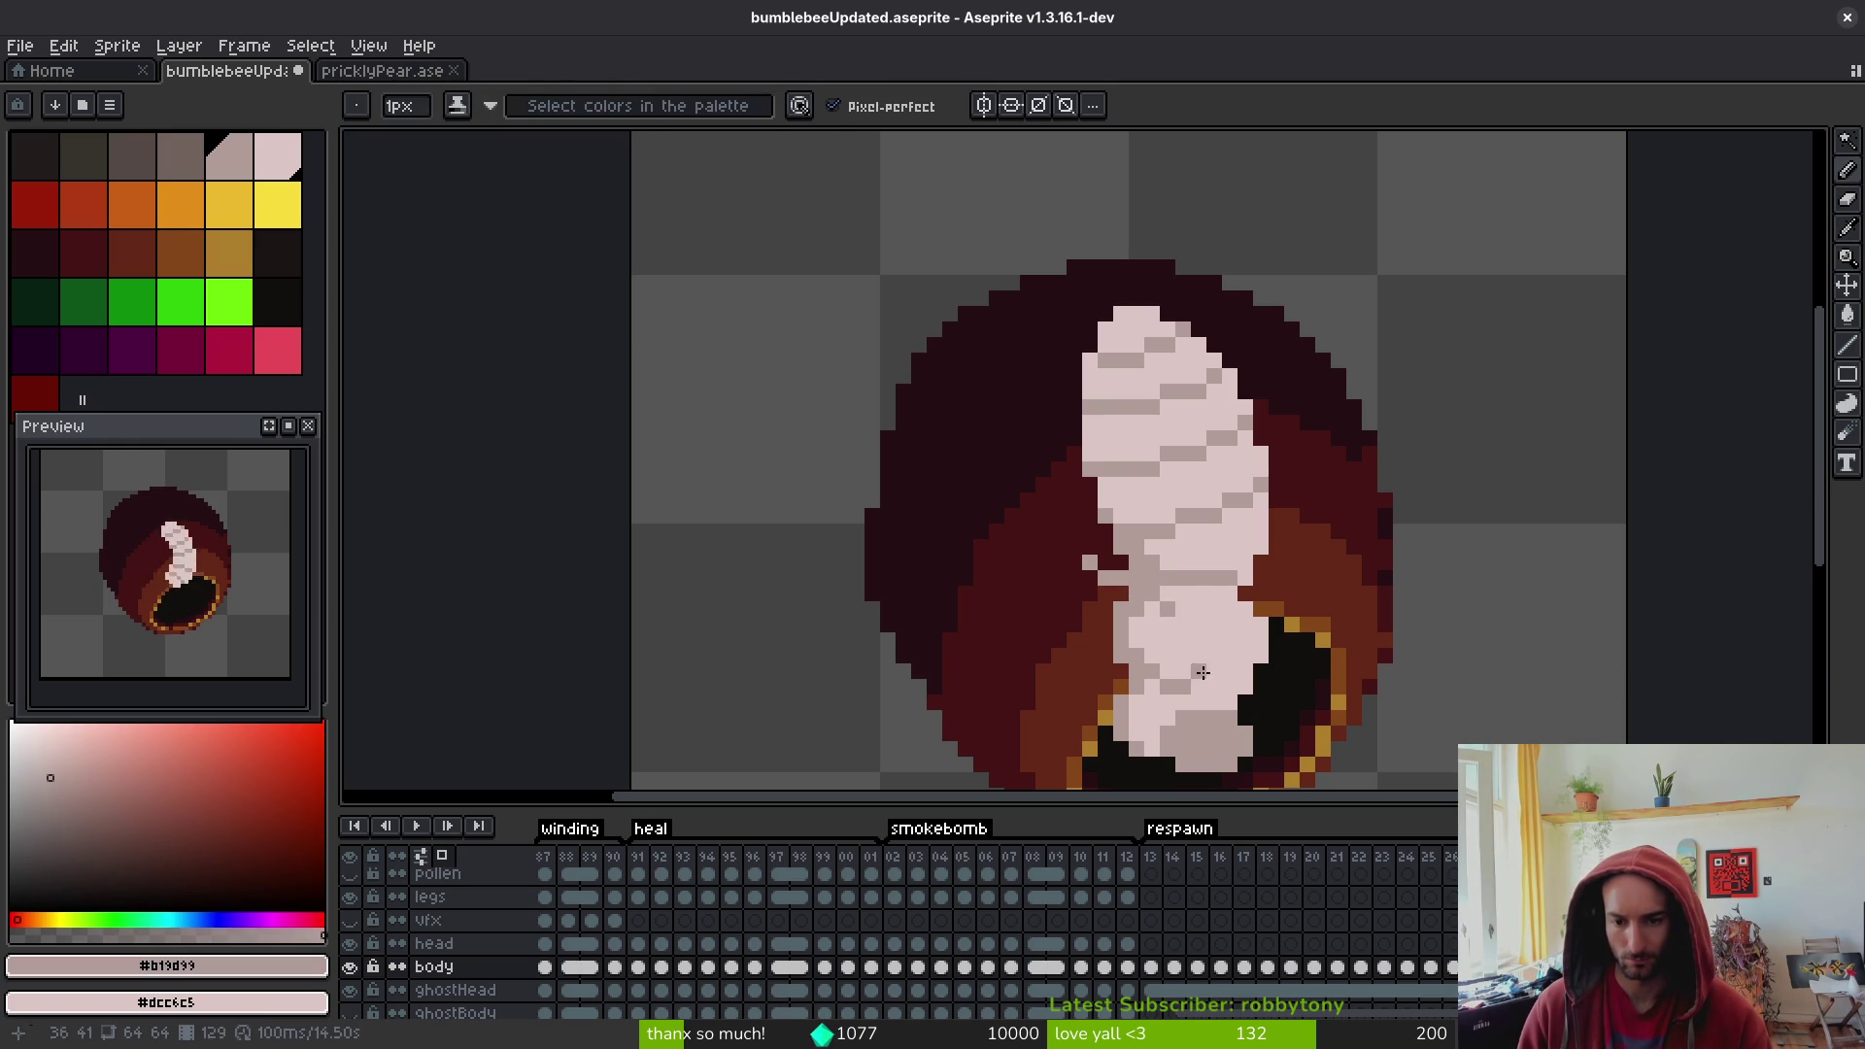
key("g")
left_click(1218, 682)
scroll(1218, 670, "down", 1)
scroll(1221, 632, "up", 1)
key("ctrl+z")
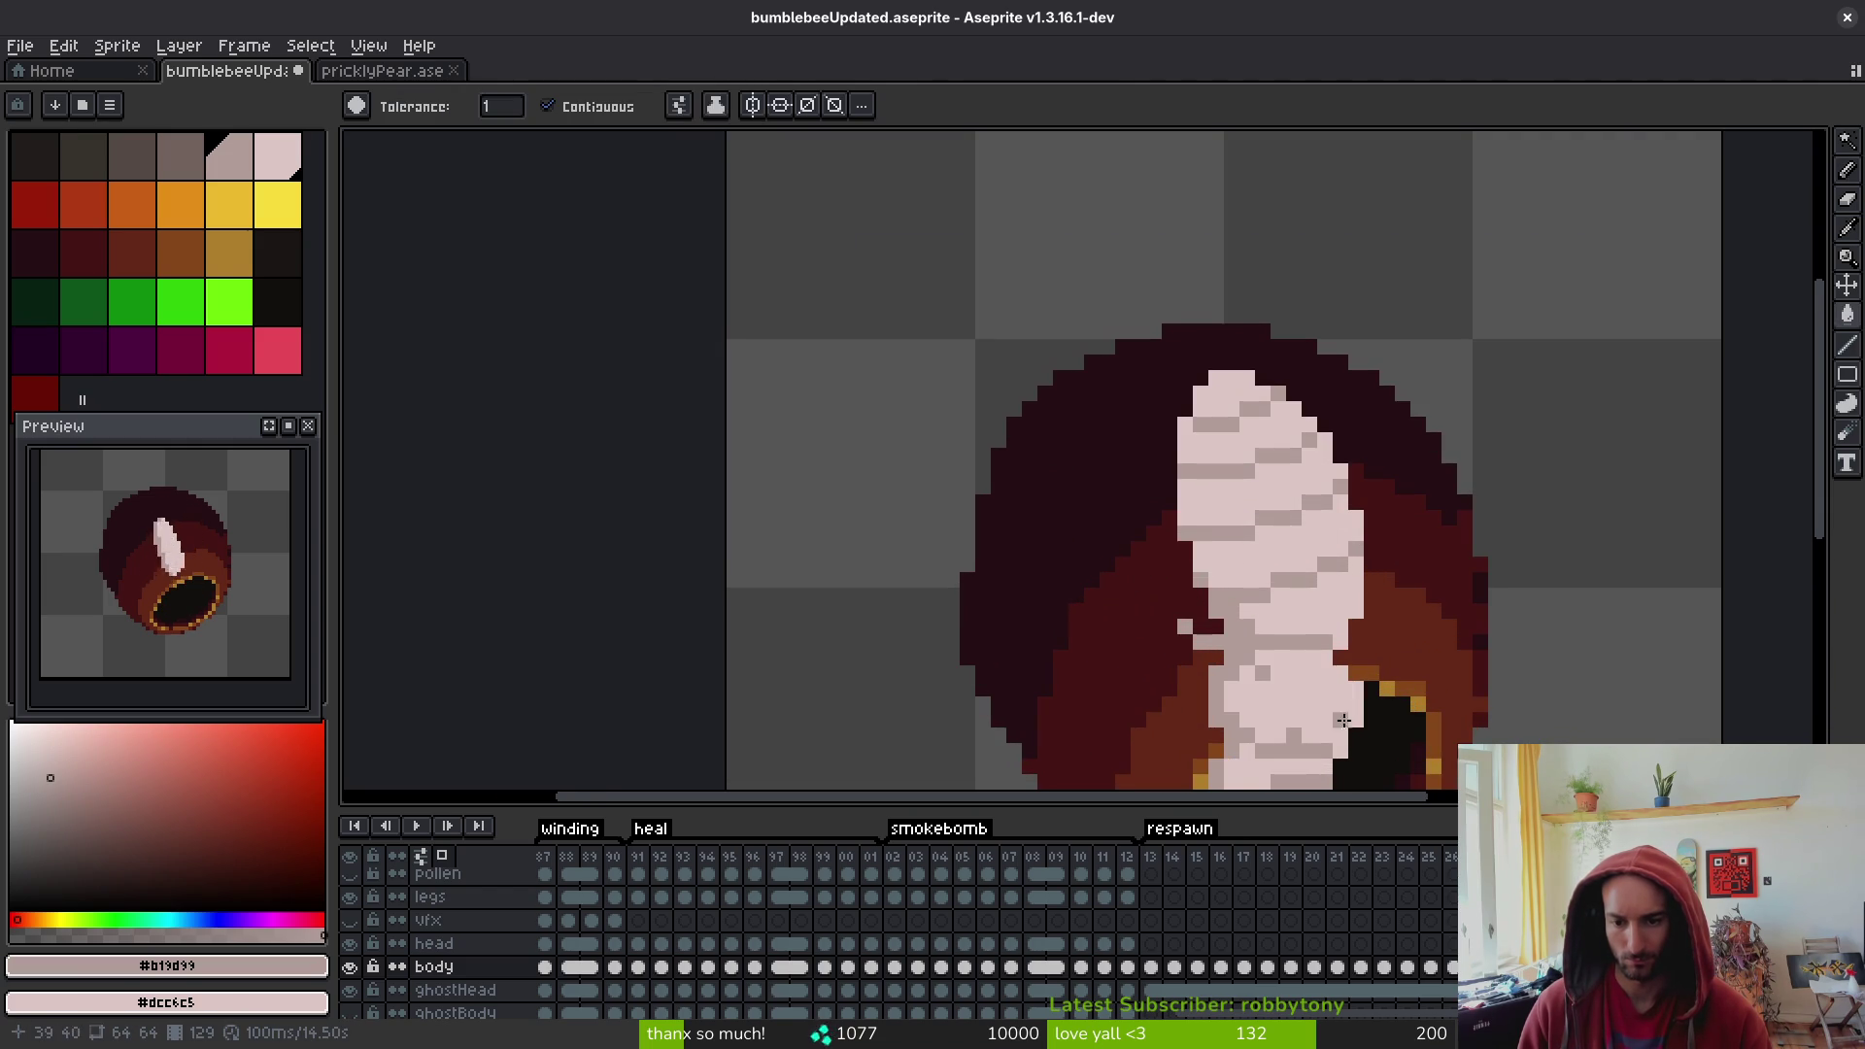
scroll(1260, 583, "down", 1)
scroll(1293, 637, "up", 1)
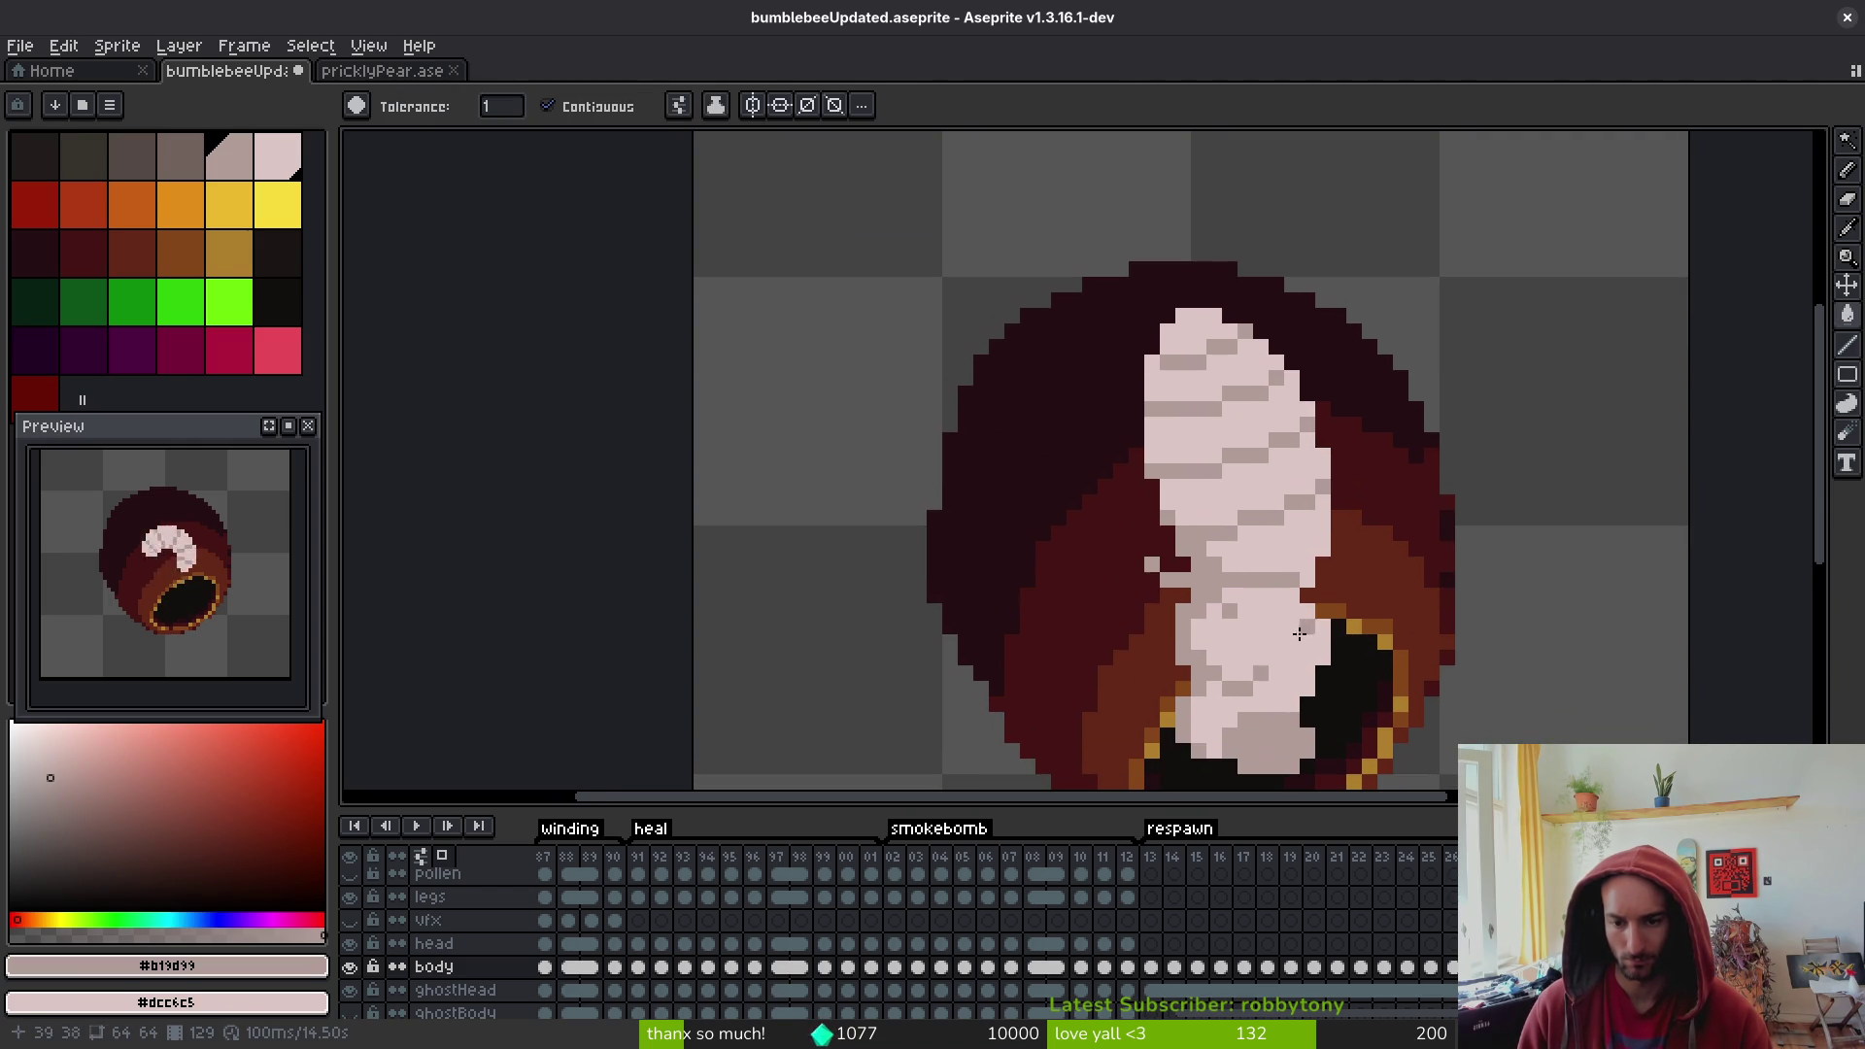
left_click(1178, 584, "alt")
key("b")
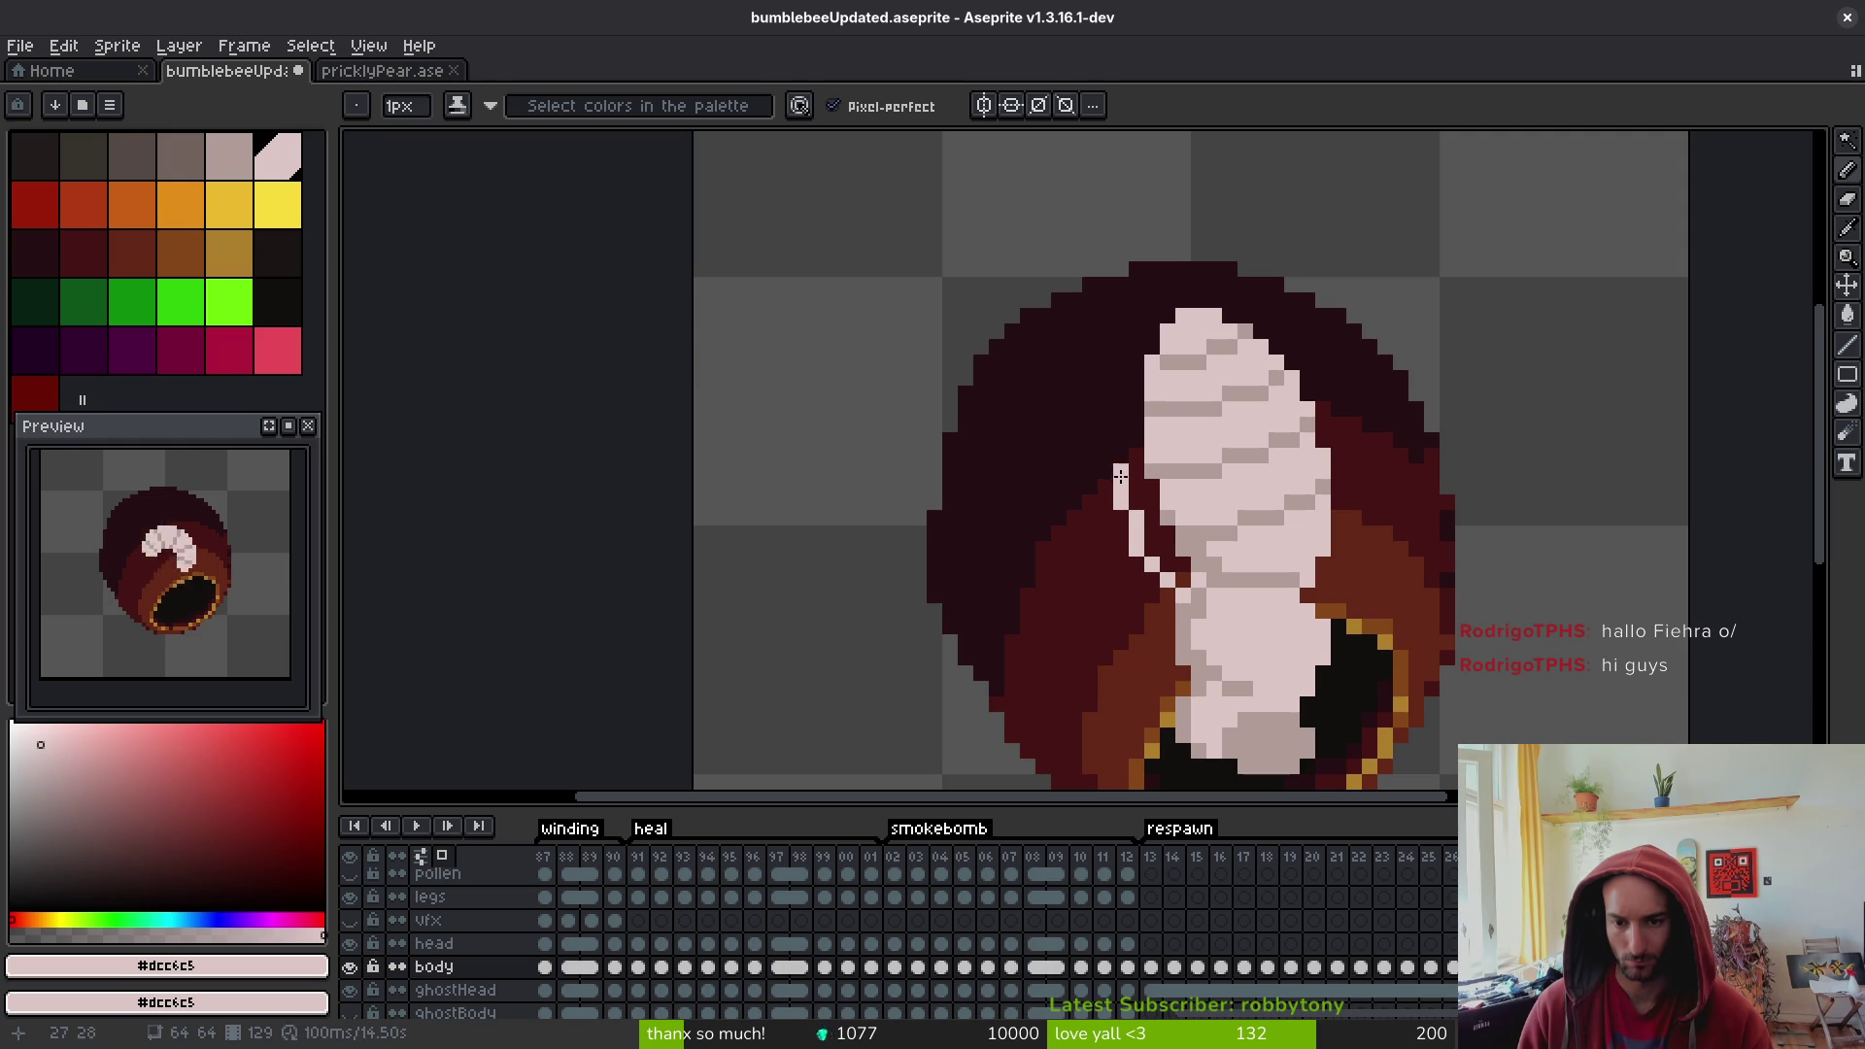
- Darken stray pink edge pixels and paint light pink pixels along the grub's left side
mouse_move(1165, 533)
left_mouse_down()
mouse_move(1194, 579)
mouse_move(1164, 510)
left_mouse_up()
scroll(1214, 574, "down", 1)
scroll(1214, 574, "up", 2)
left_click(1208, 603)
left_click_drag(1236, 623, 1272, 658)
left_click(1259, 623, "alt")
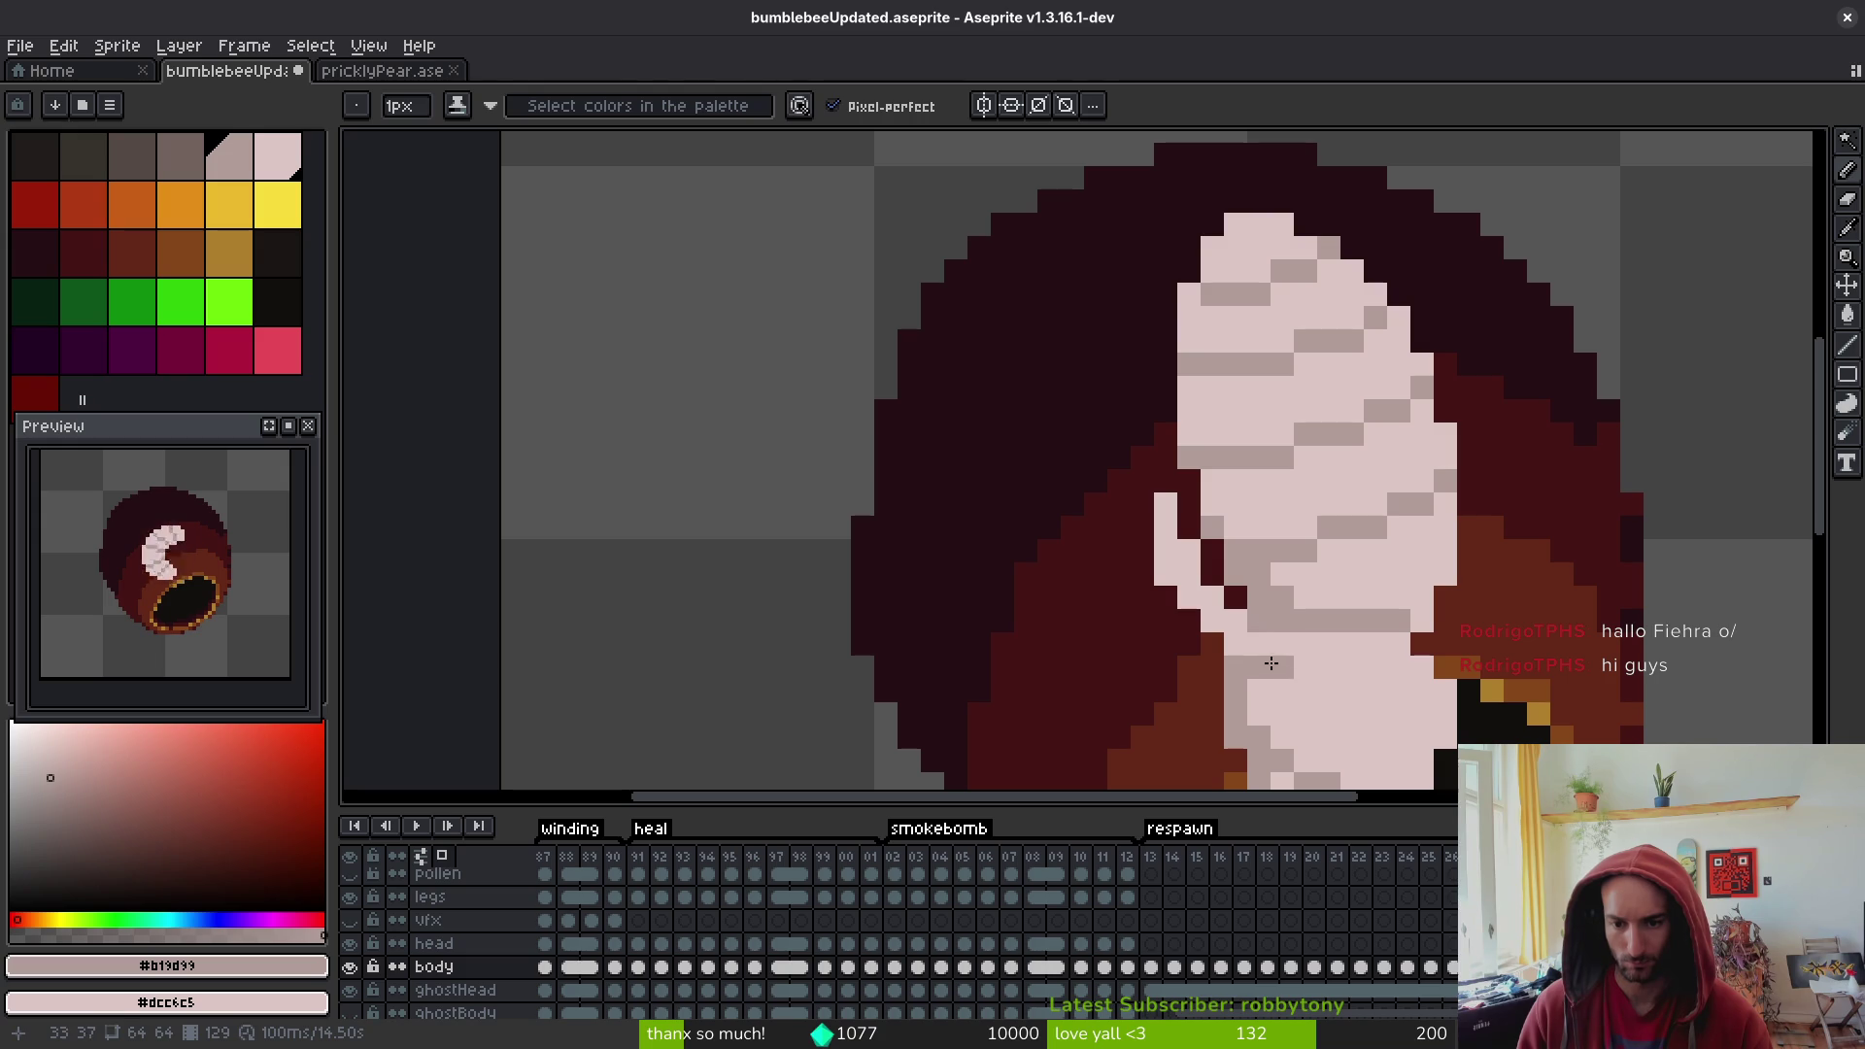
left_click(1265, 660, "alt")
left_click(1265, 680, "alt")
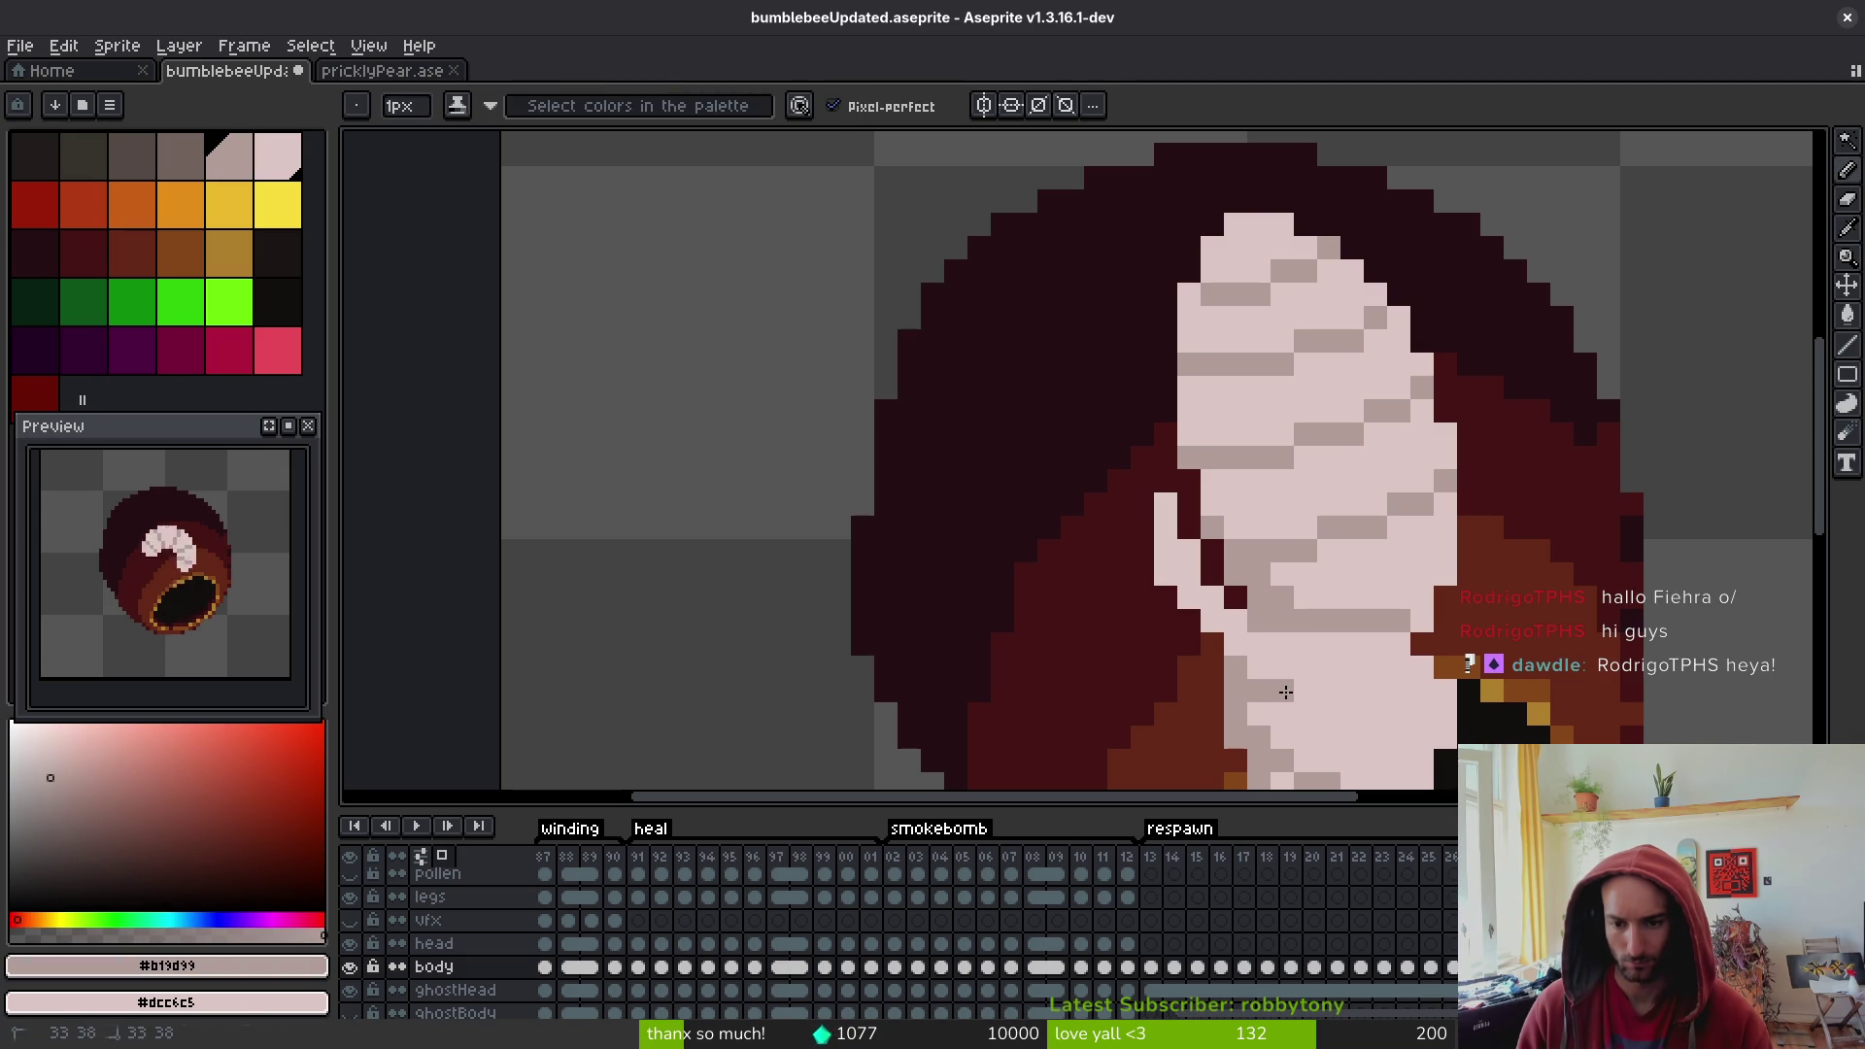
scroll(1314, 641, "down", 3)
scroll(1311, 631, "up", 2)
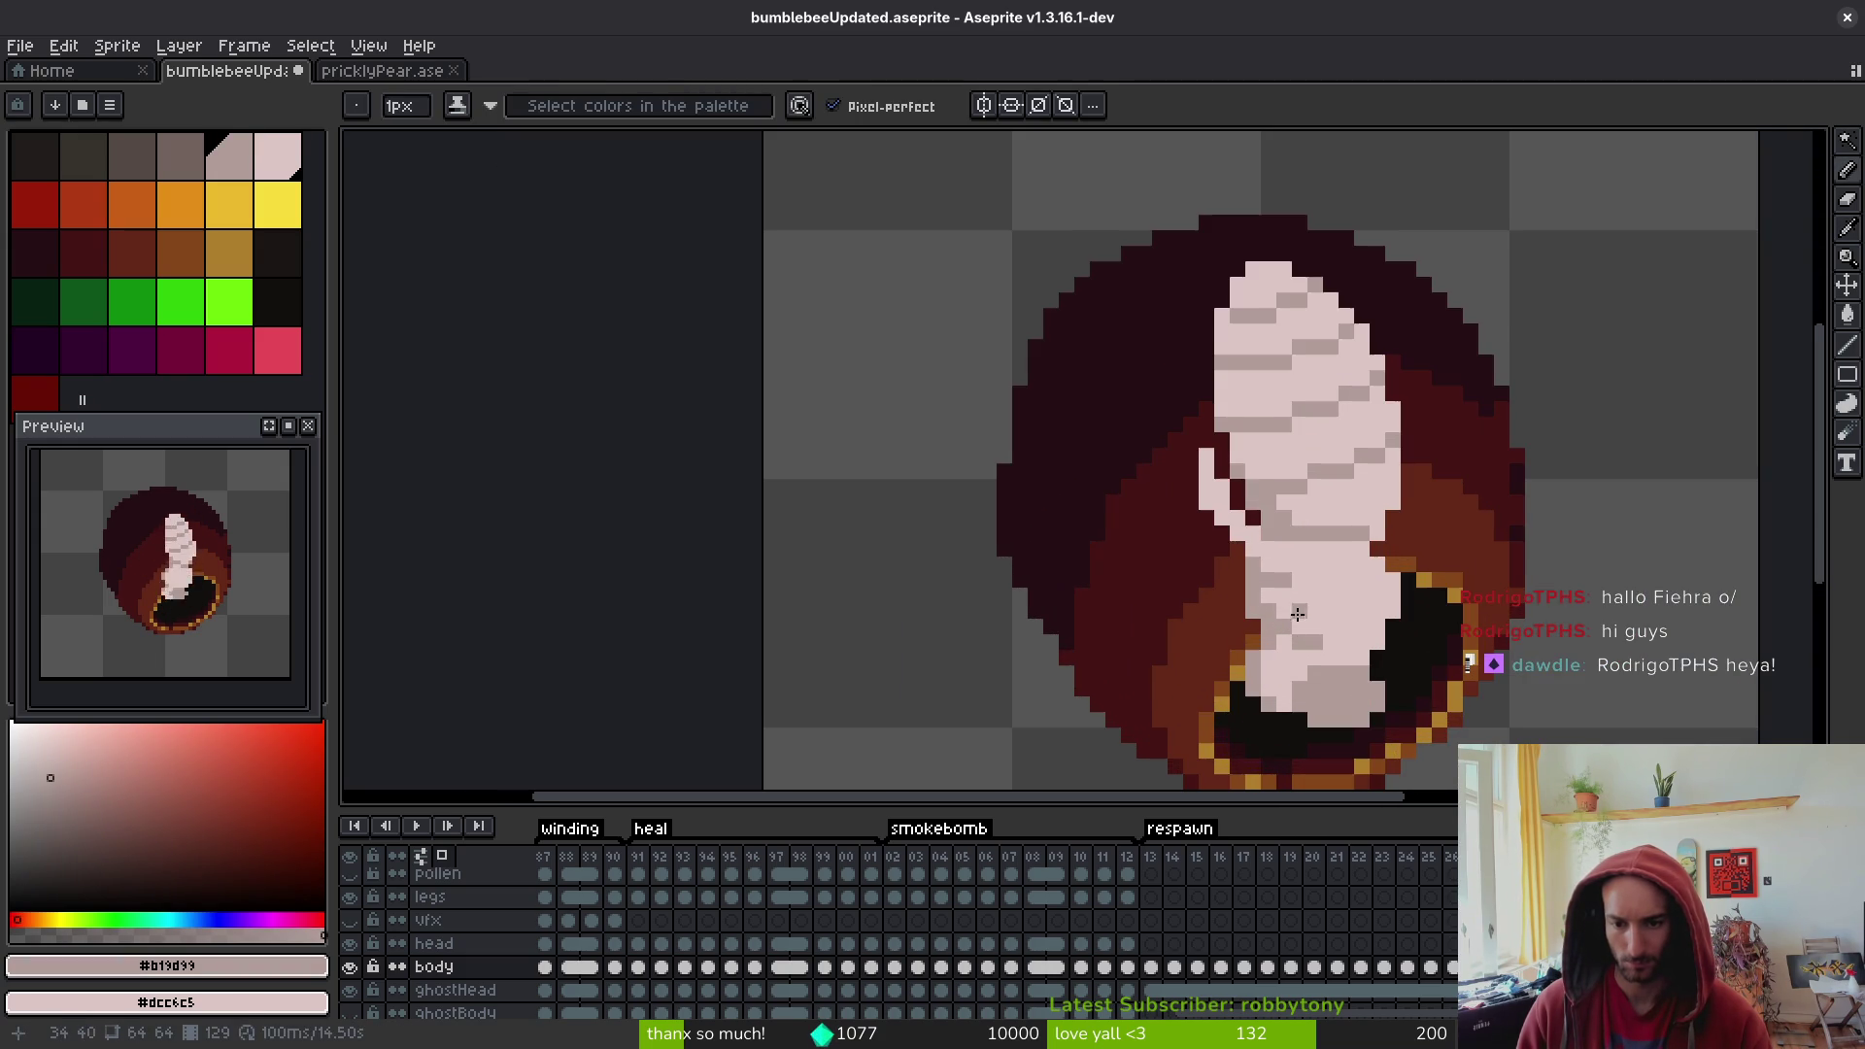
left_click(1238, 580, "alt")
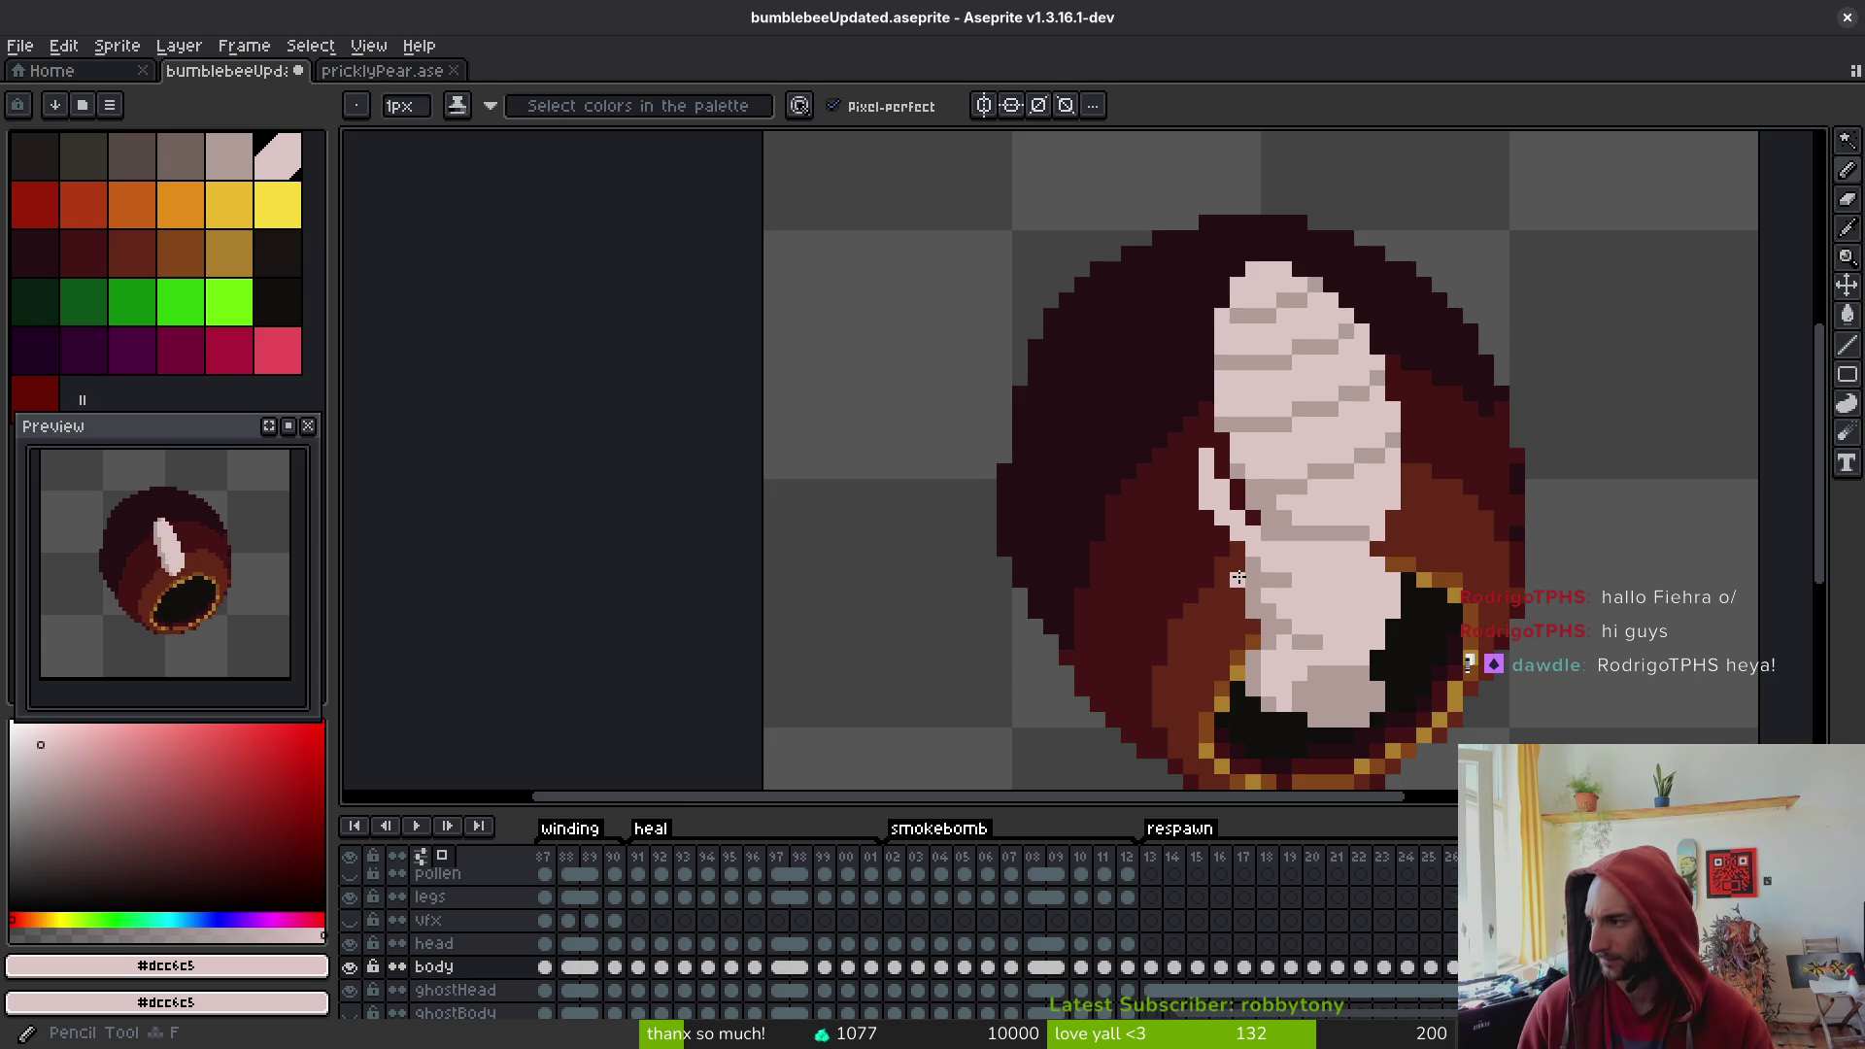
scroll(1238, 578, "up", 1)
mouse_move(1318, 632)
left_mouse_down()
mouse_move(1218, 594)
mouse_move(1188, 525)
left_mouse_up()
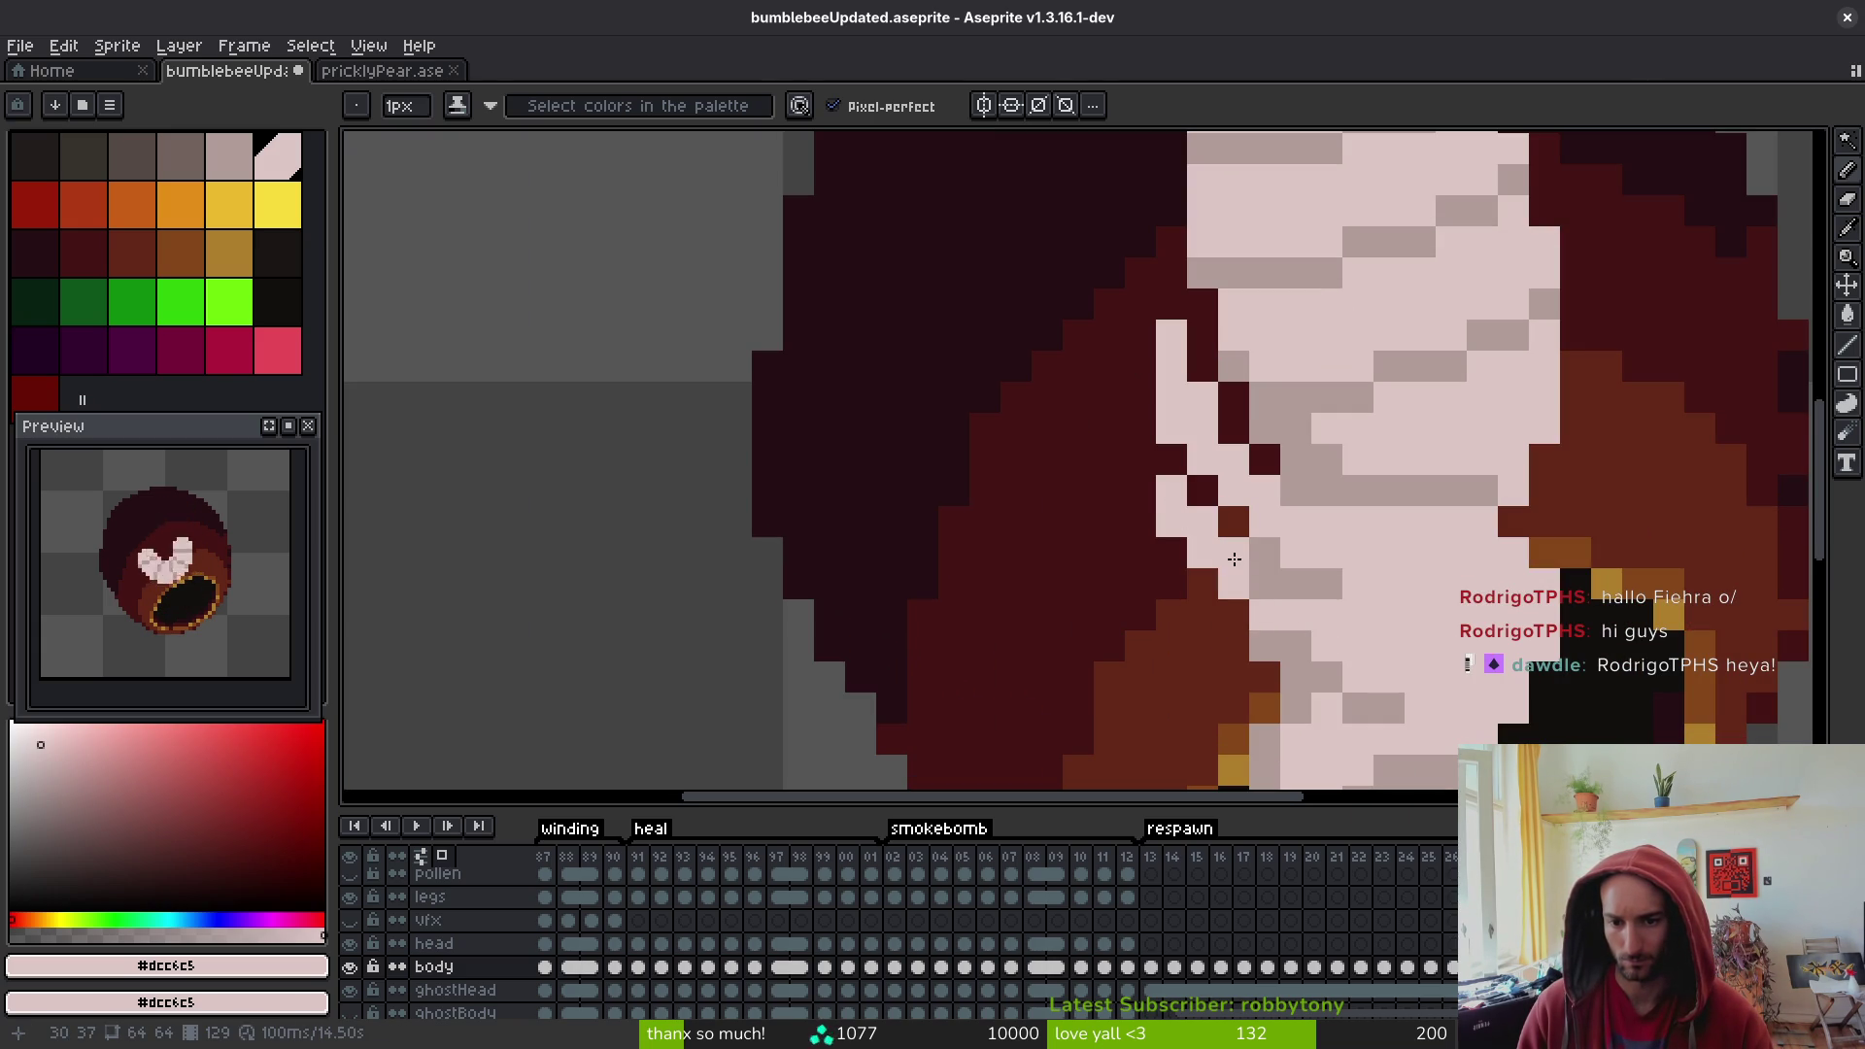
- Repaint the grub's lower-left edge pixels against the bulb with light pink
scroll(1355, 641, "down", 6)
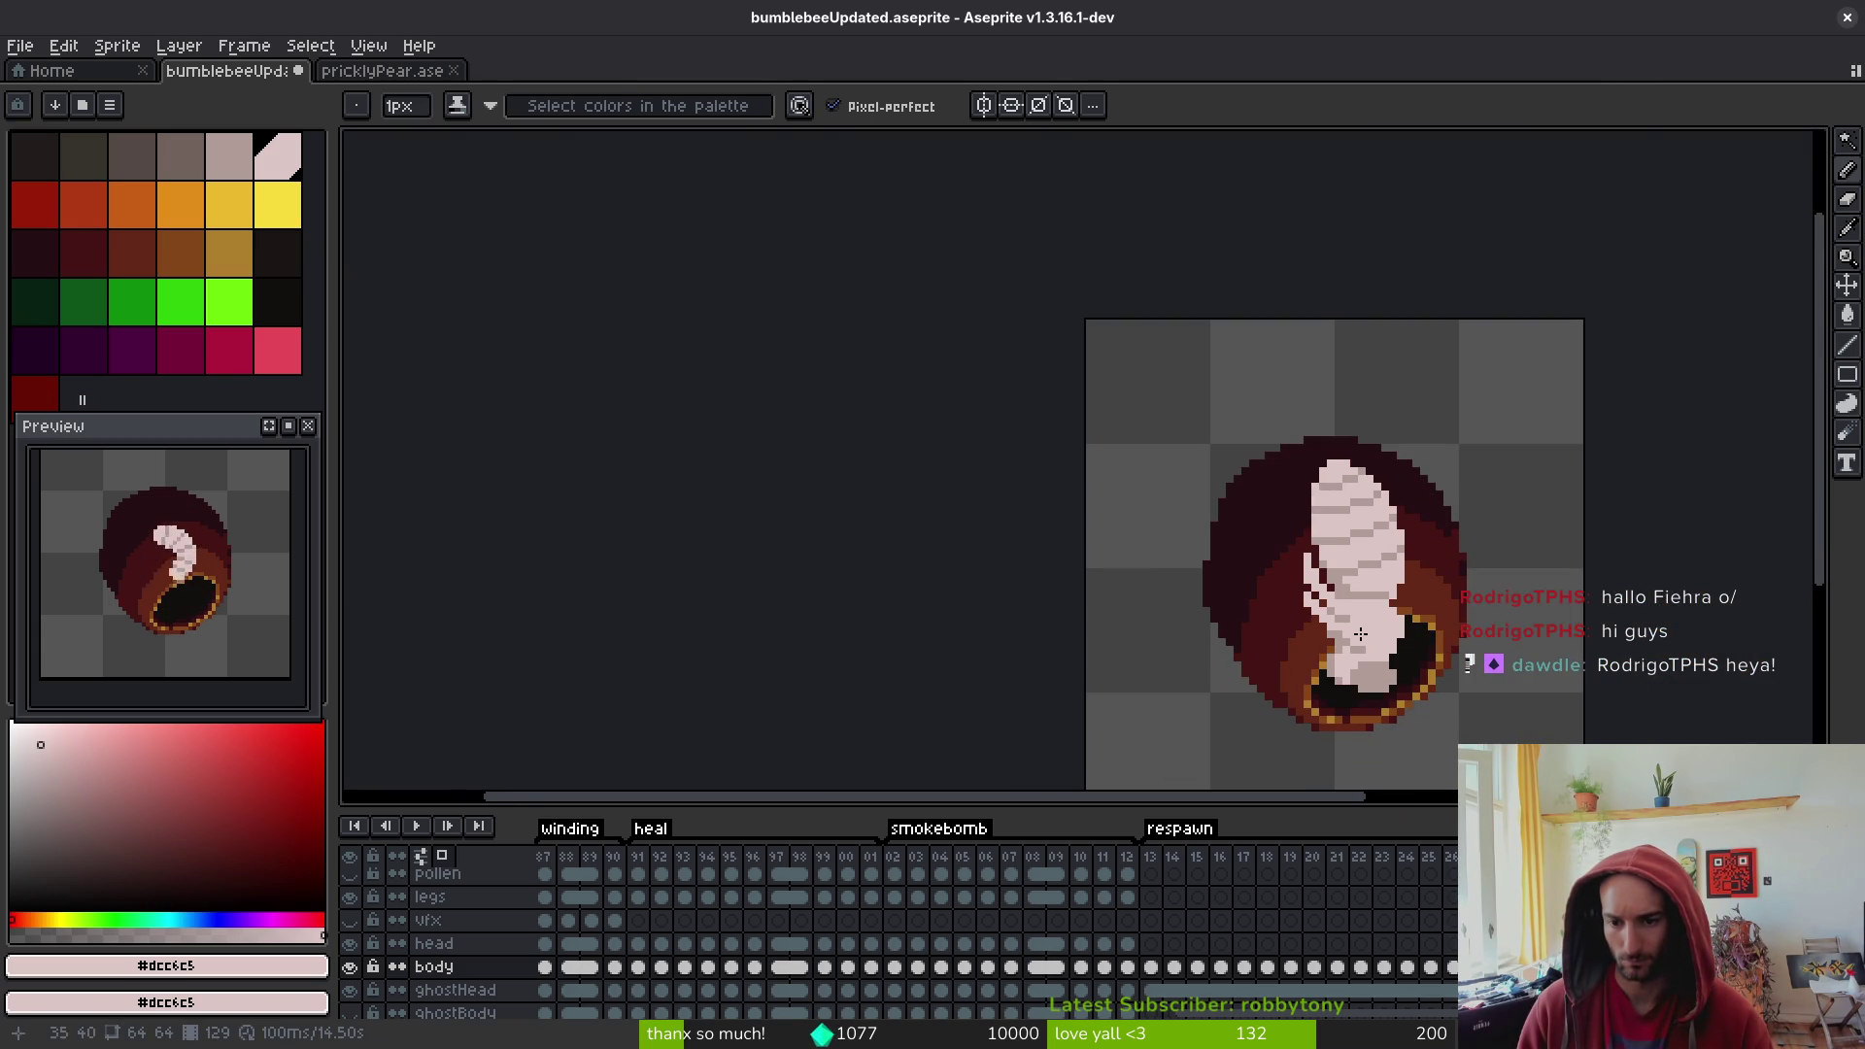
scroll(1364, 638, "down", 3)
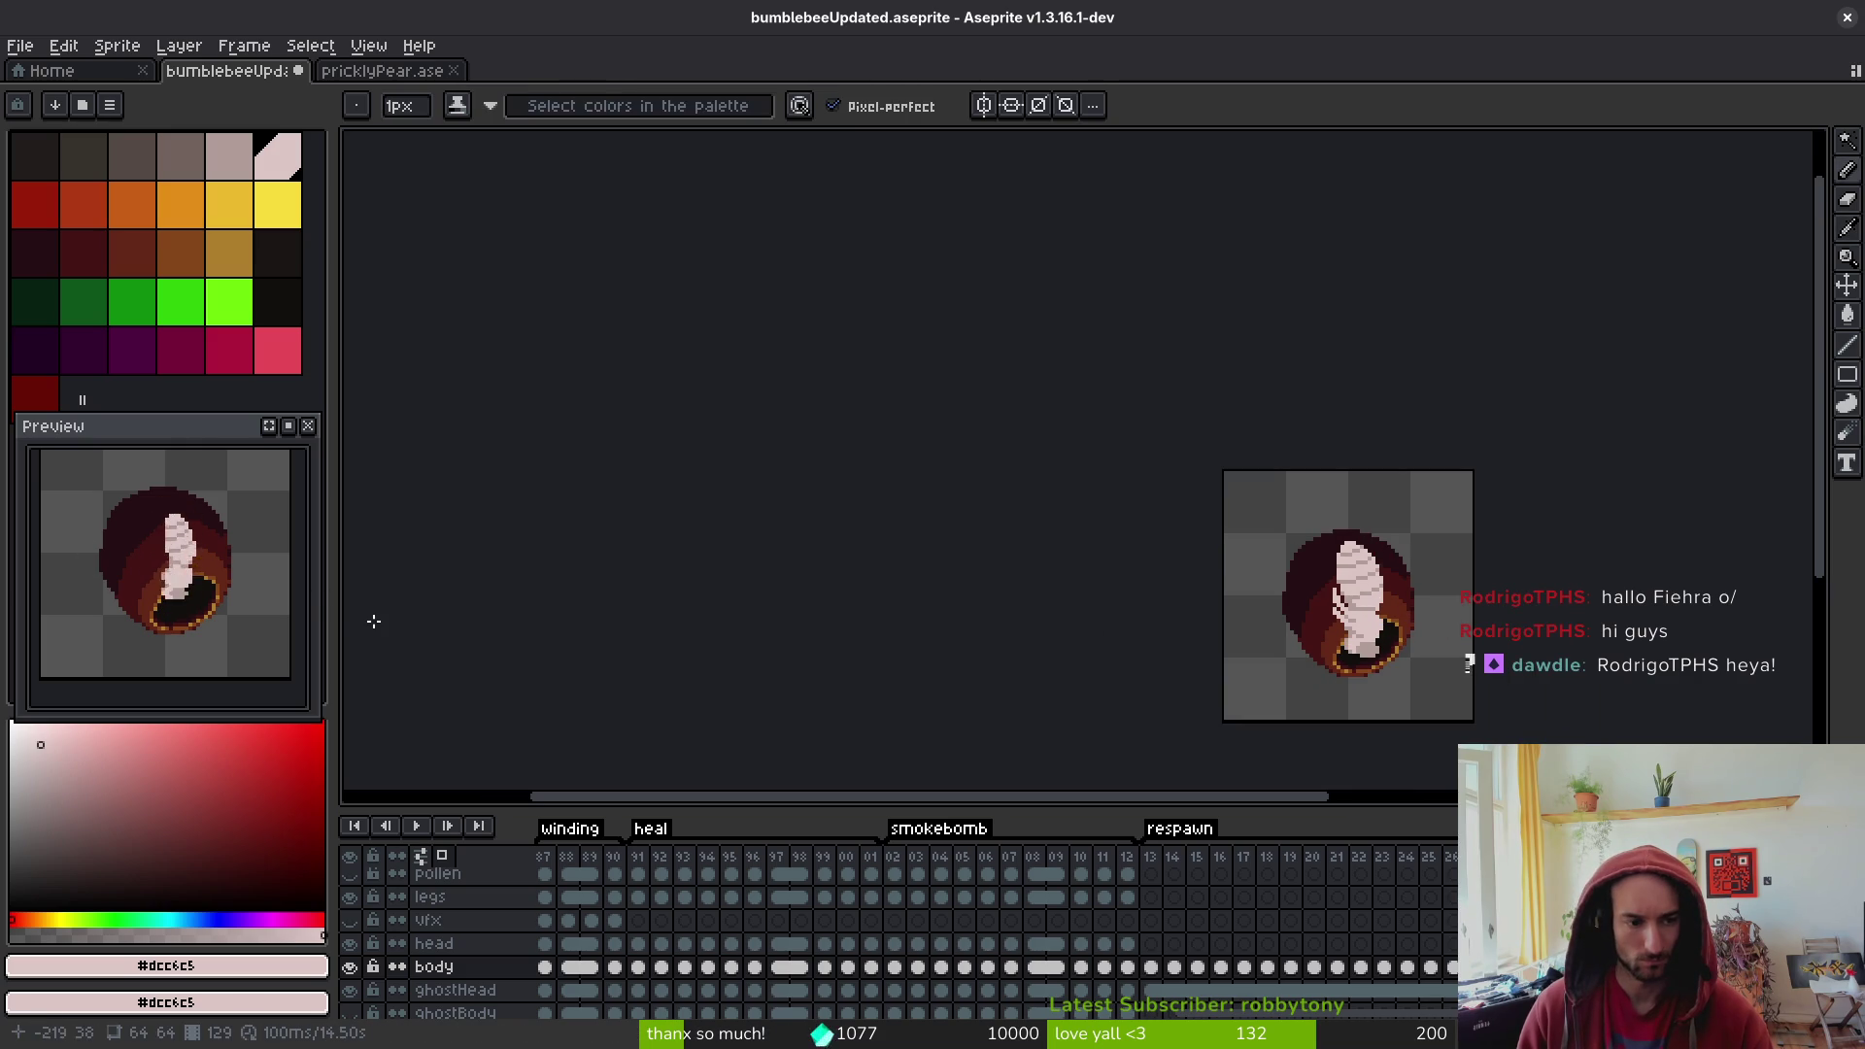
scroll(1486, 650, "up", 8)
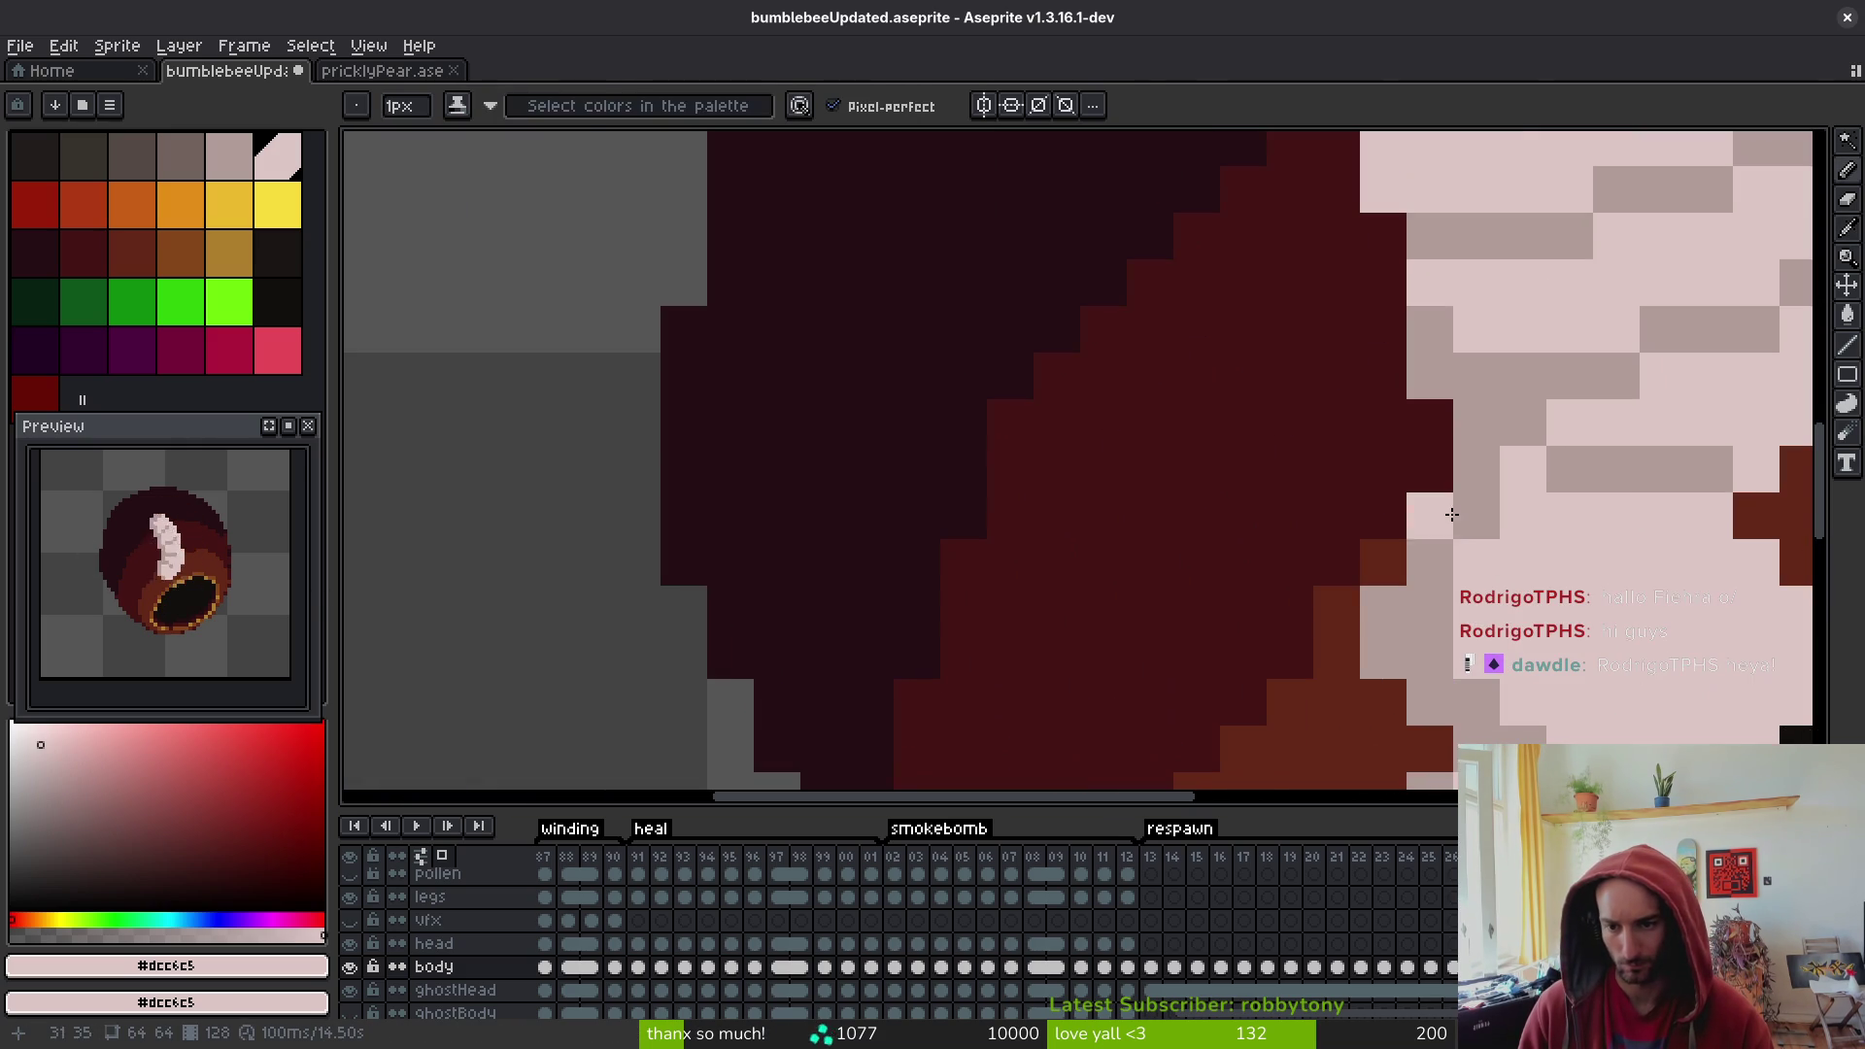
mouse_move(1483, 529)
left_mouse_down()
mouse_move(1362, 421)
mouse_move(1383, 514)
mouse_move(1410, 489)
left_mouse_up()
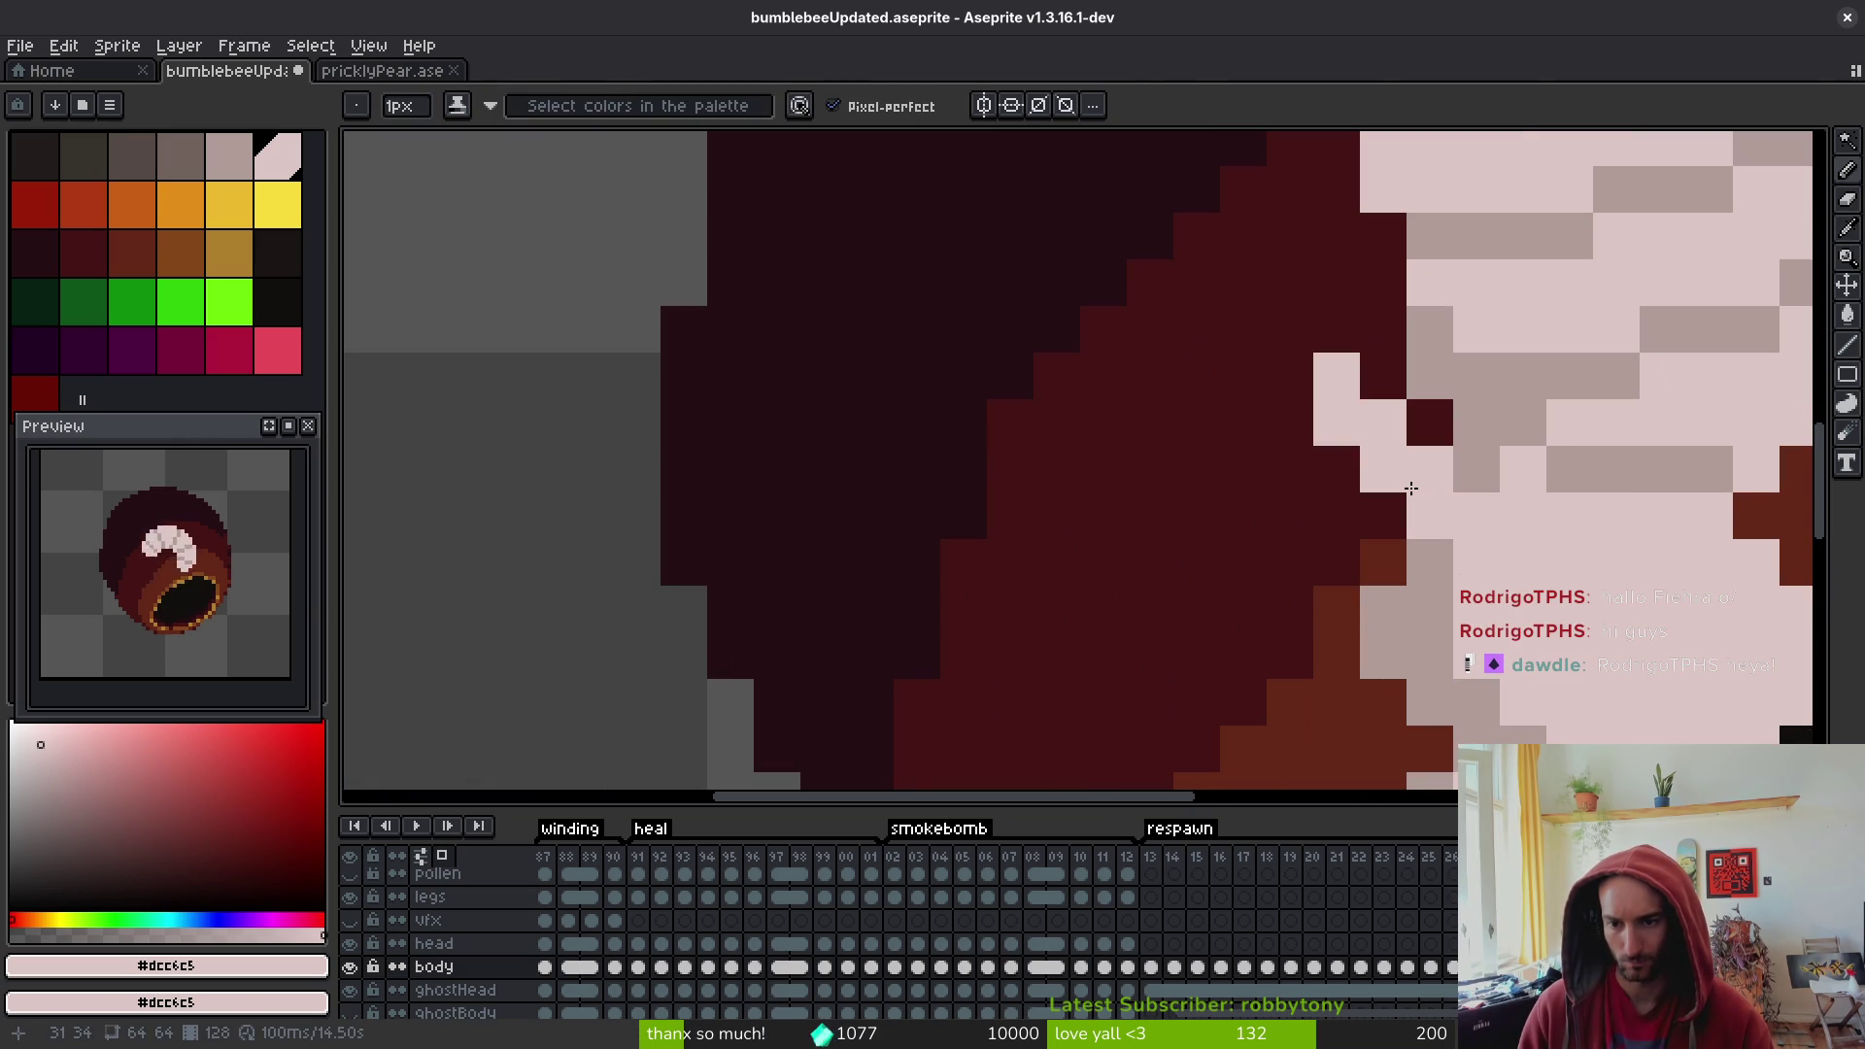
scroll(1535, 663, "down", 3)
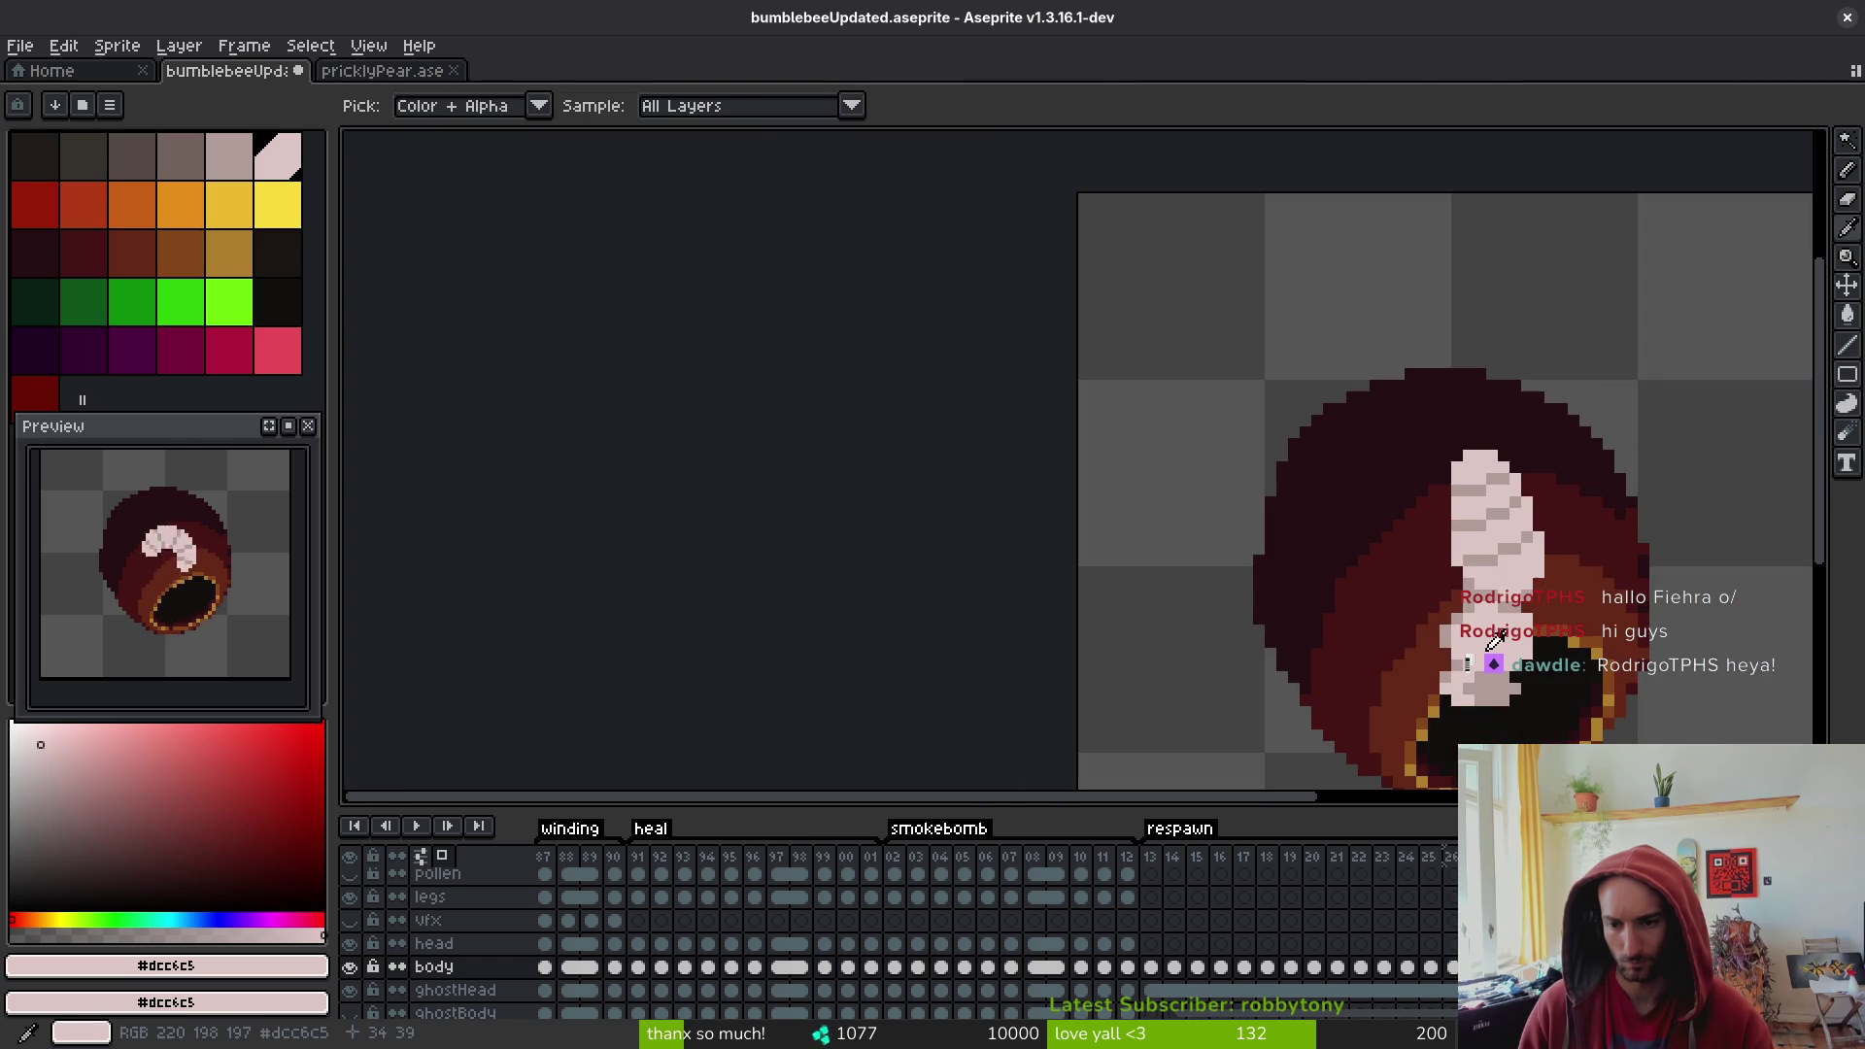
scroll(1393, 653, "up", 4)
left_click_drag(1394, 654, 1382, 636)
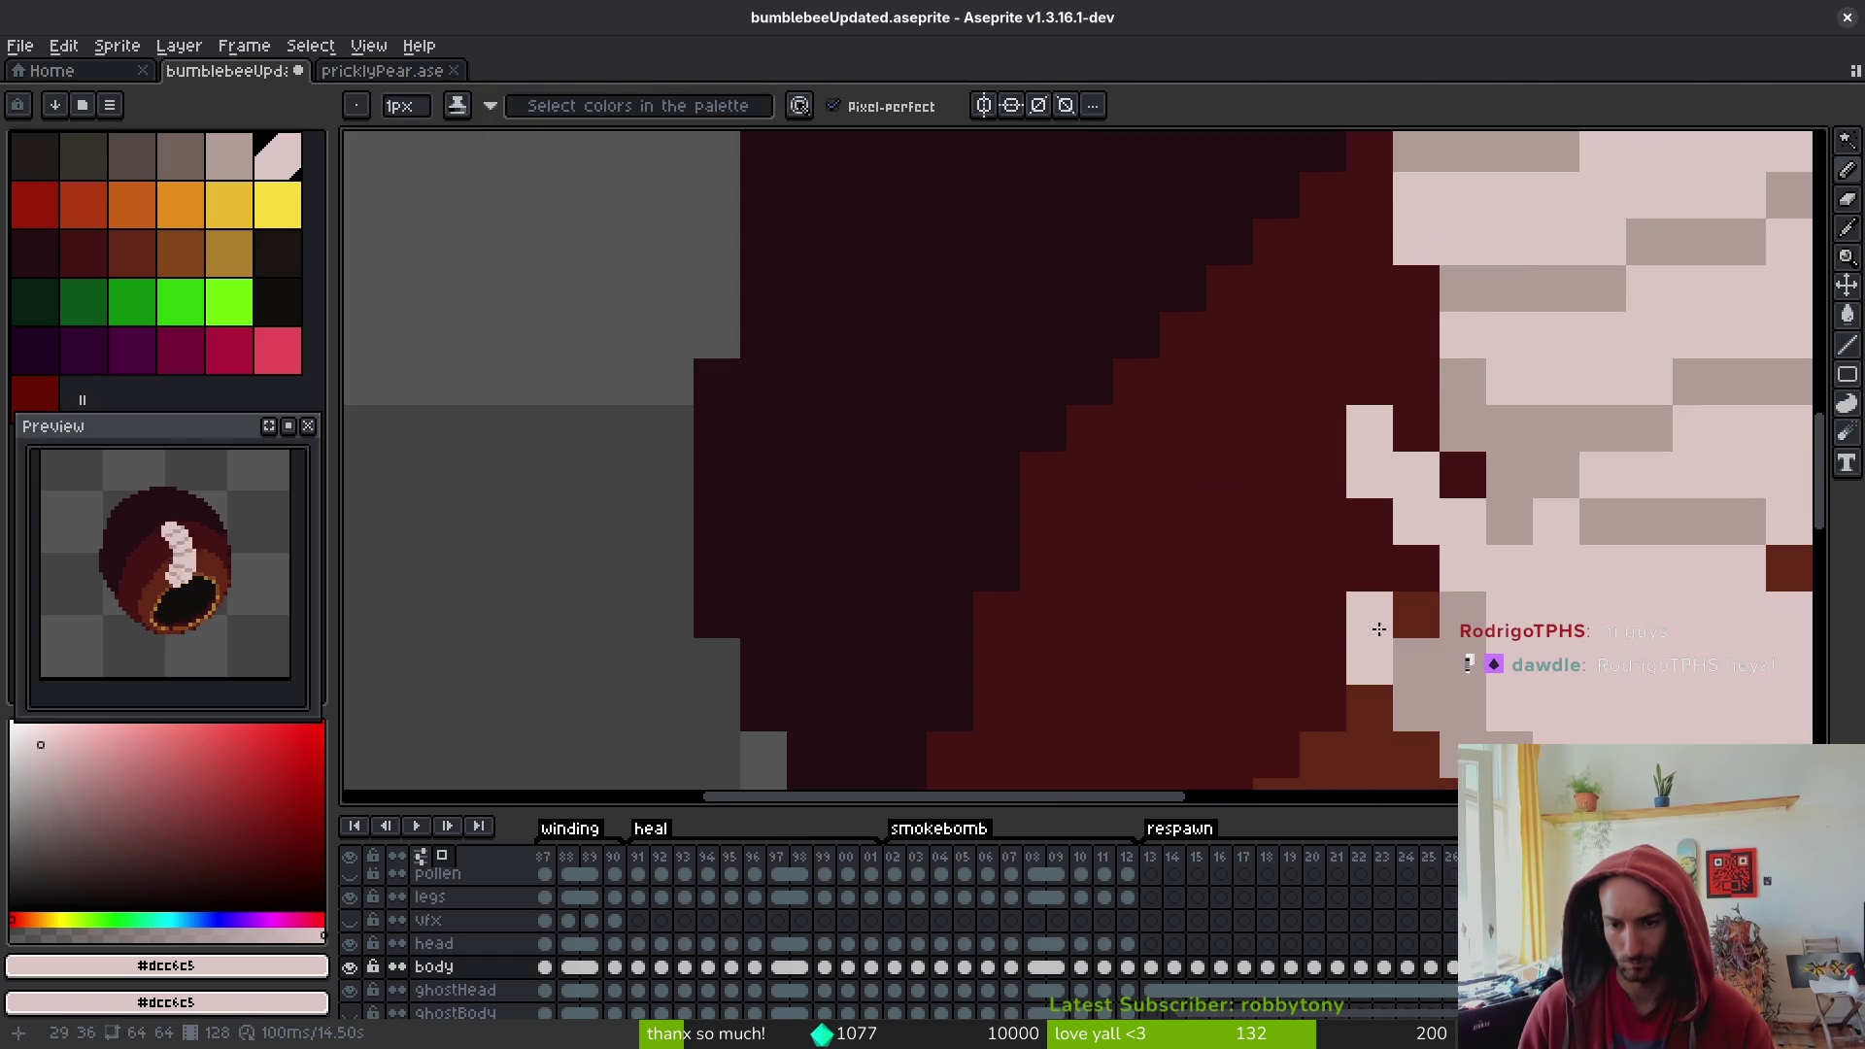
scroll(1332, 585, "down", 3)
scroll(1391, 611, "up", 4)
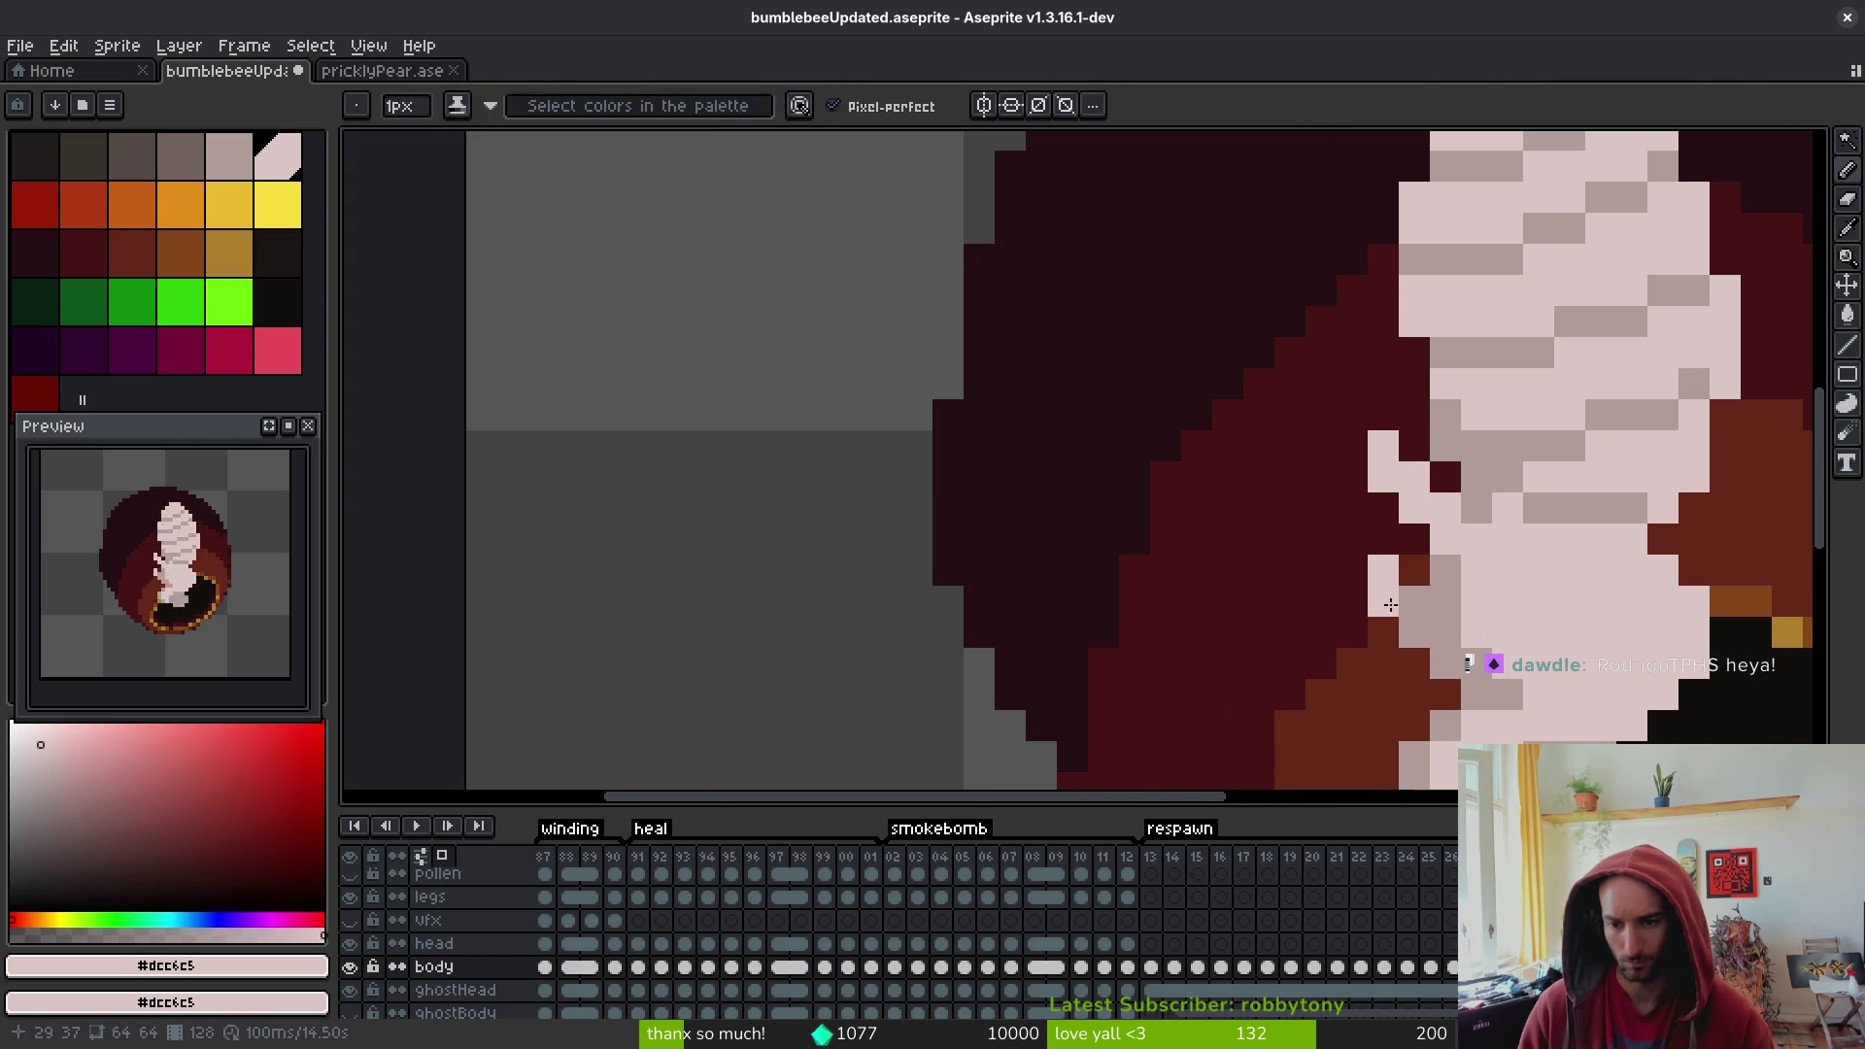
left_click(1379, 540)
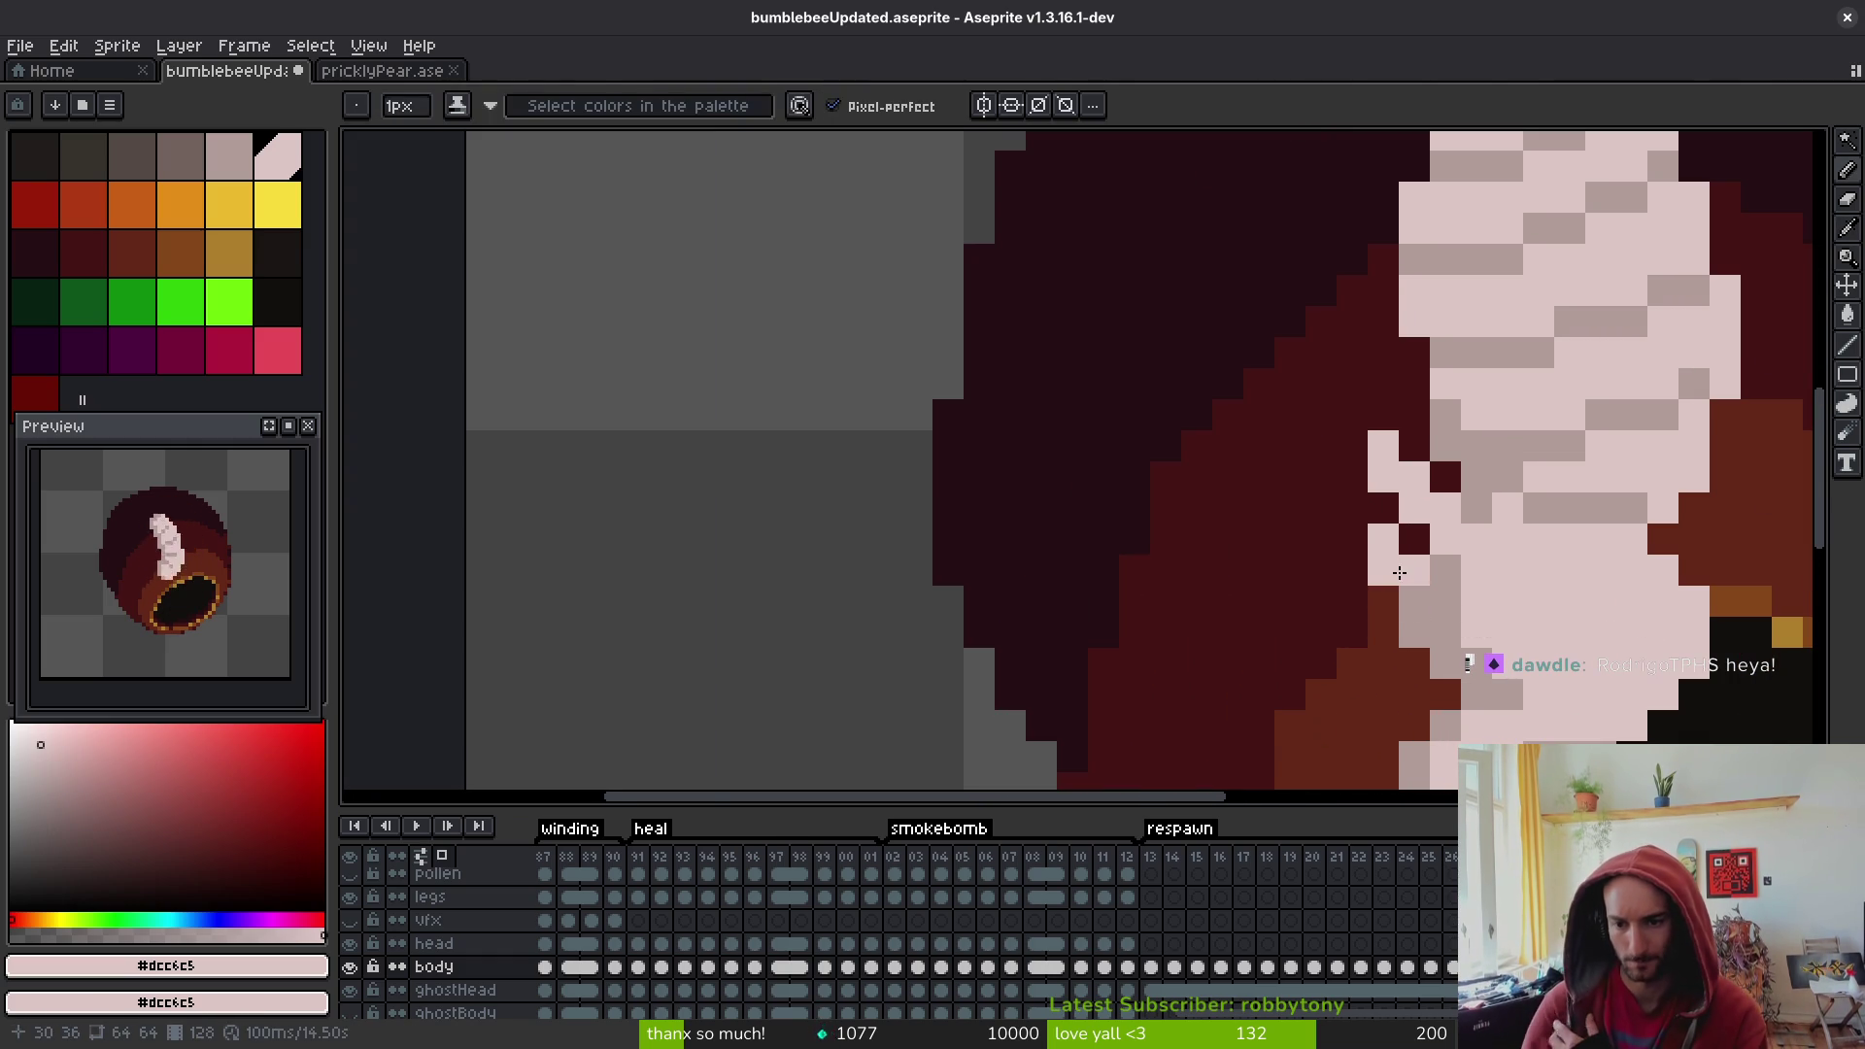
- Check the edge with the Eyedropper and Pencil, then save bumblebeeUpdated.aseprite
scroll(1491, 641, "down", 5)
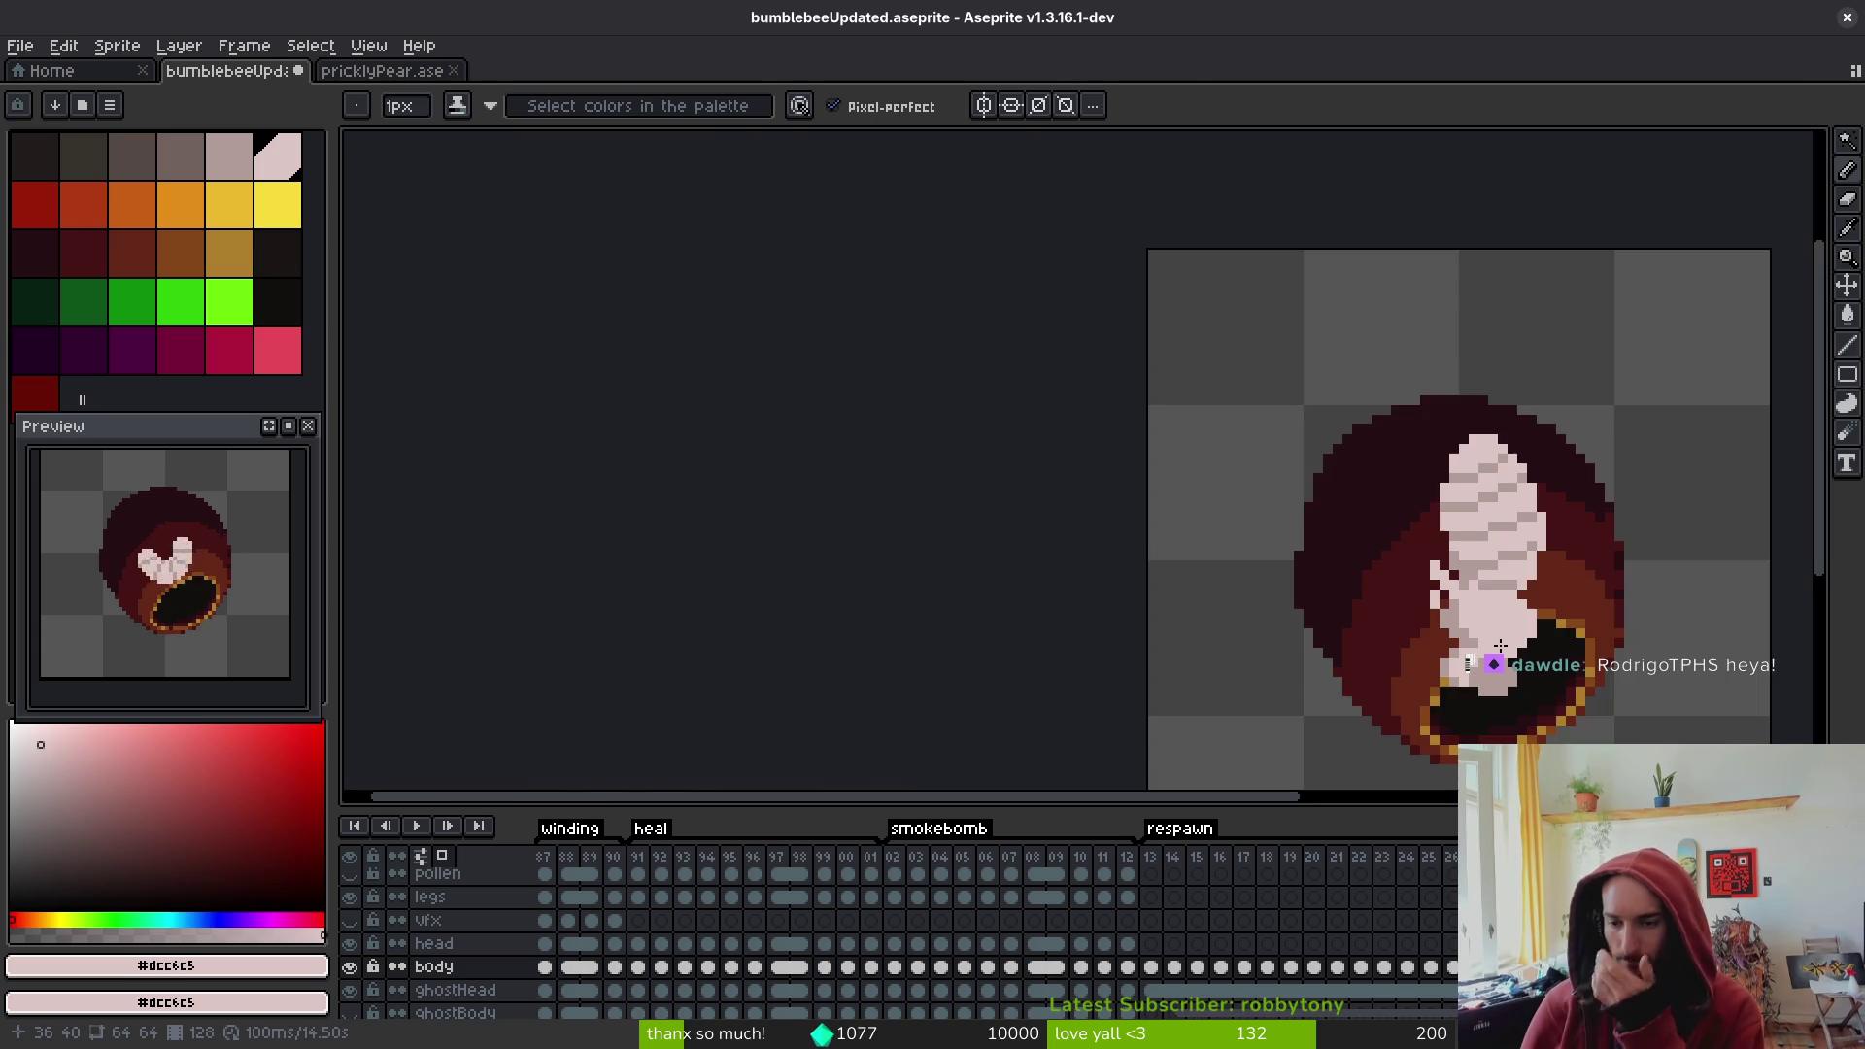
scroll(1496, 649, "up", 2)
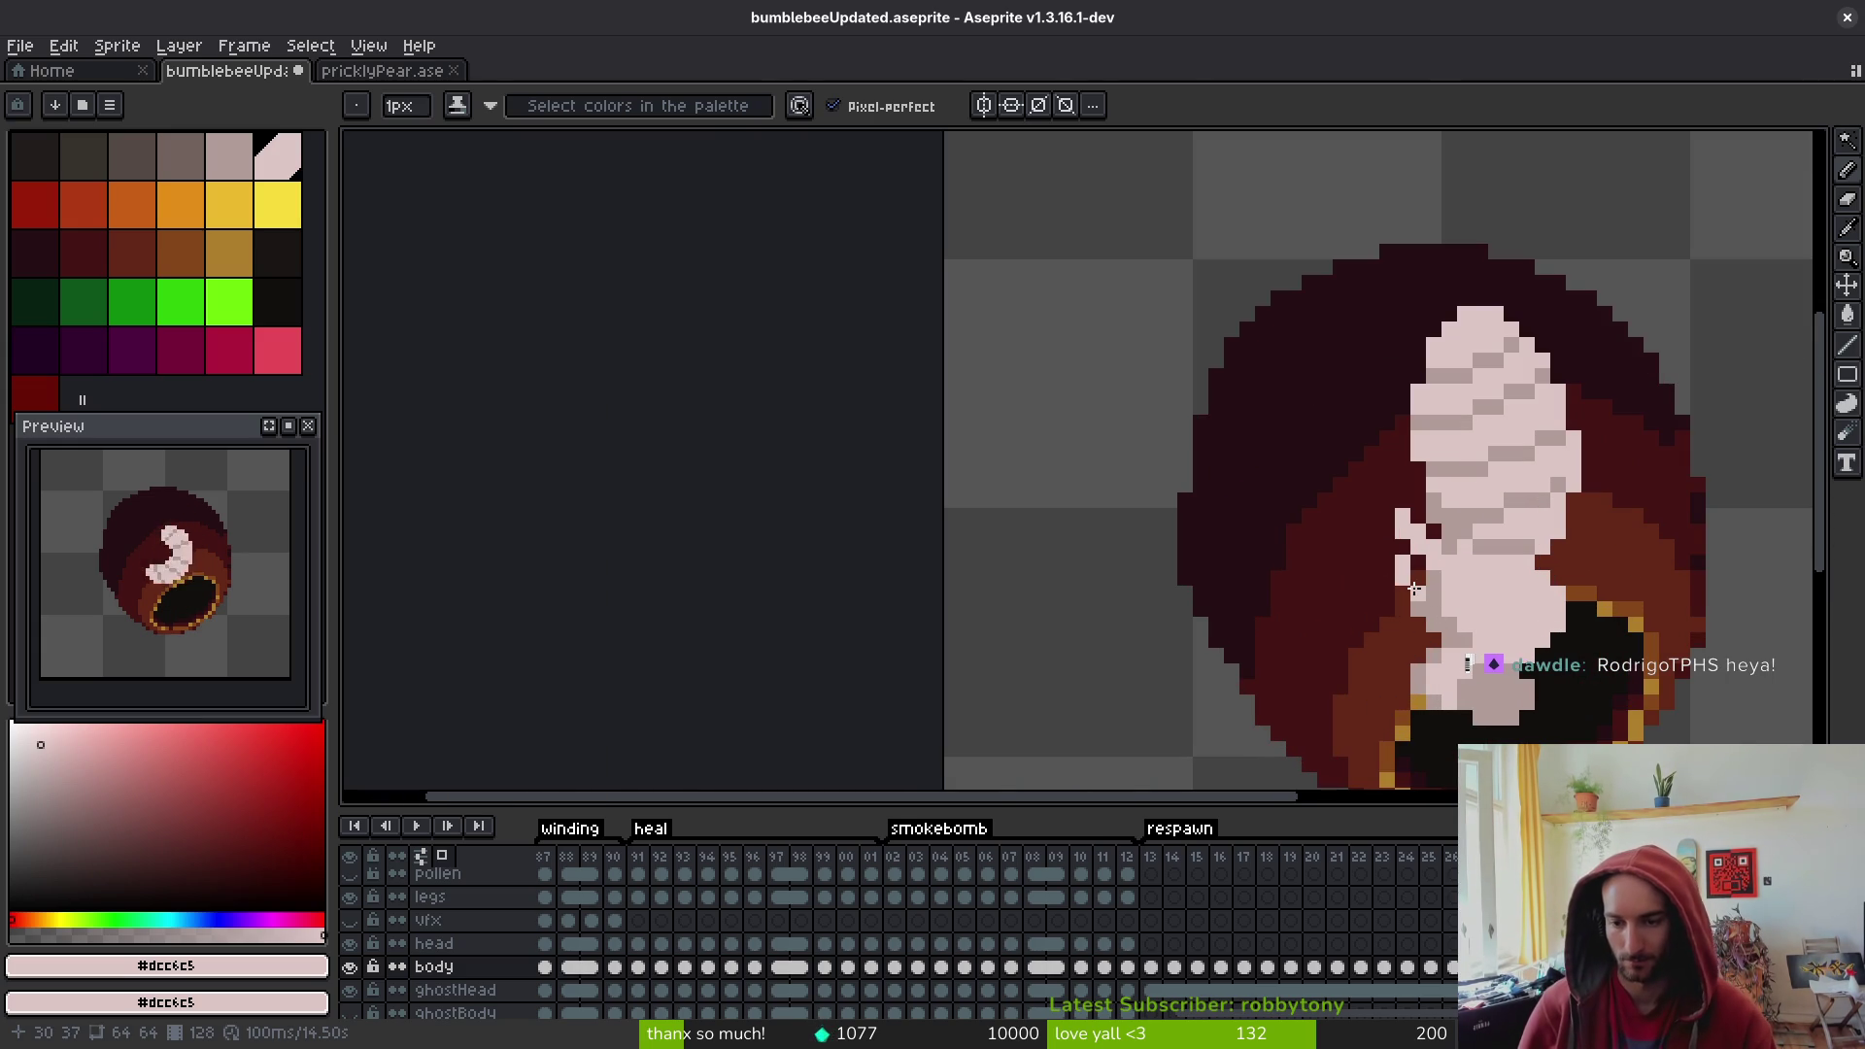
scroll(1483, 604, "down", 2)
scroll(1466, 626, "up", 2)
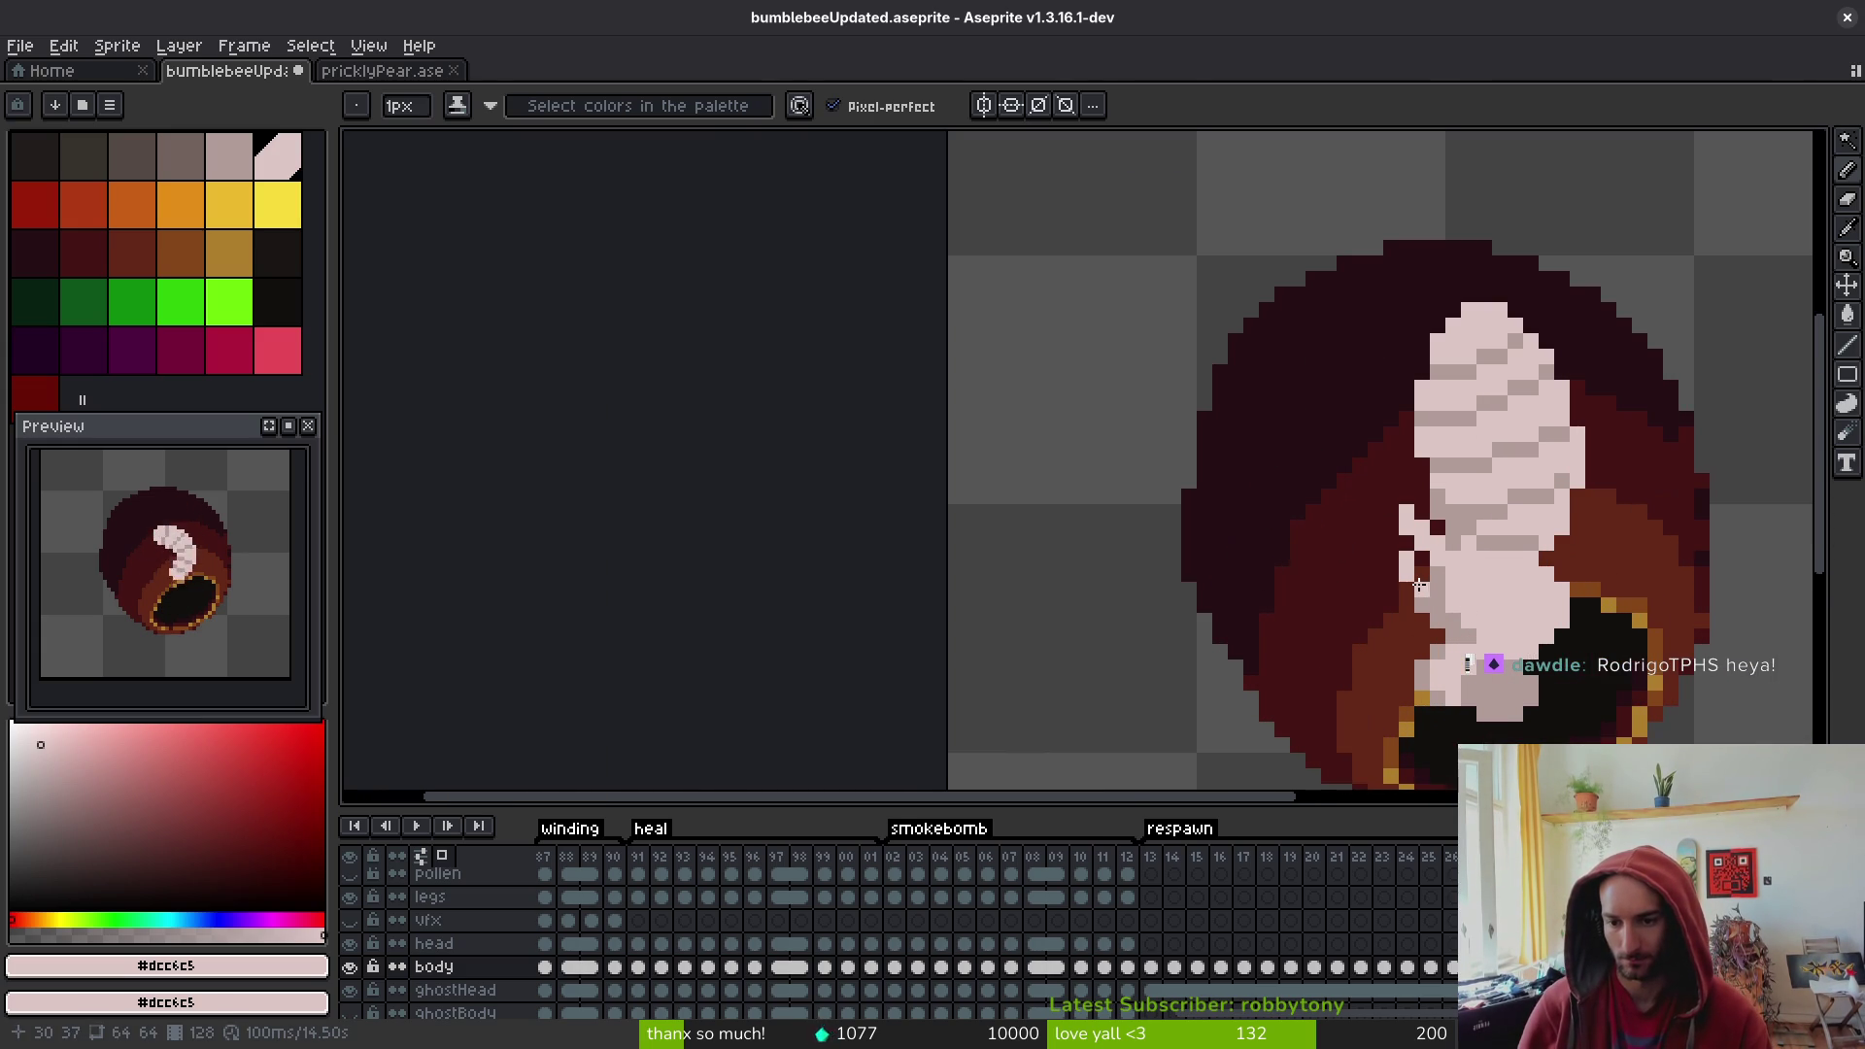
scroll(1440, 610, "down", 2)
key("i")
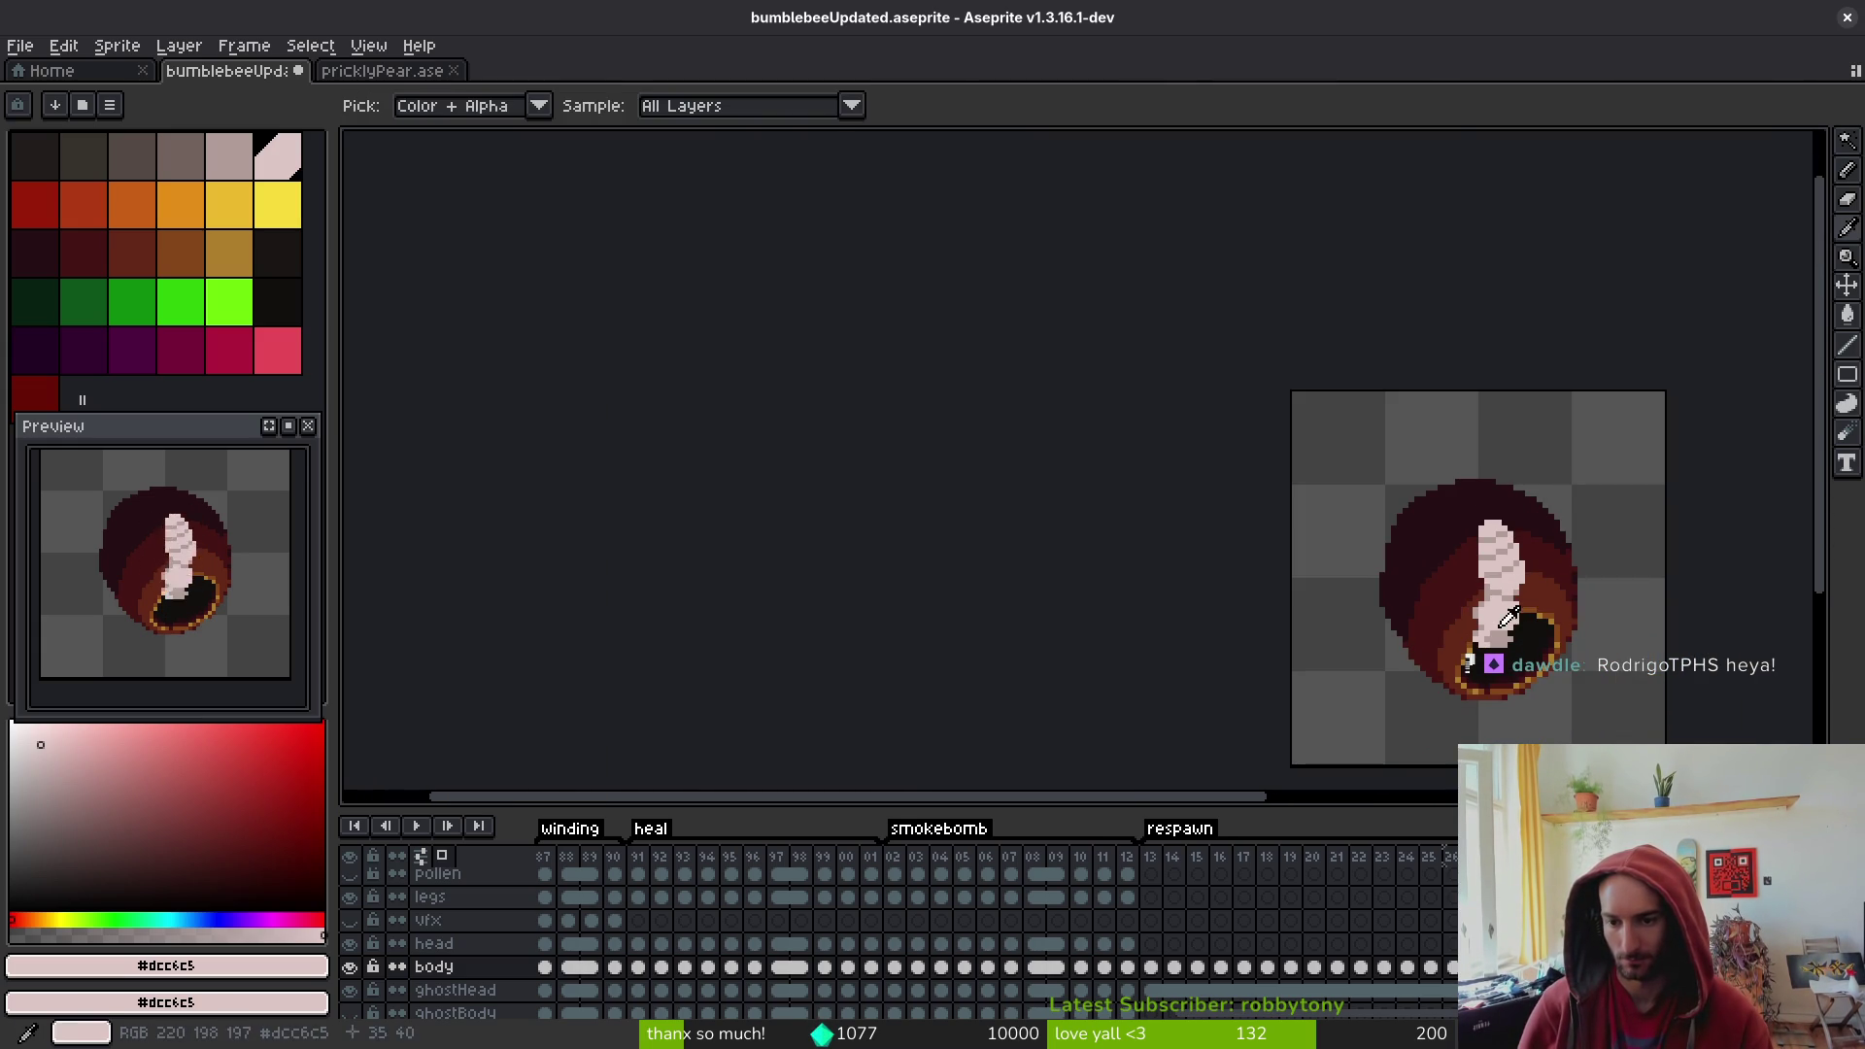
key("b")
scroll(1507, 615, "up", 3)
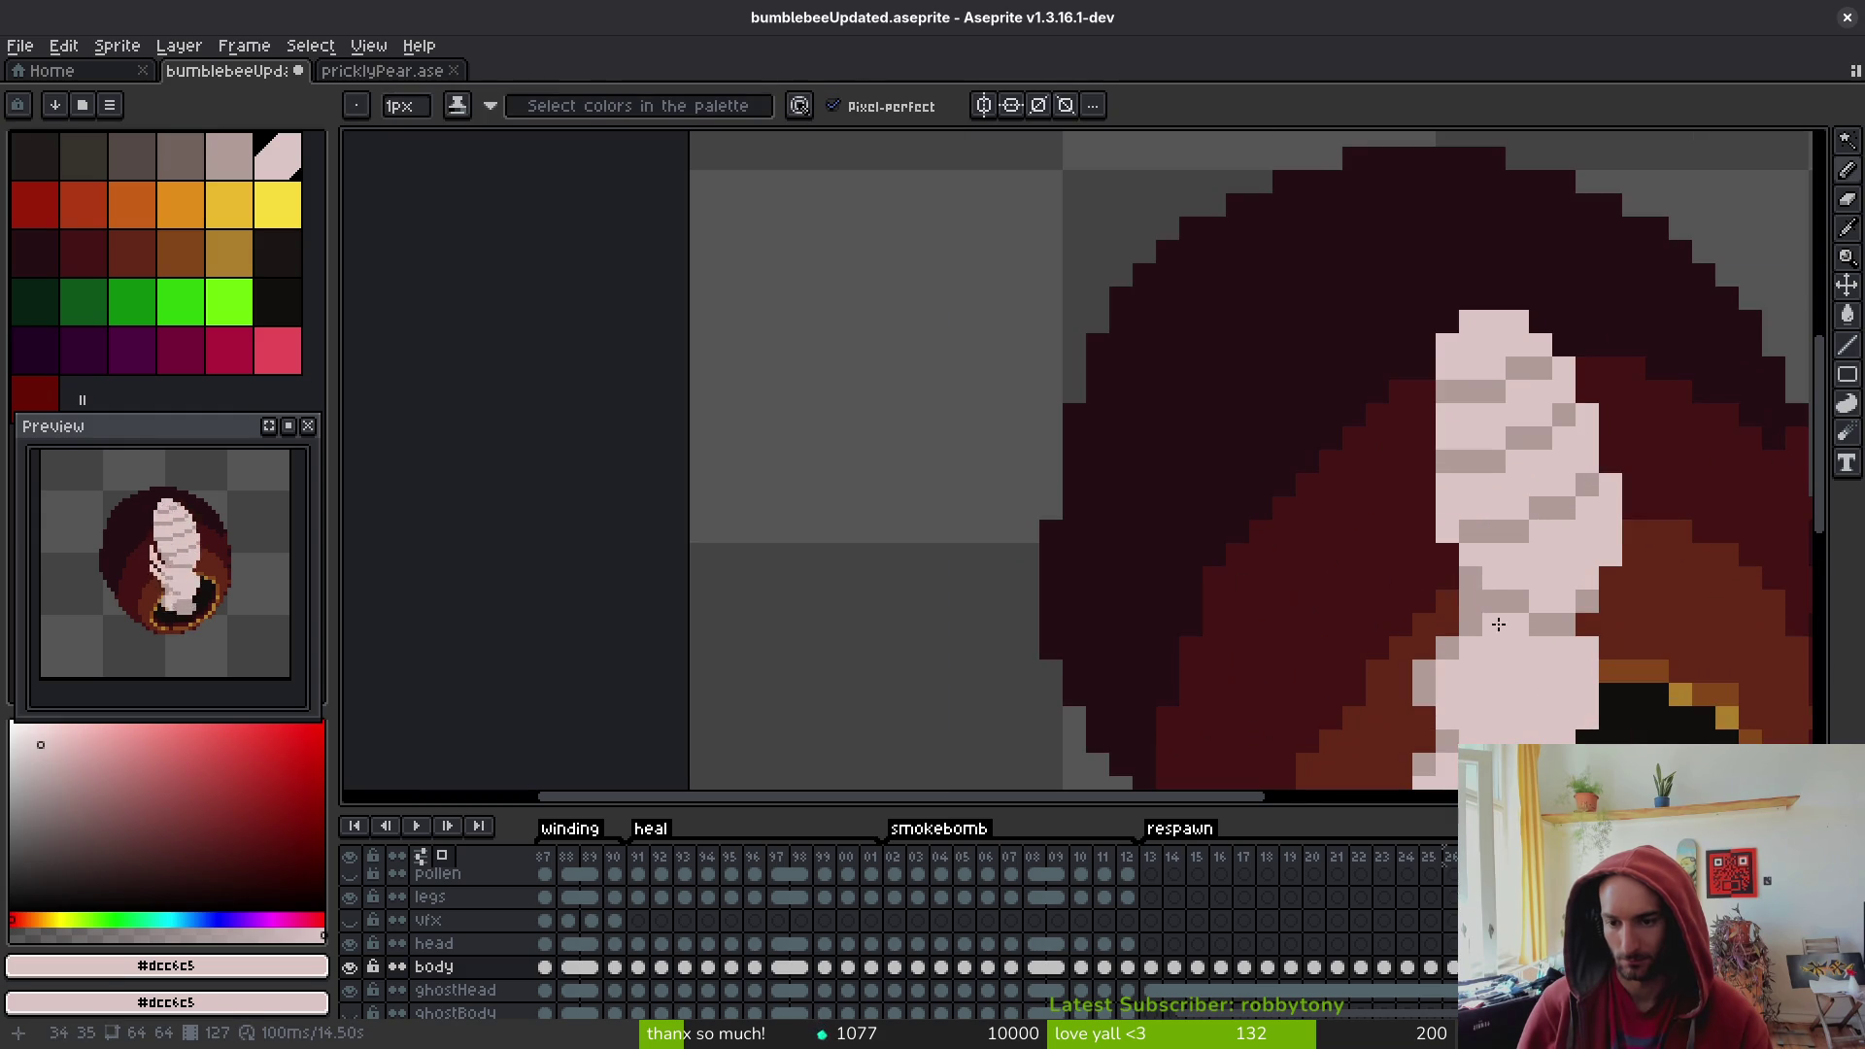
scroll(1517, 665, "down", 4)
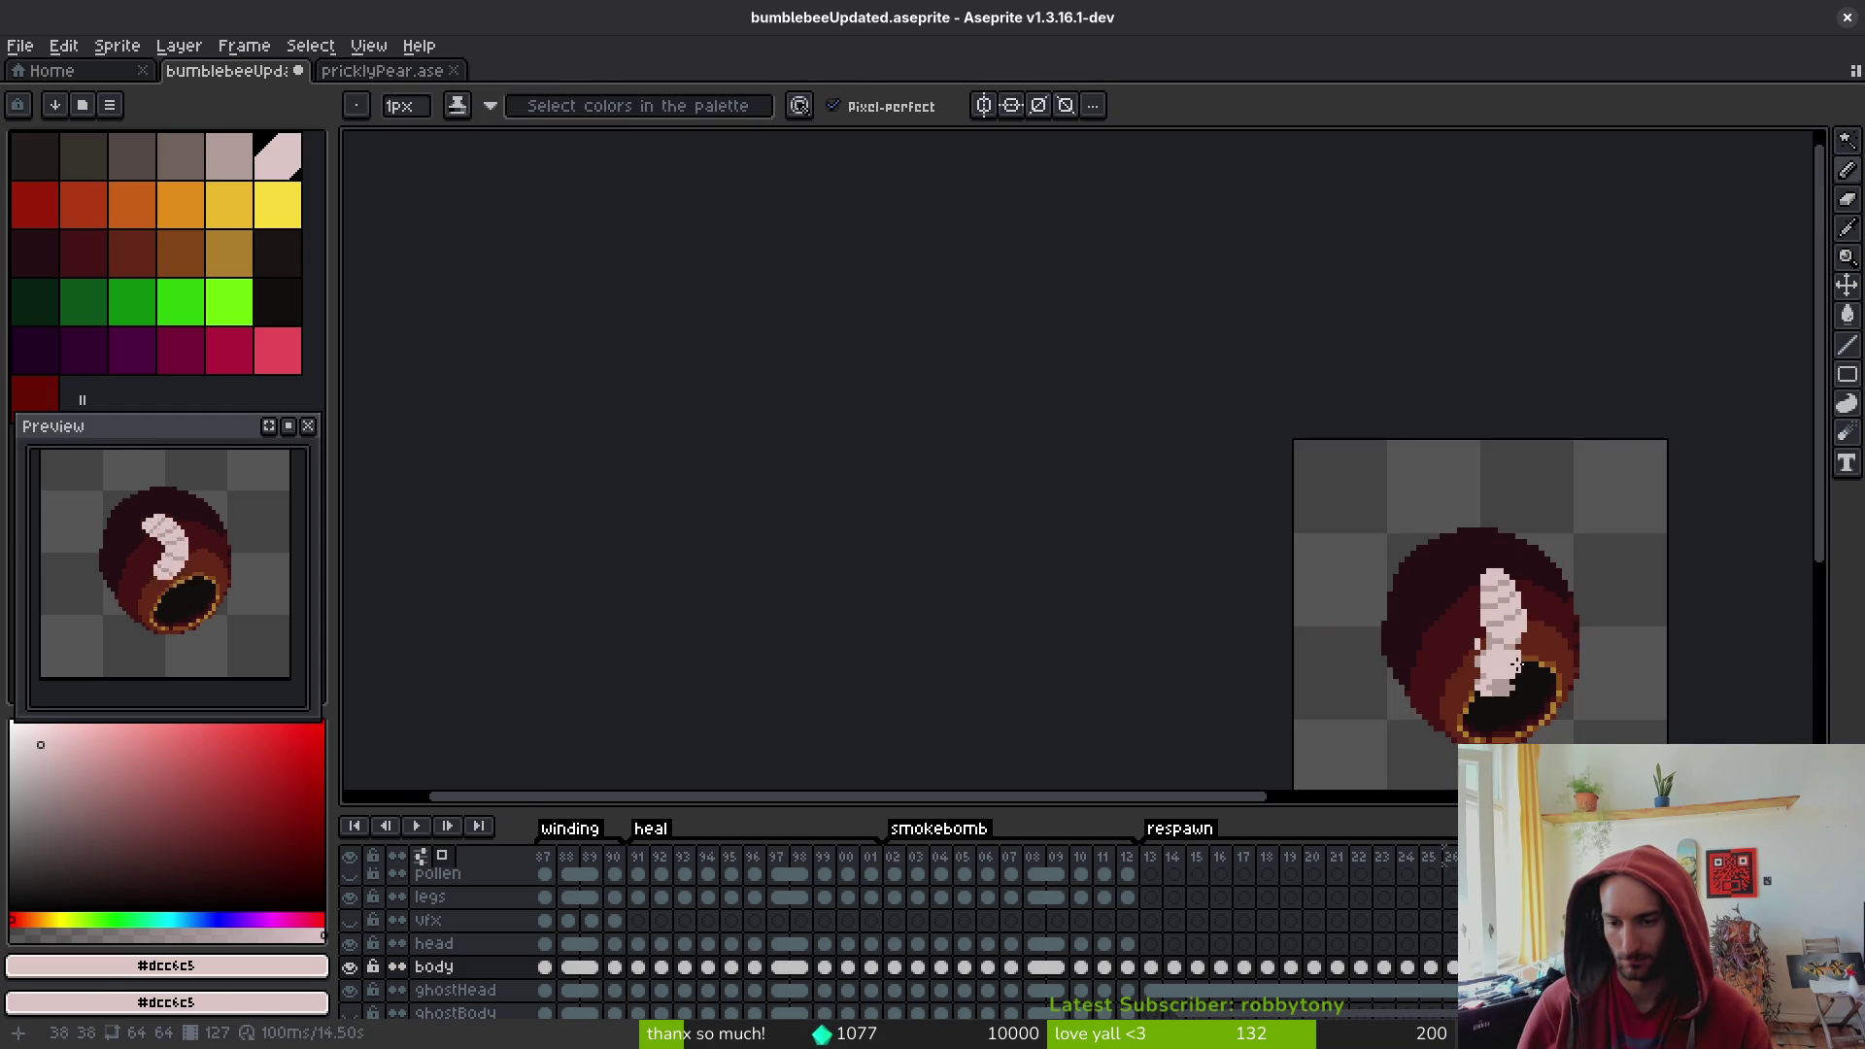
scroll(1481, 665, "up", 5)
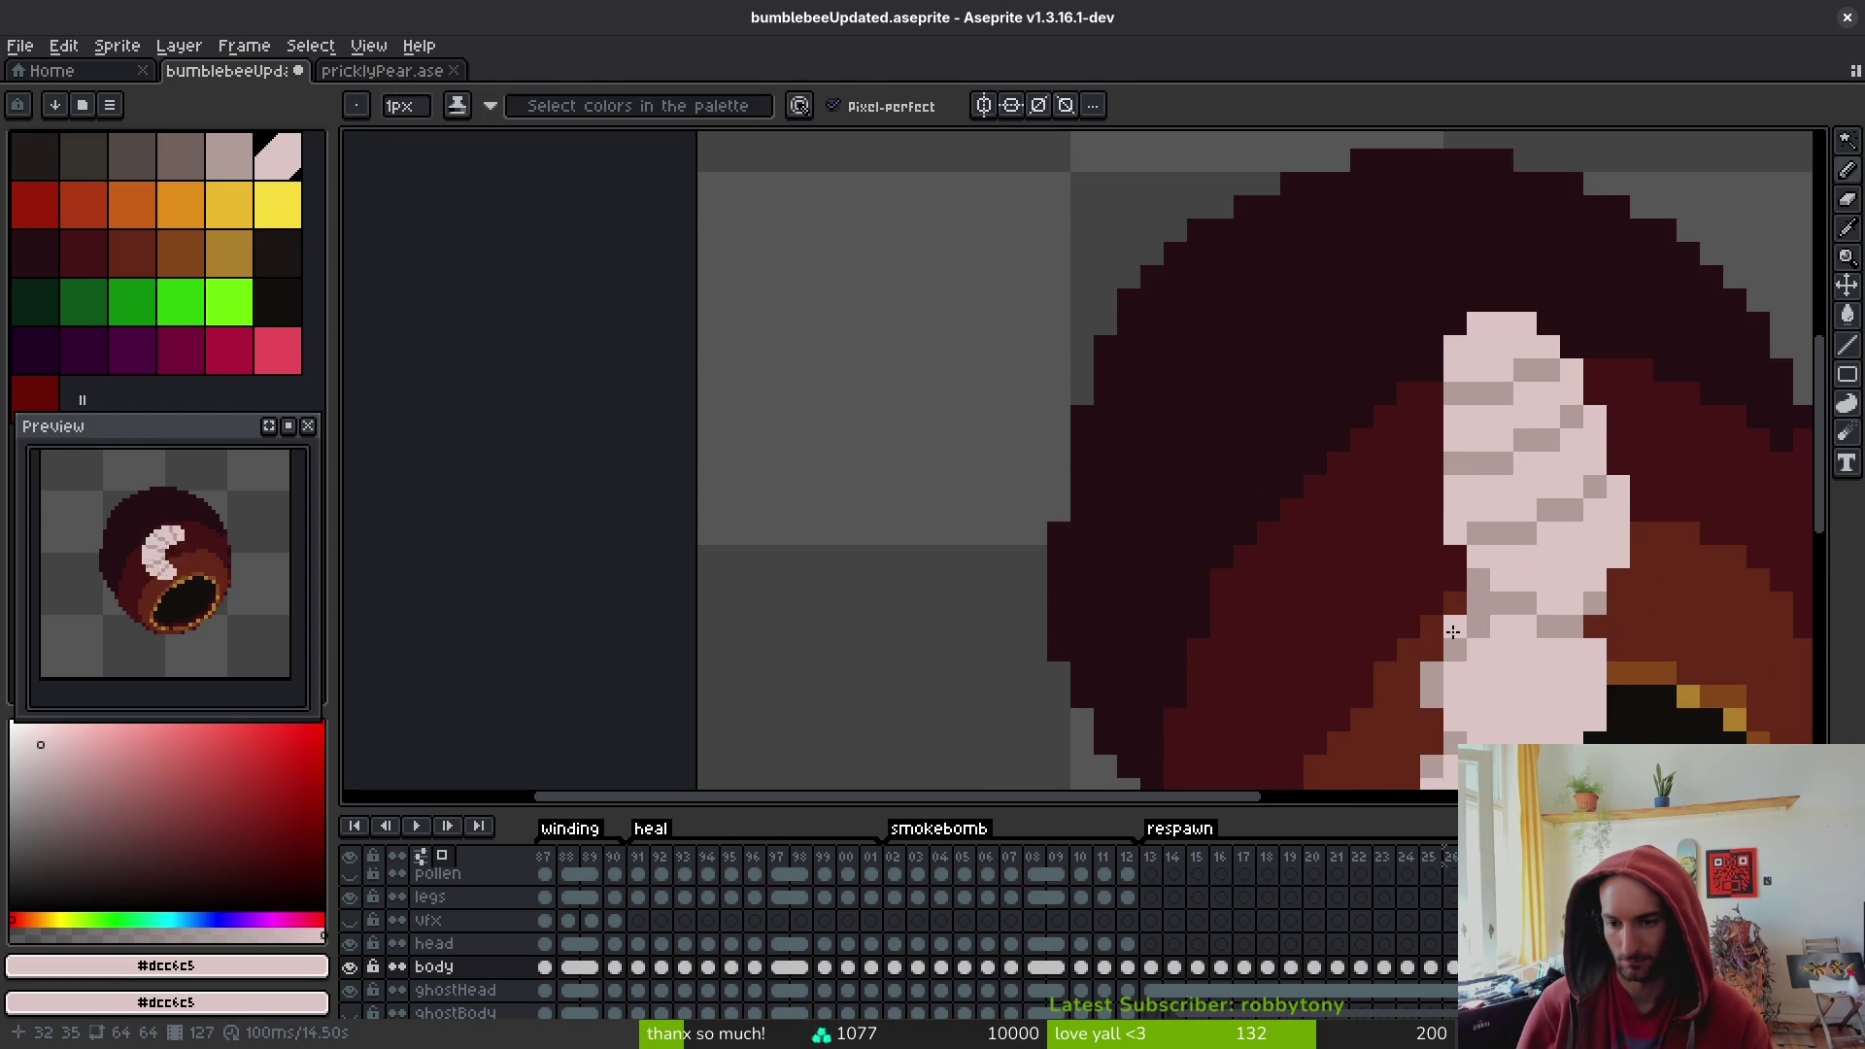
scroll(1443, 628, "down", 4)
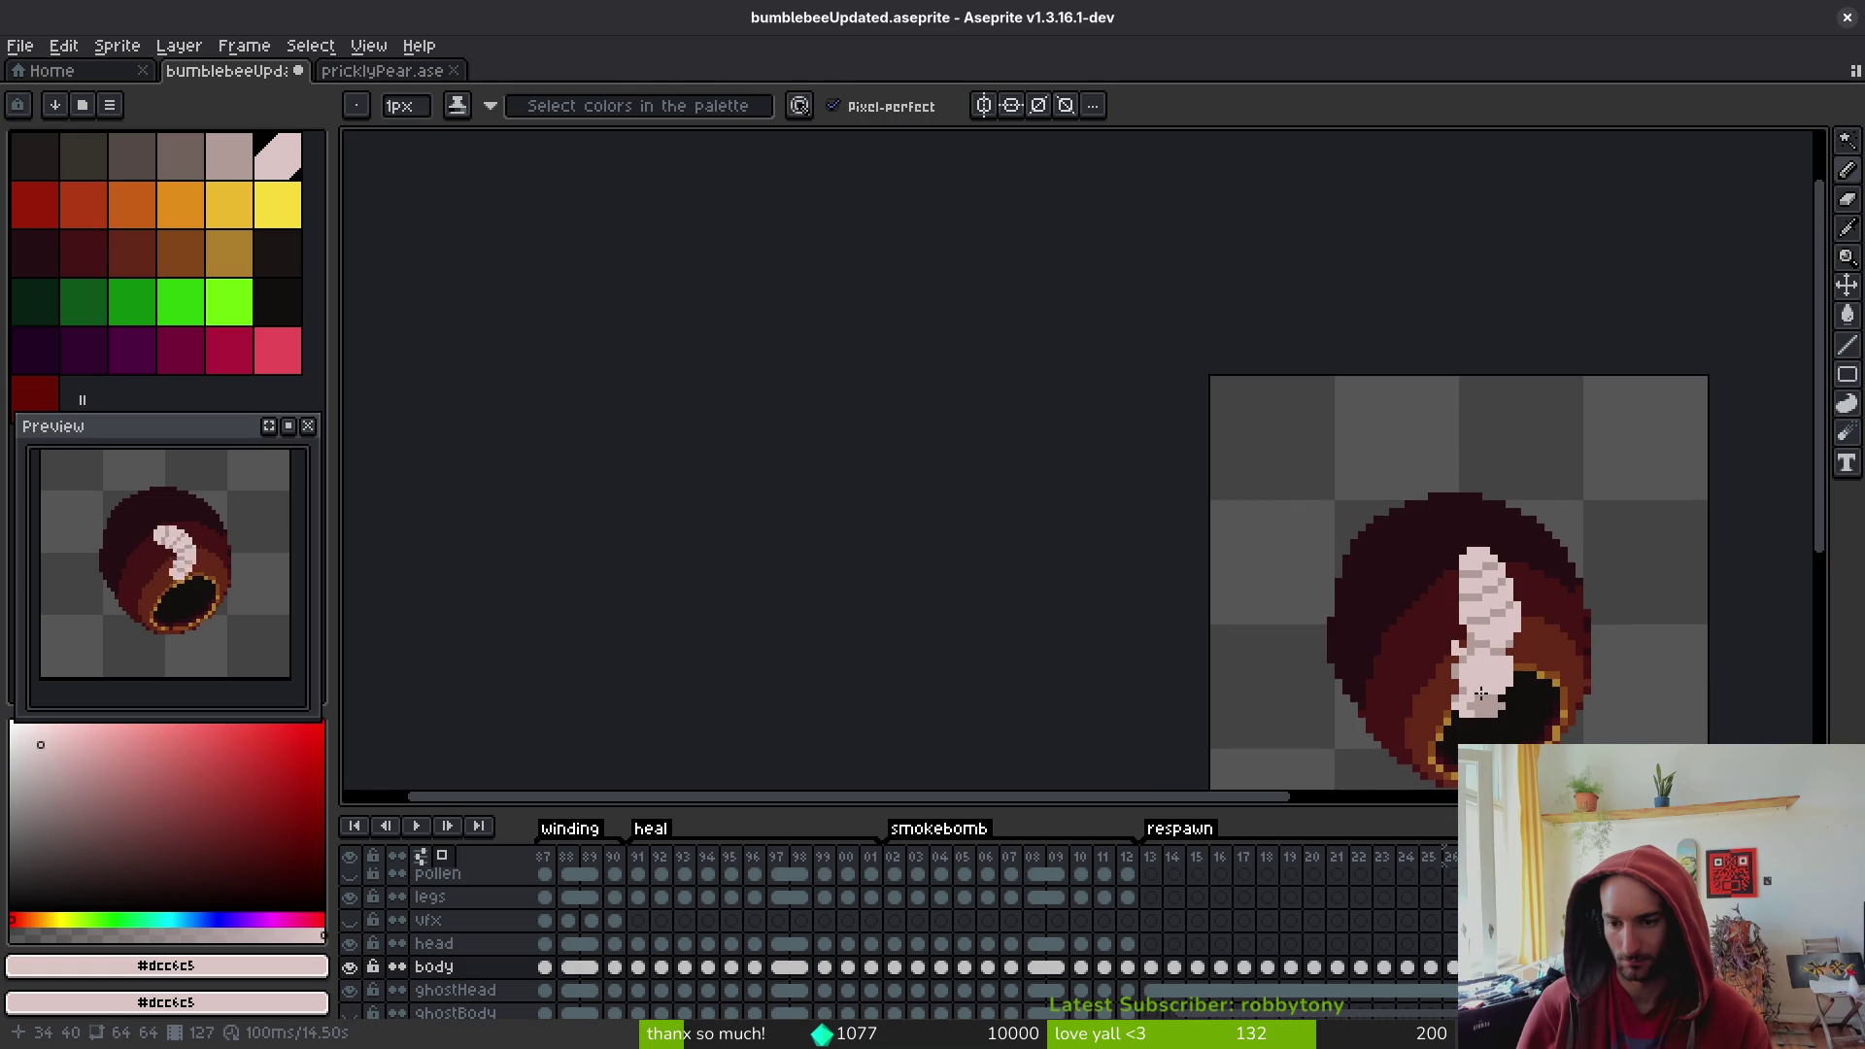
key("alt")
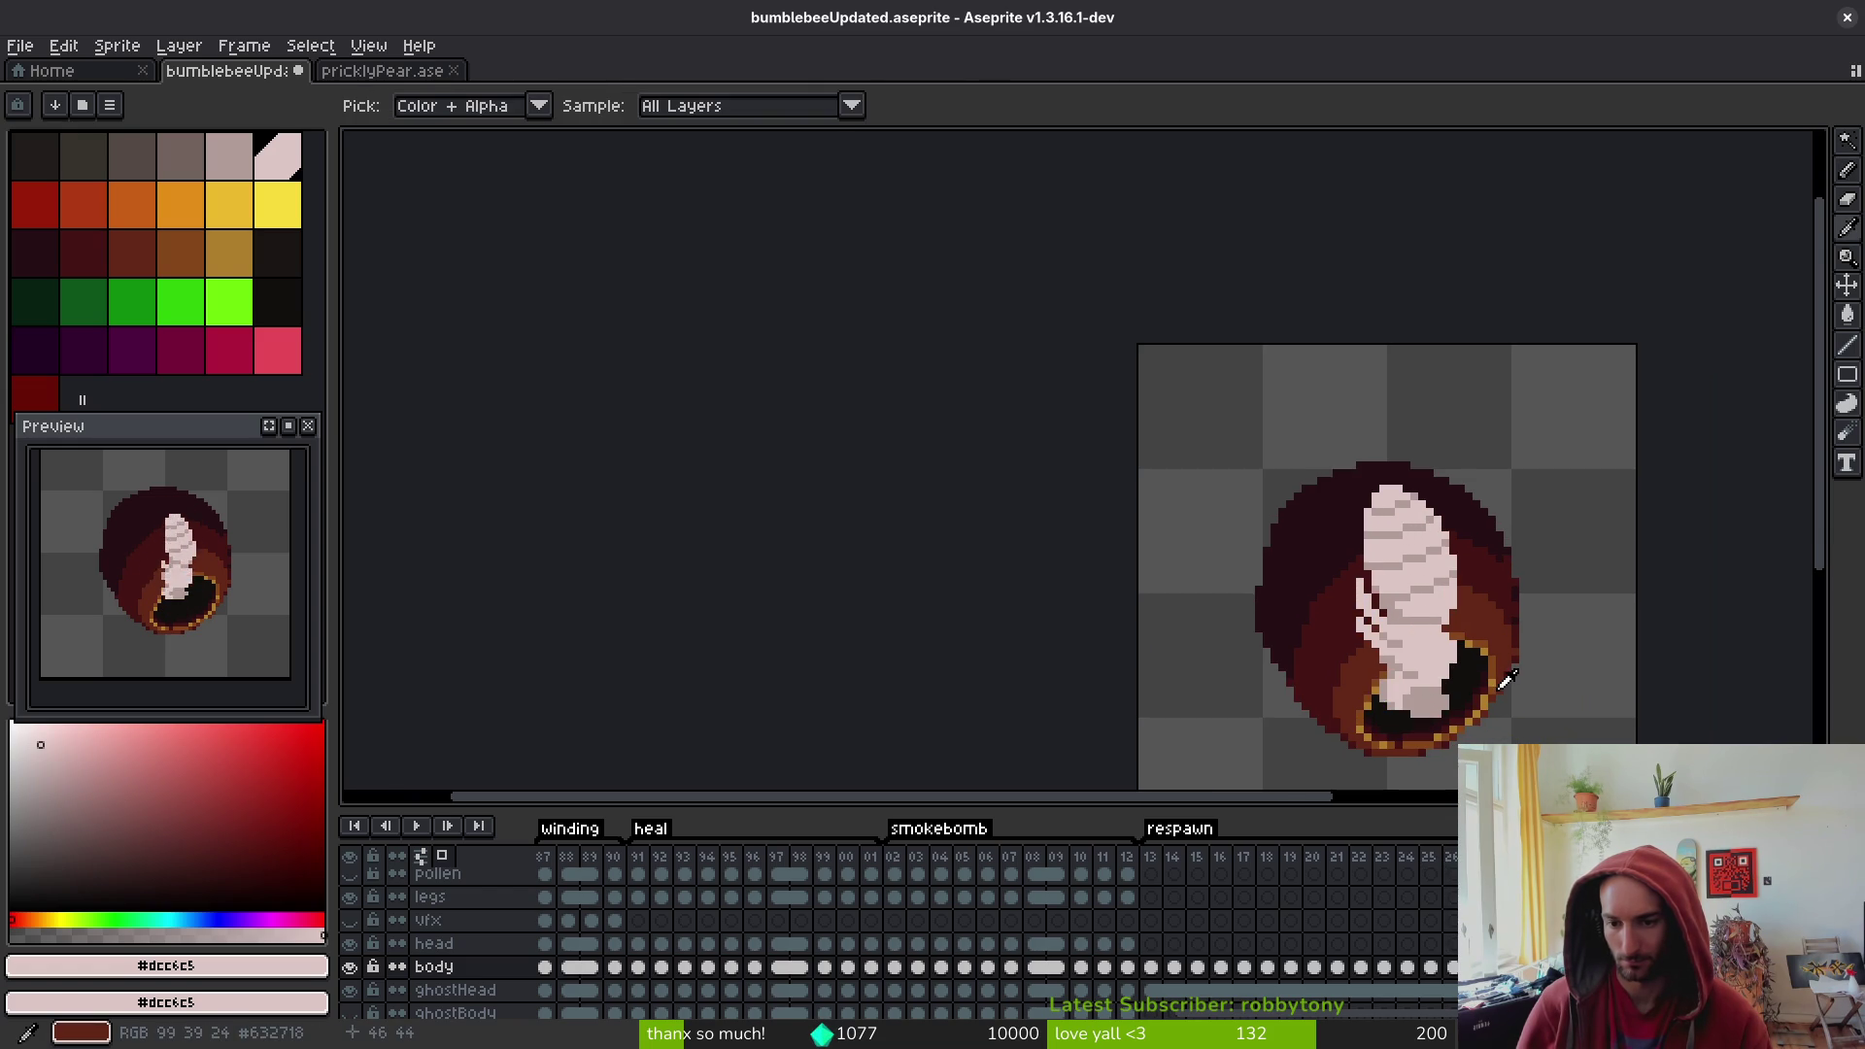
key("ctrl+s")
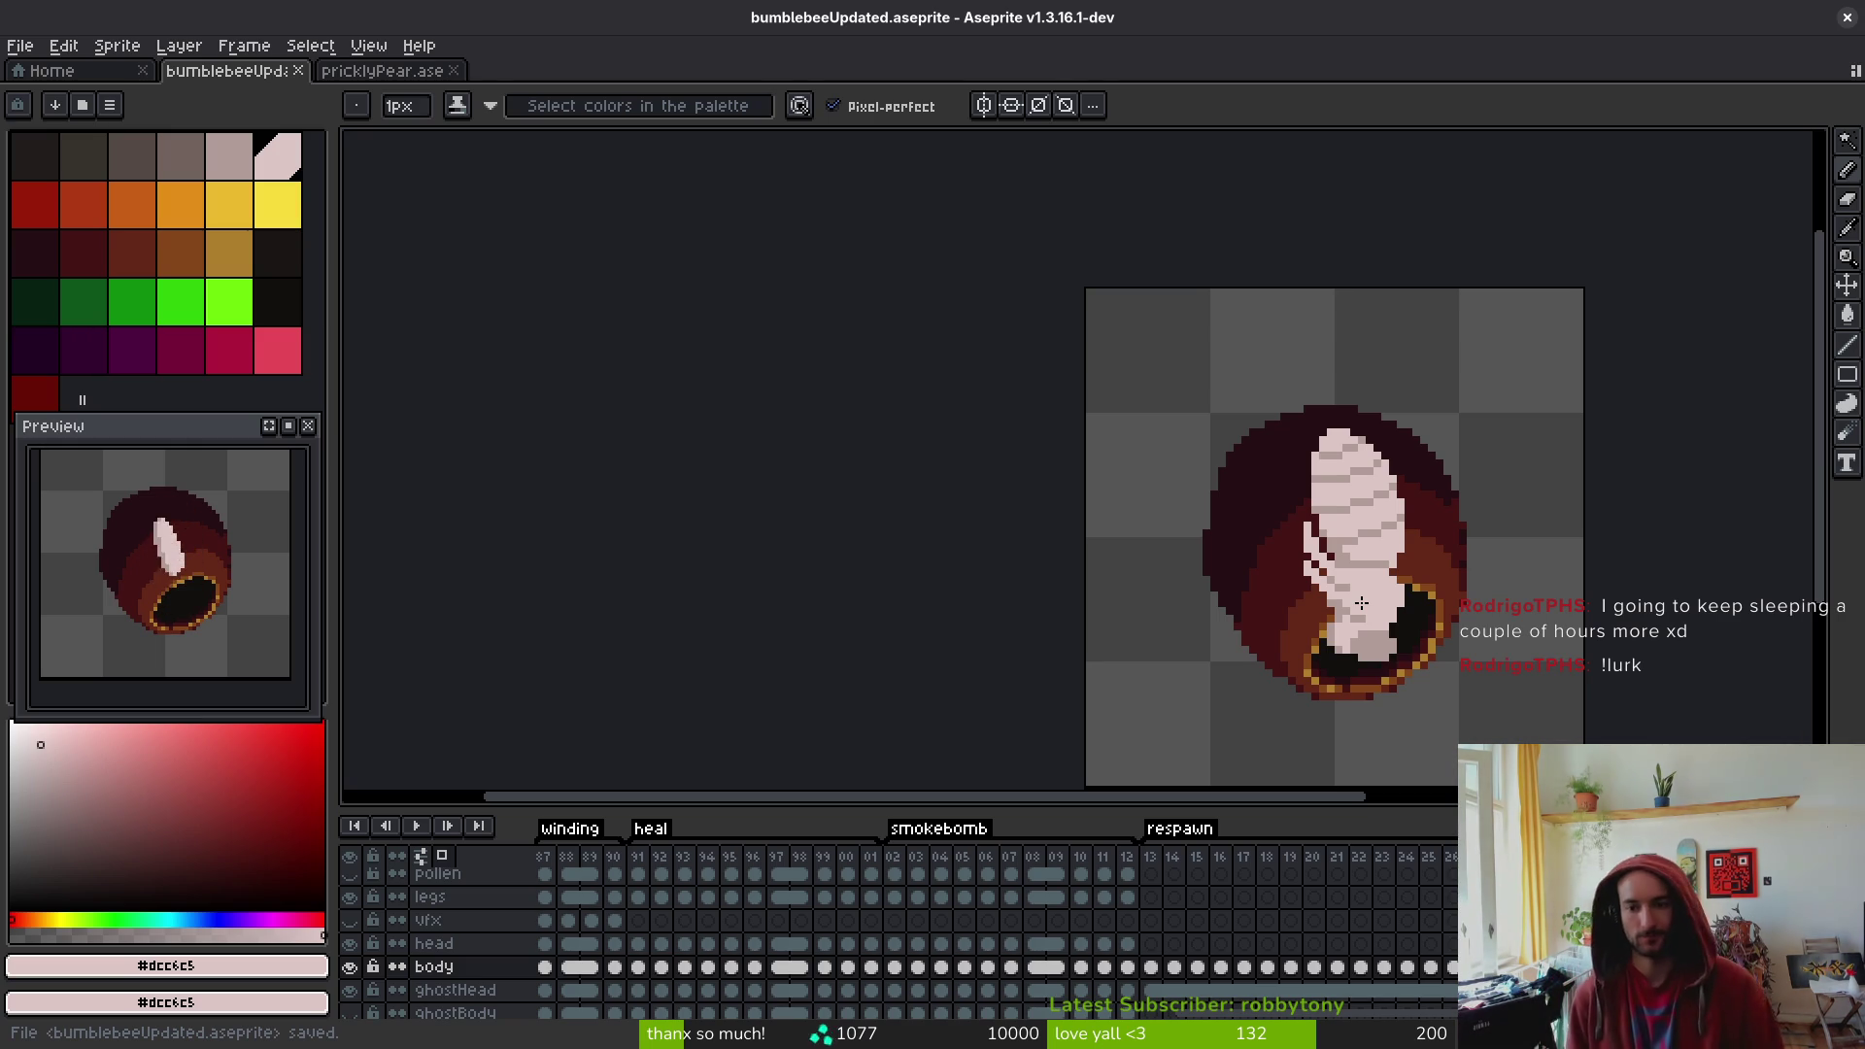
left_click_drag(1344, 561, 1250, 400)
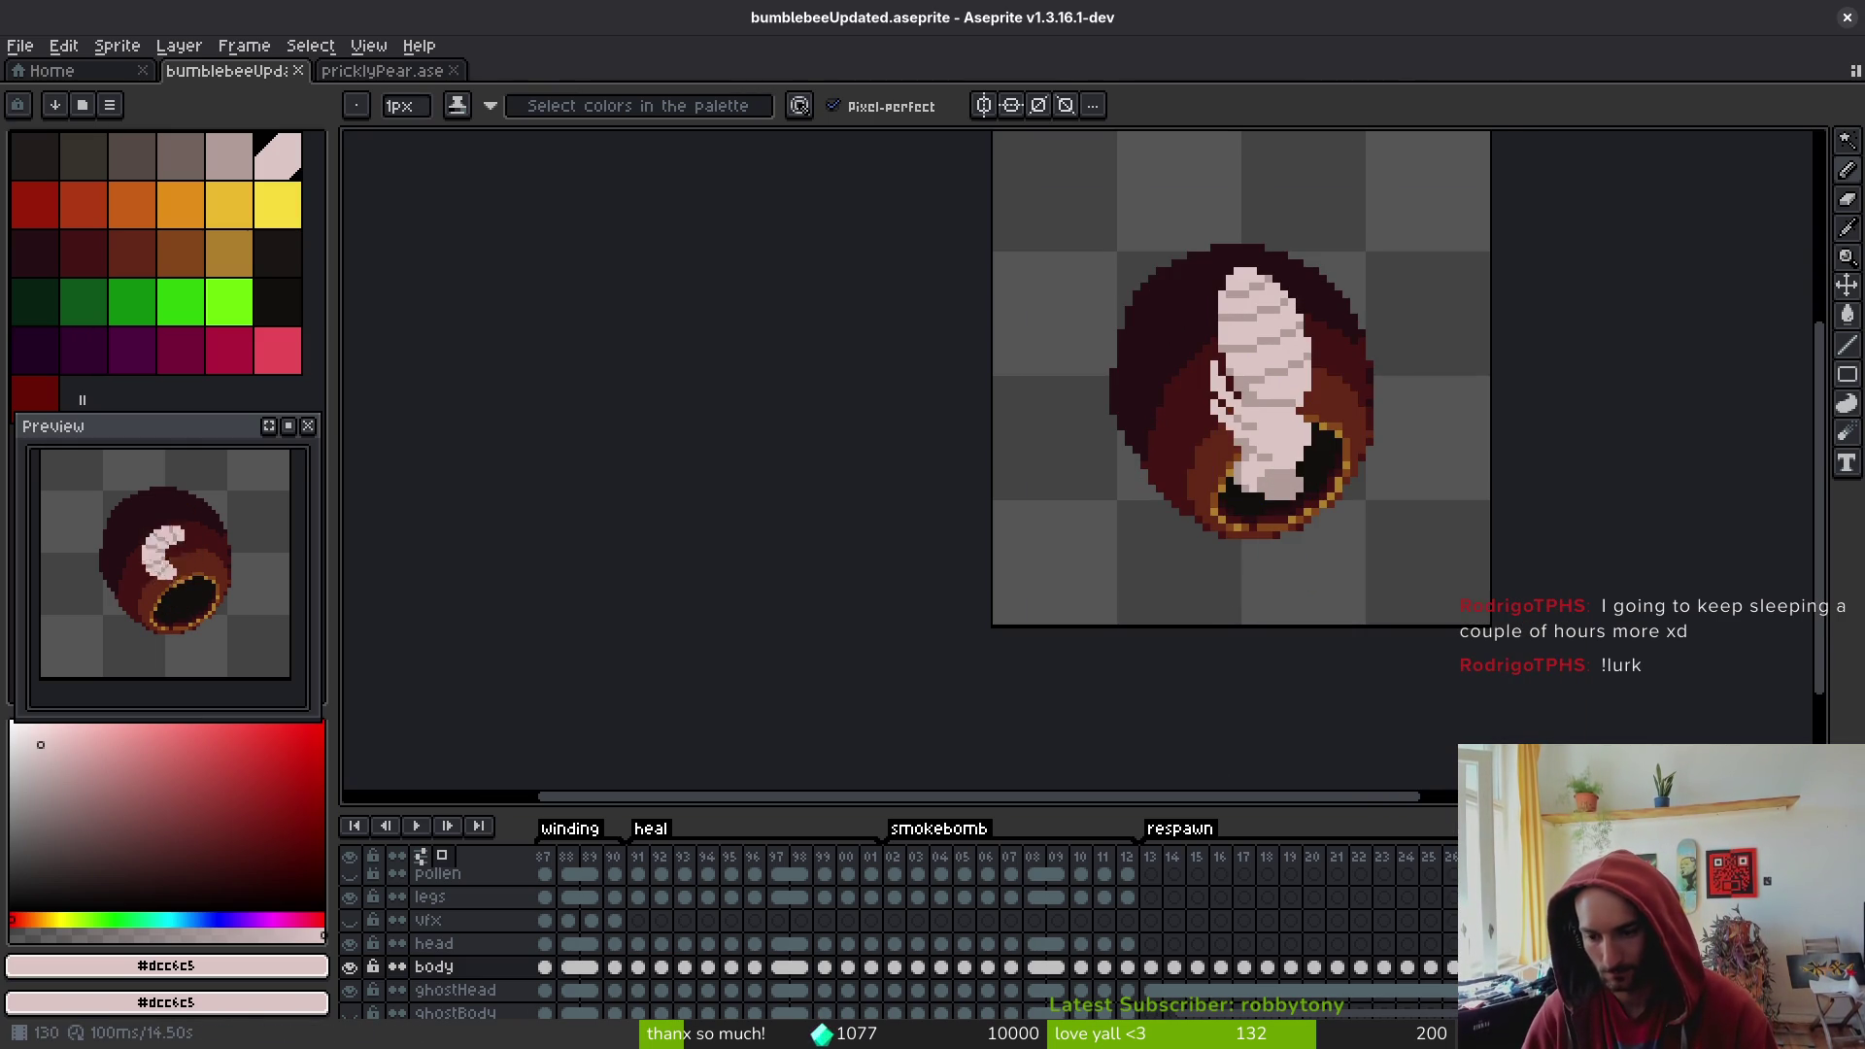
left_click(1263, 437, "ctrl")
left_click_drag(1338, 579, 1228, 495)
key("shift+End")
key("Return")
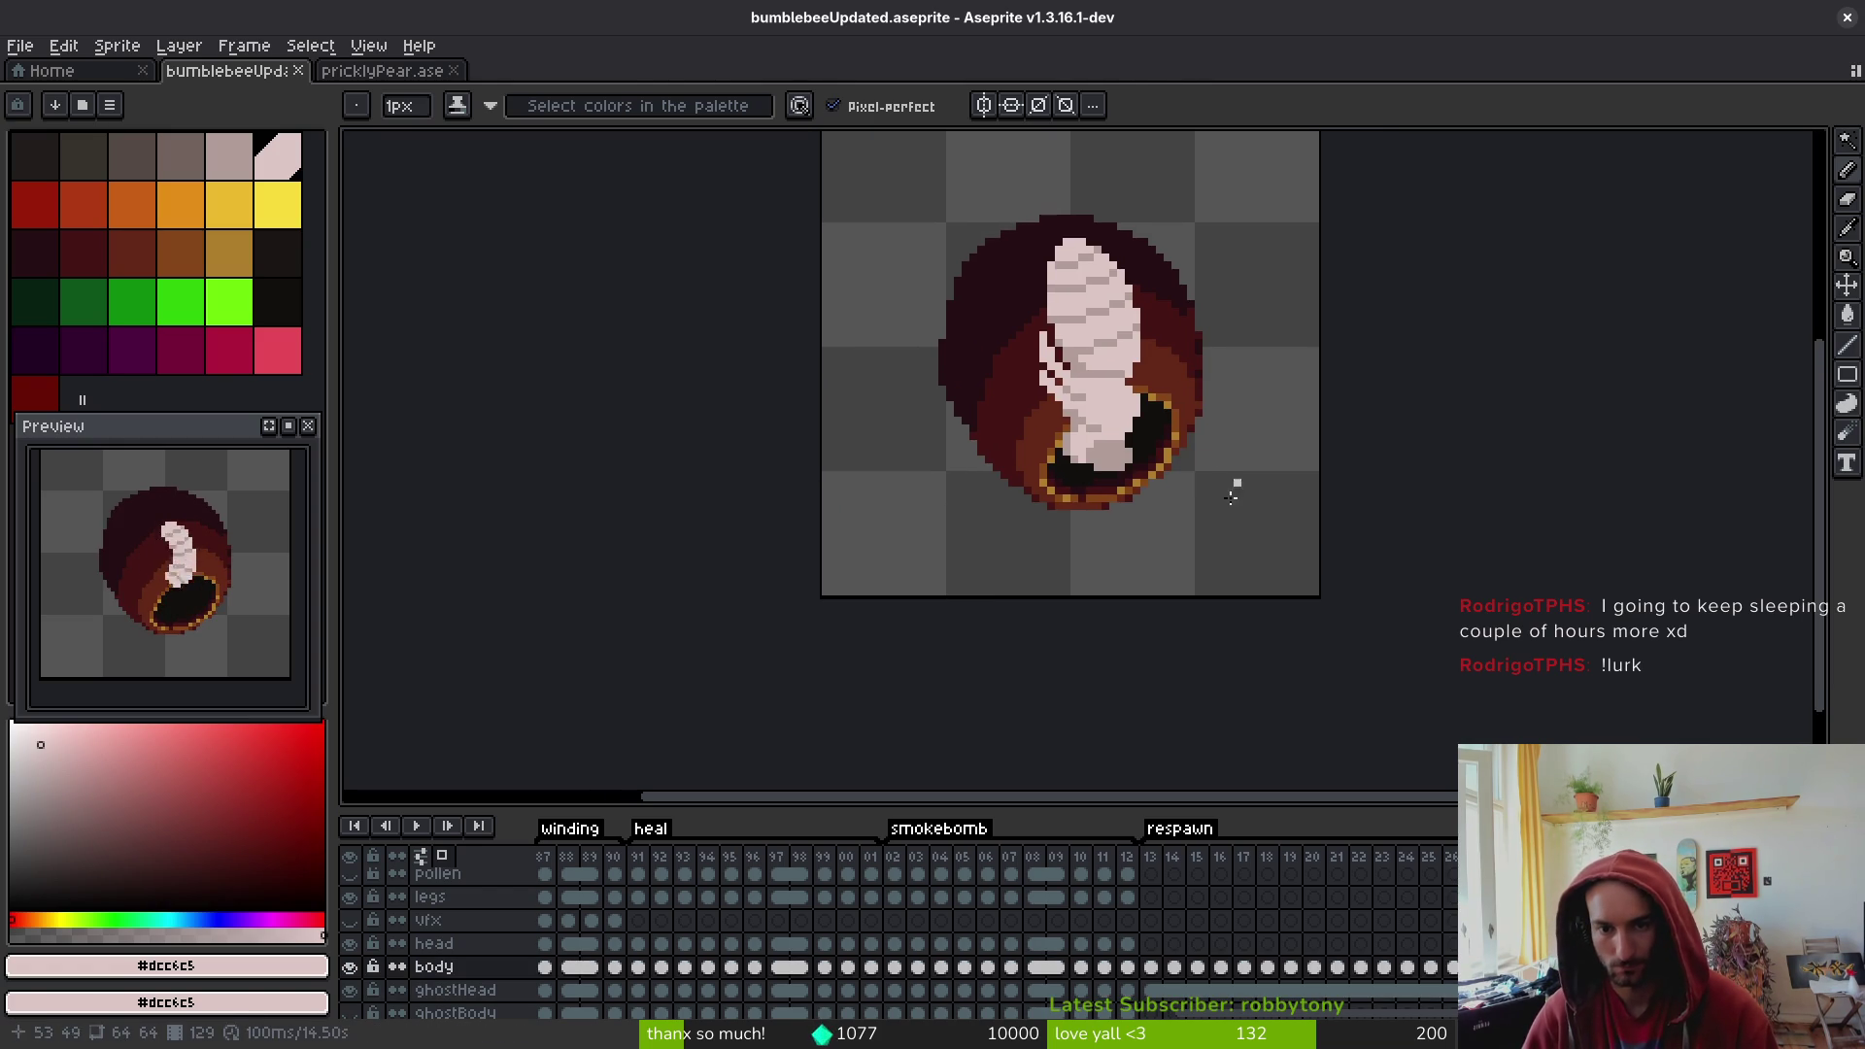
scroll(1108, 399, "up", 1)
scroll(1093, 438, "down", 1)
key("i")
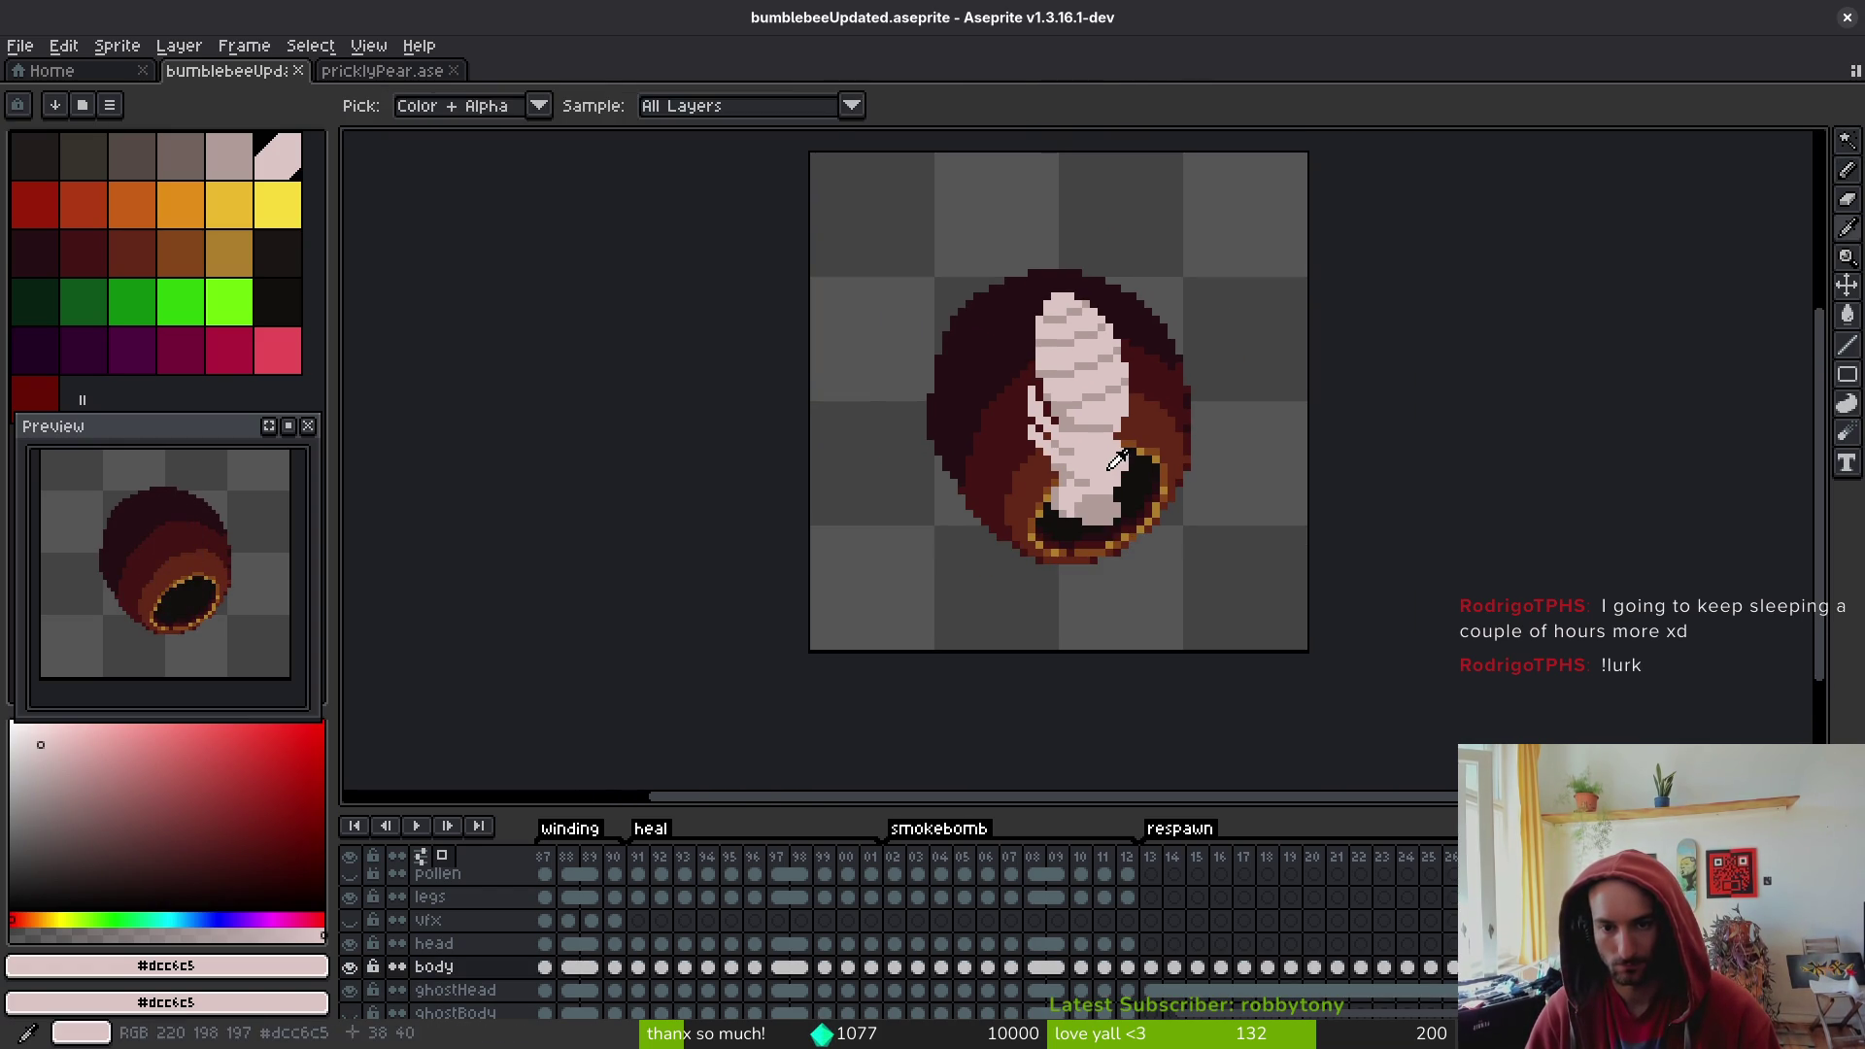
scroll(1129, 466, "down", 1)
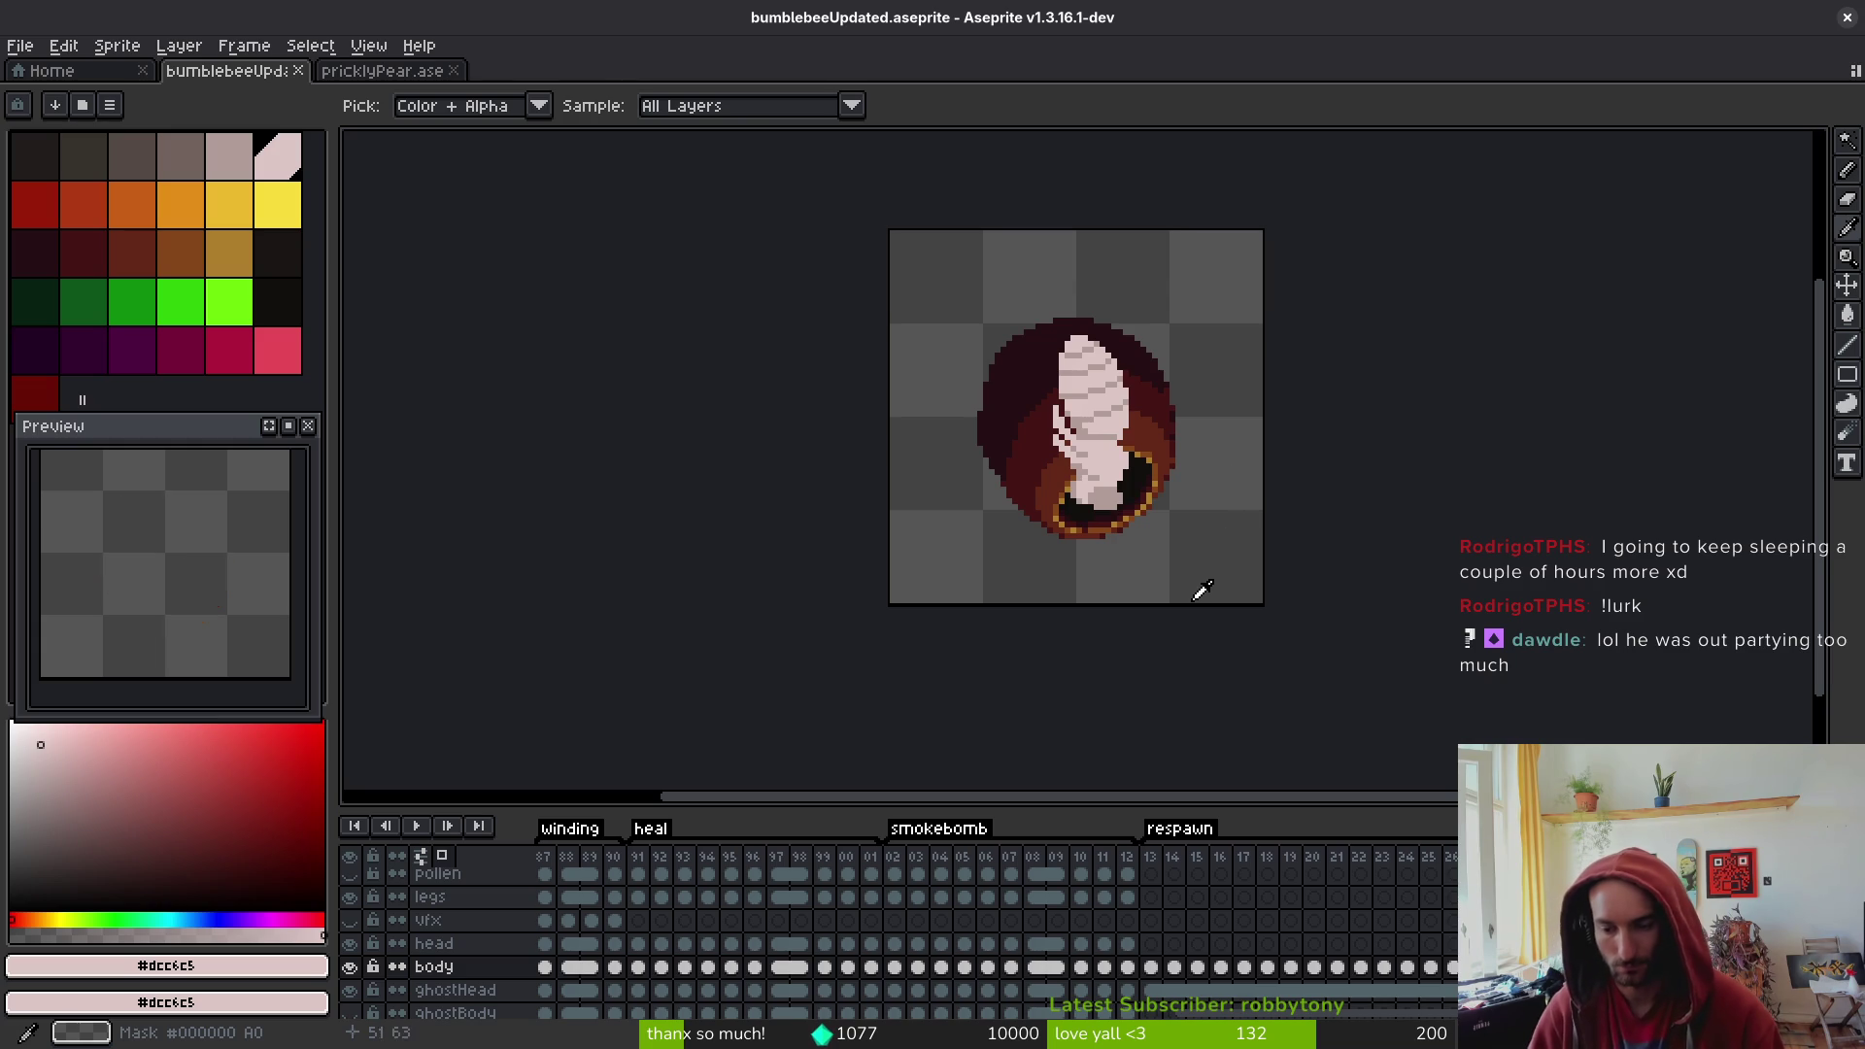
key("b")
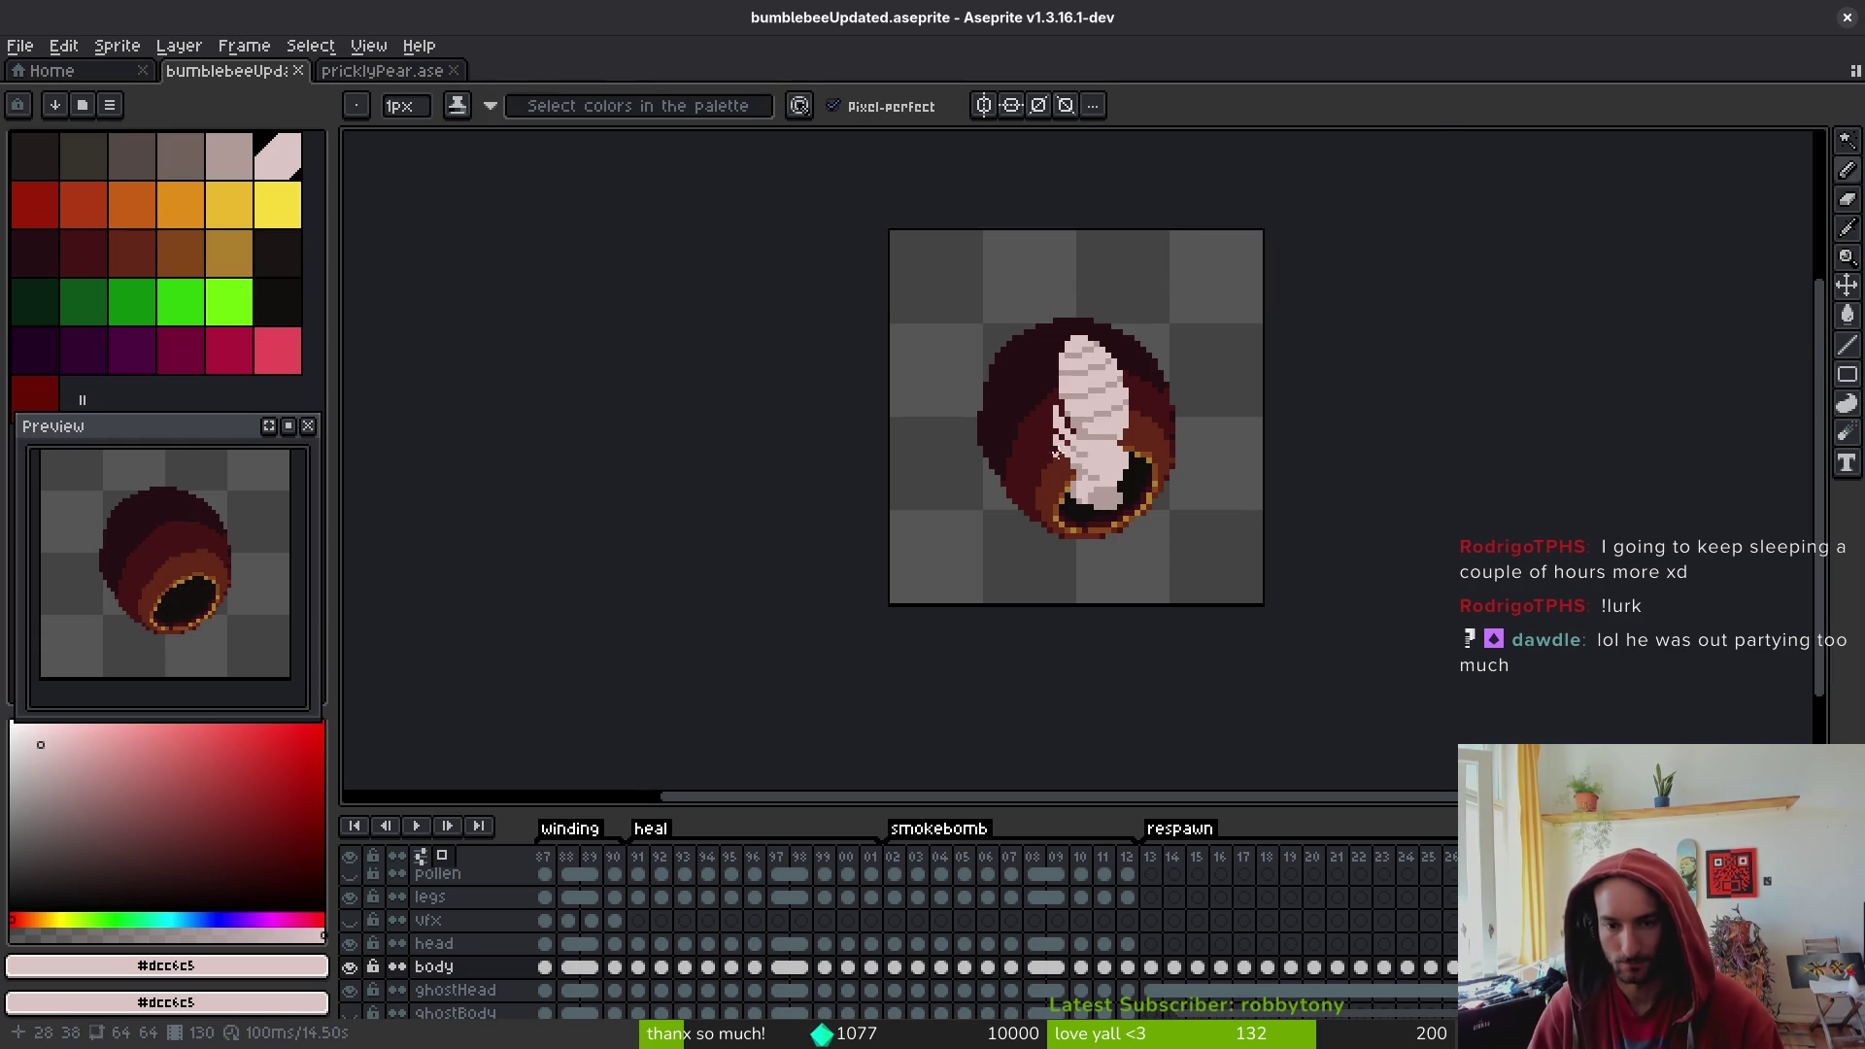
scroll(1076, 330, "up", 4)
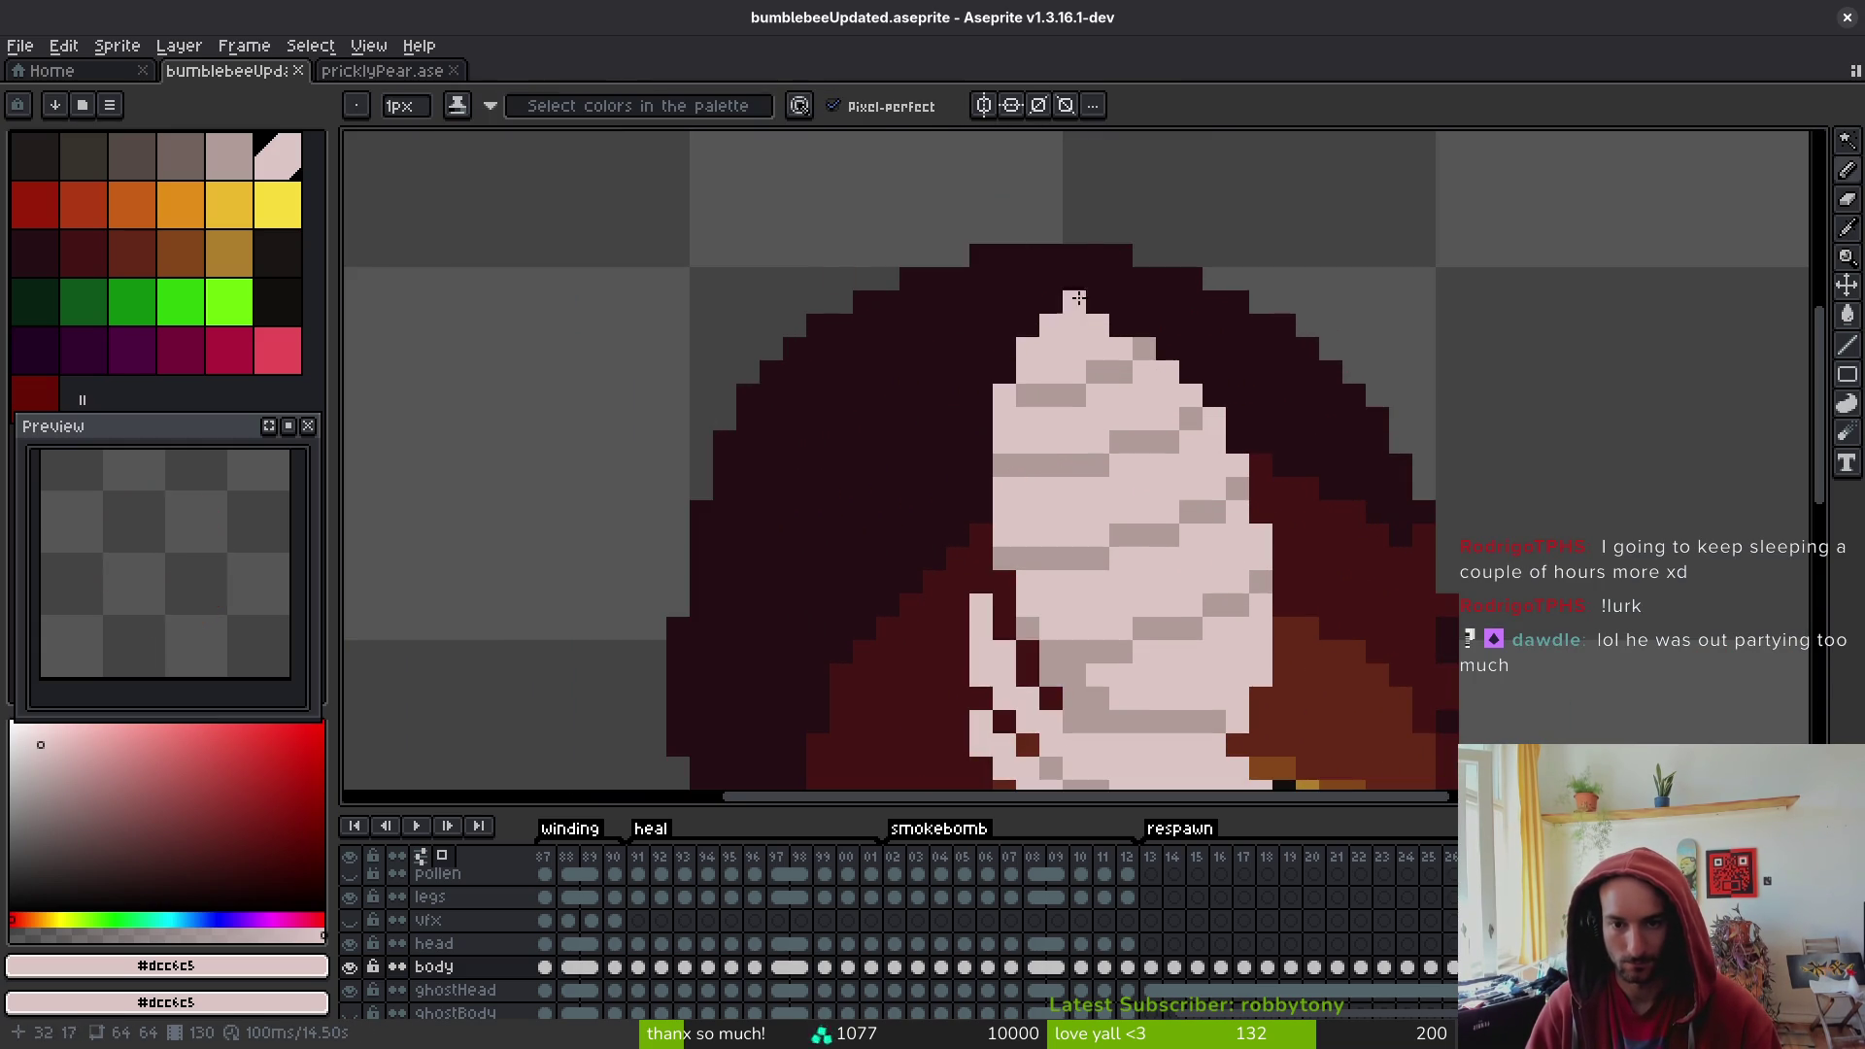
scroll(1072, 281, "down", 3)
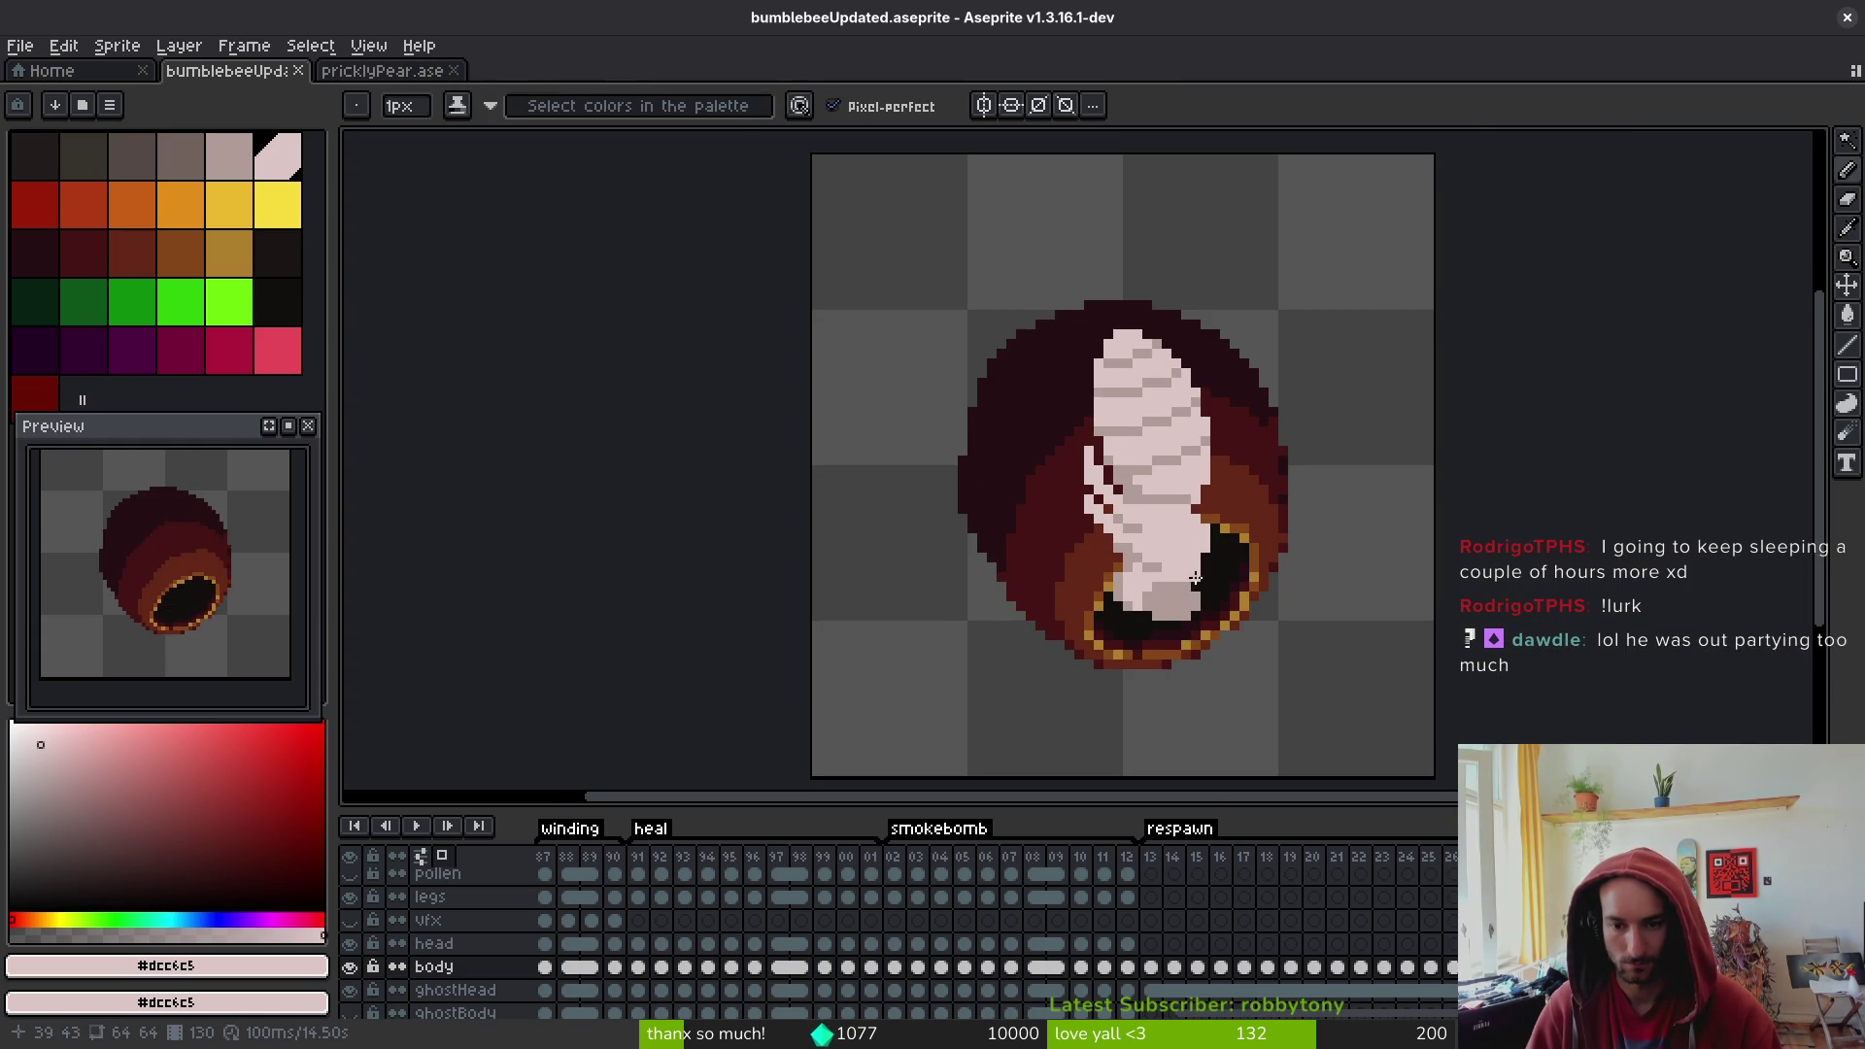
scroll(1202, 570, "up", 1)
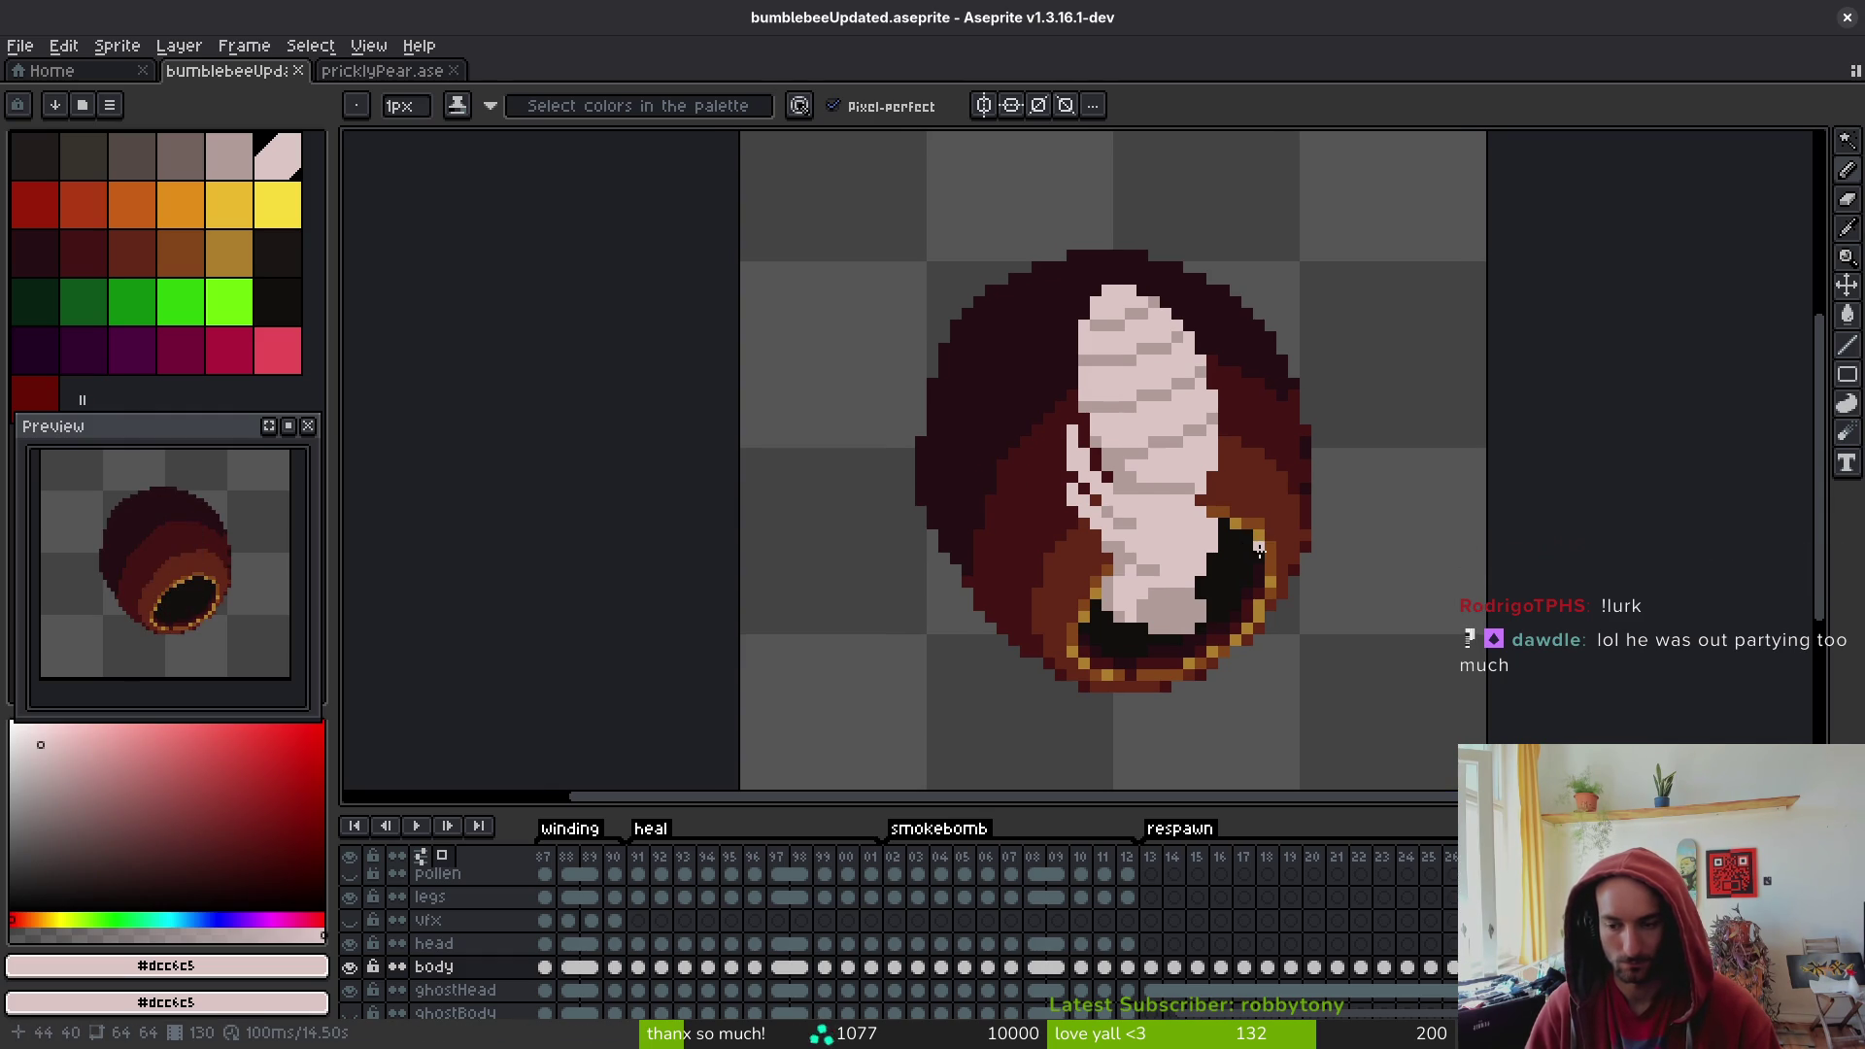
- On frame 12, lasso the bumblebee's body, then cut and restore it
left_click(1128, 968)
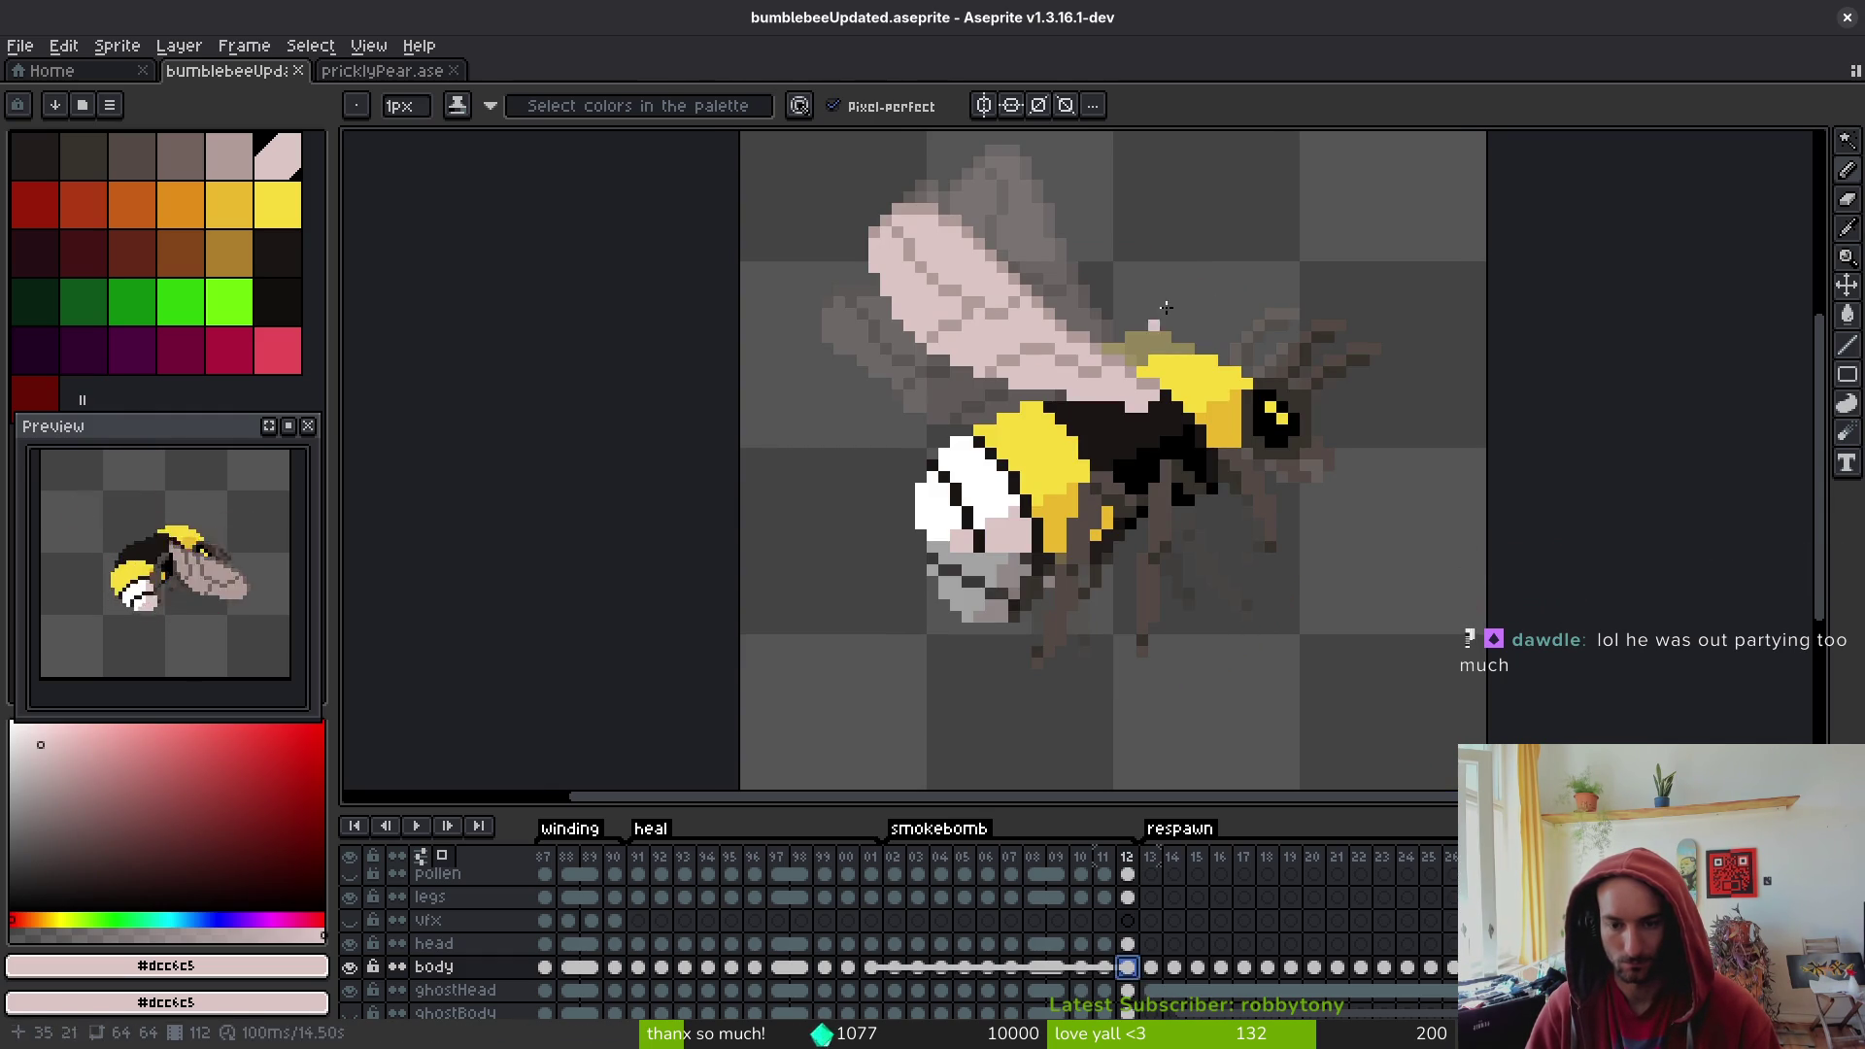
key("q")
mouse_move(1323, 237)
left_mouse_down()
mouse_move(1511, 358)
mouse_move(1408, 270)
left_mouse_up()
key("Delete")
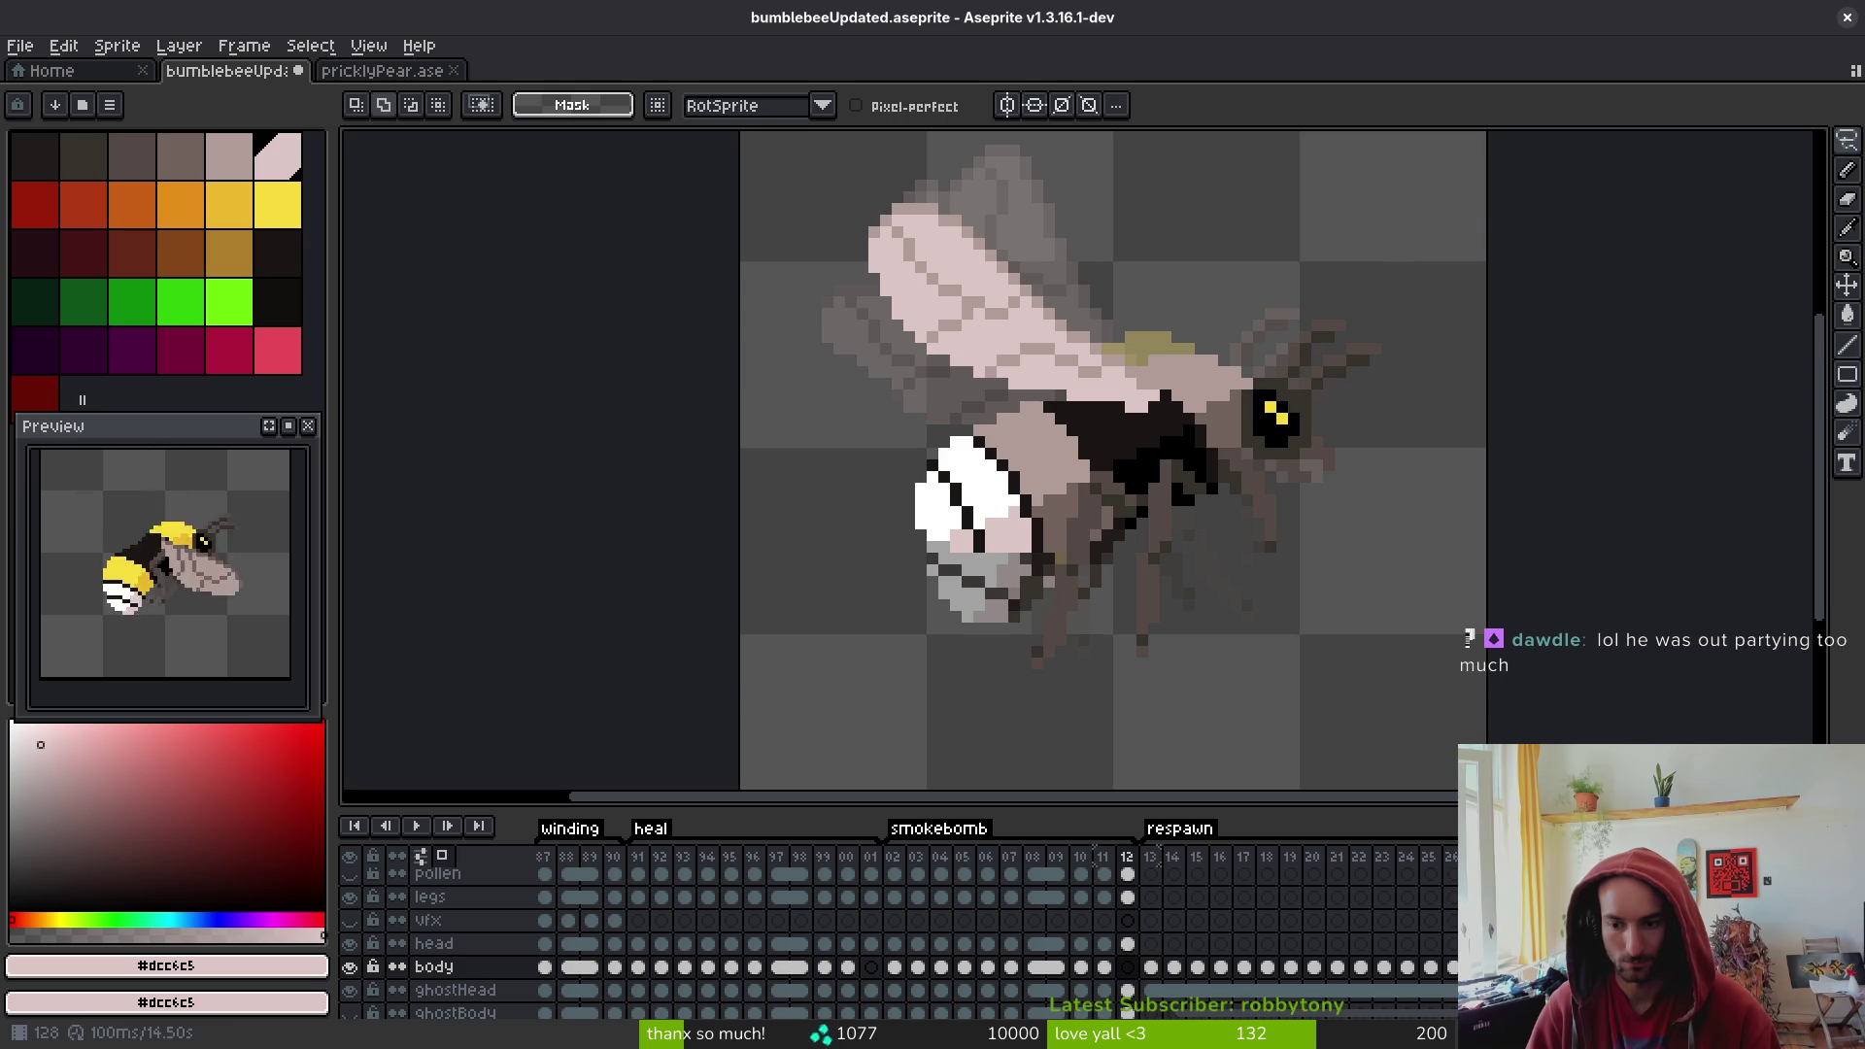
key("ctrl+z")
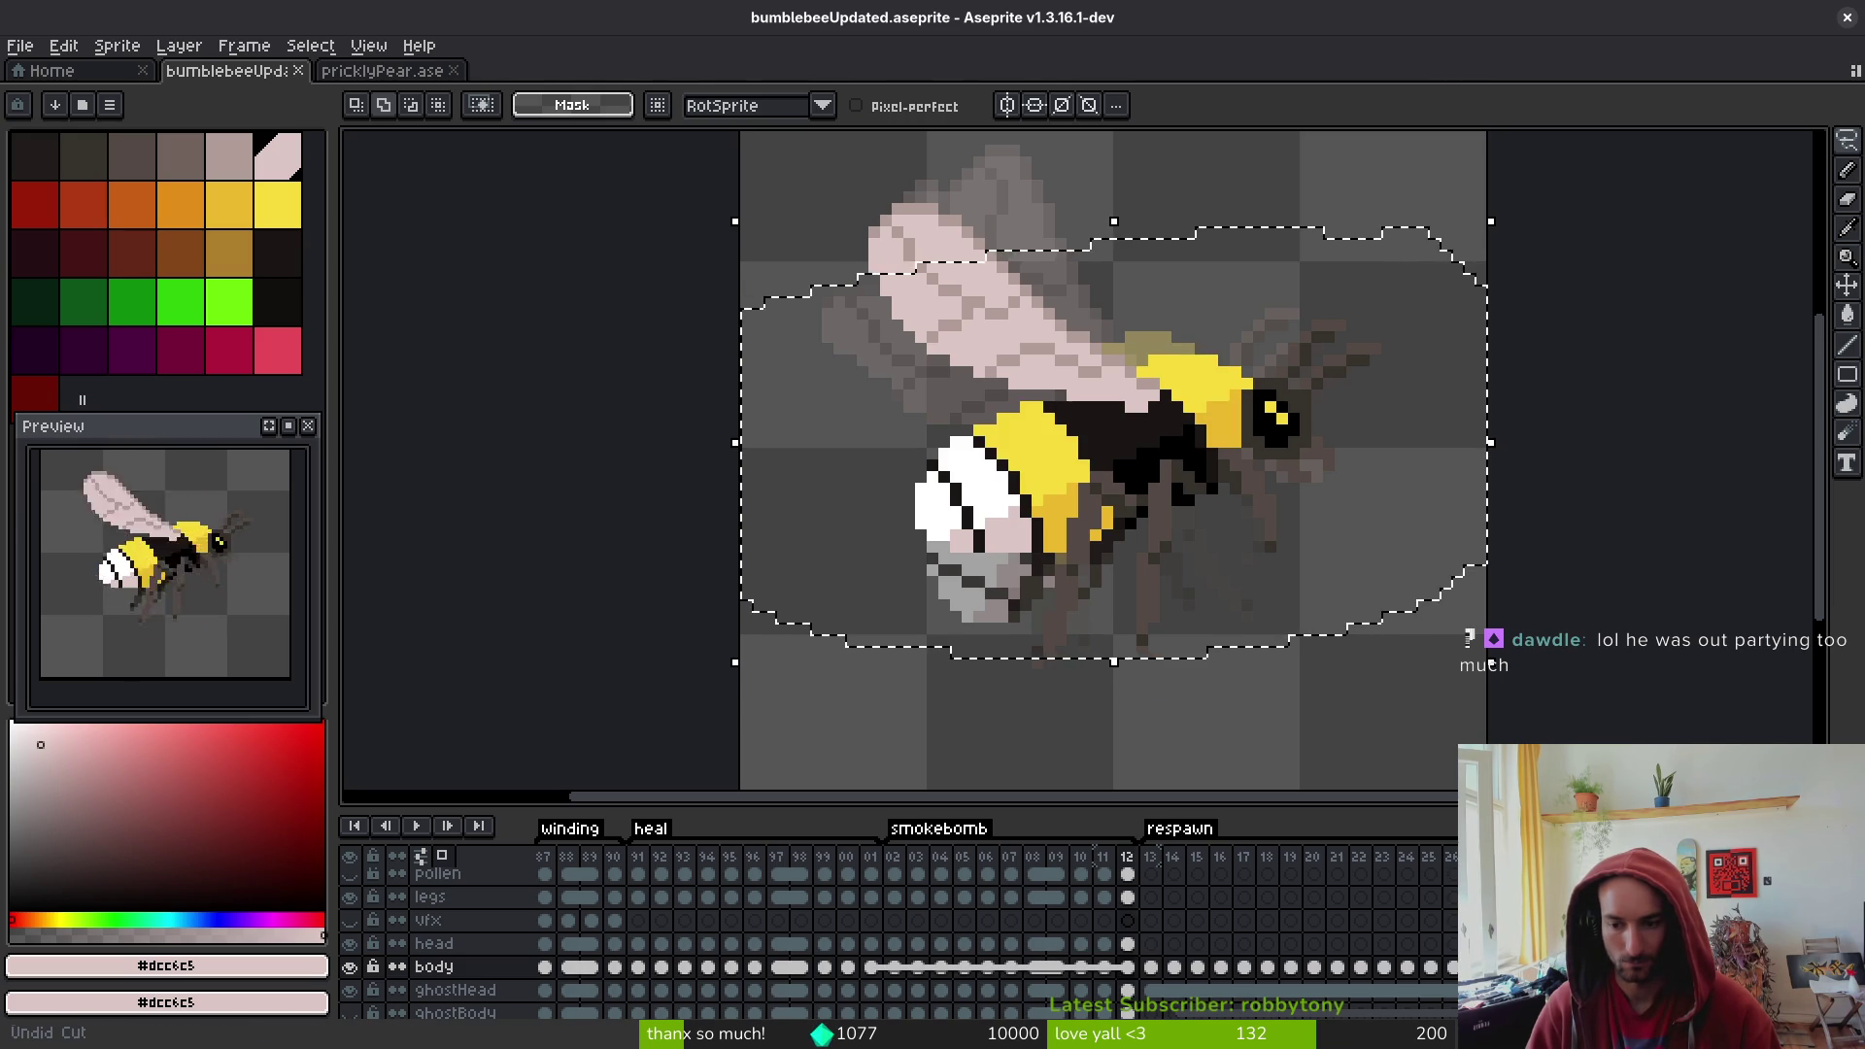
- Paste the bee body into the bulb frame rotated -90° and place it left of the bulb
key("ctrl+v")
key("ctrl+z")
key("ctrl+z")
key("ctrl+z")
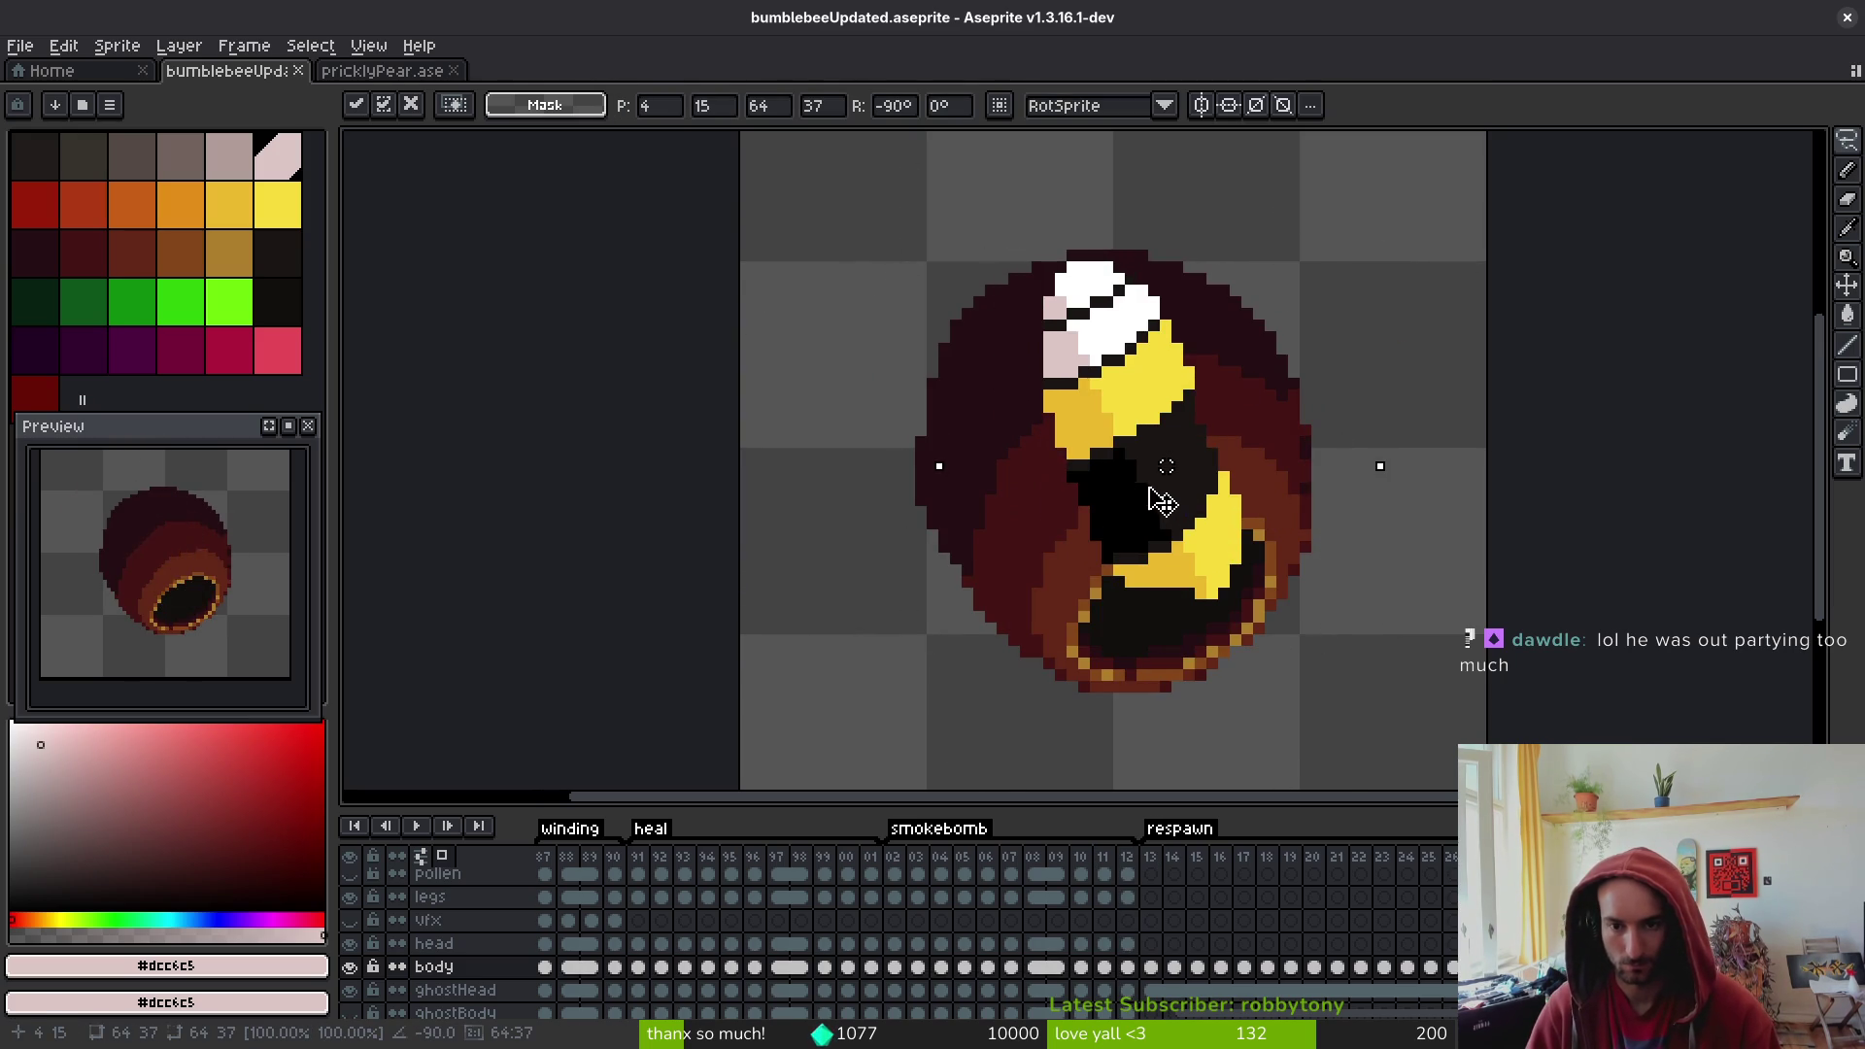
key("ctrl+y")
key("ctrl+z")
key("ctrl+y")
key("ctrl+z")
key("ctrl+y")
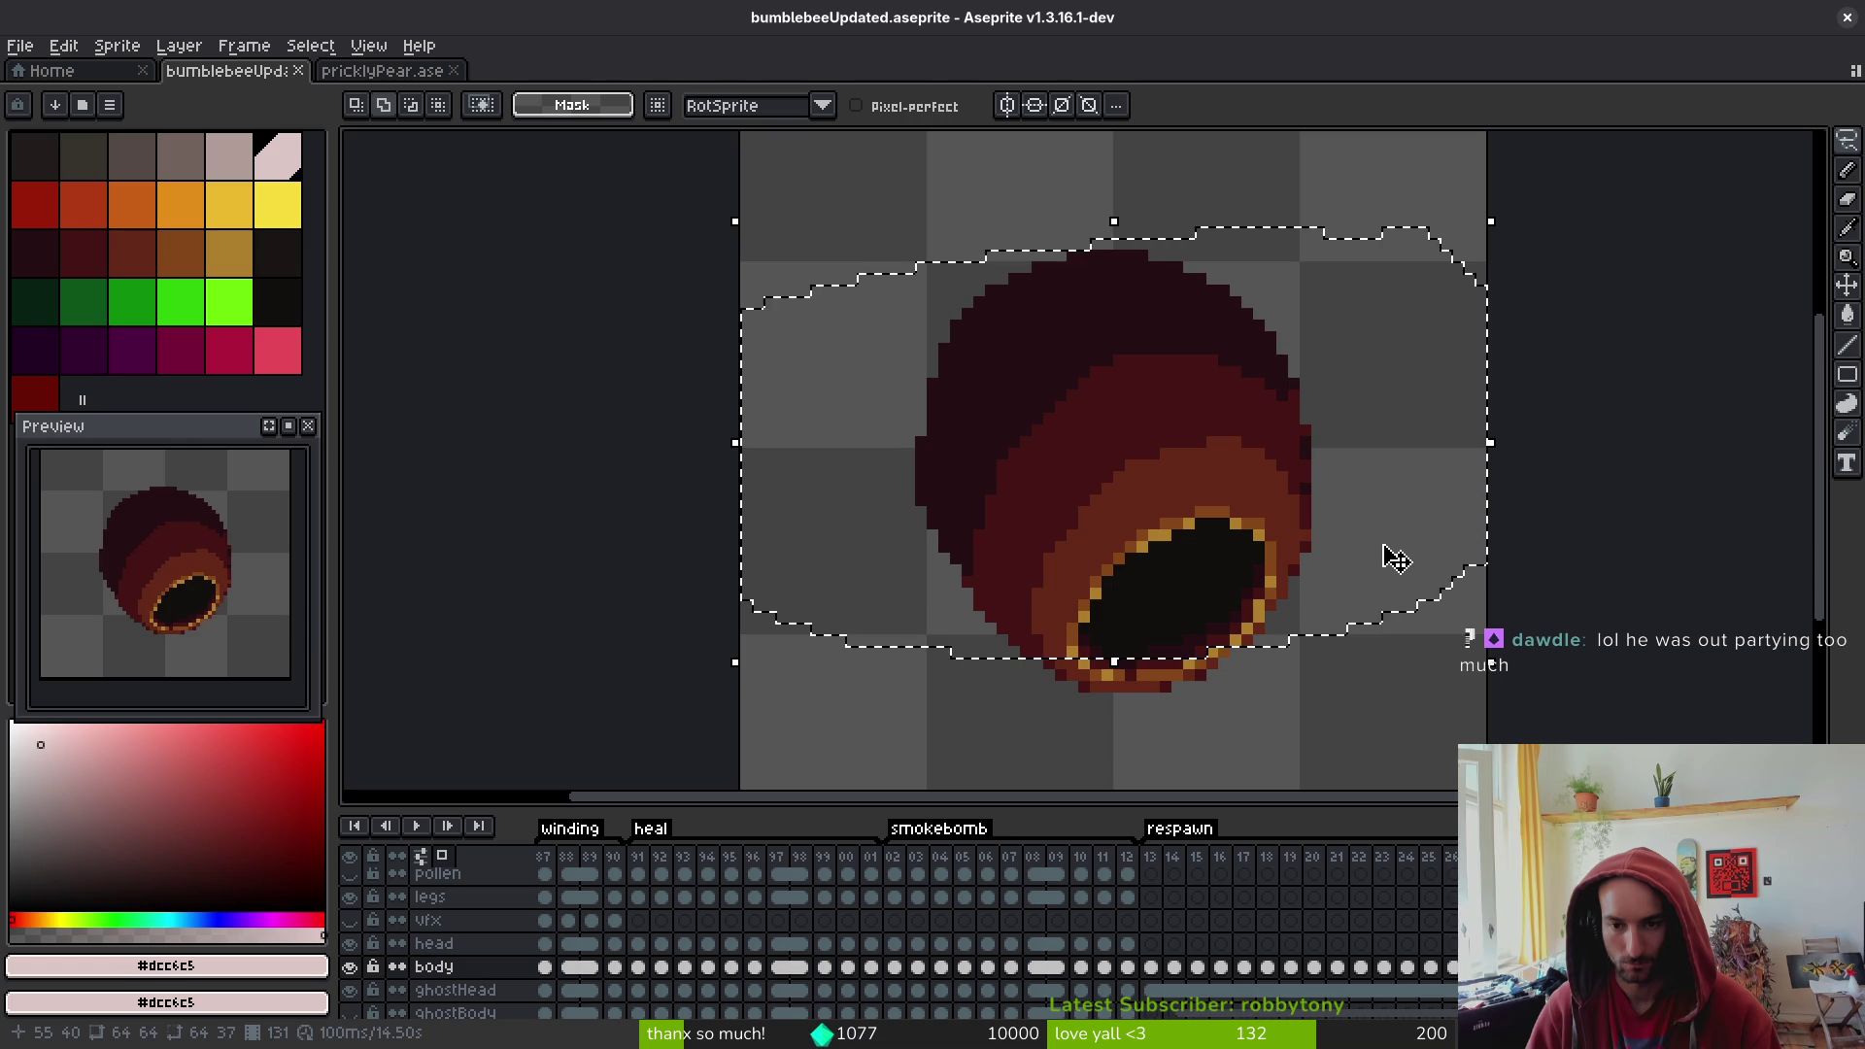
key("ctrl+y")
key("ctrl+z")
key("ctrl+y")
key("ctrl+z")
key("ctrl+y")
left_click_drag(891, 525, 837, 516)
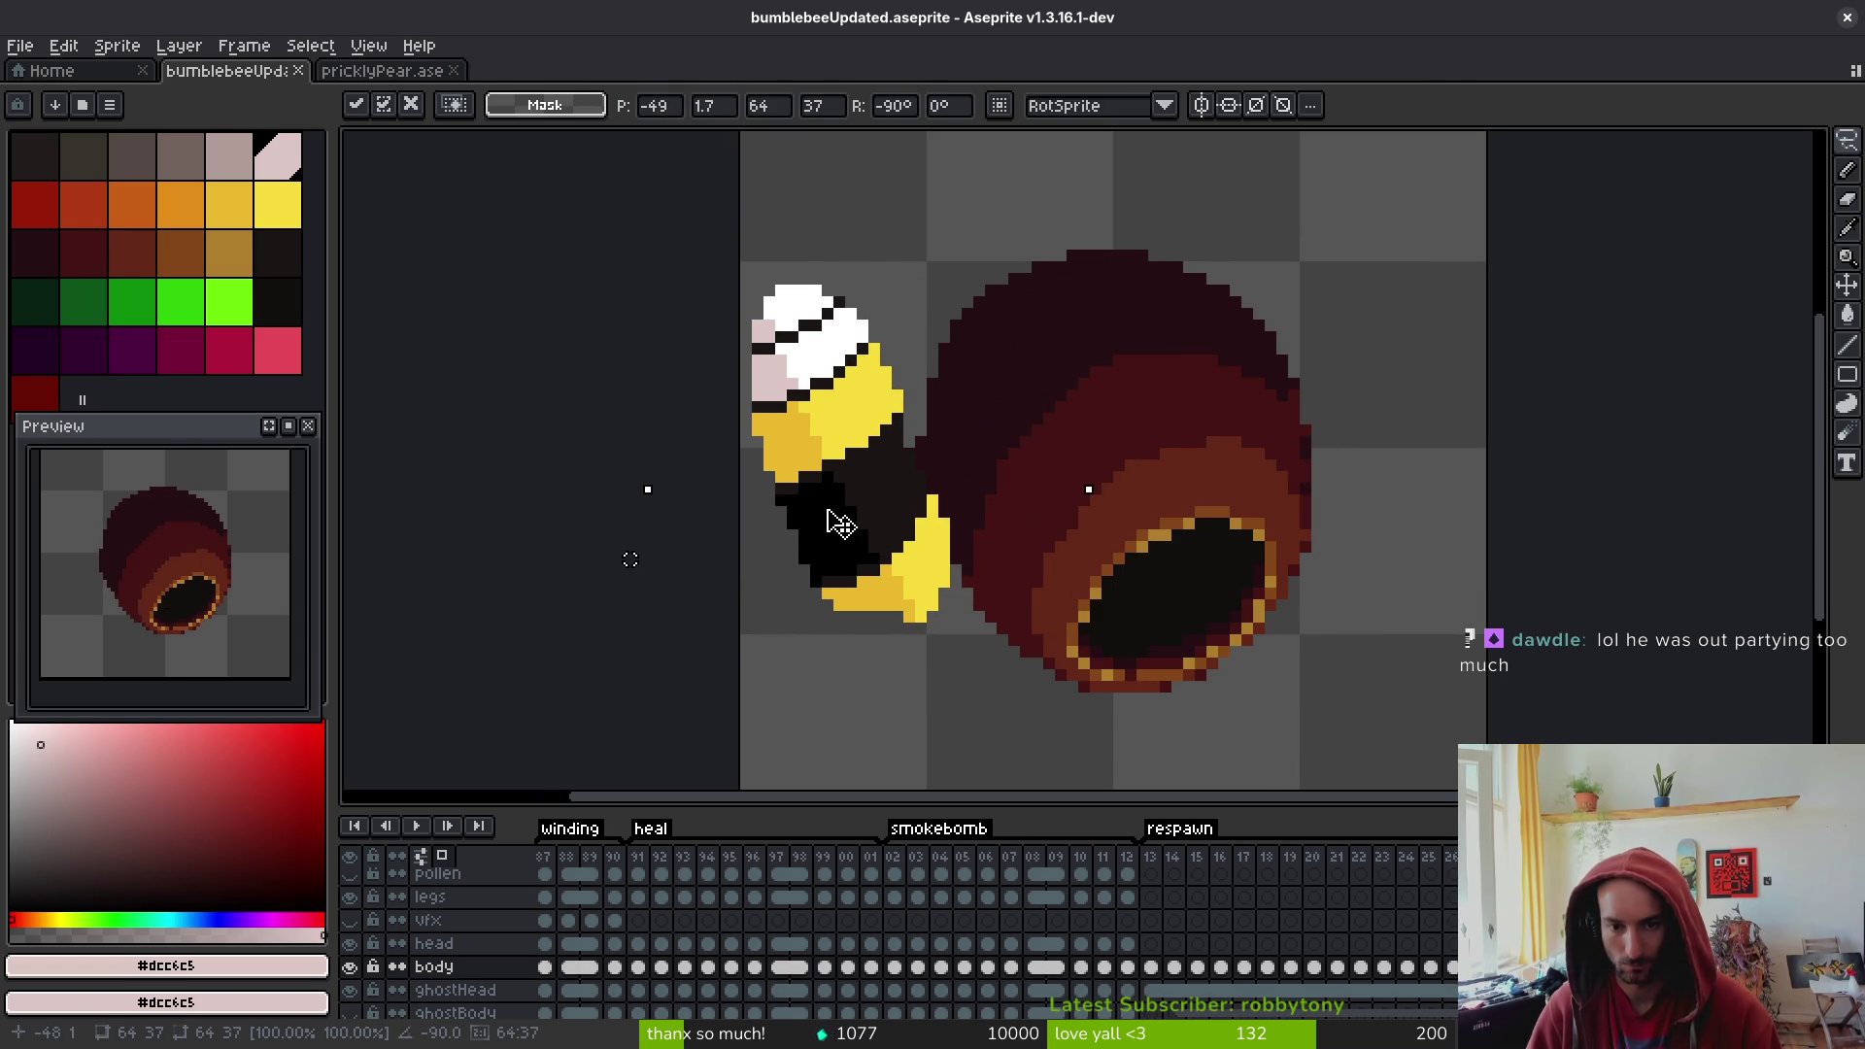
key("Return")
- Fill the bee's yellow stripes with white picked from its tail, undoing the extra fills
left_click(811, 337, "alt")
left_click(855, 388)
left_click(874, 485)
left_click(935, 557)
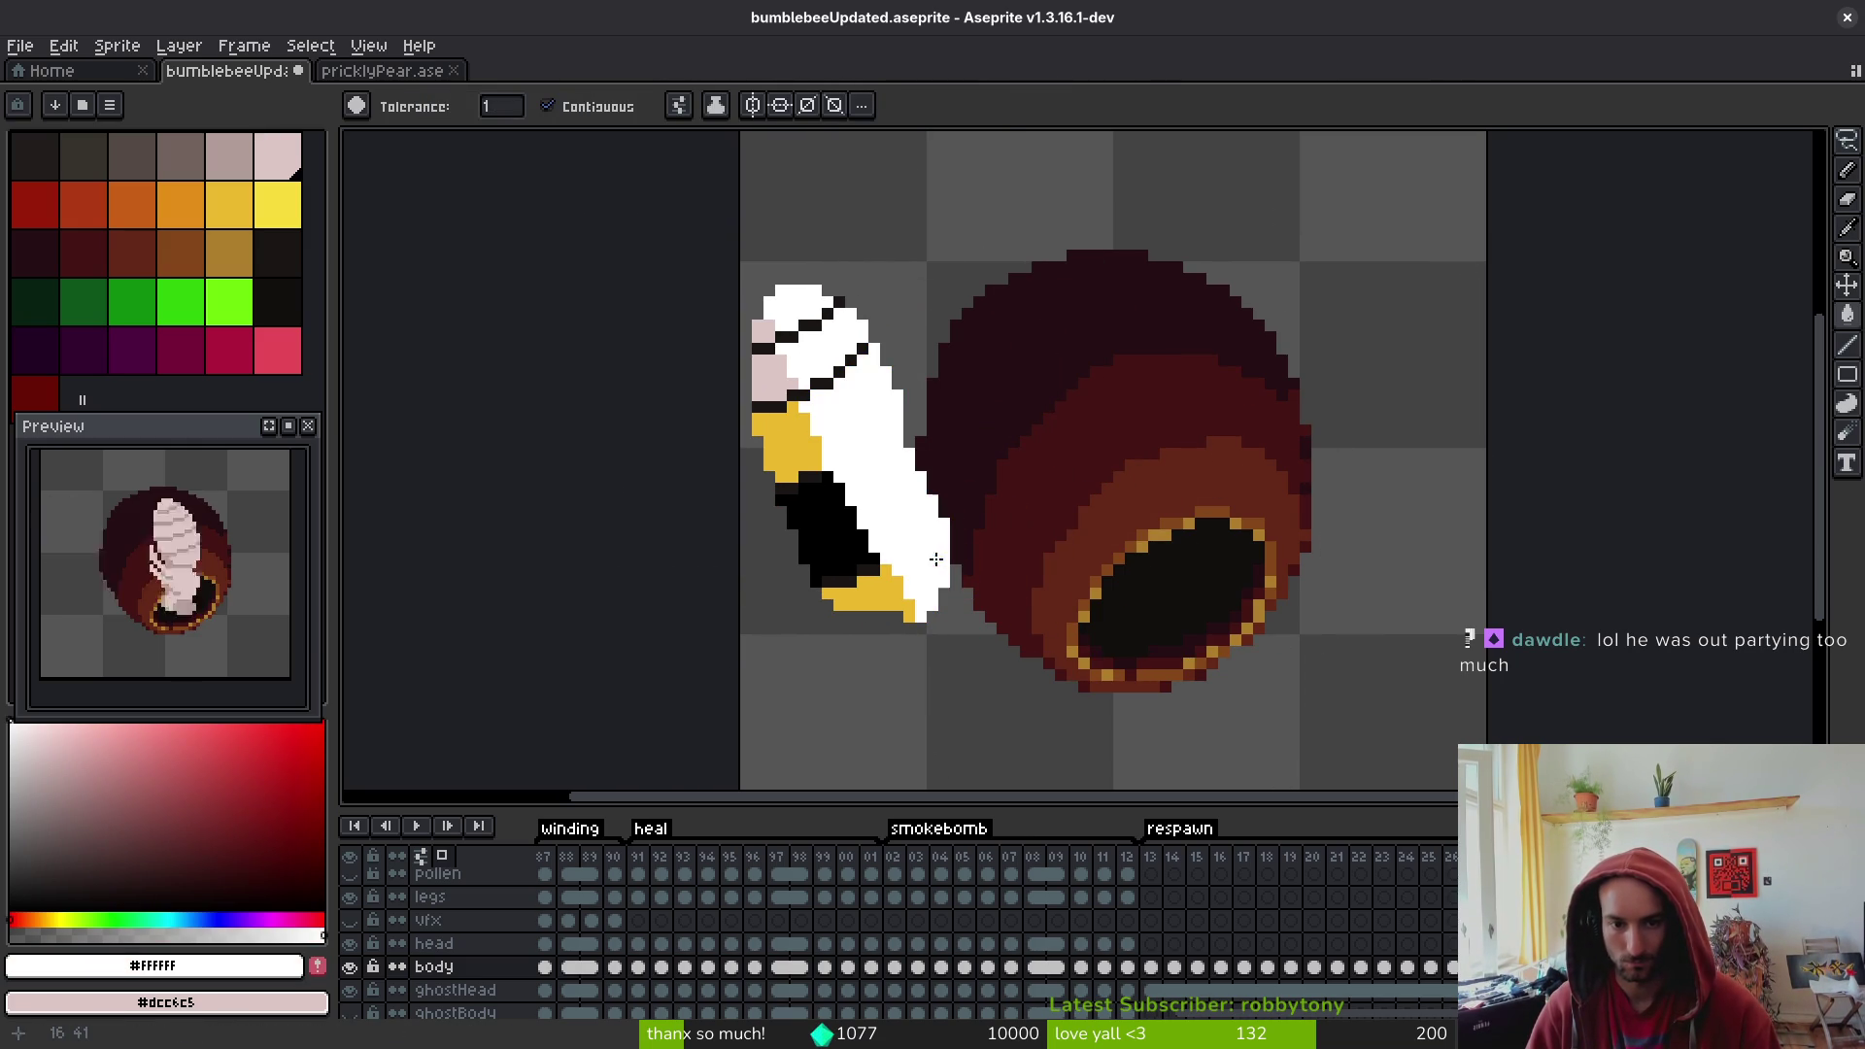
key("ctrl+z")
key("ctrl+z")
- Fill the dark stripe and upper and lower yellow patches pale pink, and the right patch white
left_click(767, 374, "alt")
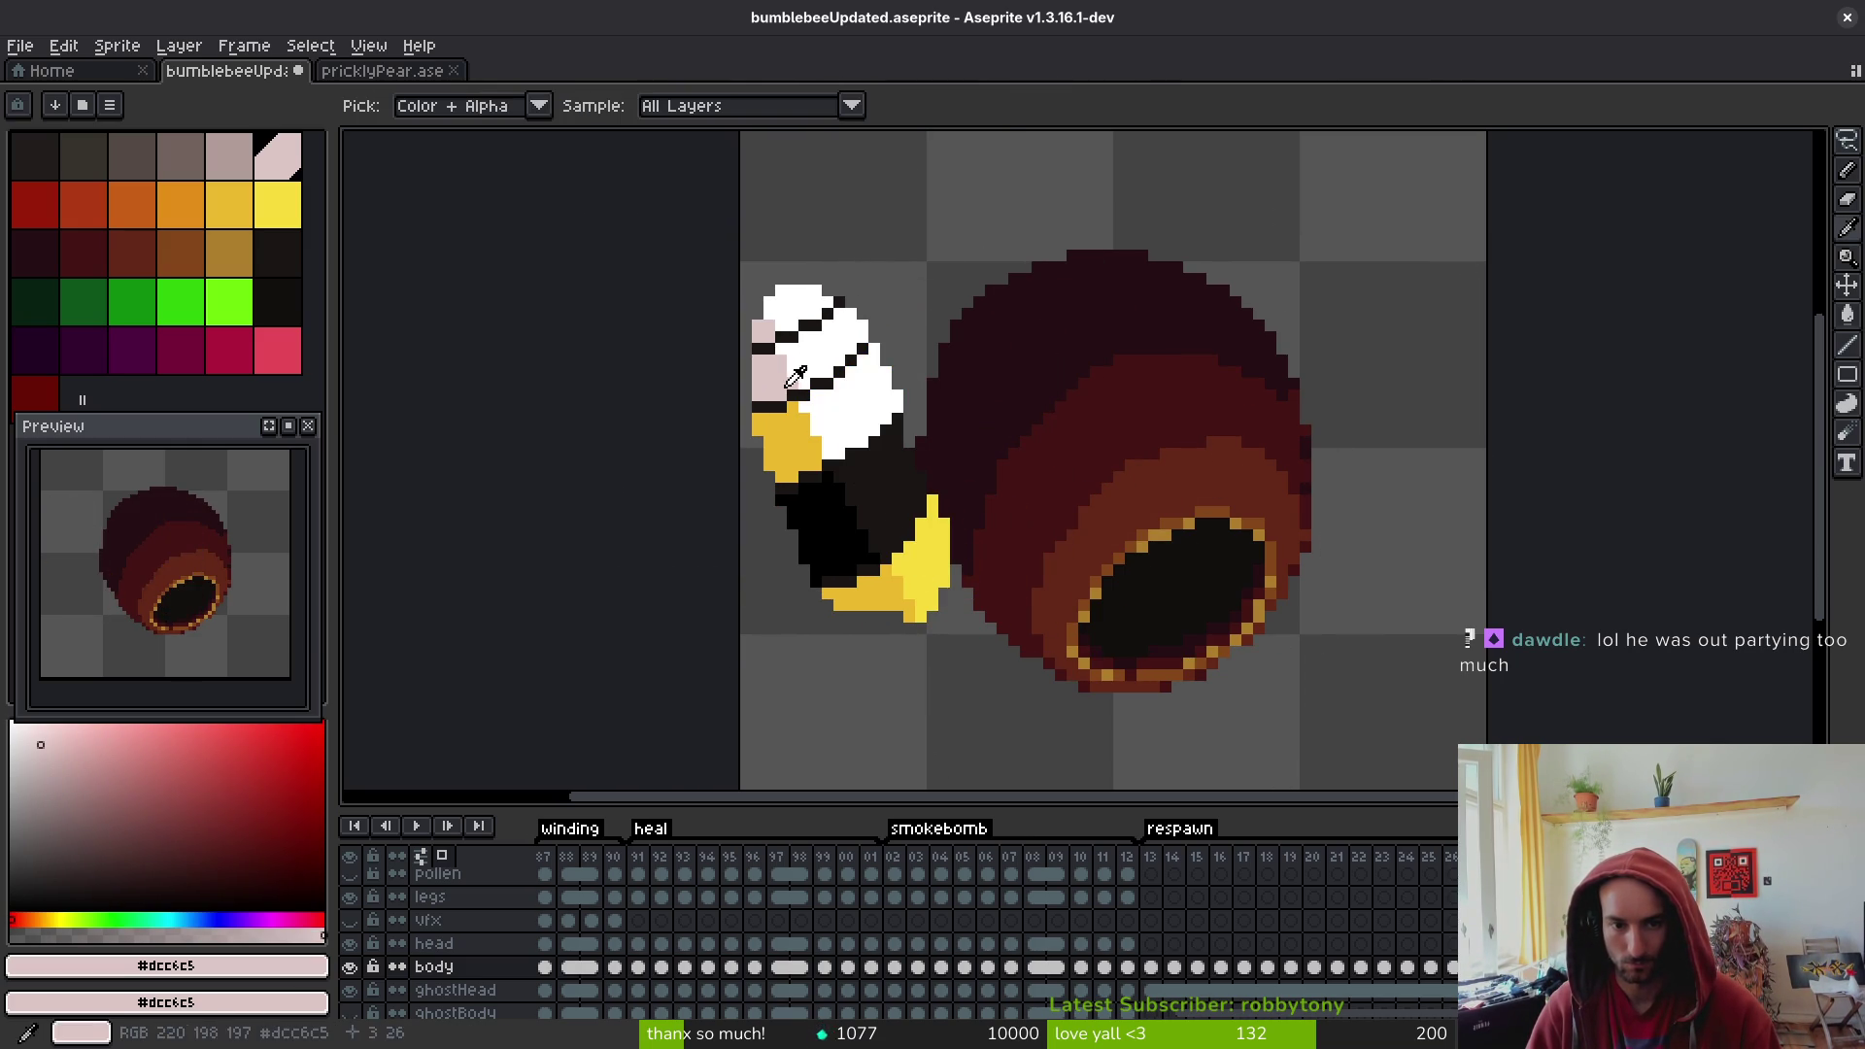
left_click(874, 529)
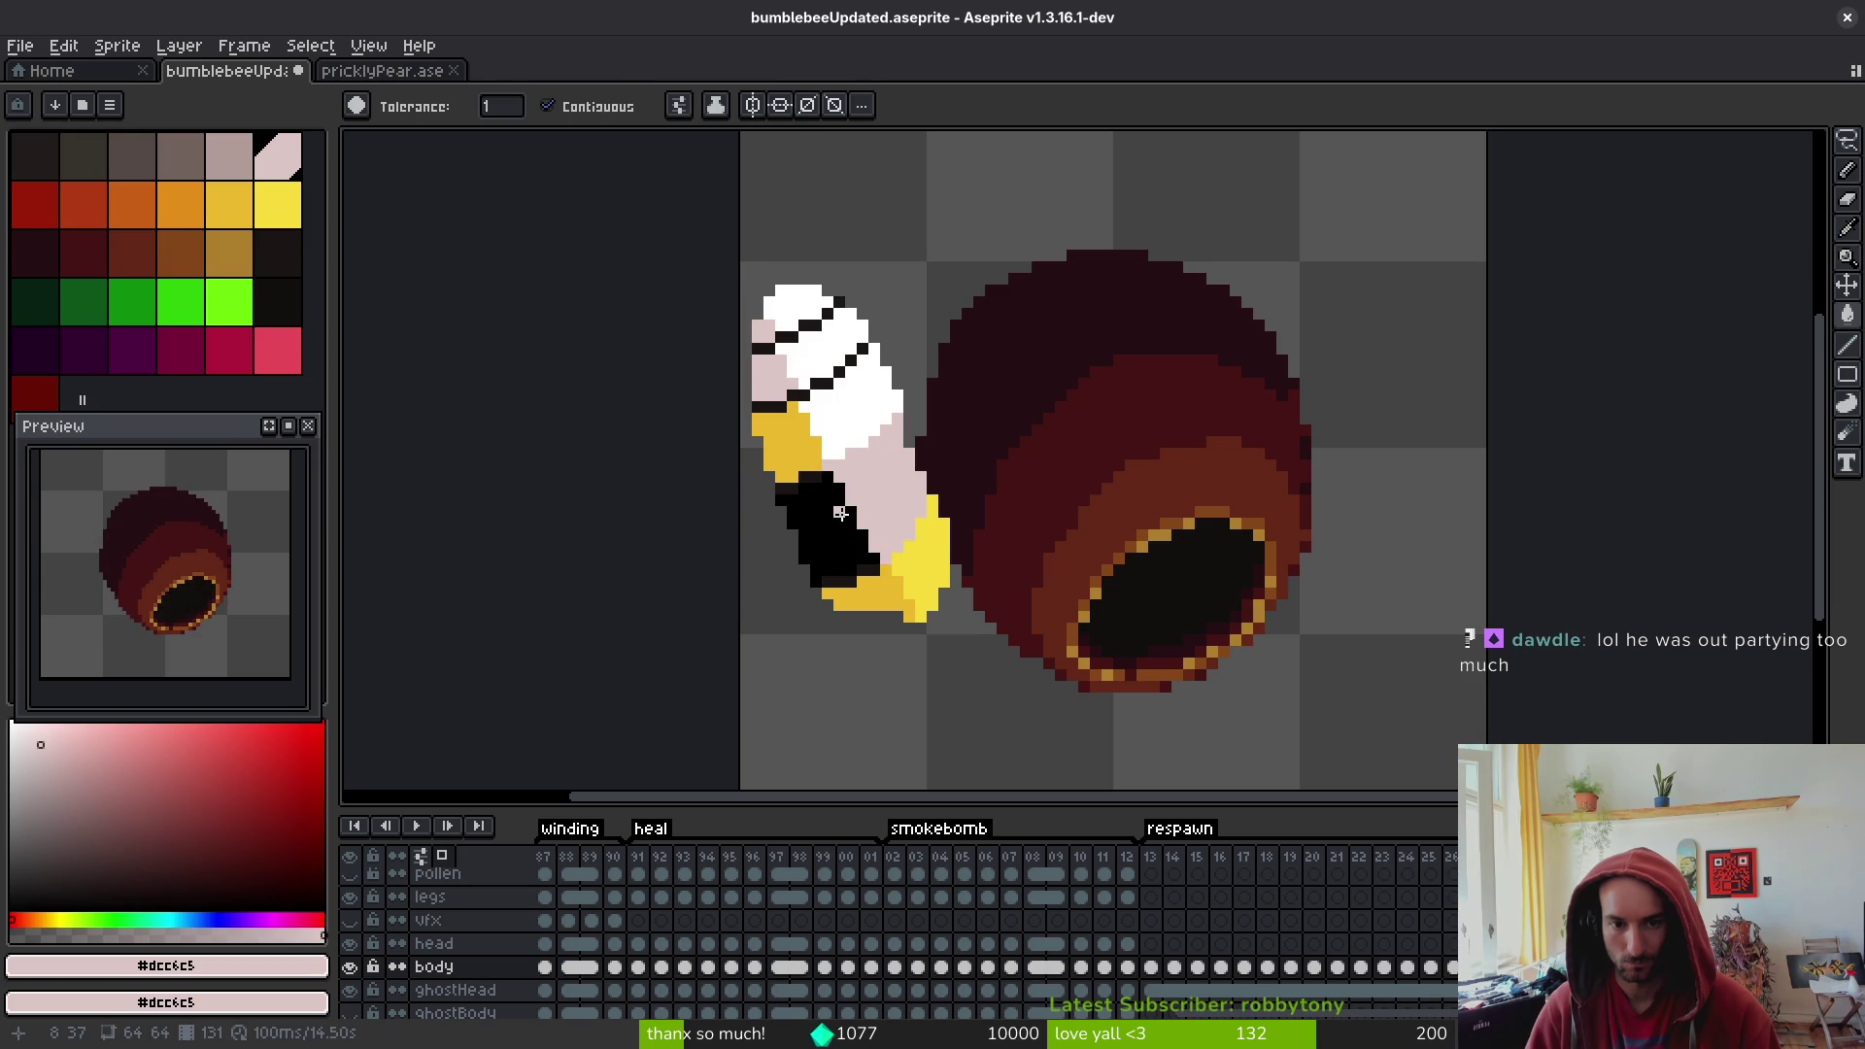
left_click(797, 423)
left_click(886, 594)
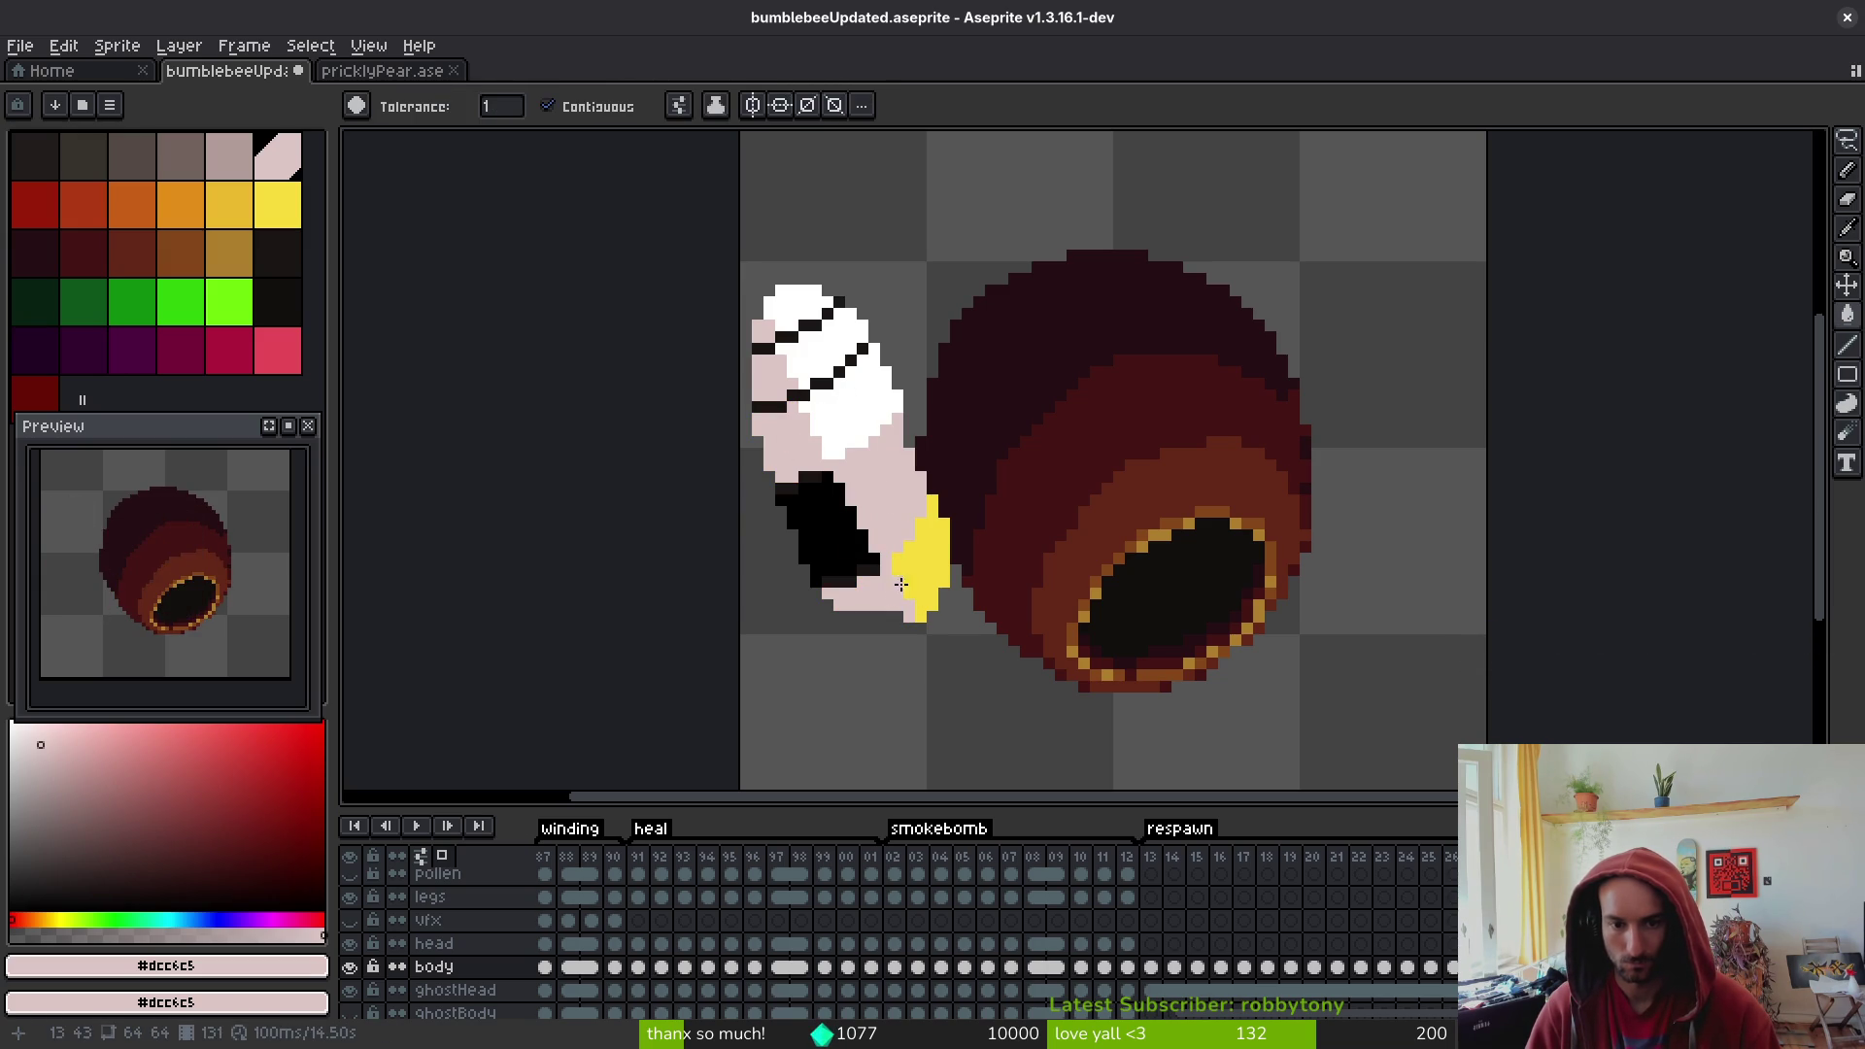
left_click(859, 382, "alt")
left_click(894, 592)
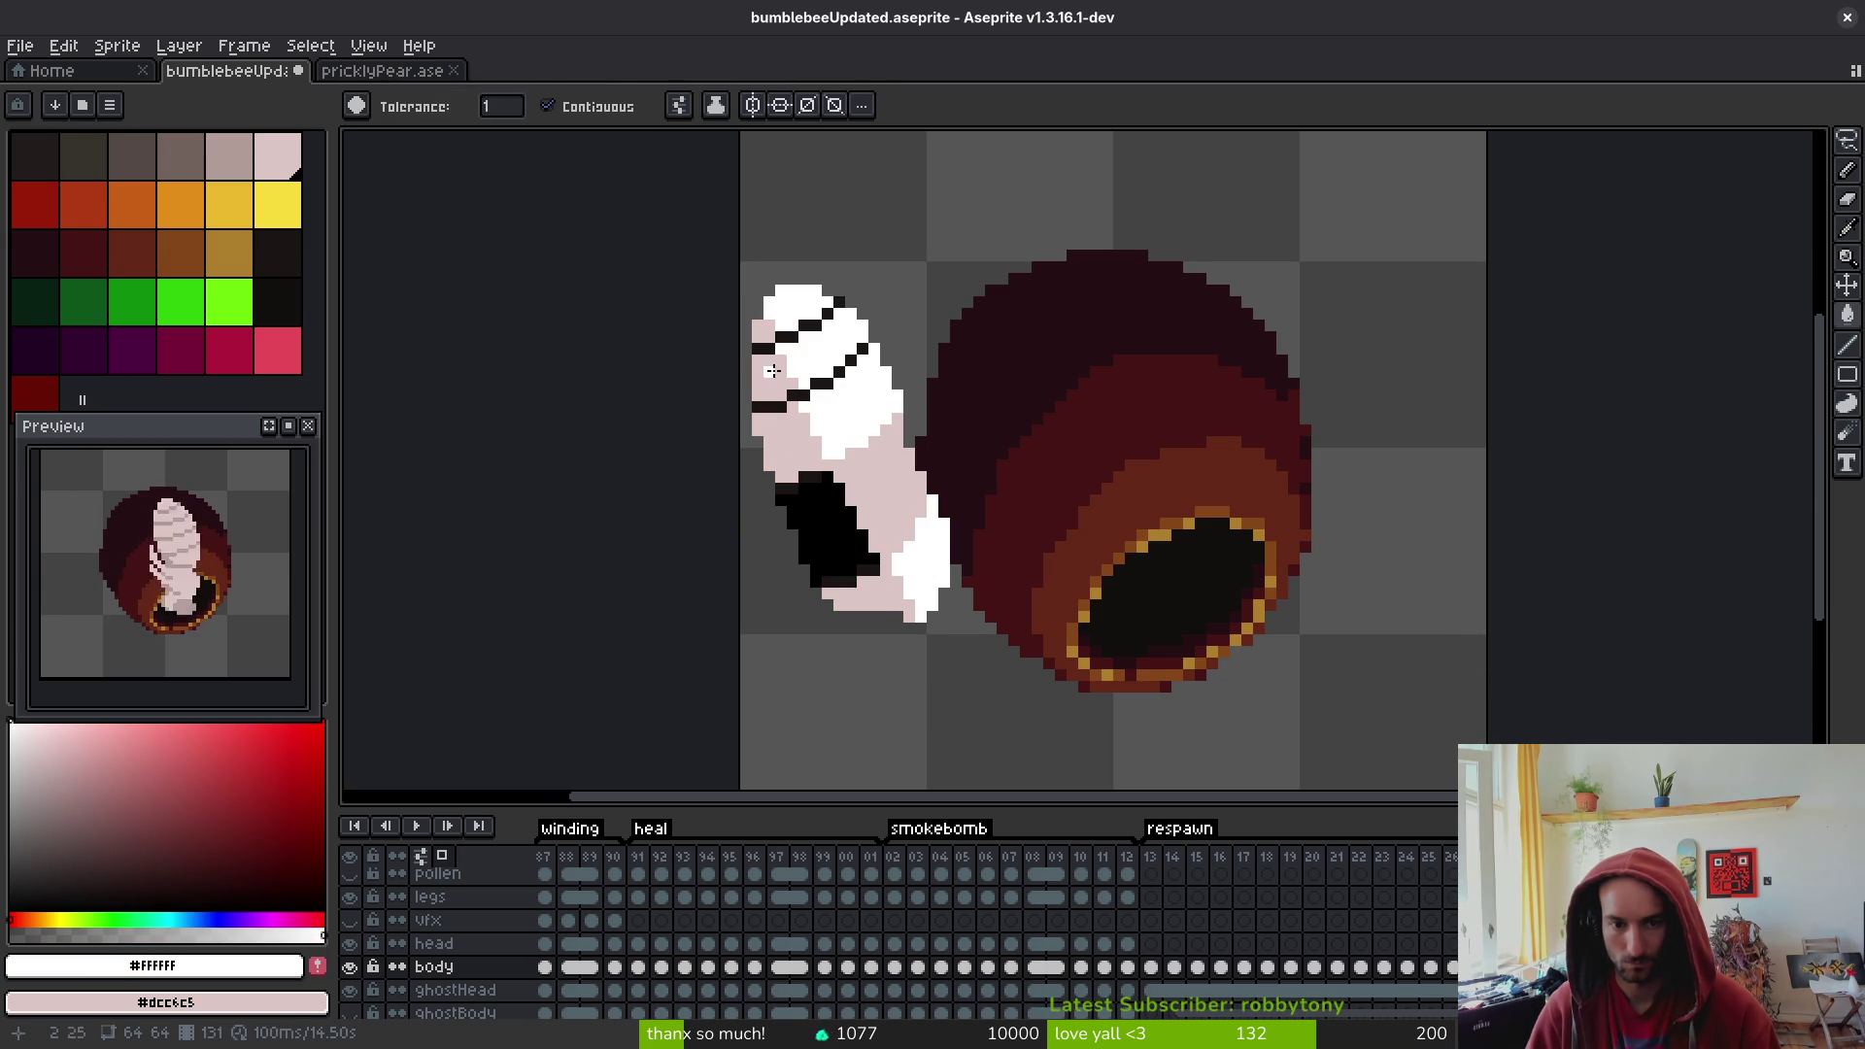
- Fill the black underside with the pink-grey palette colour (Idx-4), save, and review the animation
left_click(229, 171)
left_click(825, 529)
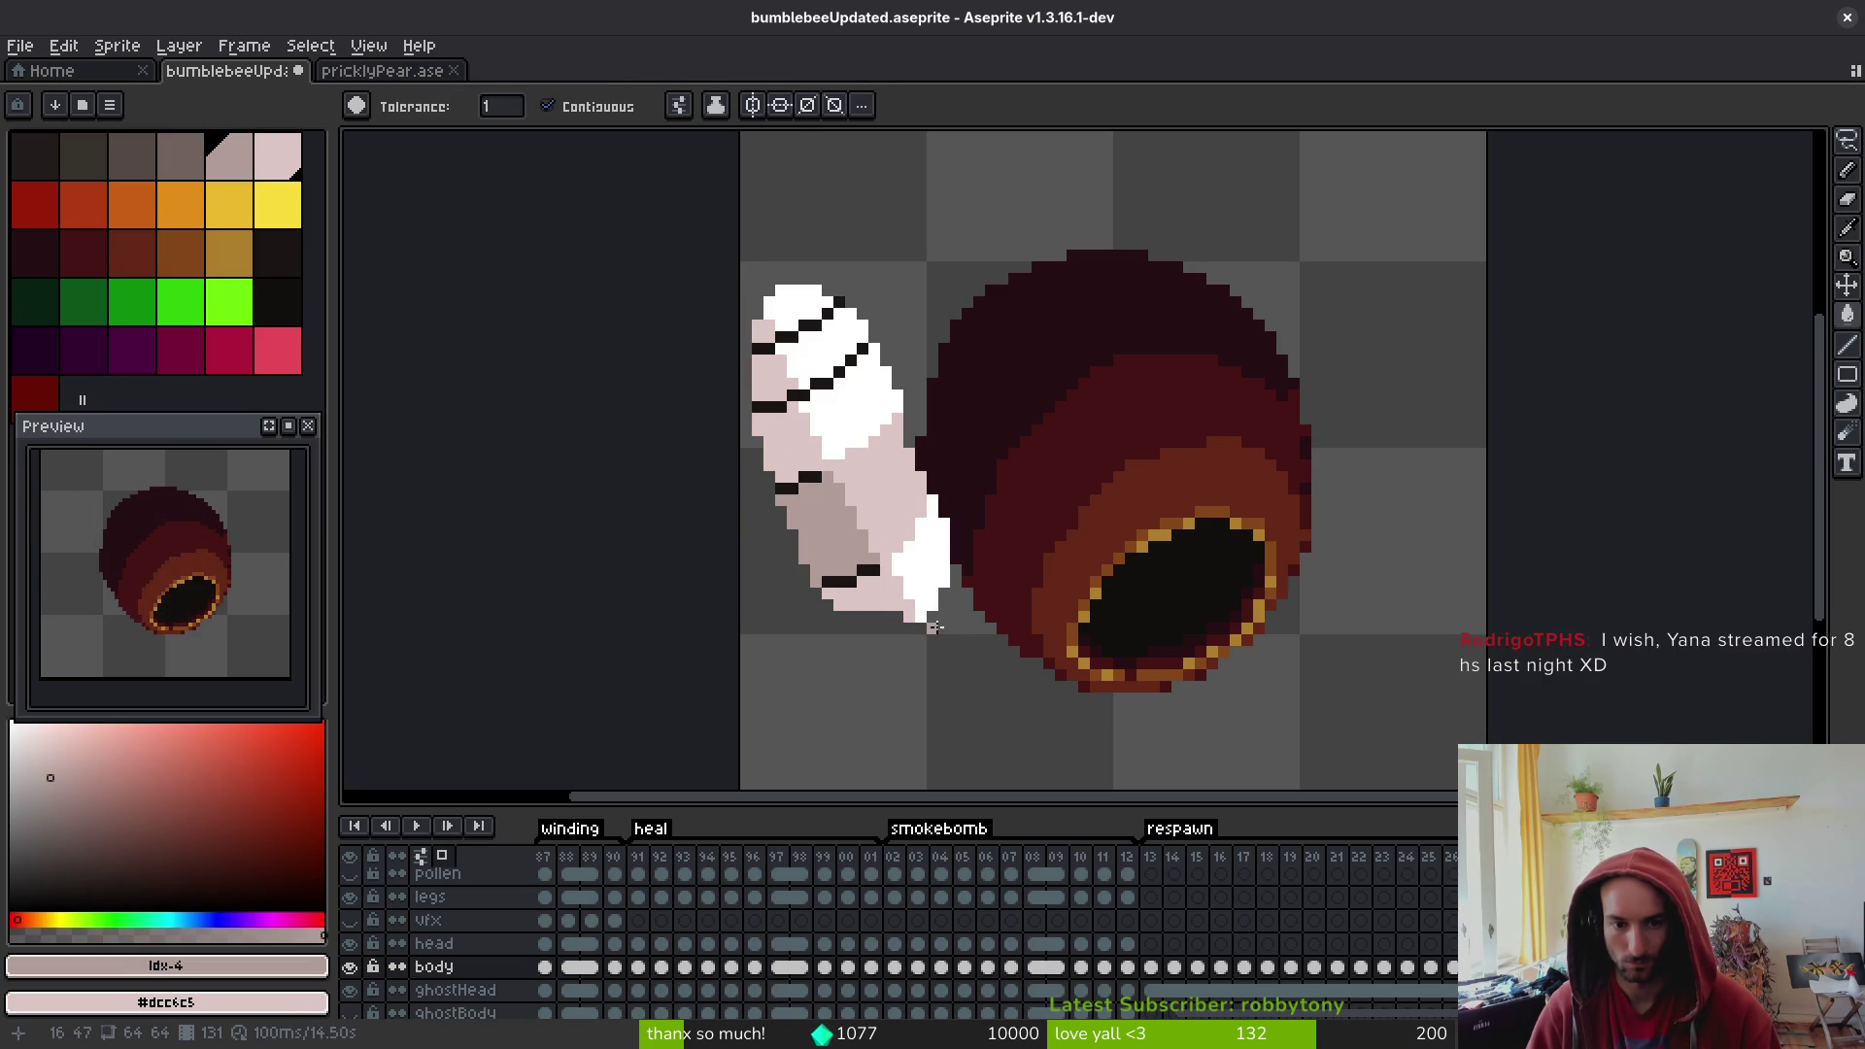
key("ctrl+s")
scroll(977, 606, "down", 1)
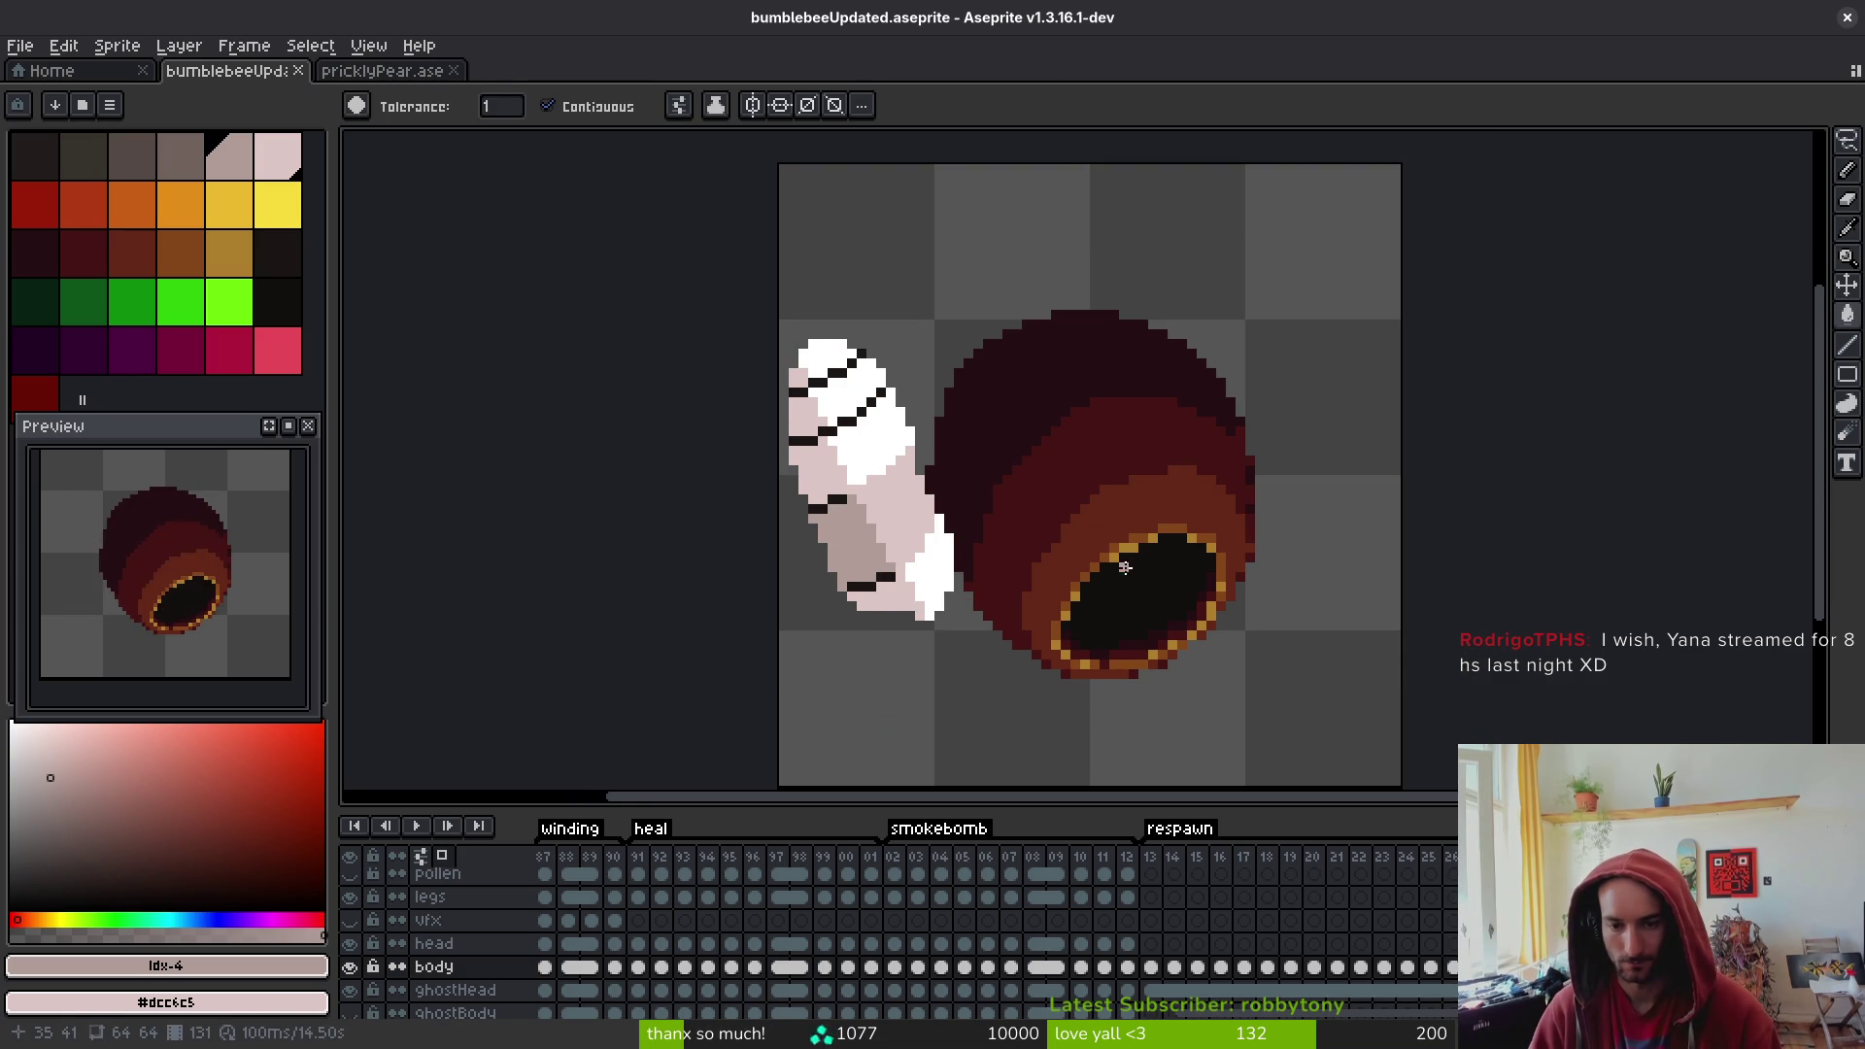
scroll(1122, 567, "down", 1)
key("i")
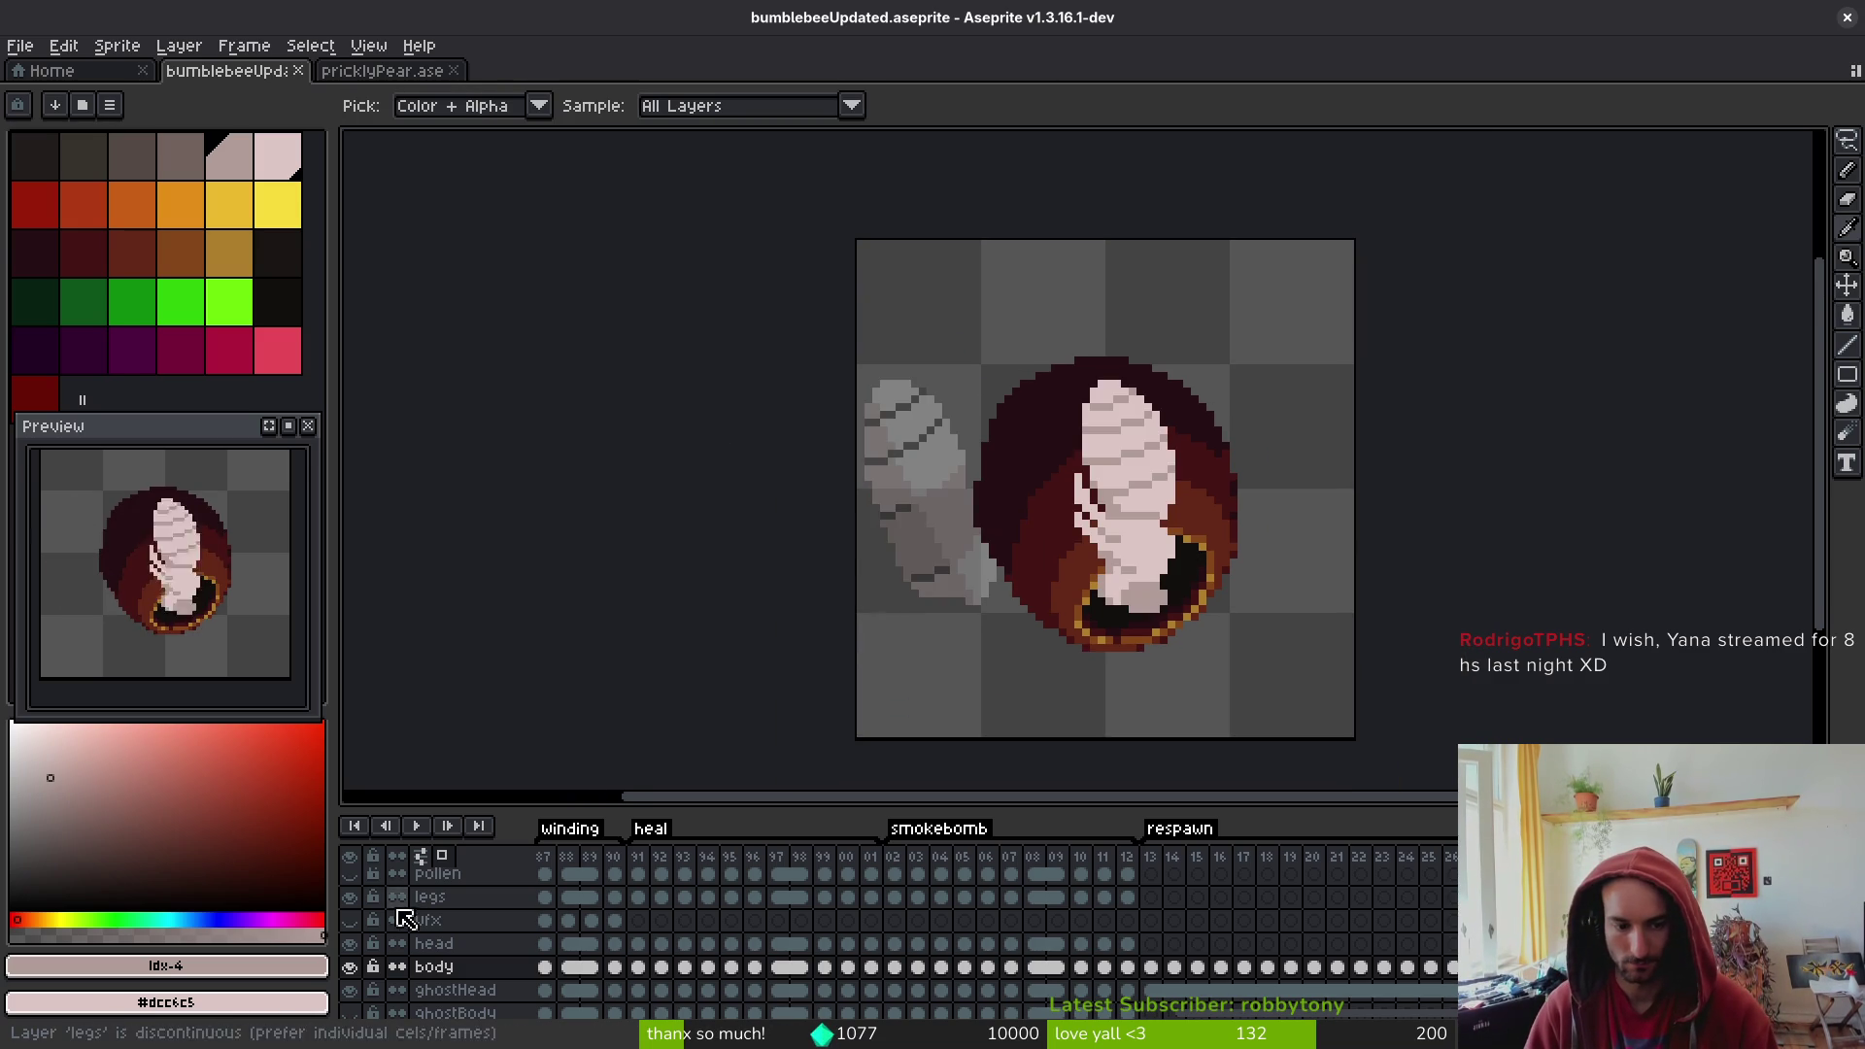
key("g")
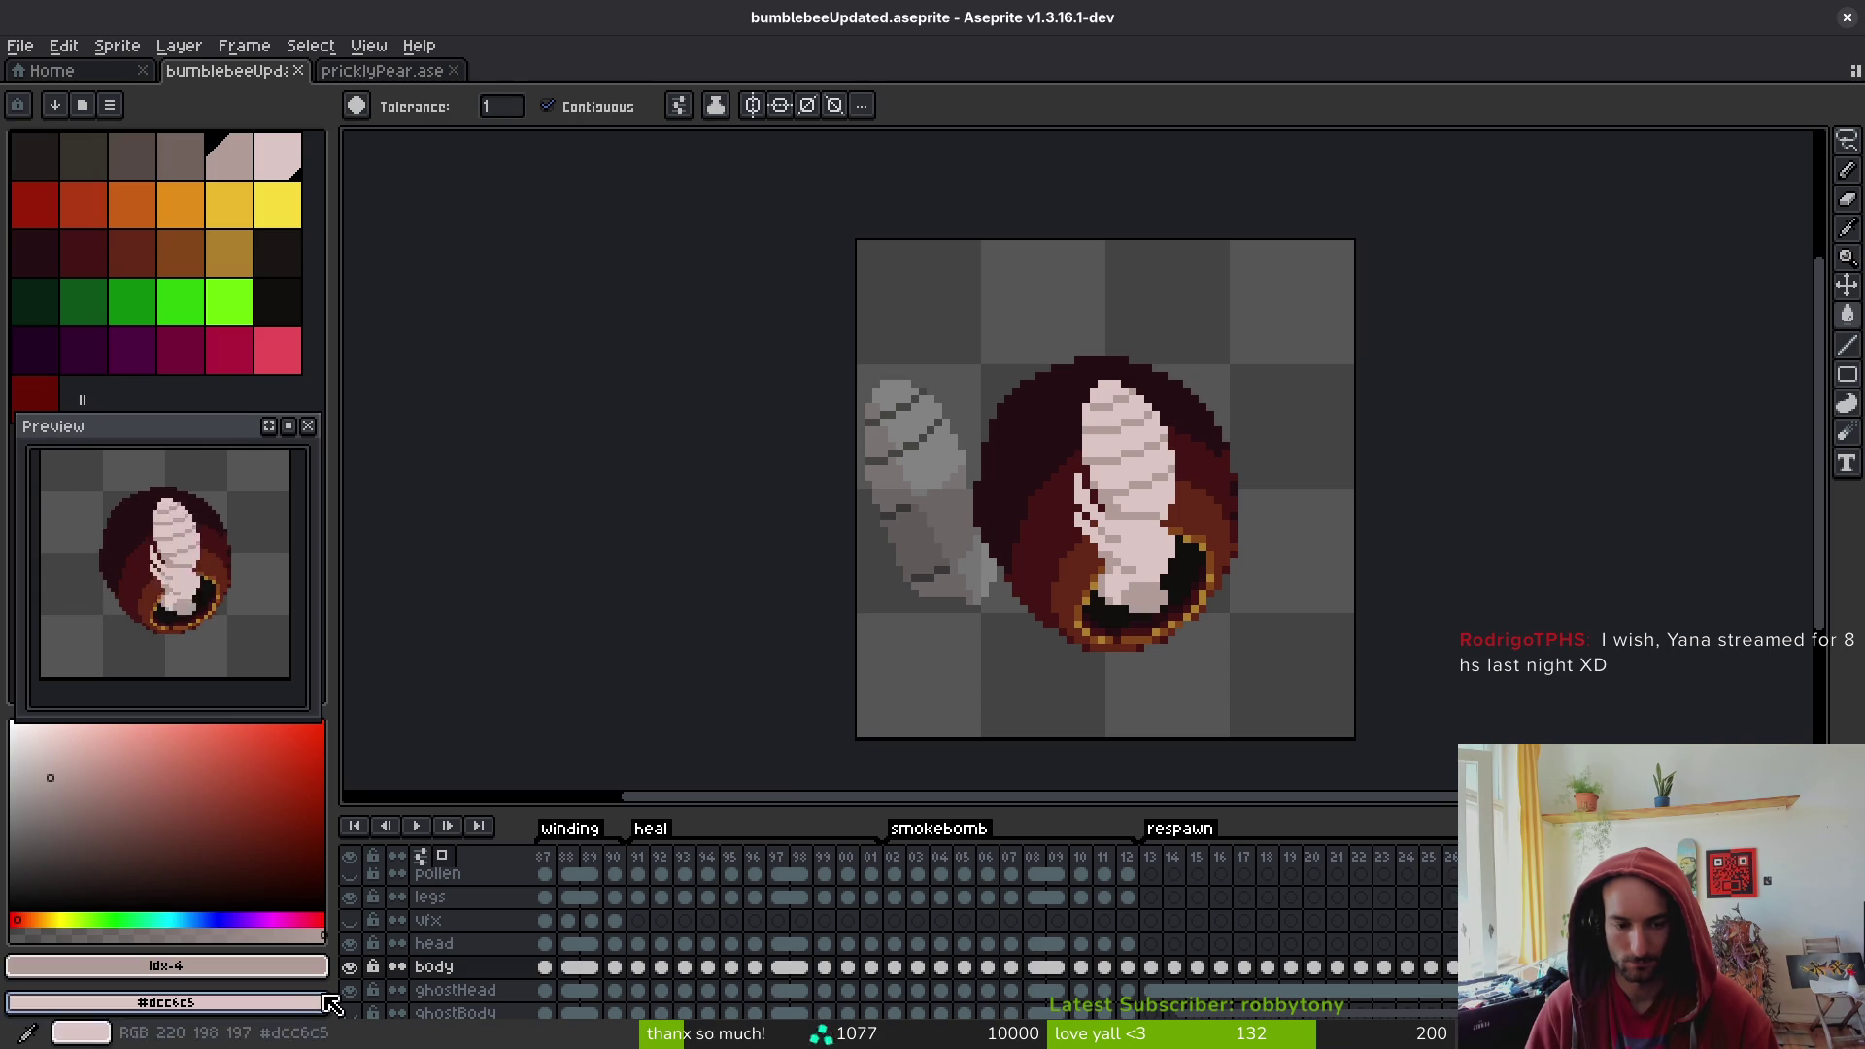
key("i")
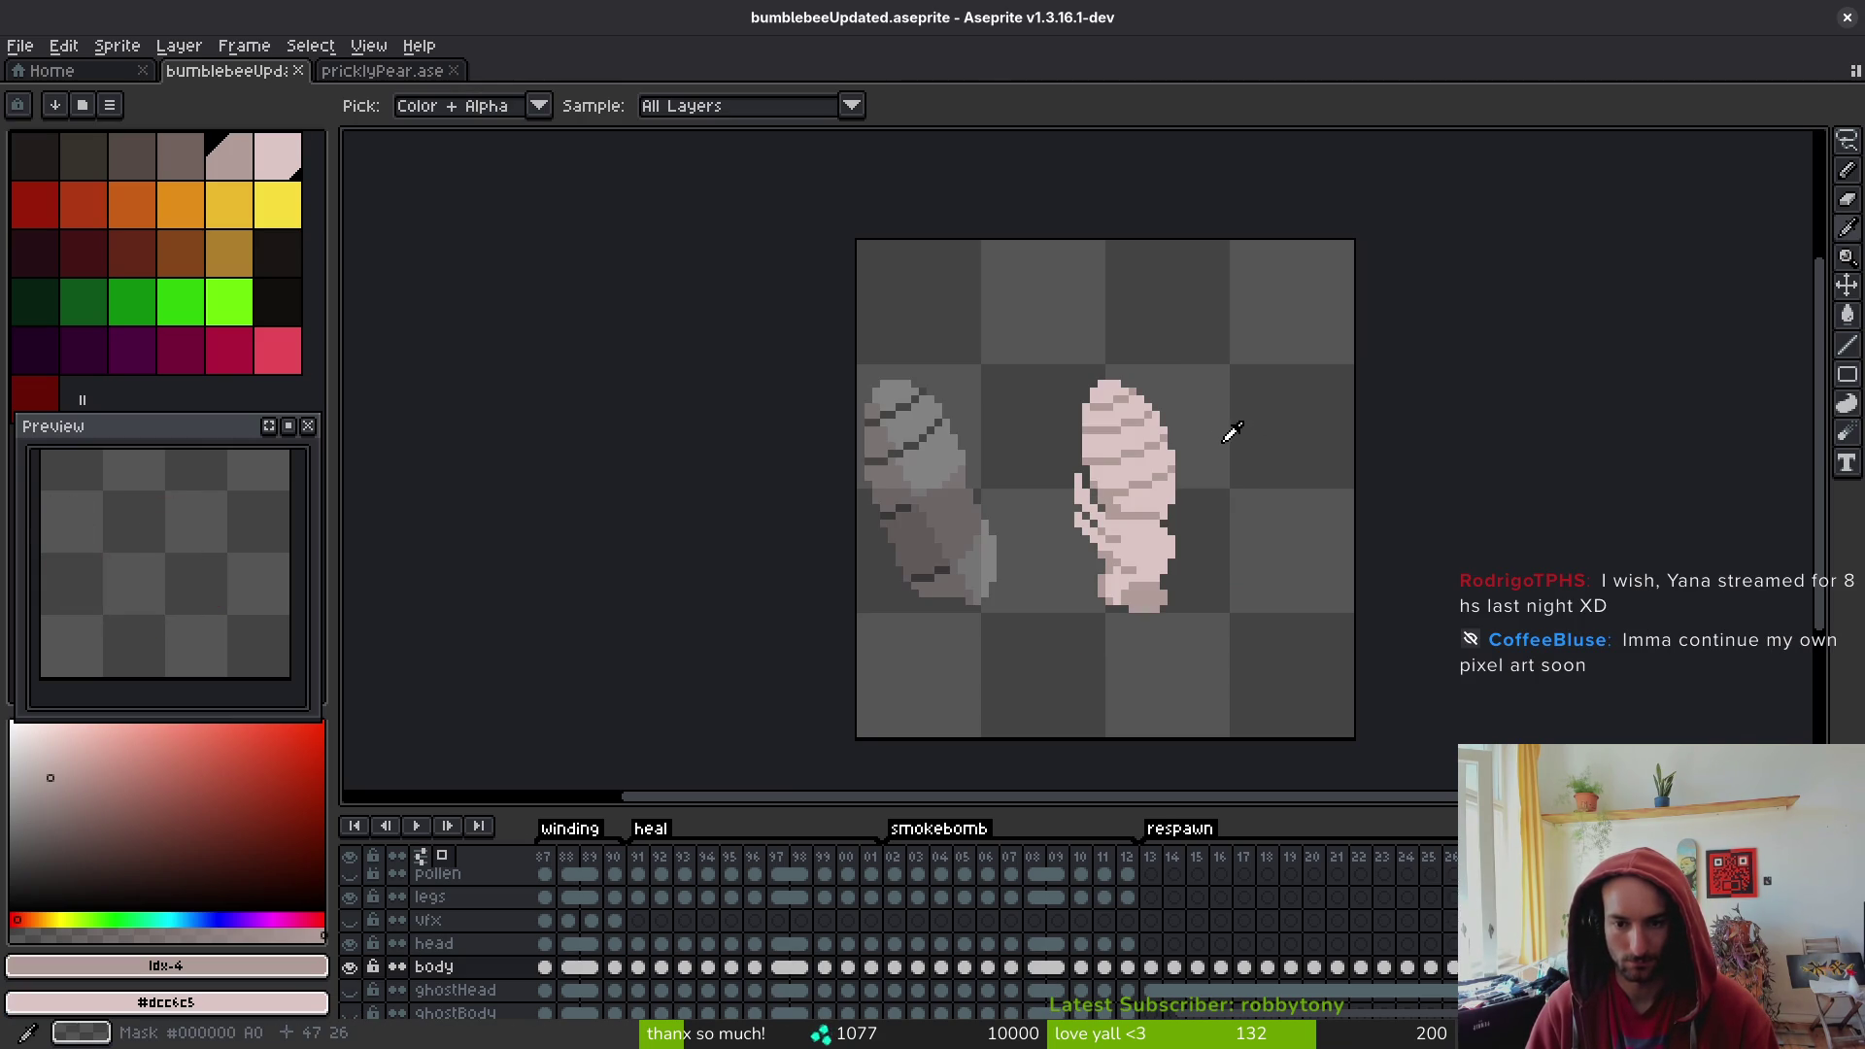
- Lasso and delete the pink grub body, restore it, and compare frames 130 and 131
key("shift+q")
mouse_move(1209, 430)
left_mouse_down()
mouse_move(1015, 471)
mouse_move(1302, 421)
left_mouse_up()
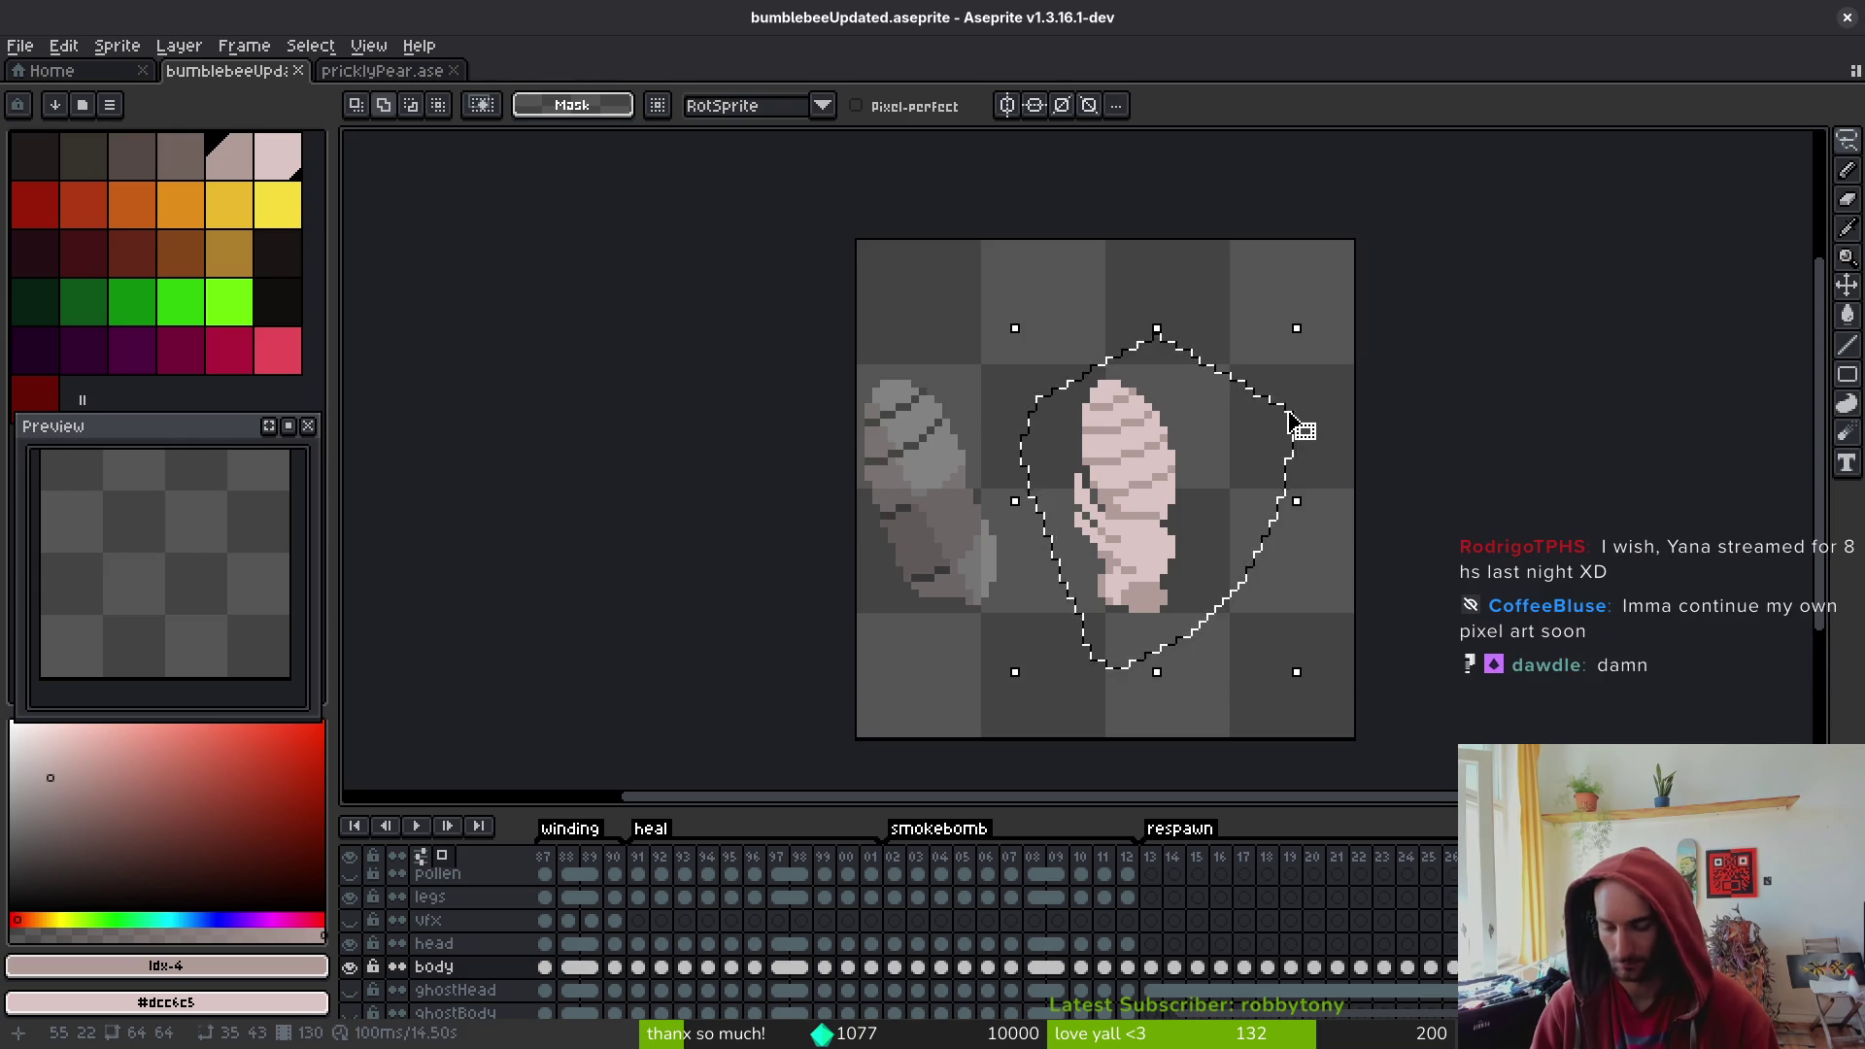
key("Delete")
key("ctrl+z")
key("Left")
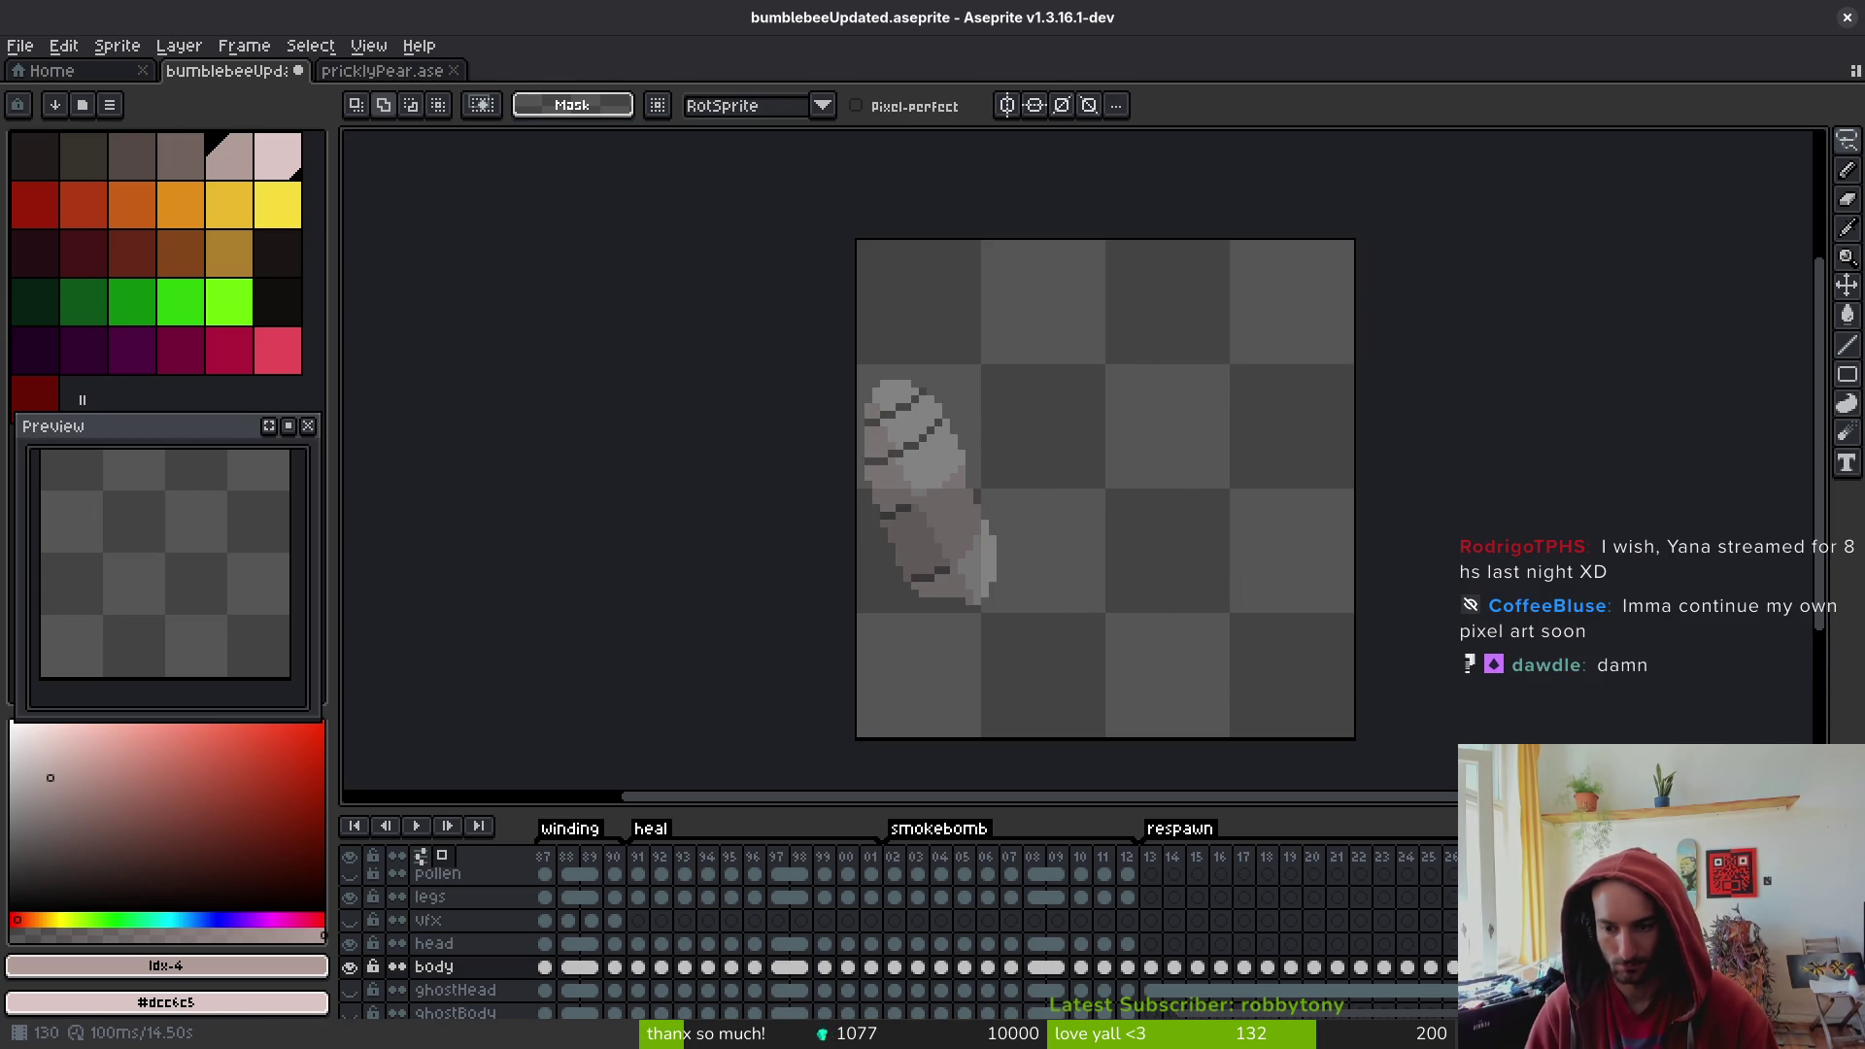
key("Right")
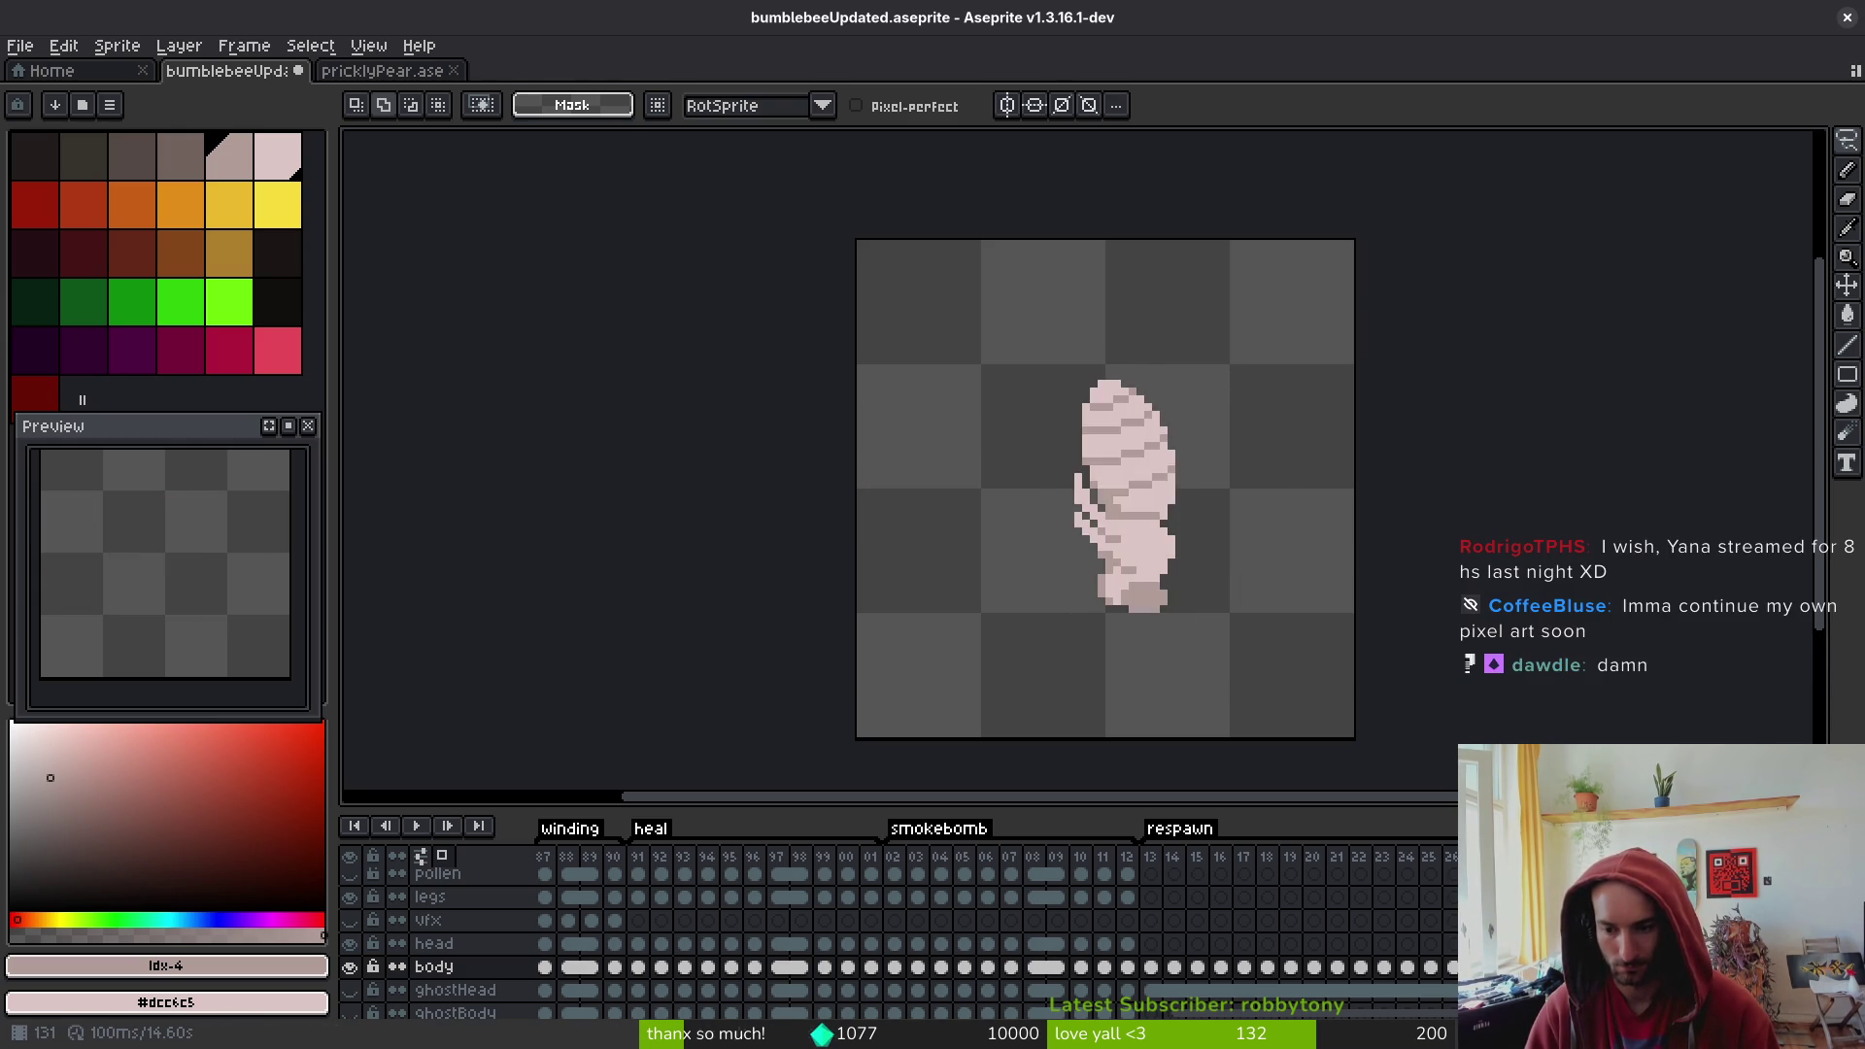
- Pick the grub's pale pink and try a short diagonal stroke near its top, then undo it
key("i")
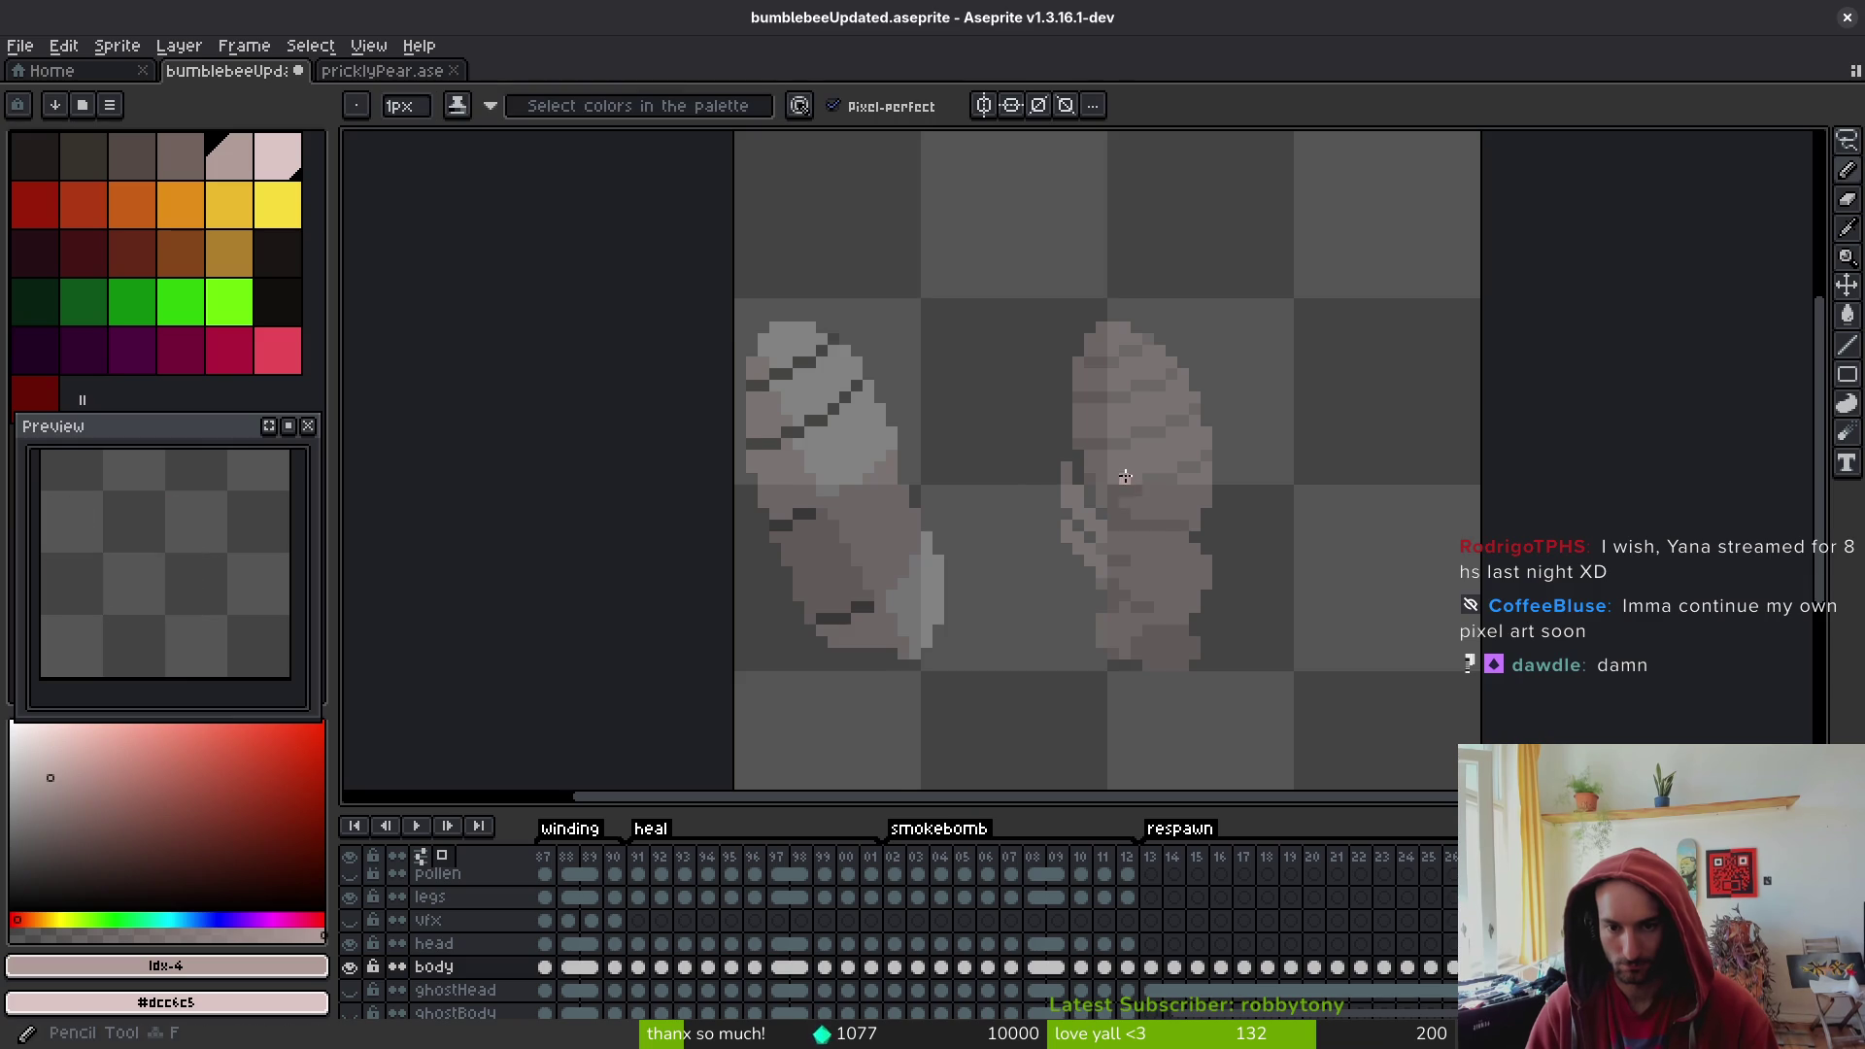
scroll(1119, 479, "up", 2)
left_click(1211, 497)
key("b")
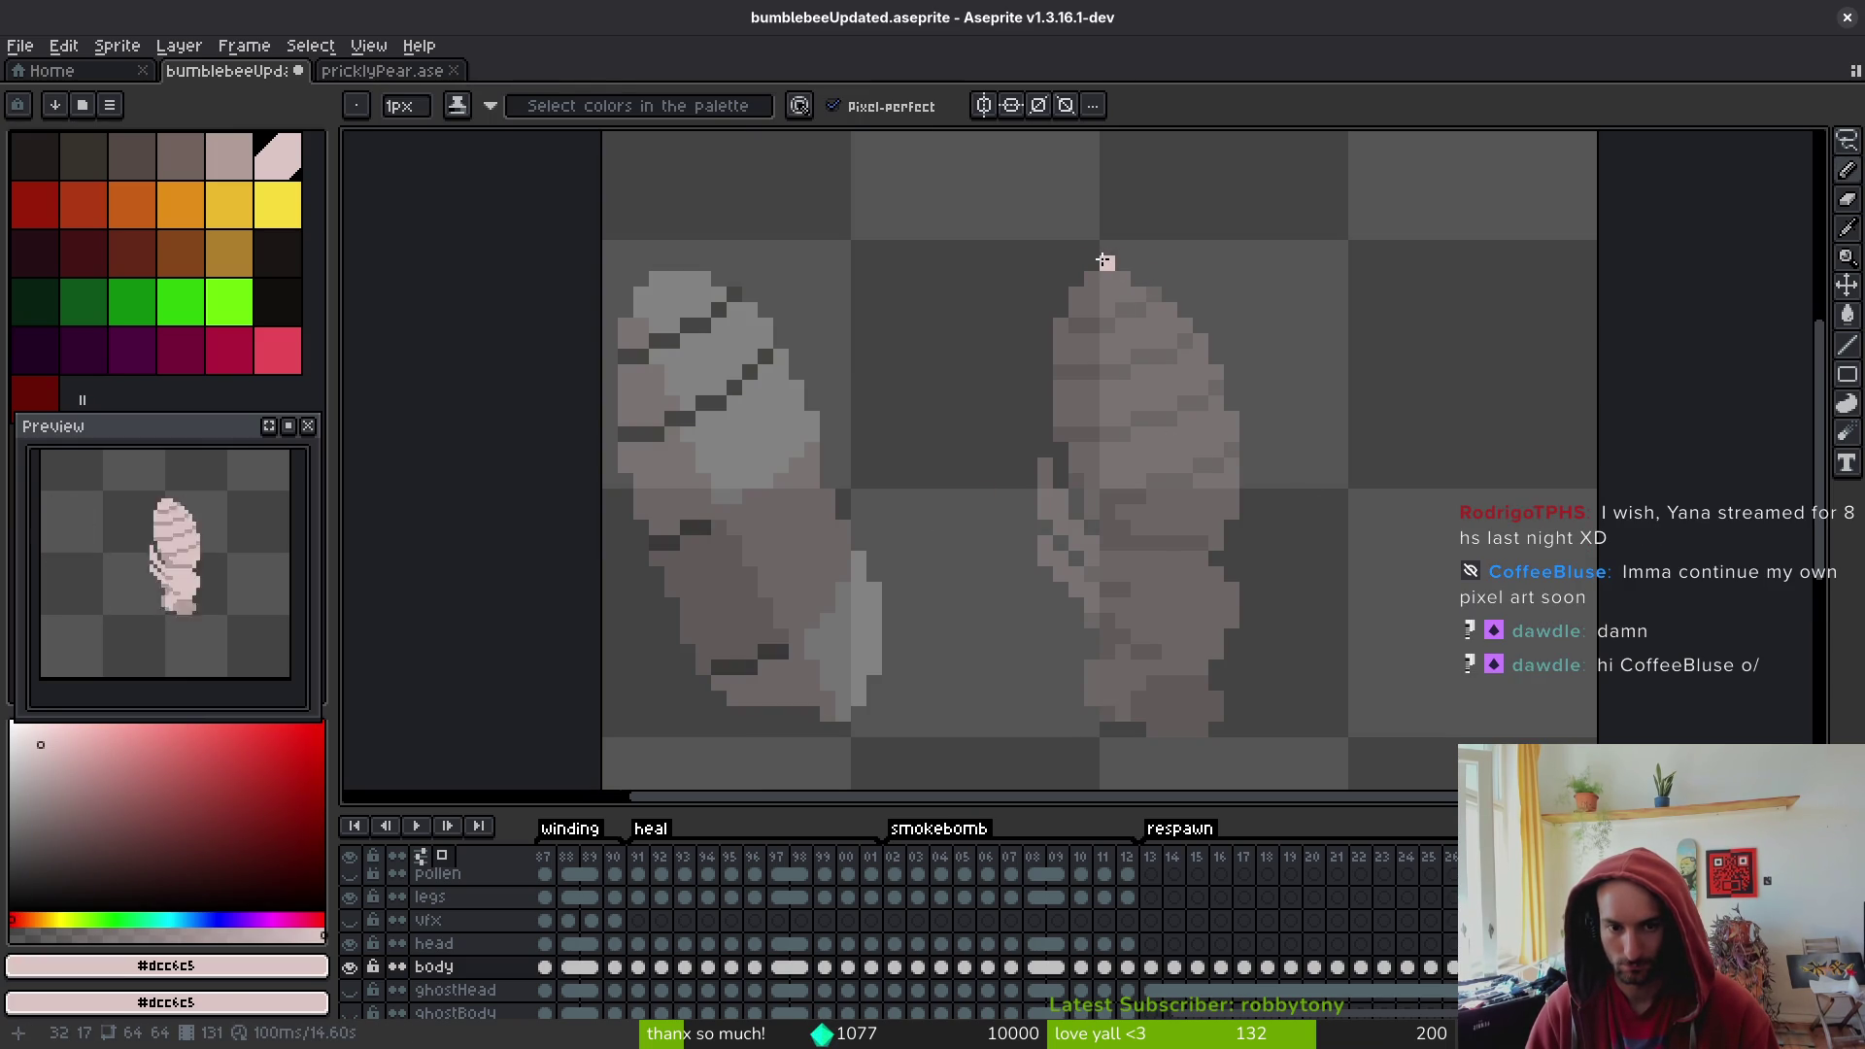
left_click_drag(995, 263, 1033, 293)
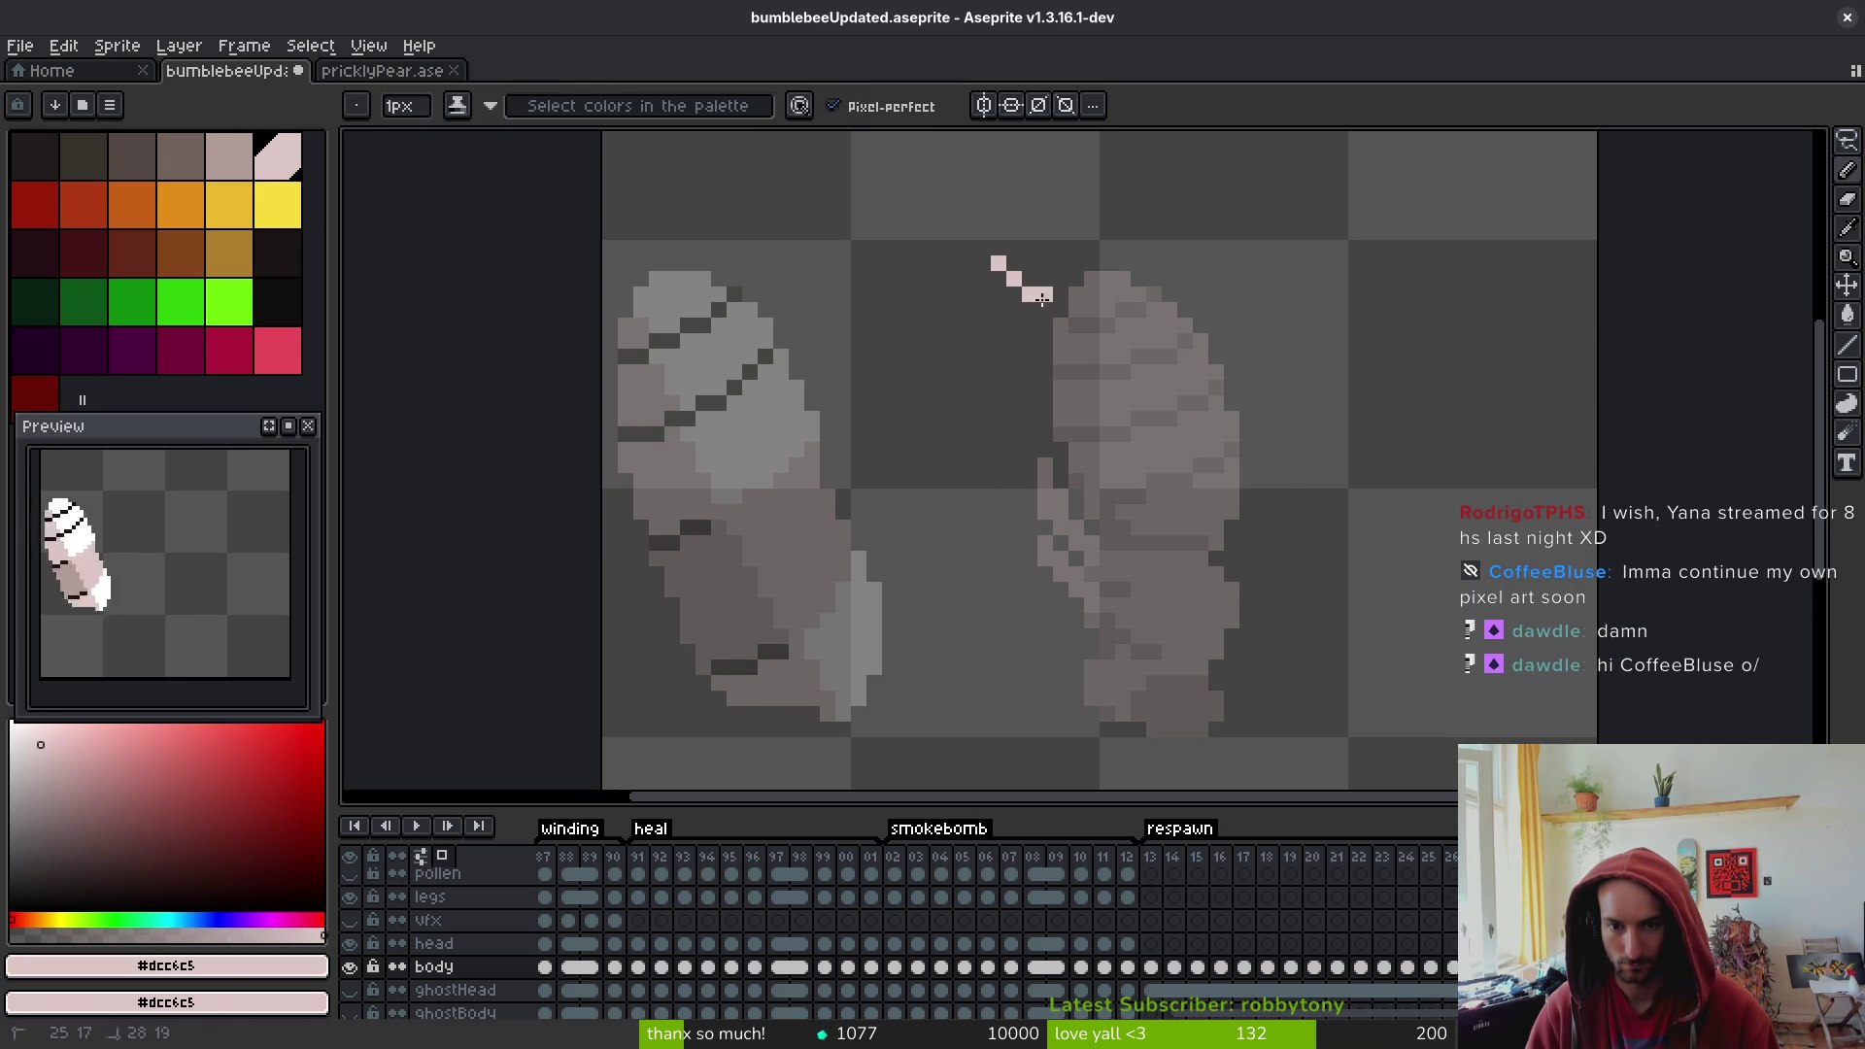
key("ctrl+z")
- Lasso a piece of the grub's body, shift it about 24 pixels right, and turn on onion skinning
key("i")
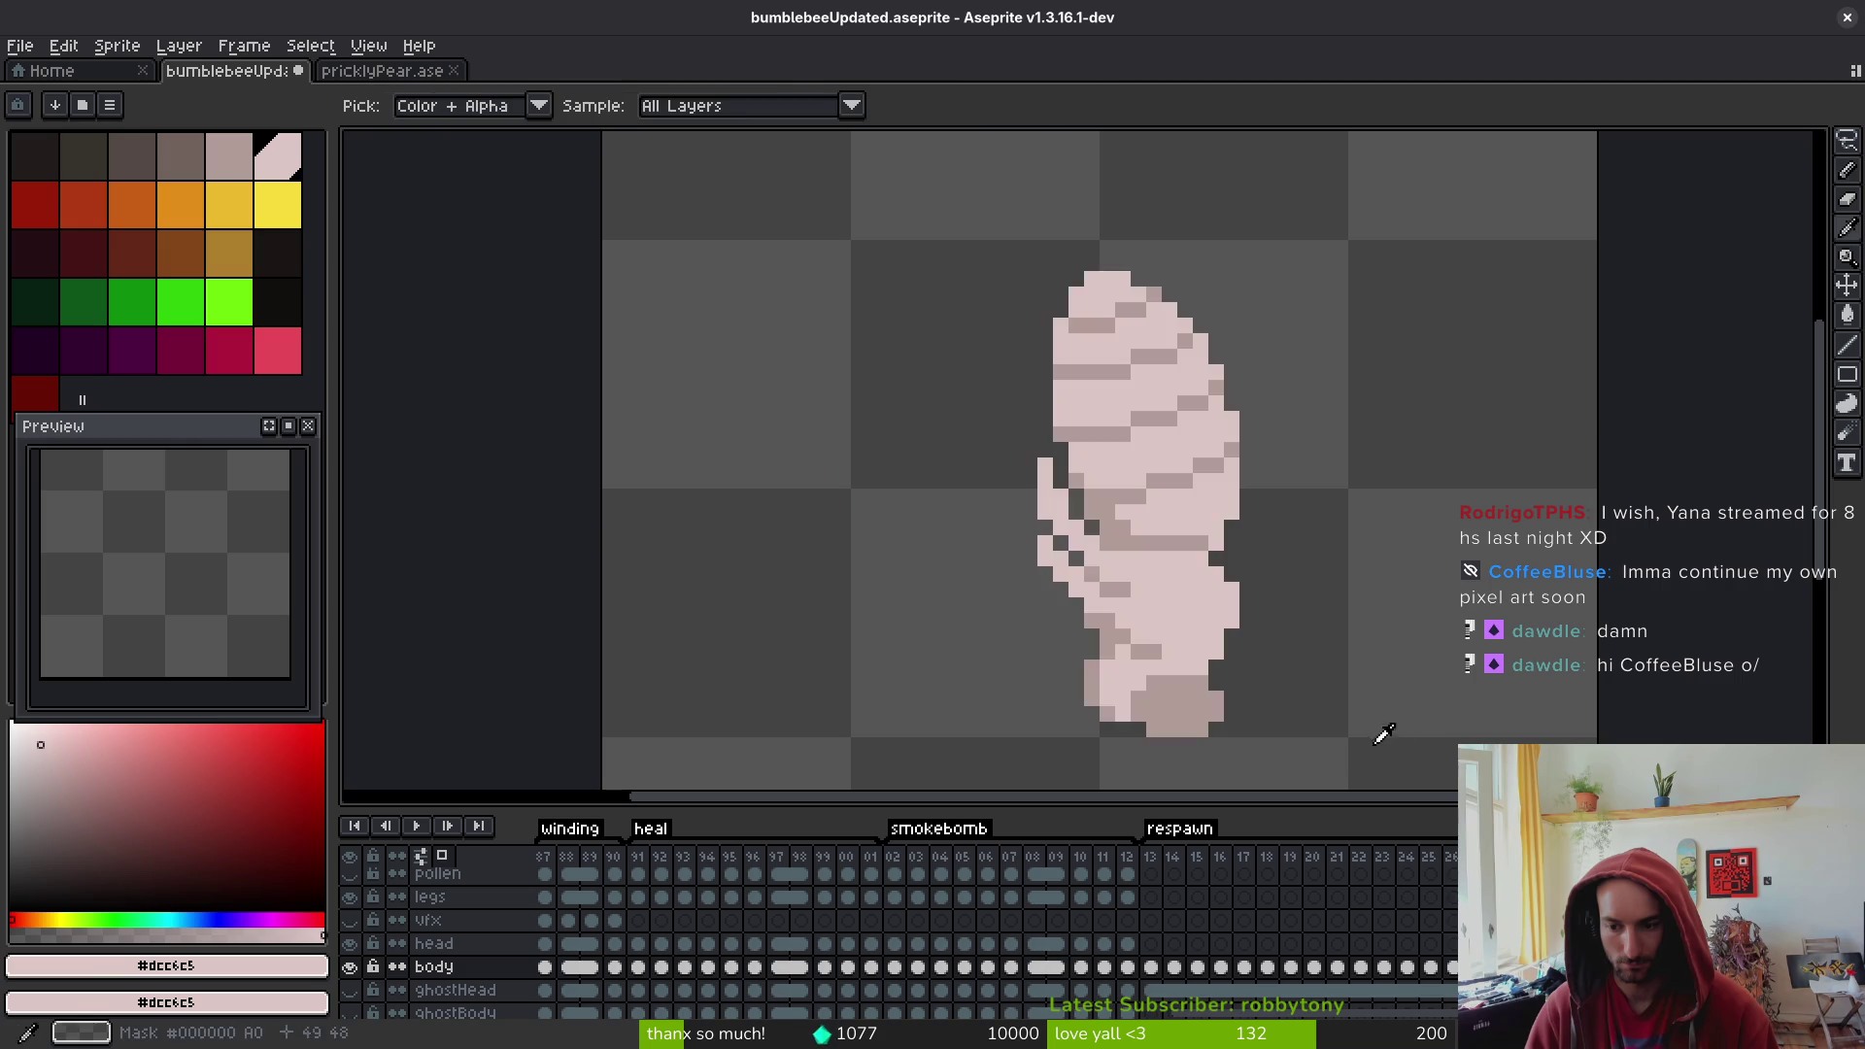
key("q")
mouse_move(958, 333)
left_mouse_down()
mouse_move(1082, 520)
mouse_move(621, 174)
mouse_move(1044, 456)
mouse_move(1007, 333)
left_mouse_up()
left_click_drag(746, 379, 979, 369)
key("ctrl+d")
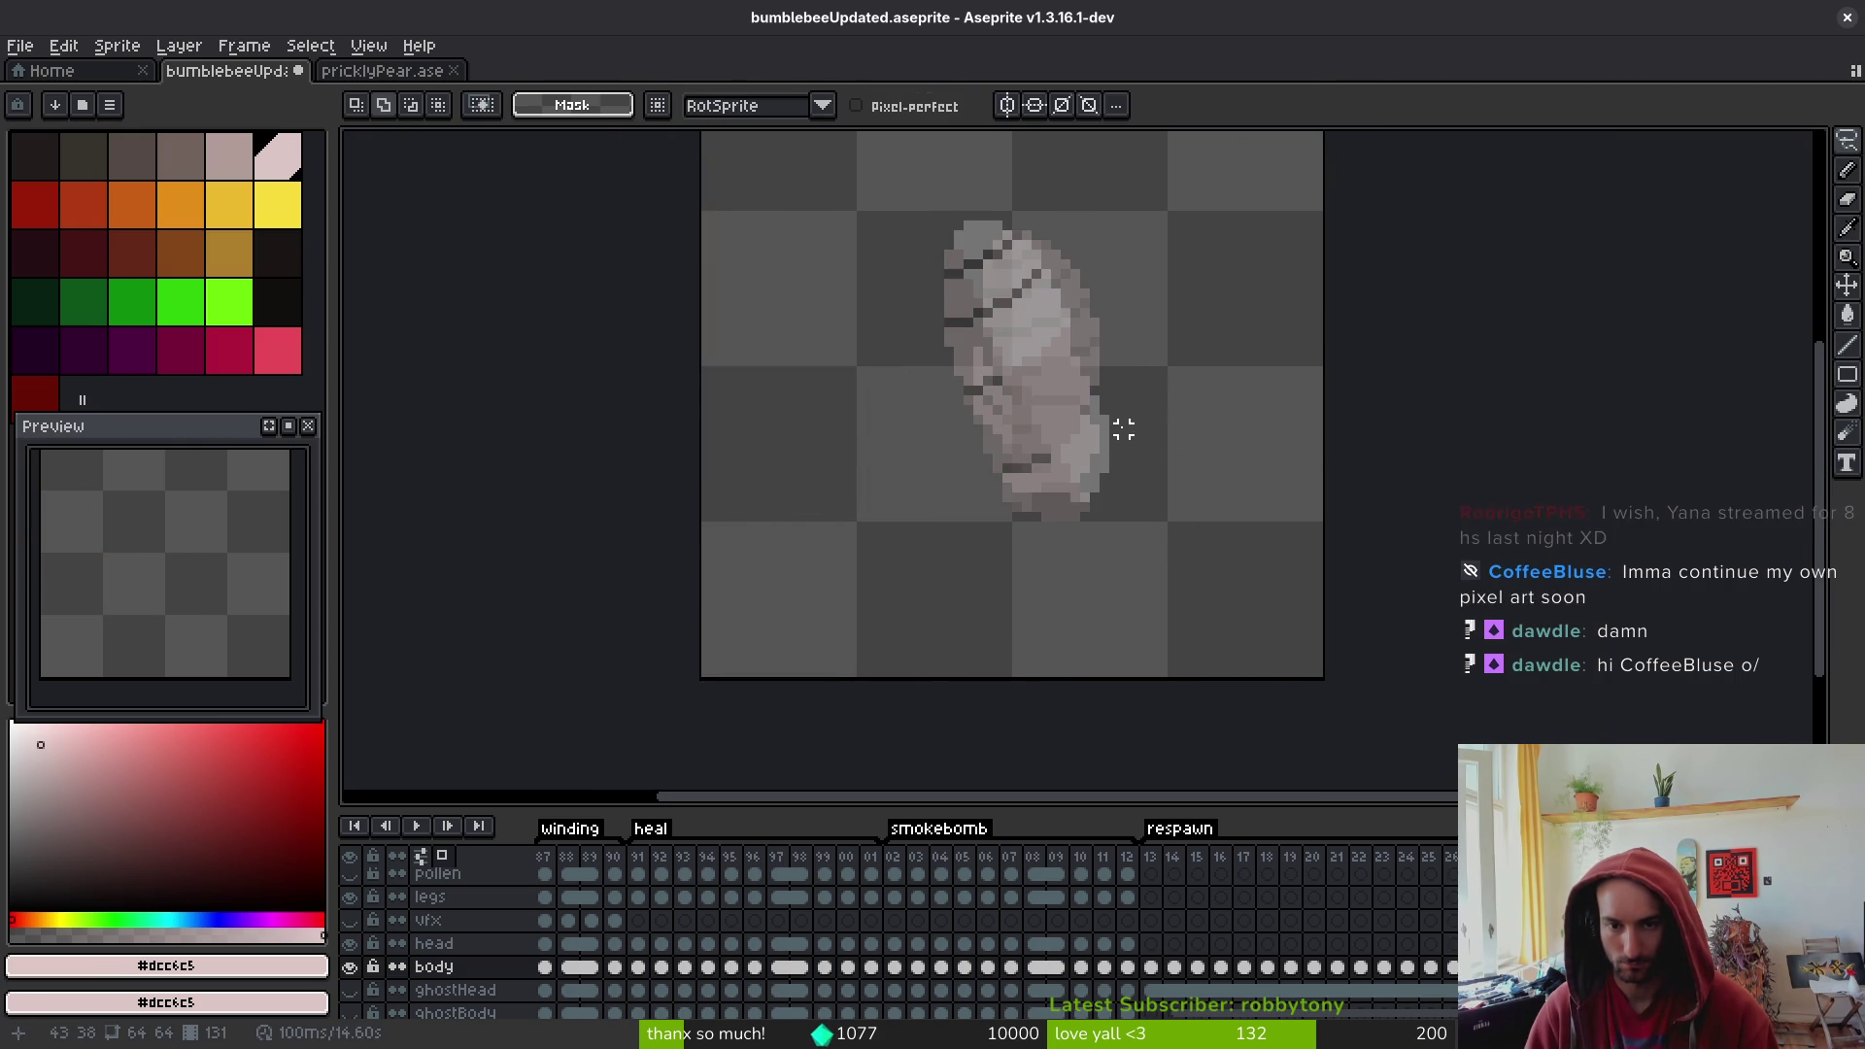
key("i")
left_click(420, 854)
left_click(442, 854)
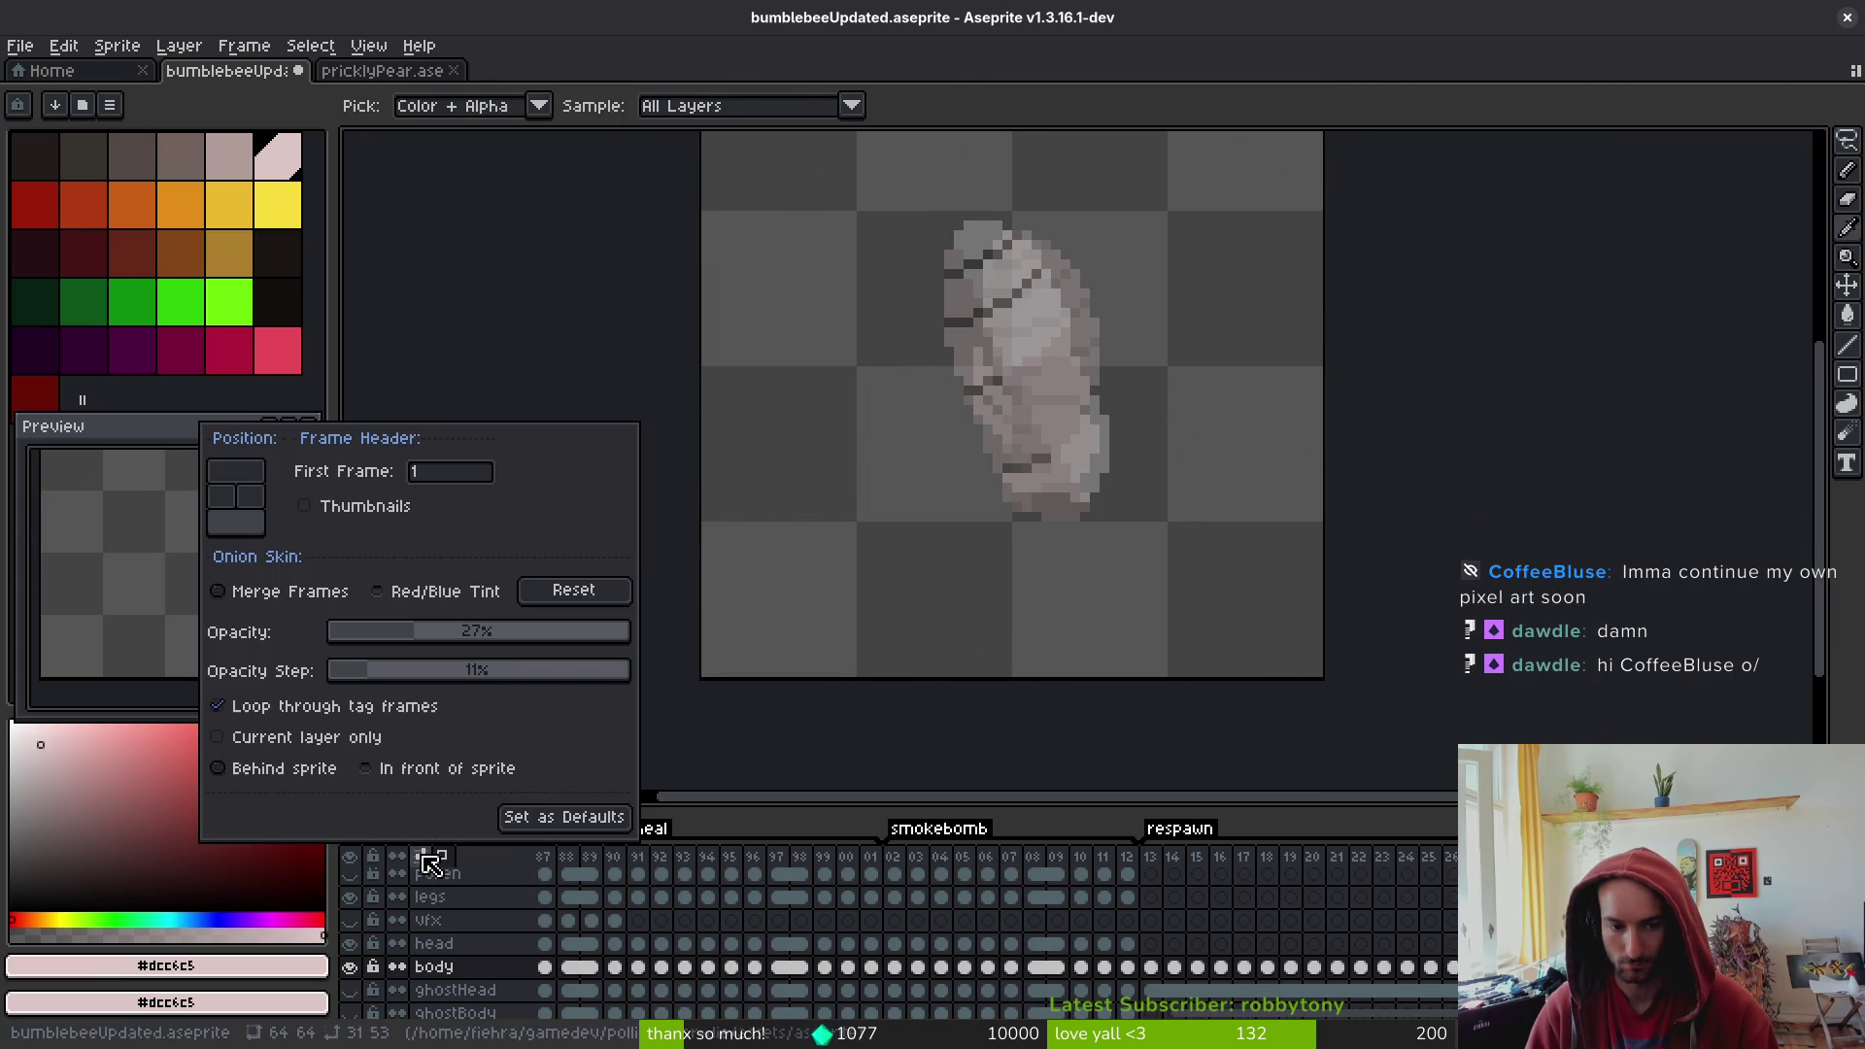
- Set the onion skin to Red/Blue Tint and draw a pale pink line along the grub's back
left_click(437, 591)
scroll(1073, 433, "up", 2)
key("i")
key("b")
scroll(1088, 476, "up", 3)
left_click_drag(1189, 145, 1222, 490)
scroll(1225, 494, "down", 3)
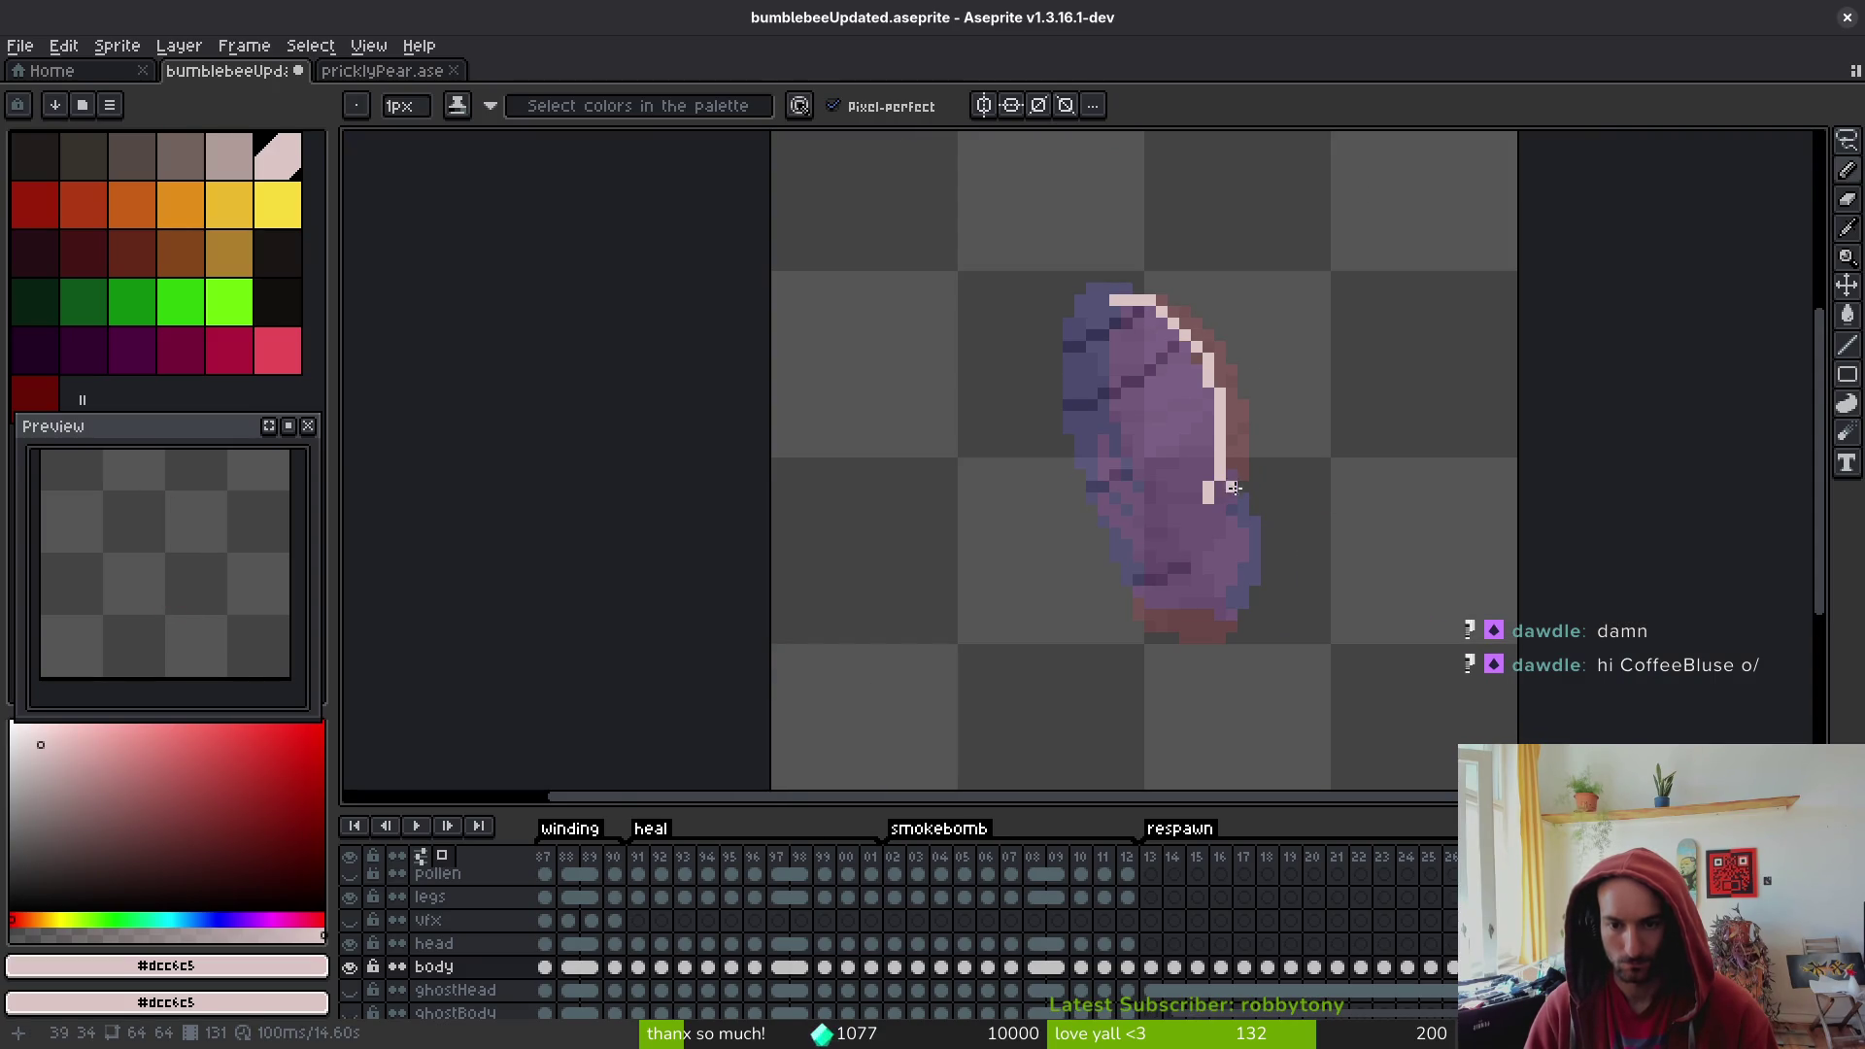
scroll(1239, 488, "up", 2)
- On frame 12, select the bee's head and rotate it -90° with RotSprite into place
left_click(1128, 968)
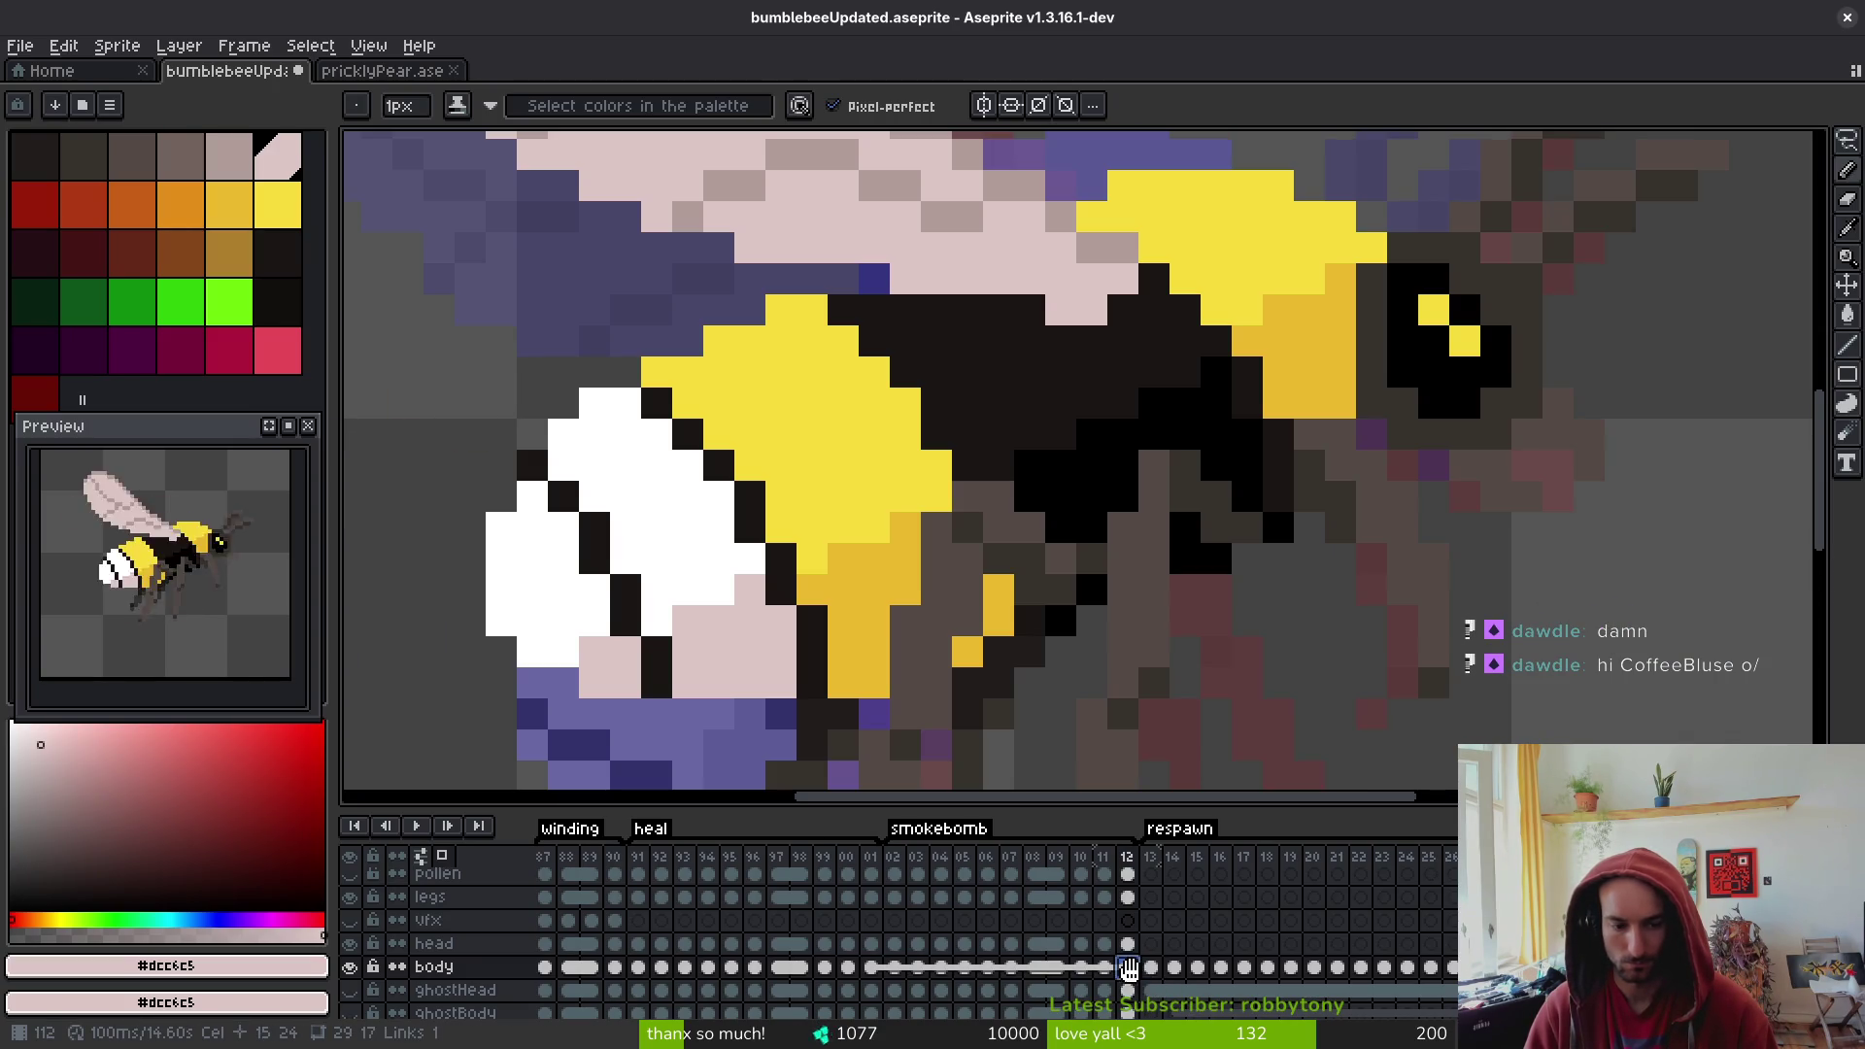
left_click(1127, 943)
scroll(1493, 425, "down", 3)
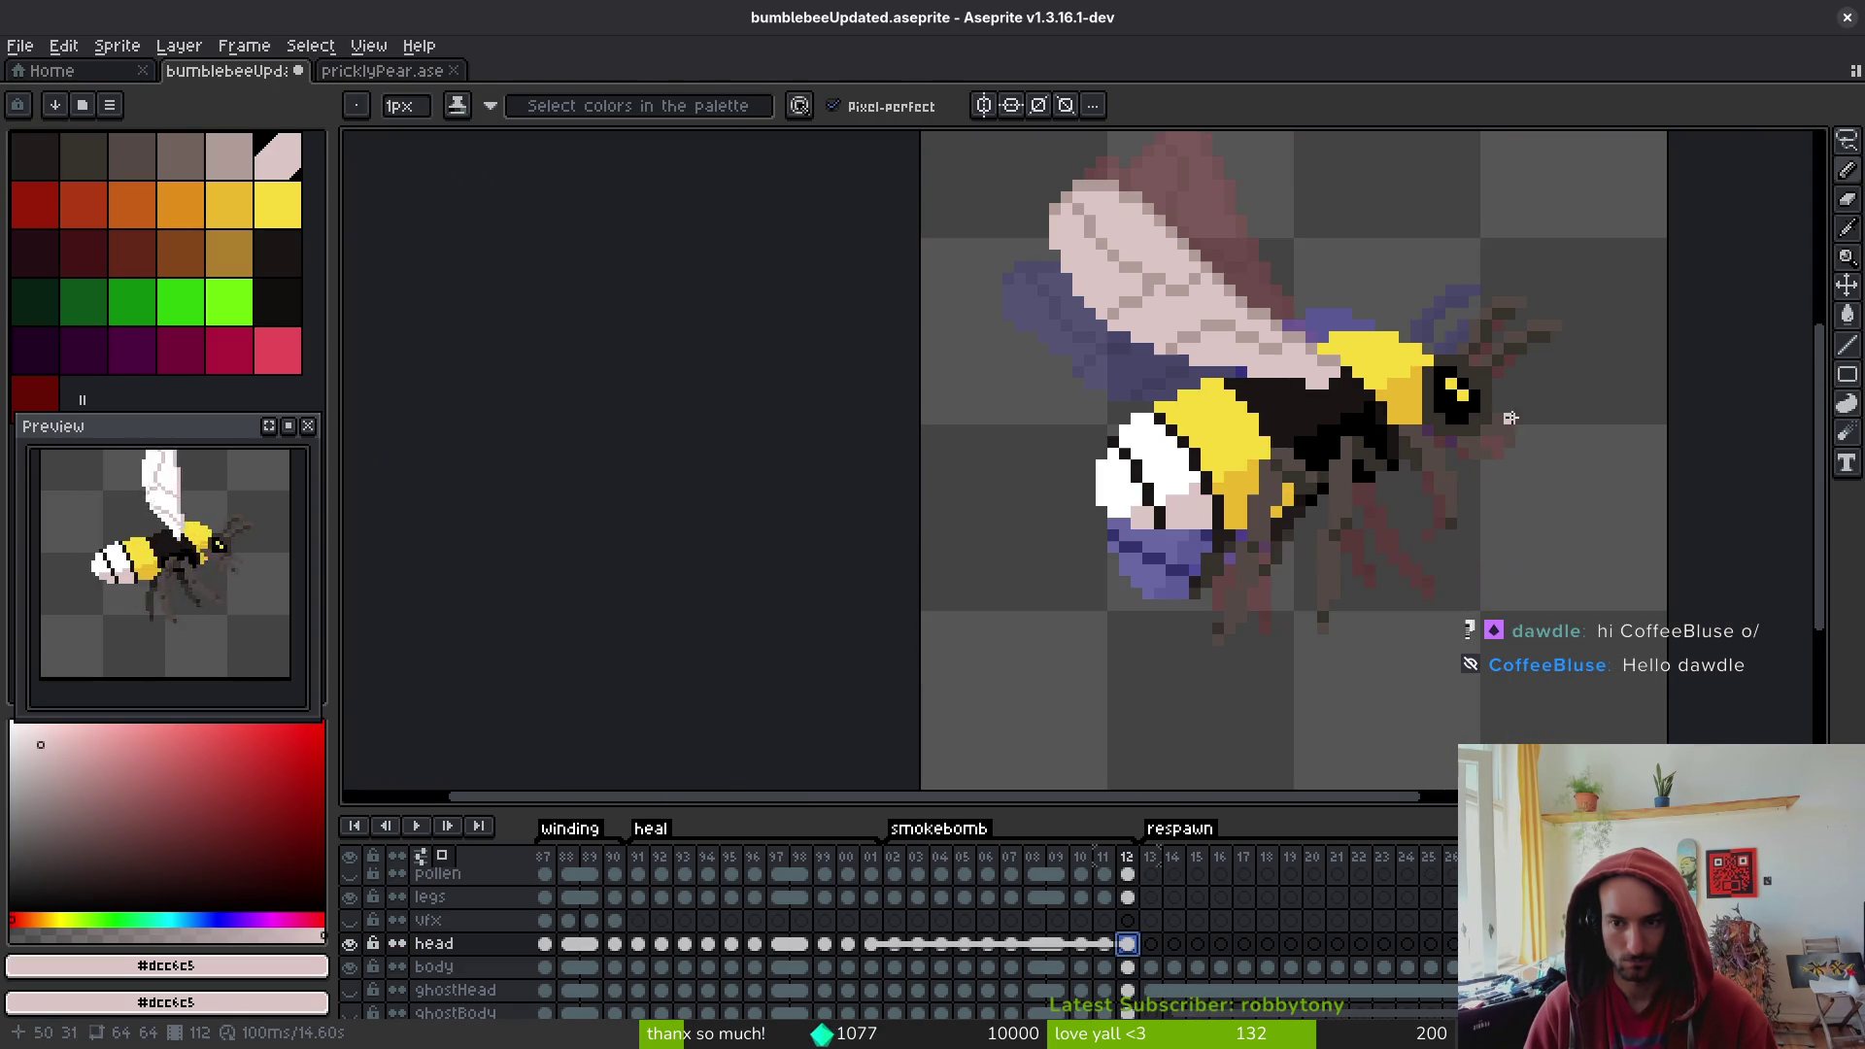
key("m")
left_click_drag(1265, 165, 1670, 590)
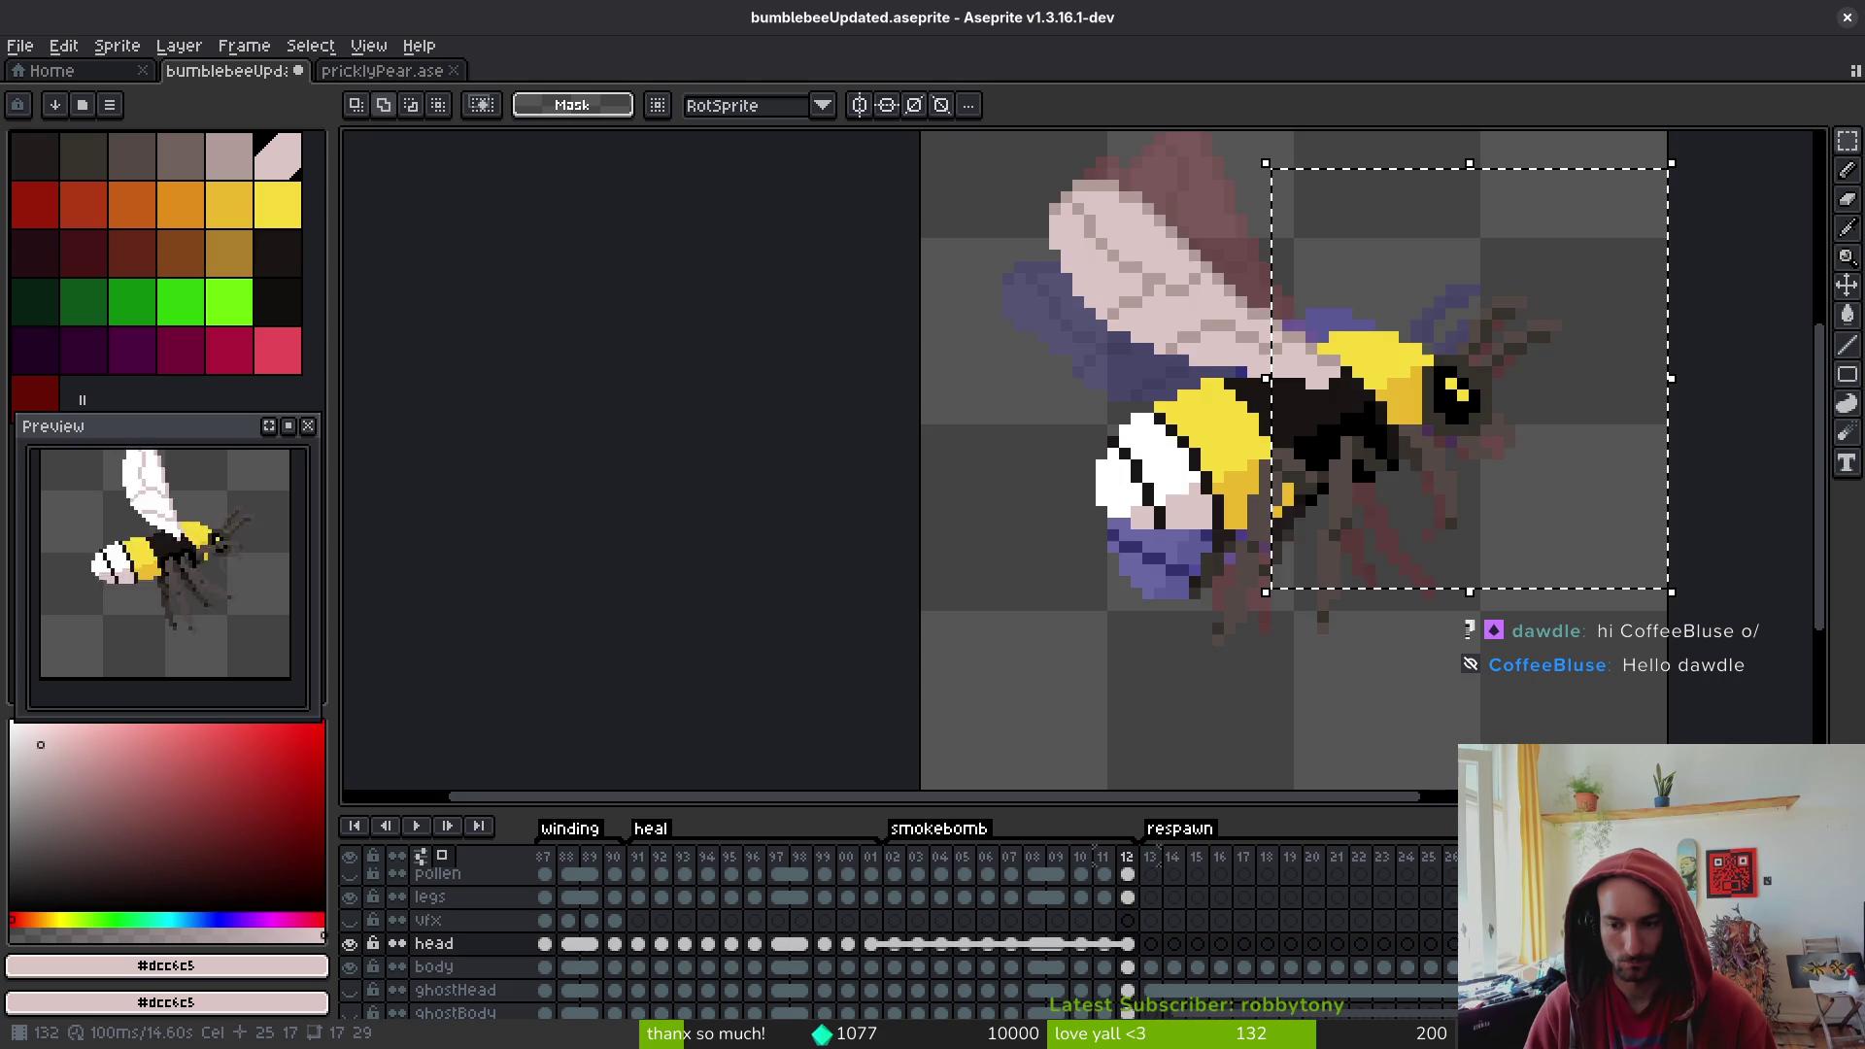
mouse_move(1461, 374)
left_mouse_down()
mouse_move(1355, 636)
mouse_move(1361, 614)
left_mouse_up()
key("Return")
scroll(1420, 679, "up", 3)
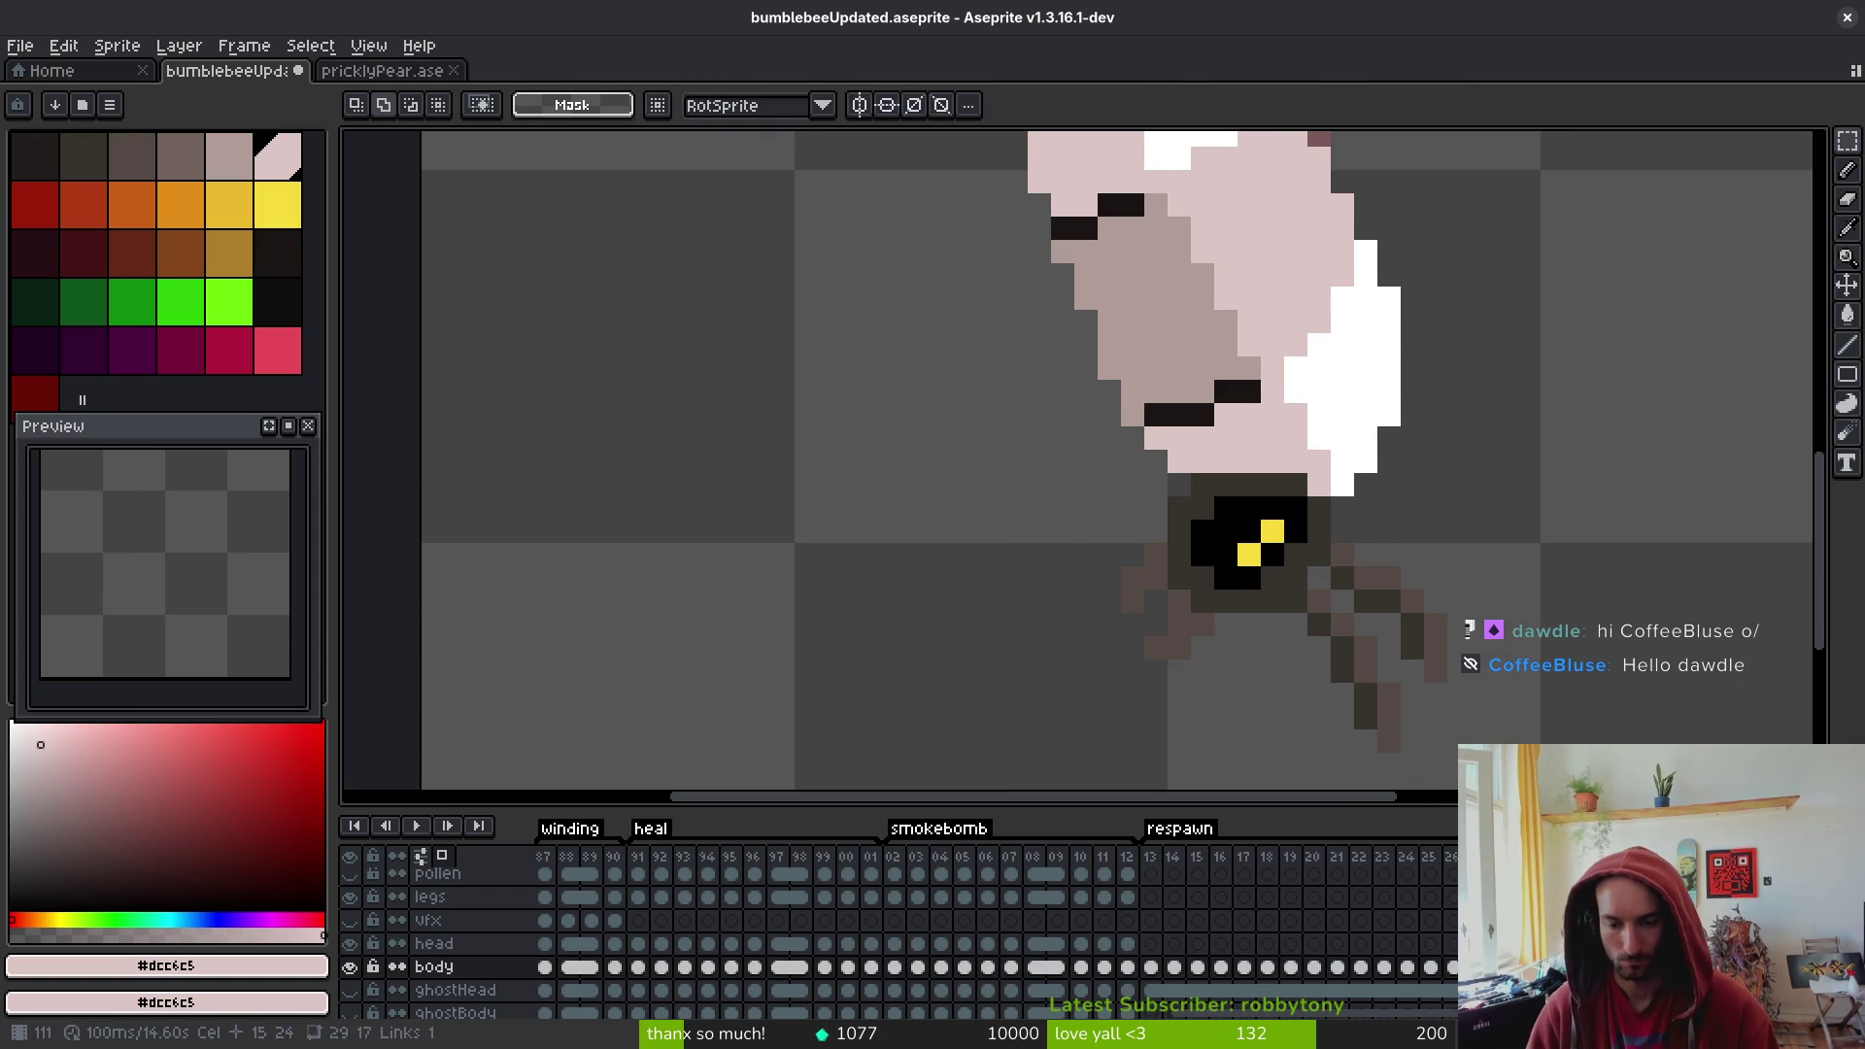
- Compare frames 11 and 12, then go to frame 13 and pick white from the sprite's head
left_click(1129, 967)
scroll(1282, 693, "up", 5)
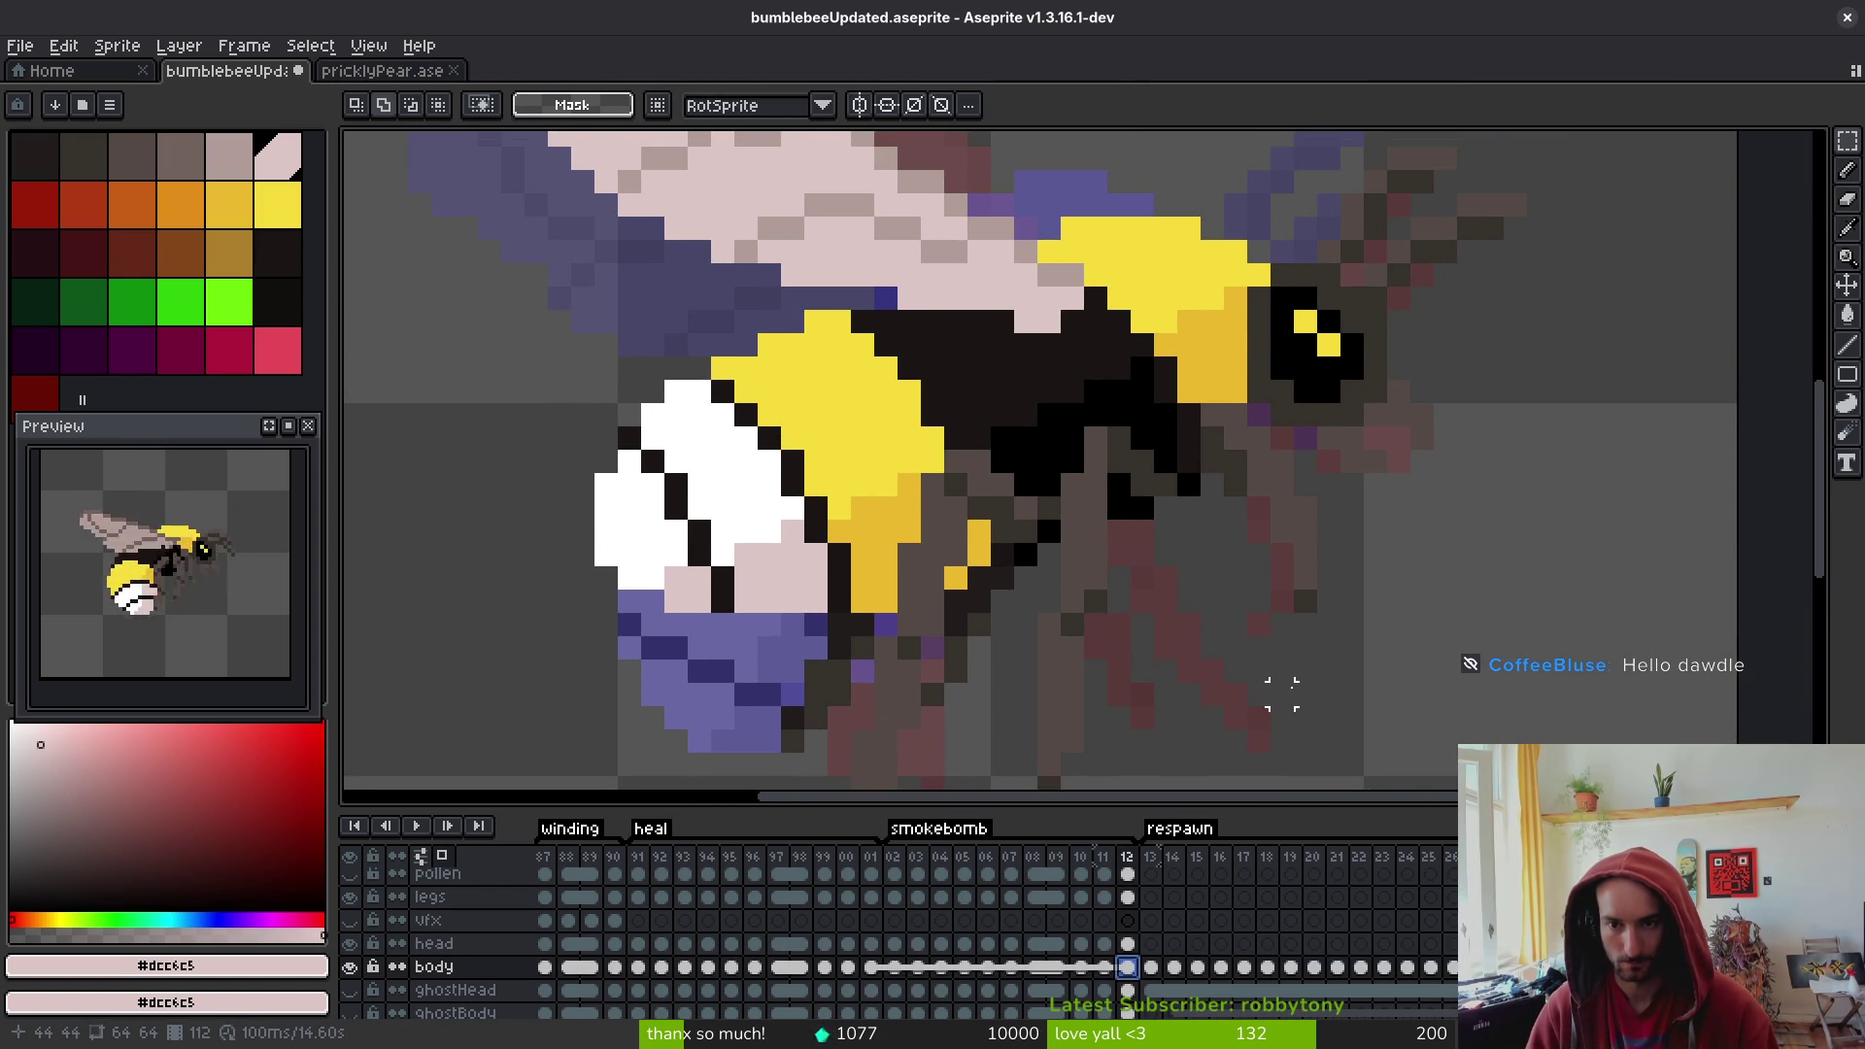
key("Left")
key("Right")
key("Left")
key("Right")
key("Left")
key("Right")
key("Right")
scroll(1233, 672, "down", 2)
scroll(1277, 388, "up", 3)
key("i")
left_click(1243, 348)
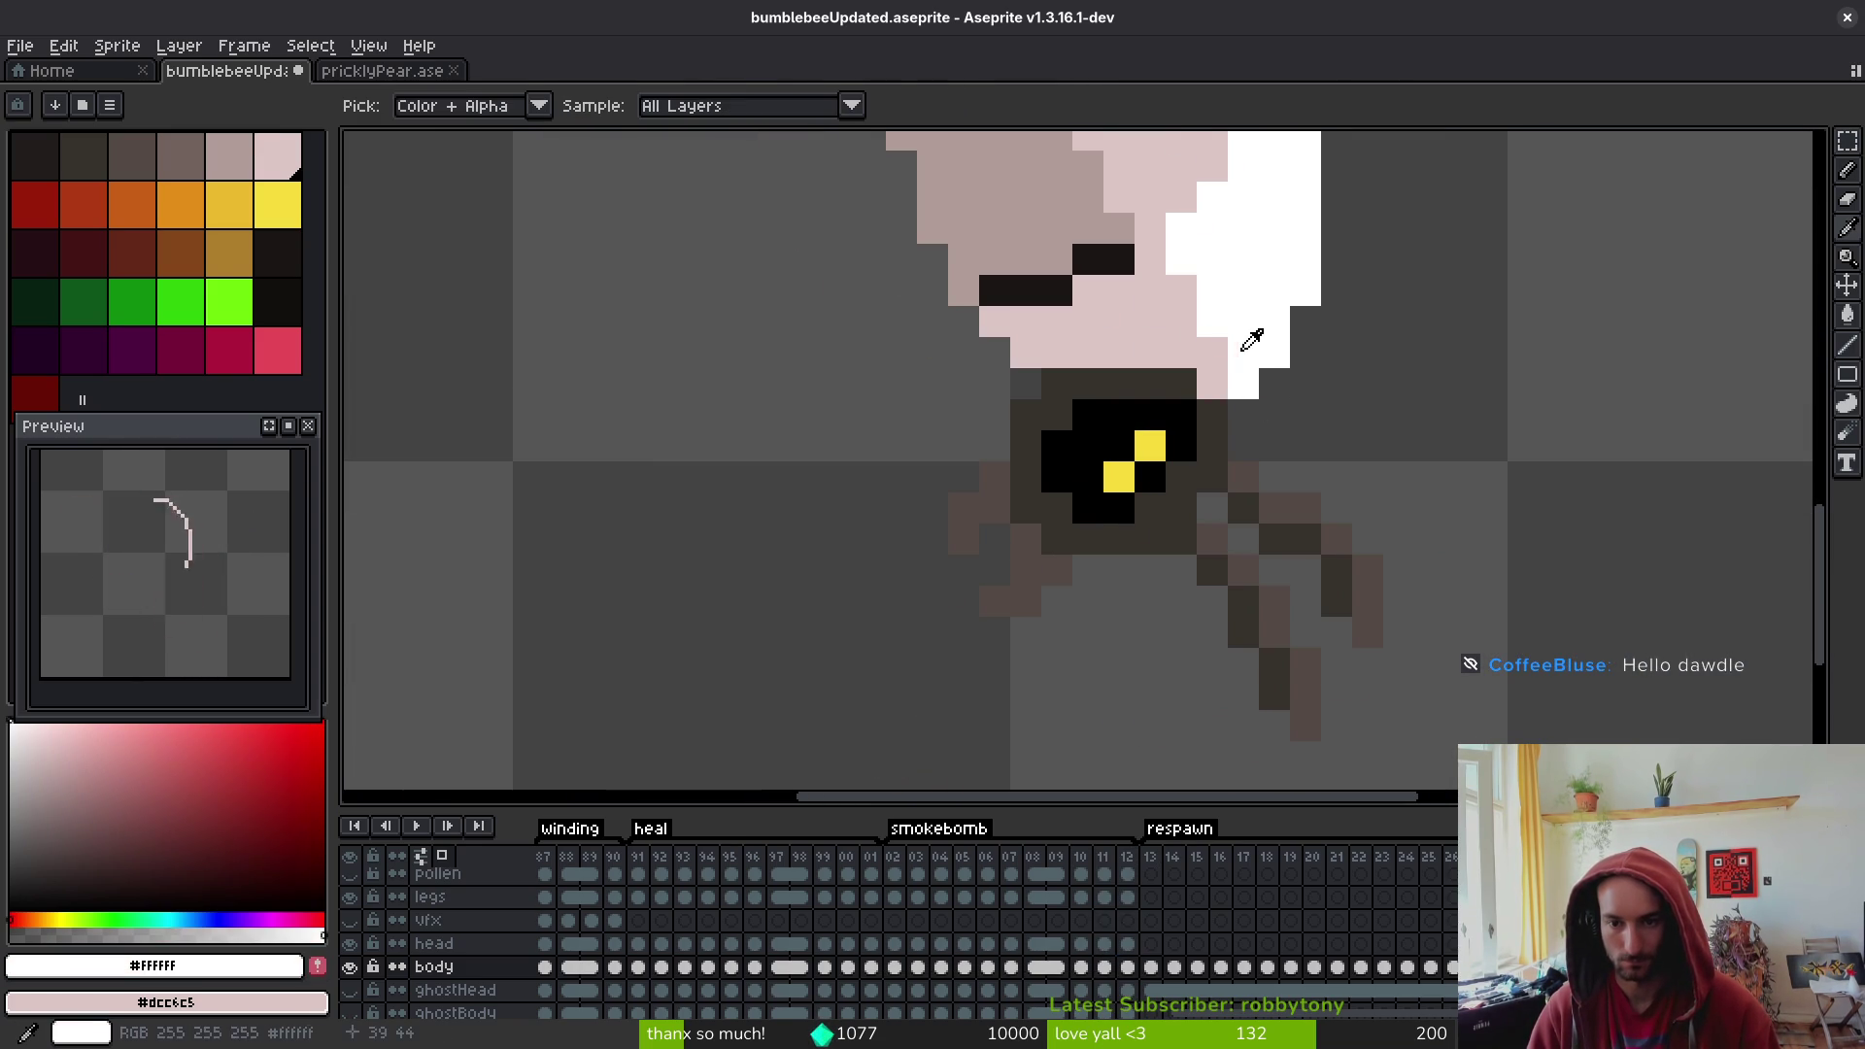
- Fill the dark body white and the left and right leg segments pale pink #dcc6c5
key("g")
left_click(1209, 469)
key("i")
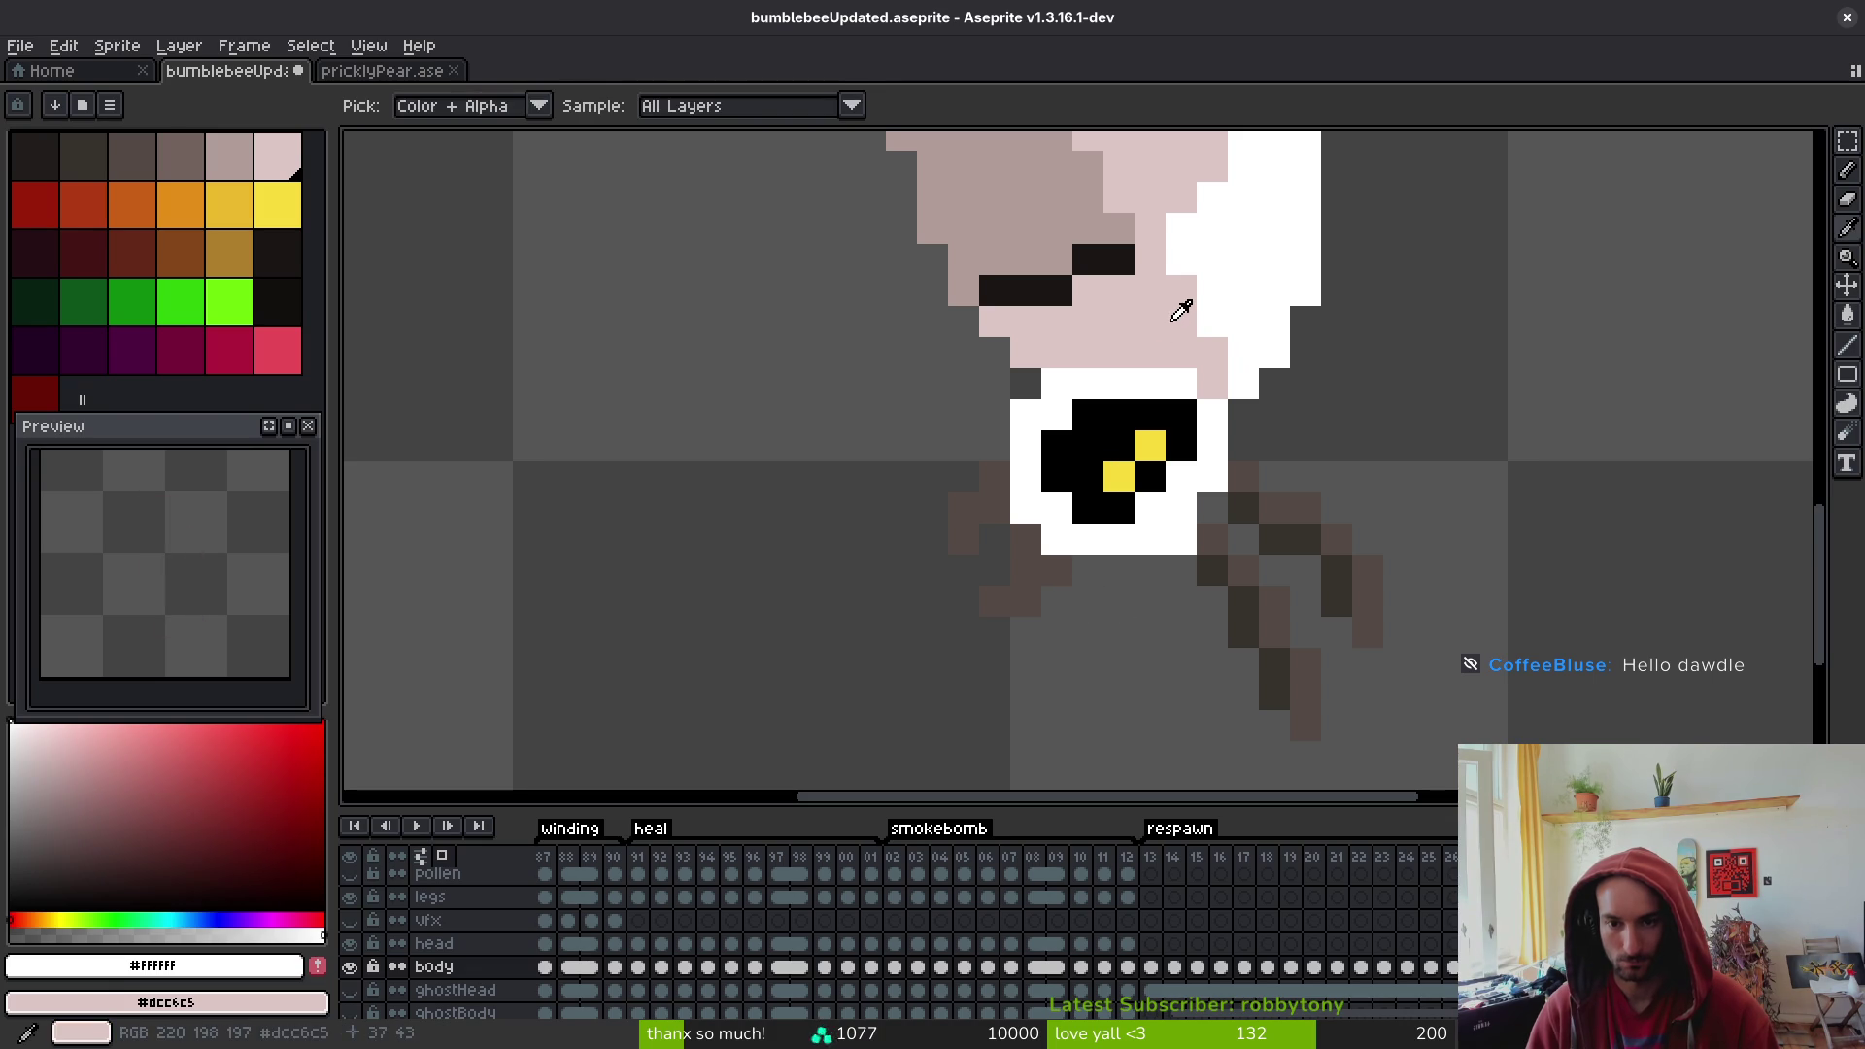
left_click(1173, 318)
key("g")
left_click(979, 500)
left_click(1026, 569)
left_click(1010, 600)
left_click(1211, 571)
left_click(1243, 608)
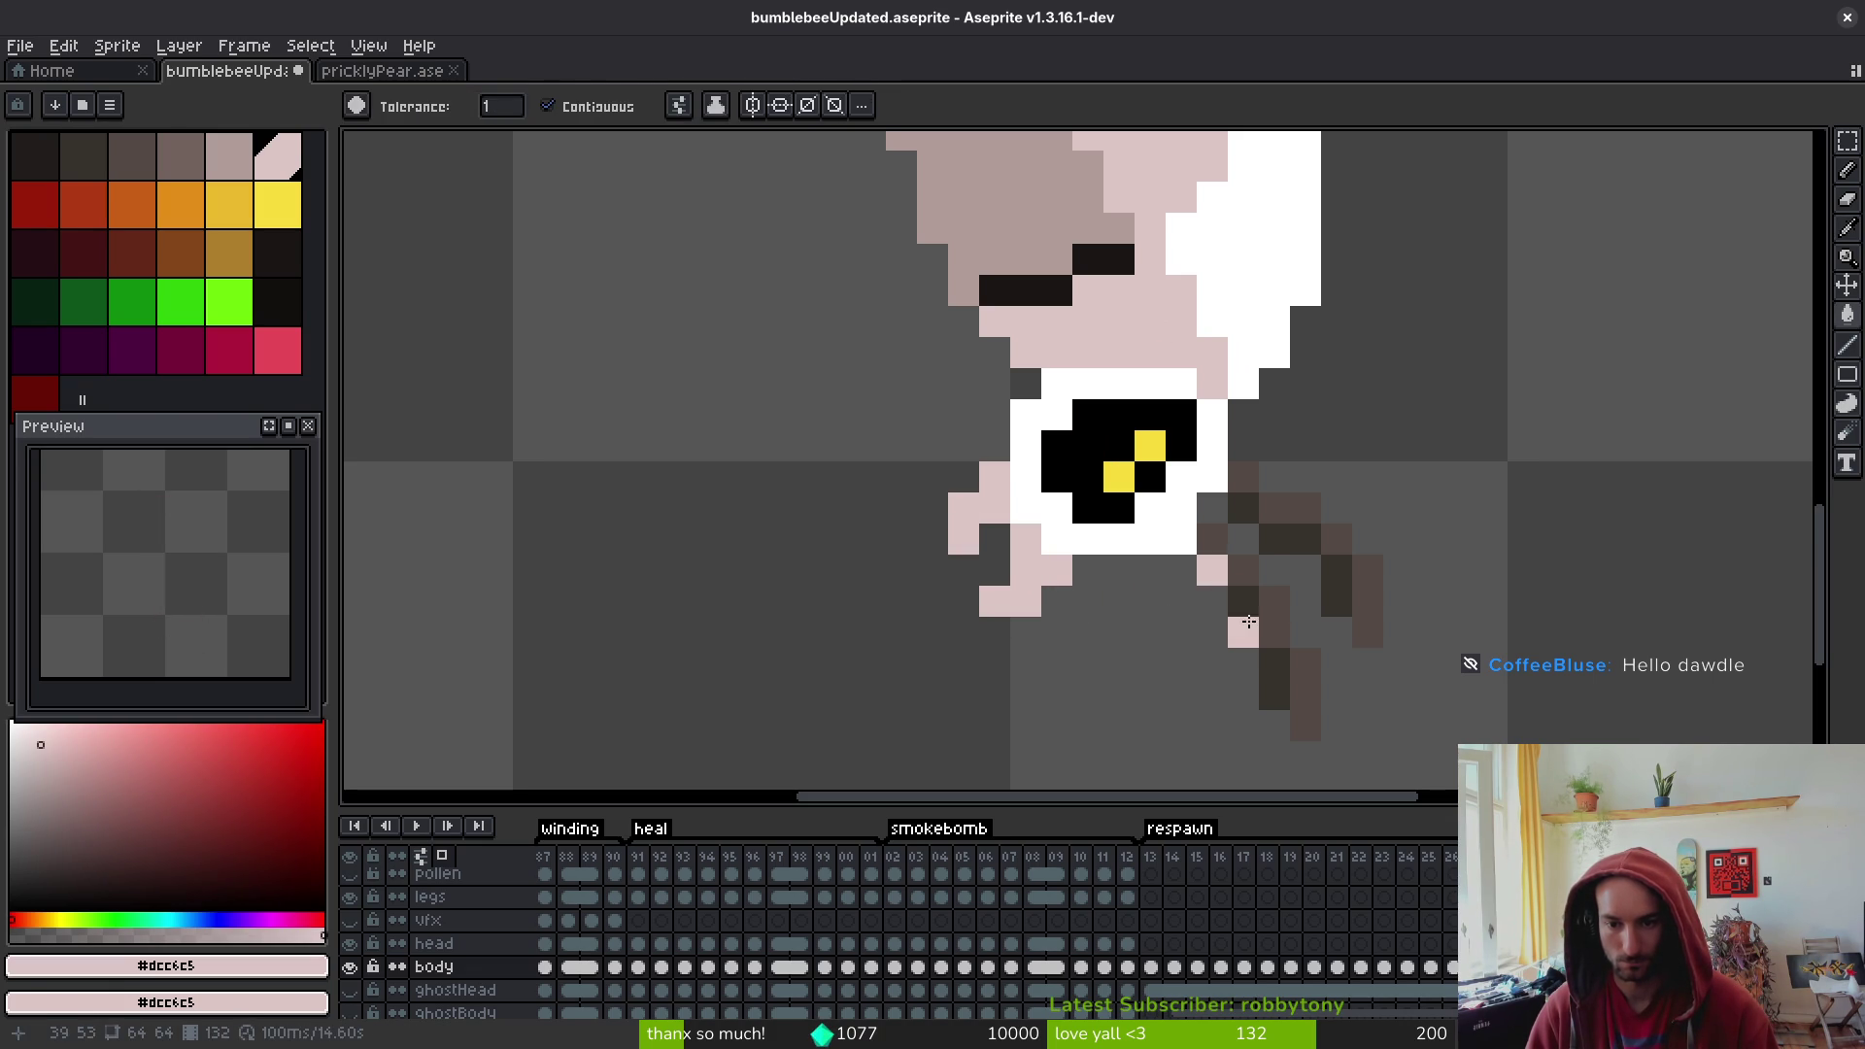
left_click(1274, 694)
left_click(1337, 588)
left_click(1306, 539)
left_click(1243, 507)
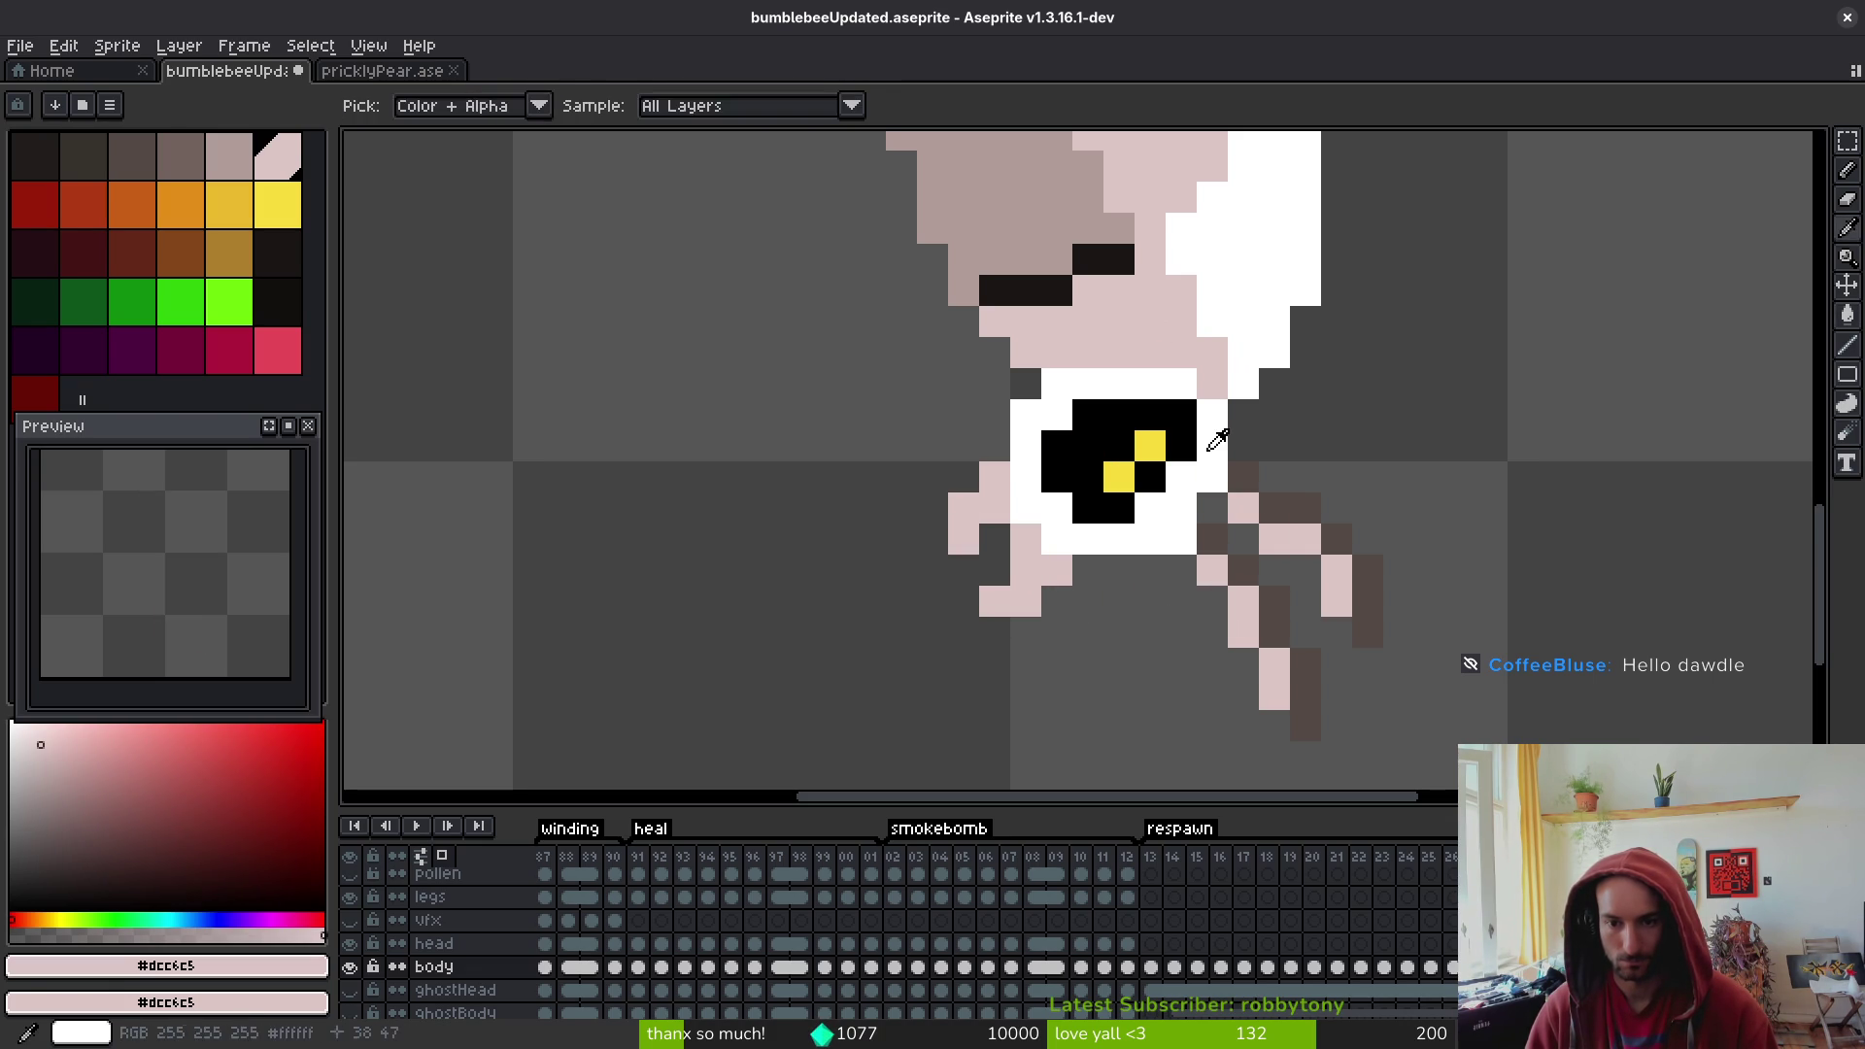
- Fill the remaining dark right-leg segments white
left_click(1212, 476, "alt")
left_click(1290, 509)
left_click(1243, 482)
left_click(1337, 540)
left_click(1359, 592)
left_click(1273, 620)
left_click(1305, 695)
left_click(1305, 725)
left_click(1243, 569)
- Fill the black chest pixels pale pink and save bumblebeeUpdated.aseprite
left_click(1212, 539)
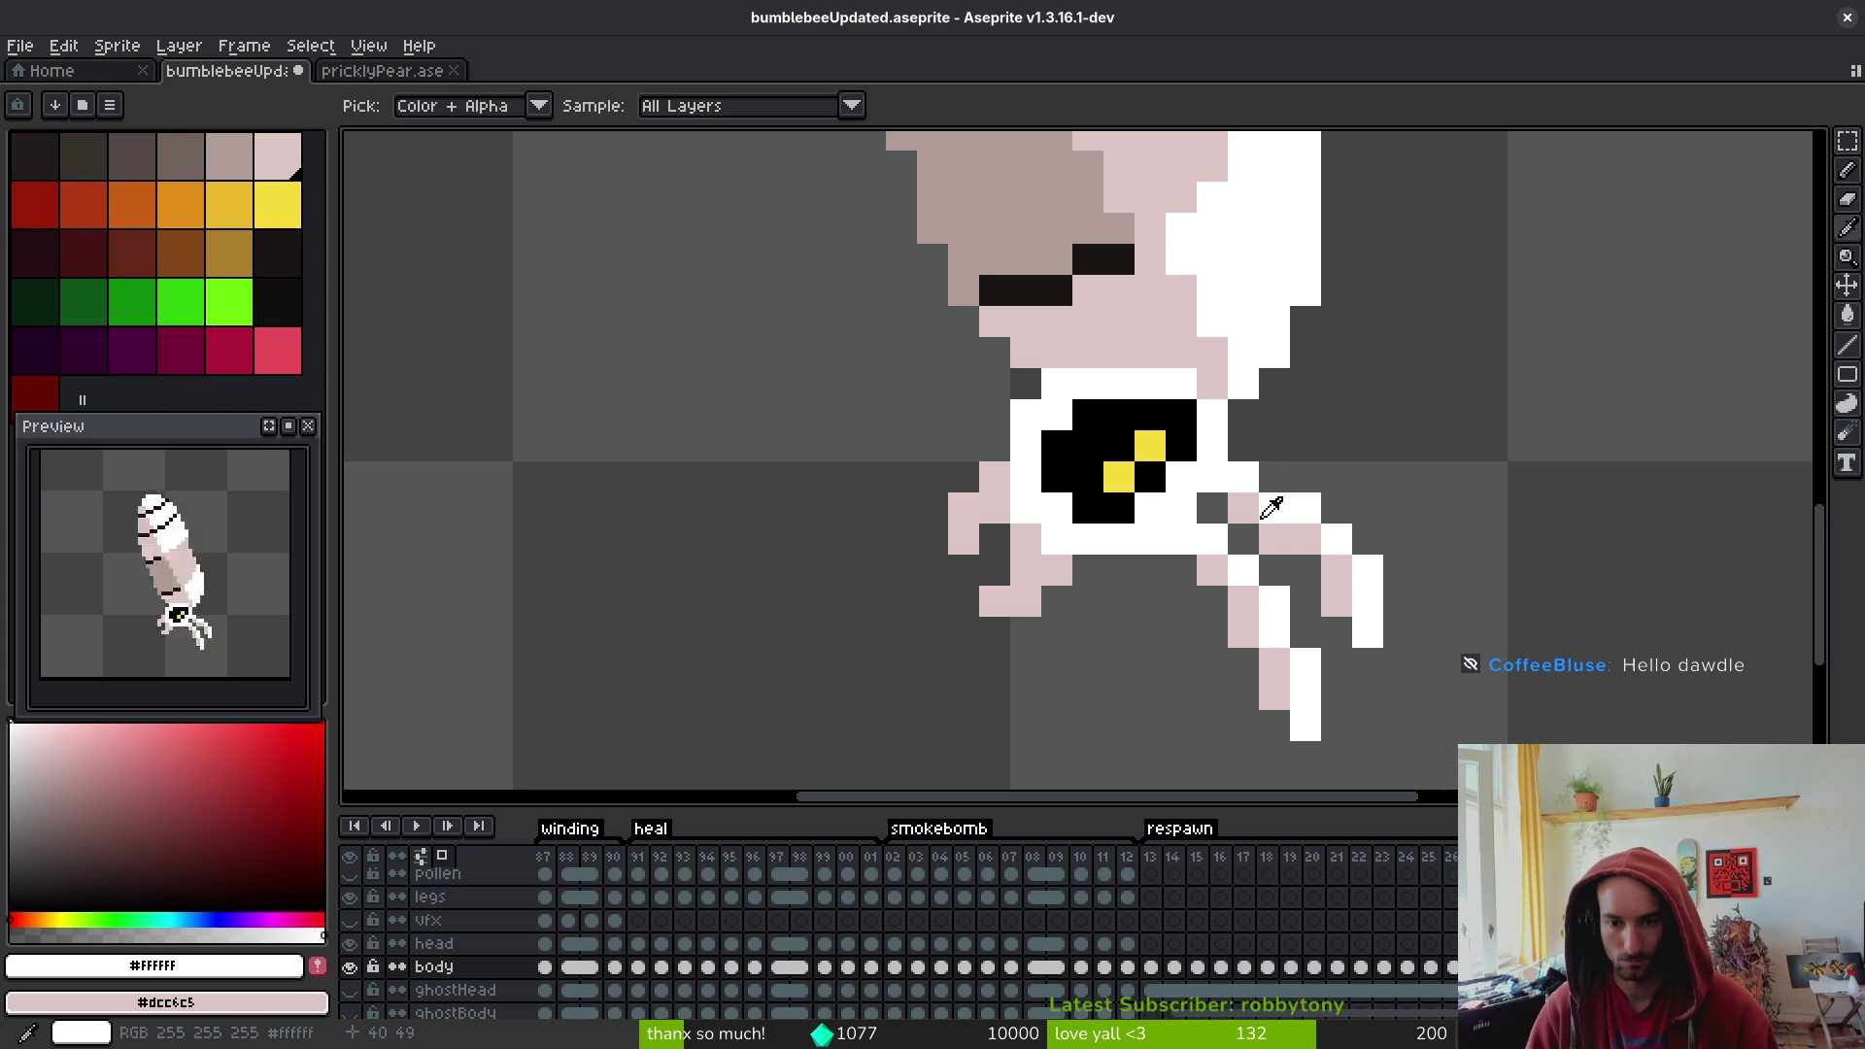
left_click(1243, 507, "alt")
left_click(1056, 445)
left_click(1088, 447)
left_click(1150, 475)
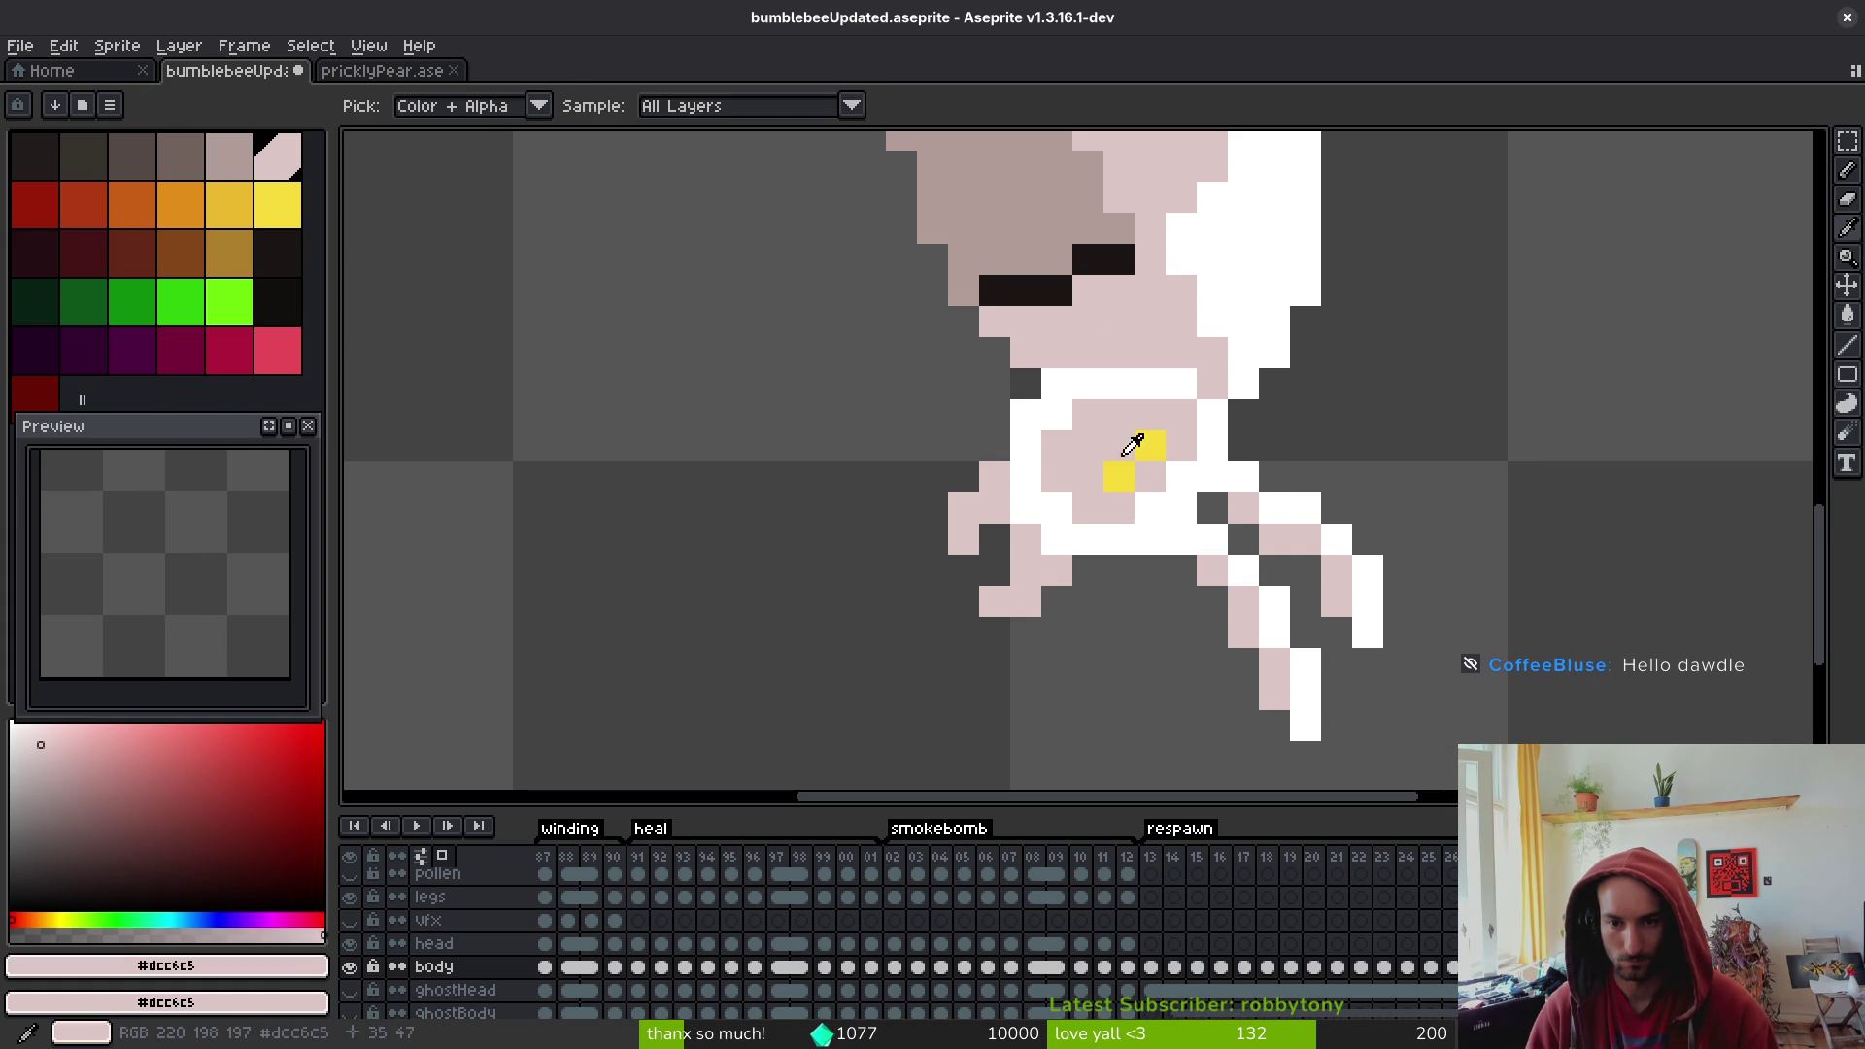
left_click(1065, 287, "alt")
scroll(1345, 588, "down", 2)
key("ctrl+s")
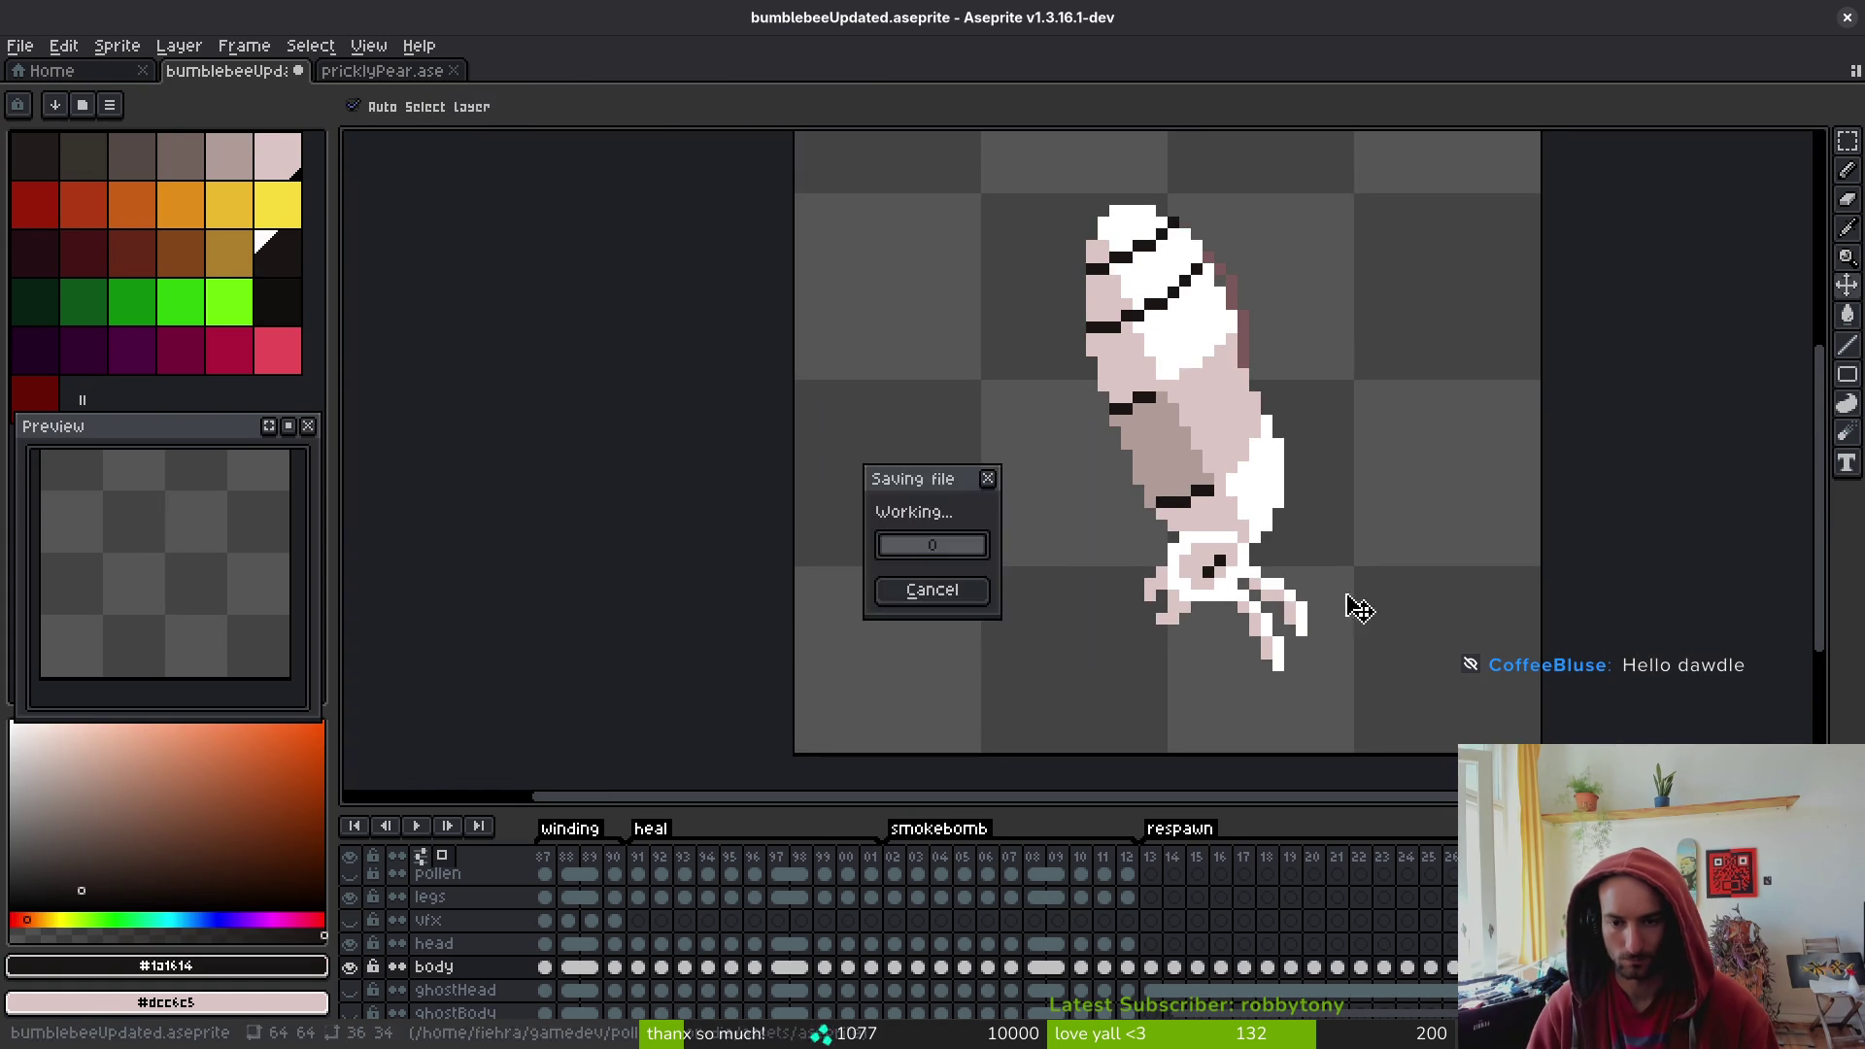
key("Right")
- Pick the pale pink #dcc6c5 from the outline and erase a stray outline pixel
scroll(1168, 418, "down", 1)
key("alt")
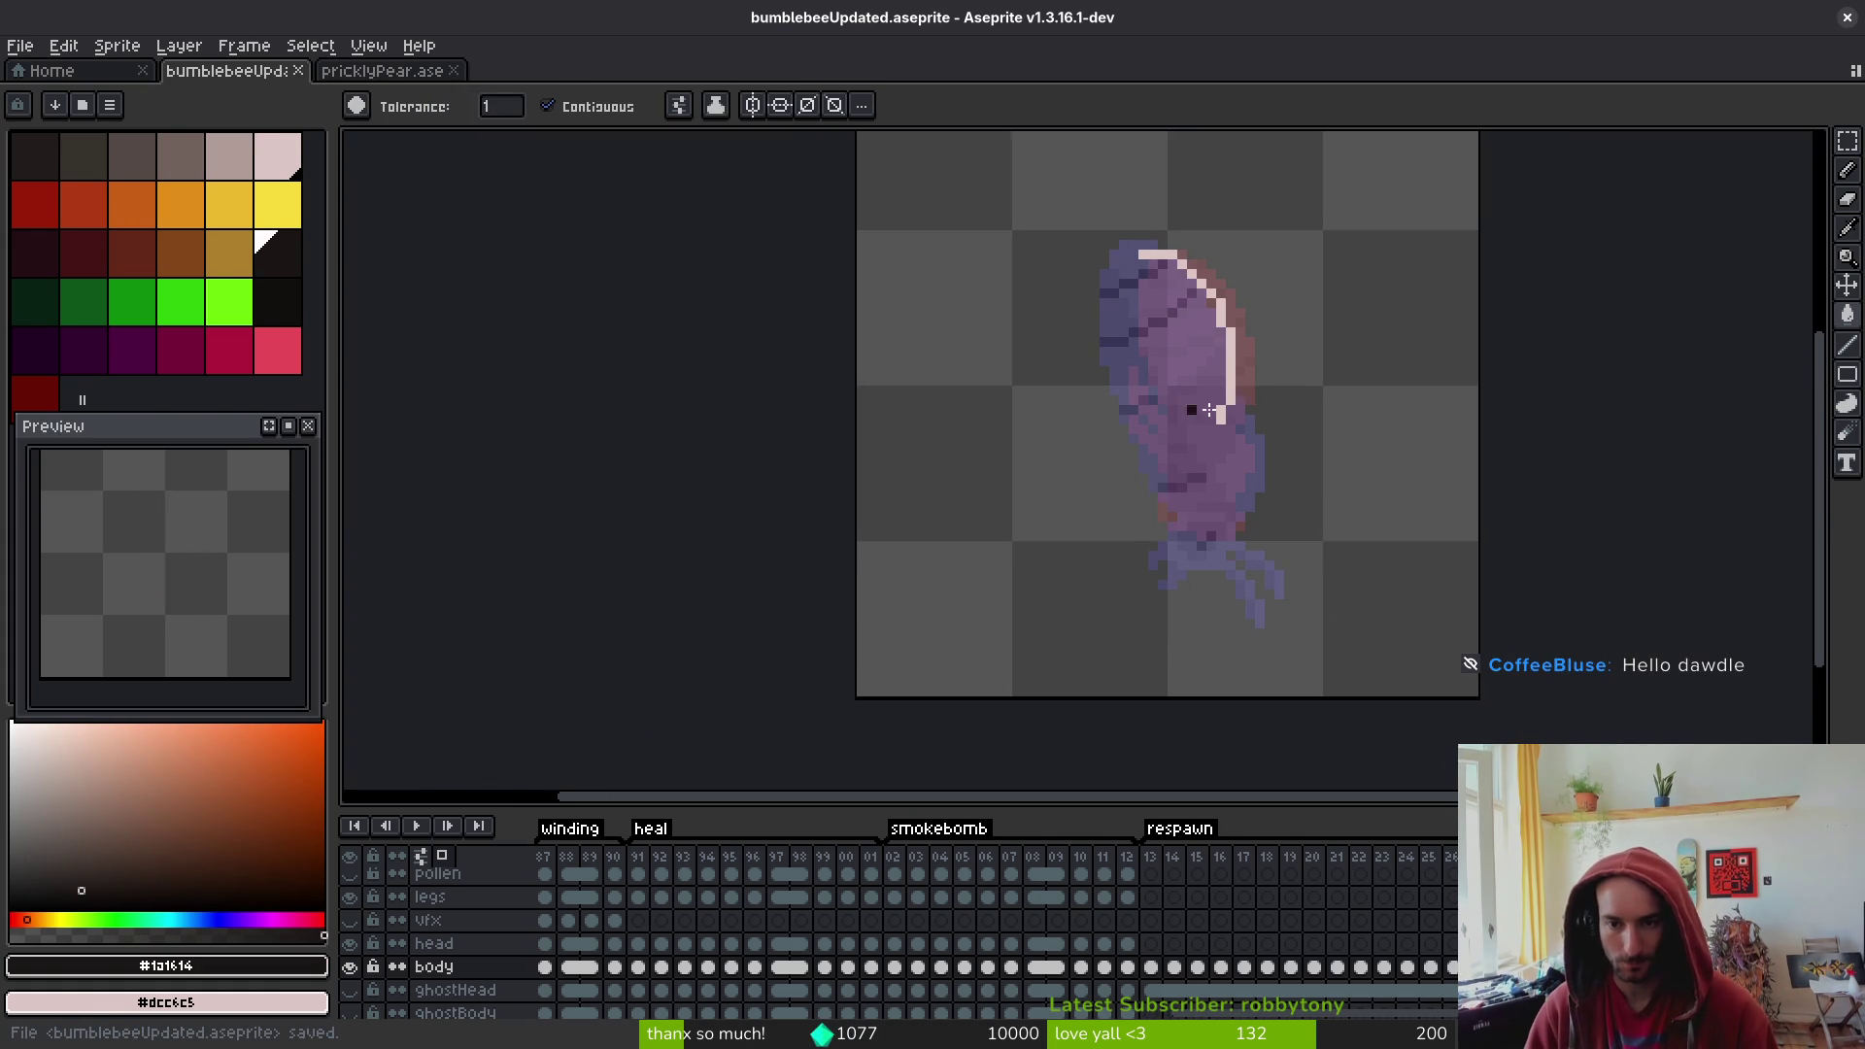
left_click(1241, 372, "alt")
scroll(1214, 359, "up", 3)
key("b")
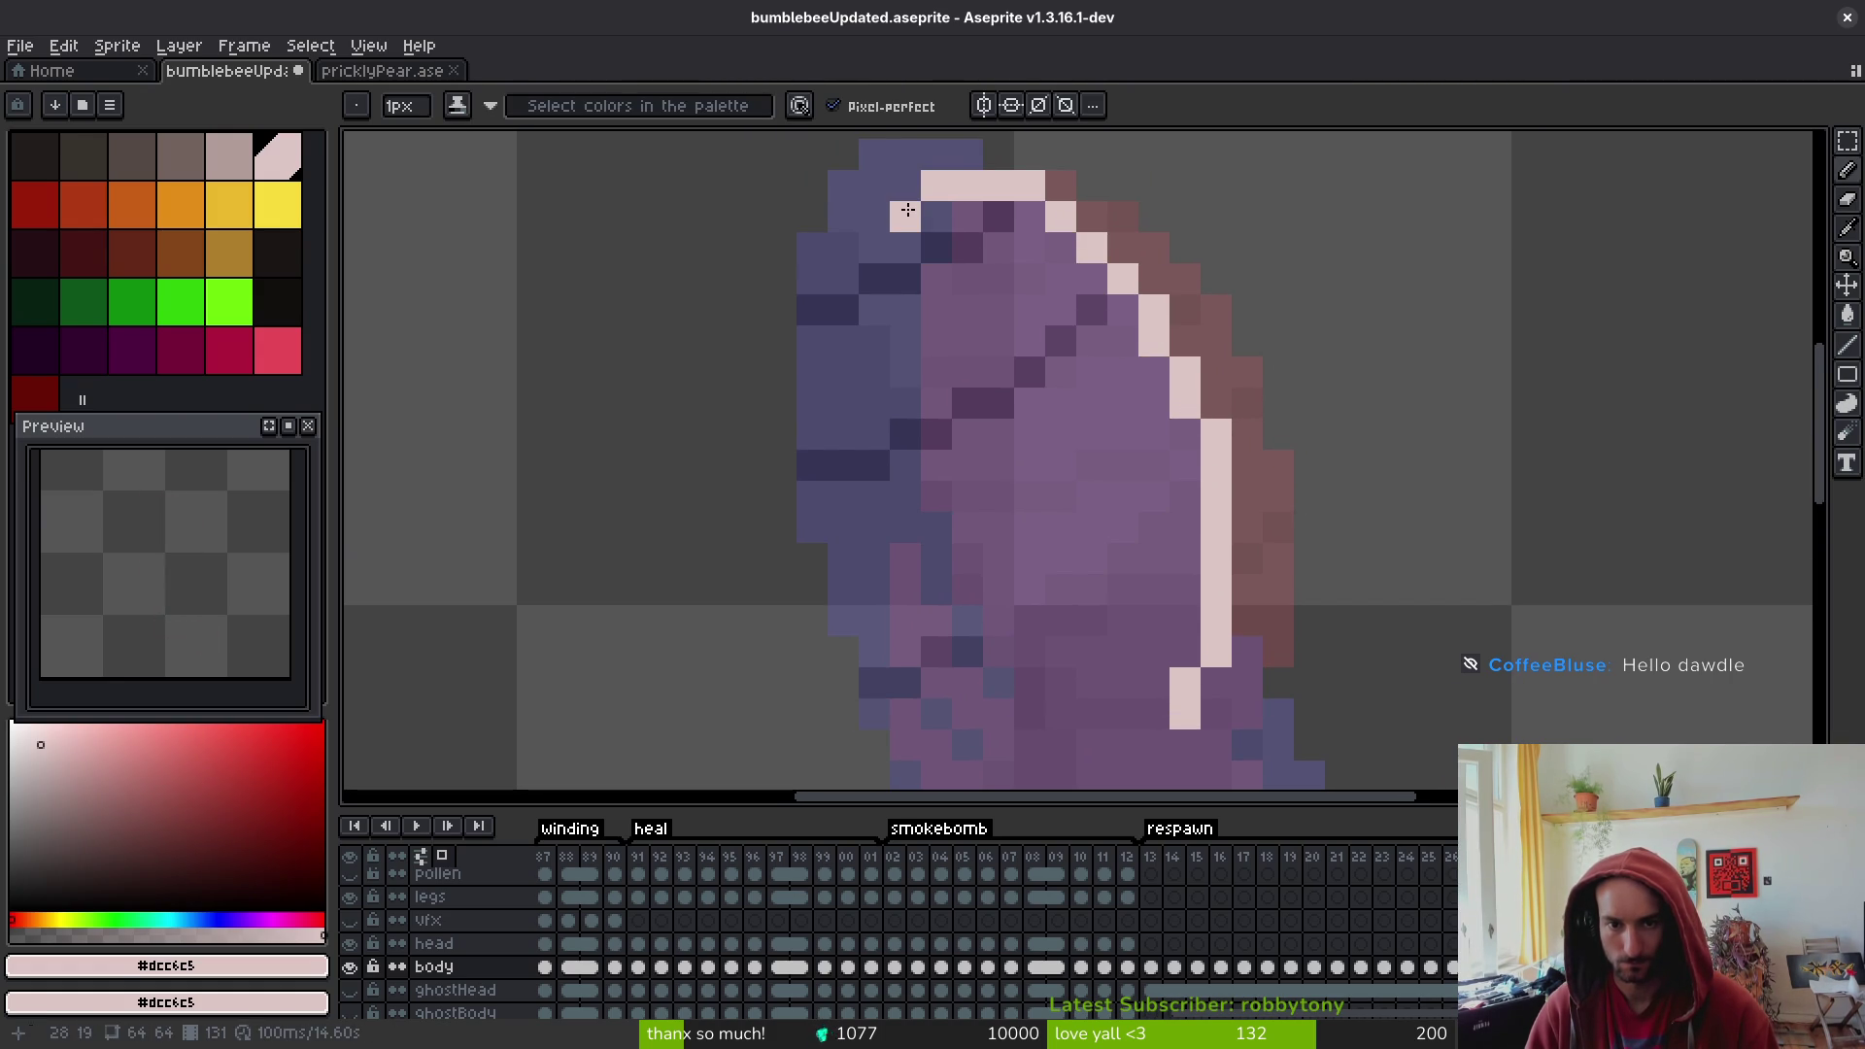
key("e")
left_click(1029, 184)
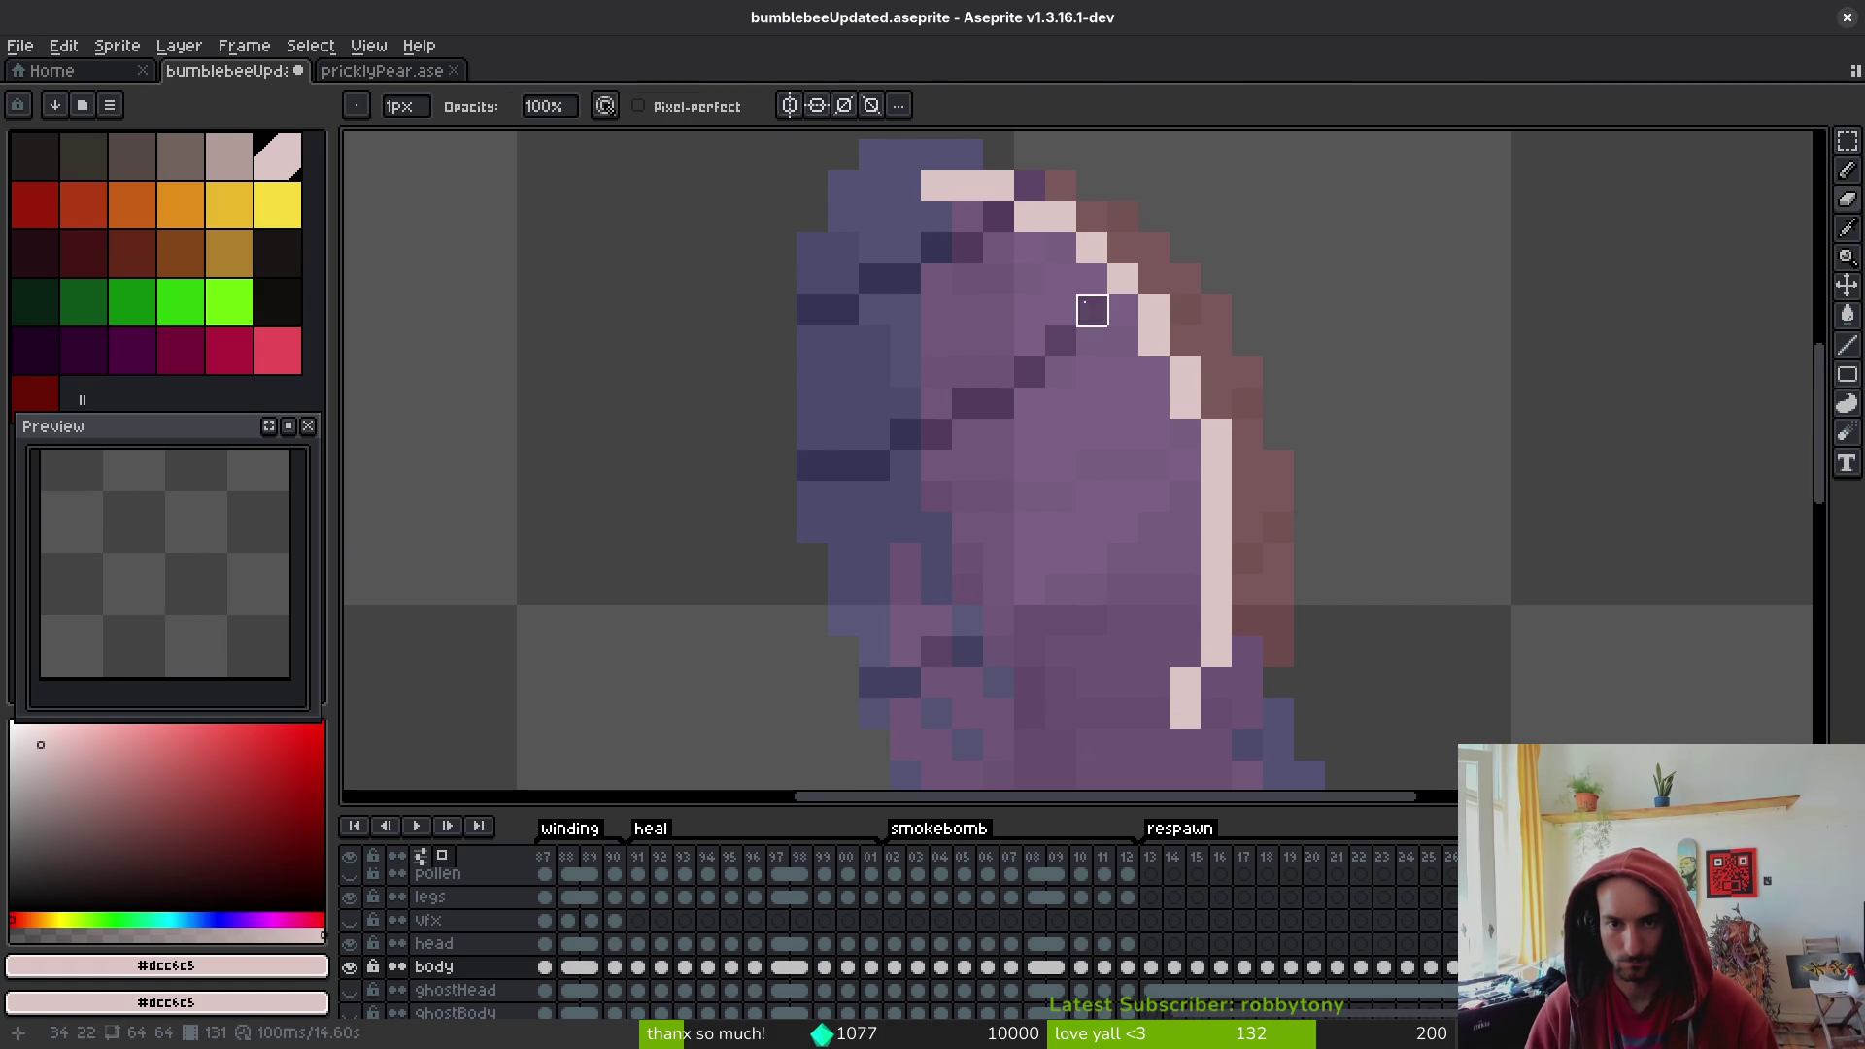
key("b")
- Draw pale pink outline strokes around the grub's body segments
mouse_move(904, 217)
left_mouse_down()
mouse_move(874, 263)
mouse_move(903, 362)
left_mouse_up()
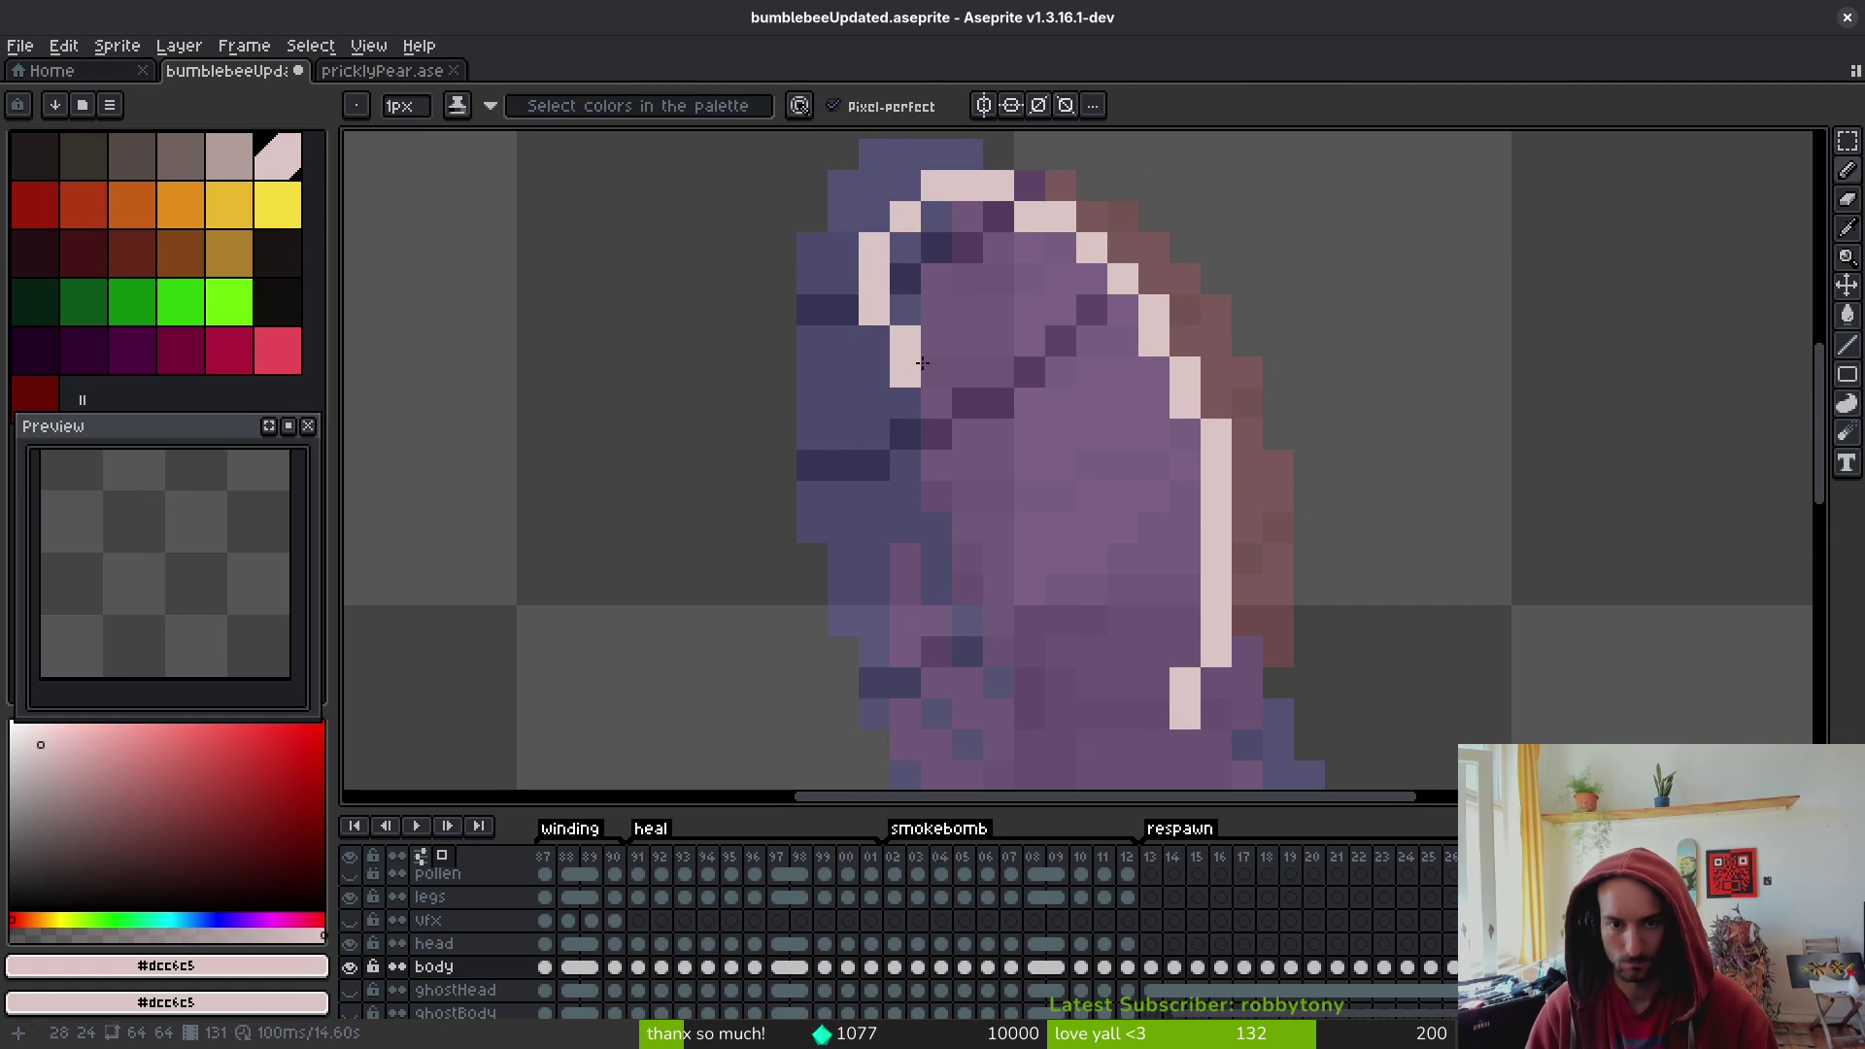
scroll(903, 362, "down", 3)
mouse_move(898, 261)
left_mouse_down()
mouse_move(895, 333)
mouse_move(991, 528)
left_mouse_up()
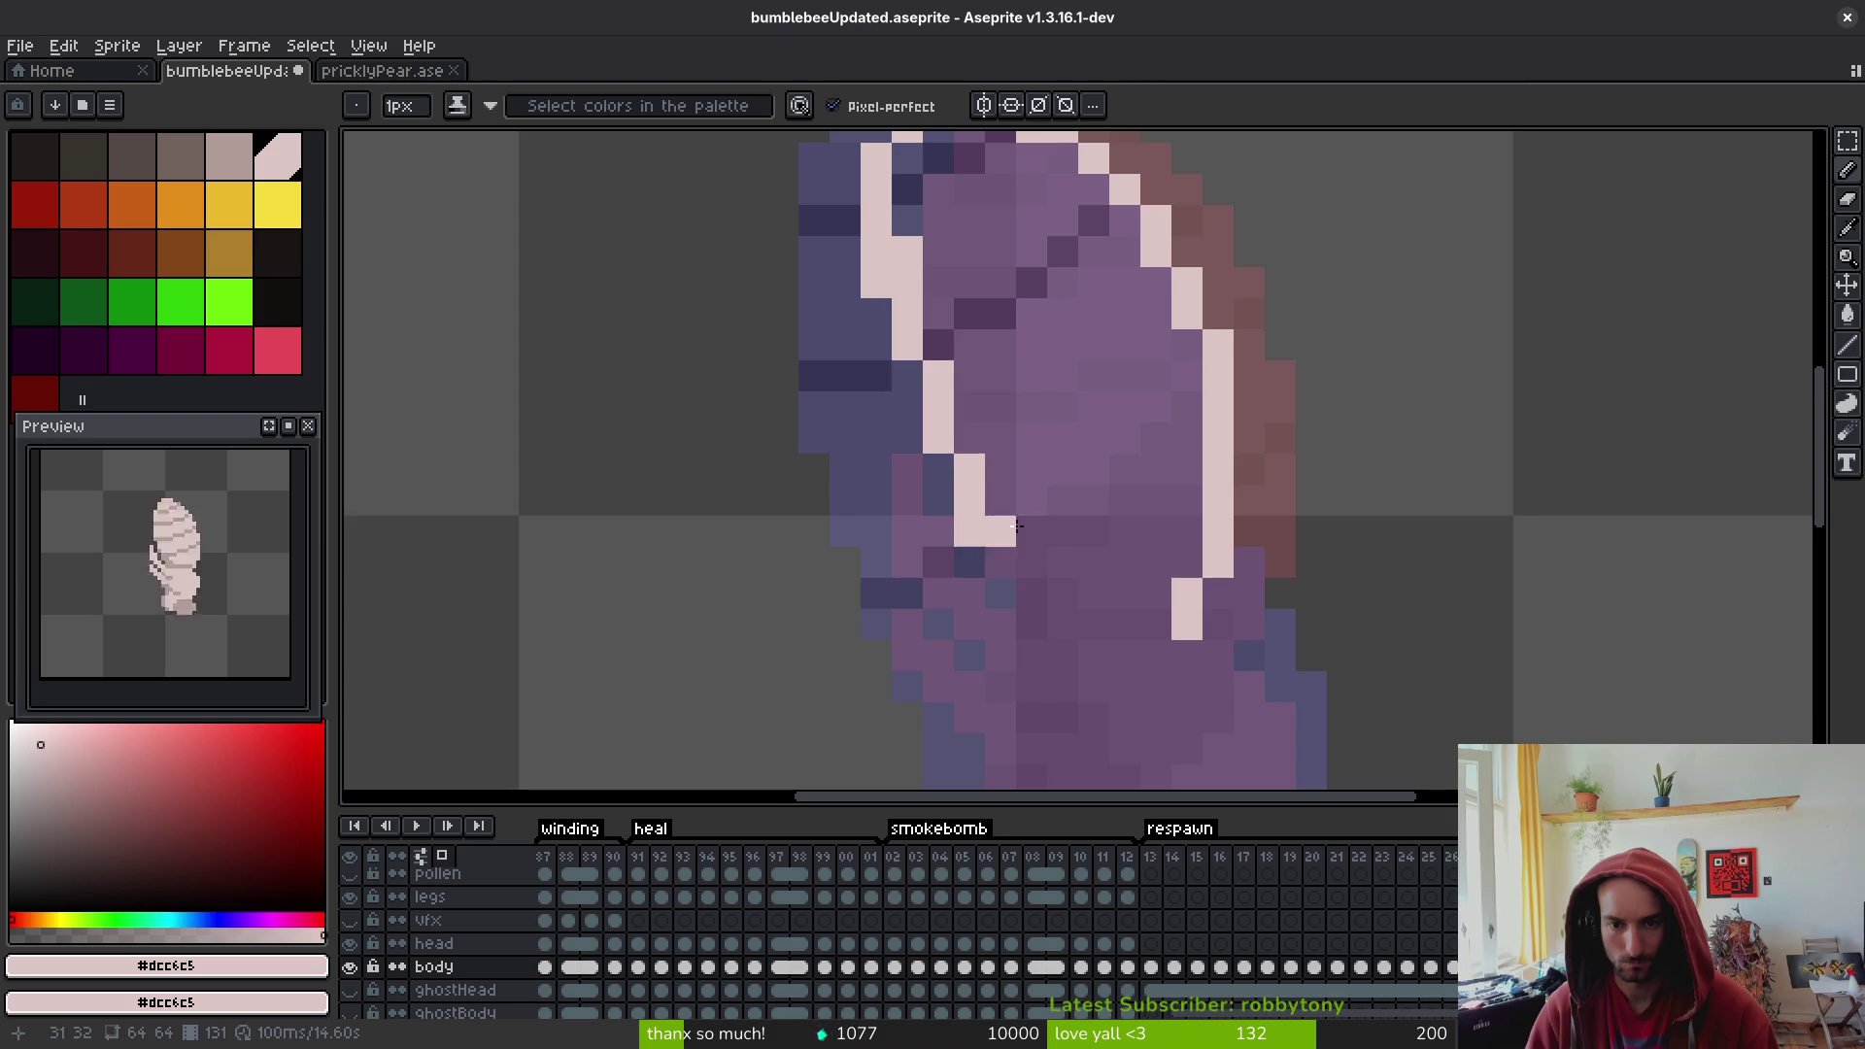
scroll(991, 528, "down", 4)
left_click(883, 215)
mouse_move(883, 215)
left_mouse_down()
mouse_move(937, 404)
mouse_move(1146, 505)
mouse_move(1212, 505)
left_mouse_up()
scroll(1212, 505, "down", 3)
scroll(1200, 392, "down", 3)
scroll(1226, 449, "up", 1)
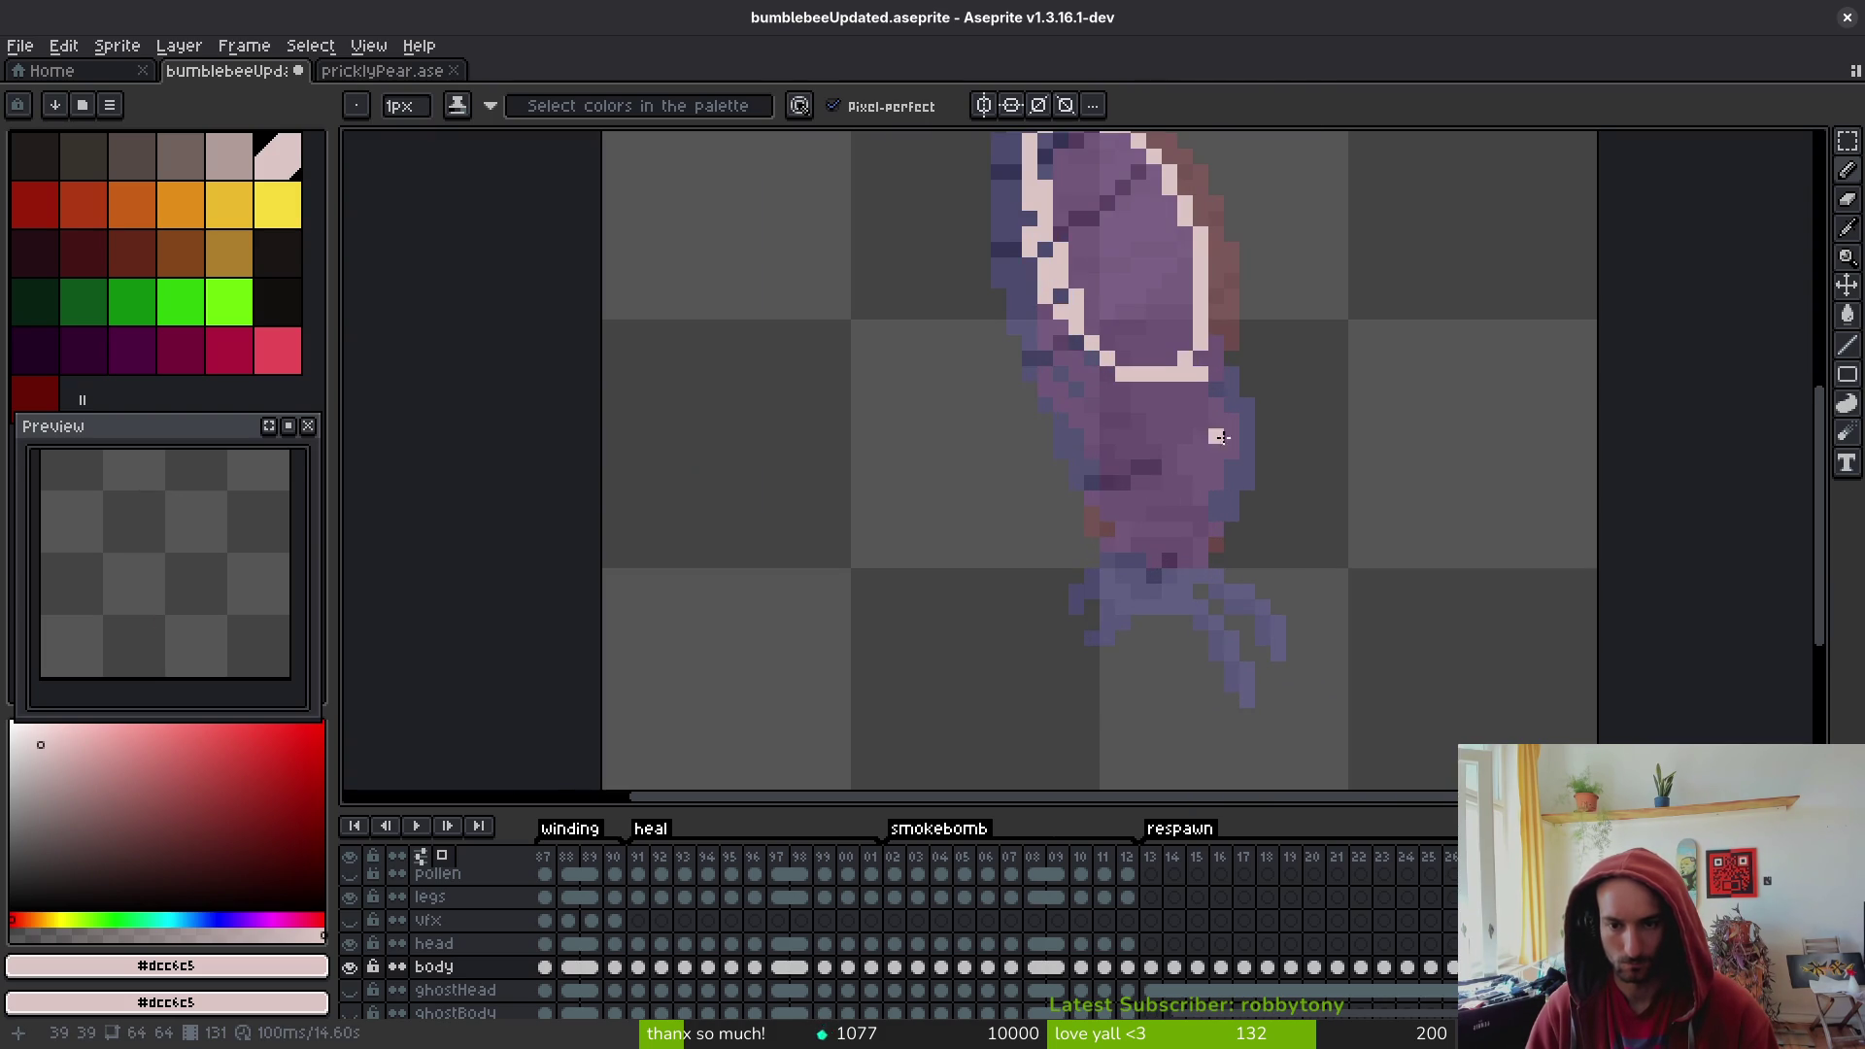
- Outline the right edge and lower body, redrawing the lower-left edge one pixel inward
mouse_move(1202, 354)
left_mouse_down()
mouse_move(1230, 426)
mouse_move(1191, 497)
mouse_move(1105, 491)
mouse_move(1089, 371)
left_mouse_up()
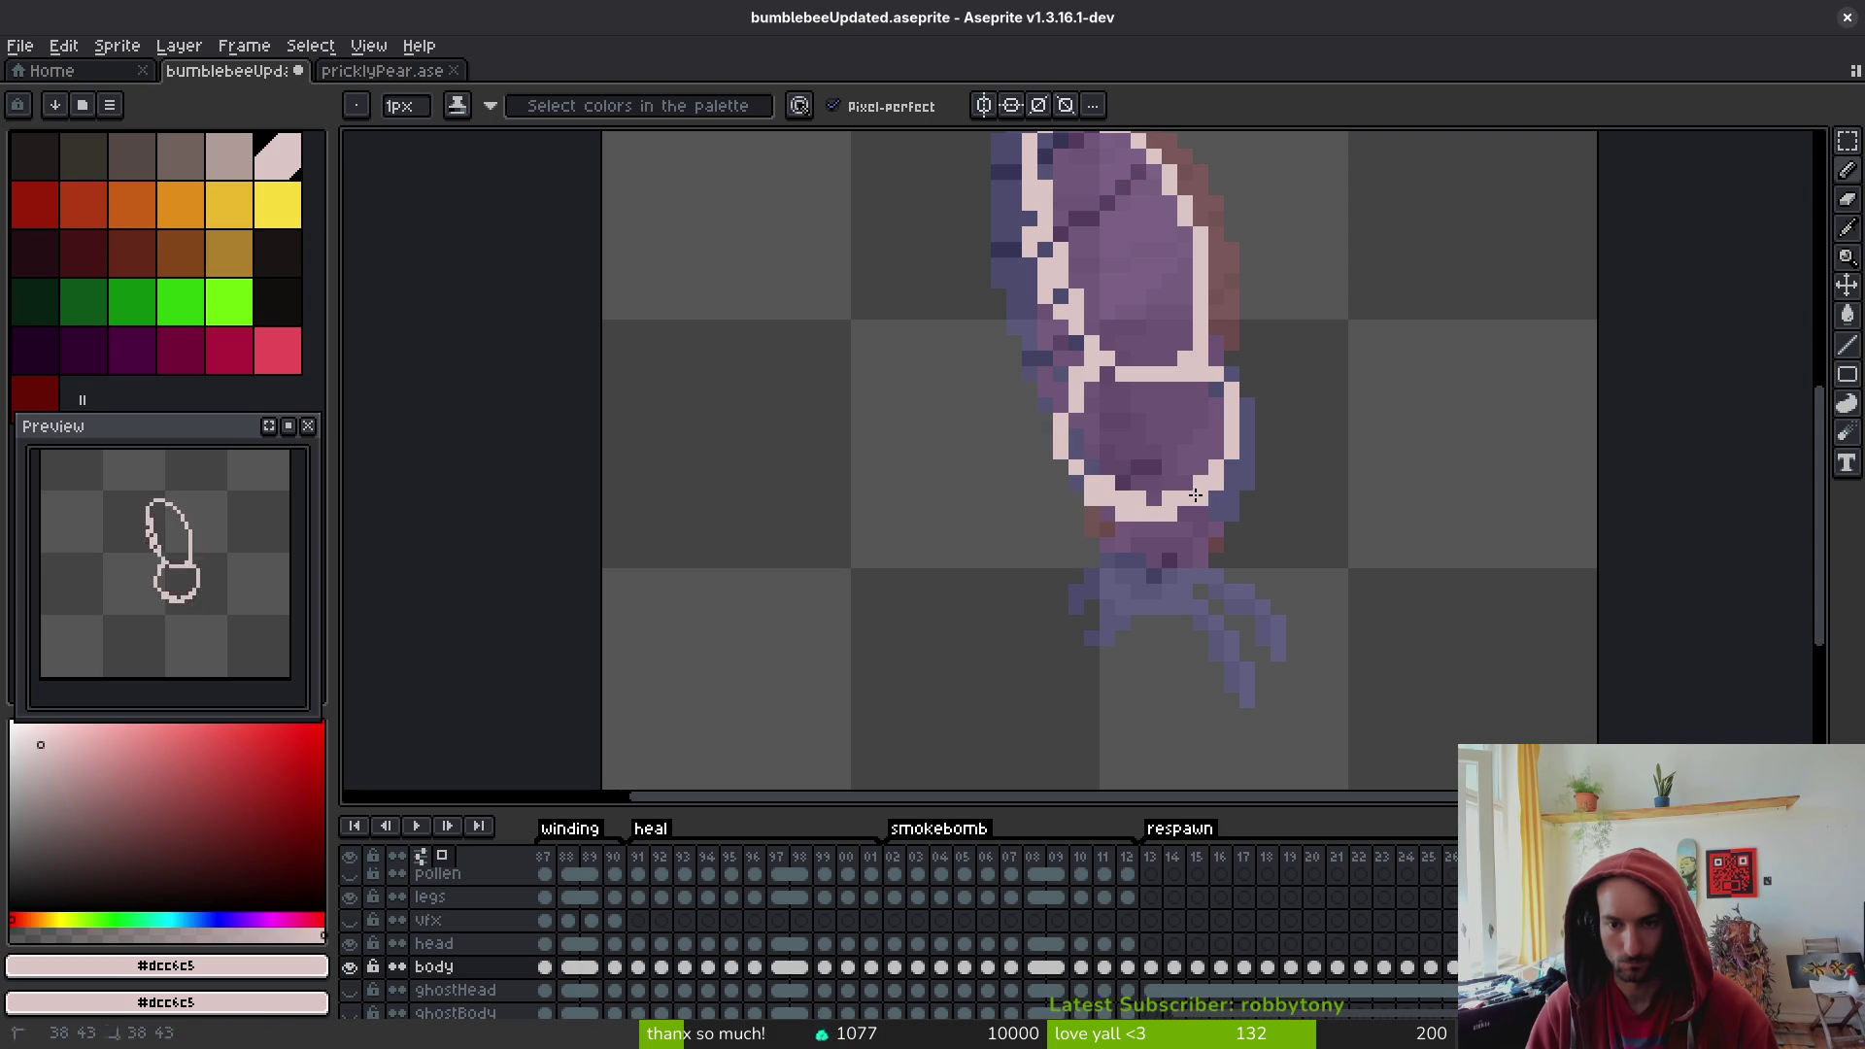
key("ctrl+z")
key("ctrl+z")
left_click_drag(1074, 420, 1085, 488)
key("e")
key("e")
key("b")
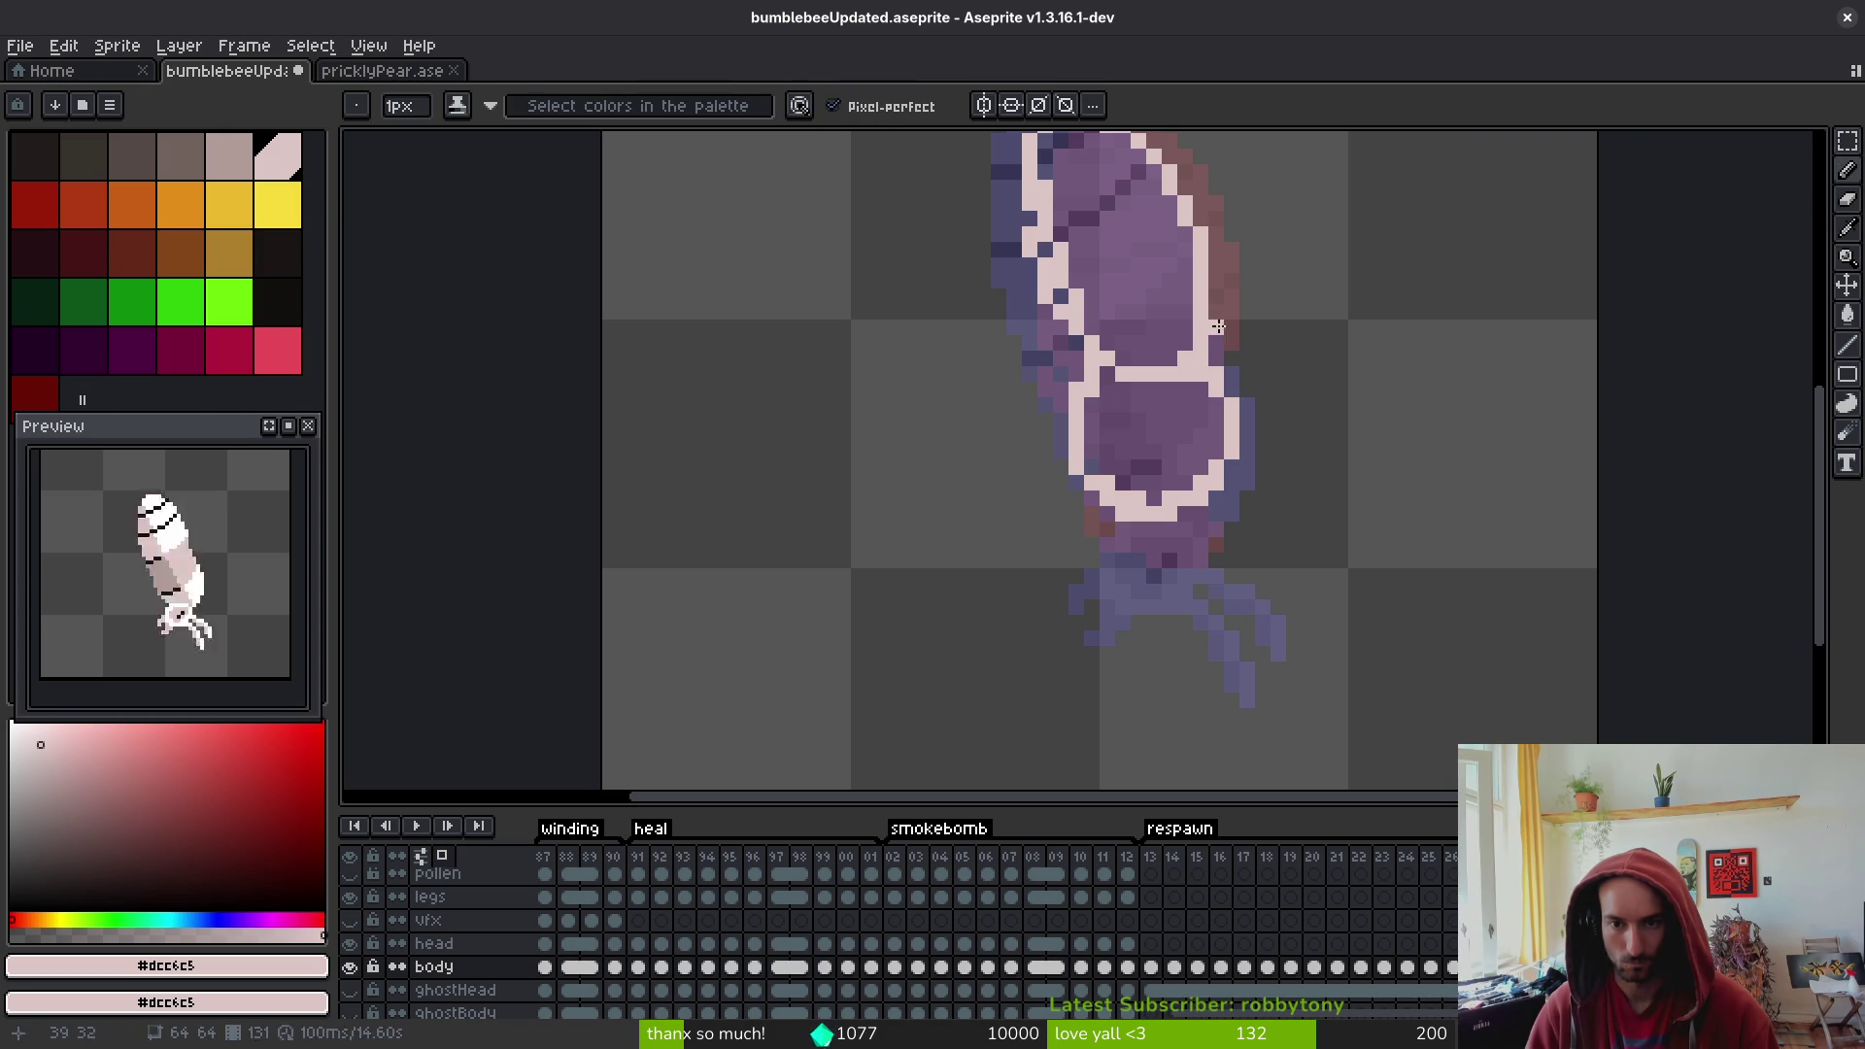
scroll(1074, 250, "up", 2)
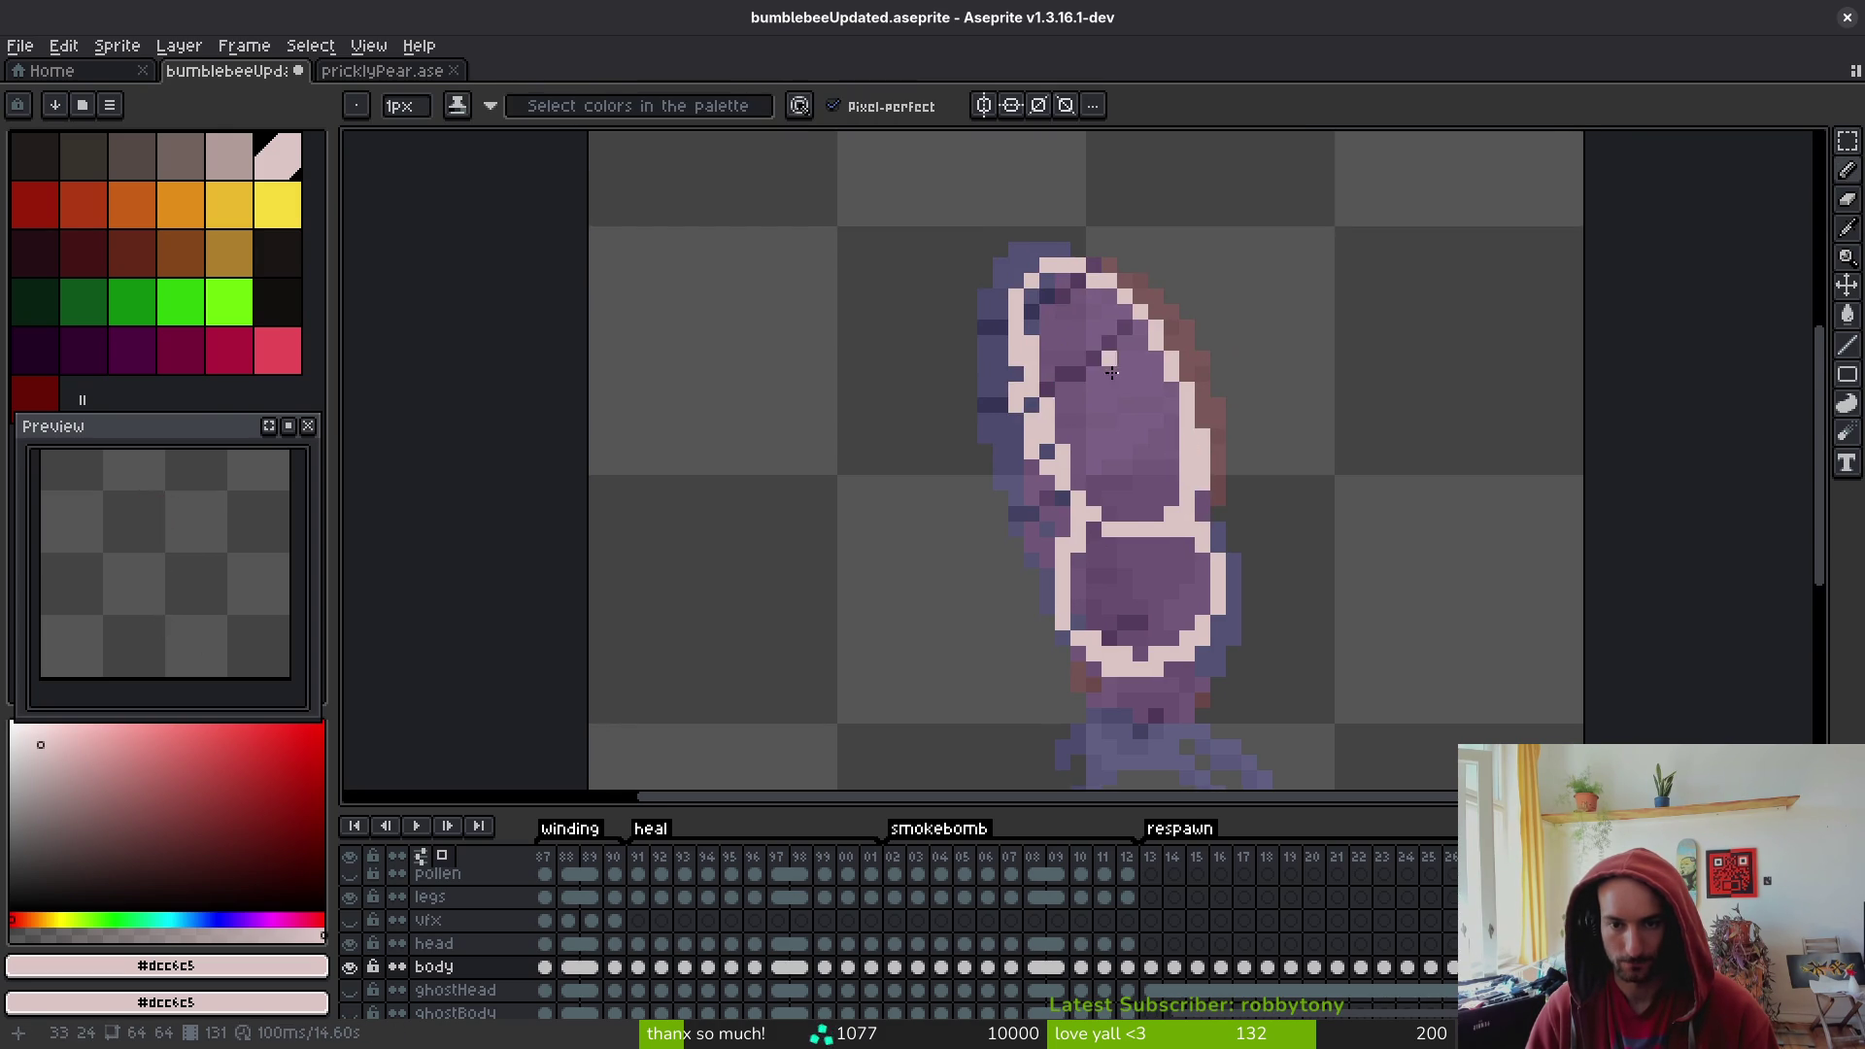
key("e")
- Fill the upper and lower body segments light pink and touch up the lower outline
key("g")
left_click(1136, 486)
scroll(1137, 485, "down", 1)
left_click(1172, 522)
scroll(1172, 523, "down", 1)
key("b")
left_click(1189, 533)
scroll(1194, 544, "up", 1)
left_click(1214, 580)
mouse_move(1214, 586)
left_mouse_down()
mouse_move(1165, 646)
mouse_move(1050, 622)
mouse_move(1053, 552)
mouse_move(1042, 568)
left_mouse_up()
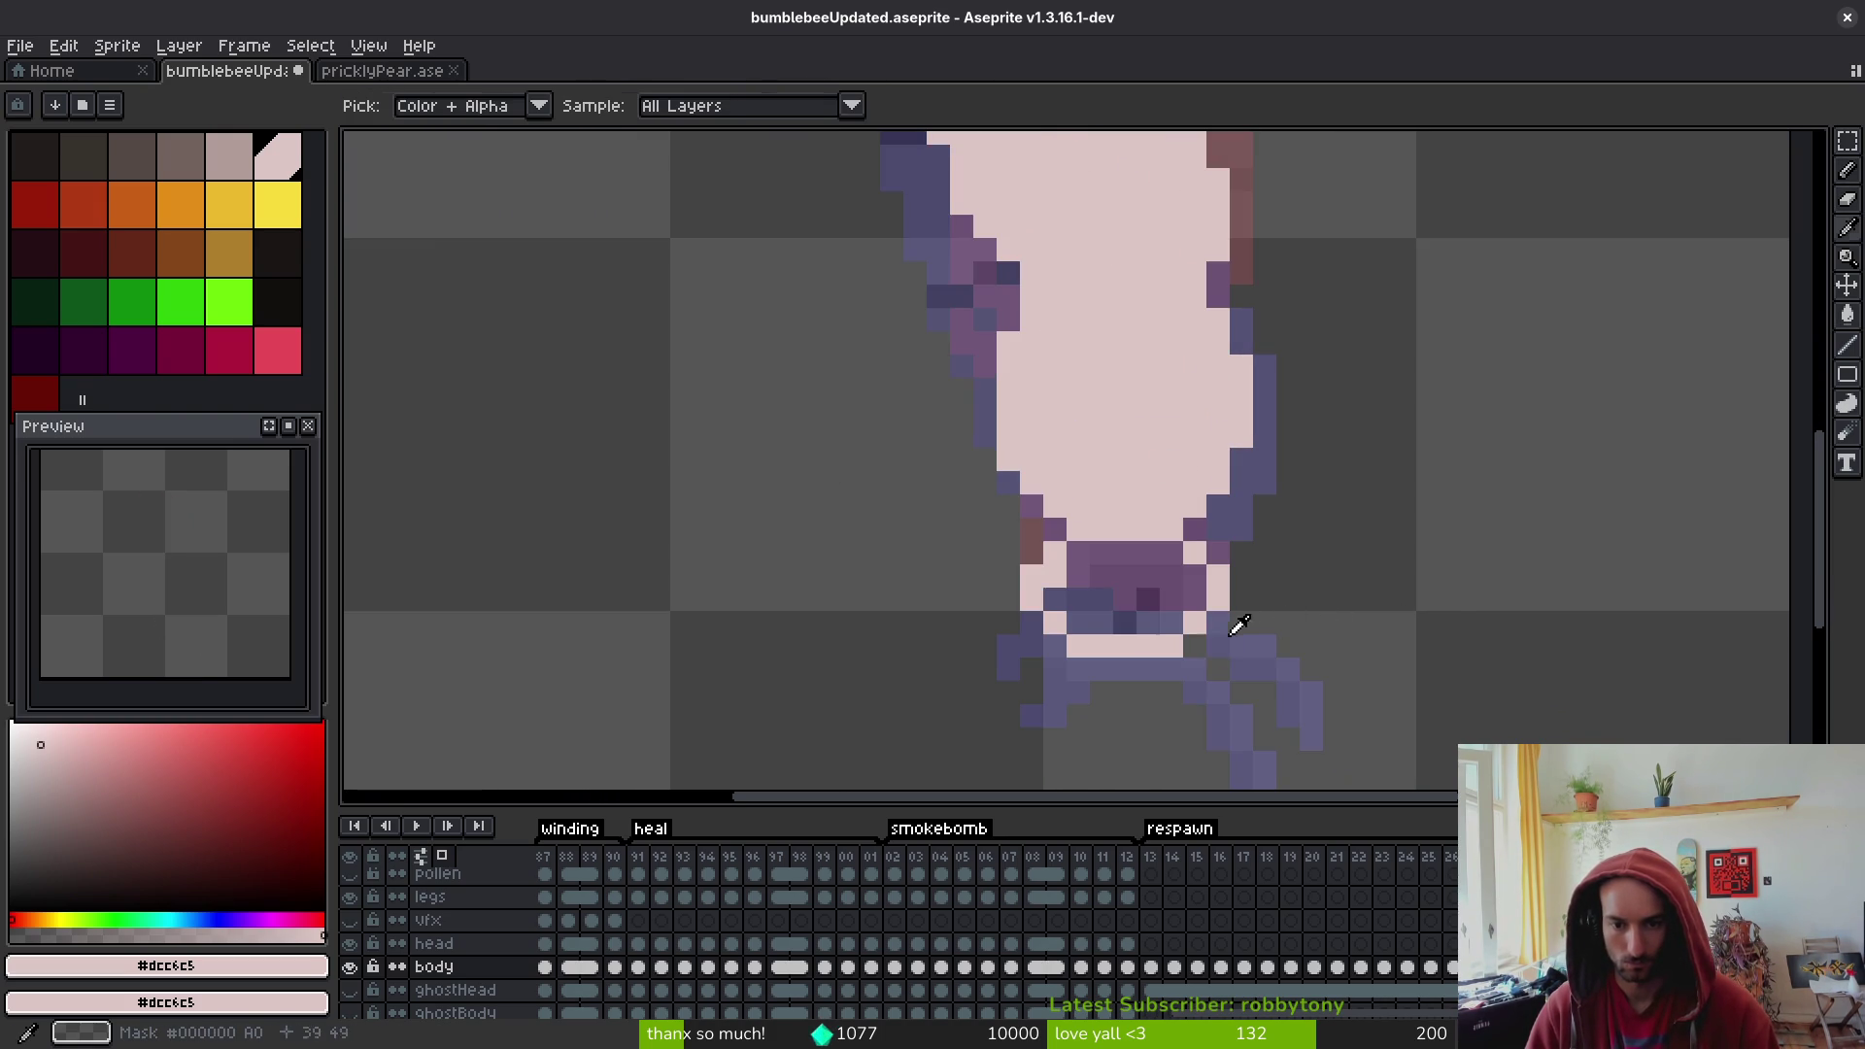
- Repaint the dark outline pixels on the body's lower right edge pale pink
scroll(1125, 619, "down", 4)
scroll(1181, 632, "up", 2)
scroll(1224, 622, "down", 2)
scroll(1285, 618, "up", 2)
scroll(1253, 618, "up", 2)
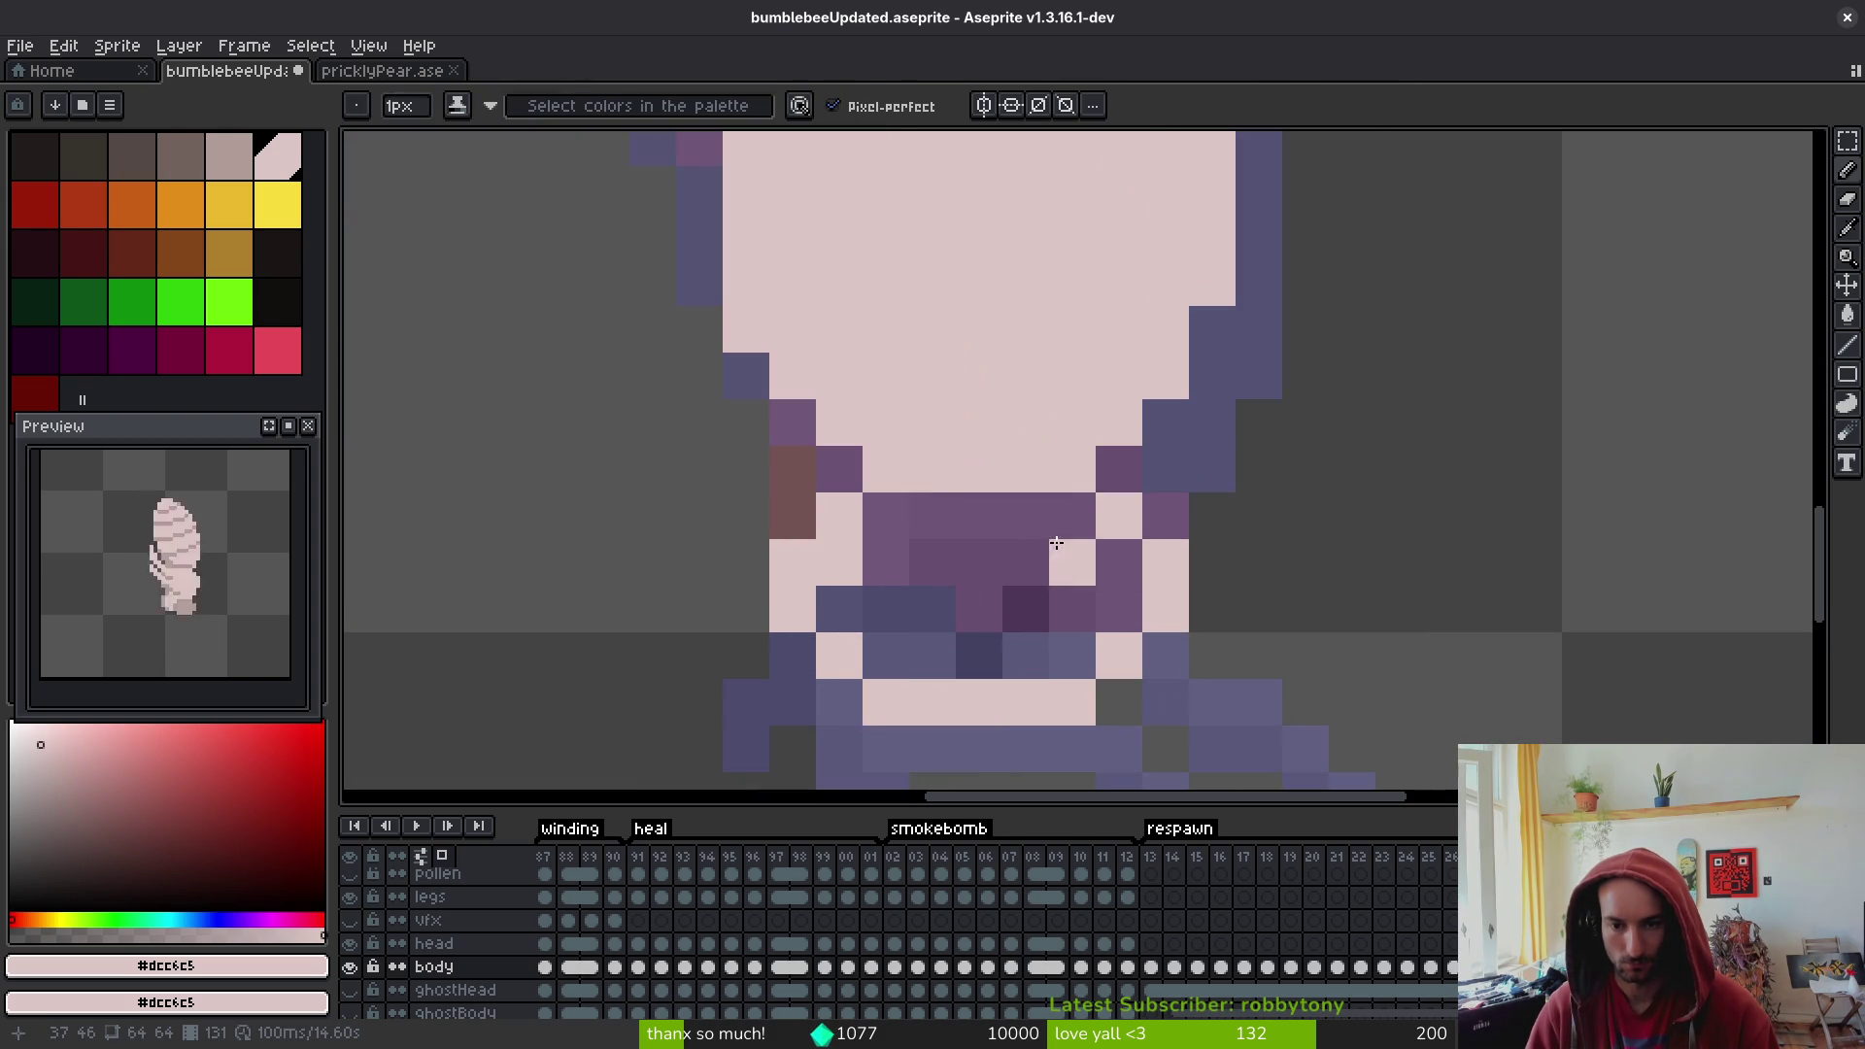
scroll(1233, 629, "down", 4)
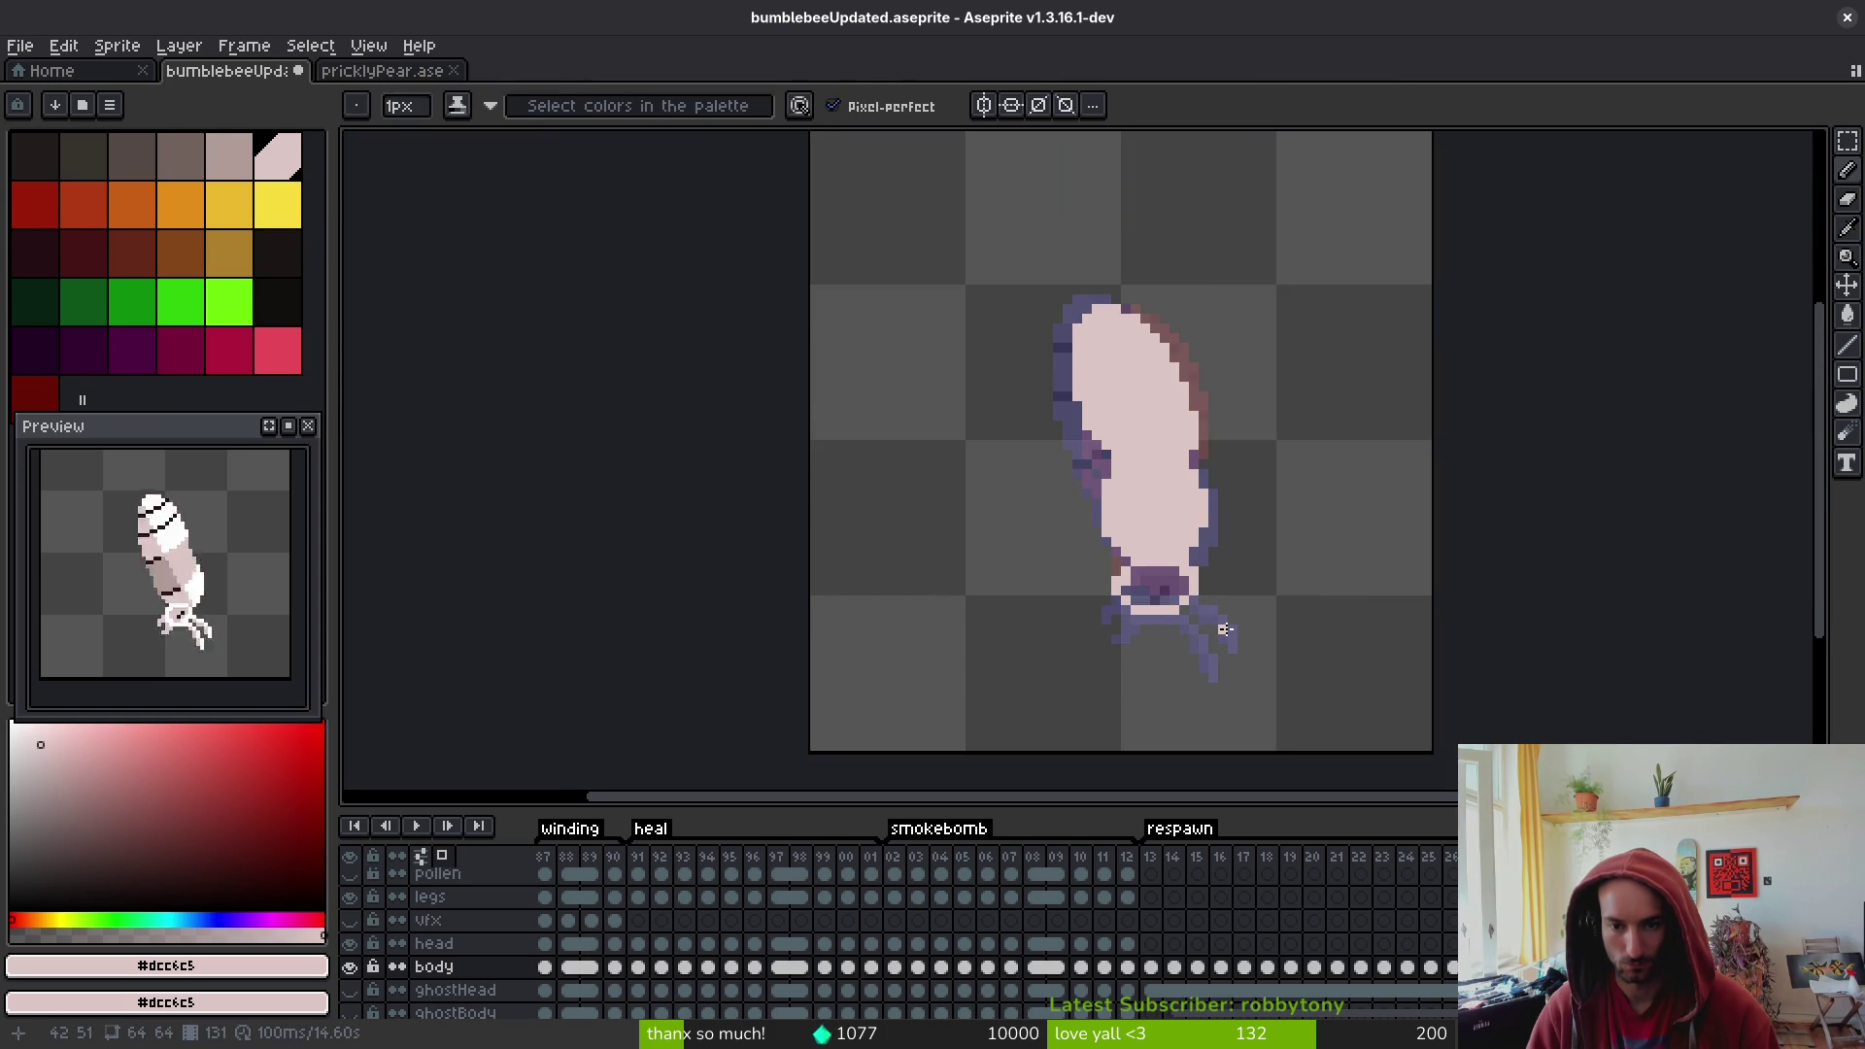
scroll(1189, 466, "up", 4)
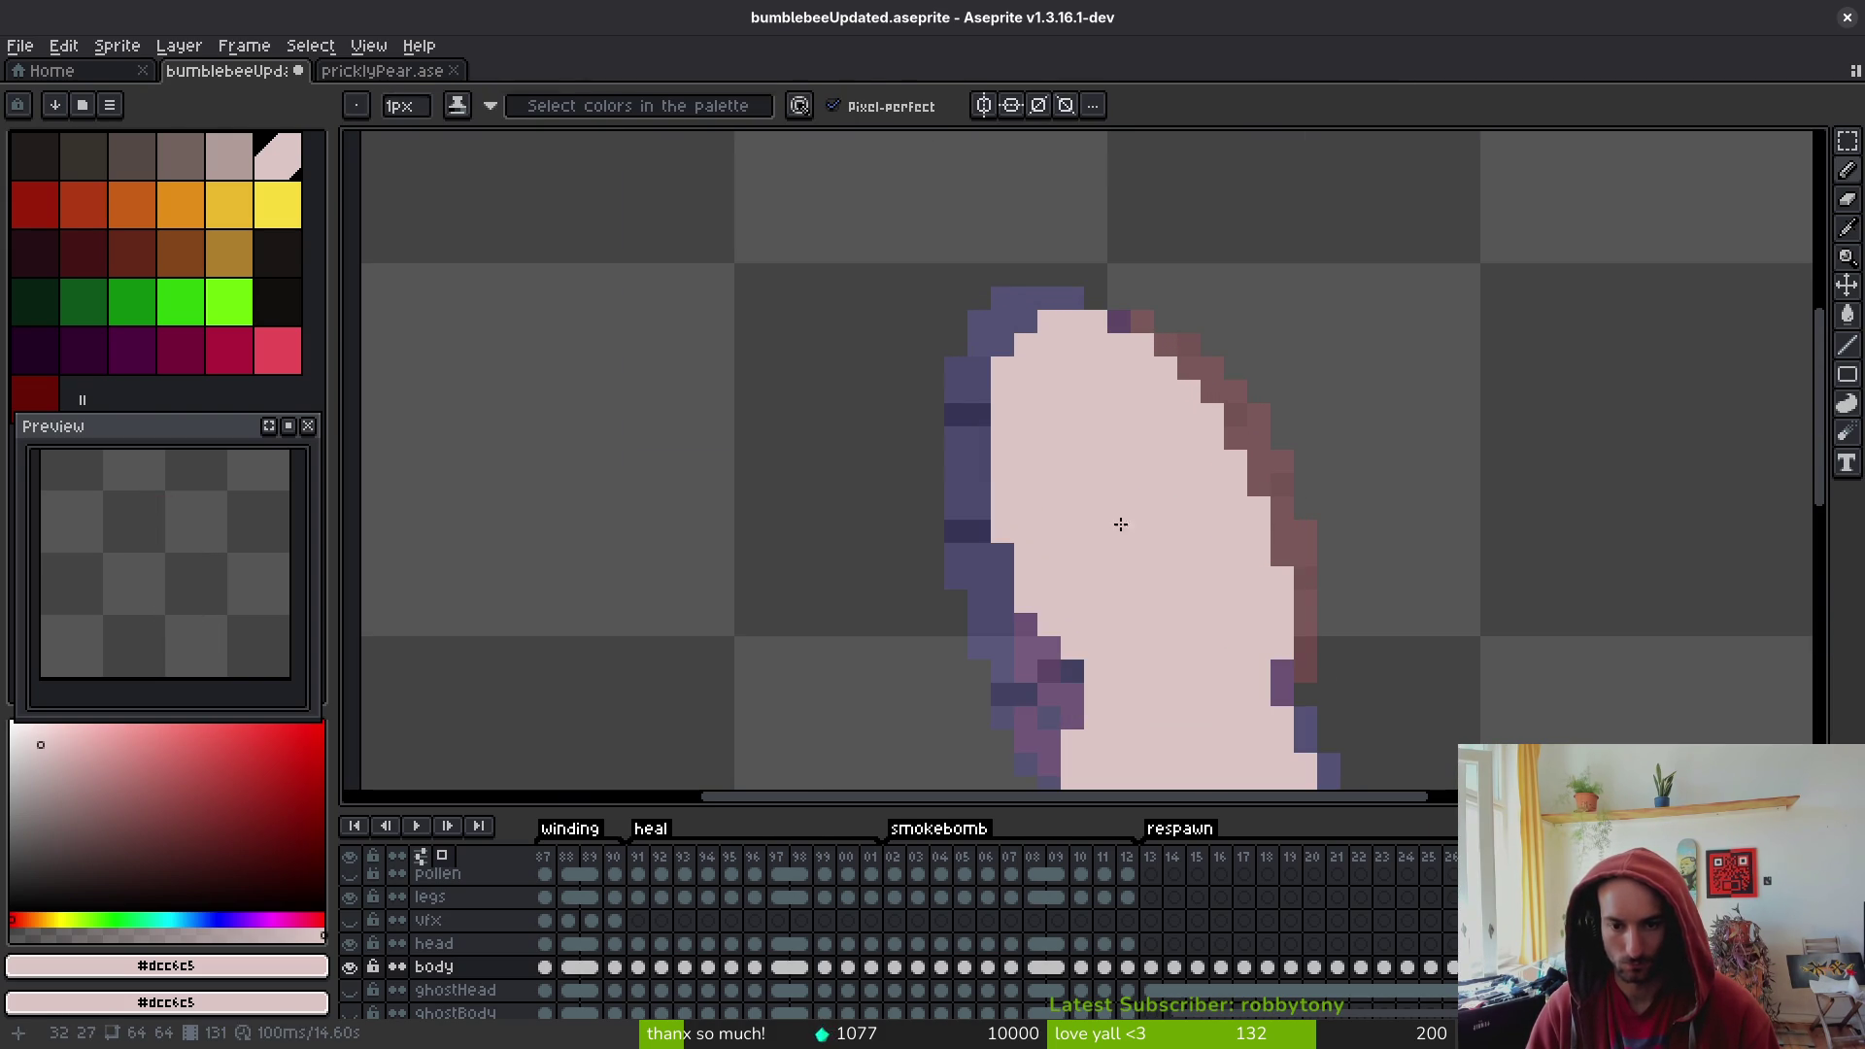
left_click_drag(1049, 672, 1025, 623)
left_click(1073, 672)
scroll(1018, 602, "down", 4)
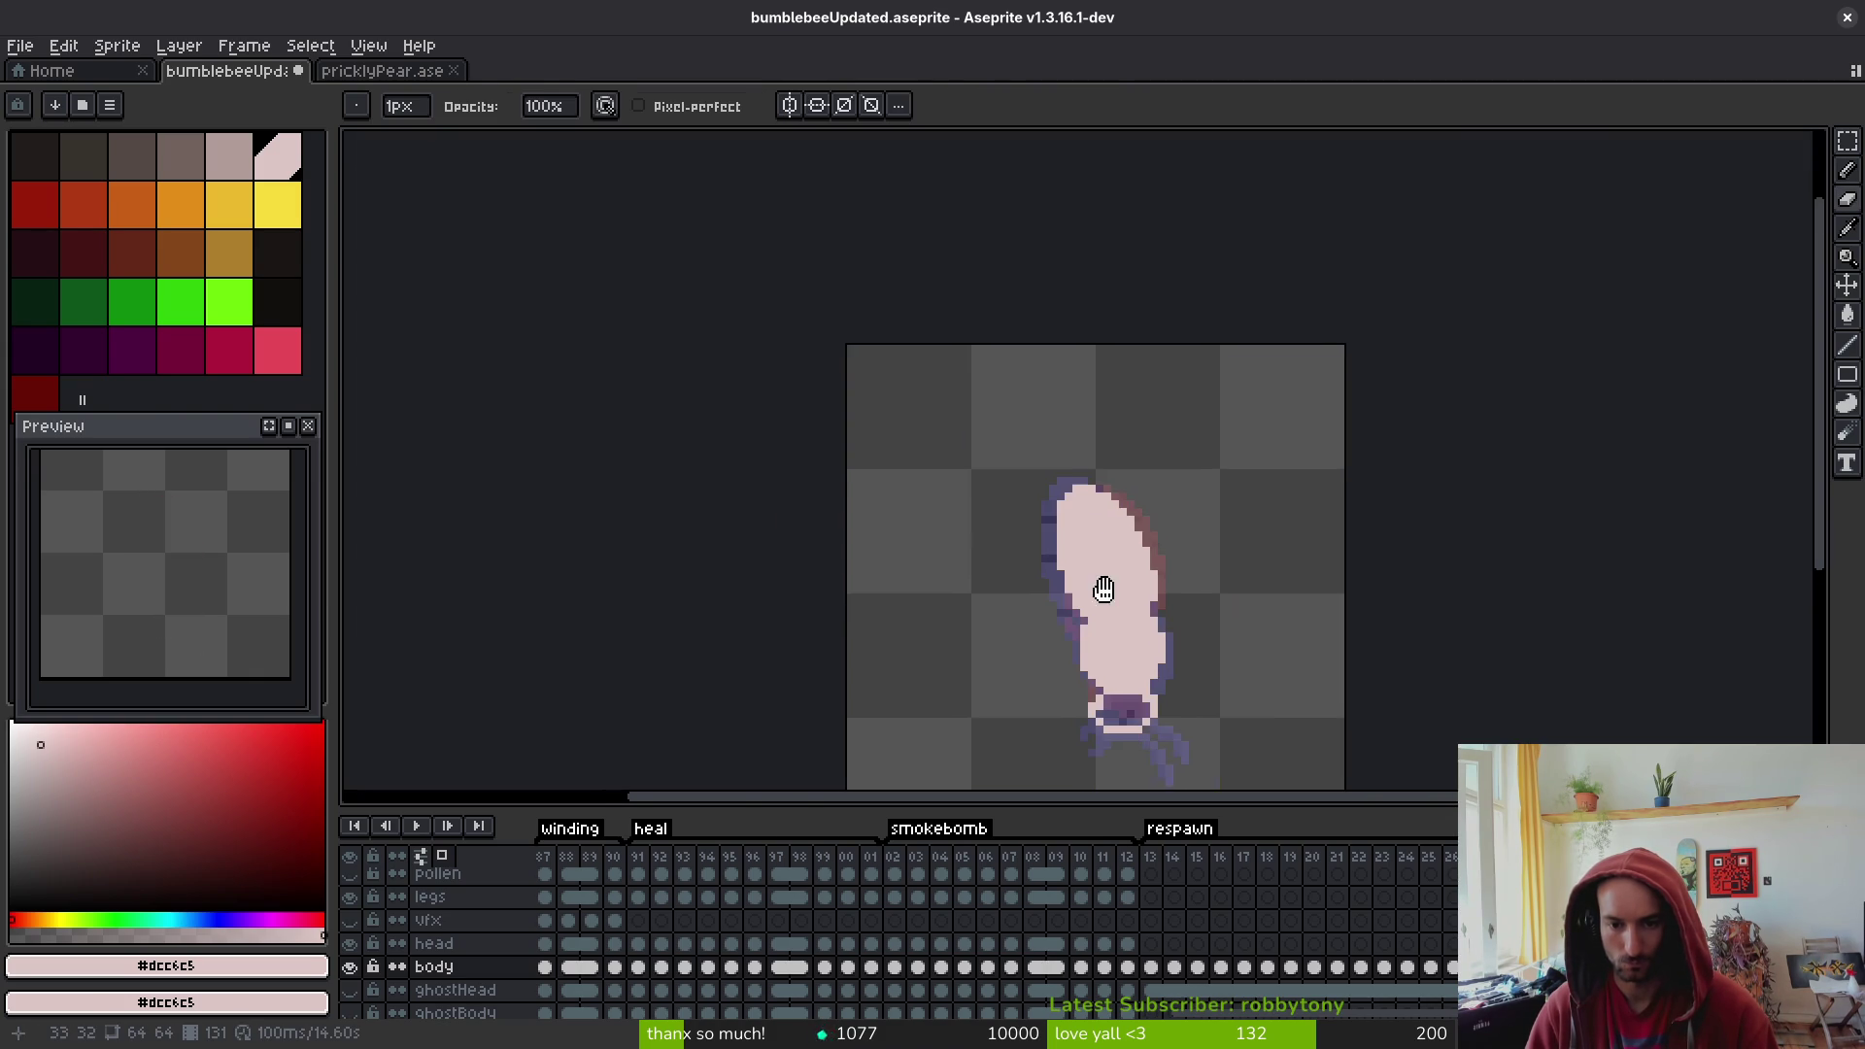
scroll(1049, 583, "up", 2)
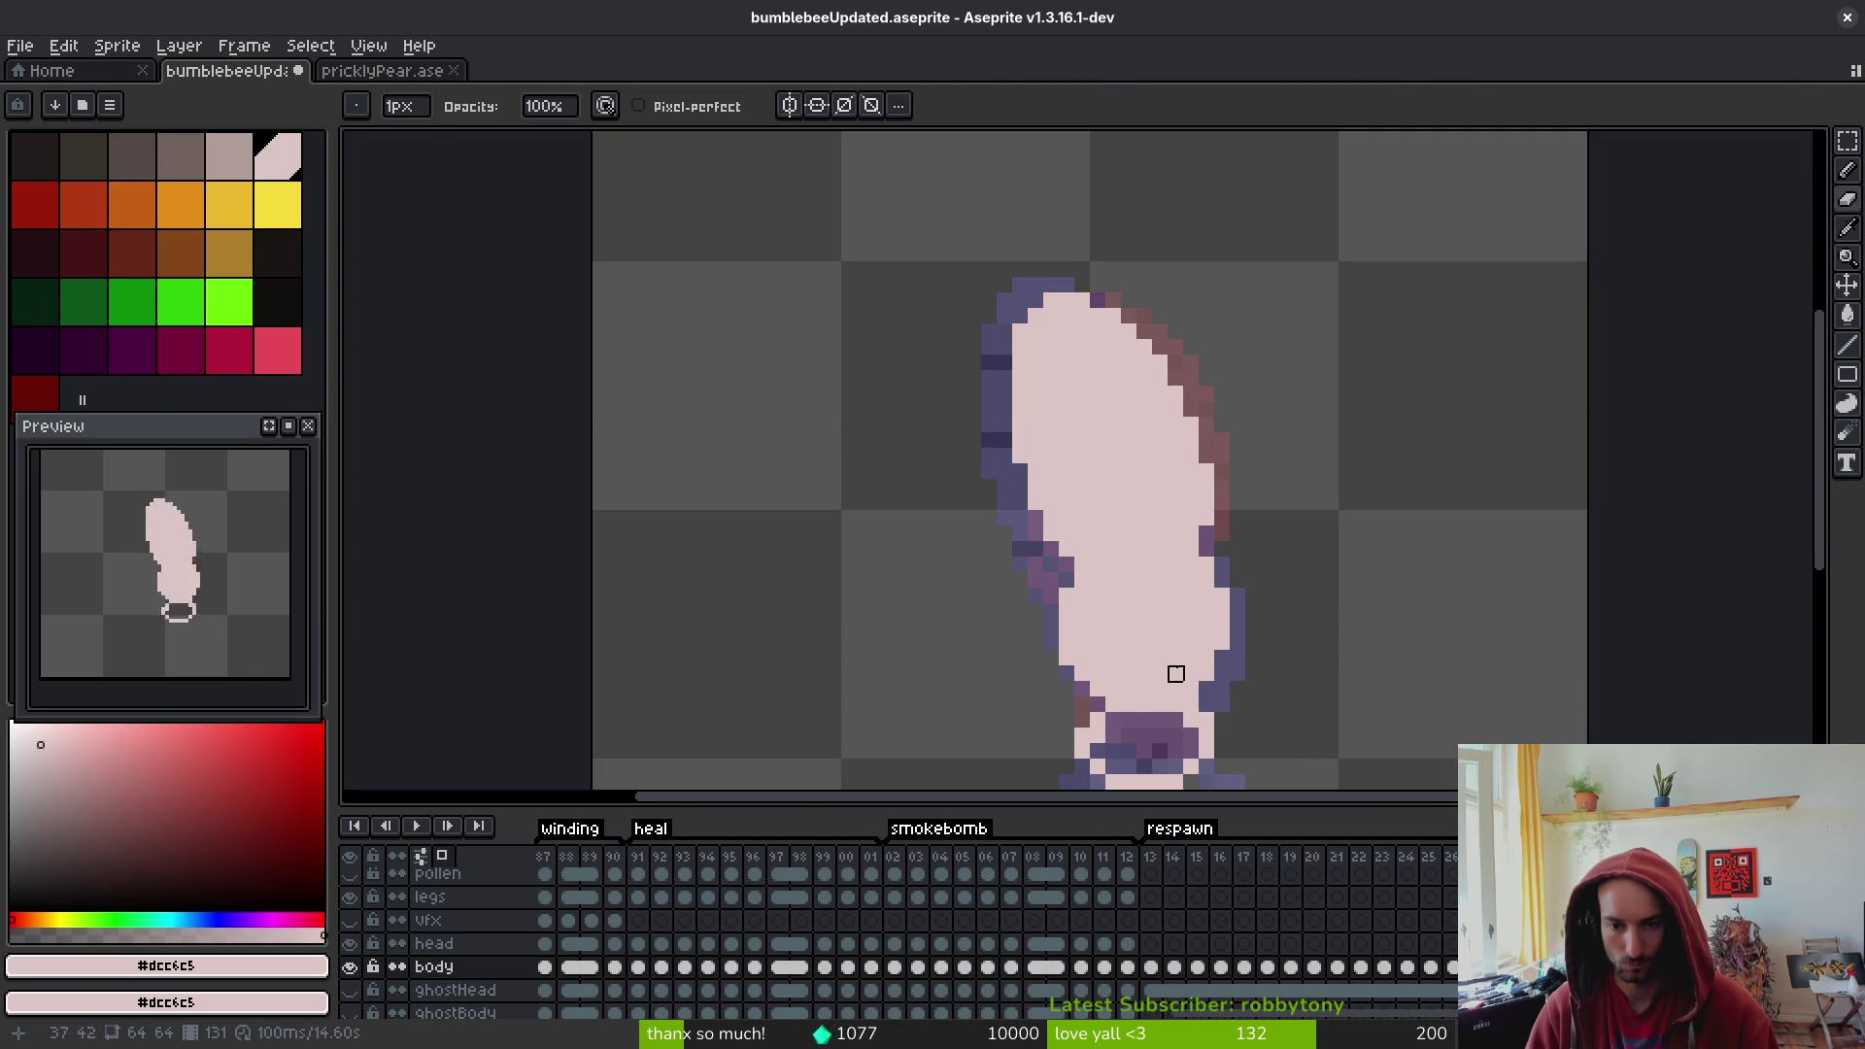
scroll(1170, 670, "down", 3)
scroll(1160, 621, "up", 1)
- Sample a colour and paint over the outline pixels at the body's top right
key("g")
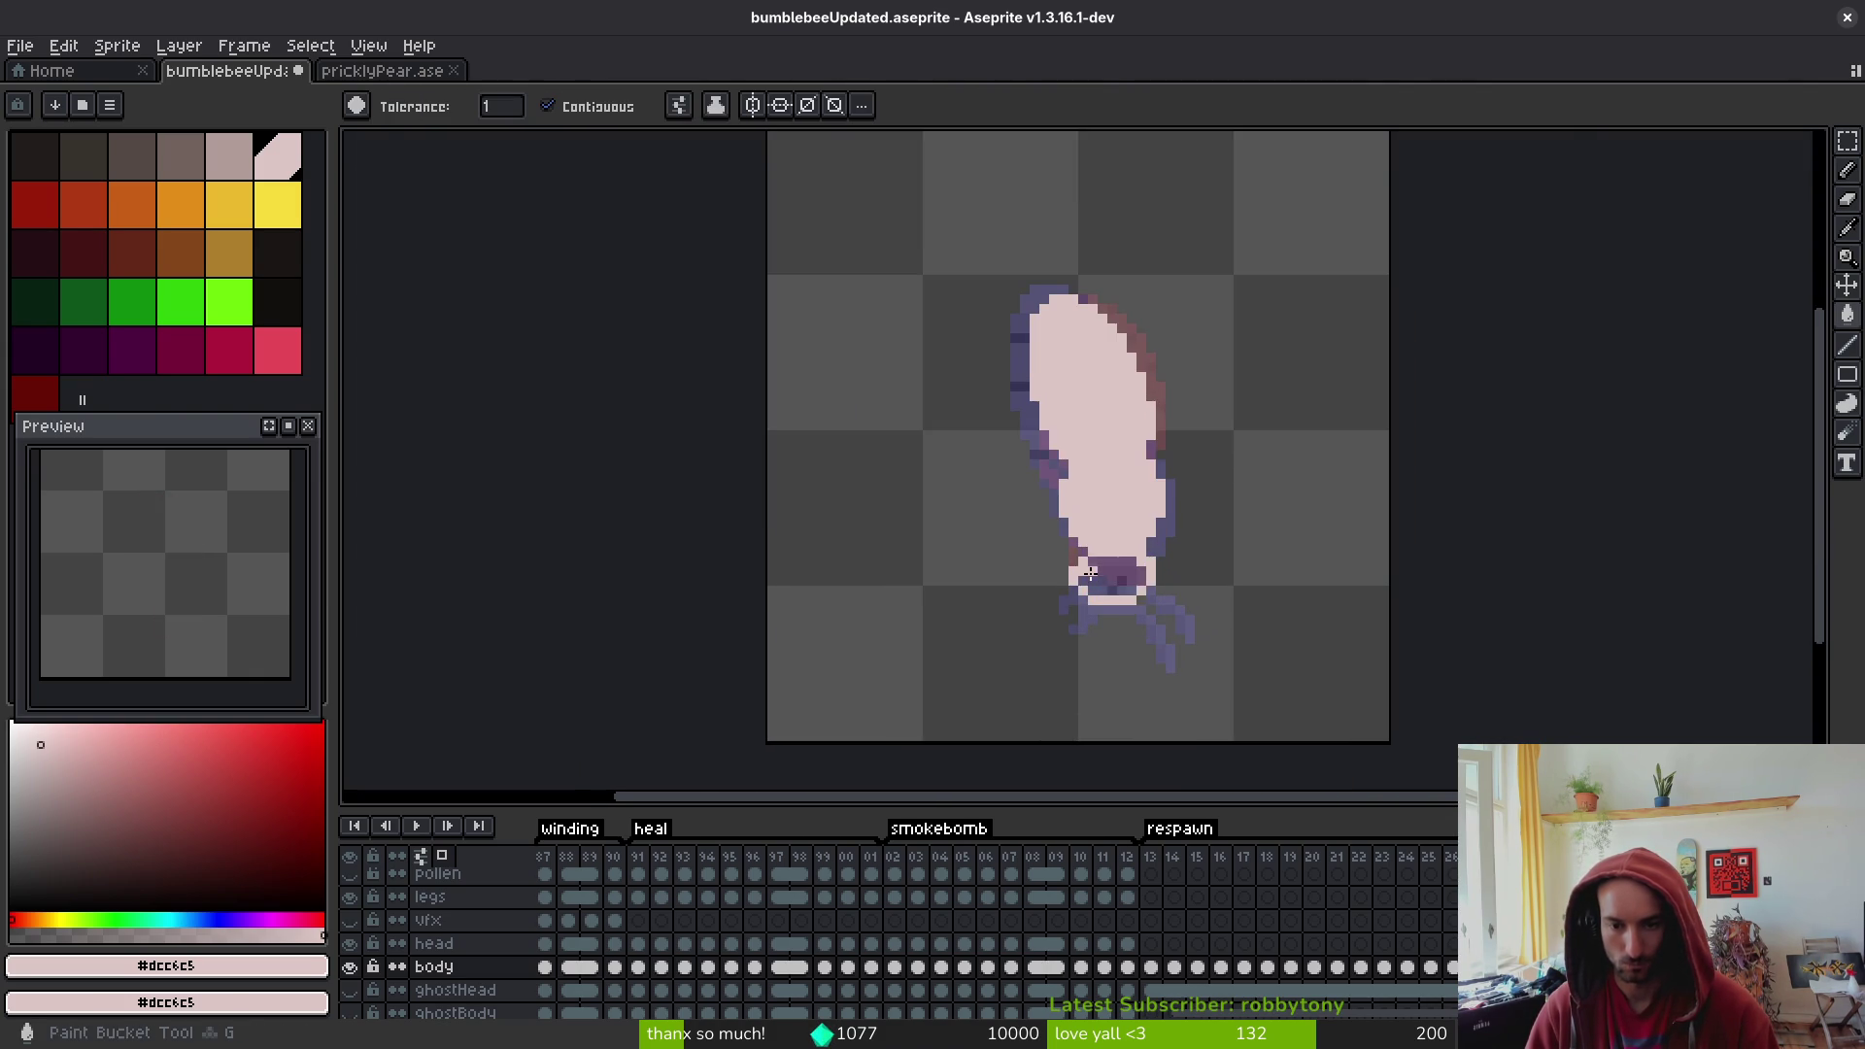
scroll(1155, 583, "down", 4)
key("i")
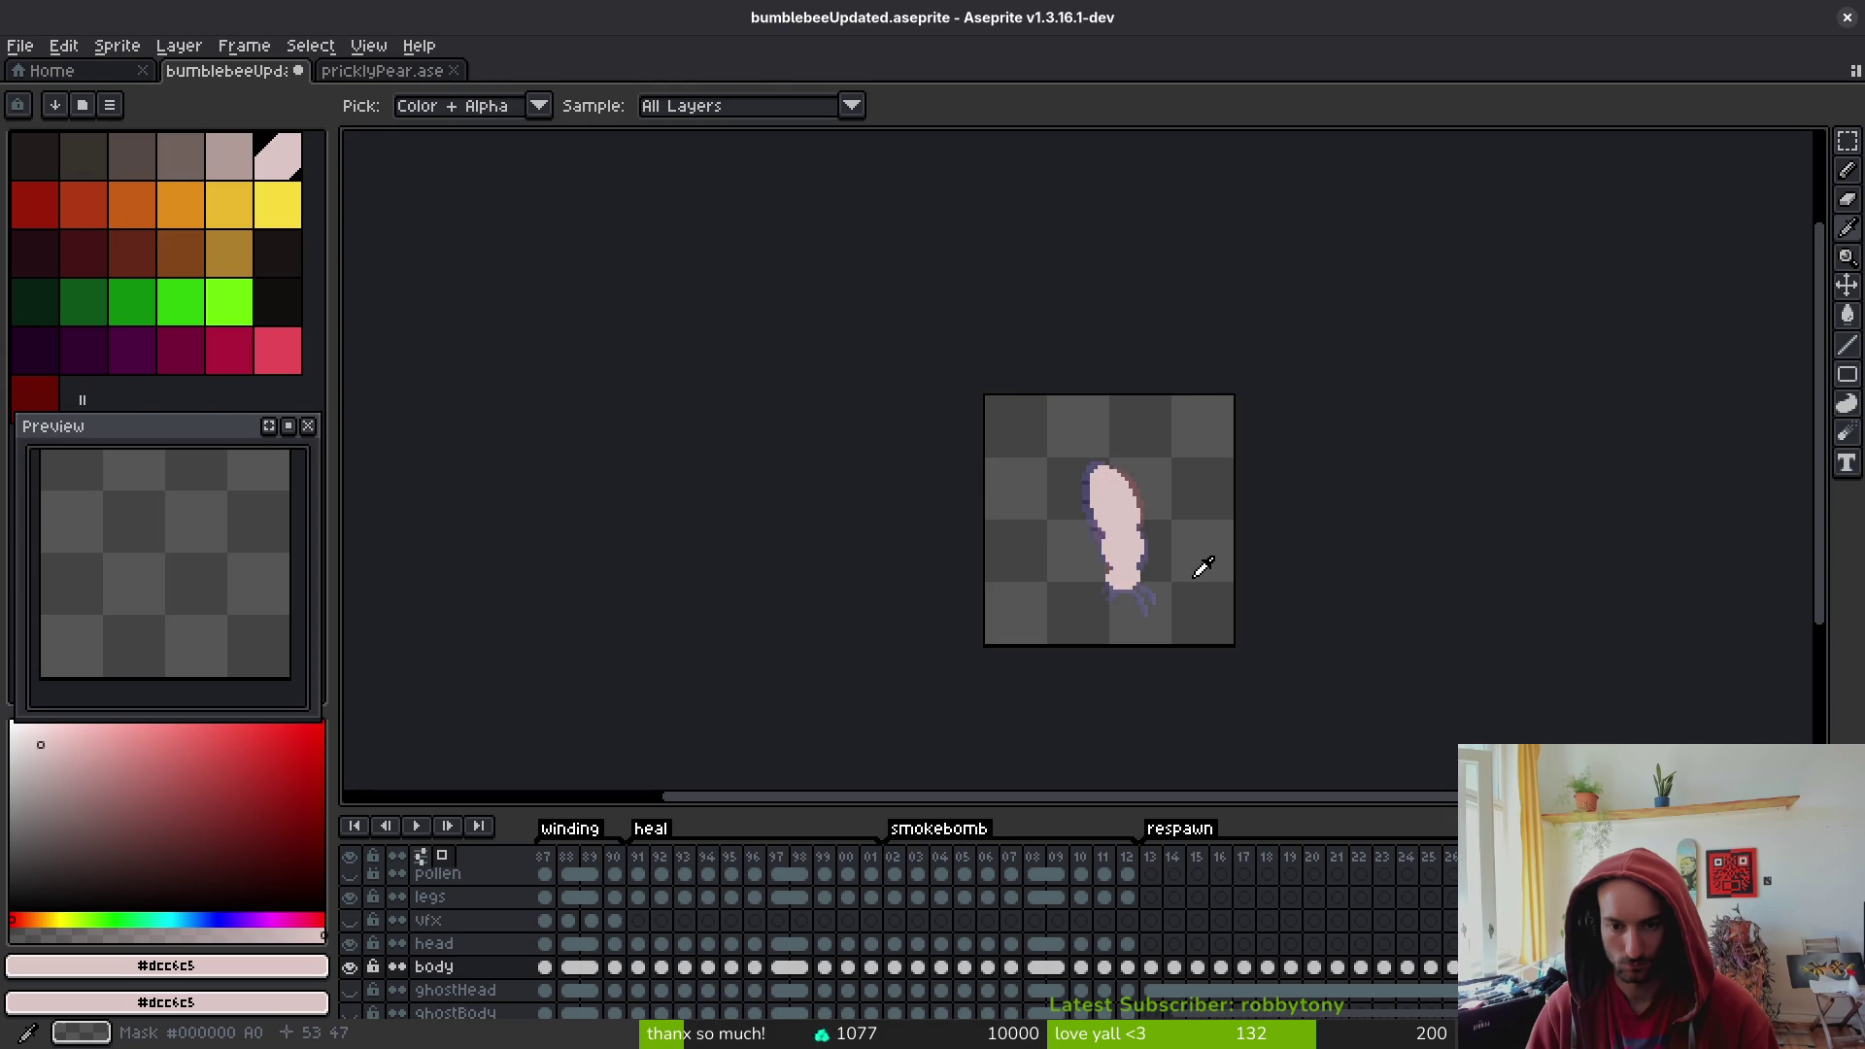
key("b")
scroll(1178, 563, "up", 3)
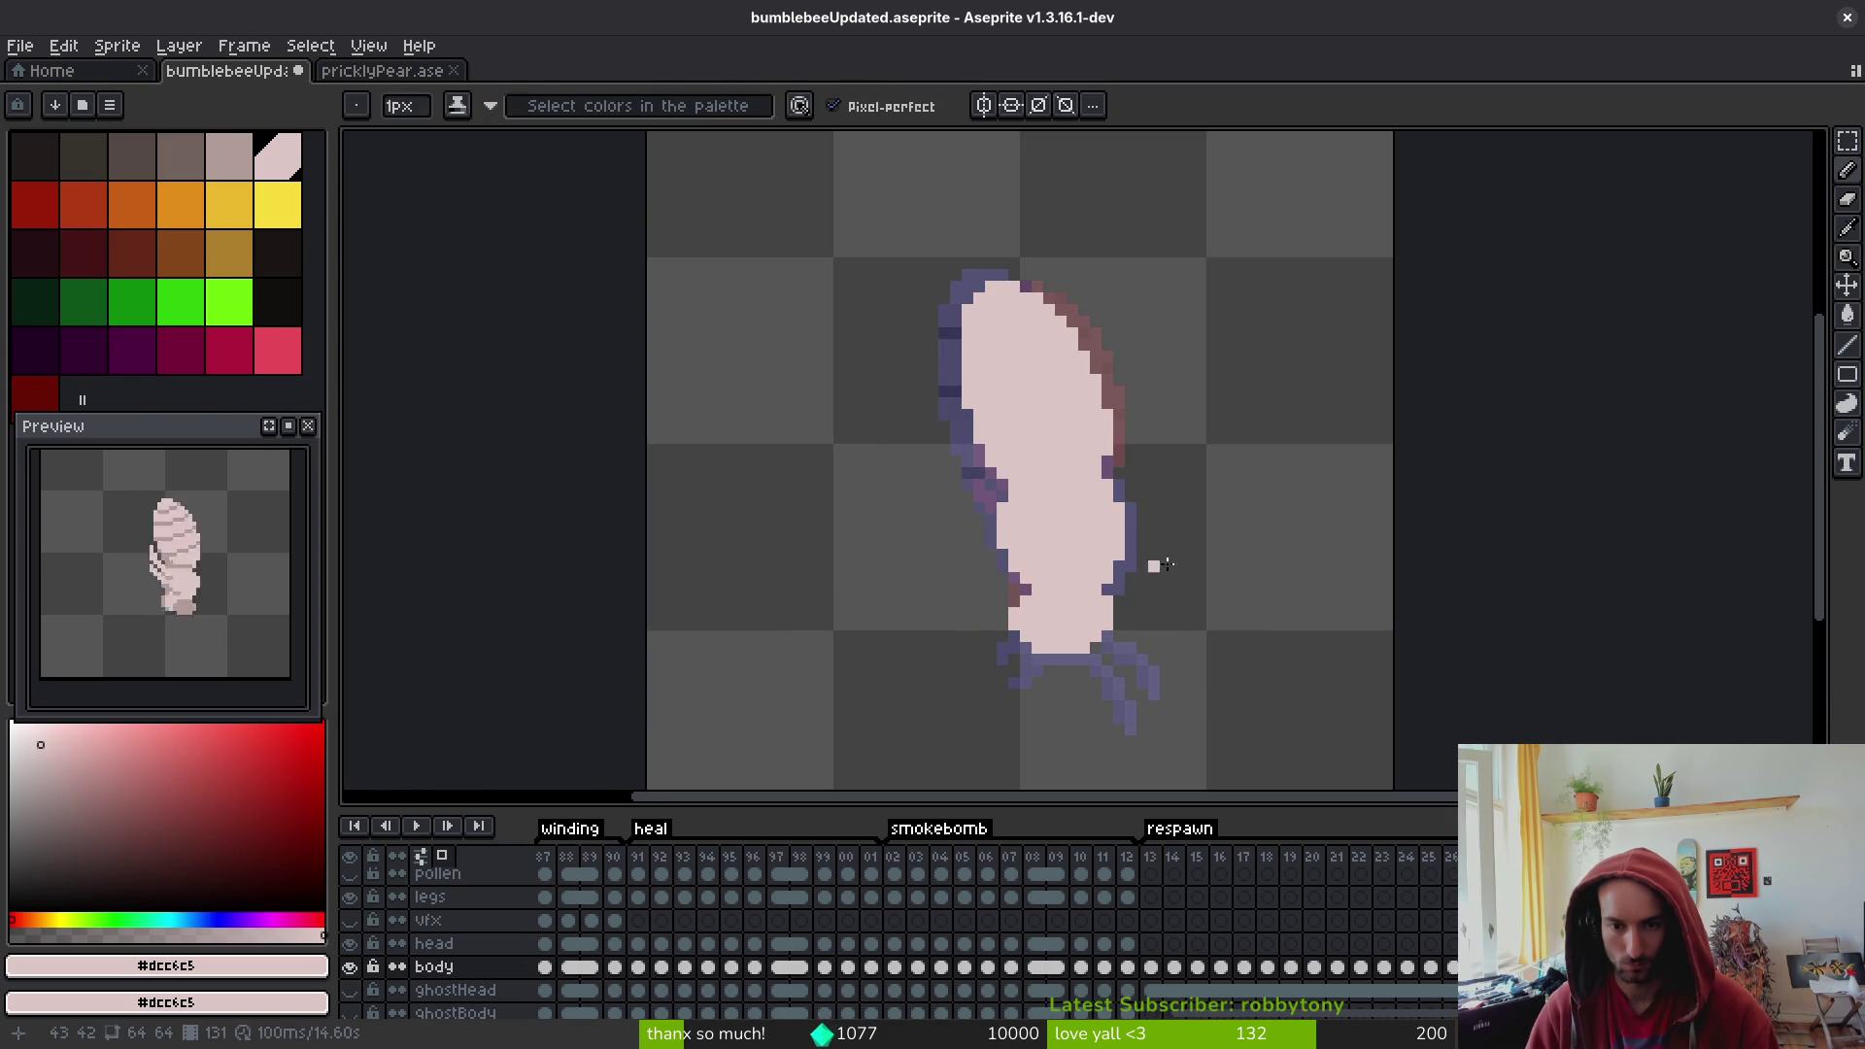
scroll(1133, 573, "down", 2)
key("i")
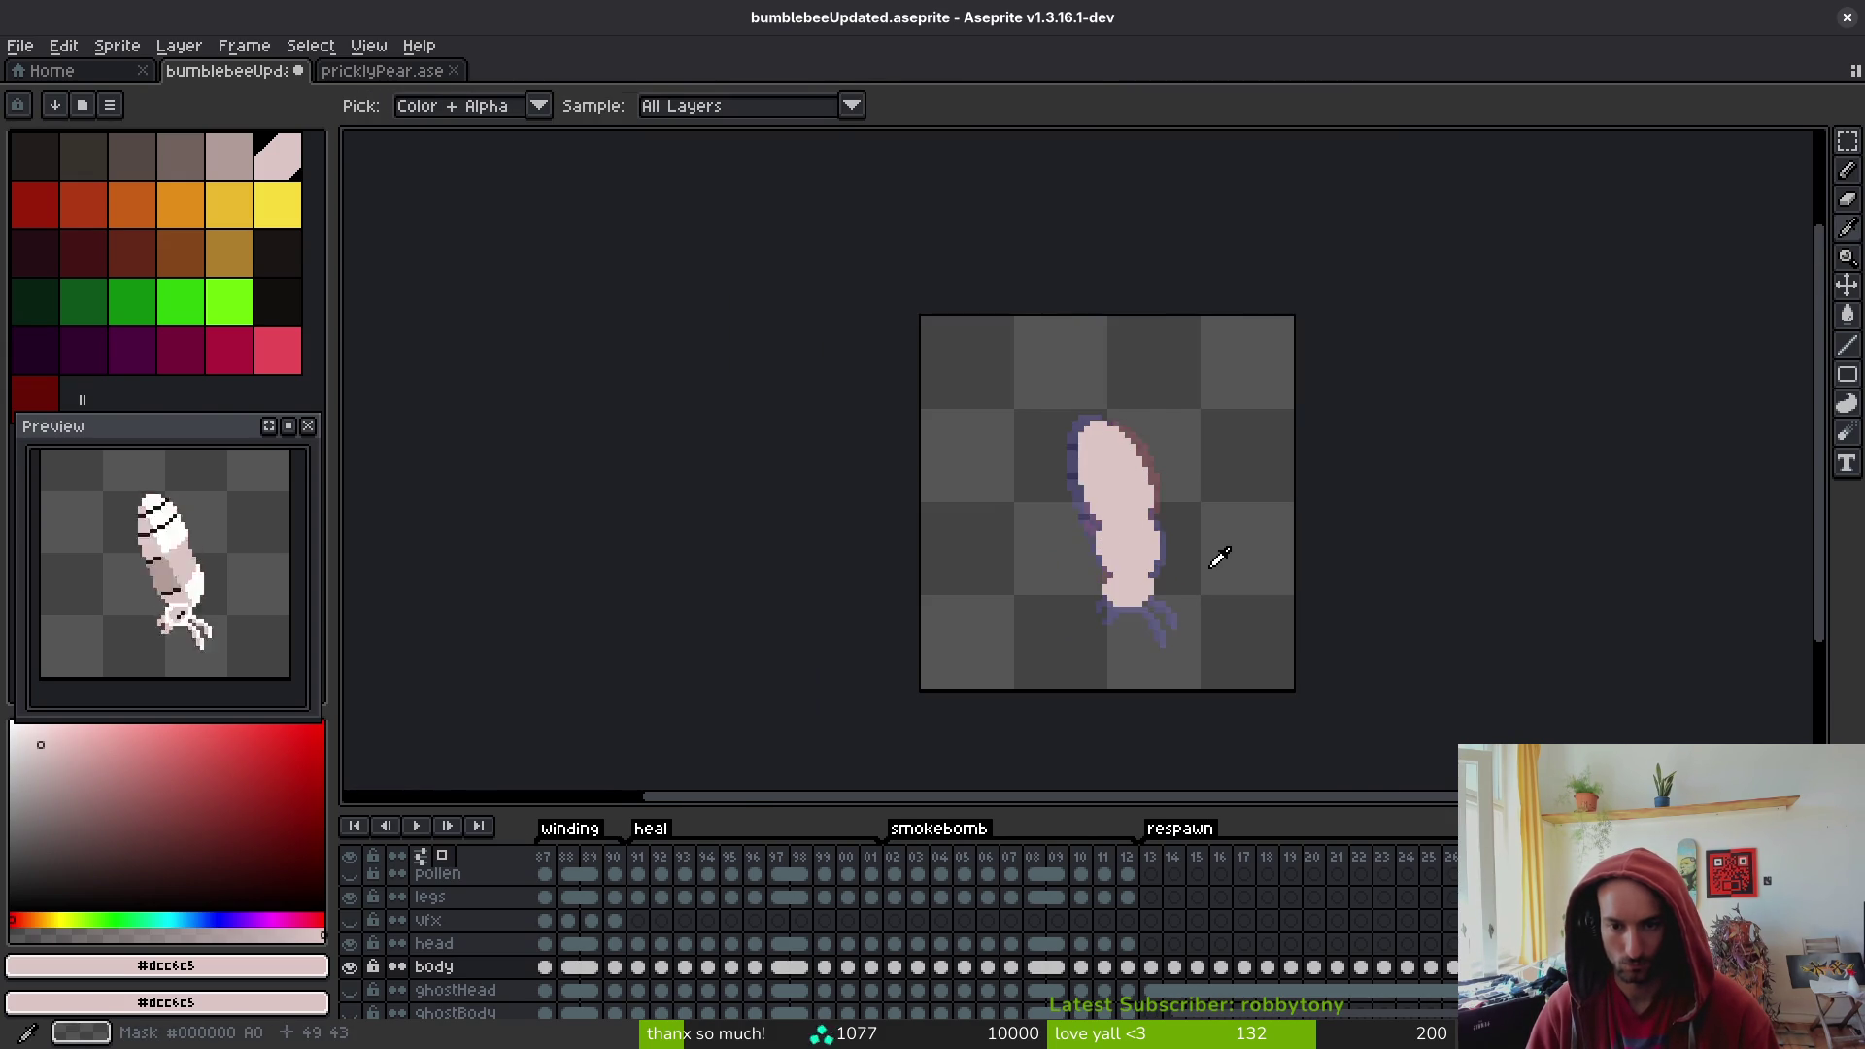
key("b")
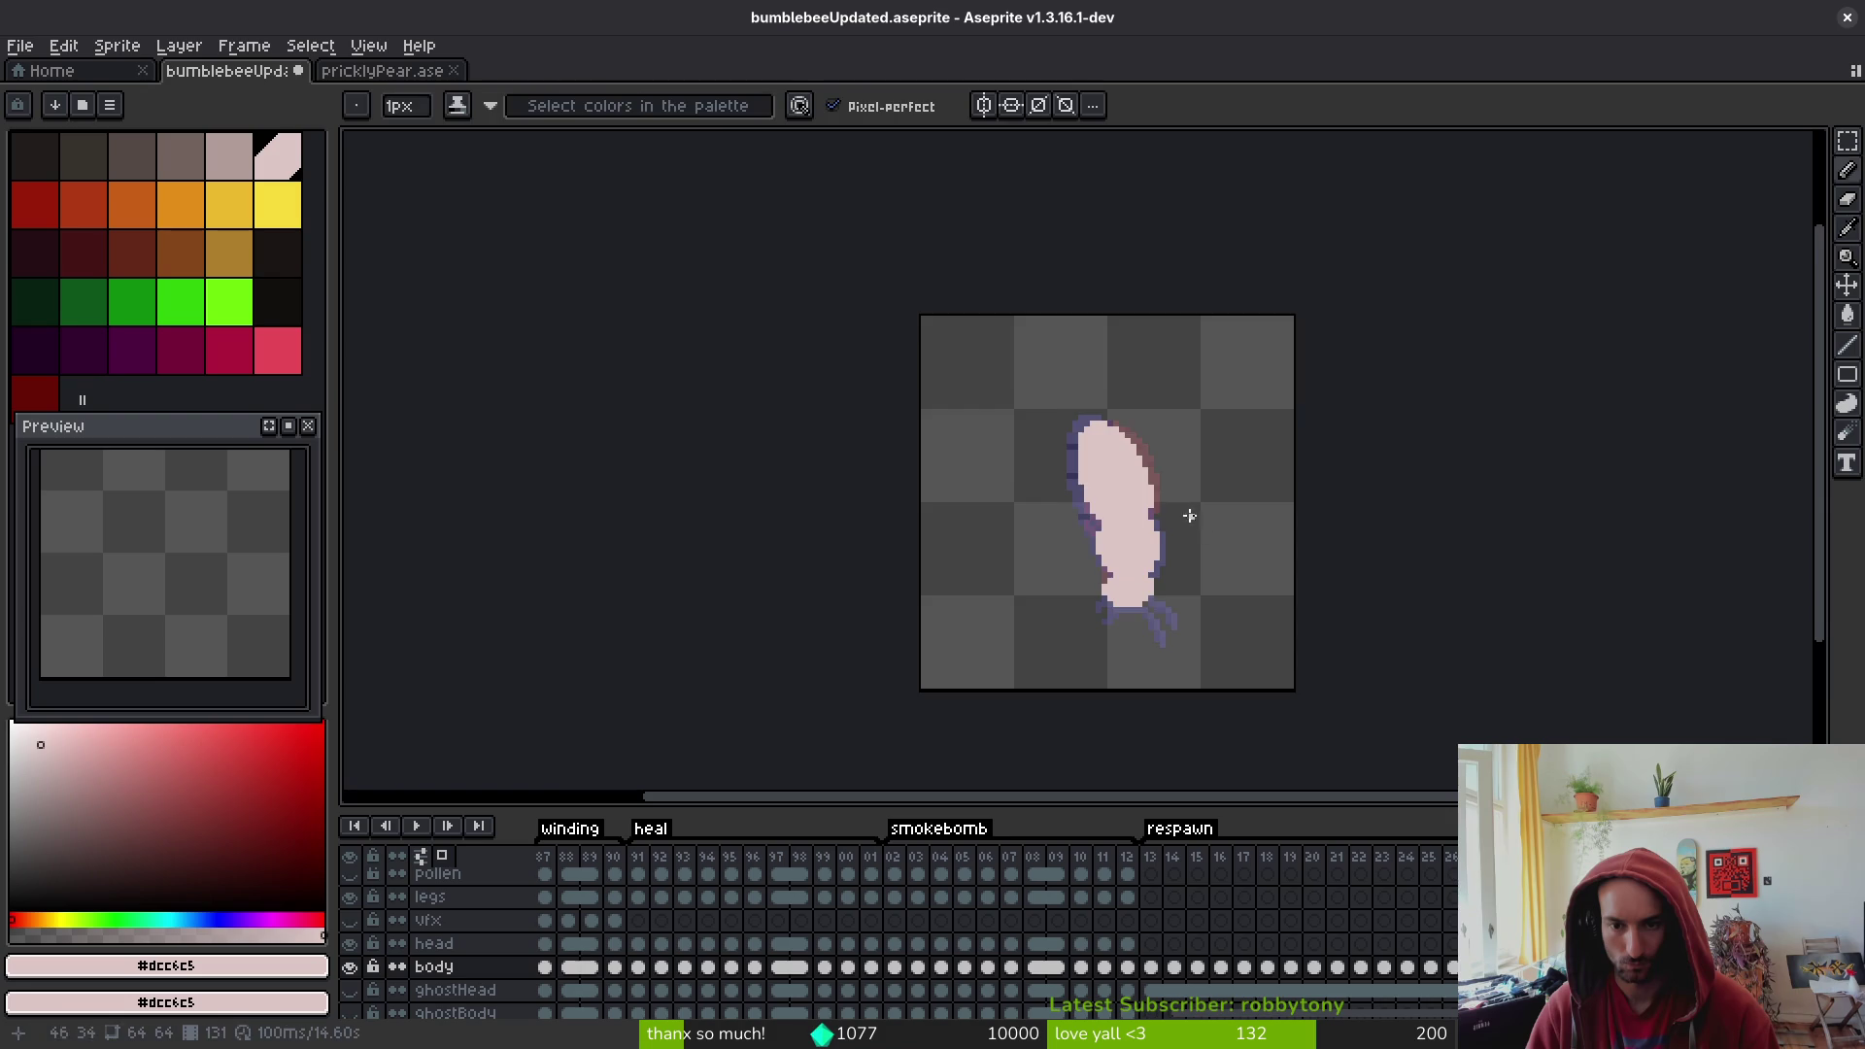
scroll(1190, 523, "up", 4)
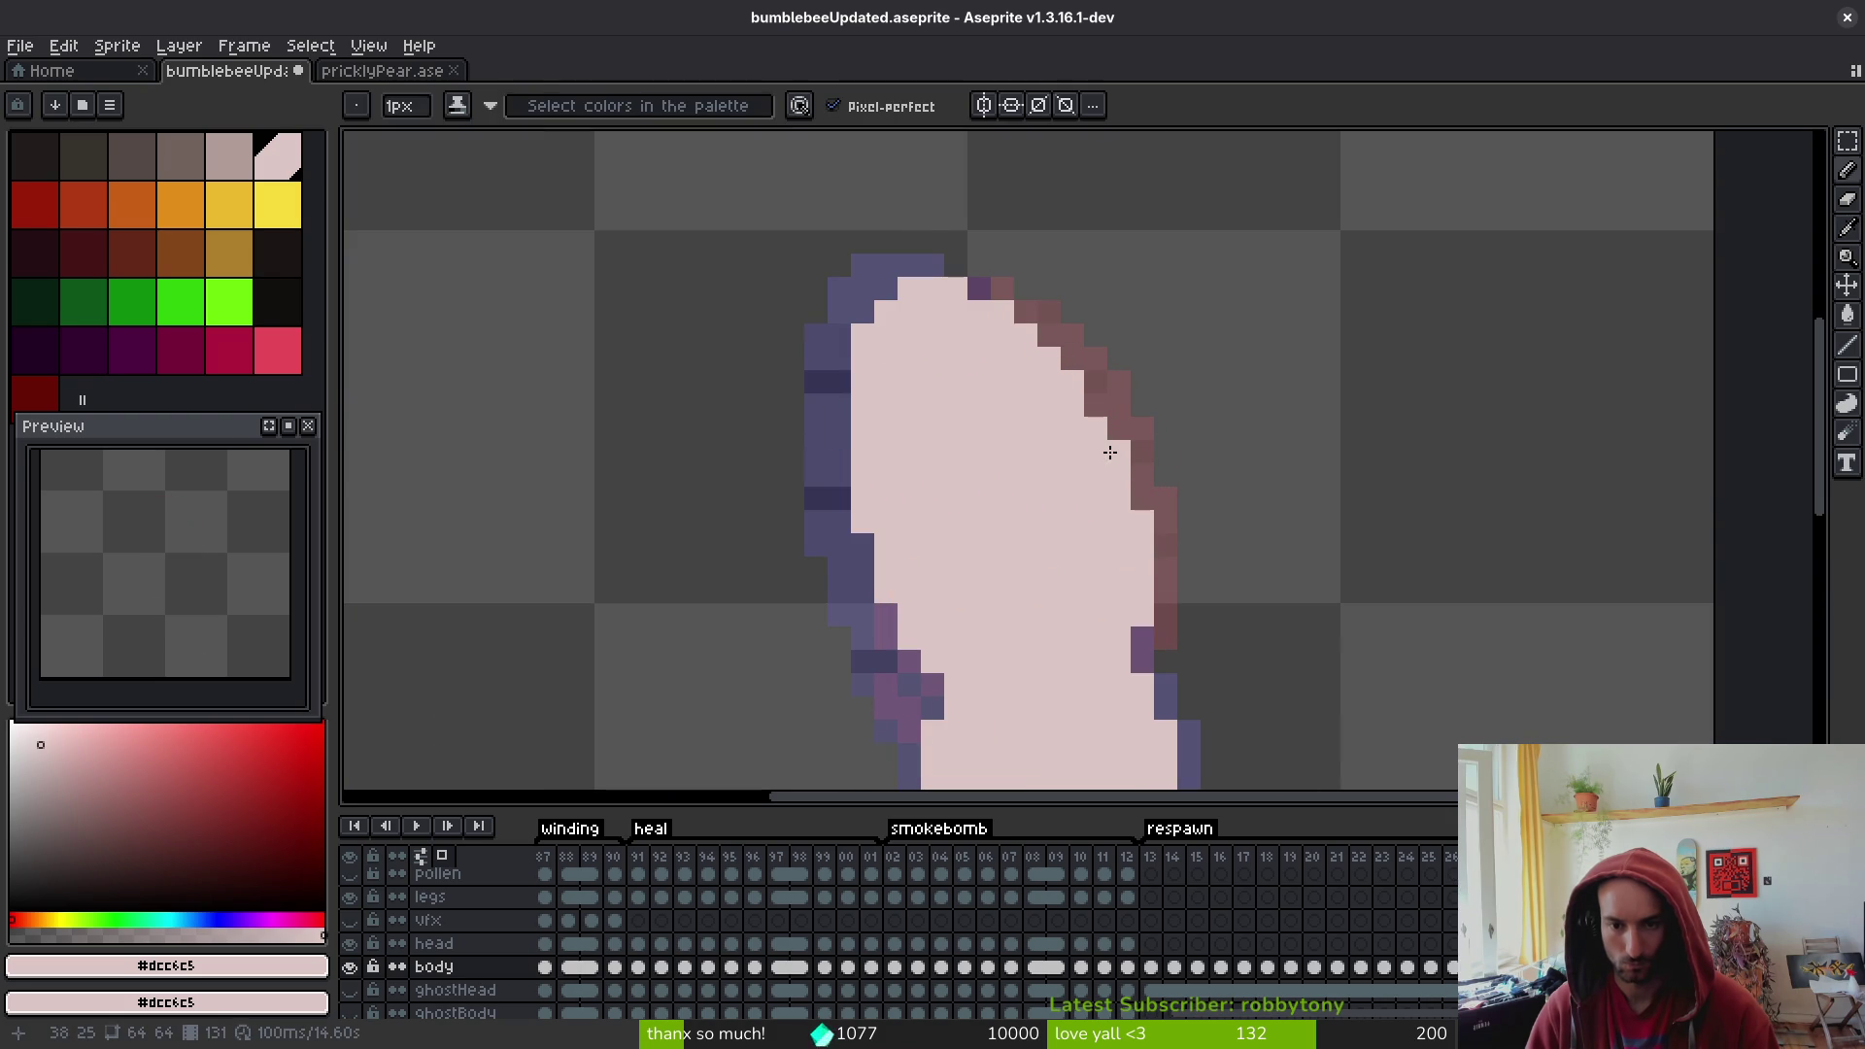
left_click_drag(1009, 307, 980, 285)
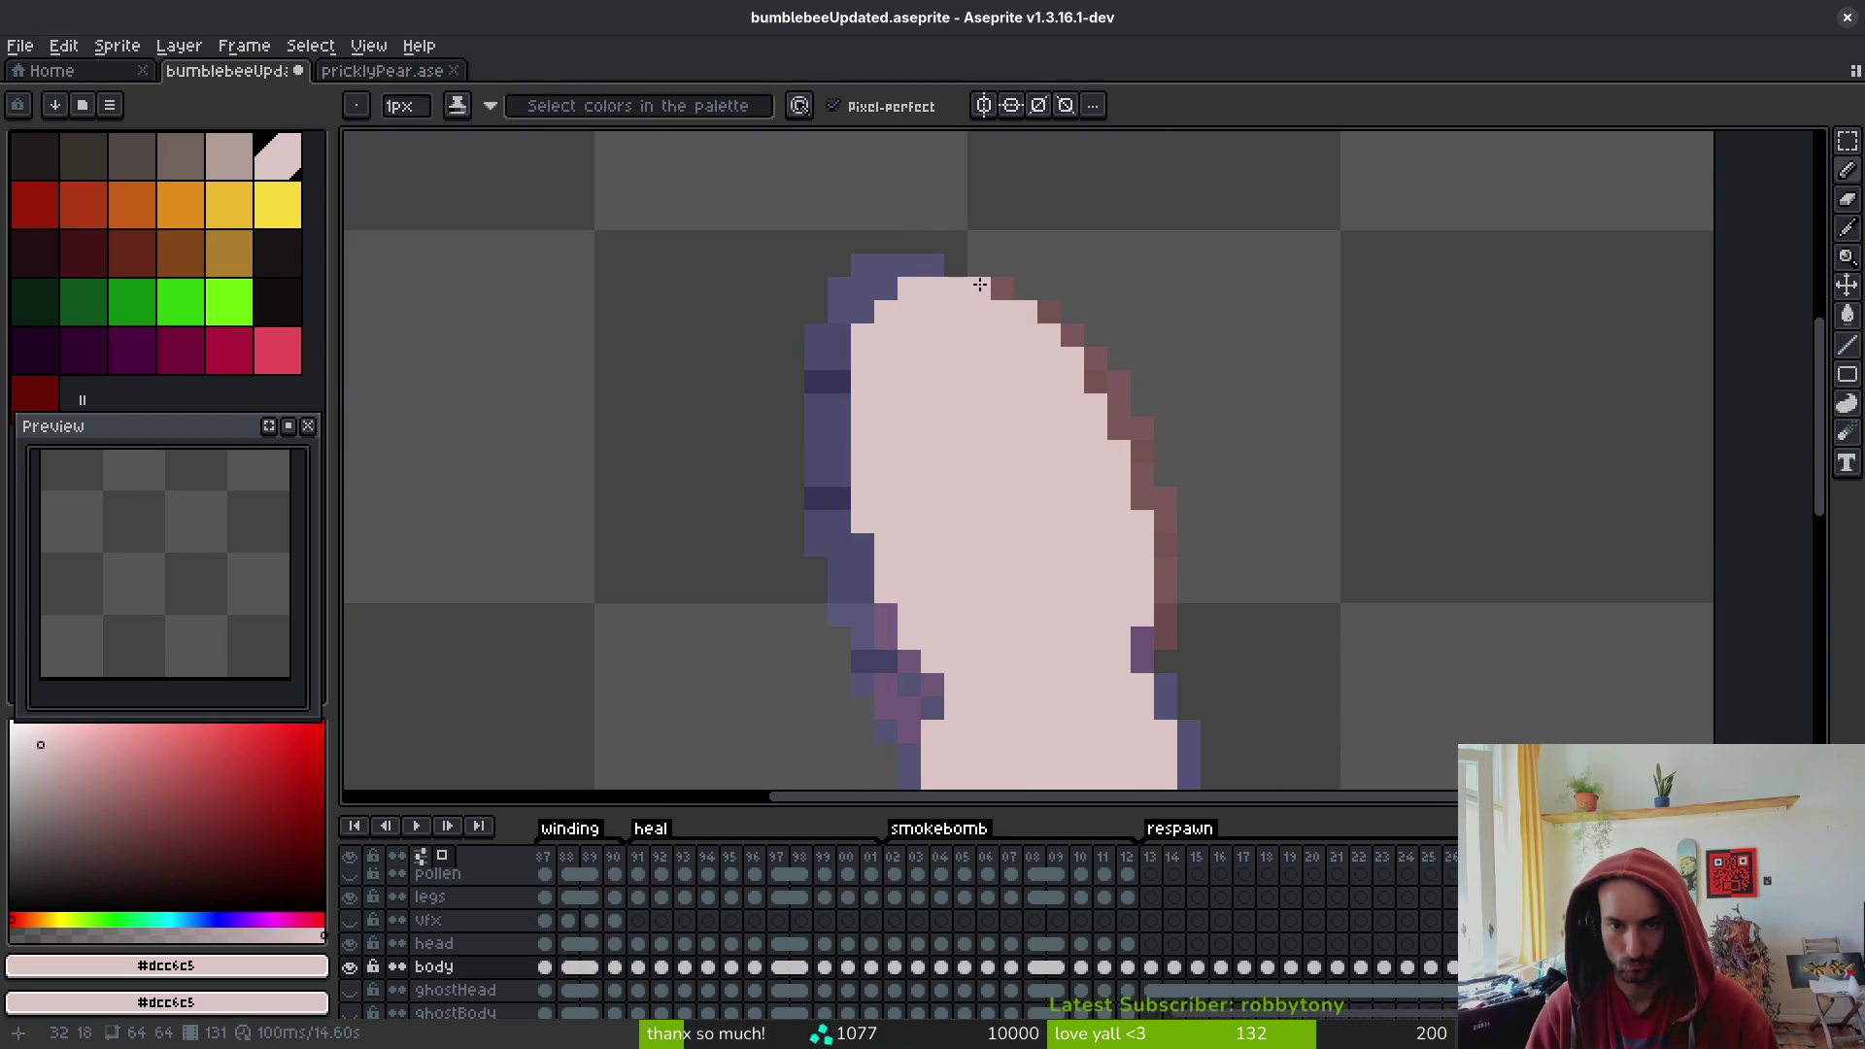
- Undo a stray pencil stroke and erase leftover pixels along the right-side outline
scroll(969, 405, "down", 5)
scroll(997, 442, "up", 3)
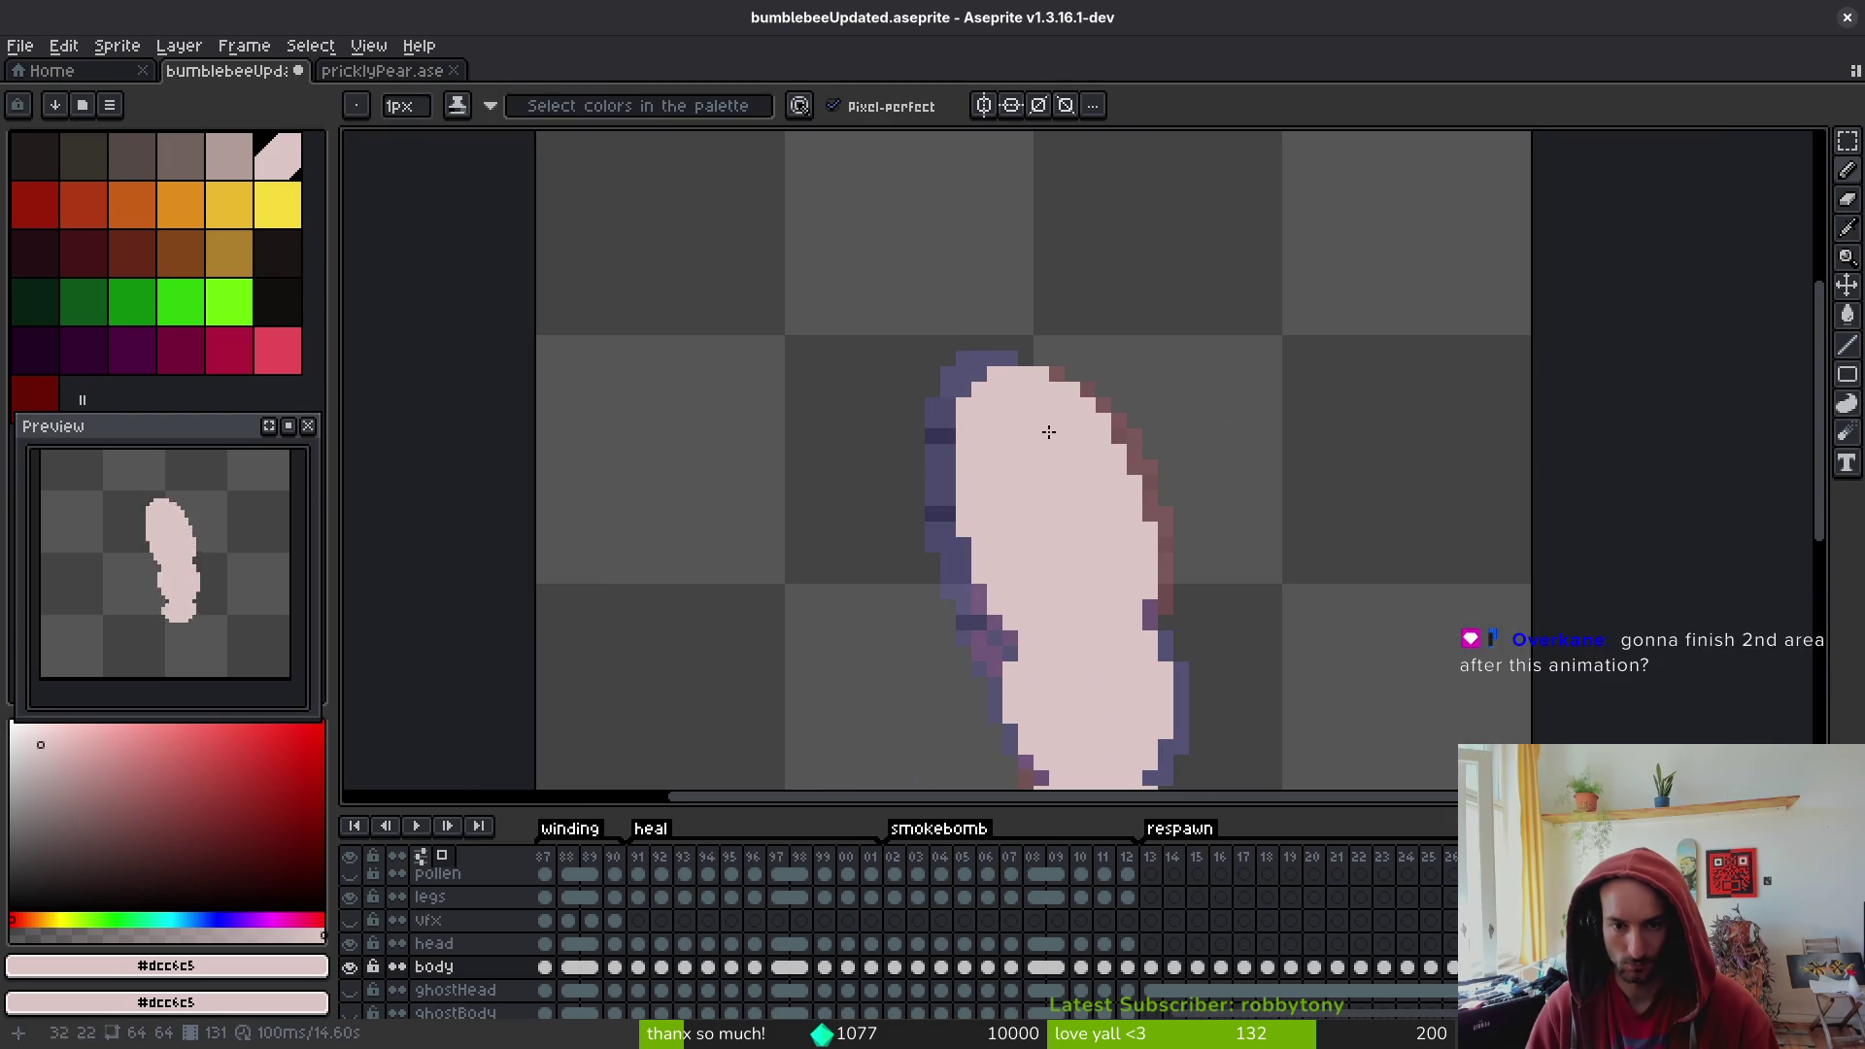
scroll(1024, 639, "down", 3)
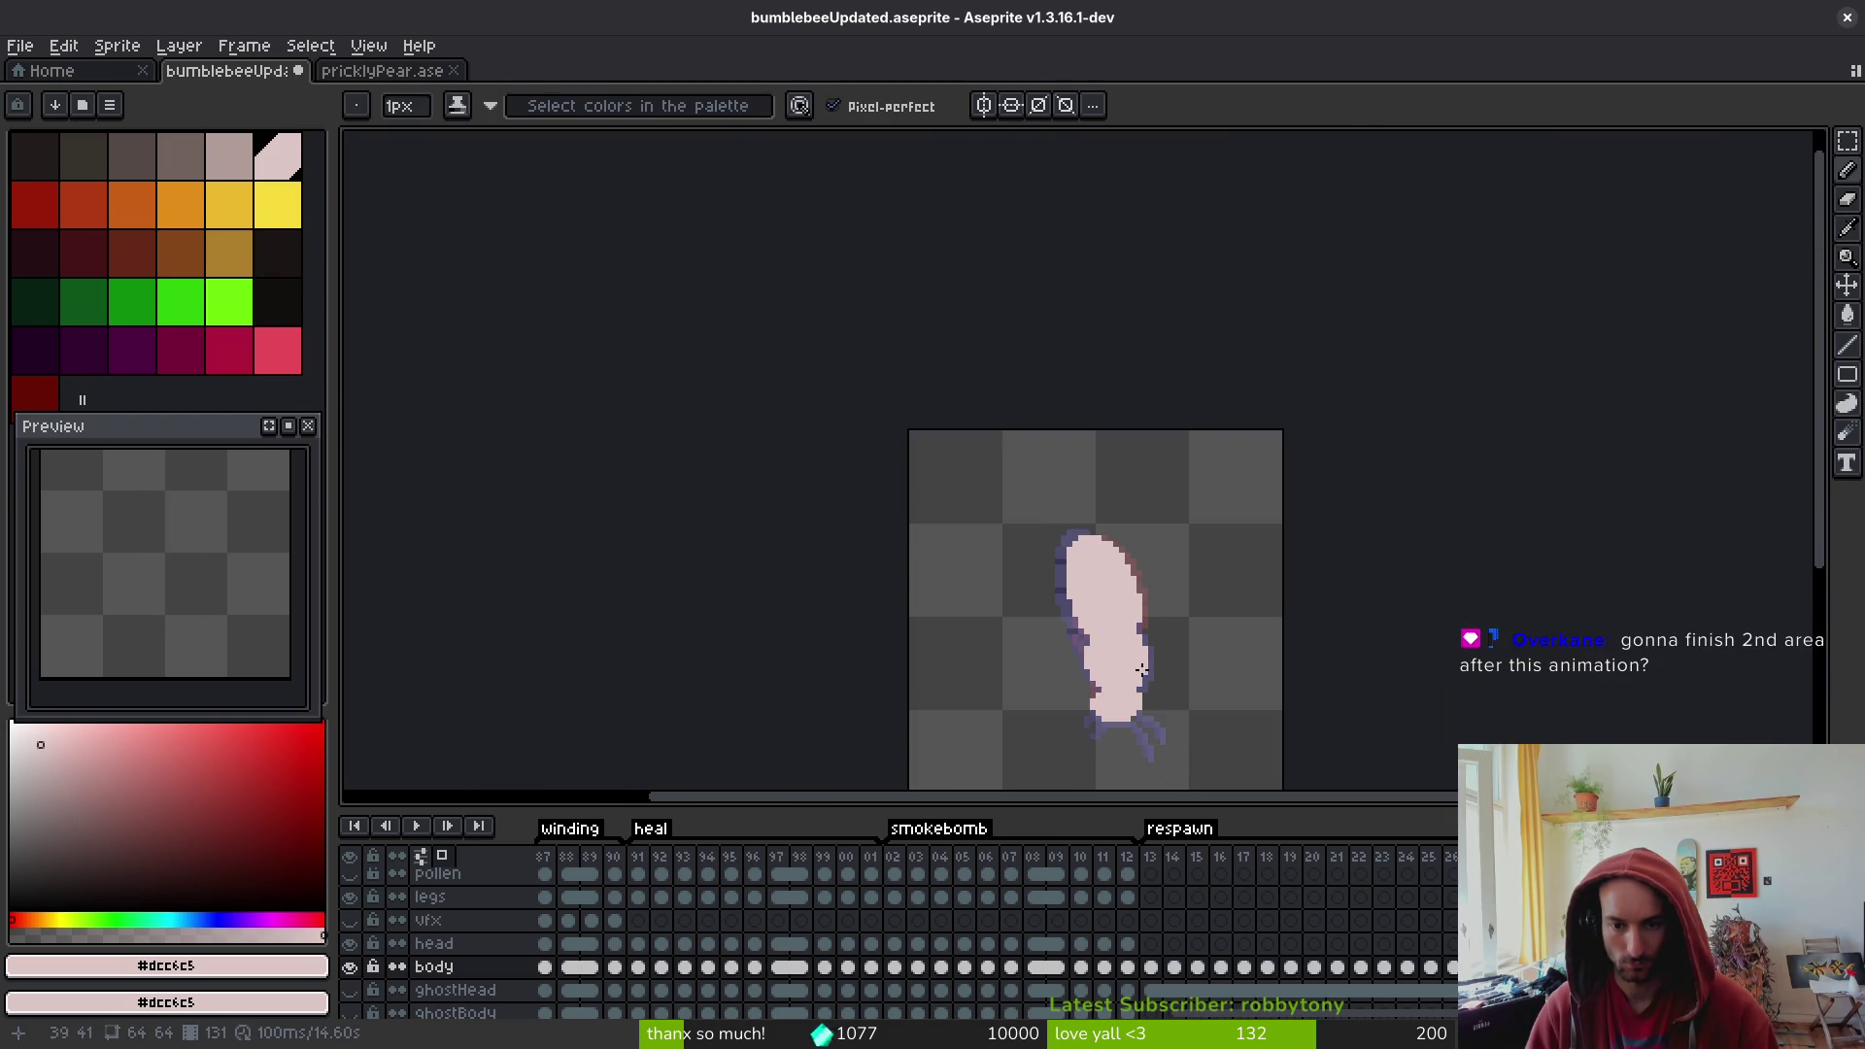
scroll(1135, 548, "up", 3)
scroll(1207, 544, "down", 3)
scroll(1178, 582, "up", 2)
key("e")
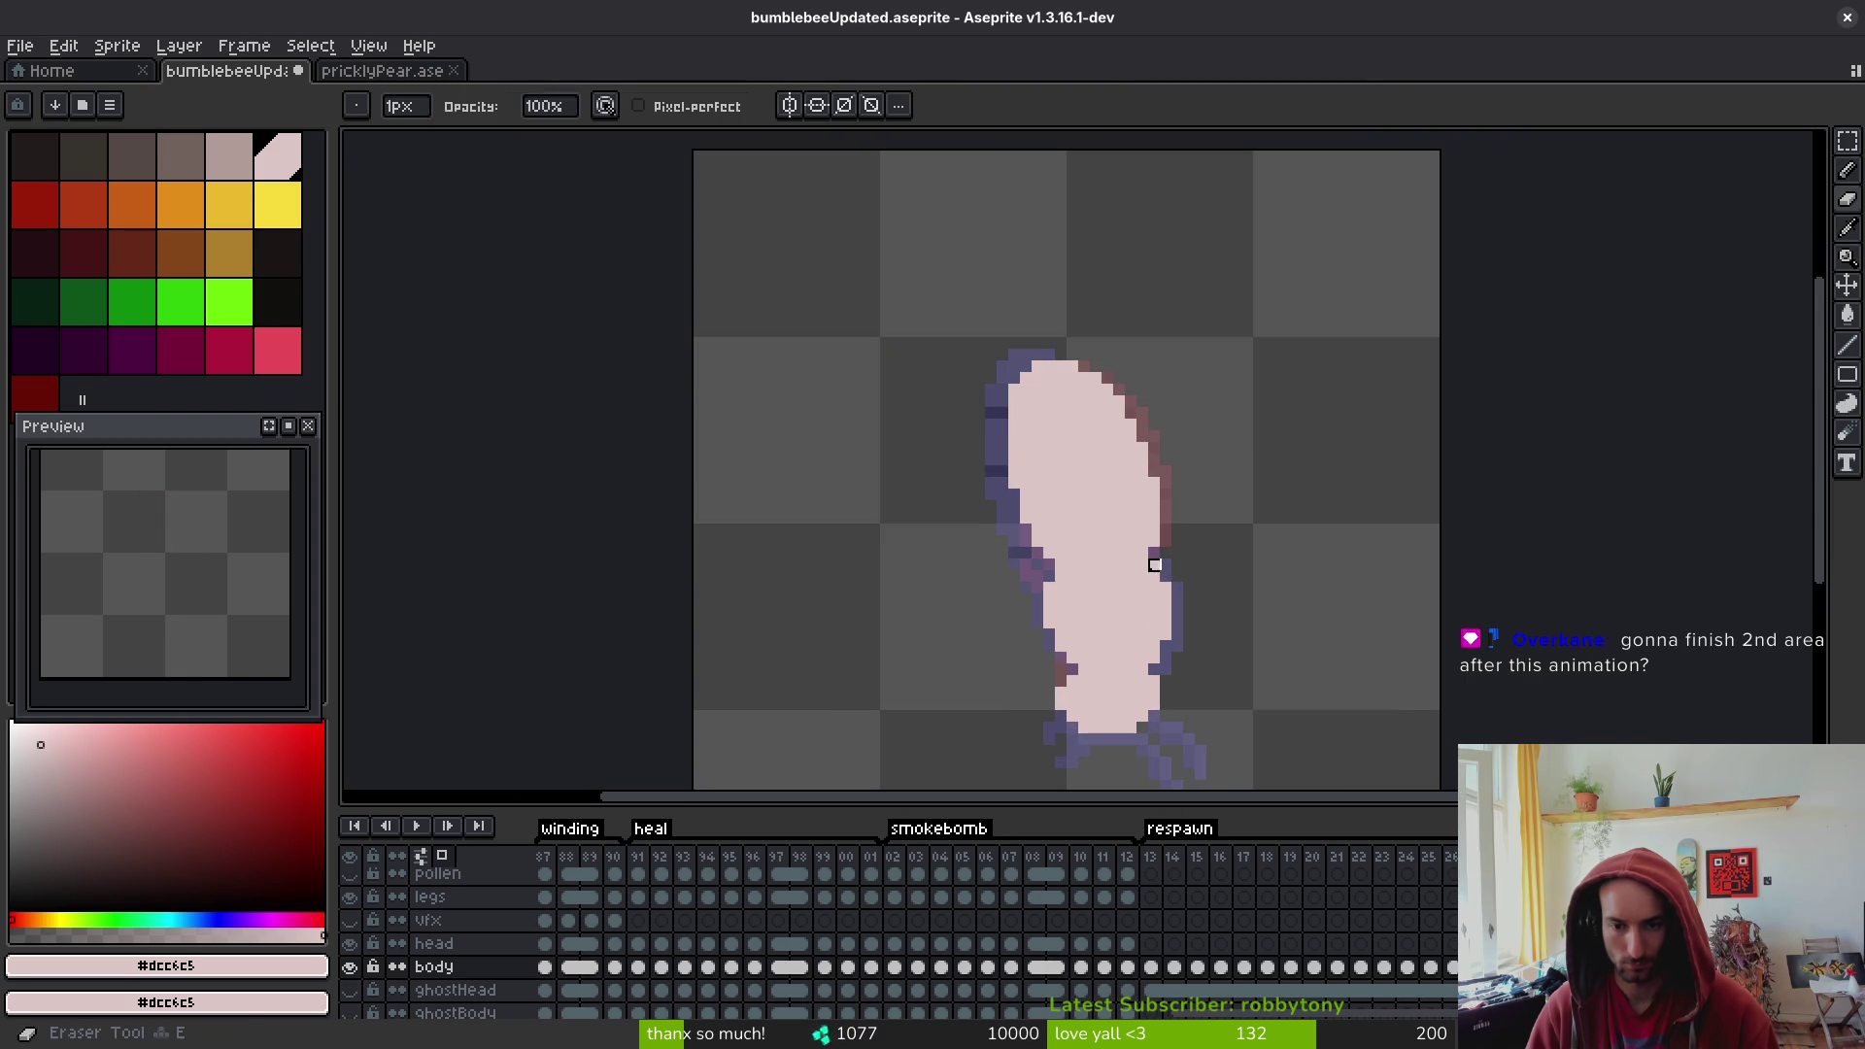
scroll(1234, 571, "down", 2)
scroll(1195, 549, "up", 2)
key("b")
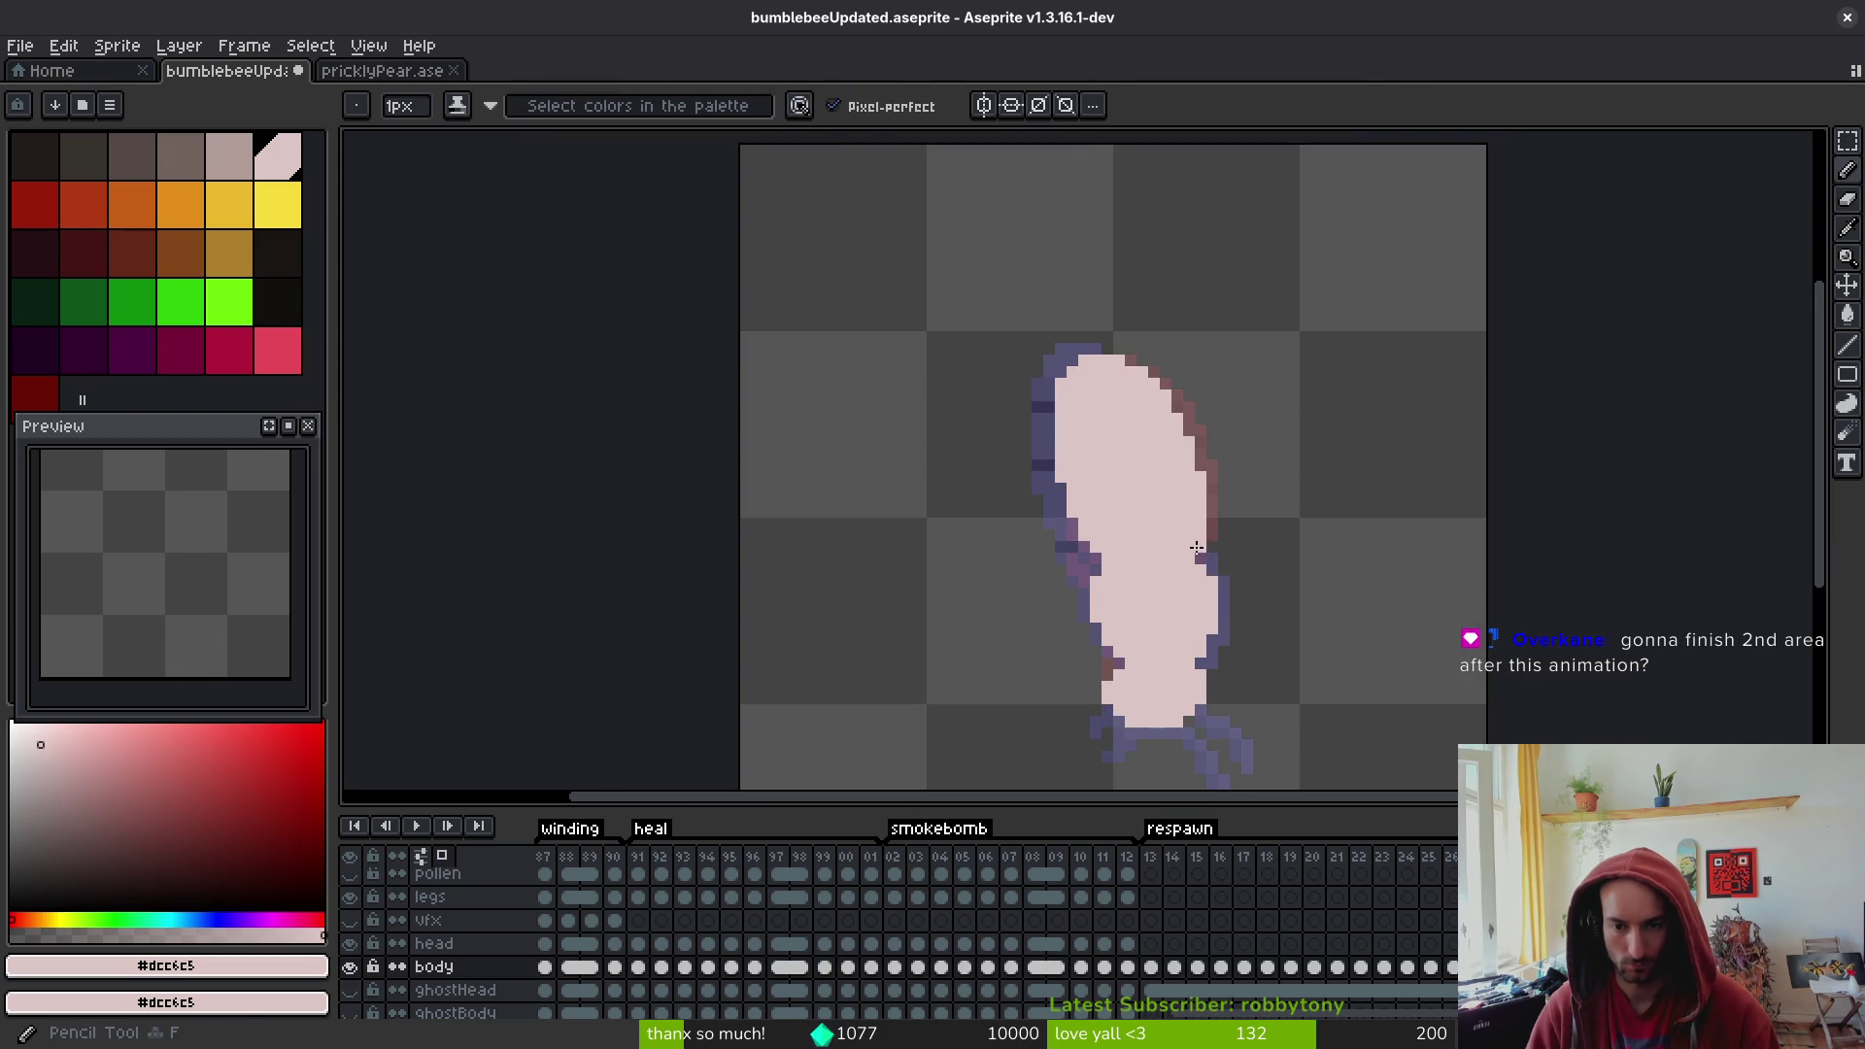
scroll(1262, 524, "down", 2)
key("ctrl+z")
scroll(1290, 534, "up", 2)
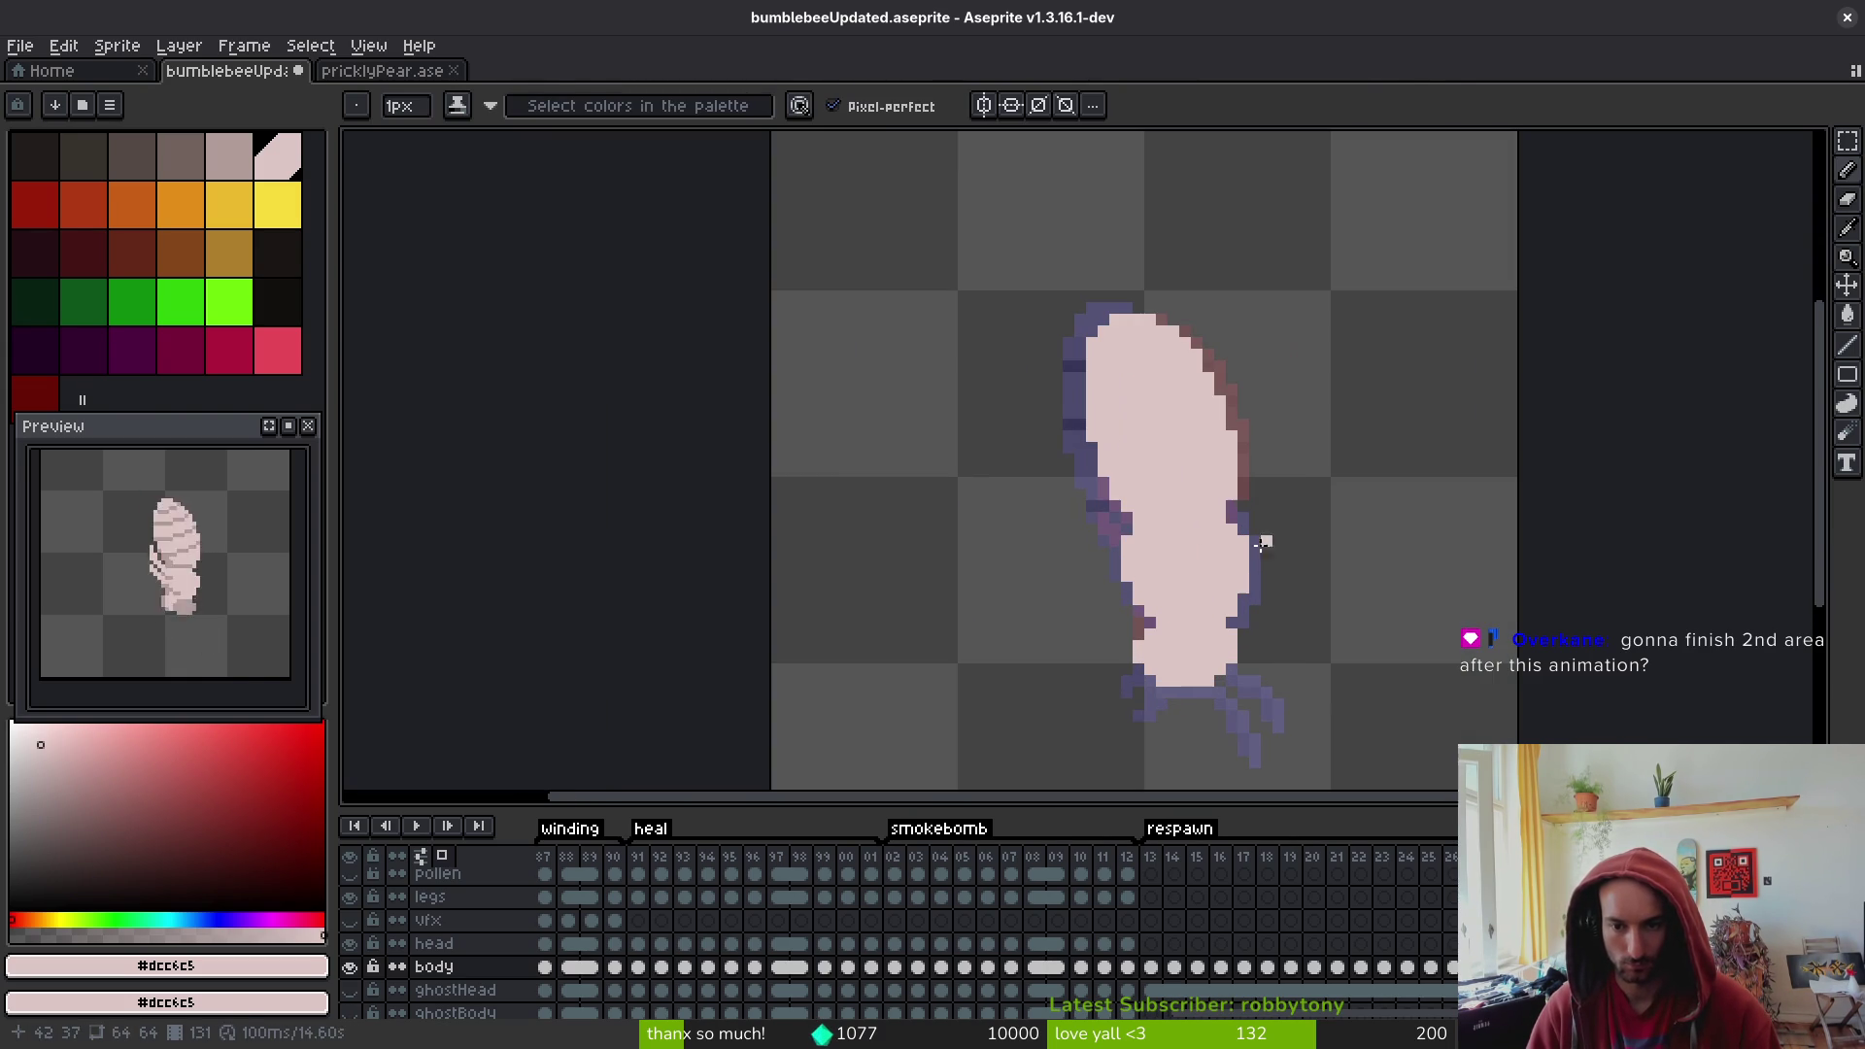
key("e")
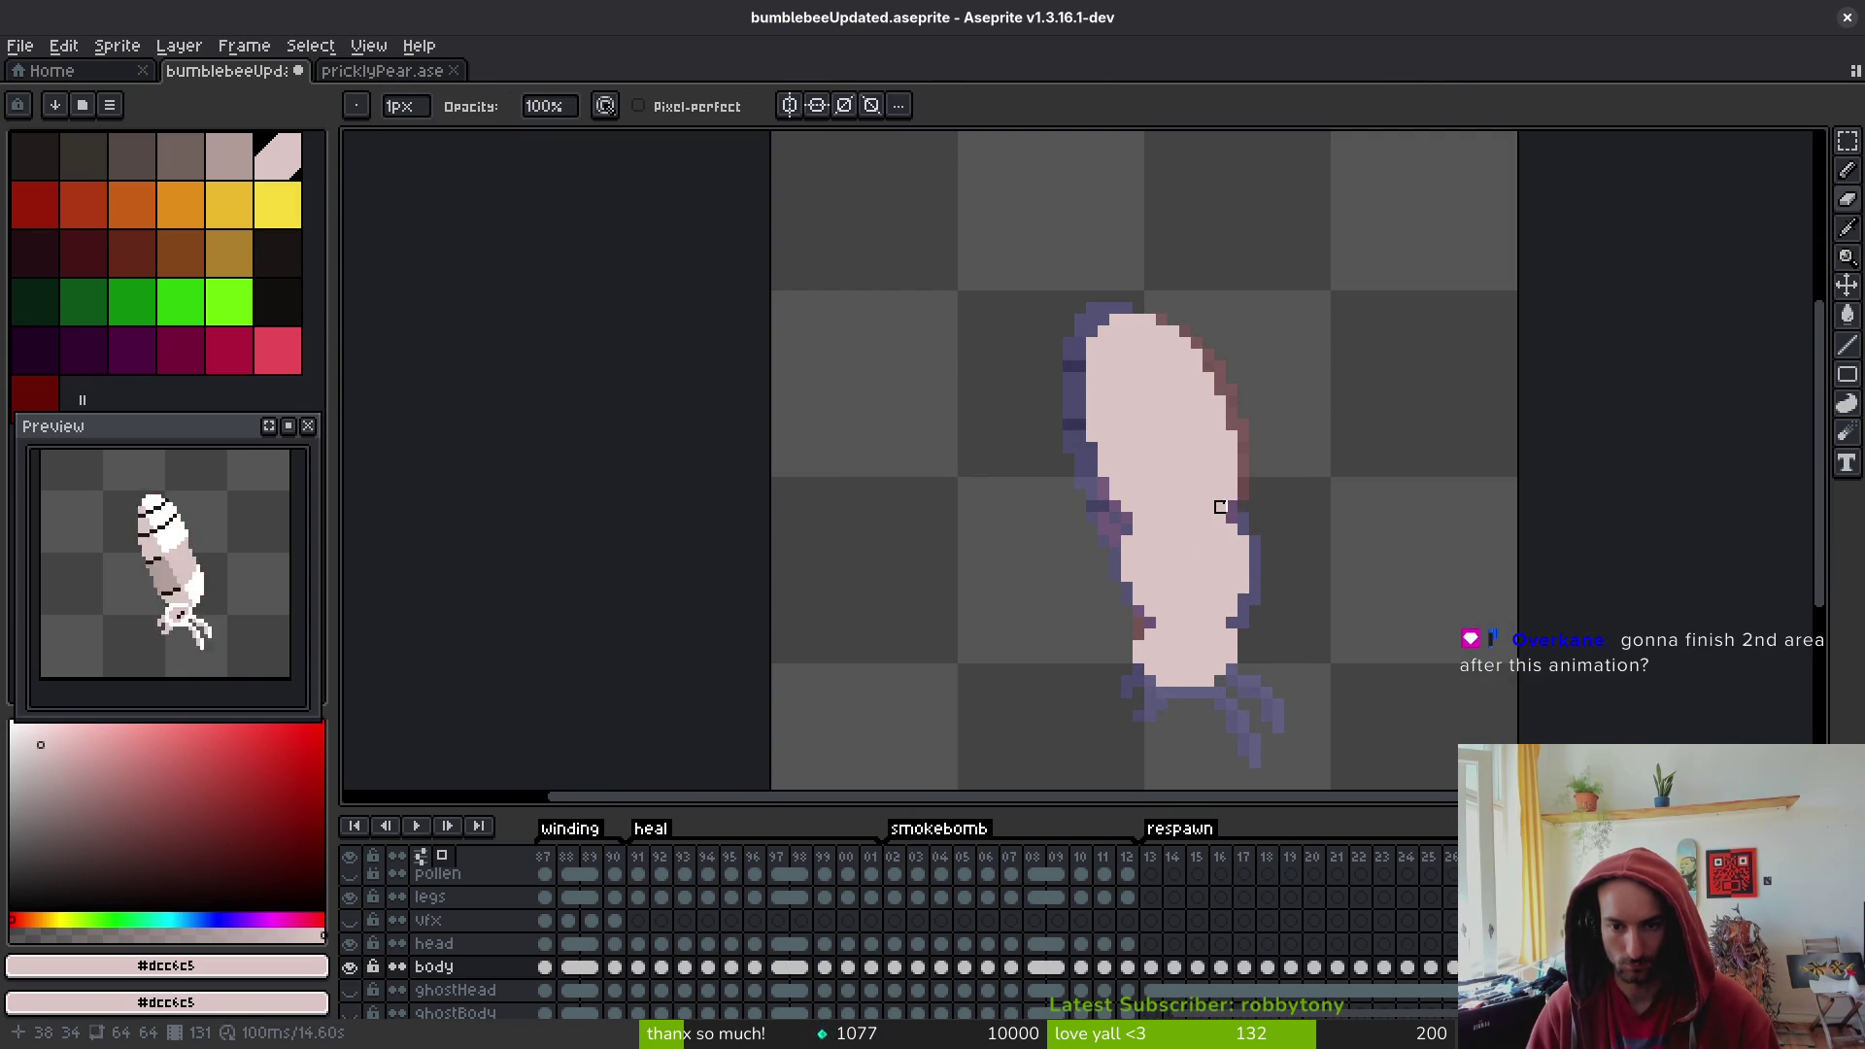
scroll(1244, 536, "up", 1)
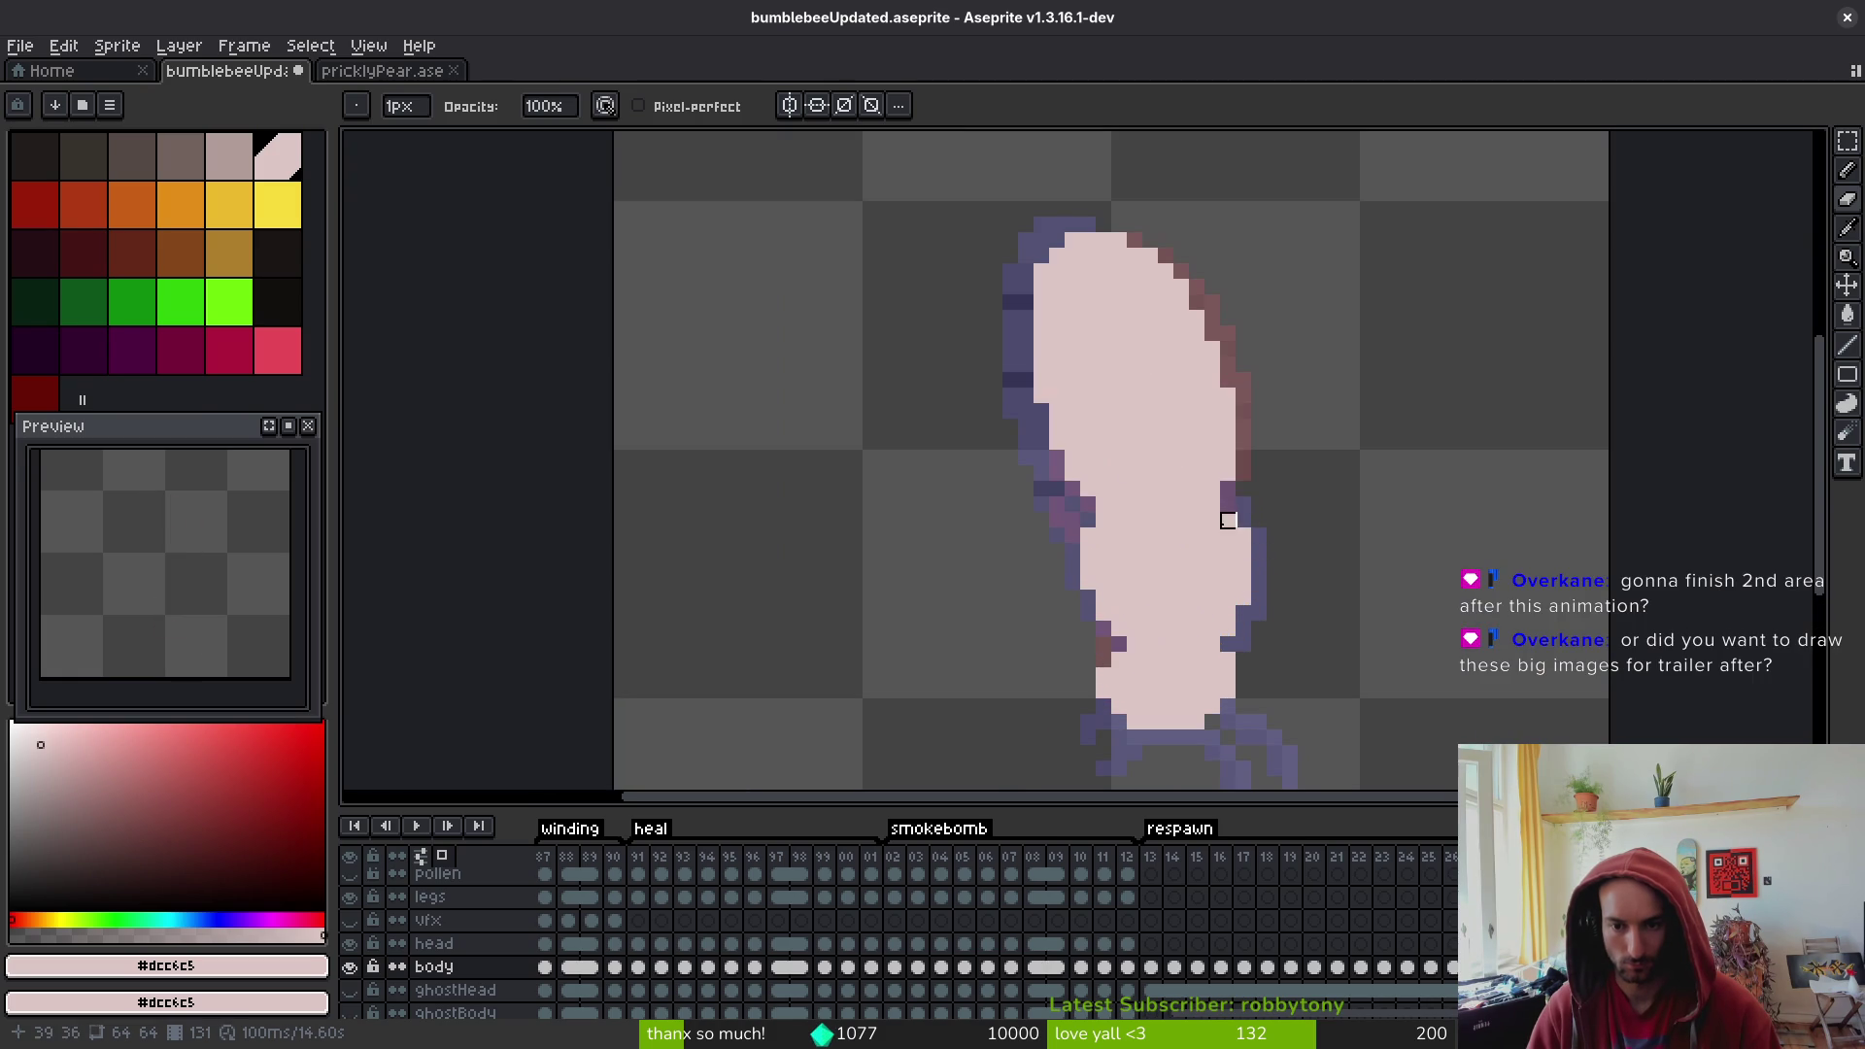
scroll(1291, 546, "down", 4)
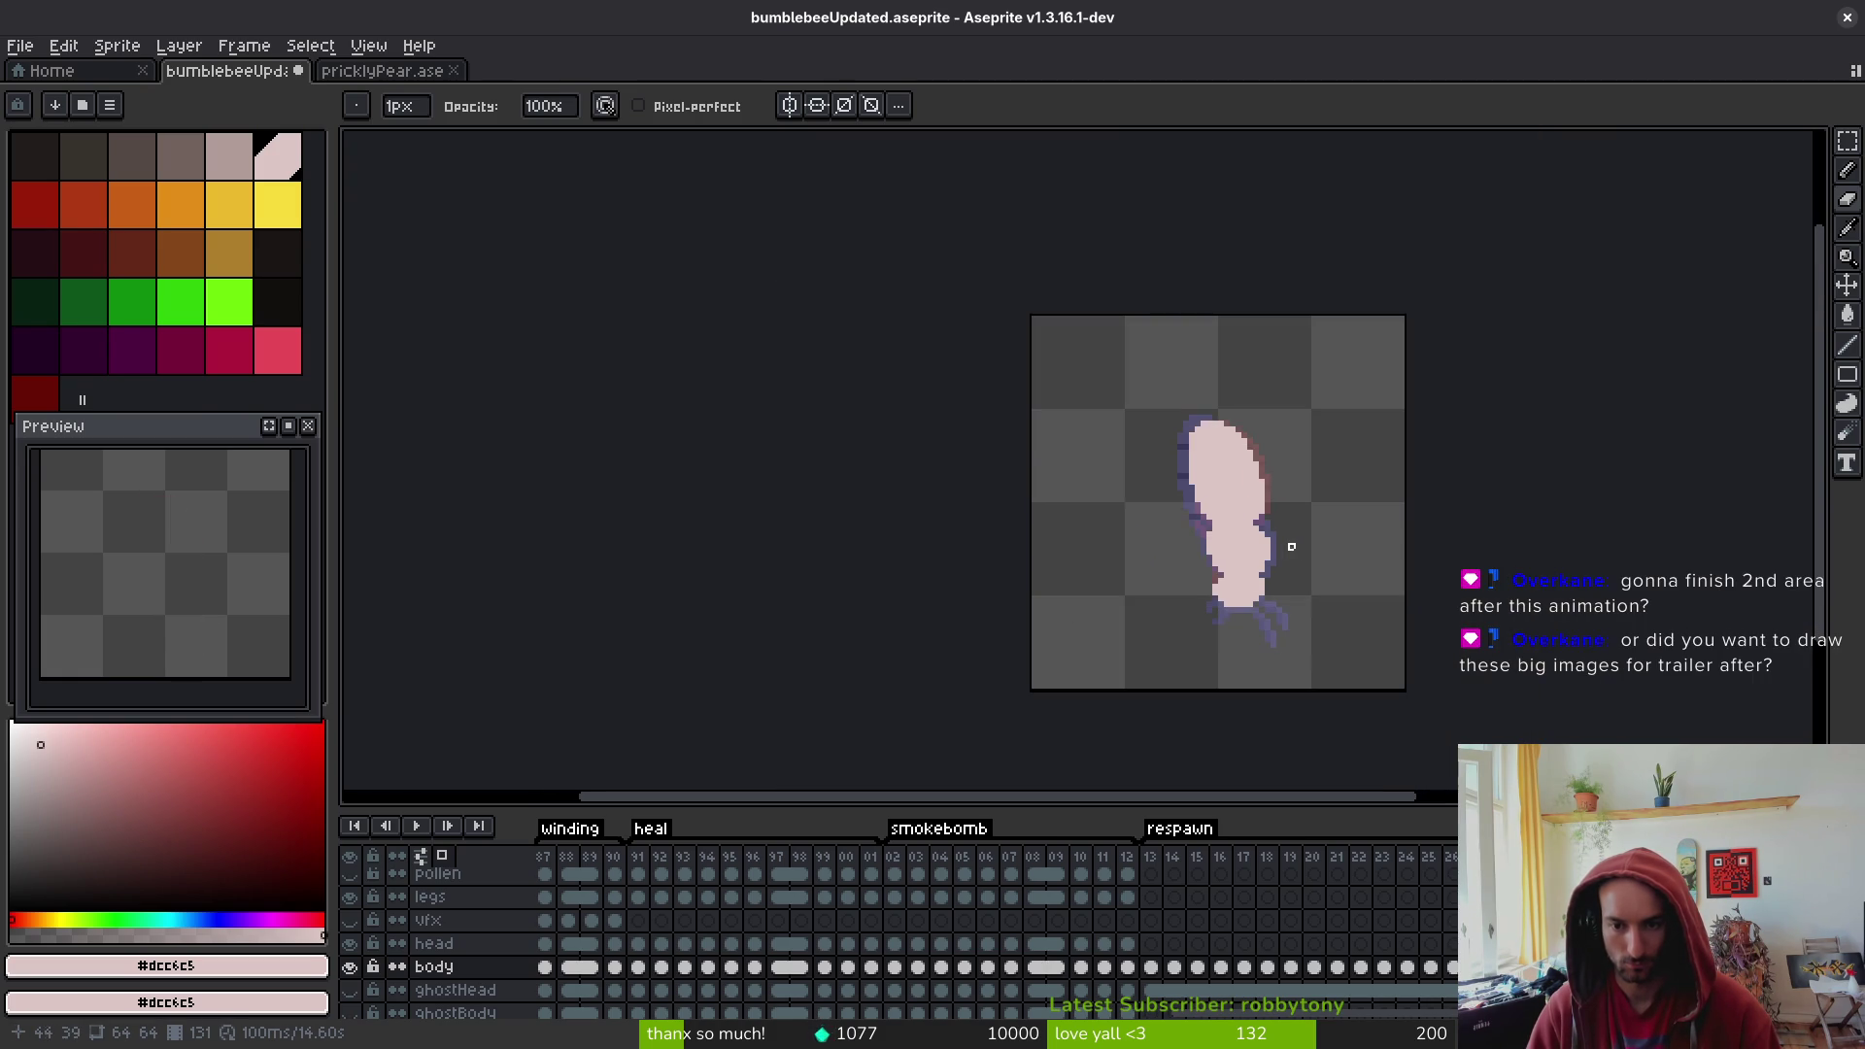
scroll(1296, 552, "up", 4)
key("b")
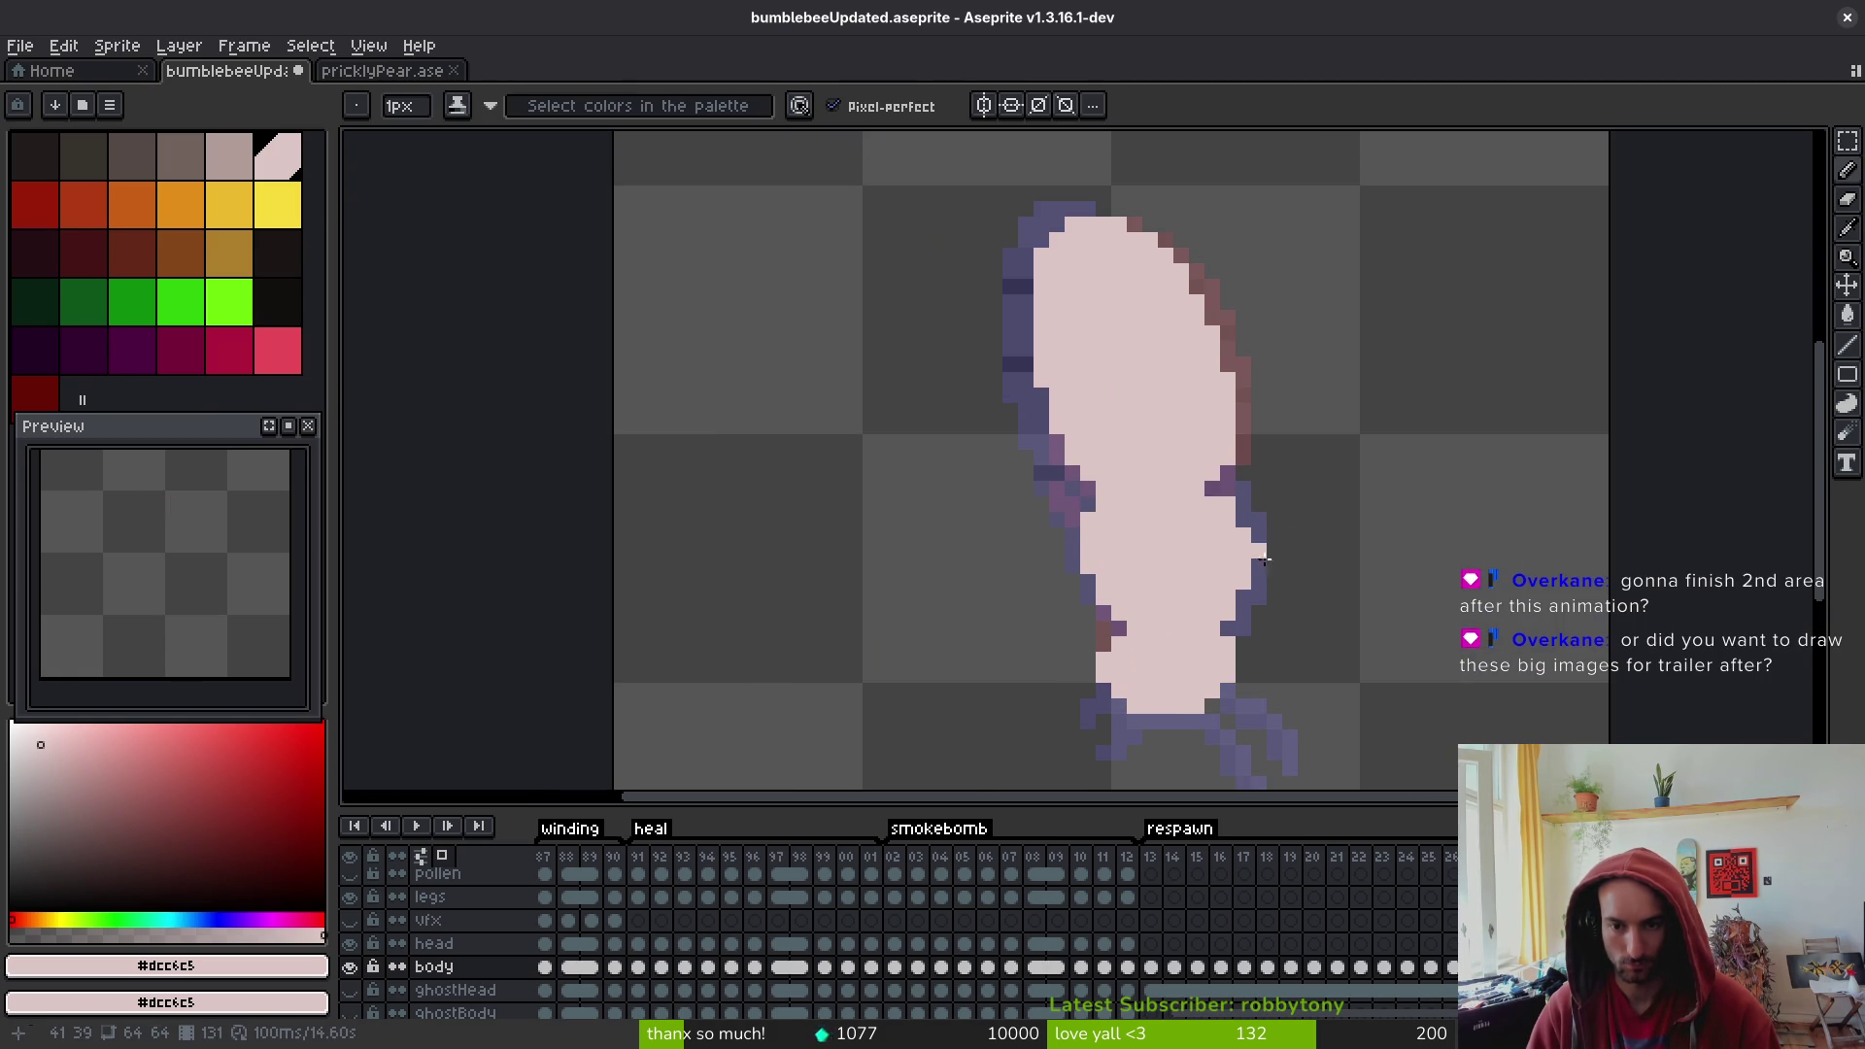
scroll(1241, 535, "down", 5)
scroll(1263, 568, "up", 4)
scroll(1287, 549, "down", 4)
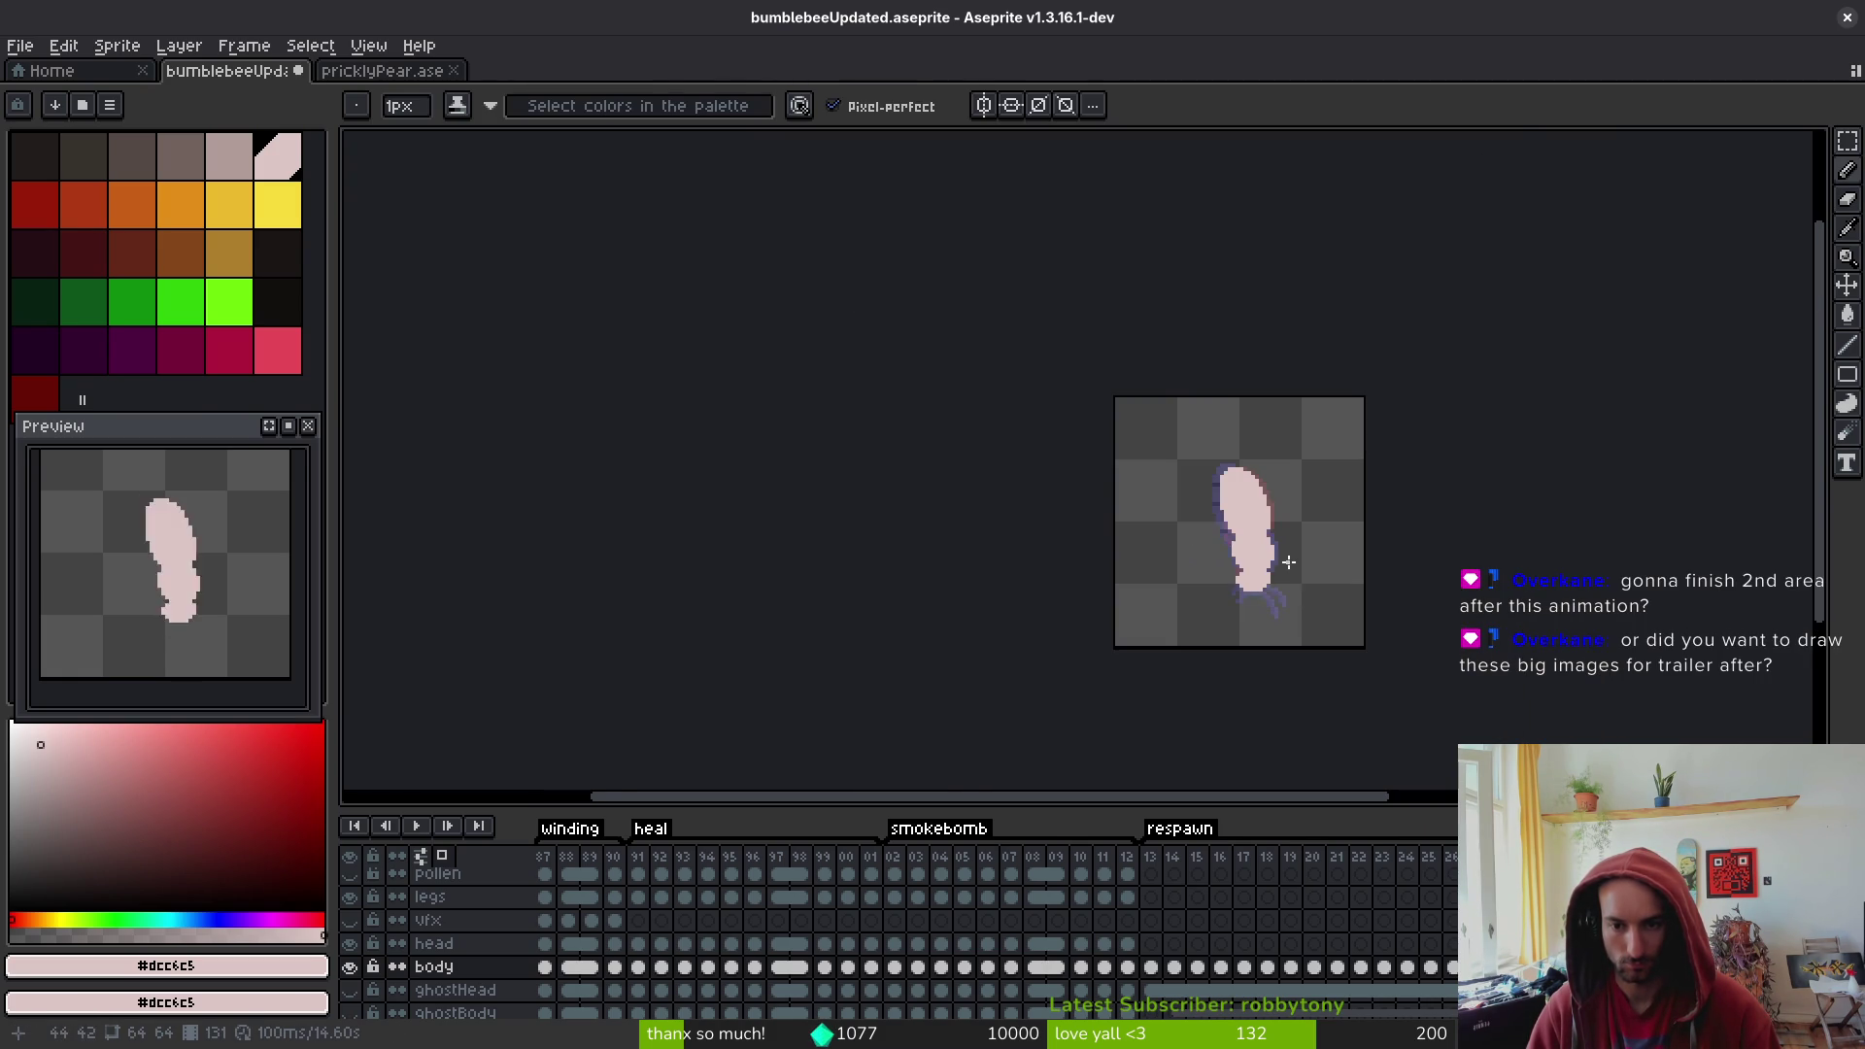
key("i")
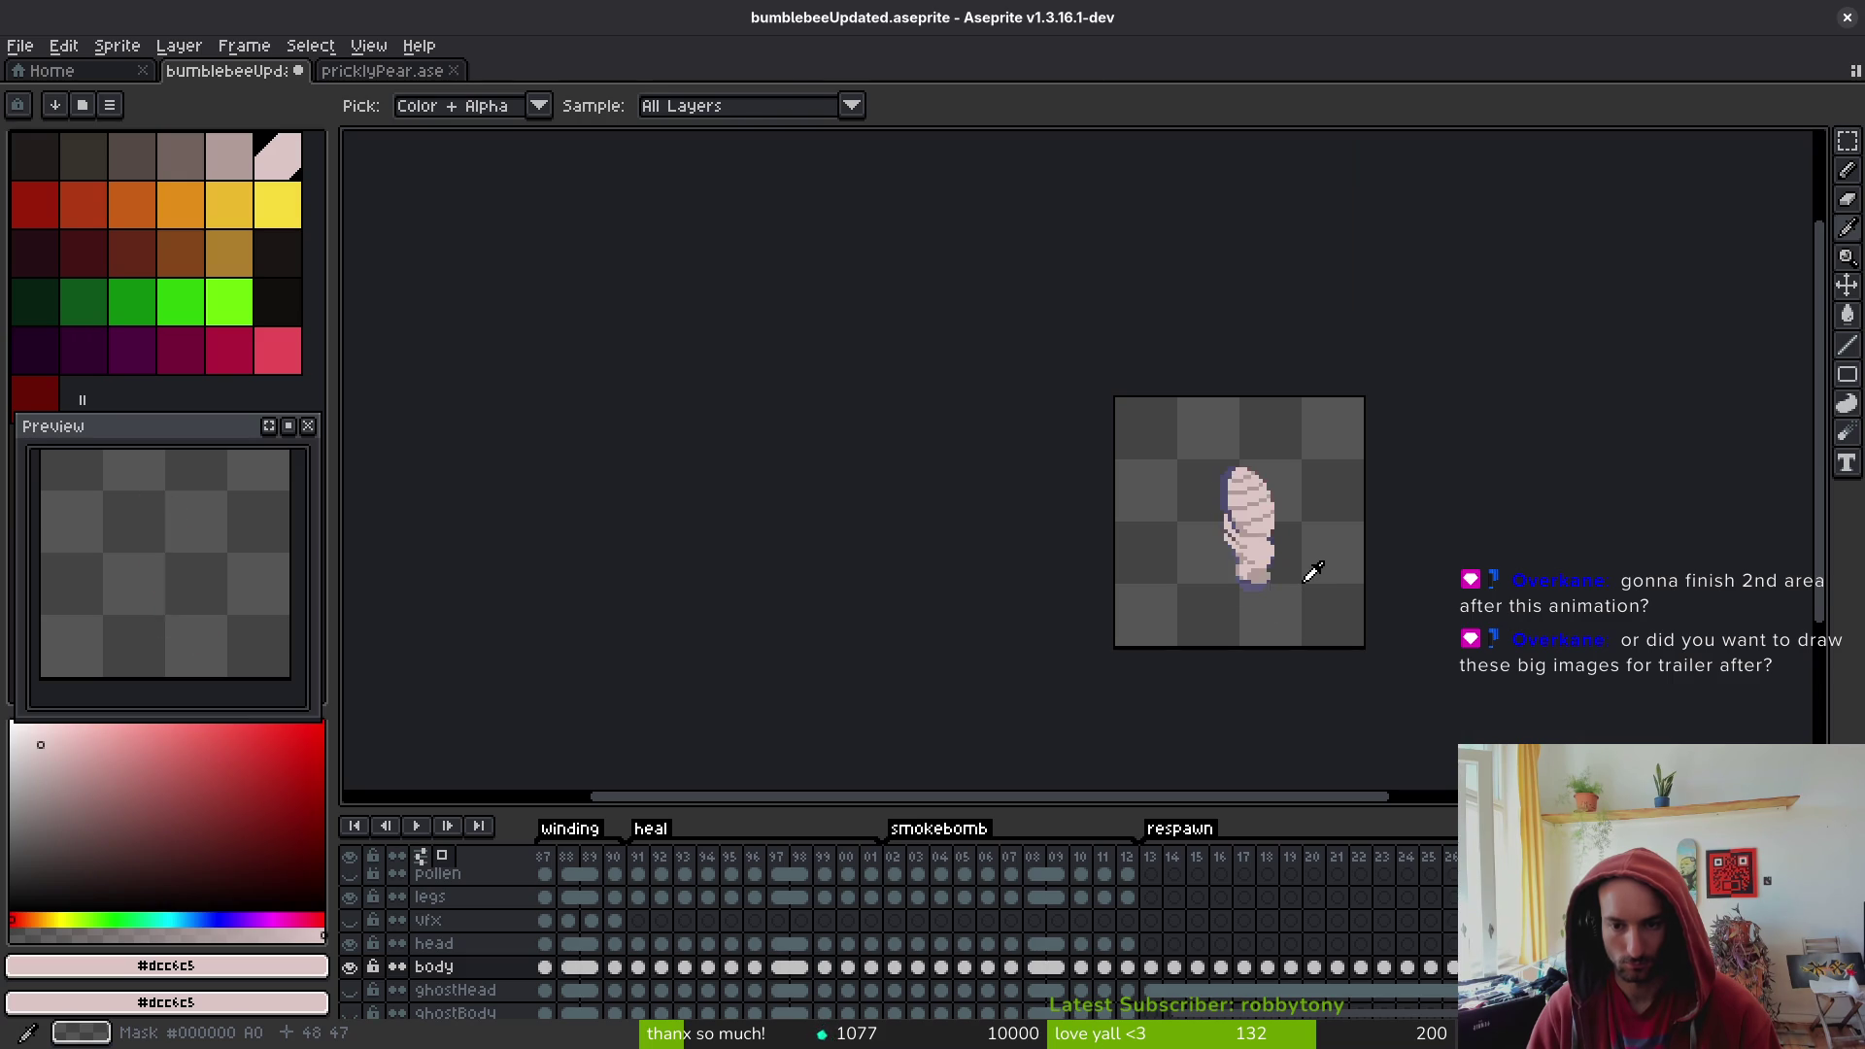
key("b")
scroll(1283, 554, "up", 4)
scroll(1263, 505, "down", 4)
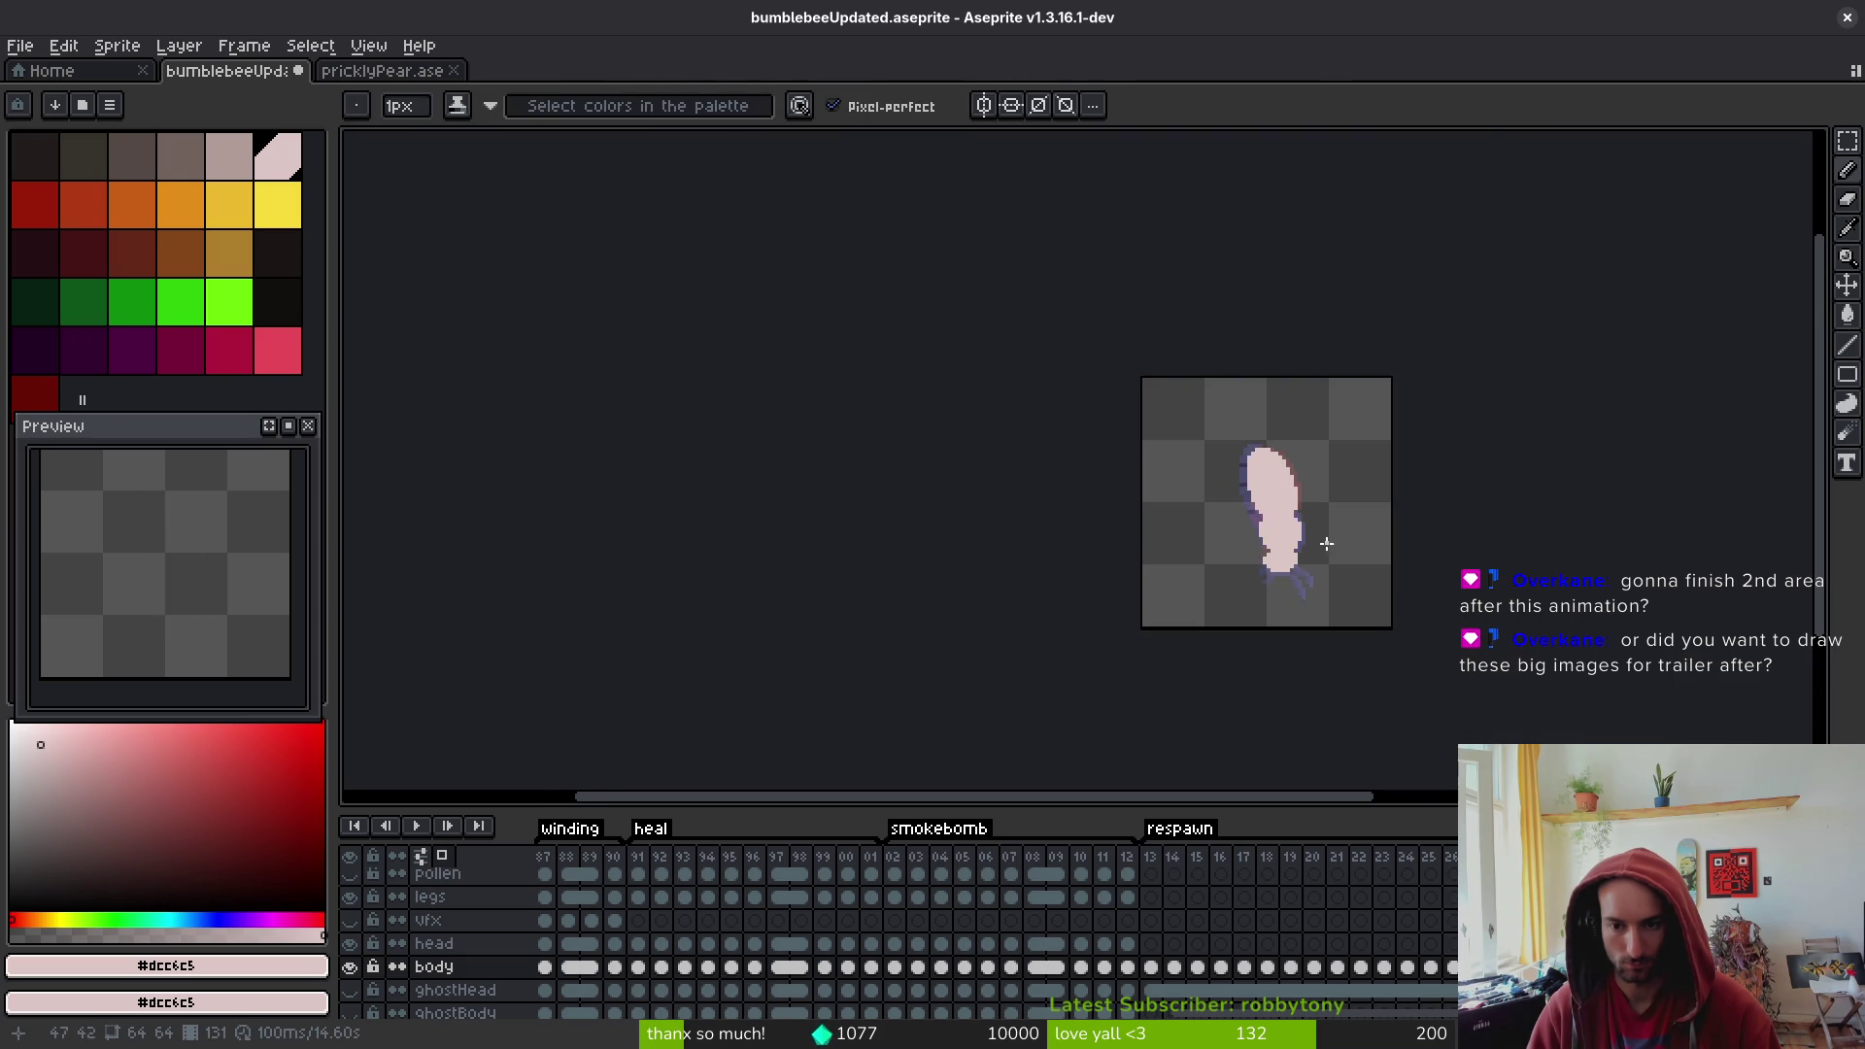
key("i")
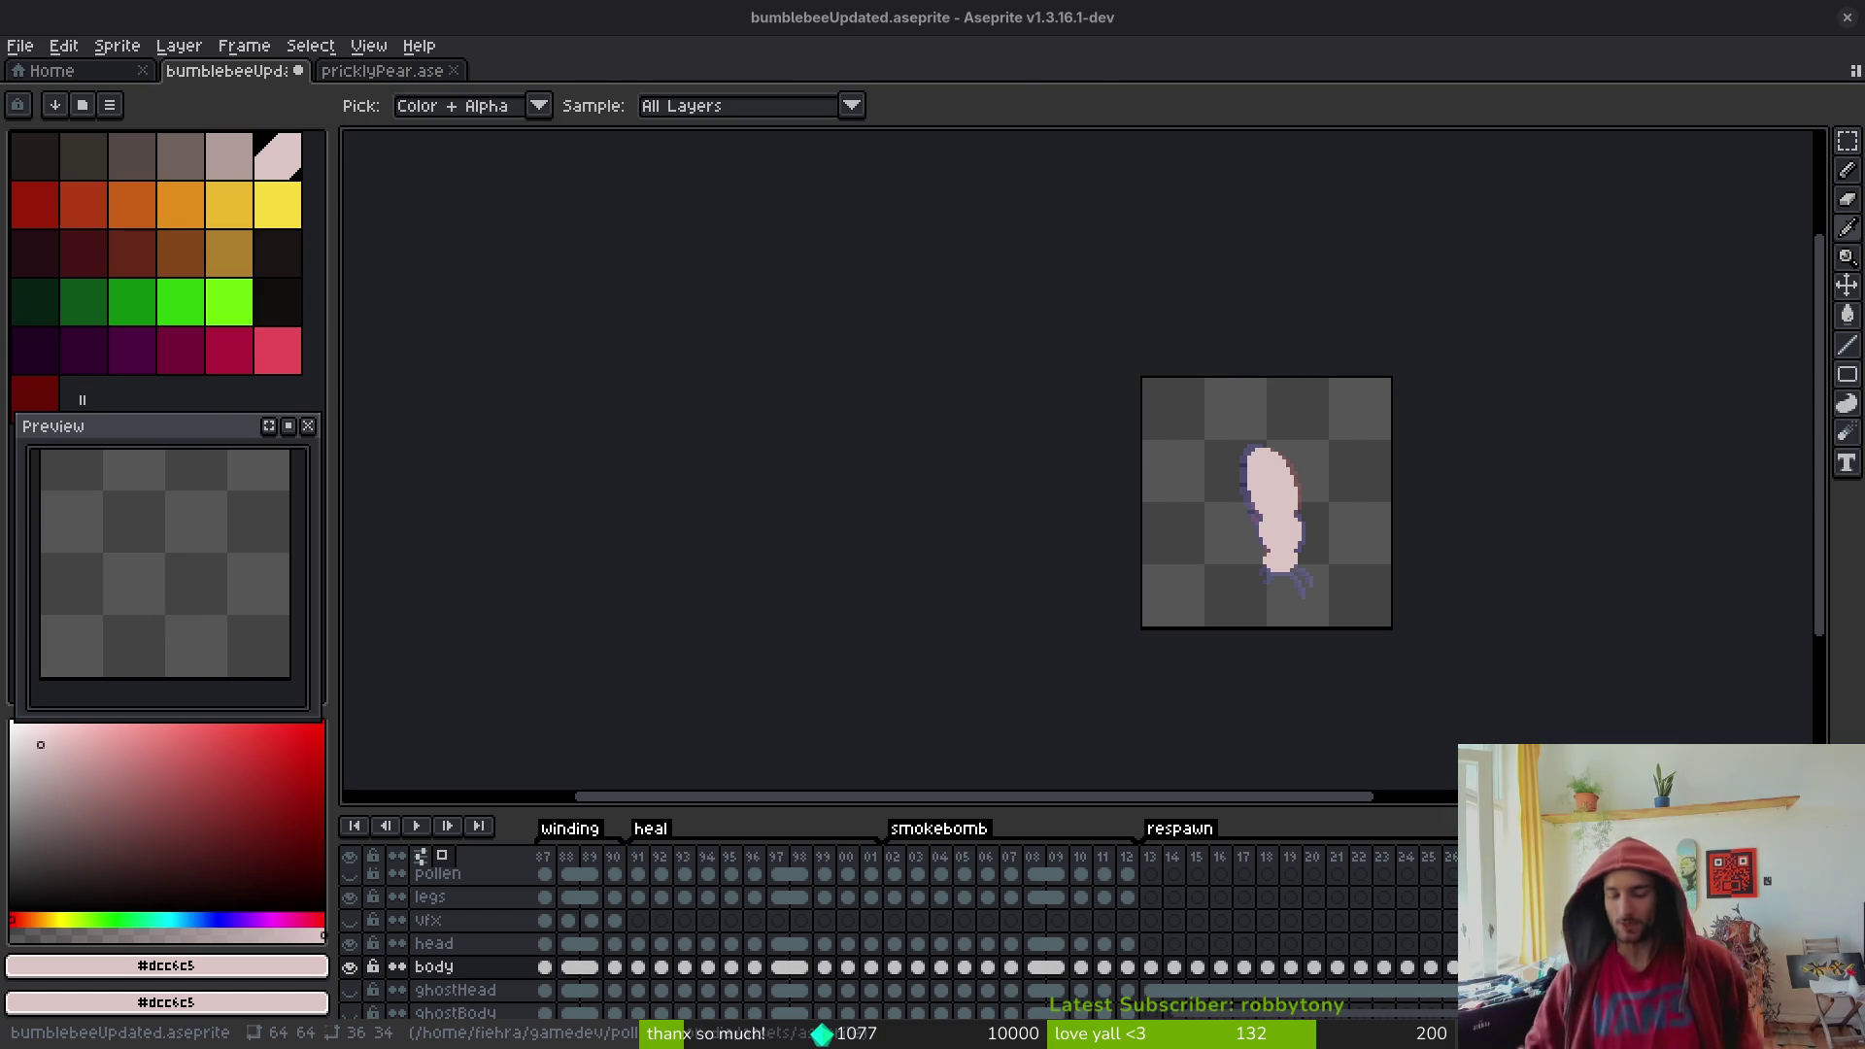
key("b")
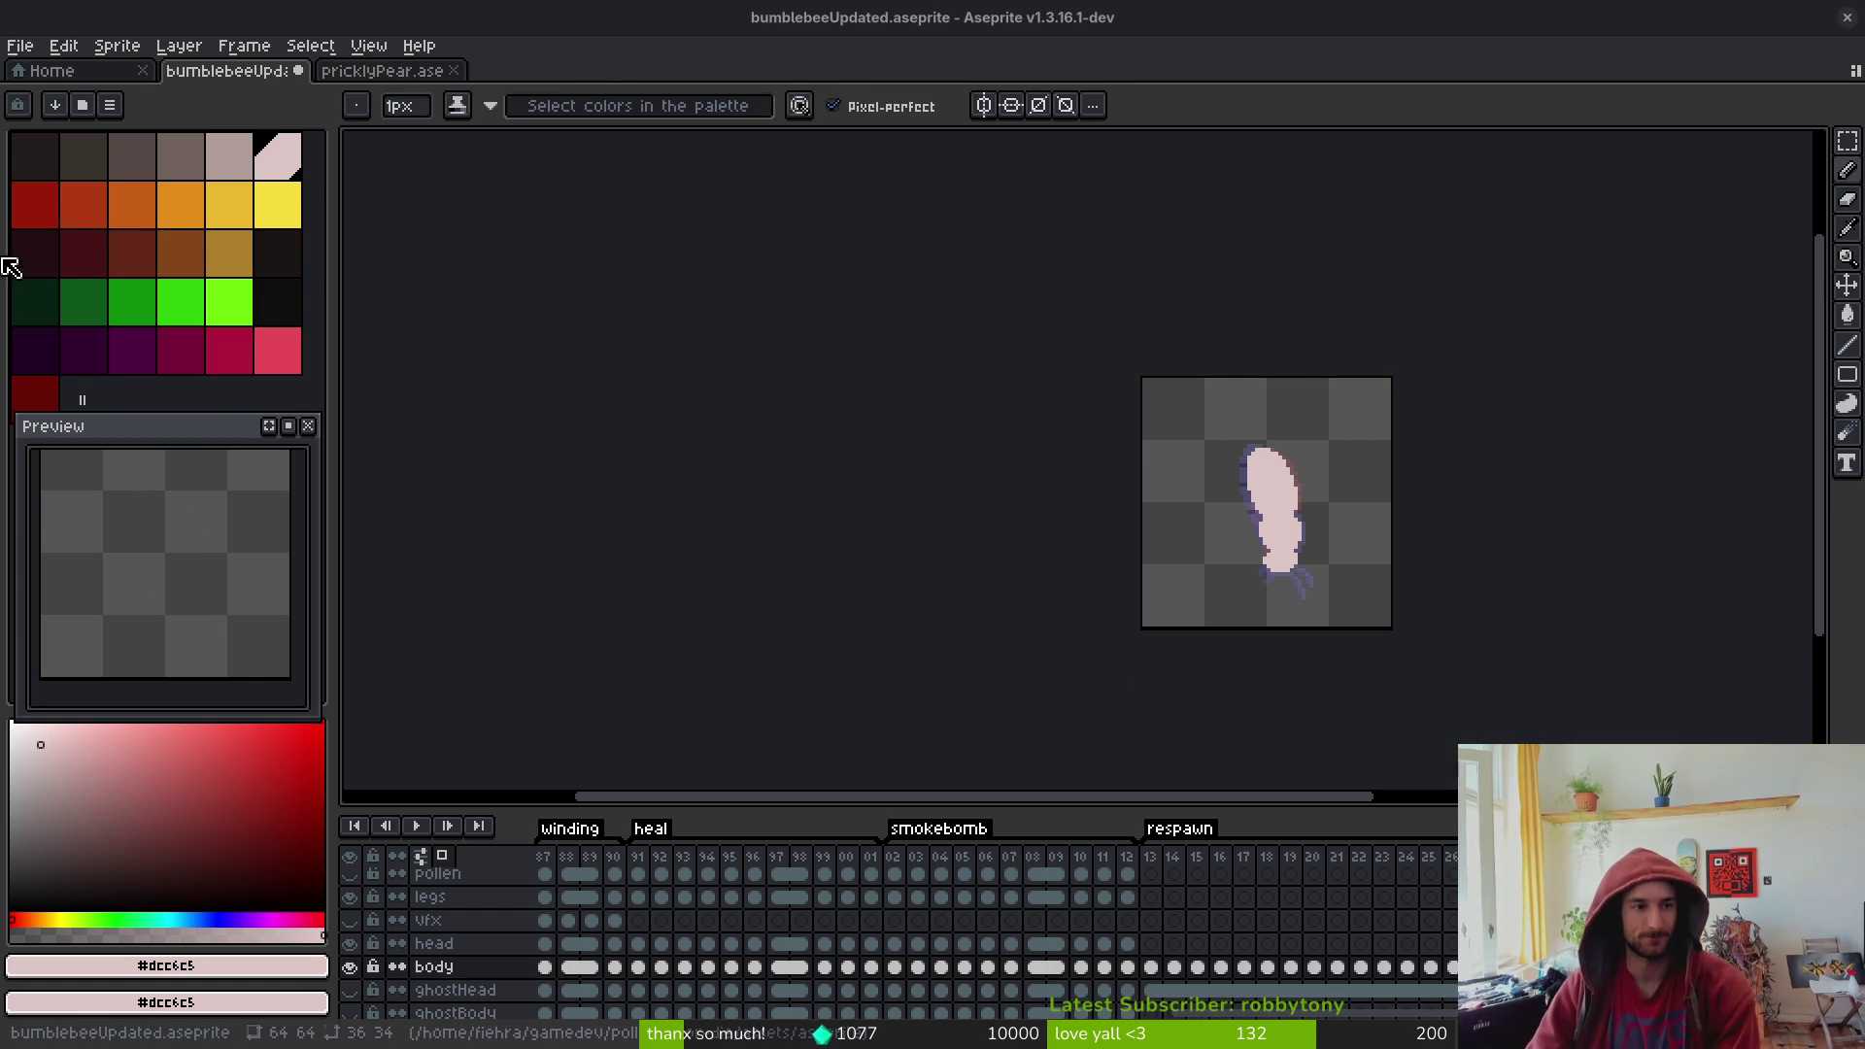
- Open cineFarming.aseprite via File > Open, after cancelling an accidental New Sprite dialog
left_click(20, 46)
left_click(30, 60)
key("Escape")
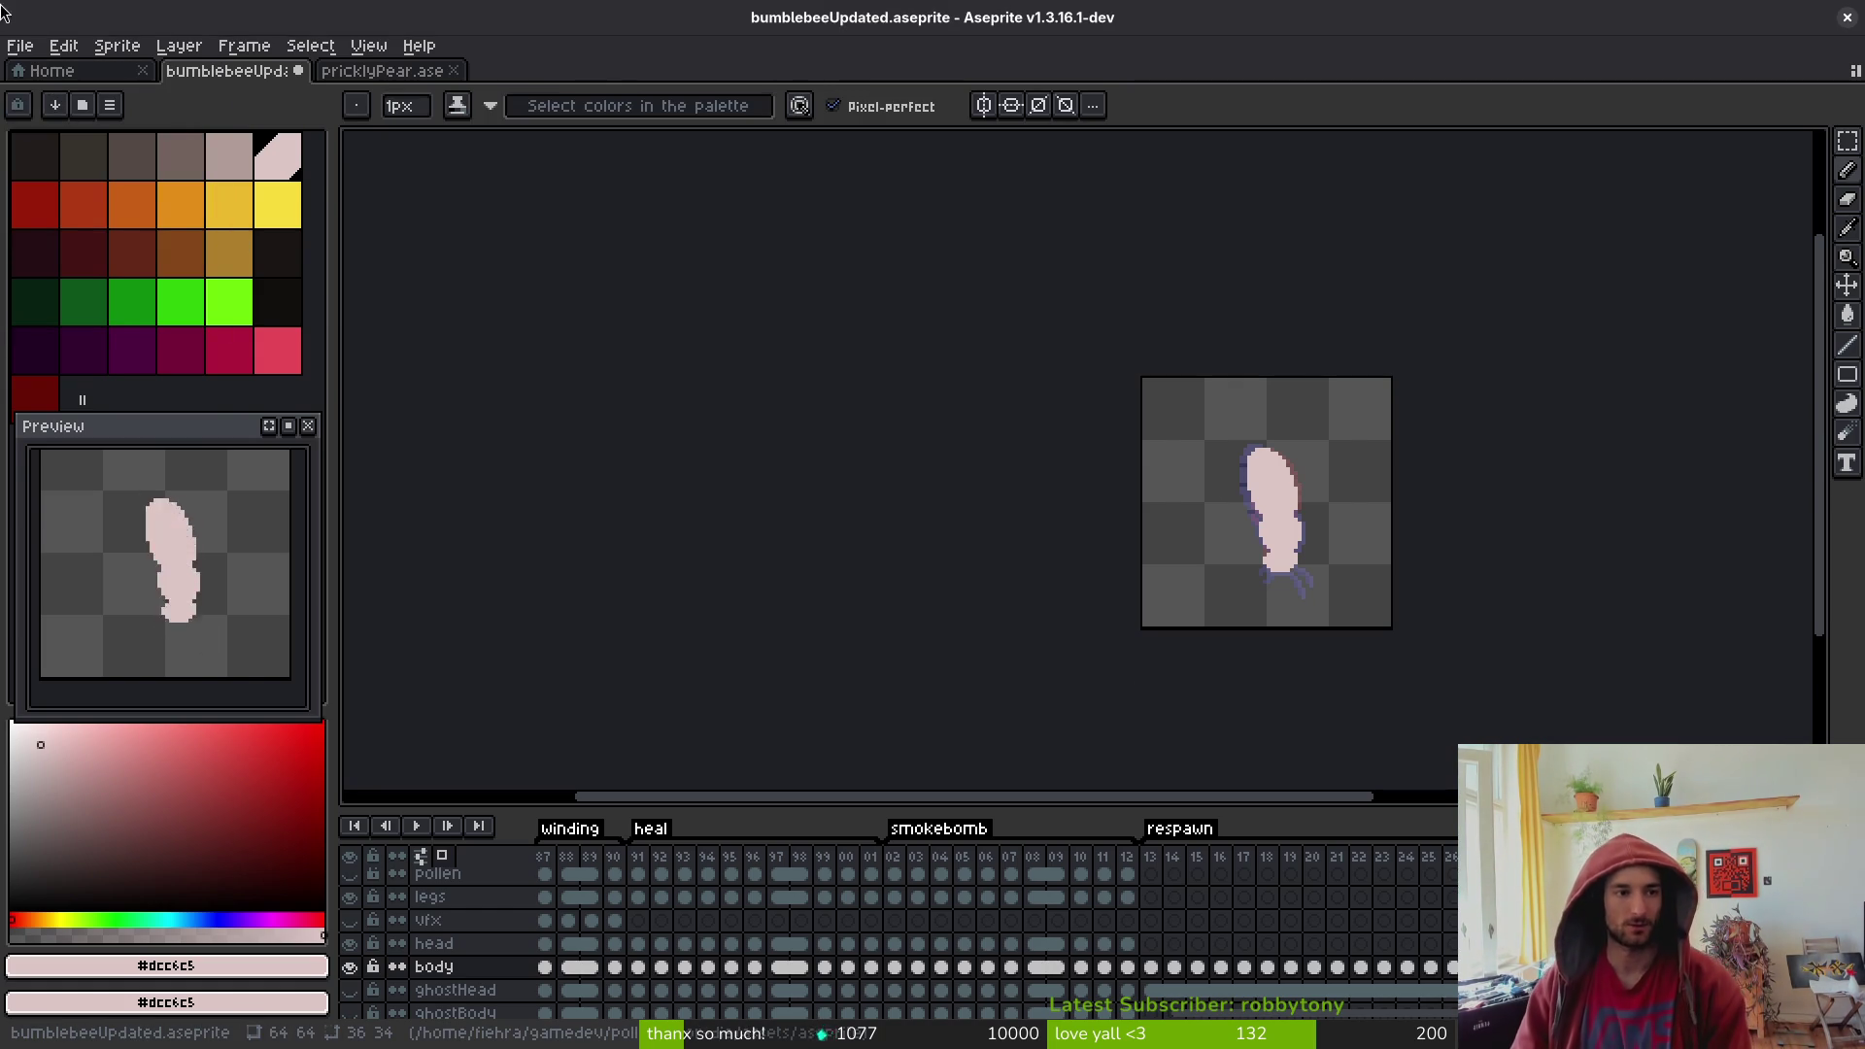
left_click(20, 46)
left_click(39, 84)
scroll(1271, 686, "down", 5)
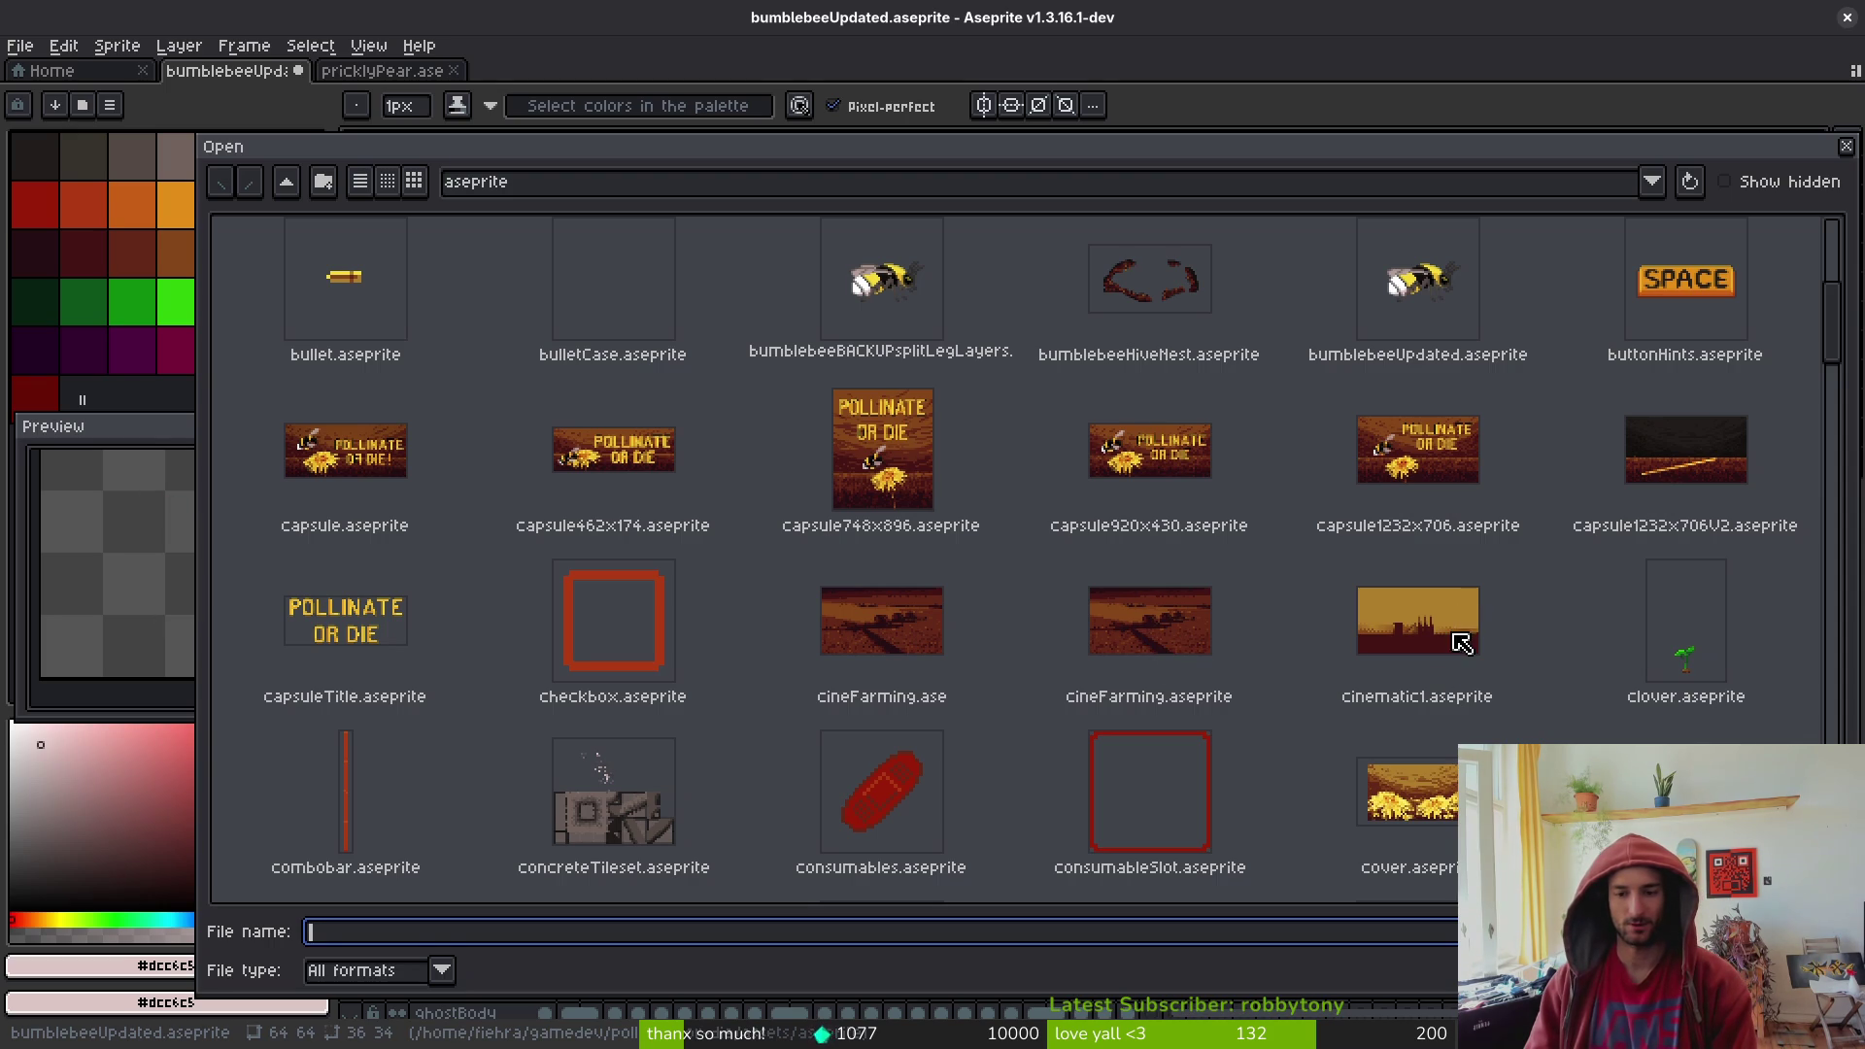
left_click(1129, 602)
double_click(1129, 602)
scroll(1109, 531, "down", 4)
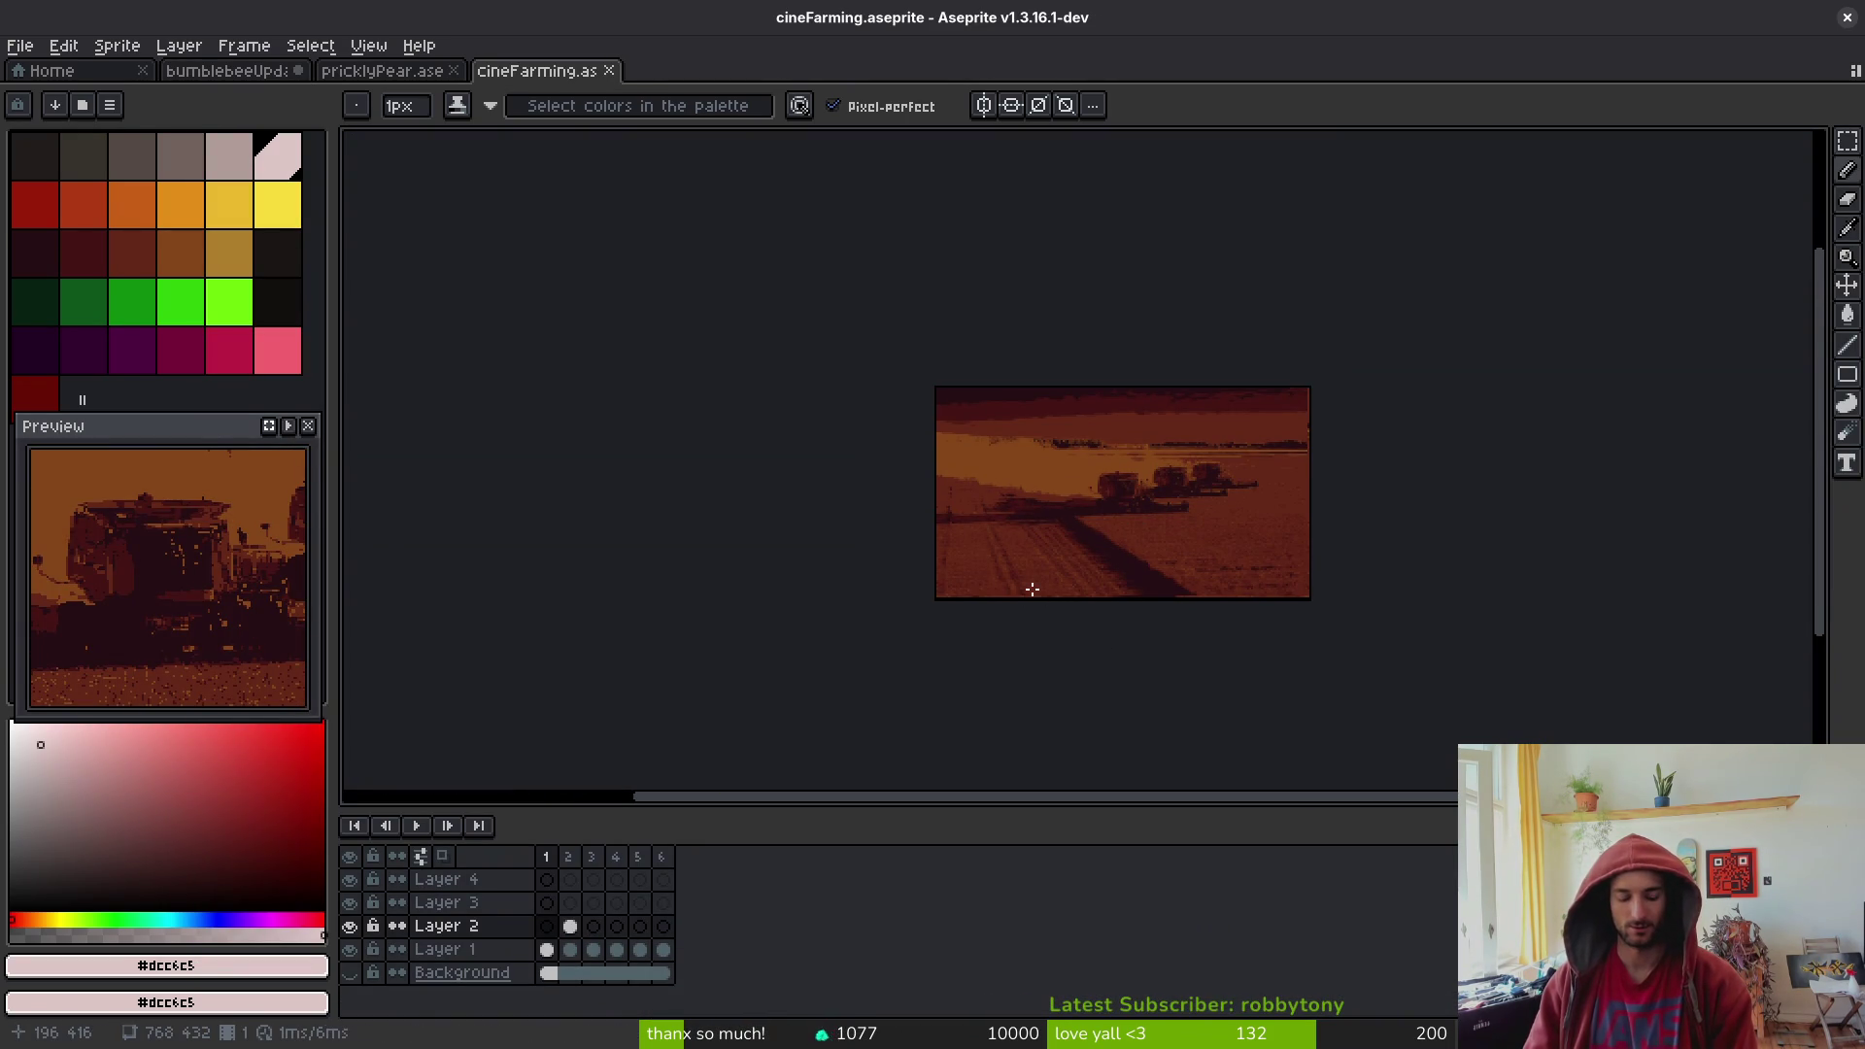
key("ctrl+alt+c")
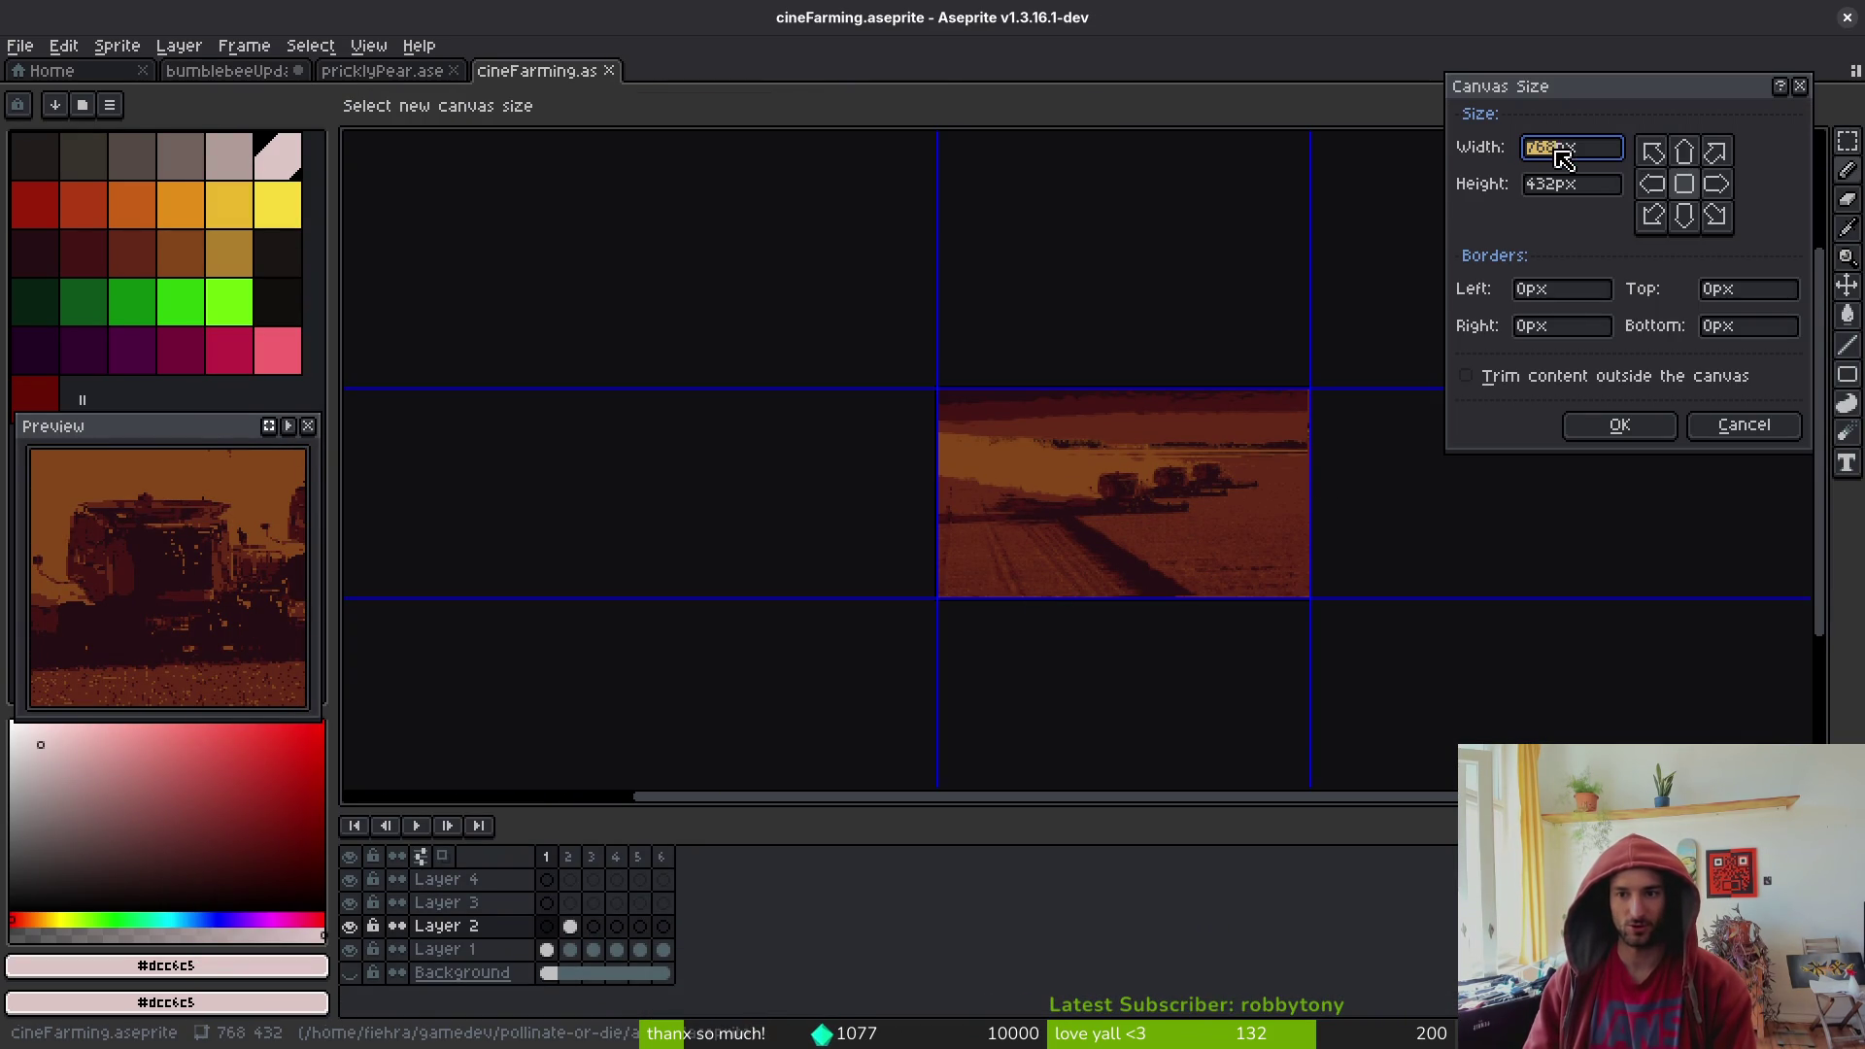
- Cancel Canvas Size and scale the sprite to 50% width, giving 384×216 px
left_click(1741, 424)
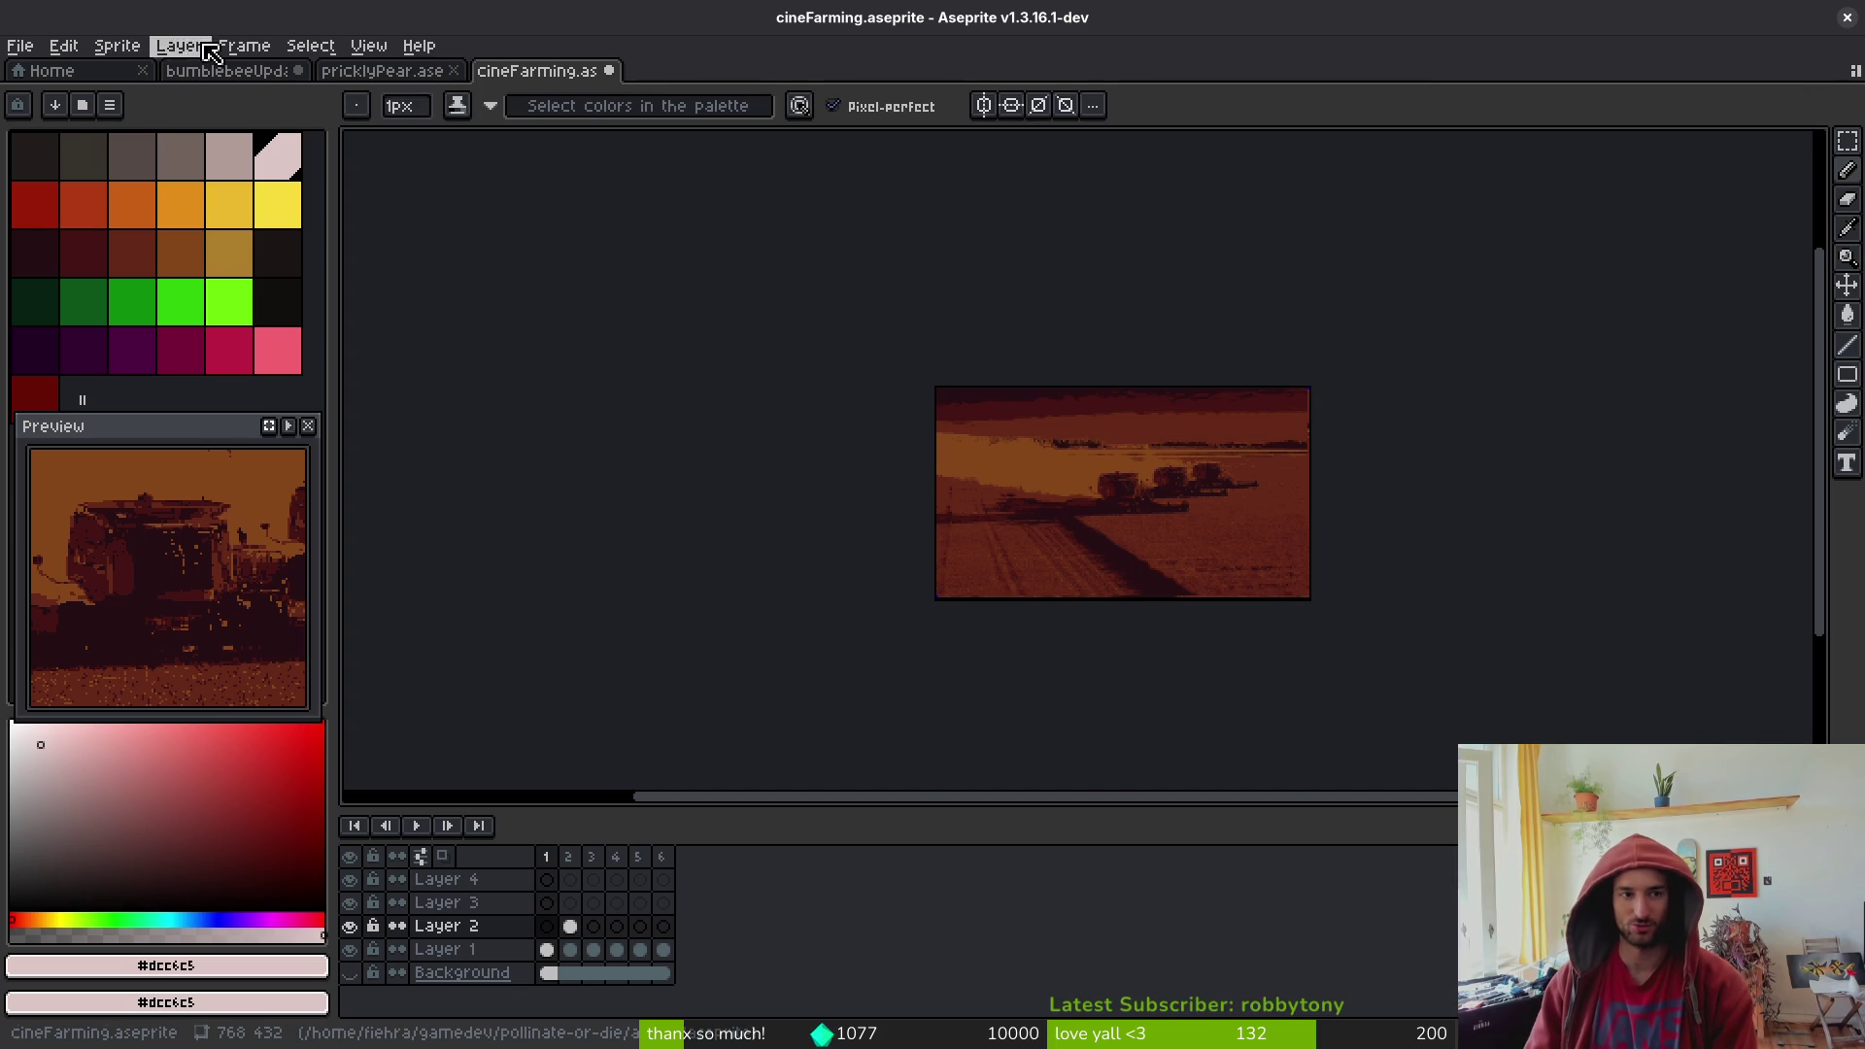
left_click(116, 46)
left_click(145, 148)
left_click(668, 533)
type("50")
key("Return")
scroll(1316, 622, "up", 3)
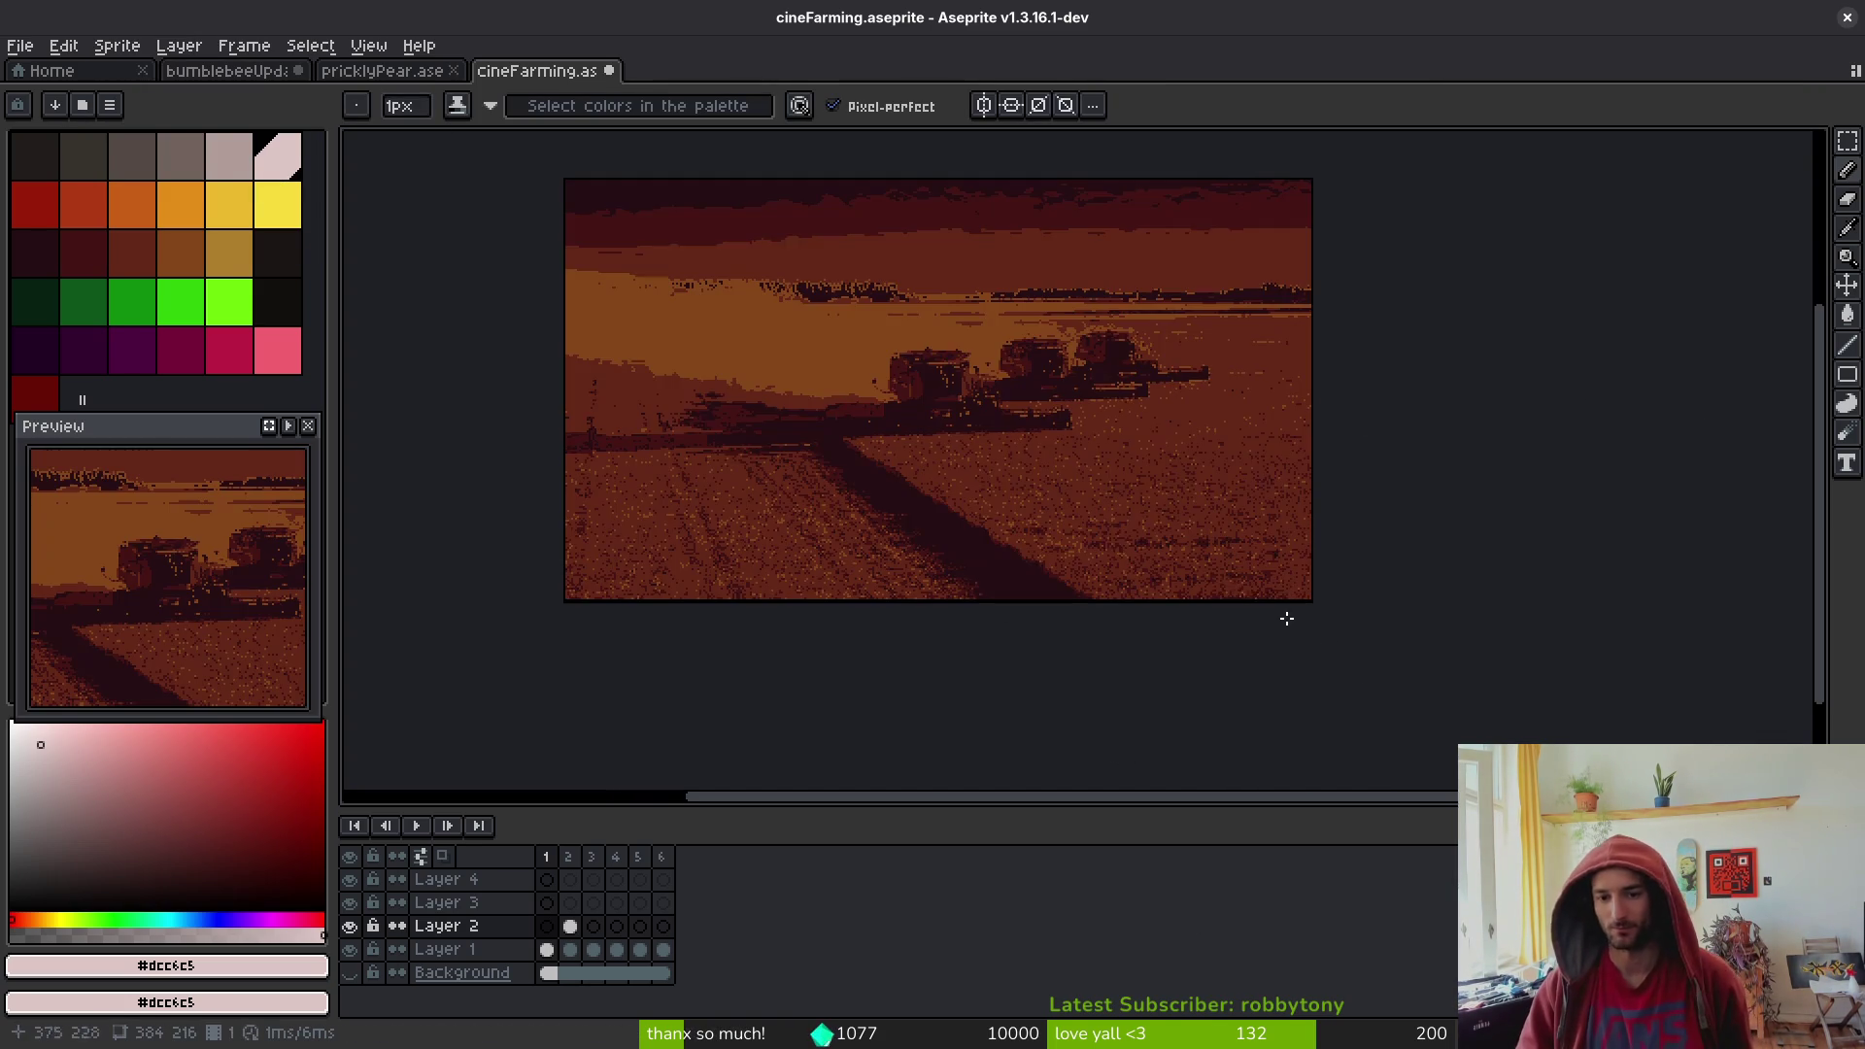
left_click_drag(918, 488, 1003, 578)
scroll(1041, 510, "up", 3)
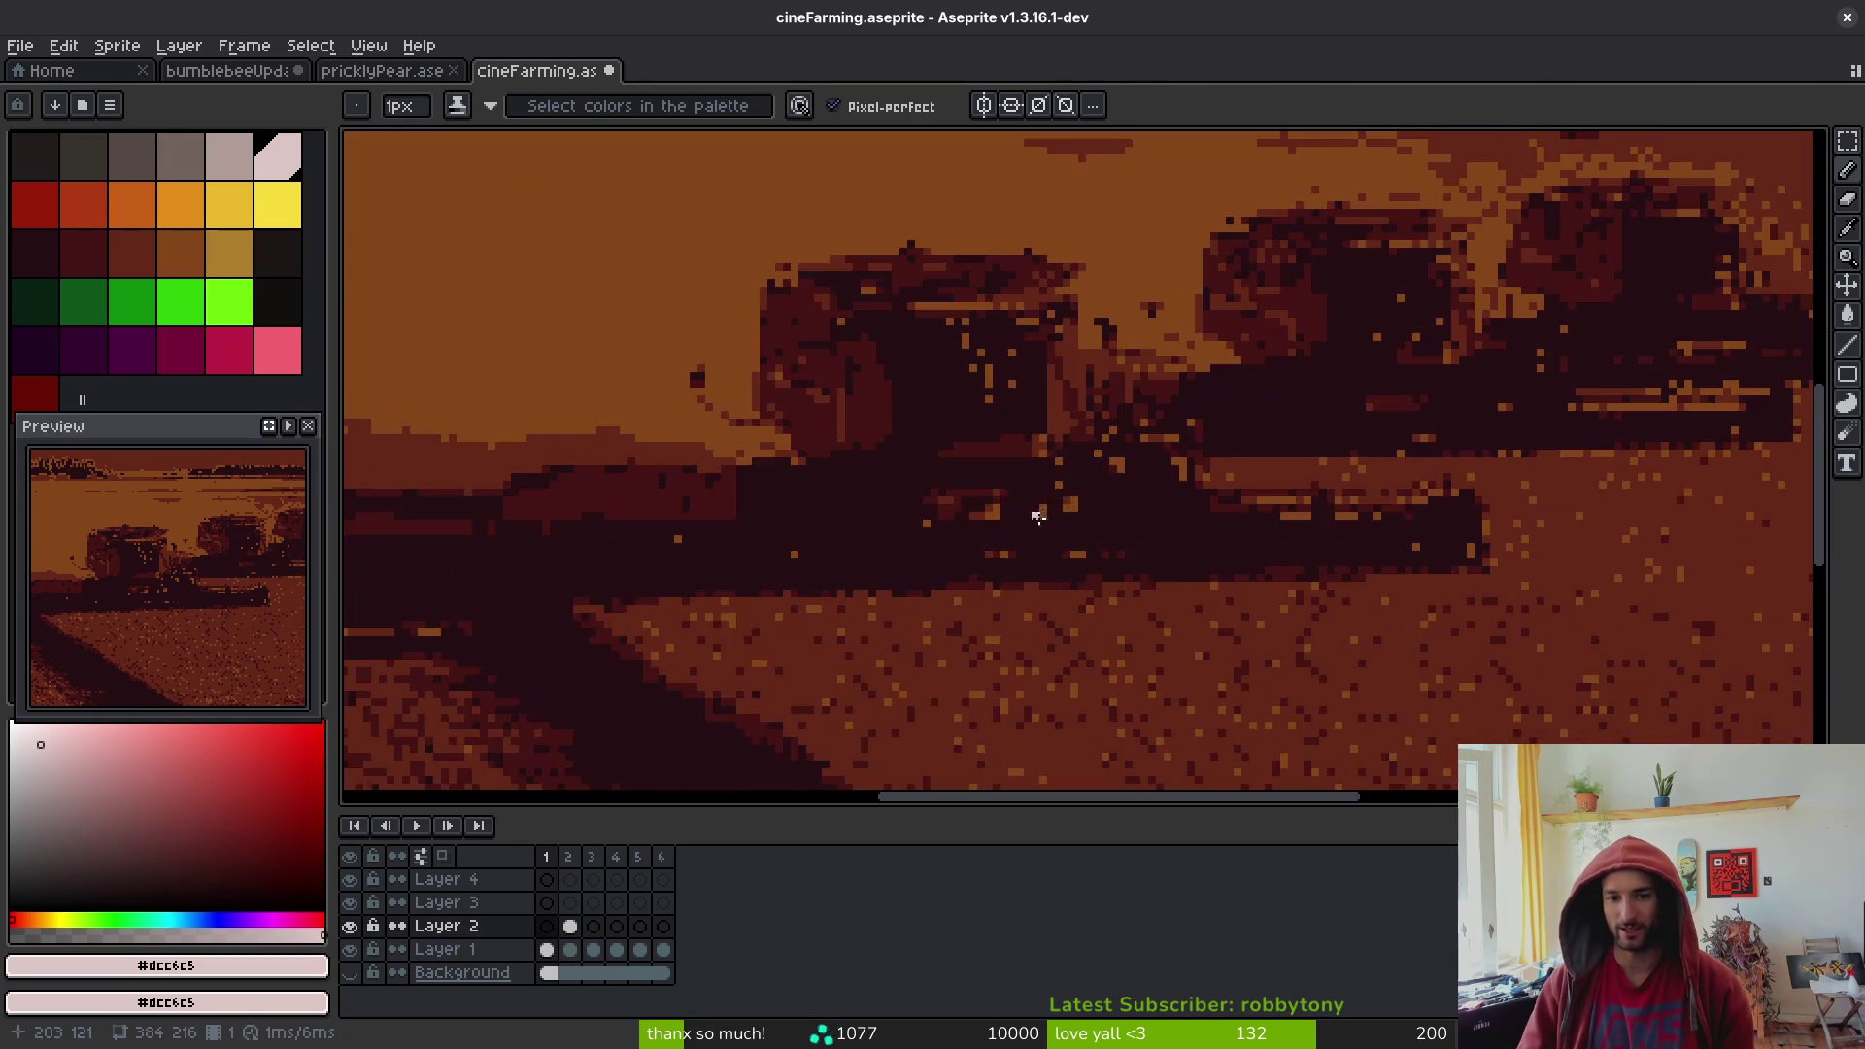
scroll(1041, 509, "down", 3)
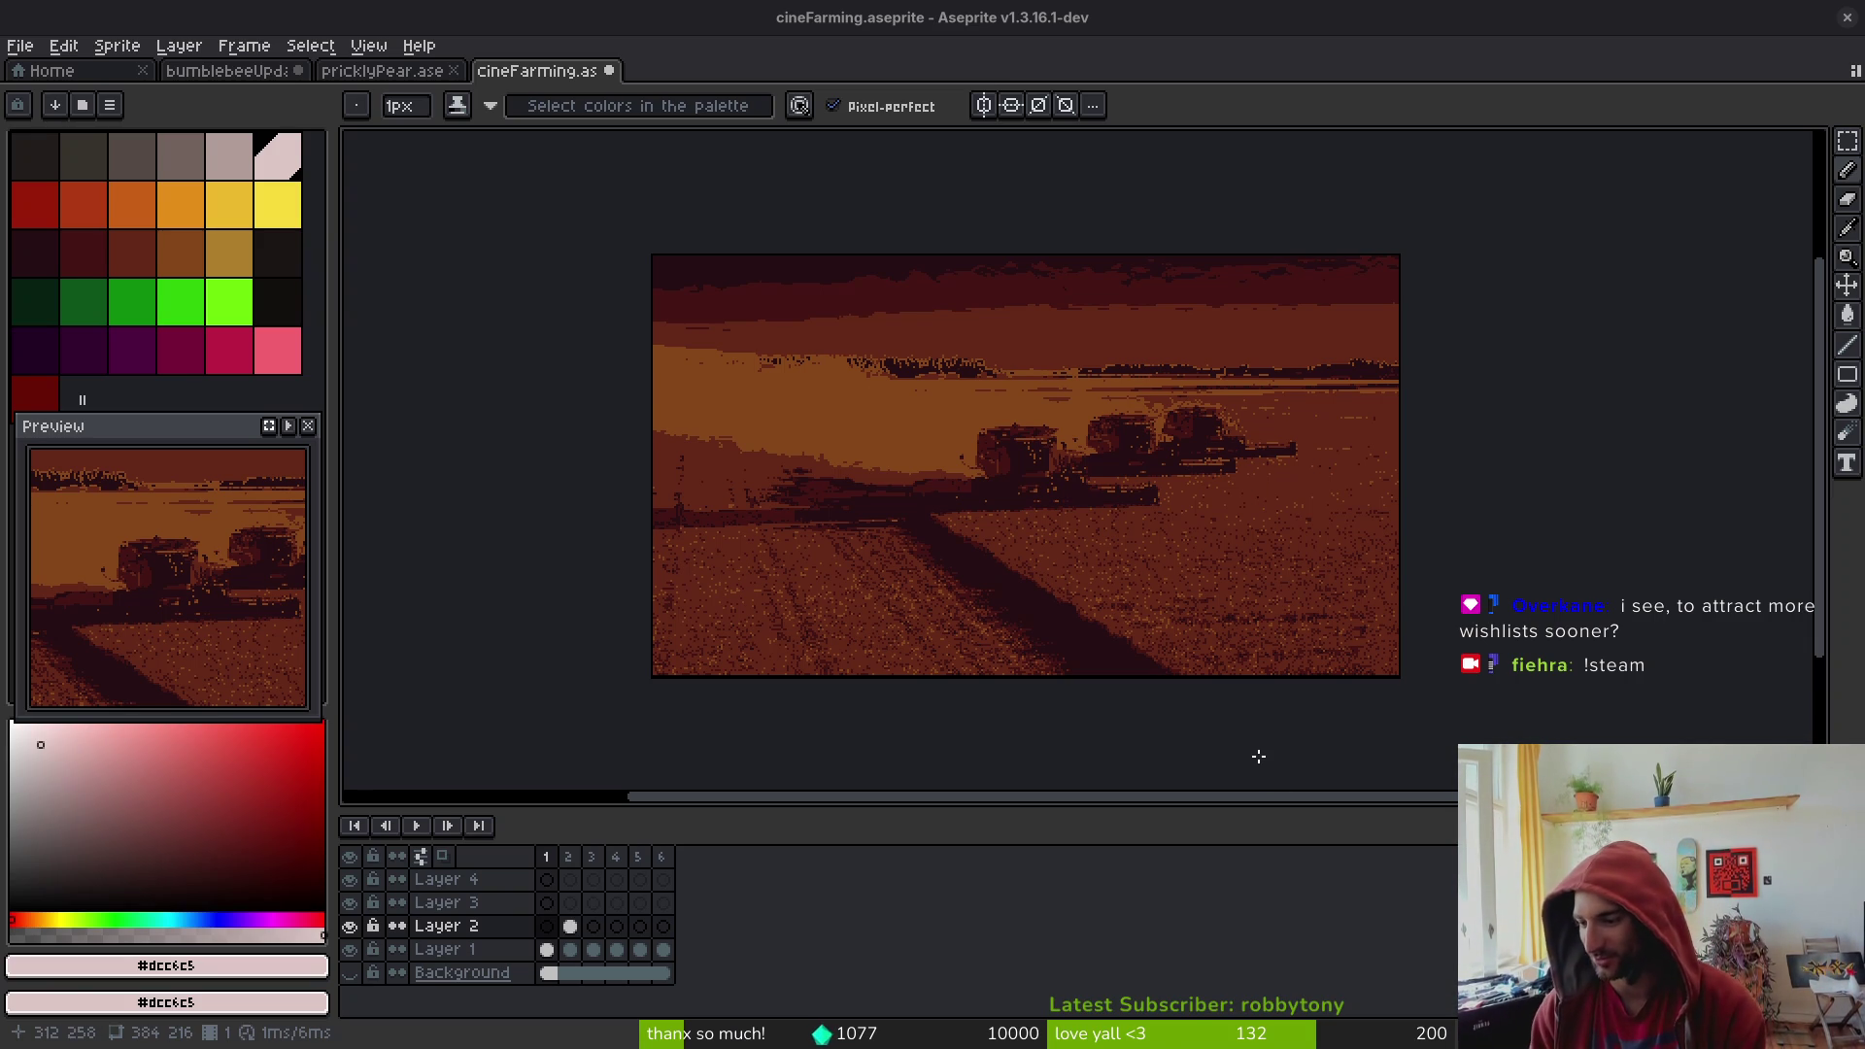
- Undo the resize back to 768×432 and close cineFarming, discarding changes
mouse_move(929, 354)
left_mouse_down()
mouse_move(902, 365)
mouse_move(921, 358)
left_mouse_up()
key("ctrl+z")
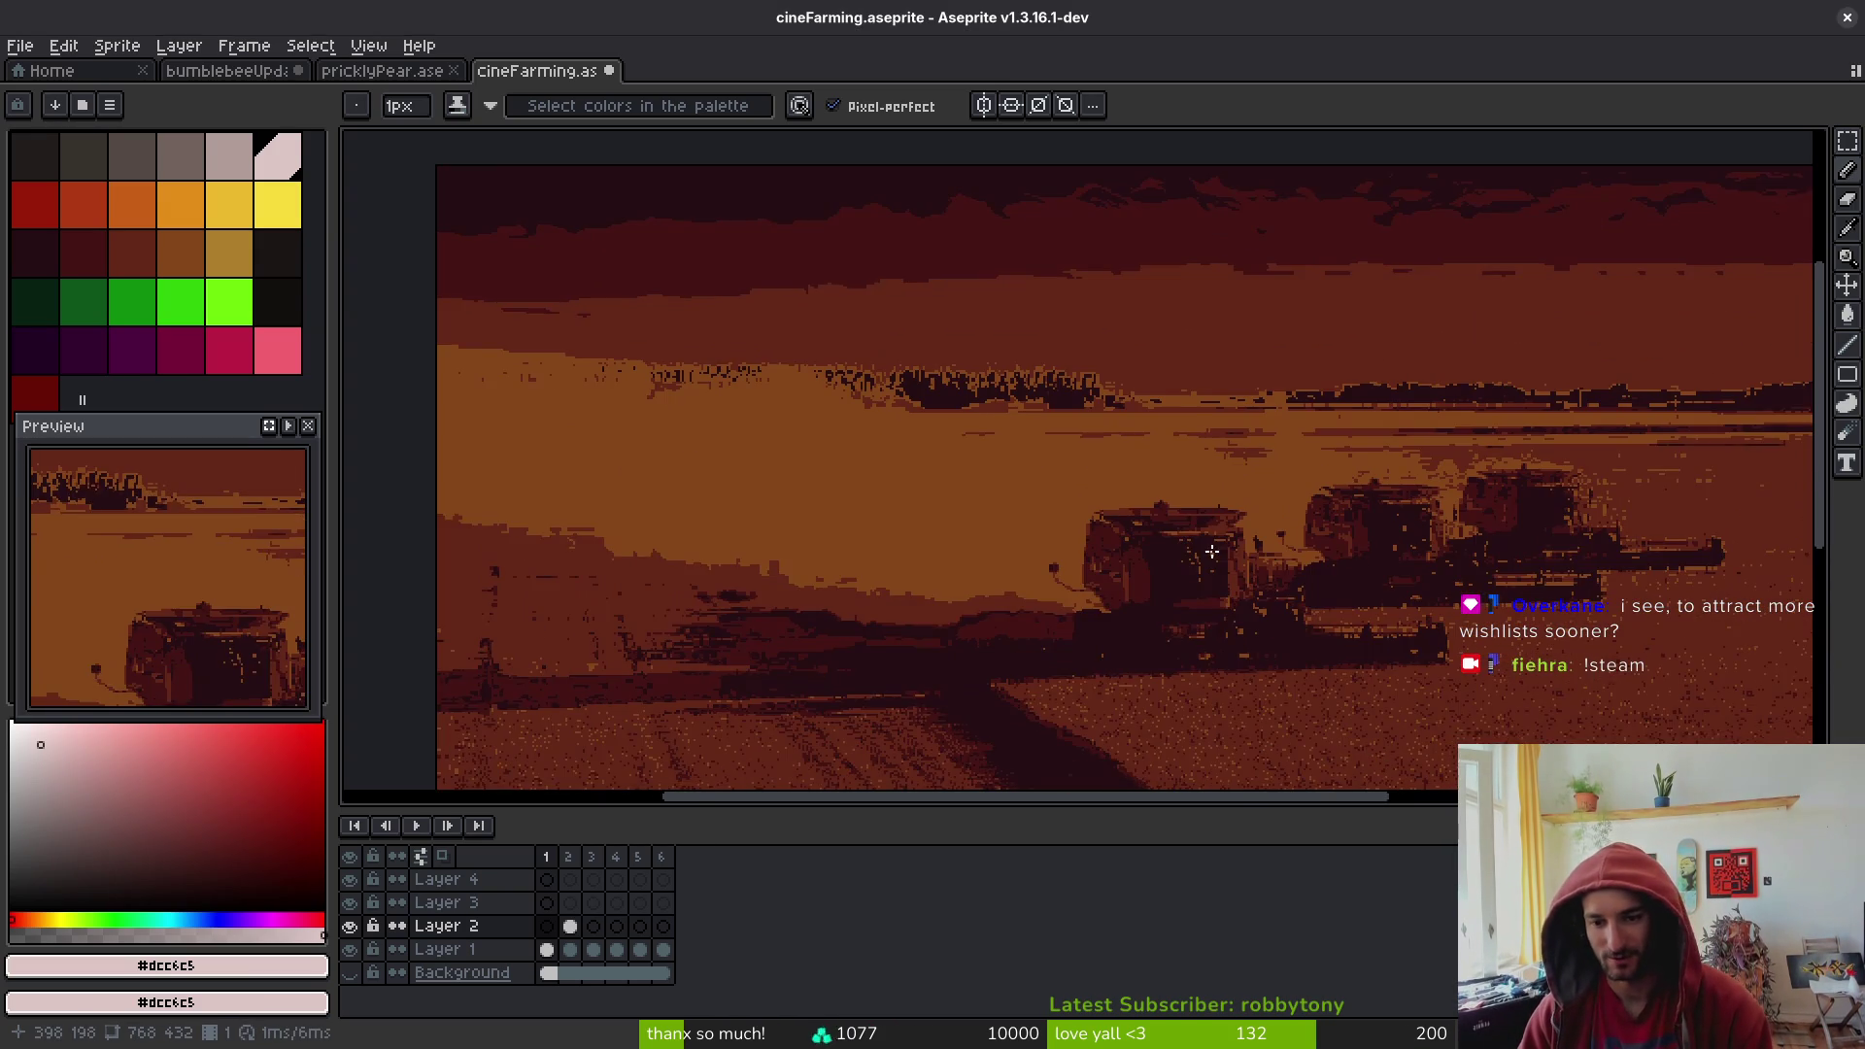
scroll(1166, 413, "down", 3)
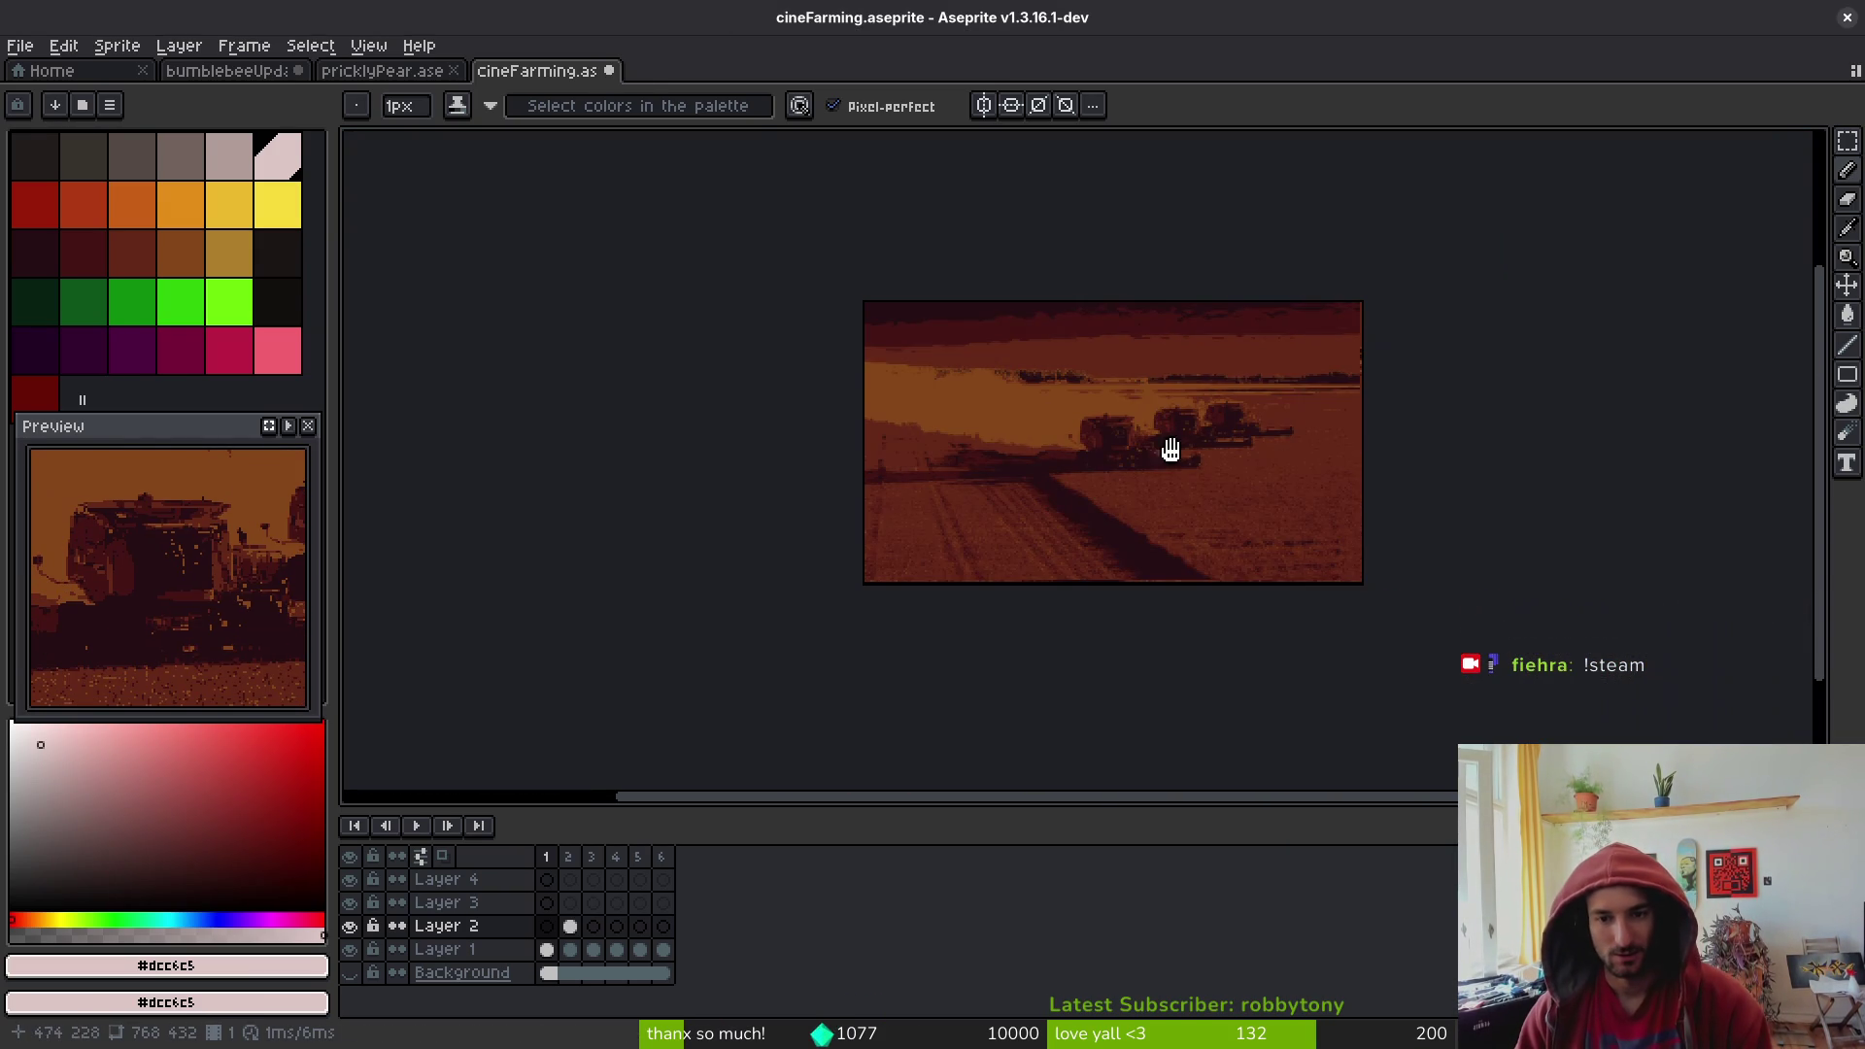
left_click(607, 71)
key("Escape")
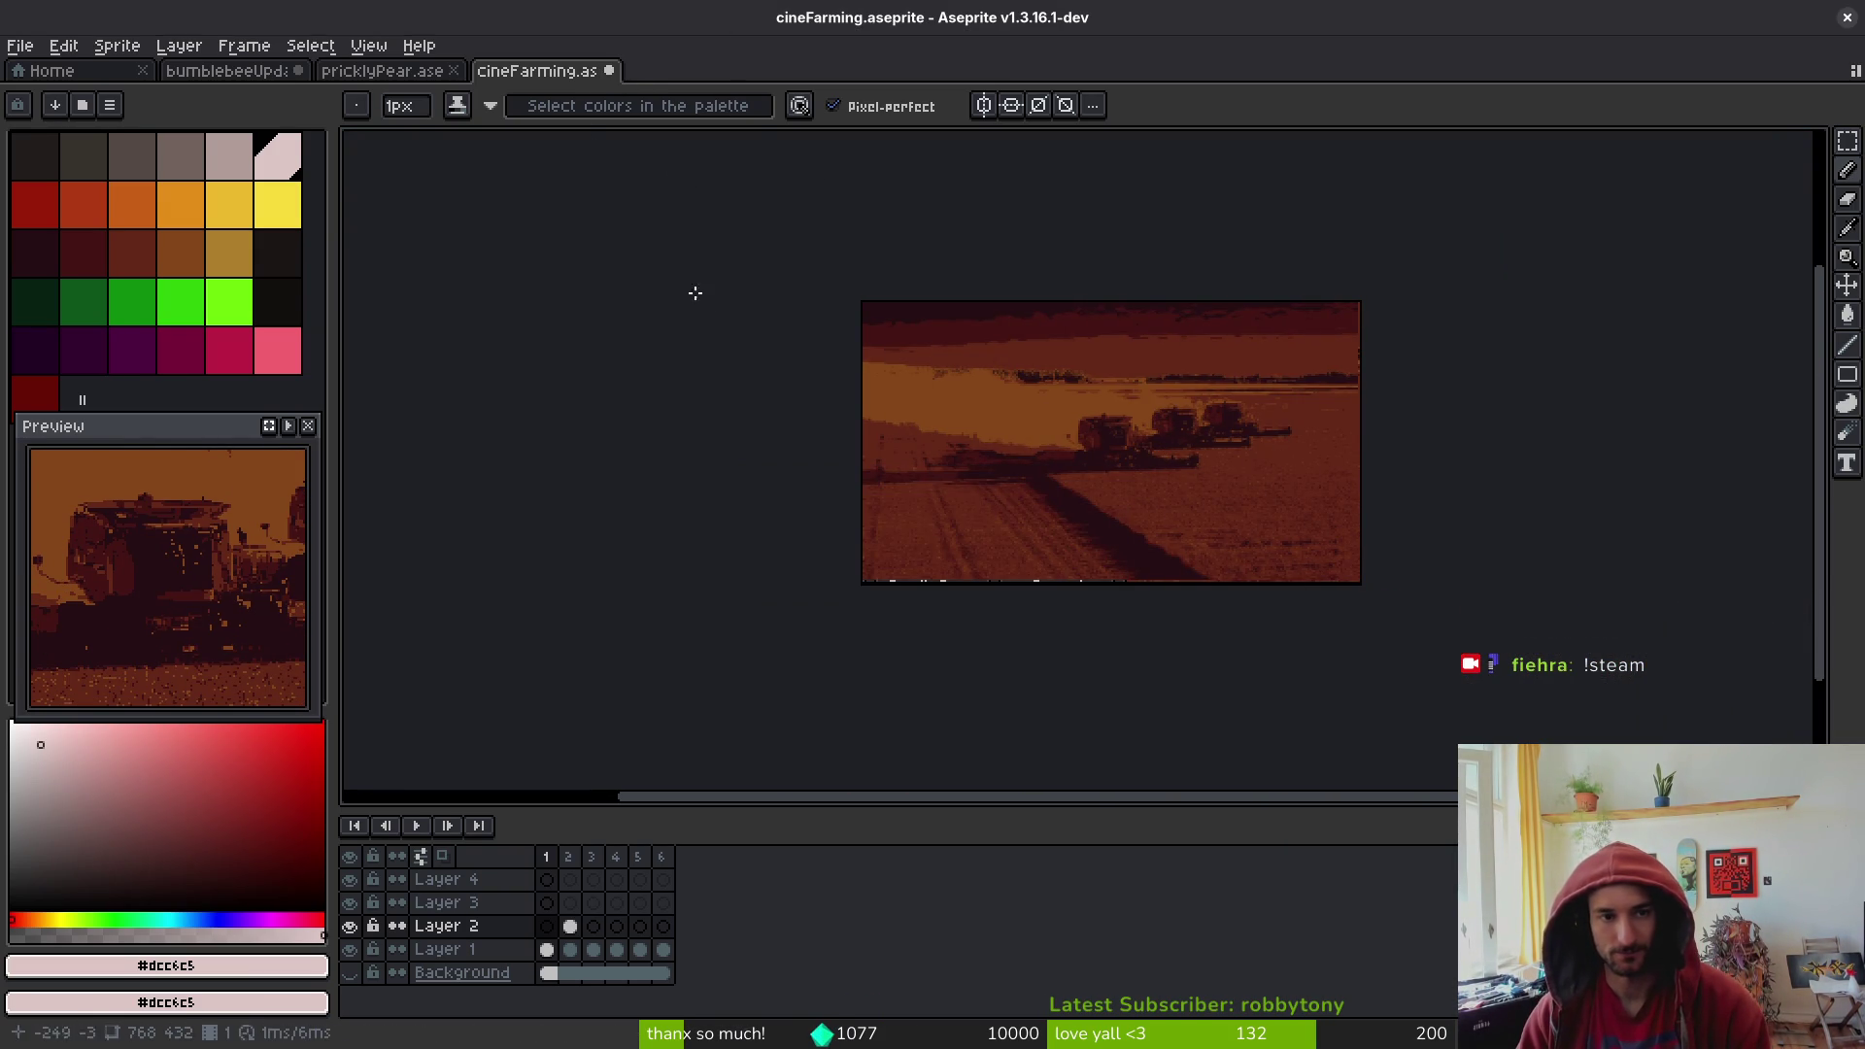
left_click(608, 70)
left_click(938, 598)
key("ctrl+o")
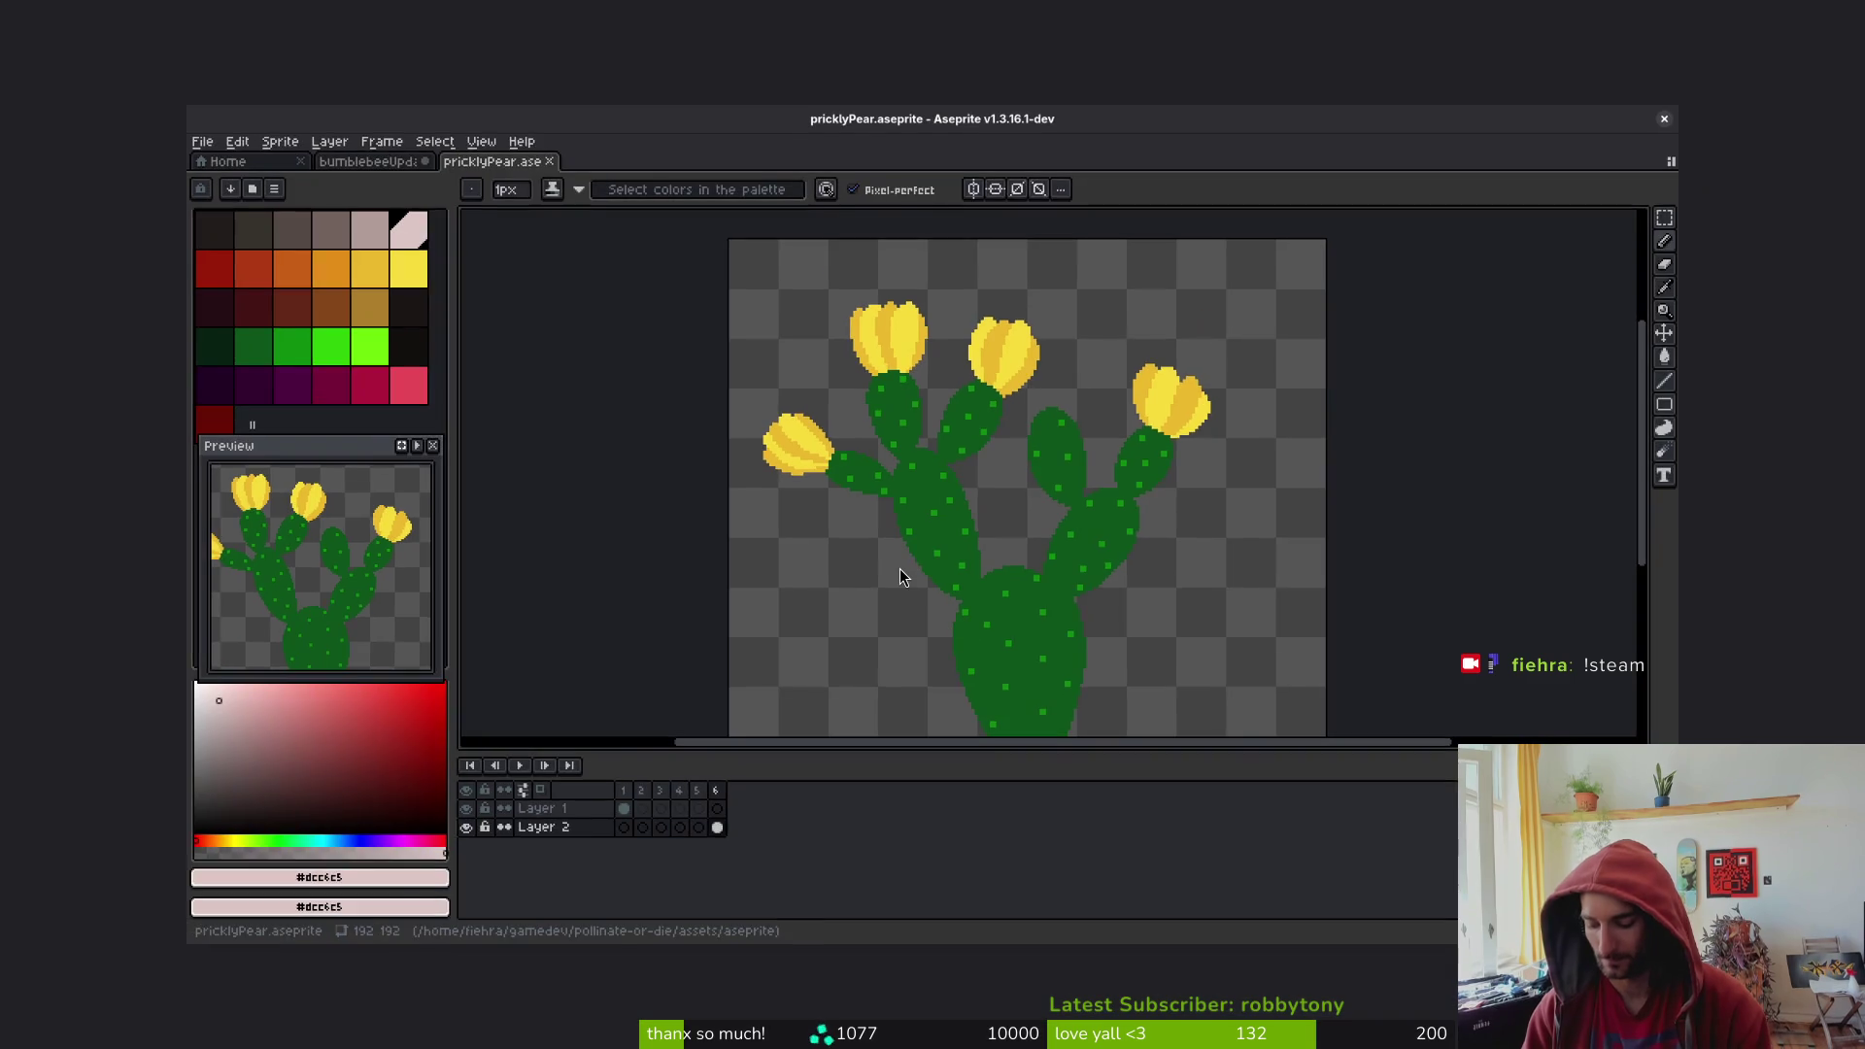
- Browse to Downloads/pollinate-or-die/assets/aseprite and delete cineFarming.ase to the trash
left_click(406, 446)
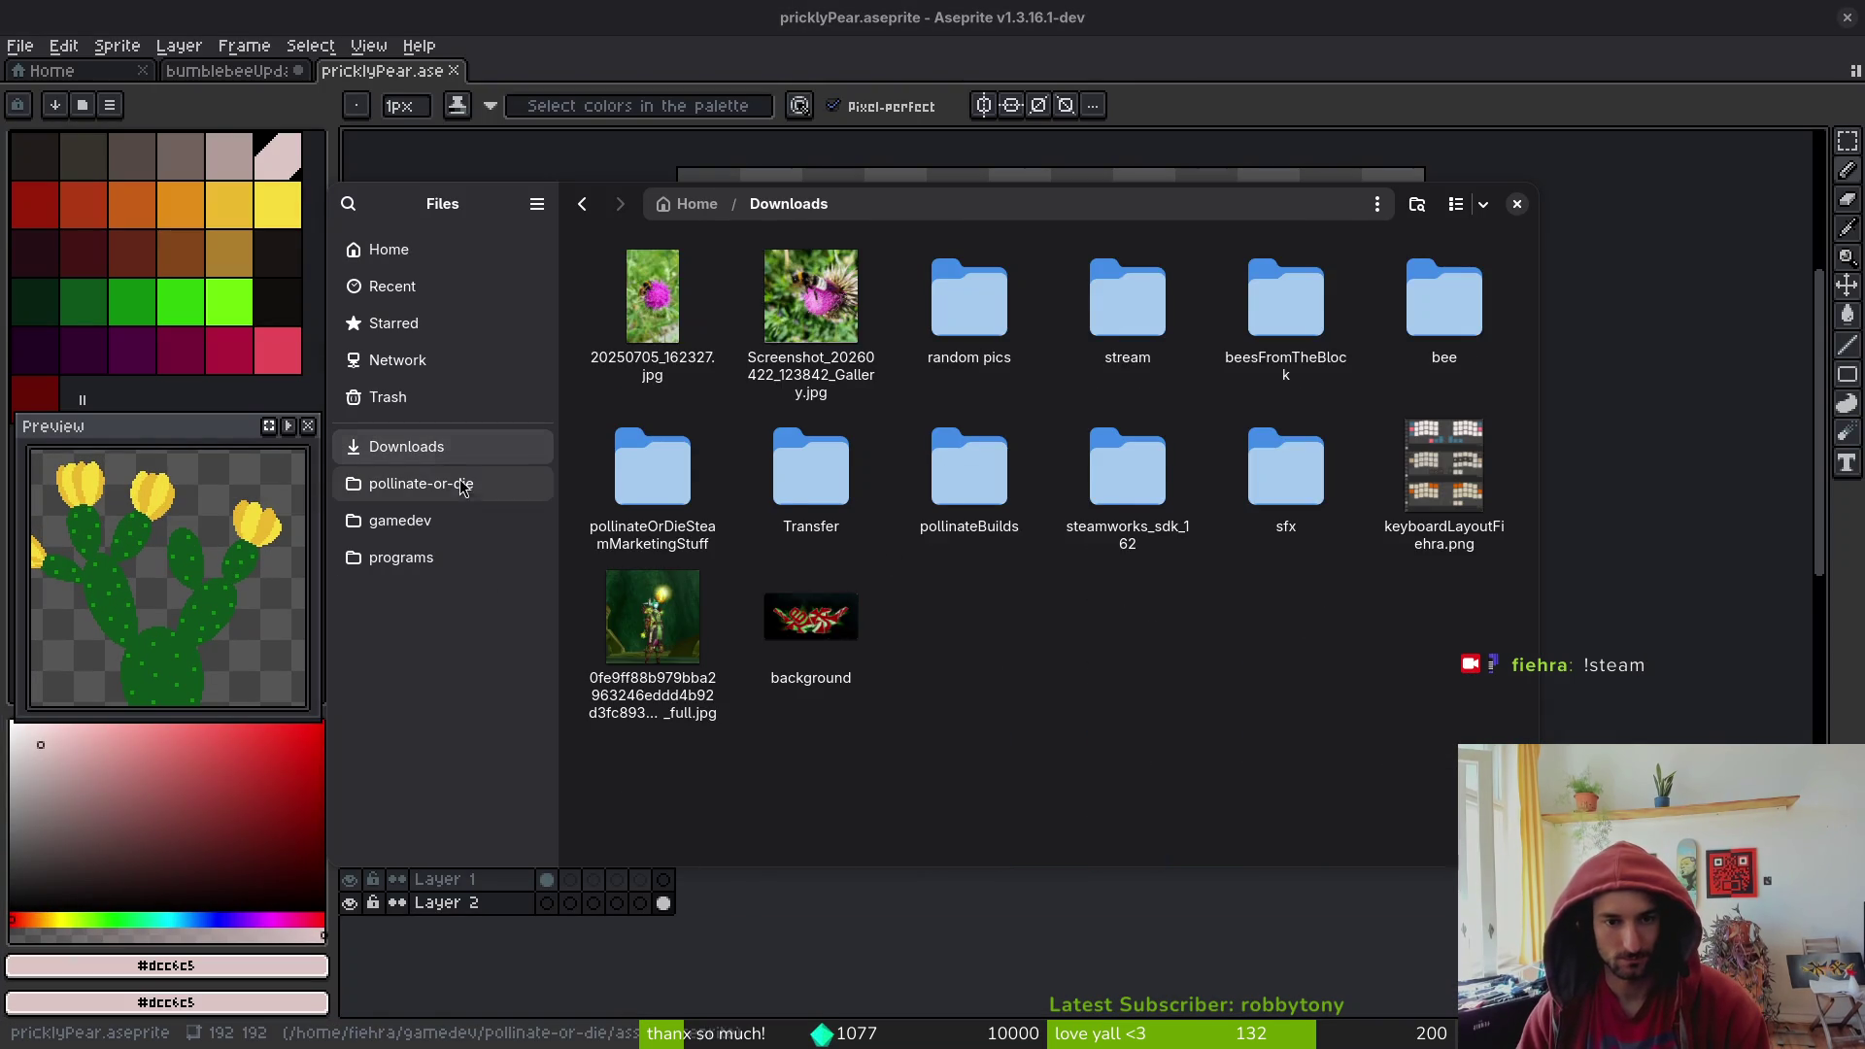
left_click(421, 483)
double_click(811, 301)
double_click(806, 301)
scroll(1105, 754, "down", 3)
left_click(963, 602)
key("Delete")
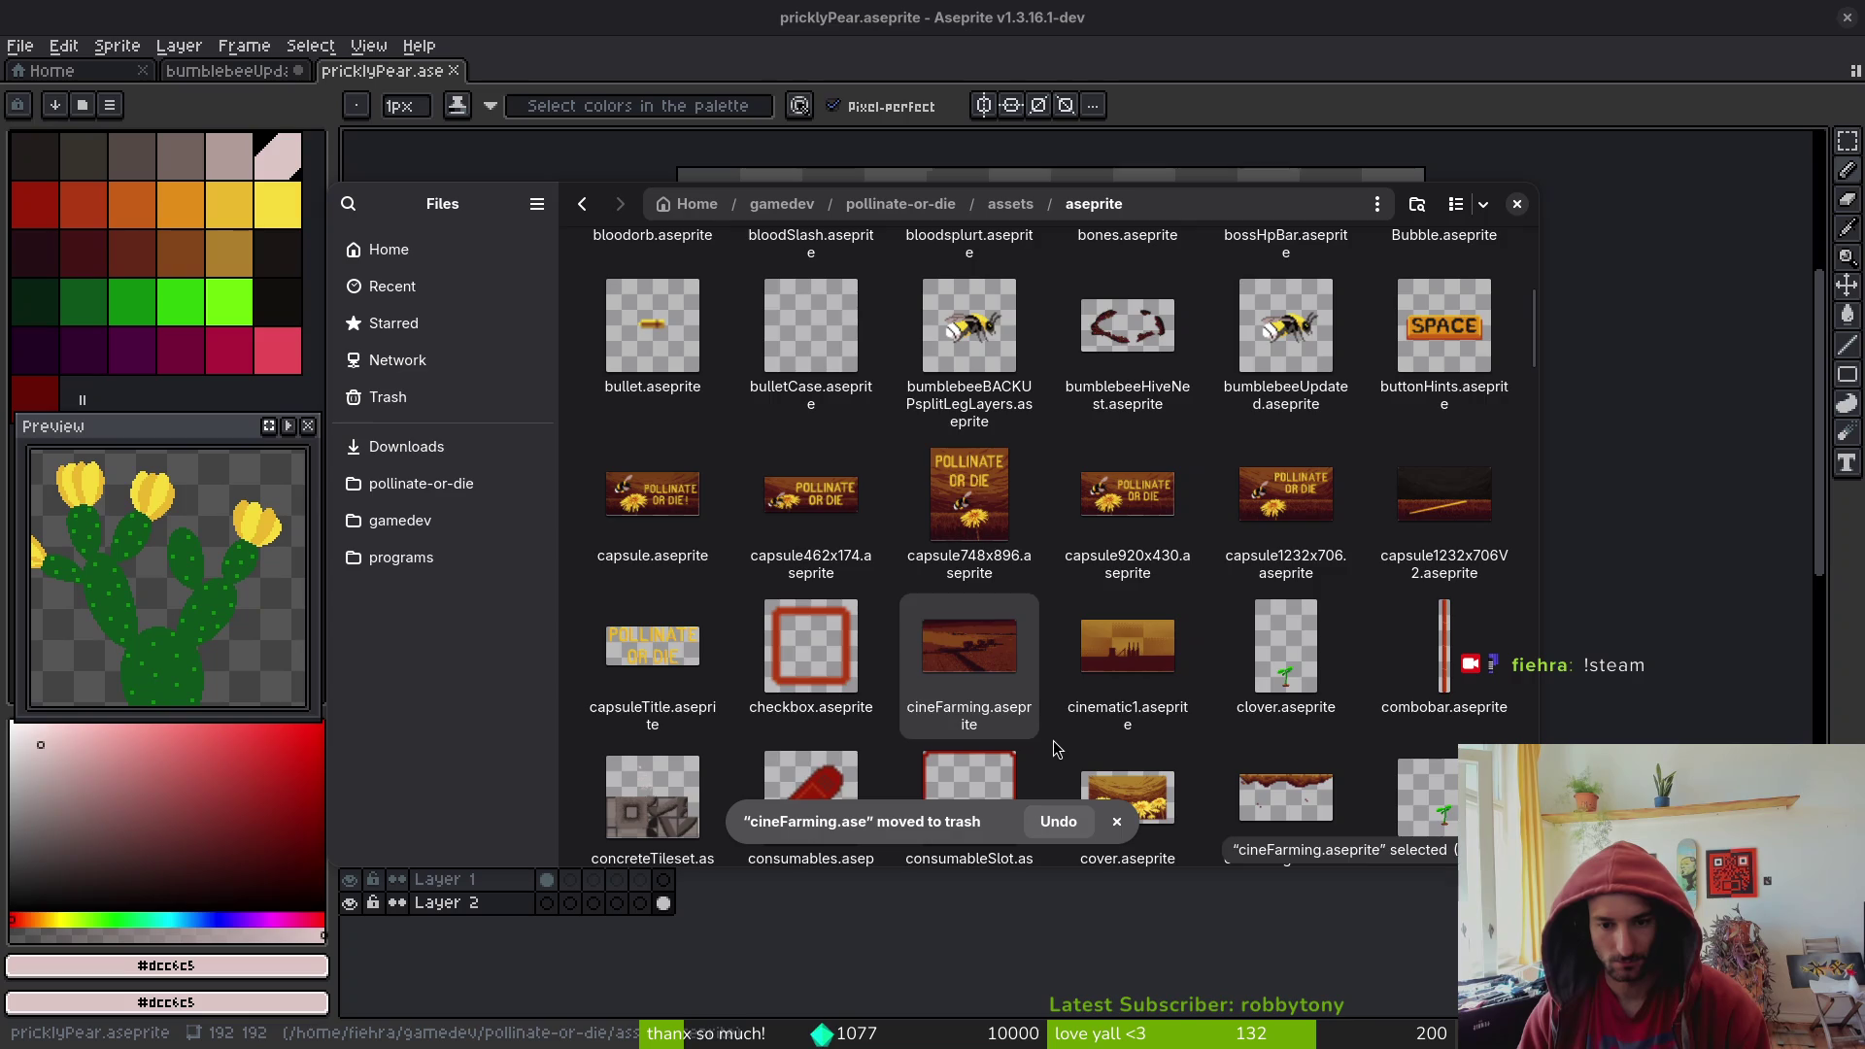
scroll(1155, 609, "down", 2)
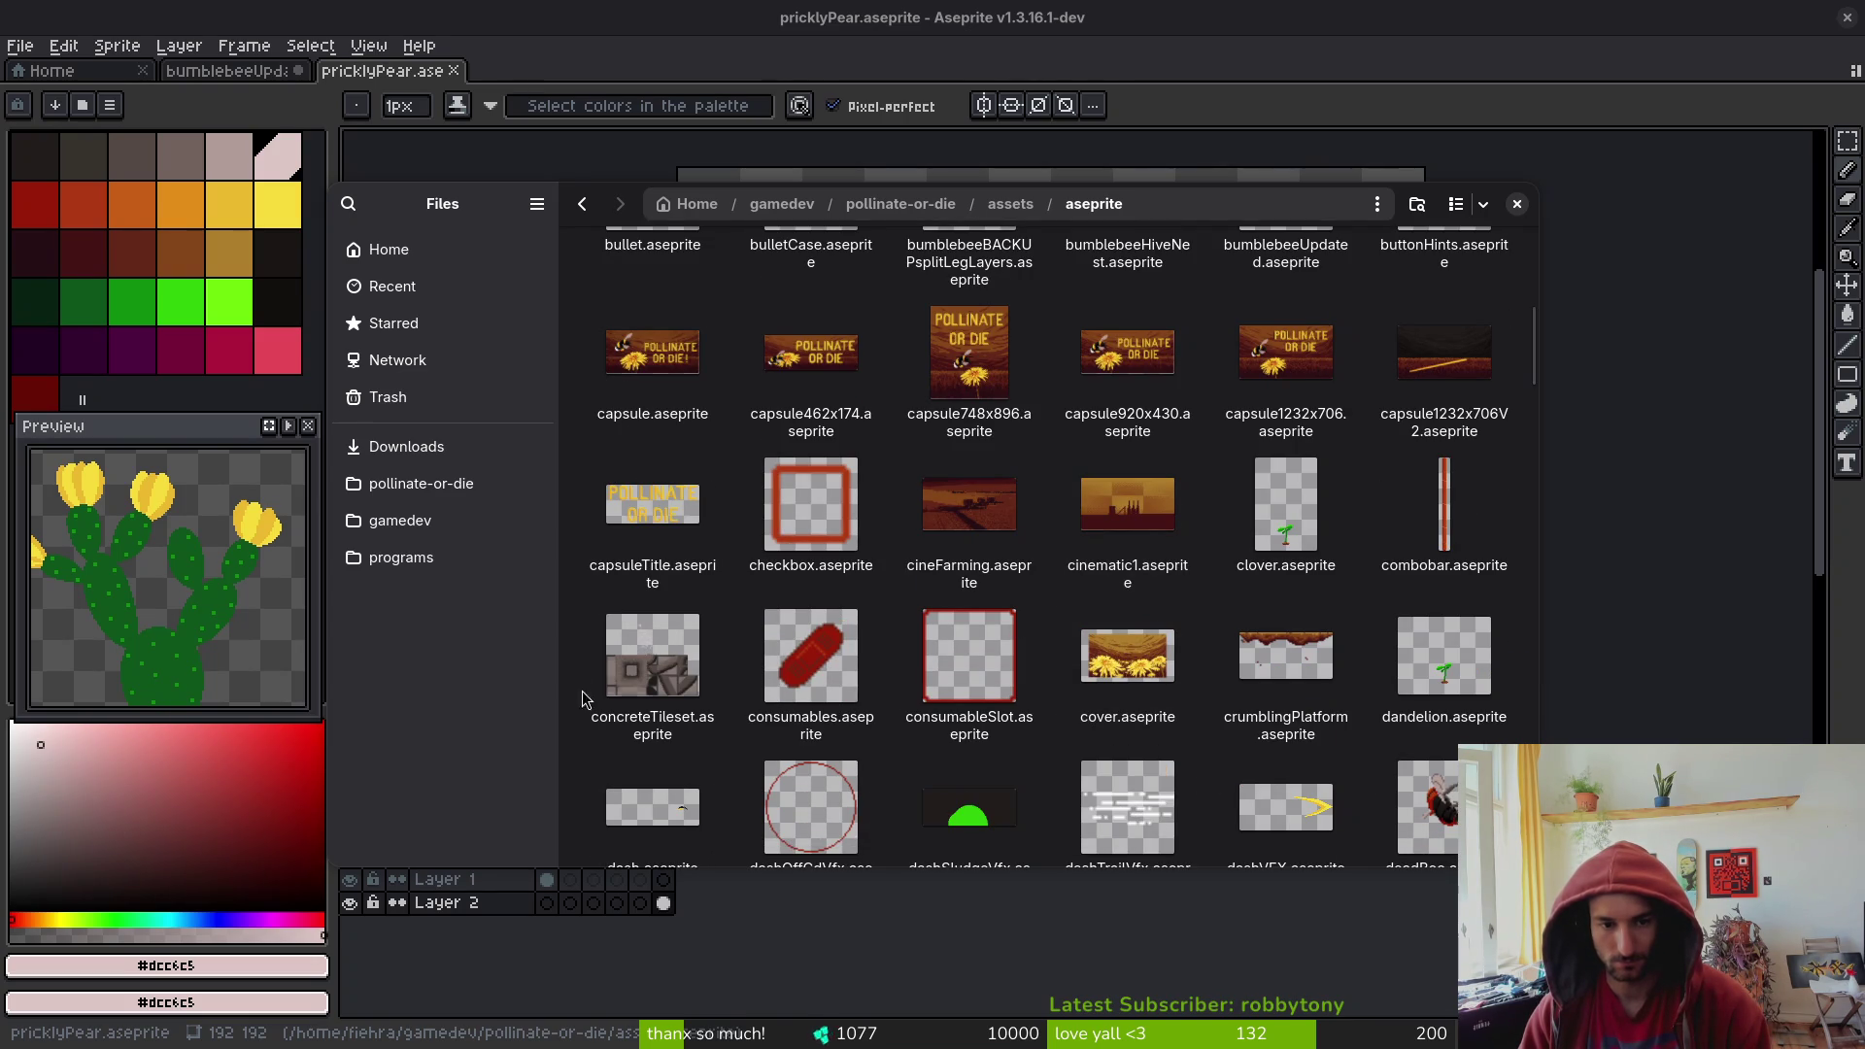
- Dismiss the file browser and close the pricklyPear sprite tab
left_click(1516, 203)
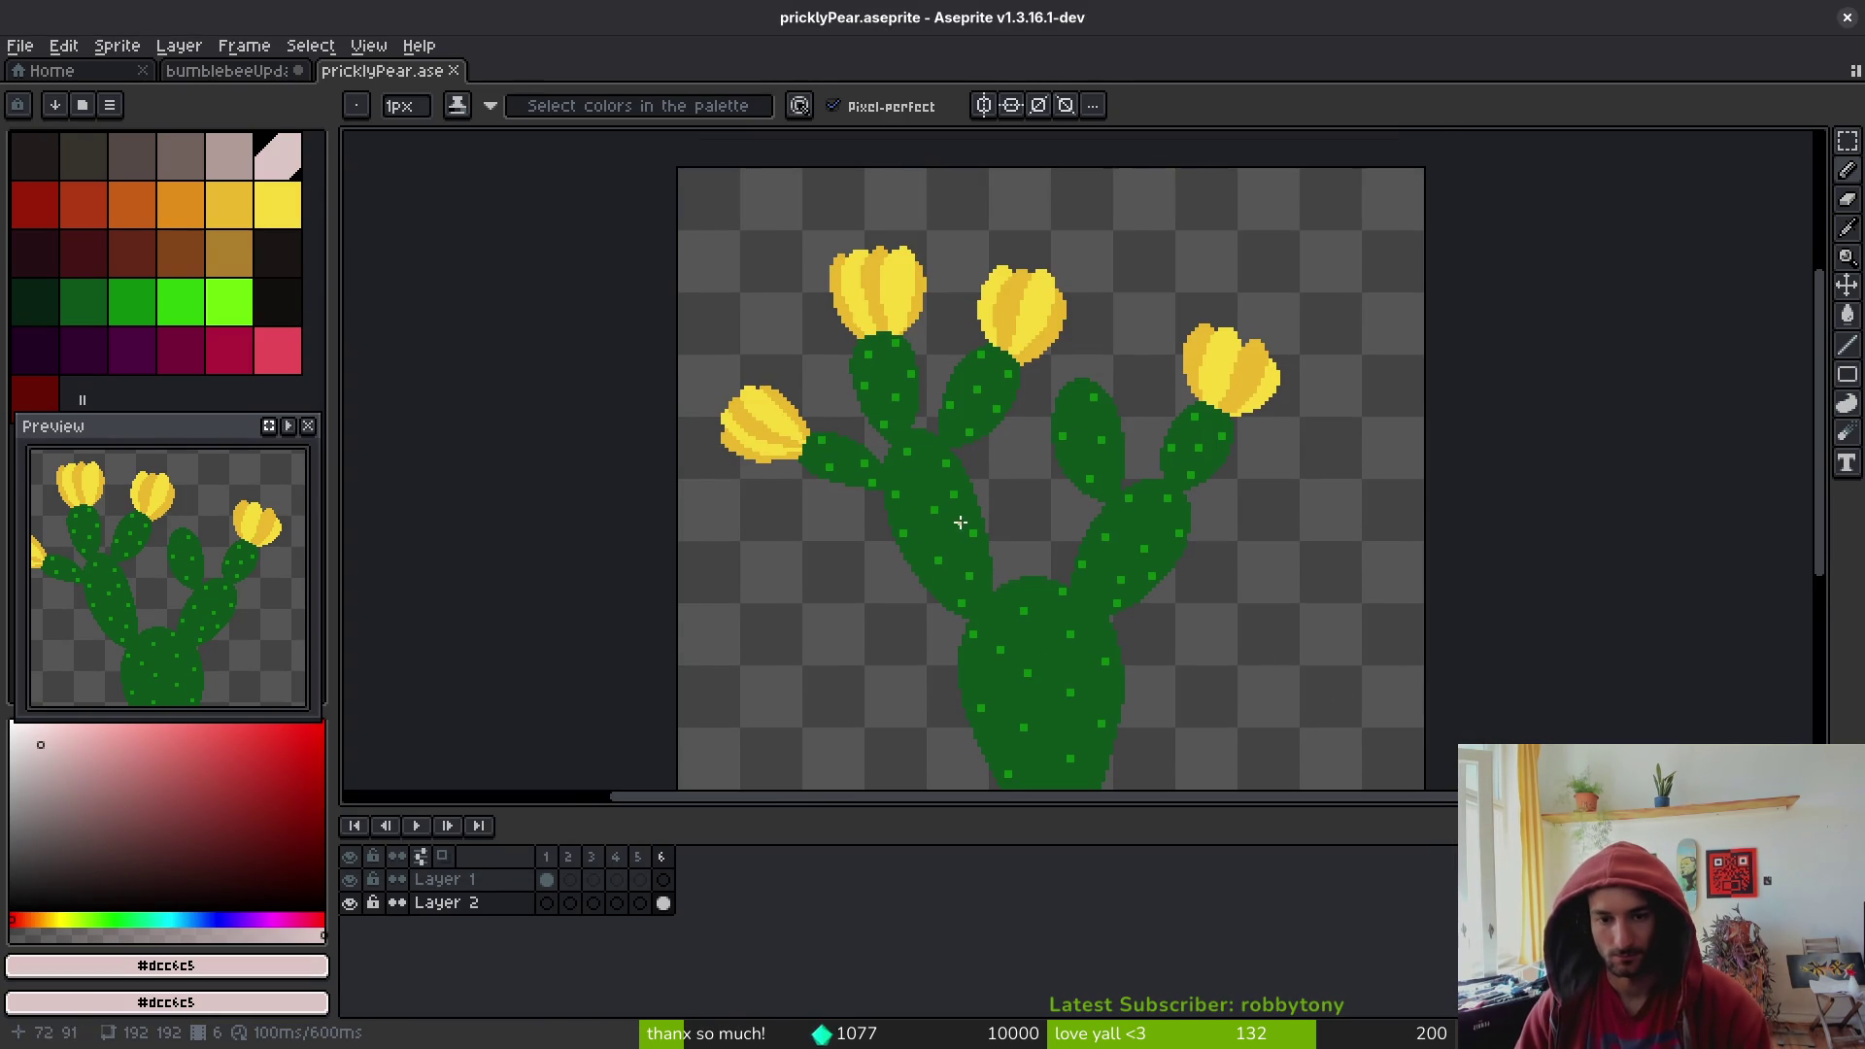
scroll(1011, 515, "down", 3)
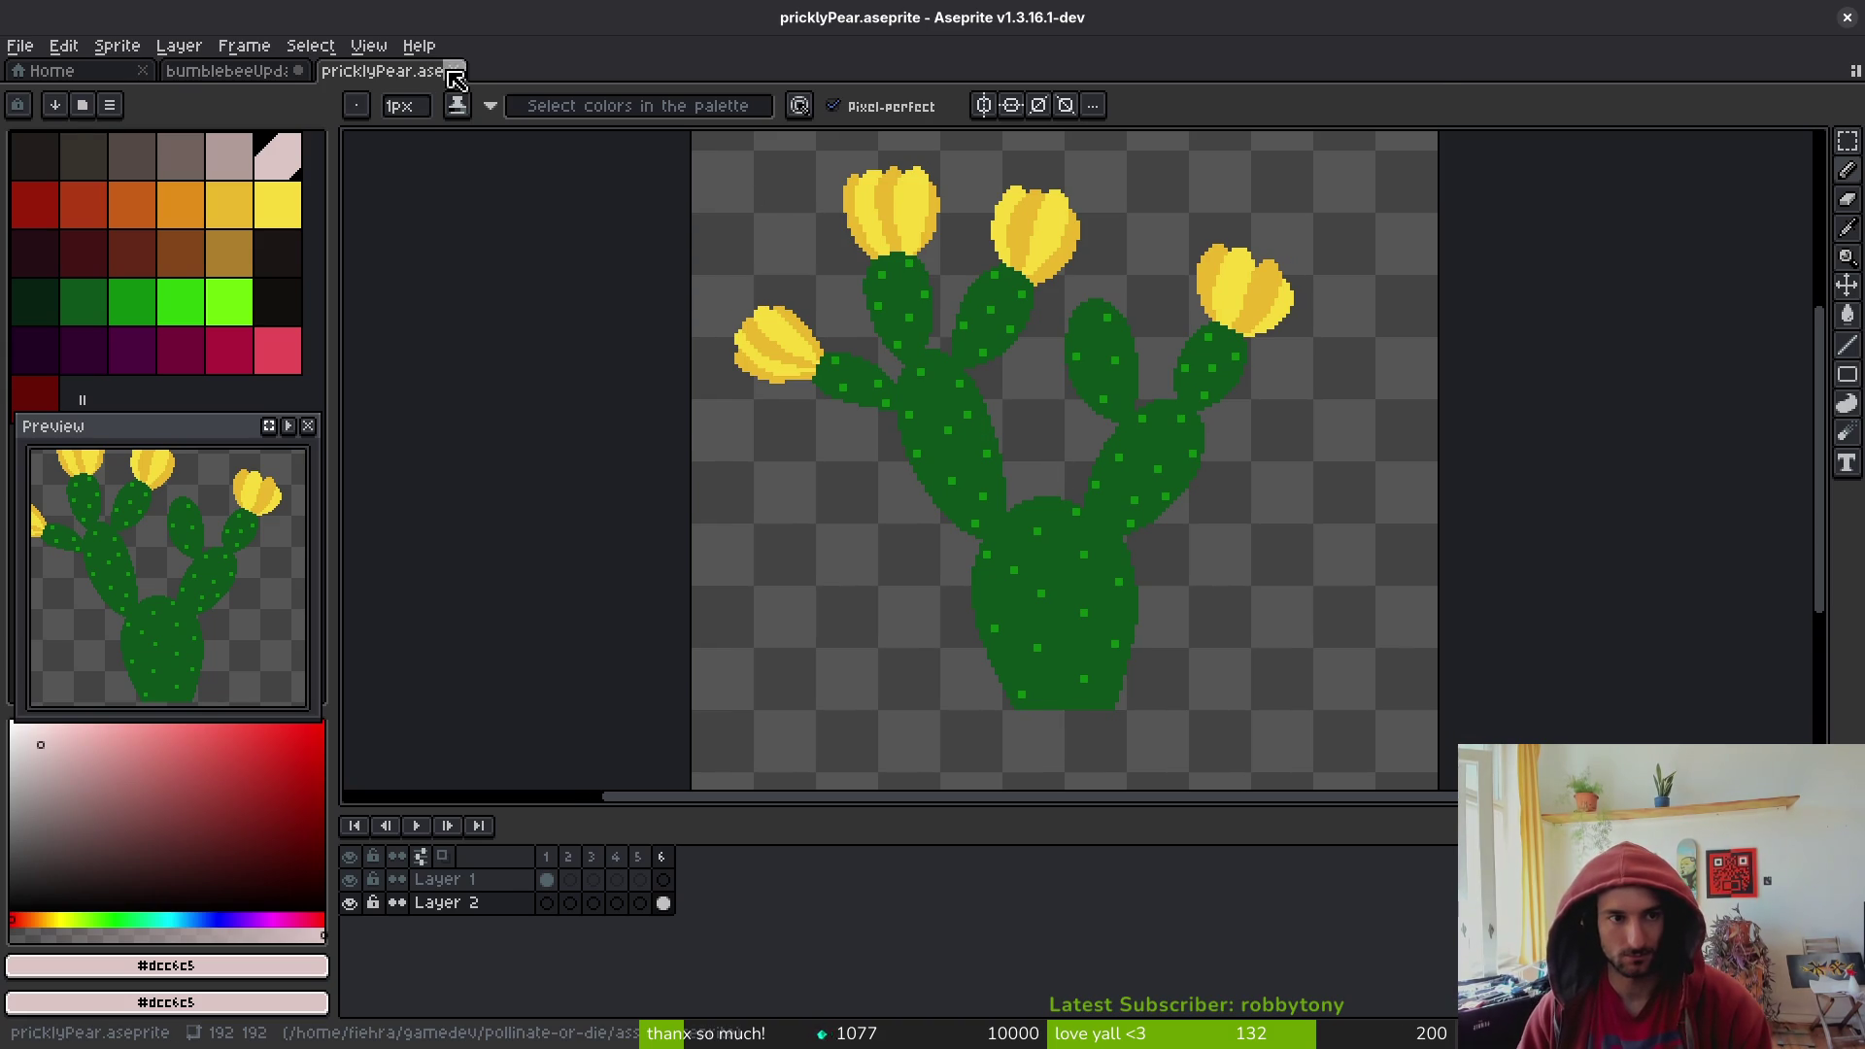
left_click(449, 71)
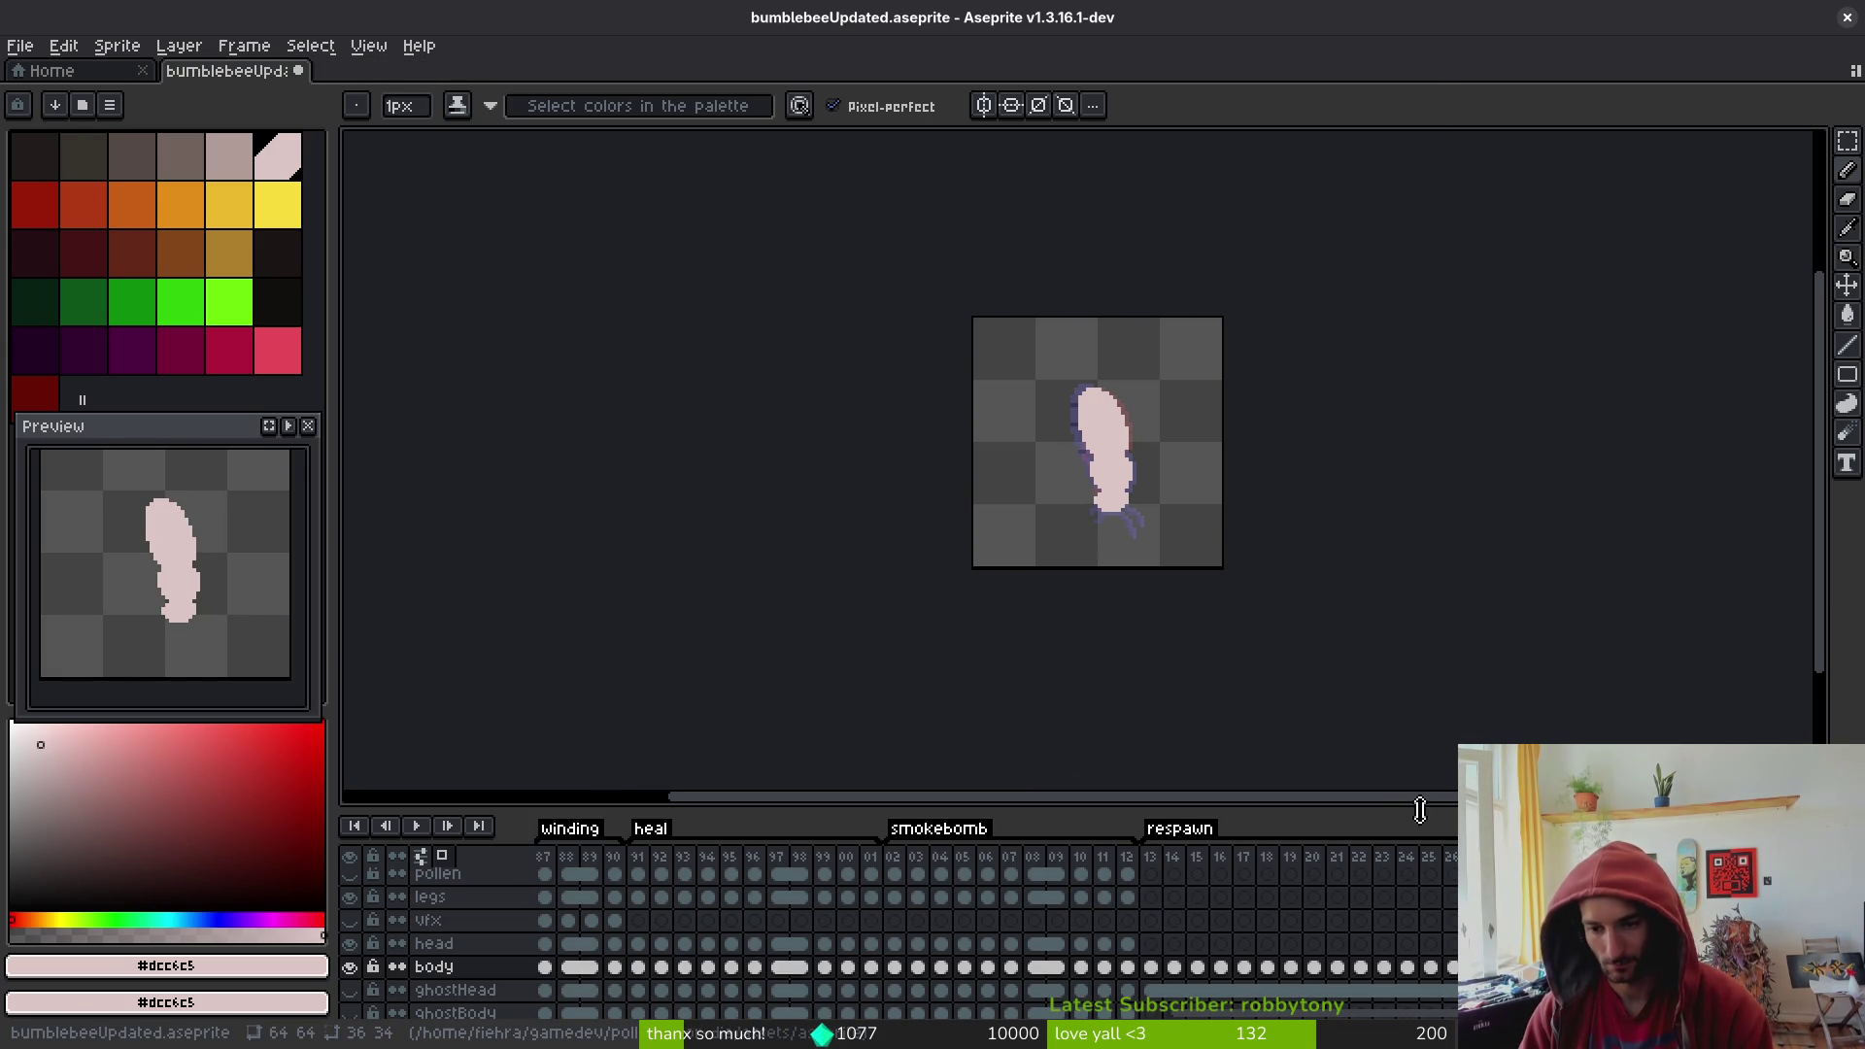
- Enlarge the timeline, zoom on the grub body and compare frames 30 through 33
left_click_drag(1386, 798, 1387, 729)
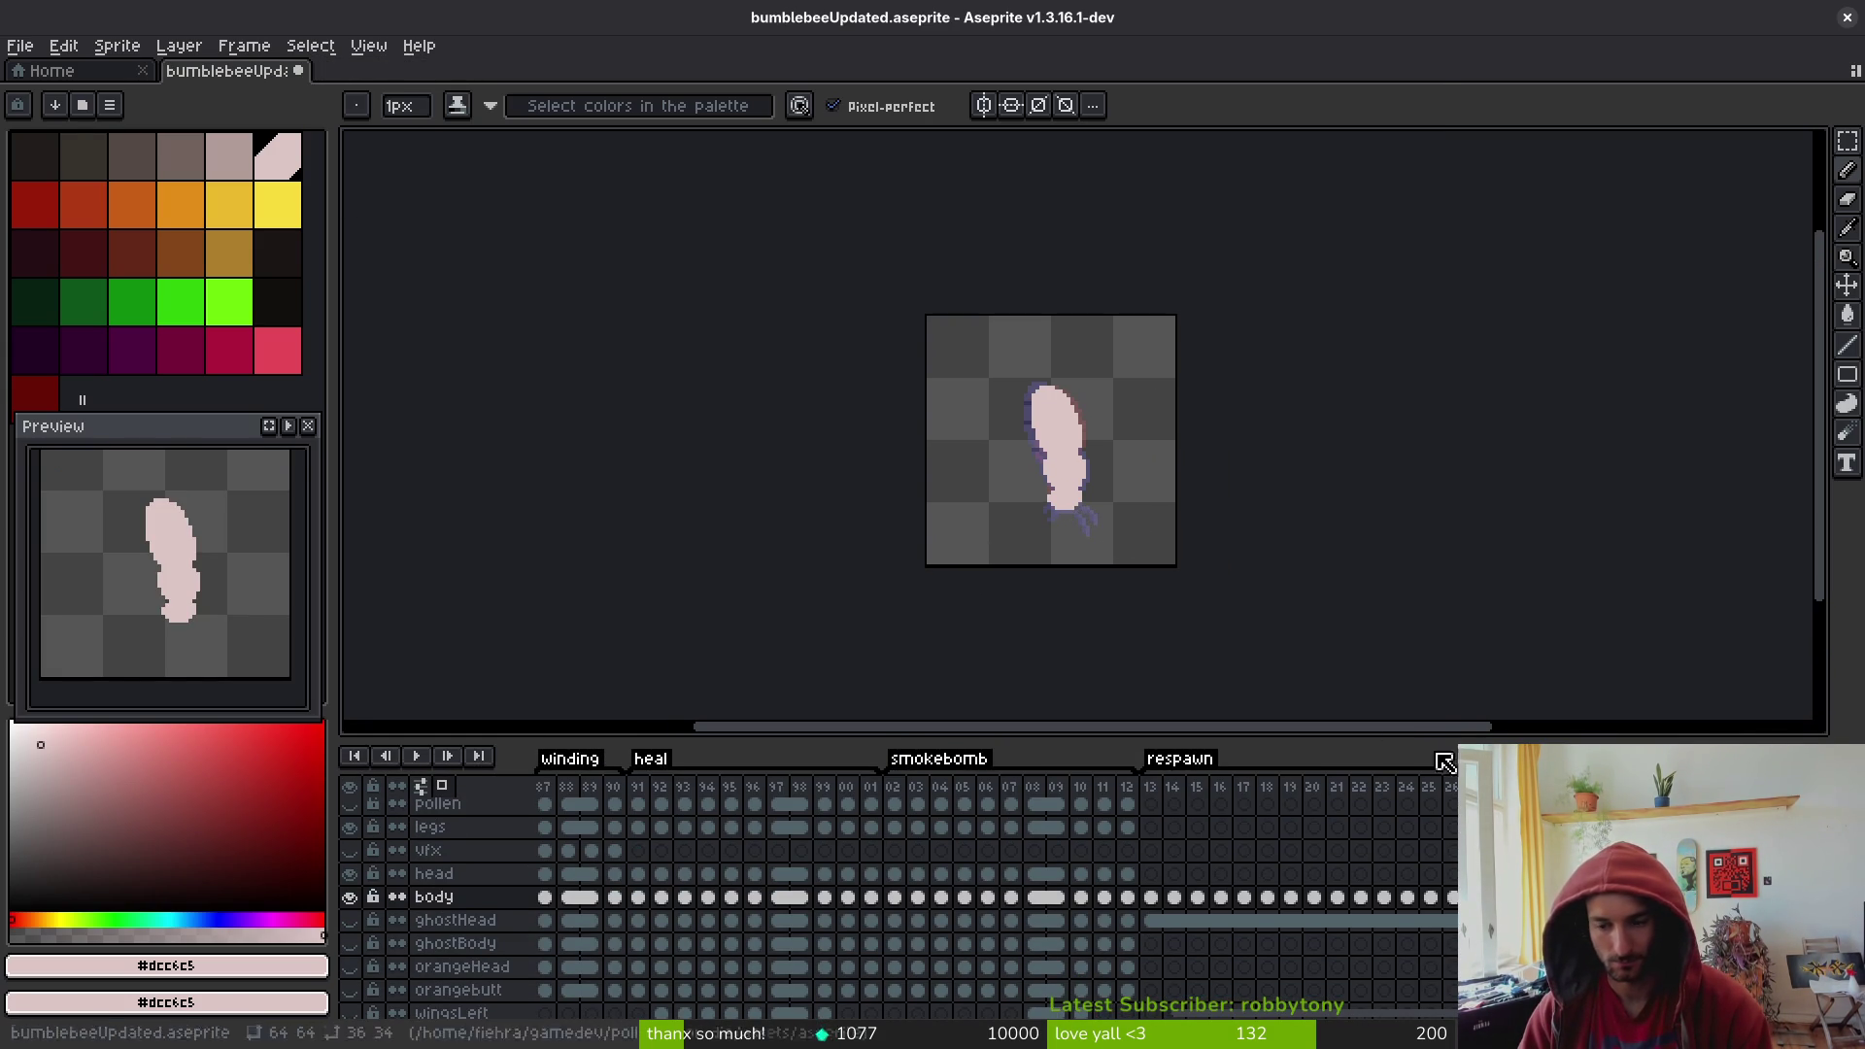
mouse_move(1510, 735)
left_mouse_down()
mouse_move(1378, 740)
mouse_move(1388, 757)
left_mouse_up()
scroll(1241, 899, "right", 6)
scroll(1081, 517, "up", 1)
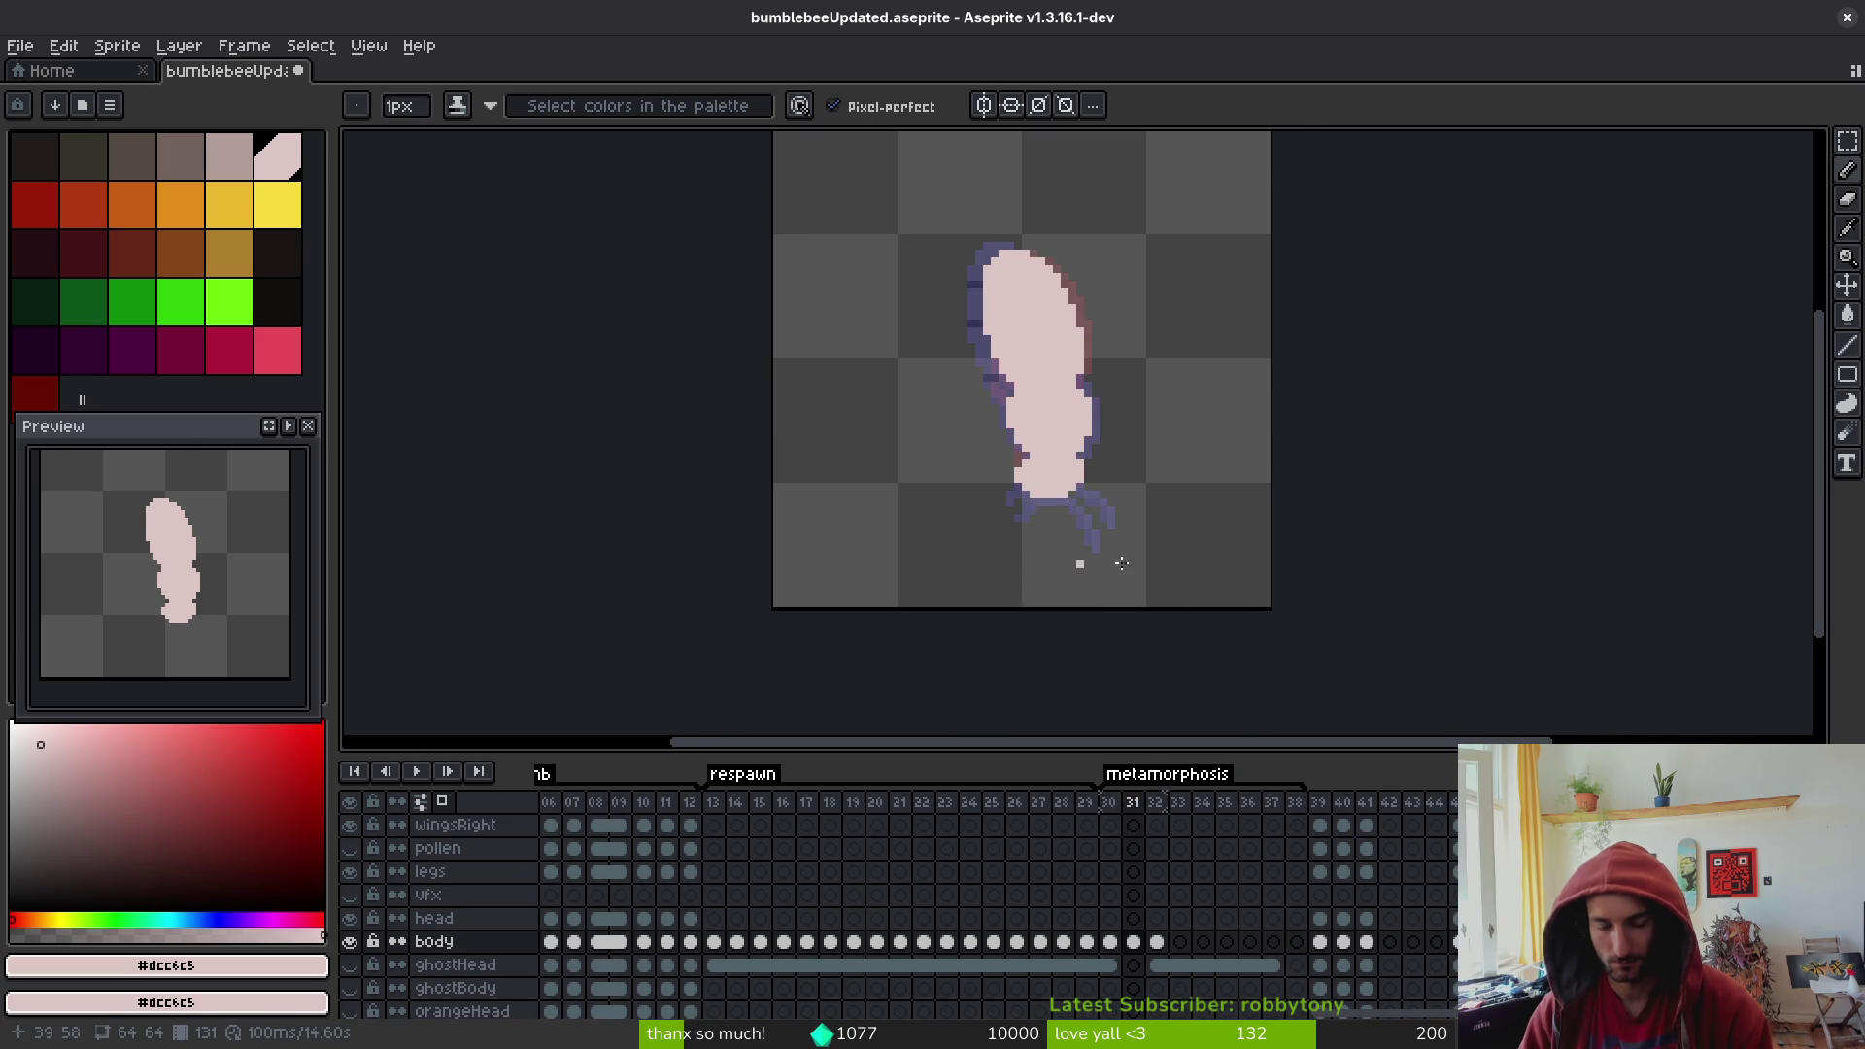
left_click_drag(1029, 391, 1059, 411)
key("i")
key("Right")
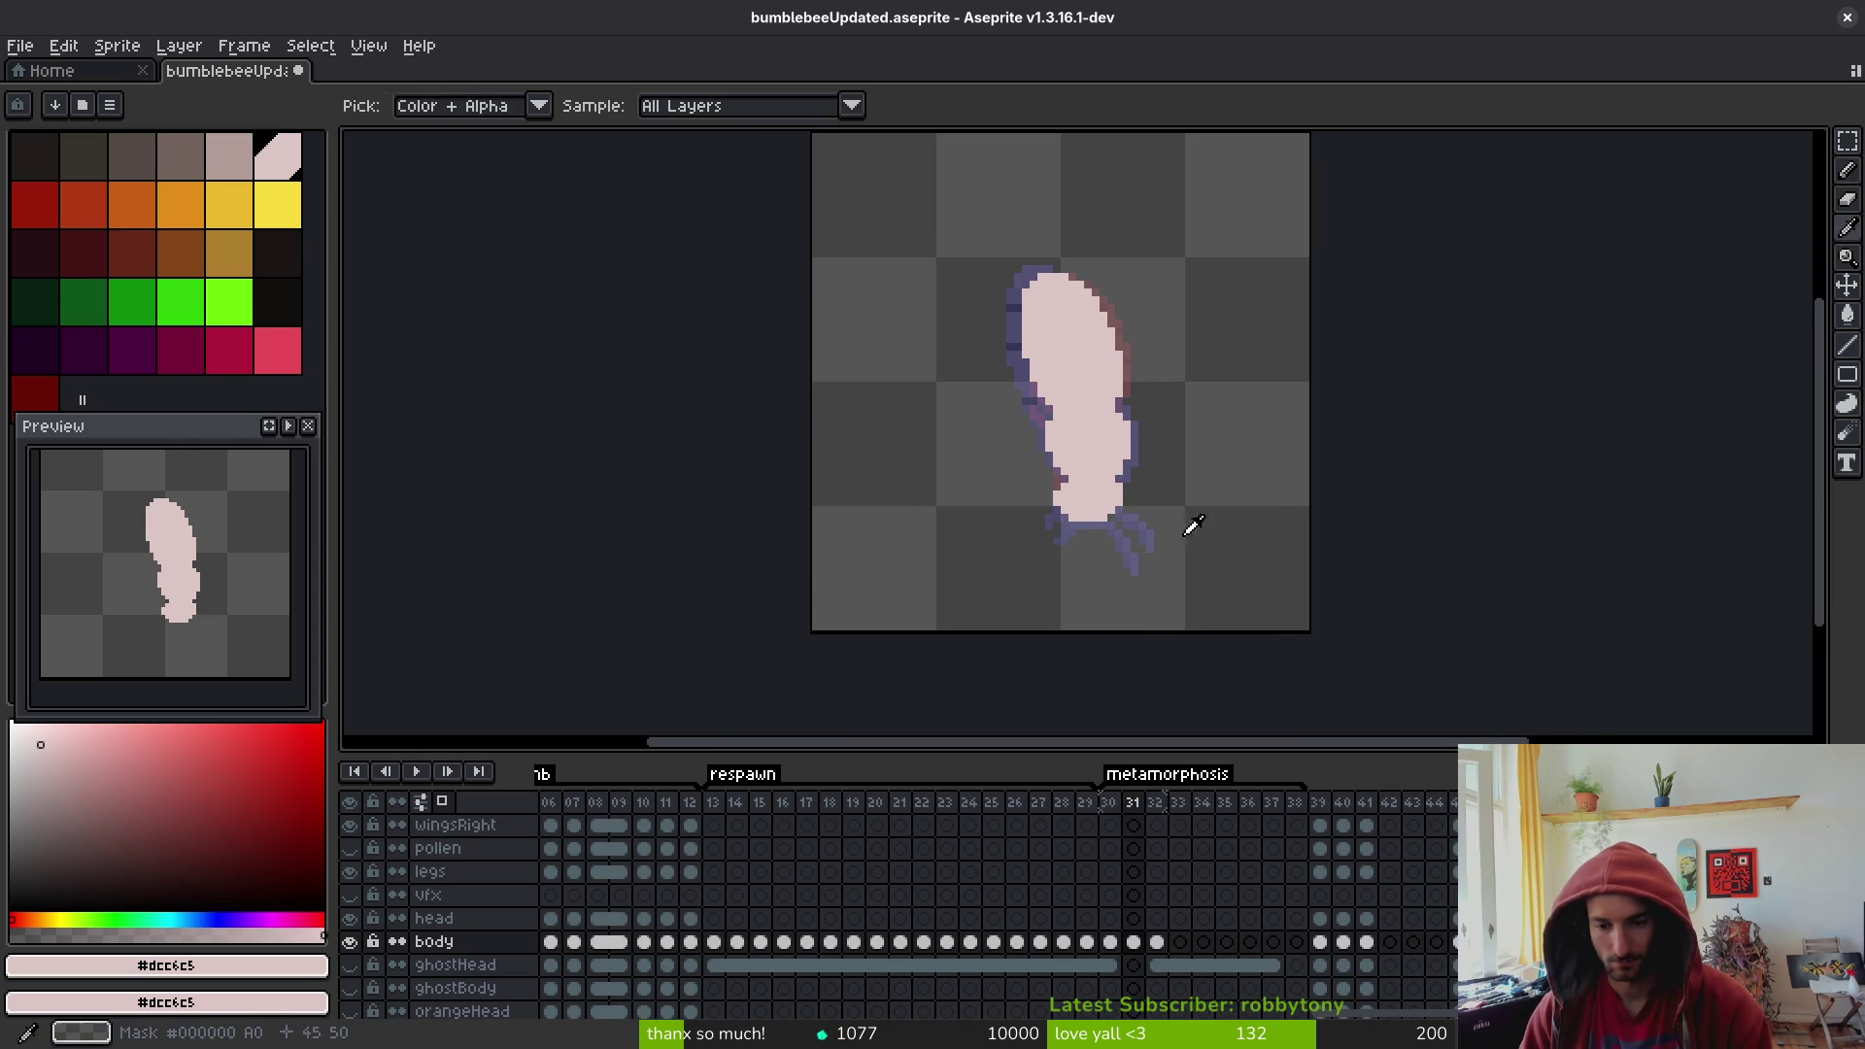
key("Left")
key("Right")
key("Right")
key("Left")
key("Right")
key("Left")
key("Right")
key("Left")
key("Left")
key("Left")
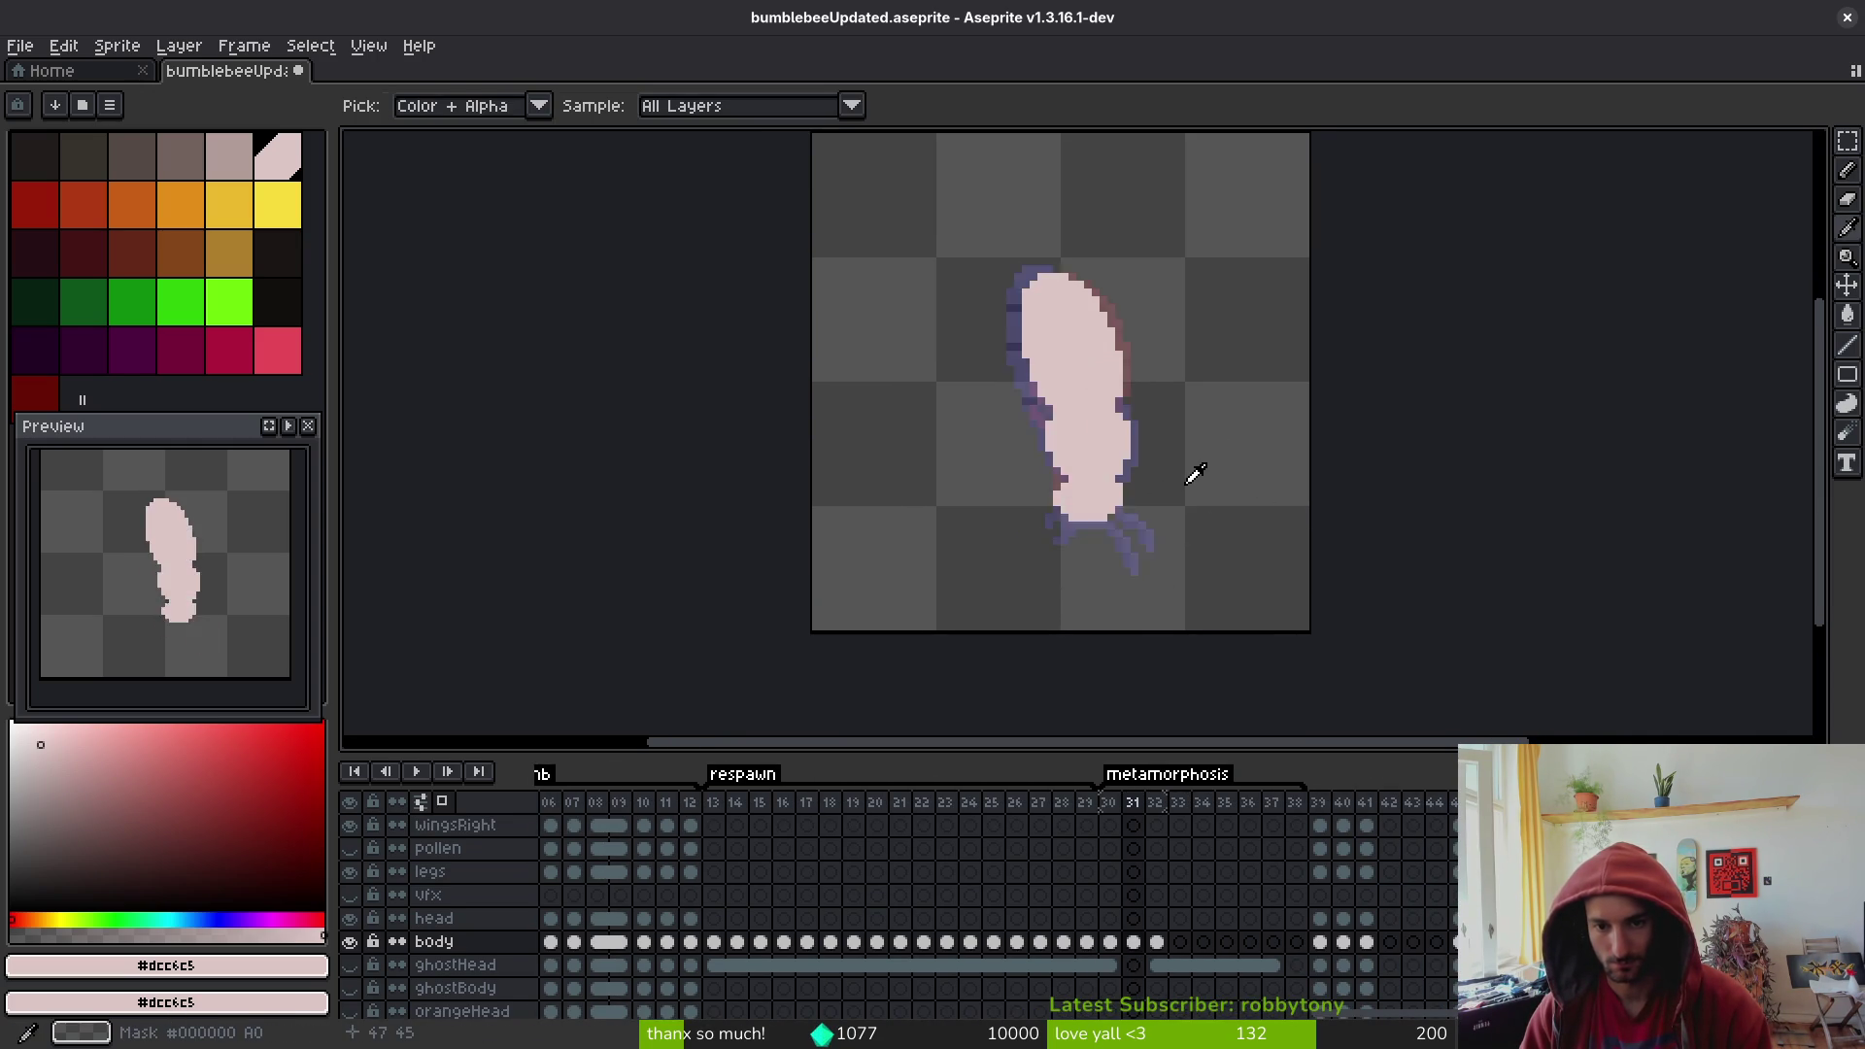
key("Right")
key("Left")
key("Right")
key("Left")
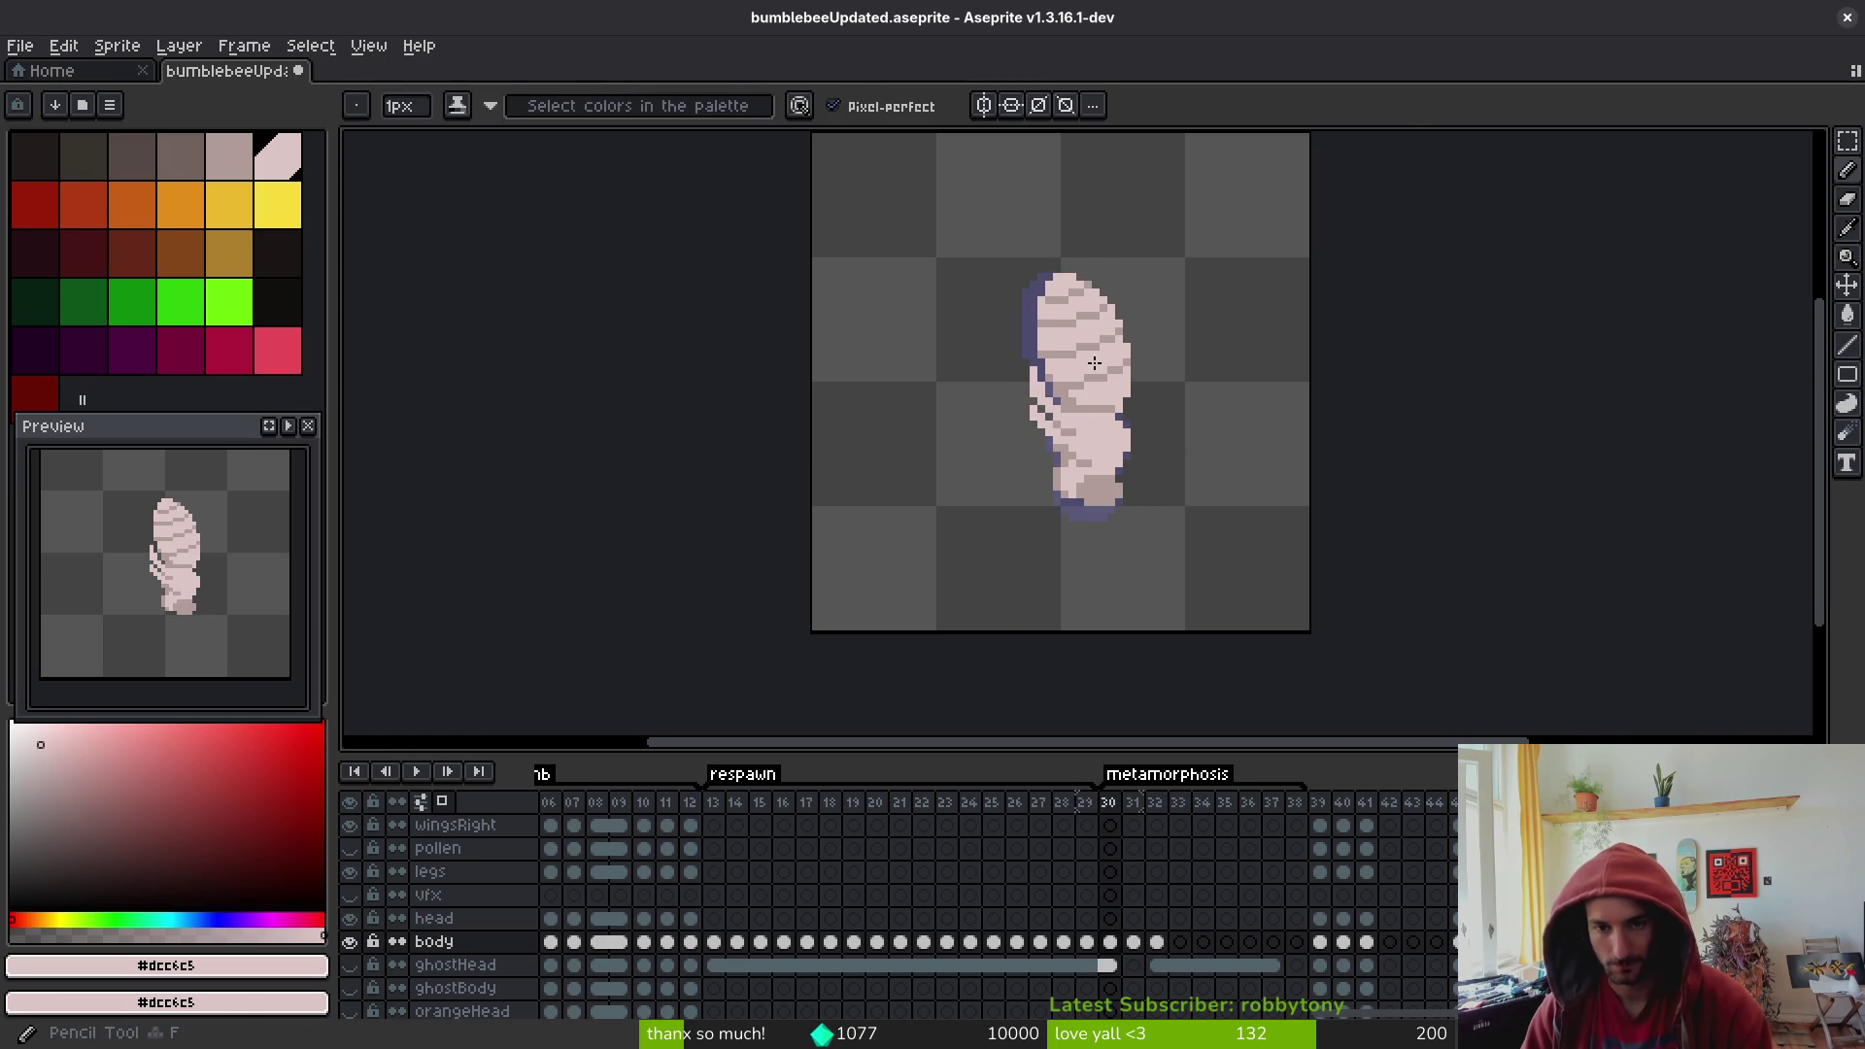
- Sample the pale body colour #dcc6c5 and paint the frame 31 left outline pixels pink
scroll(1099, 360, "up", 1)
left_click(1062, 390)
key("Right")
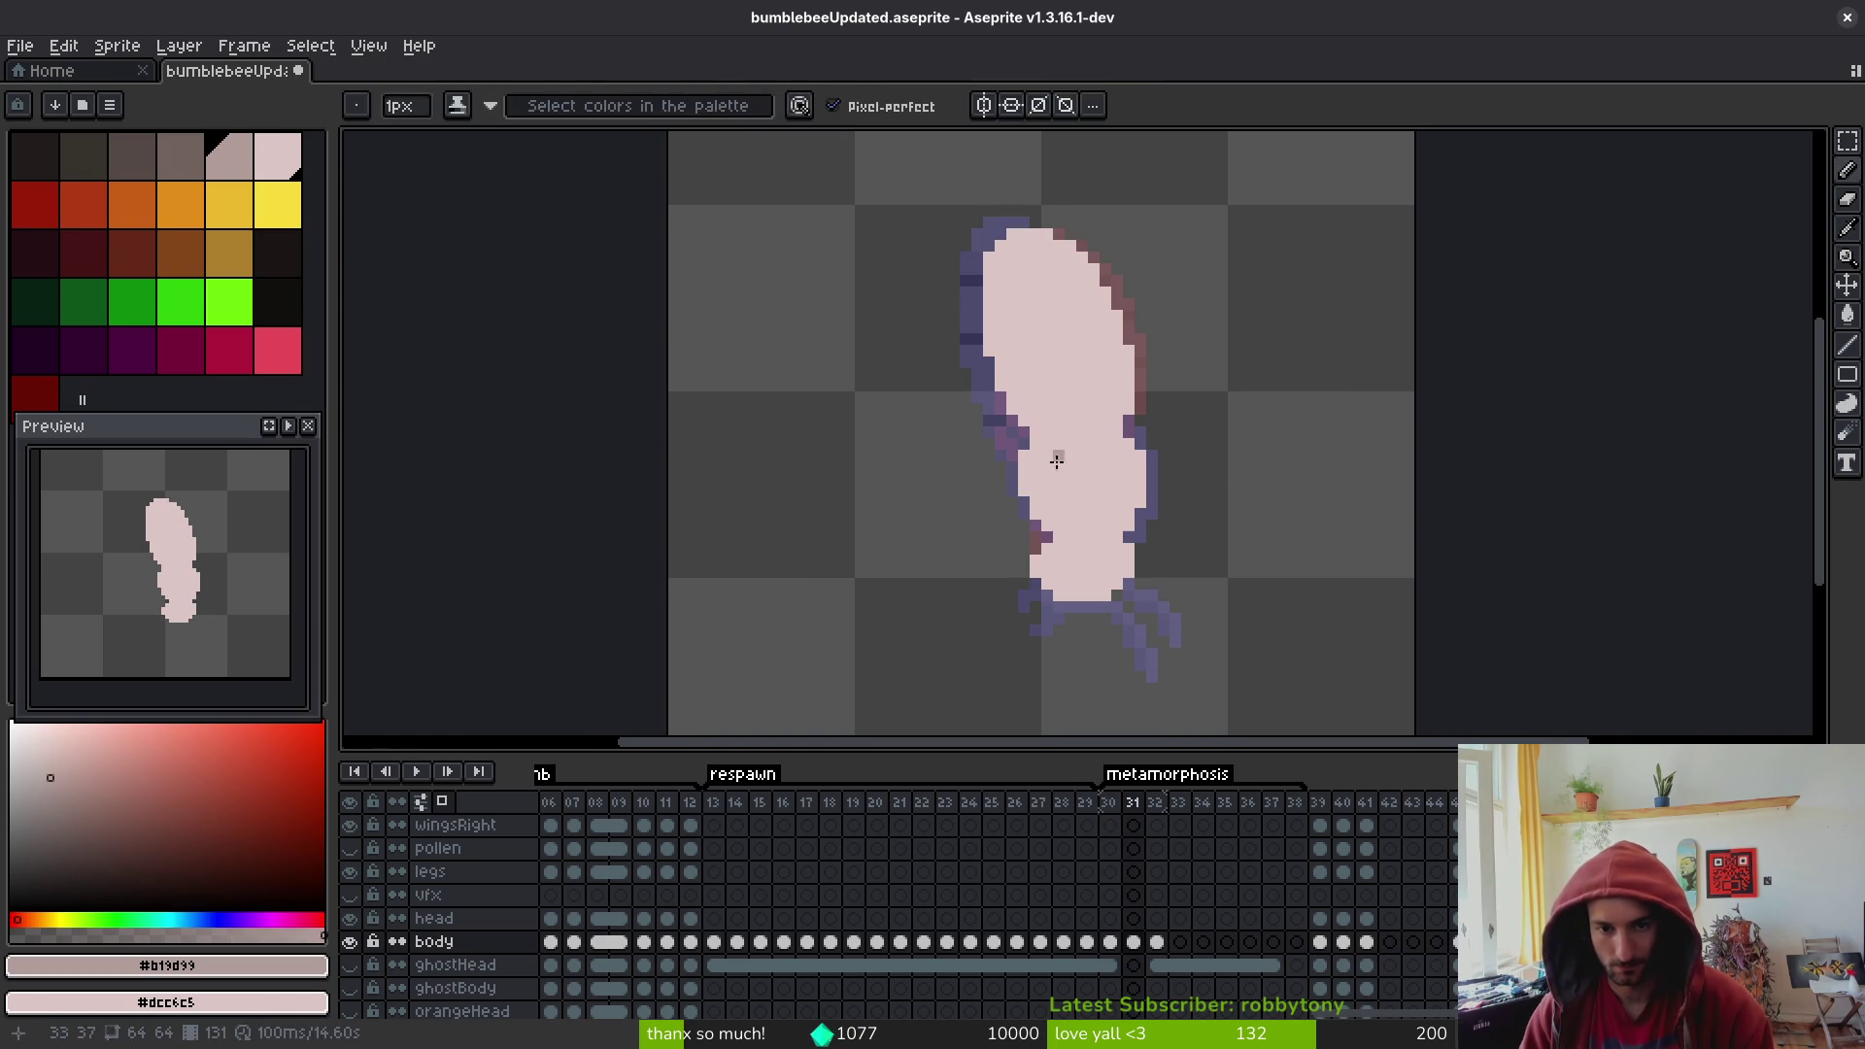
left_click(1095, 481, "alt")
scroll(1095, 481, "up", 3)
left_click_drag(1146, 478, 1076, 376)
scroll(1180, 471, "down", 4)
scroll(1166, 495, "up", 2)
scroll(1165, 496, "up", 2)
mouse_move(1161, 476)
left_mouse_down()
mouse_move(1103, 464)
mouse_move(1053, 391)
mouse_move(1085, 423)
left_mouse_up()
left_click(1117, 440)
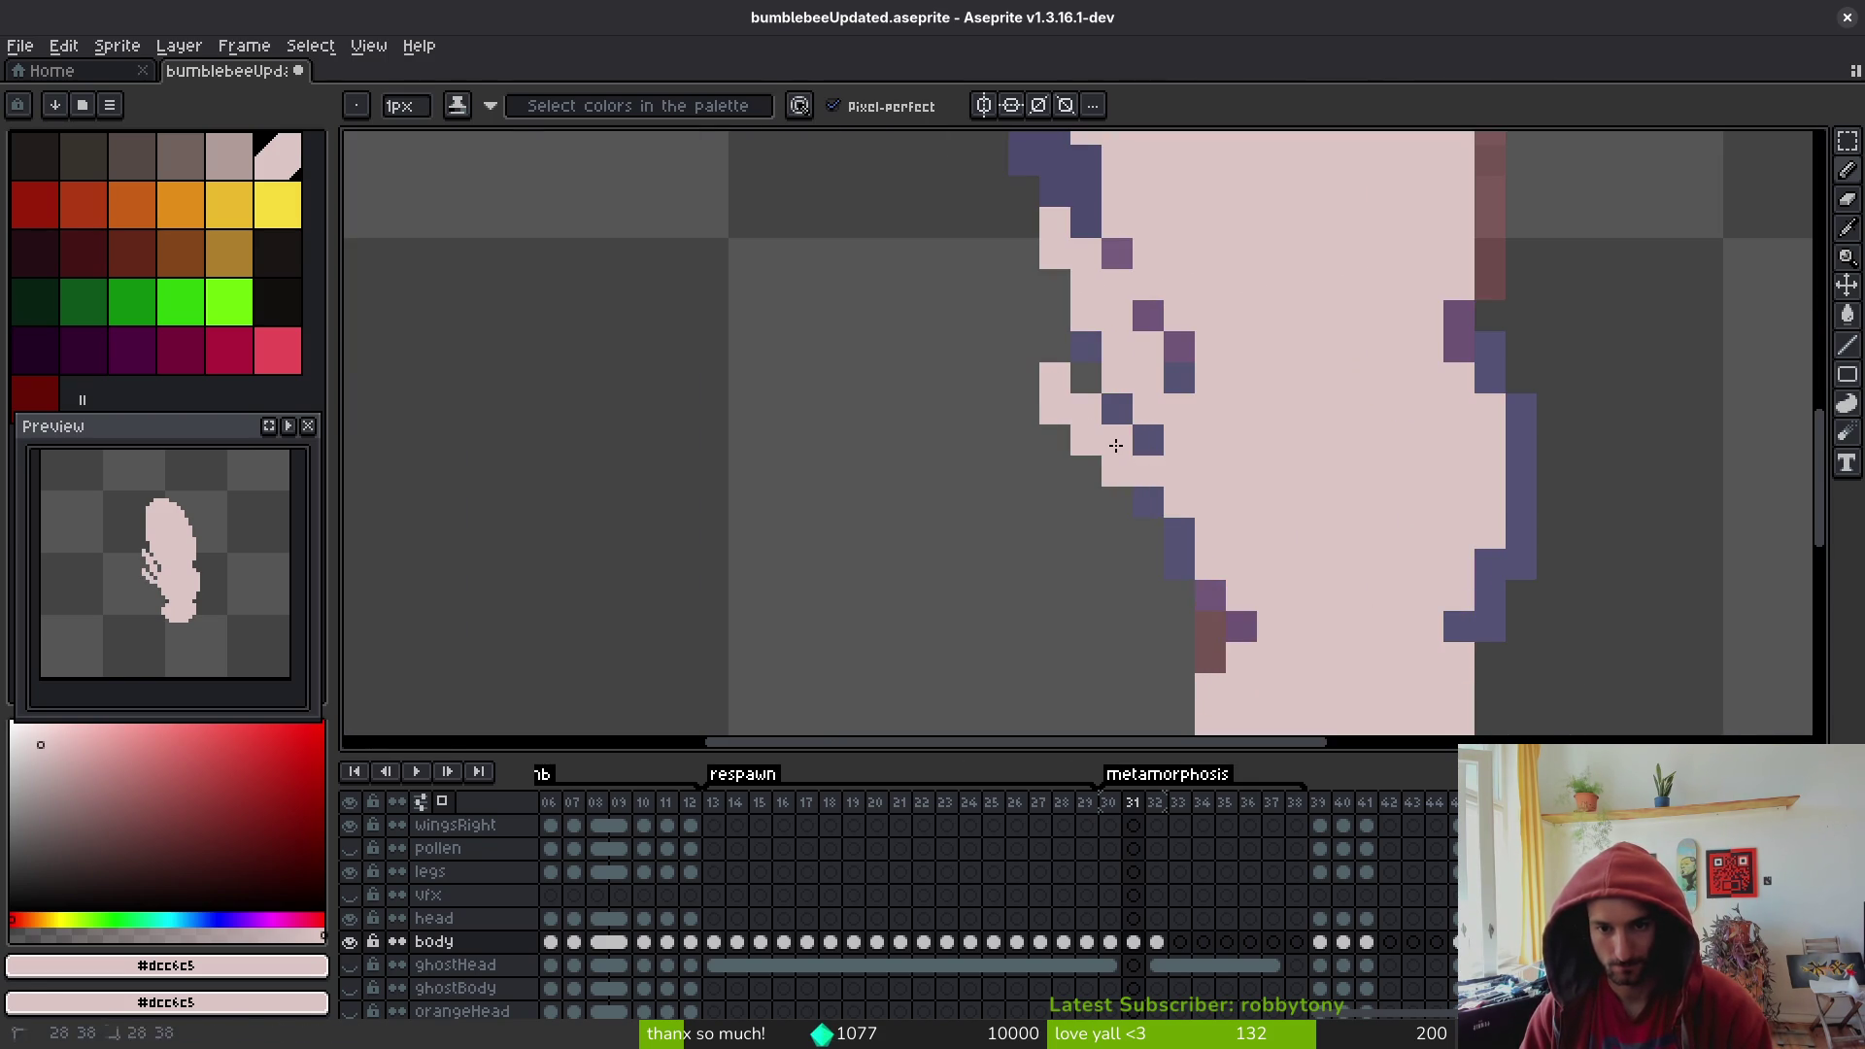
- Paint the remaining outline pixels along the body's lower left pink
scroll(1117, 442, "down", 3)
scroll(1117, 442, "up", 3)
left_click(1196, 562)
left_click(1163, 570)
left_click_drag(1102, 570, 1171, 608)
scroll(1160, 603, "down", 3)
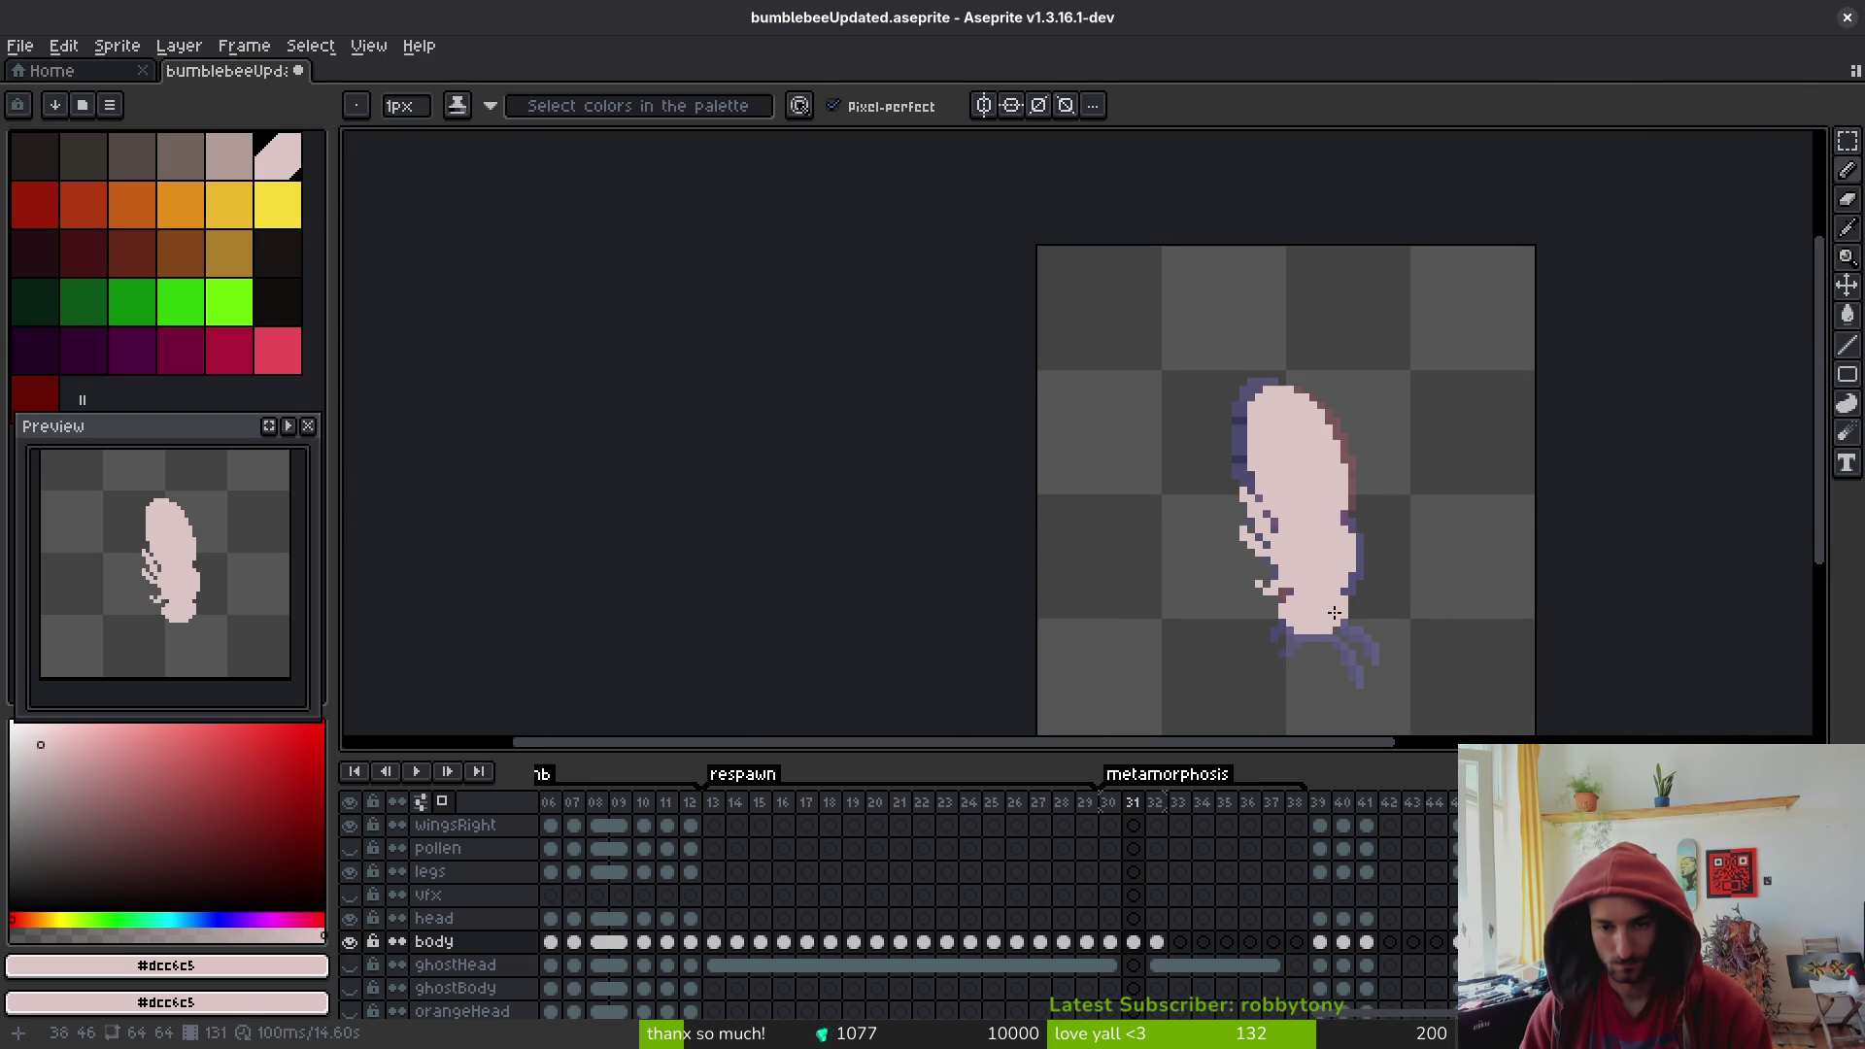
scroll(1176, 564, "up", 2)
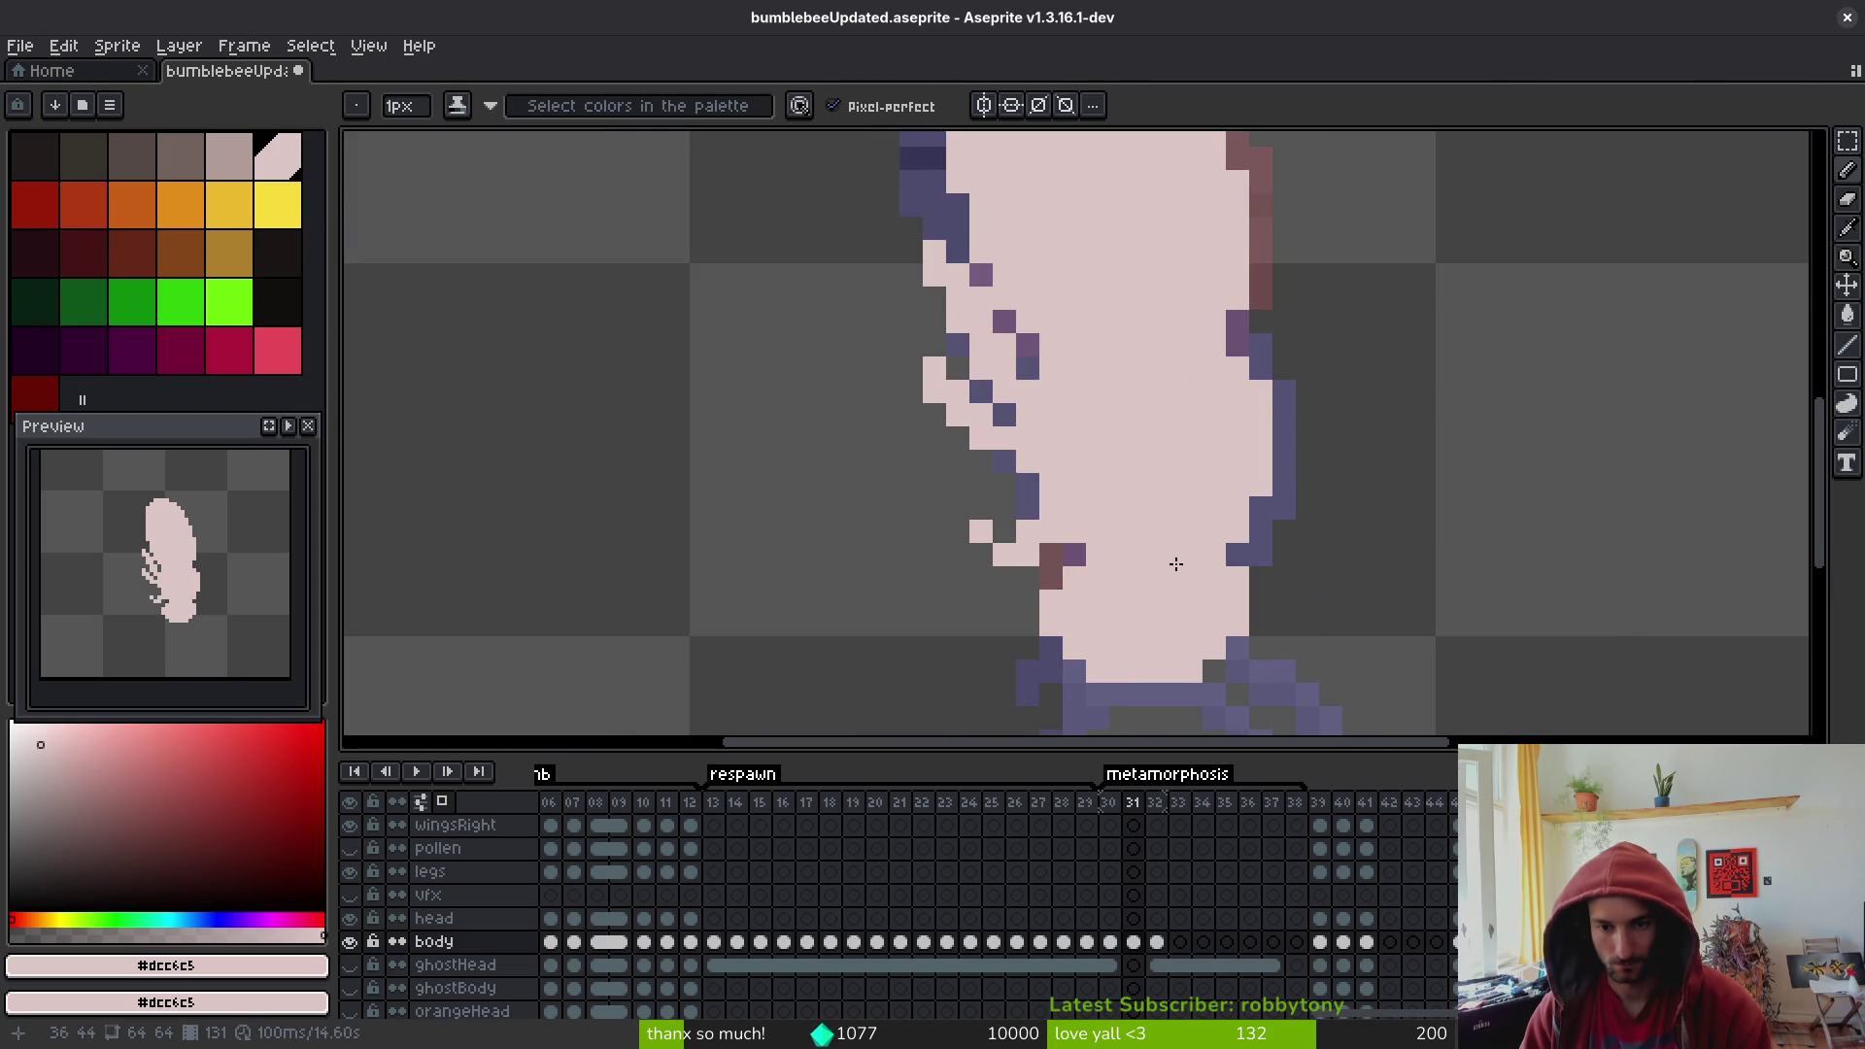
- Erase stray pink pixels, undo extra edits and save bumblebeeUpdated with Ctrl+S
key("e")
left_click_drag(1004, 554, 981, 532)
key("b")
left_click(1051, 555)
left_click(1004, 531)
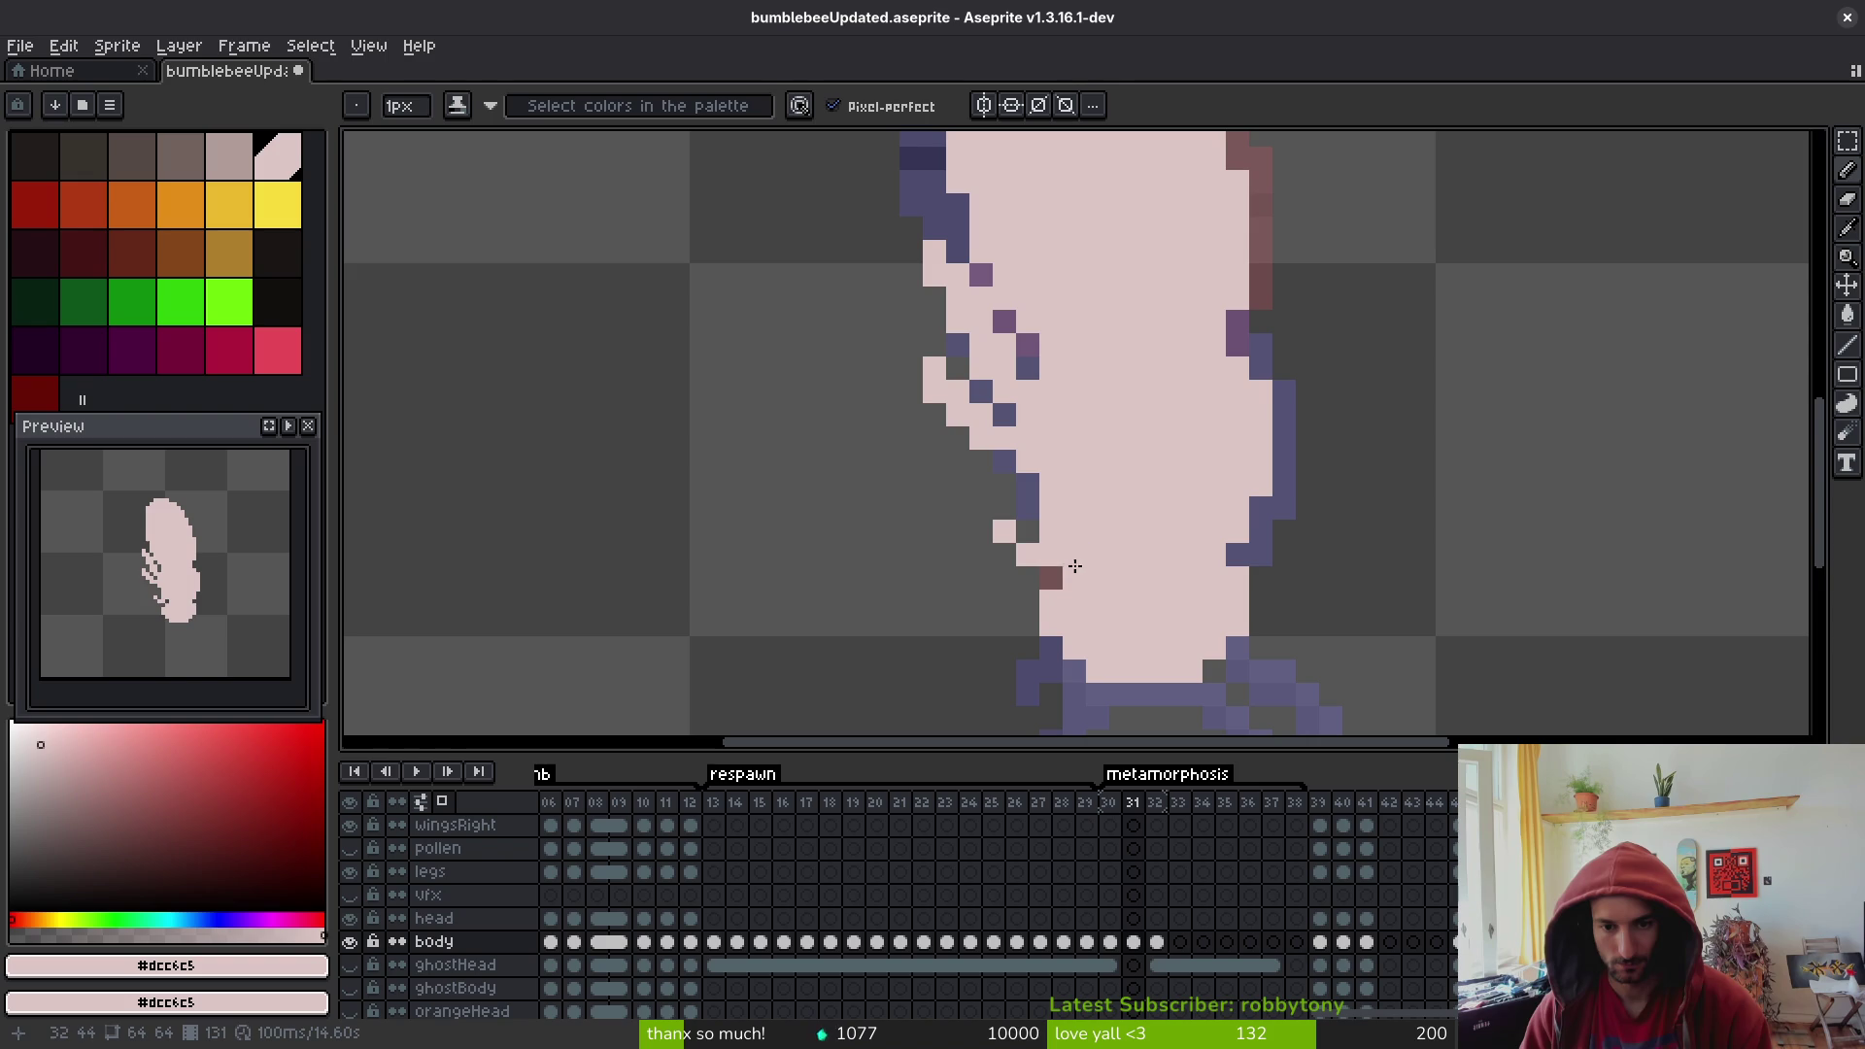
key("ctrl+z")
key("ctrl+z")
key("ctrl+z")
key("ctrl+s")
scroll(1114, 555, "down", 3)
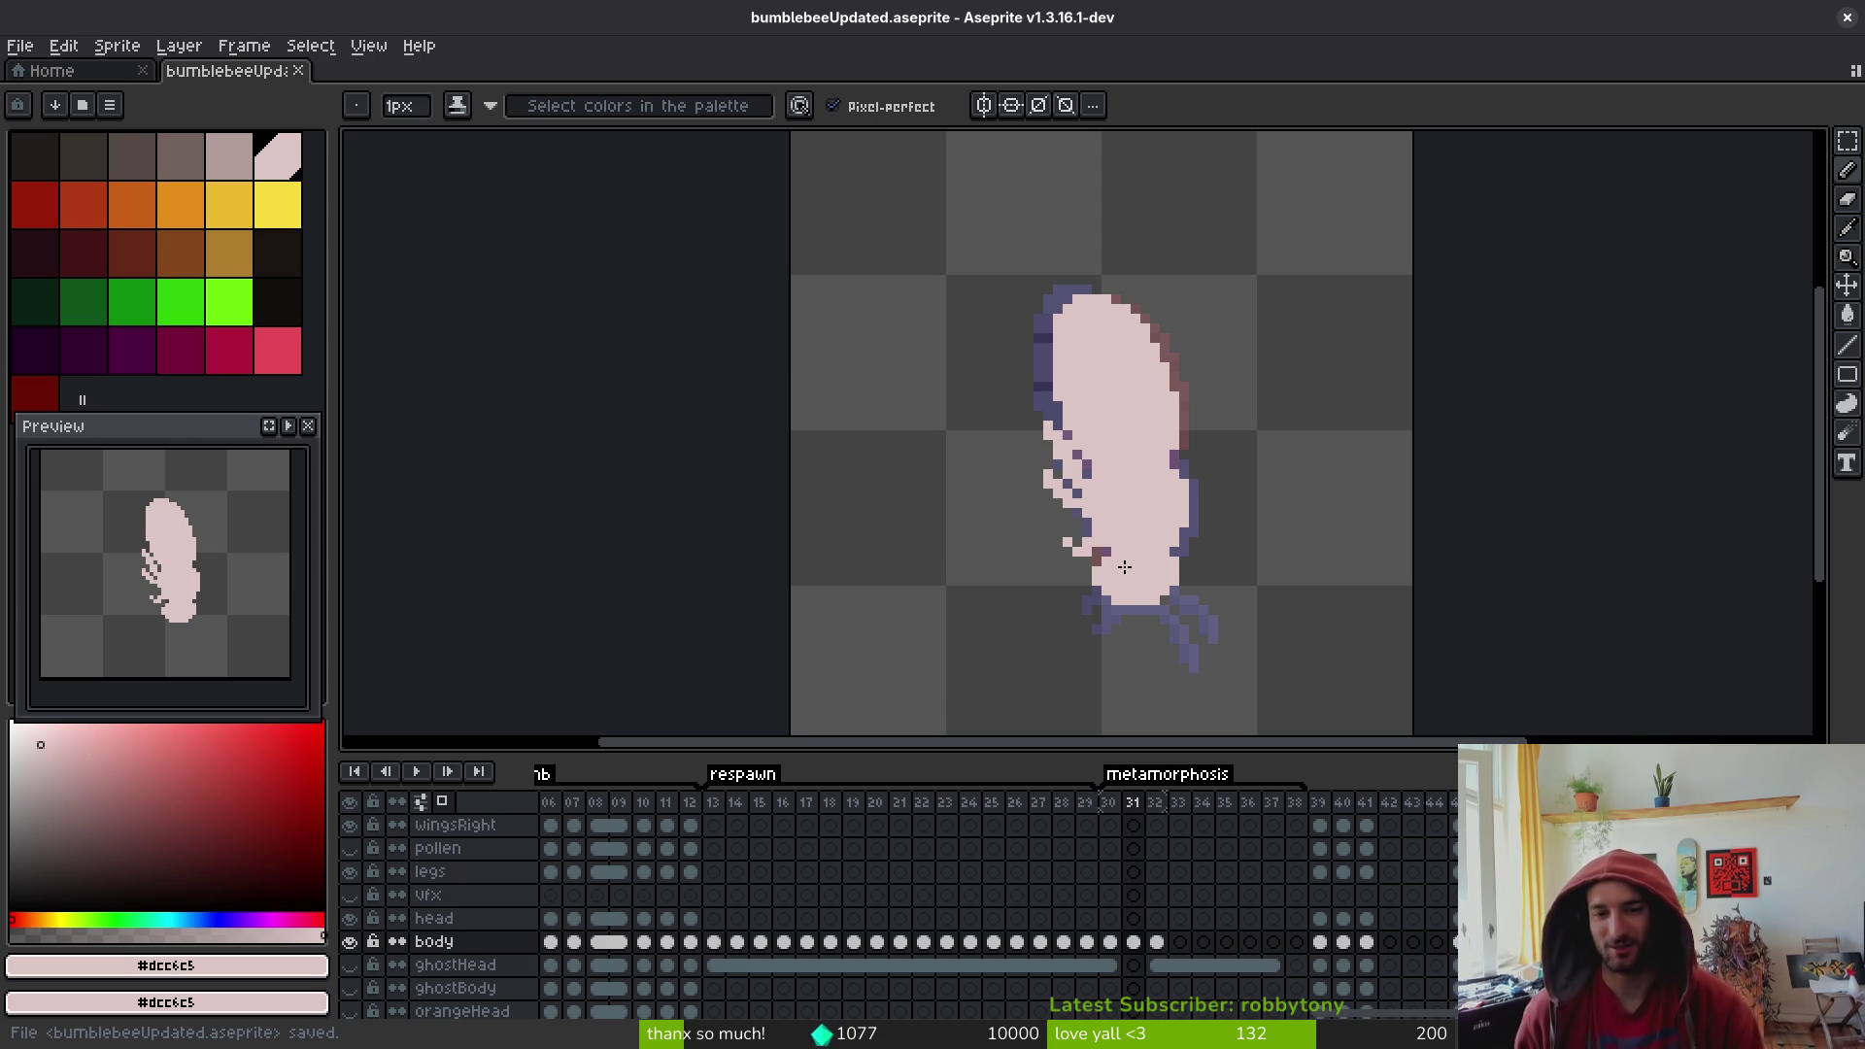
left_click(1117, 282)
scroll(1096, 447, "up", 3)
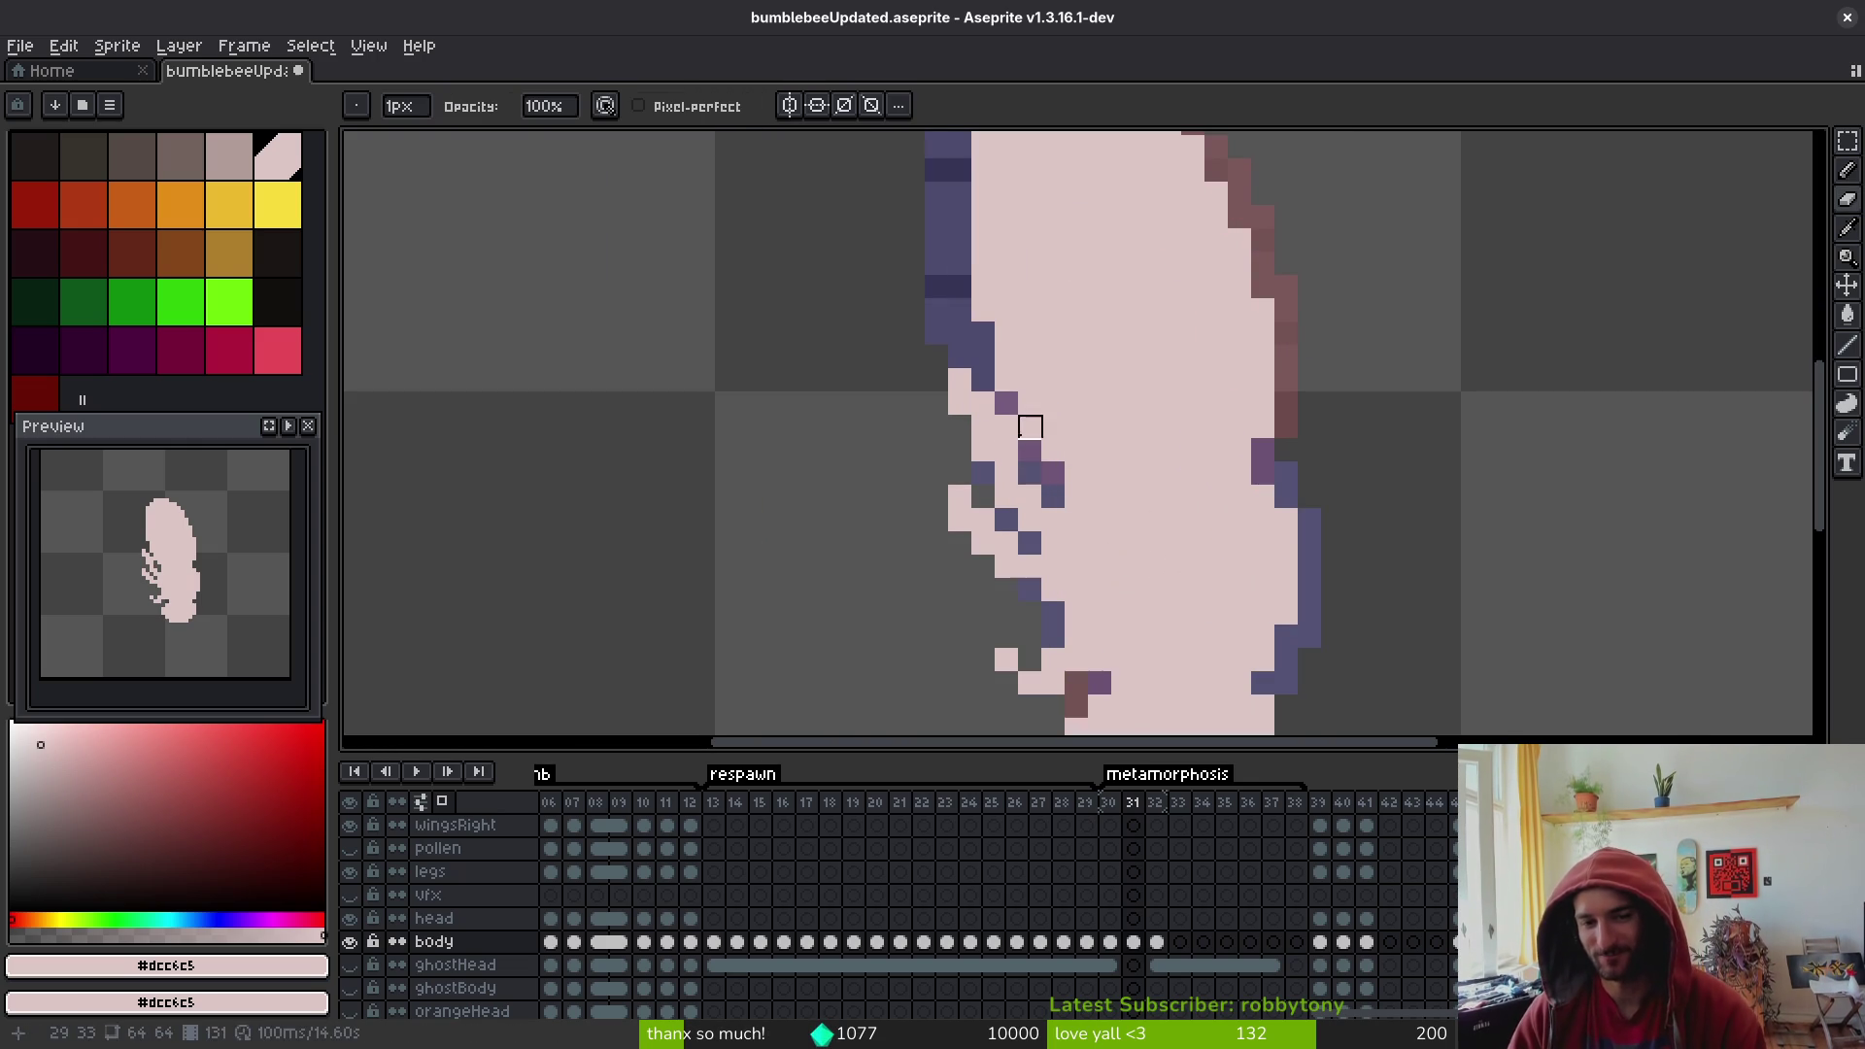
scroll(1104, 492, "down", 4)
key("ctrl+s")
key("Left")
key("Right")
key("Left")
scroll(1084, 491, "up", 4)
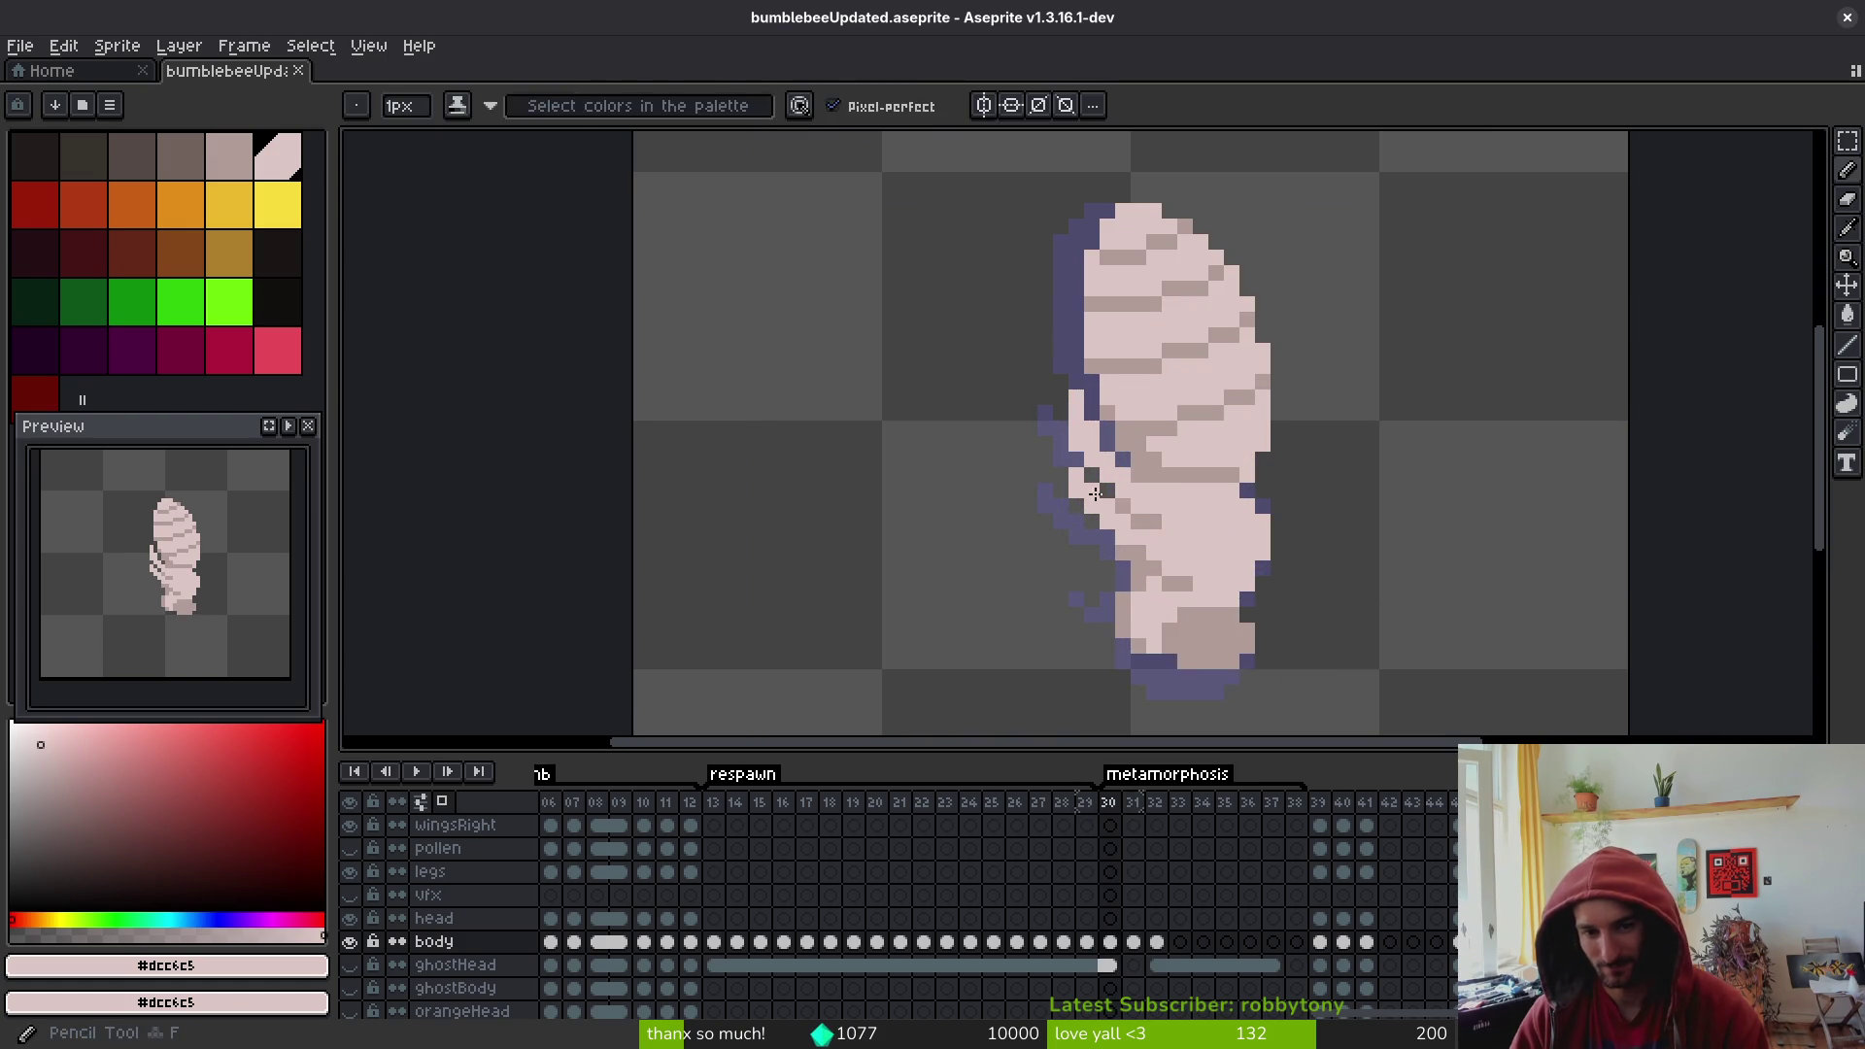
key("Right")
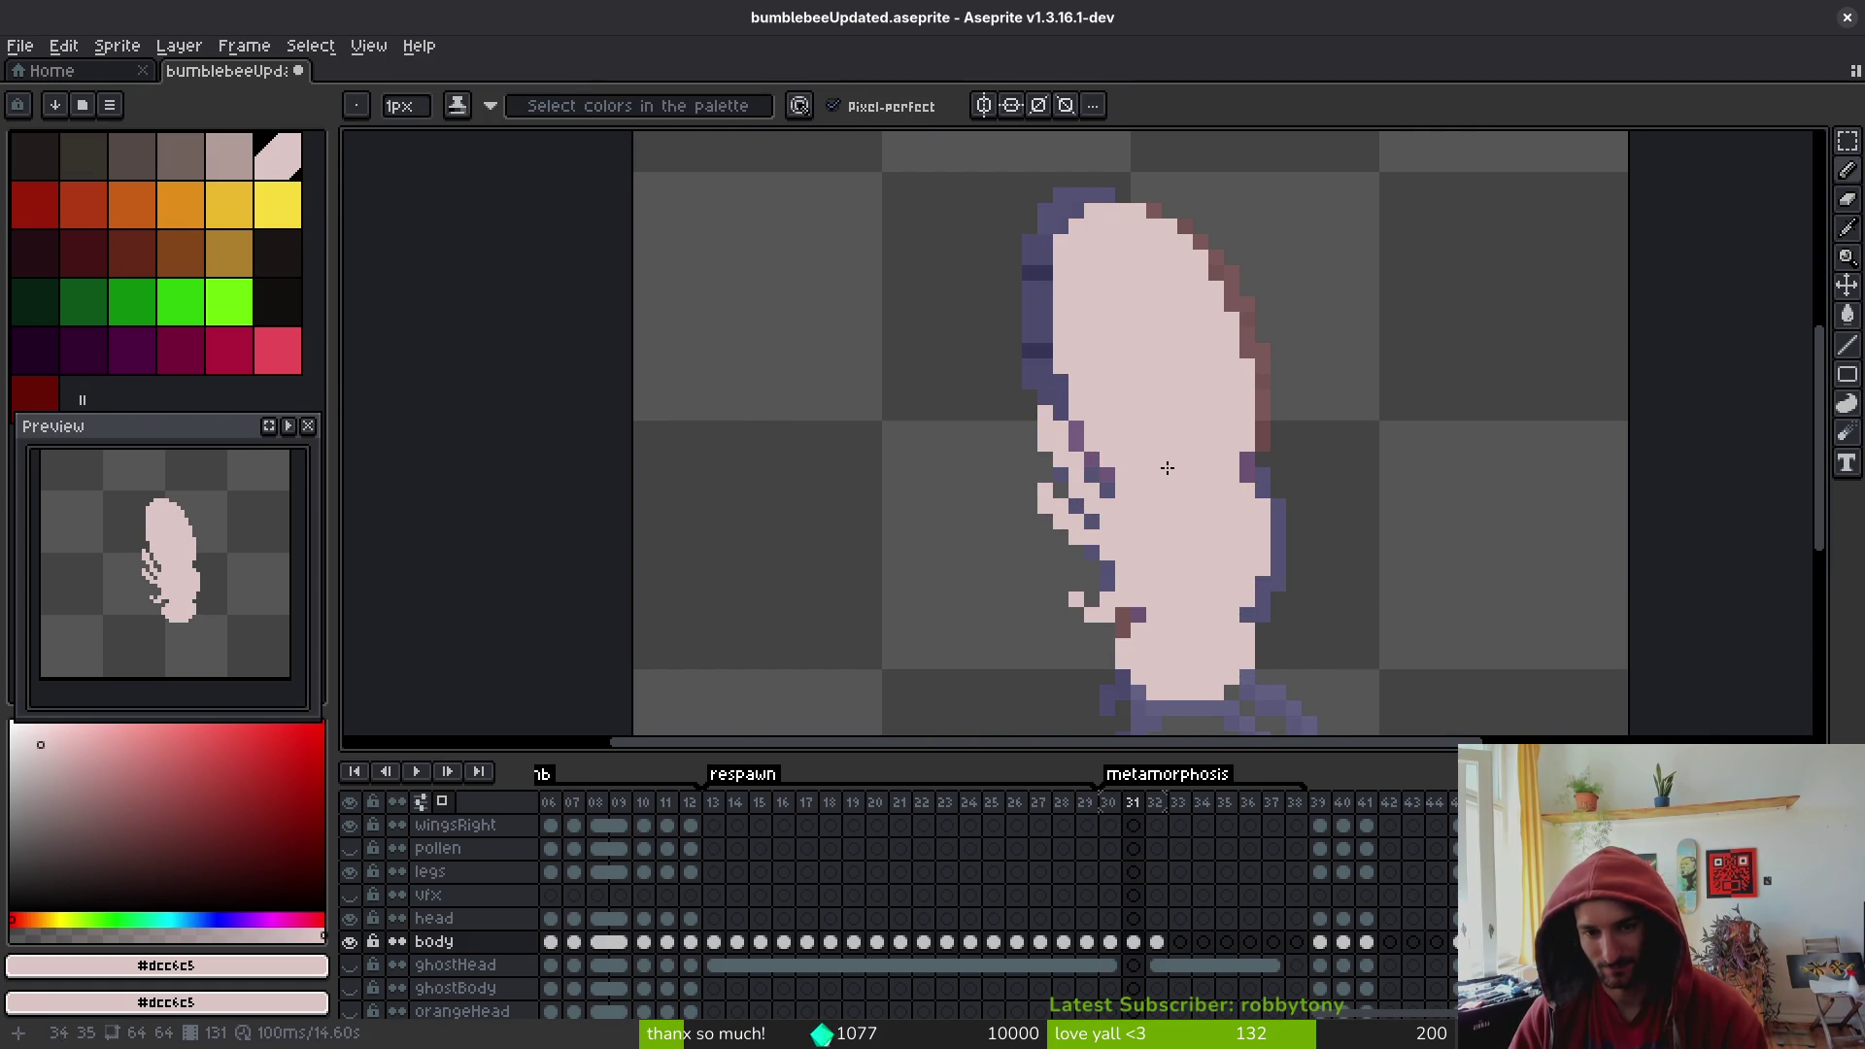
scroll(1167, 468, "down", 3)
key("i")
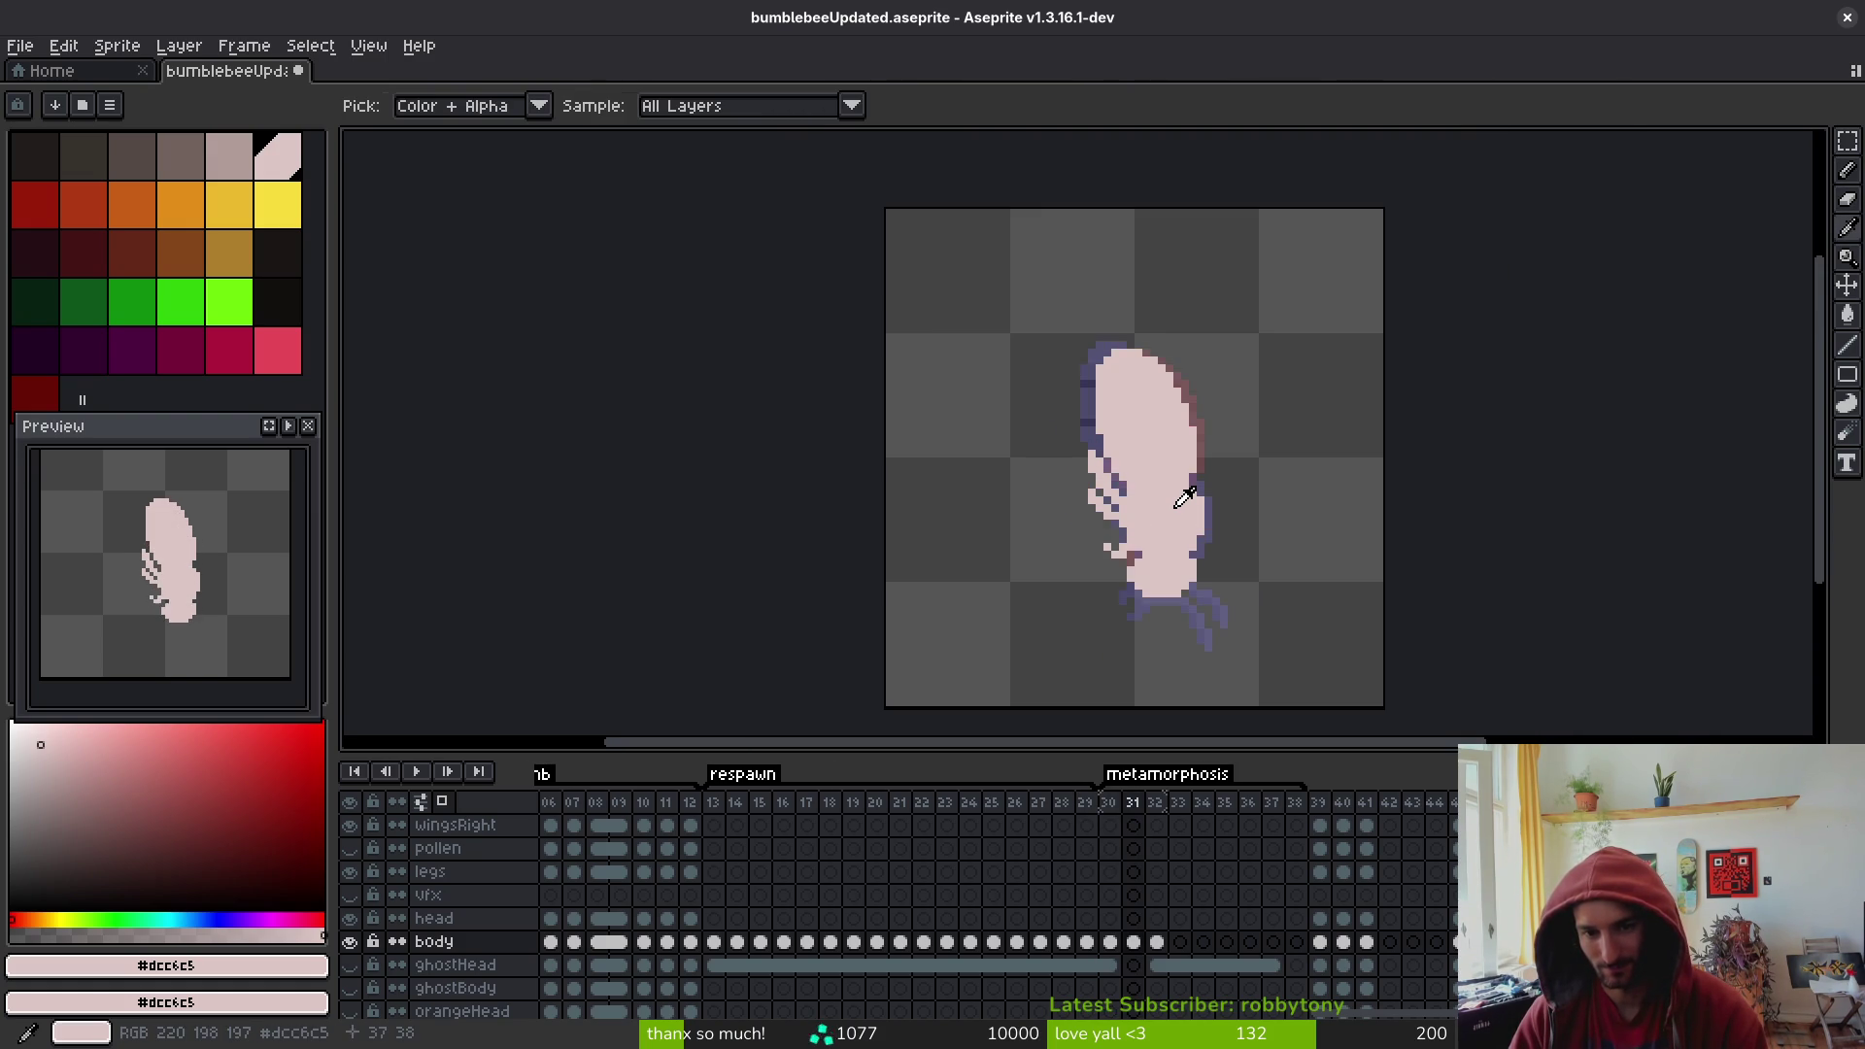
key("b")
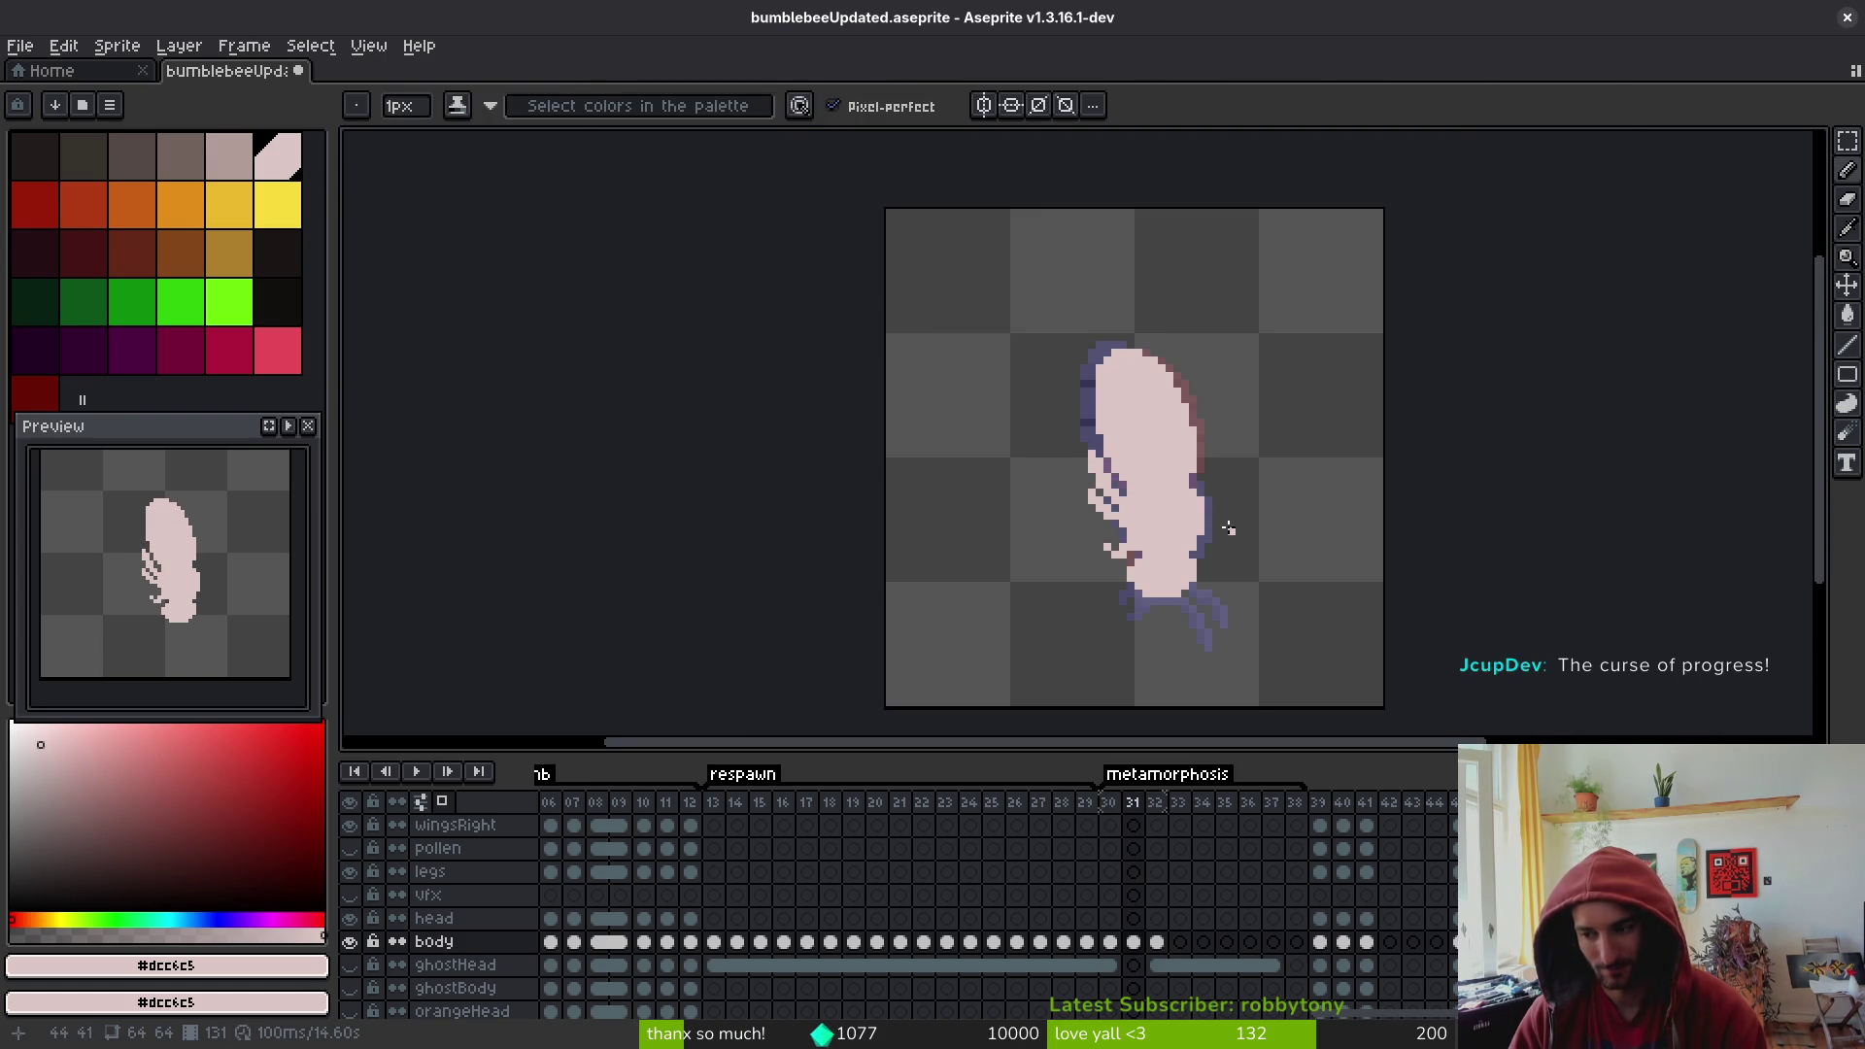
key("ctrl+s")
scroll(1010, 375, "up", 4)
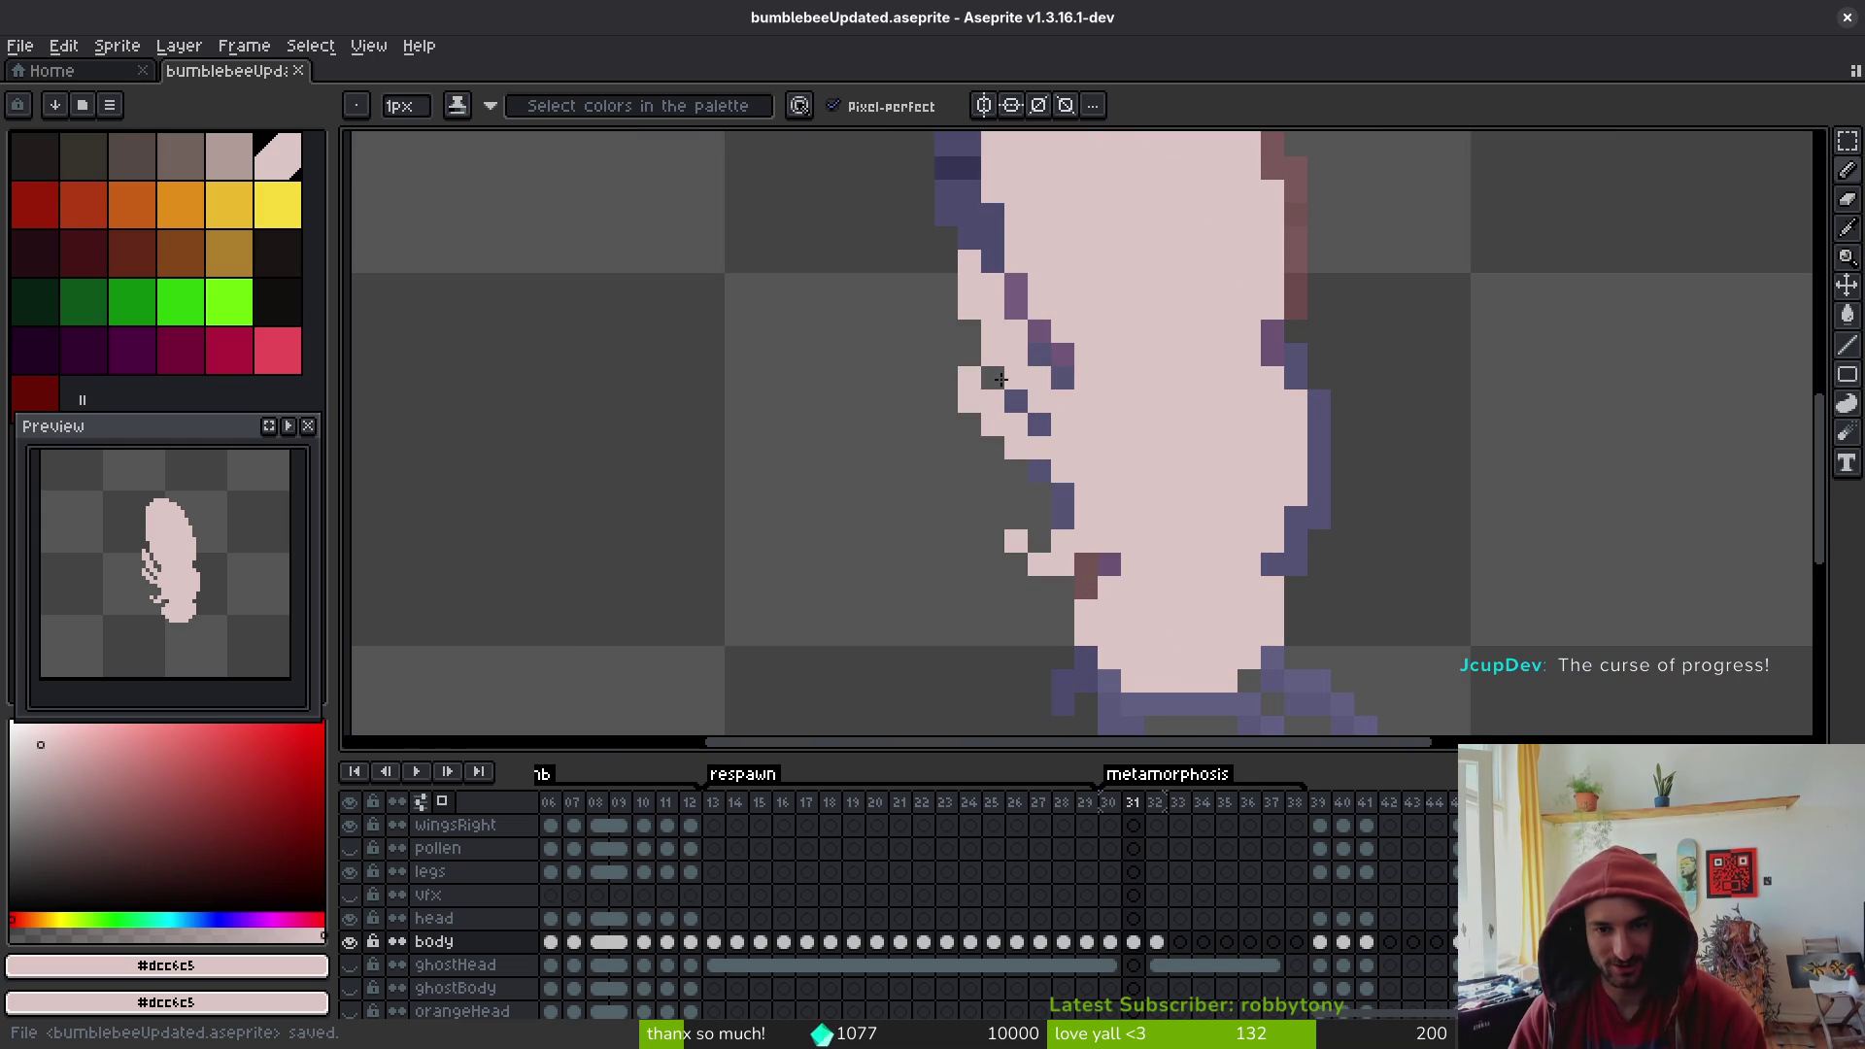
key("m")
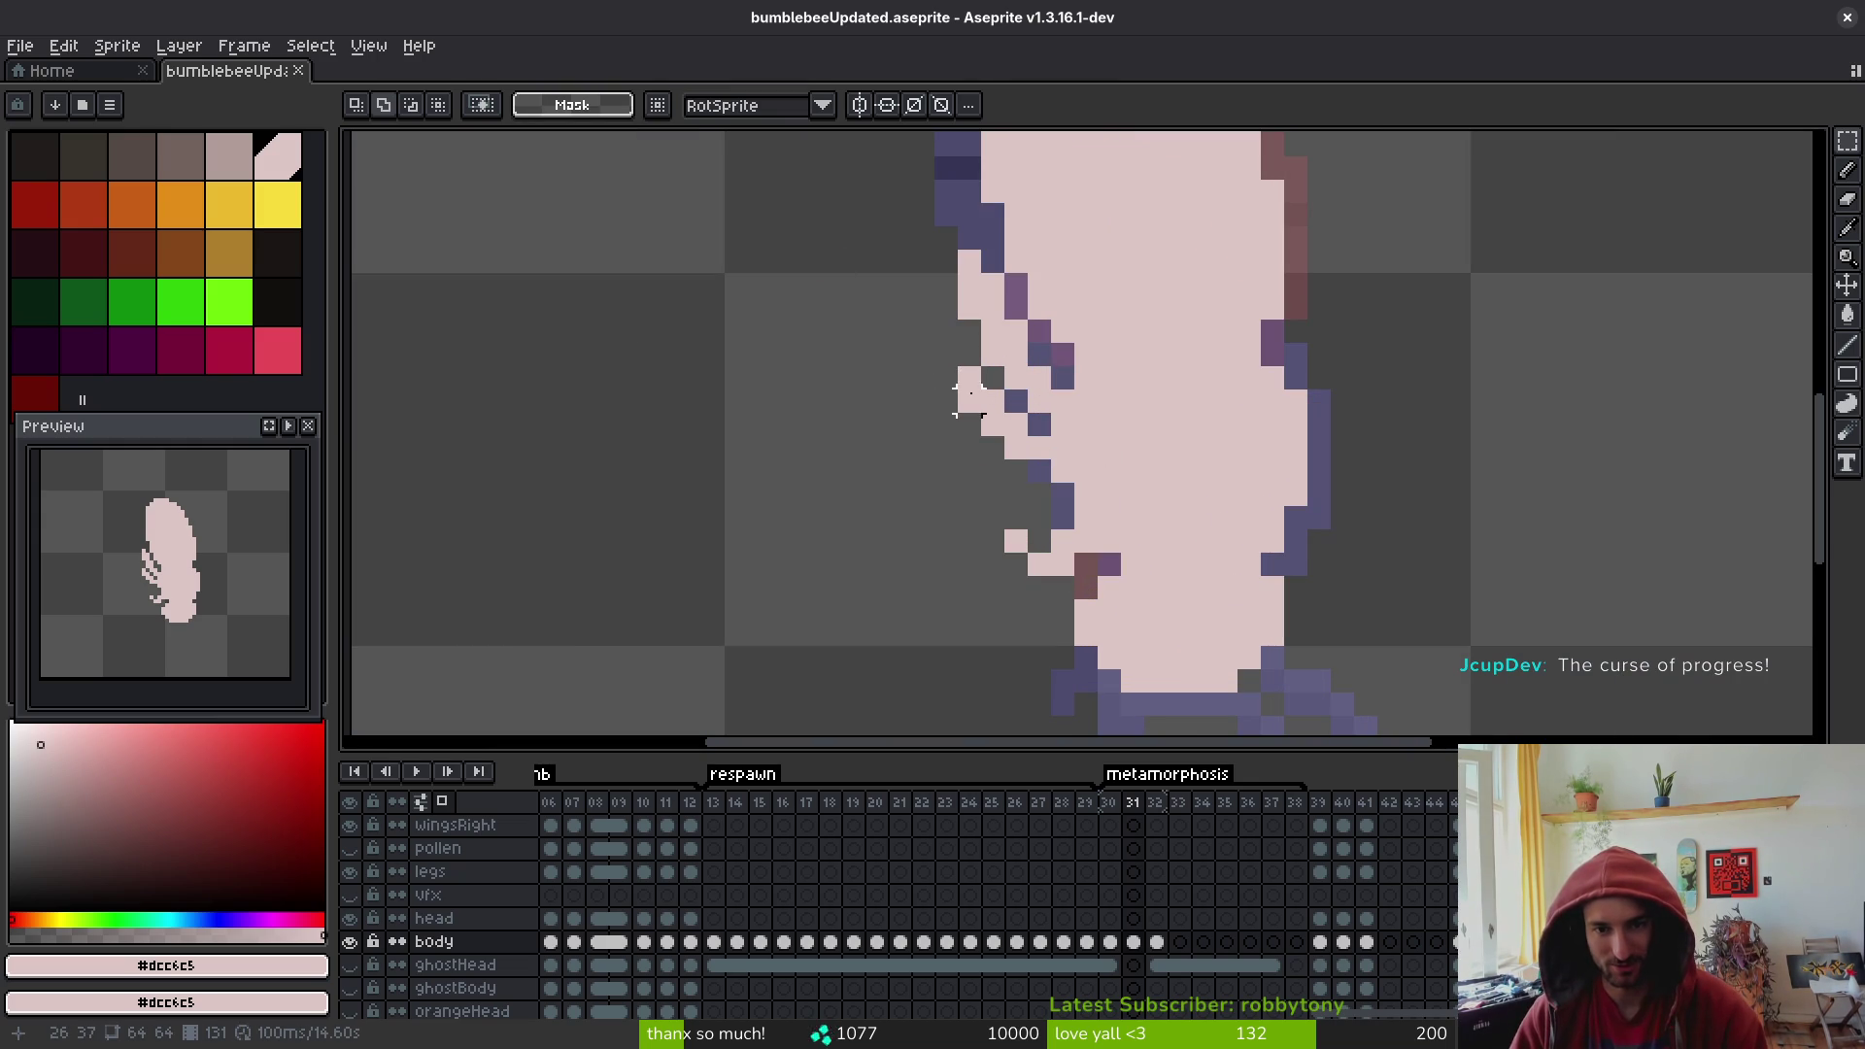
scroll(1061, 448, "down", 2)
scroll(1156, 479, "up", 1)
key("Left")
key("i")
scroll(1179, 510, "down", 1)
key("Right")
key("Left")
key("Right")
scroll(1221, 494, "up", 3)
key("Left")
key("Left")
key("b")
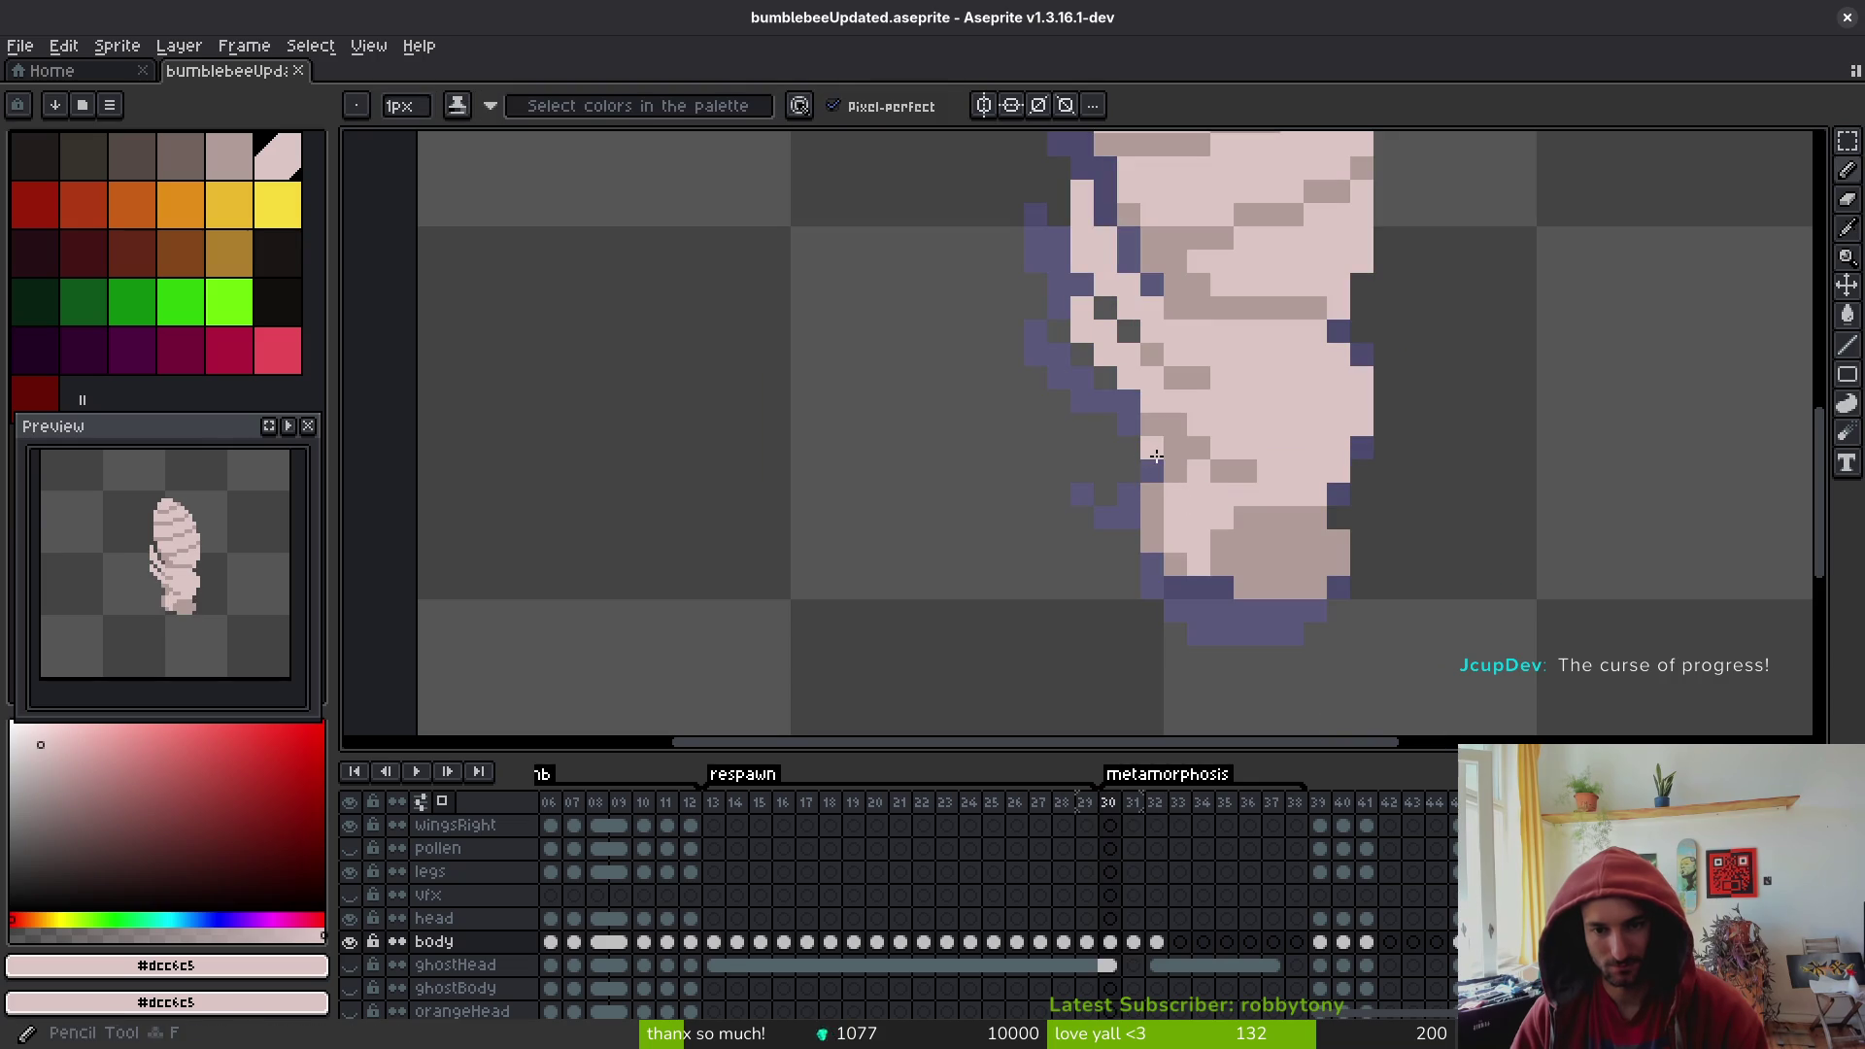
key("alt")
key("Left")
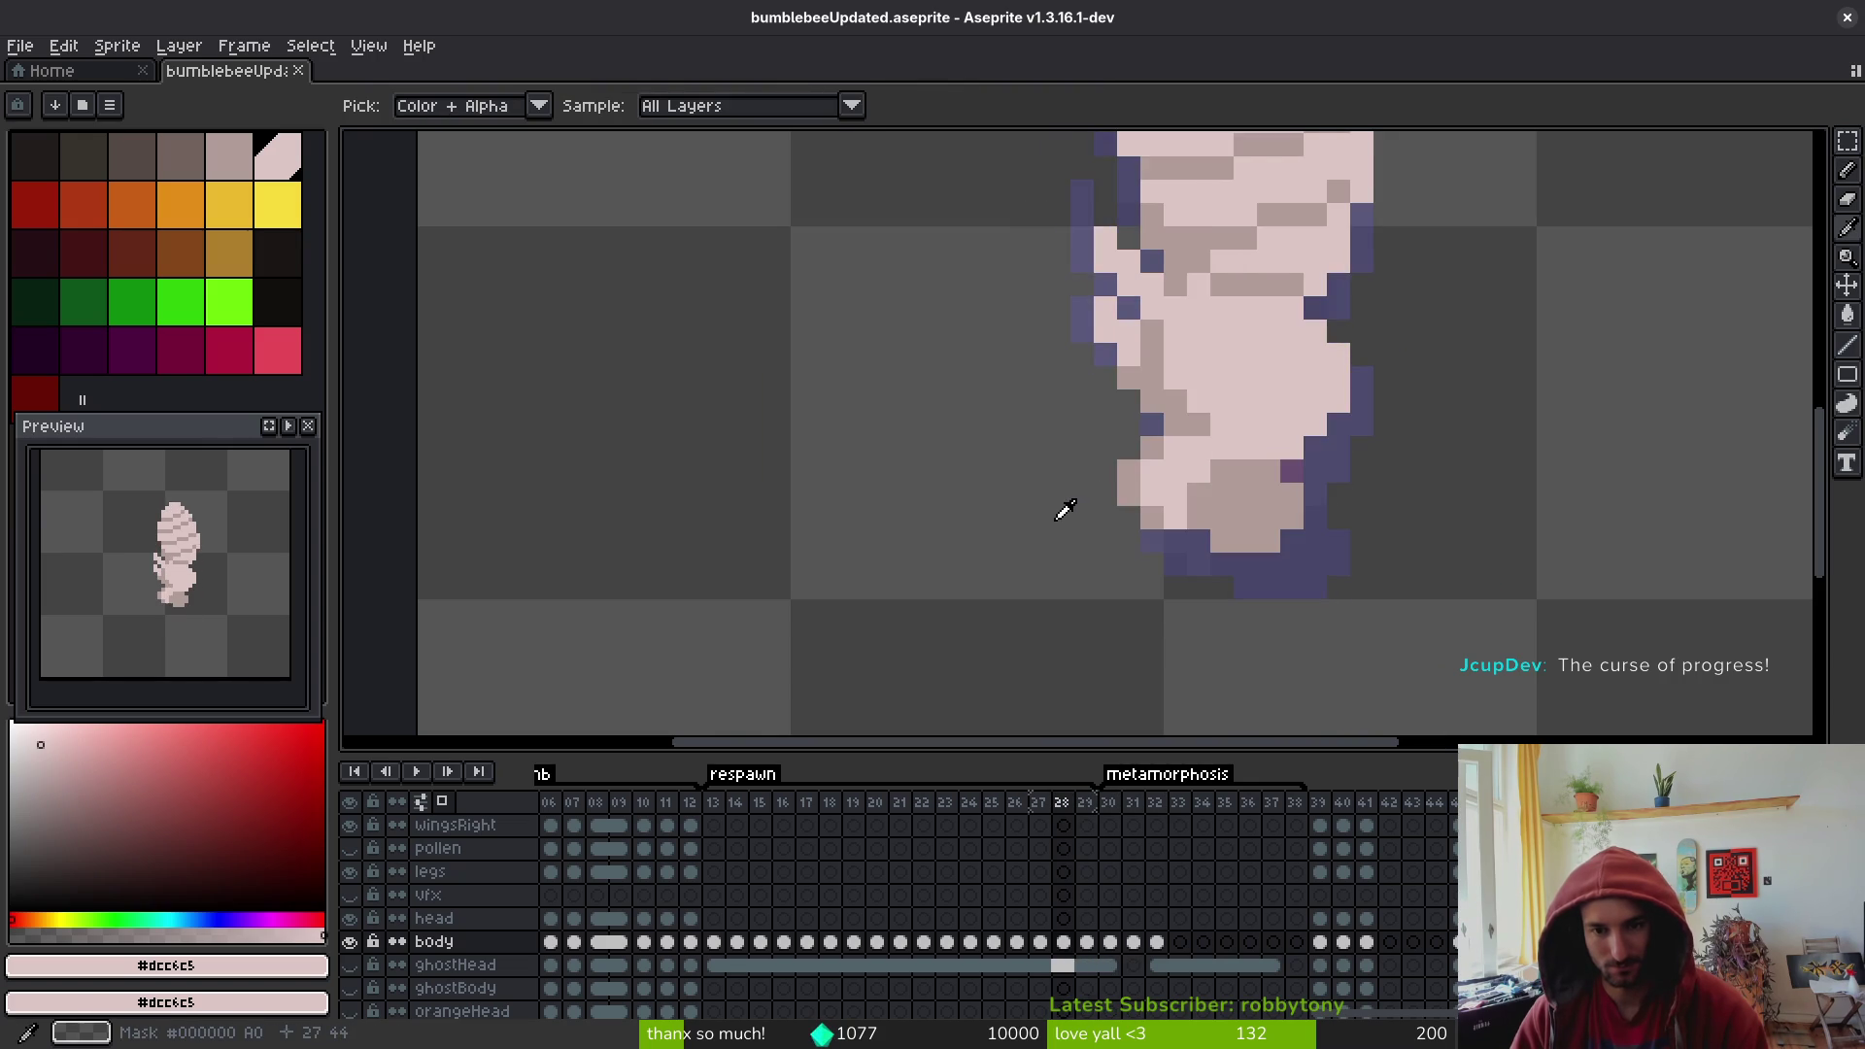
key("Right")
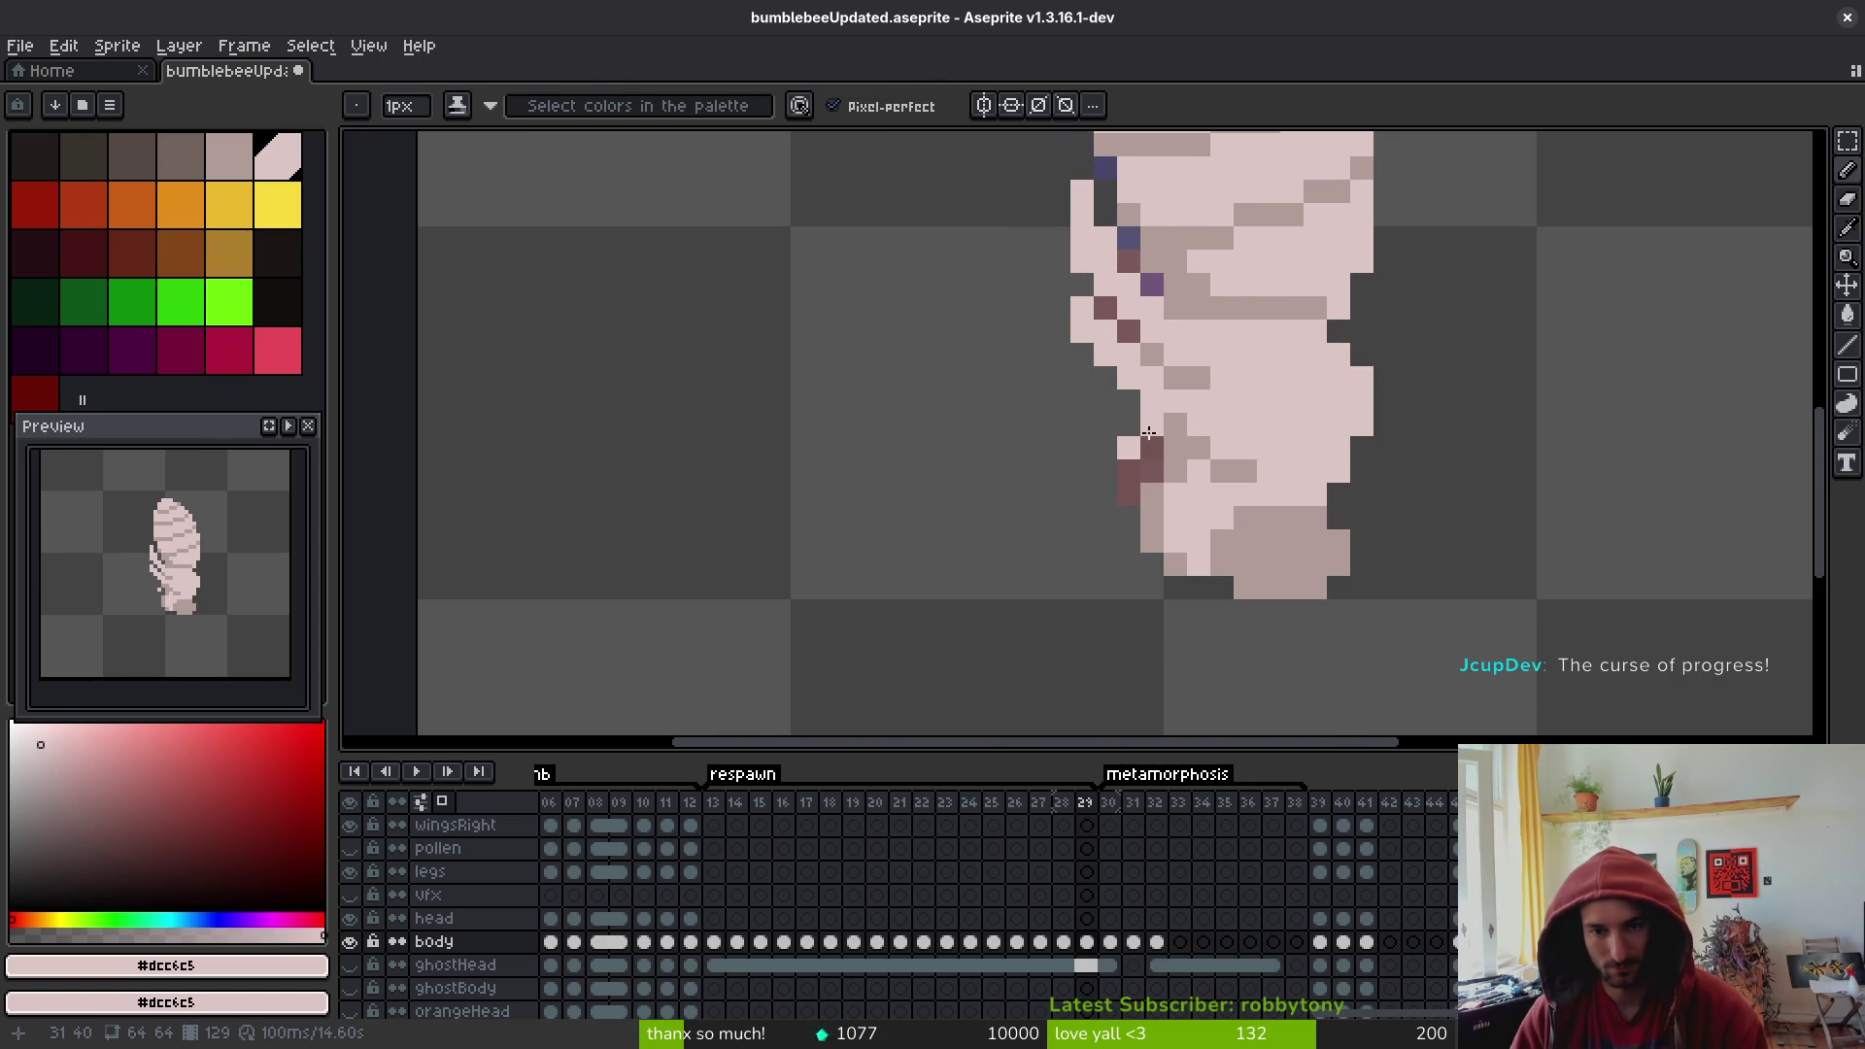
scroll(1217, 509, "down", 4)
scroll(1176, 500, "up", 3)
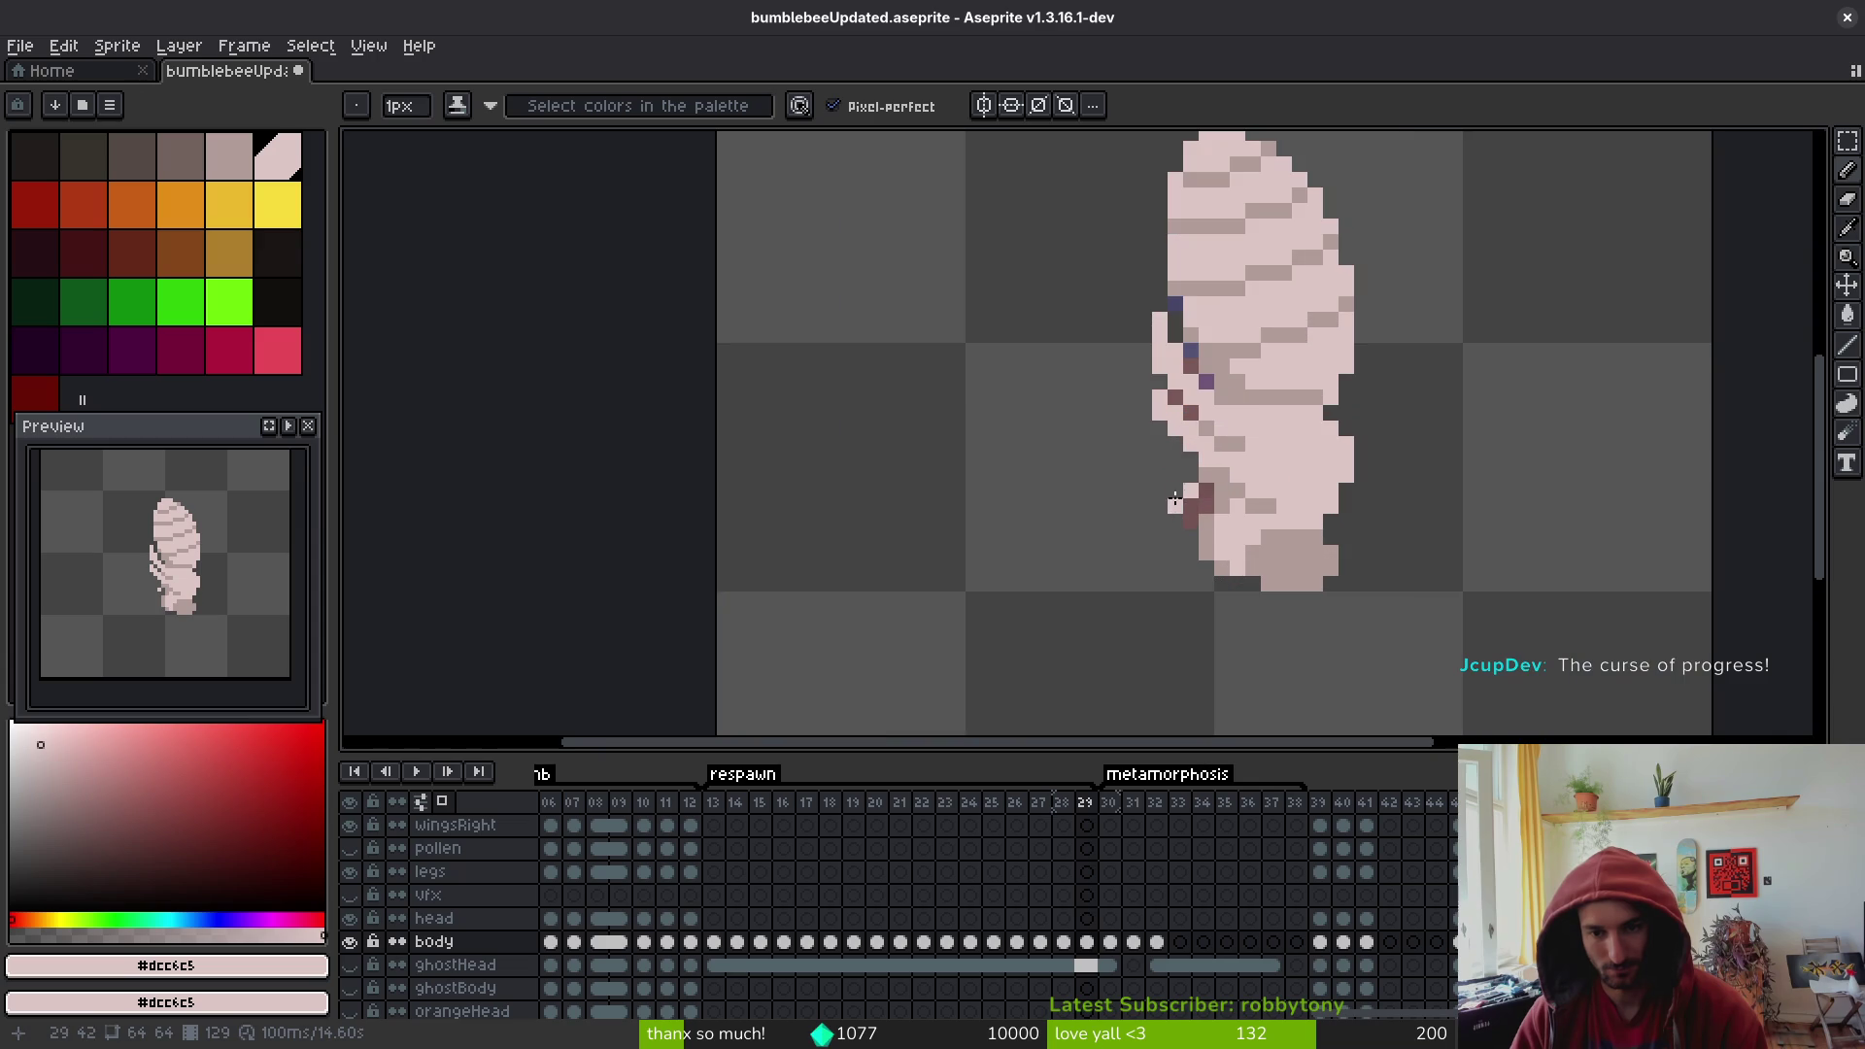
scroll(1269, 494, "down", 3)
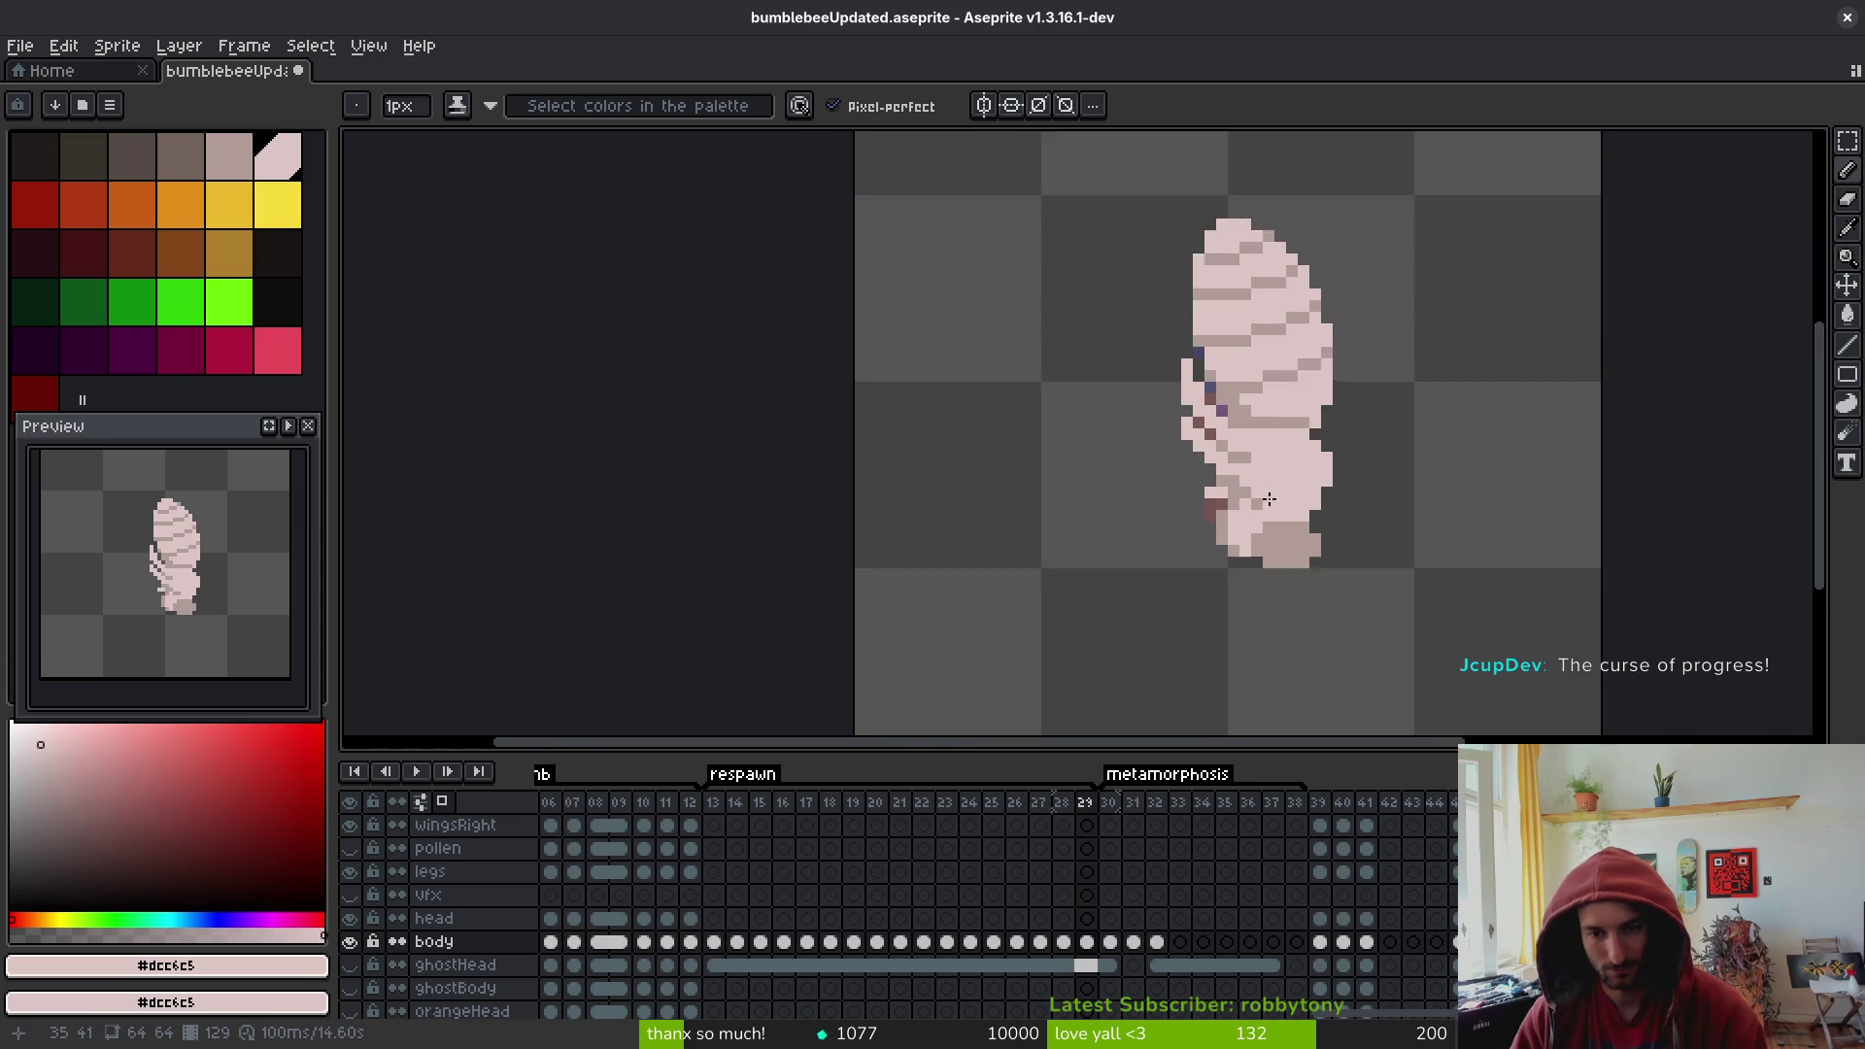
scroll(1254, 497, "up", 3)
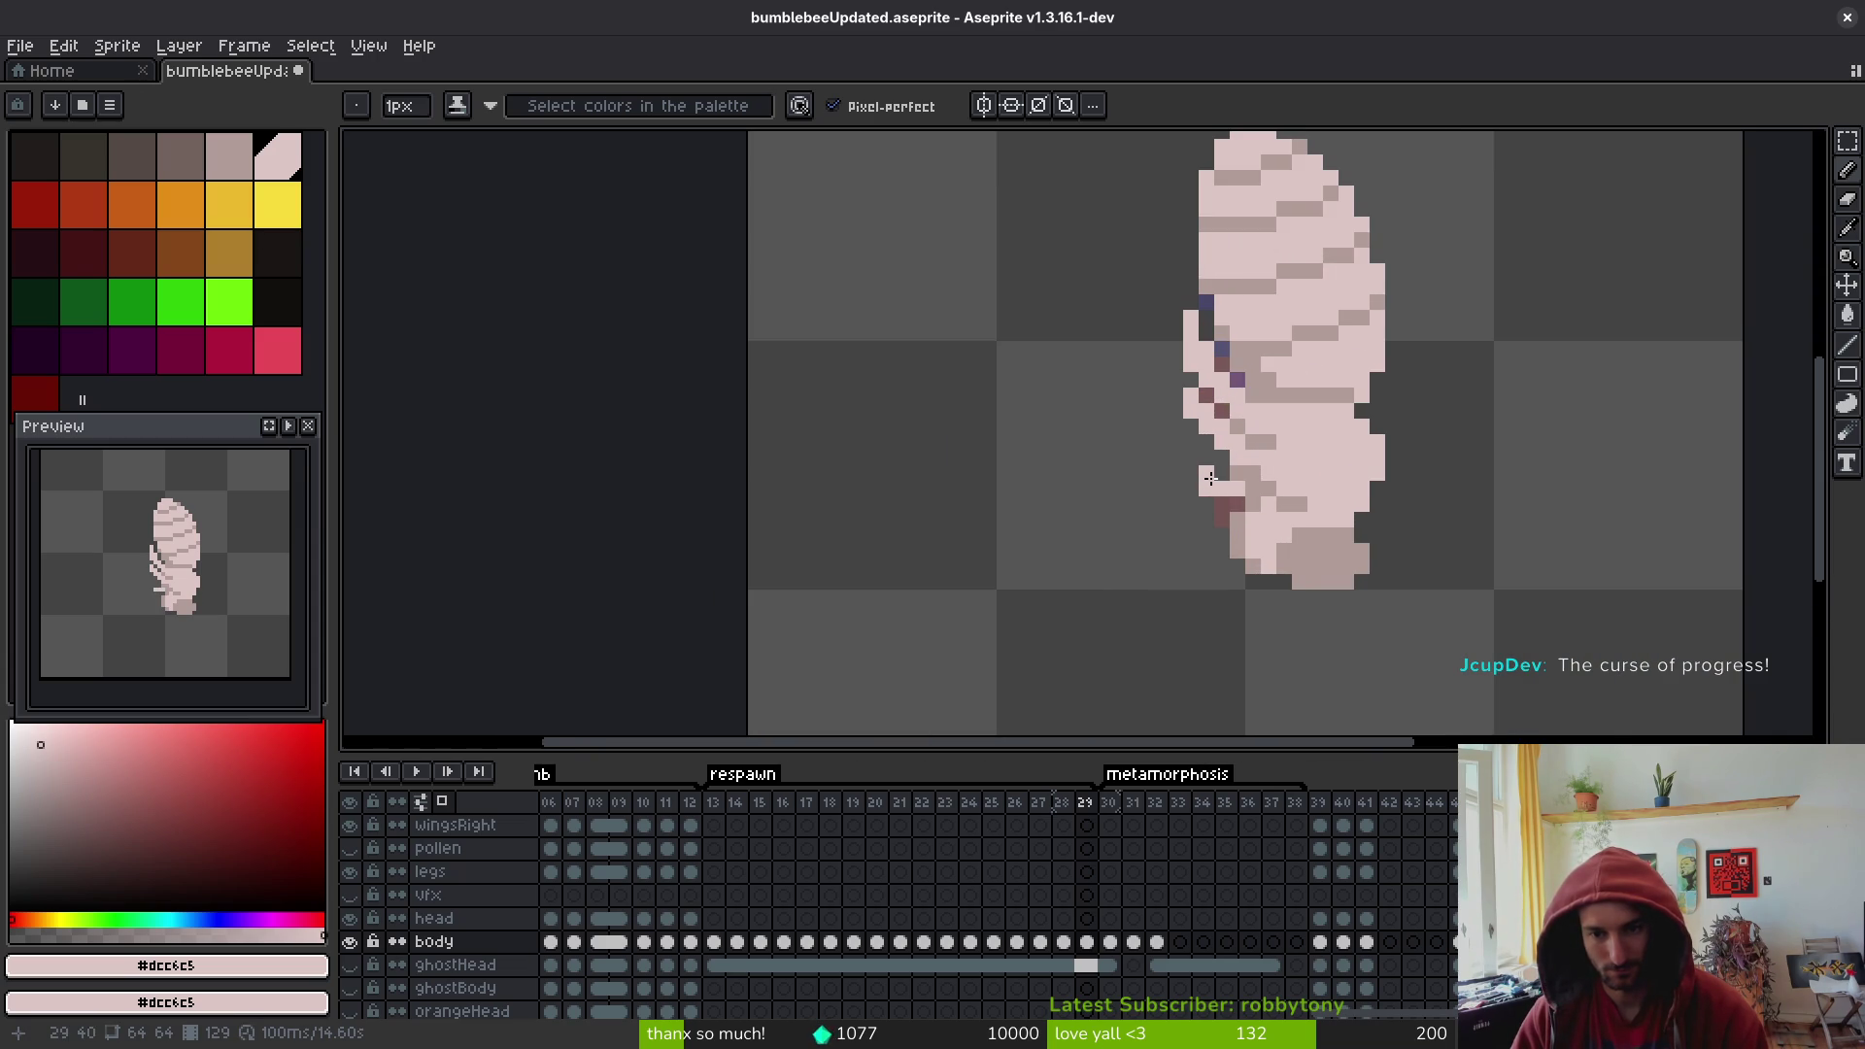
scroll(1325, 512, "down", 3)
key("alt")
key("Right")
left_click(1134, 941)
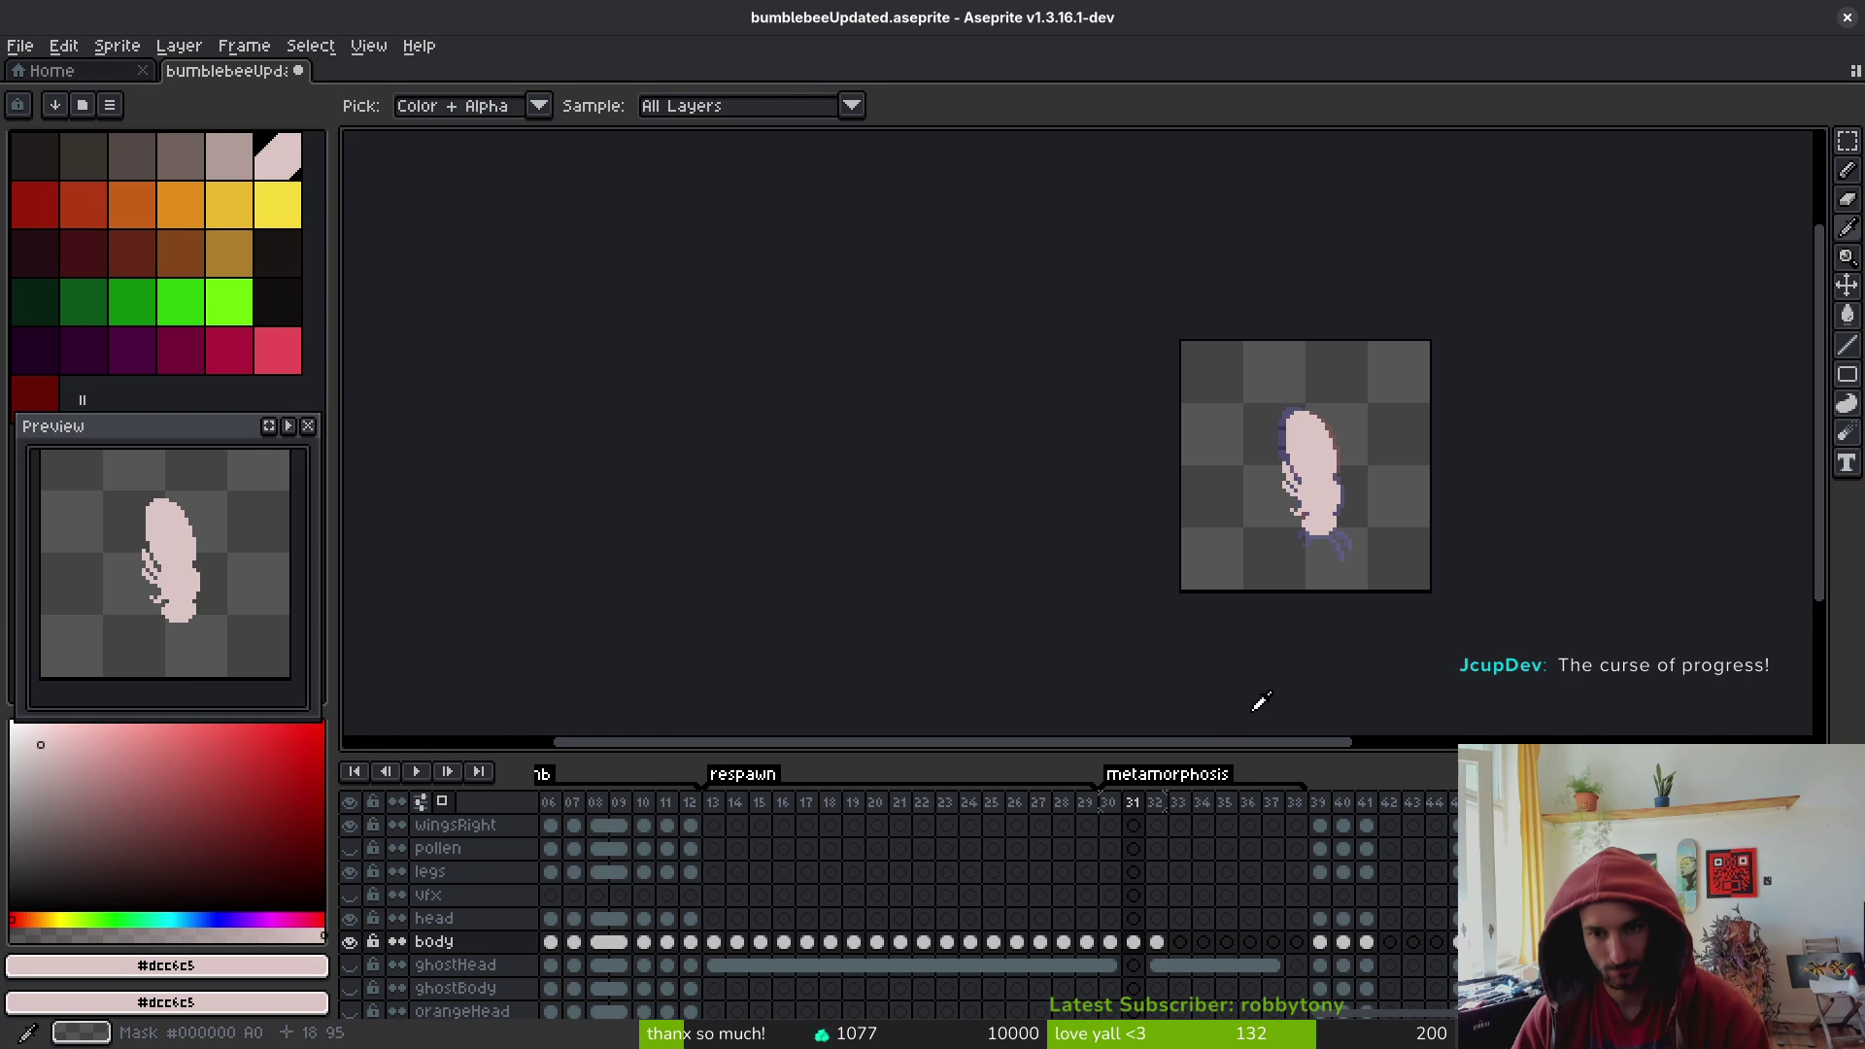
- Delete frame 30 and stretch the respawn tag right to about frame 37
left_click(1113, 803)
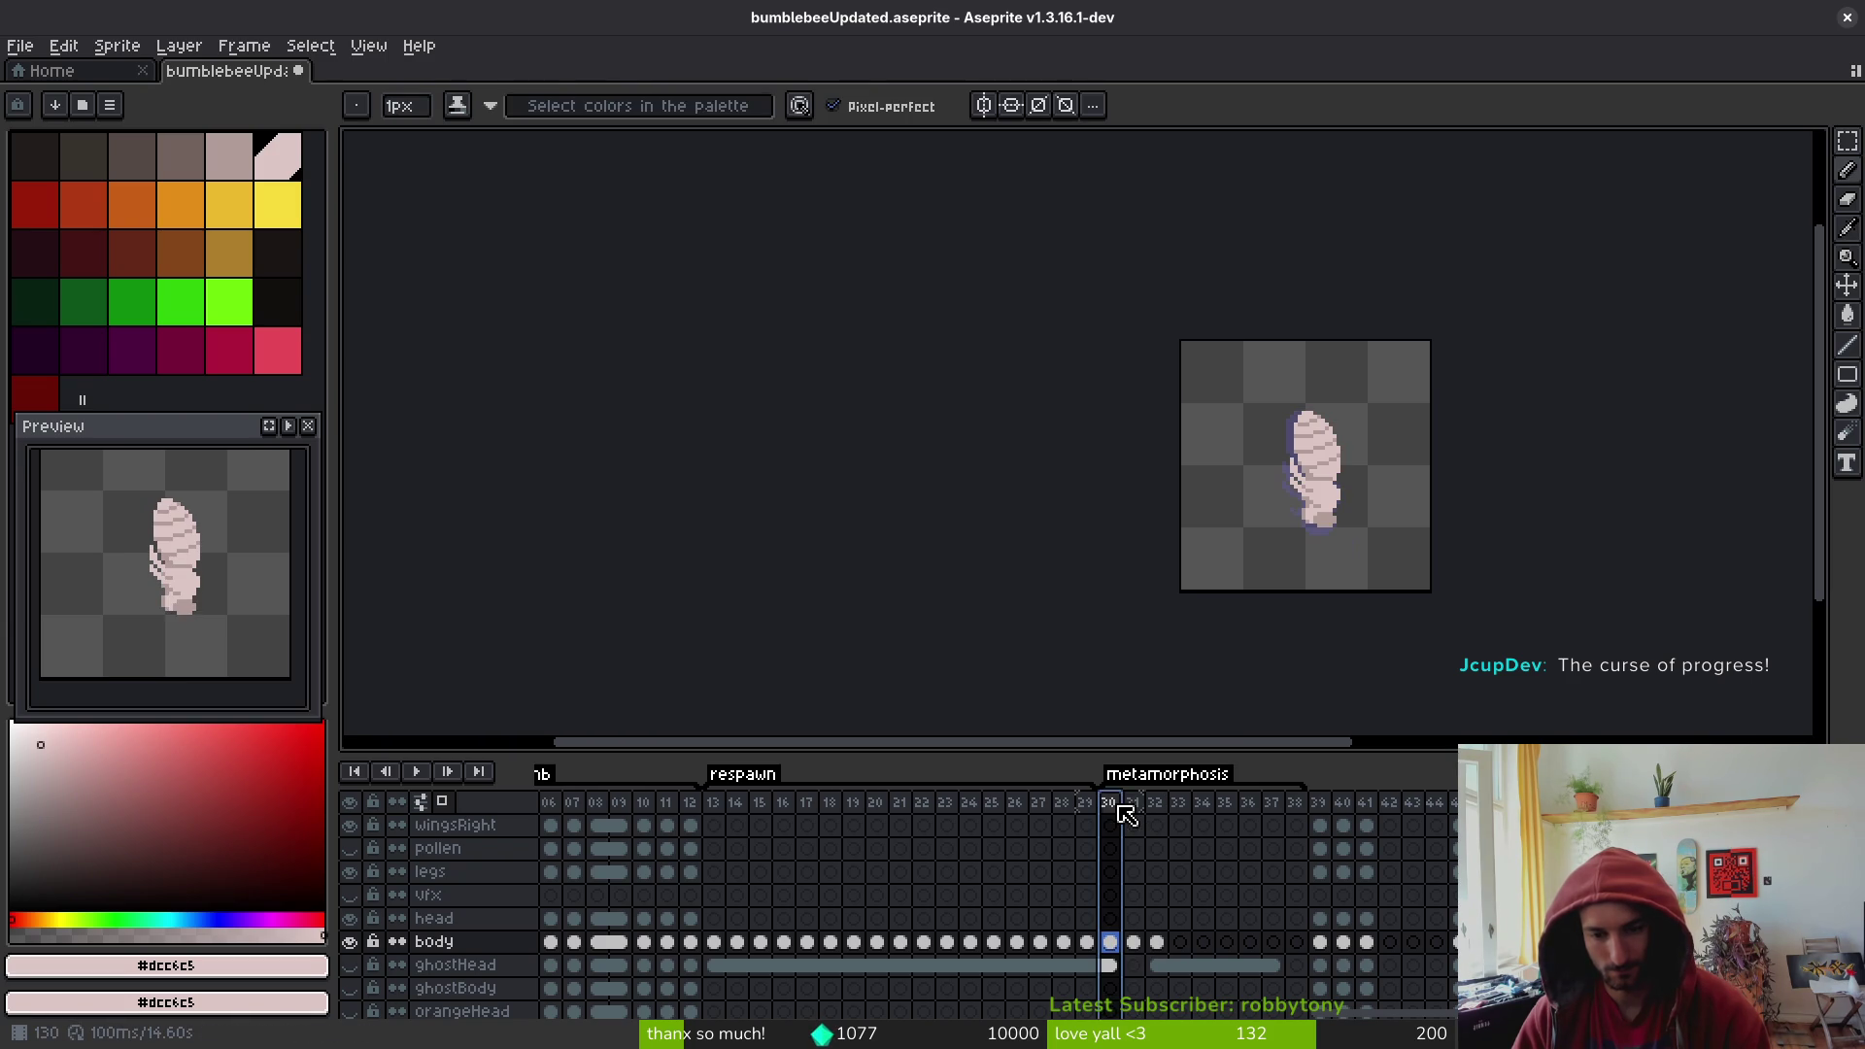
key("alt+BackSpace")
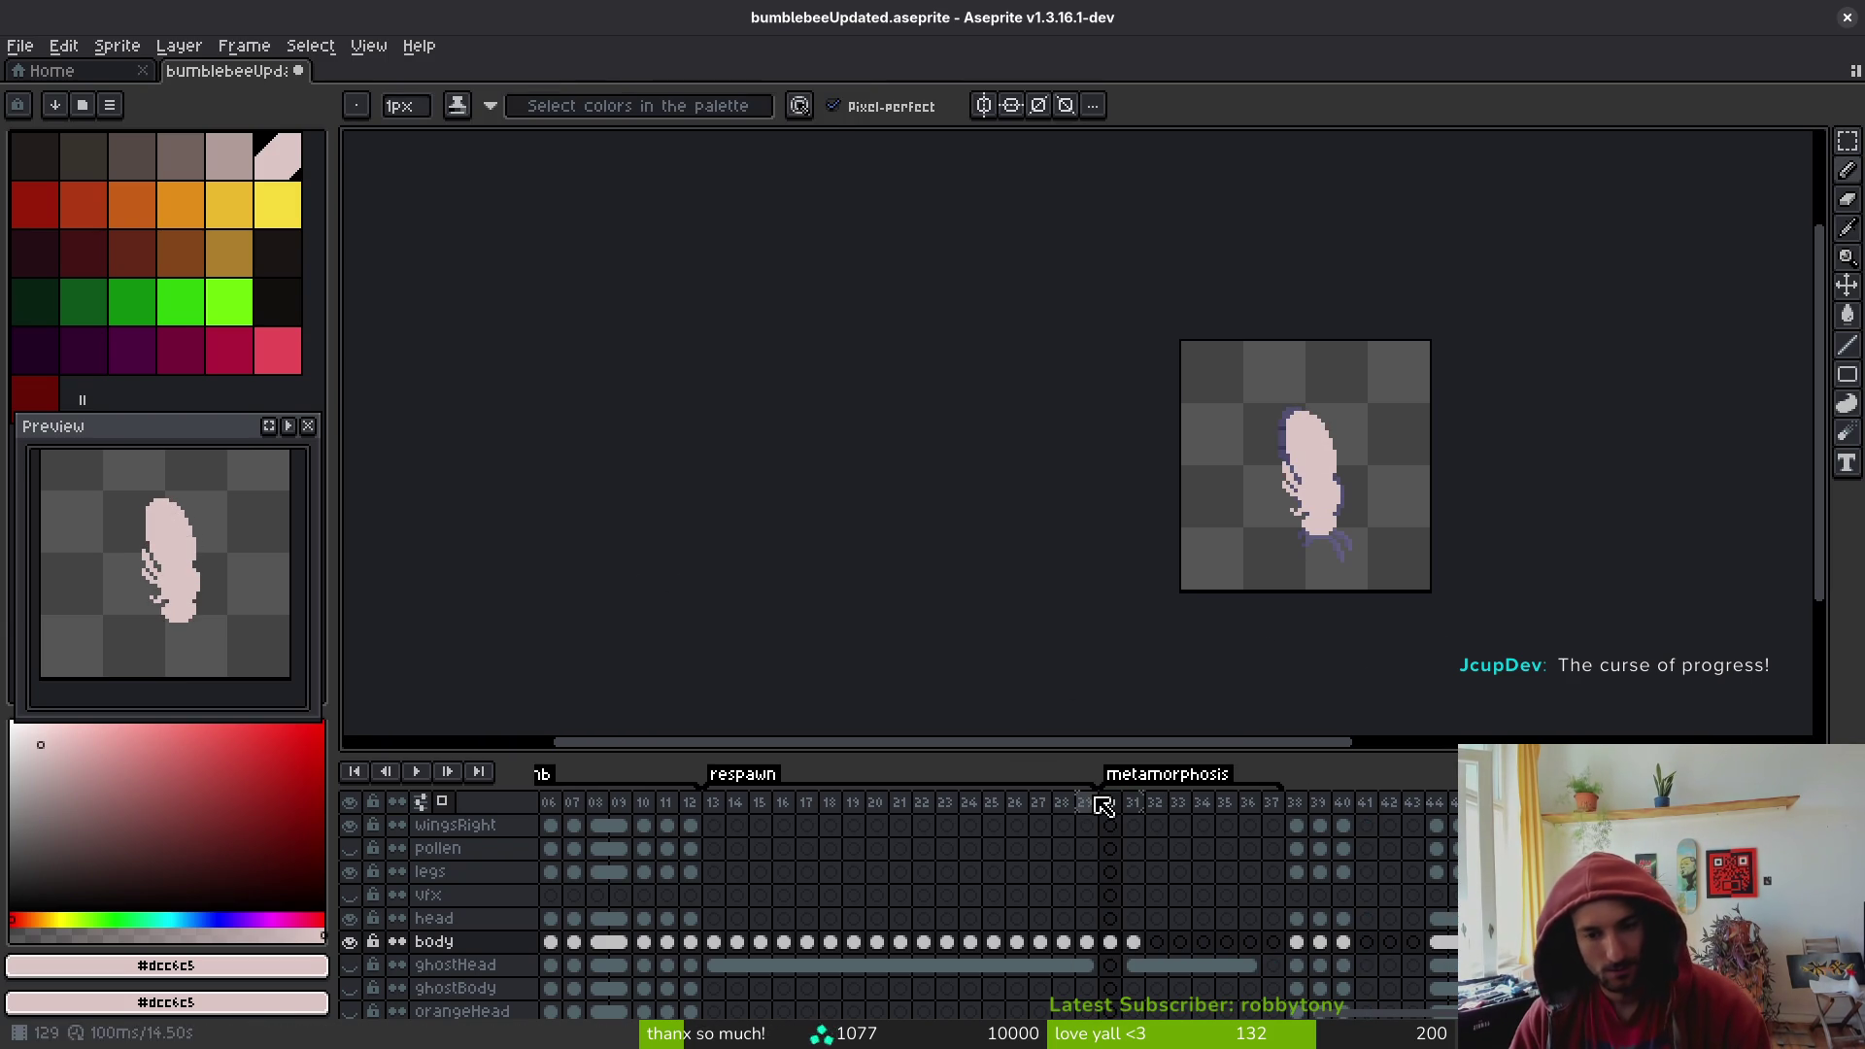
left_click_drag(1091, 782, 1282, 785)
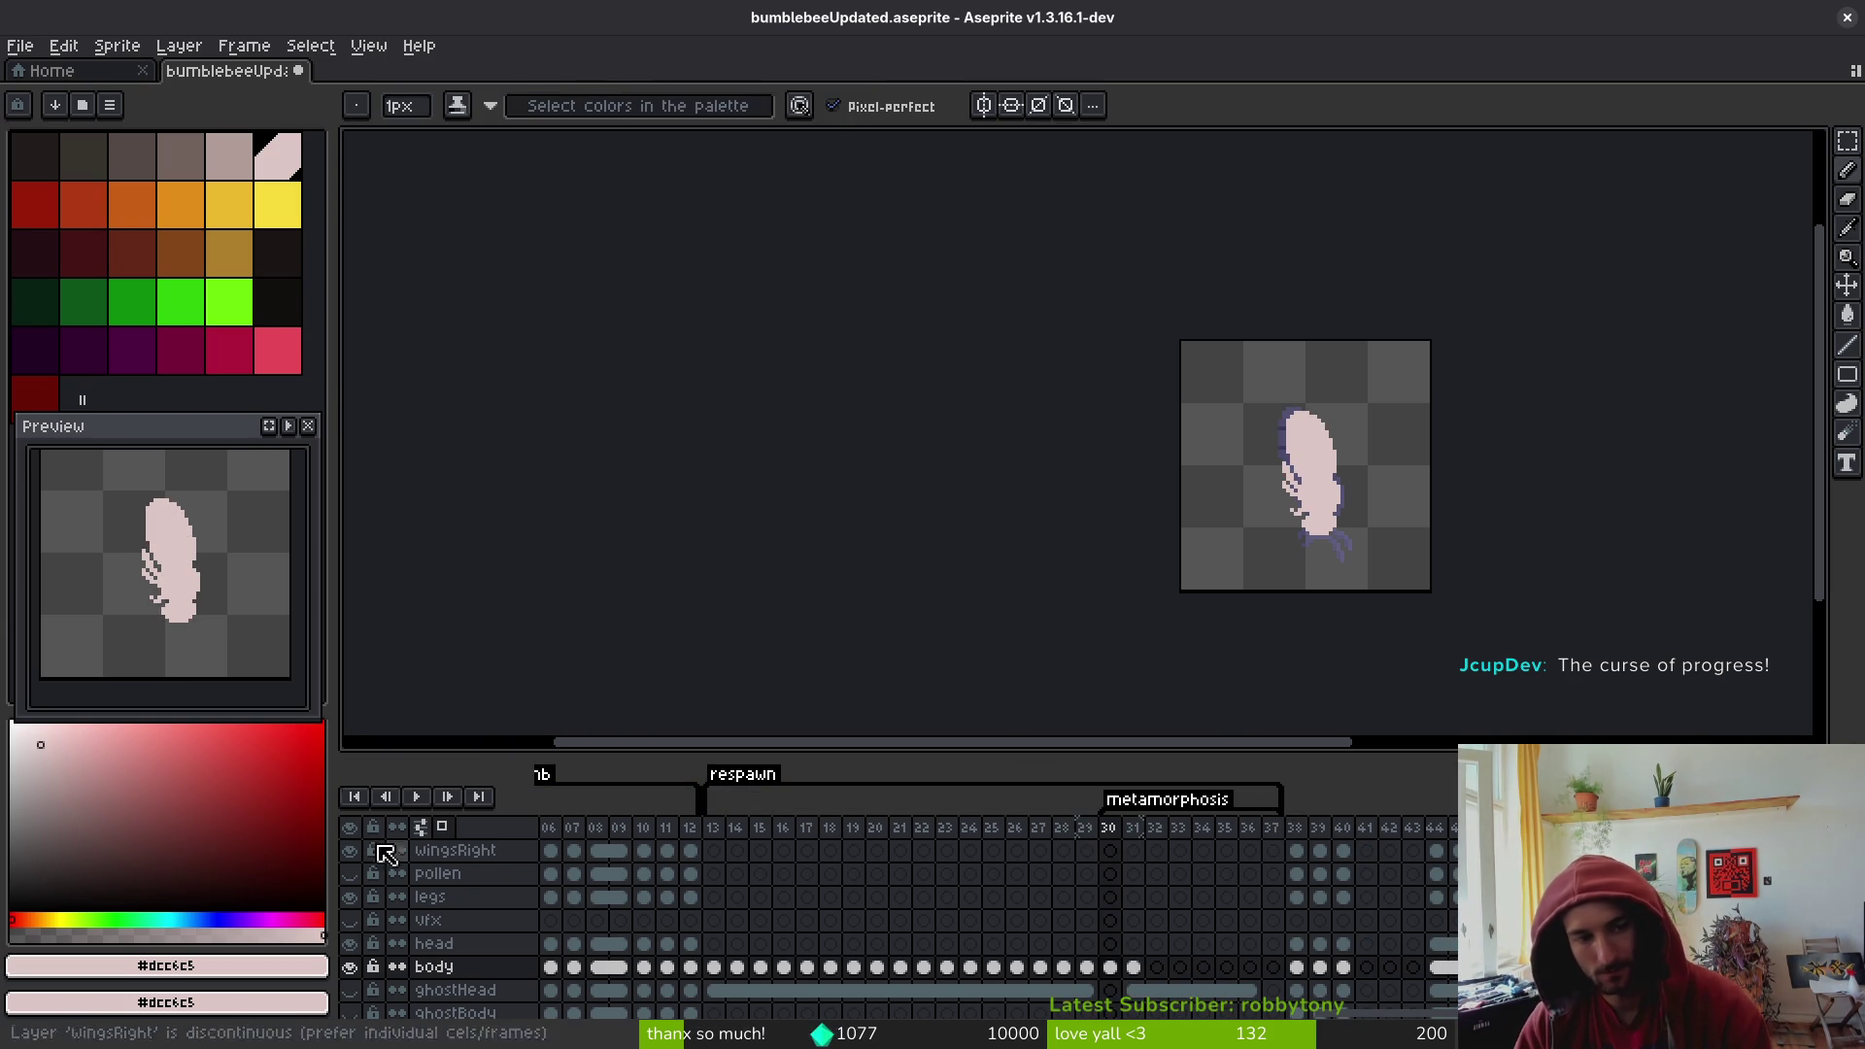
- Play the animation, then check the body cel by stepping between frames 30 and 31
left_click(285, 425)
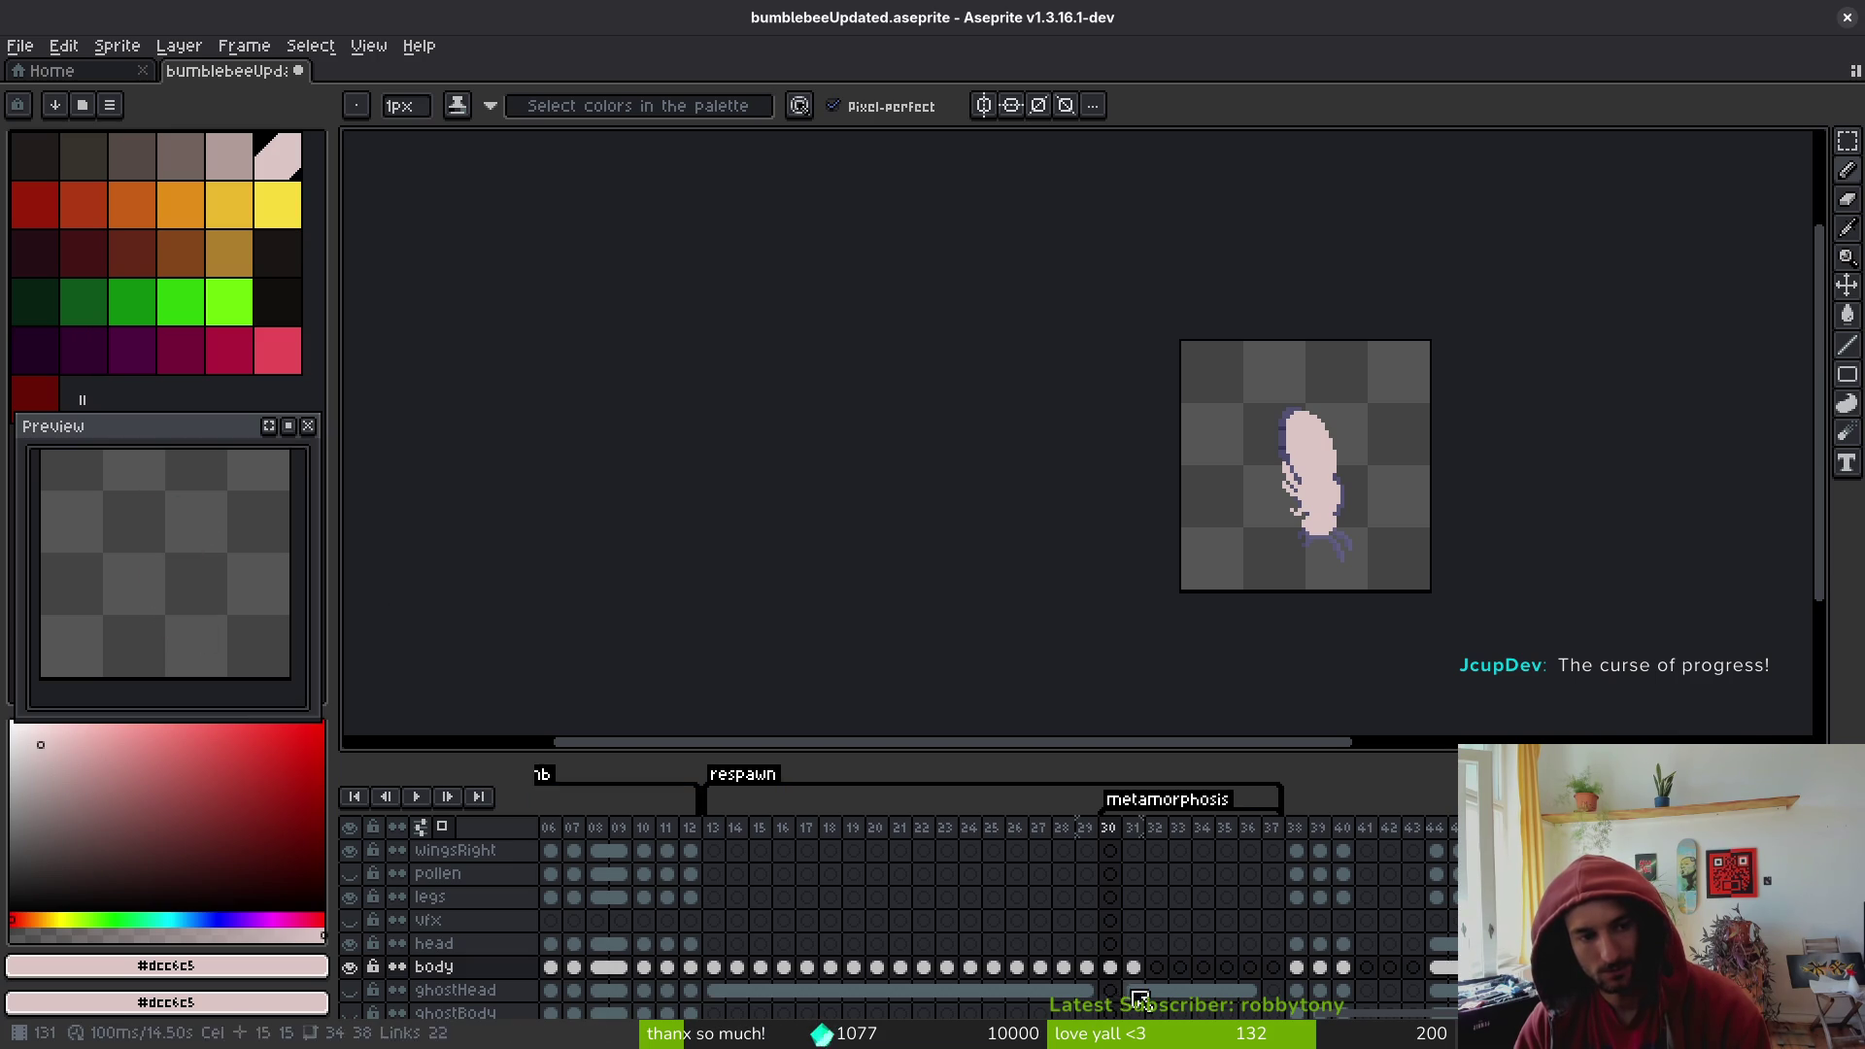
left_click(1016, 897)
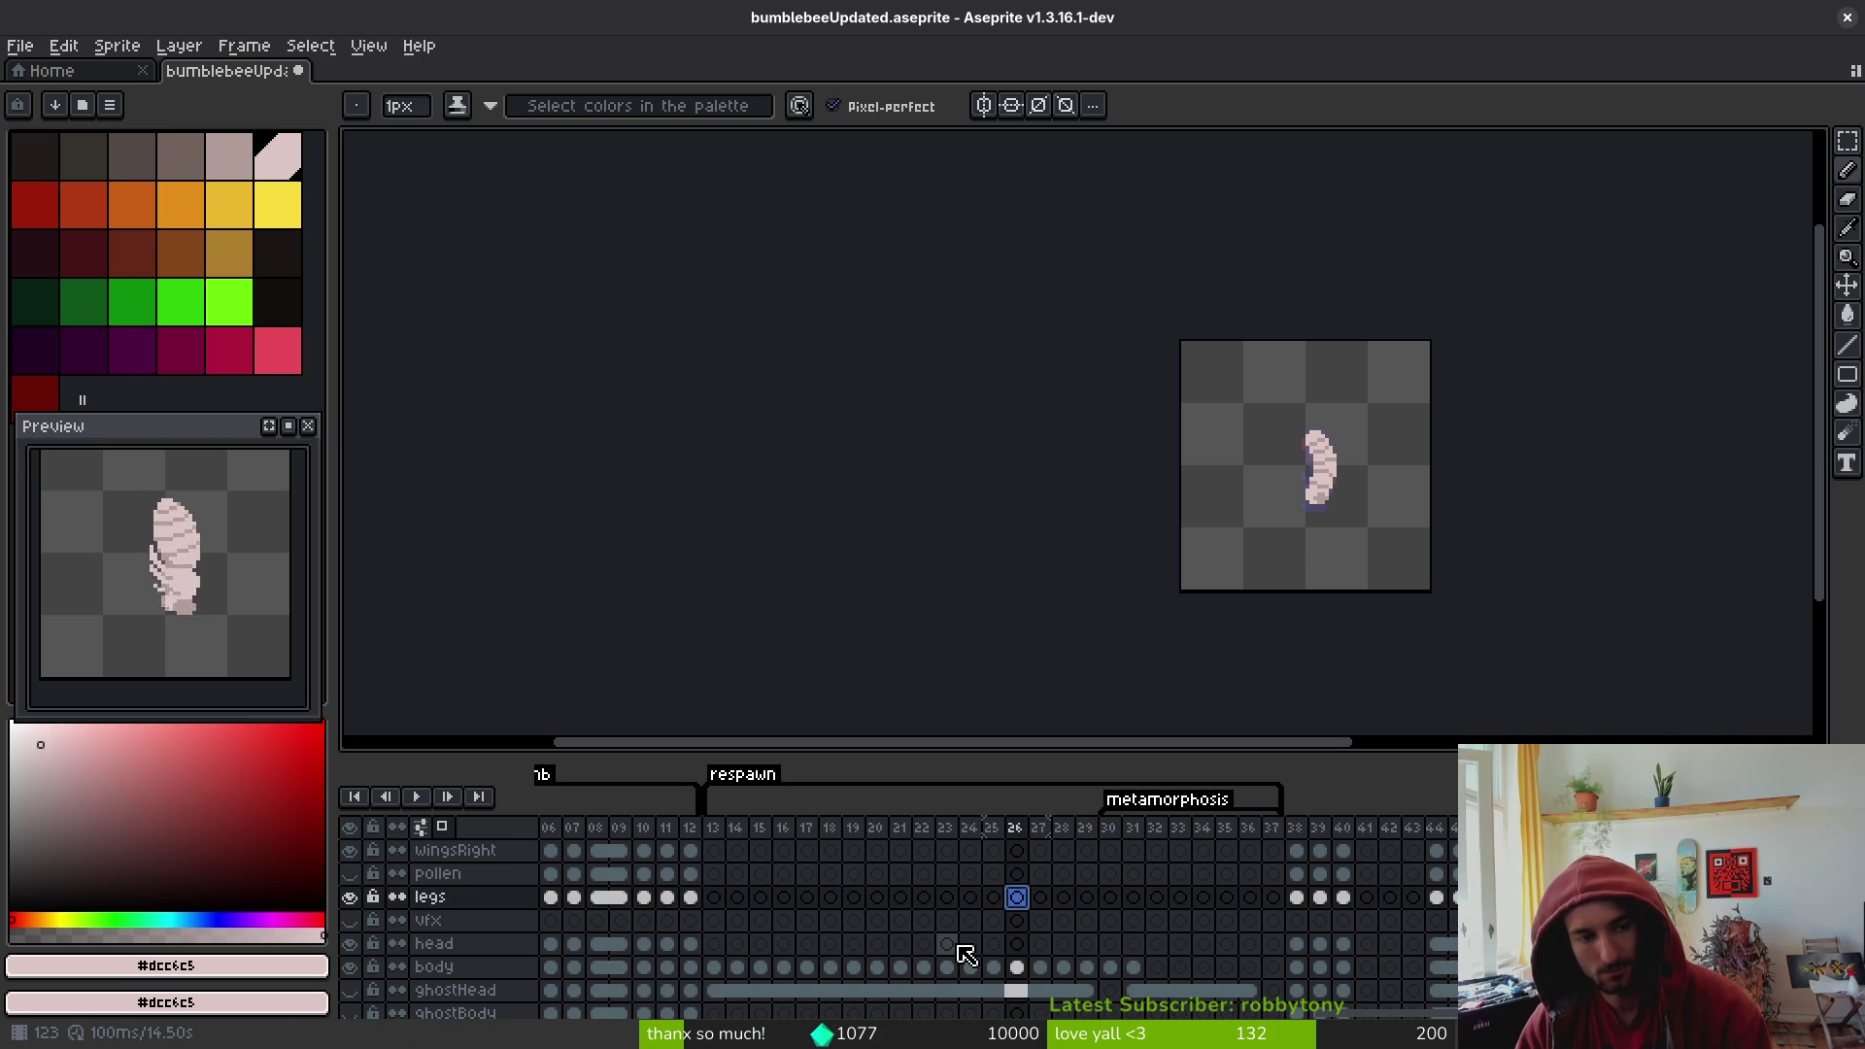
left_click(1109, 966)
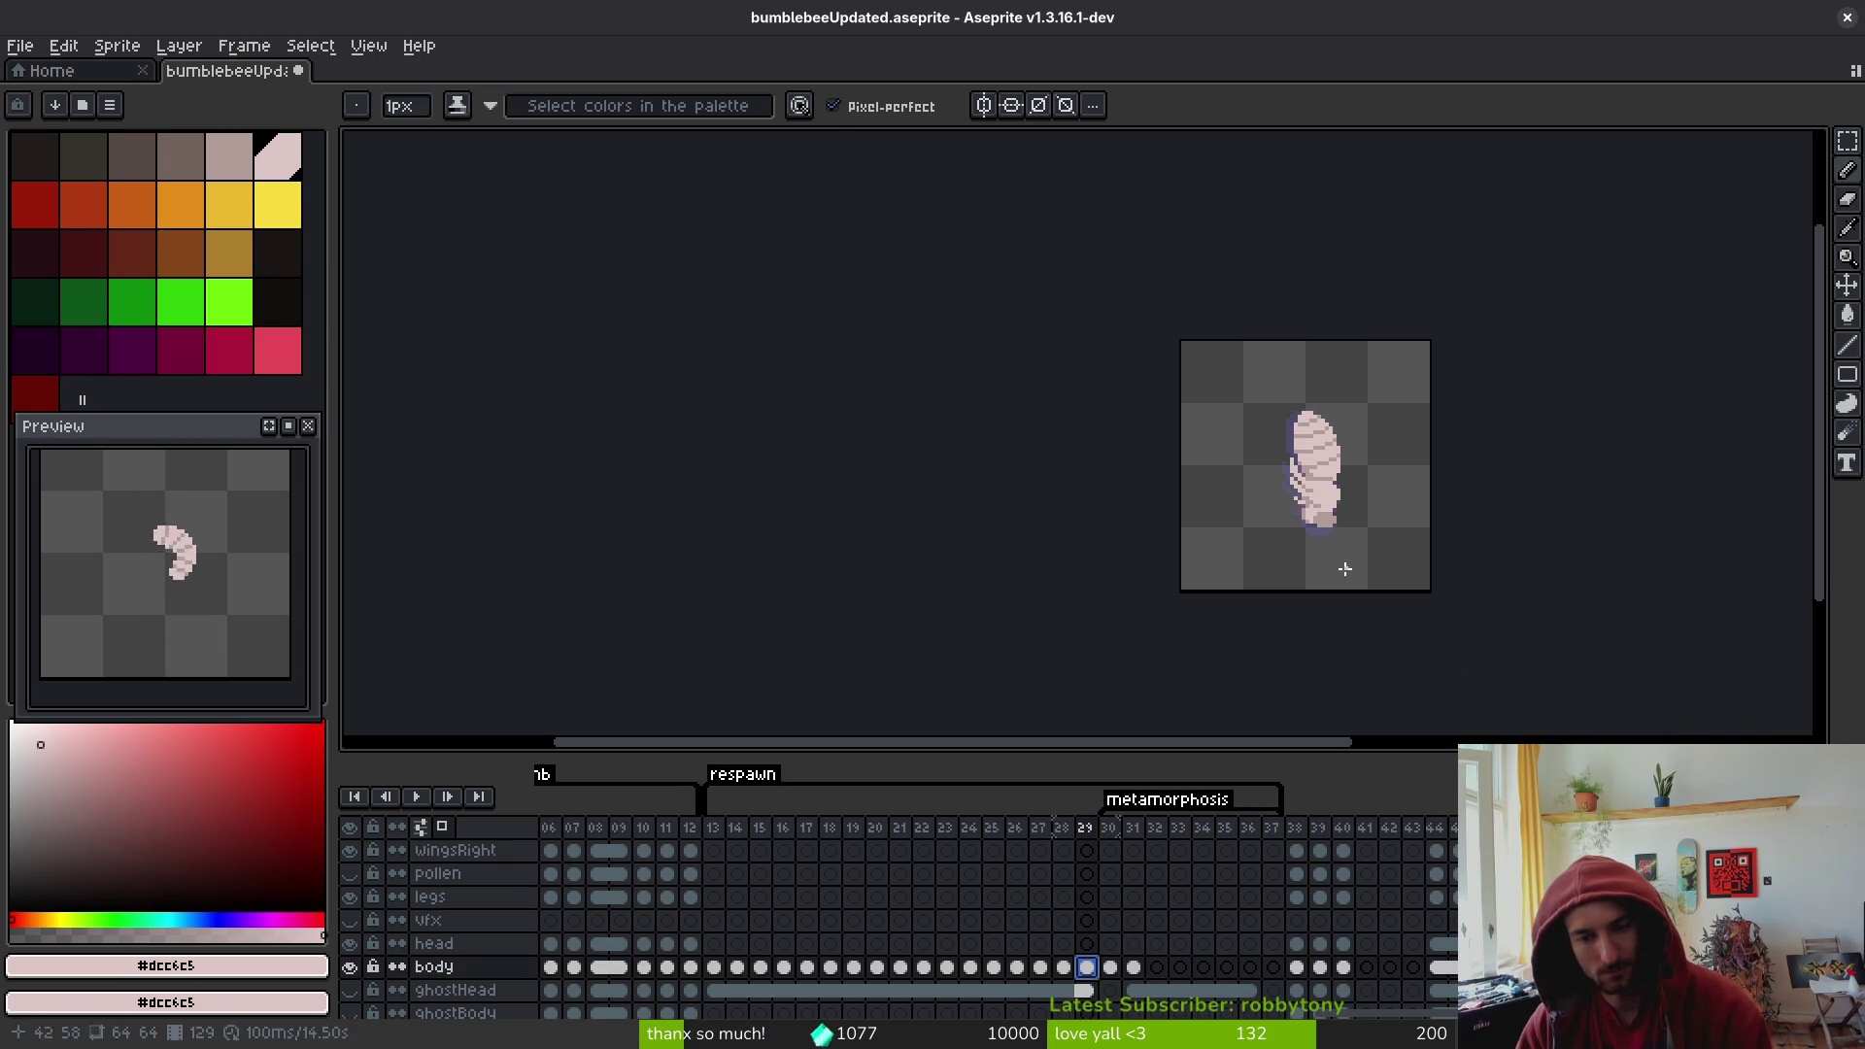
key("alt")
key("Right")
key("Left")
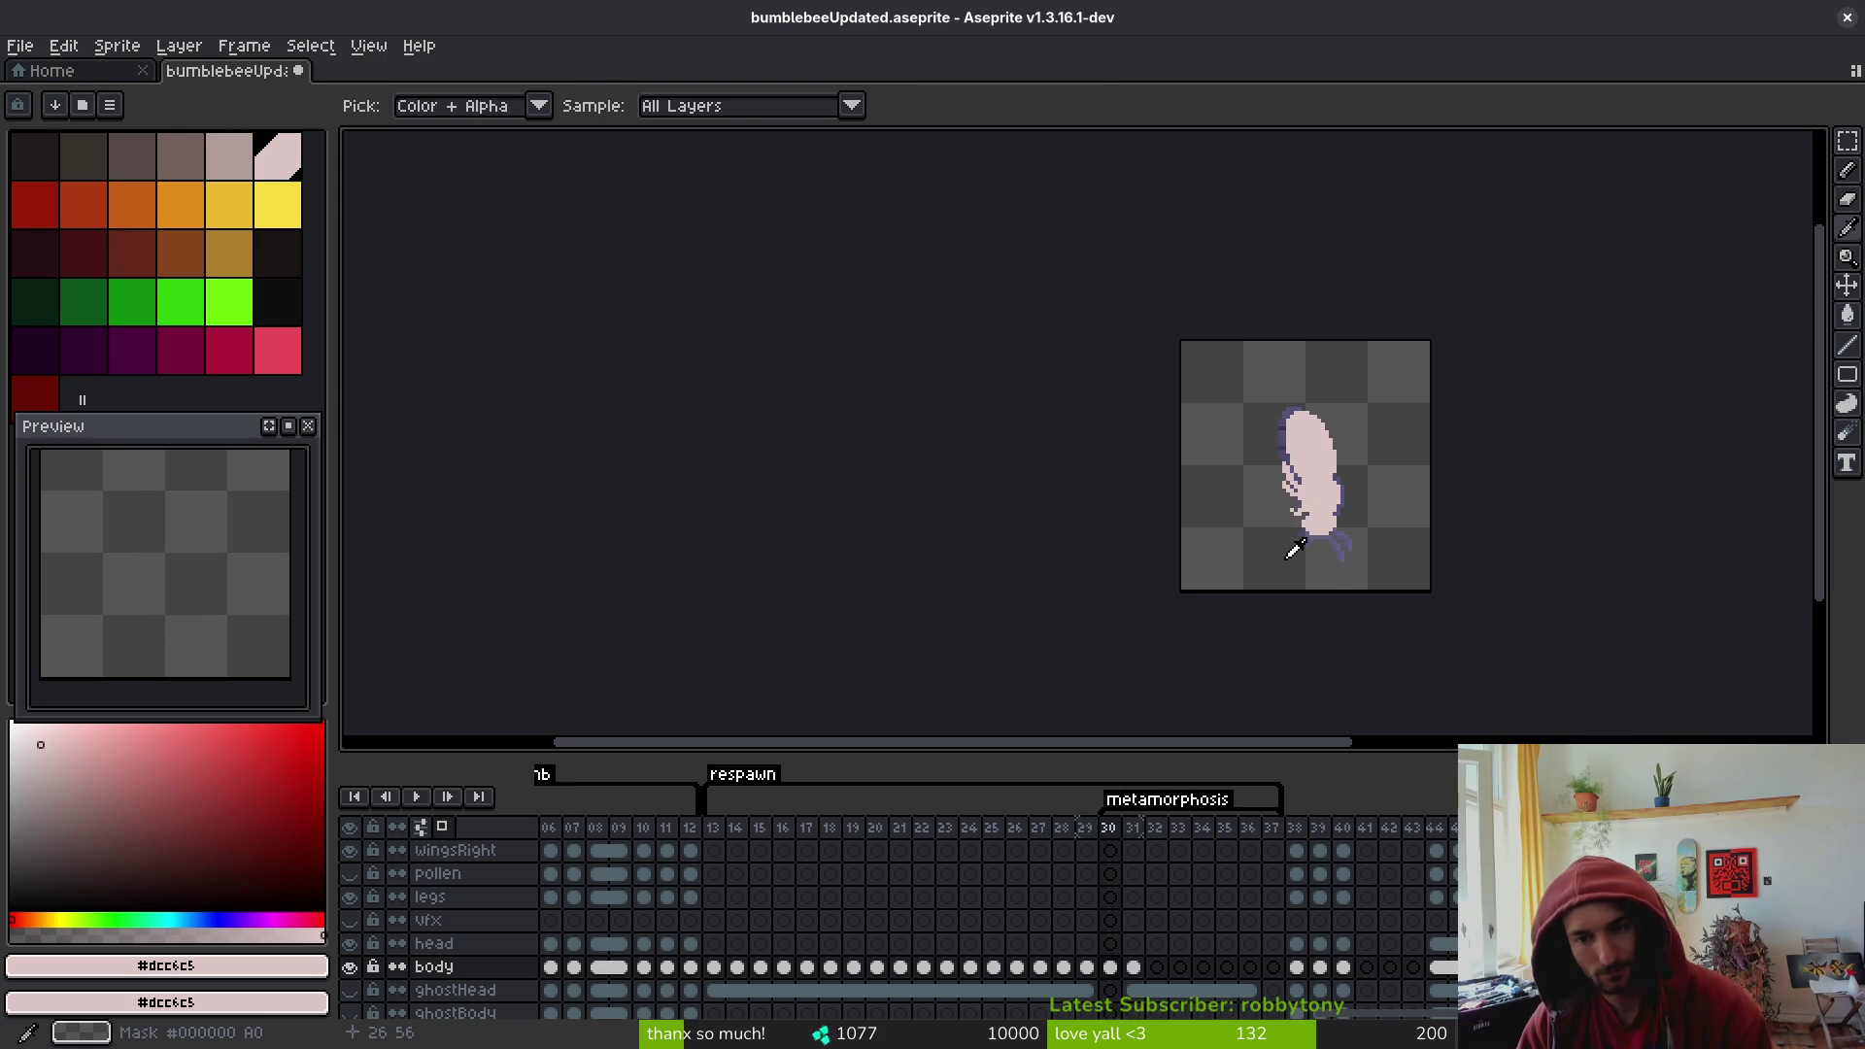
- Zoom in and compare the grub body on frame 30 against the striped frame 31
key("Right")
key("Left")
scroll(1338, 528, "up", 2)
key("Right")
key("alt")
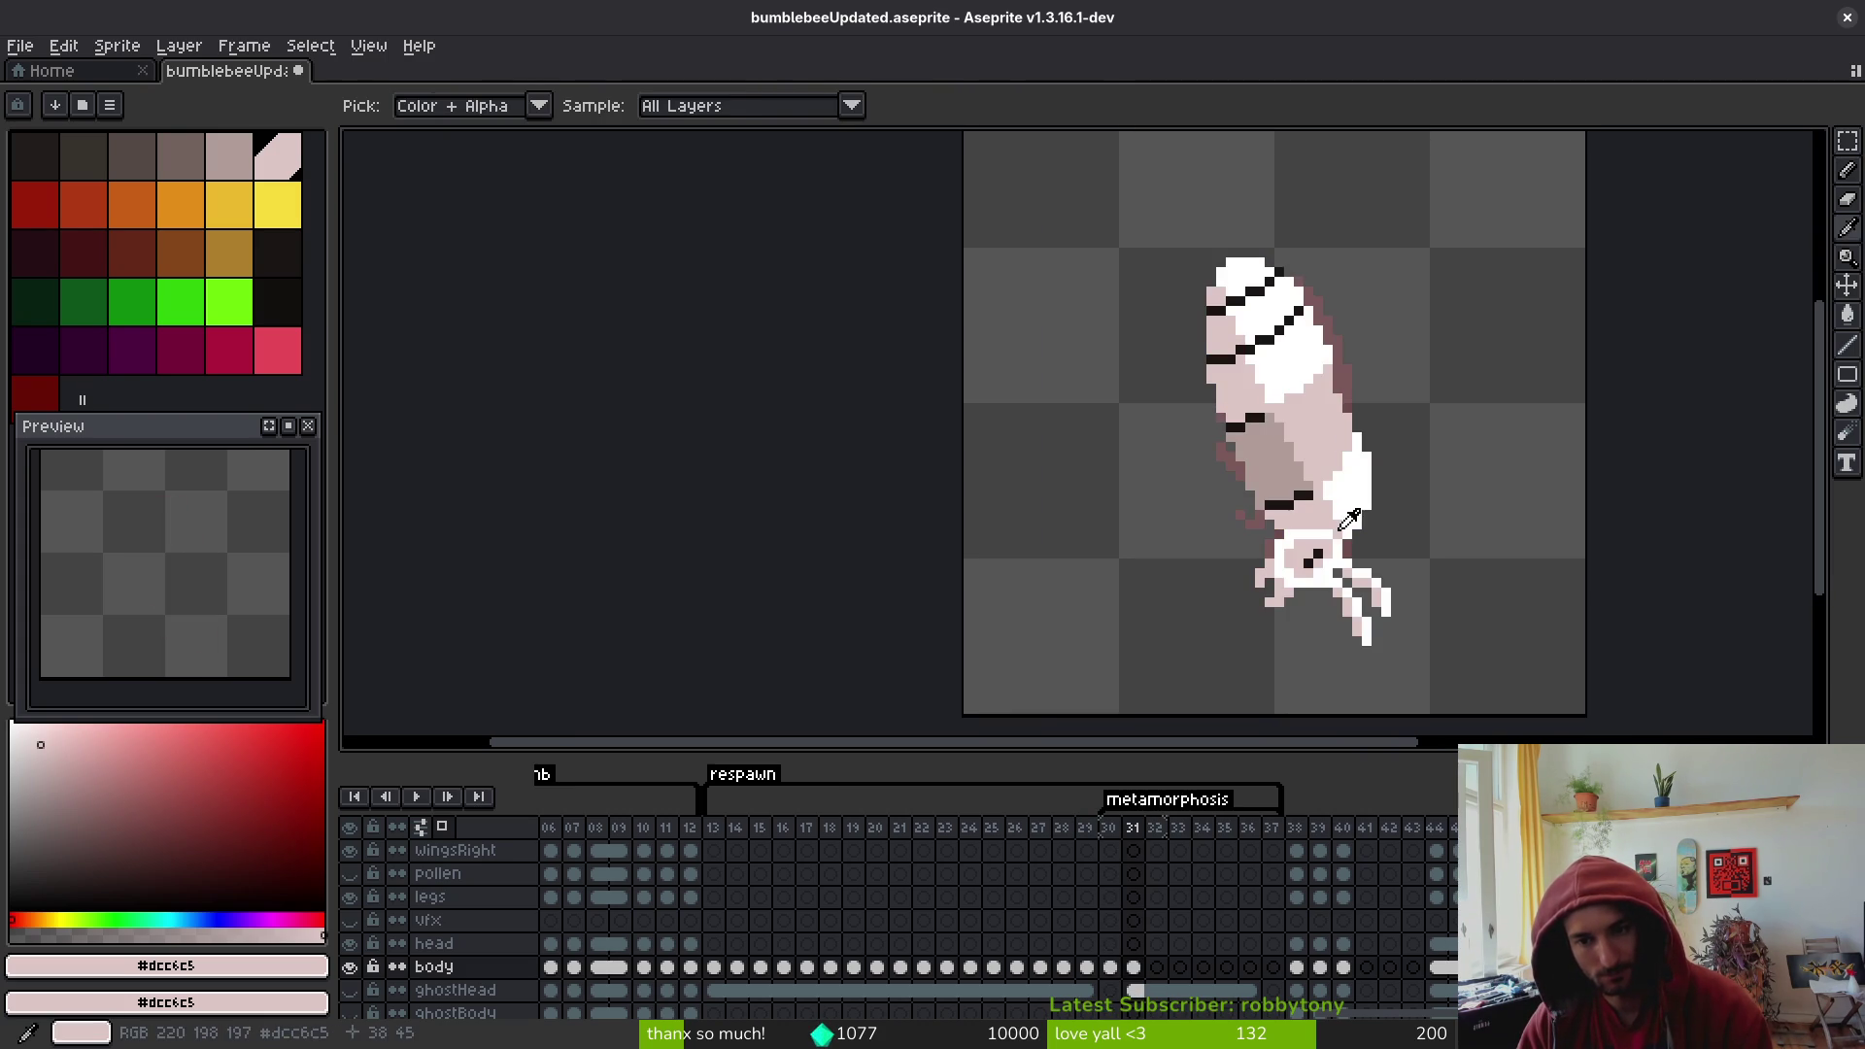
key("Left")
key("alt")
key("Right")
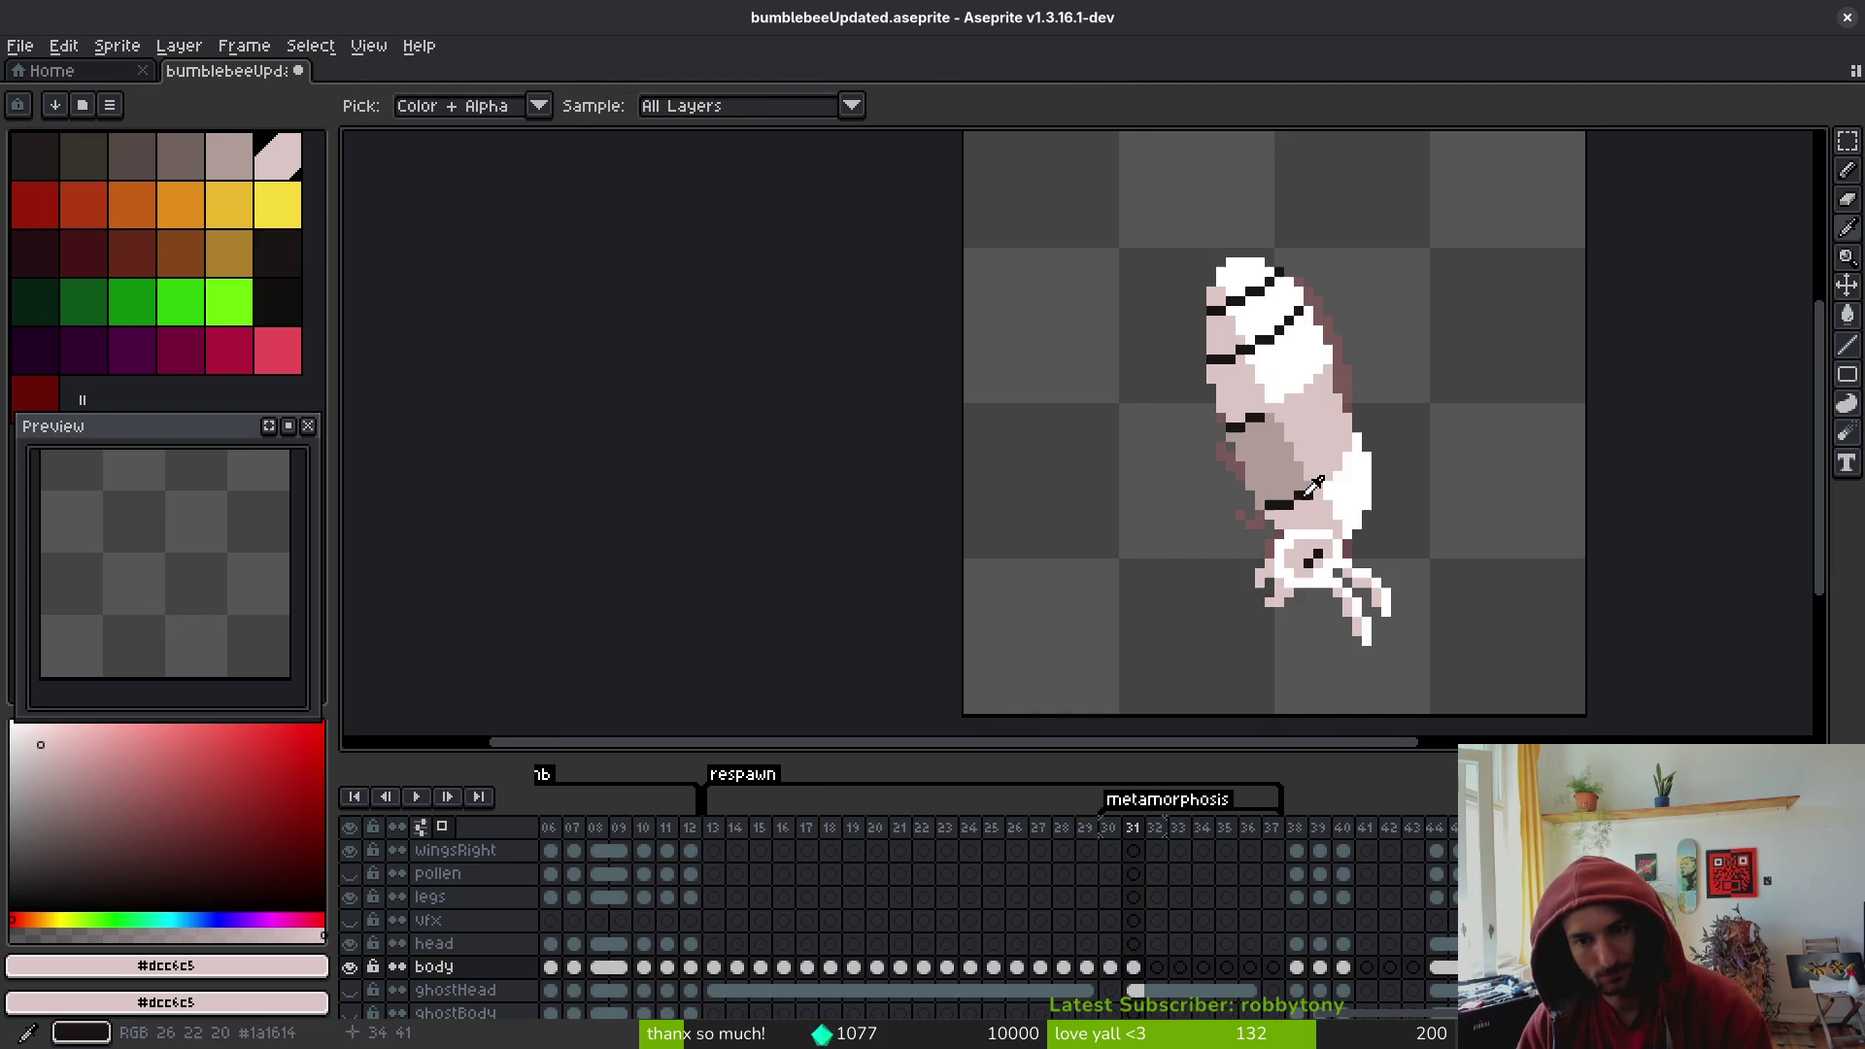
key("Left")
scroll(1319, 486, "up", 2)
scroll(1299, 532, "down", 2)
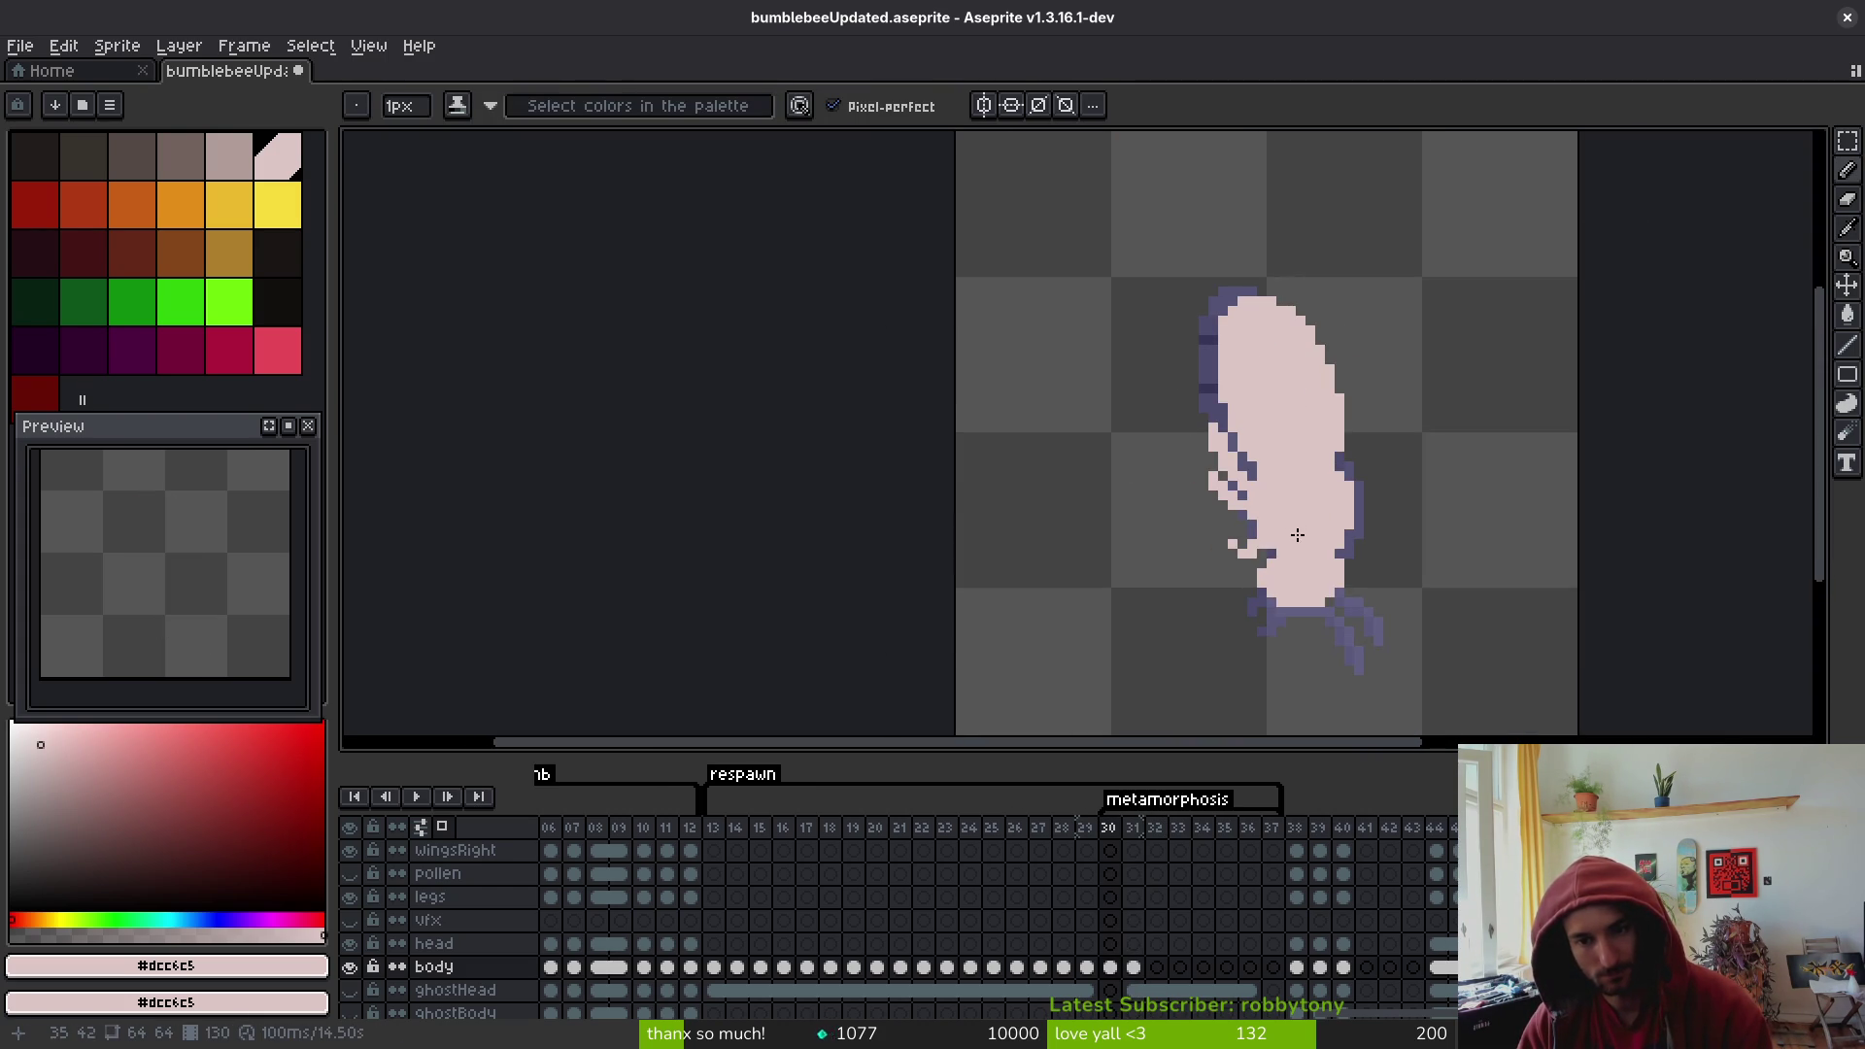
scroll(1227, 496, "up", 2)
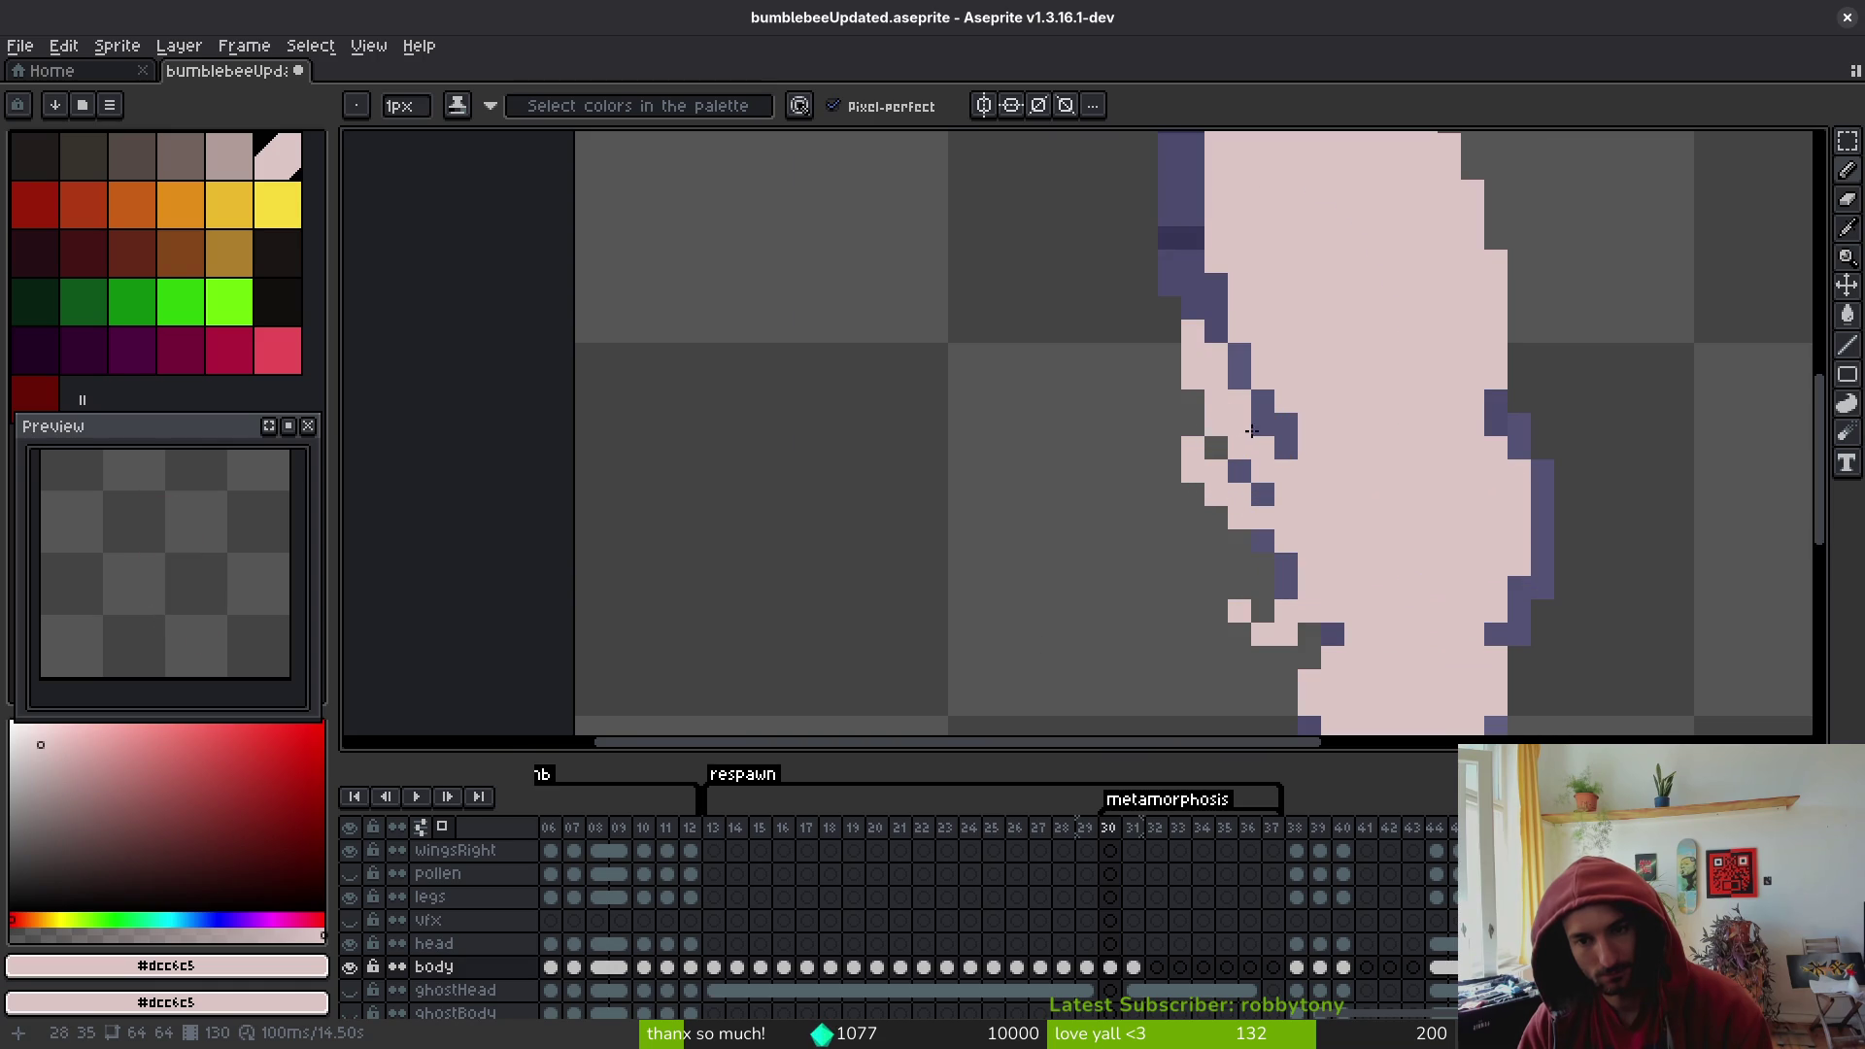
- Erase the stray pale pixels along the body's left edge and touch up one pixel
key("e")
mouse_move(1193, 330)
left_mouse_down()
mouse_move(1217, 425)
mouse_move(1194, 474)
left_mouse_up()
key("b")
scroll(1259, 543, "down", 3)
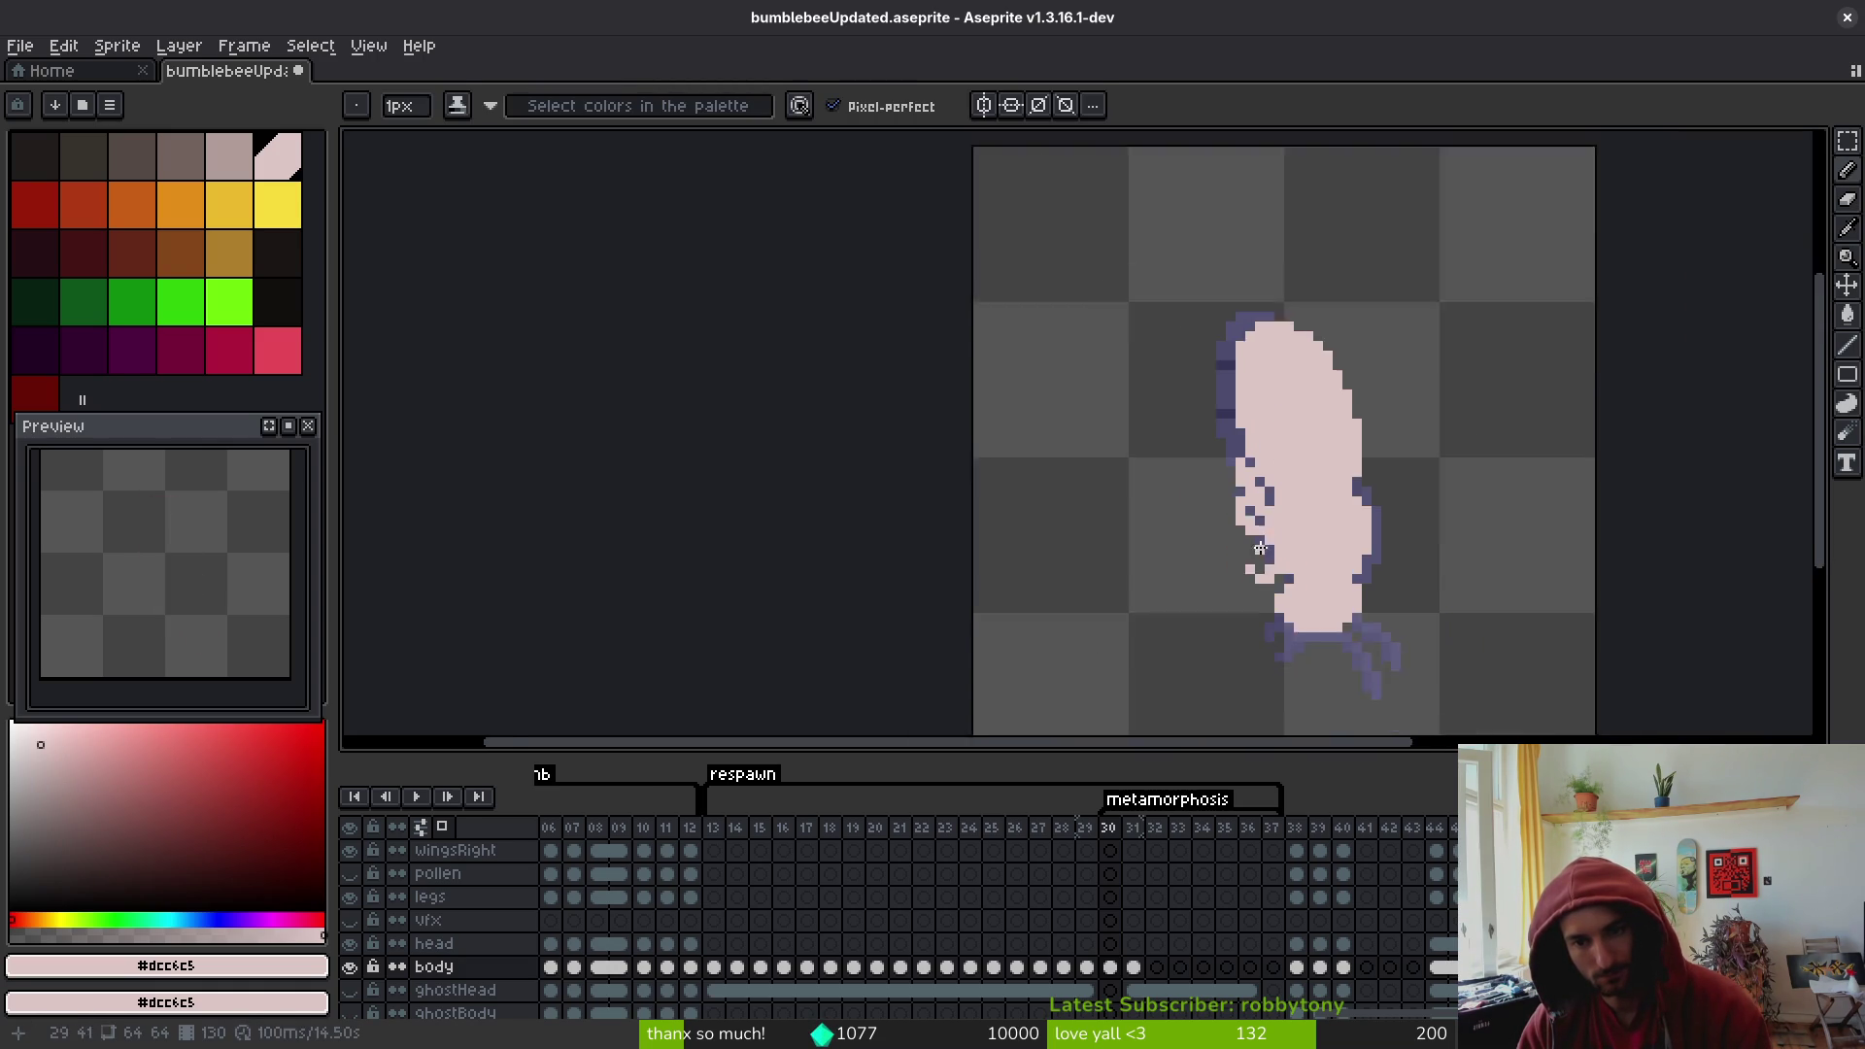
scroll(1211, 516, "up", 2)
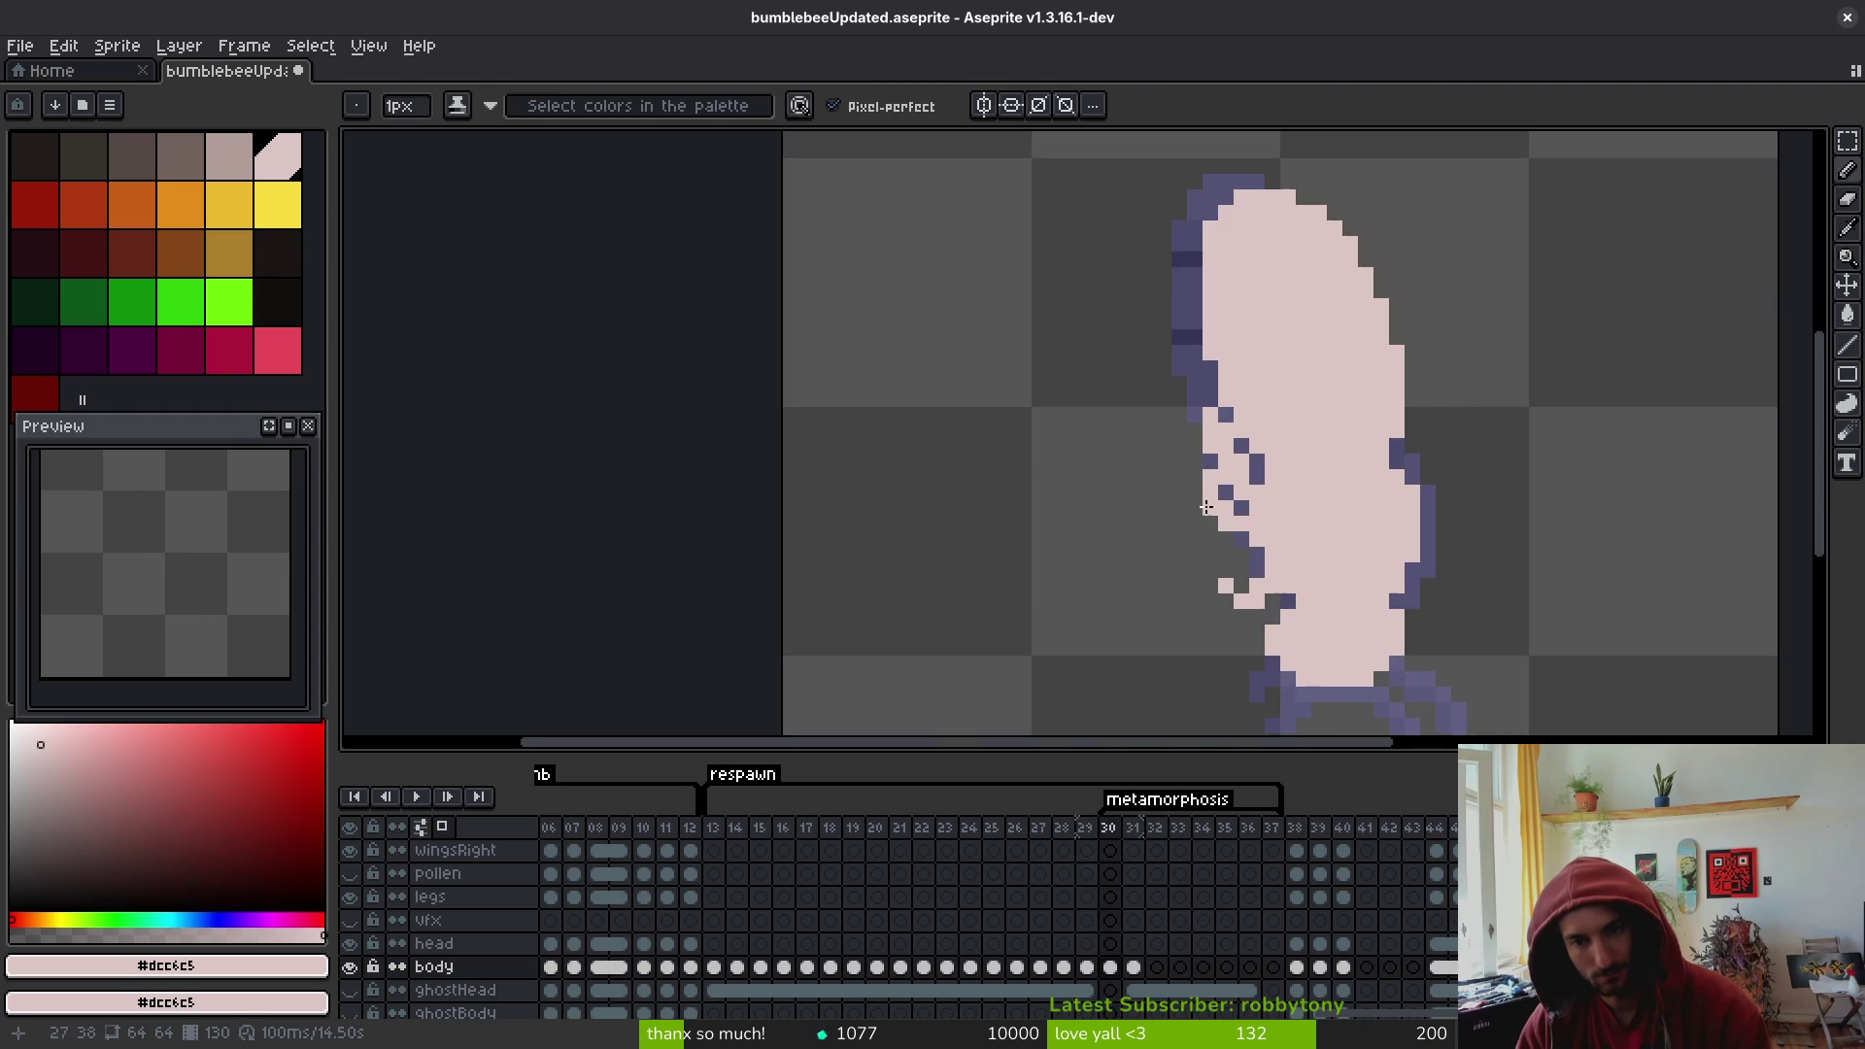
left_click(1194, 493)
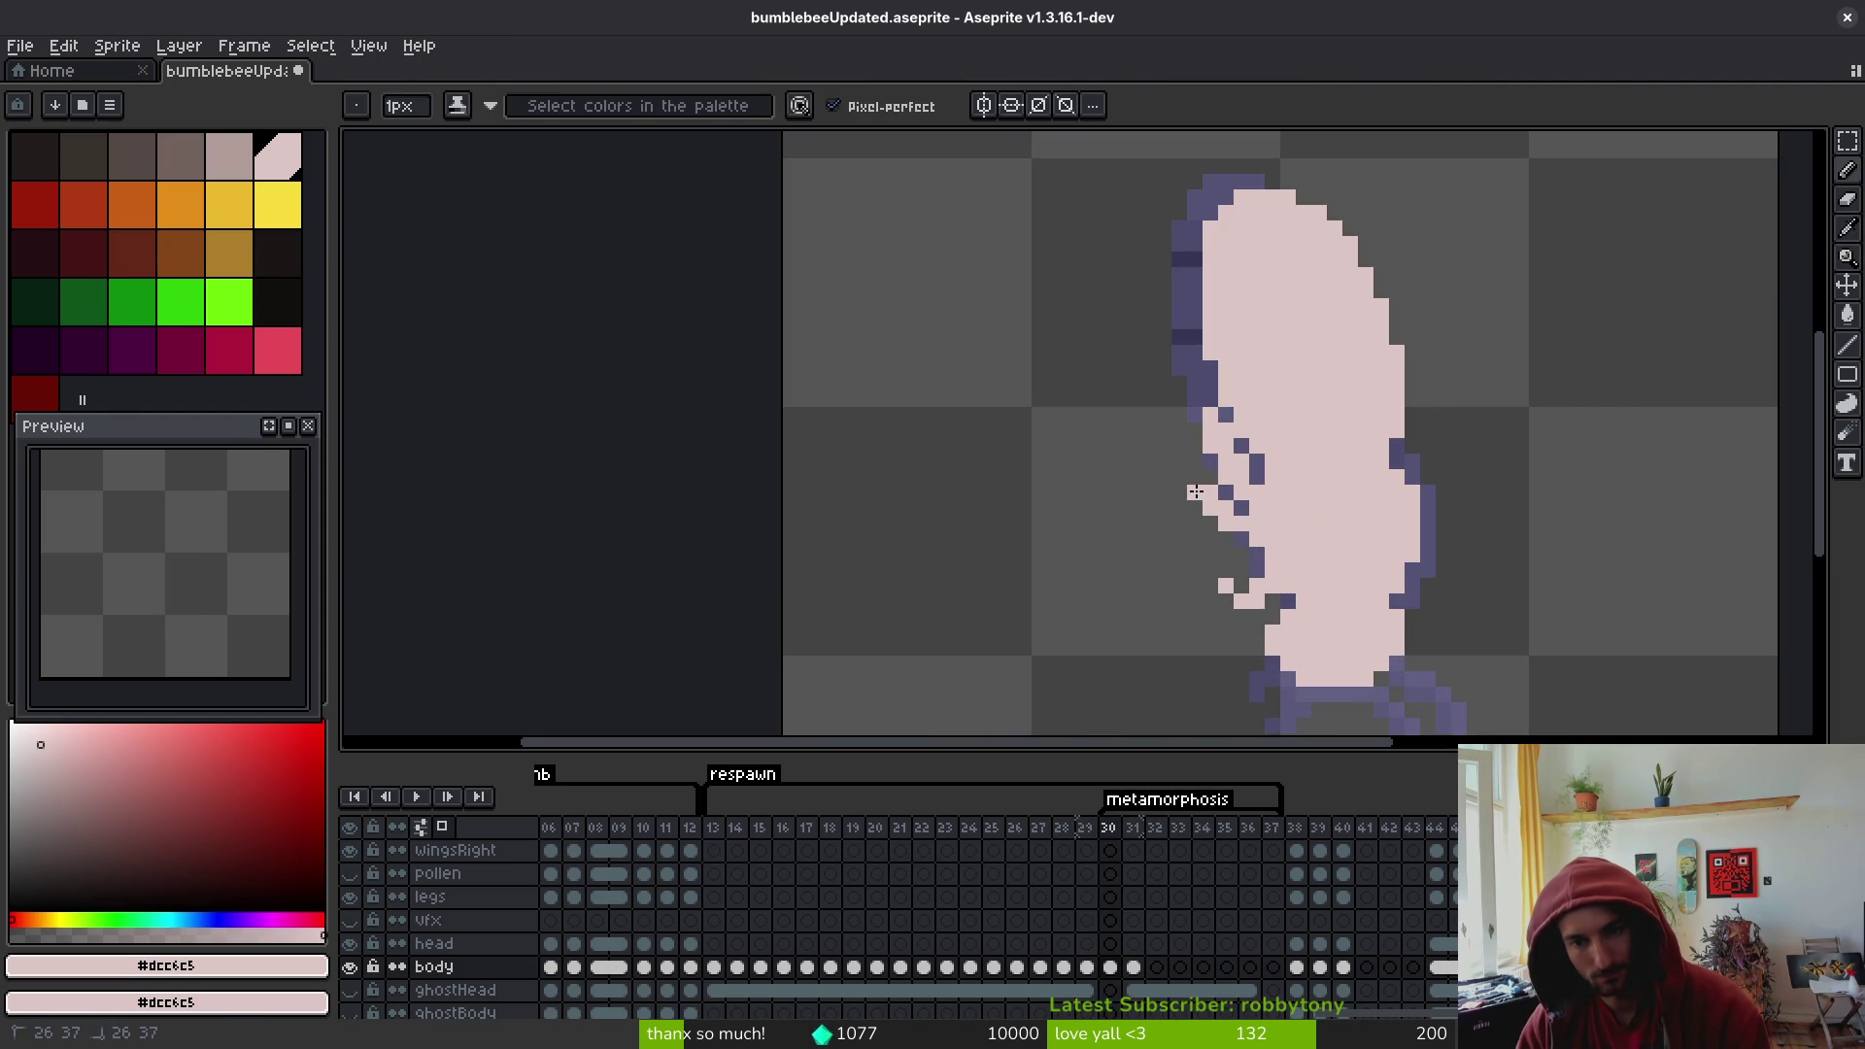
- Centre the grub and pick the greyish stripe colour #b19d99 from frame 29
scroll(1276, 549, "down", 4)
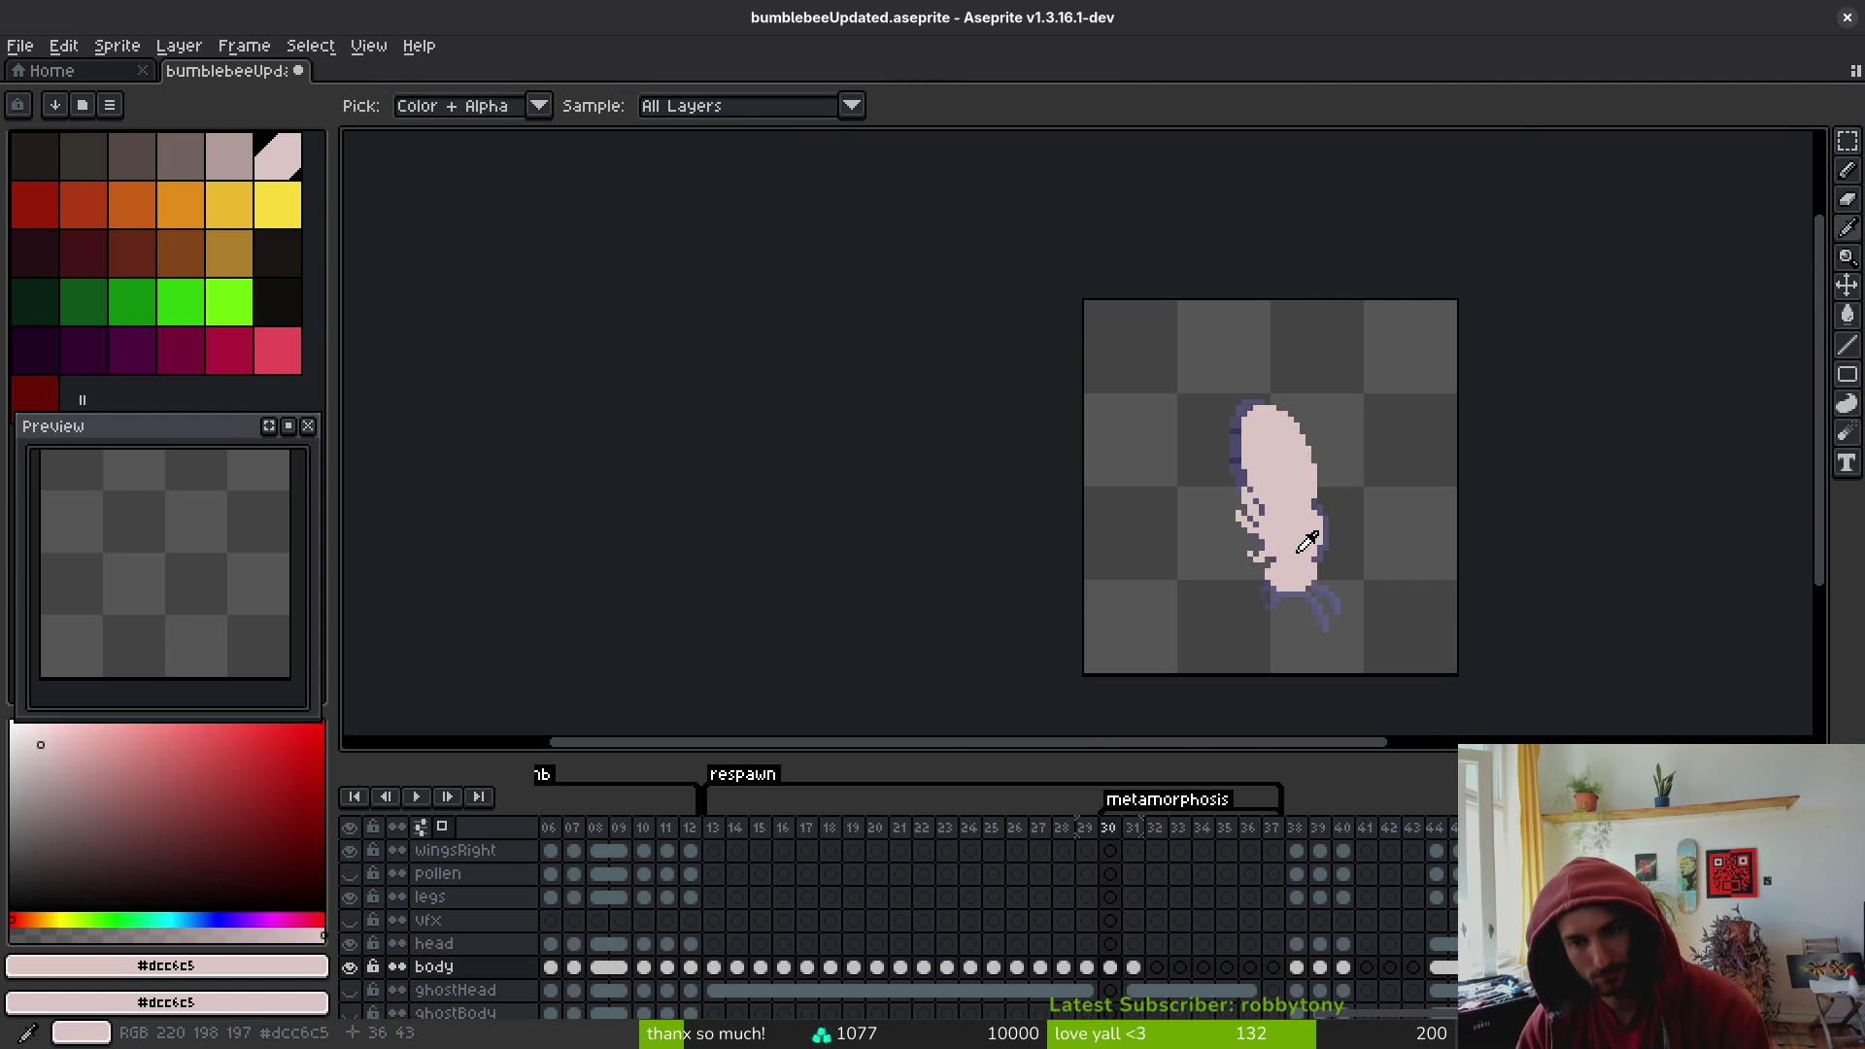
left_click_drag(1291, 567, 1276, 530)
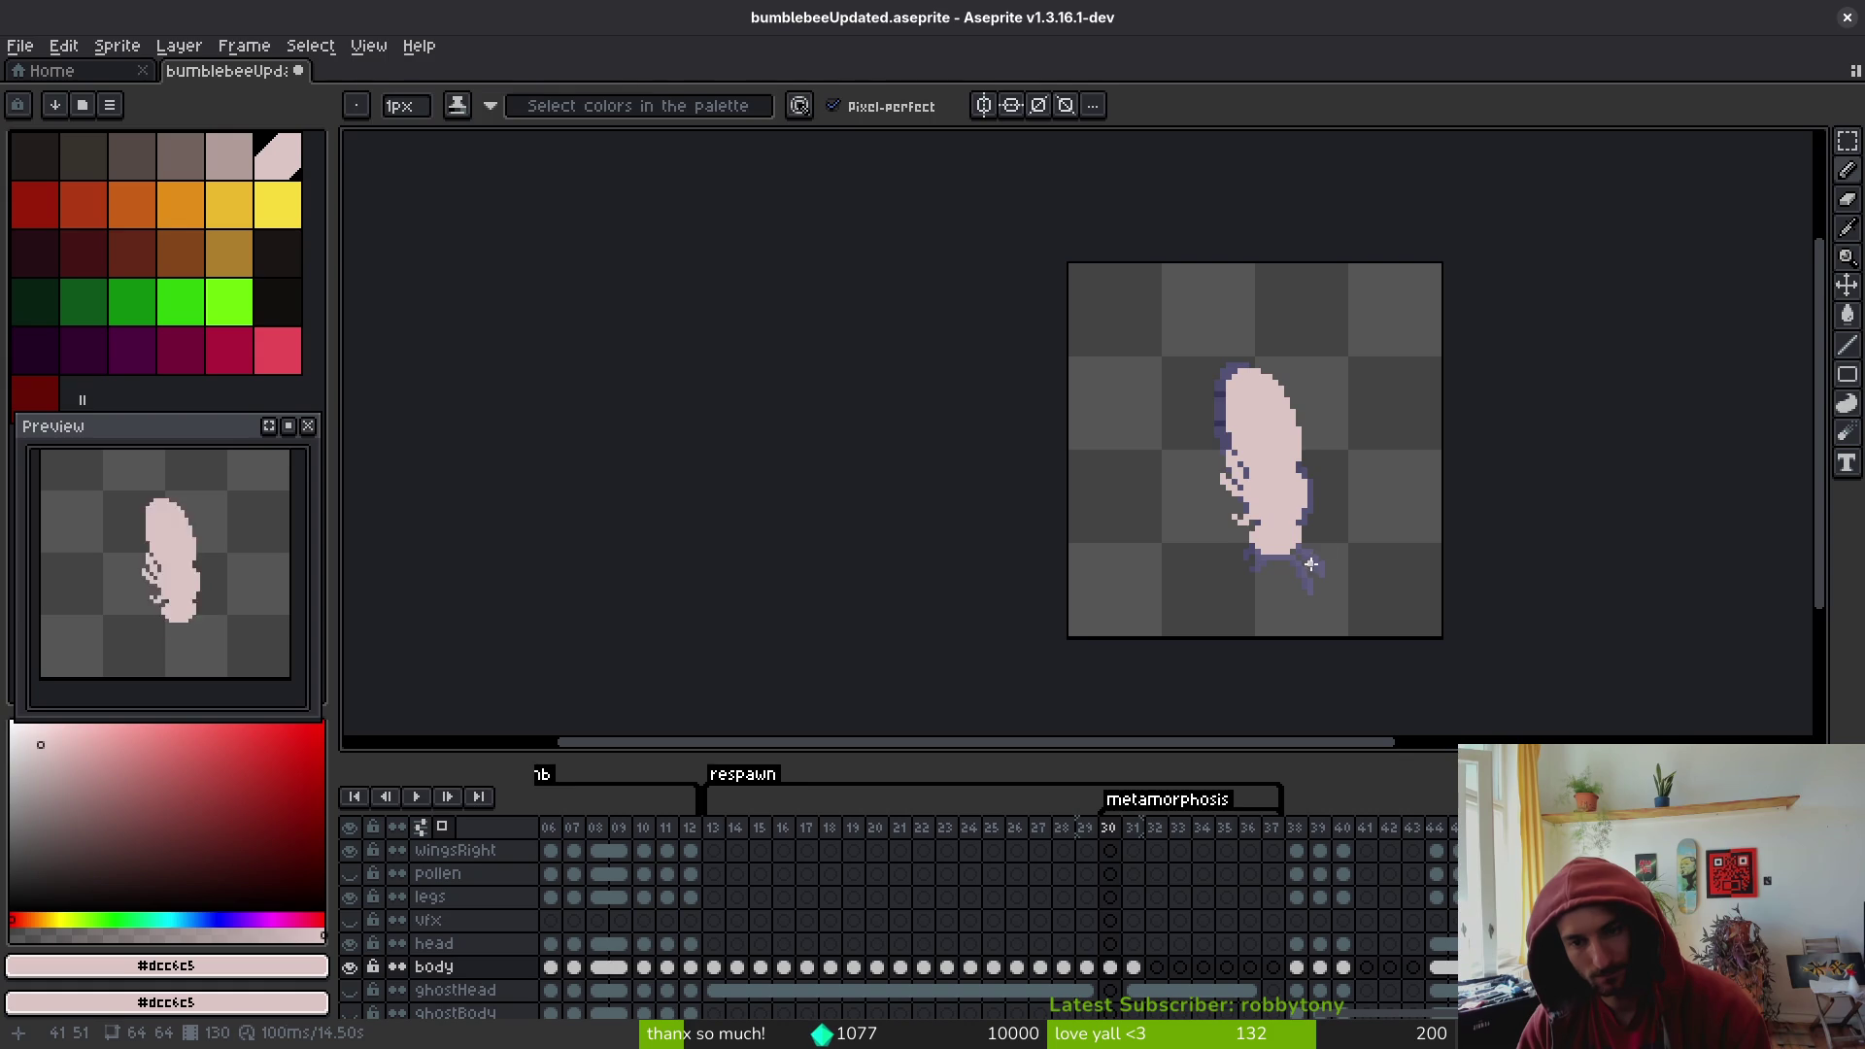
key("Left")
left_click(1263, 447, "alt")
- On frame 30, paint two diagonal #b19d99 stripes across the top of the body
scroll(1284, 399, "up", 3)
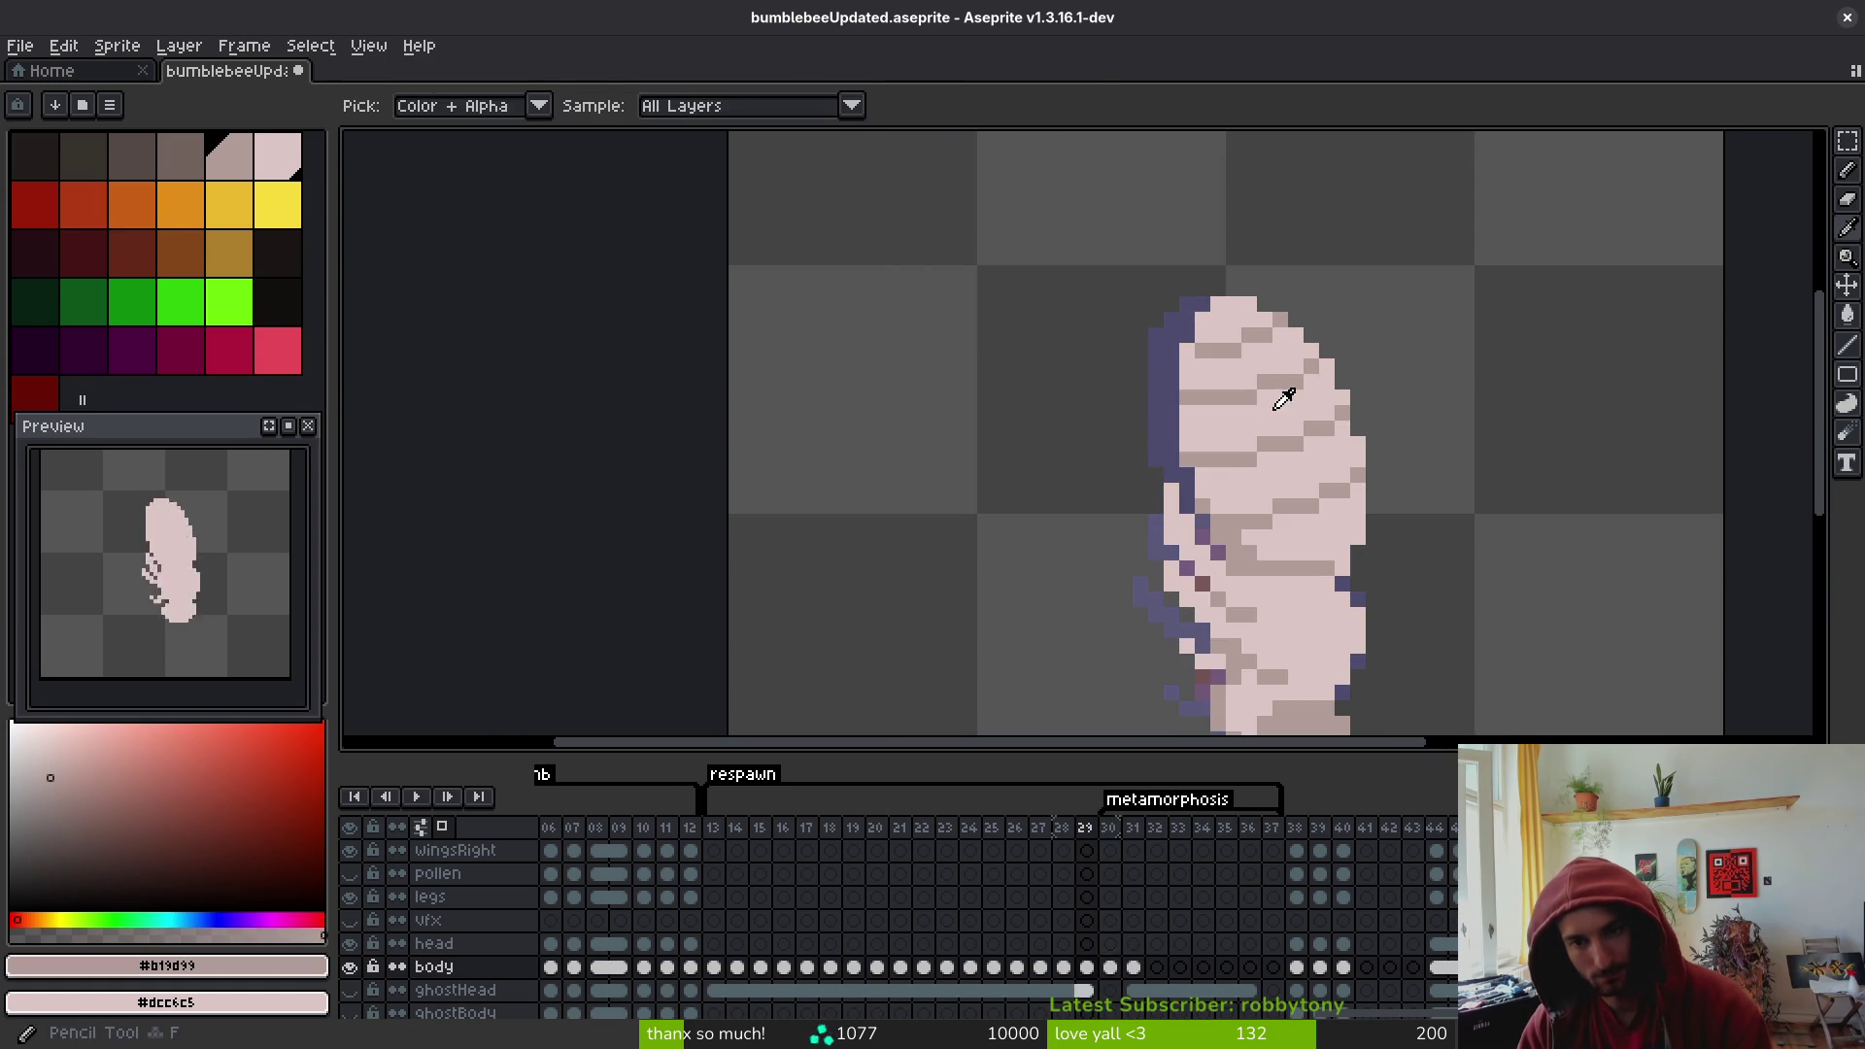
key("Right")
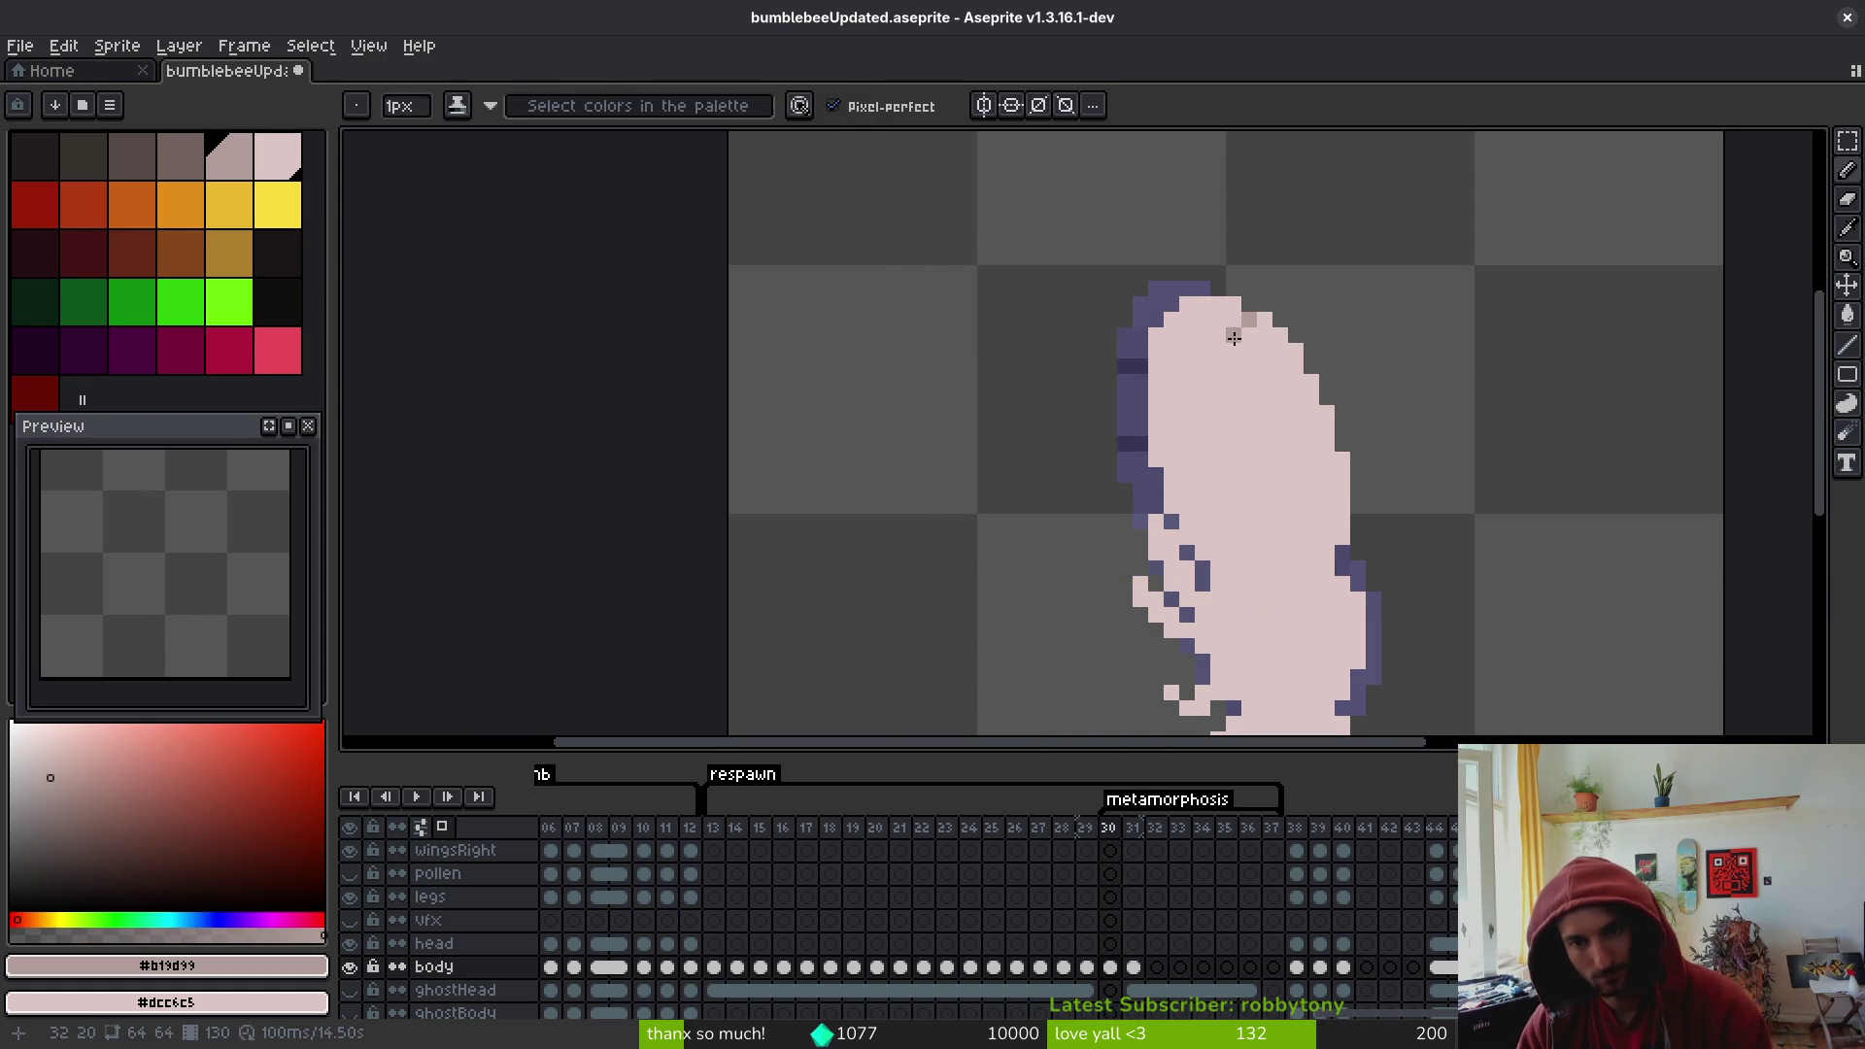
left_click_drag(1234, 346, 1152, 367)
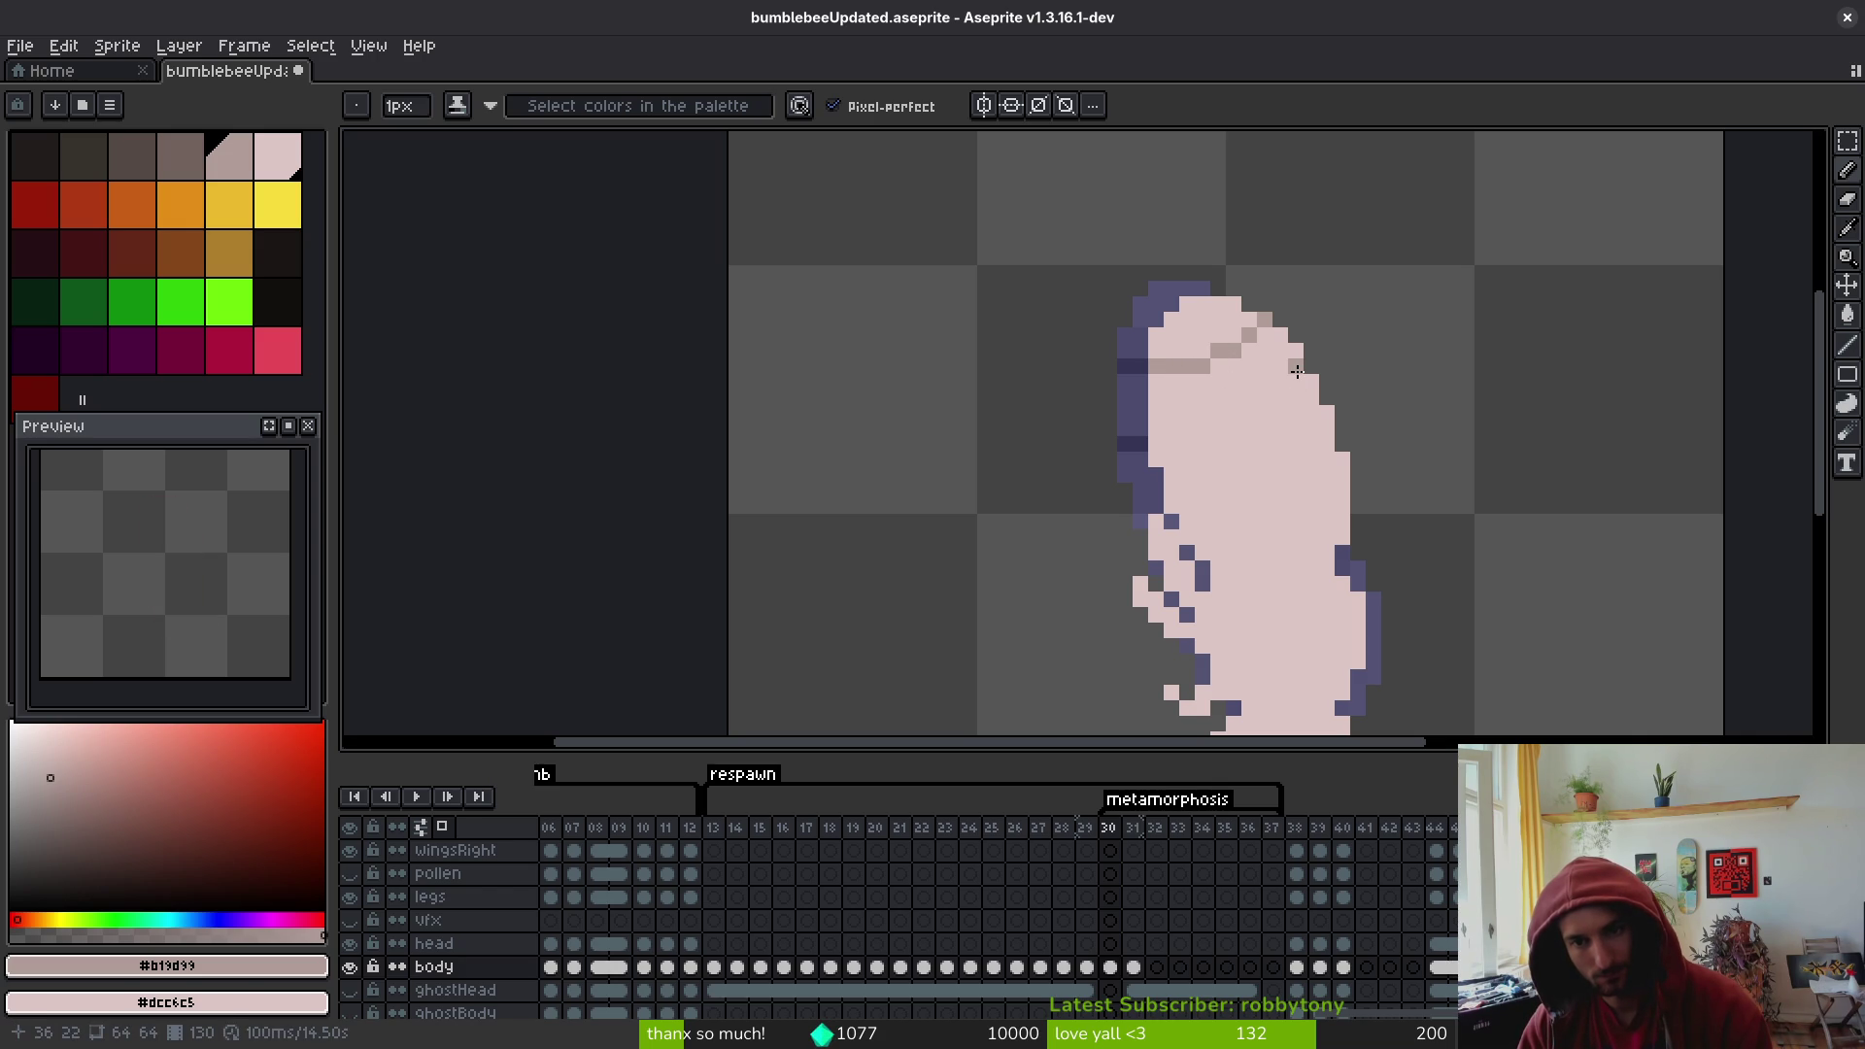
mouse_move(1294, 367)
left_mouse_down()
mouse_move(1232, 412)
mouse_move(1156, 428)
left_mouse_up()
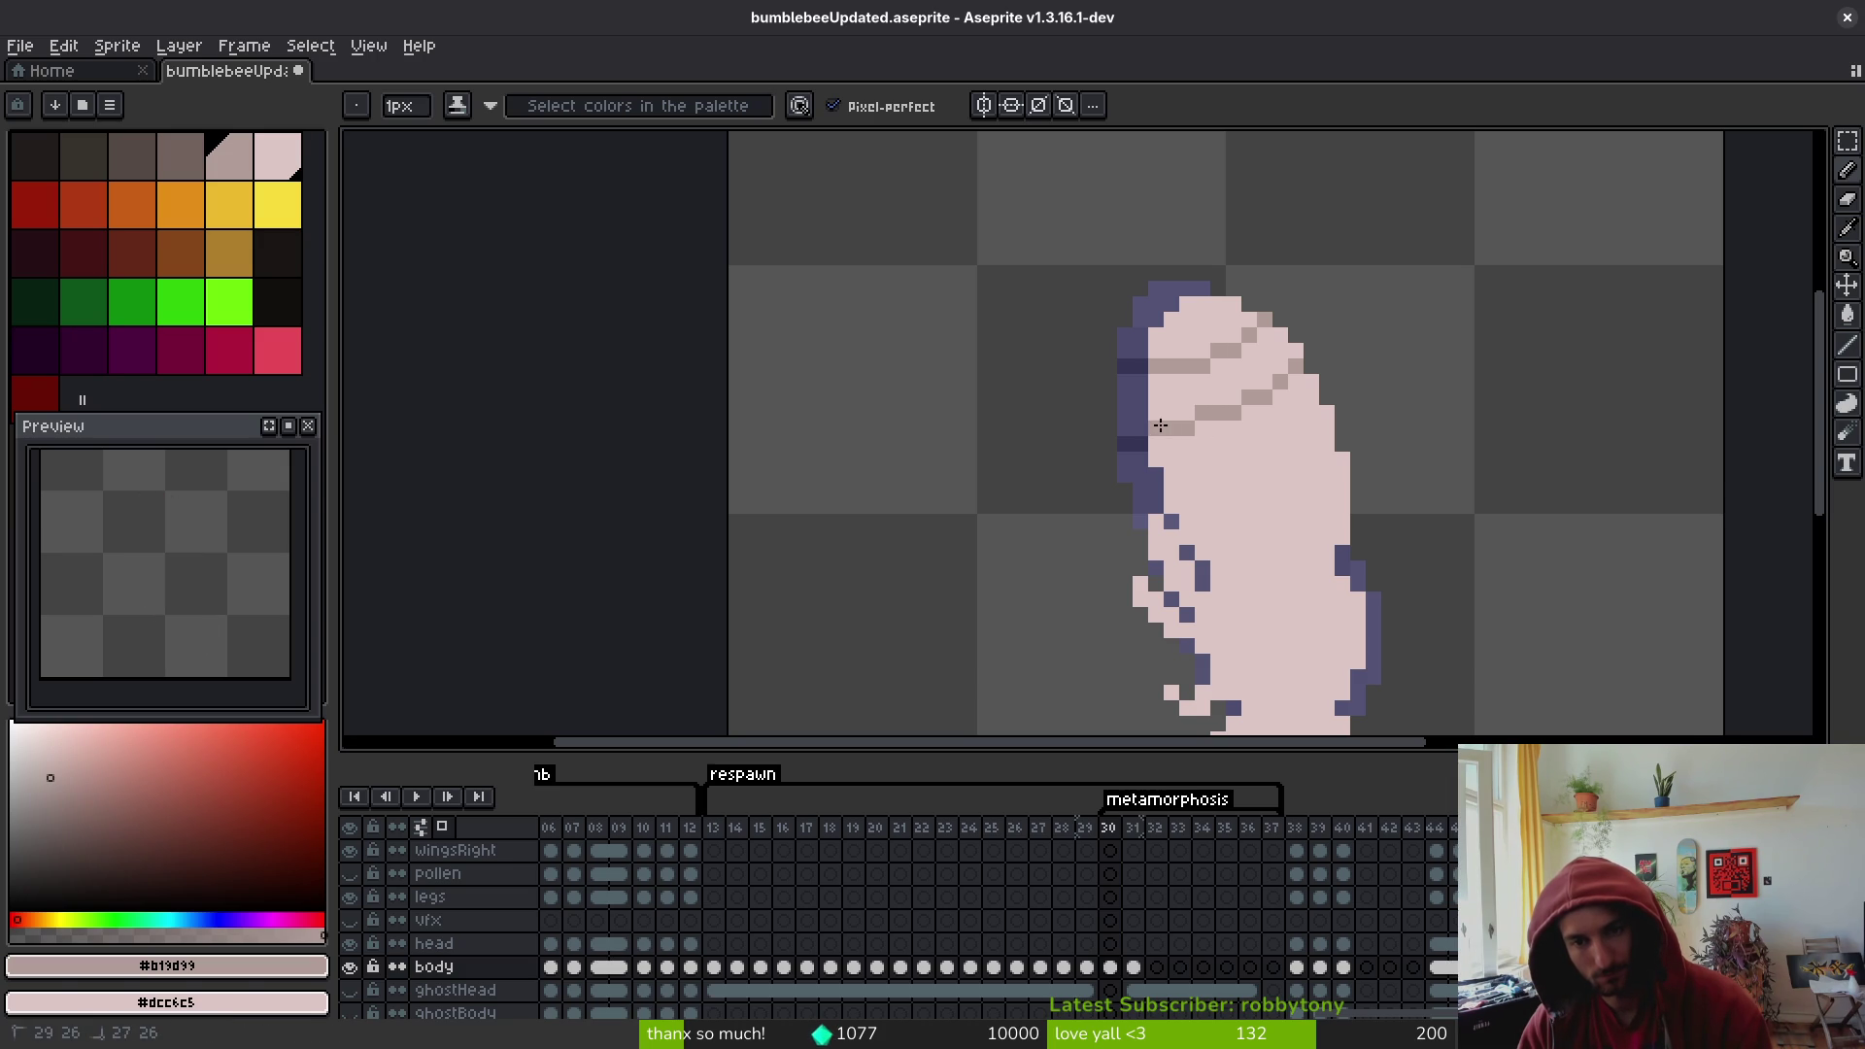
scroll(1315, 454, "down", 3)
scroll(1315, 442, "up", 3)
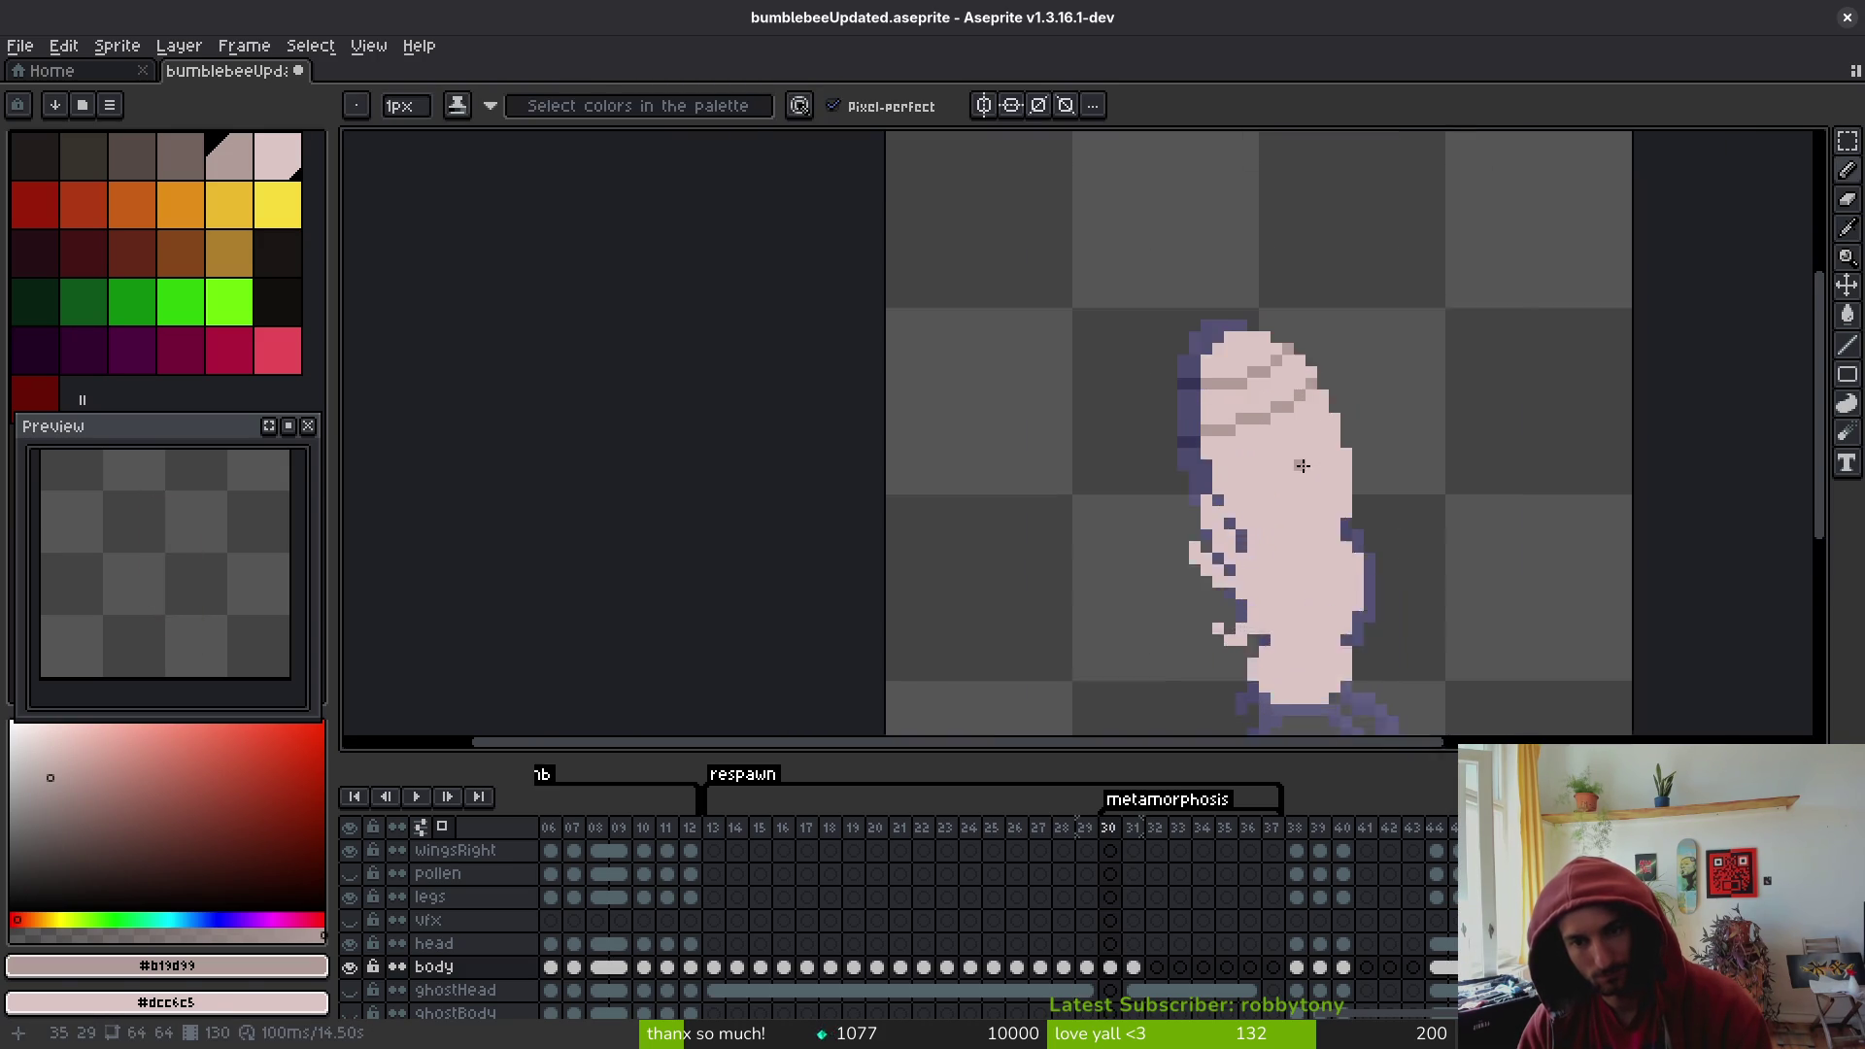
key("alt")
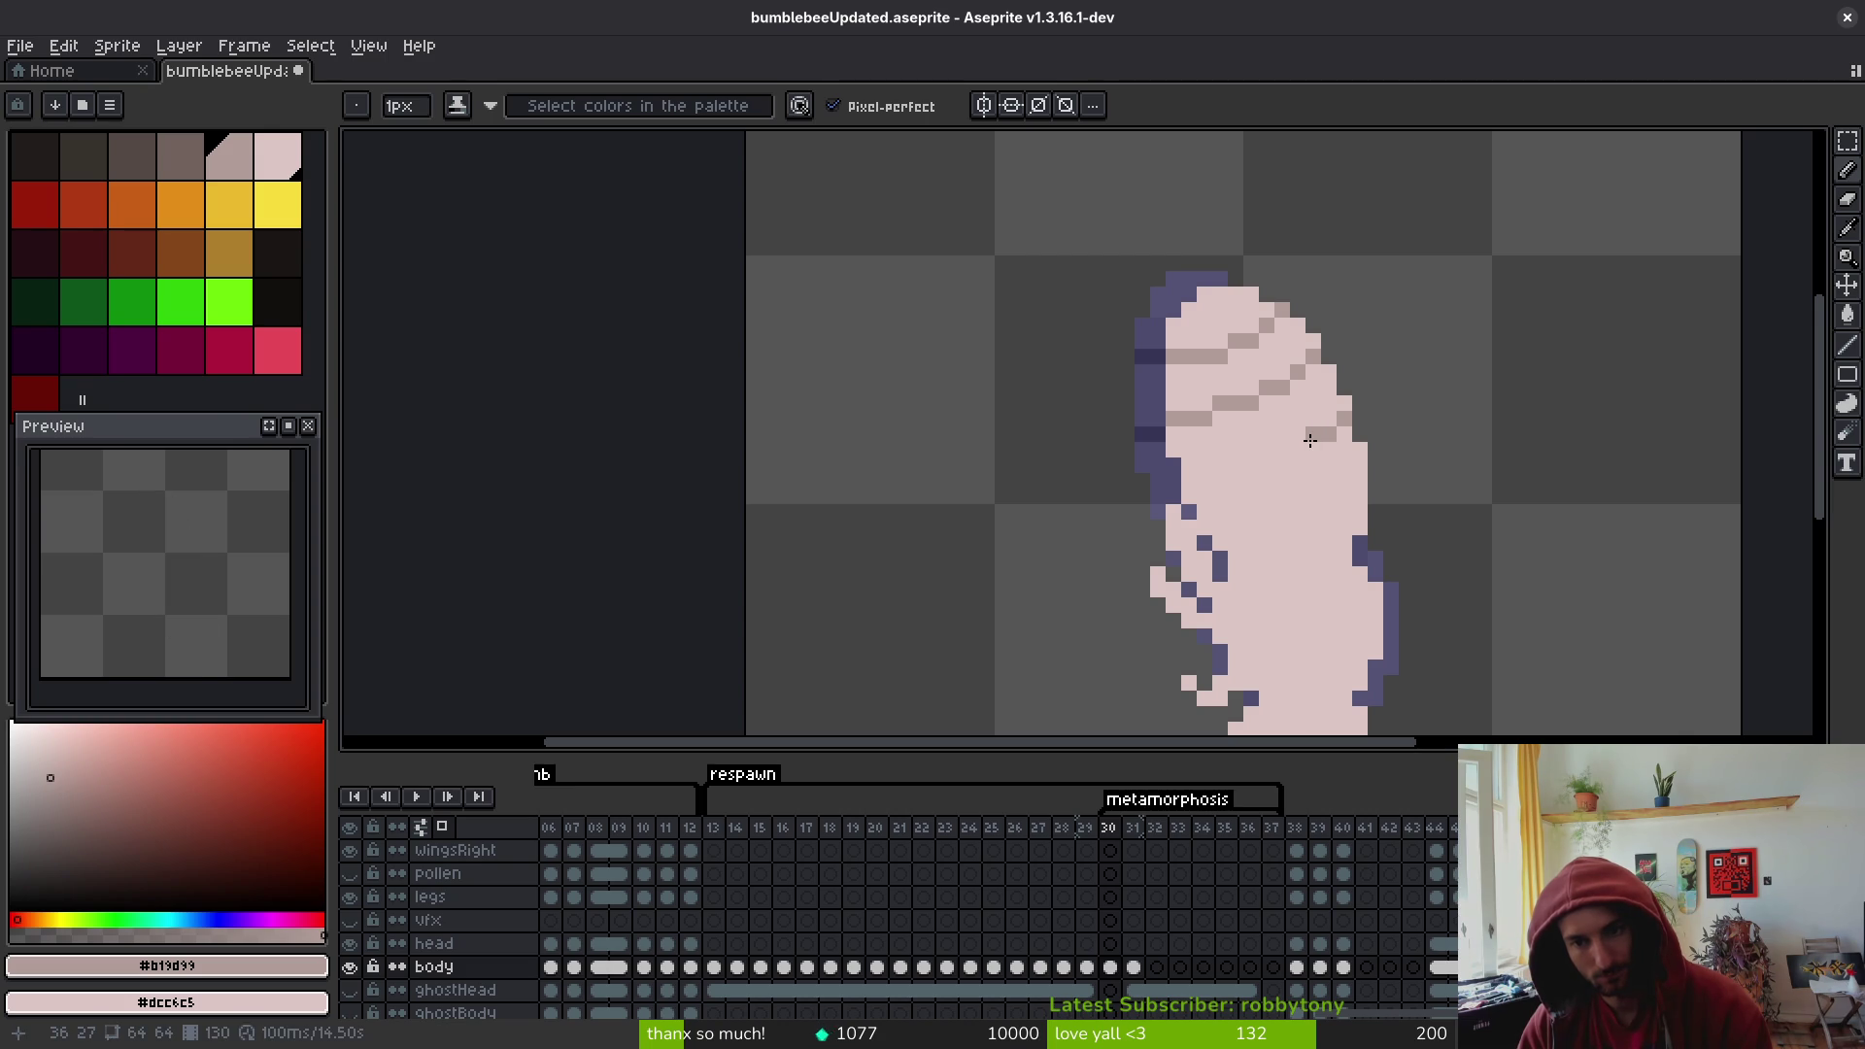
- Add another segment stripe and a short grey stroke, checking against frame 29
left_click_drag(1280, 466, 1226, 480)
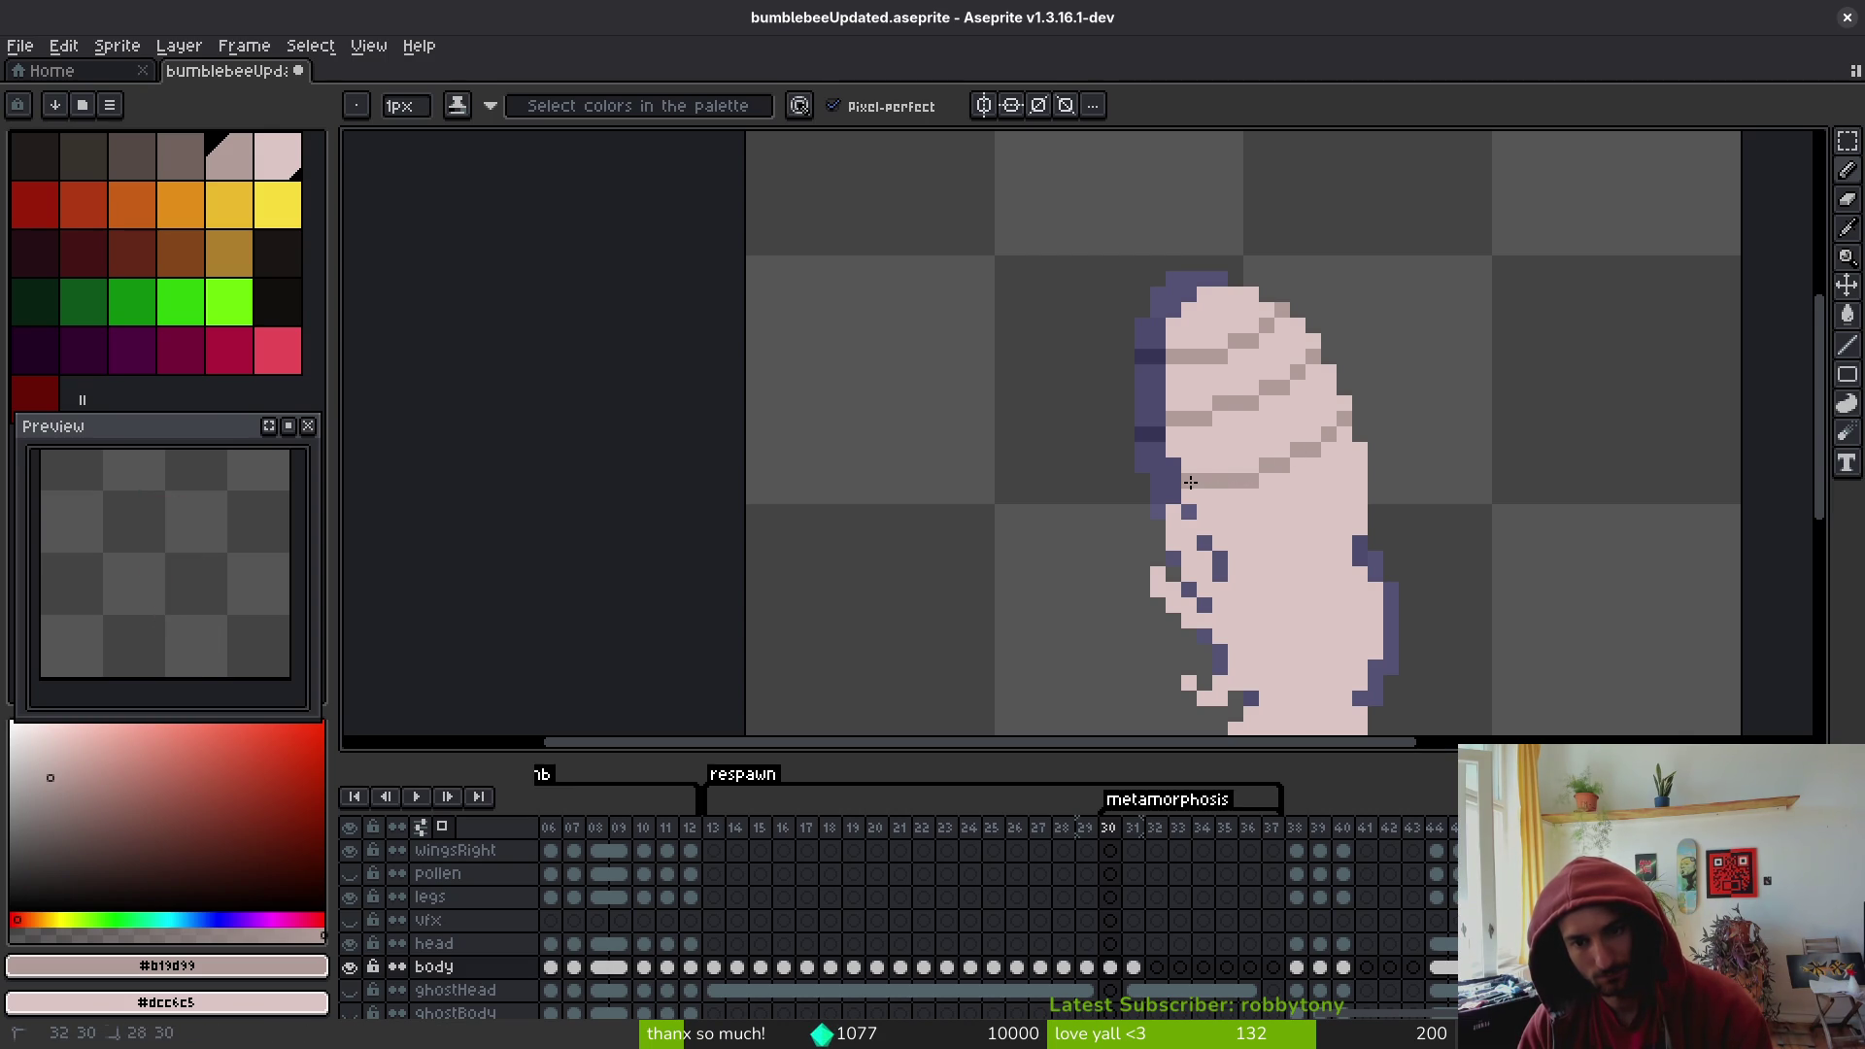
scroll(1345, 478, "down", 3)
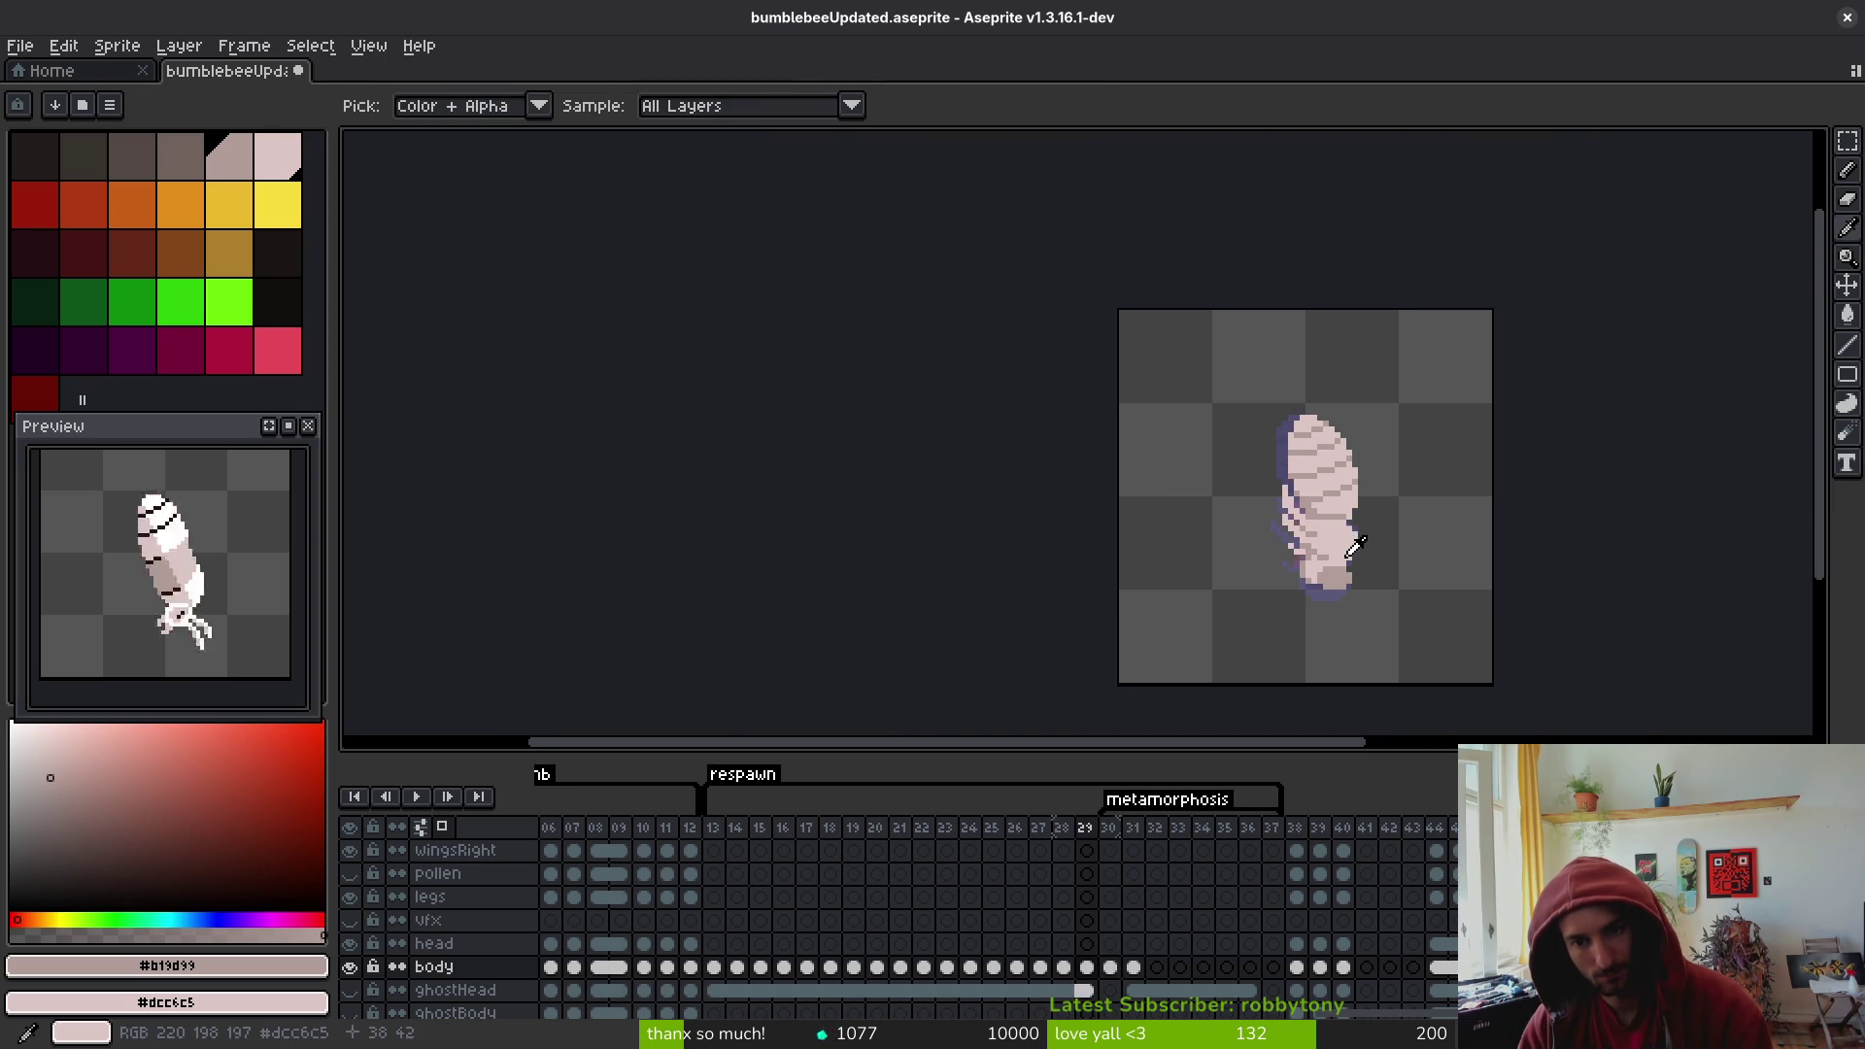
scroll(1356, 485, "up", 3)
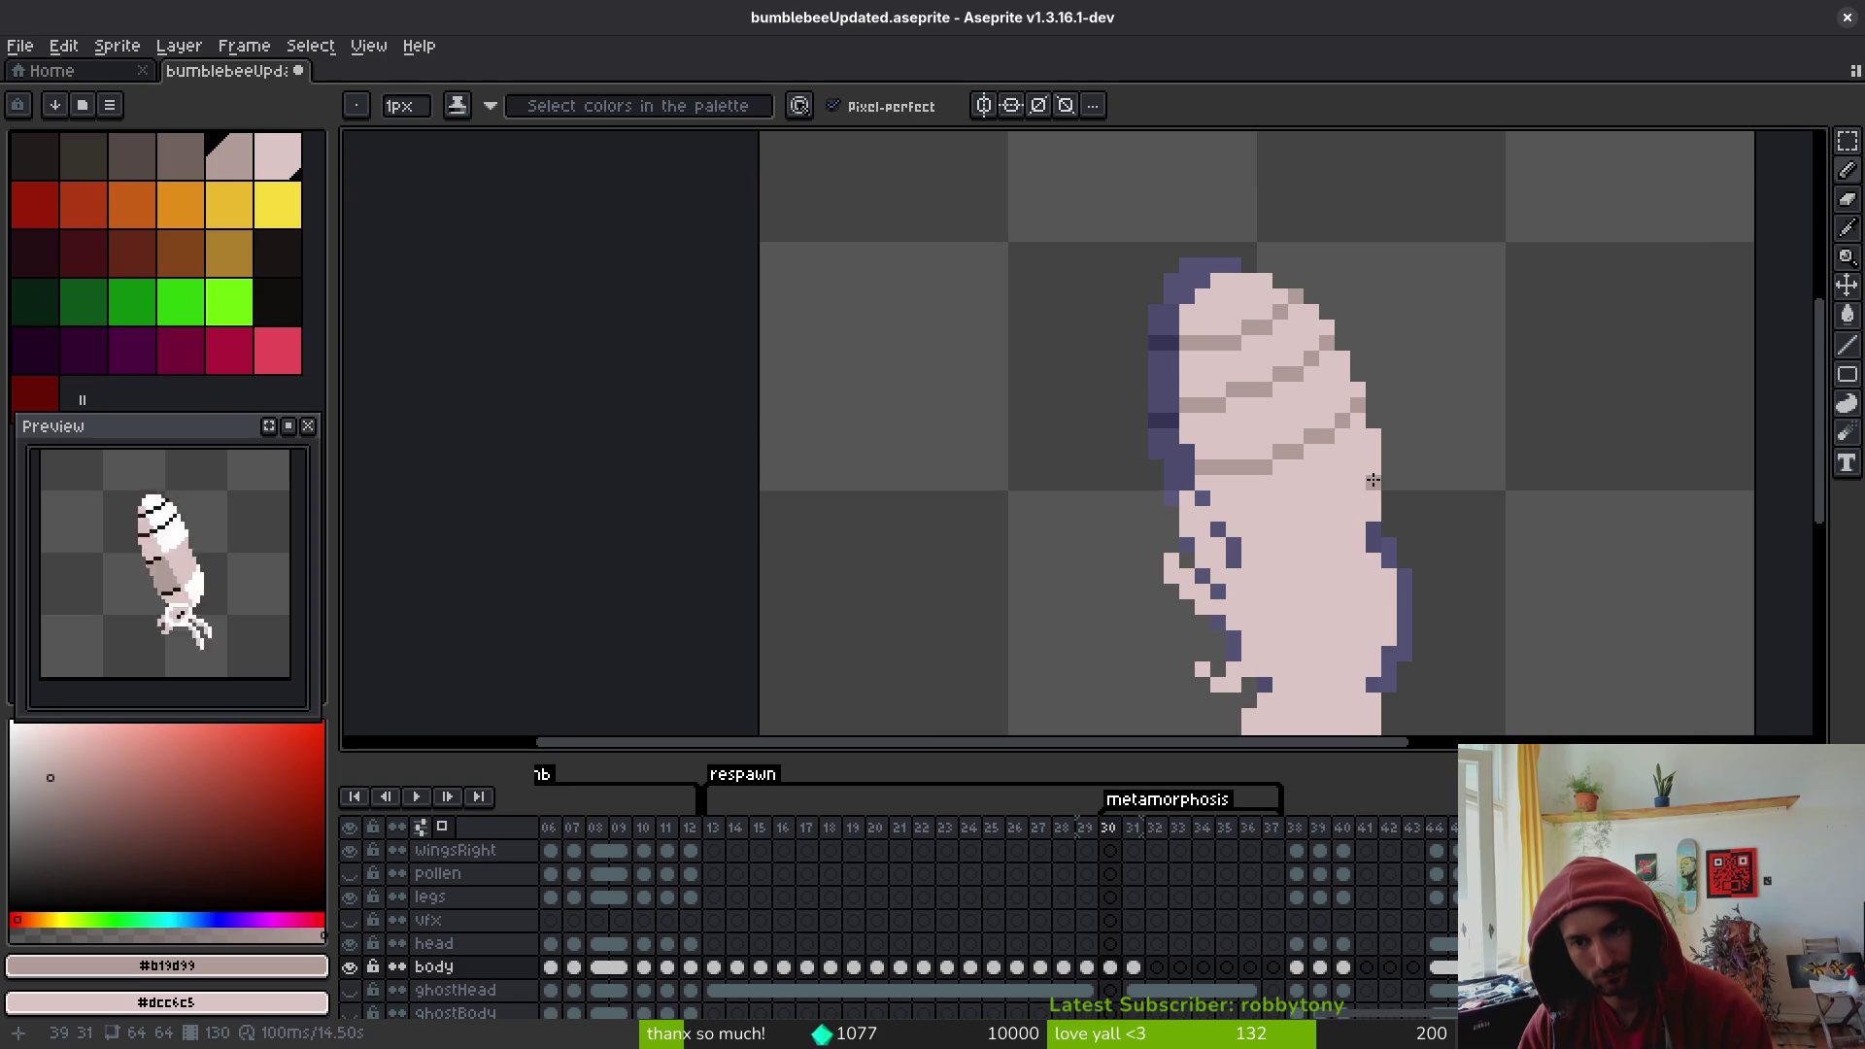
left_click_drag(1358, 495, 1324, 511)
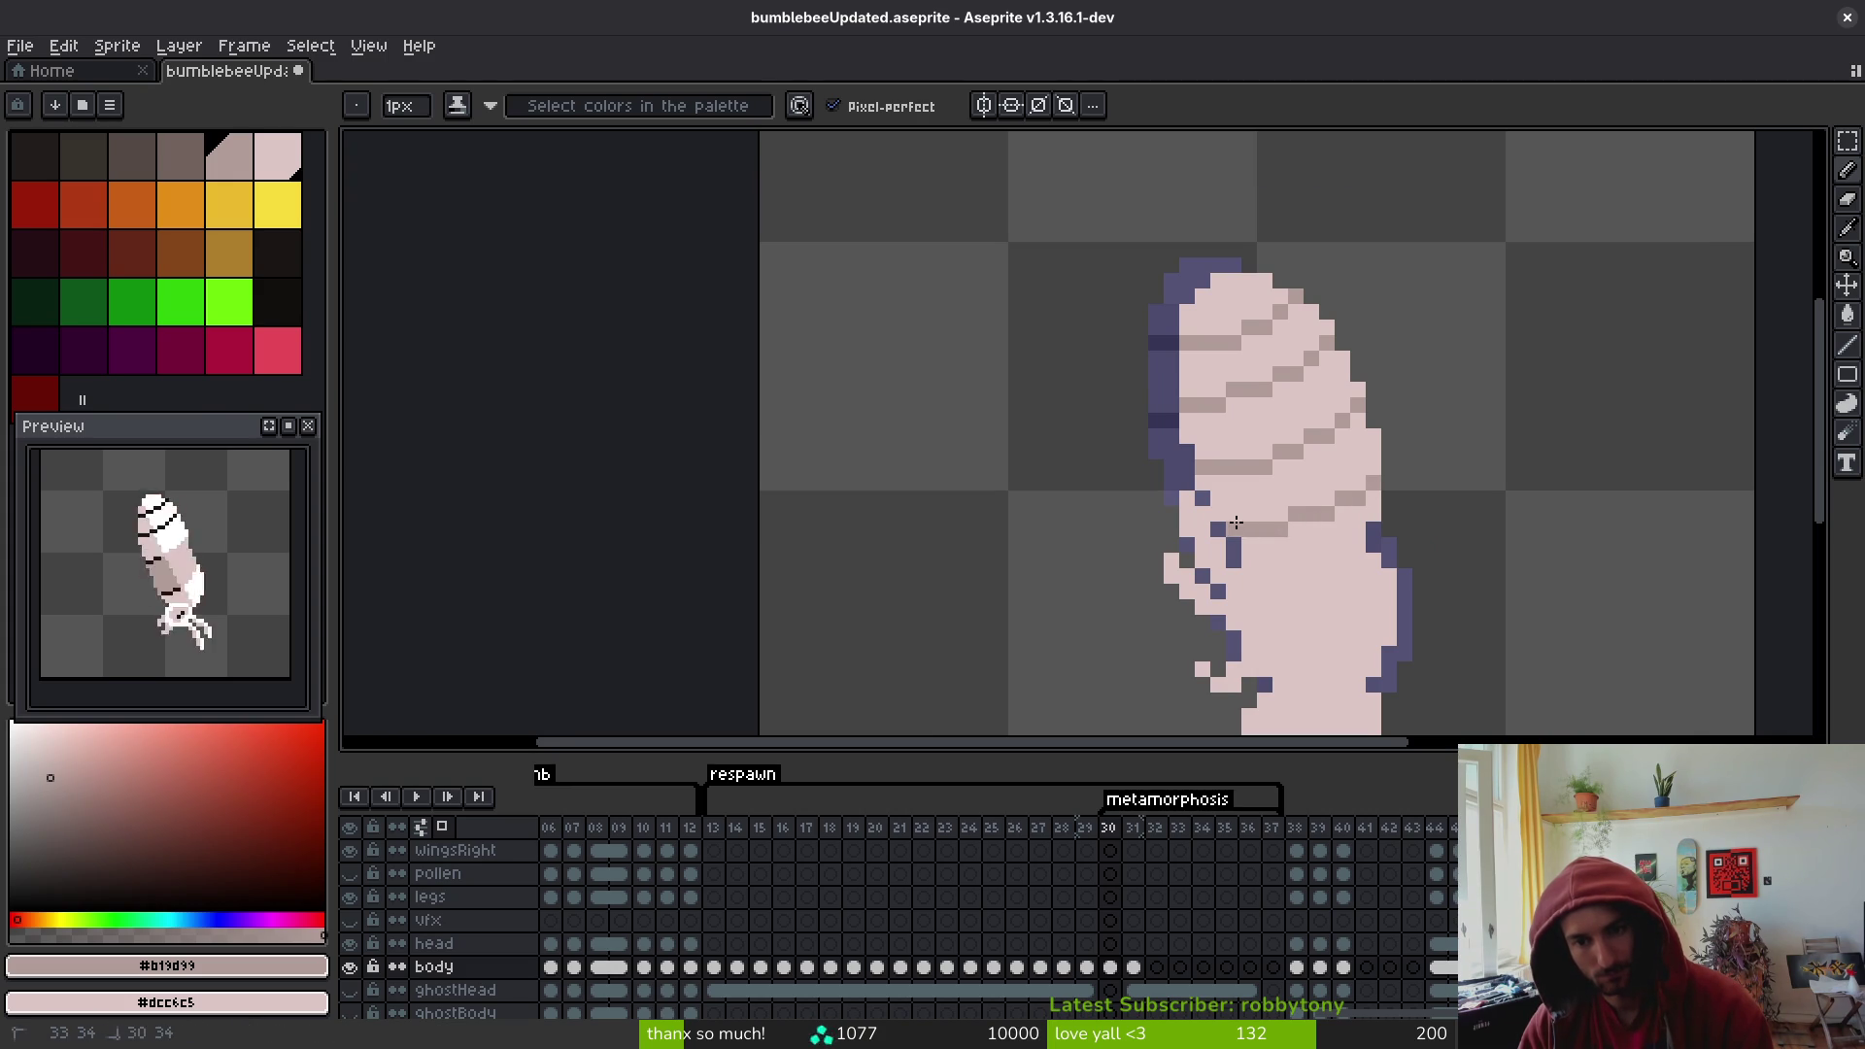
key("comma")
scroll(1350, 571, "down", 4)
key("period")
scroll(1350, 570, "up", 5)
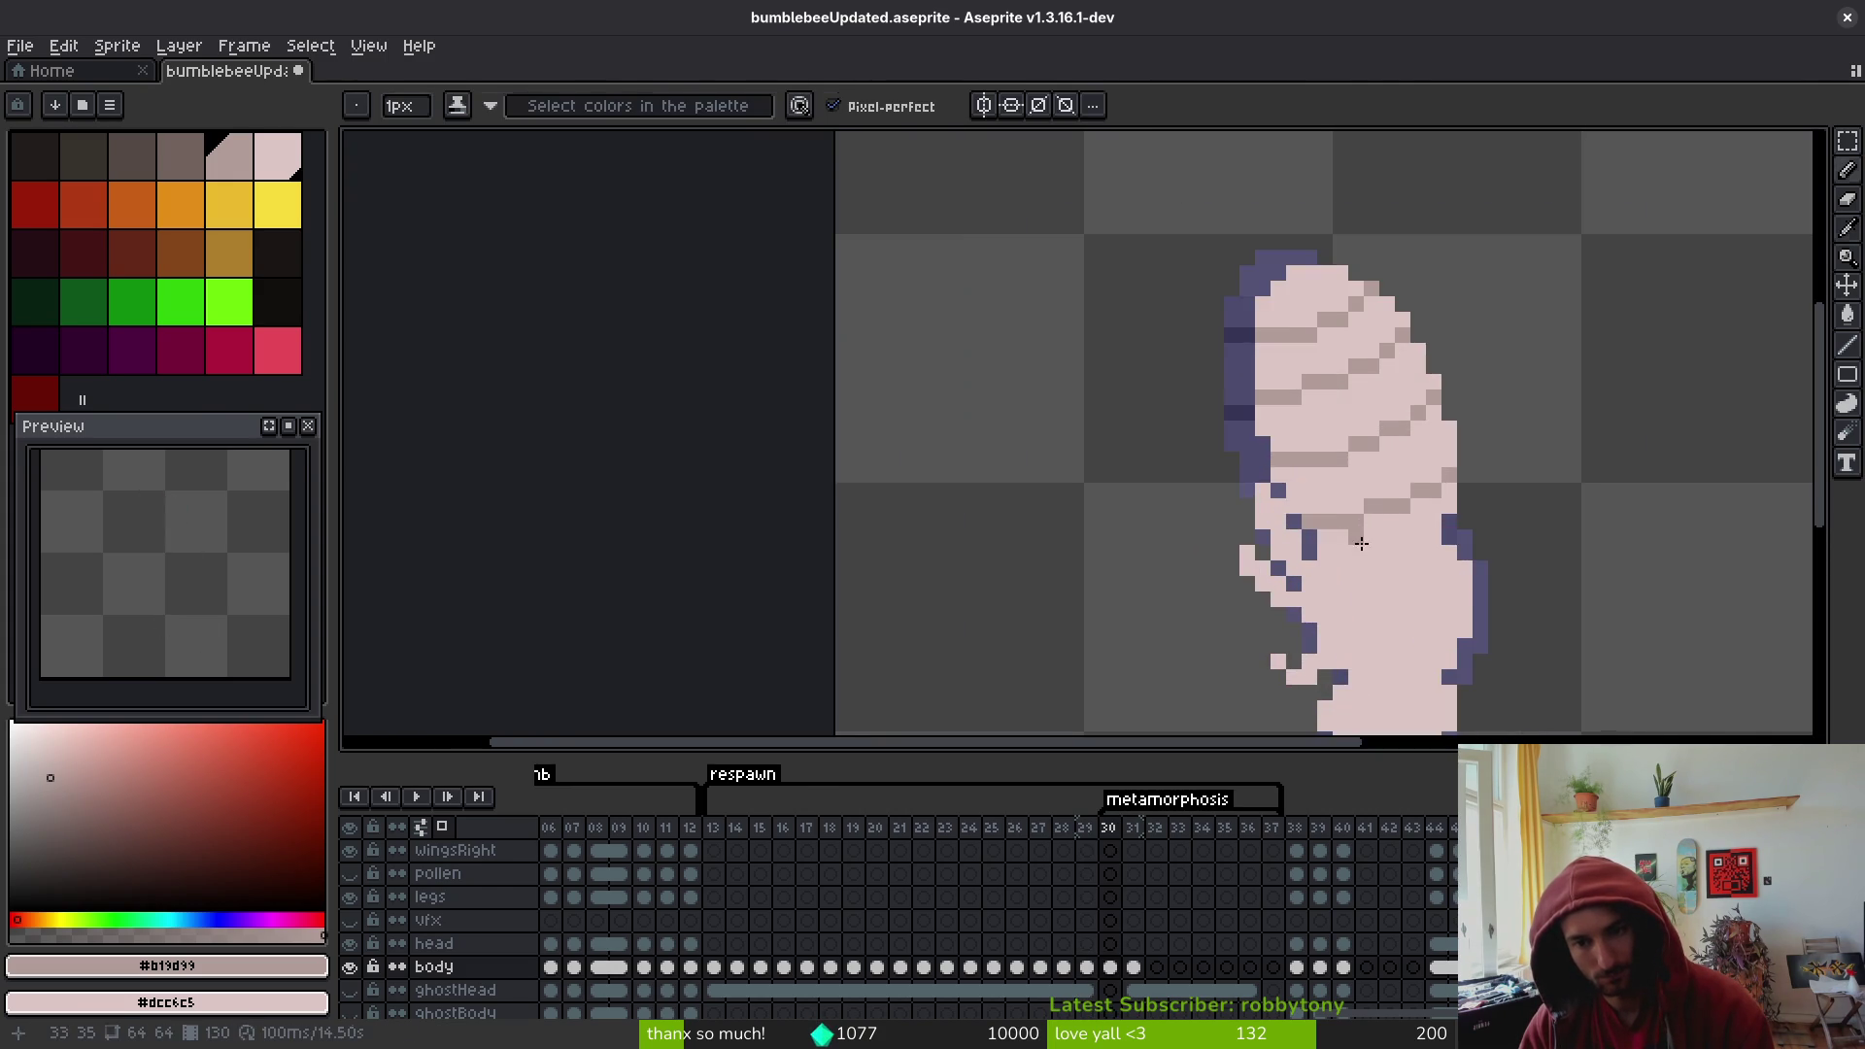
scroll(1301, 497, "up", 2)
- Dot grey shading pixels down the lower body
left_click(1297, 482)
left_click(1355, 542)
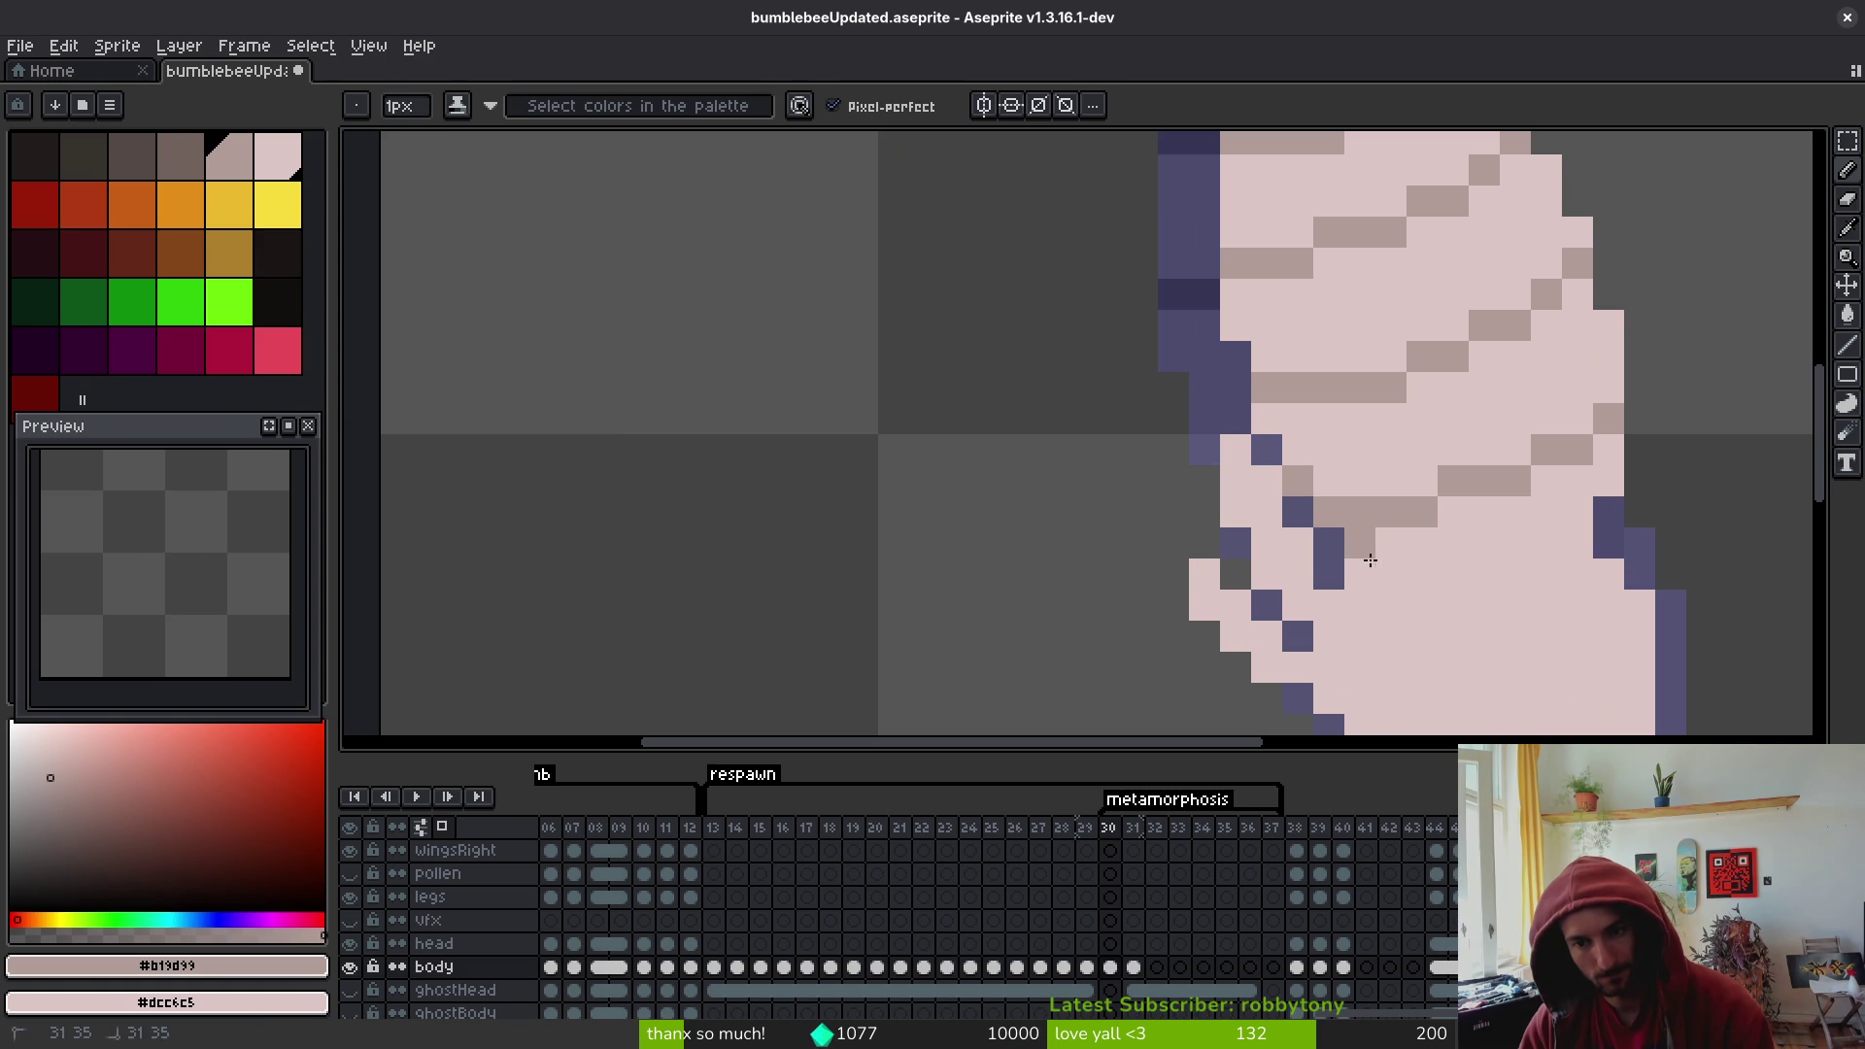
left_click(1355, 573)
scroll(1256, 545, "right", 5)
scroll(1257, 545, "down", 1)
left_click(1277, 623)
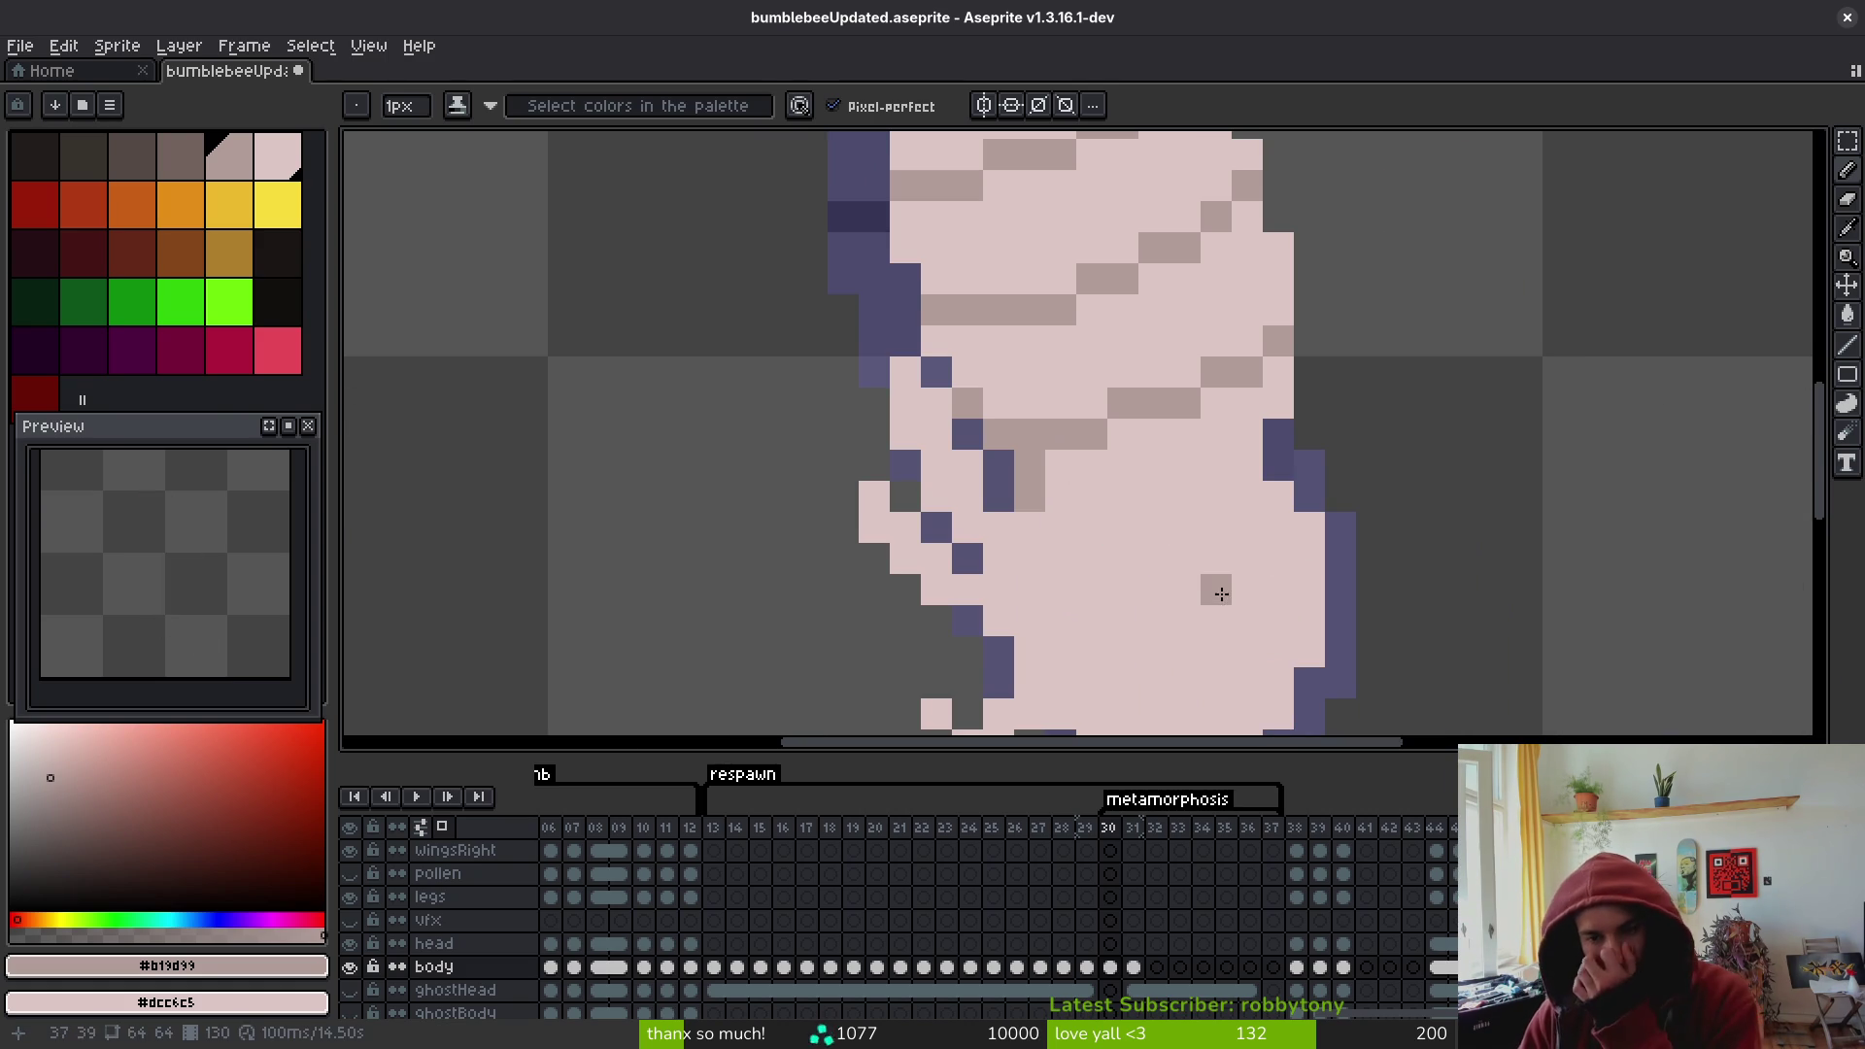
scroll(1115, 551, "down", 3)
key("alt")
scroll(1158, 553, "up", 4)
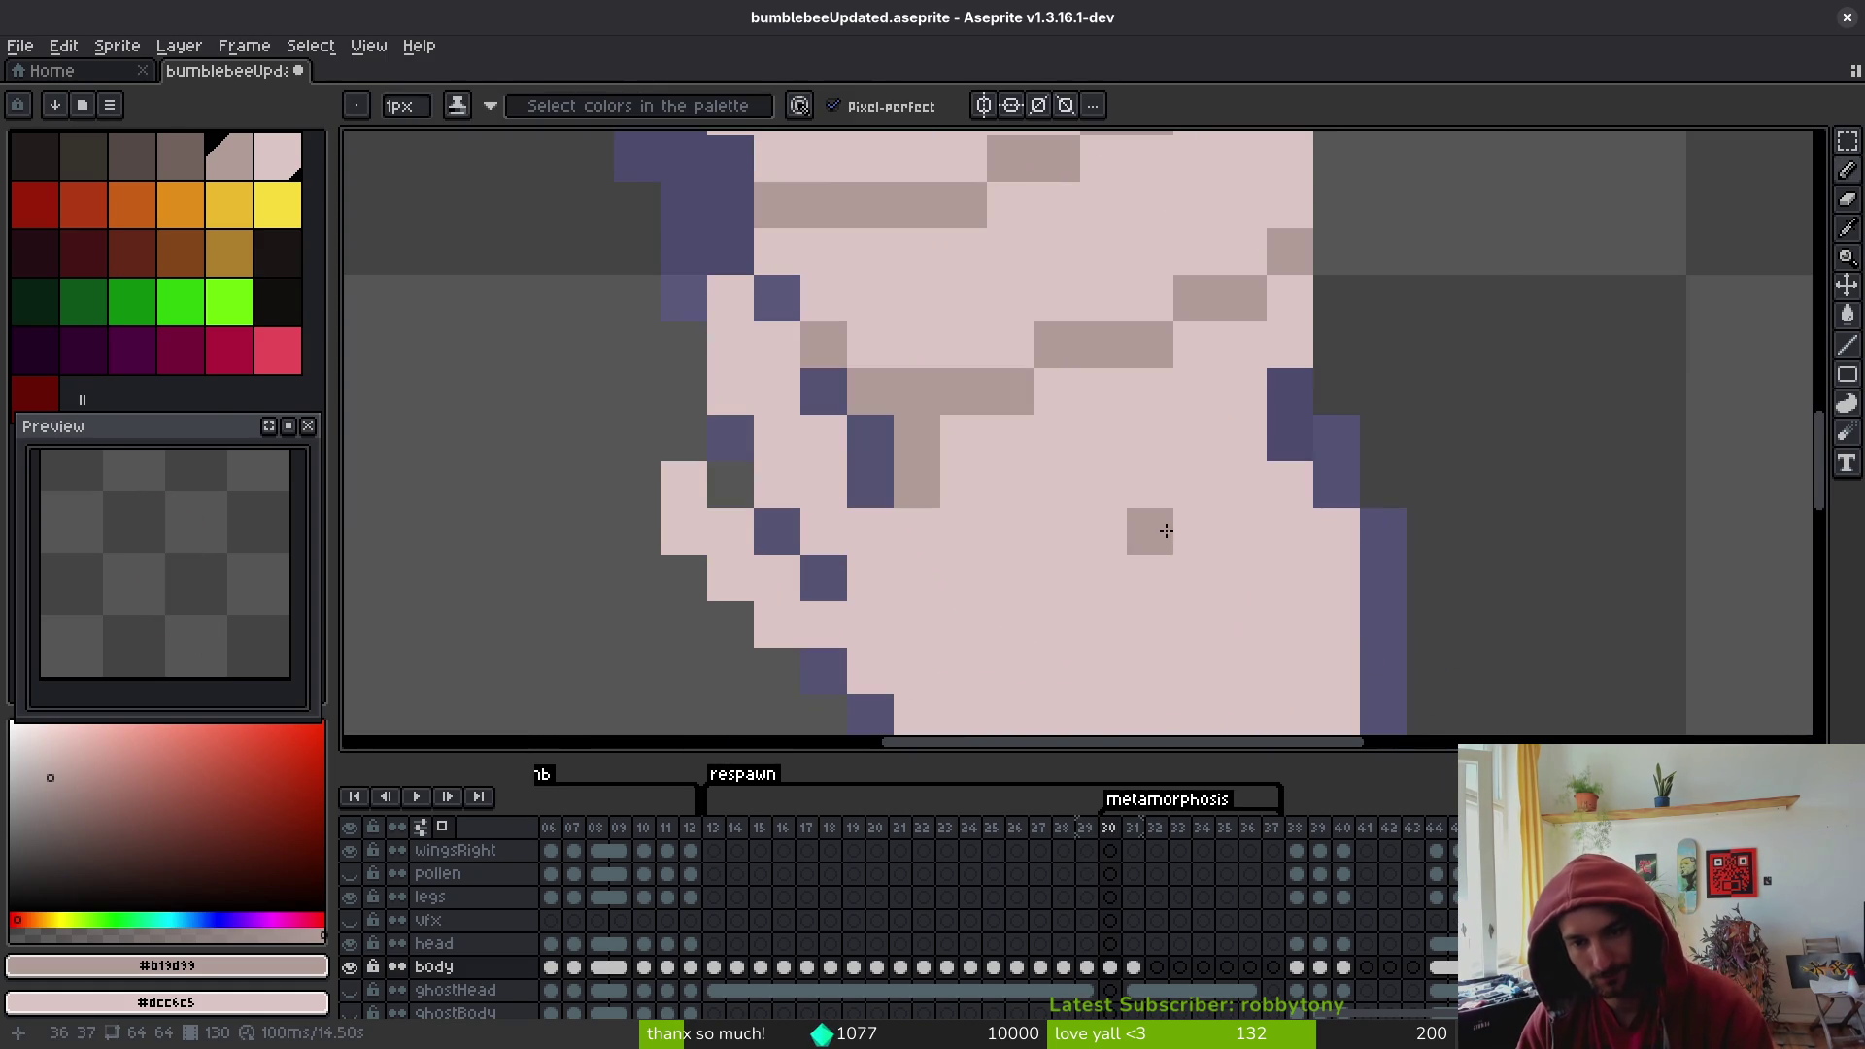
- Paint grey stripes and shade pixels across the lower belly, redoing one misplaced pixel
mouse_move(1235, 460)
left_mouse_down()
mouse_move(1009, 467)
mouse_move(1153, 479)
left_mouse_up()
scroll(1153, 478, "down", 3)
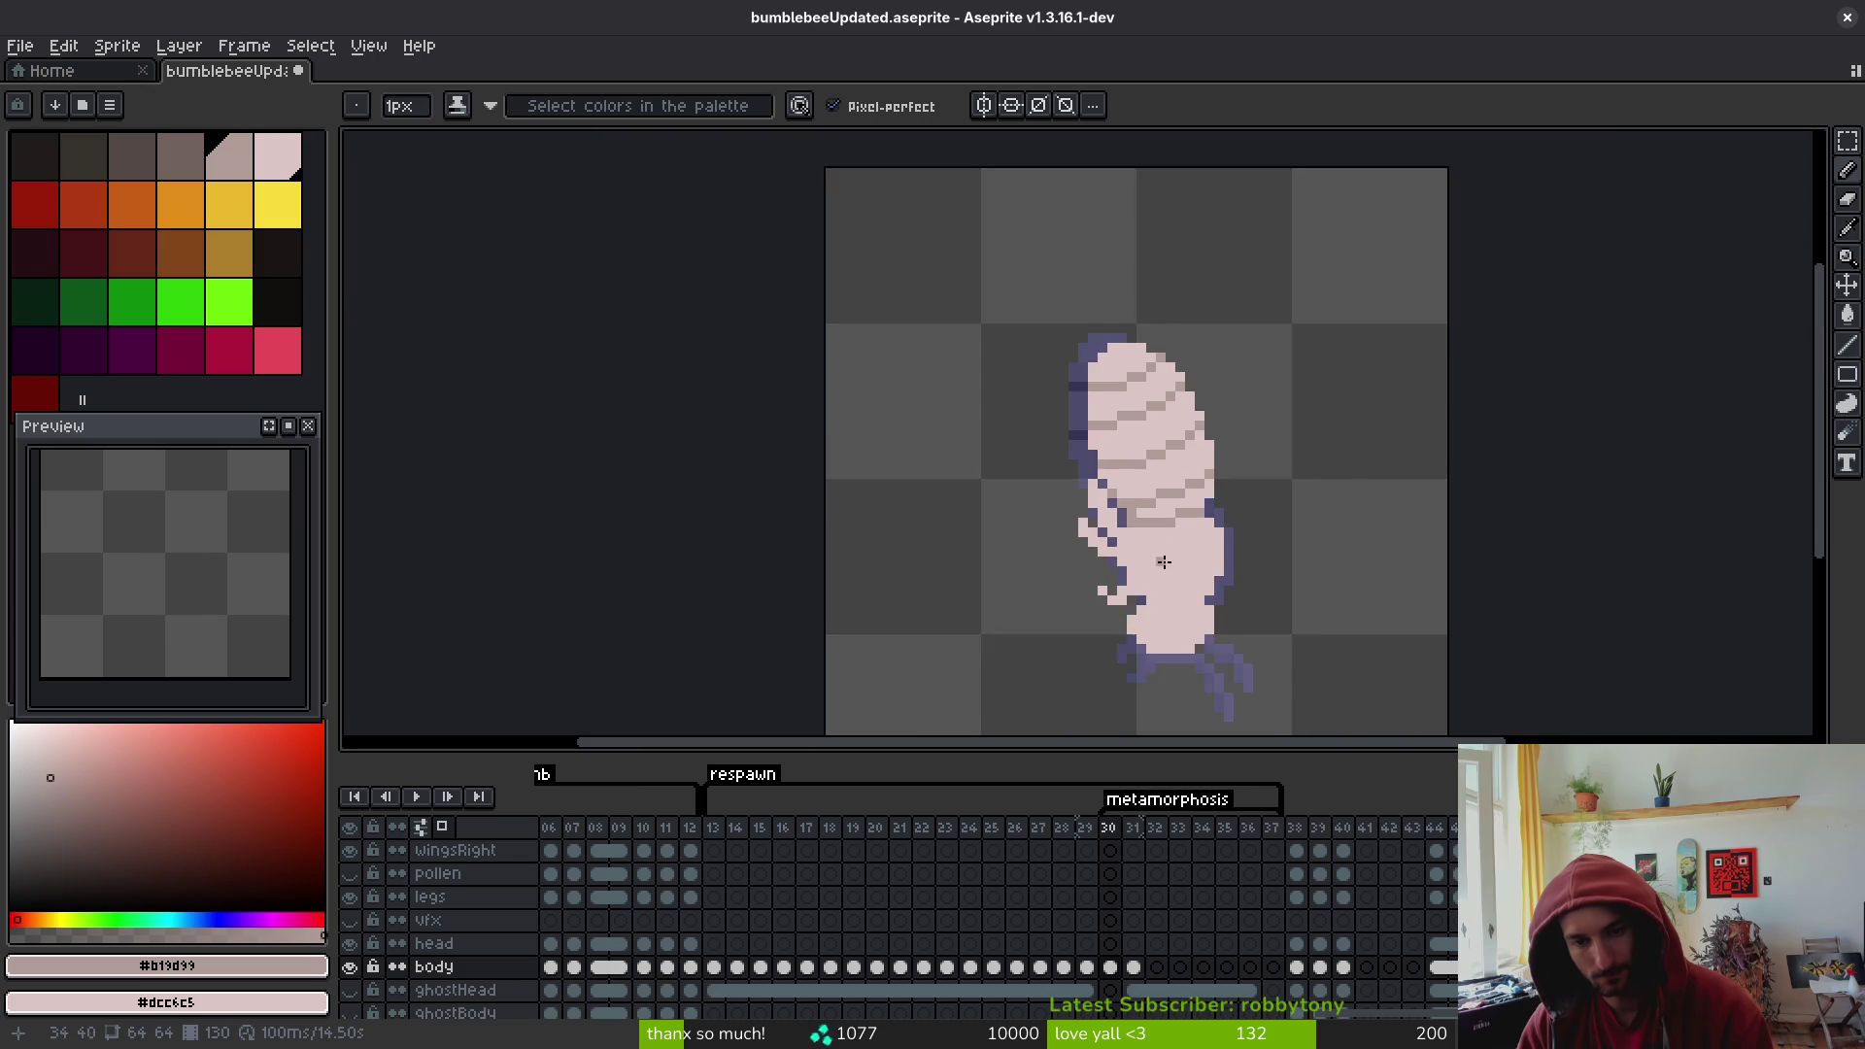
scroll(1071, 500, "up", 2)
left_click(1071, 500)
scroll(1056, 477, "down", 1)
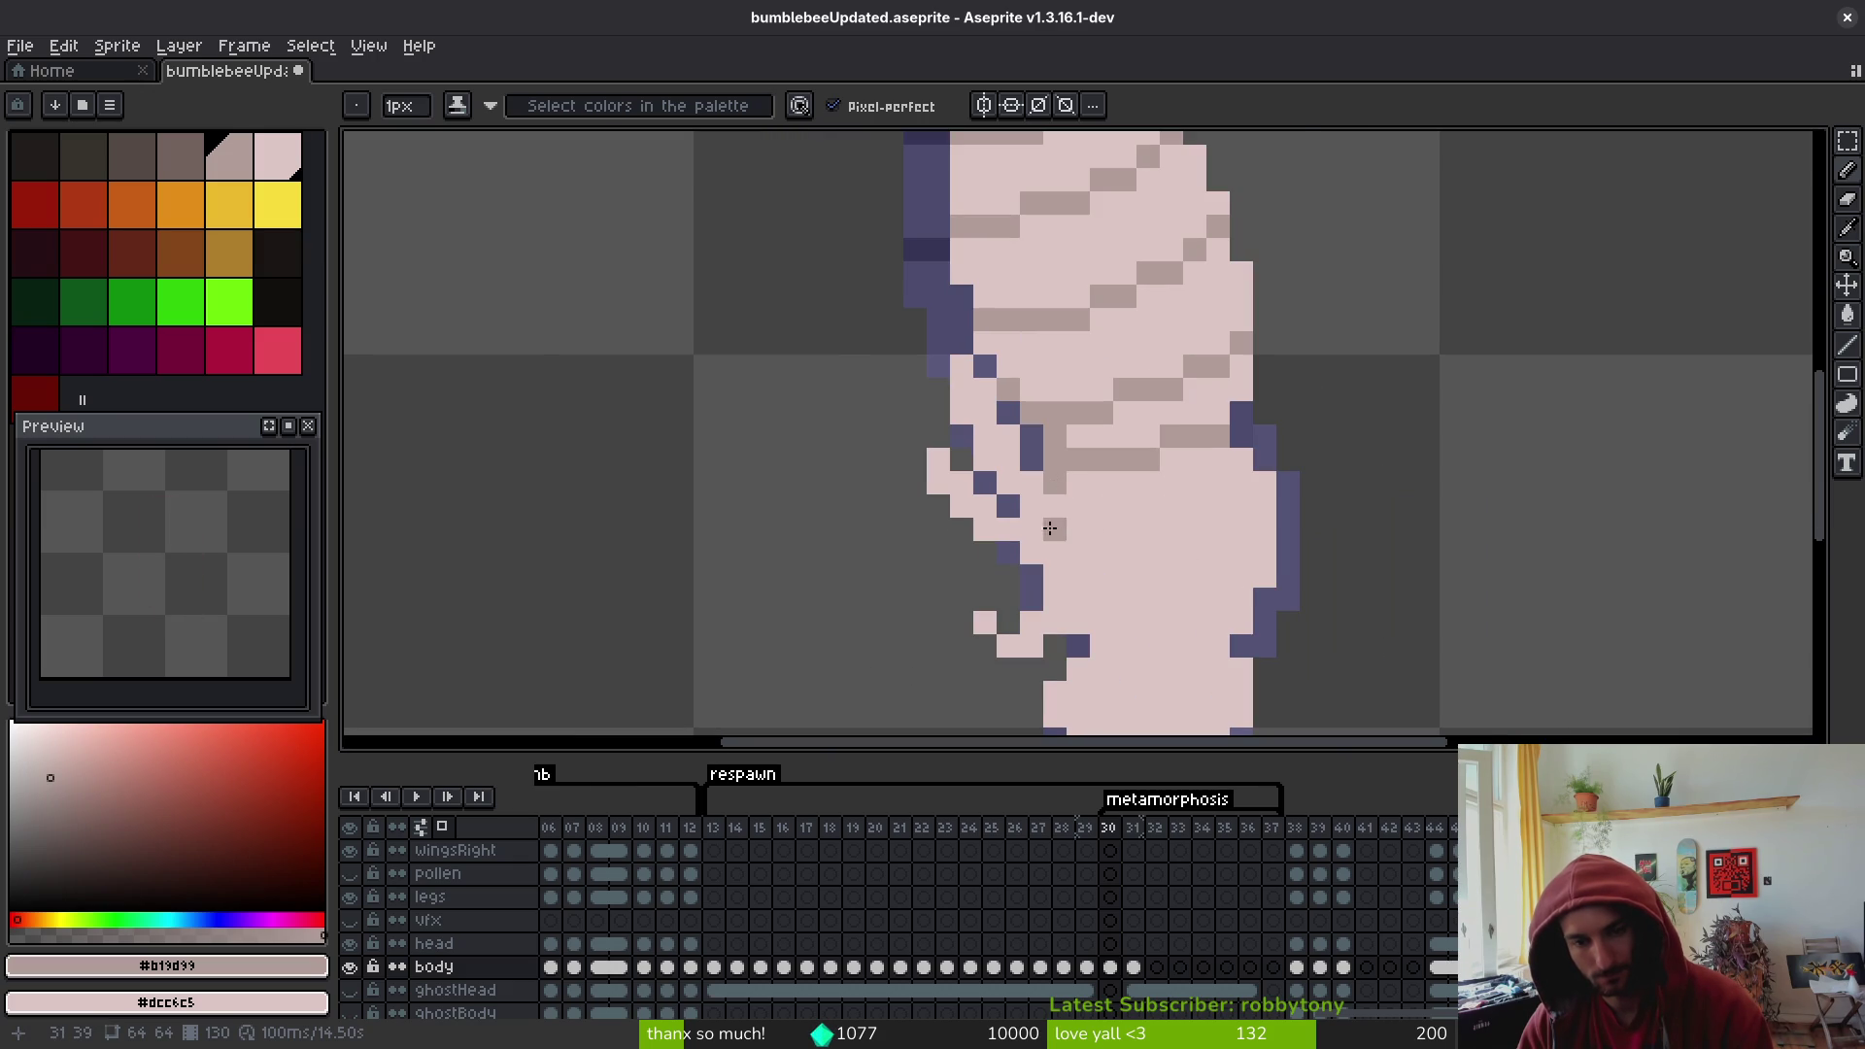
key("ctrl+z")
left_click(1064, 562)
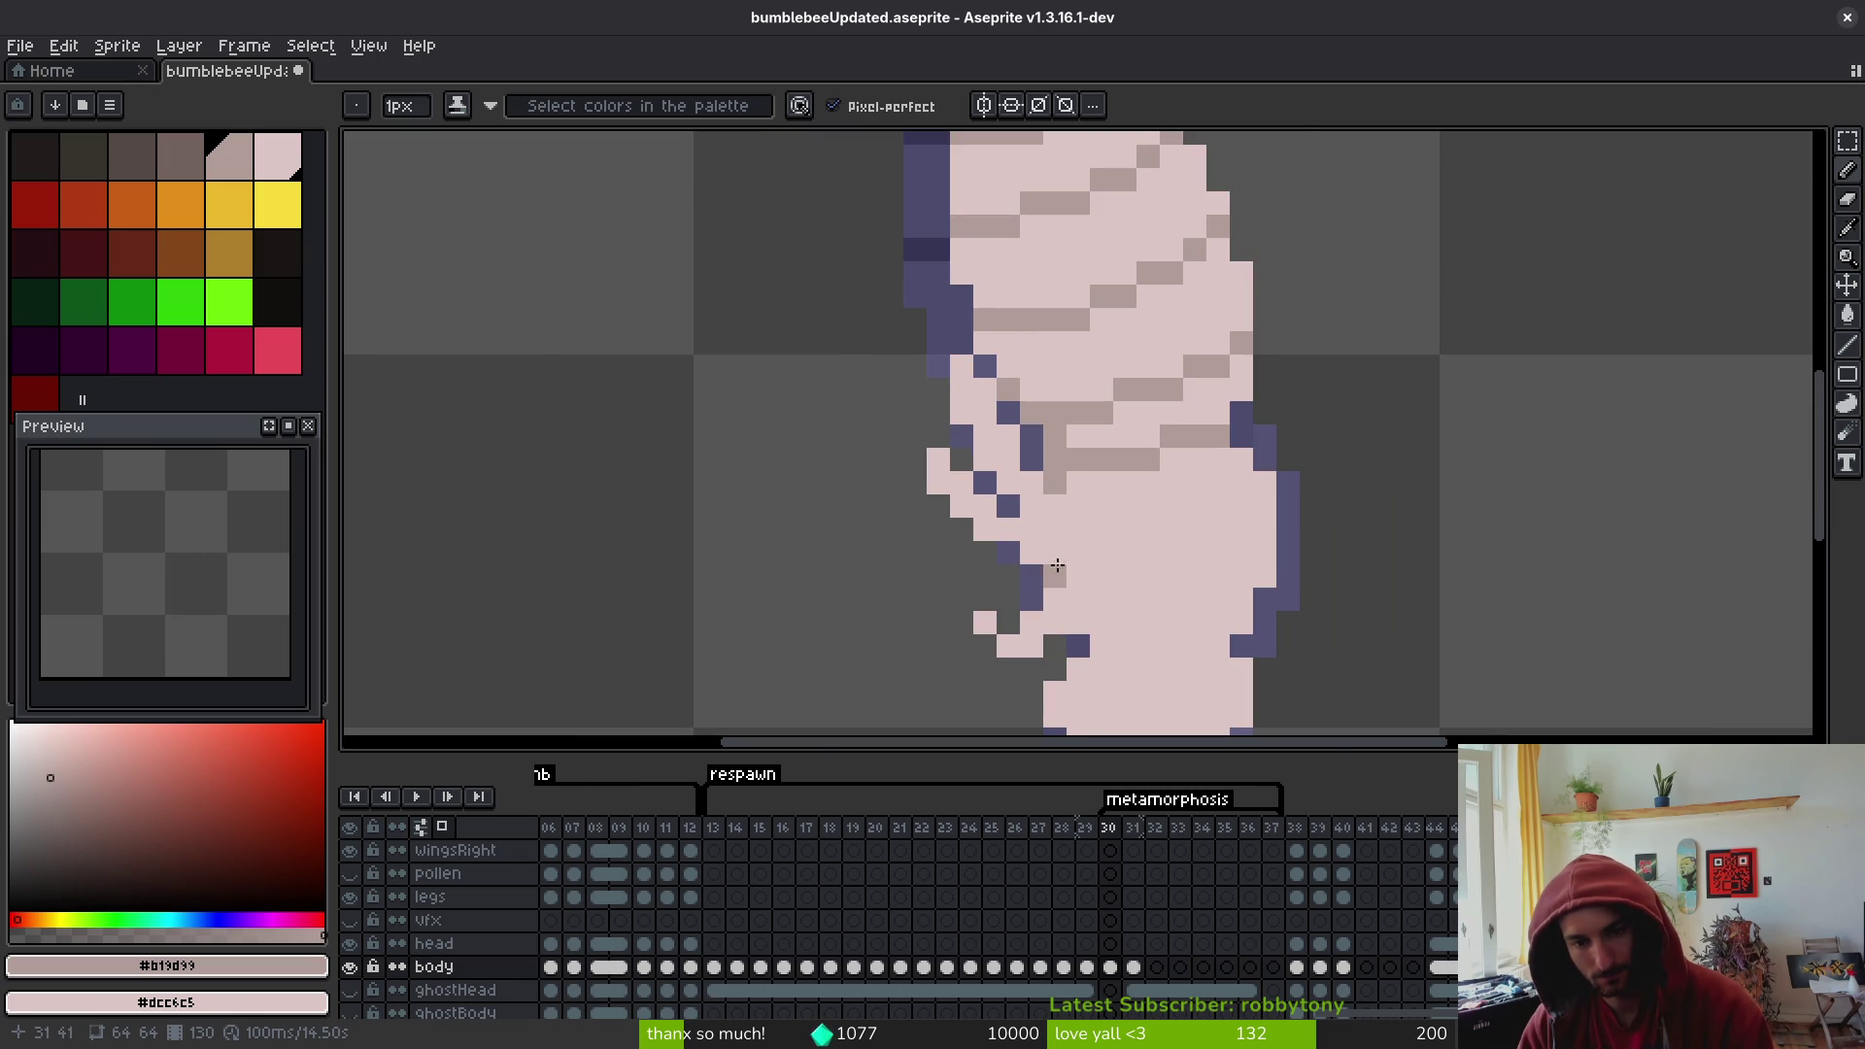
scroll(1146, 593, "down", 2)
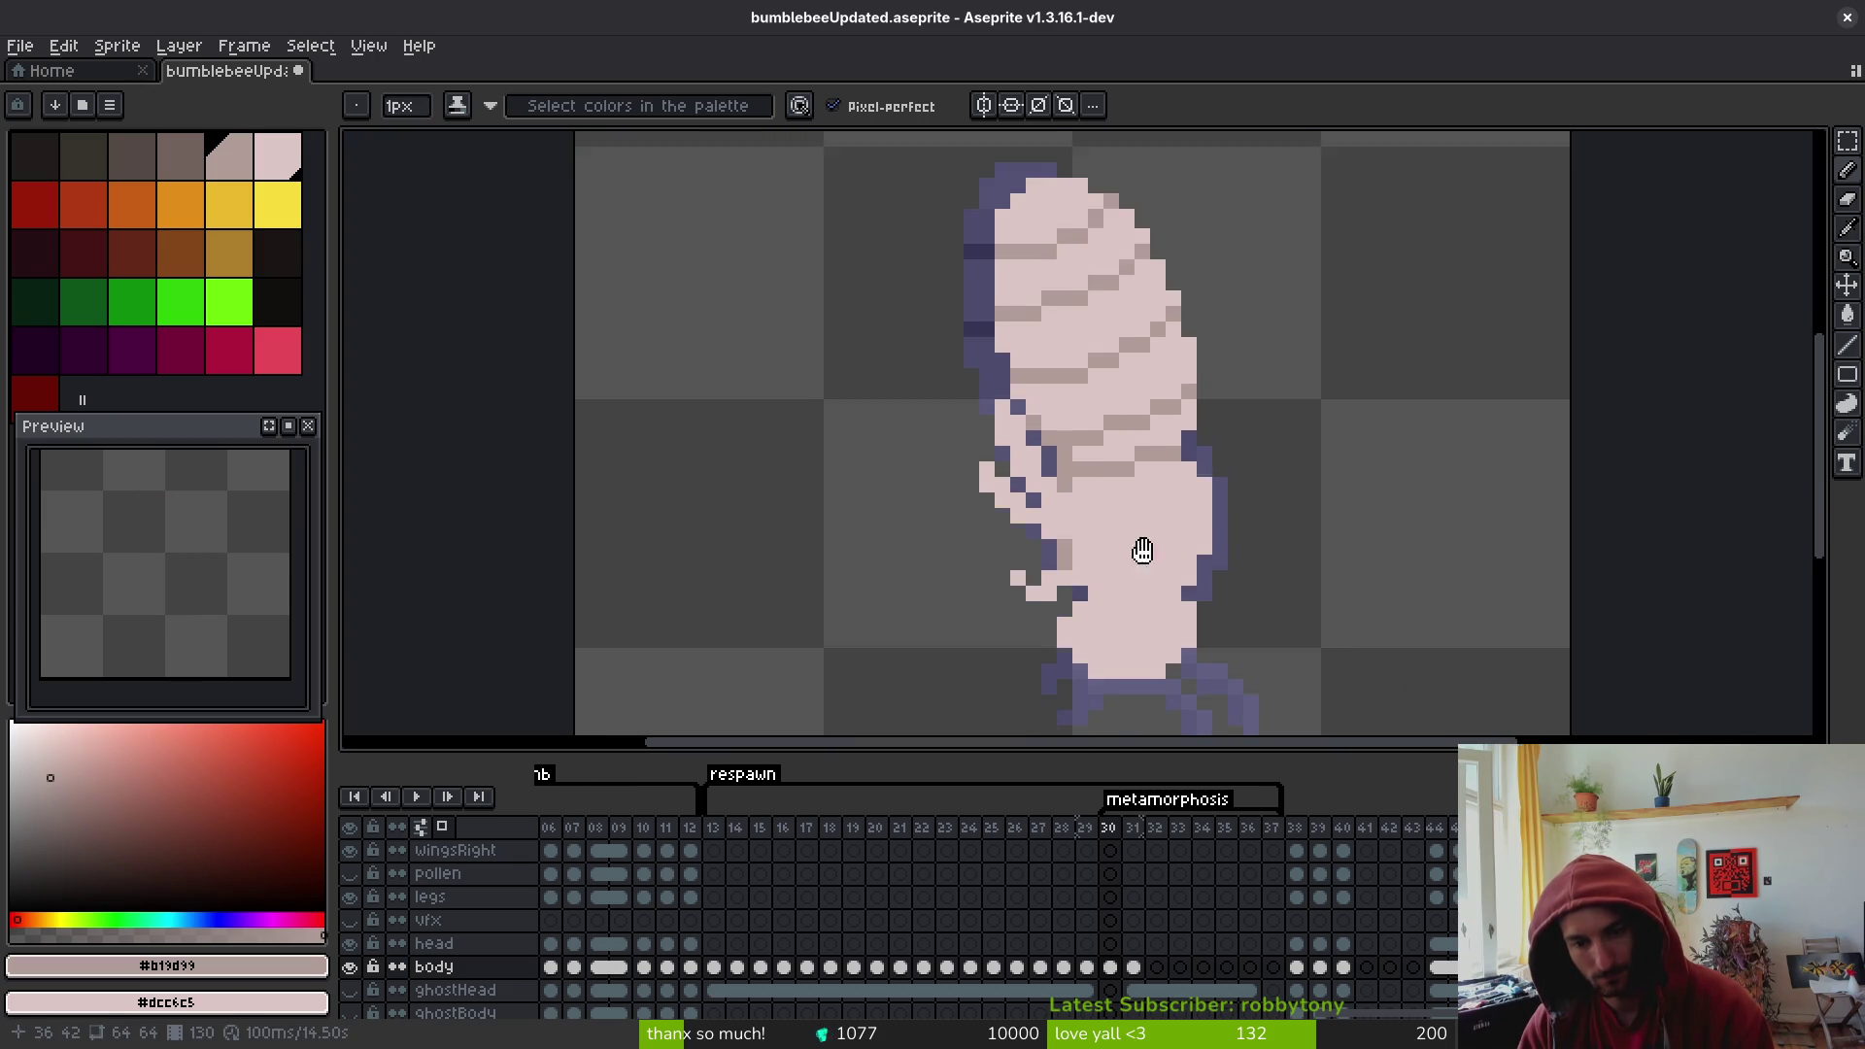
scroll(1141, 609, "up", 3)
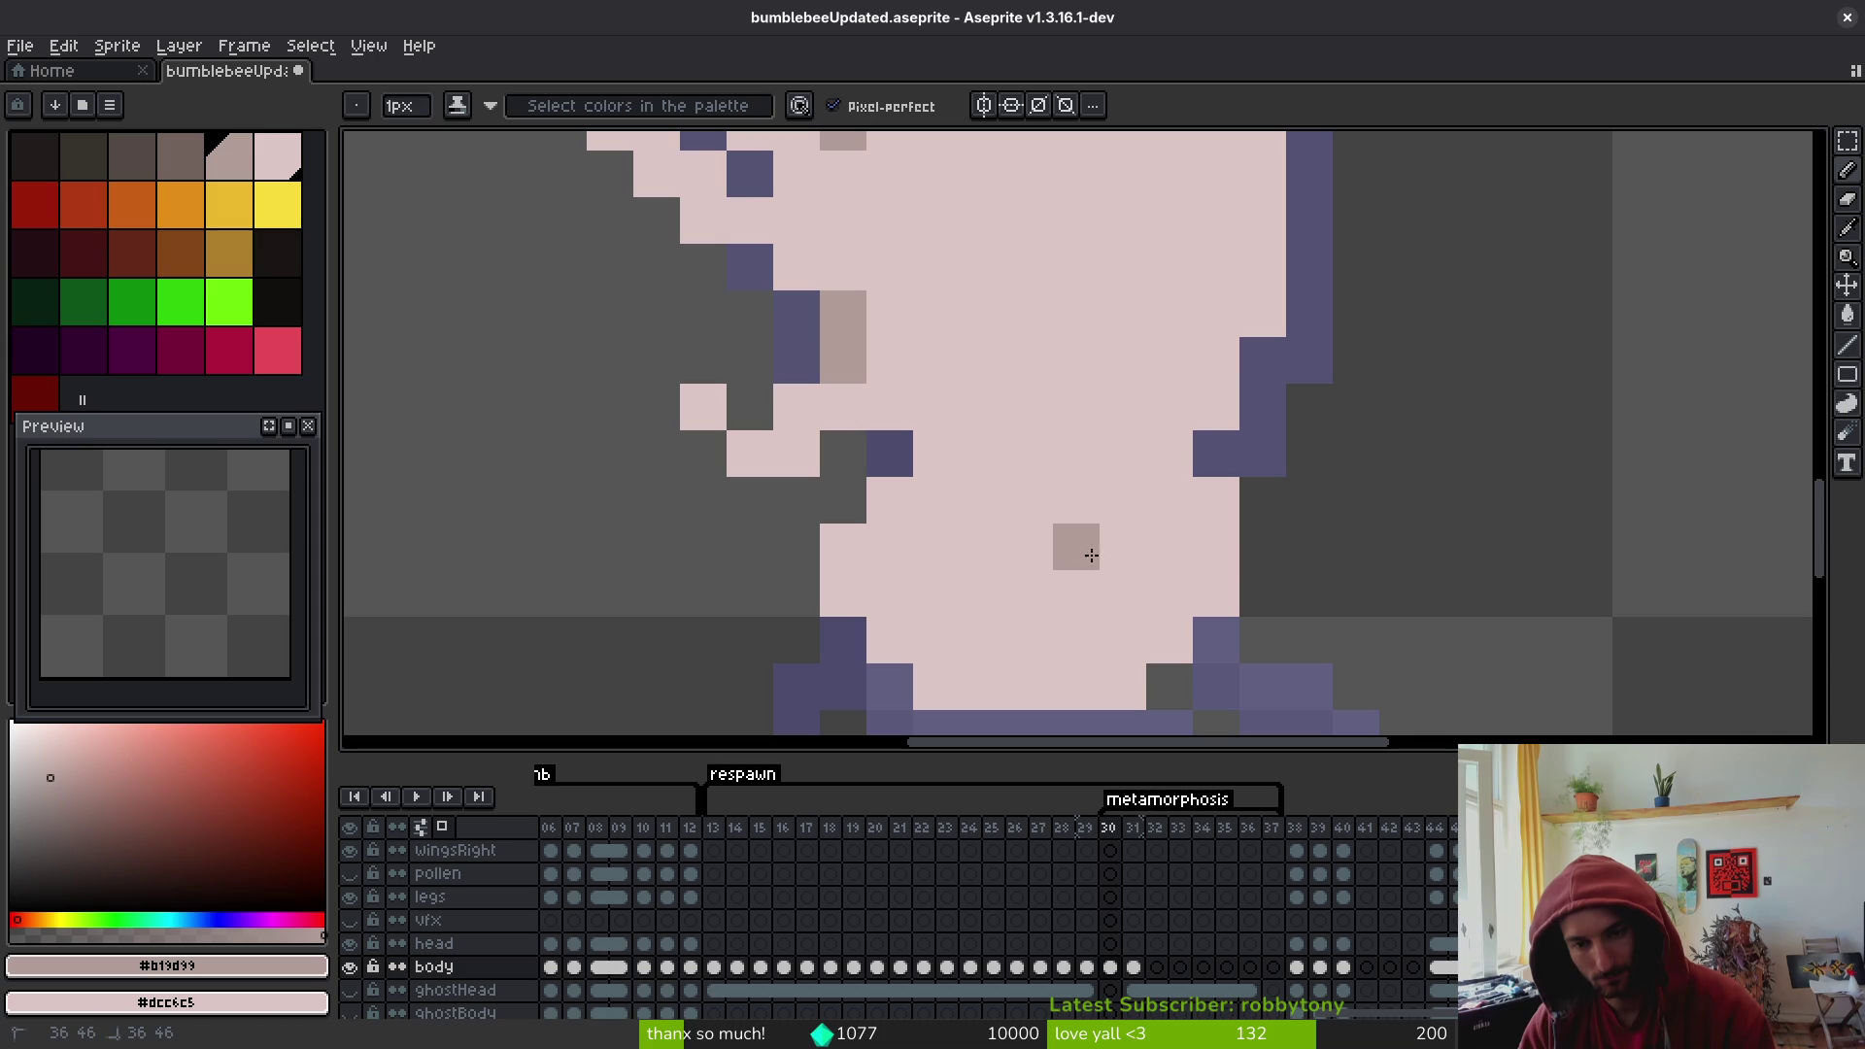
mouse_move(1240, 661)
left_mouse_down()
mouse_move(1195, 625)
mouse_move(1174, 653)
mouse_move(1007, 667)
mouse_move(981, 592)
mouse_move(1059, 594)
mouse_move(992, 603)
left_mouse_up()
- Compare frame 30's lower-body shading against the previous frame
scroll(1201, 635, "down", 5)
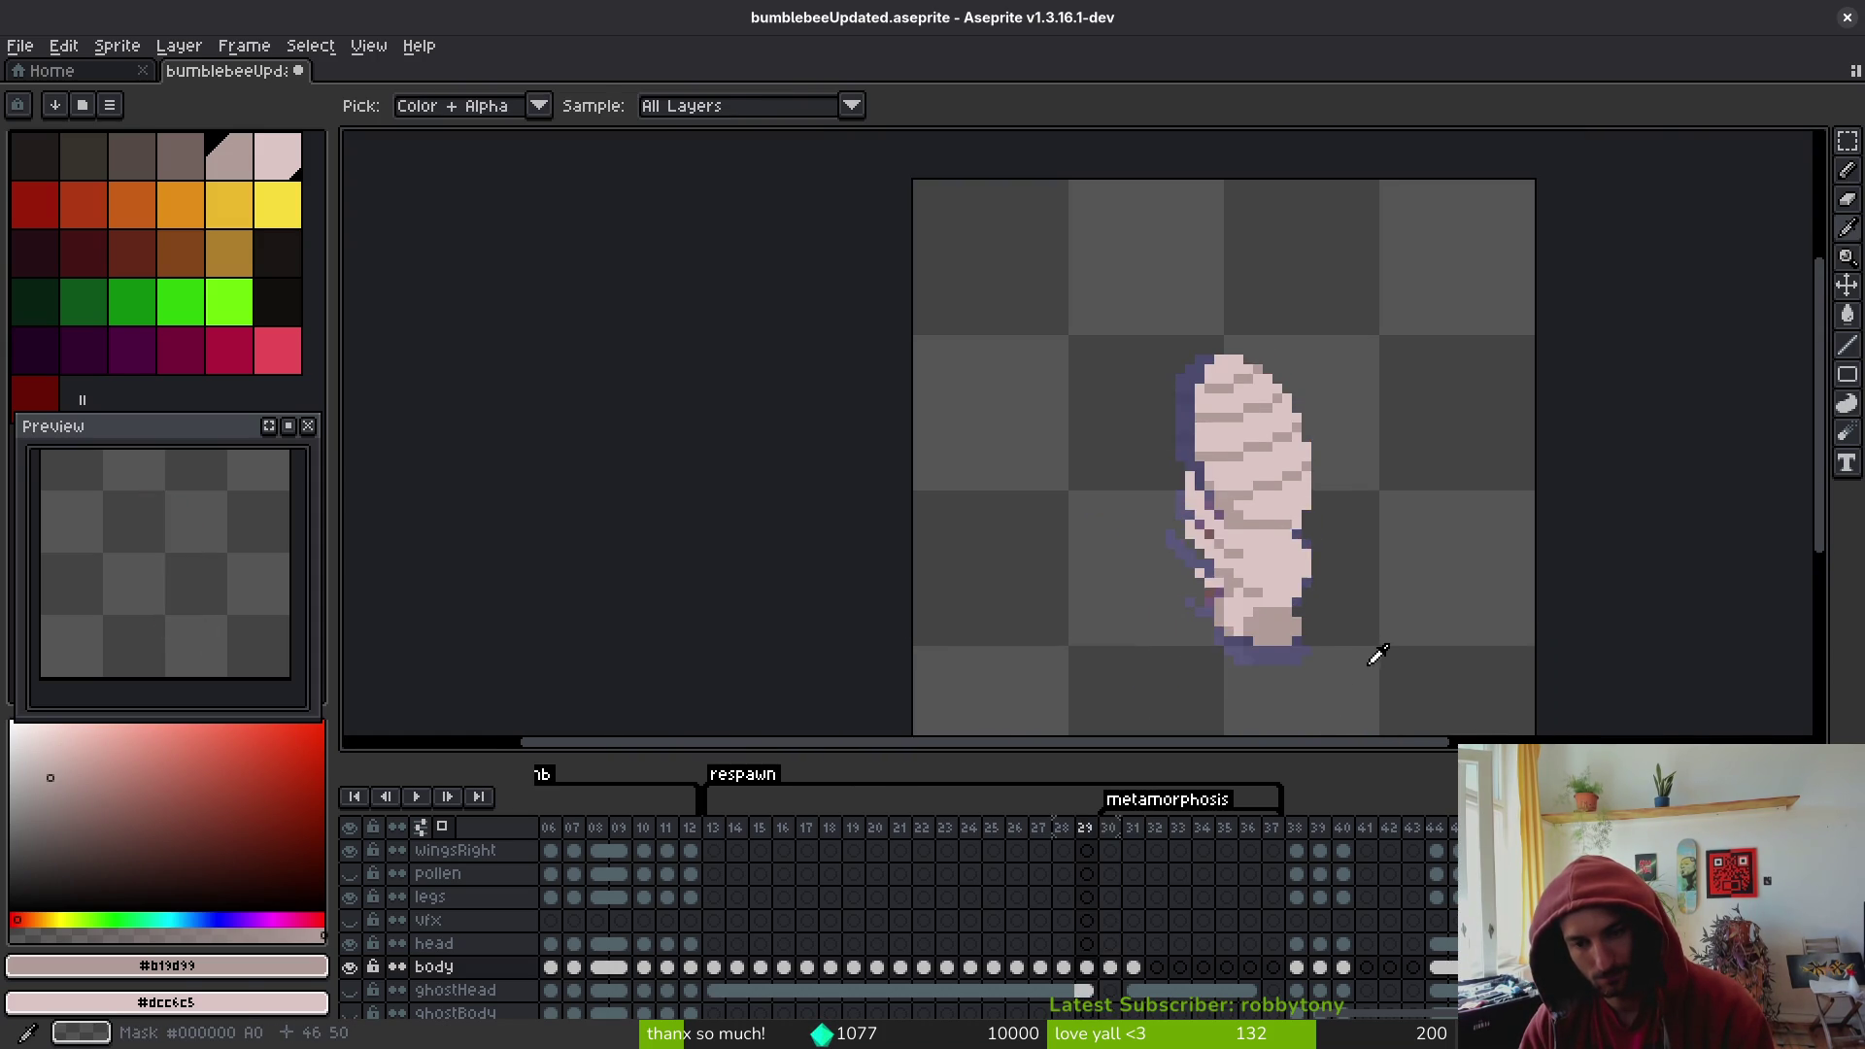
scroll(1280, 611, "up", 3)
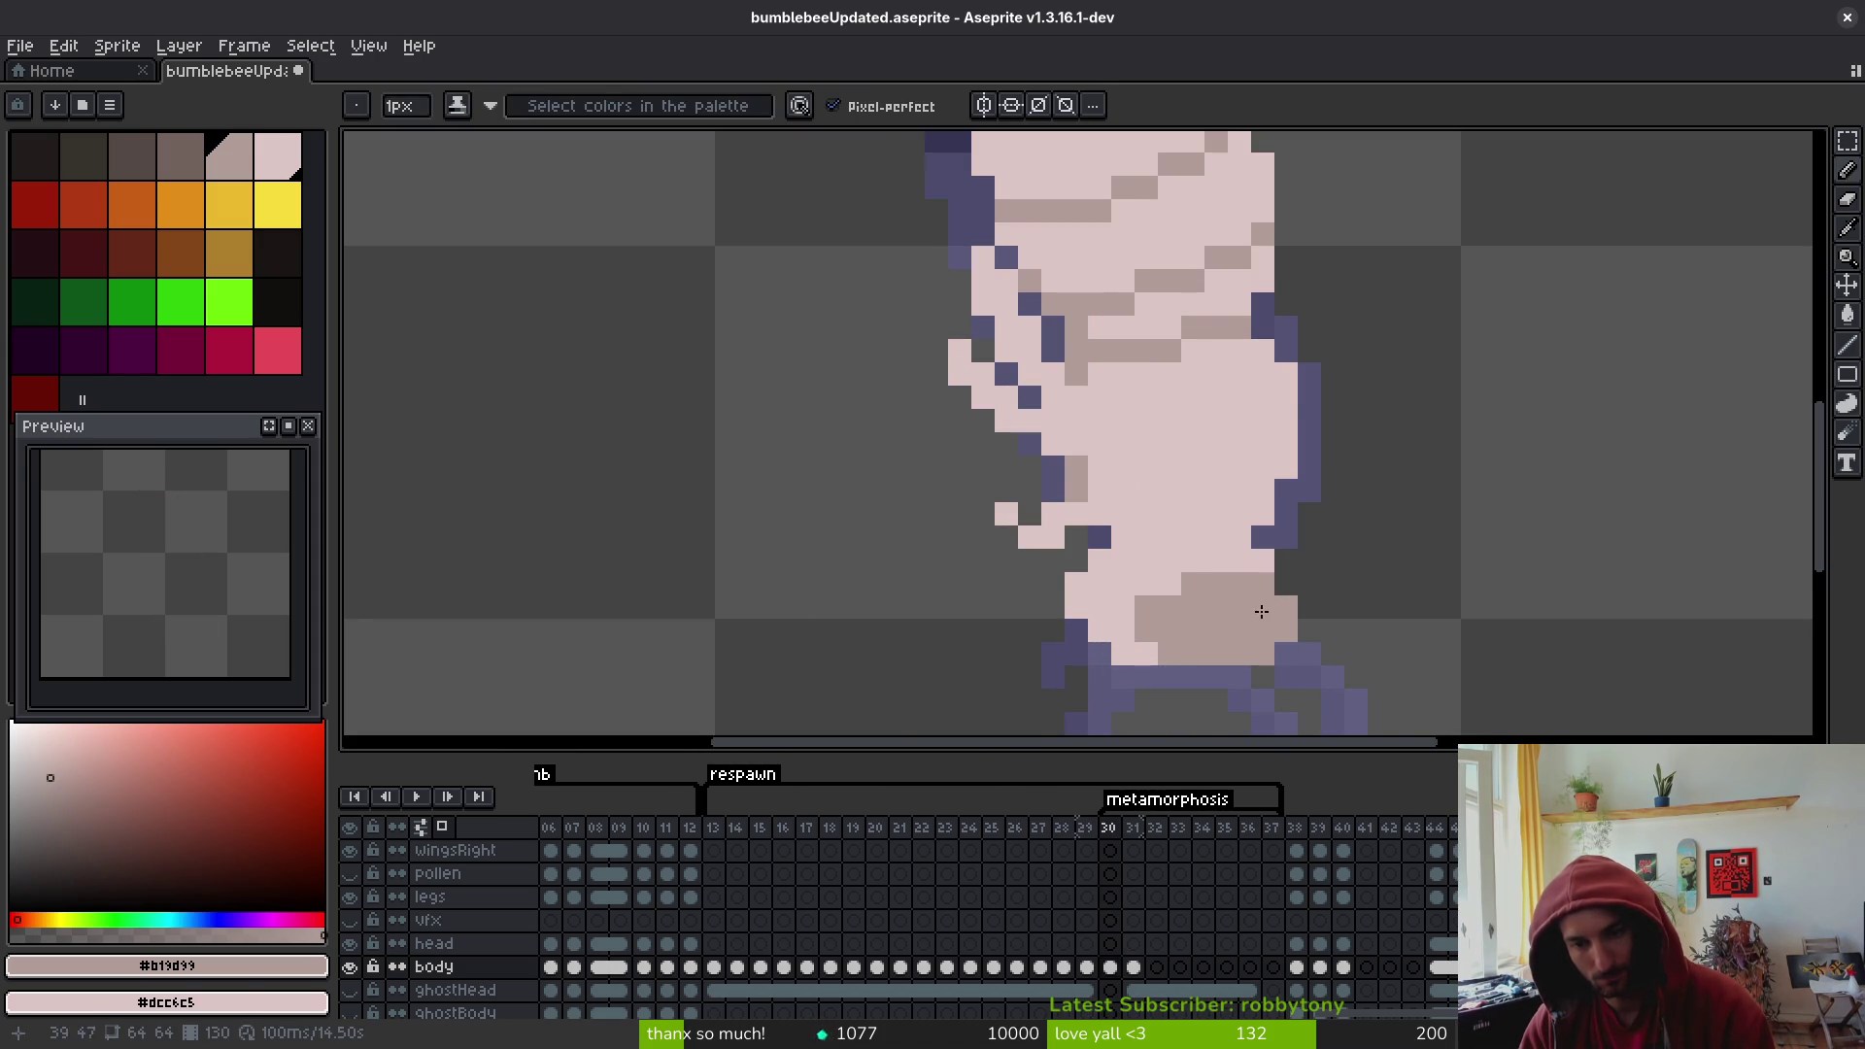
scroll(1331, 677, "down", 3)
key("comma")
key("alt")
key("period")
scroll(1349, 645, "up", 4)
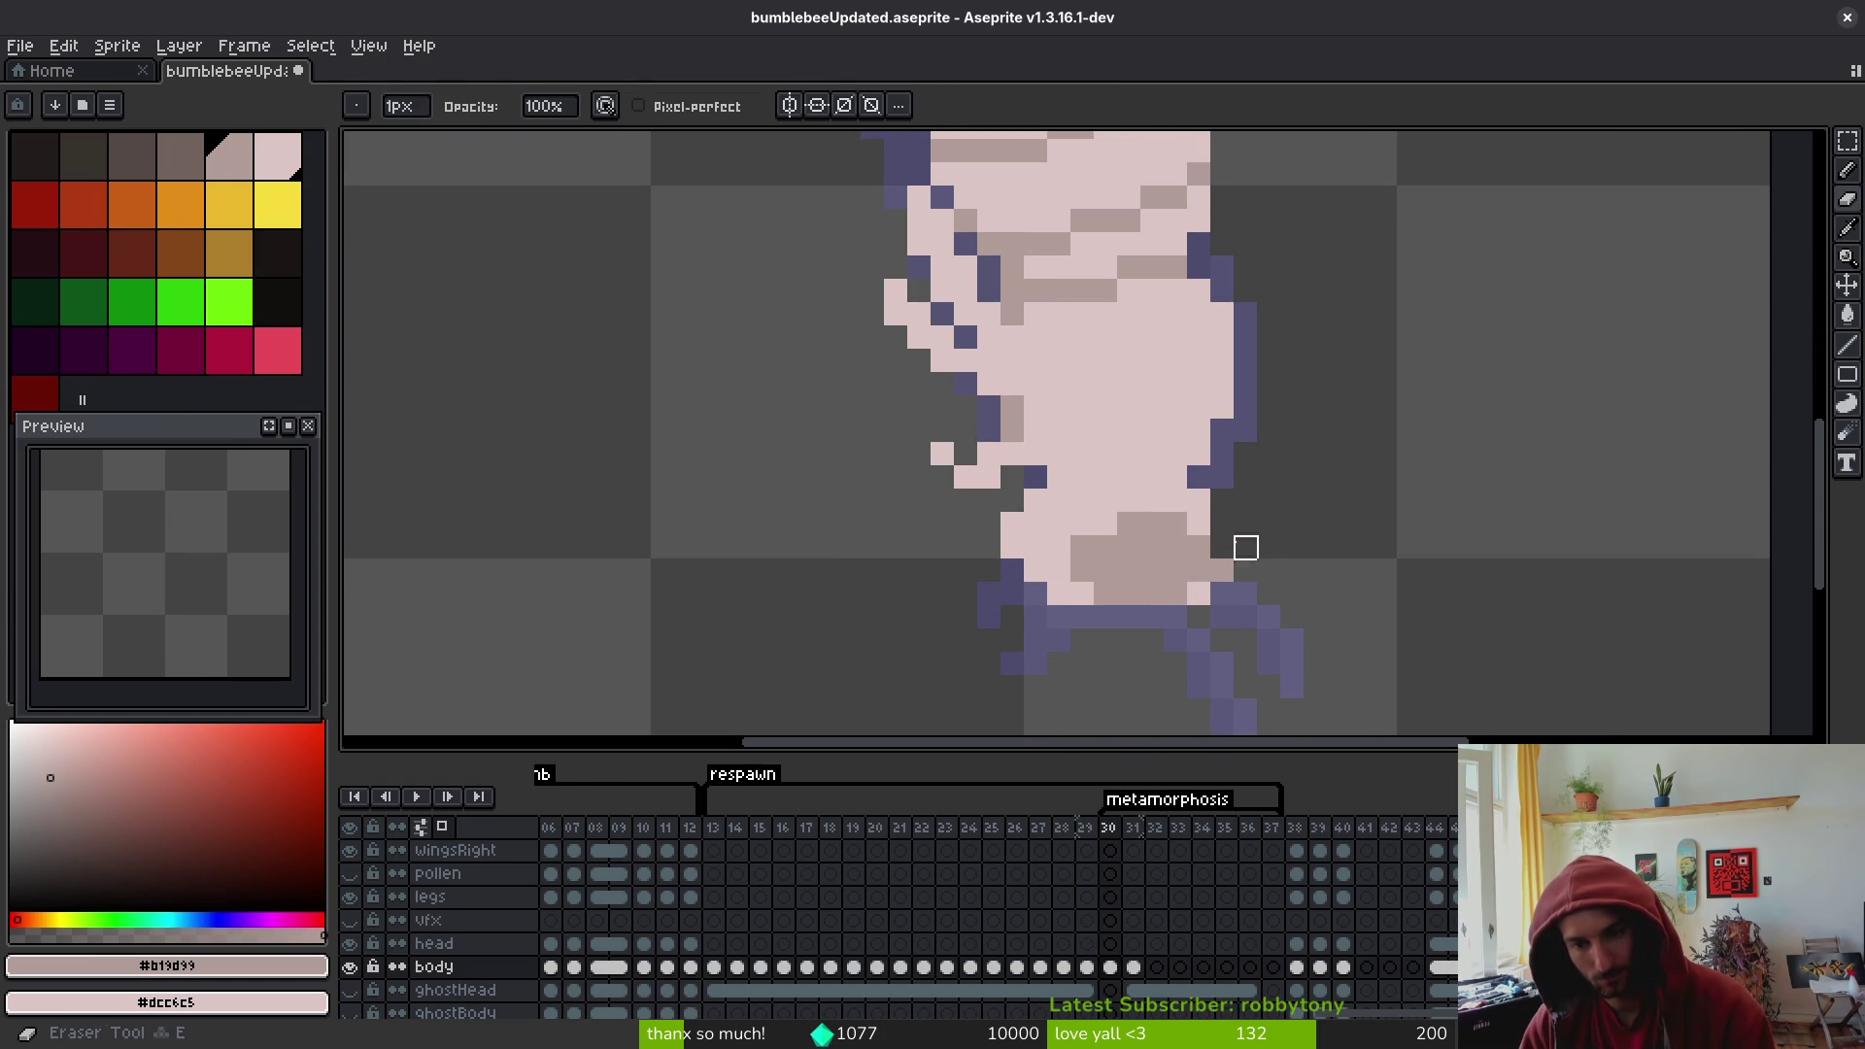
scroll(1315, 593, "left", 2)
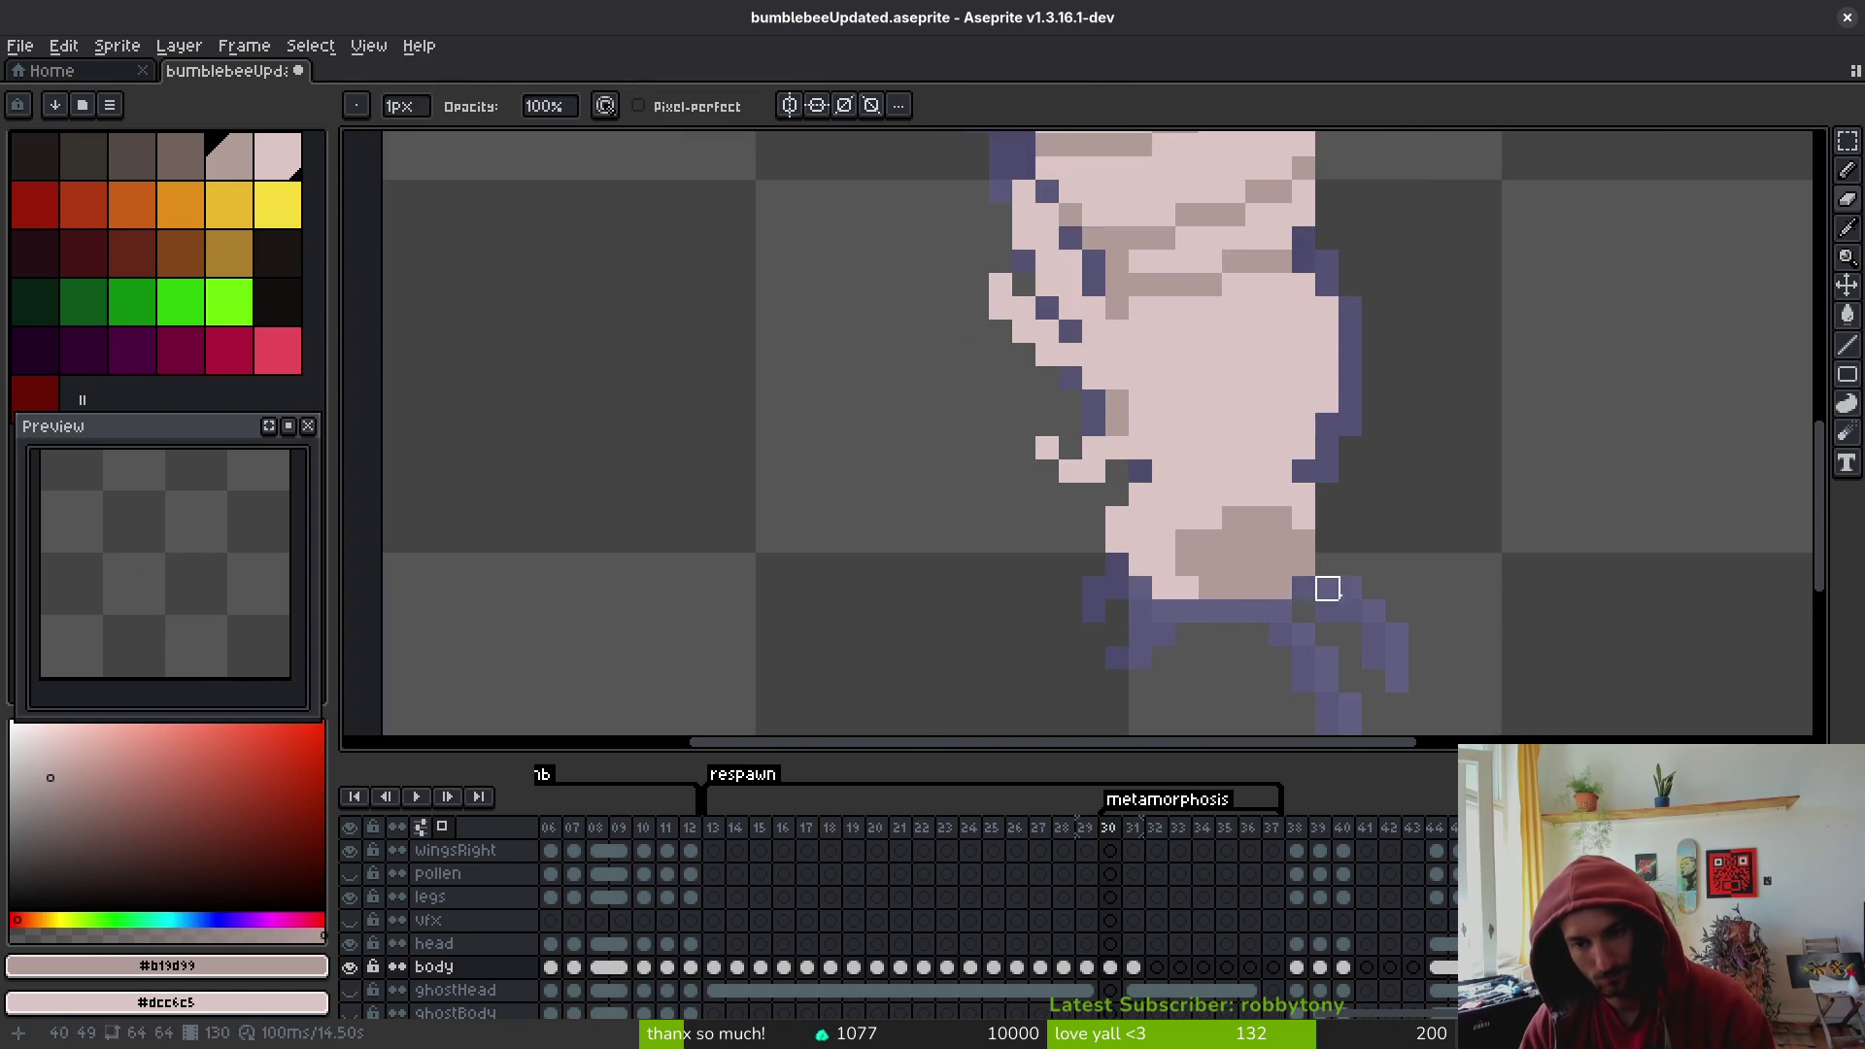
scroll(1303, 589, "down", 4)
scroll(1344, 578, "up", 4)
scroll(1375, 529, "down", 4)
scroll(1332, 499, "up", 4)
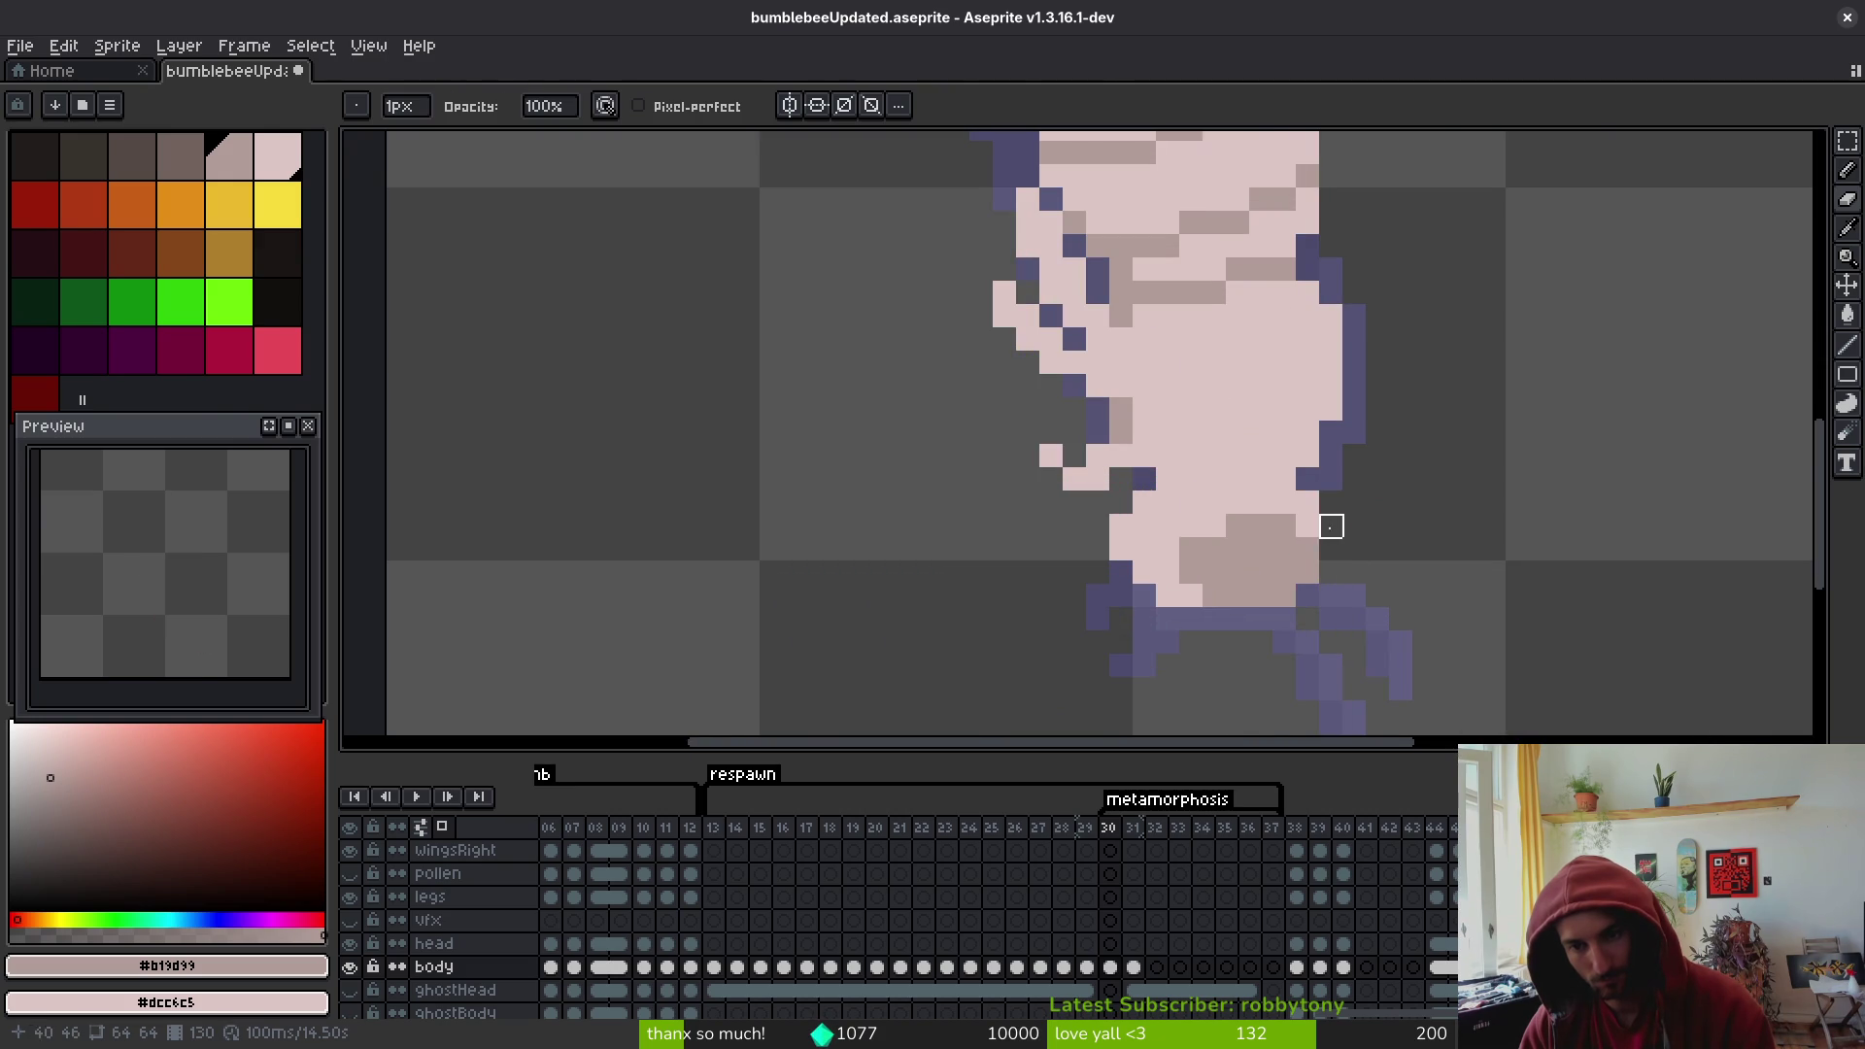
- Add pink pixels at the body's right edge, switching between Pencil and Eraser
key("b")
left_click(1330, 548)
left_click(1331, 526)
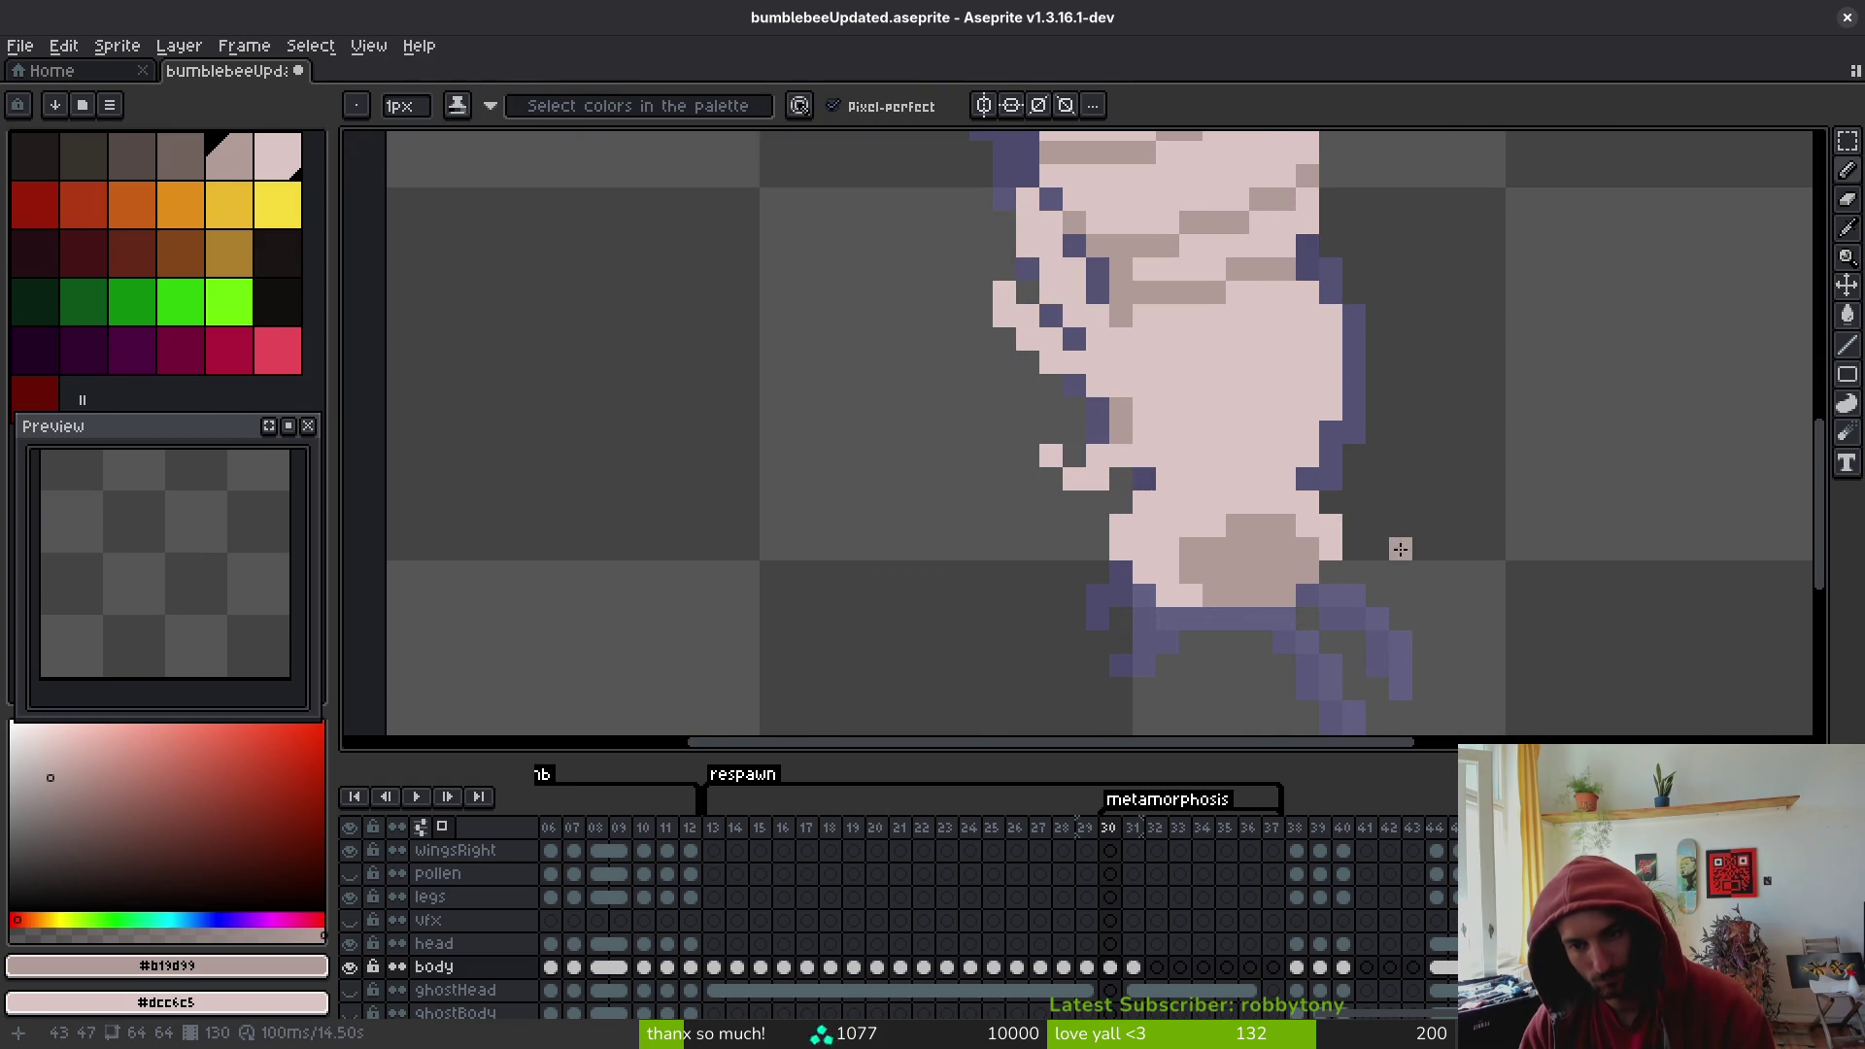
scroll(1391, 544, "down", 4)
scroll(1399, 582, "up", 4)
key("e")
scroll(1373, 569, "down", 3)
key("b")
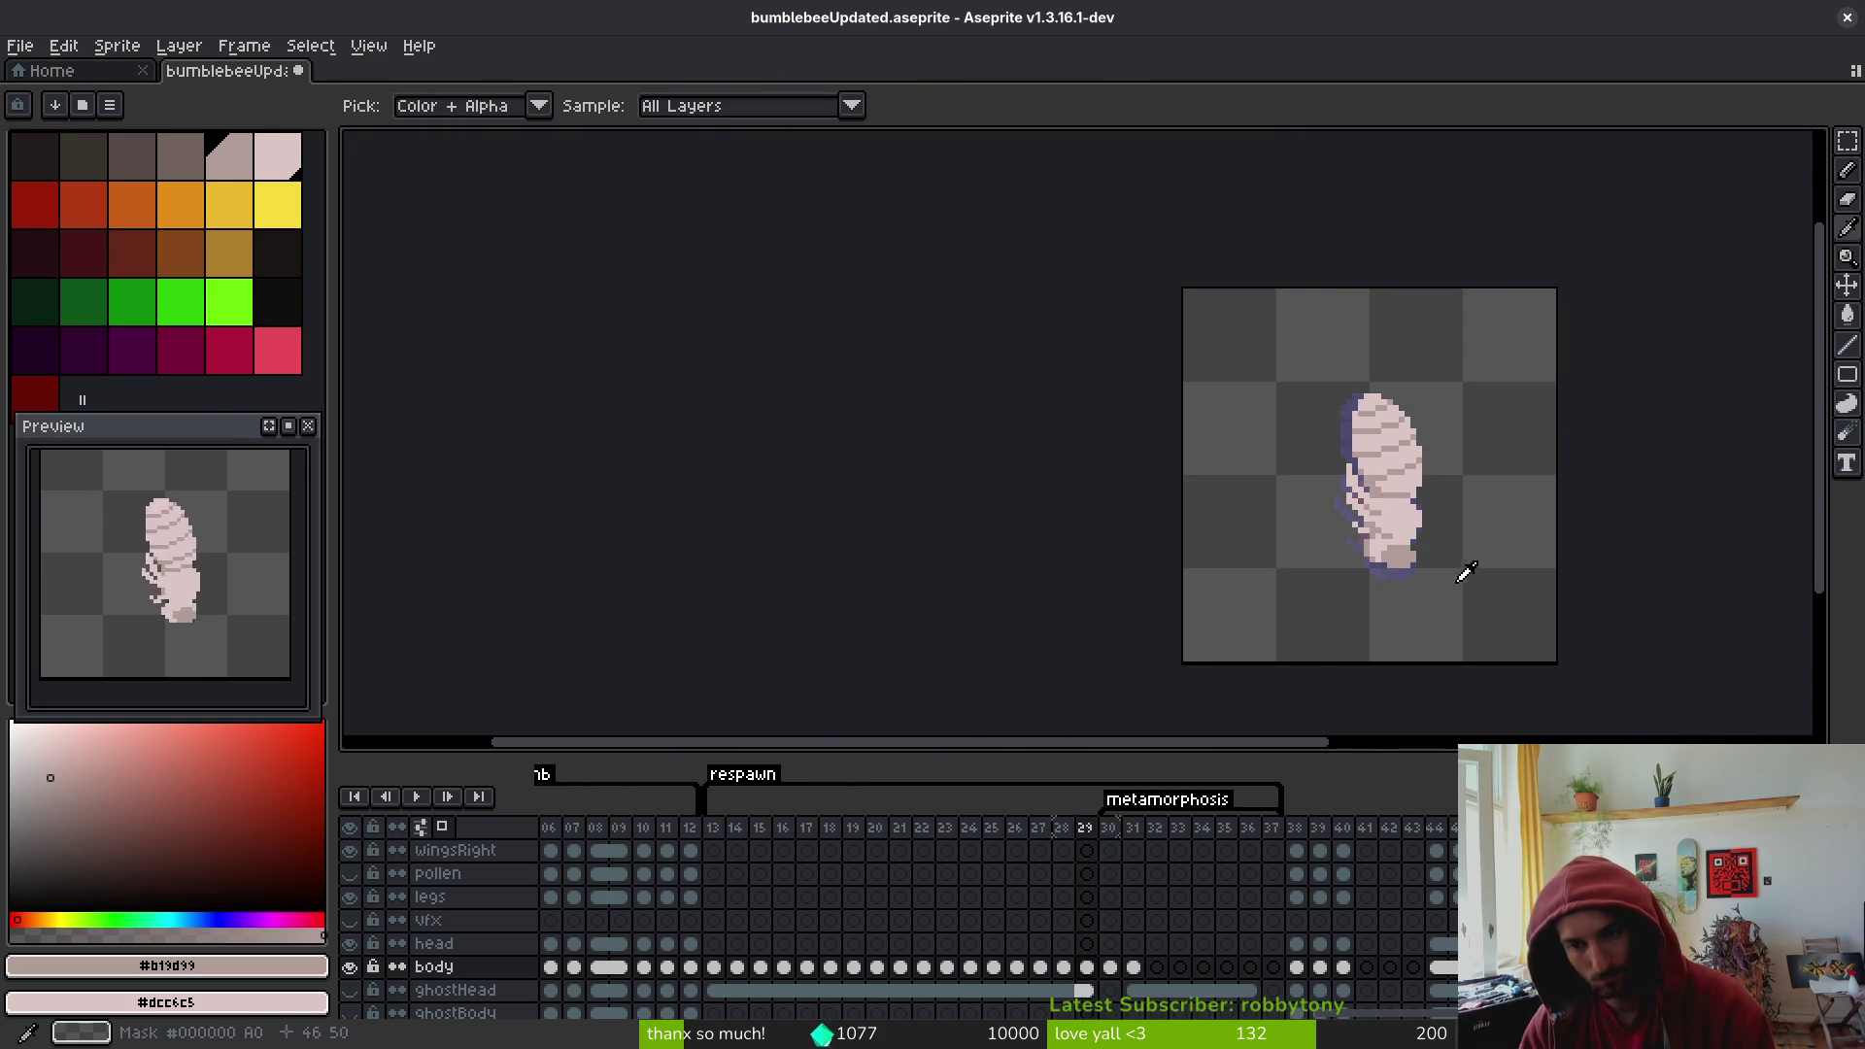
scroll(1450, 564, "up", 2)
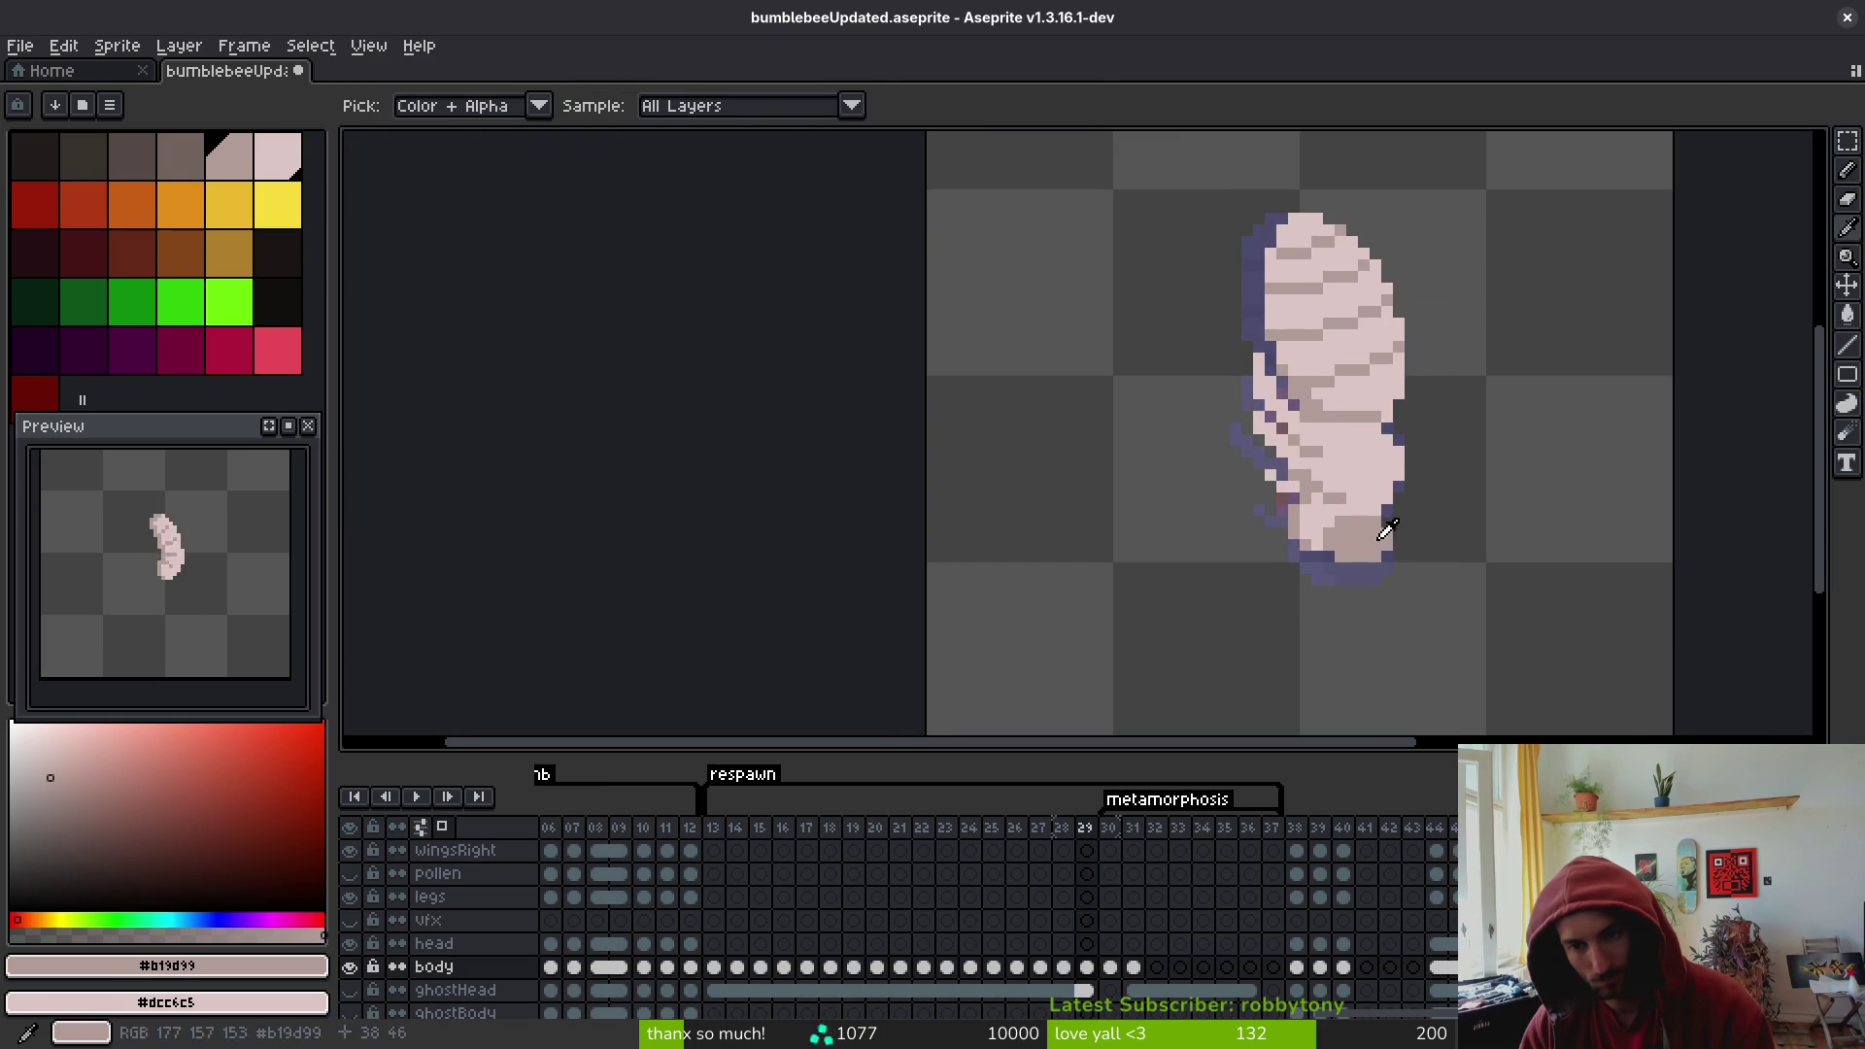
key("e")
scroll(1388, 533, "down", 3)
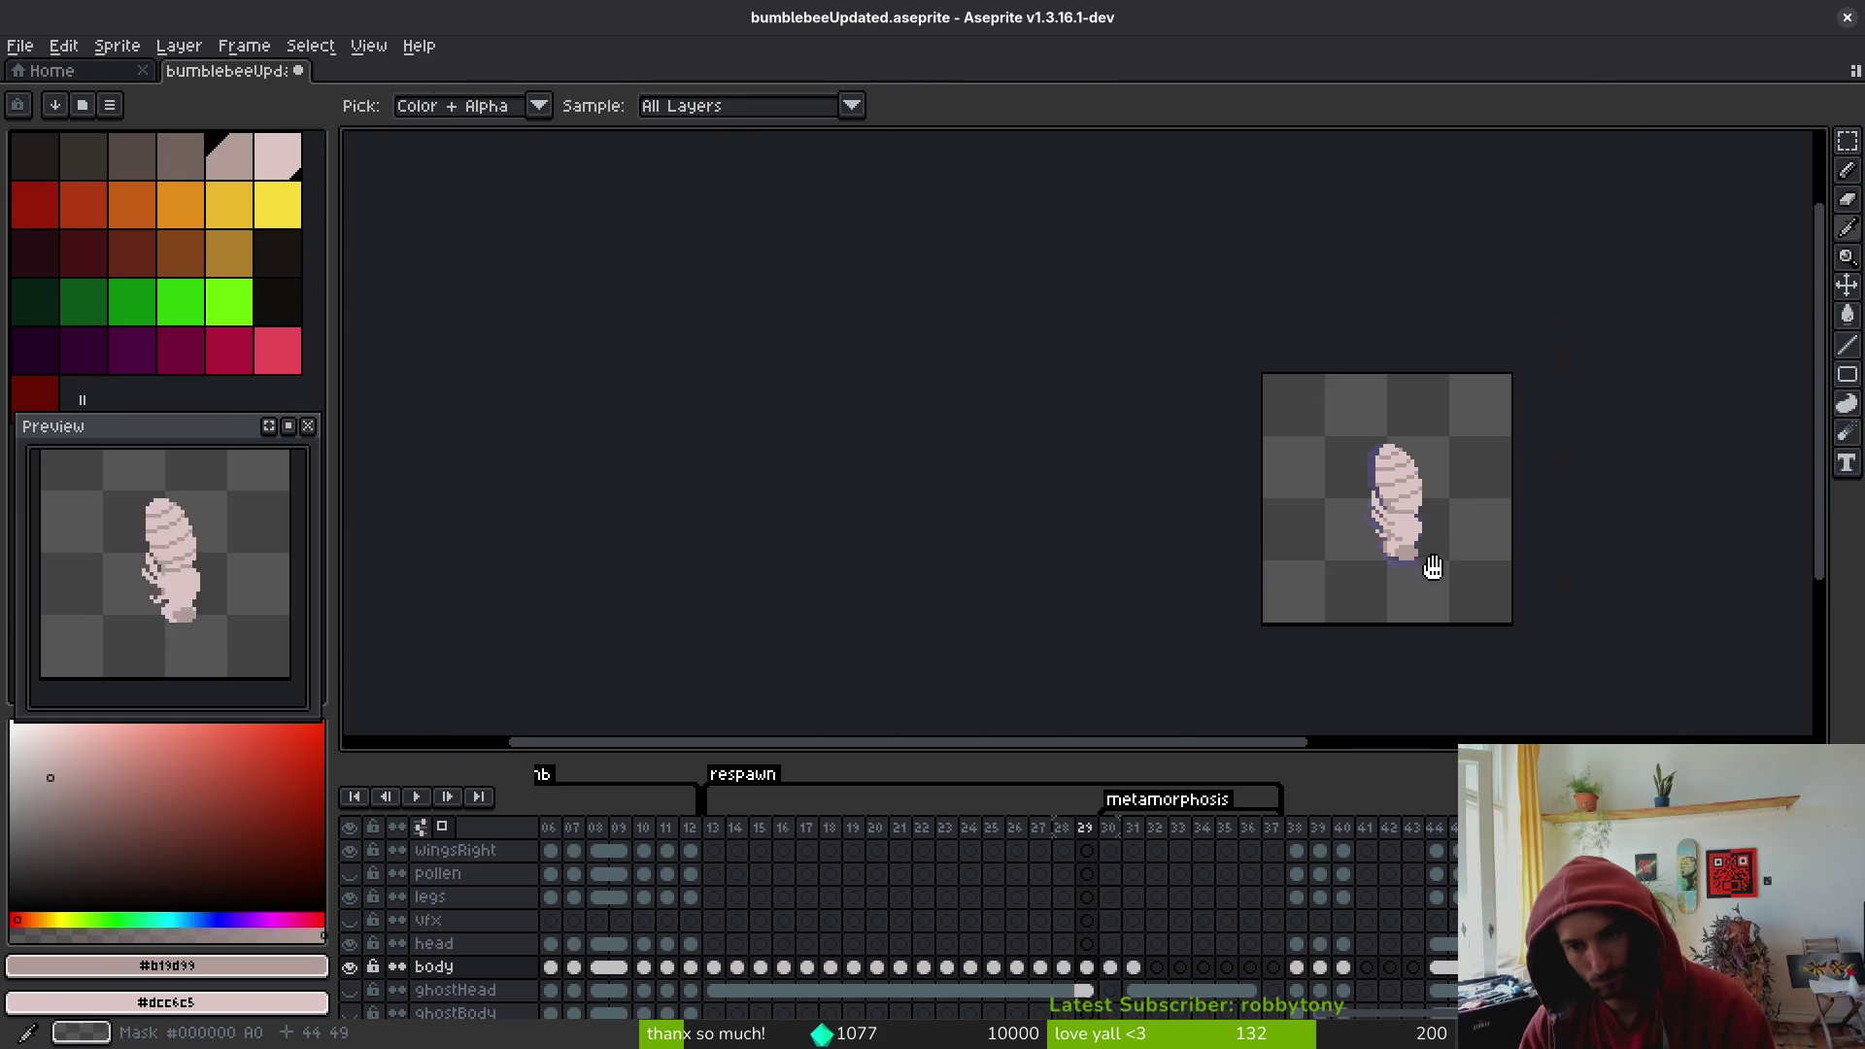
key("b")
scroll(1373, 524, "up", 3)
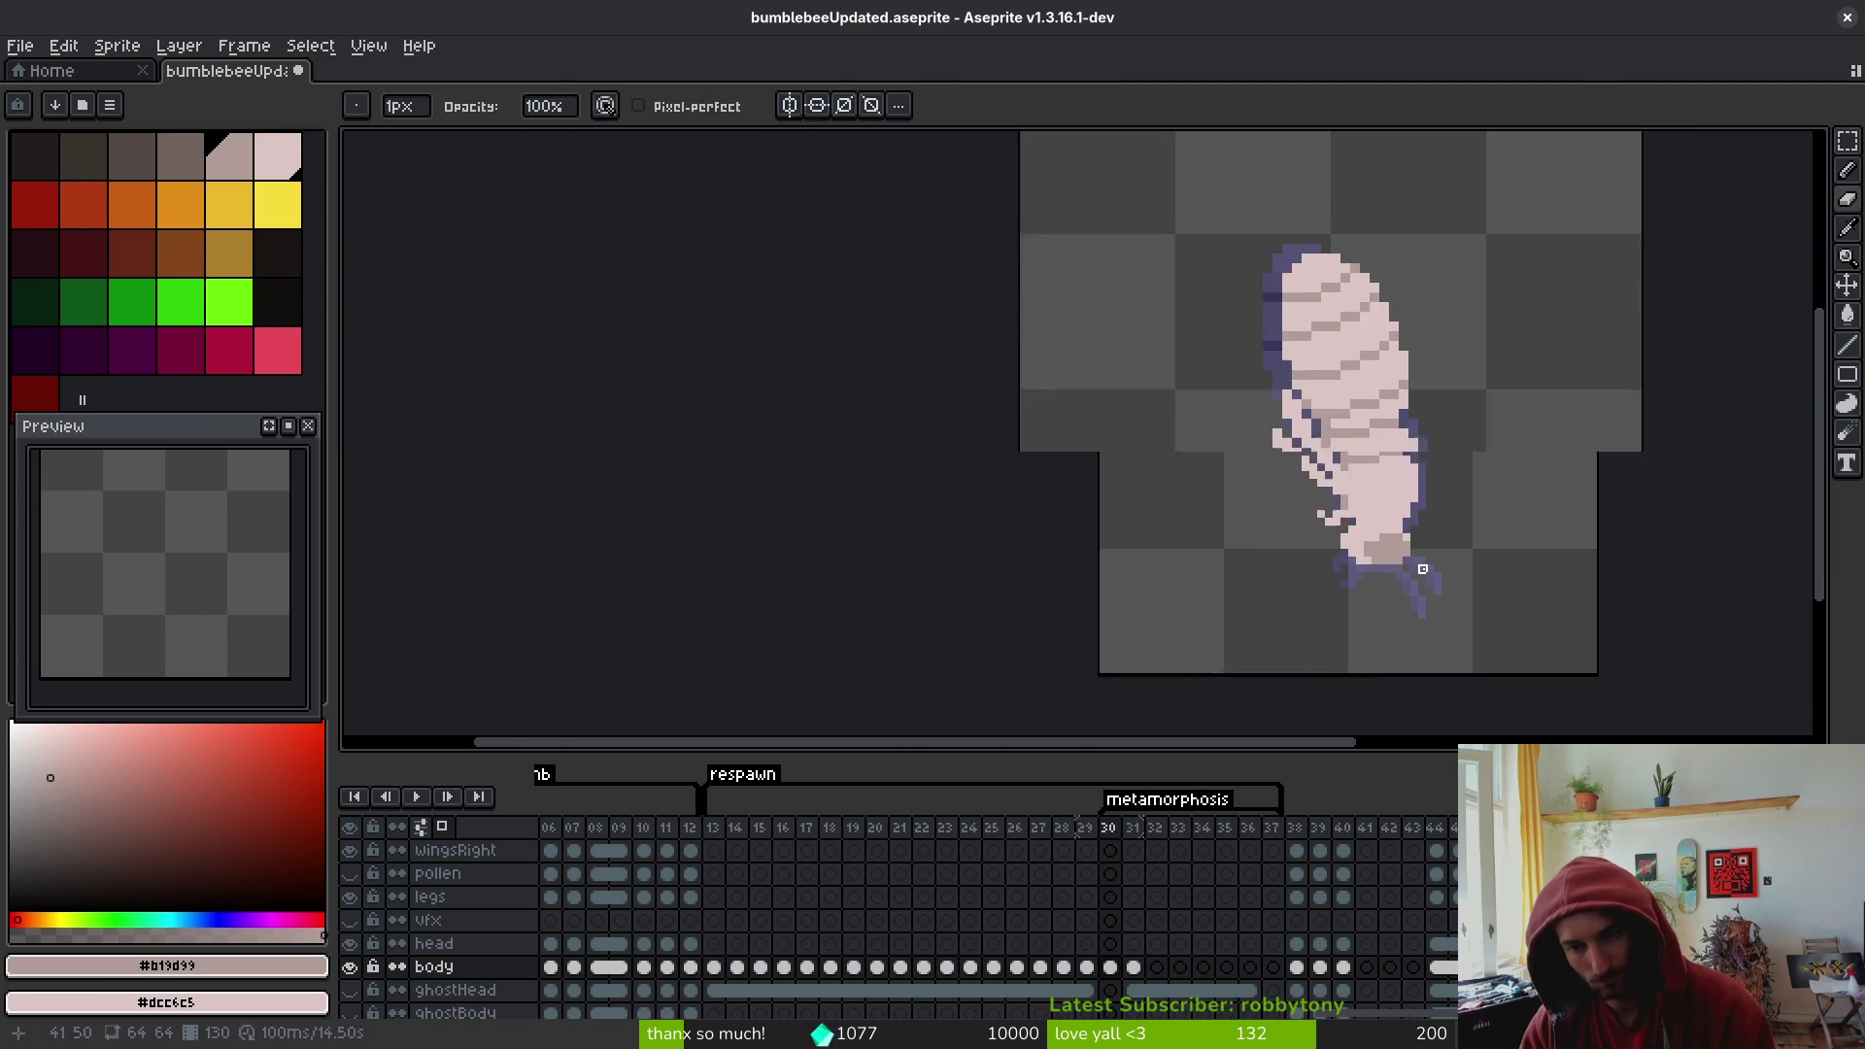
scroll(1384, 549, "up", 3)
- Paint a short tan stroke along the body's bottom and touch up the belly's lower edge
mouse_move(1342, 576)
left_mouse_down()
mouse_move(1467, 546)
mouse_move(1459, 476)
left_mouse_up()
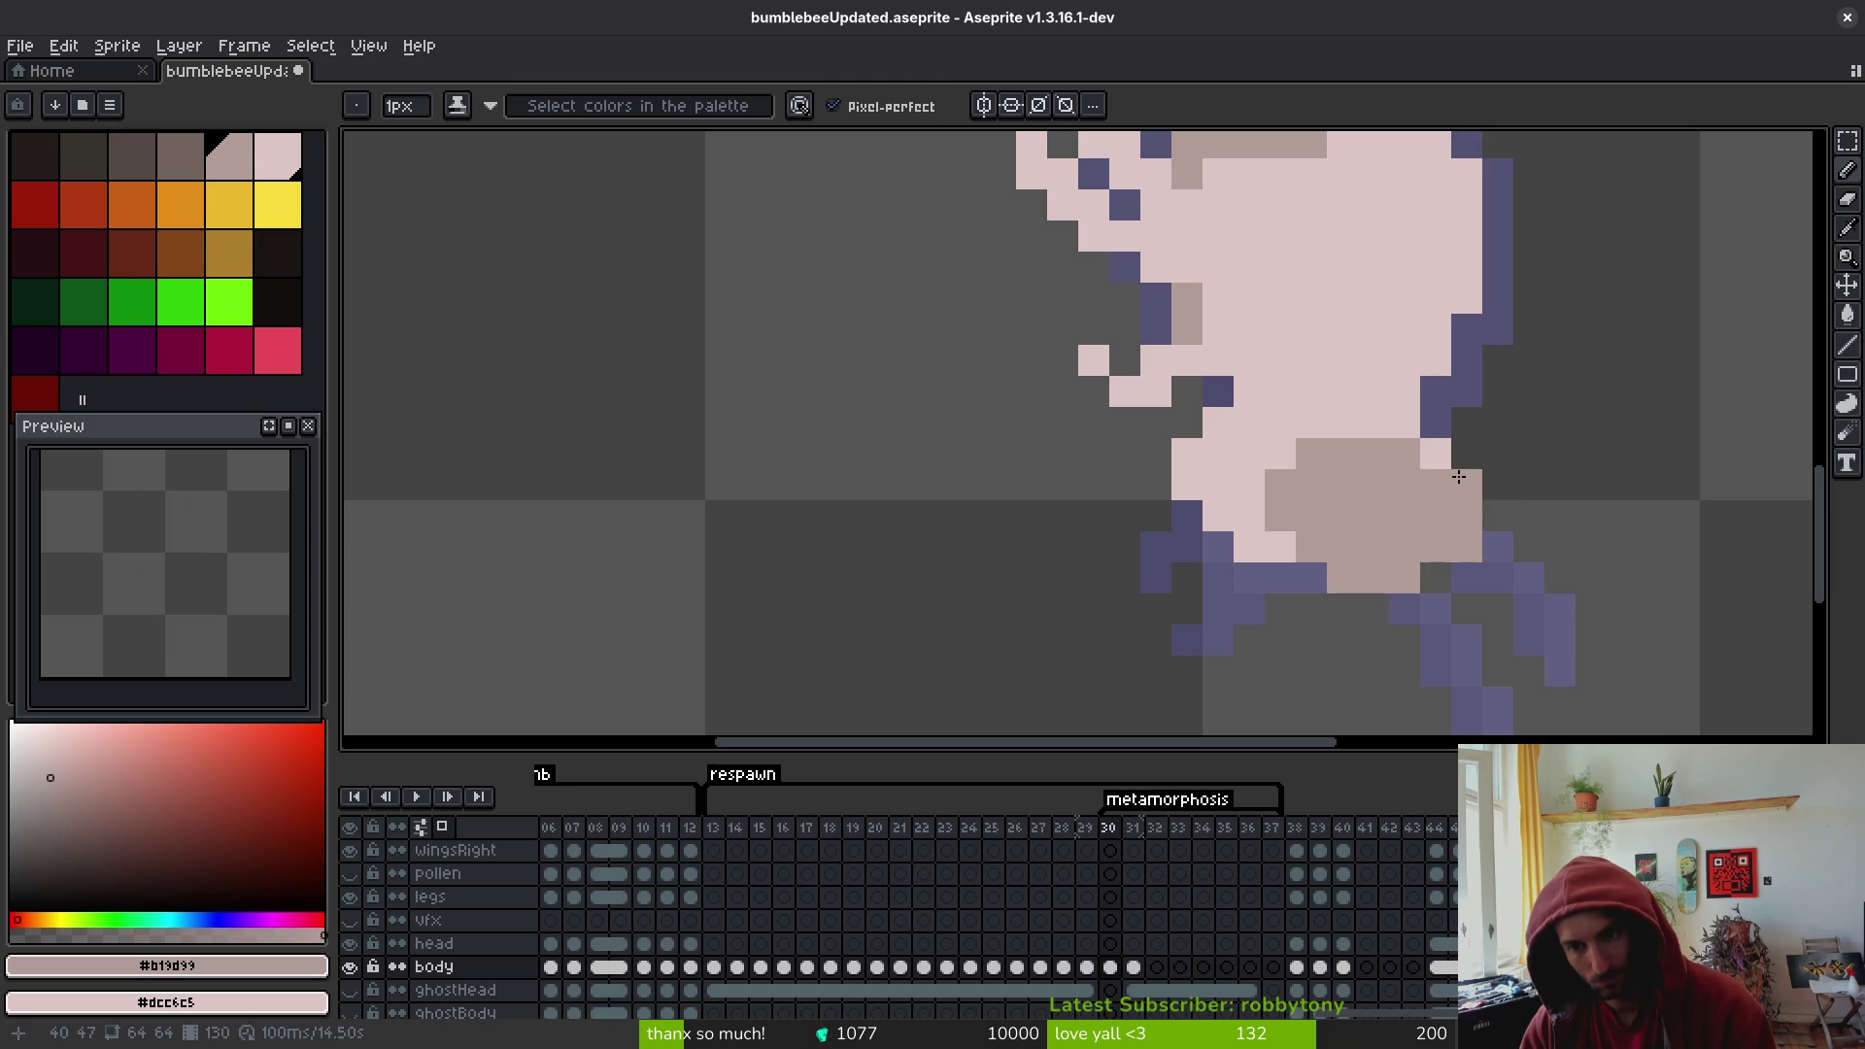
left_click(1487, 524)
left_click(1457, 541)
scroll(1548, 591, "down", 3)
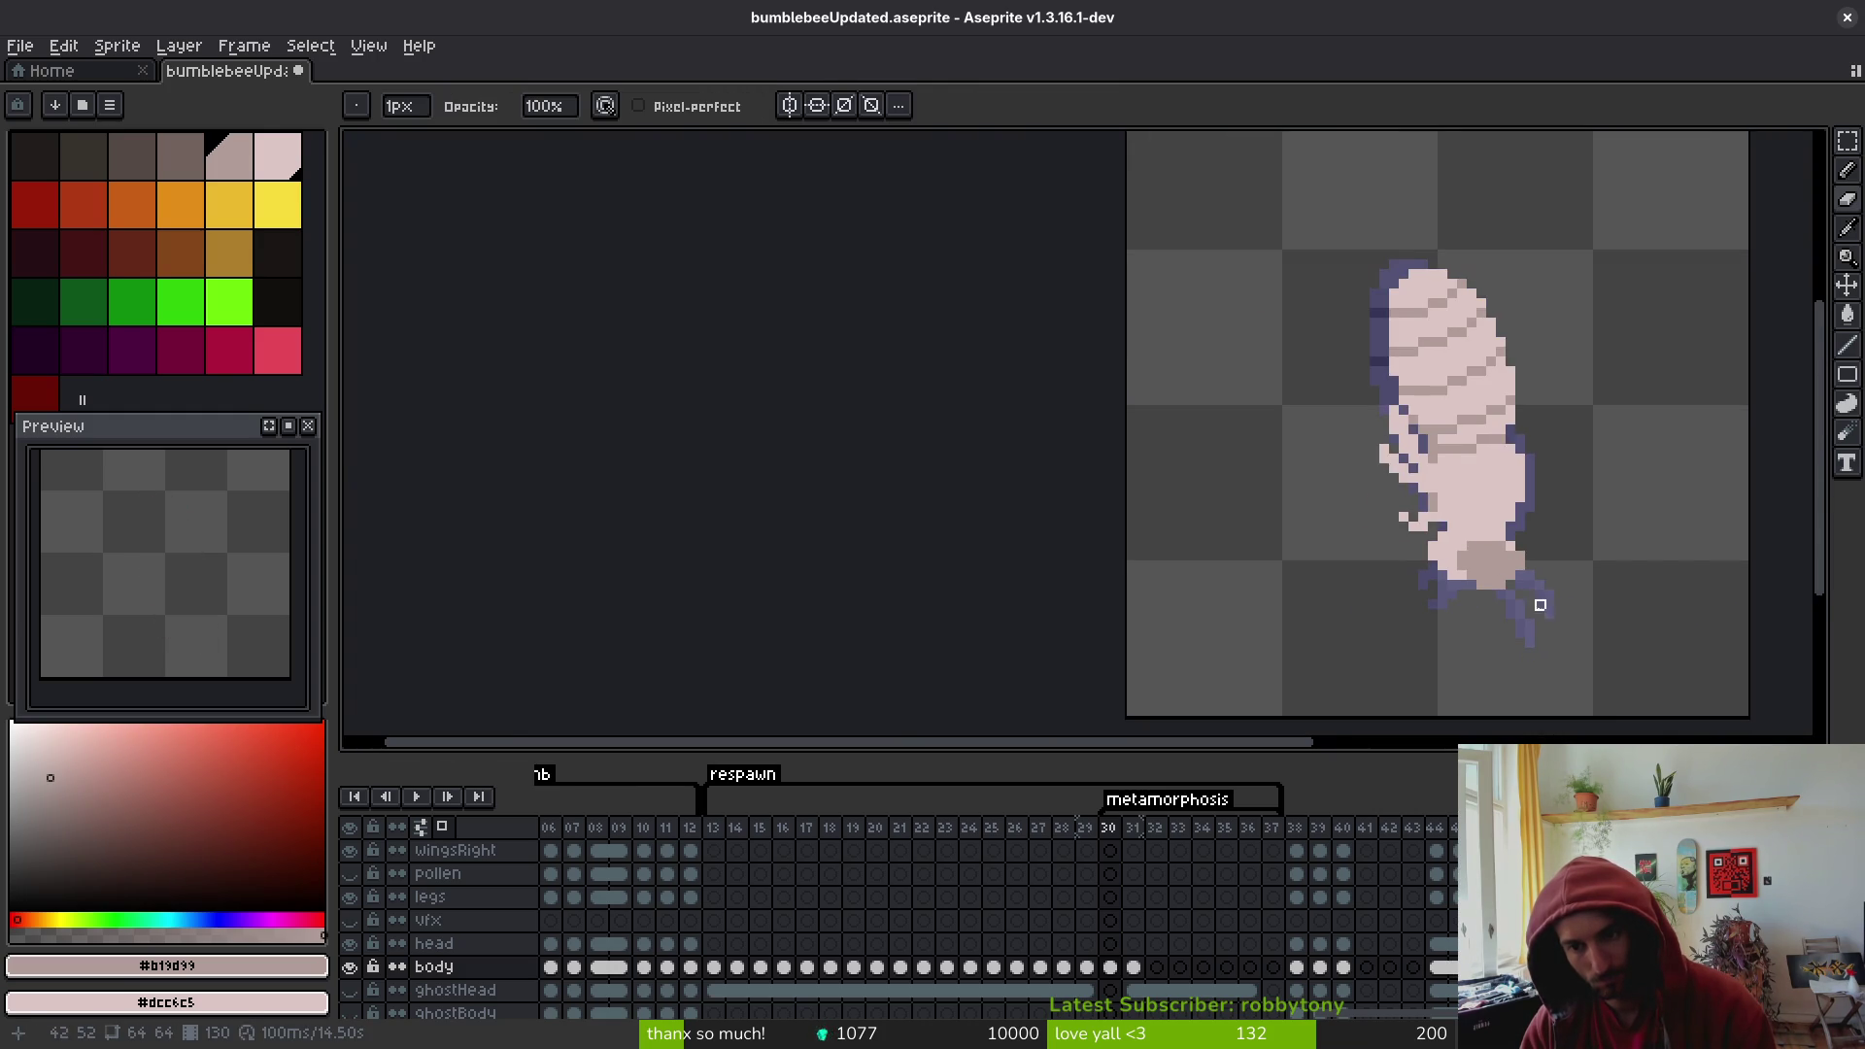
scroll(1511, 539, "up", 3)
left_click(1511, 539)
scroll(1511, 539, "down", 4)
scroll(1467, 516, "up", 3)
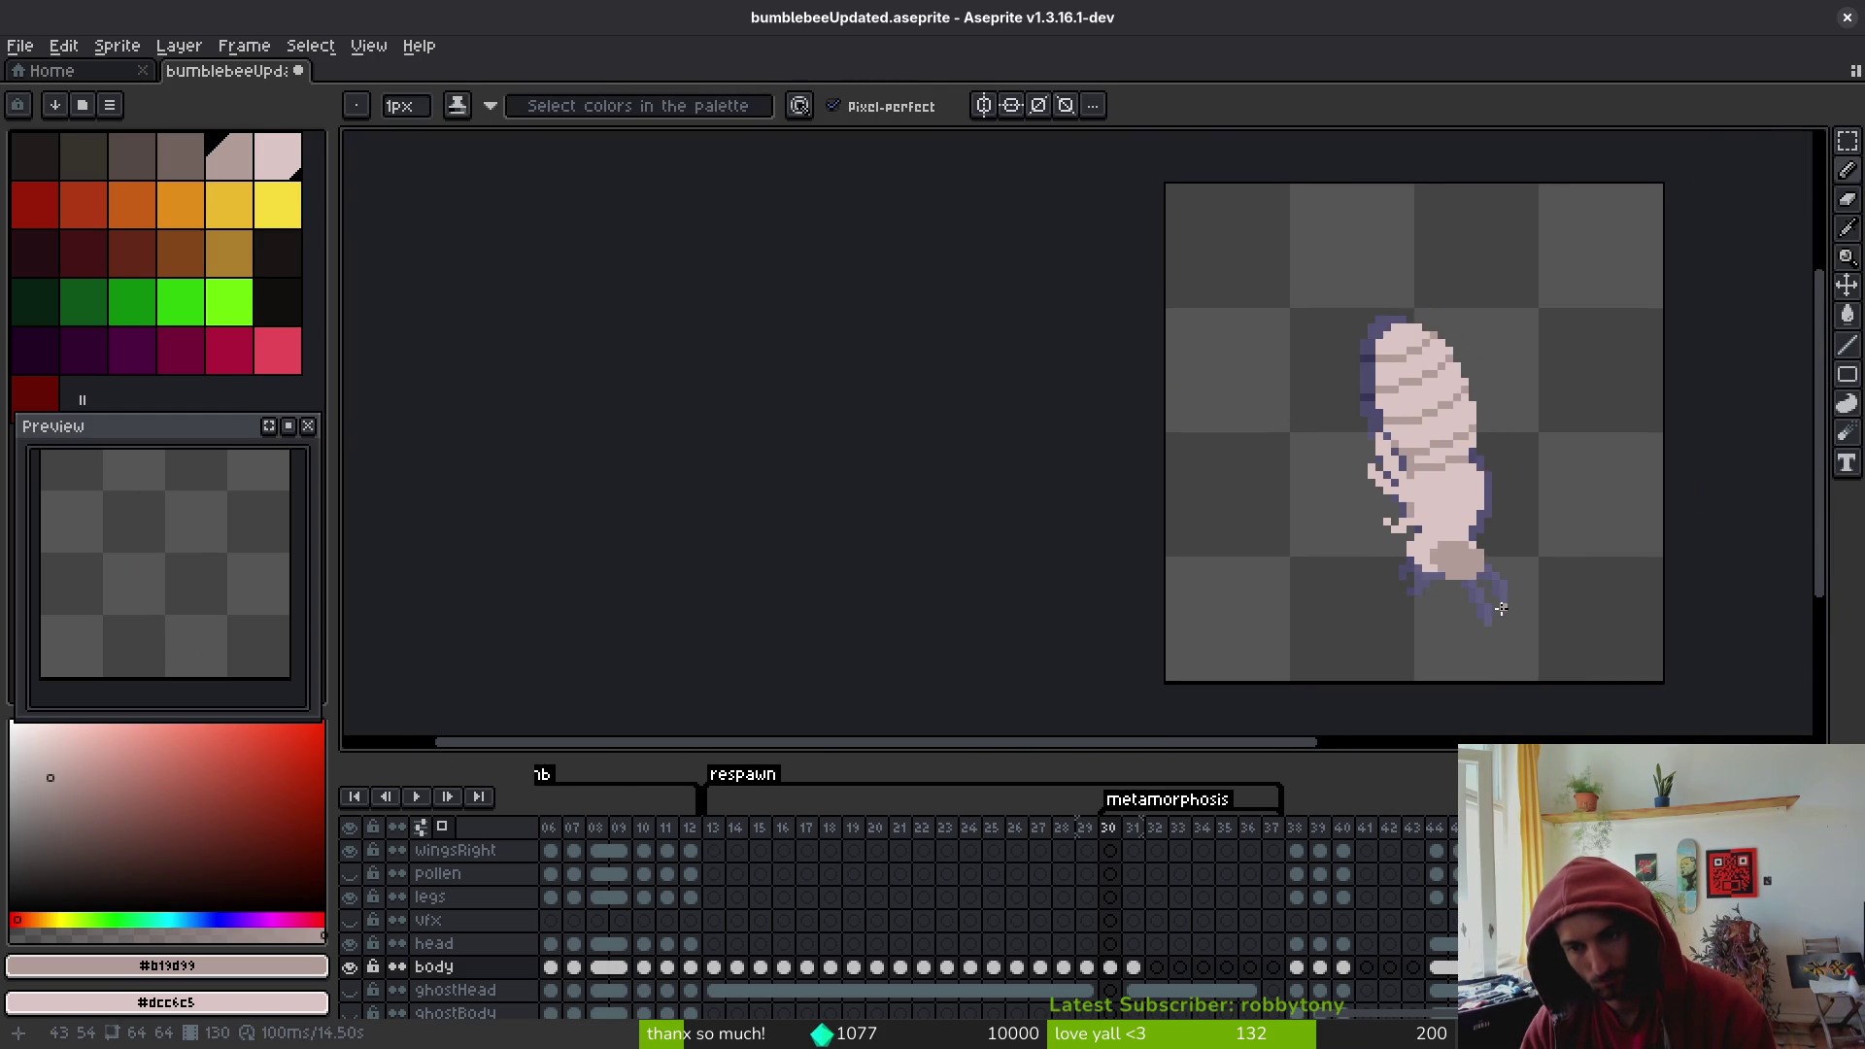
scroll(1539, 581, "down", 3)
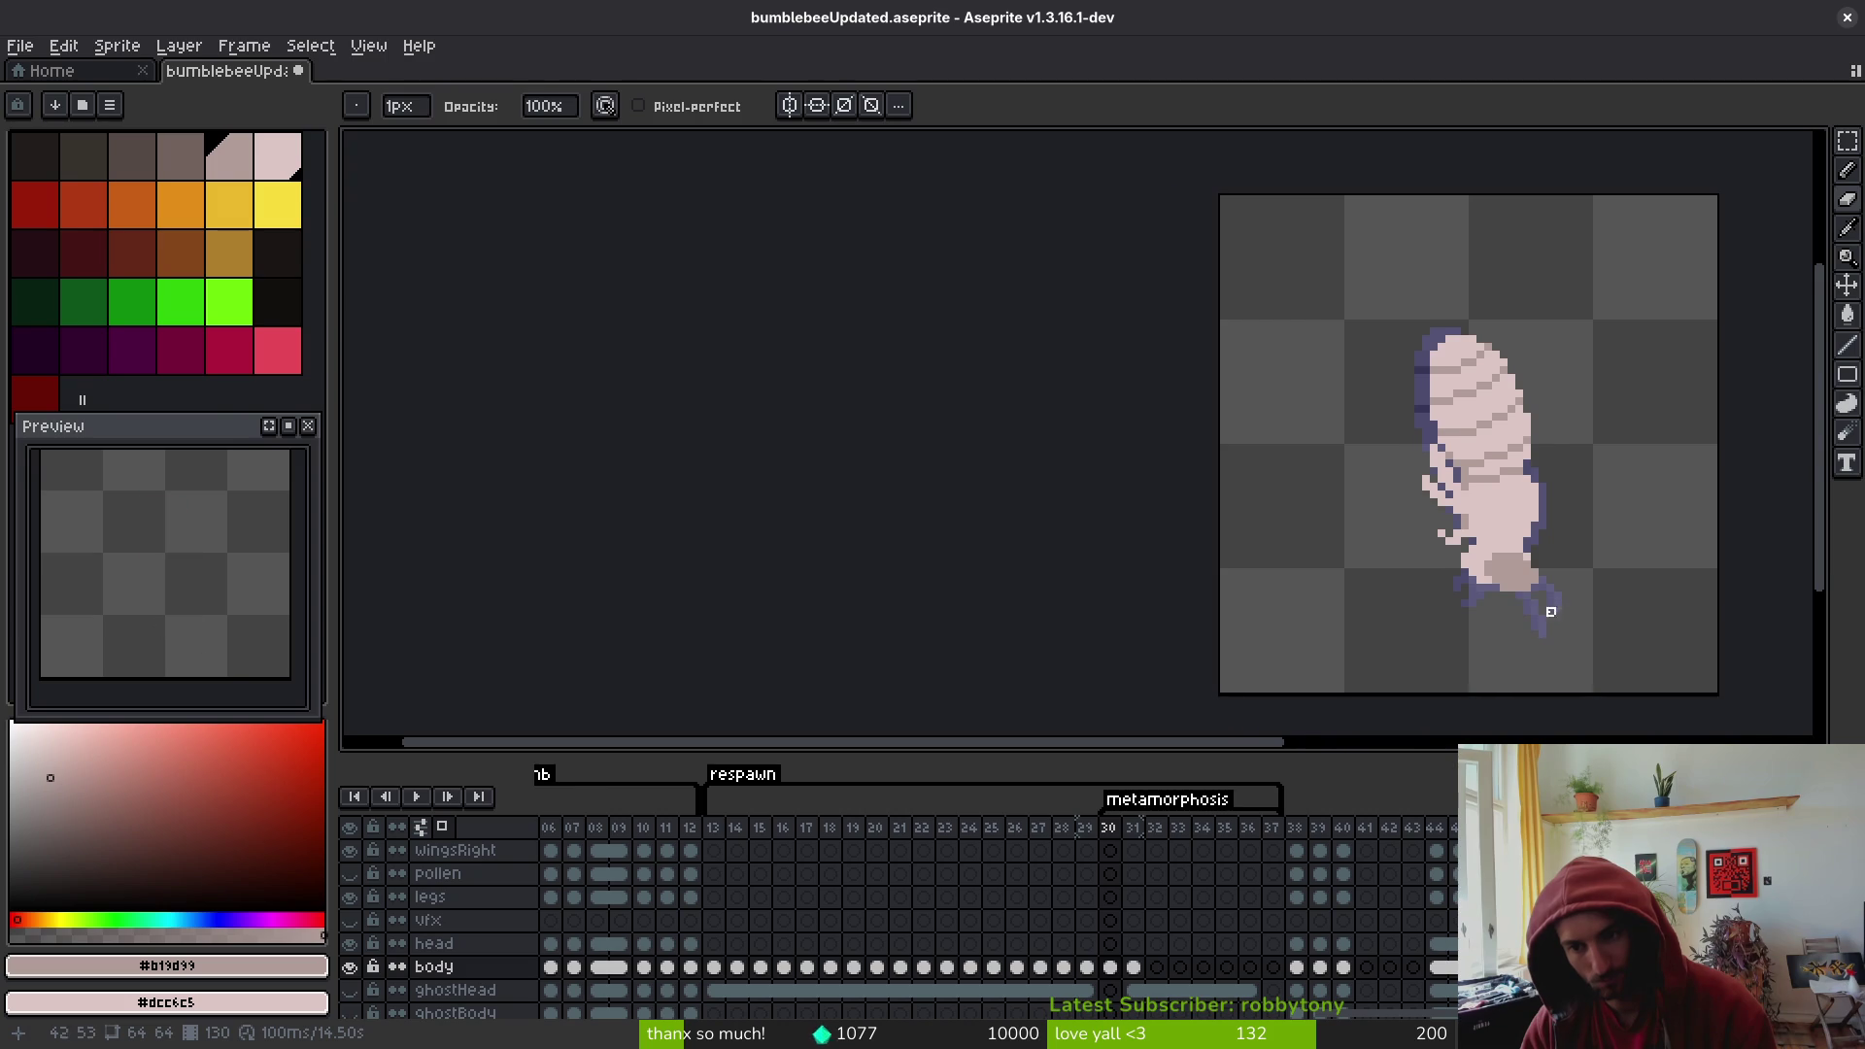
scroll(1503, 607, "down", 2)
- Undo the last pencil stroke and save bumblebeeUpdated.aseprite
key("ctrl+z")
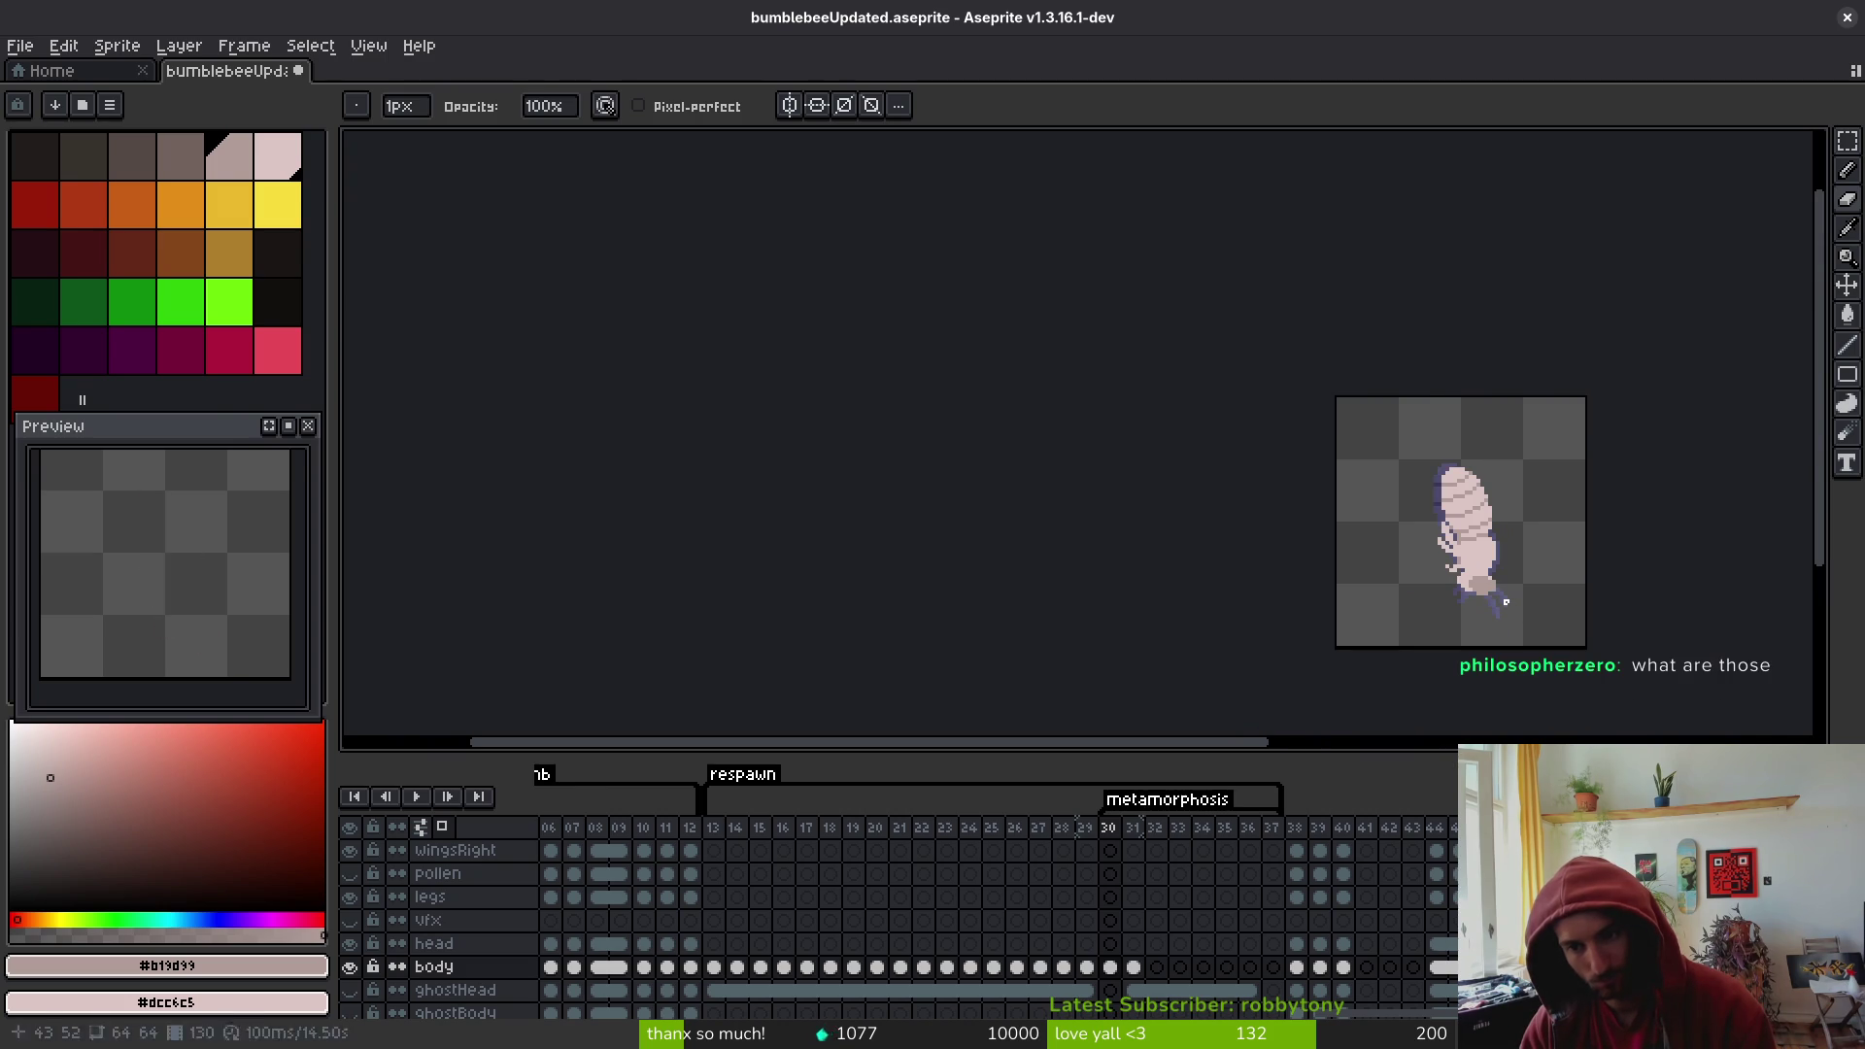
key("ctrl+s")
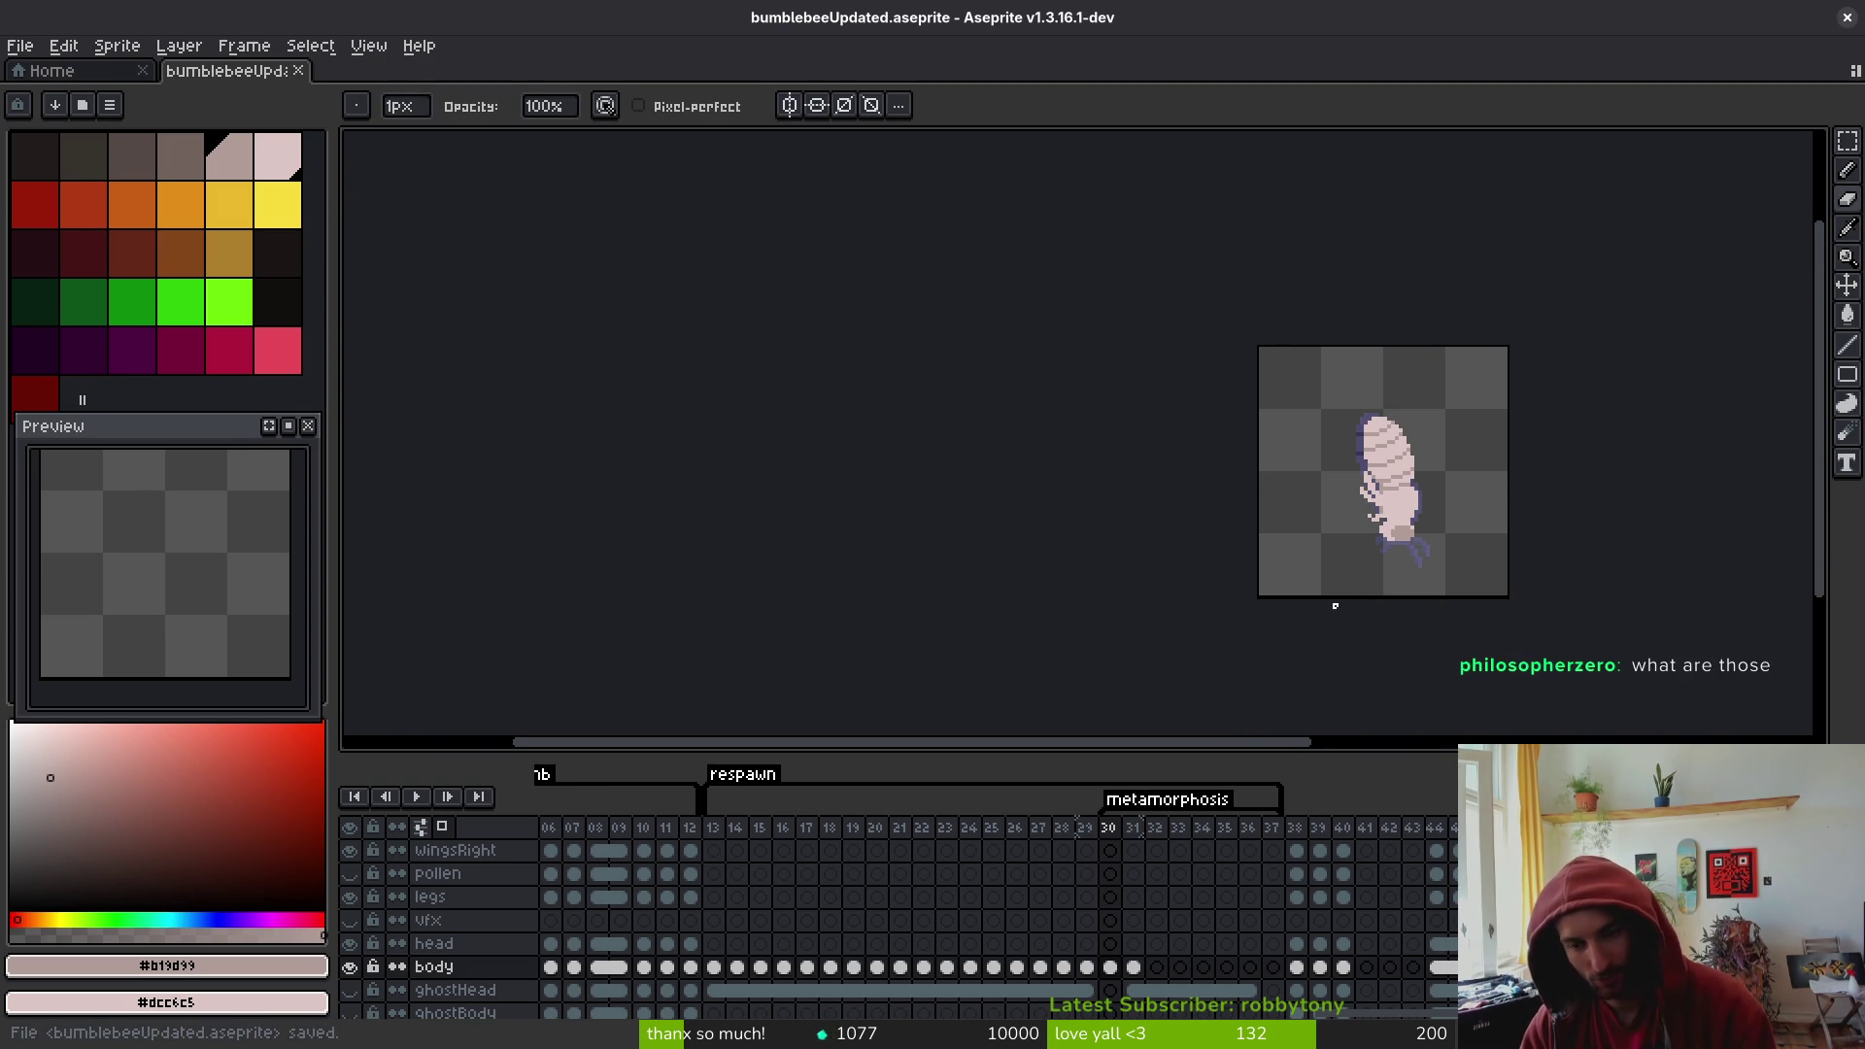
scroll(1418, 519, "up", 3)
scroll(1418, 519, "up", 3)
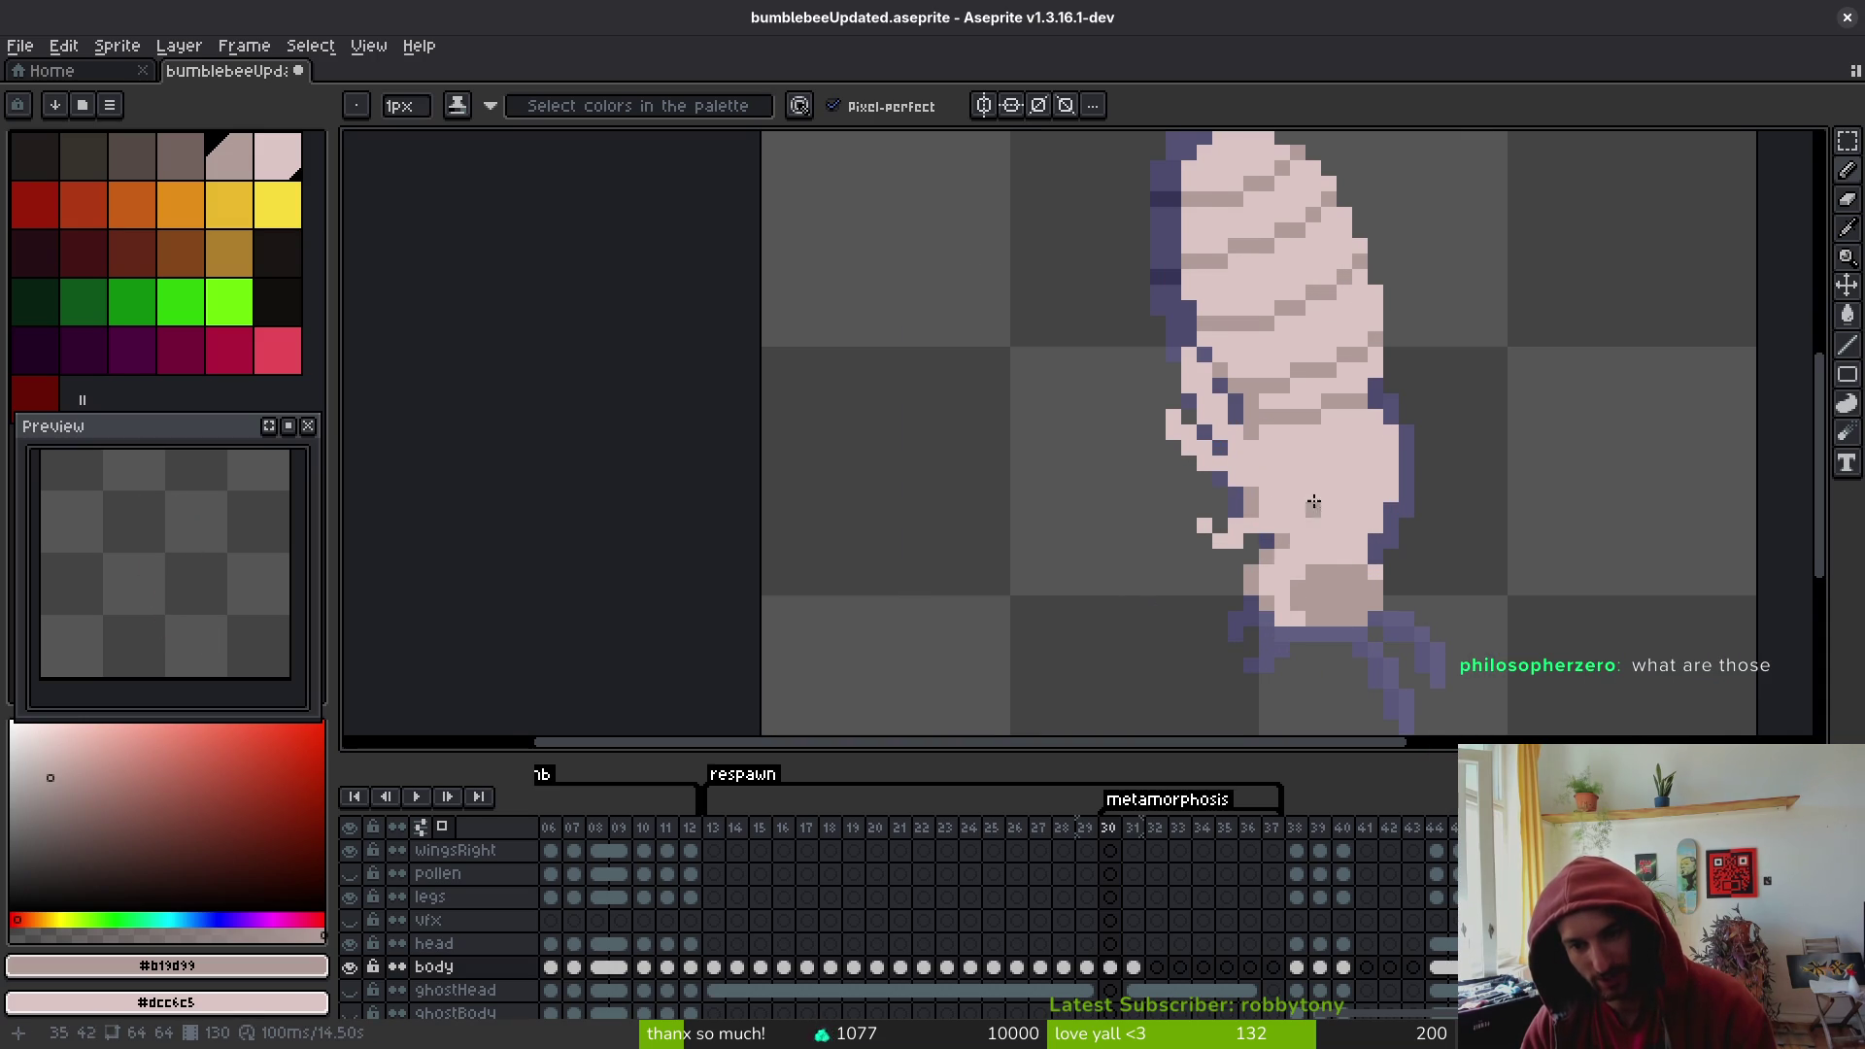
scroll(1258, 490, "up", 1)
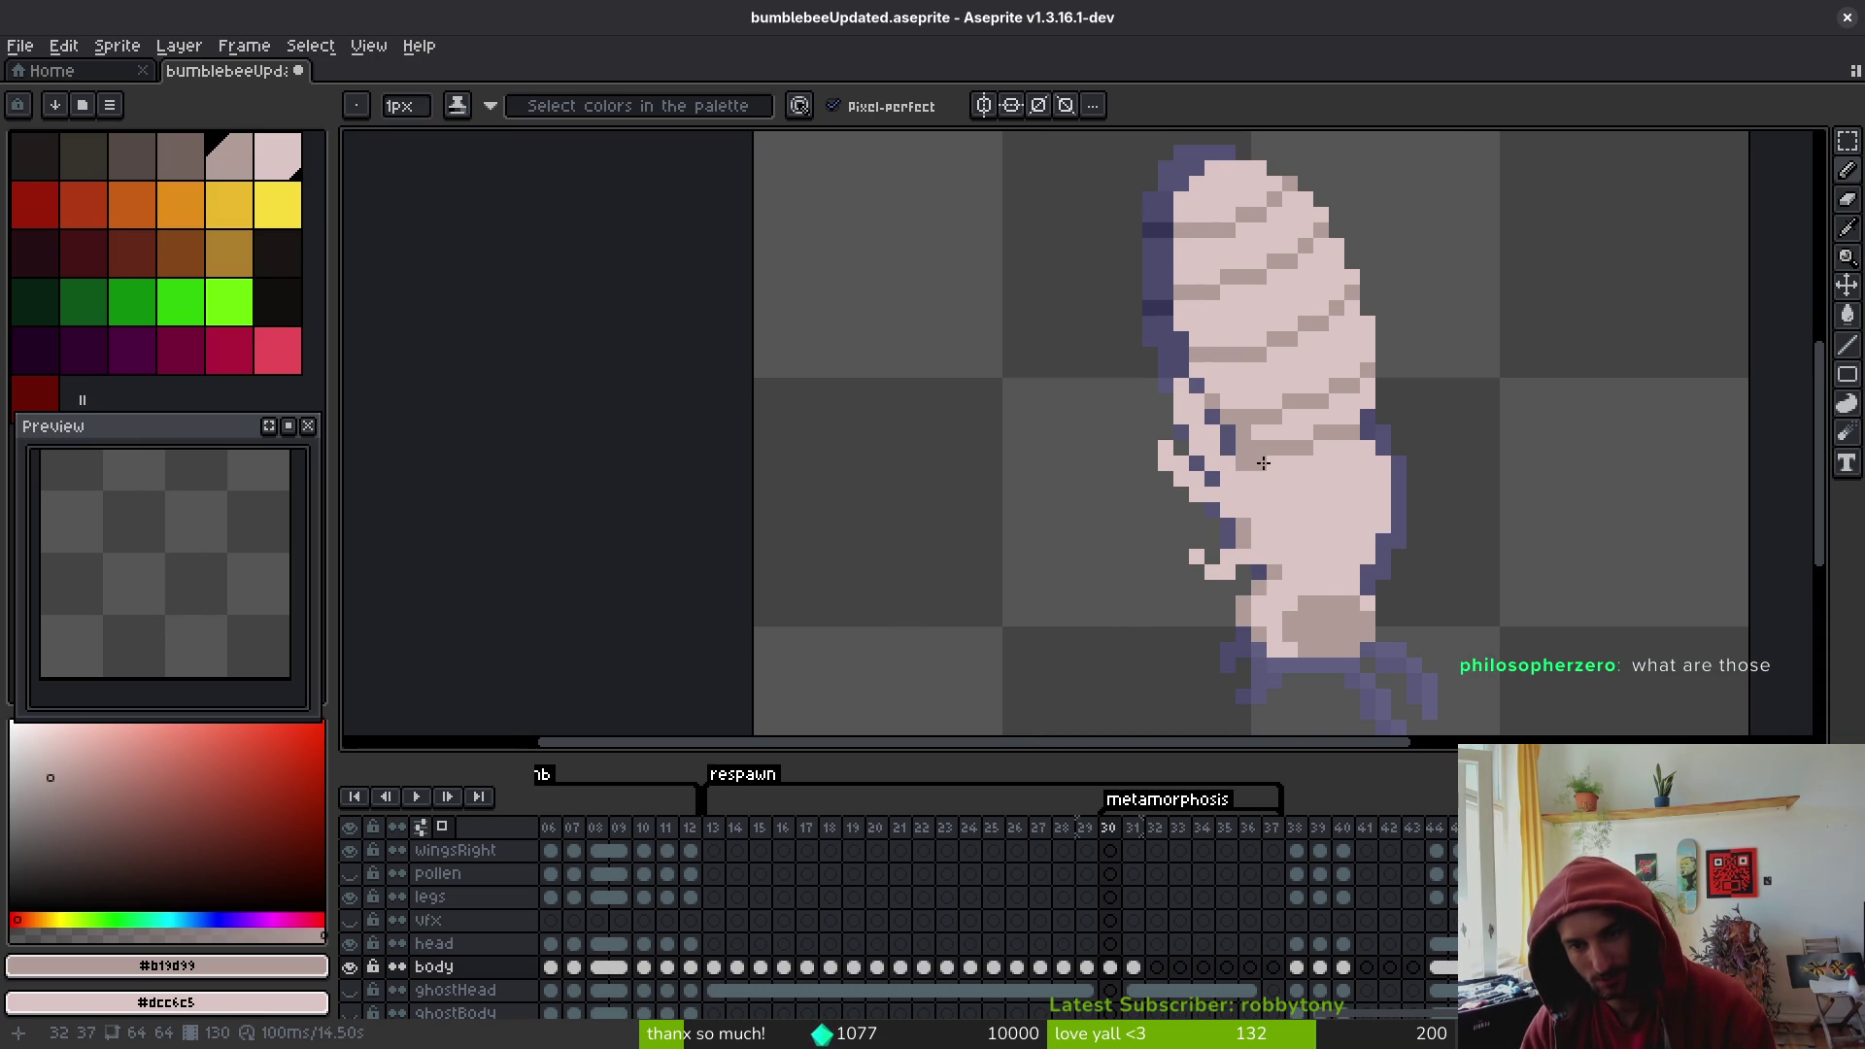
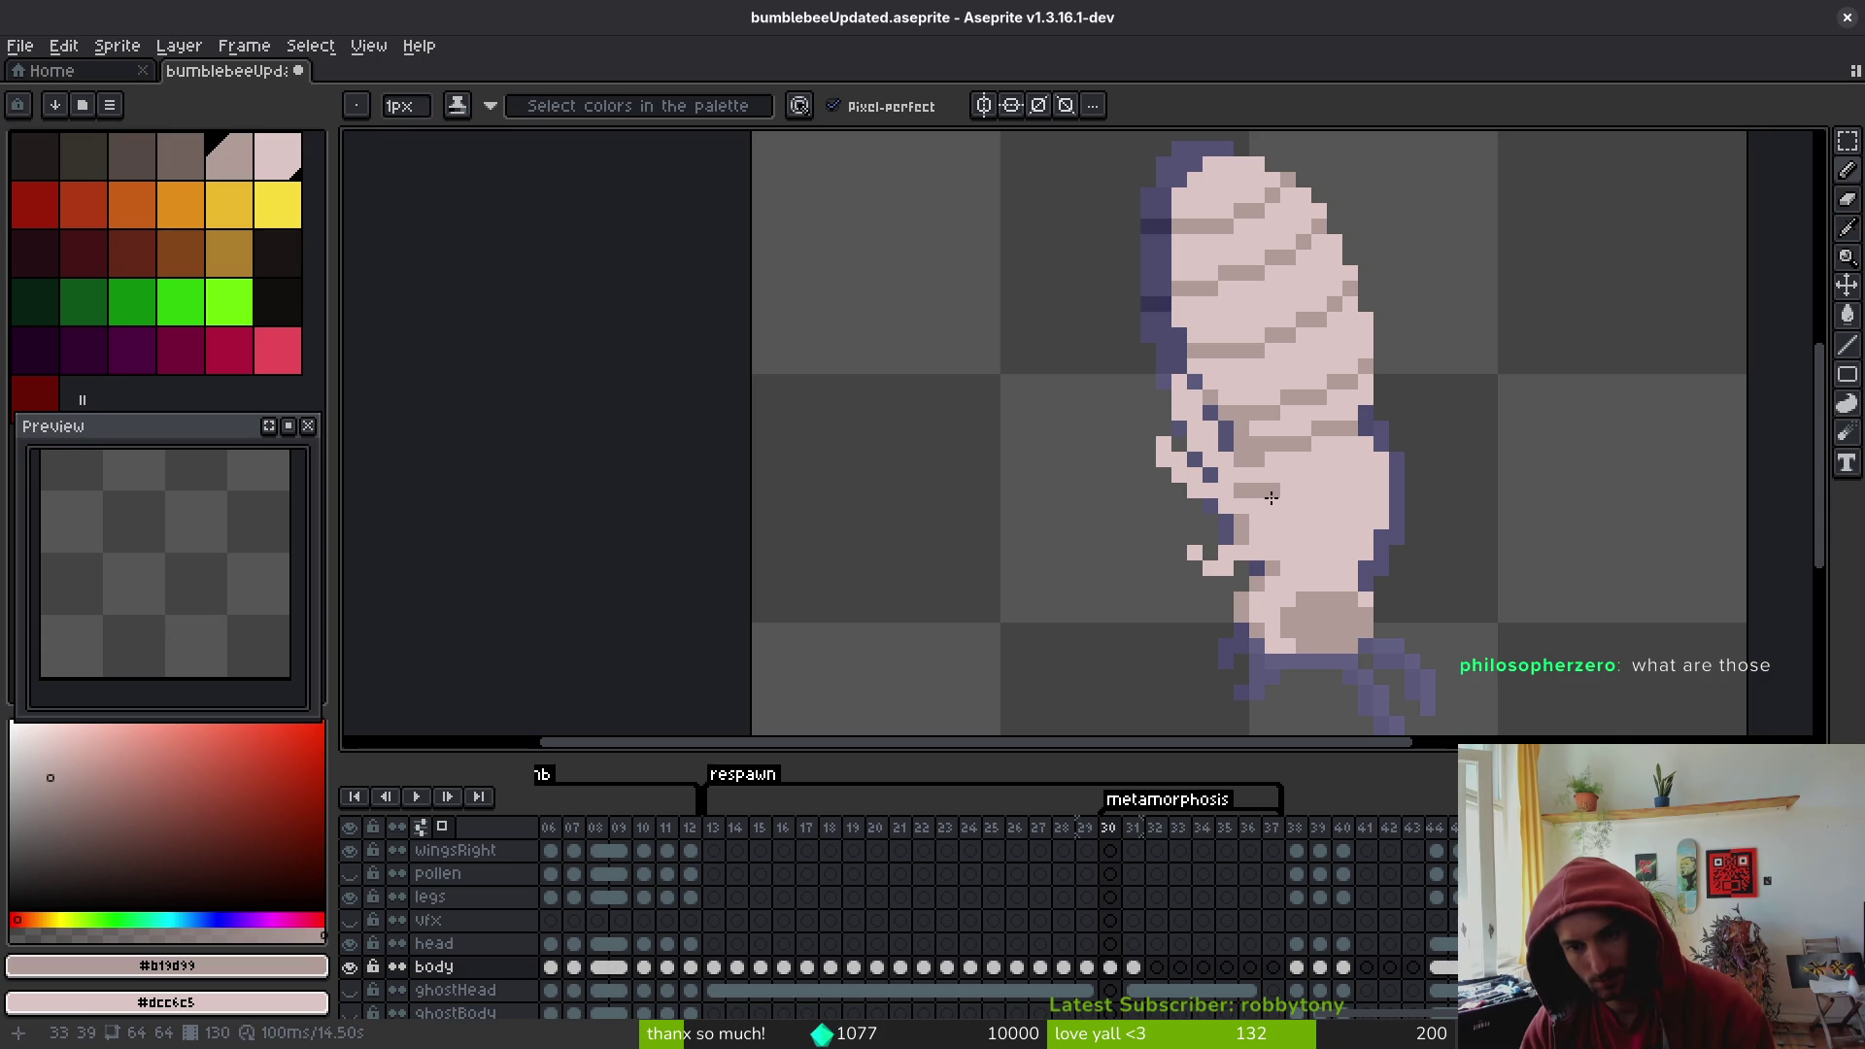
- Paint darker shading pixels on the frame 30 pupa body, undoing one misplaced pixel
left_click_drag(1288, 503, 1249, 522)
scroll(1334, 570, "down", 4)
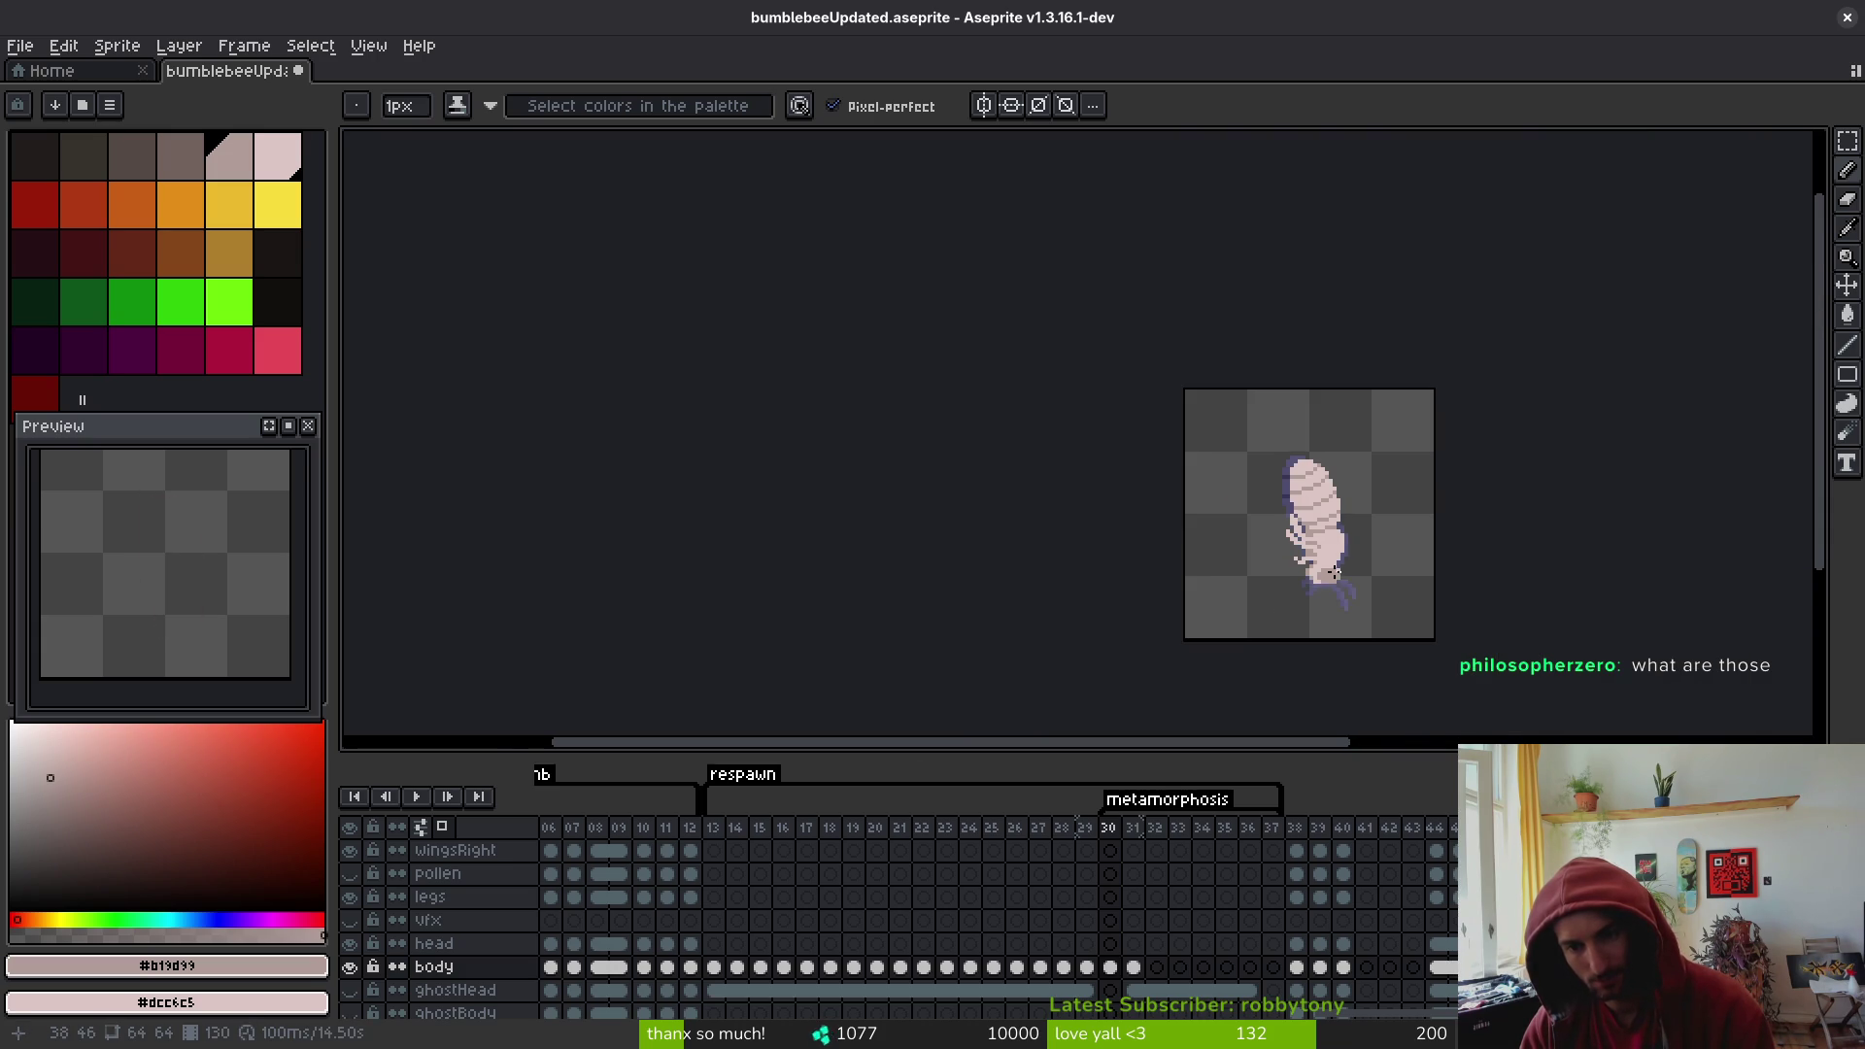
key("Left")
scroll(1341, 549, "up", 5)
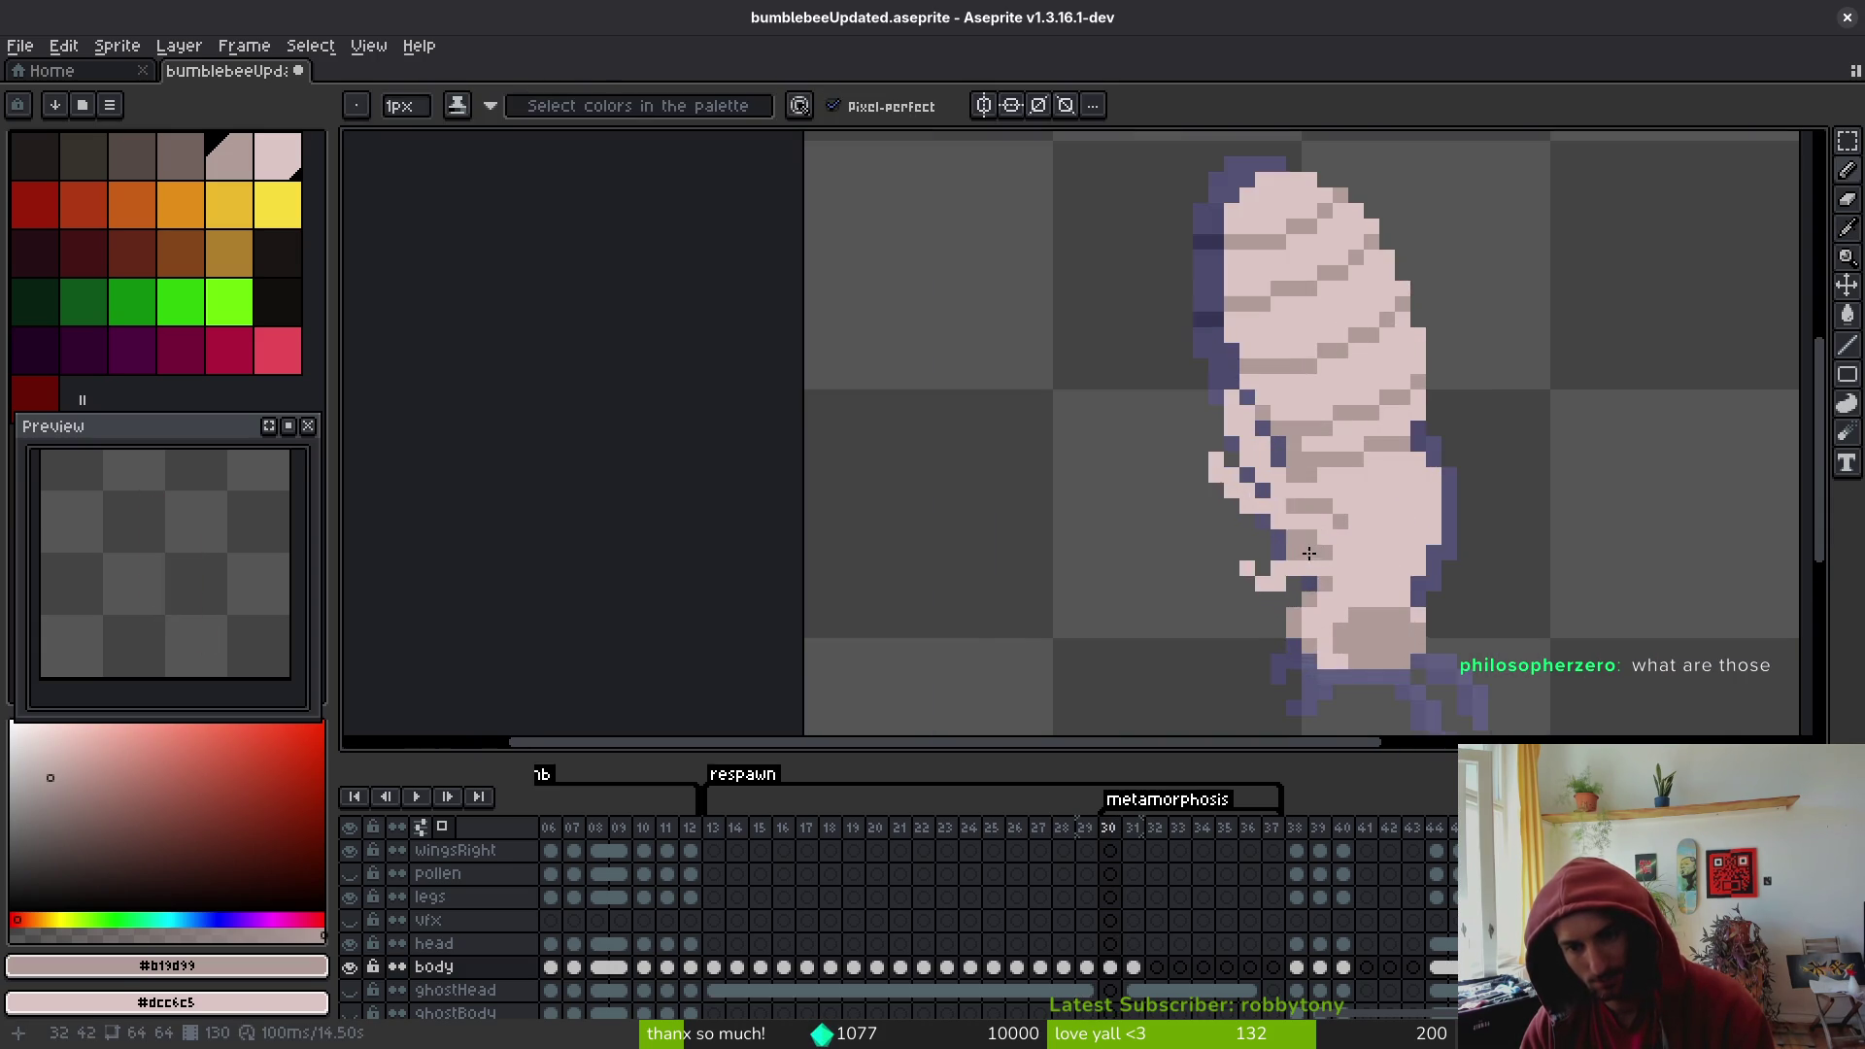
key("Right")
scroll(1410, 573, "up", 3)
left_click(1352, 531)
left_click(1399, 578)
key("ctrl+z")
left_click(1471, 562)
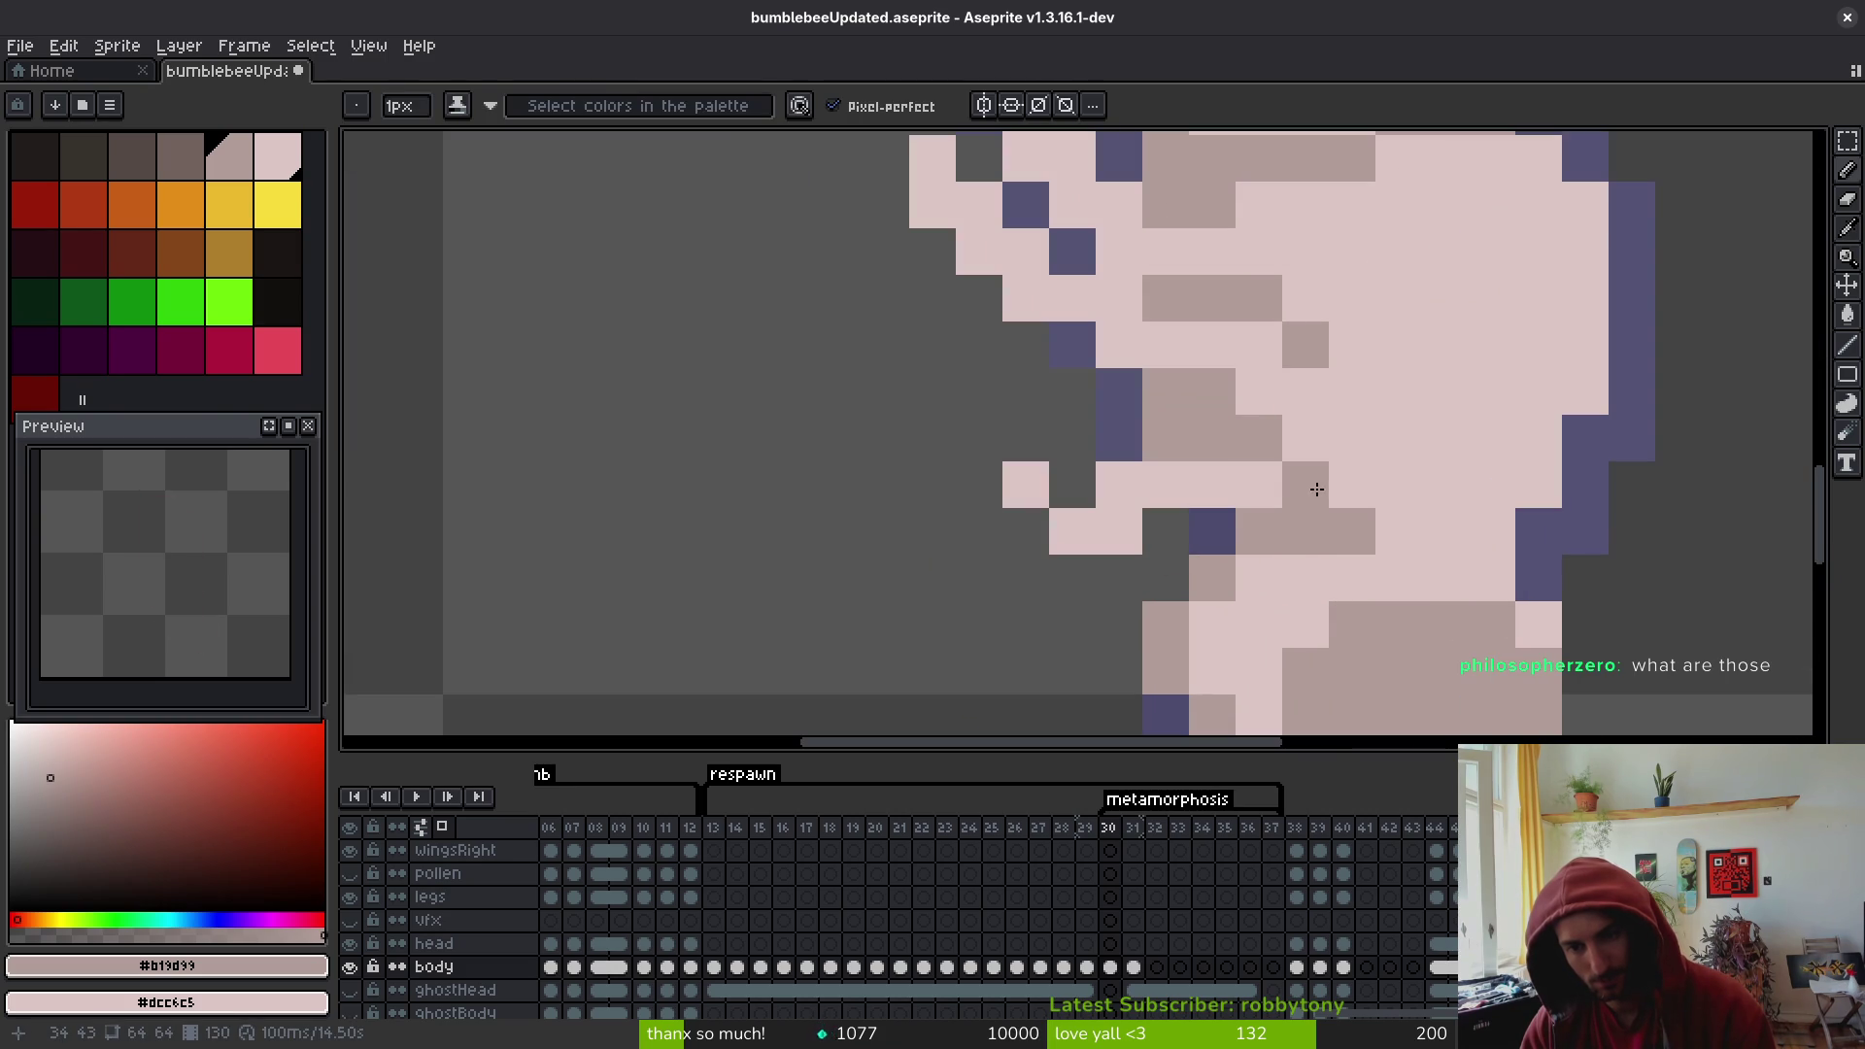
scroll(1326, 434, "up", 2)
scroll(1263, 457, "right", 2)
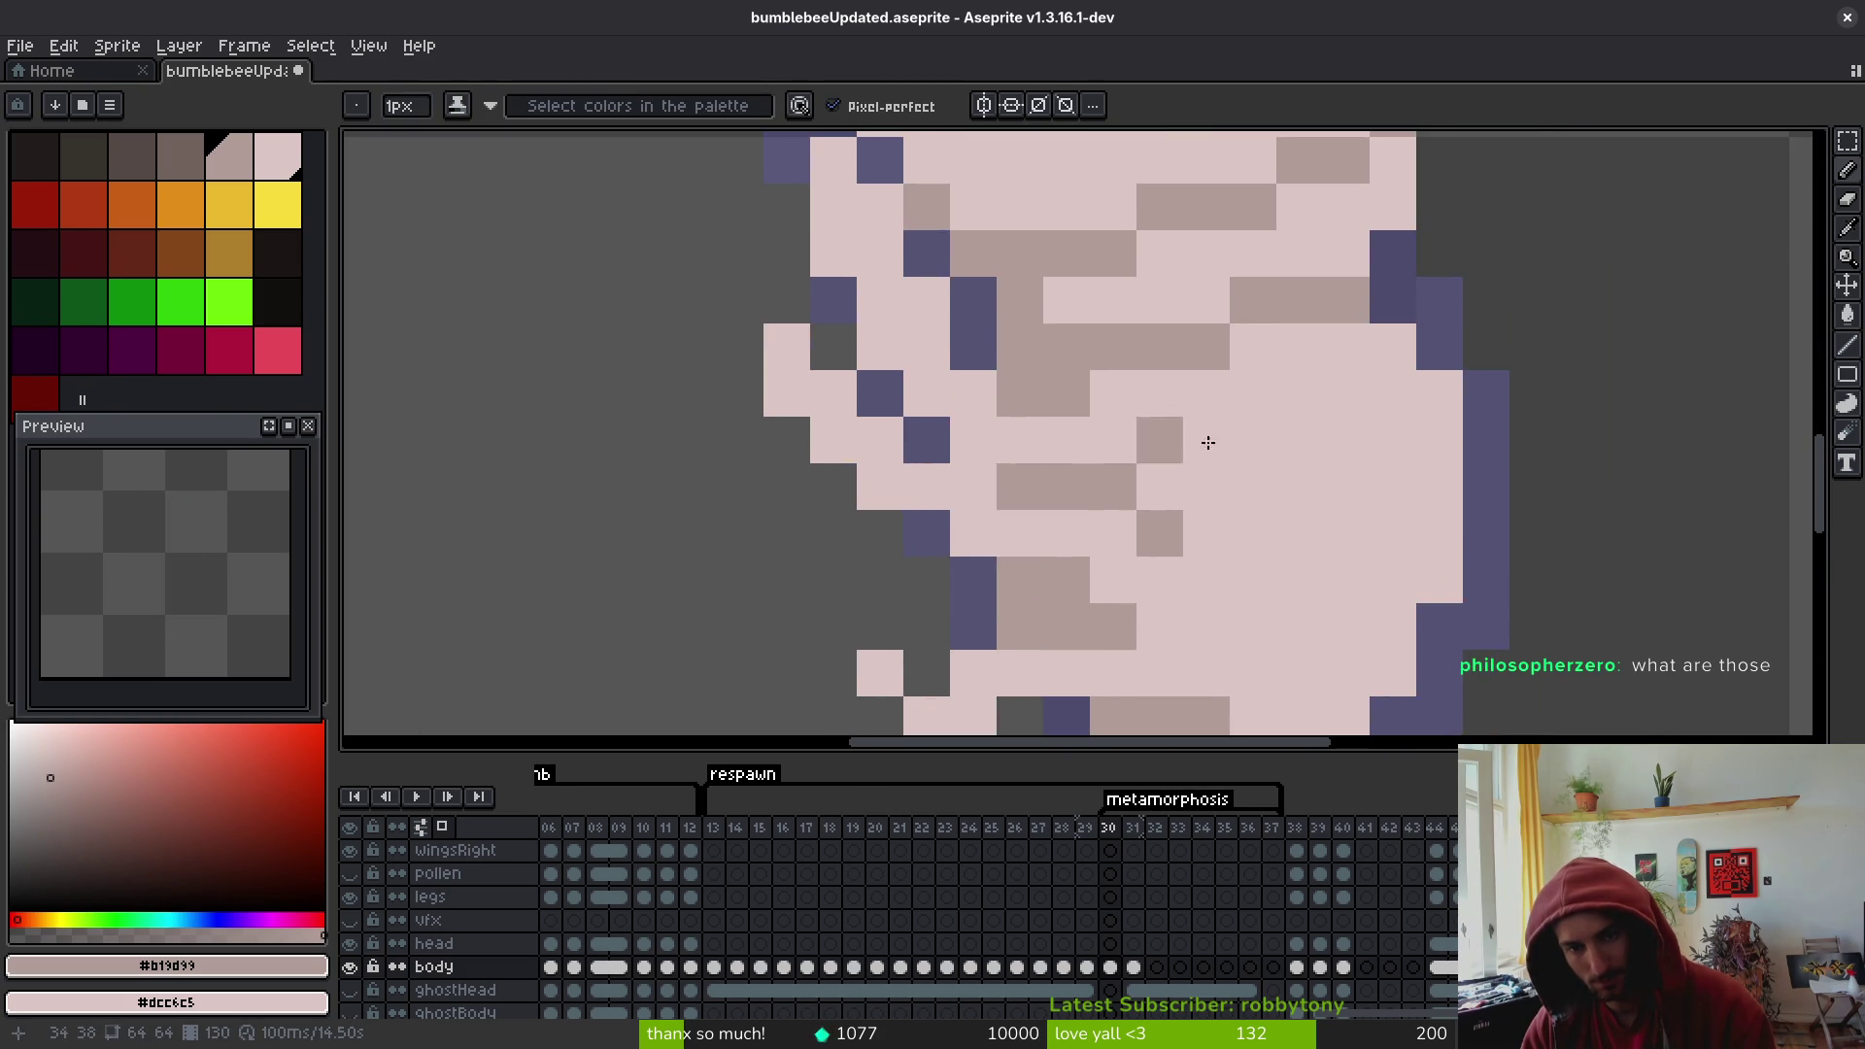
scroll(1084, 419, "down", 3)
scroll(1176, 420, "up", 2)
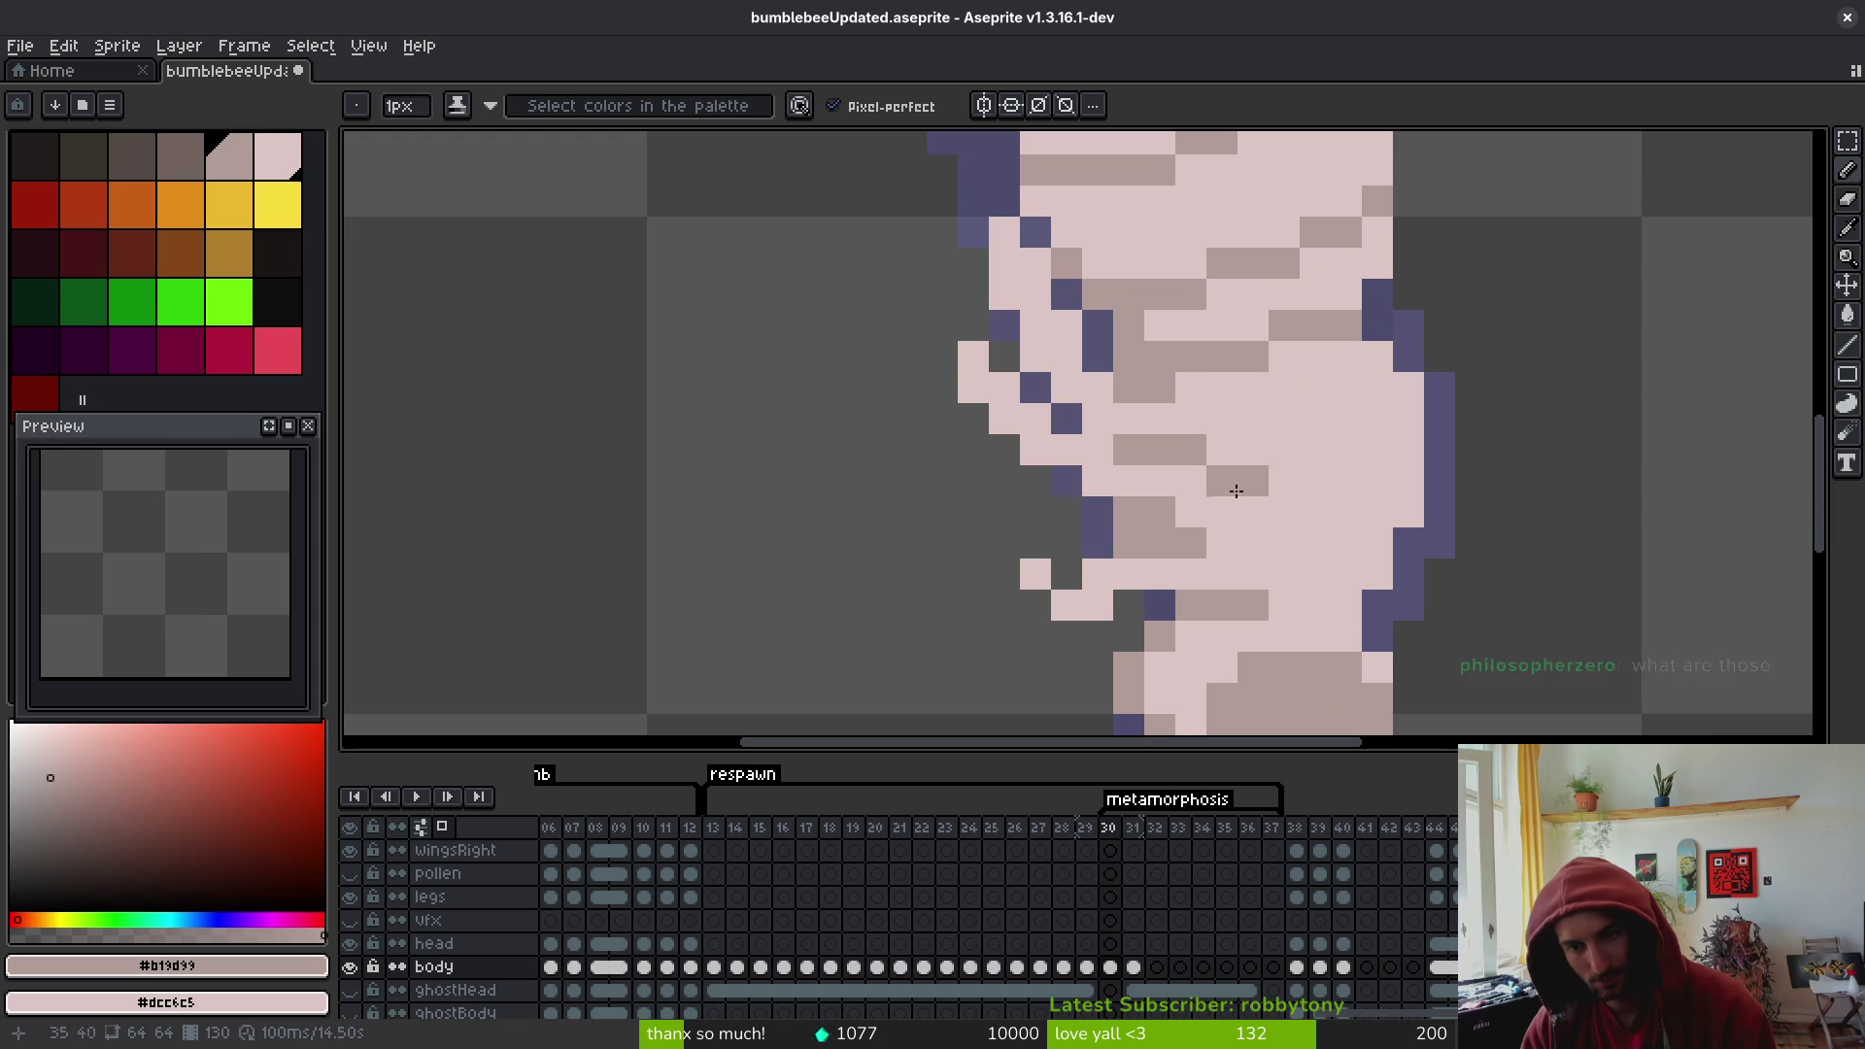
scroll(1244, 475, "down", 3)
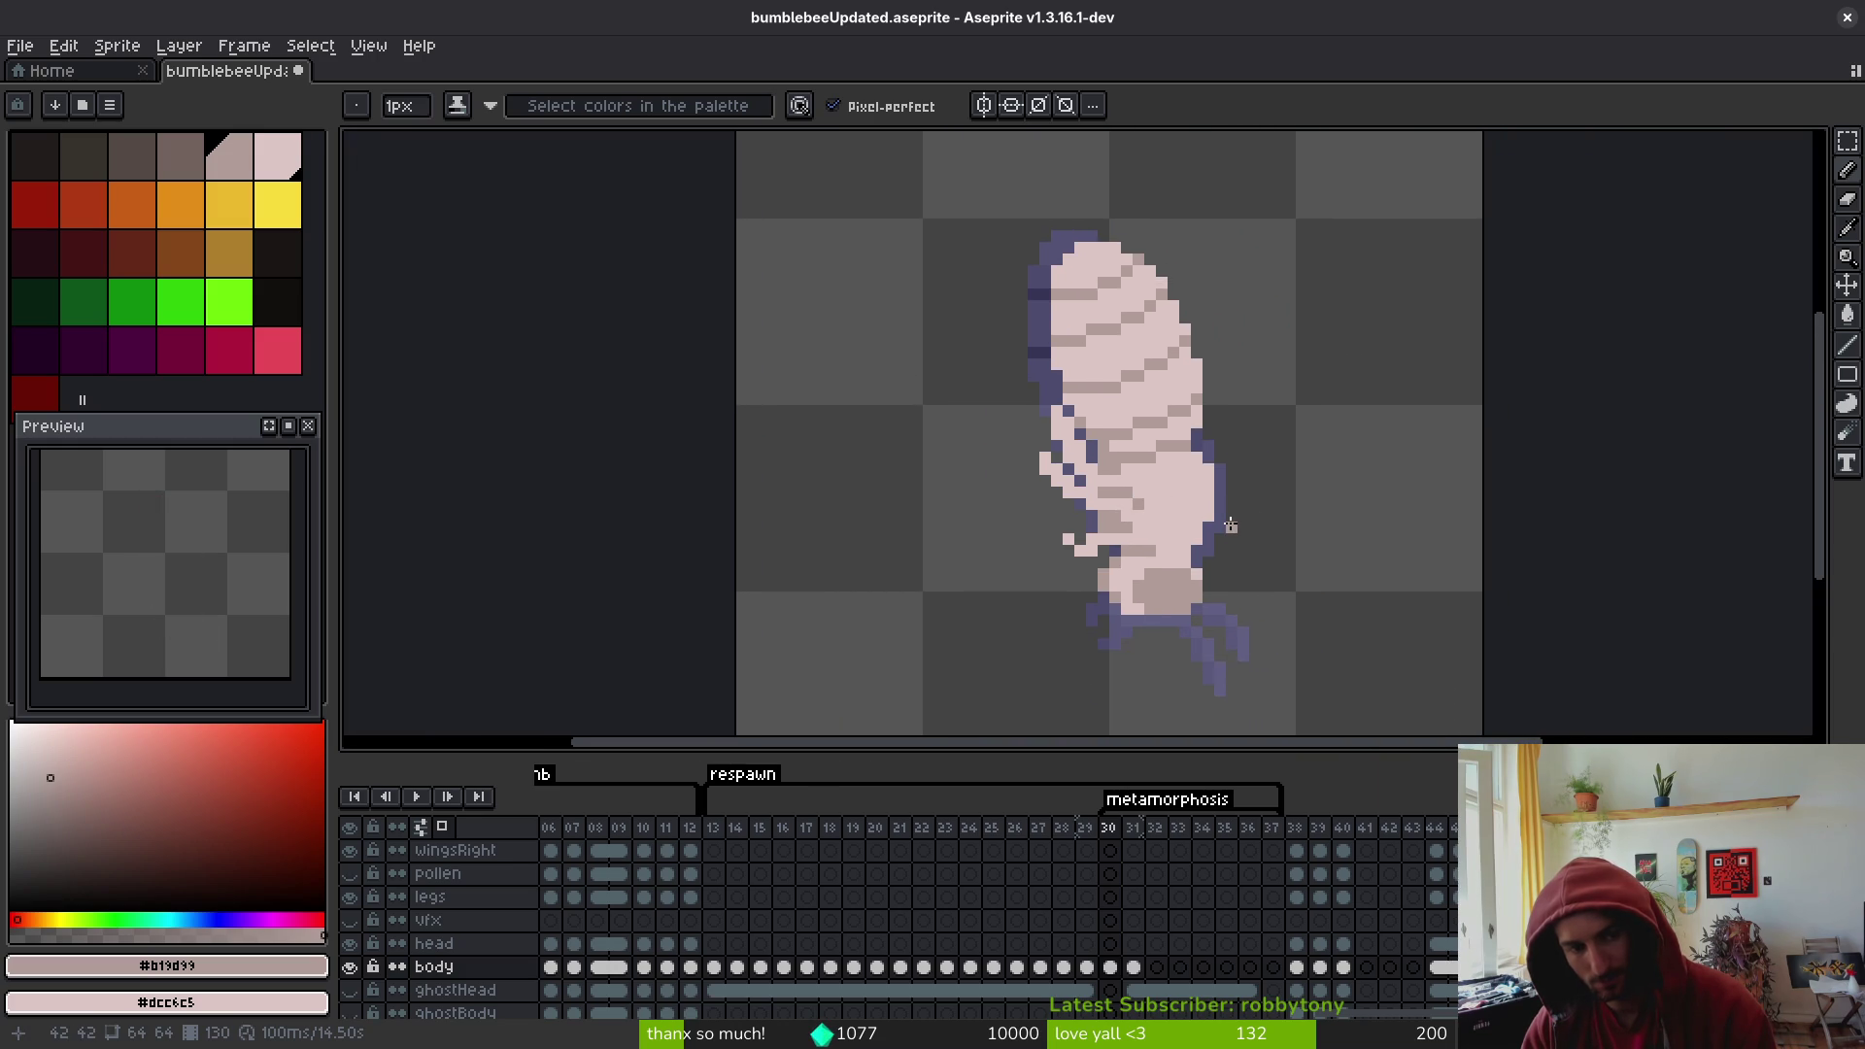
scroll(1194, 550, "down", 2)
- Flip between frames 29 and 30 to compare the shading, then jump to frame 26
key("comma")
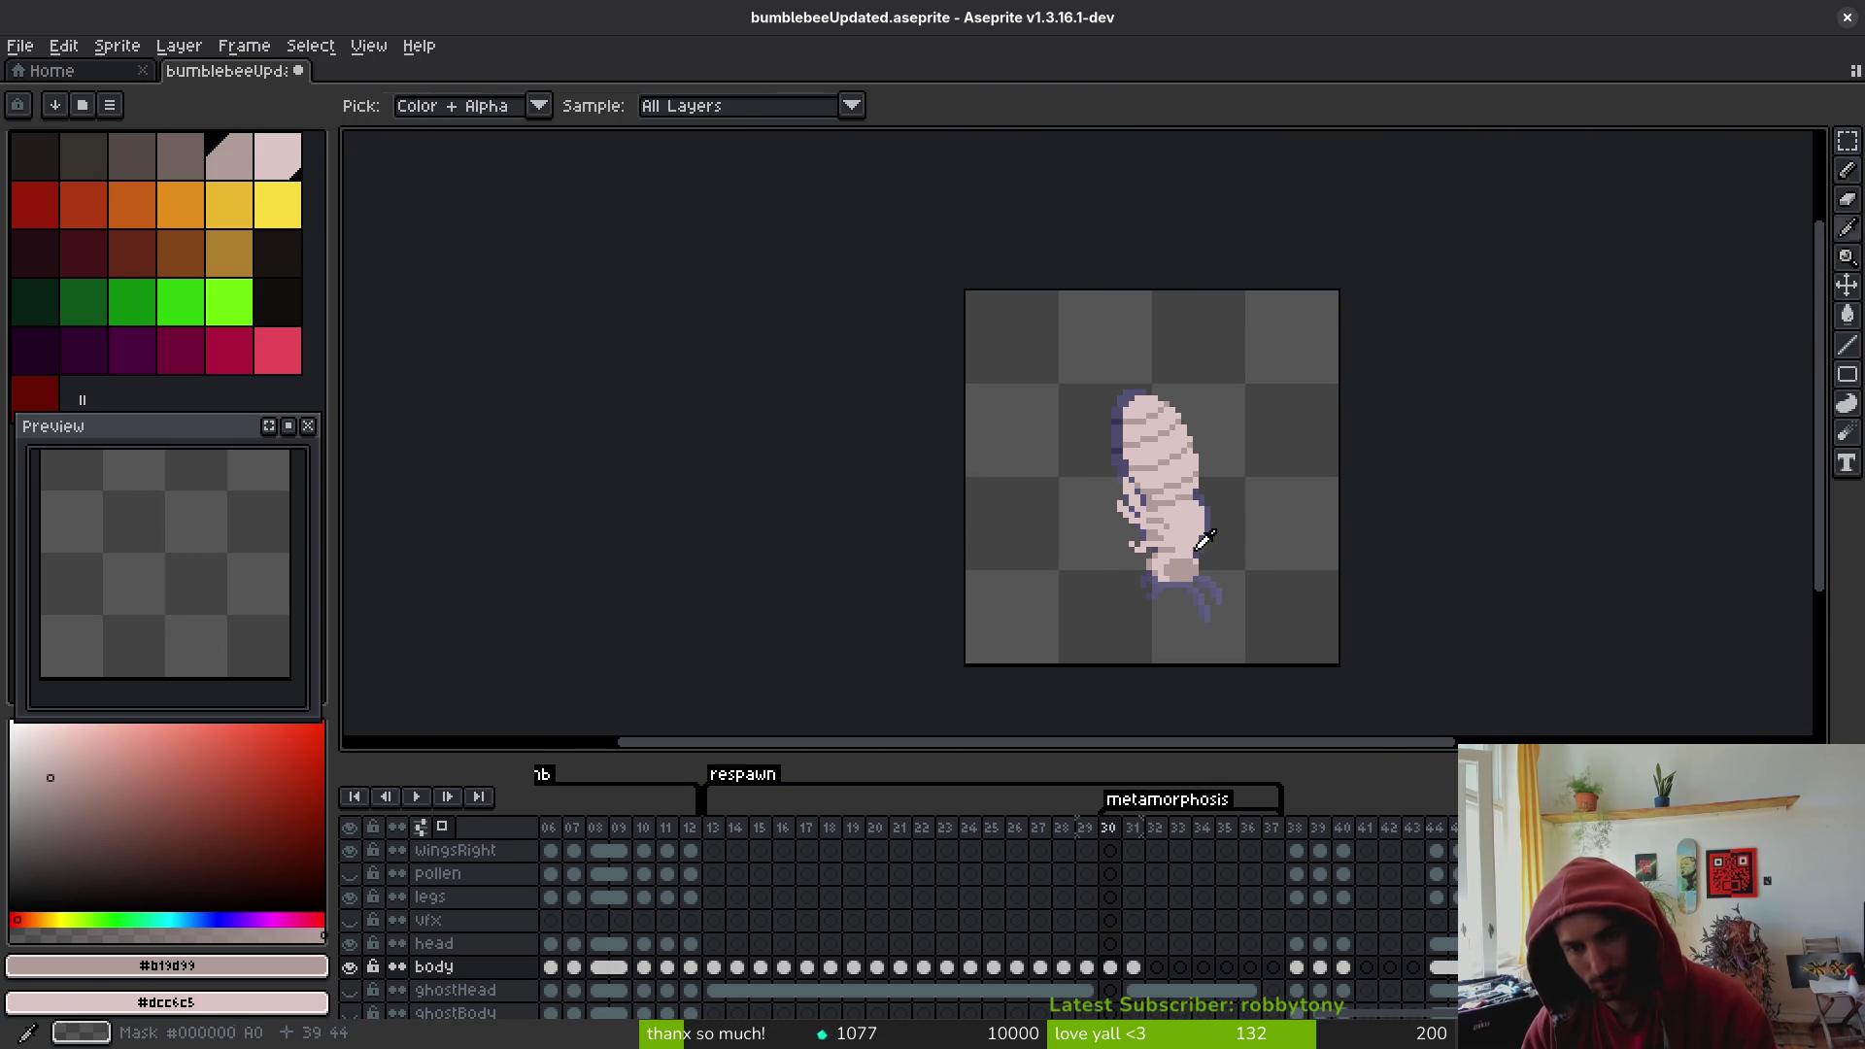
key("period")
key("comma")
key("period")
key("comma")
key("period")
key("comma")
key("period")
key("comma")
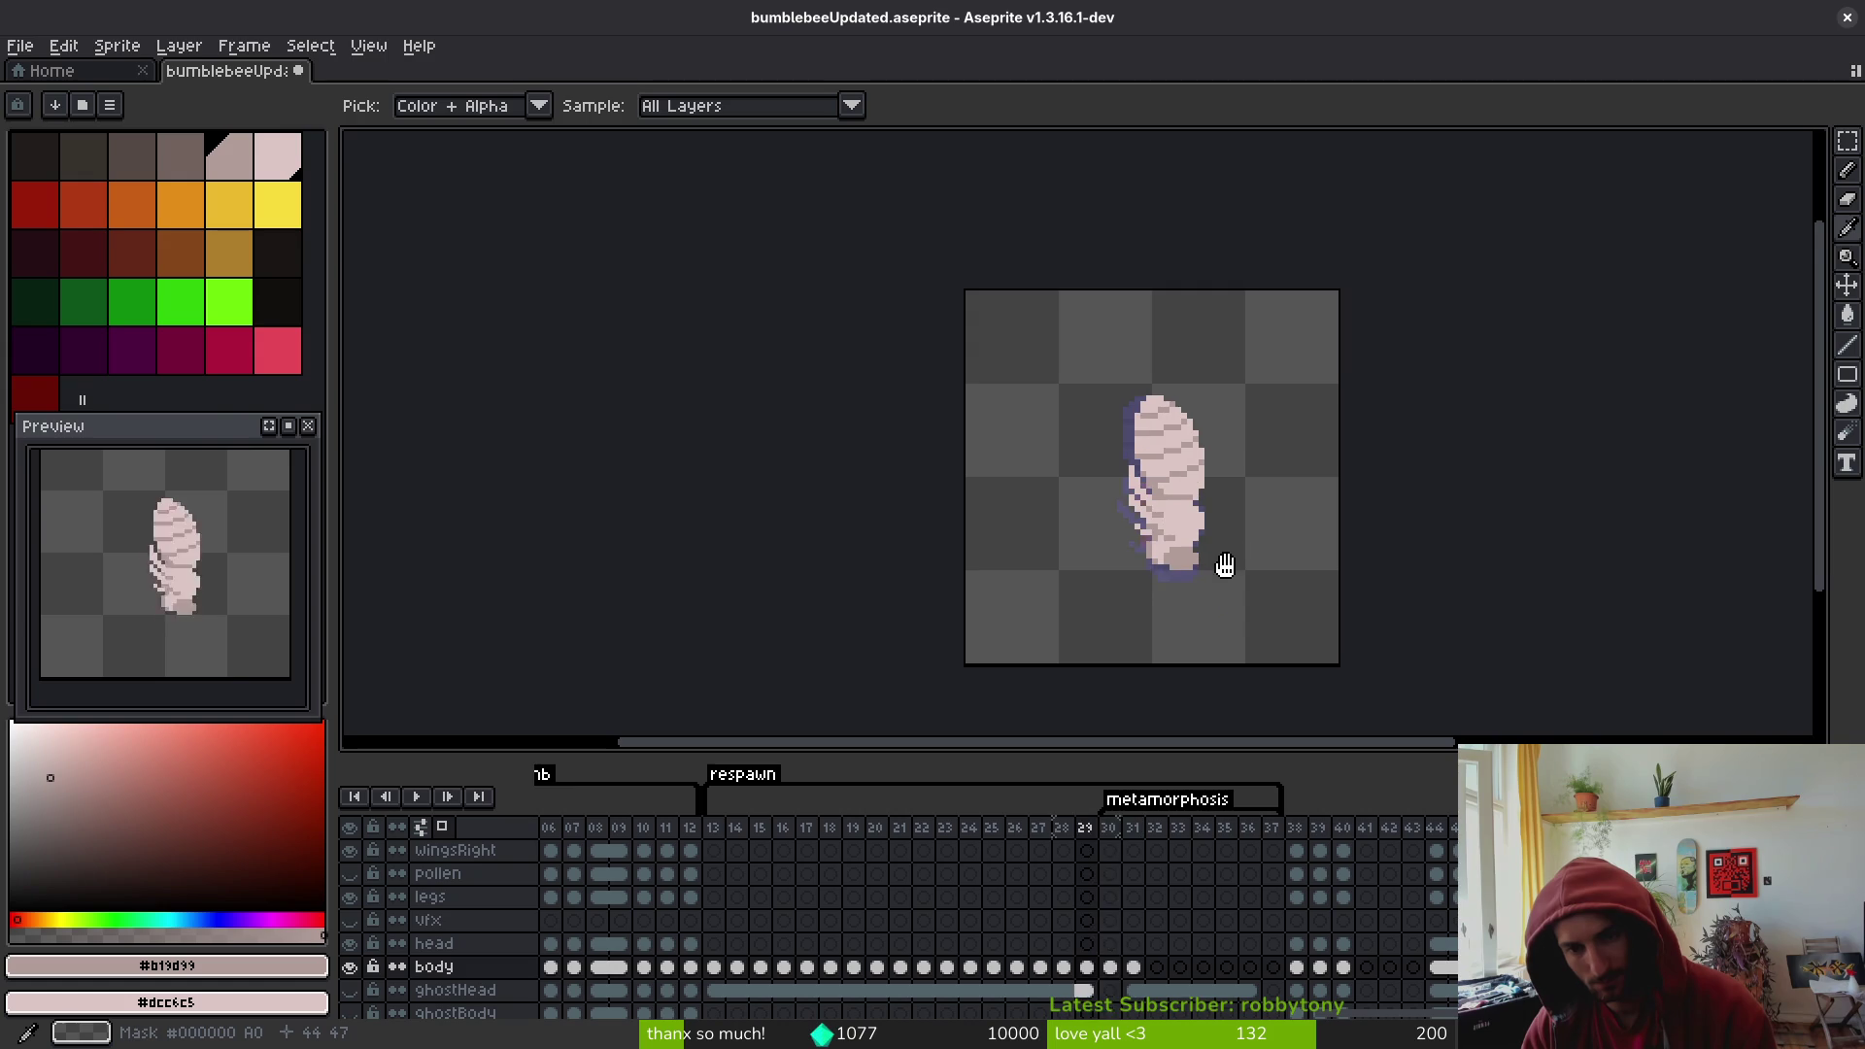
key("period")
key("comma")
key("period")
key("comma")
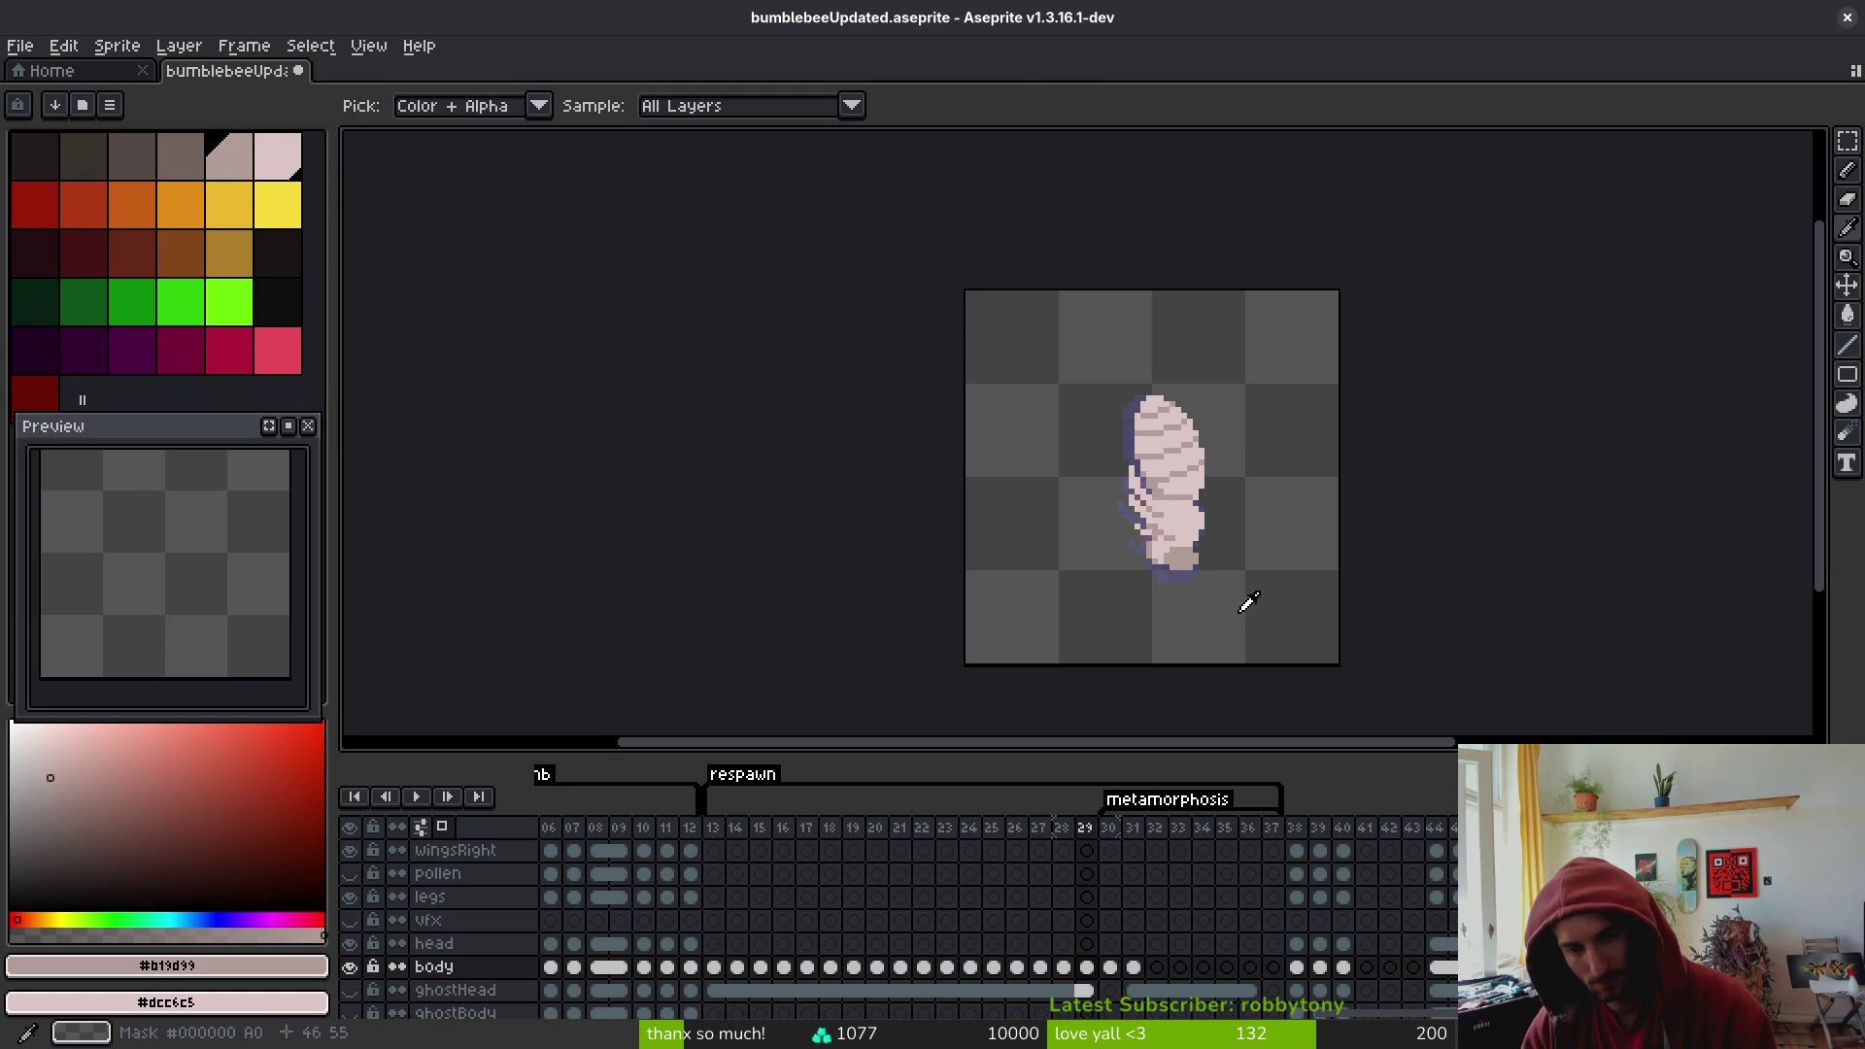
key("period")
left_click(1016, 851)
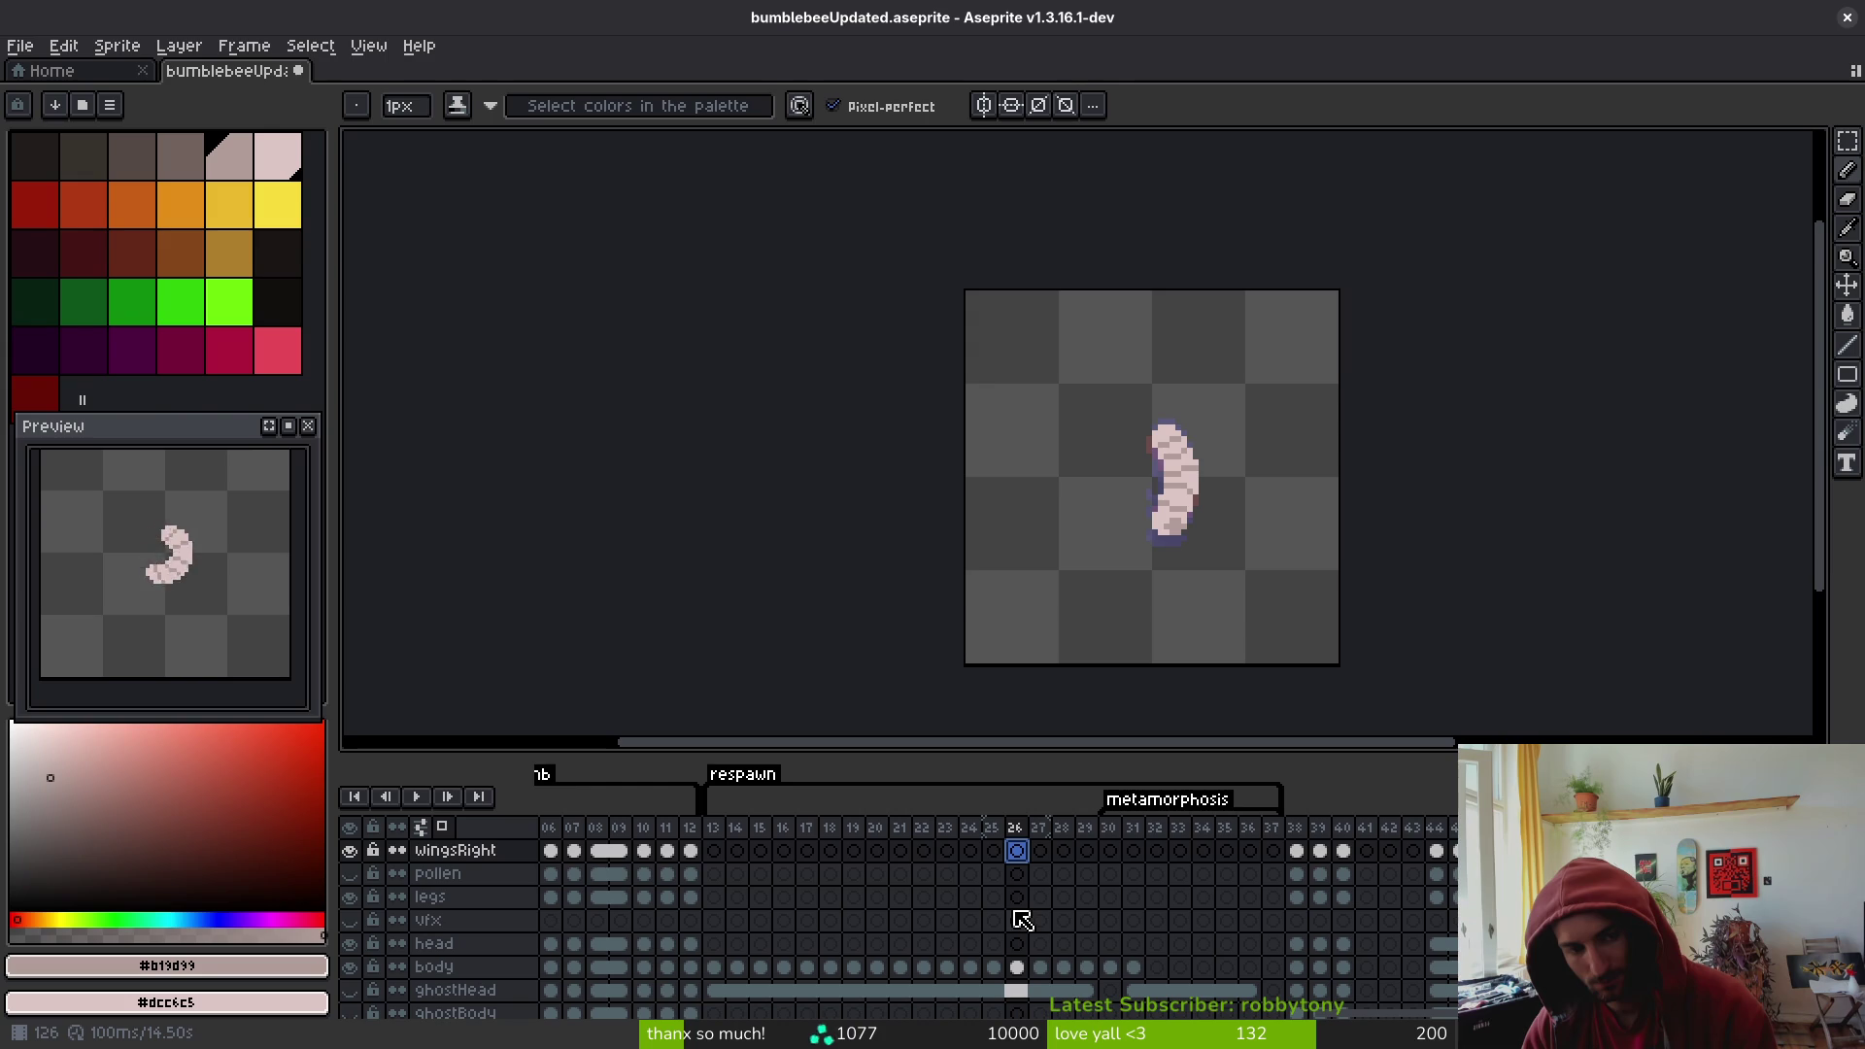
- Step to frame 31, then insert two empty frames after the metamorphosis frames and select them
key("period")
key("period")
key("period")
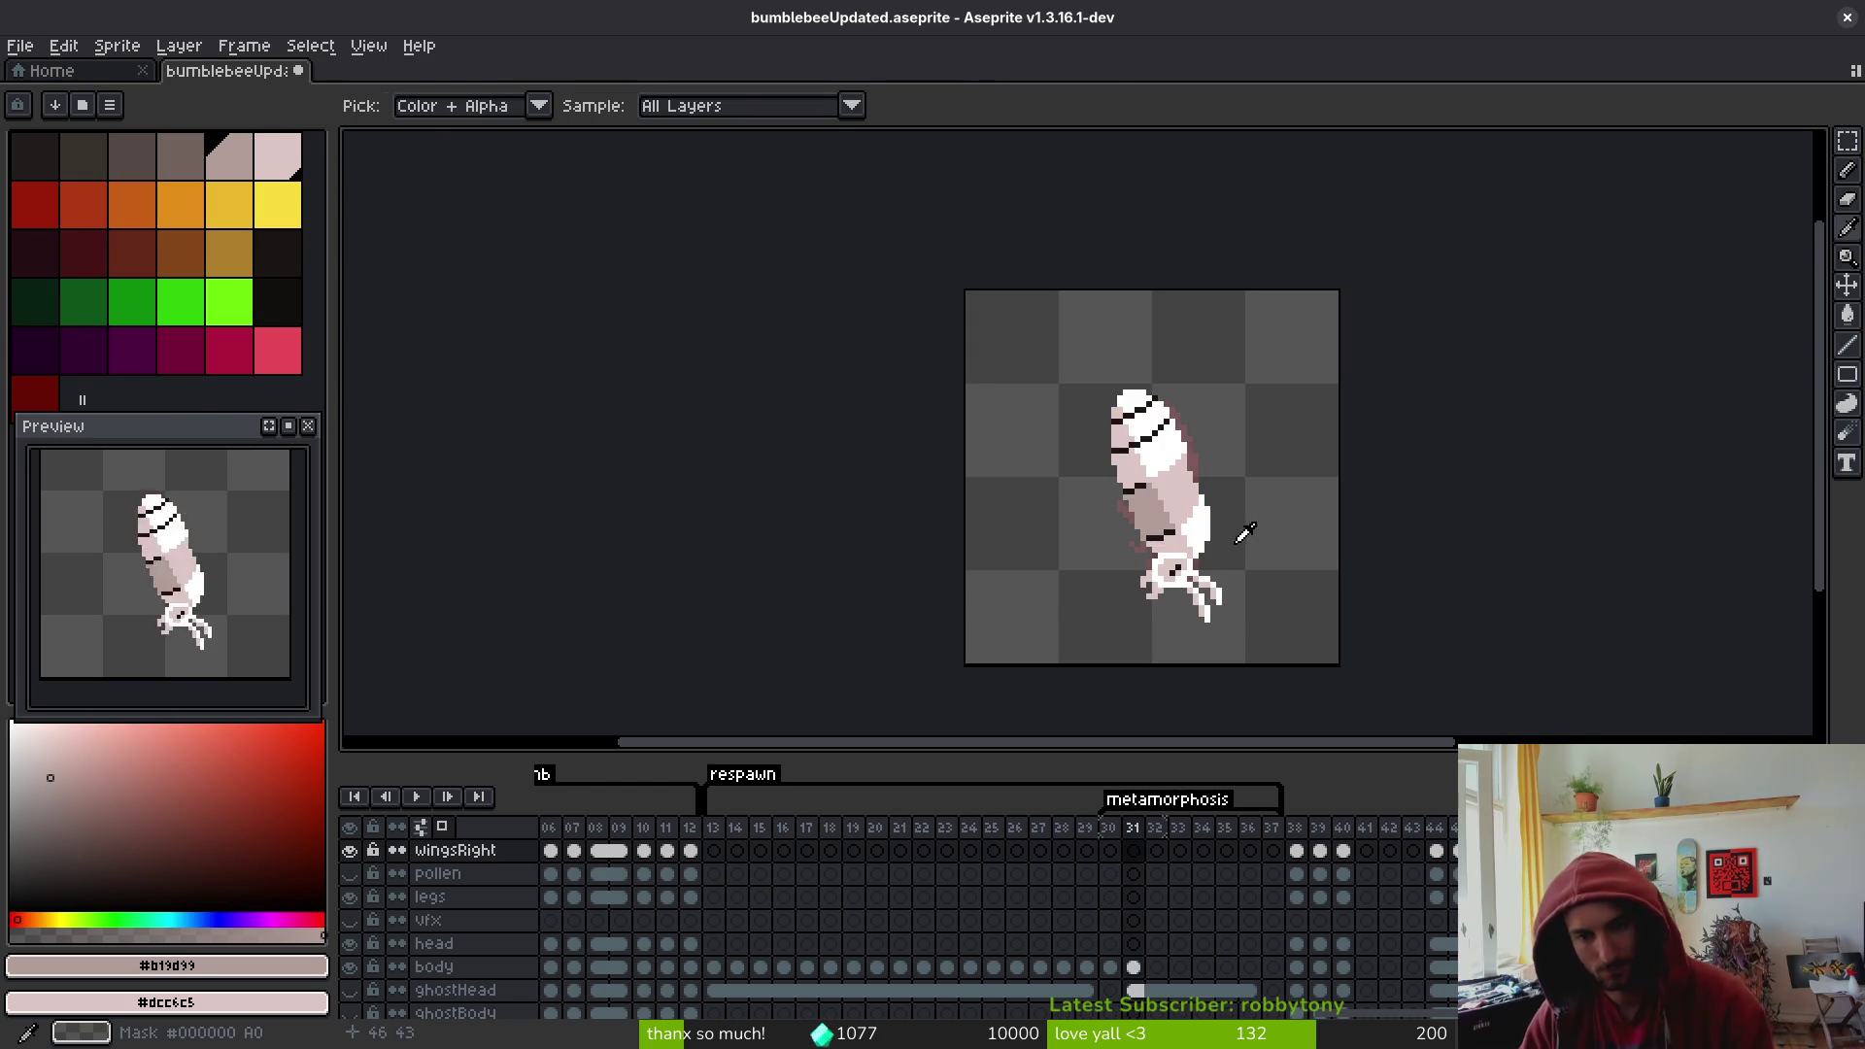
key("b")
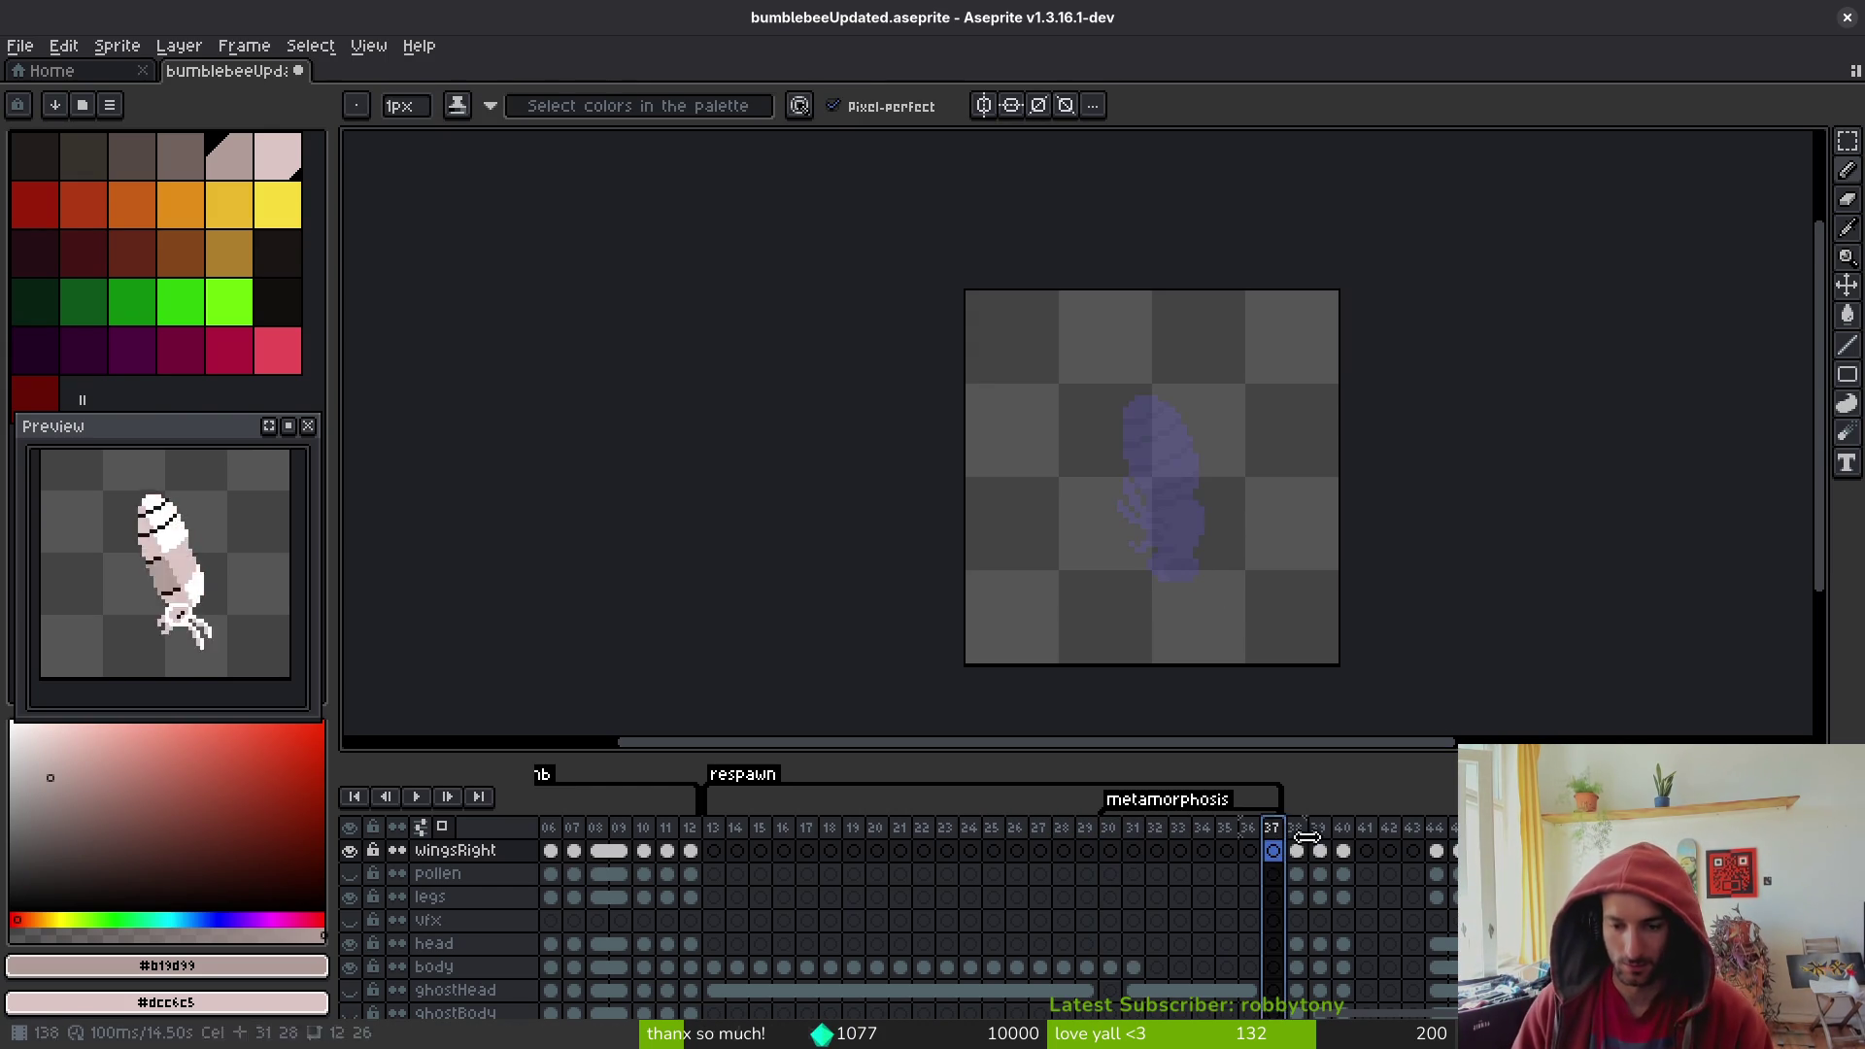
left_click(1272, 828)
key("alt+n")
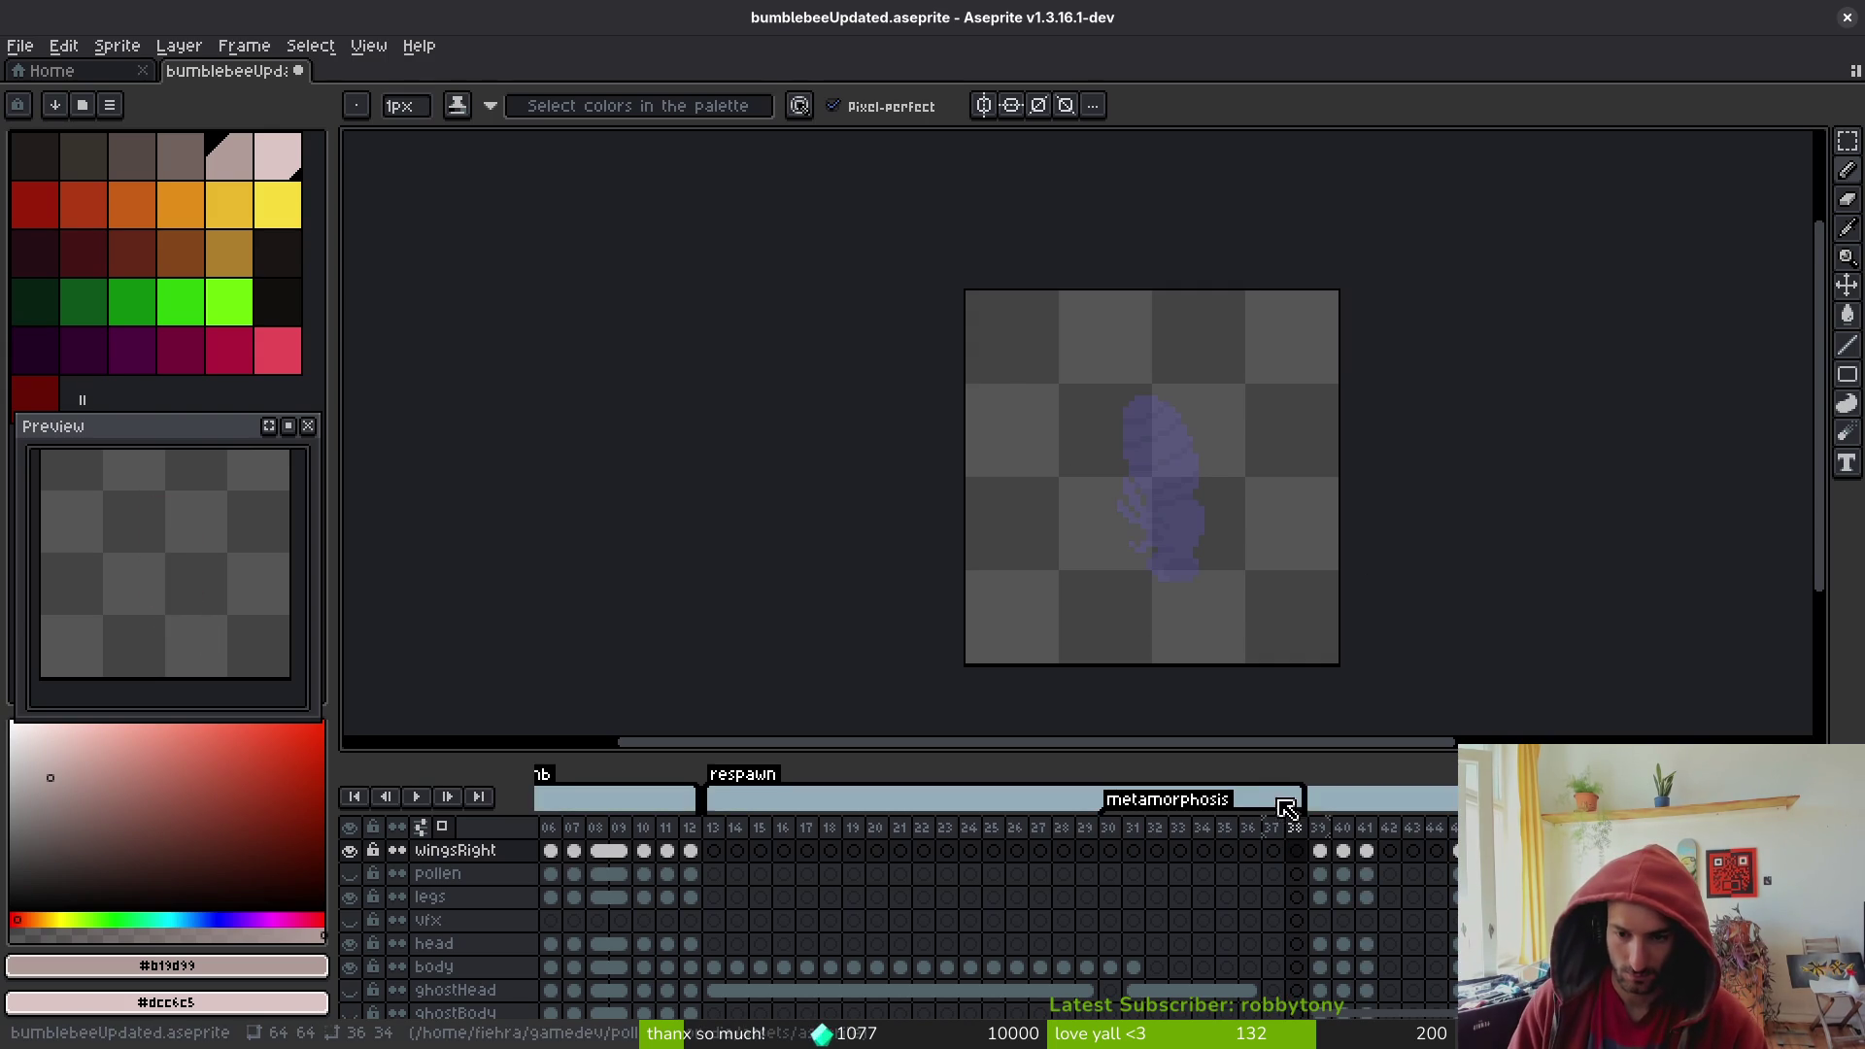
key("alt+n")
key("alt+n")
key("alt+n")
mouse_move(1297, 851)
left_mouse_down()
mouse_move(1379, 853)
mouse_move(1373, 832)
left_mouse_up()
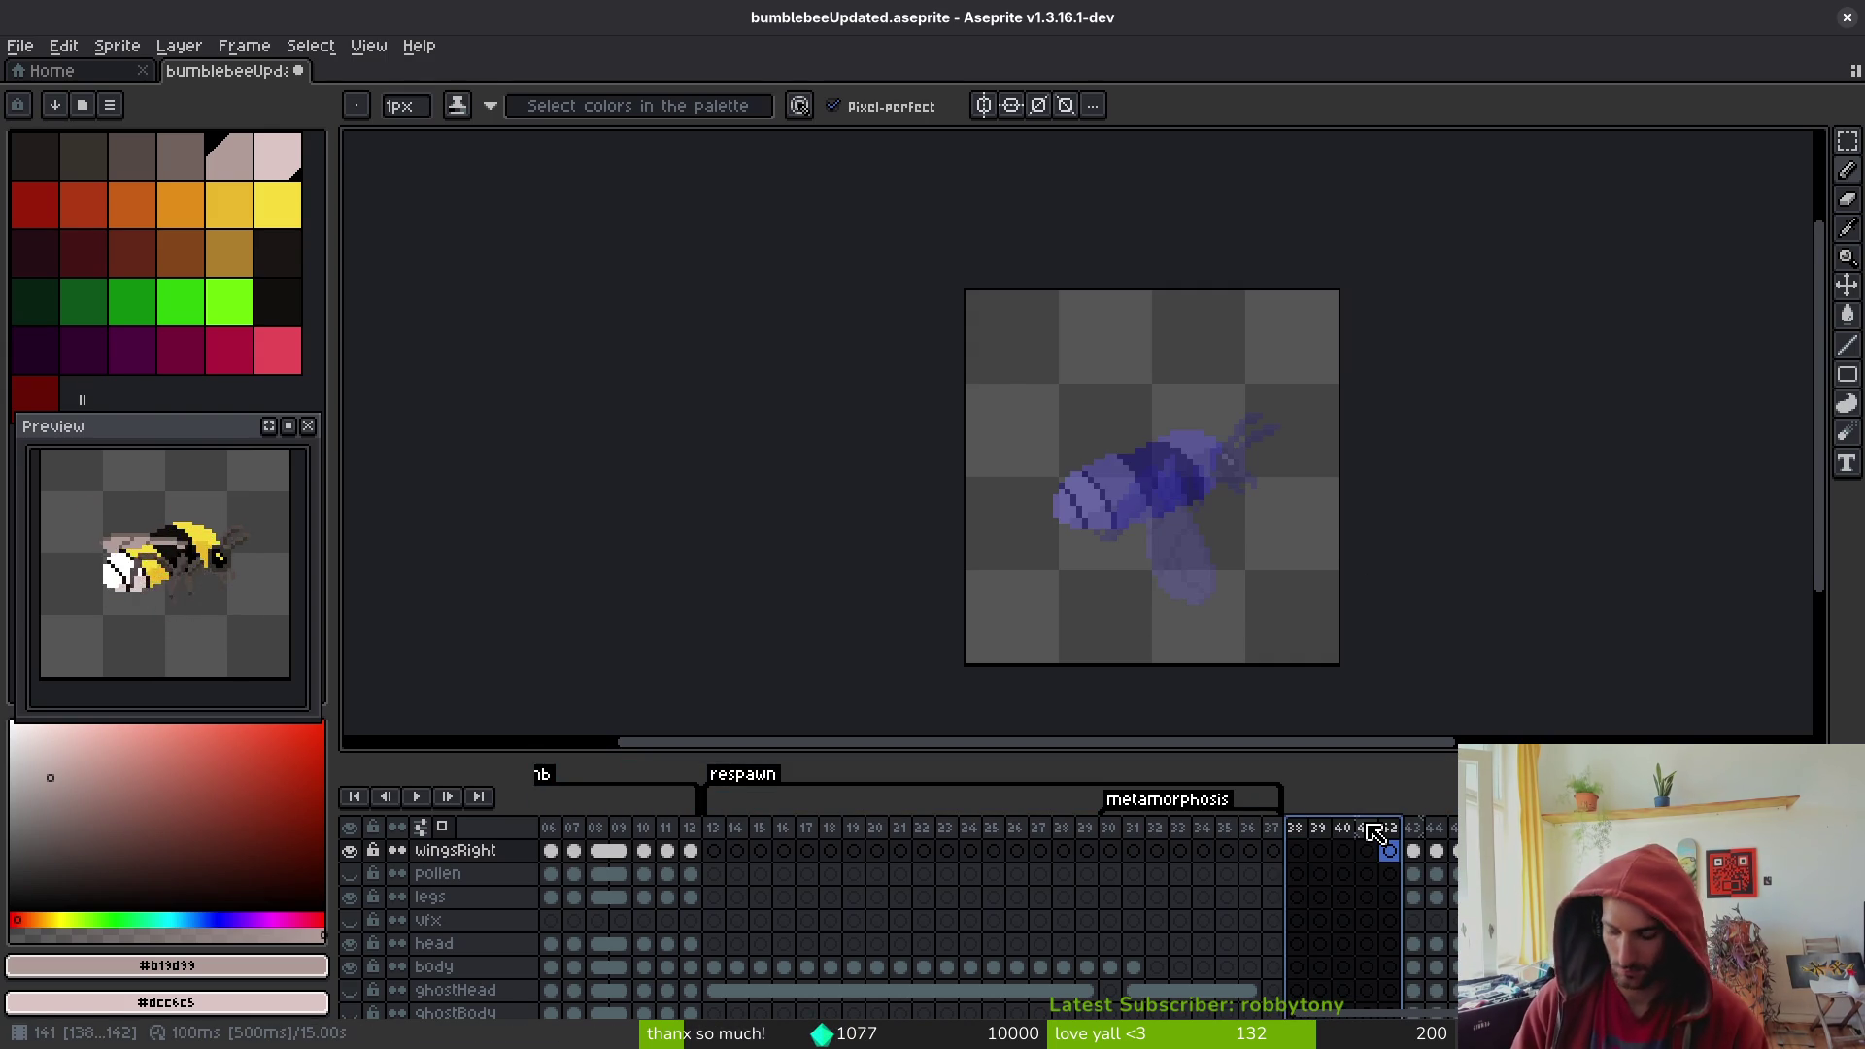
- Tag the new empty frames as crawlOut, then rename the tag to exitCell
key("ctrl+alt+c")
key("Escape")
key("F2")
type("rawl0")
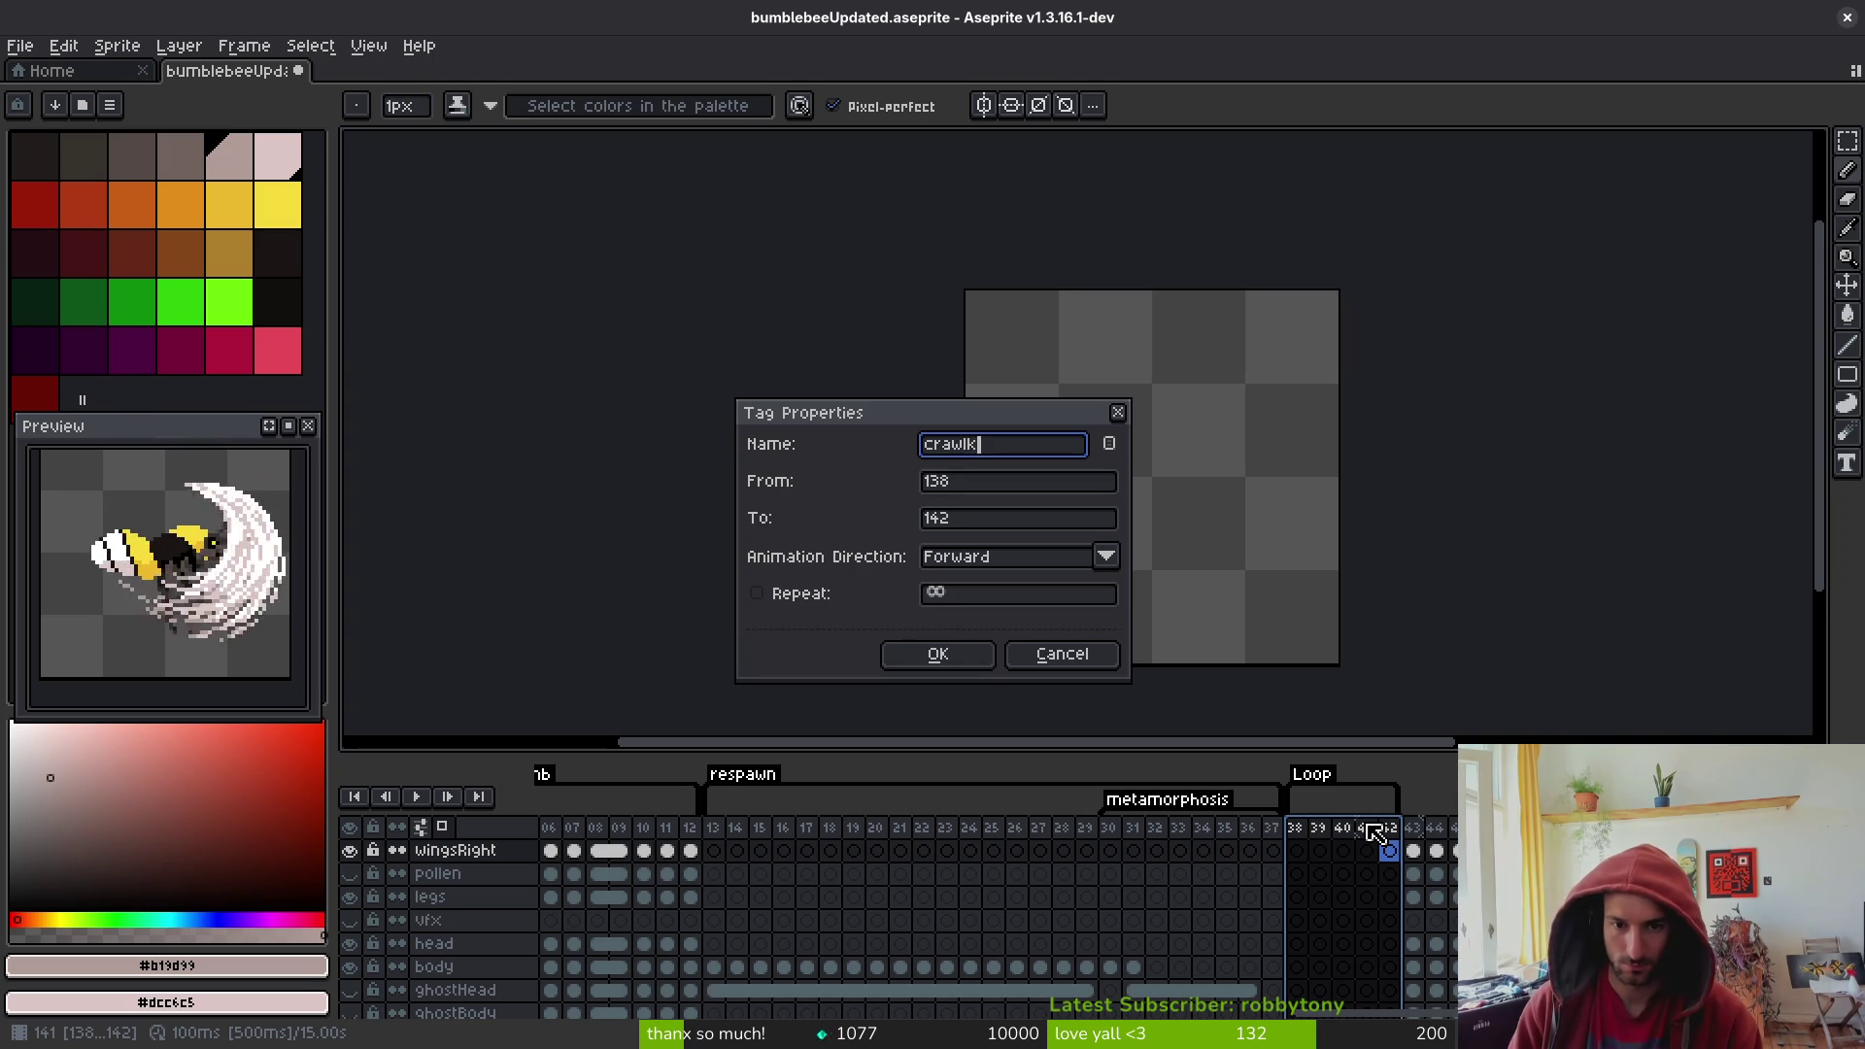
type("ut")
key("Return")
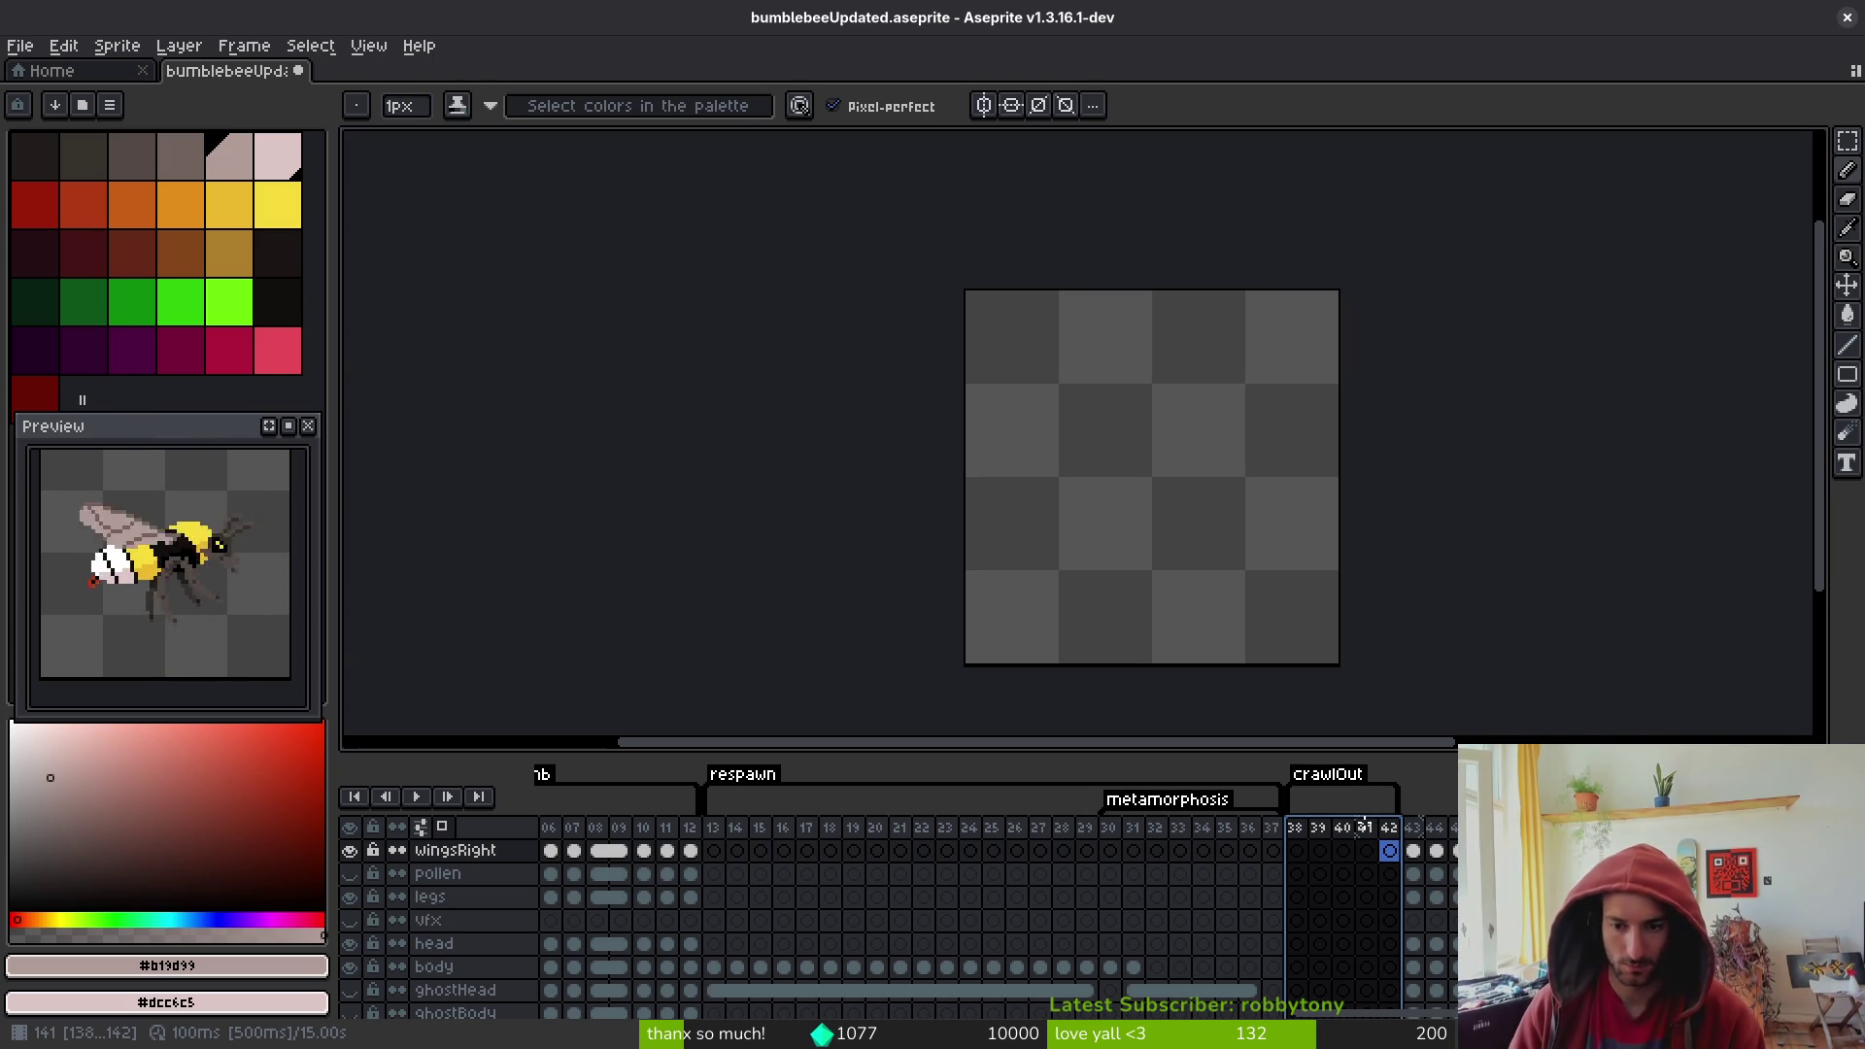
left_click(1296, 827)
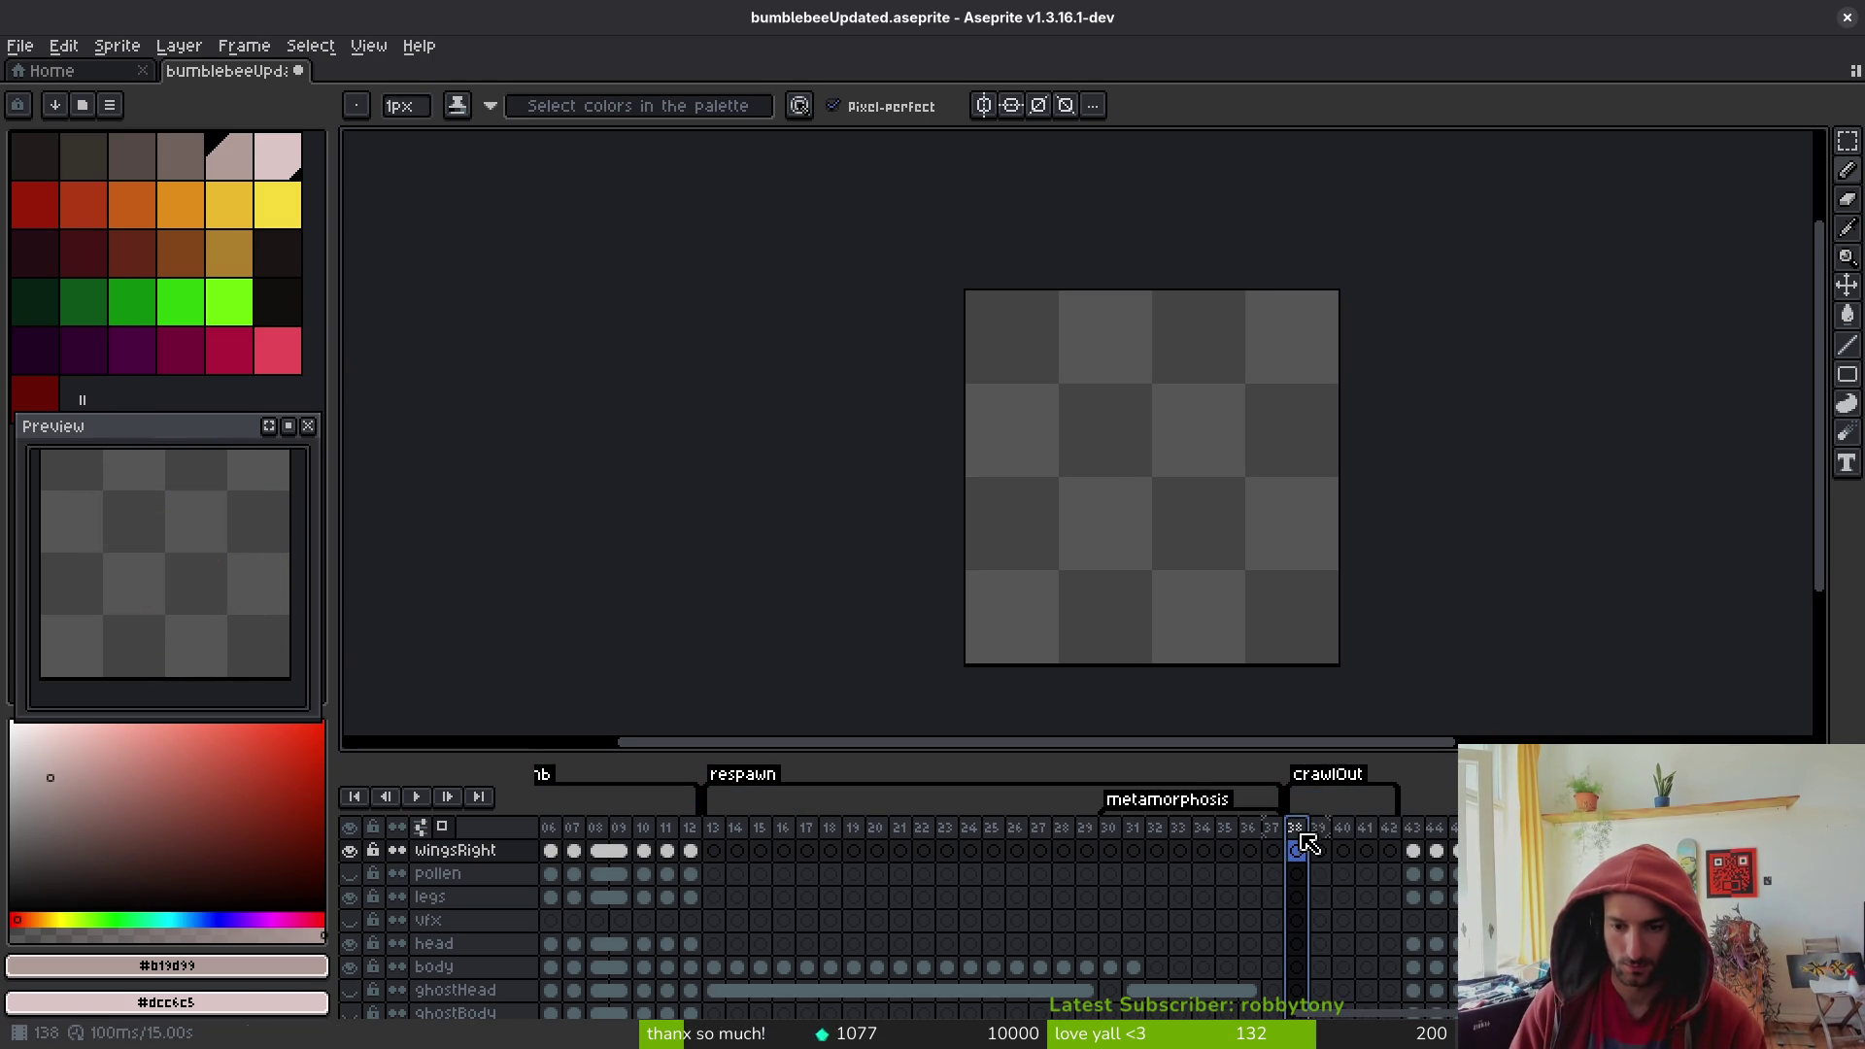
double_click(1317, 782)
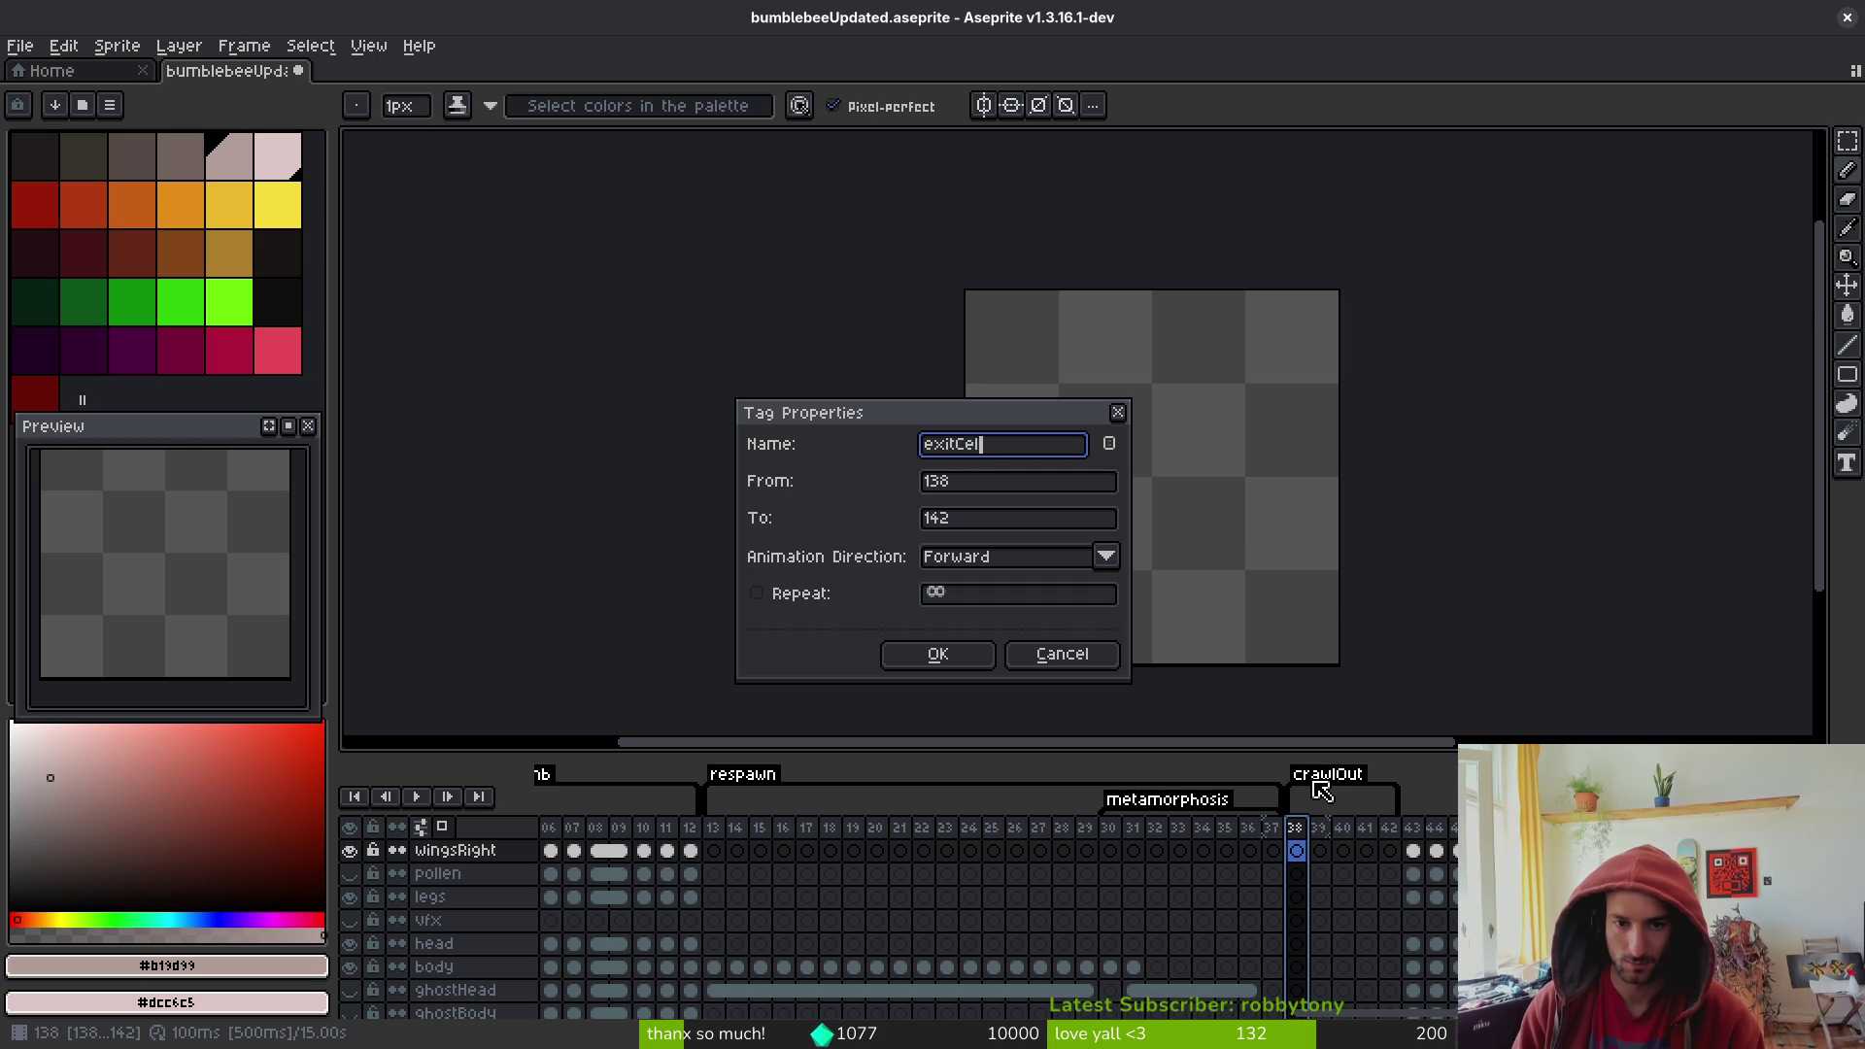
type("l")
key("Return")
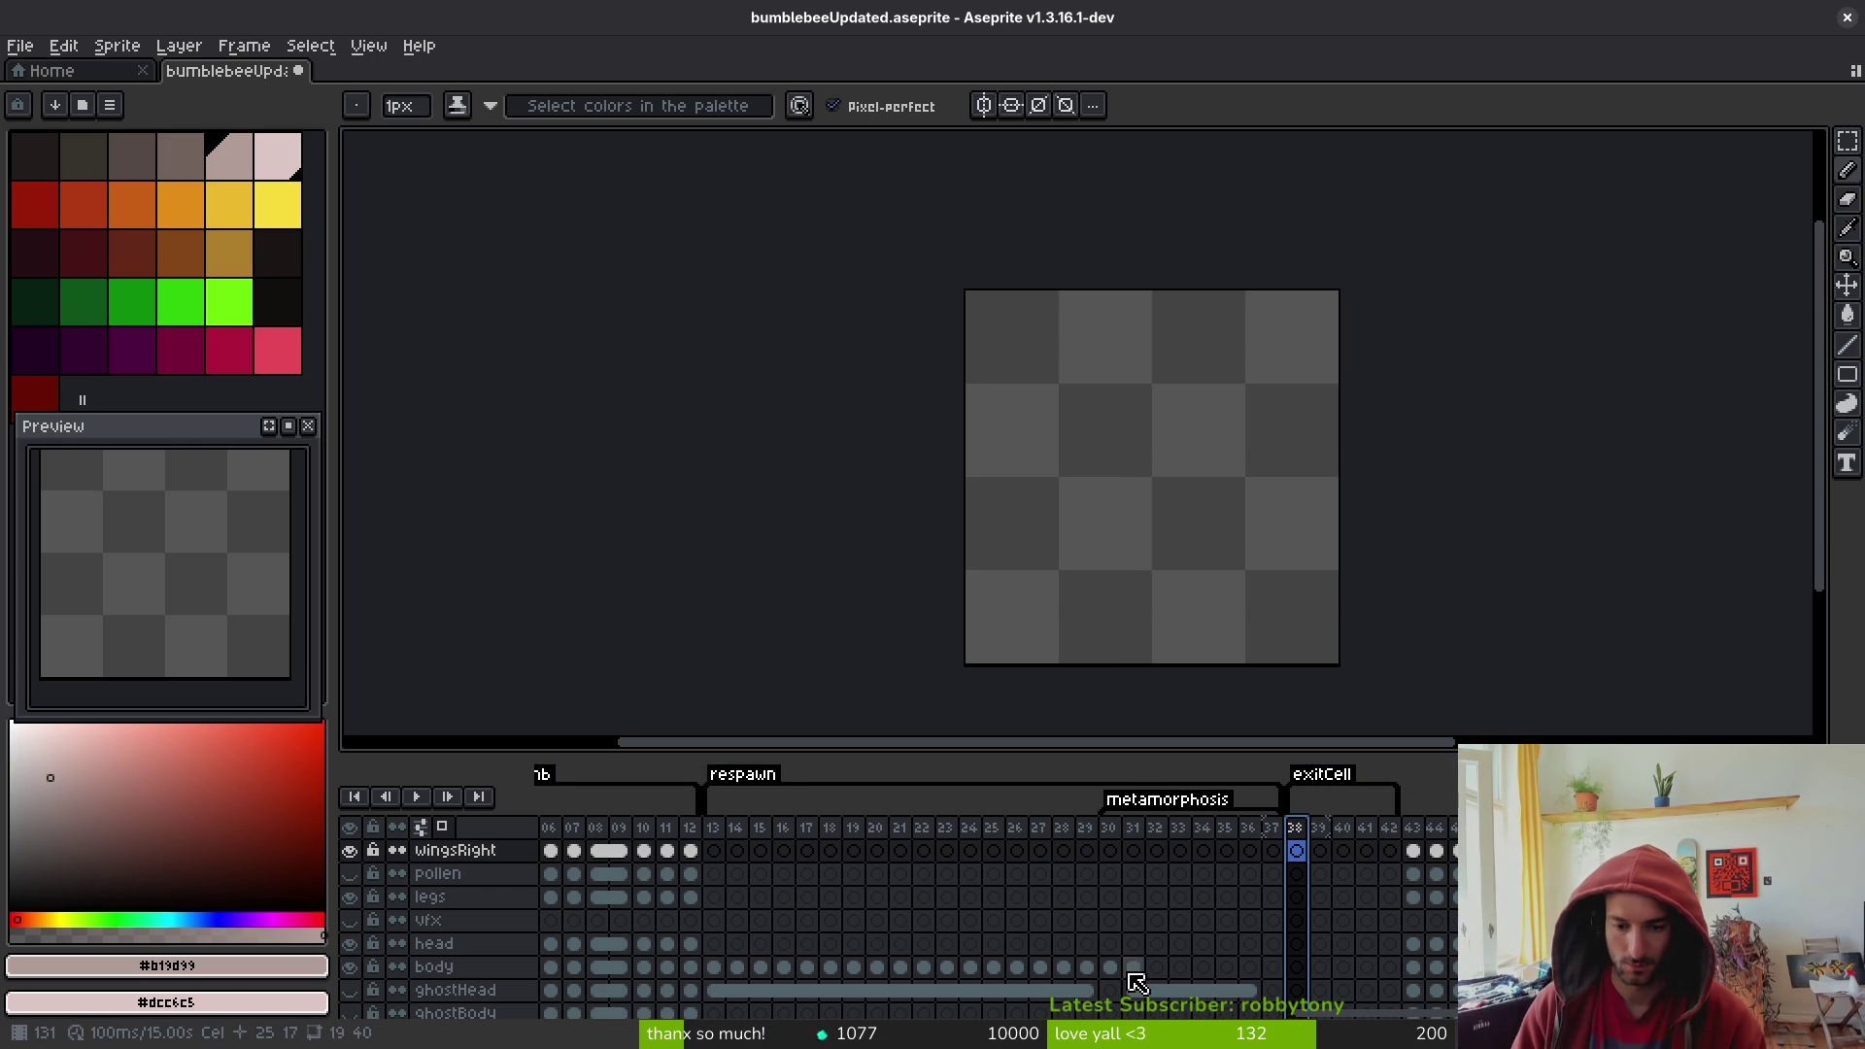
- Flip between pupa frames 30 and 31 to compare them, ending on frame 30
left_click(1131, 972)
scroll(1194, 532, "up", 2)
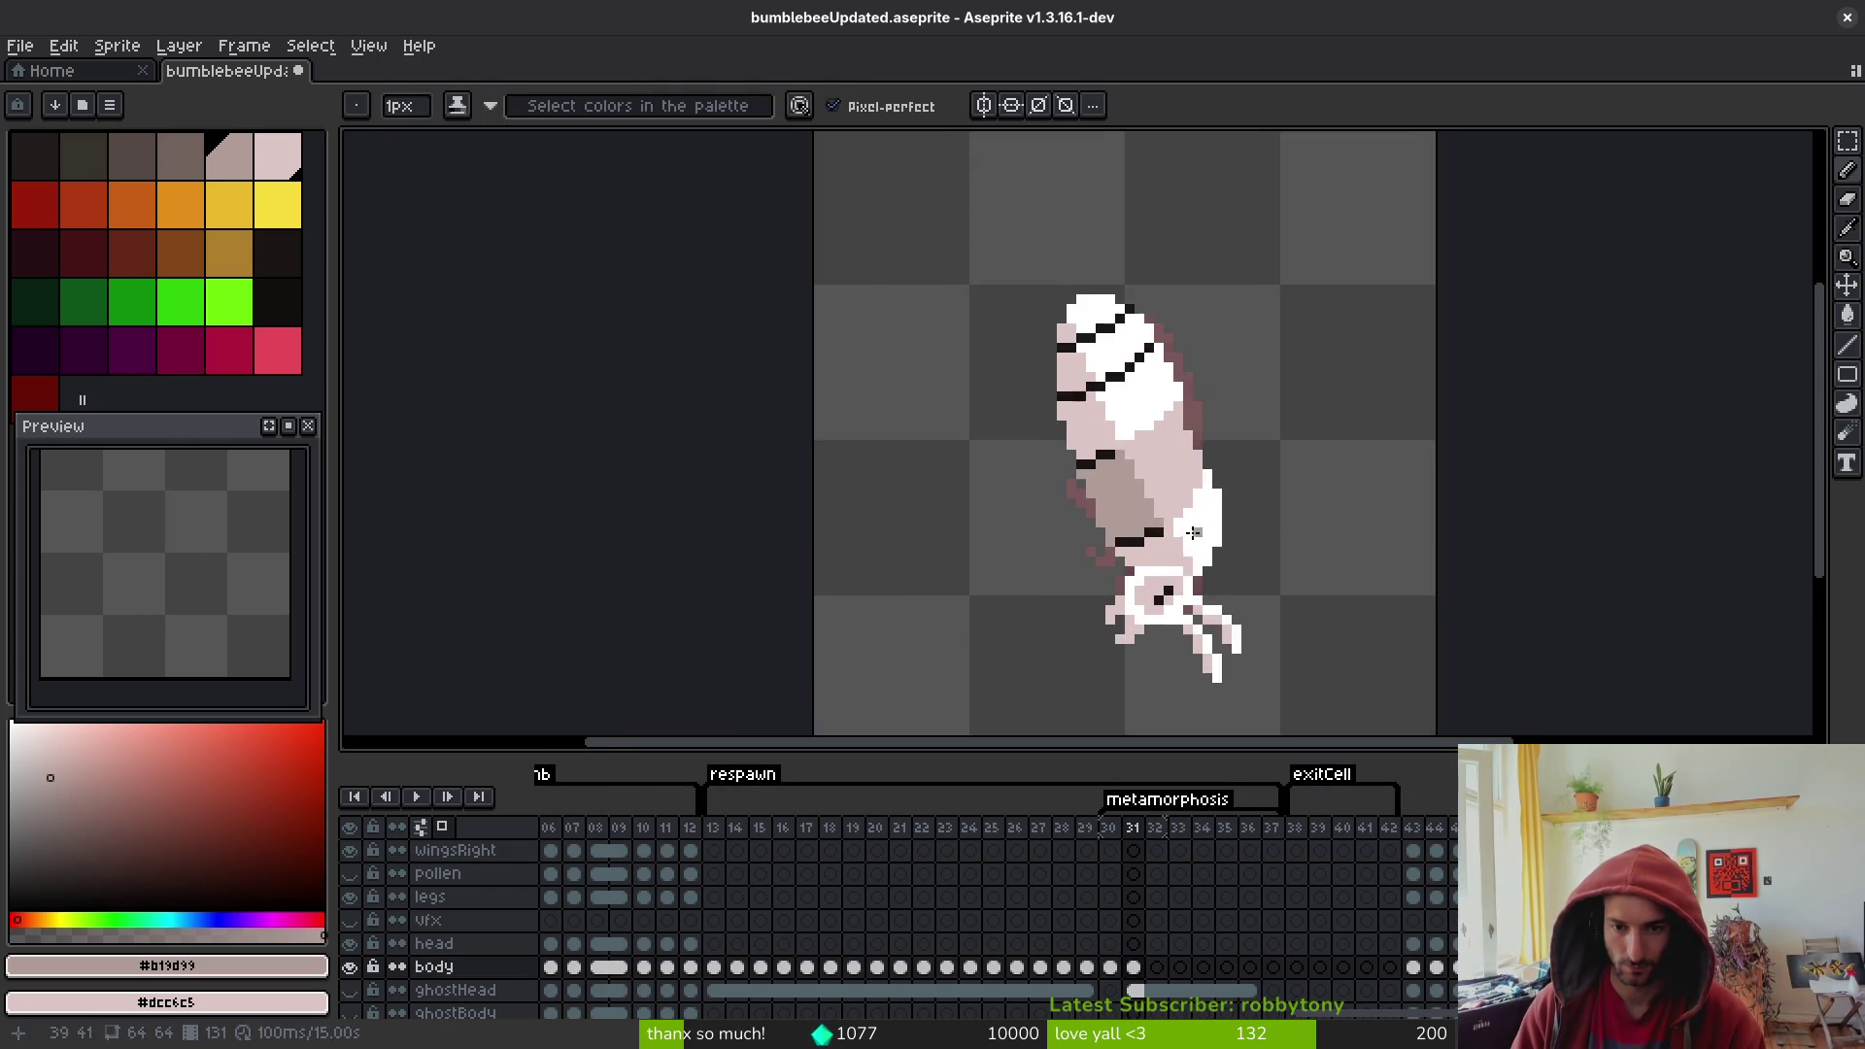
key("Left")
key("alt")
key("Right")
key("Left")
key("Right")
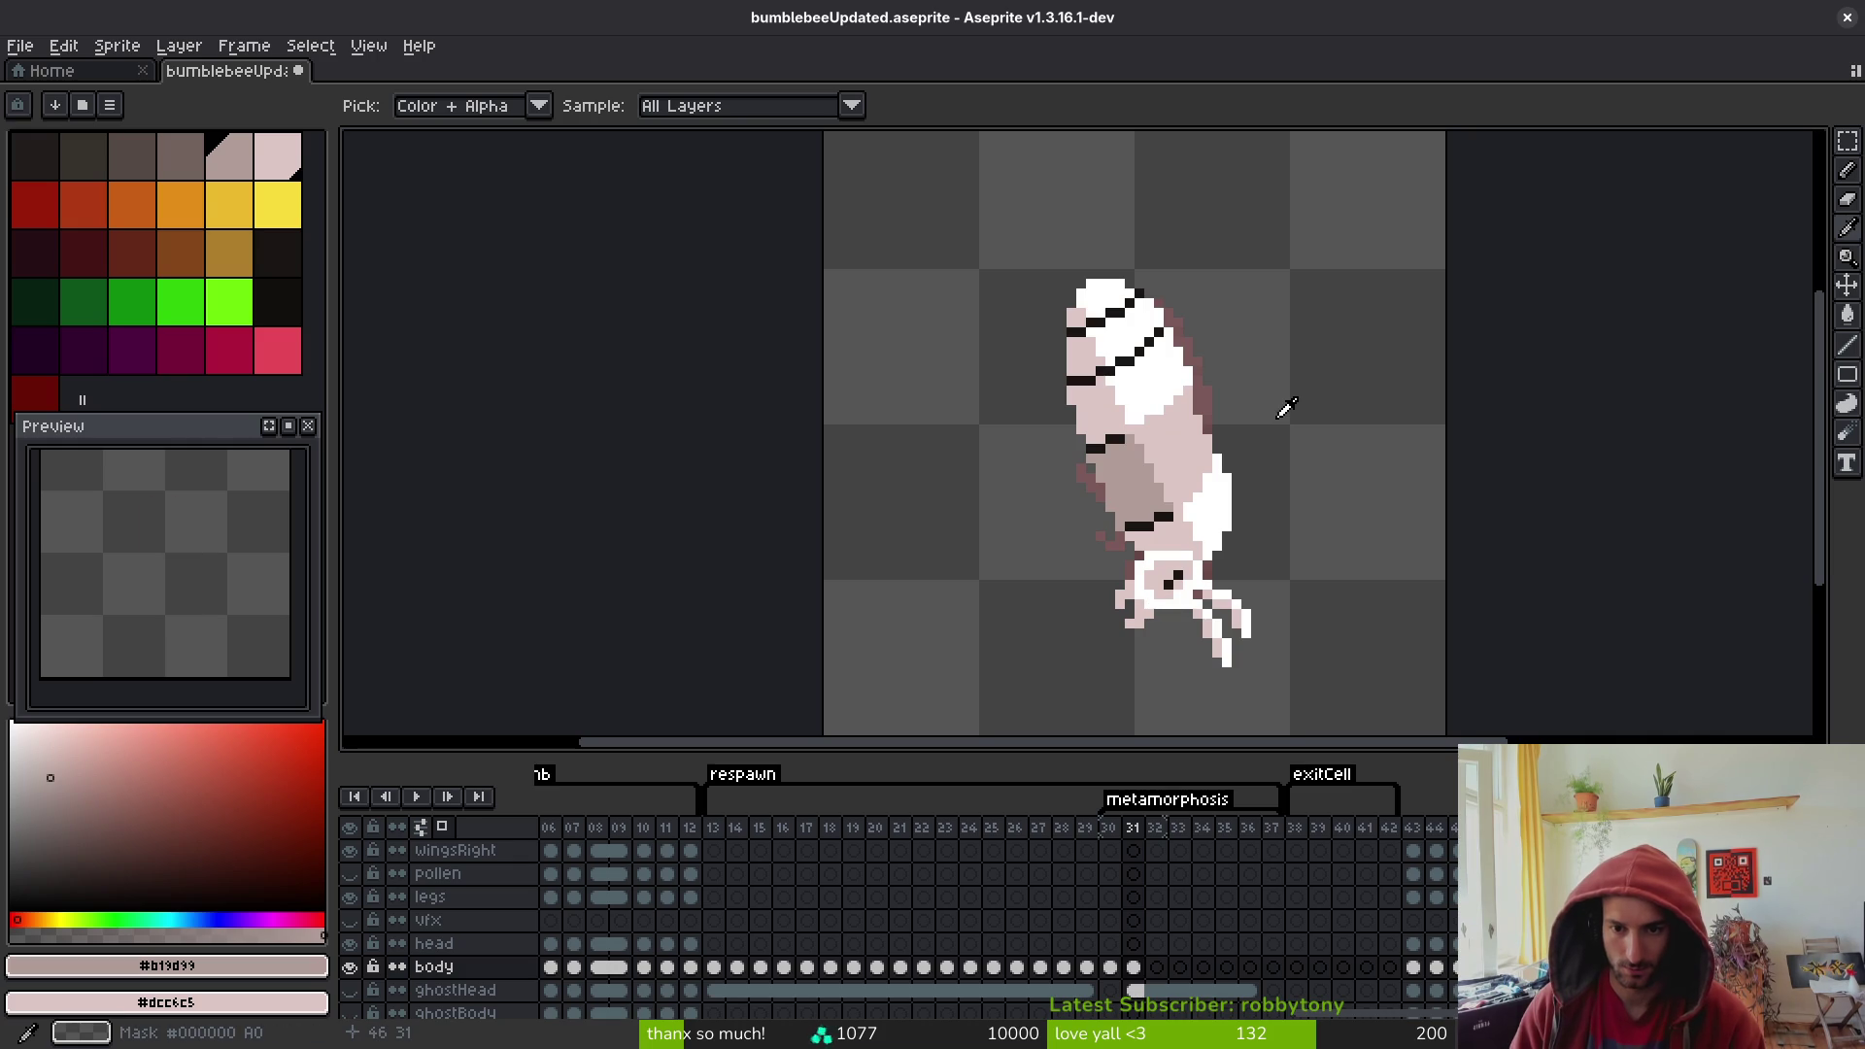
key("Left")
key("Right")
key("Left")
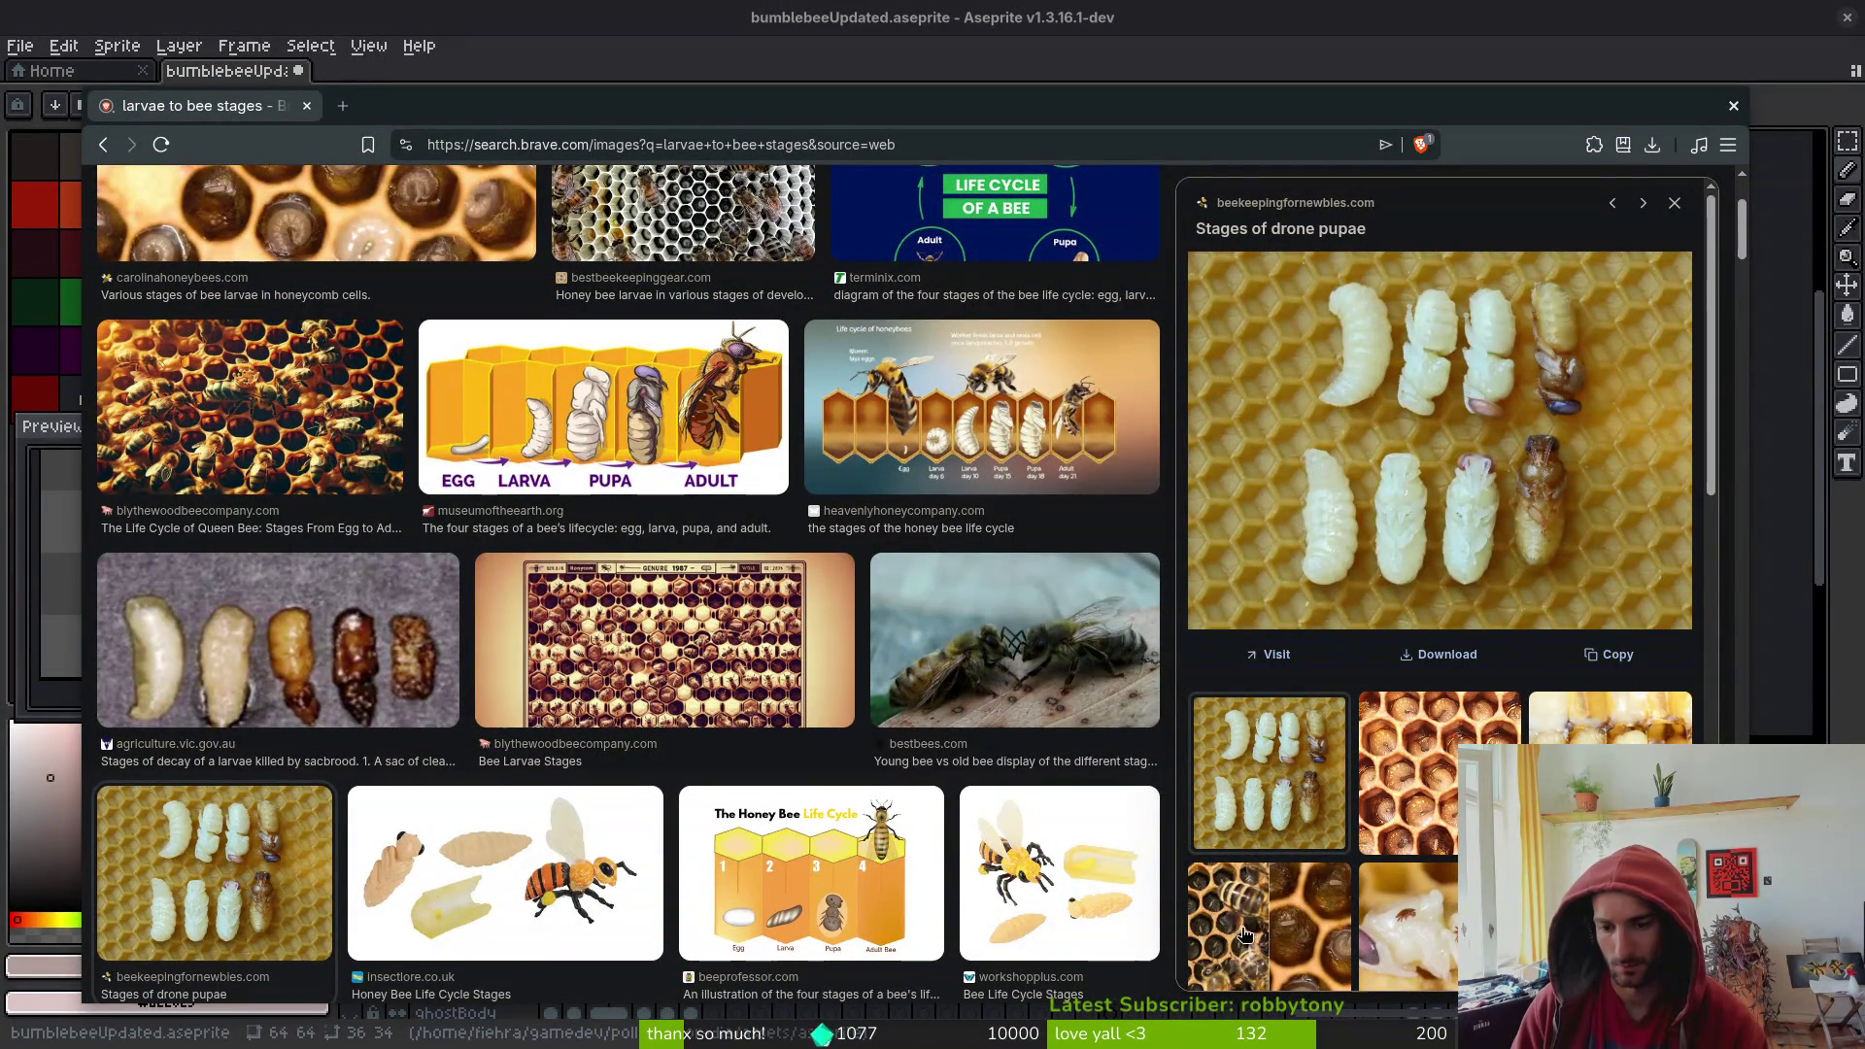
- Open GitLab in a new tab and close the bee-stages image search tab
scroll(114, 345, "up", 5)
key("ctrl+t")
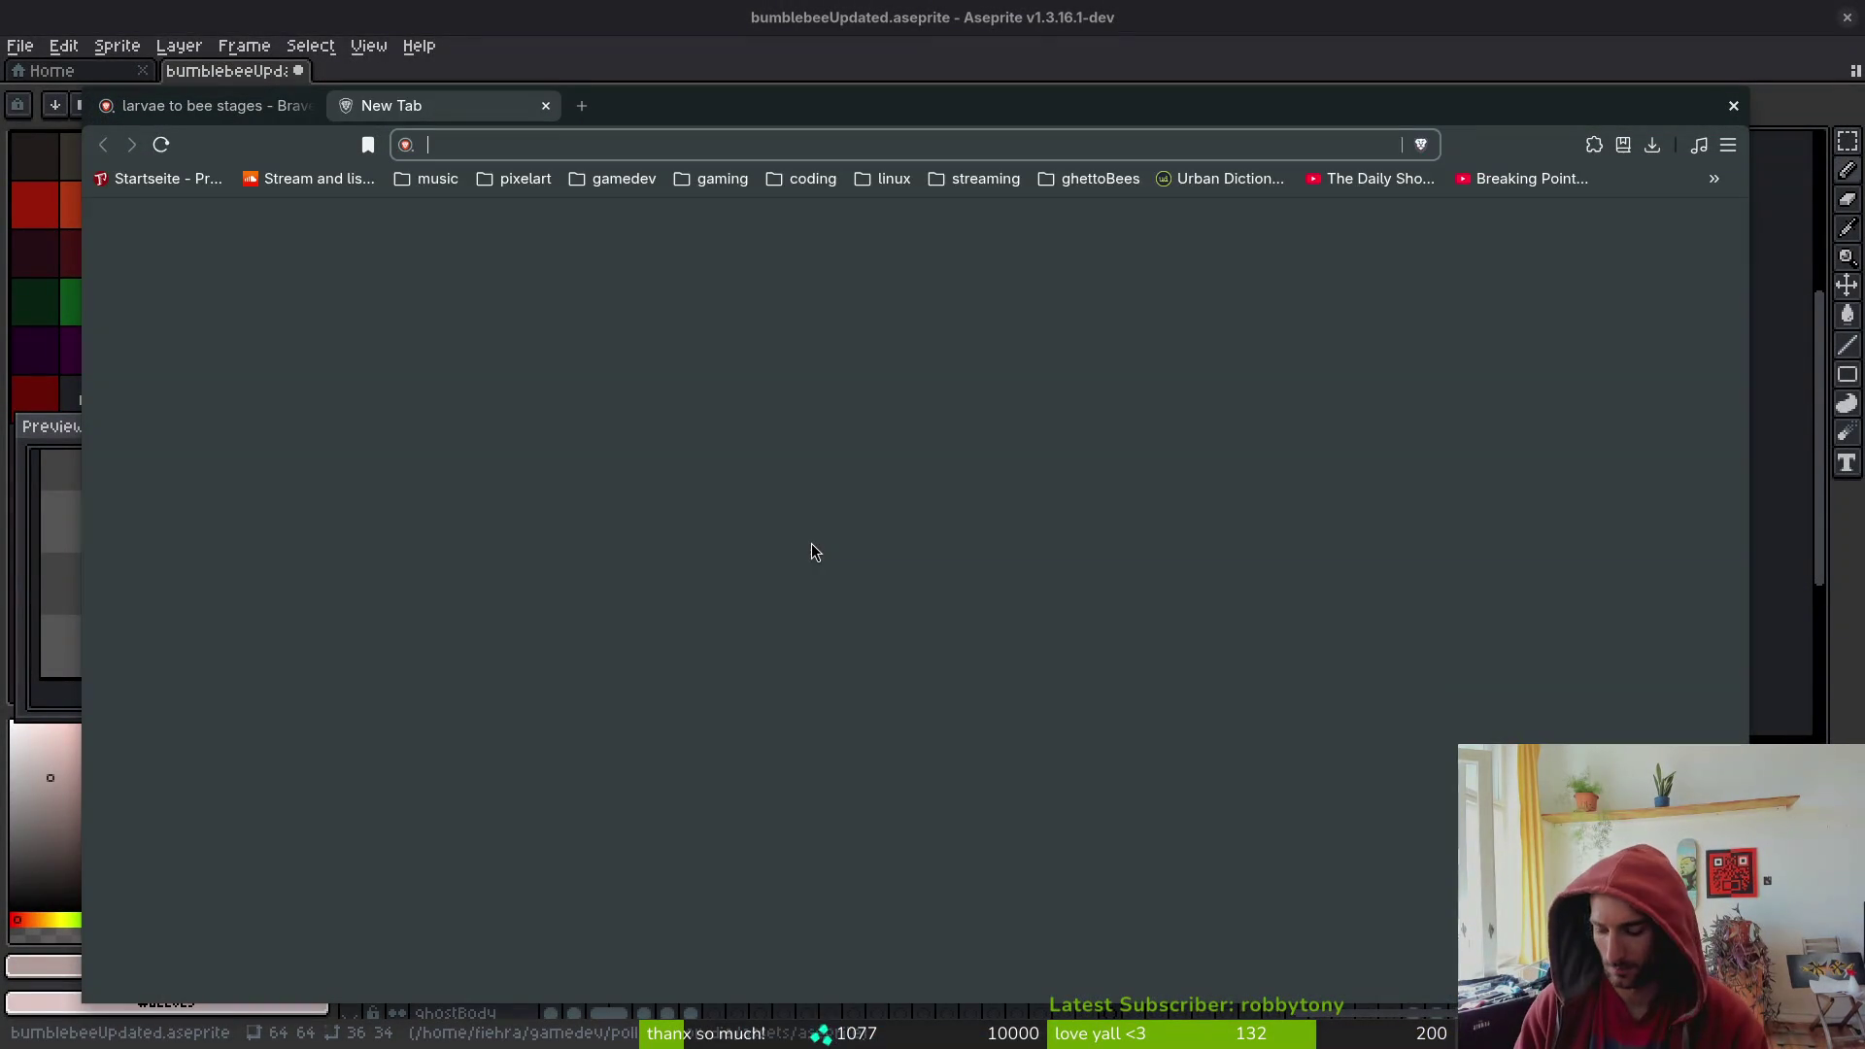
type("git")
key("Return")
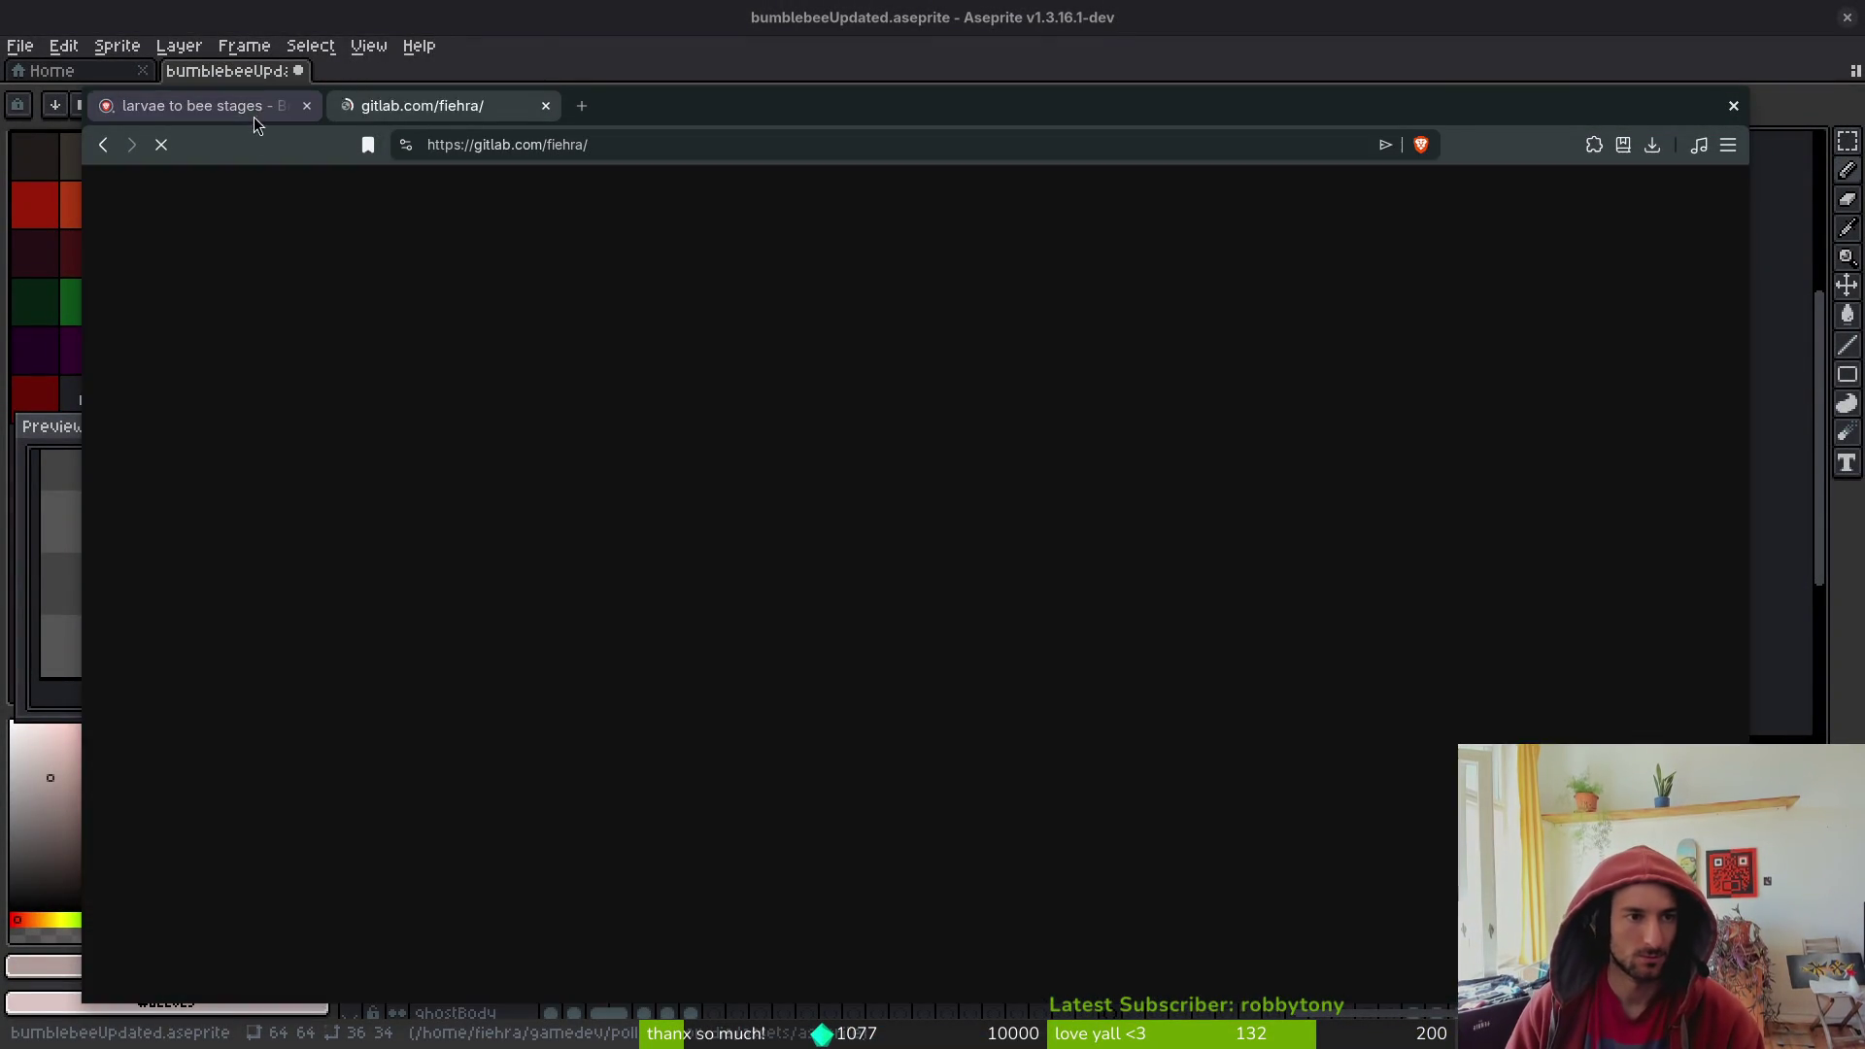
middle_click(254, 114)
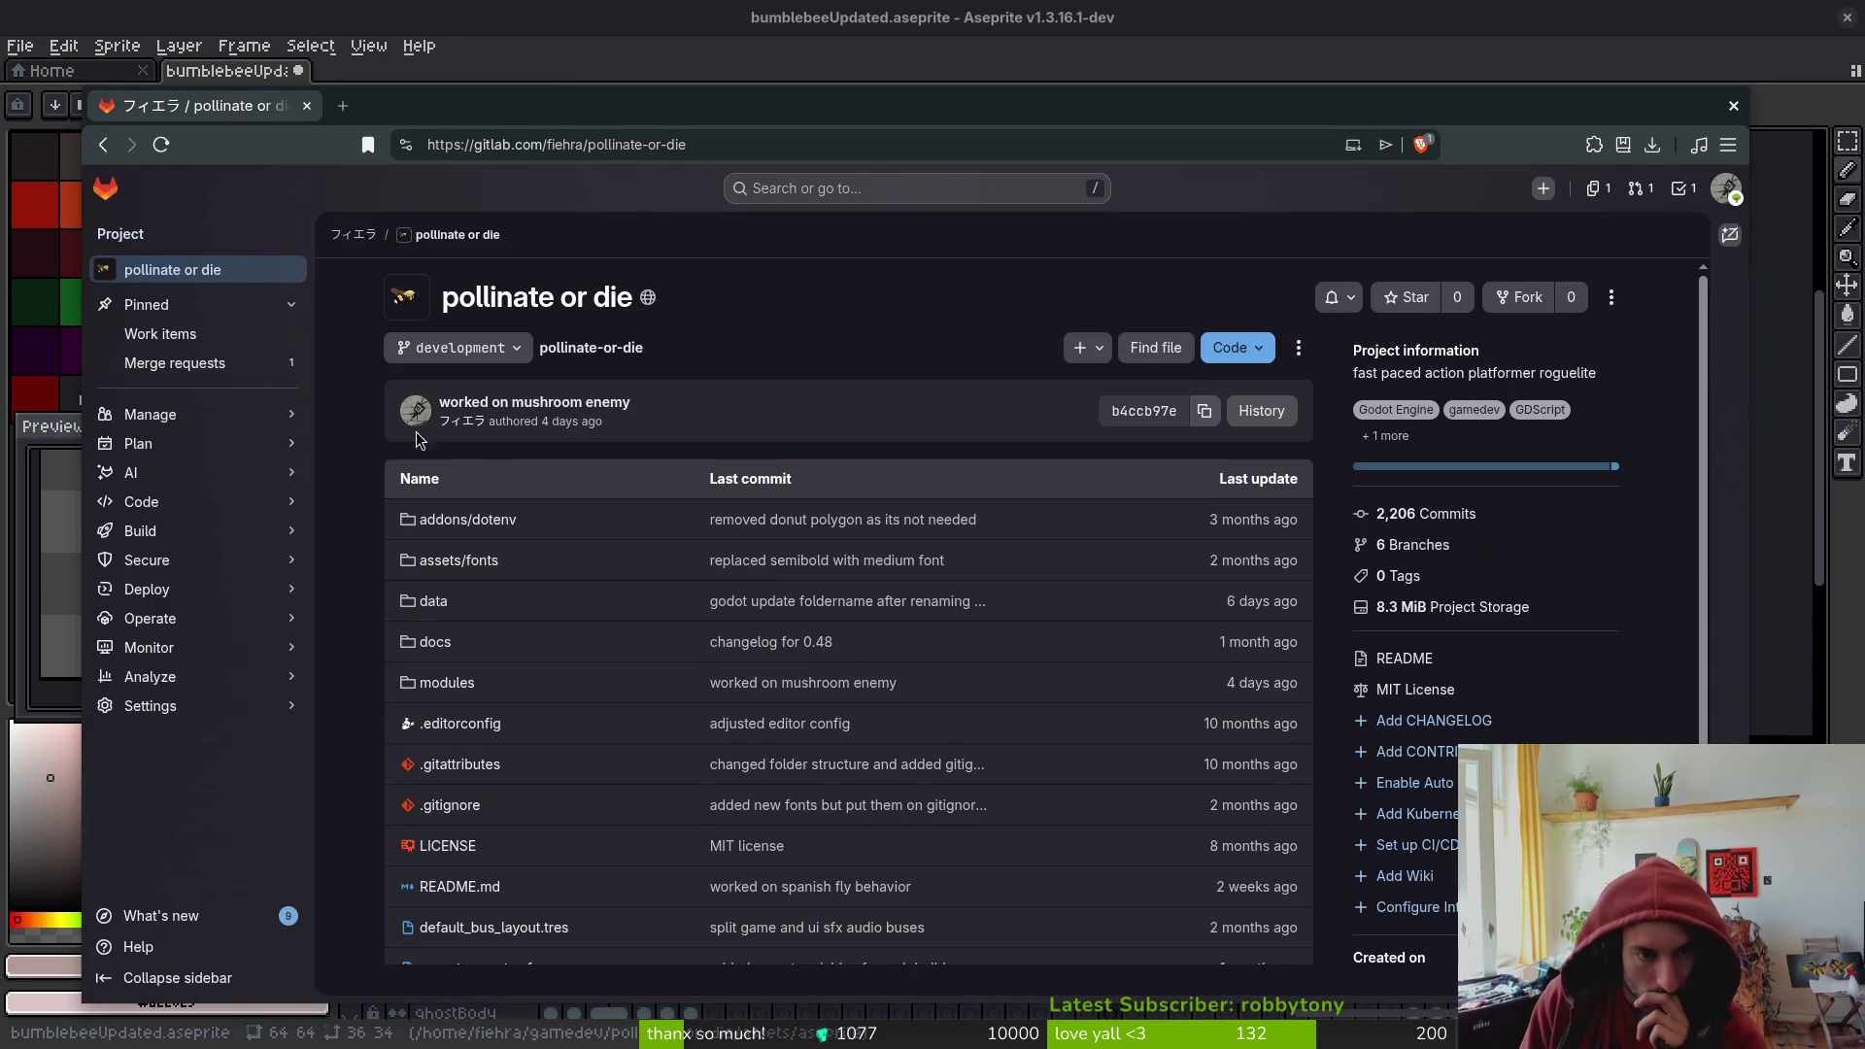
mouse_move(183, 456)
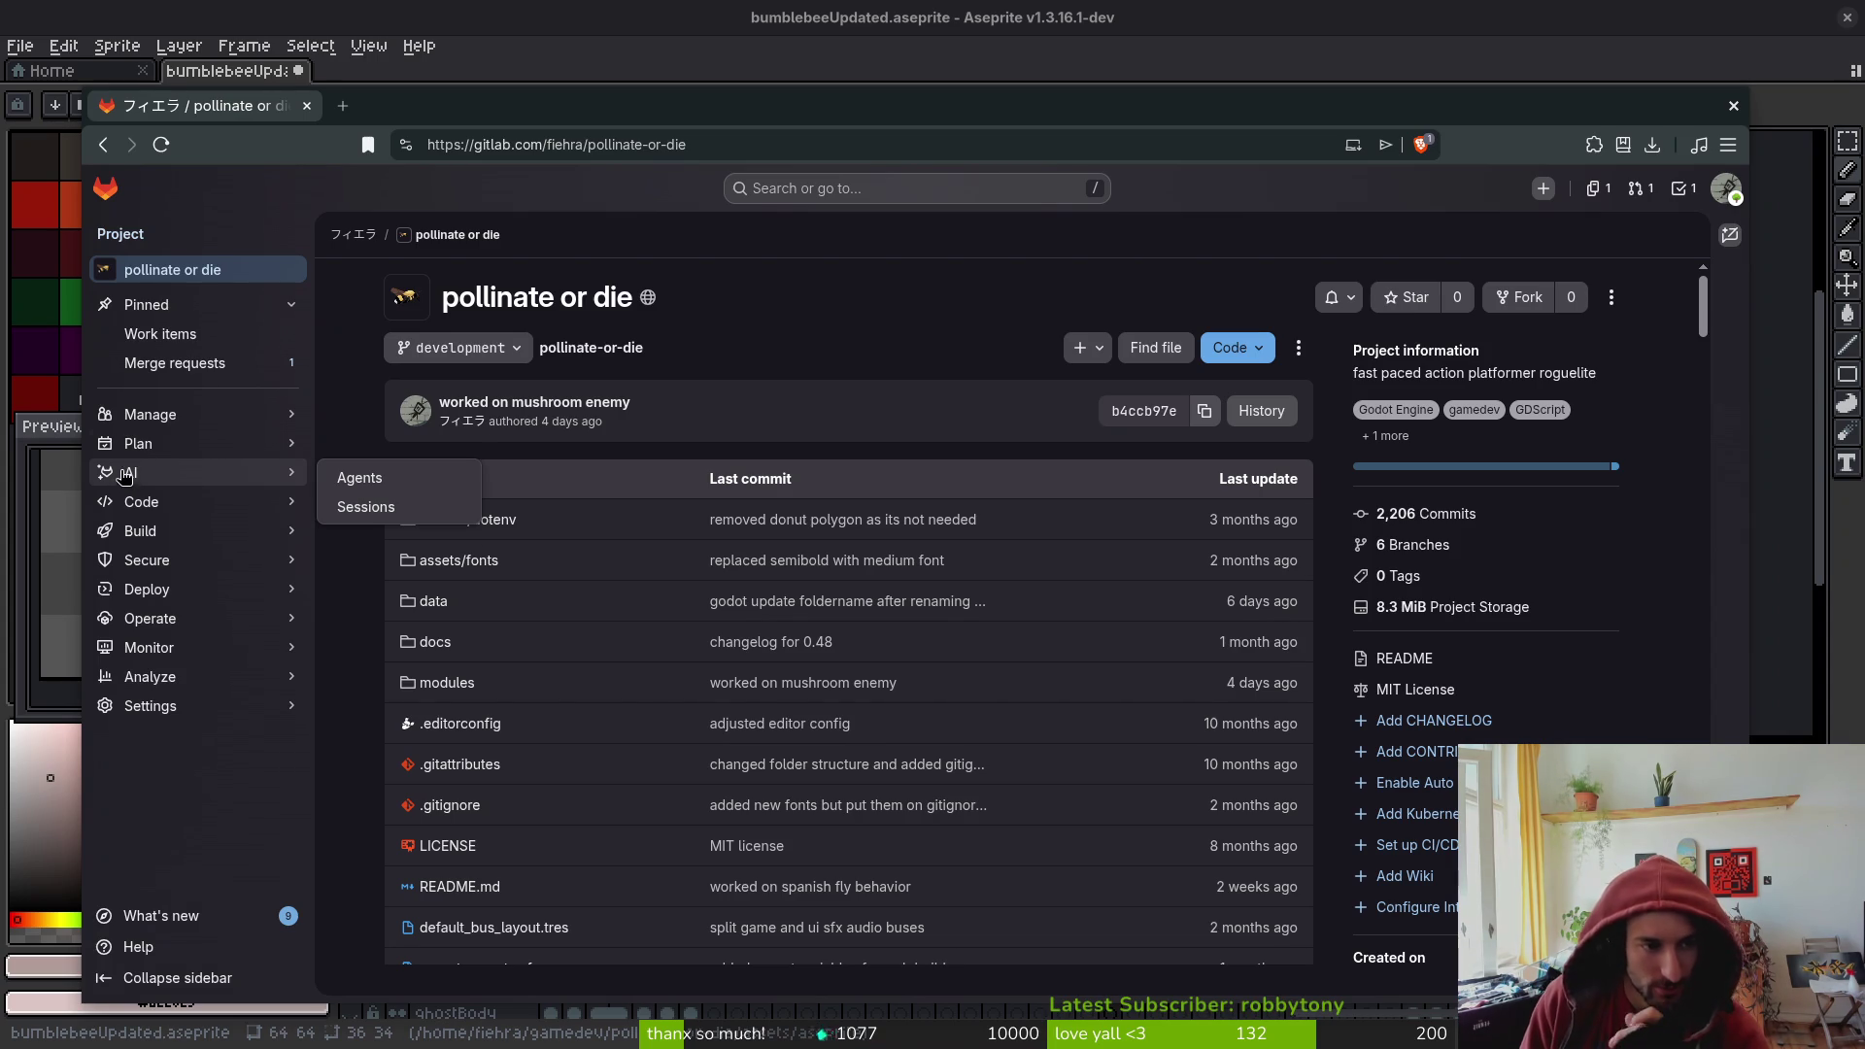
- Open the steam nextfest demo milestone from the project's milestones and scroll its issues
left_click(367, 507)
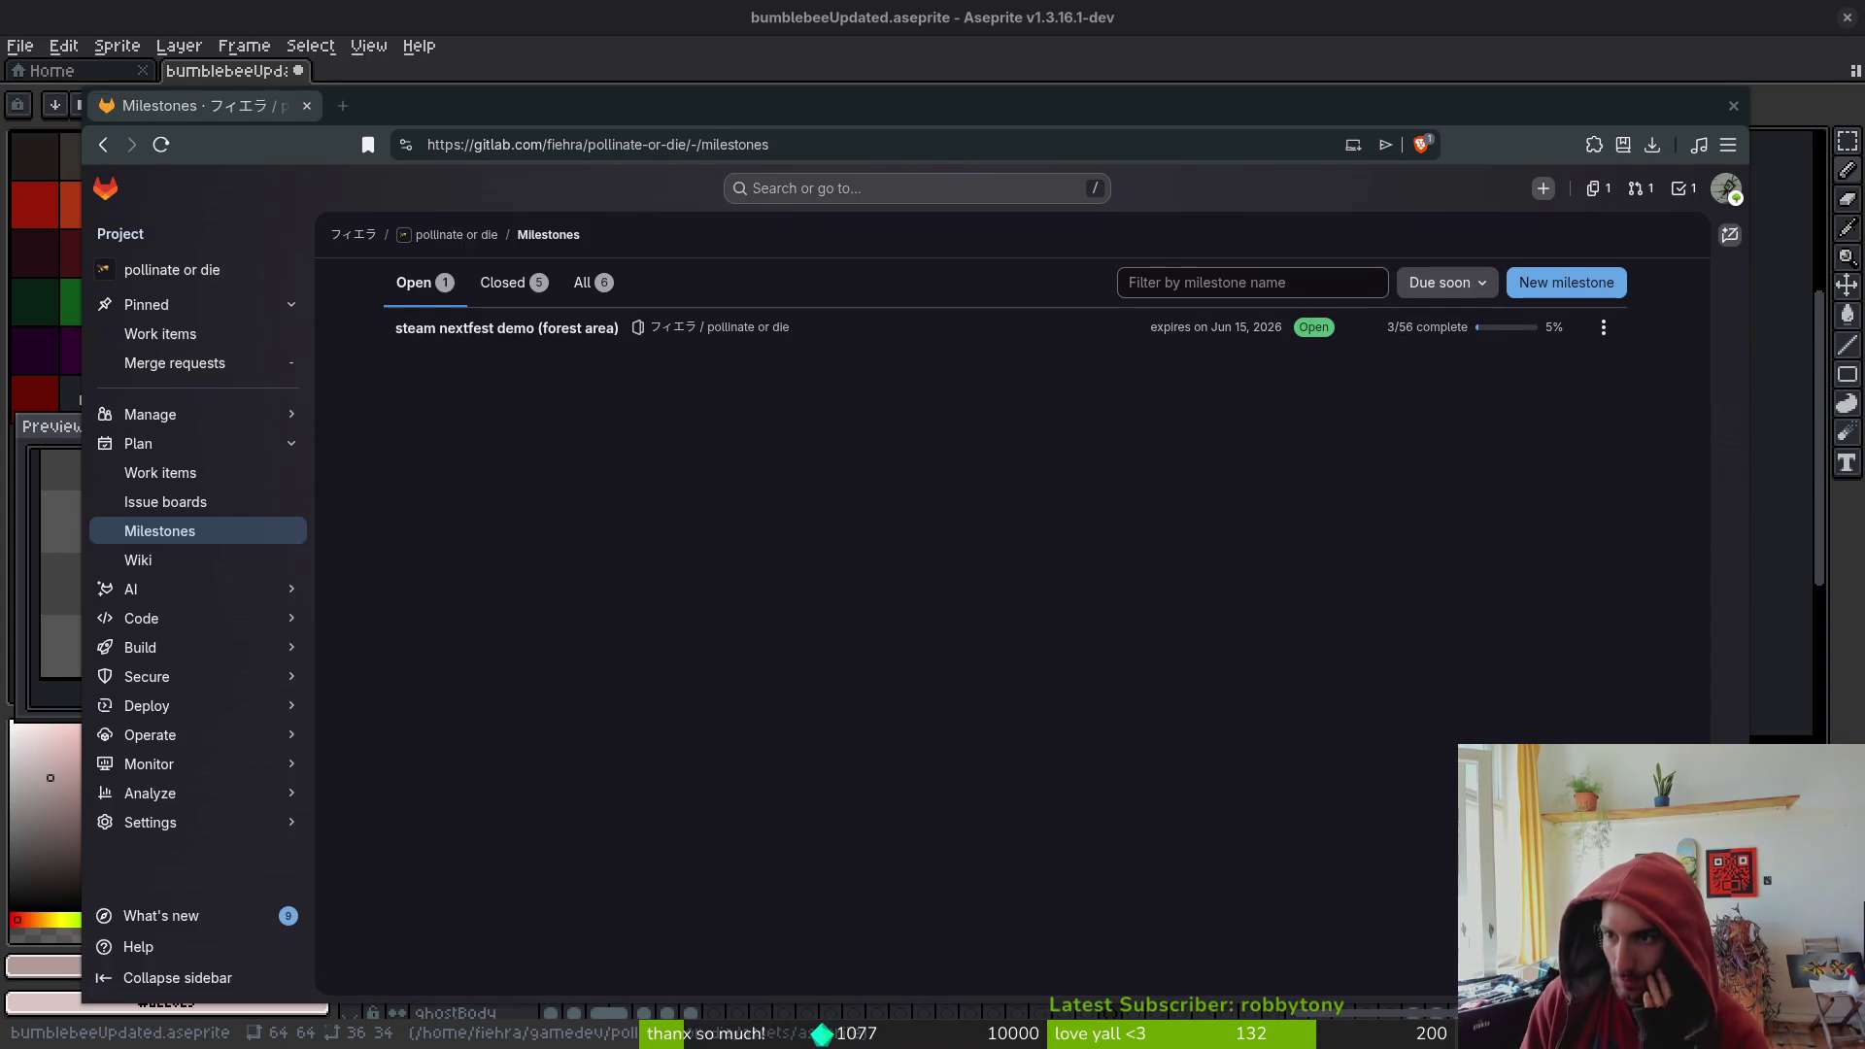
left_click(539, 329)
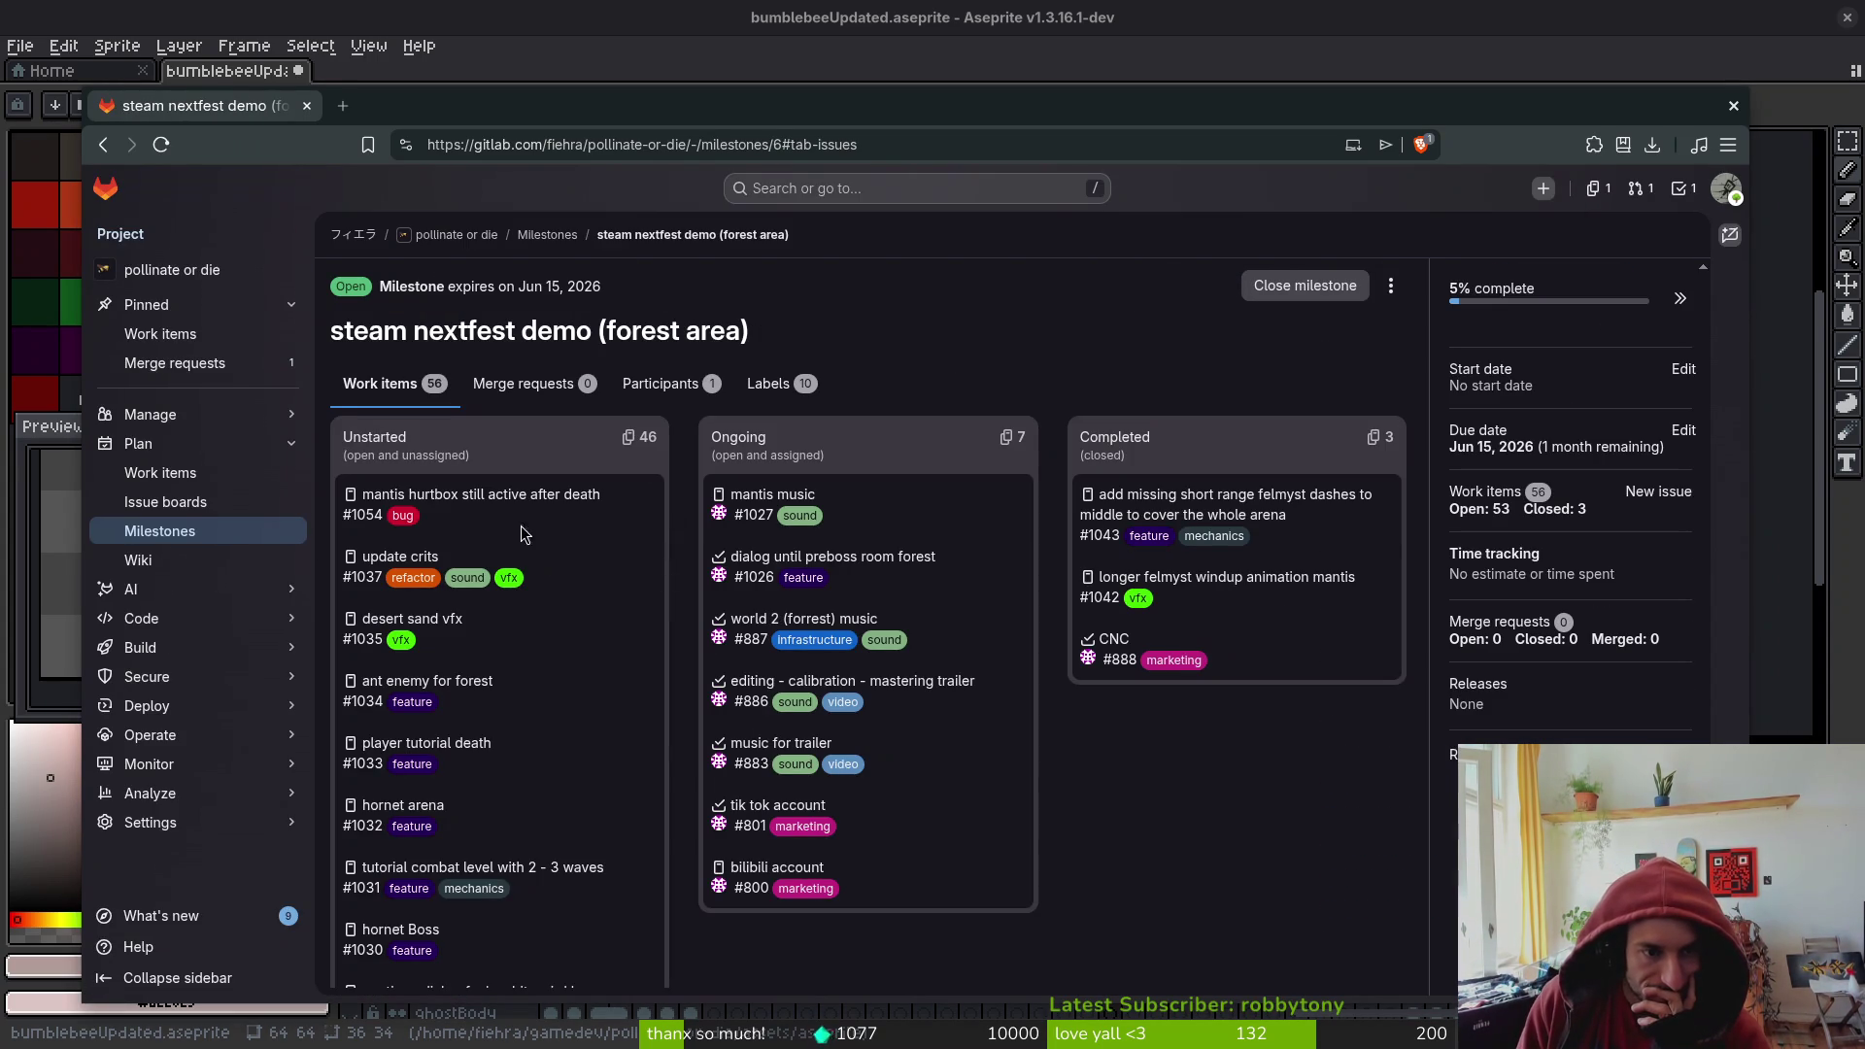
scroll(533, 610, "down", 3)
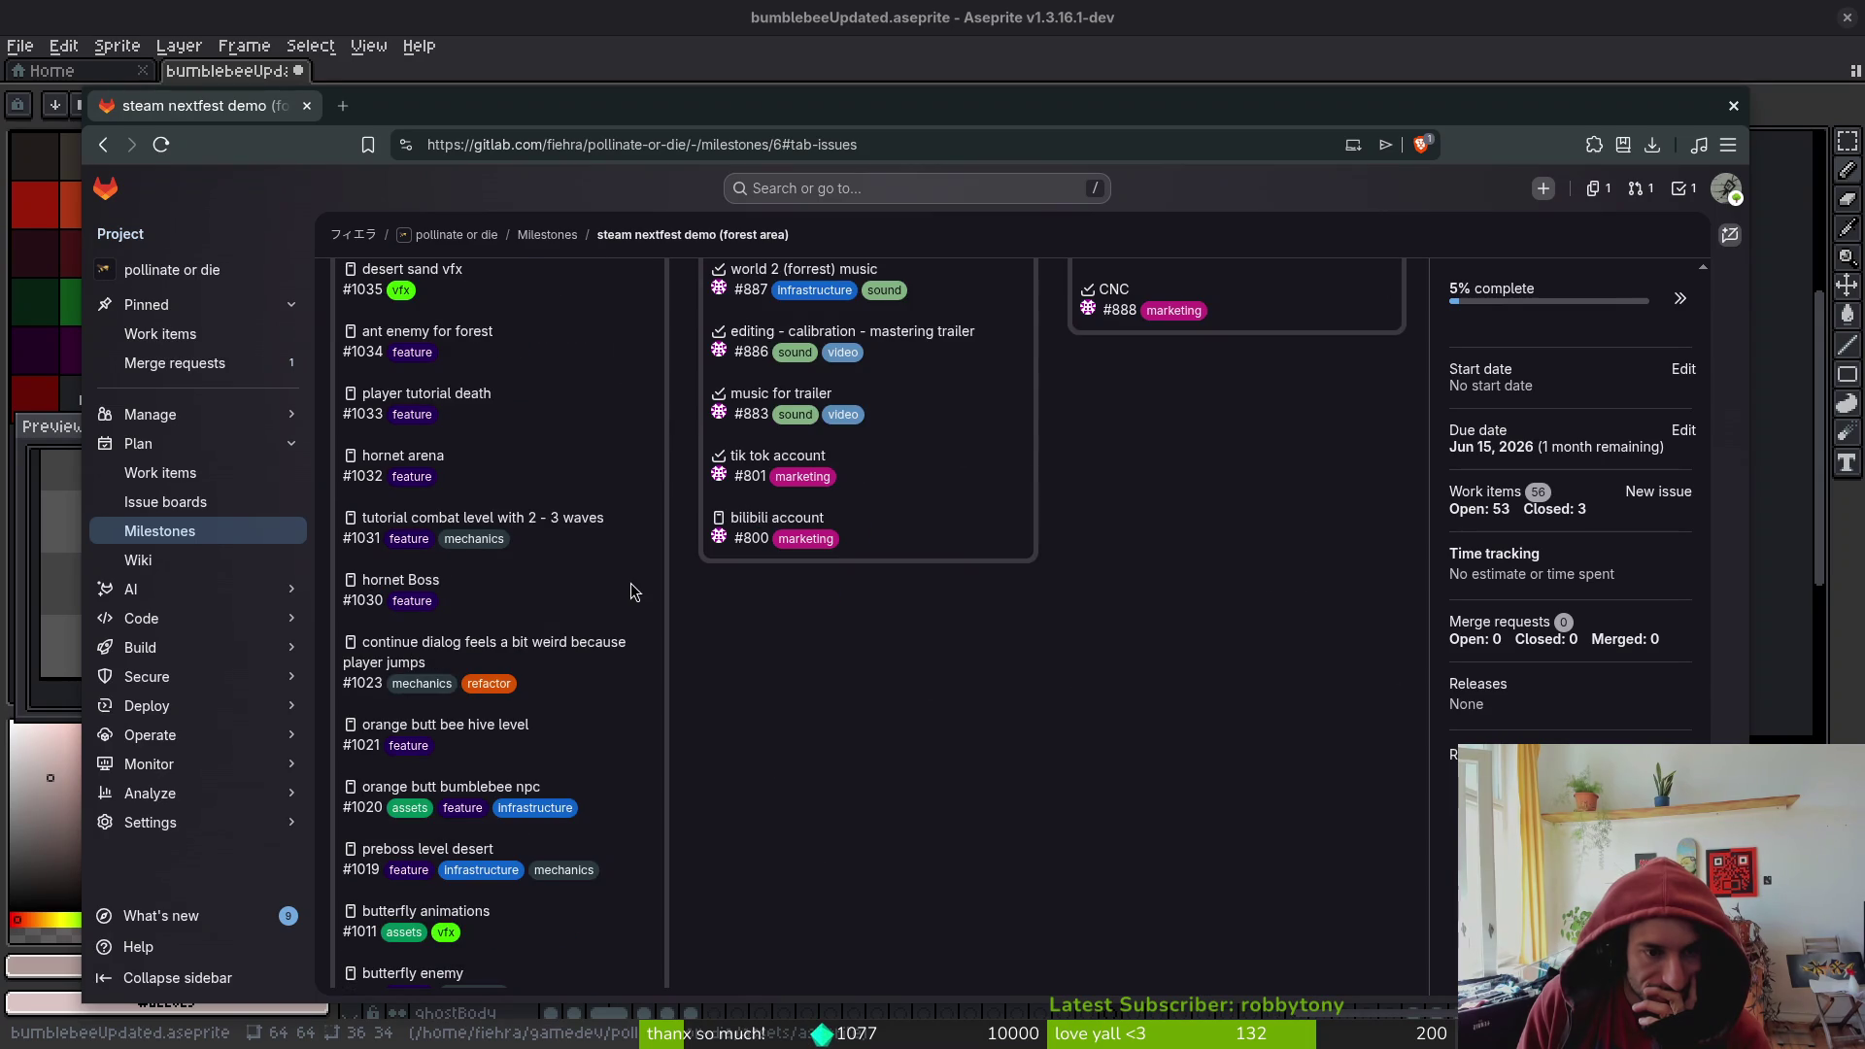
scroll(634, 591, "down", 4)
scroll(783, 609, "down", 15)
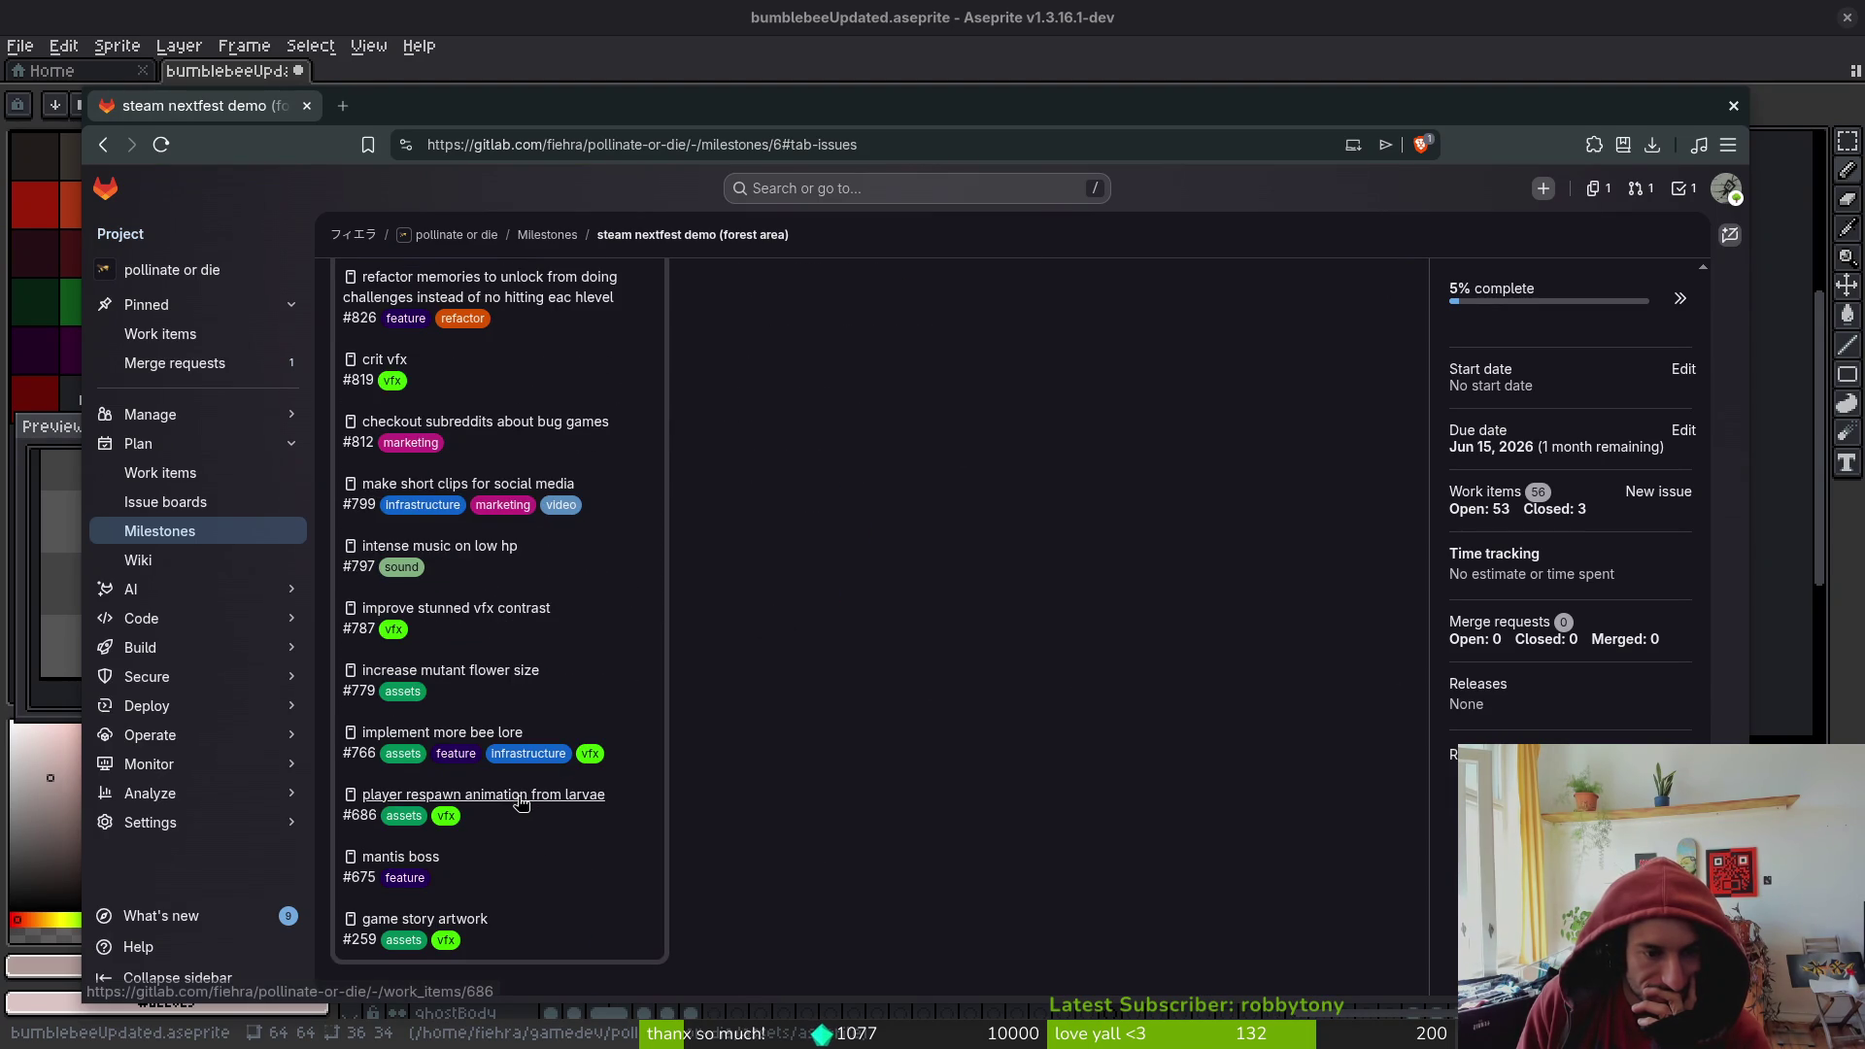
- Open the player respawn animation from larvae issue, self-assign it, and open its first video link
left_click(514, 795)
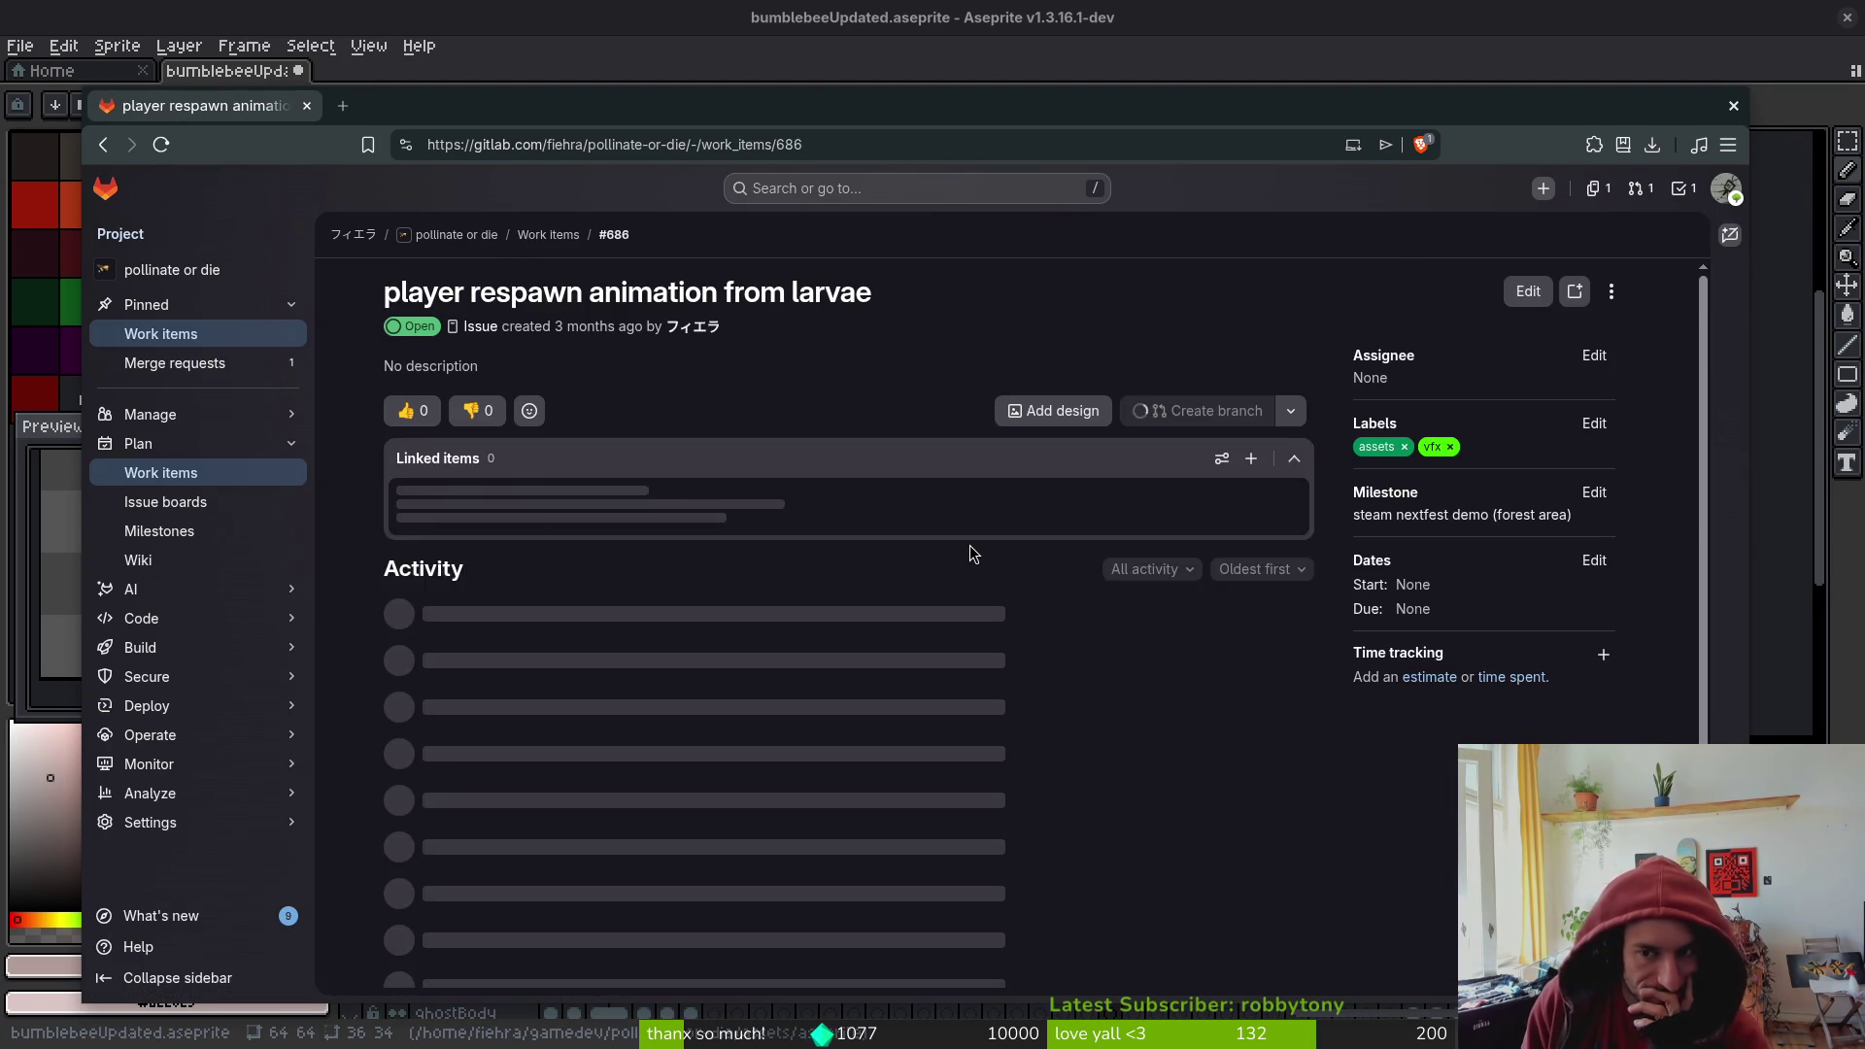
left_click(1490, 384)
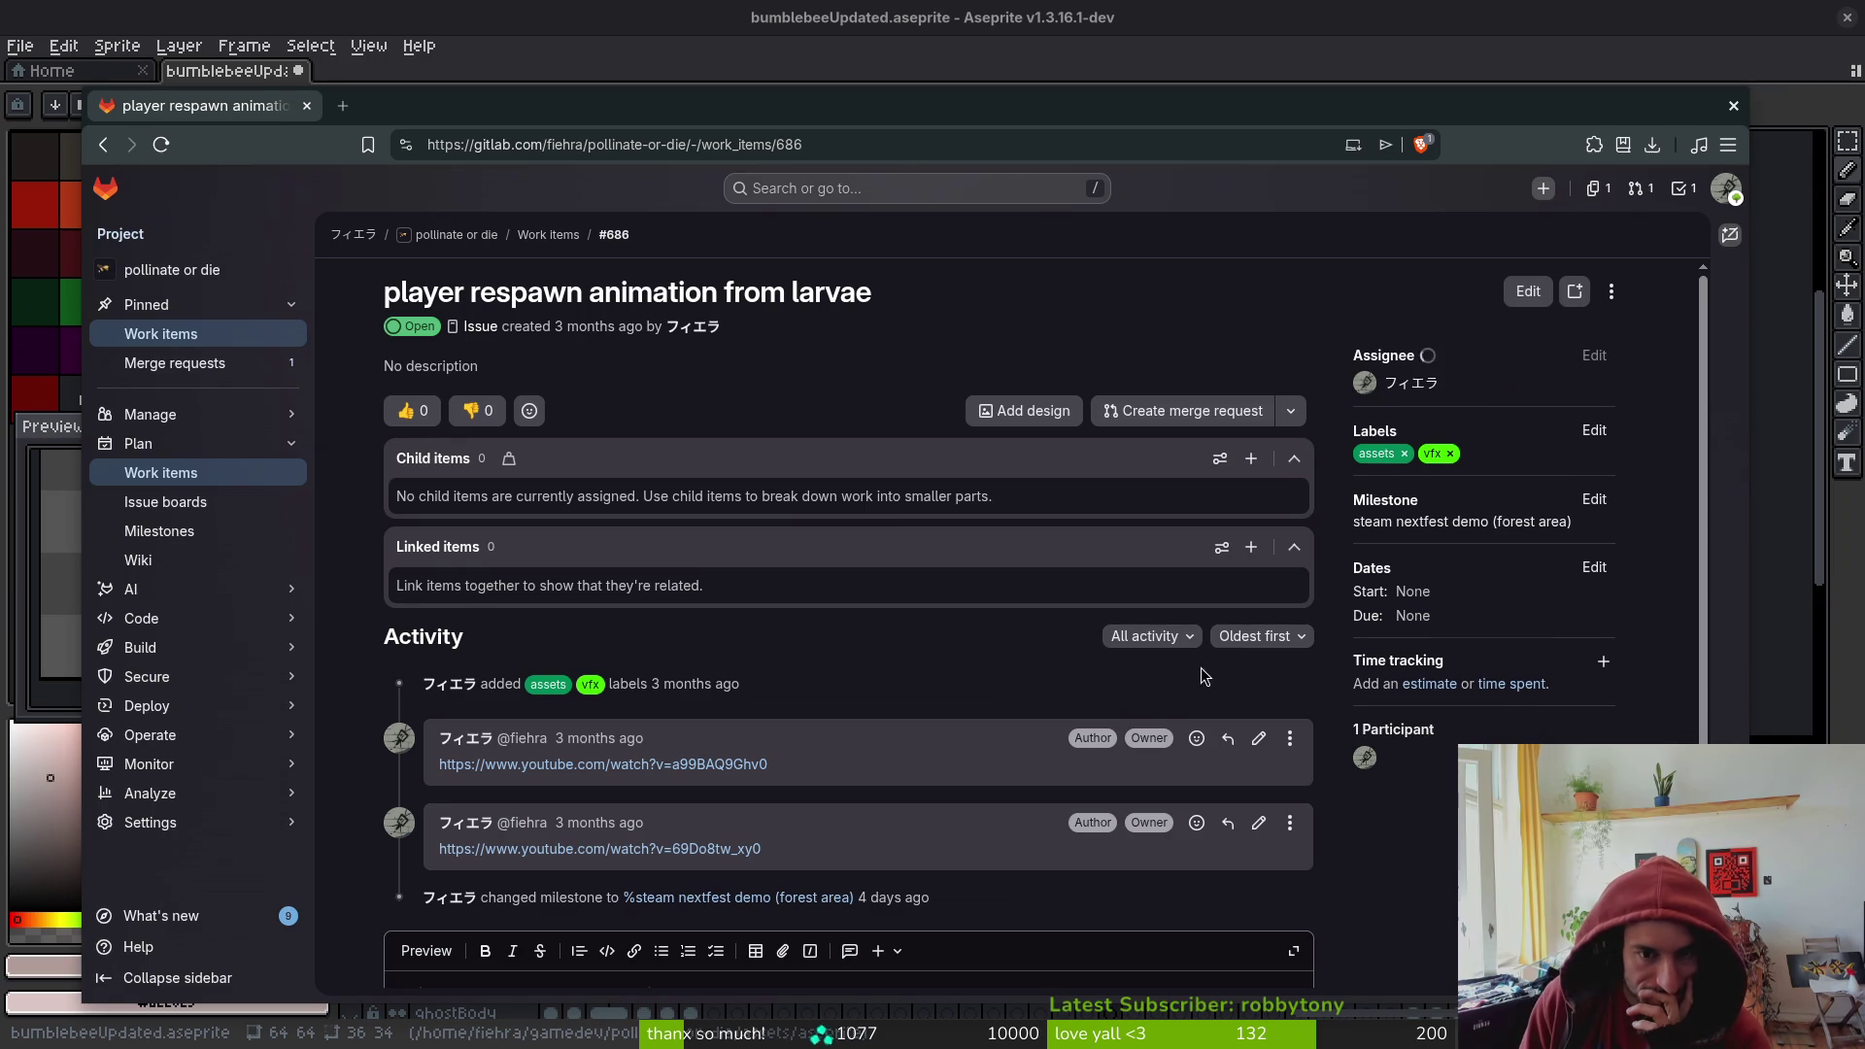
middle_click(700, 763)
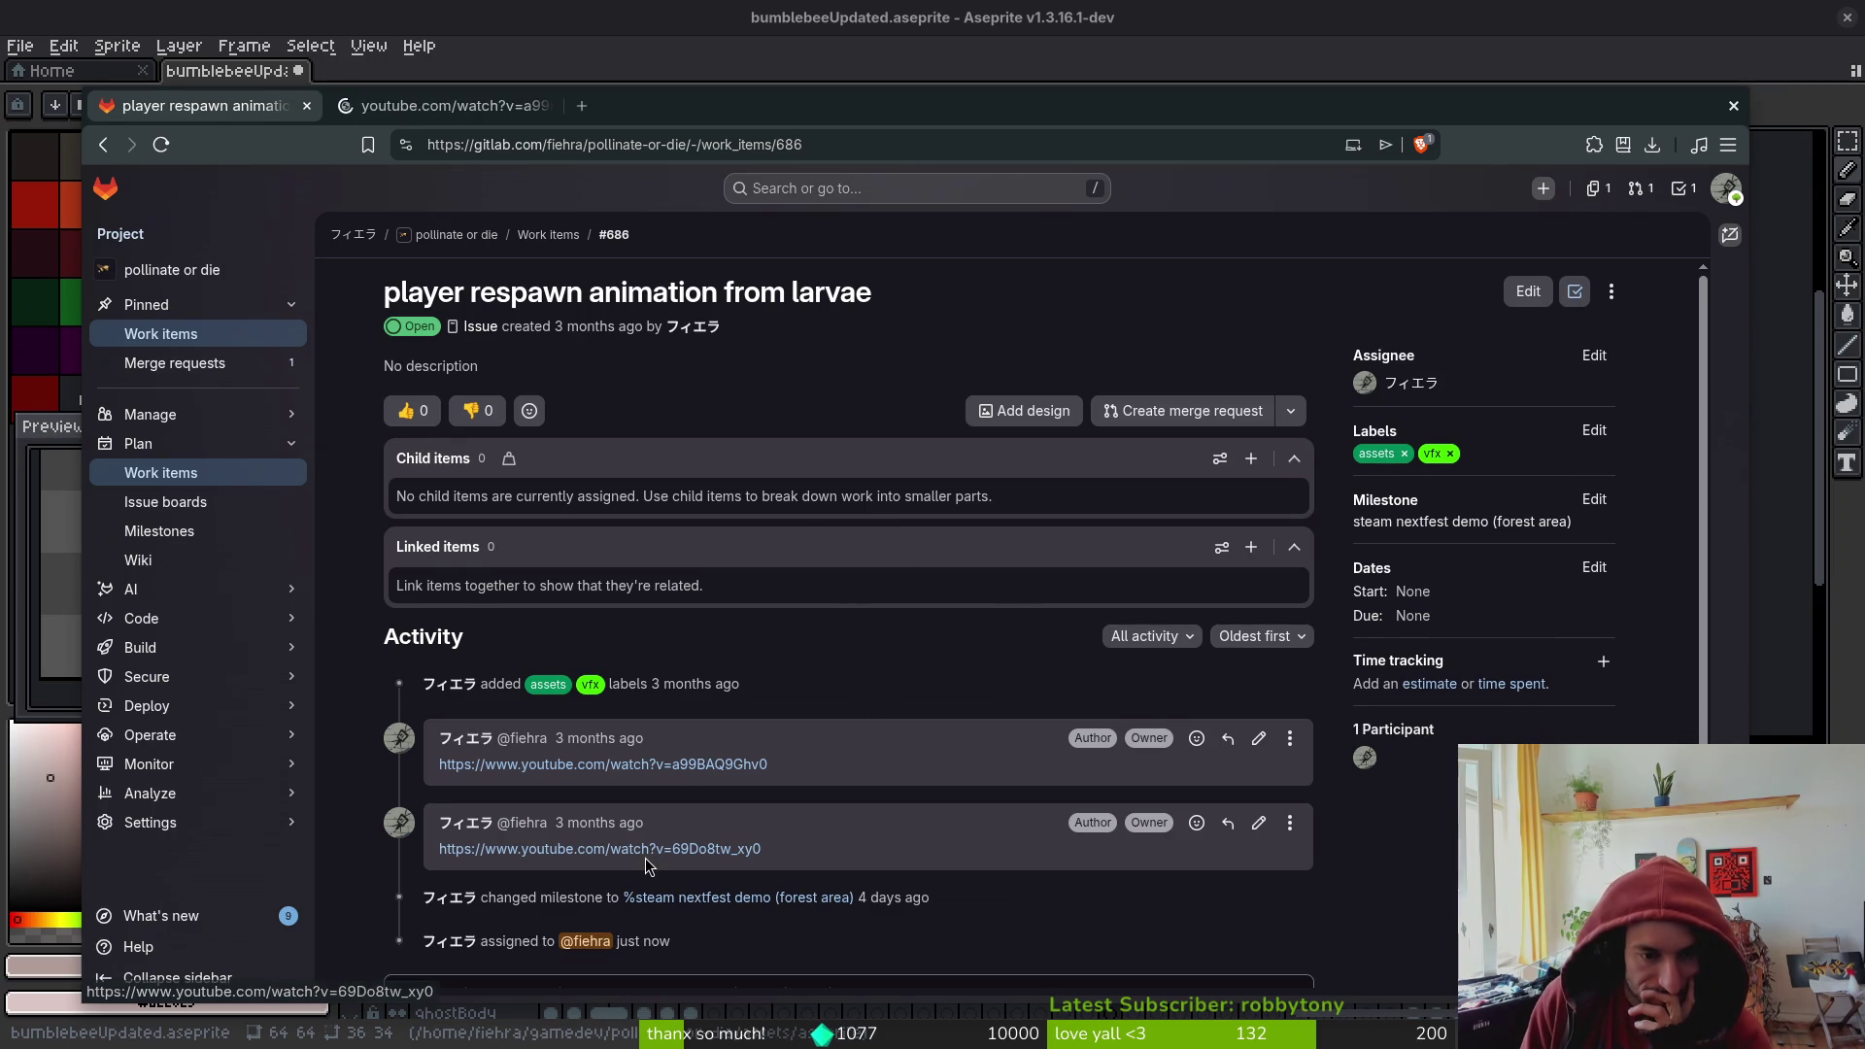
- Switch to the bee time-lapse, close the varroa mites tab, mute, and jump to the pupa stage
left_click(505, 107)
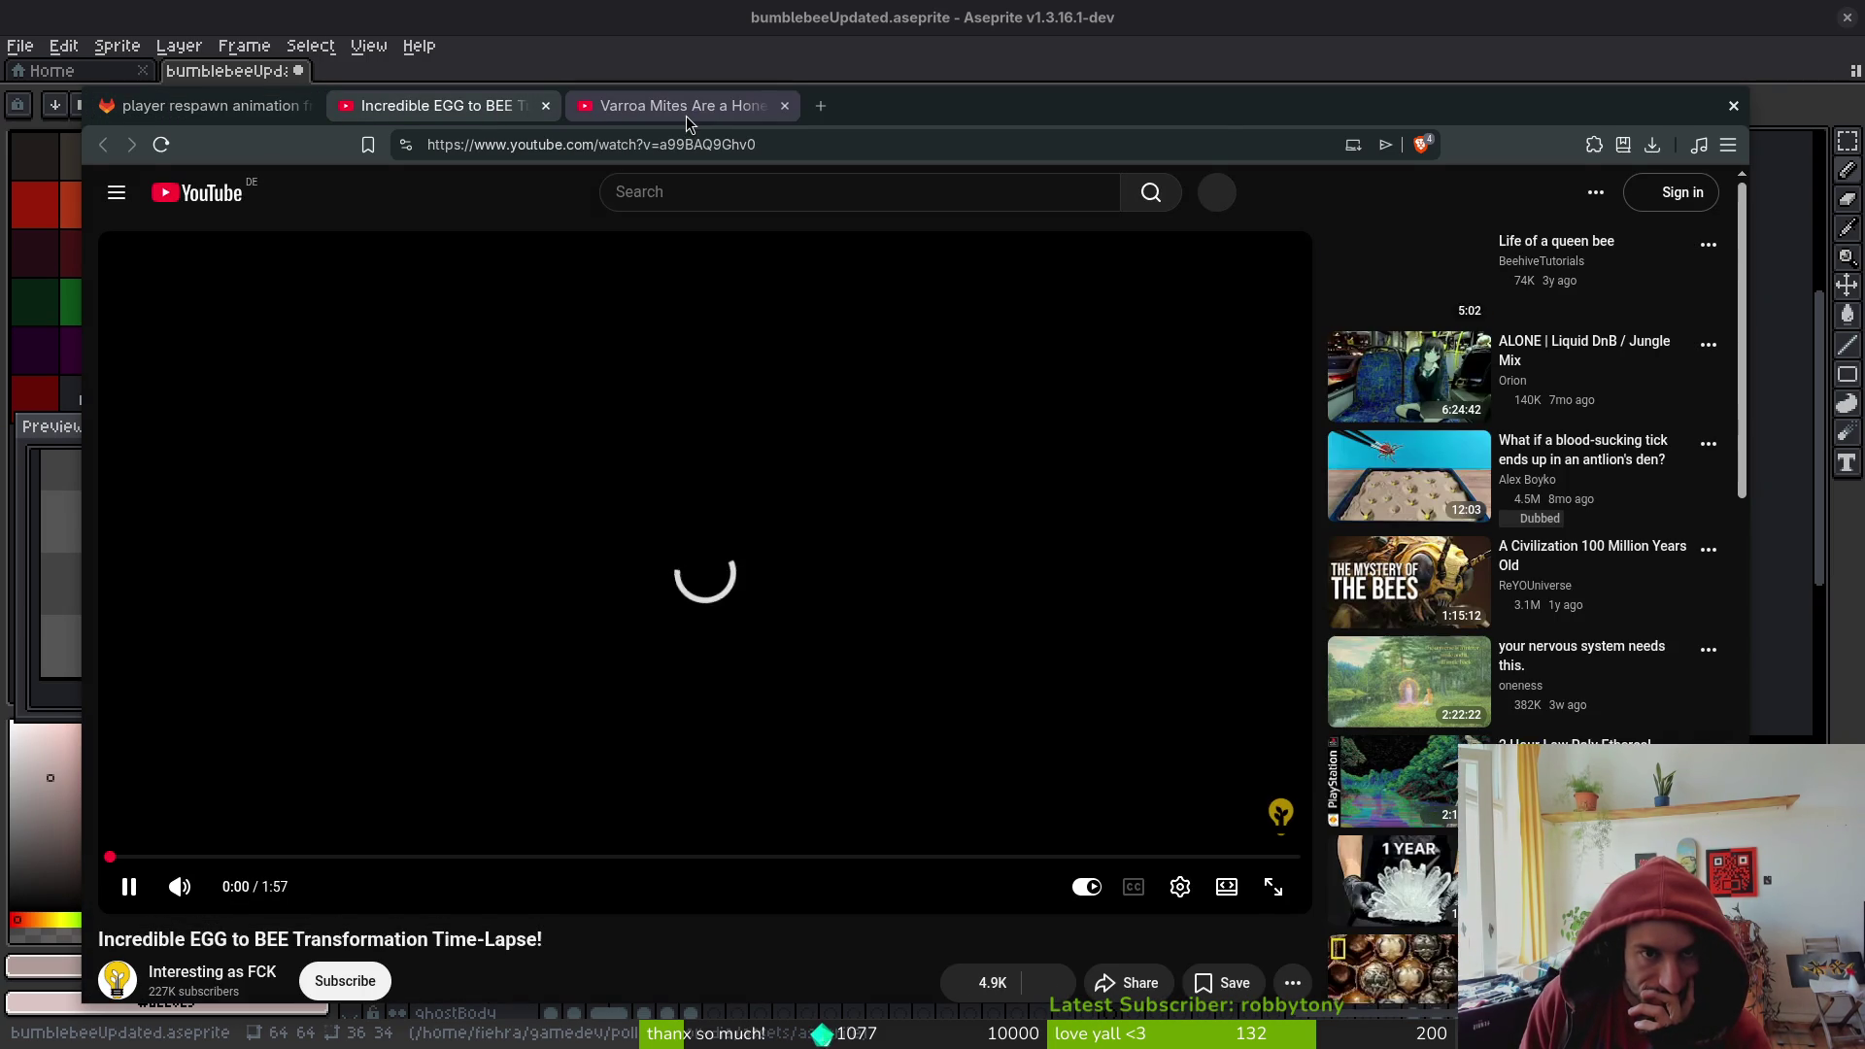
left_click(785, 106)
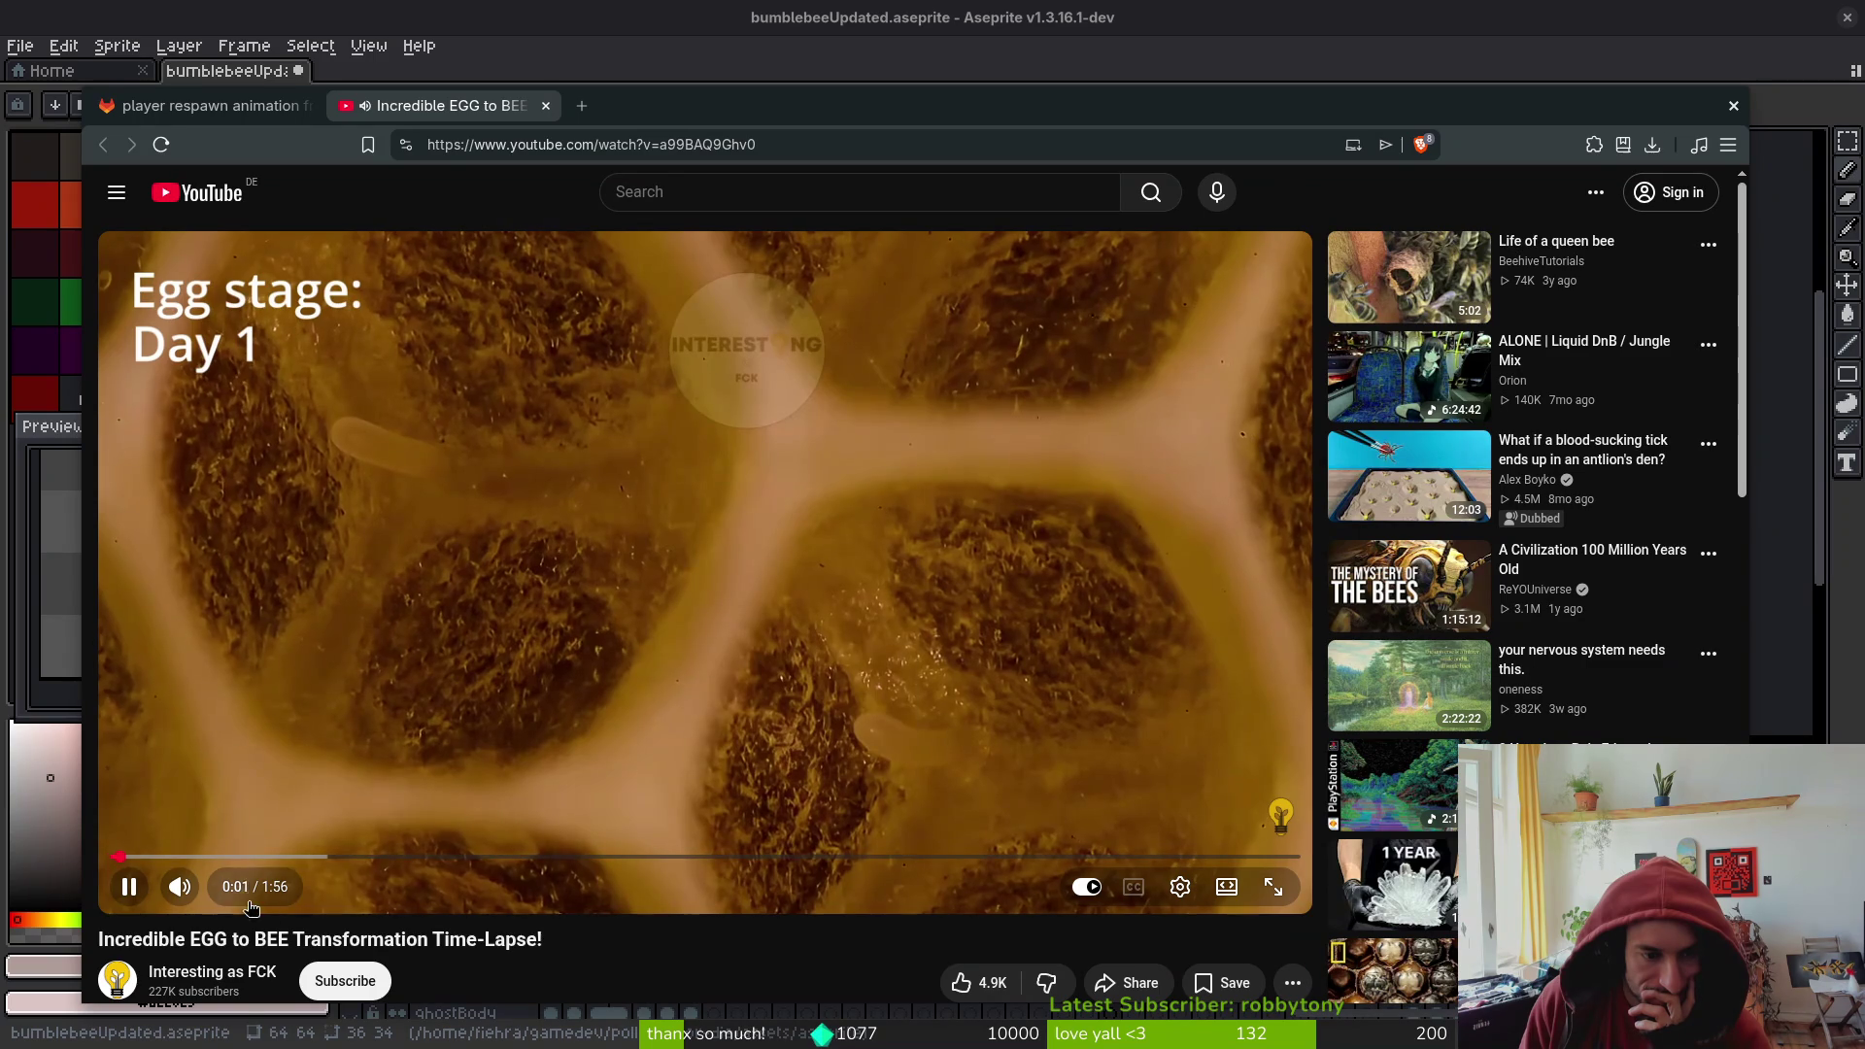
left_click(184, 886)
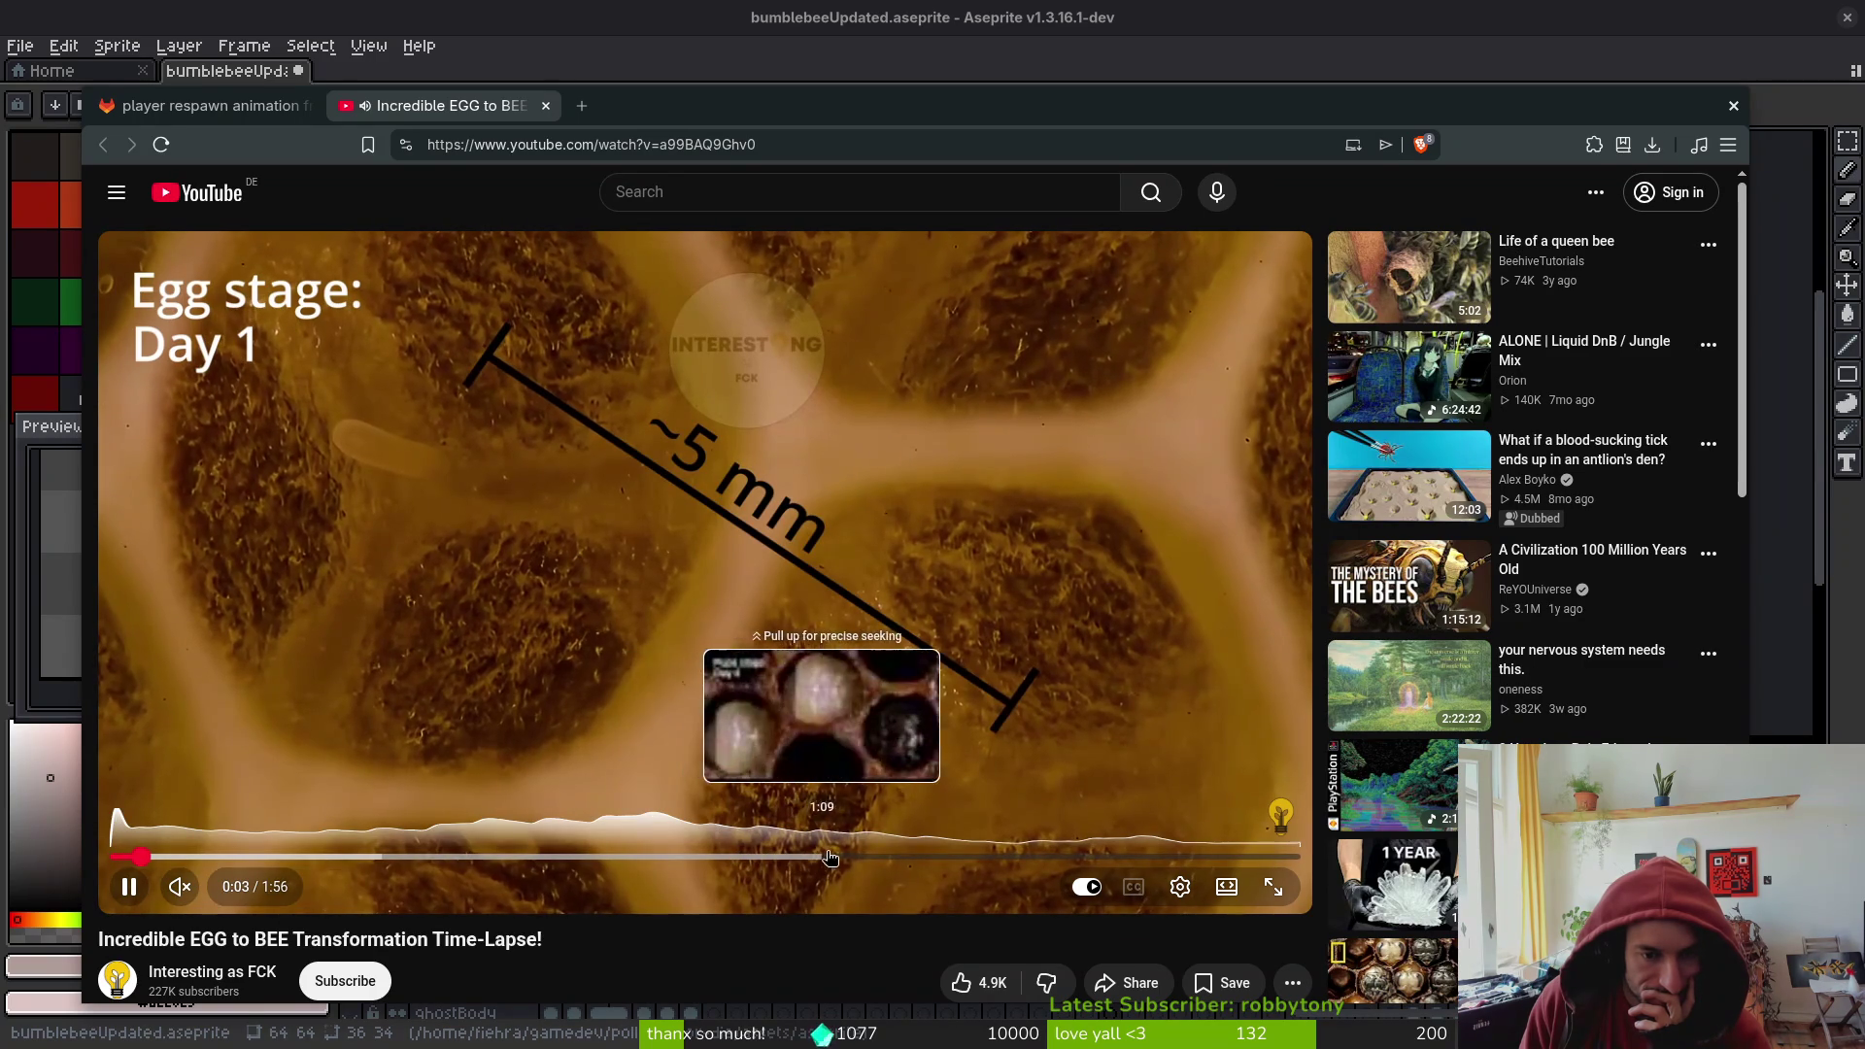
left_click(886, 856)
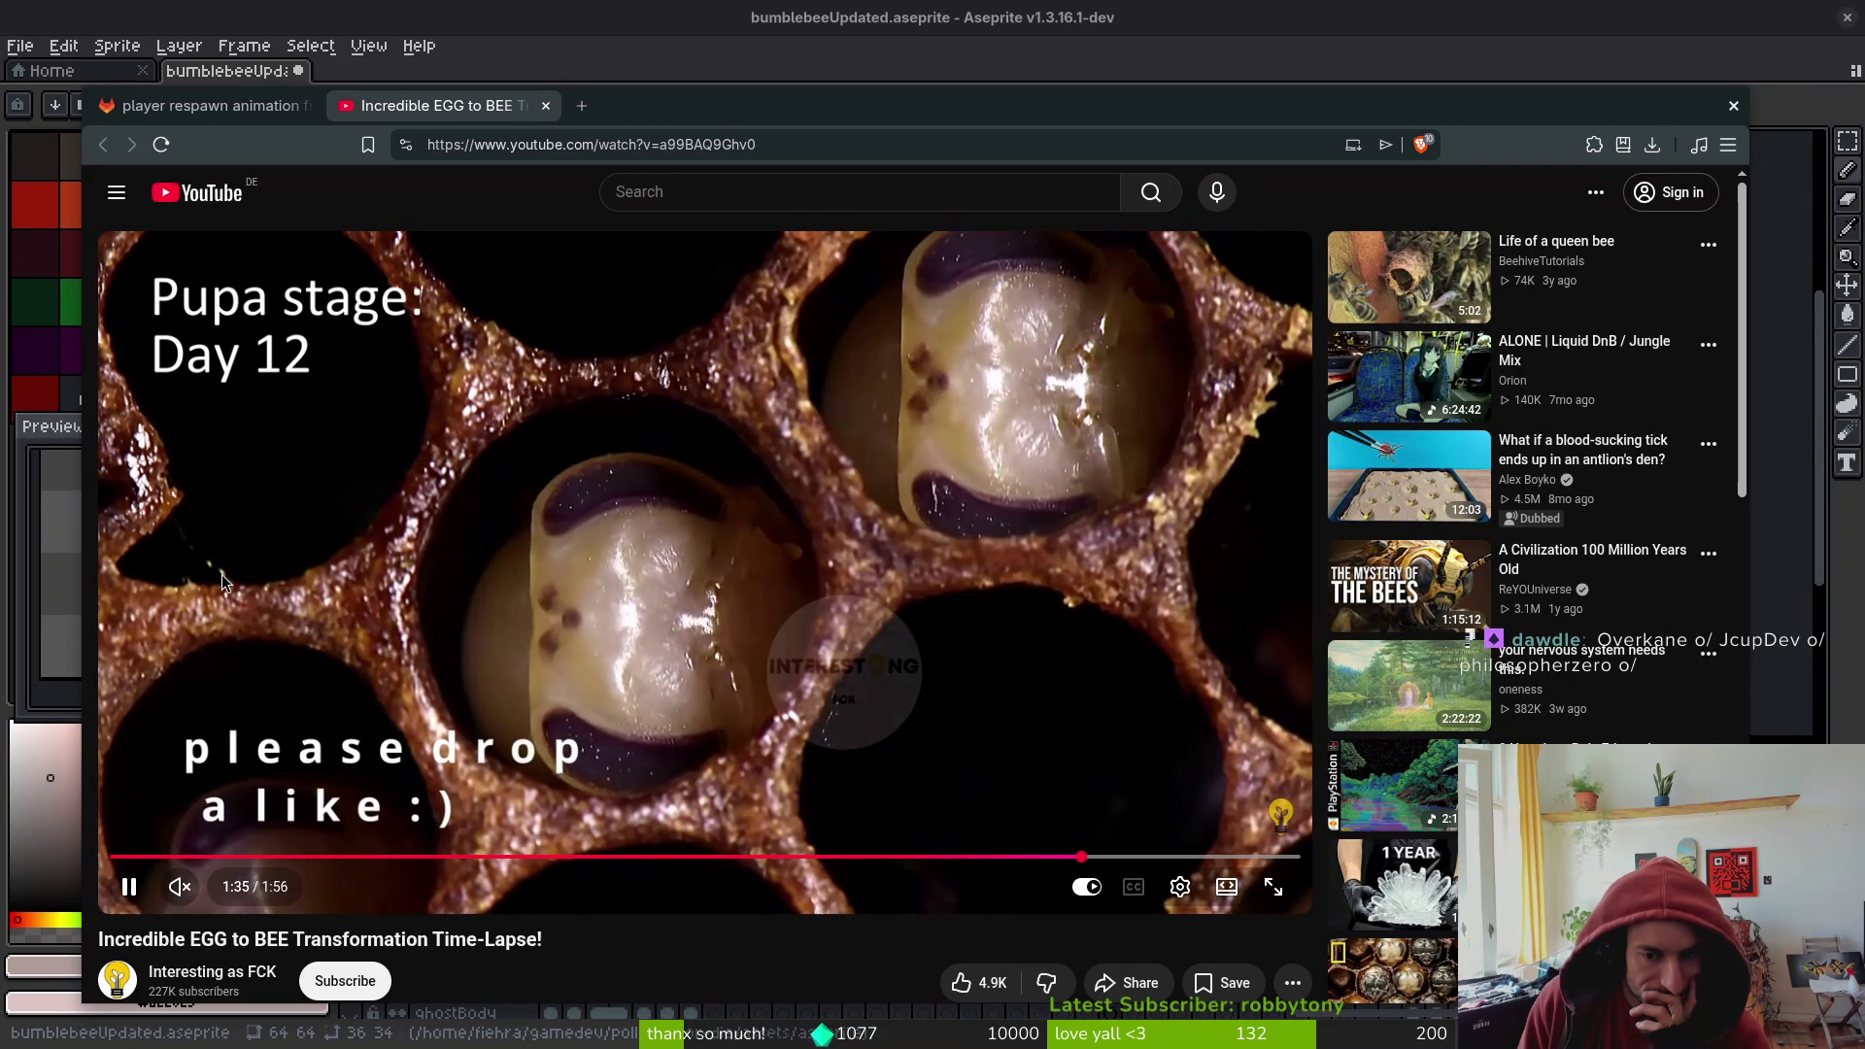
- Slow the video's playback speed to about half
left_click(1180, 886)
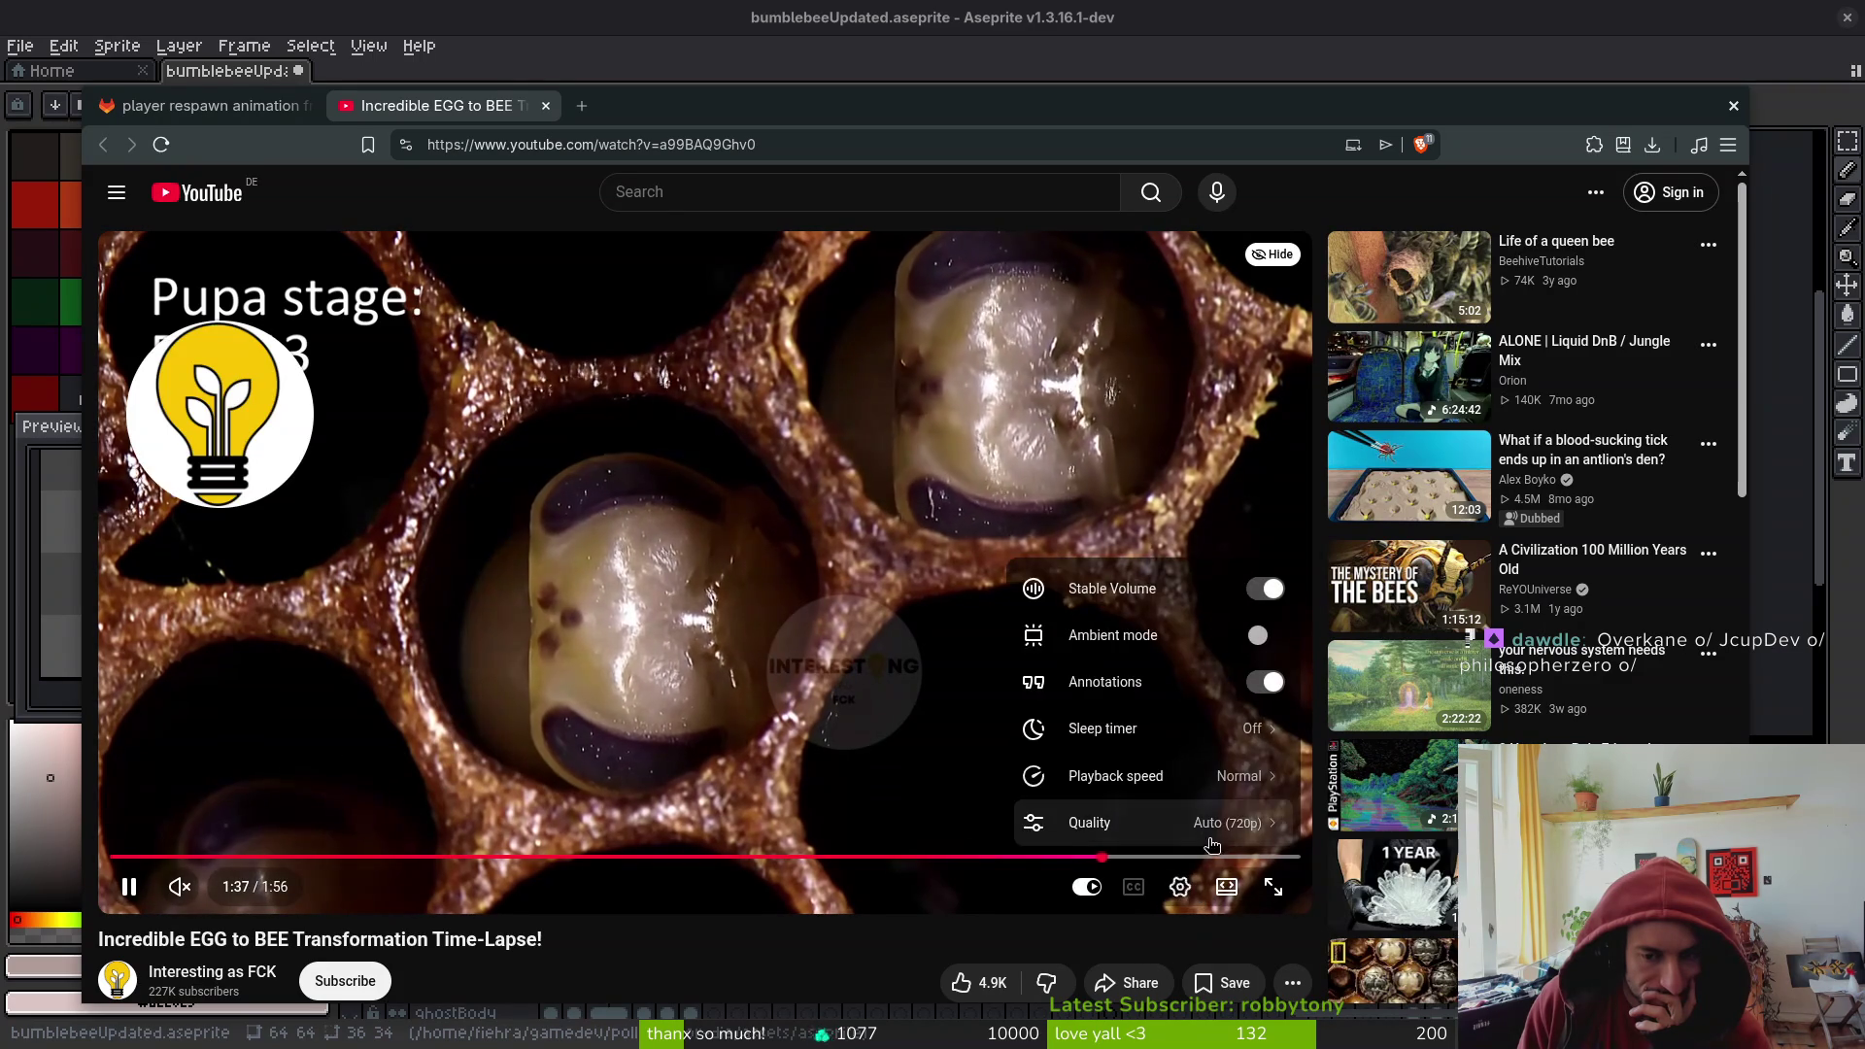
left_click(1236, 777)
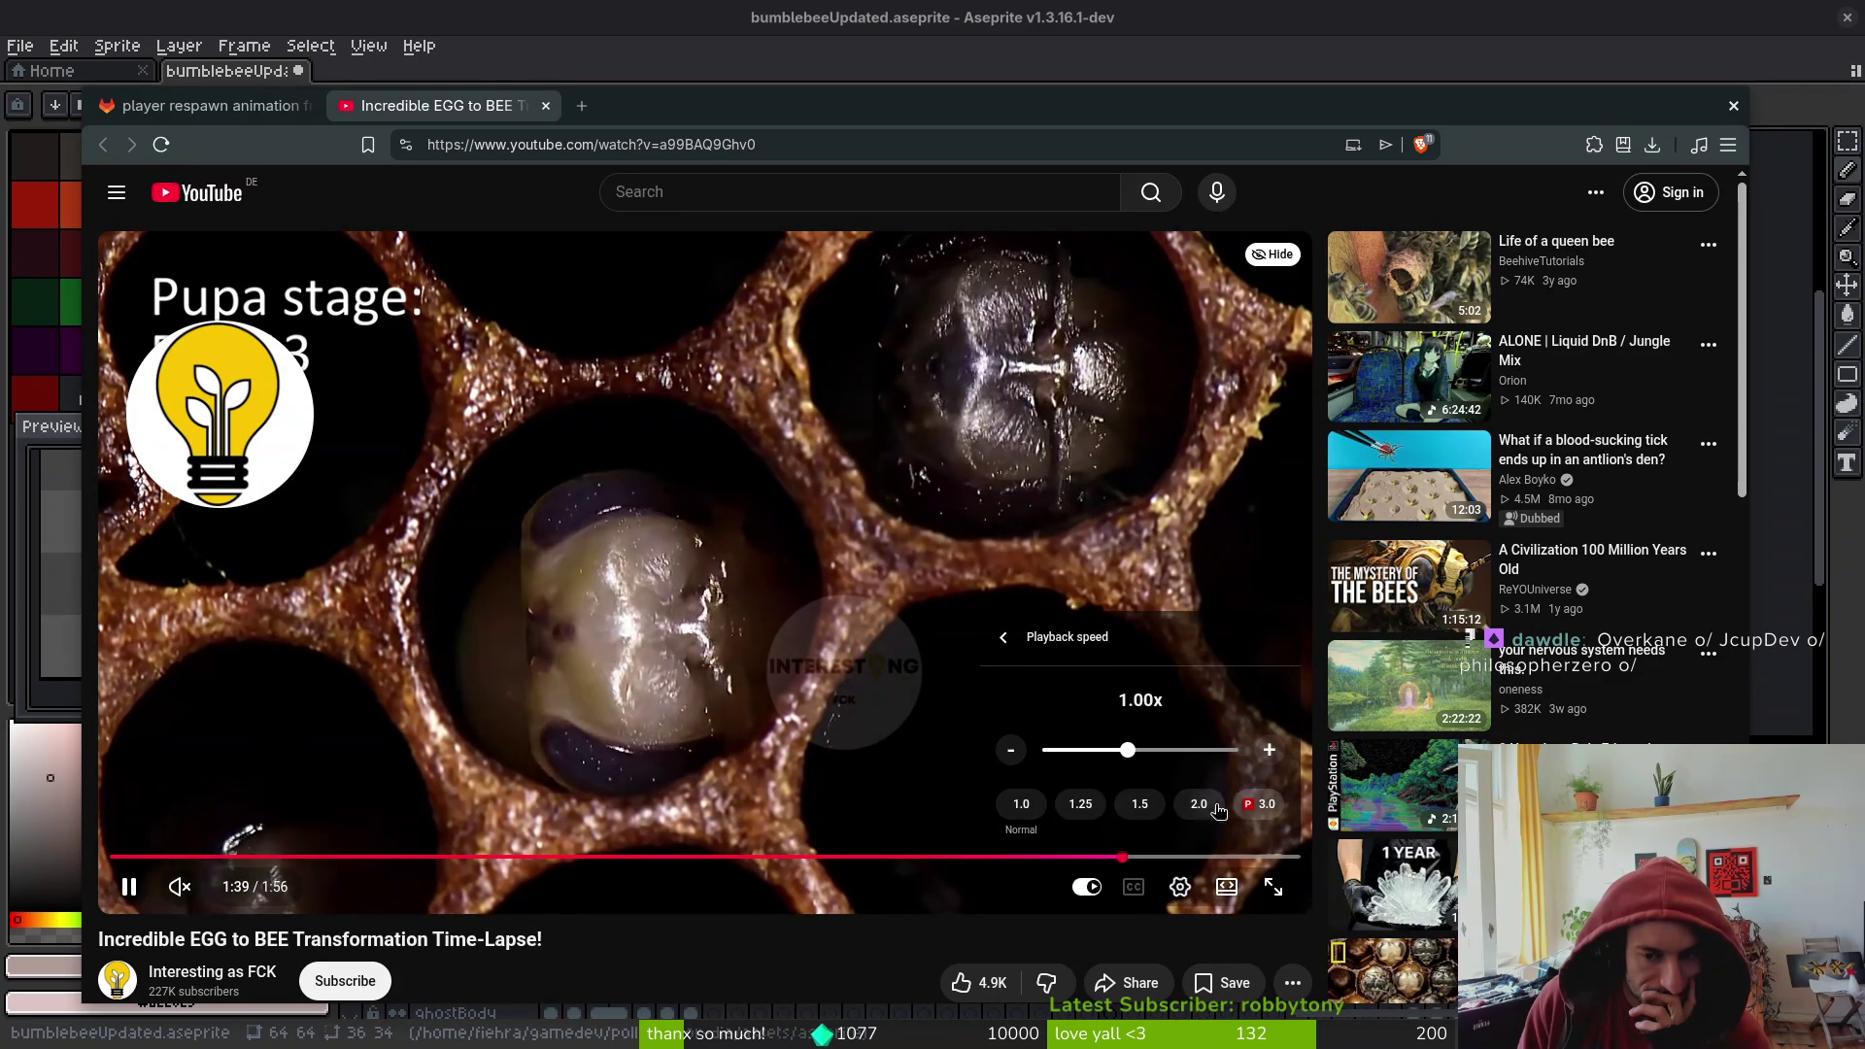
left_click_drag(1127, 753, 1078, 754)
left_click(658, 655)
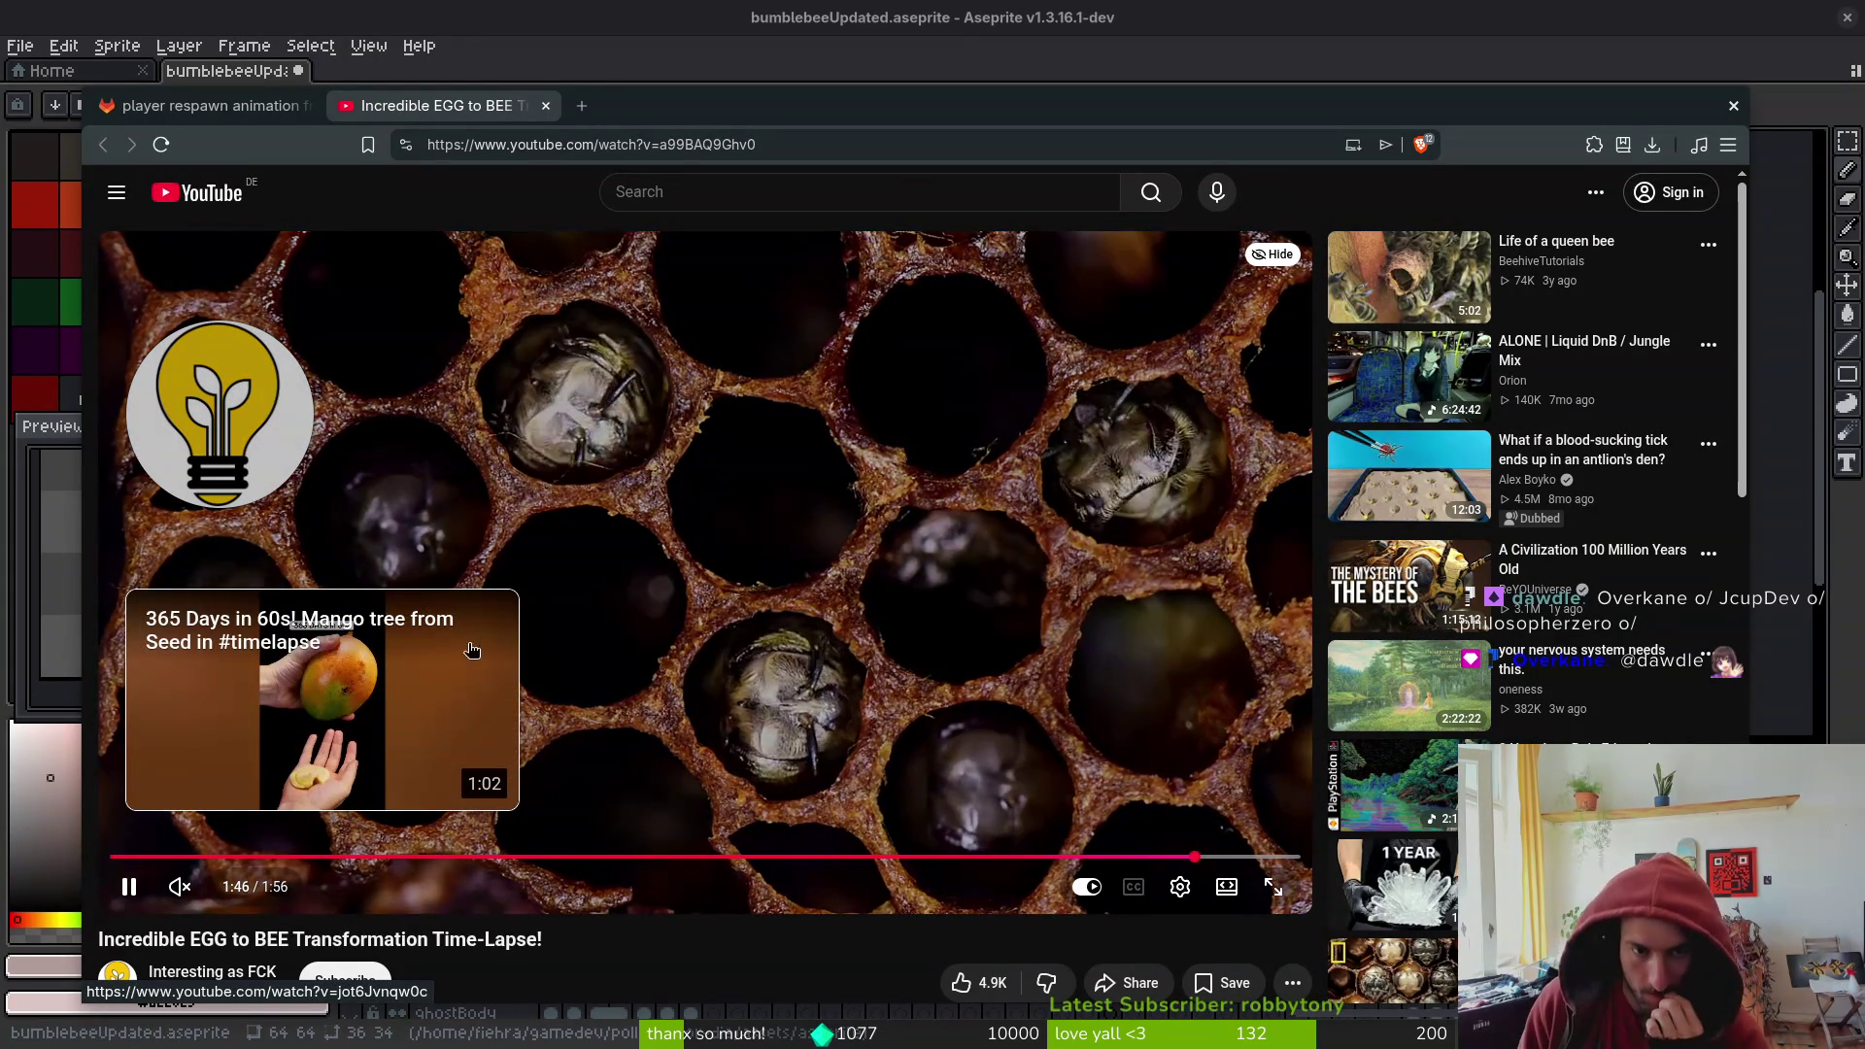
- Seek around pupa stage Days 12–13 and pause on the pupa frame
left_click(1141, 856)
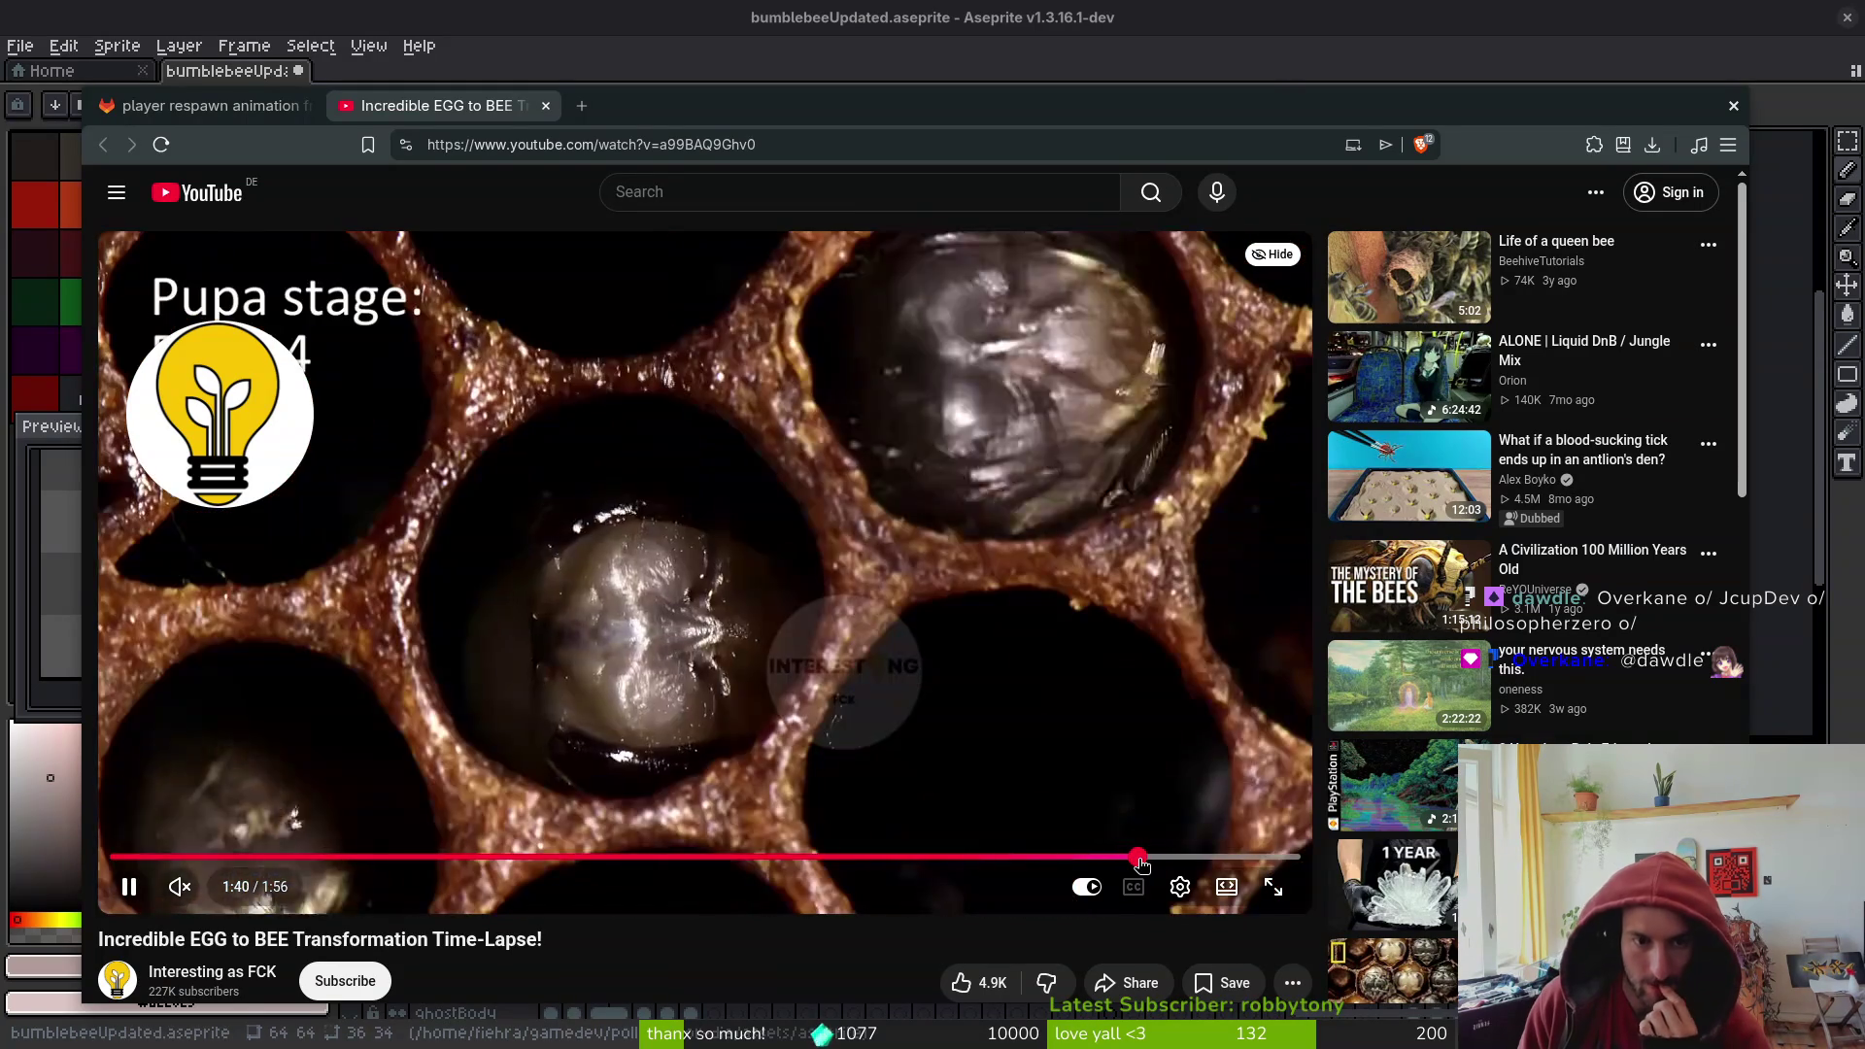
left_click(1183, 857)
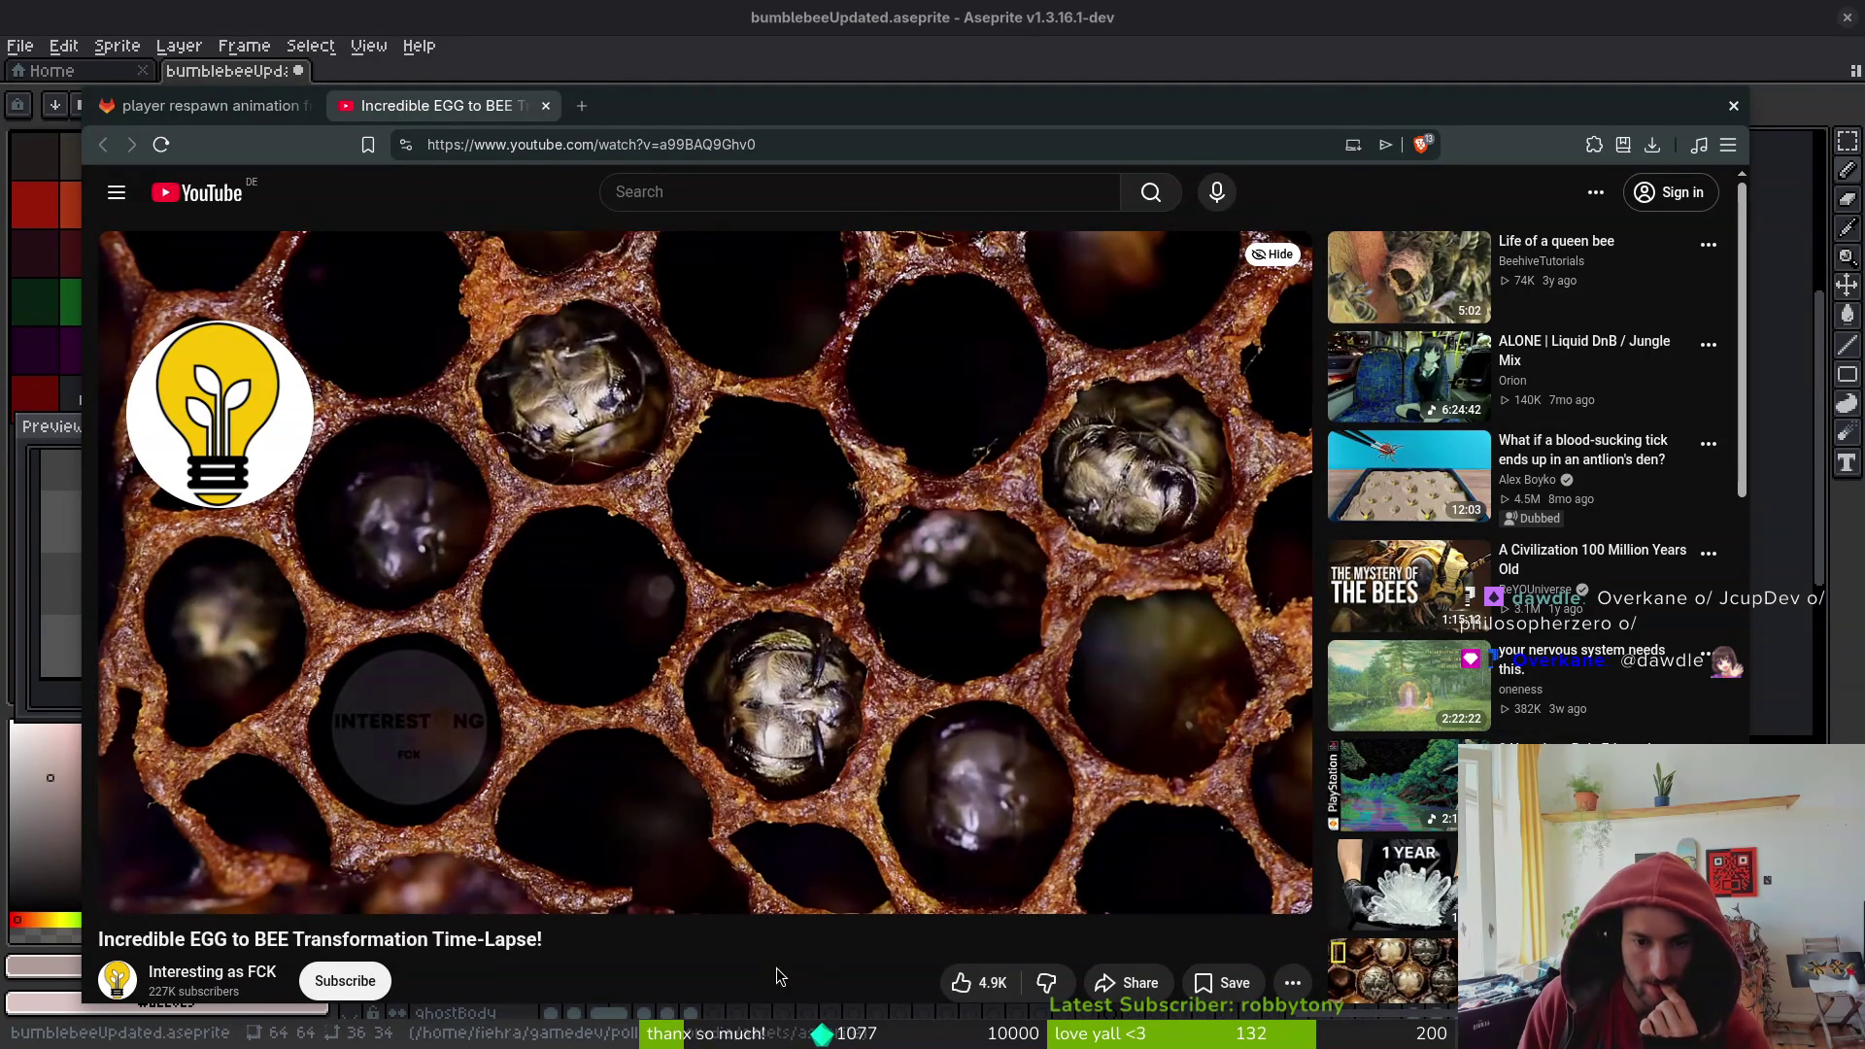
left_click(1062, 857)
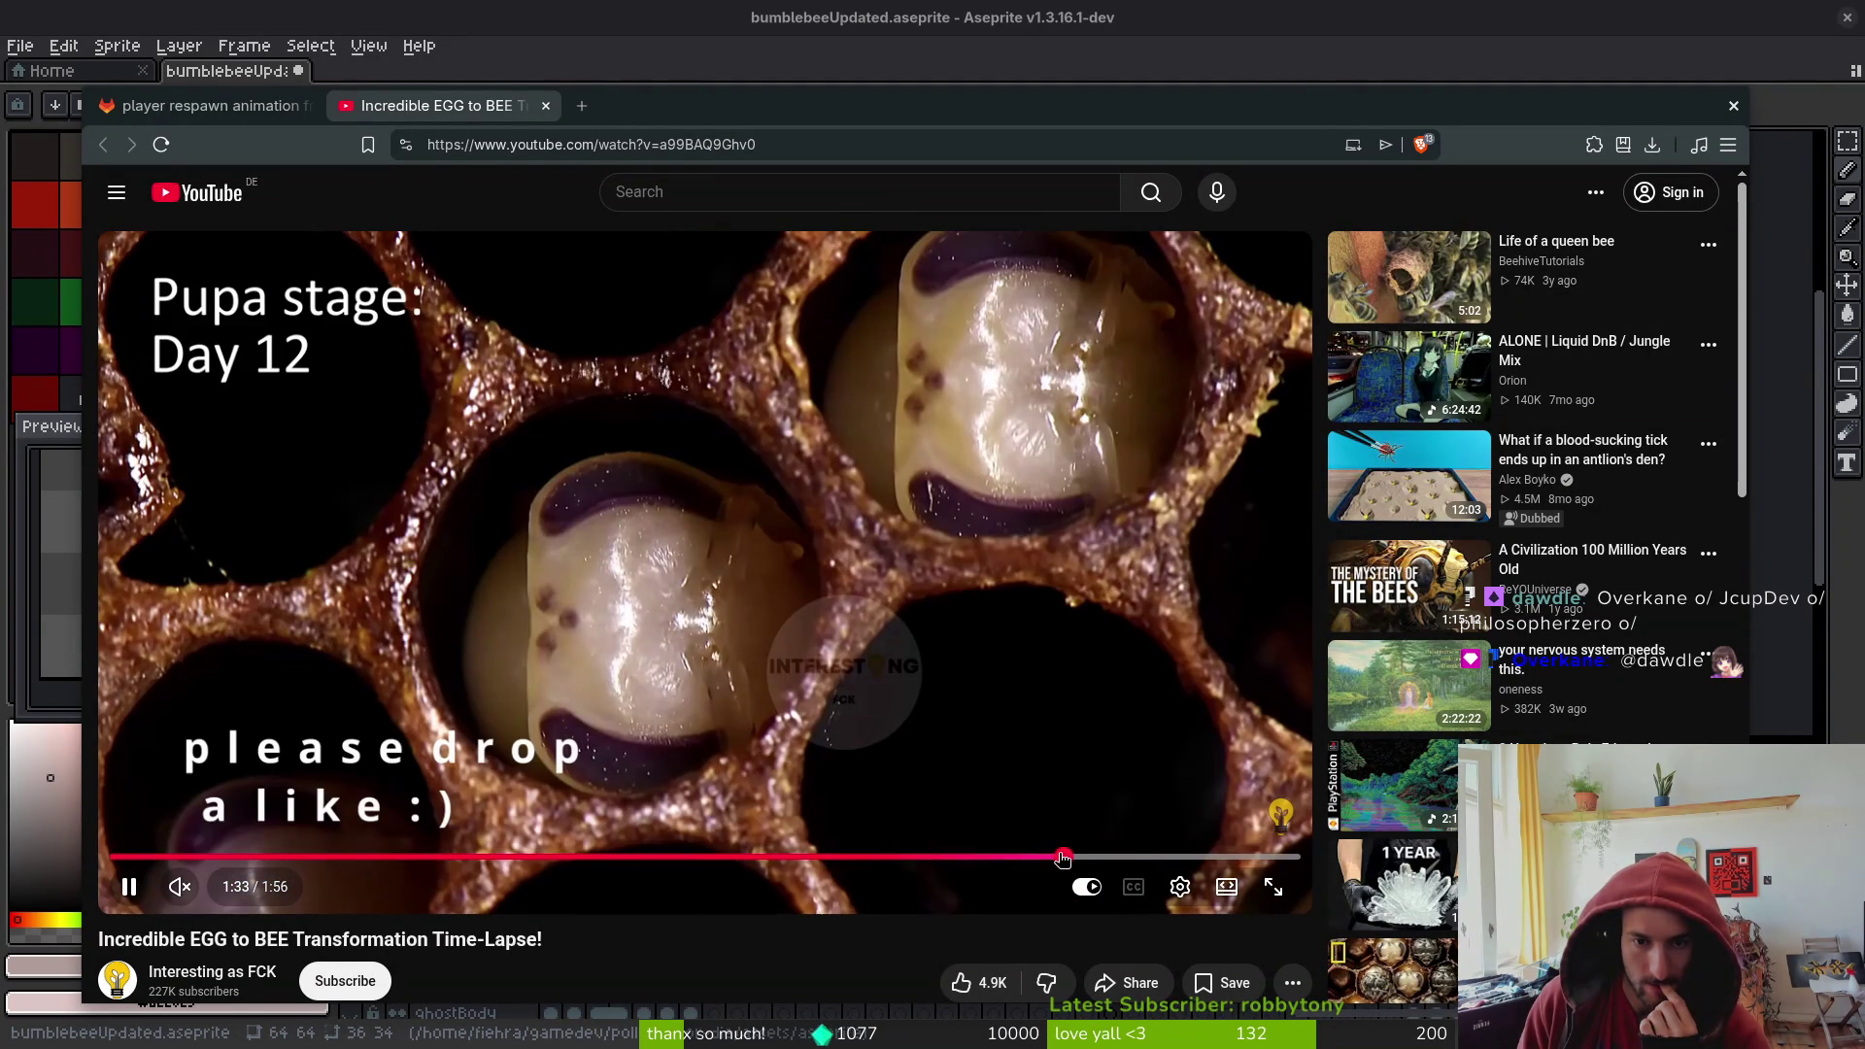
left_click(1100, 857)
left_click(1115, 856)
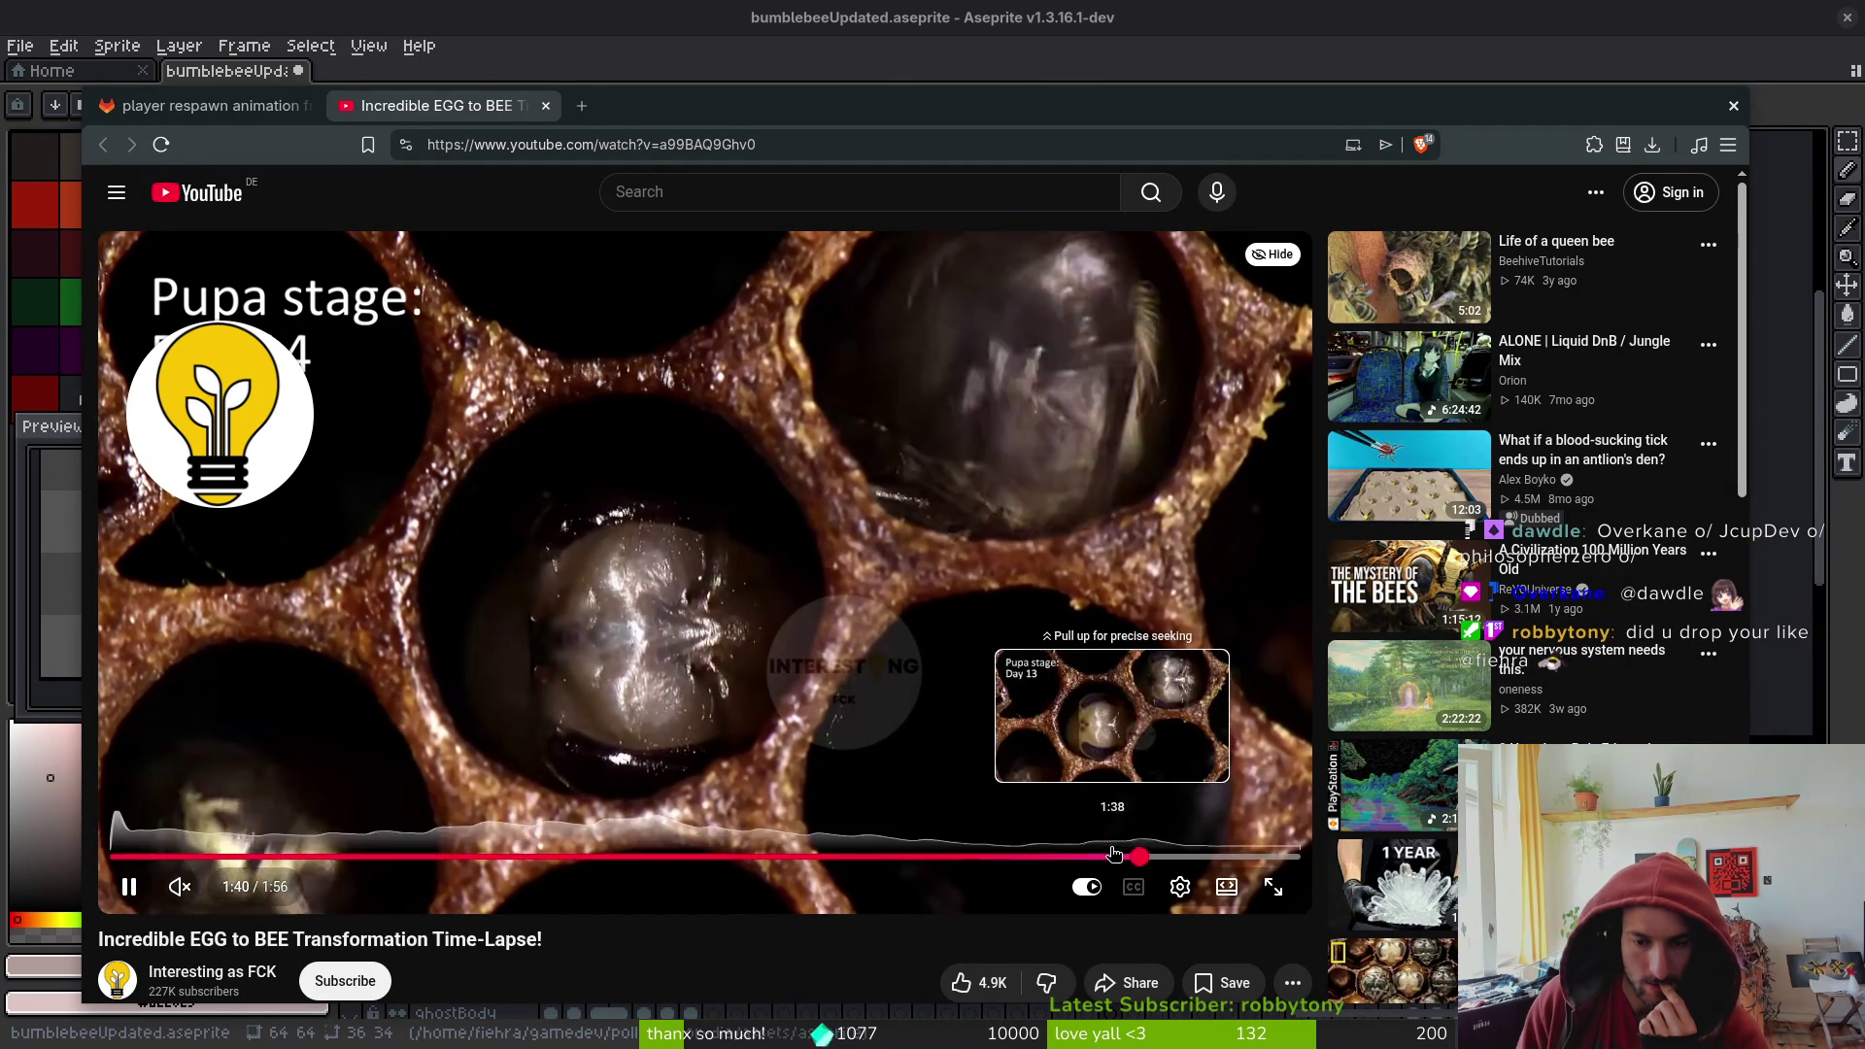
left_click(1098, 856)
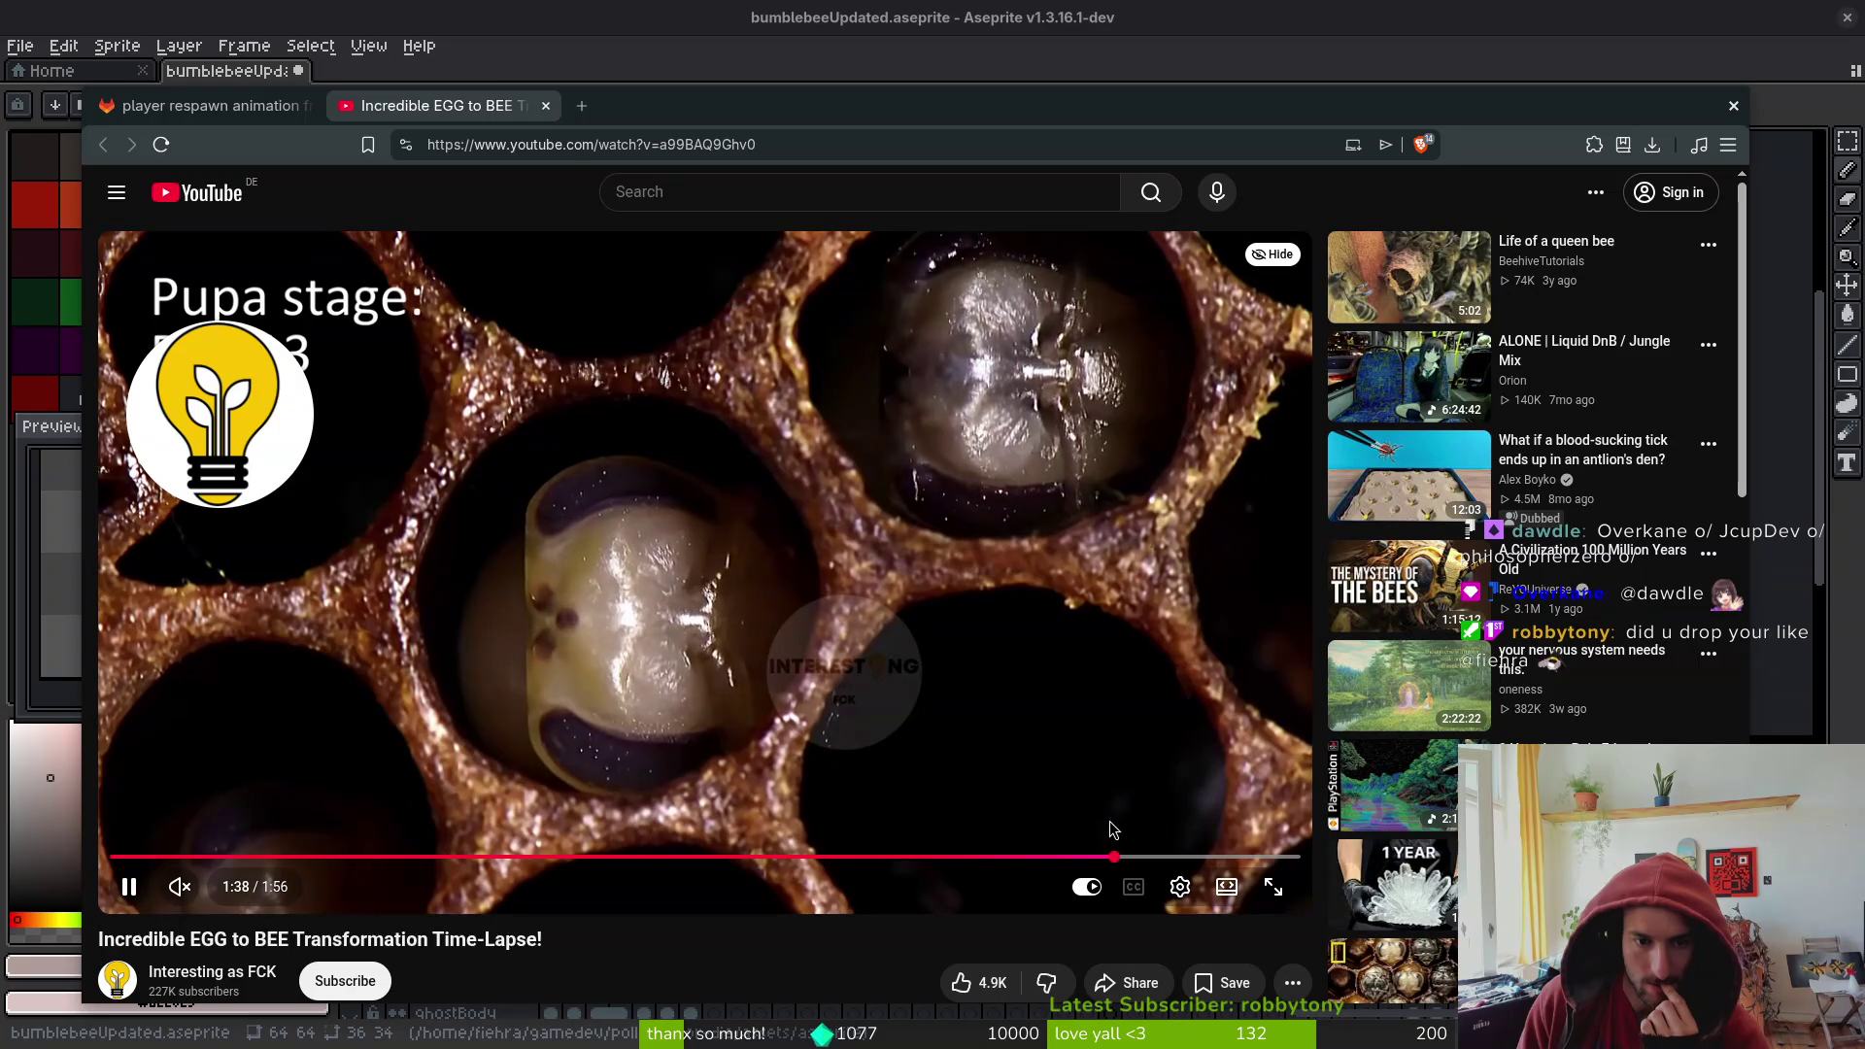
left_click(1057, 393)
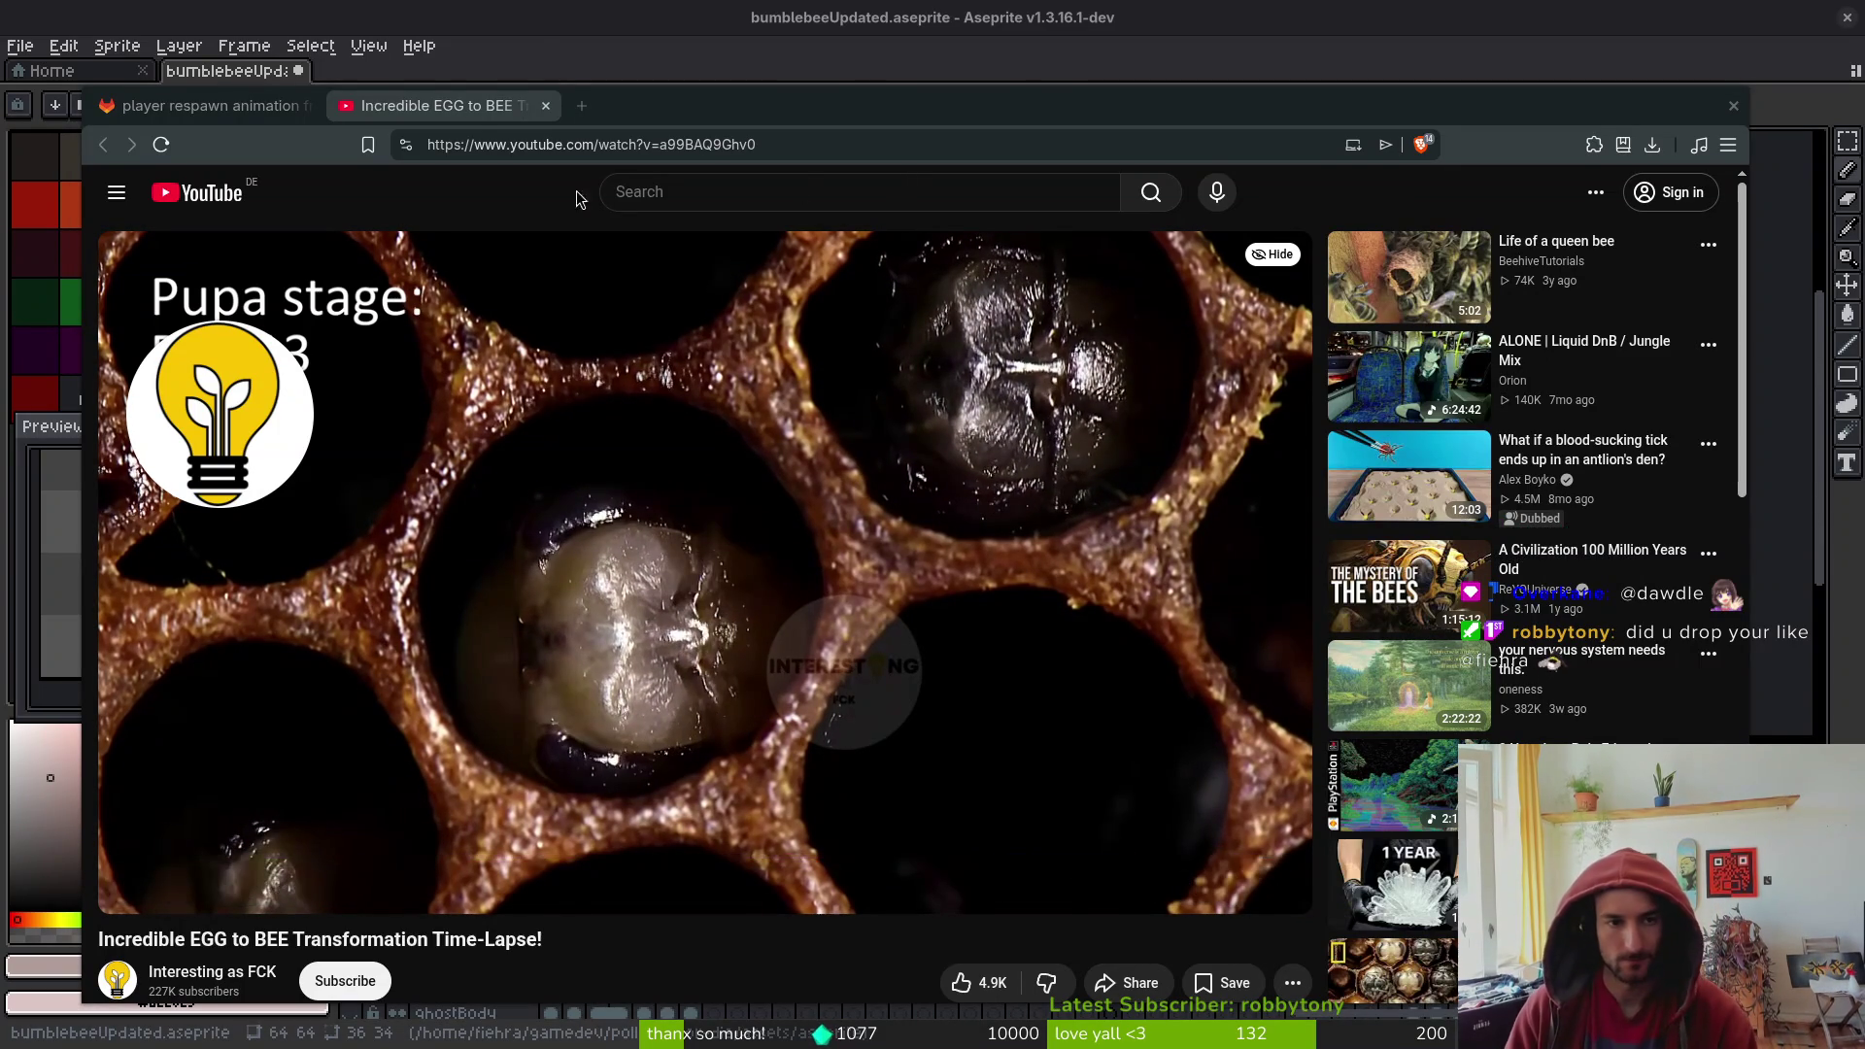
- Check sprite frame 31 in Aseprite, then rewind the time-lapse to the egg stage at 0:06
left_click(263, 109)
key("alt+Tab")
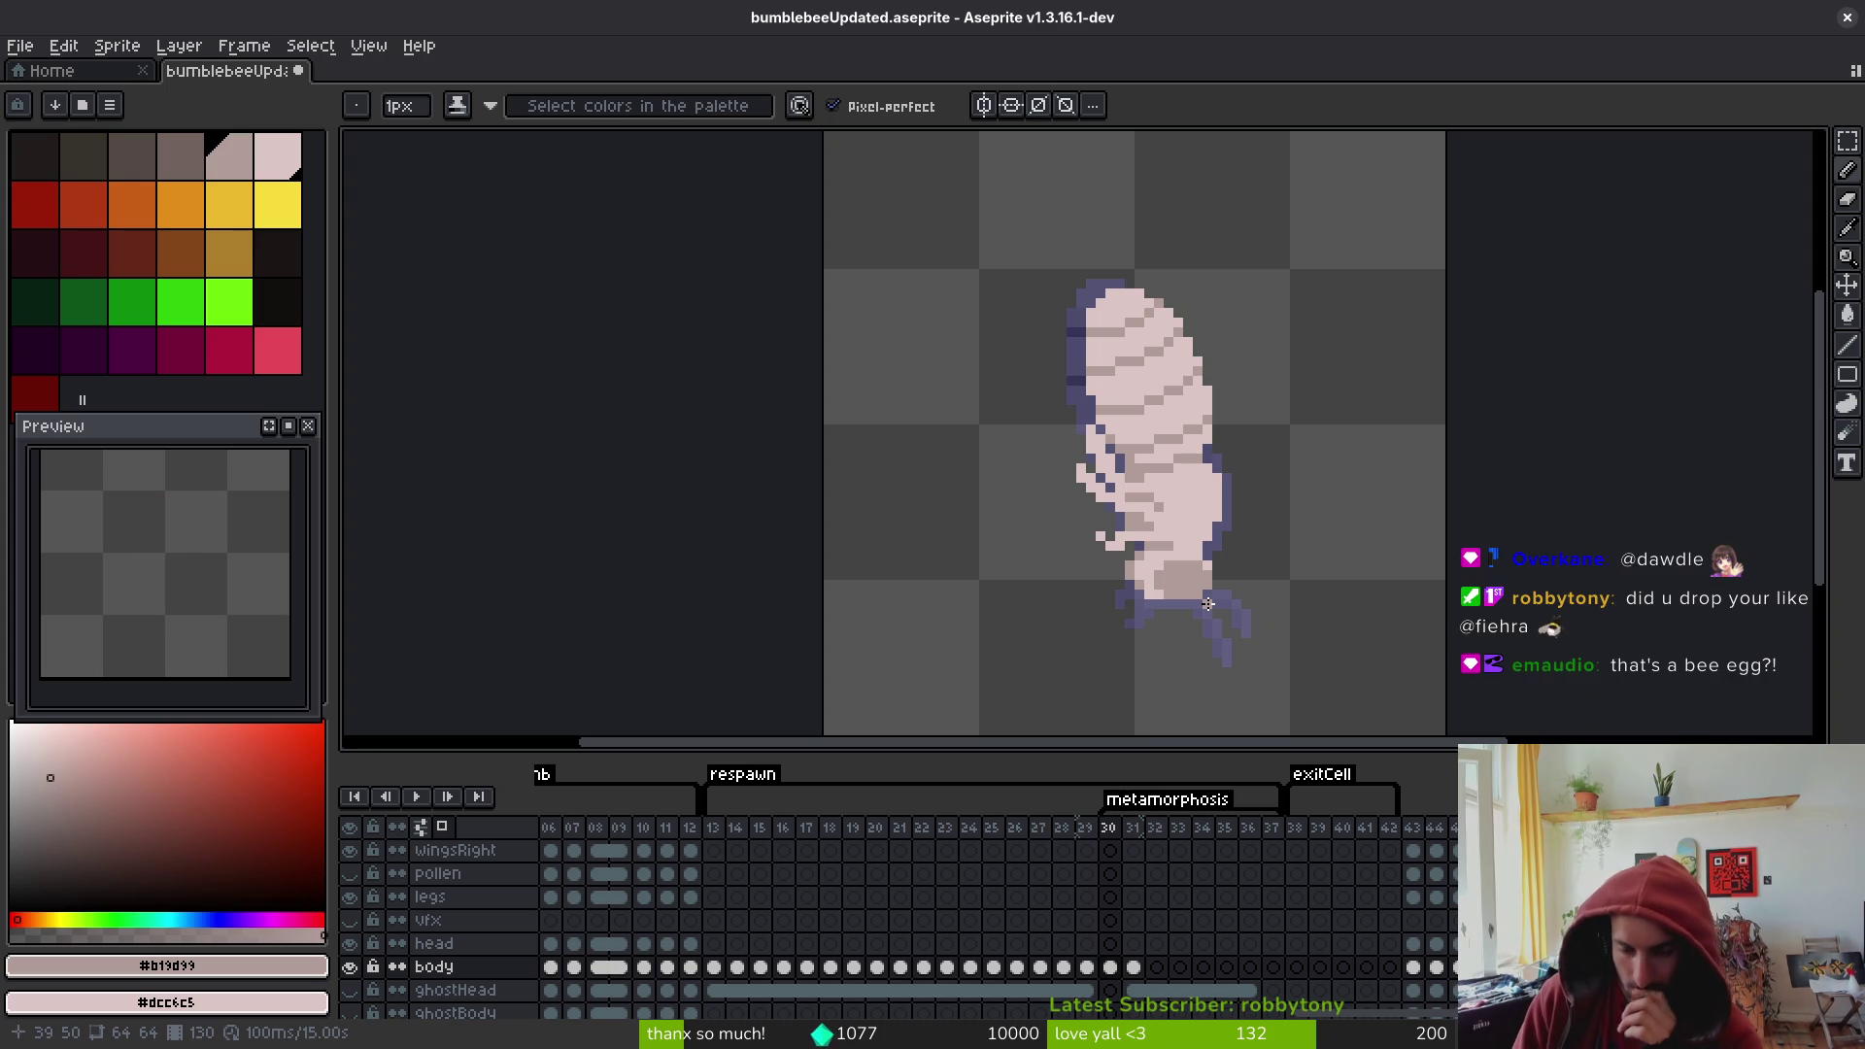
key("period")
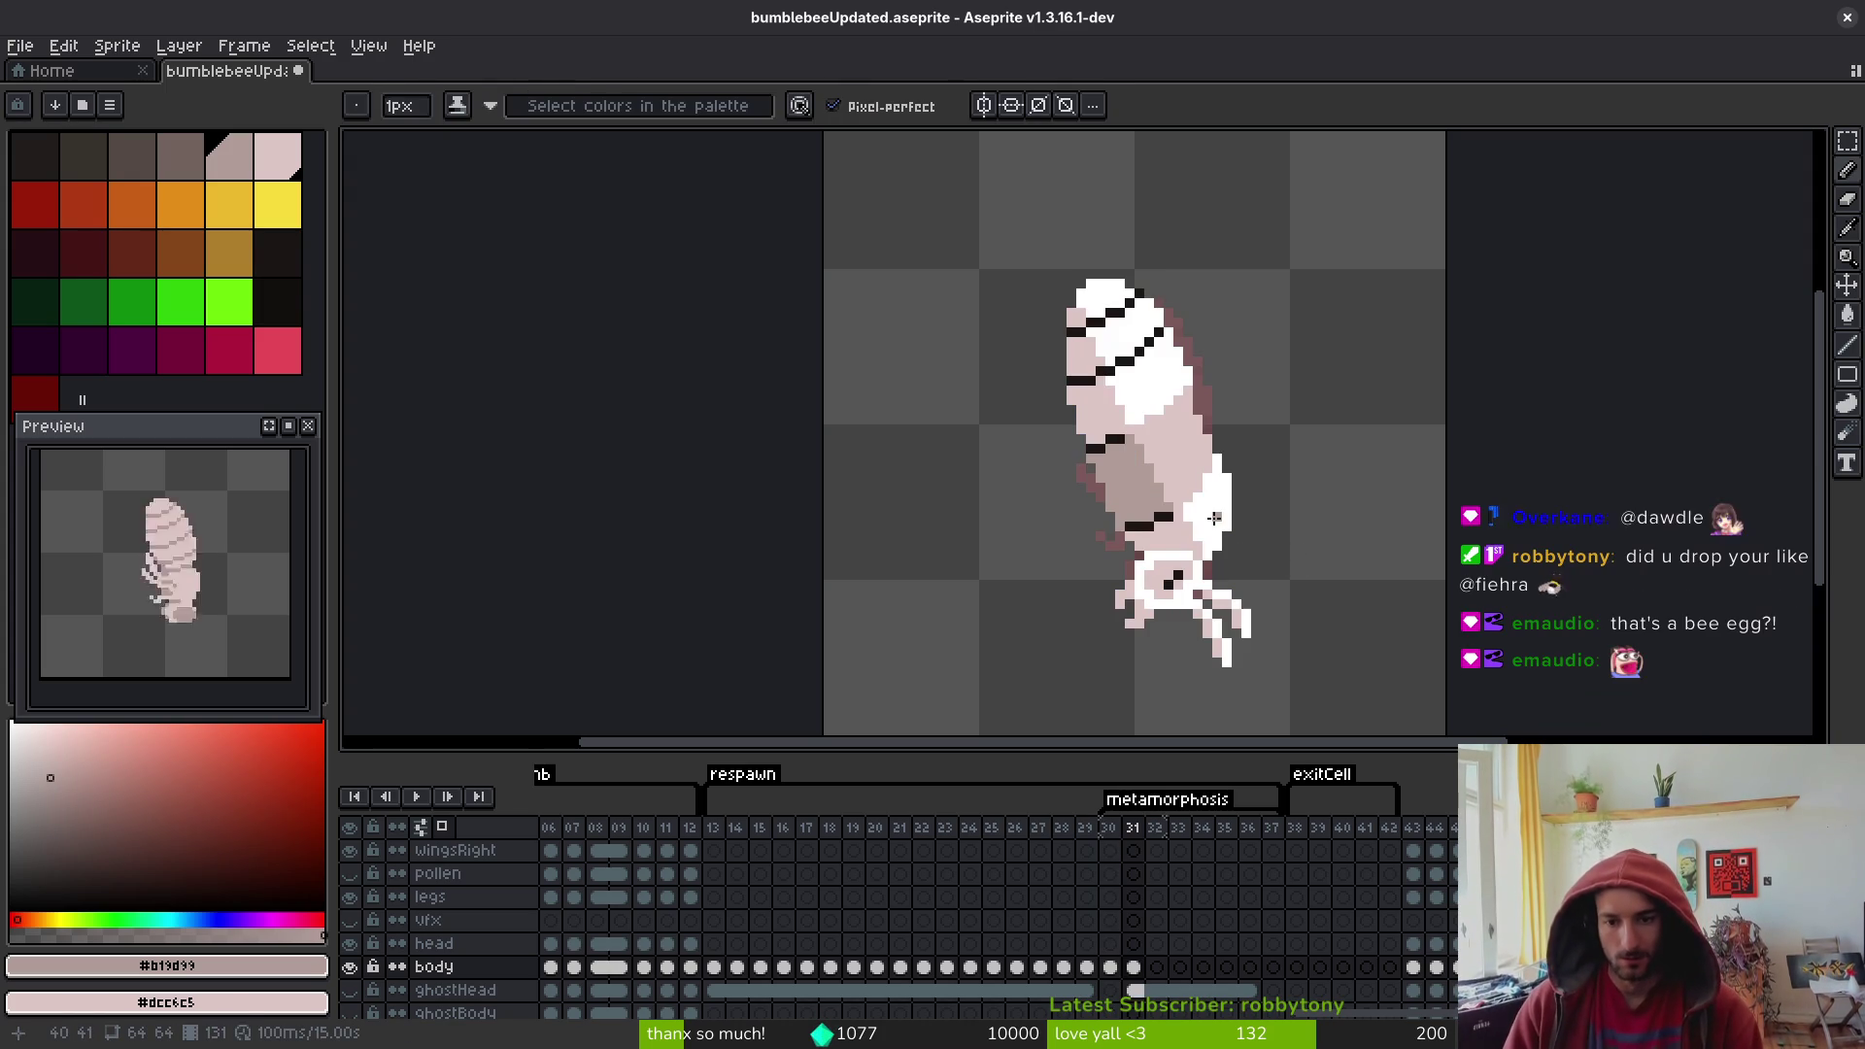
key("alt+Tab")
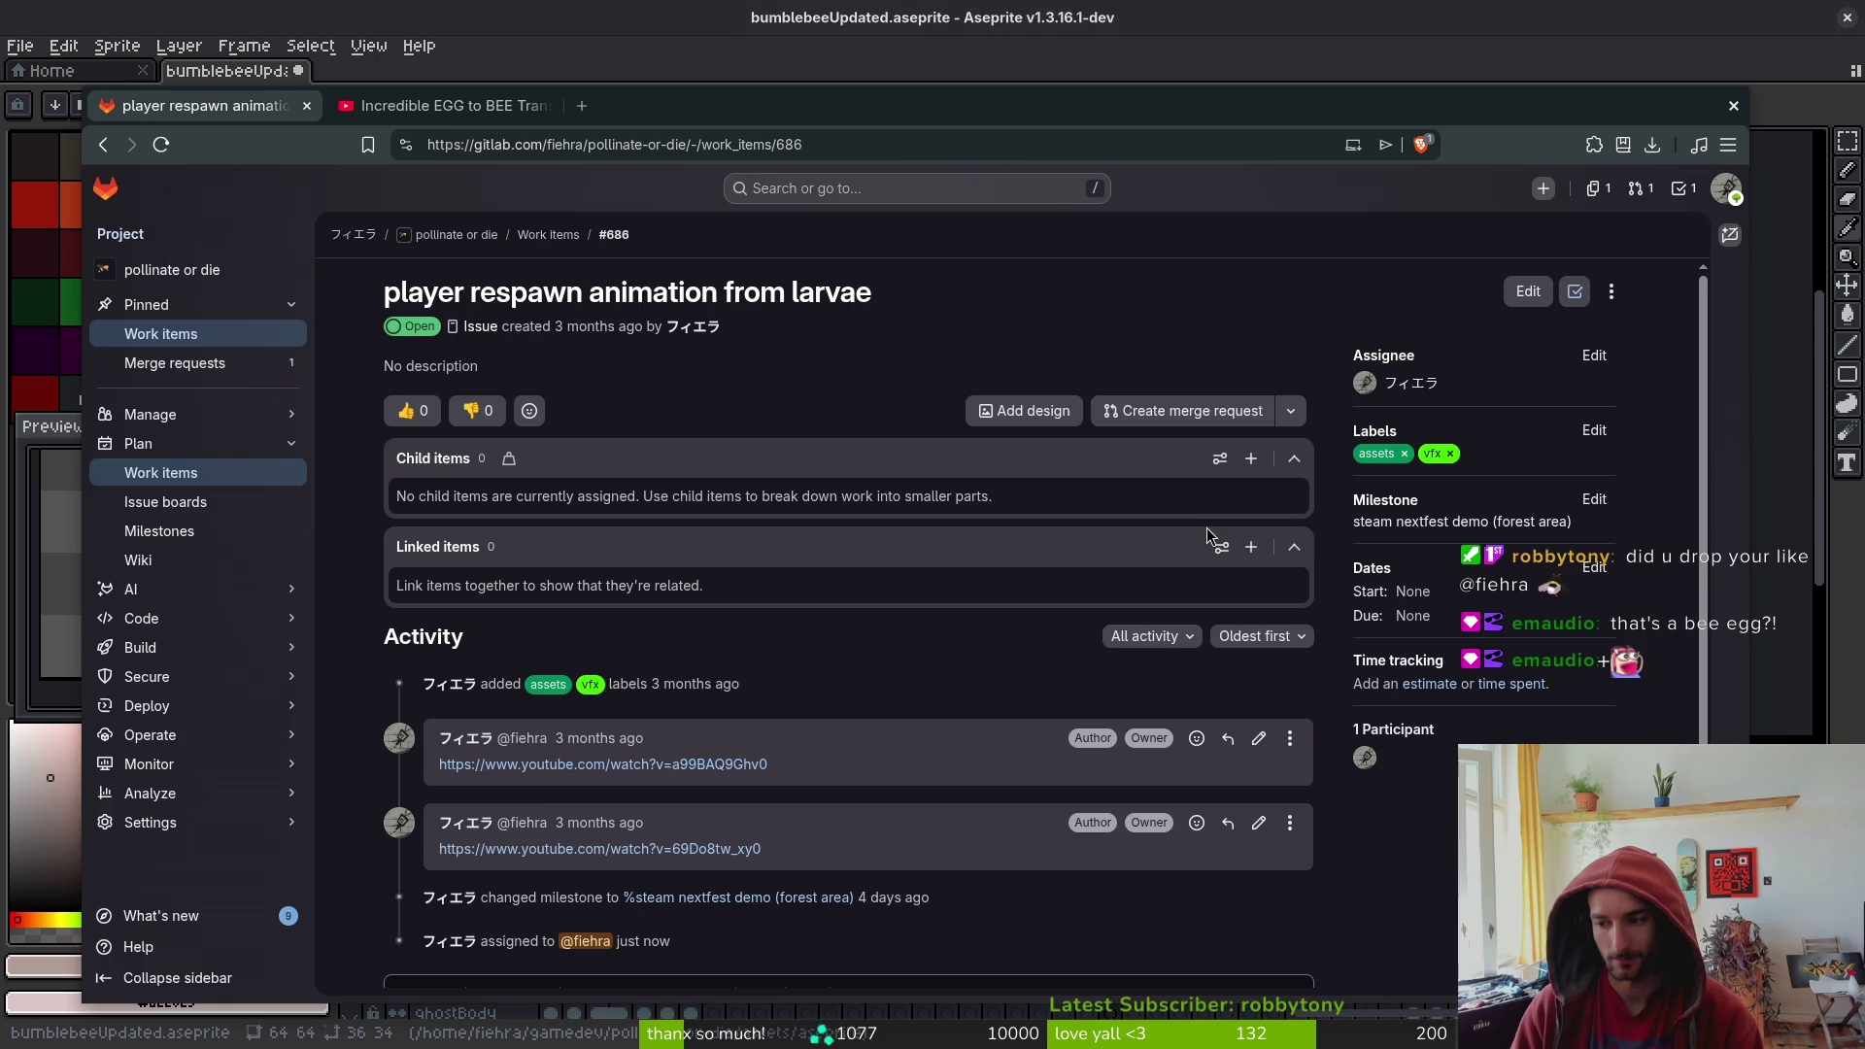
left_click(461, 106)
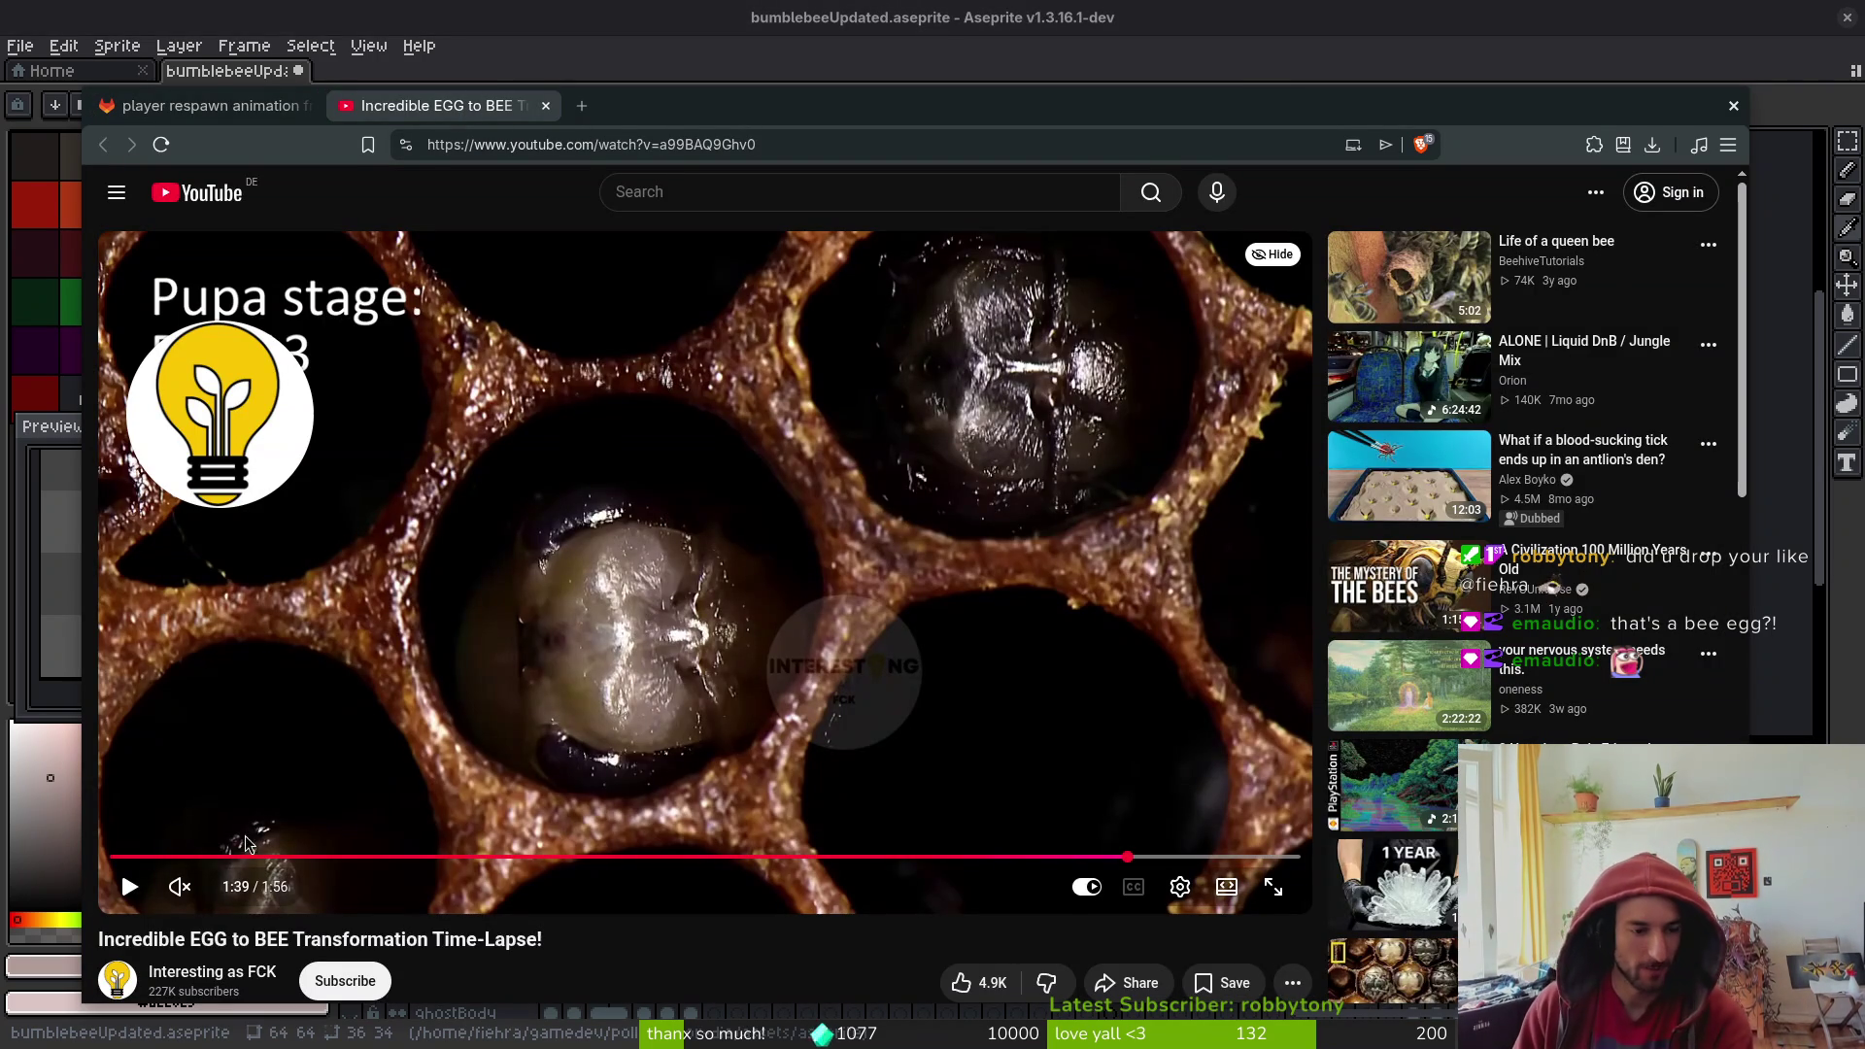
left_click(178, 856)
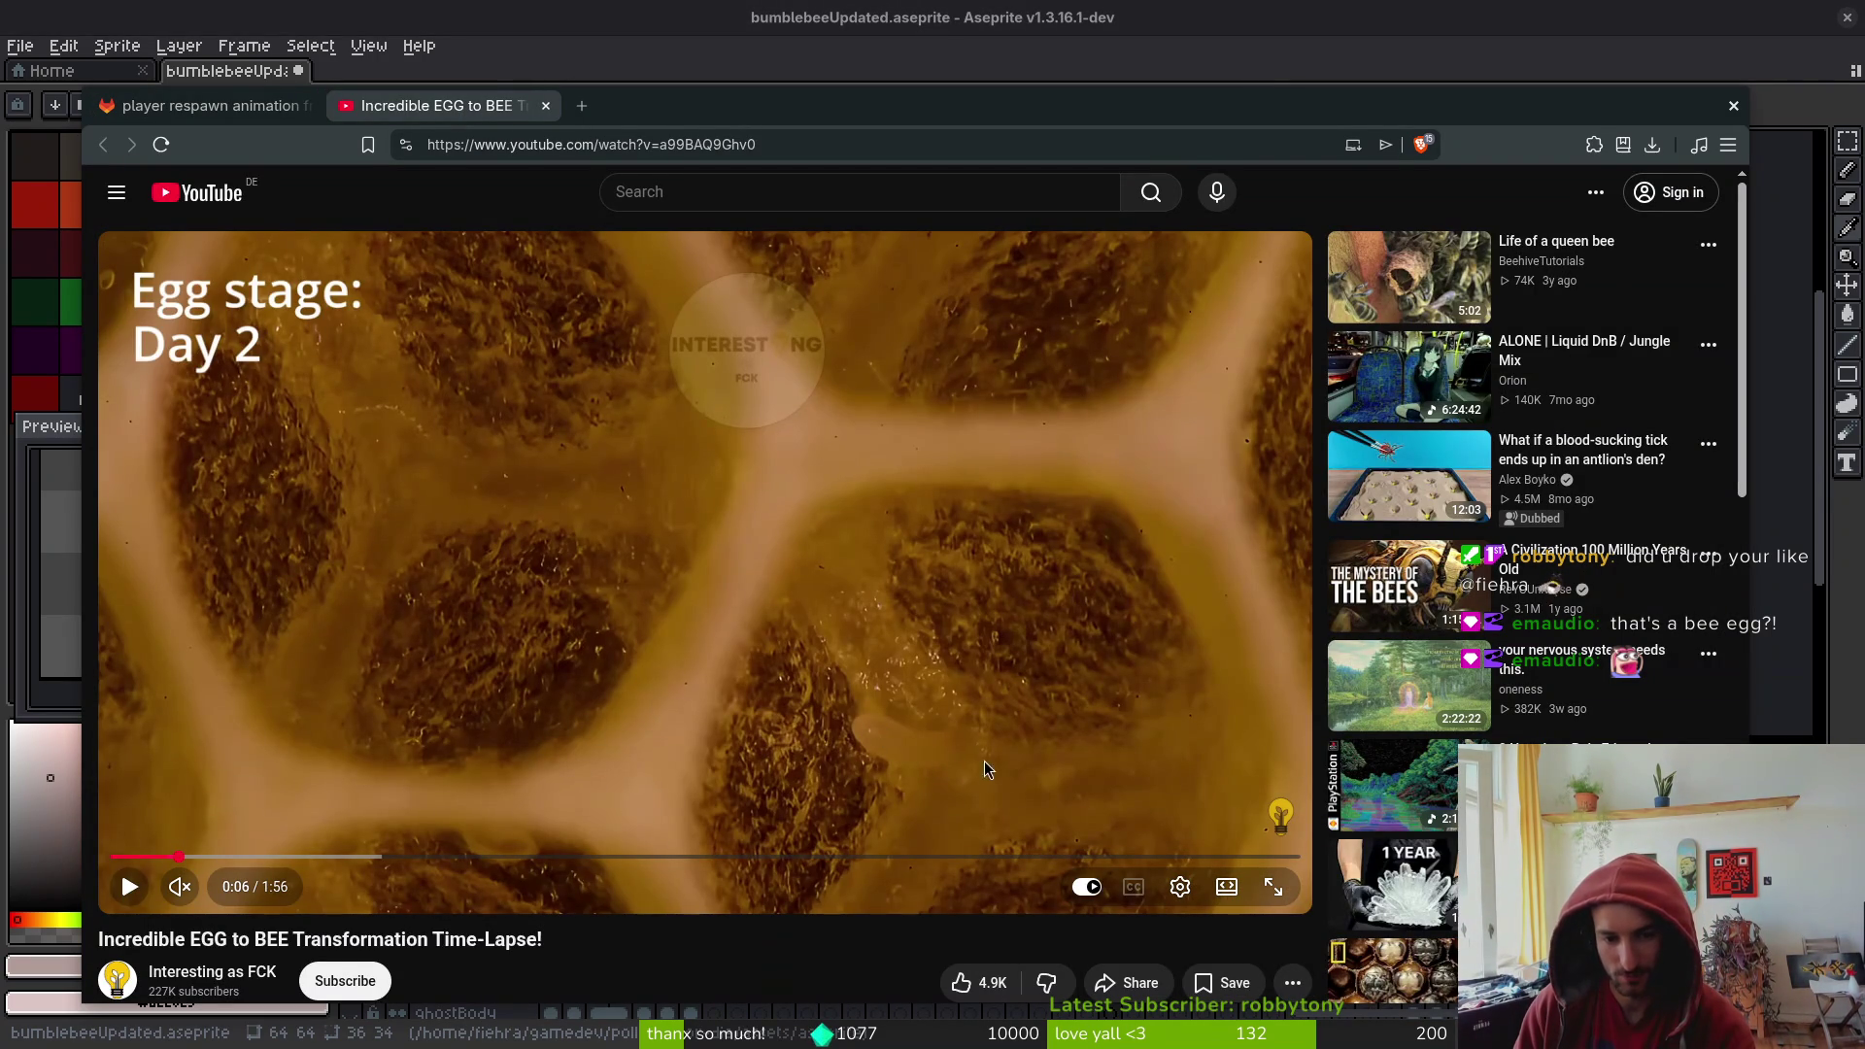
- Play the time-lapse, then rewatch the larva stage from about 0:33 up to Larva stage Day 8
left_click(841, 741)
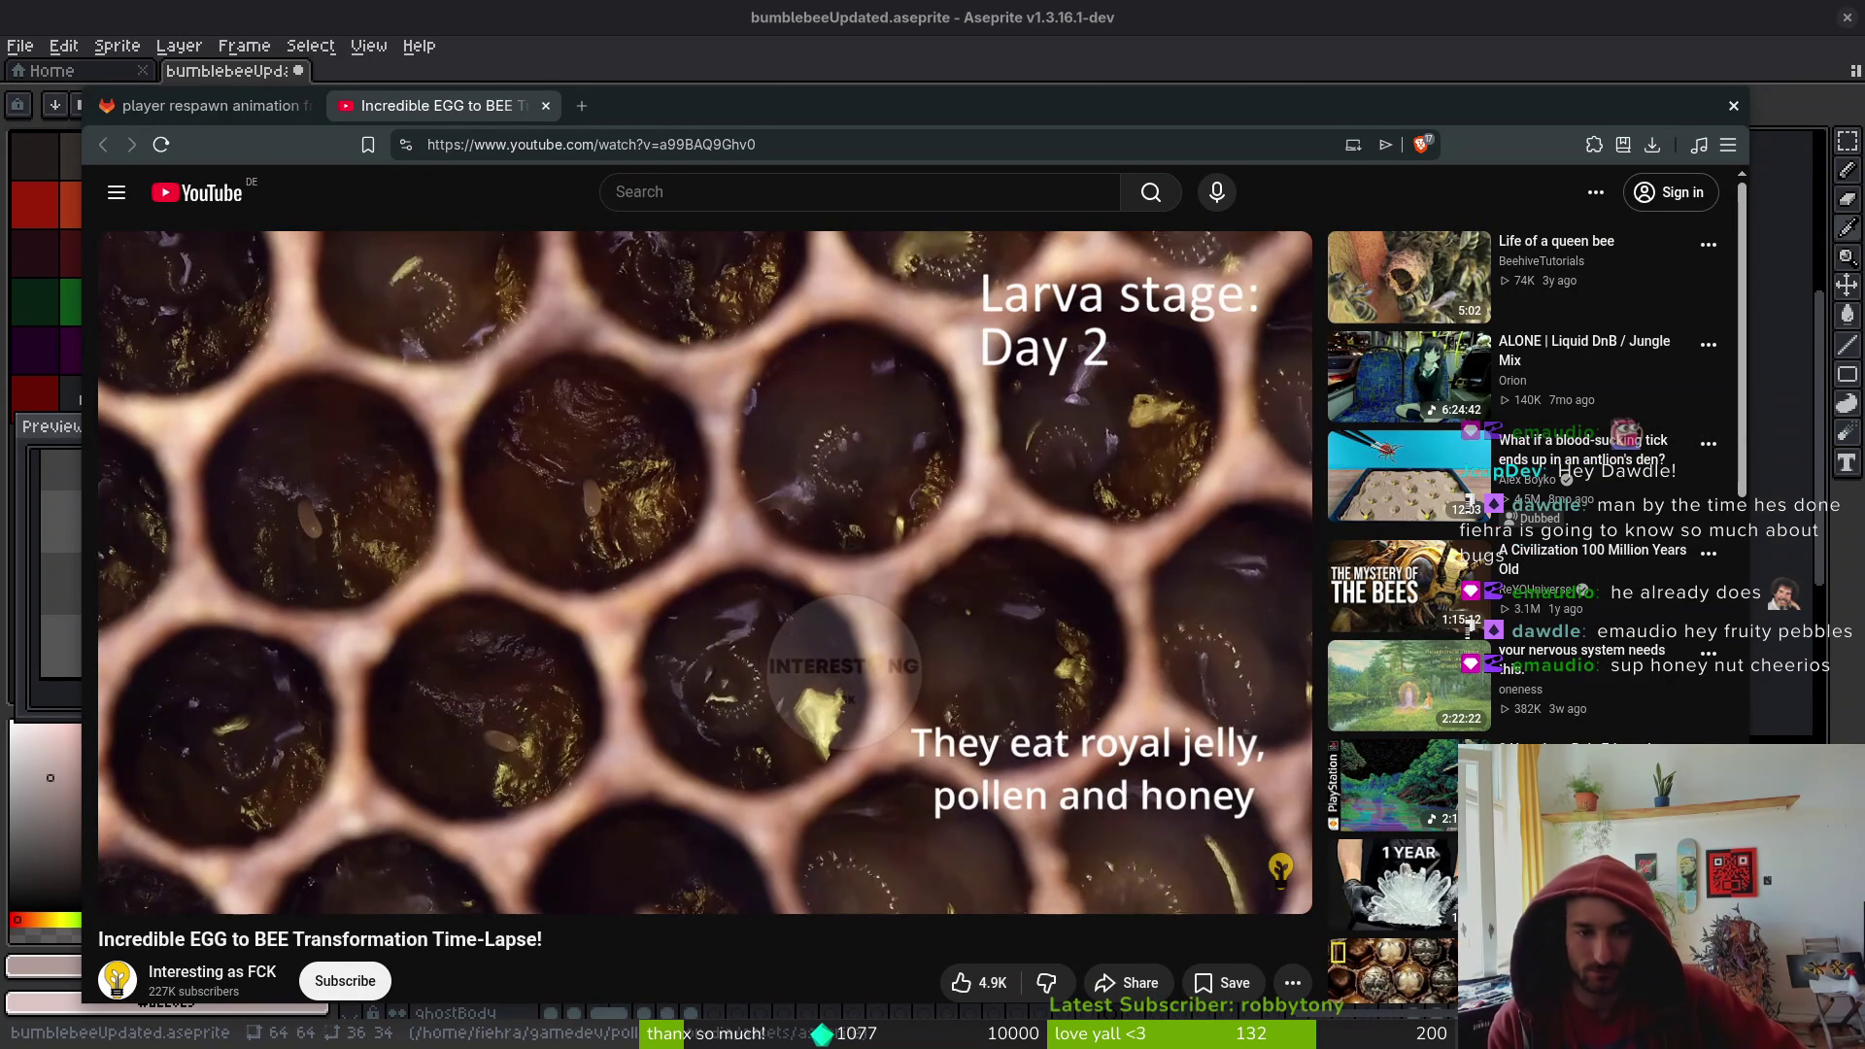
mouse_move(596, 505)
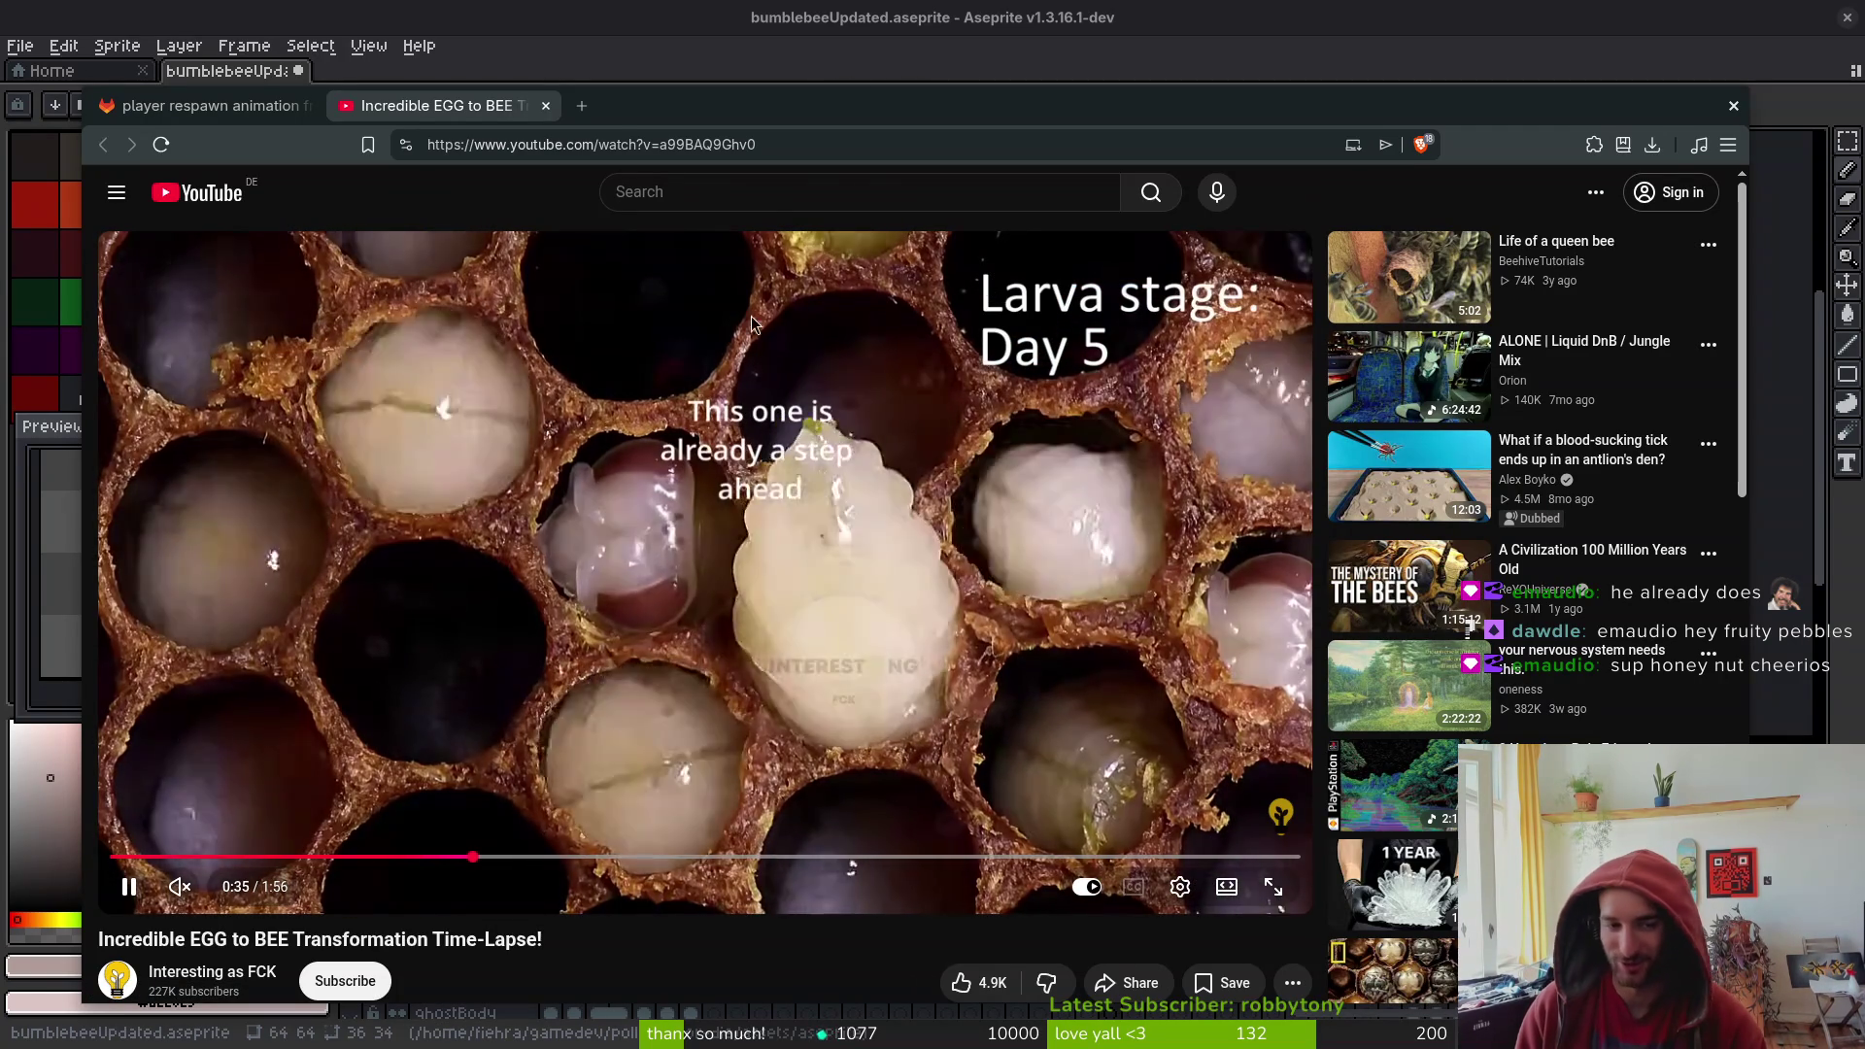
left_click_drag(445, 858, 473, 861)
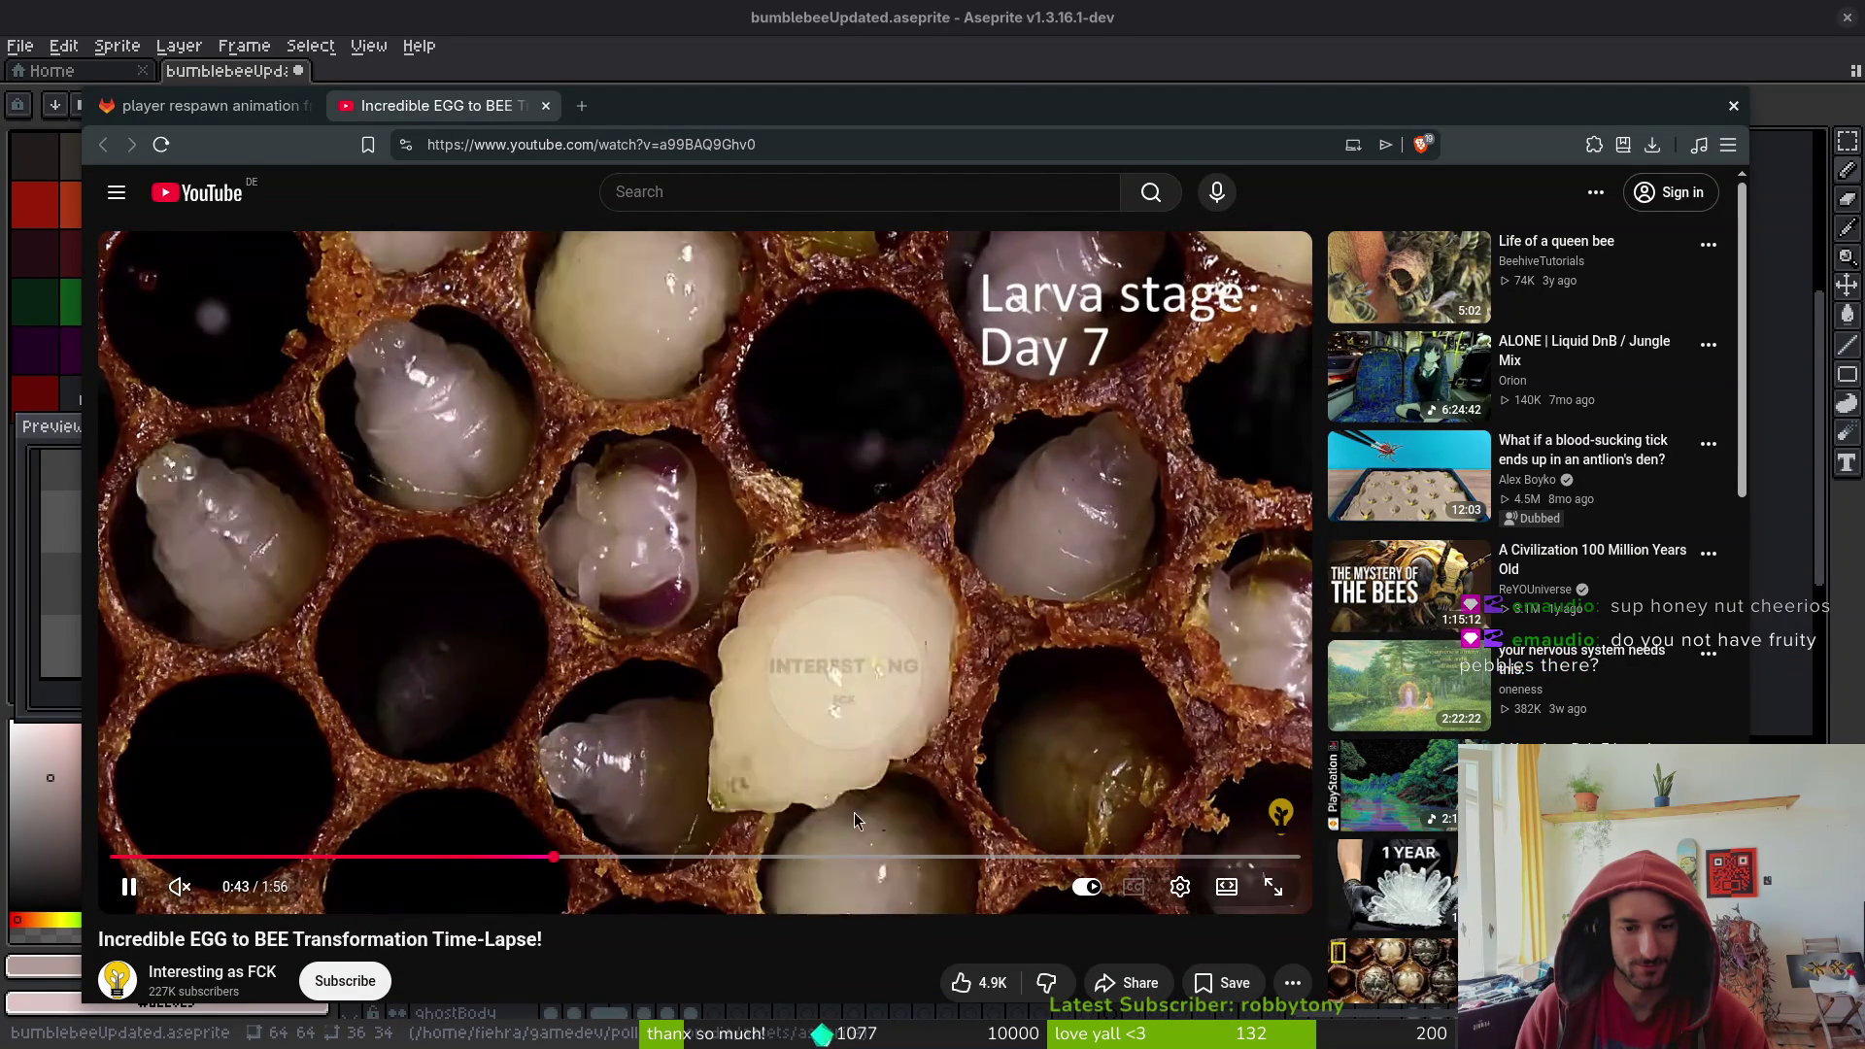
left_click(531, 855)
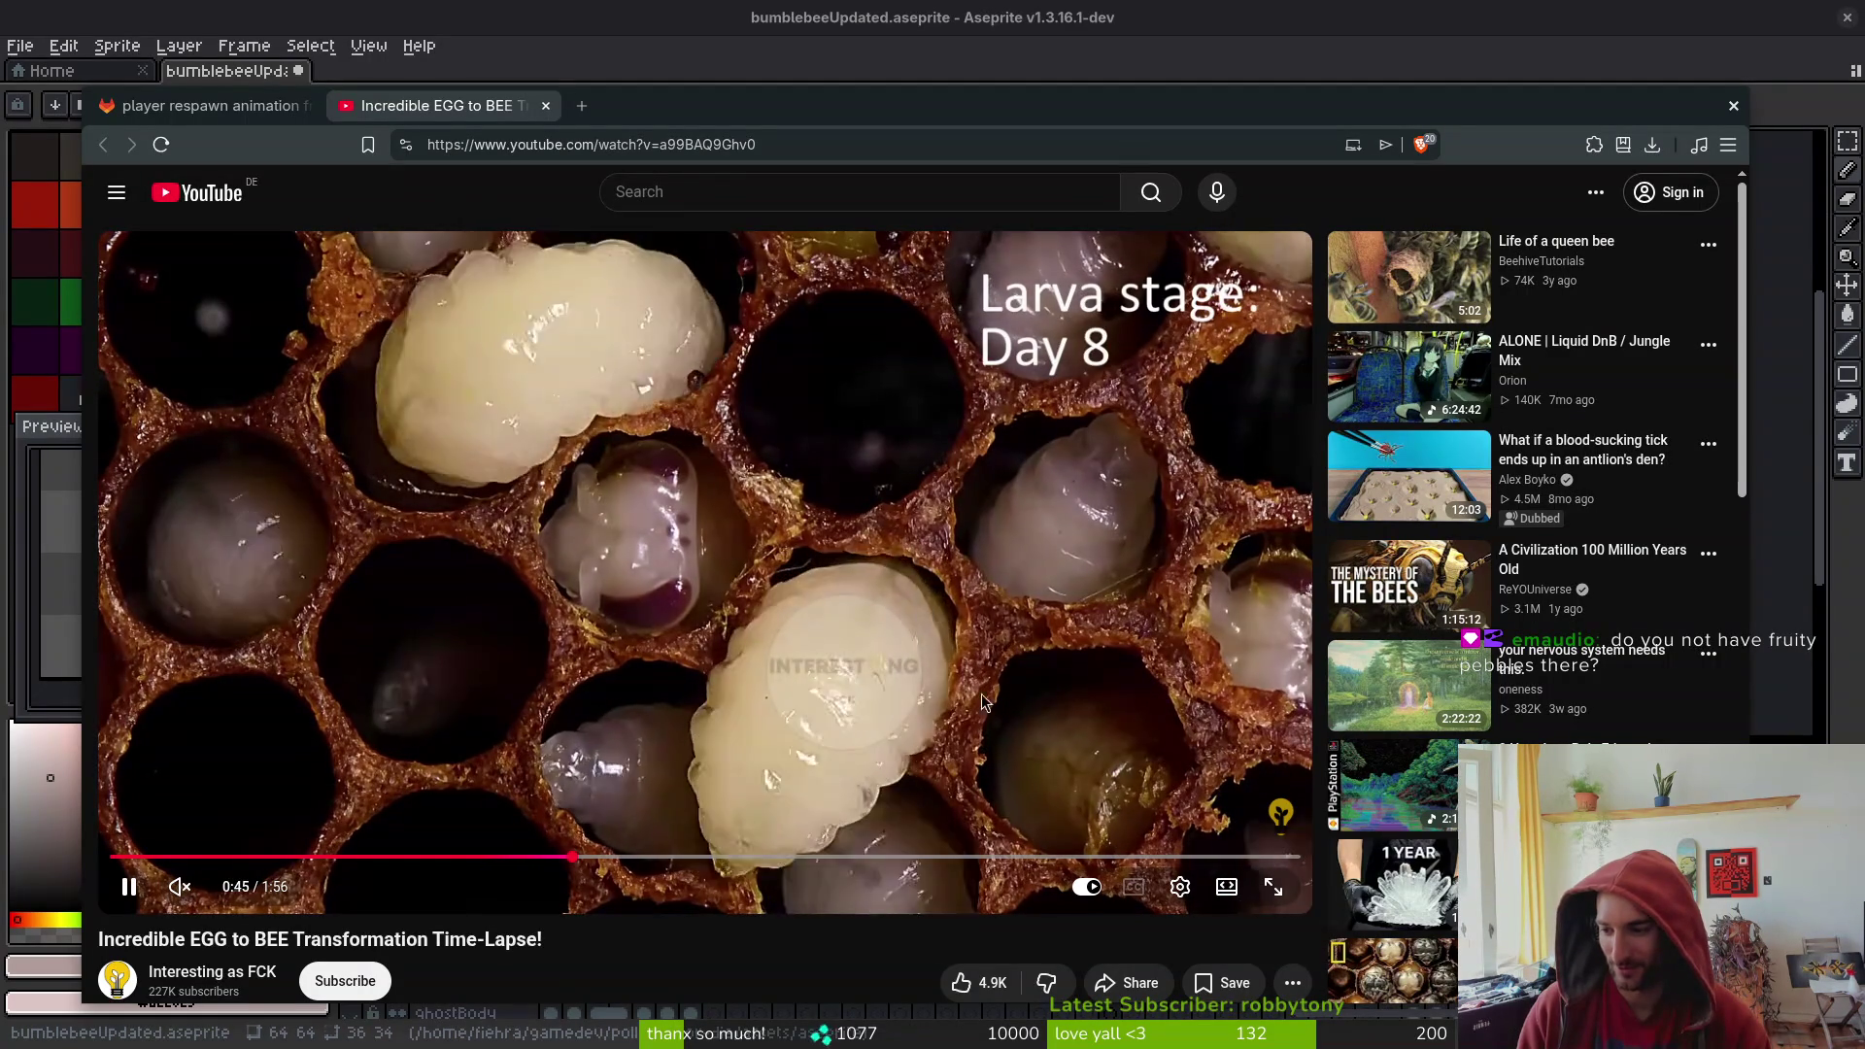
key("ctrl+t")
- Search images for 'fruity pebbles' and preview the cereal box result
type("fruity p")
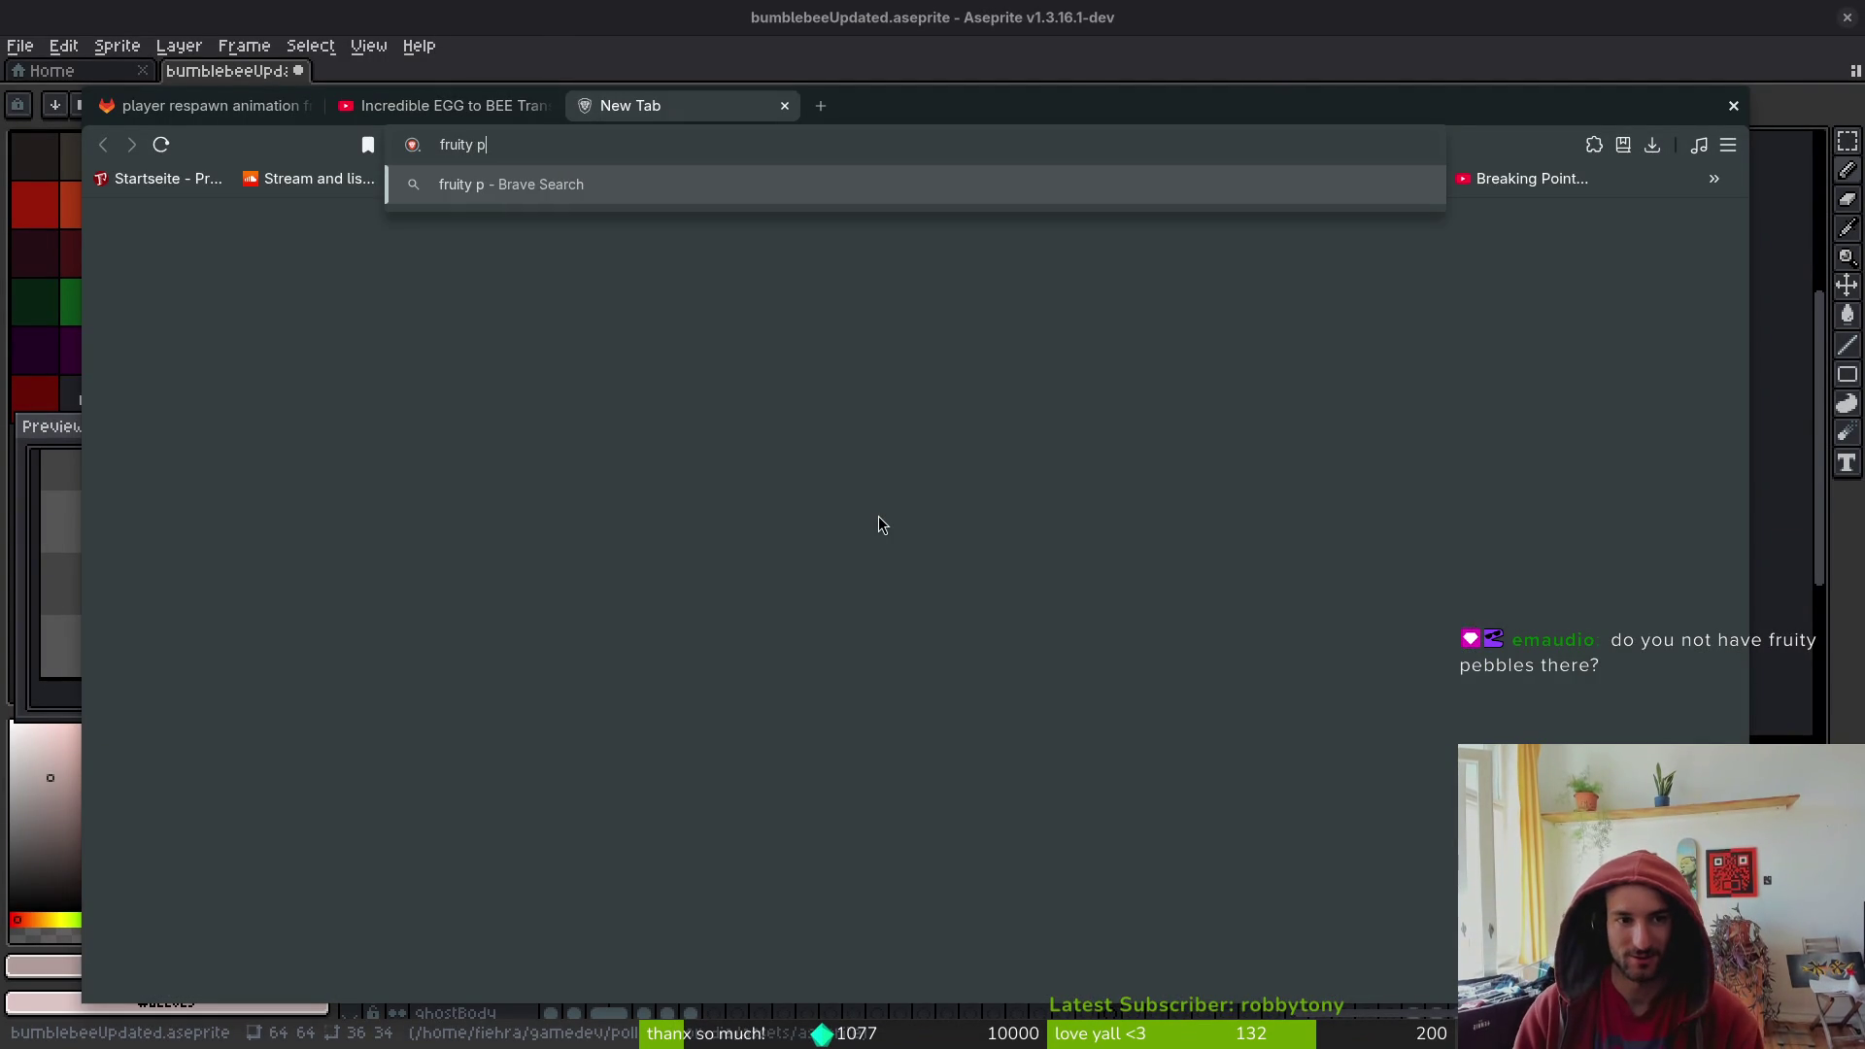
type("ebbles")
key("Return")
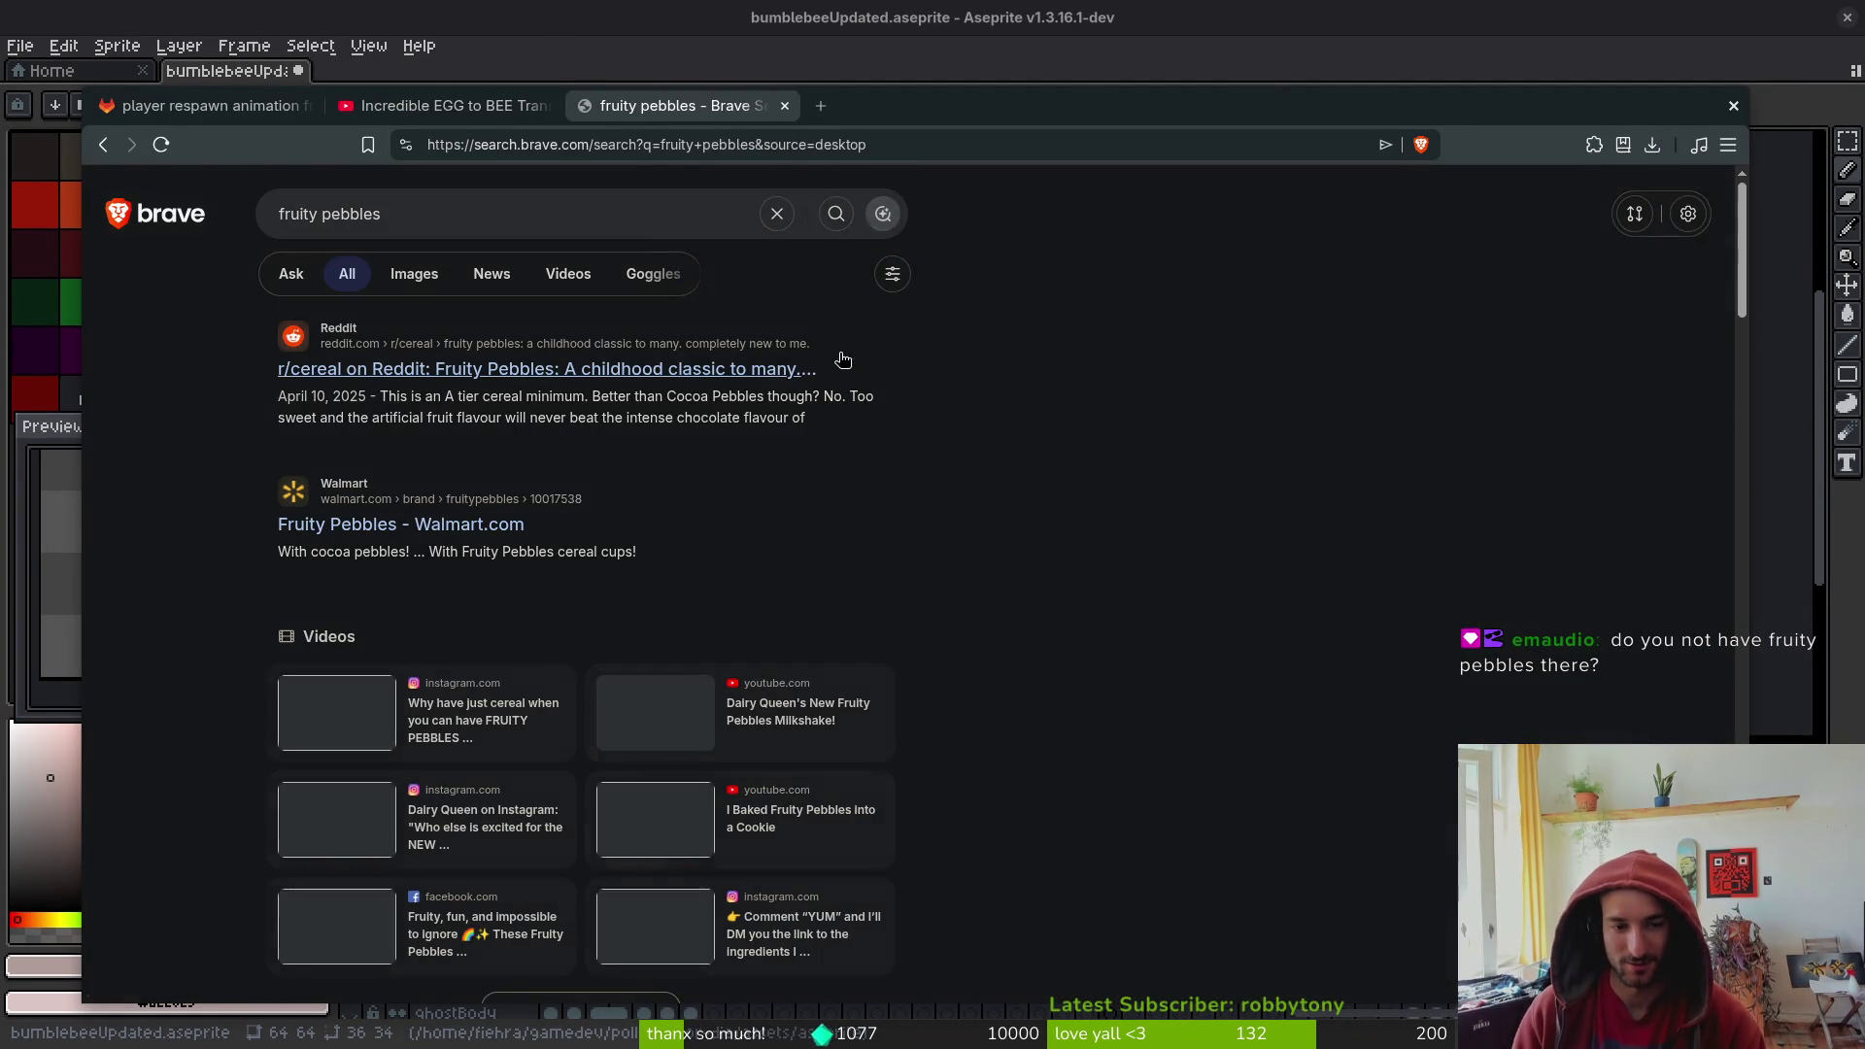
left_click(414, 273)
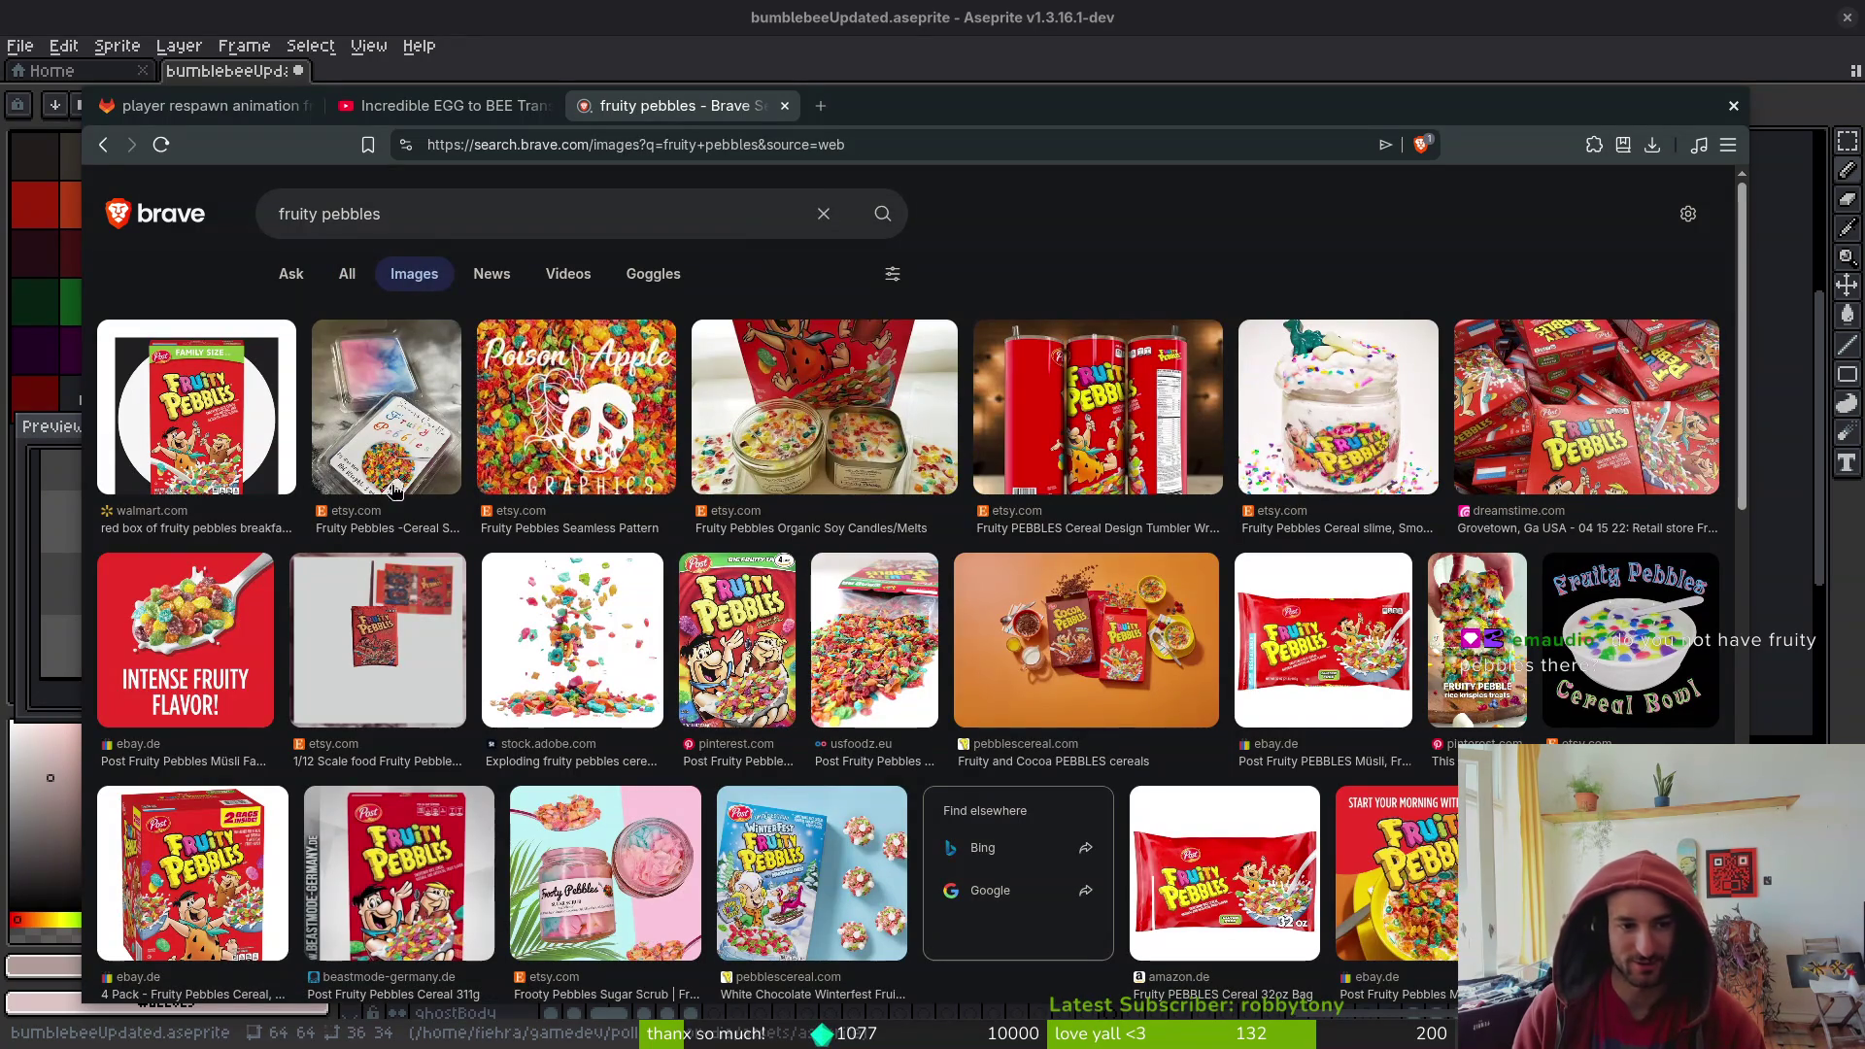
left_click(206, 443)
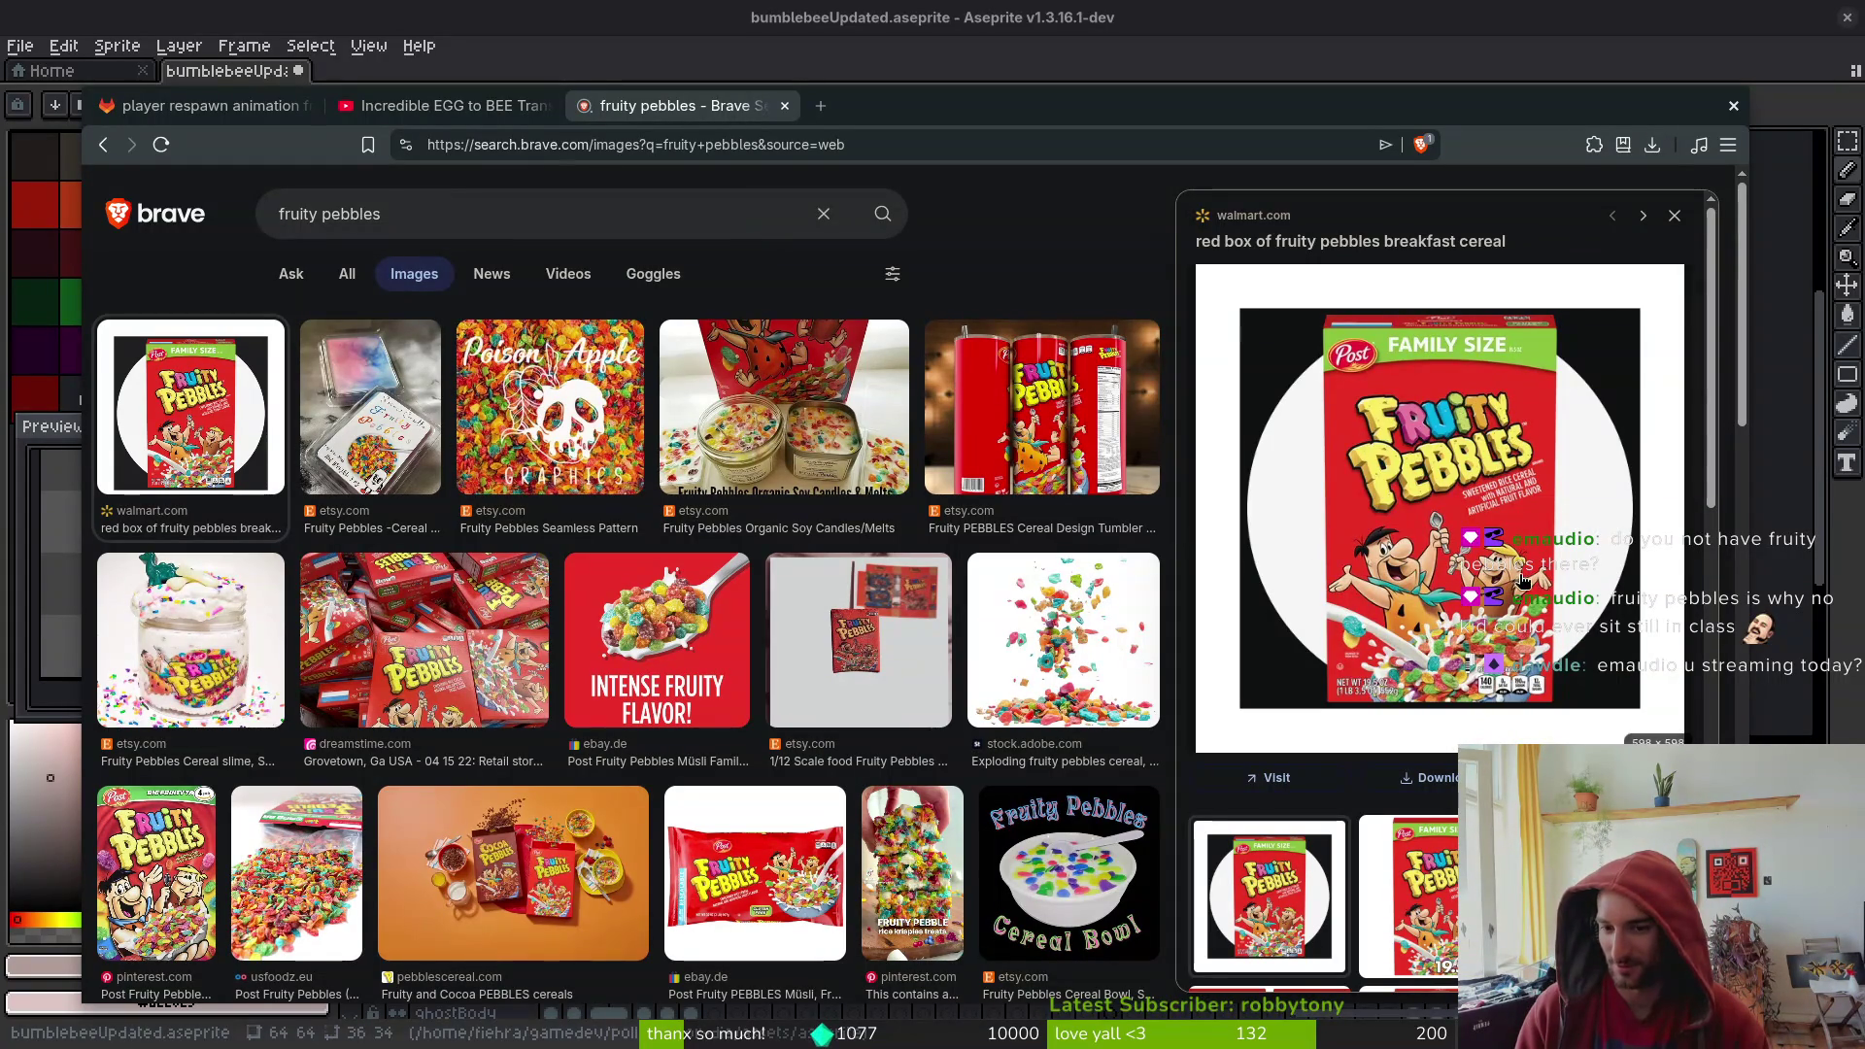
scroll(1461, 587, "down", 3)
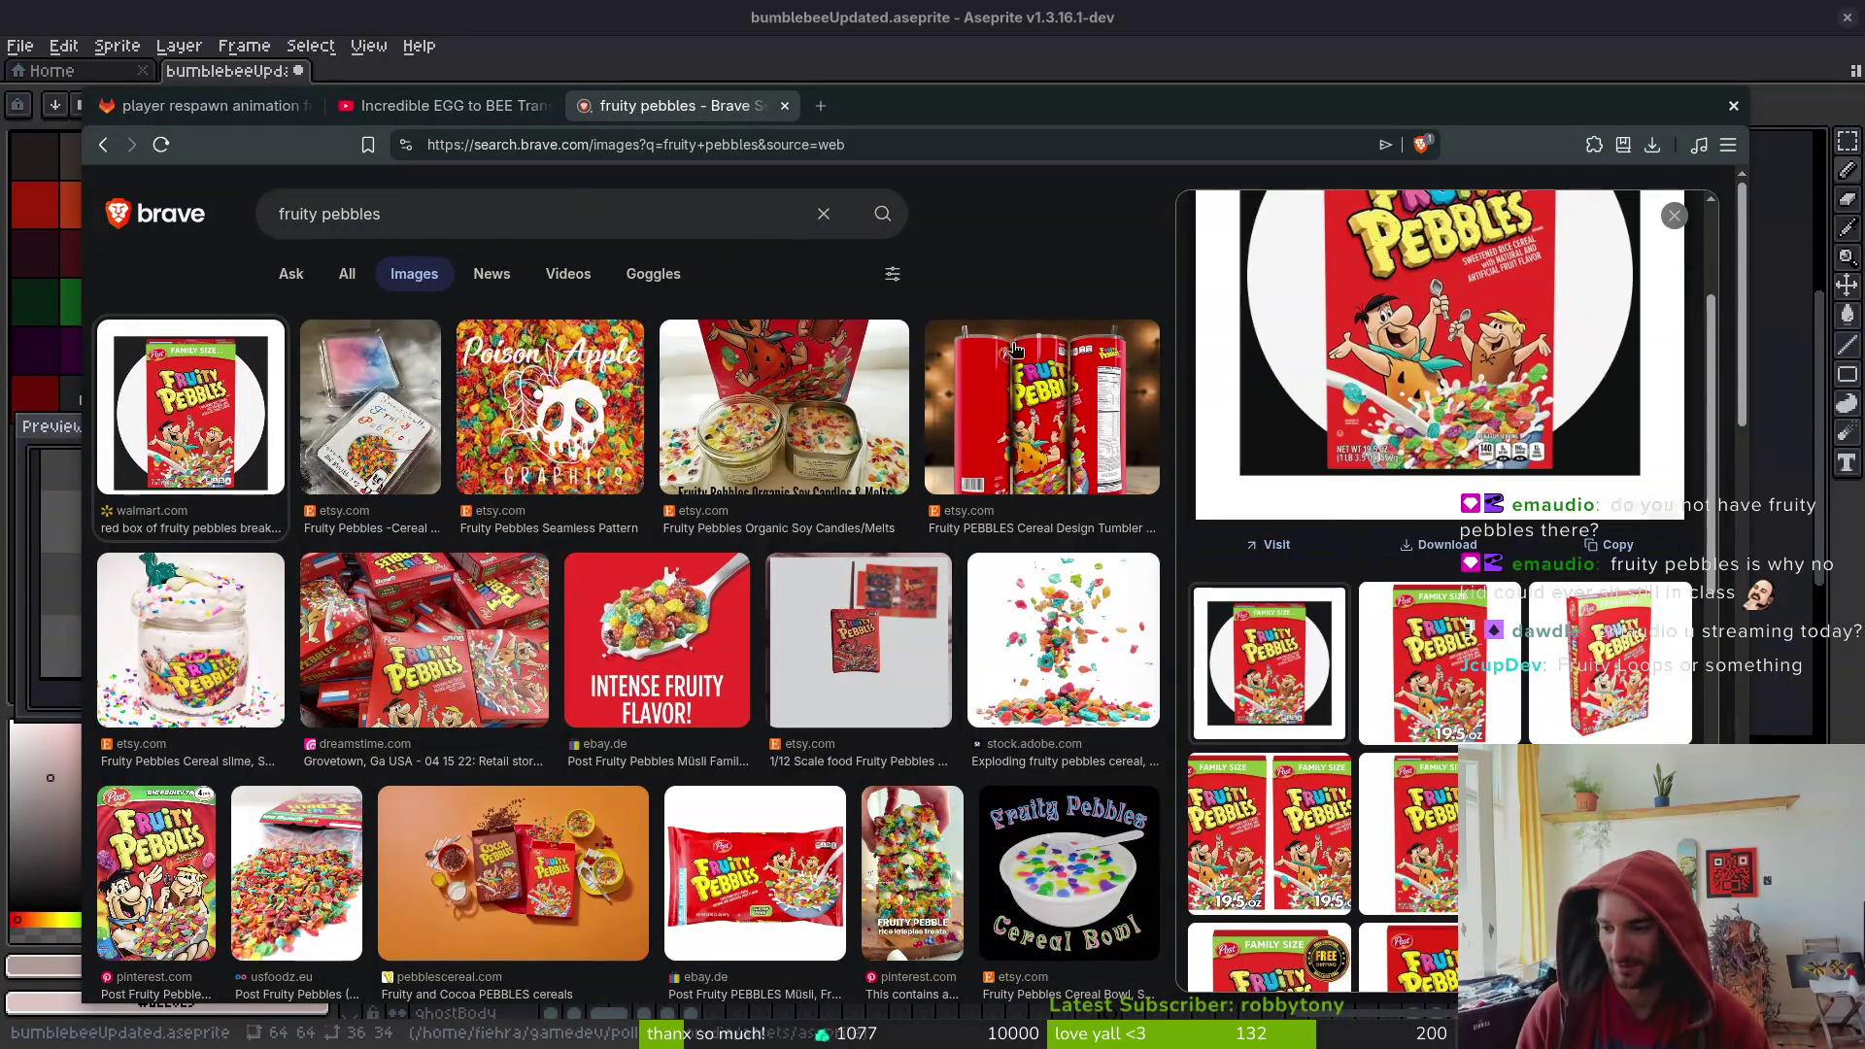
- Search 'fruity loops', close the search tab, and resume the bee time-lapse
left_click(426, 218)
type("fruit")
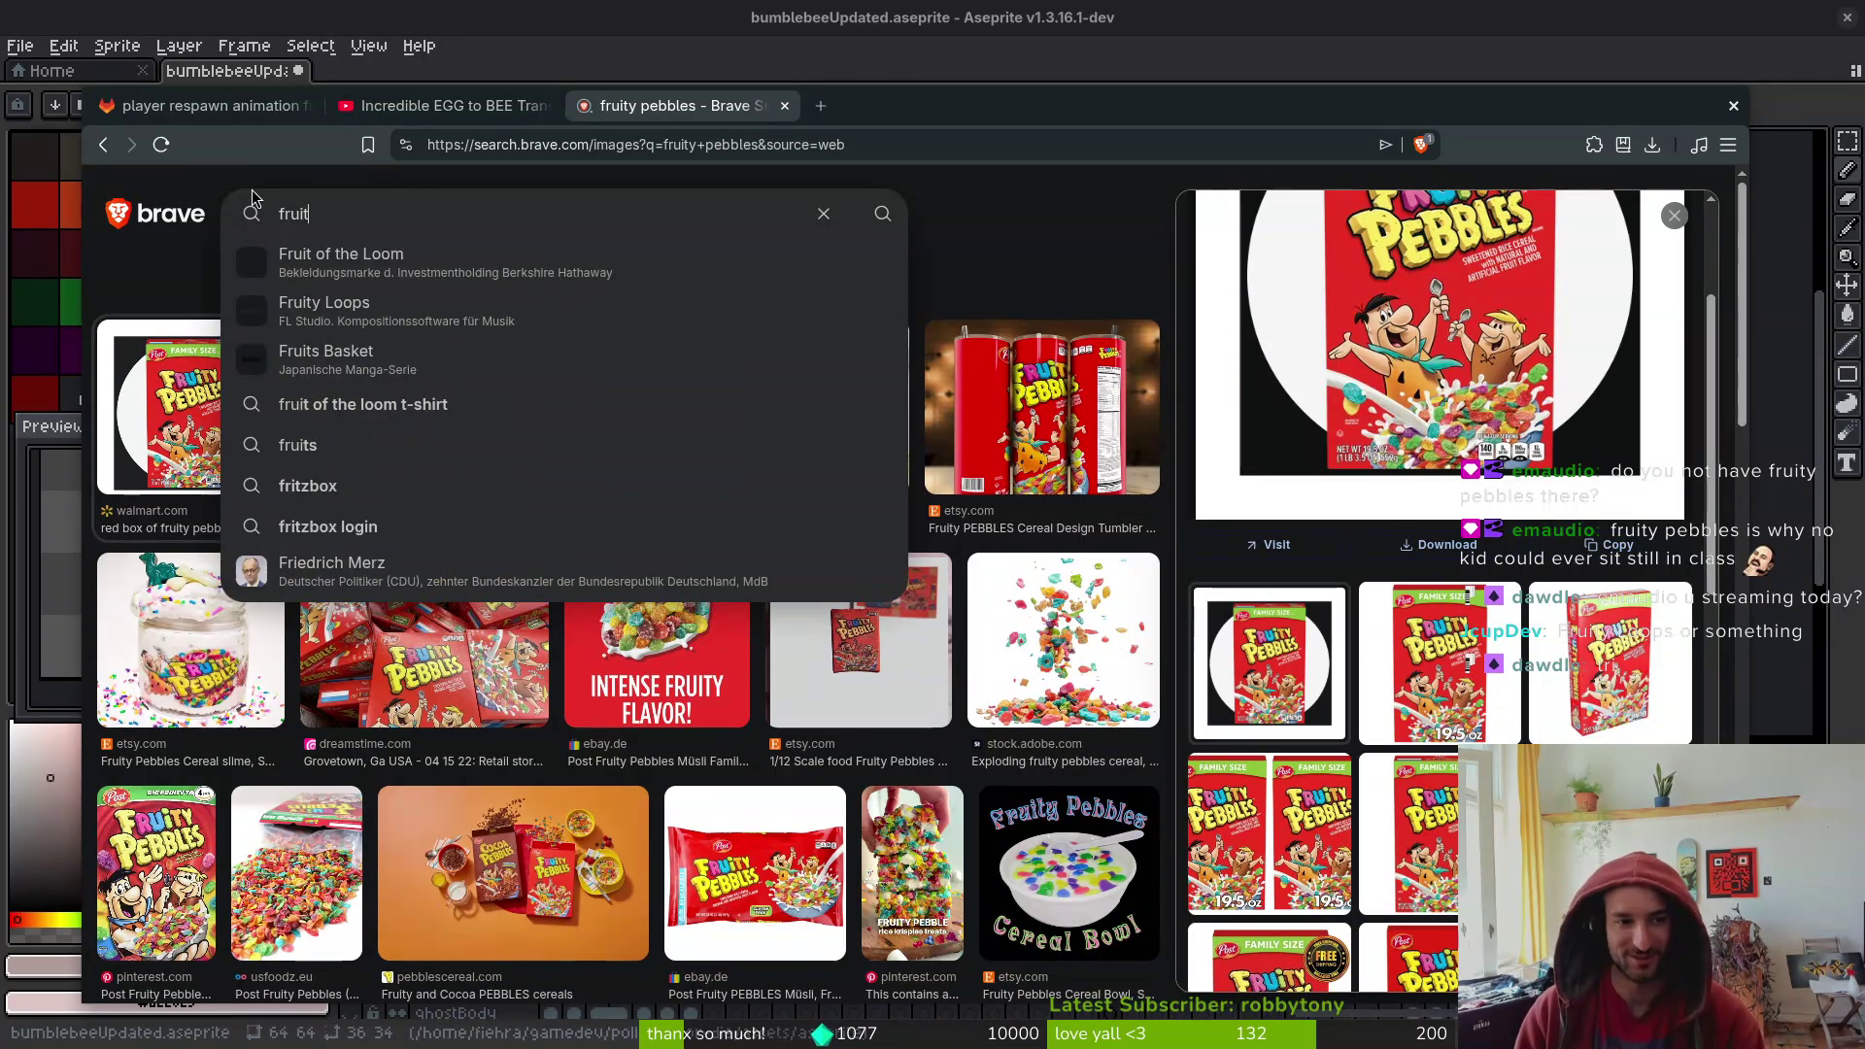
type("y loops")
key("Return")
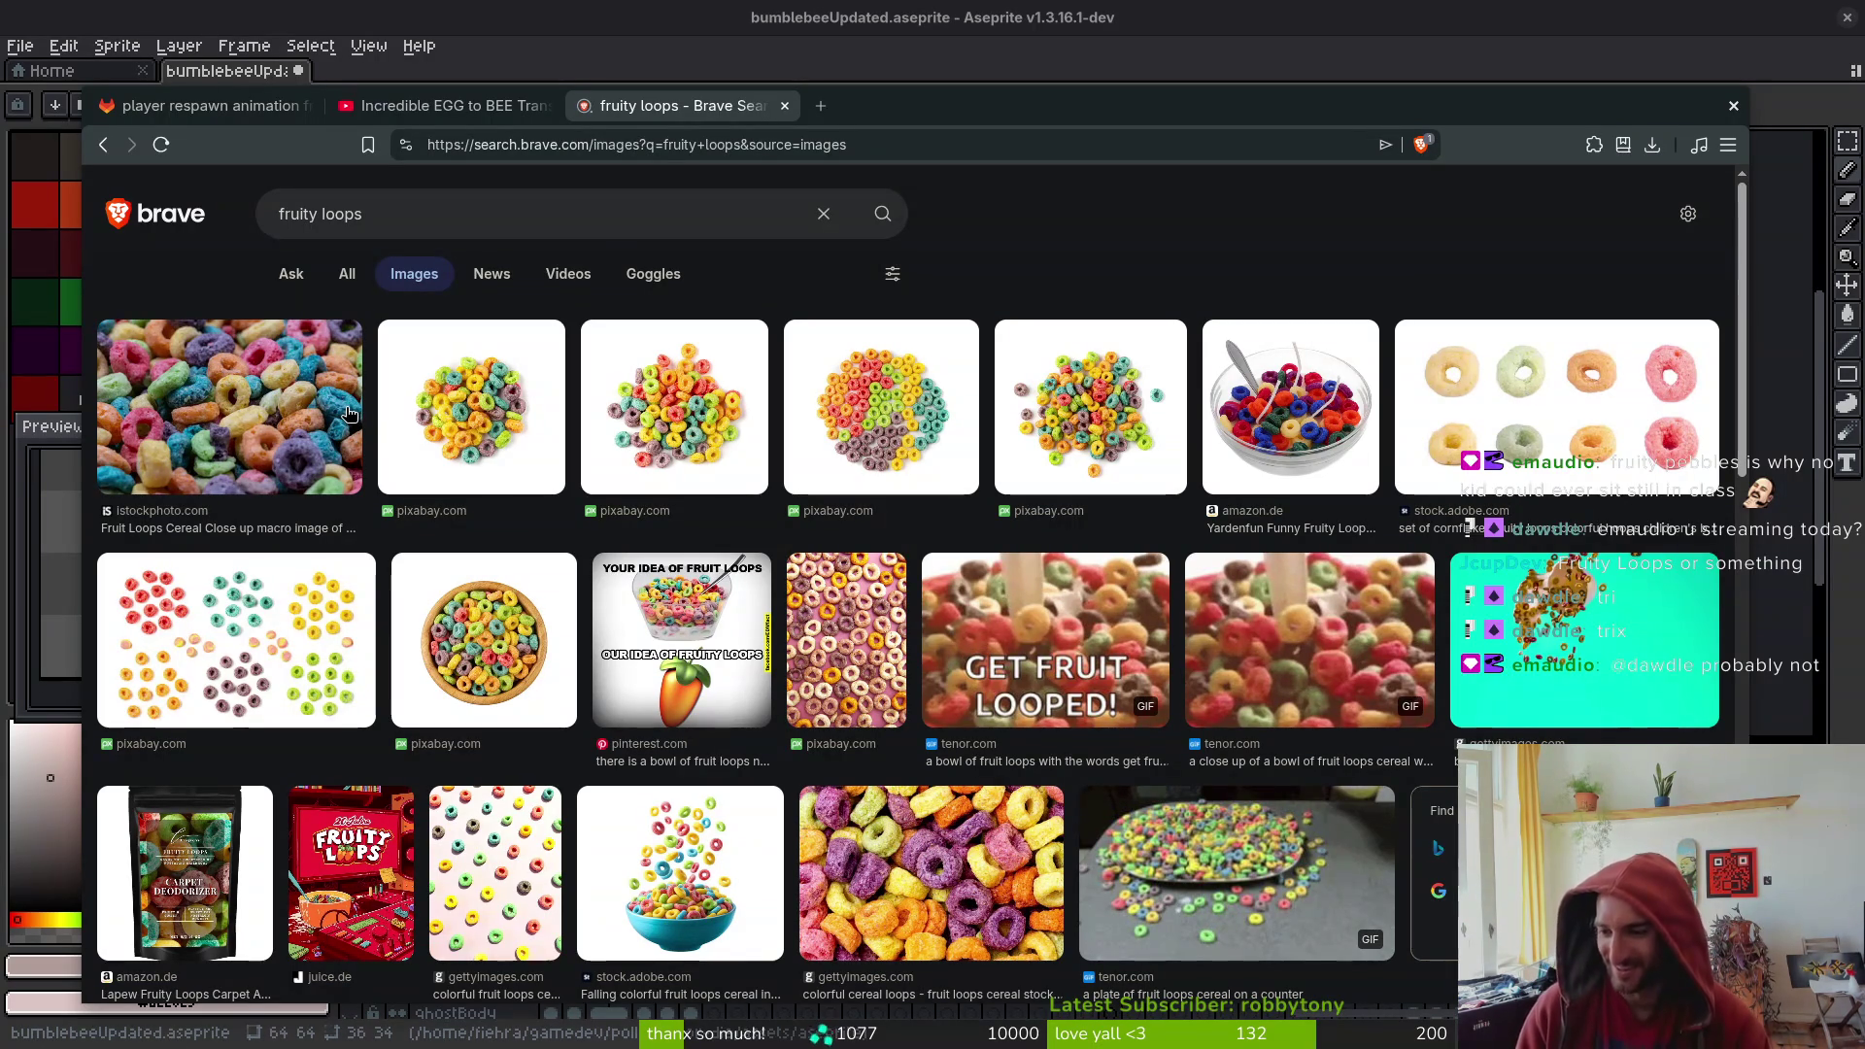
key("ctrl+w")
left_click(663, 715)
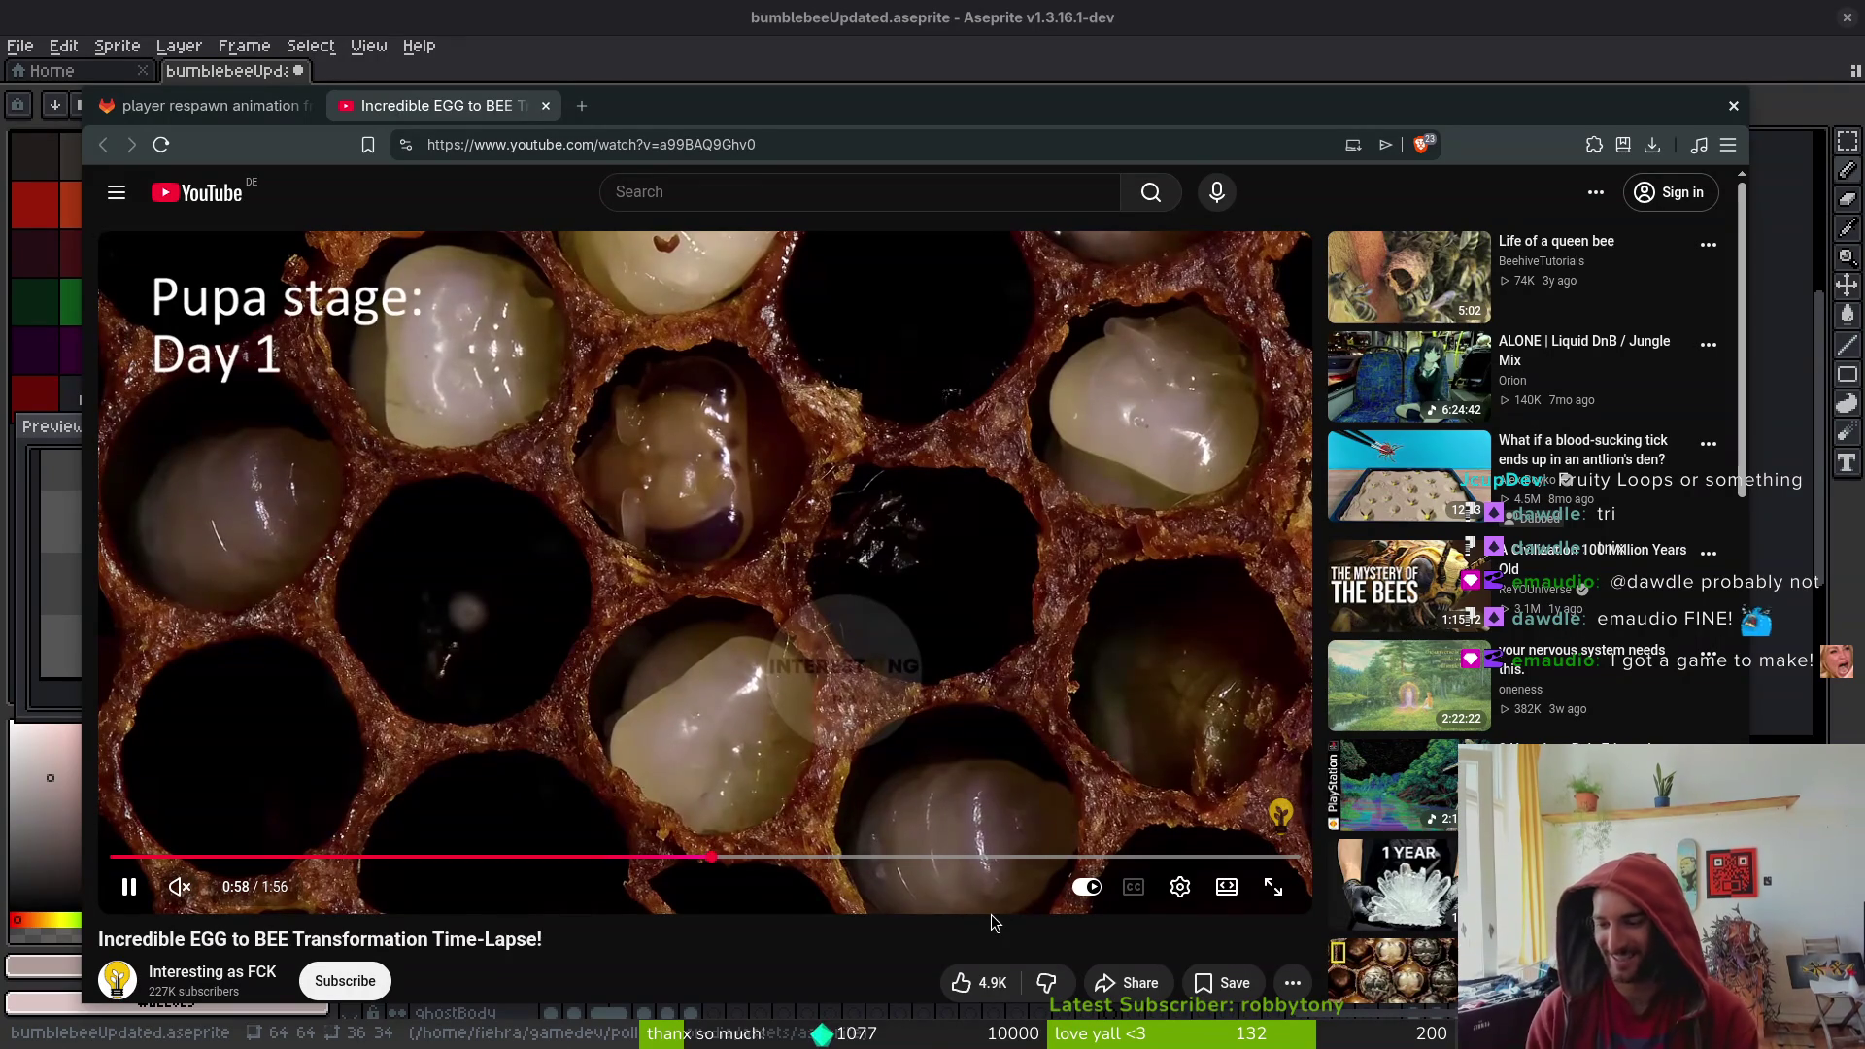
- Close the YouTube tab and drag the browser window to the right edge, uncovering Aseprite
key("ctrl+w")
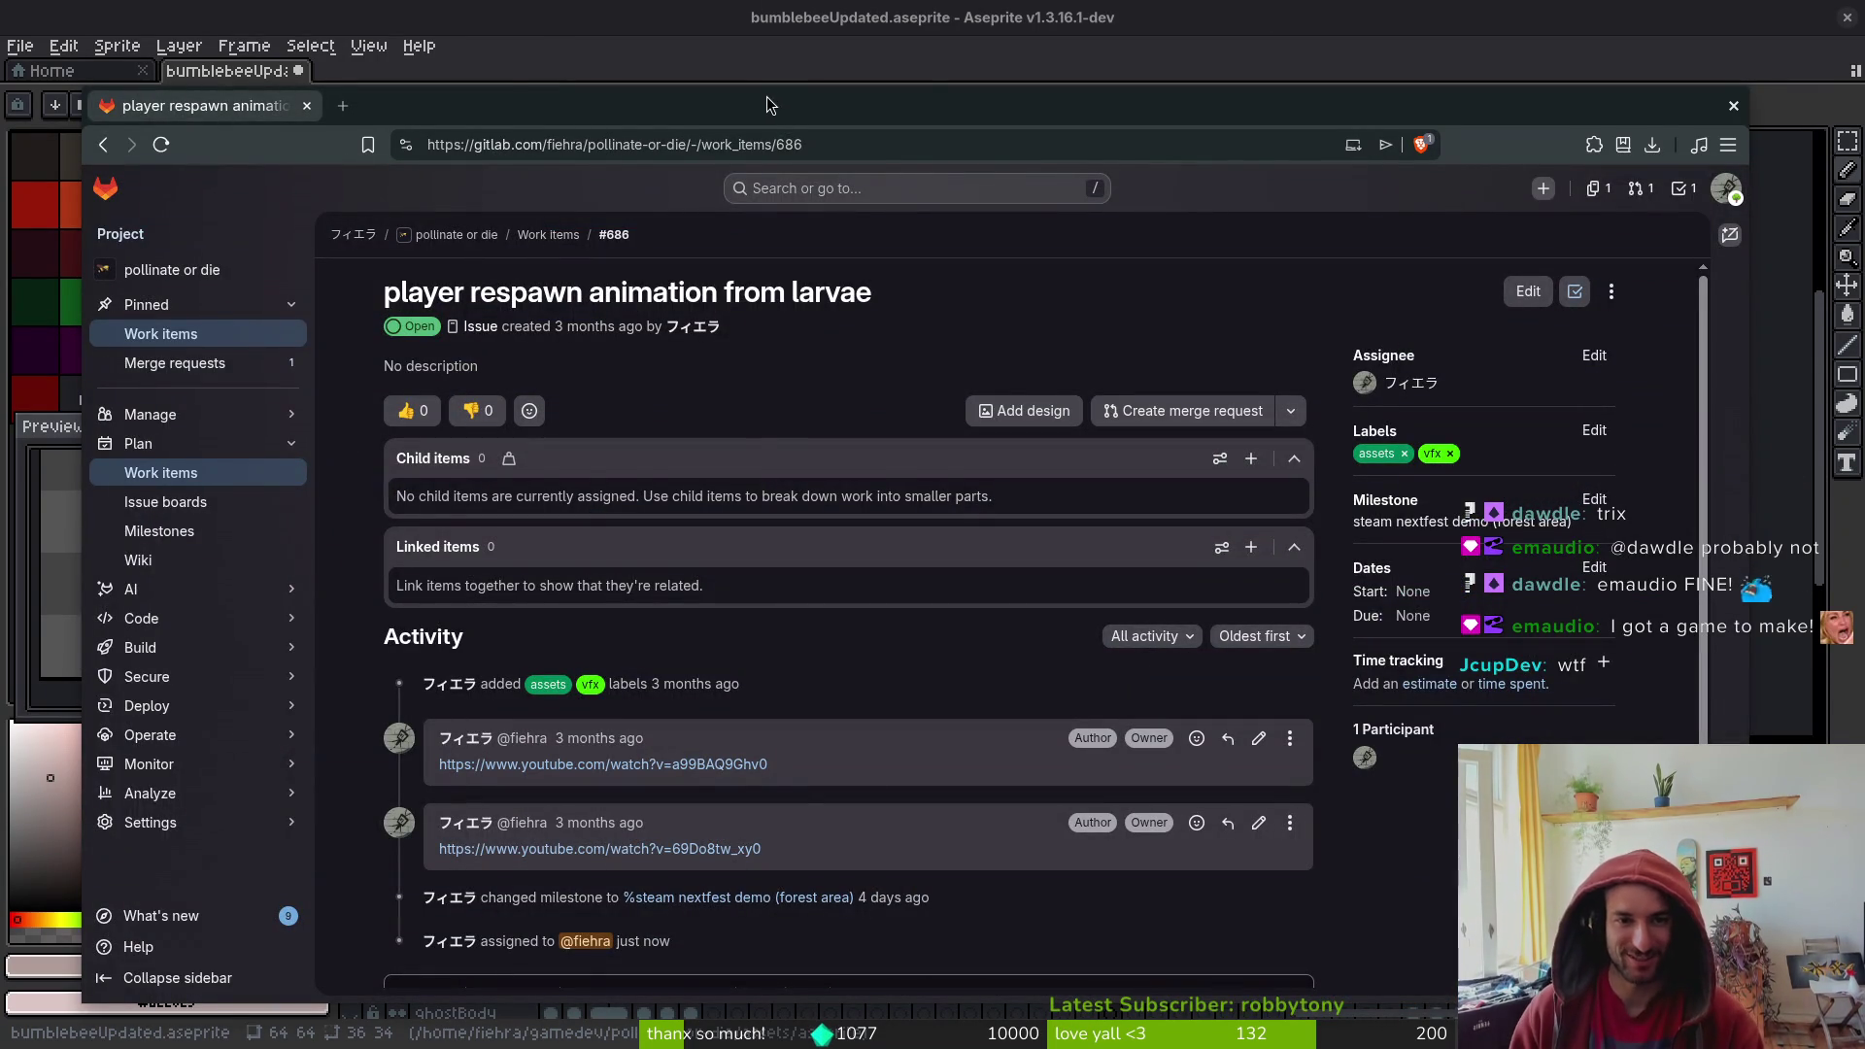
left_click_drag(779, 109, 1863, 109)
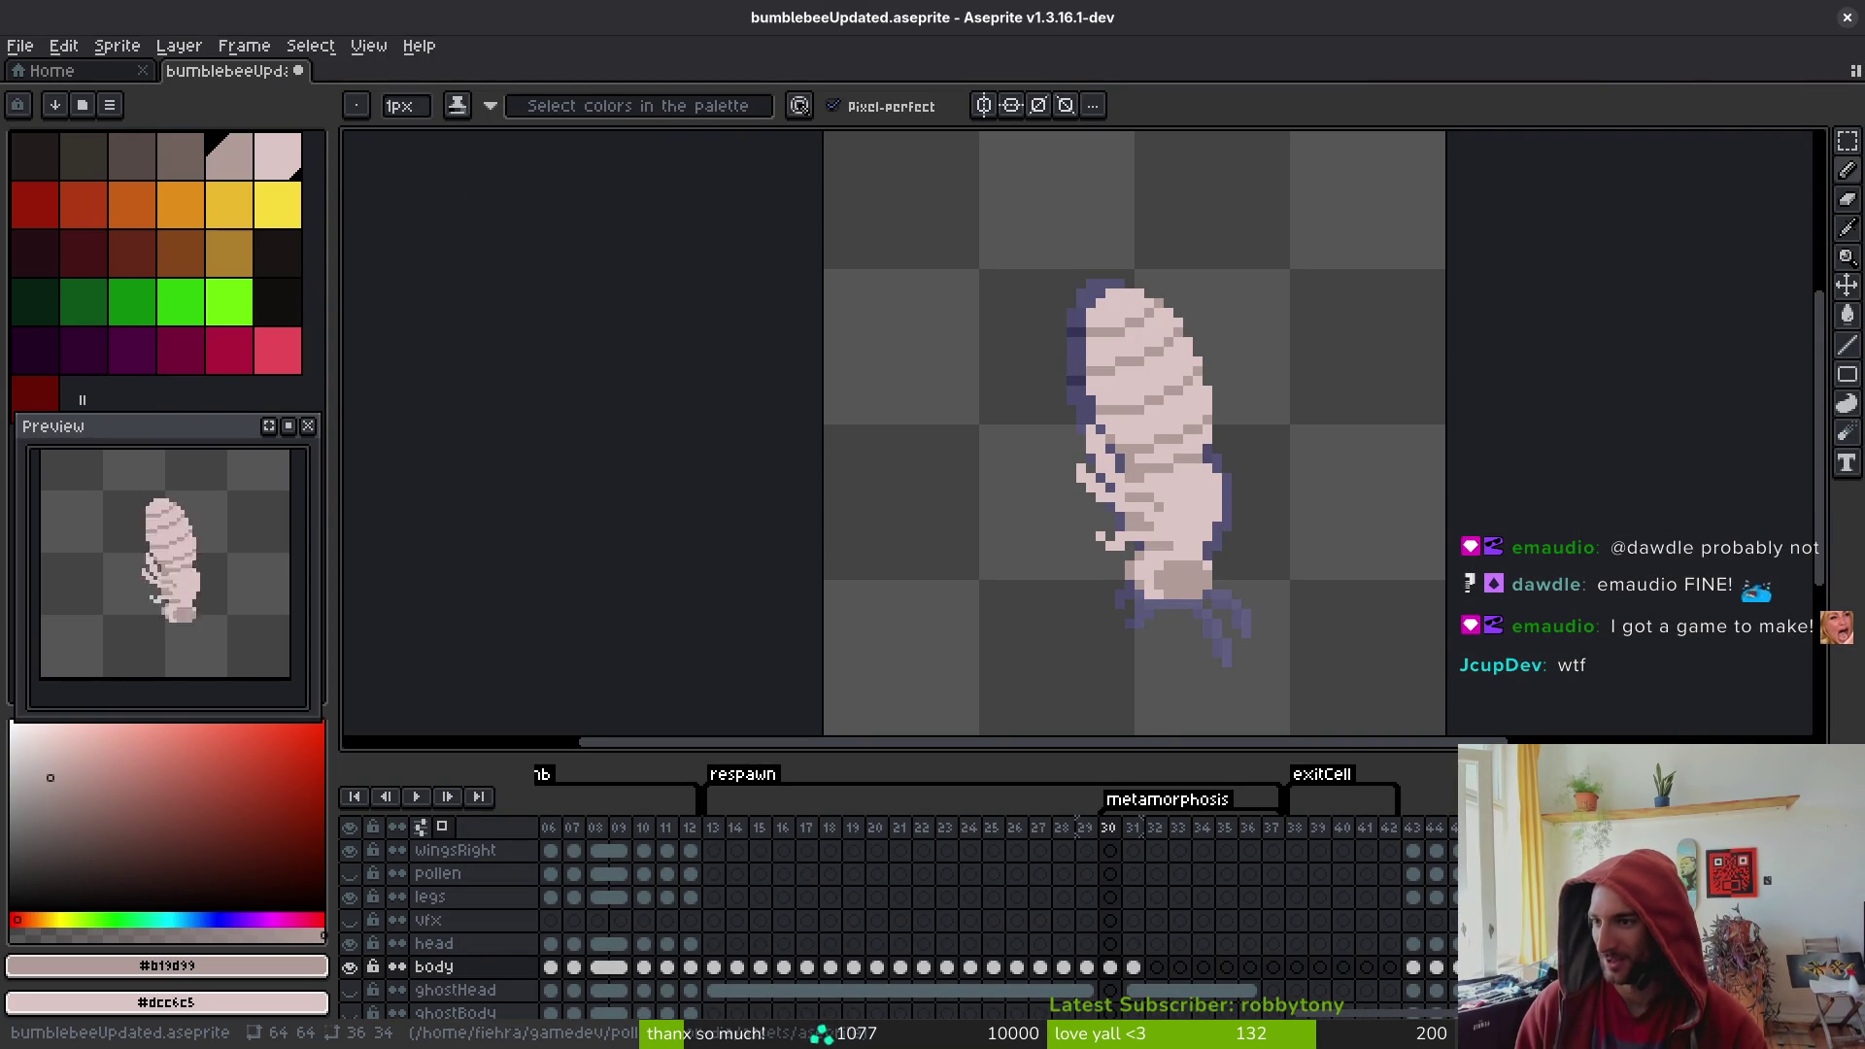
- Compare frames 29, 30 and 31 back and forth, then settle on frame 28
key("comma")
key("i")
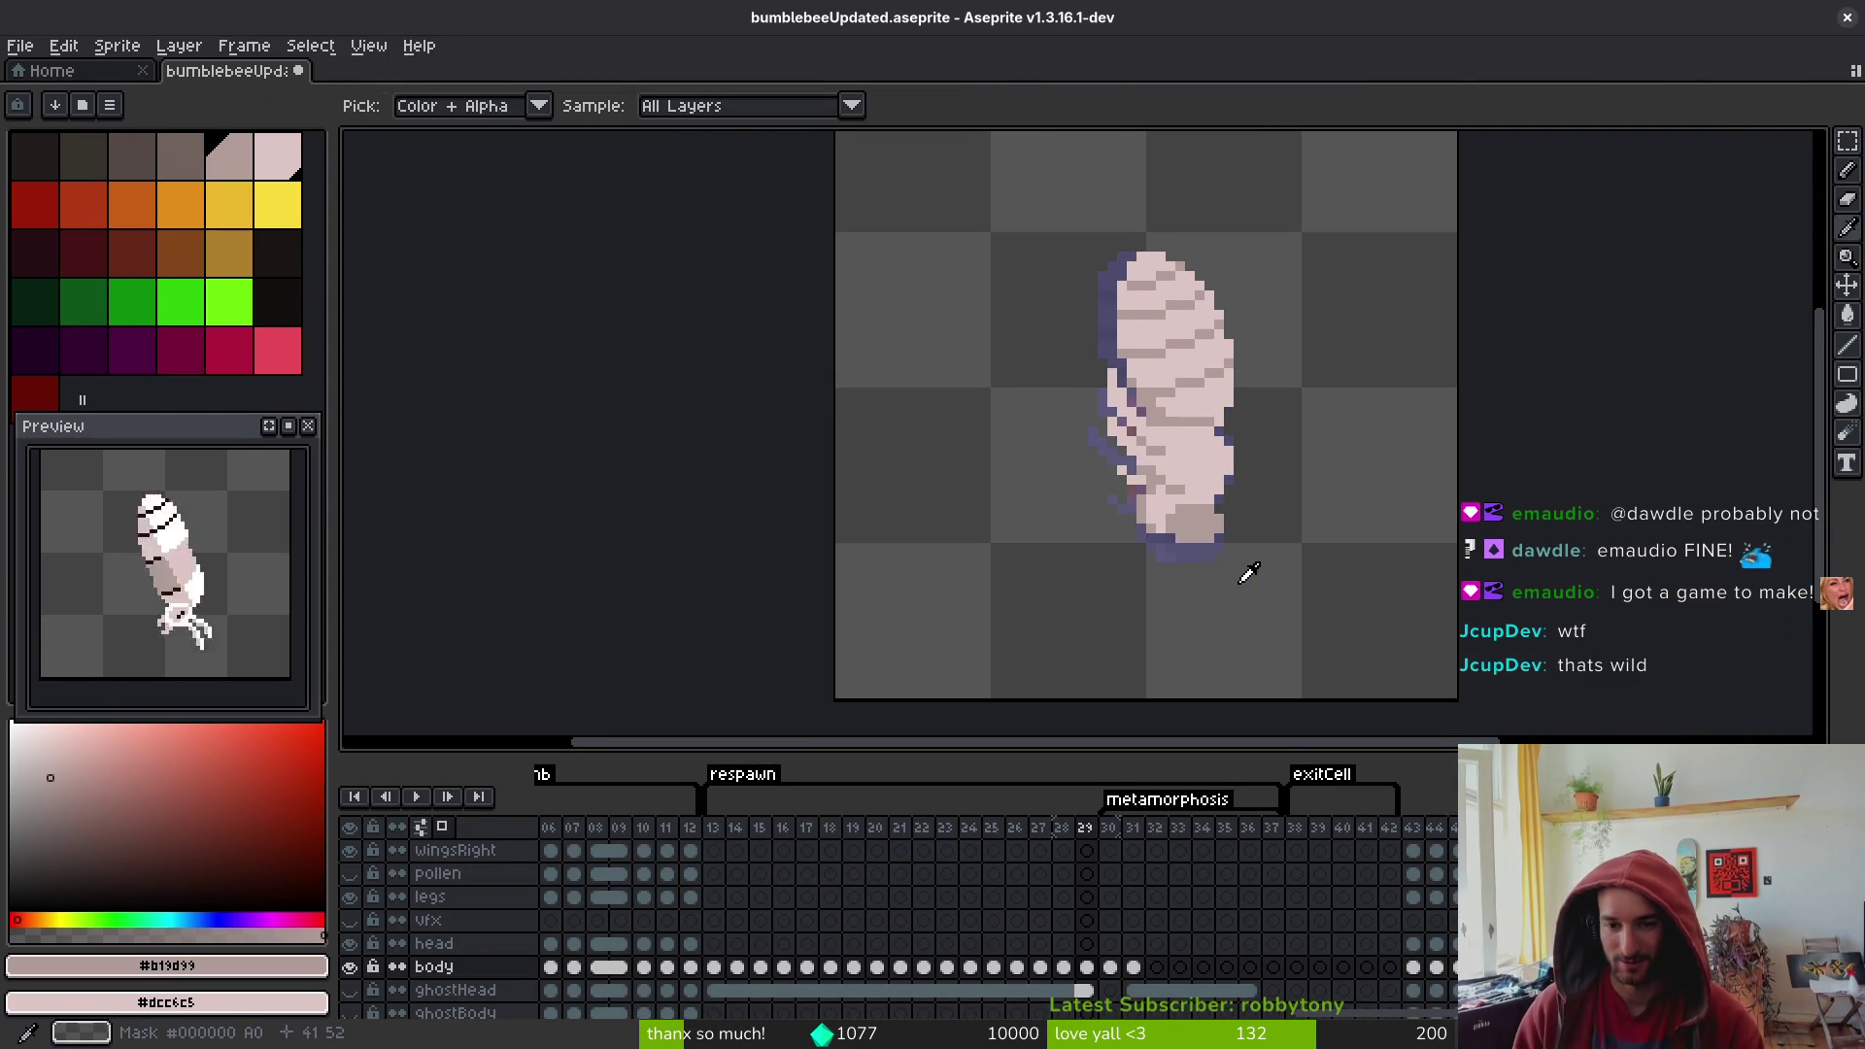
key("period")
key("period")
key("comma")
key("period")
key("comma")
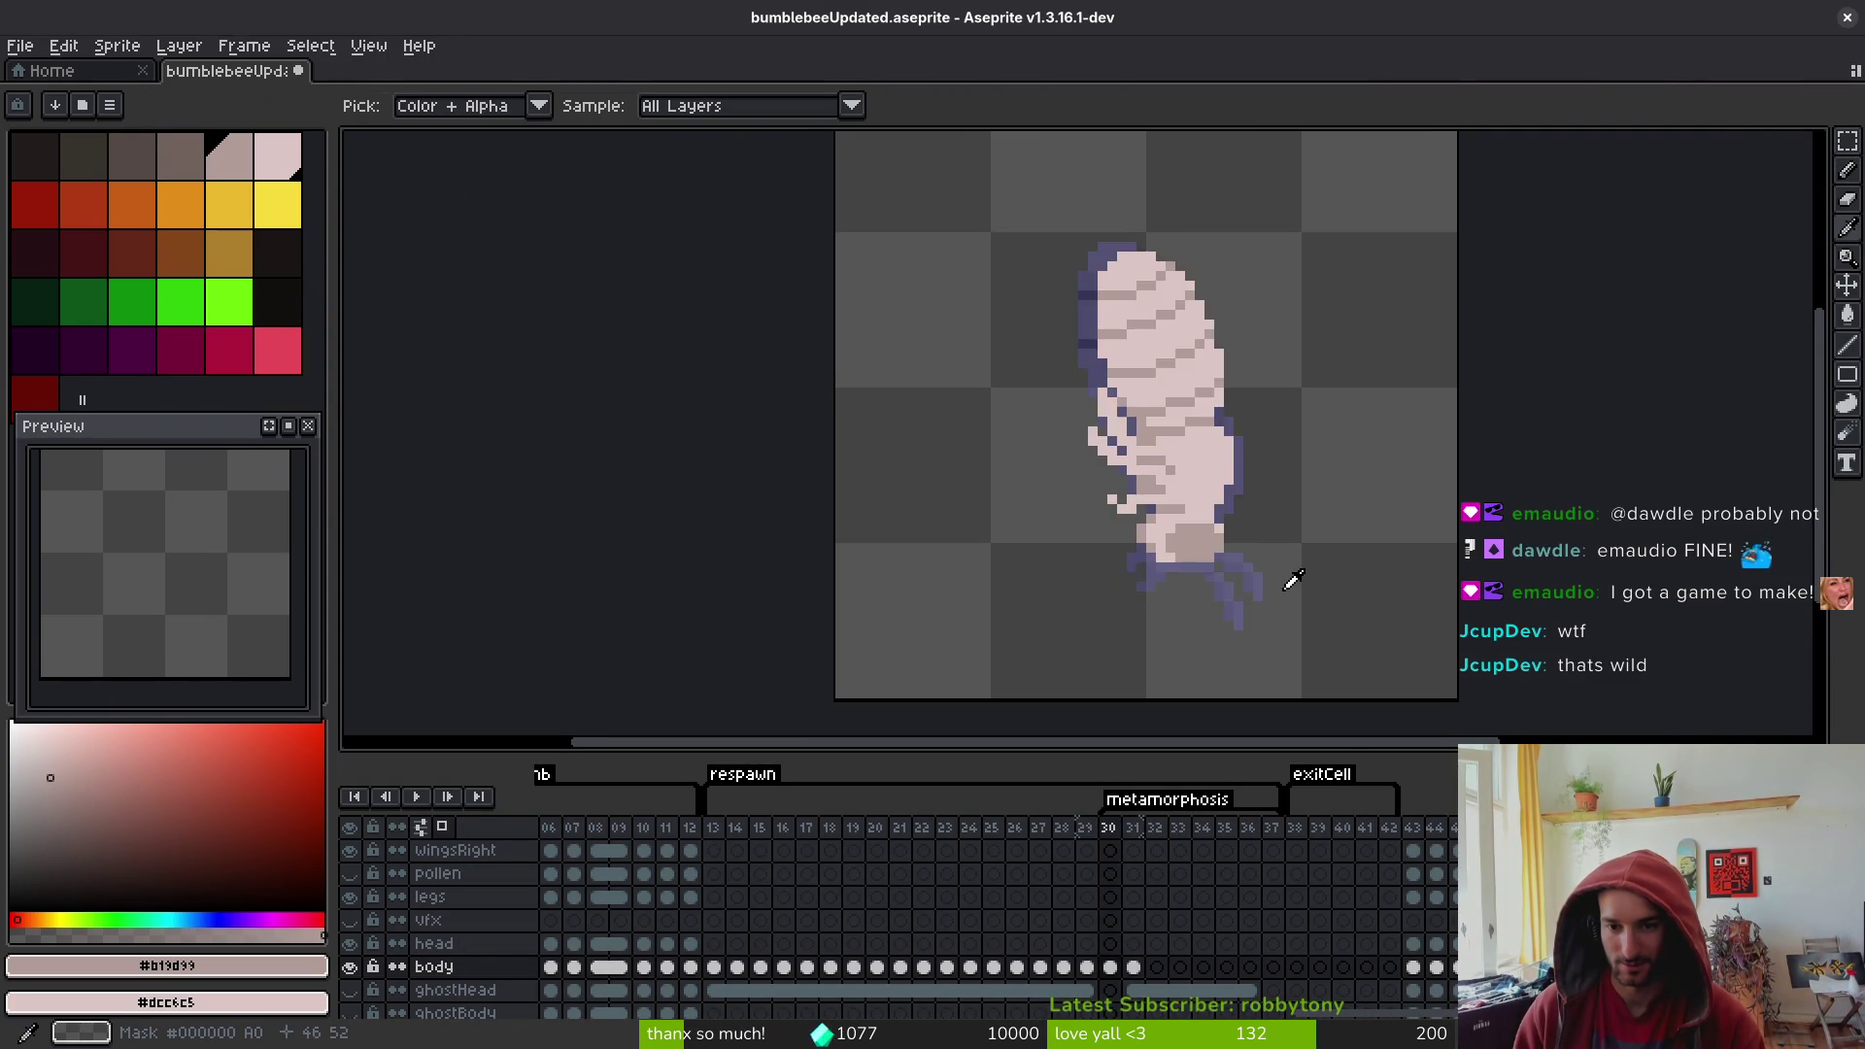
key("period")
key("comma")
key("period")
key("comma")
key("period")
key("comma")
key("period")
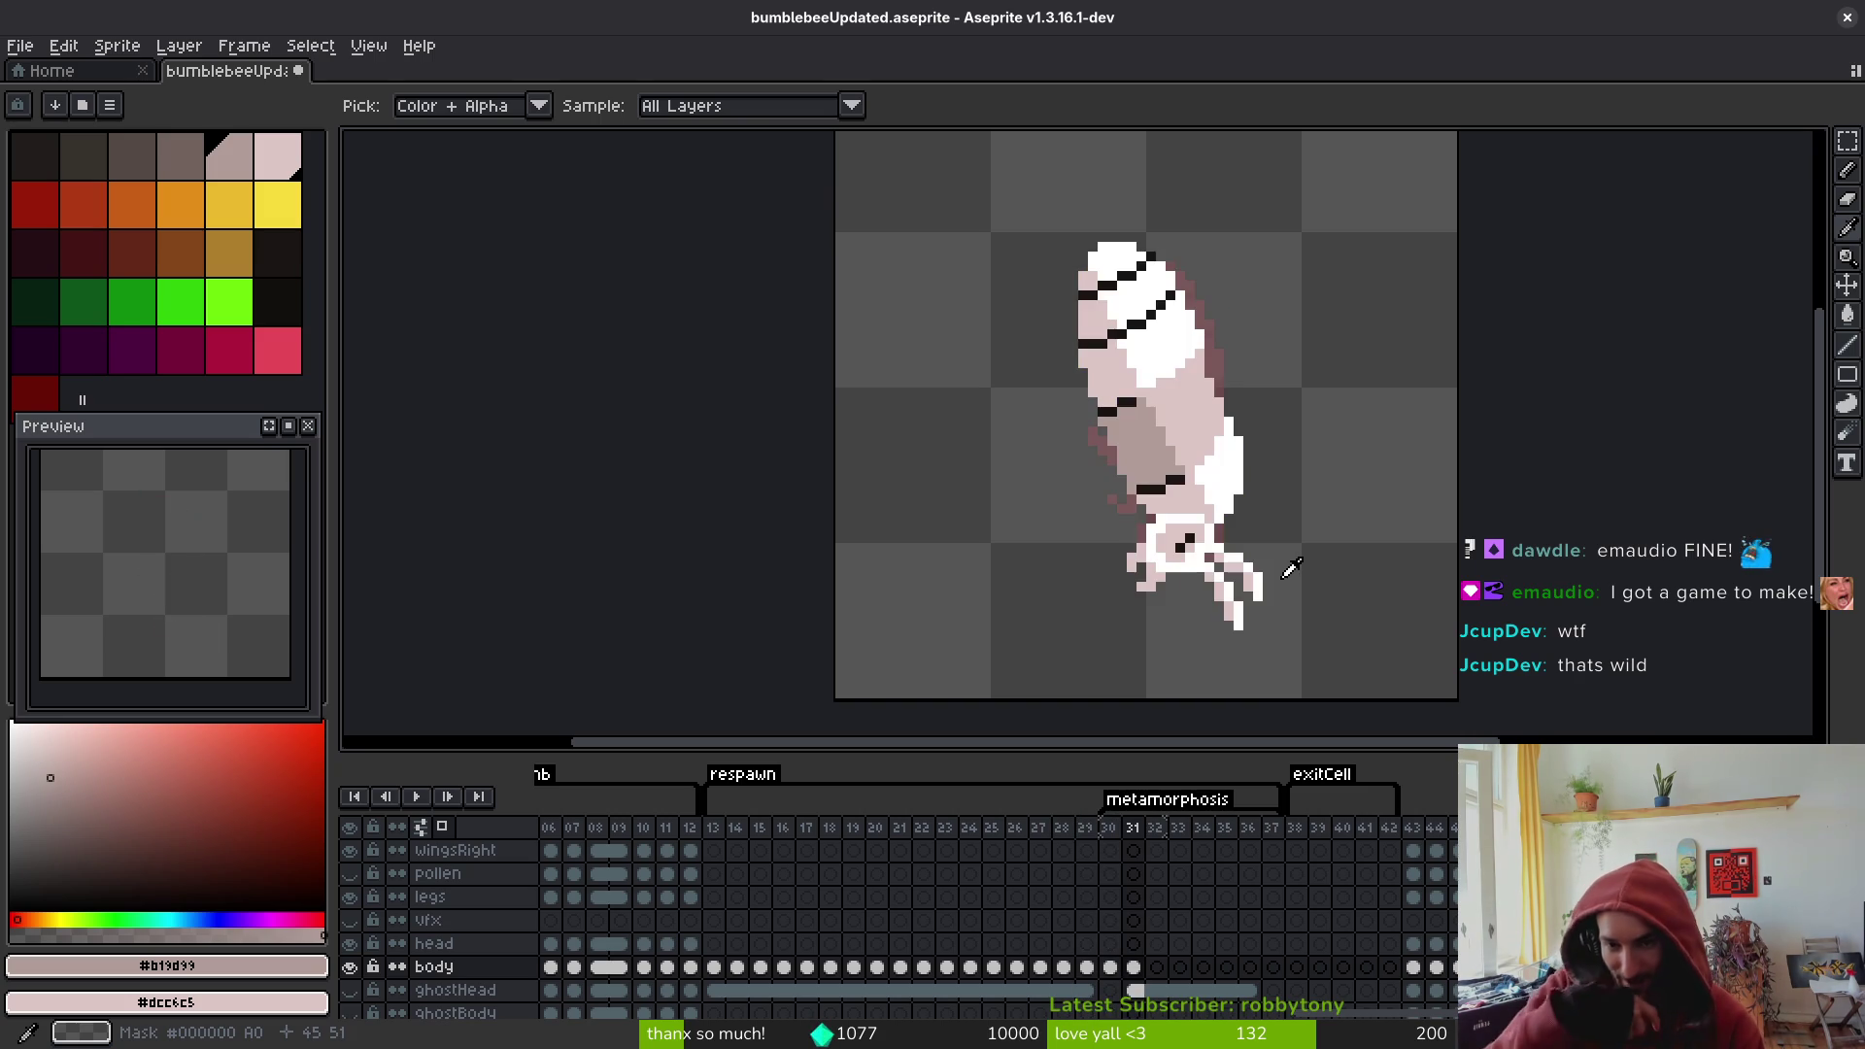
key("comma")
key("period")
key("comma")
key("comma")
key("comma")
key("comma")
key("period")
- Repaint the tan stripe pixels on the frame 28 pupa in light pink
scroll(1200, 369, "up", 2)
scroll(1301, 418, "down", 2)
scroll(1117, 418, "up", 4)
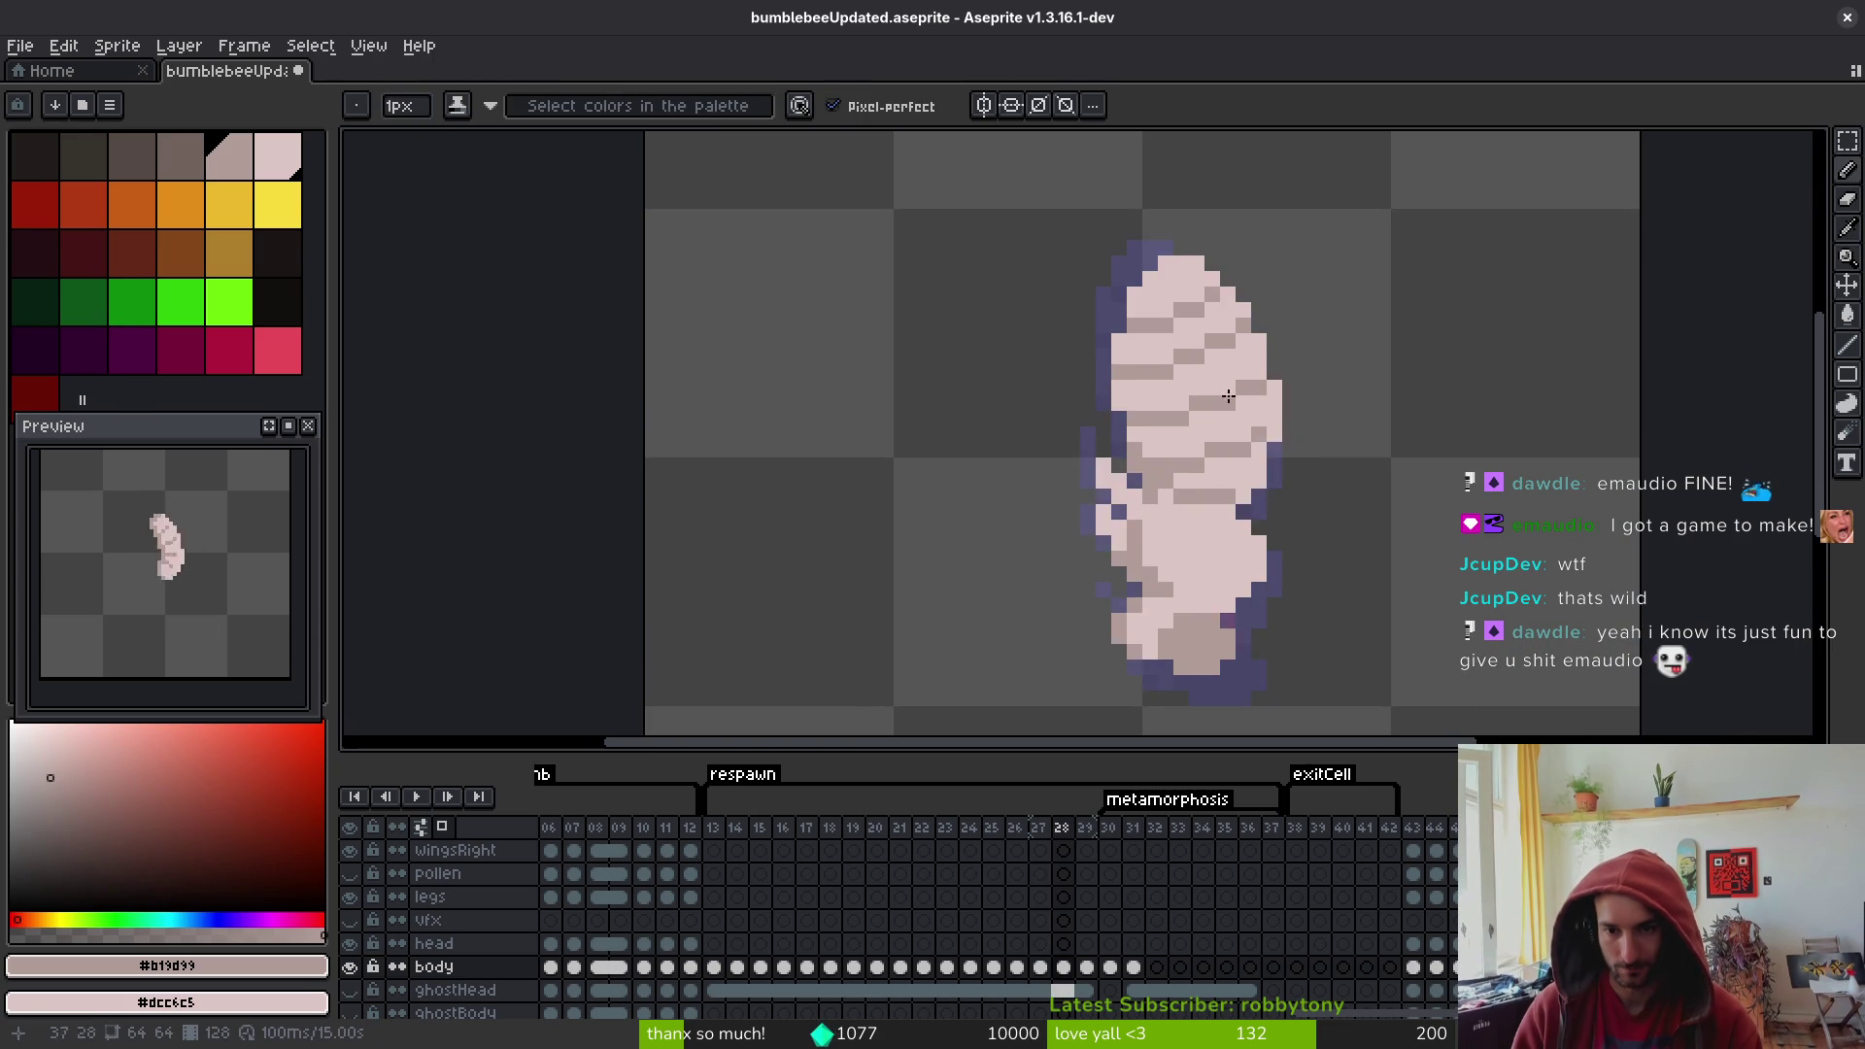
left_click_drag(1057, 393, 1189, 372)
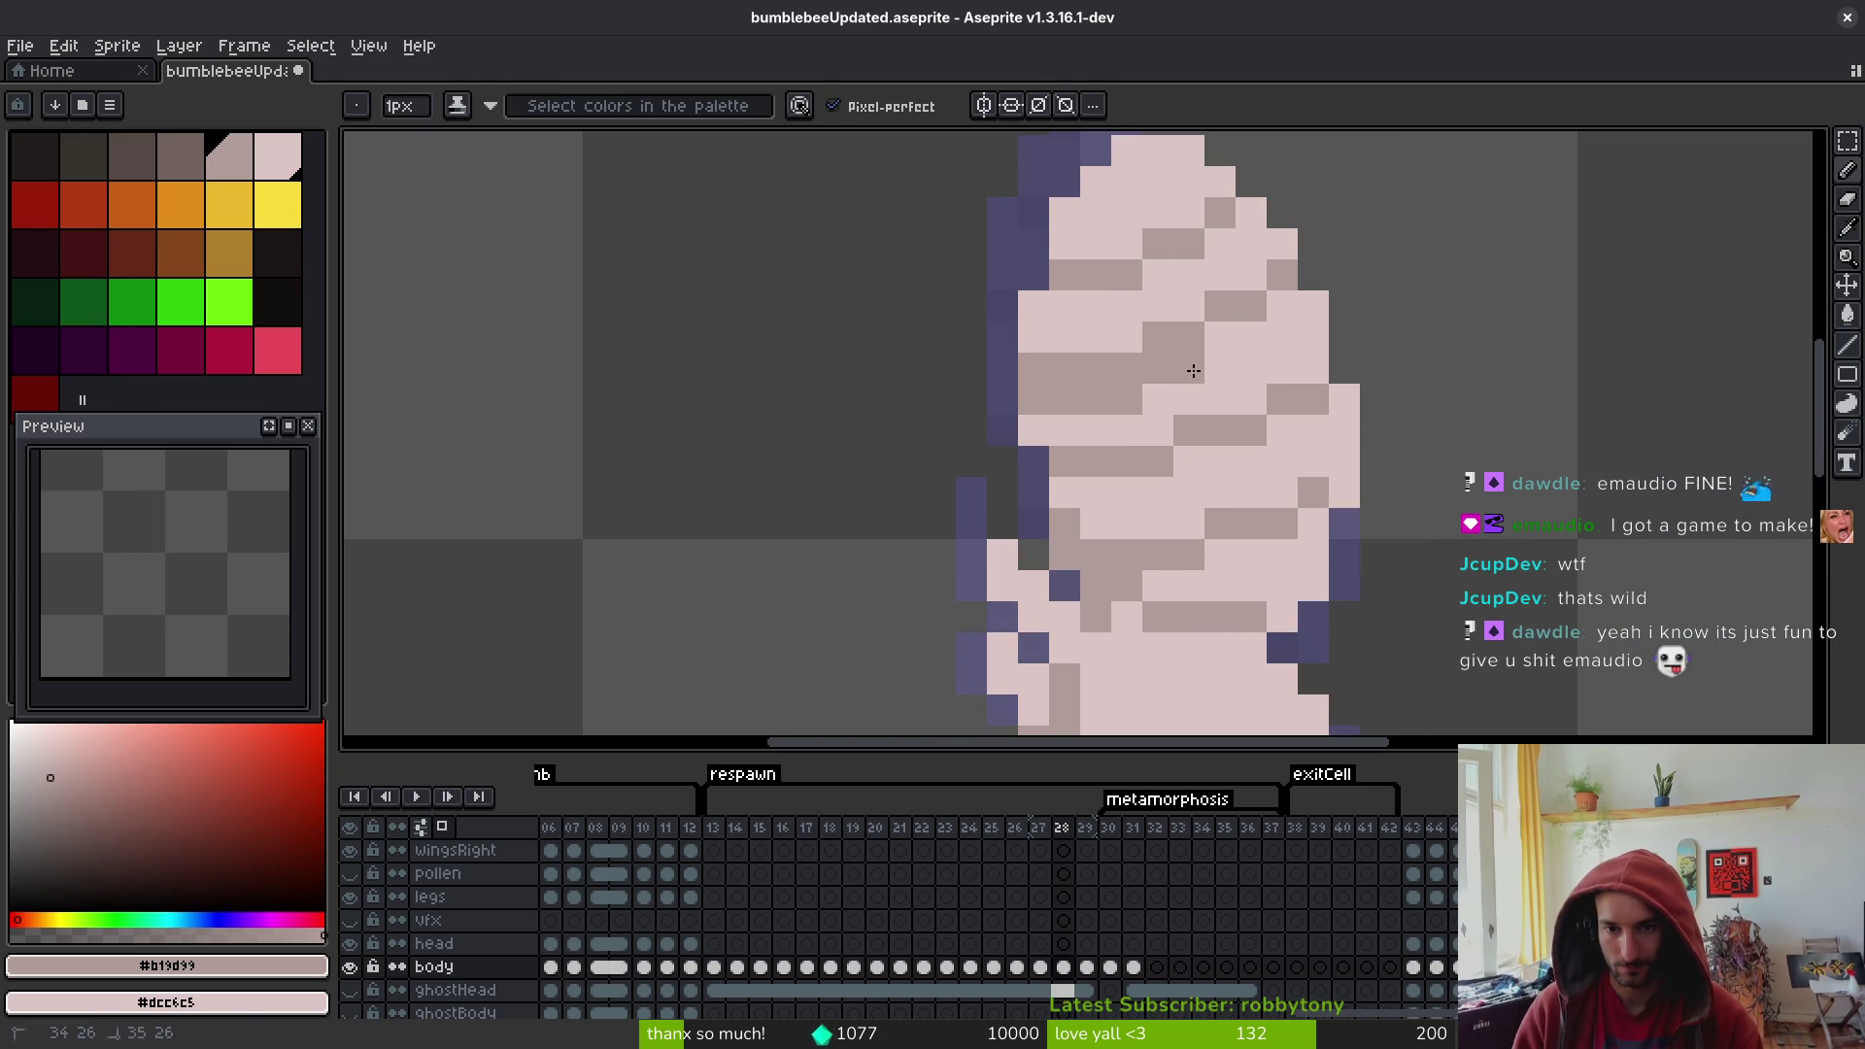
left_click_drag(1278, 272, 1218, 311)
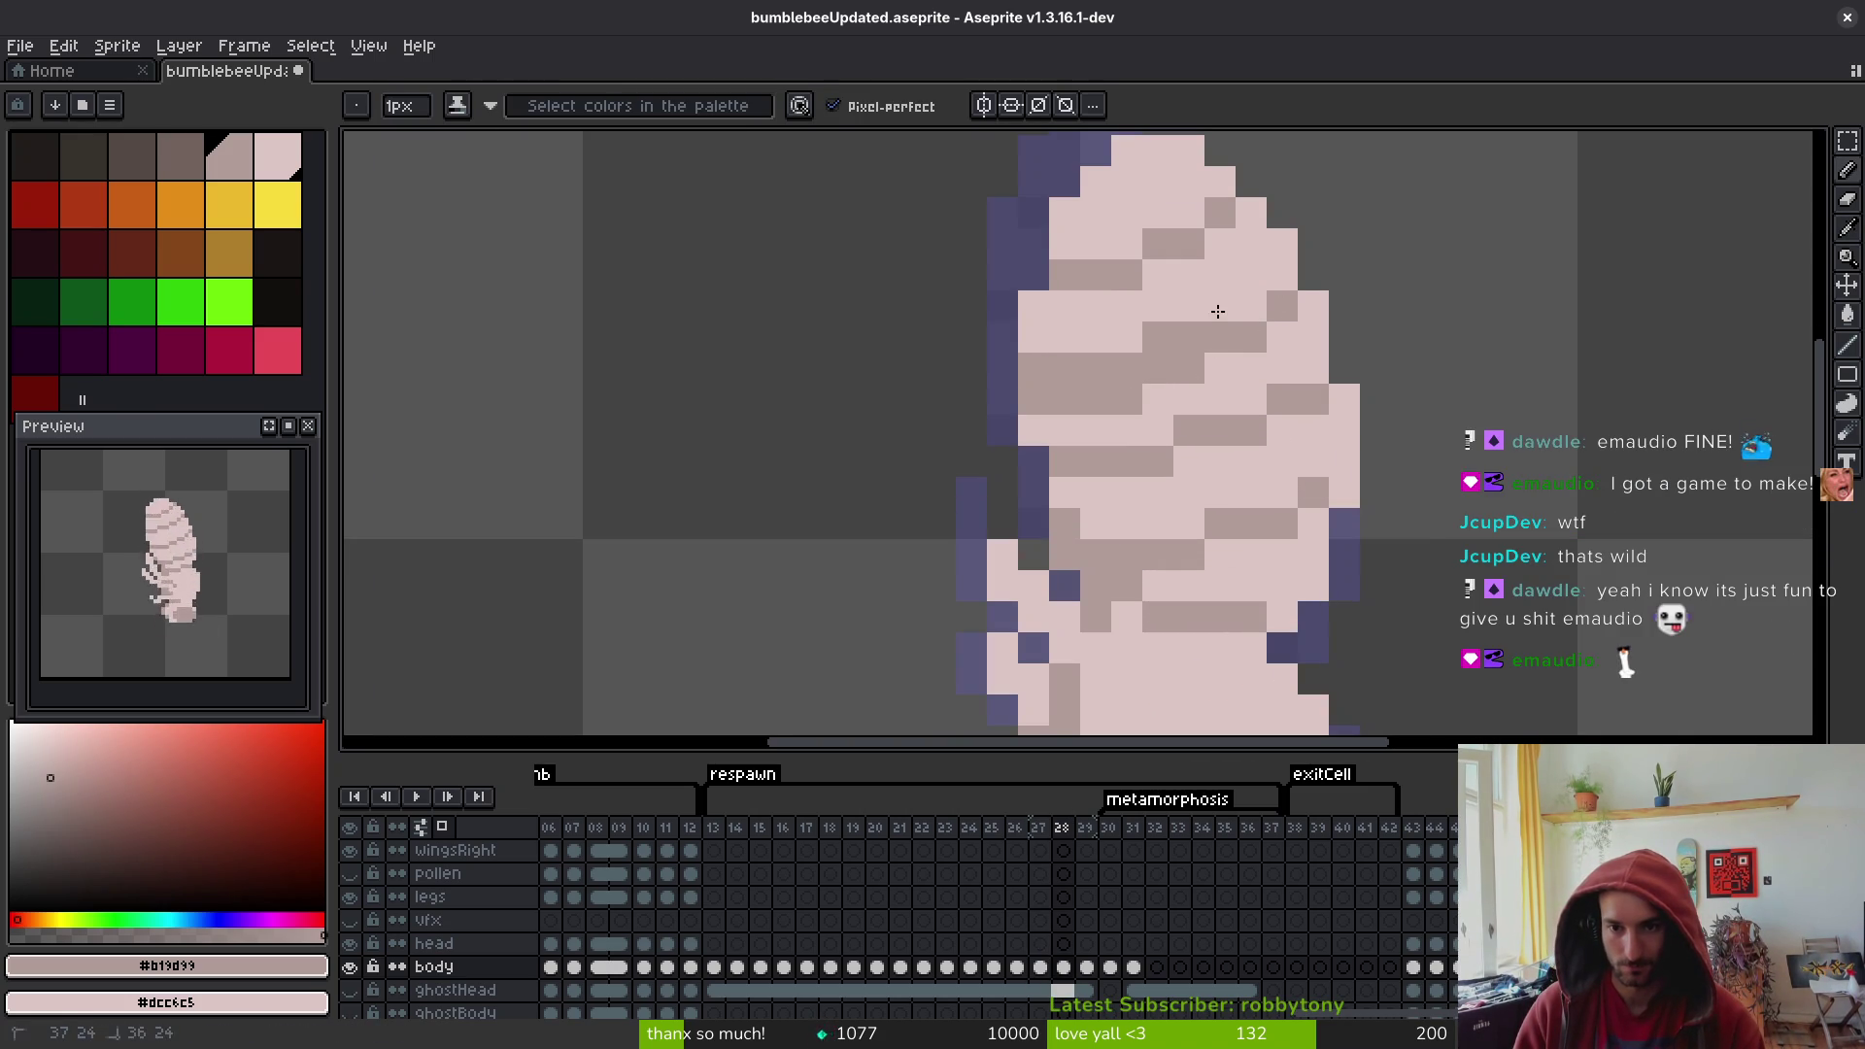
left_click_drag(1126, 370, 1032, 375)
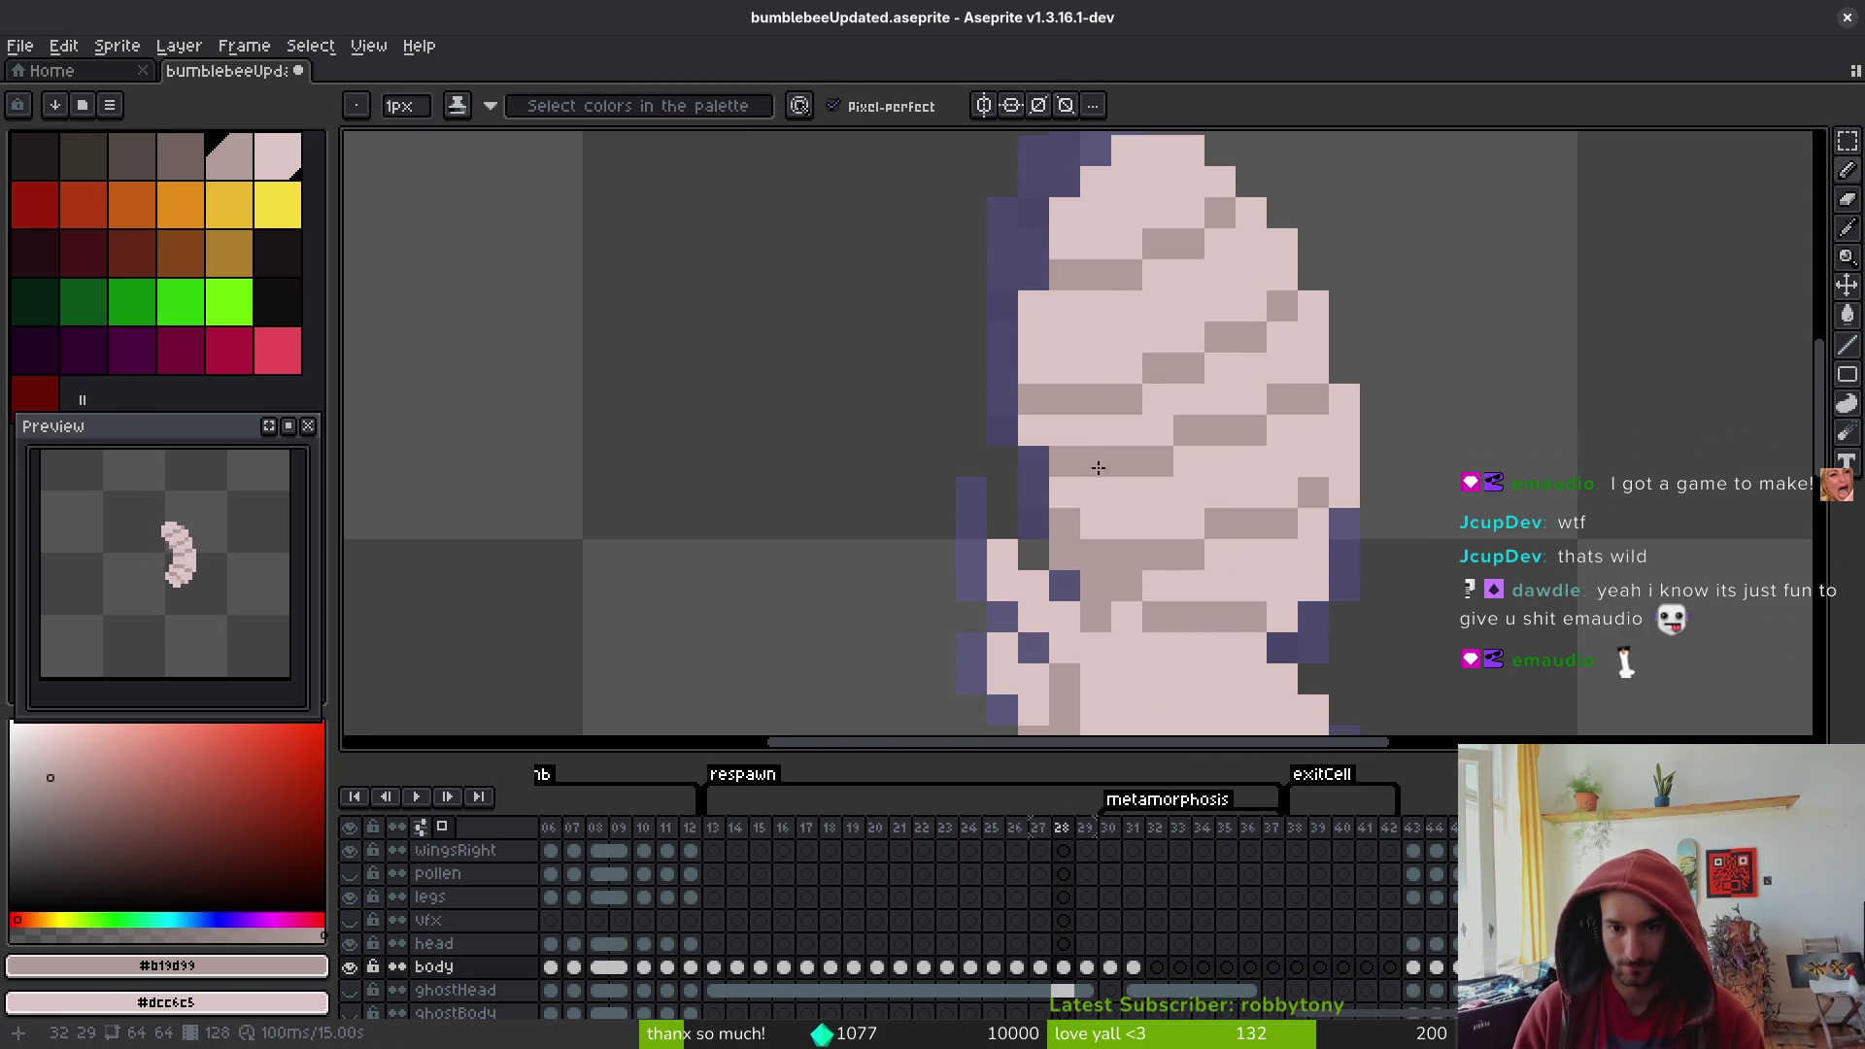
left_click_drag(1076, 469, 1235, 430)
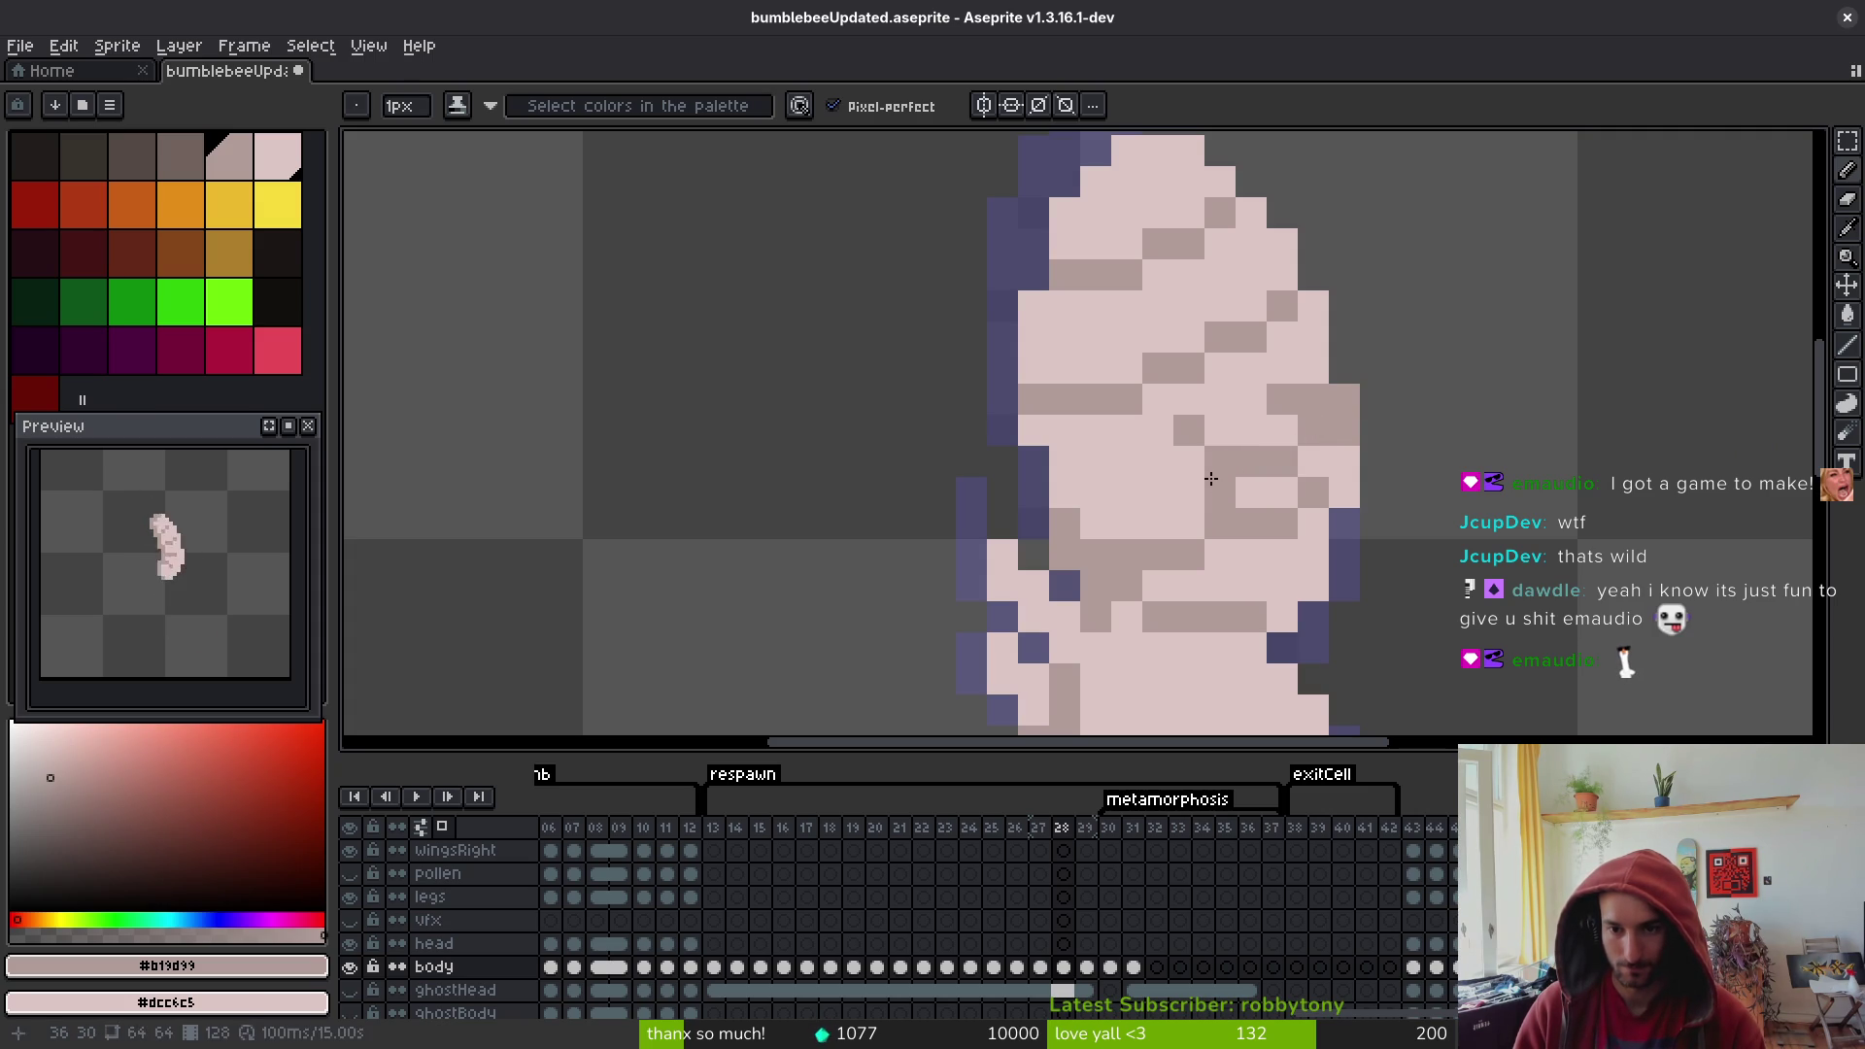
left_click_drag(1132, 543, 1248, 520)
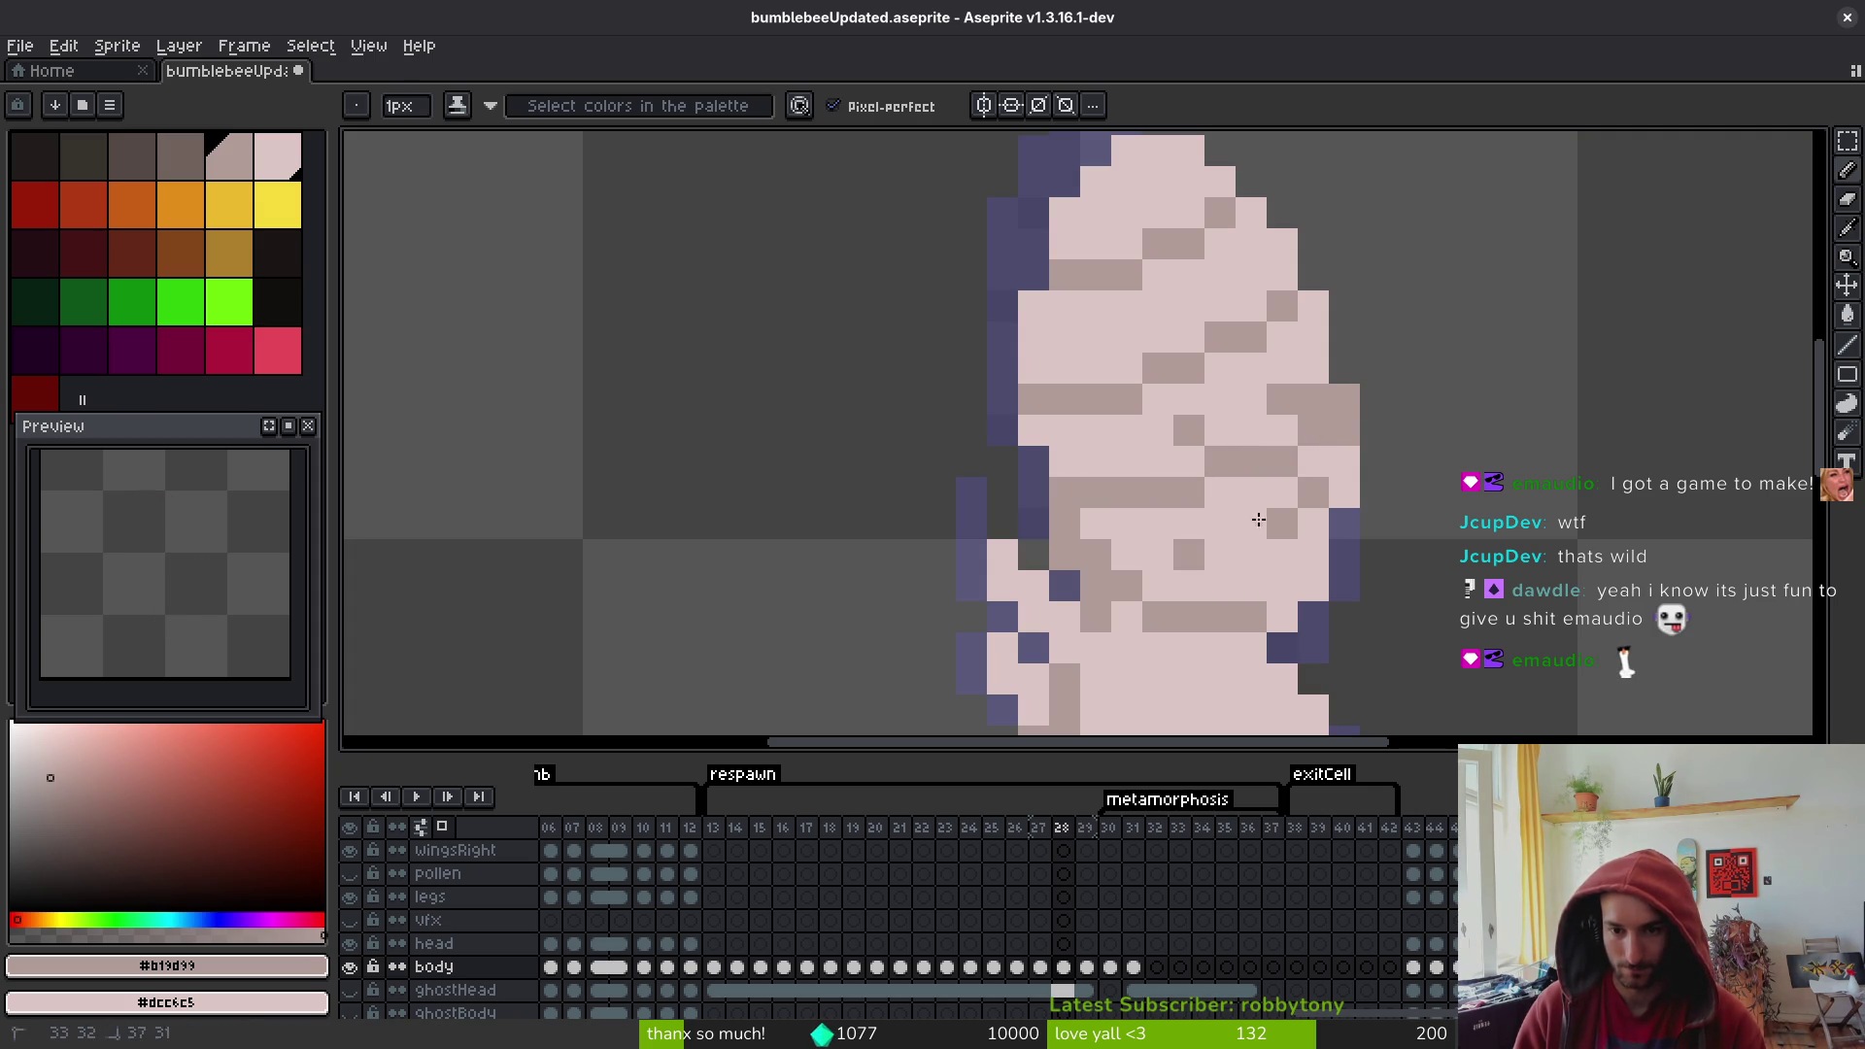
left_click(1293, 409)
mouse_move(1345, 429)
left_mouse_down()
mouse_move(1316, 400)
mouse_move(1374, 493)
left_mouse_up()
- Save the sprite with the lightened frame 28 stripes
scroll(1354, 512, "down", 5)
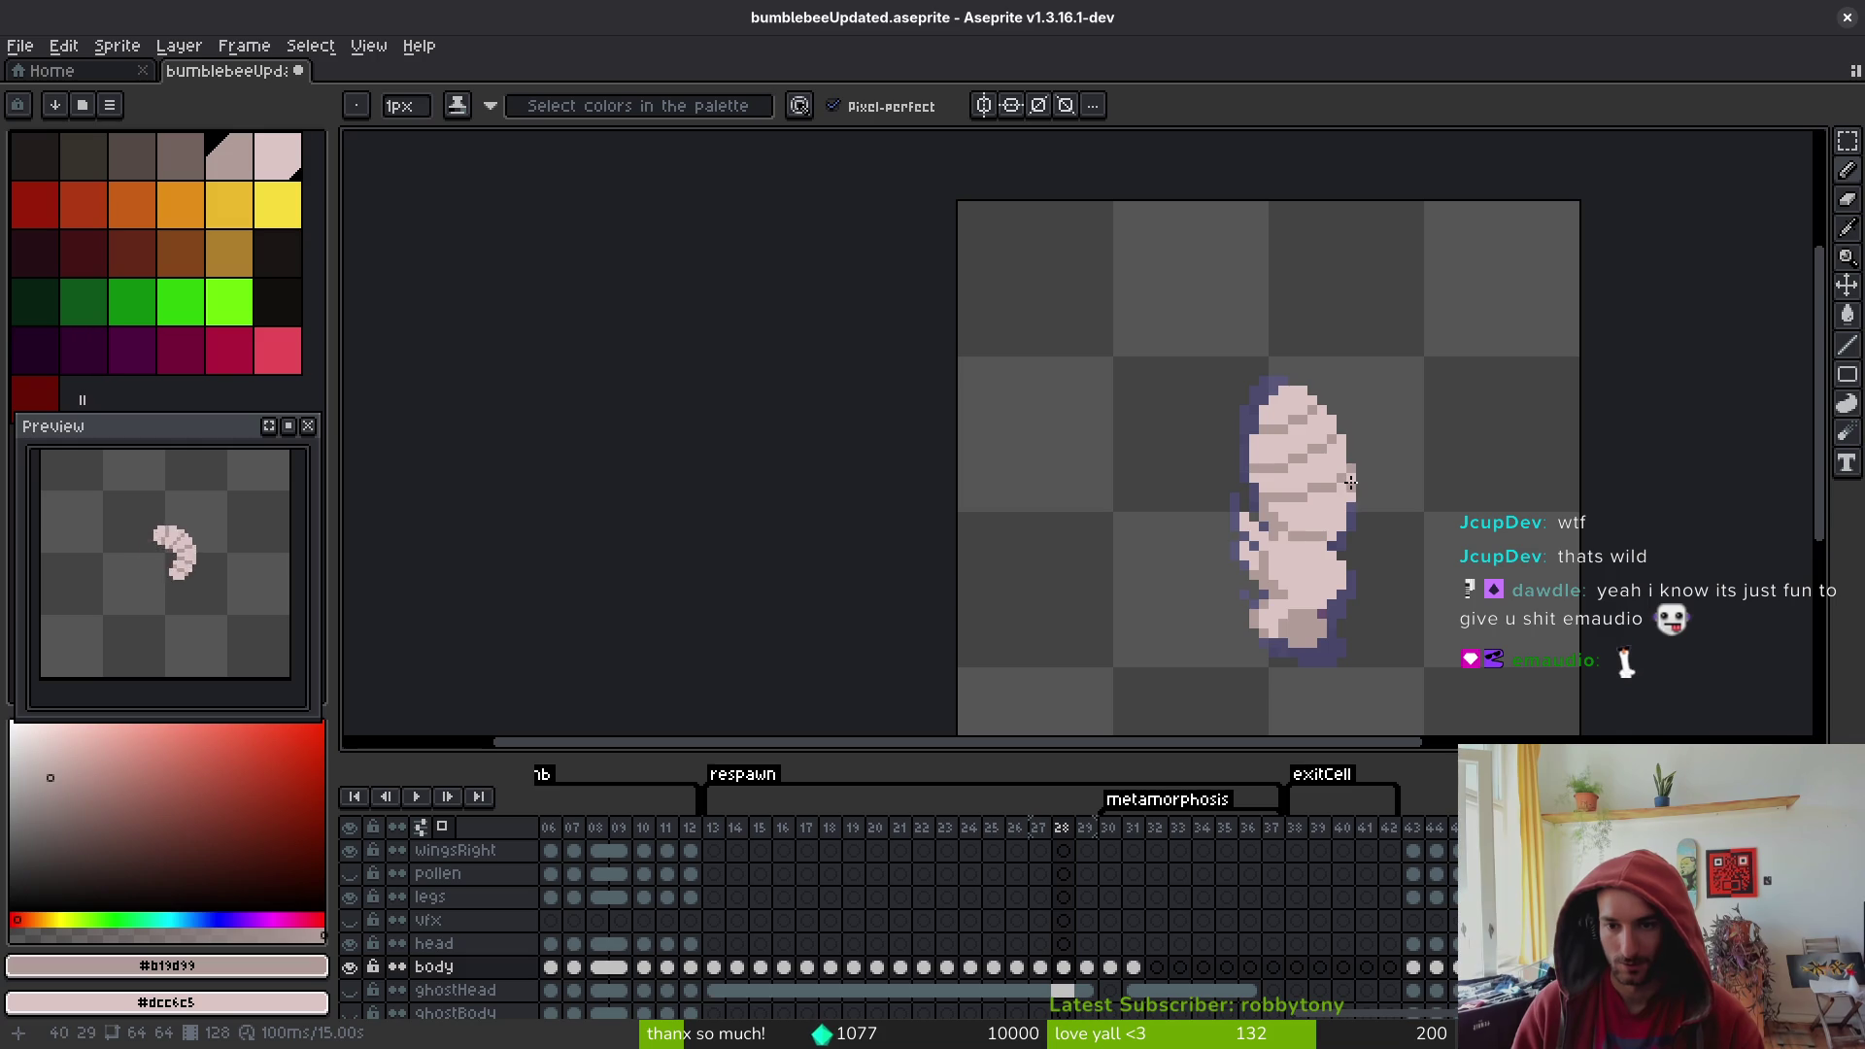
scroll(1321, 507, "down", 2)
key("ctrl+s")
scroll(1298, 492, "right", 2)
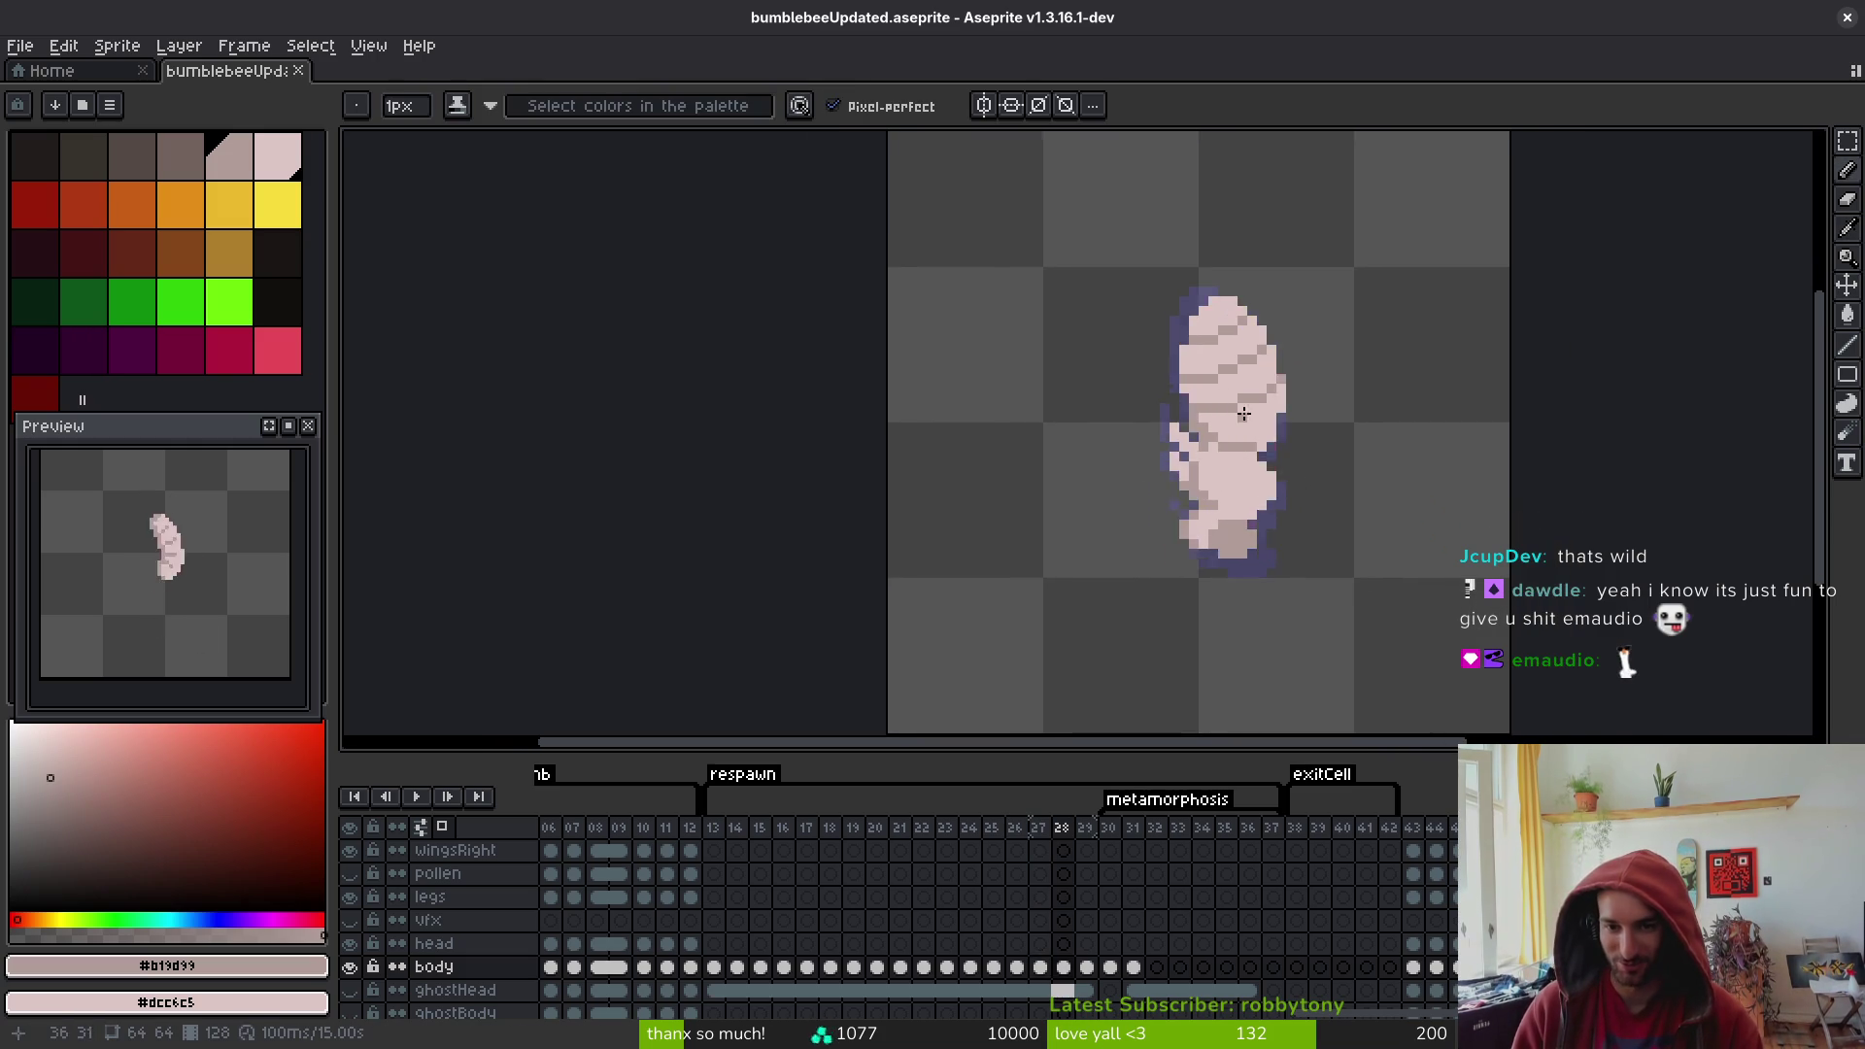
scroll(1356, 357, "up", 3)
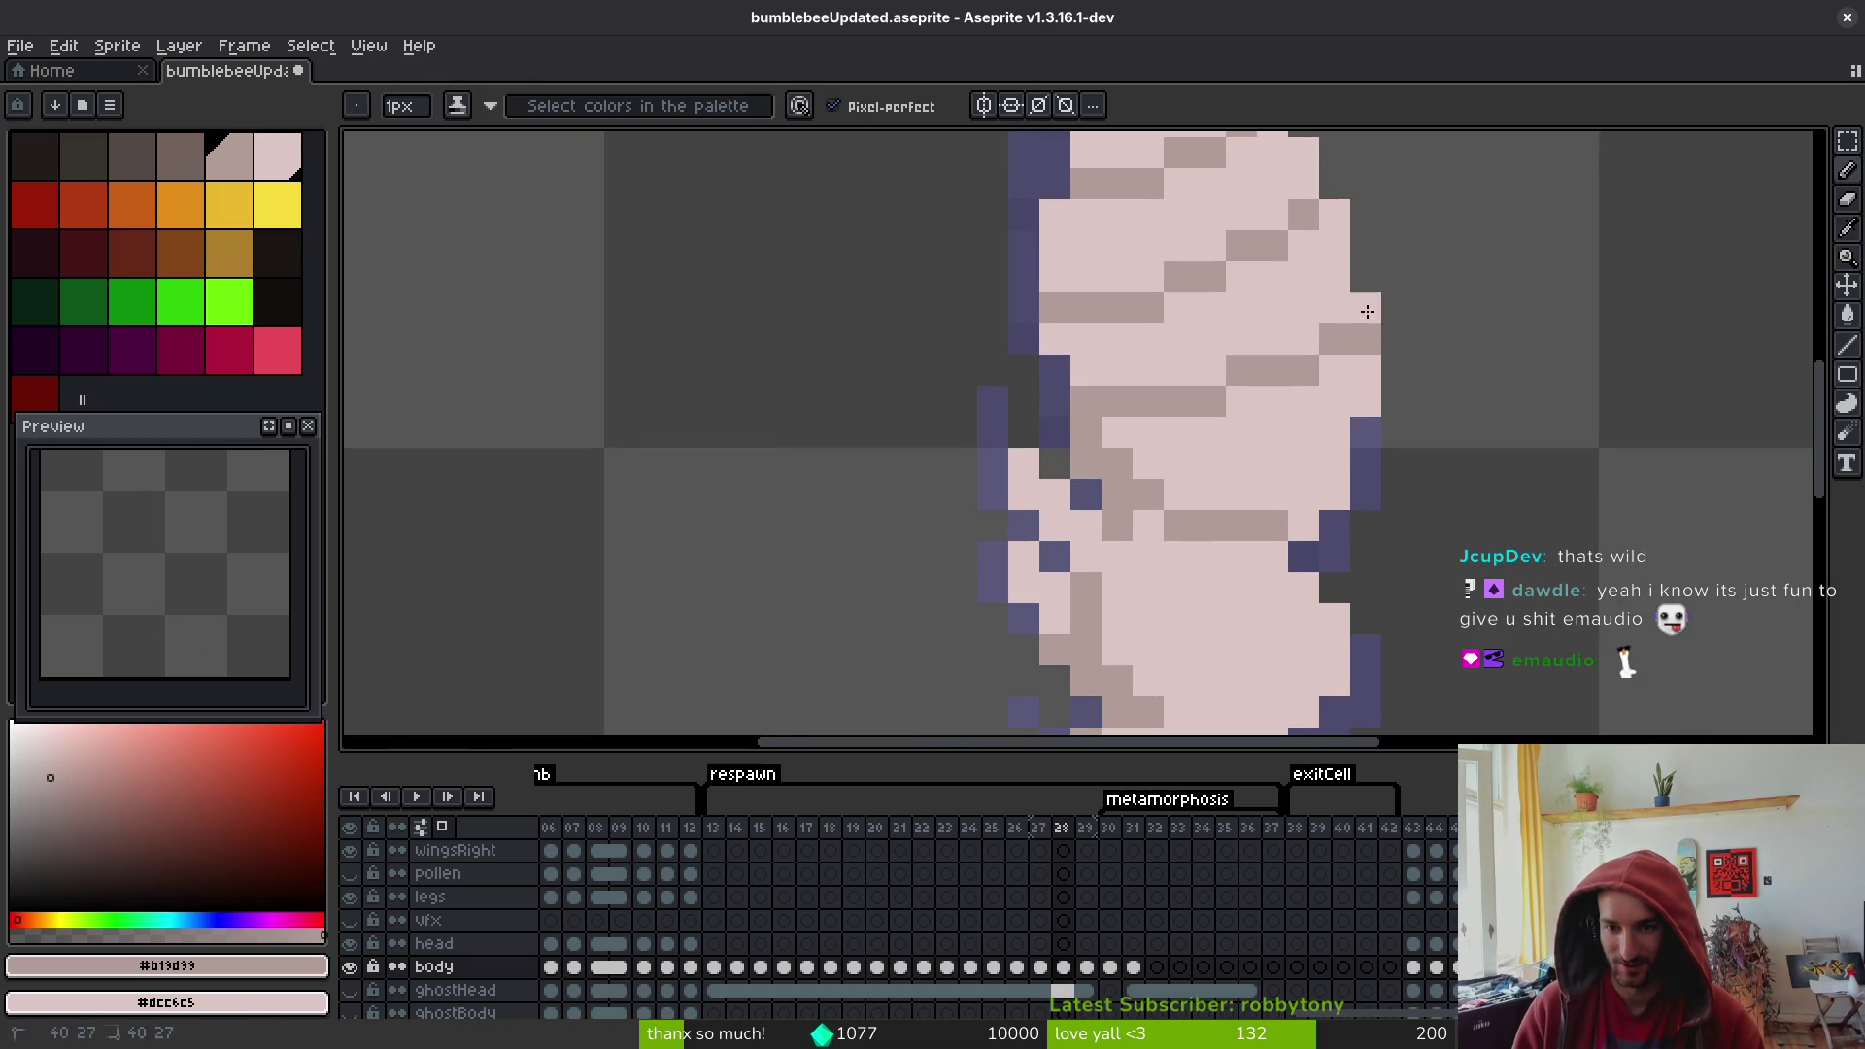
scroll(1367, 311, "down", 4)
scroll(1289, 325, "up", 4)
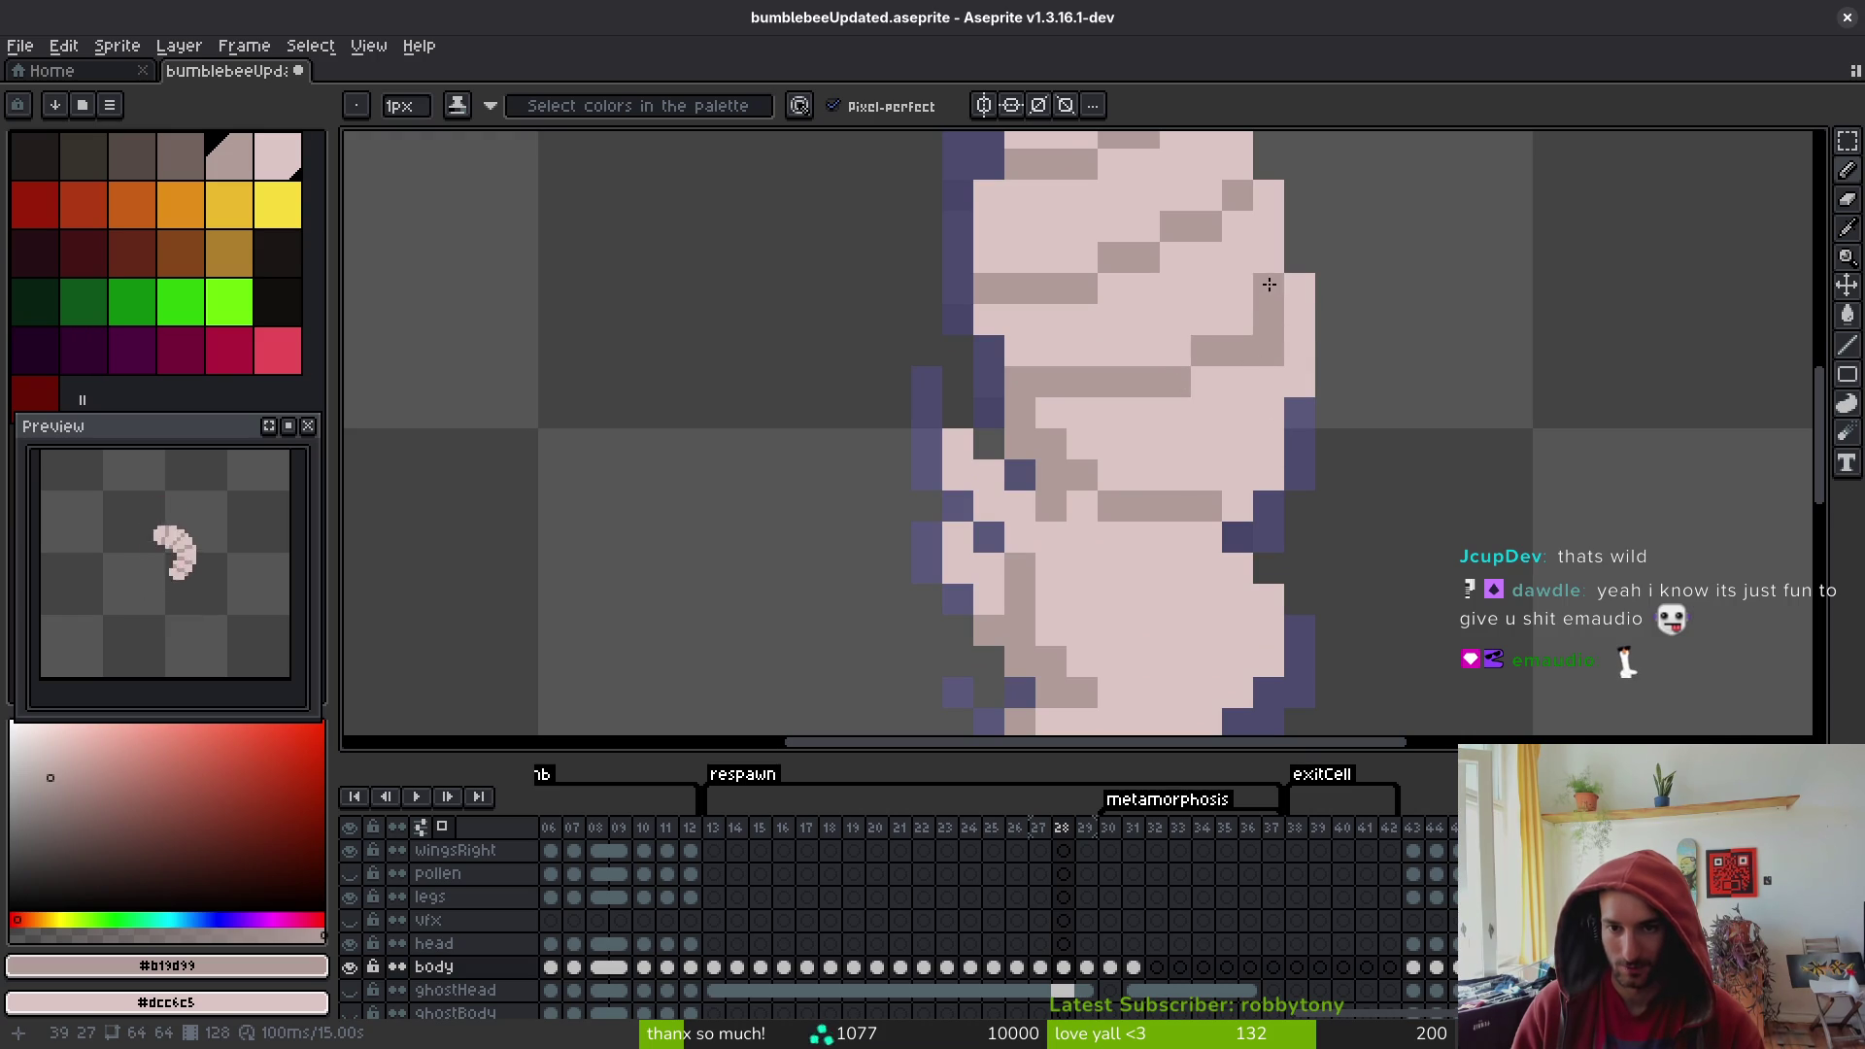
scroll(1359, 413, "down", 4)
scroll(1353, 437, "up", 4)
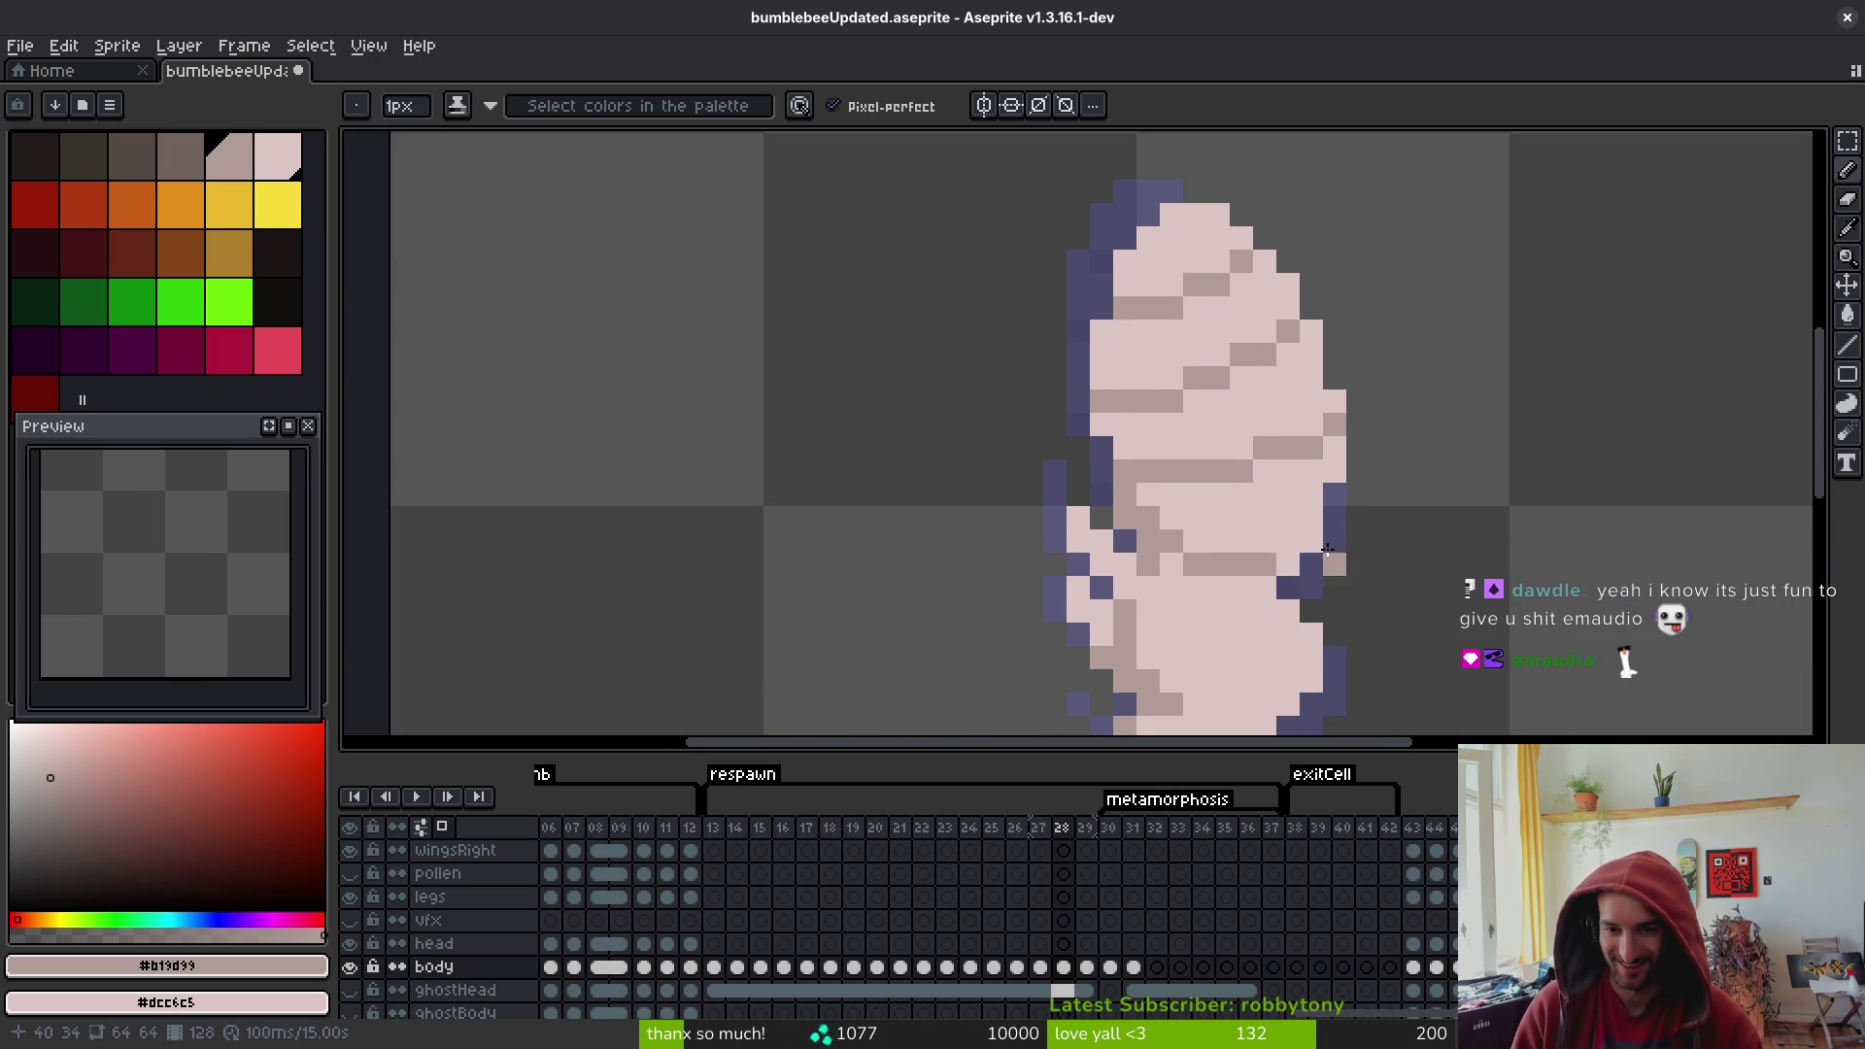
scroll(1348, 483, "down", 2)
key("Right")
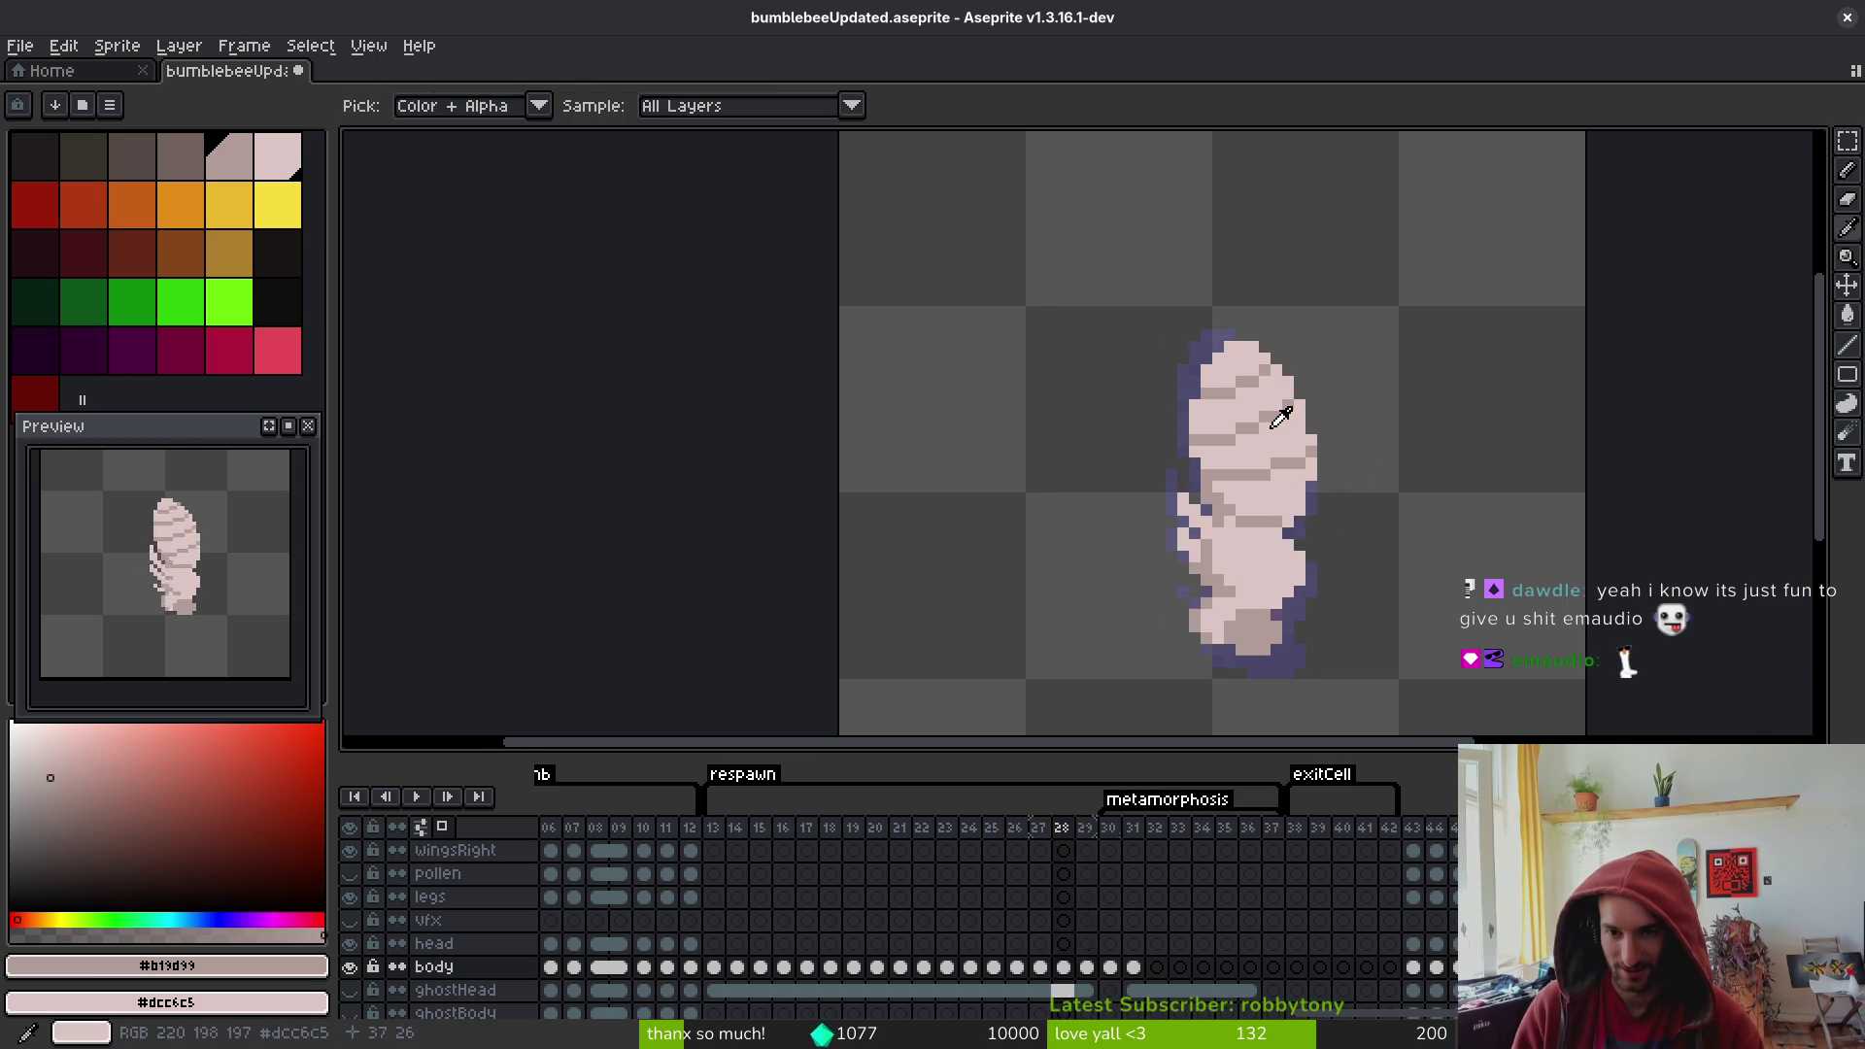
scroll(1245, 354, "up", 4)
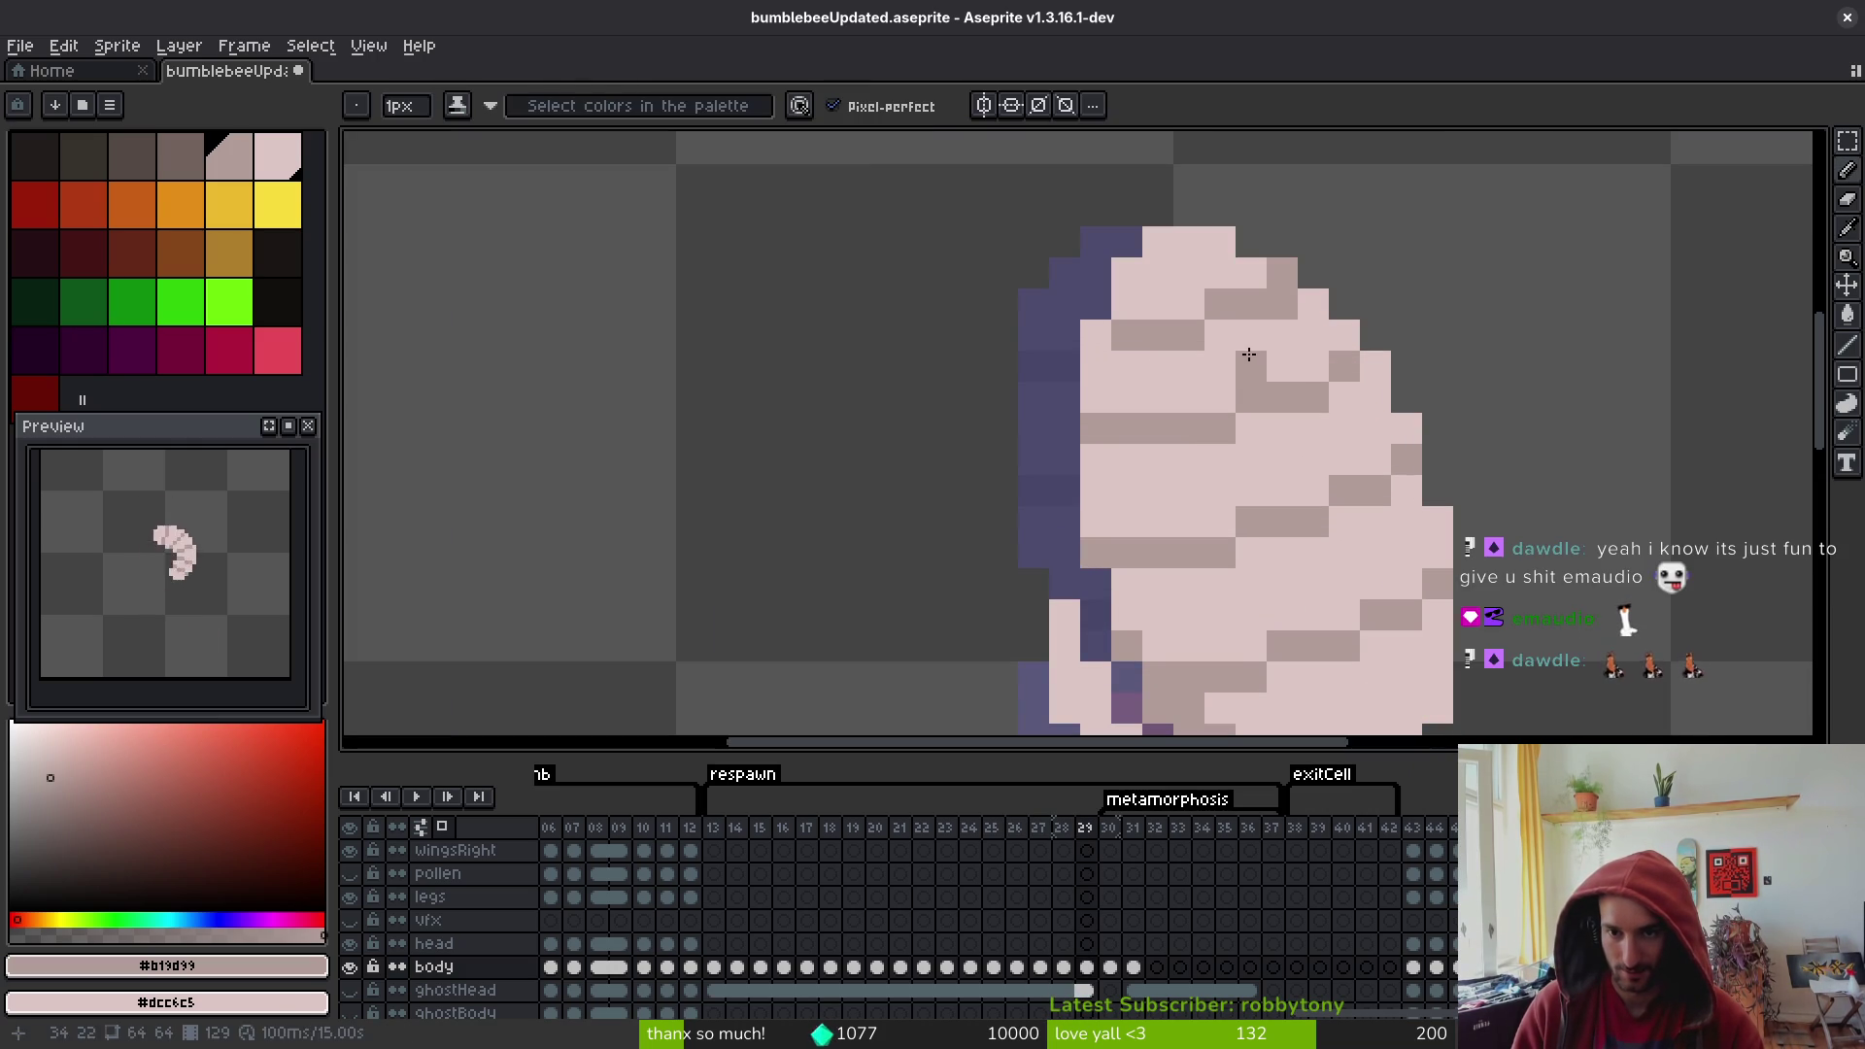
- Paint shading stripes across the upper and mid body of the frame 29 pupa
mouse_move(1247, 332)
left_mouse_down()
mouse_move(1186, 360)
mouse_move(1100, 352)
mouse_move(1219, 307)
left_mouse_up()
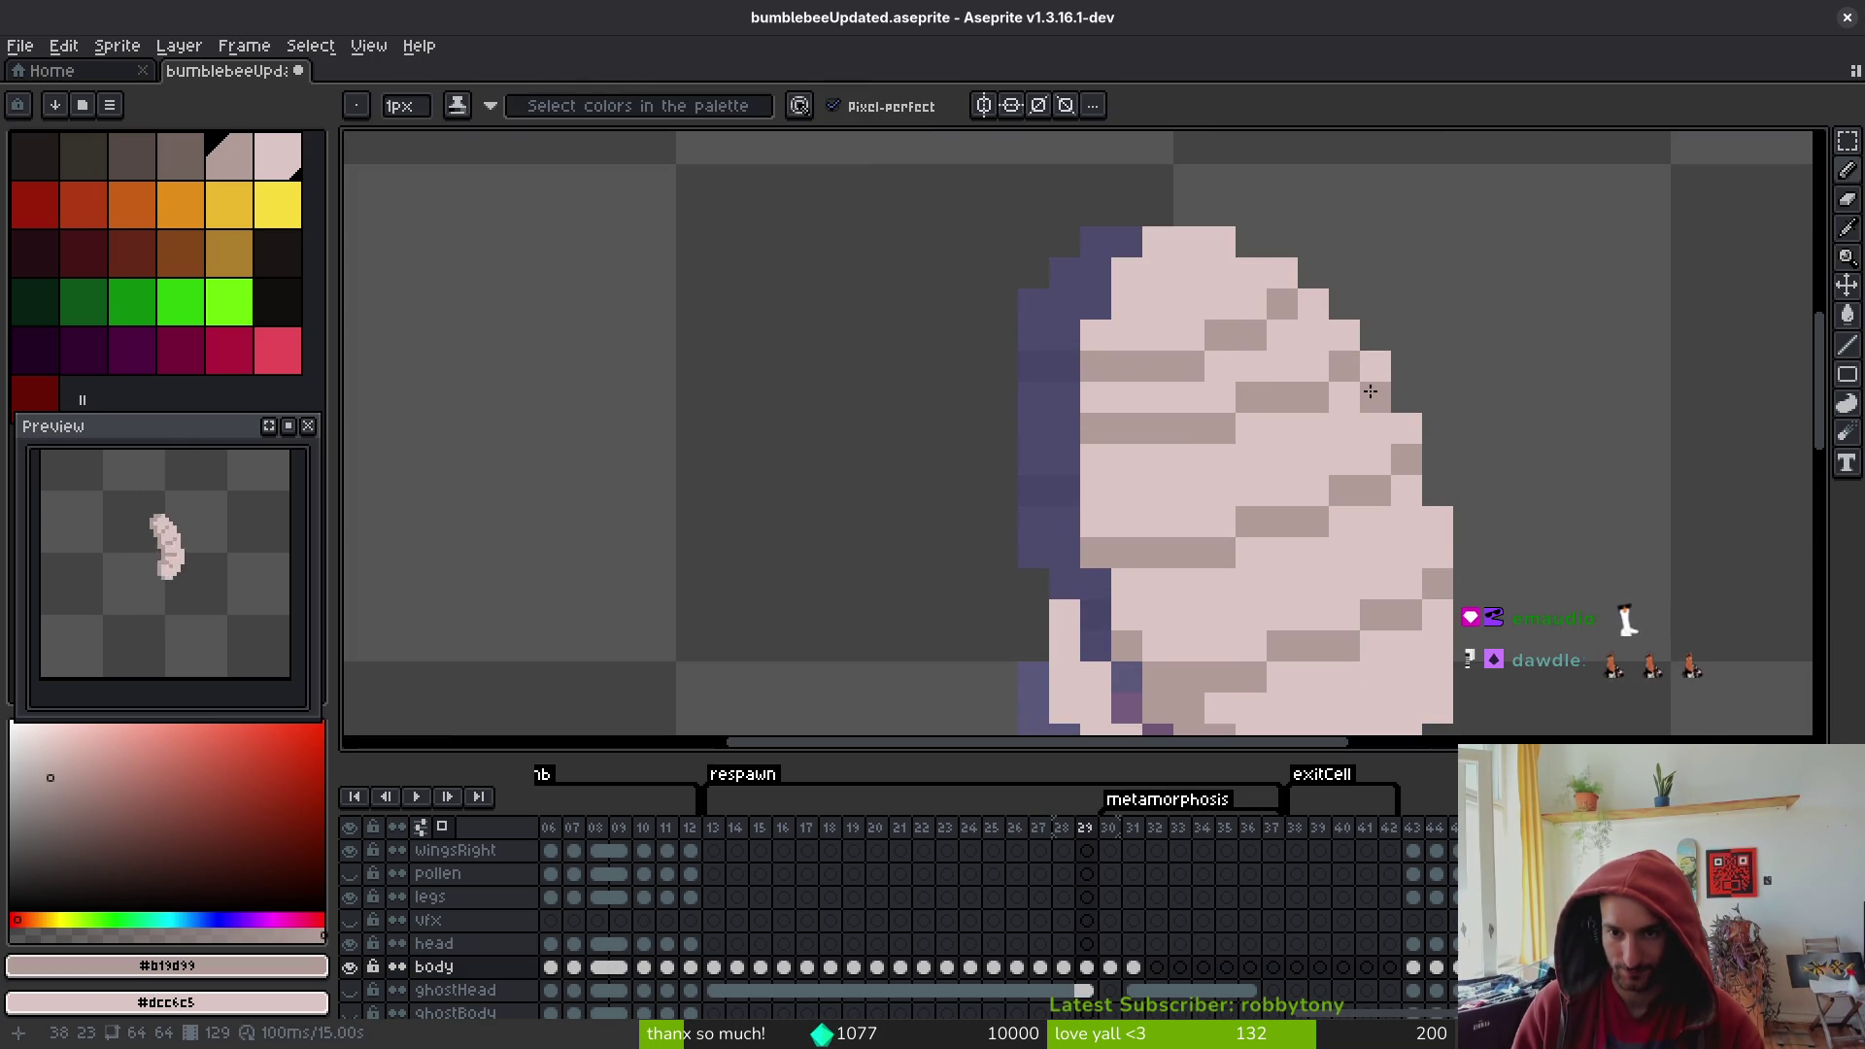
left_click_drag(1365, 406, 1298, 436)
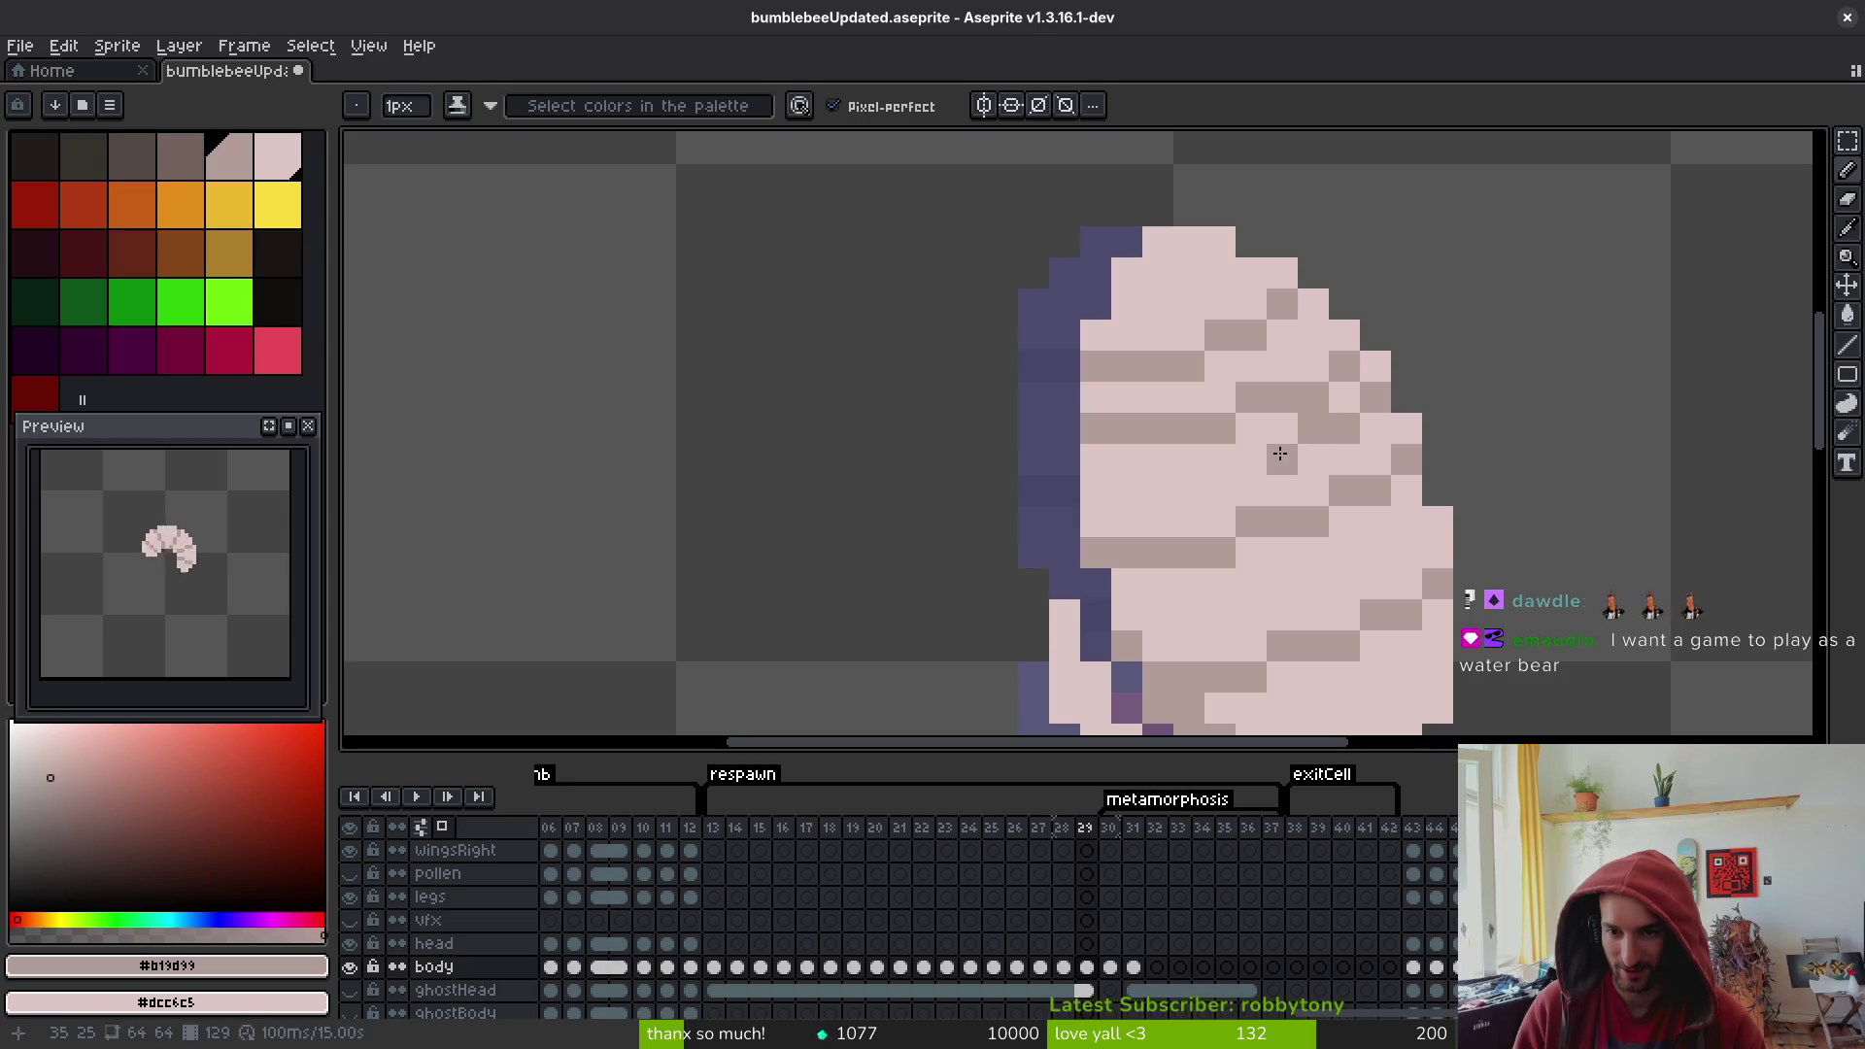
mouse_move(1184, 472)
left_mouse_down()
mouse_move(1105, 490)
mouse_move(1256, 436)
left_mouse_up()
mouse_move(1408, 453)
left_mouse_down()
mouse_move(1240, 533)
mouse_move(1093, 554)
left_mouse_up()
left_click(1344, 522)
scroll(1349, 424, "down", 2)
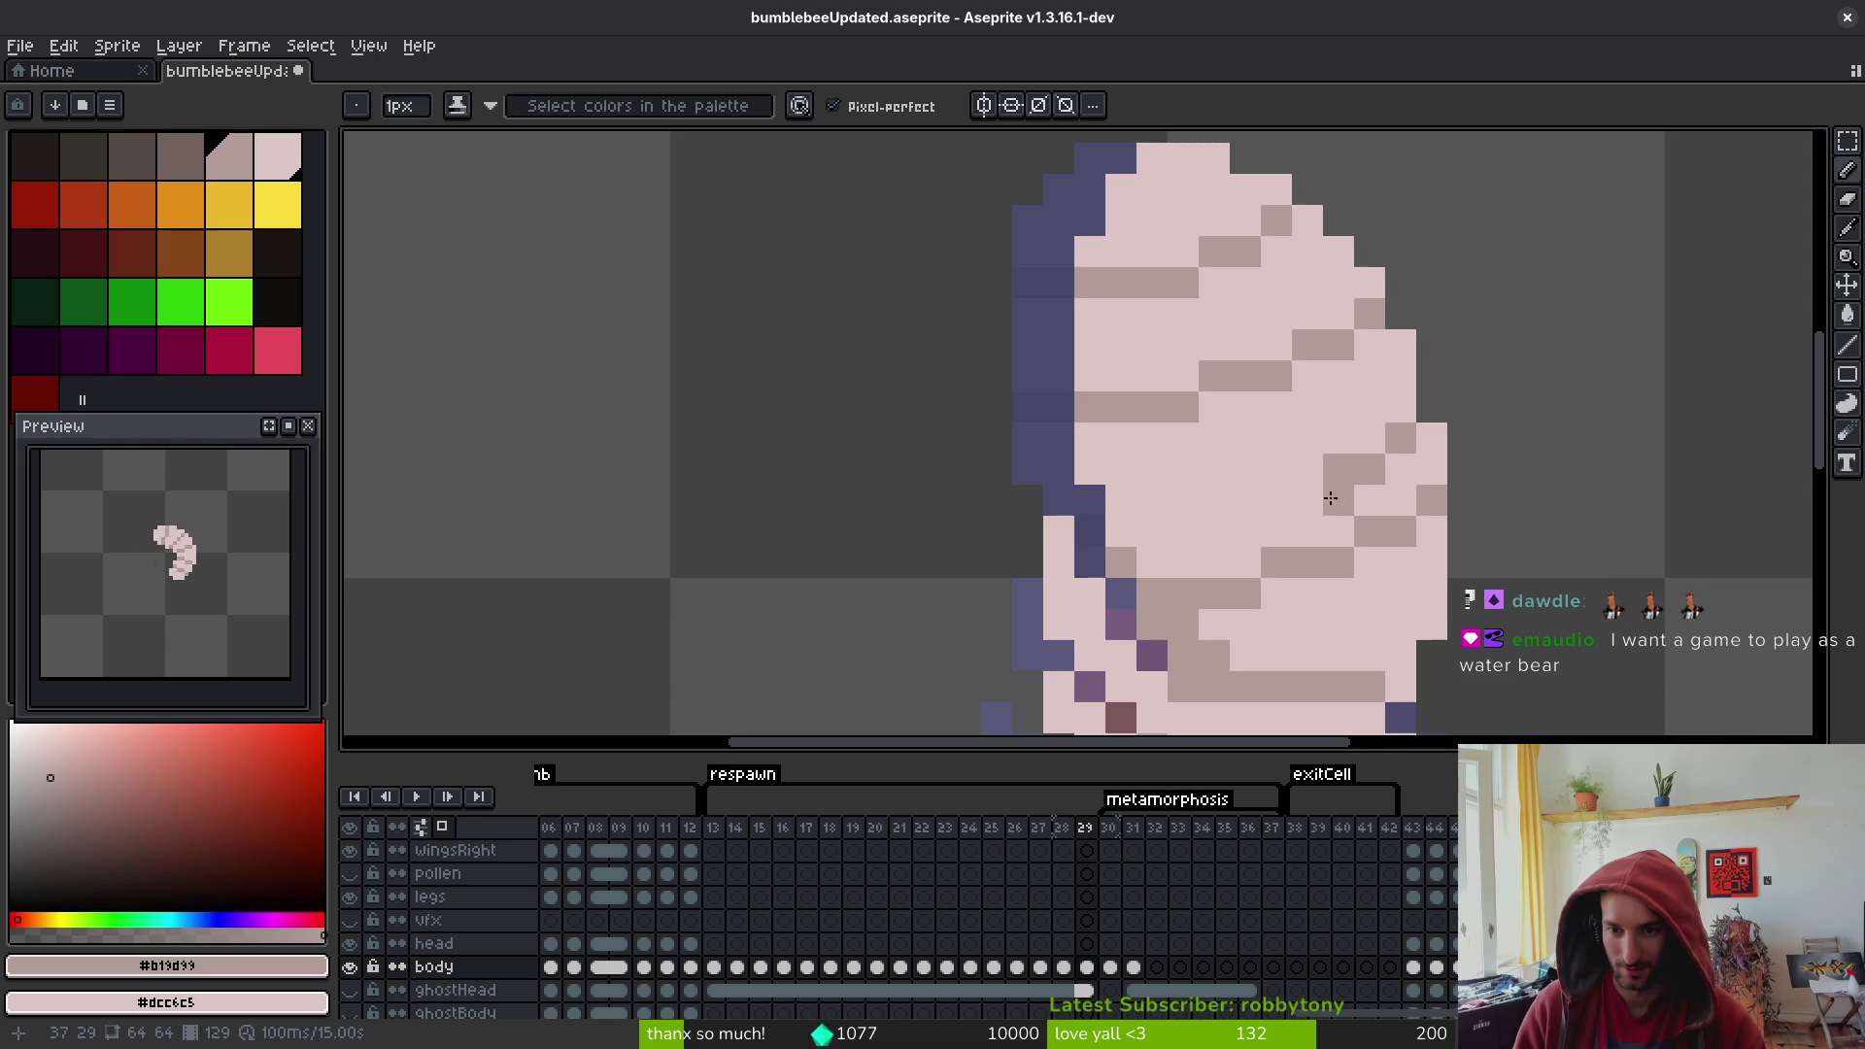
left_click_drag(1304, 509, 1218, 520)
left_click(1132, 526)
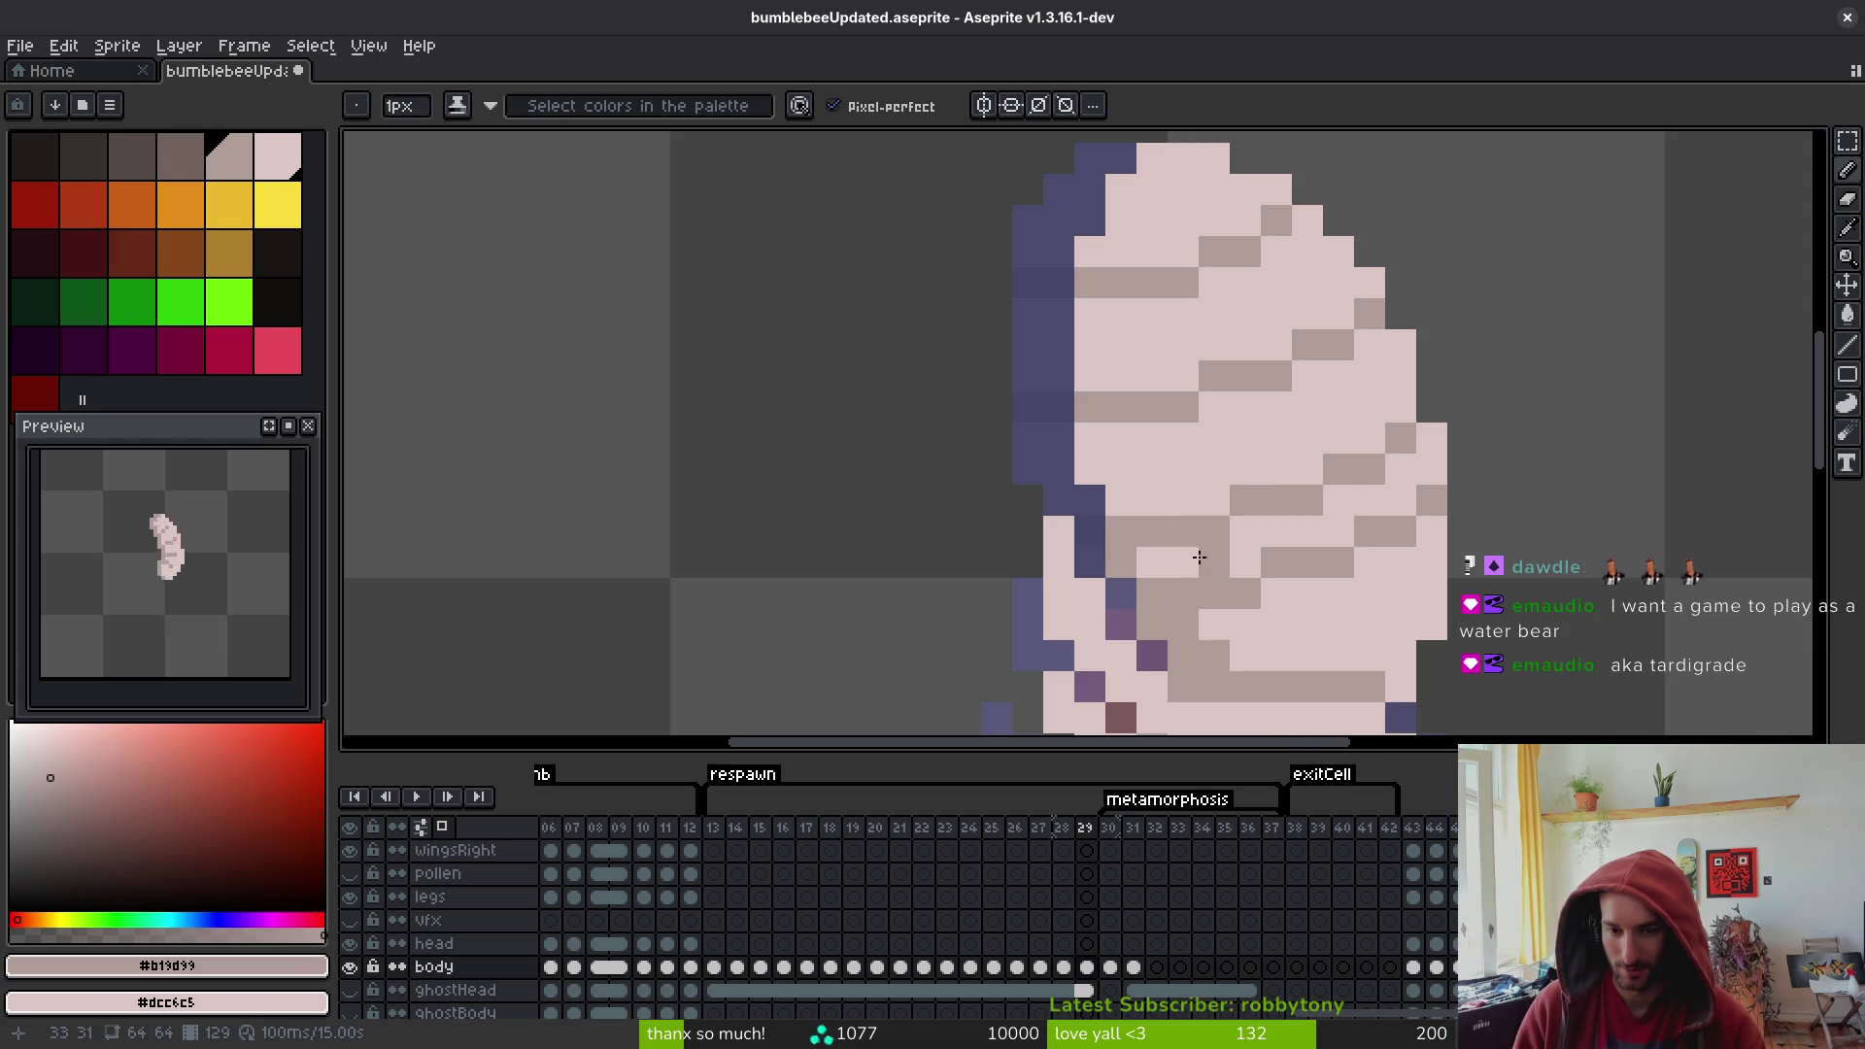
- Erase two stray shading pixels, then switch to the browser's water bear results
right_click(1214, 592)
right_click(1276, 564)
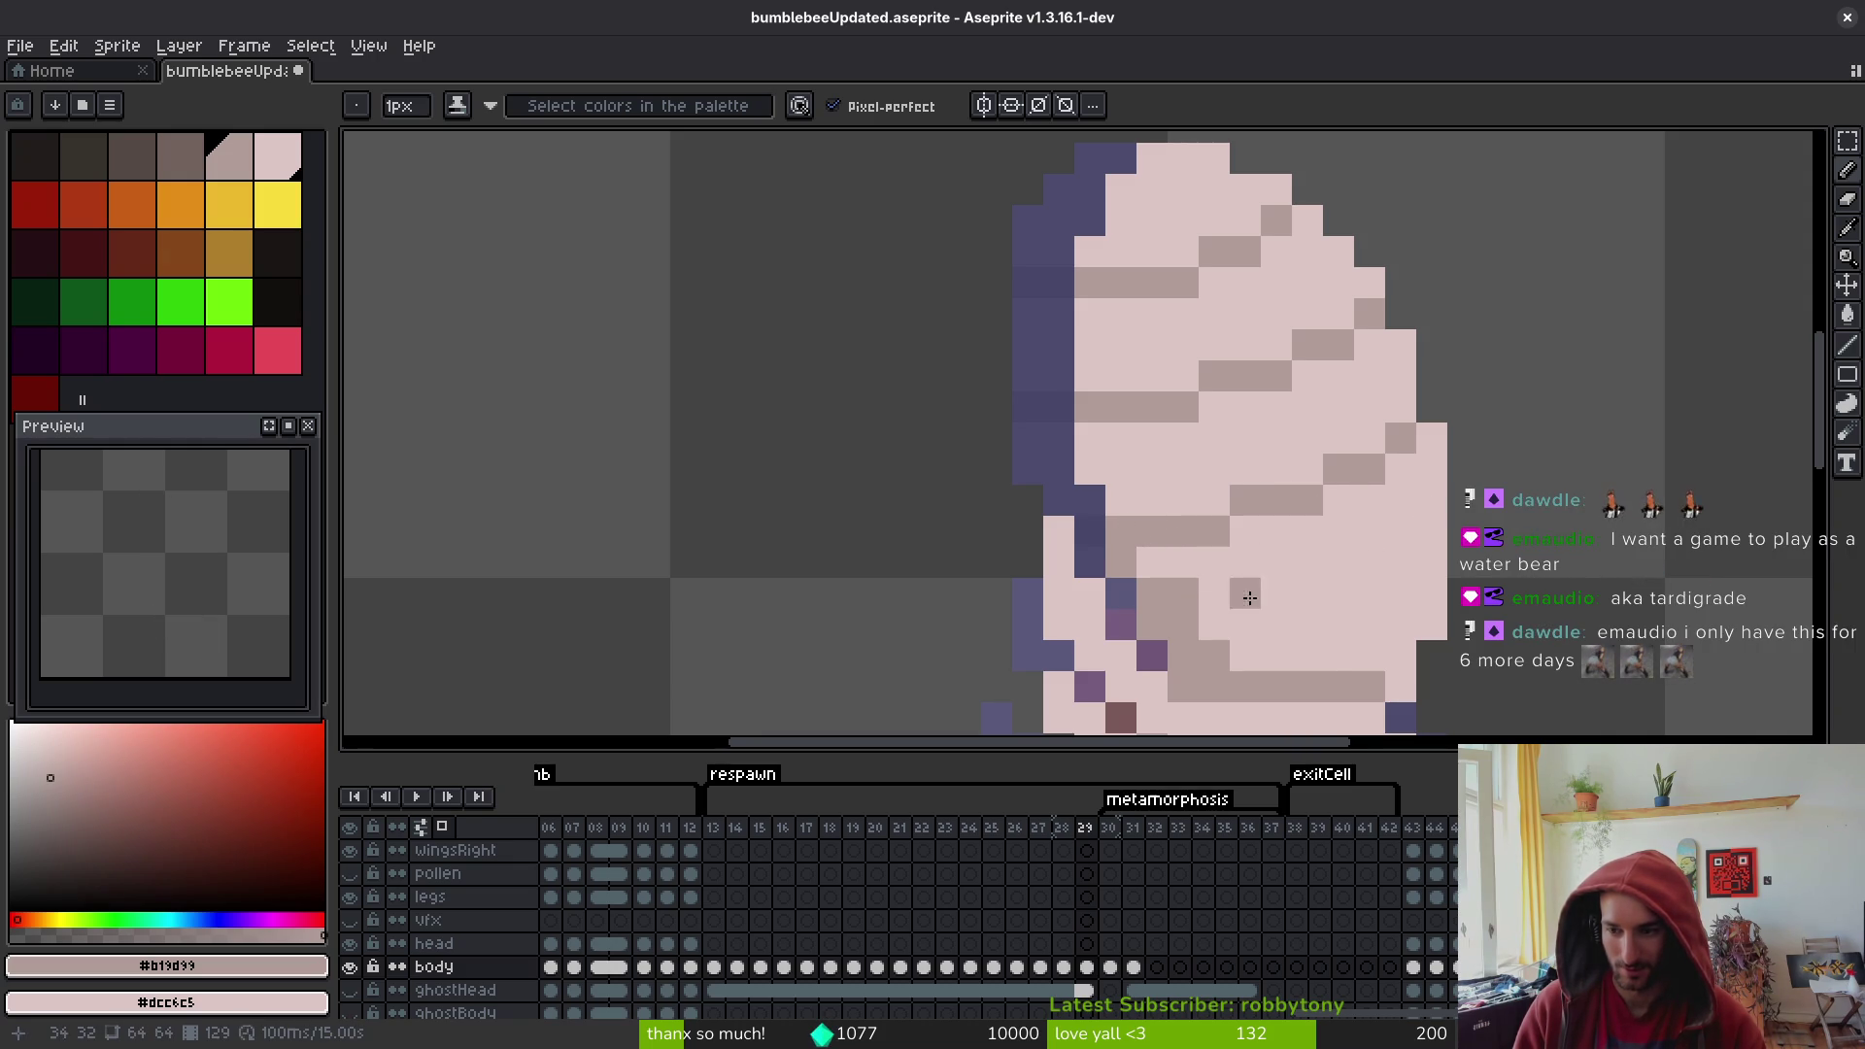
scroll(1249, 595, "down", 2)
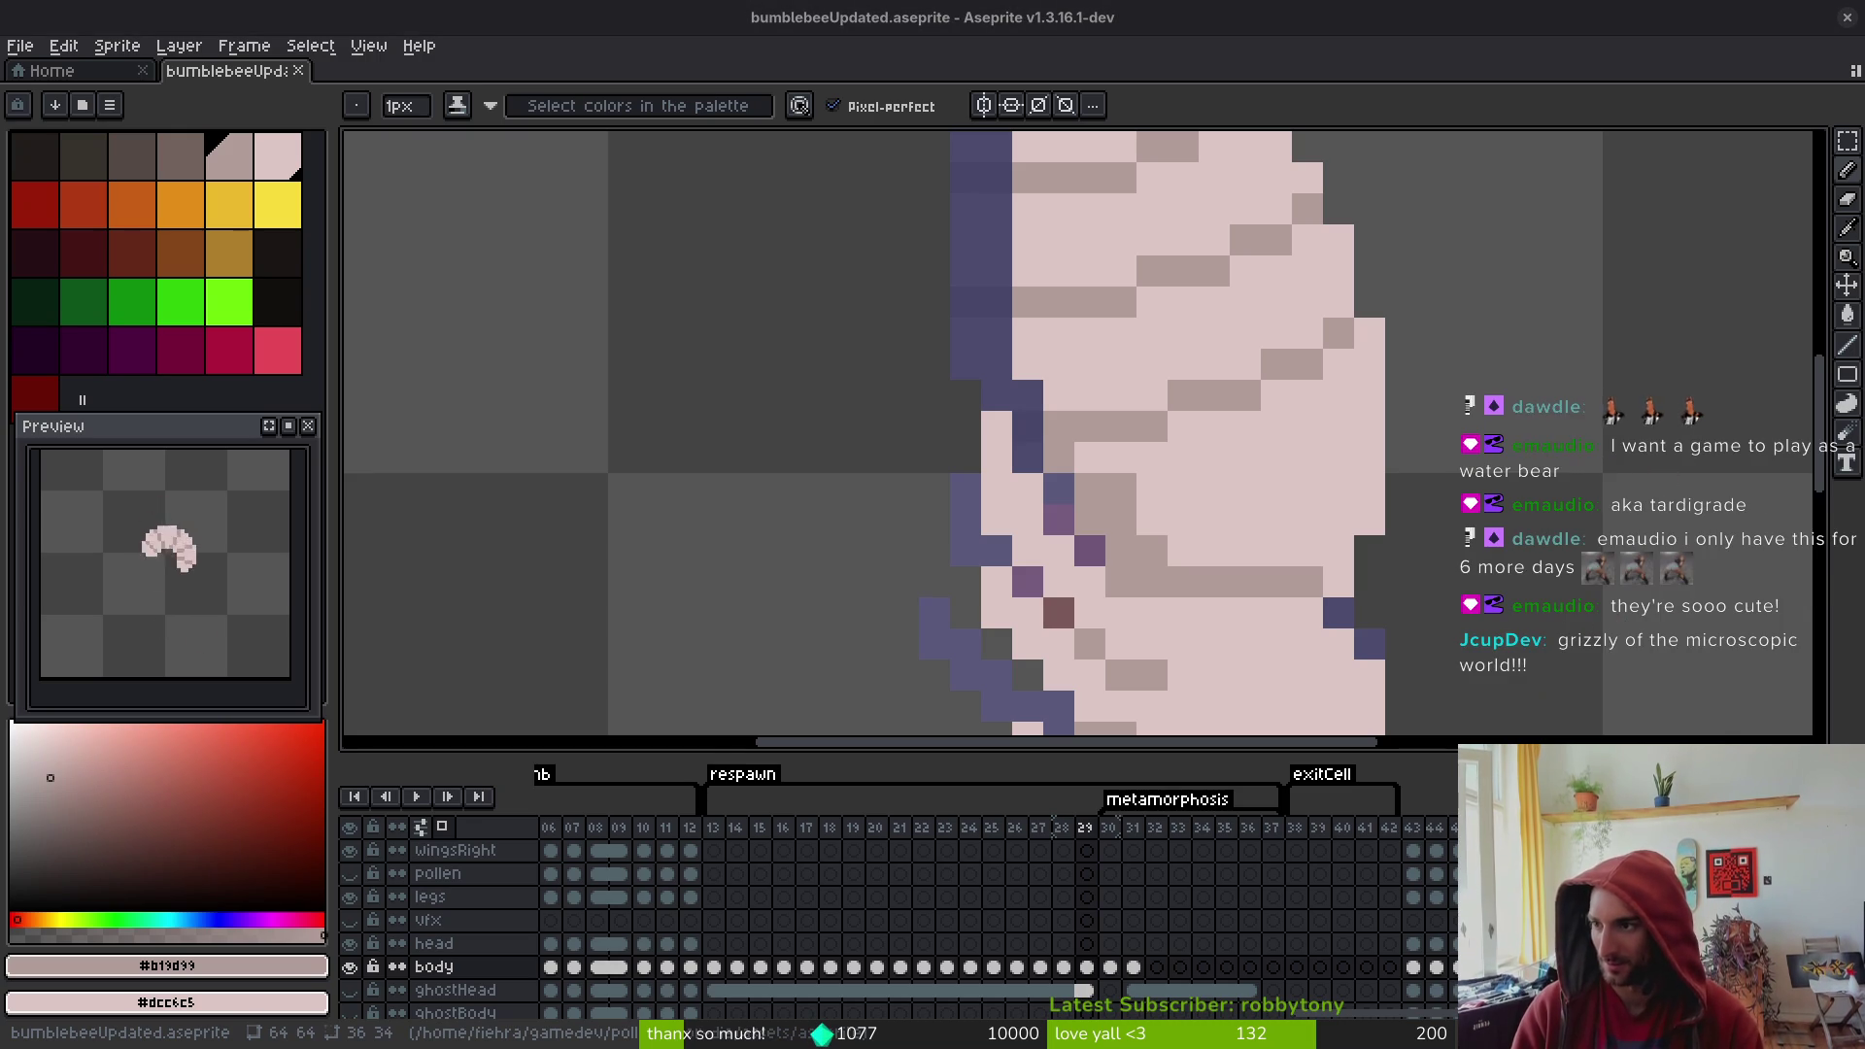
key("alt+Tab")
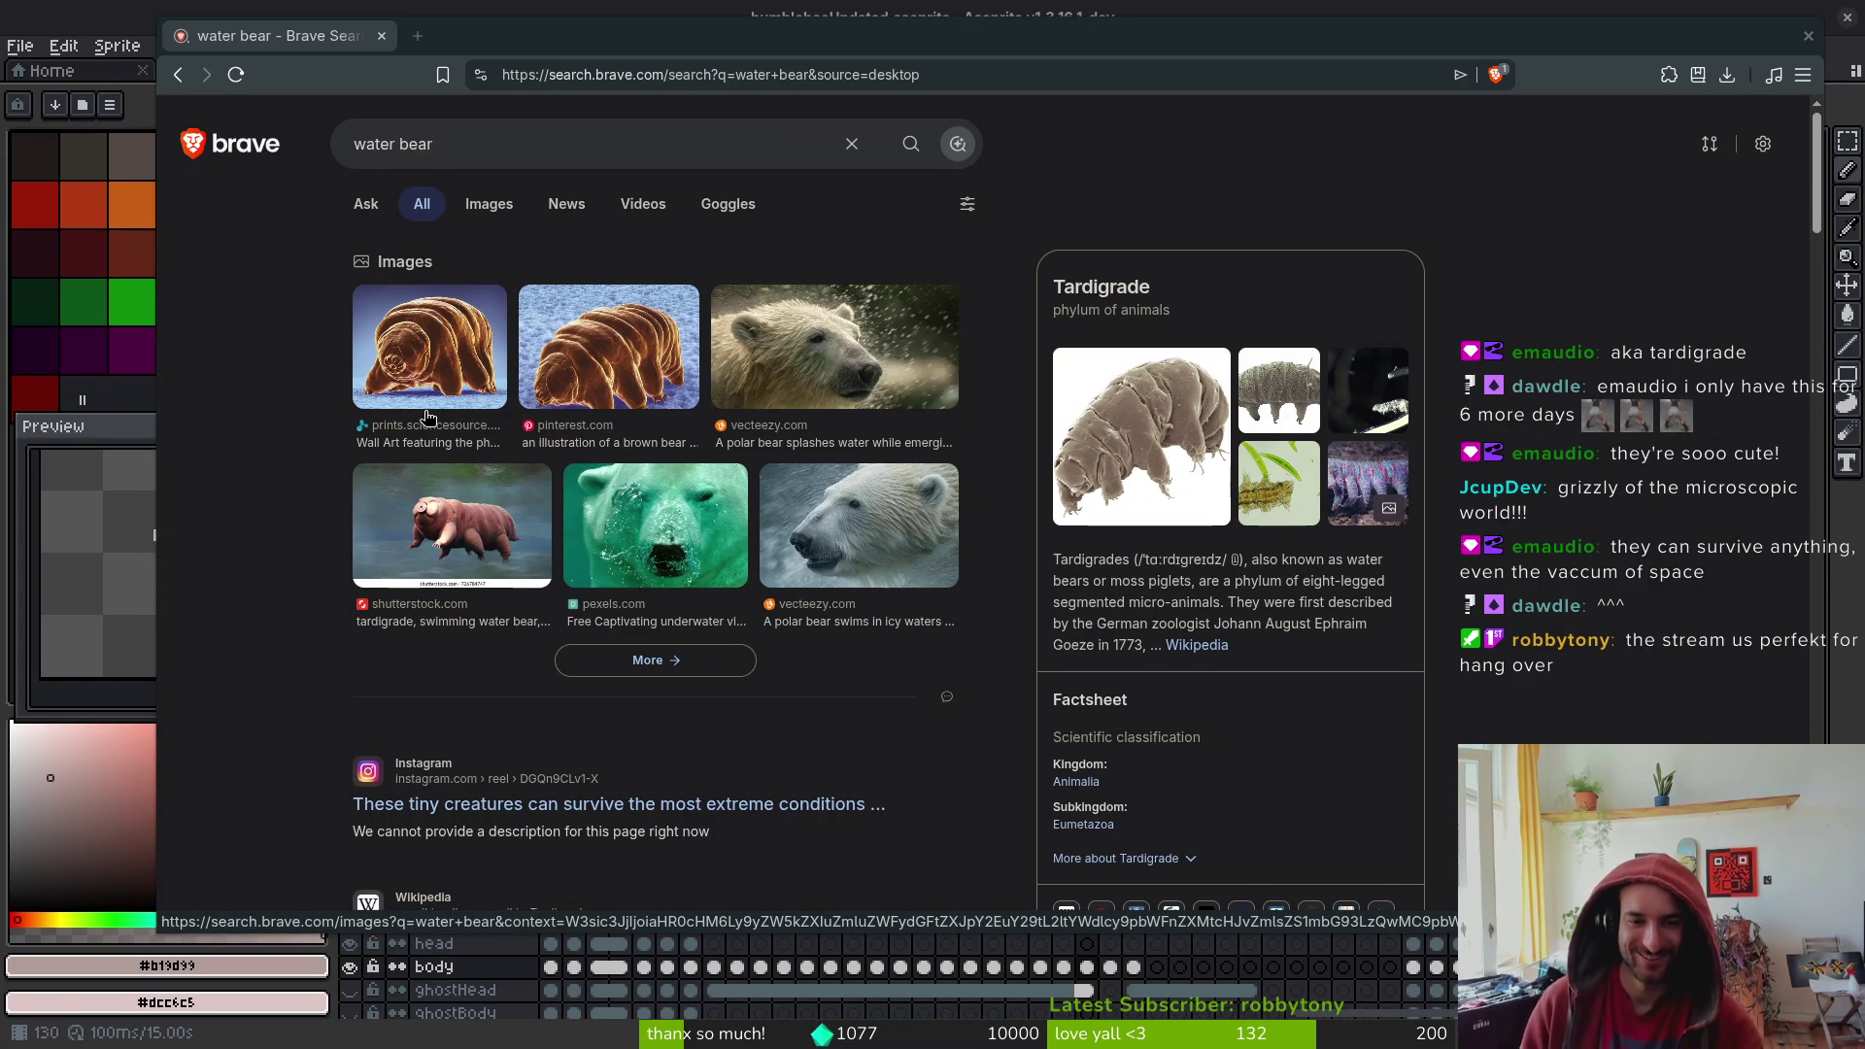
- Show the image results for the water bear search
left_click(460, 425)
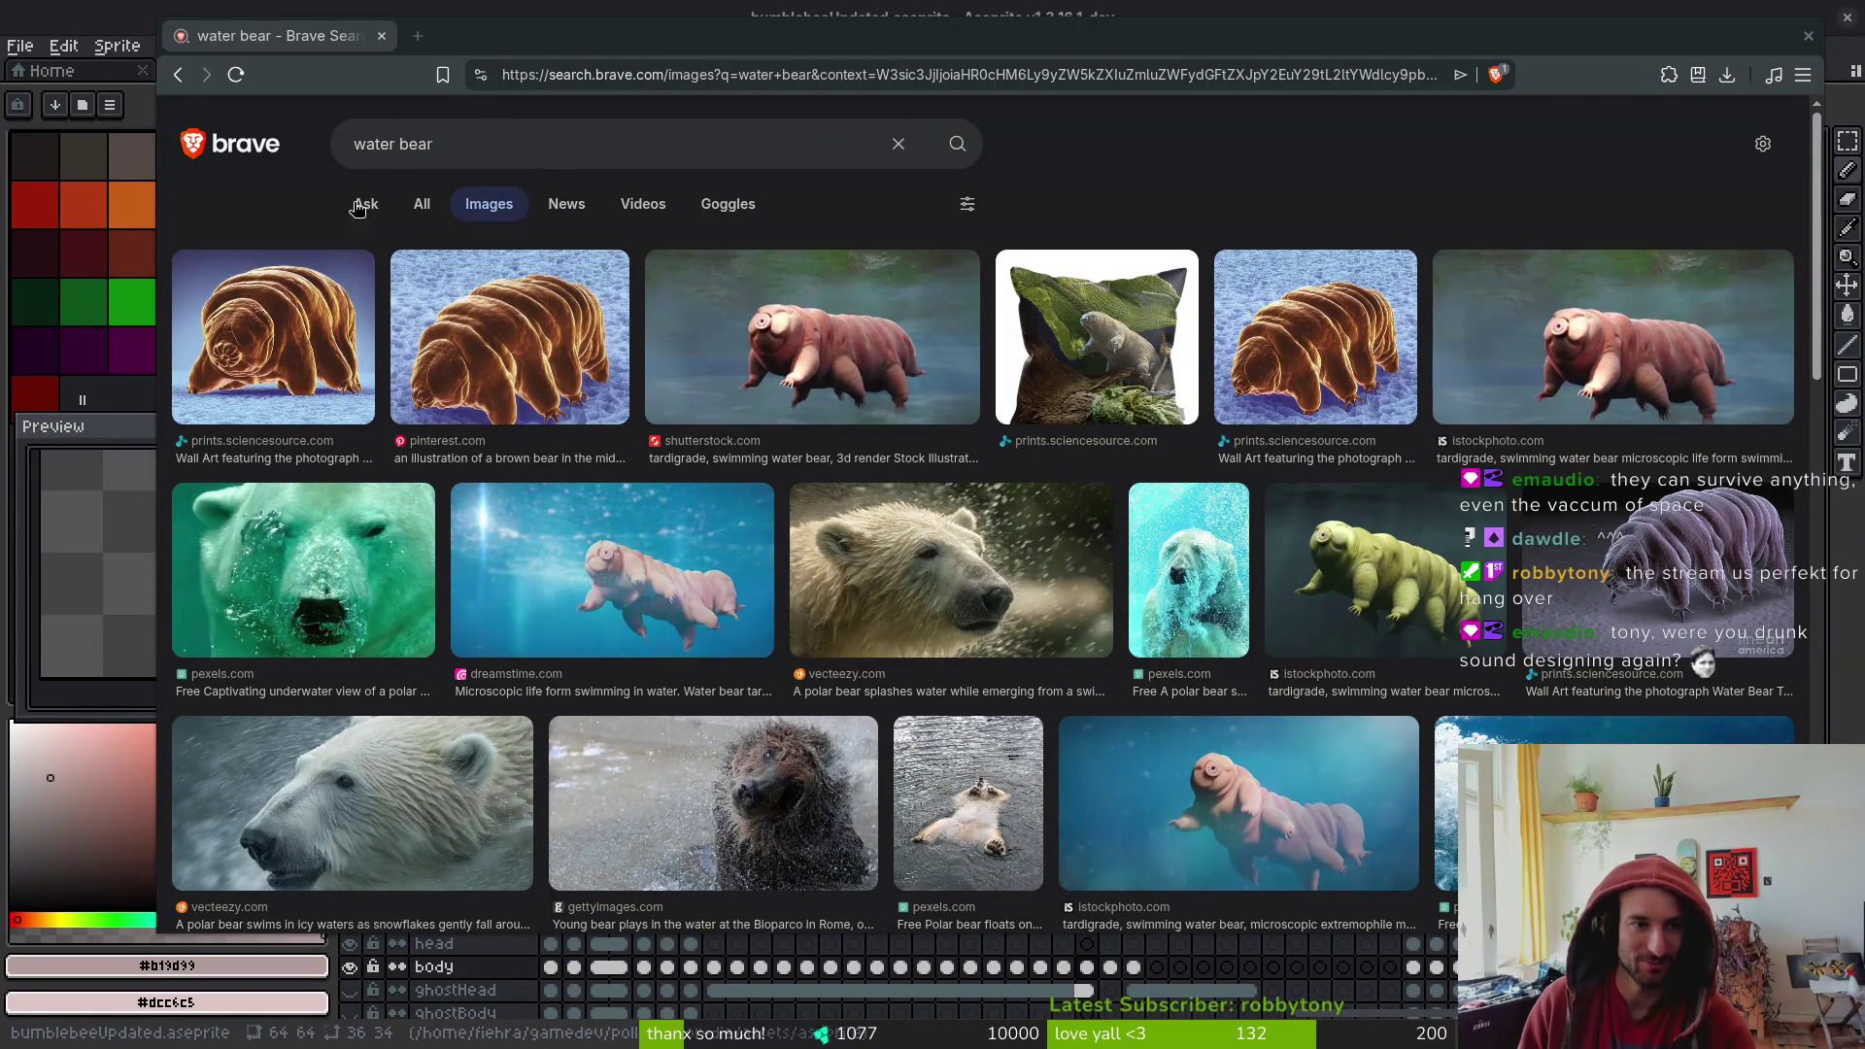
- Search images for 'tardigrade' and preview National Geographic's first tardigrade photo
left_click(509, 162)
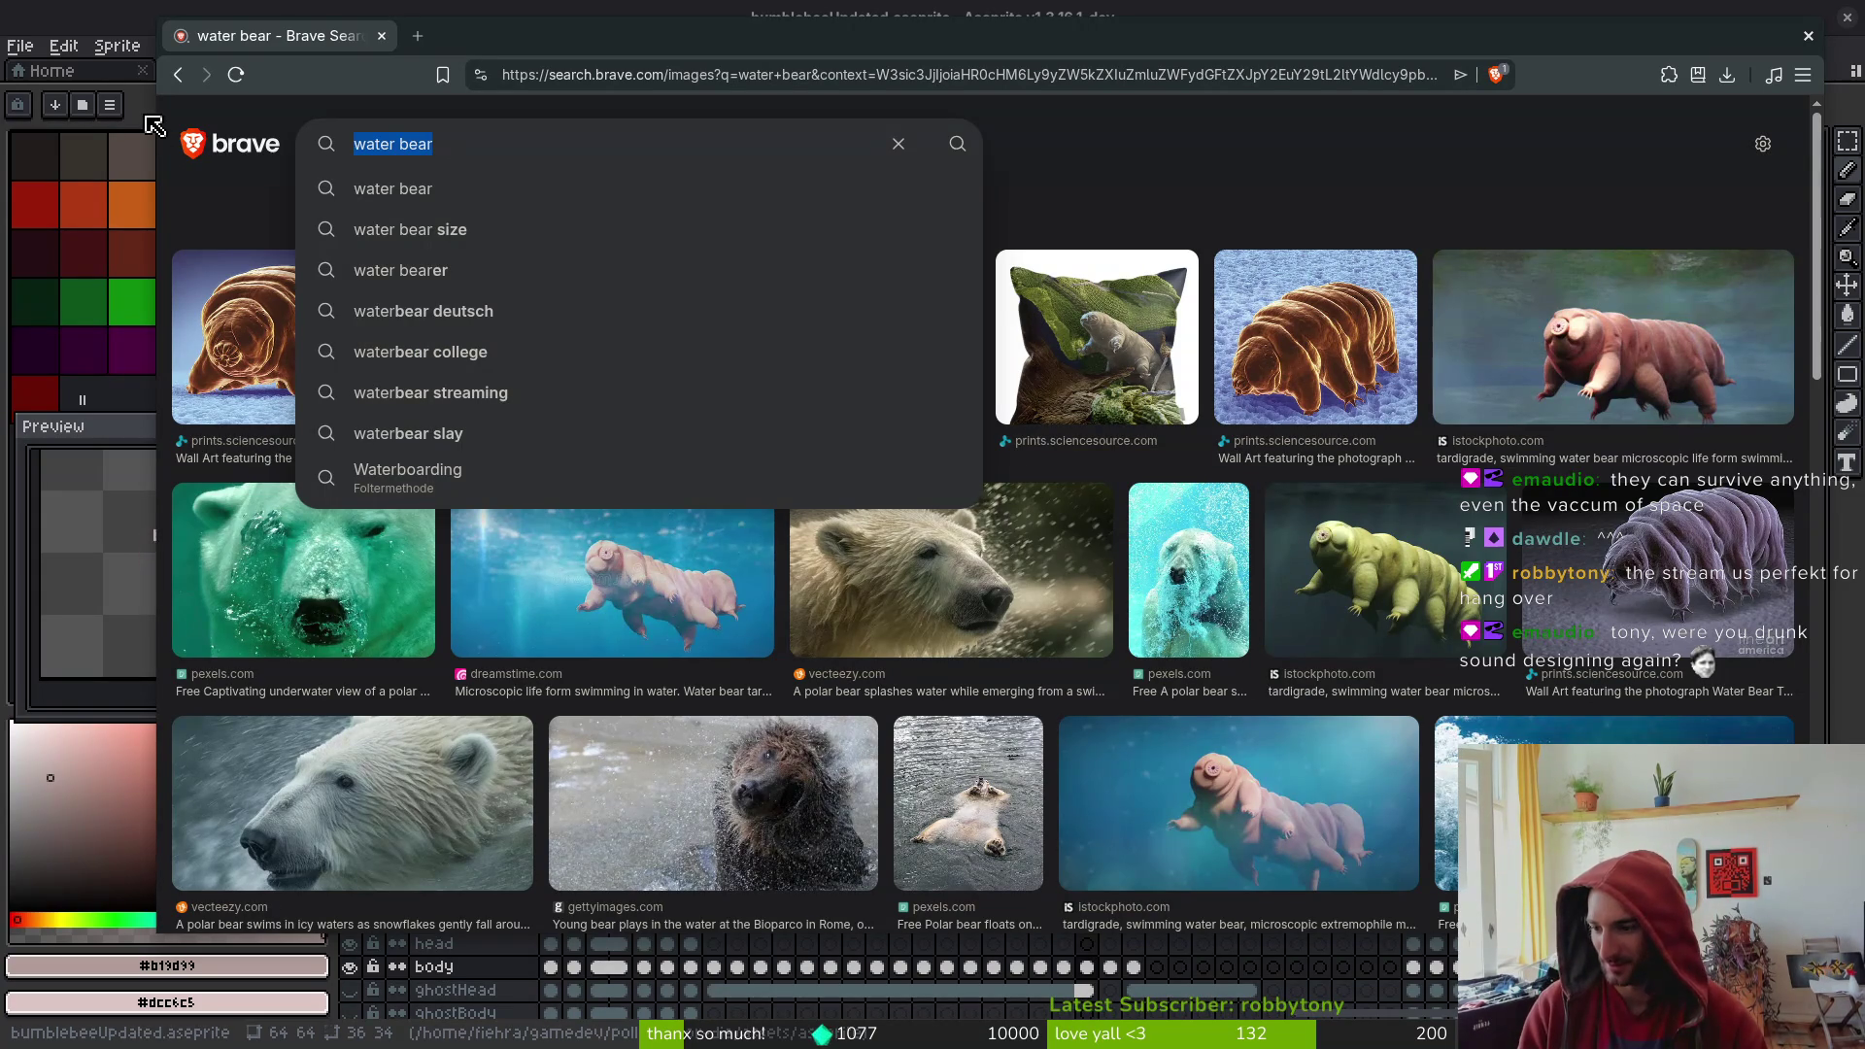
type("tard")
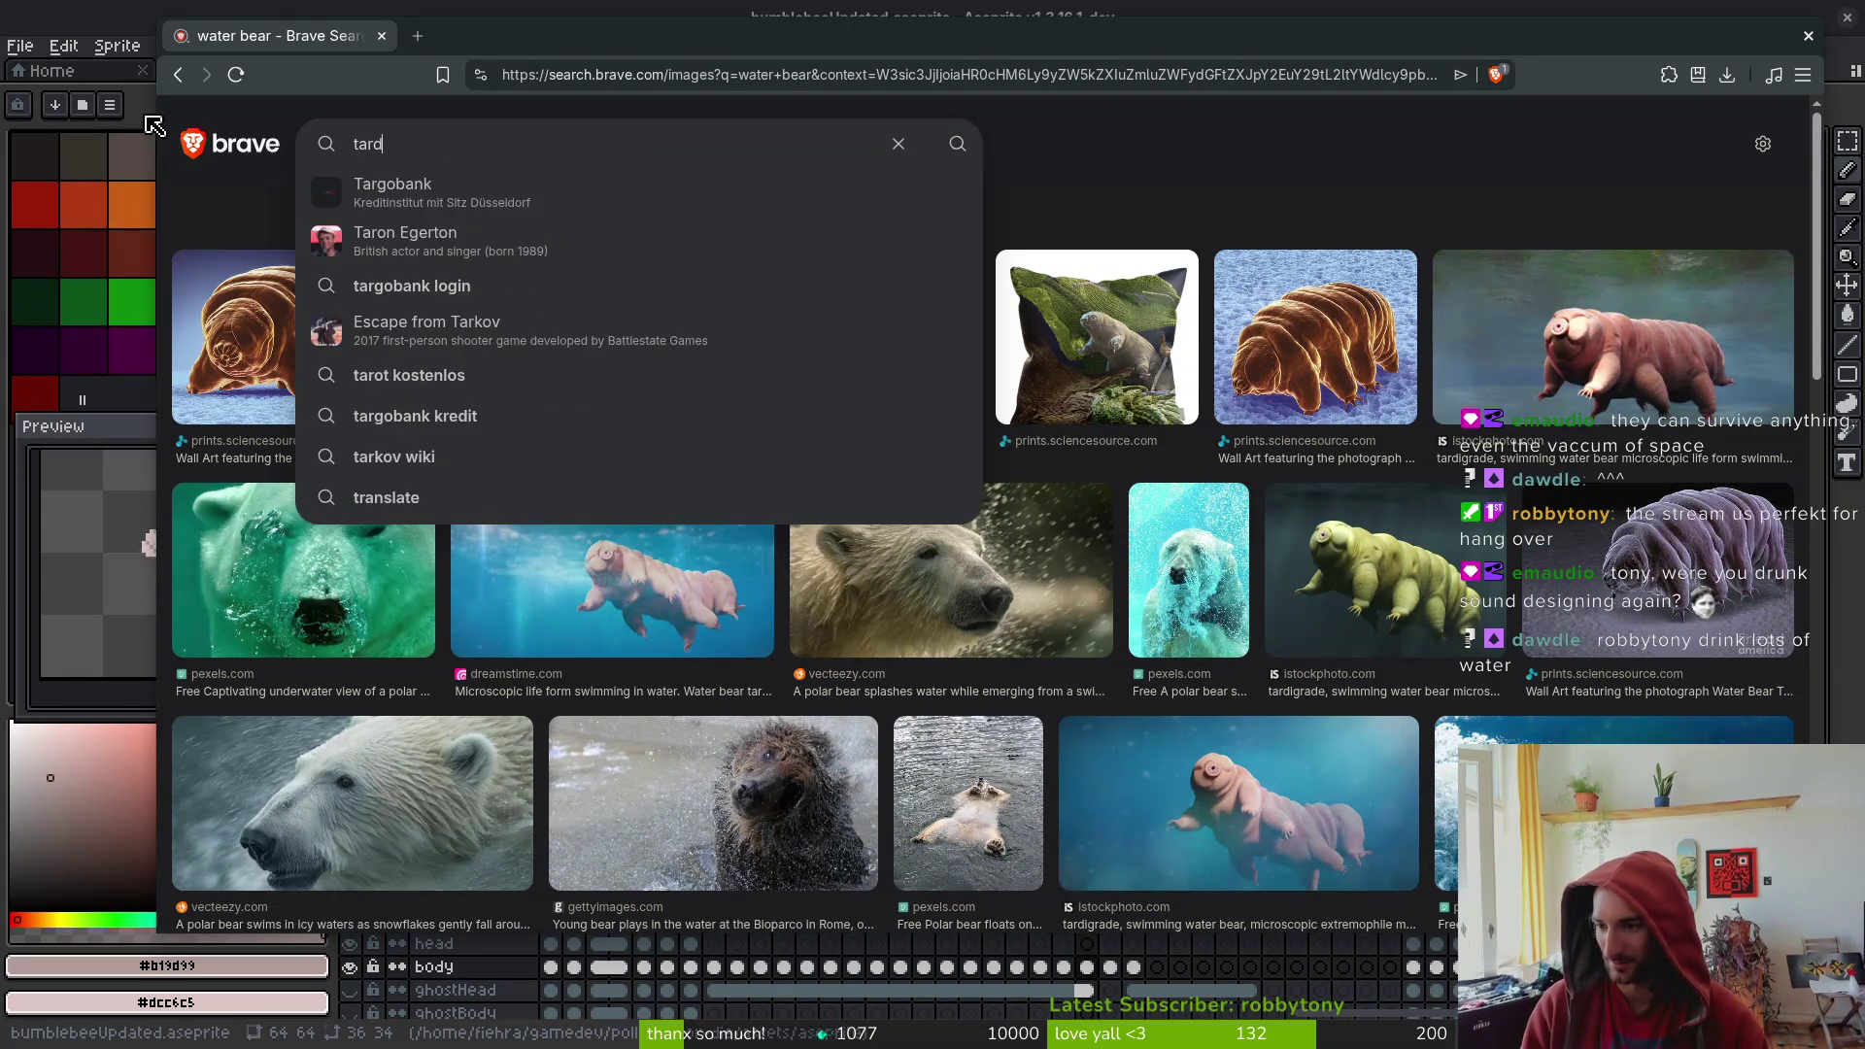
type("igrade")
key("Return")
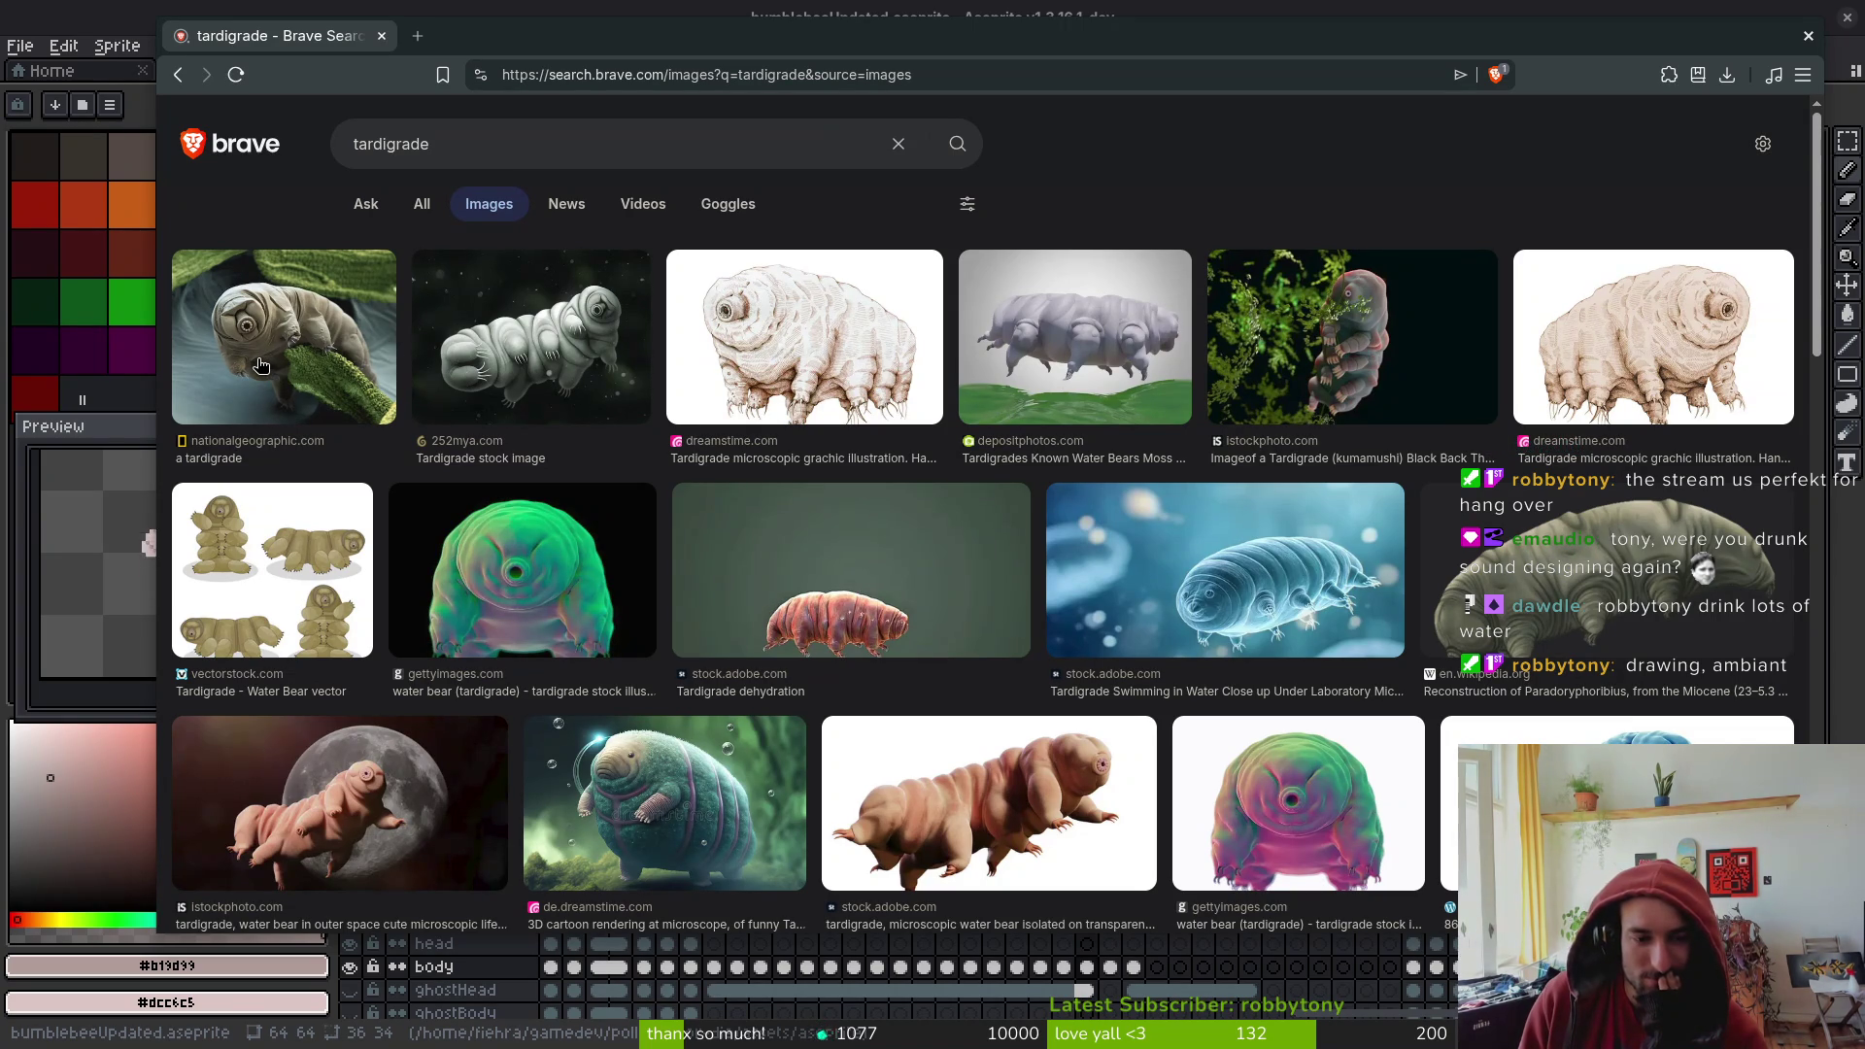
left_click(310, 351)
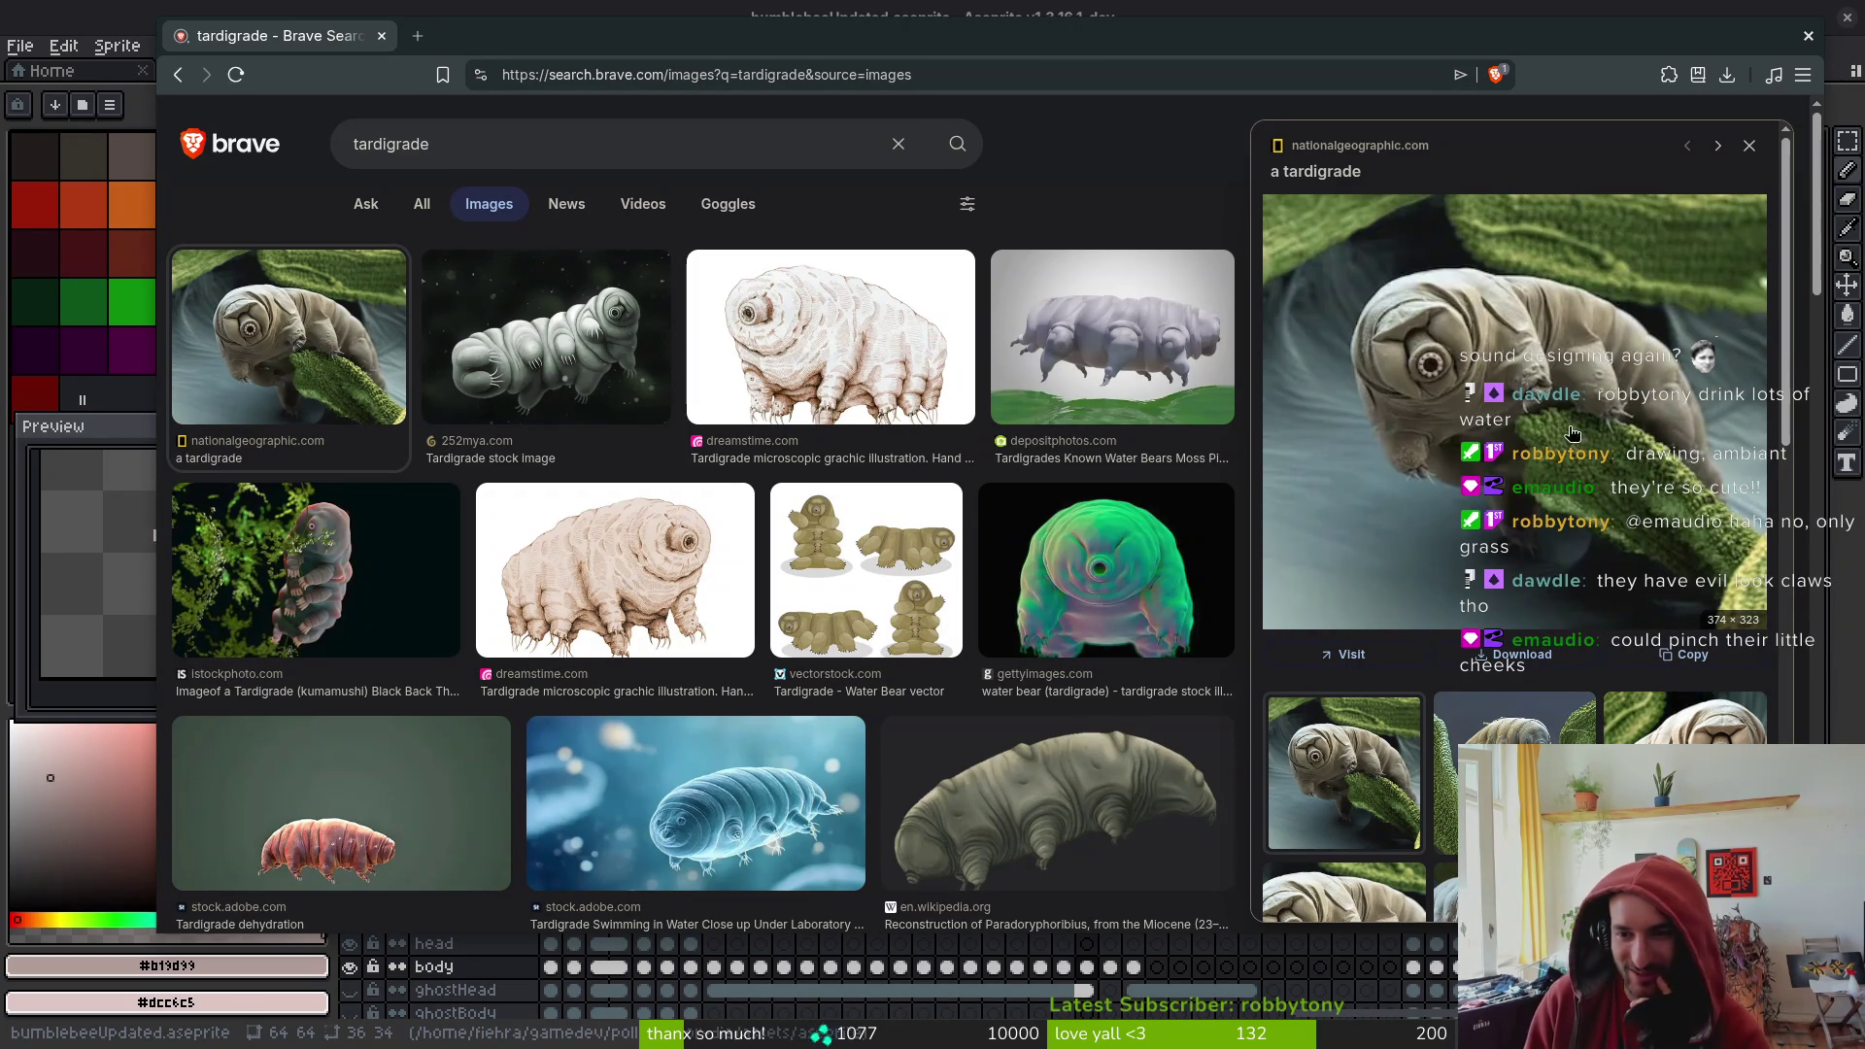
left_click(1515, 719)
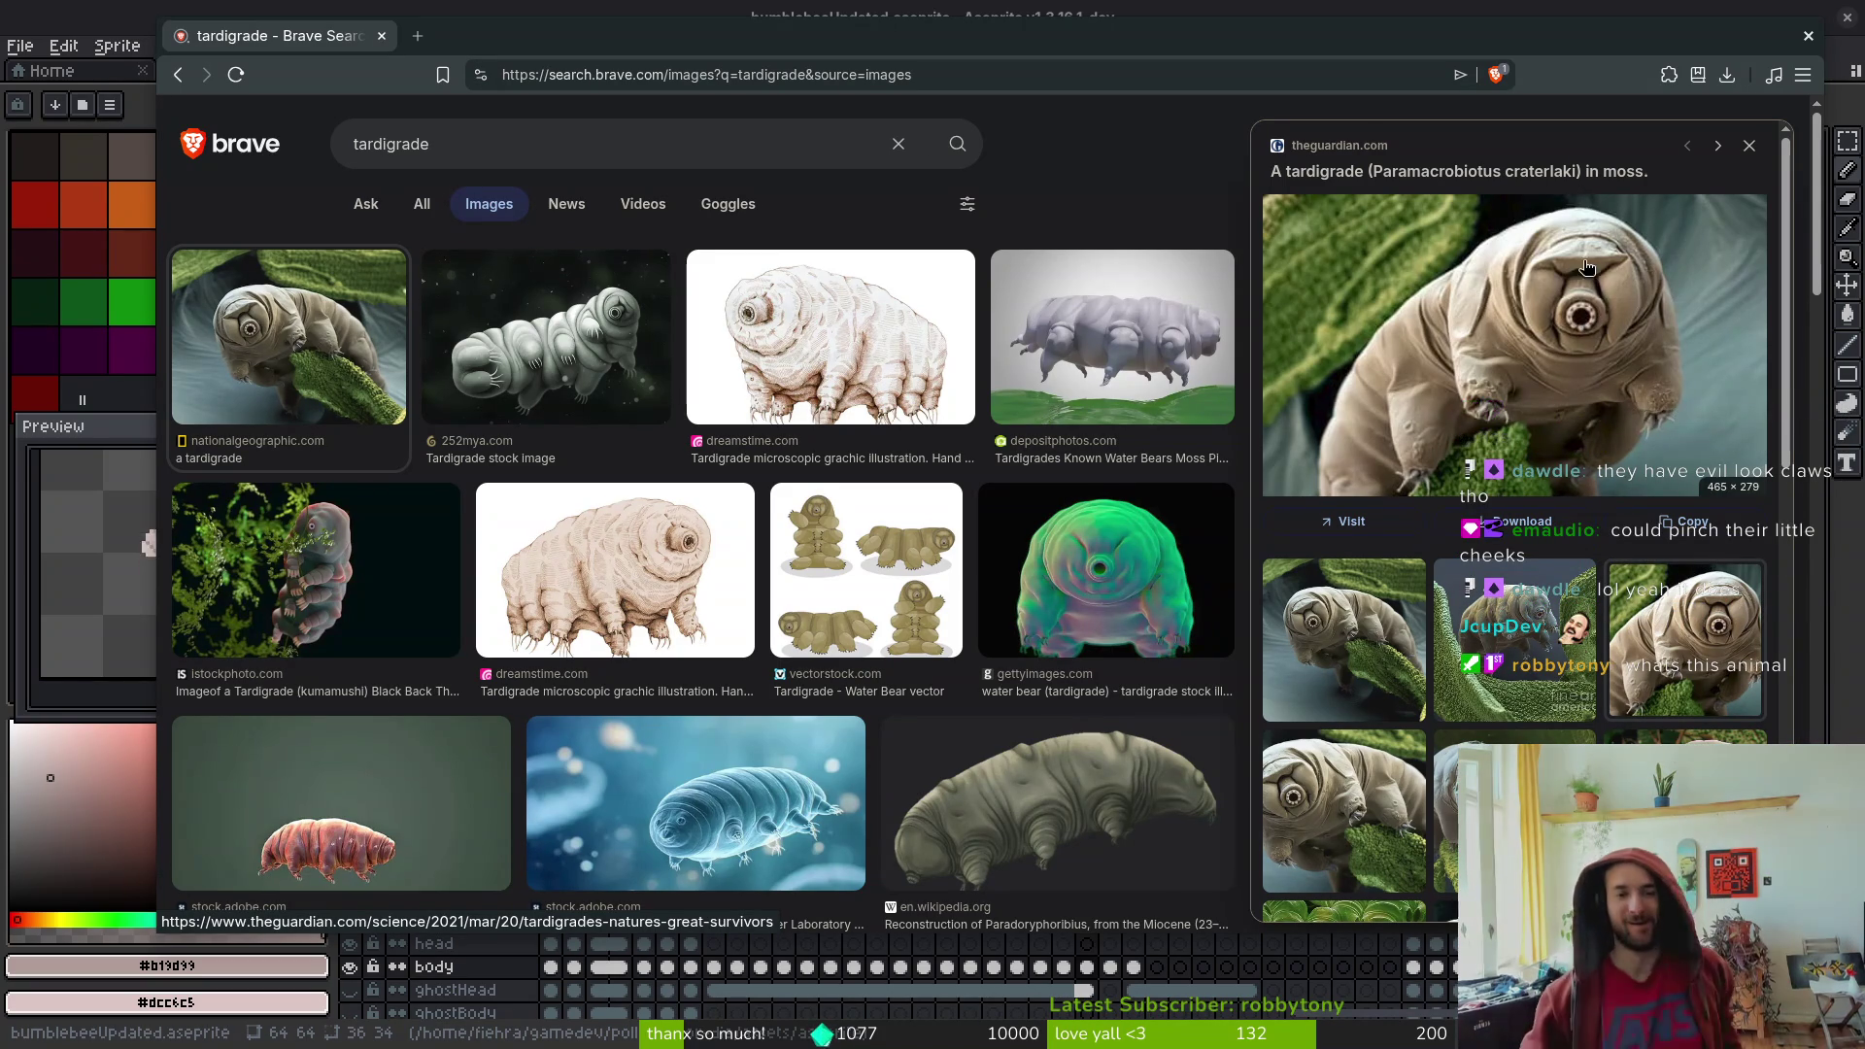
left_click(424, 204)
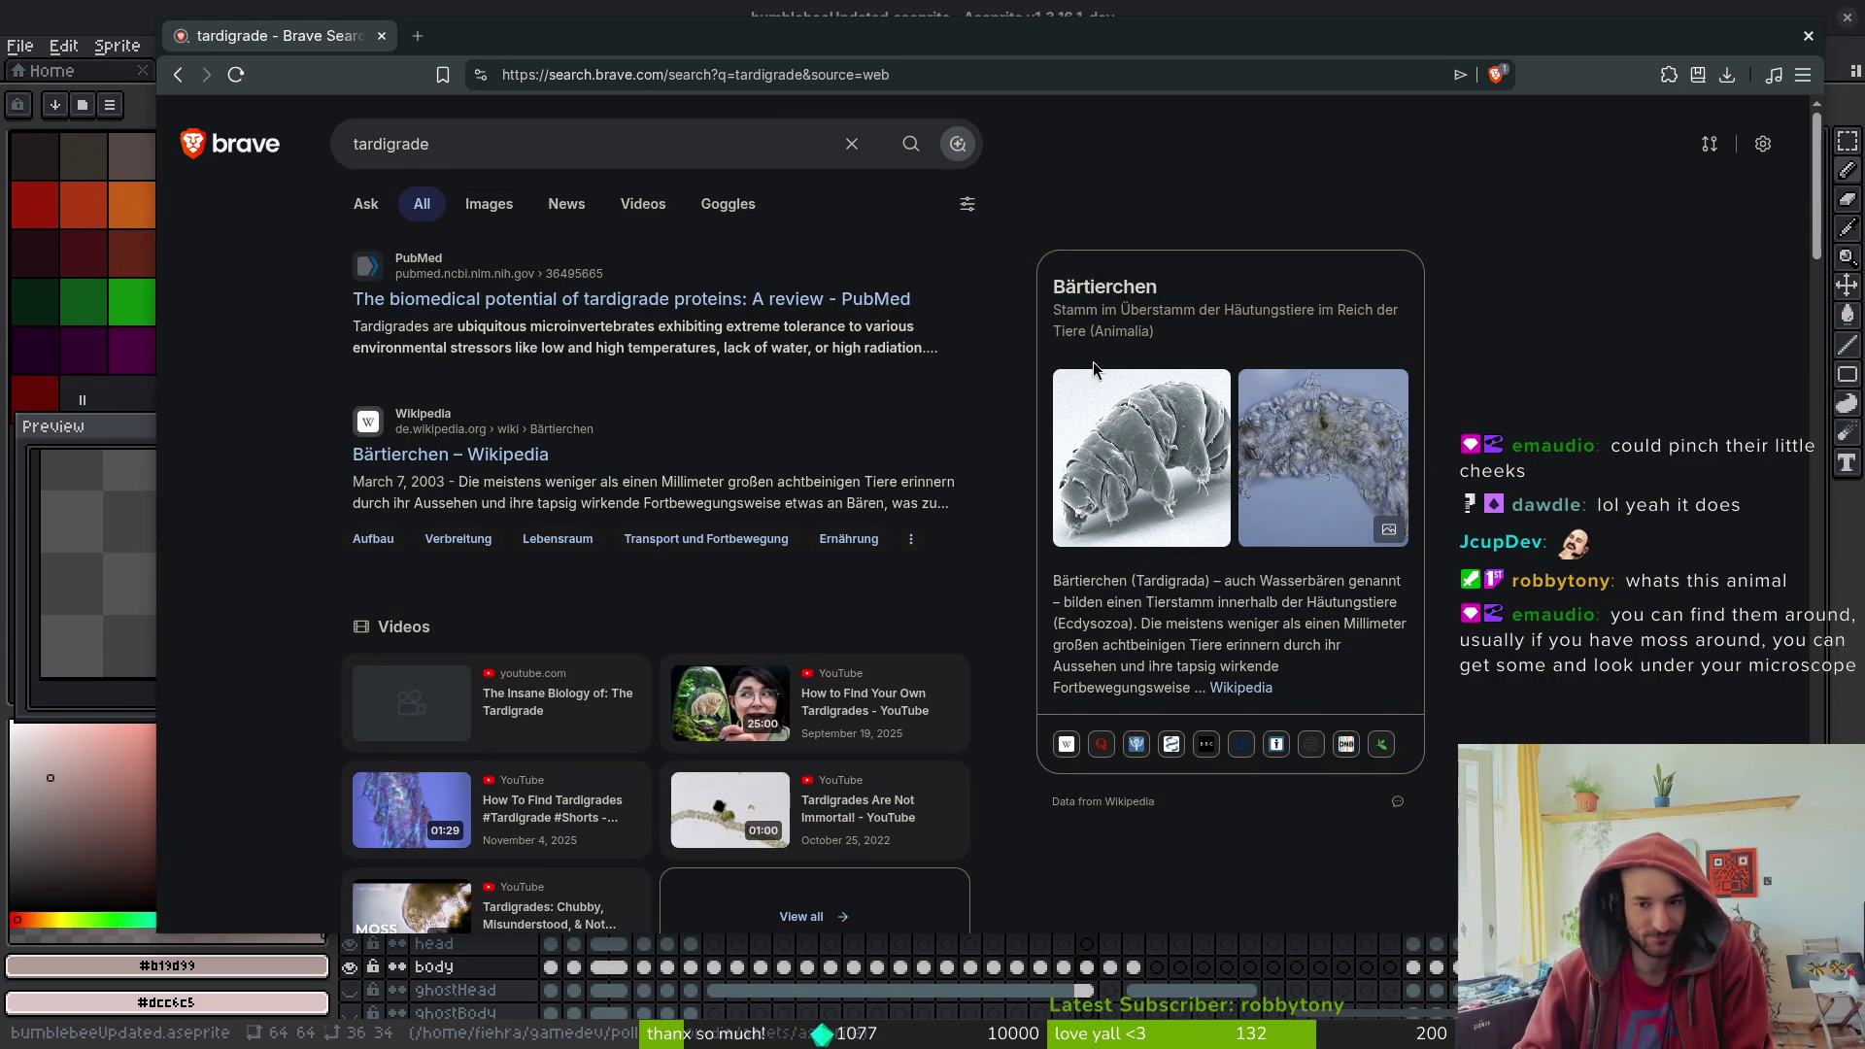
scroll(388, 476, "down", 10)
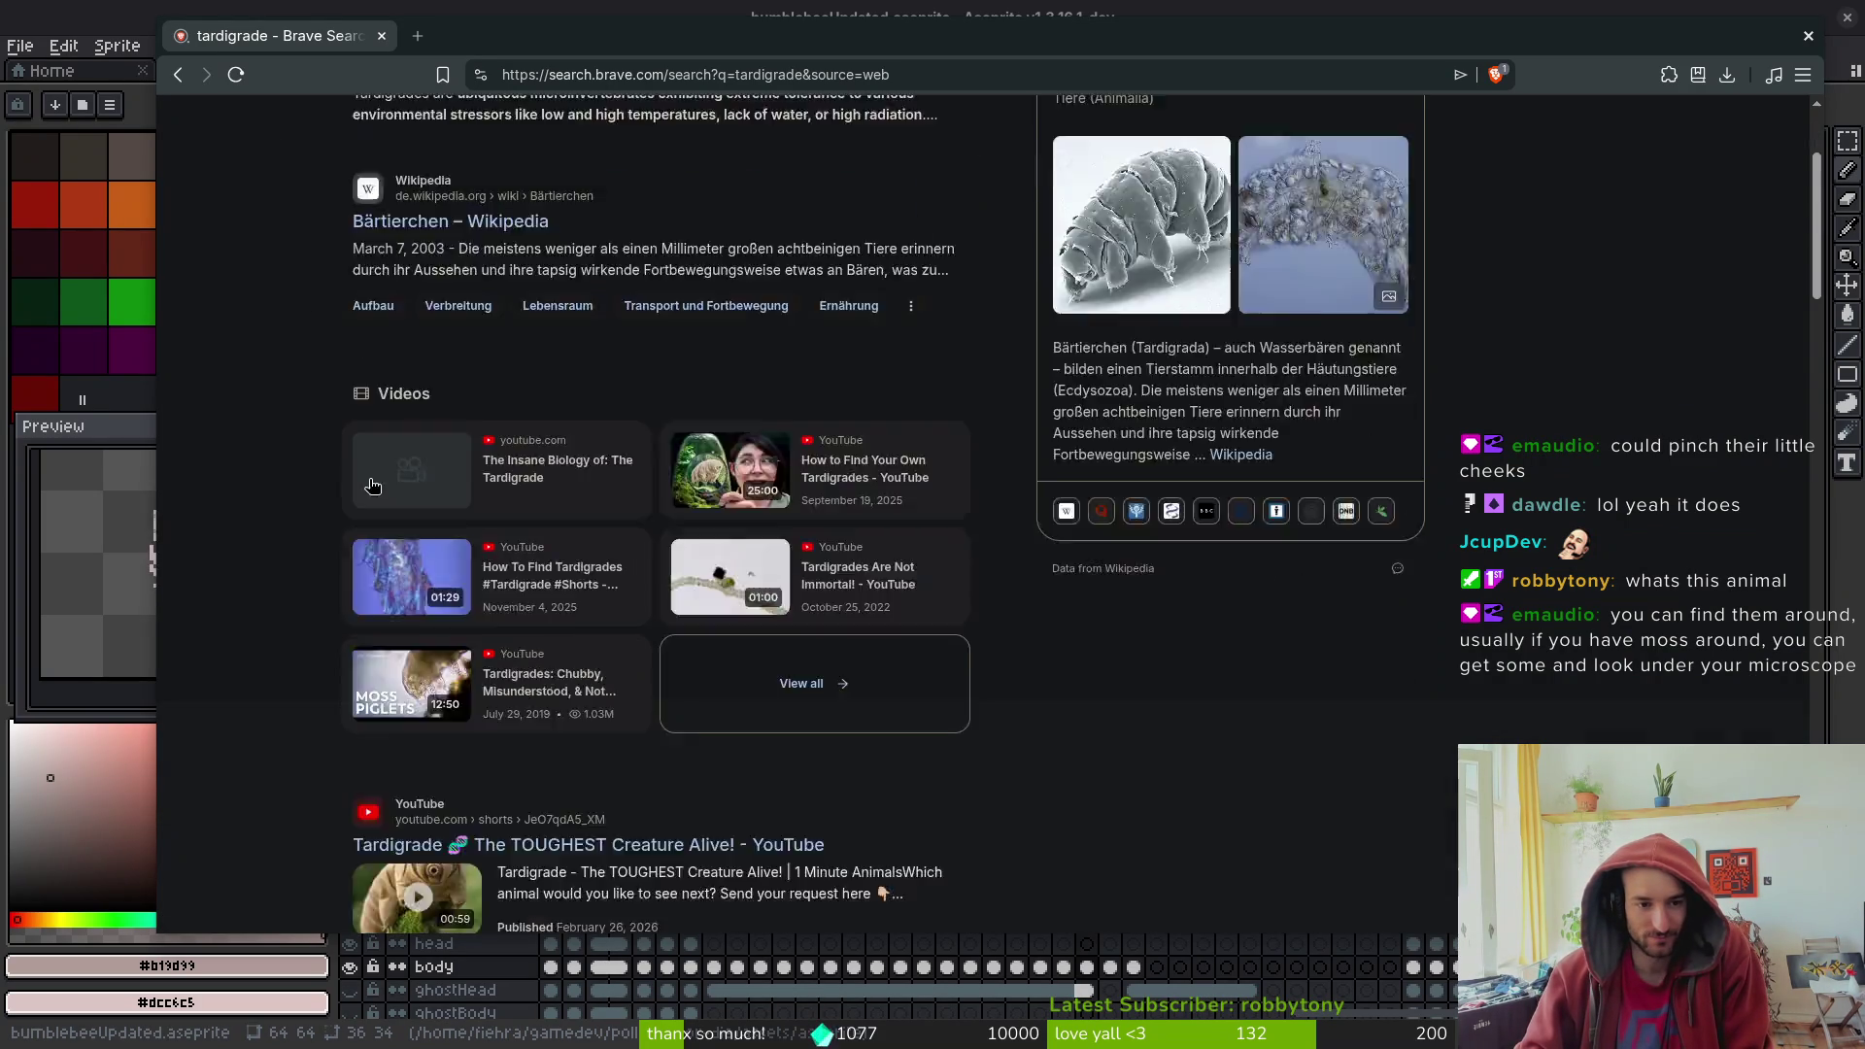
left_click(406, 489)
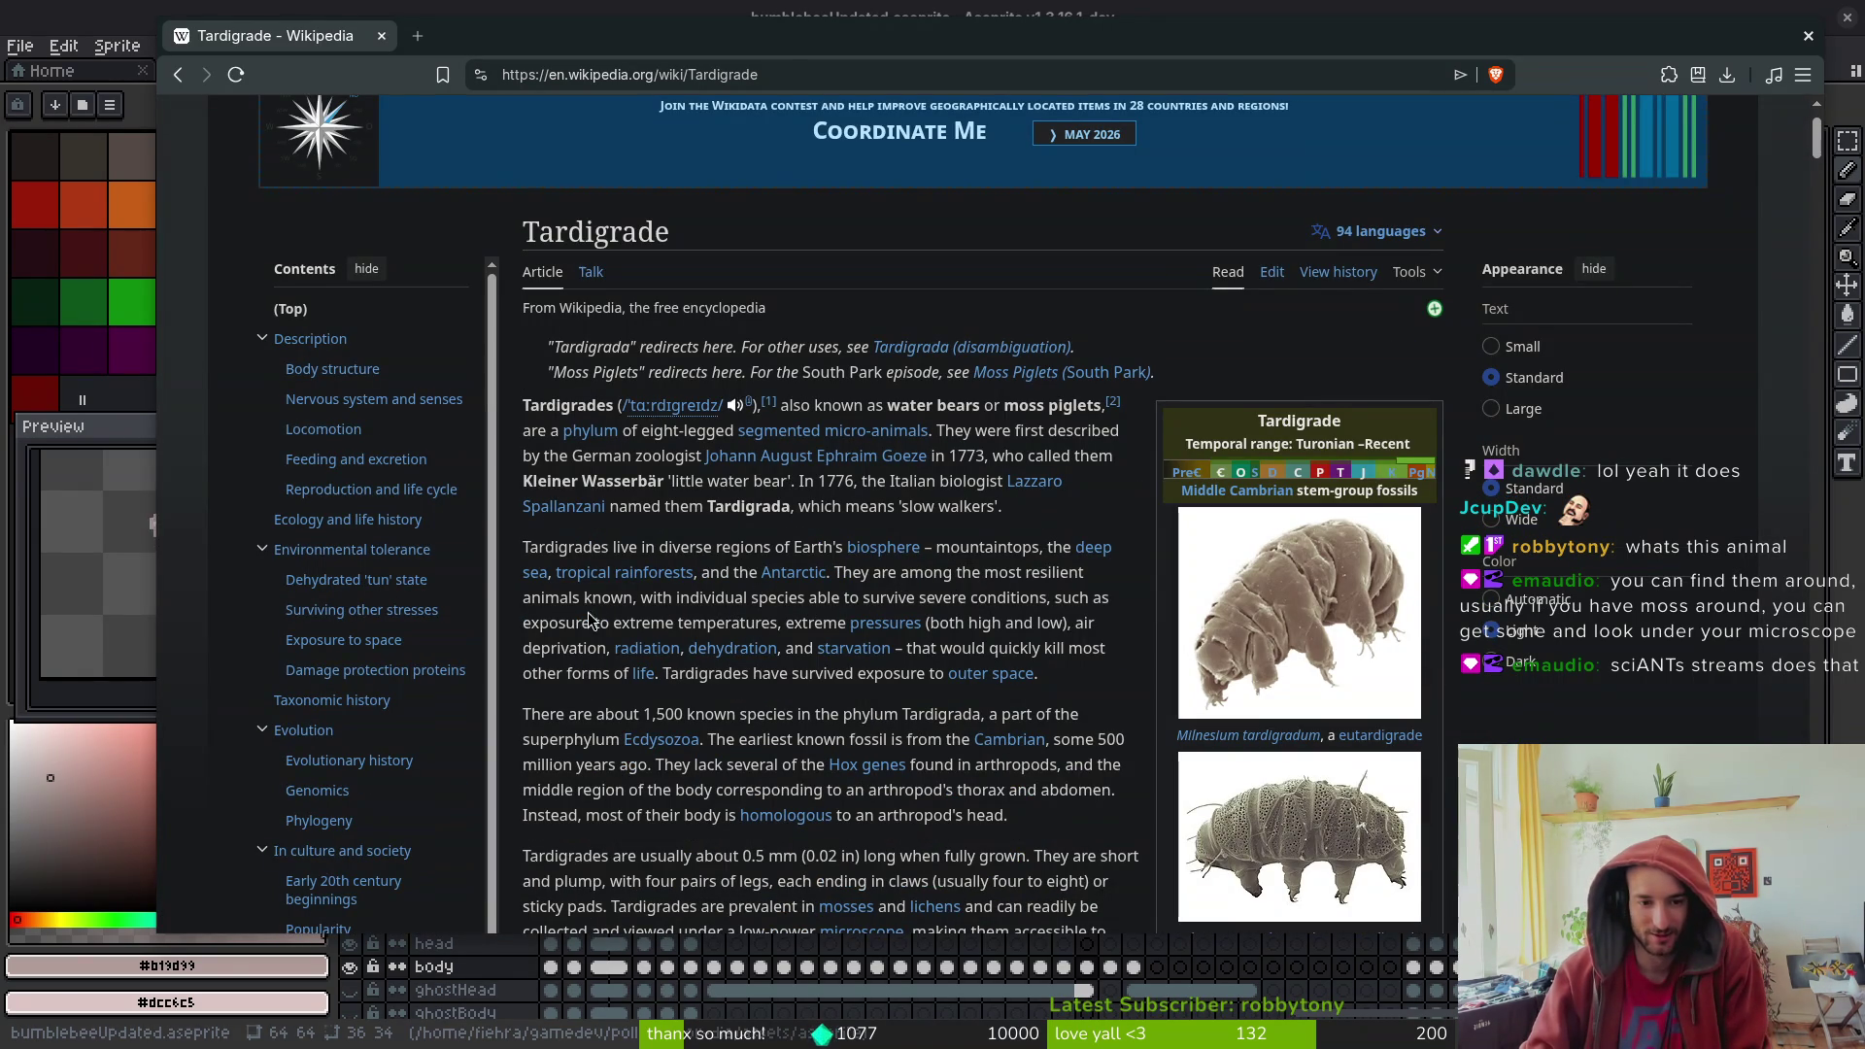
- Highlight the sentences on tardigrade resilience, deprivation and surviving outer space
mouse_move(834, 573)
left_mouse_down()
mouse_move(635, 600)
mouse_move(1058, 605)
mouse_move(583, 626)
mouse_move(1088, 627)
mouse_move(1051, 631)
left_mouse_up()
left_click_drag(524, 648, 608, 649)
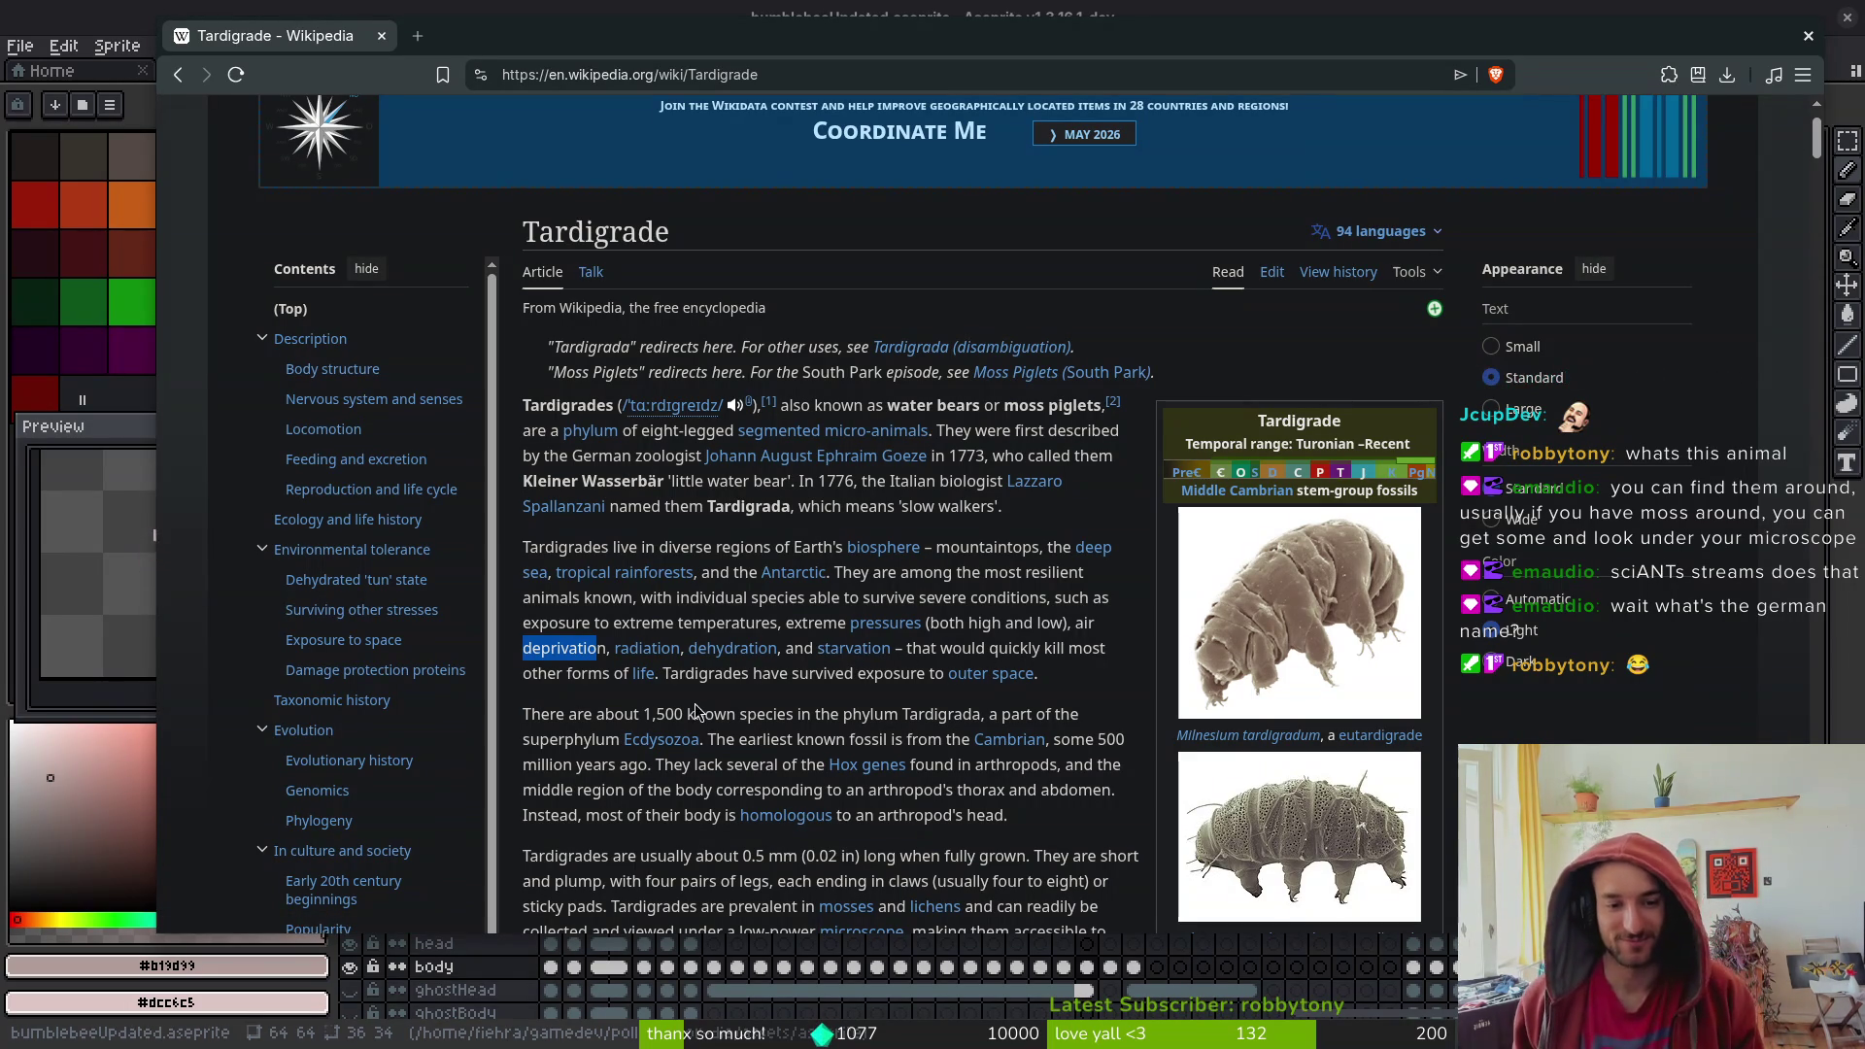
left_click_drag(1077, 684, 666, 691)
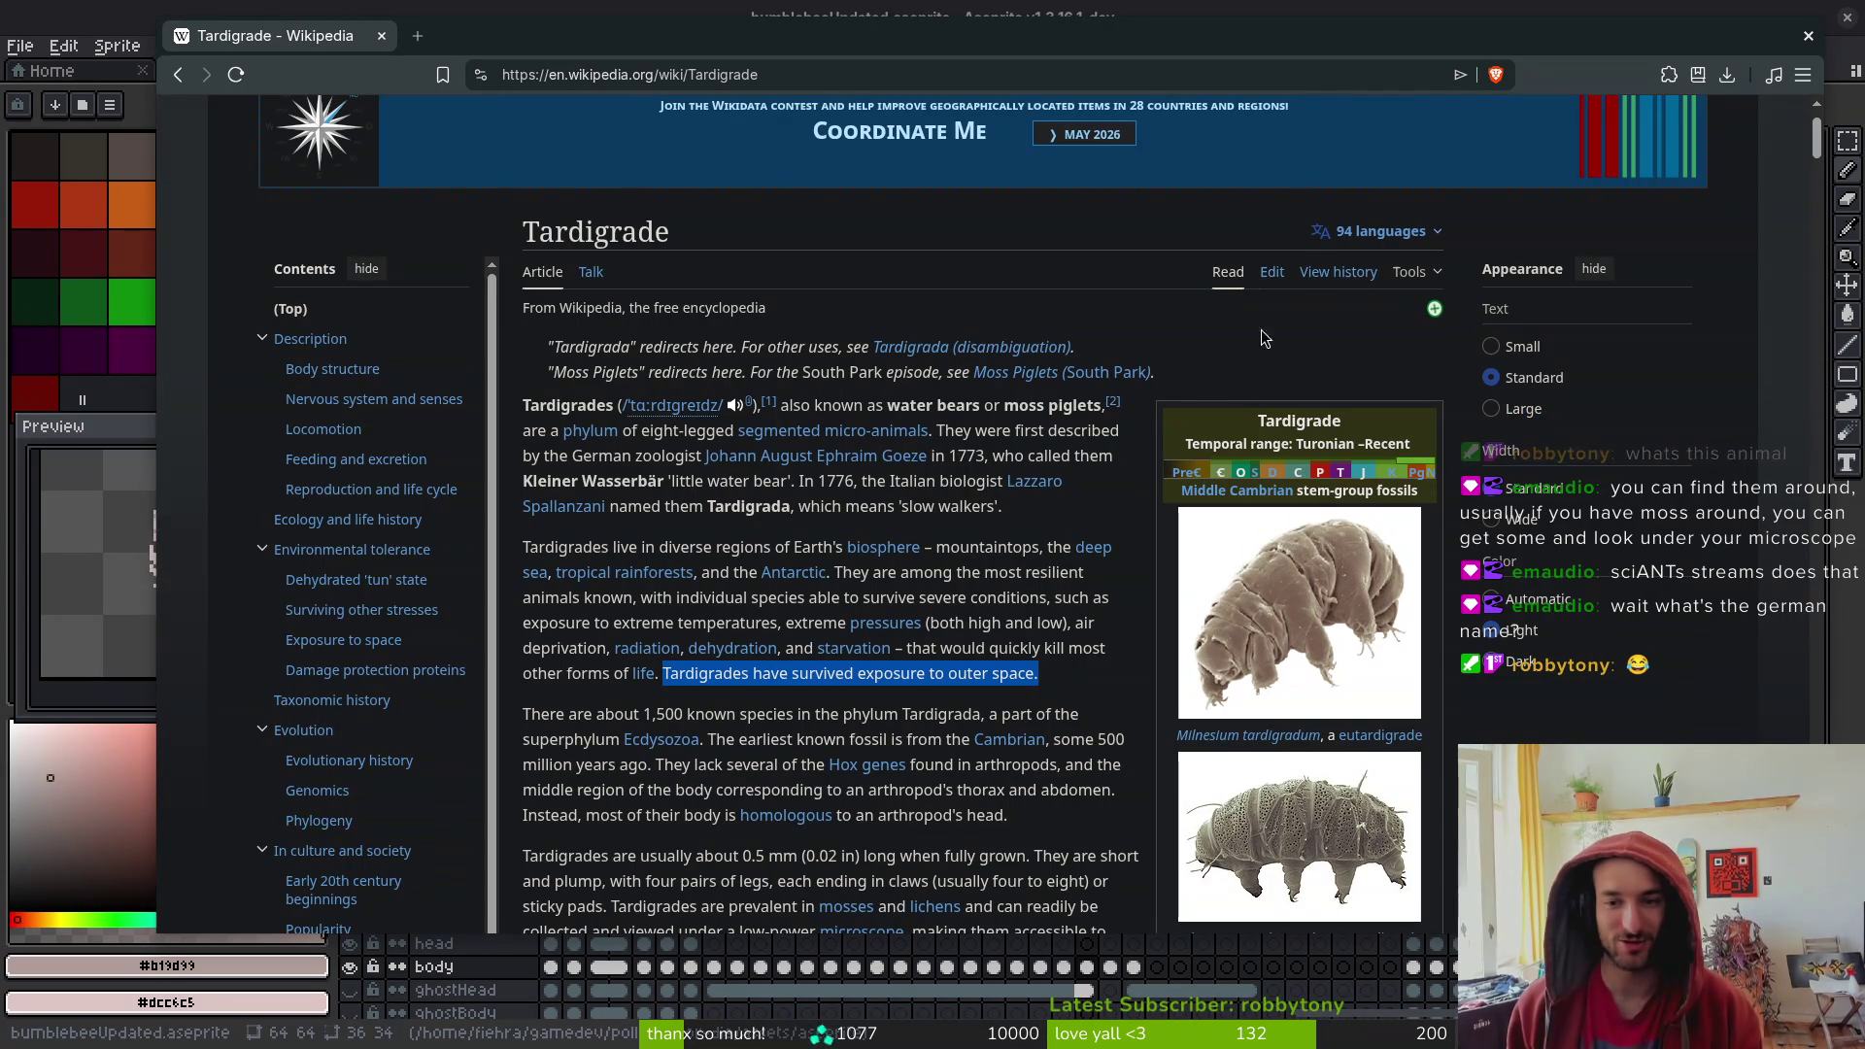
- Open the German Bärtierchen version of the article, then return to the English one
left_click(1379, 231)
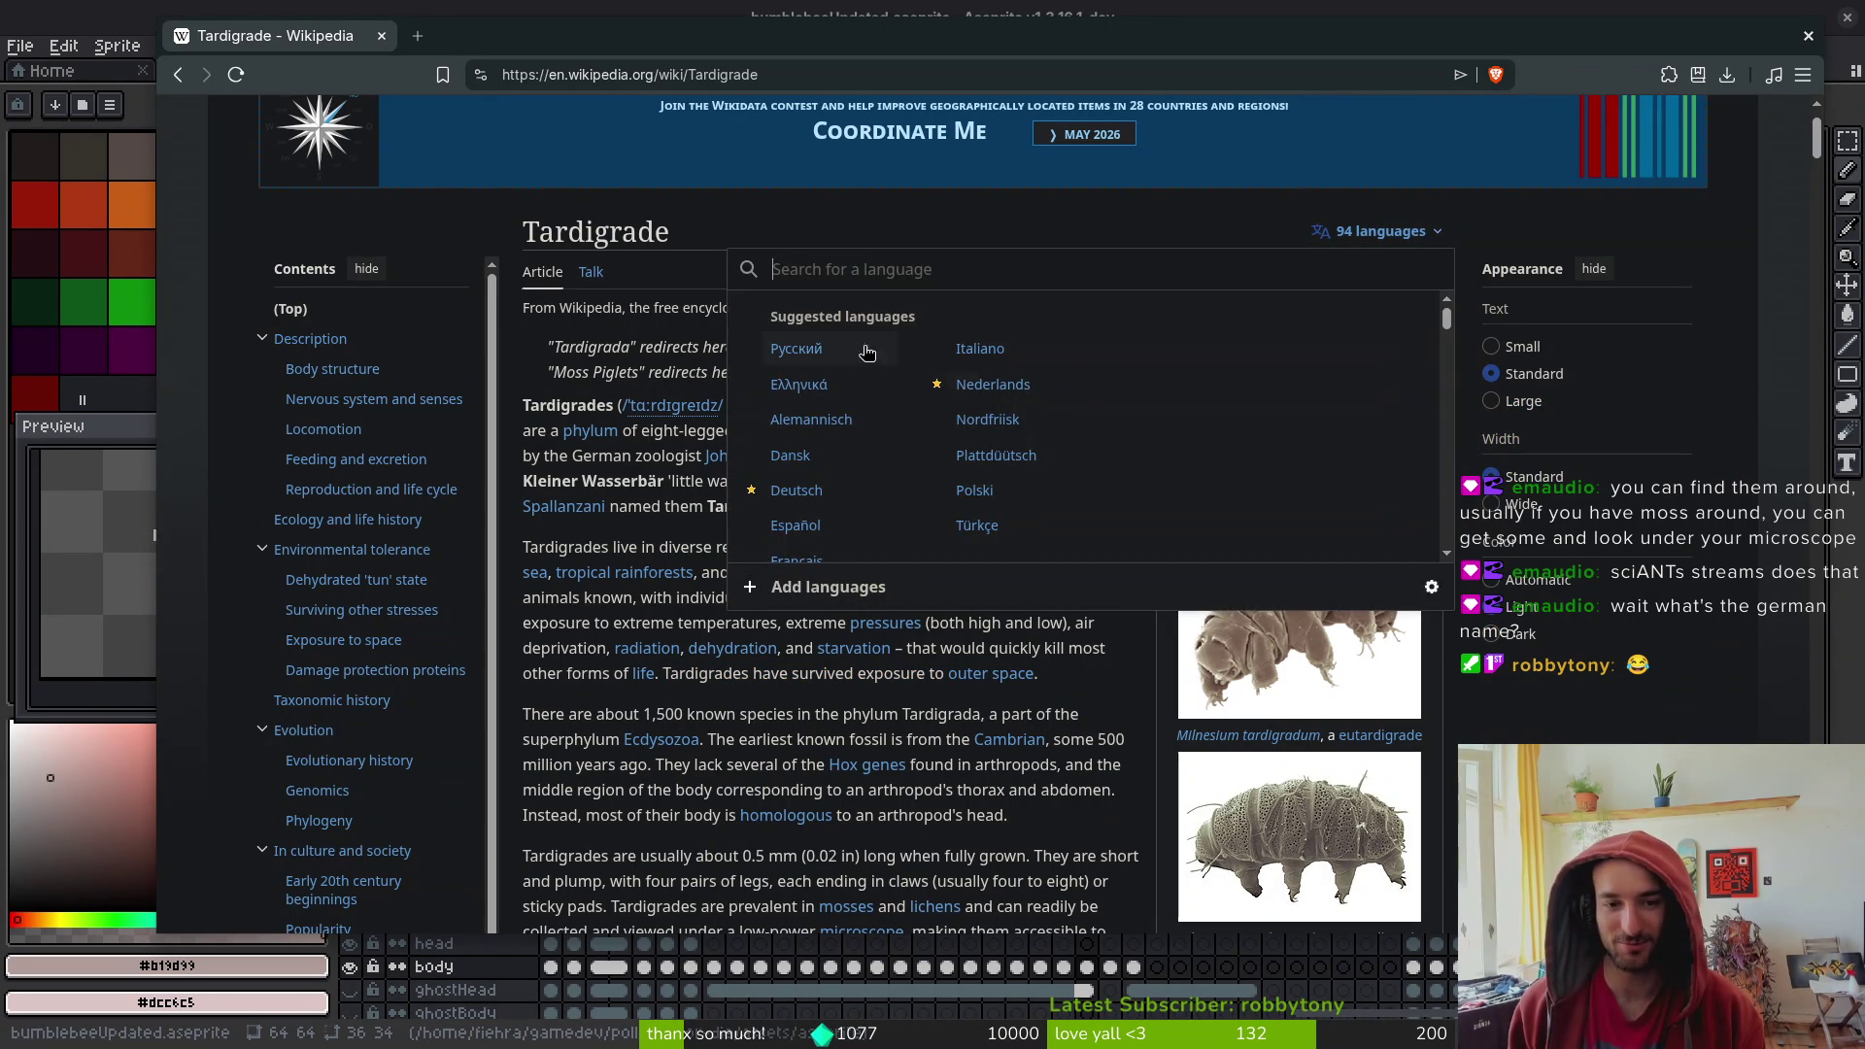
left_click(813, 491)
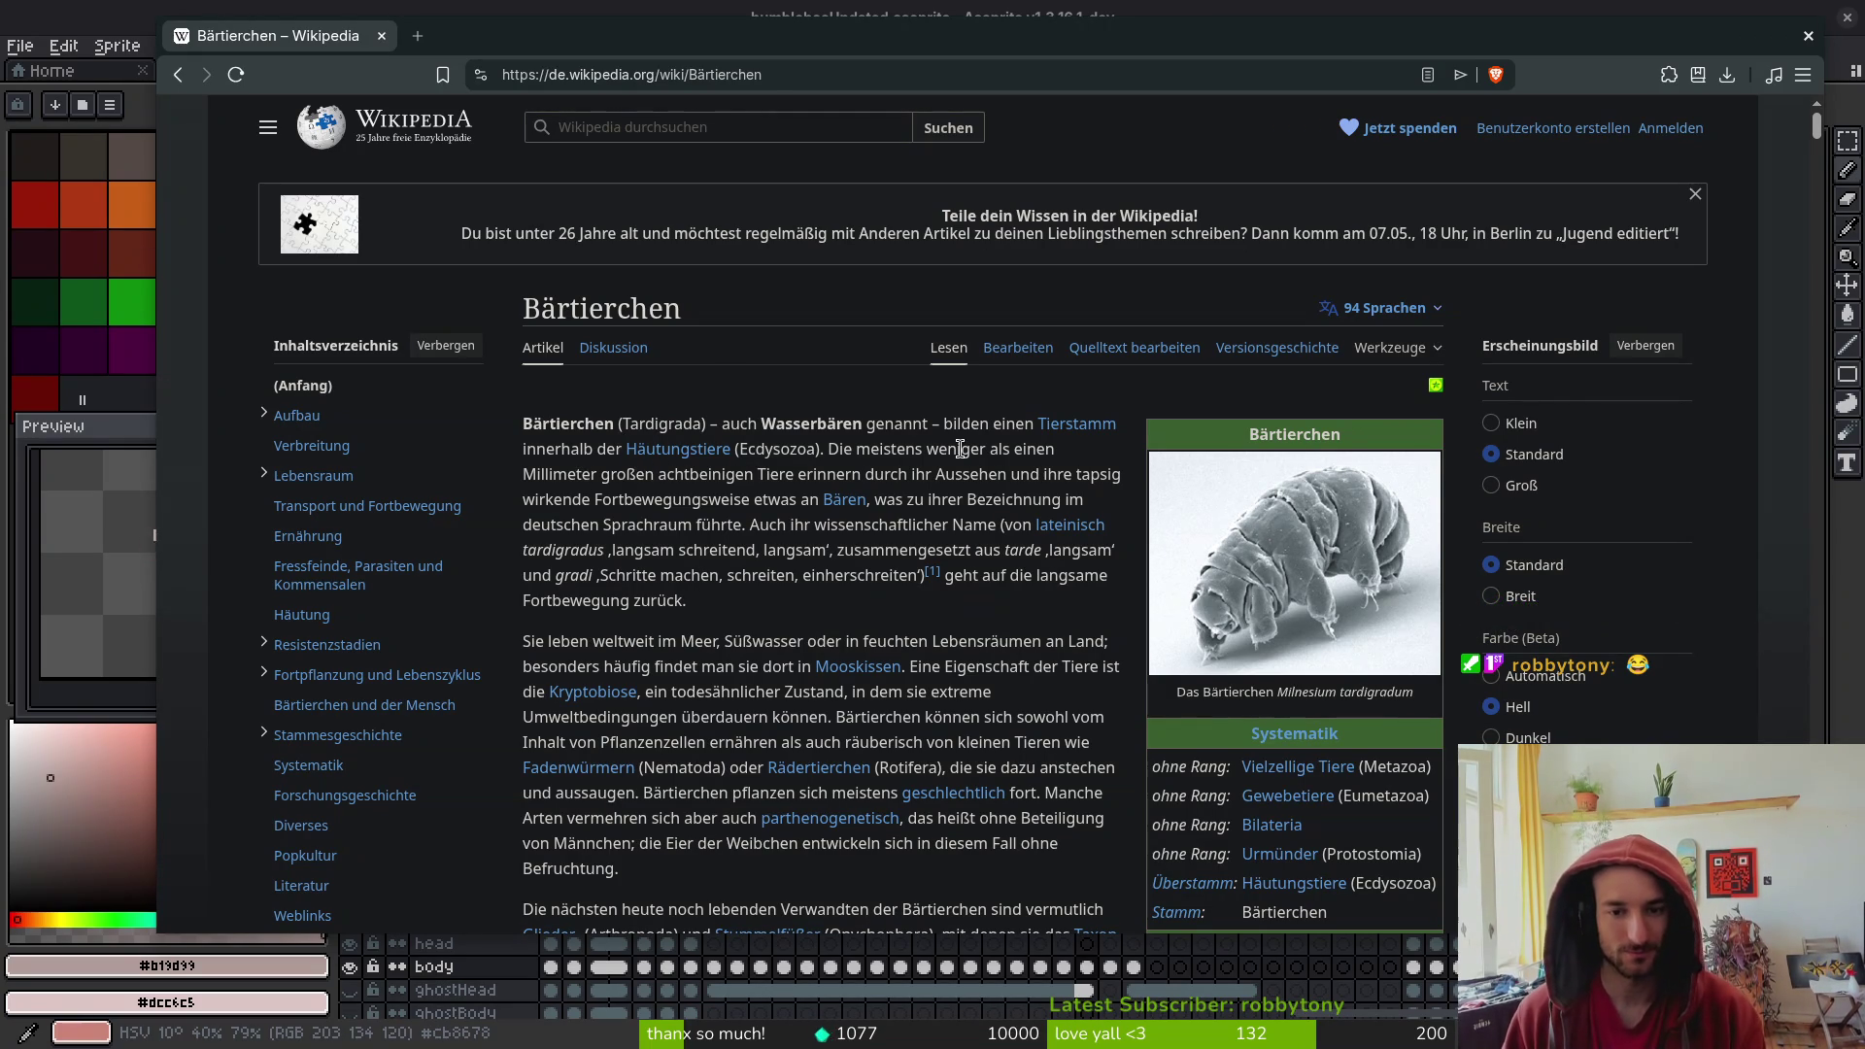
key("alt+Left")
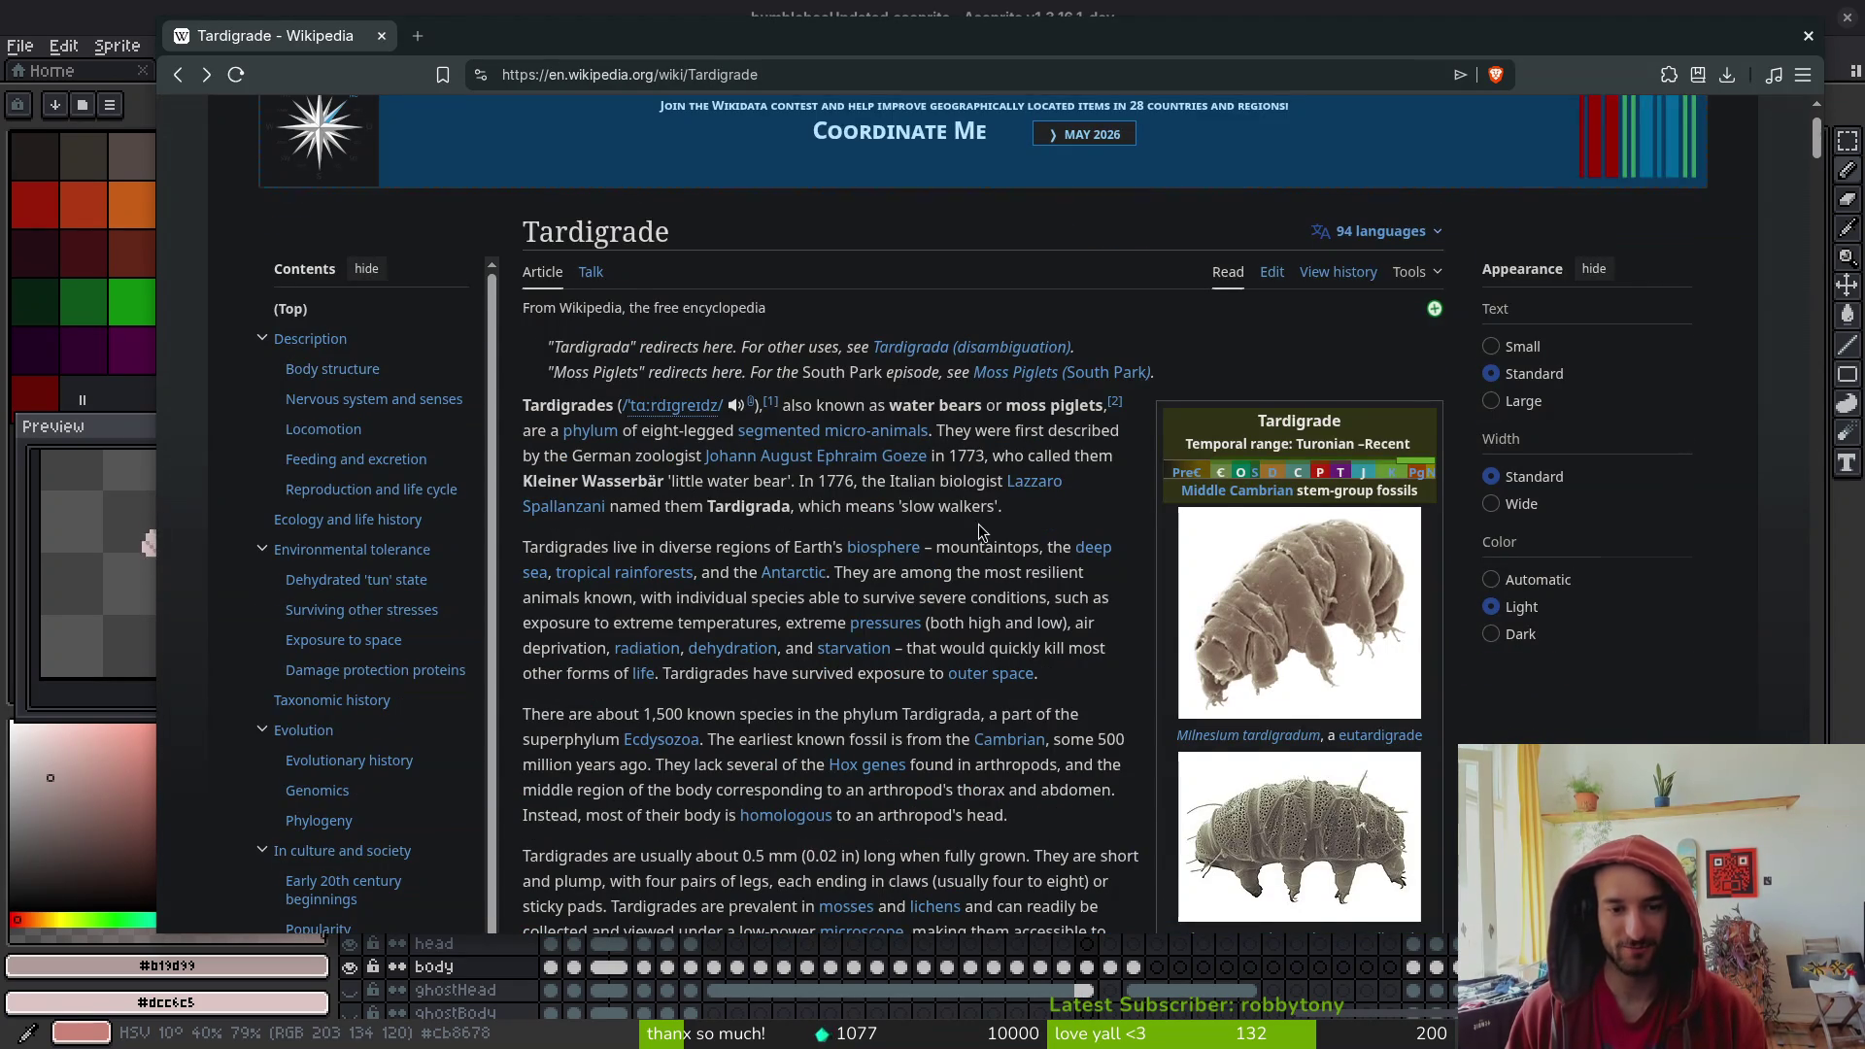
- Scroll to the Reproduction section and play, then close, the 'Tardigrade in real time' video
scroll(978, 529, "down", 2)
scroll(588, 607, "down", 2)
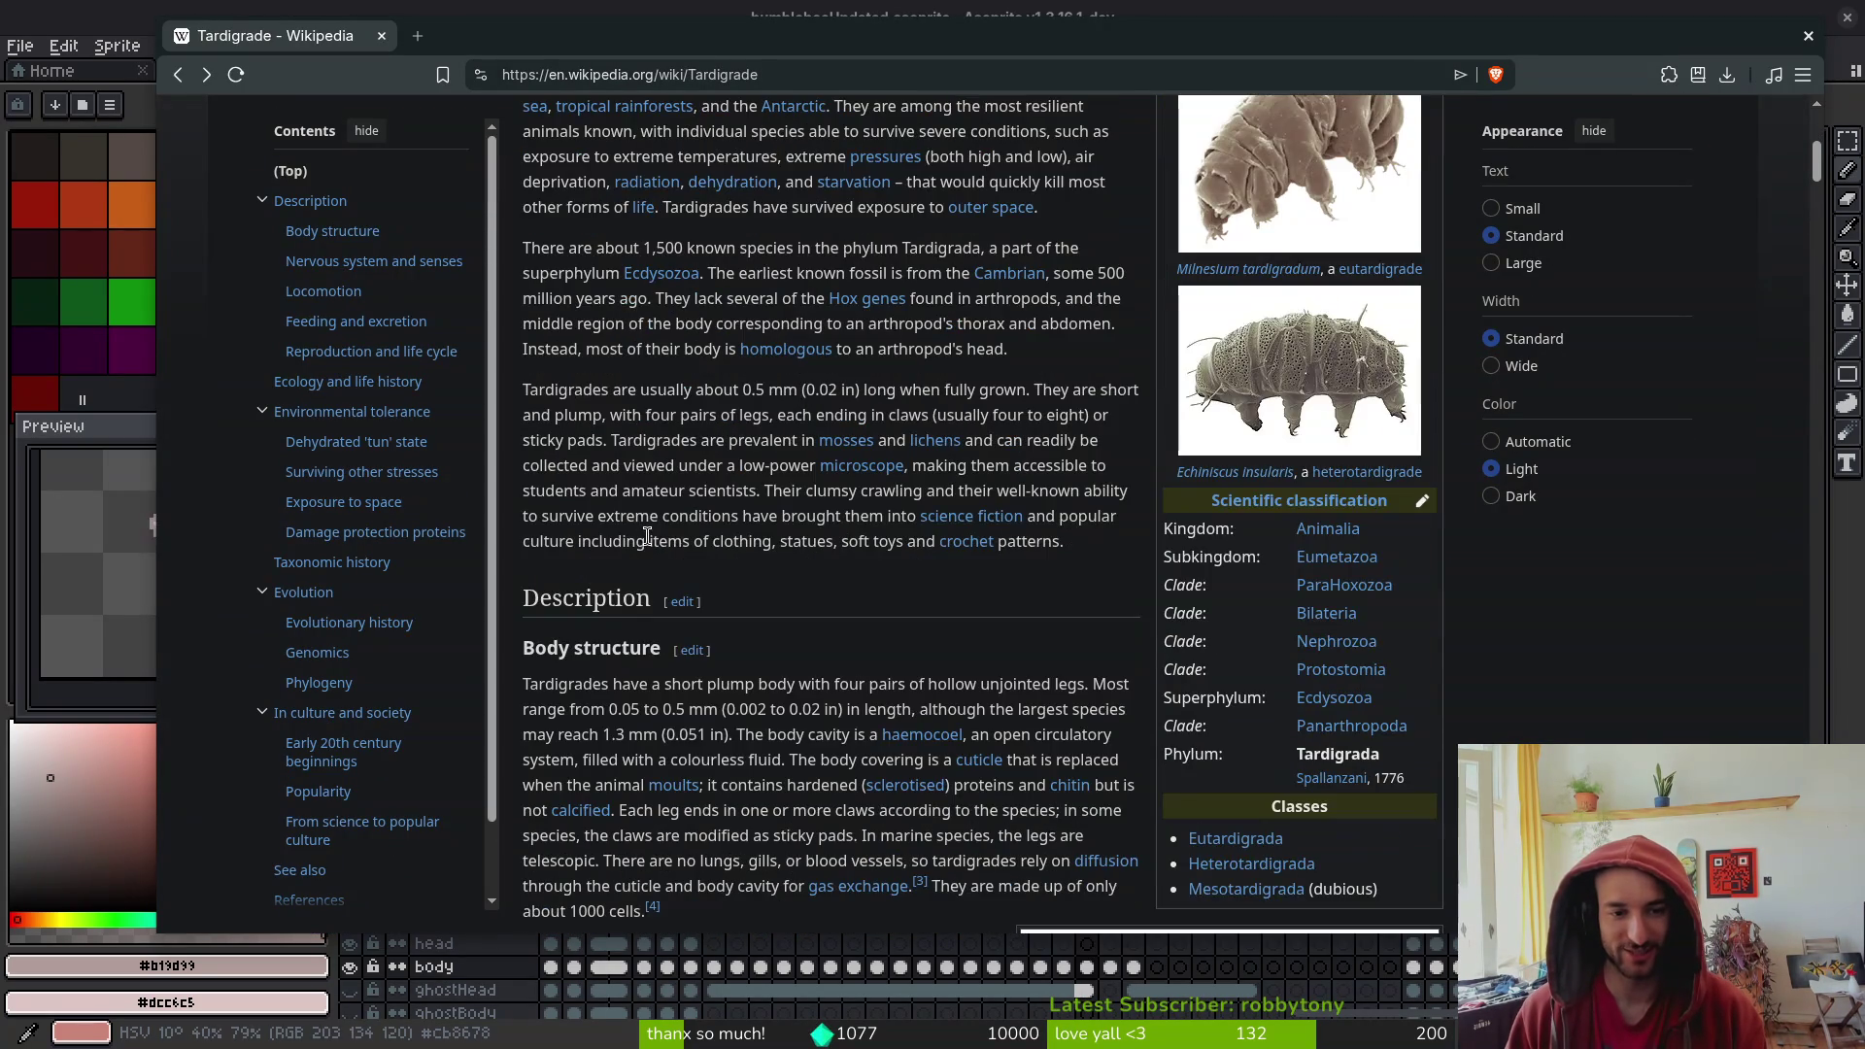
scroll(778, 671, "down", 4)
scroll(781, 660, "down", 3)
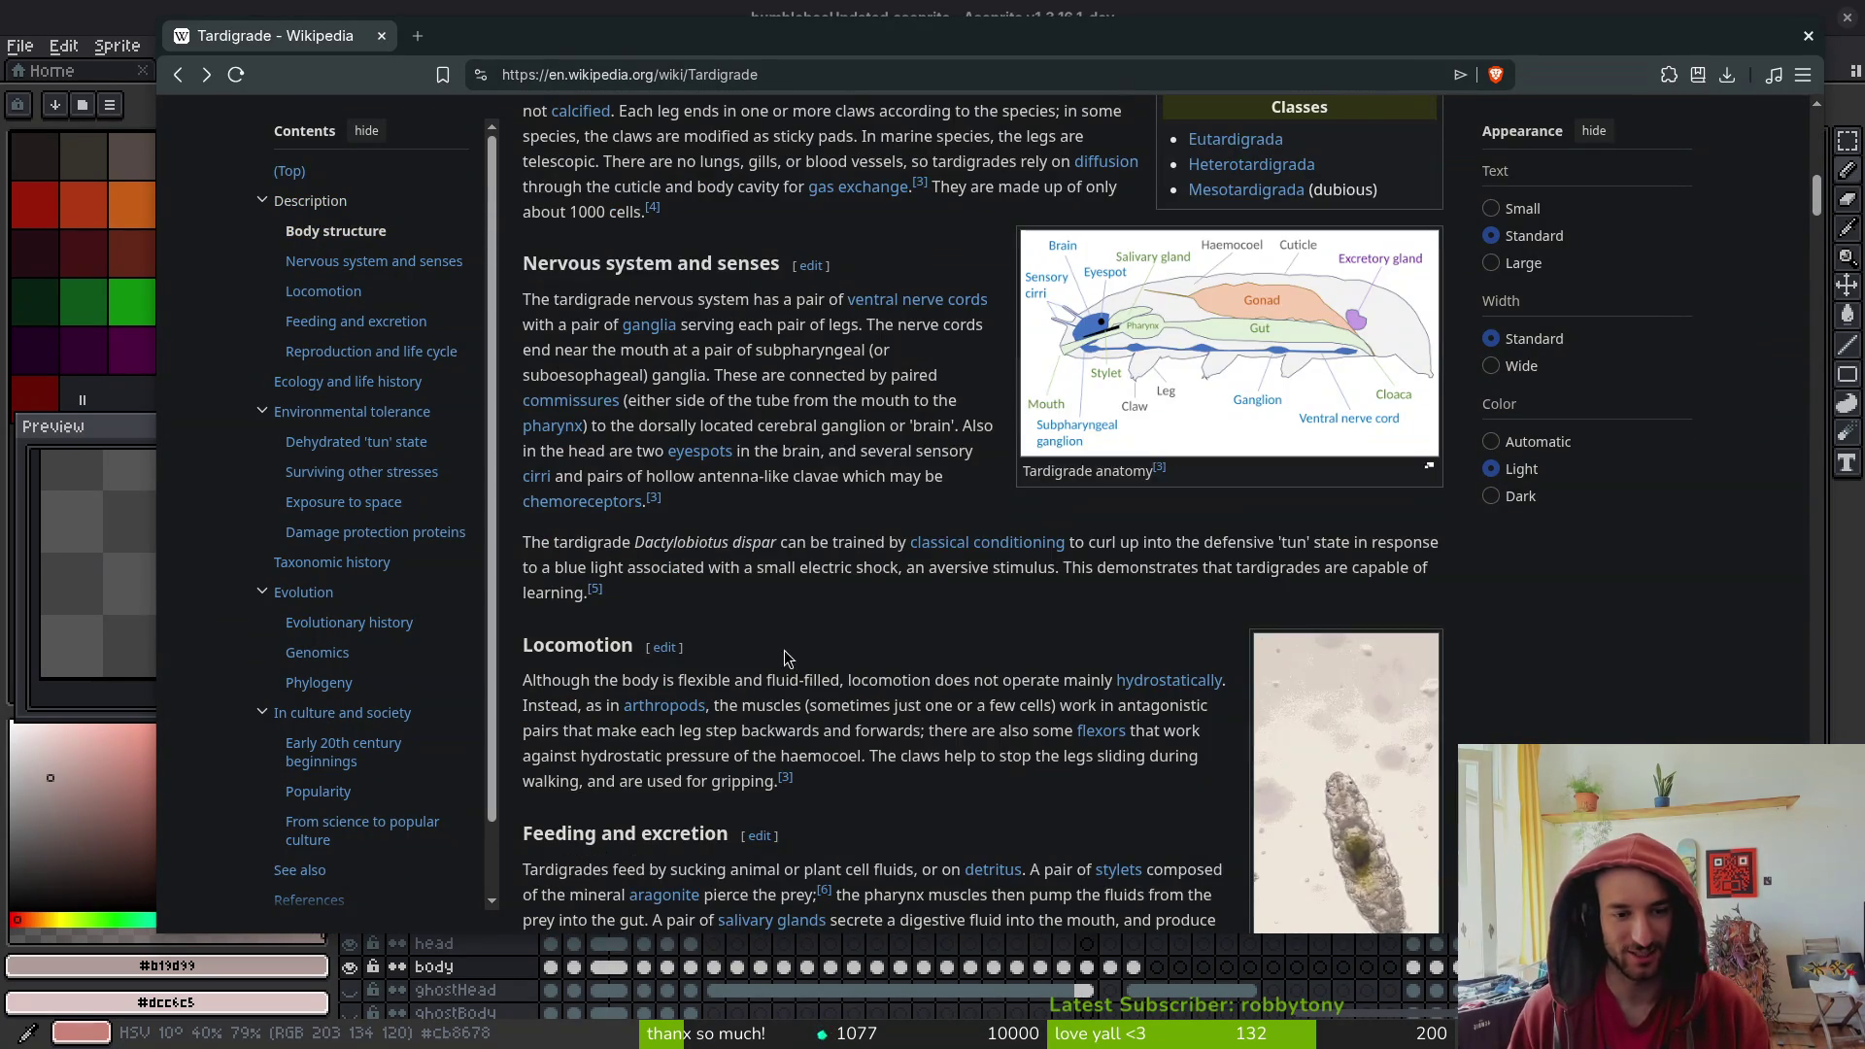
scroll(784, 651, "down", 3)
scroll(787, 646, "down", 4)
mouse_move(758, 651)
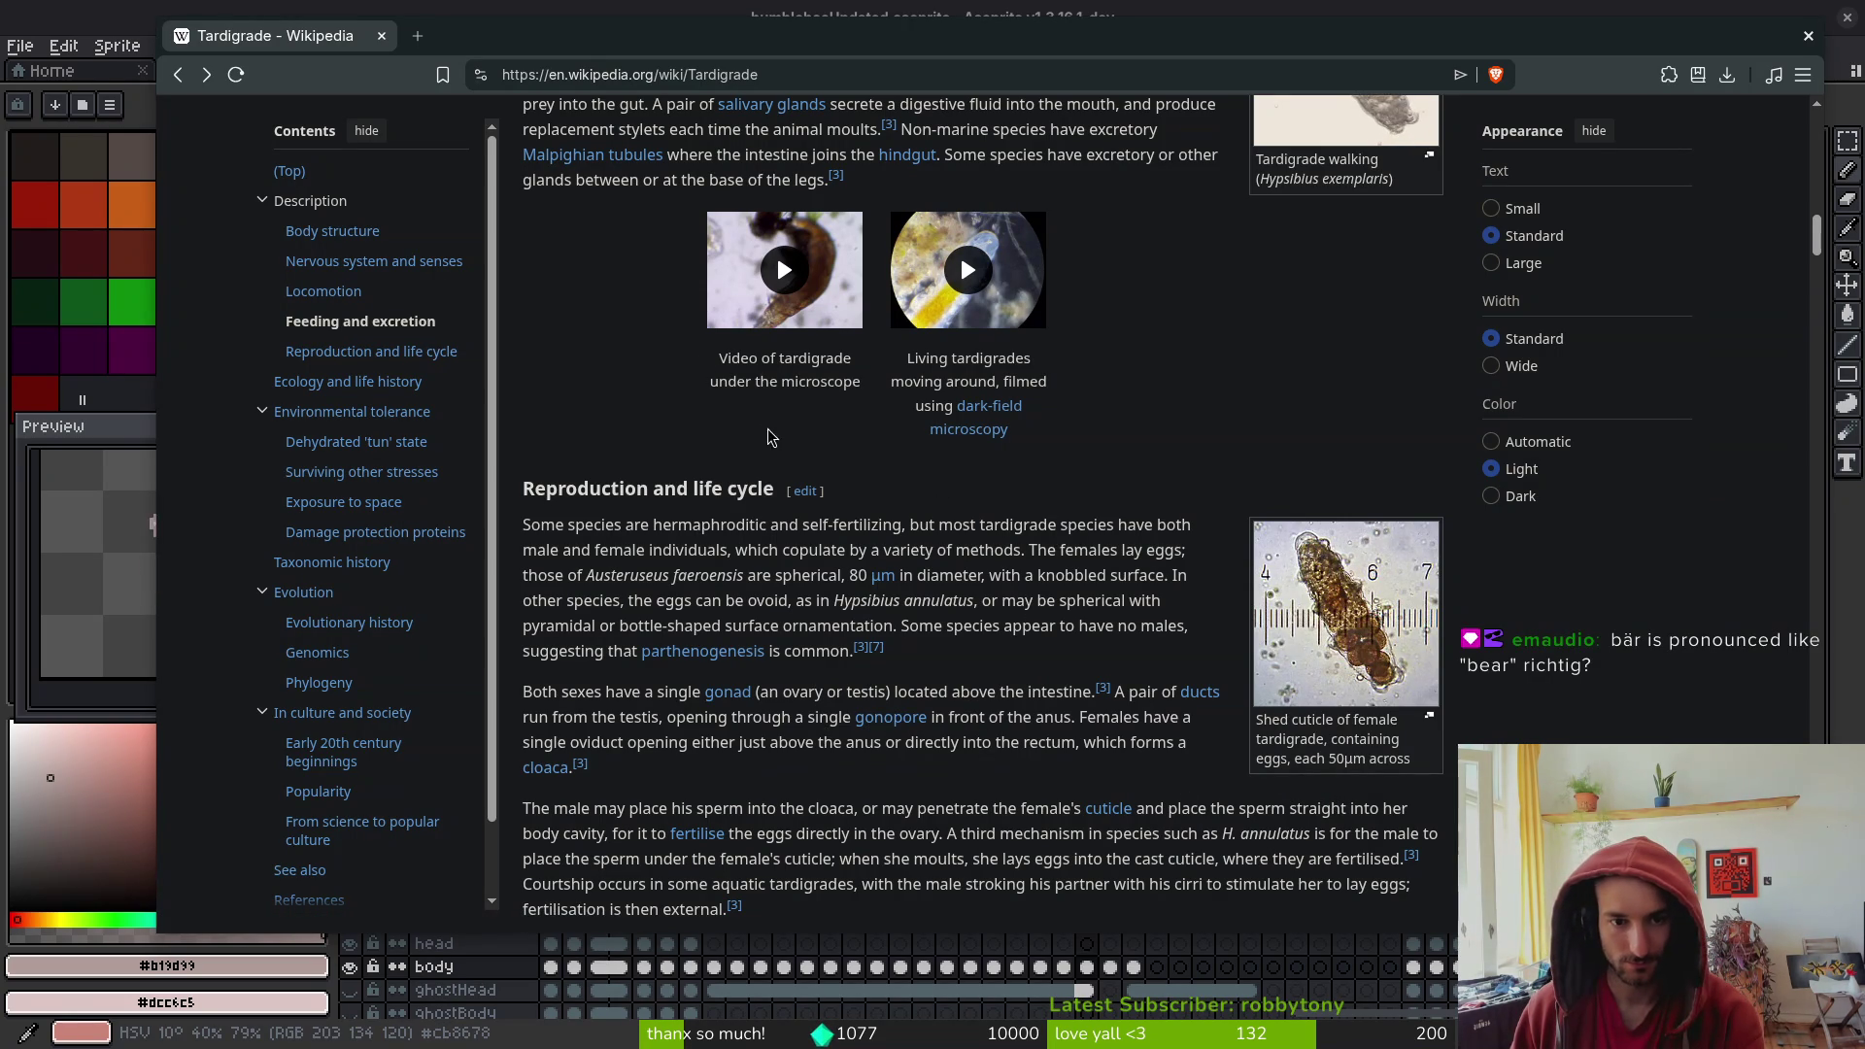
left_click(773, 278)
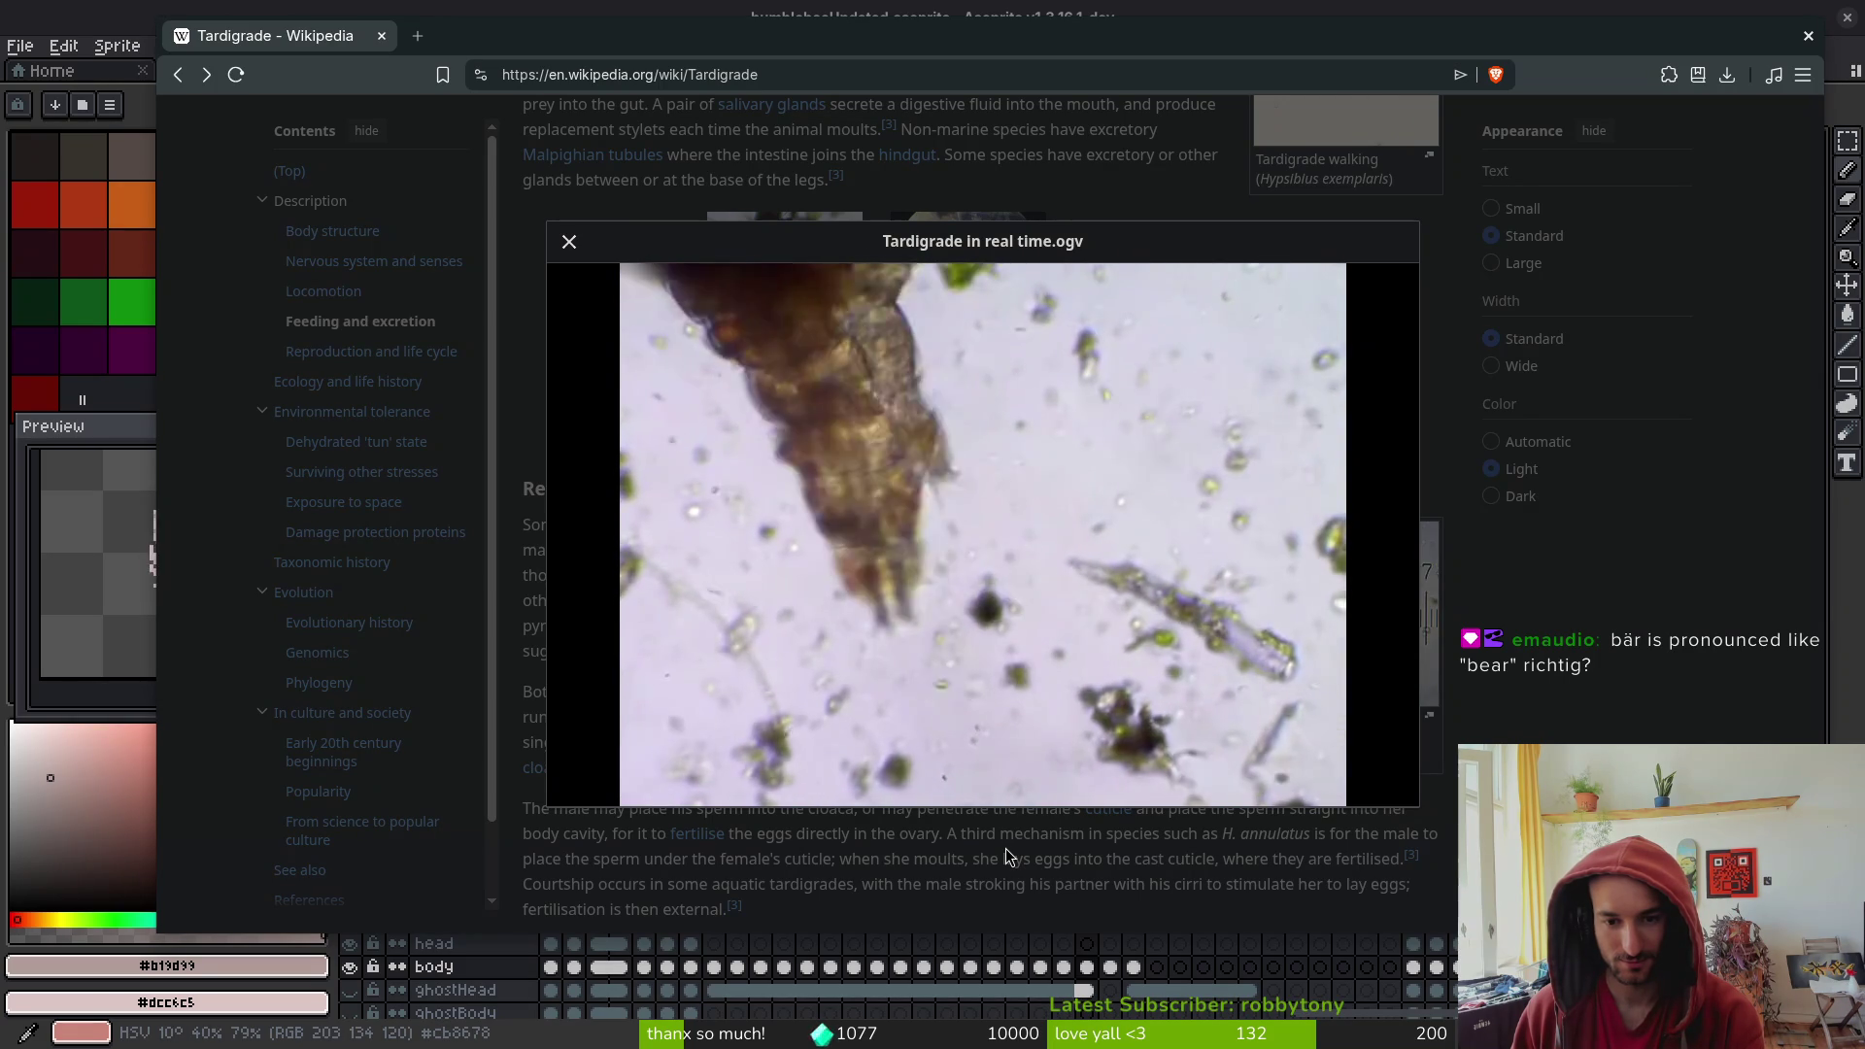
left_click(1005, 854)
- Scroll back up to the intro of the Tardigrade article
scroll(1010, 709, "up", 15)
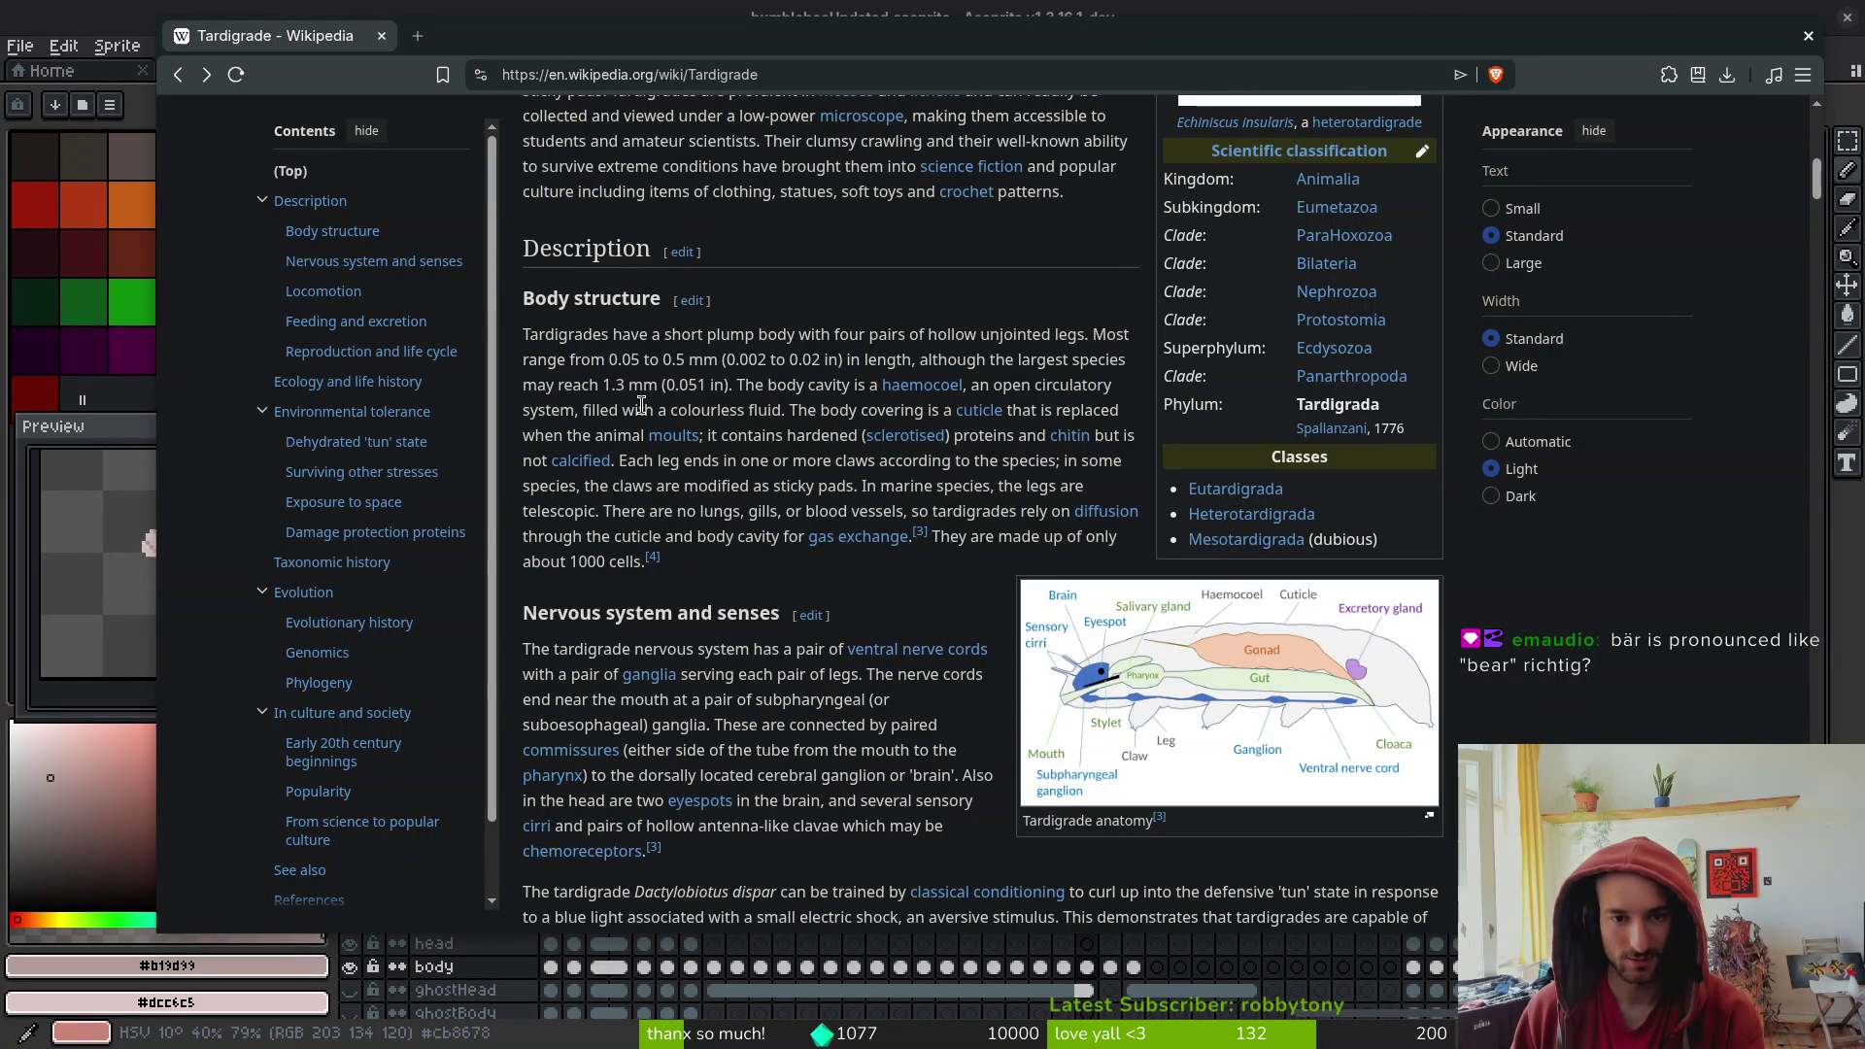
scroll(752, 432, "up", 5)
mouse_move(1336, 660)
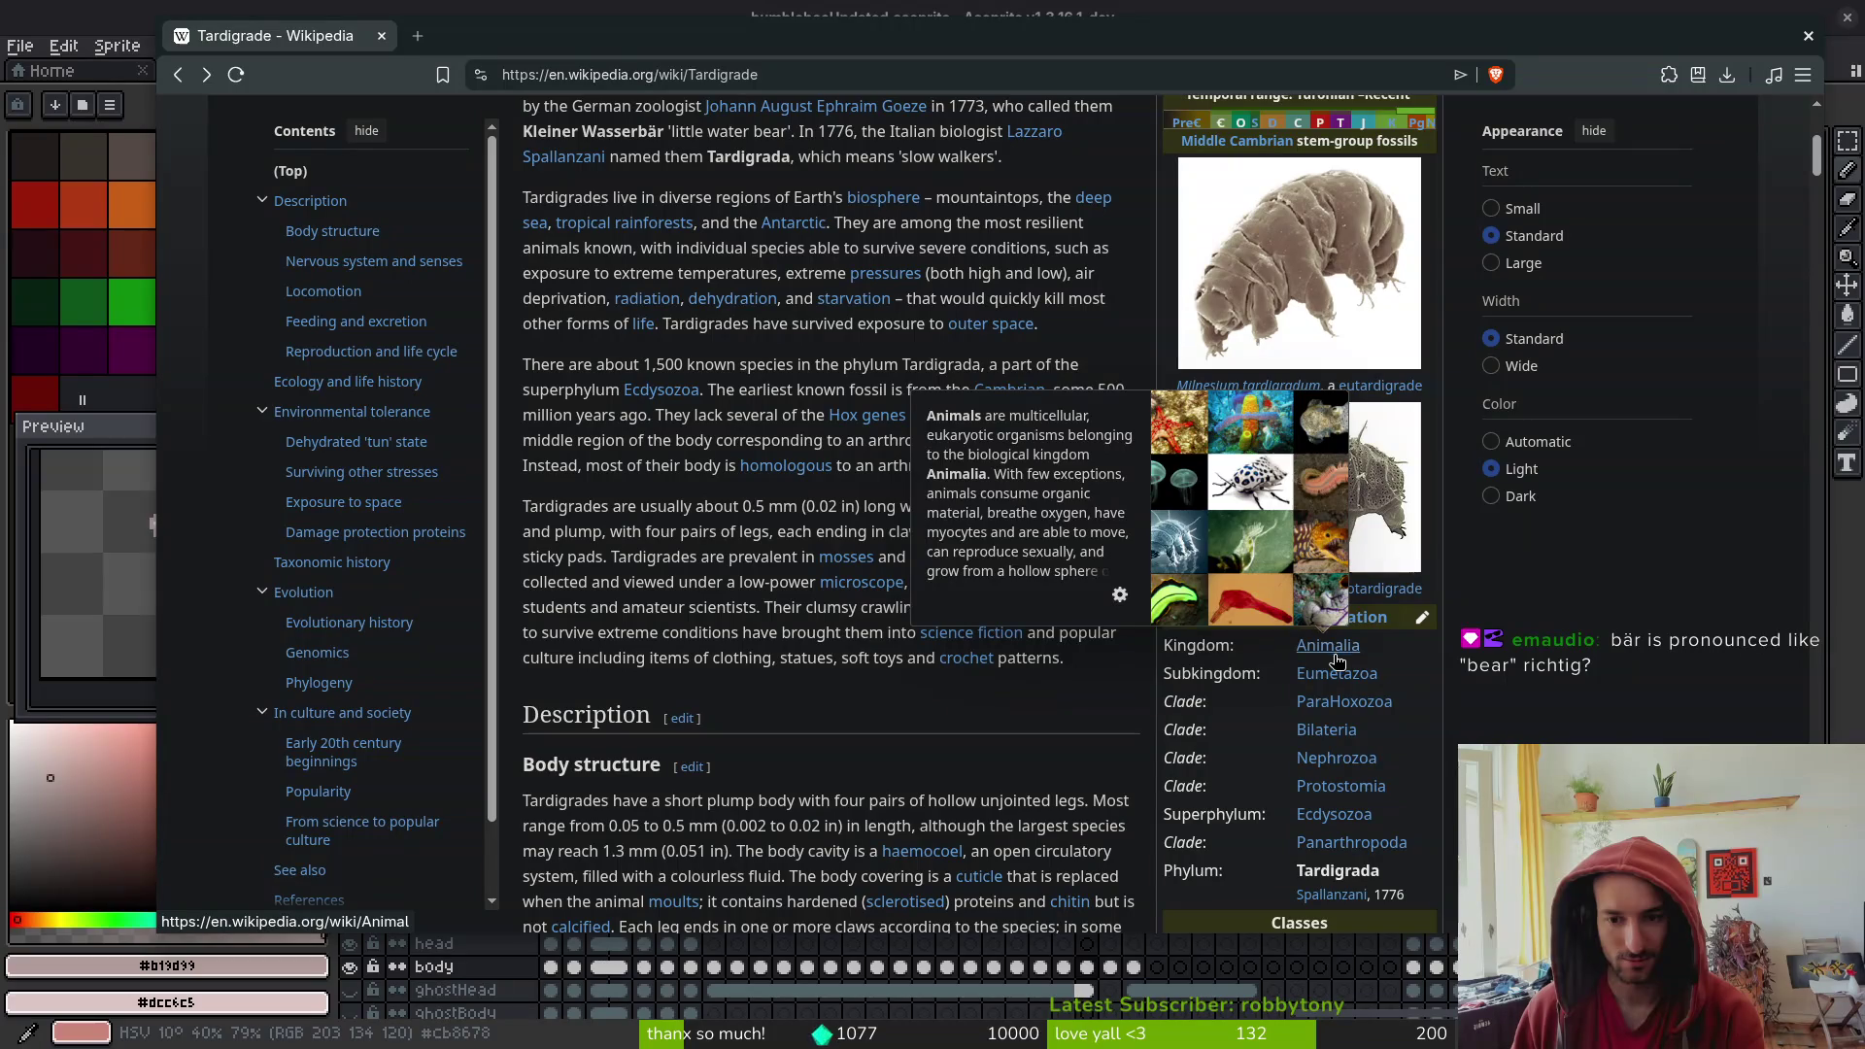
scroll(819, 527, "up", 5)
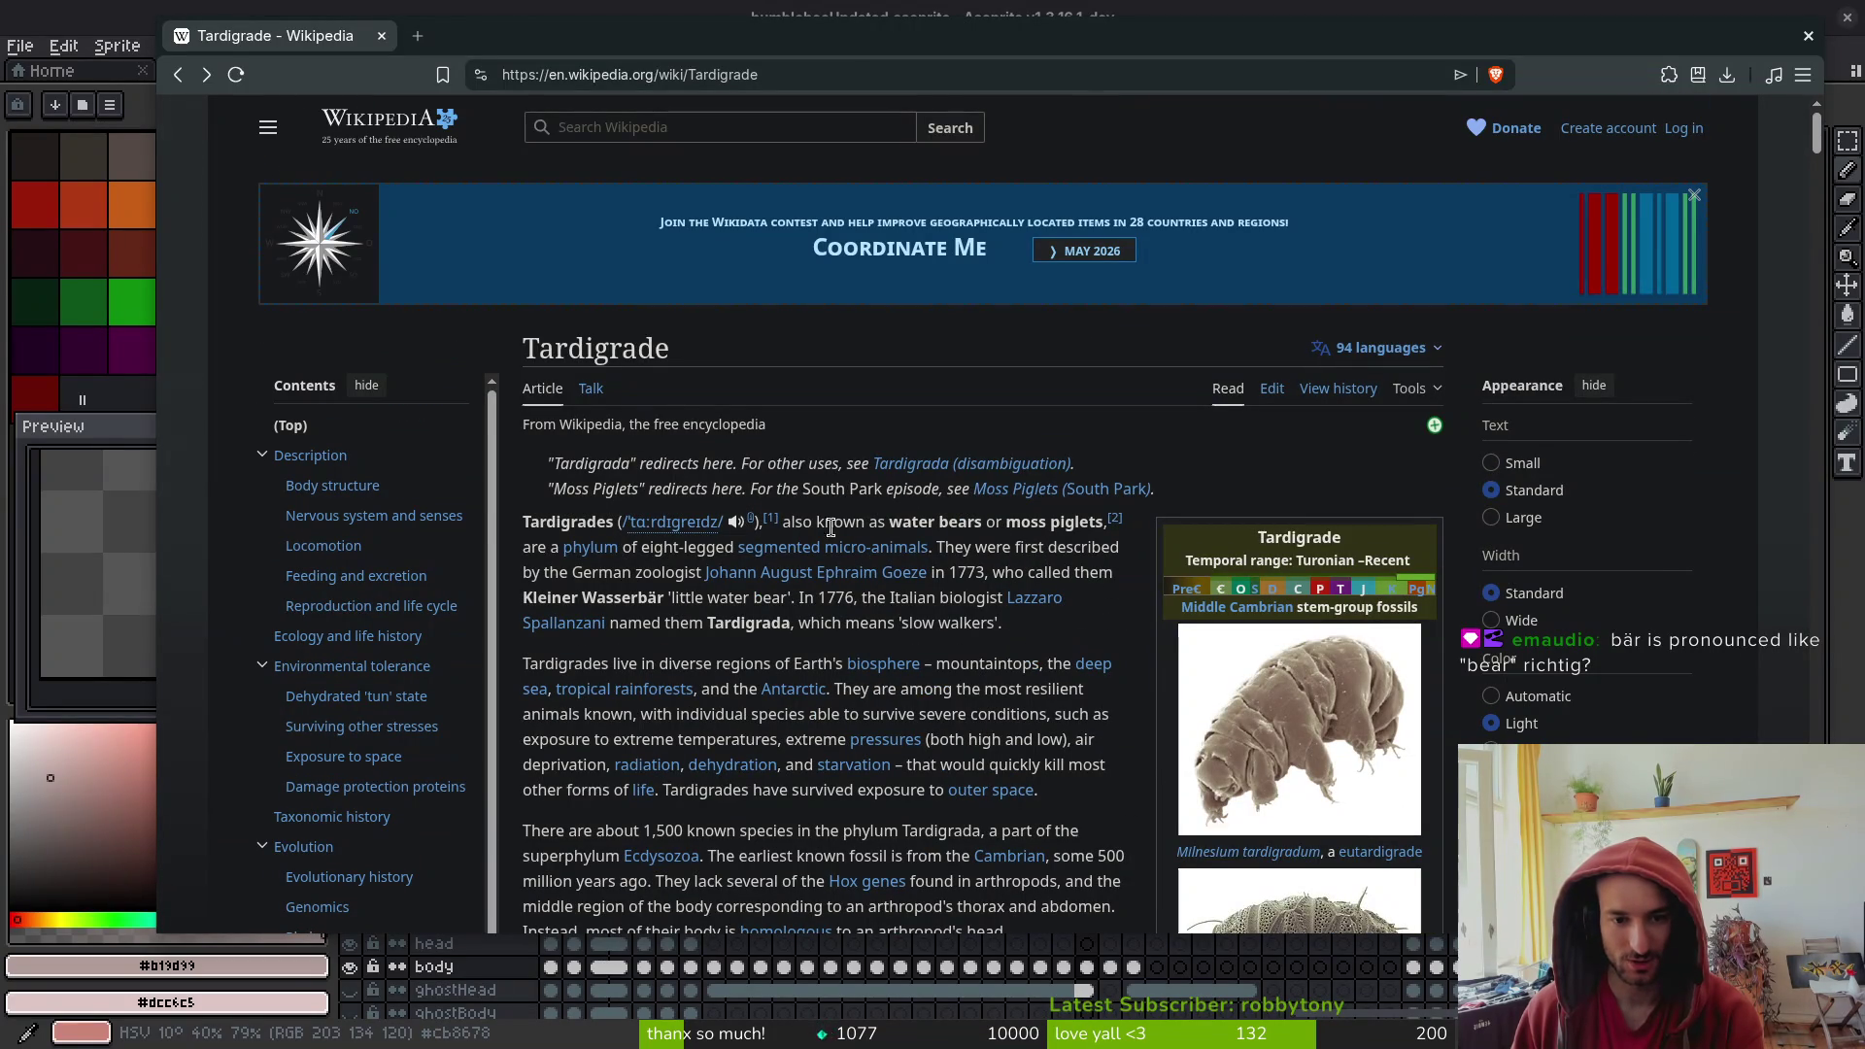
mouse_move(581, 558)
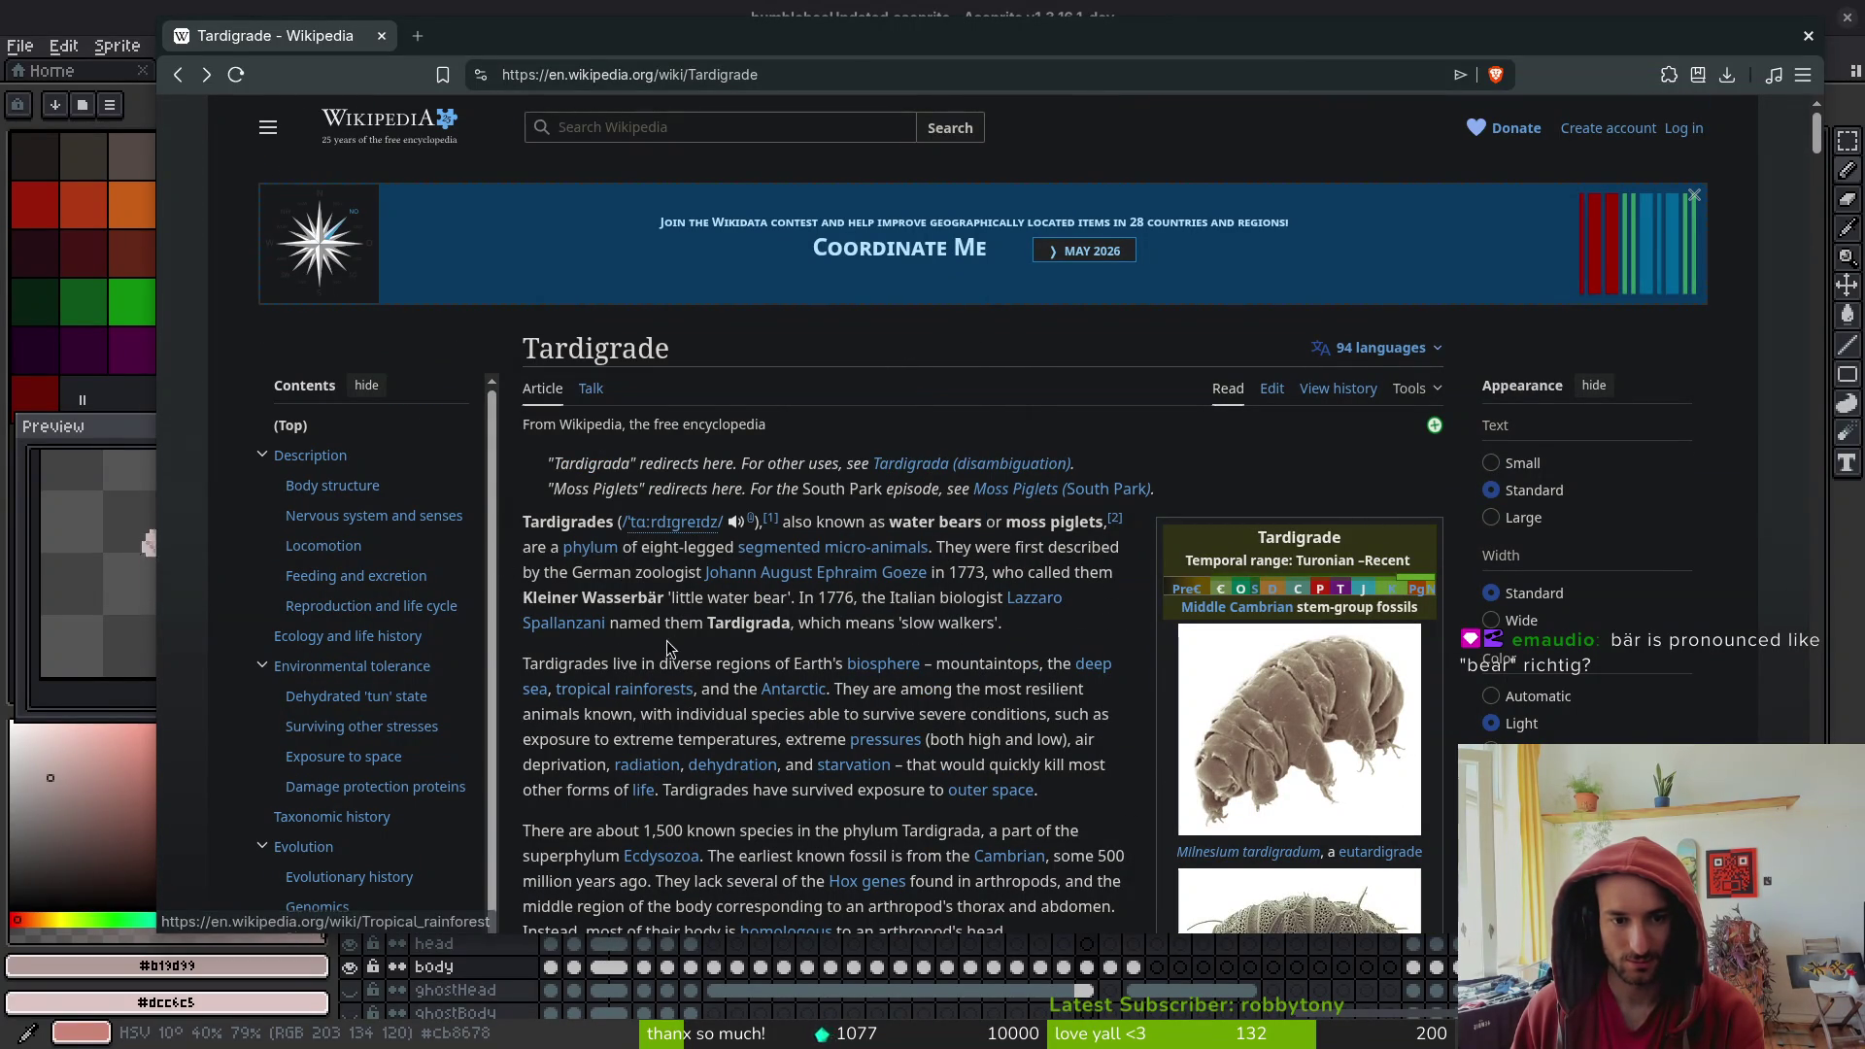
mouse_move(850, 553)
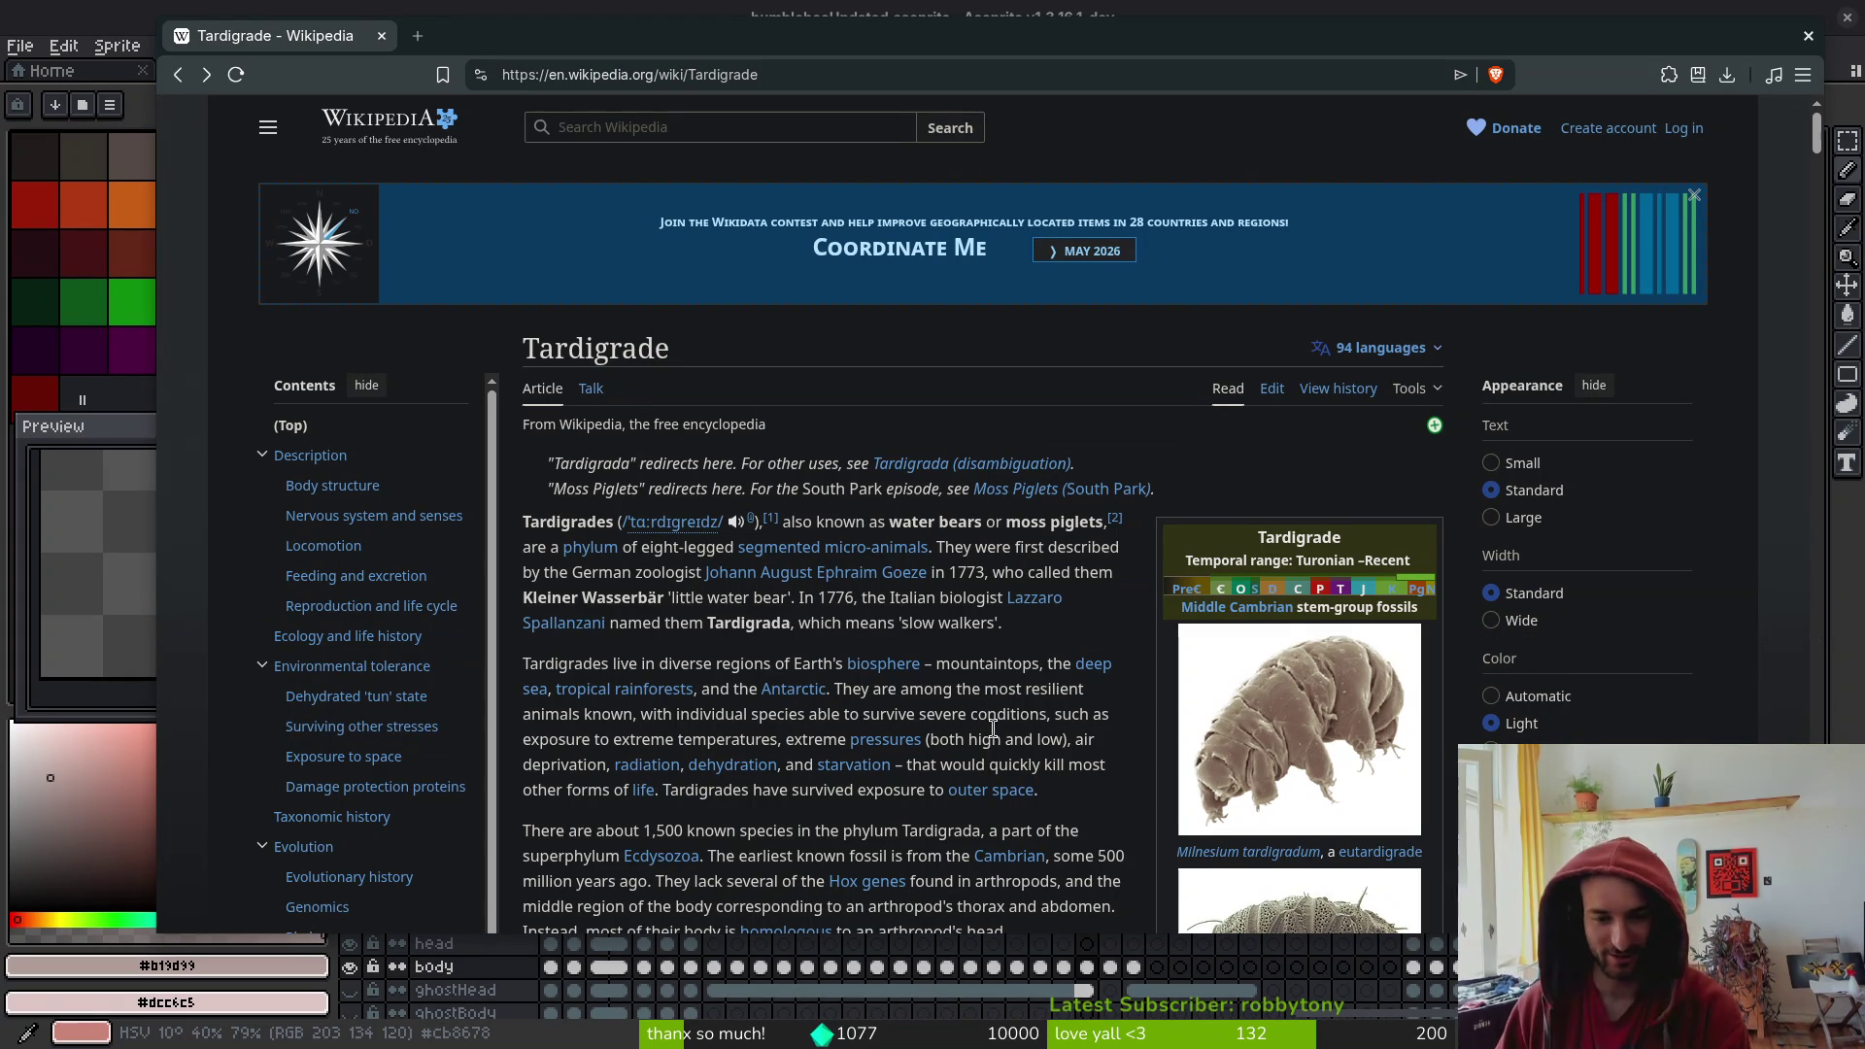
- Highlight the Tardigrade intro's earliest-fossil sentence and follow its Cambrian link
scroll(955, 764, "down", 2)
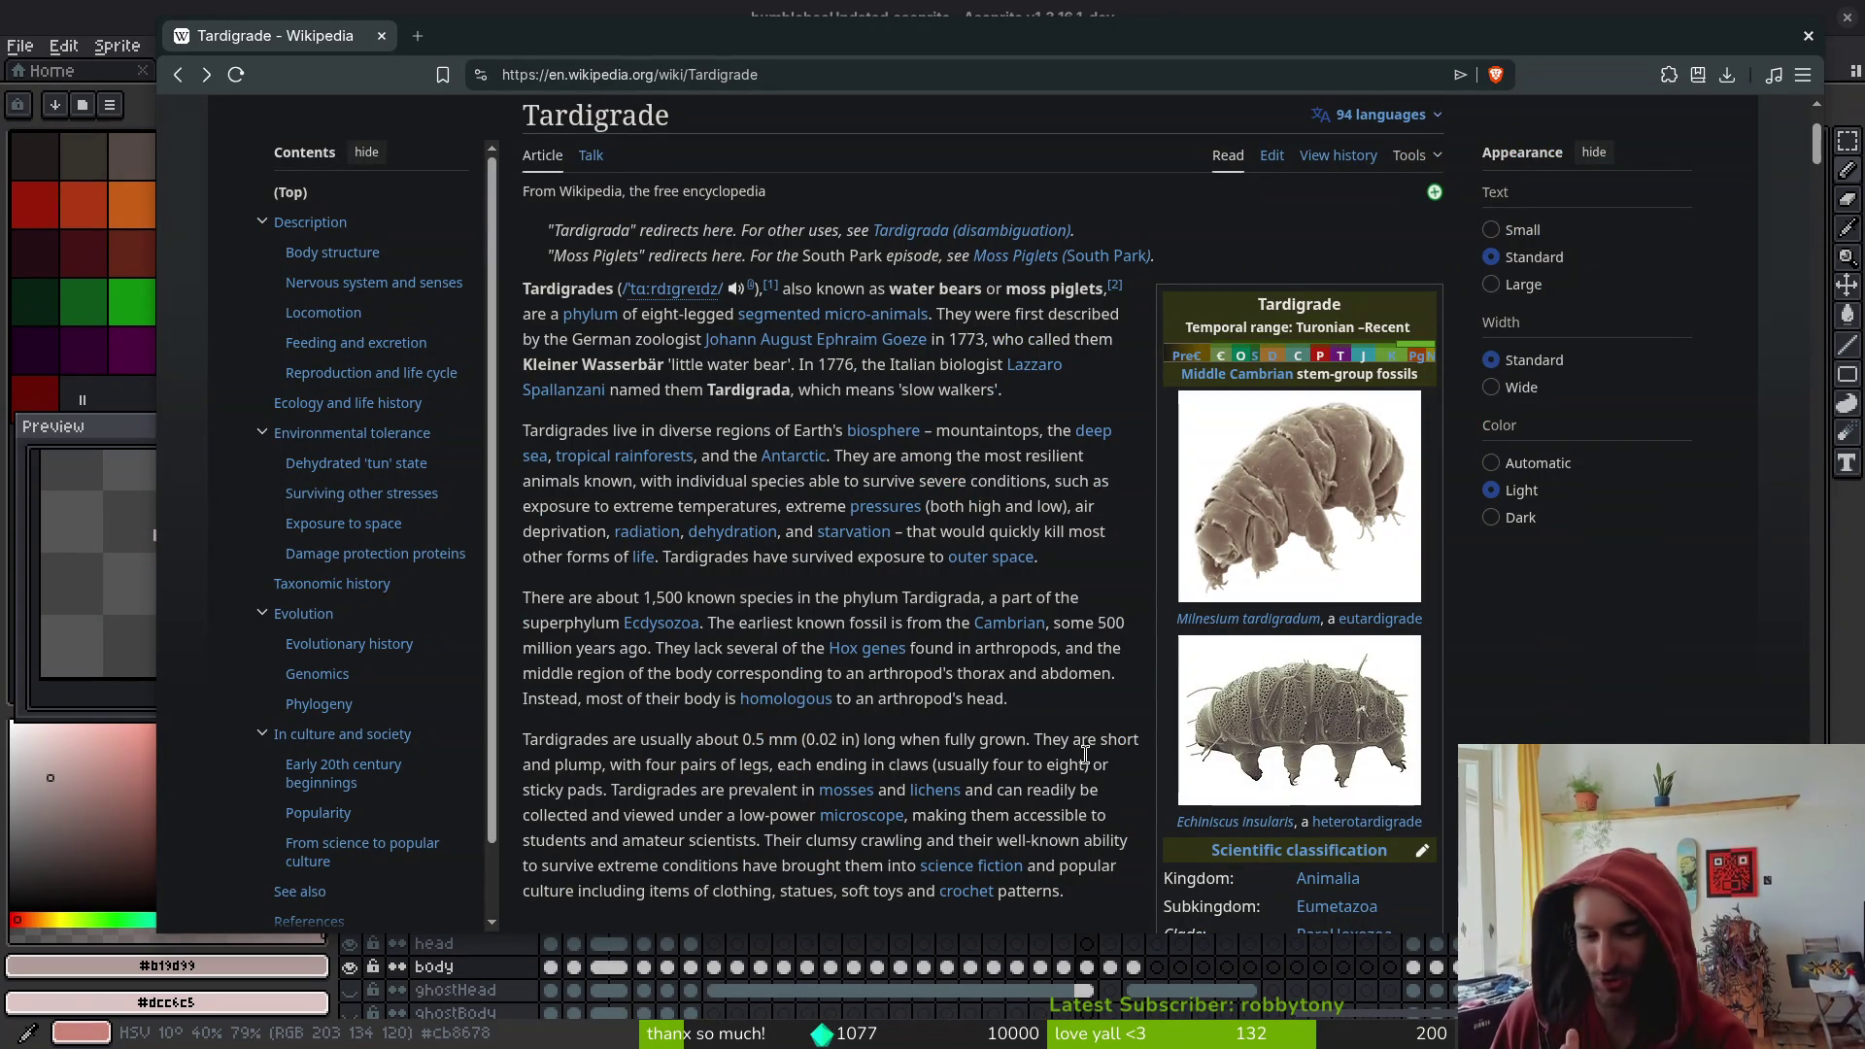
scroll(970, 699, "down", 2)
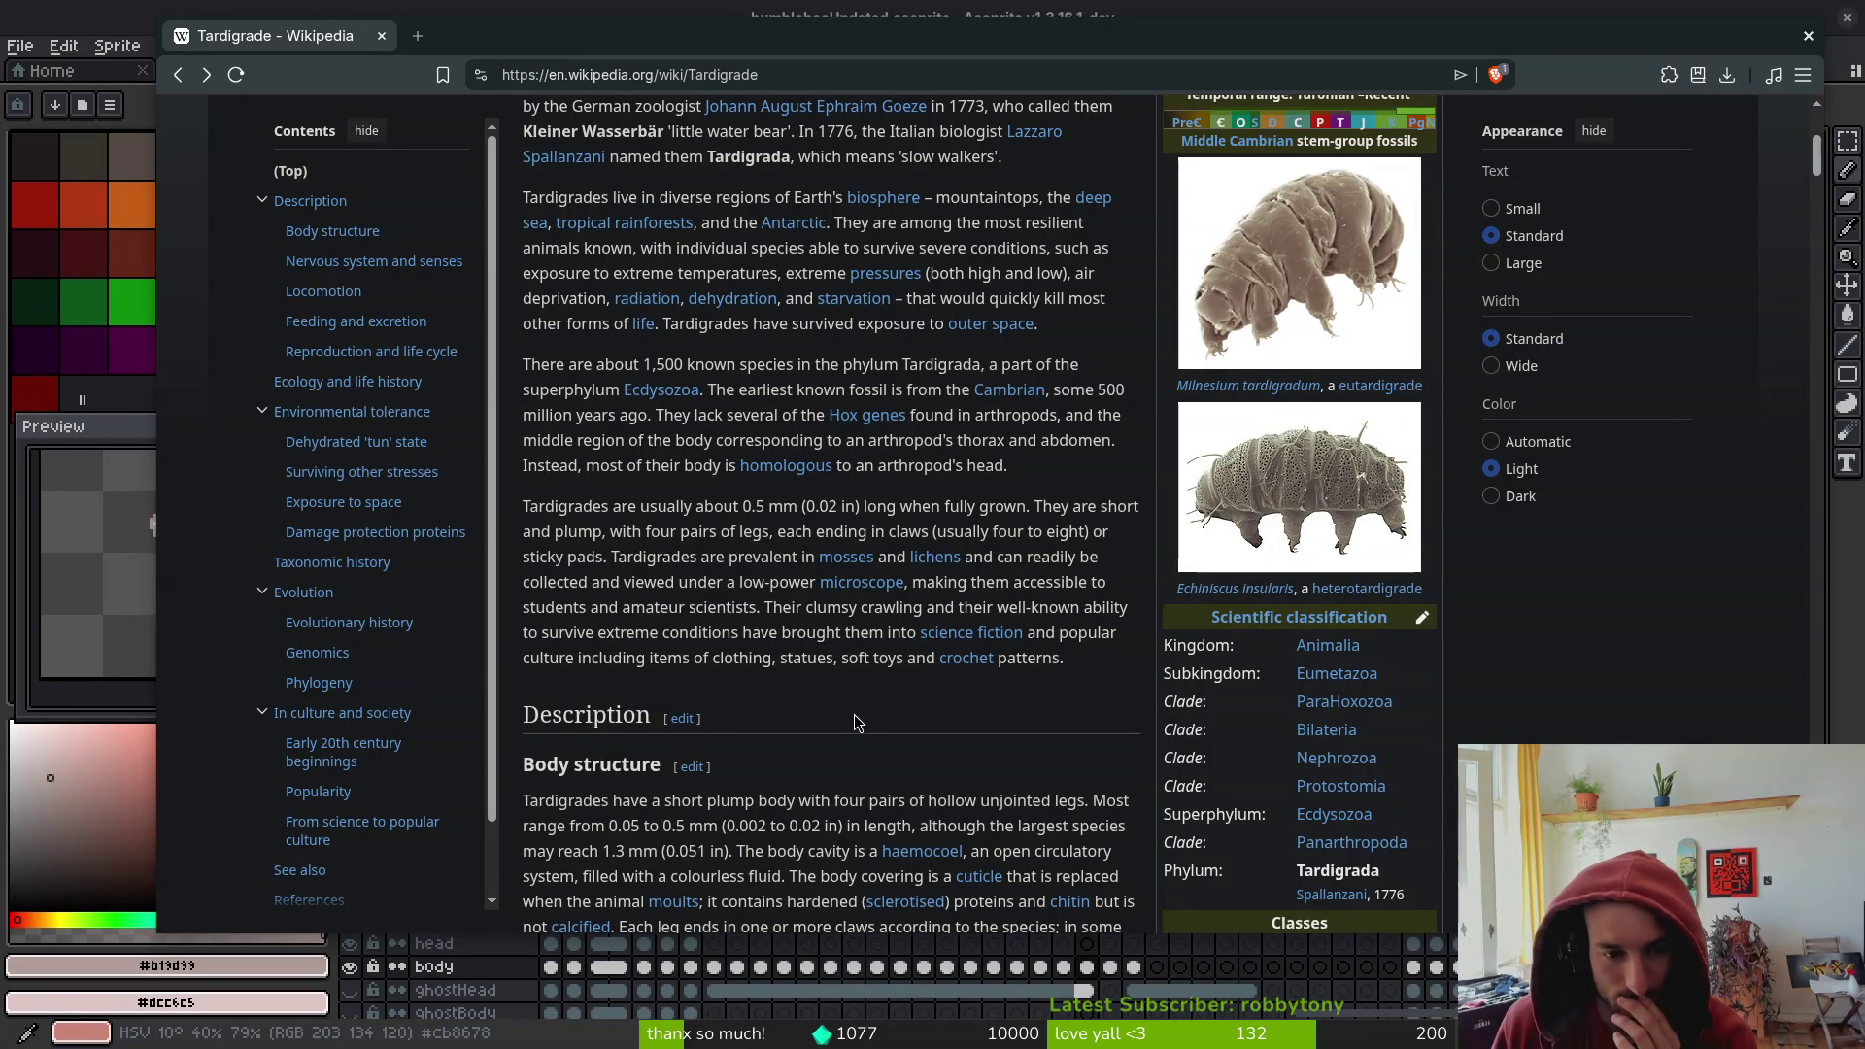
scroll(849, 718, "down", 2)
scroll(844, 728, "down", 5)
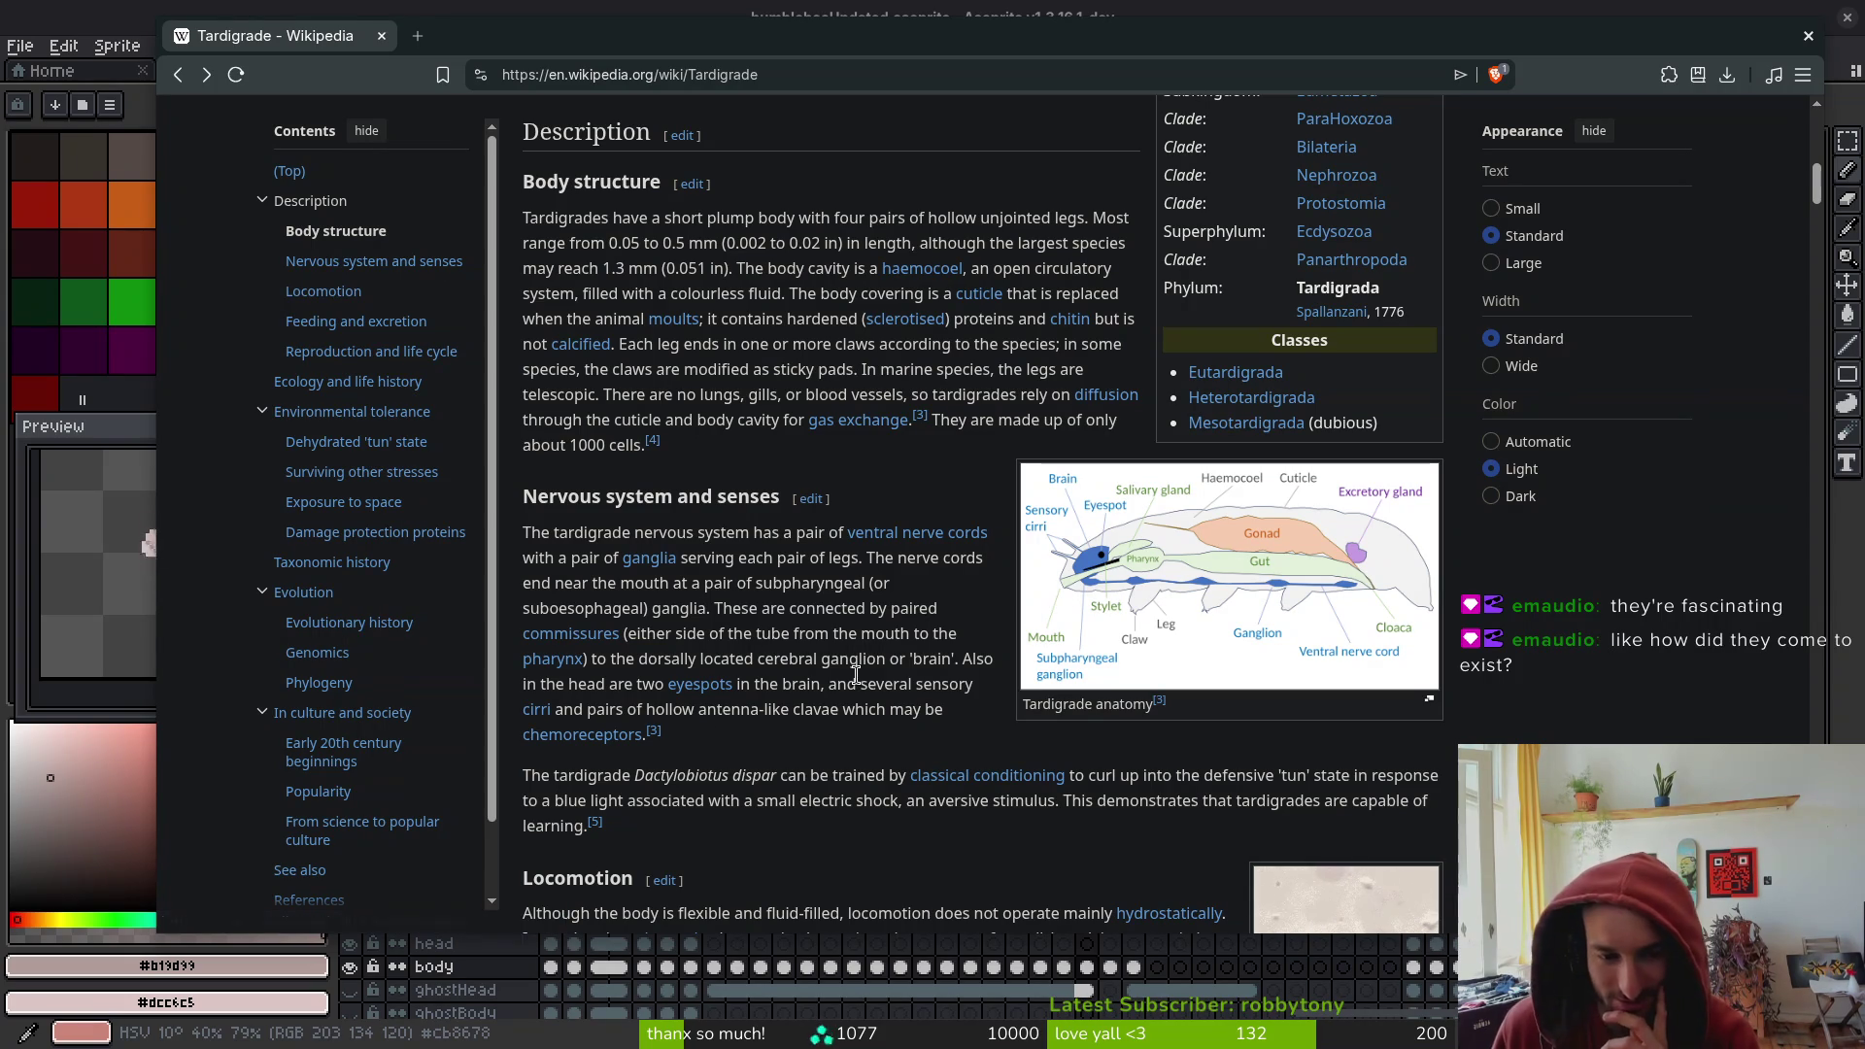
scroll(753, 843, "up", 3)
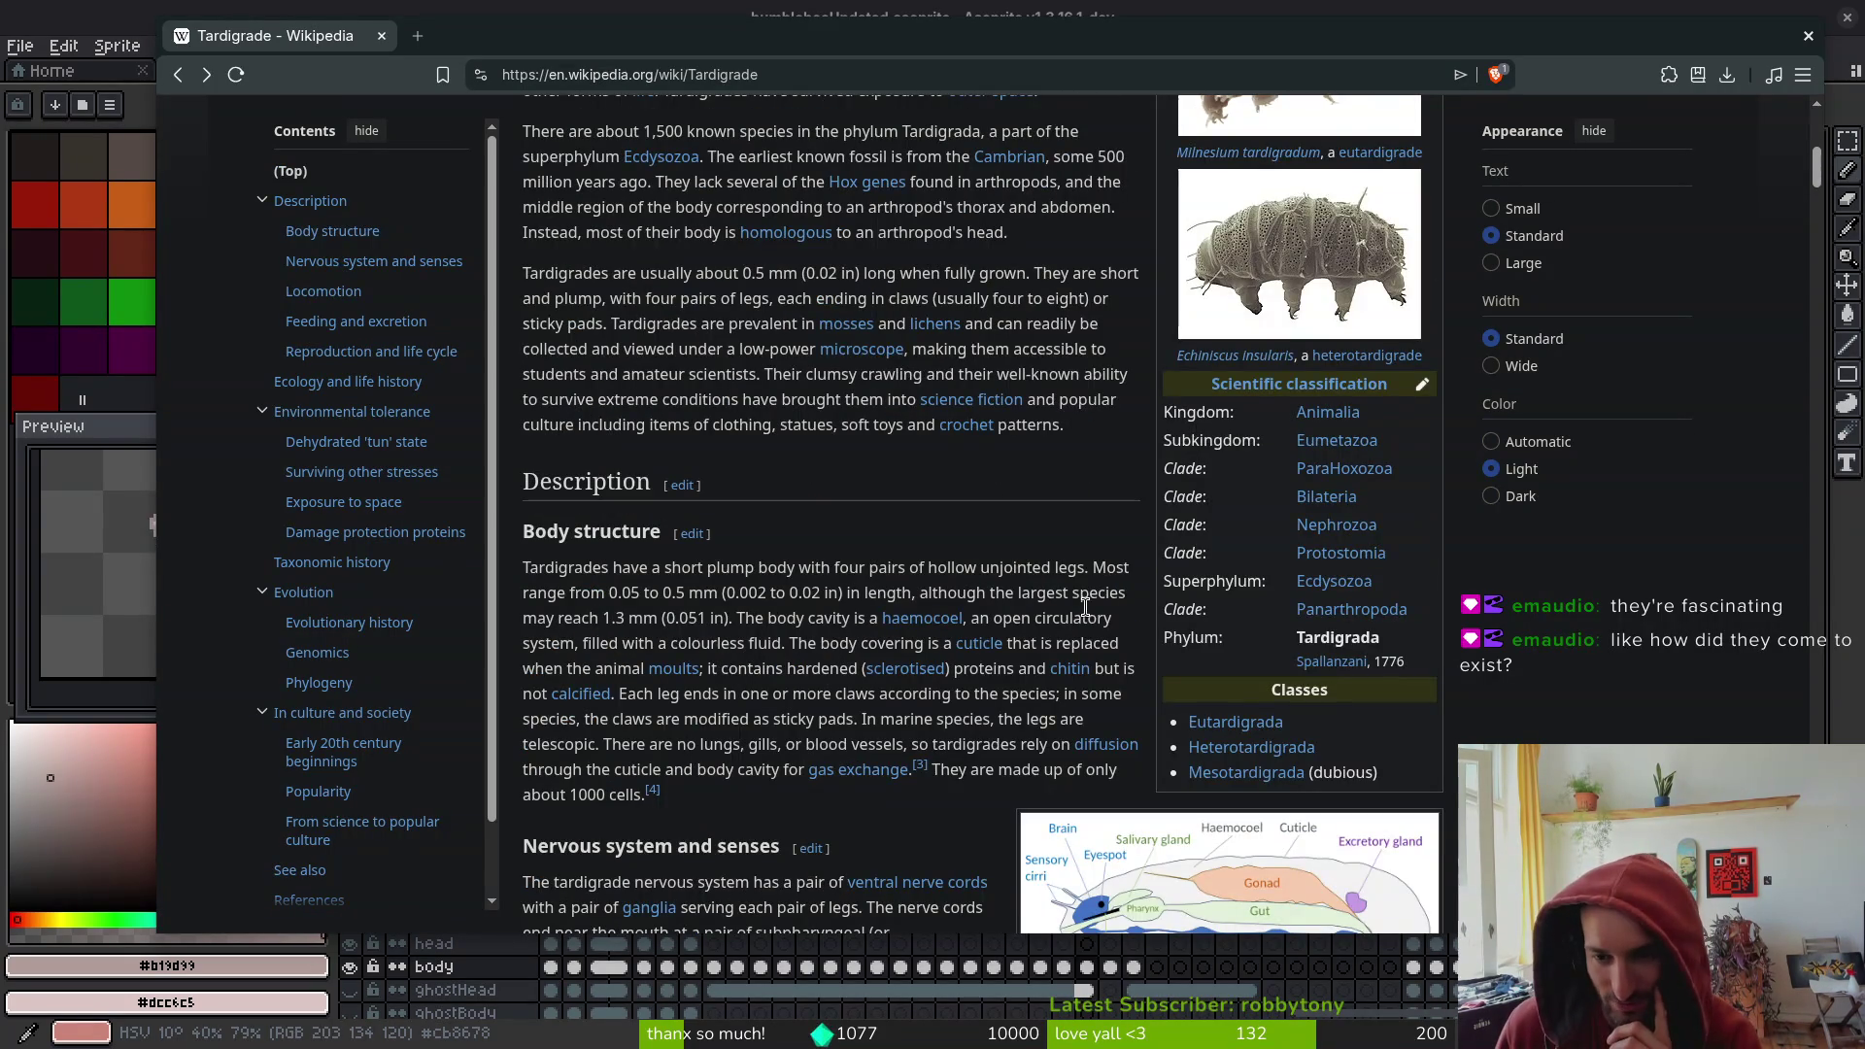
scroll(1185, 826, "down", 2)
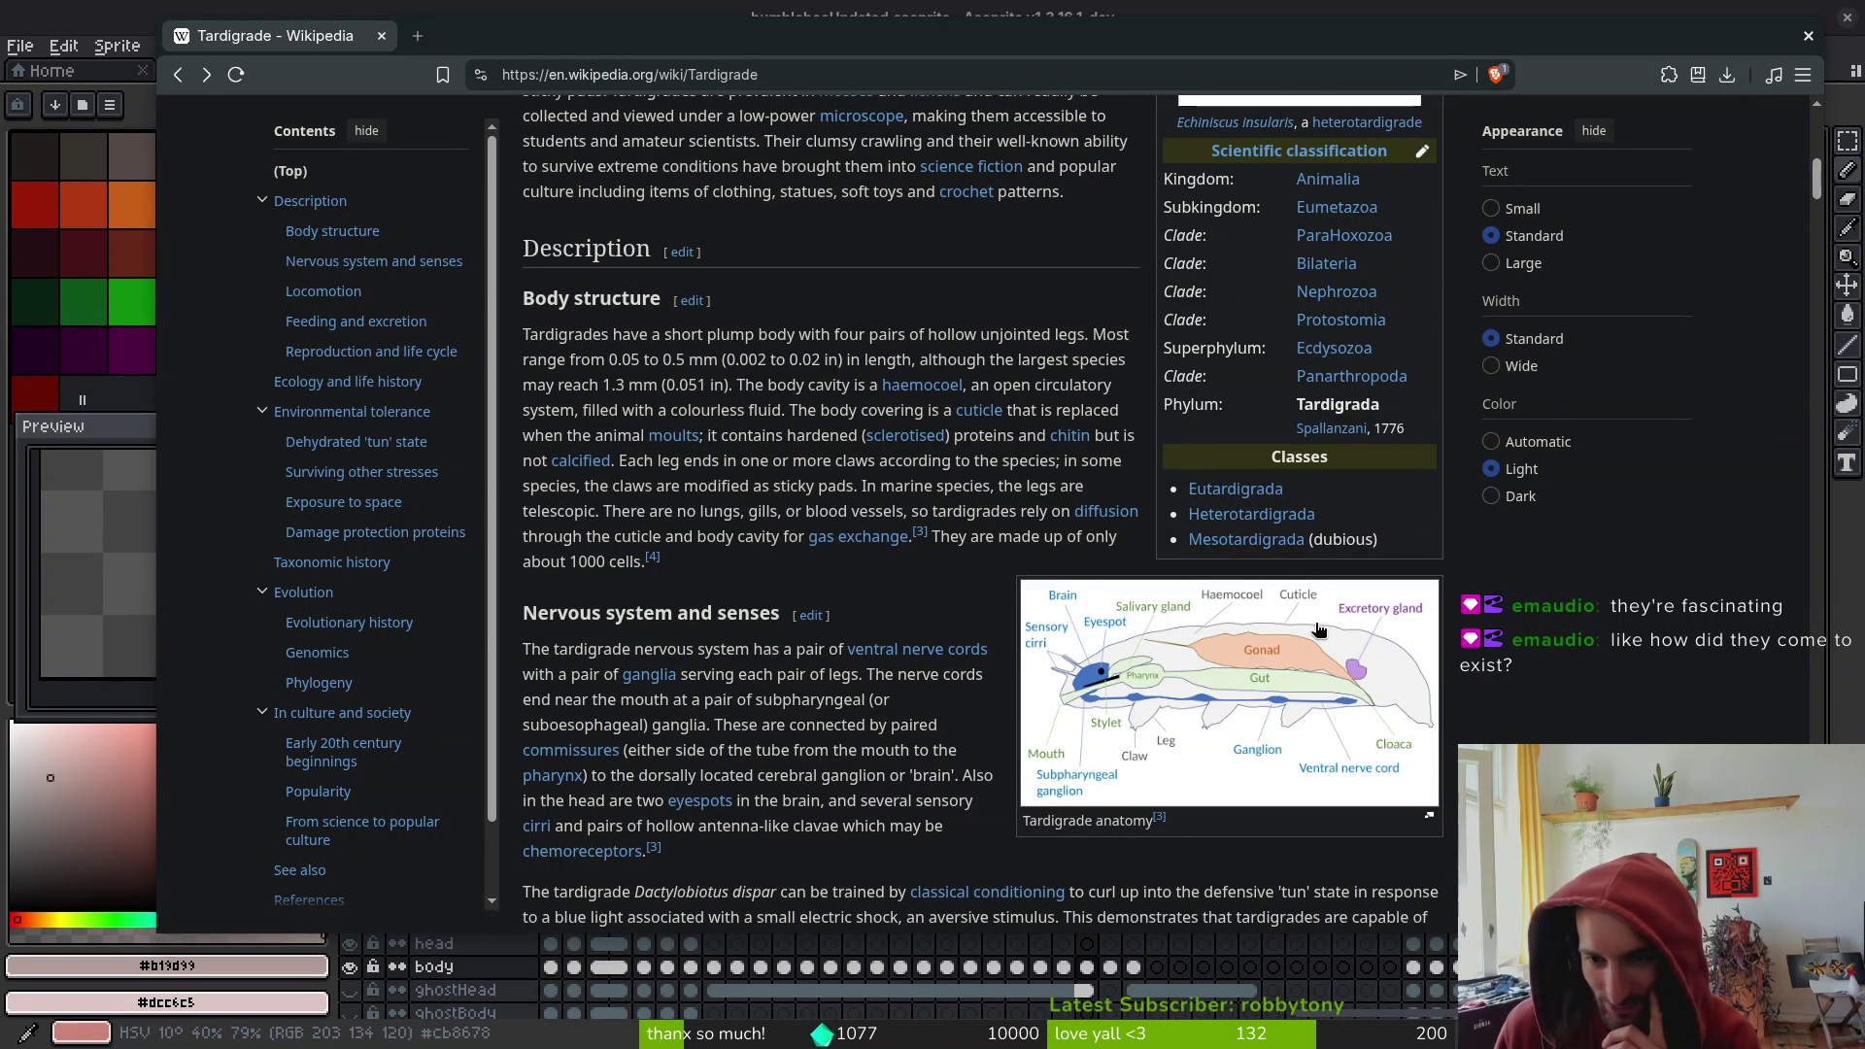
scroll(1216, 796, "down", 1)
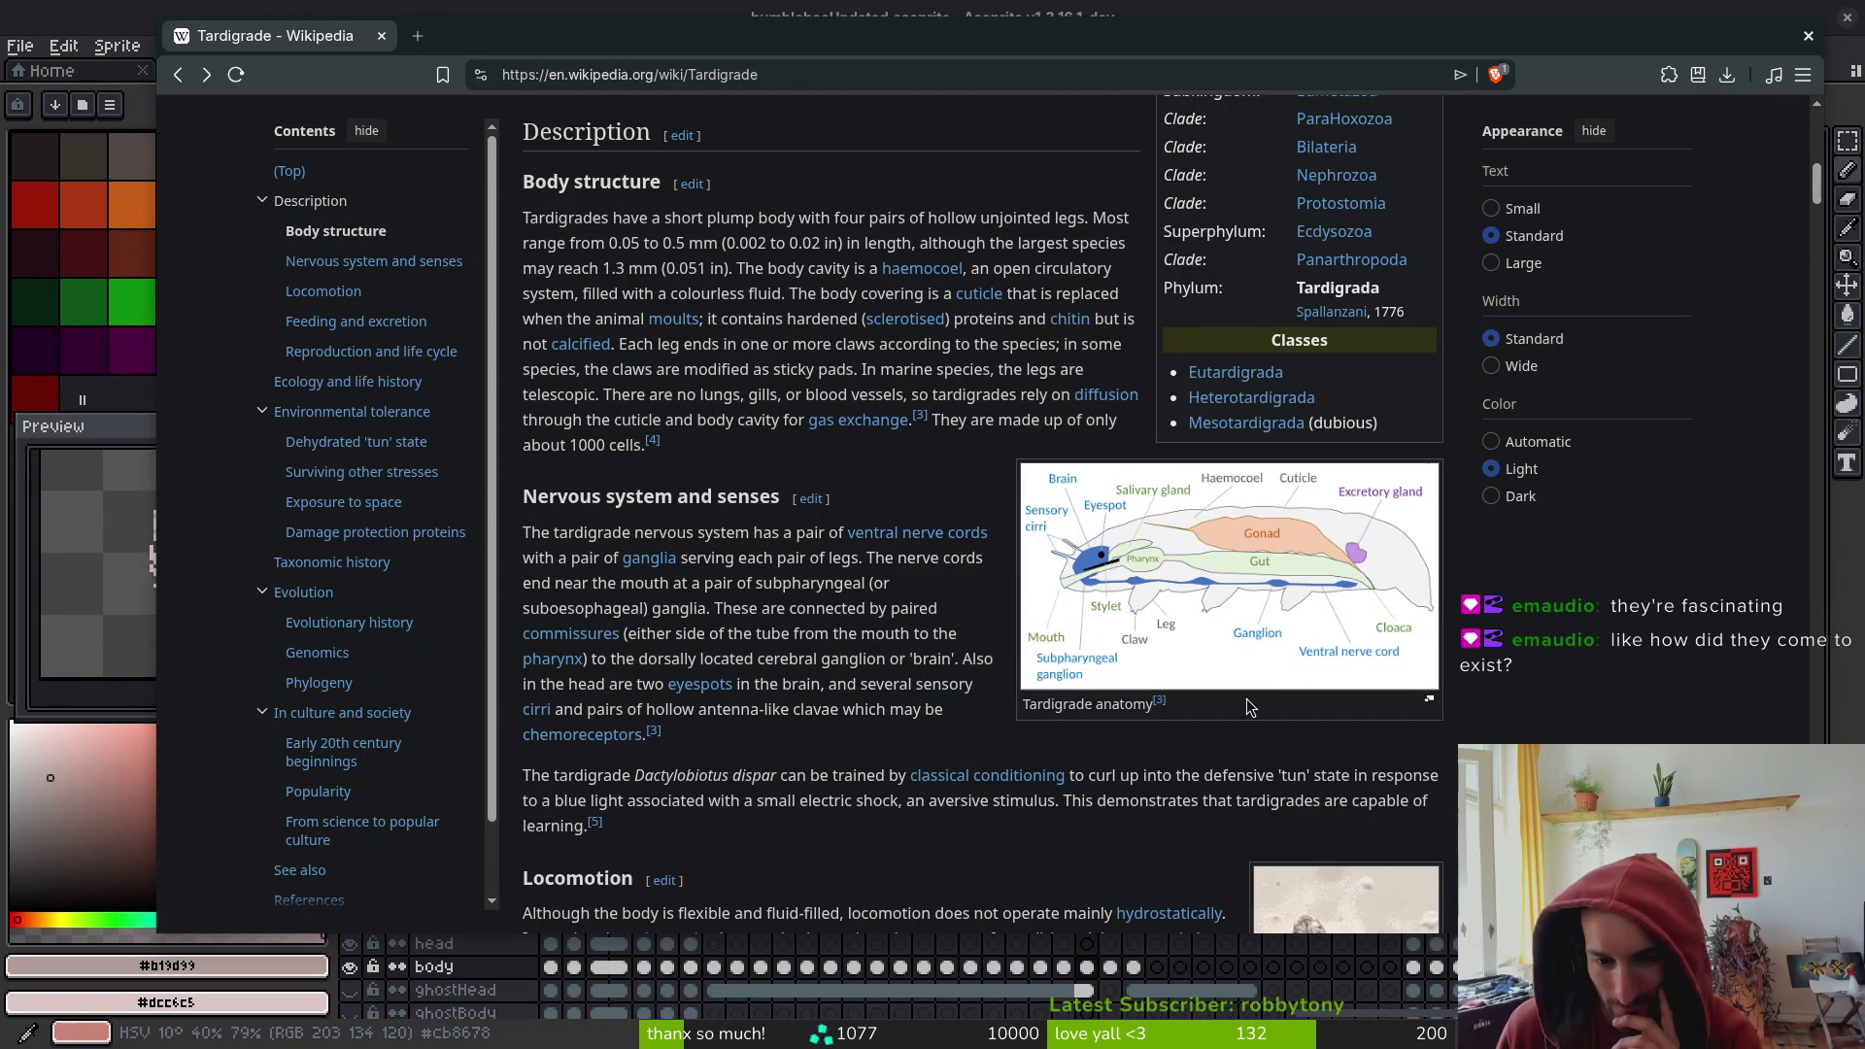
scroll(816, 748, "up", 2)
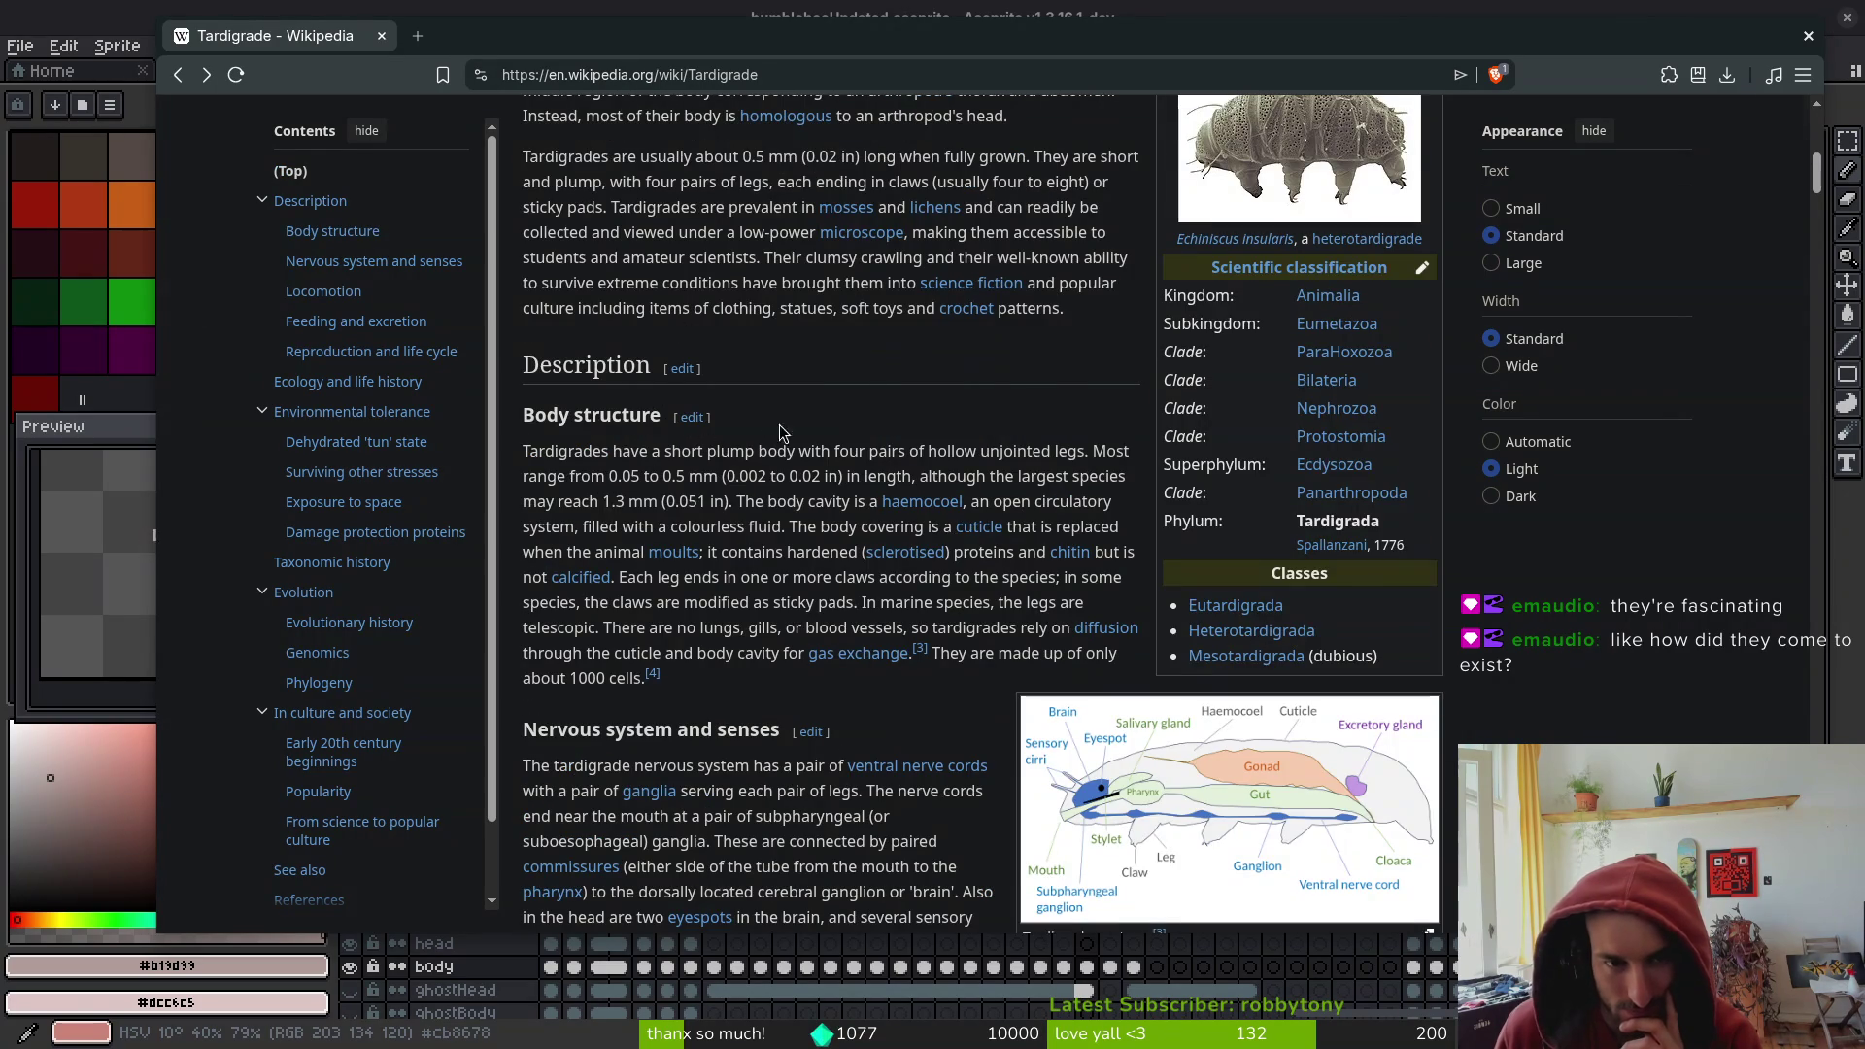
scroll(685, 381, "up", 6)
scroll(584, 594, "down", 5)
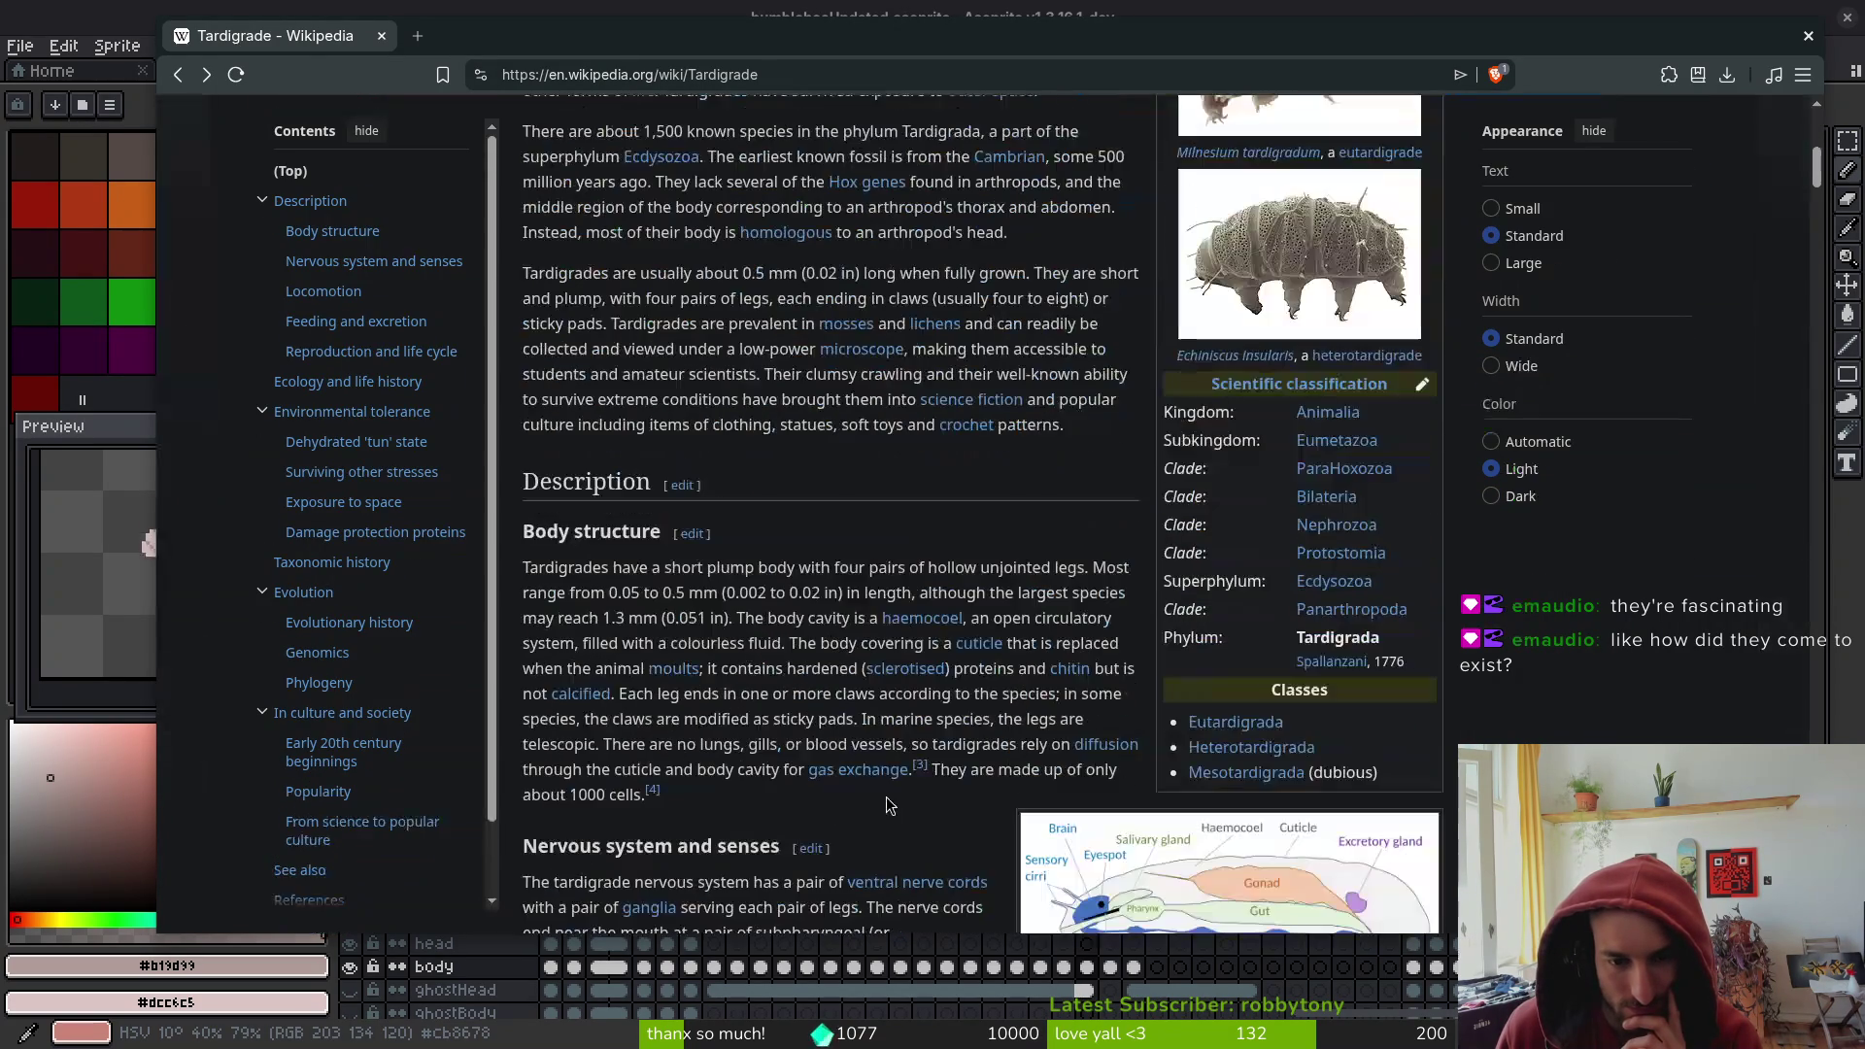
scroll(939, 433, "up", 2)
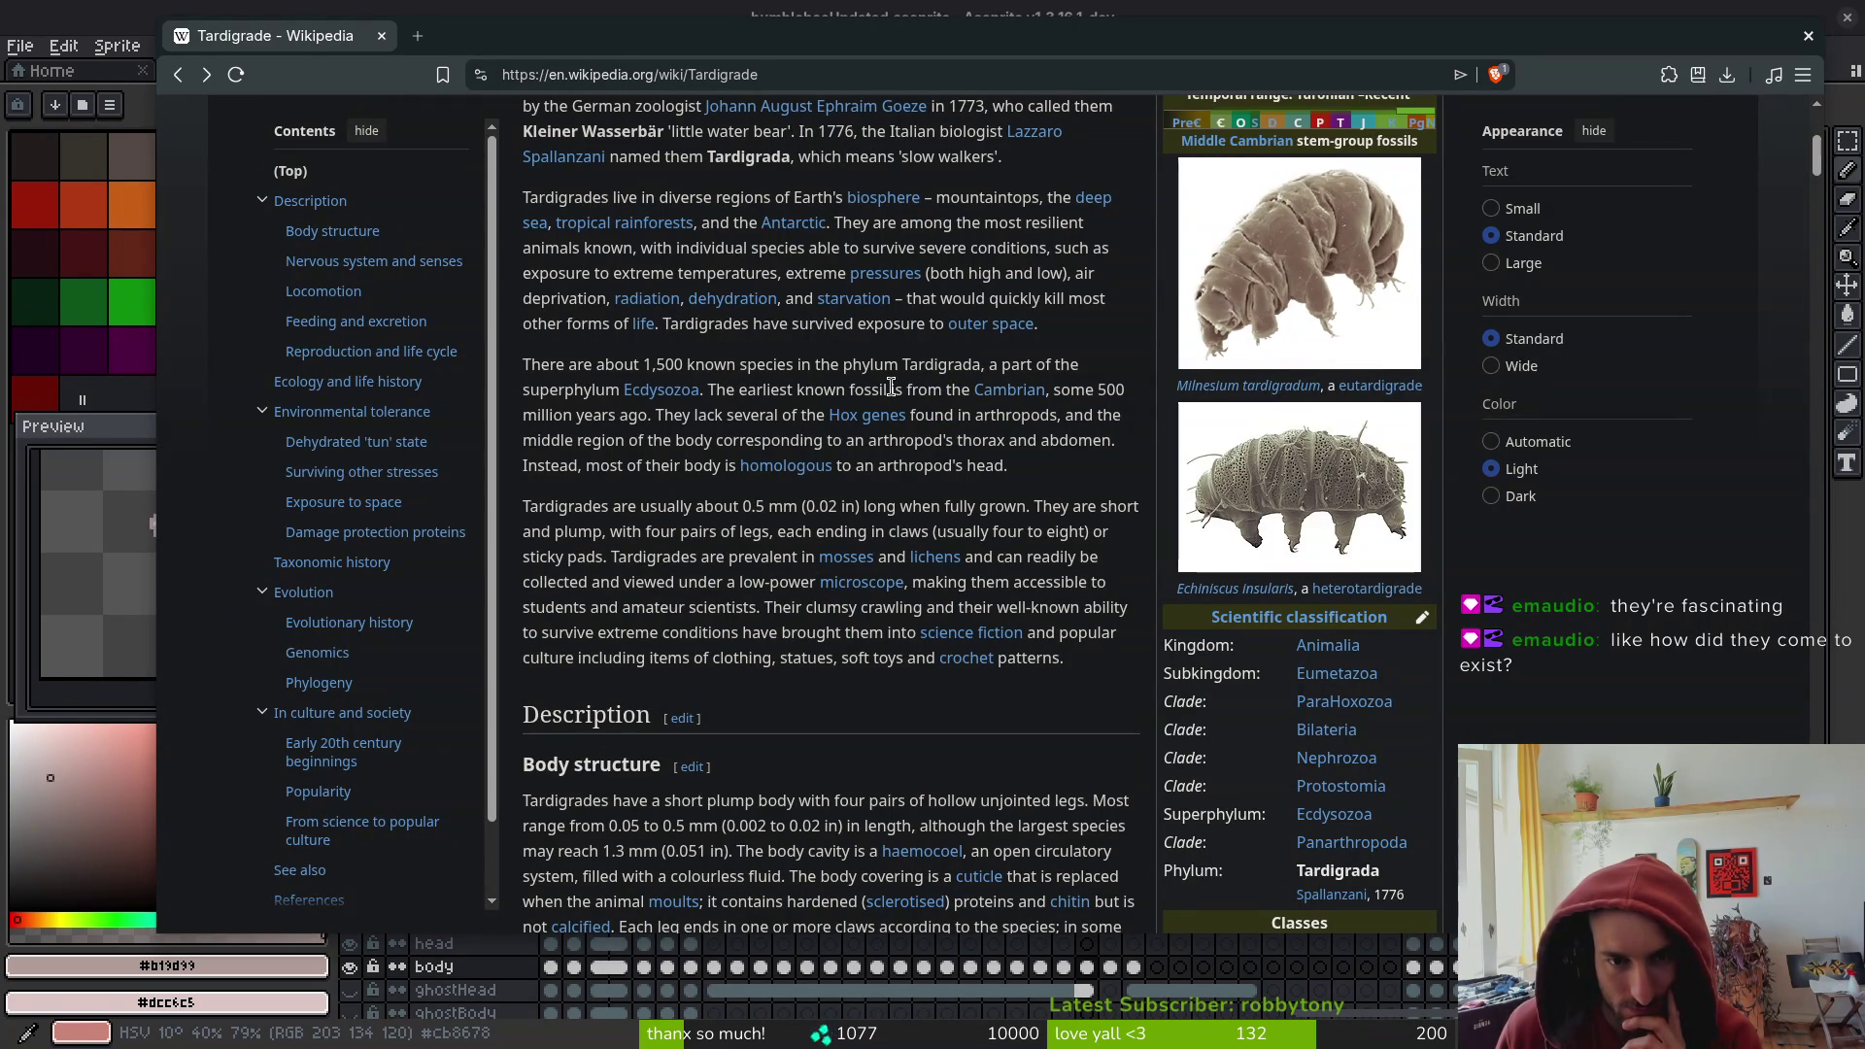
mouse_move(707, 390)
left_mouse_down()
mouse_move(806, 394)
mouse_move(637, 420)
left_mouse_up()
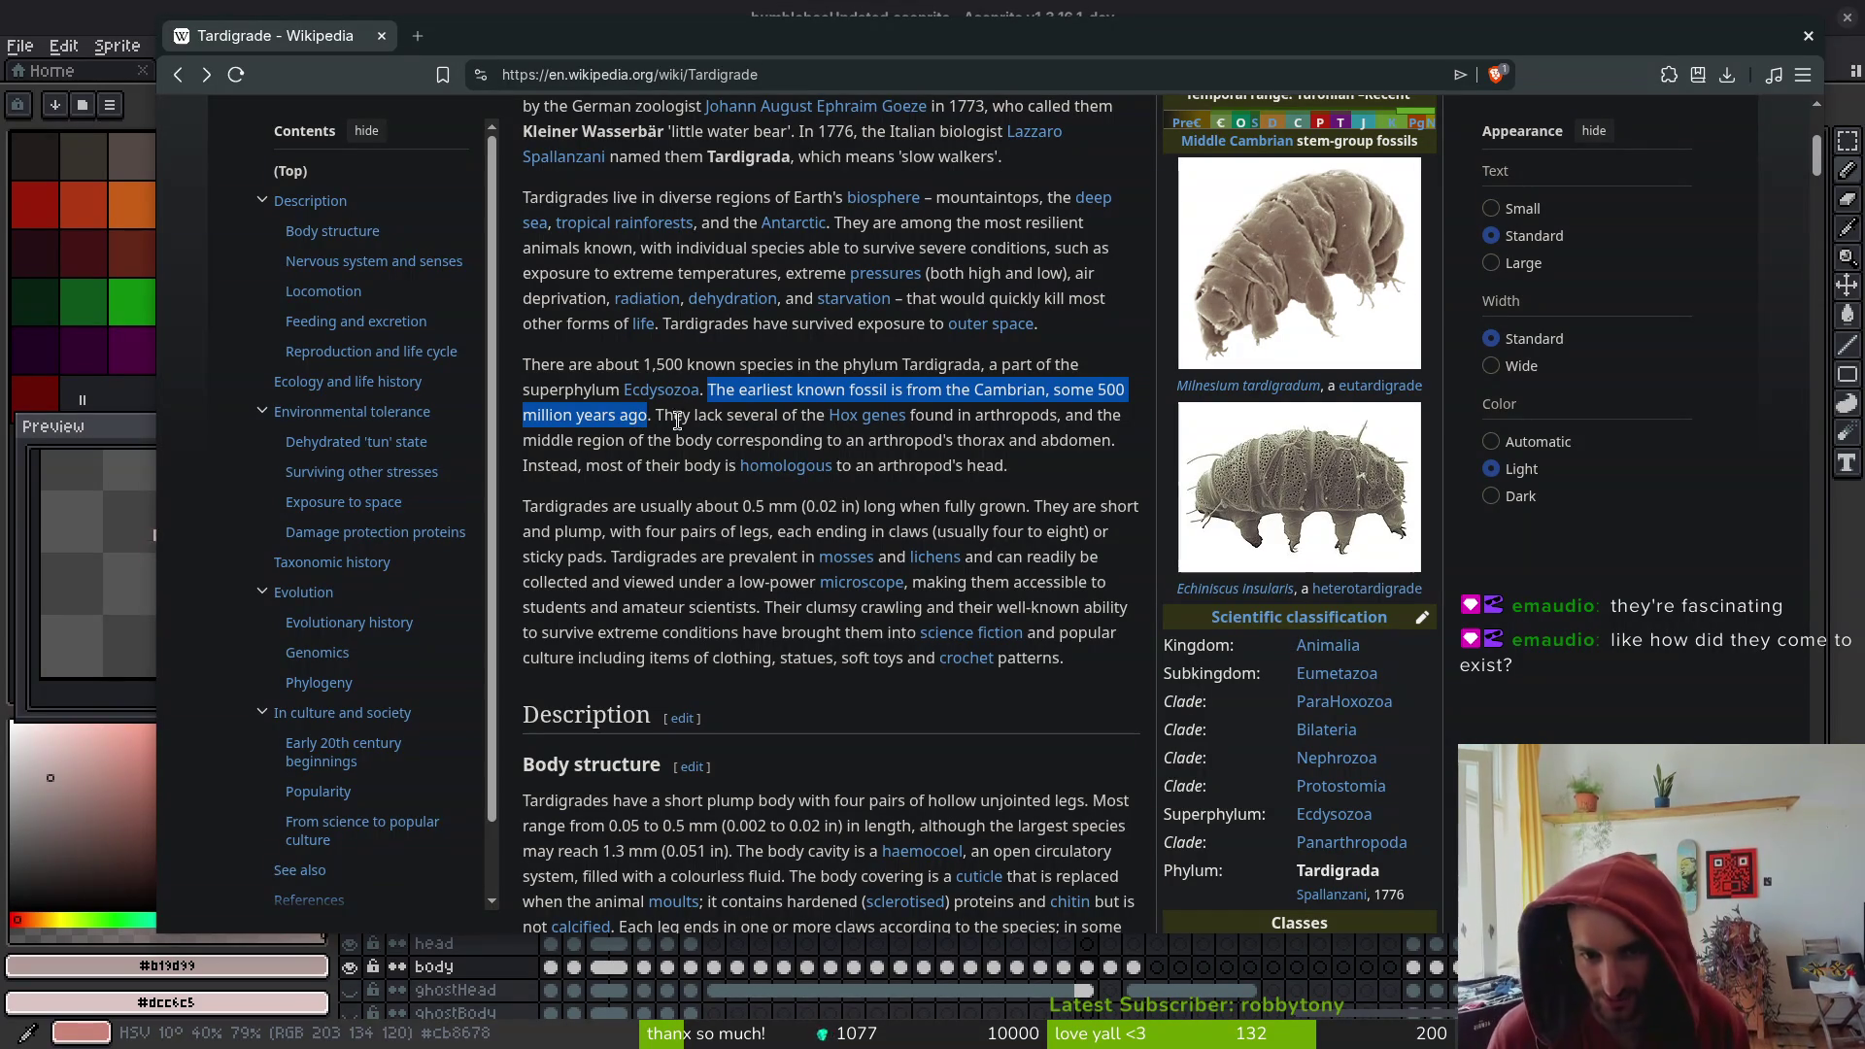
left_click(1022, 389)
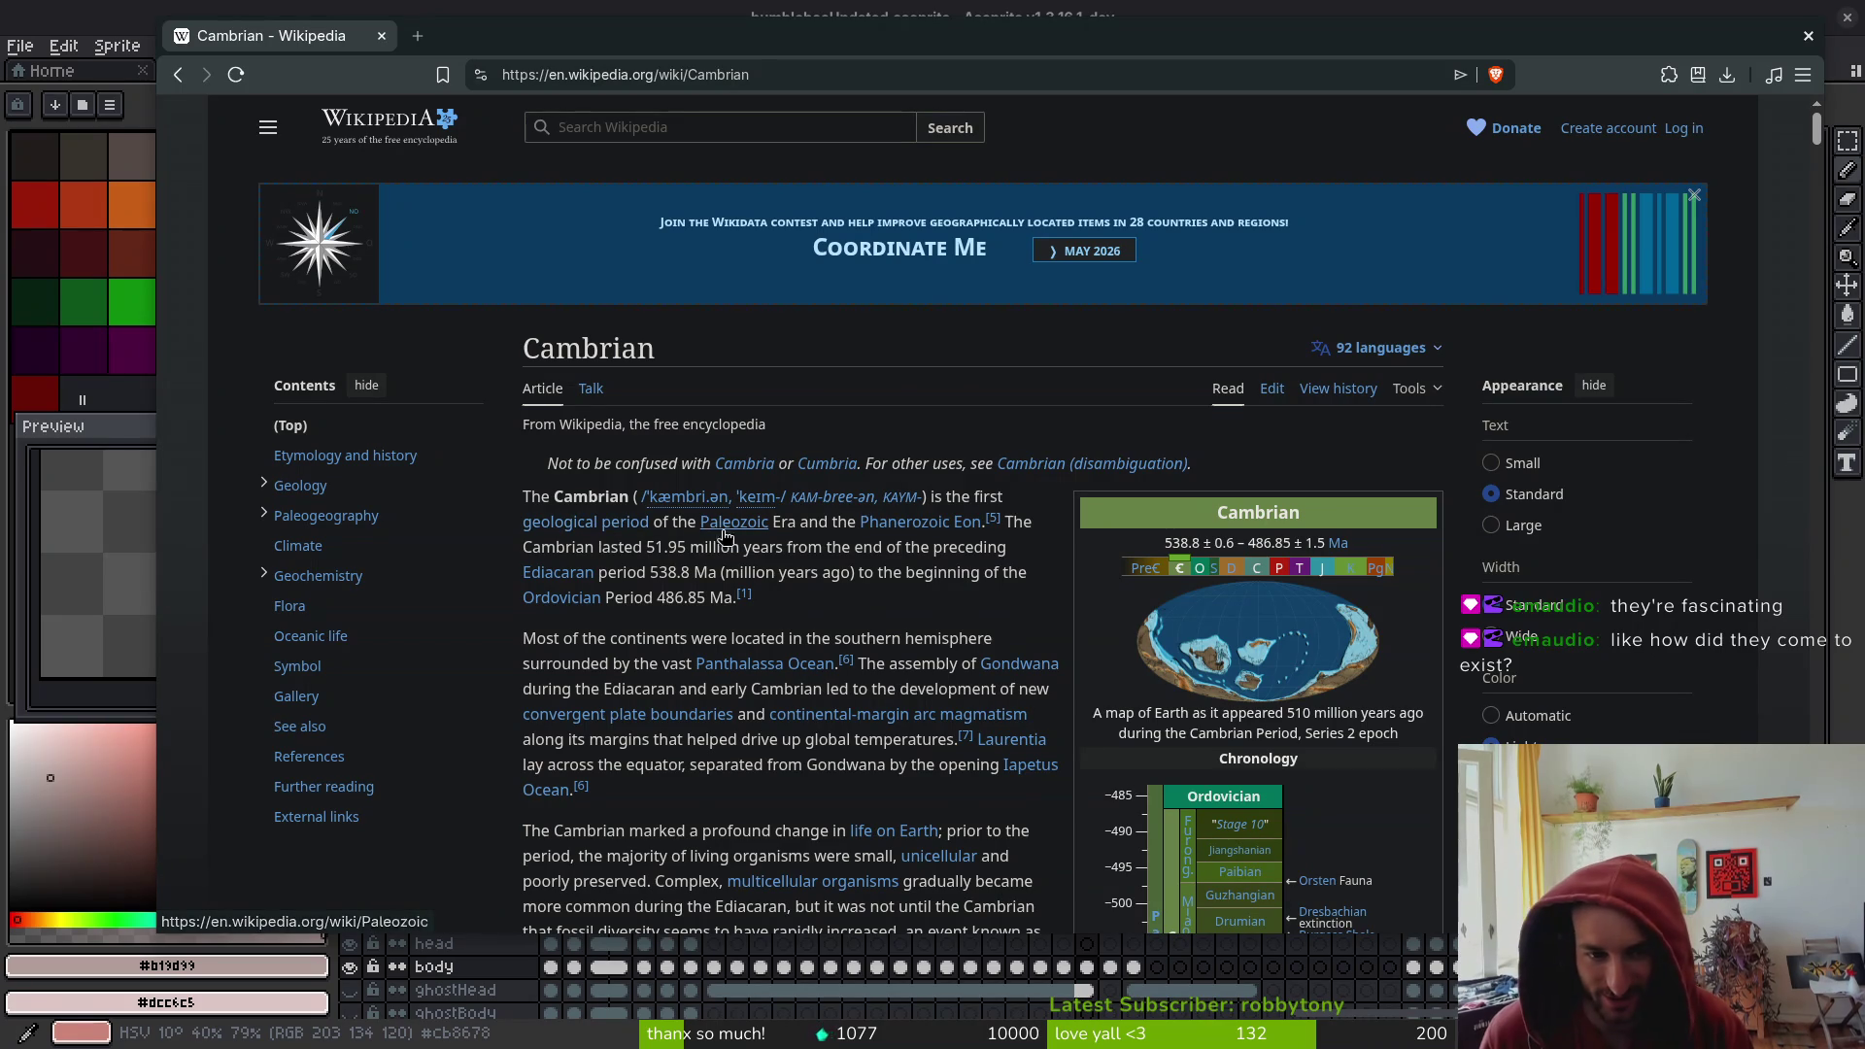
mouse_move(730, 526)
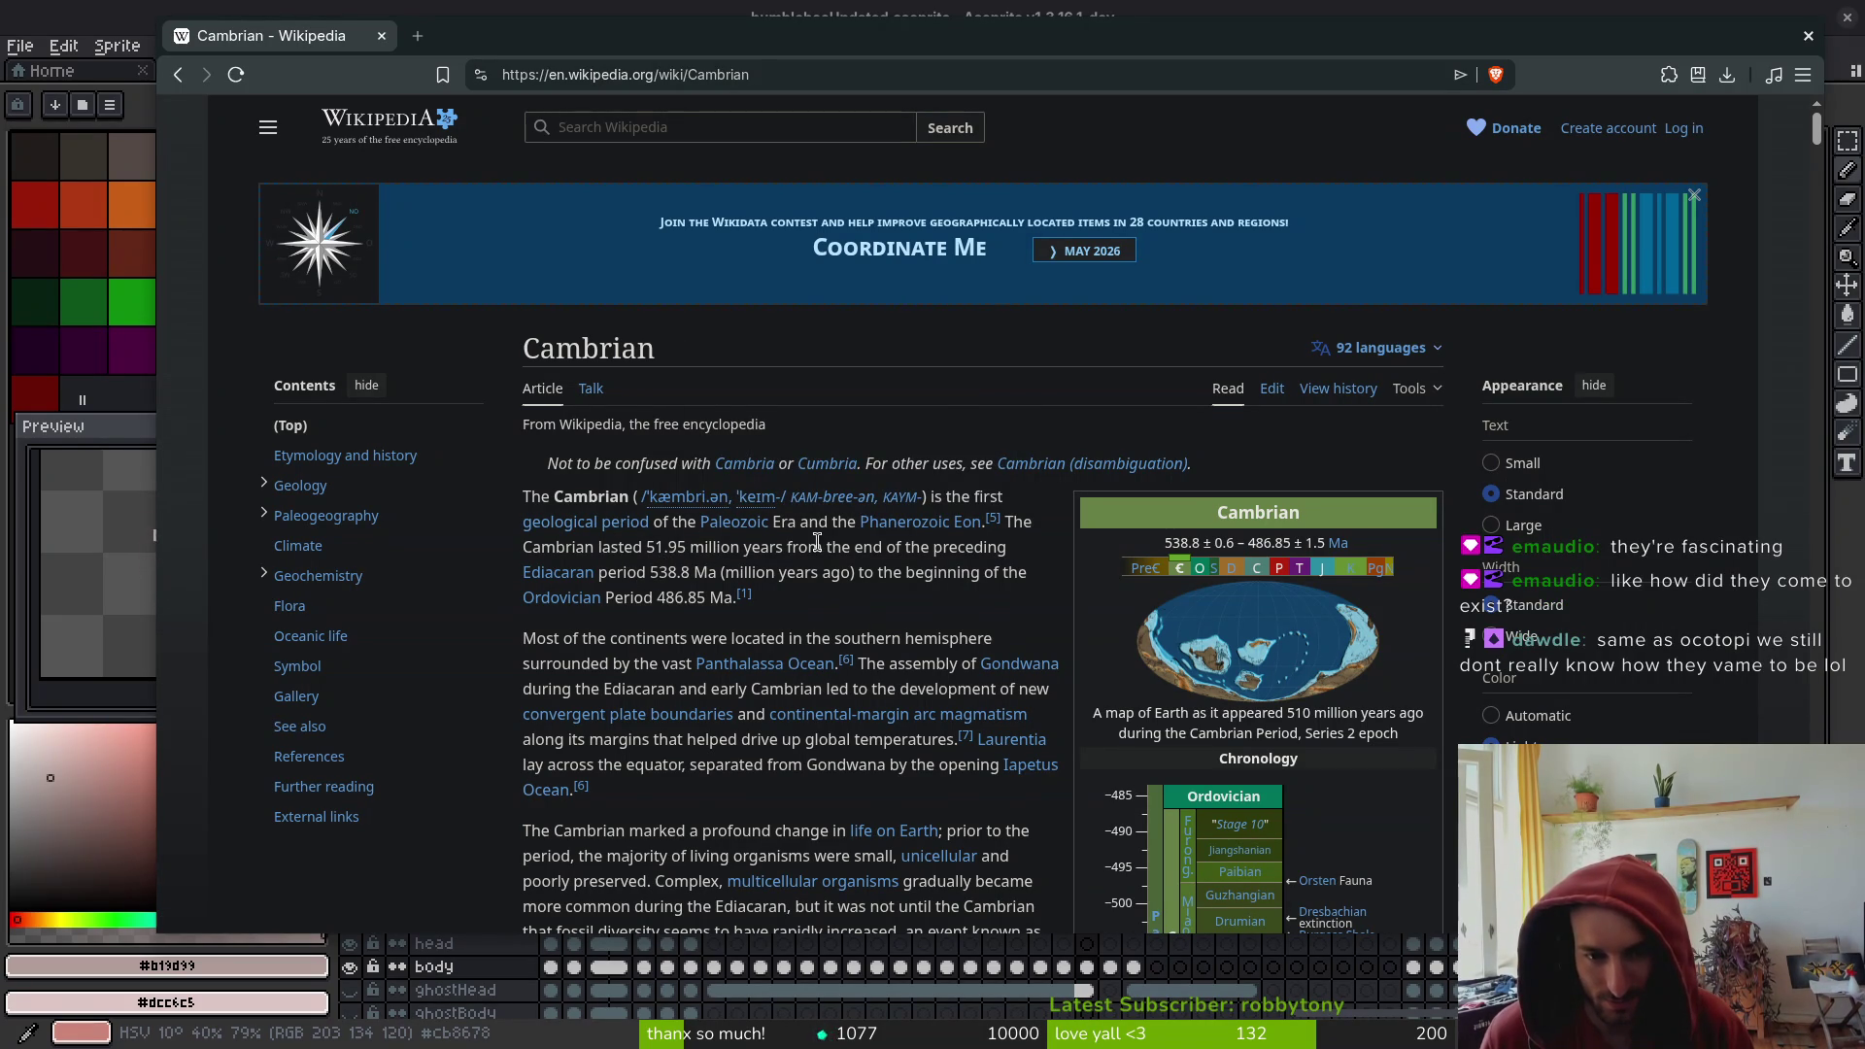
mouse_move(745, 598)
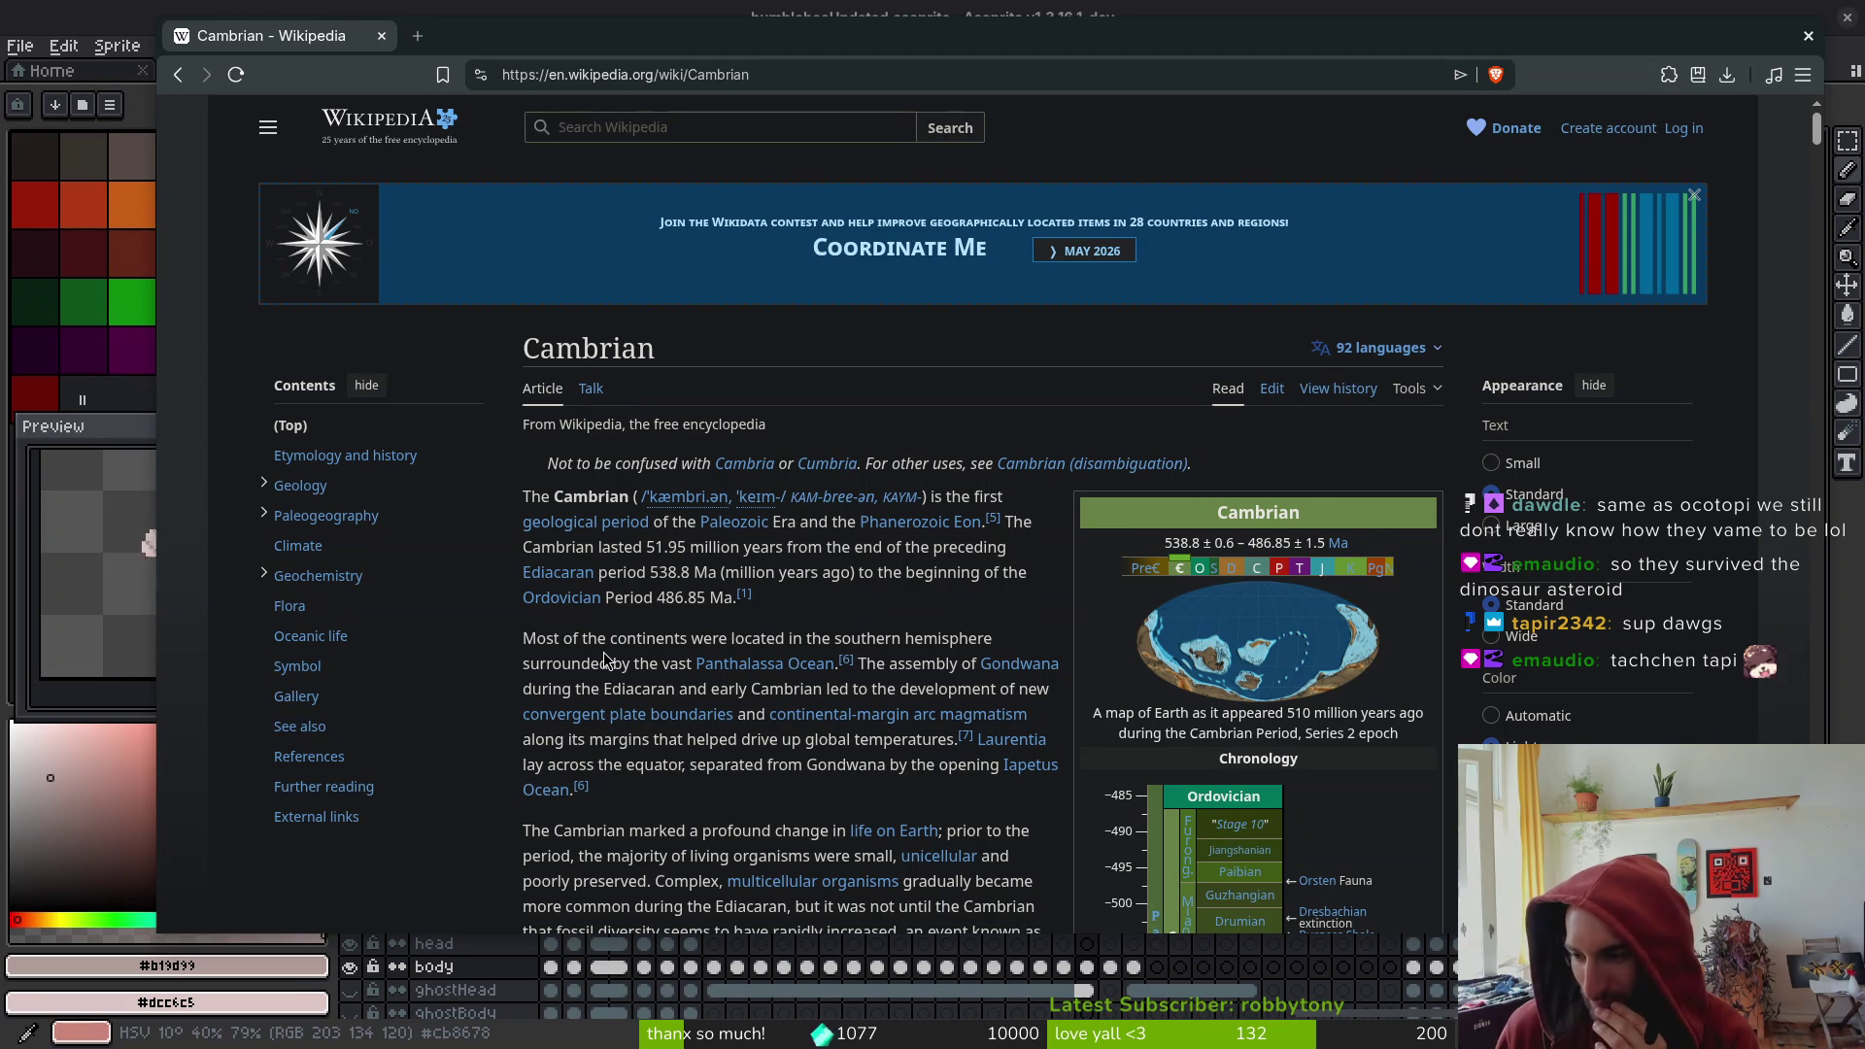
scroll(672, 648, "down", 2)
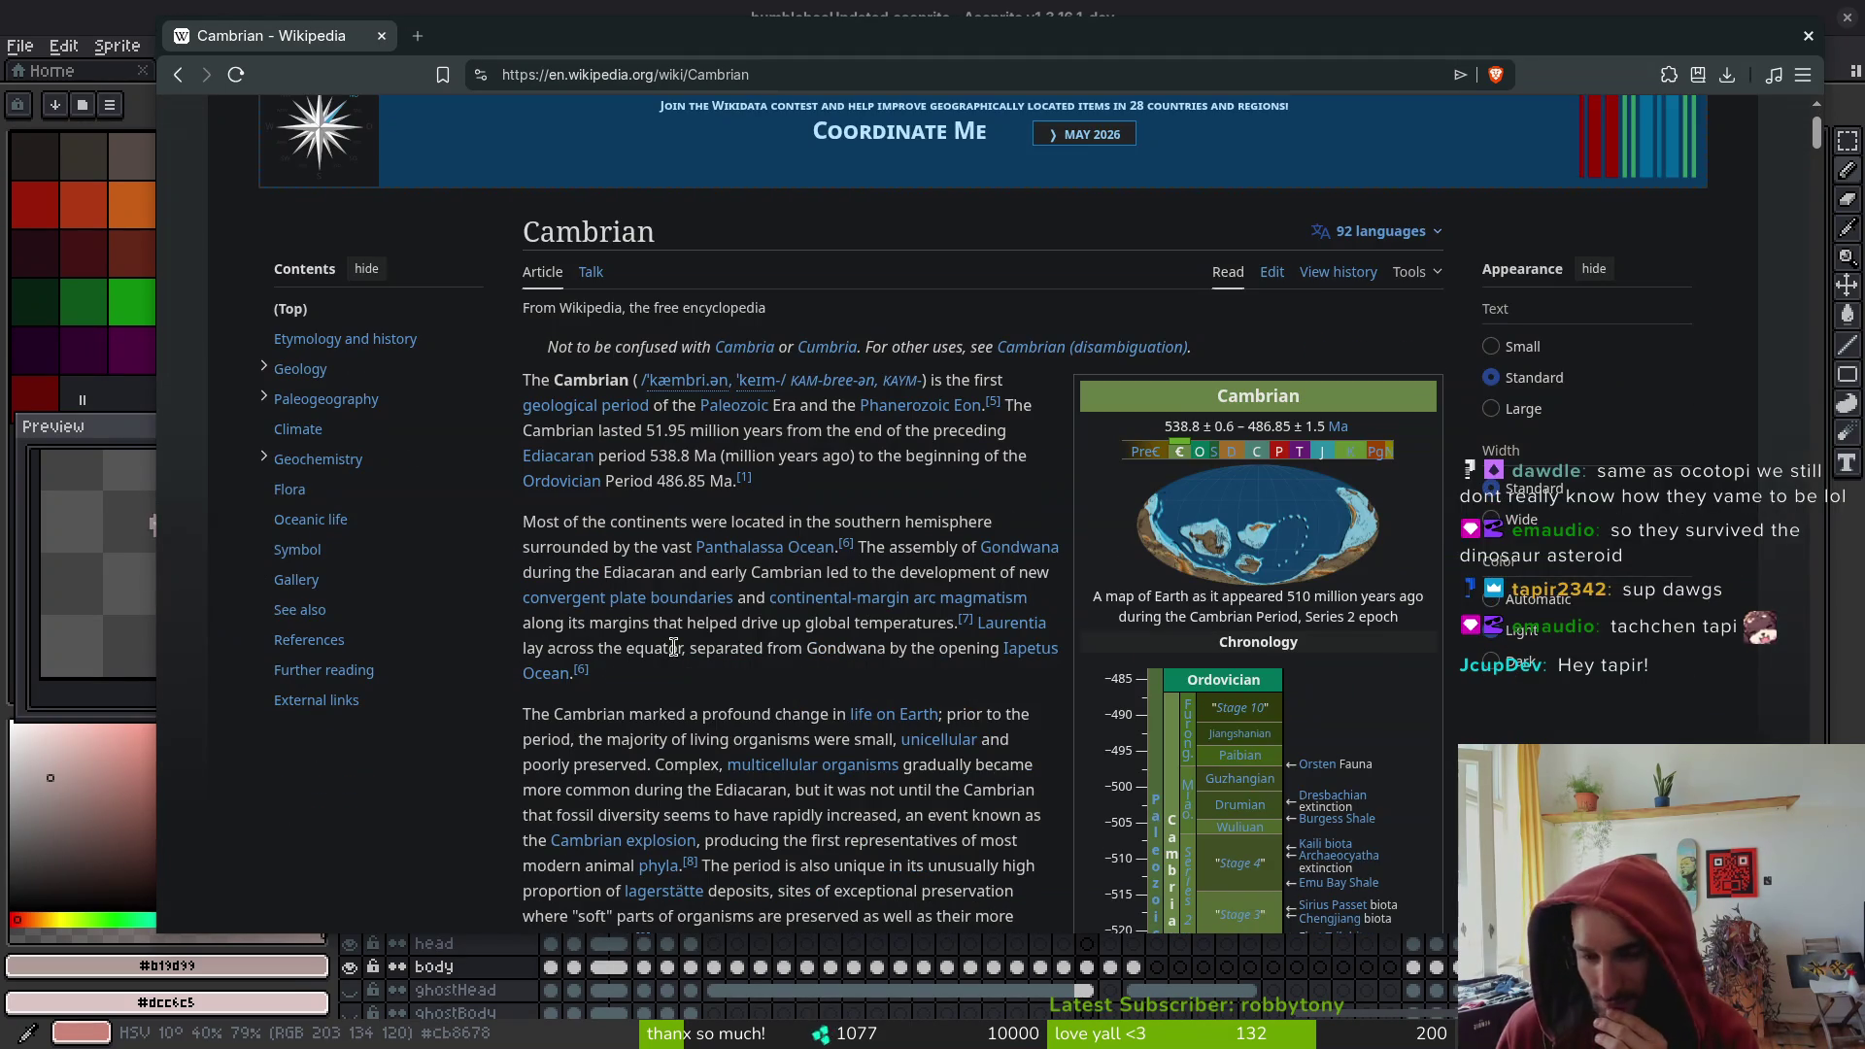
- Read down through the Cambrian article, then go back to the Tardigrade page
scroll(728, 628, "down", 2)
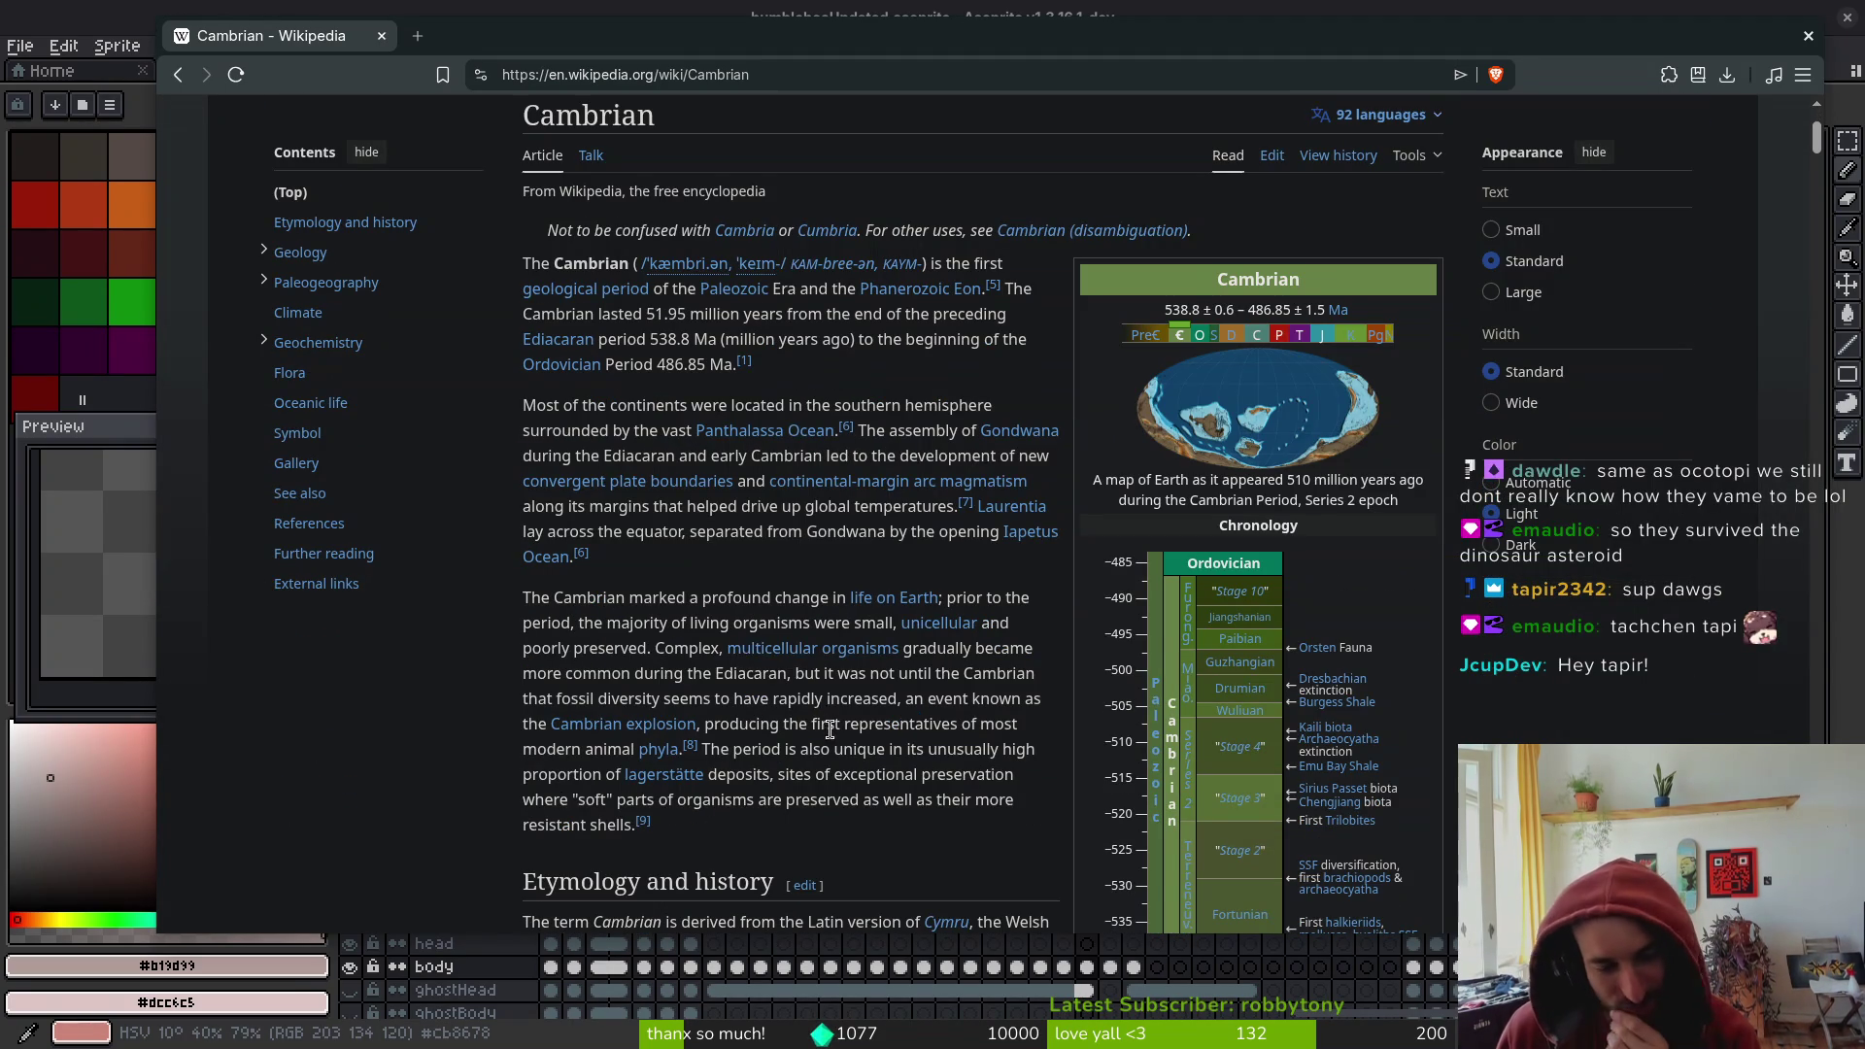
scroll(840, 728, "down", 3)
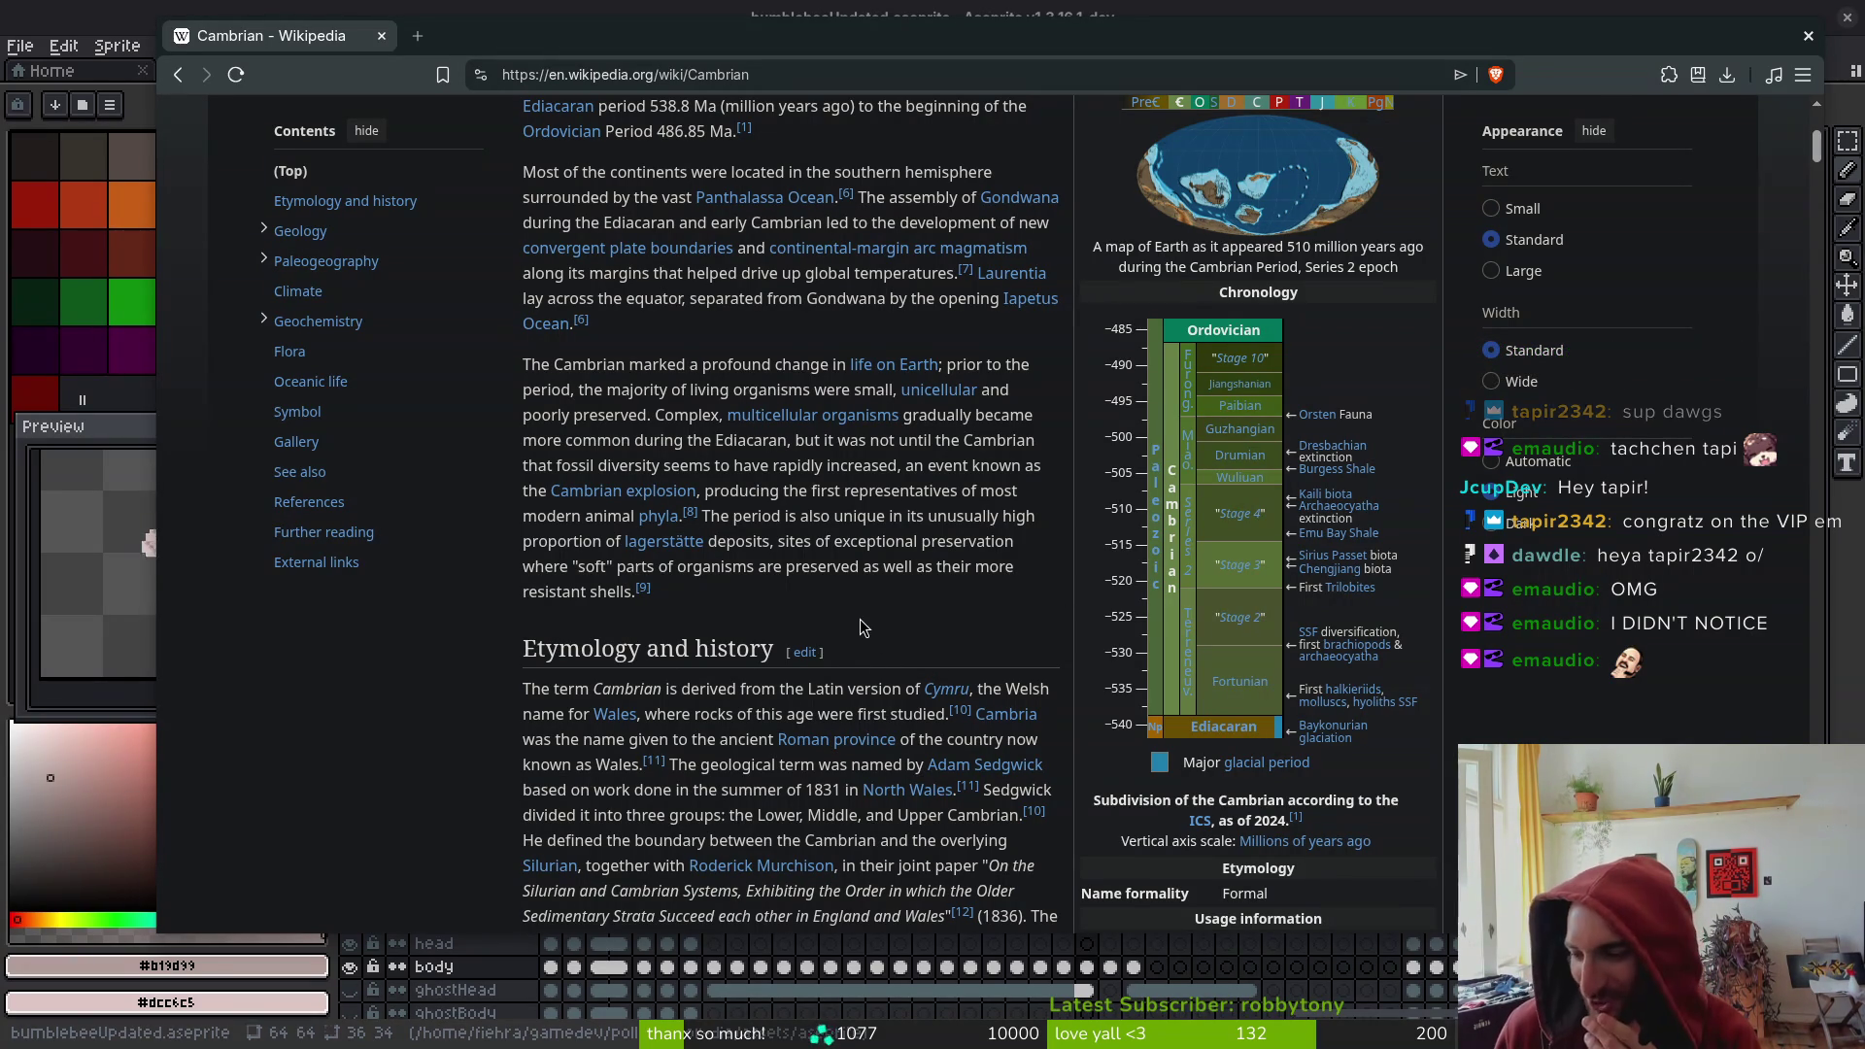
scroll(863, 609, "down", 3)
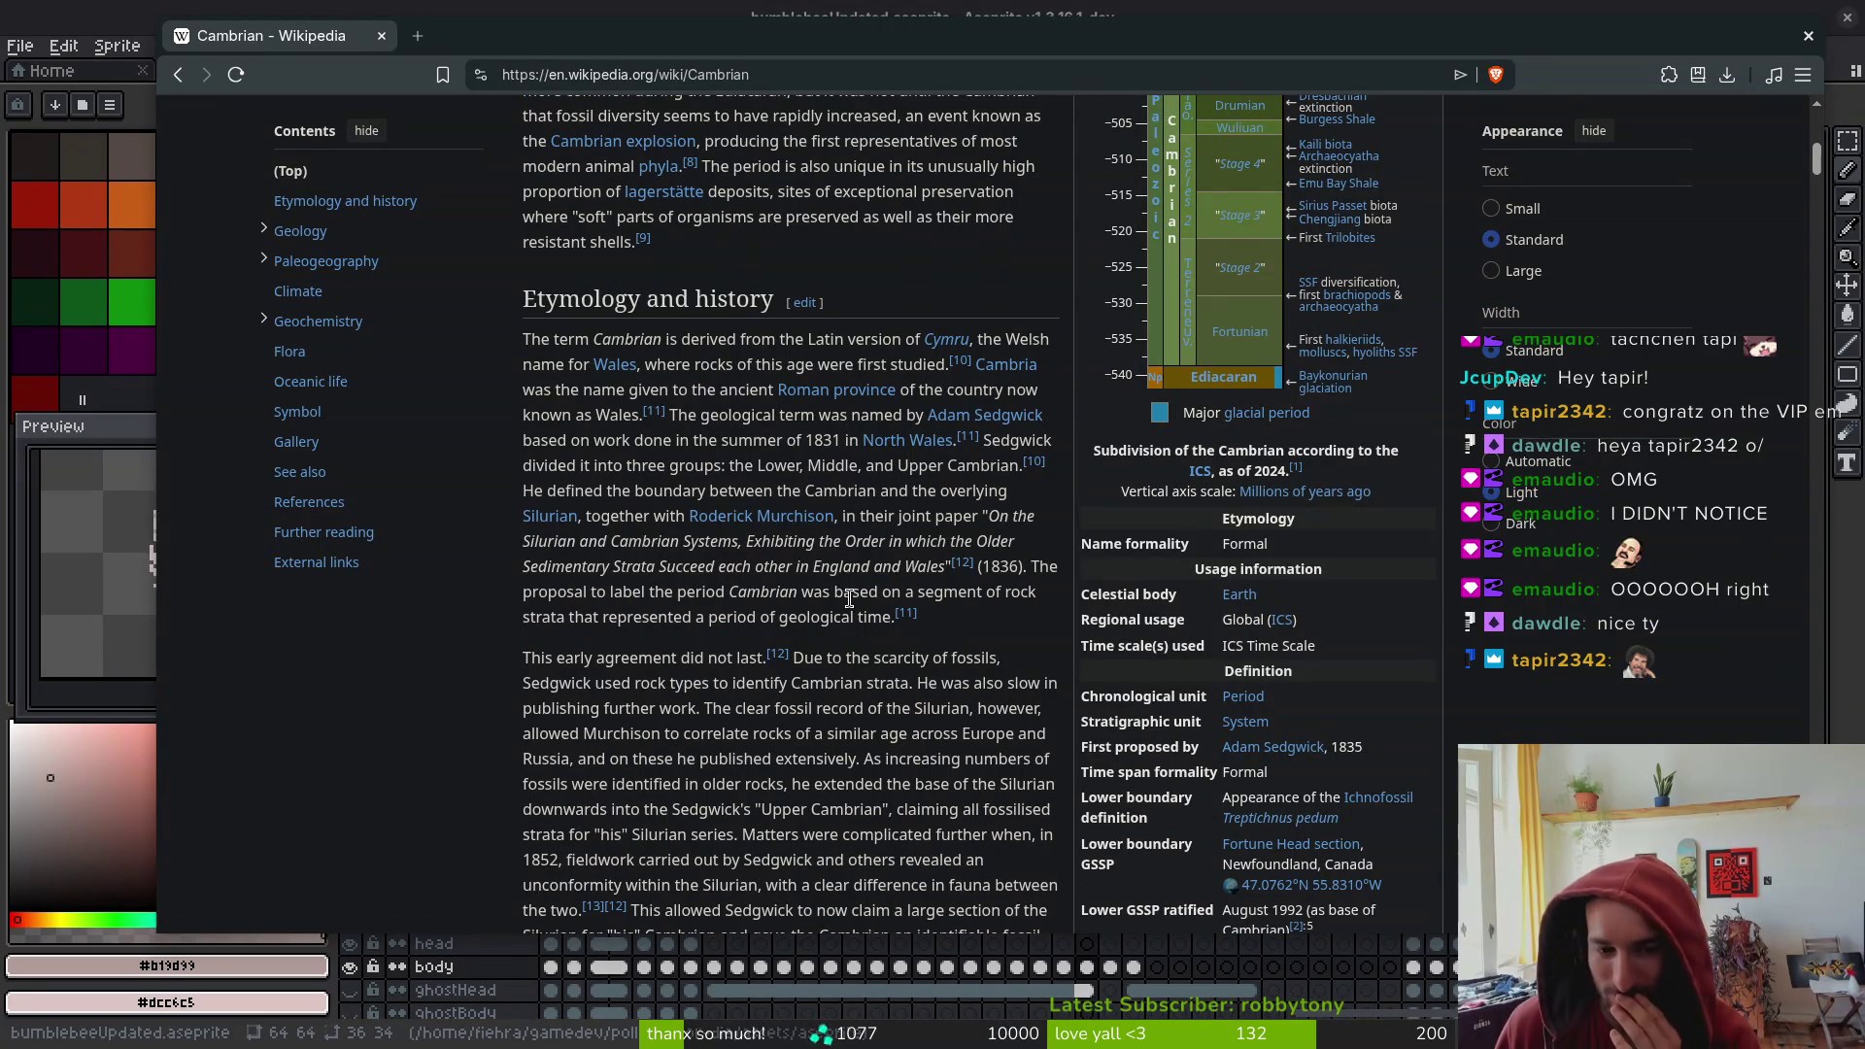
scroll(836, 604, "down", 1)
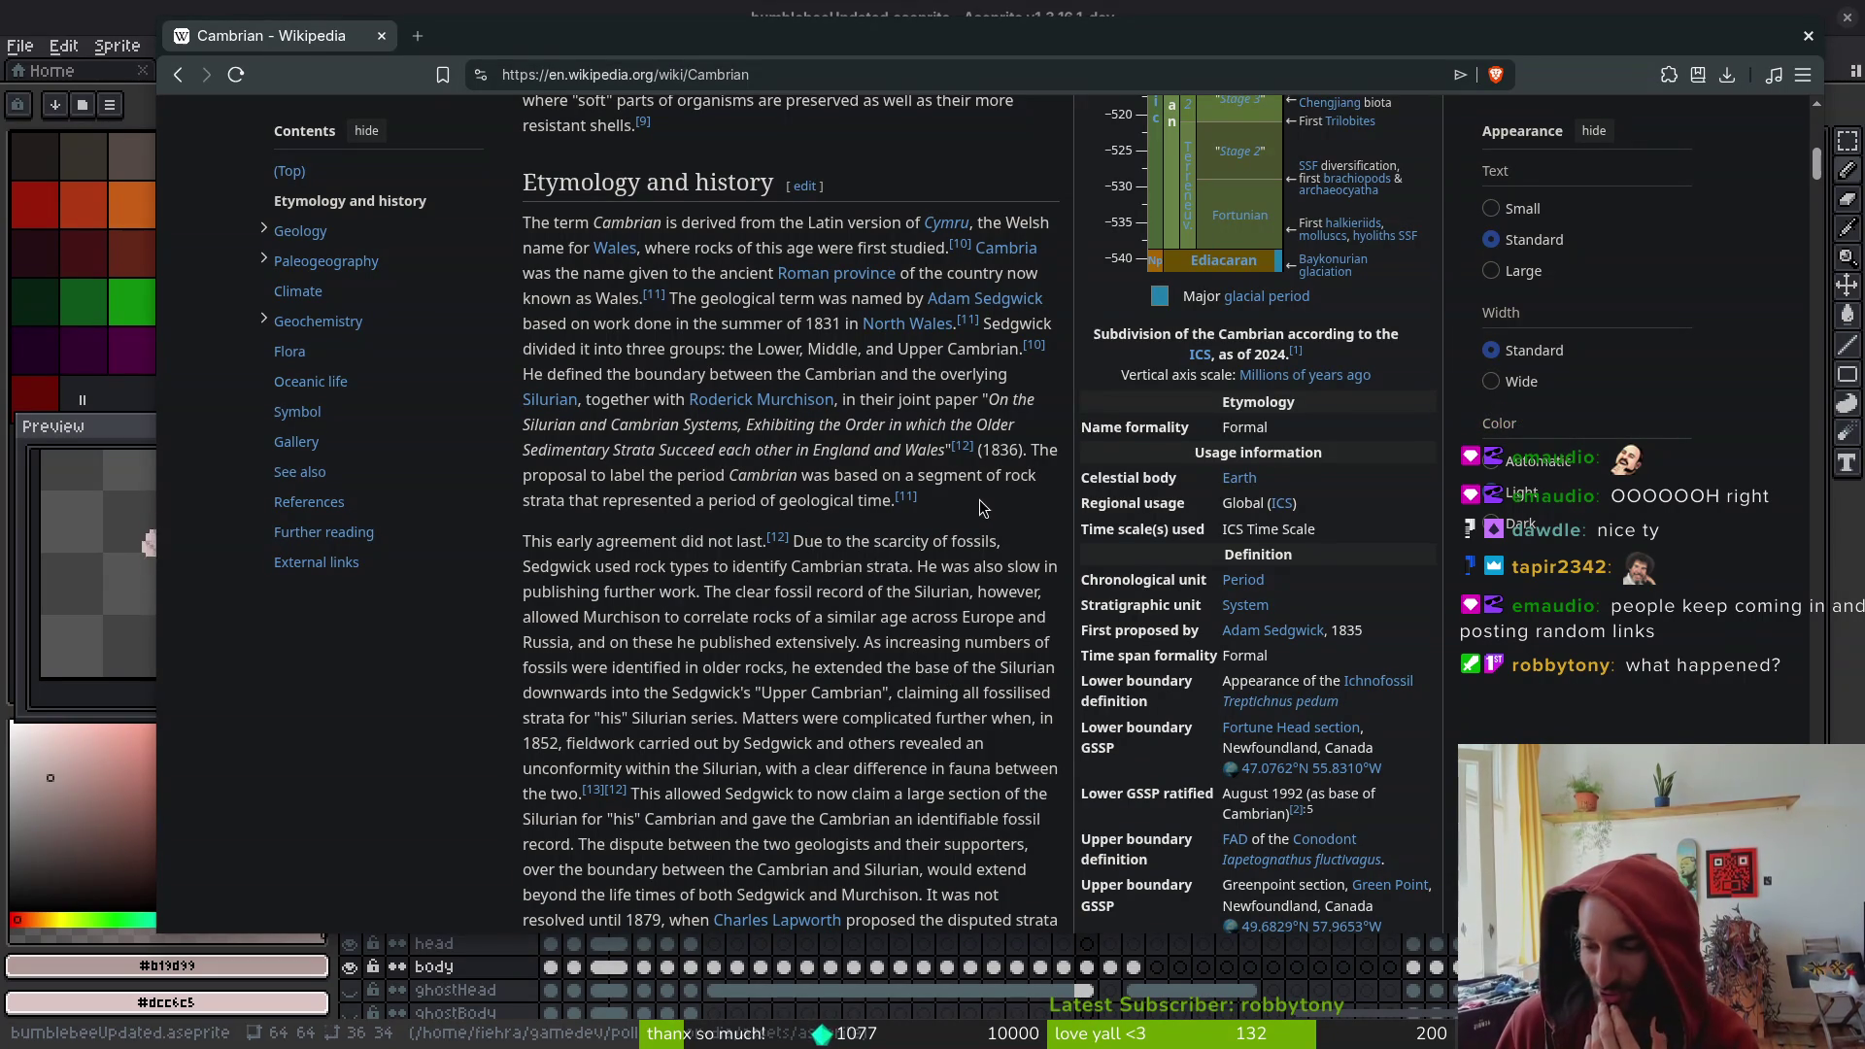
scroll(919, 628, "down", 4)
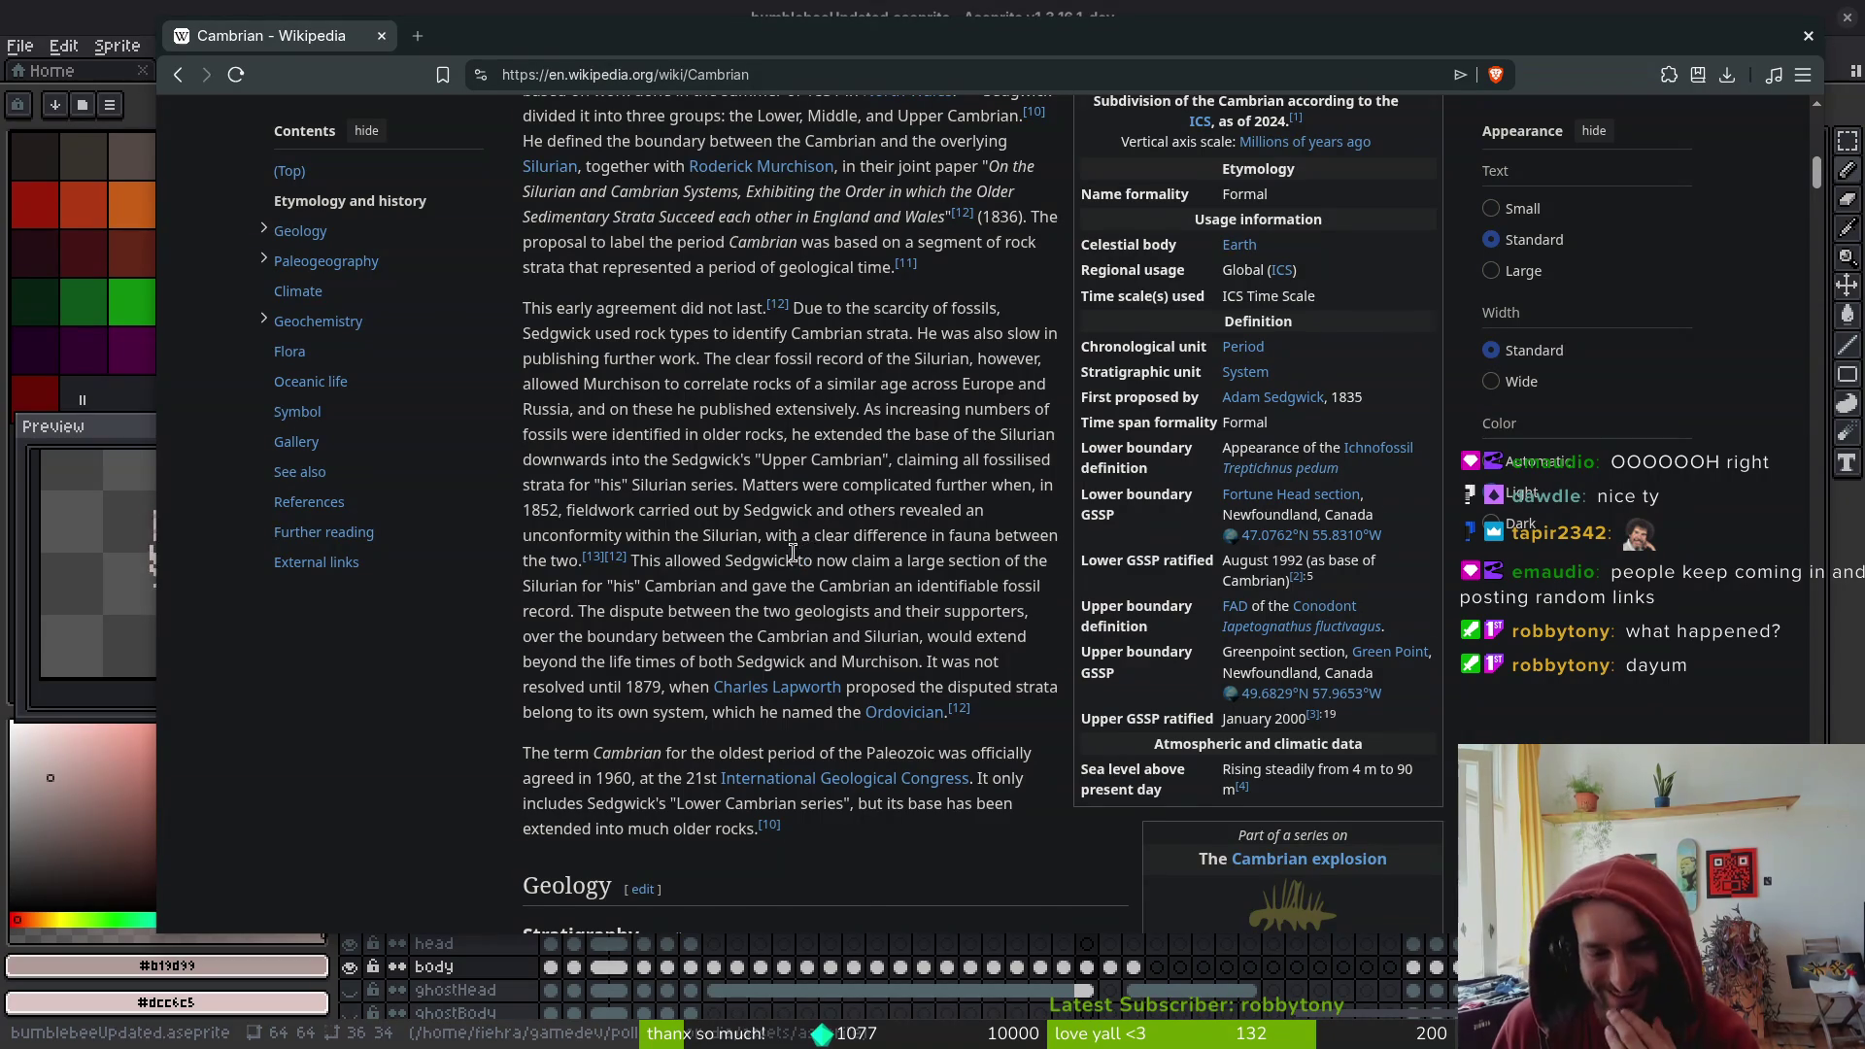
scroll(795, 552, "down", 2)
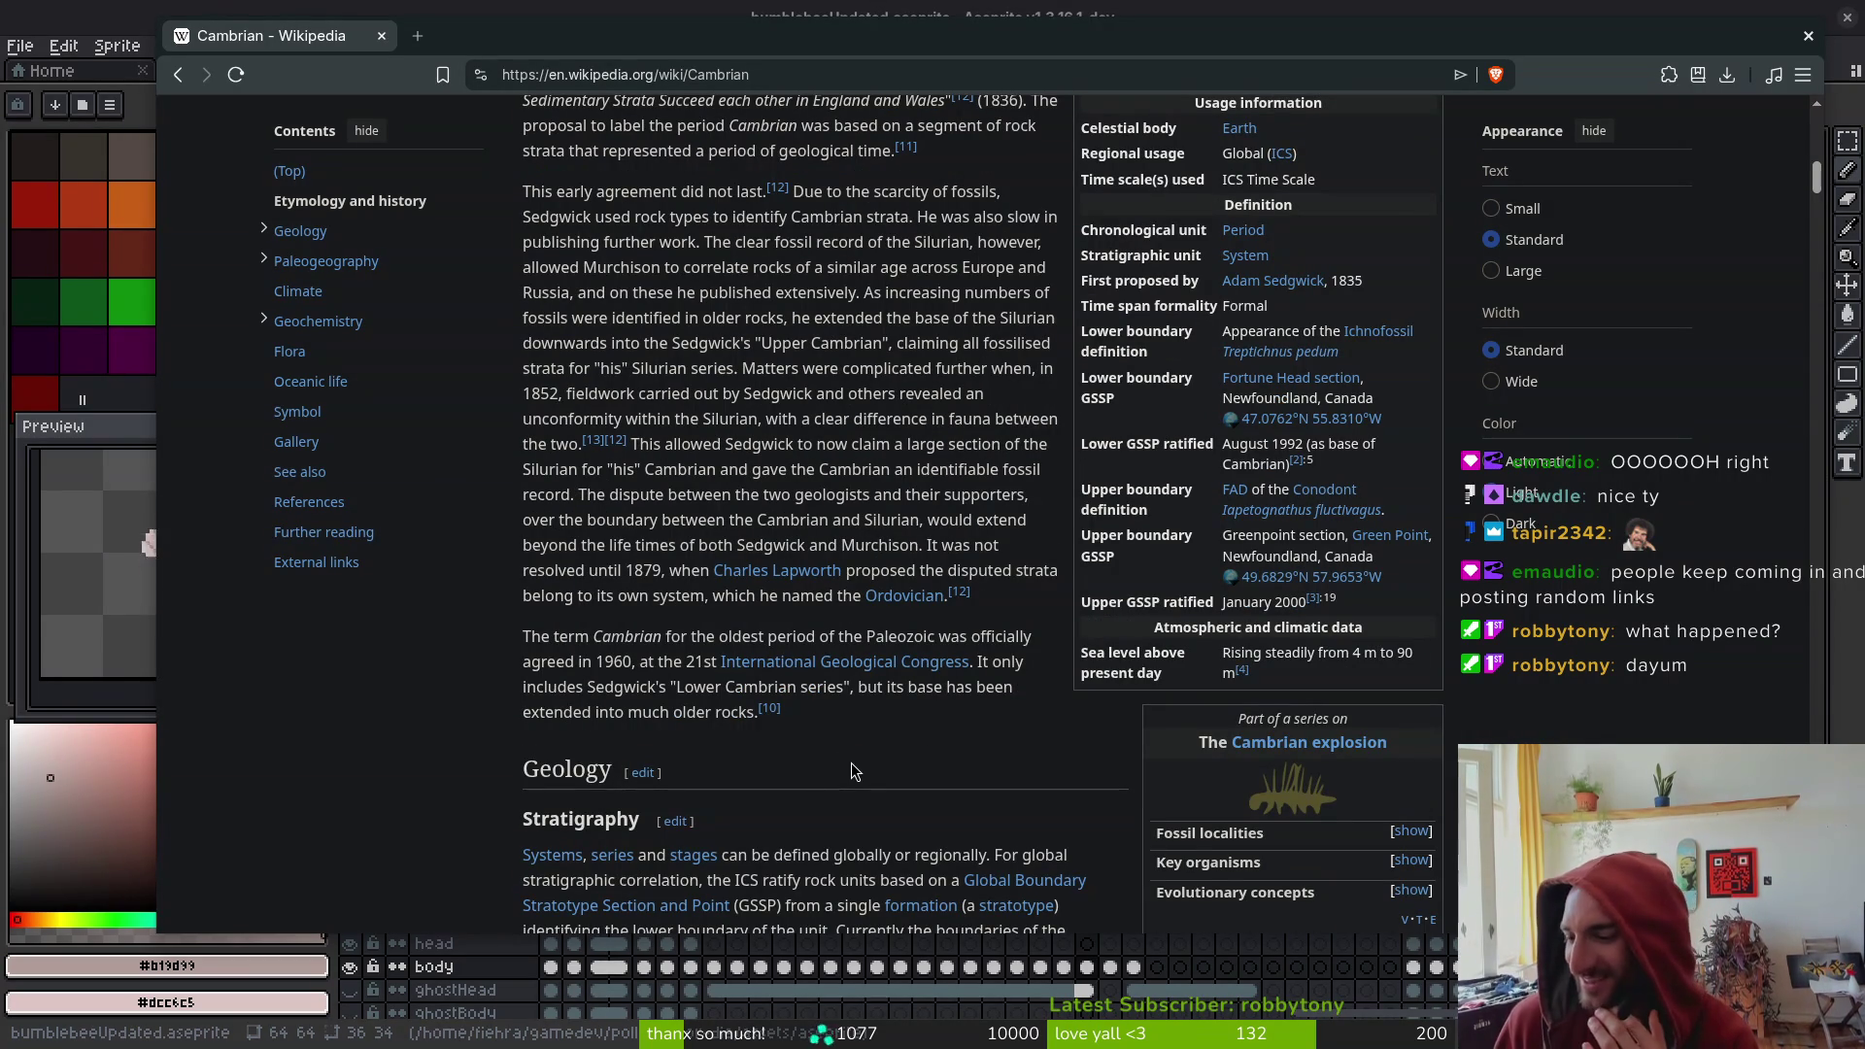
scroll(853, 765, "down", 2)
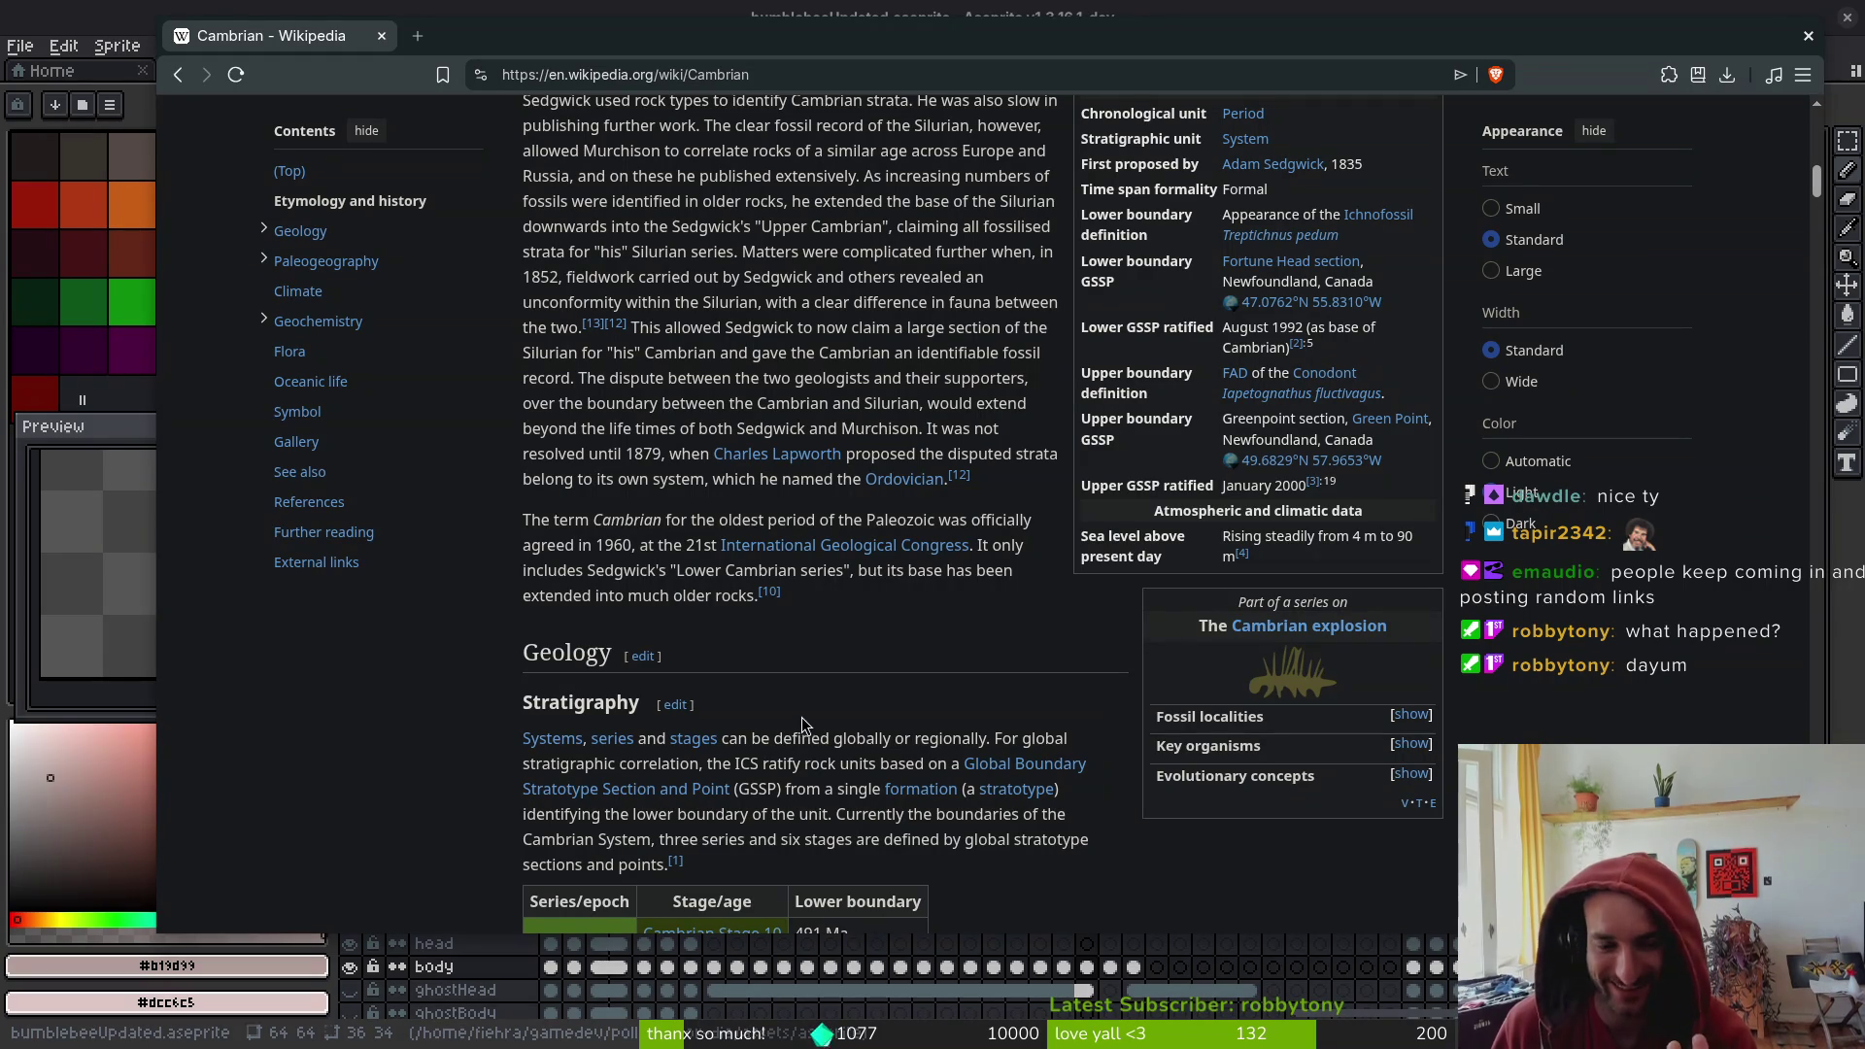
scroll(855, 719, "down", 4)
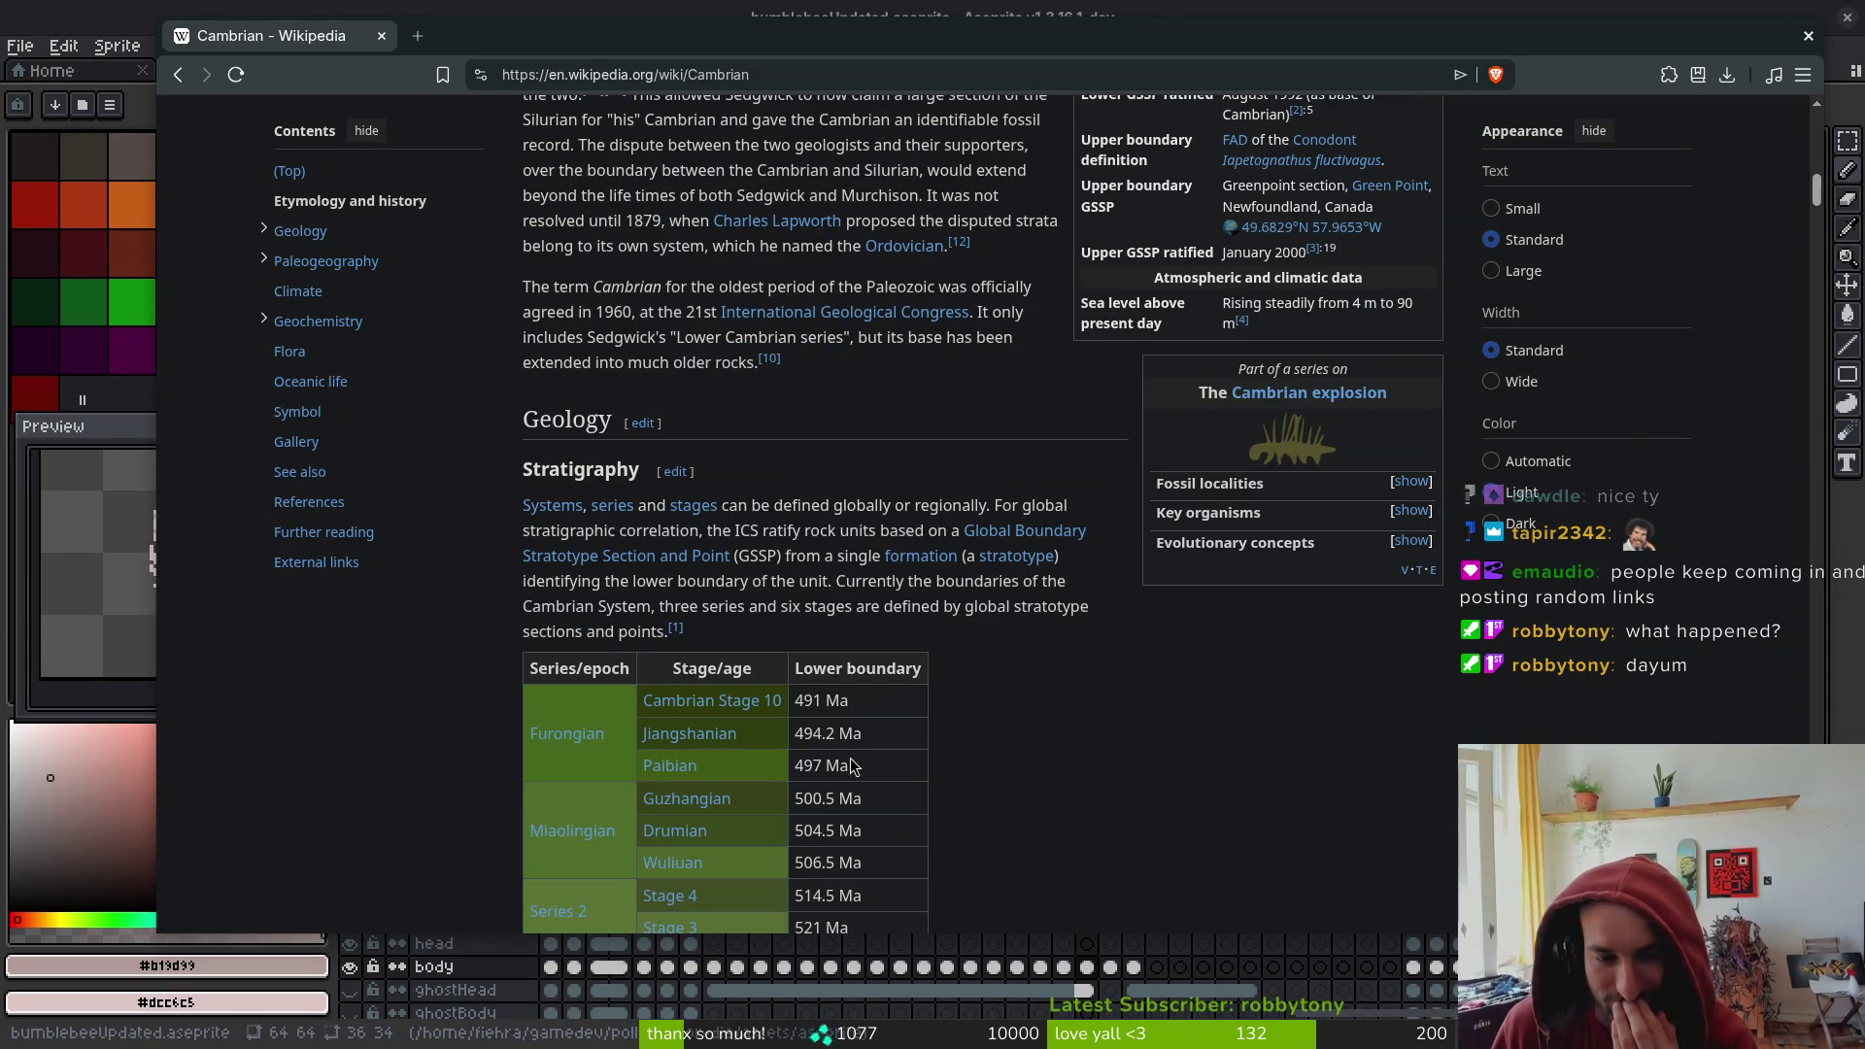
scroll(974, 743, "down", 2)
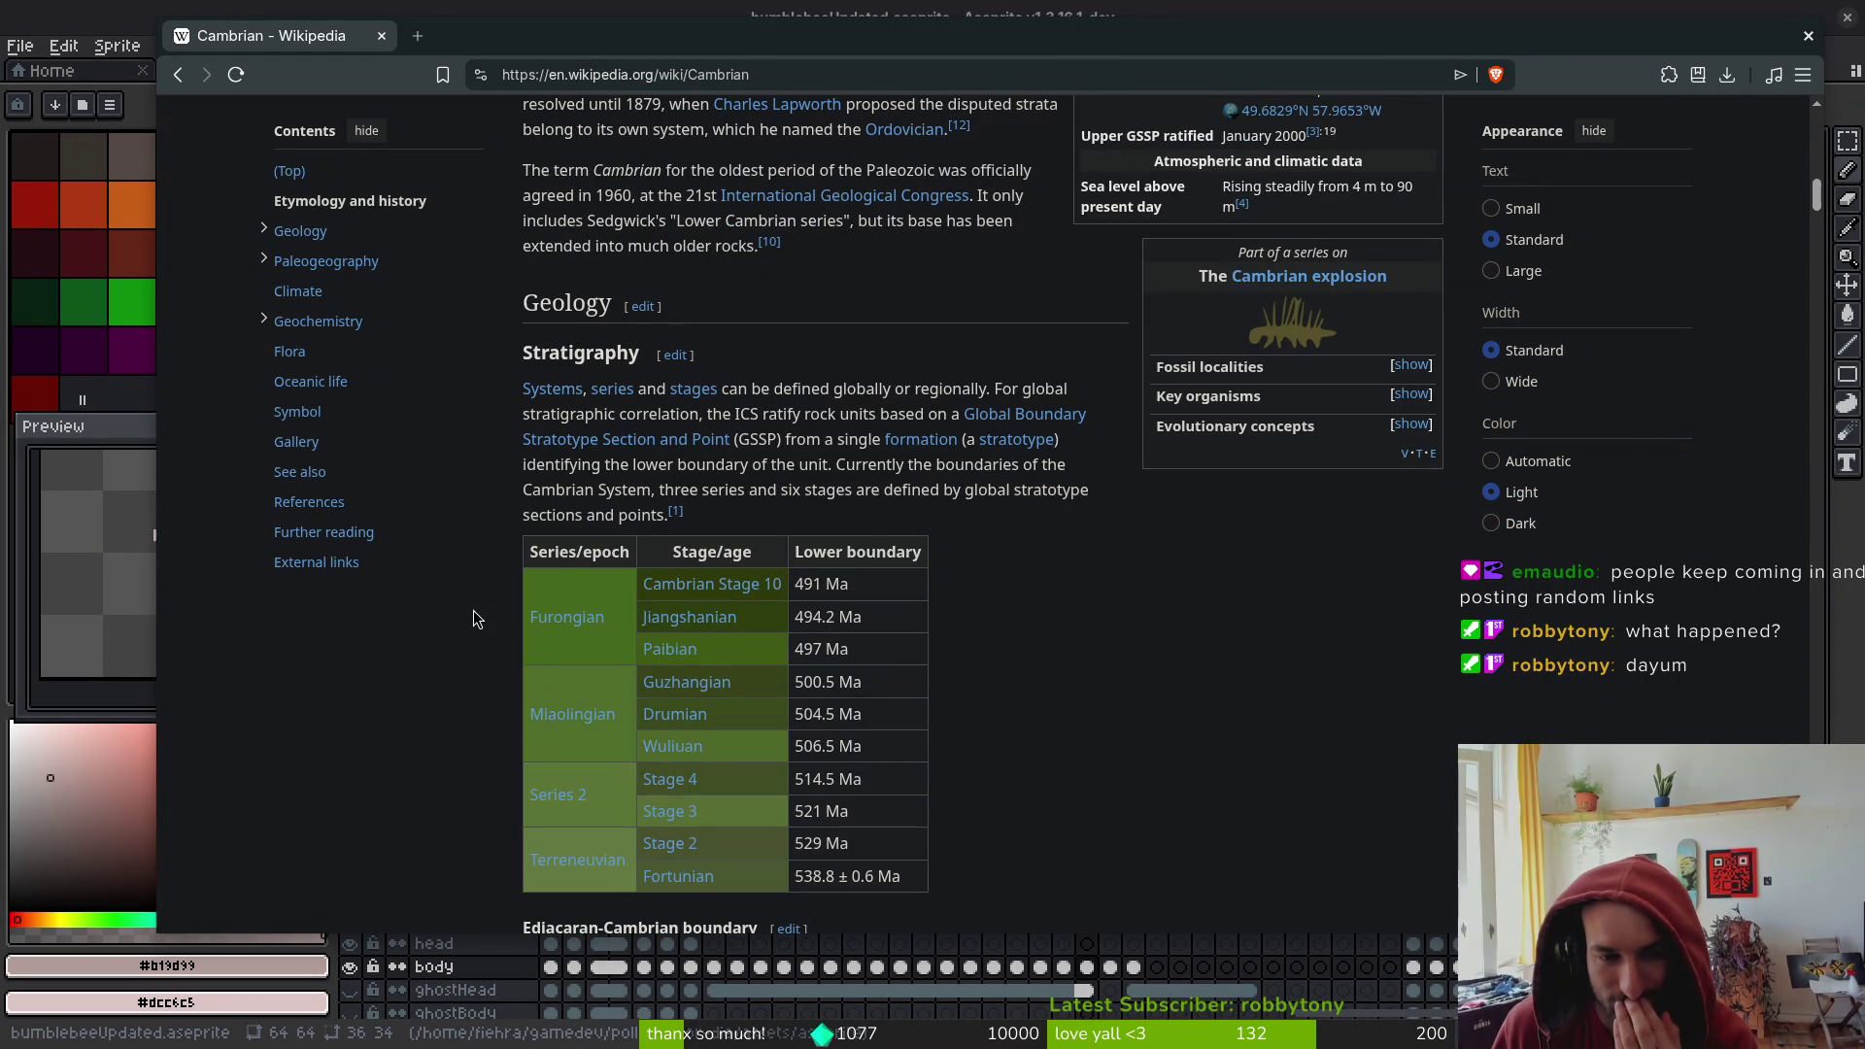
scroll(712, 588, "up", 4)
scroll(1047, 744, "up", 5)
key("alt+Left")
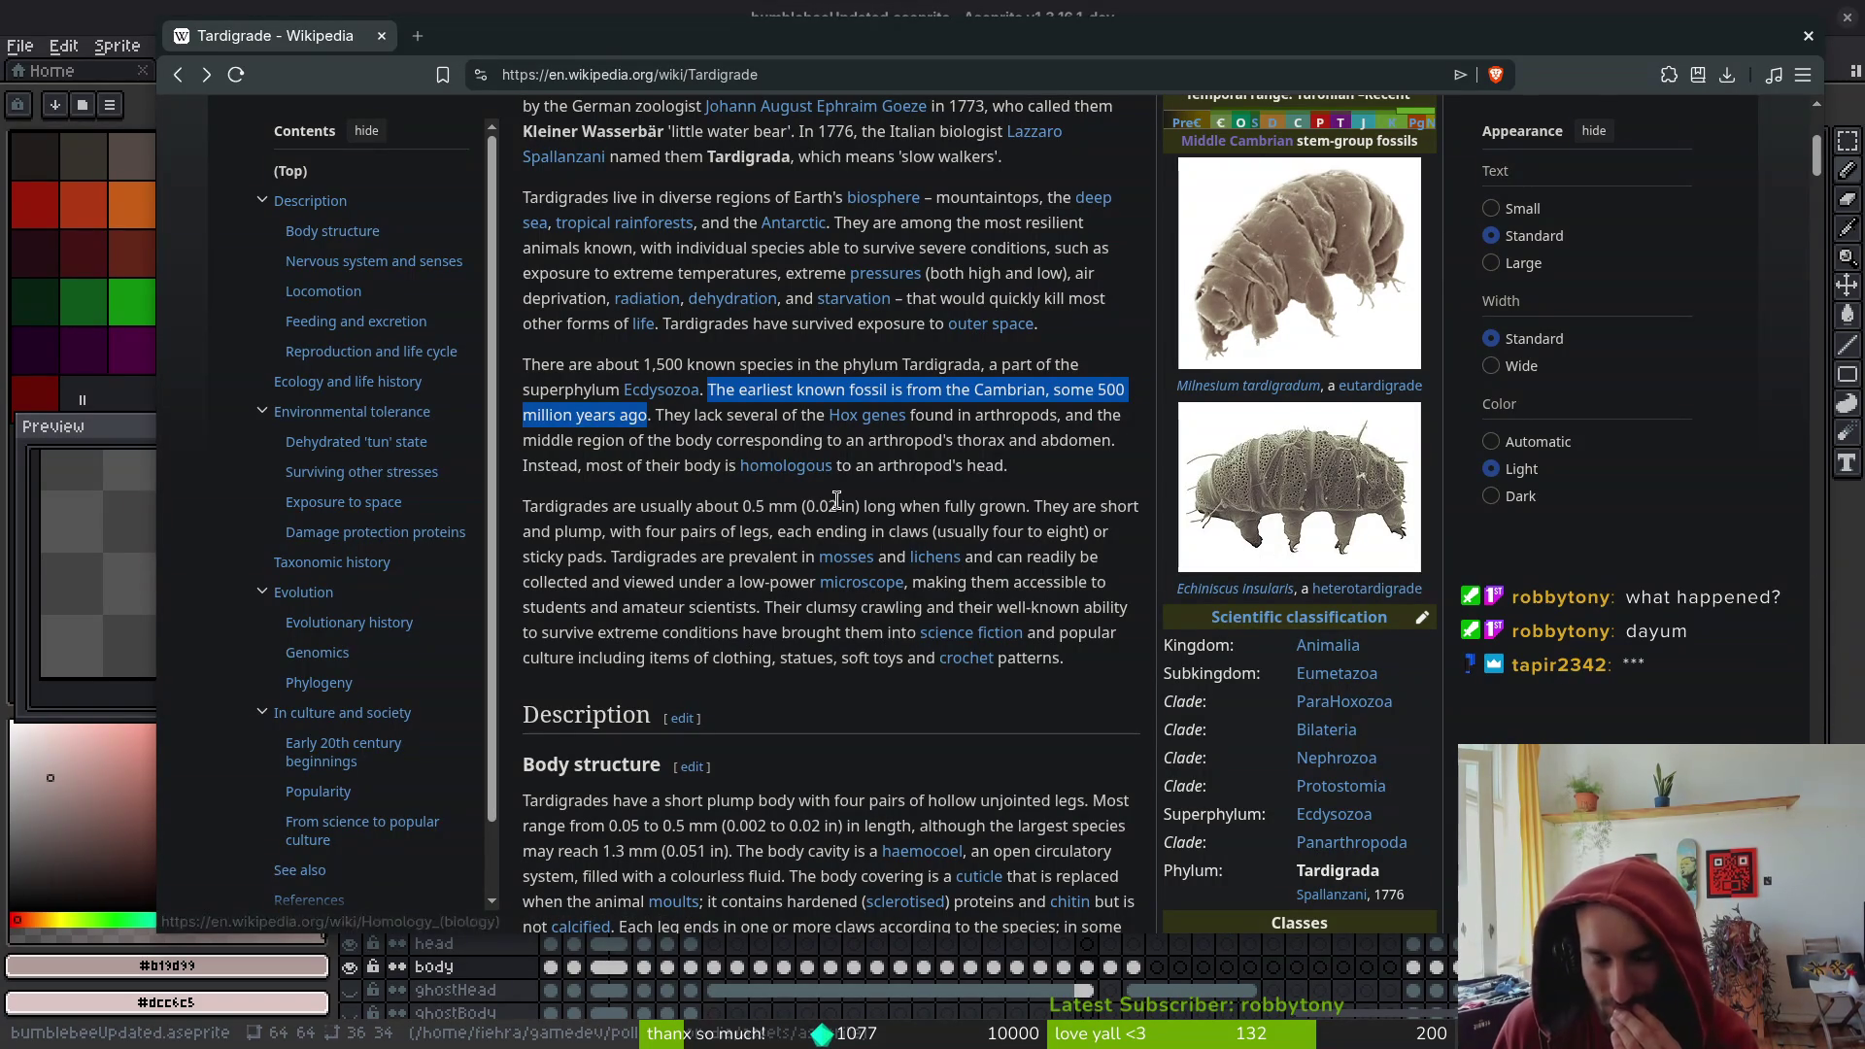
left_click(843, 725)
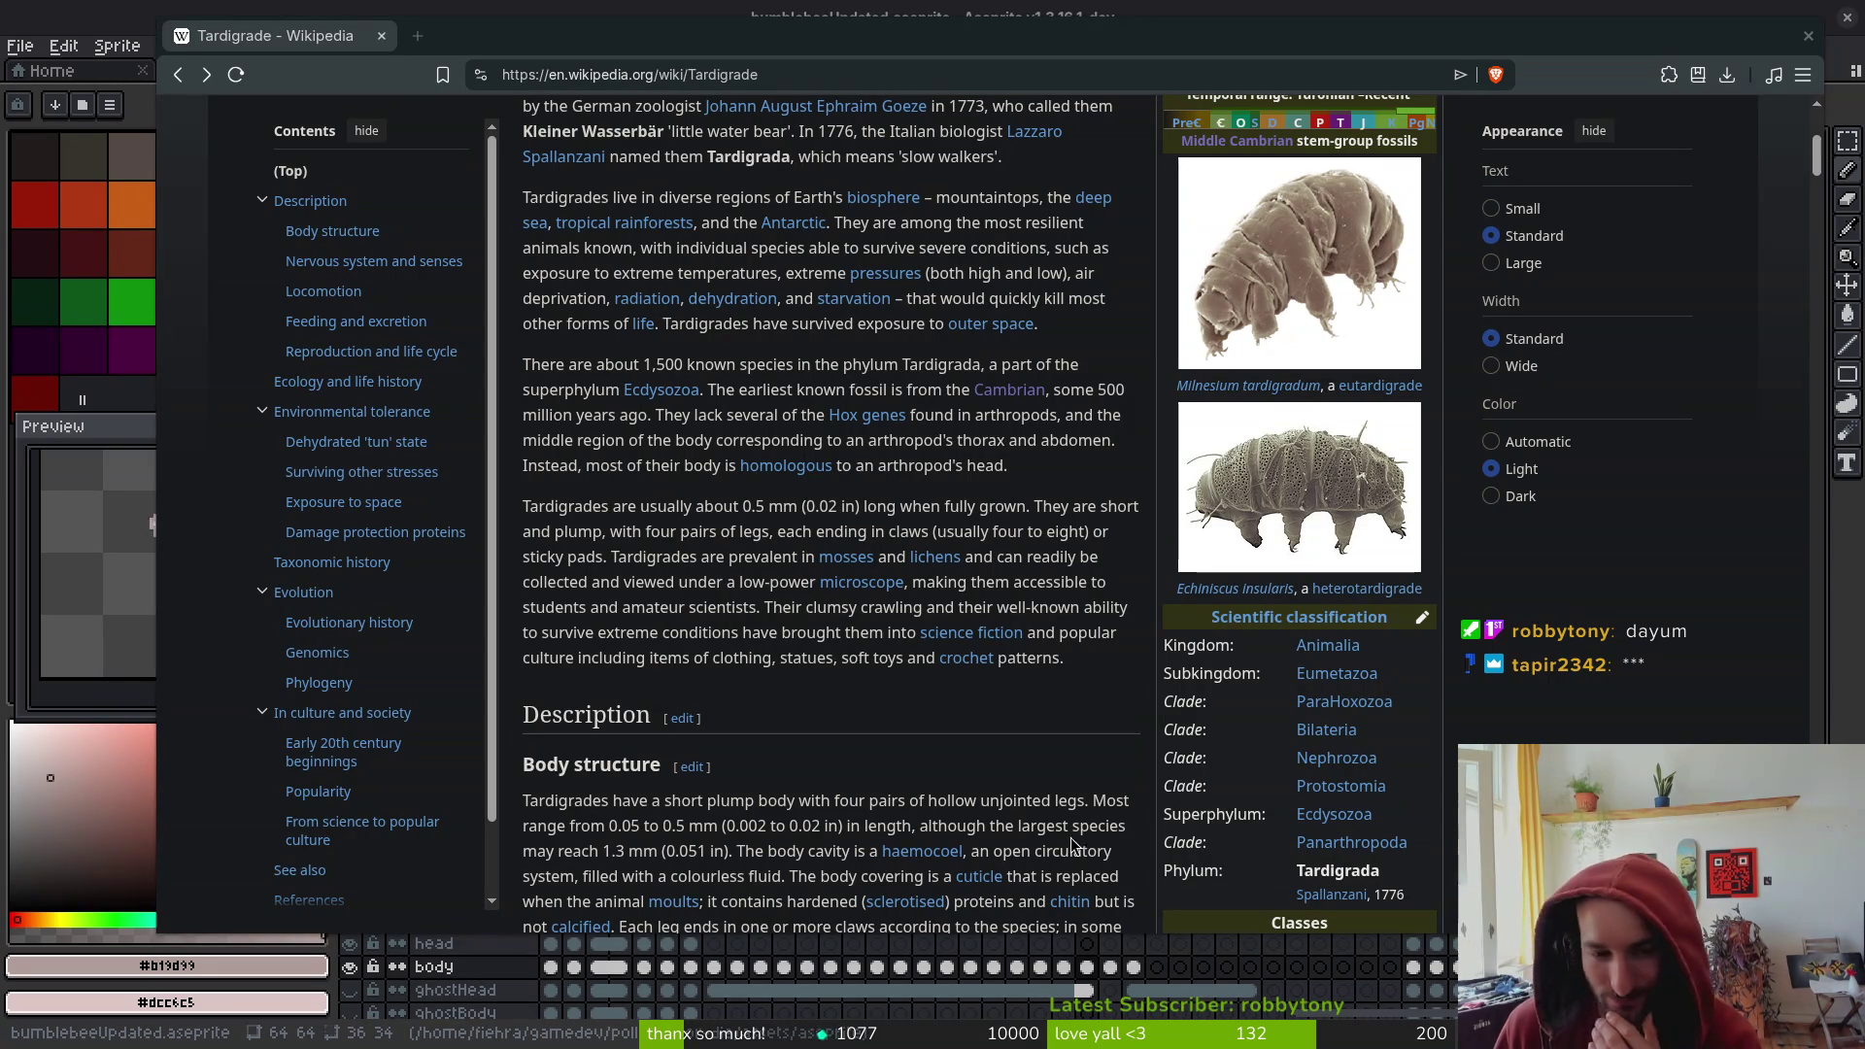
scroll(791, 700, "down", 5)
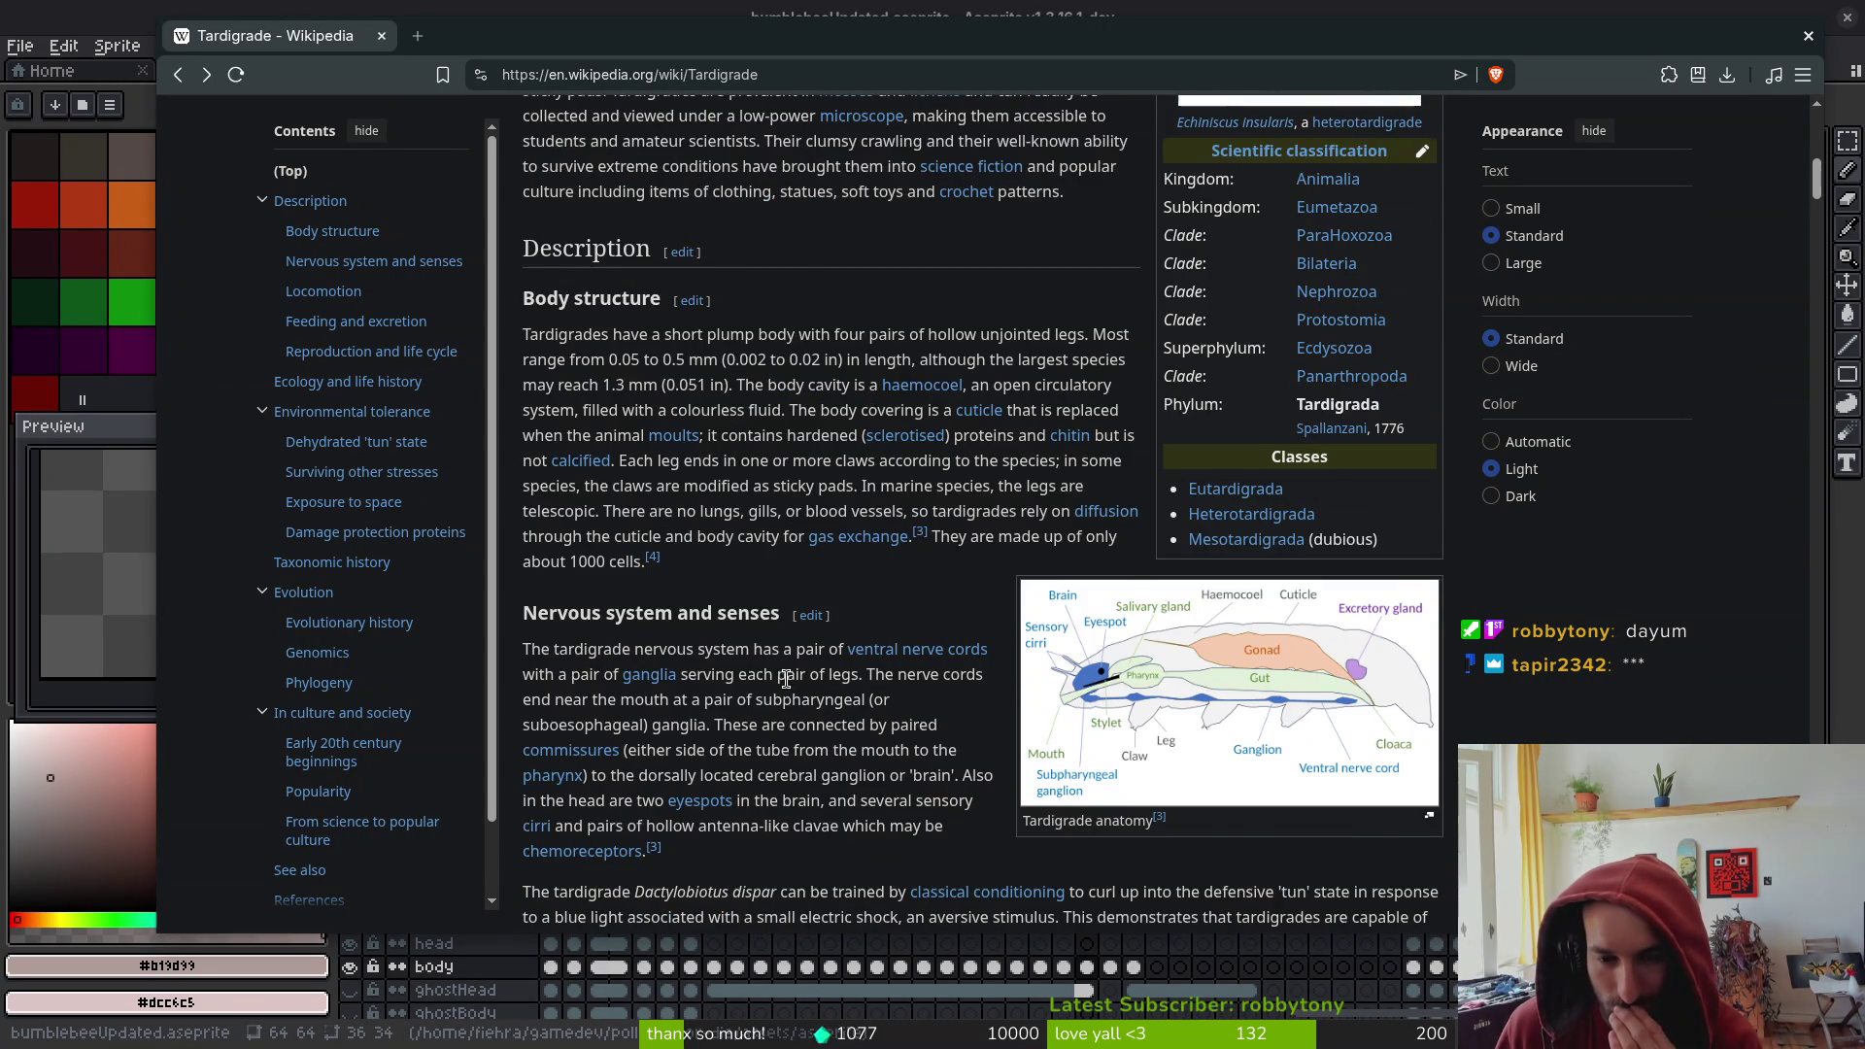
scroll(785, 679, "down", 1)
scroll(748, 670, "down", 1)
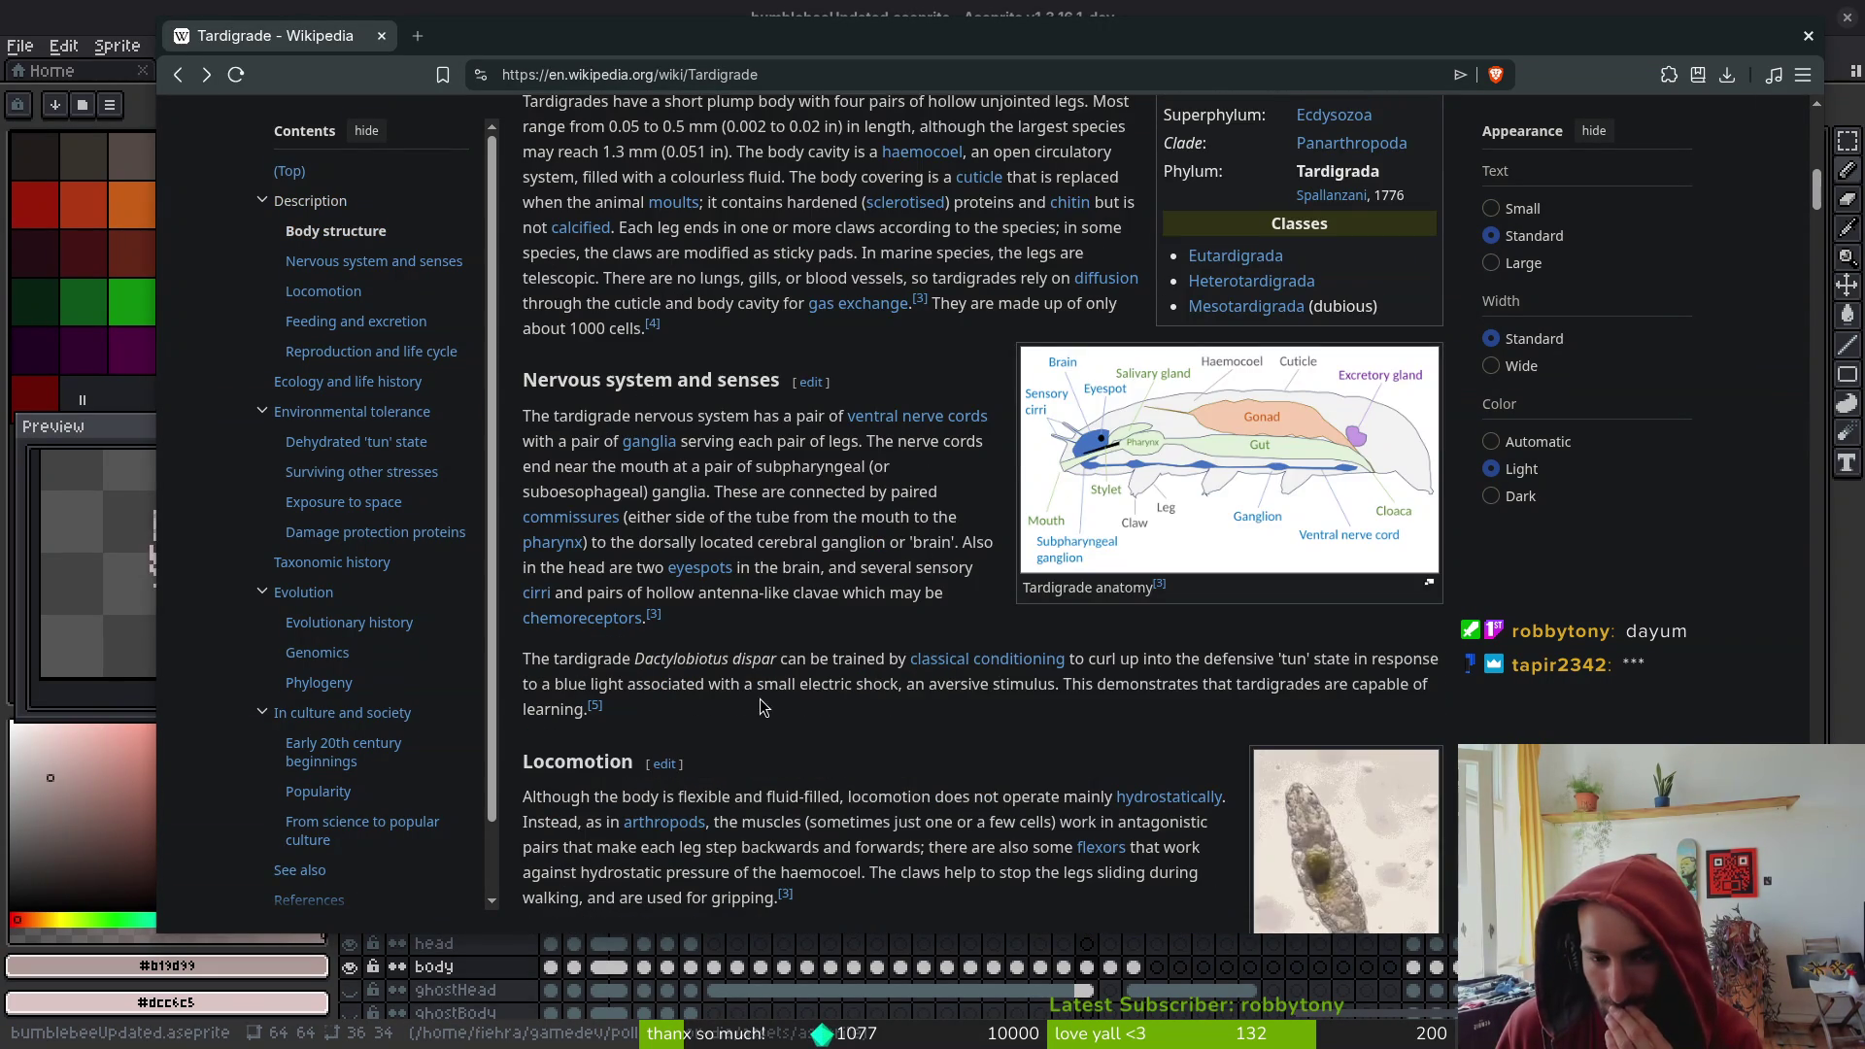
scroll(814, 756, "down", 2)
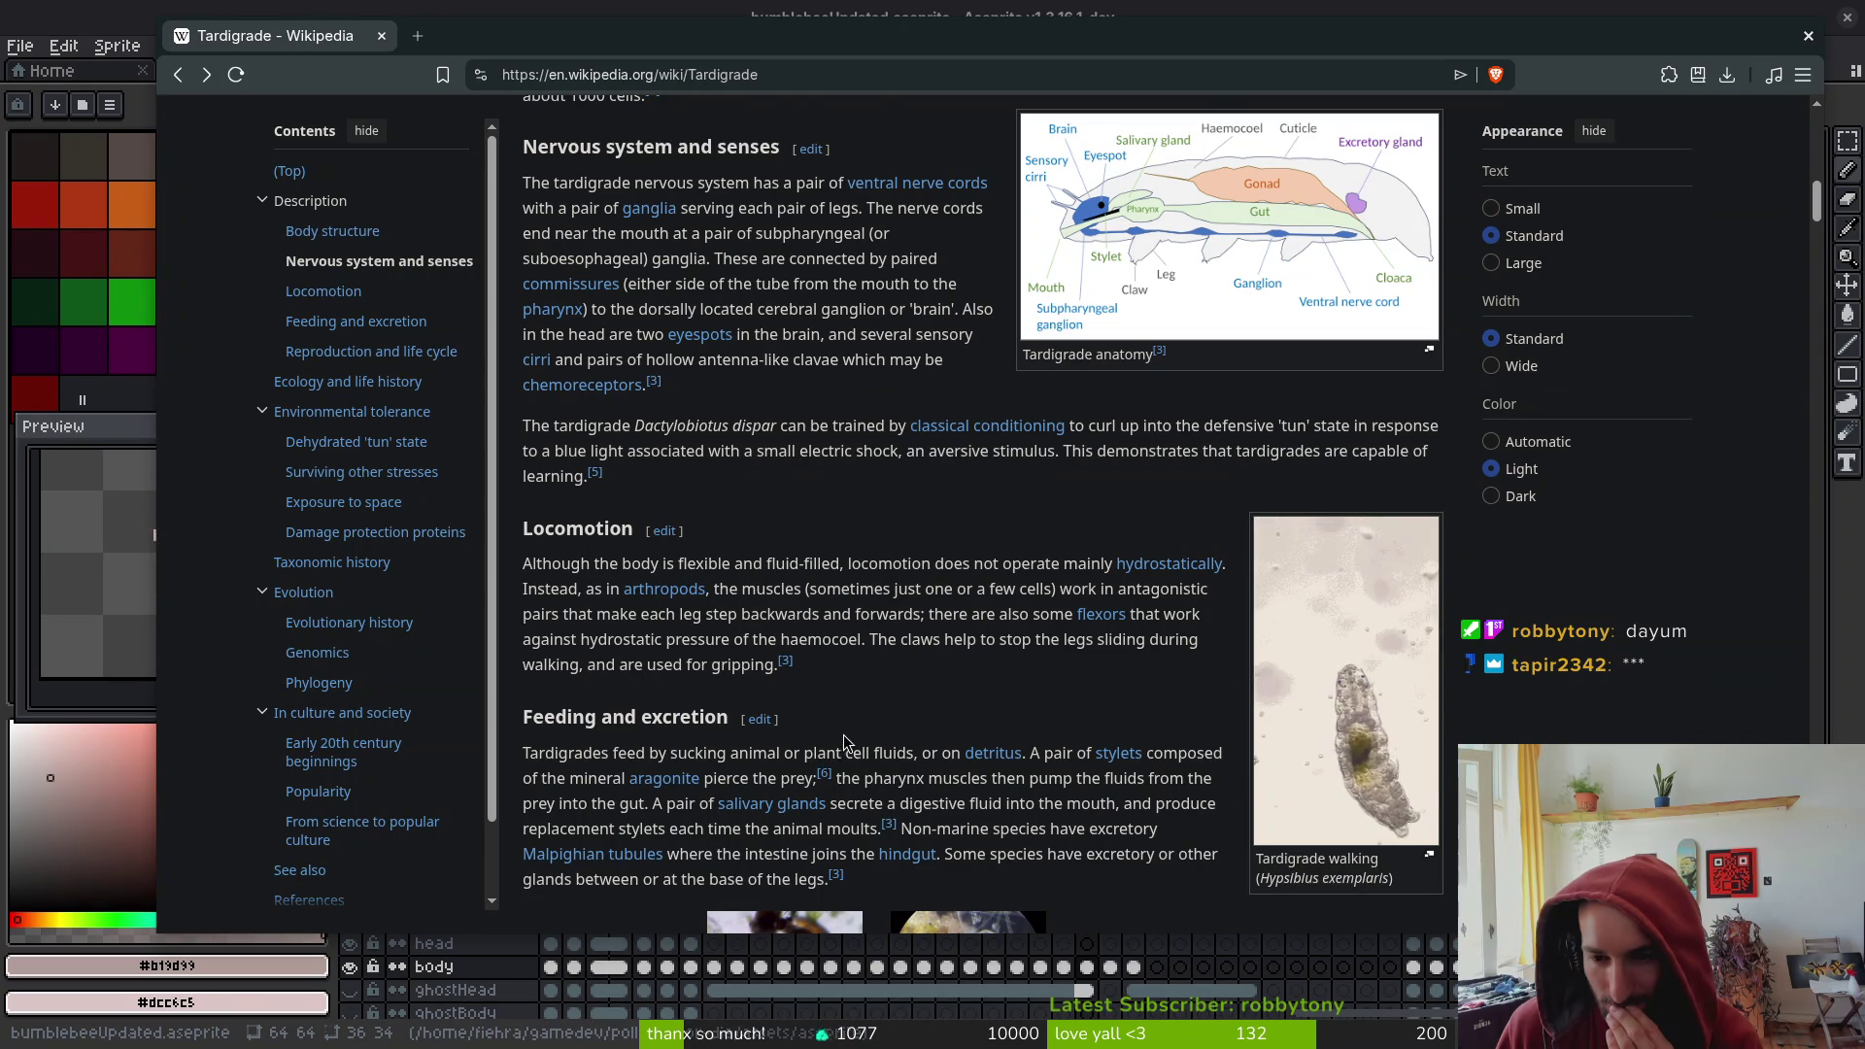
scroll(814, 756, "down", 3)
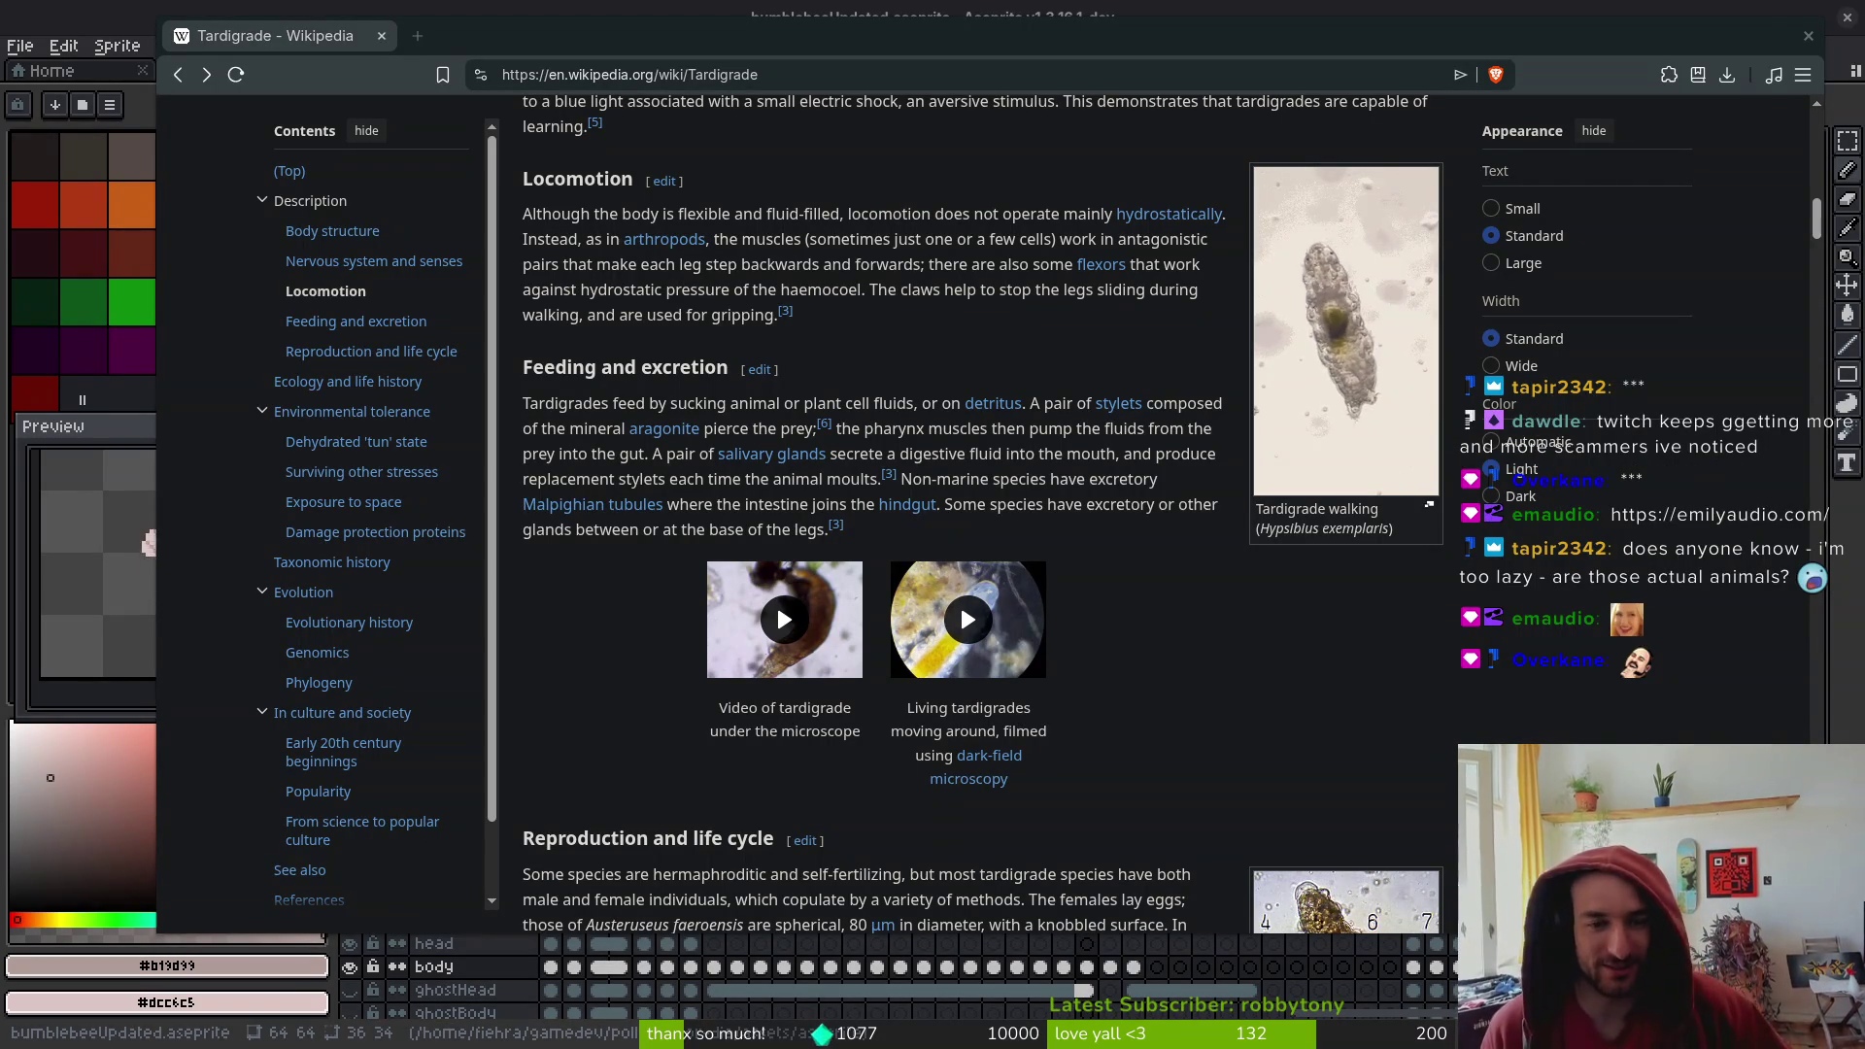
scroll(1352, 746, "up", 15)
scroll(1352, 745, "down", 3)
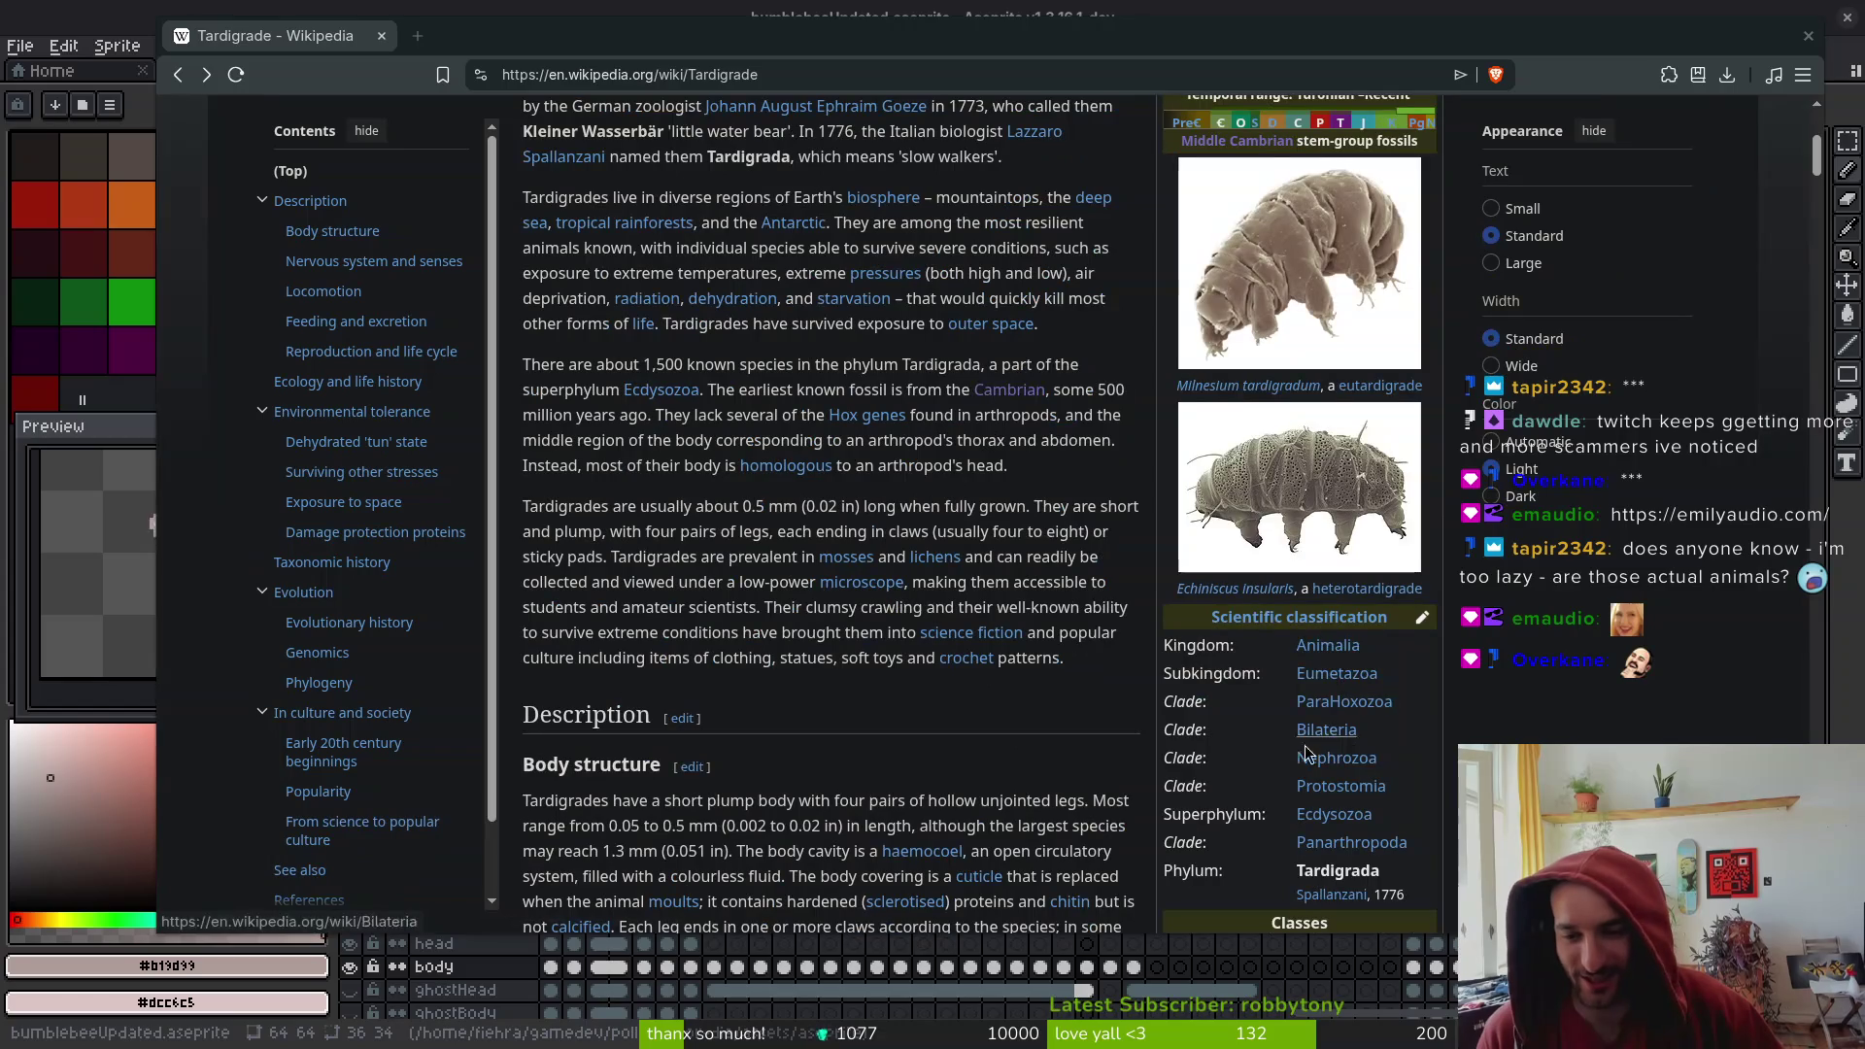
mouse_move(1348, 651)
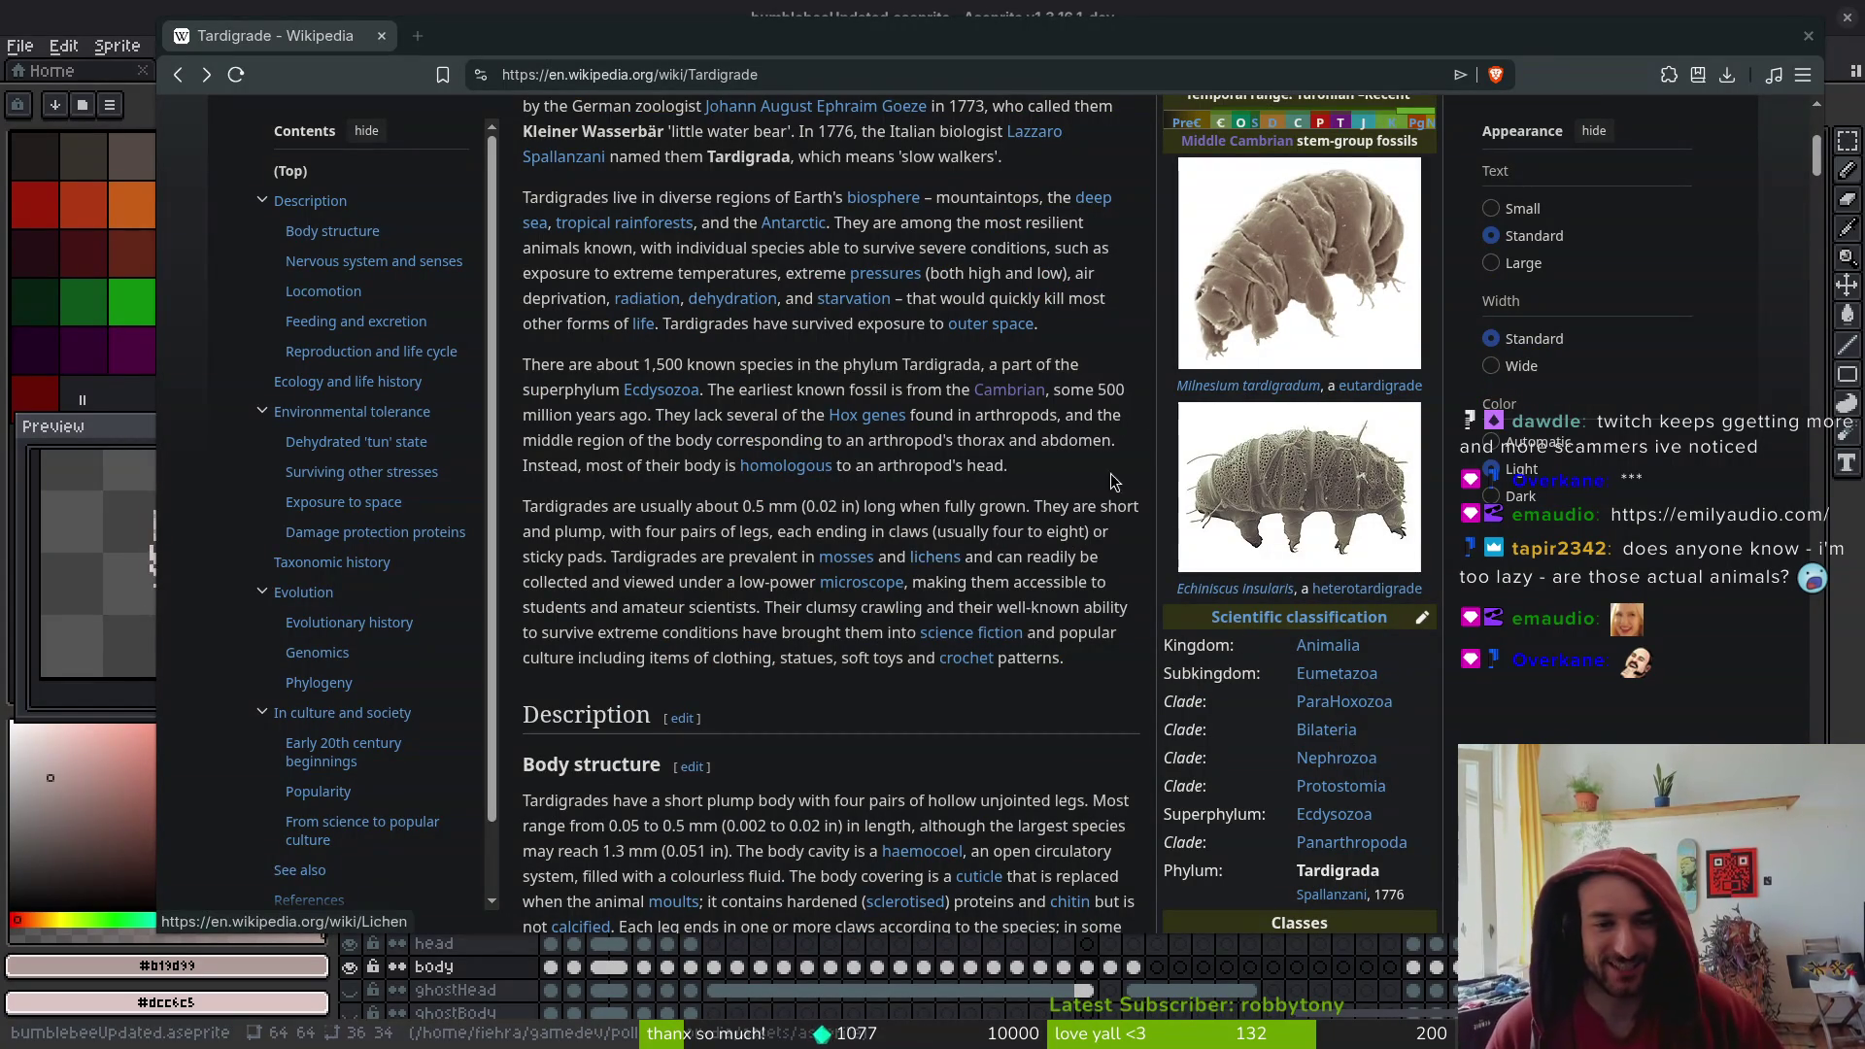
scroll(1108, 425, "up", 3)
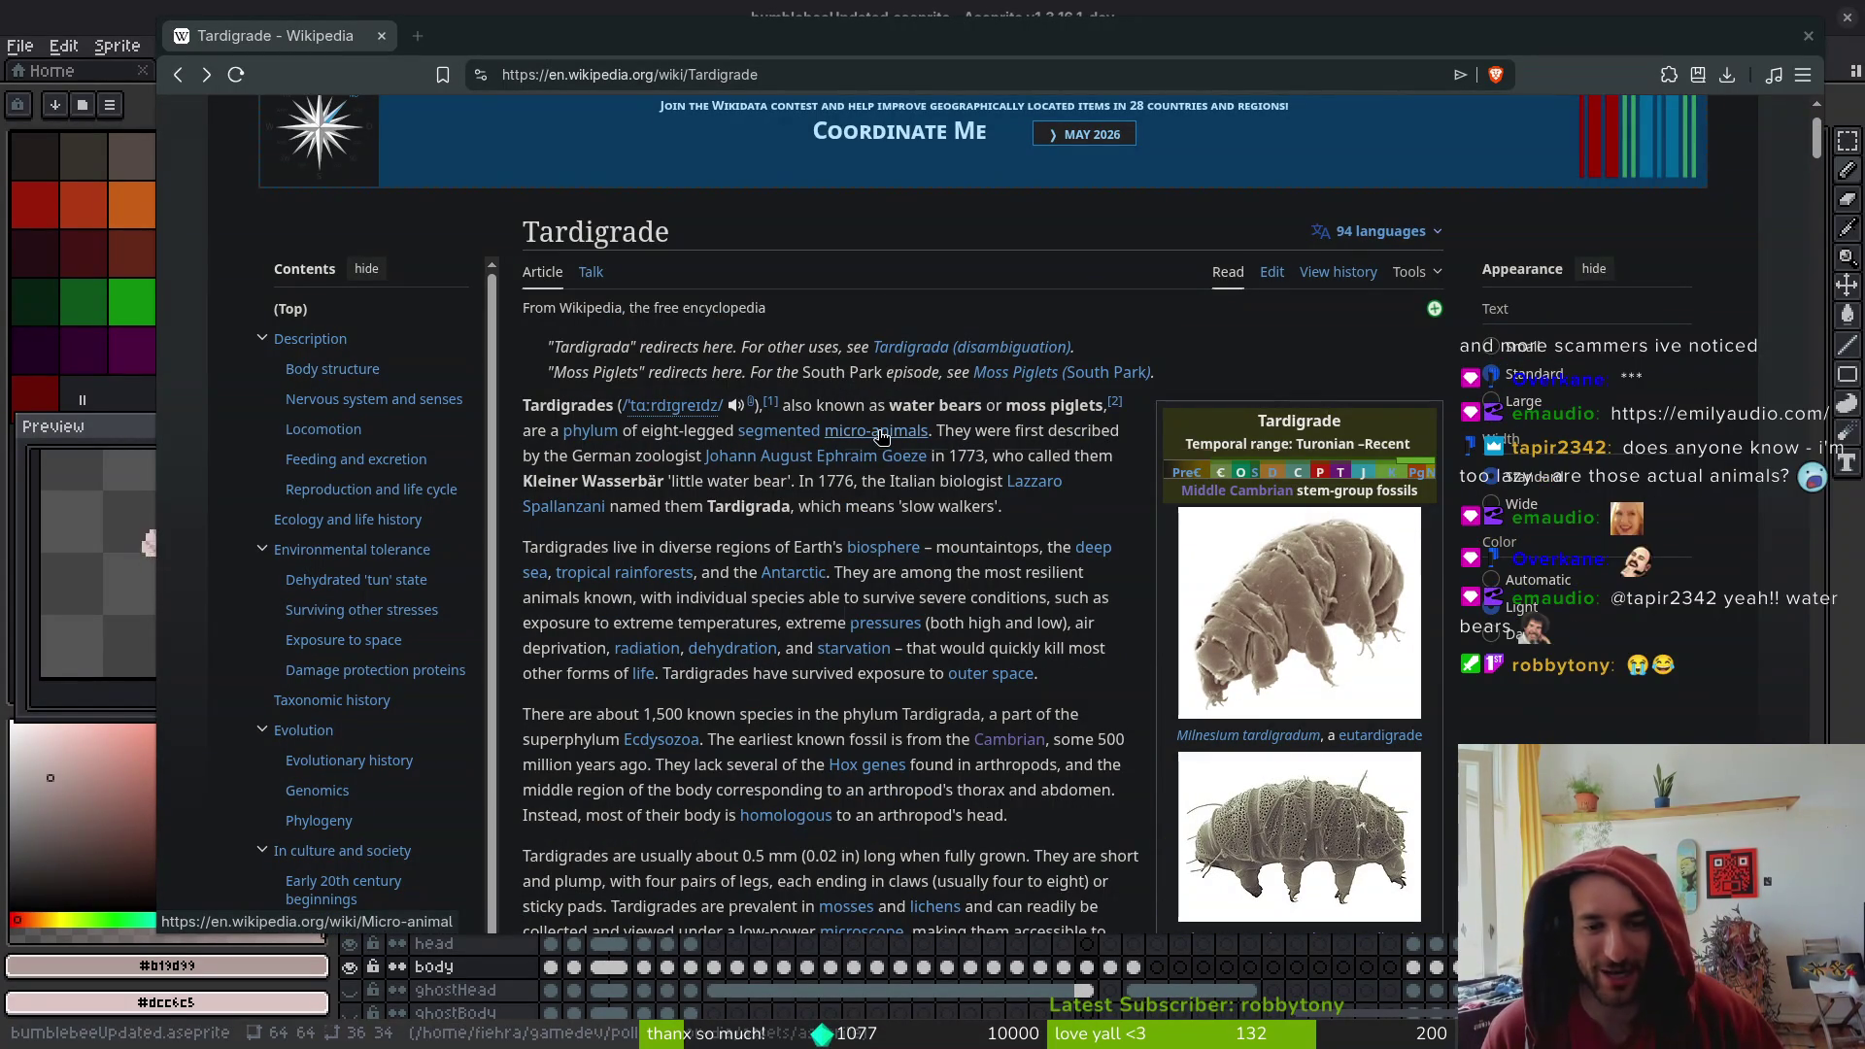
mouse_move(881, 434)
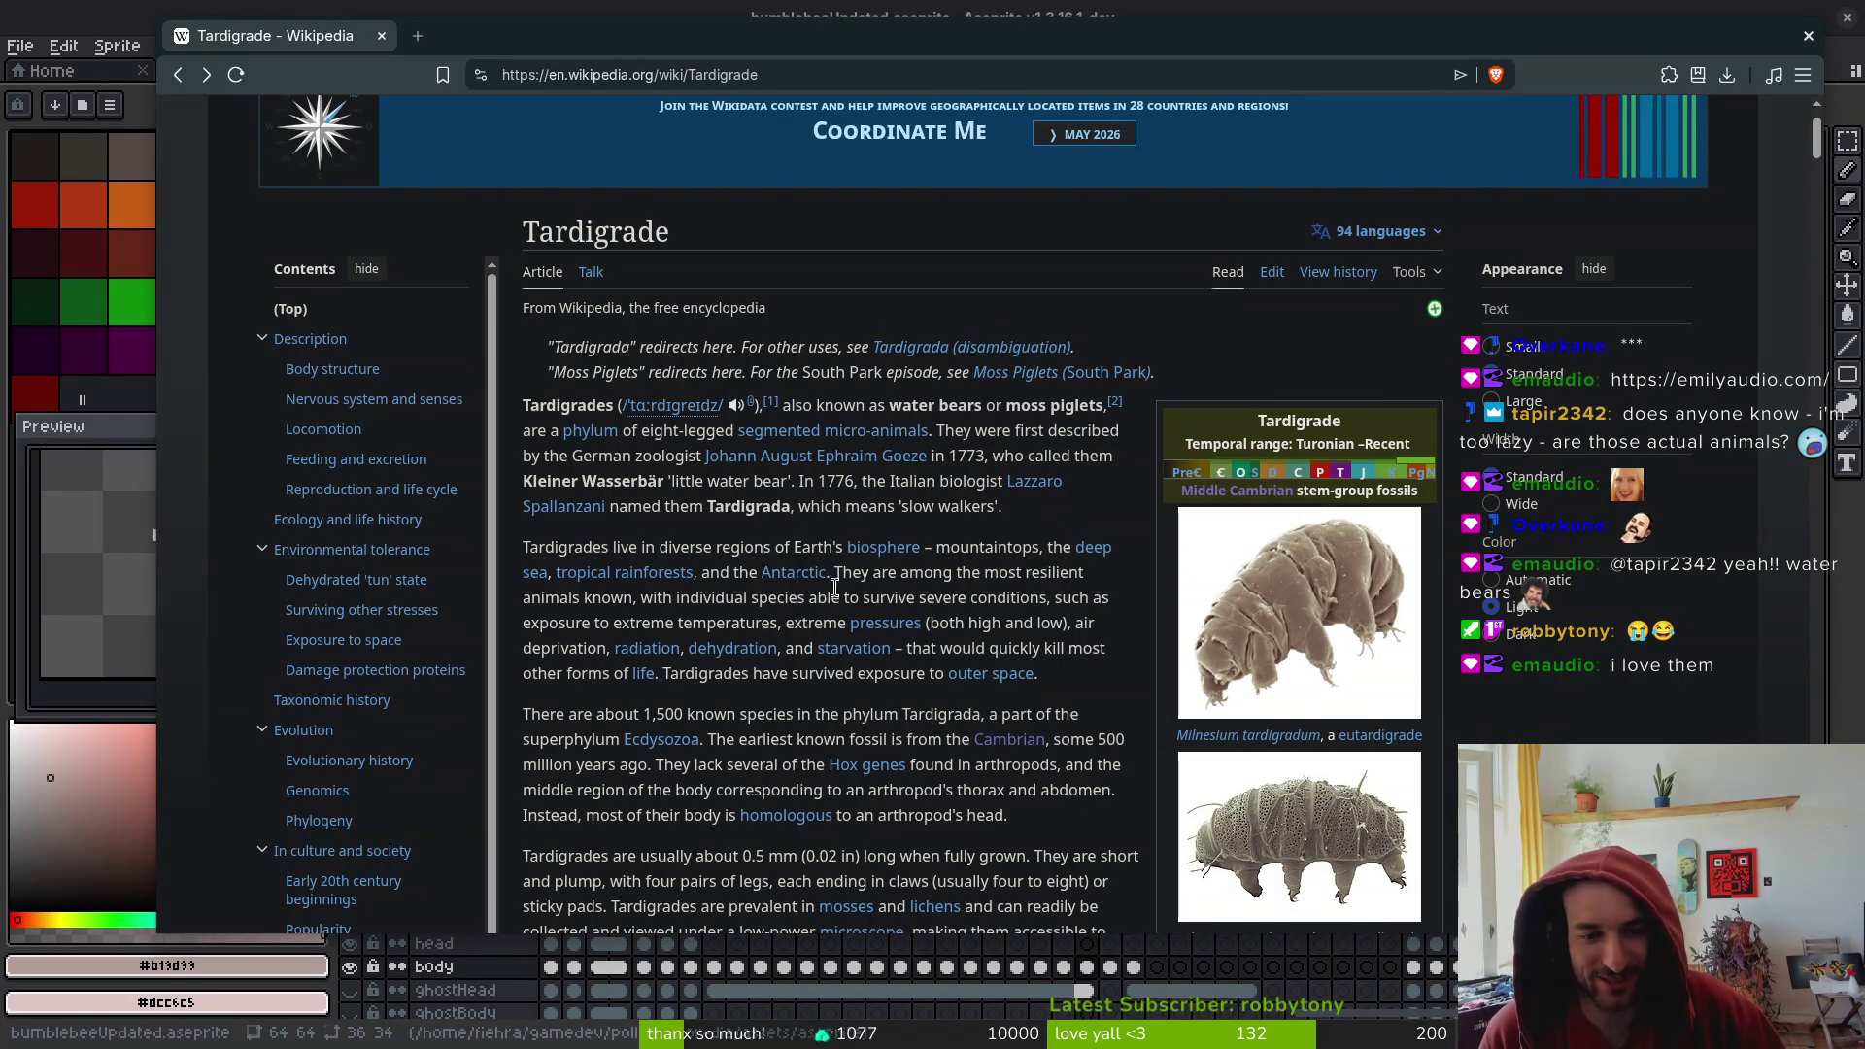
mouse_move(781, 583)
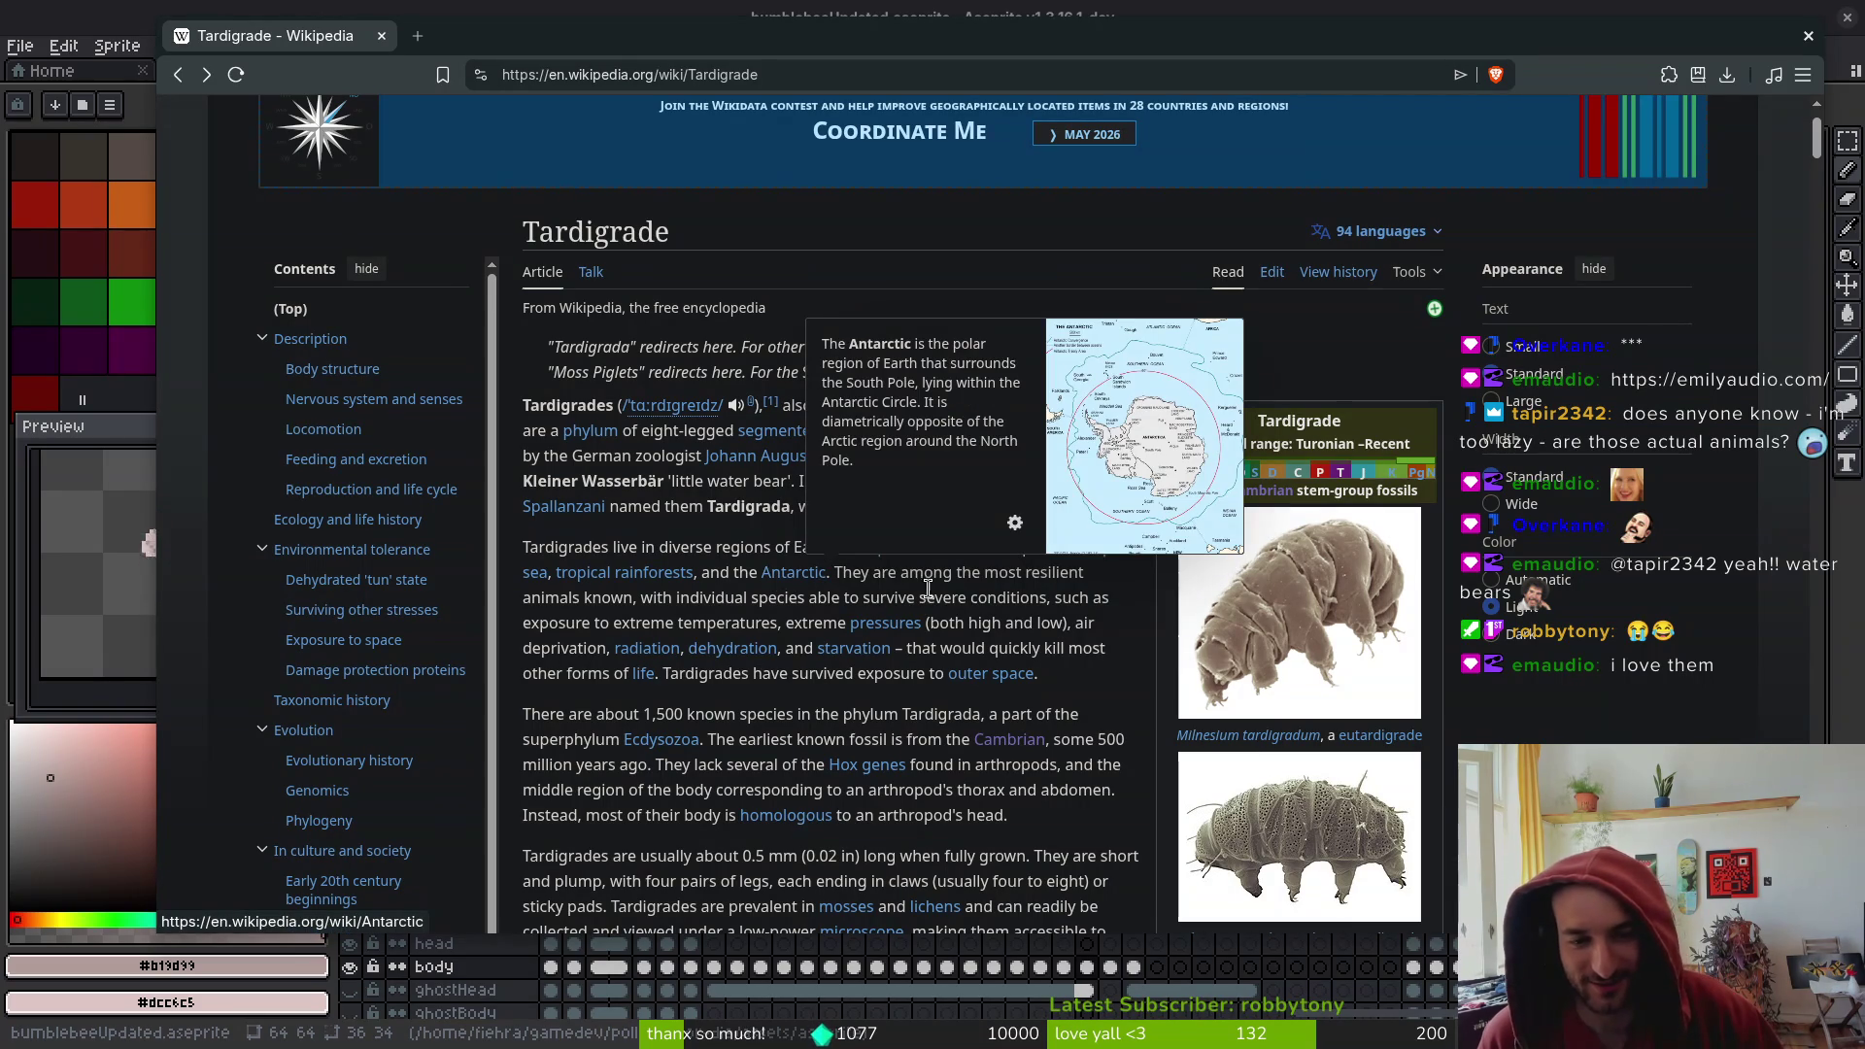
scroll(908, 590, "down", 5)
scroll(842, 668, "down", 1)
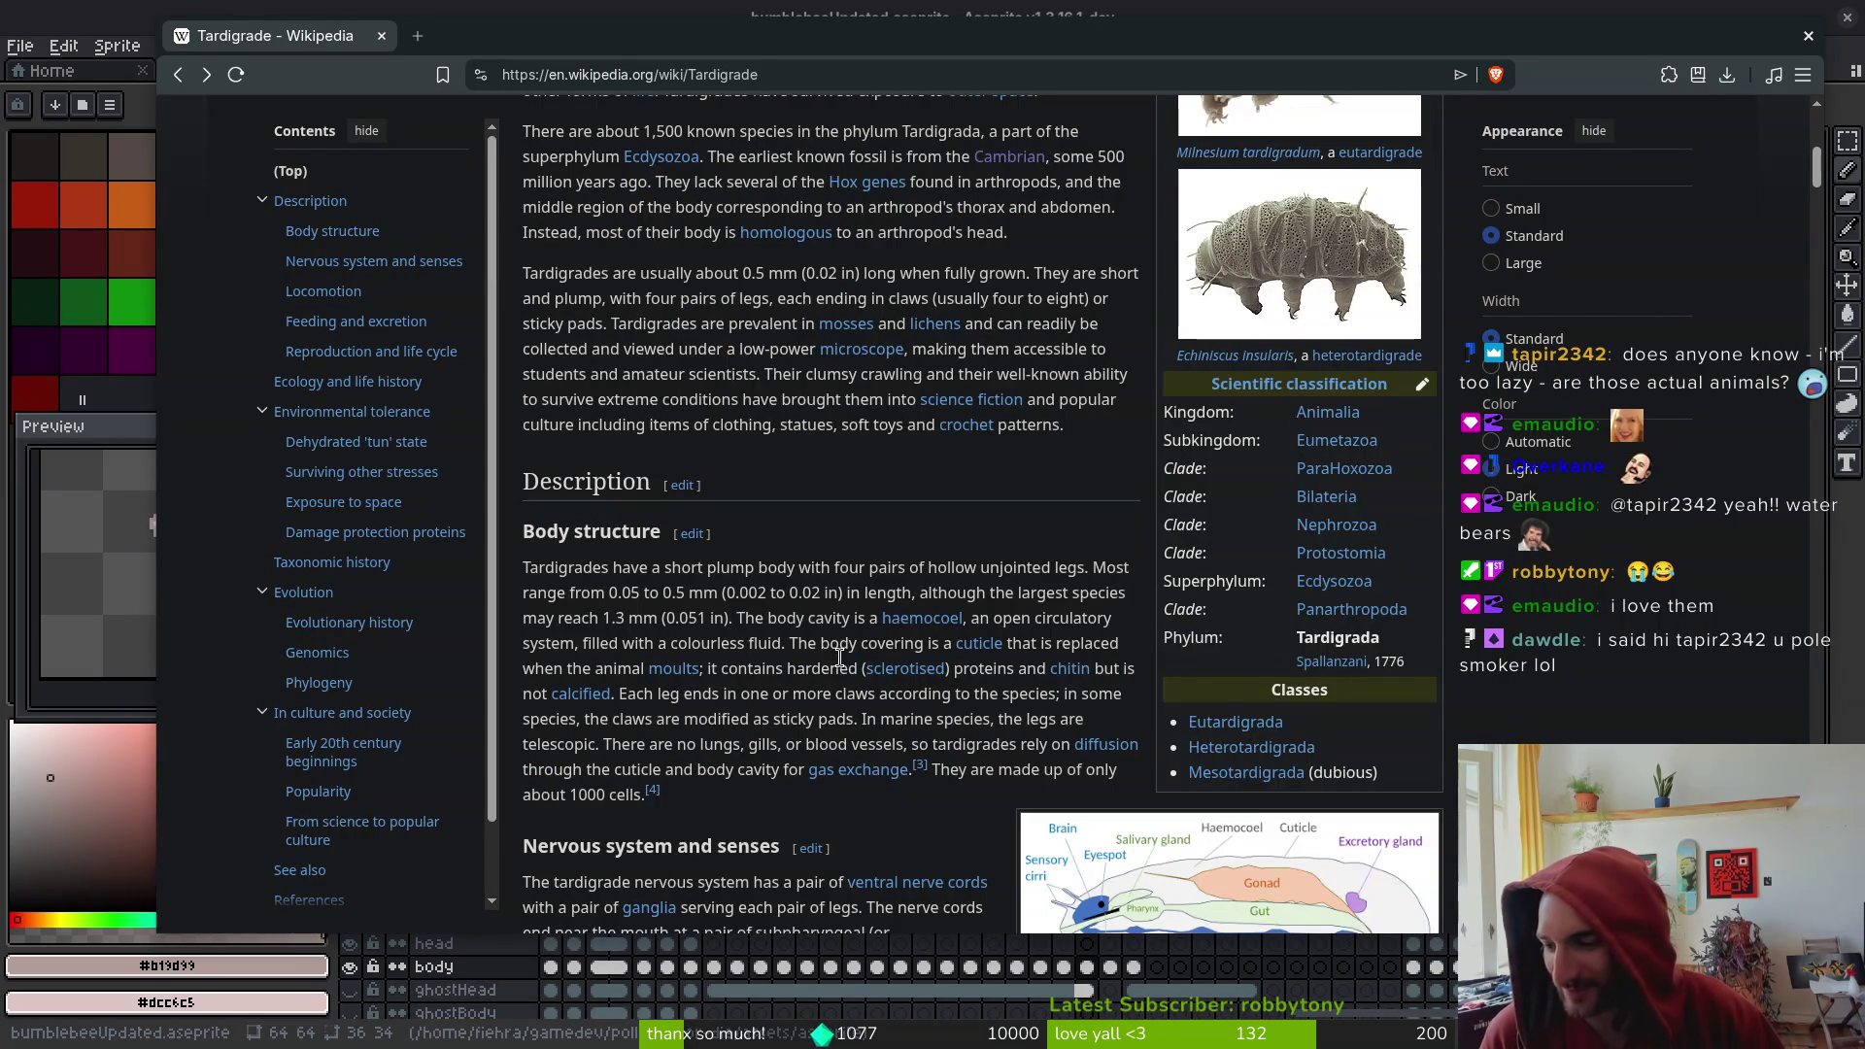
scroll(835, 602, "down", 1)
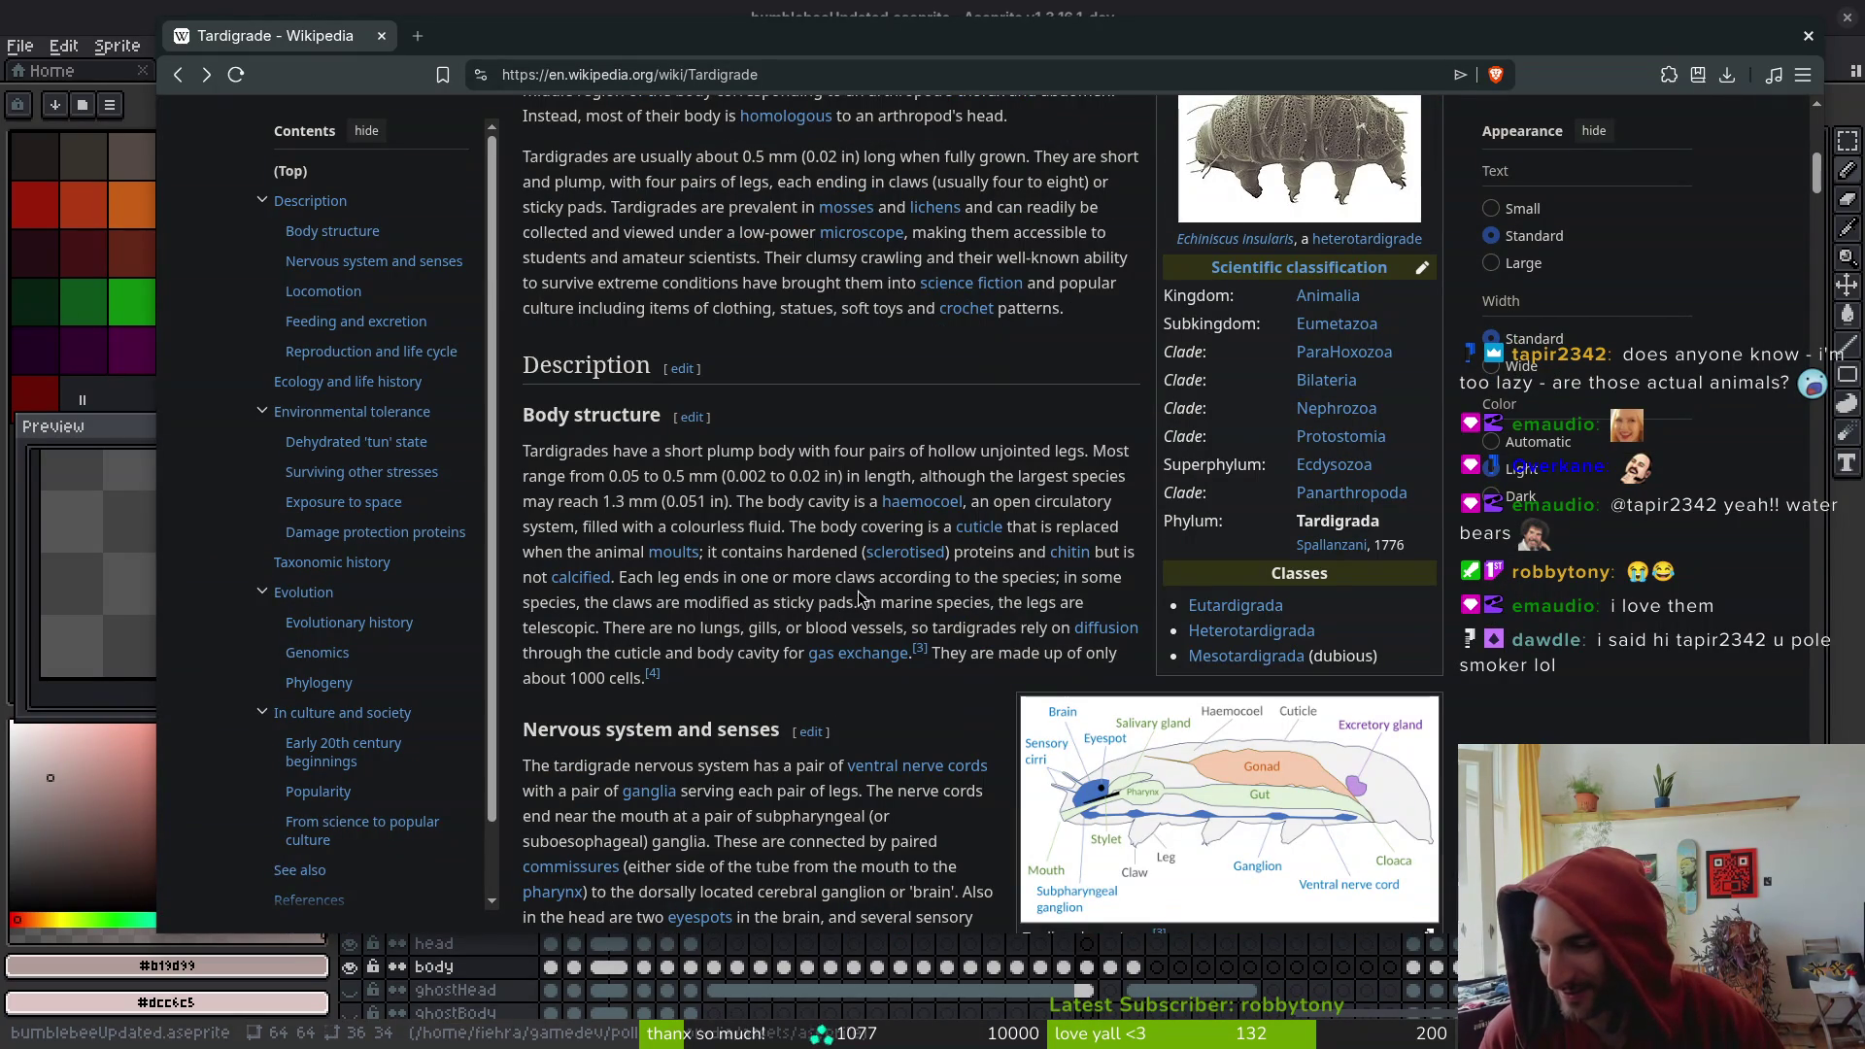
mouse_move(871, 560)
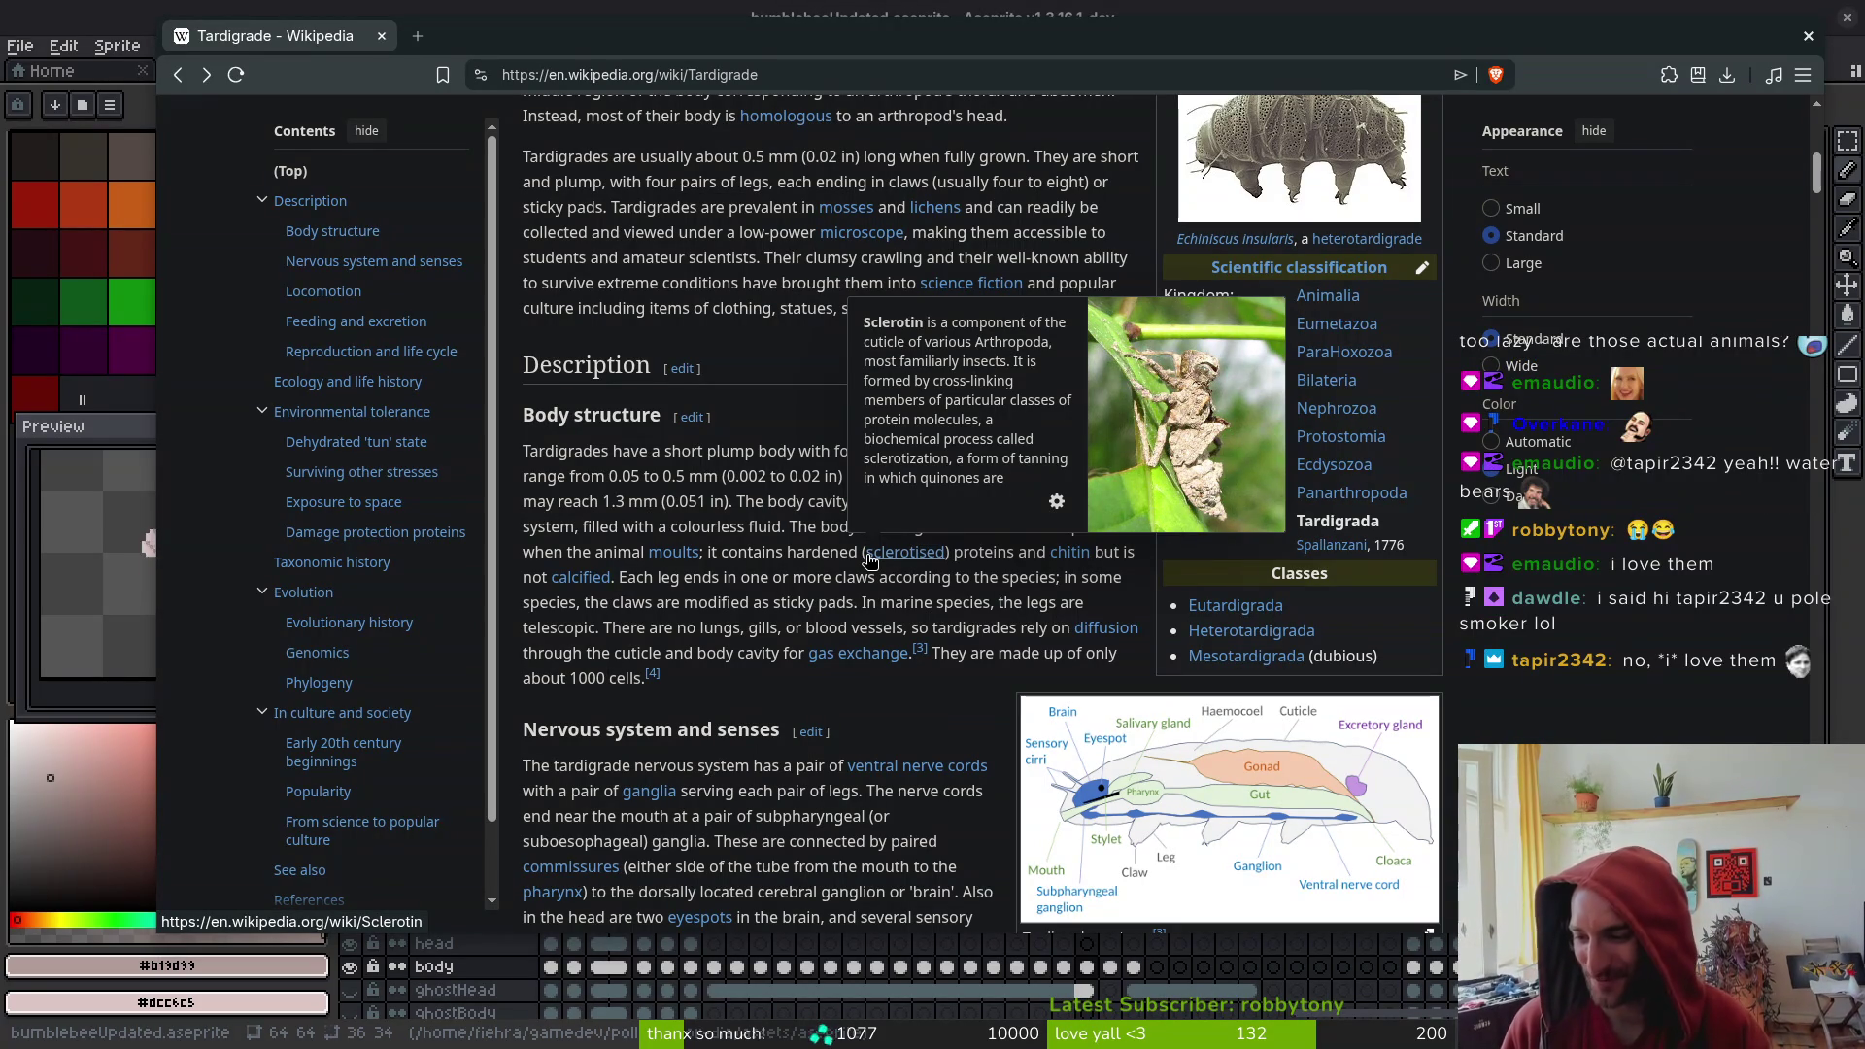
scroll(813, 582, "down", 2)
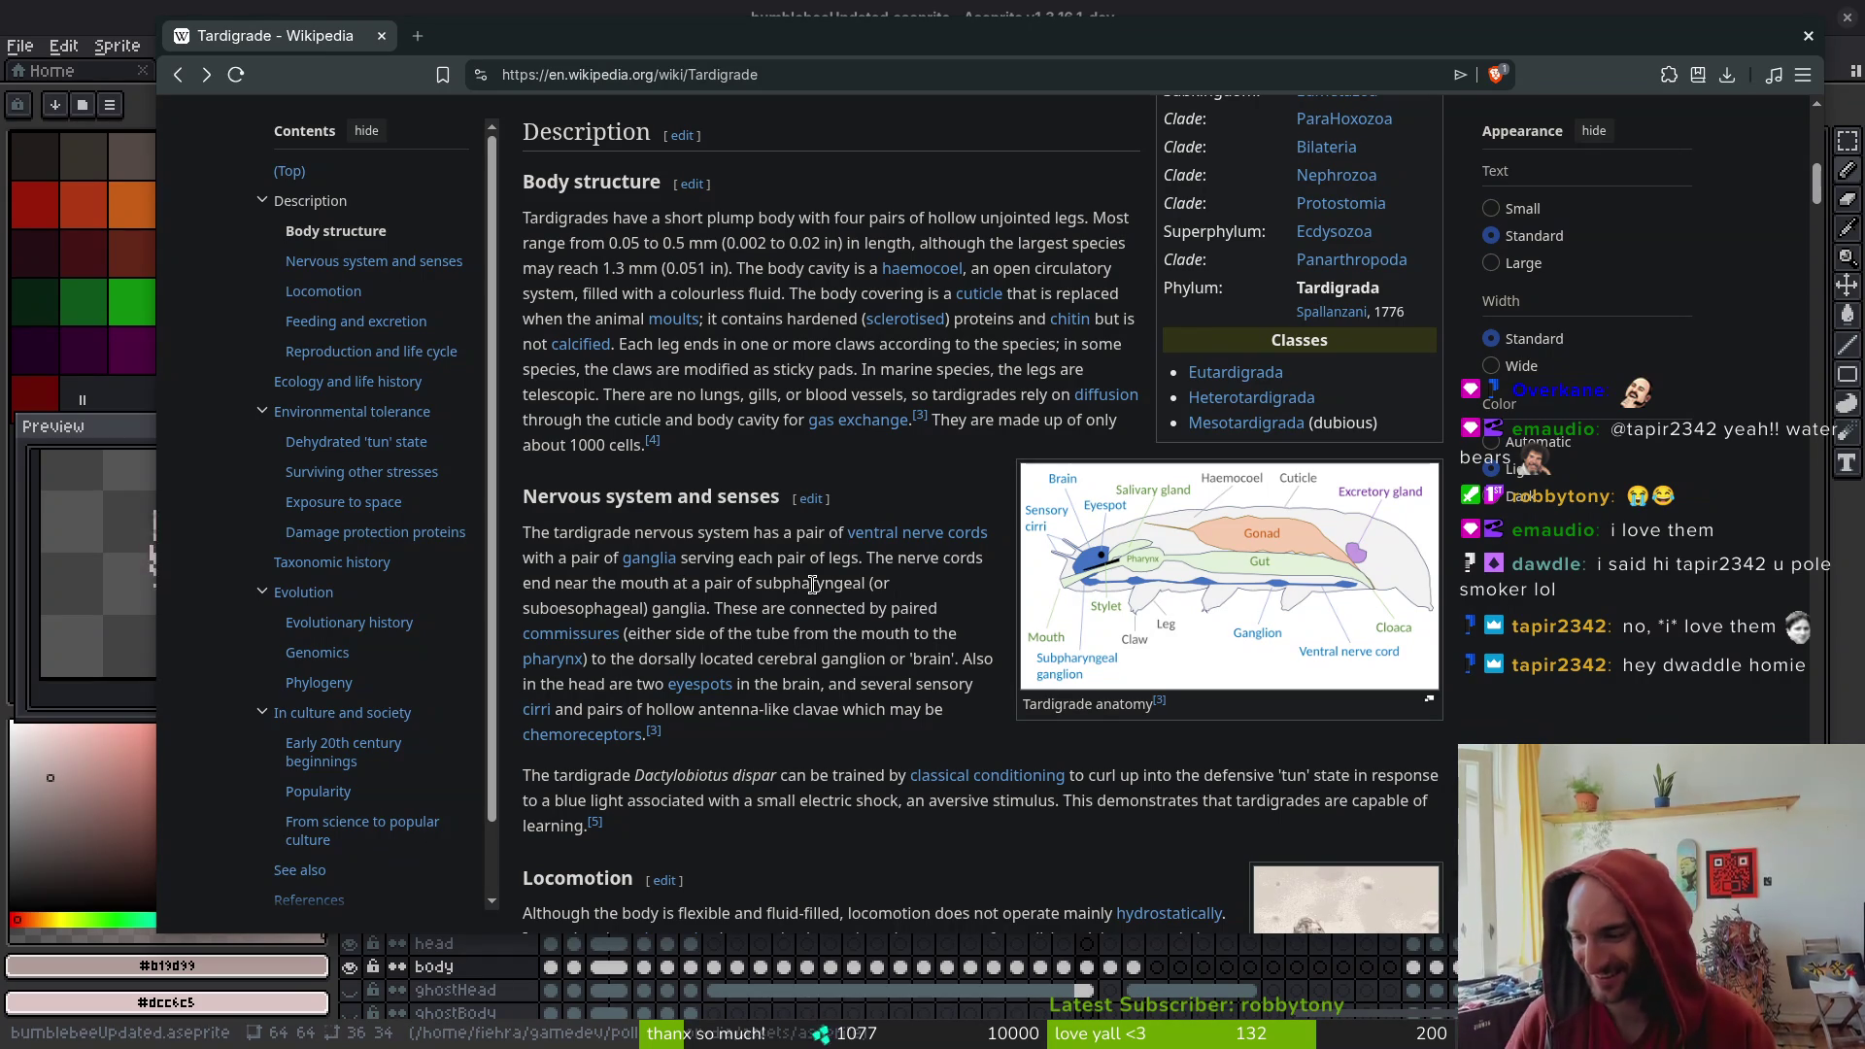
scroll(974, 306, "down", 5)
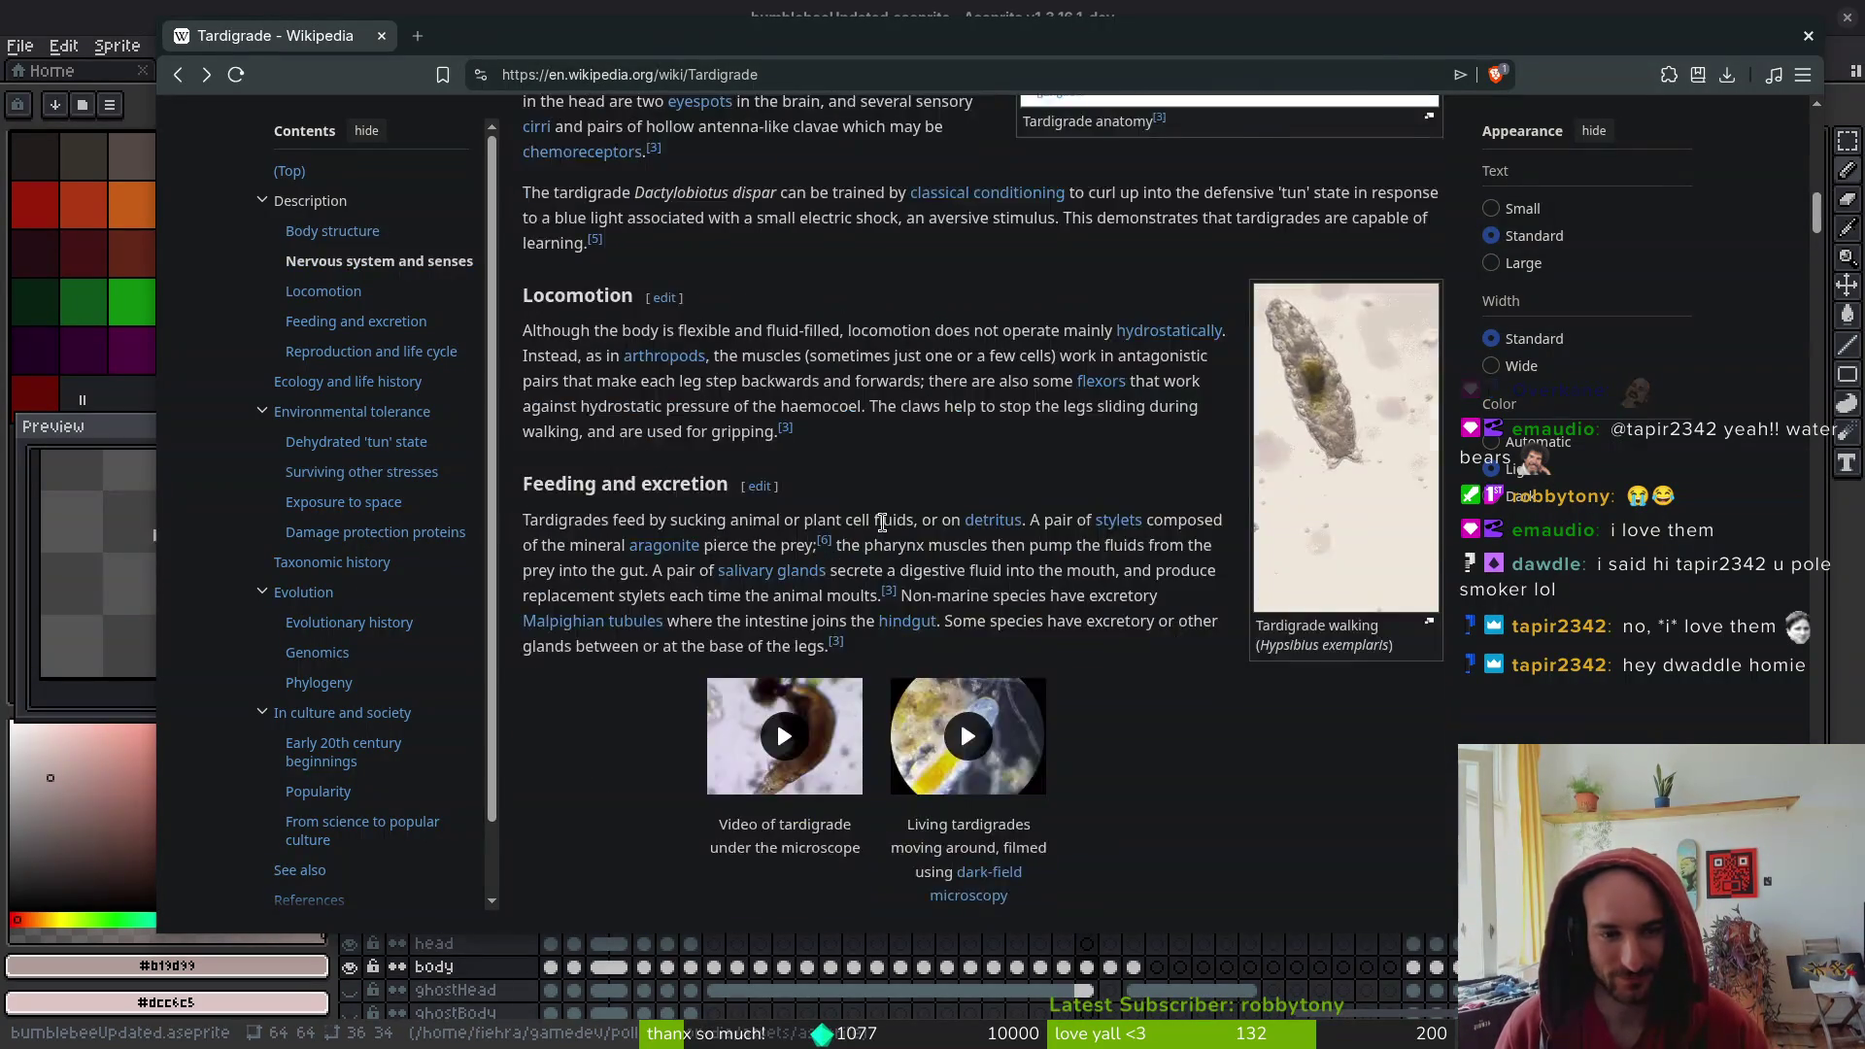
scroll(1097, 450, "up", 4)
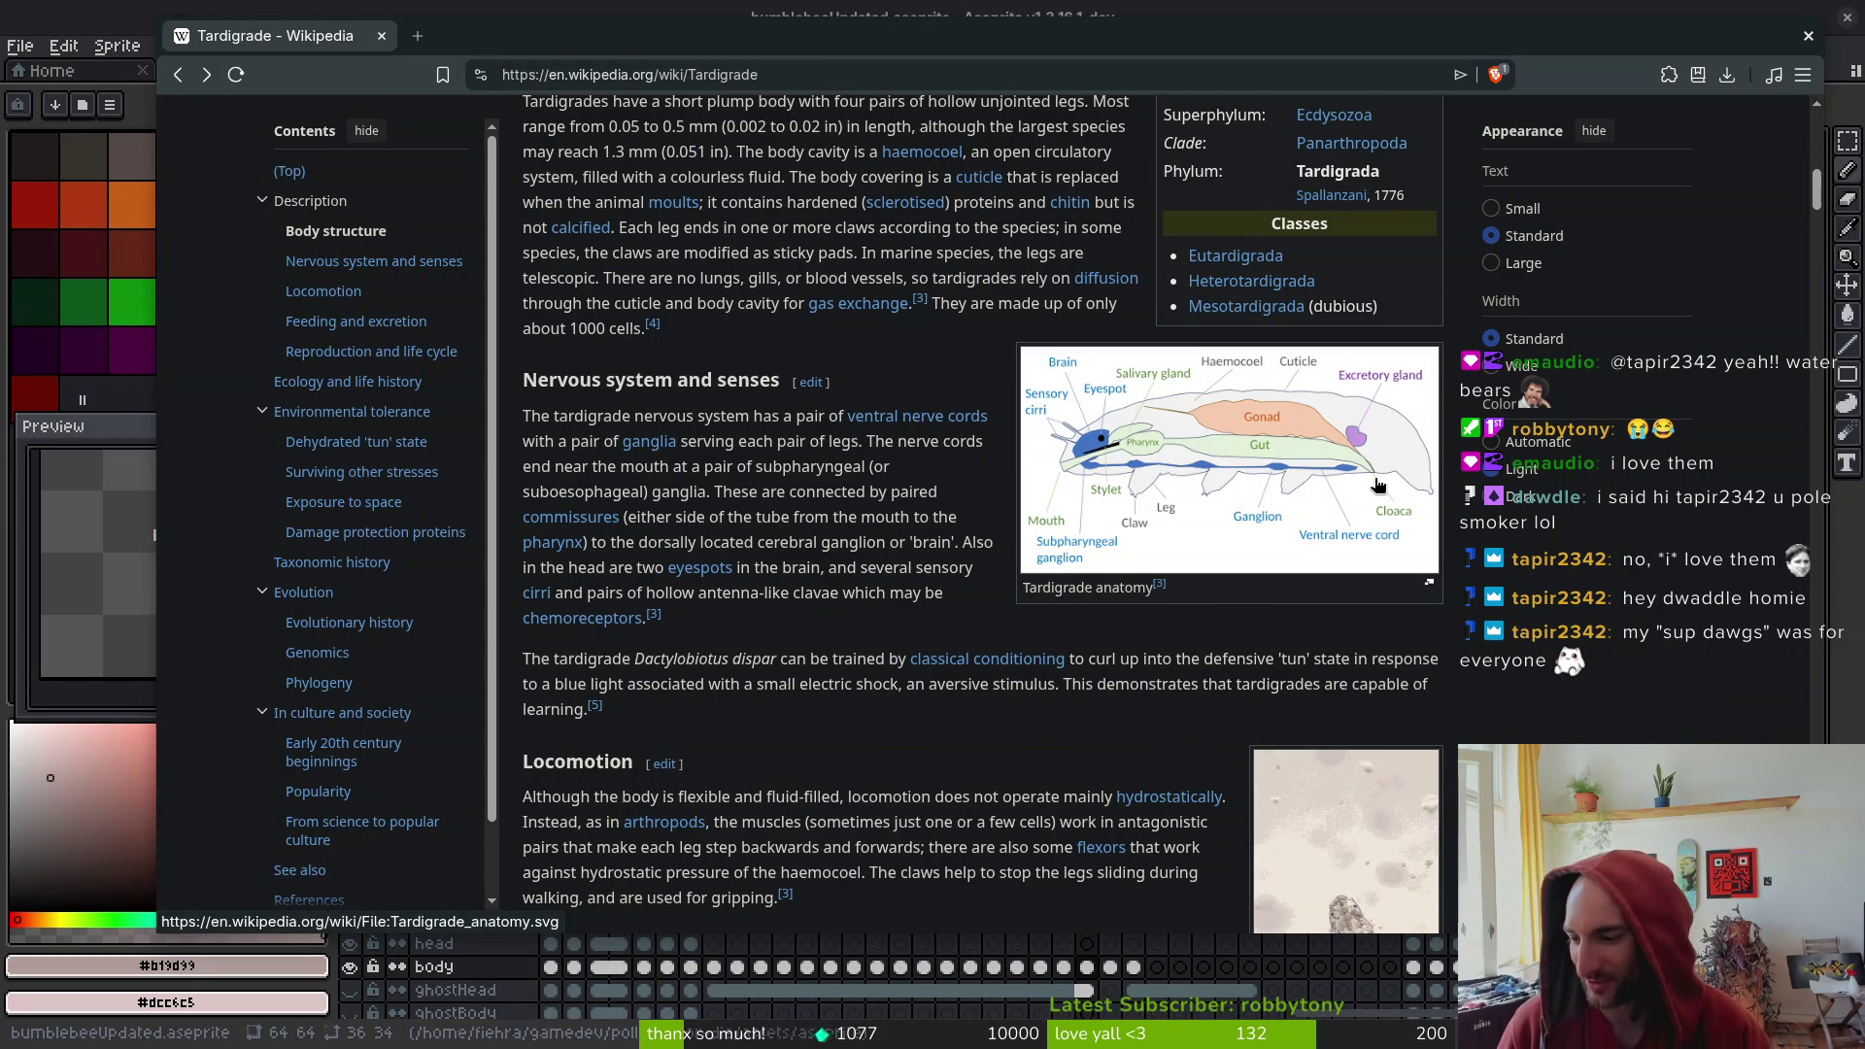
scroll(913, 584, "down", 3)
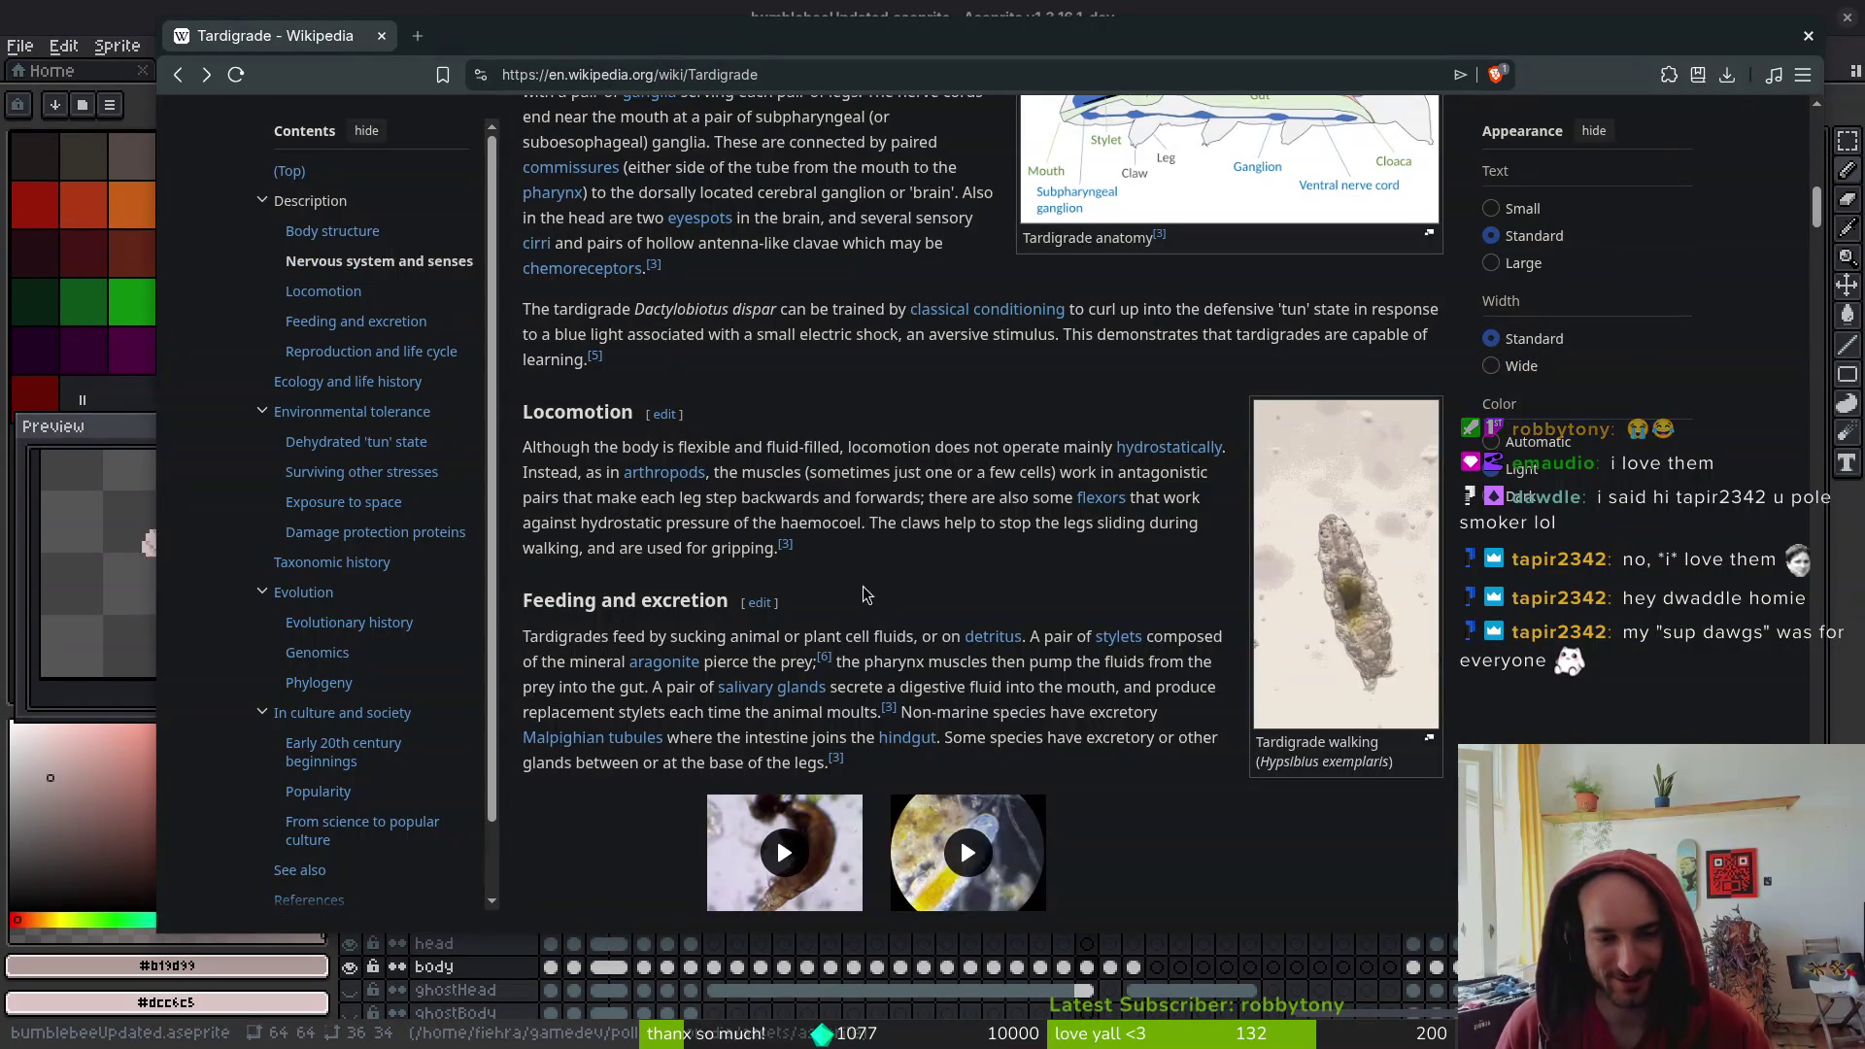
scroll(913, 583, "down", 7)
scroll(1067, 651, "down", 2)
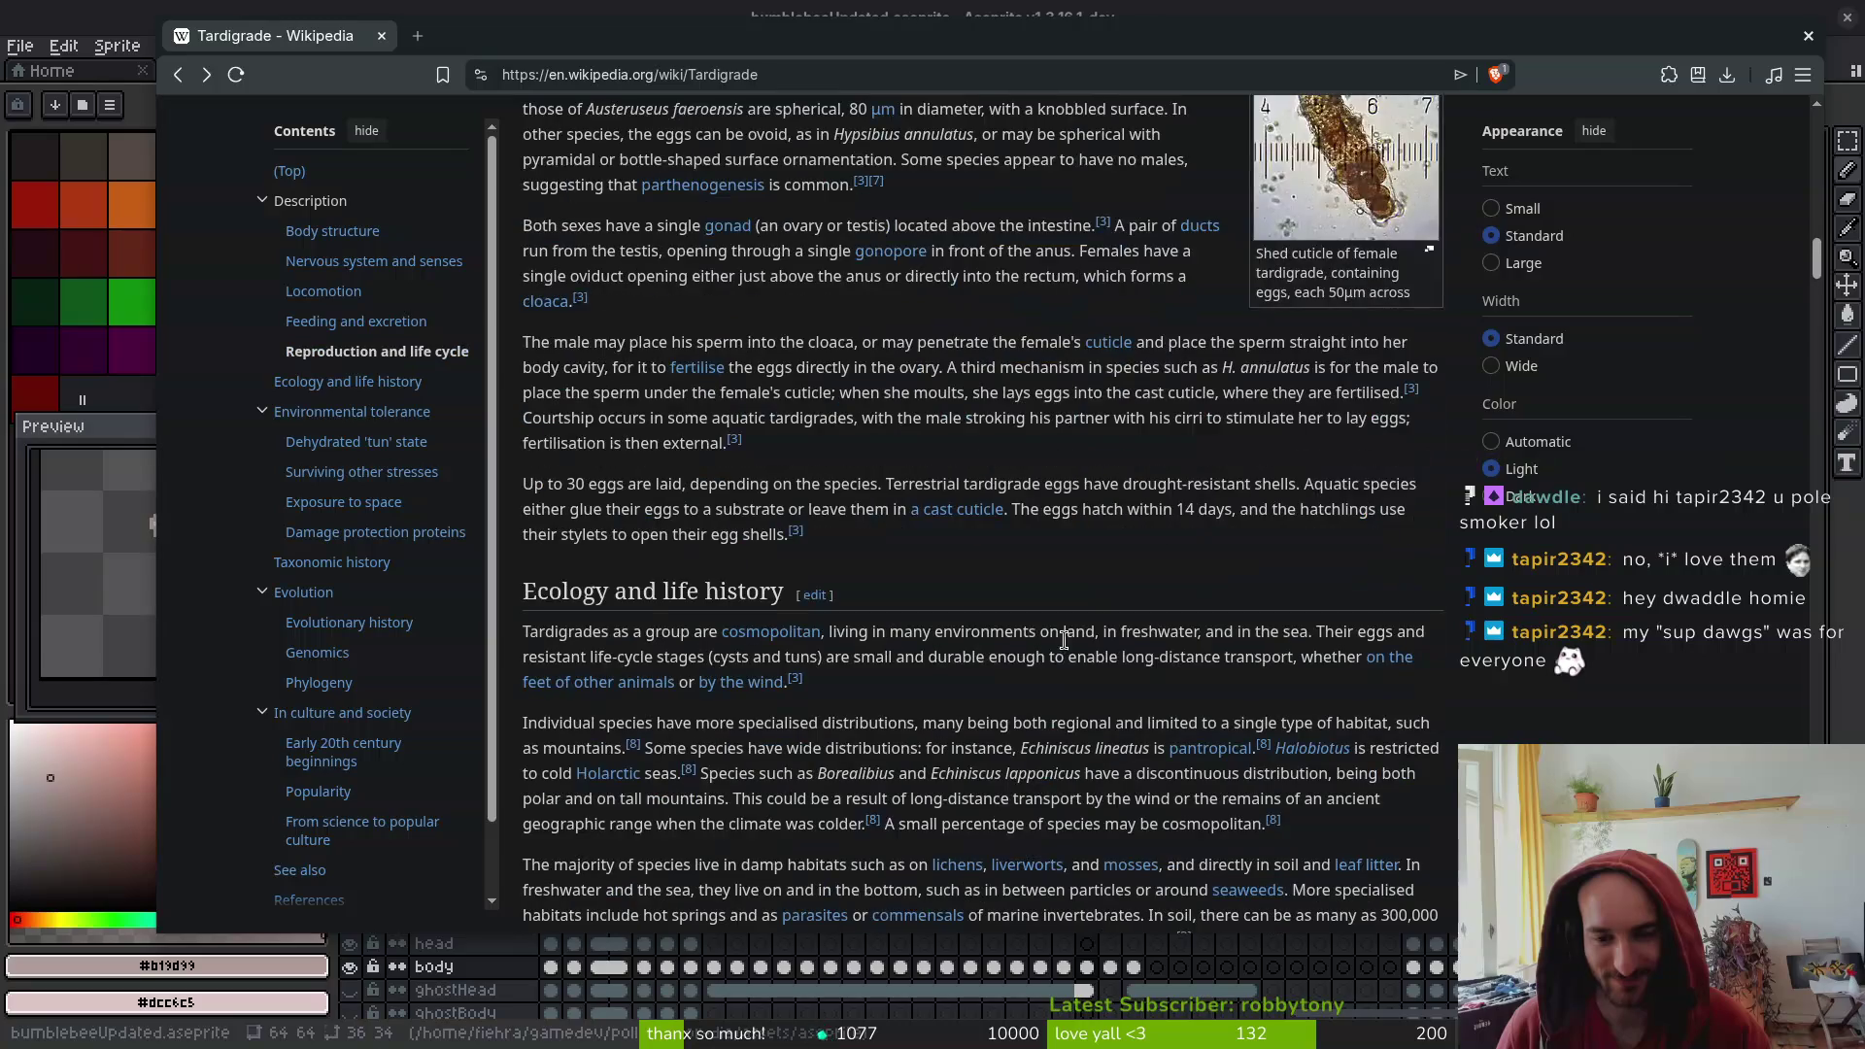
scroll(1066, 651, "up", 2)
key("alt+Tab")
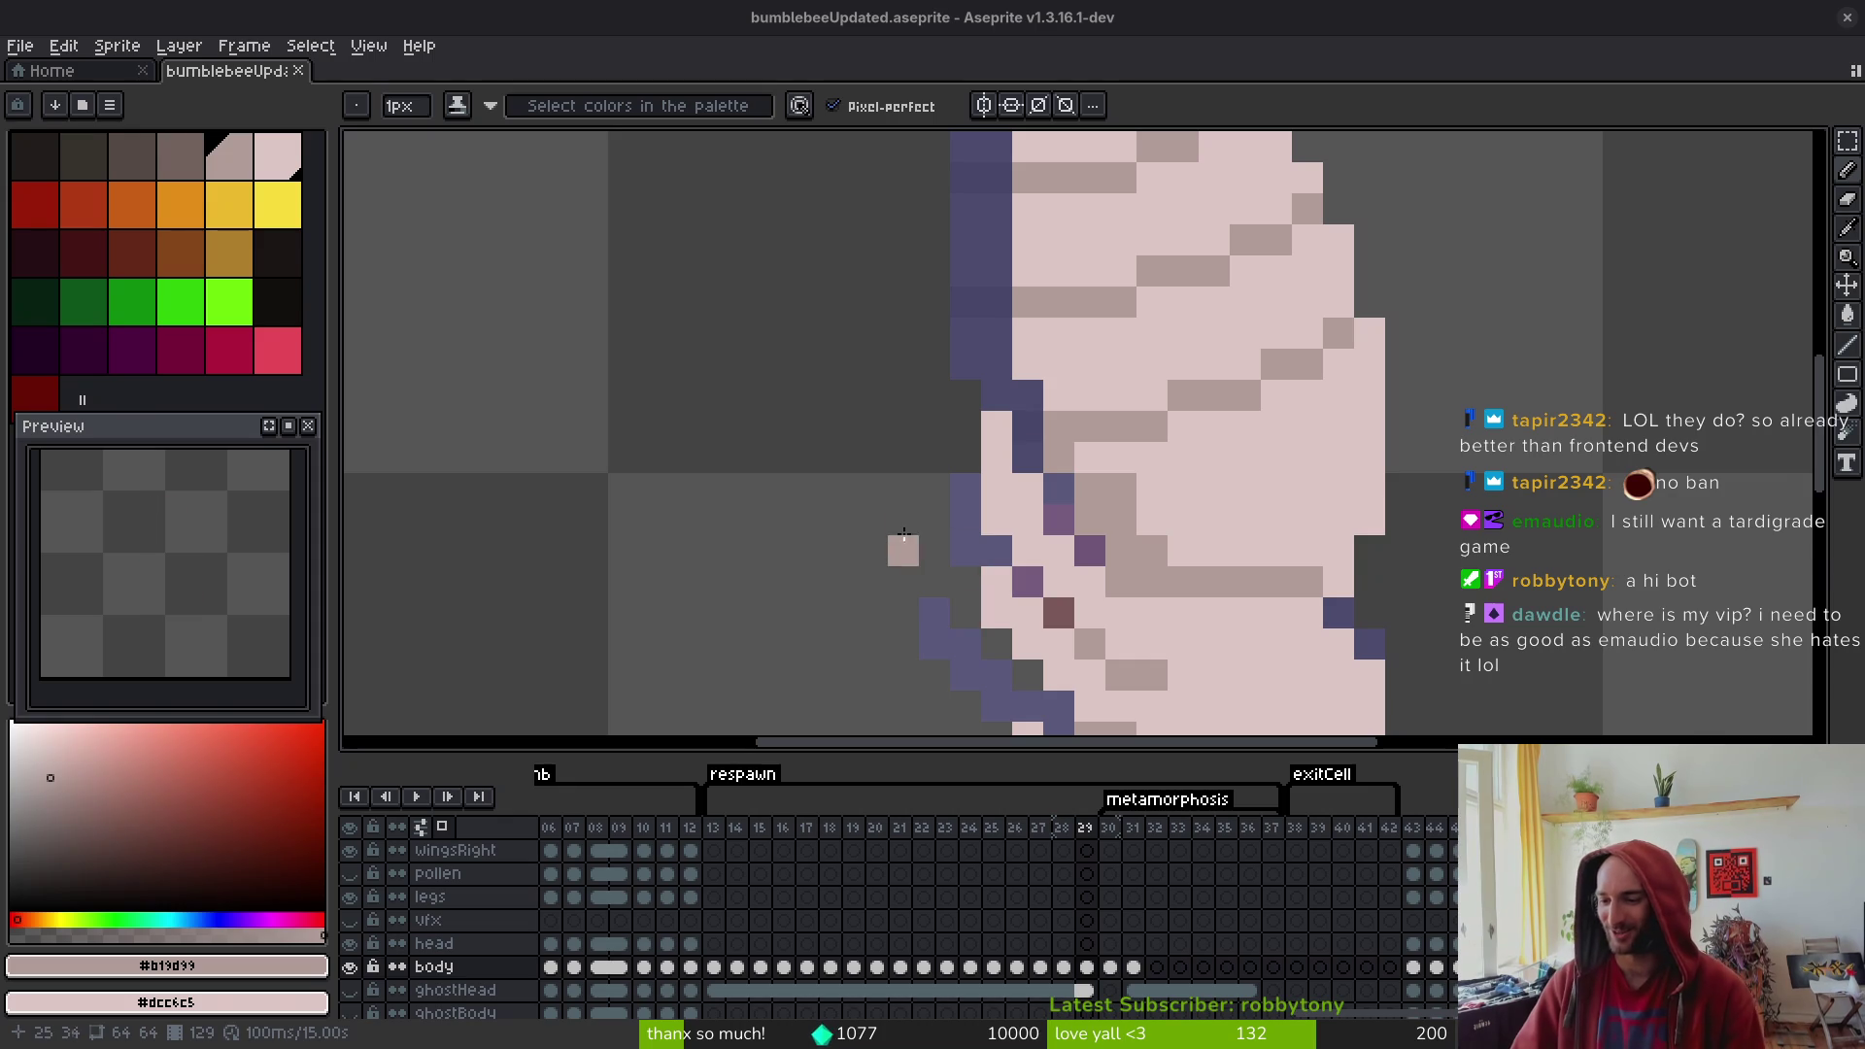
- Save bumblebeeUpdated.aseprite
scroll(1074, 404, "down", 3)
key("ctrl+s")
scroll(1111, 541, "up", 3)
scroll(1181, 513, "down", 5)
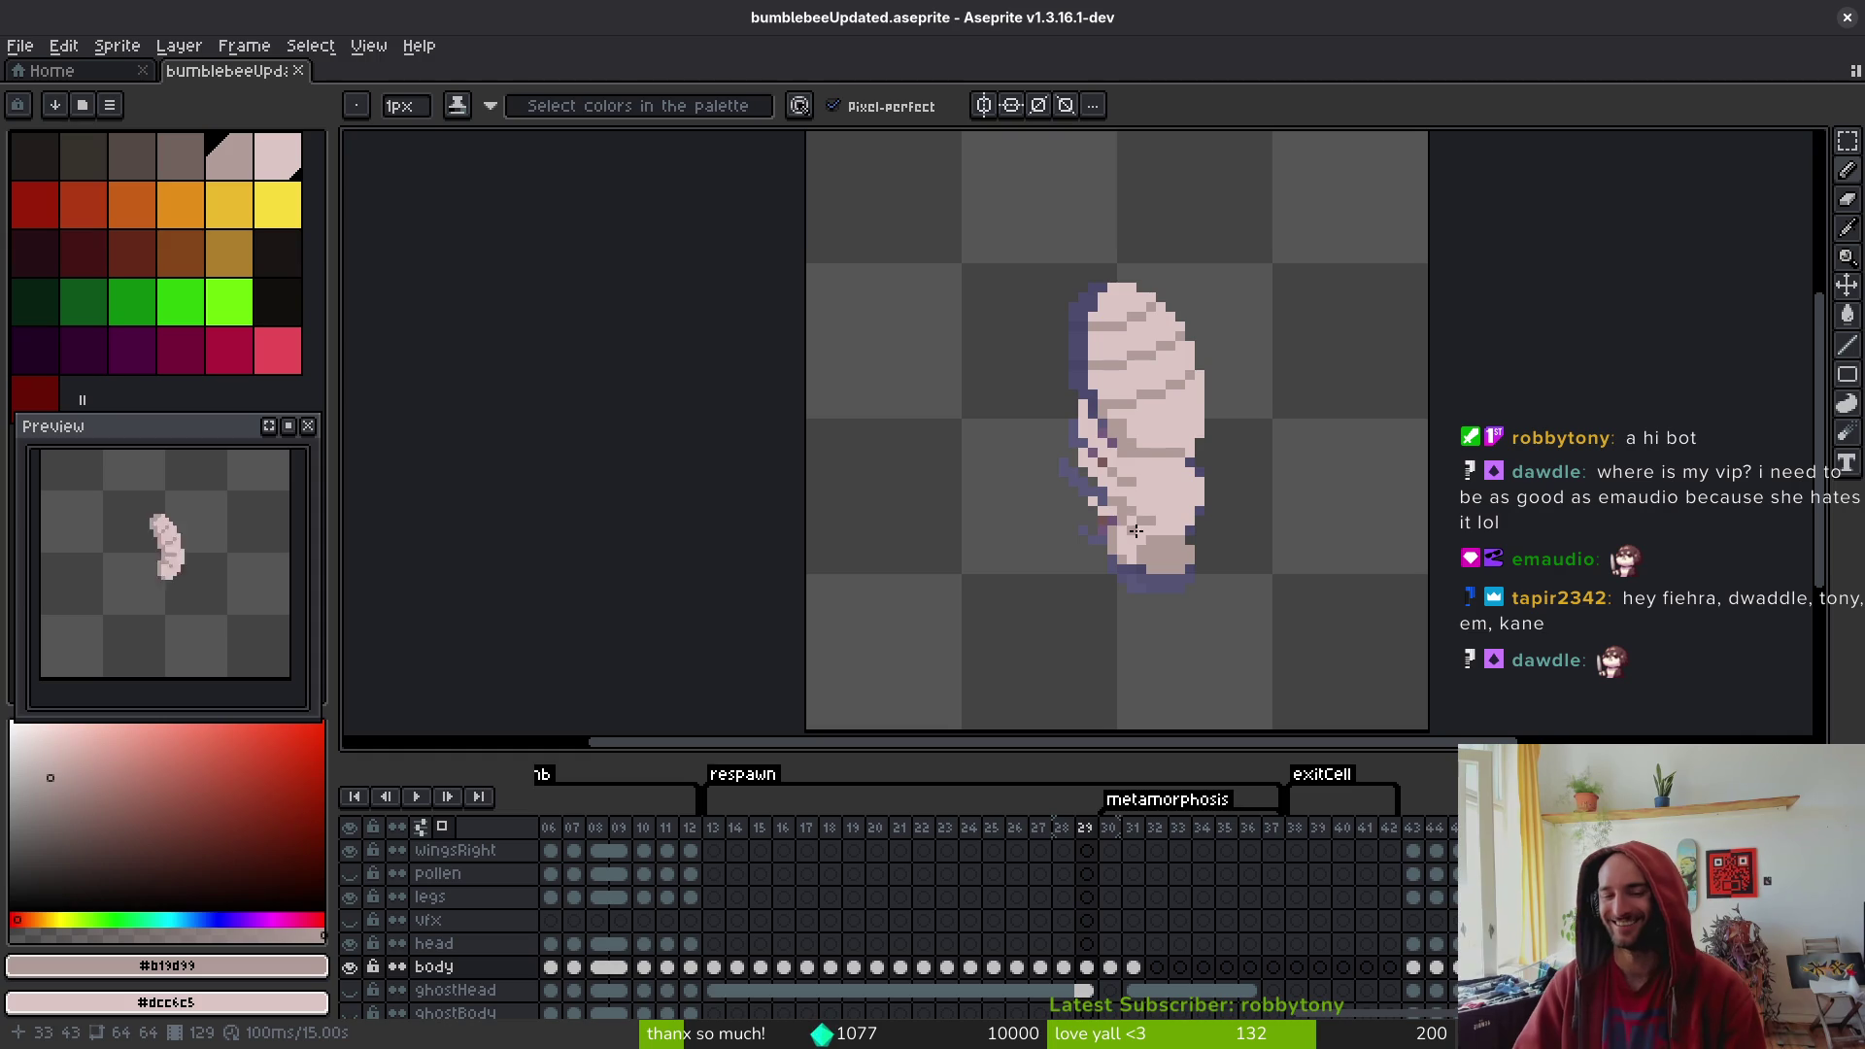
- Move ahead to frame 31 and insert a new empty frame there
key("alt")
key("Right")
key("Right")
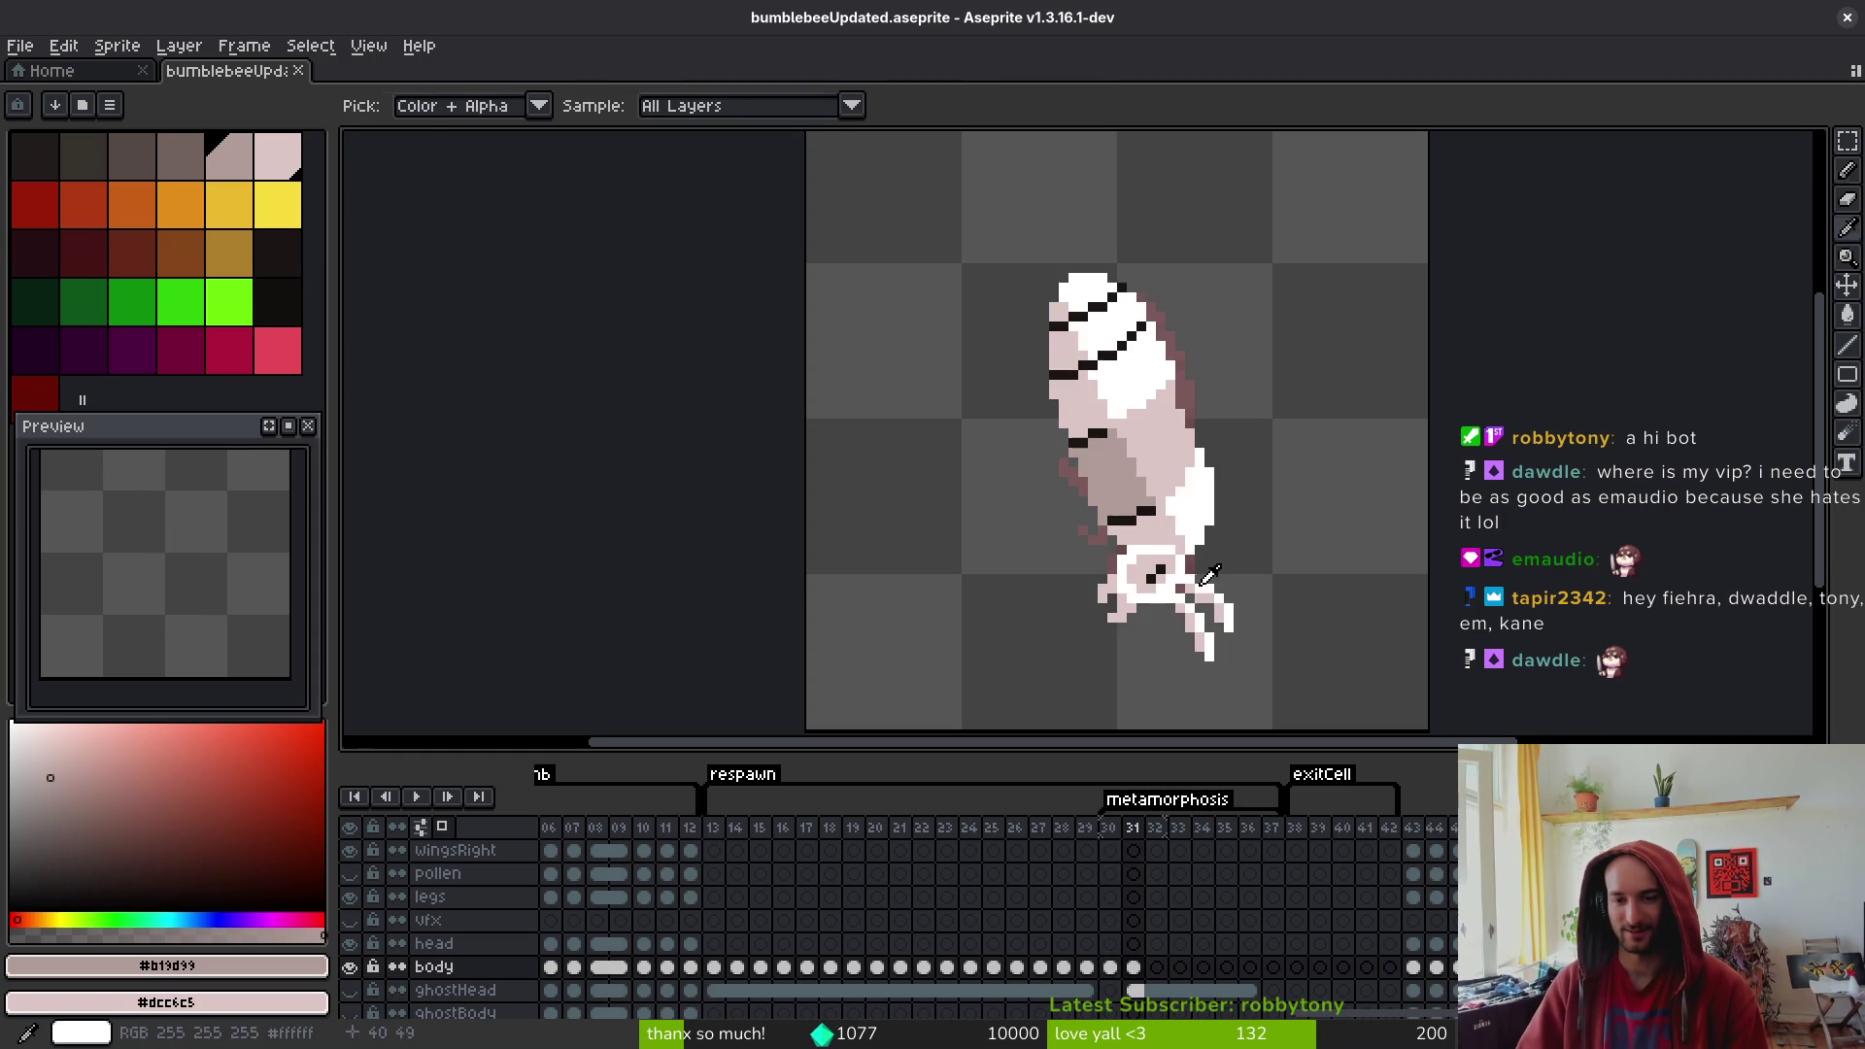
key("alt+b")
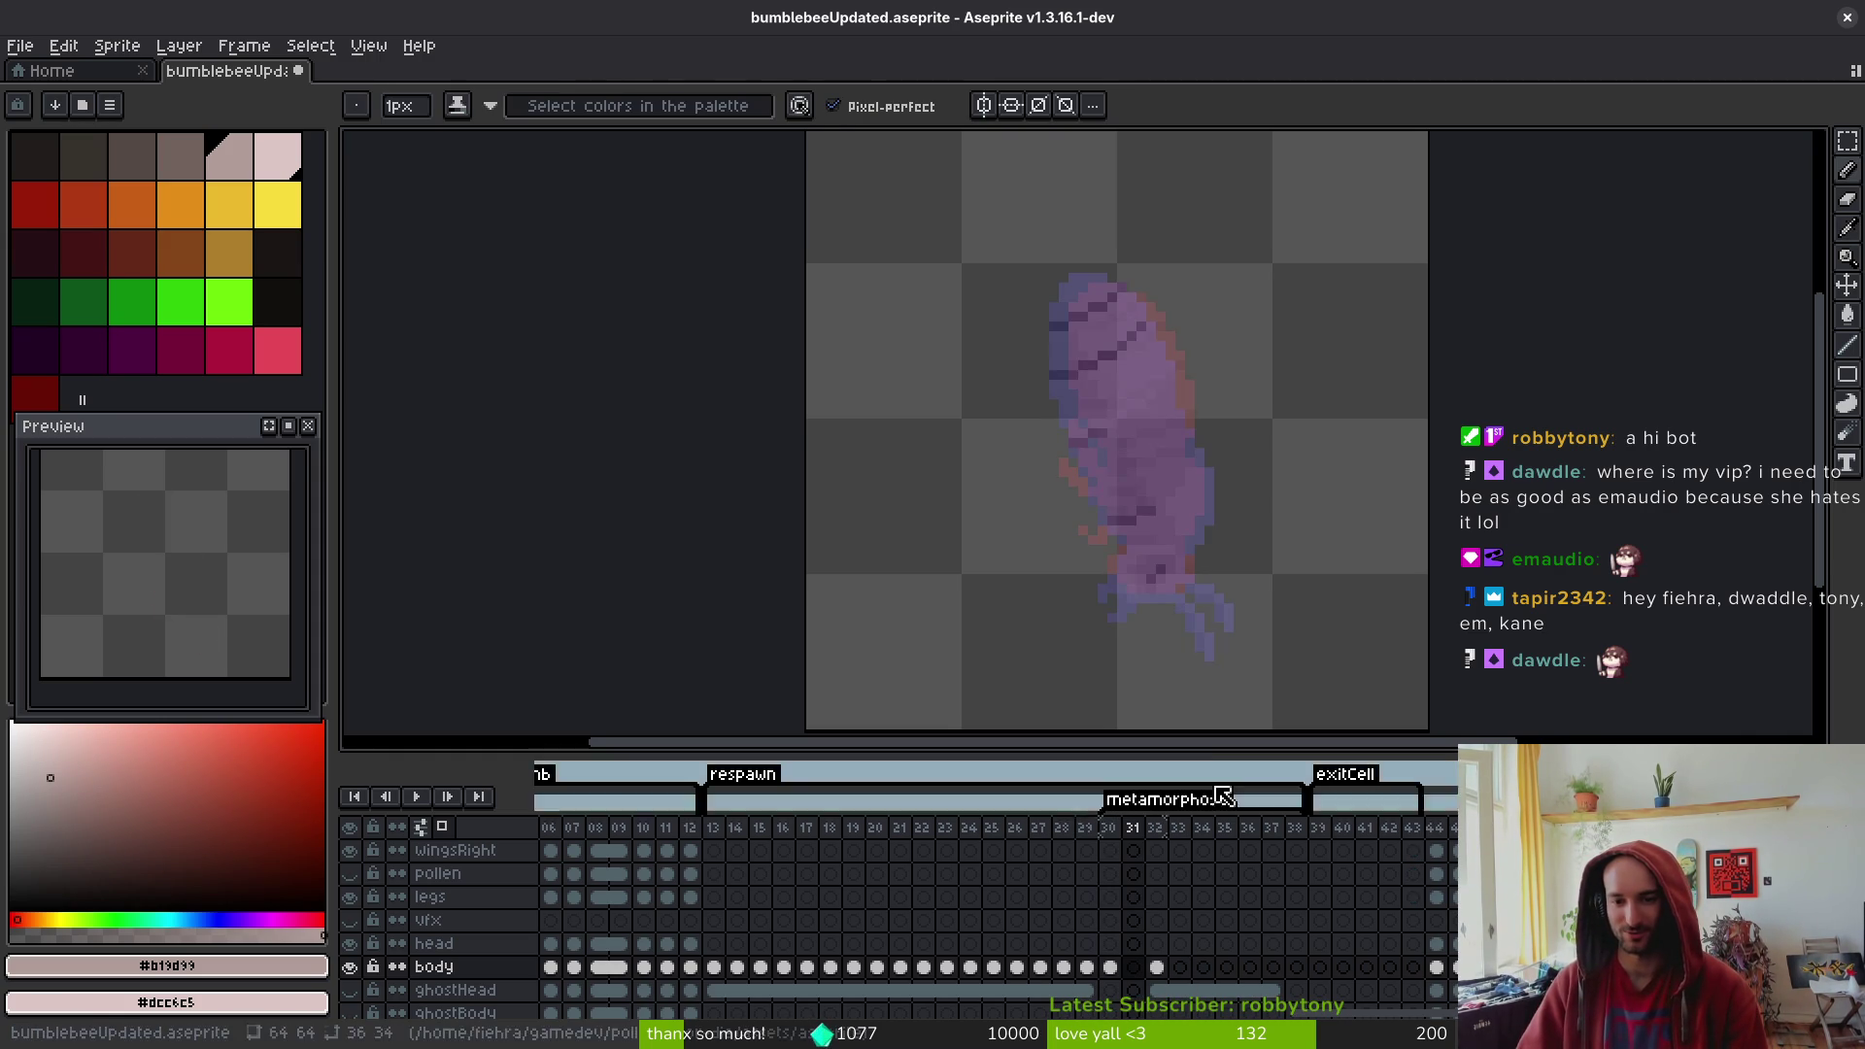
- Pick light cream #dcc6c5 and trace it along the pupa's top and right edges
scroll(1103, 400, "up", 2)
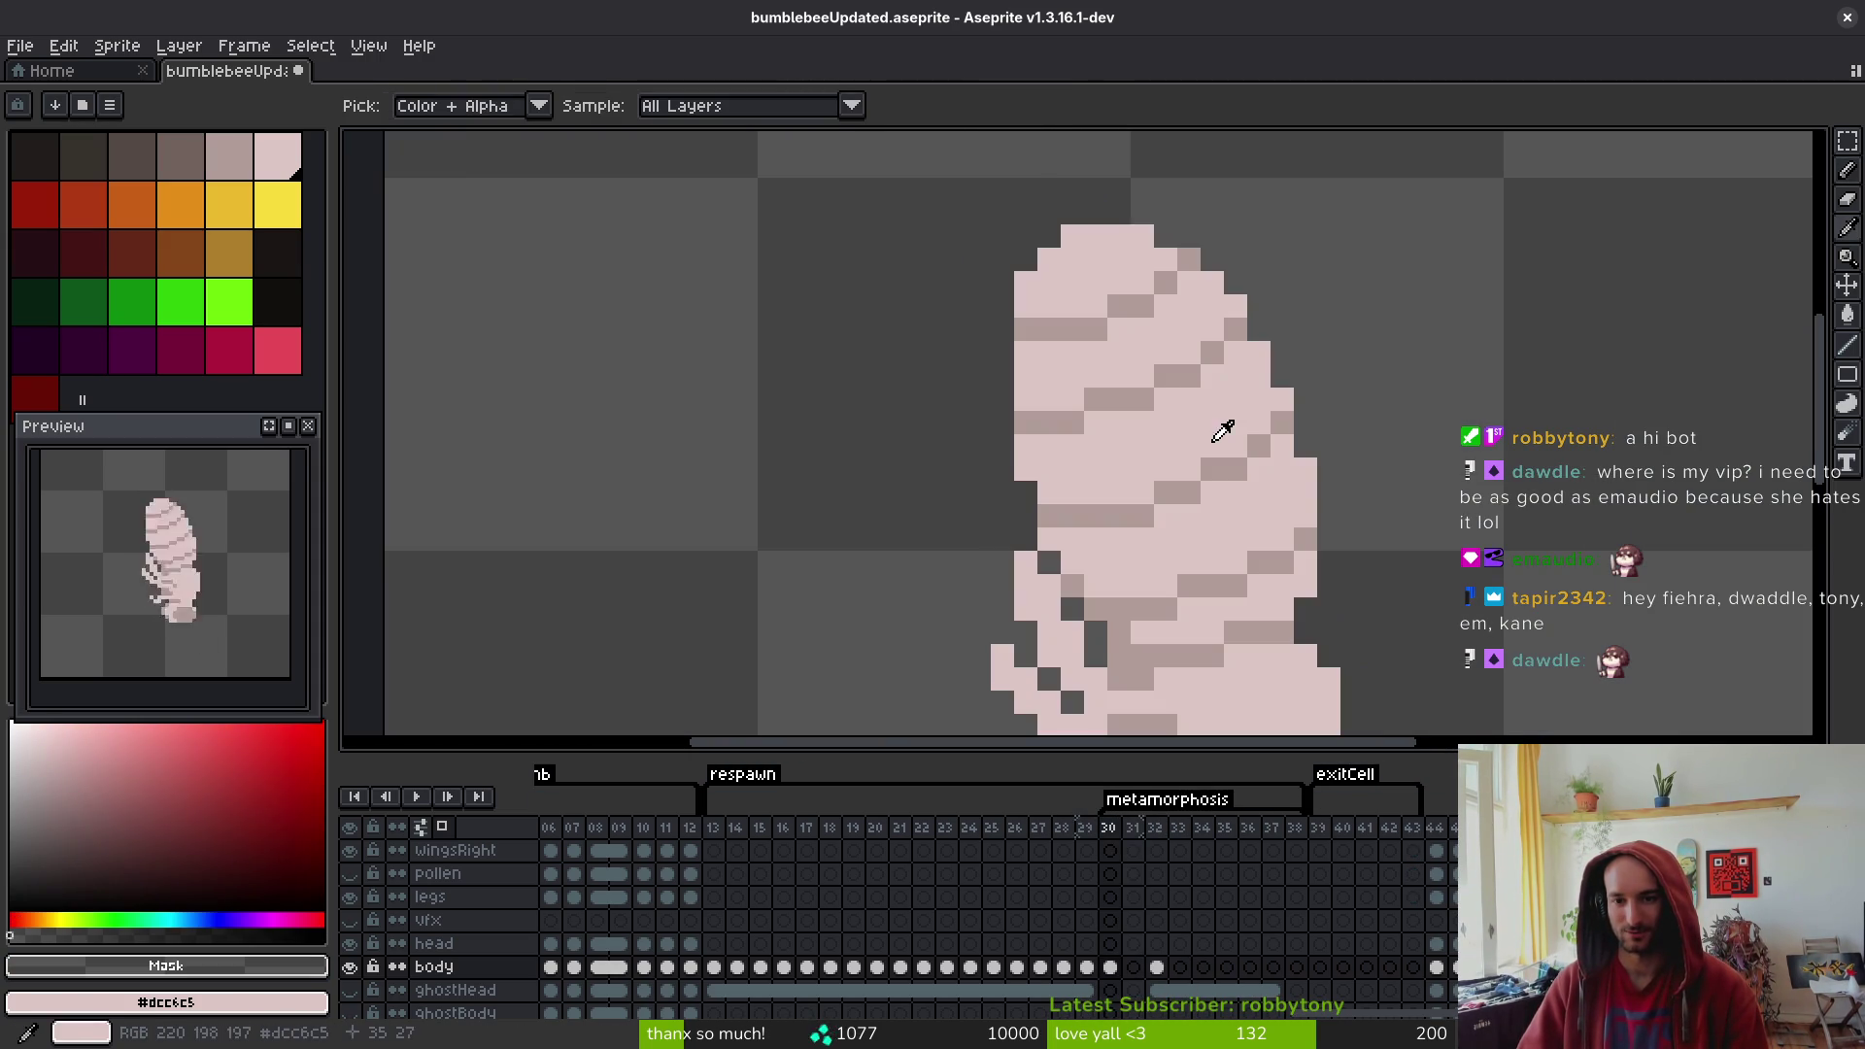
left_click(1209, 351, "alt")
mouse_move(1189, 281)
left_mouse_down()
mouse_move(1068, 216)
mouse_move(1010, 260)
mouse_move(1002, 364)
mouse_move(1002, 280)
left_mouse_up()
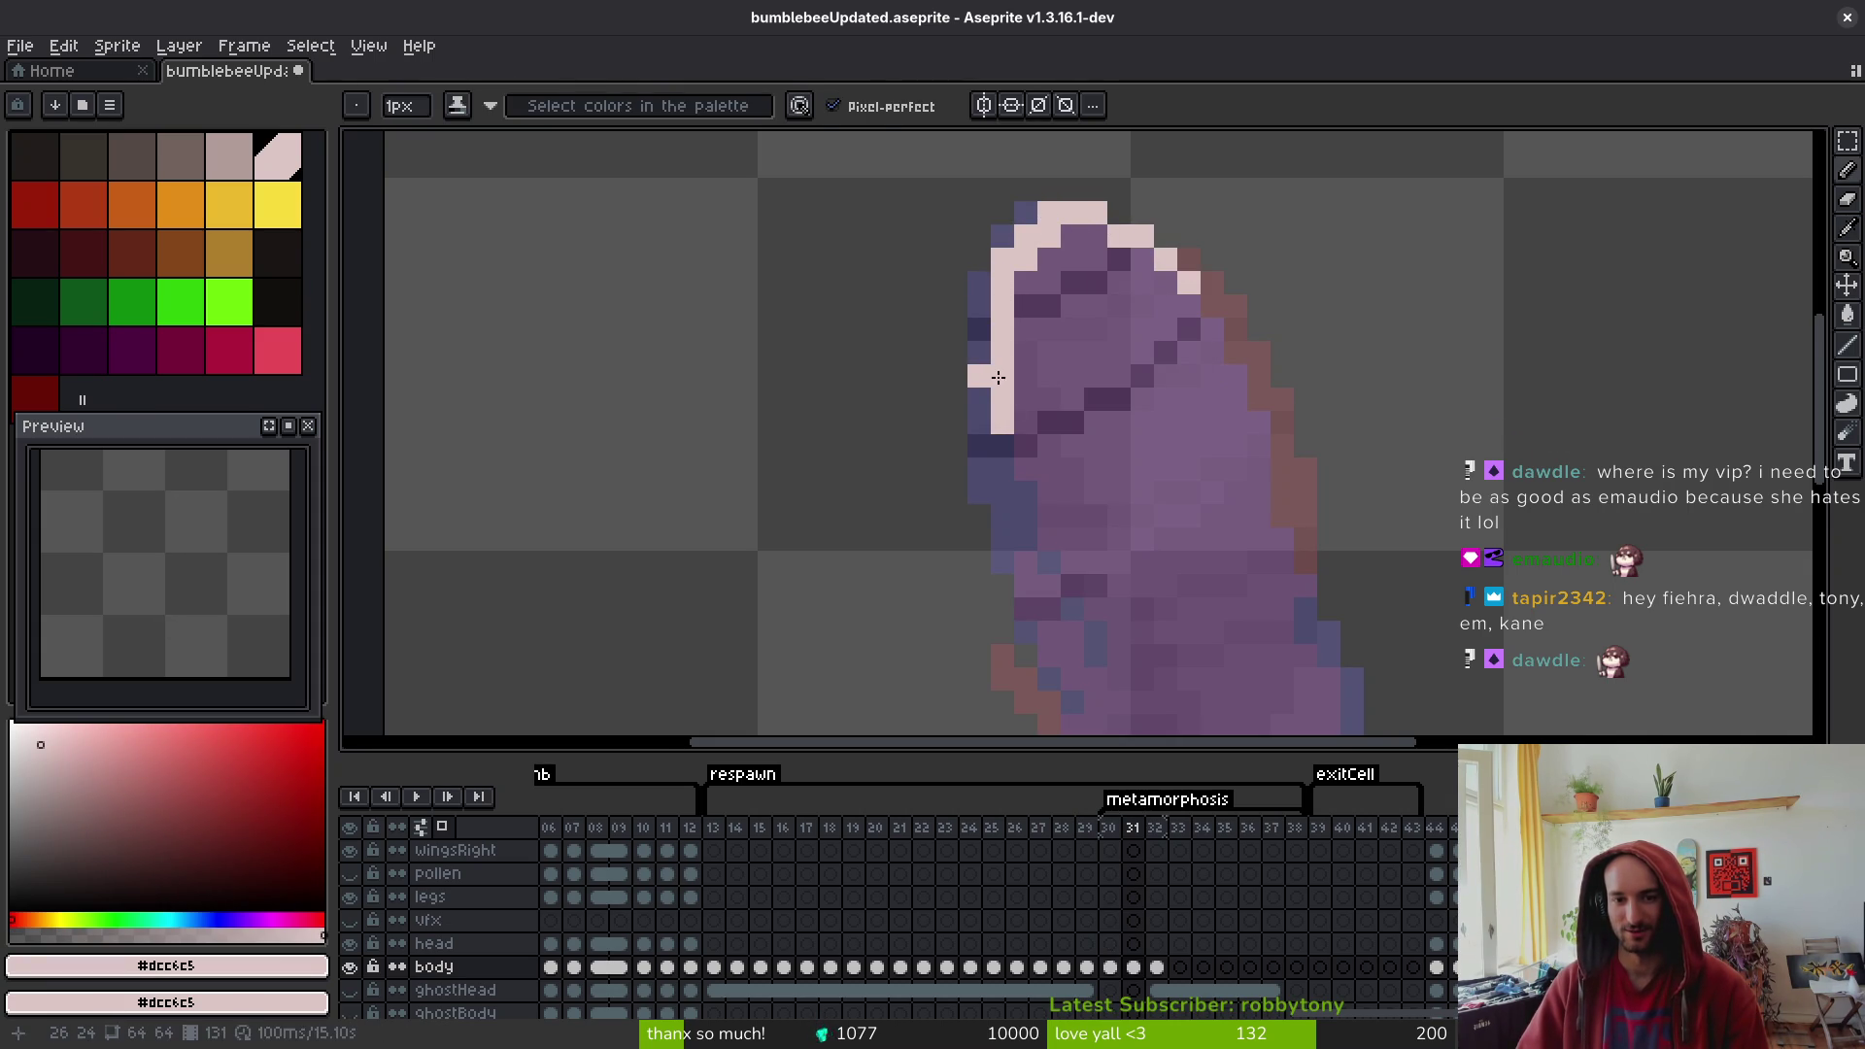
scroll(1136, 324, "down", 1)
scroll(1133, 273, "right", 1)
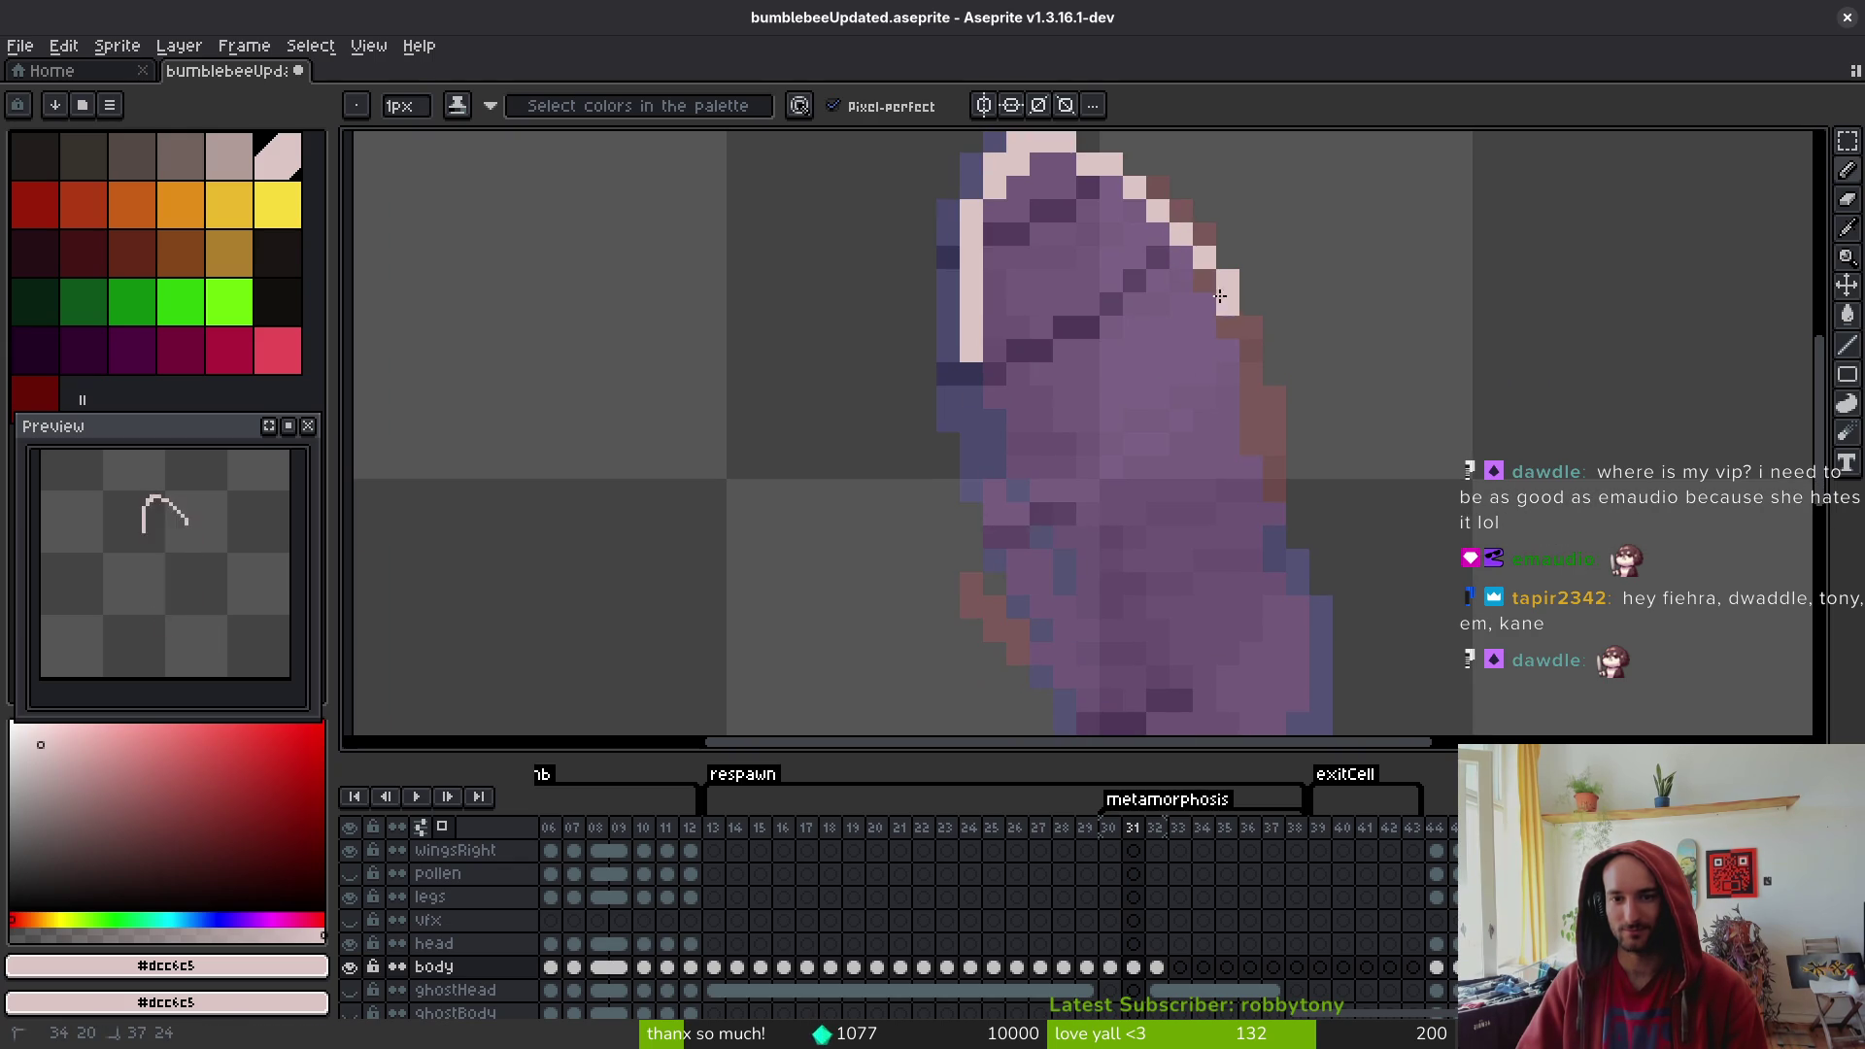
left_click_drag(1252, 382, 1274, 544)
left_click(1205, 280)
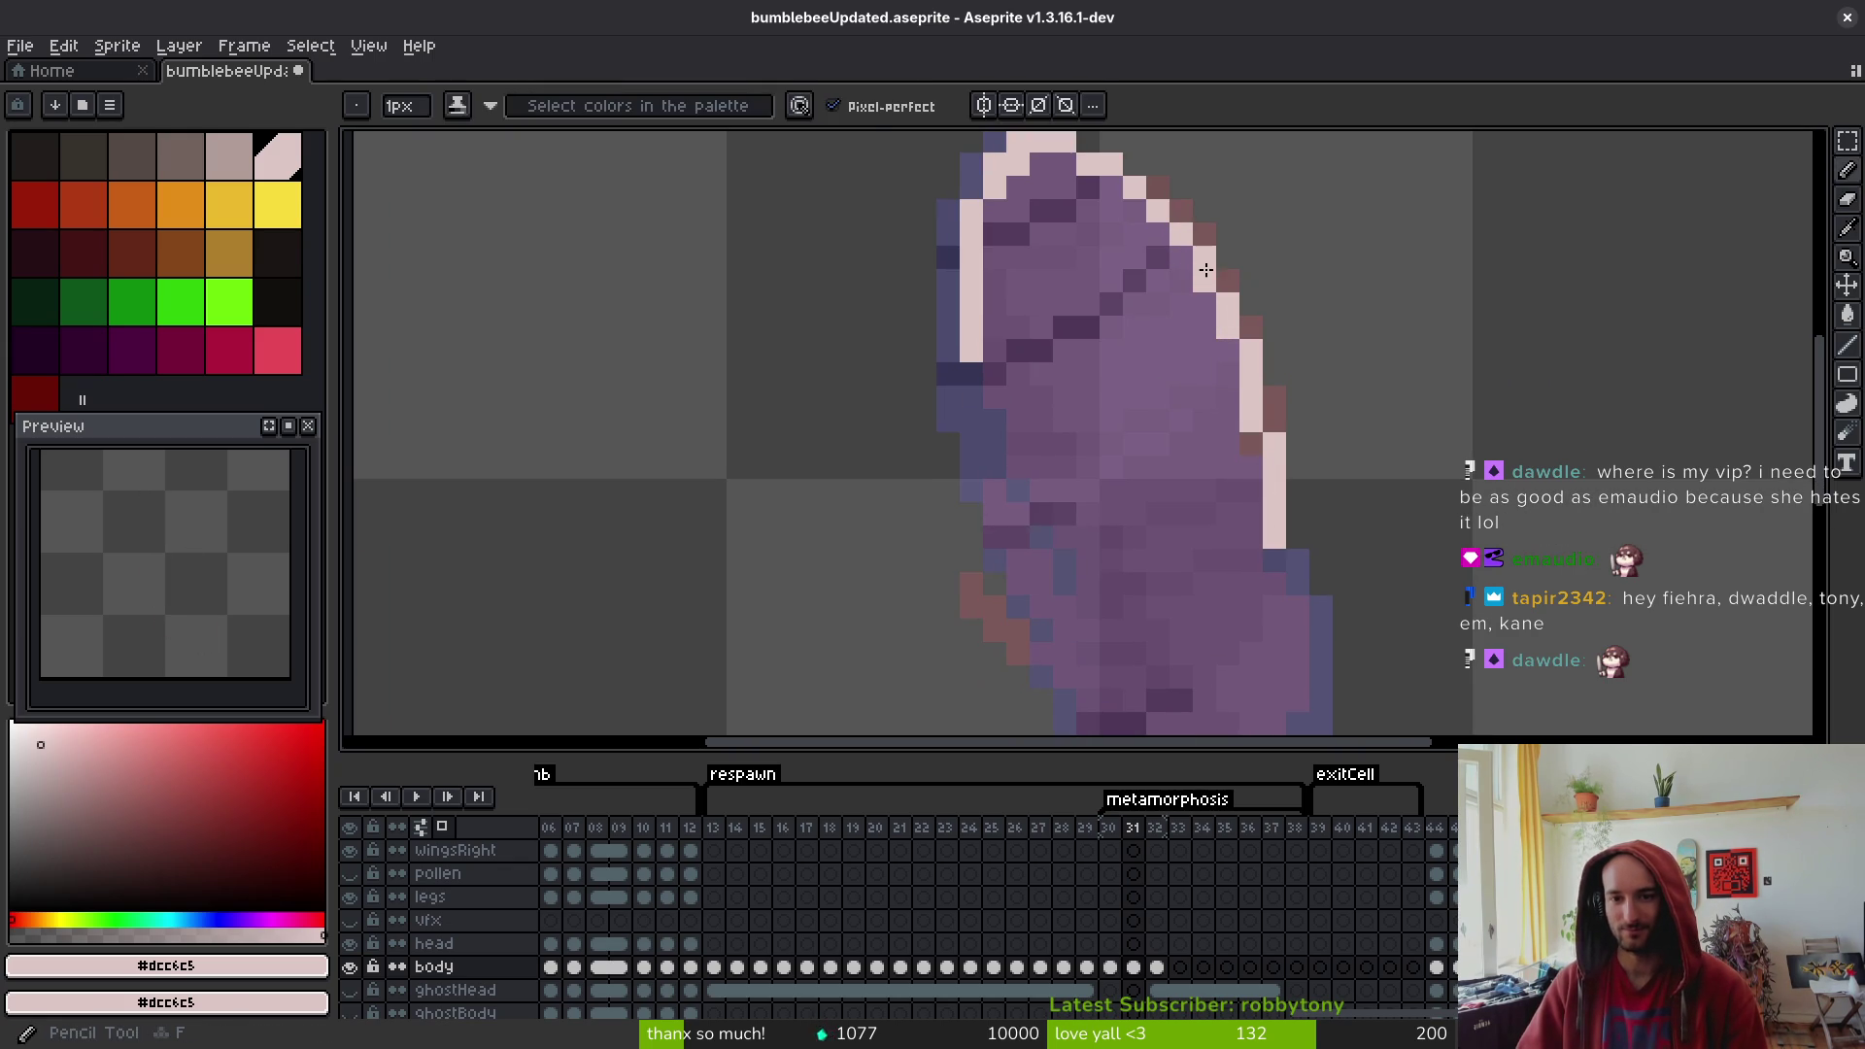
left_click(1228, 349)
left_click(1251, 443)
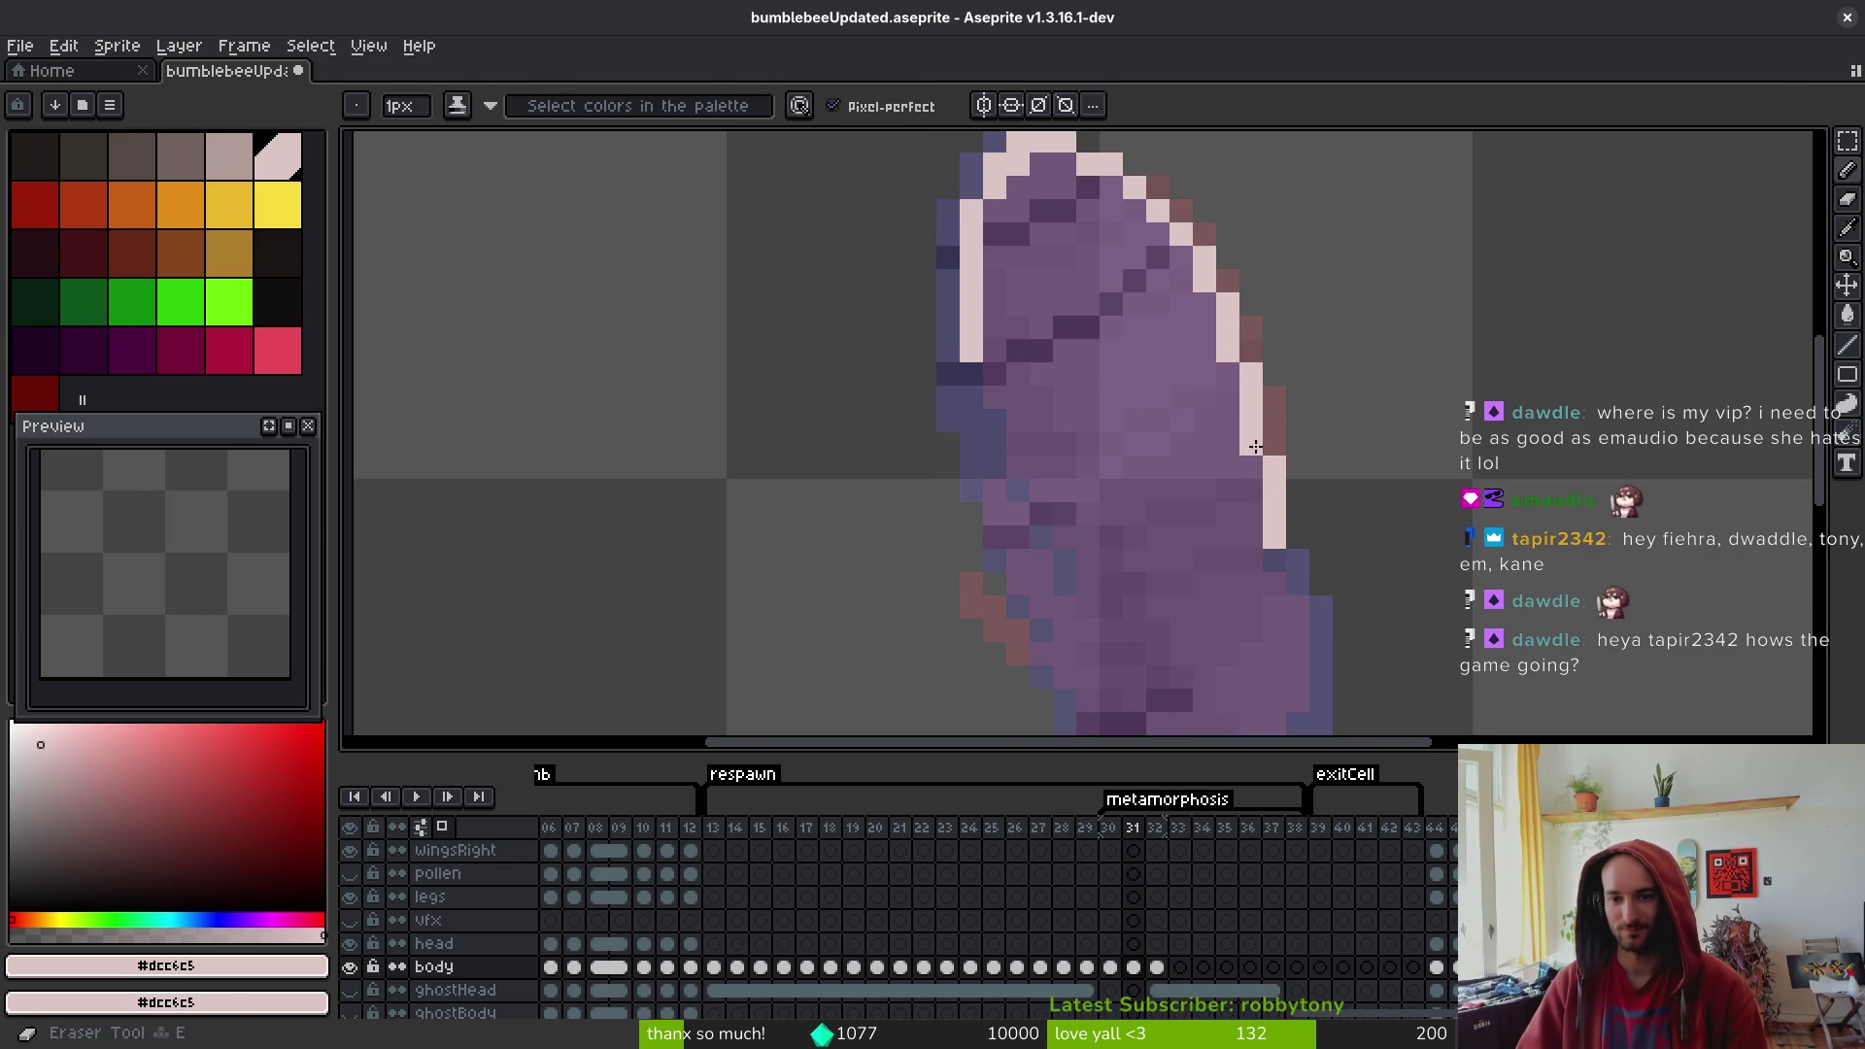
- Compare against frames 30 and 32, then draw the cream outline along the lower and left edges
scroll(1270, 447, "down", 5)
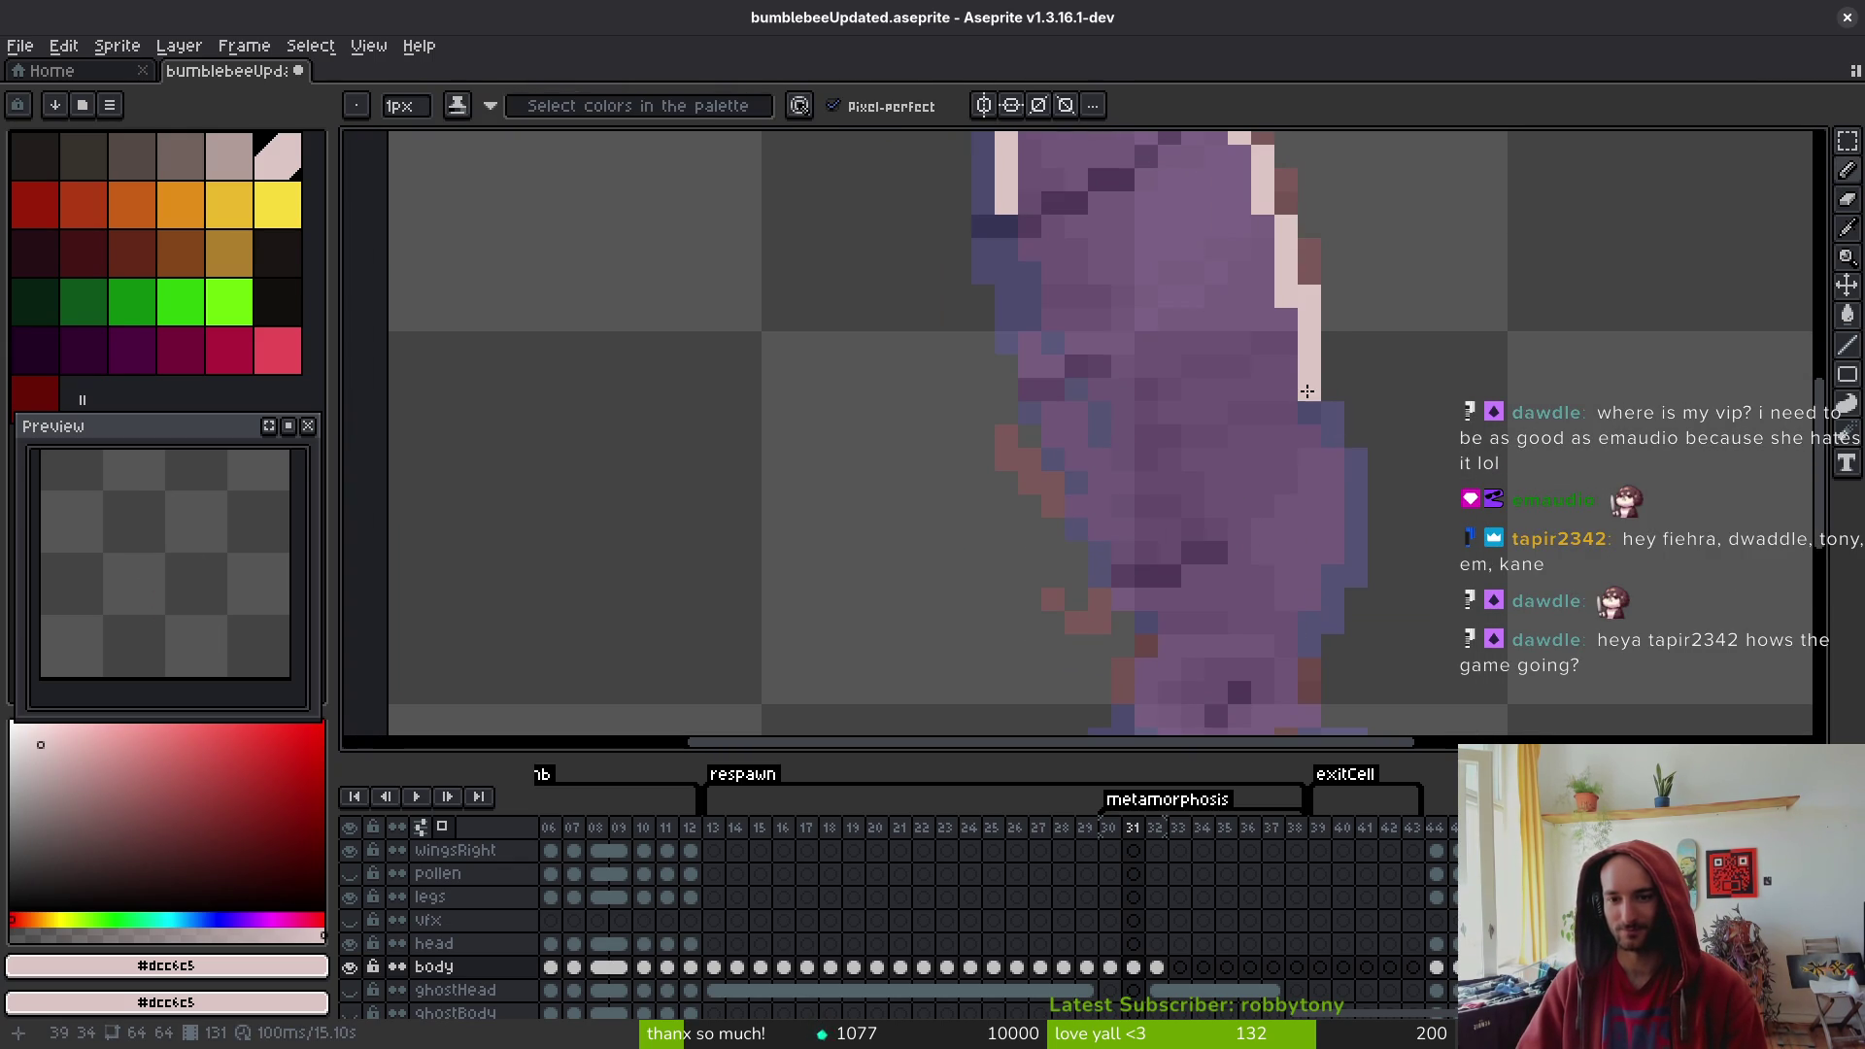
scroll(1282, 427, "up", 1)
key("alt")
scroll(1360, 456, "down", 3)
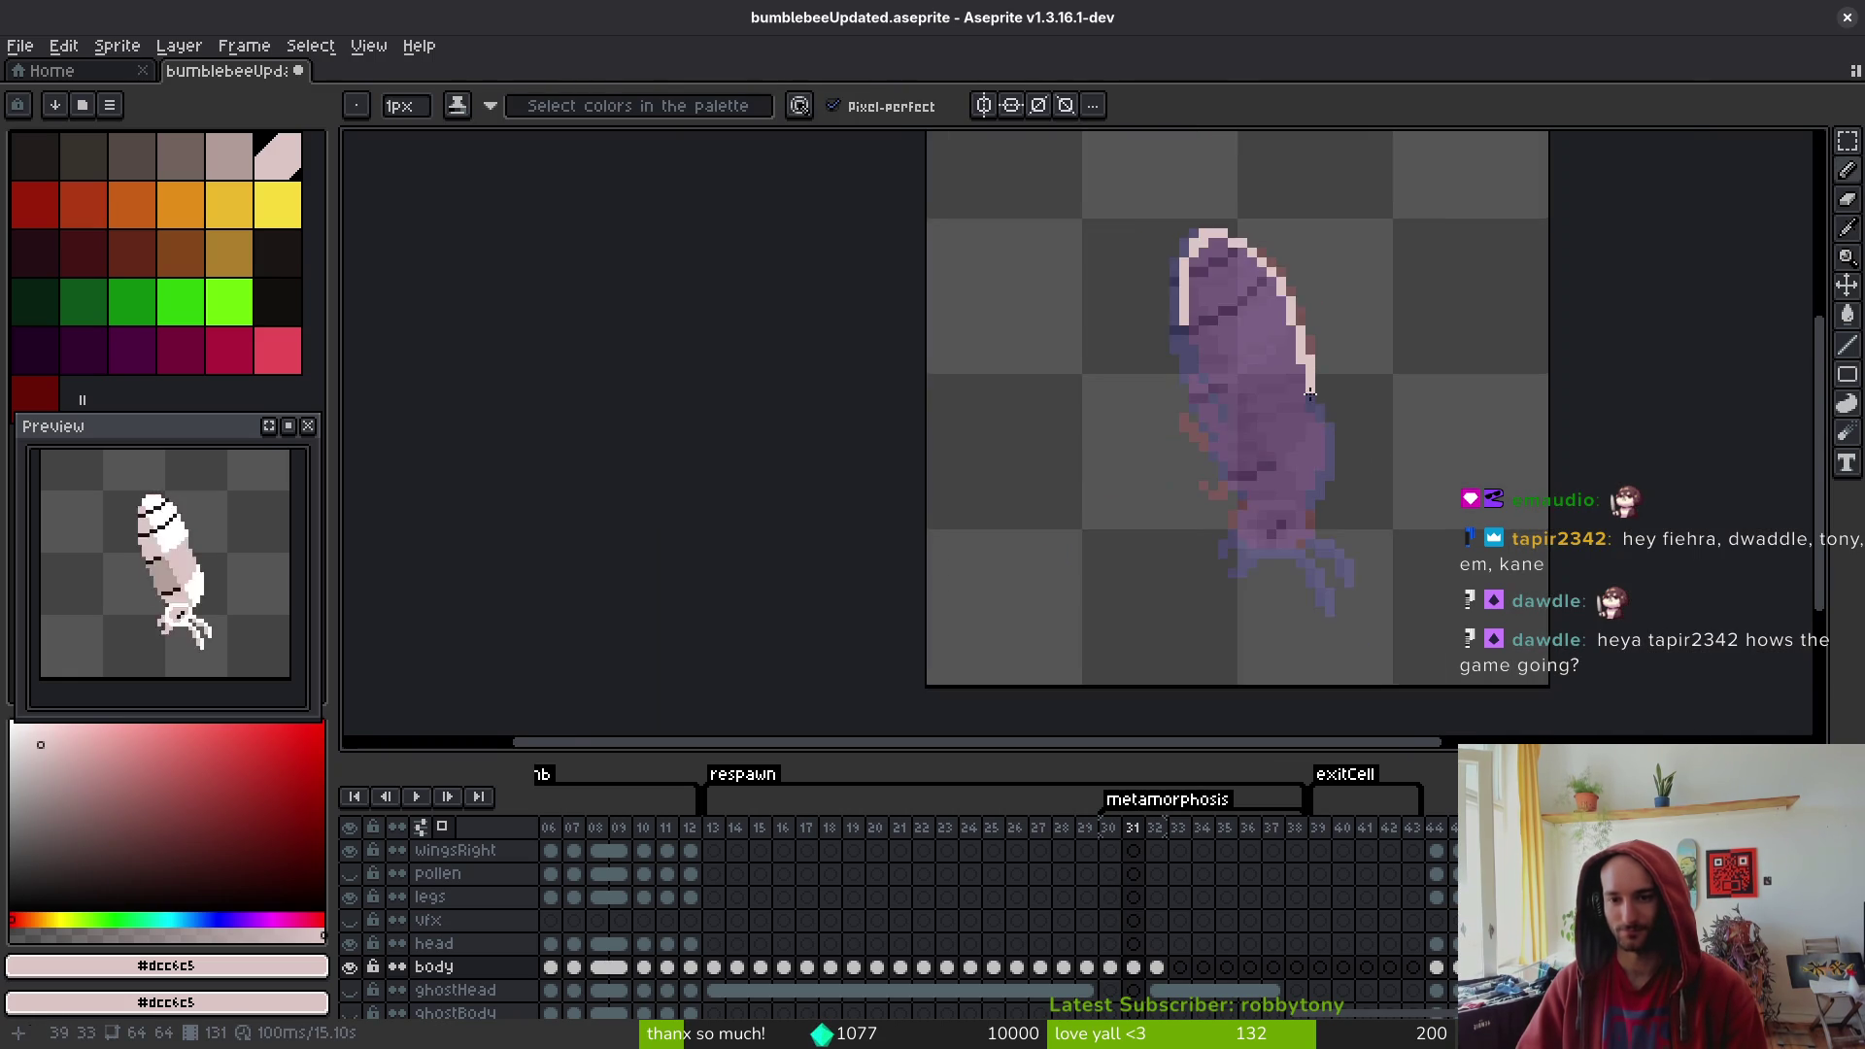
key("Right")
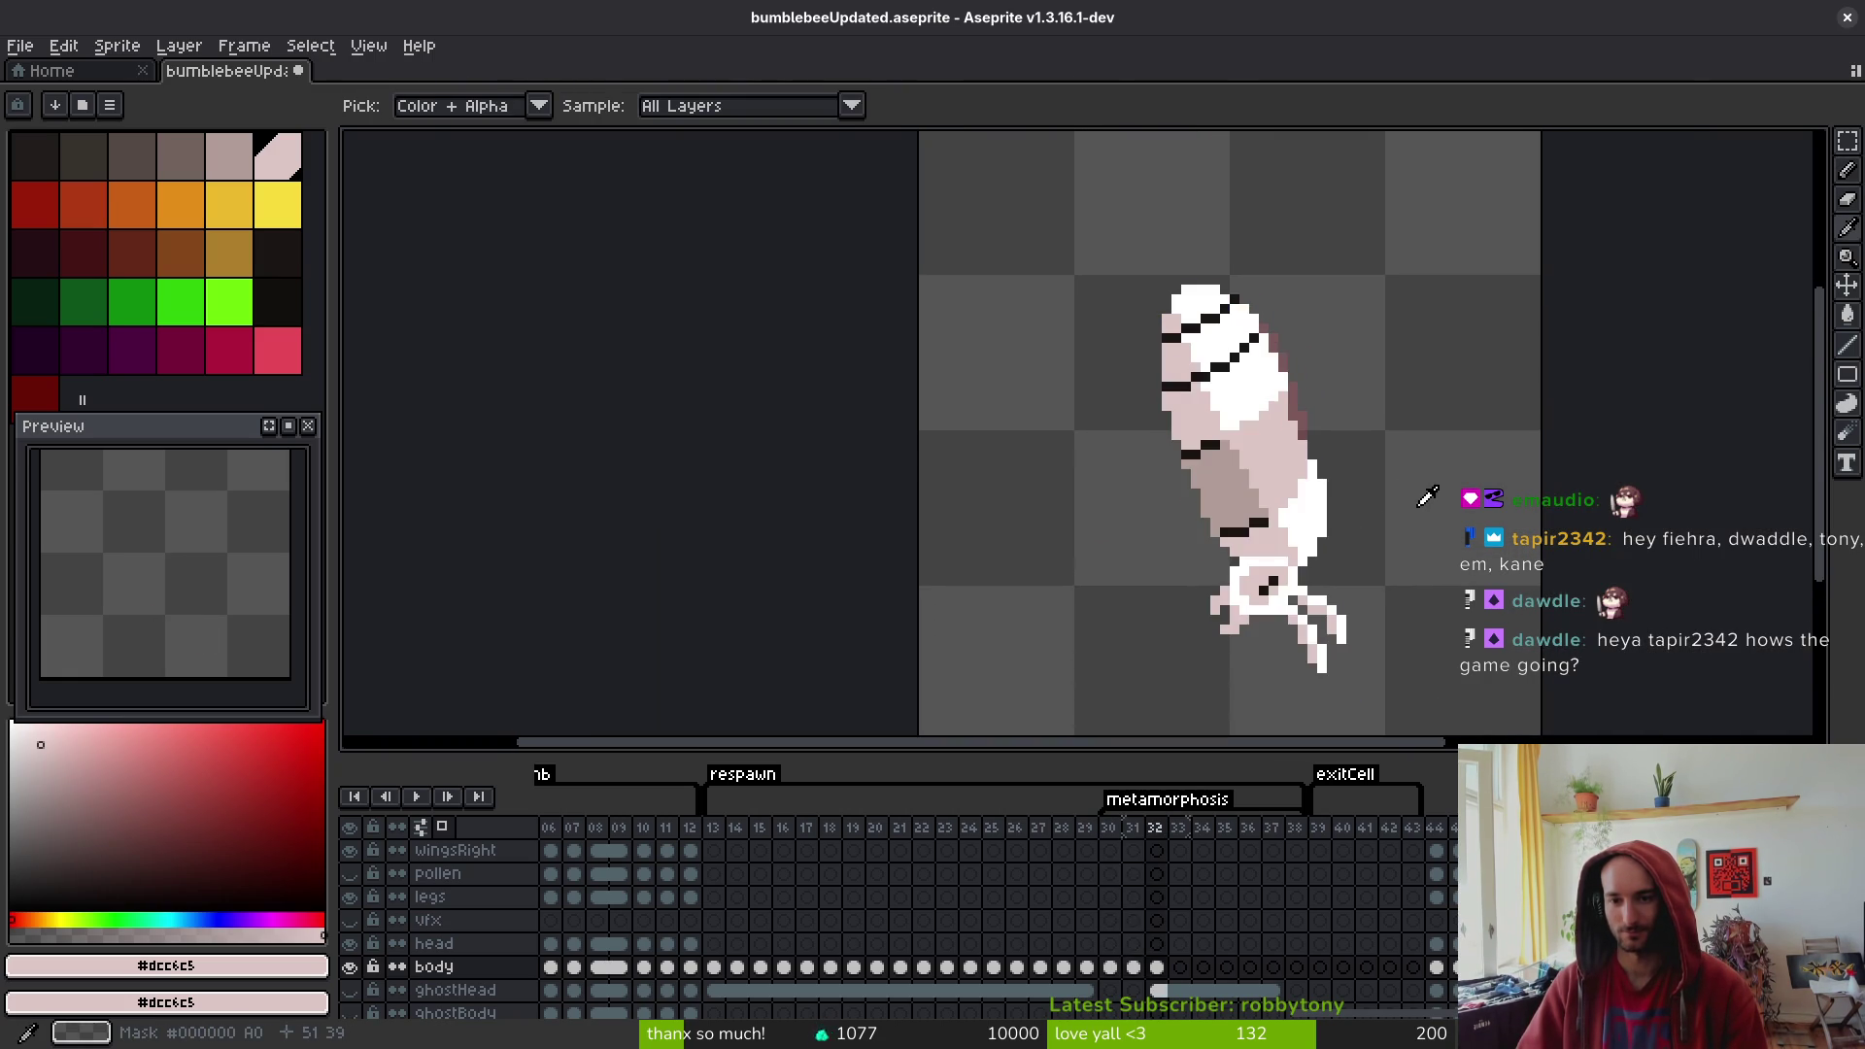
key("Left")
key("Right")
key("Left")
key("Right")
key("Left")
key("Left")
key("Right")
key("Left")
key("Right")
key("Left")
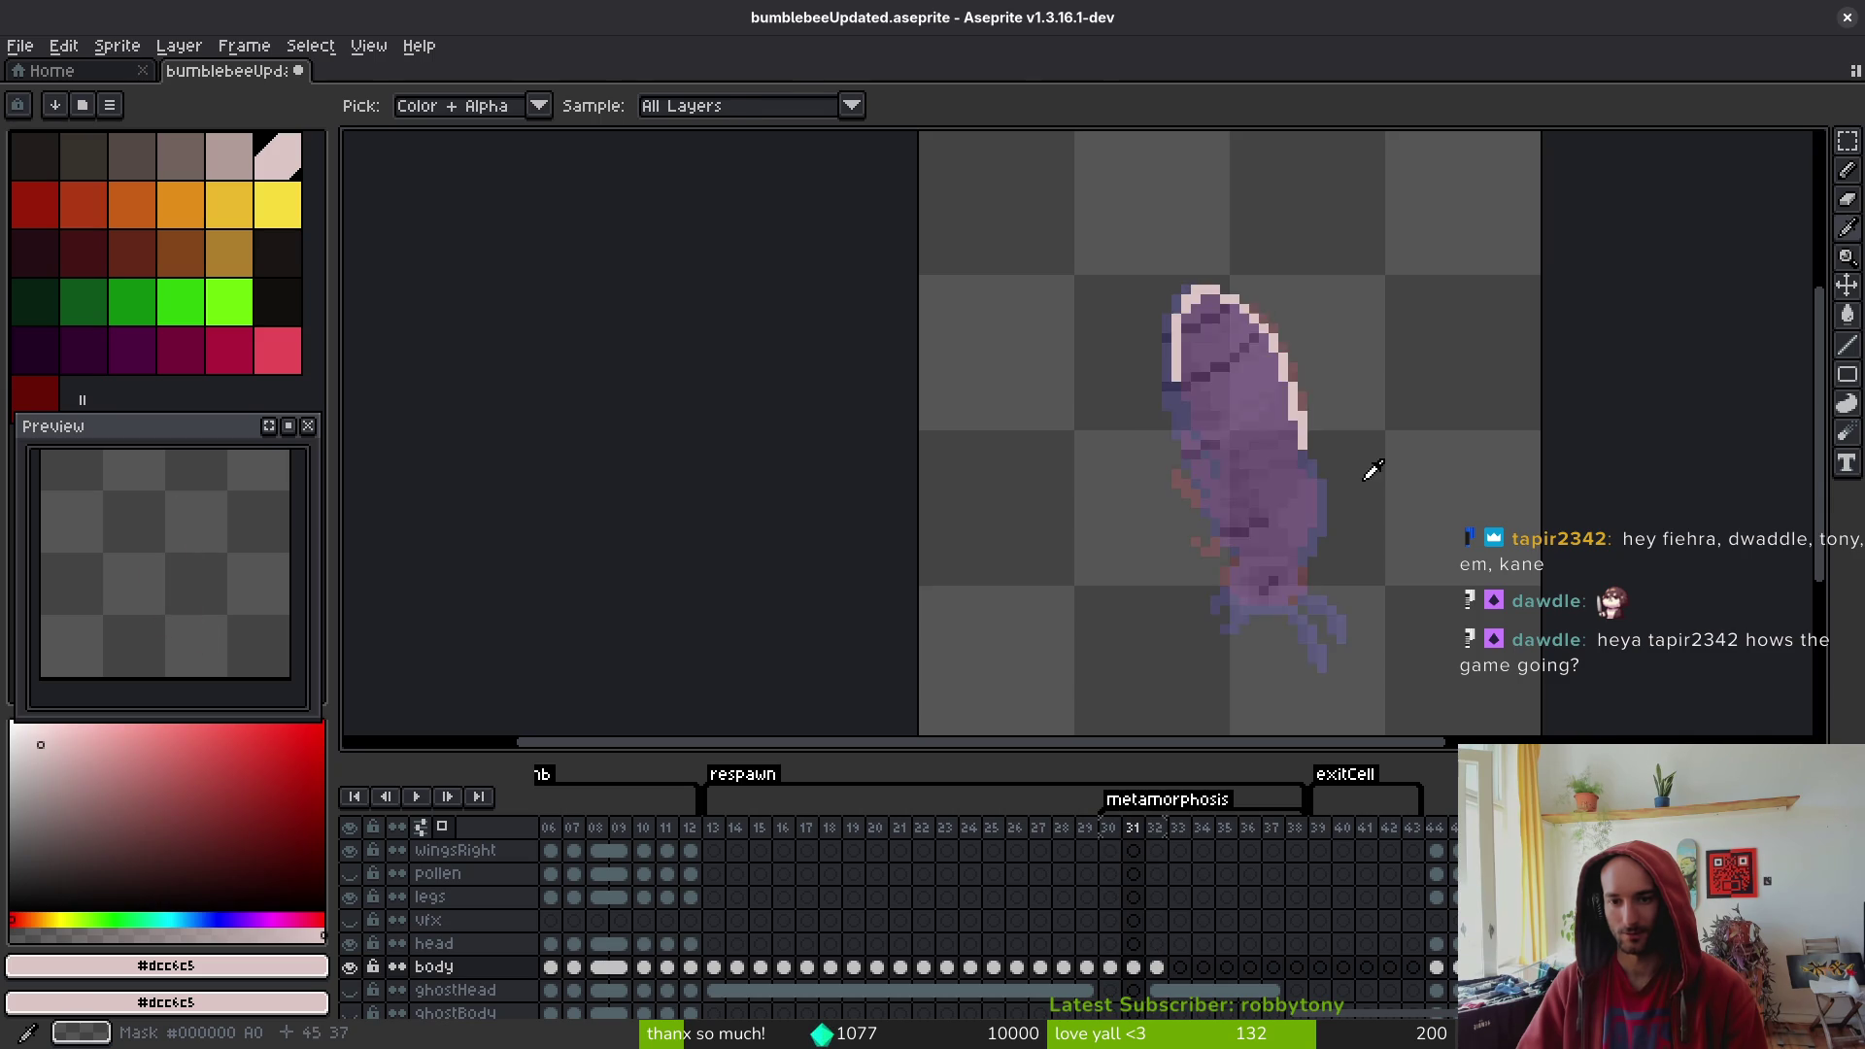
key("Right")
scroll(1303, 479, "up", 3)
mouse_move(1256, 423)
left_mouse_down()
mouse_move(1324, 561)
mouse_move(1347, 400)
mouse_move(1278, 504)
mouse_move(1164, 509)
mouse_move(1066, 433)
mouse_move(1068, 389)
left_mouse_up()
key("ctrl+z")
mouse_move(1342, 446)
left_mouse_down()
mouse_move(1249, 505)
mouse_move(1172, 505)
mouse_move(1112, 454)
mouse_move(1078, 366)
mouse_move(1179, 555)
left_mouse_up()
left_click_drag(1079, 336, 1151, 529)
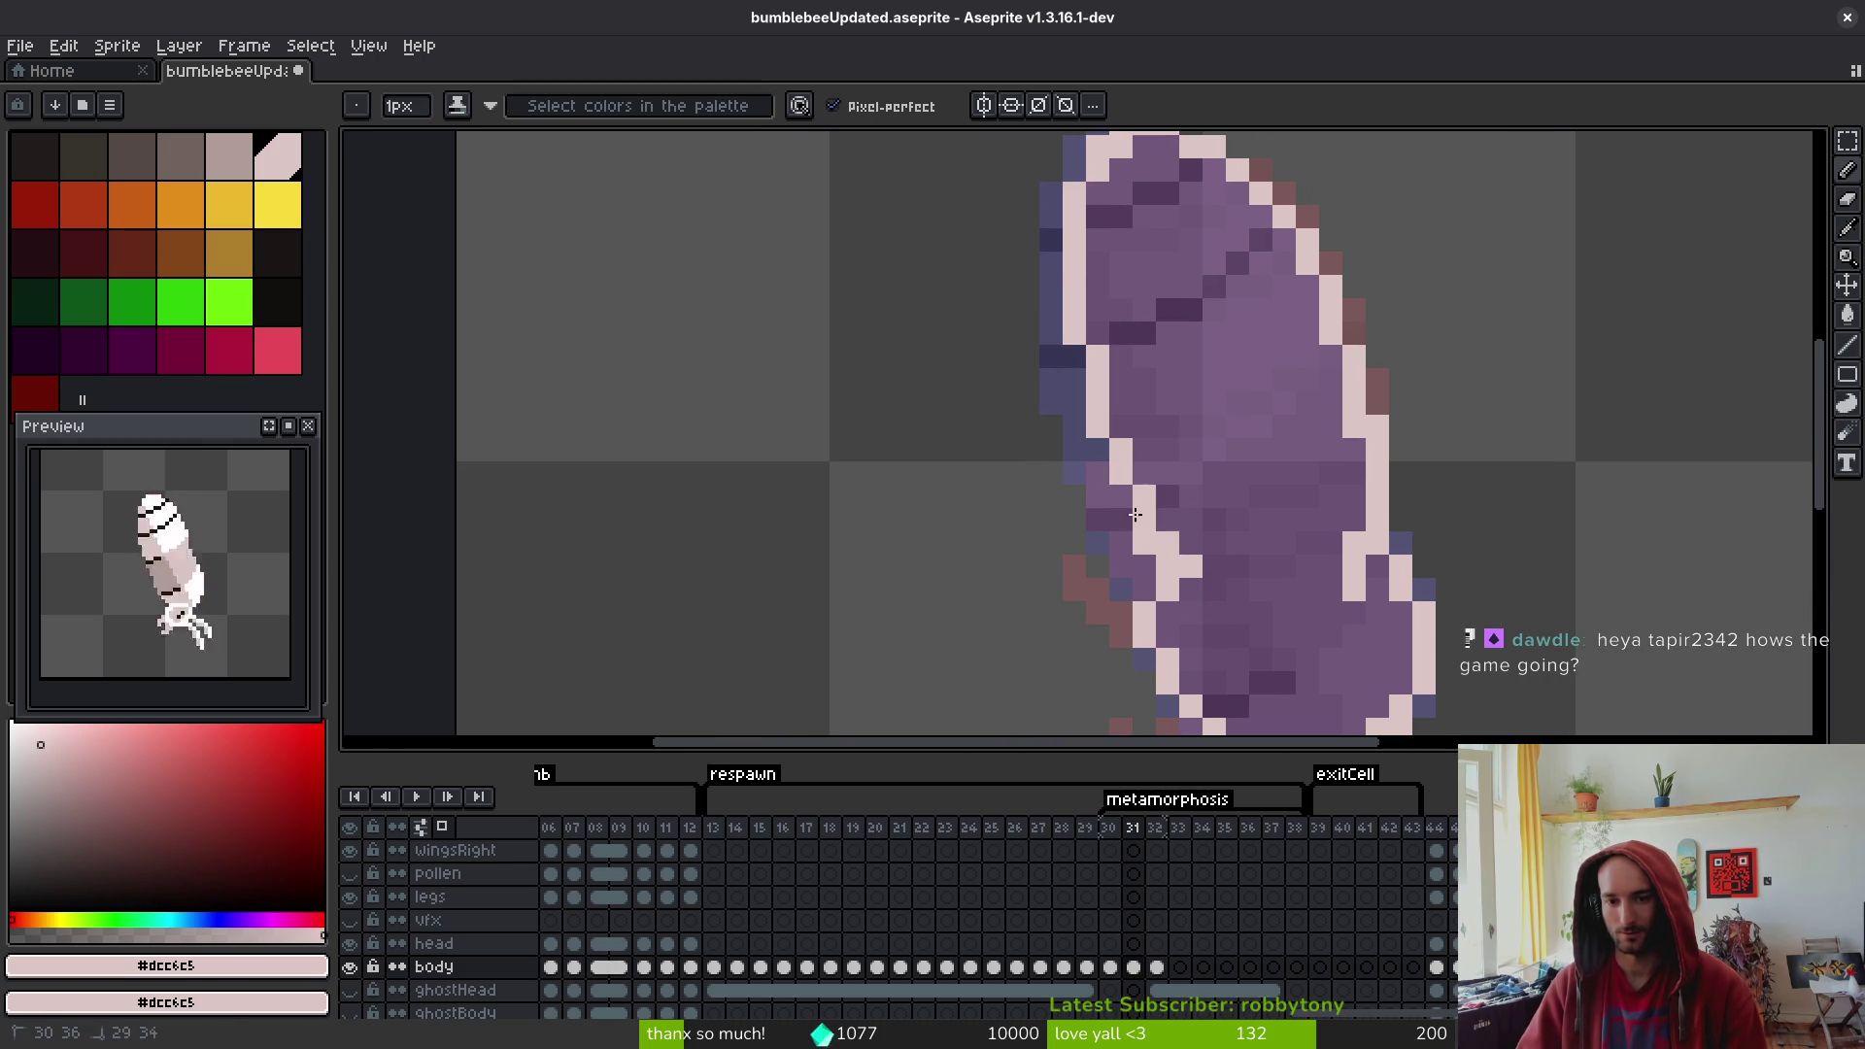
- Recheck neighbouring frames, then paint cream over the navy left outline pixels
key("Left")
scroll(1294, 533, "down", 2)
key("Right")
key("Right")
key("Left")
key("Left")
key("Right")
key("Right")
key("Left")
key("Right")
key("Left")
key("b")
scroll(1279, 455, "up", 2)
scroll(1280, 455, "up", 1)
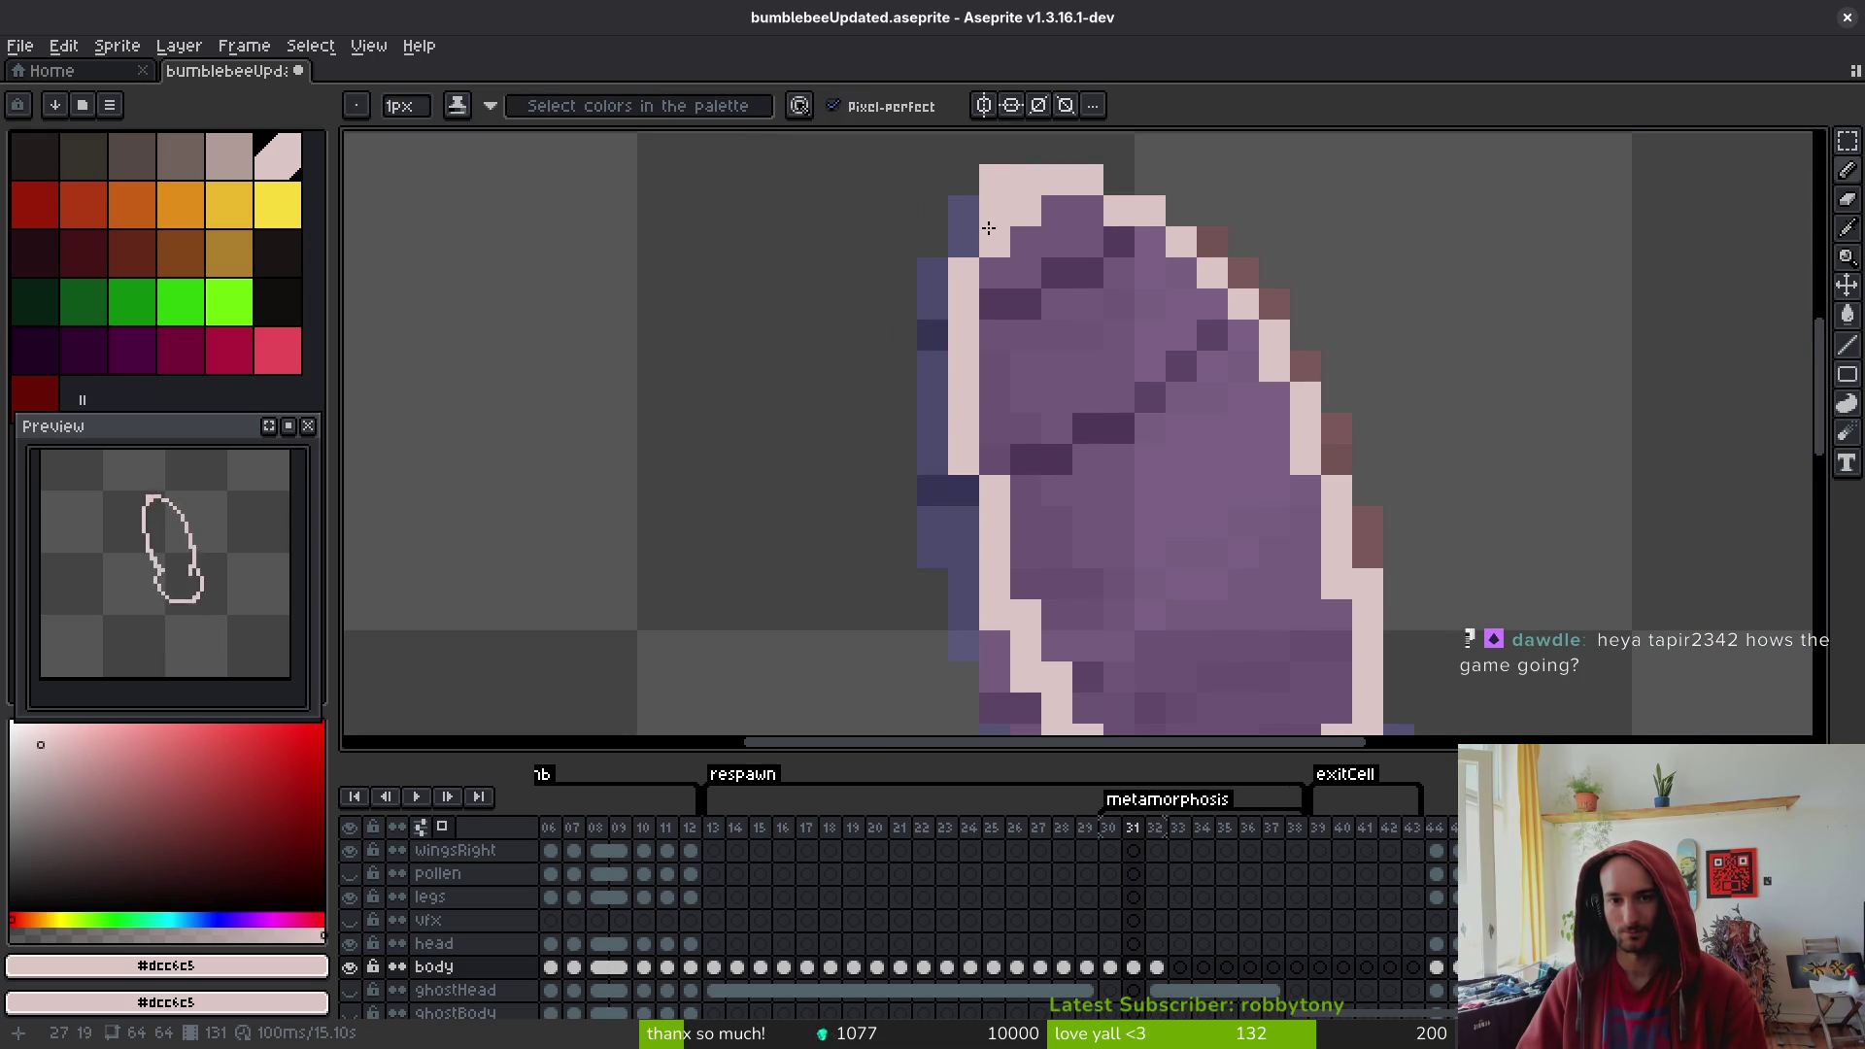
scroll(1066, 297, "down", 2)
mouse_move(944, 290)
left_mouse_down()
mouse_move(944, 417)
mouse_move(944, 268)
left_mouse_up()
scroll(949, 417, "down", 2)
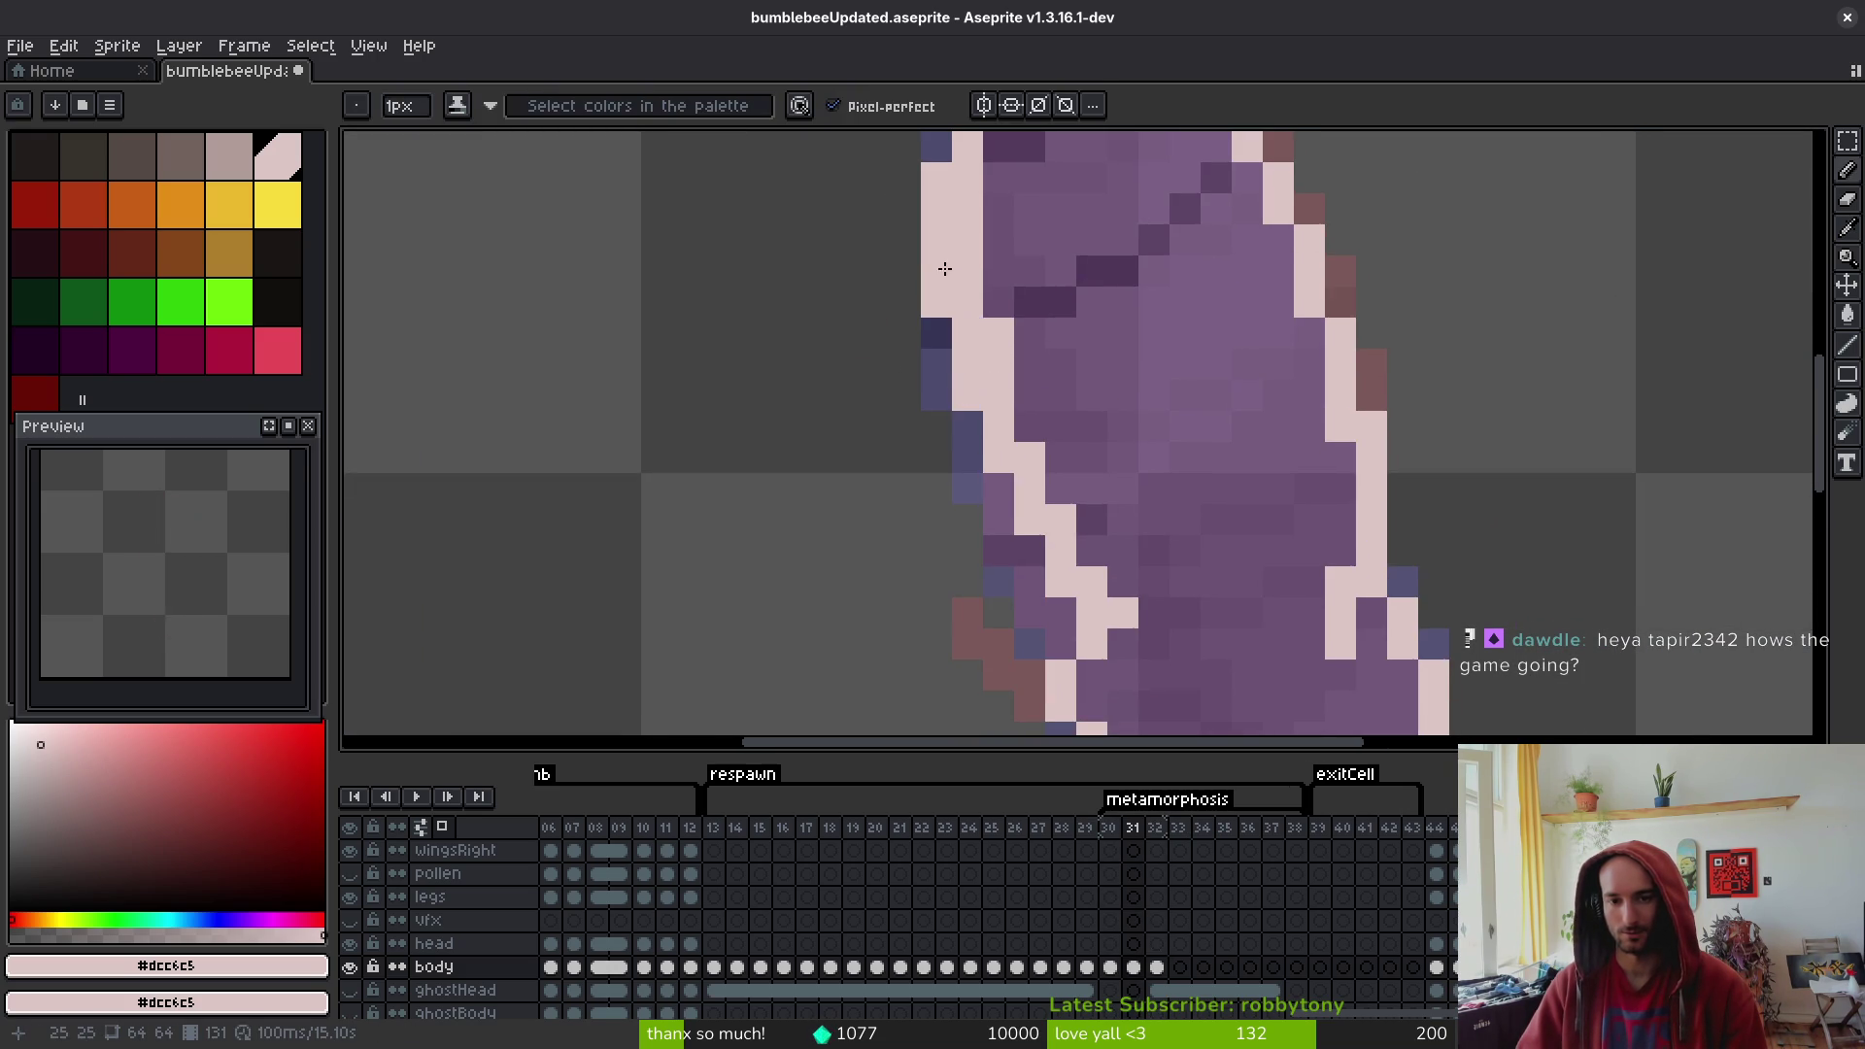
scroll(944, 268, "down", 3)
scroll(926, 209, "up", 3)
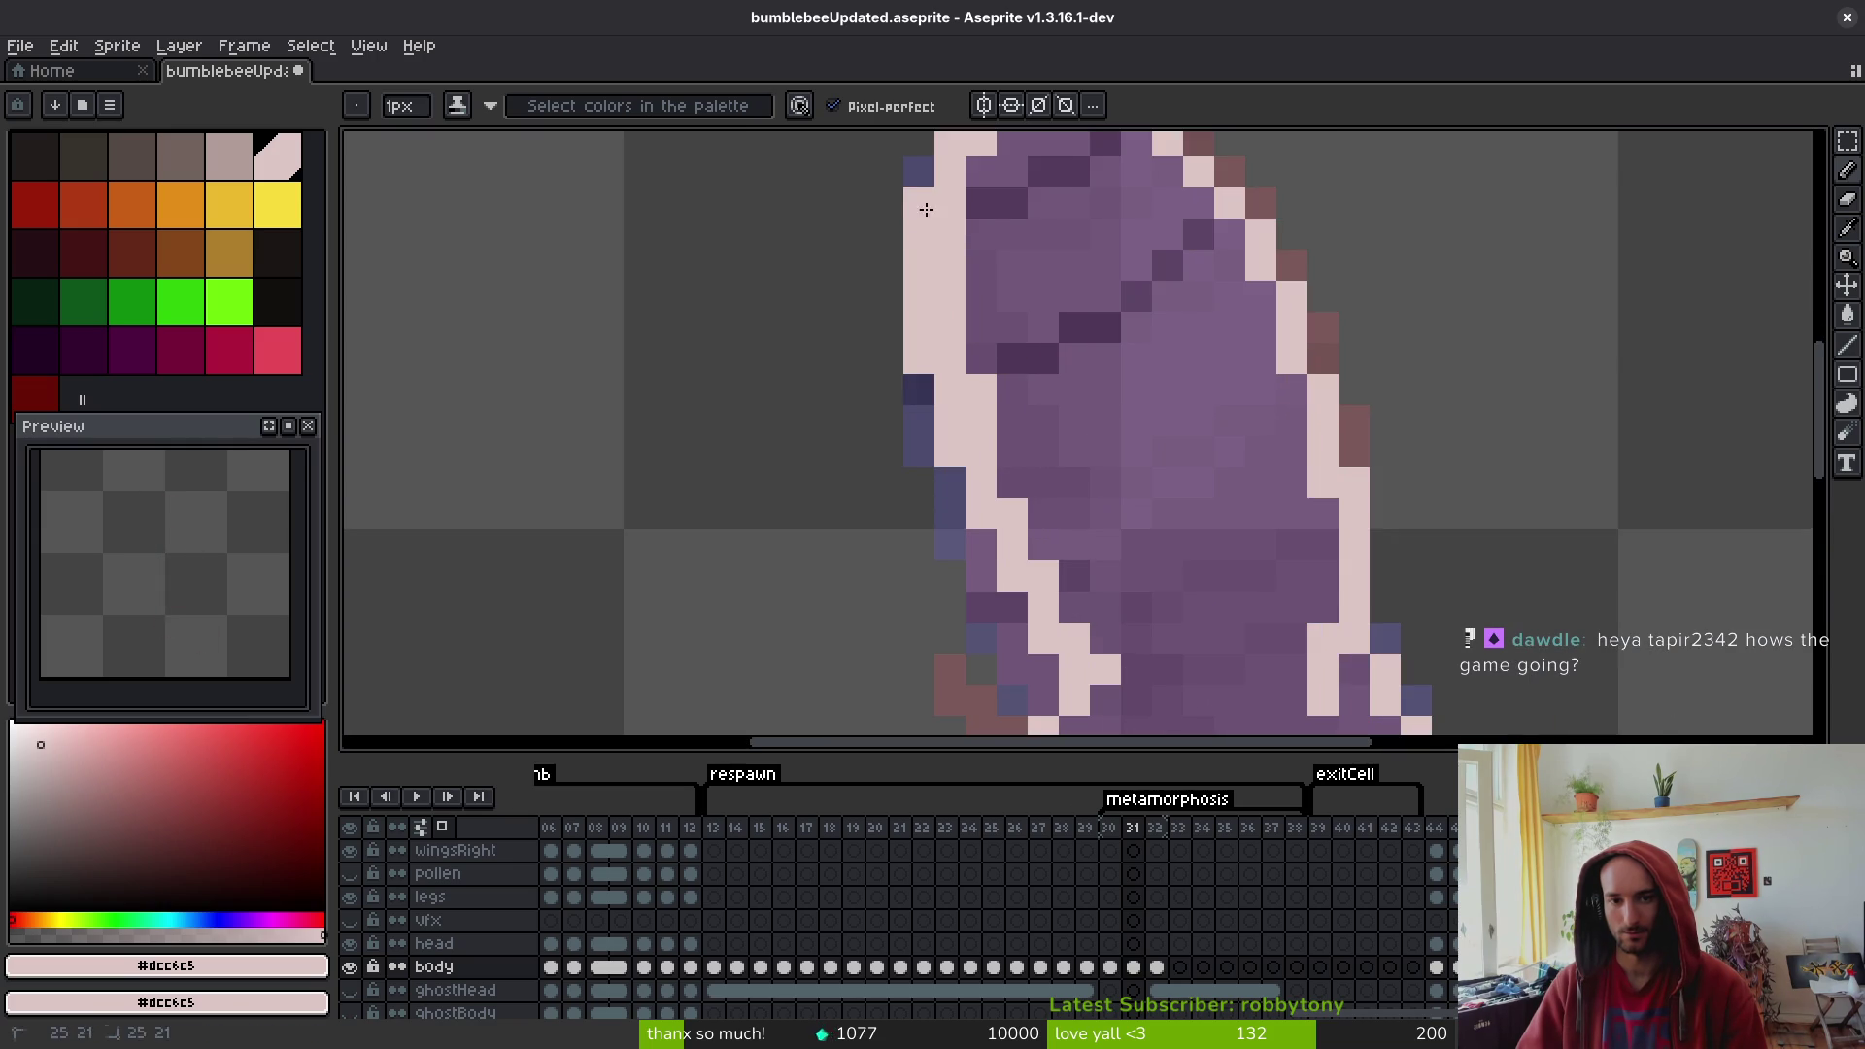
scroll(991, 272, "down", 3)
left_click(927, 216)
left_click(961, 309)
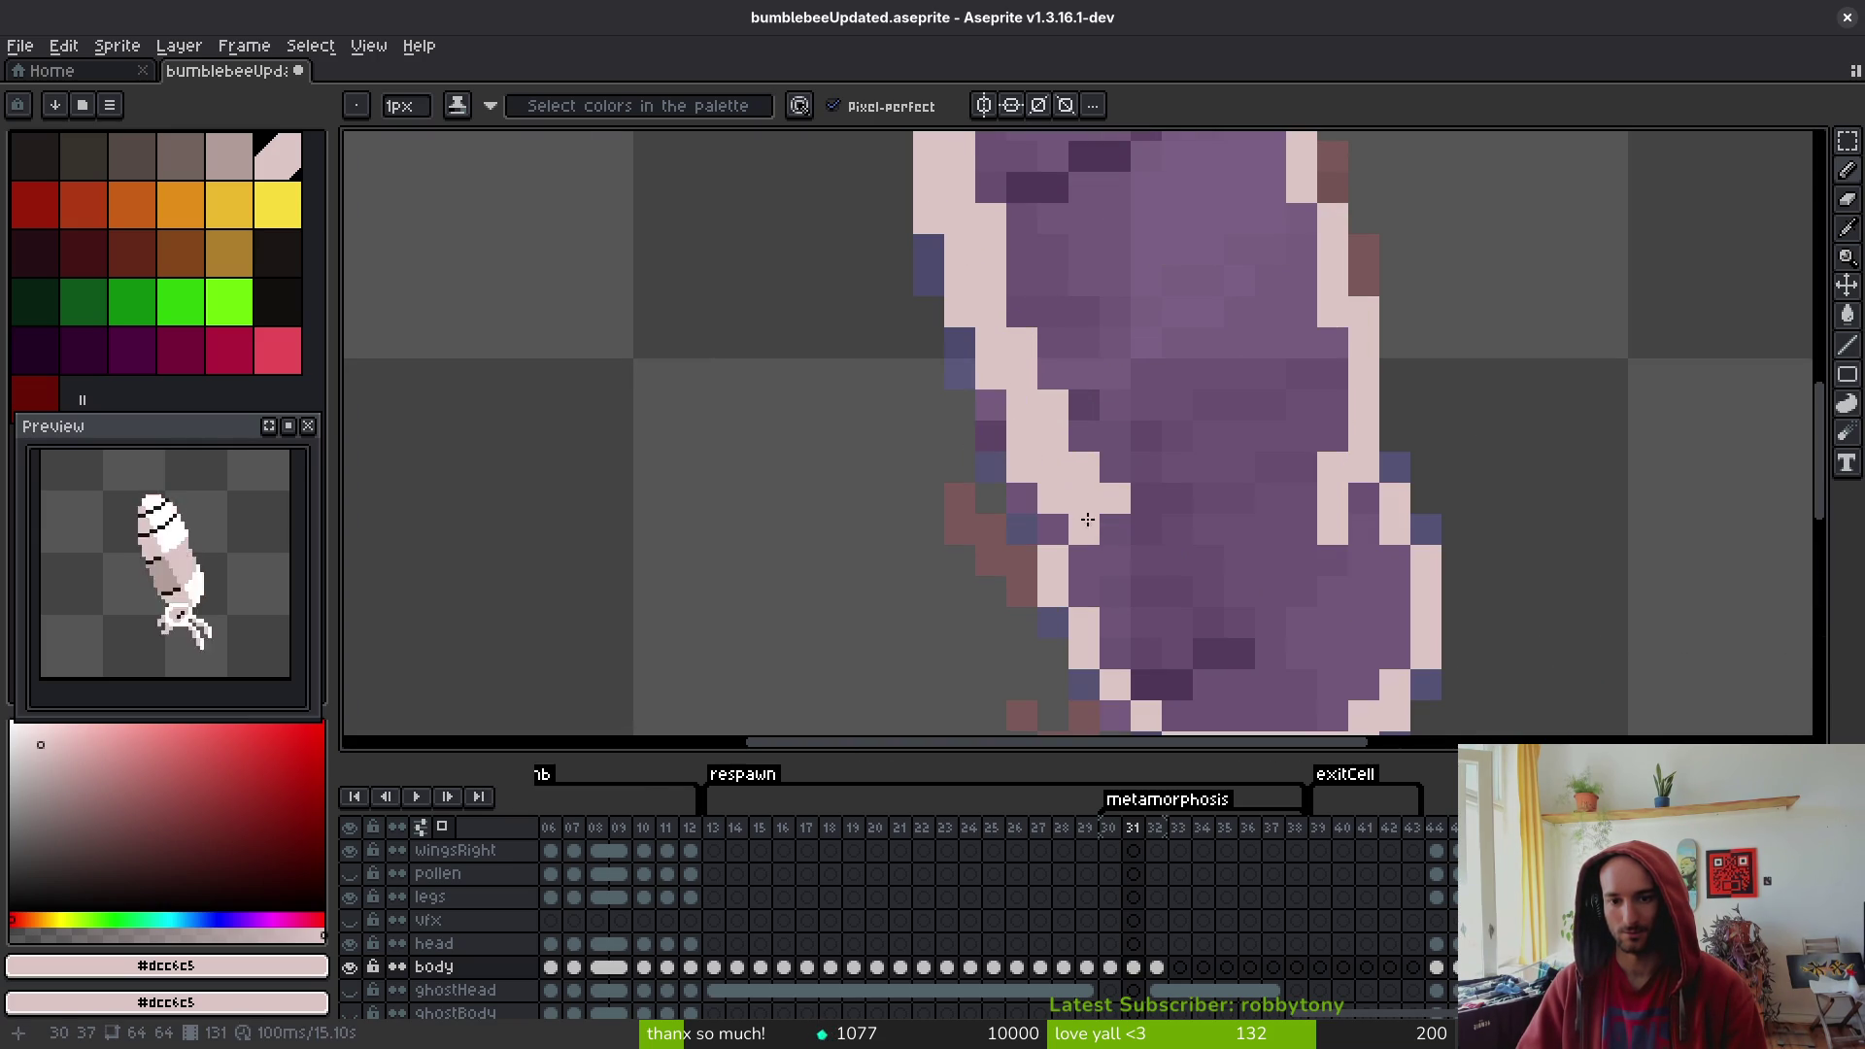
- Turn the remaining dark-blue outline pixels cream and close the last gap in the outline
scroll(1023, 449, "down", 4)
scroll(1175, 469, "up", 2)
scroll(1174, 469, "down", 2)
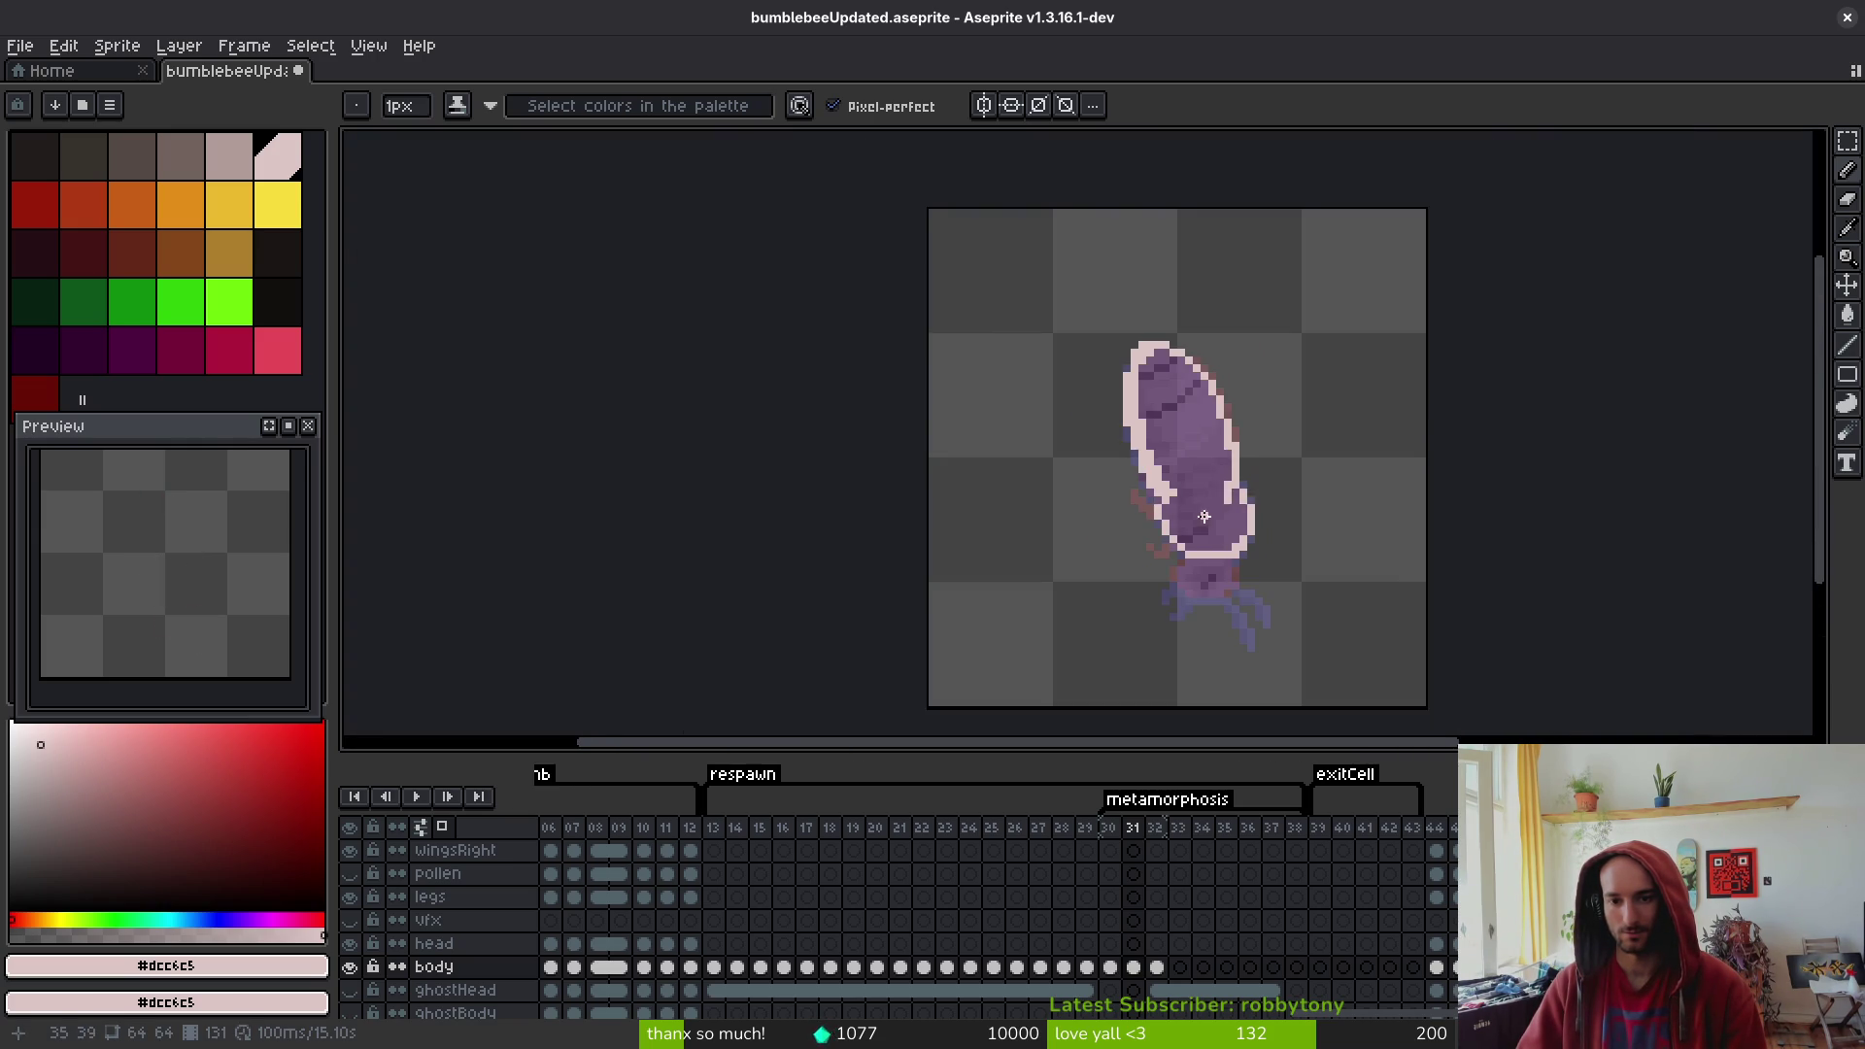
scroll(1209, 504, "up", 3)
left_click(1015, 493)
left_click(969, 447)
scroll(983, 393, "down", 1)
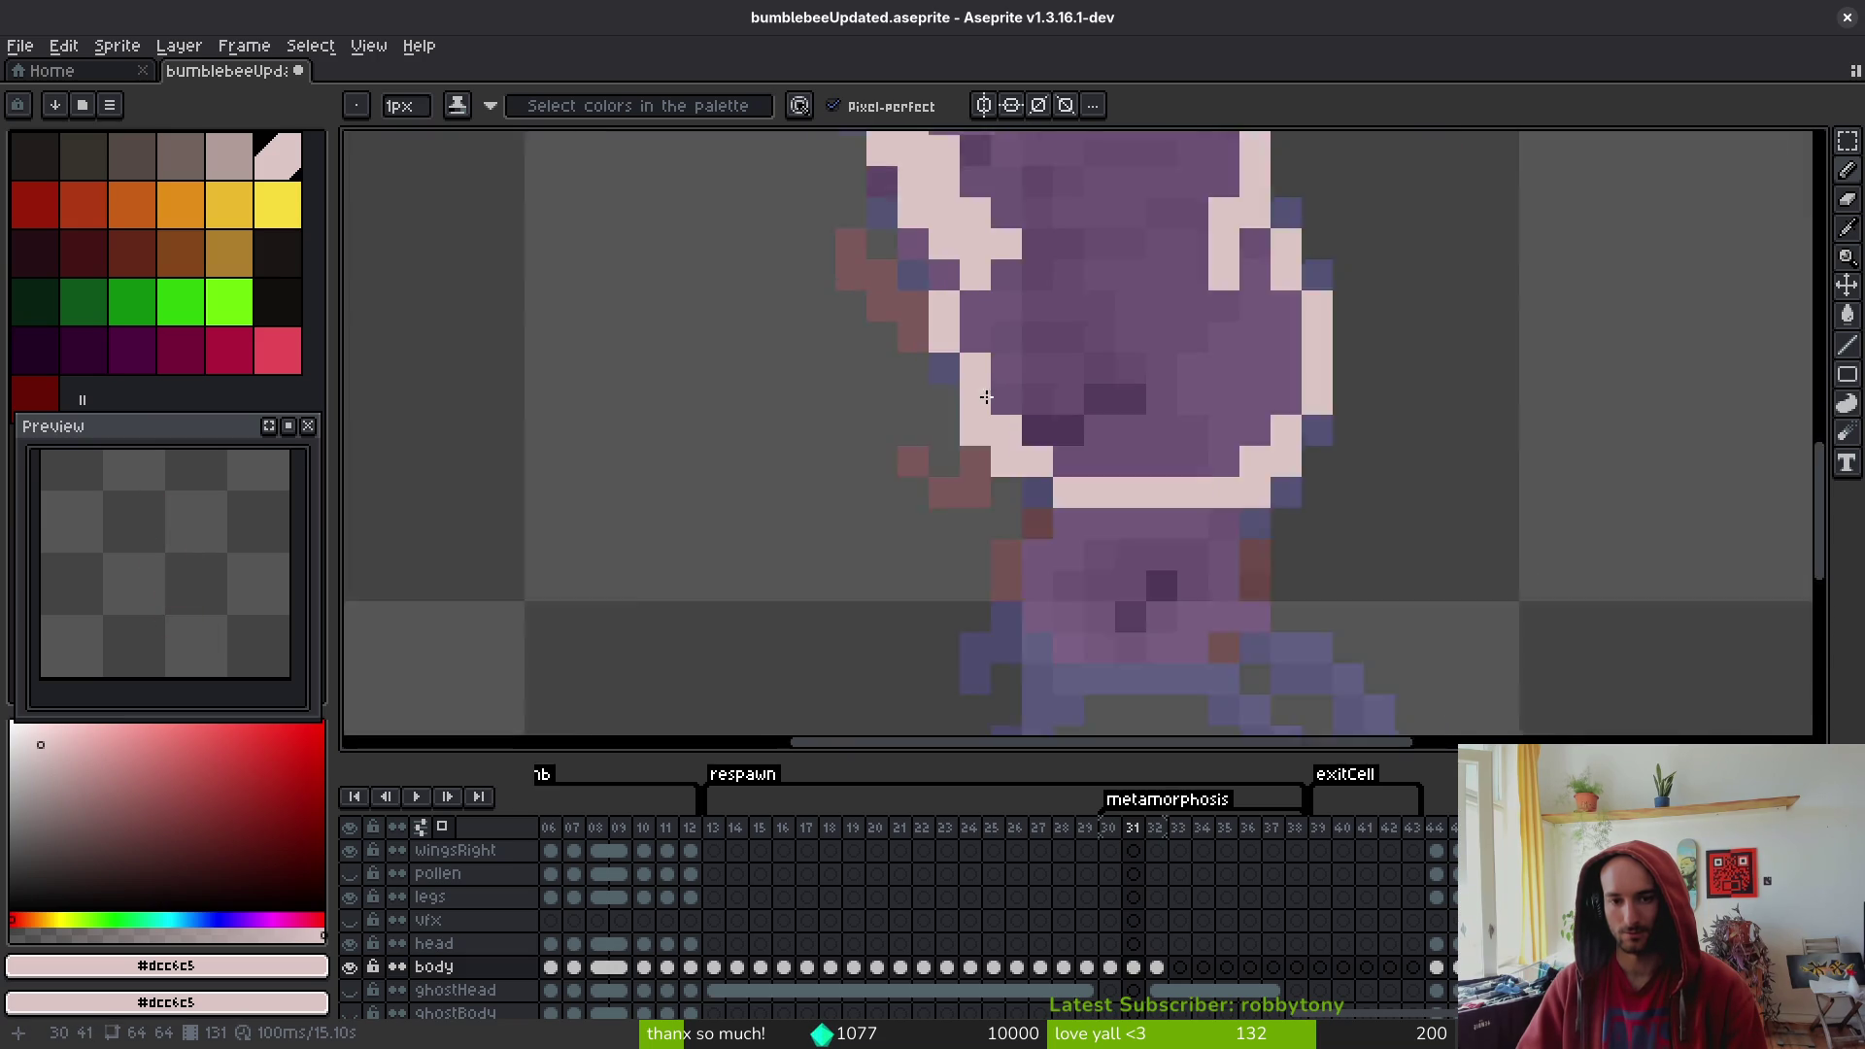
left_click(958, 358)
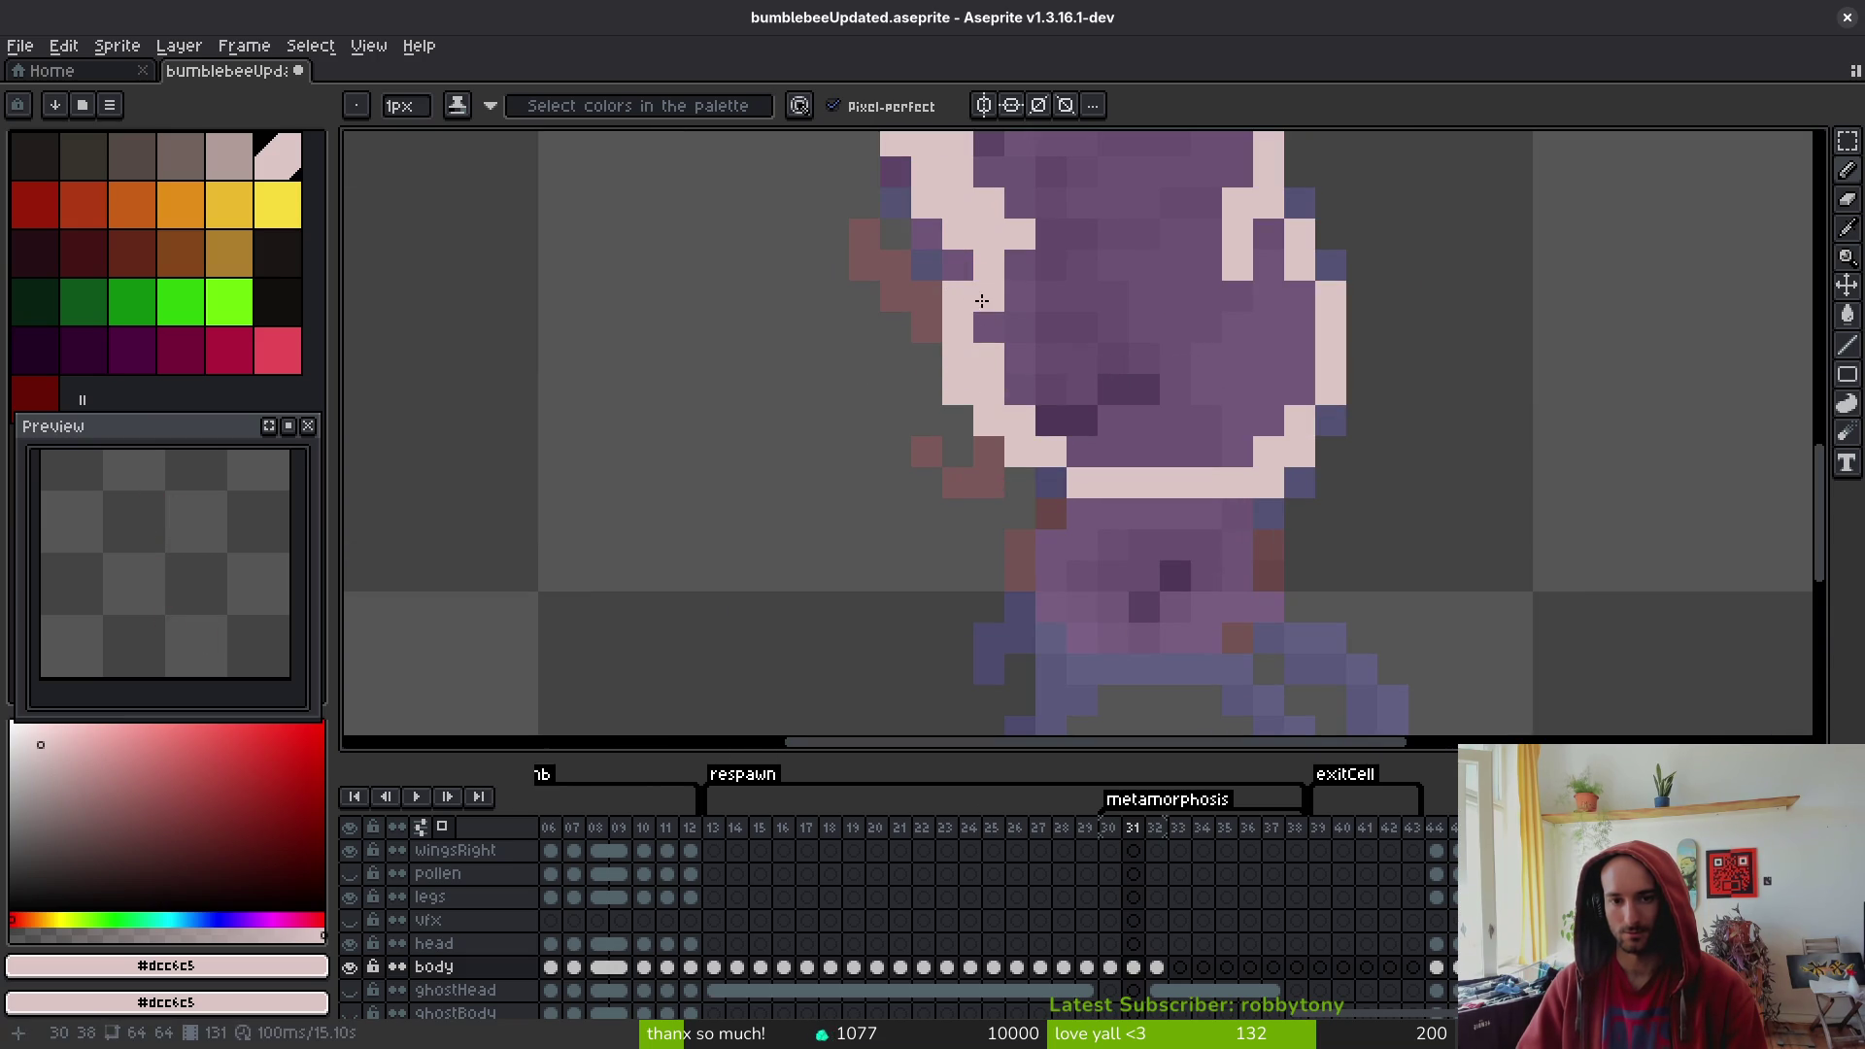
key("alt")
left_click(1113, 420)
scroll(1113, 420, "down", 2)
- Bucket-fill the traced body interior with cream and compare it with frame 32
key("g")
left_click(1127, 300)
scroll(1165, 407, "down", 1)
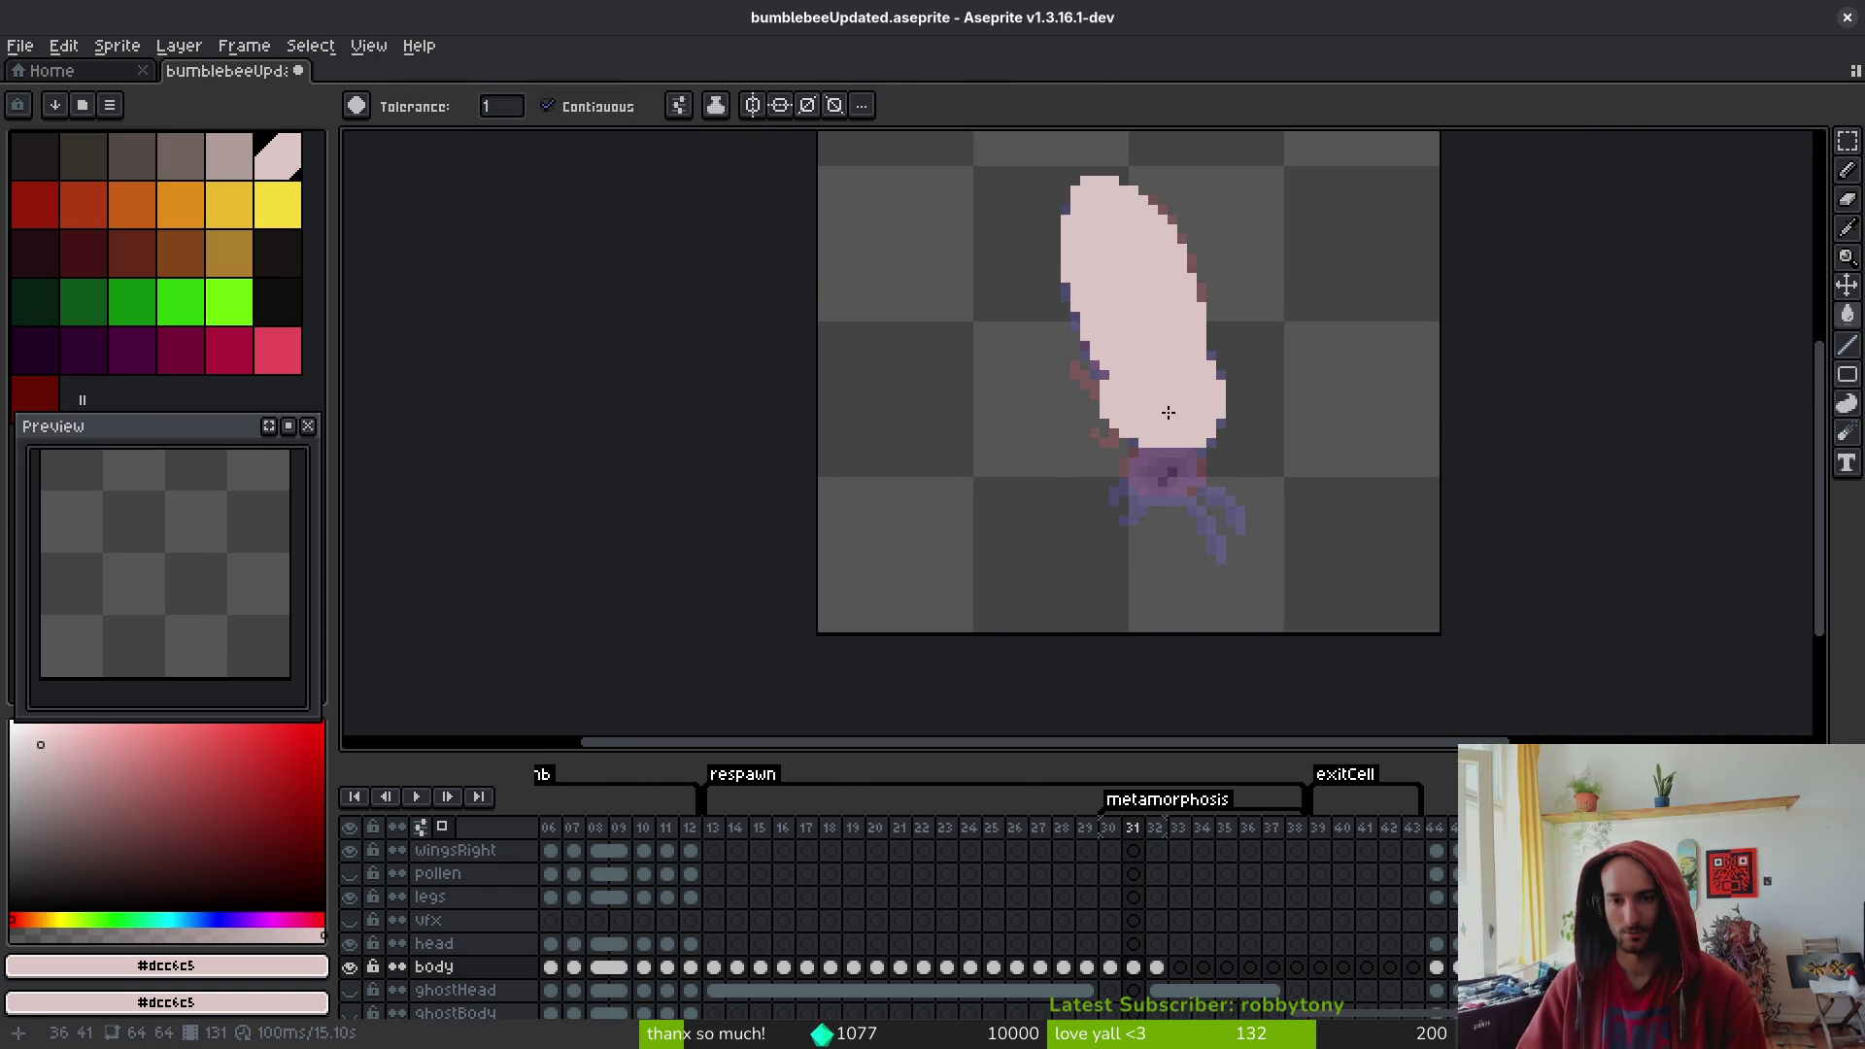
scroll(1210, 319, "up", 2)
key("b")
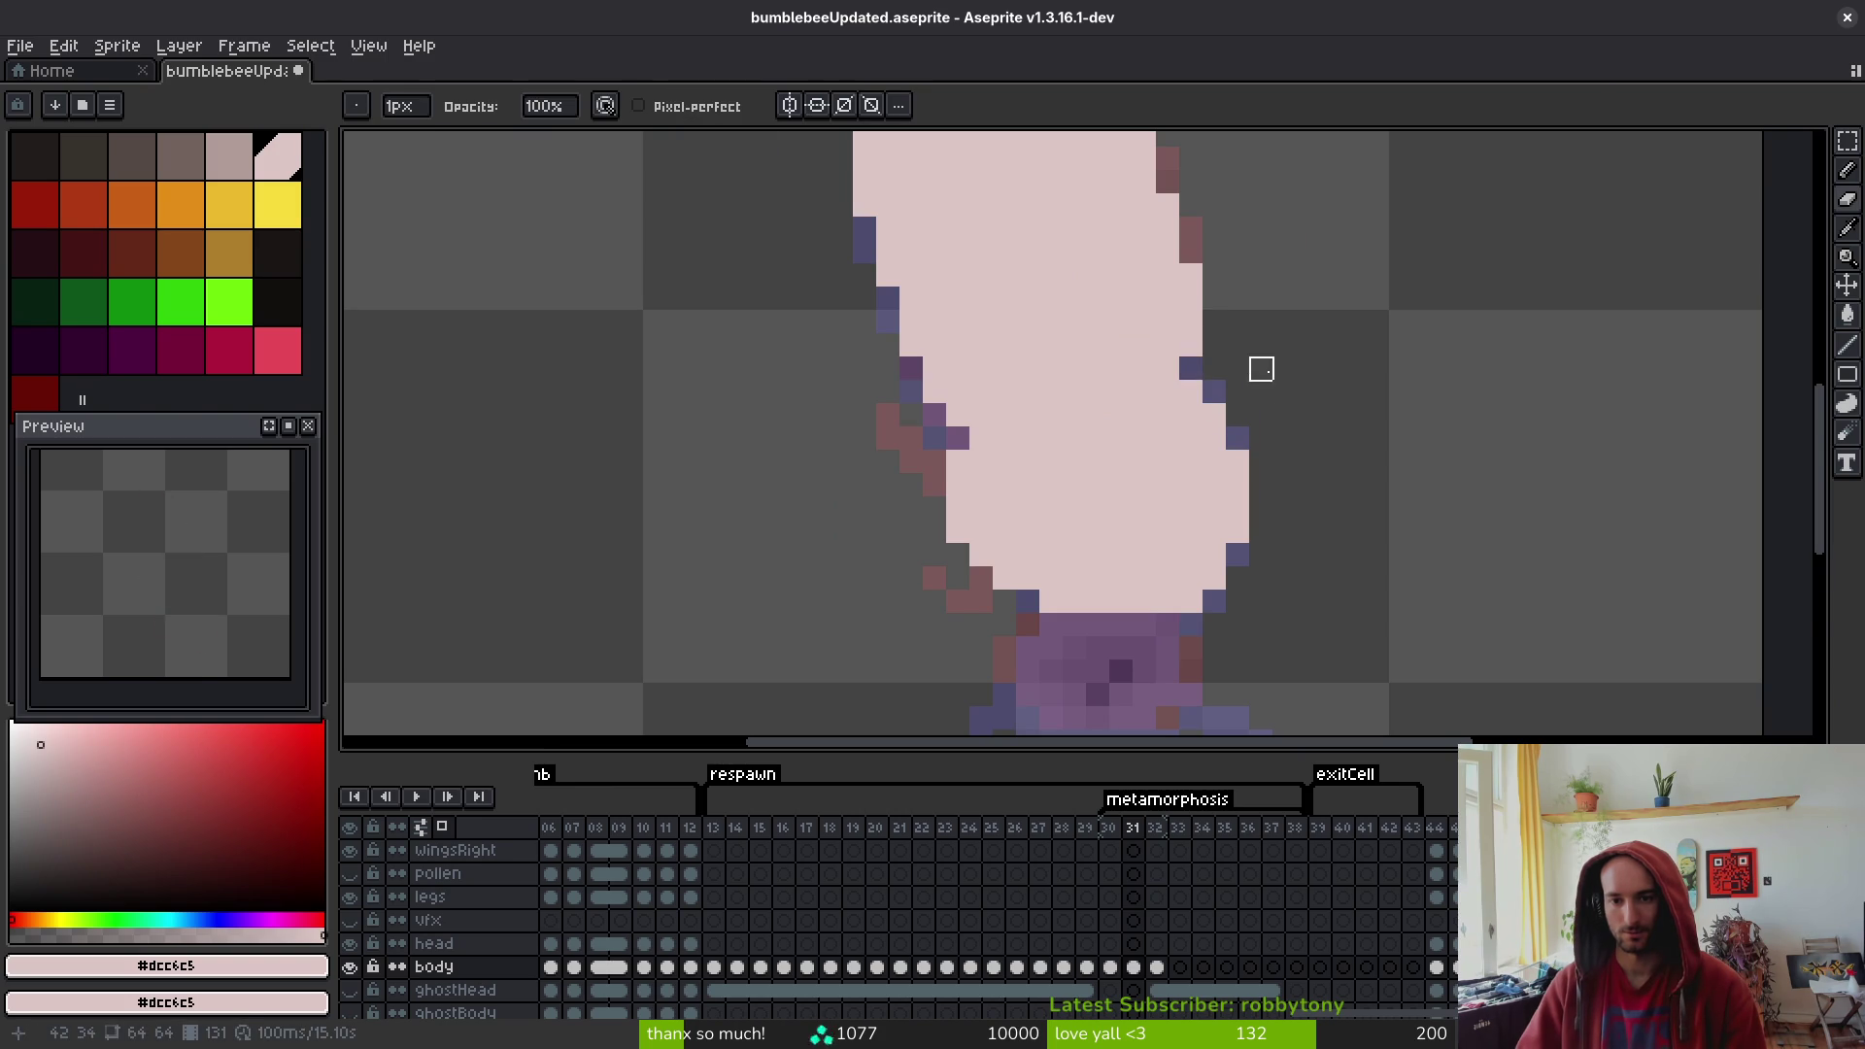
scroll(1260, 447, "down", 2)
scroll(1214, 457, "up", 2)
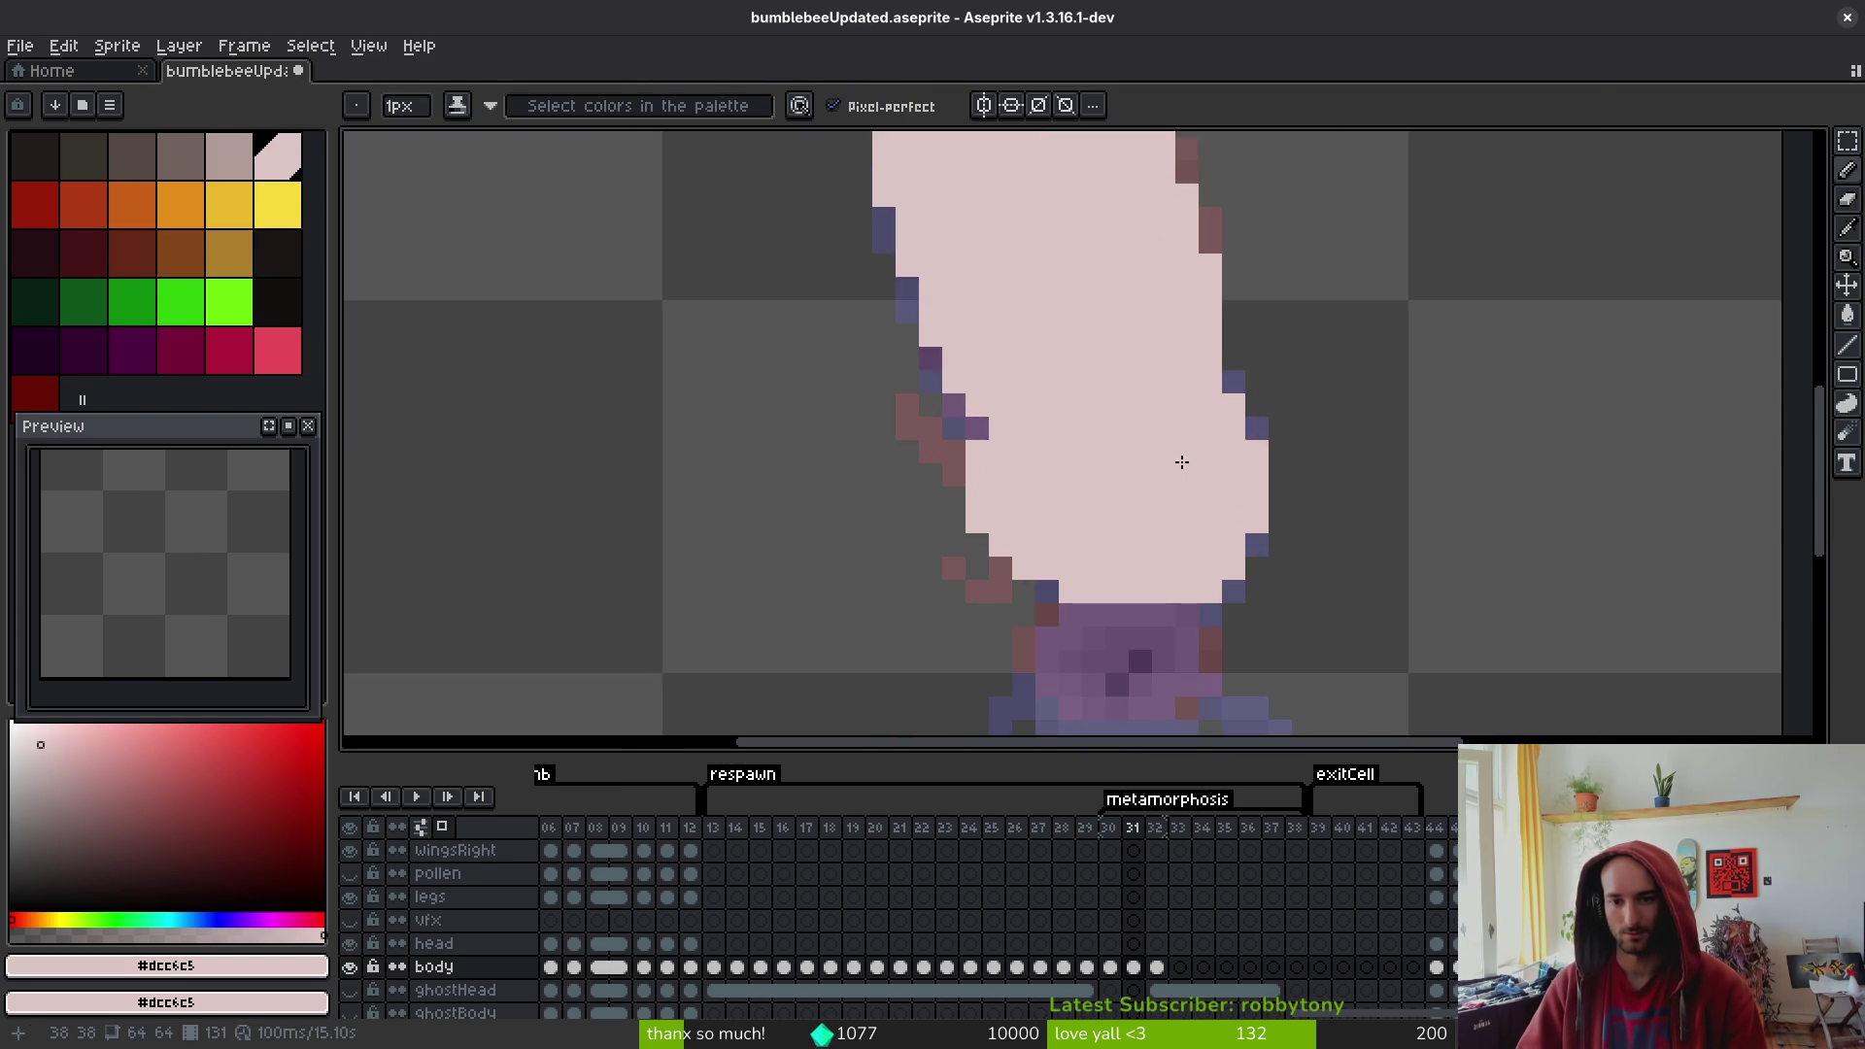
scroll(1219, 498, "down", 3)
key("alt")
key("Right")
key("Left")
key("Right")
key("Left")
key("Right")
key("Left")
- Try darkening the lower-right and right-edge outline pixels, then undo those strokes
scroll(1226, 507, "up", 4)
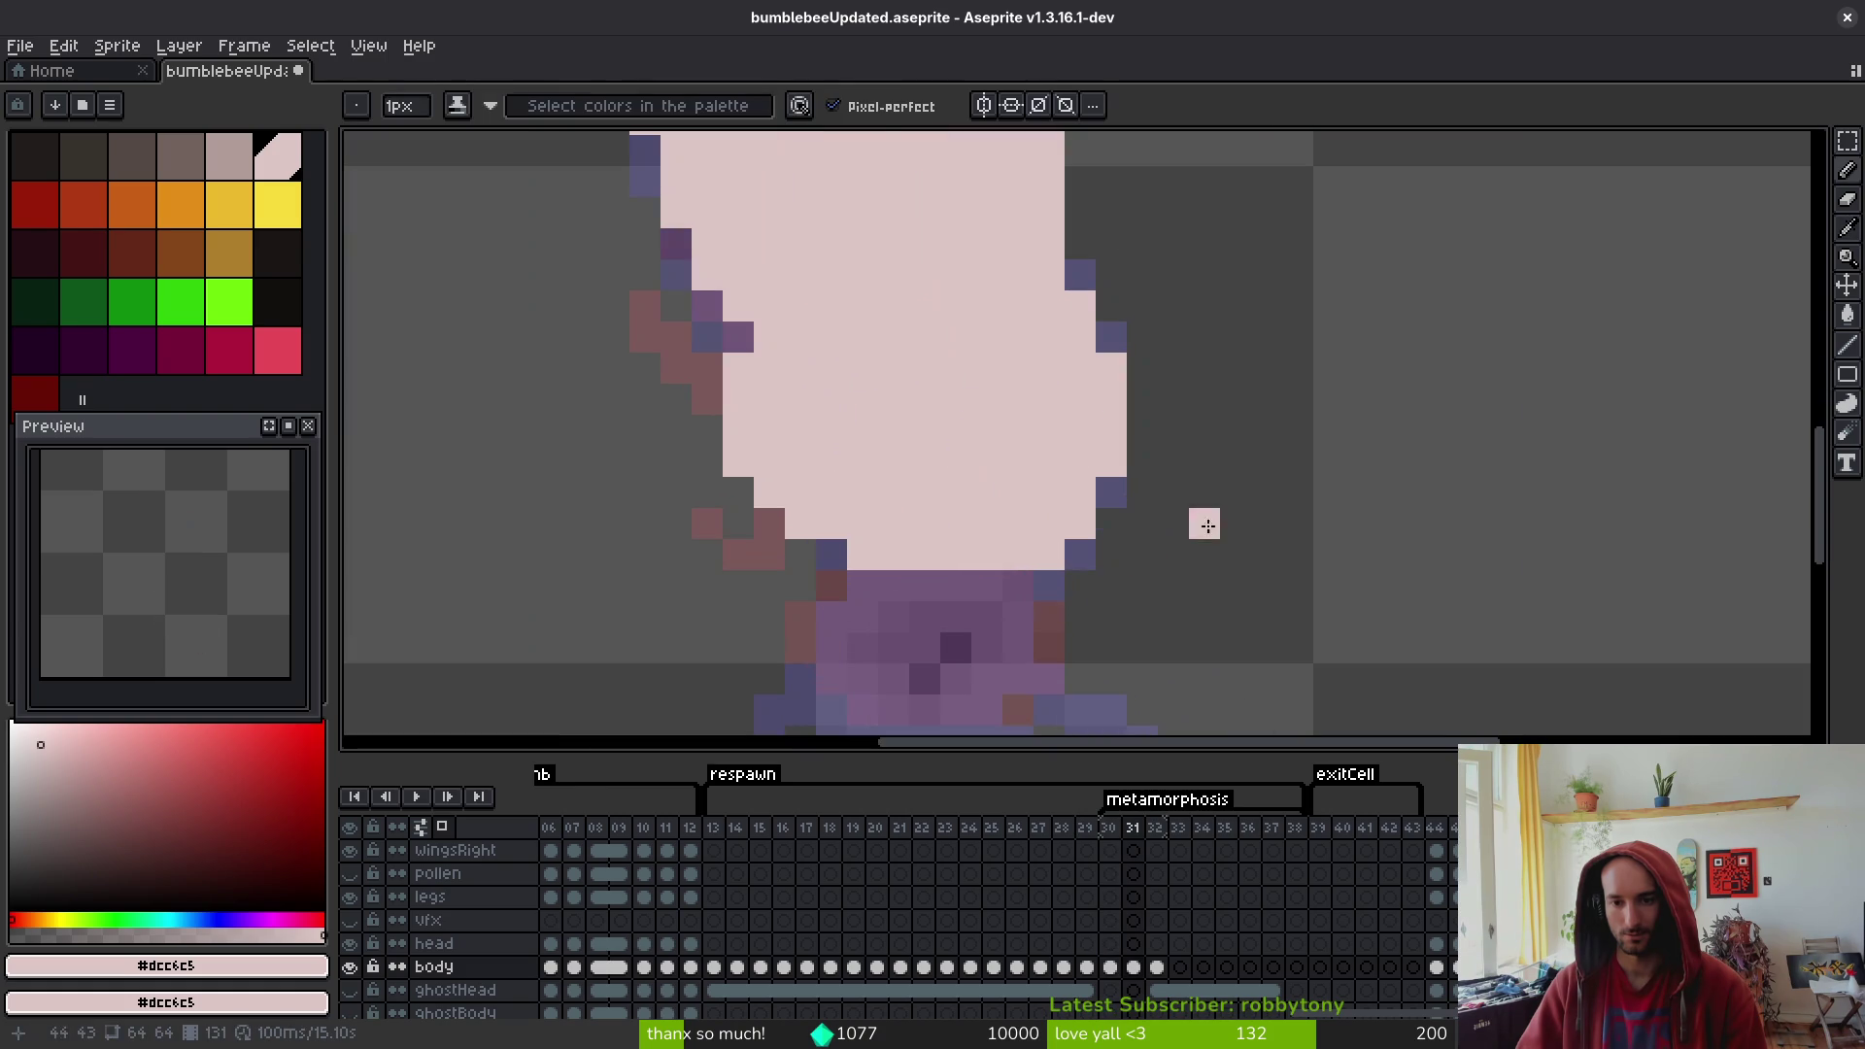
mouse_move(1047, 554)
left_mouse_down()
mouse_move(1111, 491)
mouse_move(1111, 461)
left_mouse_up()
left_click_drag(1111, 336, 1085, 279)
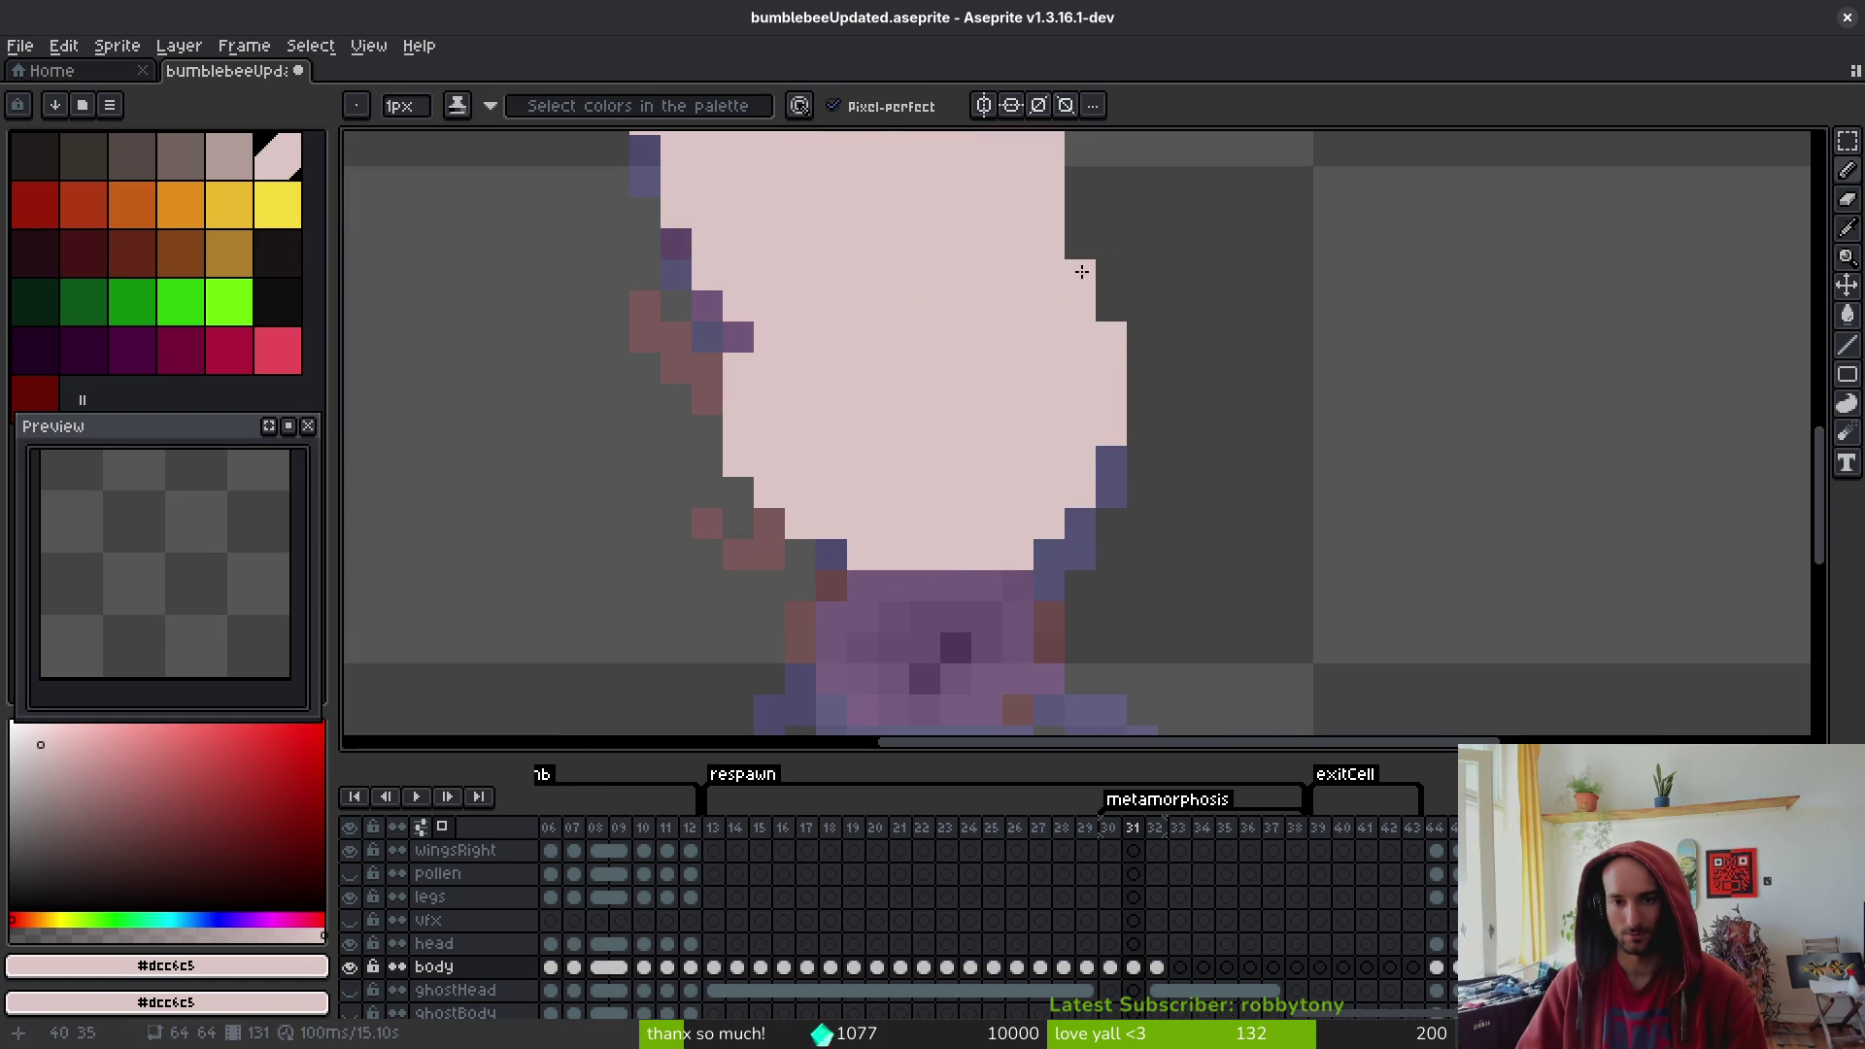
scroll(1231, 370, "down", 4)
key("Right")
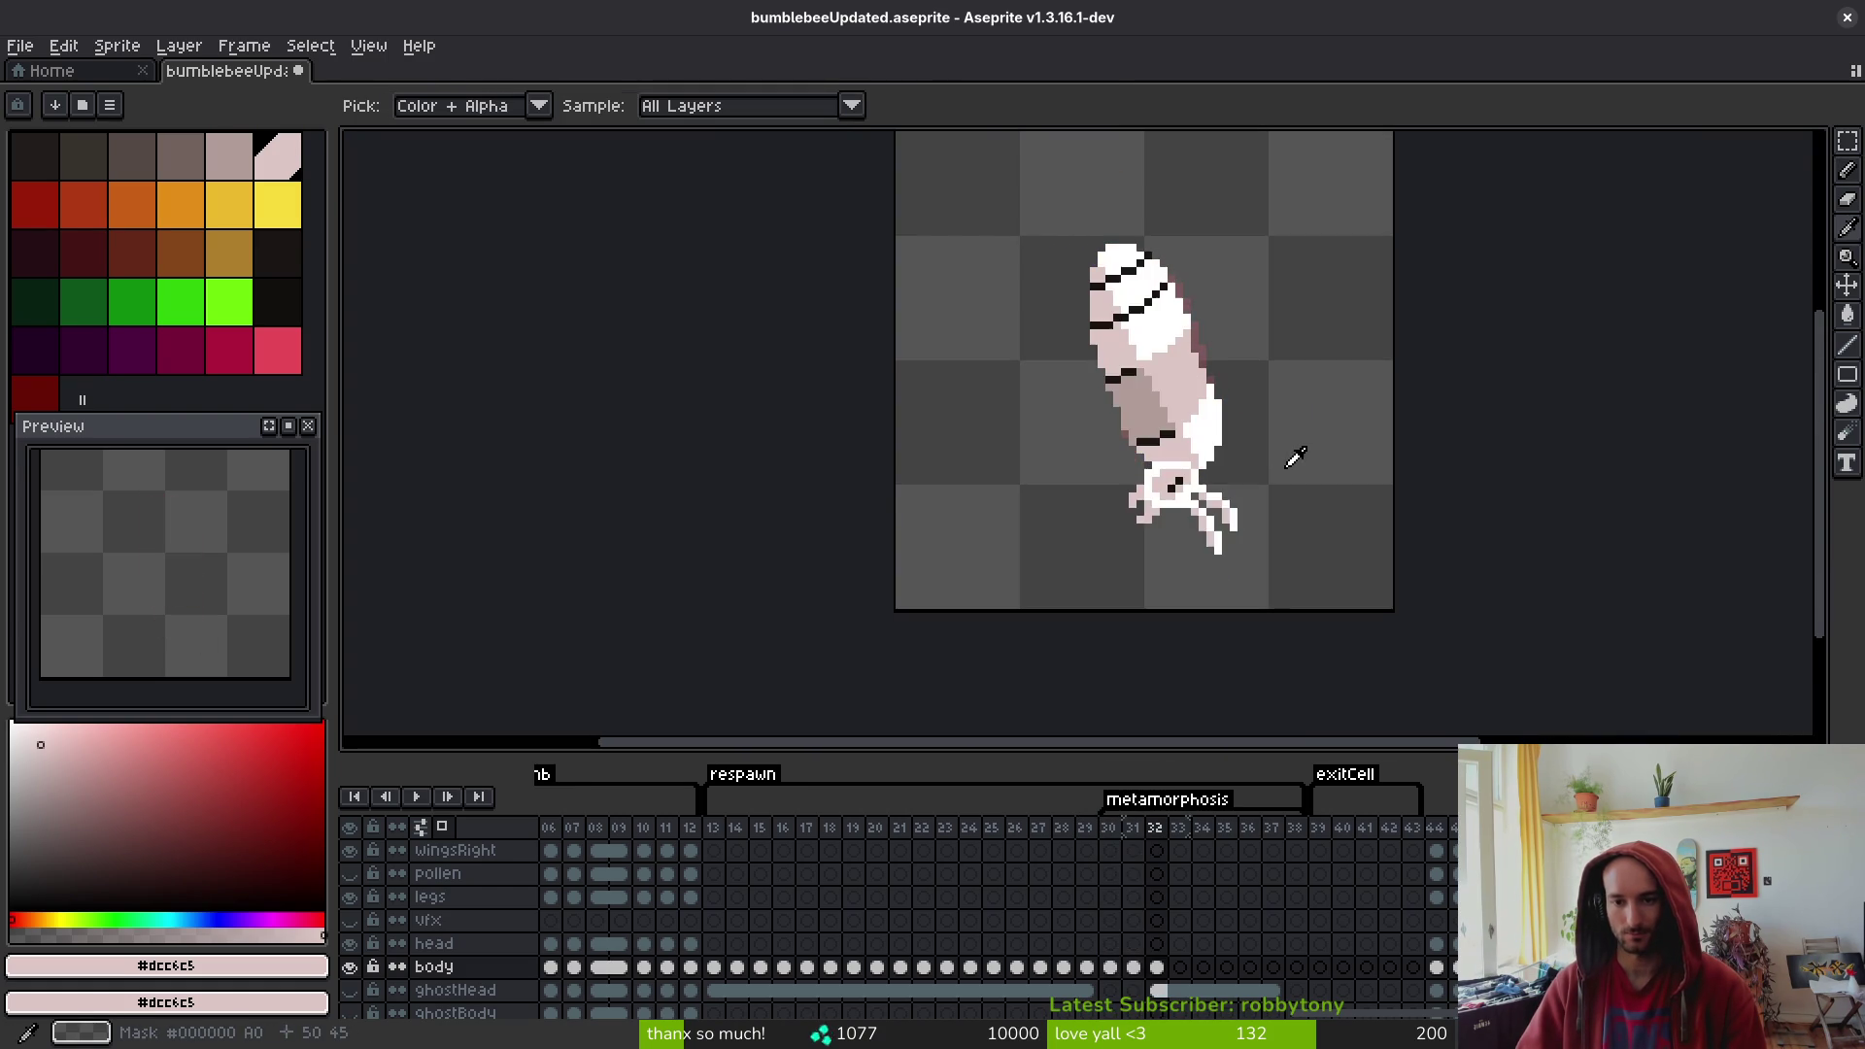
key("Left")
key("Left")
key("Right")
key("Left")
key("Right")
key("b")
scroll(1241, 358, "up", 3)
key("ctrl+z")
key("ctrl+z")
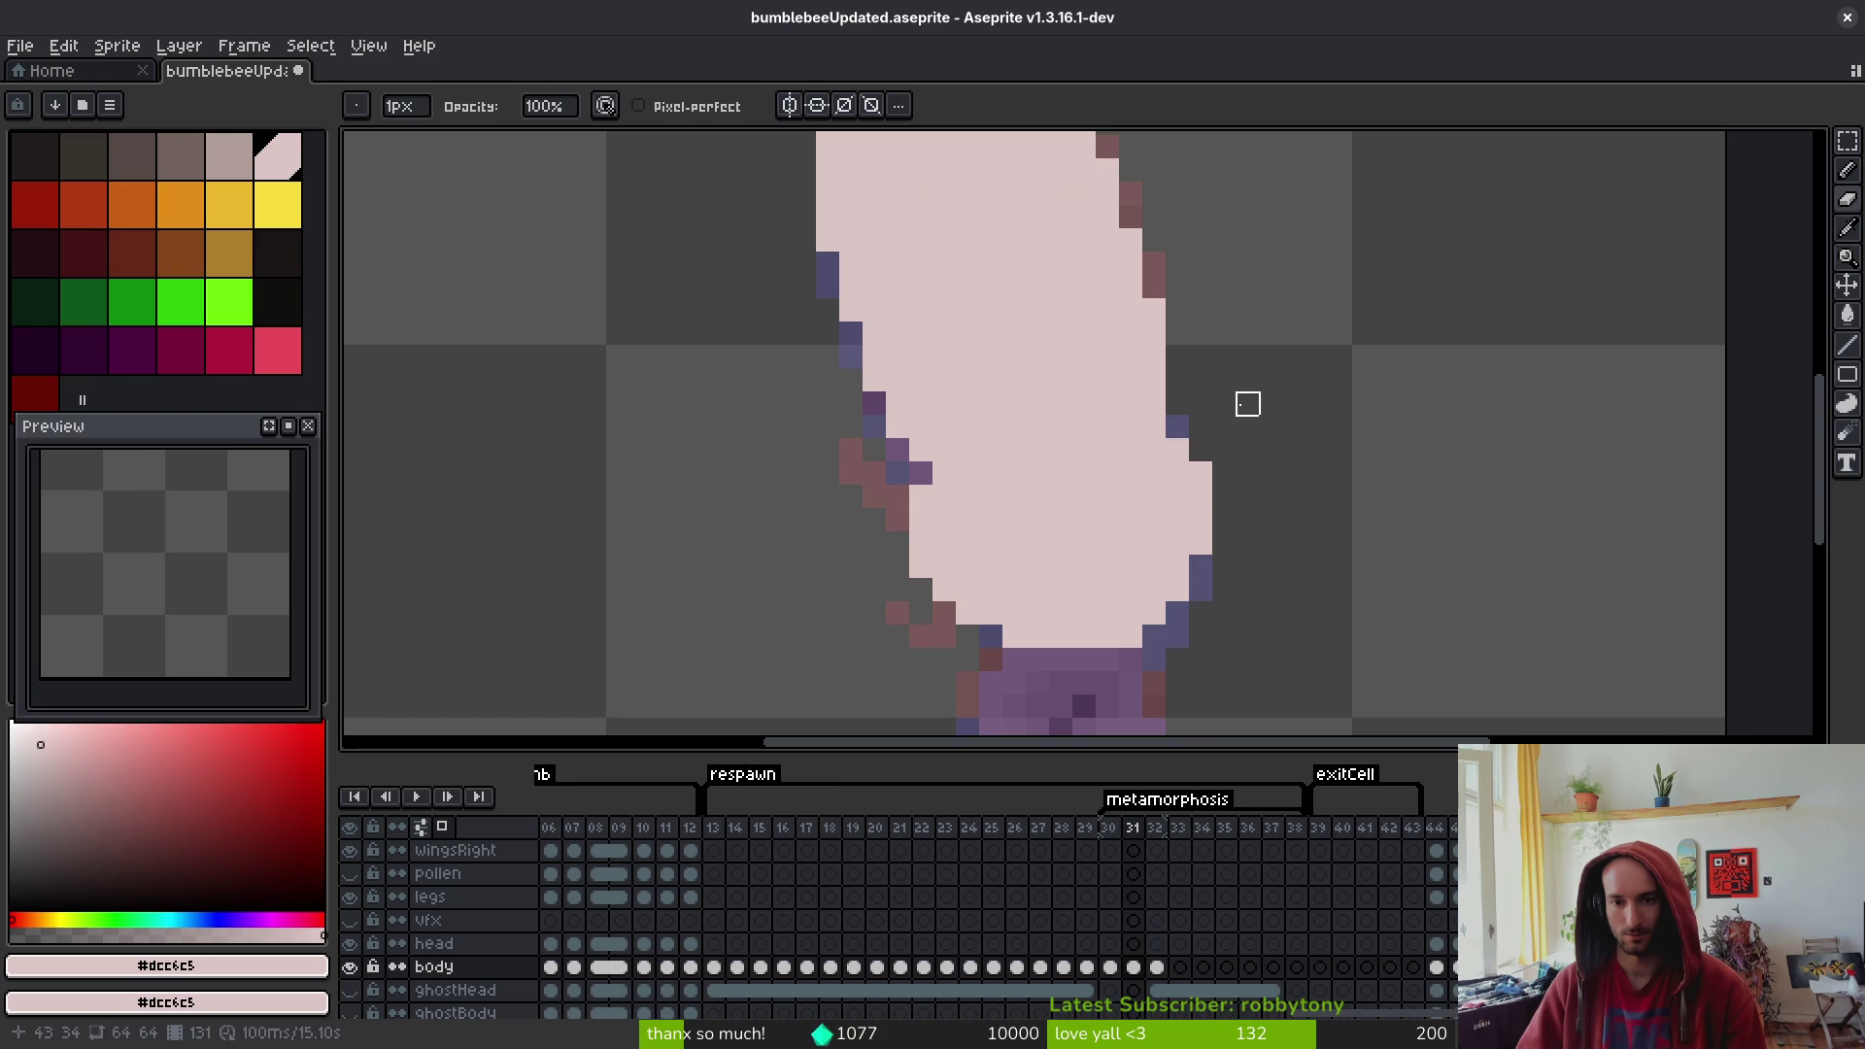
key("ctrl+z")
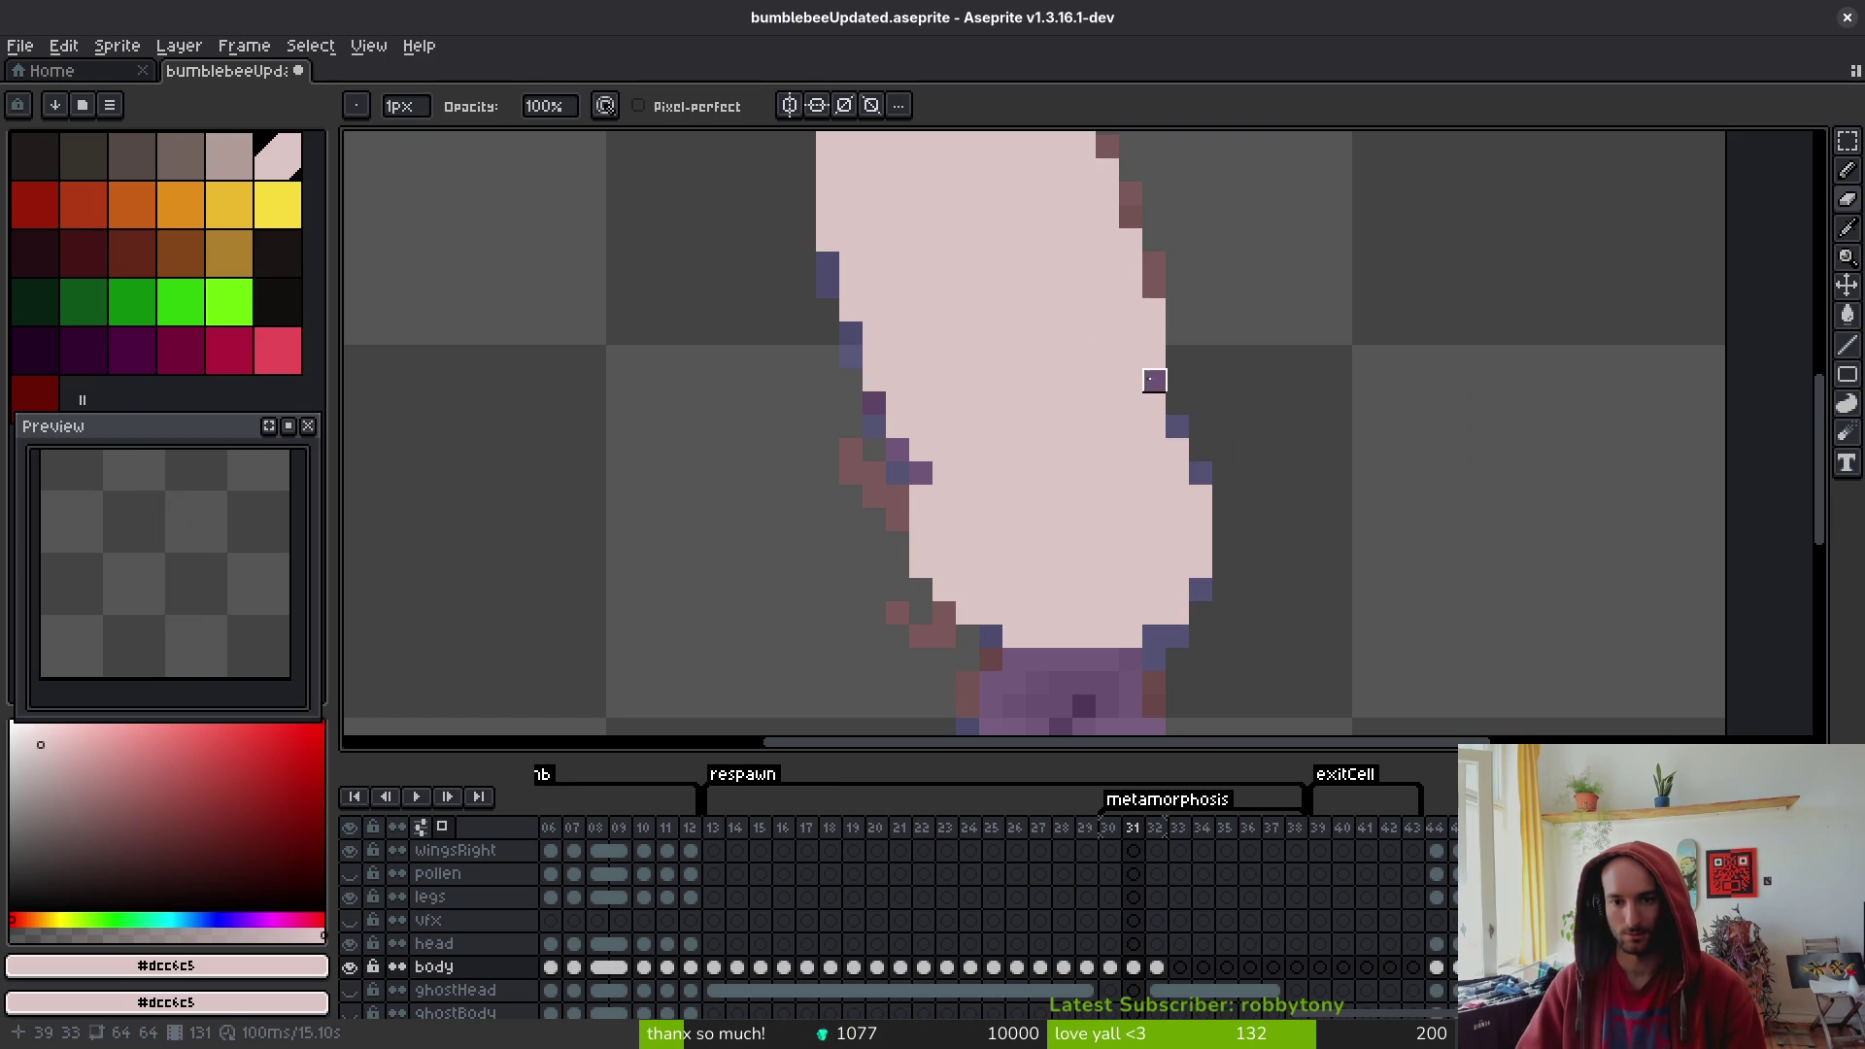
key("ctrl+z")
- Paint the red-brown edge pixels cream and erase stray pixels on the top row and left edge
key("f")
left_click_drag(1154, 367, 1154, 254)
scroll(1147, 404, "up", 2)
left_click(1121, 339)
left_click(1074, 269)
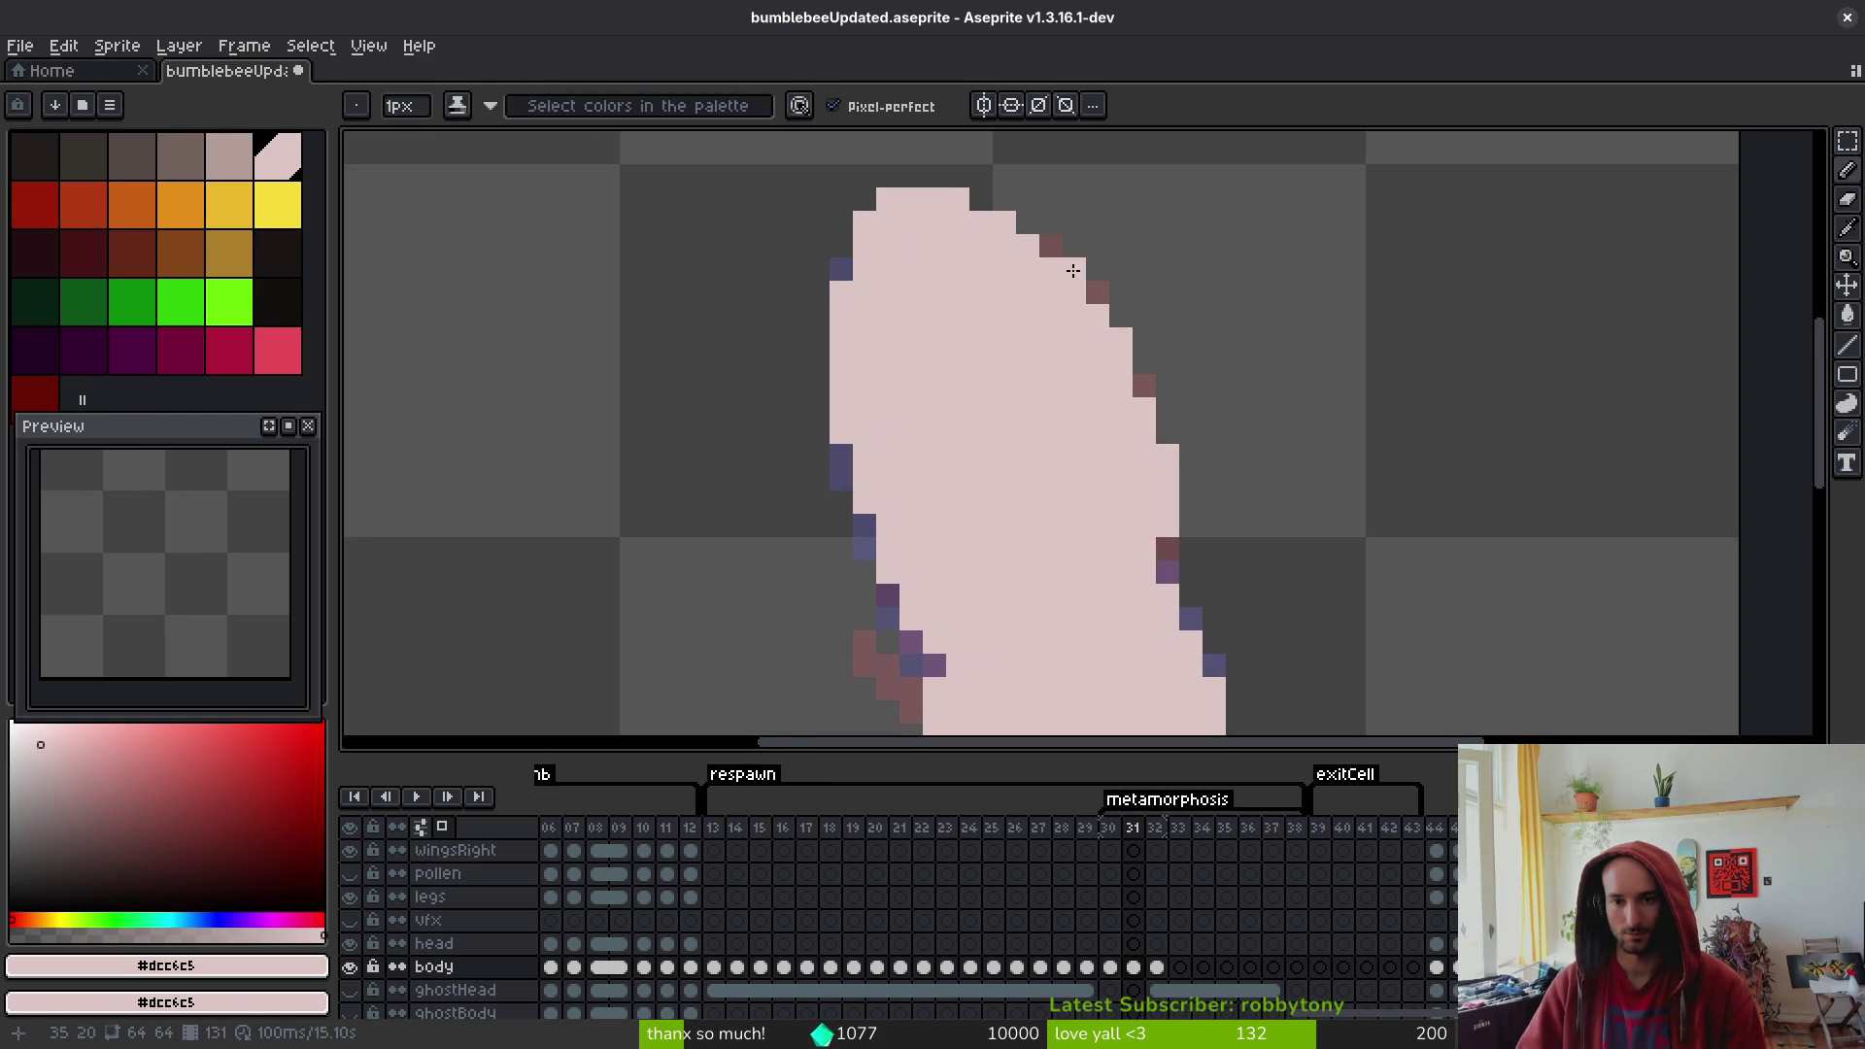
key("e")
left_click(1005, 200)
left_click(888, 199)
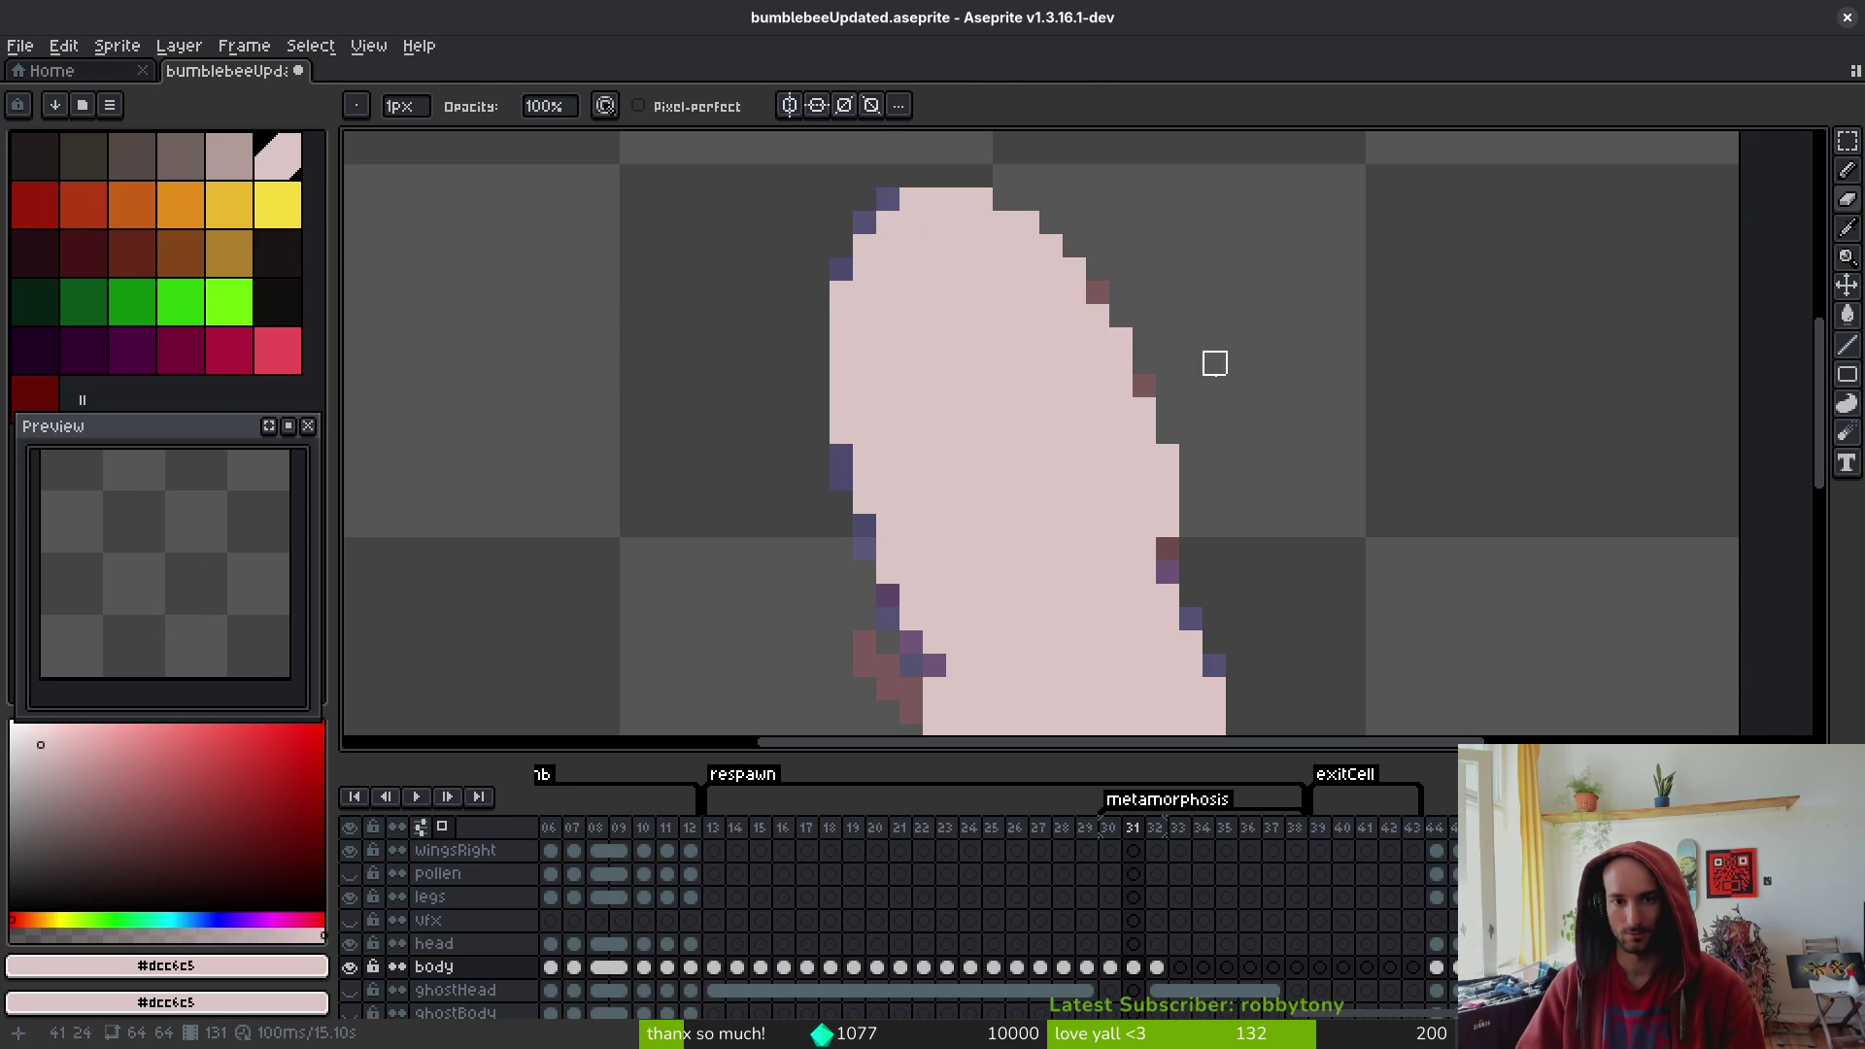
scroll(1195, 339, "left", 5)
left_click_drag(1088, 346, 1088, 369)
scroll(1249, 471, "down", 5)
scroll(1224, 404, "up", 3)
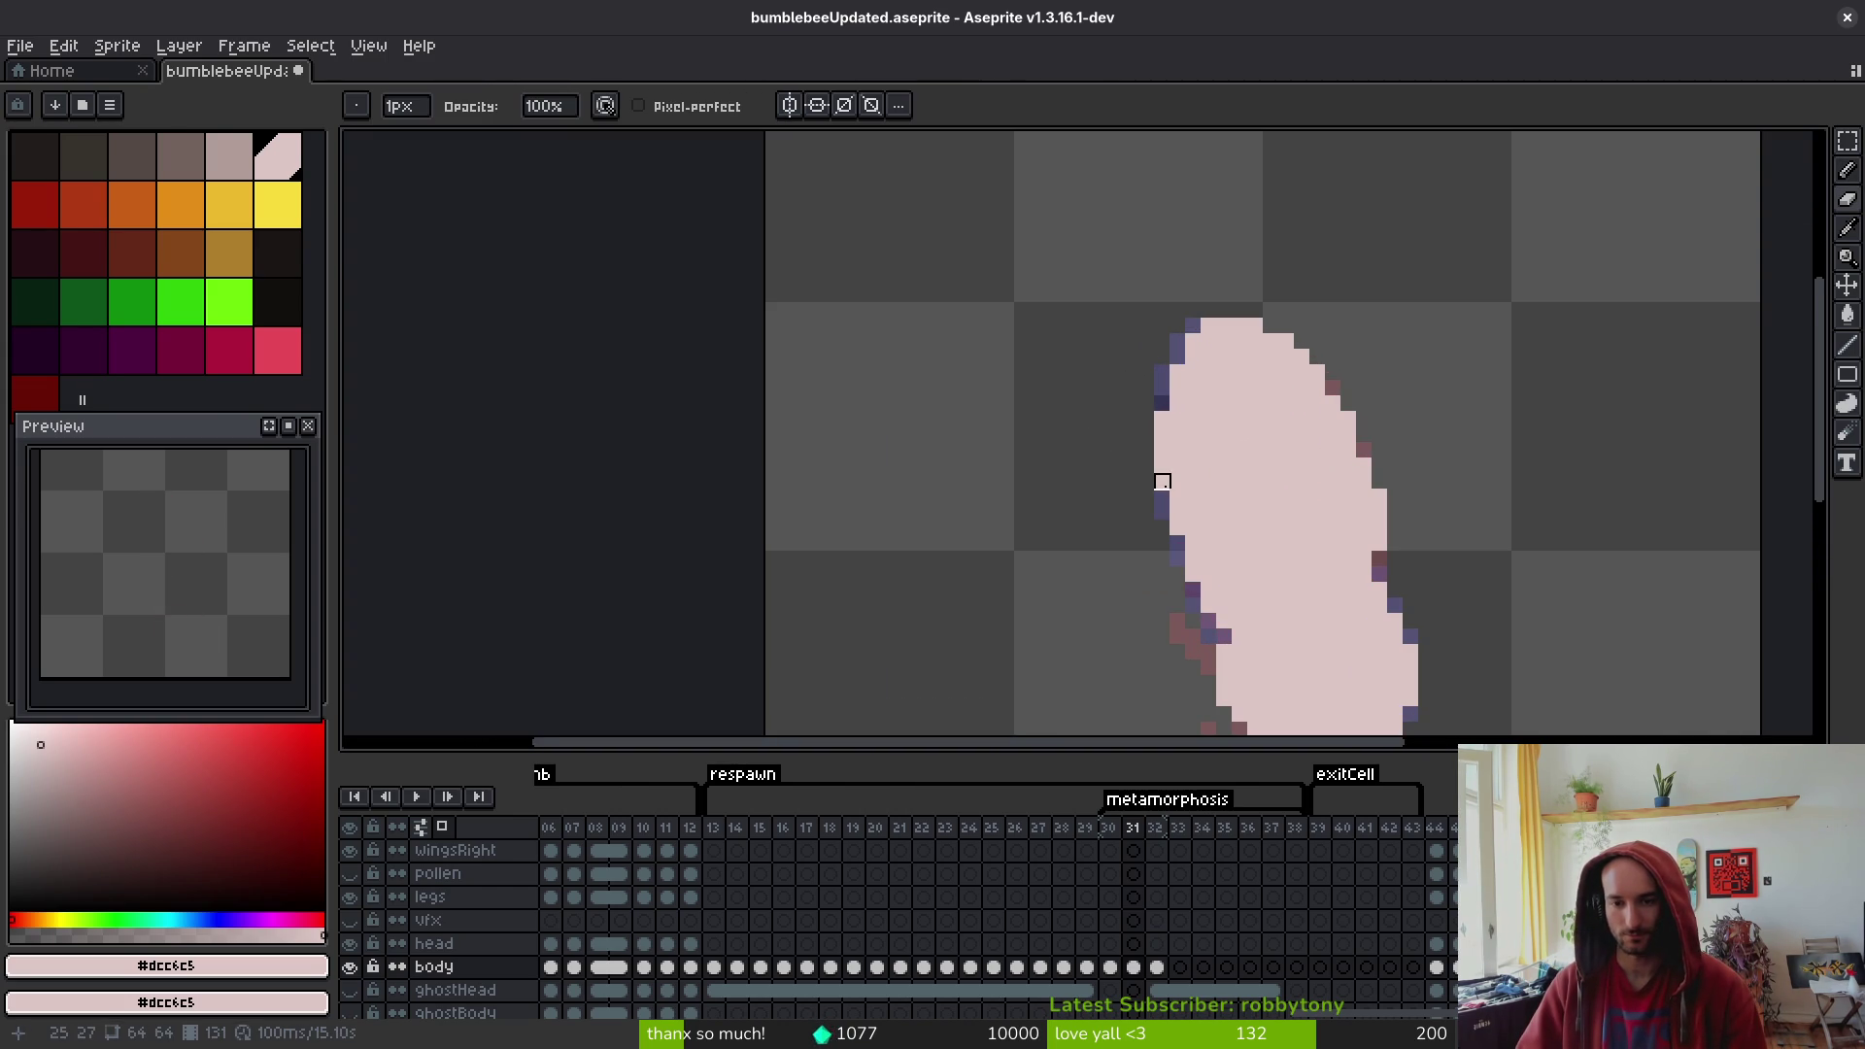
- Compare the silhouette against frame 32, then paint the purple left-edge pixels cream
key("b")
scroll(1194, 386, "down", 2)
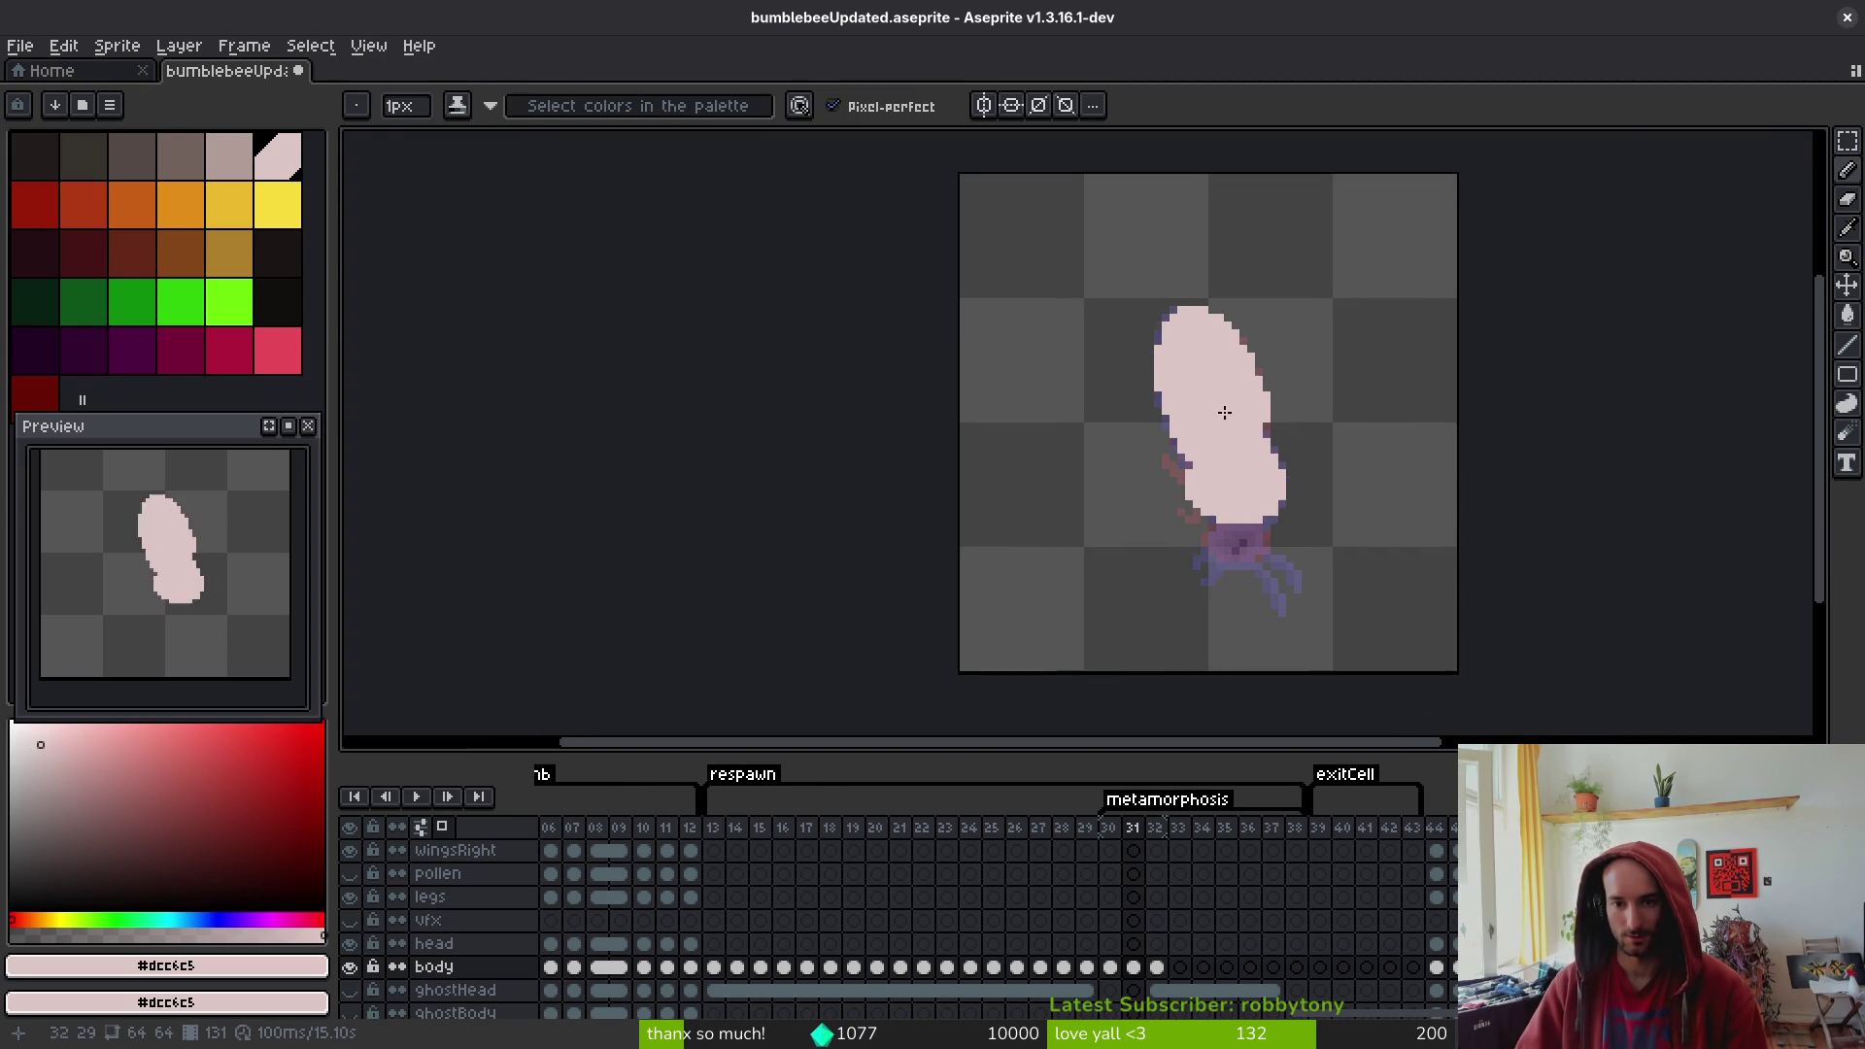
key("Right")
key("Right")
key("Left")
key("Left")
key("Right")
key("Left")
key("Right")
key("Left")
key("Right")
key("Left")
key("Right")
key("Left")
key("Right")
key("Left")
scroll(1137, 434, "up", 3)
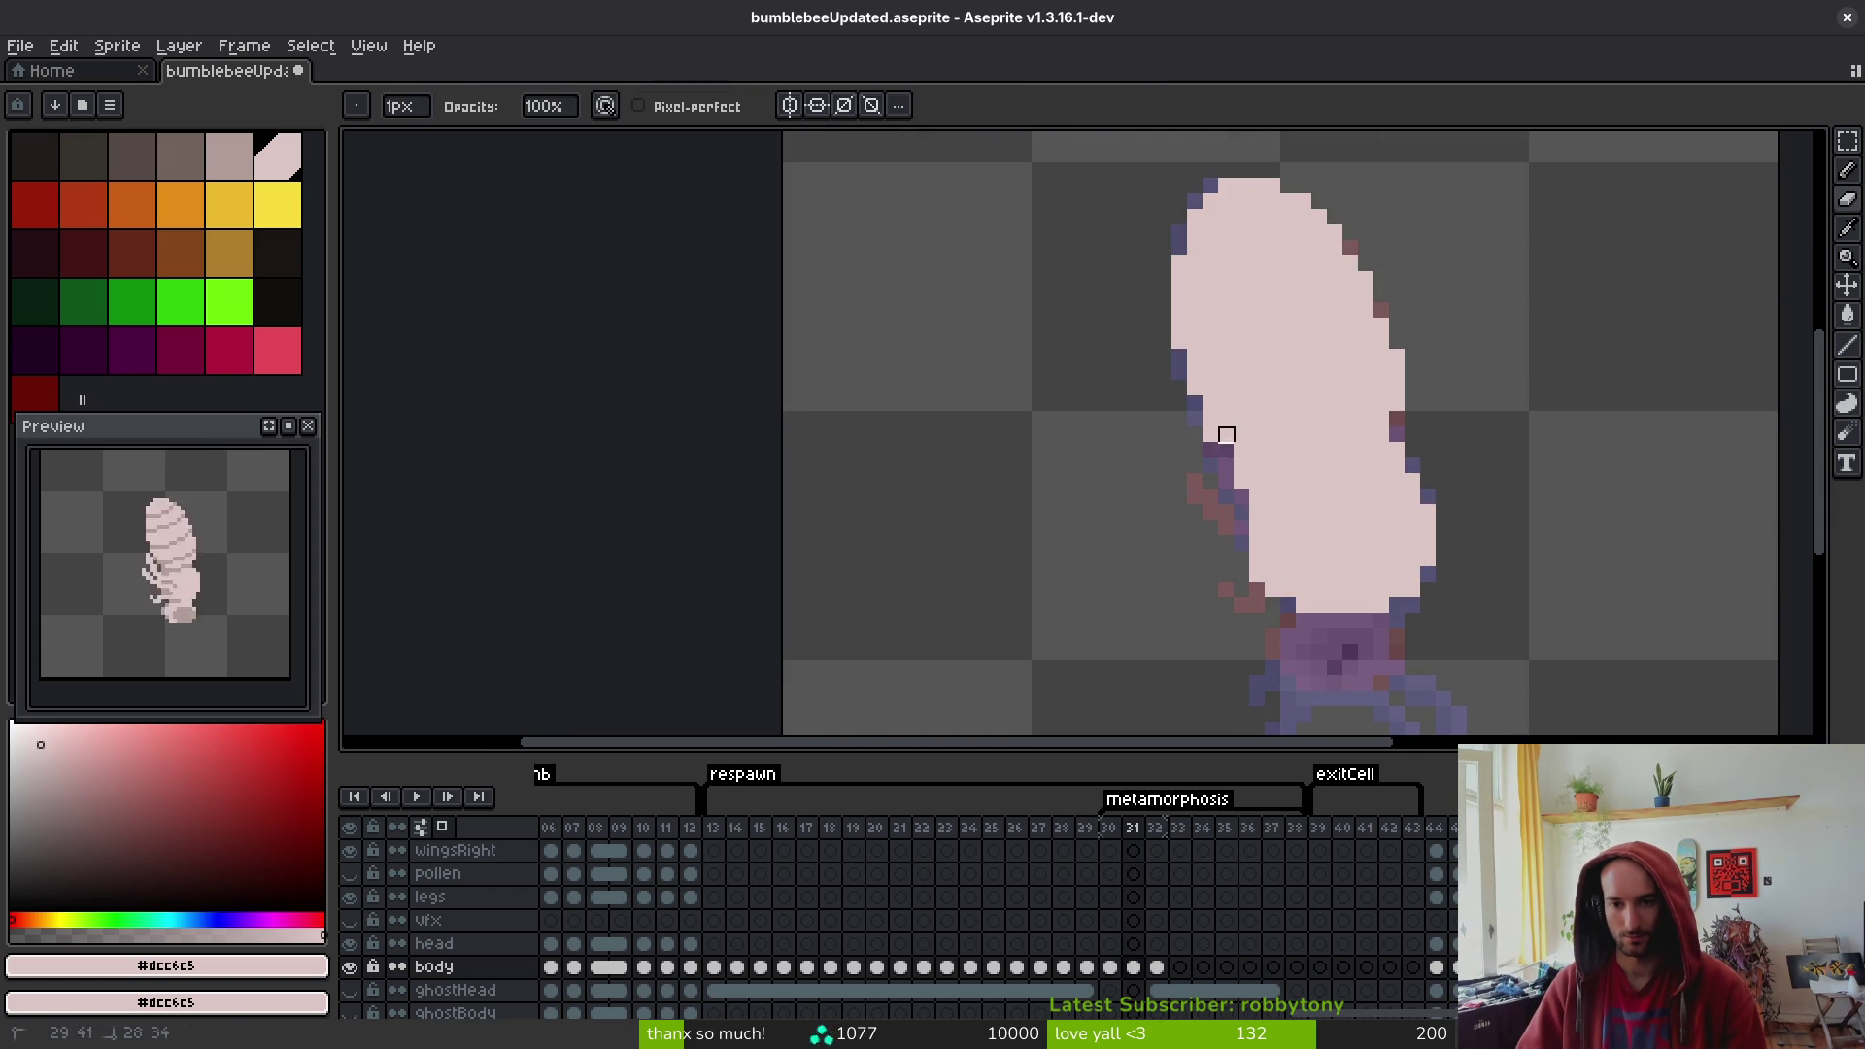
mouse_move(1241, 483)
left_mouse_down()
mouse_move(1243, 544)
mouse_move(1231, 472)
left_mouse_up()
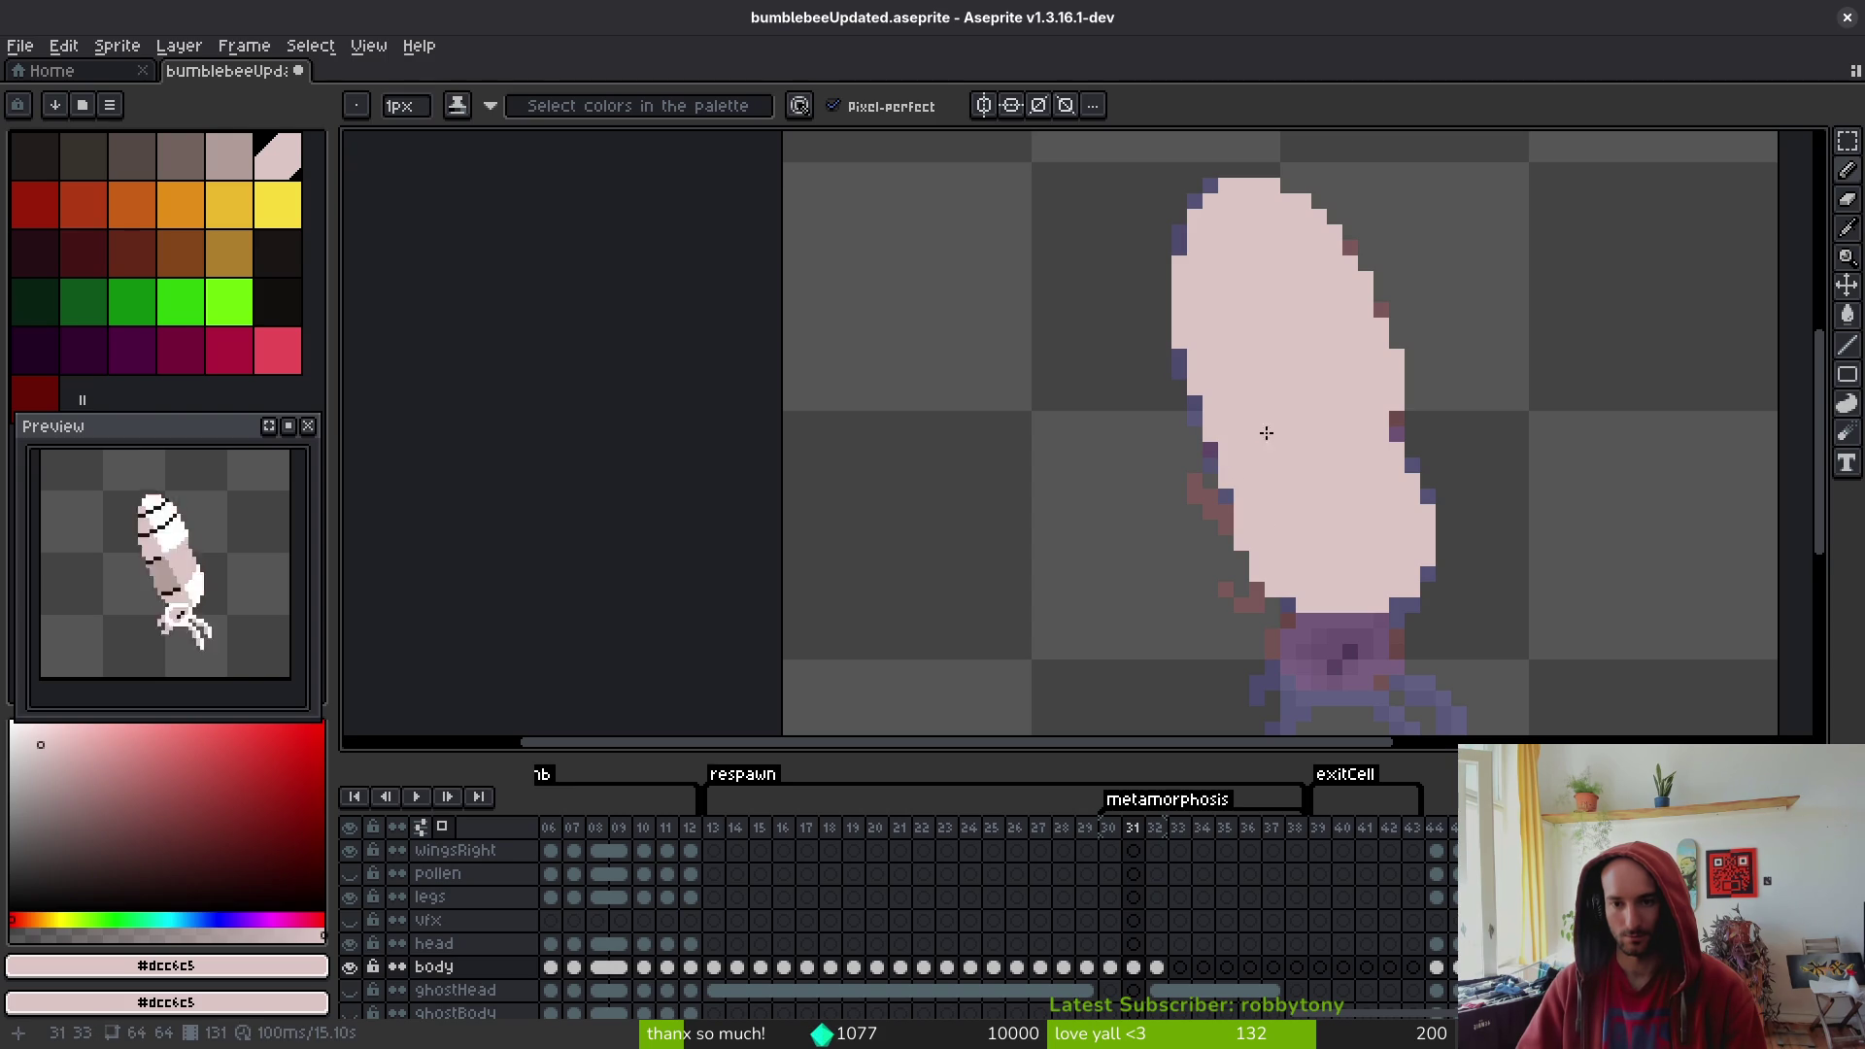
- Check the finished cream silhouette on frame 31 against frame 32
left_click_drag(1382, 516, 1366, 472)
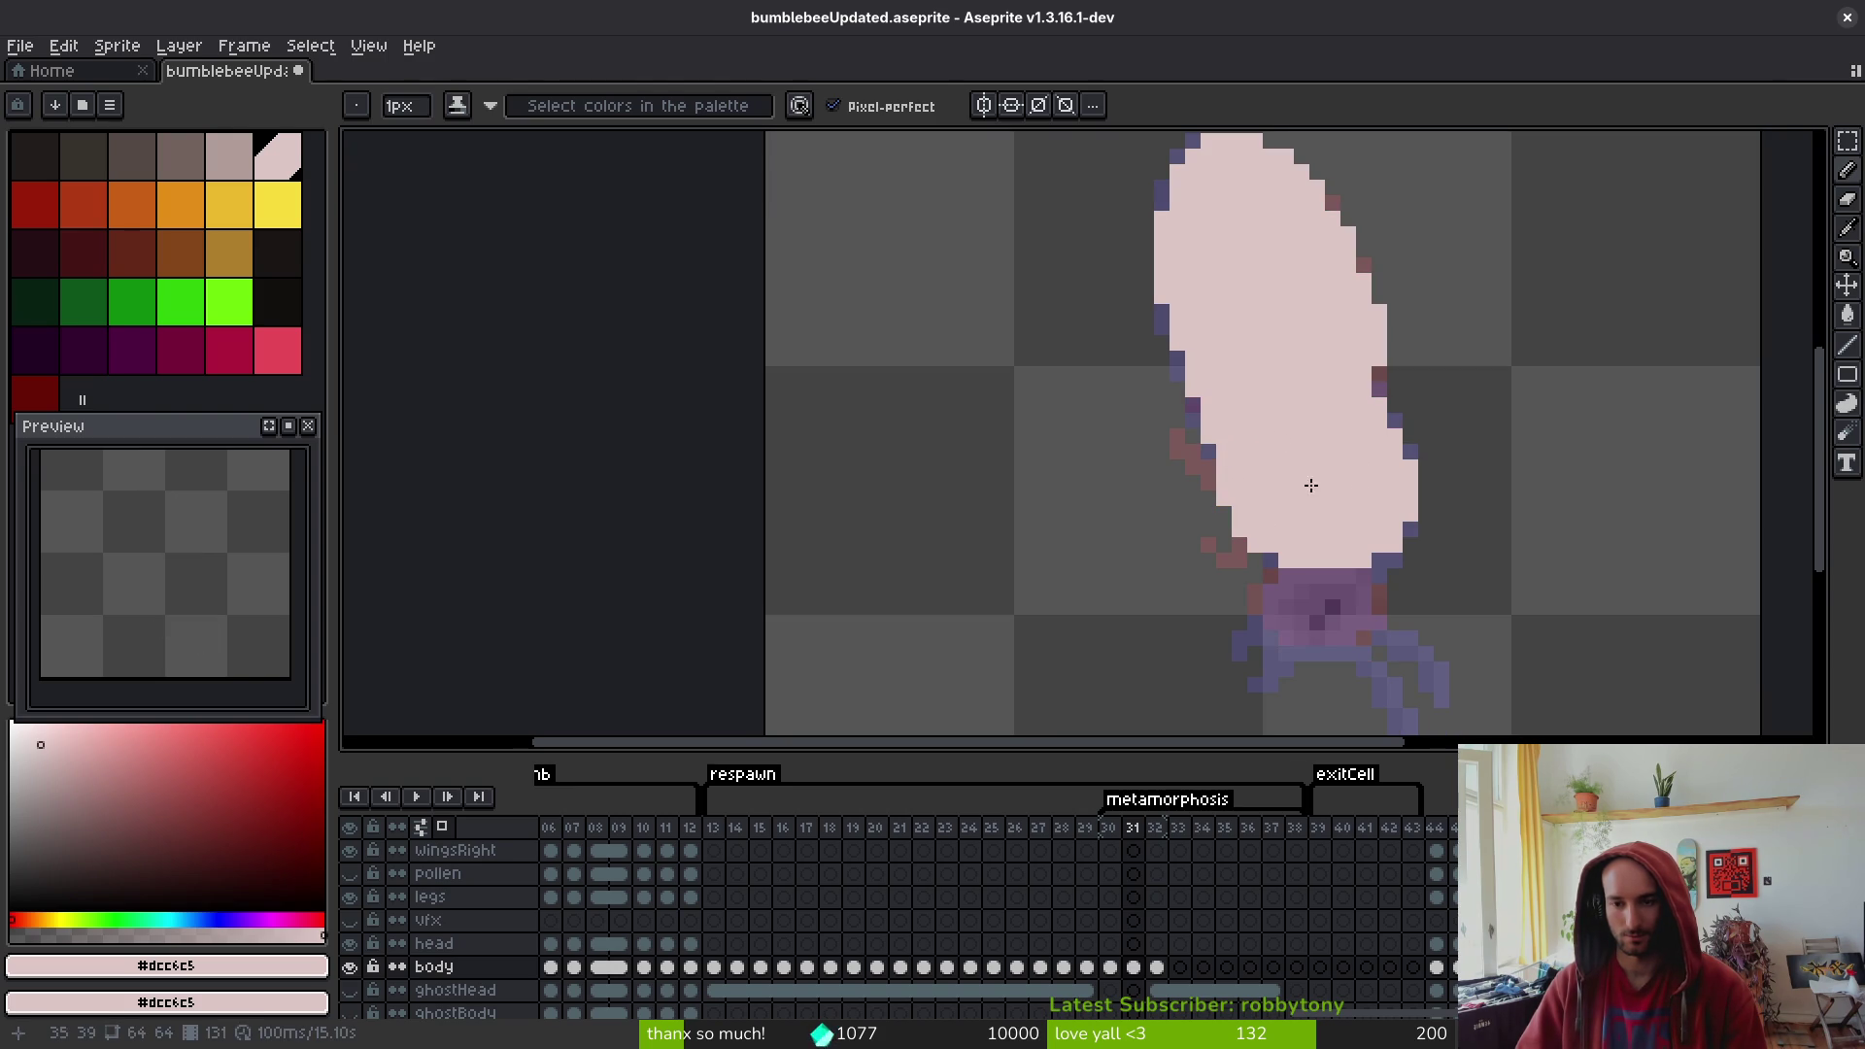
scroll(1314, 477, "down", 3)
scroll(1369, 398, "up", 3)
key("i")
scroll(1292, 335, "down", 2)
key("Right")
key("Right")
key("Right")
key("Left")
key("Left")
key("Left")
key("Right")
key("Right")
key("Left")
key("Right")
- Move from the frame 25 pollen cel to frame 31 and select its body layer with the Pencil
key("b")
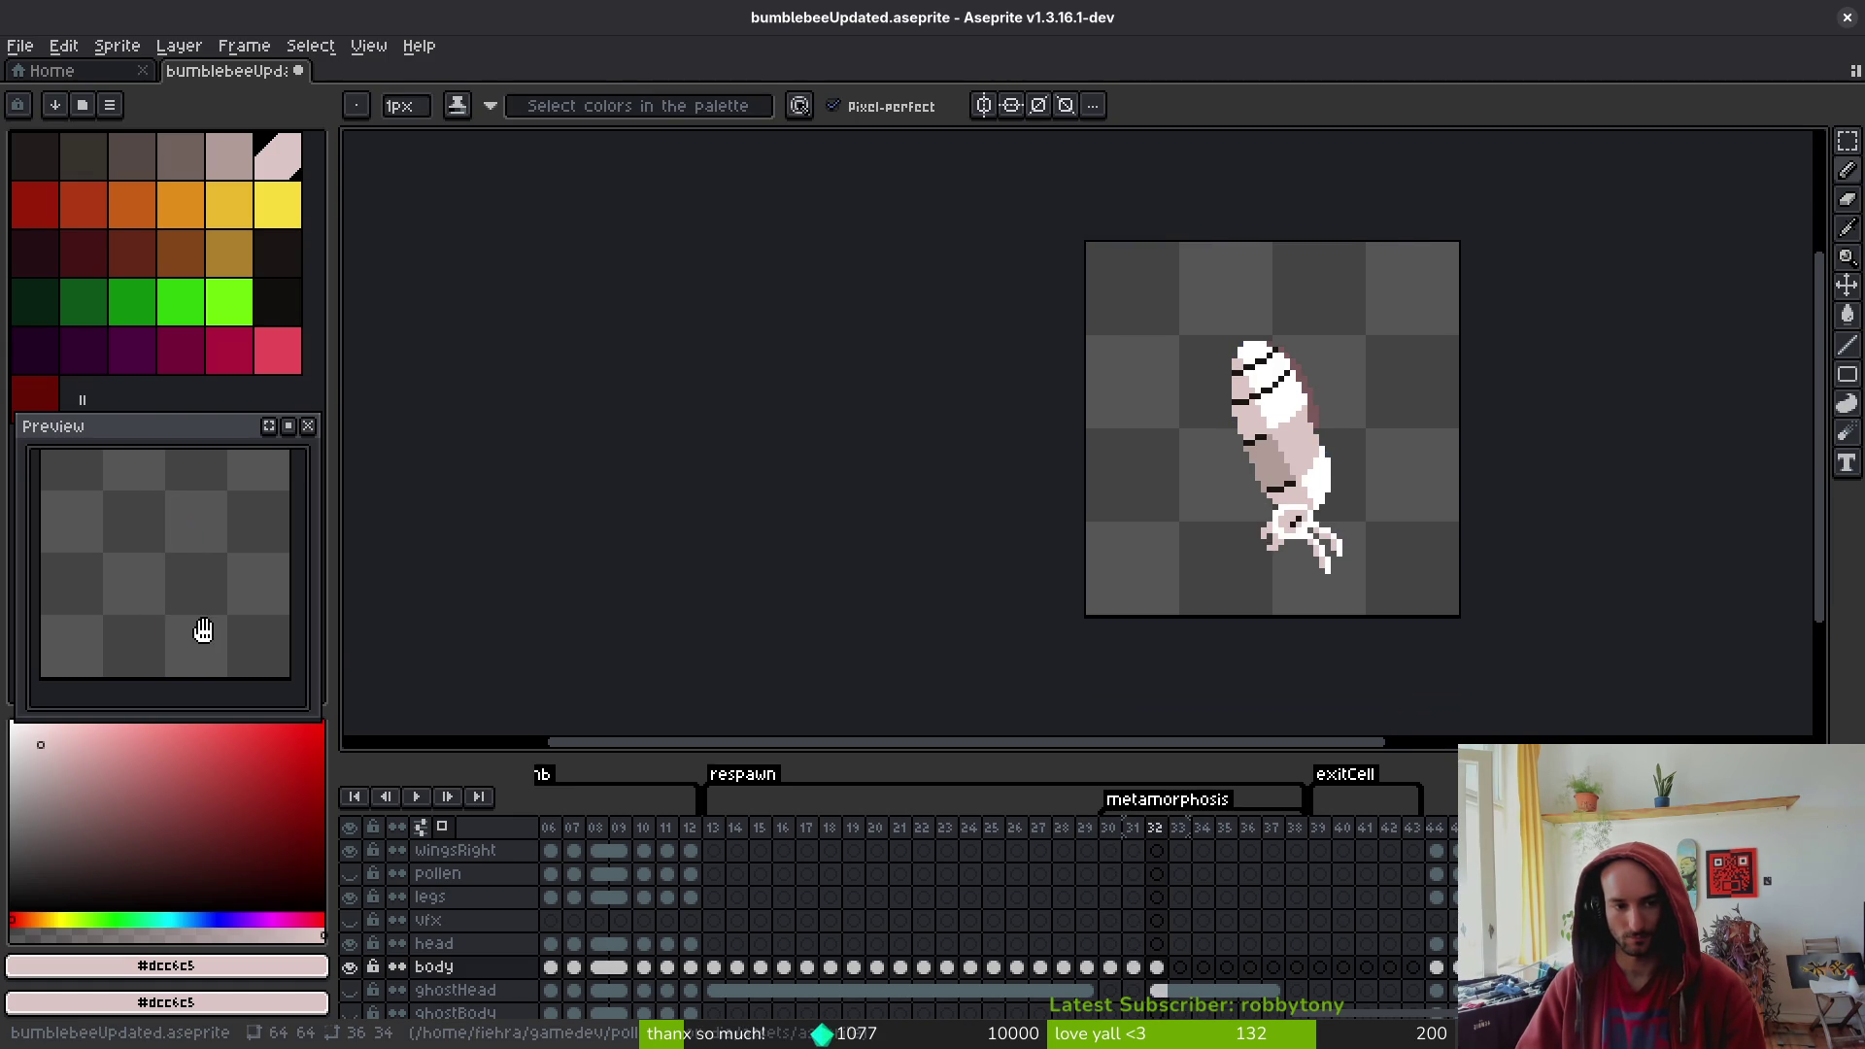
left_click(1001, 876)
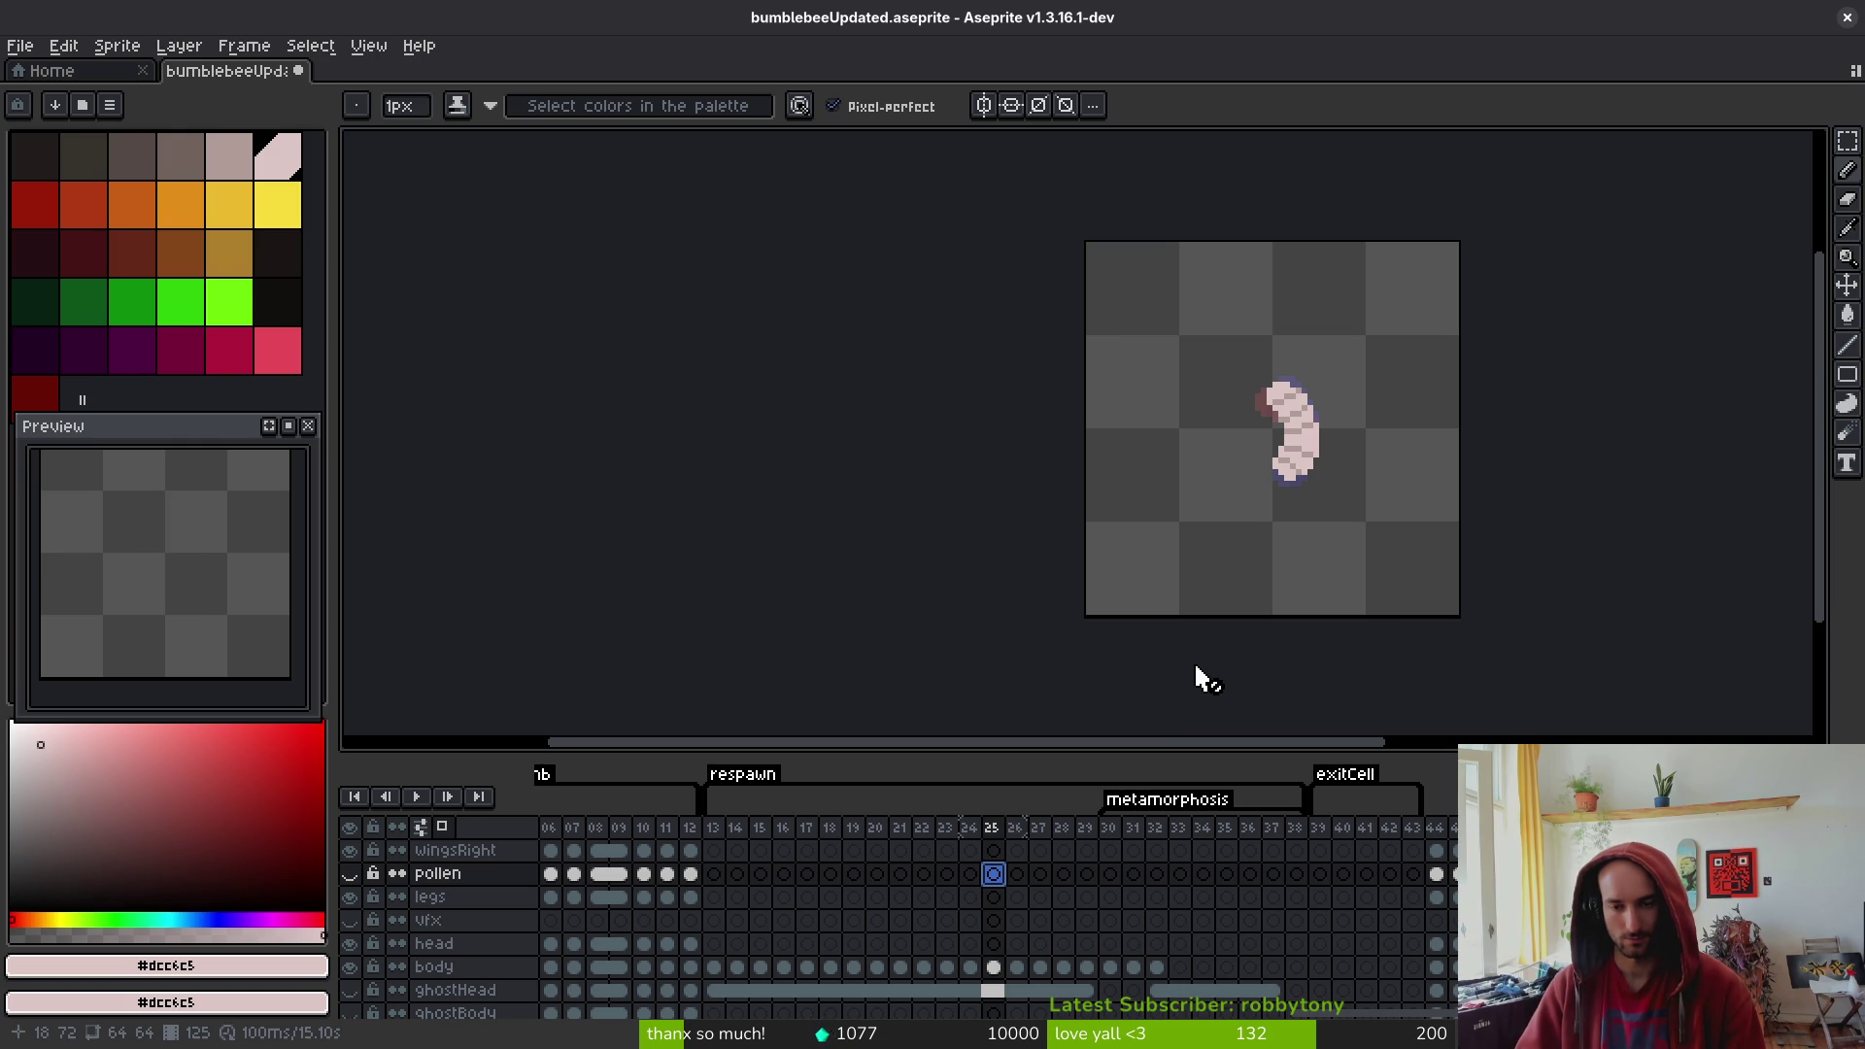
key("Right")
key("Right")
key("Right")
key("Right")
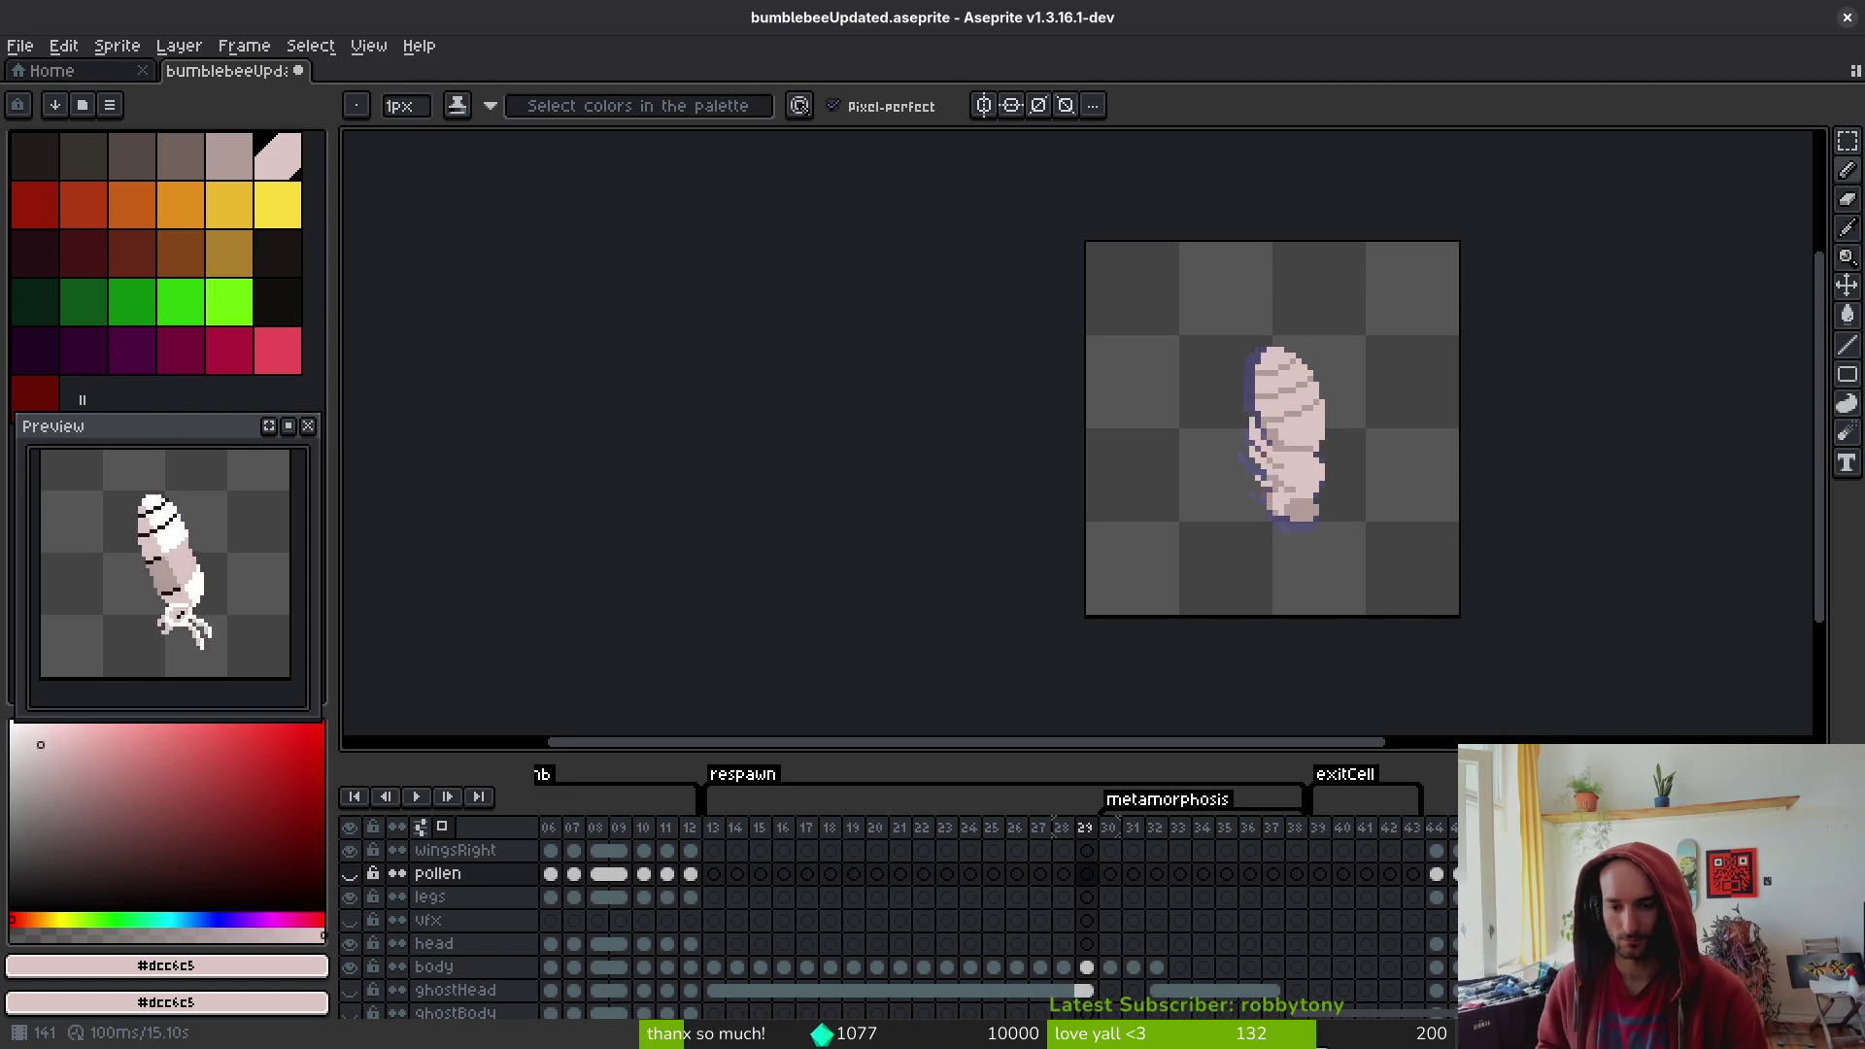
key("i")
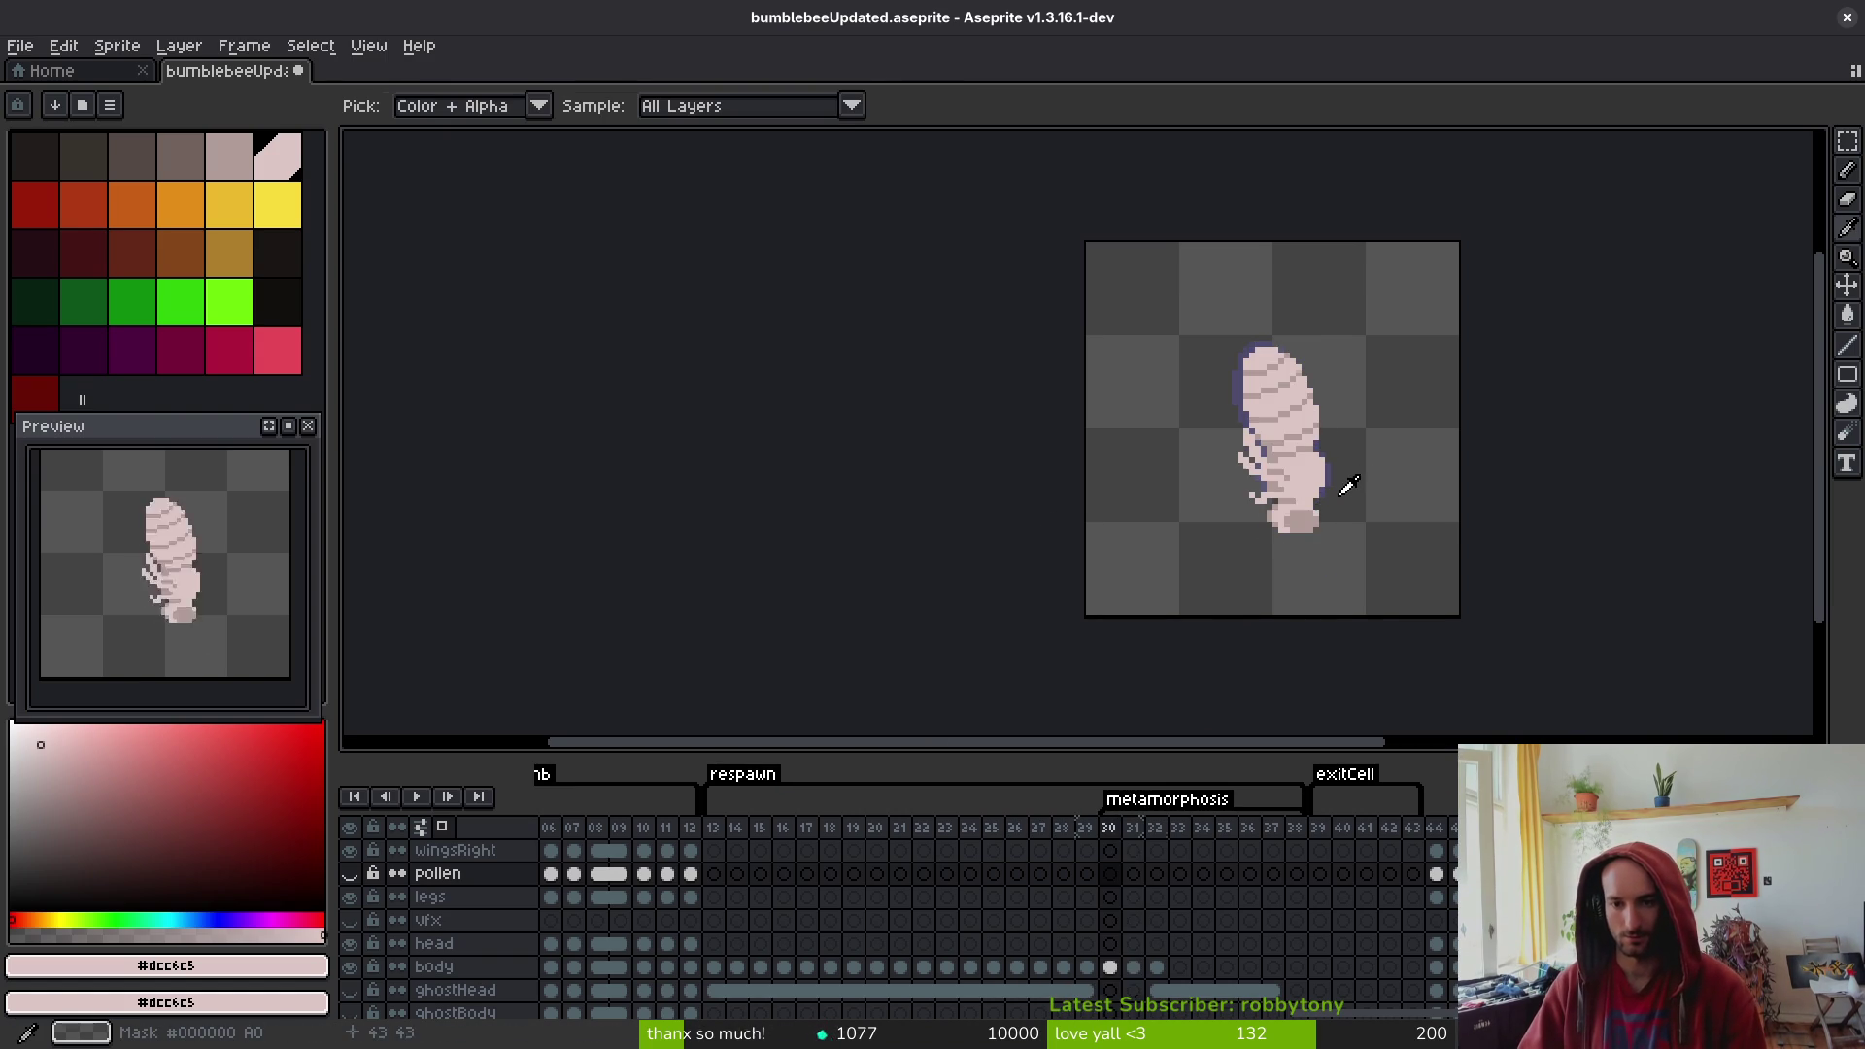
key("b")
scroll(1340, 552, "up", 4)
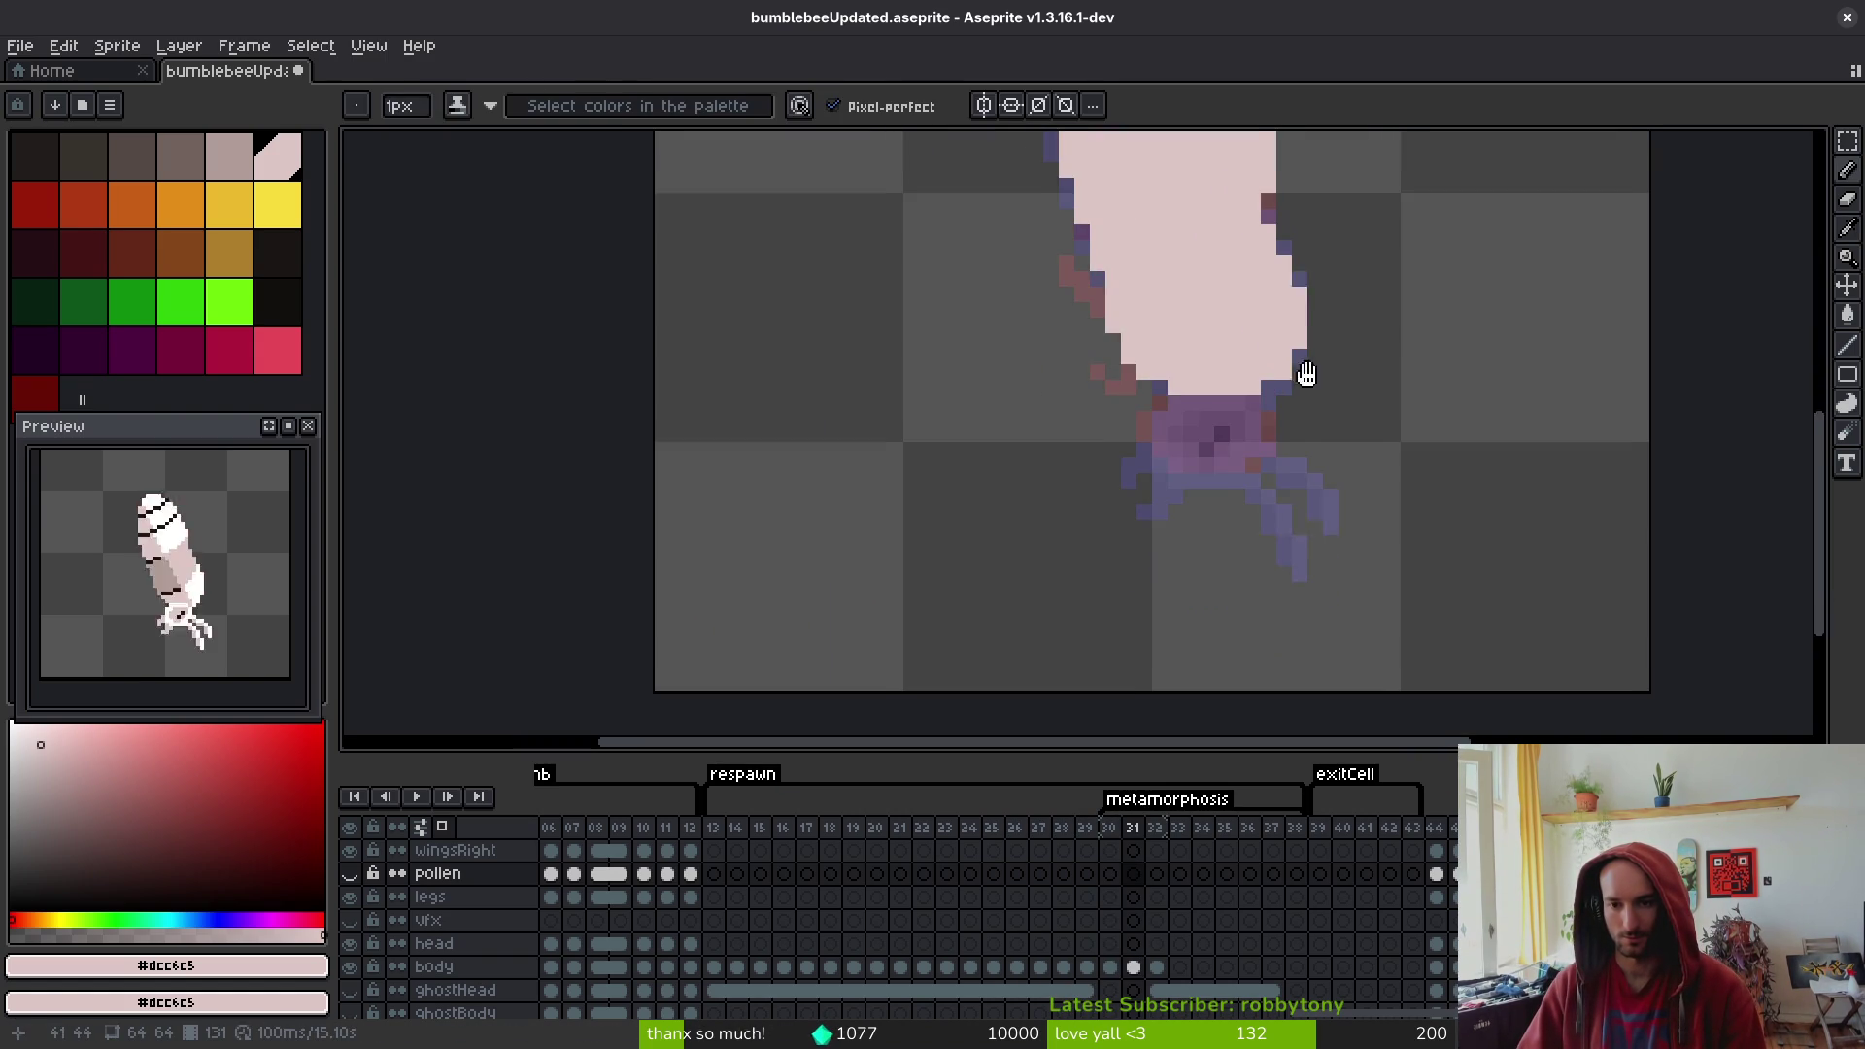
left_click(1141, 969)
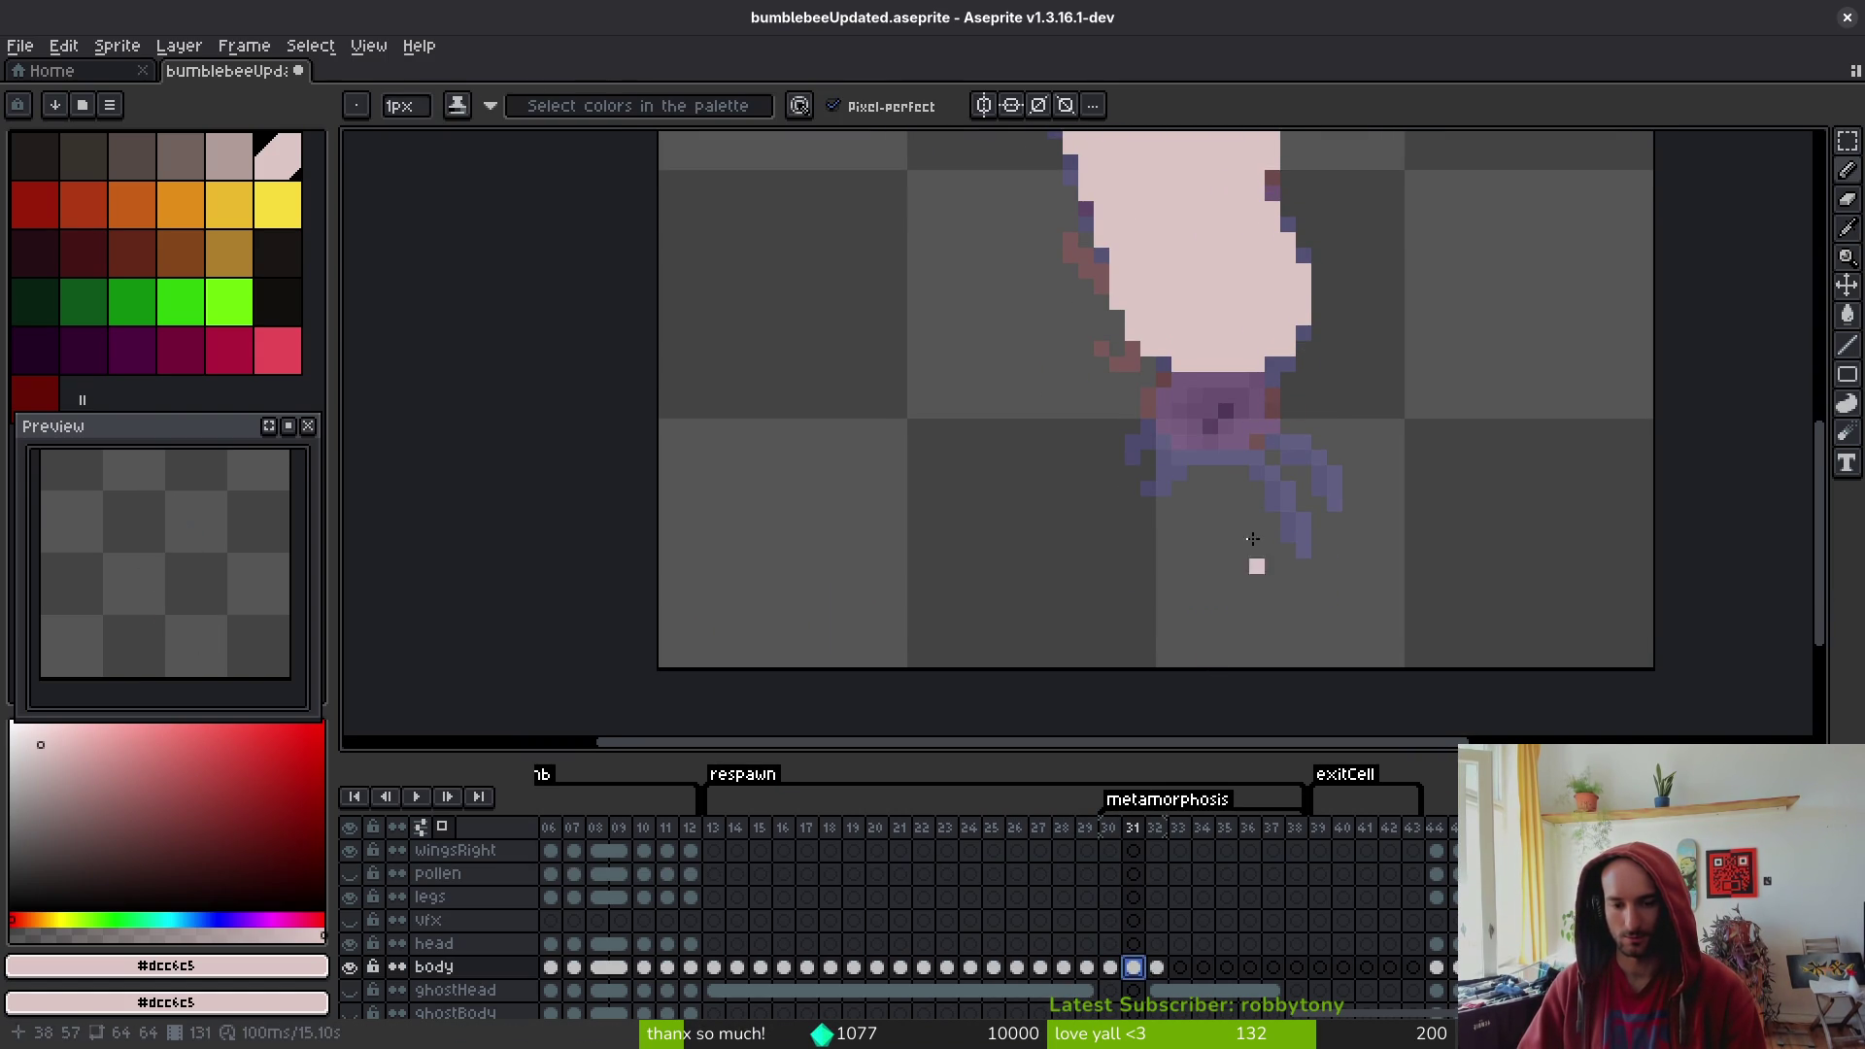
- Trace a cream pencil outline around the purple base, following the onion-skin shape
scroll(1269, 442, "up", 2)
left_click(1271, 450)
mouse_move(1271, 451)
left_mouse_down()
mouse_move(1297, 467)
mouse_move(1219, 551)
mouse_move(1054, 515)
mouse_move(1078, 423)
left_mouse_up()
left_click(1049, 457)
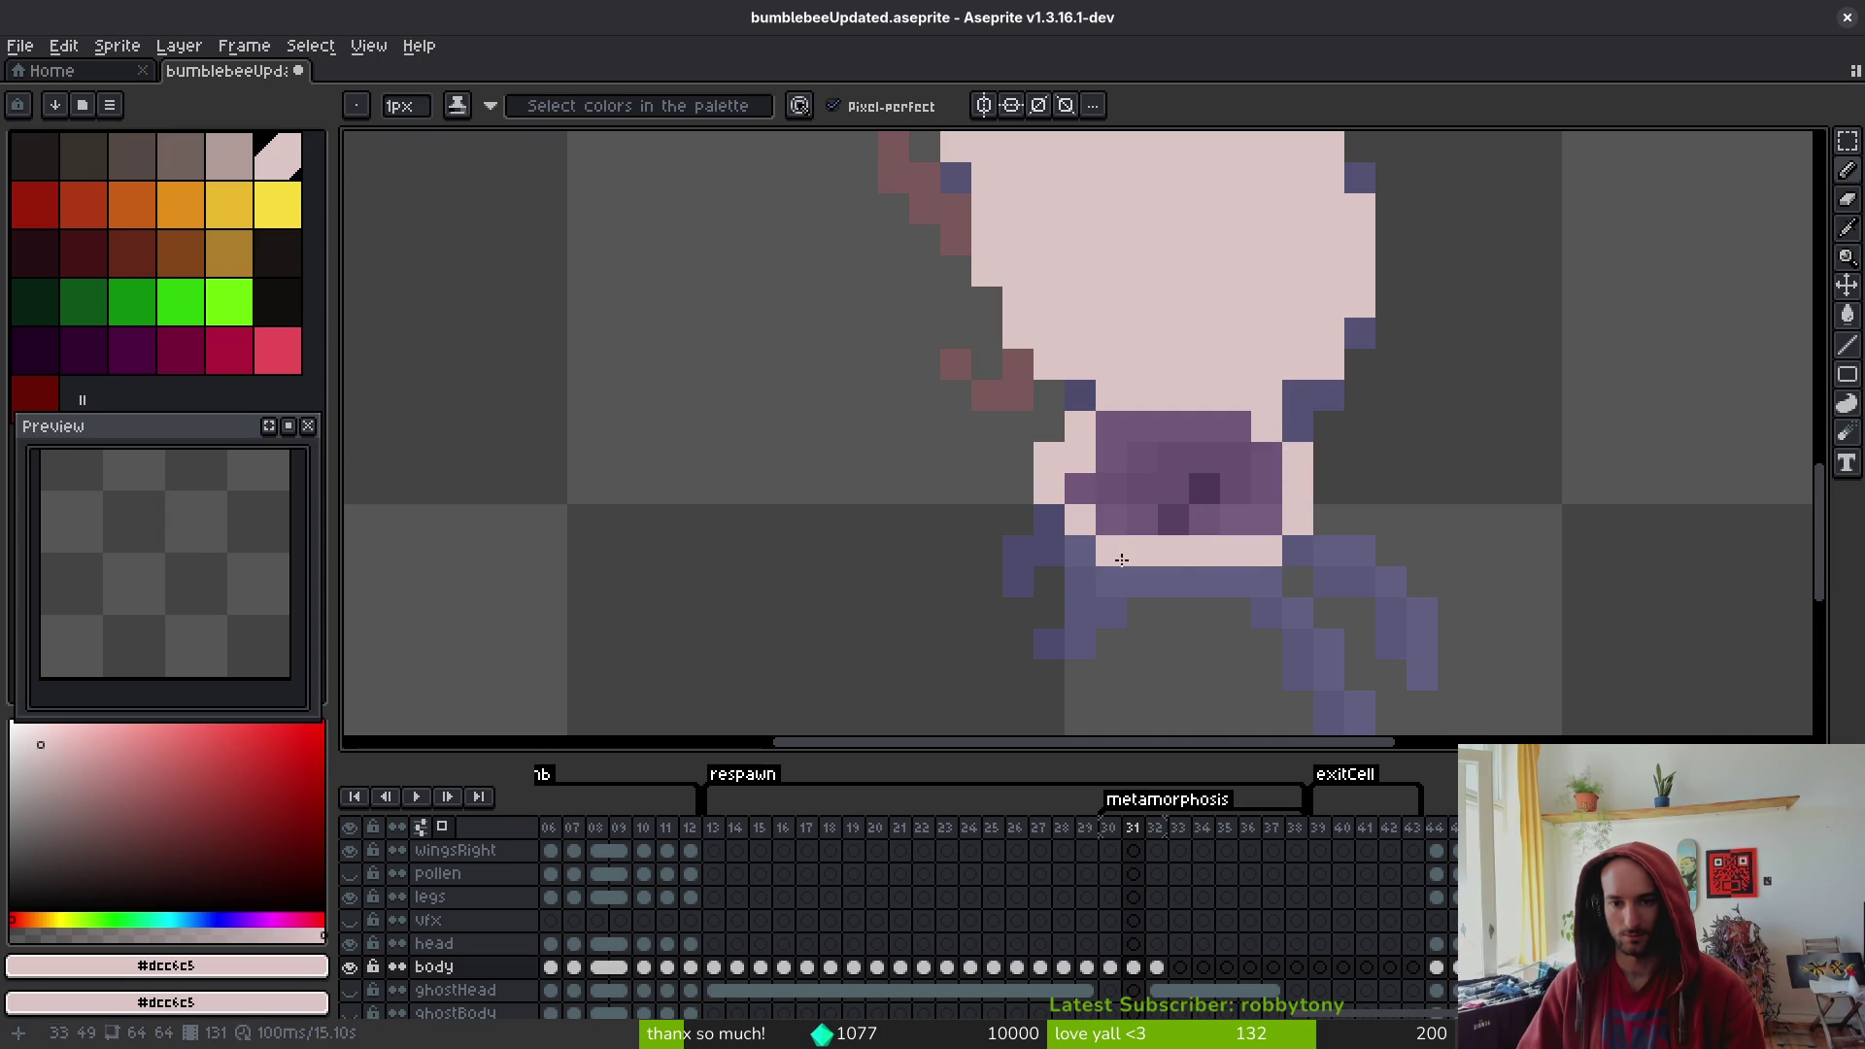
left_click(1079, 551)
scroll(1111, 554, "down", 4)
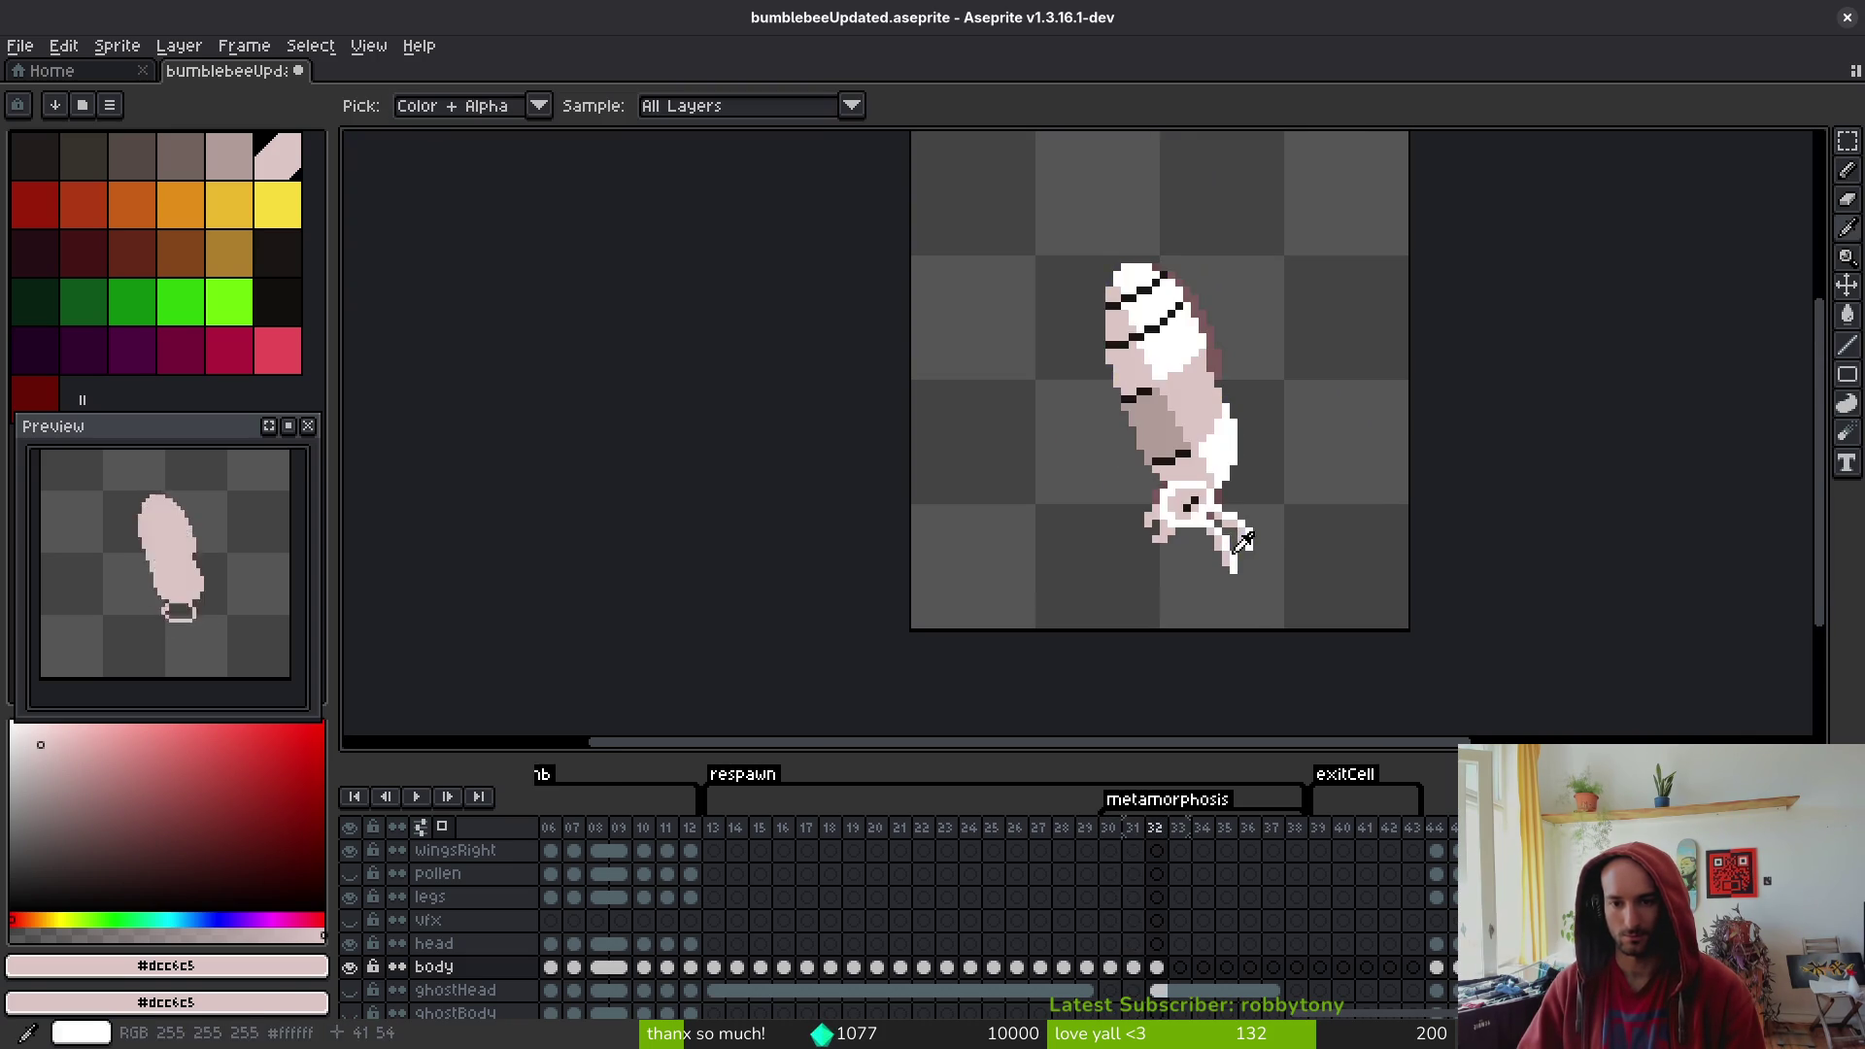
scroll(1195, 539, "up", 4)
left_click_drag(1101, 520, 1039, 457)
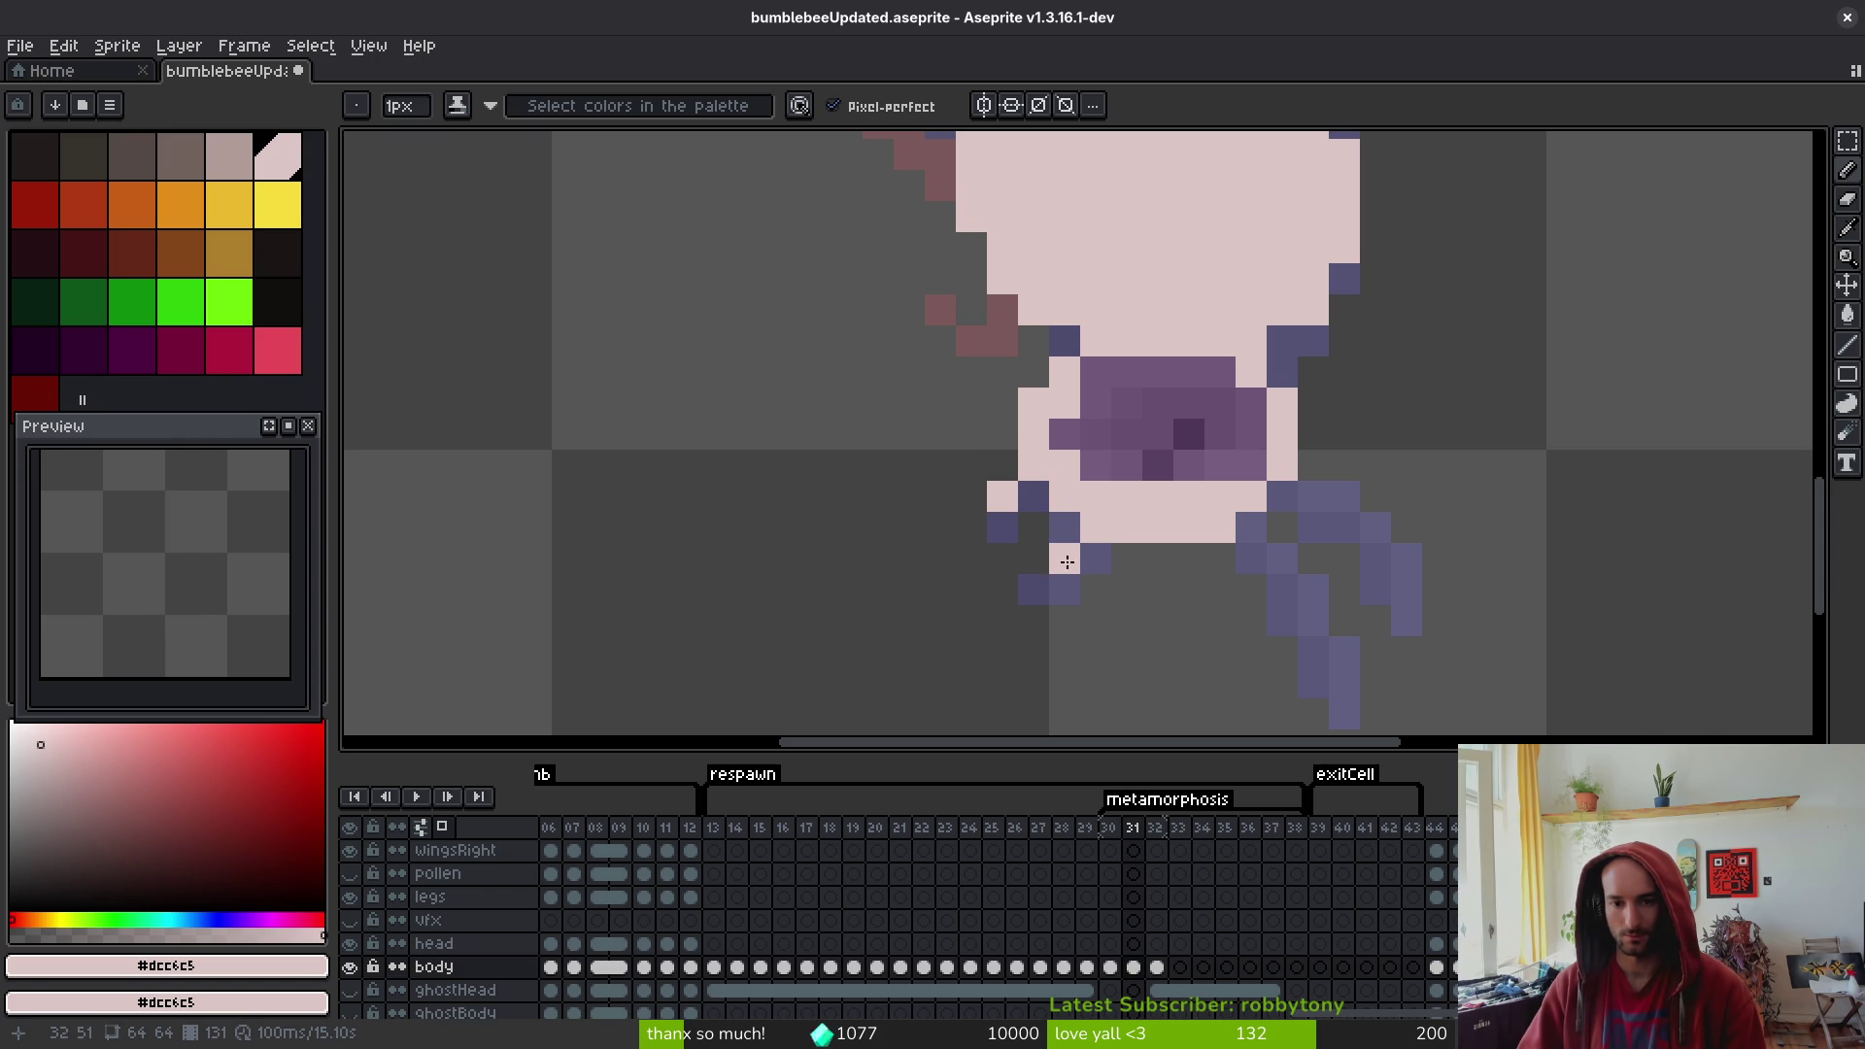
scroll(1167, 623, "down", 5)
scroll(1154, 610, "up", 3)
- Flood-fill the outlined base with cream, undoing the fill that flooded the whole canvas
key("g")
left_click(1138, 515)
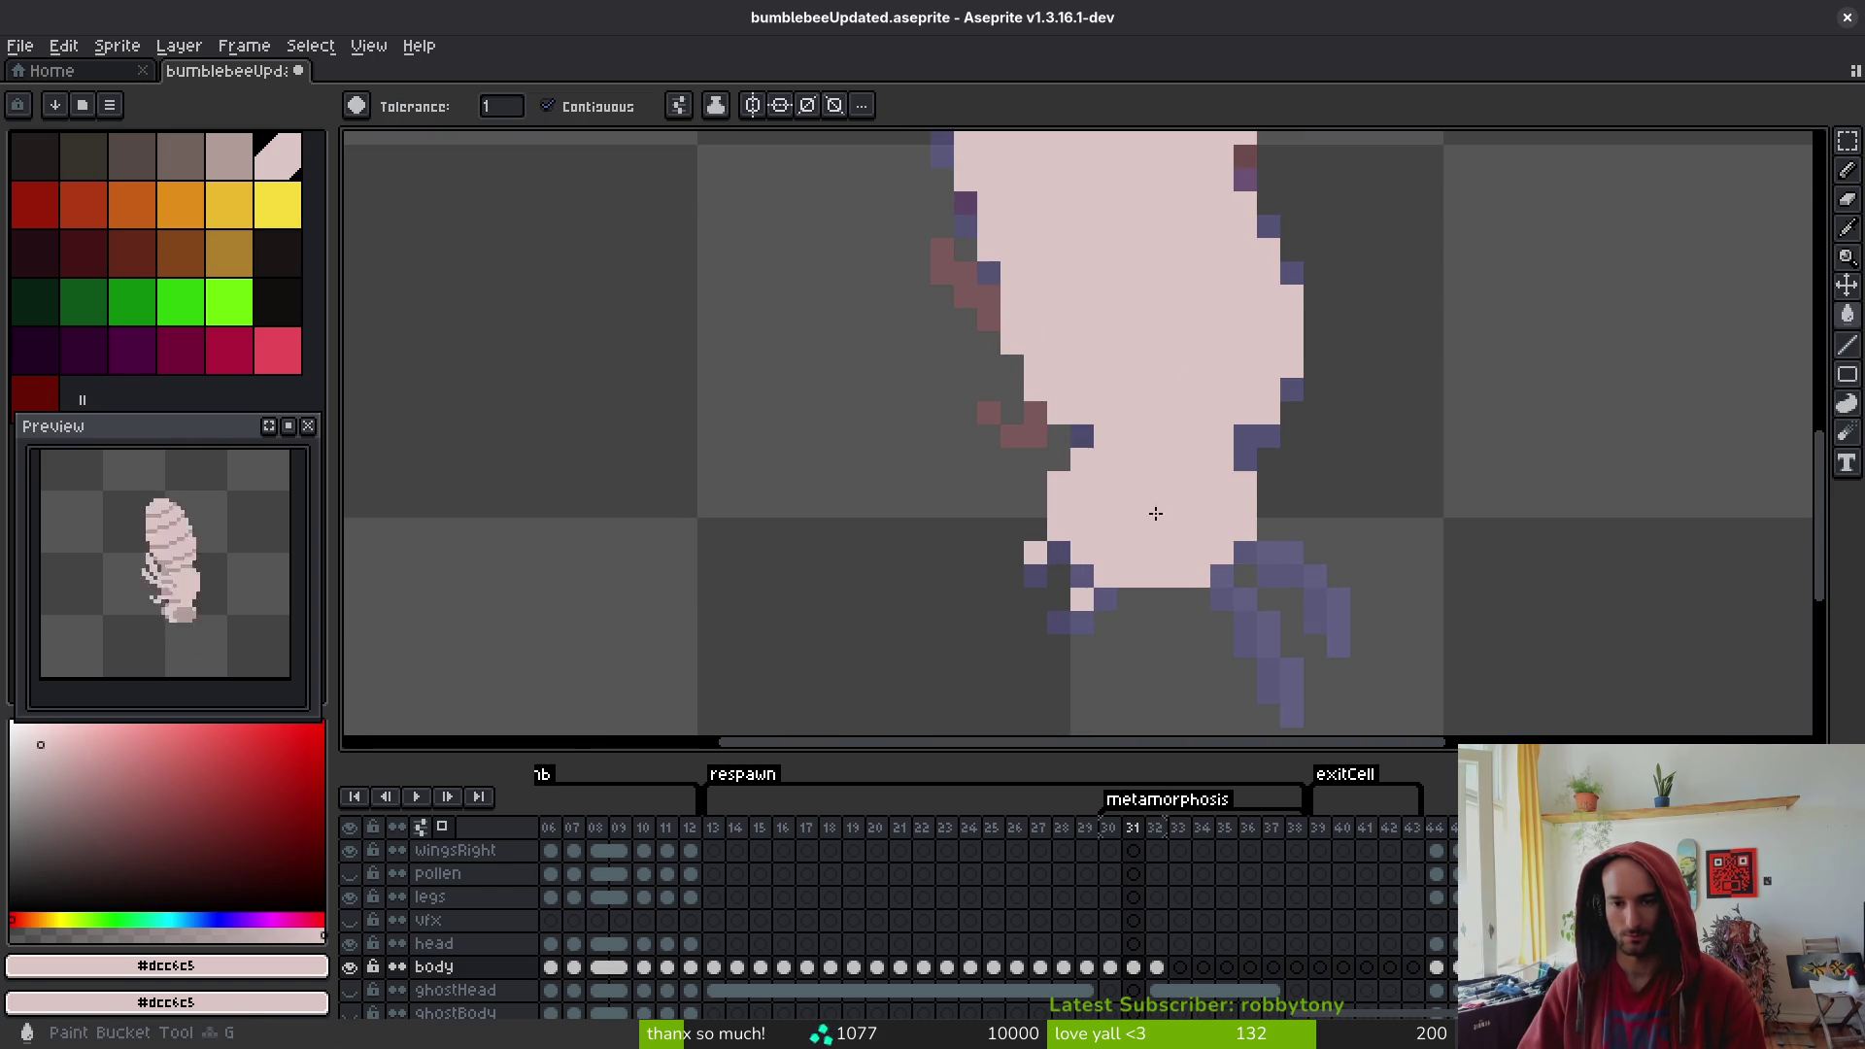
scroll(1233, 589, "down", 3)
scroll(1212, 573, "up", 4)
left_click(1096, 541)
key("ctrl+z")
- Touch up cream pixels along the base's left edge and corner with the Pencil
key("b")
left_click_drag(1059, 511, 1035, 531)
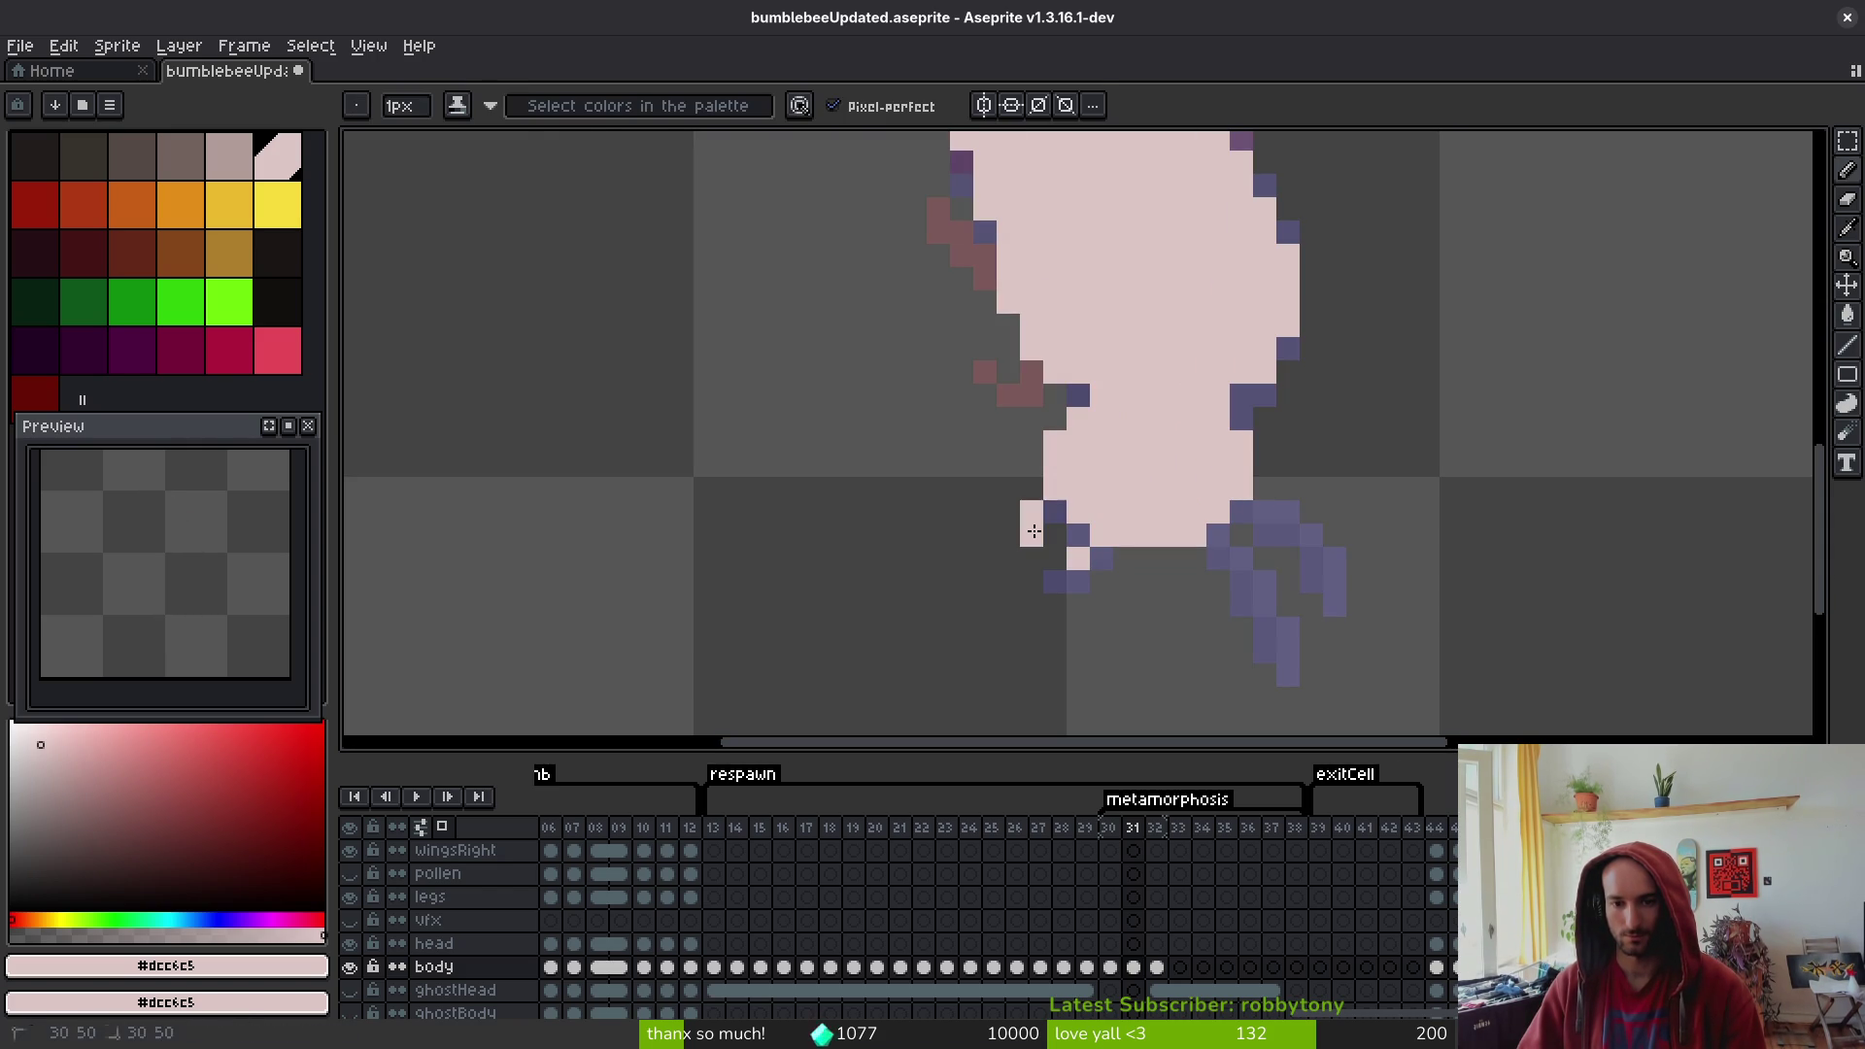
scroll(1093, 555, "down", 4)
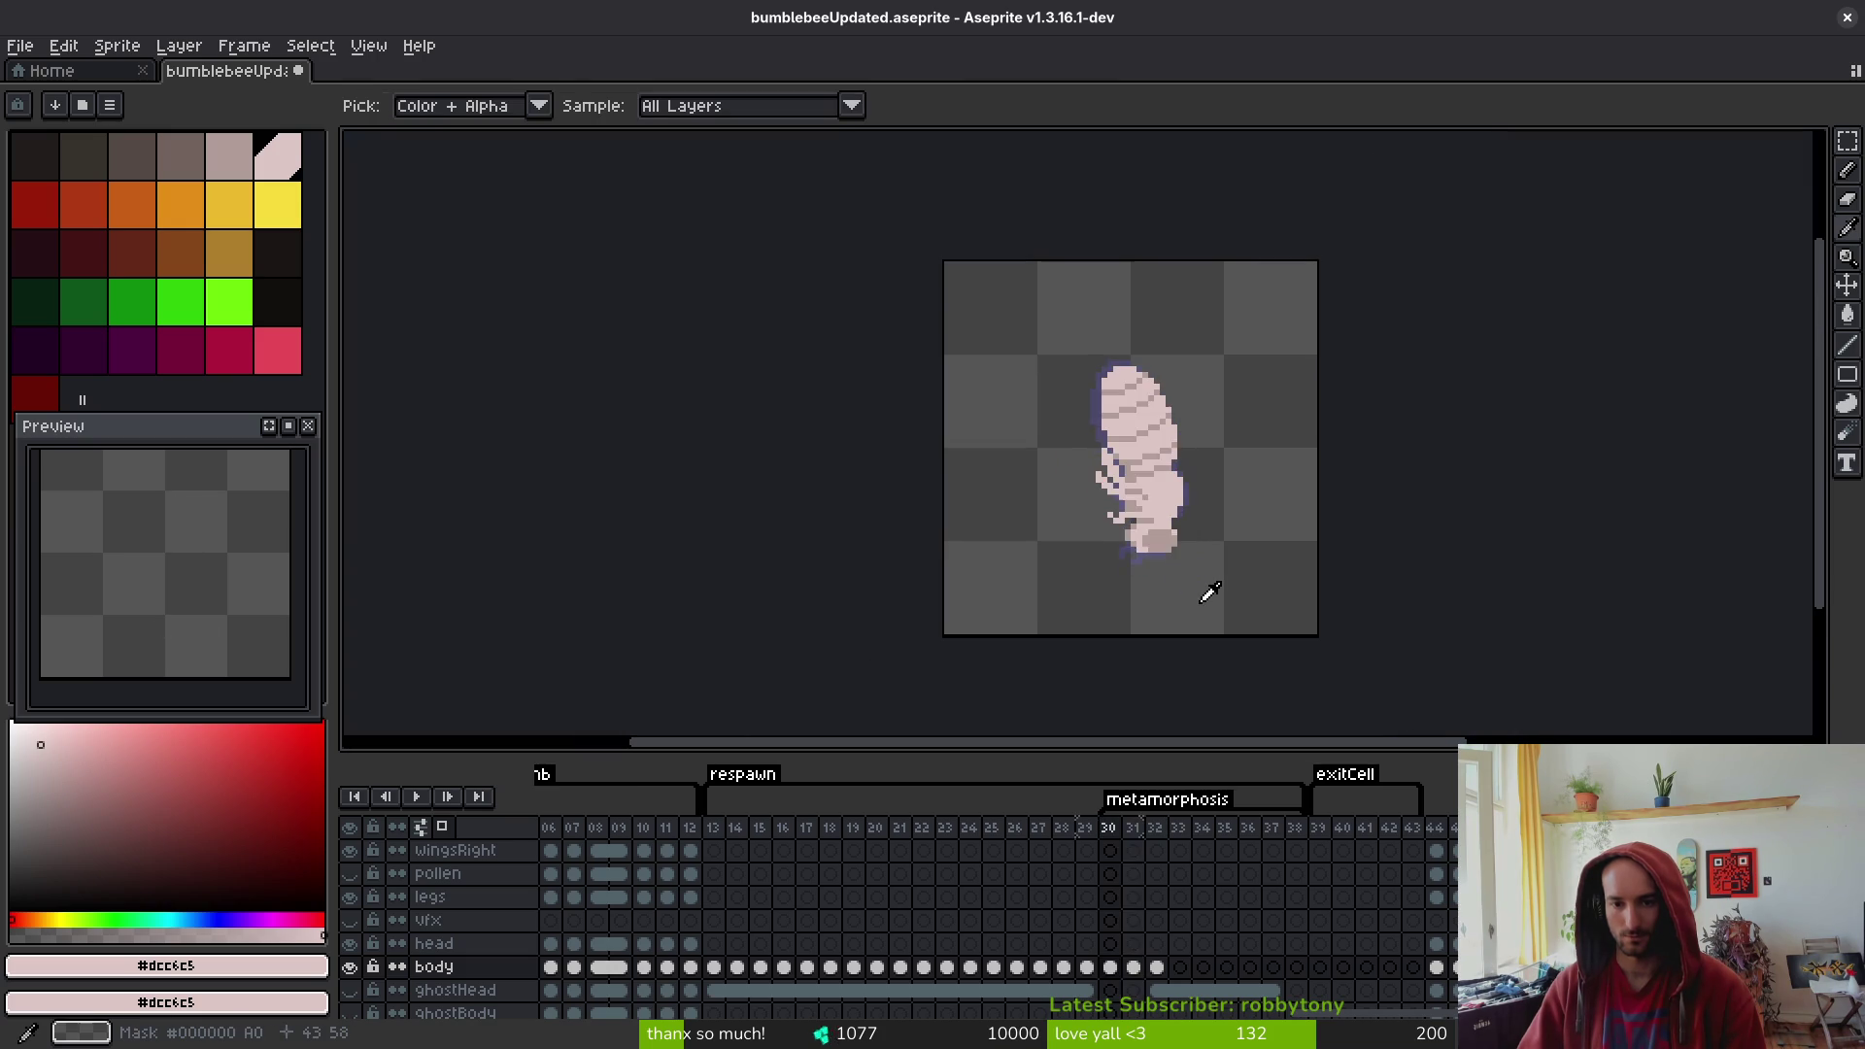
scroll(1133, 558, "up", 4)
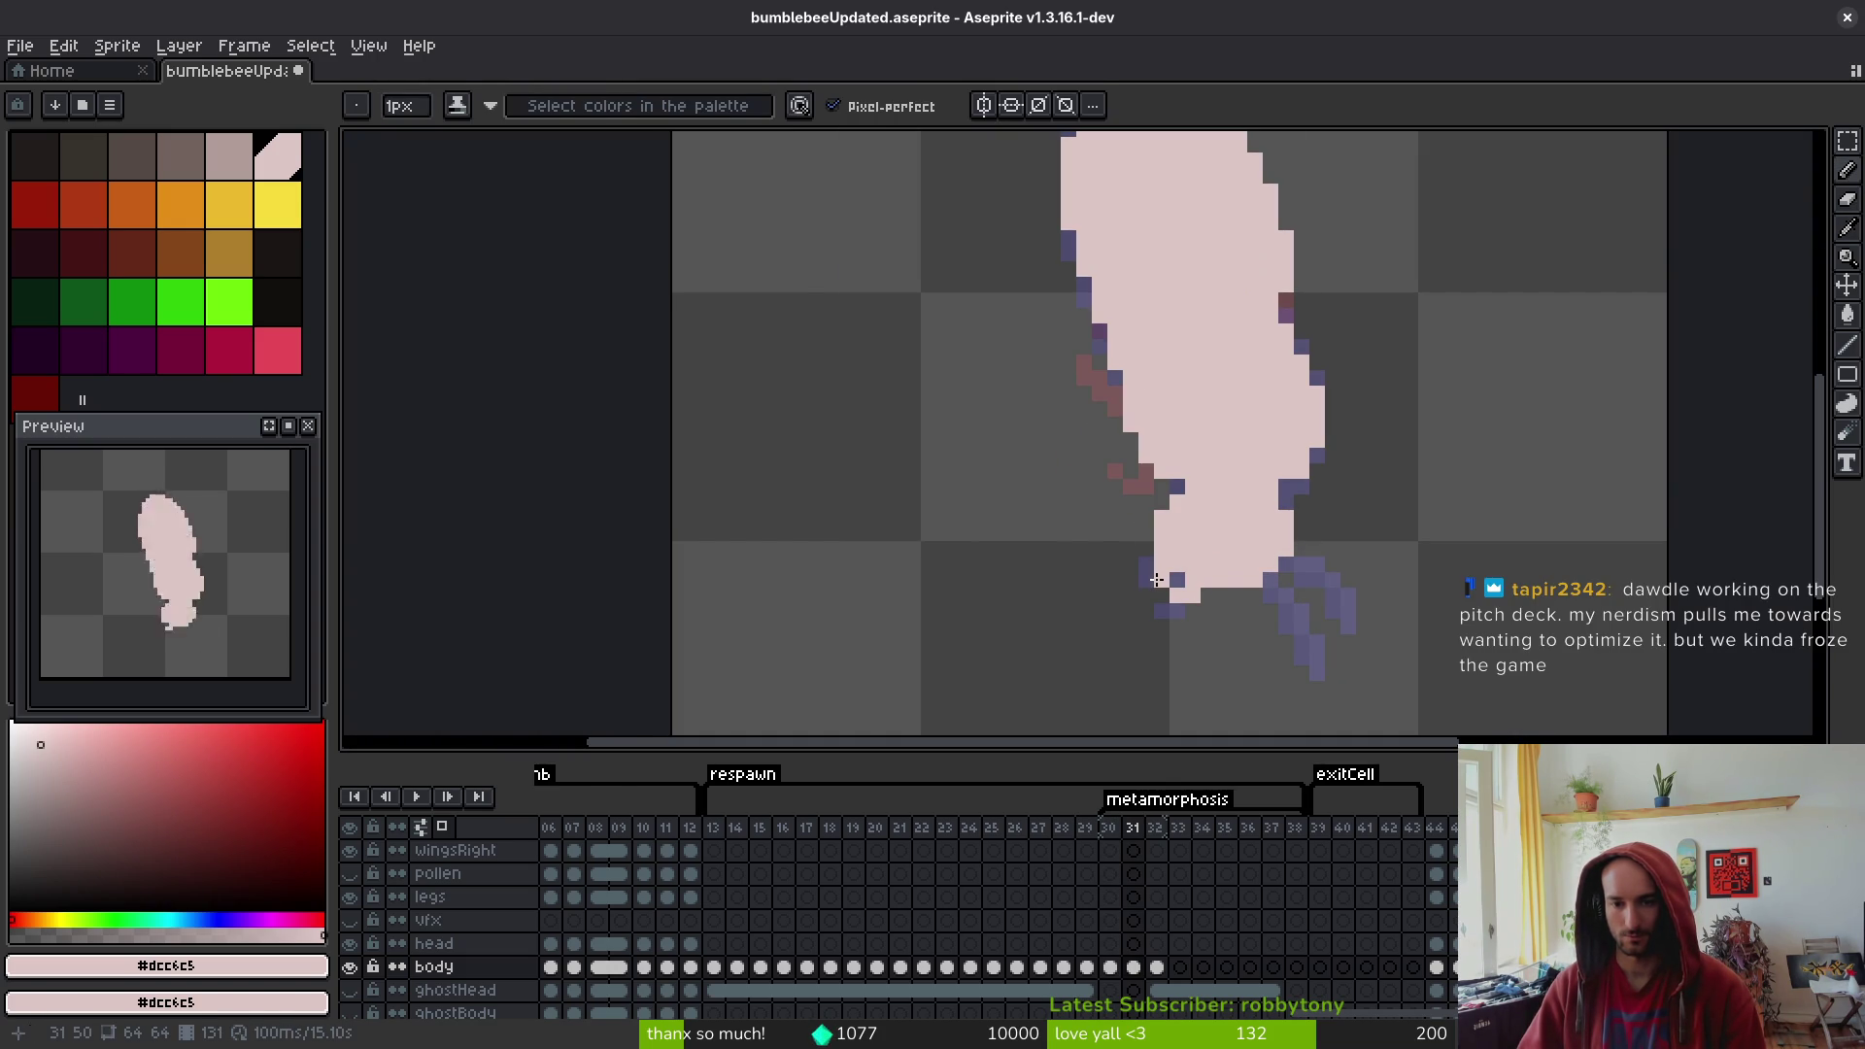
scroll(1283, 629, "down", 3)
scroll(1187, 563, "up", 3)
left_click(1189, 550)
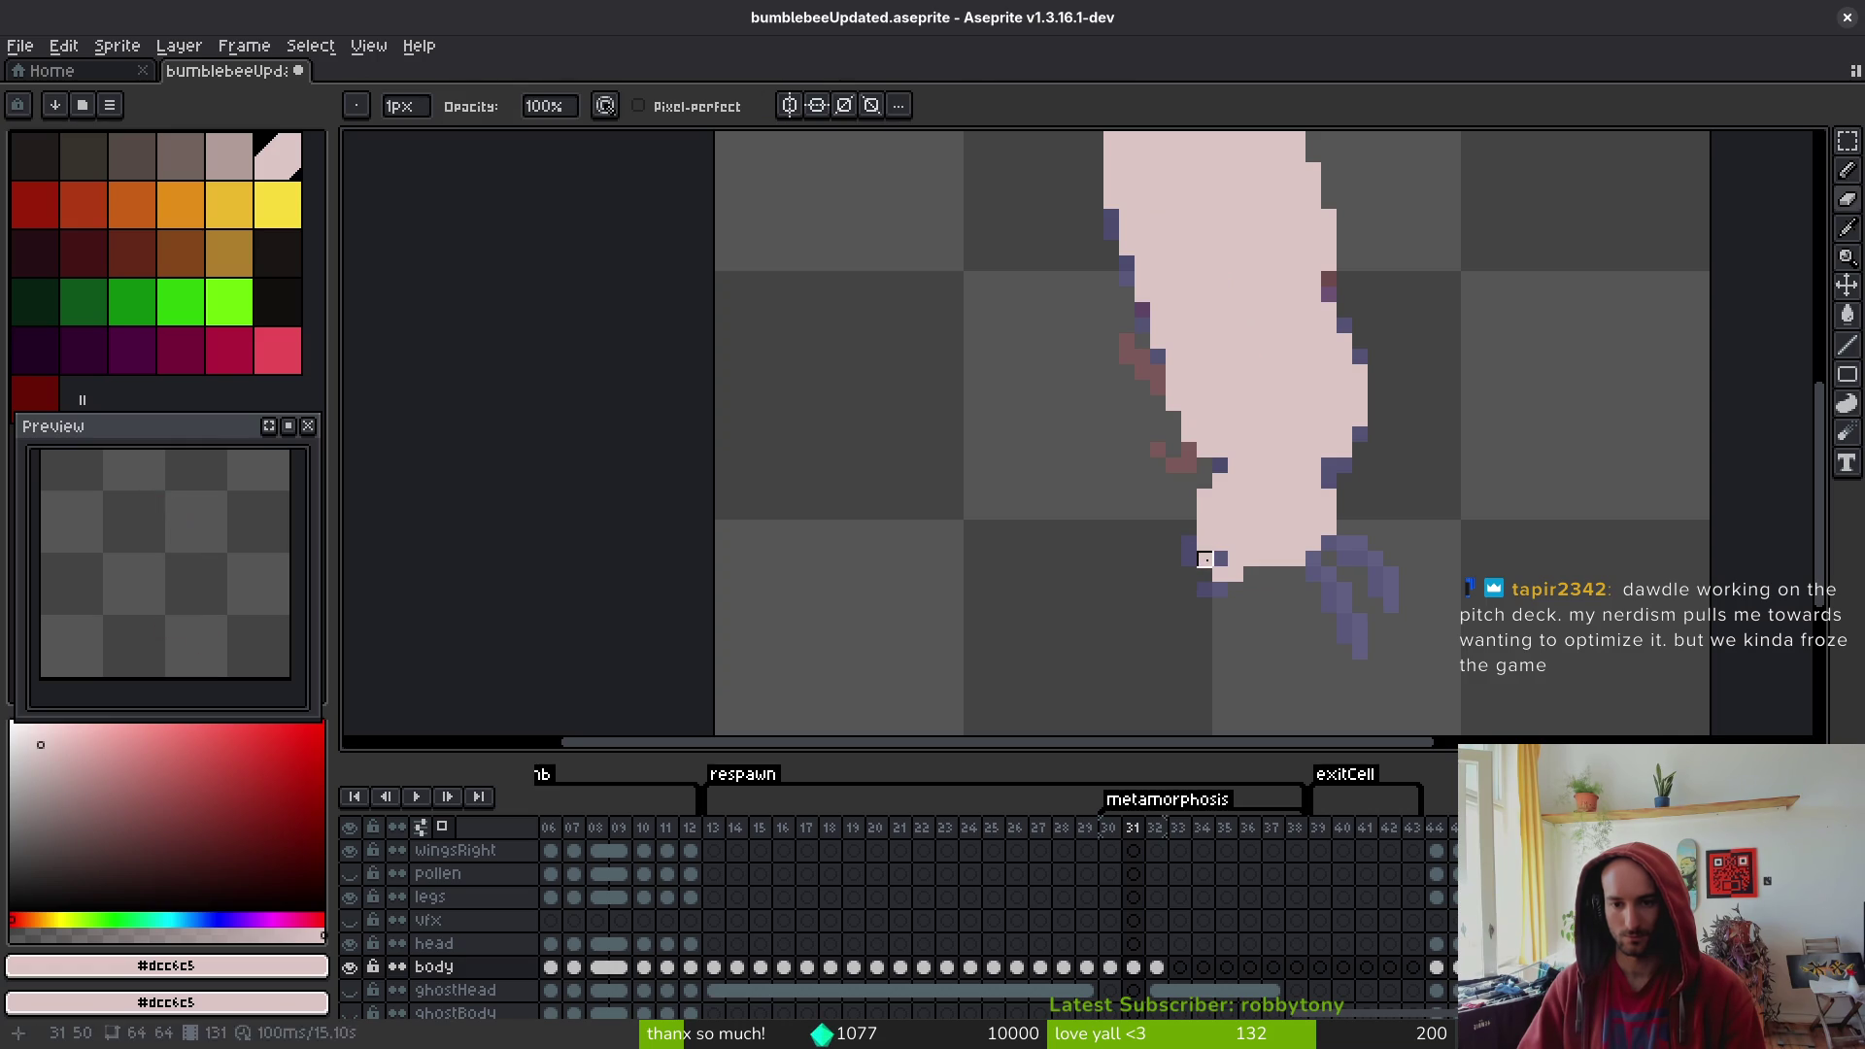
scroll(1214, 575, "down", 1)
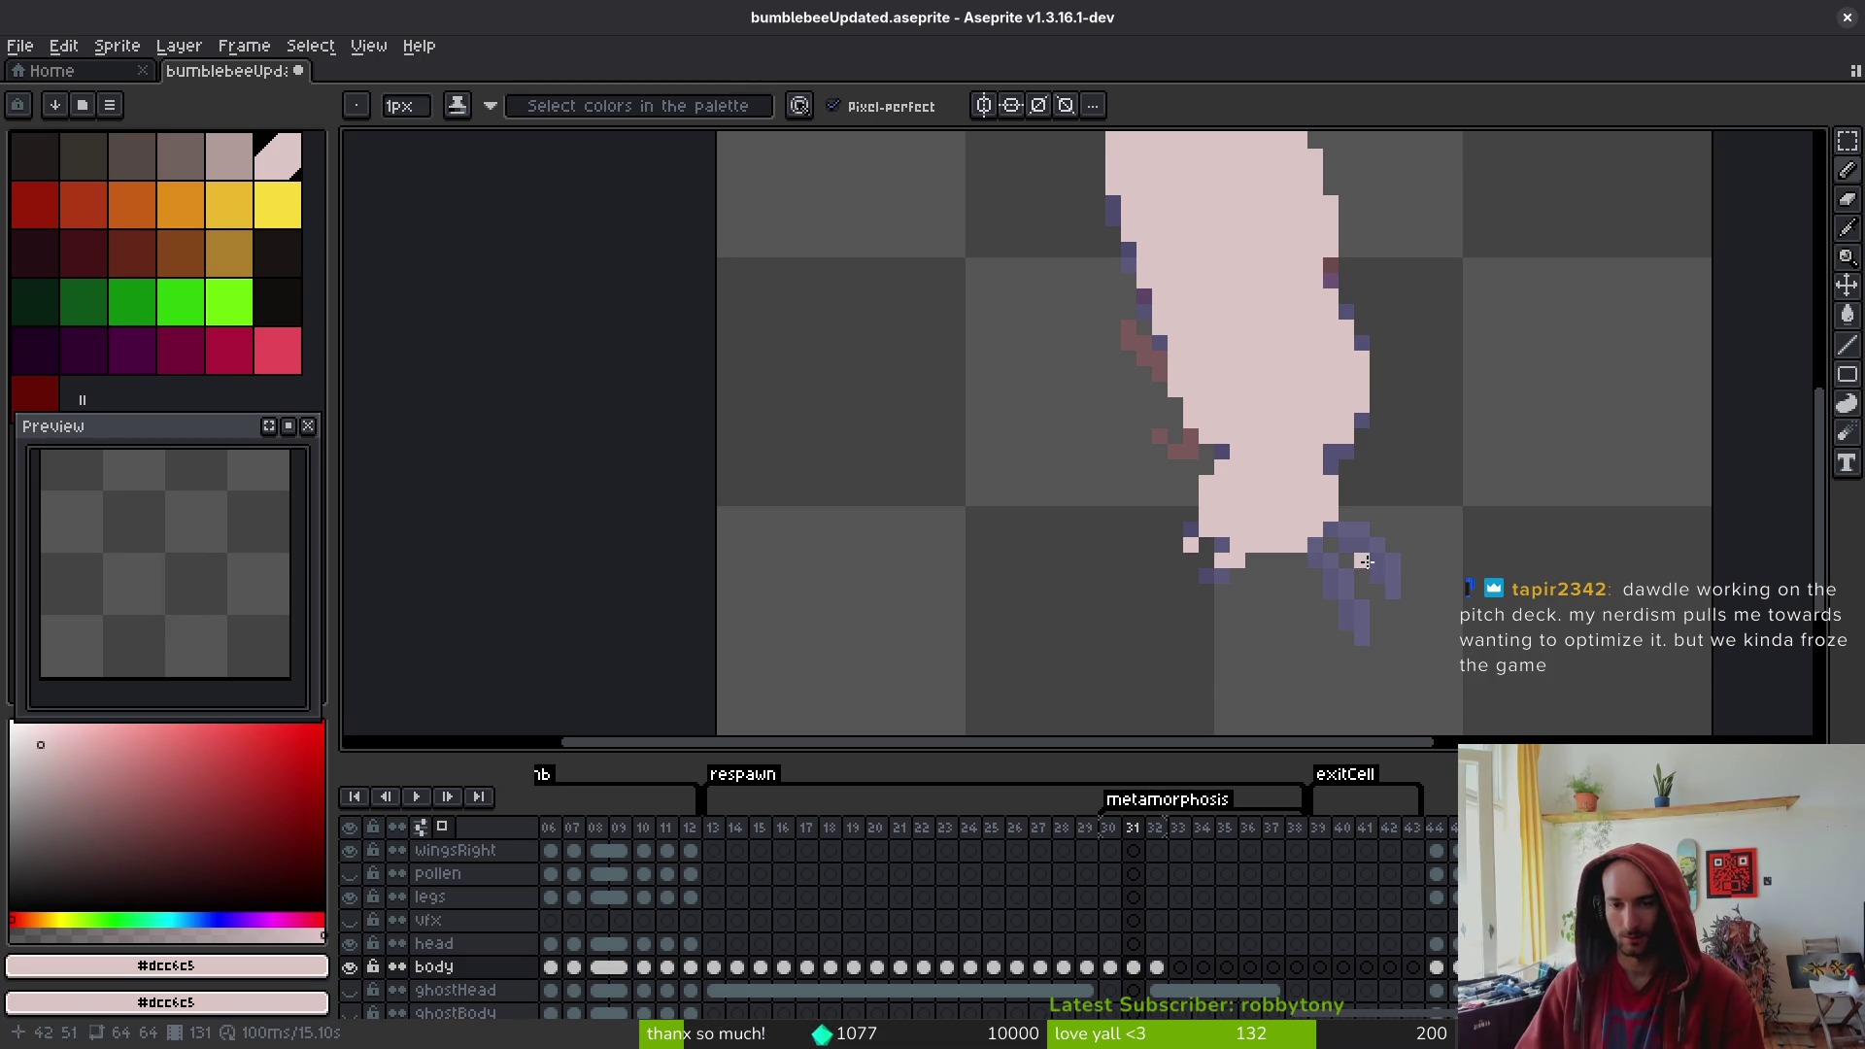
scroll(1250, 555, "up", 4)
scroll(1109, 506, "down", 3)
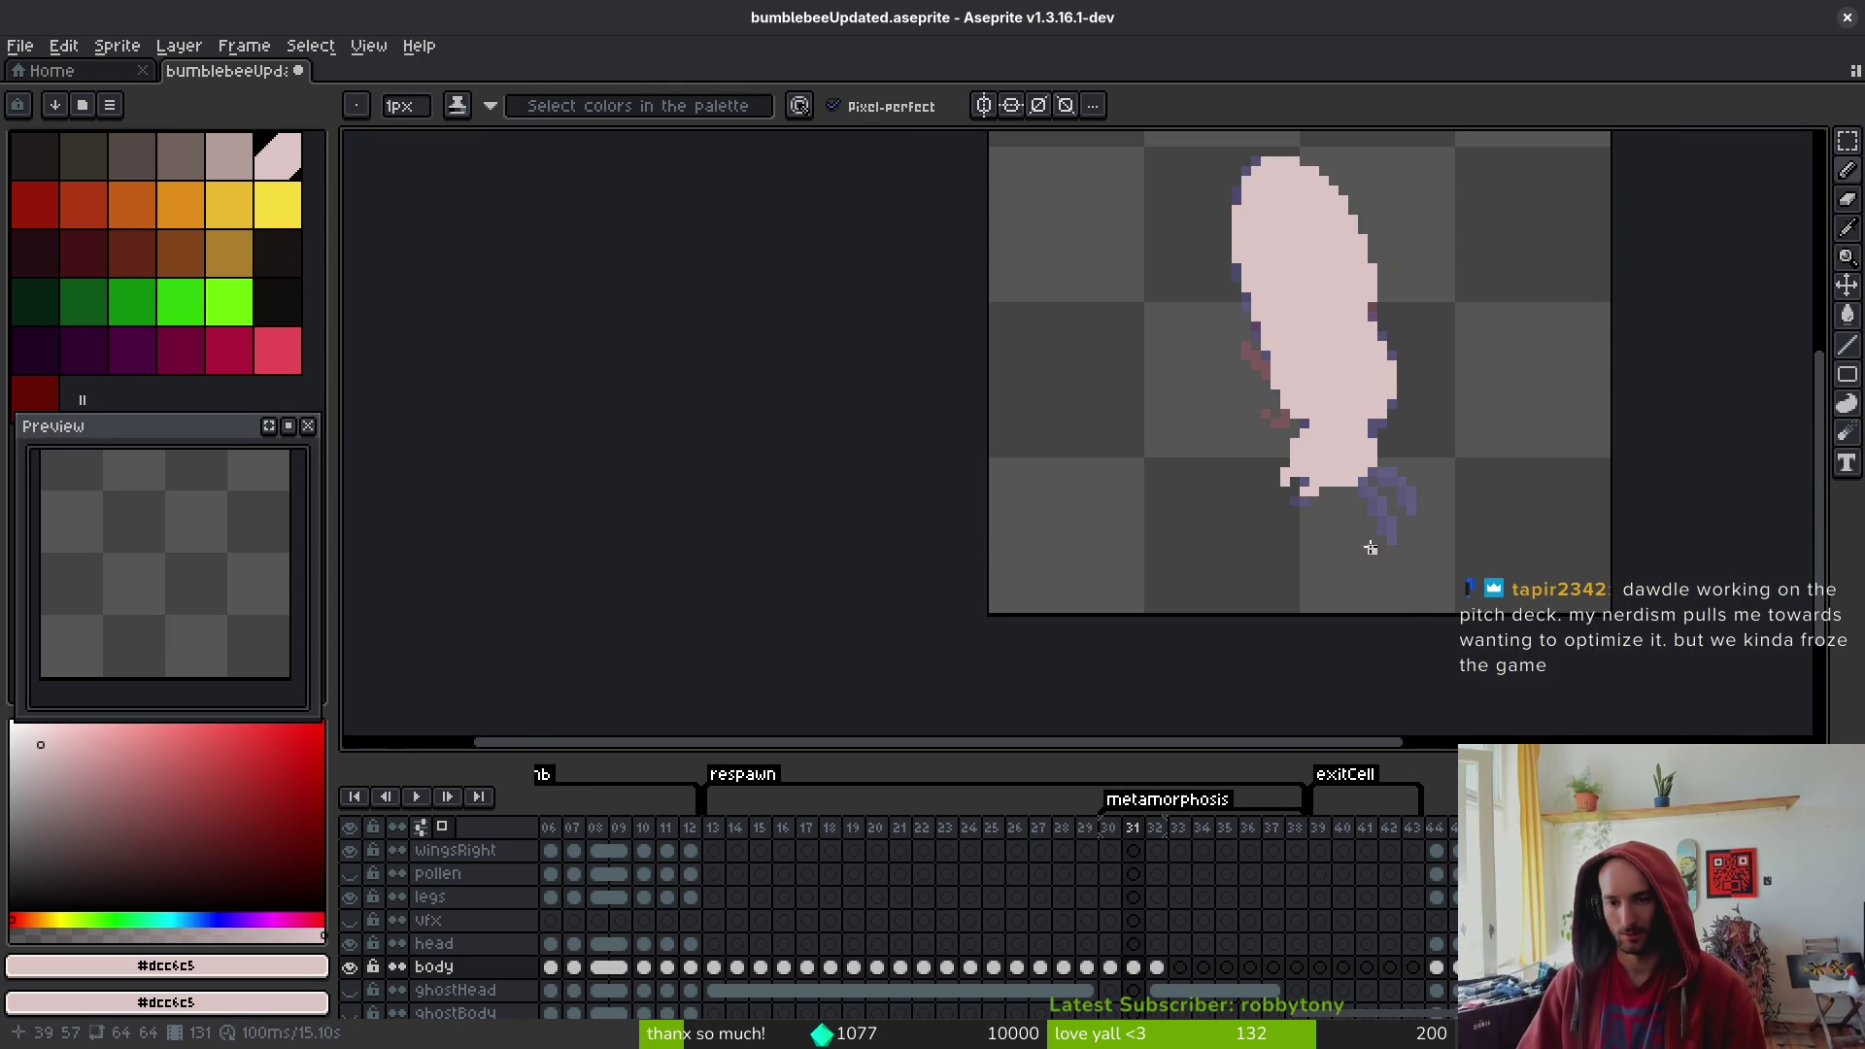
scroll(1120, 412, "up", 2)
- Marquee-select and deselect the lower pupa body, then paint a cream pixel on its left edge
key("m")
mouse_move(1163, 363)
left_mouse_down()
mouse_move(1324, 574)
mouse_move(1355, 585)
left_mouse_up()
key("ctrl+d")
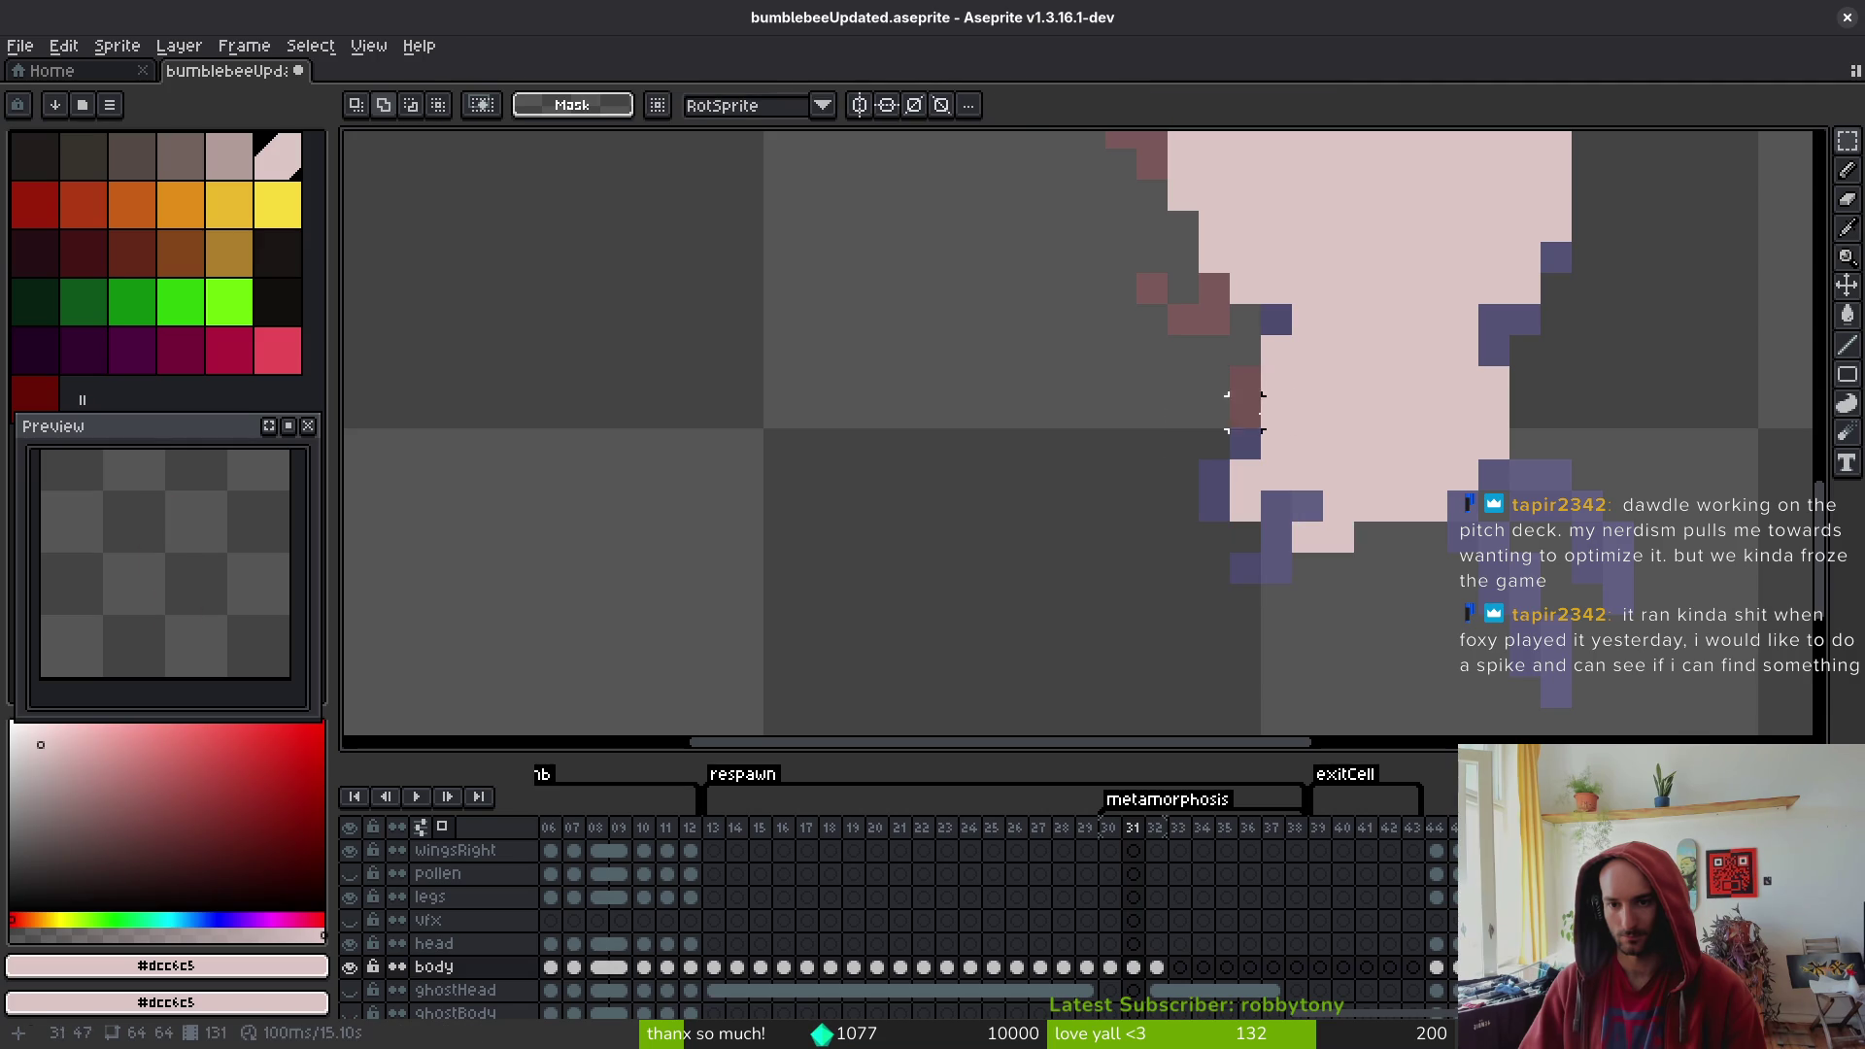
key("b")
left_click(1245, 381)
scroll(1386, 534, "down", 3)
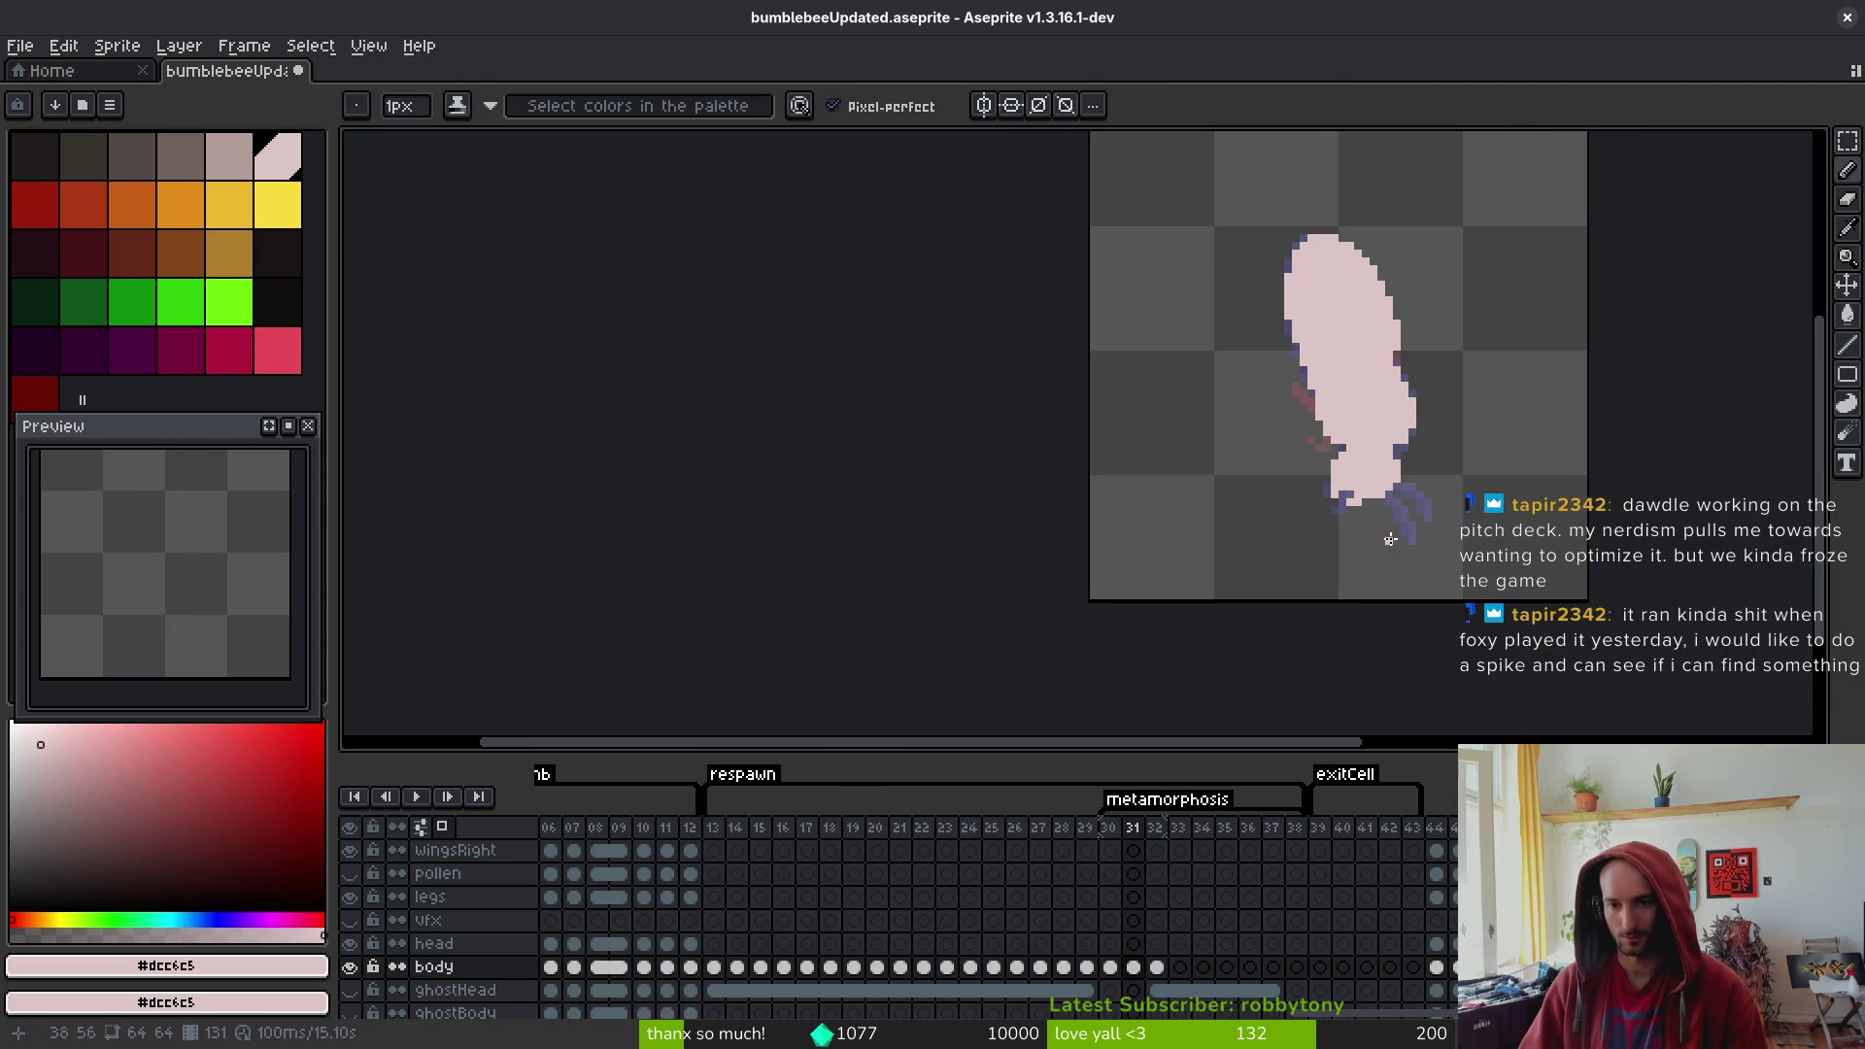
scroll(1397, 551, "down", 3)
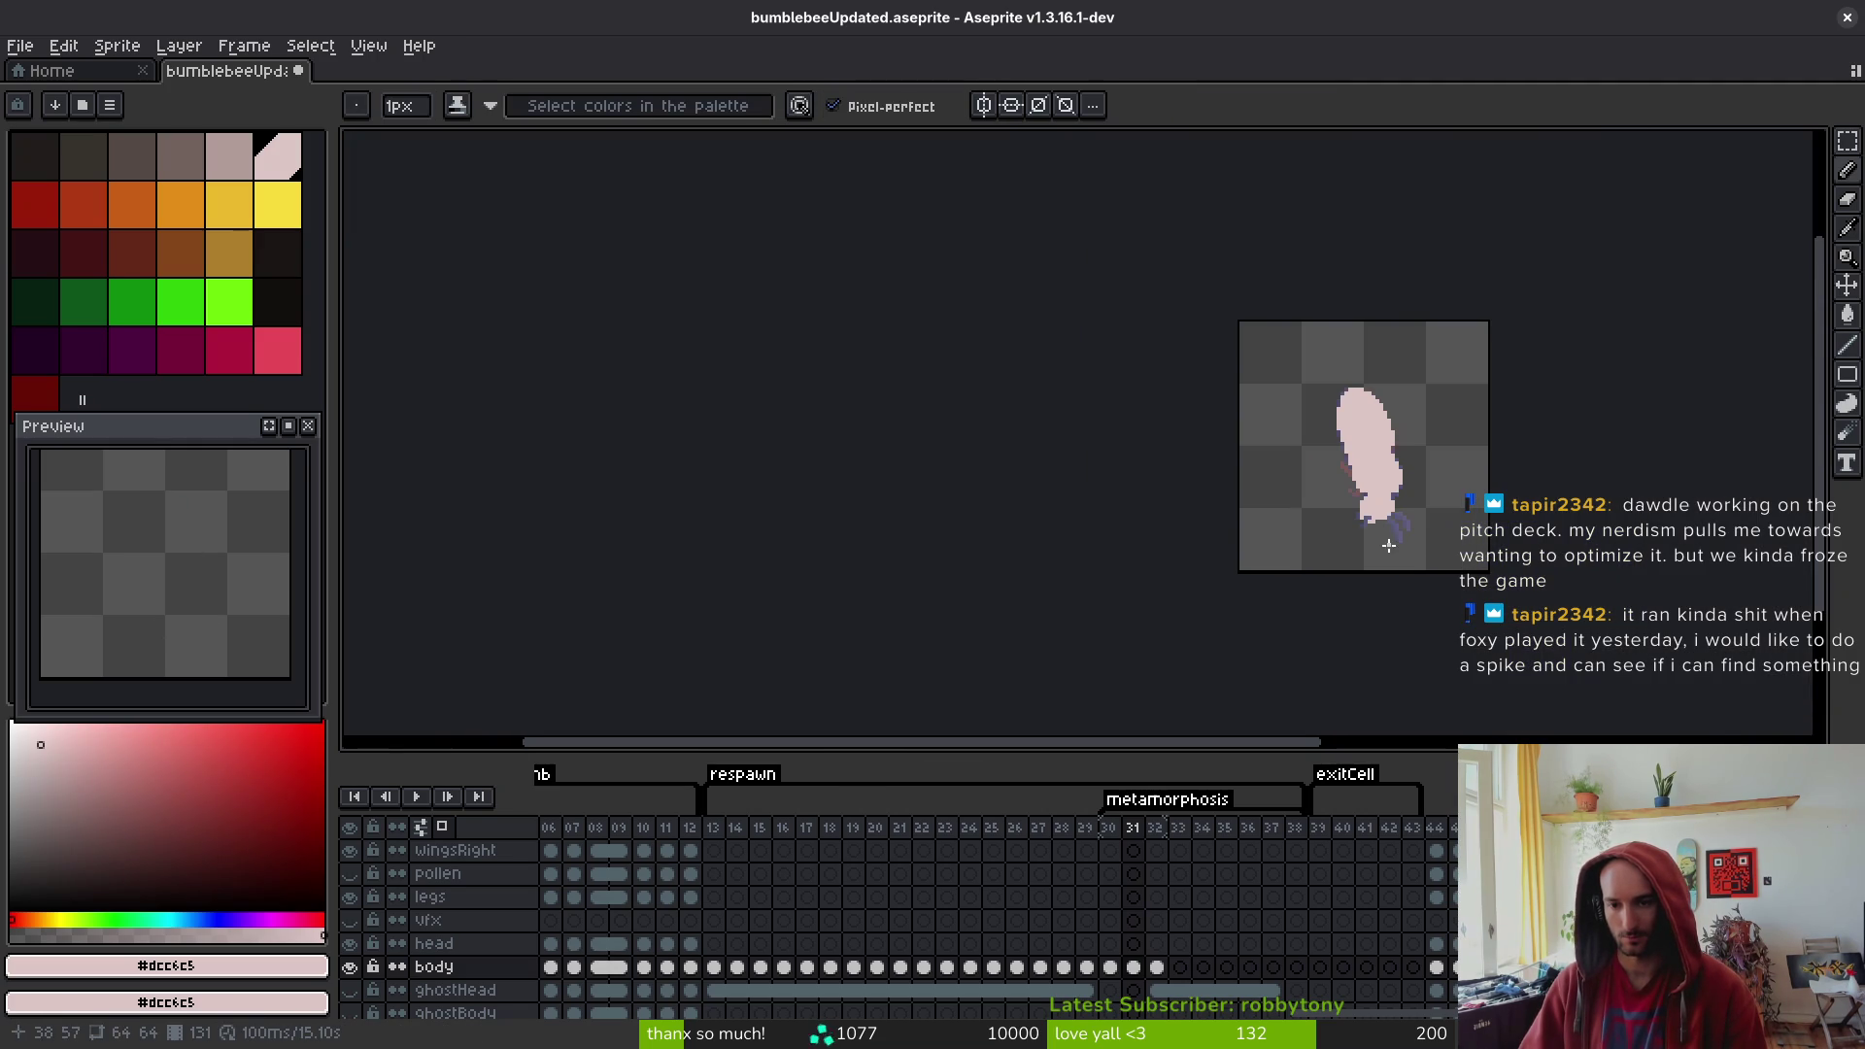
- Undo a stray pencil stroke and sample colours from the sprite for edge fixes
key("i")
key("b")
key("ctrl+z")
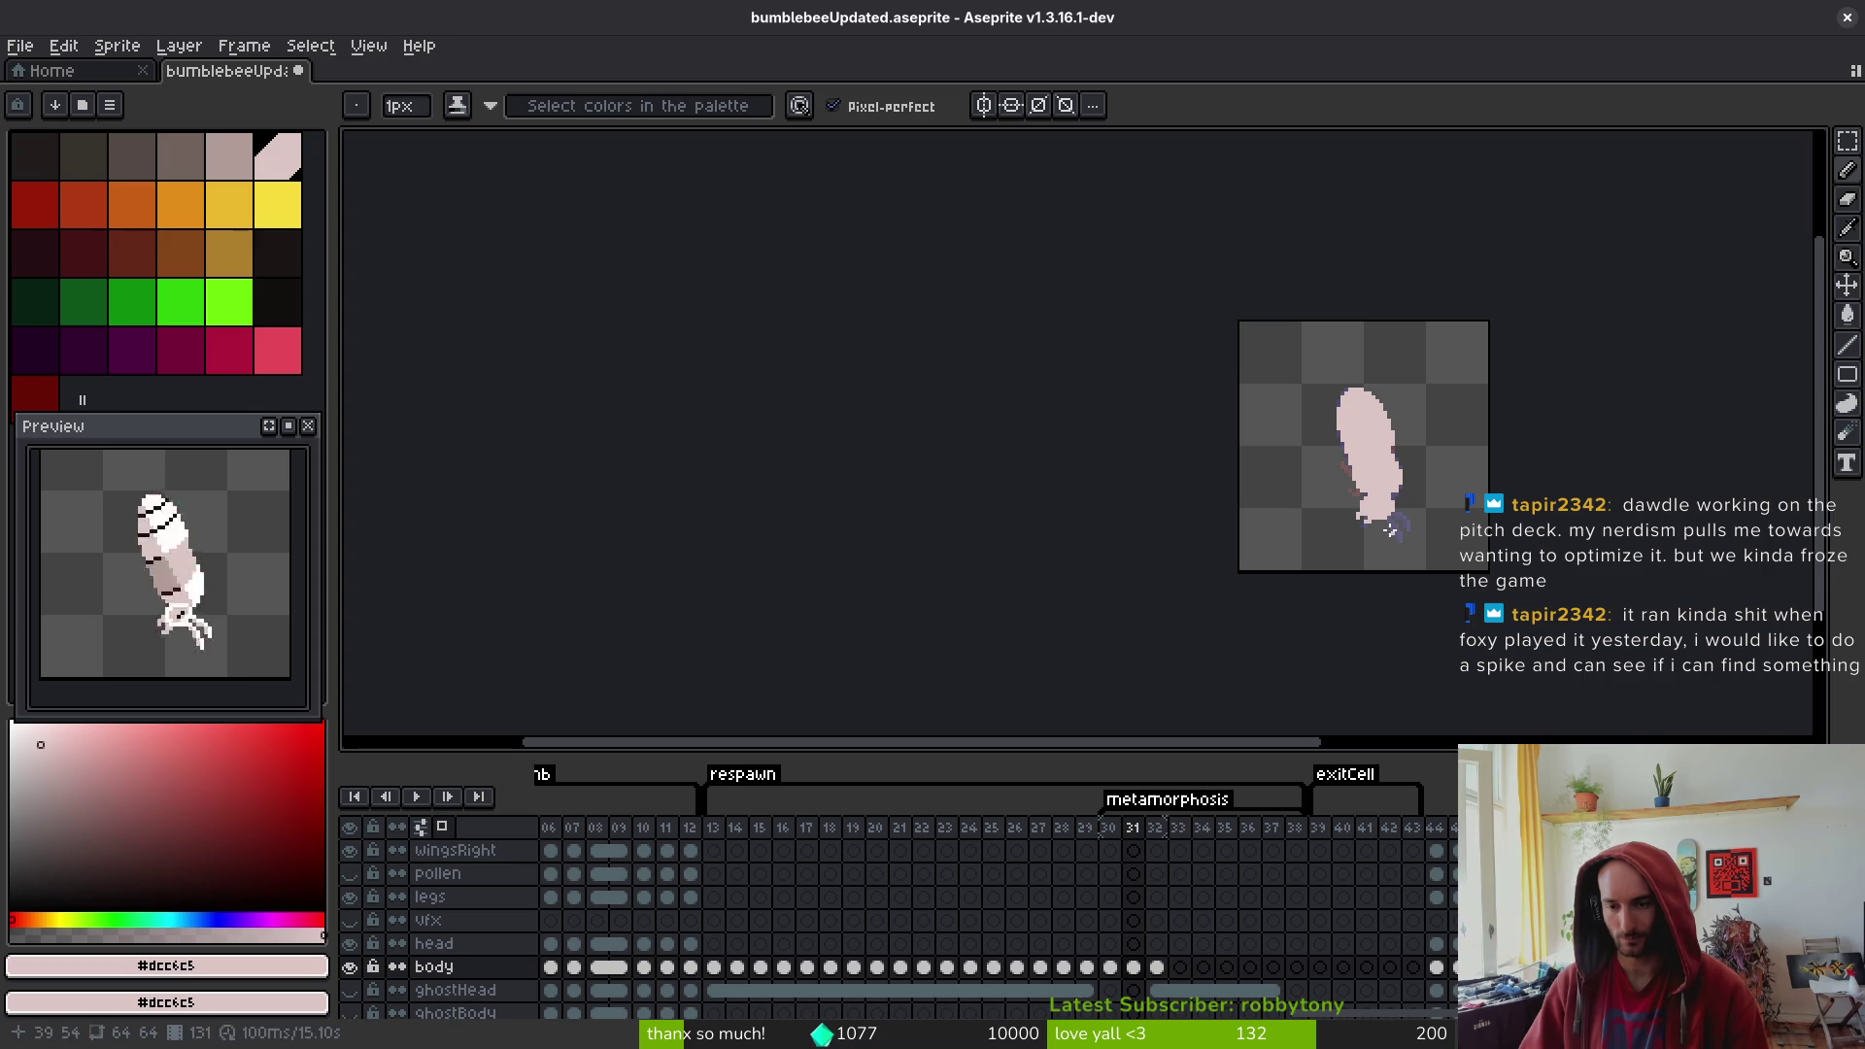
scroll(1404, 493, "up", 5)
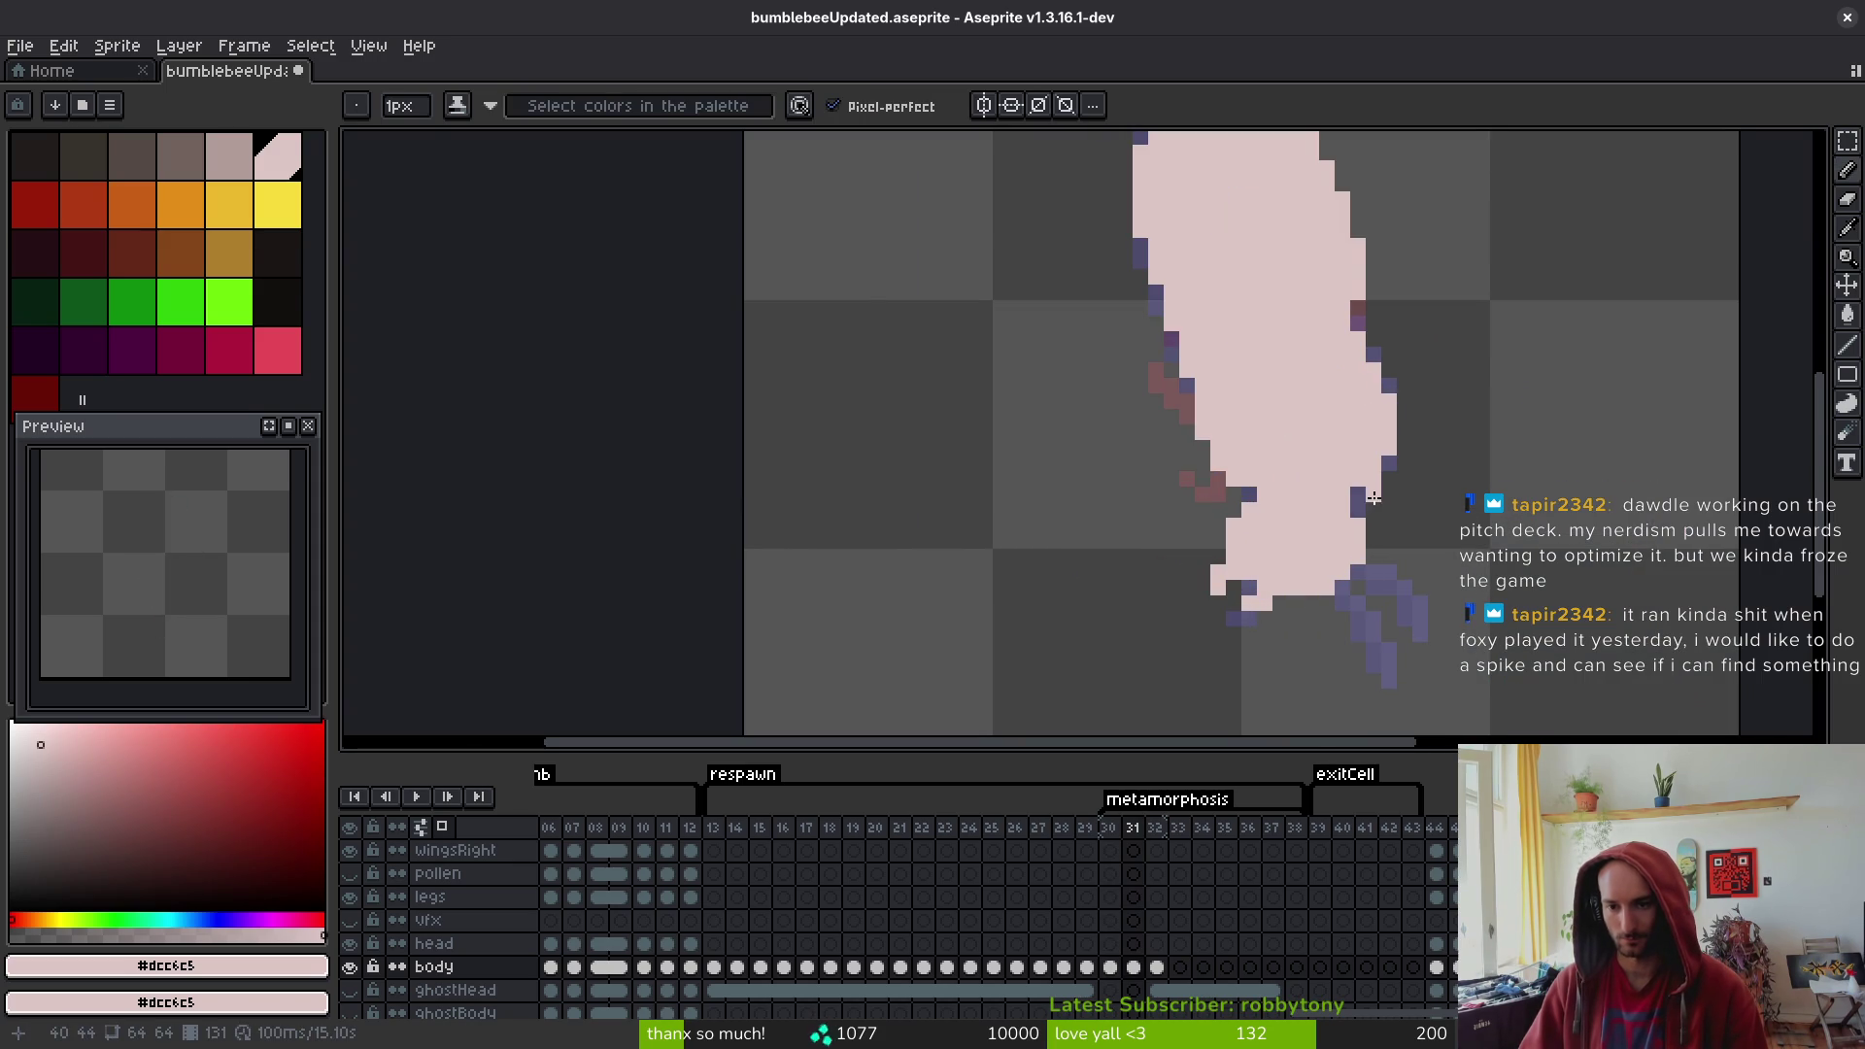
scroll(1483, 512, "down", 4)
key("alt")
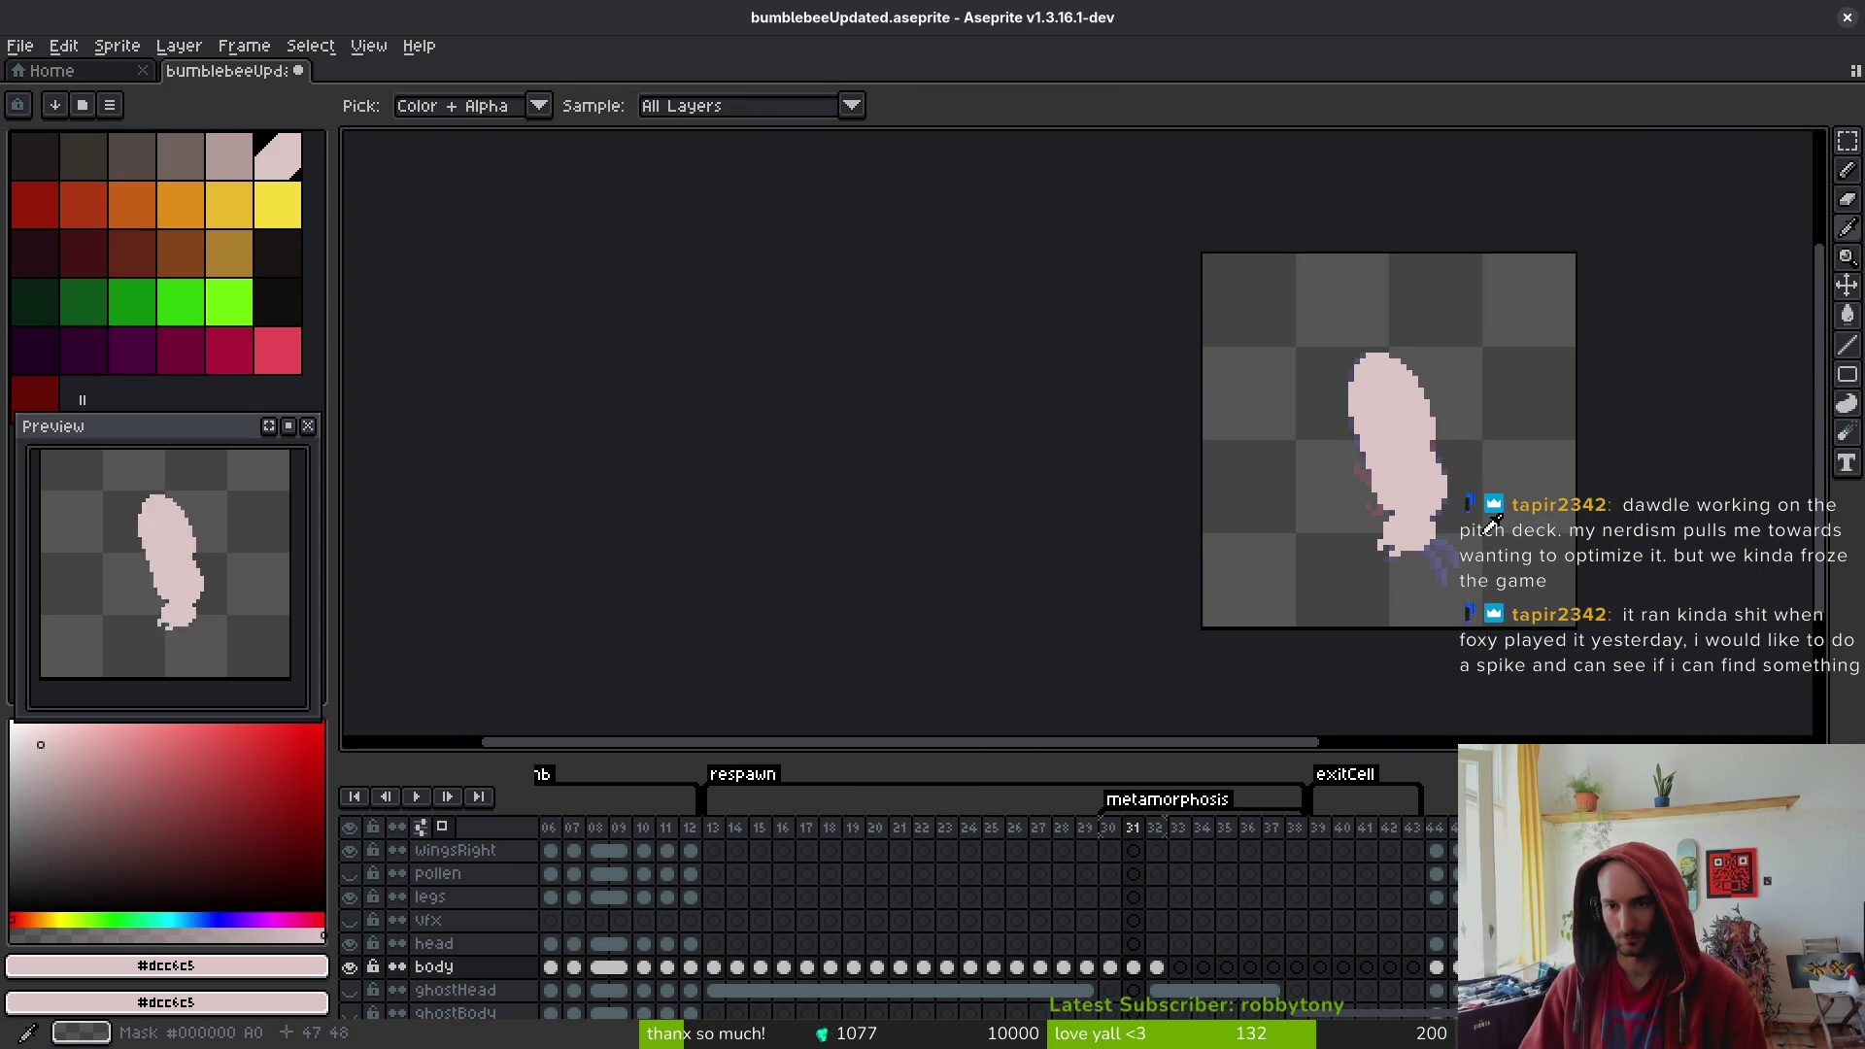
scroll(1443, 414, "up", 1)
scroll(1443, 414, "up", 4)
key("alt")
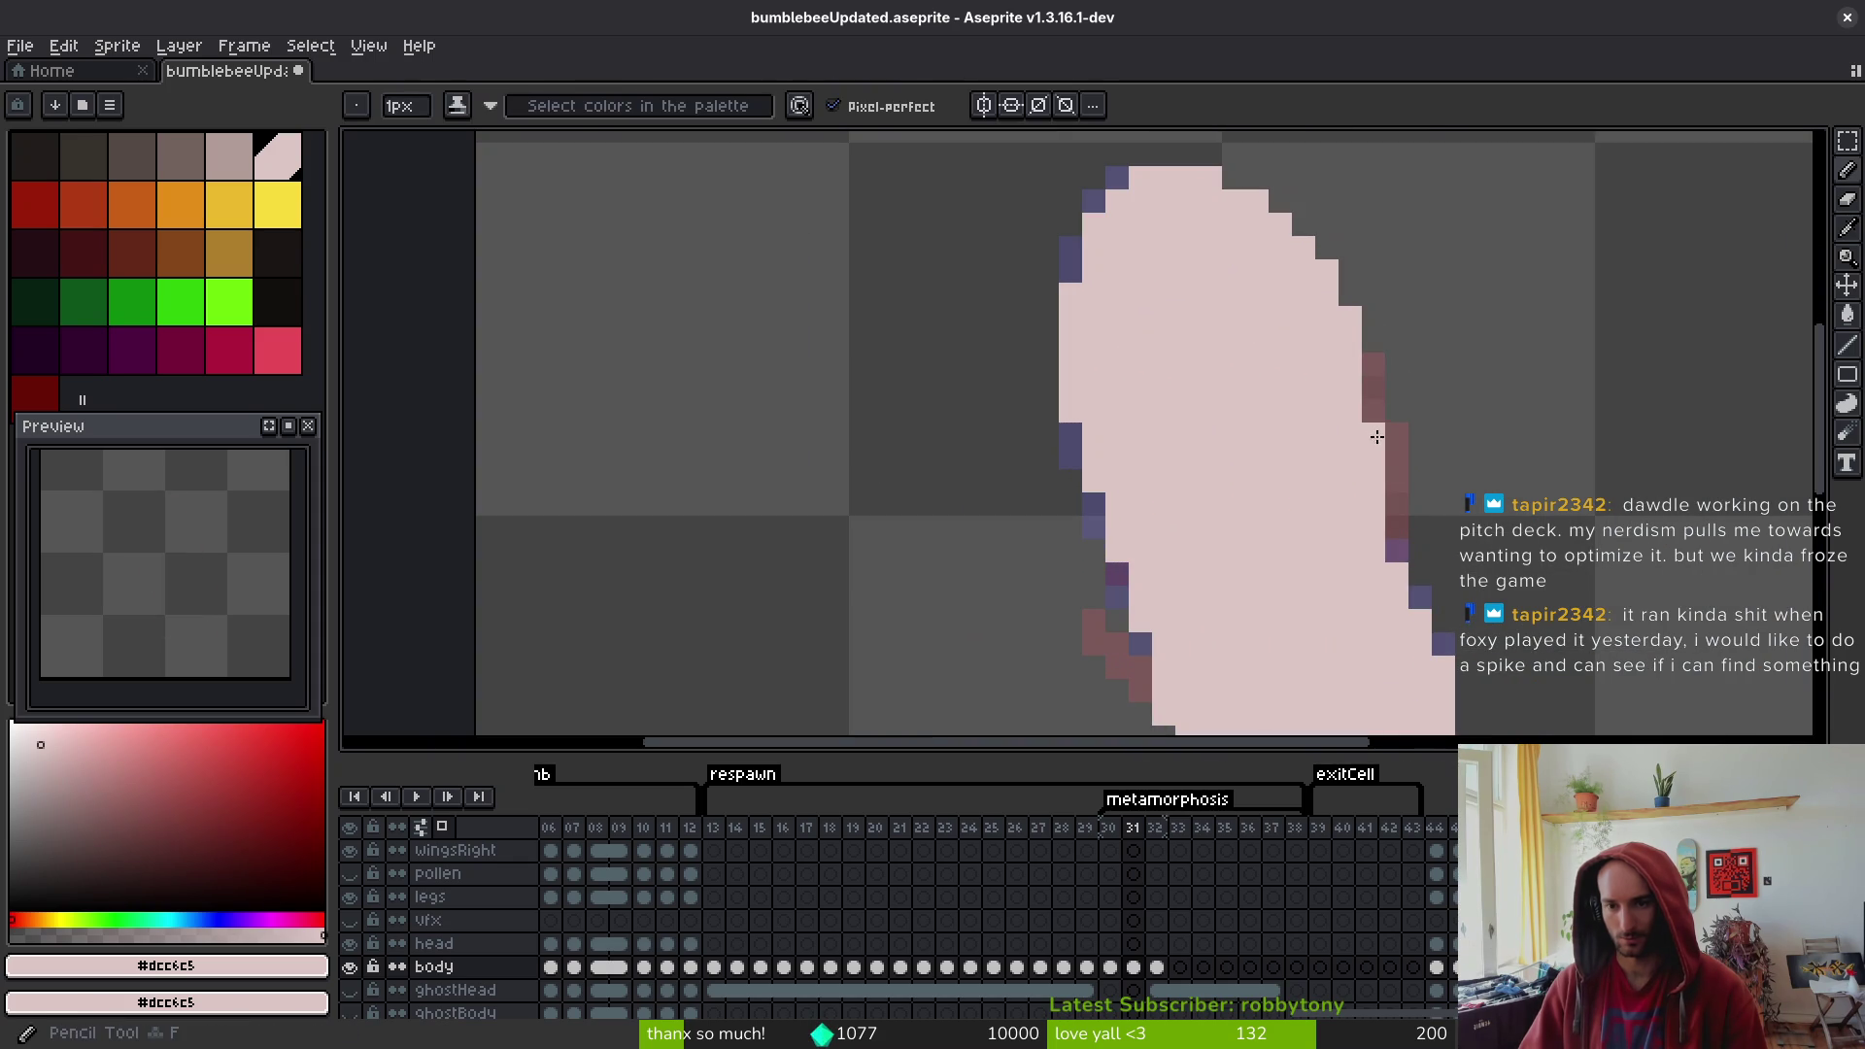
scroll(1372, 408, "down", 4)
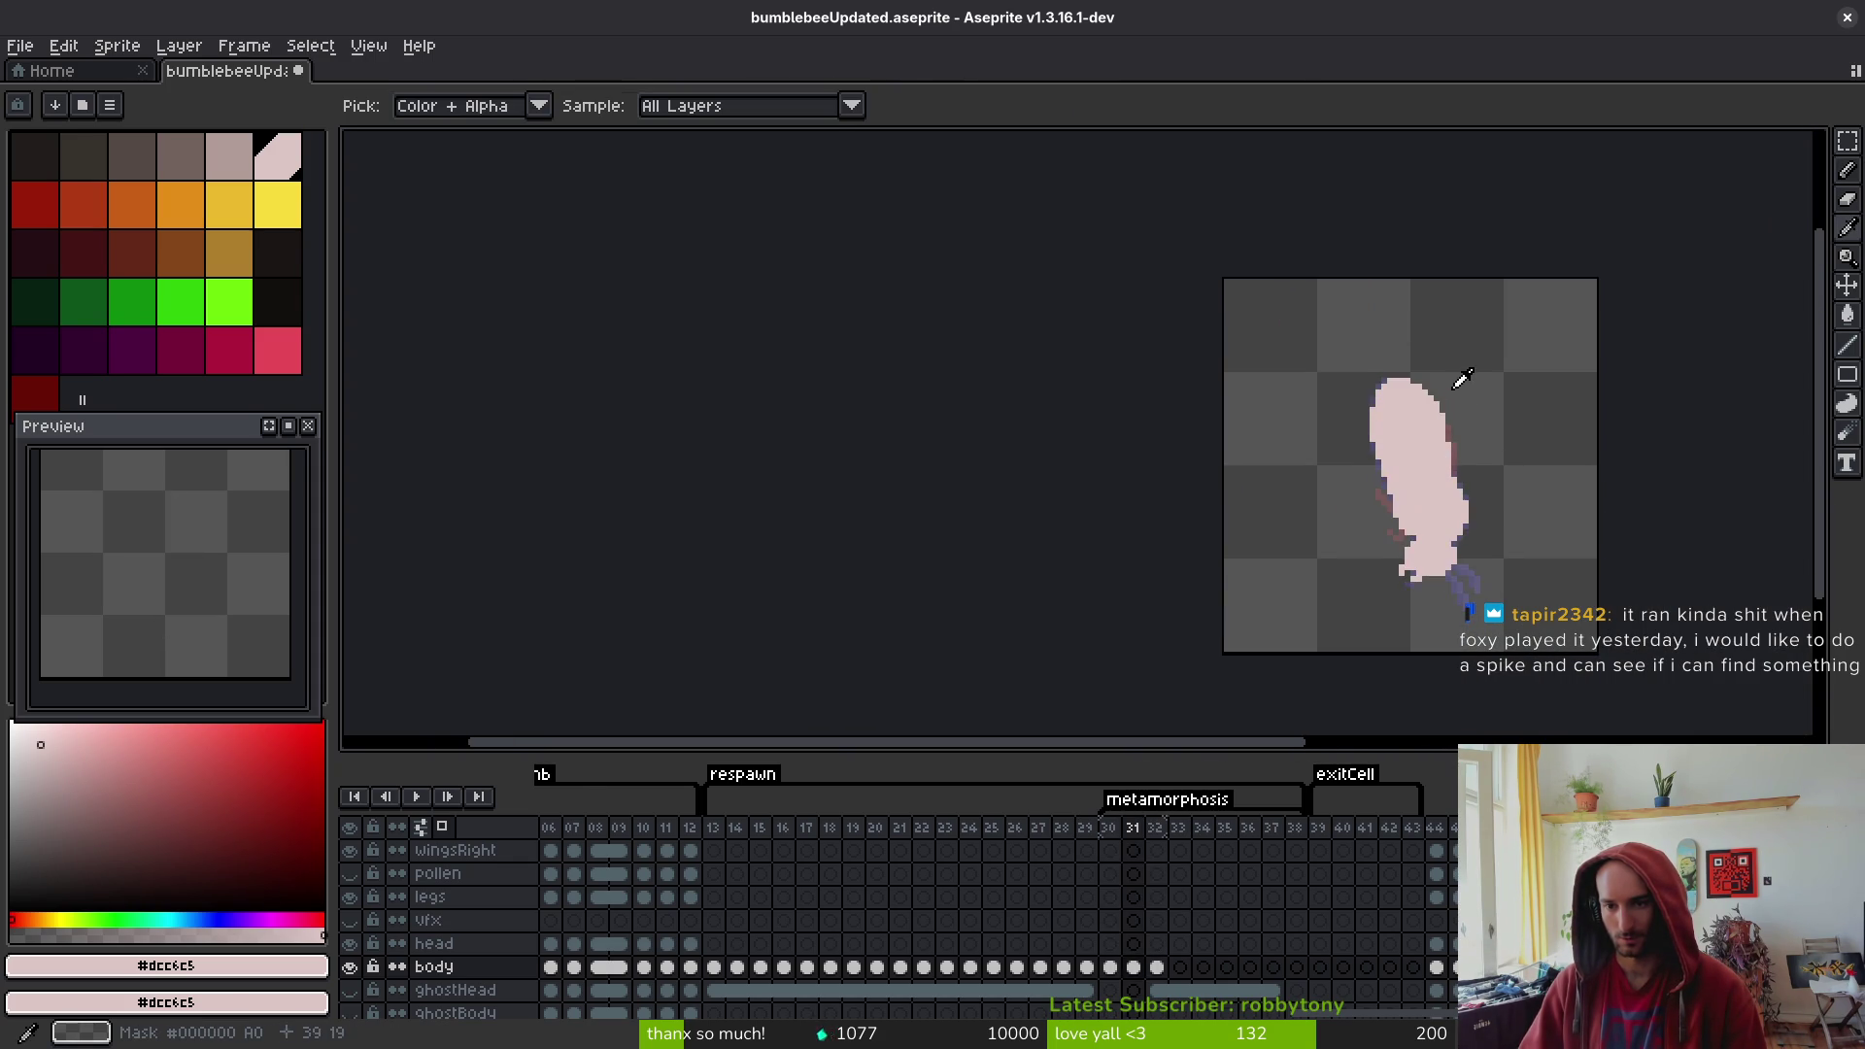
scroll(1438, 417, "up", 5)
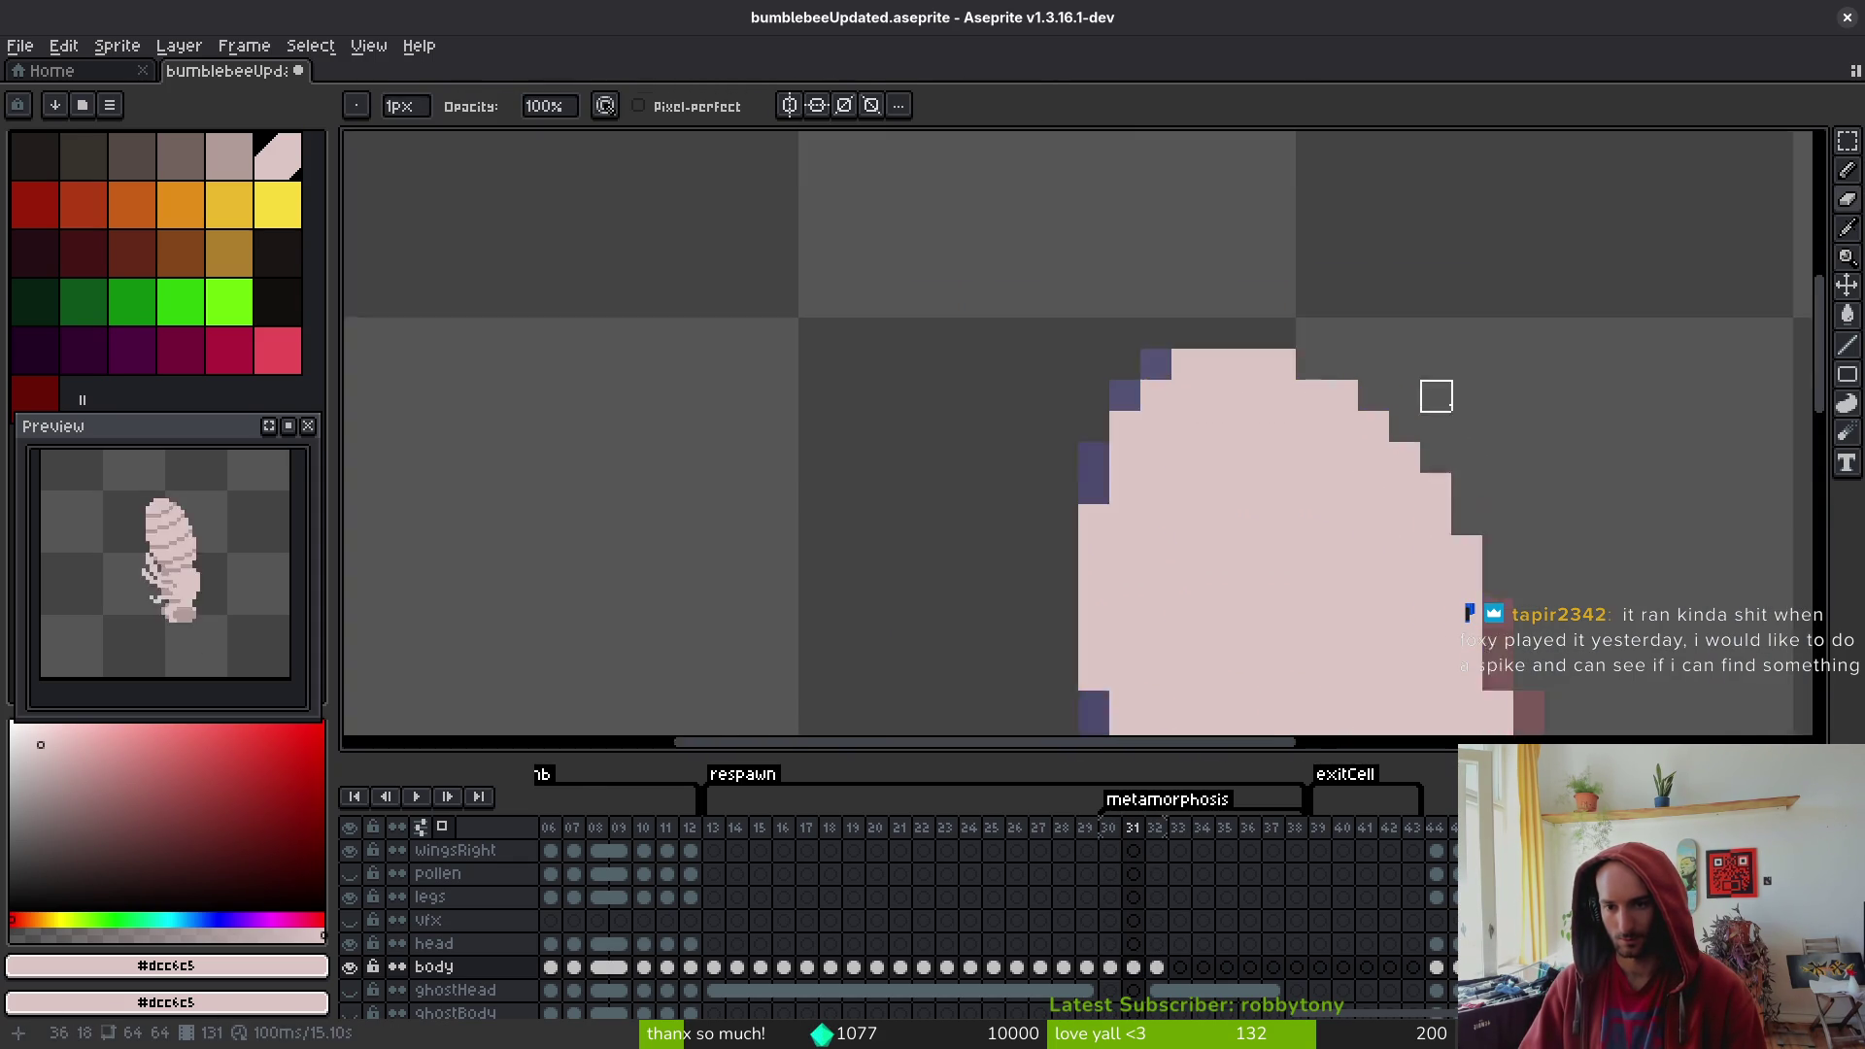
- Compare frame 31 with neighbouring frames, then save bumblebeeUpdated.aseprite
left_click_drag(1570, 541, 1492, 279)
key("f")
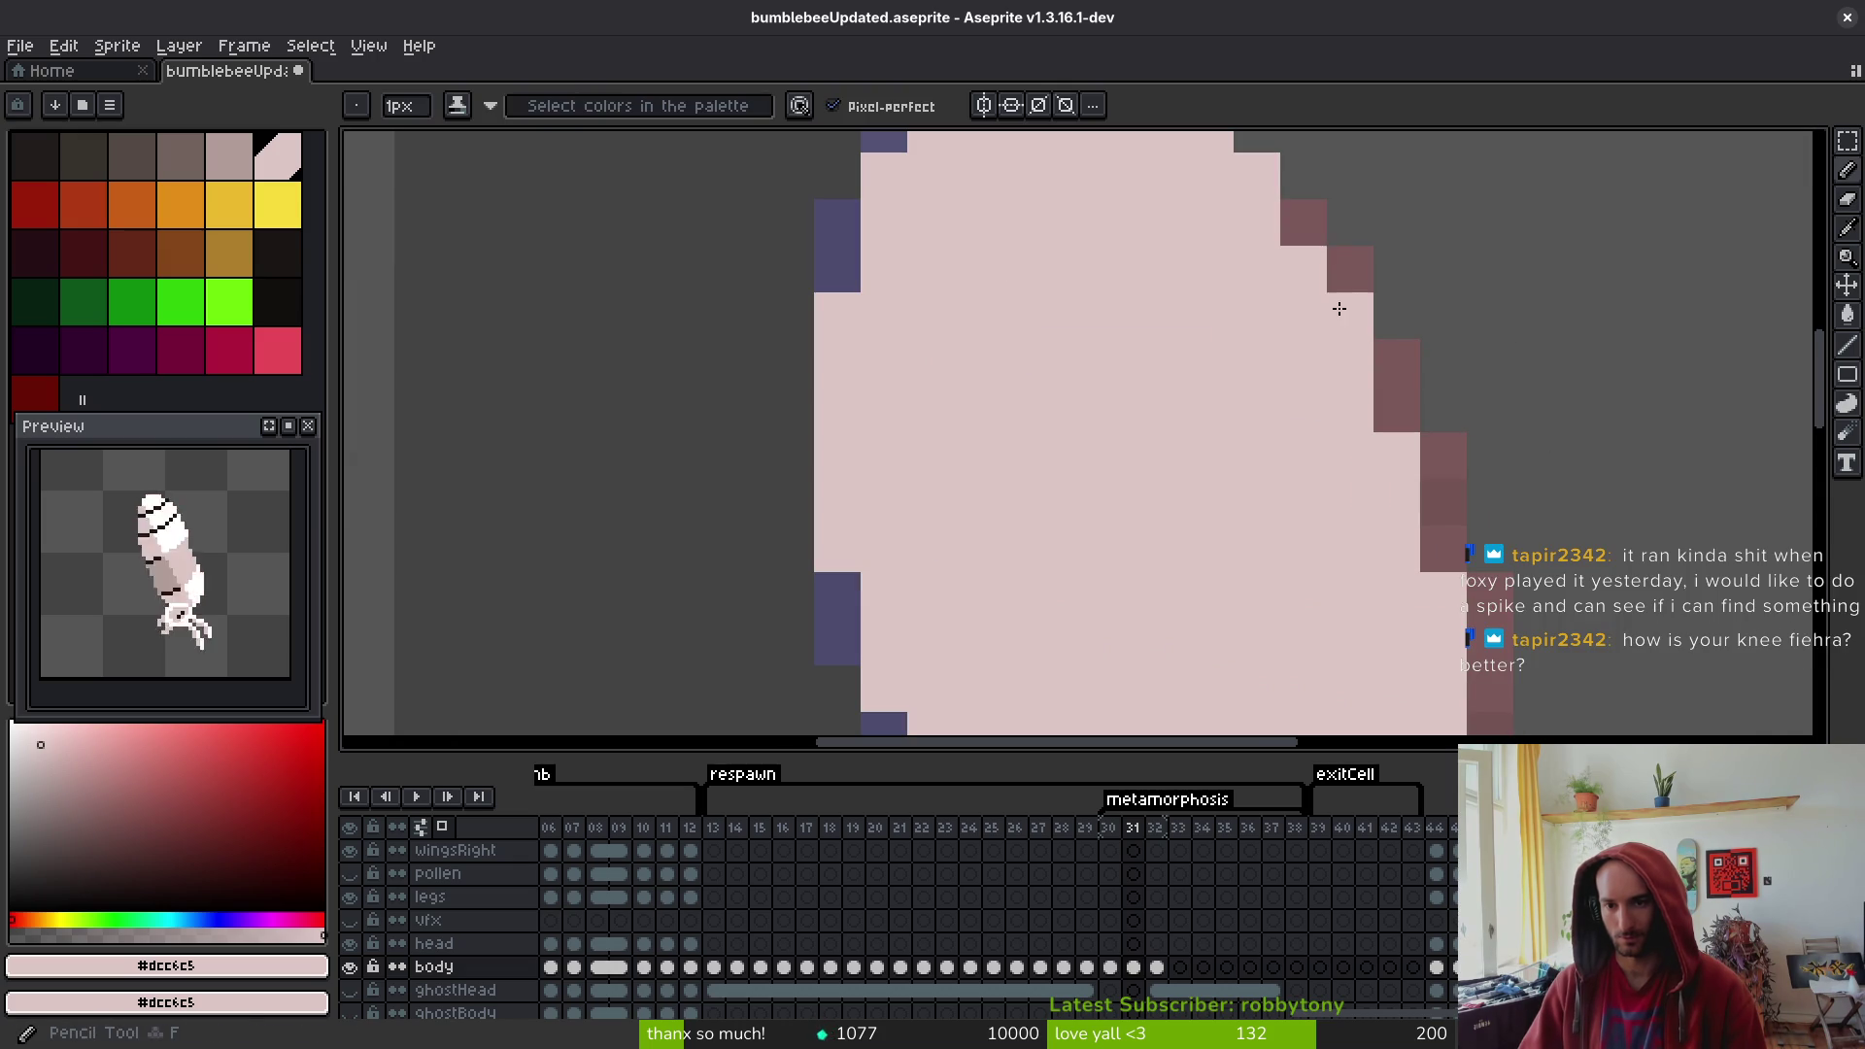
scroll(1285, 236, "down", 5)
scroll(1456, 416, "down", 1)
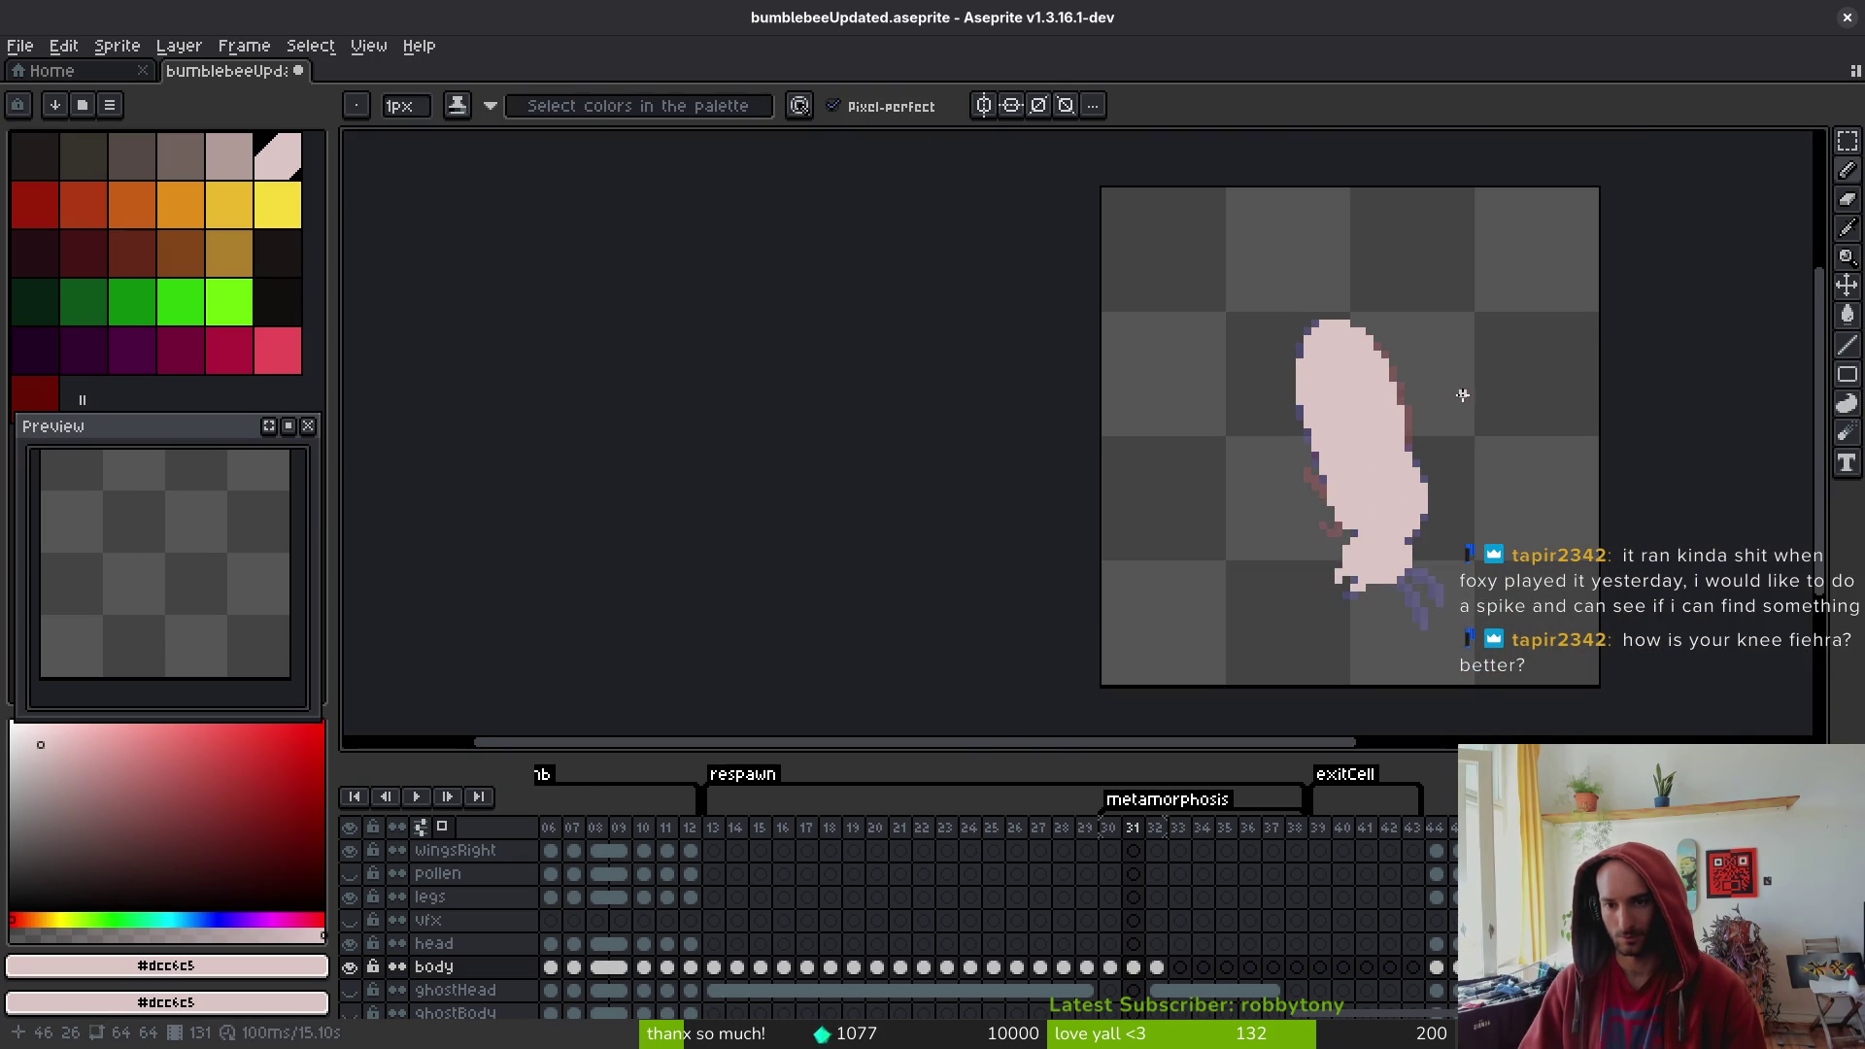
key("i")
key("Right")
key("Right")
key("b")
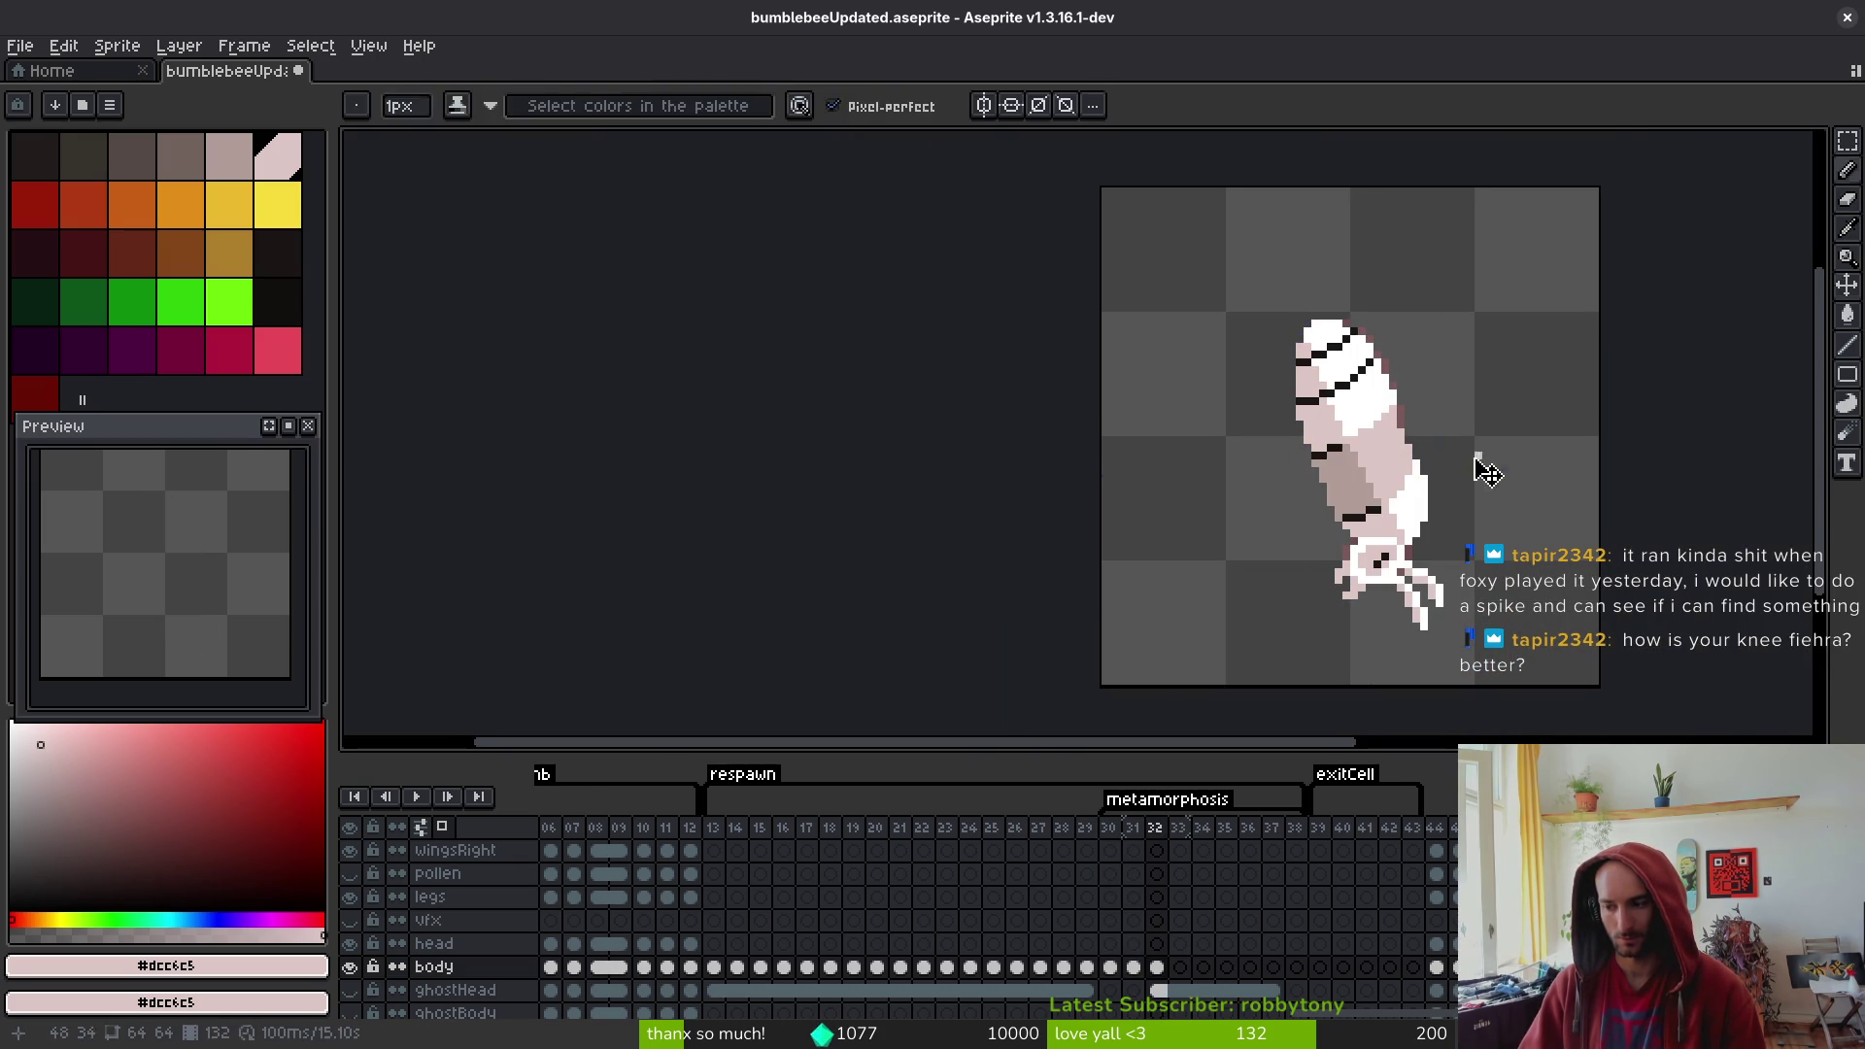
key("ctrl+s")
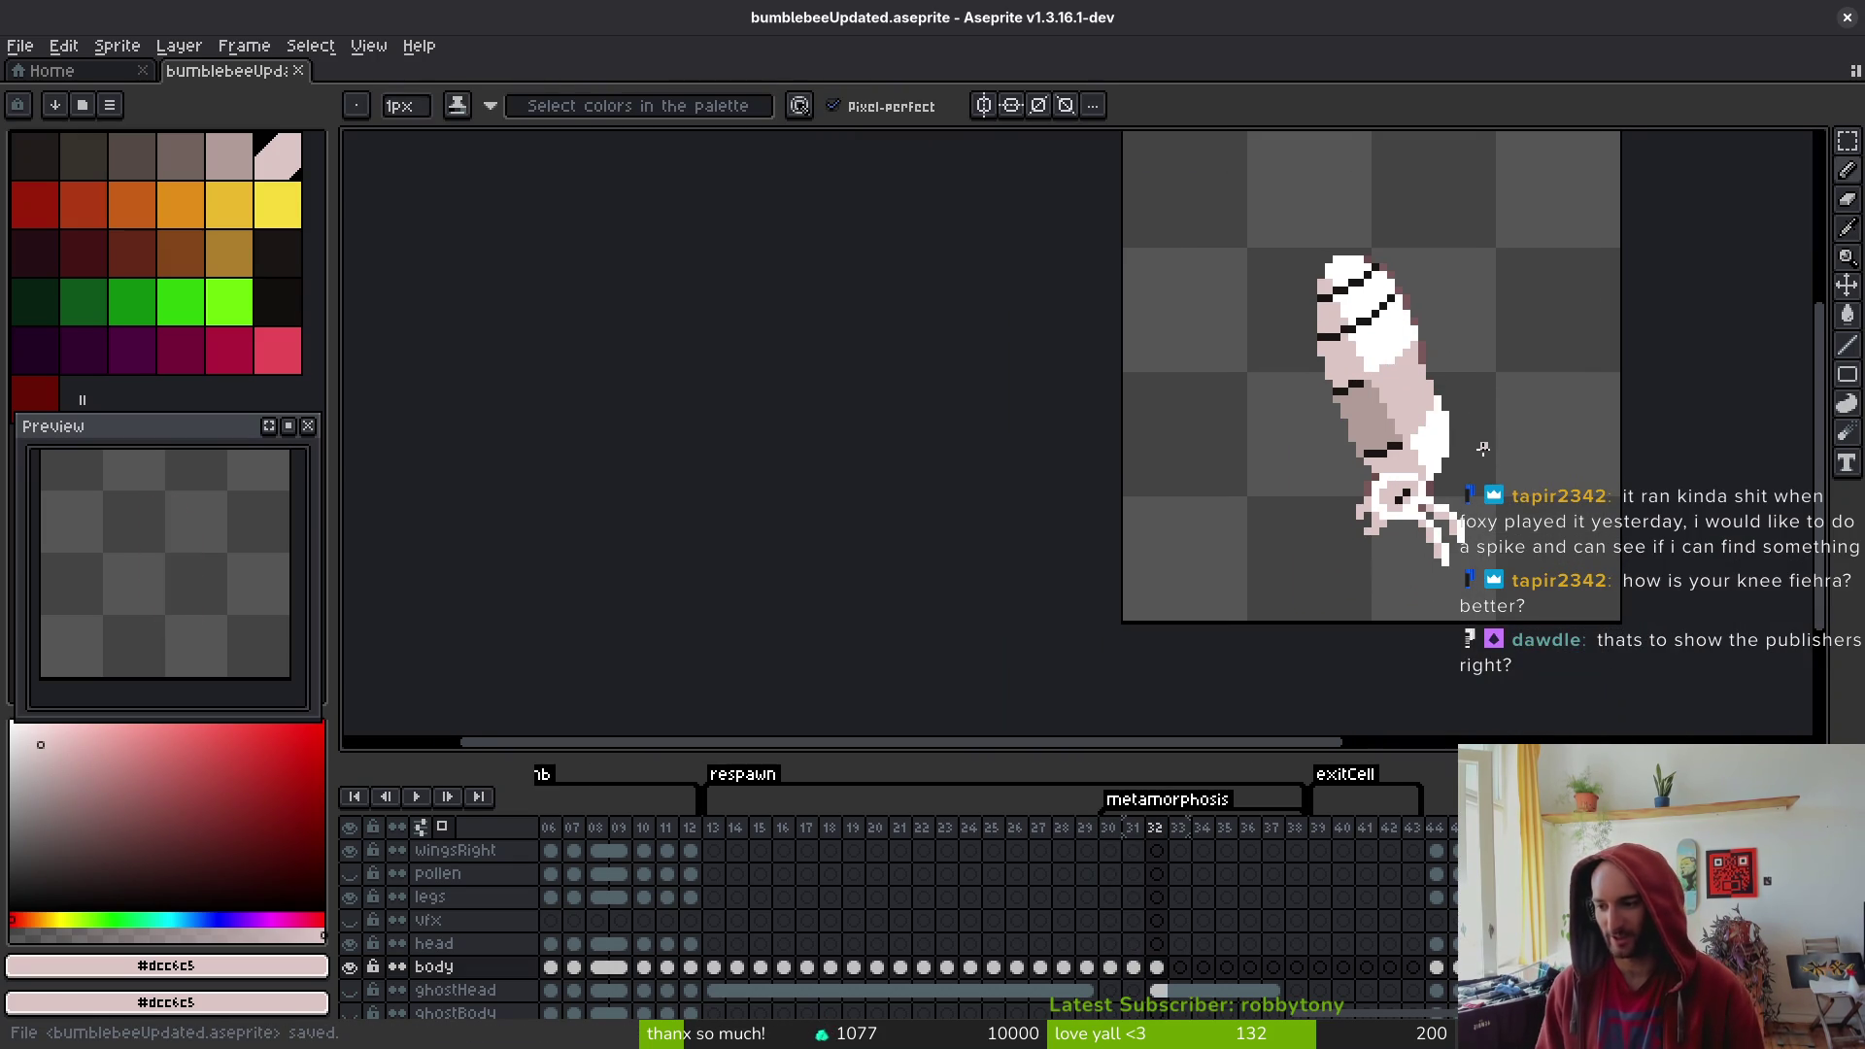